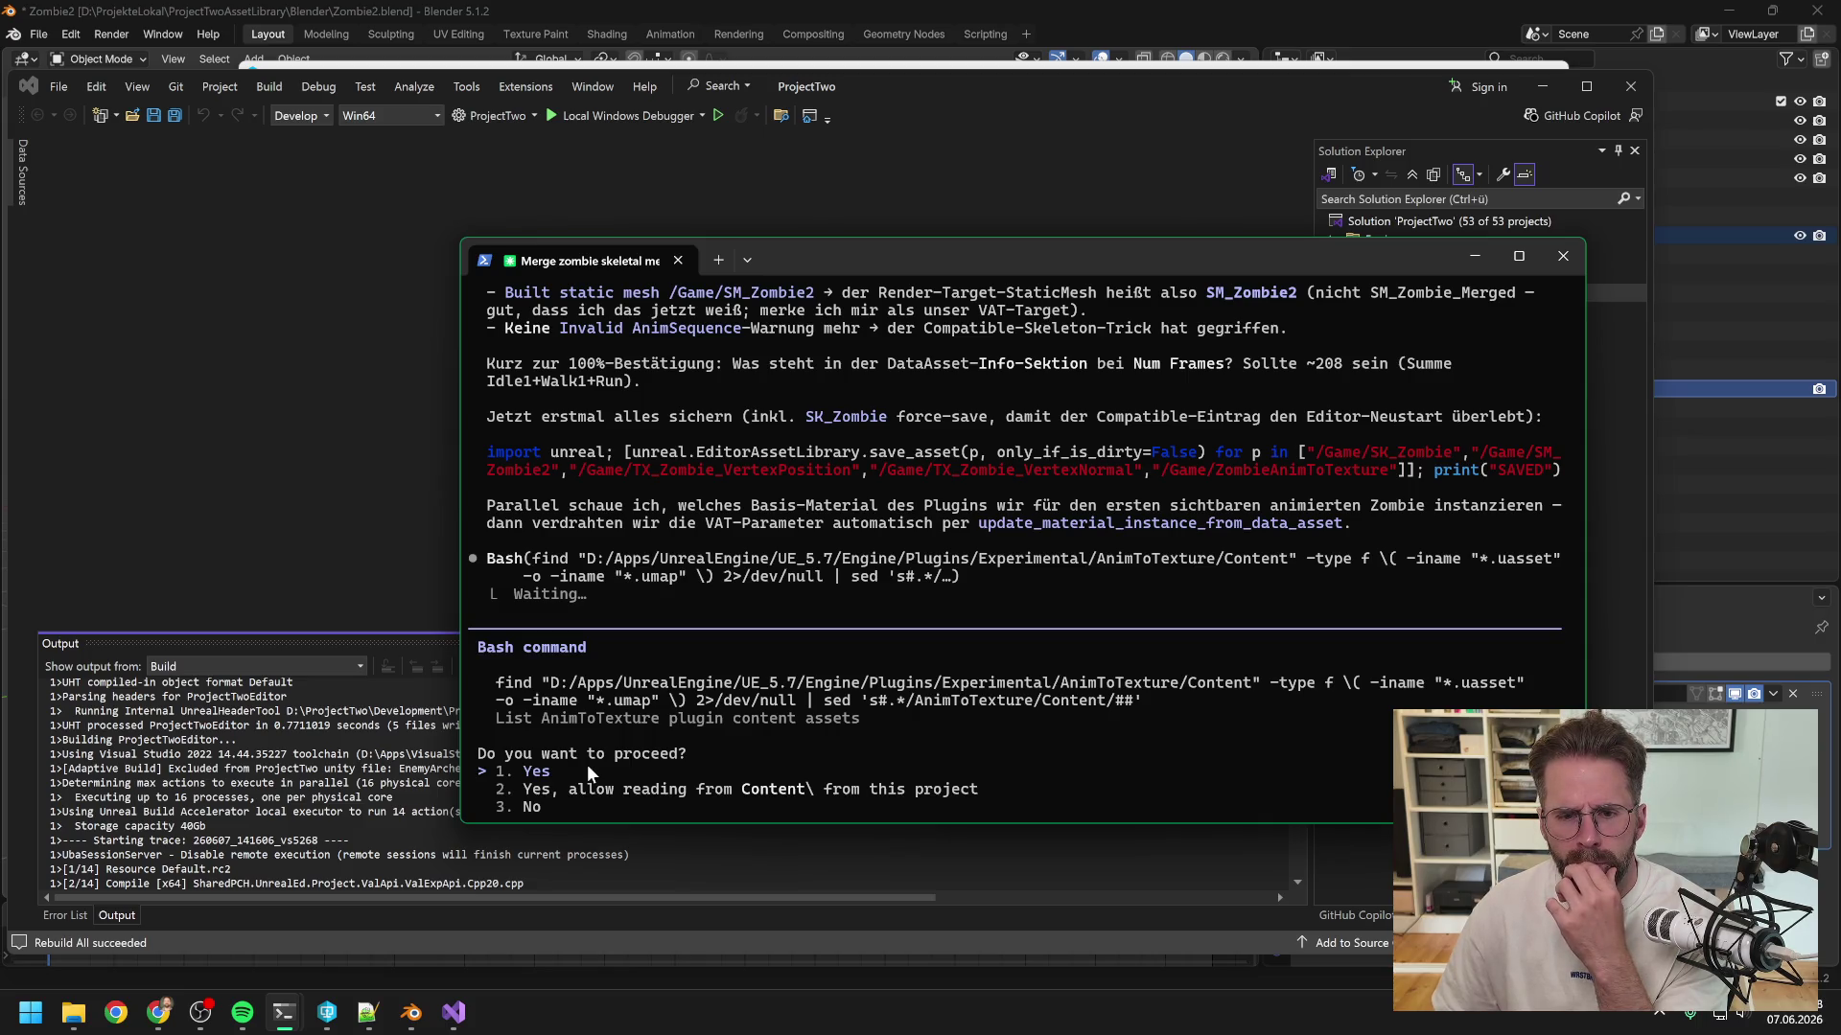
- Approve the AnimToTexture plugin asset search, then return to Visual Studio's finished build output
key(Return)
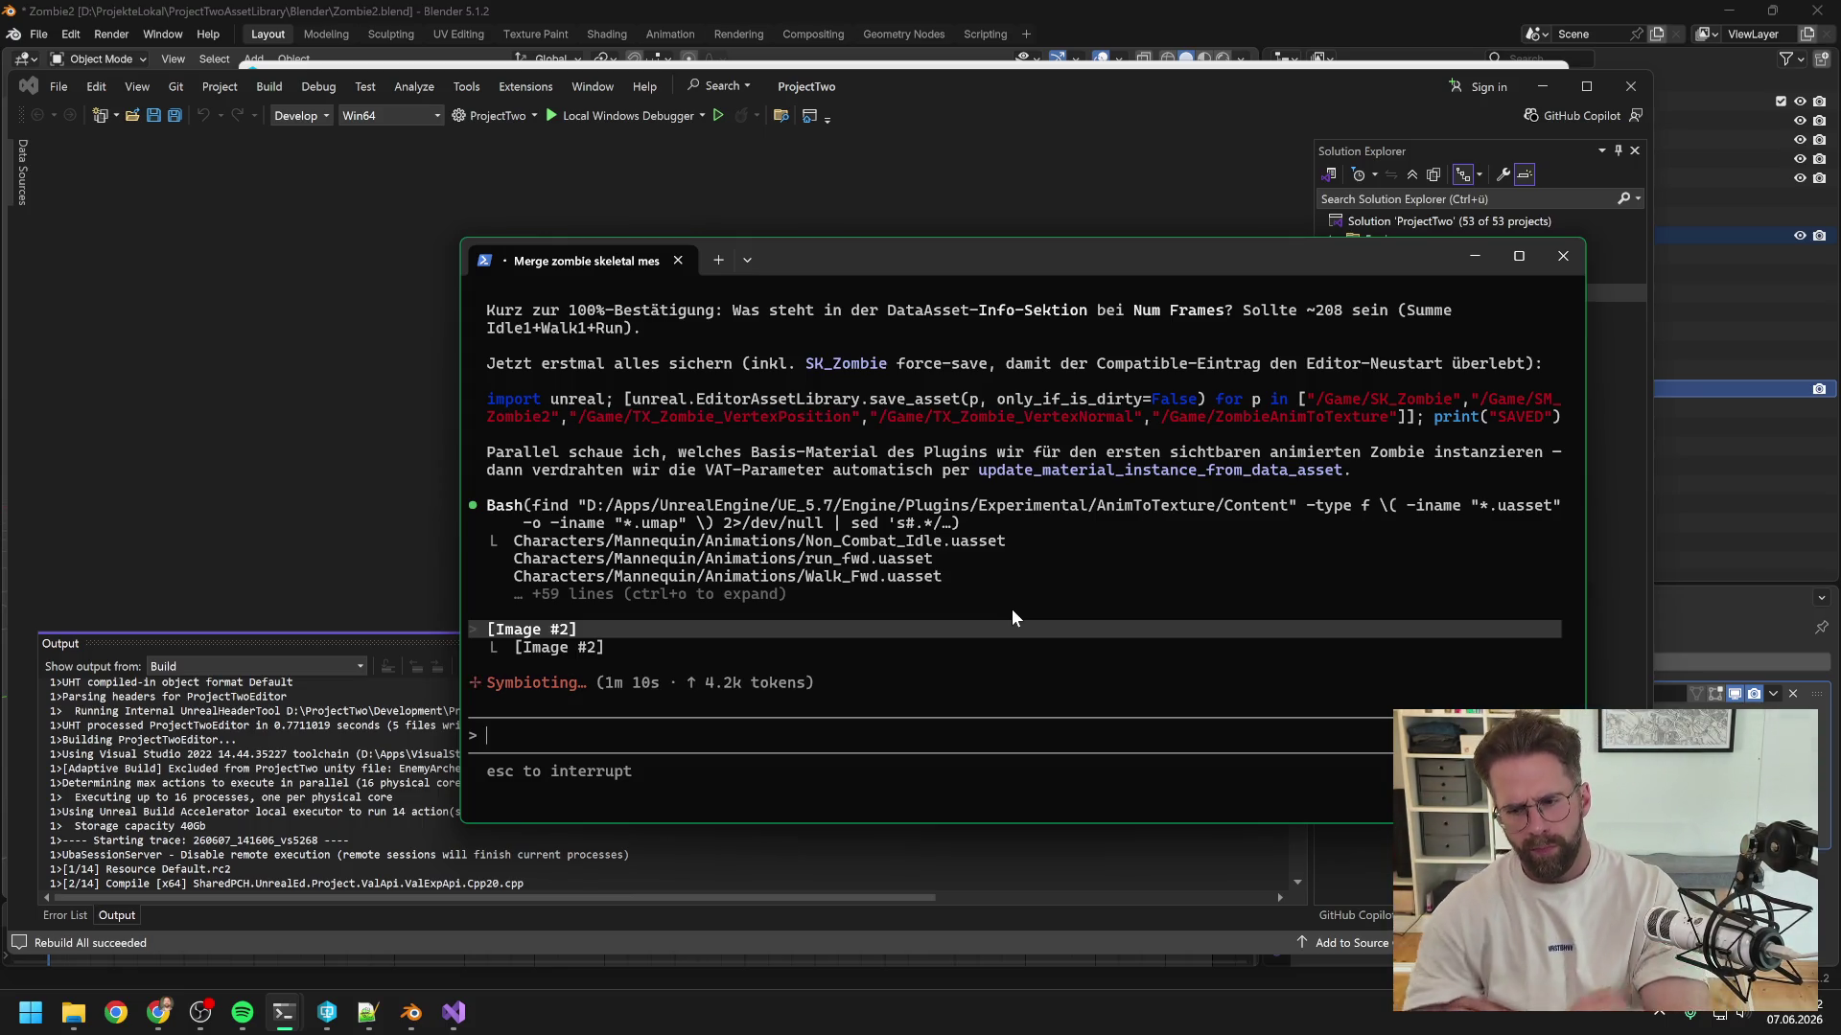
key(alt+Tab)
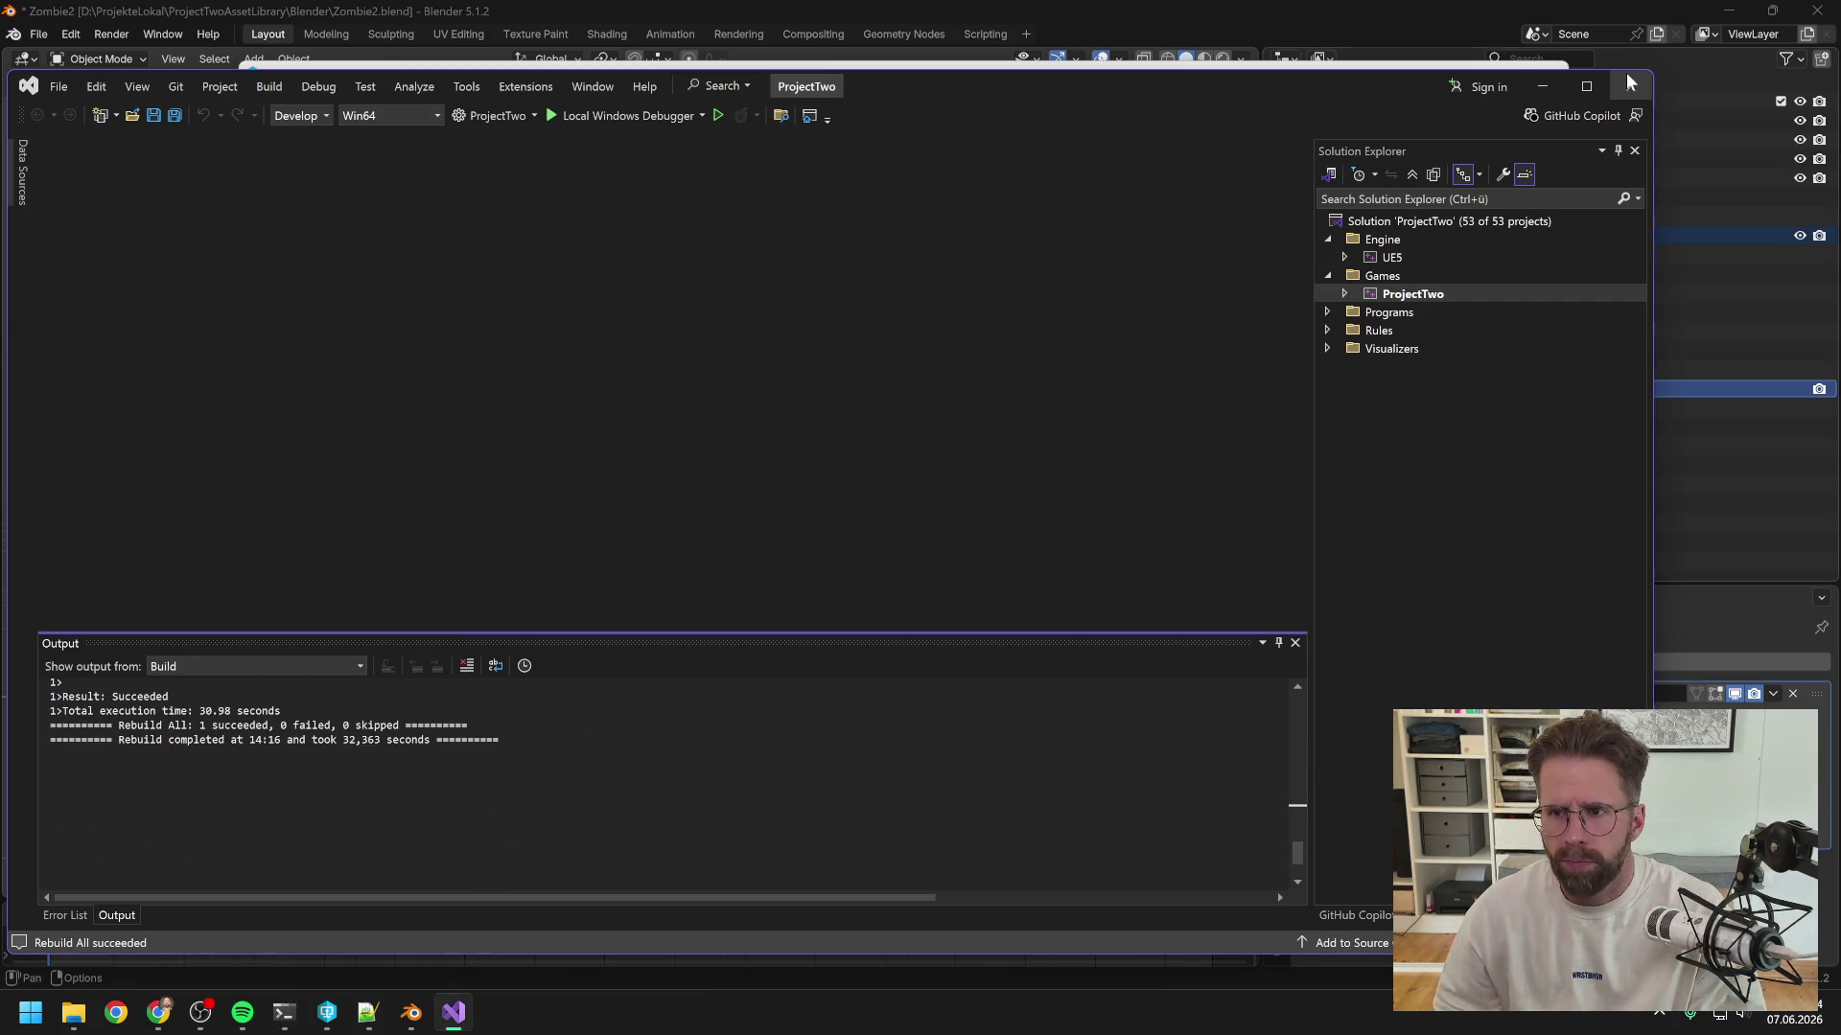
- Close Visual Studio and launch ProjectTwo.uproject from the P4V workspace, ending in Unreal Editor
key(alt+F4)
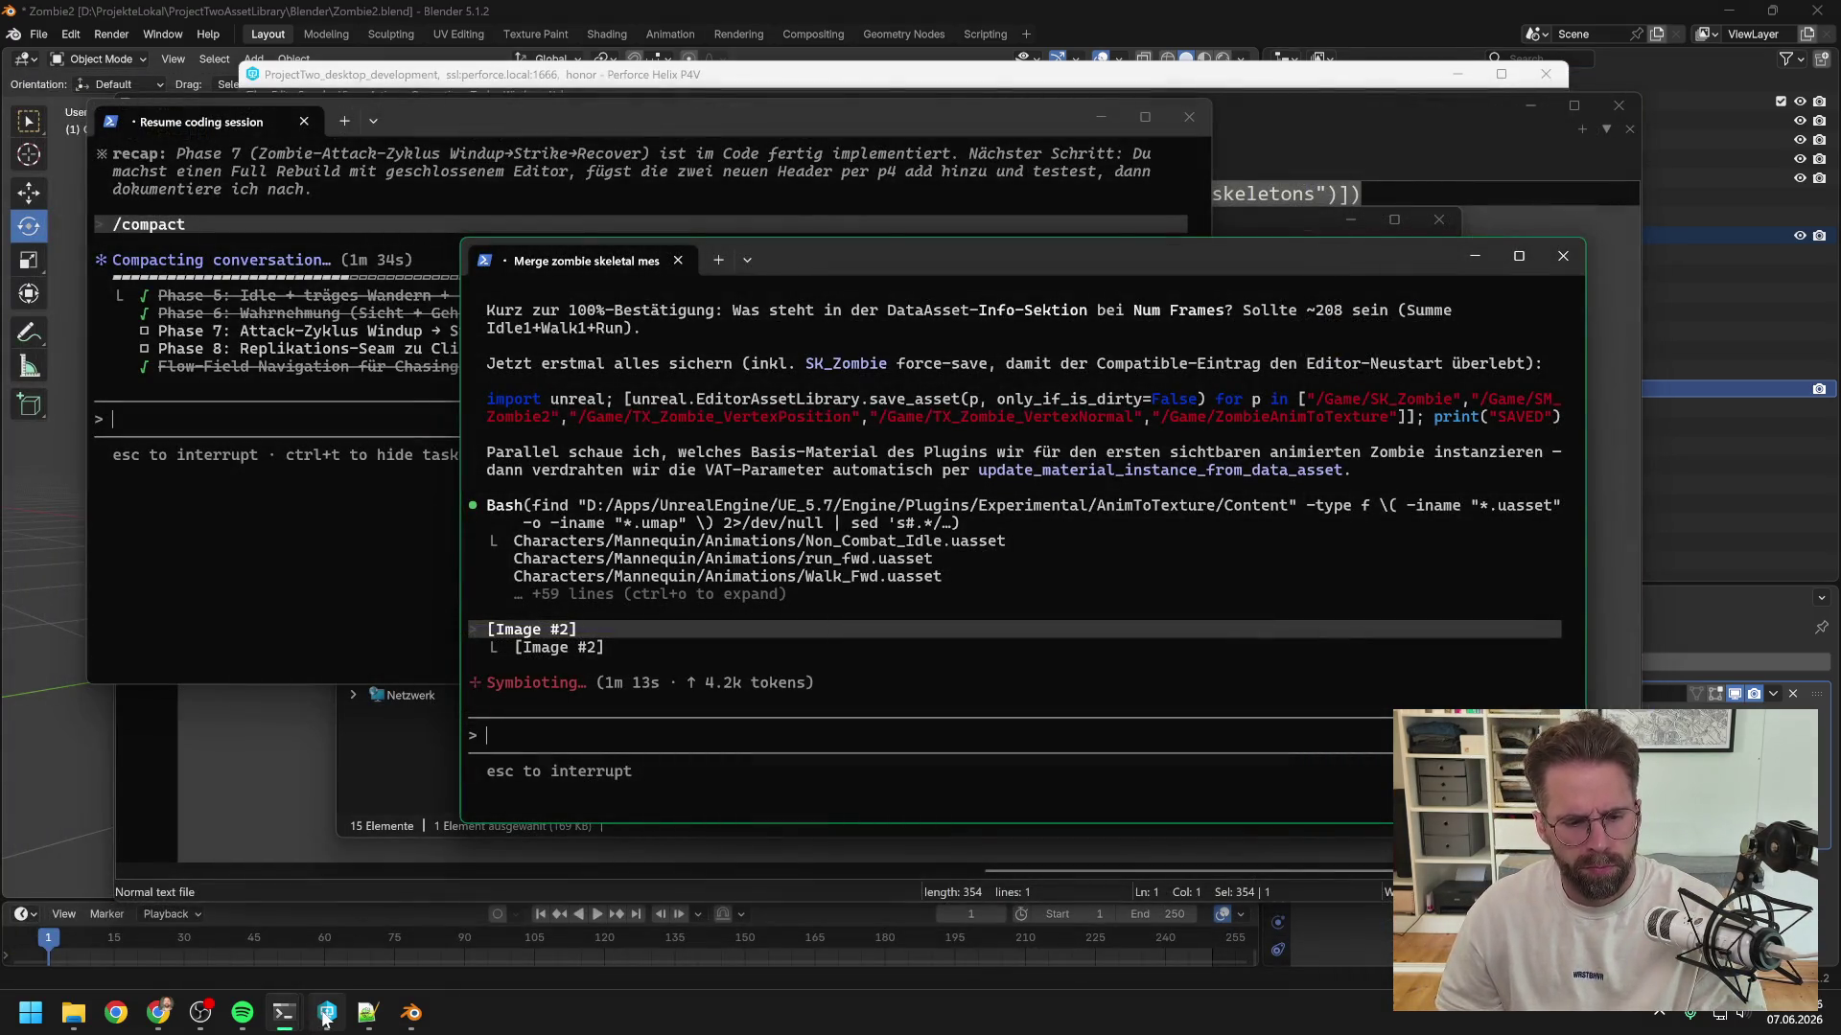
click(327, 1019)
scroll(468, 618, down, 10)
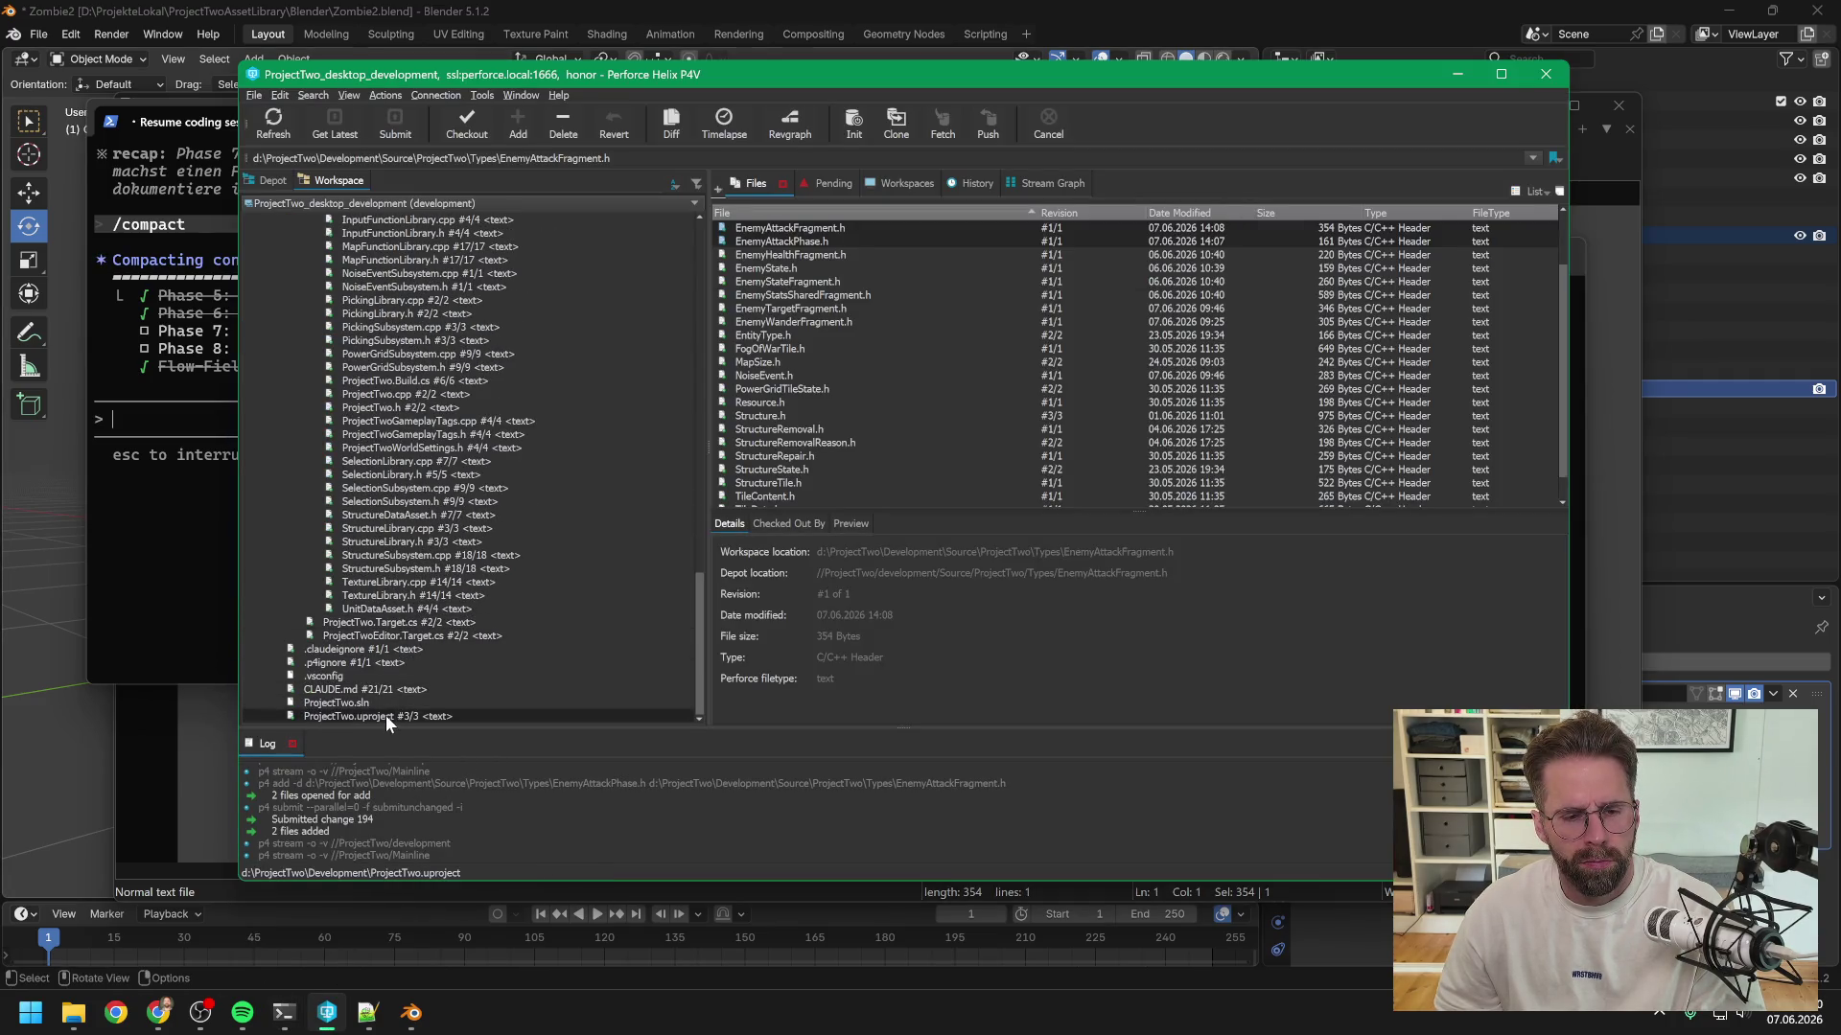
click(386, 716)
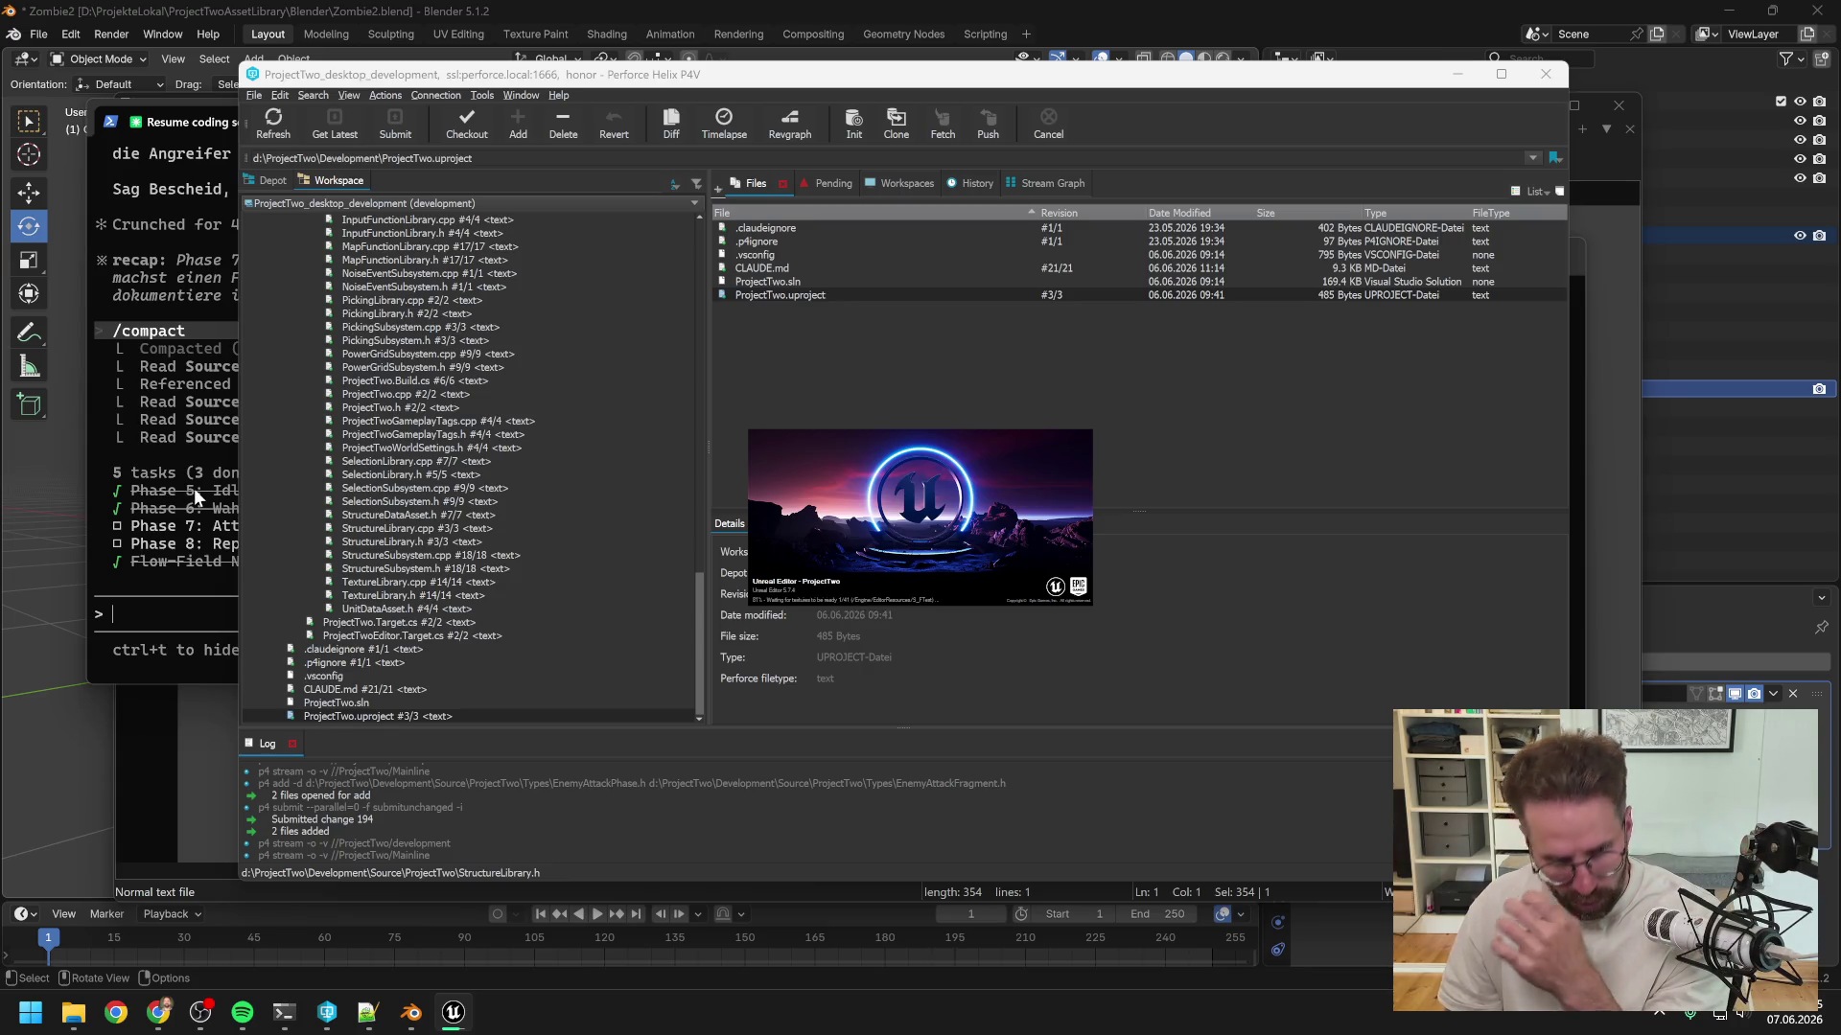
click(194, 487)
scroll(519, 469, up, 3)
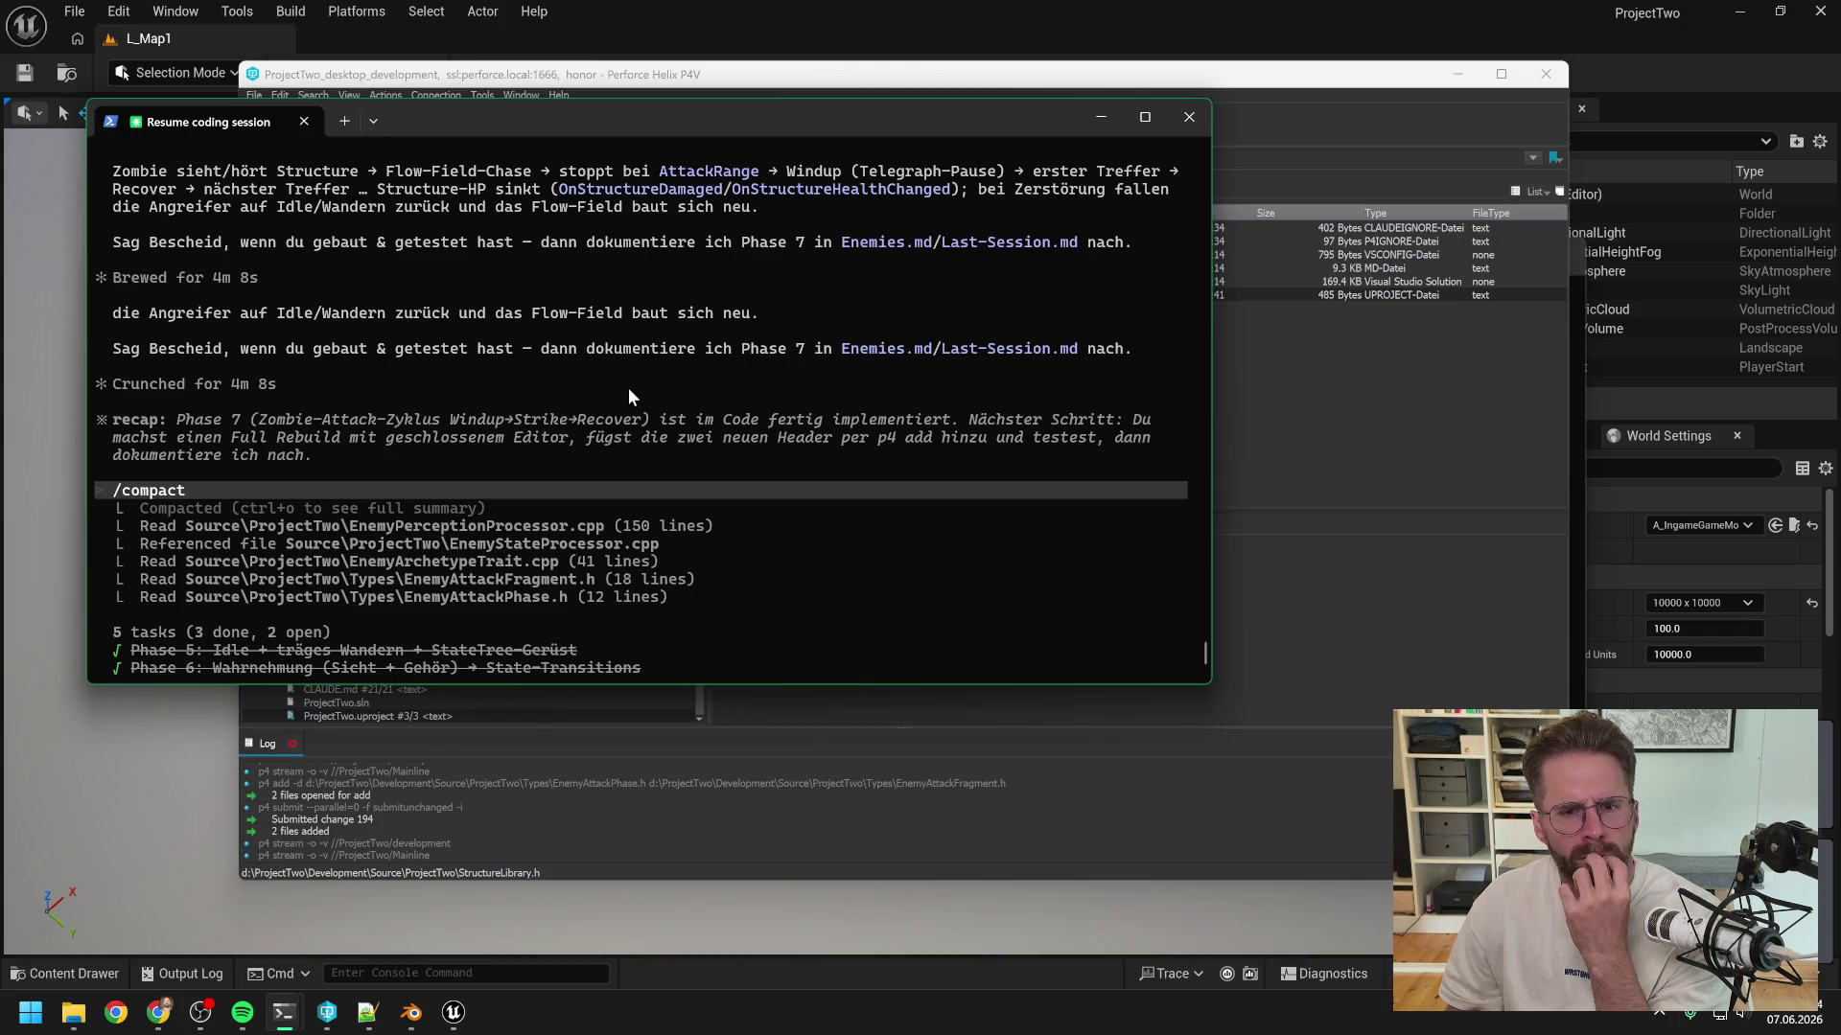
click(818, 21)
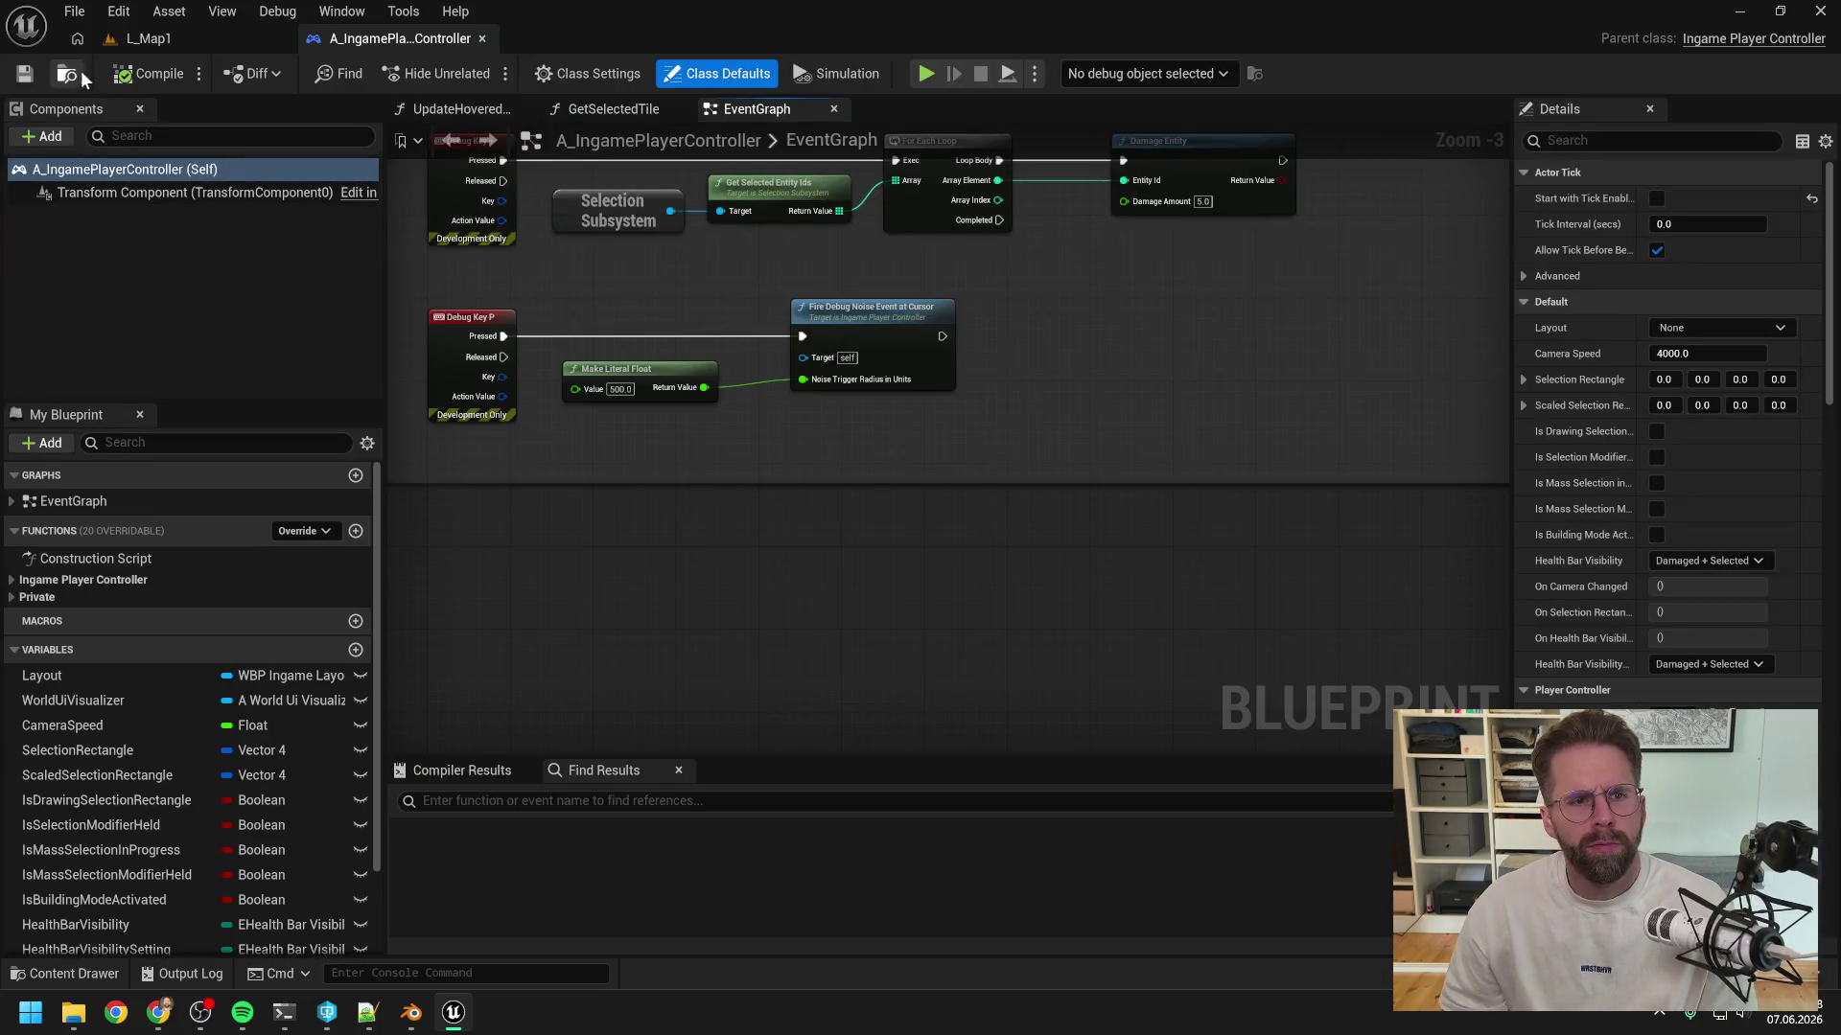
- Play L_Map1 and build a power grid generator right of the Main Hall
click(135, 44)
click(481, 73)
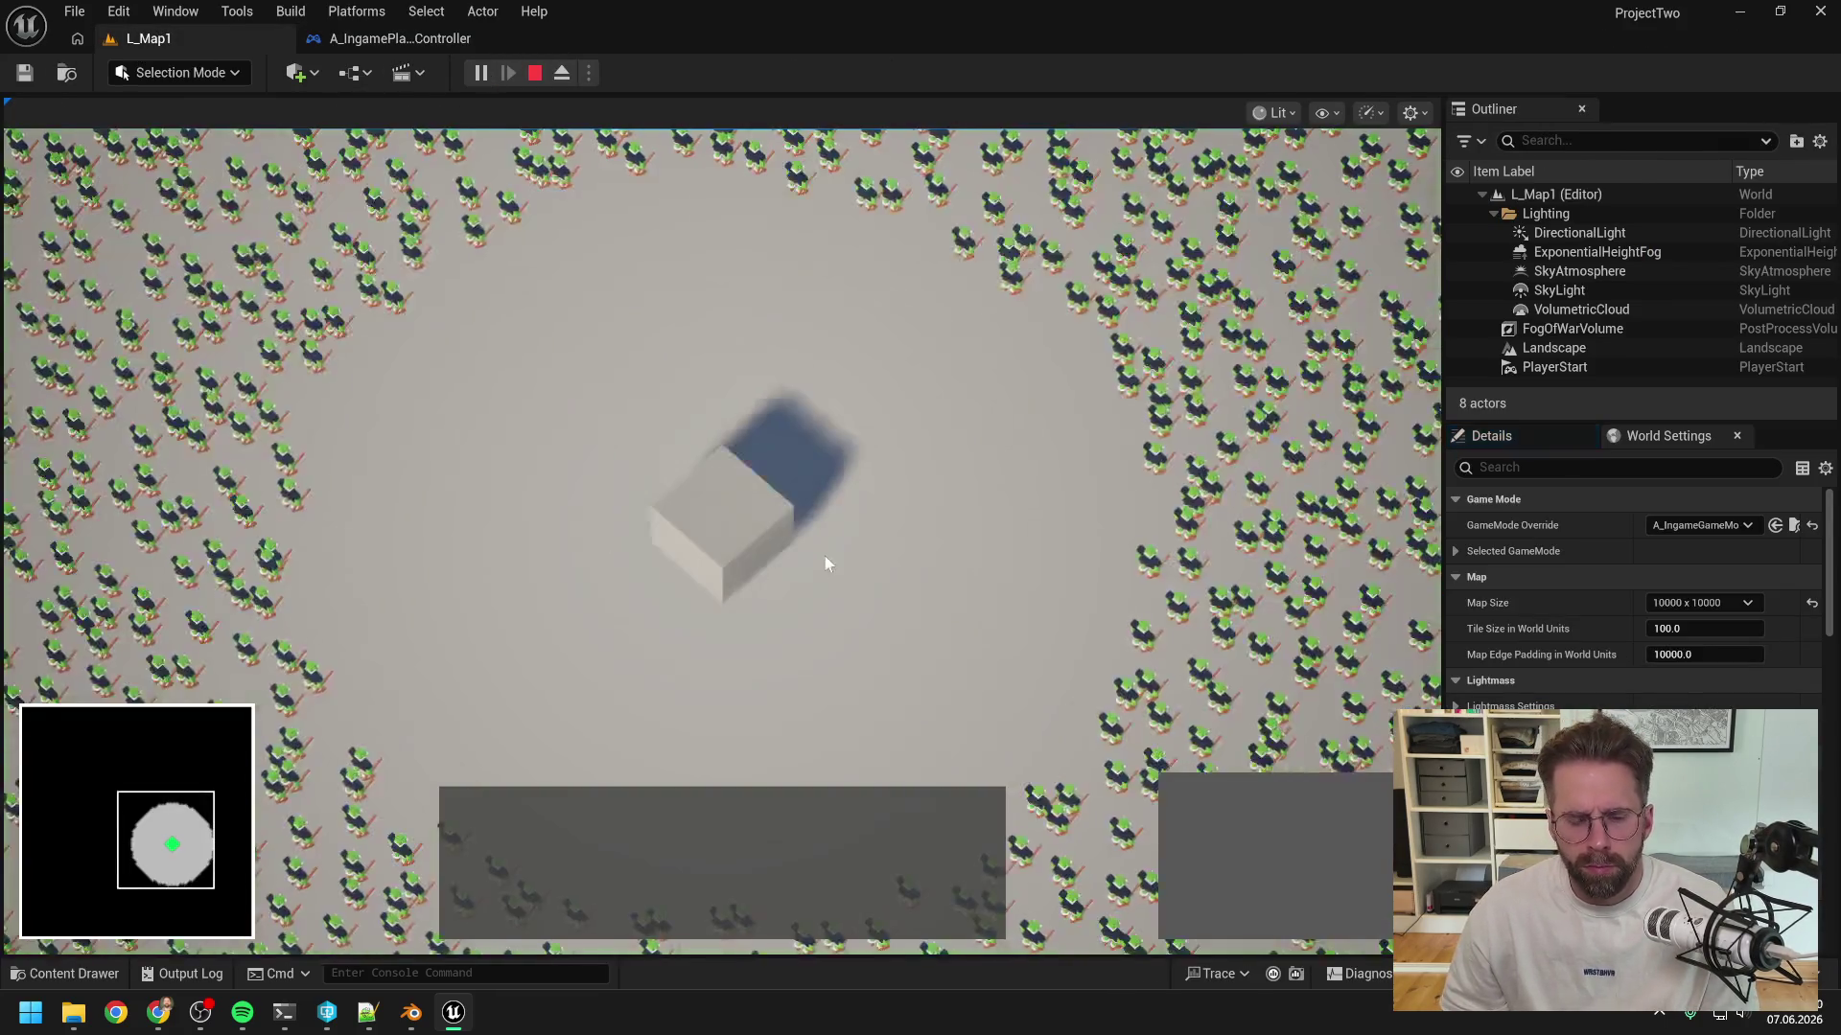
click(750, 538)
click(1189, 806)
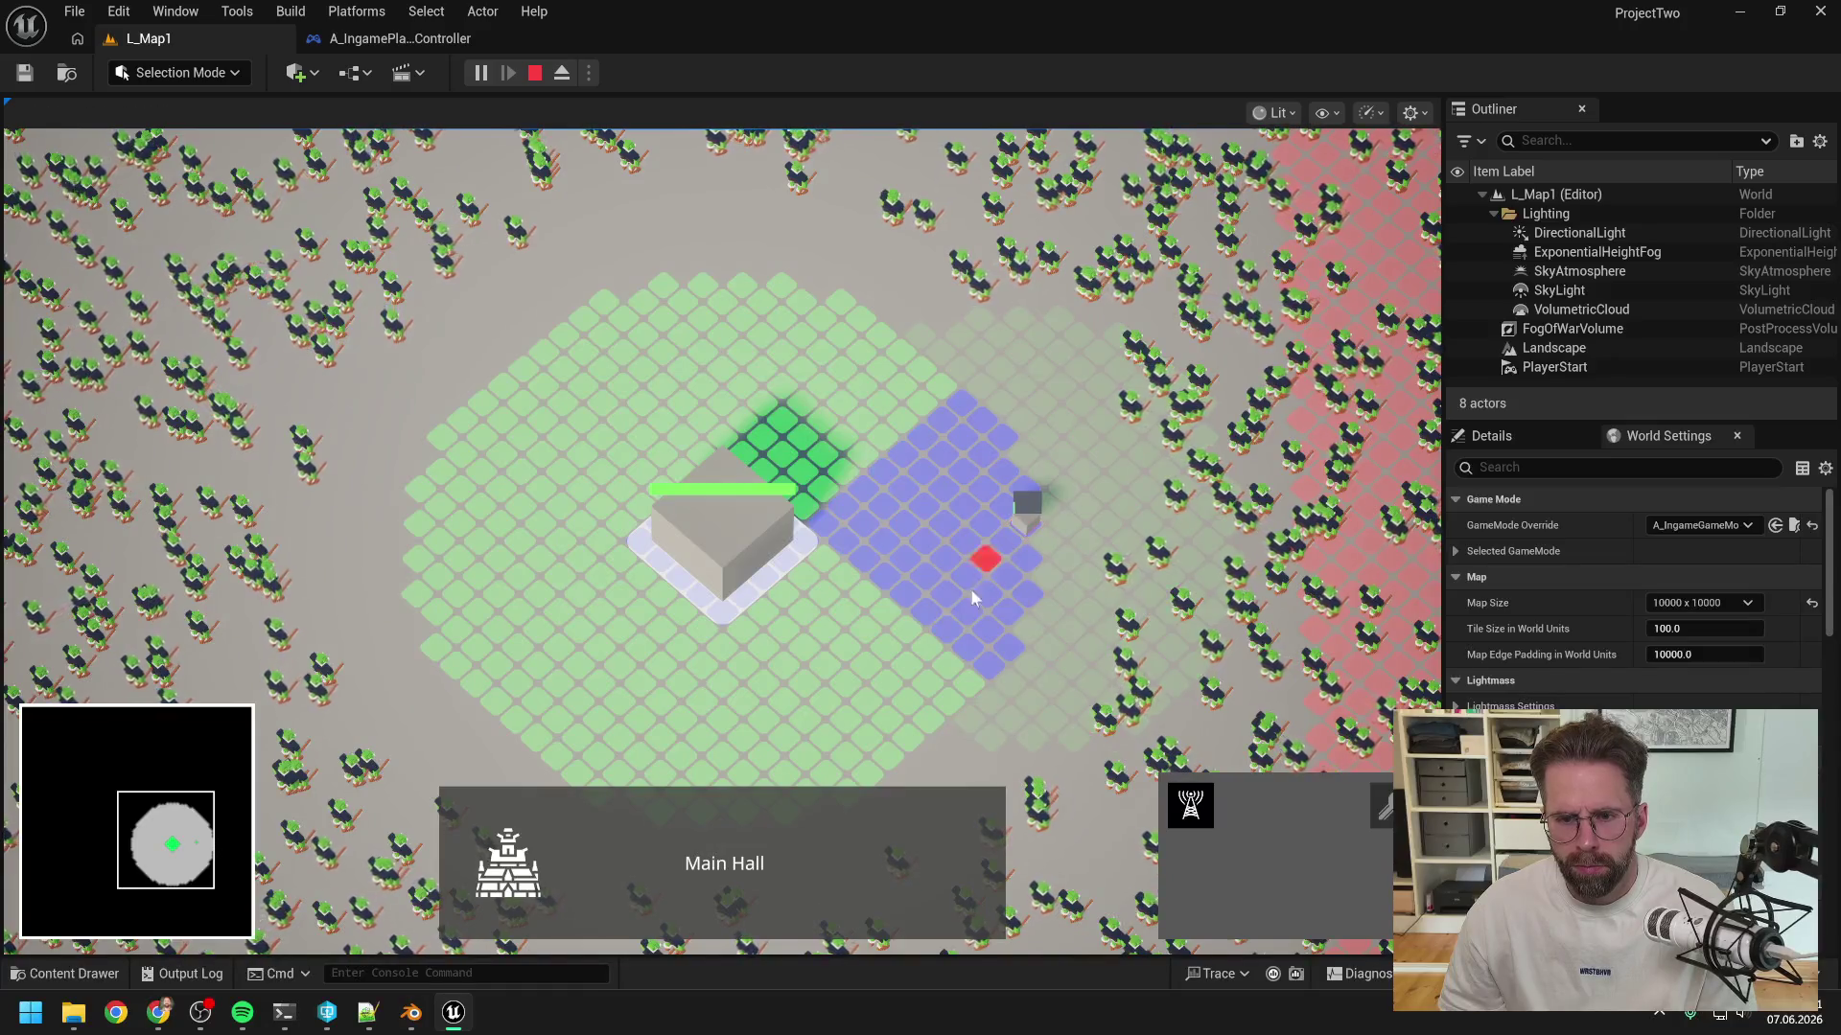
click(981, 573)
- Place two more power grid generators out among the zombie groups
scroll(1004, 601, up, 2)
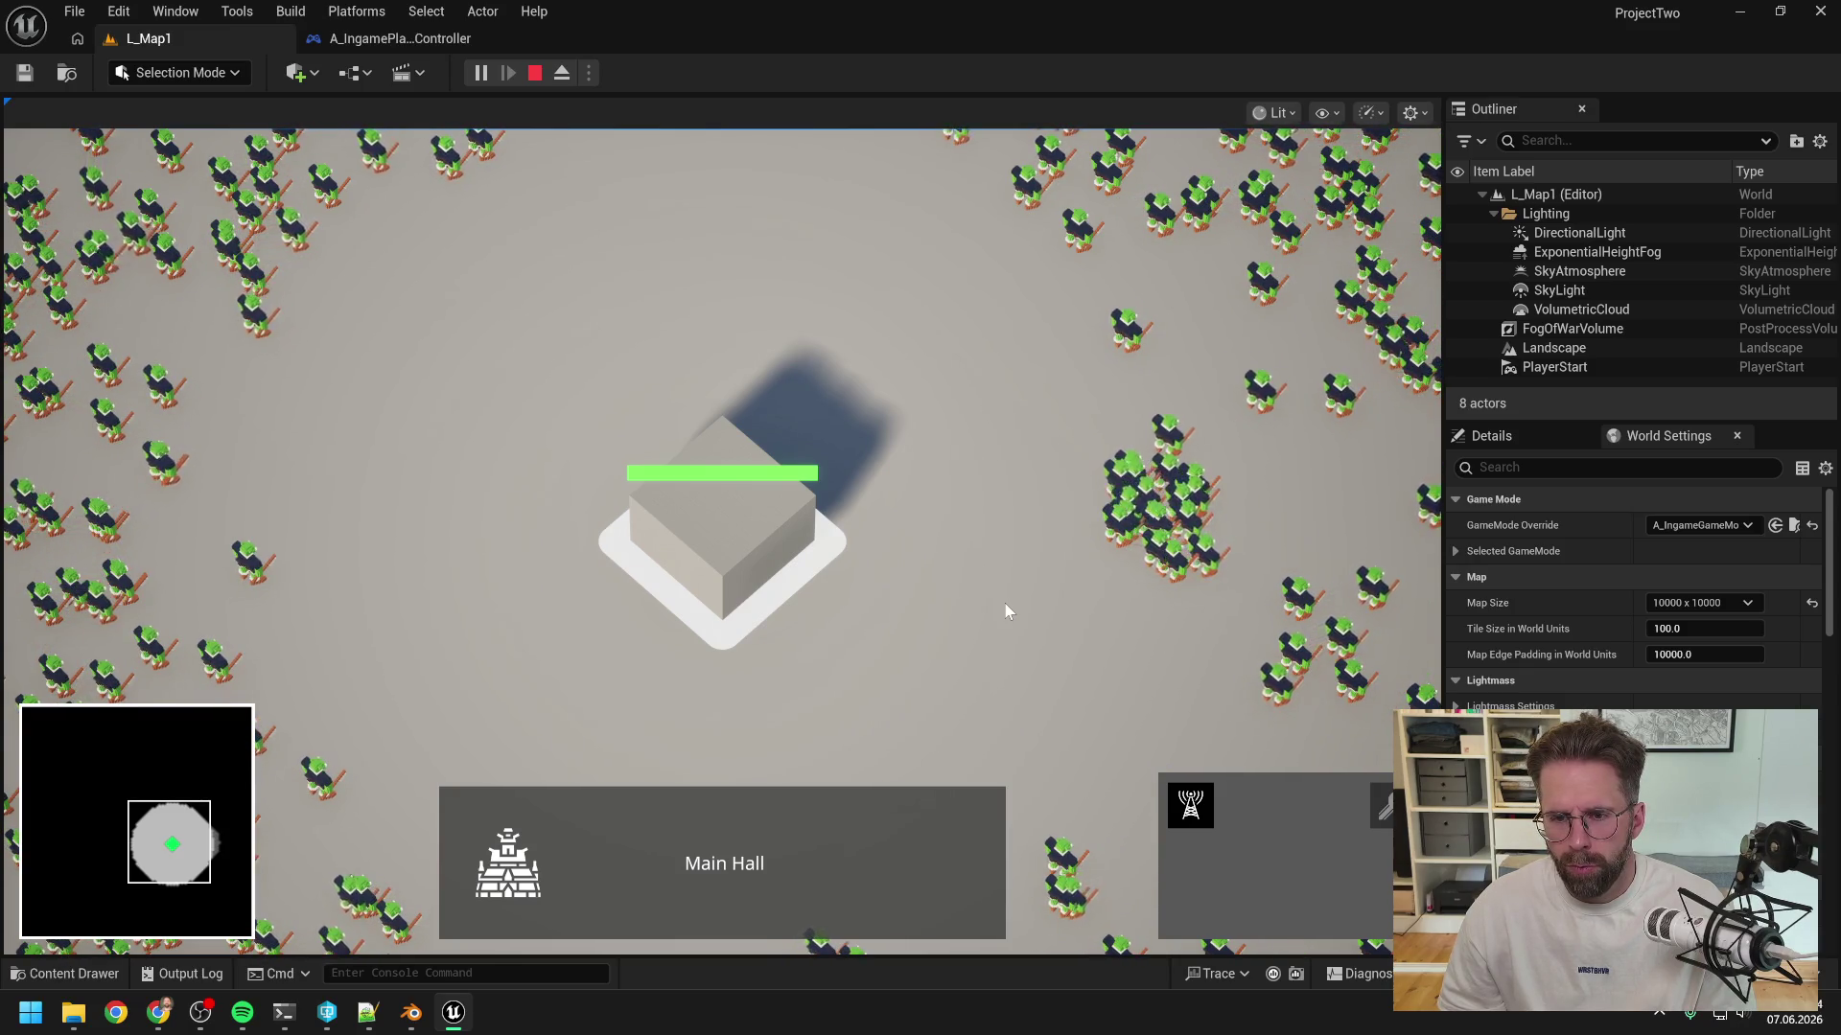
click(1202, 808)
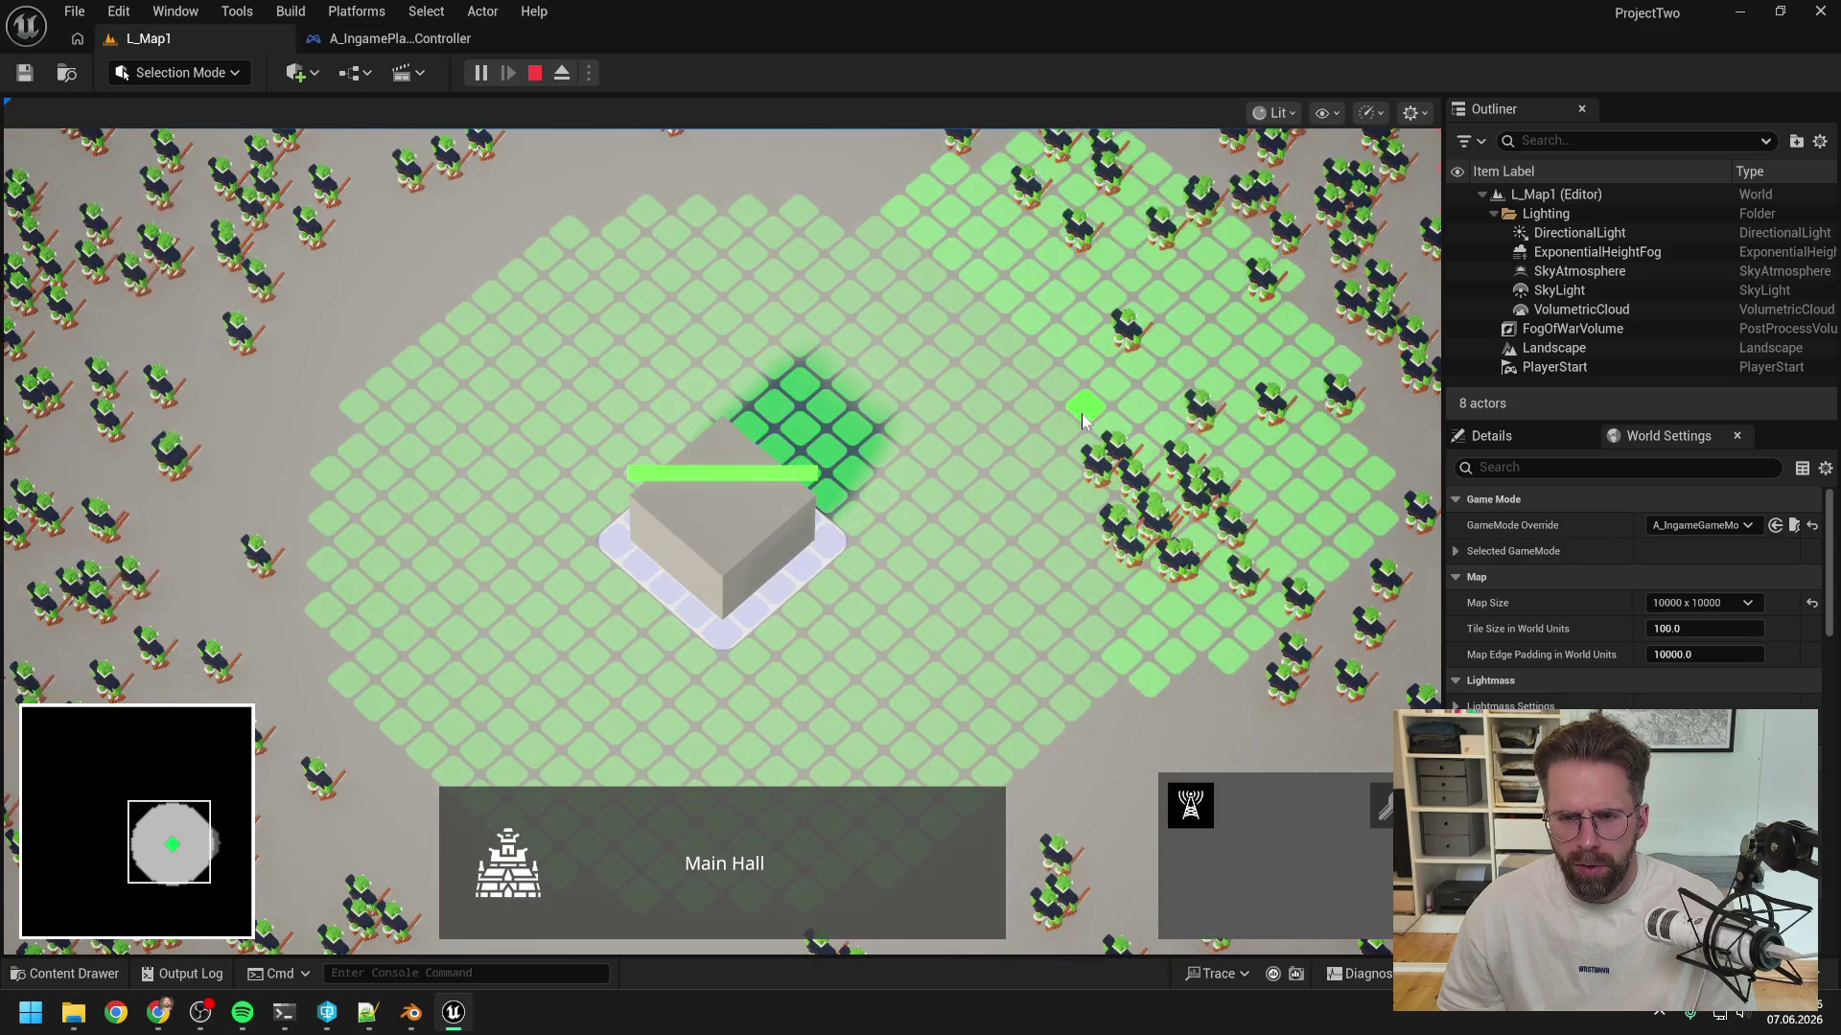
click(1081, 408)
scroll(1188, 393, up, 5)
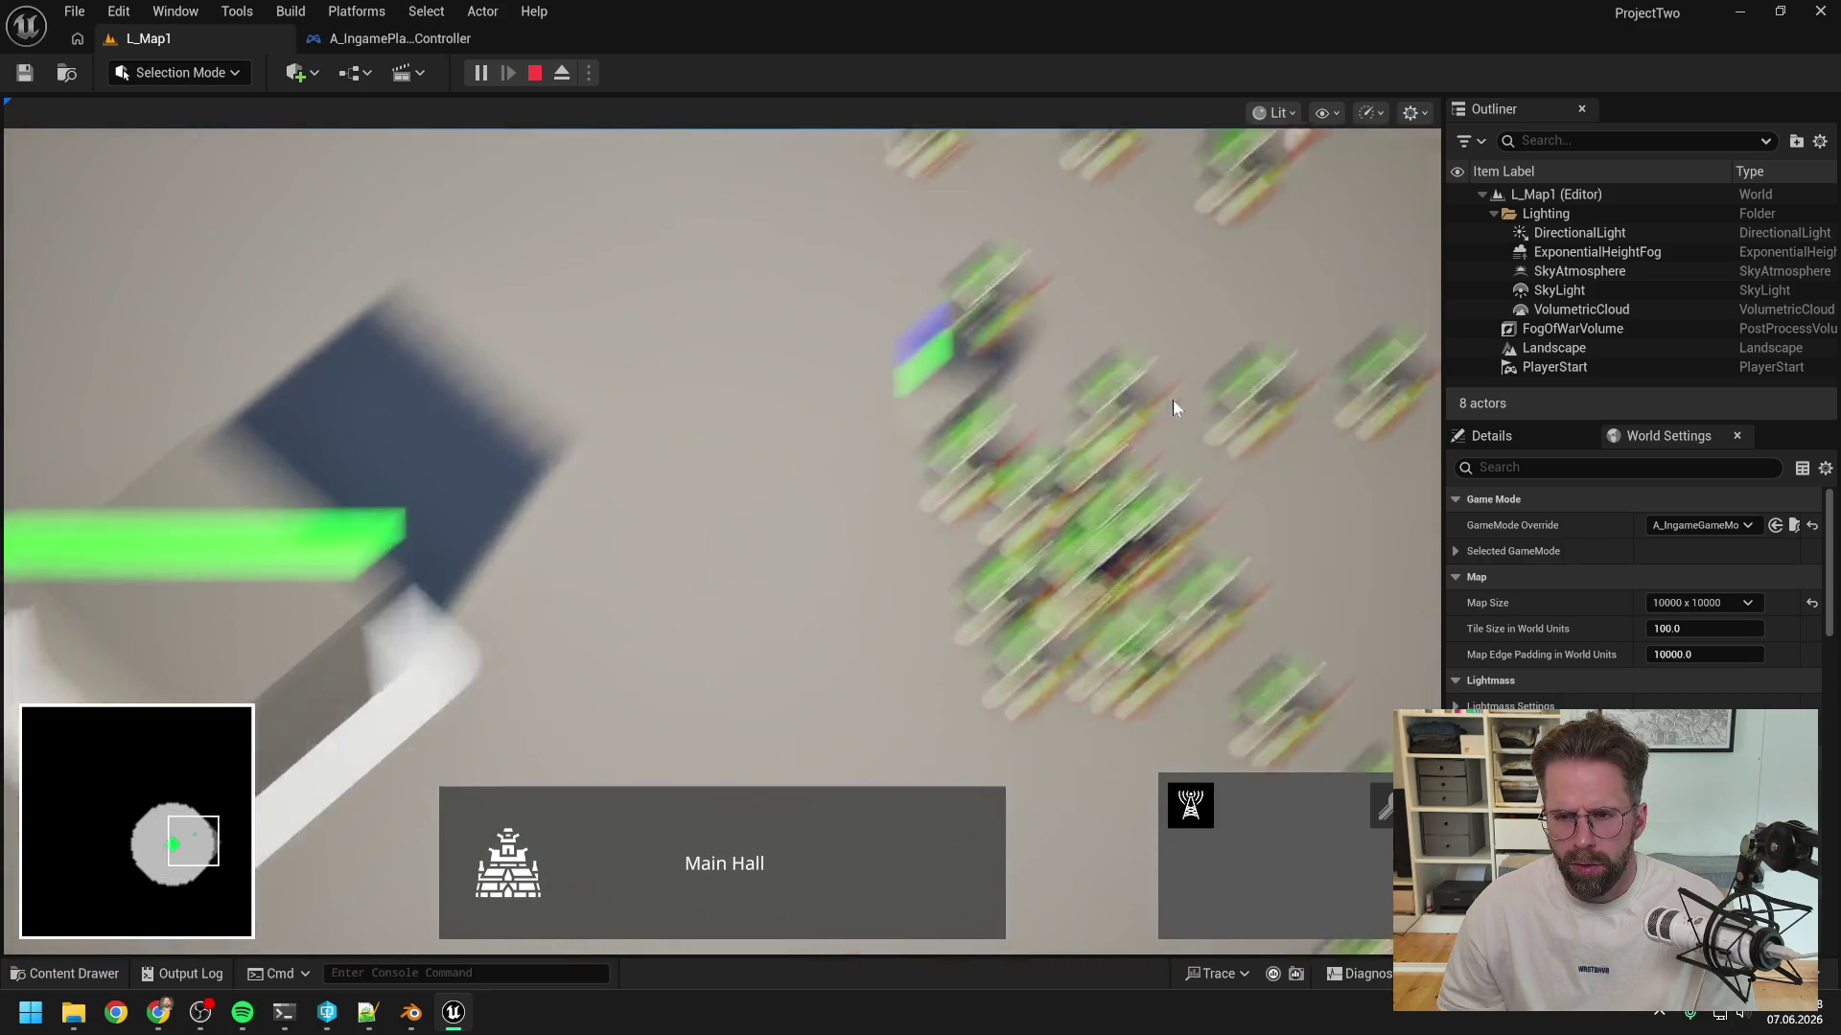
scroll(1120, 464, down, 2)
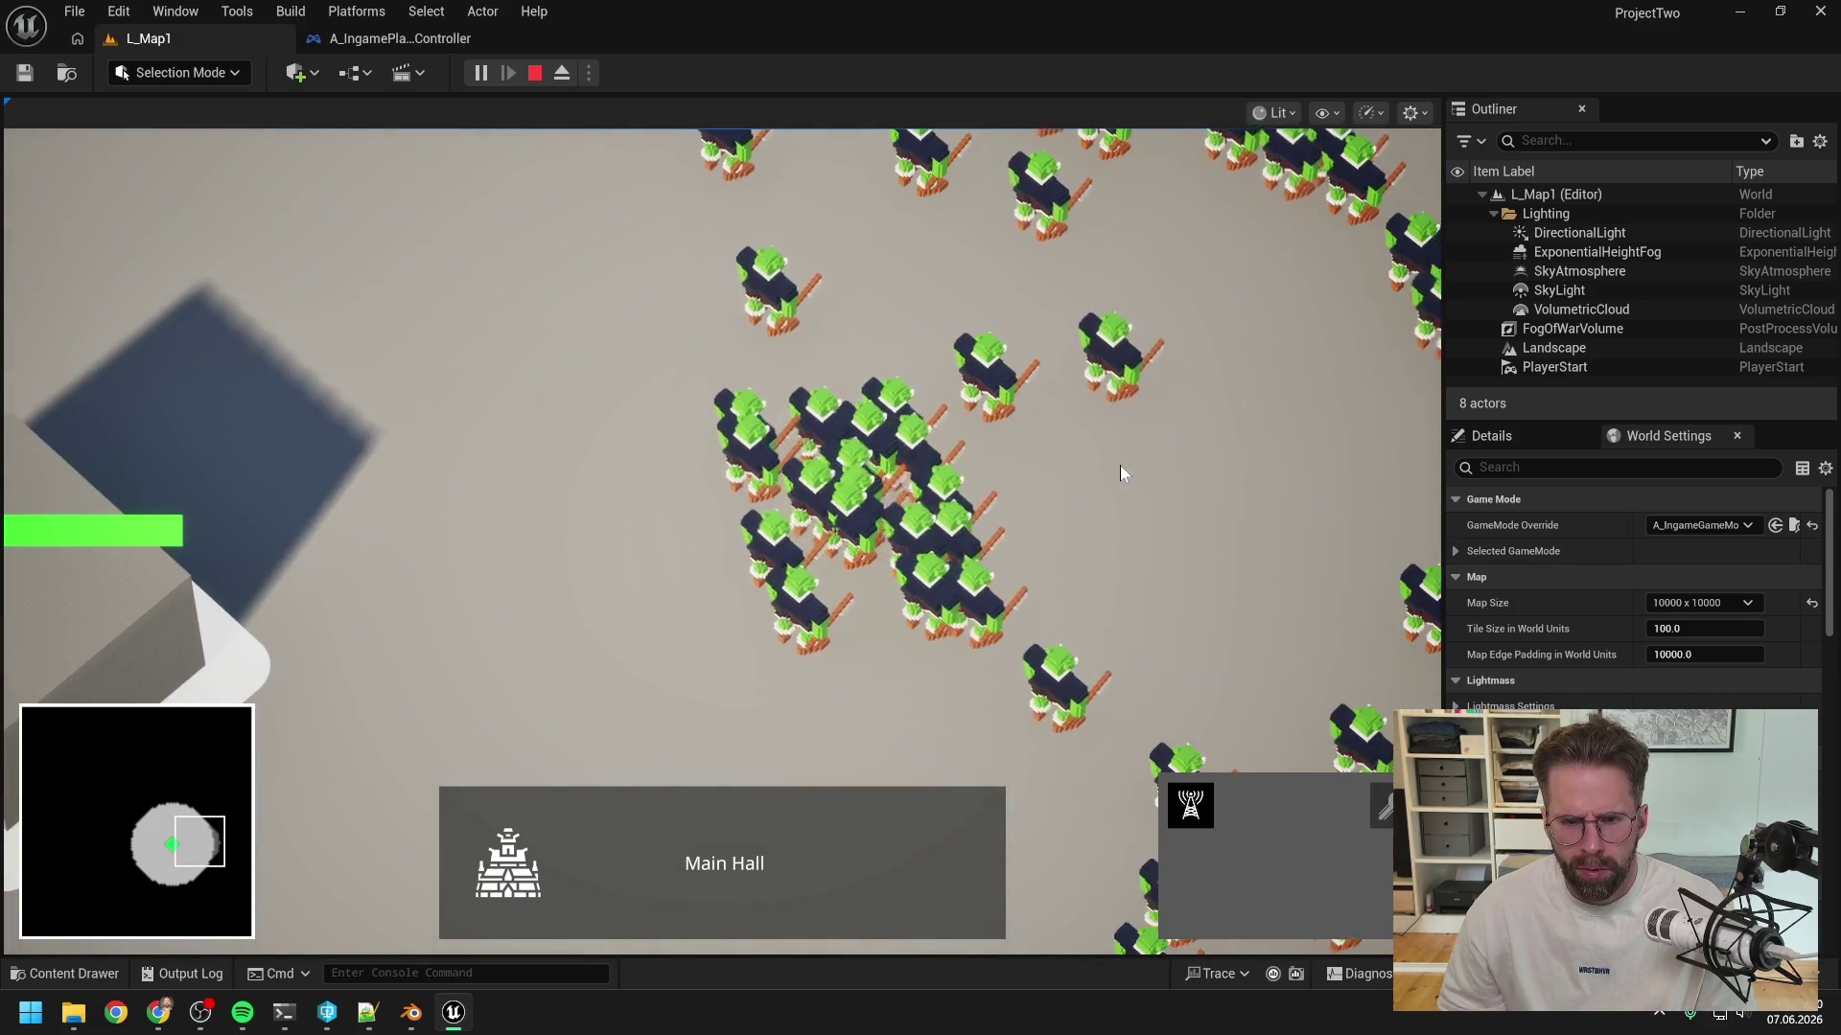
scroll(1120, 464, down, 3)
click(1188, 798)
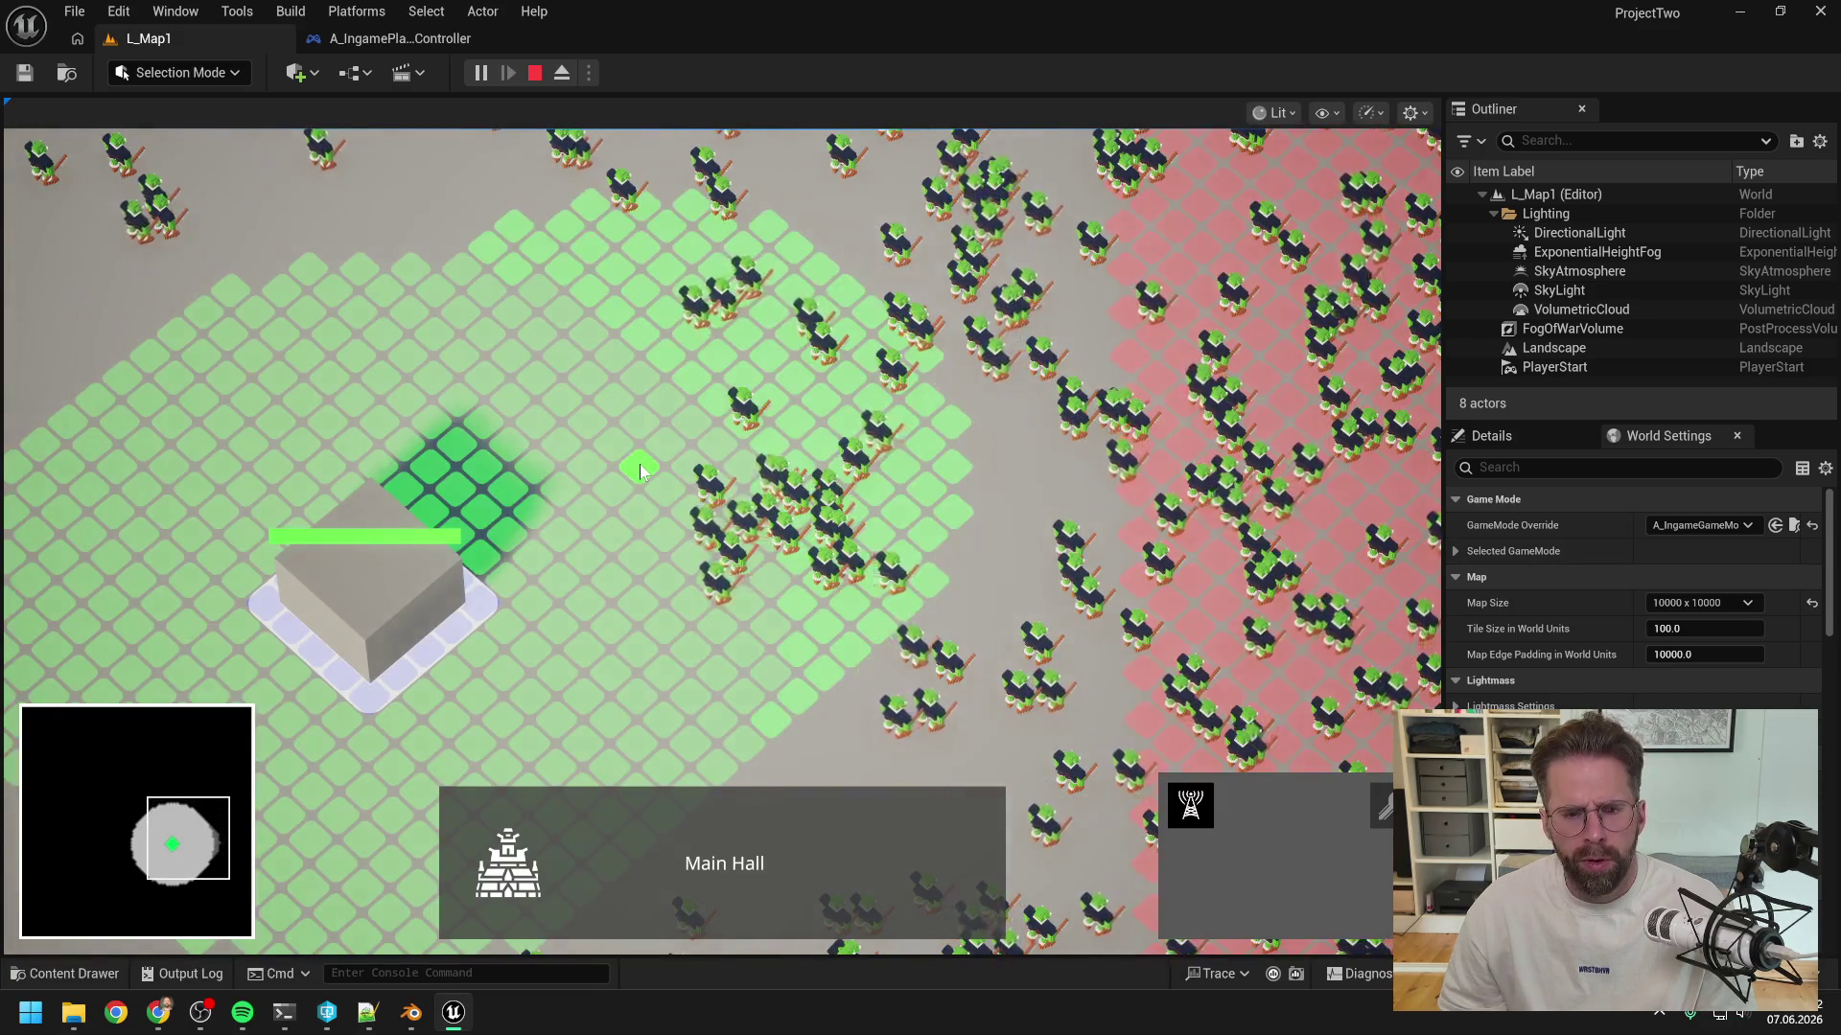
right_click(638, 472)
click(1189, 805)
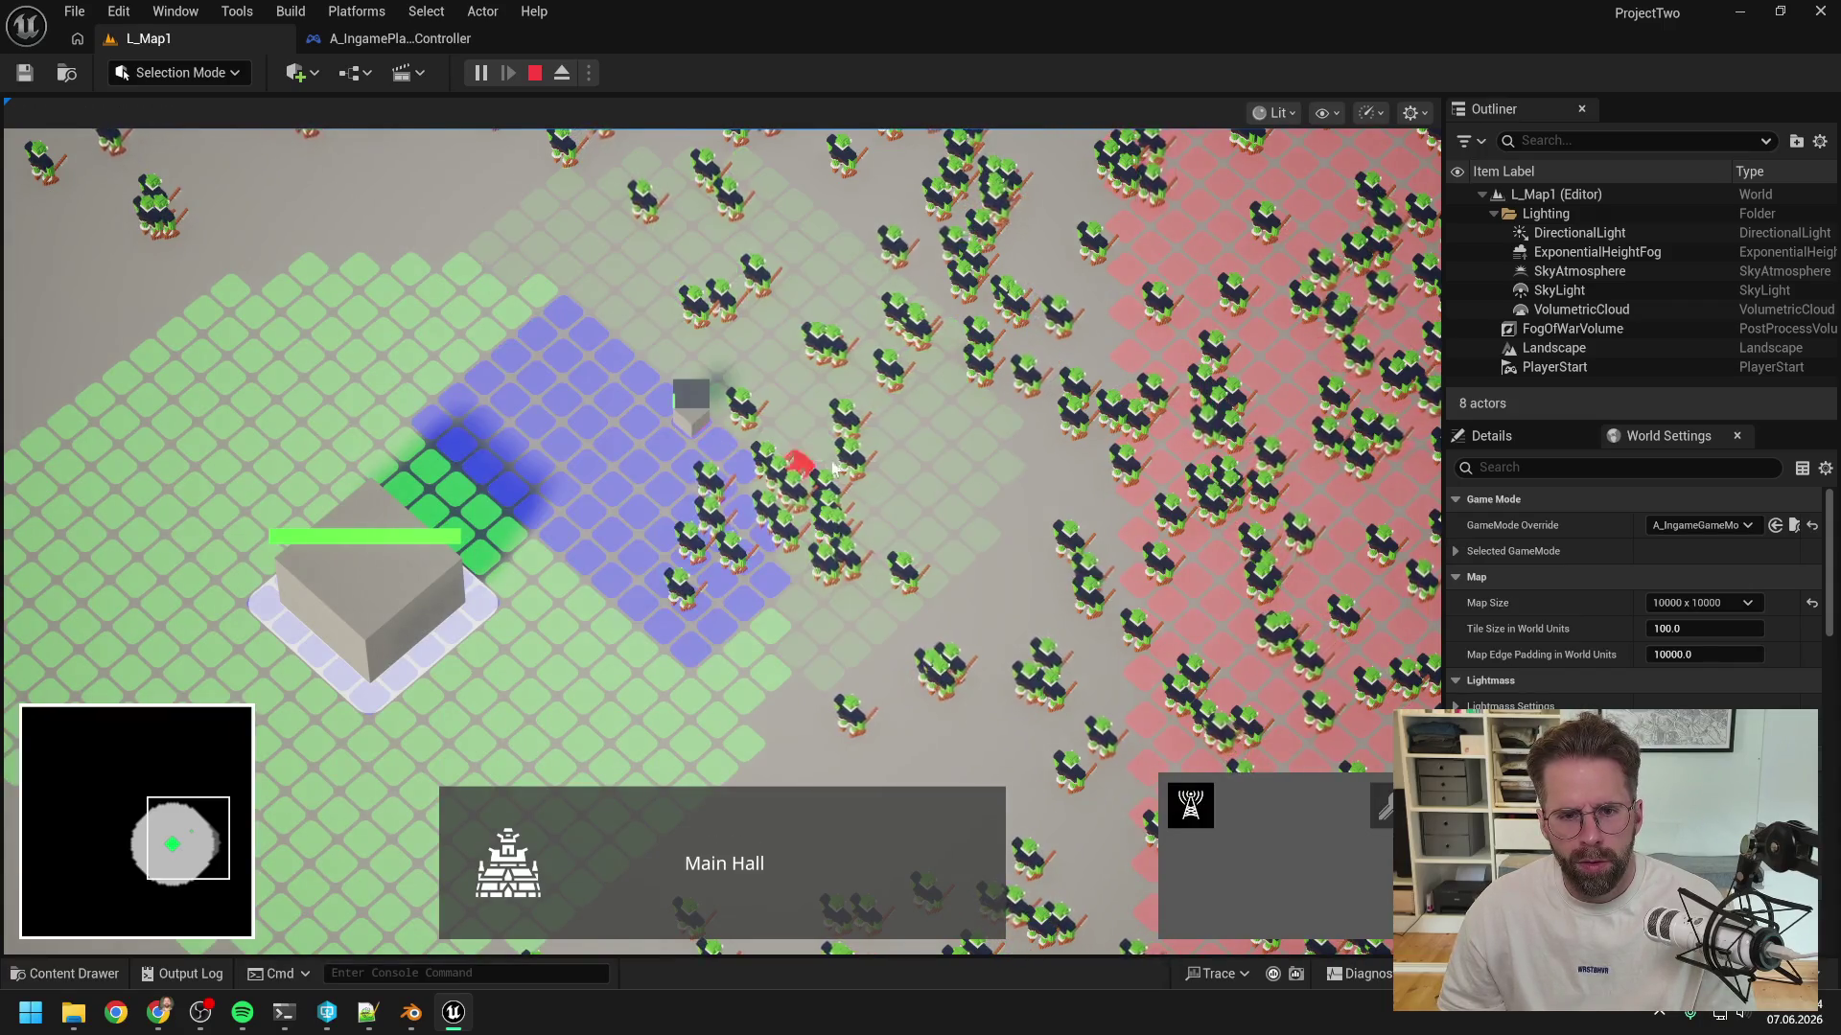
click(758, 388)
- Add generators right of and above the Main Hall, recentre the camera, and deselect
scroll(764, 382, up, 3)
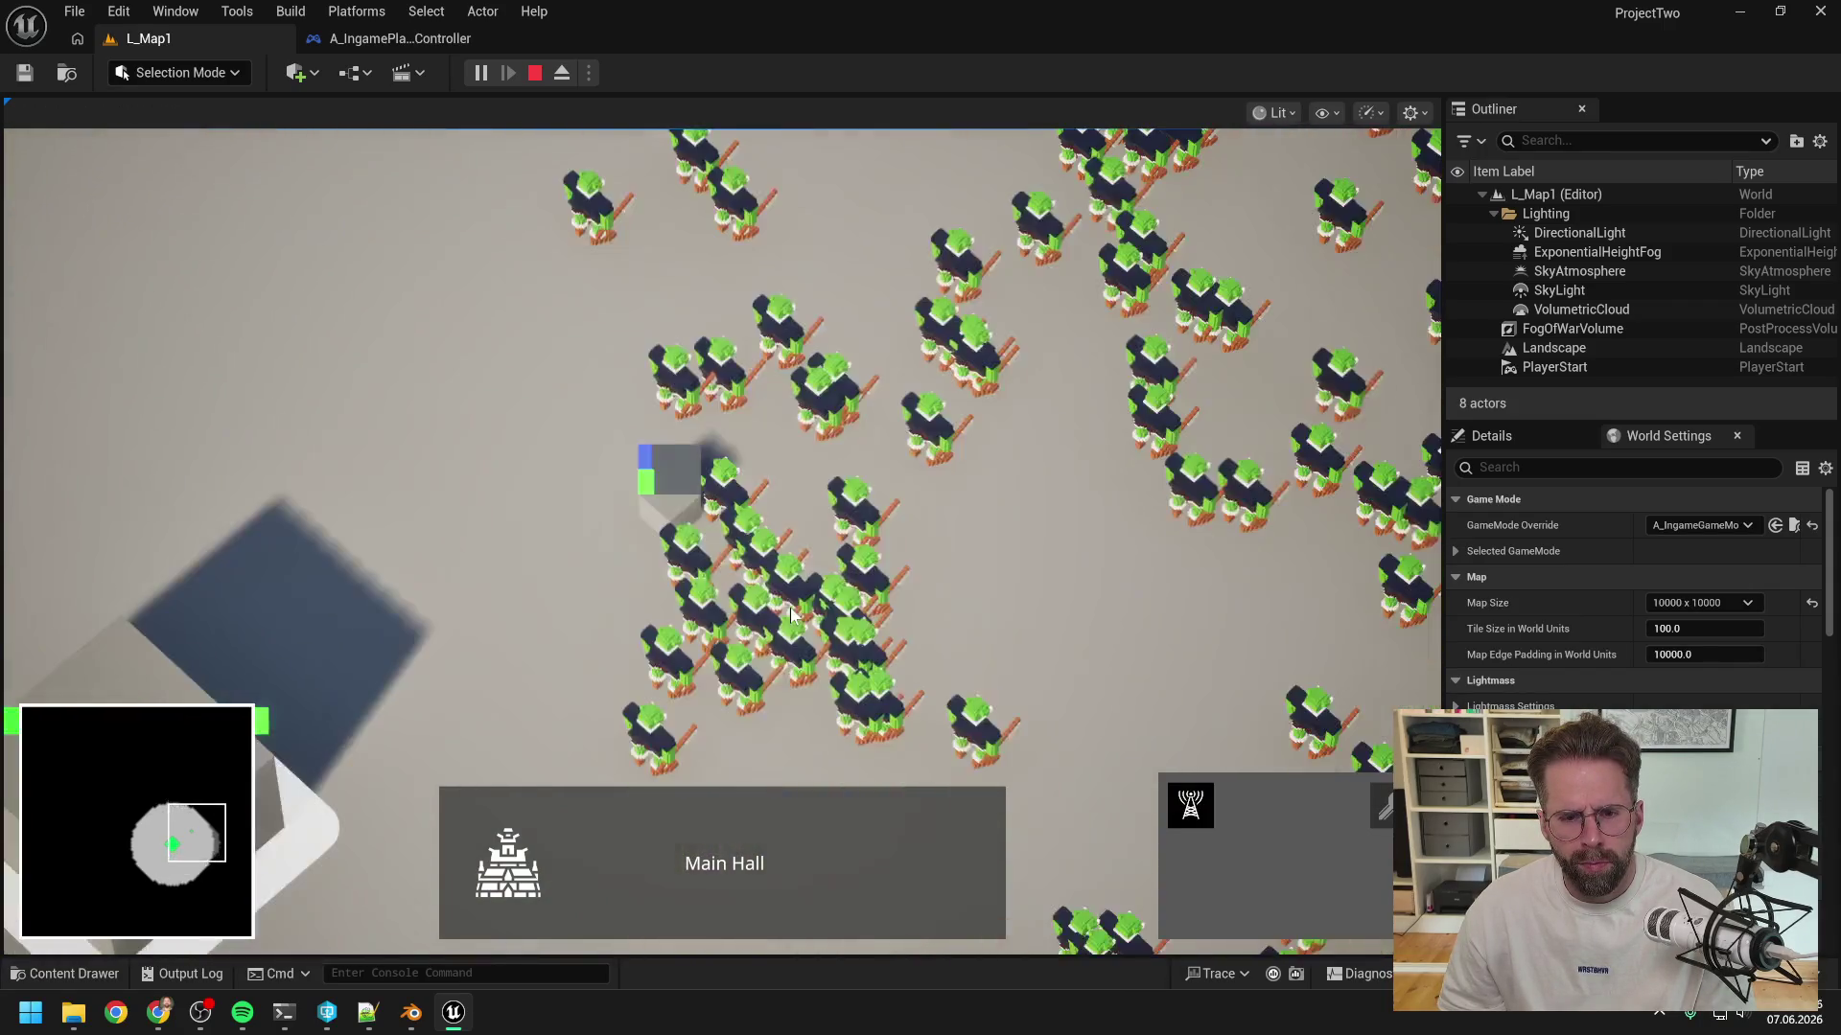
scroll(719, 553, up, 3)
scroll(717, 553, down, 5)
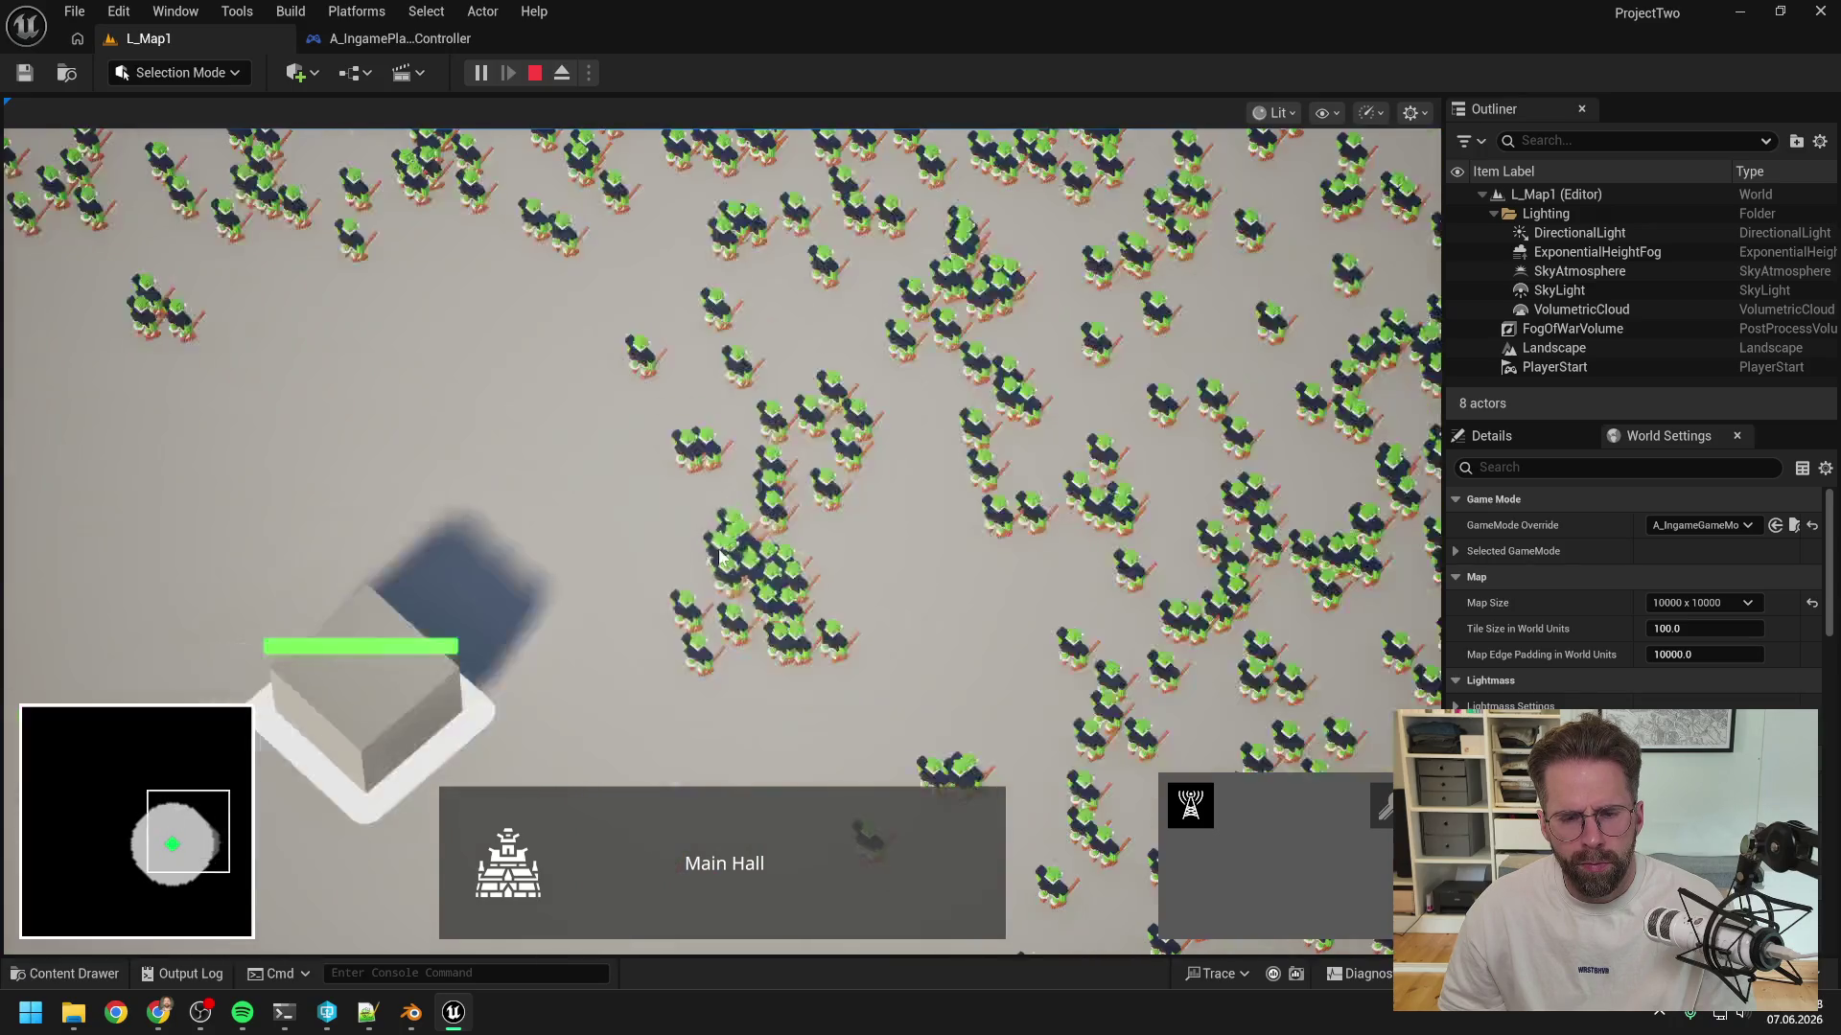
click(1189, 810)
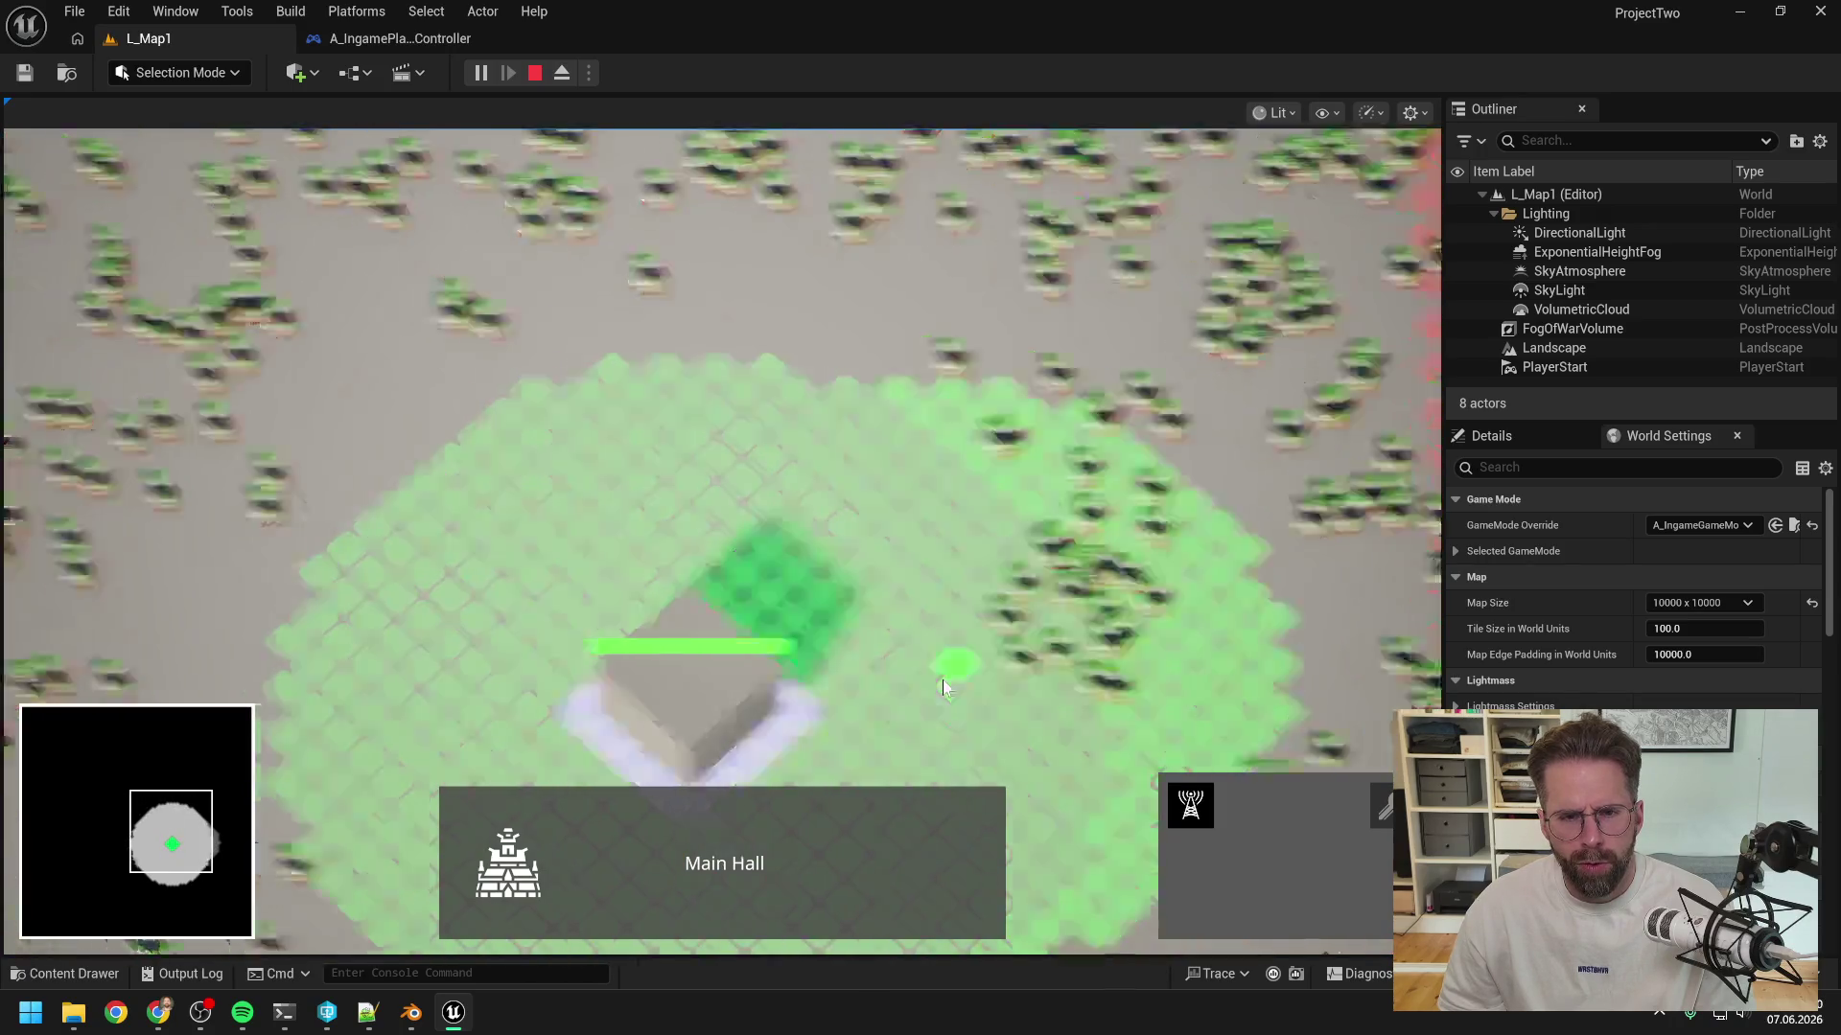
click(790, 633)
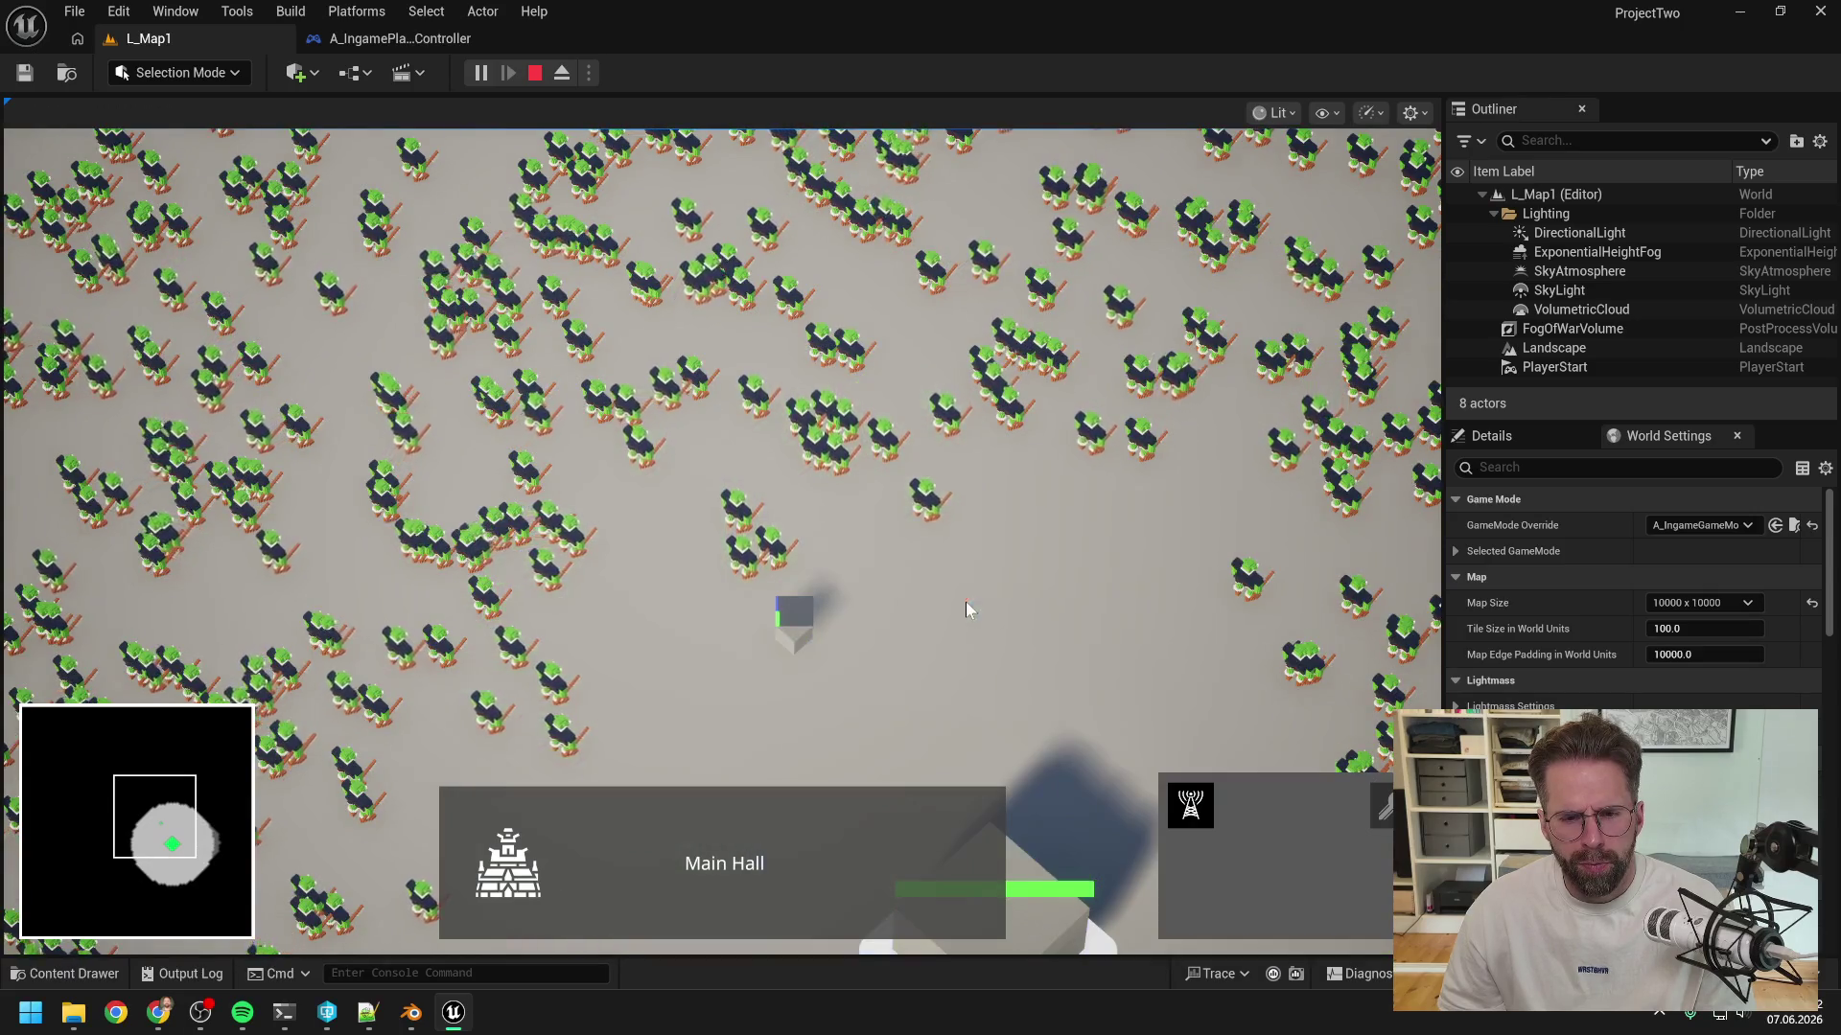
scroll(923, 644, up, 2)
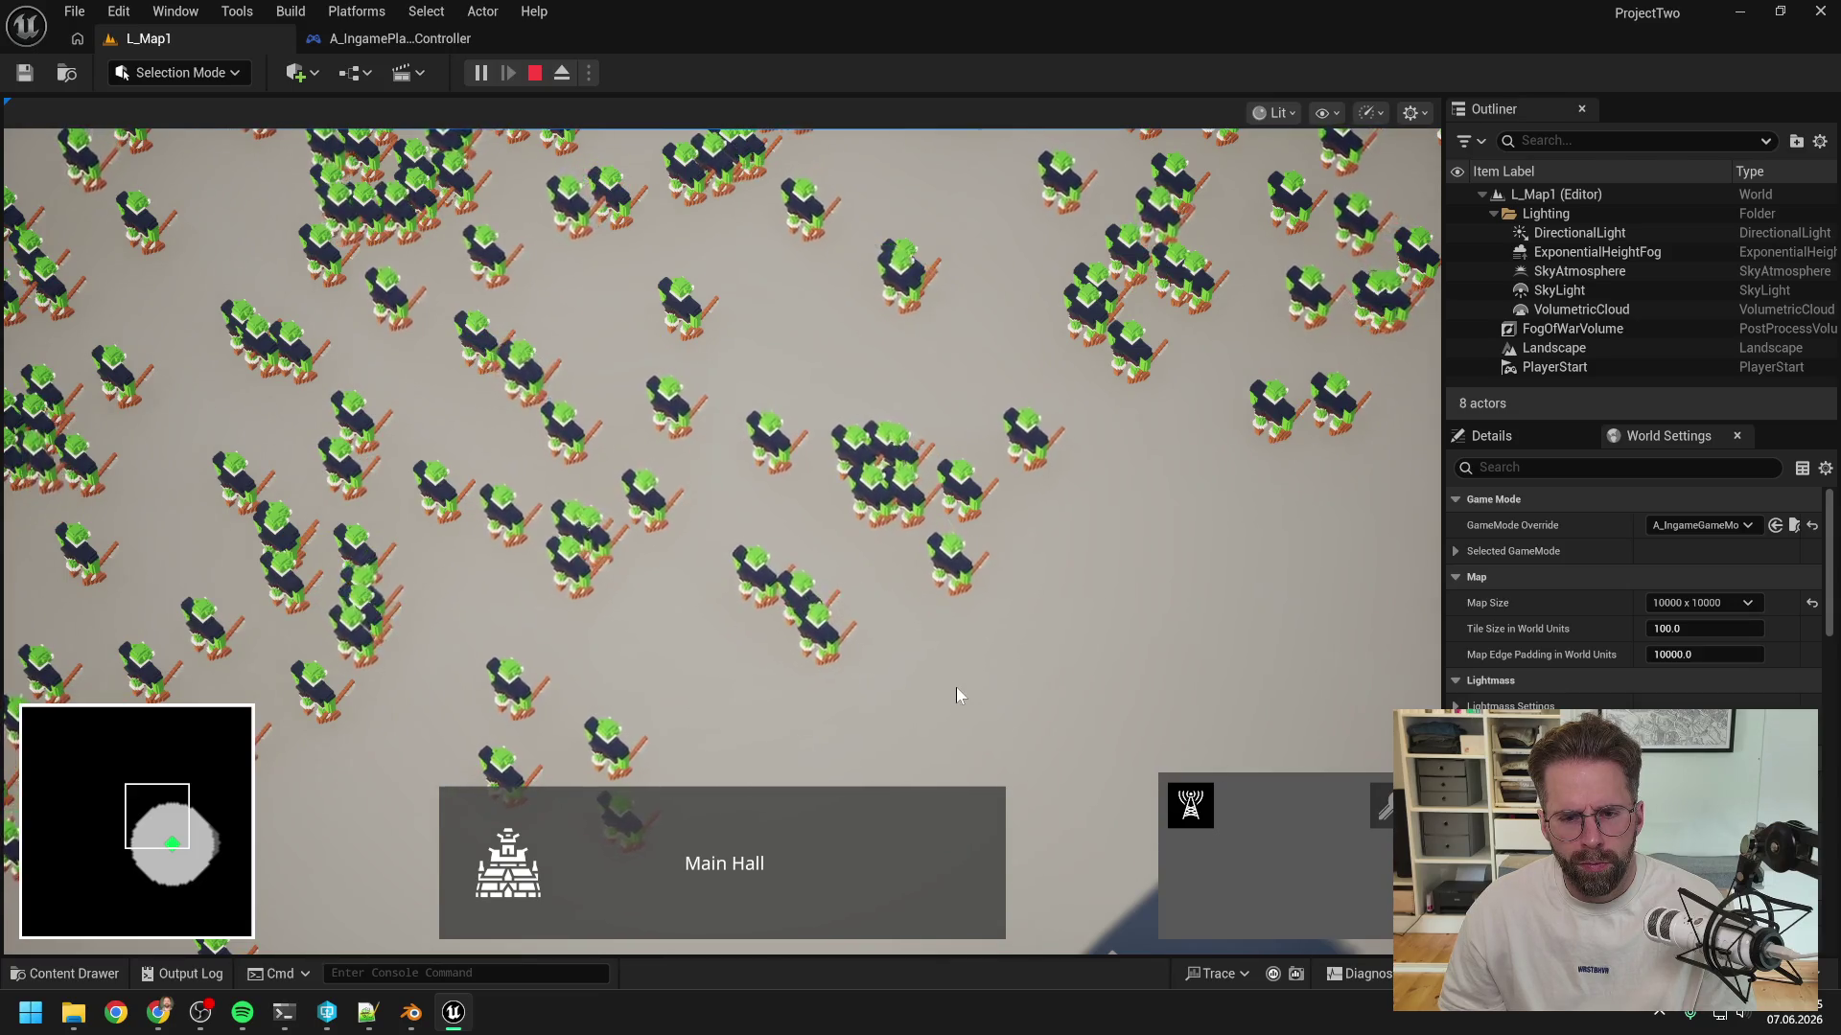
click(918, 364)
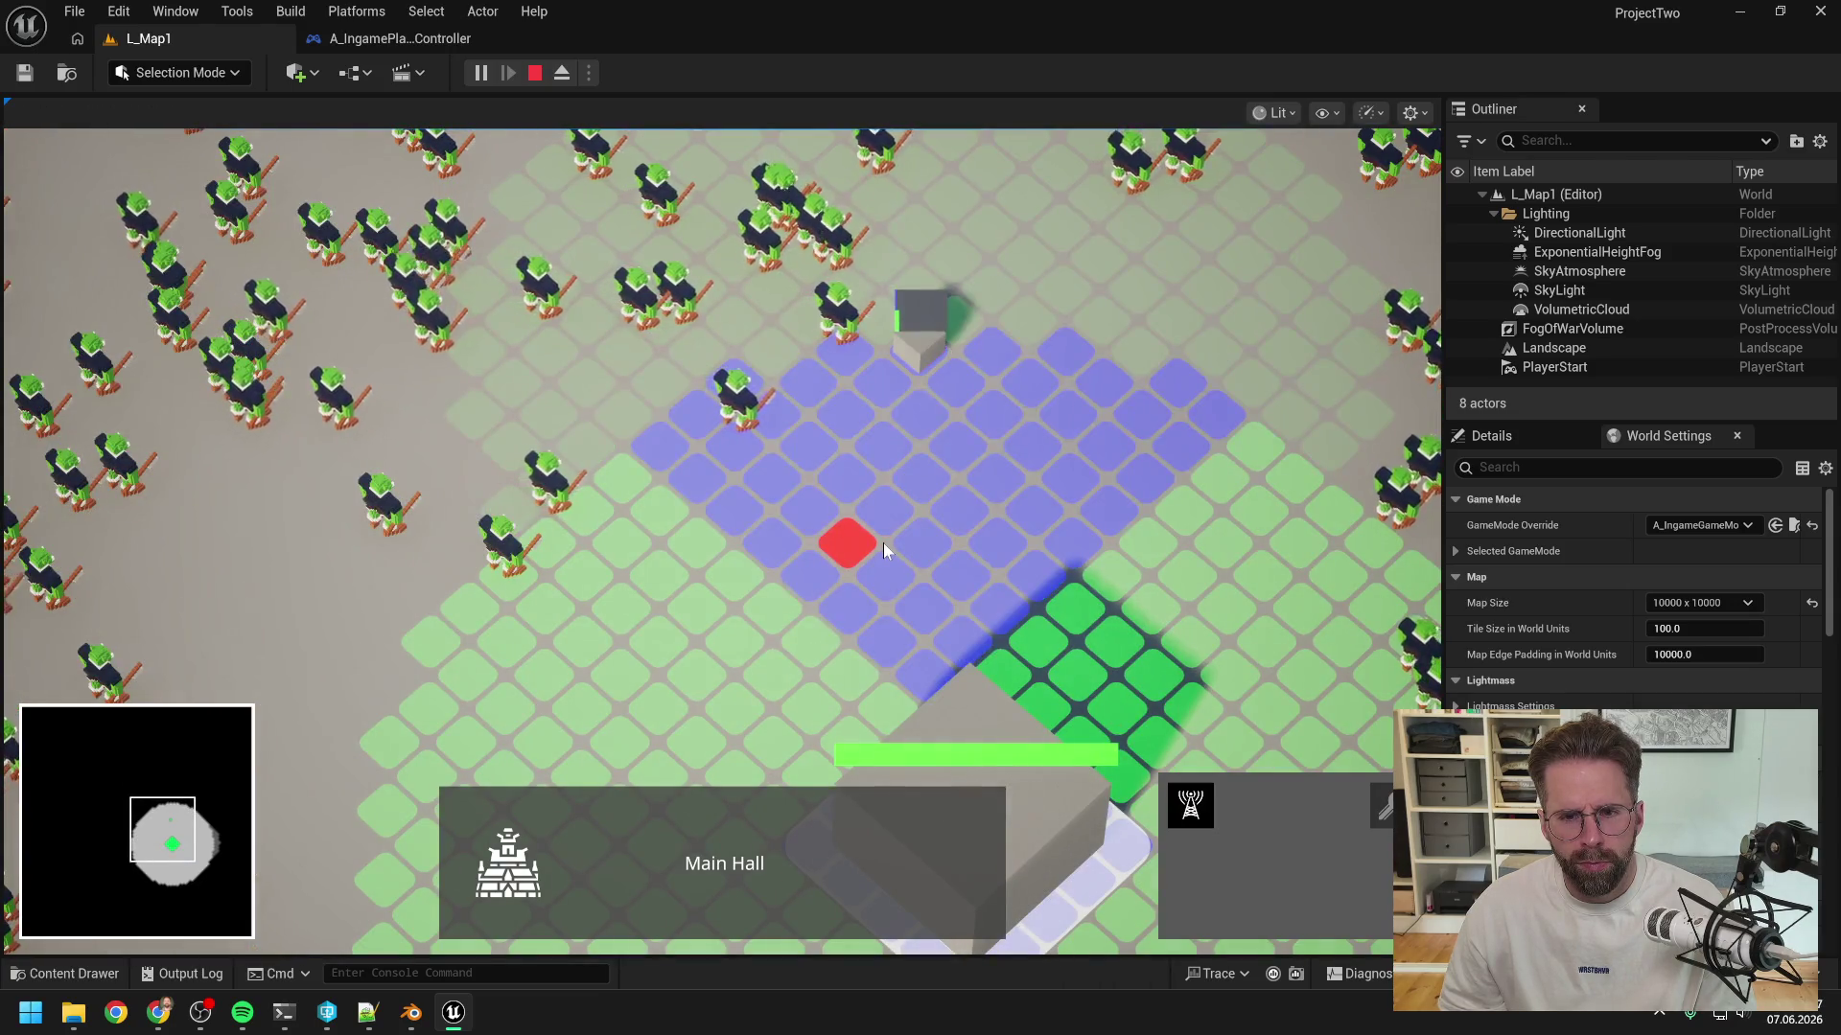
key(space)
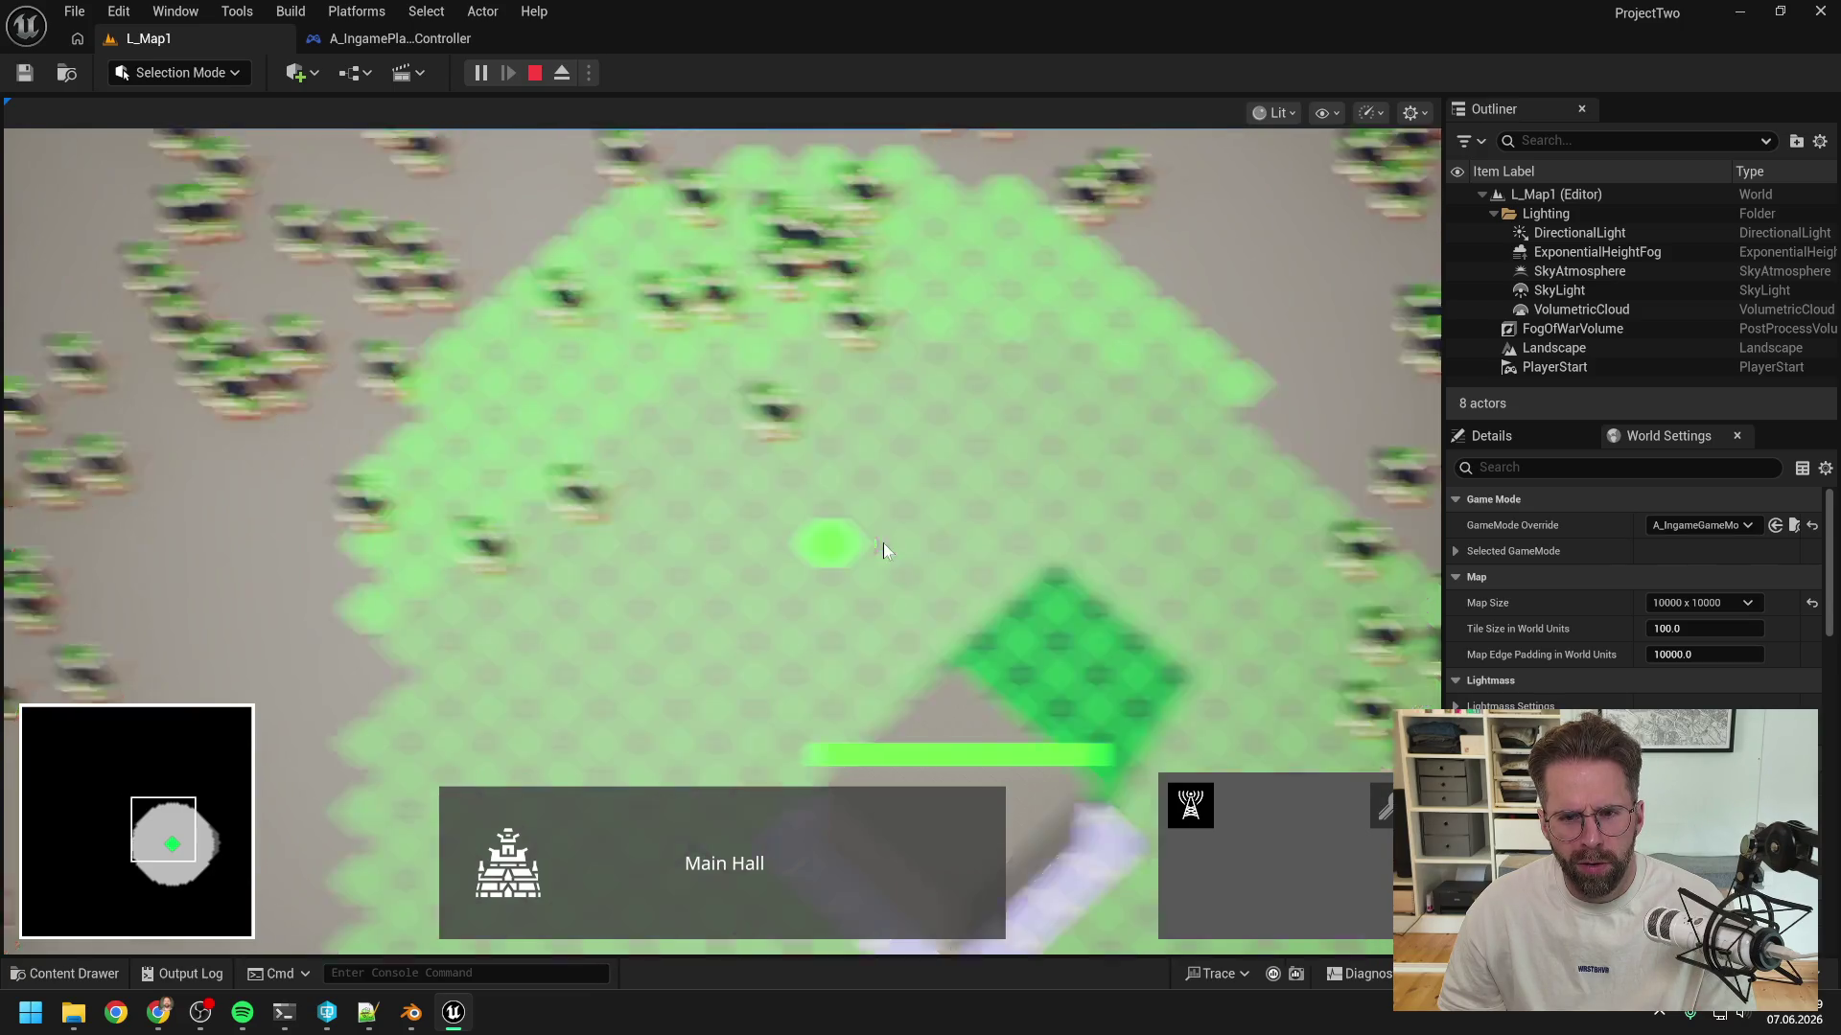
scroll(758, 446, down, 5)
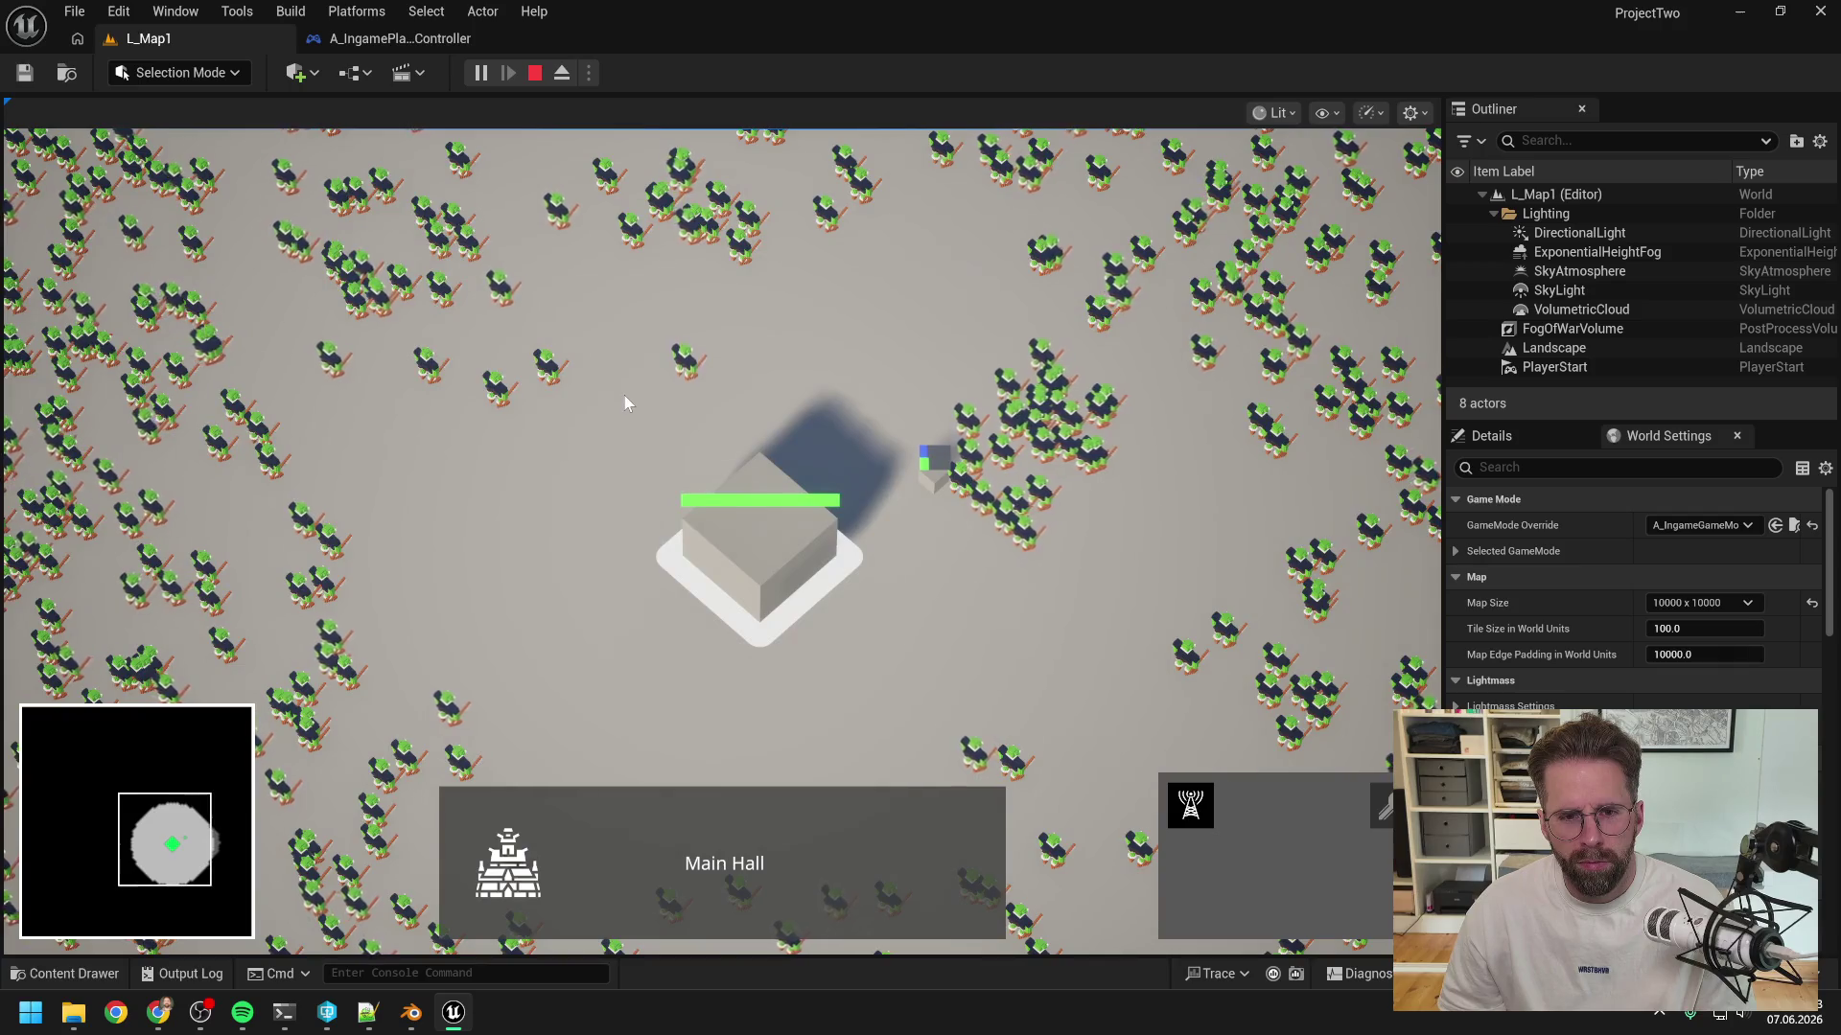
click(625, 394)
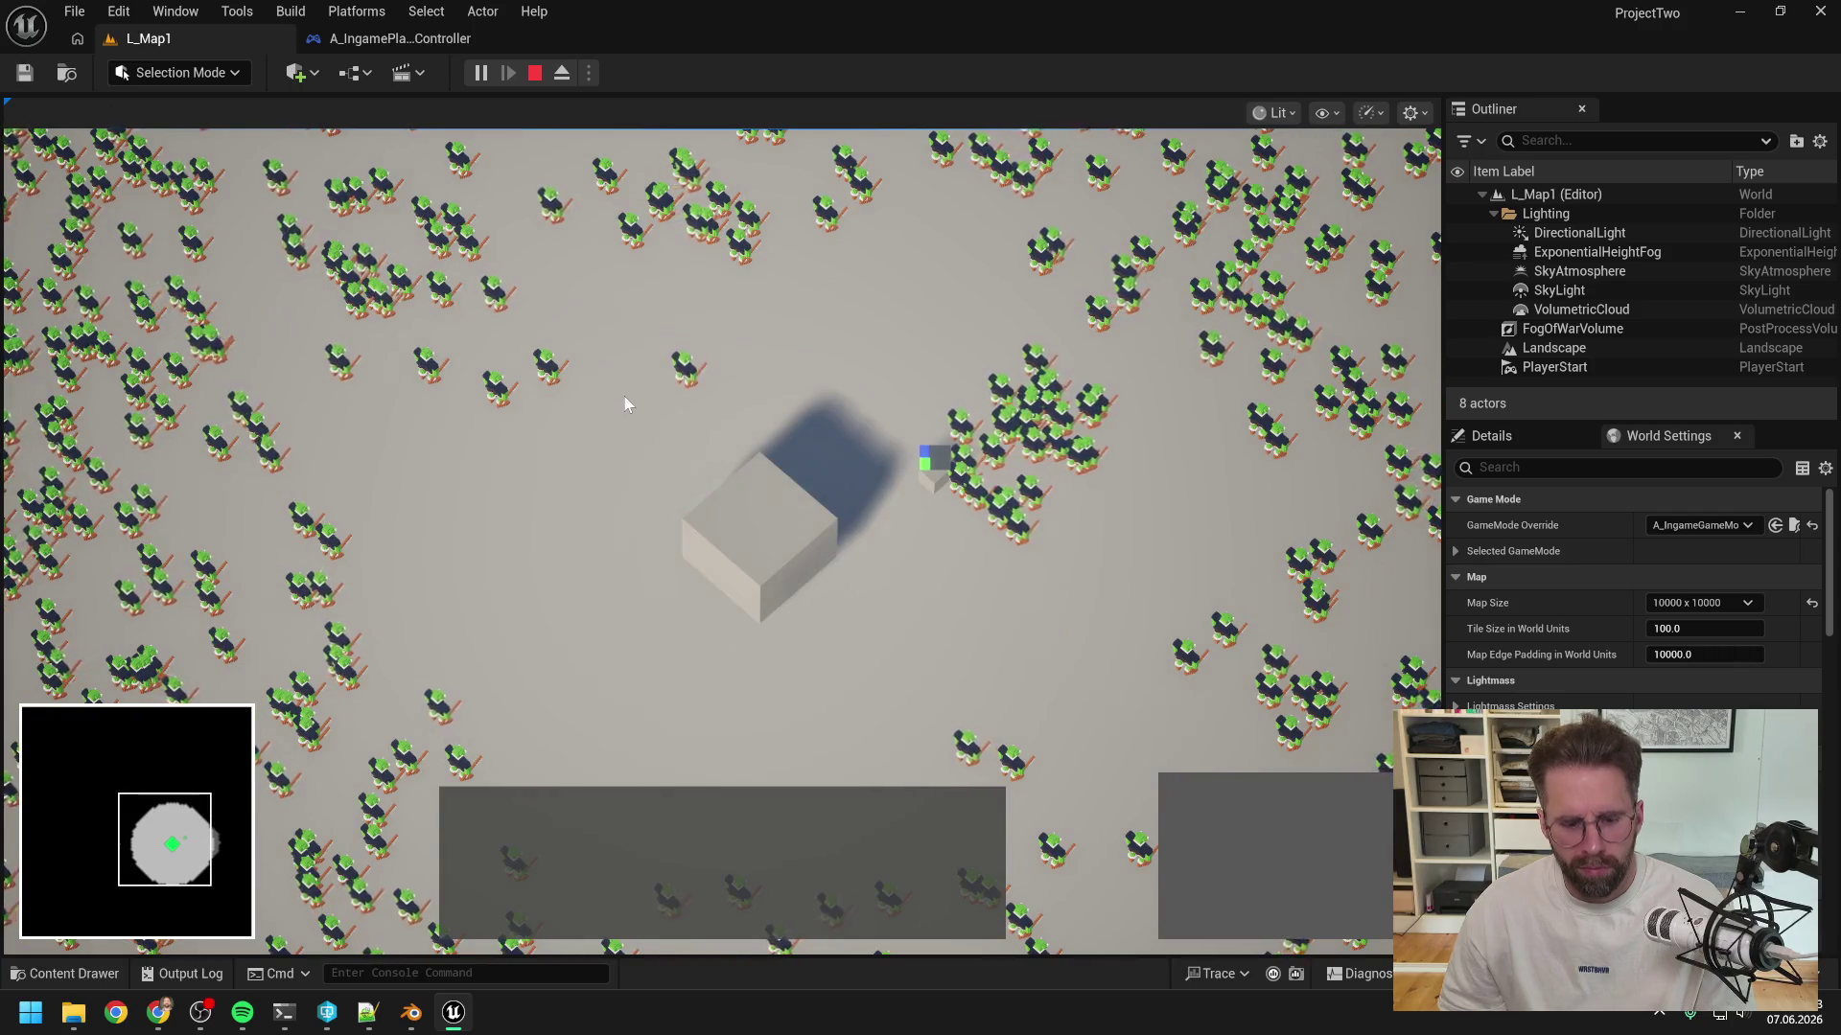
- Fire four debug noise events toward the Main Hall, select it, and stop the session after defeat
click(608, 370)
click(764, 241)
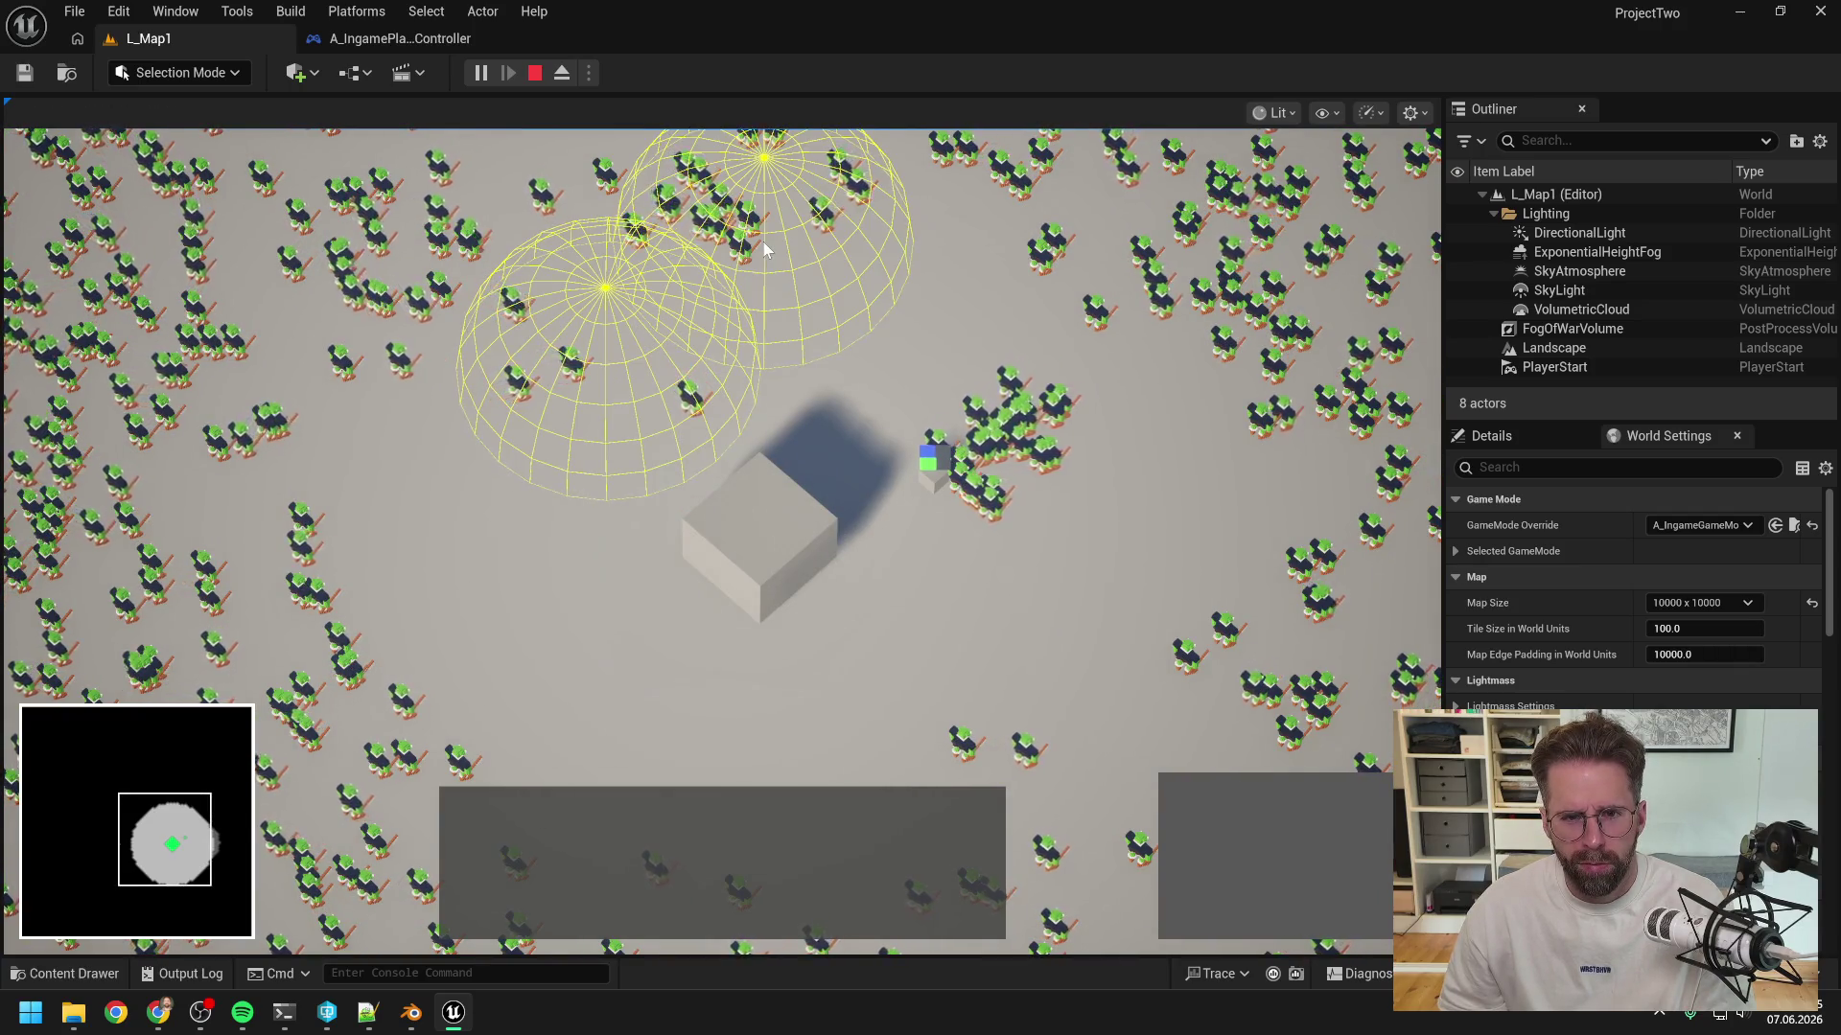
click(758, 297)
click(755, 324)
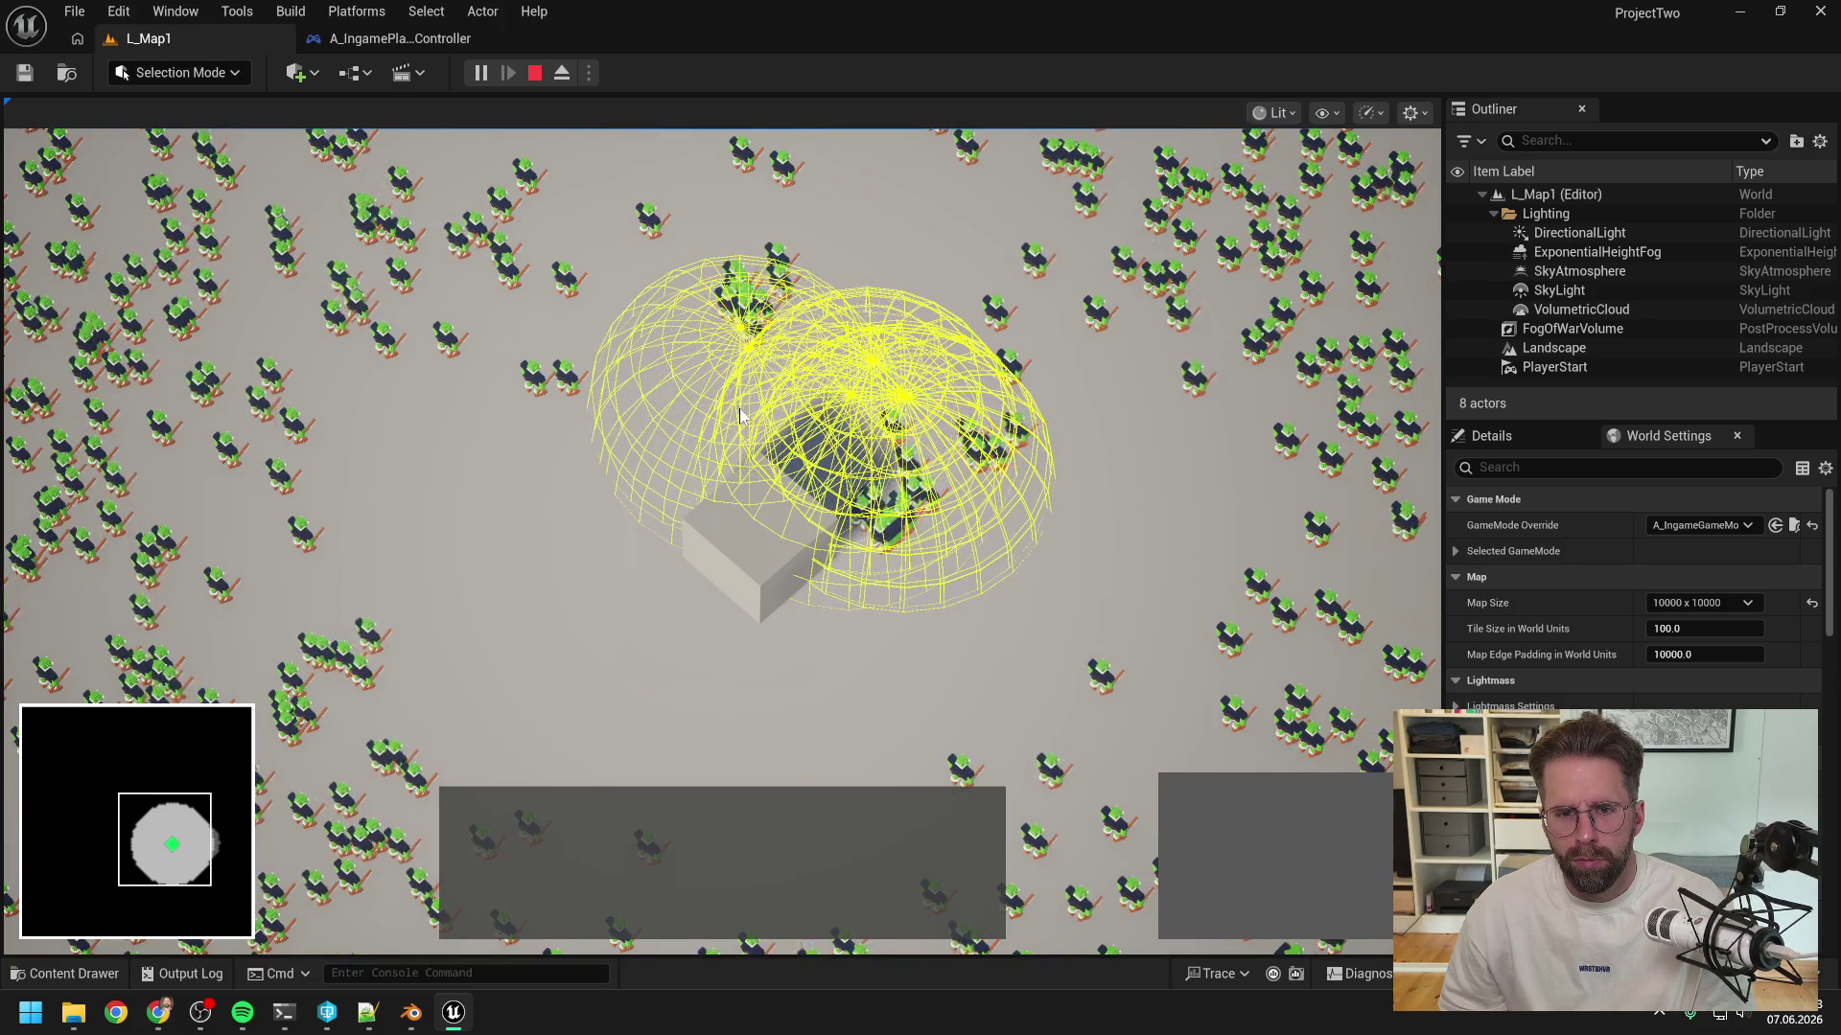
click(748, 521)
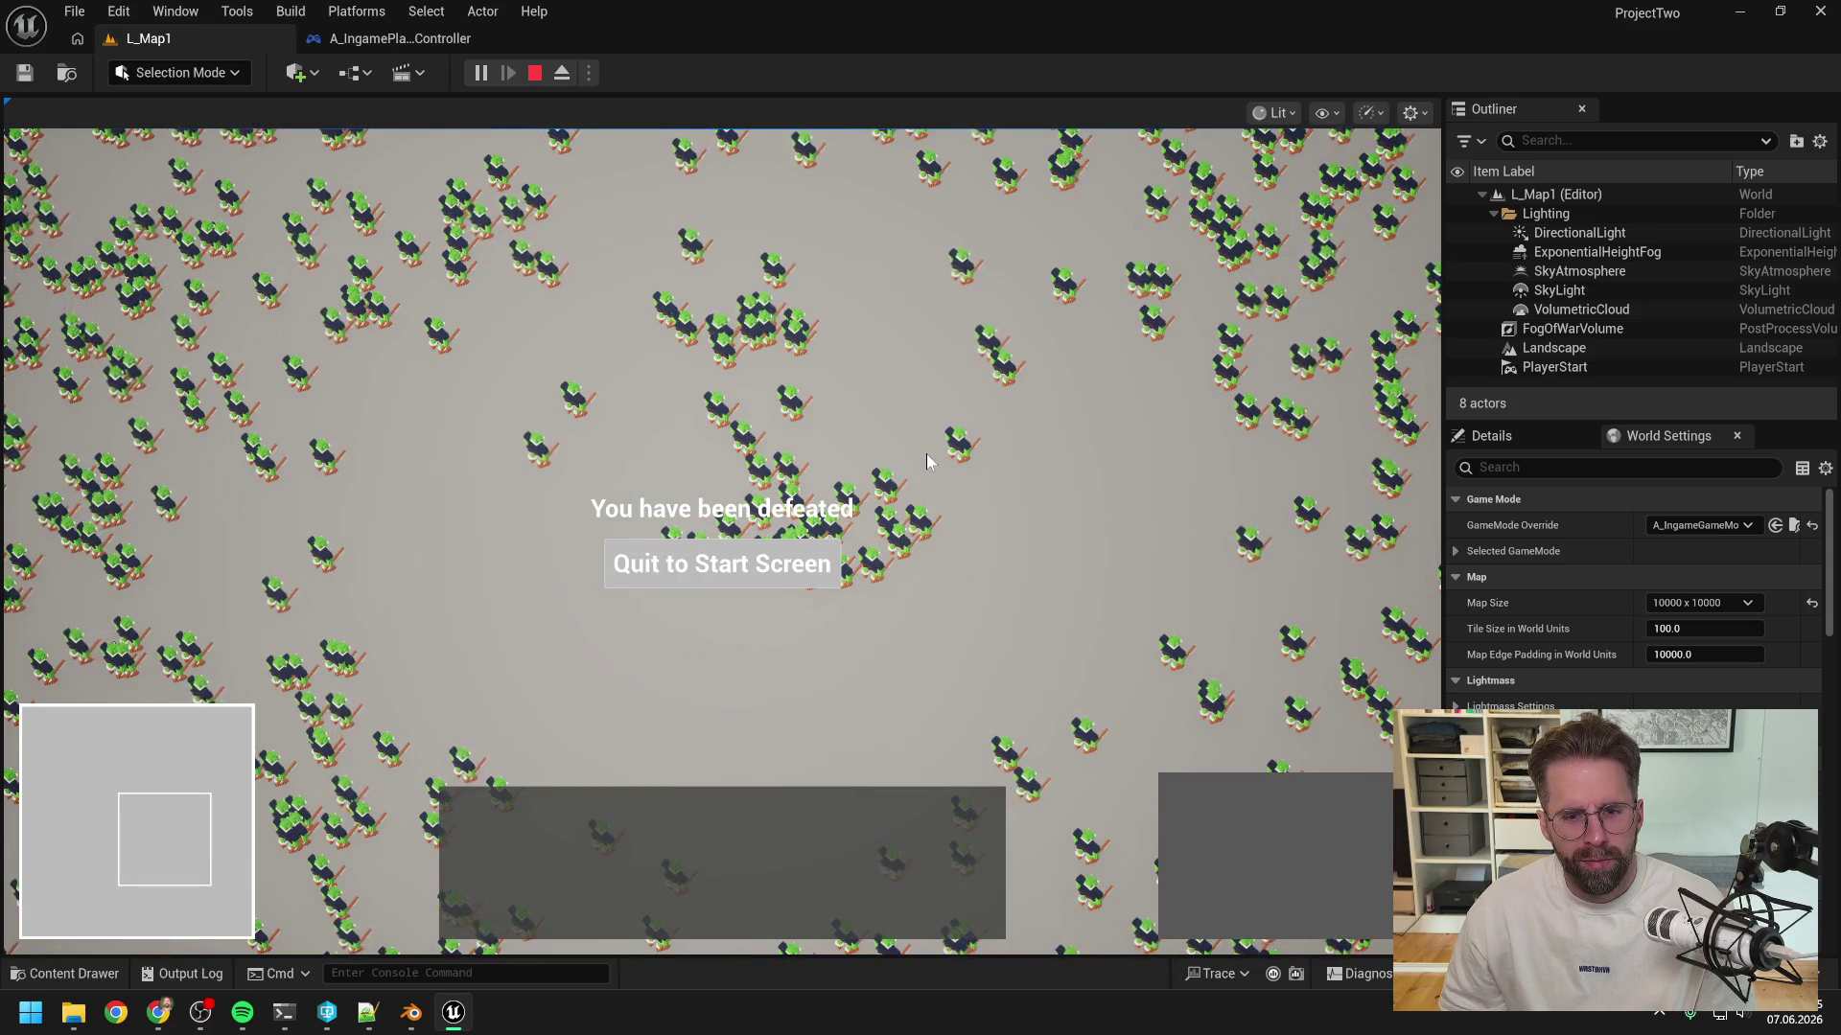
click(829, 563)
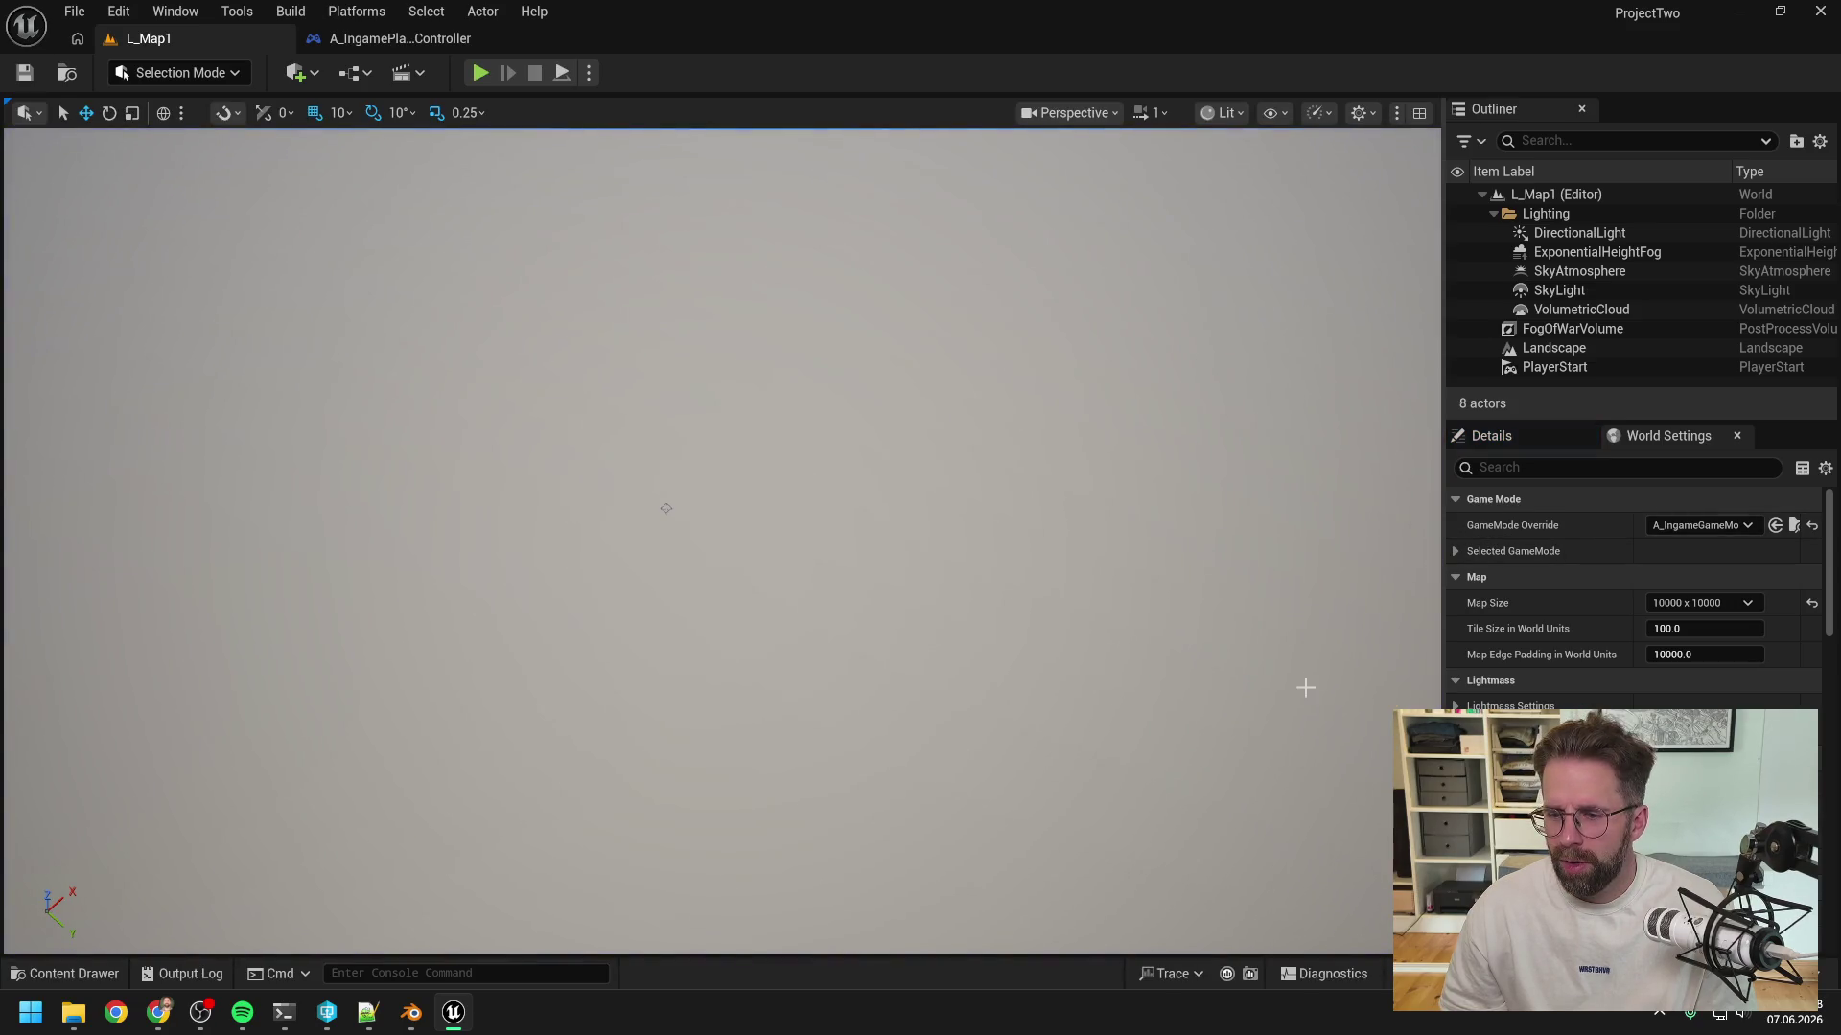
- Tell Claude damage now lands and ask the current attack wind-up time, then restart Play in L_Map1
mouse_move(285, 1016)
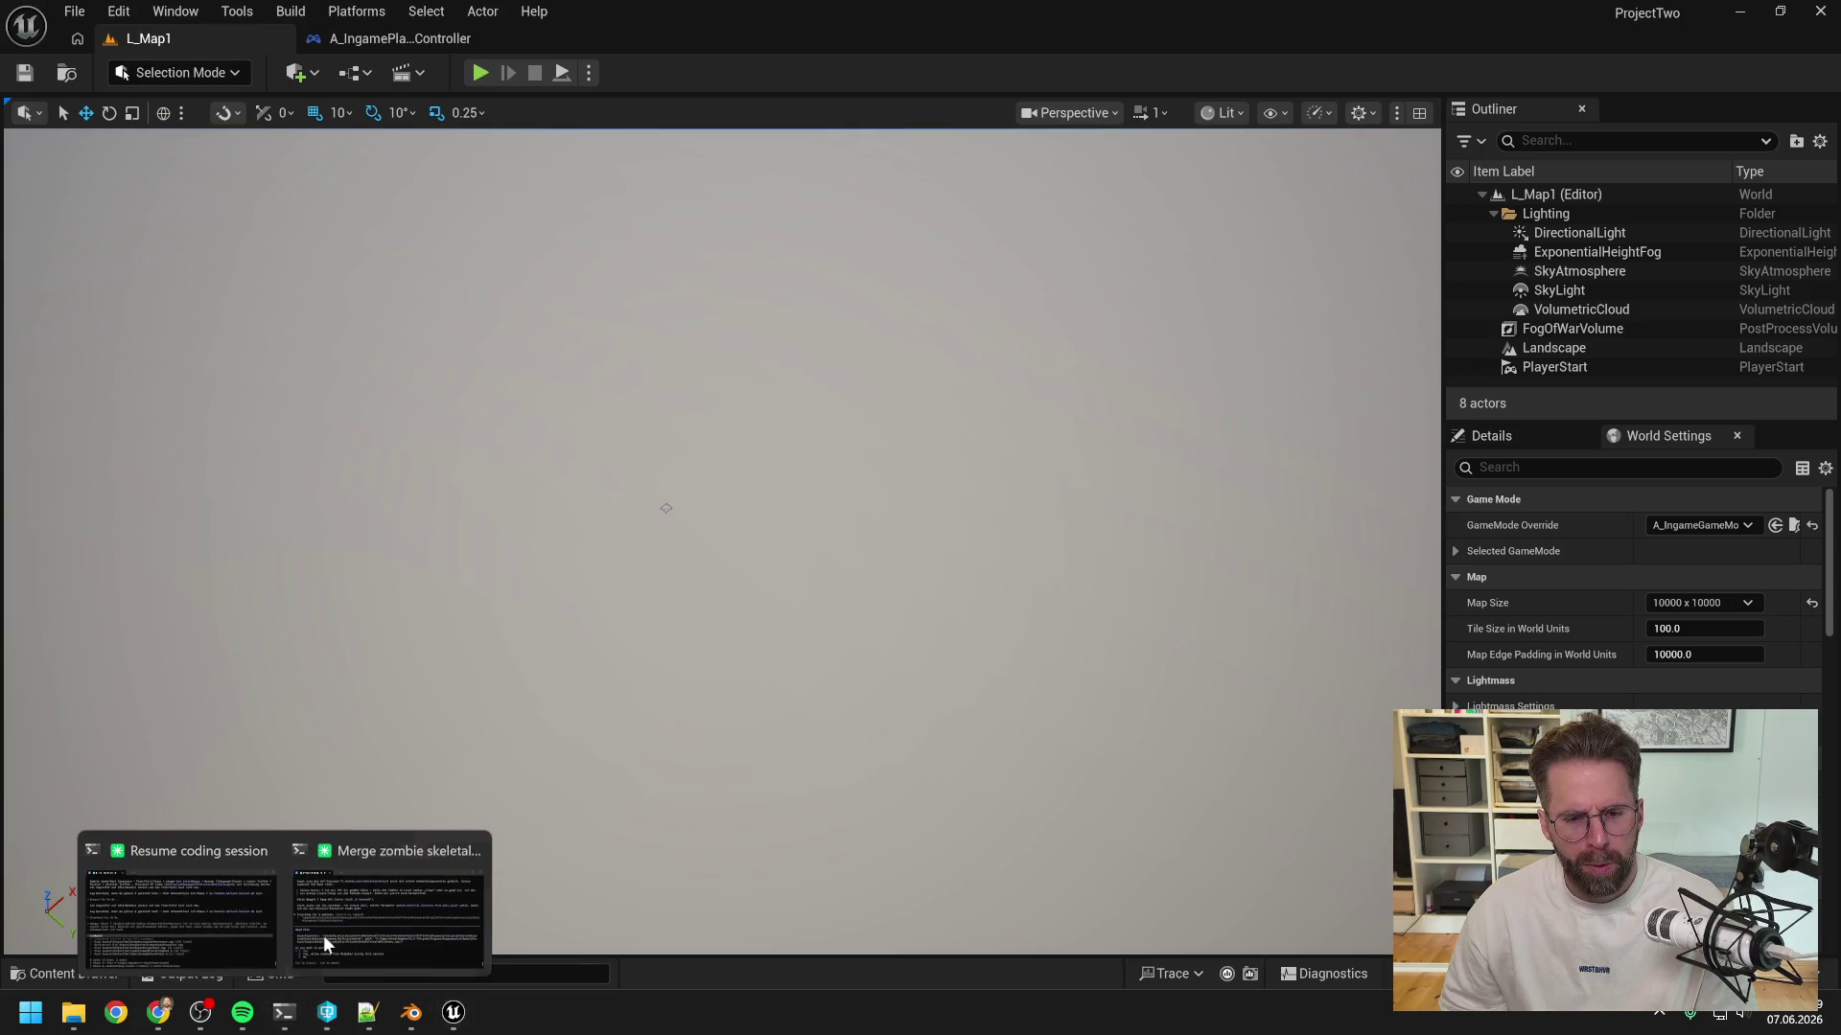
click(182, 901)
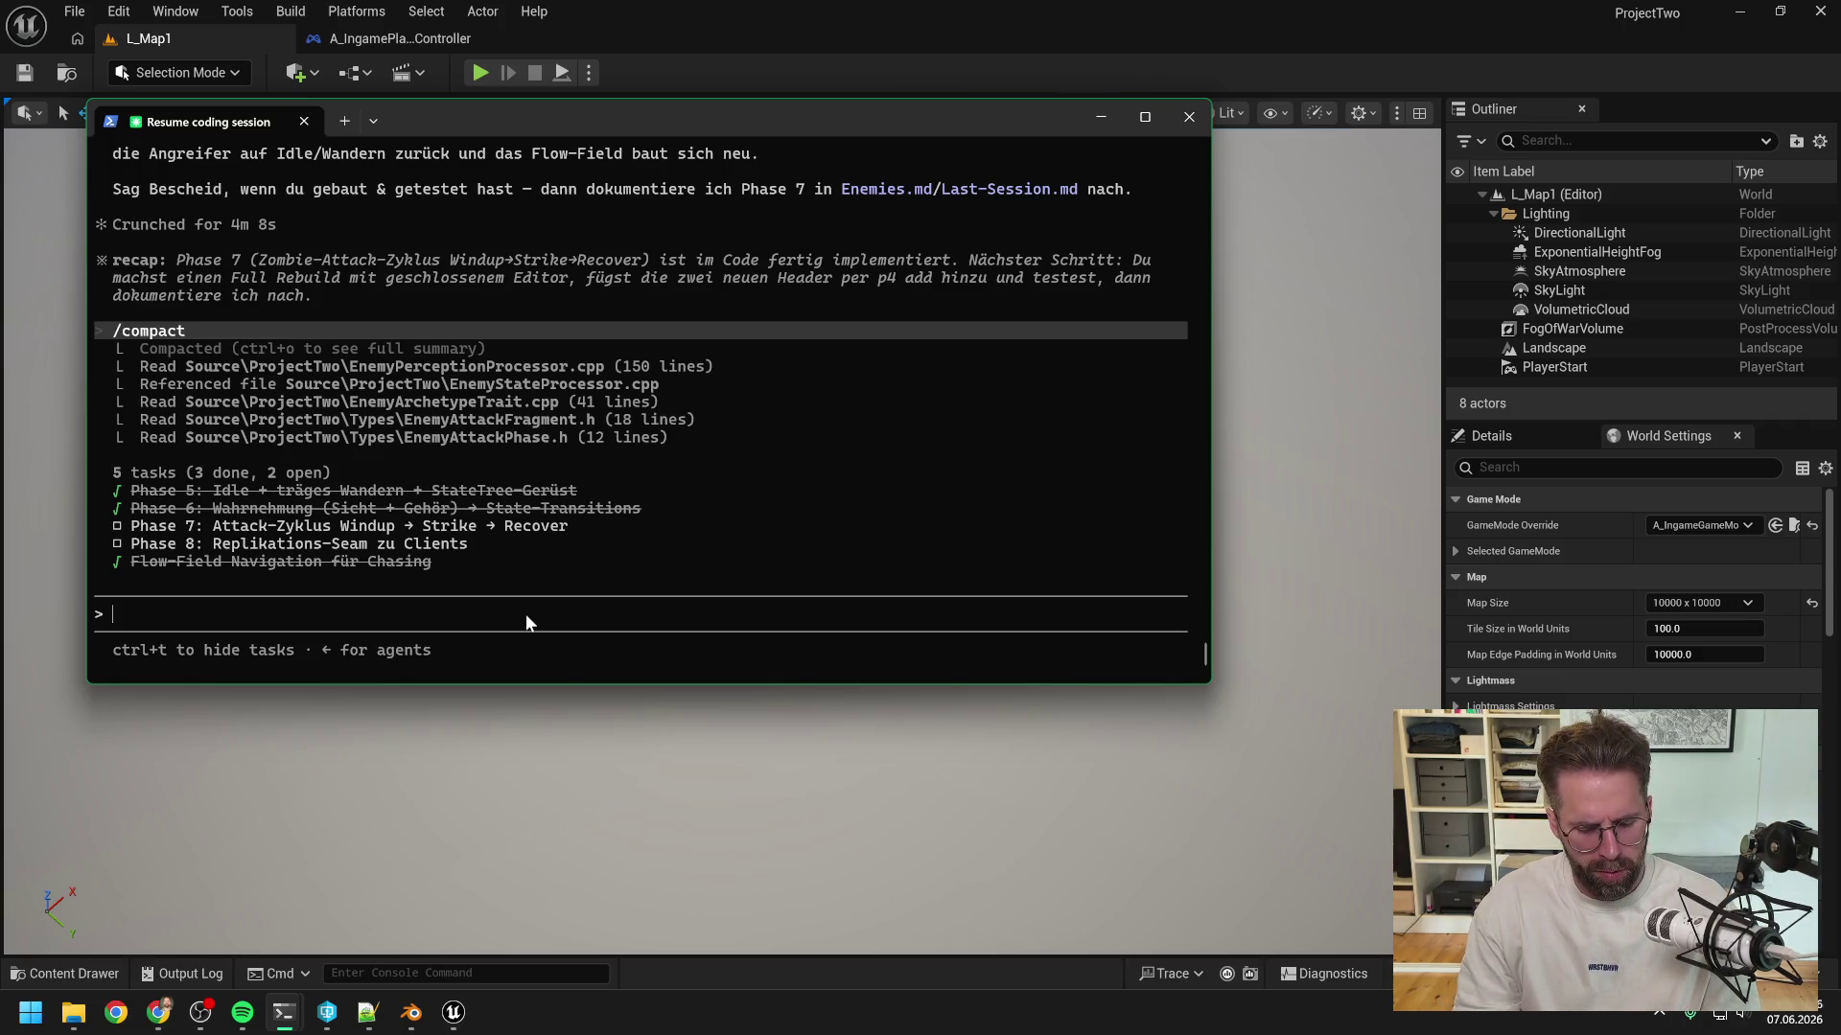
text(dama)
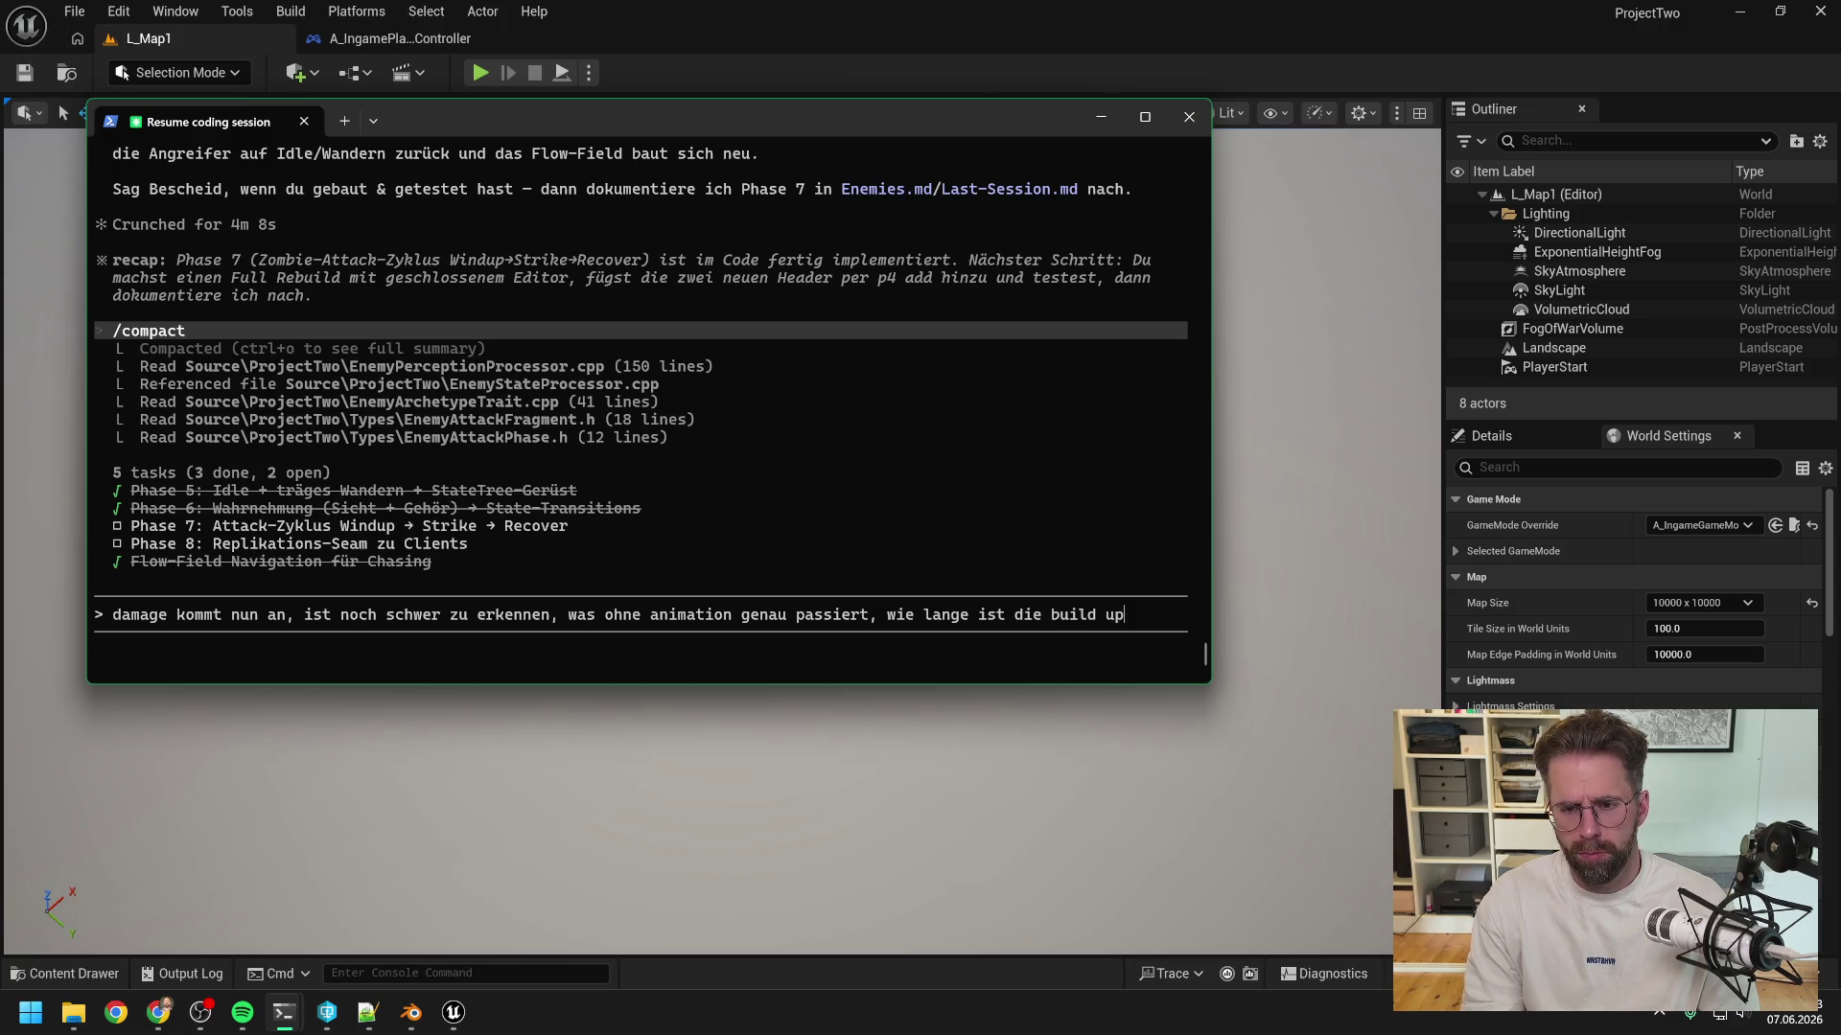
text(gerade)
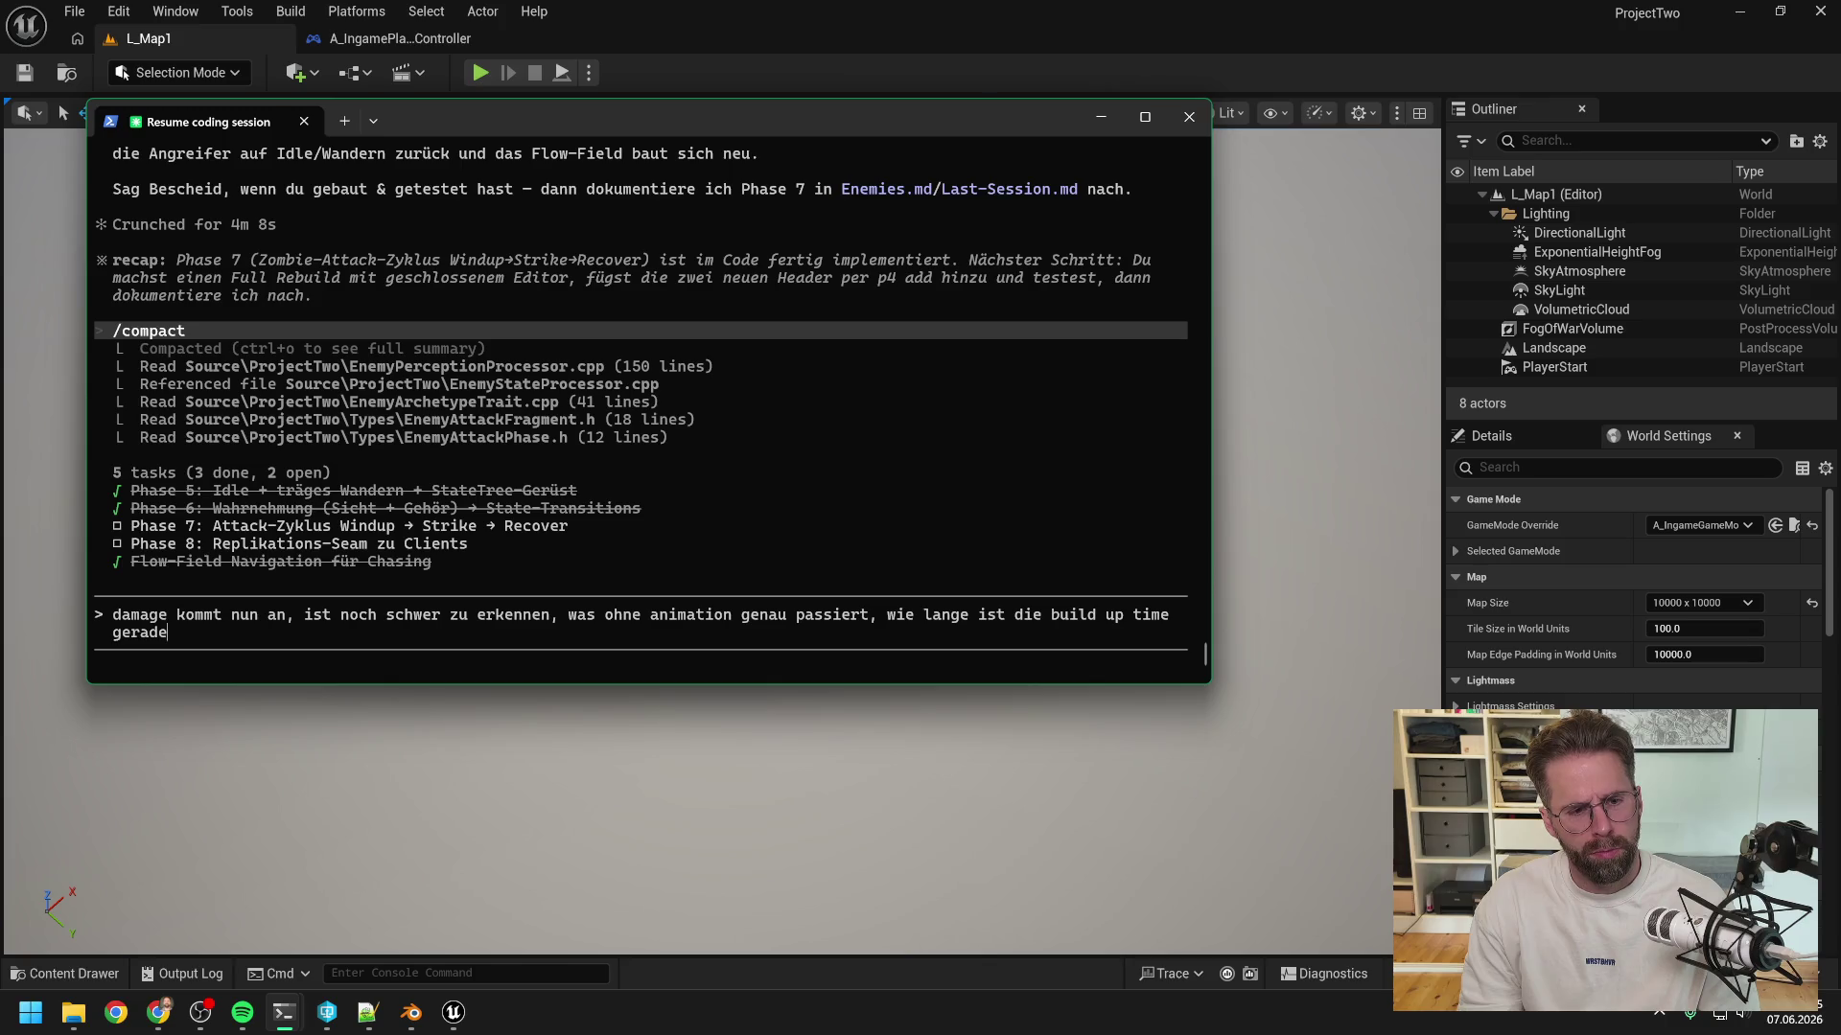
key(BackSpace)
key(BackSpace)
key(BackSpace)
text(win)
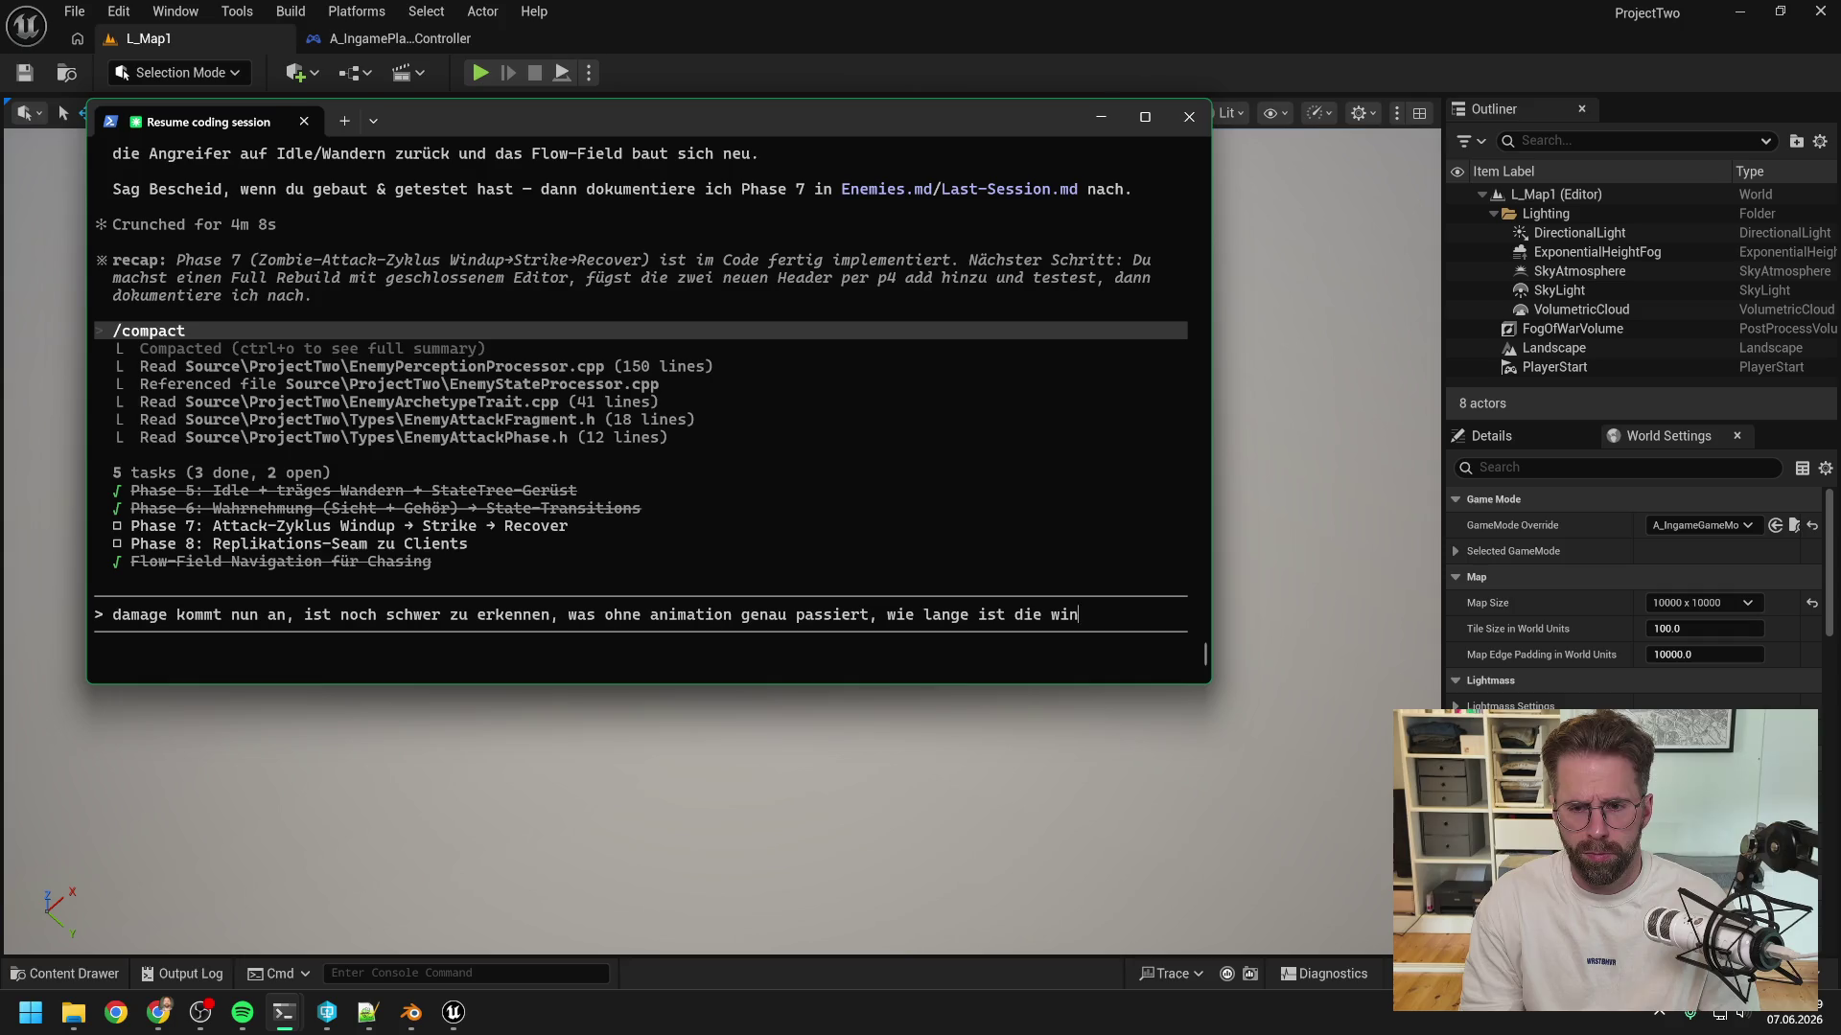
text(d up time gerade?)
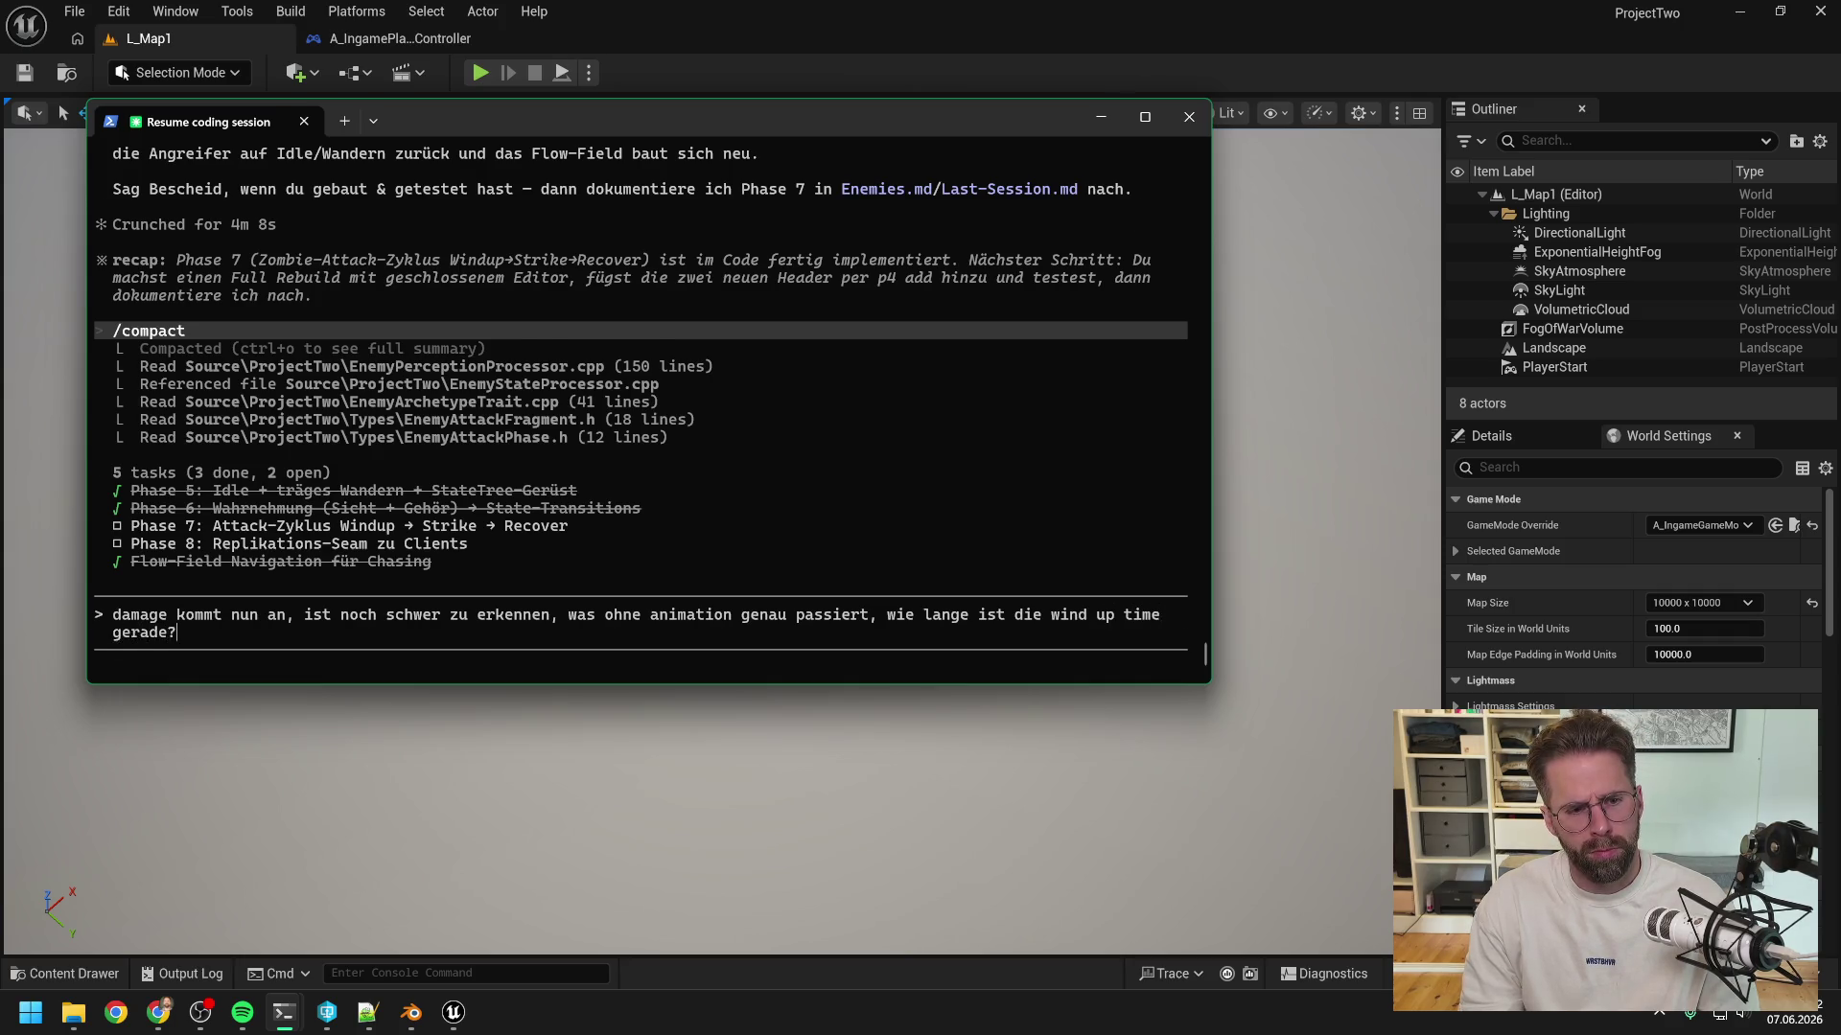
key(Return)
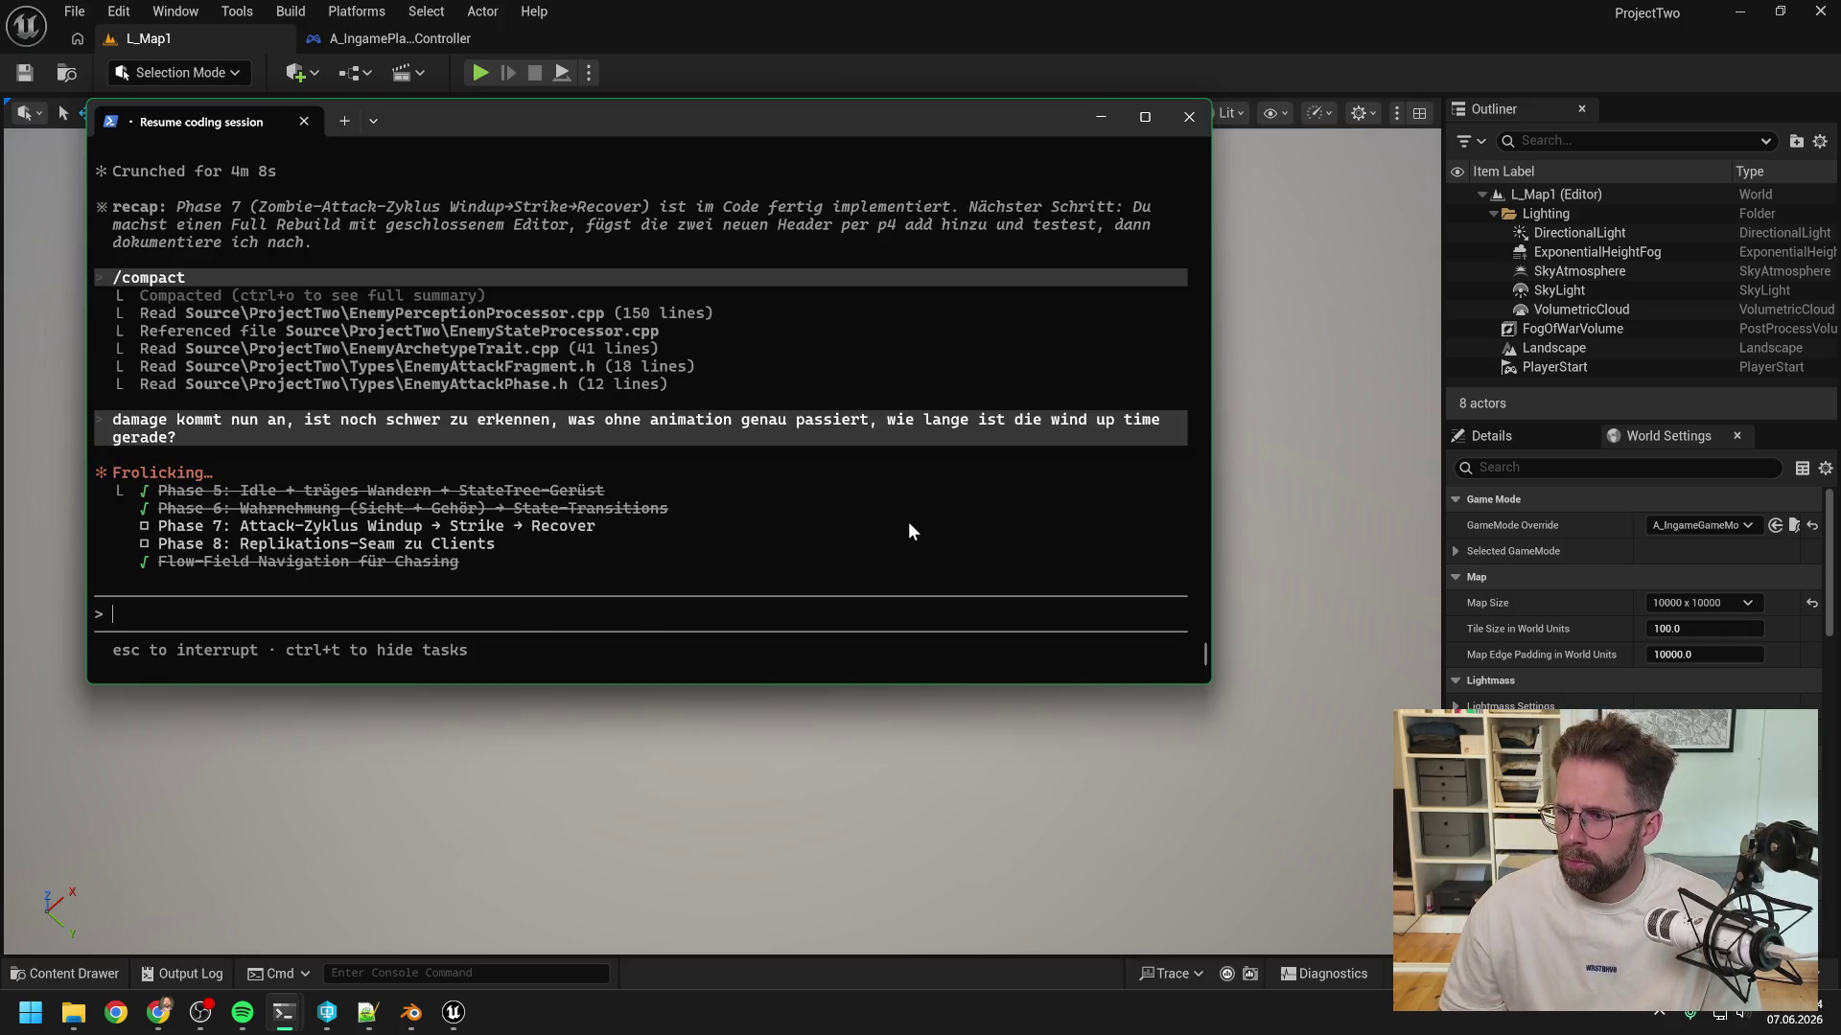
click(859, 38)
click(478, 74)
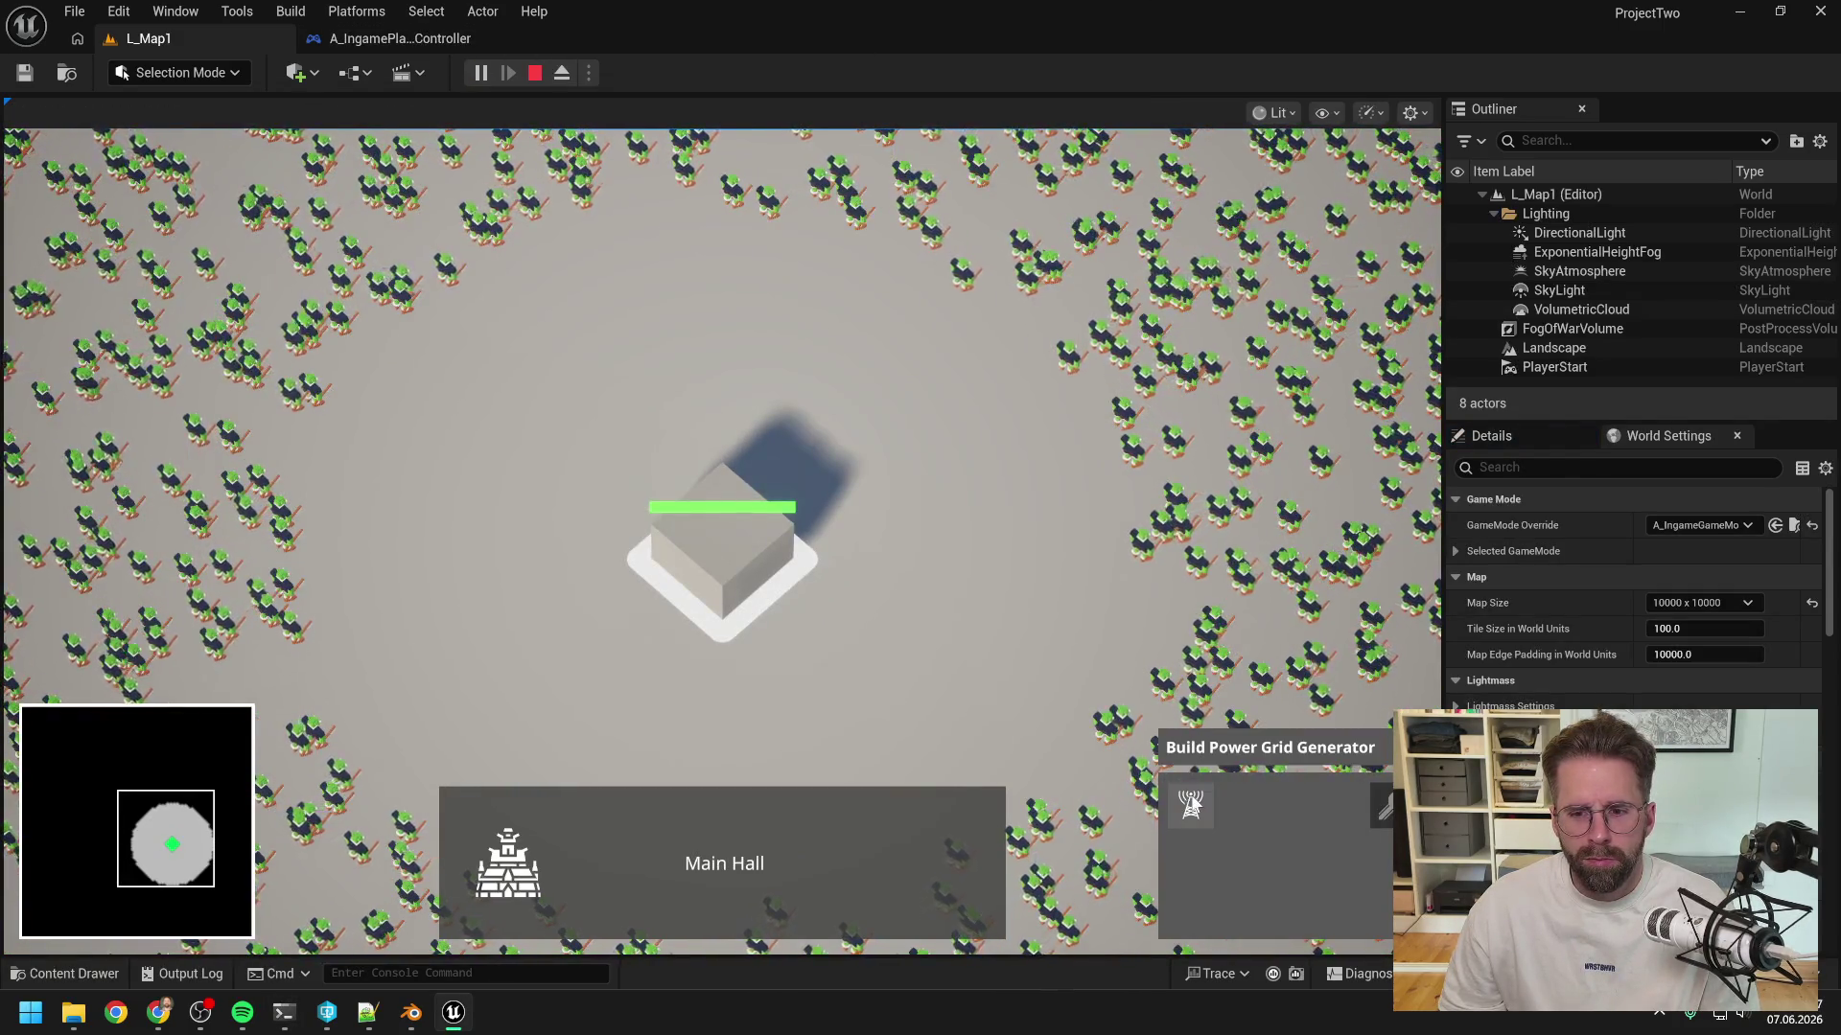
click(1190, 805)
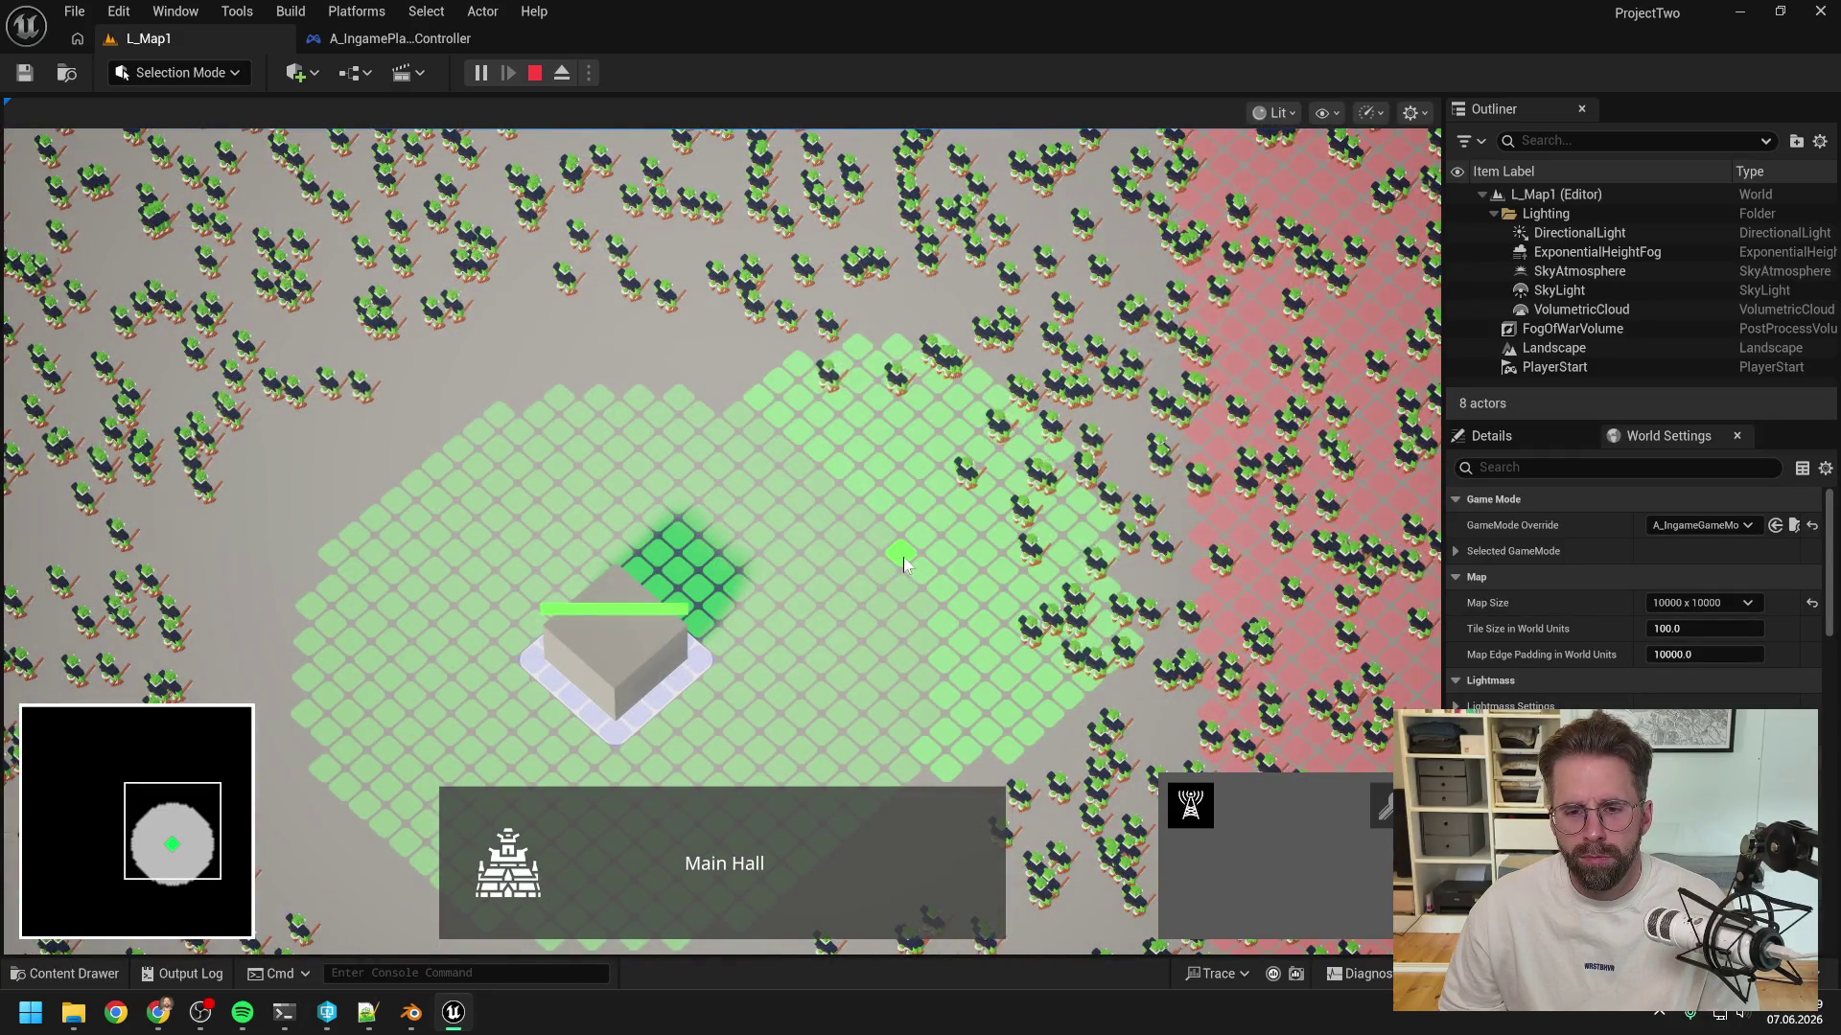
click(901, 561)
scroll(977, 580, up, 3)
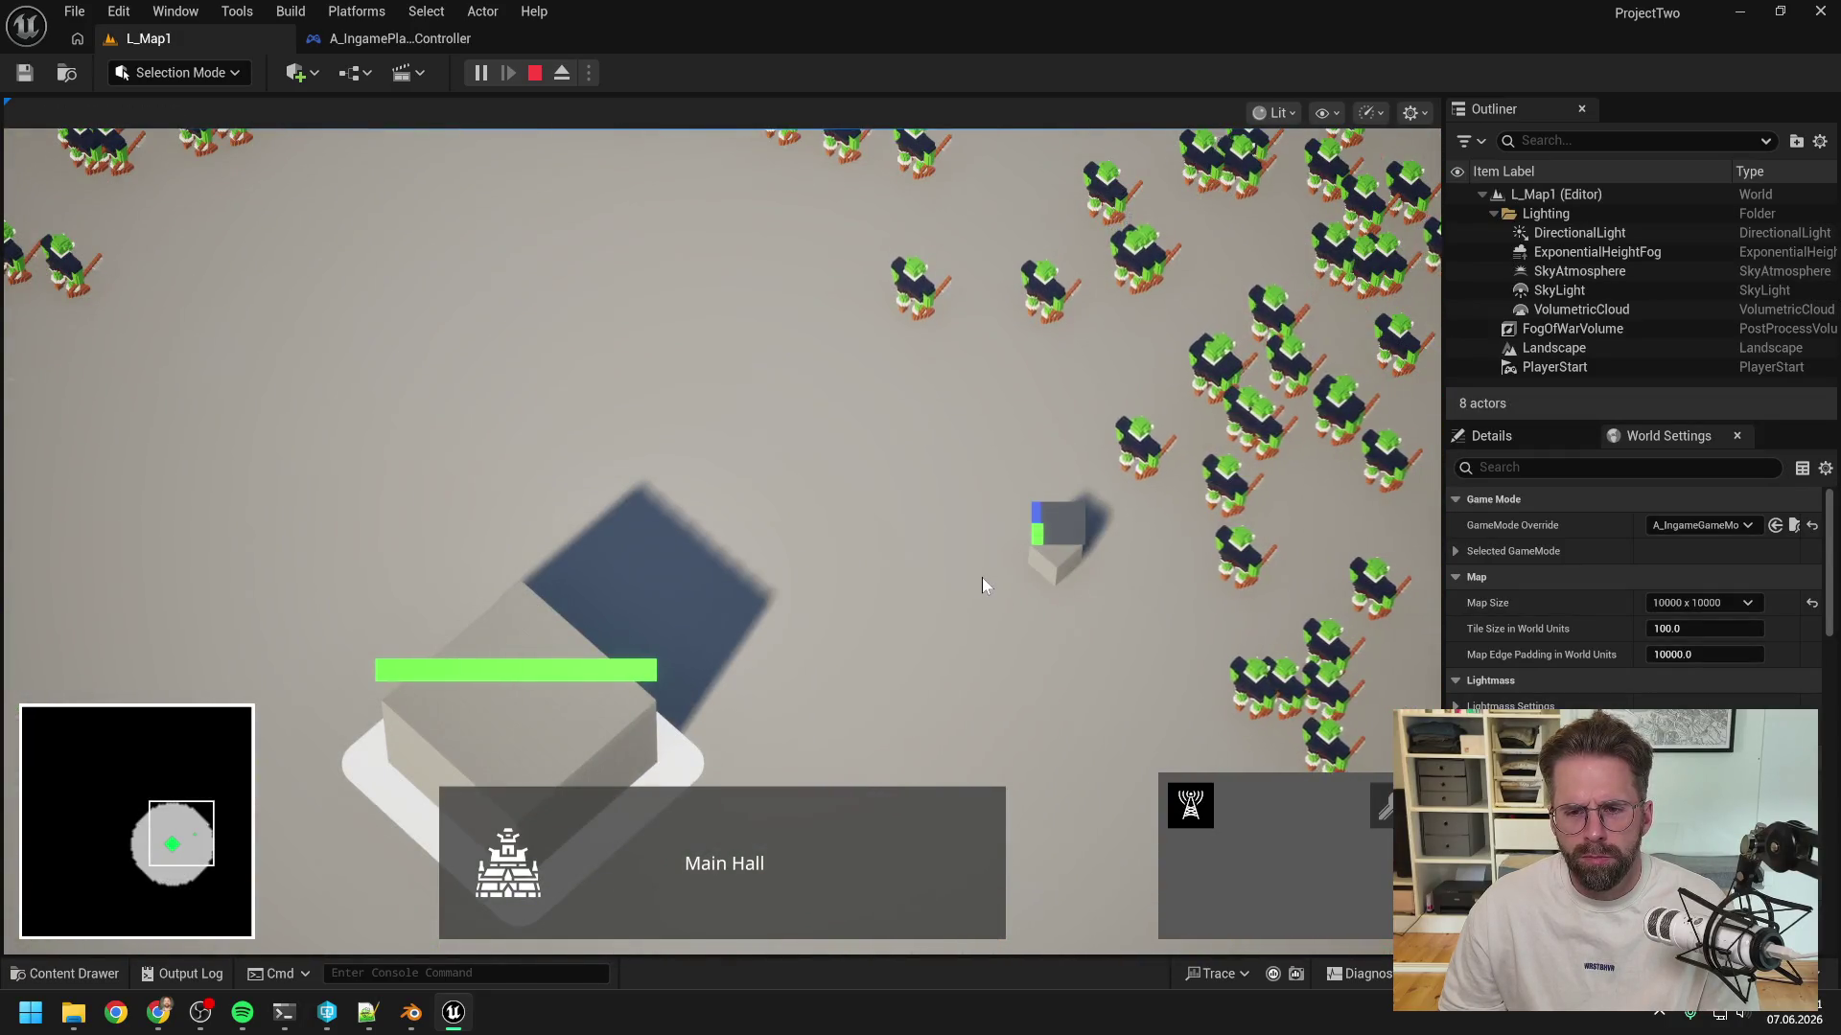
key(d)
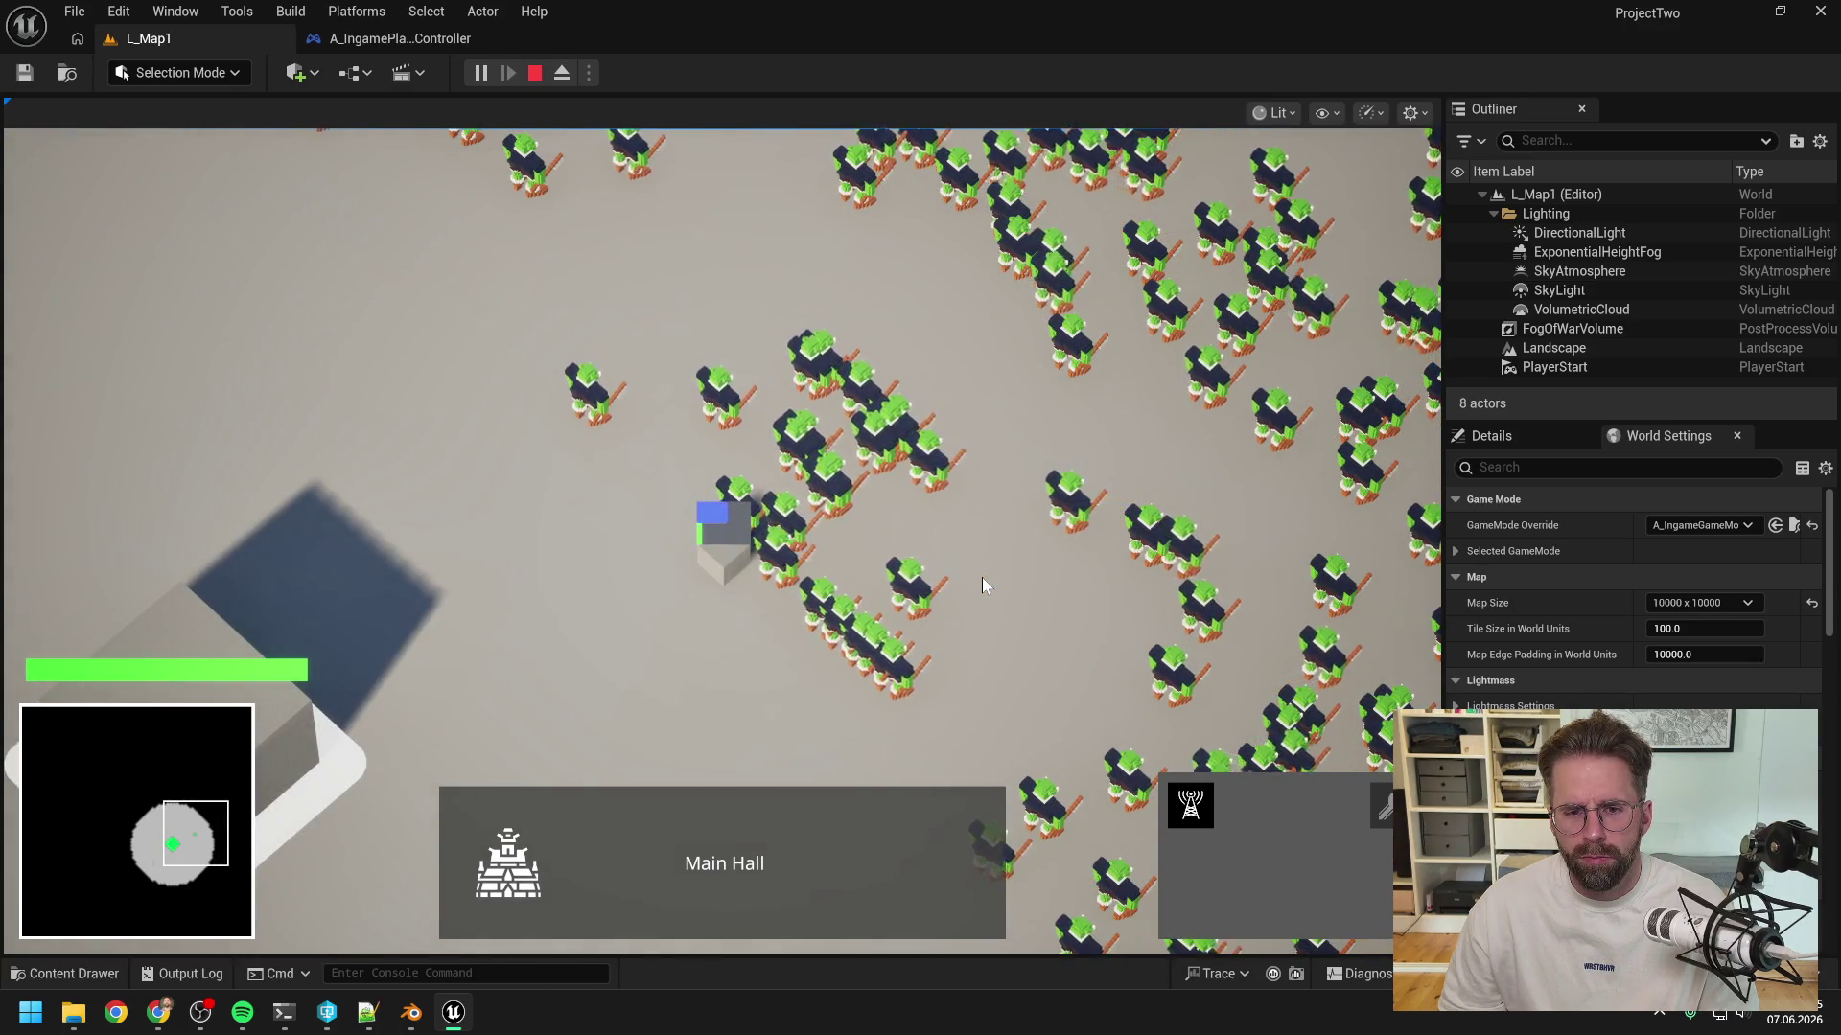
scroll(982, 577, down, 3)
key(a)
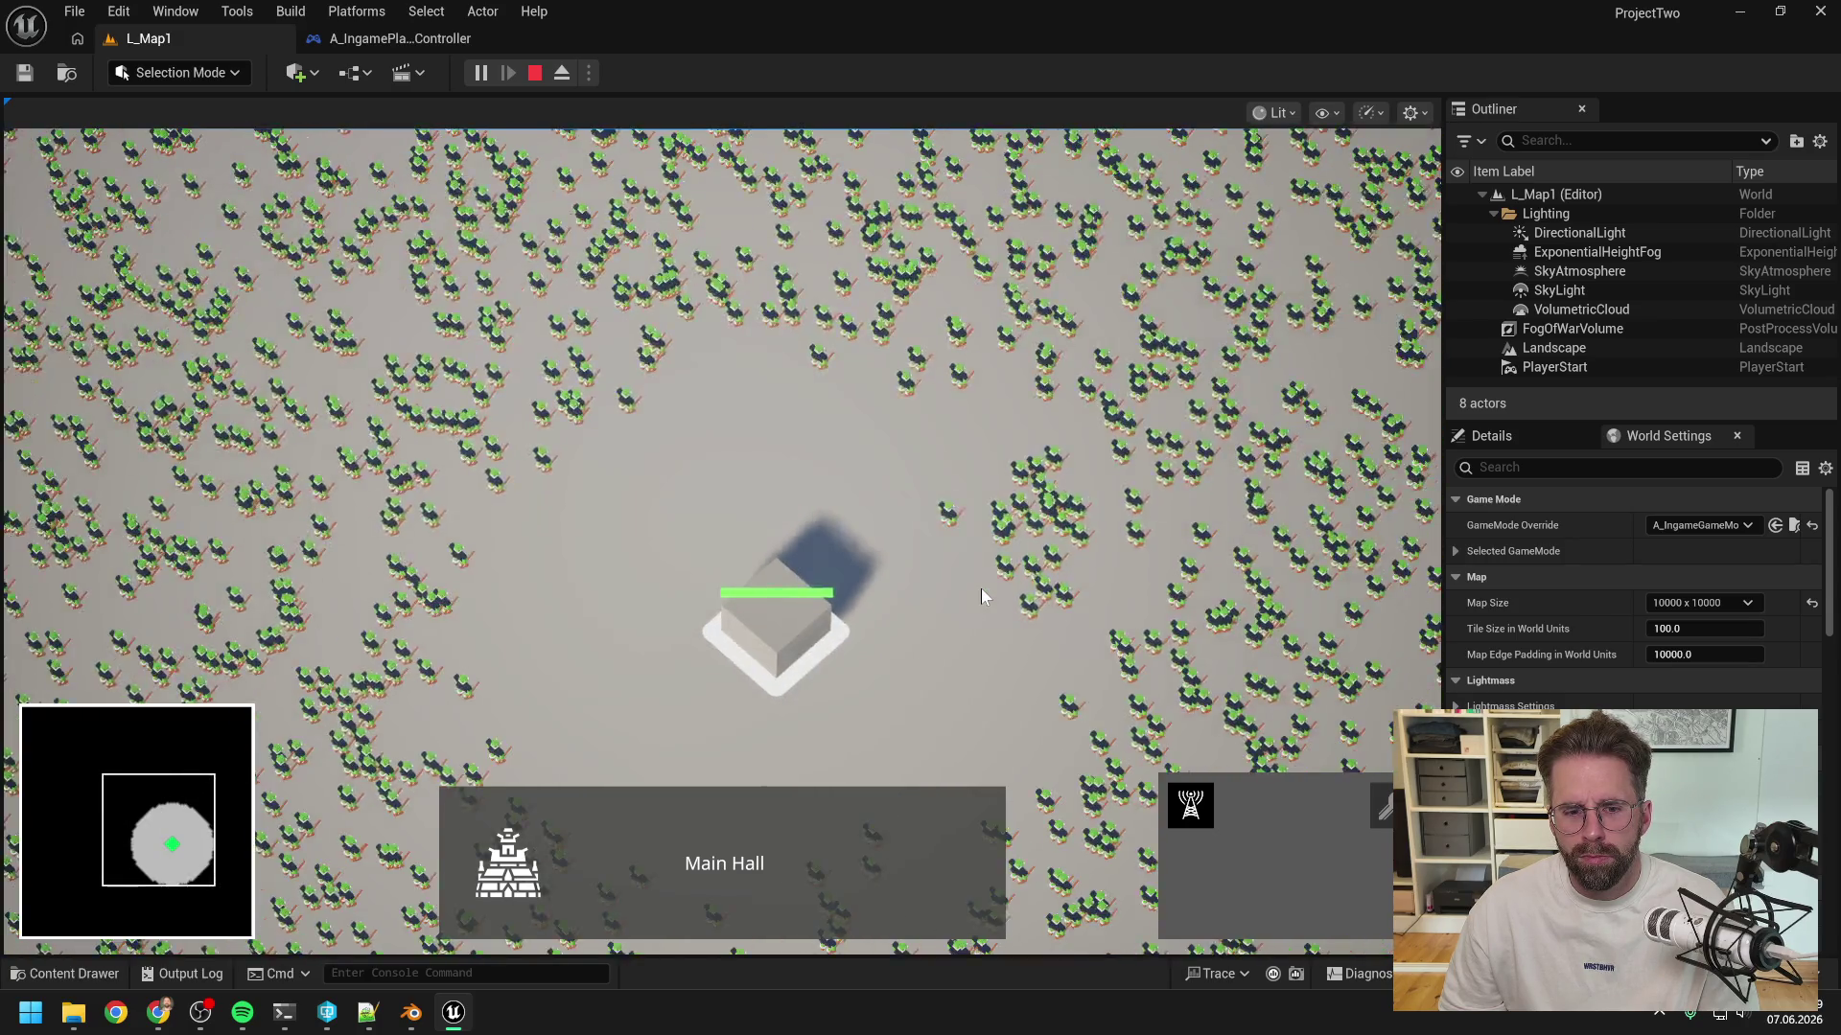
key(s)
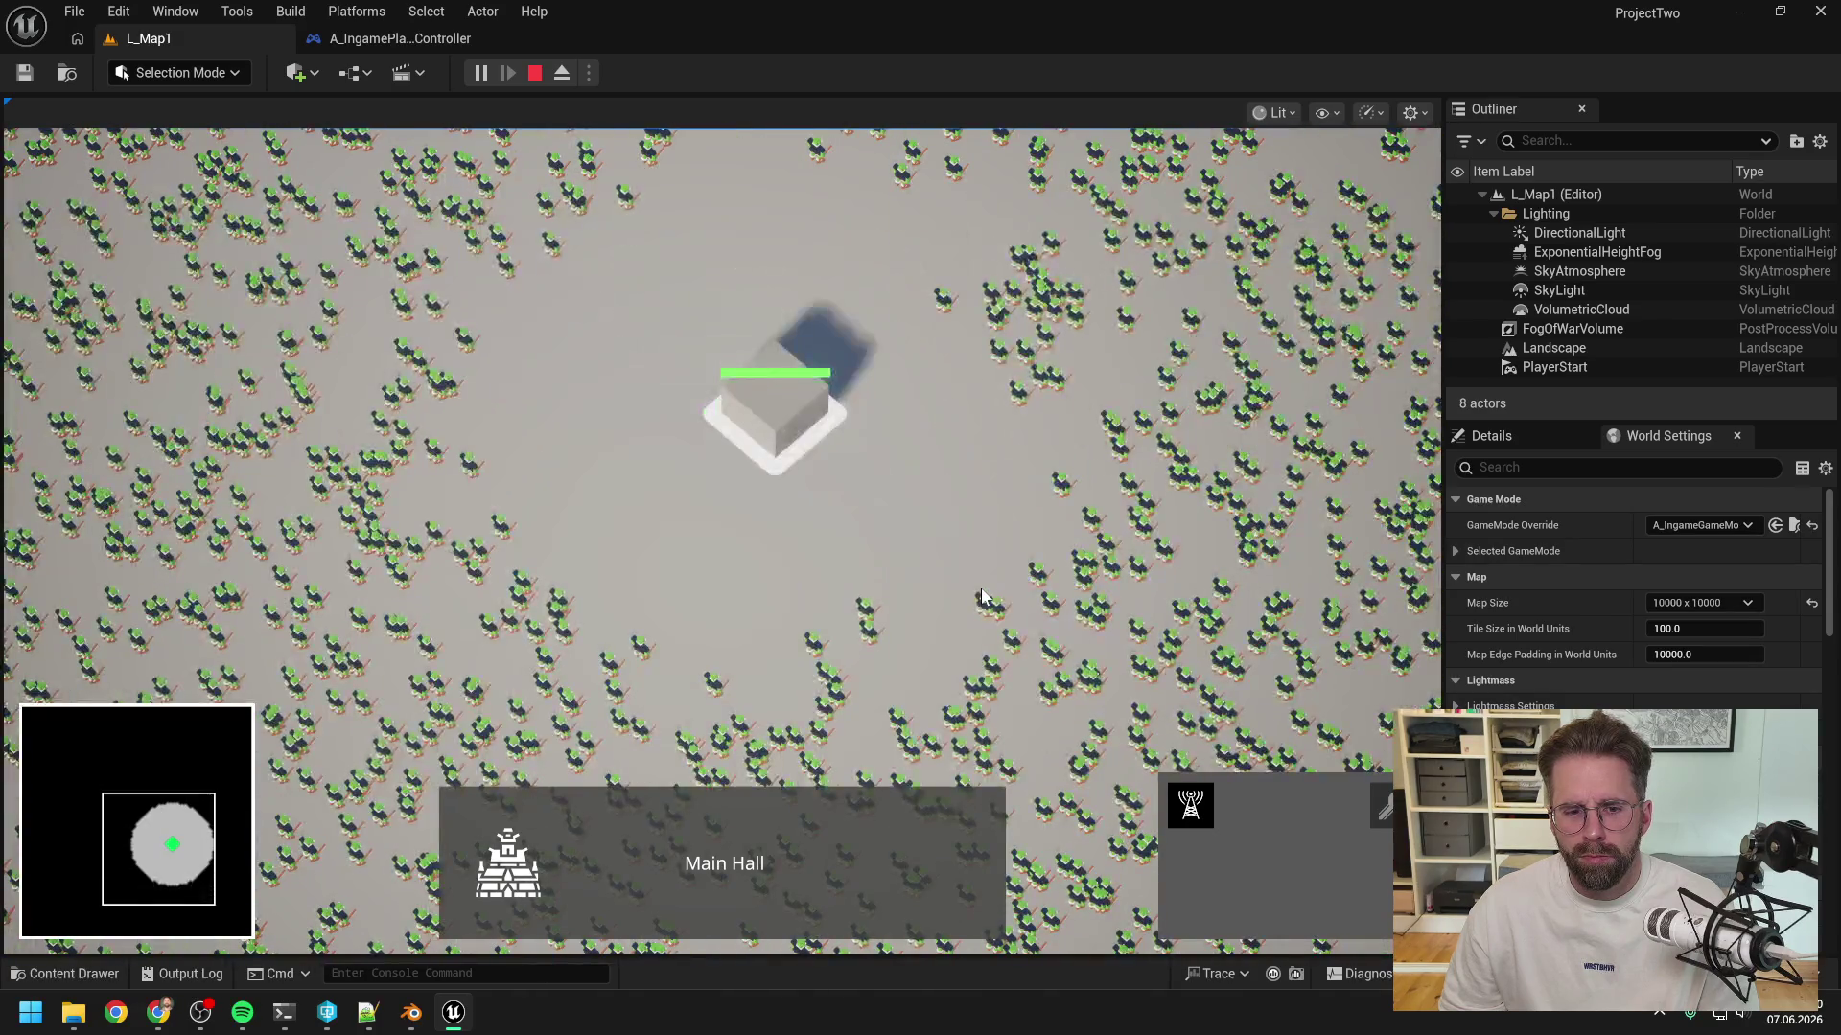
click(1190, 805)
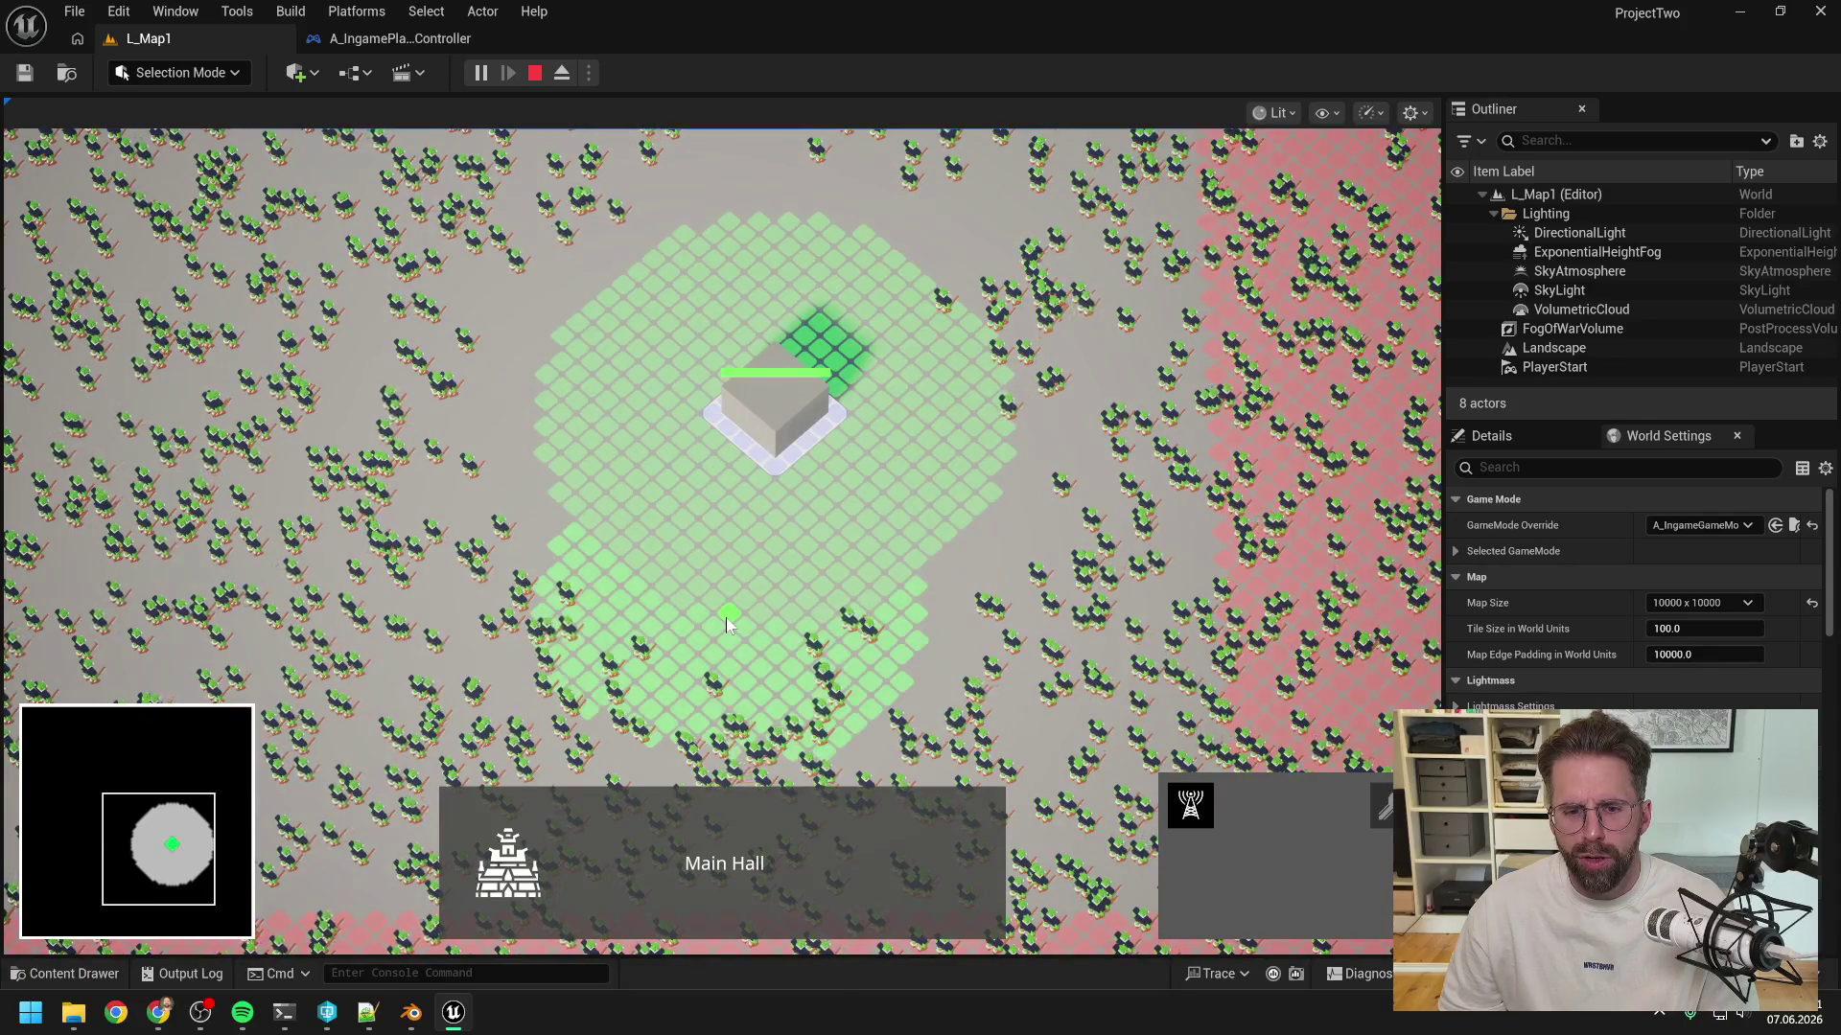
click(727, 618)
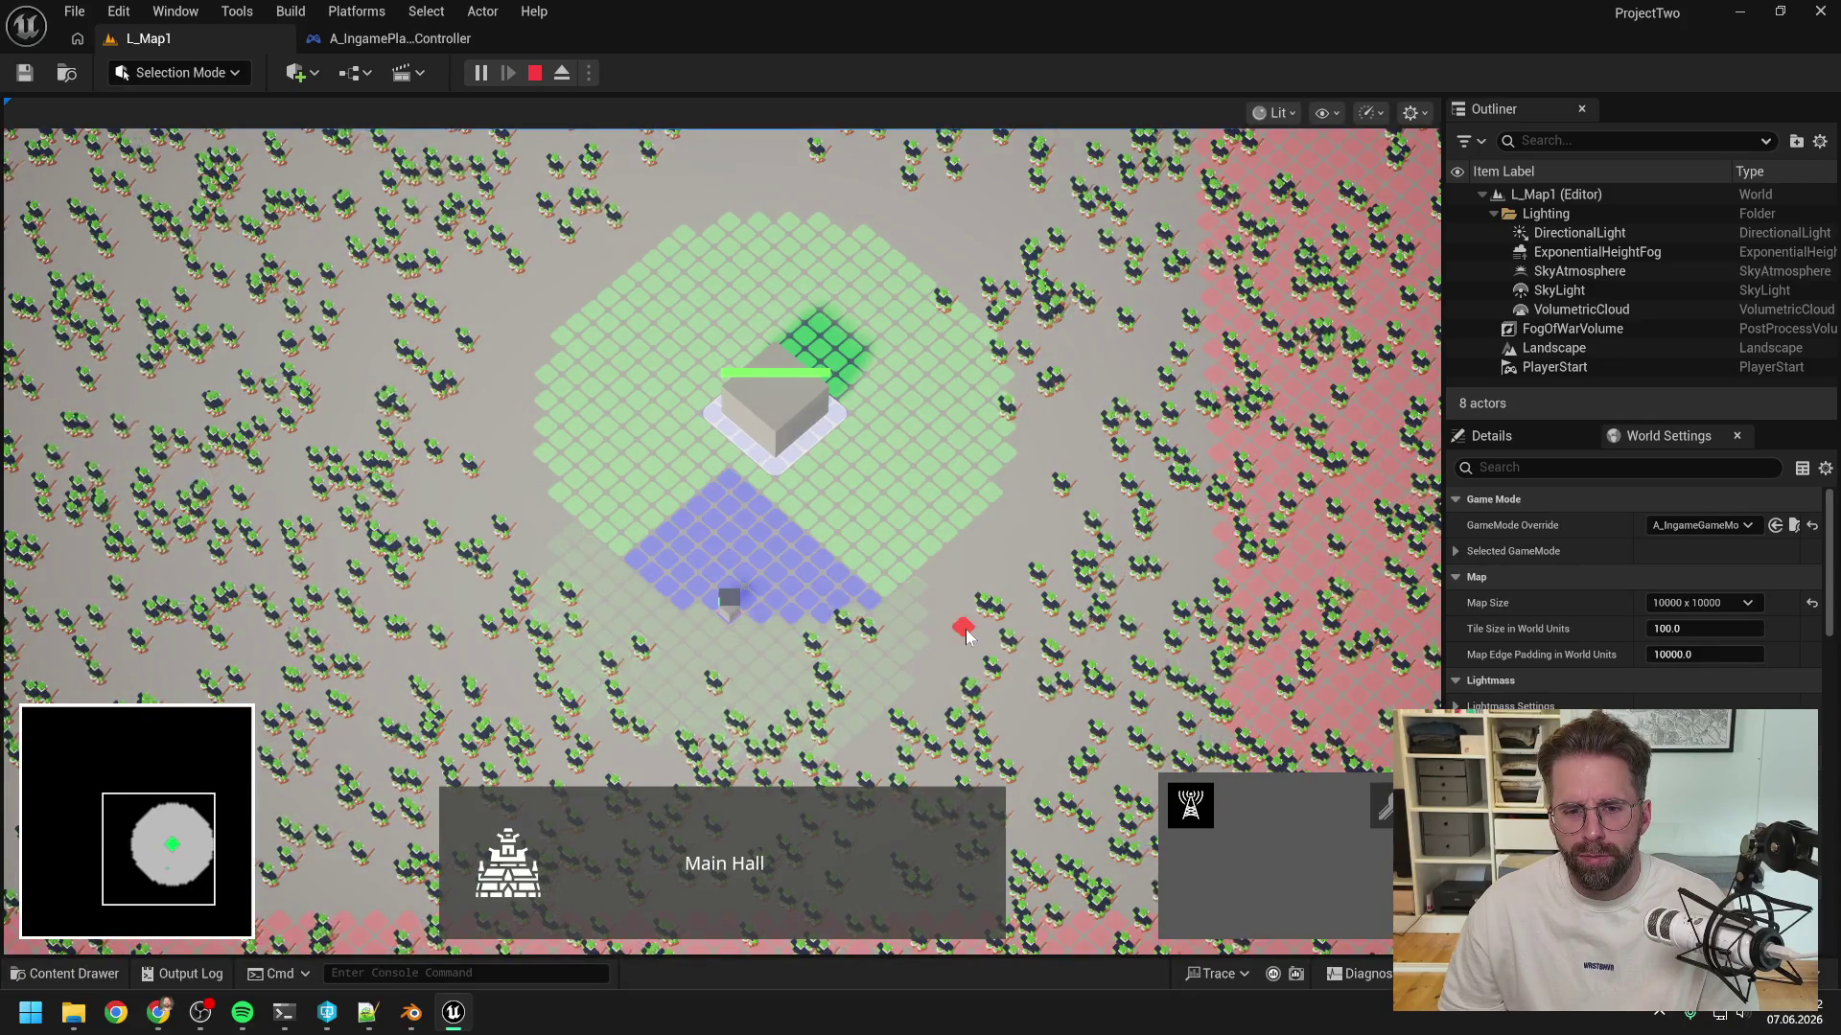
scroll(825, 635, up, 3)
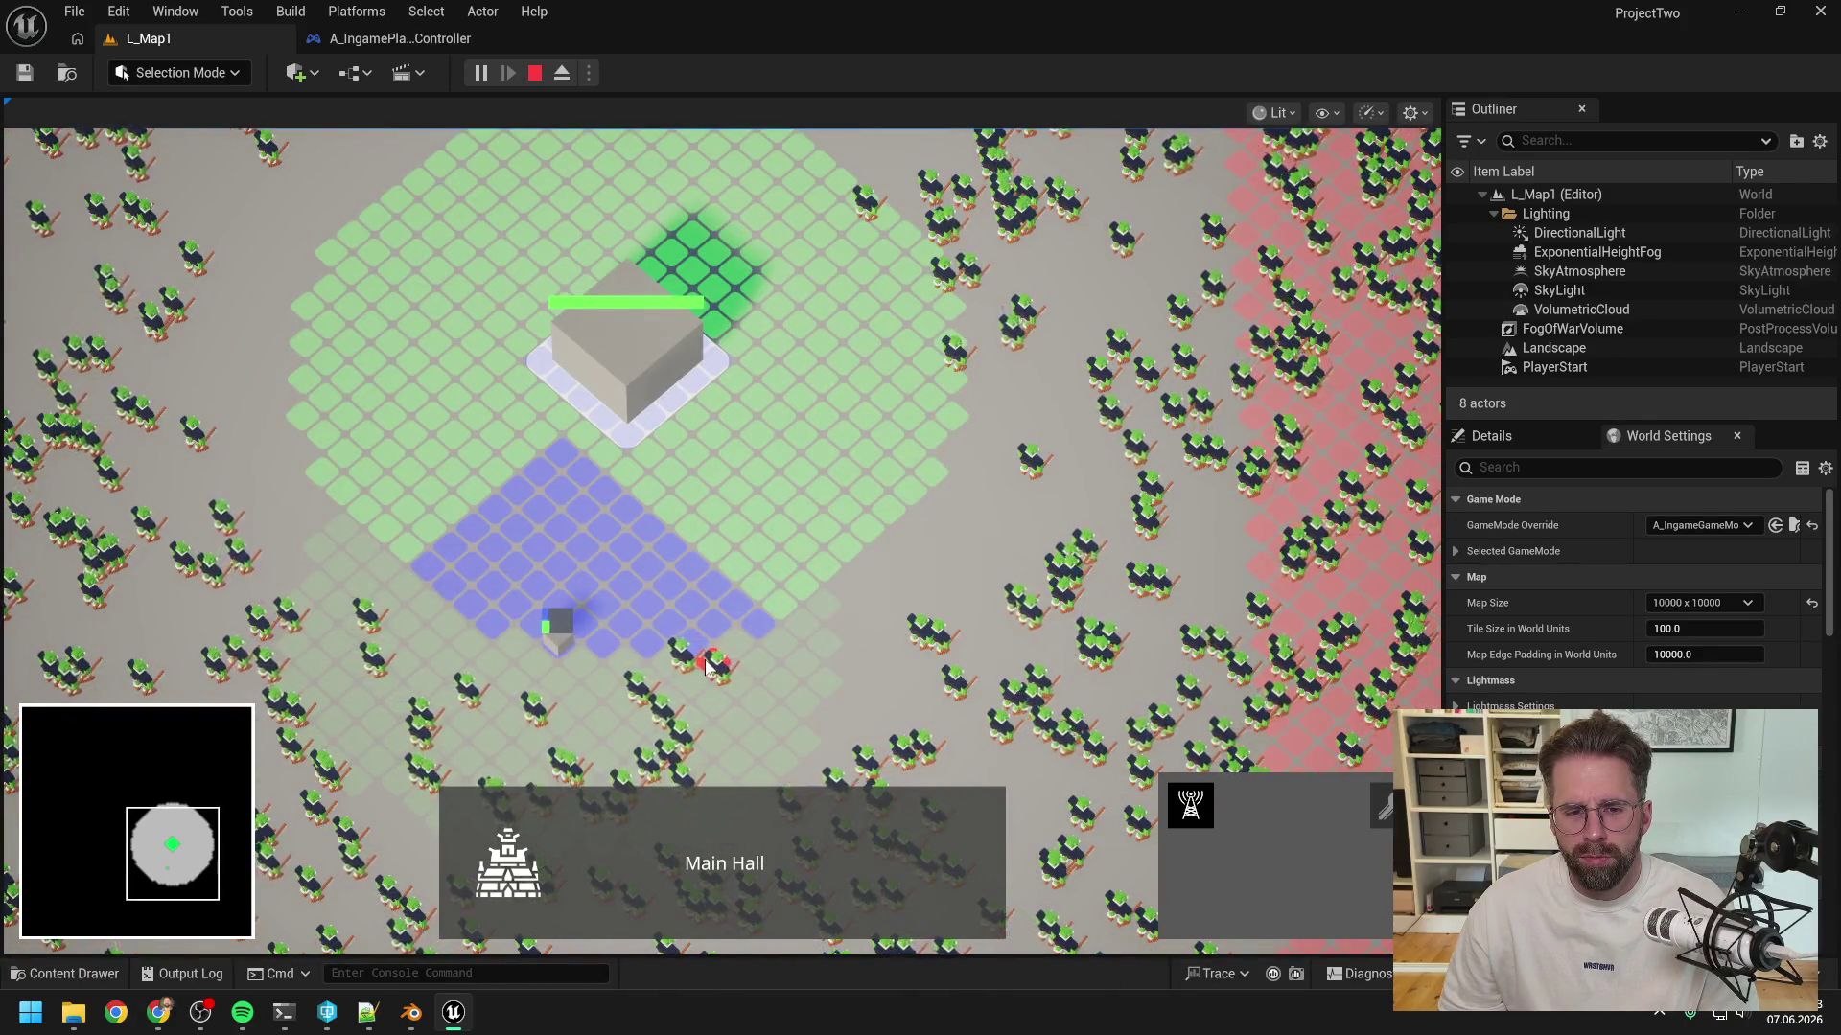
scroll(714, 661, down, 1)
key(a)
scroll(765, 662, up, 1)
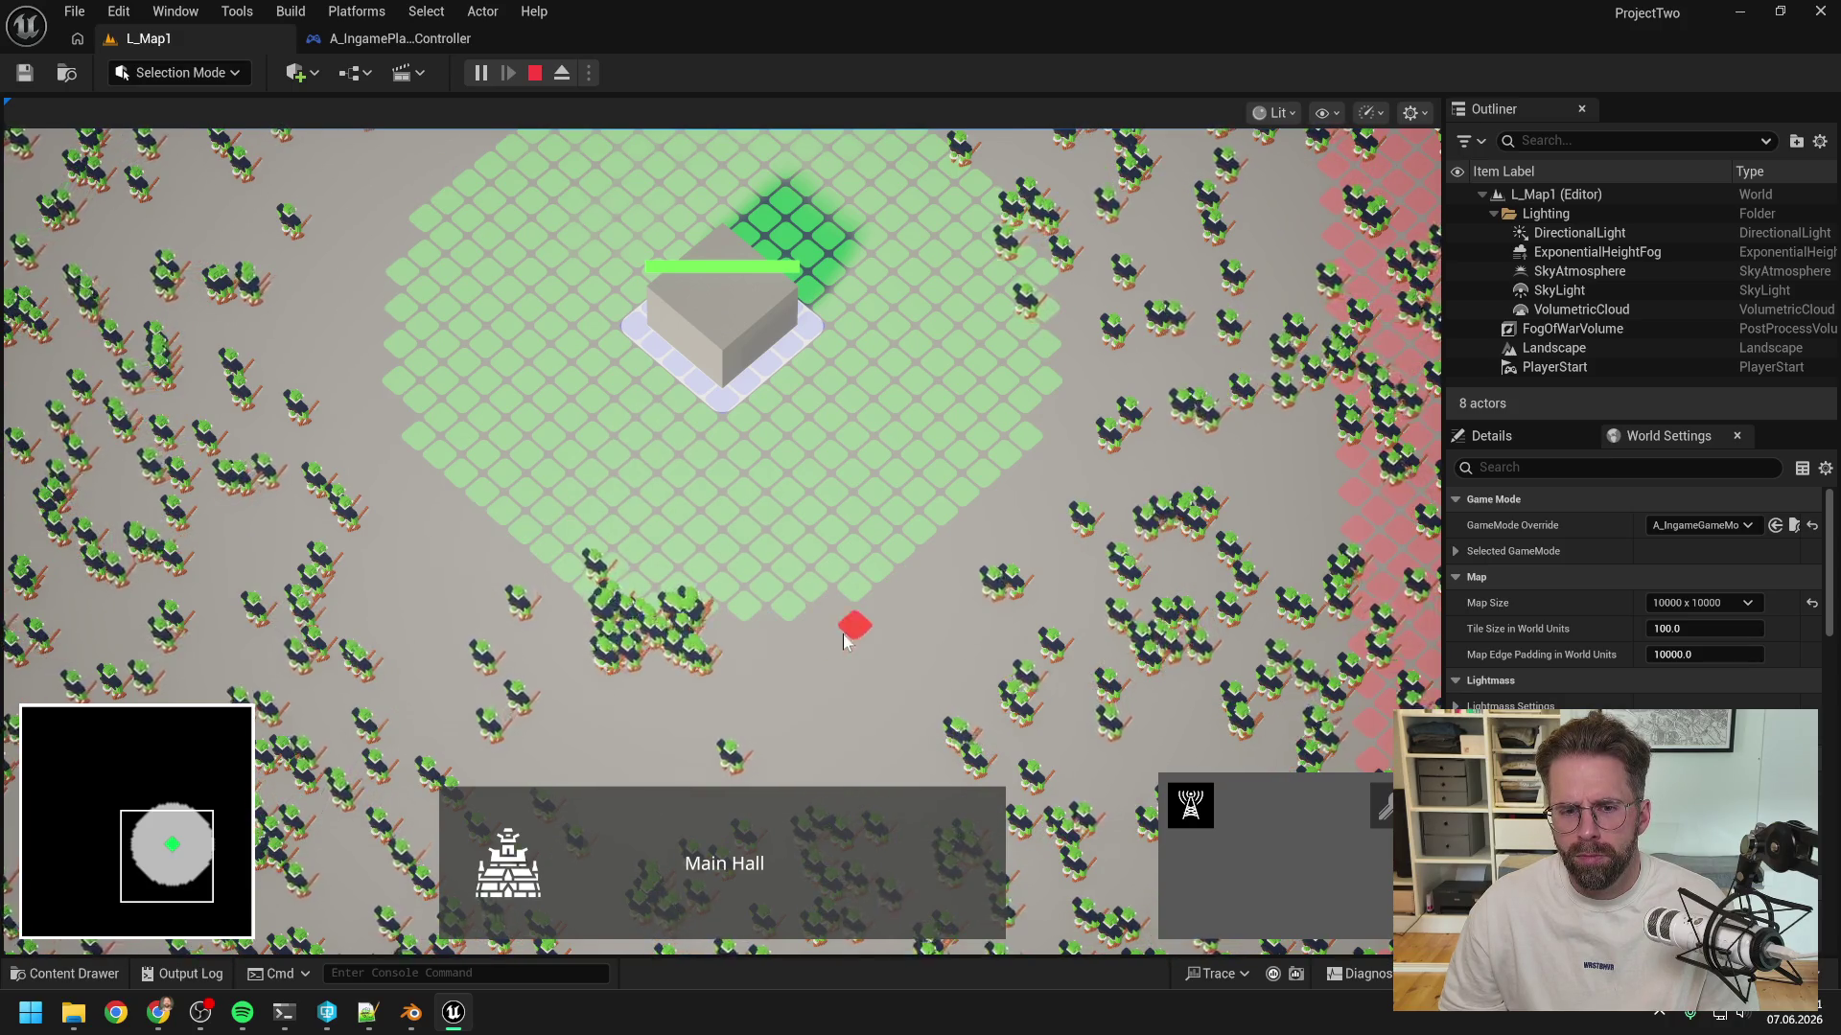
key(w)
key(d)
scroll(822, 583, down, 5)
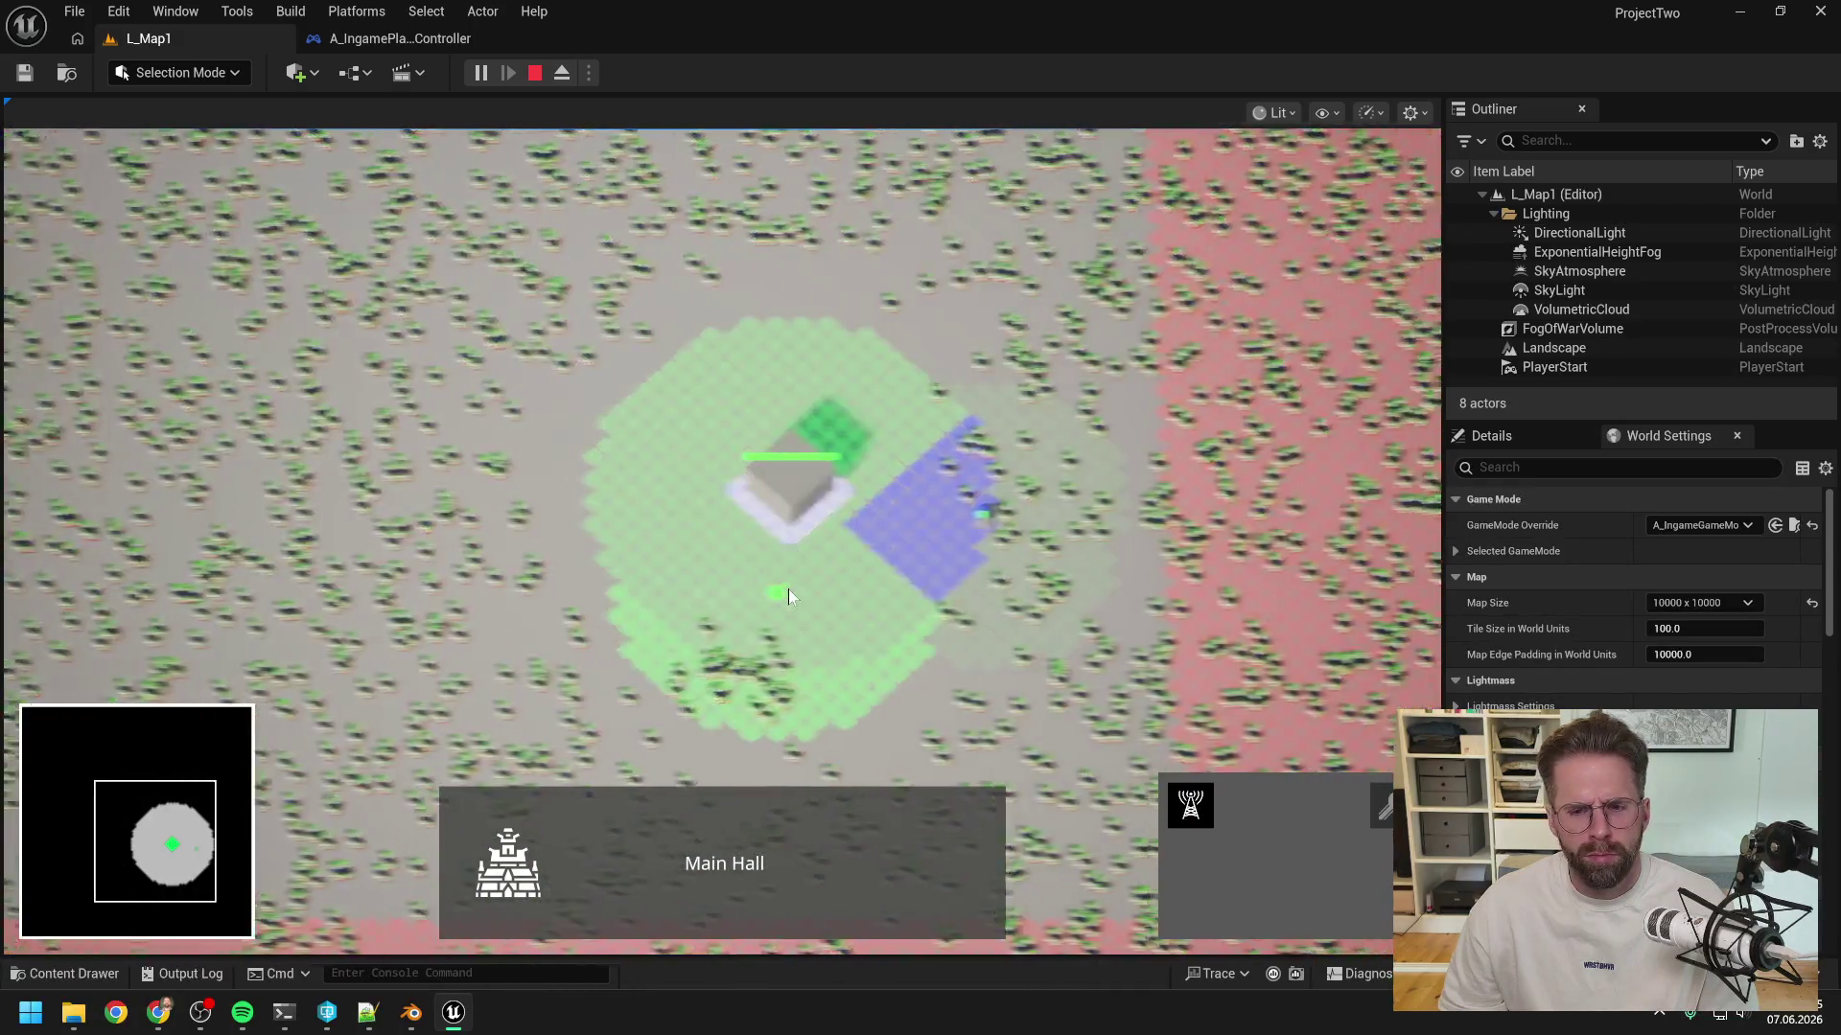
scroll(795, 594, up, 5)
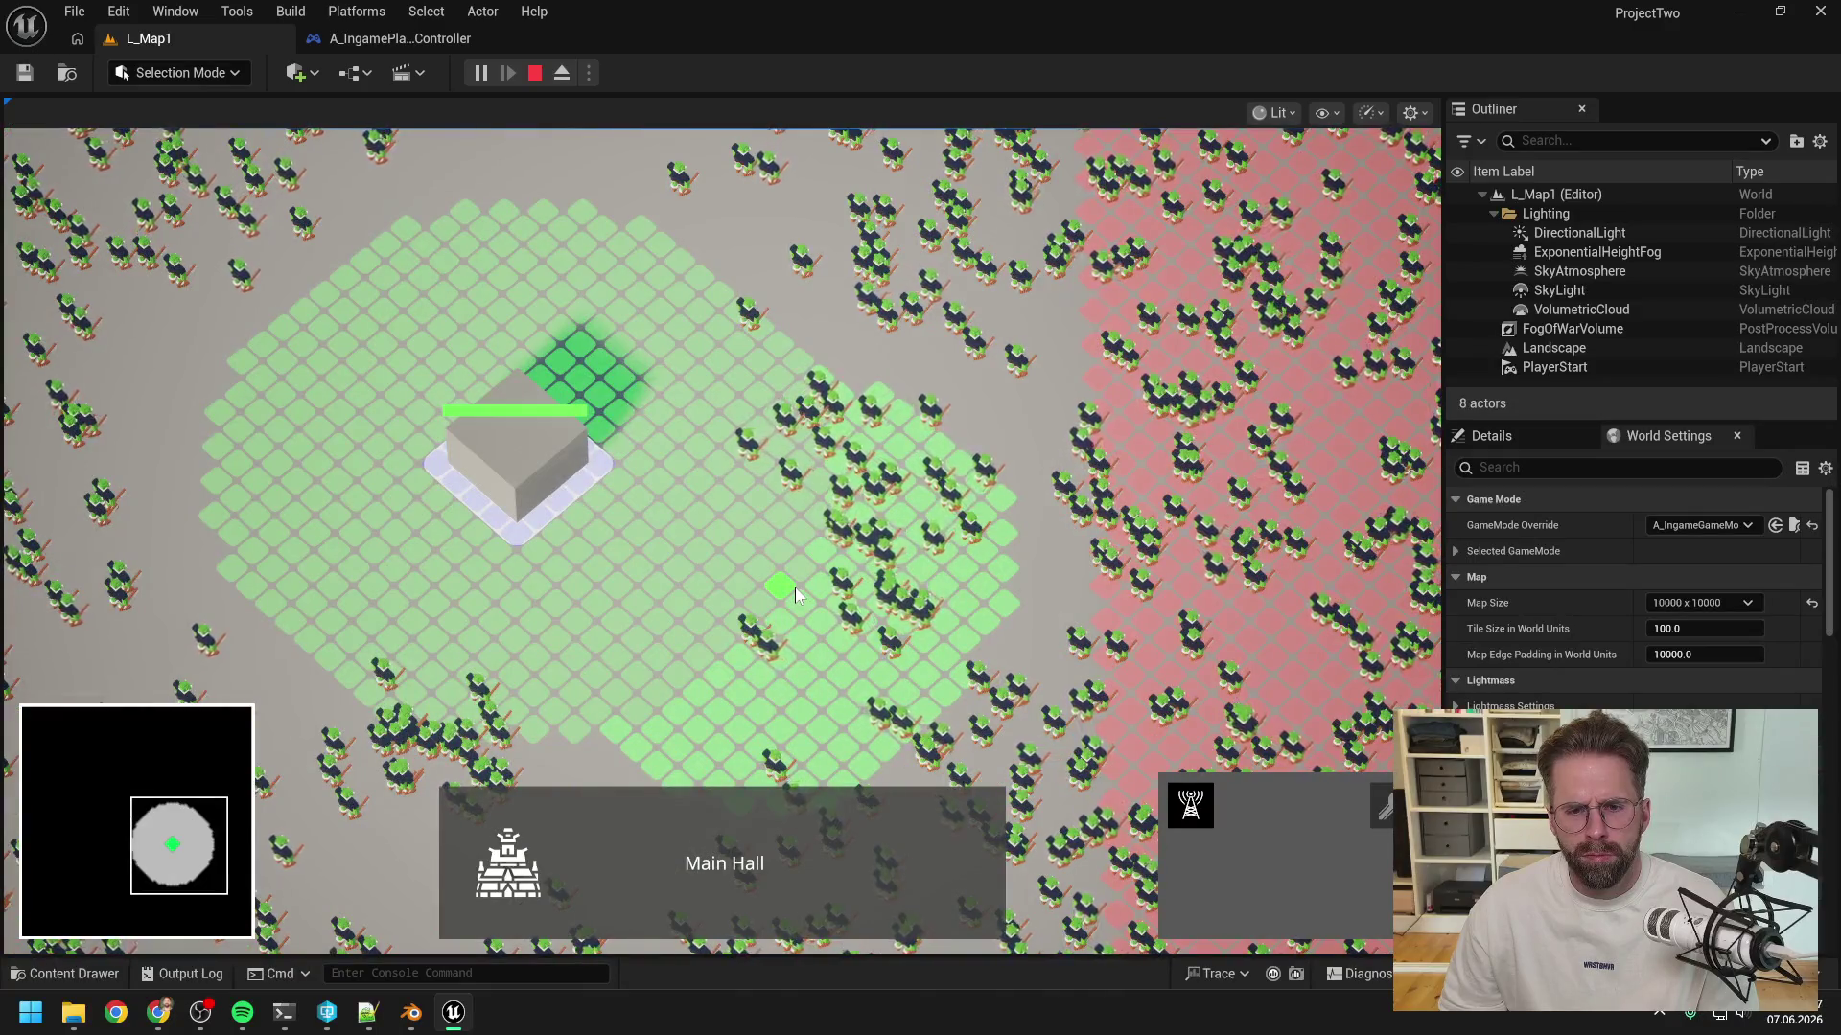
key(Escape)
key(Escape)
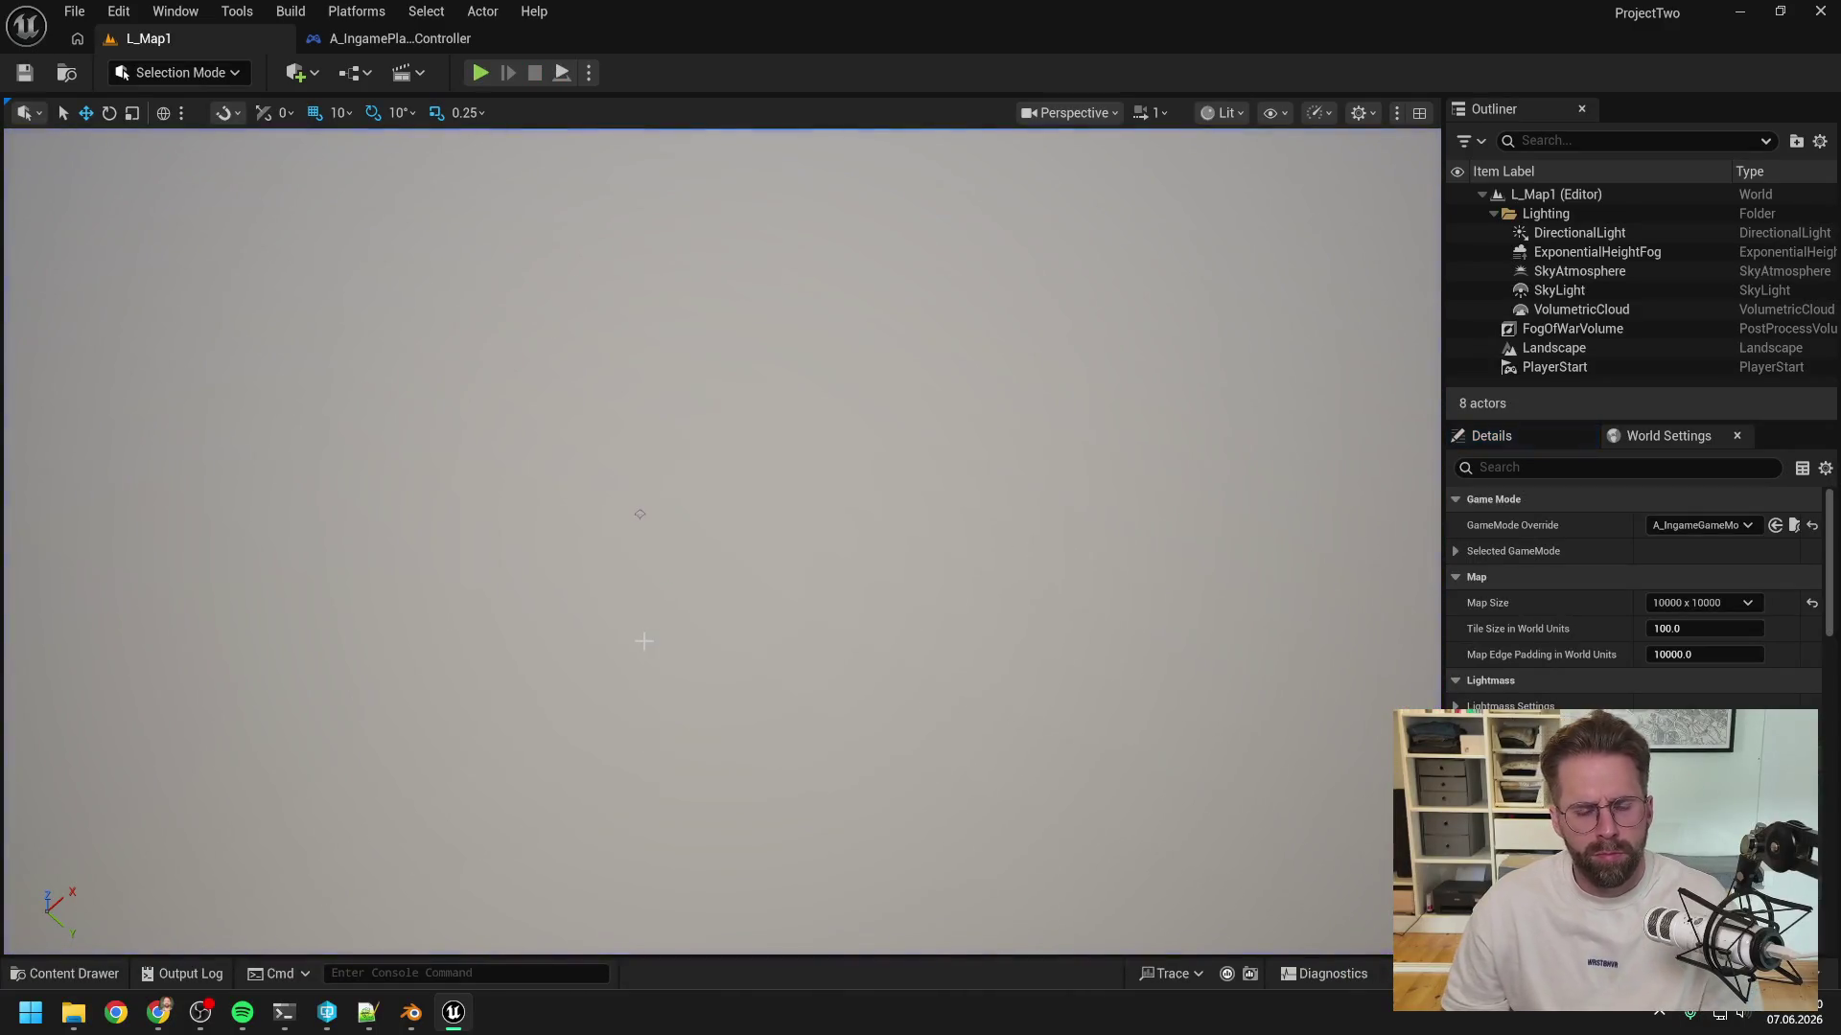
- Reply 'ja klingt gut, mach mal' to approve the attack-phase debug drawing, then bring the merge session forward
key(ctrl+space)
mouse_move(288, 1016)
click(182, 949)
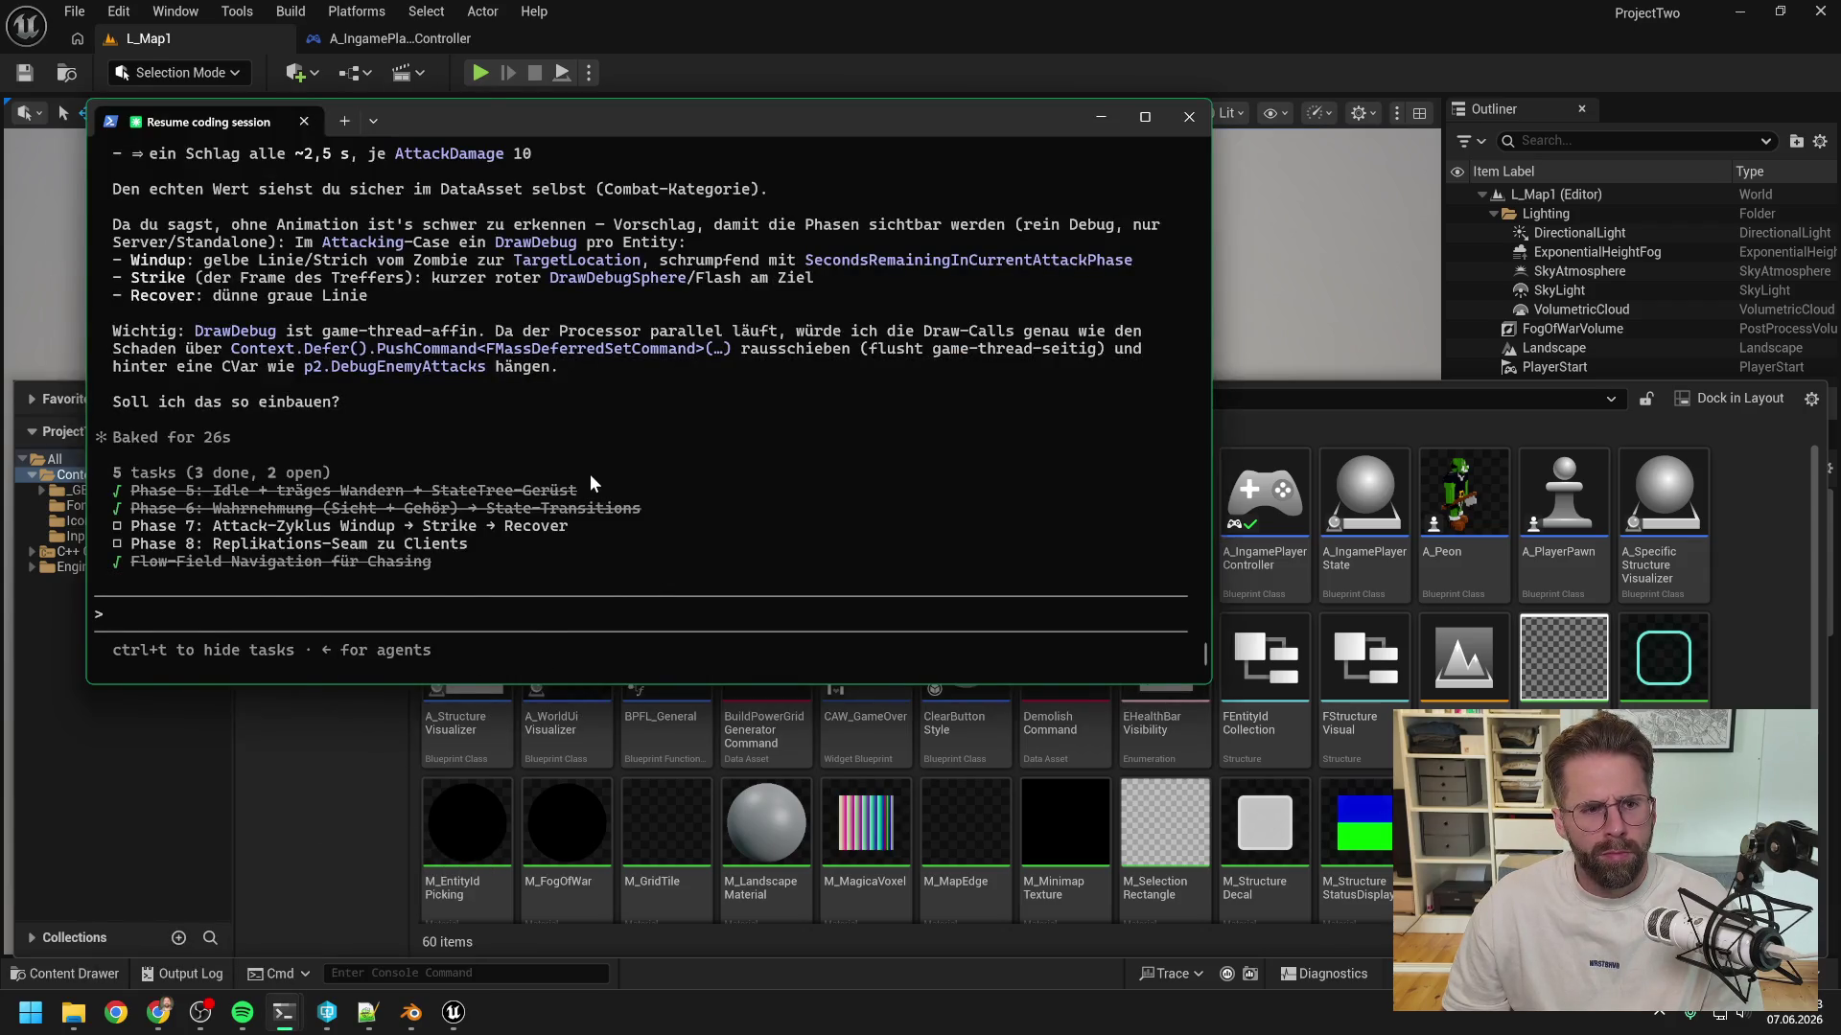
scroll(589, 473, up, 6)
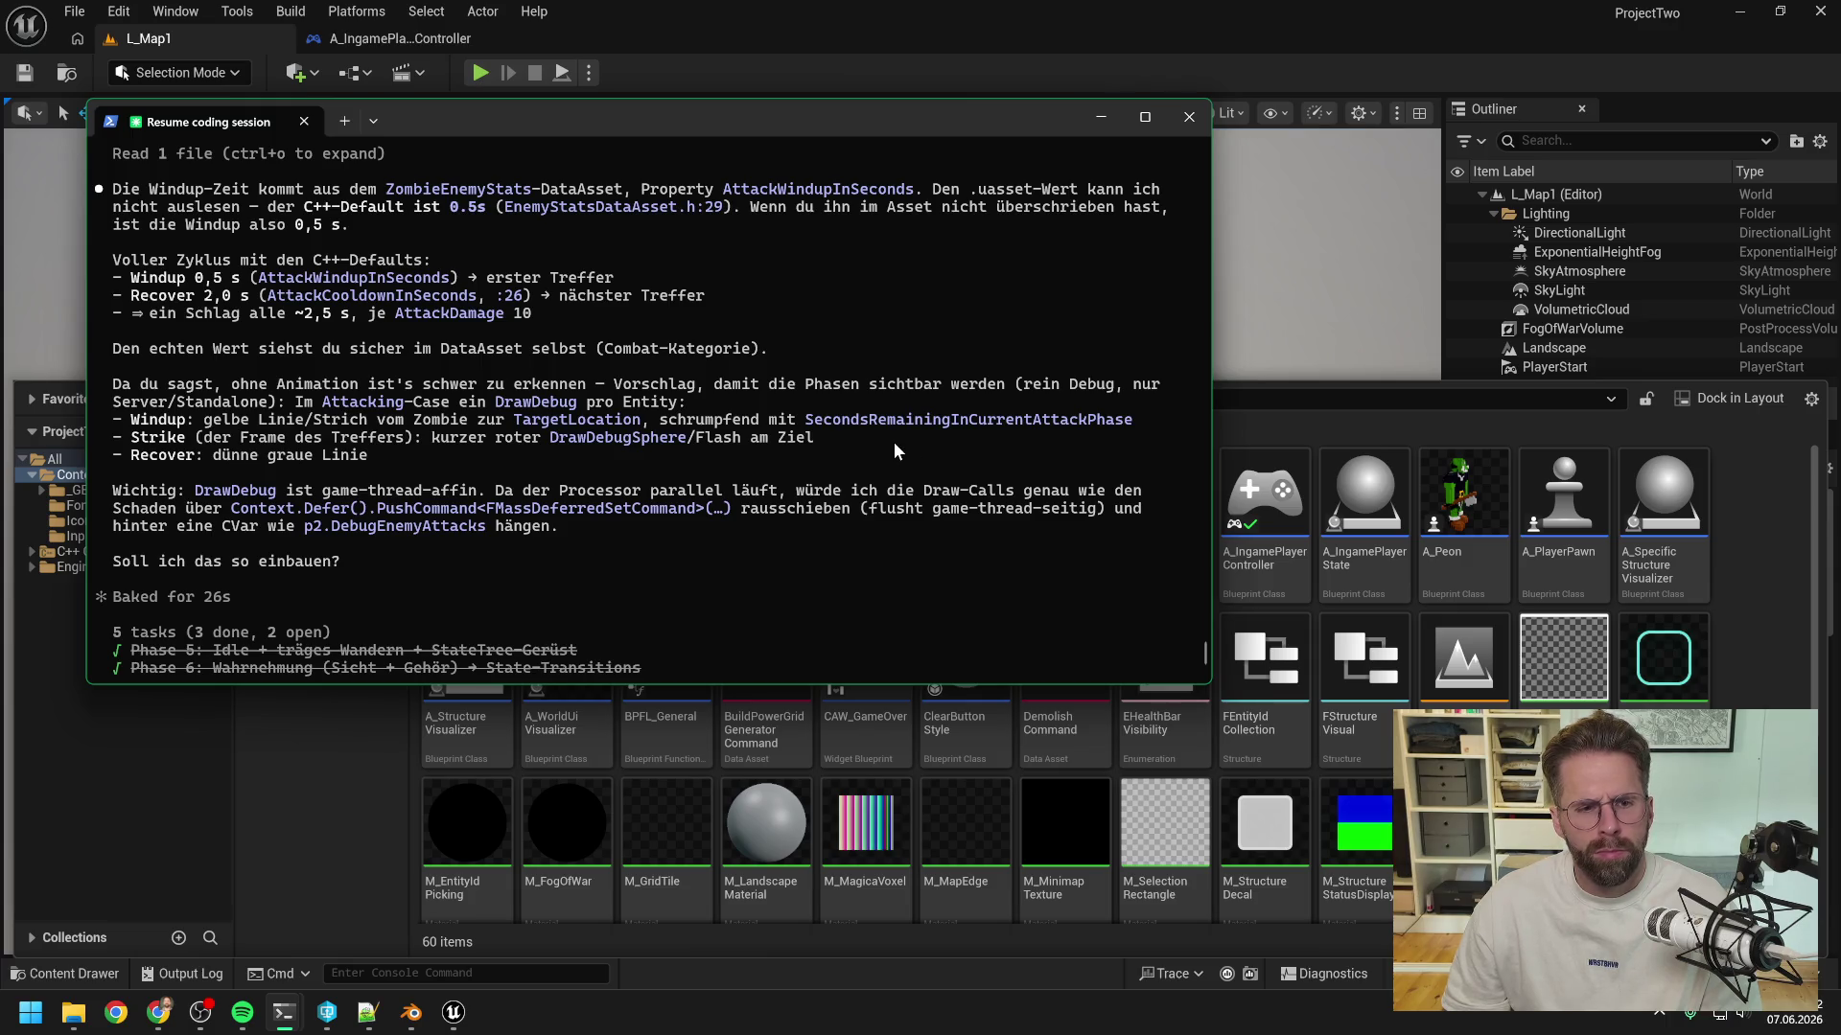
text(s)
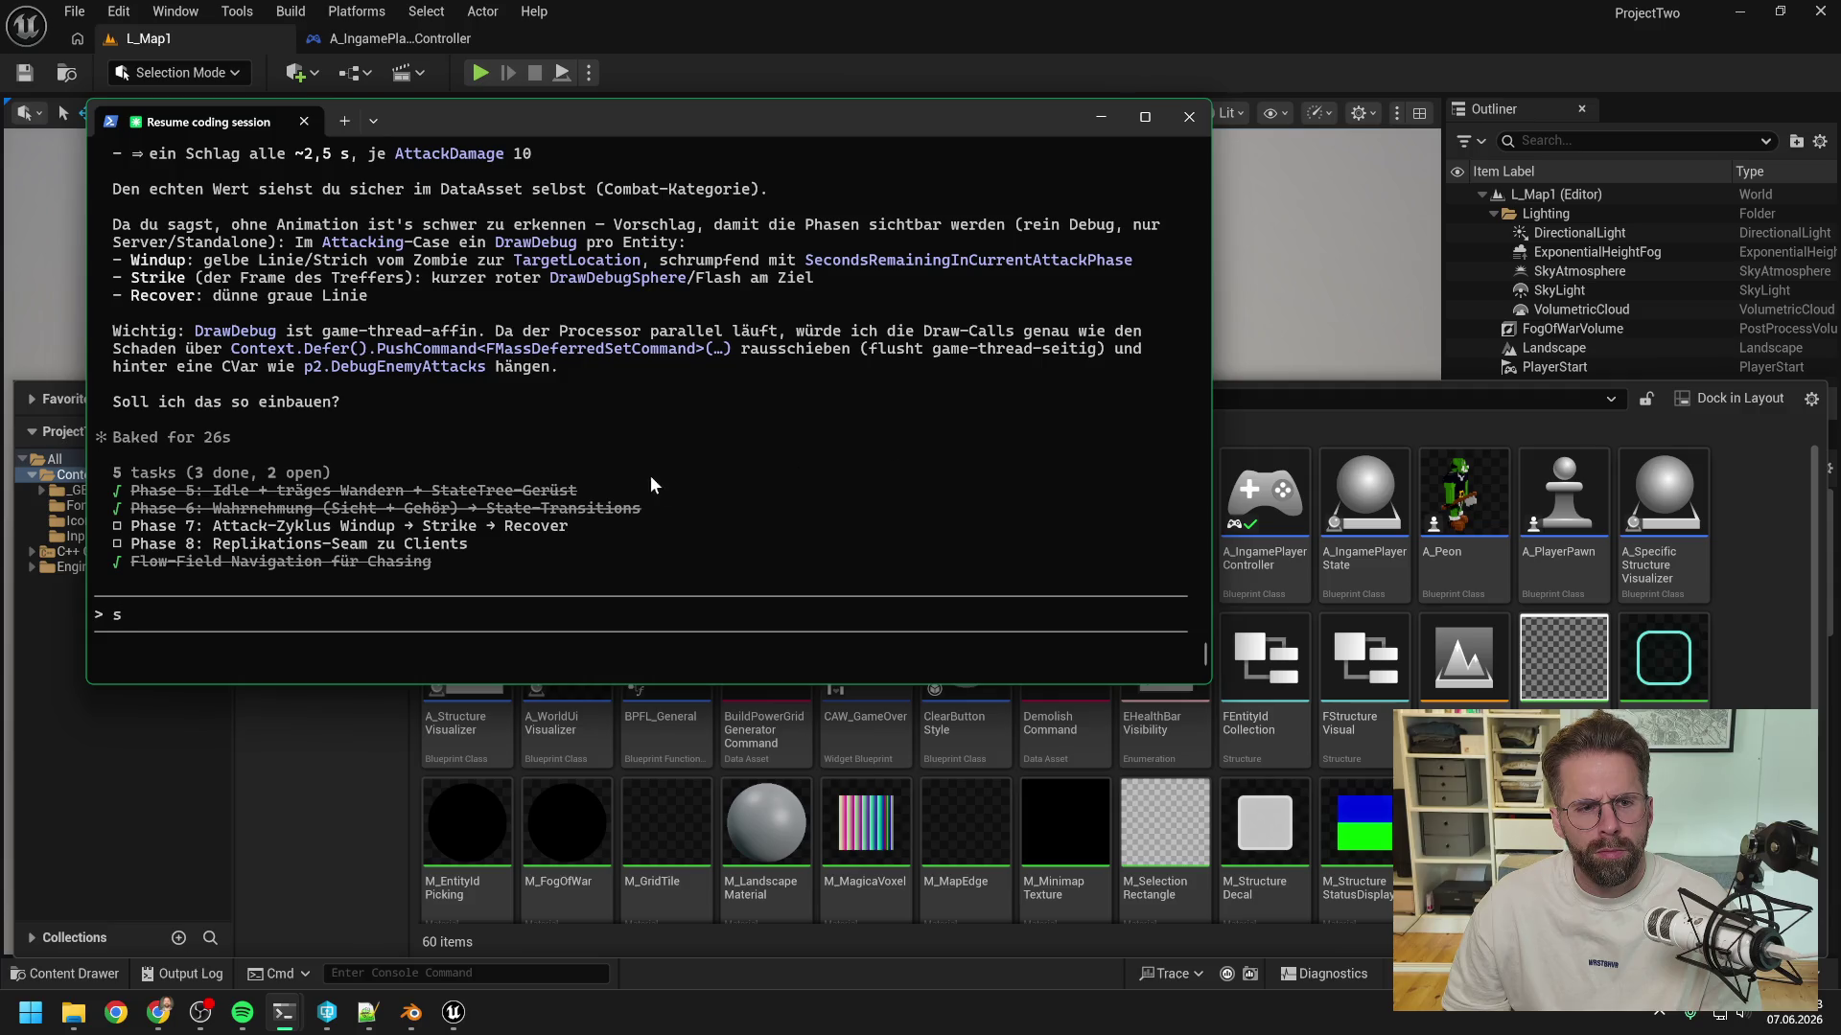
key(BackSpace)
text(j)
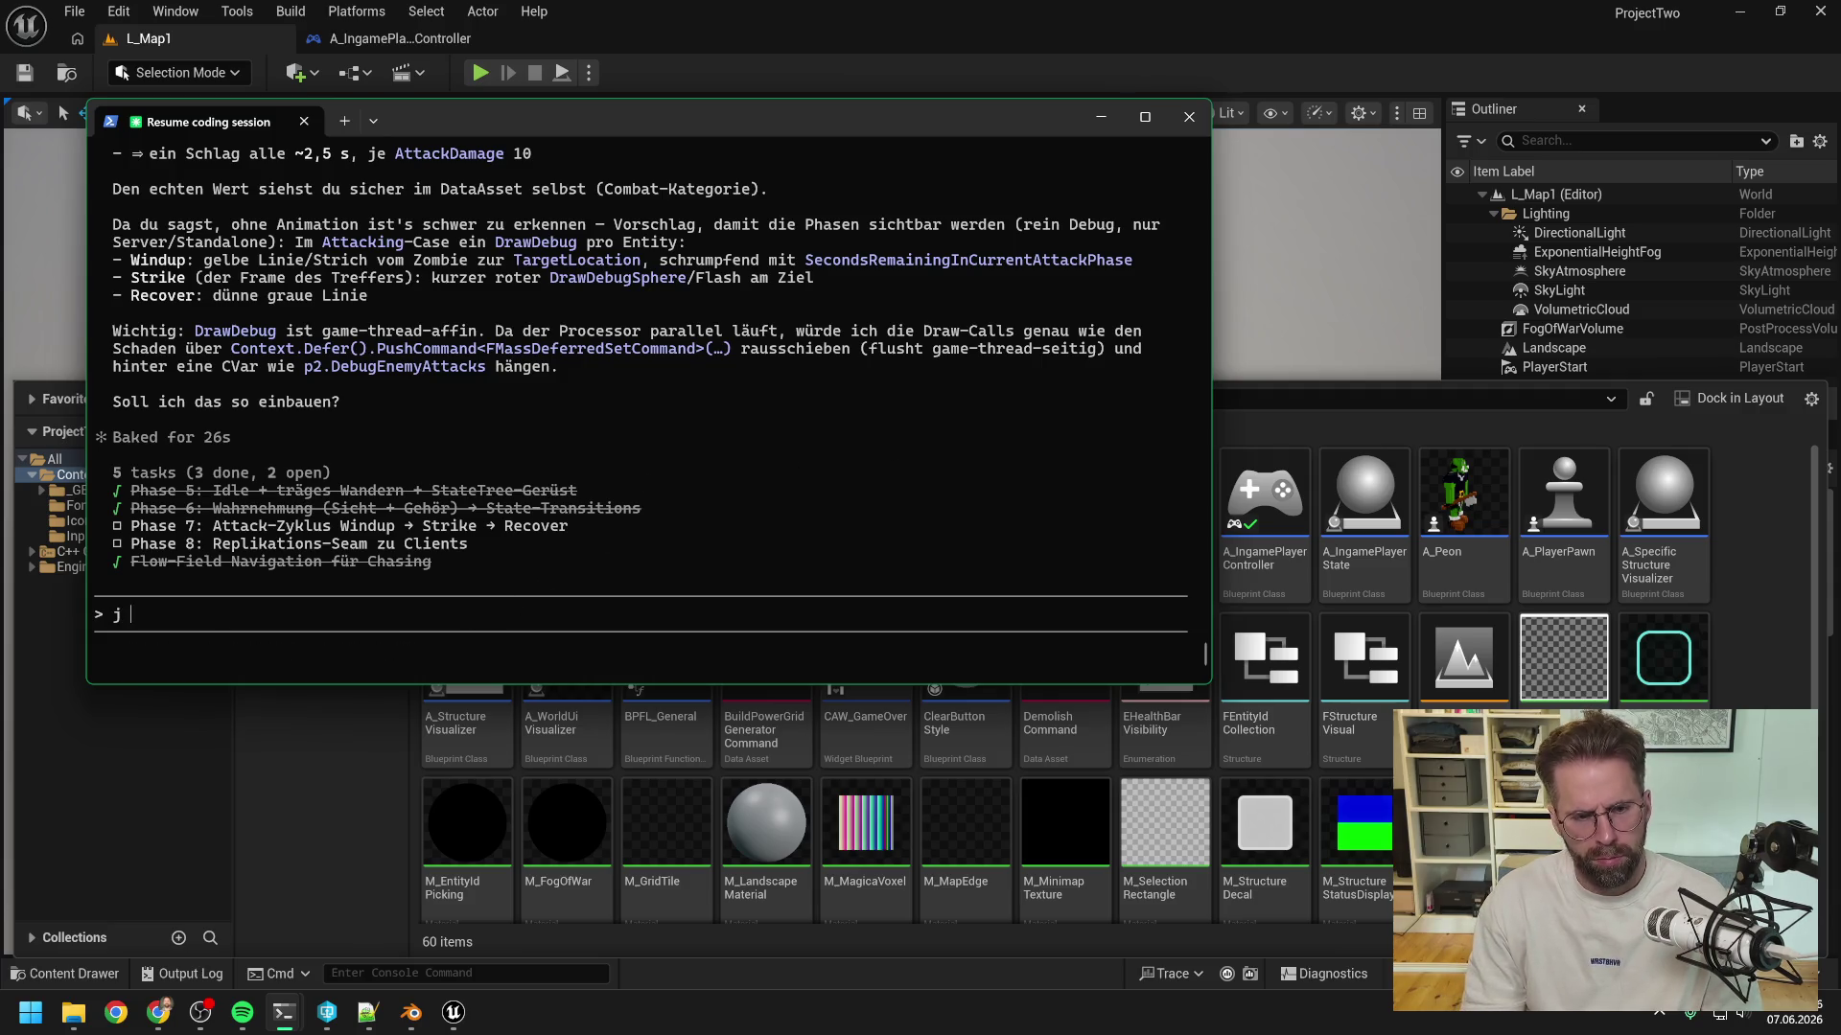
text(a klingt gut)
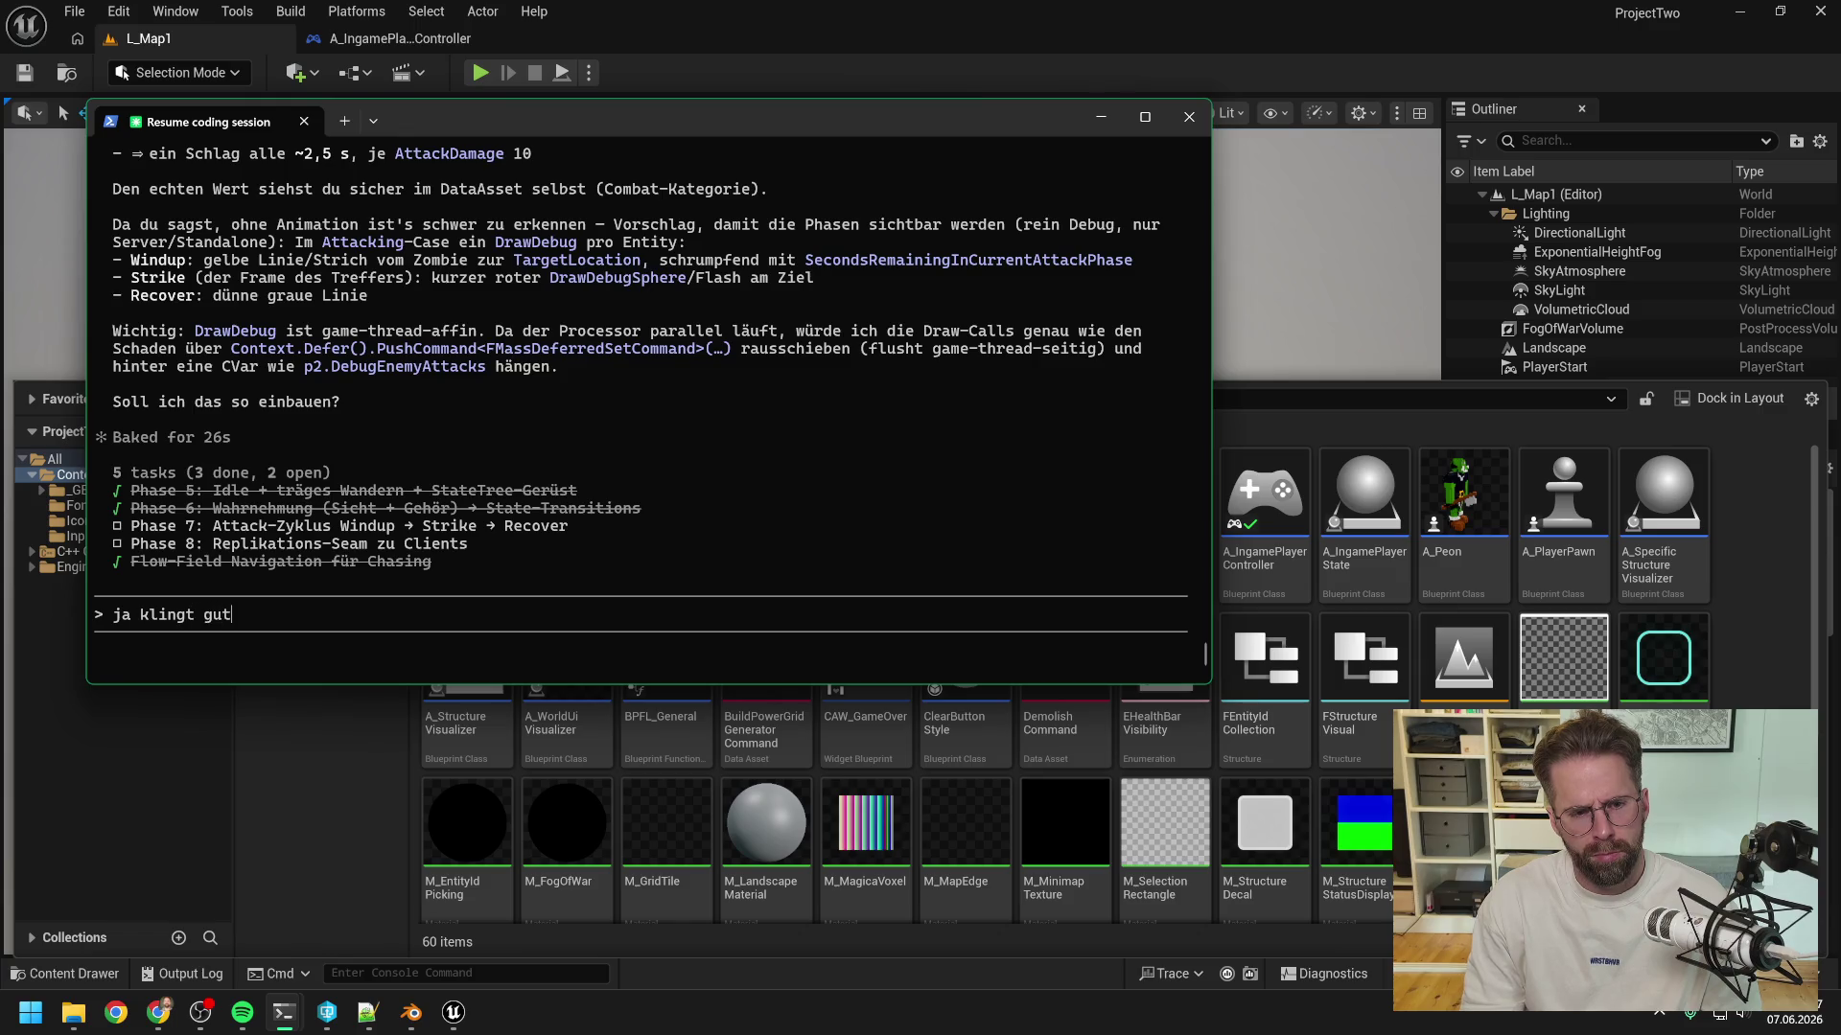
text(, mach mal)
key(Return)
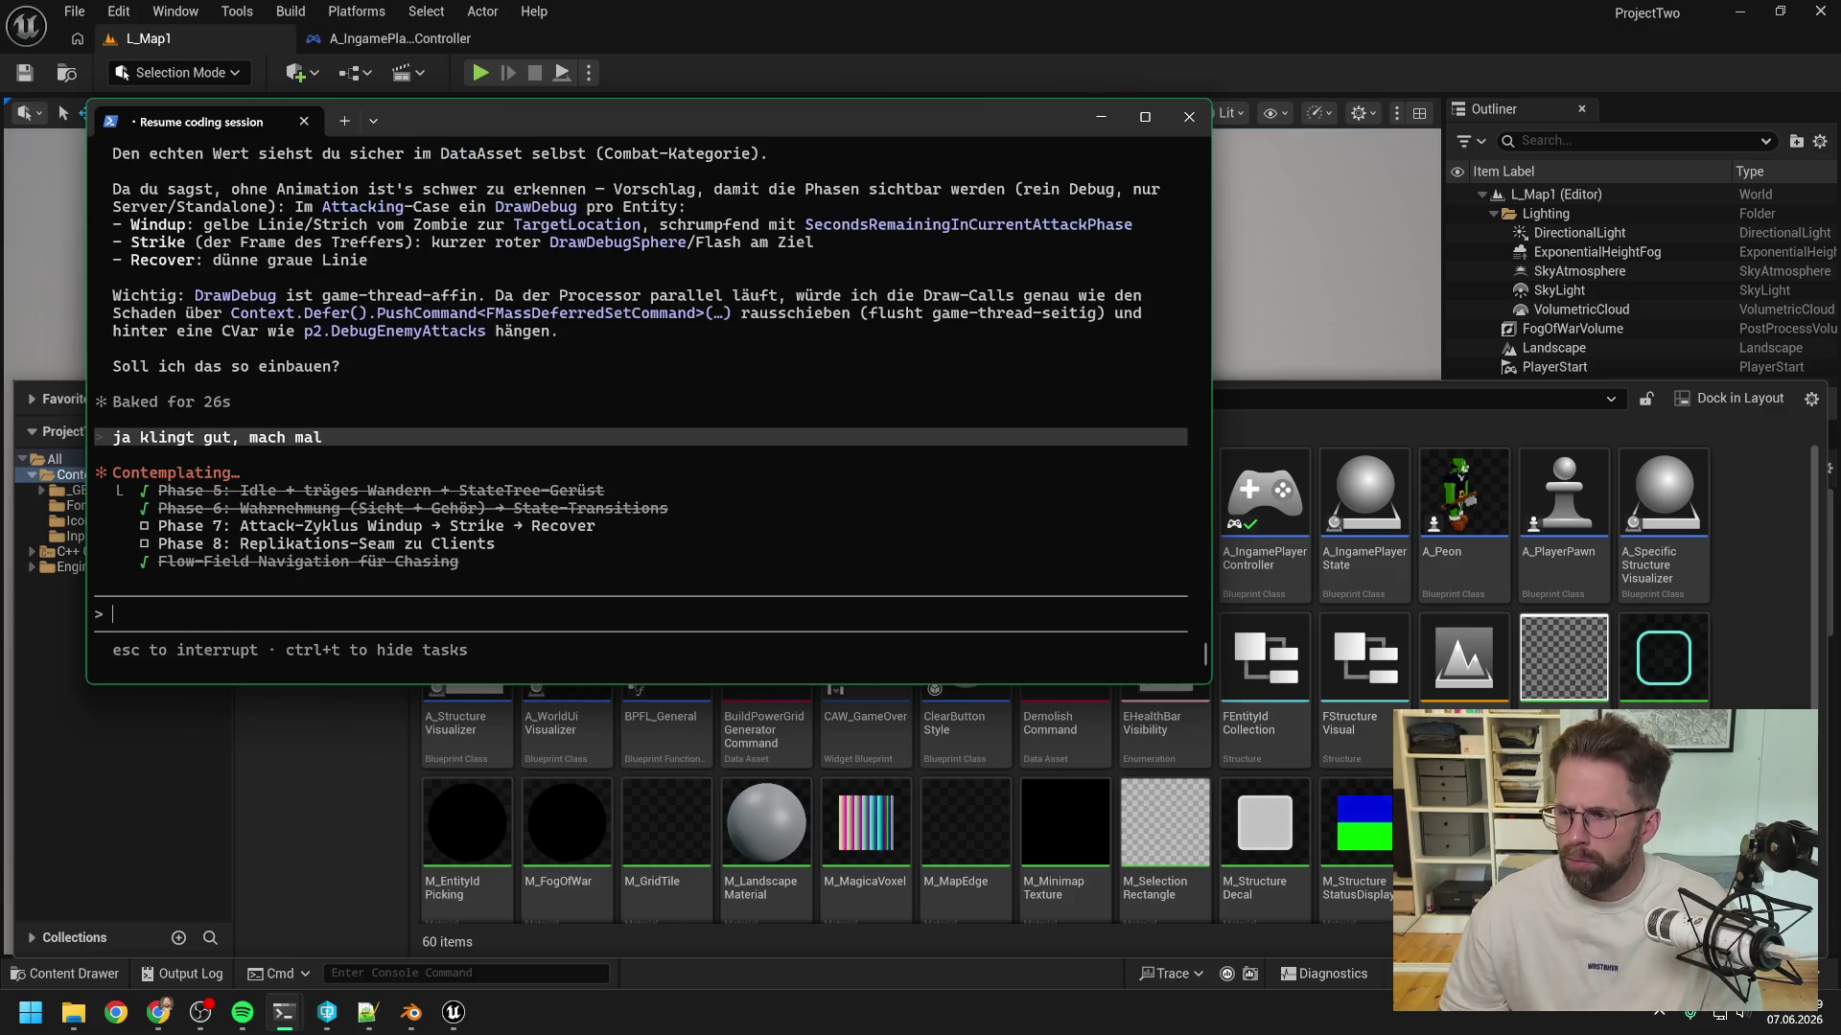
mouse_move(288, 1006)
click(403, 906)
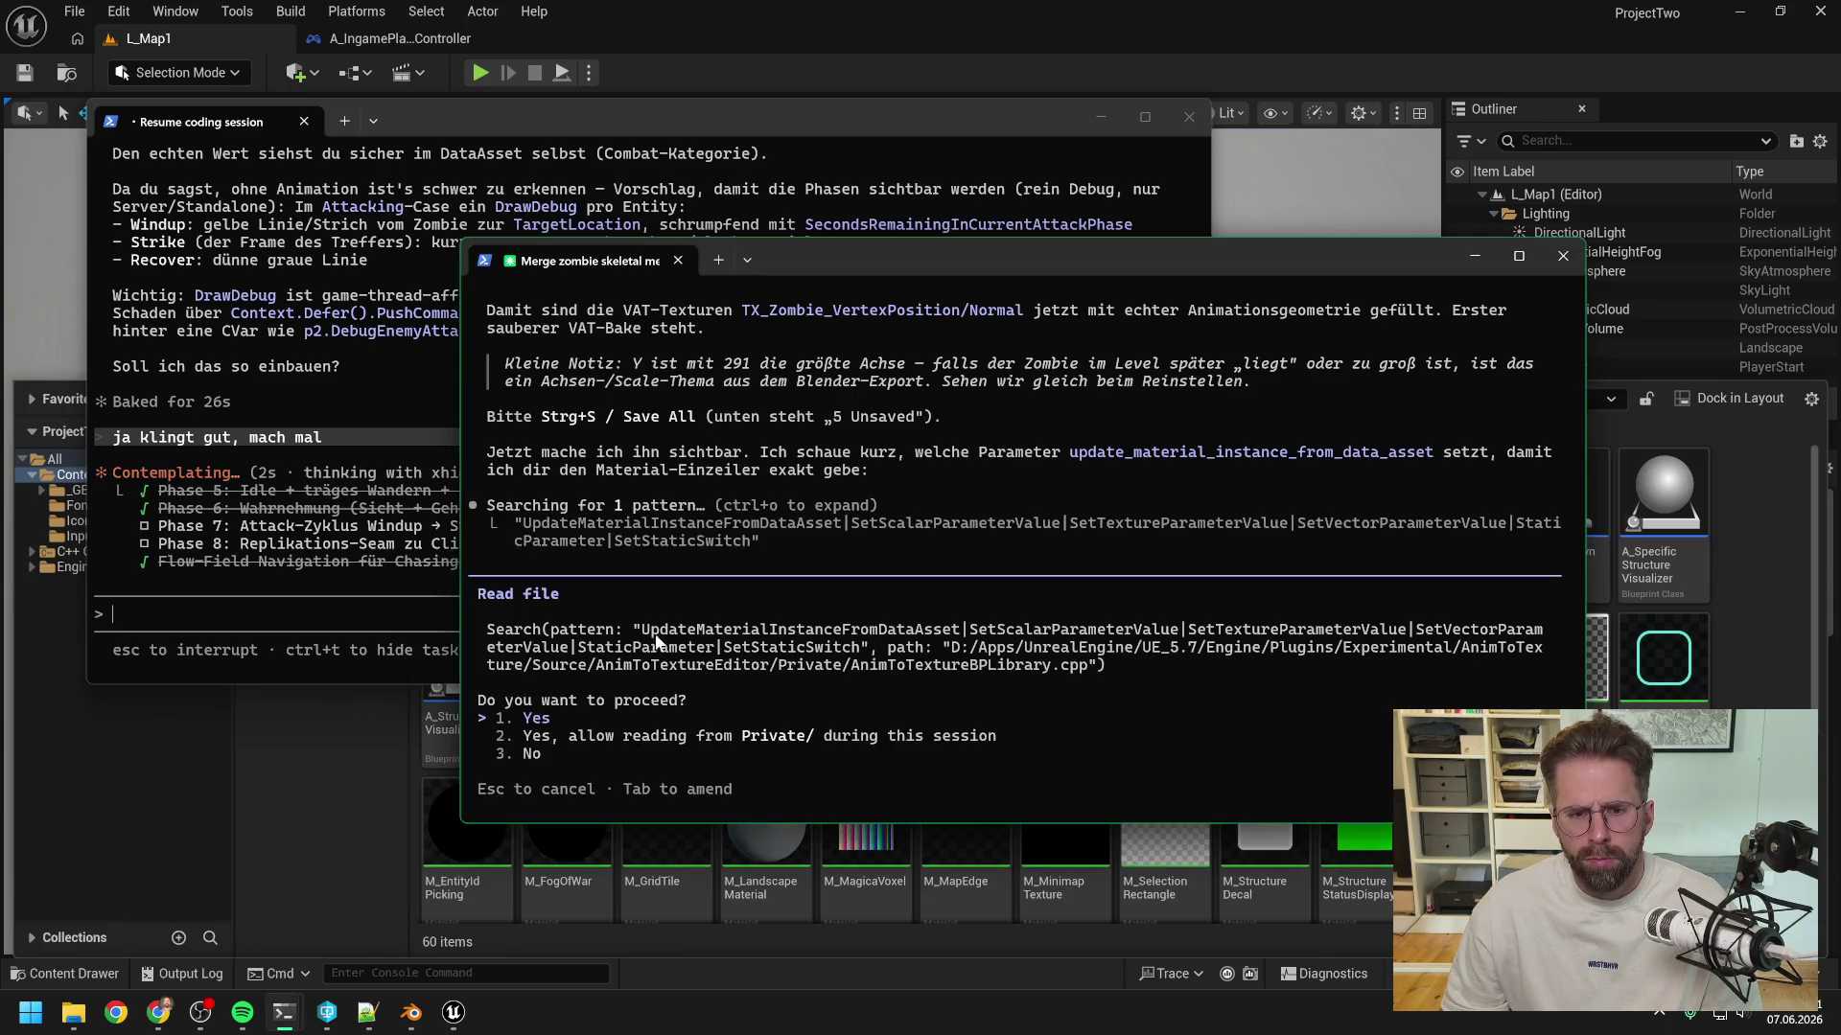
- Allow Claude's pattern search and its read of AnimToTextureBPLibrary.cpp
key(Return)
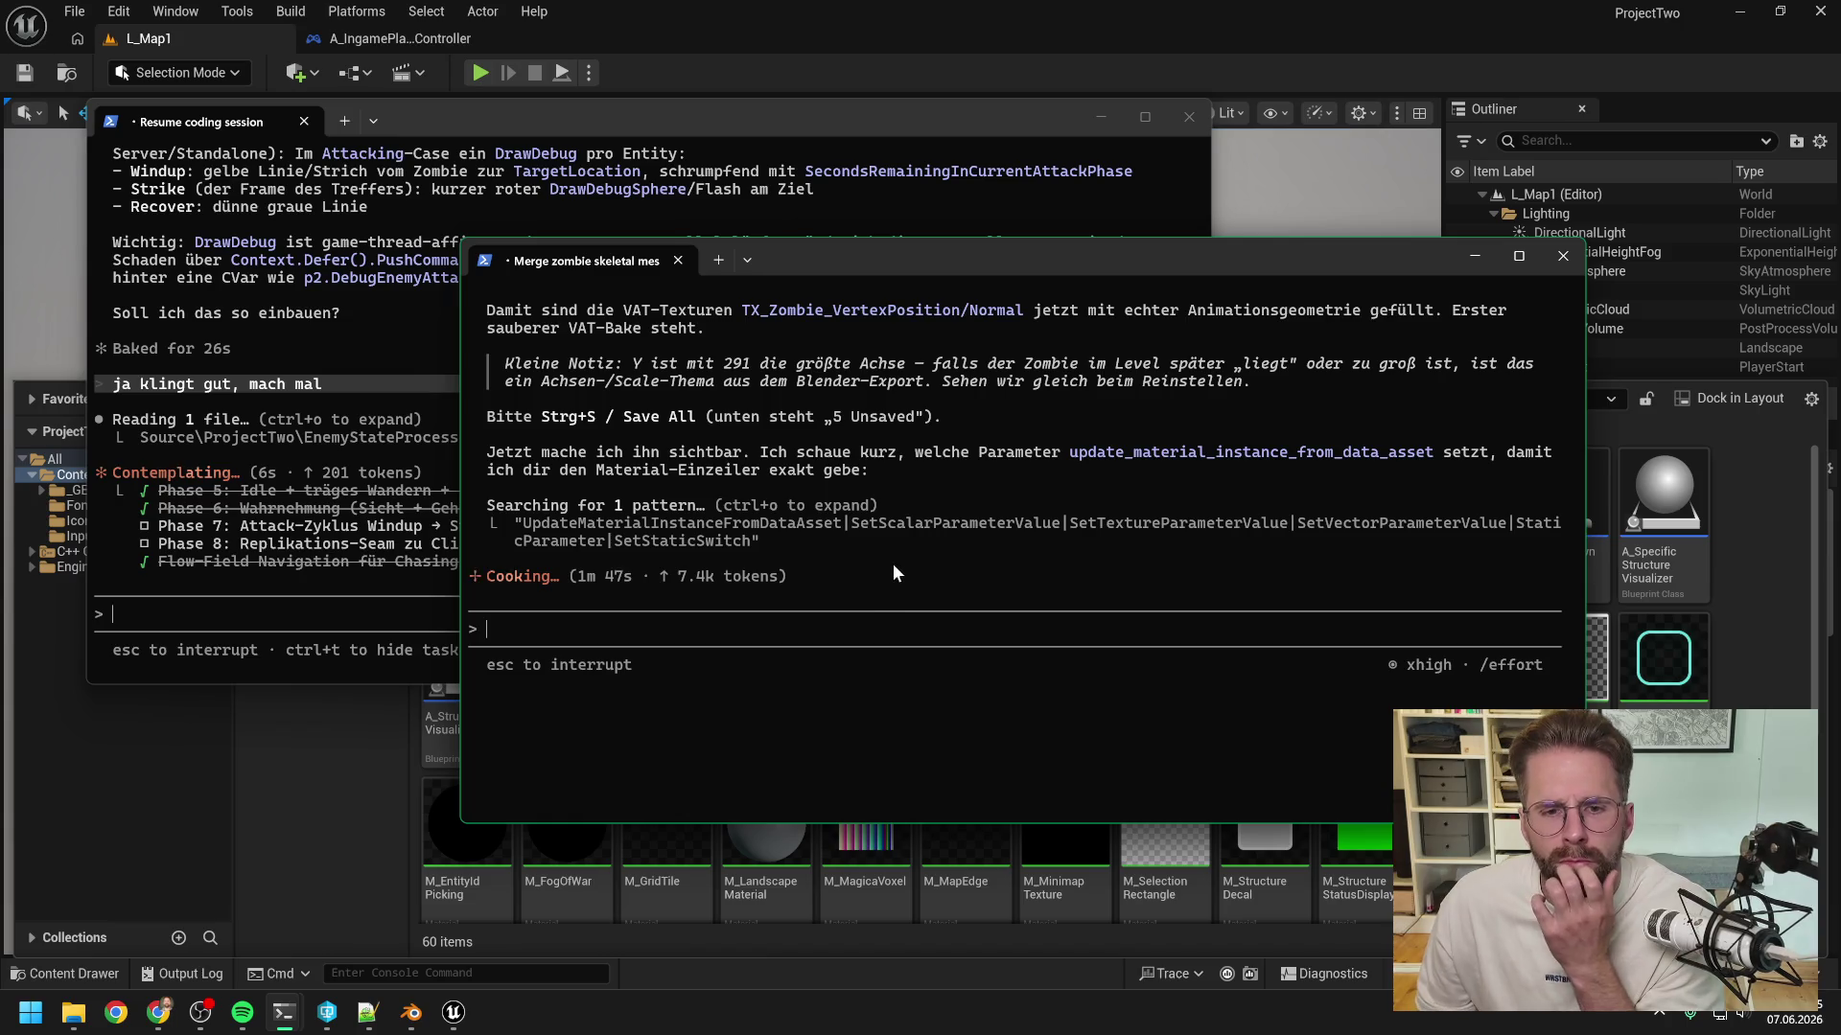
scroll(876, 558, up, 1)
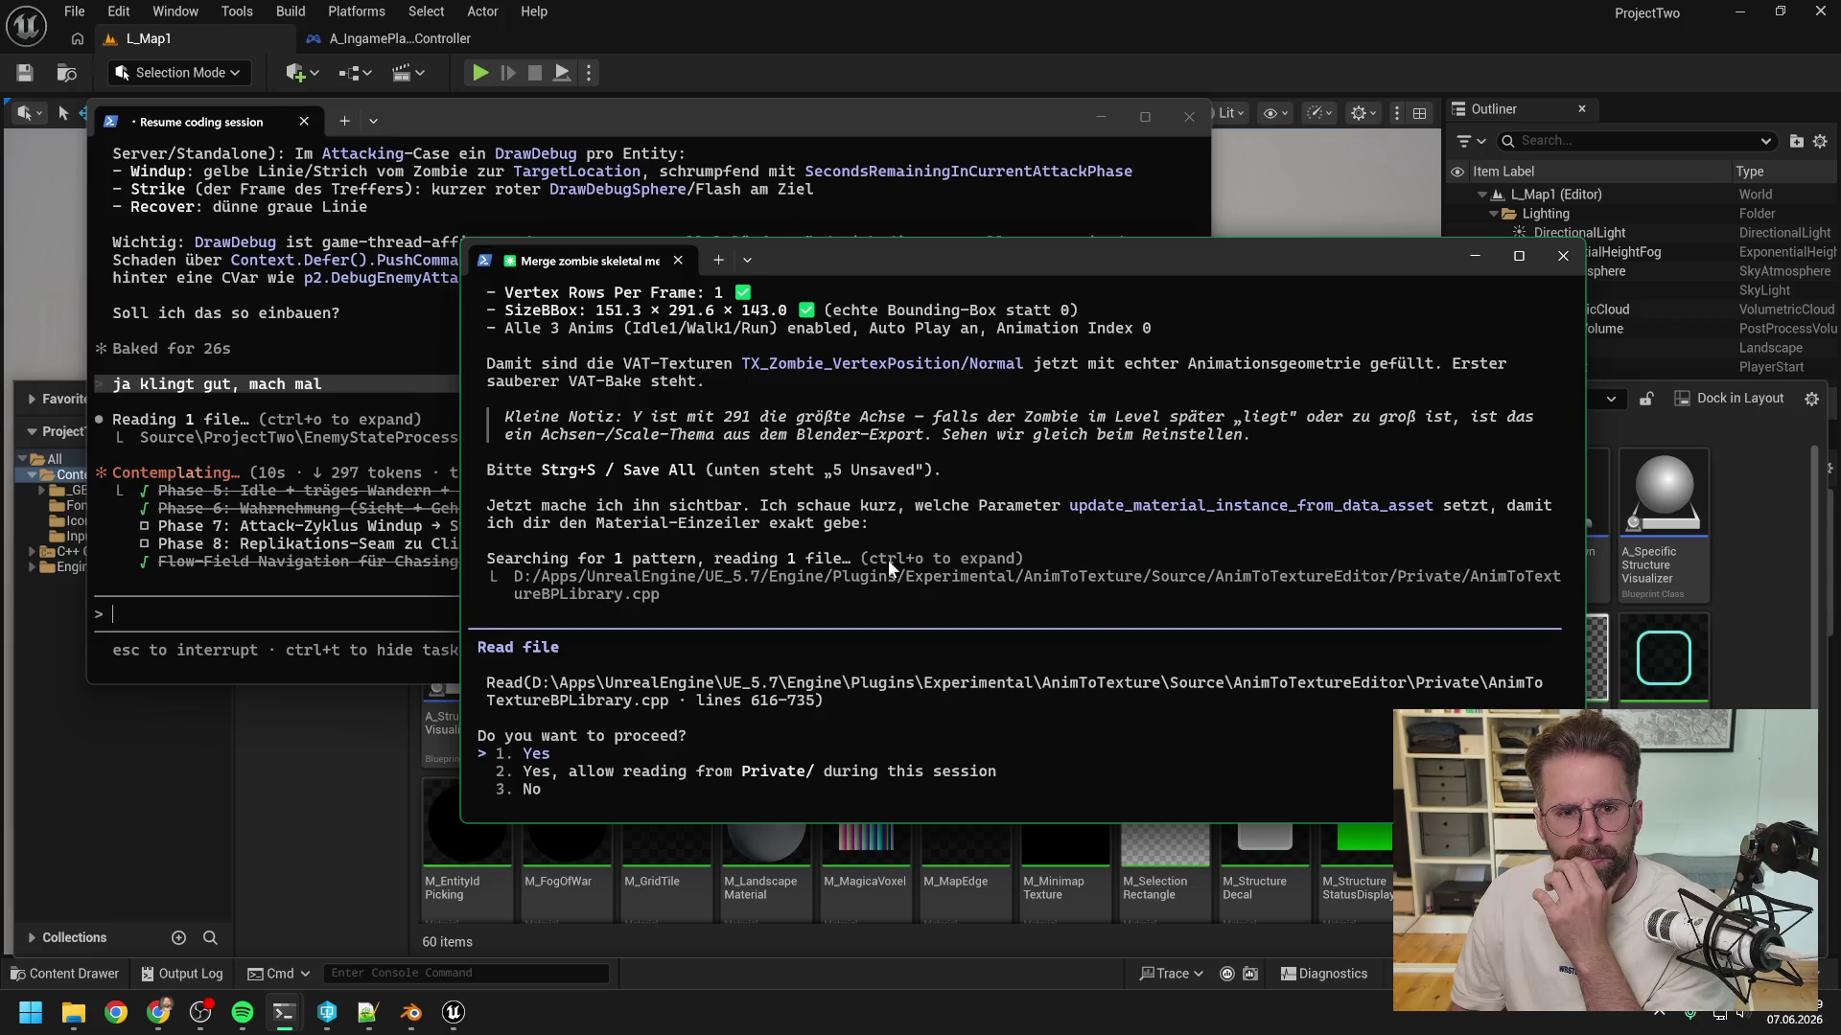
key(Return)
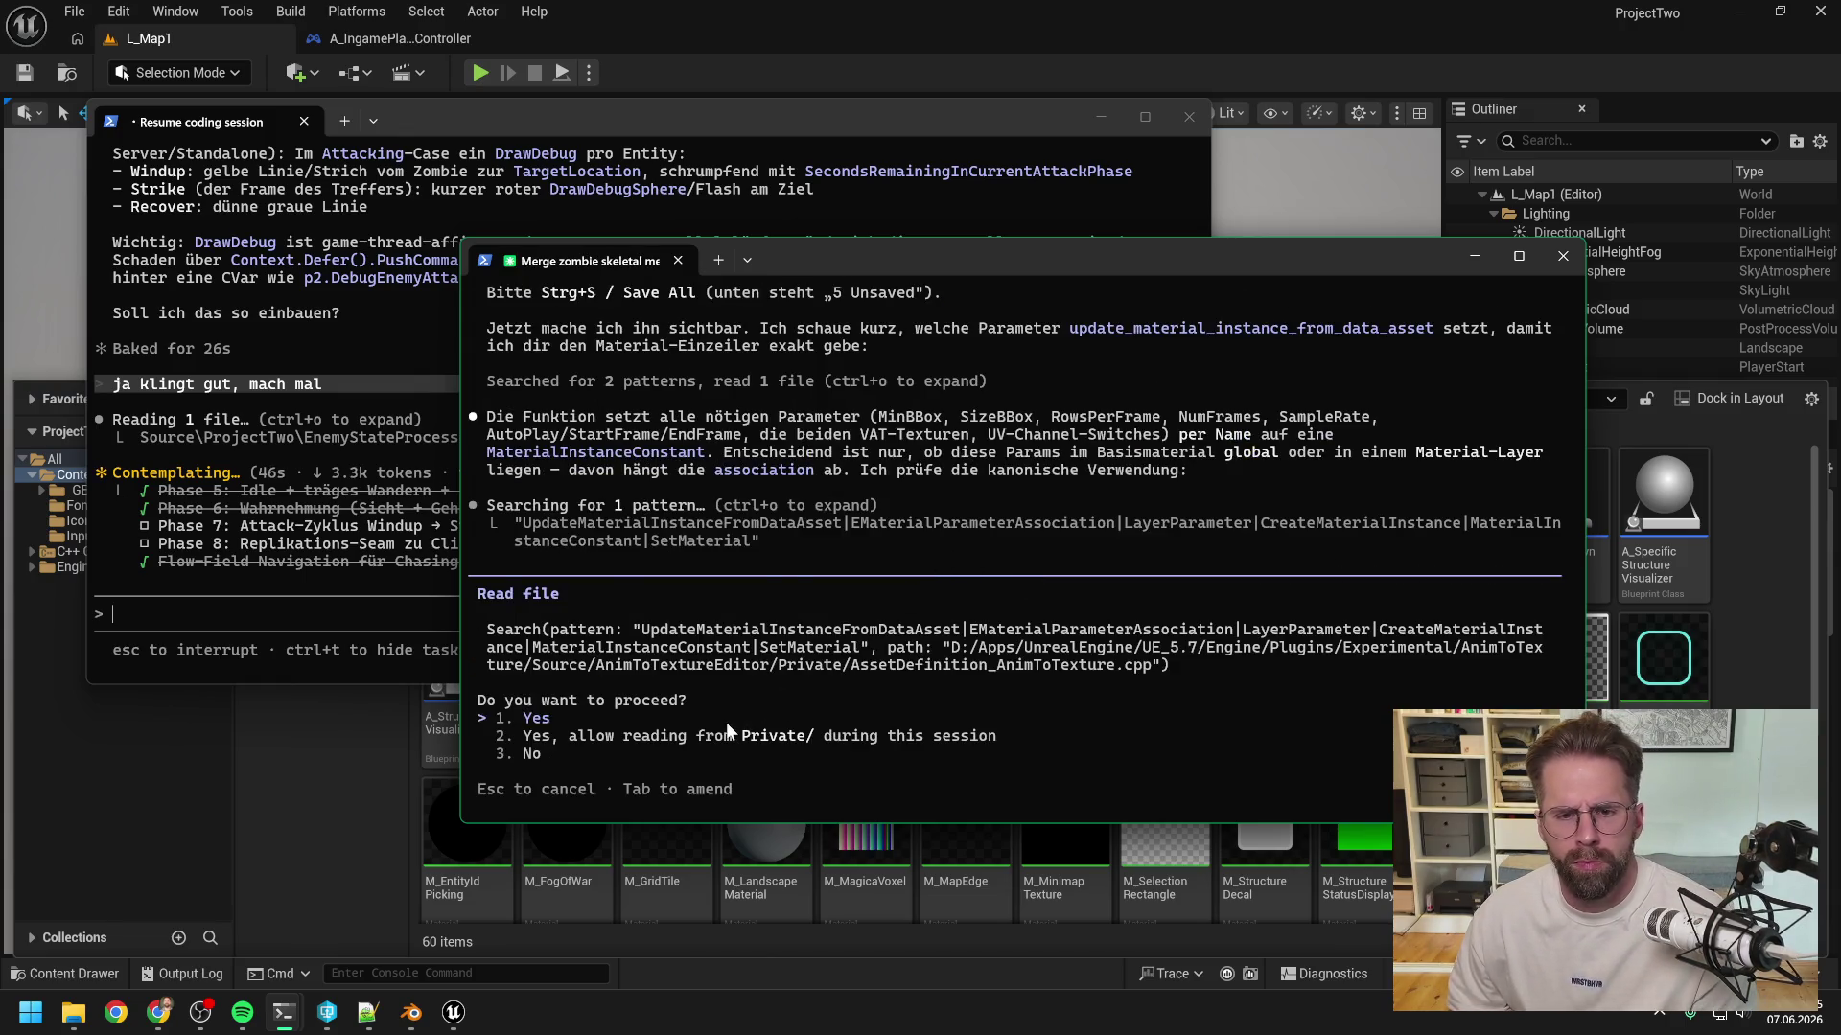
- Approve the source searches through EditorScriptingUtilities, StaticMesh.h and the StaticMeshEditorSubsystem header
key(Return)
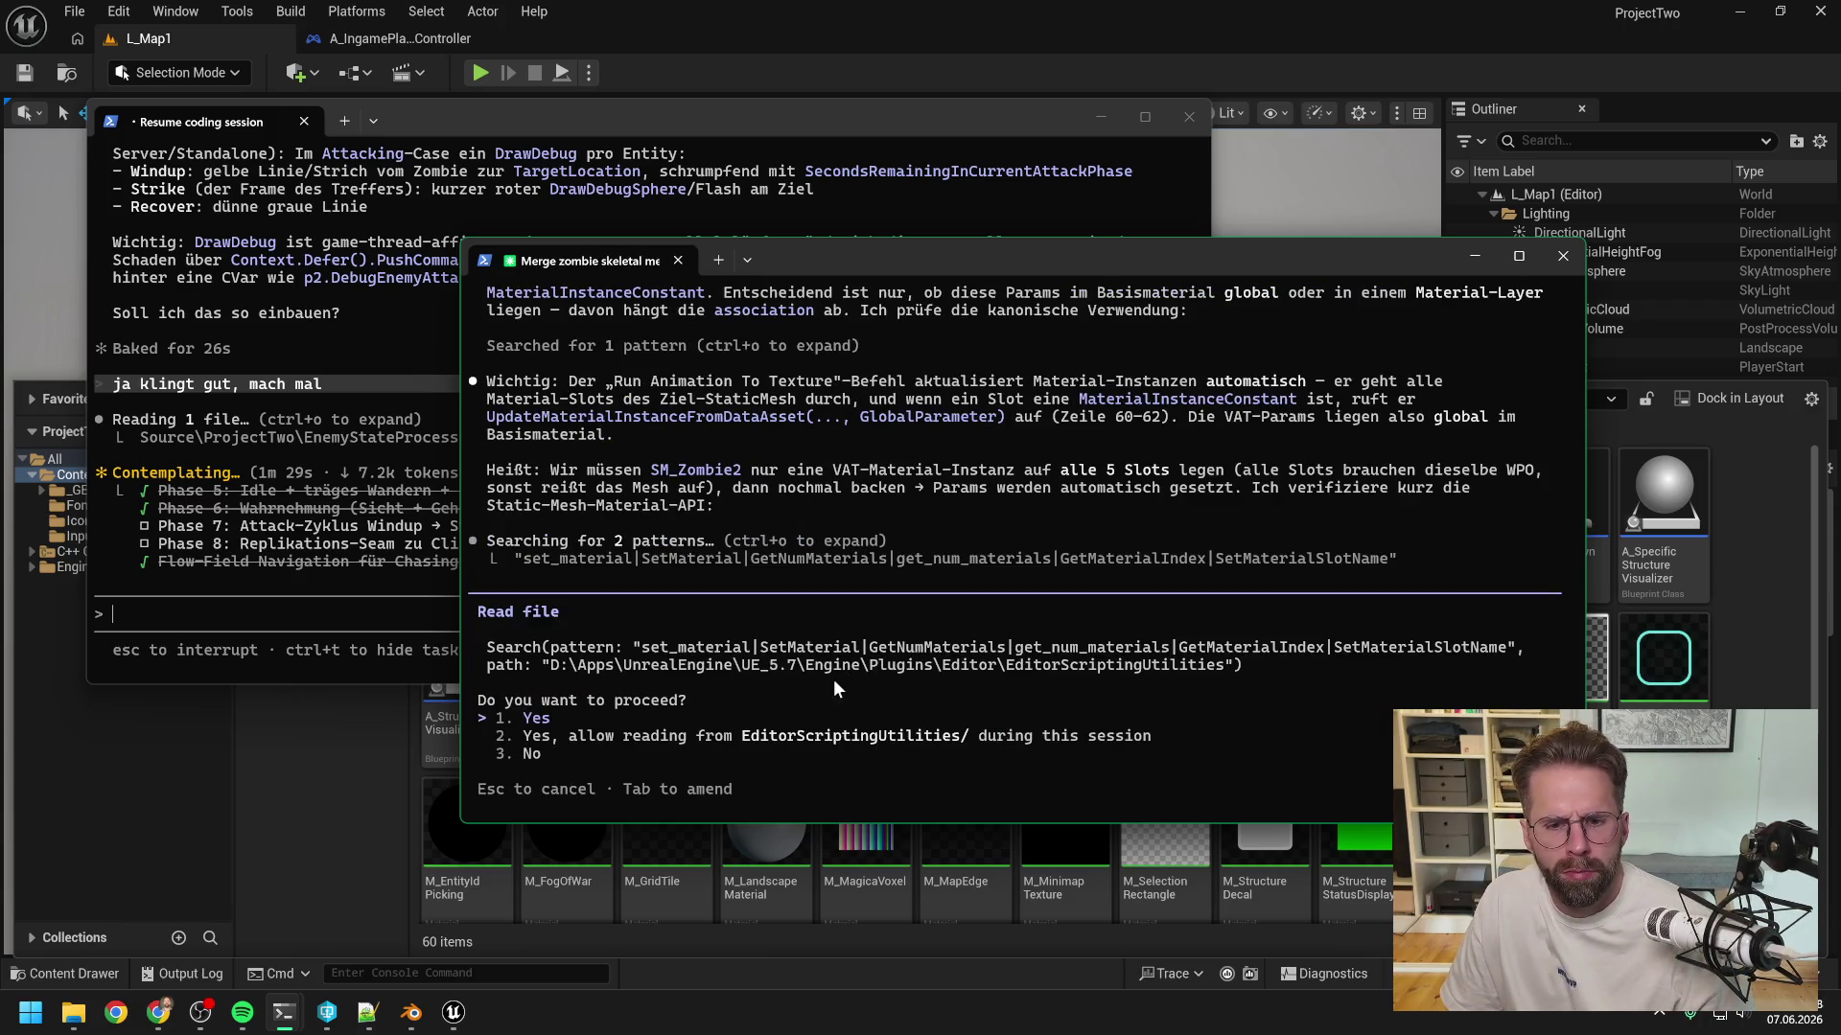
key(Return)
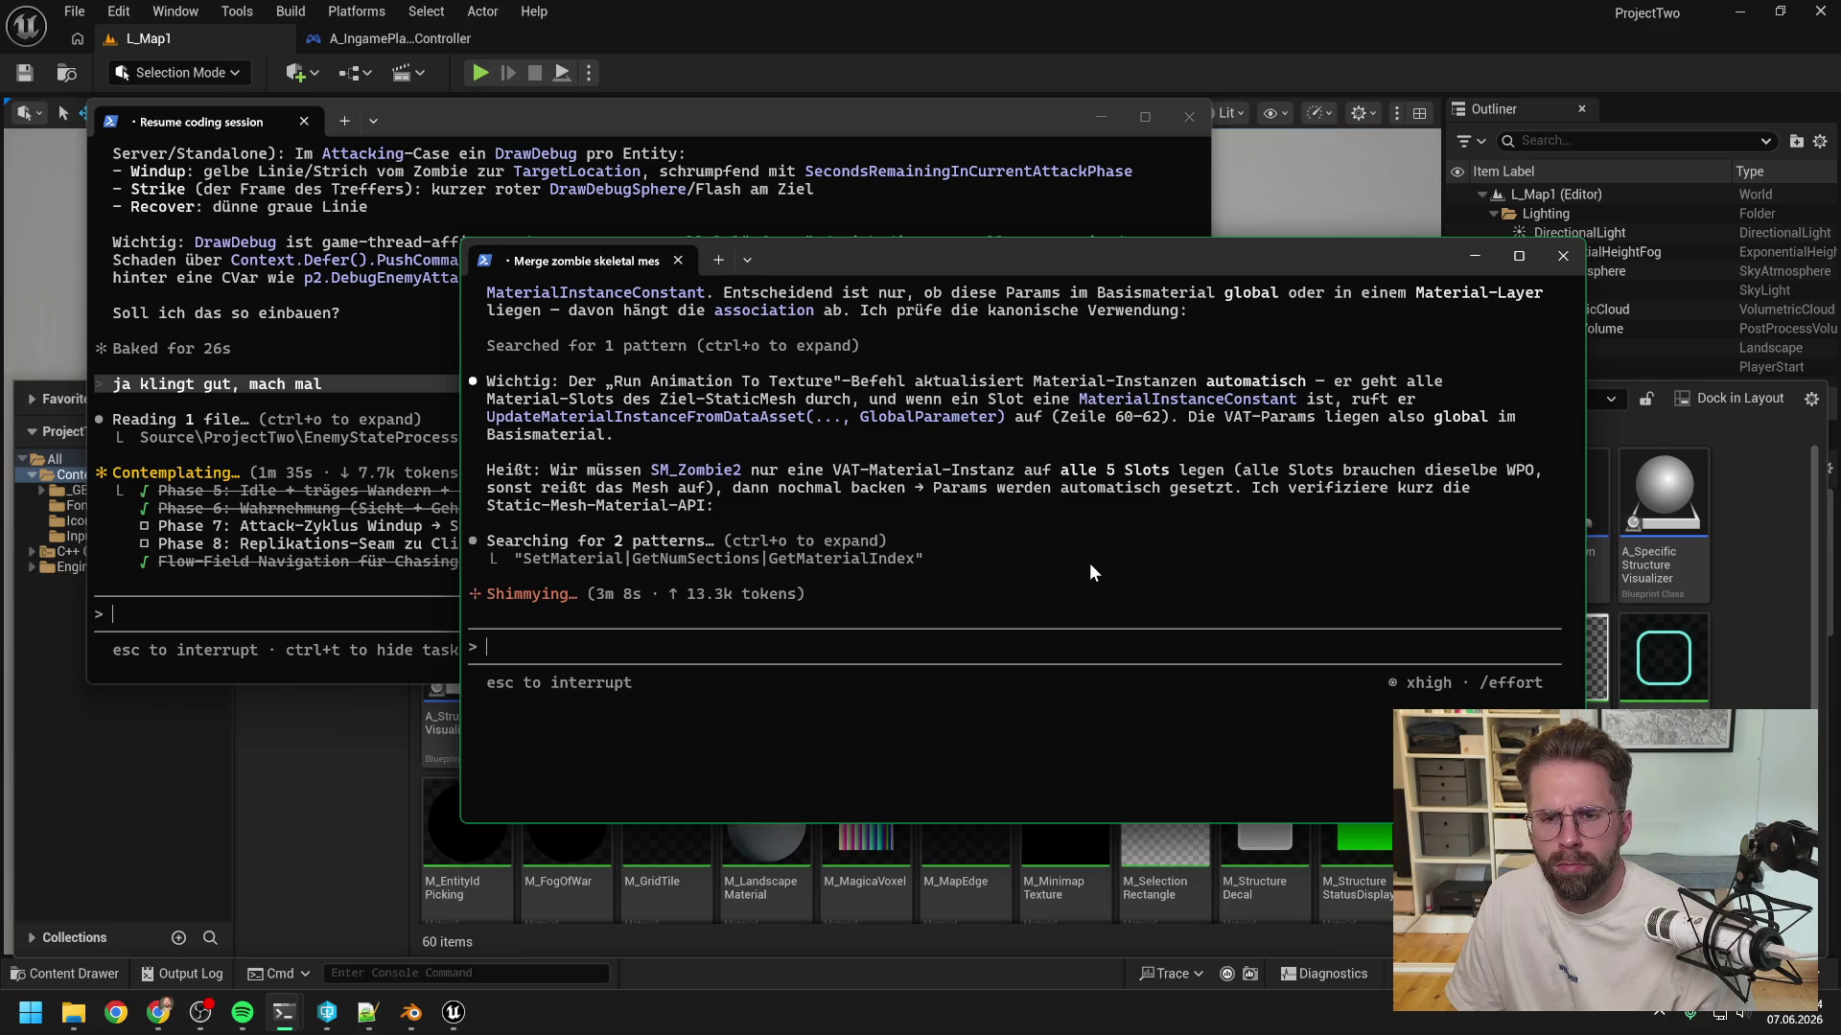
key(Return)
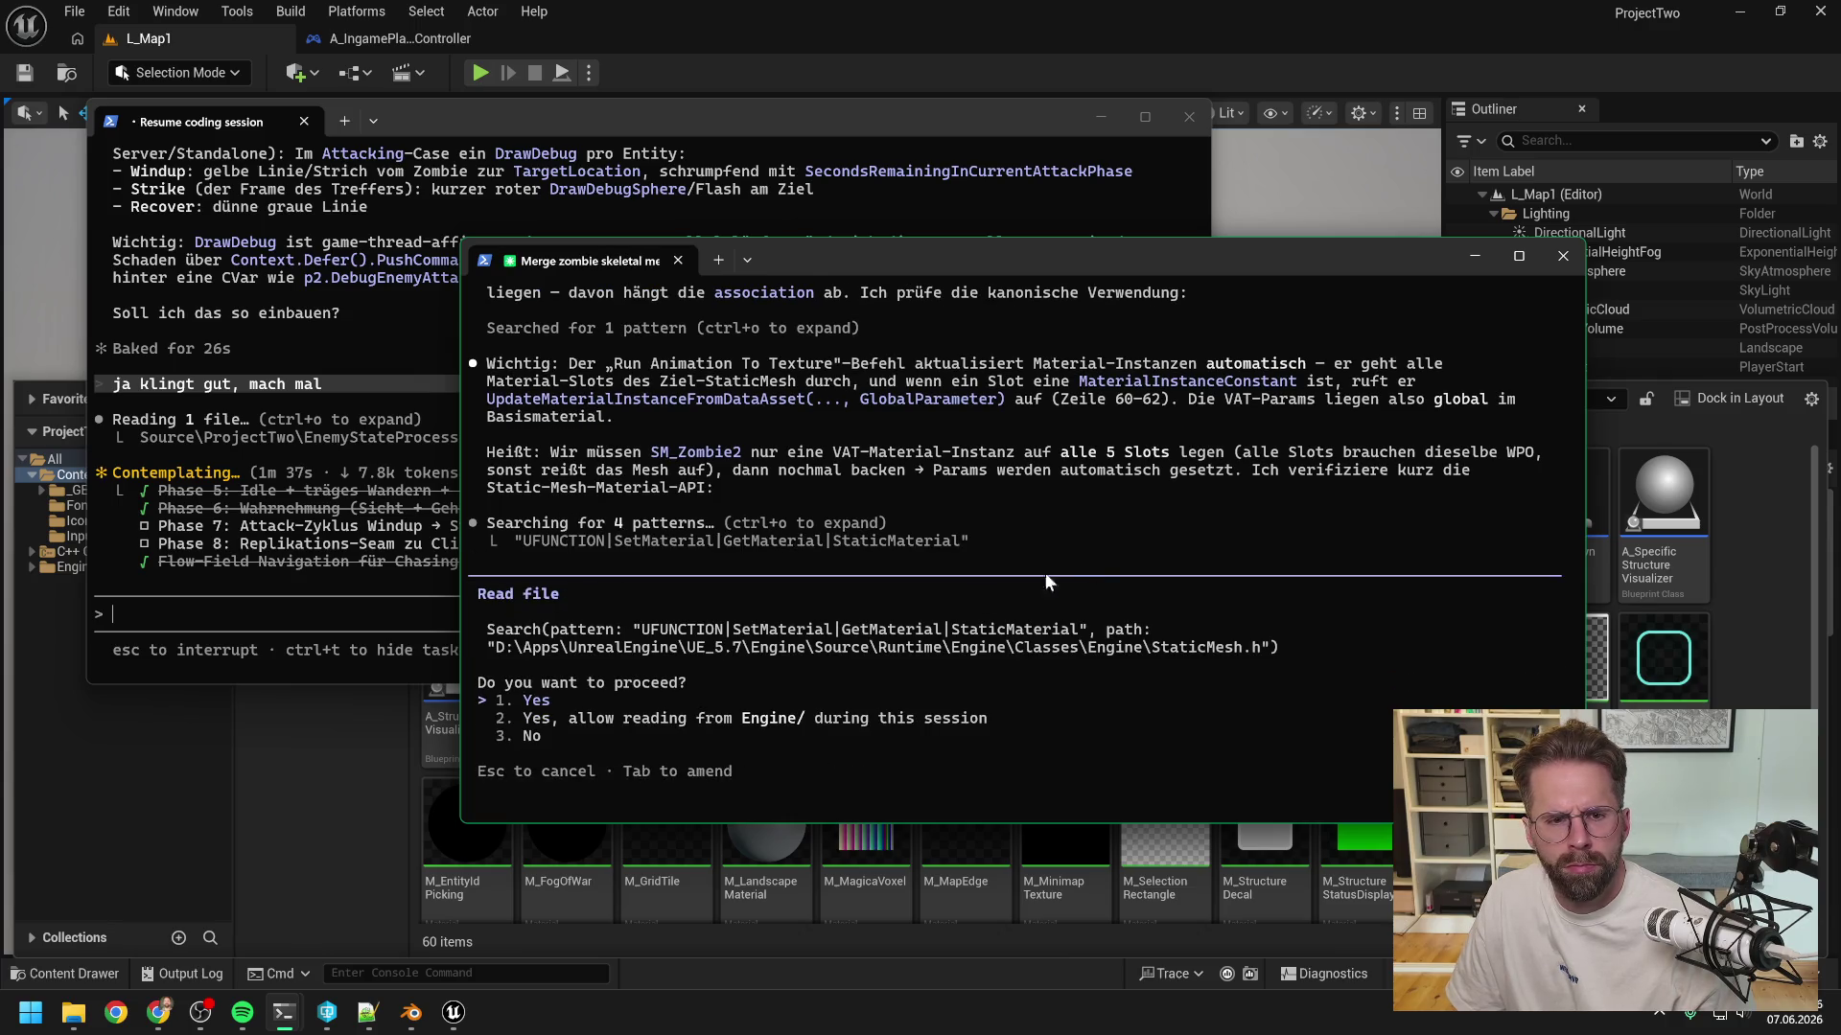
key(Return)
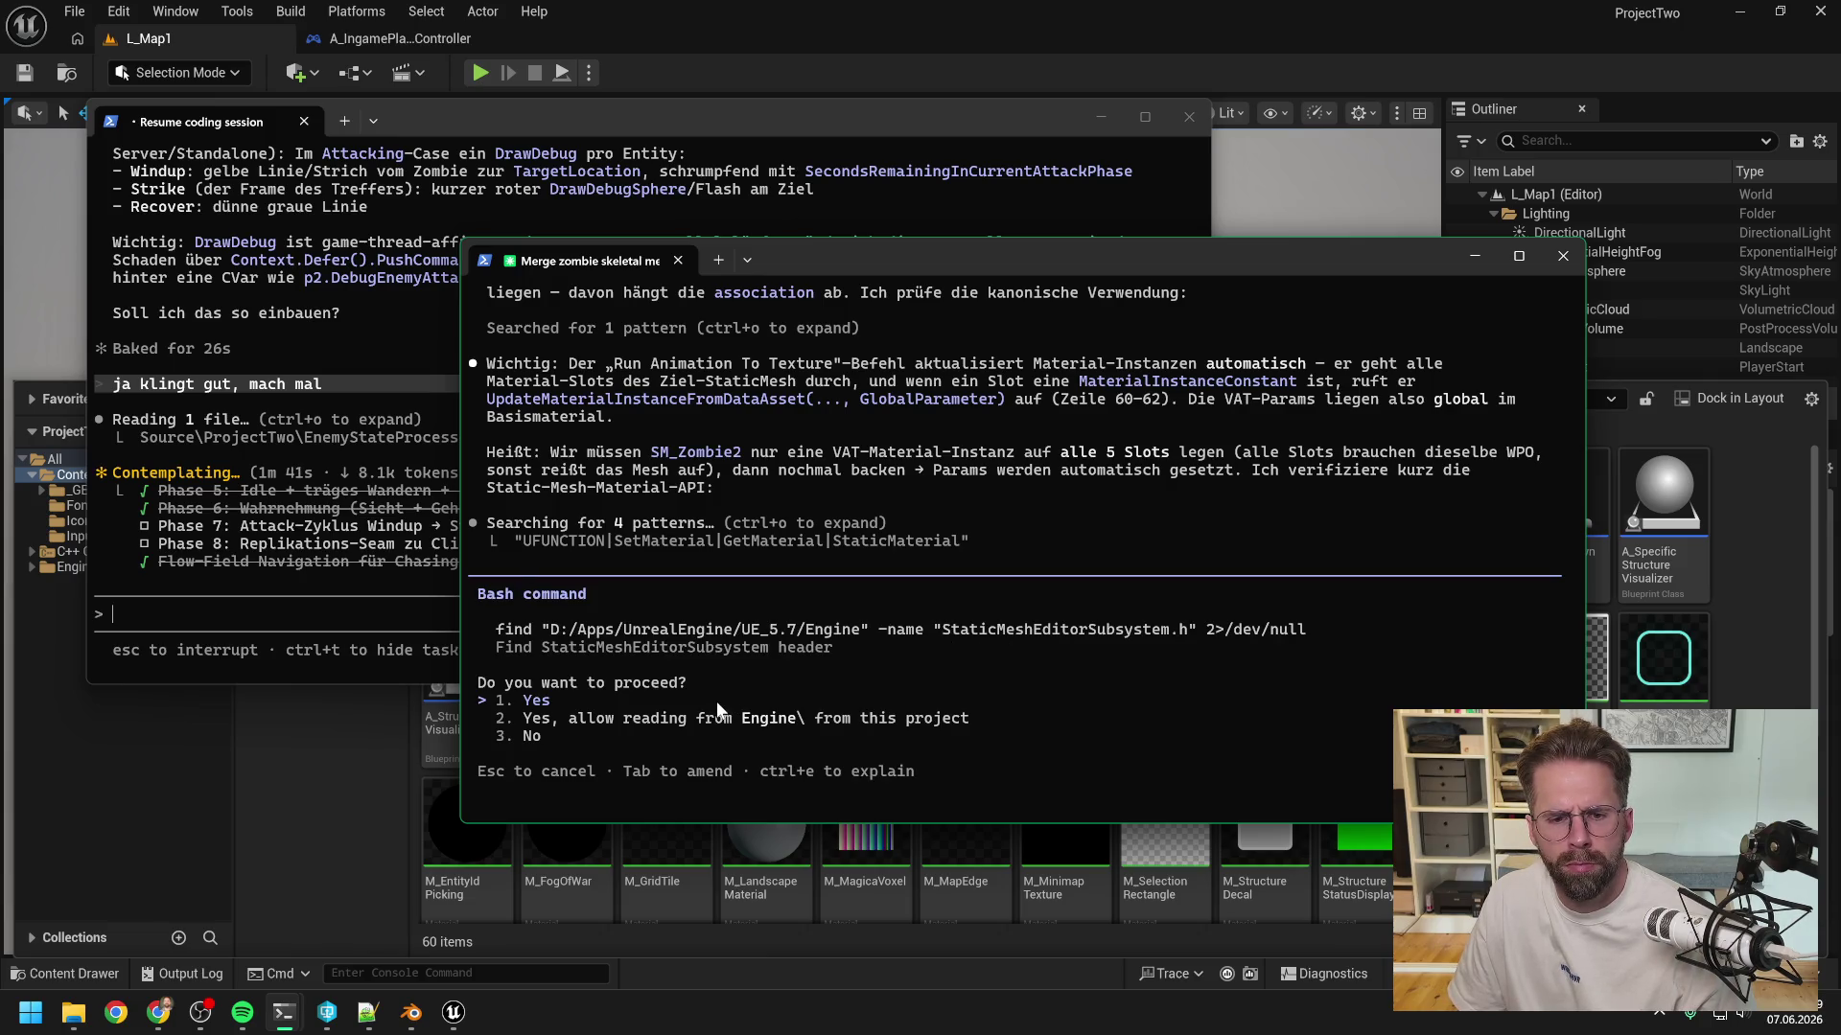
key(Return)
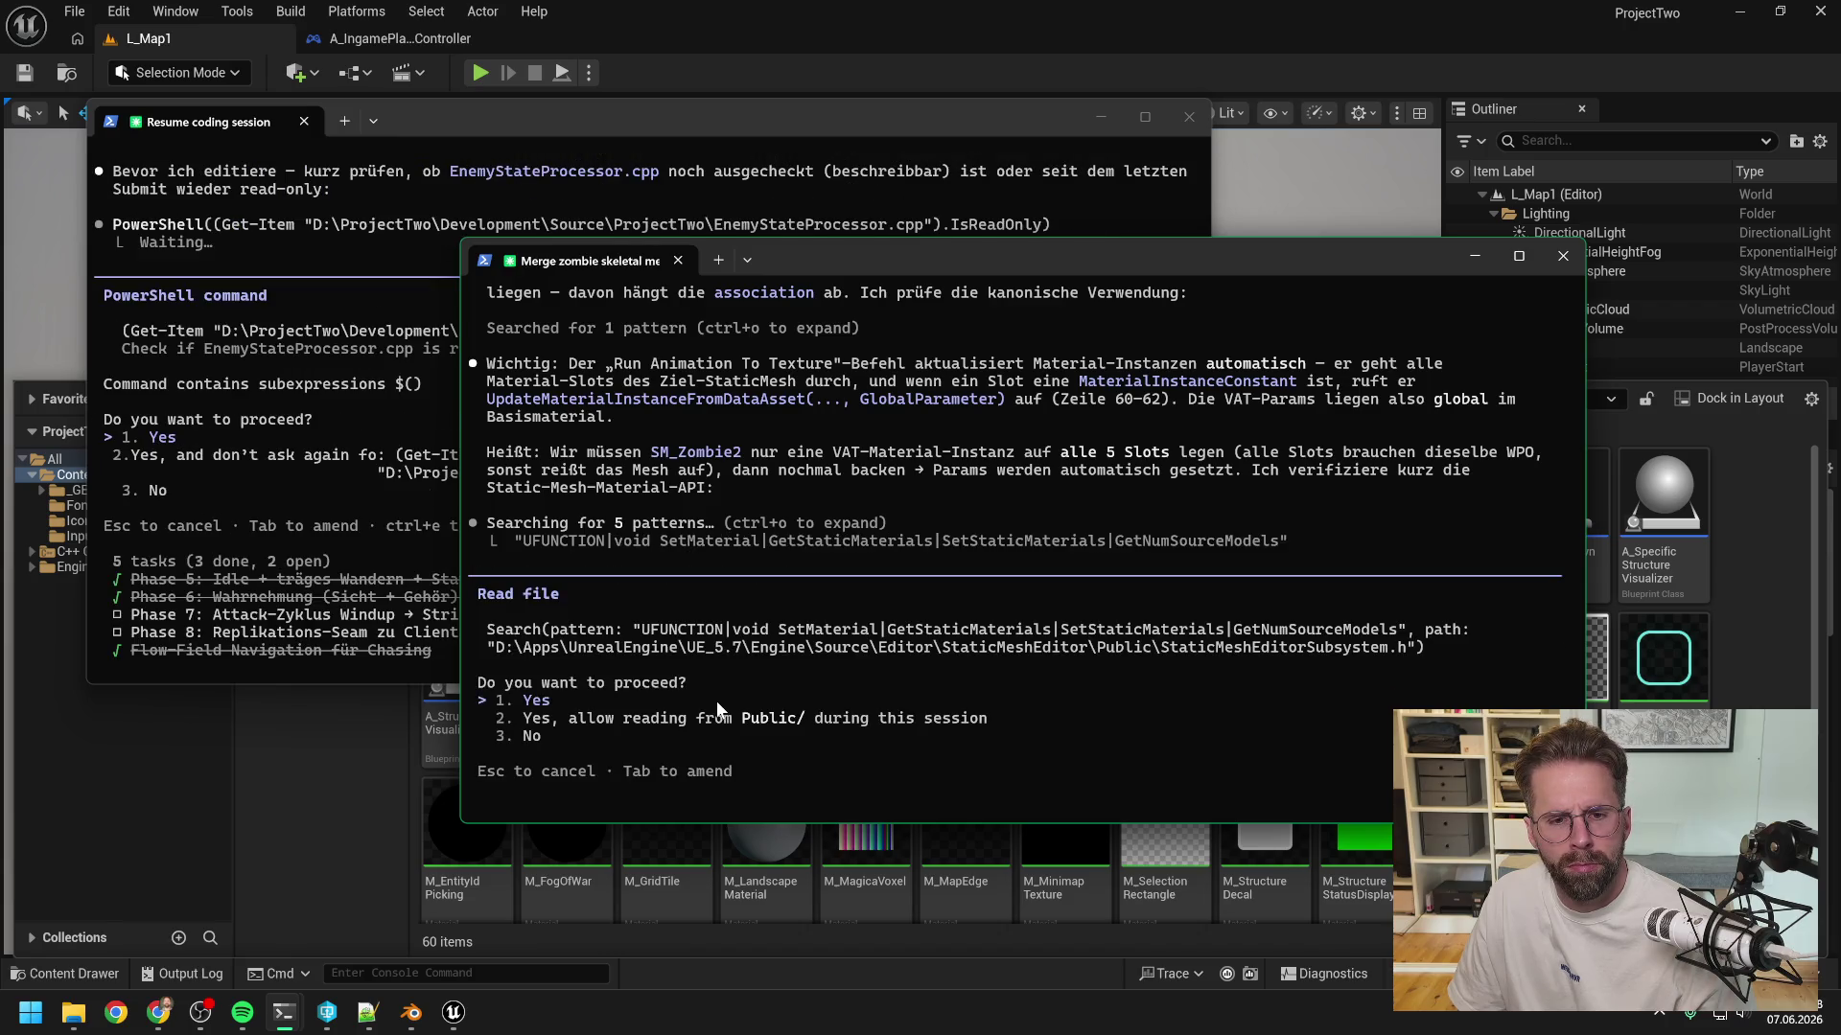
- Allow the StaticMeshEditorSubsystem header read, the source read-only check, and session-wide Public/ header reads
key(Return)
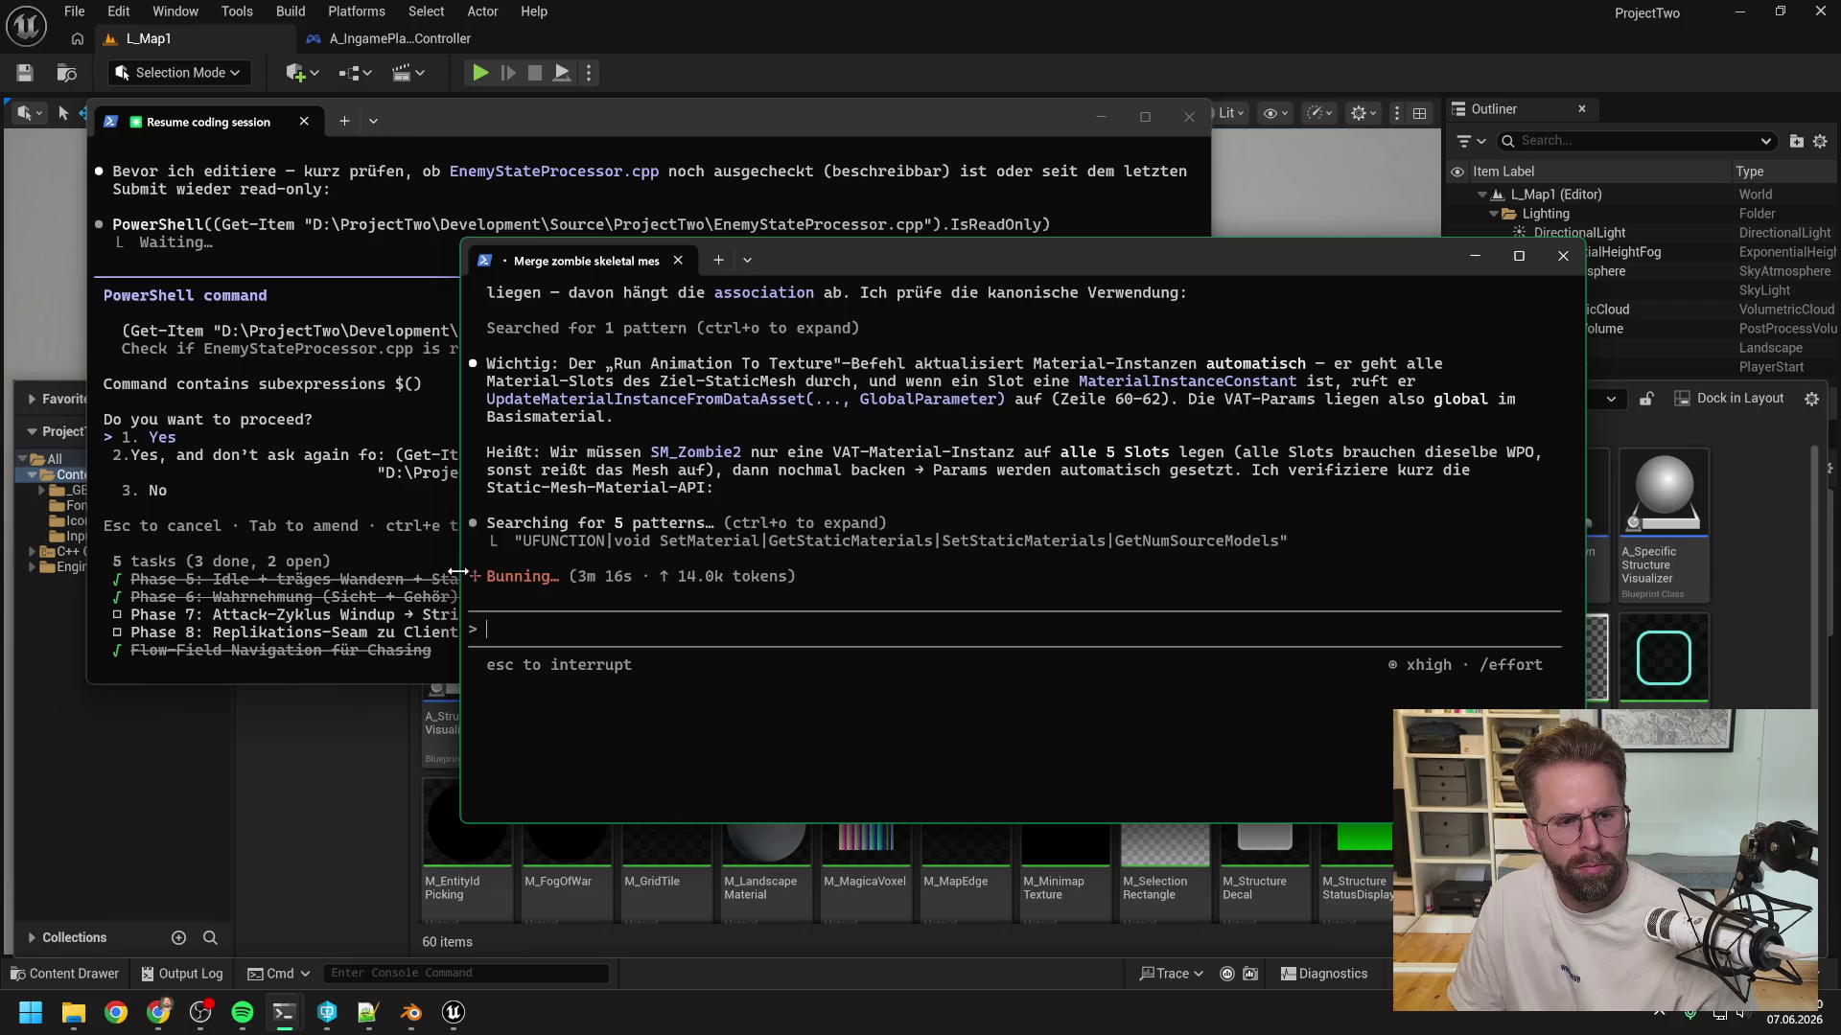
click(320, 446)
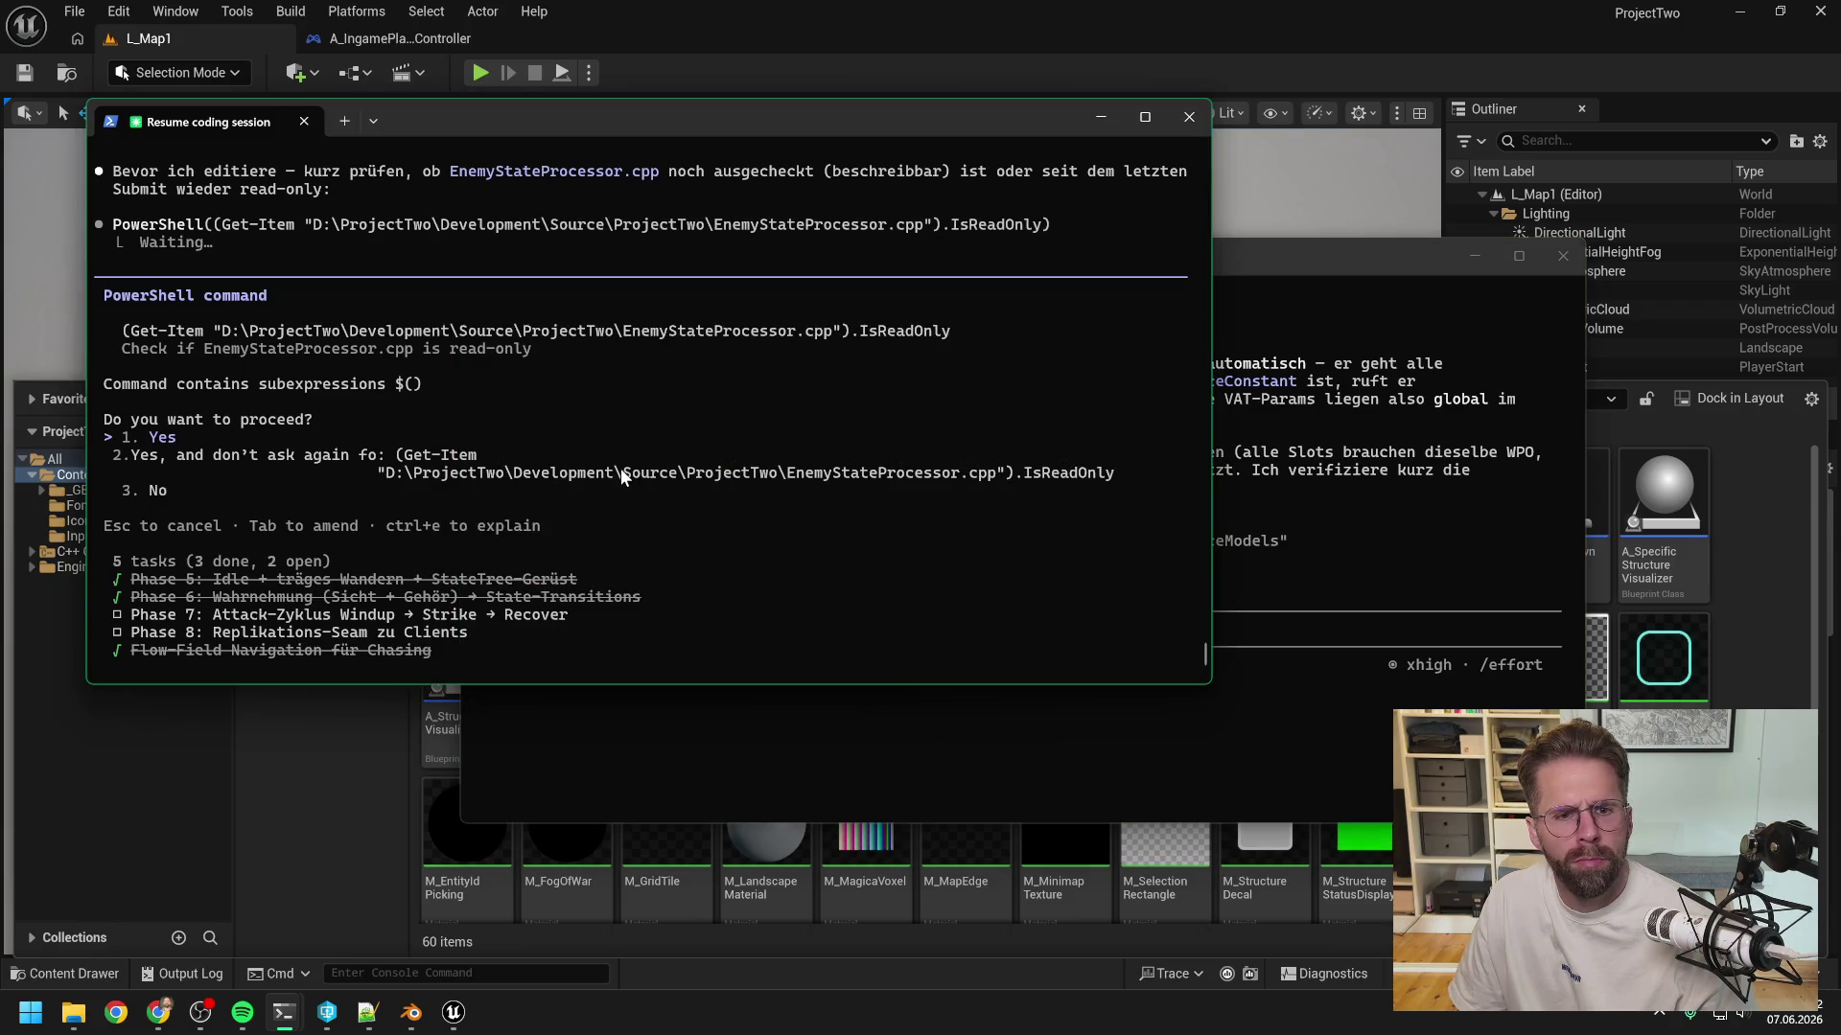
scroll(619, 468, up, 3)
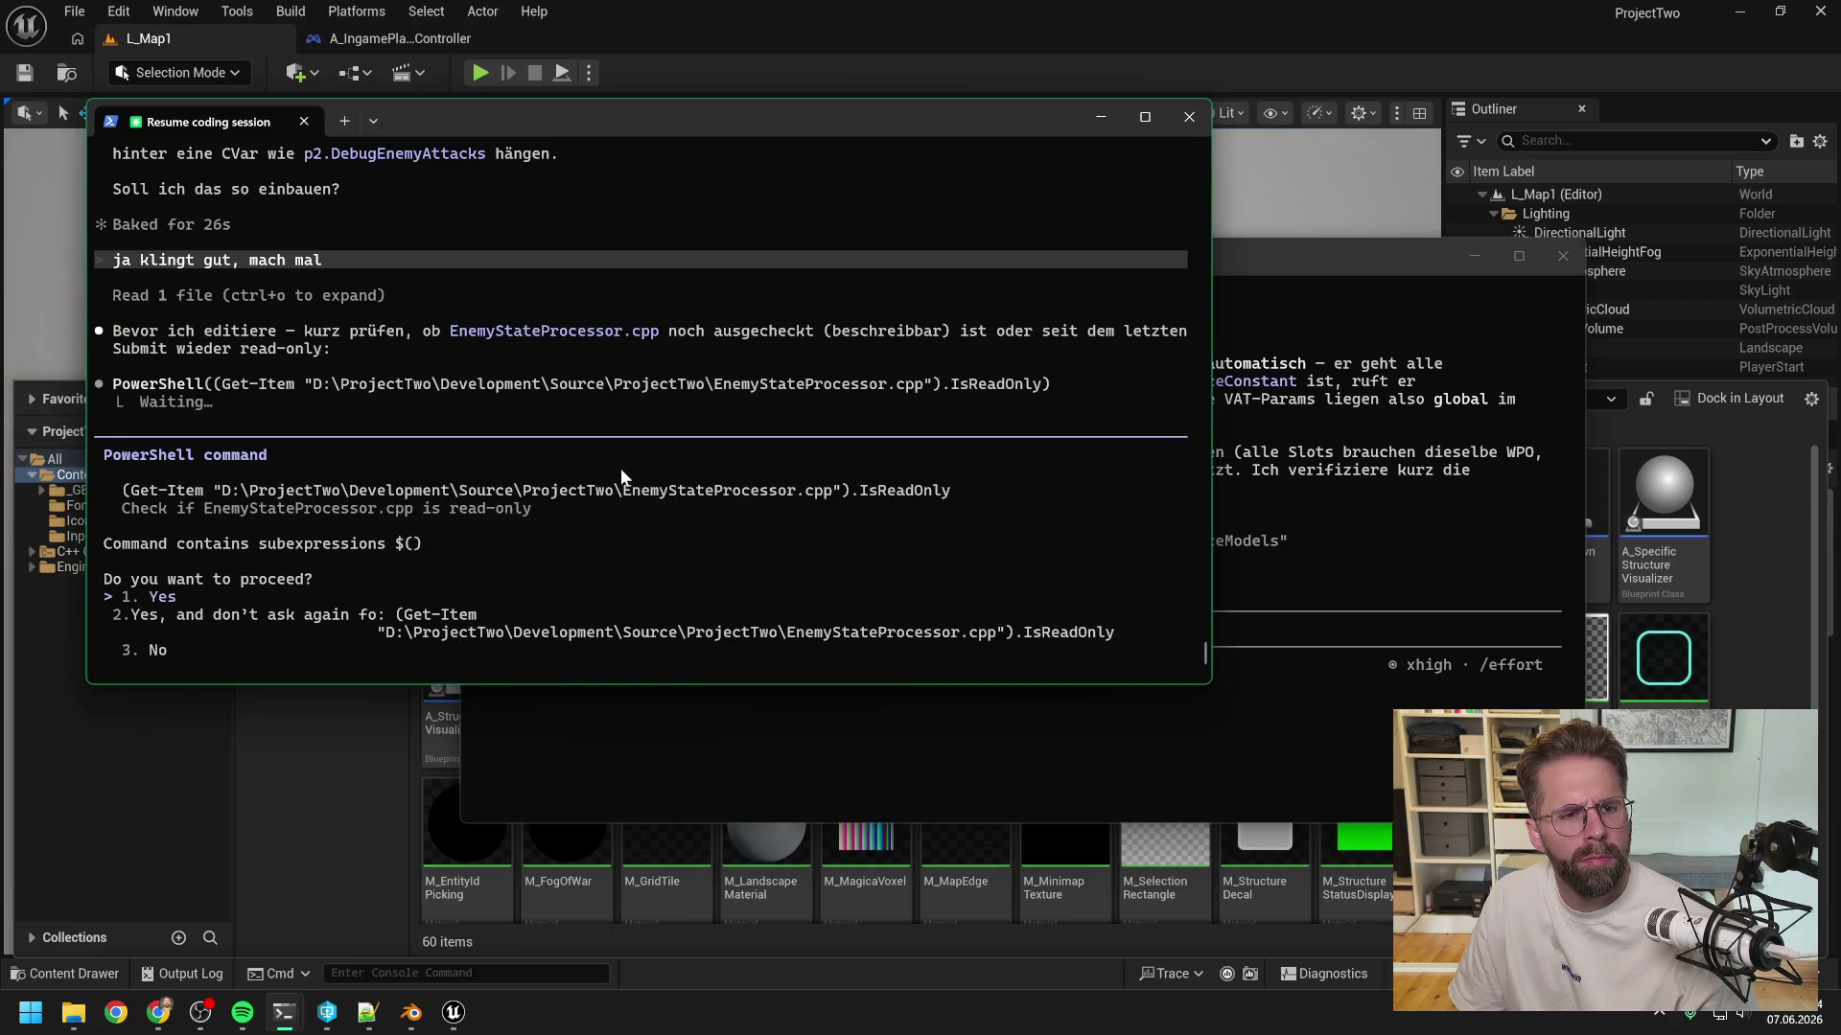
scroll(619, 468, down, 3)
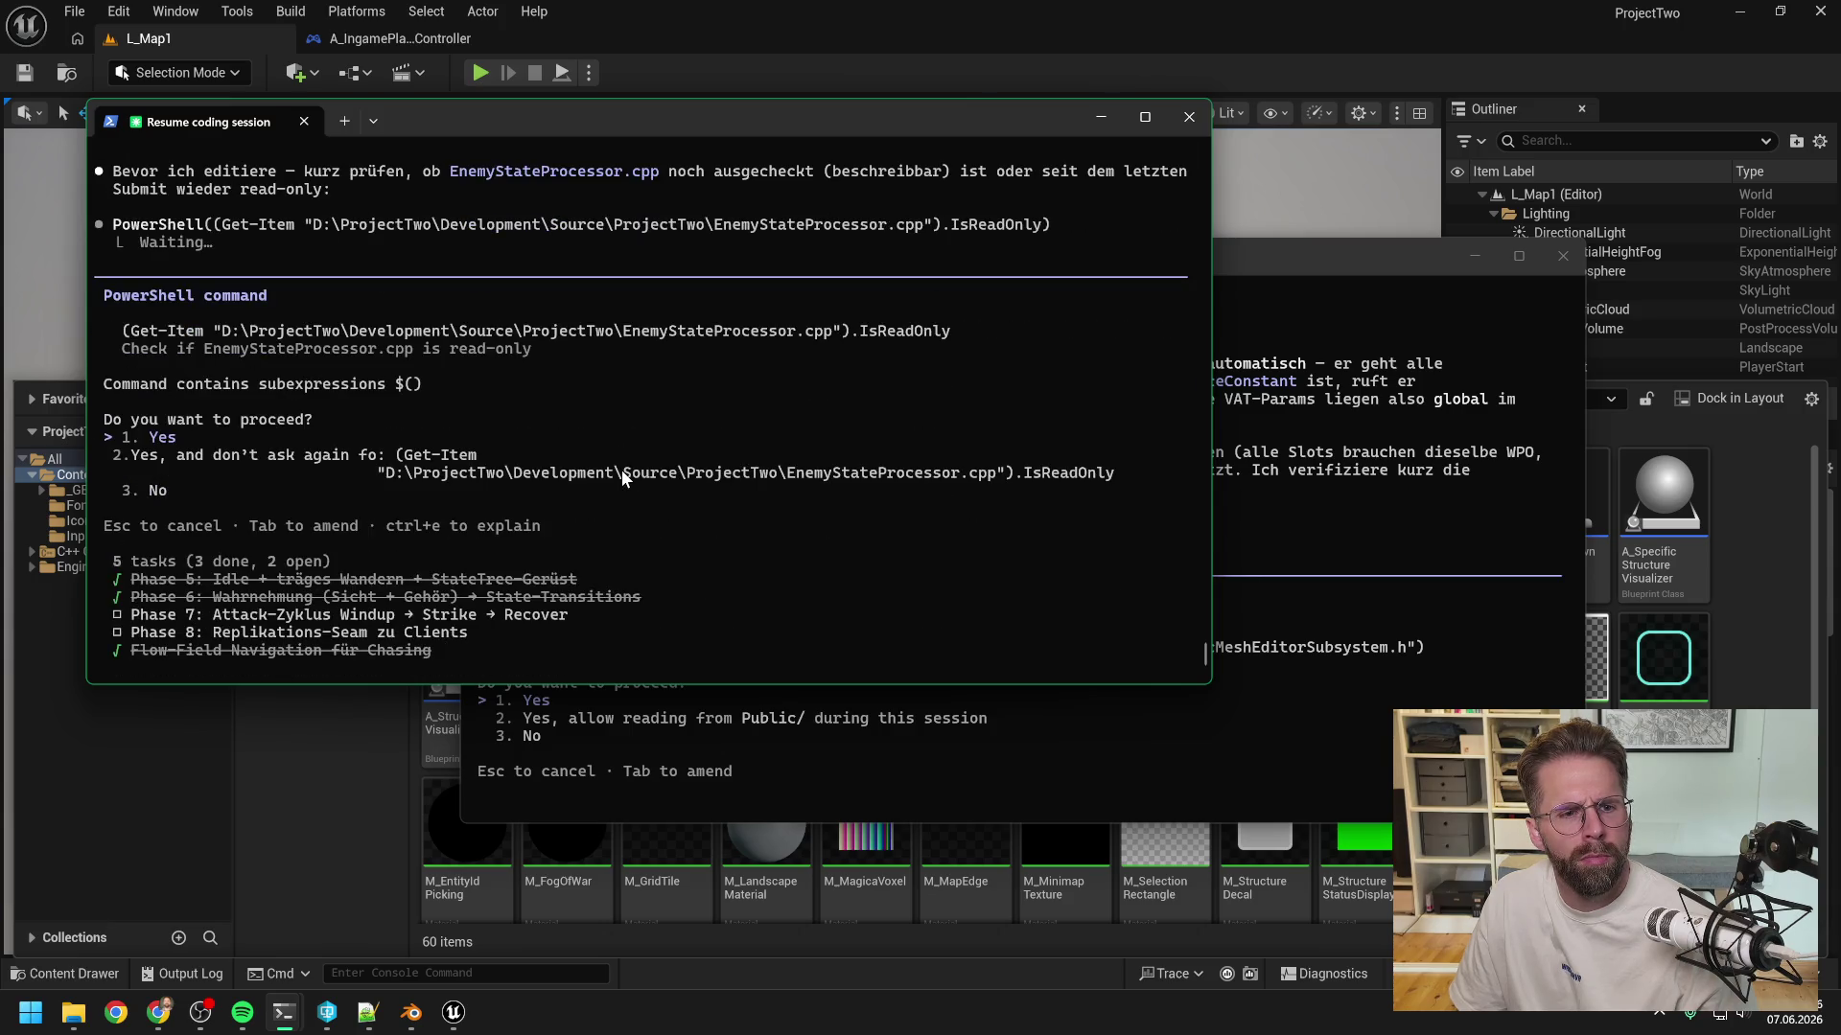
key(Return)
click(1229, 403)
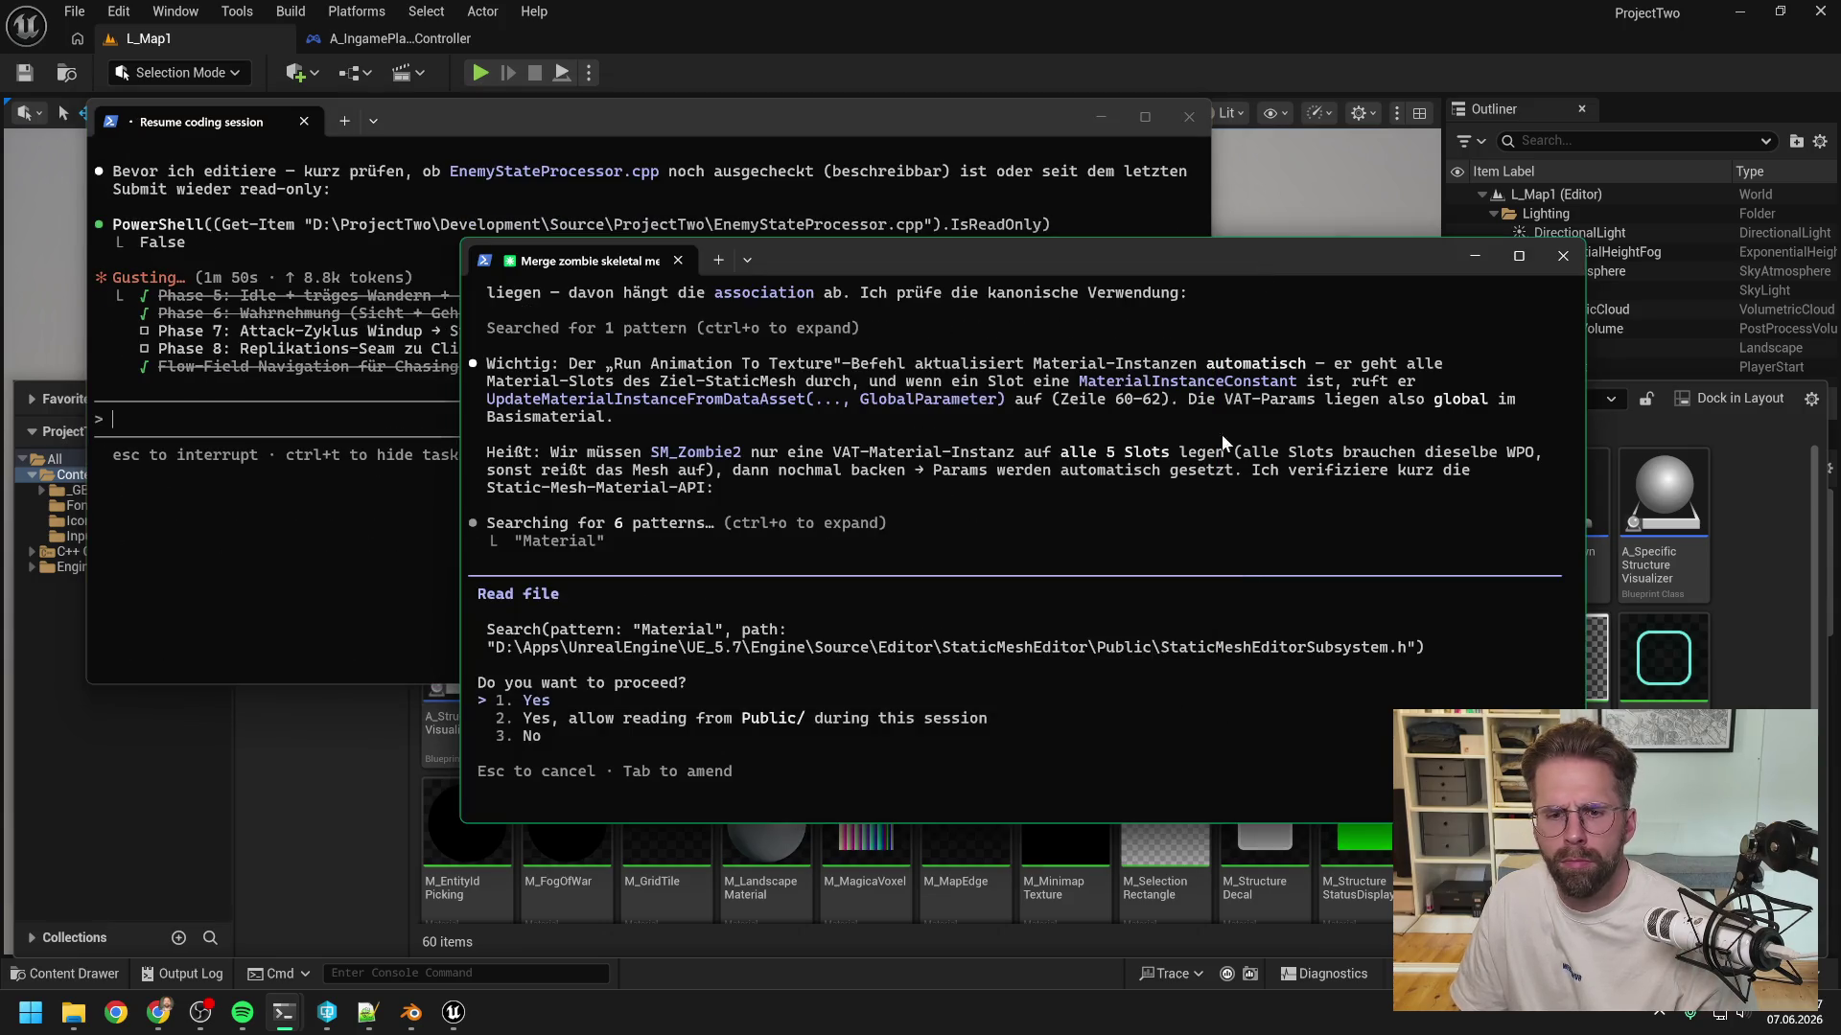
key(Down)
key(Return)
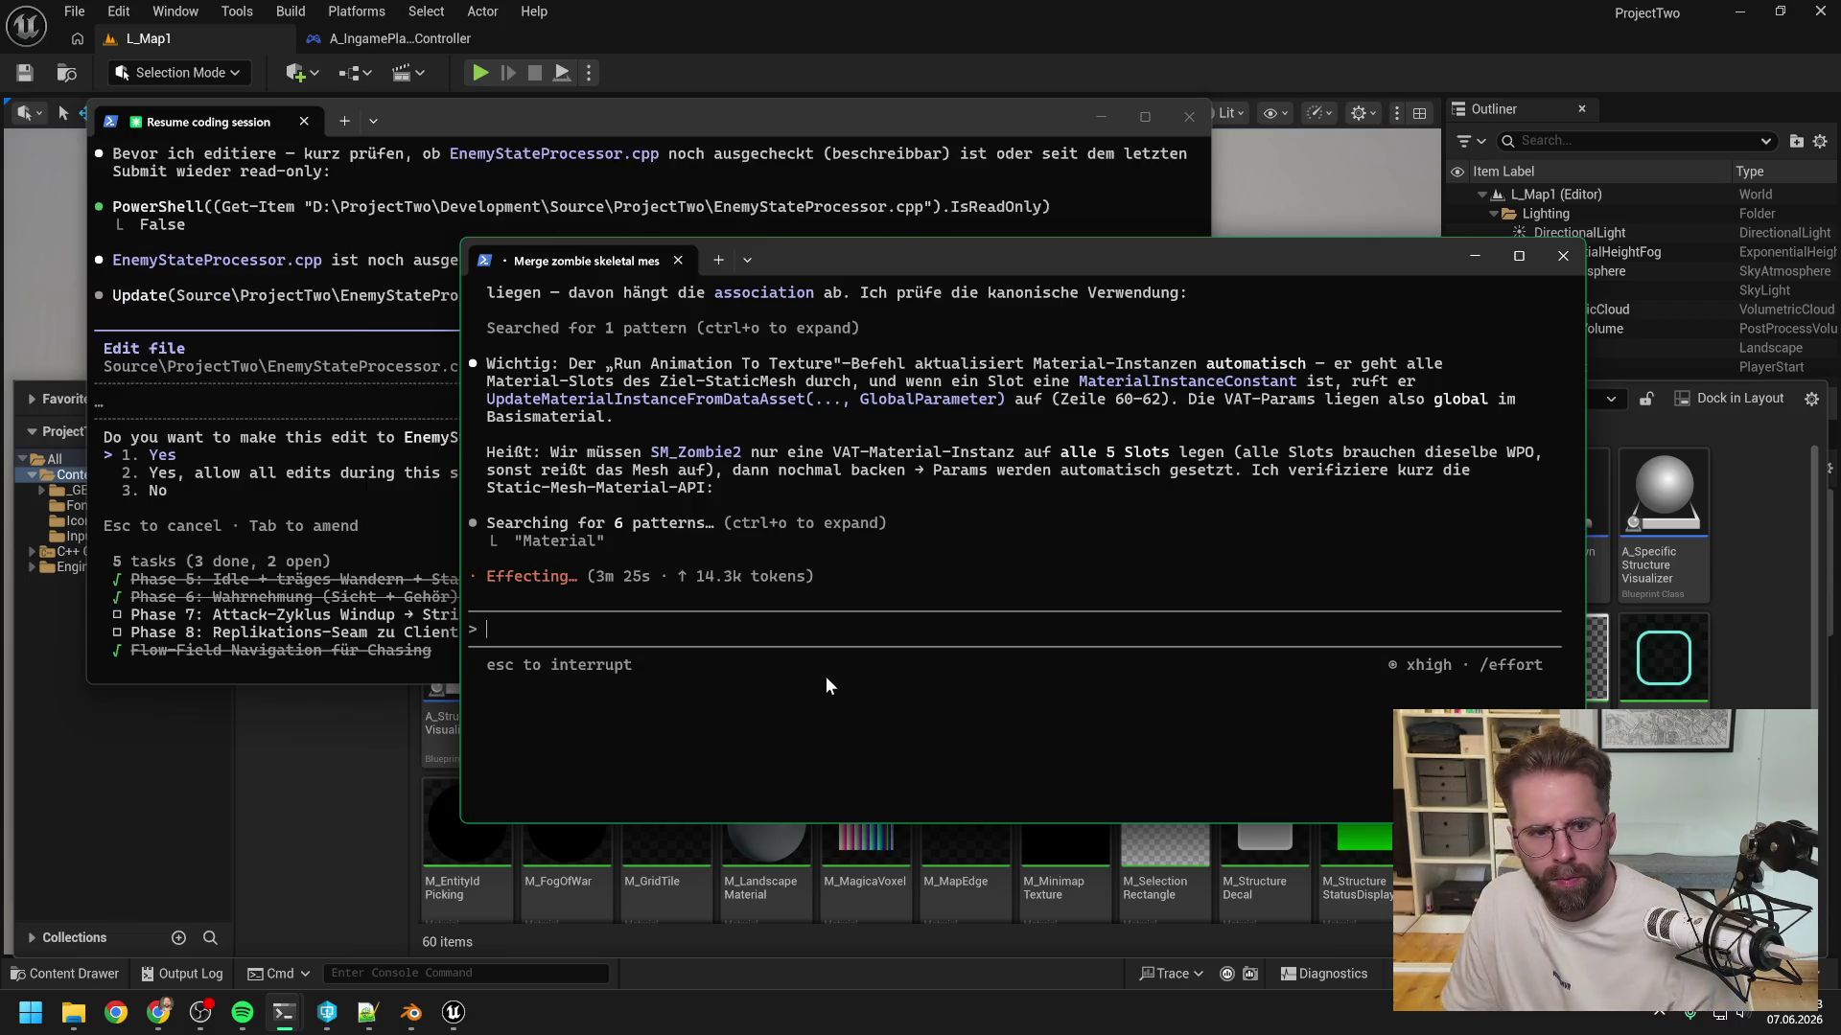
- Approve adding debug-draw includes and the p2.DebugEnemyAttacks console variable to EnemyStateProcessor.cpp
click(234, 453)
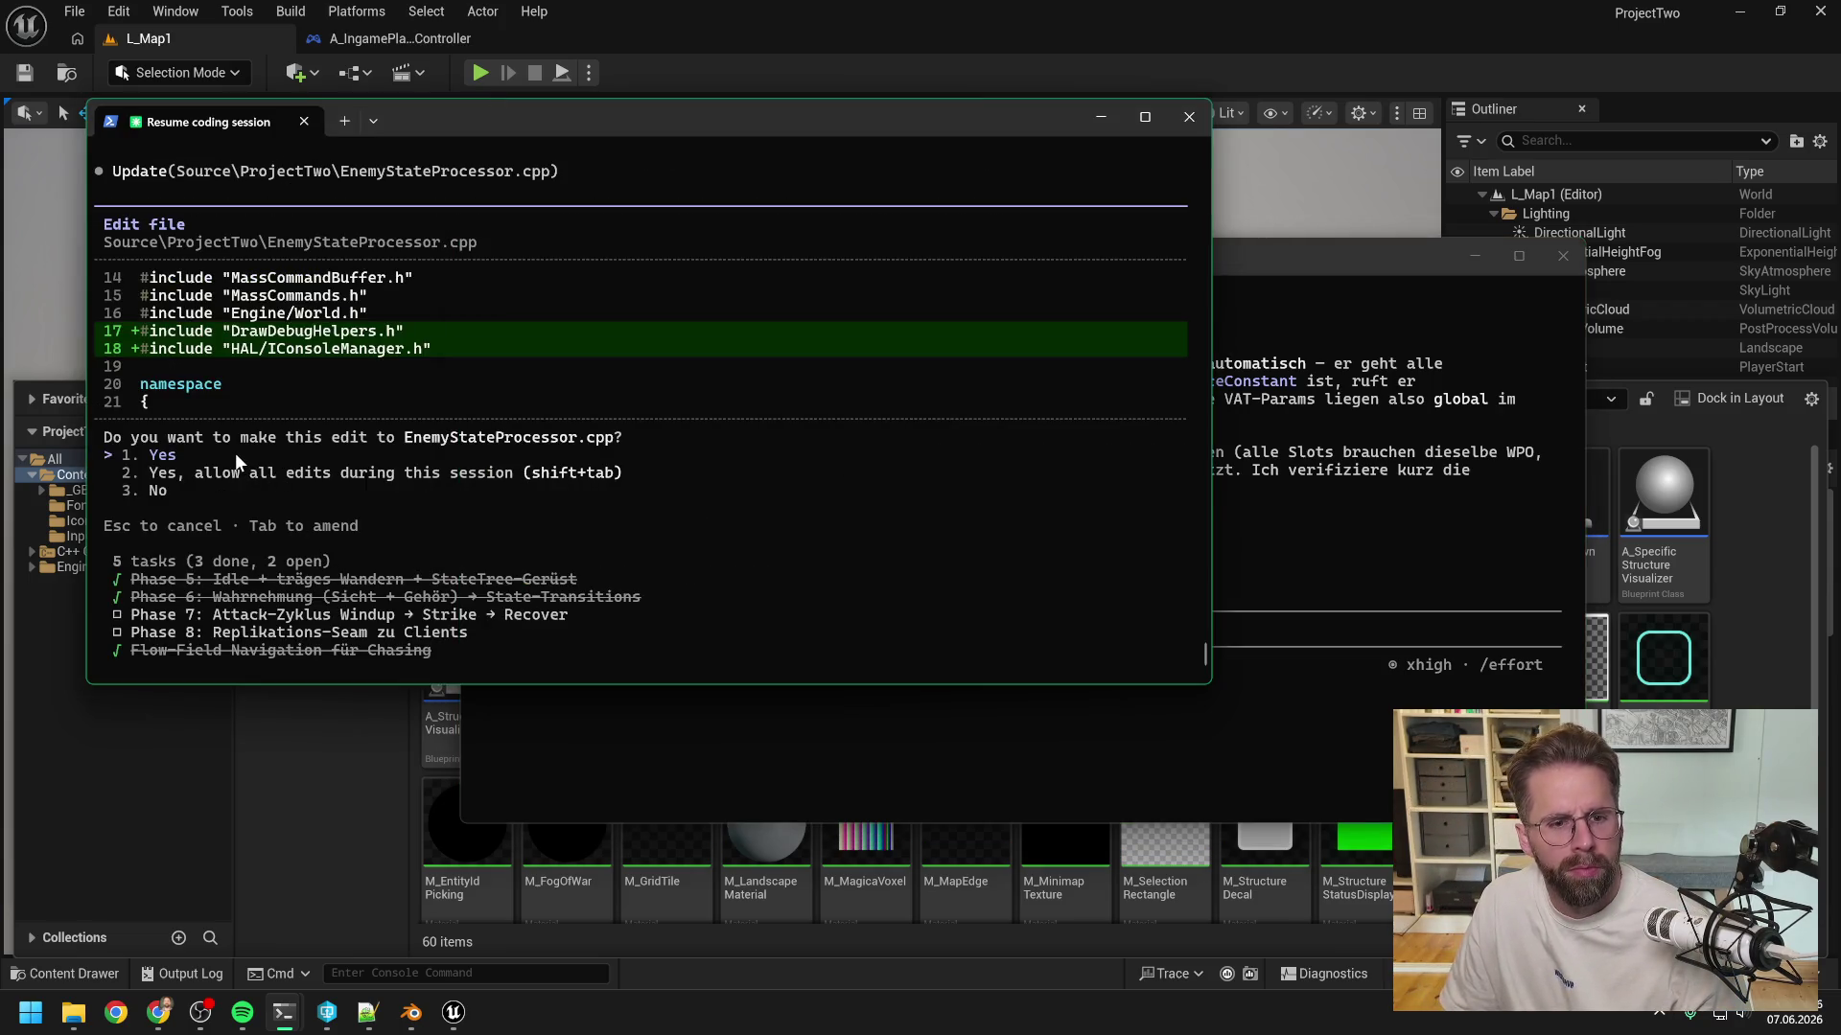
key(Return)
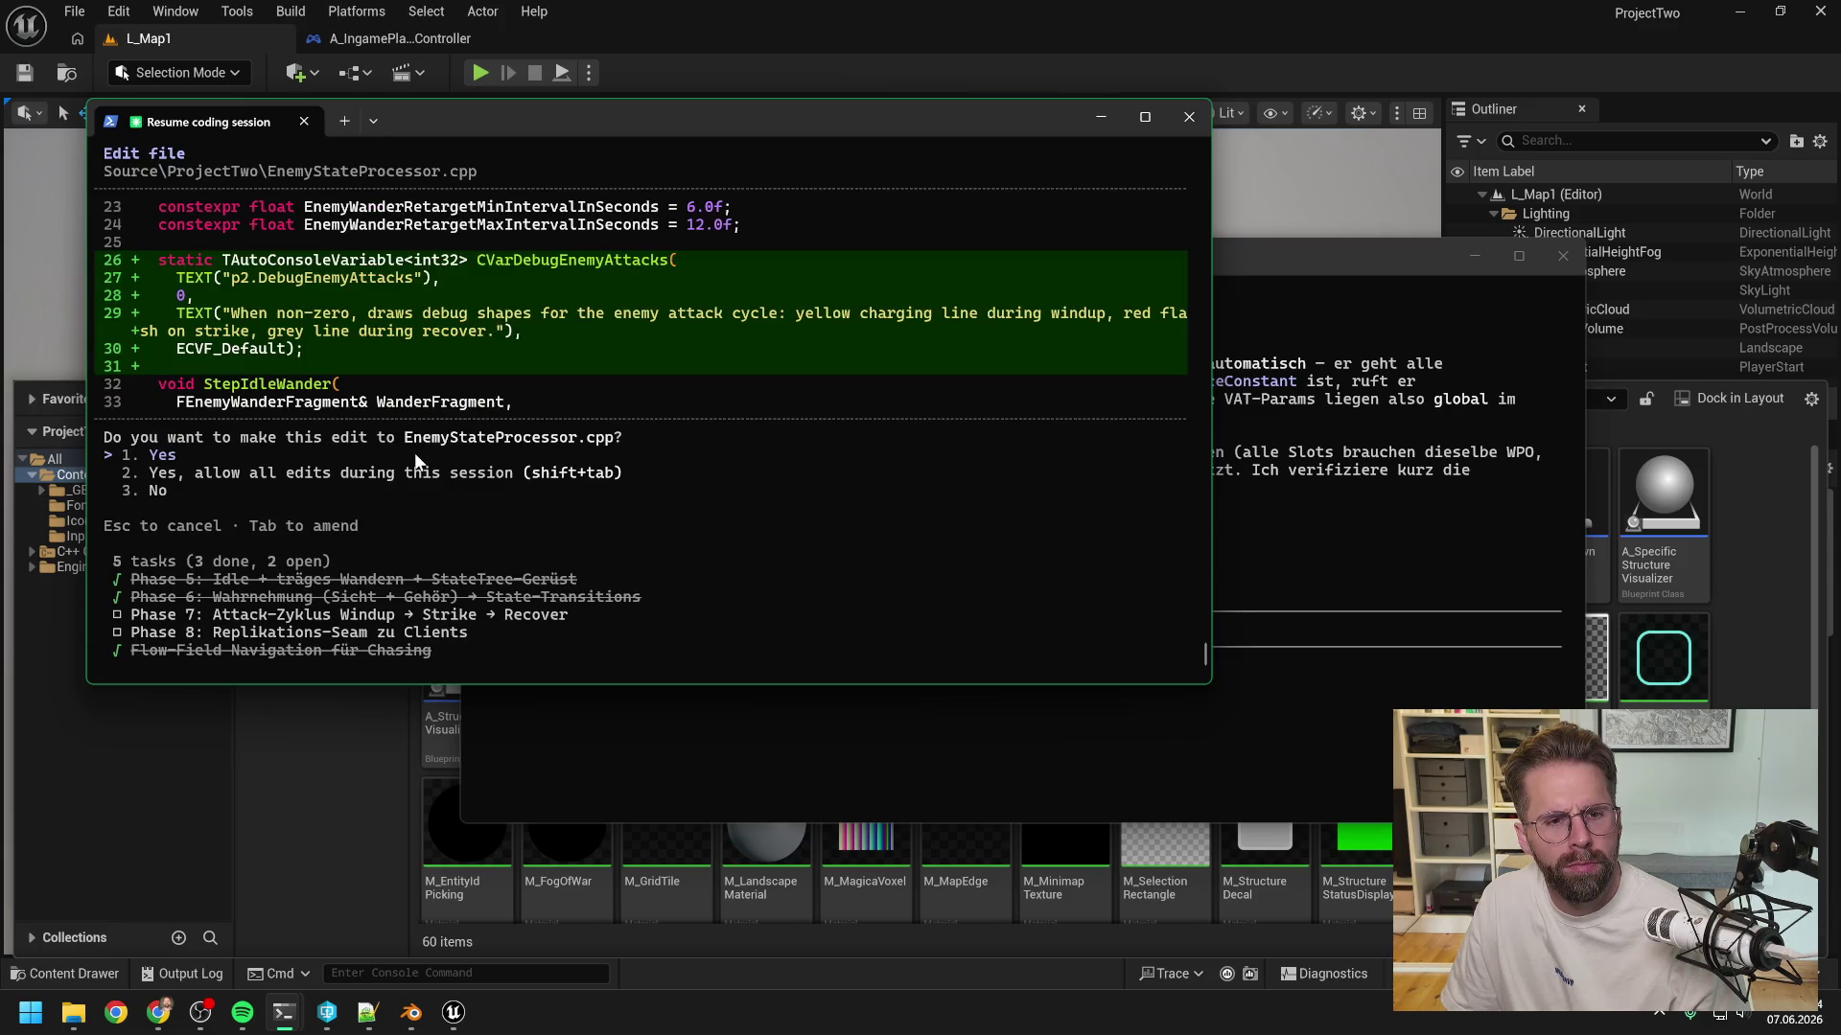
key(Return)
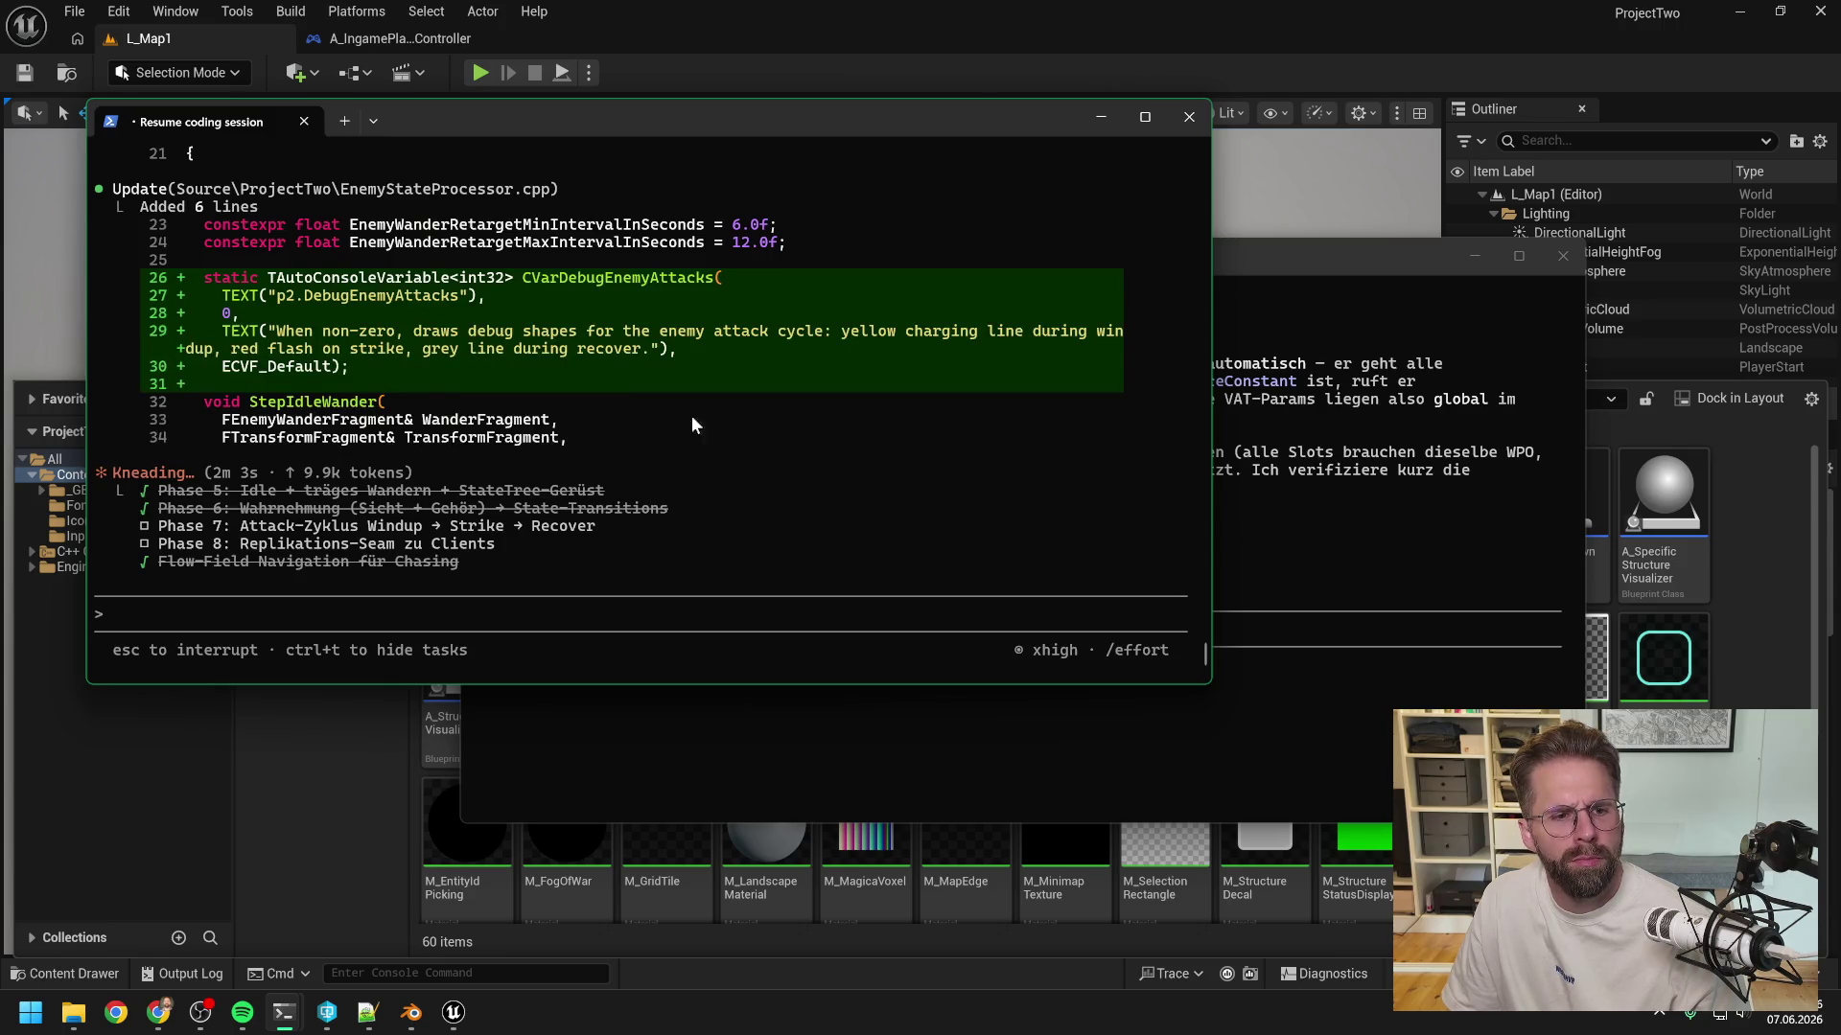
click(1261, 265)
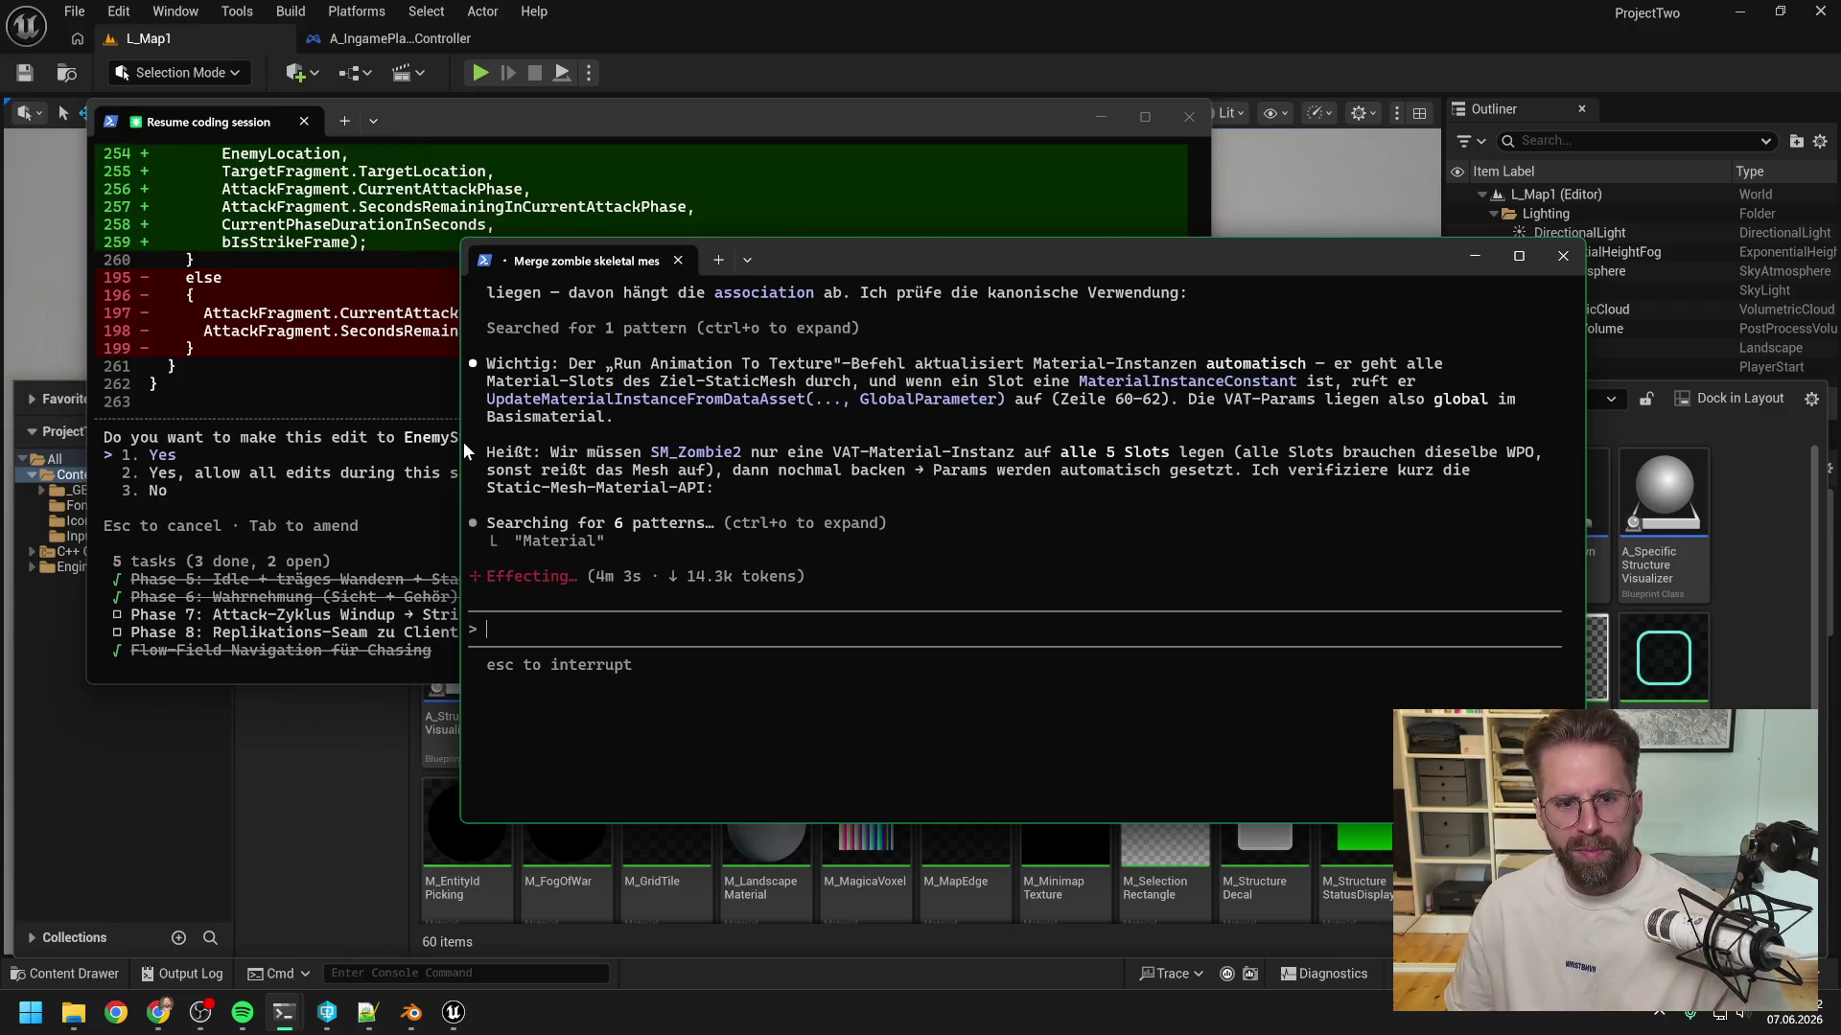
- Review and approve the attack-cycle debug drawing edit and passing the debug flag into the chunk loop
click(299, 443)
scroll(469, 475, up, 5)
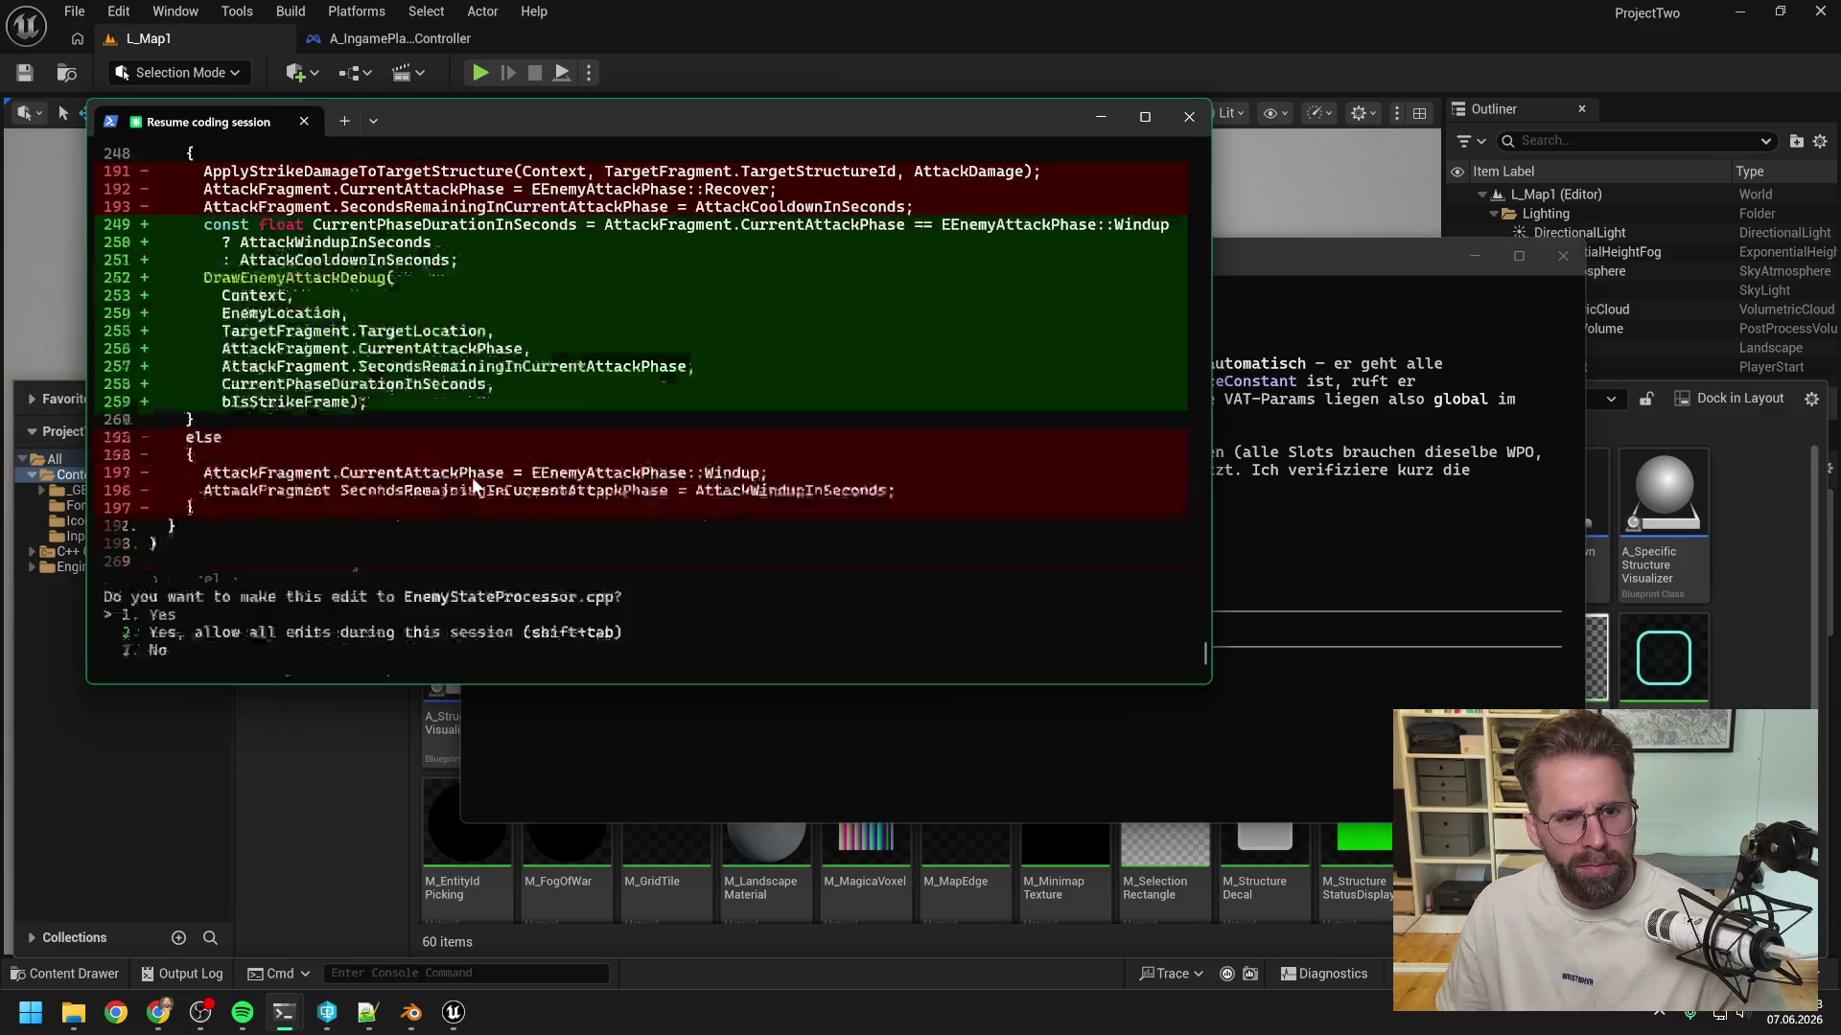
scroll(641, 512, up, 12)
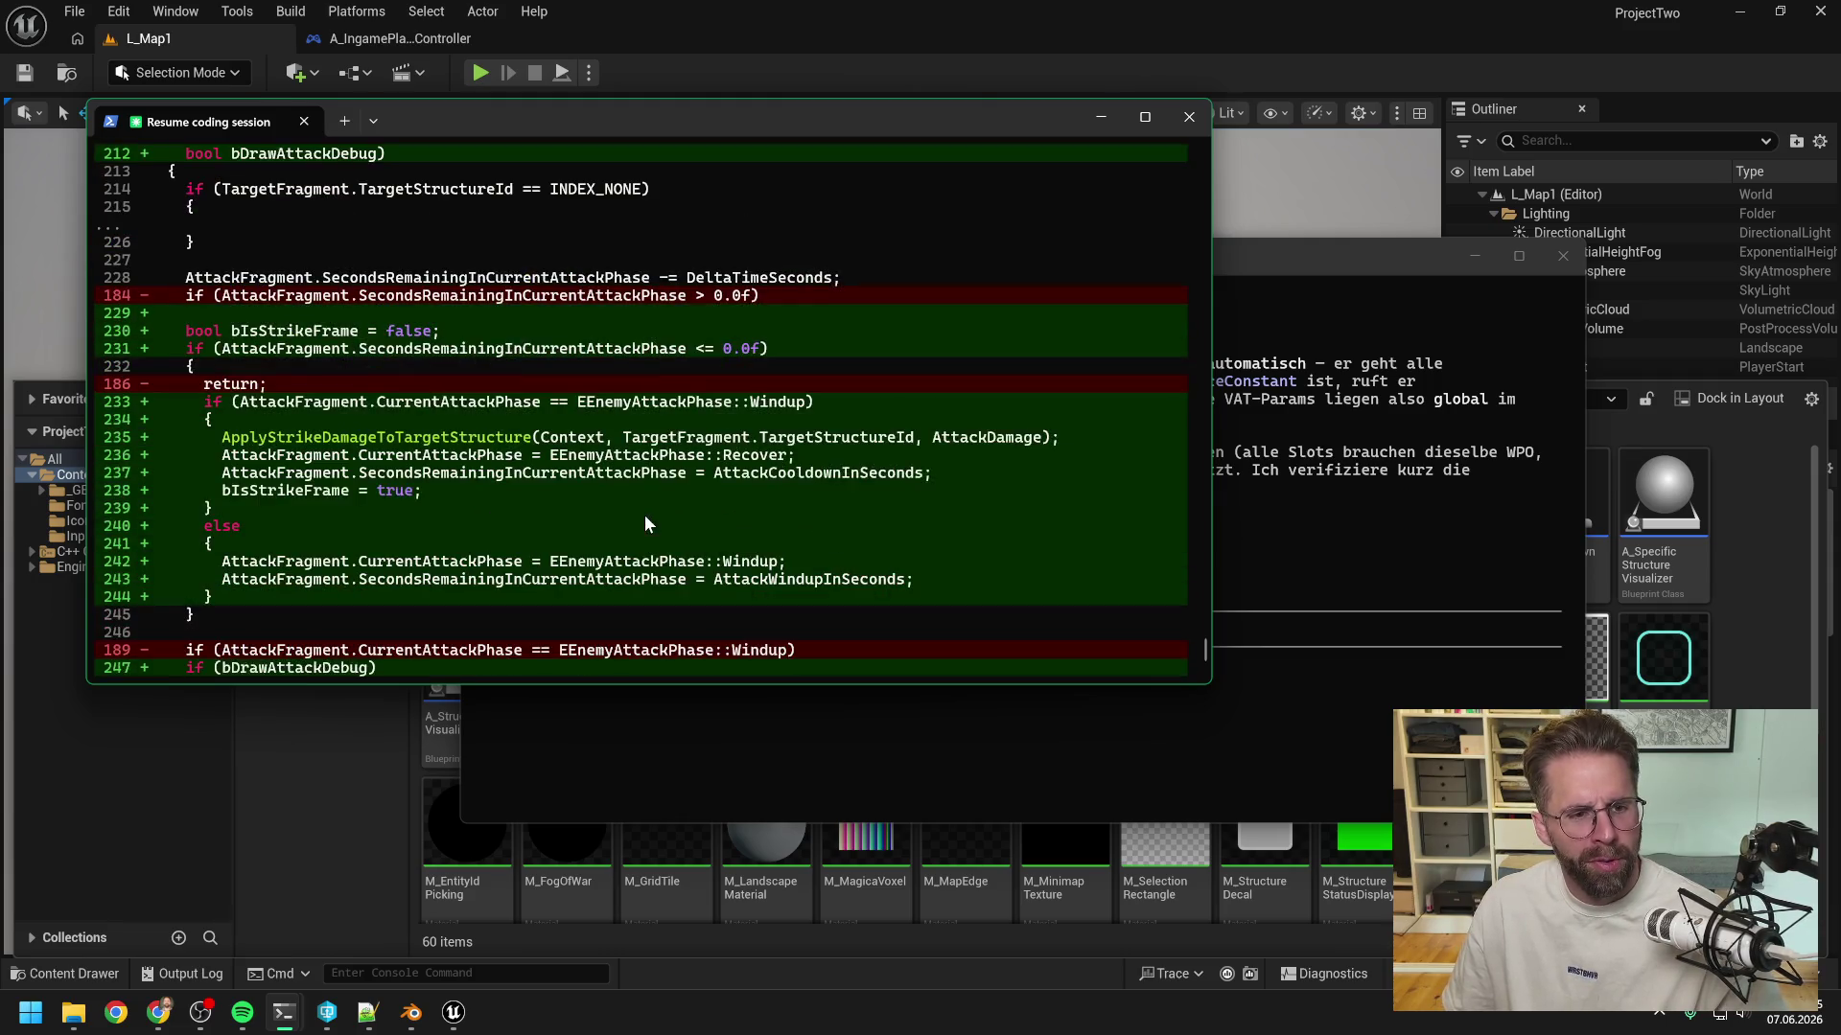
scroll(644, 514, up, 5)
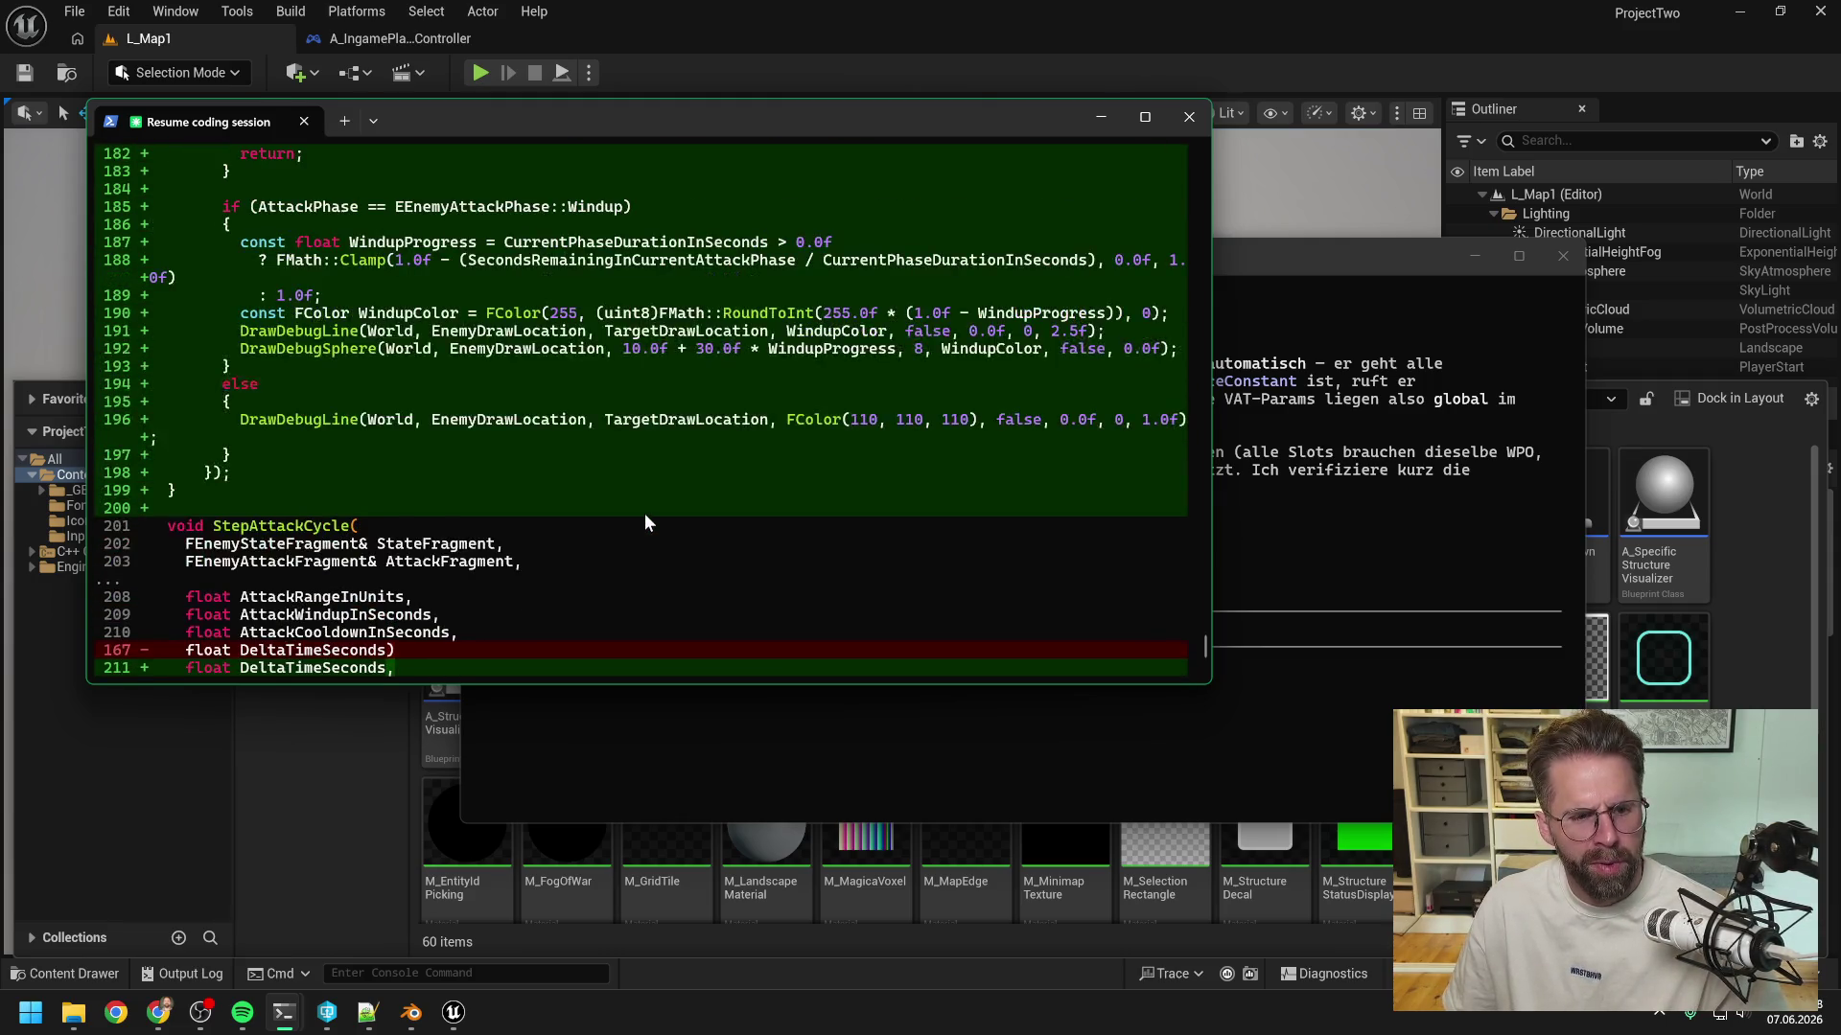
scroll(644, 514, up, 2)
scroll(646, 521, down, 20)
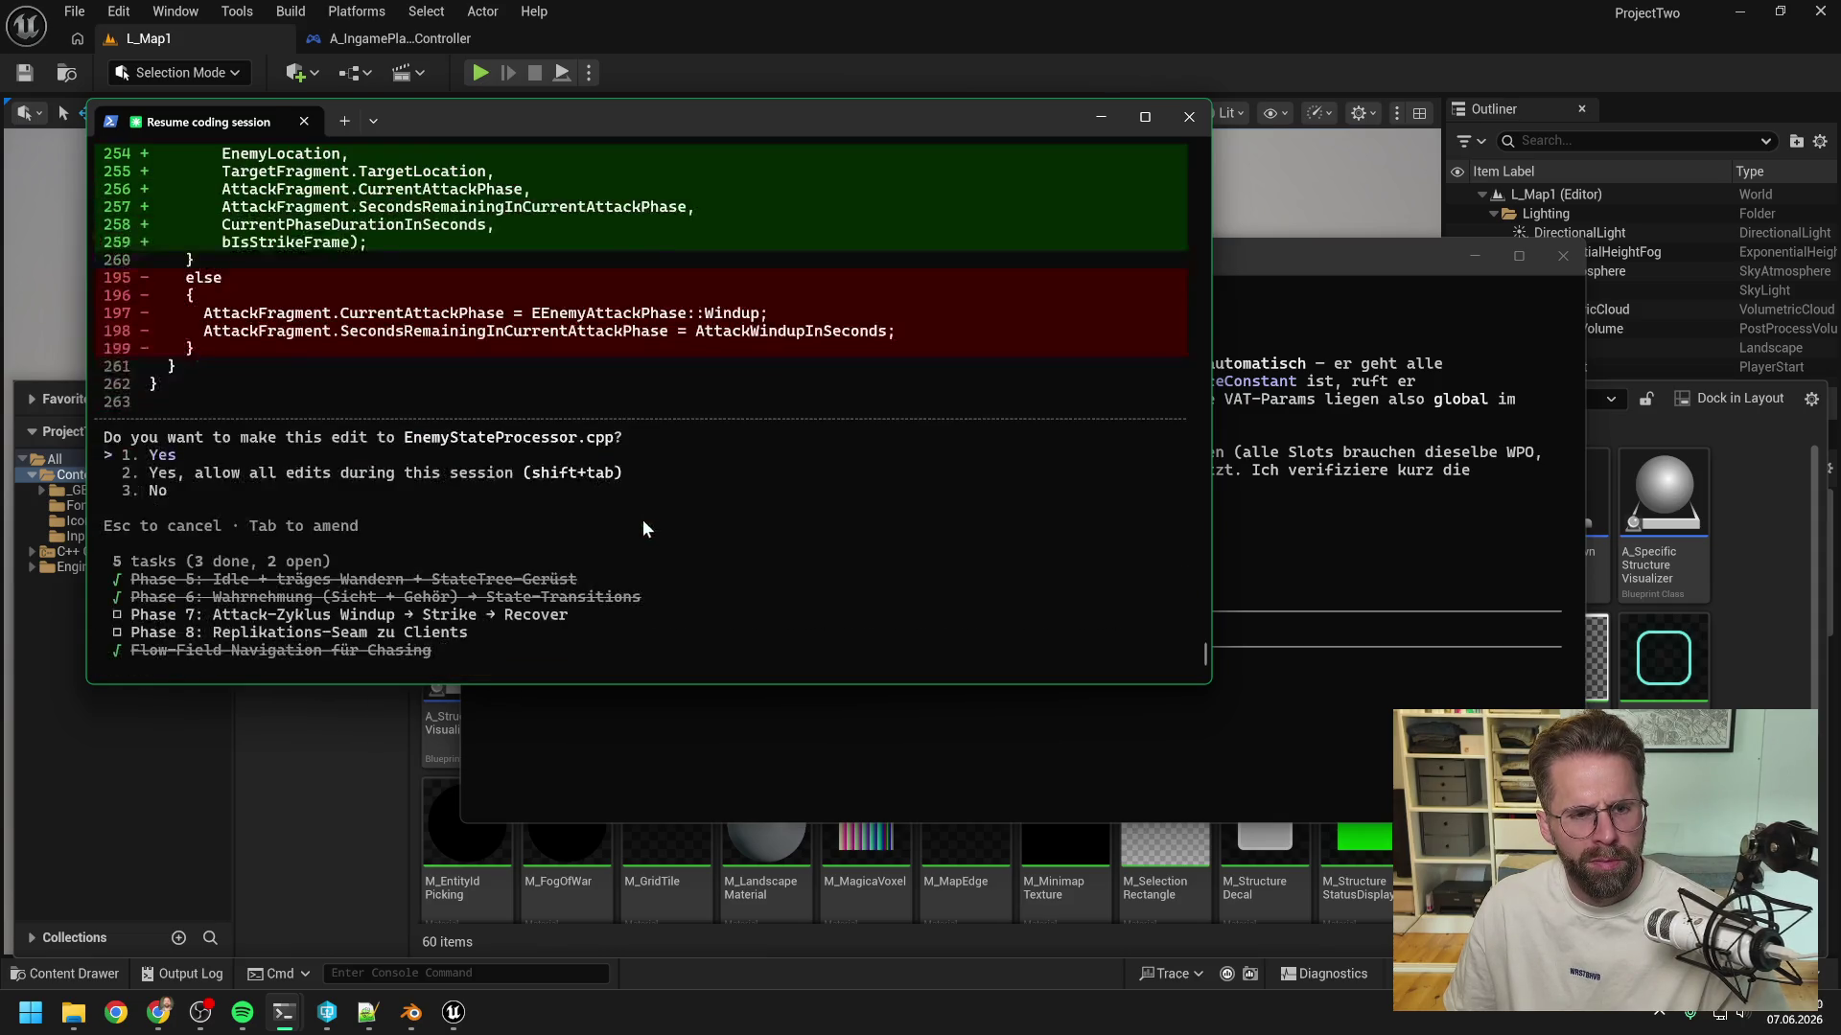
key(Return)
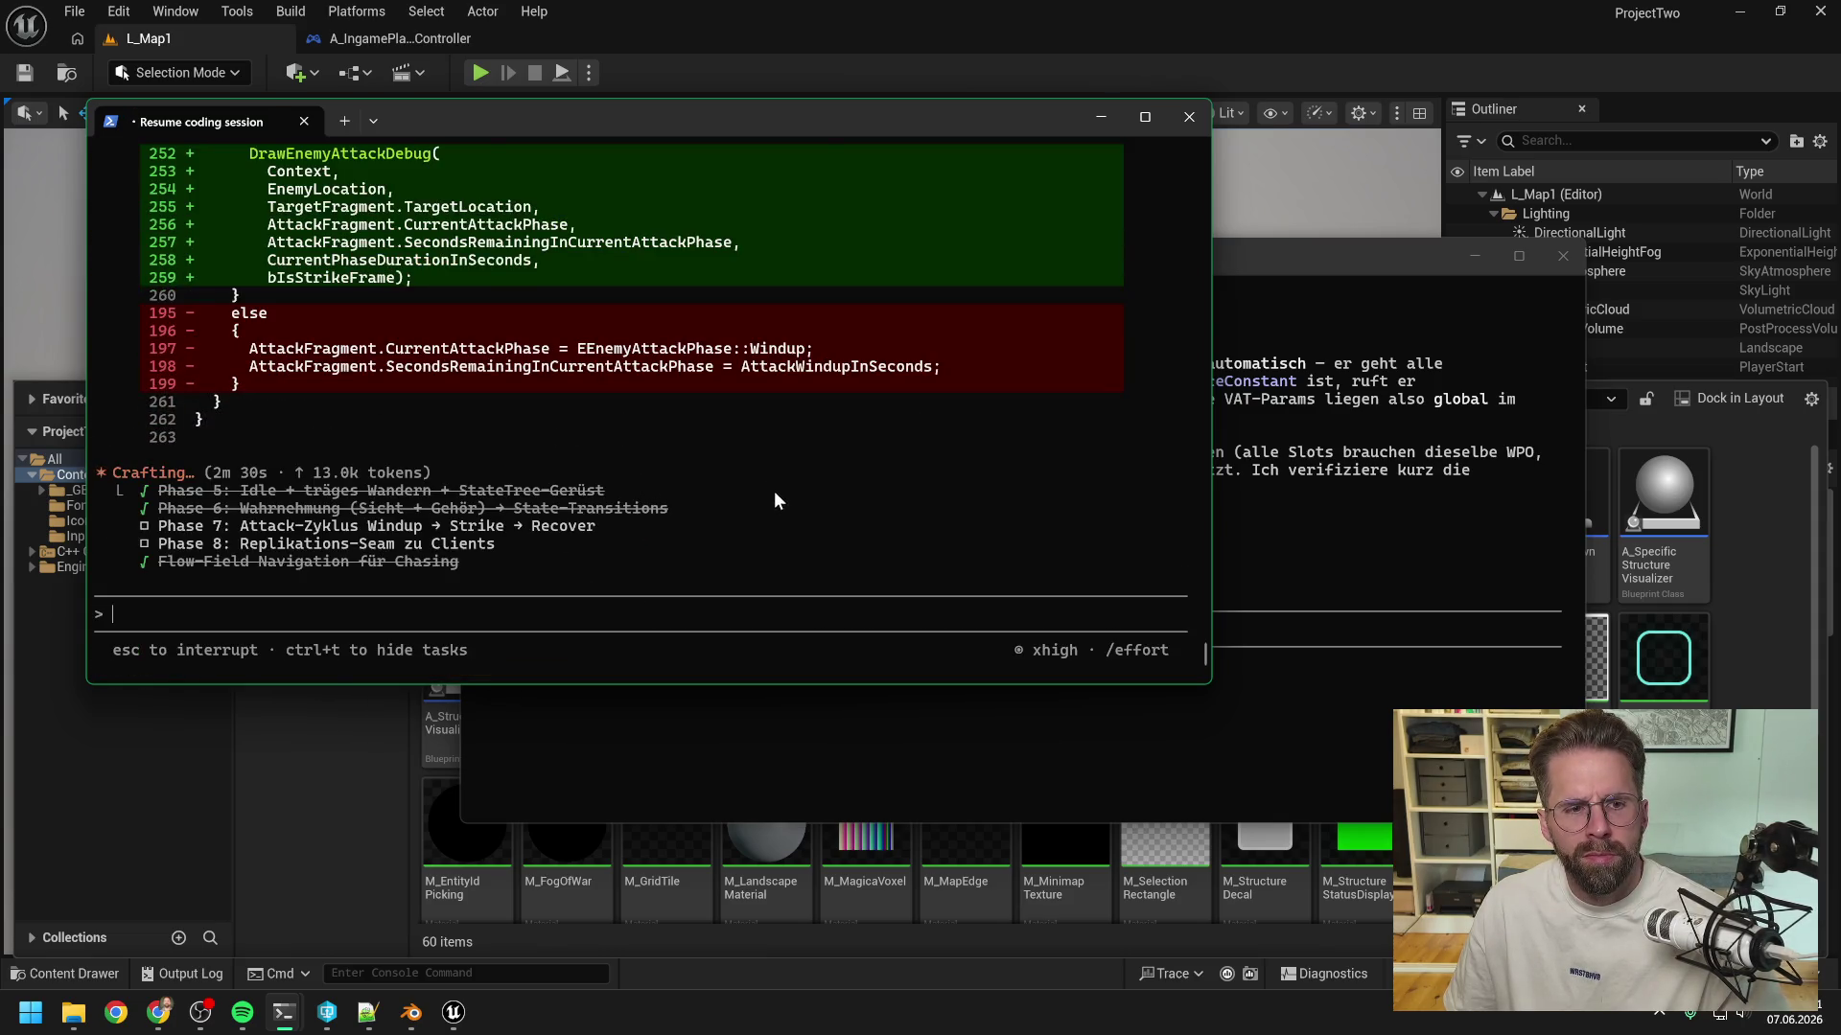
scroll(777, 497, up, 20)
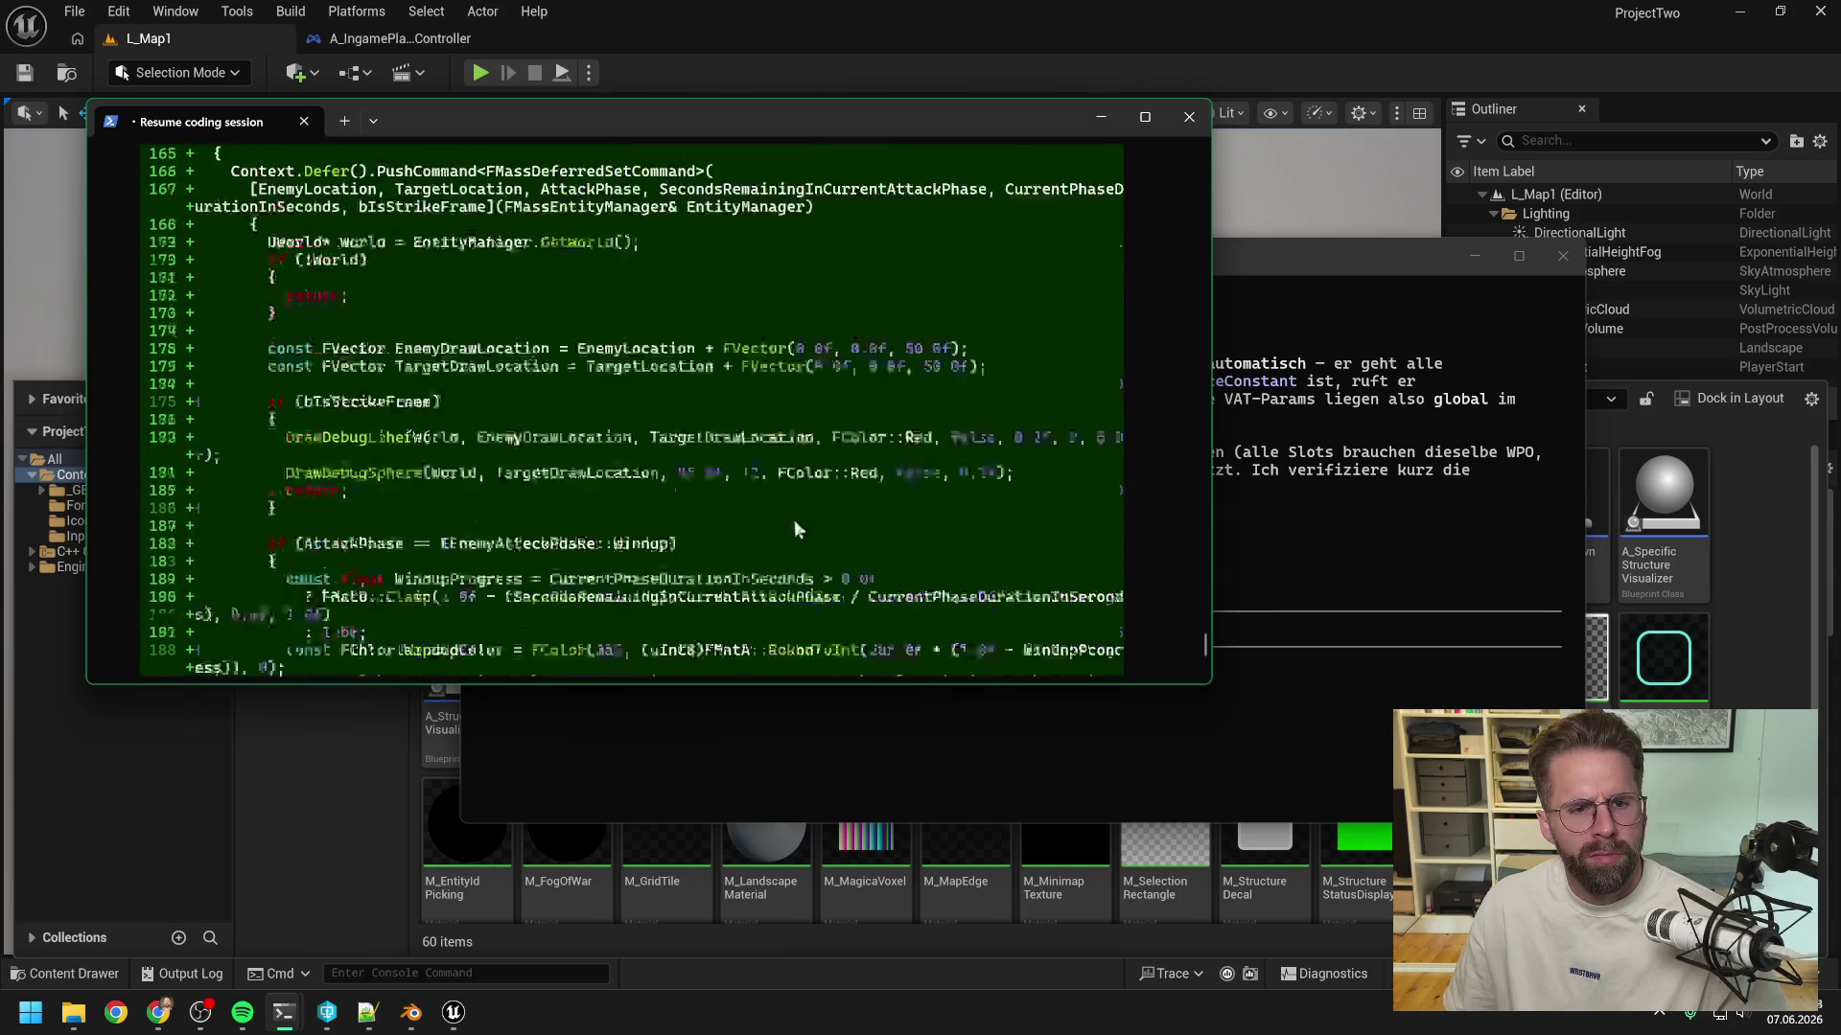
scroll(793, 522, up, 5)
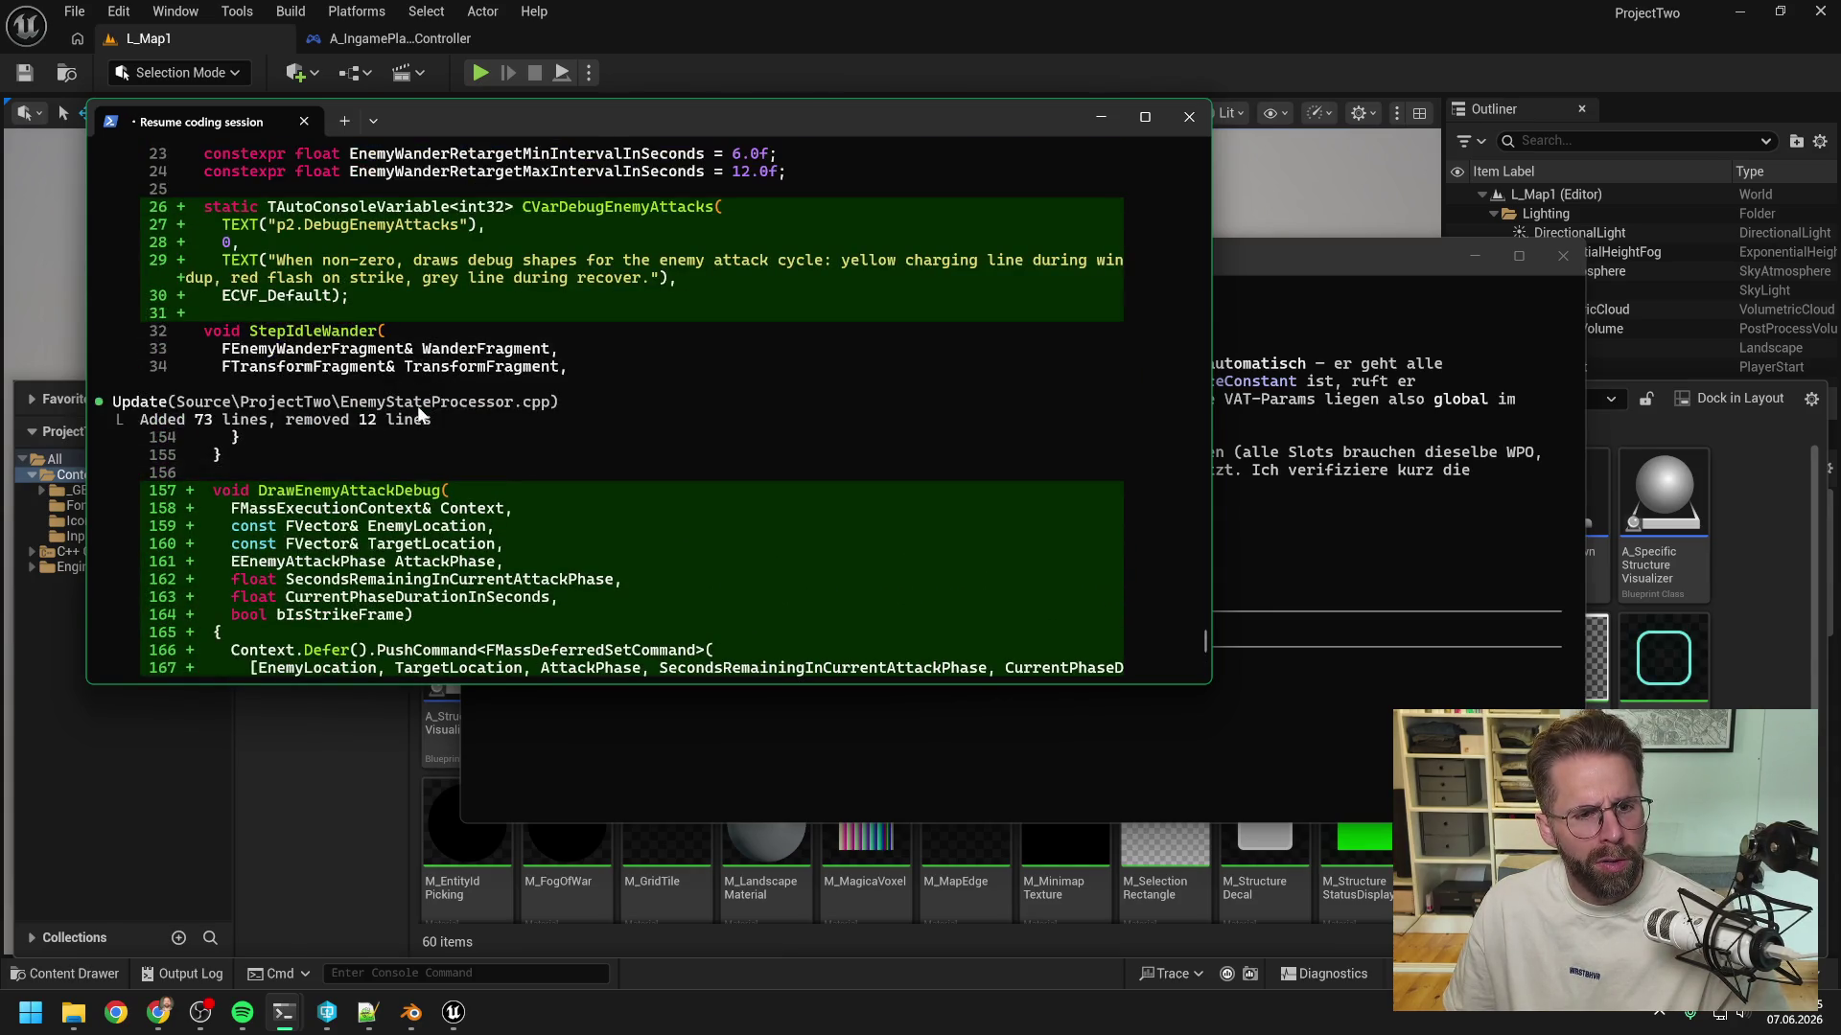
scroll(607, 435, up, 5)
scroll(607, 436, down, 8)
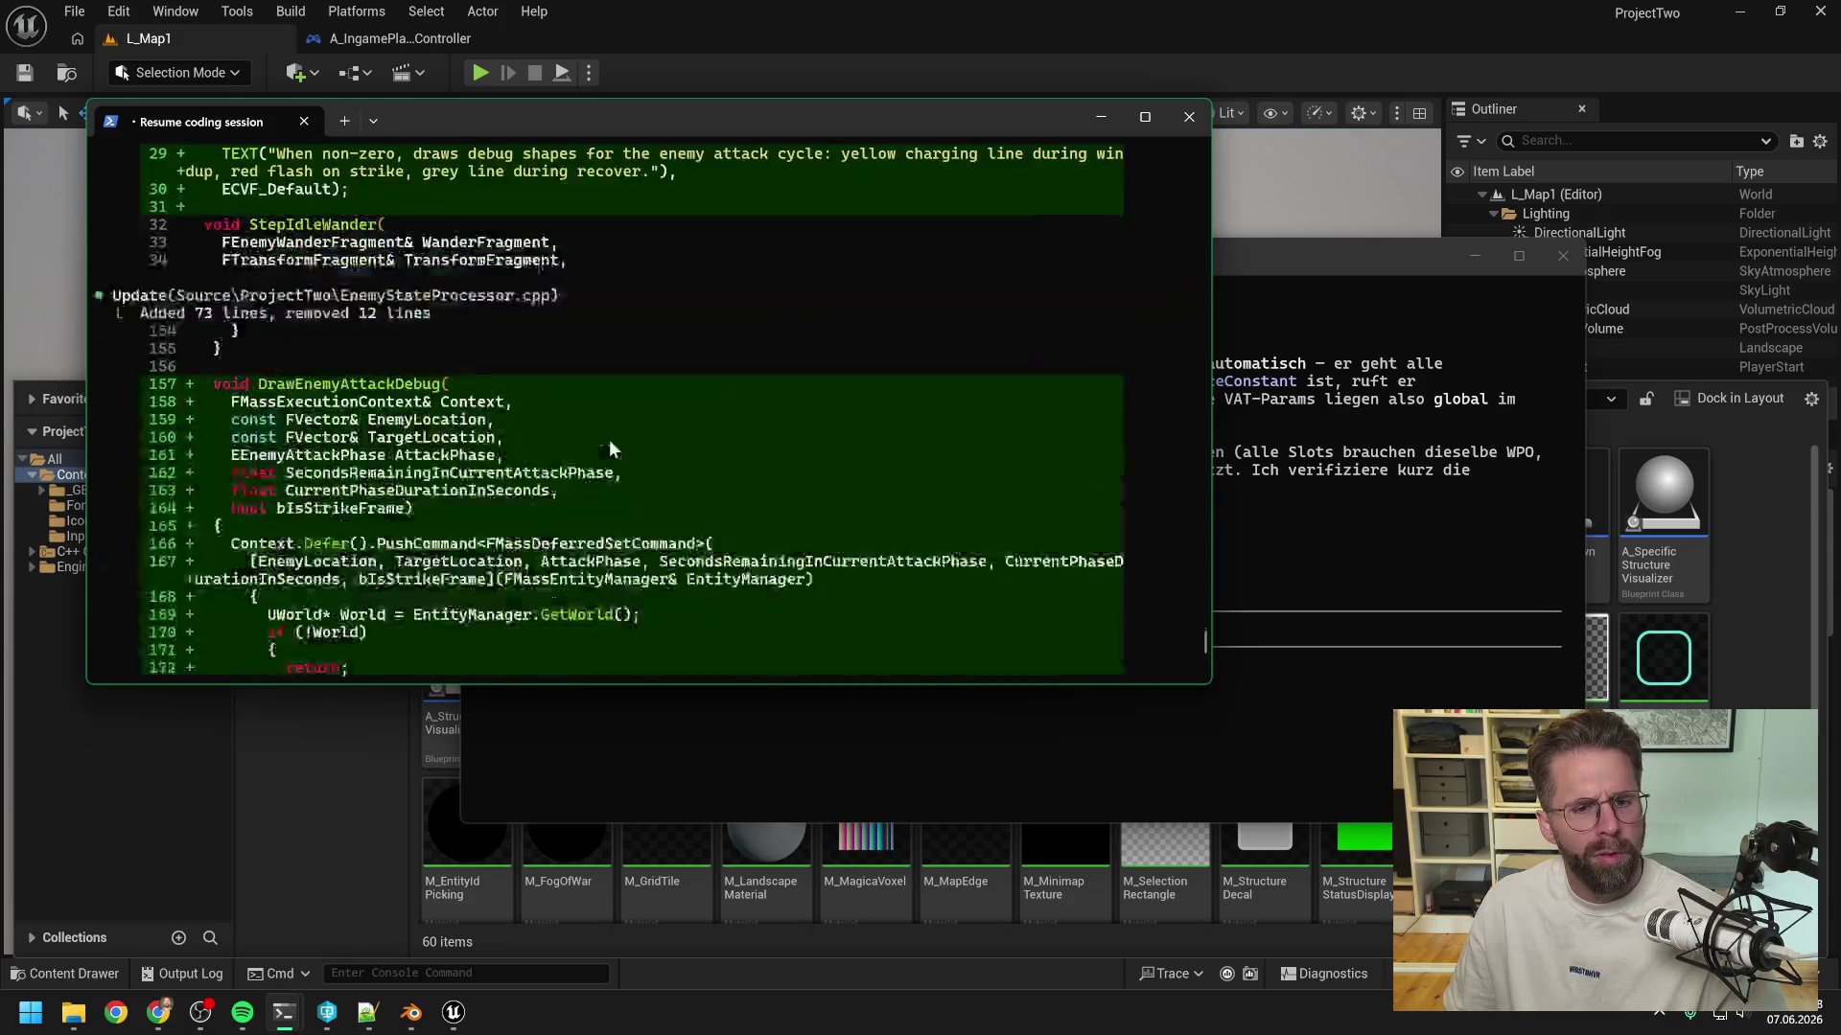
scroll(610, 446, down, 15)
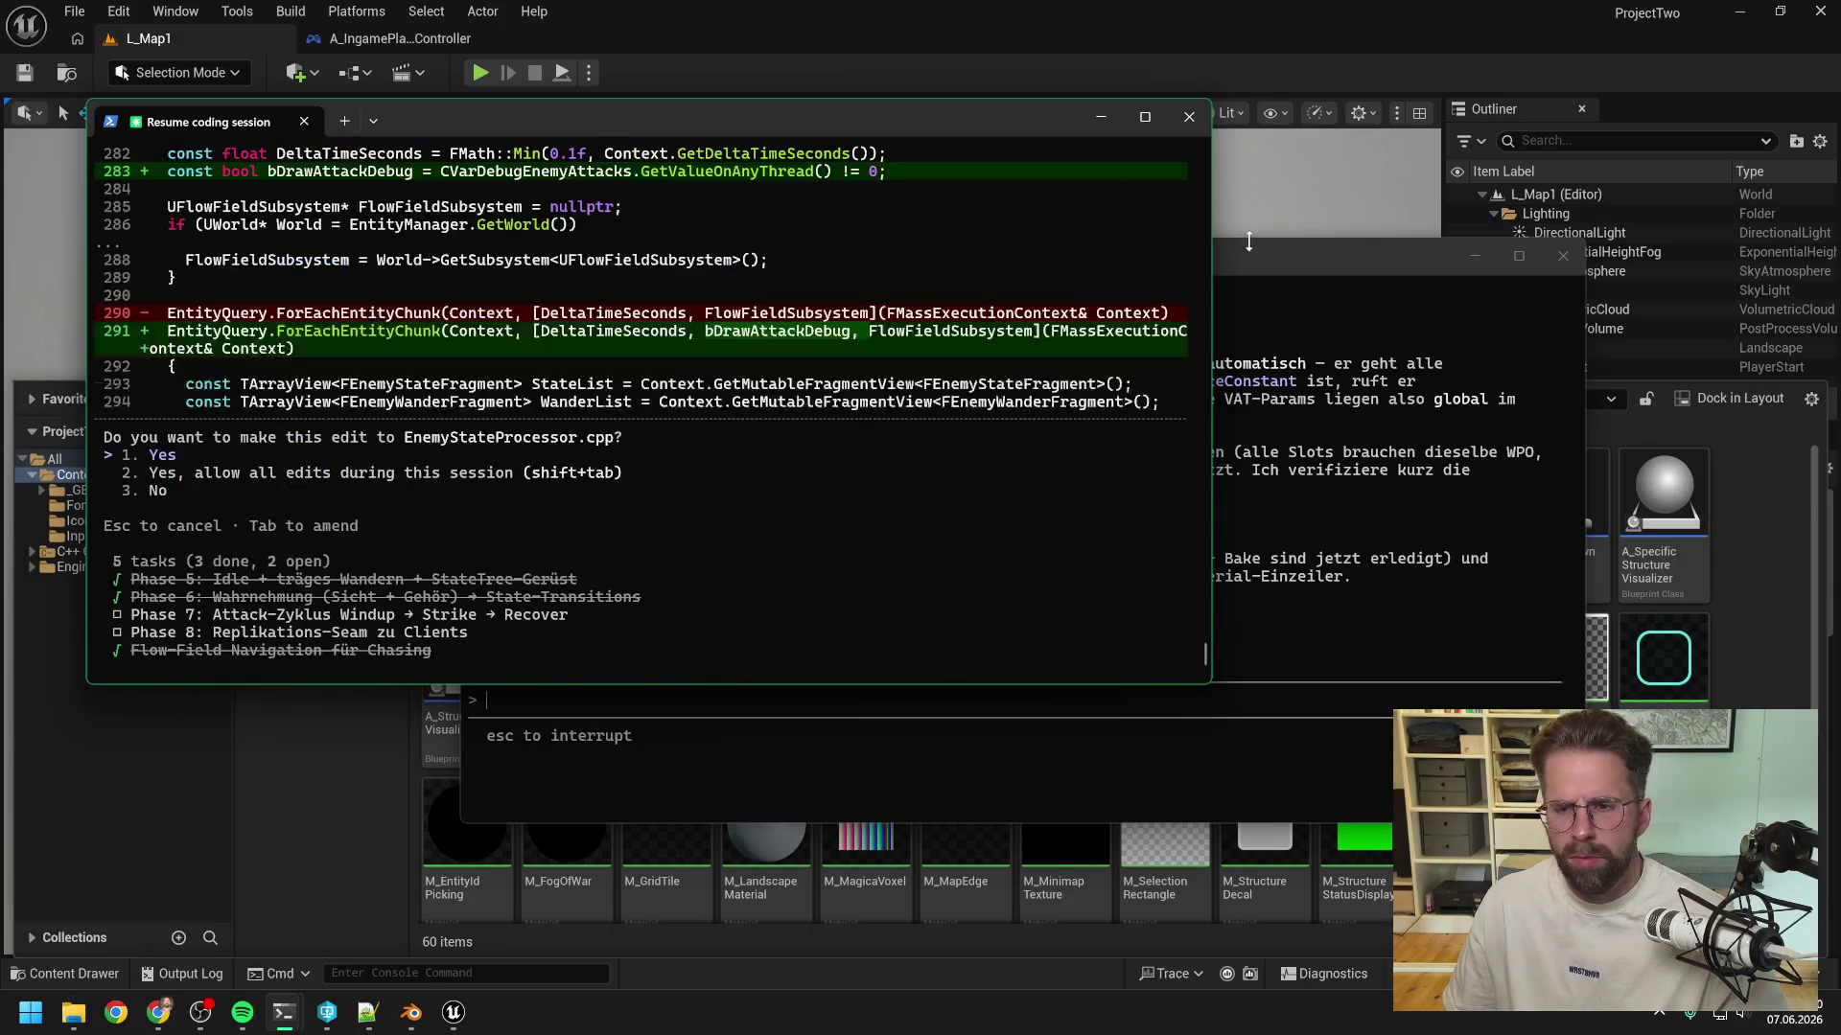
key(Return)
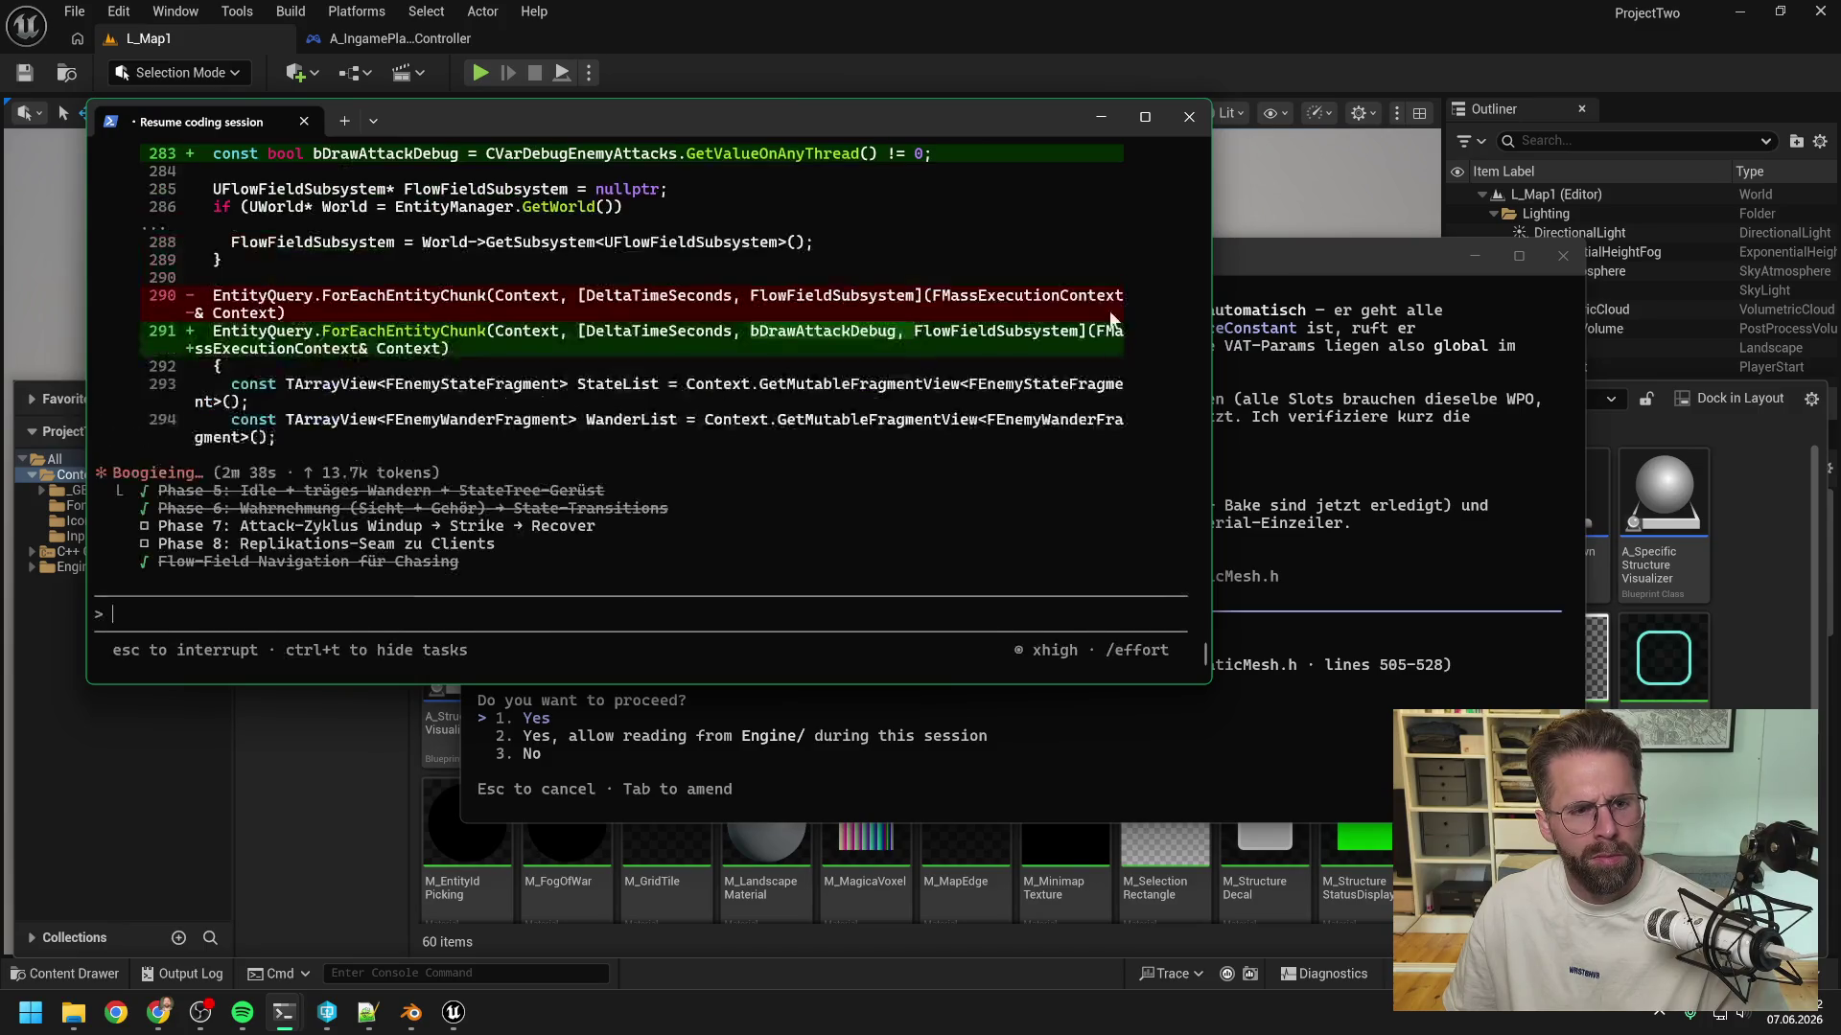
- Allow the StaticMesh.h read and approve passing bDrawAttackDebug into the attack step, finishing on the resumed session
click(1304, 250)
key(Return)
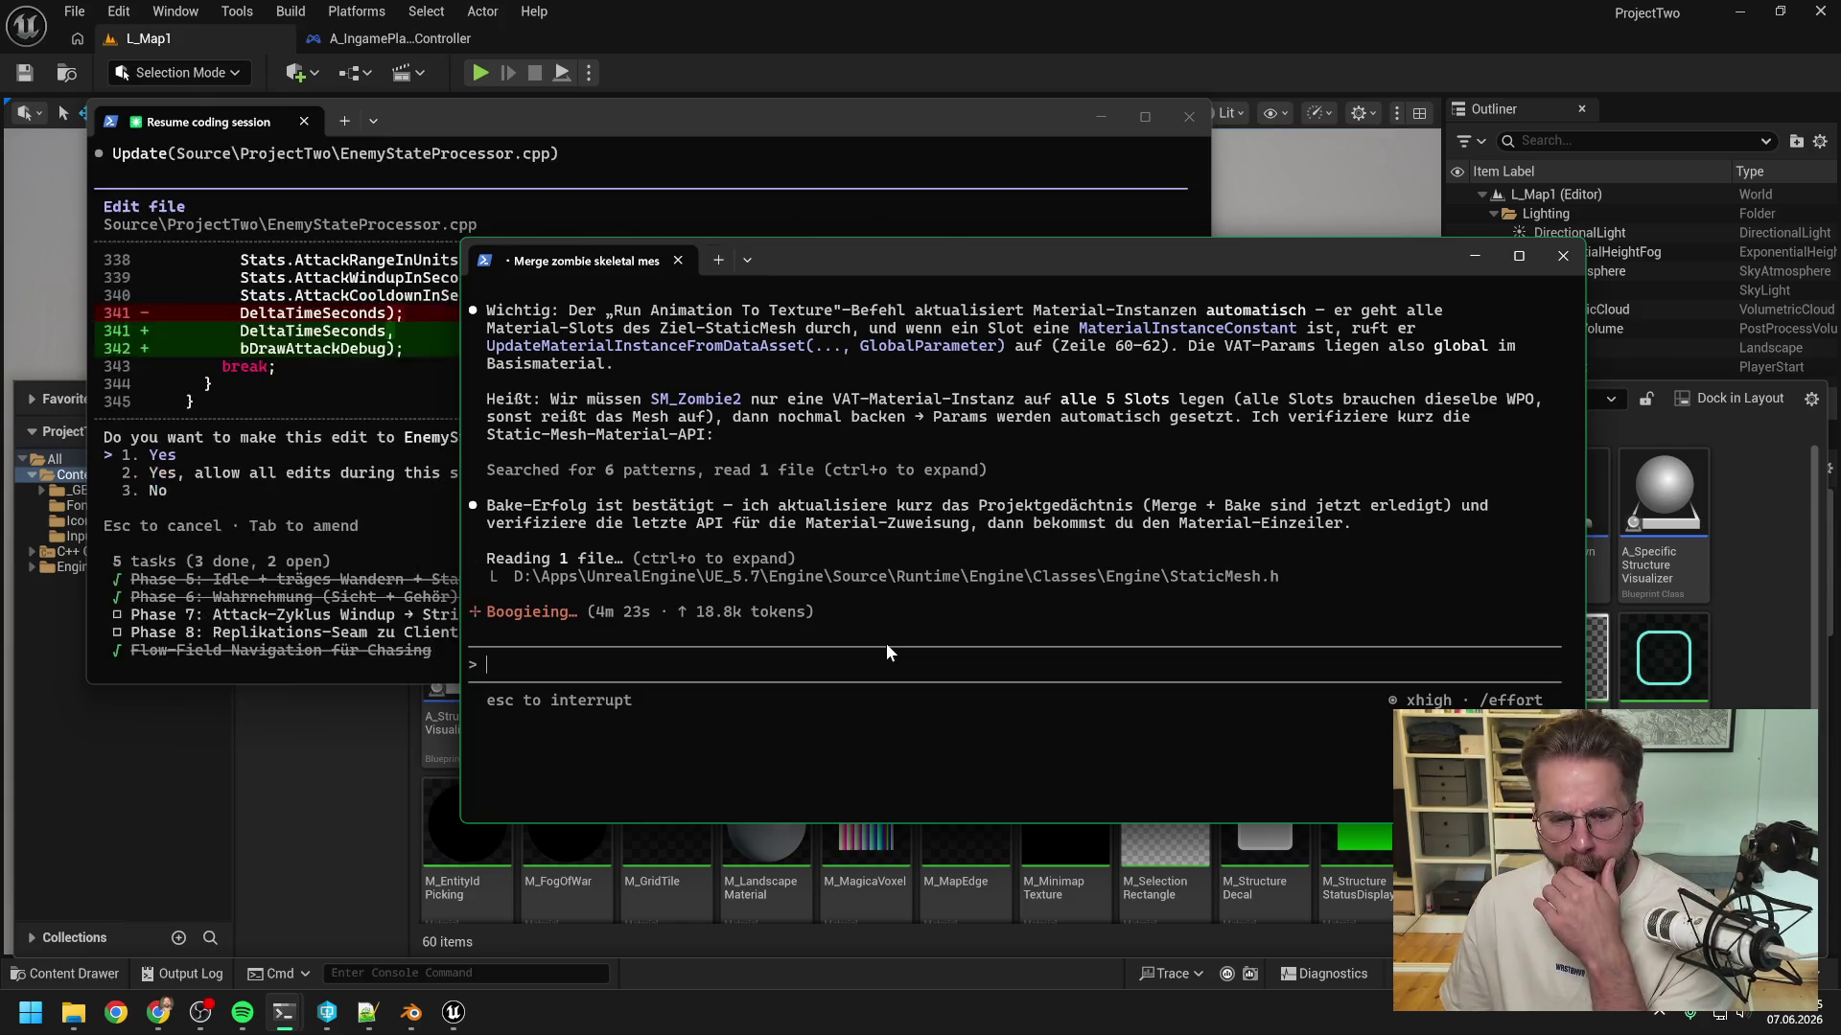
click(297, 465)
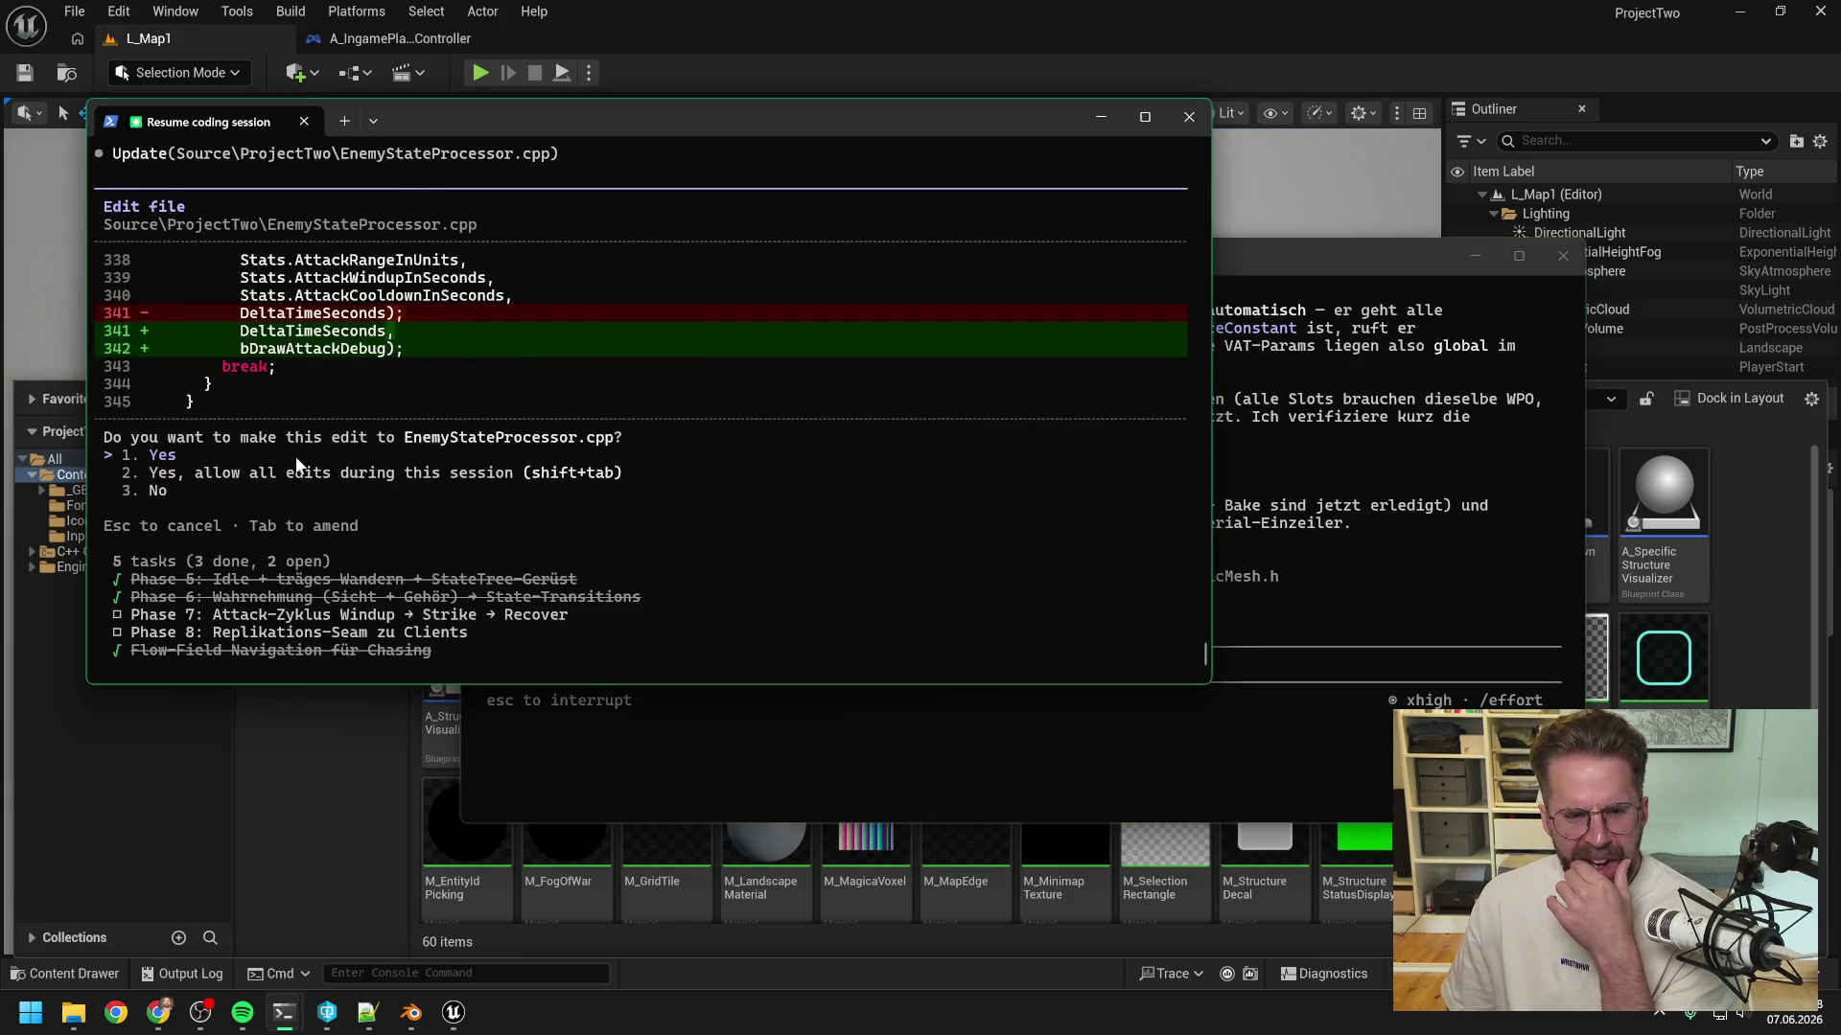
key(Return)
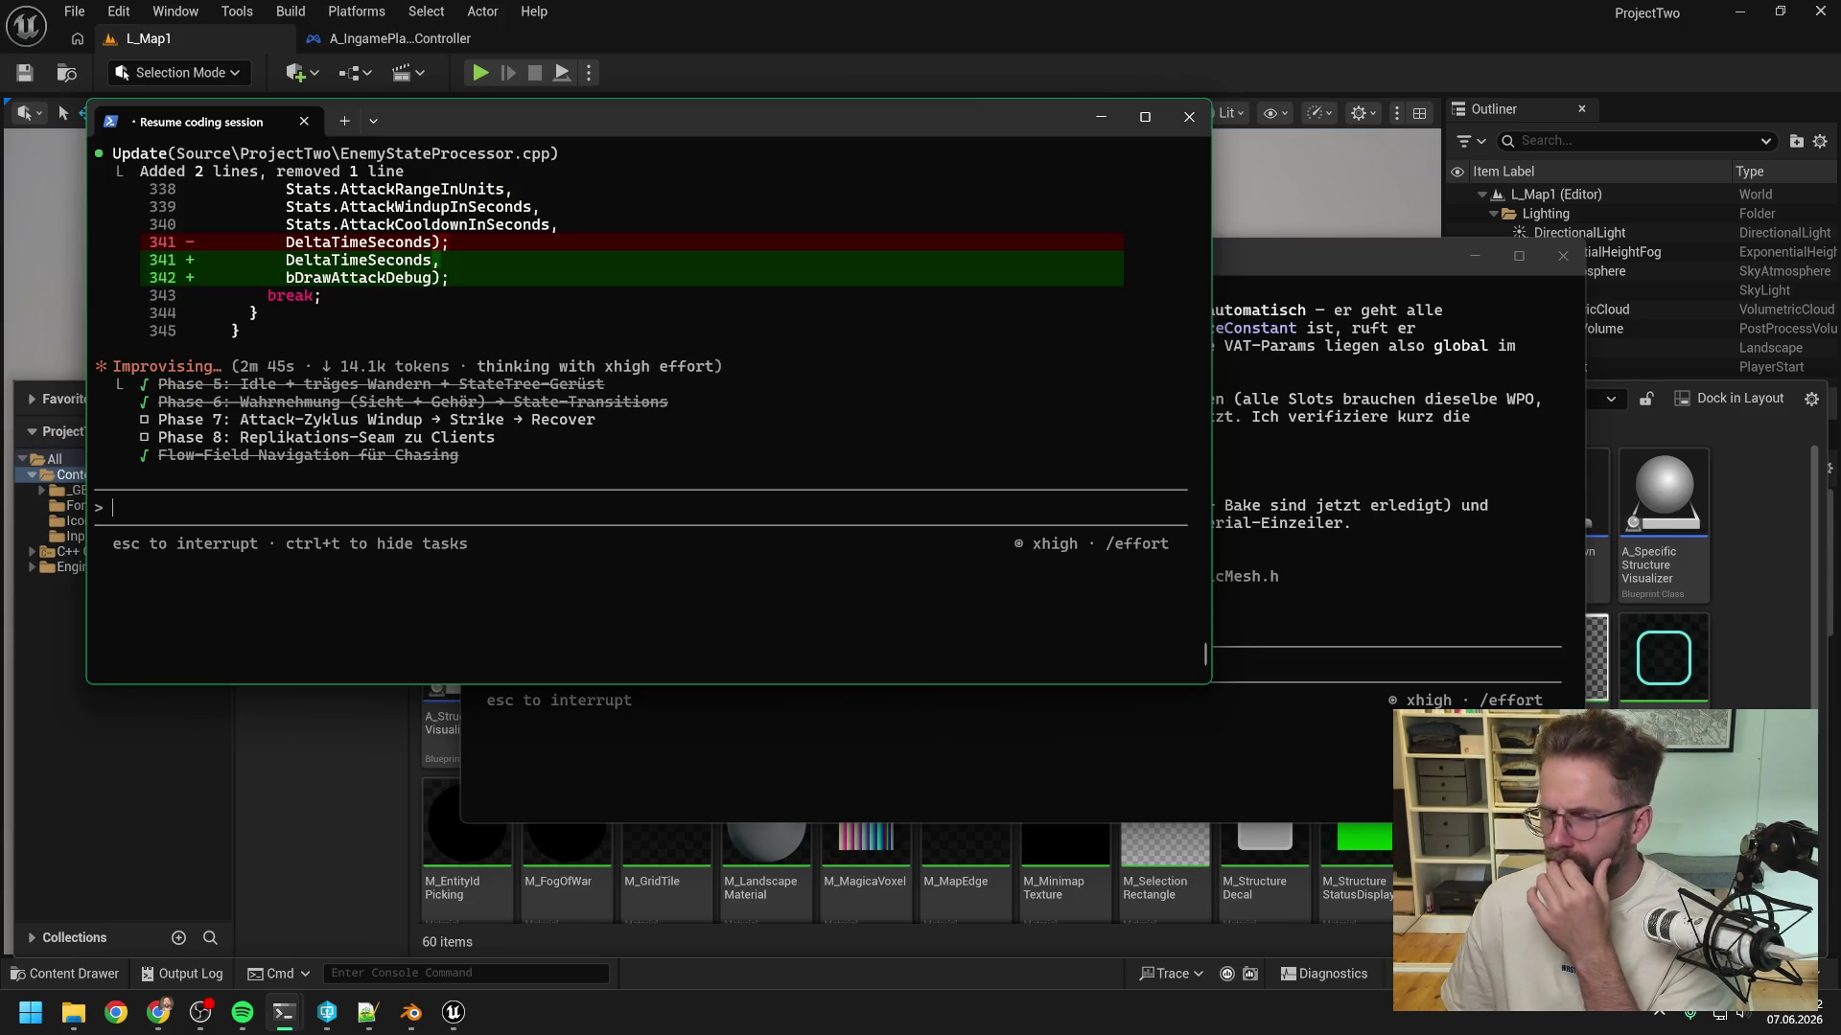
click(1275, 278)
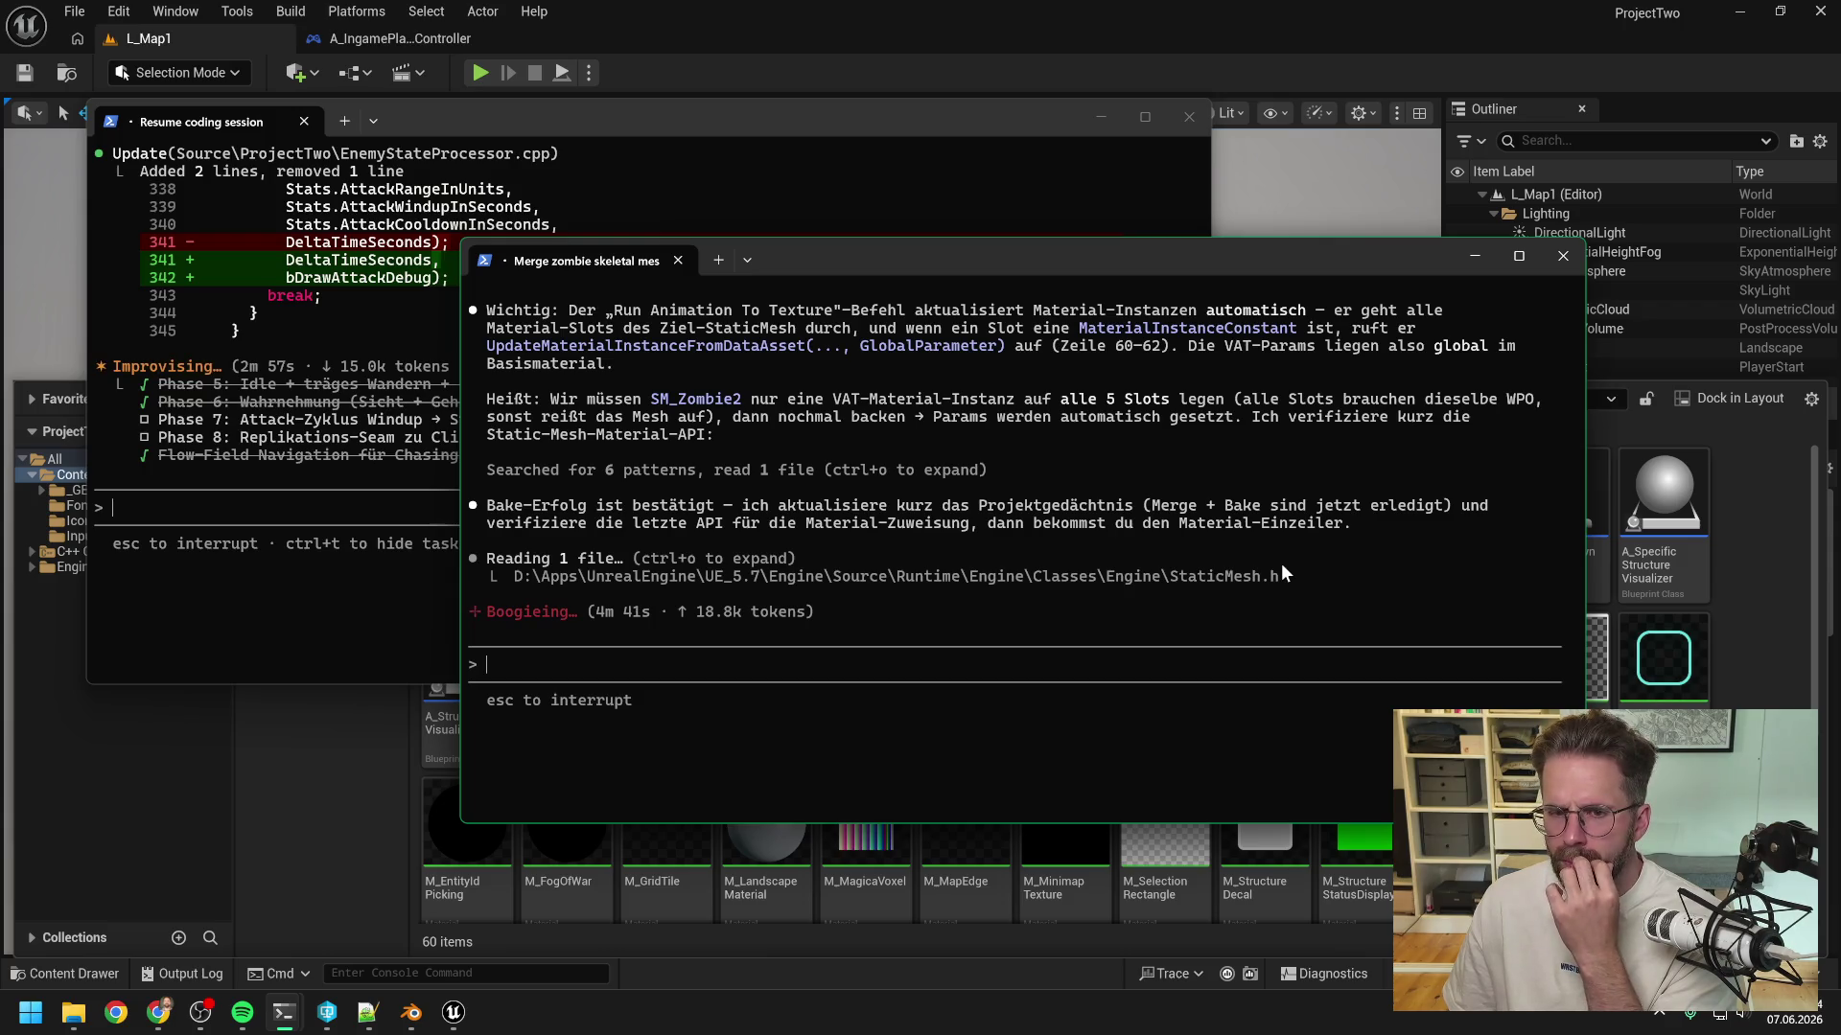
scroll(1281, 562, up, 1)
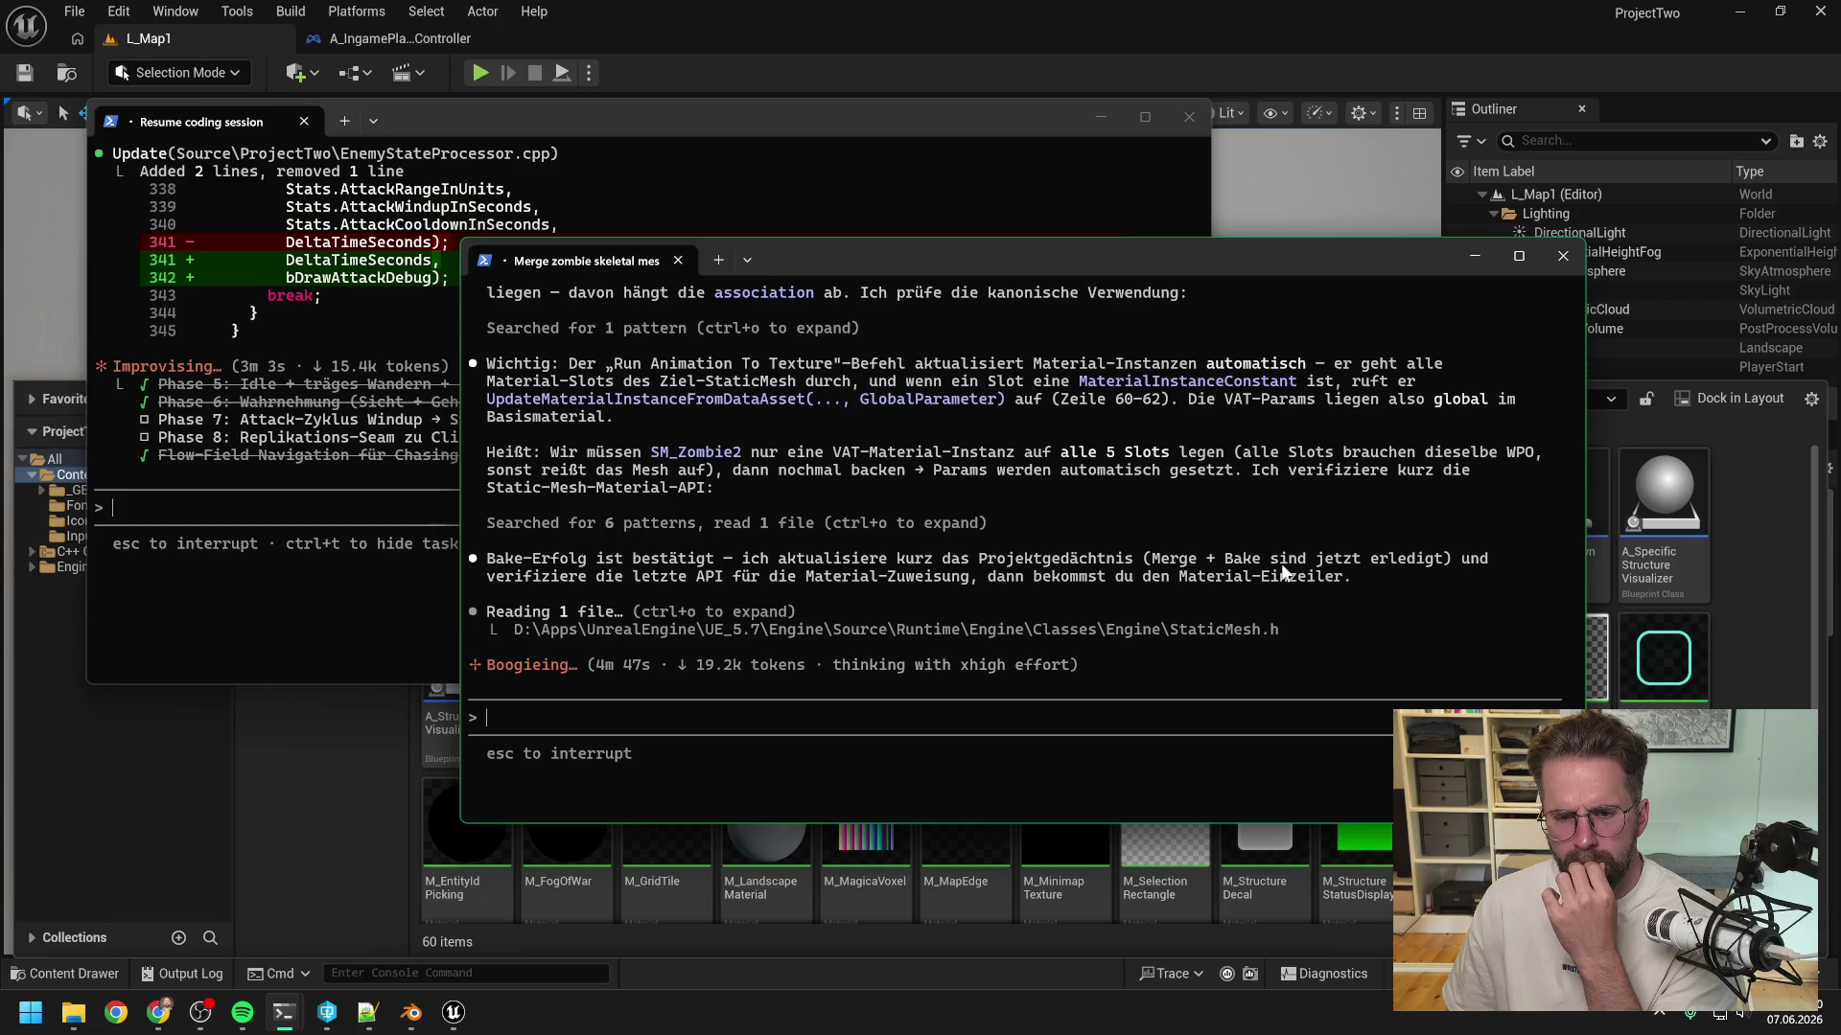
scroll(1282, 573, down, 1)
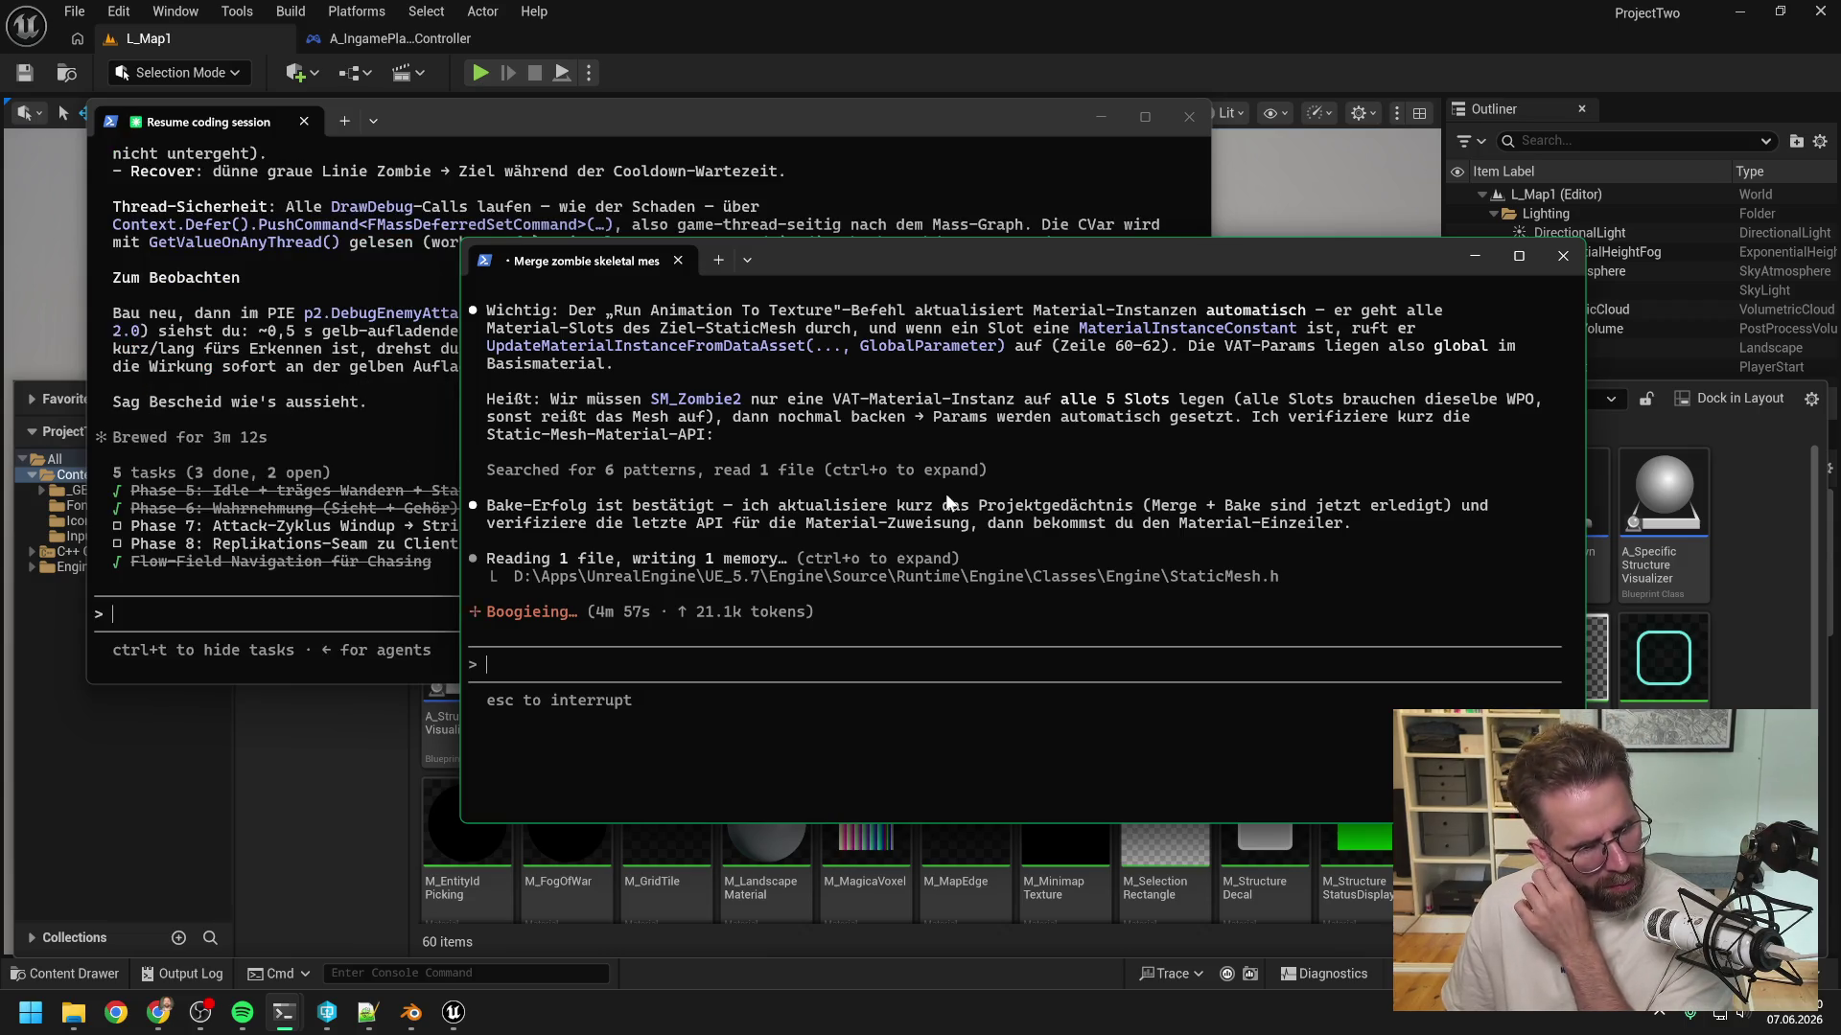
click(222, 616)
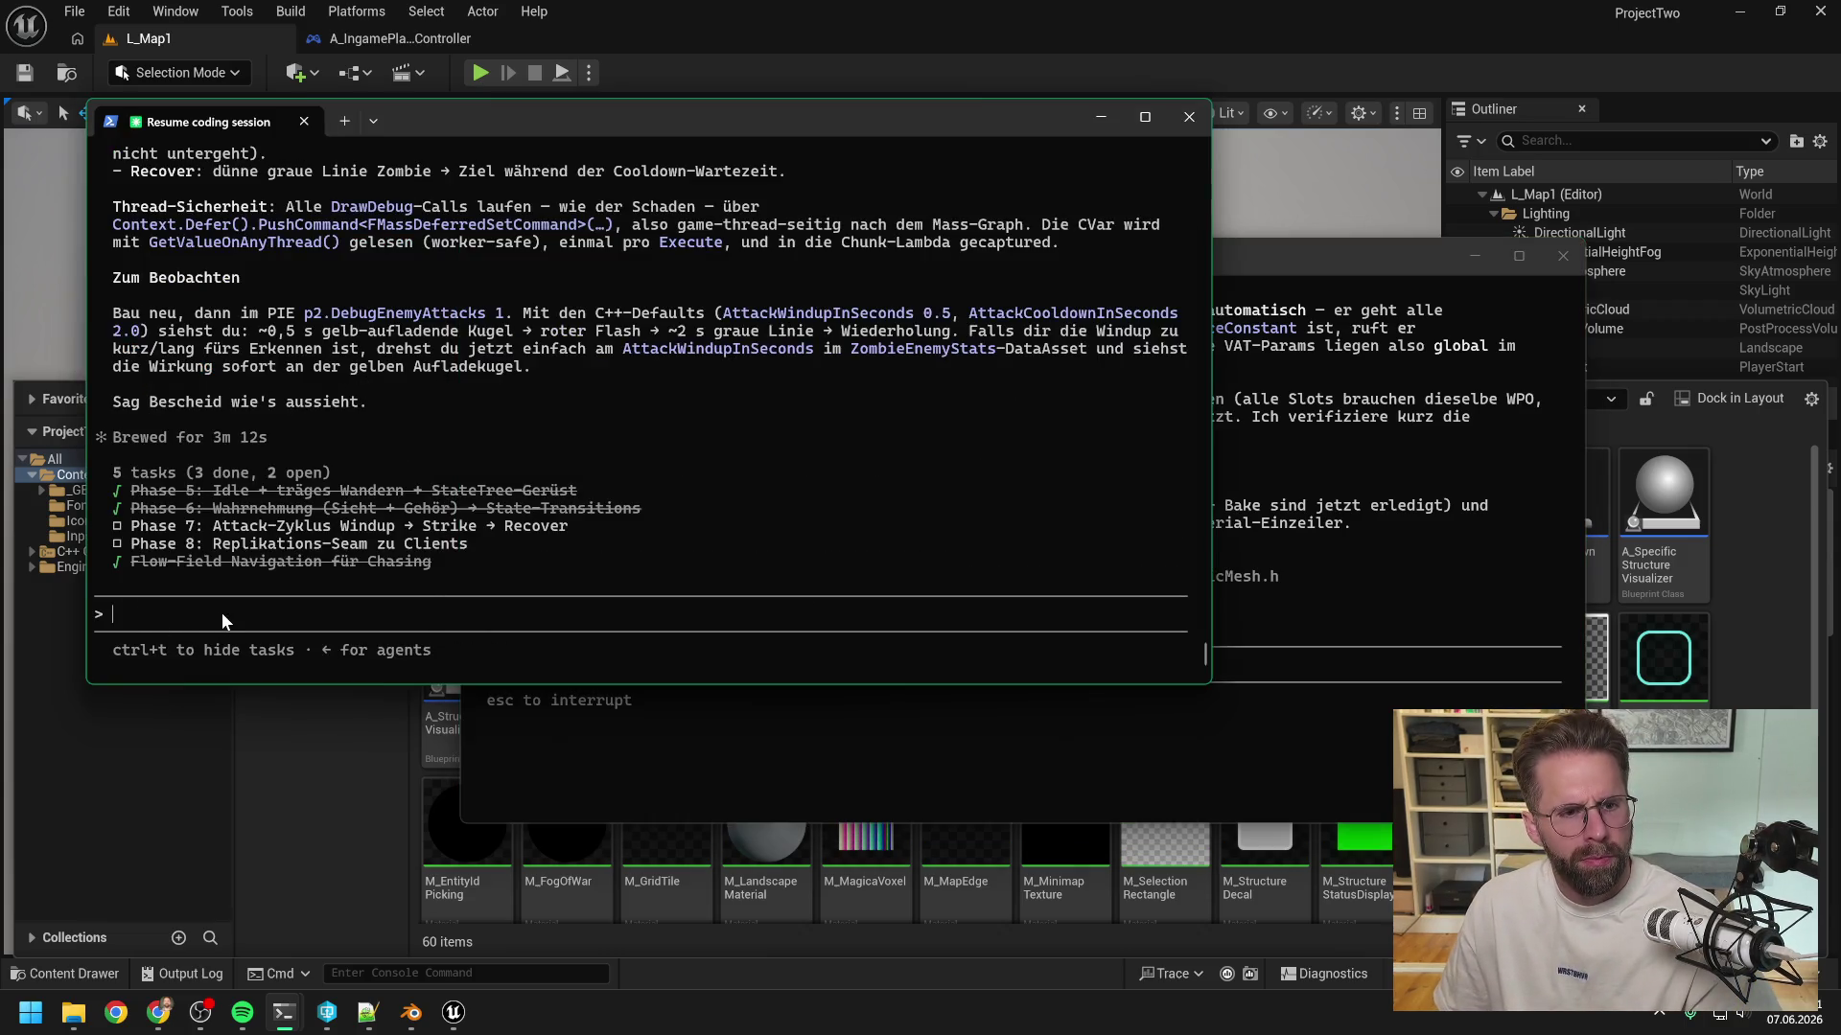
- Copy the p2.DebugEnemyAttacks command name from the terminal, then close Unreal Editor
scroll(548, 451, up, 5)
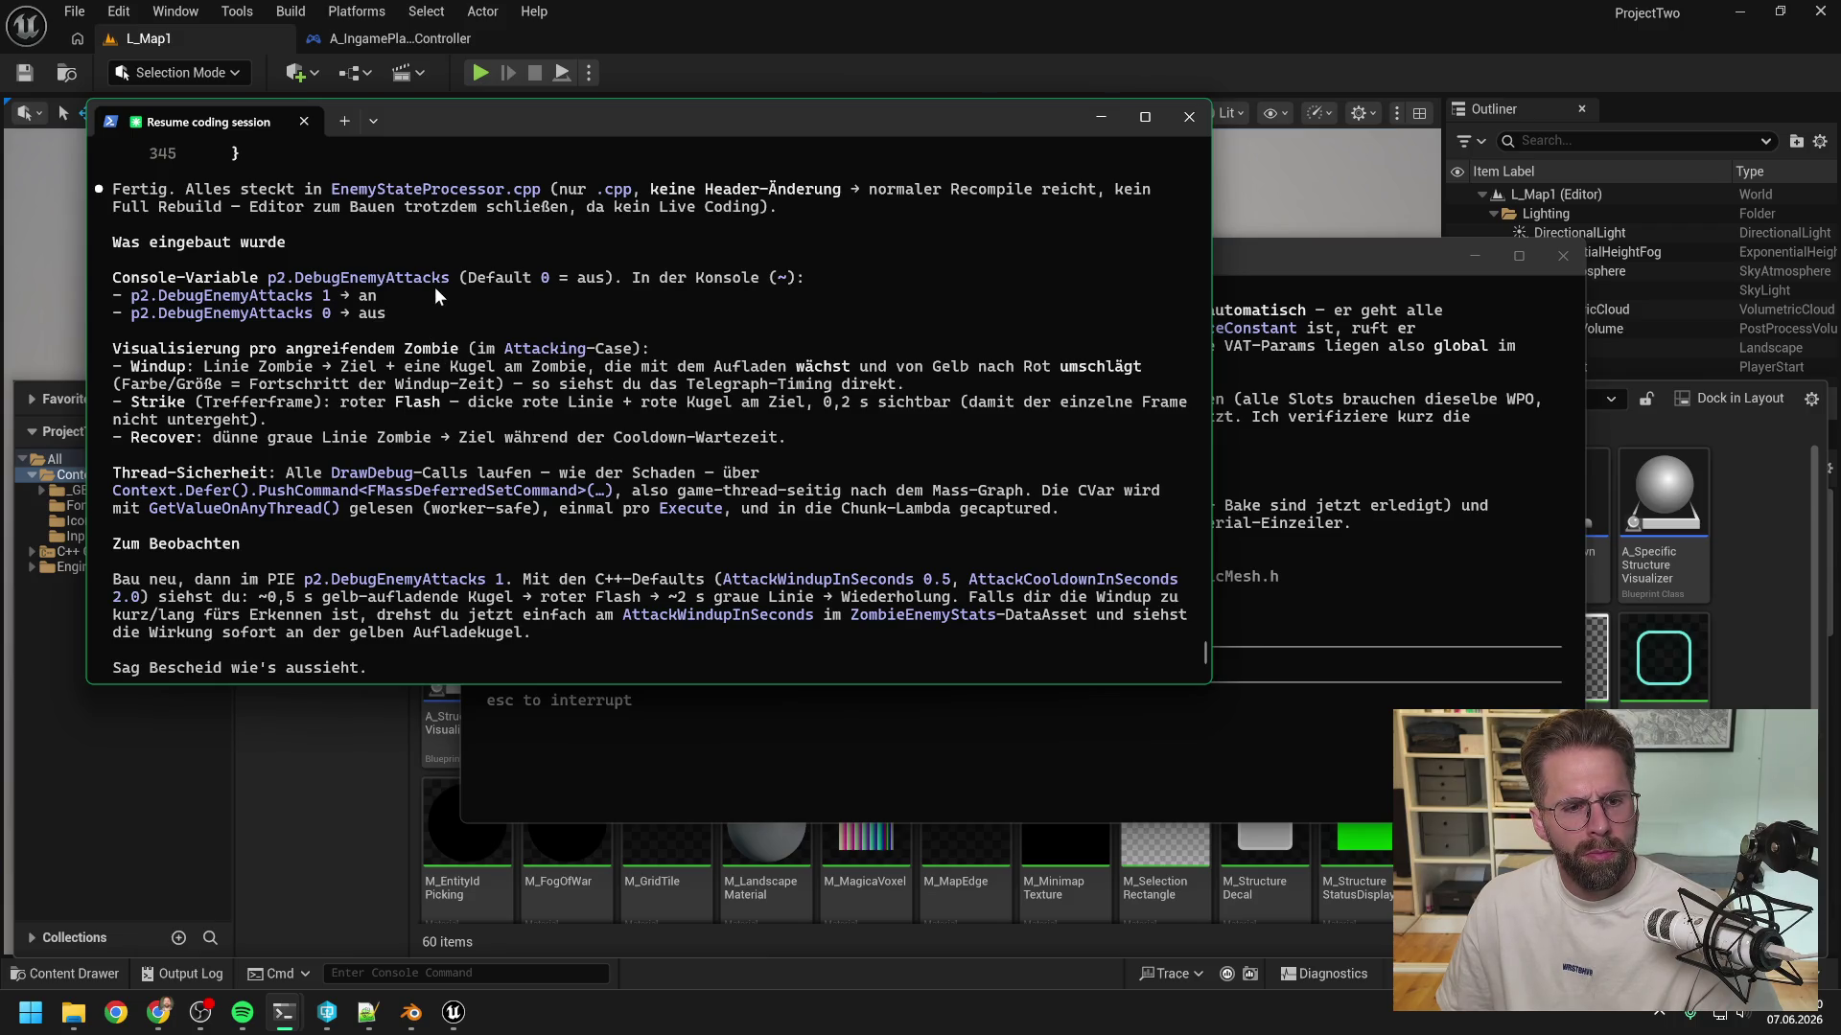
scroll(435, 286, down, 3)
scroll(434, 286, down, 2)
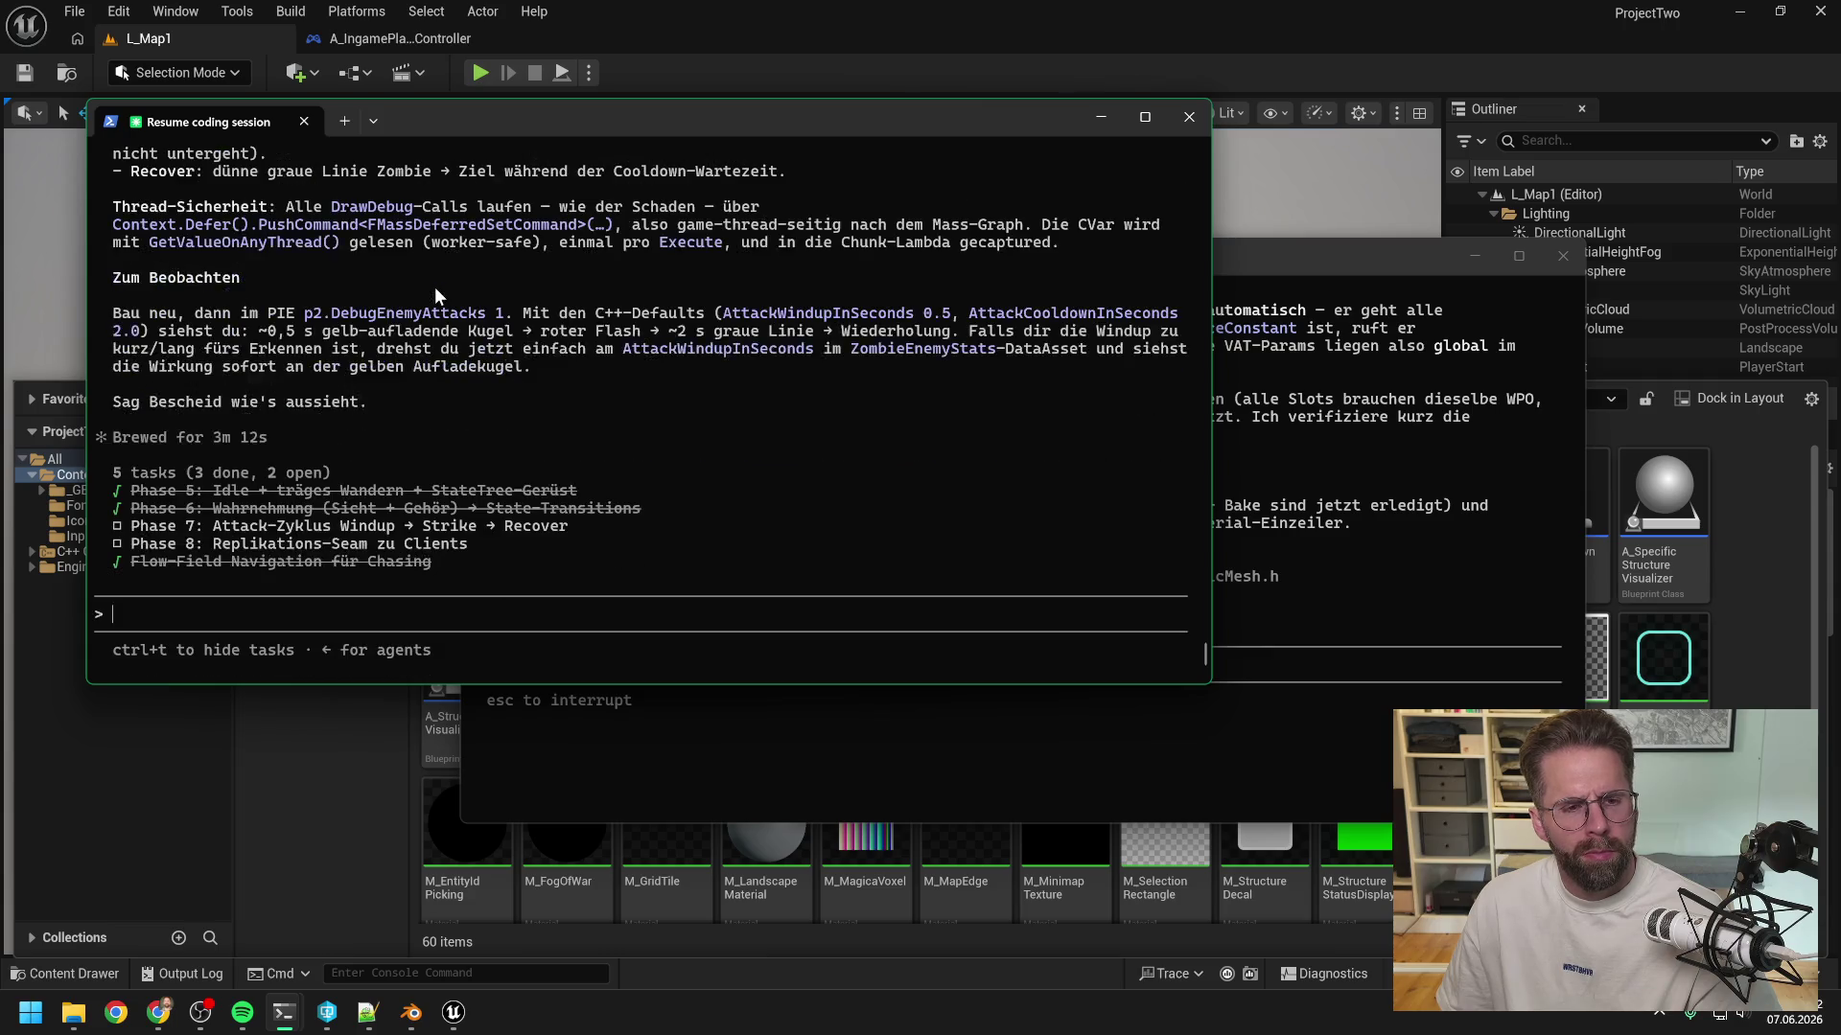
drag(305, 314, 499, 322)
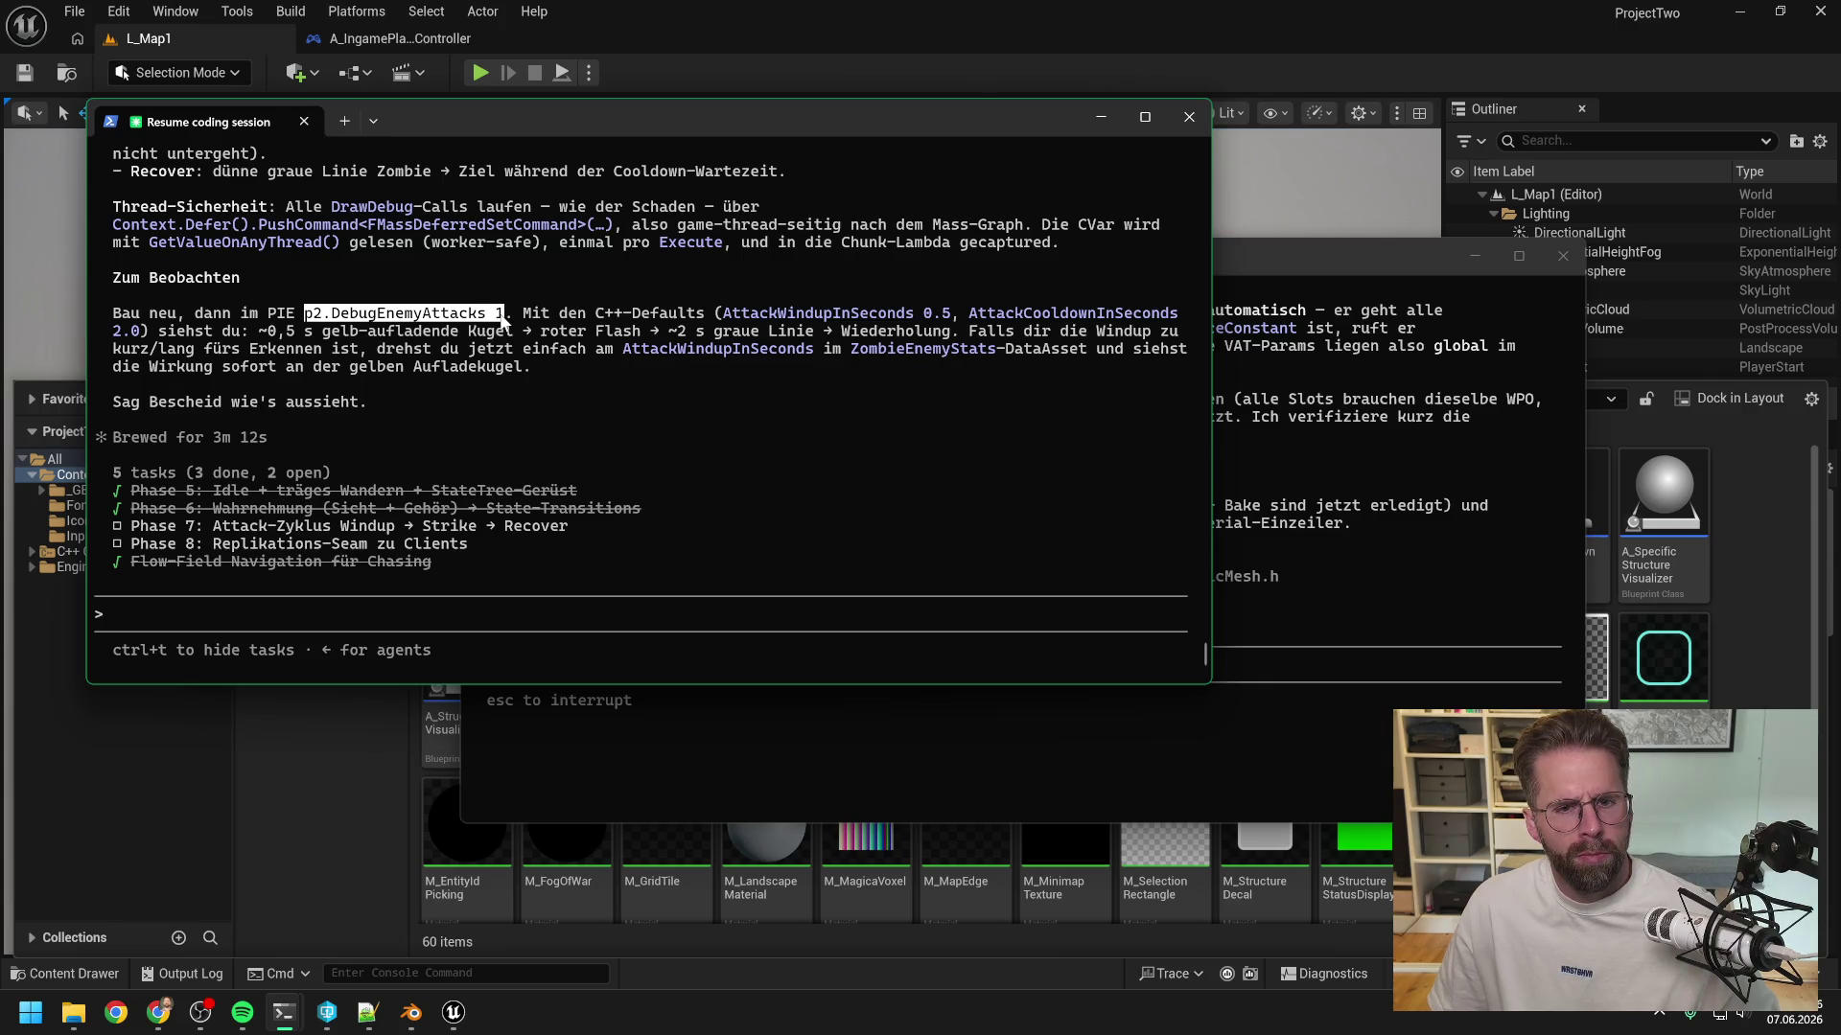
key(ctrl+c)
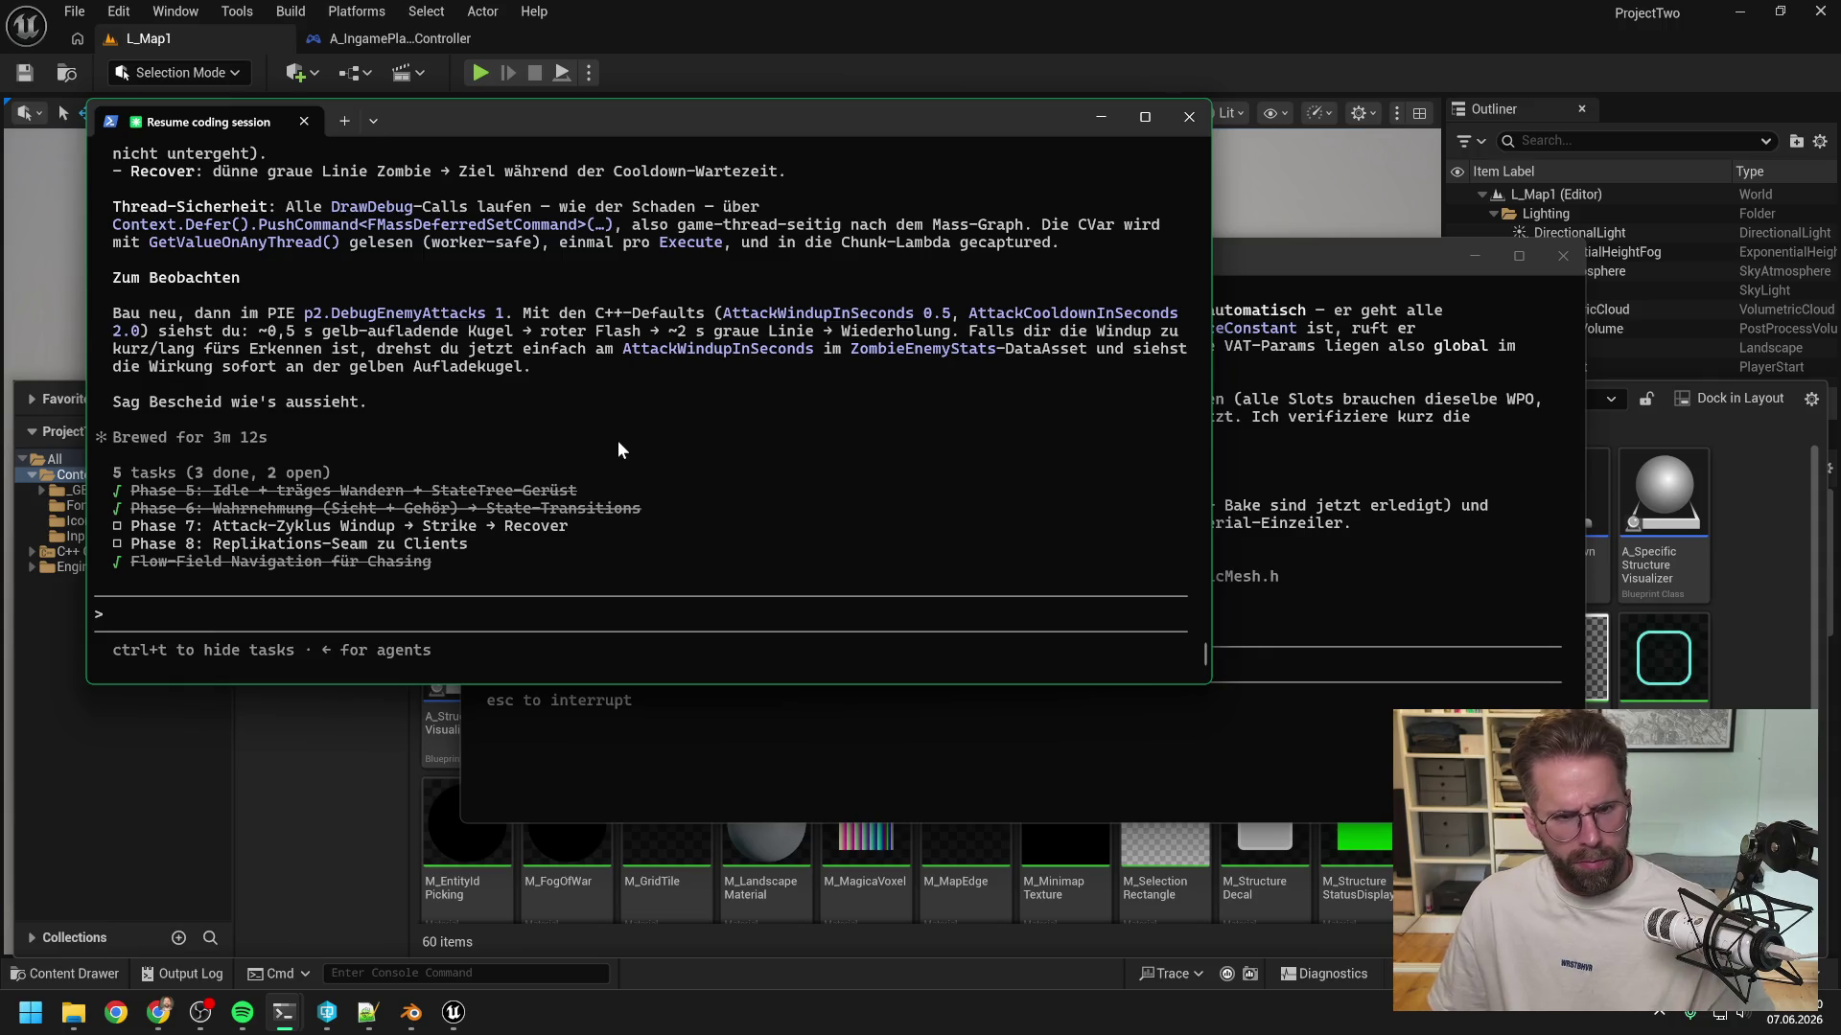
click(985, 11)
click(1821, 10)
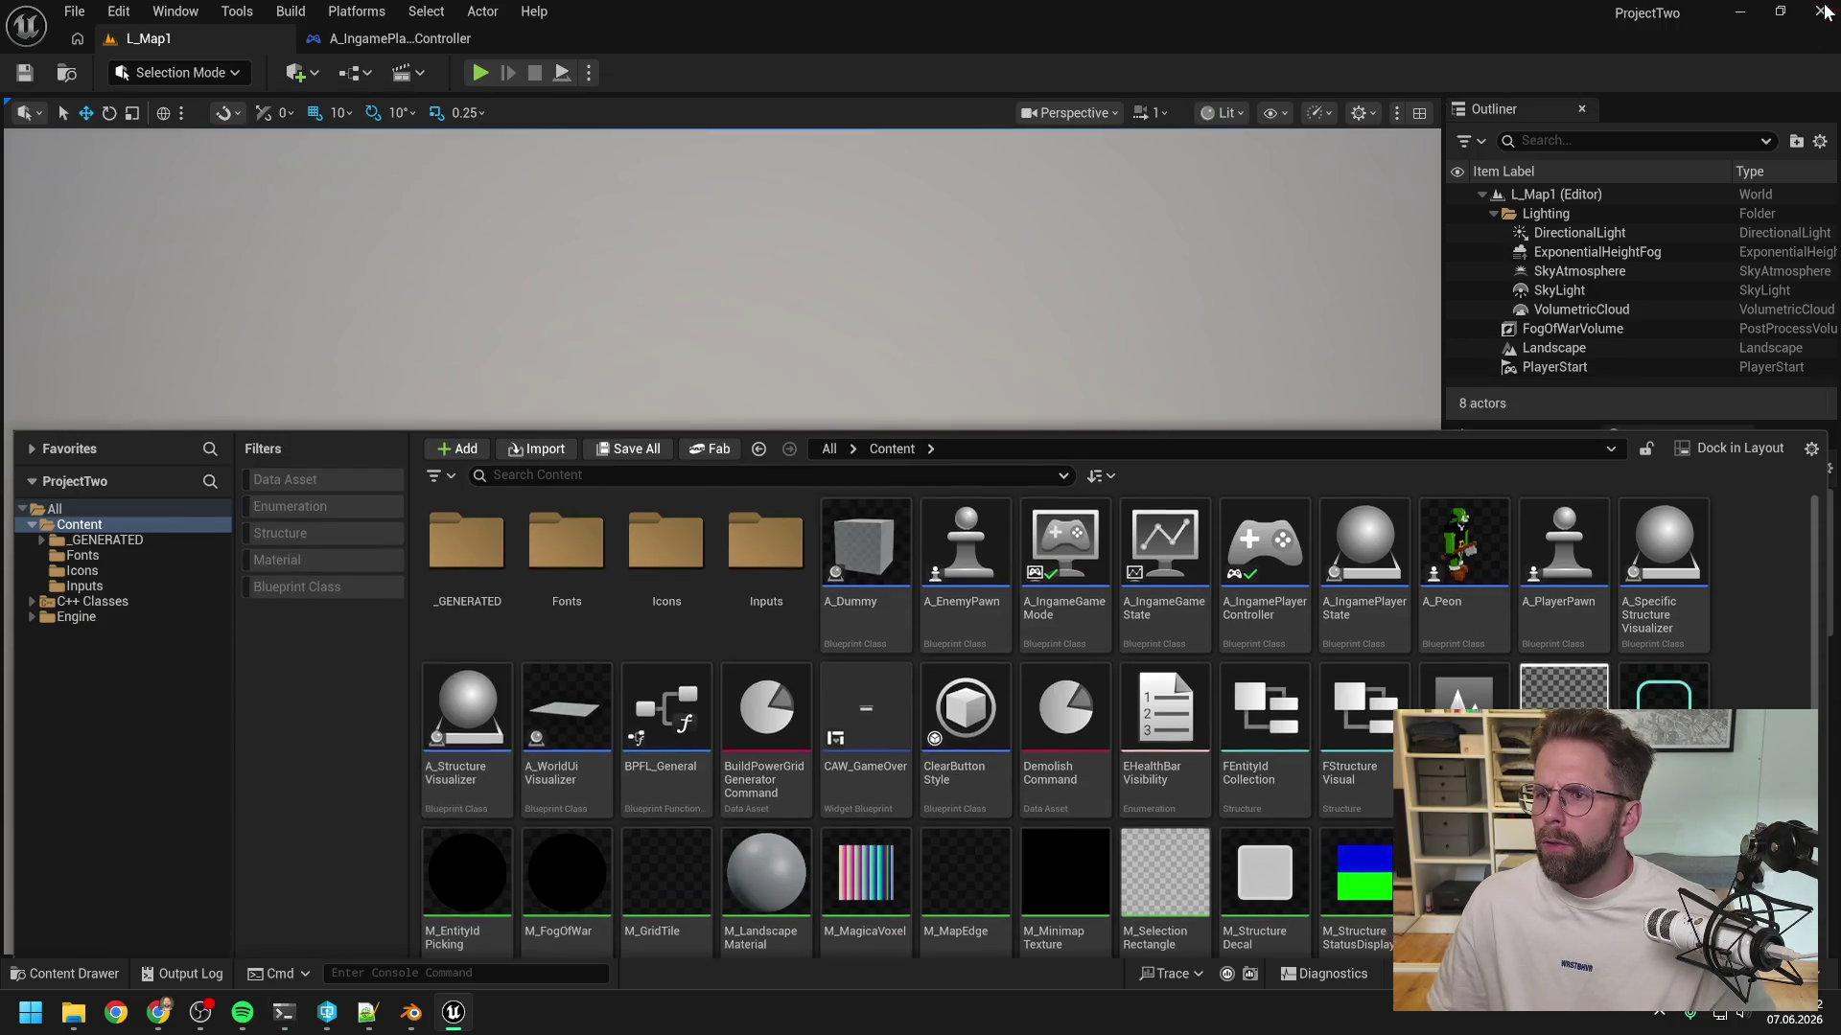
- Open the ProjectTwo solution from the ProjectTwo Development folder
click(327, 1012)
mouse_move(78, 1019)
click(113, 920)
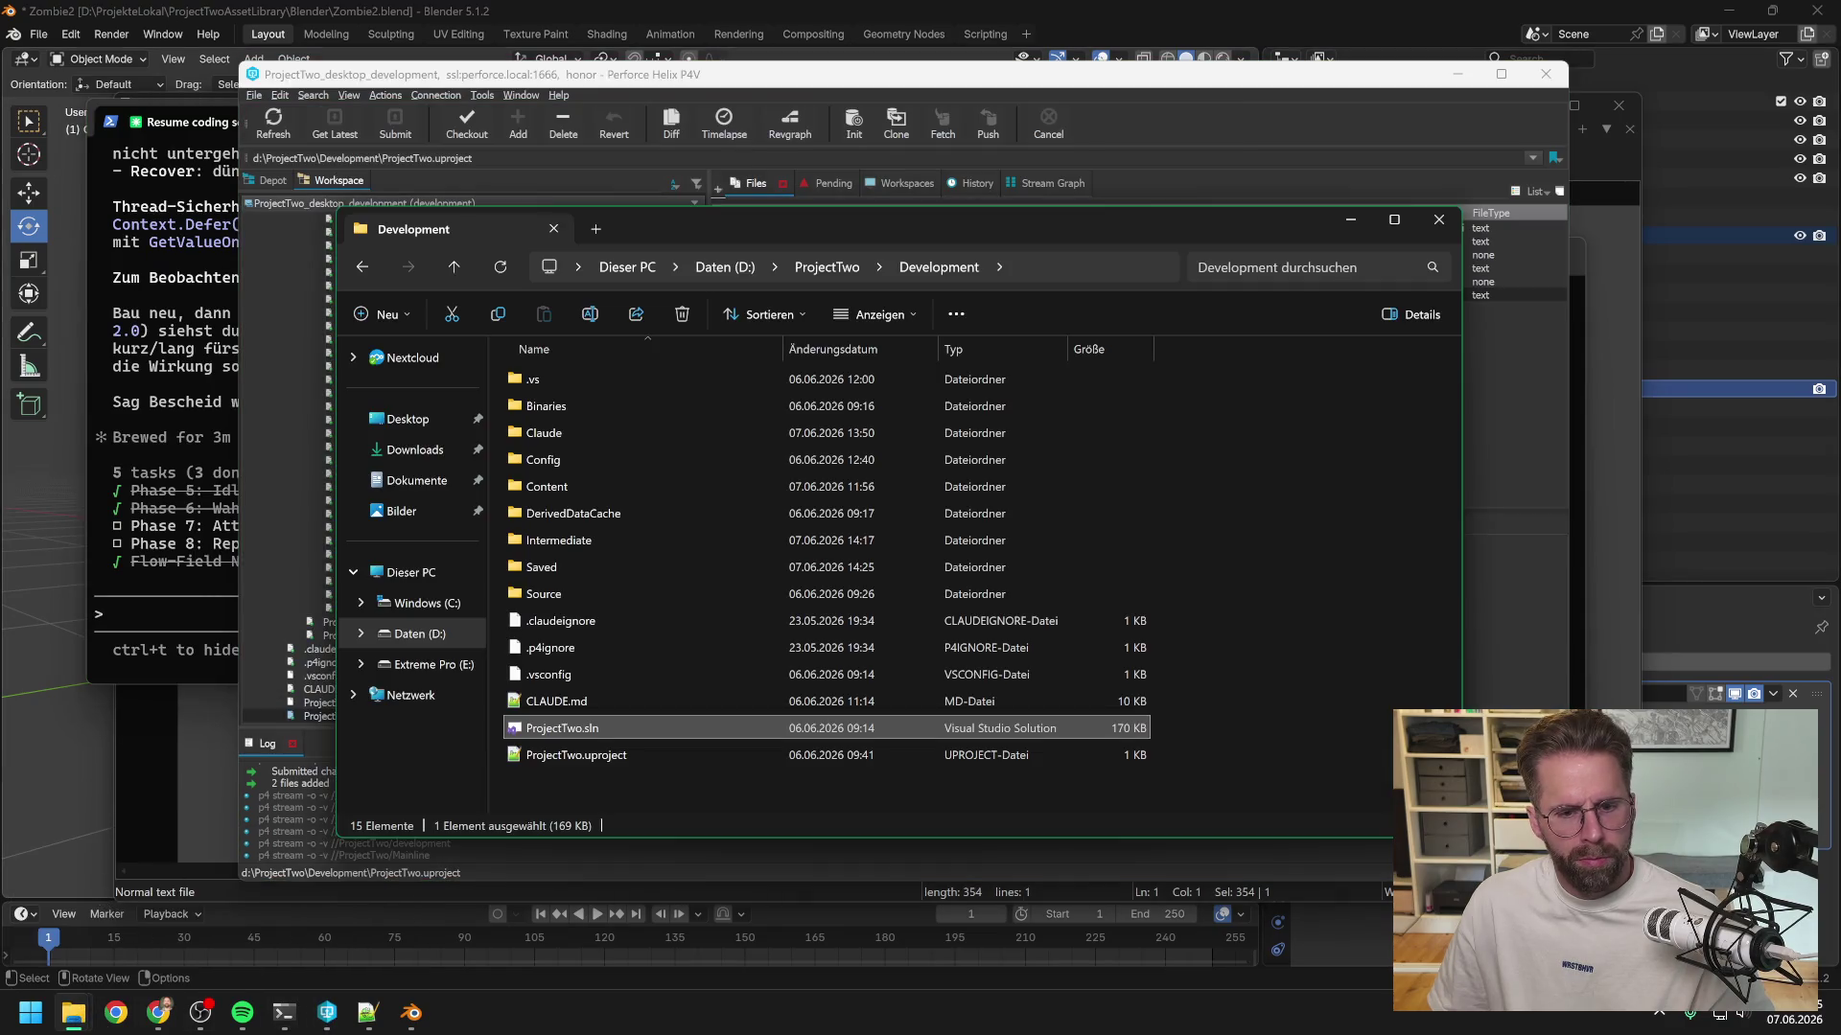
double_click(560, 726)
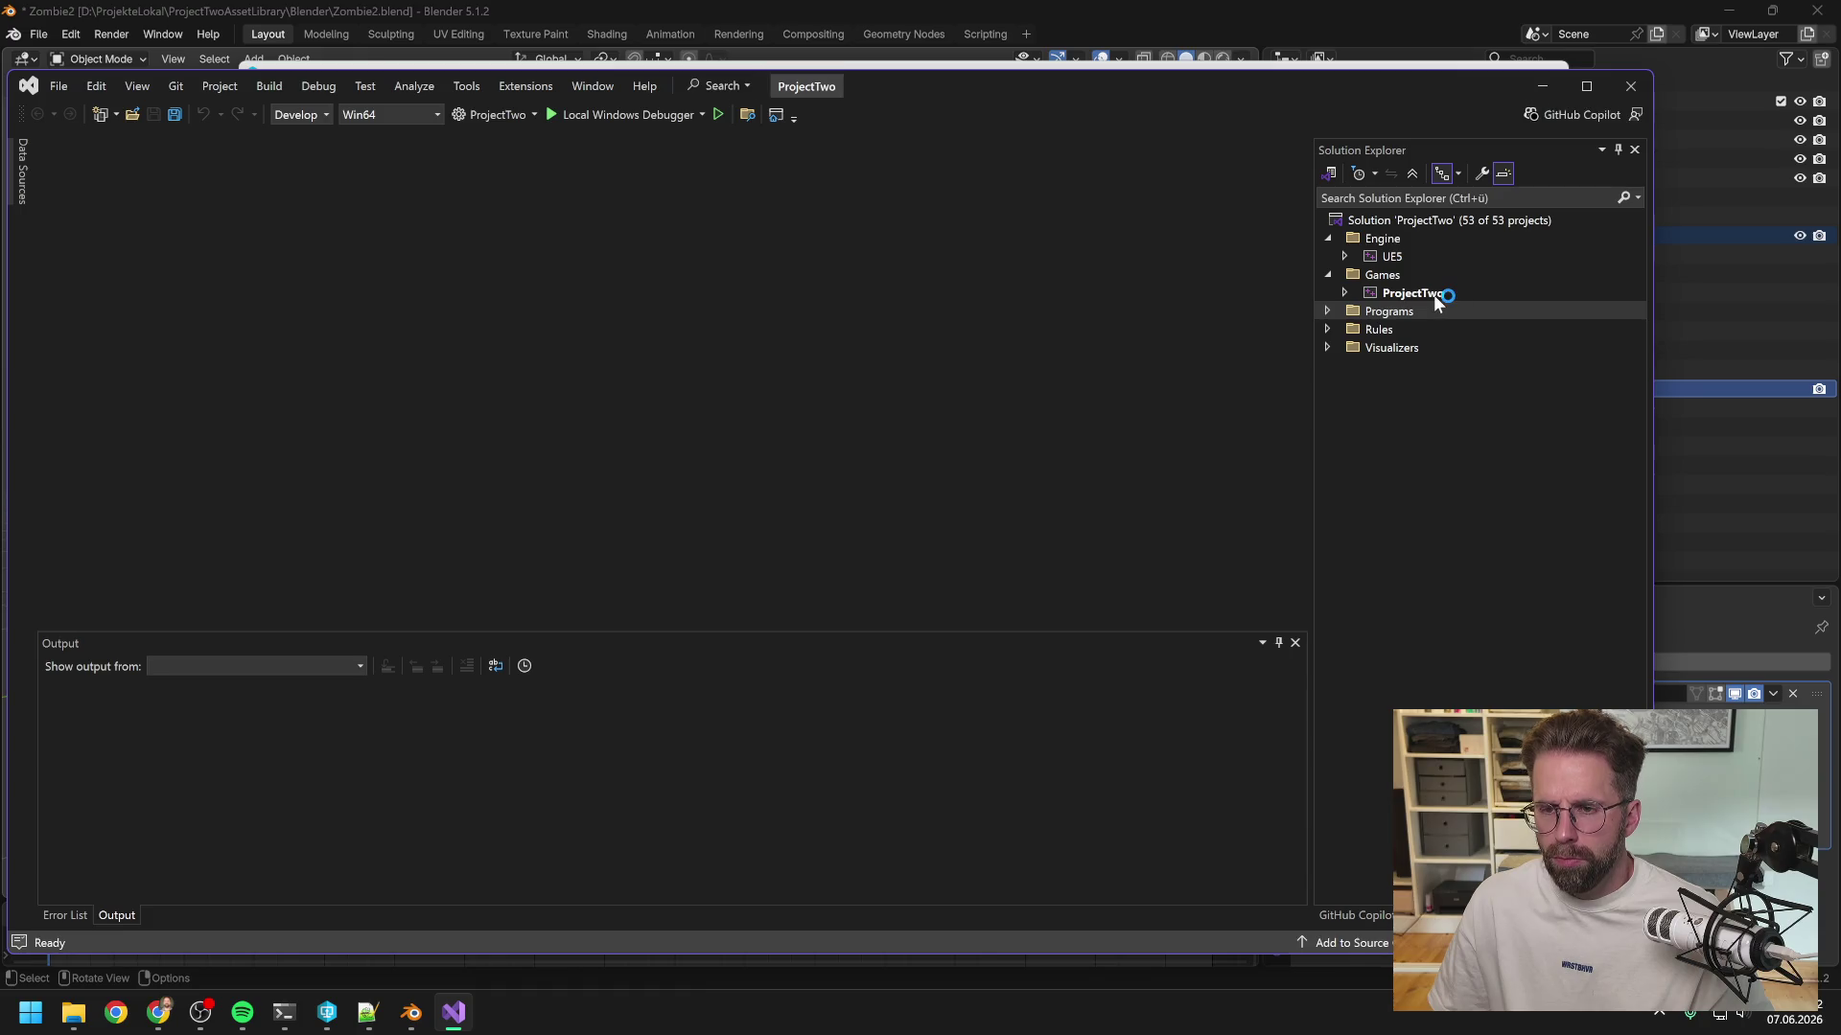
- Rebuild the ProjectTwo project and close Visual Studio once the build succeeds
right_click(1432, 293)
click(1488, 250)
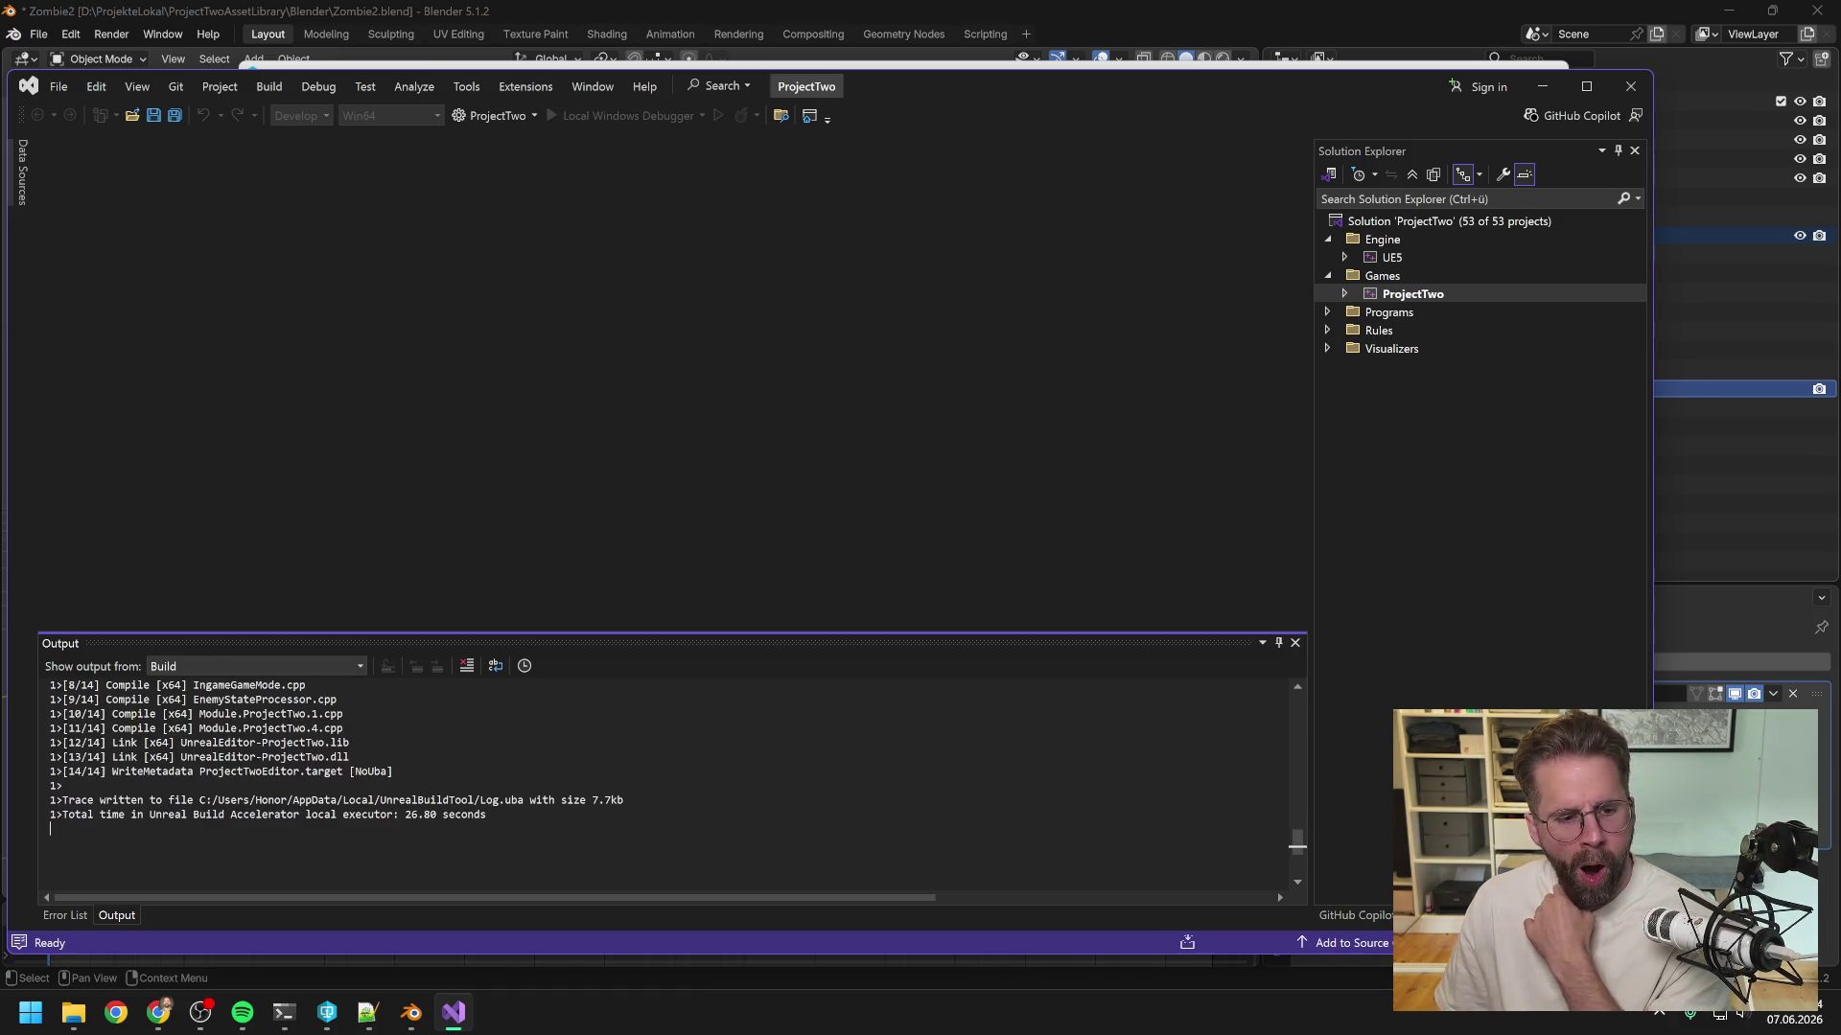
click(1630, 86)
- Launch ProjectTwo.uproject from the P4V workspace and switch to the loaded Unreal Editor
click(779, 793)
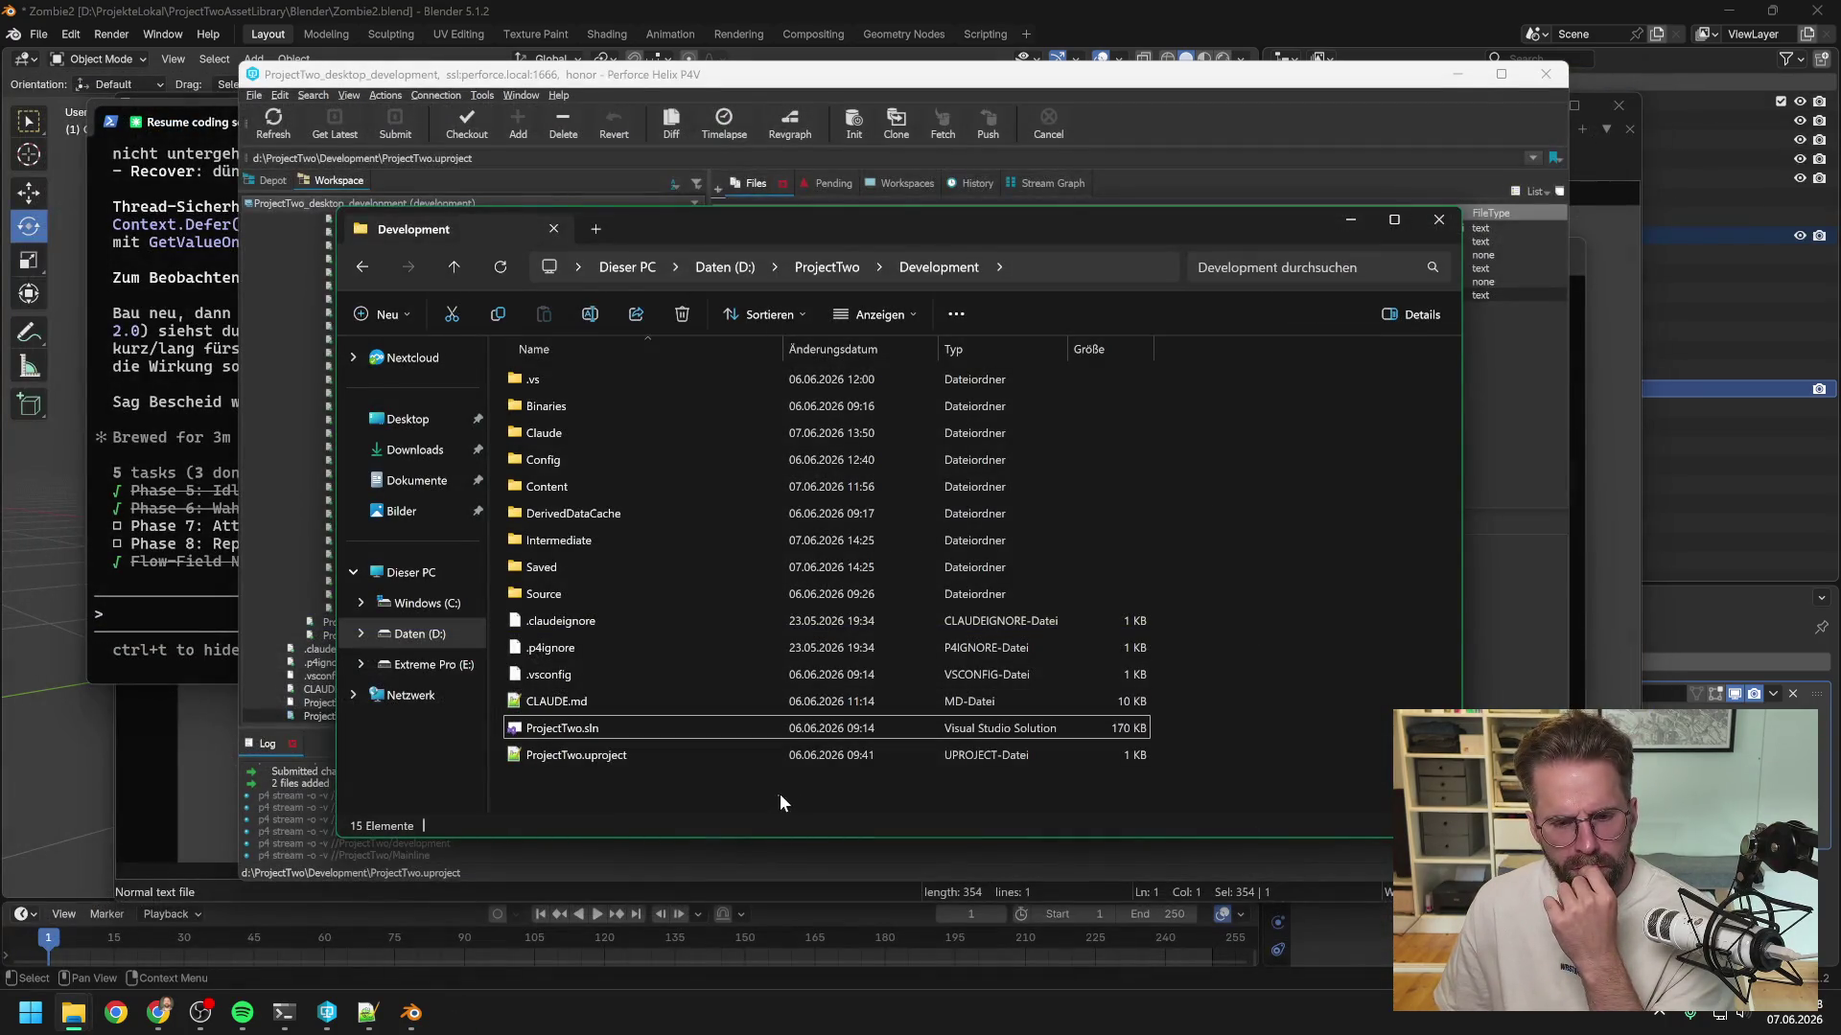
click(641, 83)
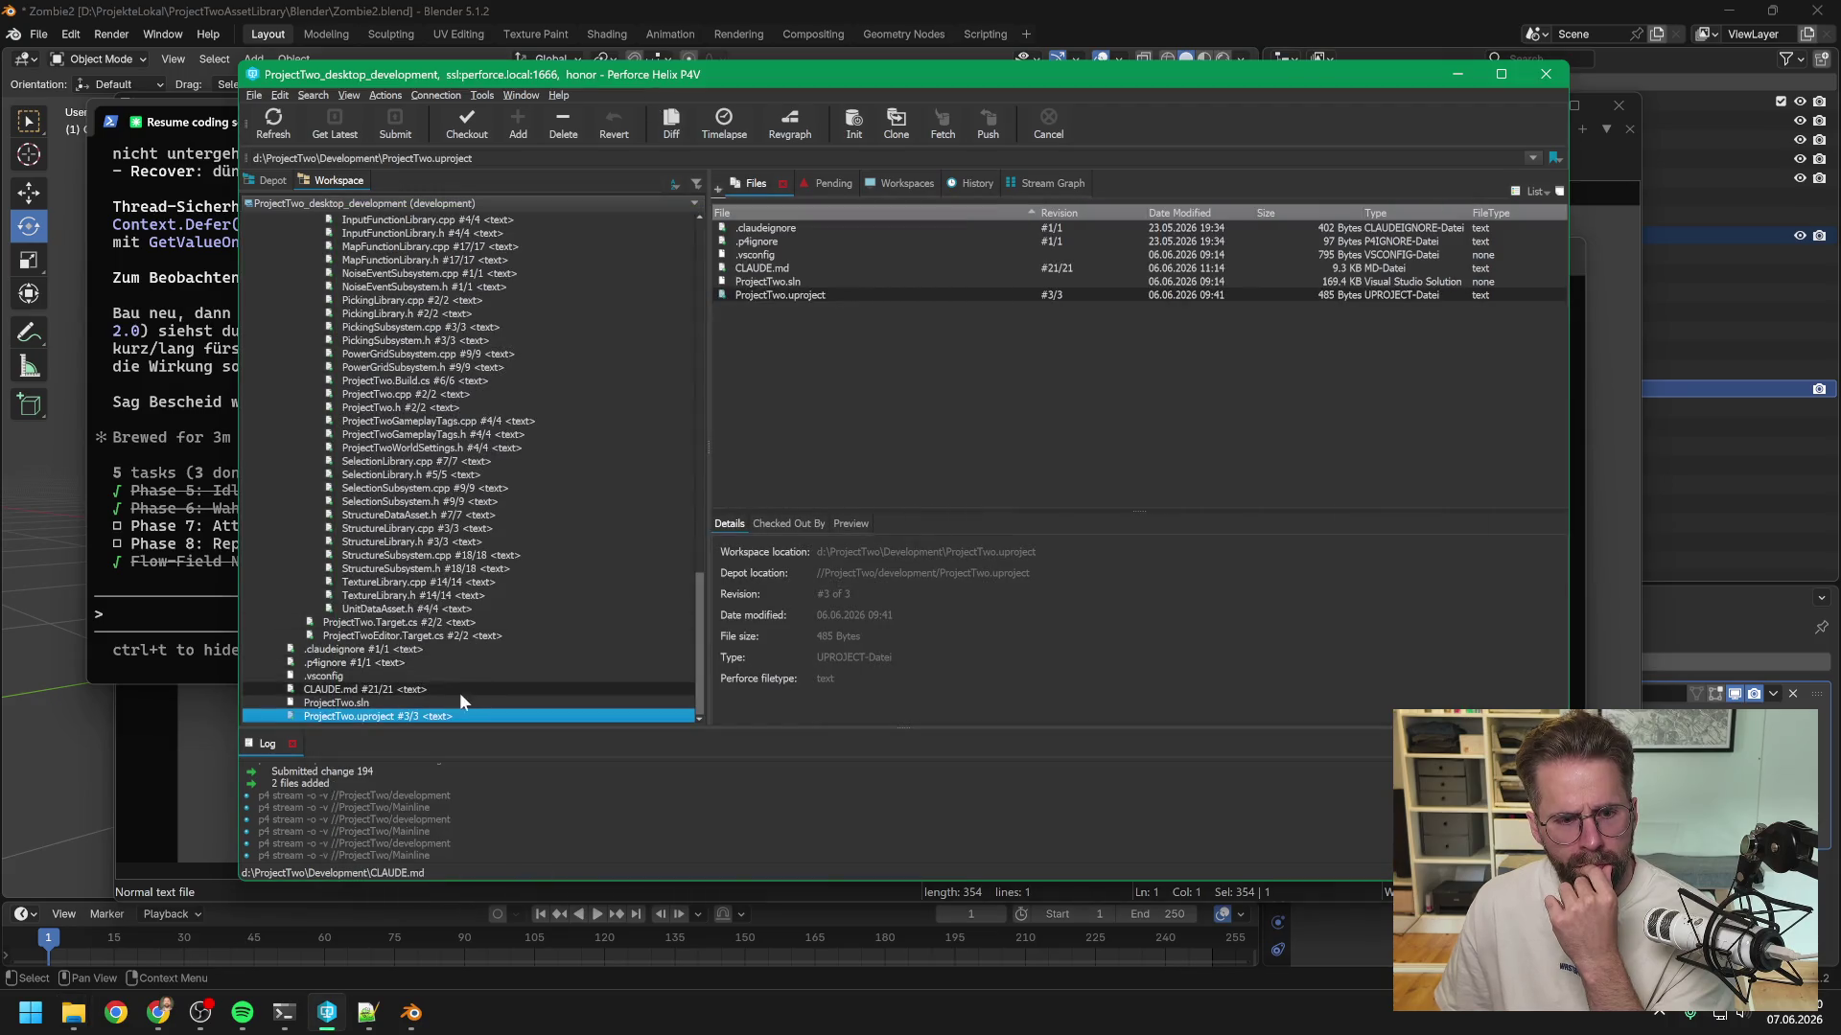
double_click(435, 715)
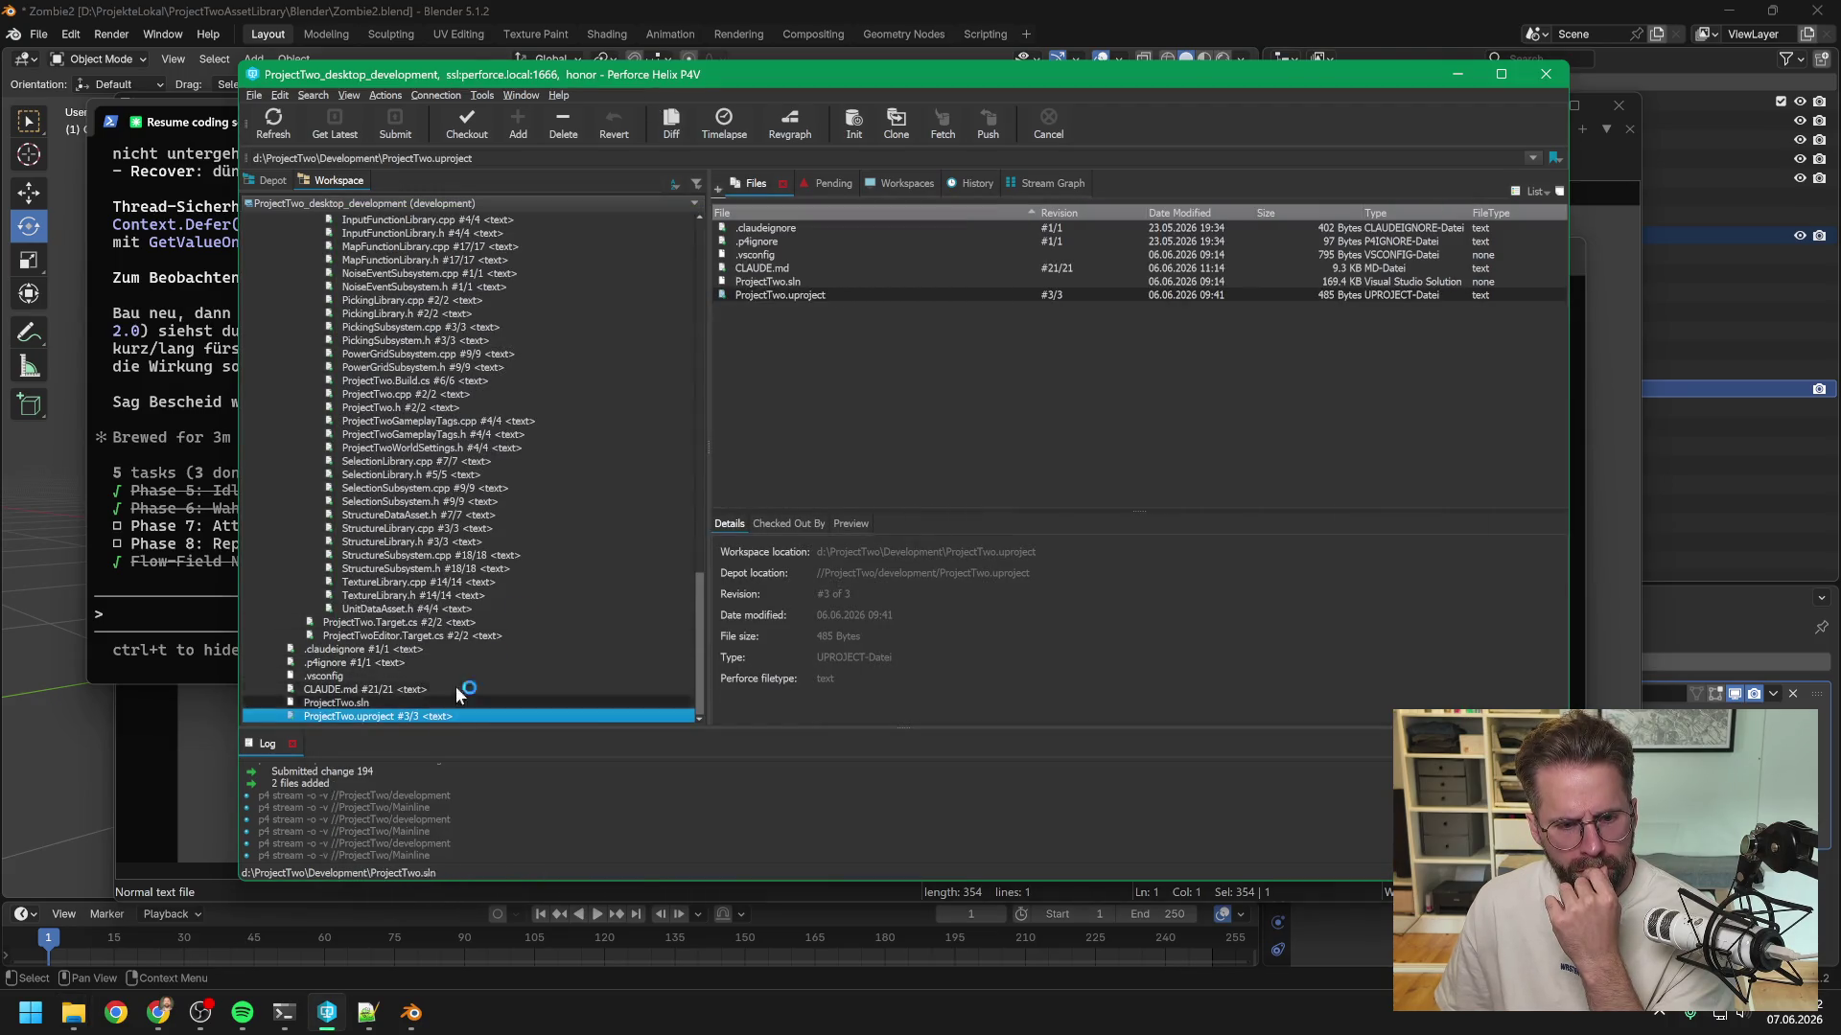
click(208, 526)
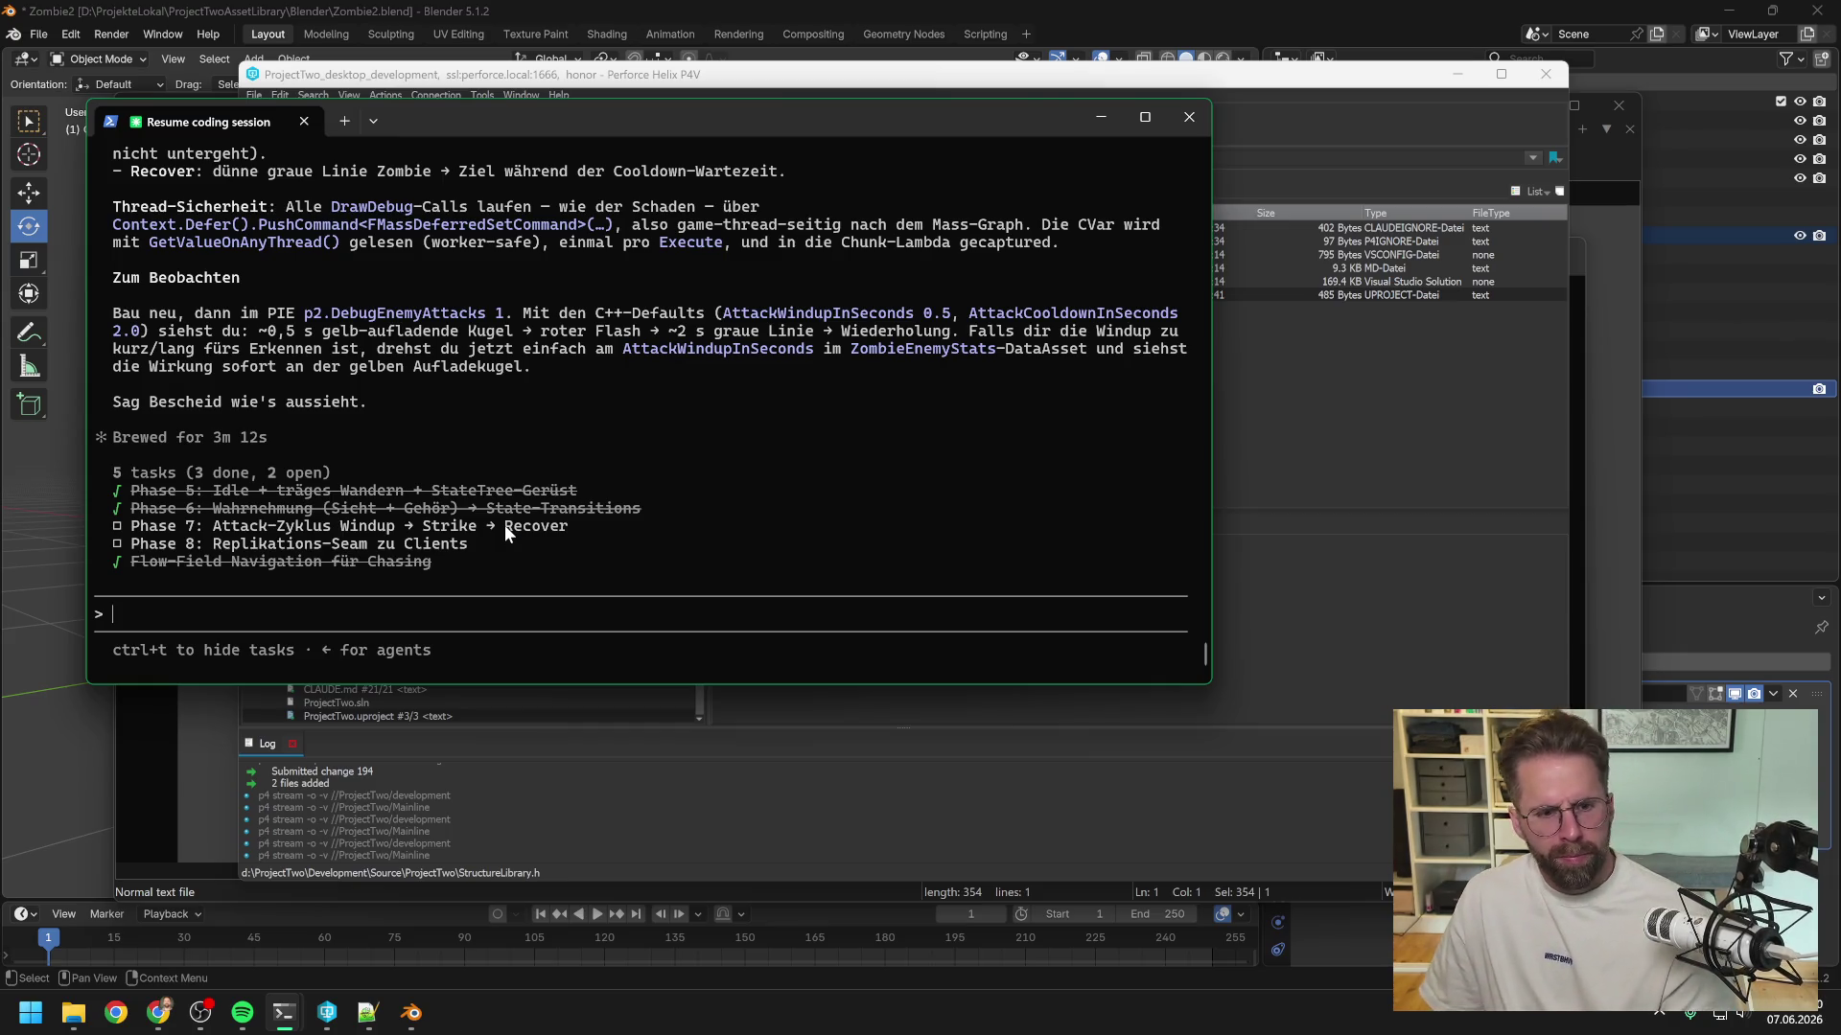
click(1126, 9)
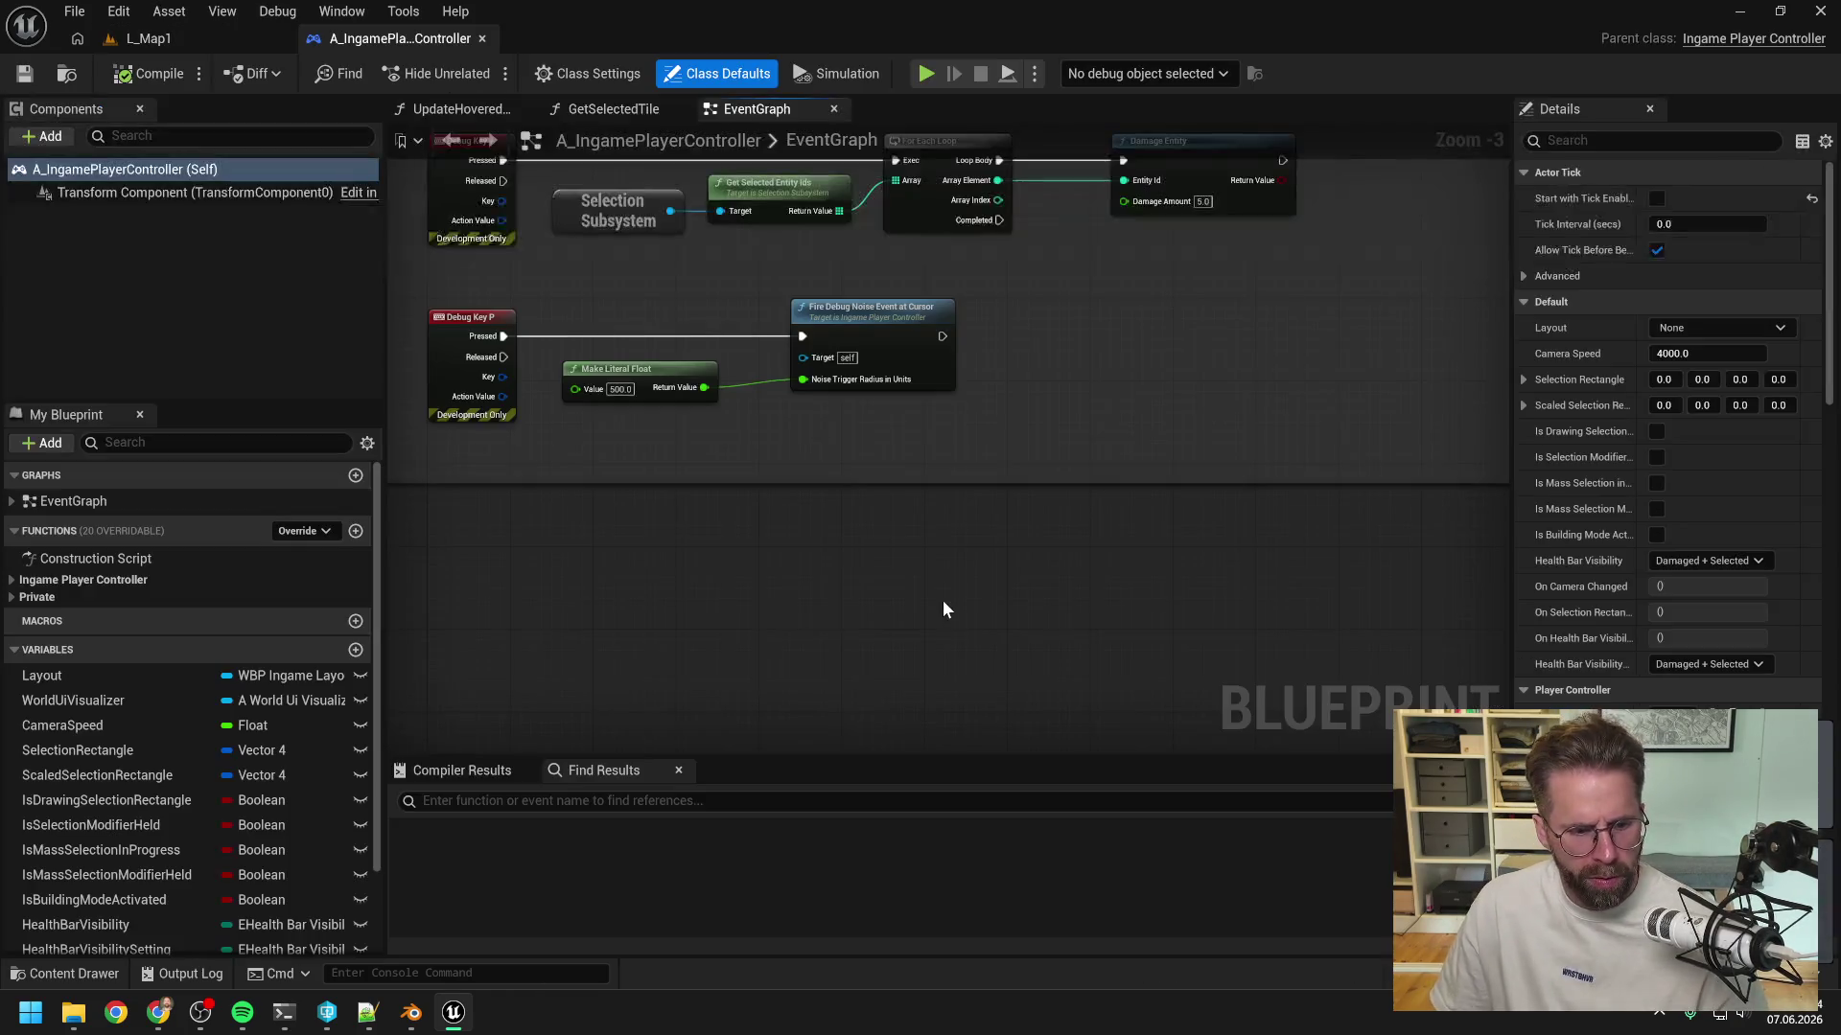
- Run 'p2.DebugEnemyAttacks 1' in the console from the L_Map1 level
scroll(892, 583, up, 3)
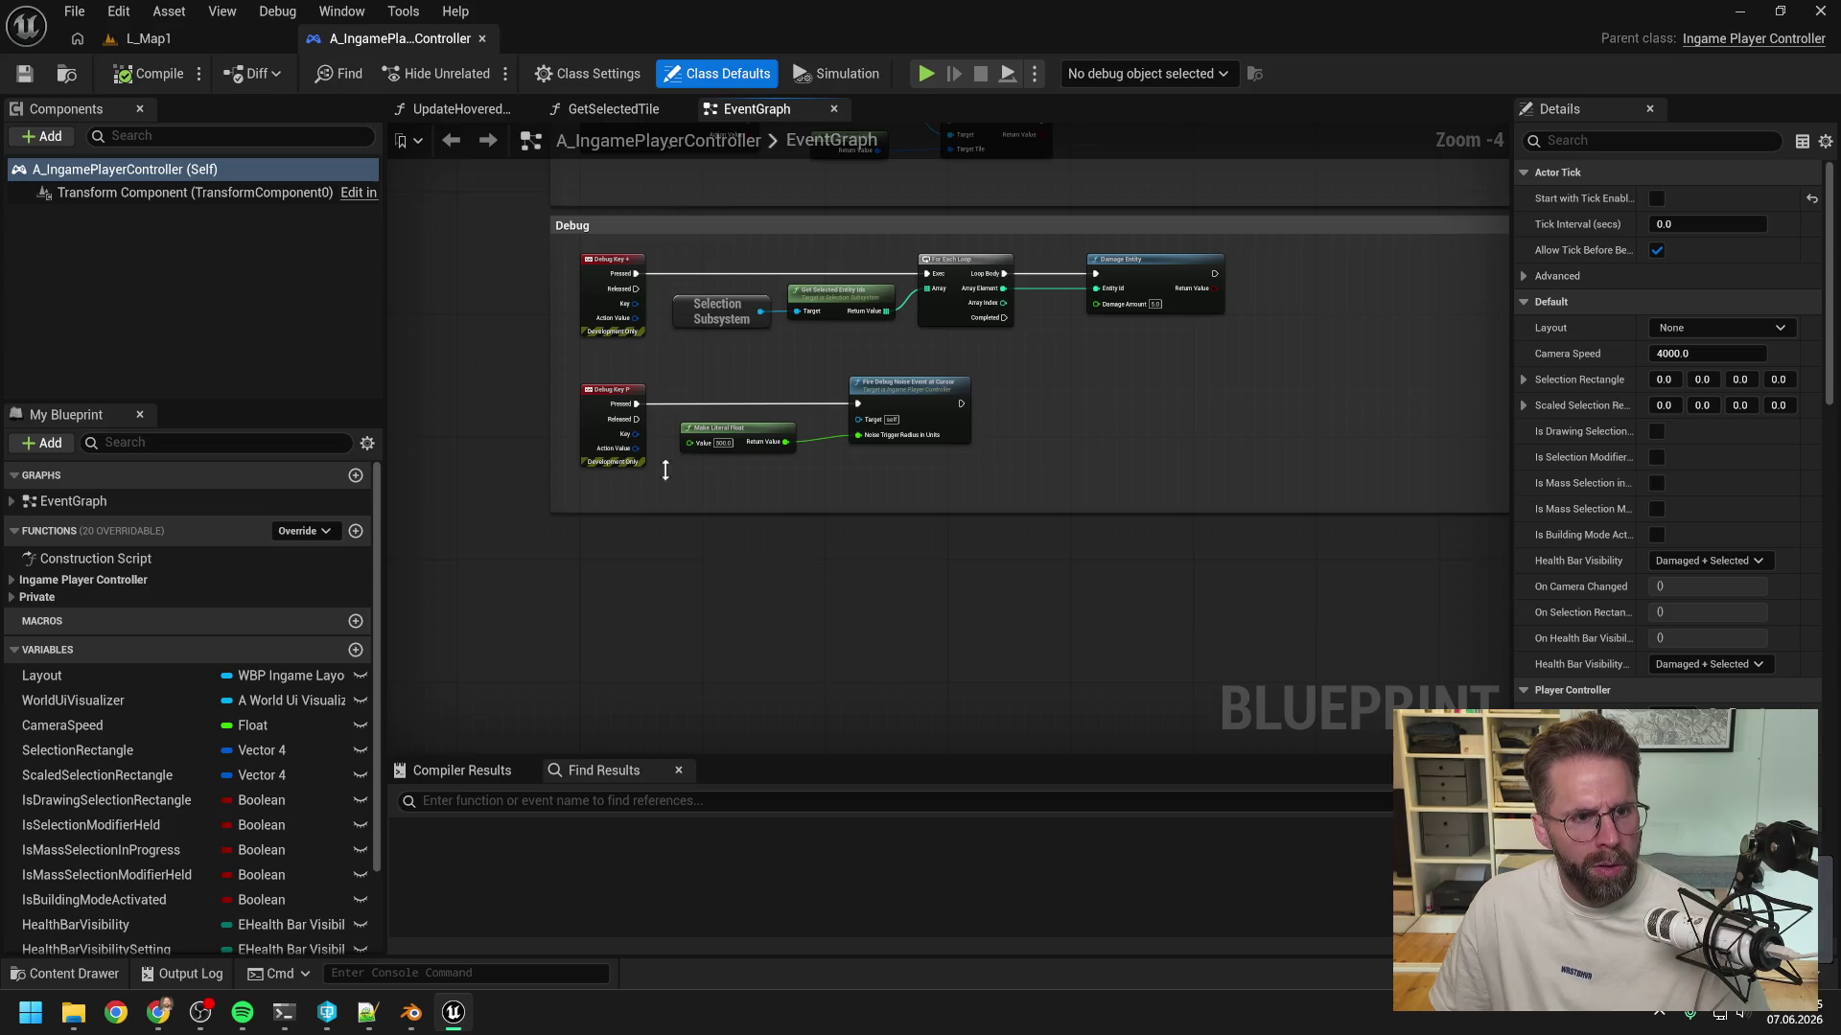
click(192, 43)
click(402, 973)
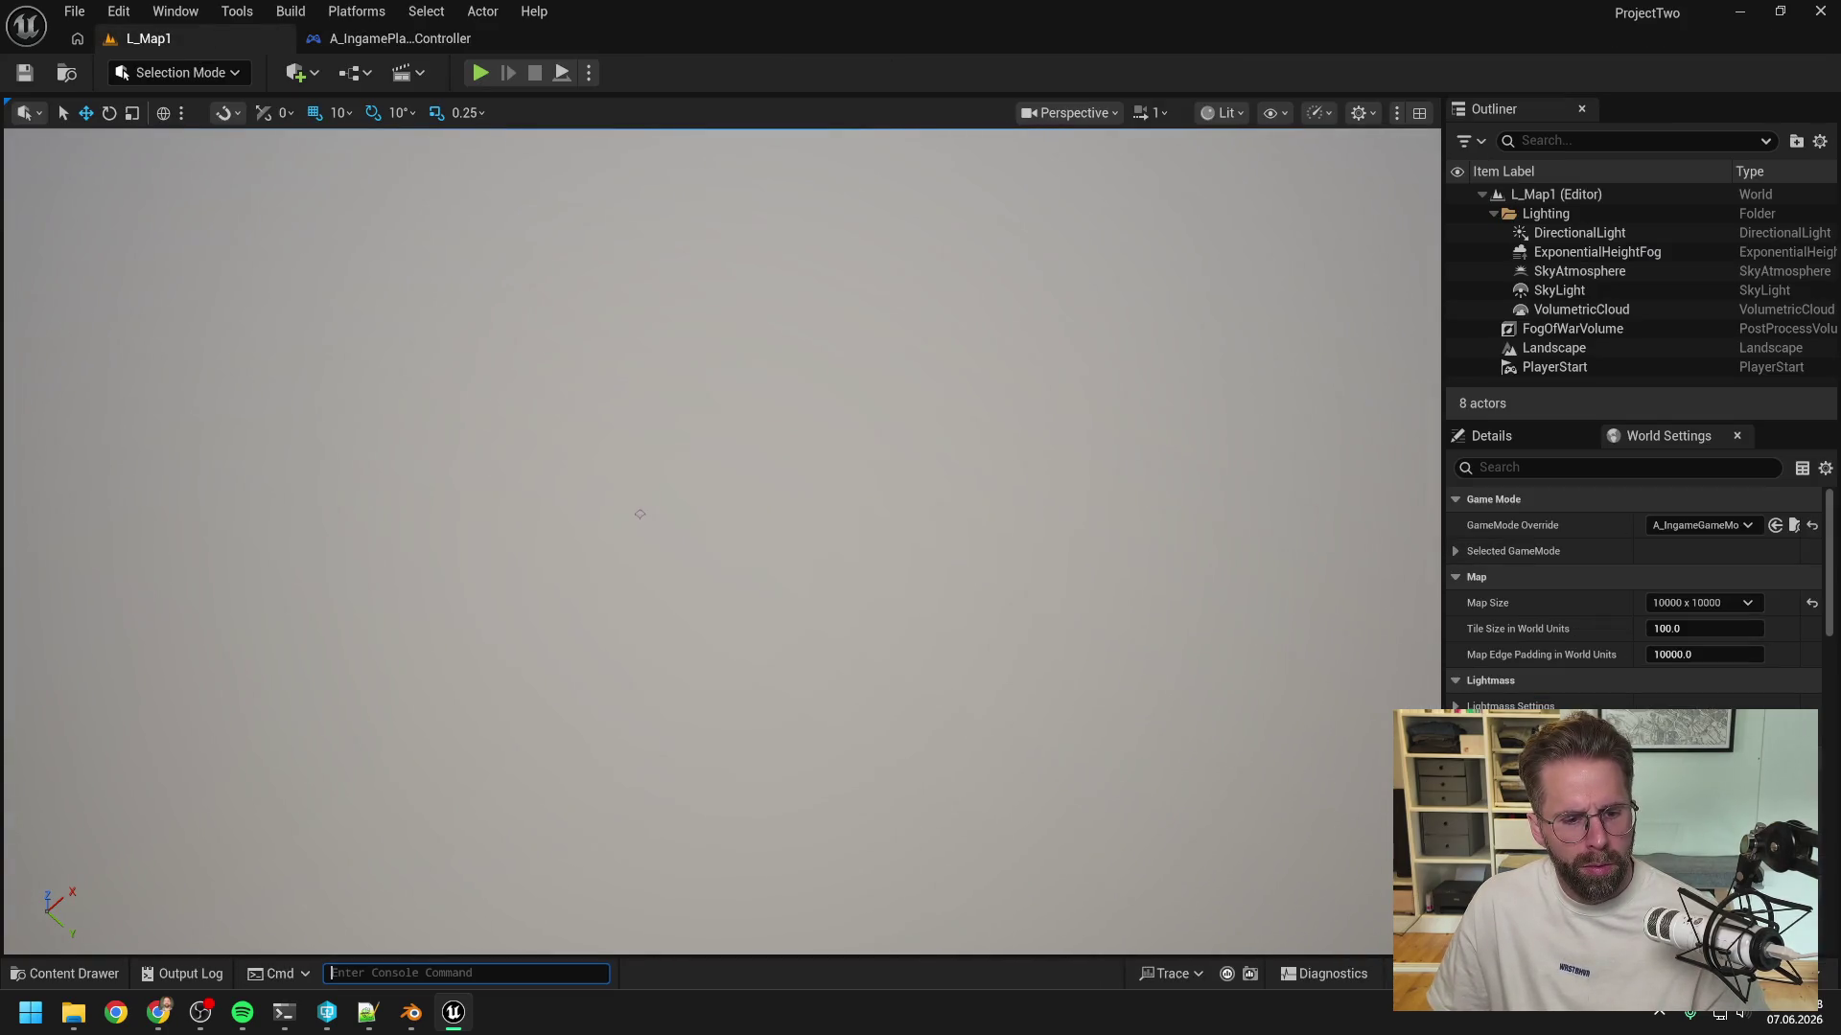
text(p2.DebugEnemyAttacks 1)
key(Return)
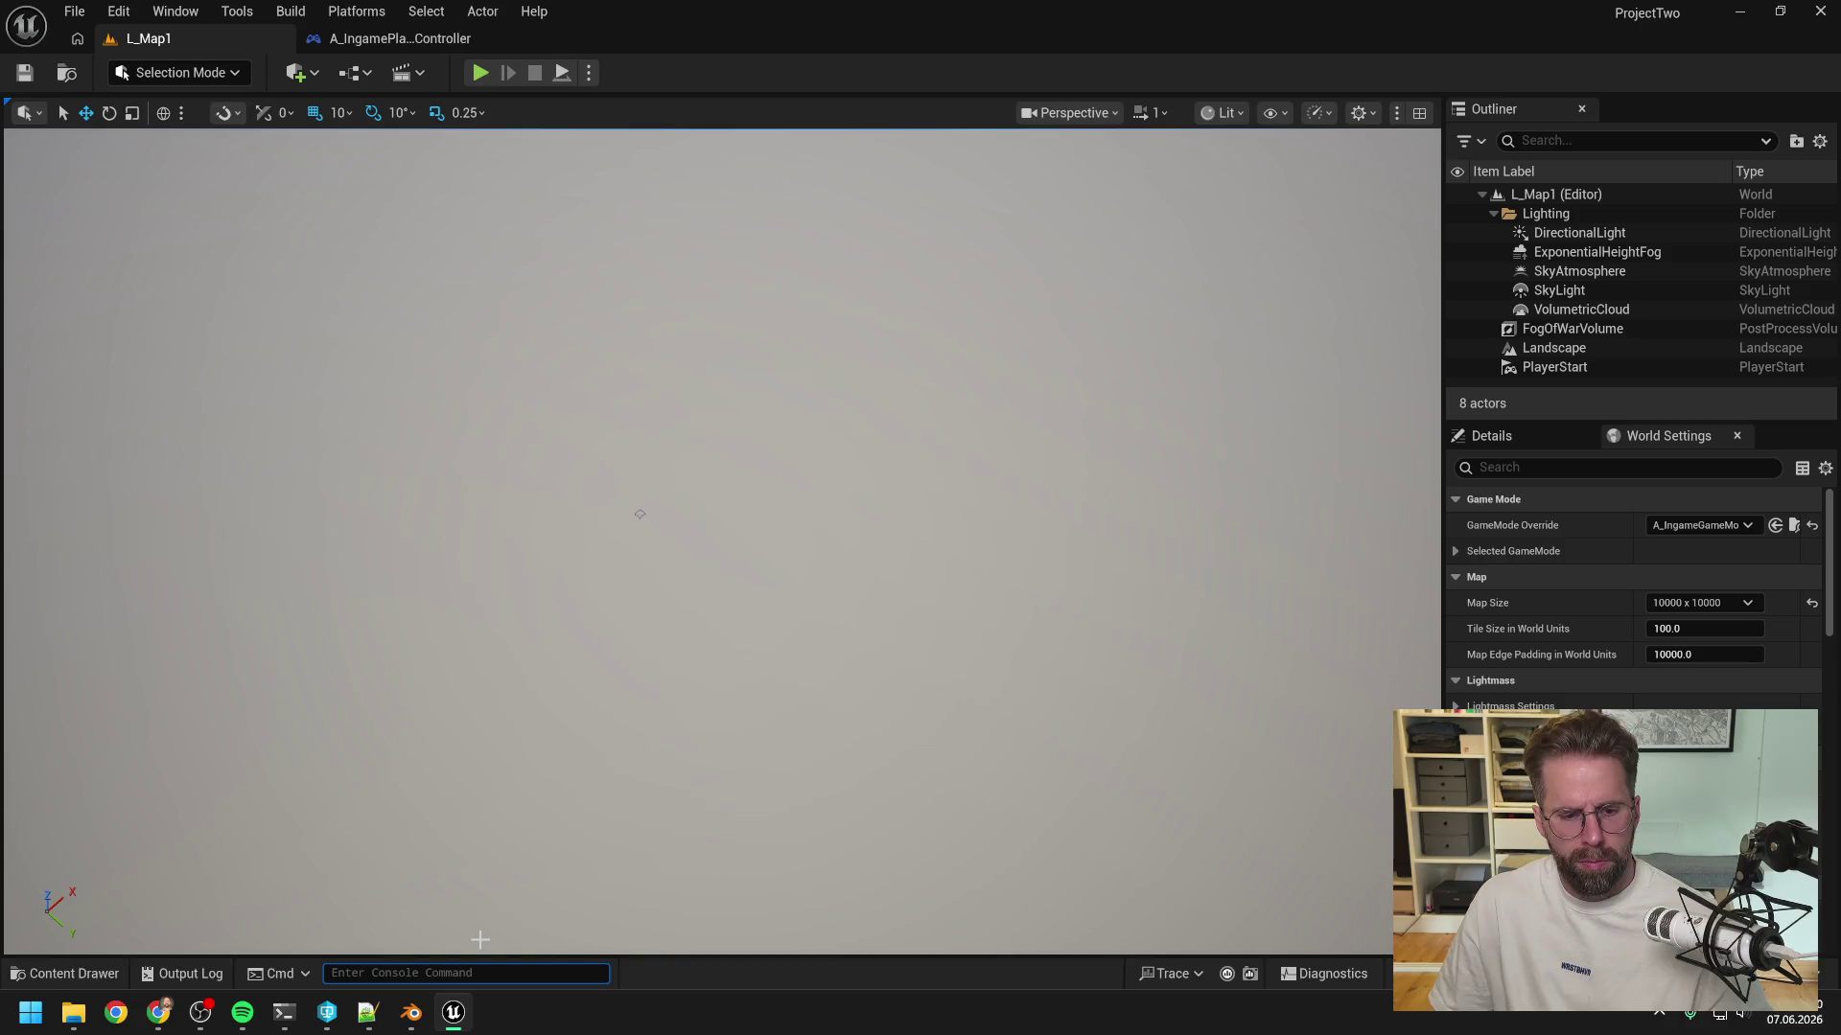
- Set A_IngameGameMode's Enemy Spawn Density to 100 and play L_Map1 in the editor
click(401, 40)
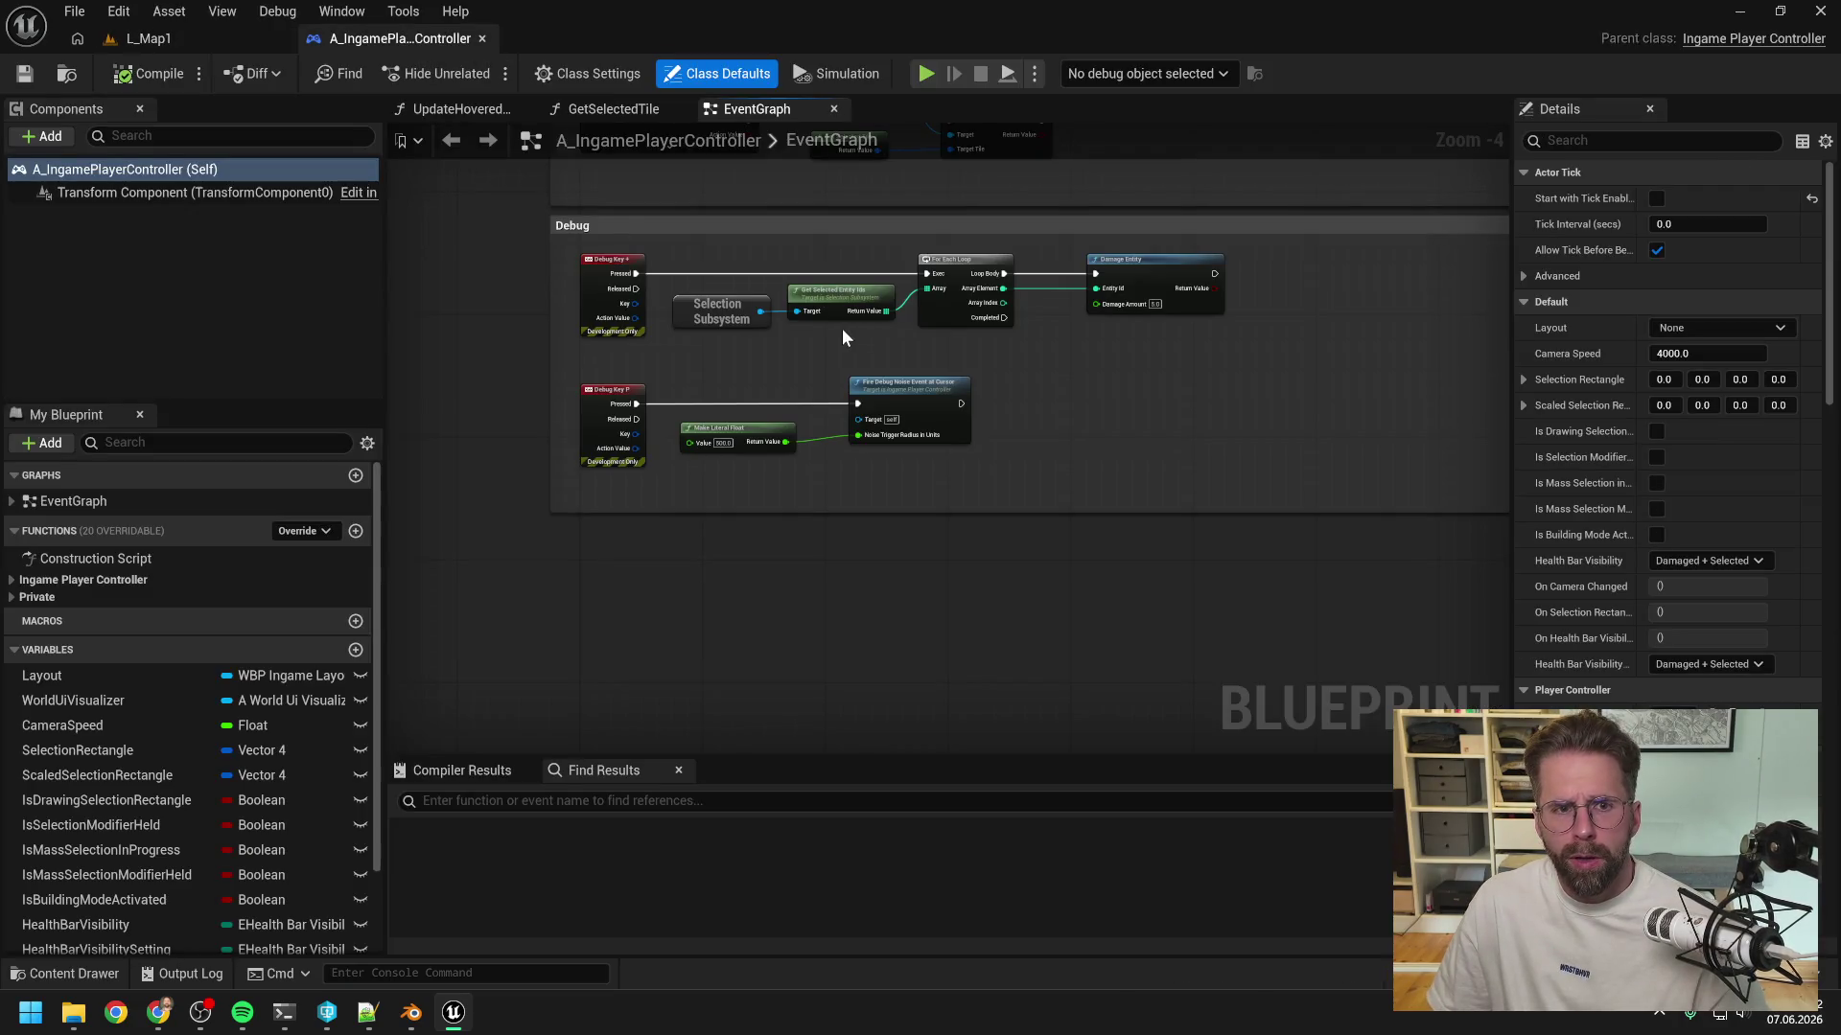
key(ctrl+space)
text(ingame game mode)
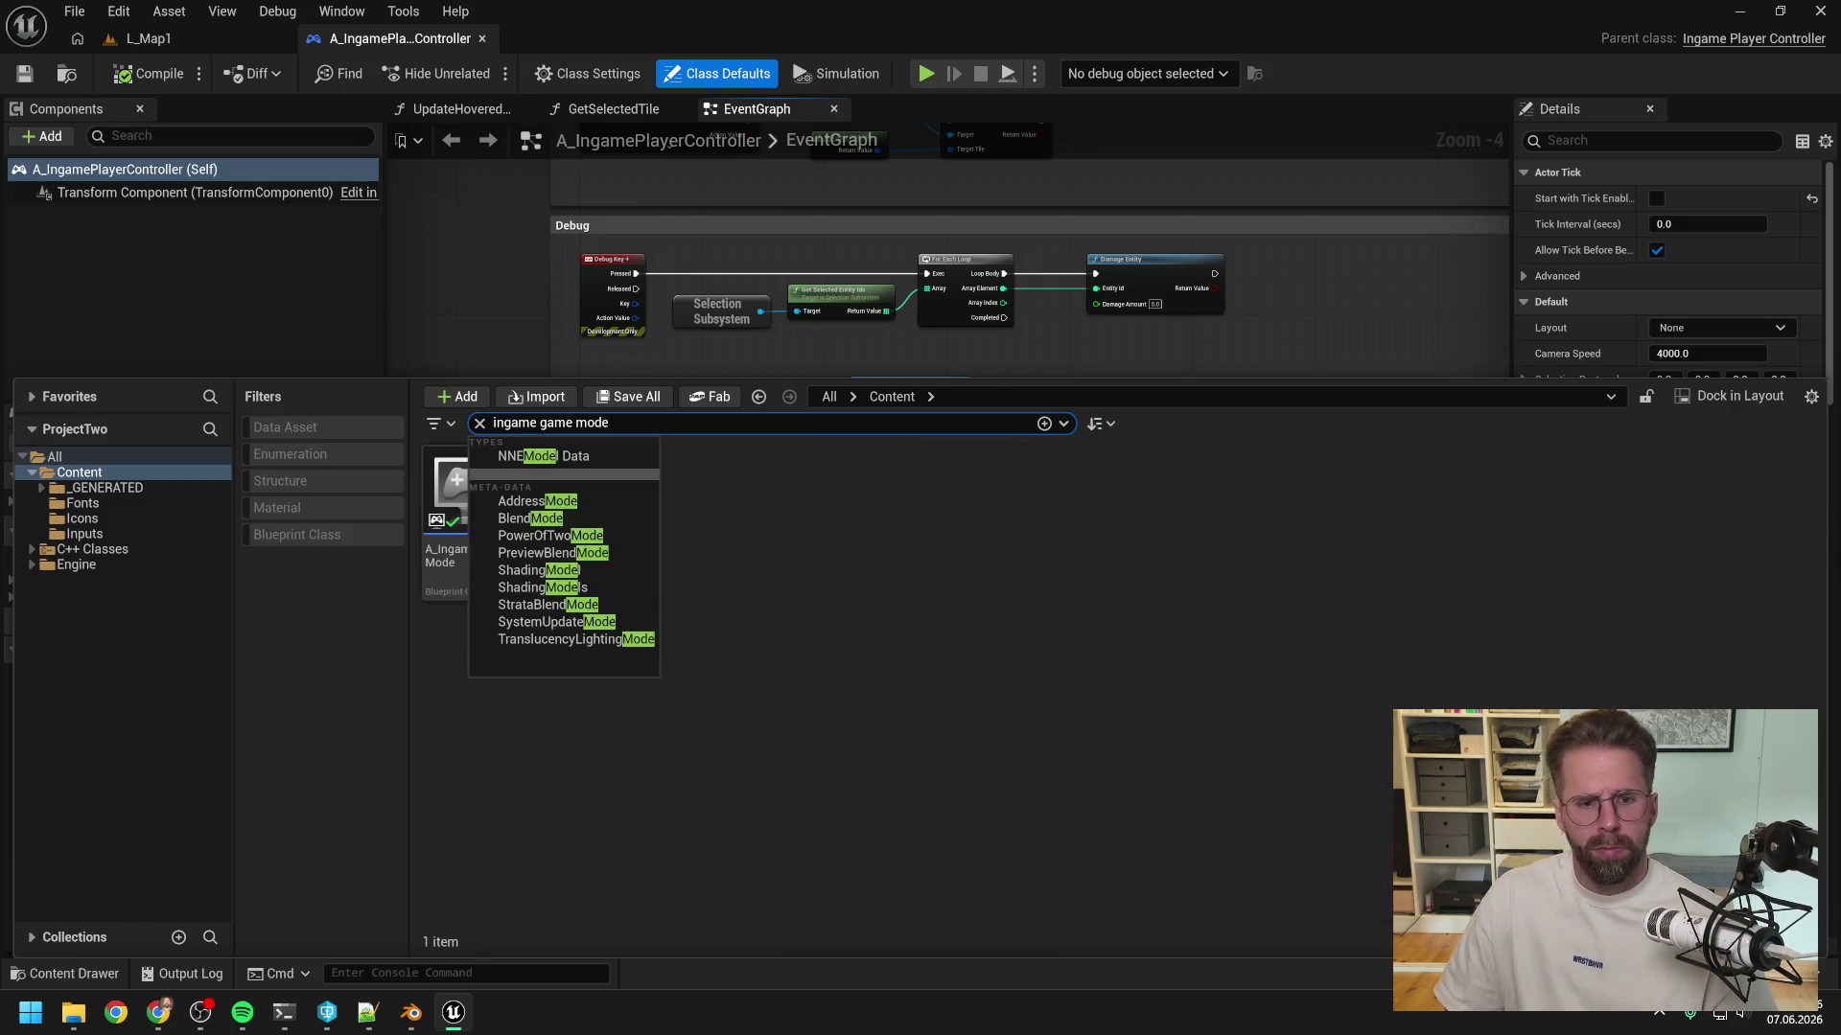
double_click(446, 503)
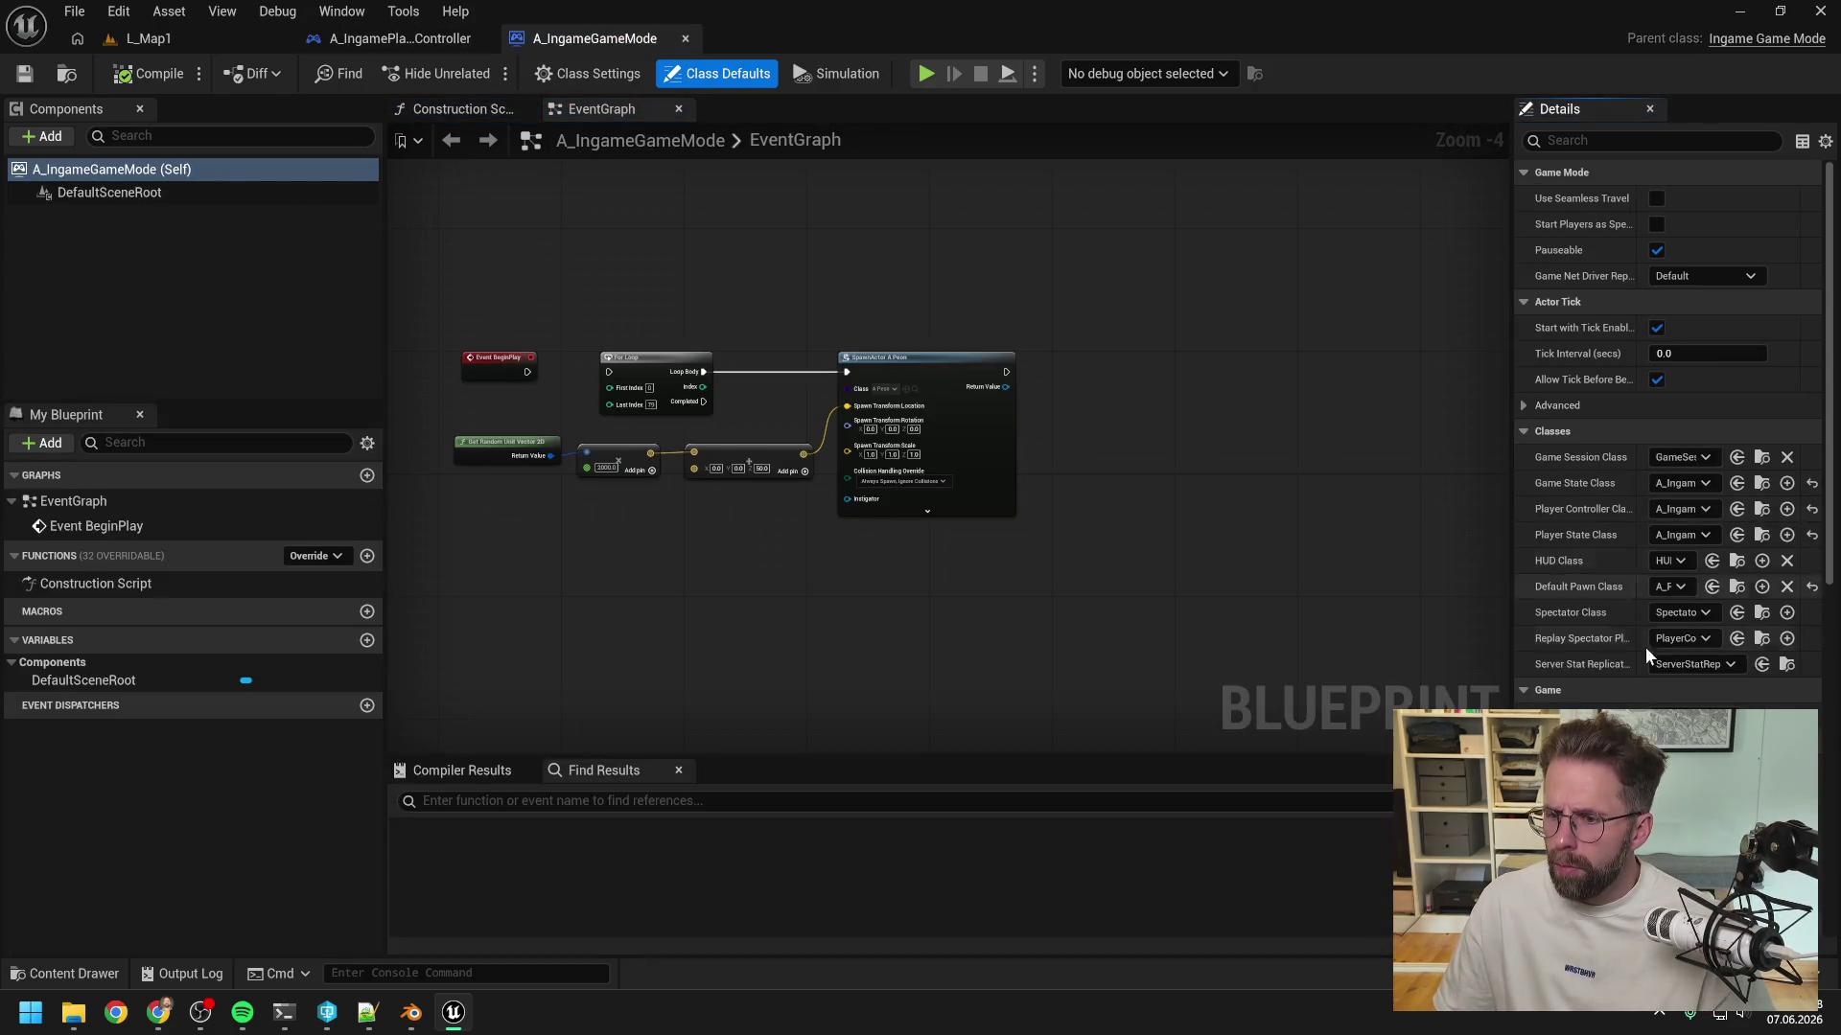
scroll(1669, 431, down, 5)
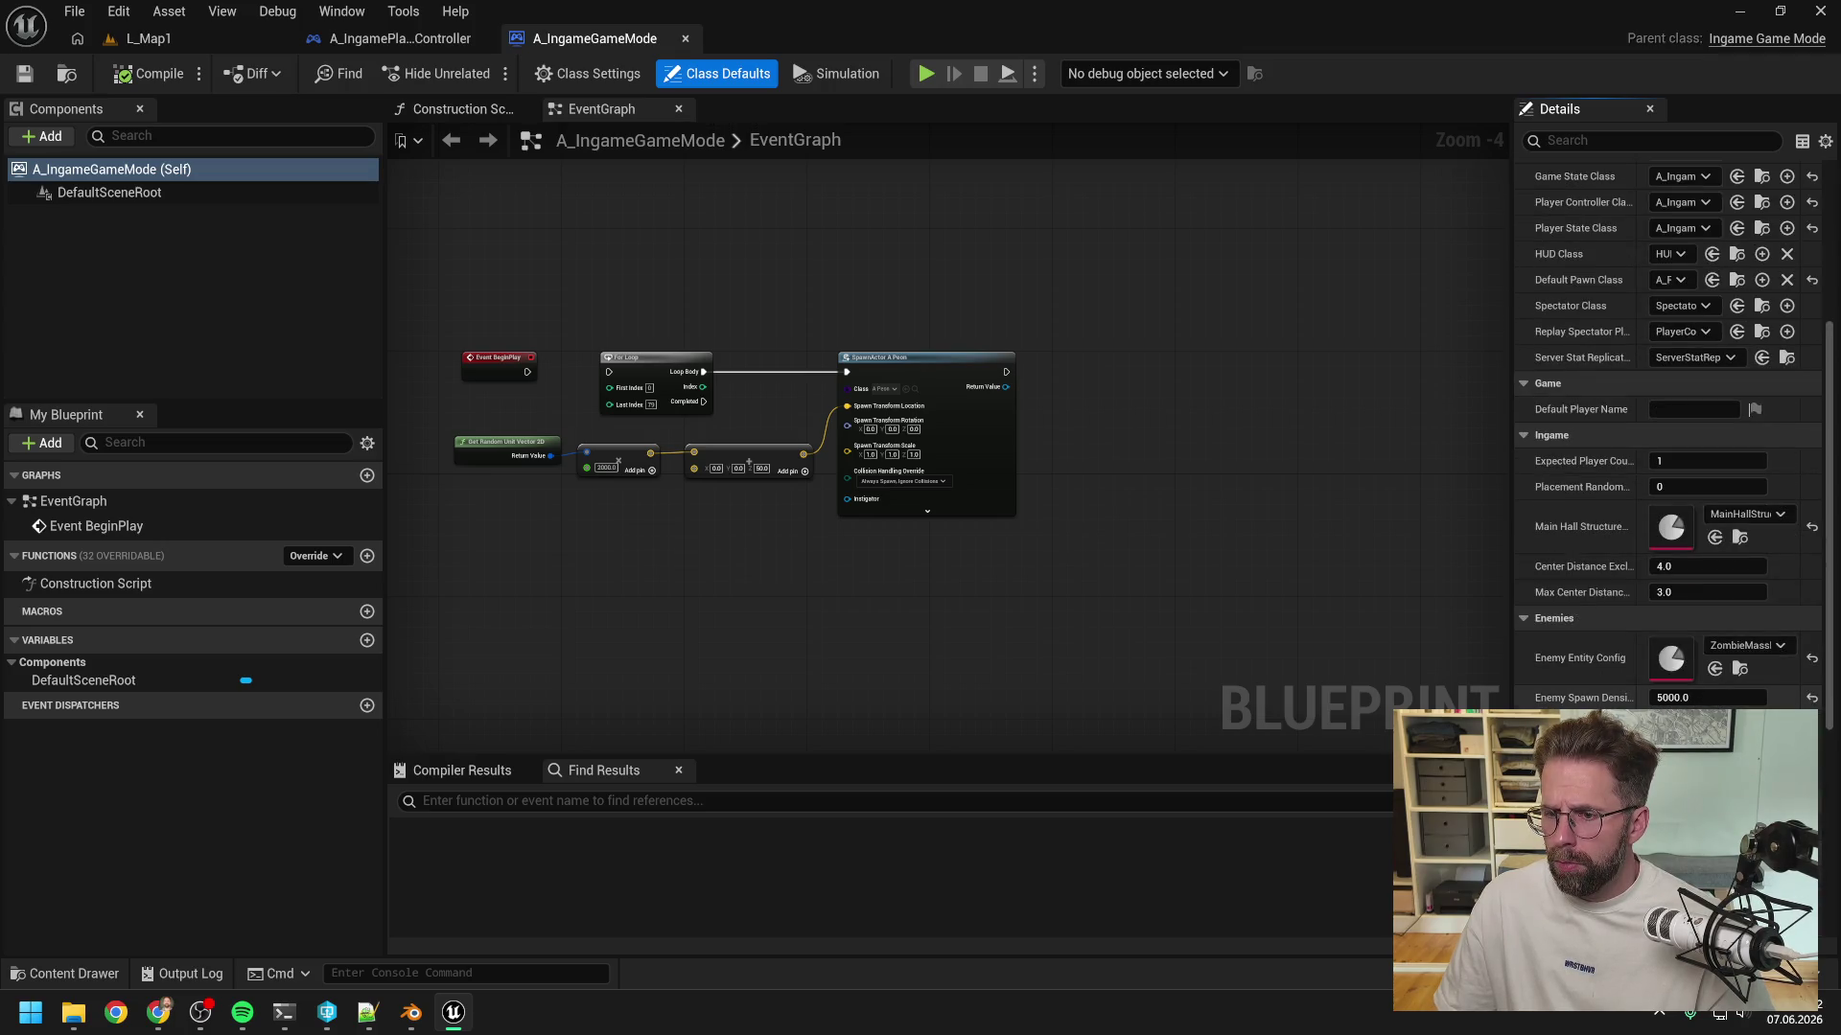
drag(1512, 575, 1361, 576)
text(100)
key(Return)
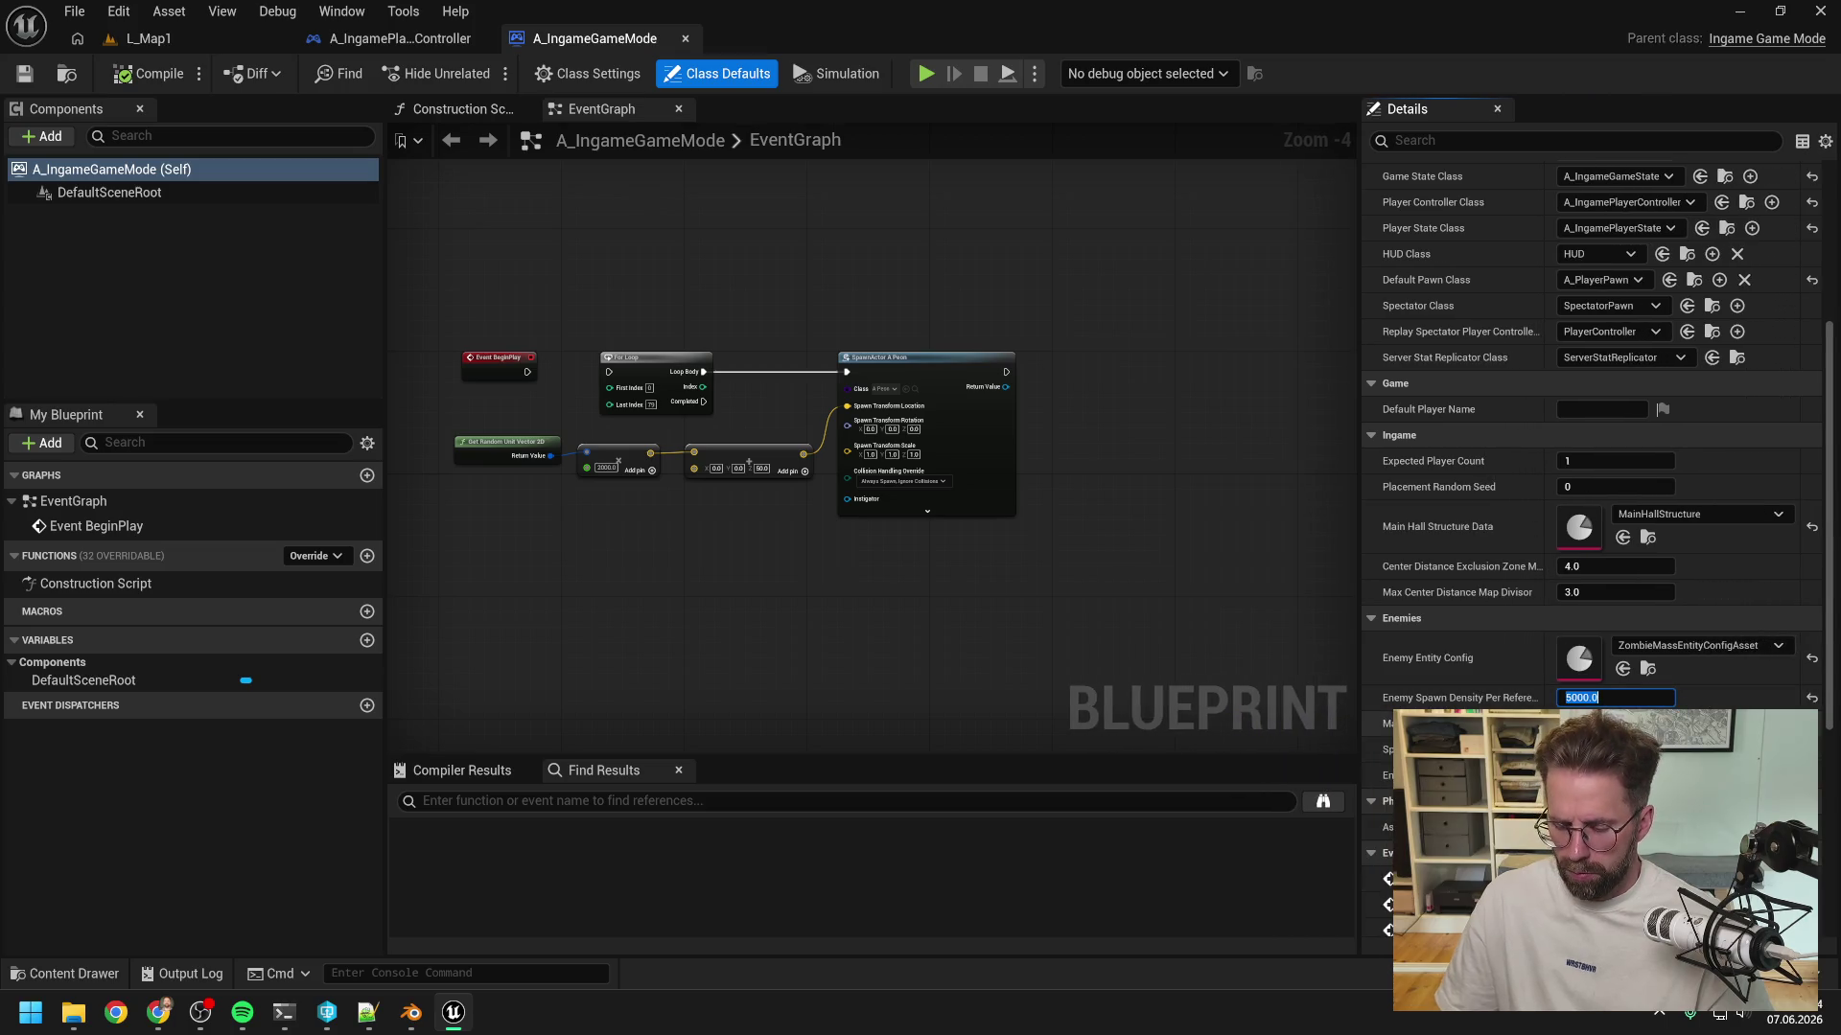
click(171, 49)
key(alt+p)
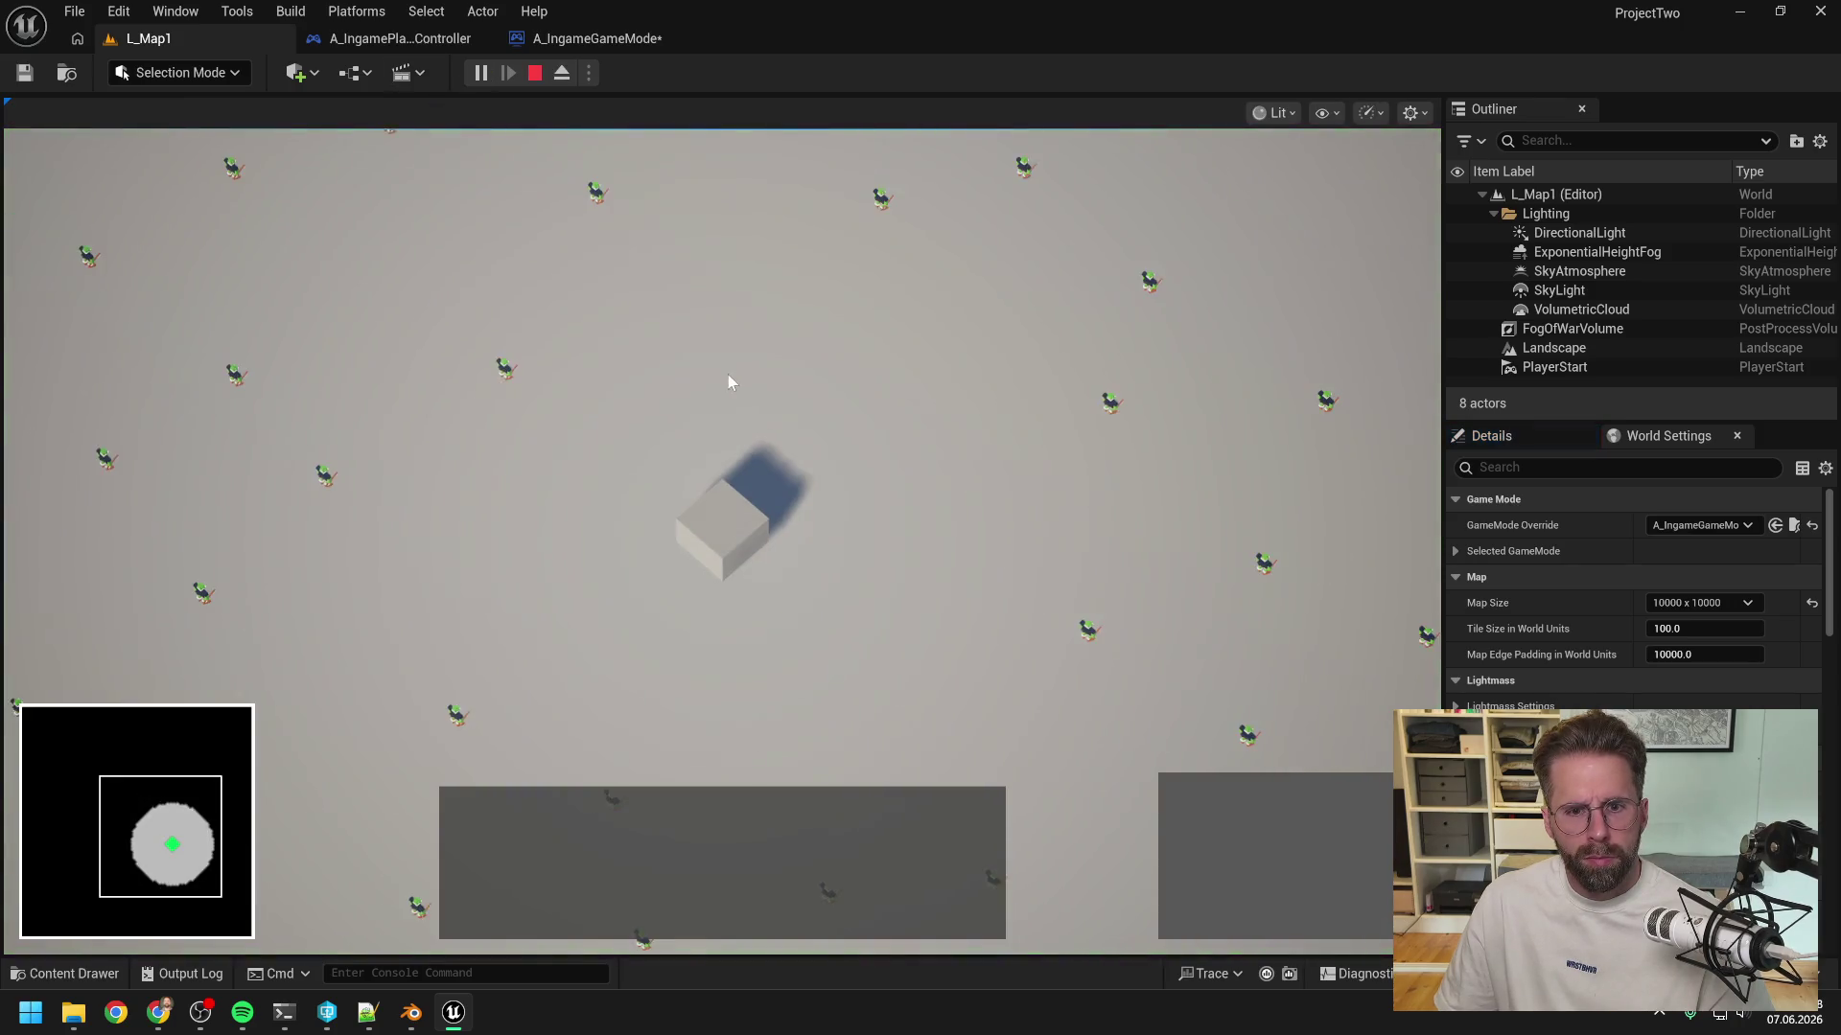
- Build a Power Grid Generator beside the Main Hall in the running game
click(713, 509)
scroll(723, 518, down, 5)
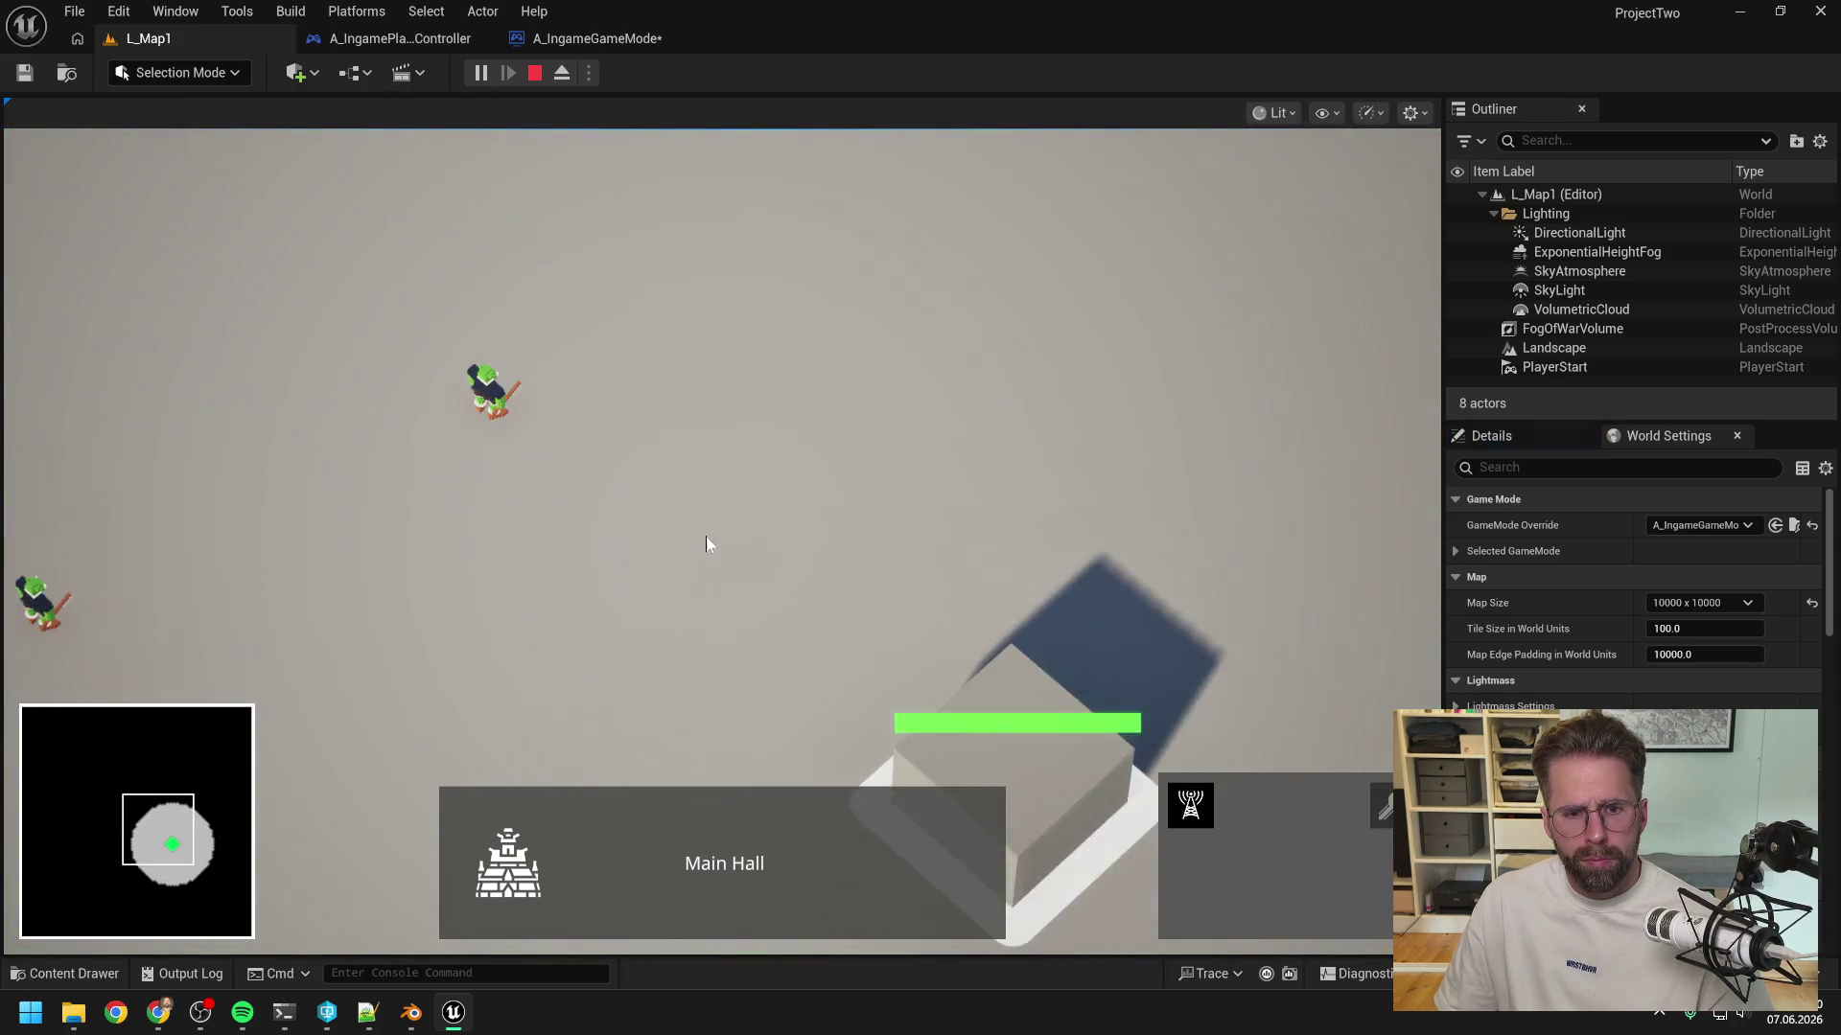
click(1190, 804)
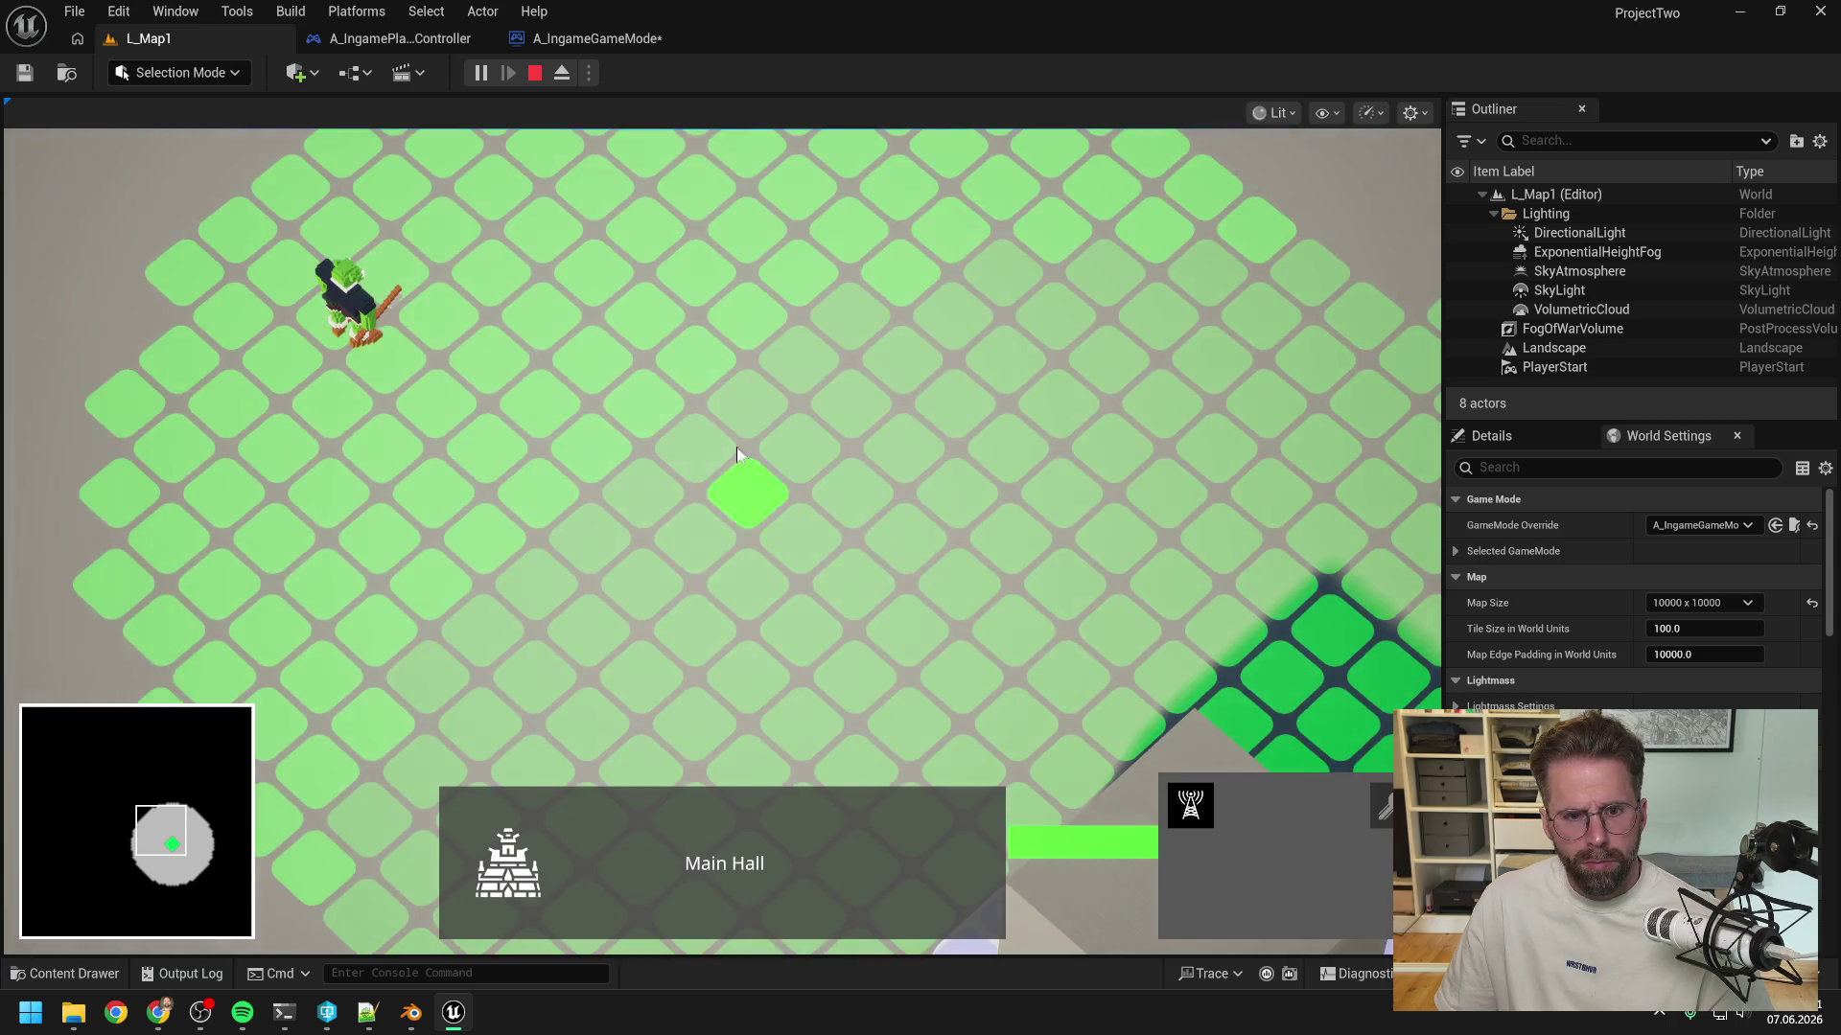
click(704, 429)
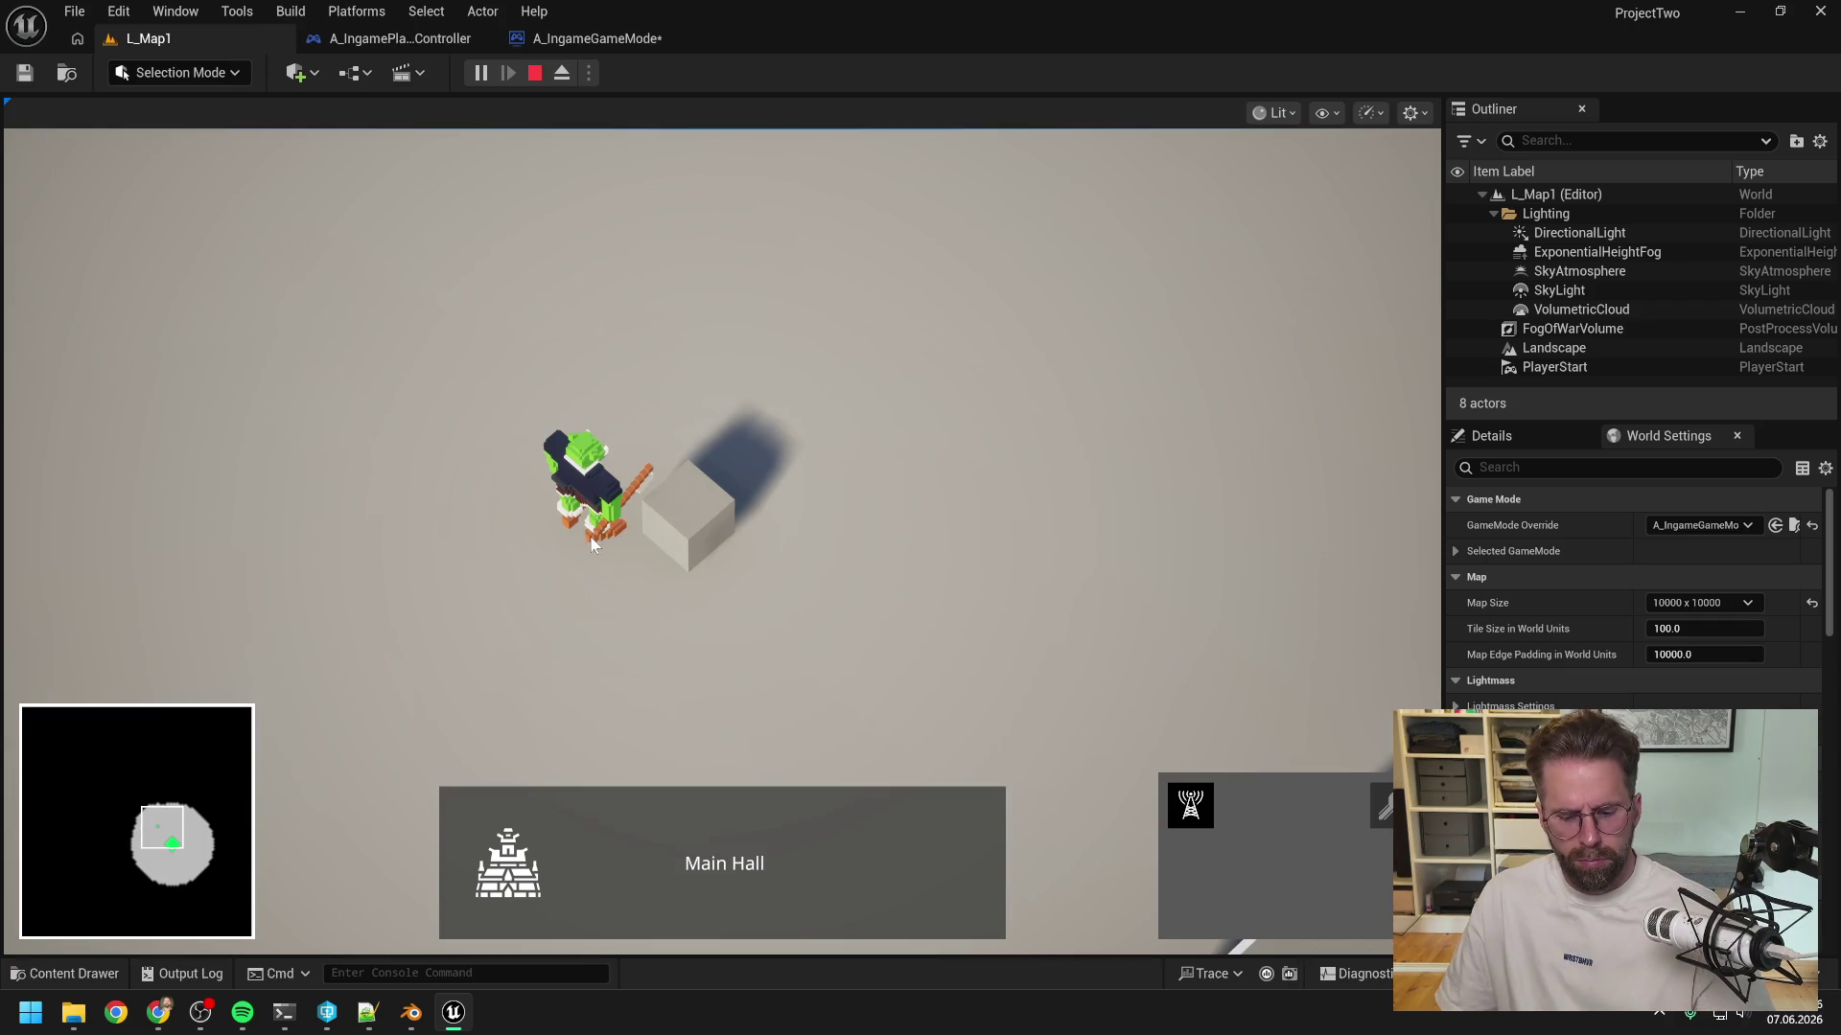
- Stop the play session and open the Output Log's options
key(Escape)
click(183, 973)
right_click(407, 658)
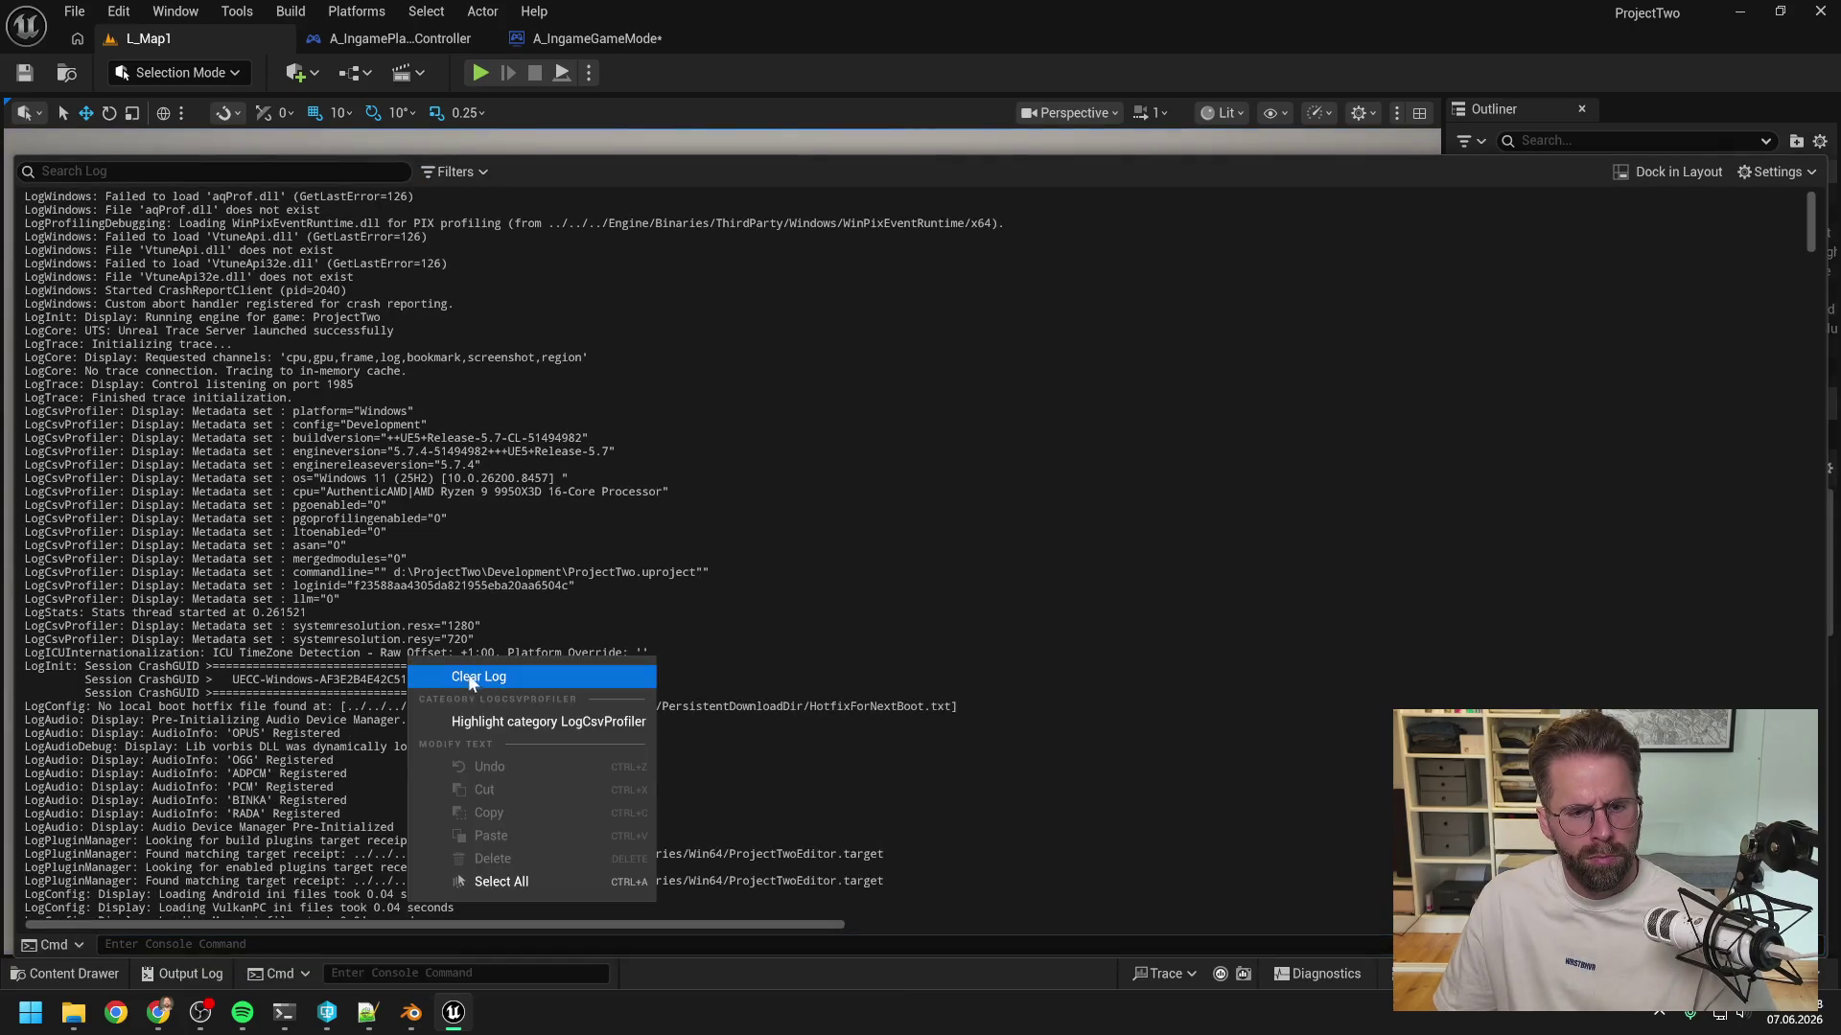
- Clear the Output Log, rerun the enemy-attack debug command, and close the log
click(451, 673)
key(Return)
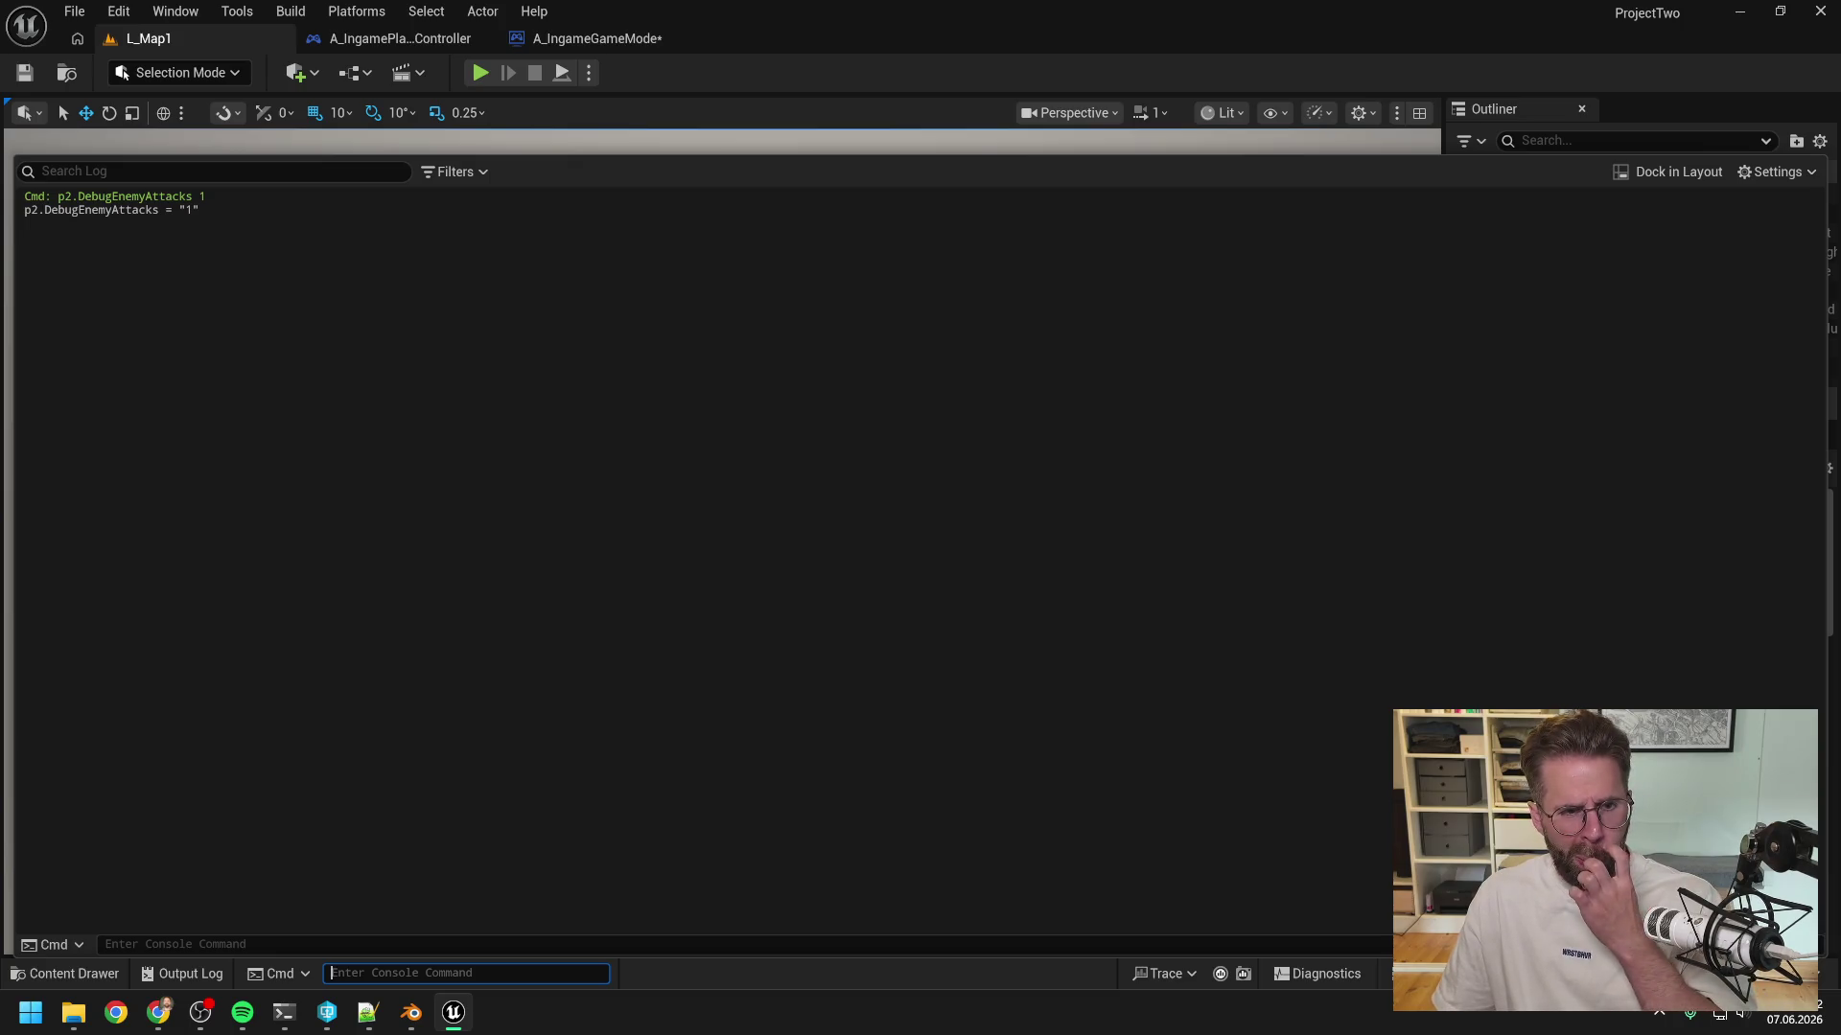
click(684, 69)
- Replay L_Map1 to try placing a Power Grid Generator, then stop and open A_IngameGameMode
click(480, 73)
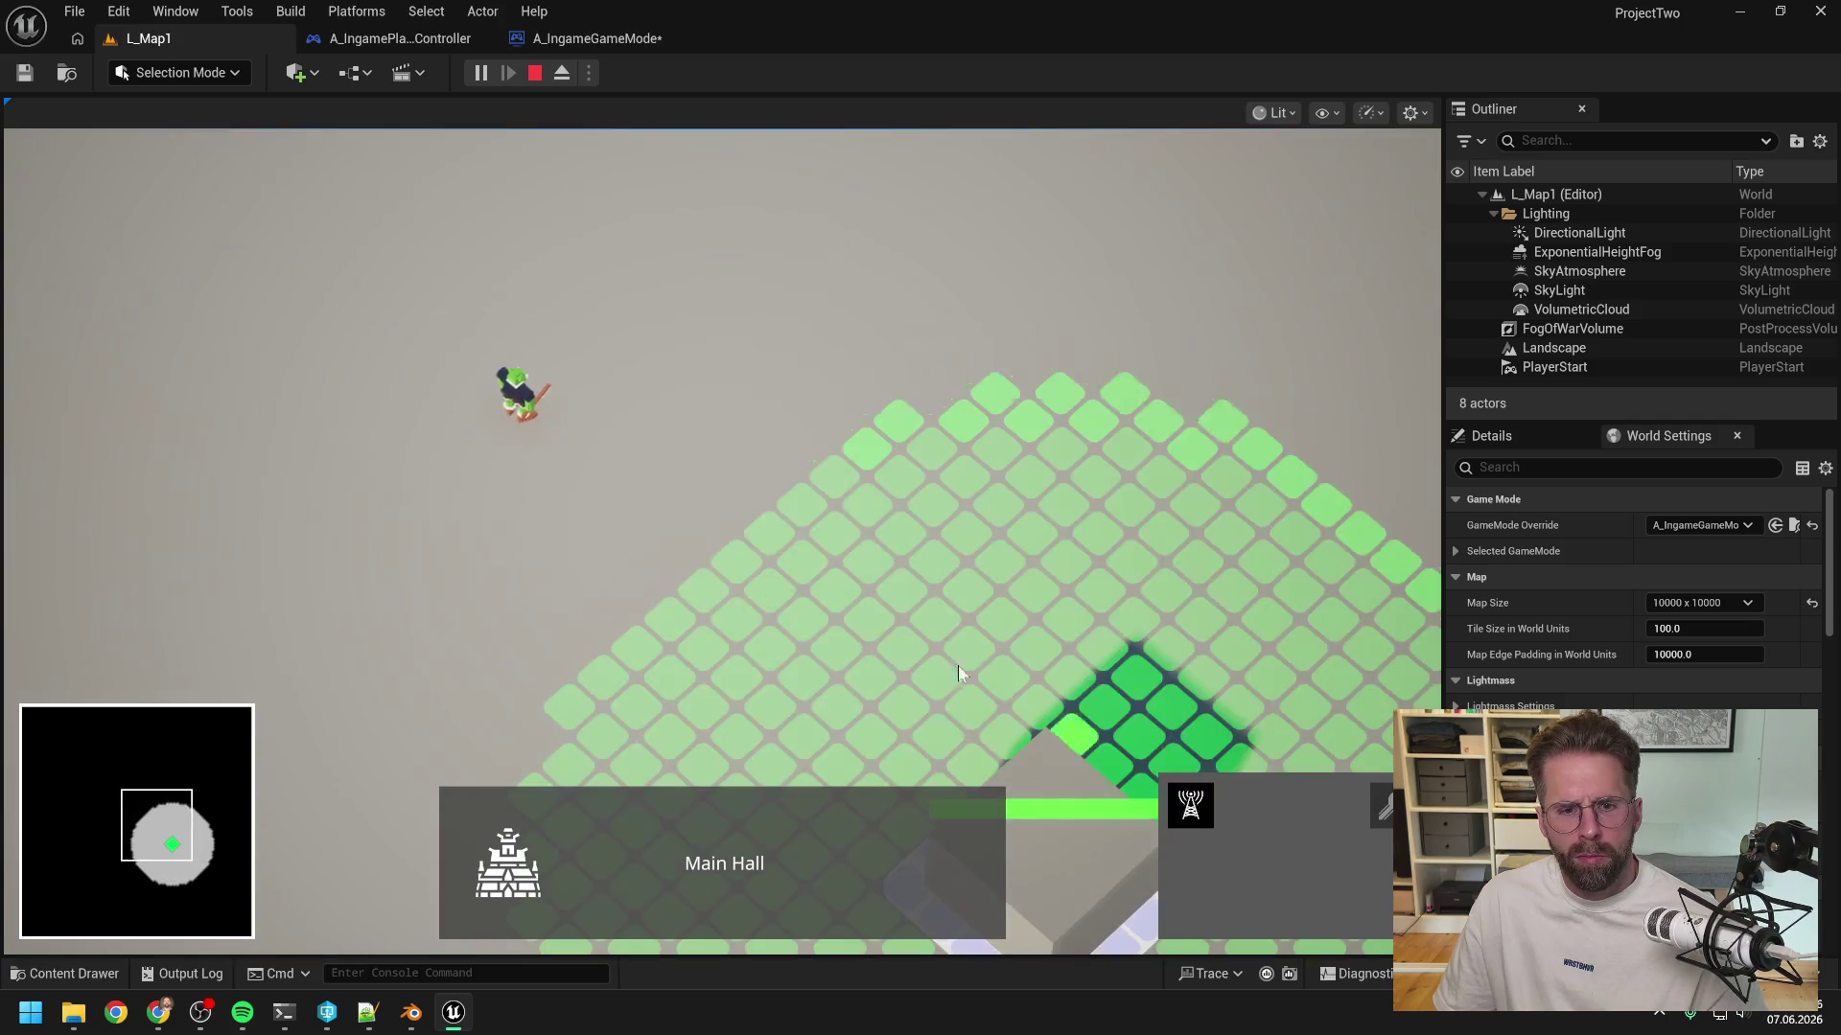
right_click(926, 578)
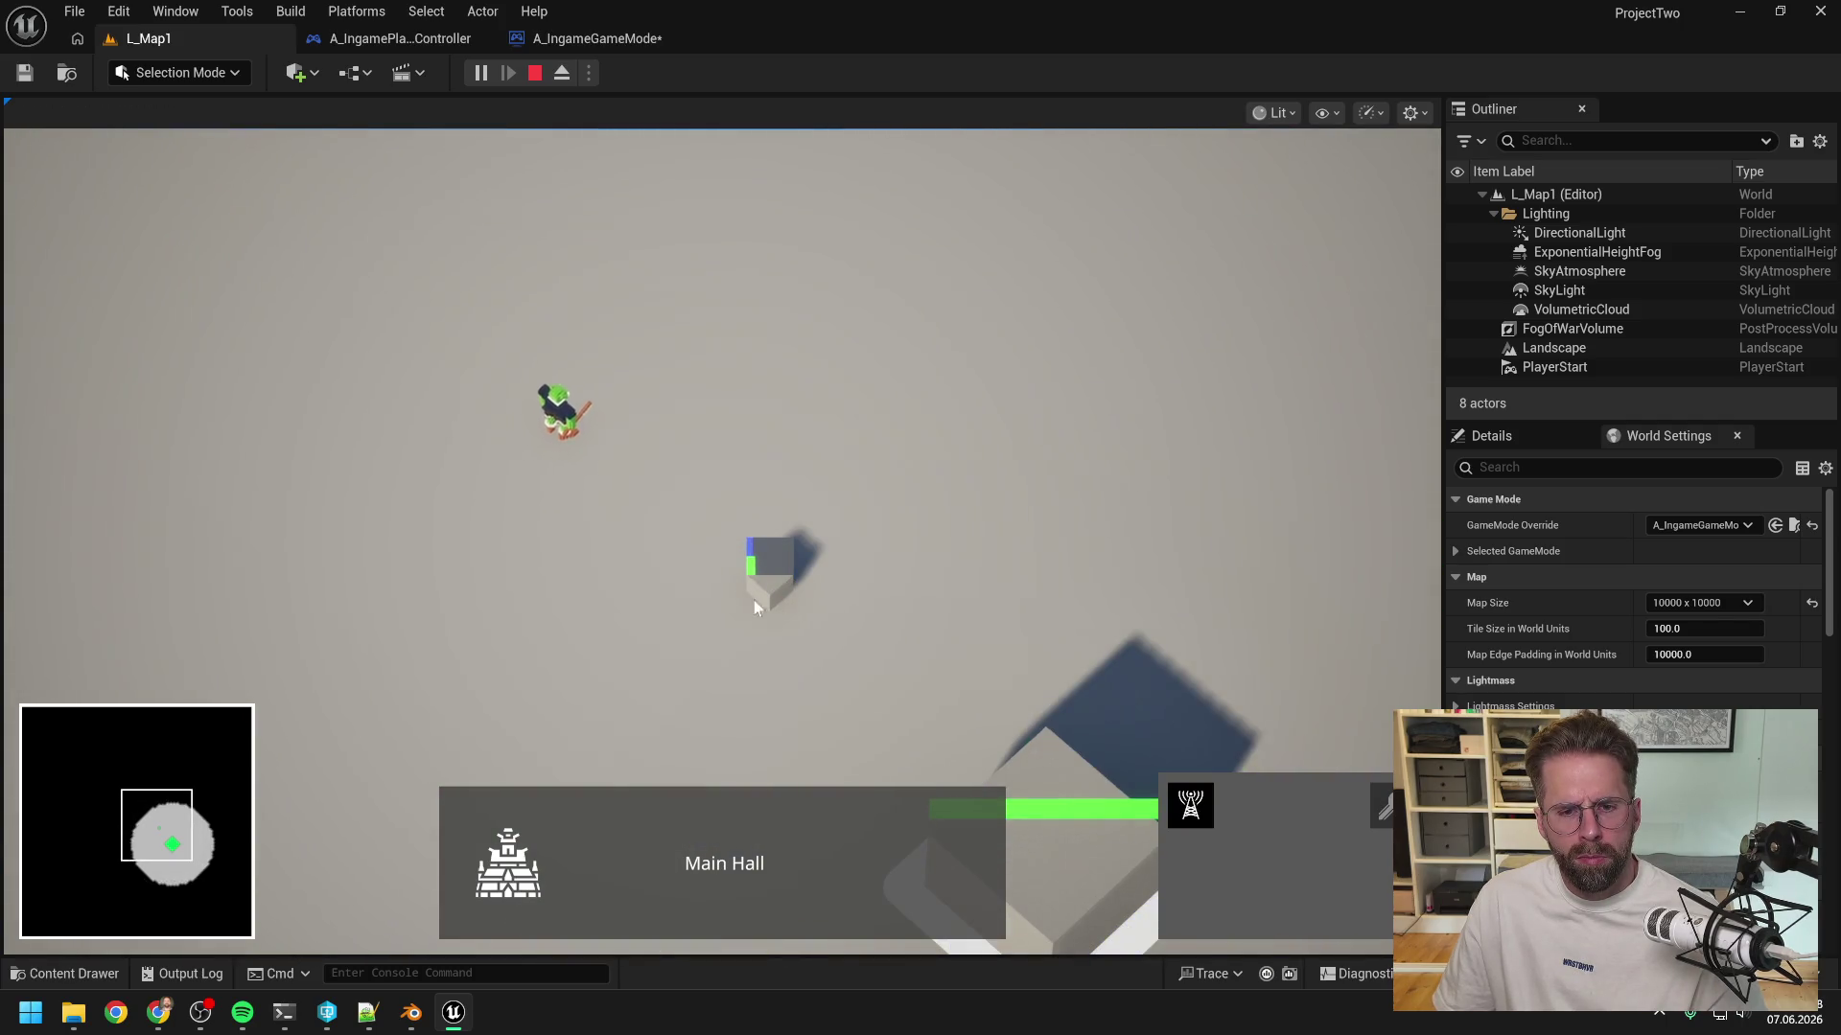
scroll(761, 601, up, 3)
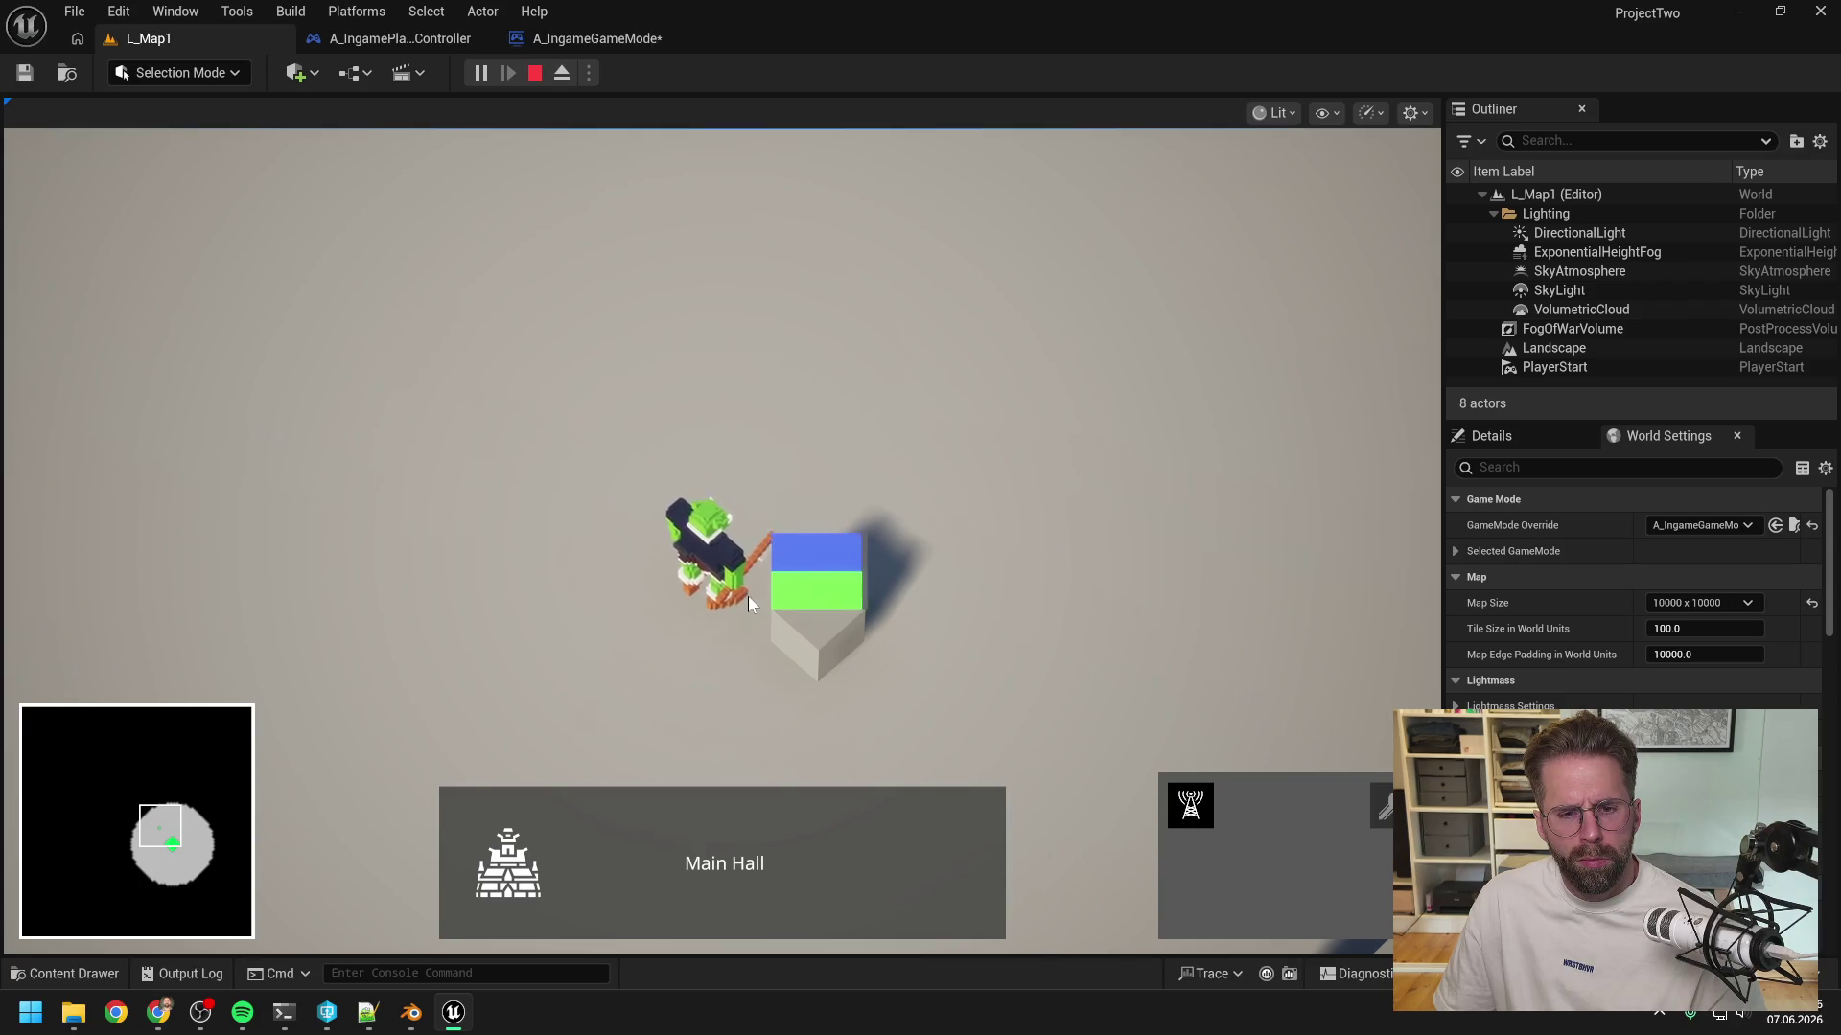
key(d)
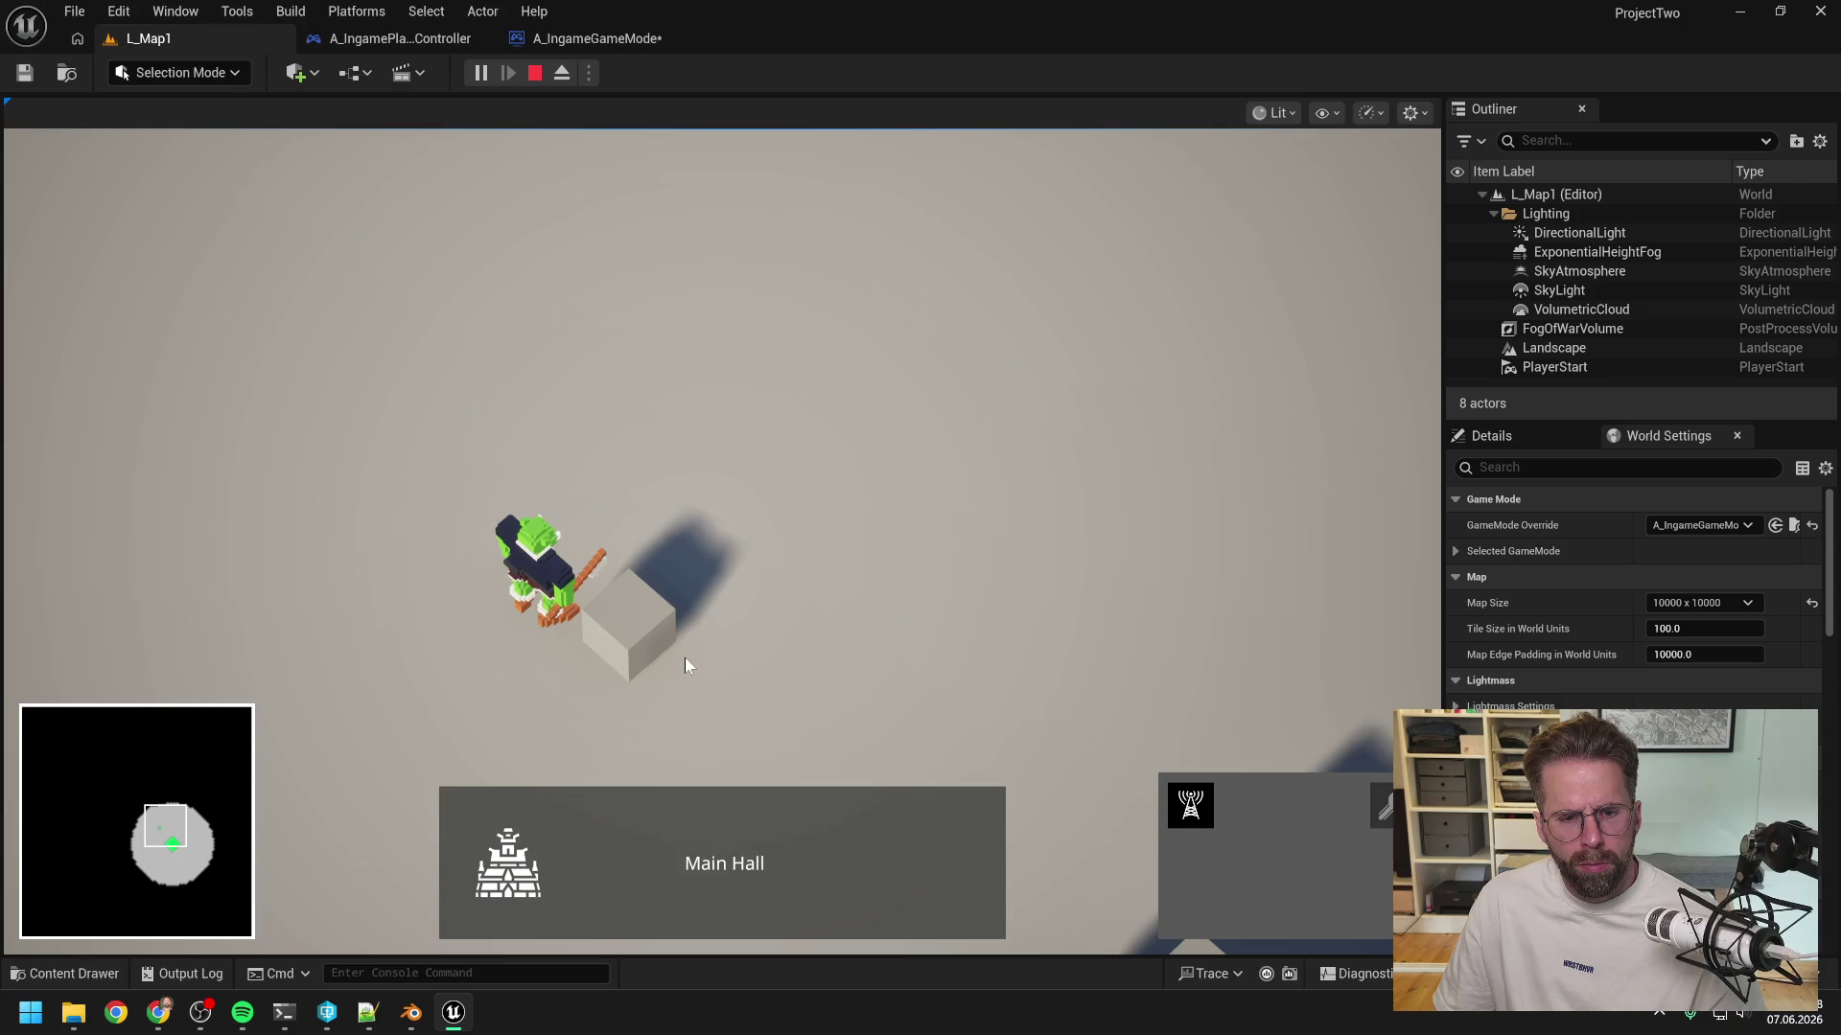
key(a)
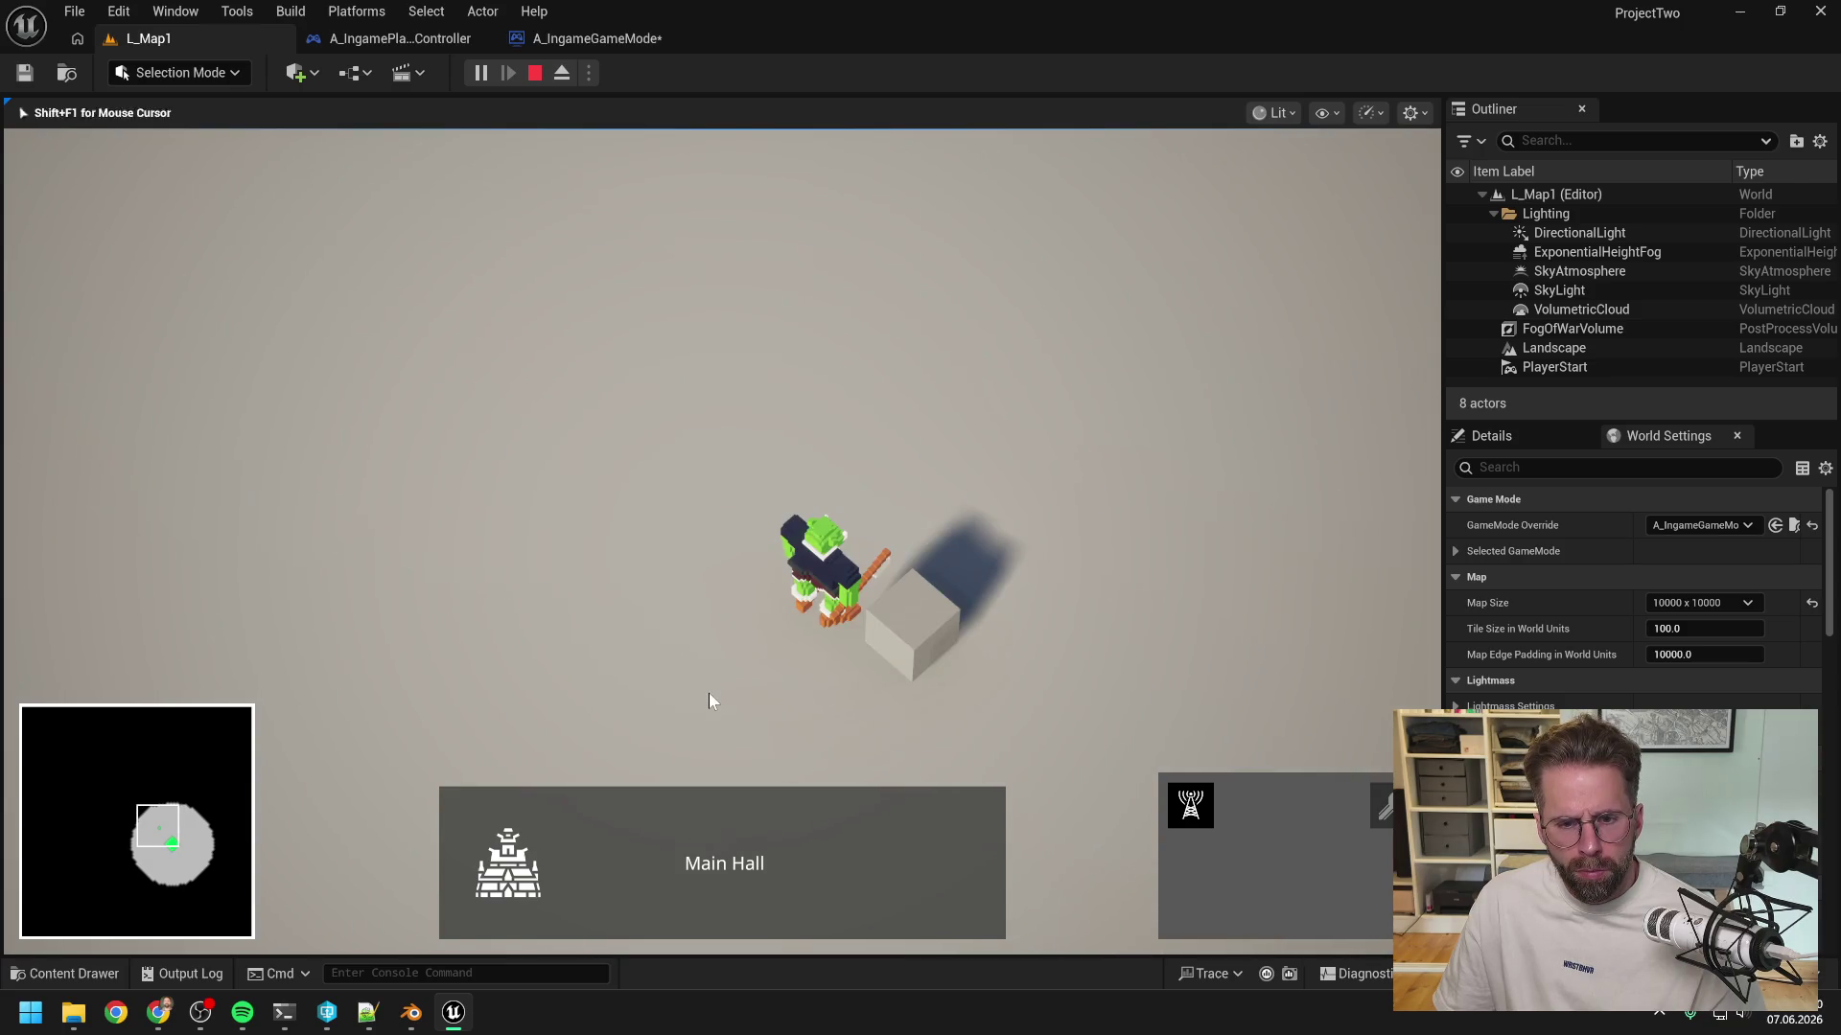
click(710, 692)
key(d)
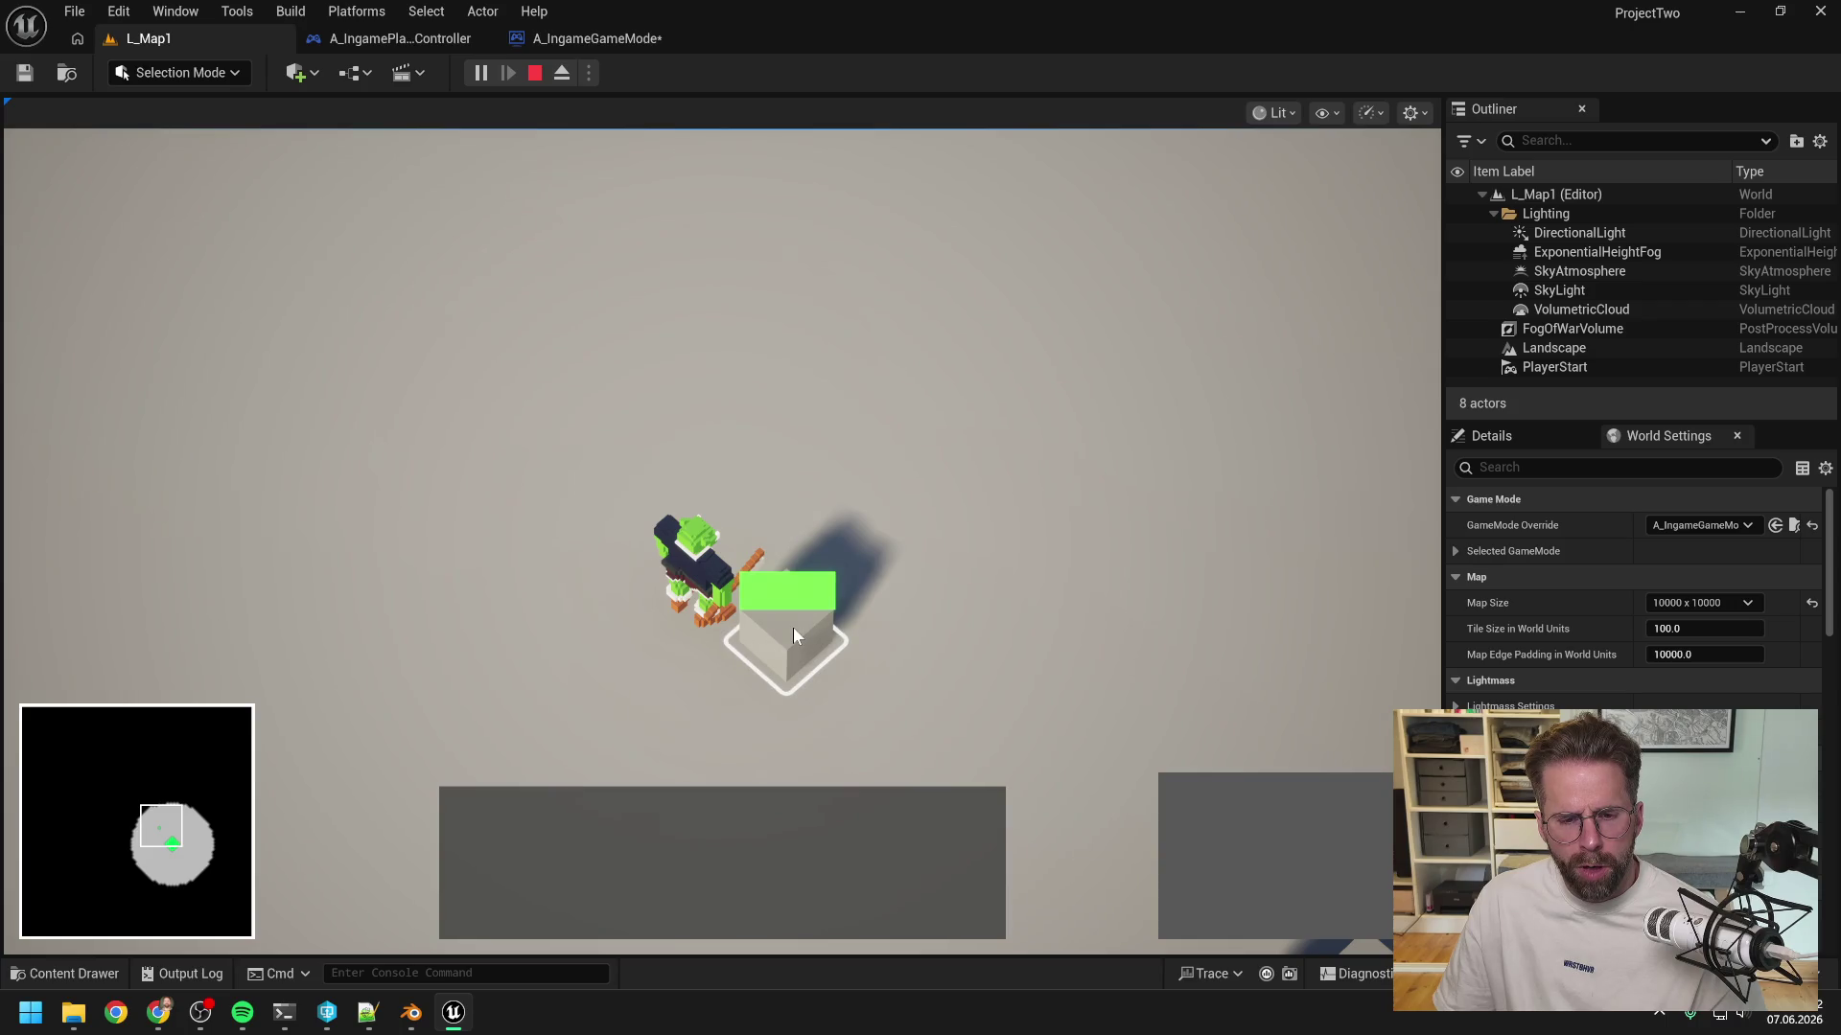
scroll(792, 627, down, 3)
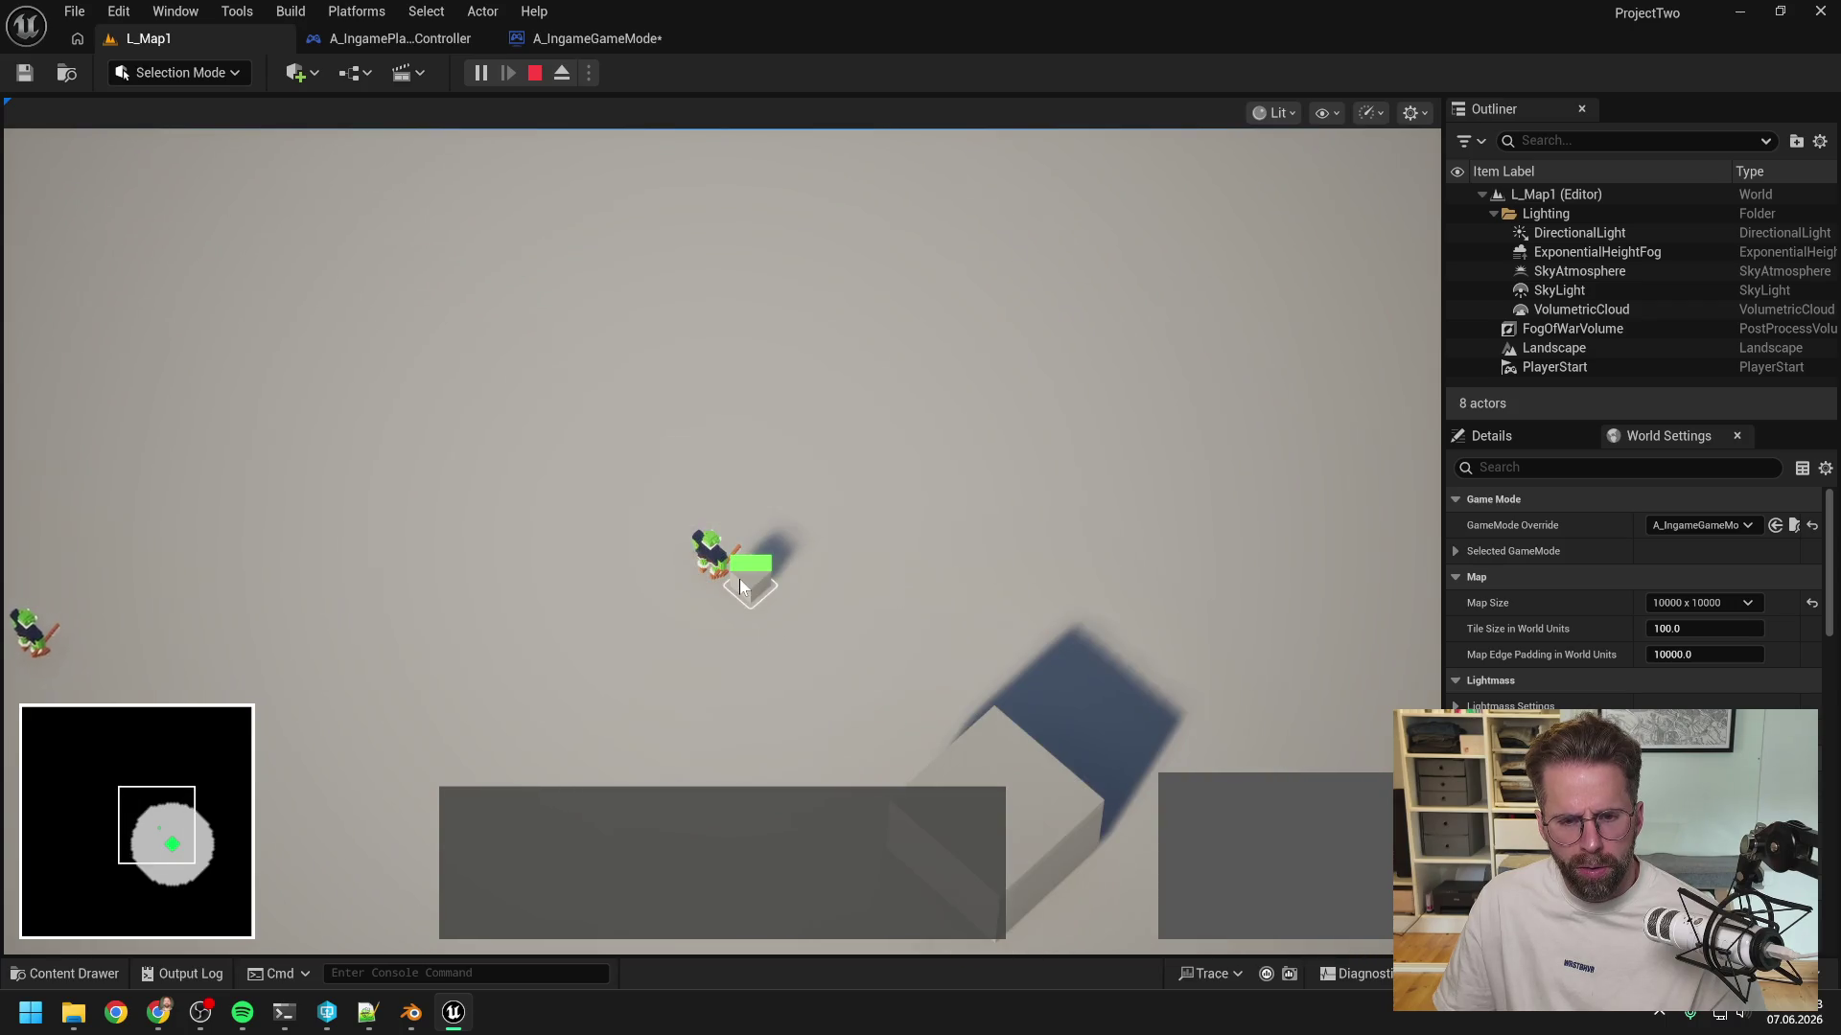
click(740, 583)
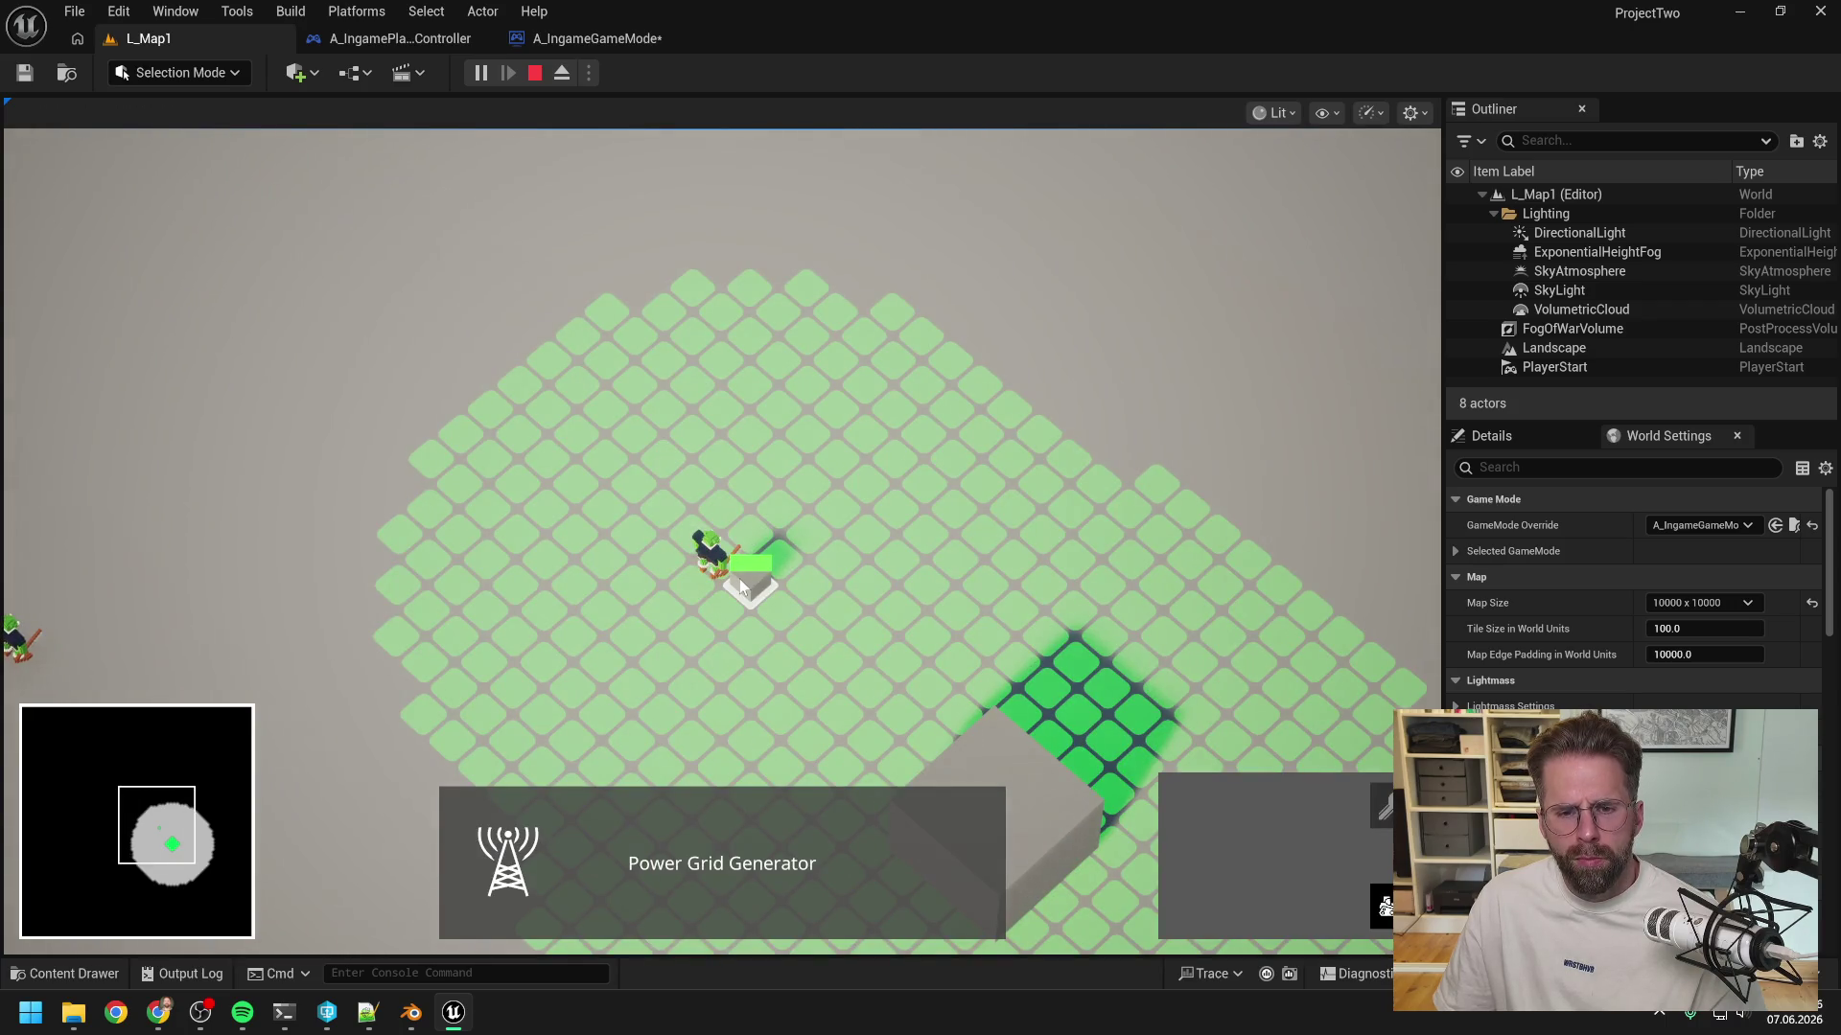
key(s)
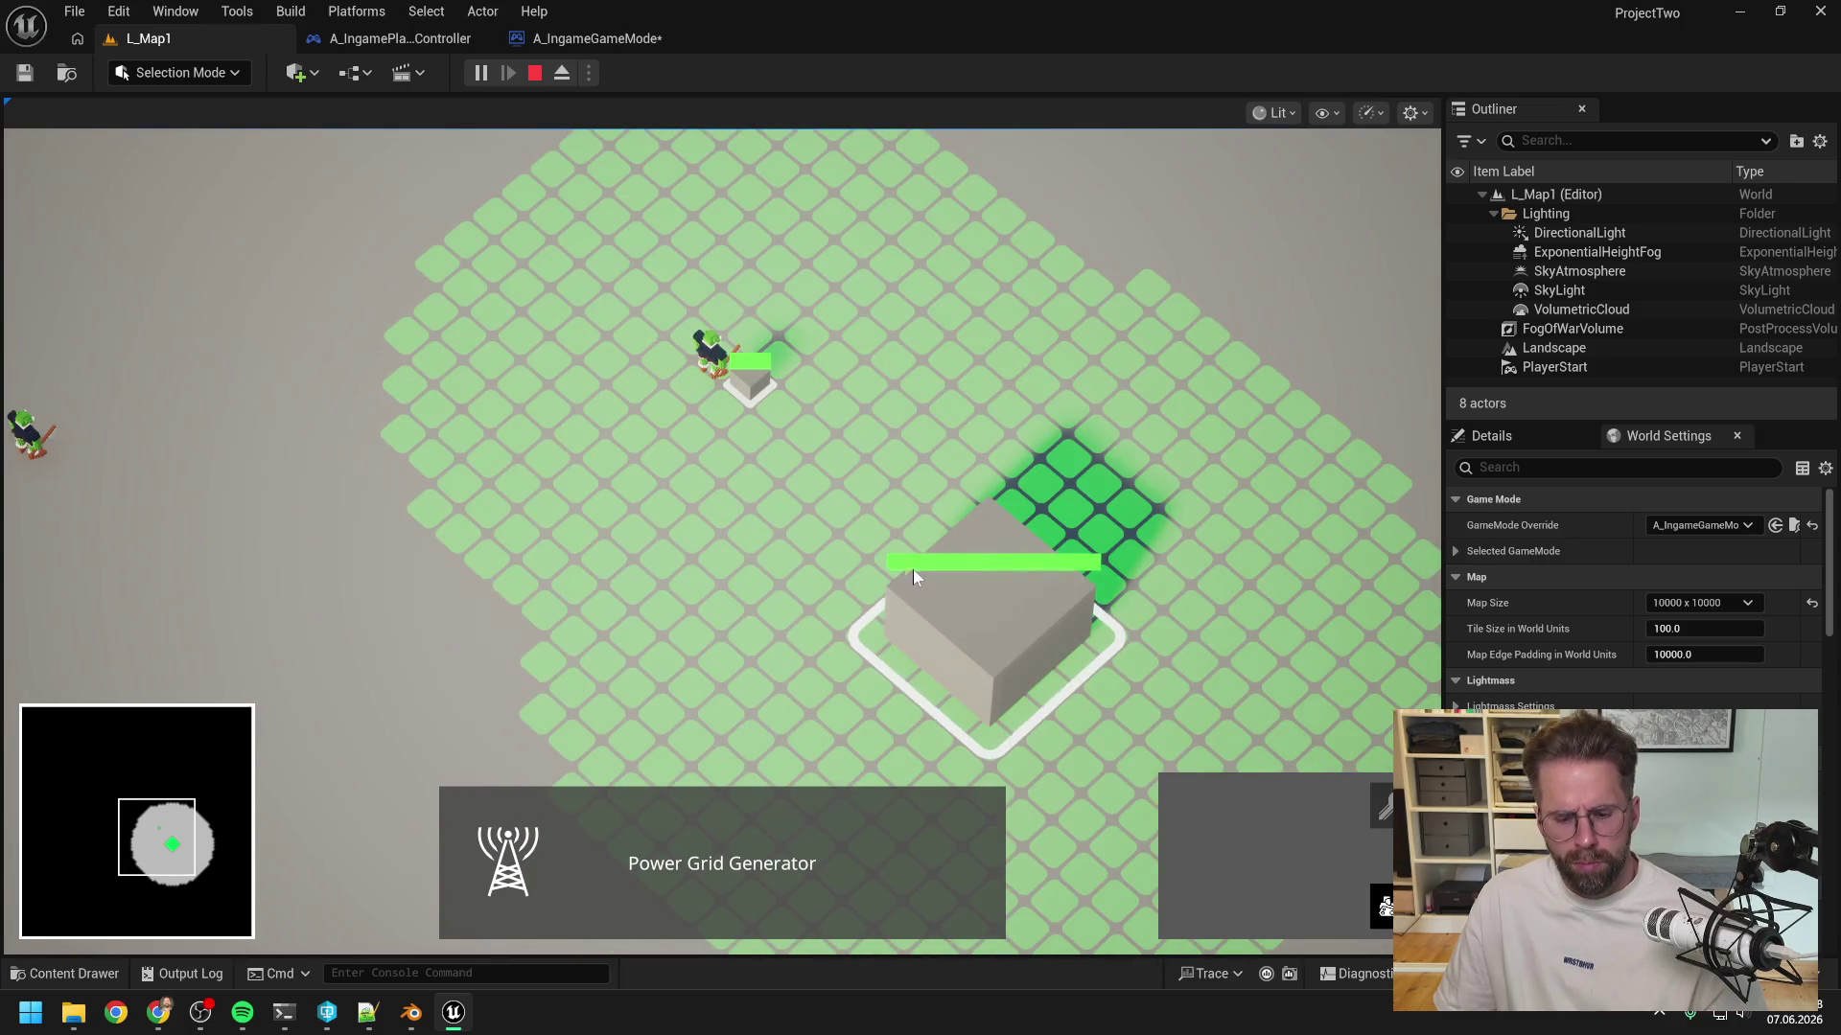
click(535, 73)
click(595, 38)
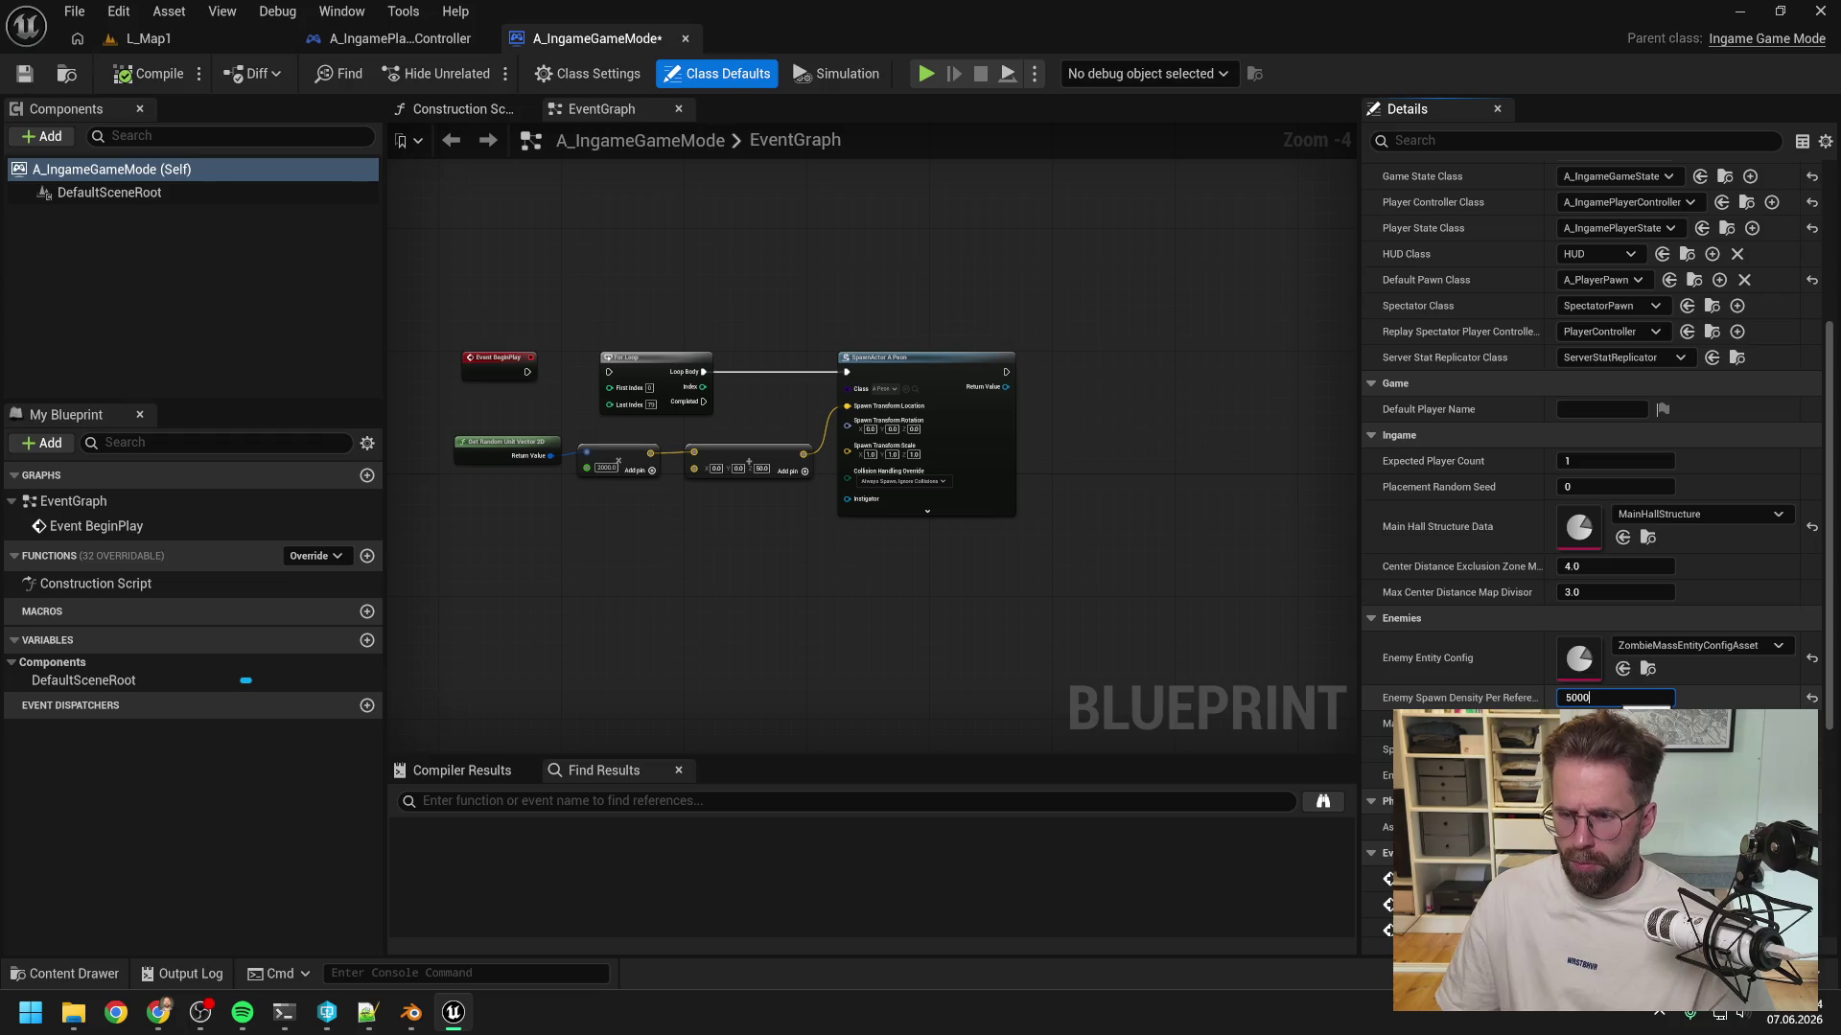
- Replay L_Map1, place a Power Grid Generator from the Main Hall, then stop play
click(271, 40)
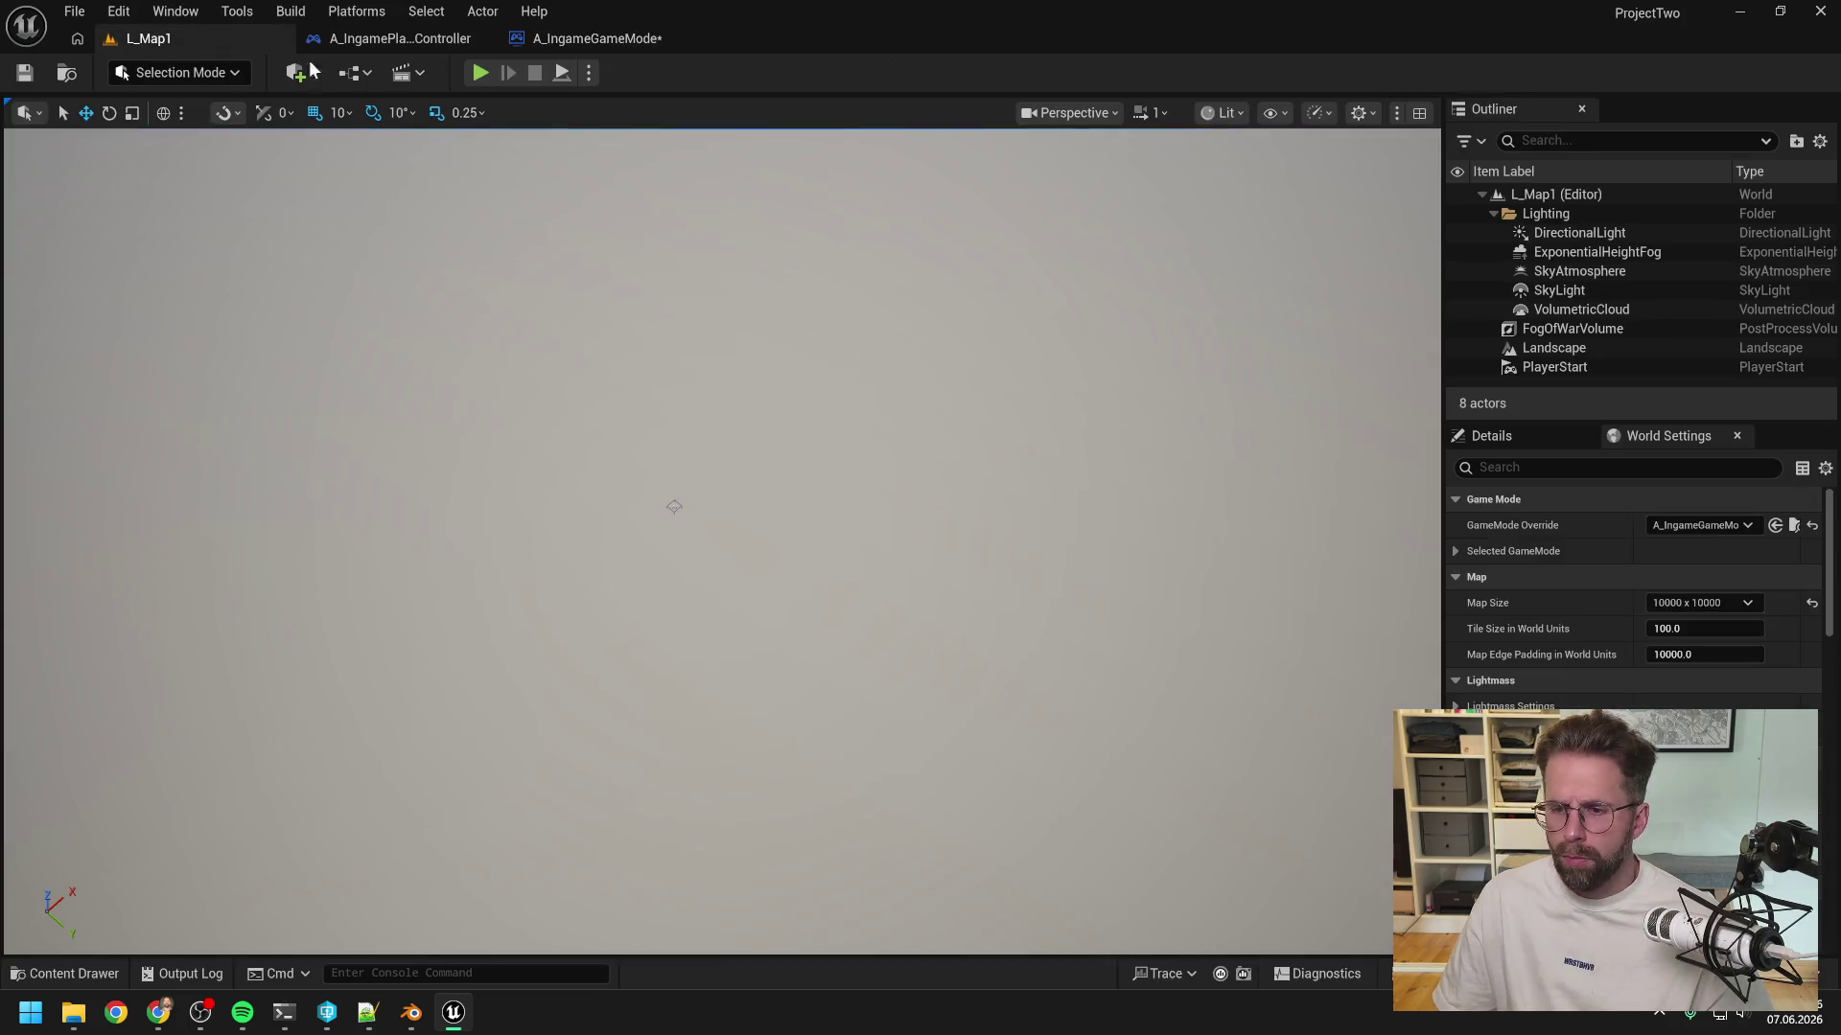
click(470, 71)
click(719, 669)
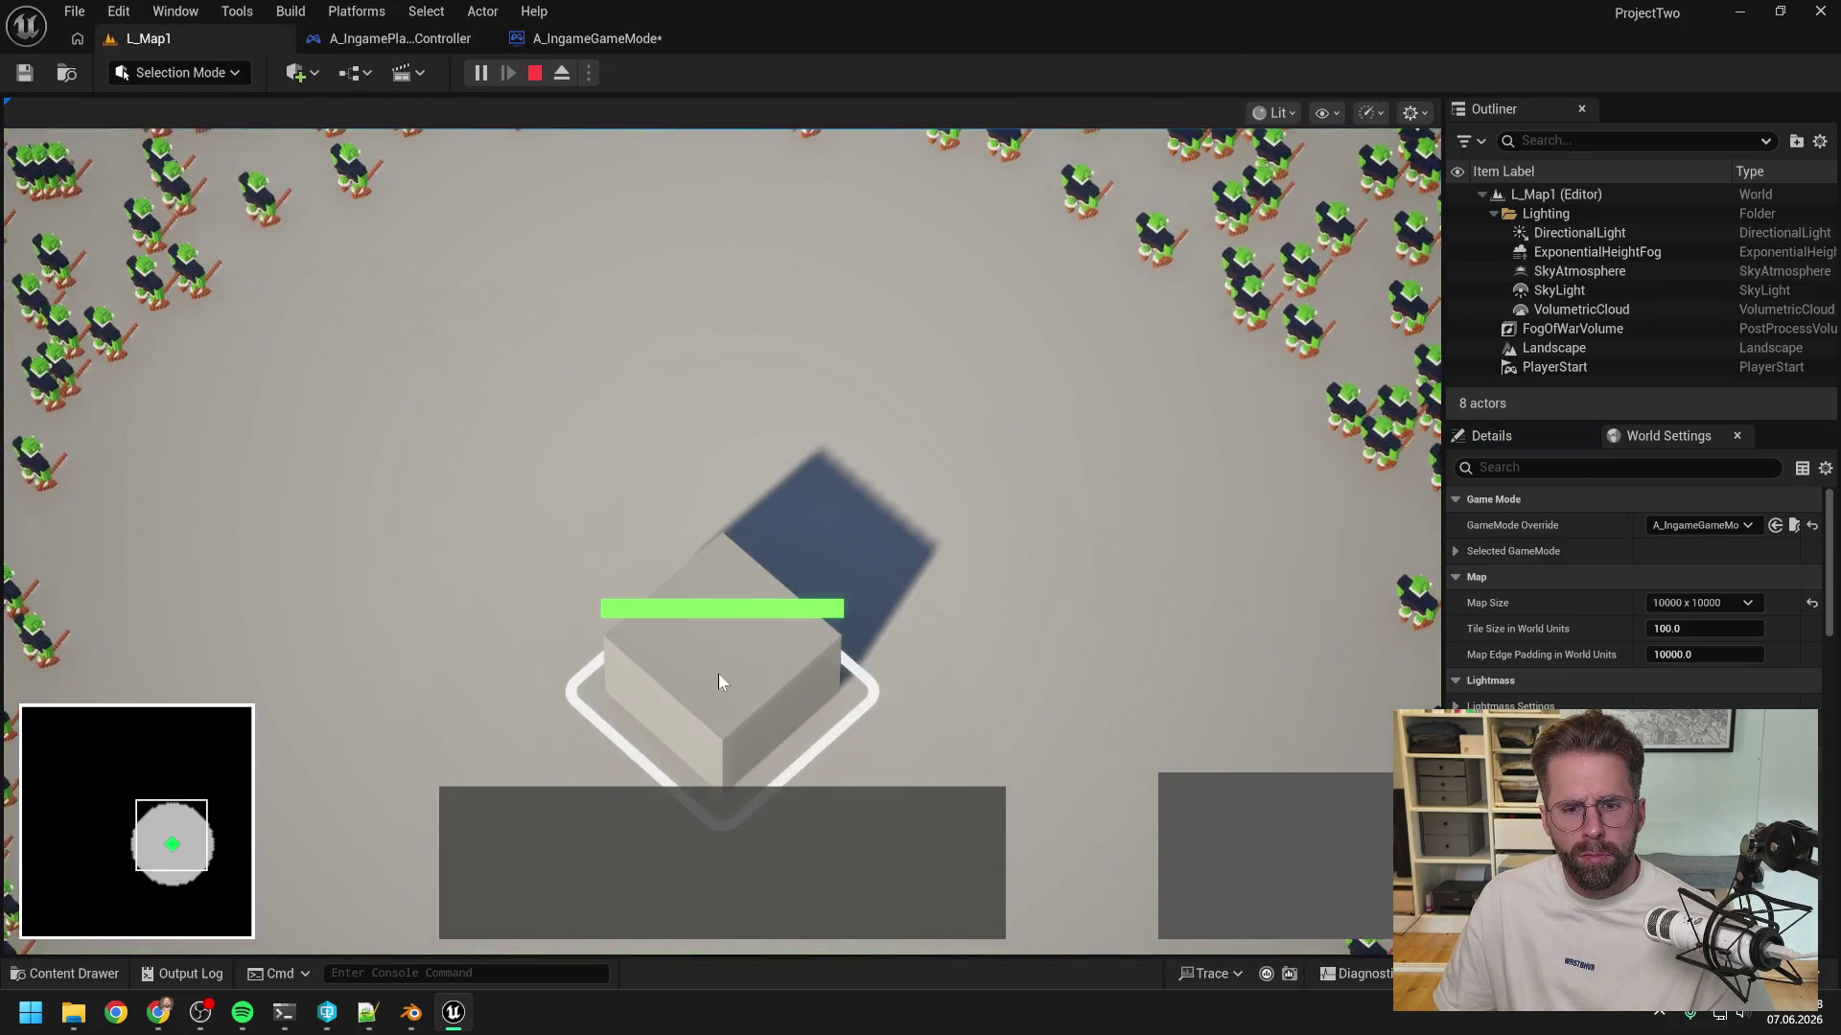
click(1189, 810)
click(1162, 480)
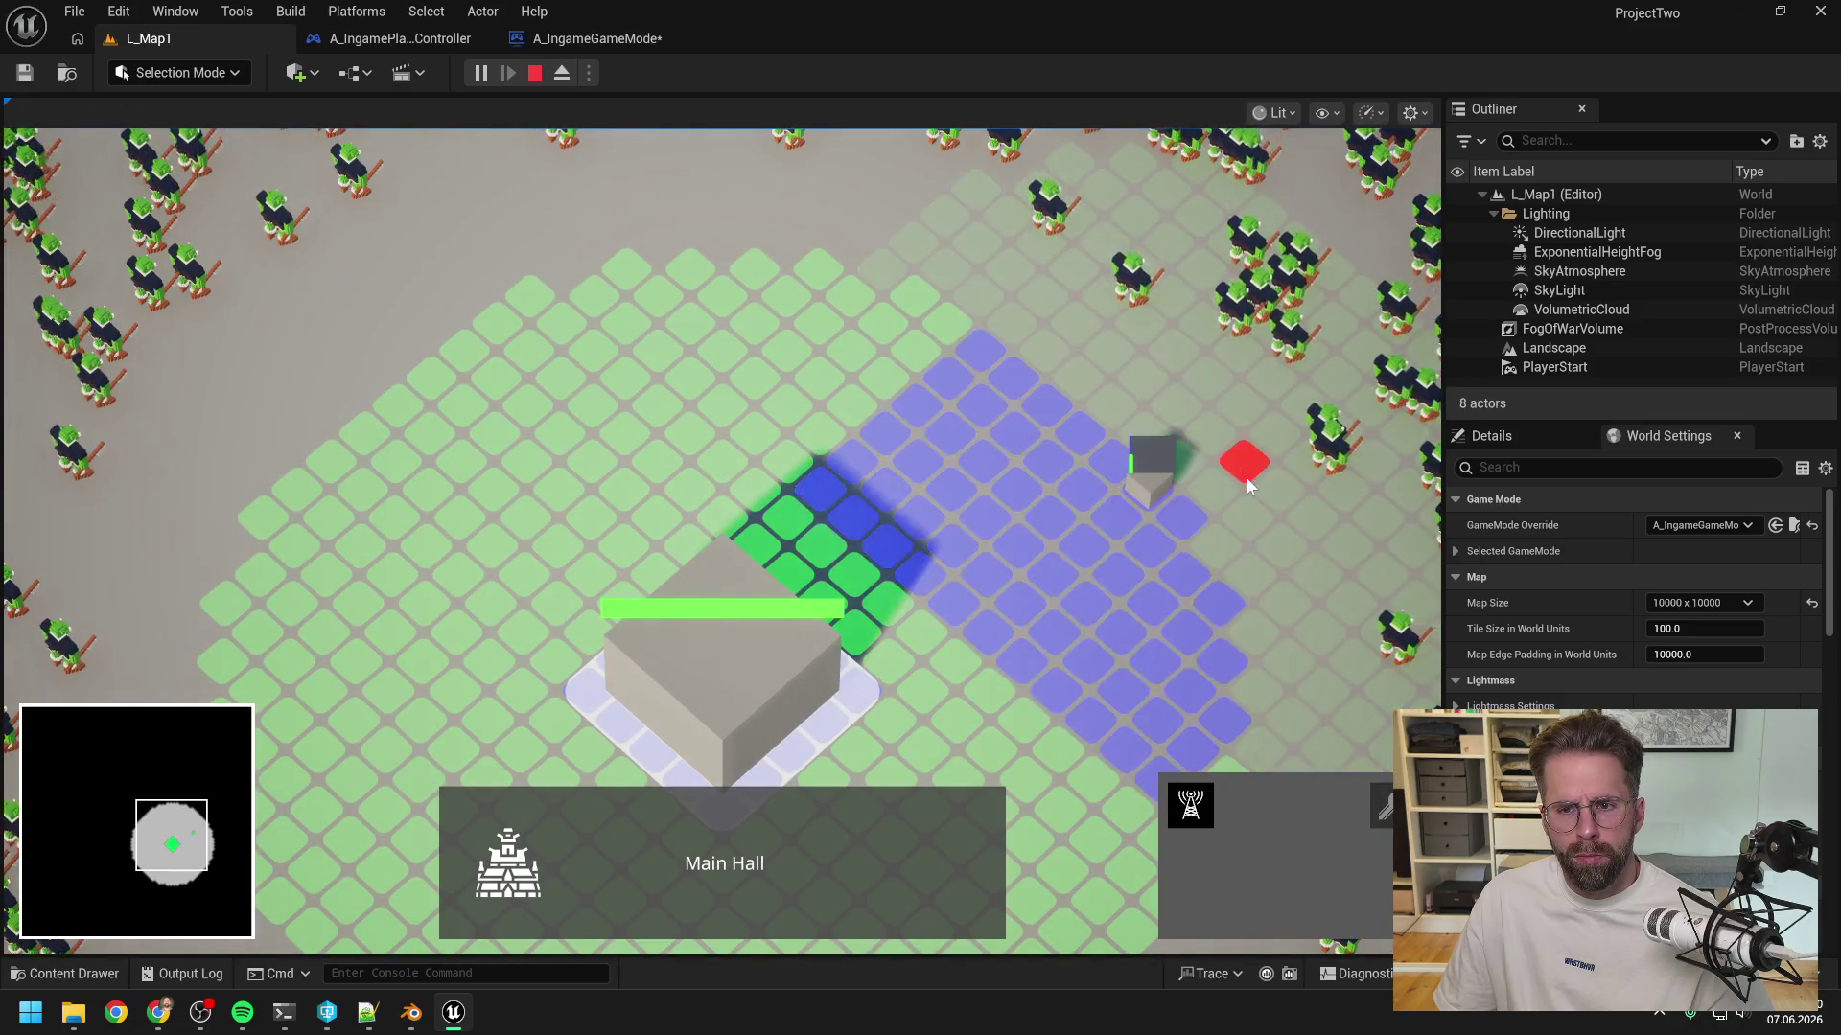
scroll(1131, 552, up, 3)
scroll(1074, 565, down, 2)
scroll(1049, 609, up, 3)
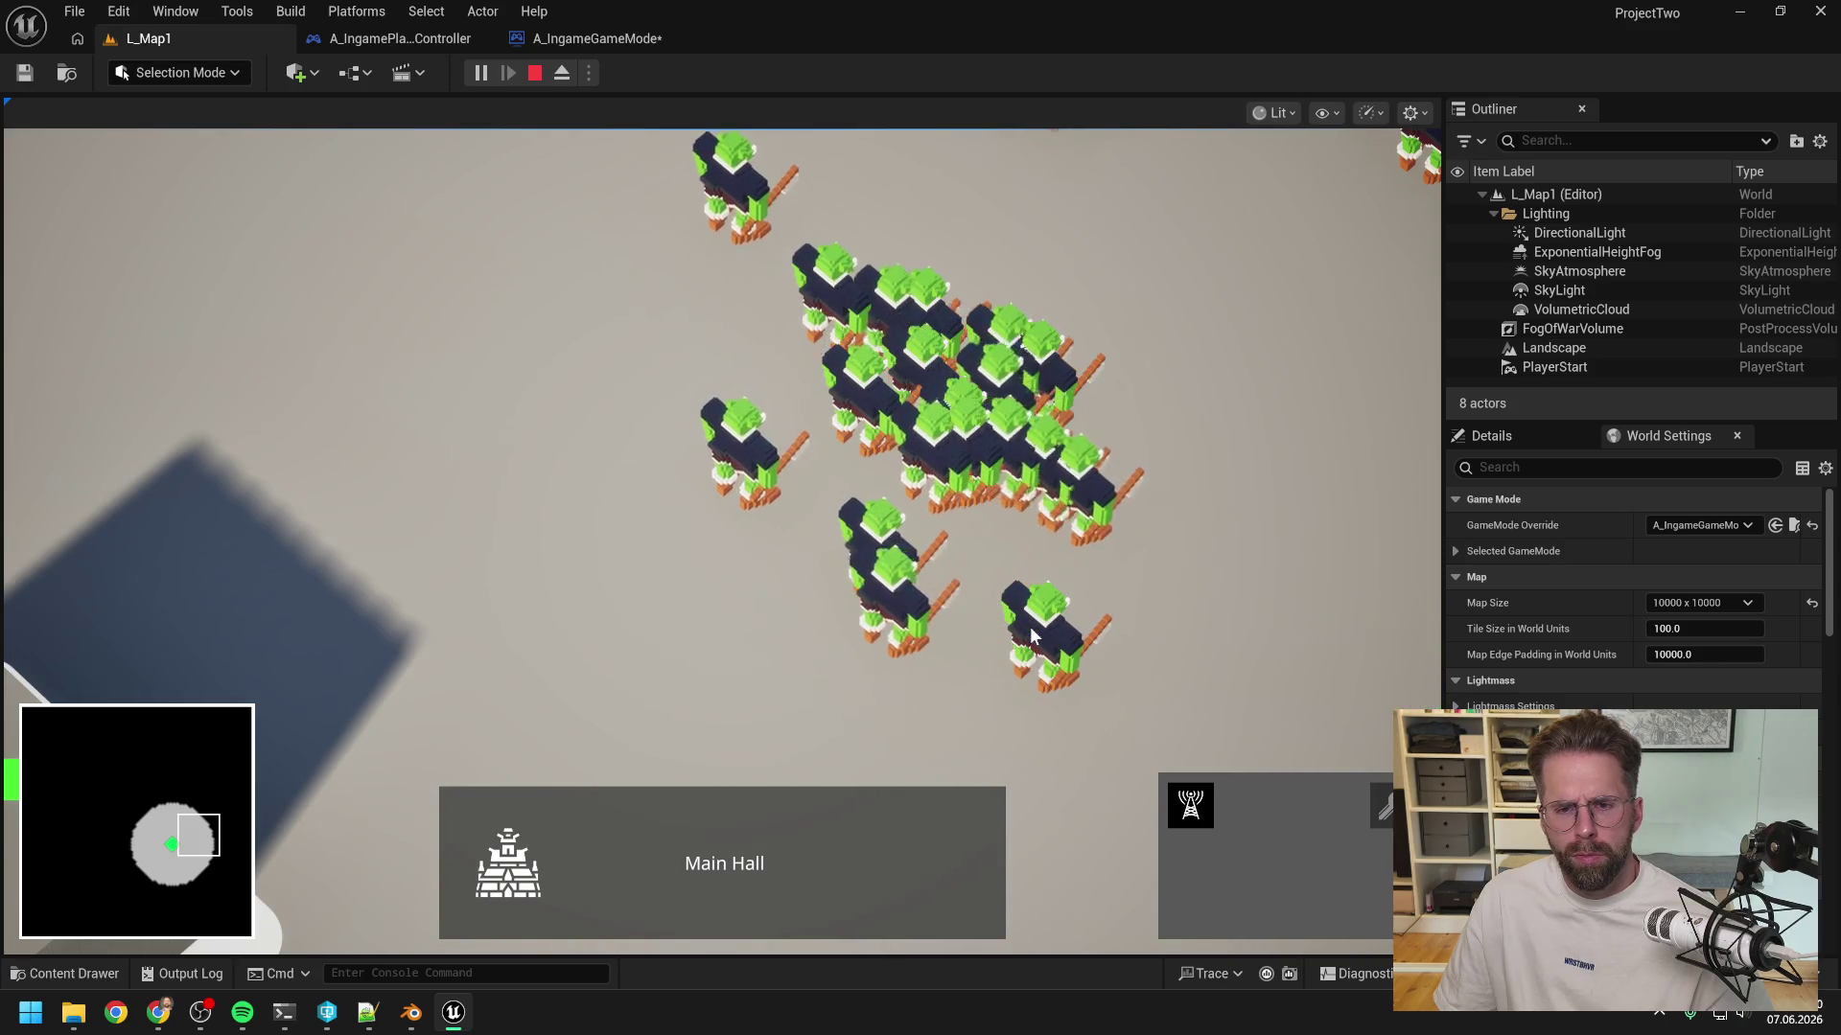
key(Escape)
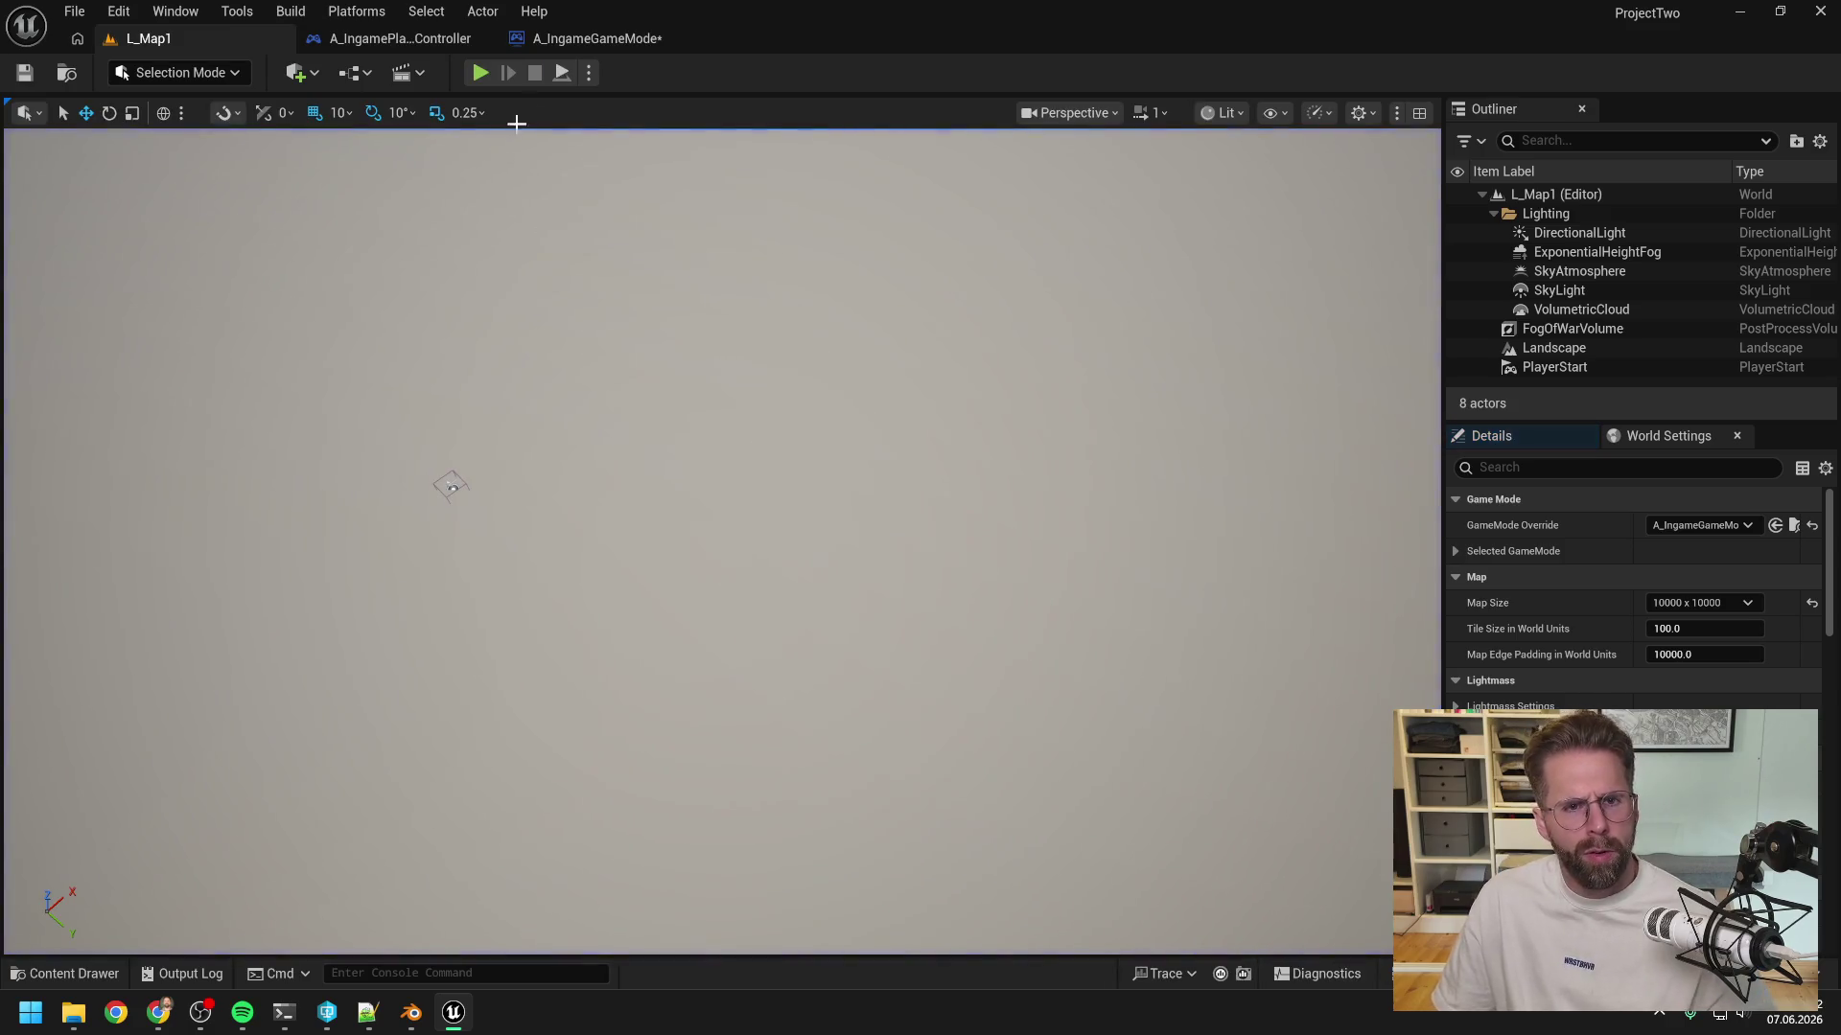
- Change A_IngameGameMode's Enemy Spawn Density to 200 and start a new L_Map1 play session
click(652, 39)
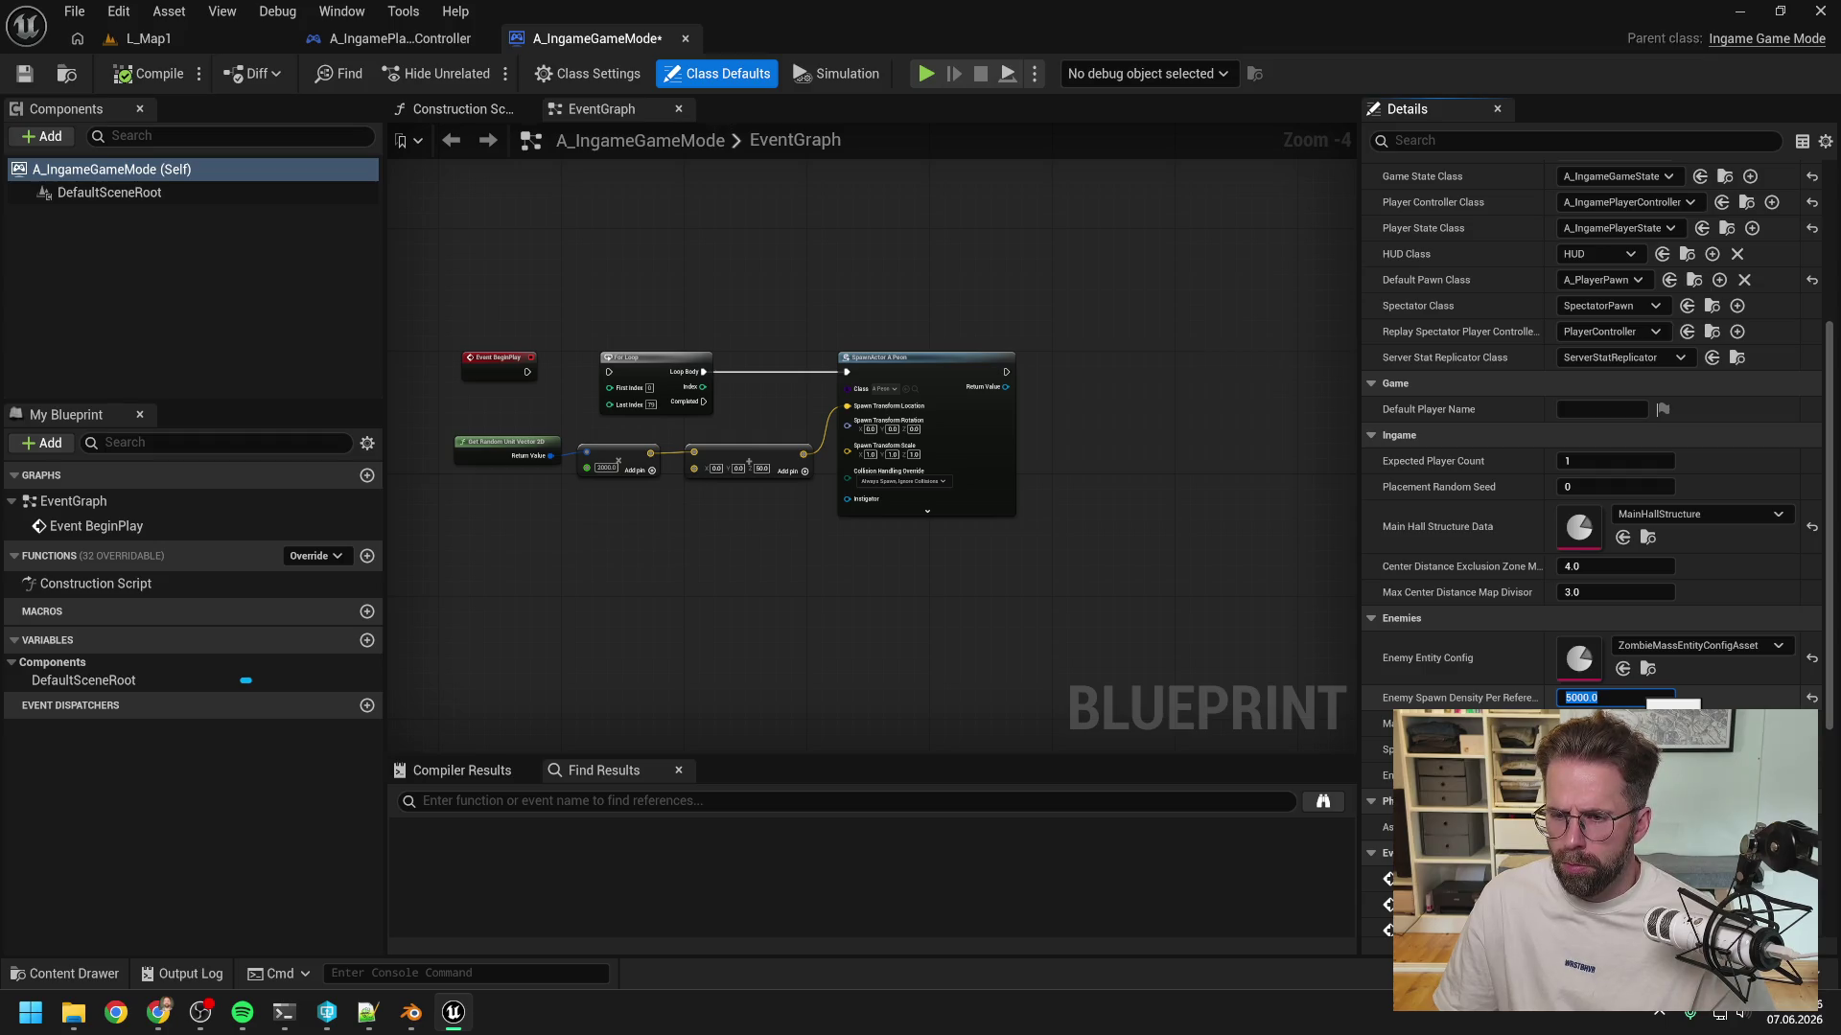
text(00)
key(Return)
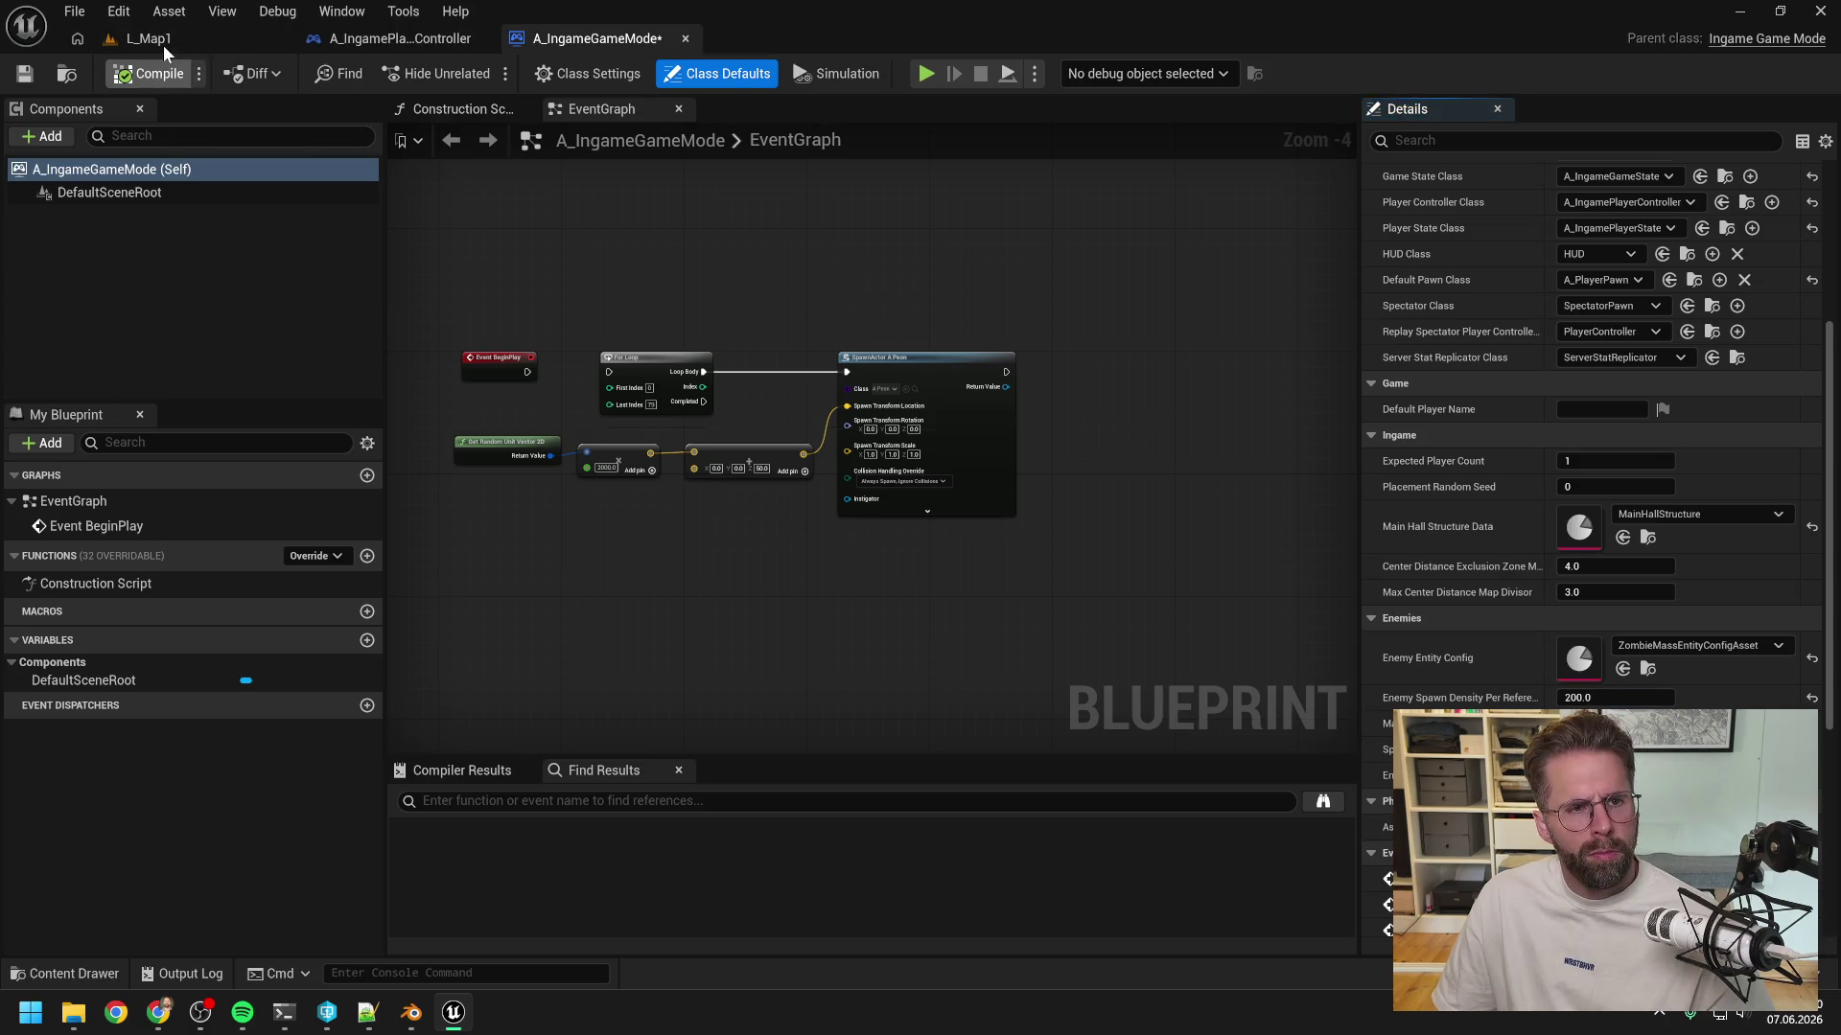
click(163, 43)
click(479, 72)
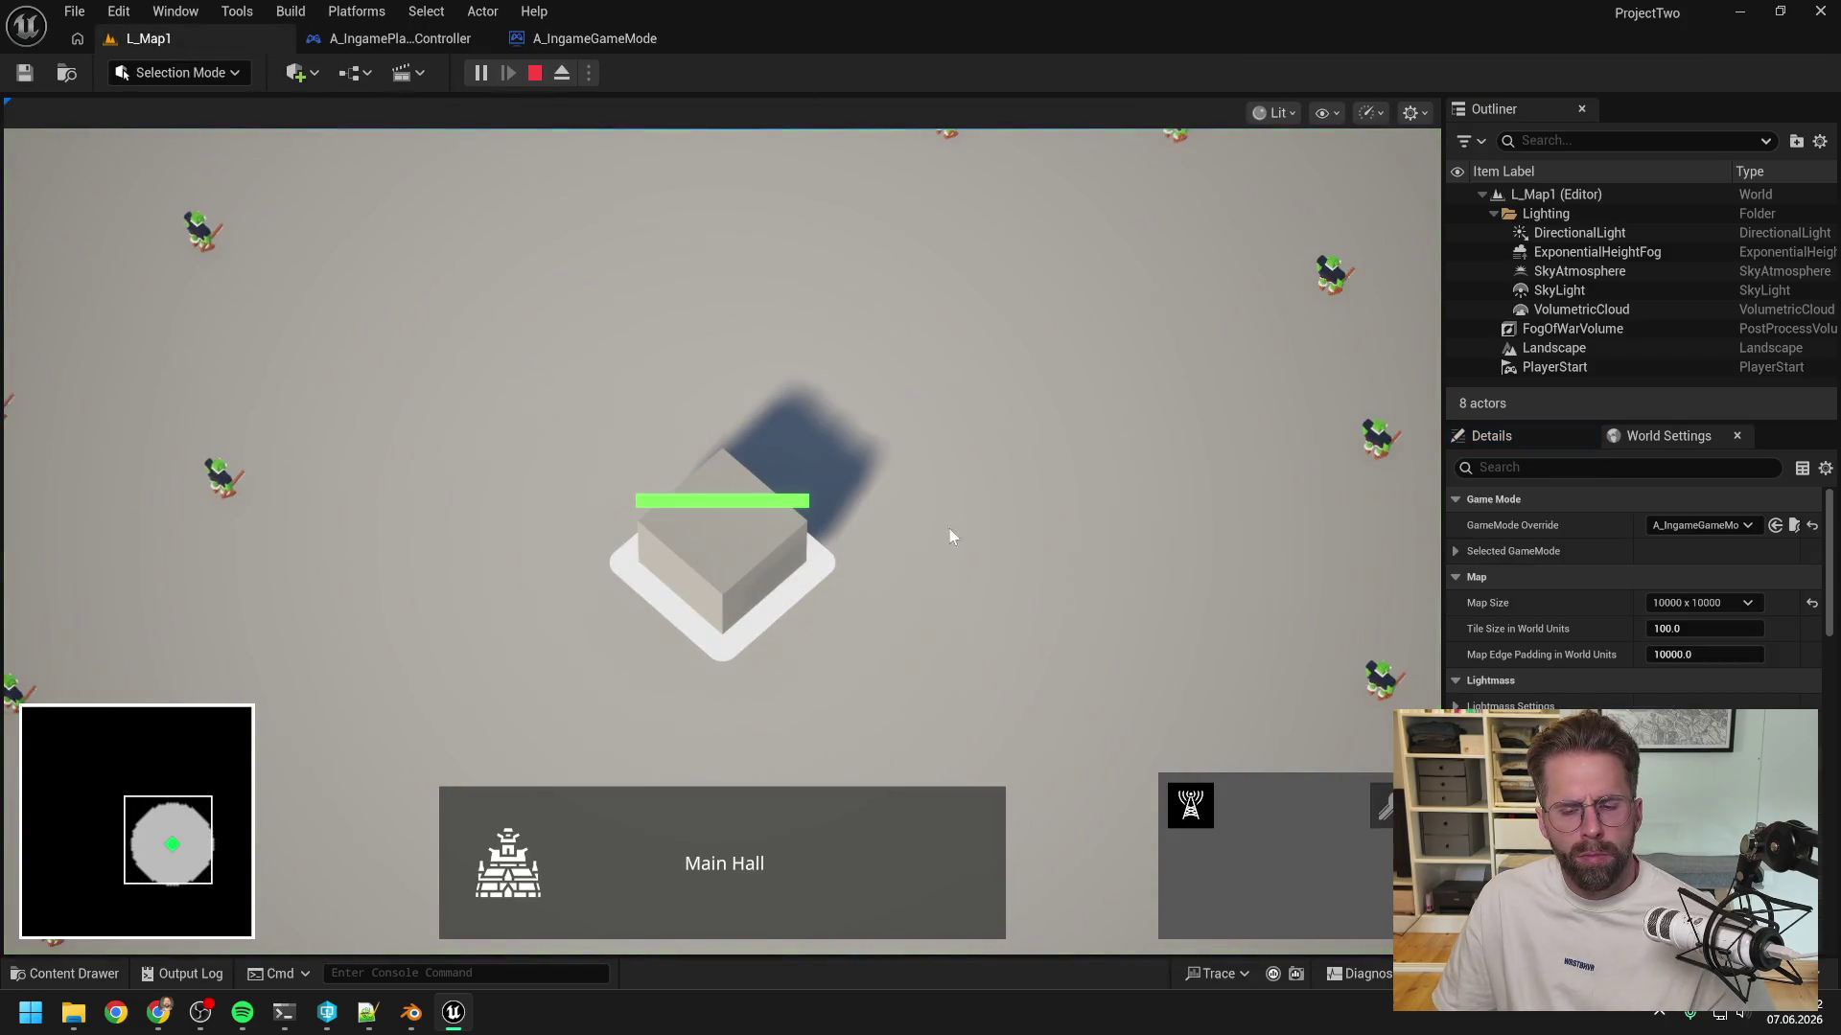
- Place a building and a Power Grid Generator, then a building inside its powered area
click(1189, 805)
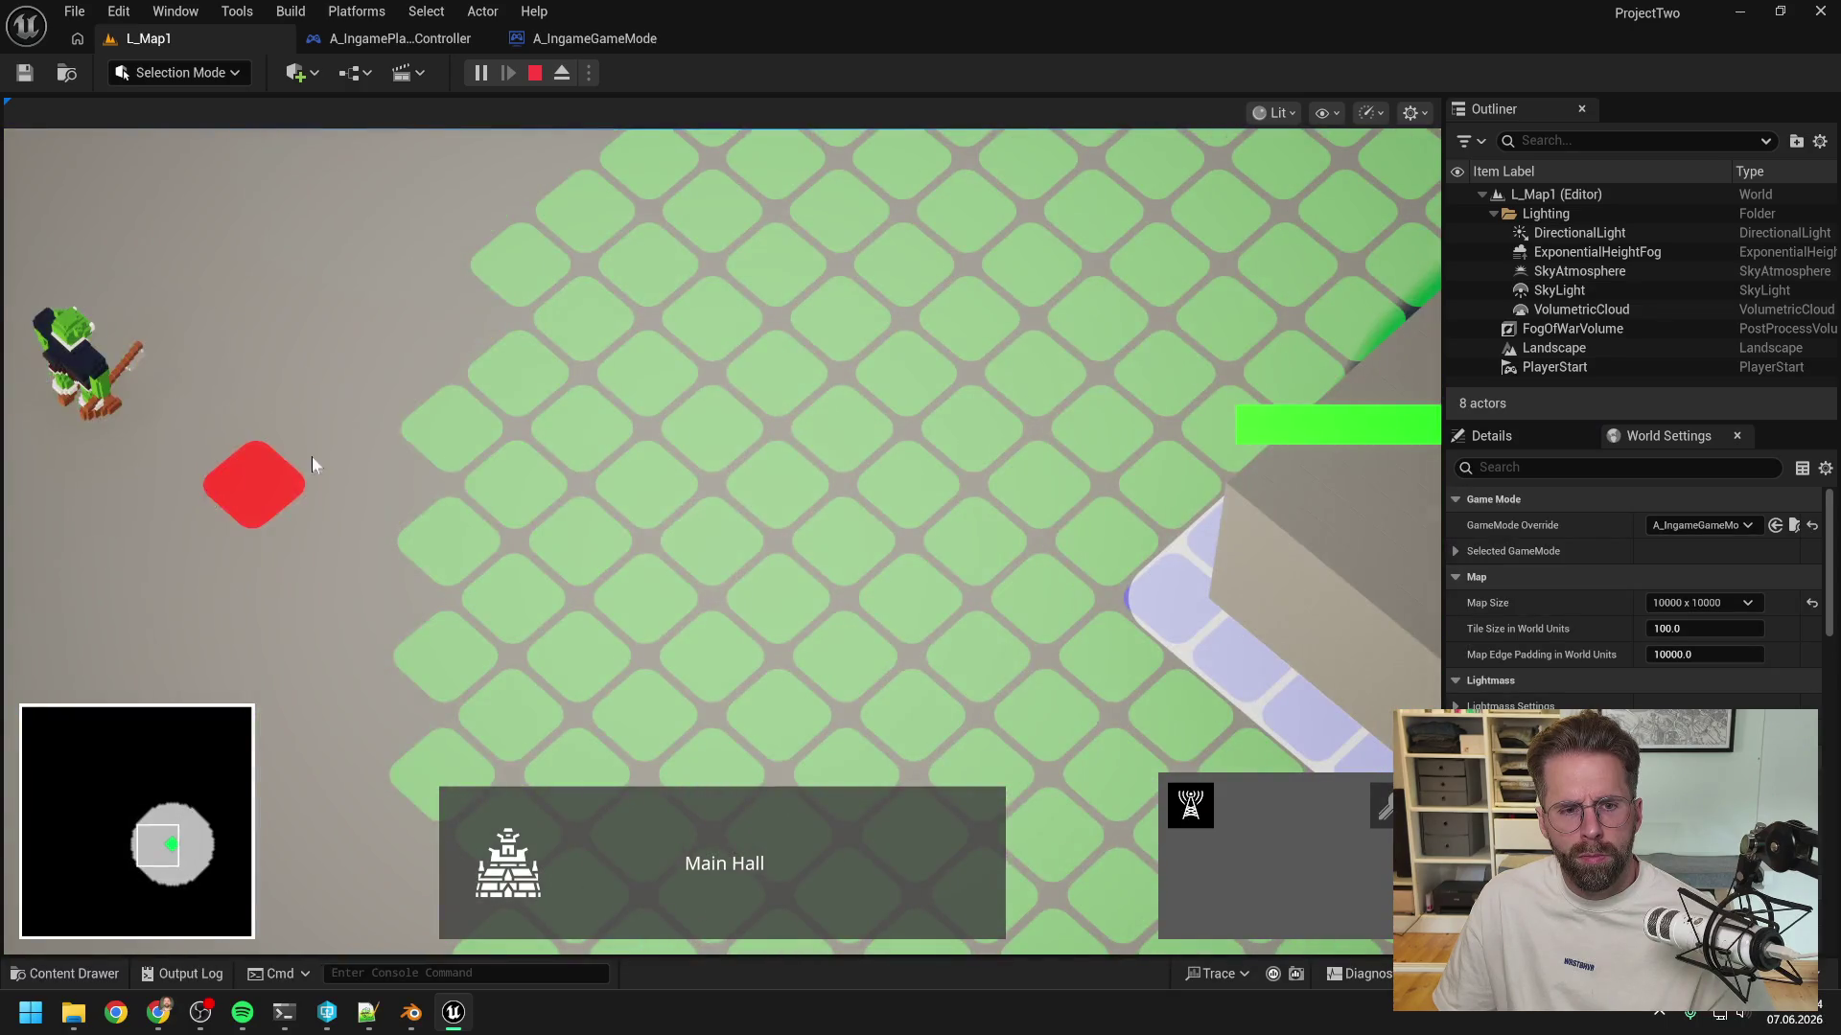
click(446, 412)
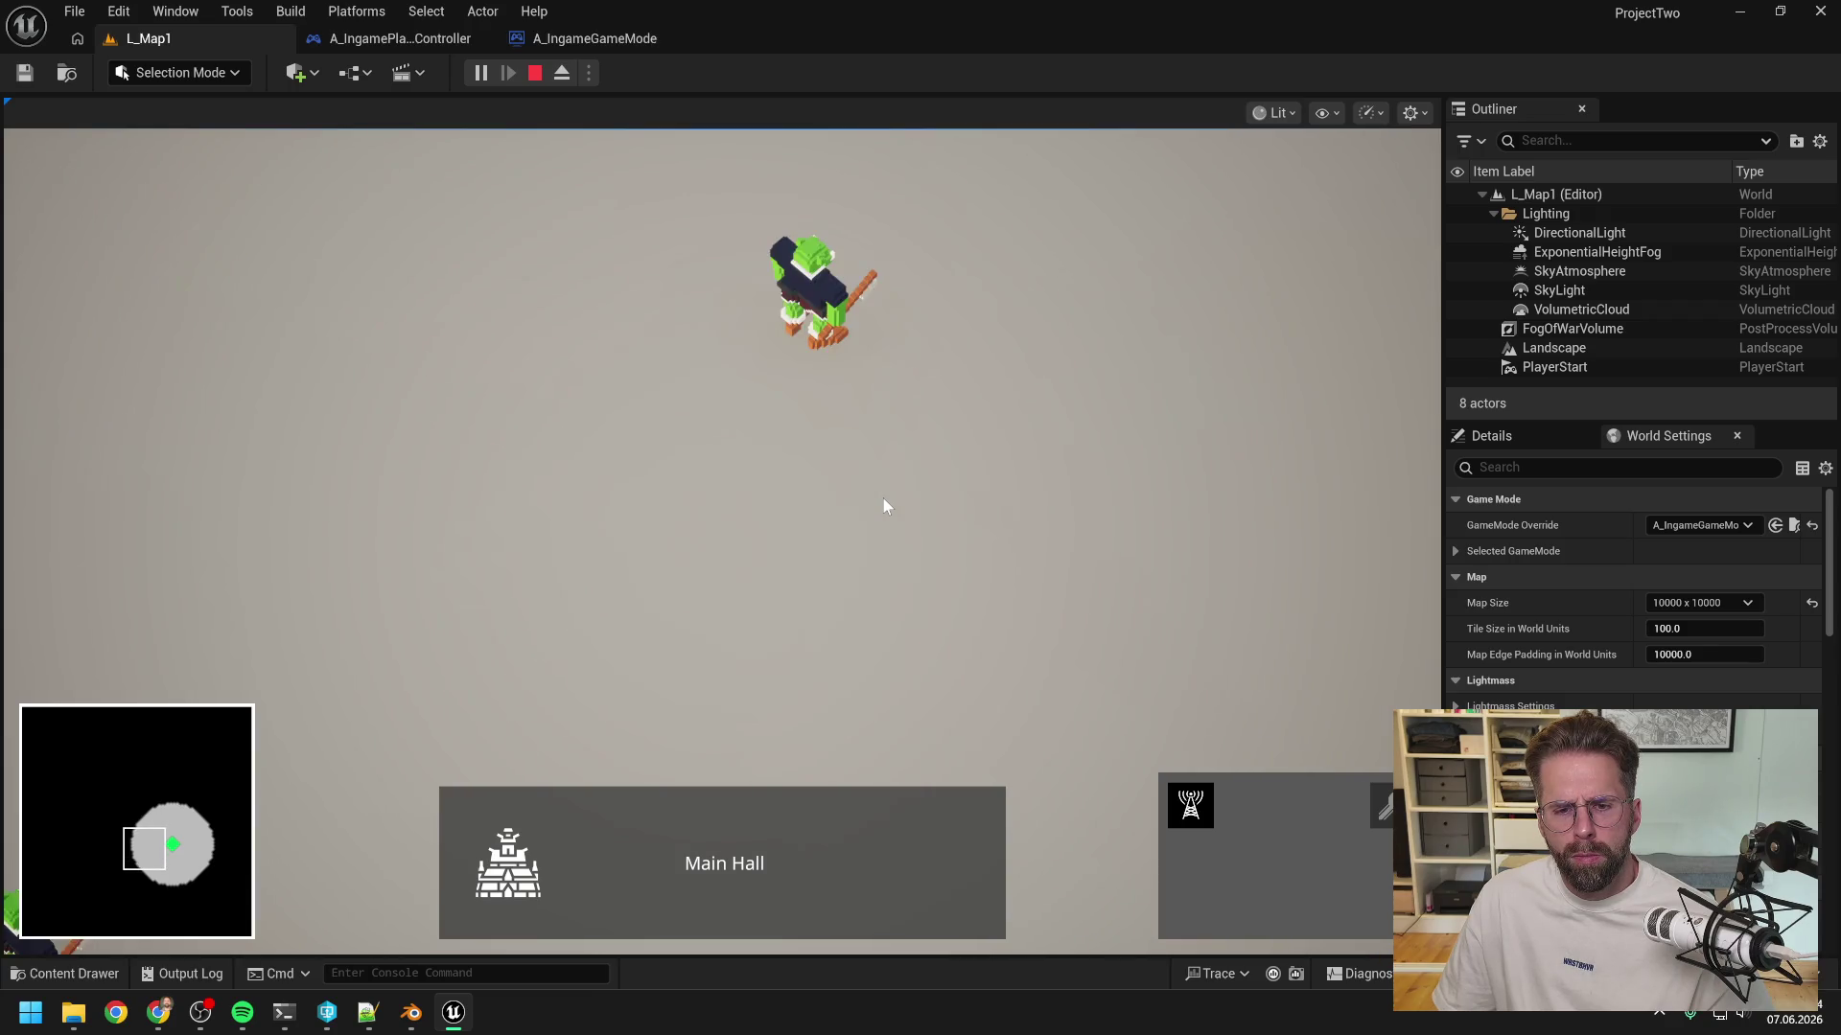
scroll(883, 498, down, 3)
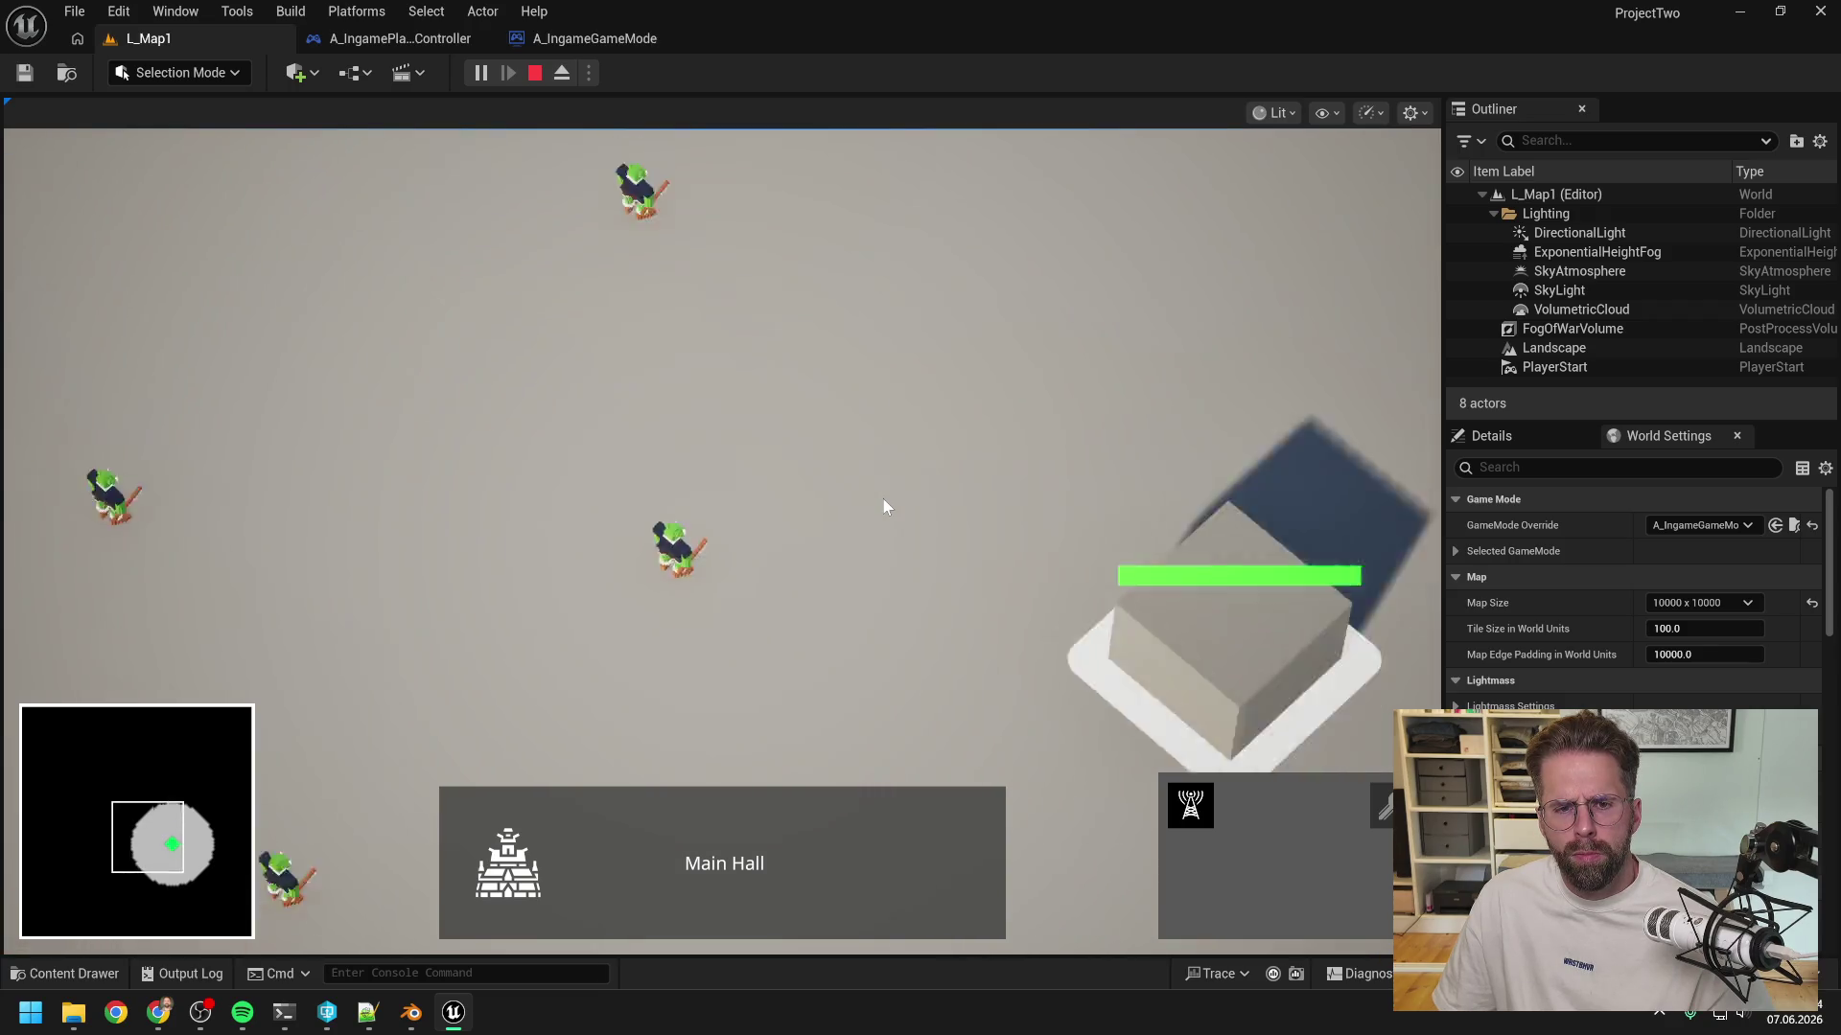
scroll(883, 499, down, 2)
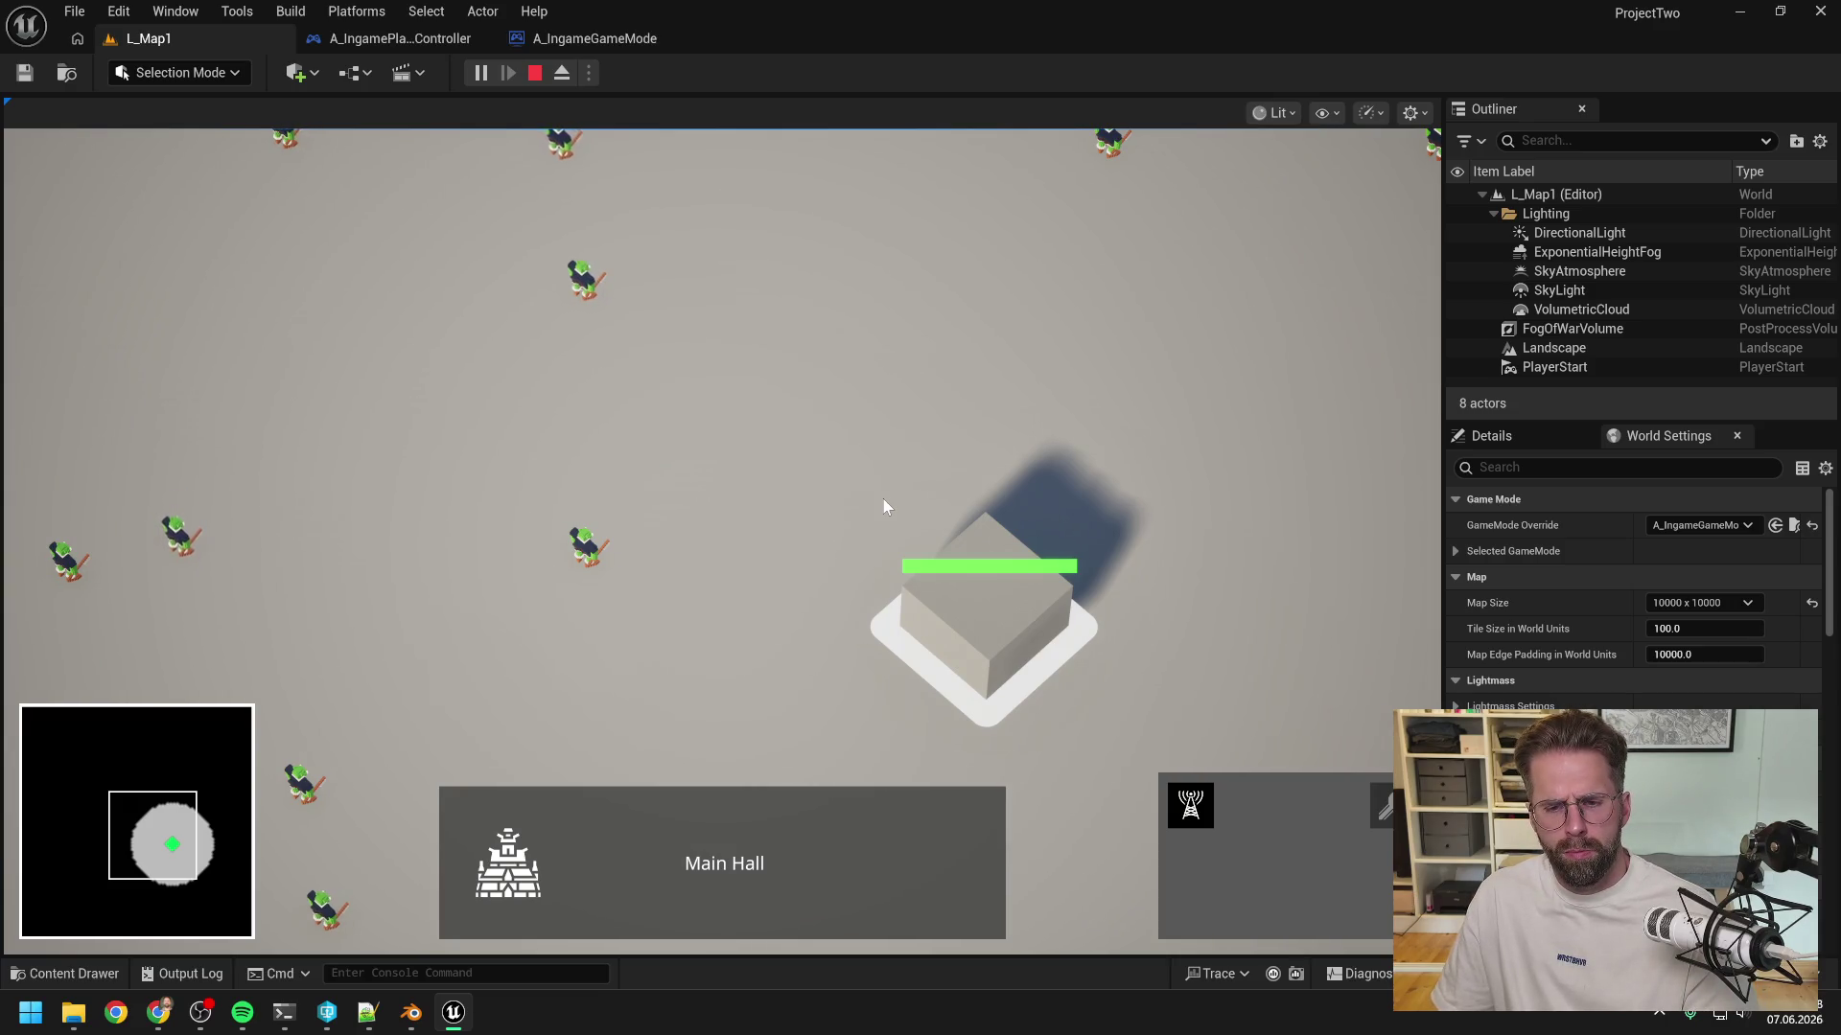
click(1206, 794)
click(644, 506)
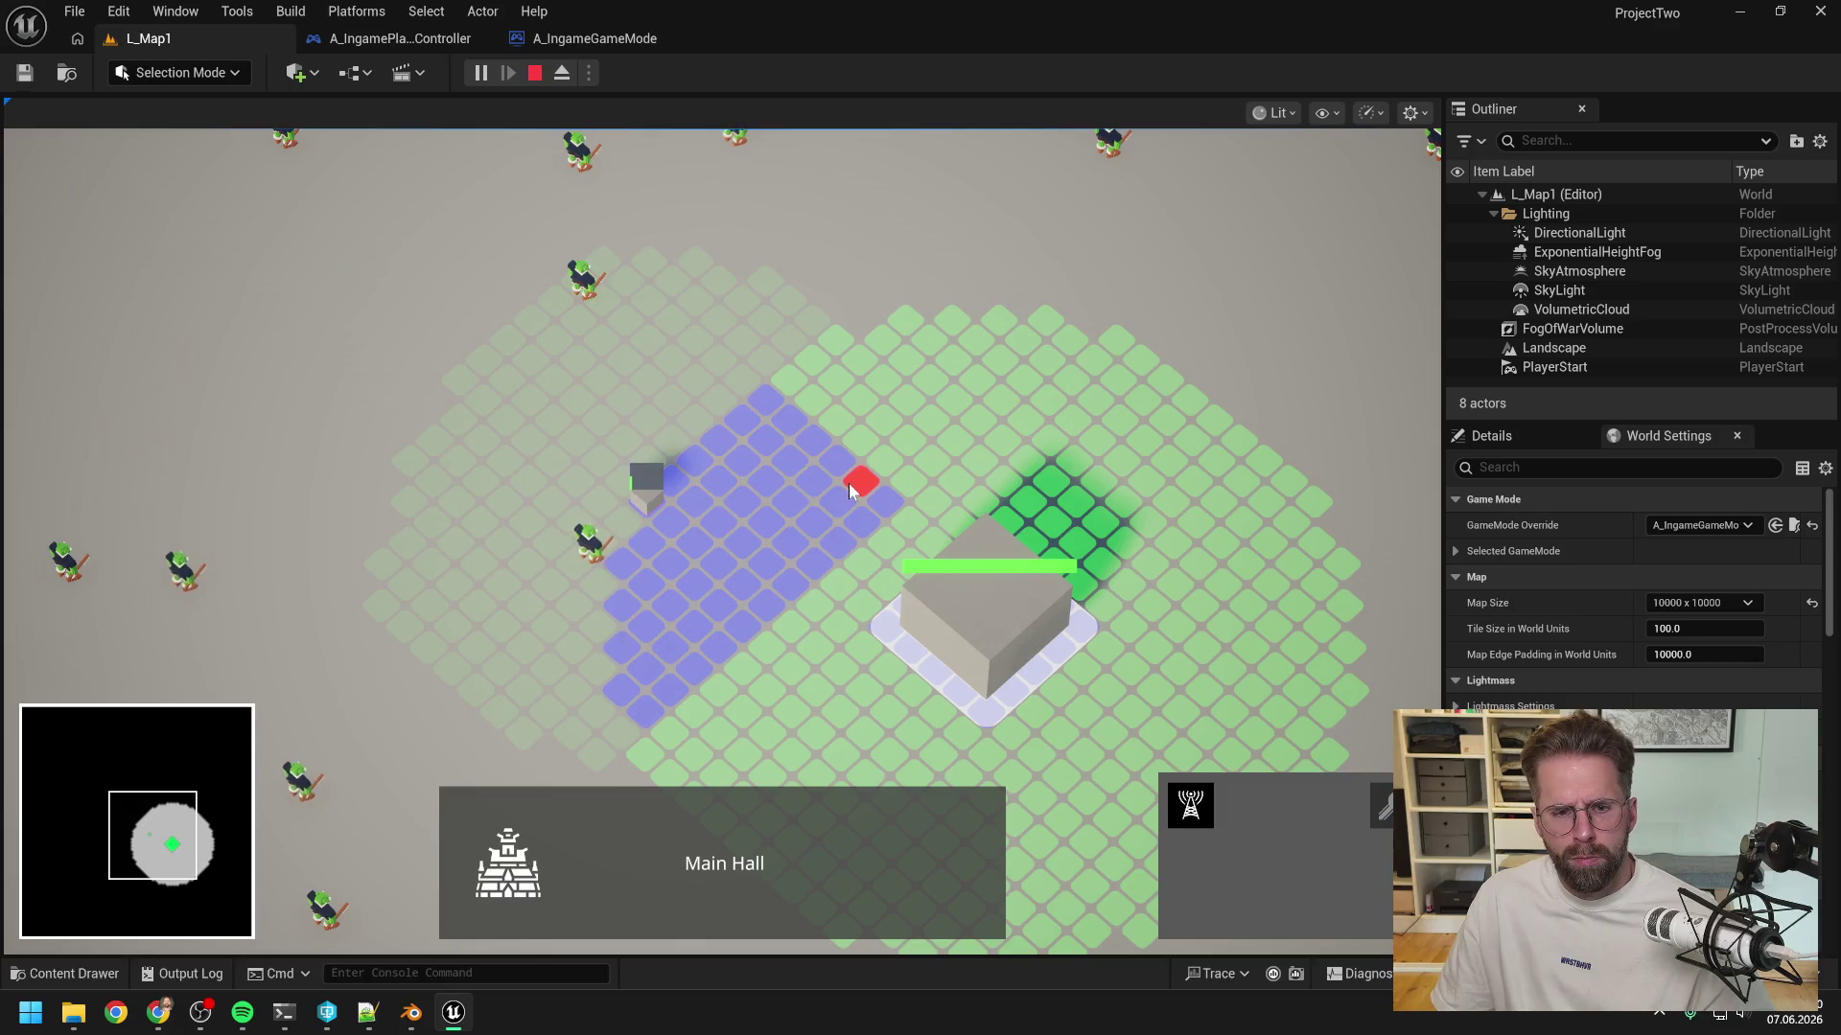
scroll(769, 562, up, 5)
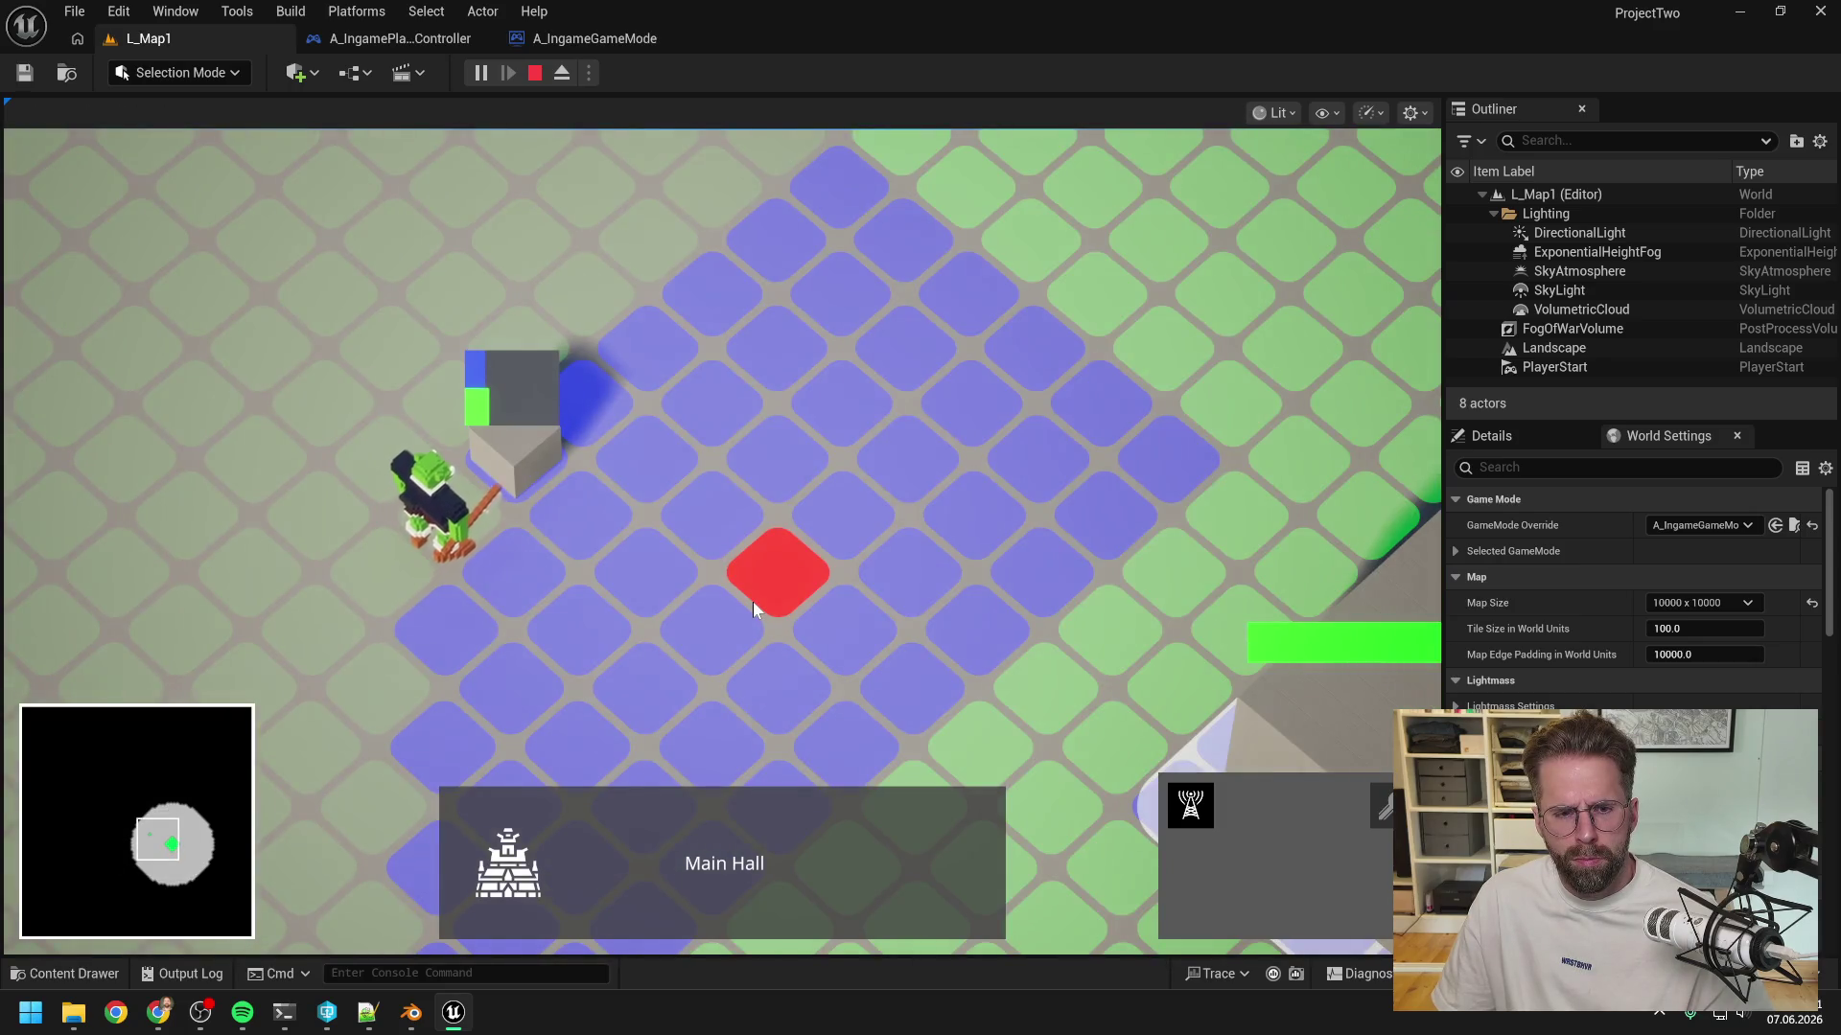
scroll(752, 601, down, 2)
scroll(752, 602, down, 3)
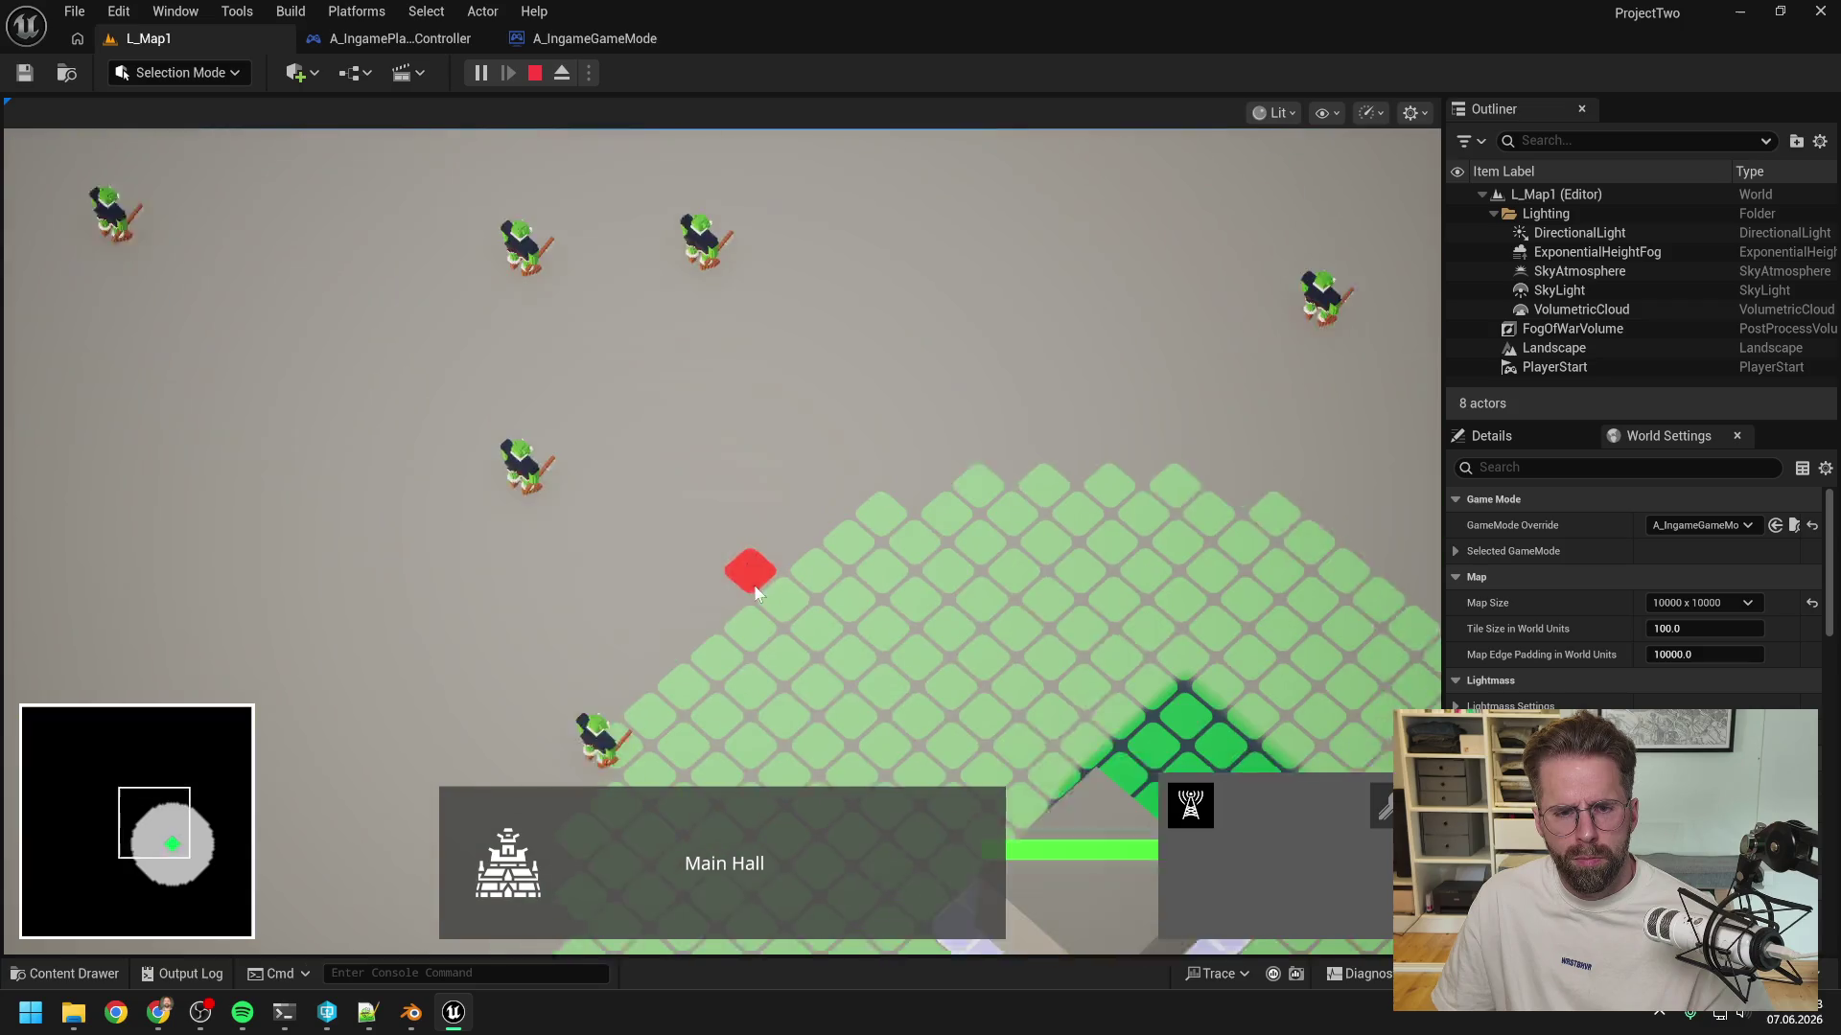
key(d)
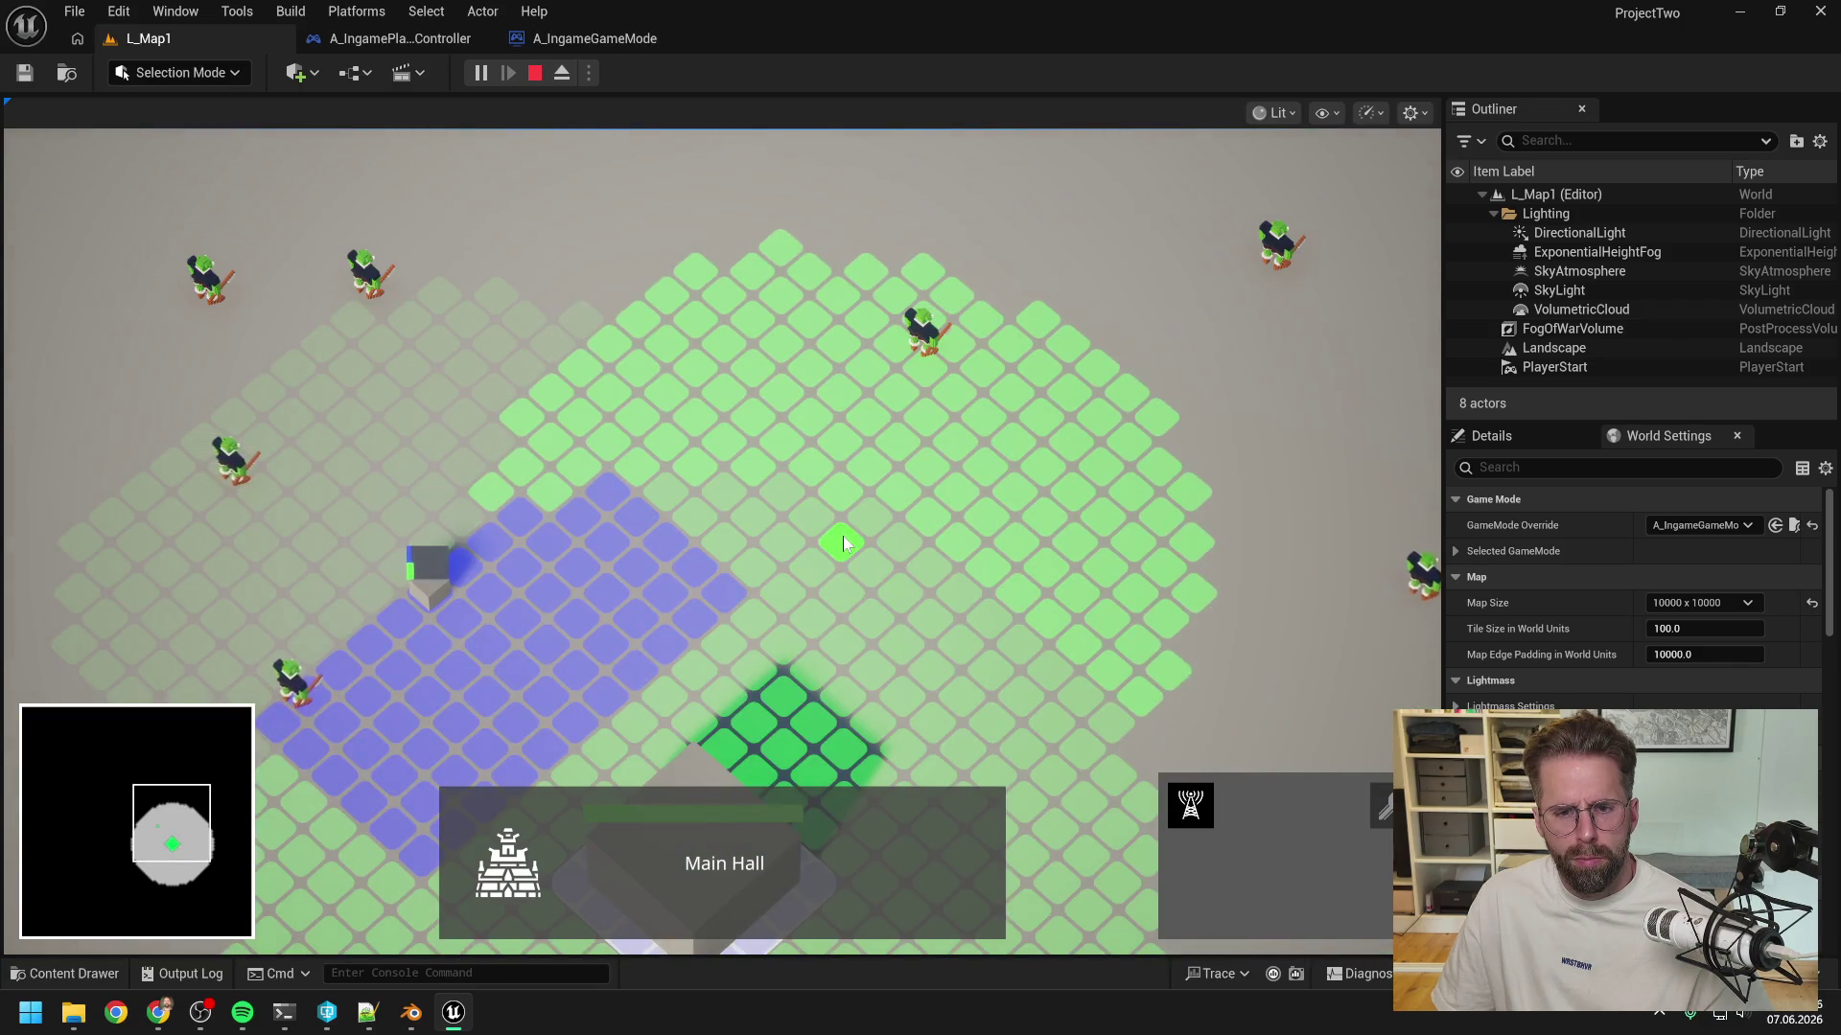
click(843, 543)
- Pan across the base and select the grey block and the small block beside the workers
scroll(673, 531, up, 3)
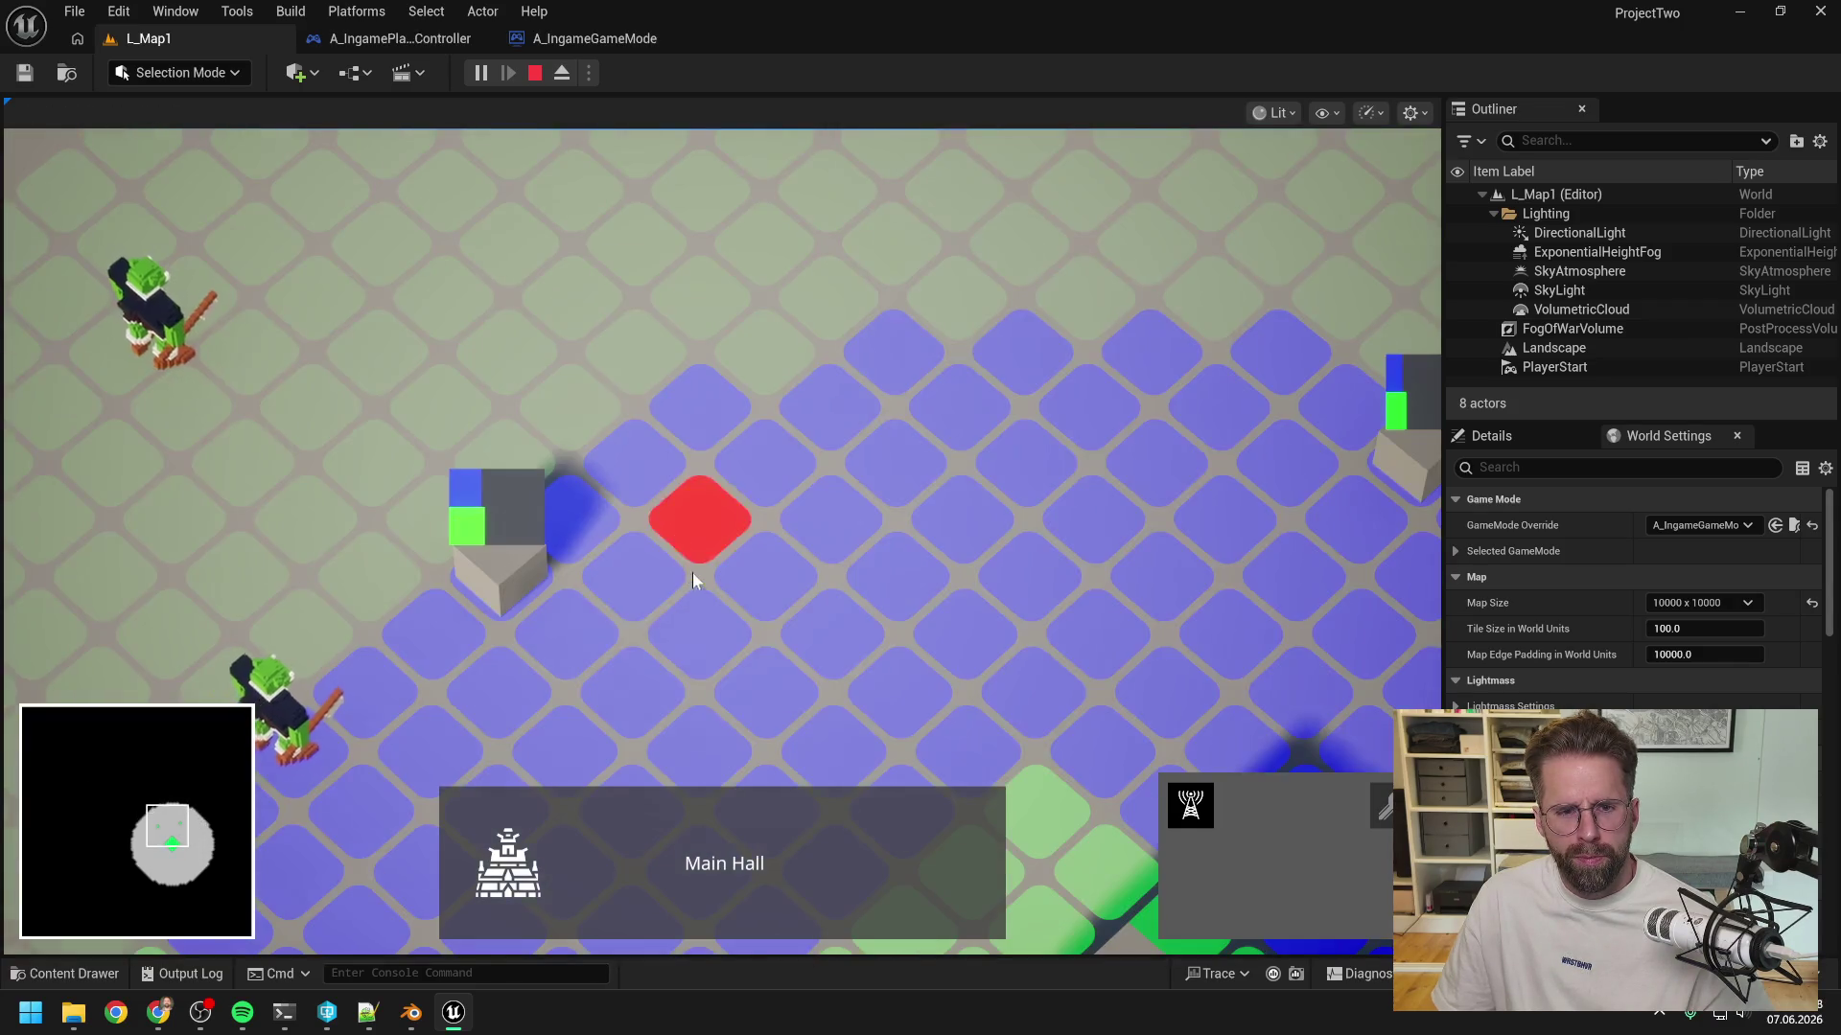
key(d)
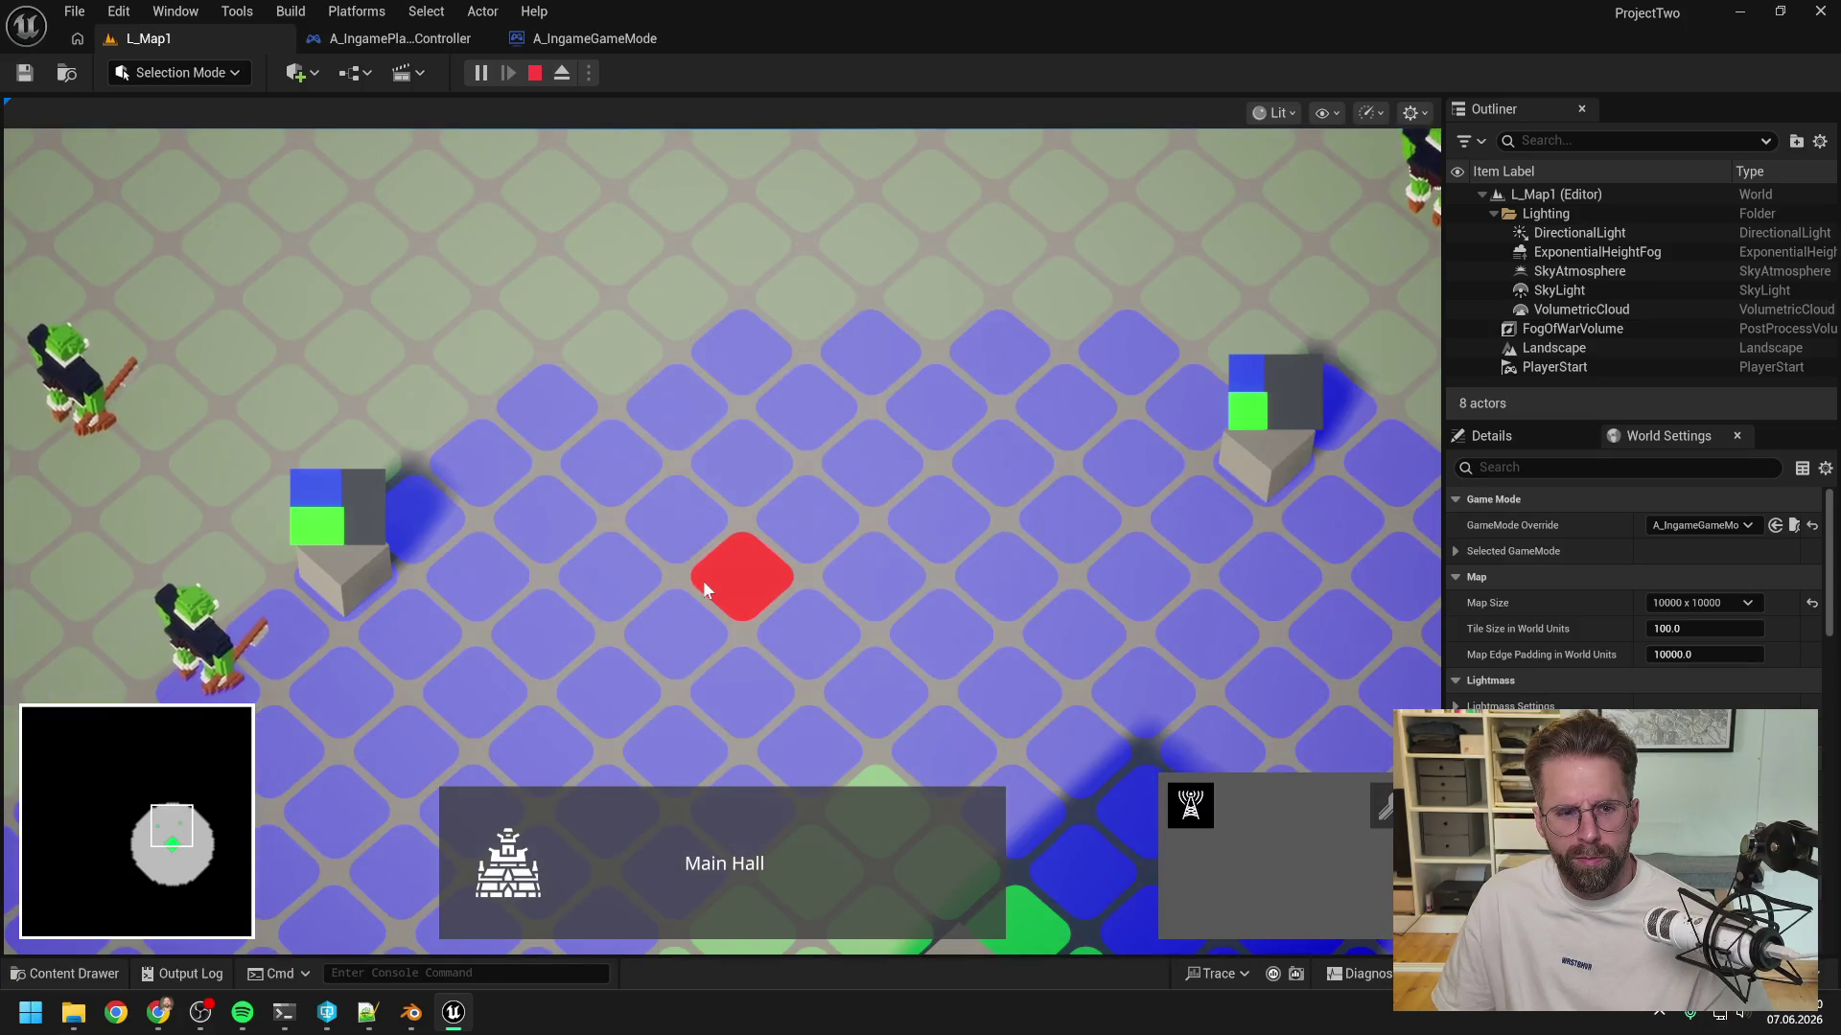
key(a)
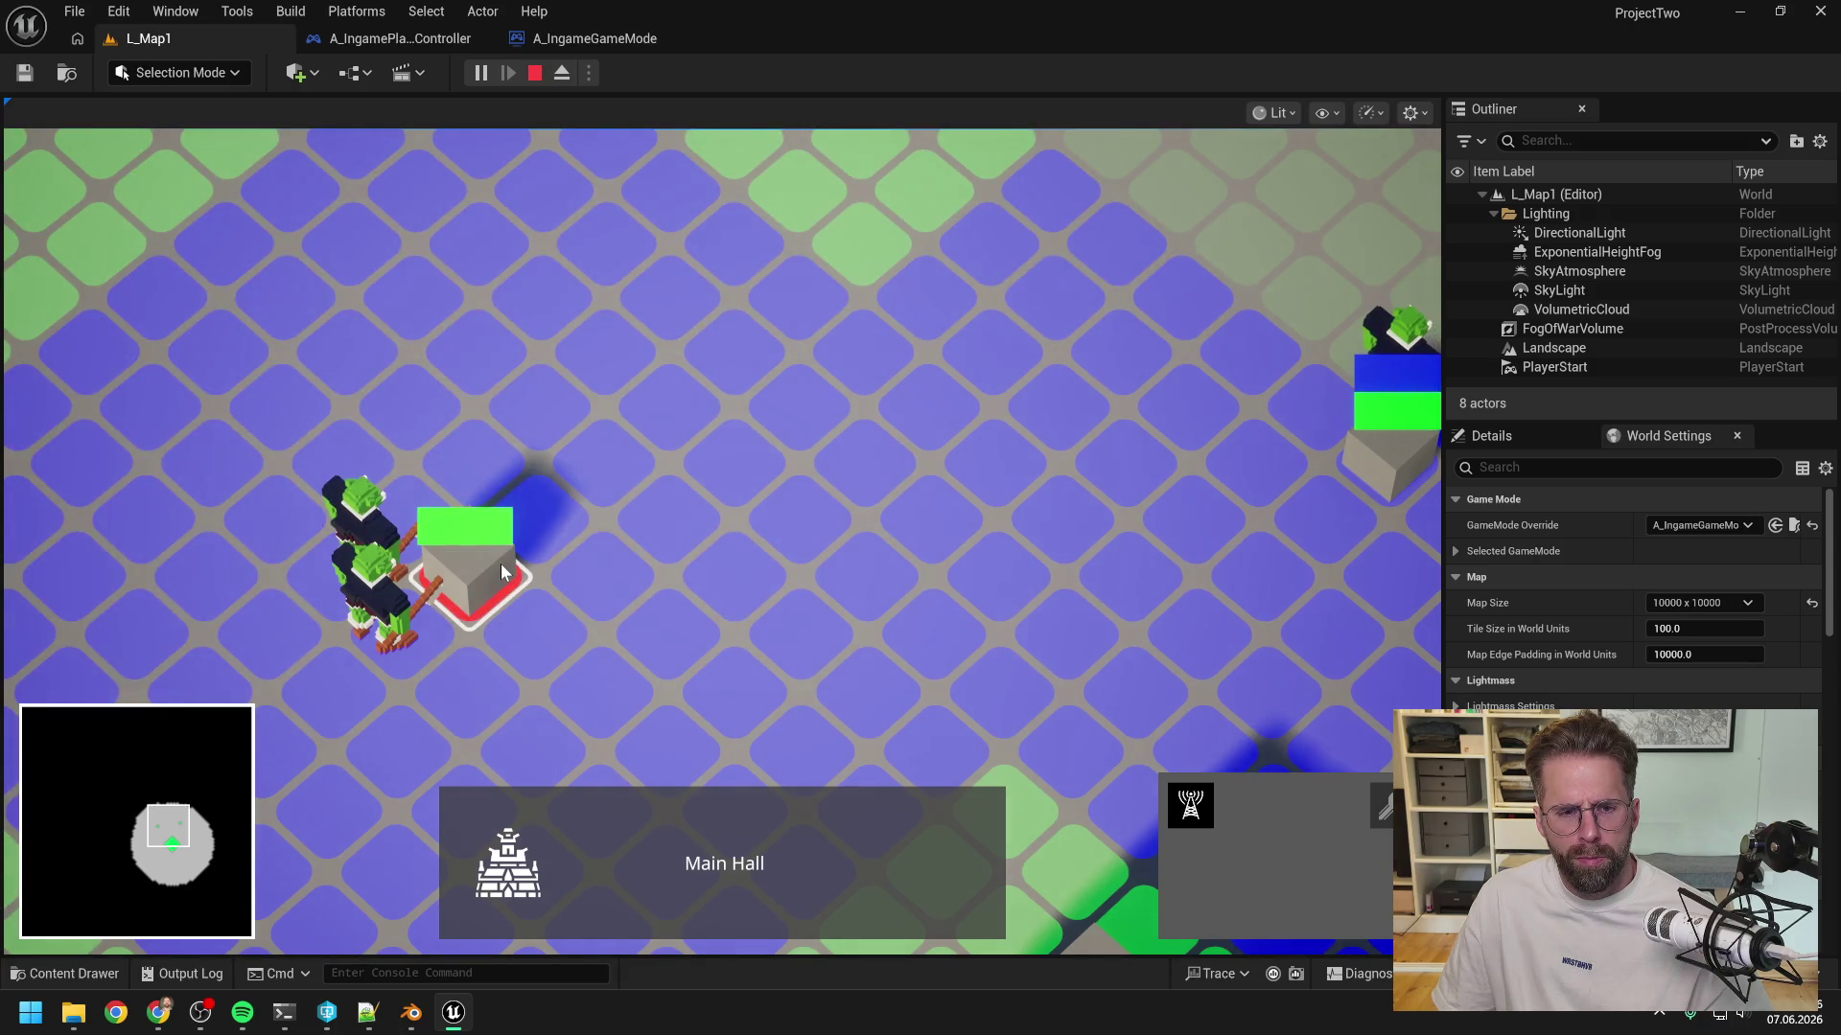
key(d)
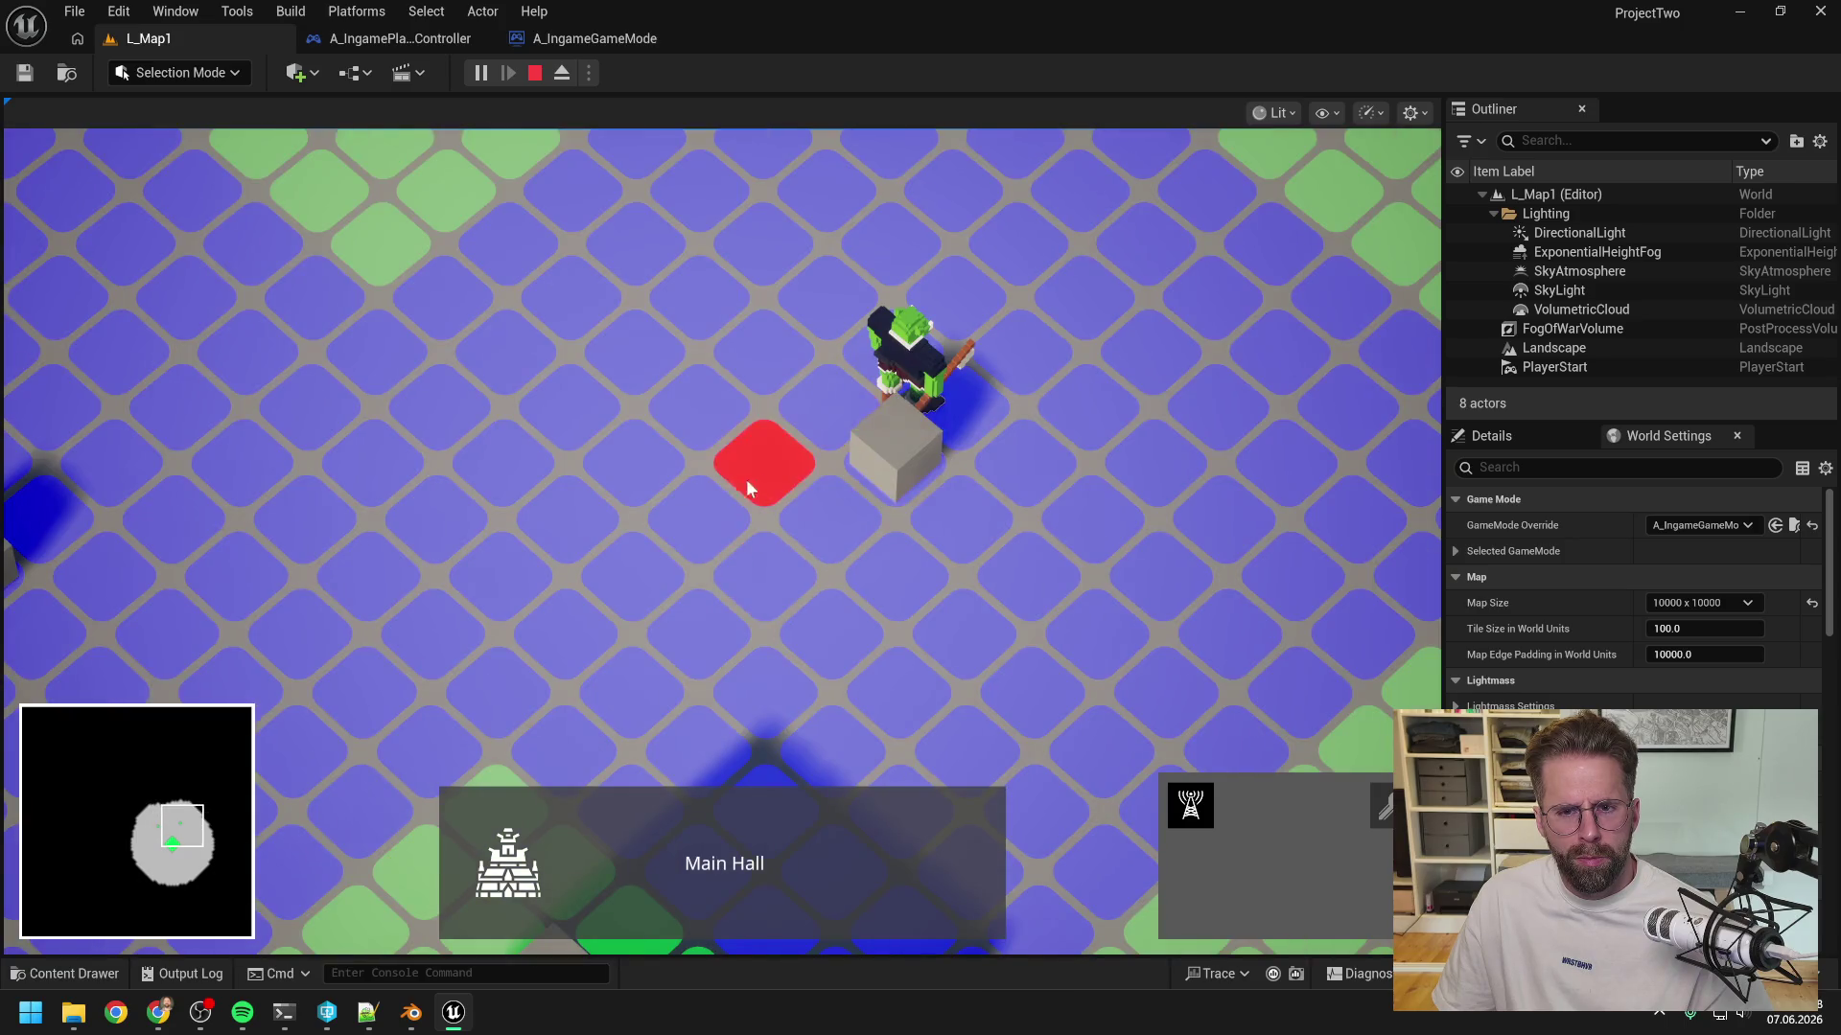
click(897, 456)
scroll(849, 457, up, 3)
scroll(790, 457, down, 4)
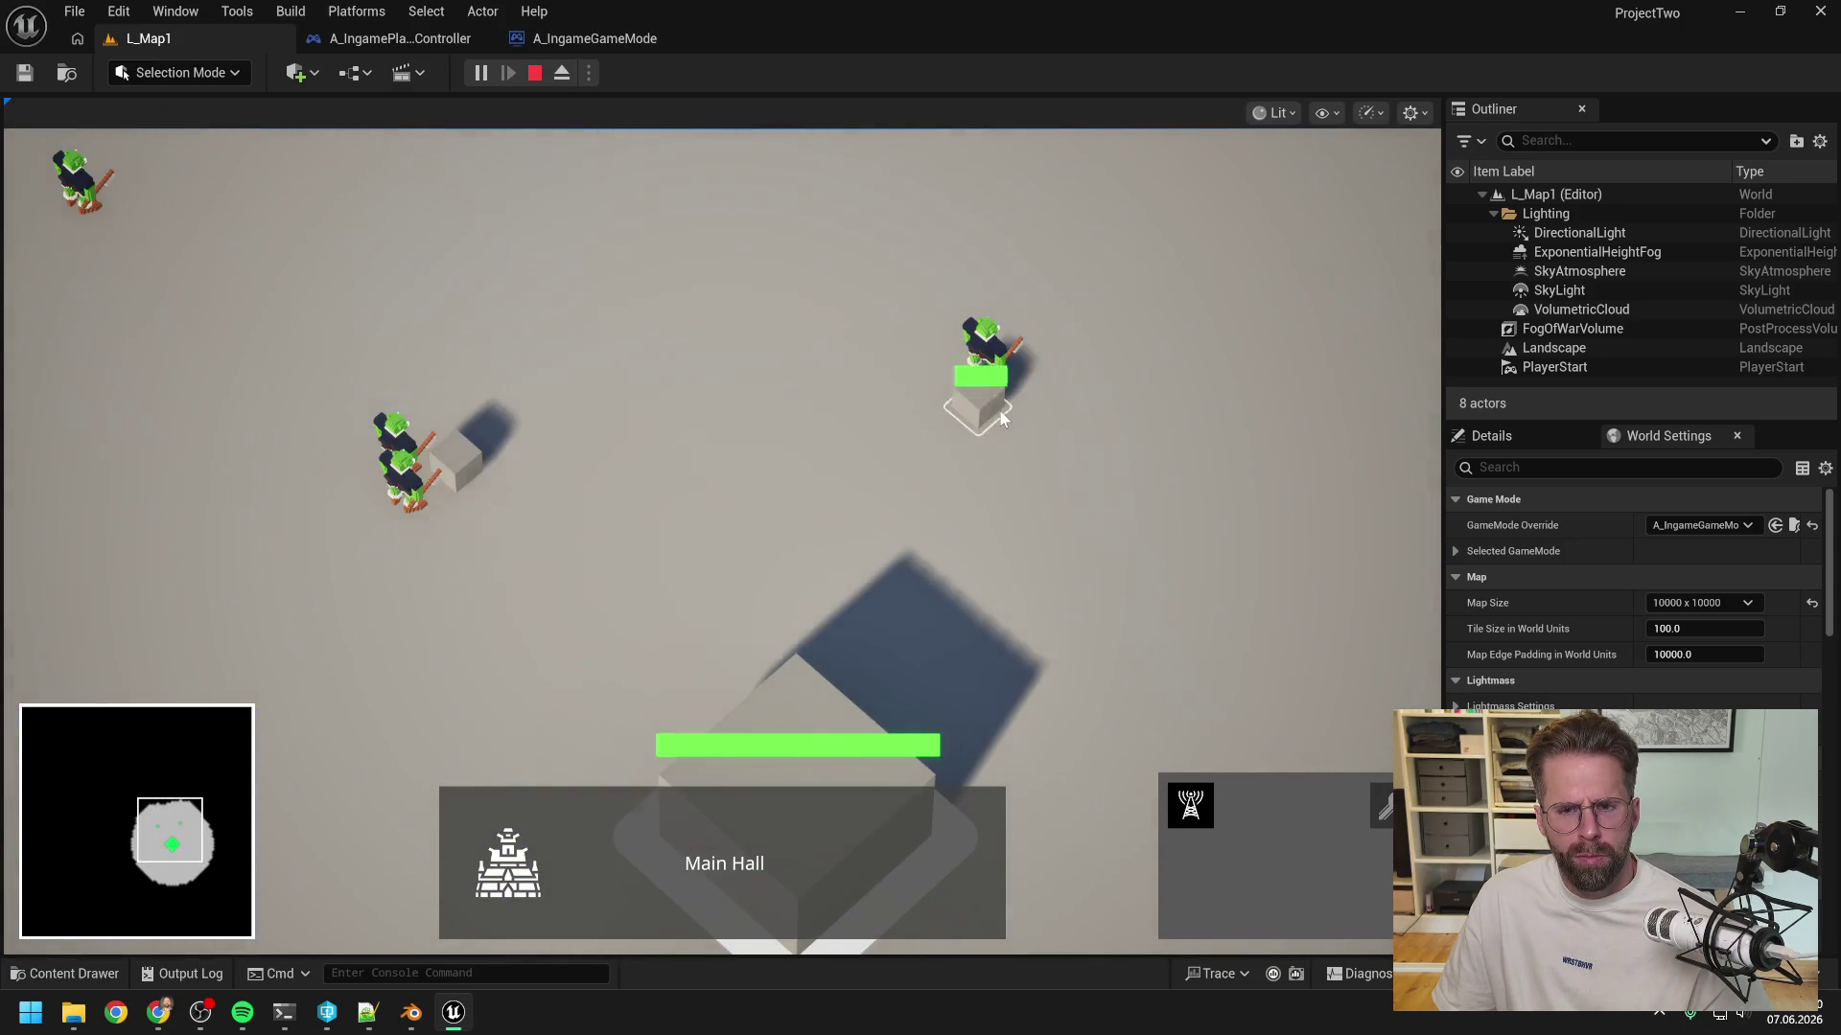
scroll(1000, 419, up, 3)
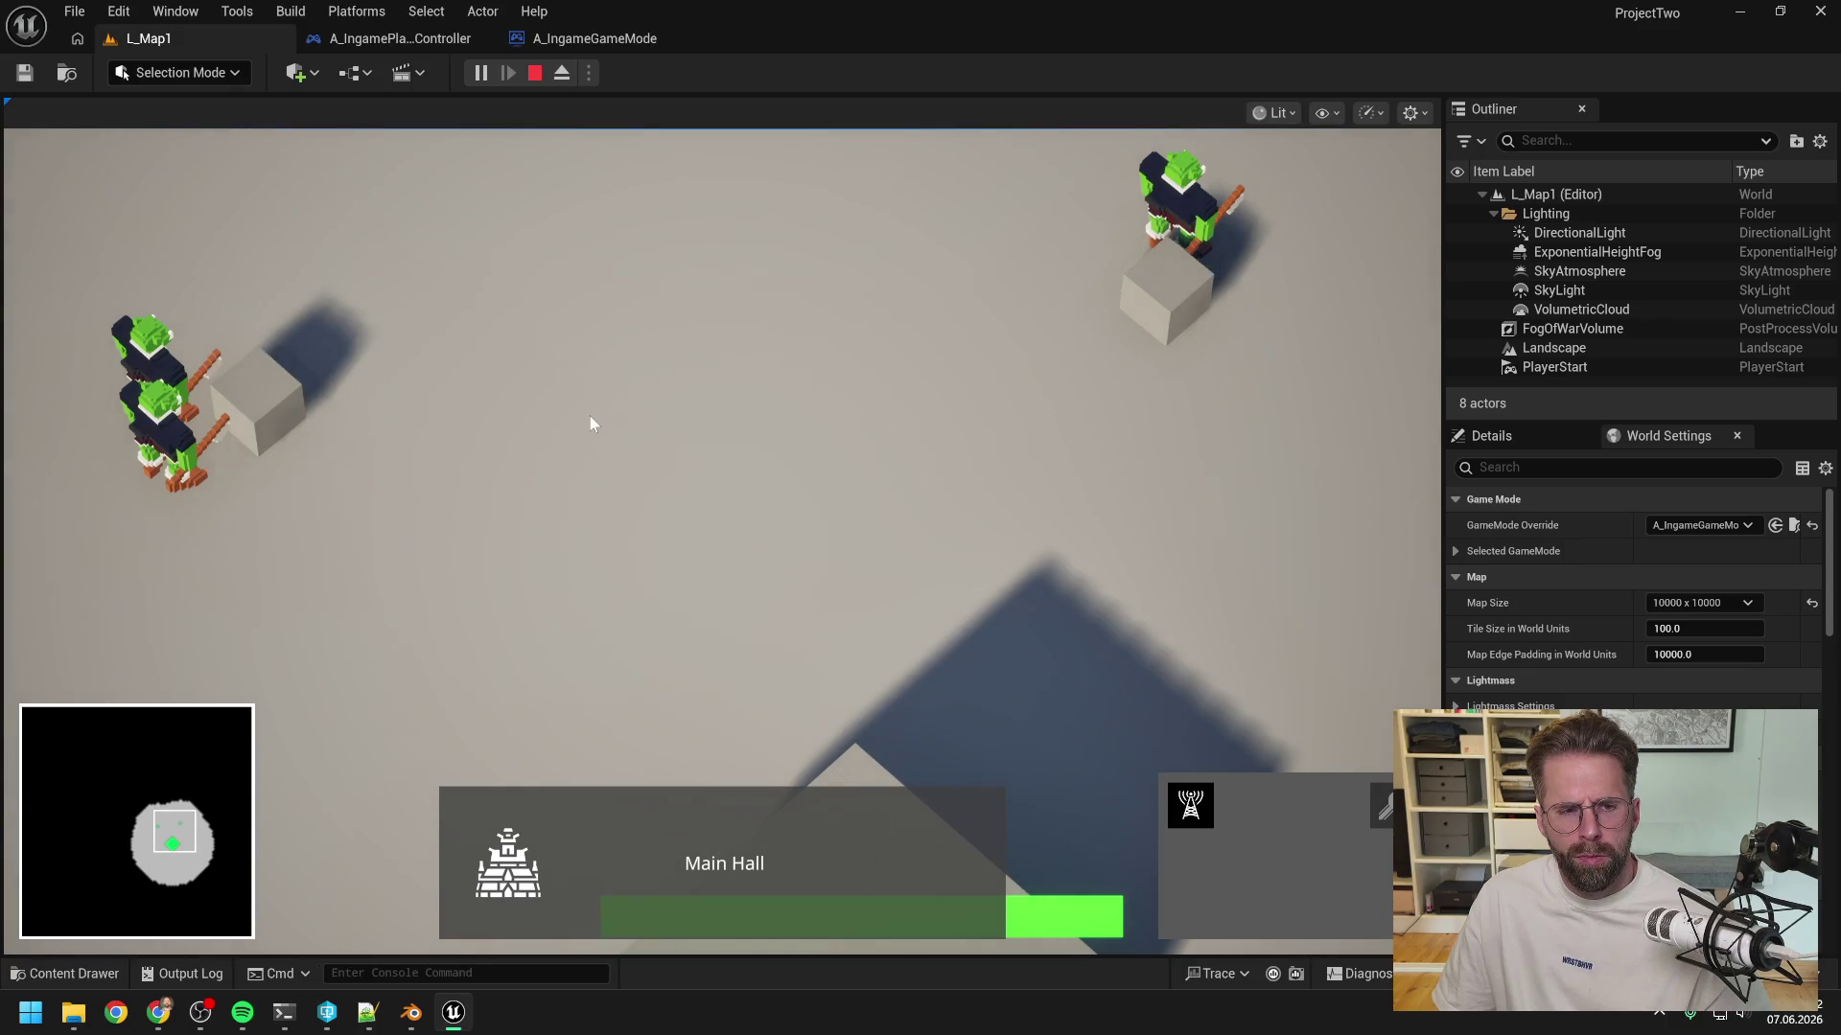
scroll(590, 416, down, 5)
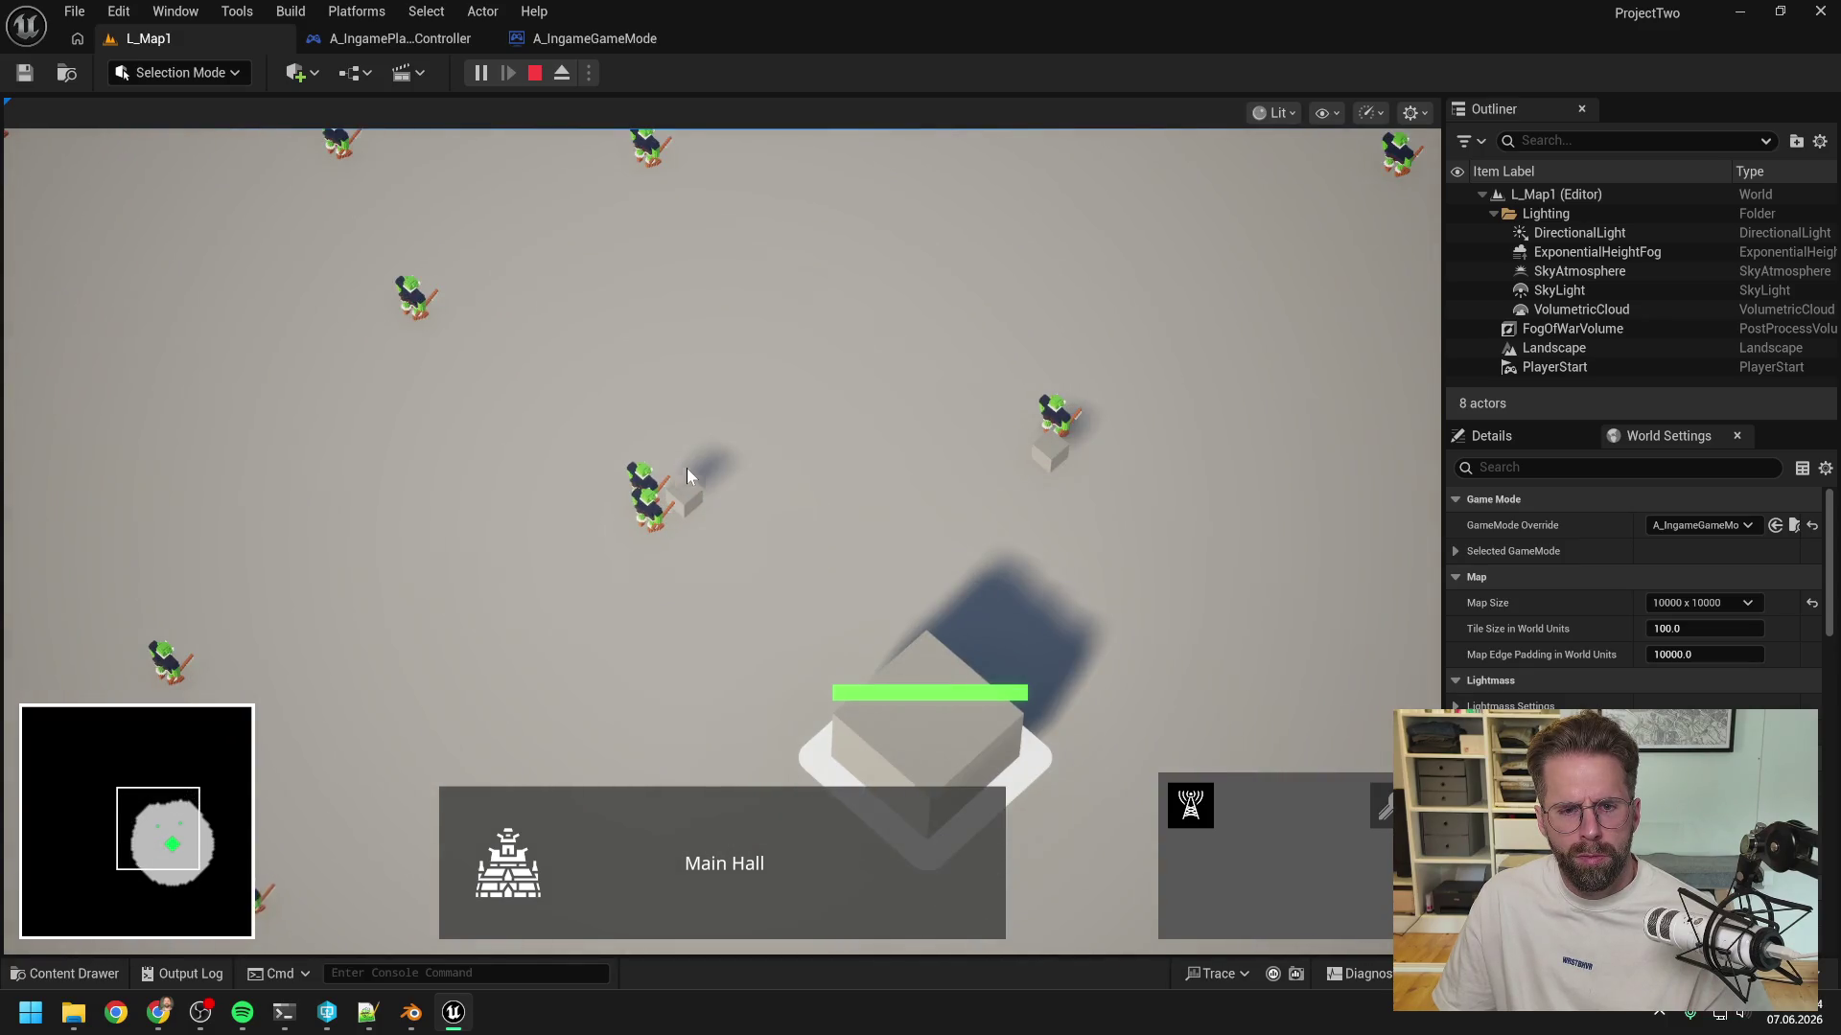
scroll(686, 473, up, 3)
click(617, 441)
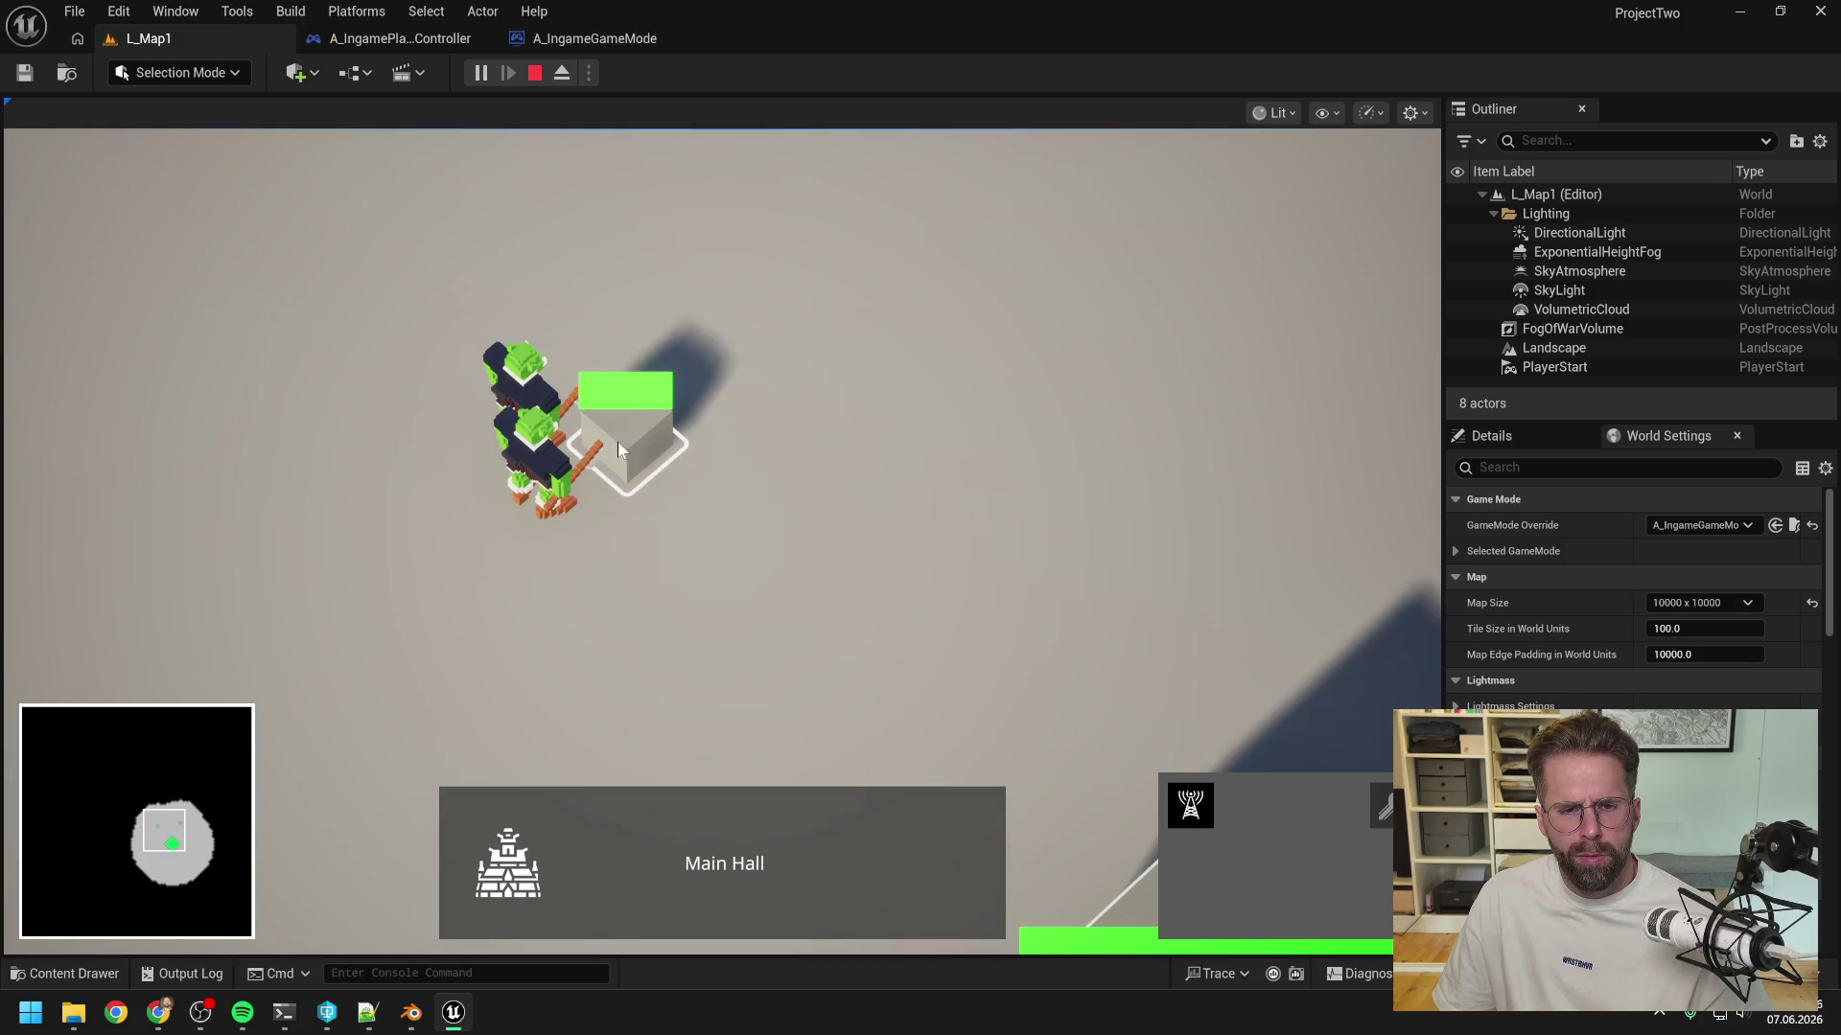
- Place two more Power Grid Generators on the grid, then cancel building placement
click(1190, 805)
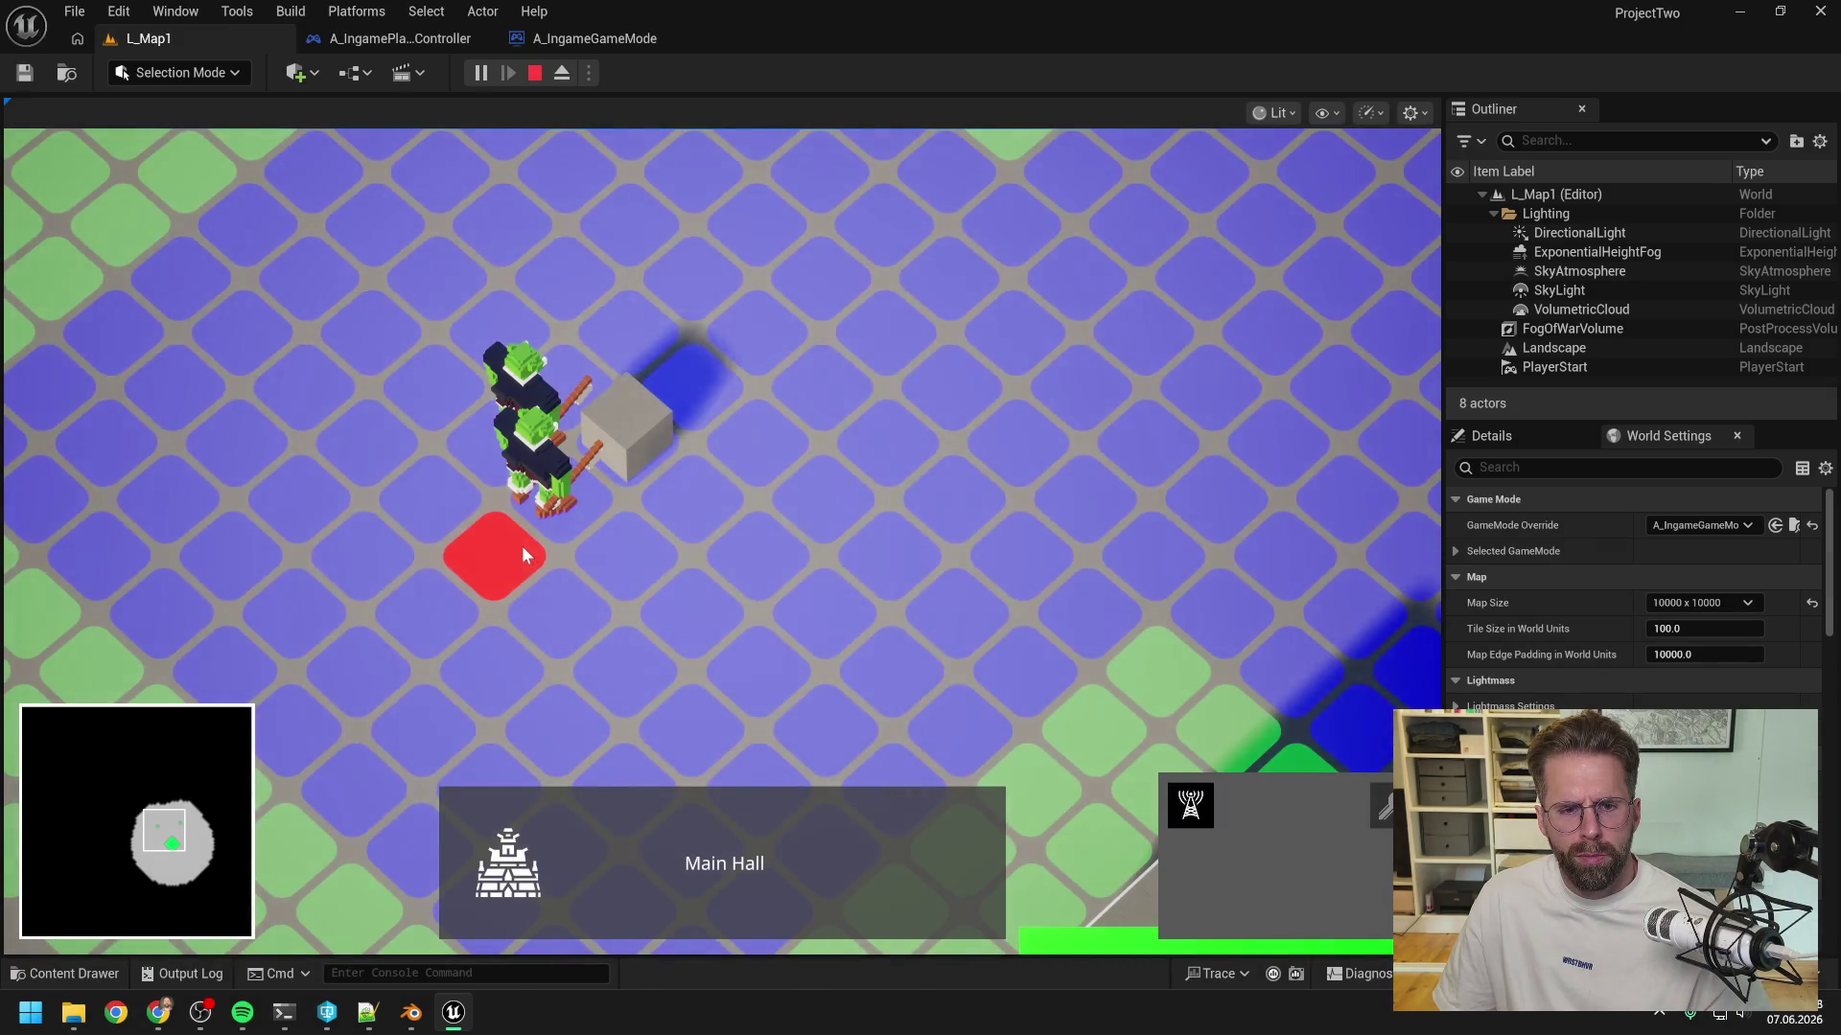
key(a)
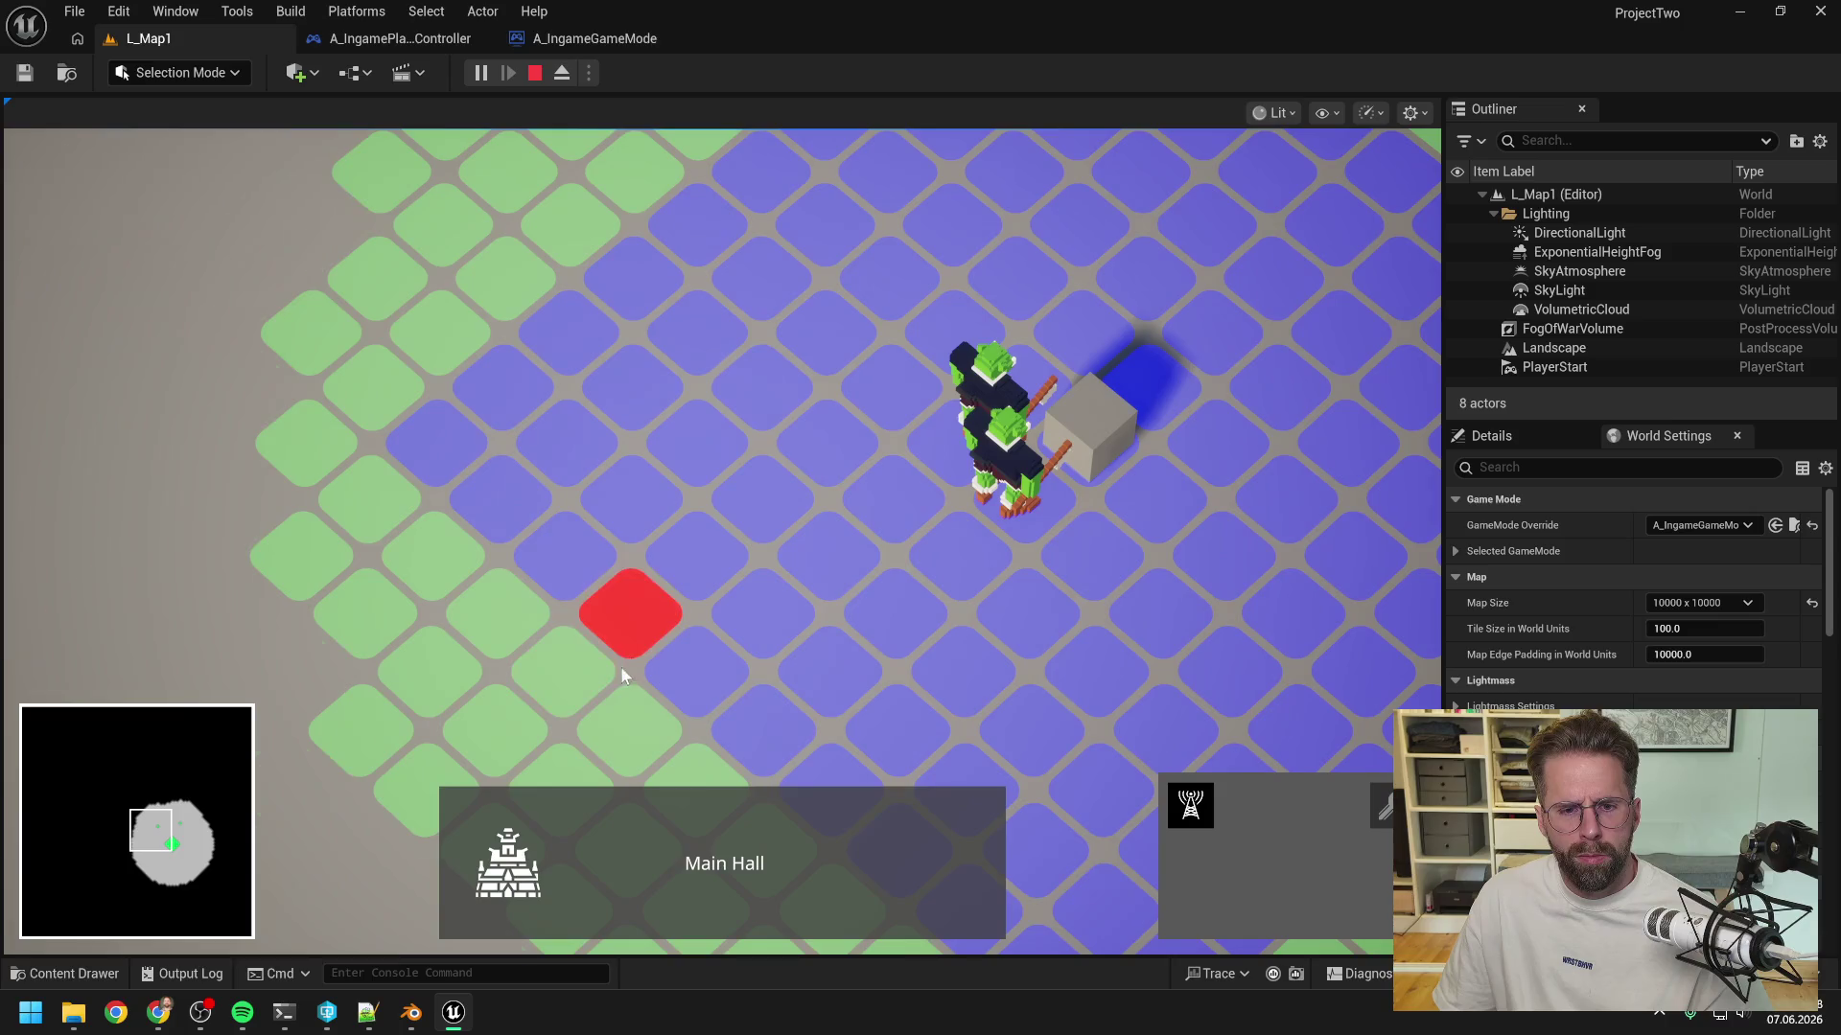
click(583, 666)
scroll(712, 600, down, 5)
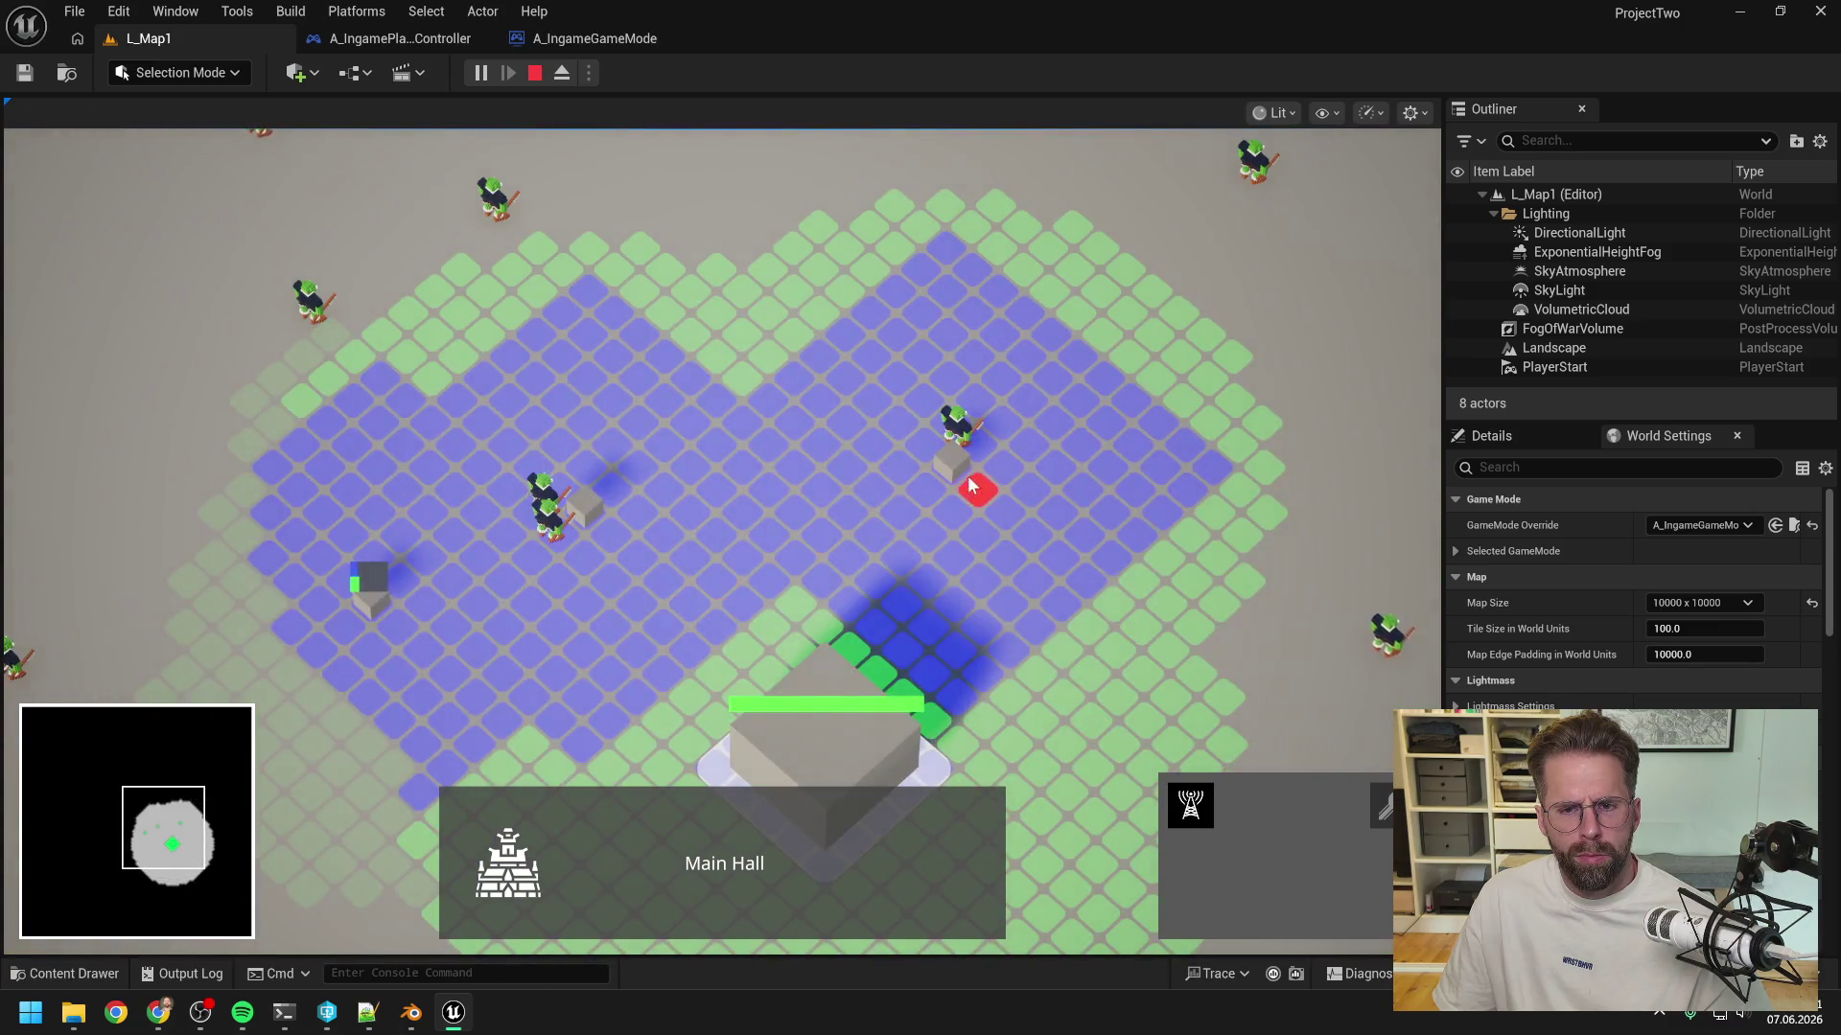
key(d)
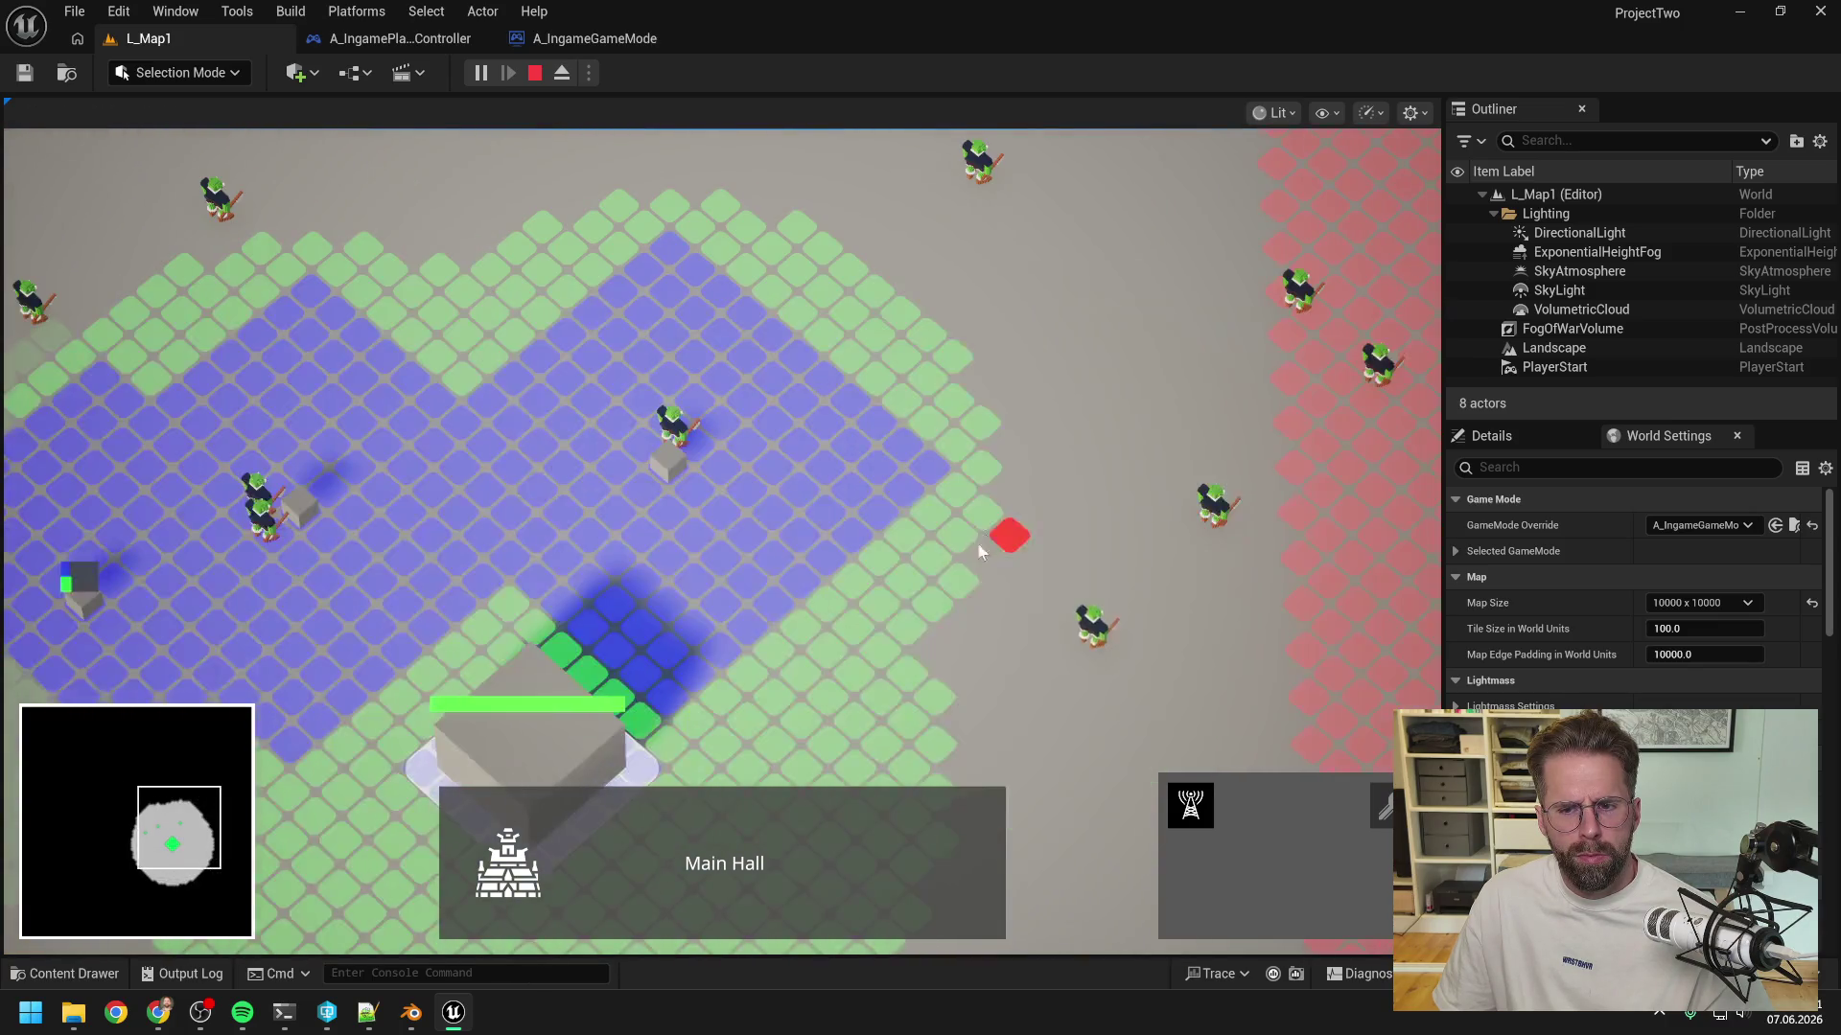
click(953, 587)
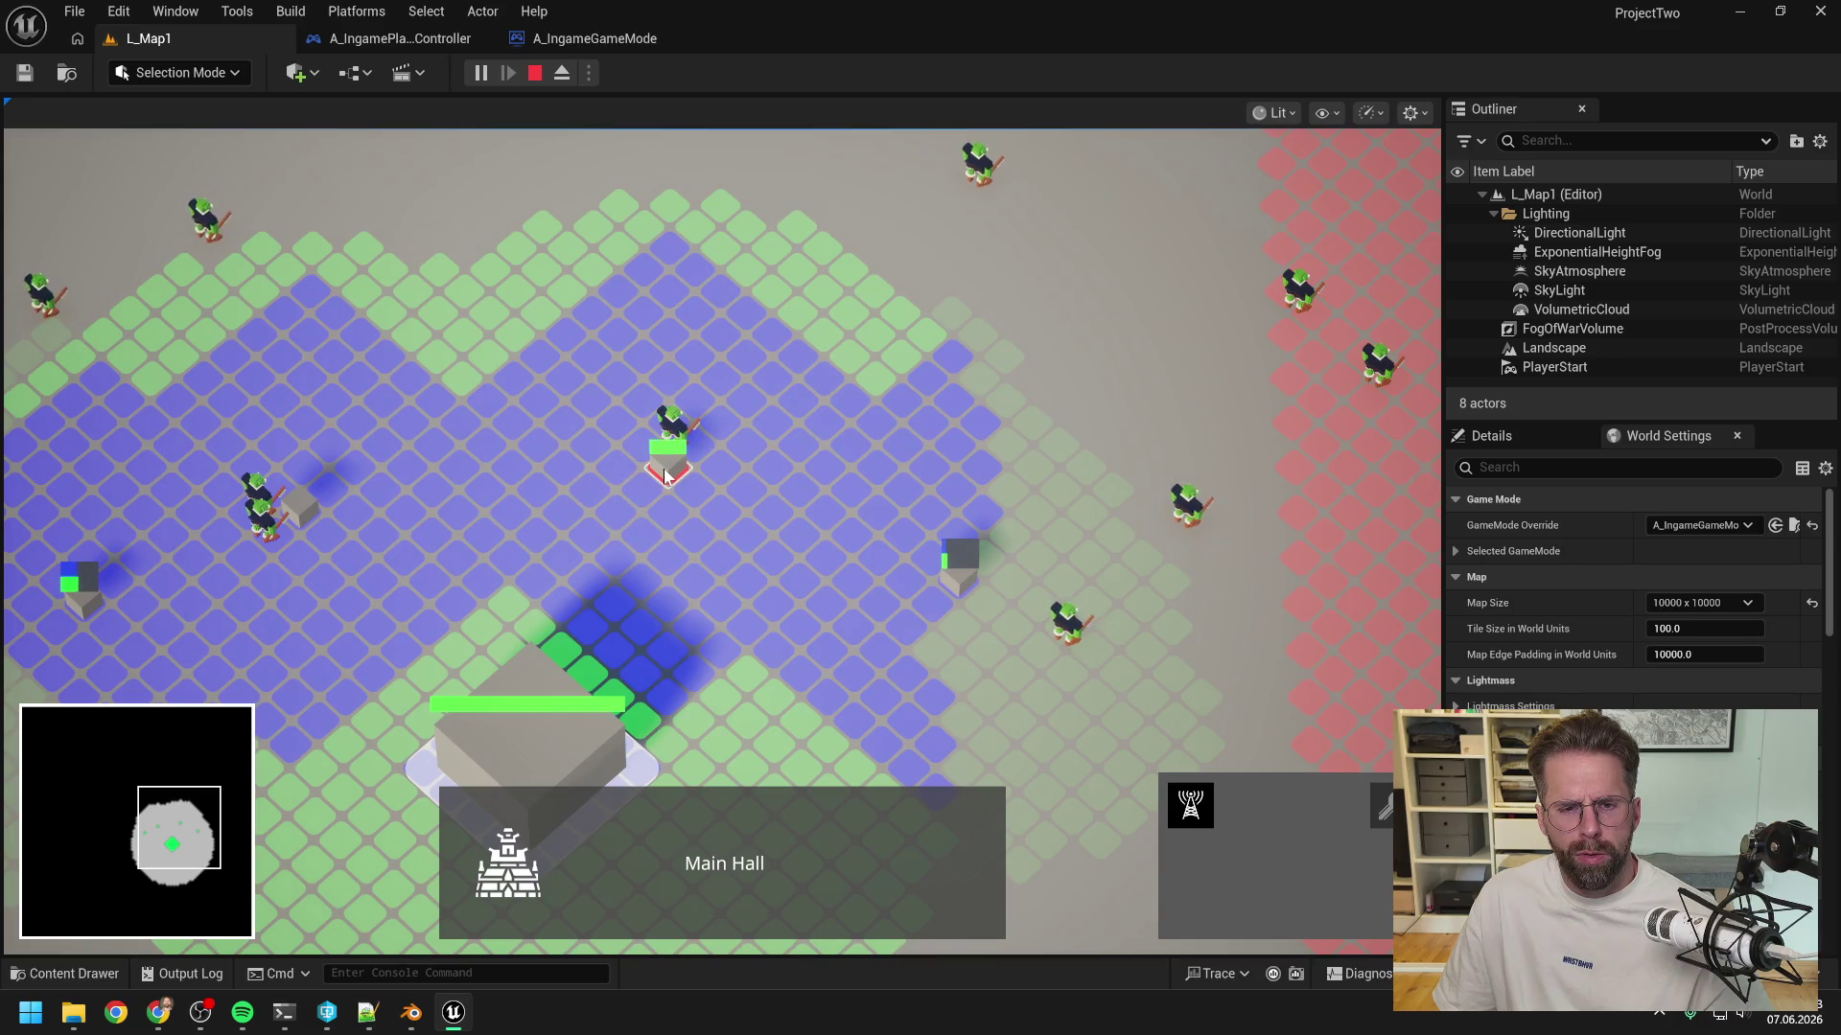
right_click(834, 583)
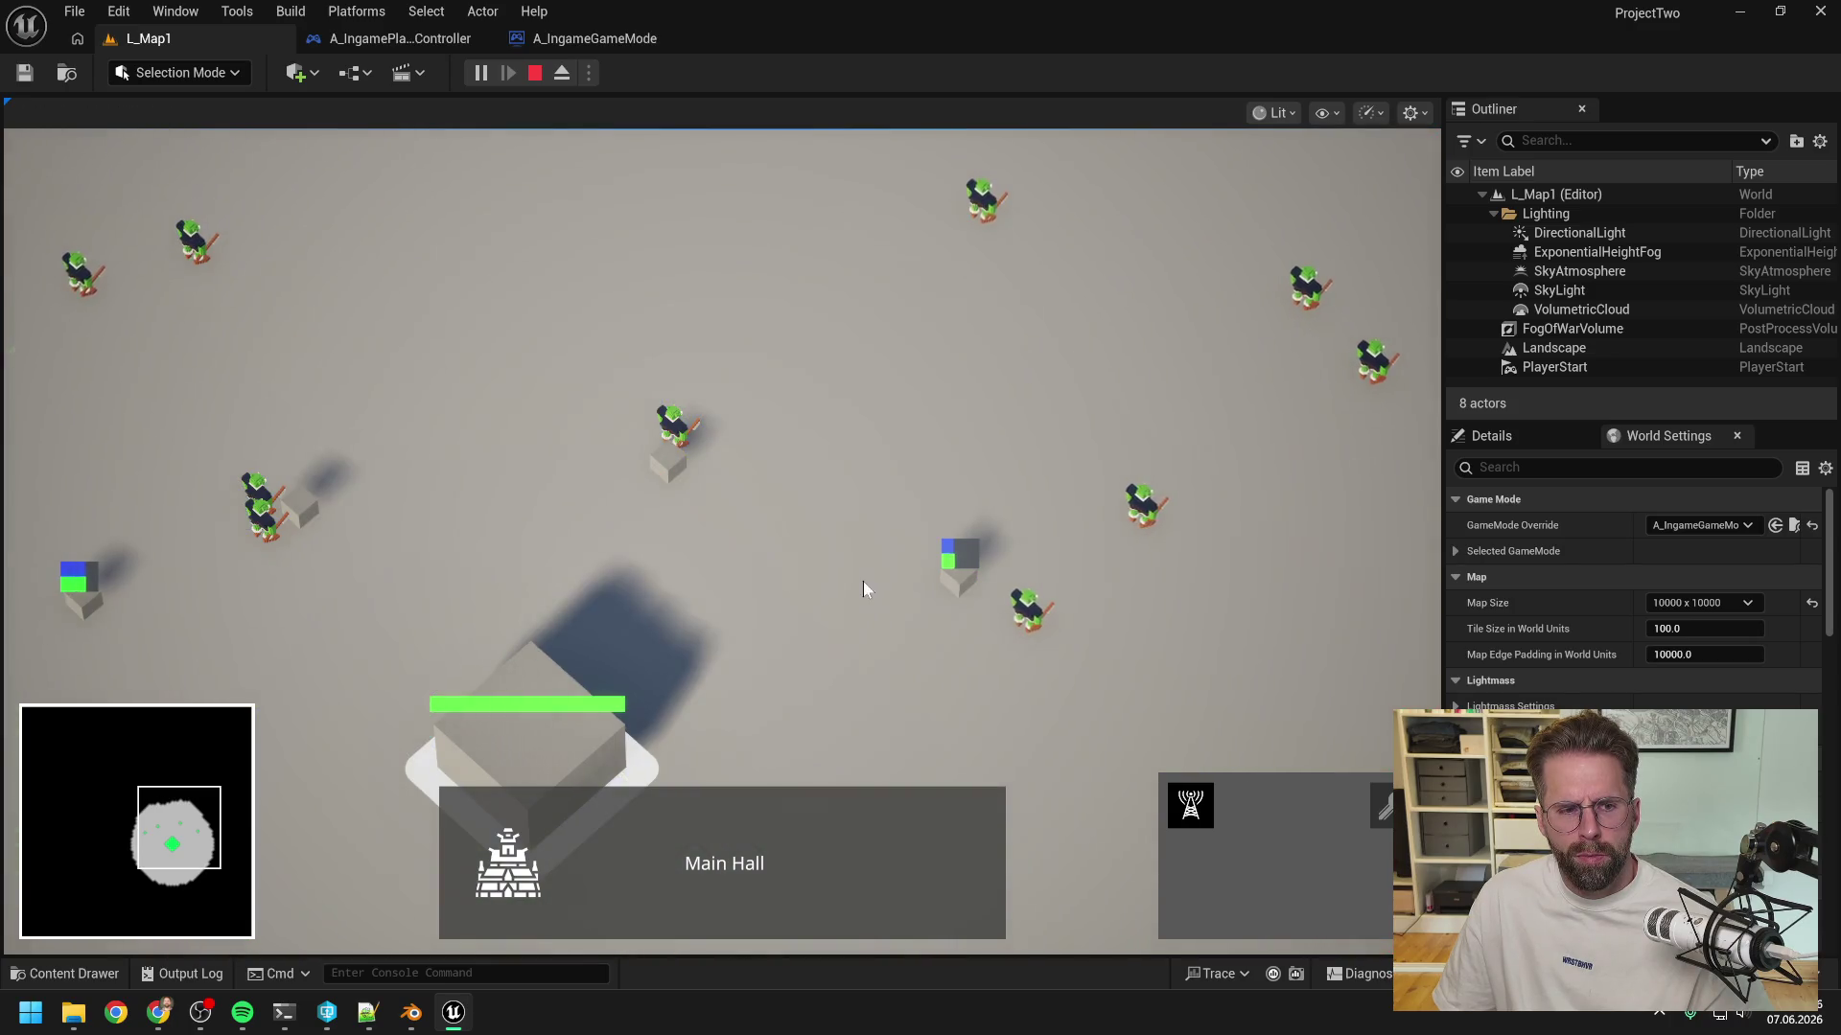
scroll(963, 599, up, 5)
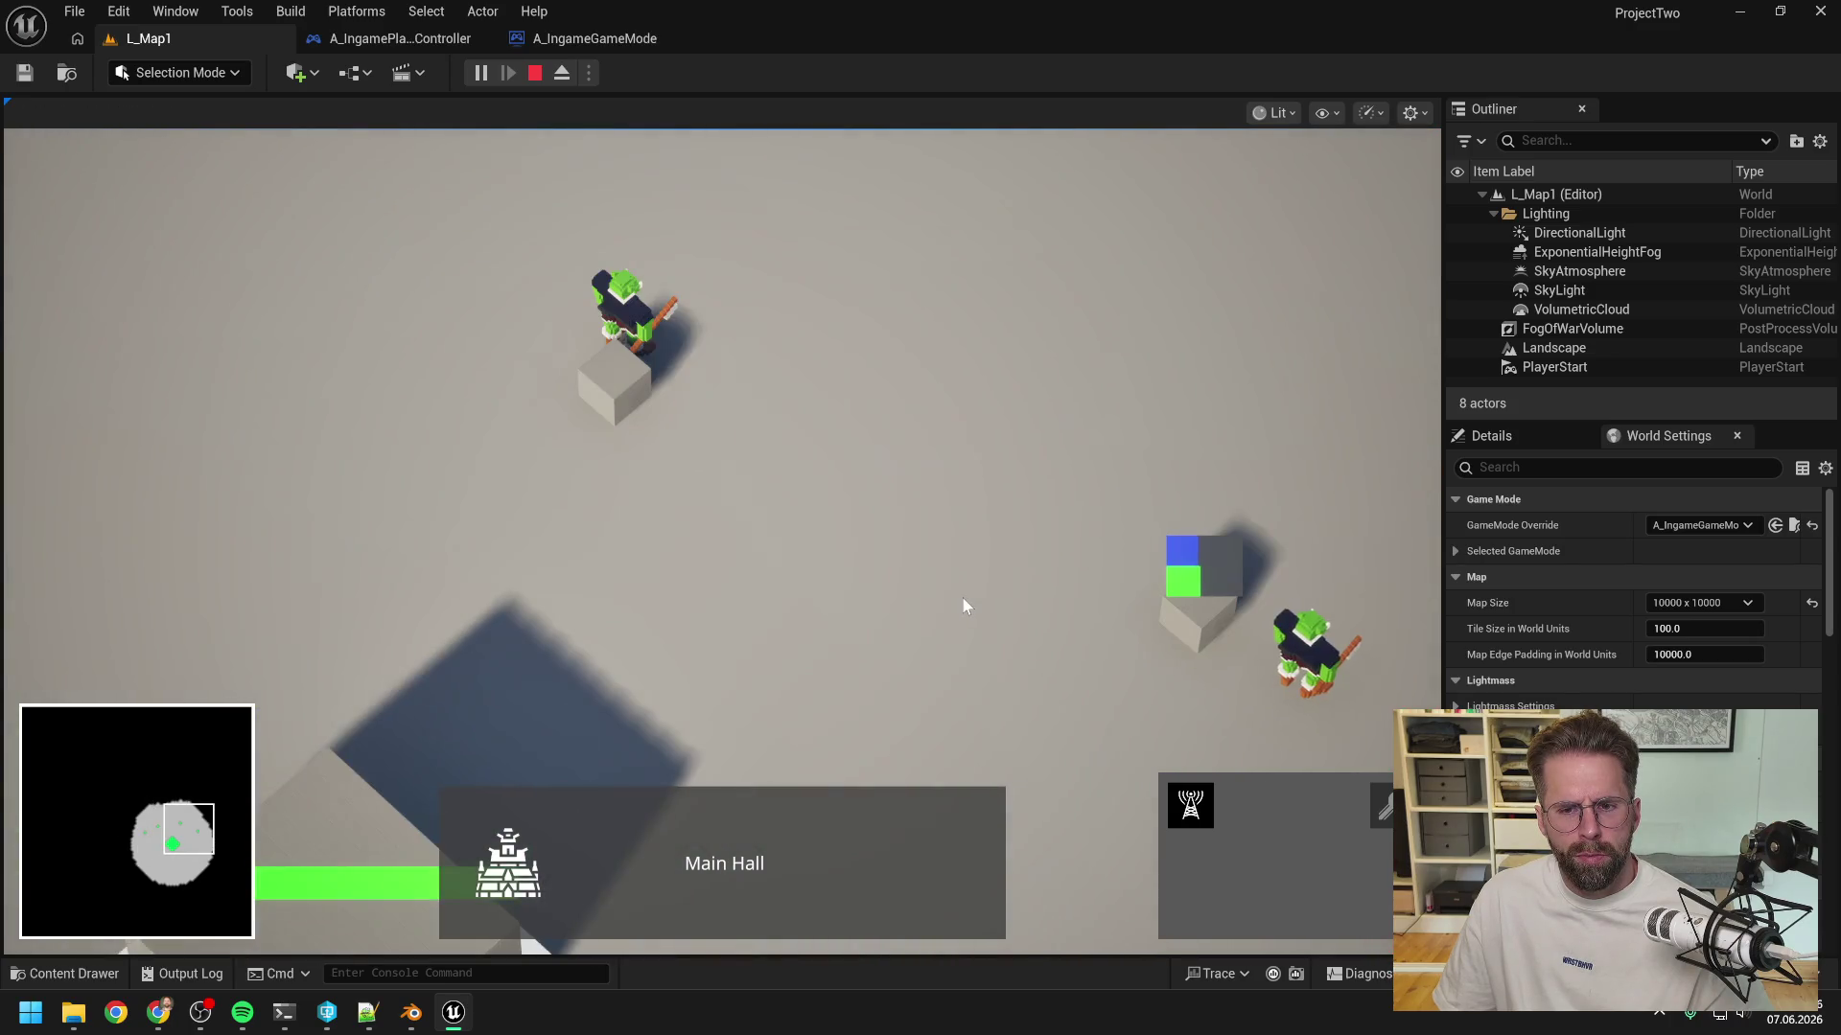
key(d)
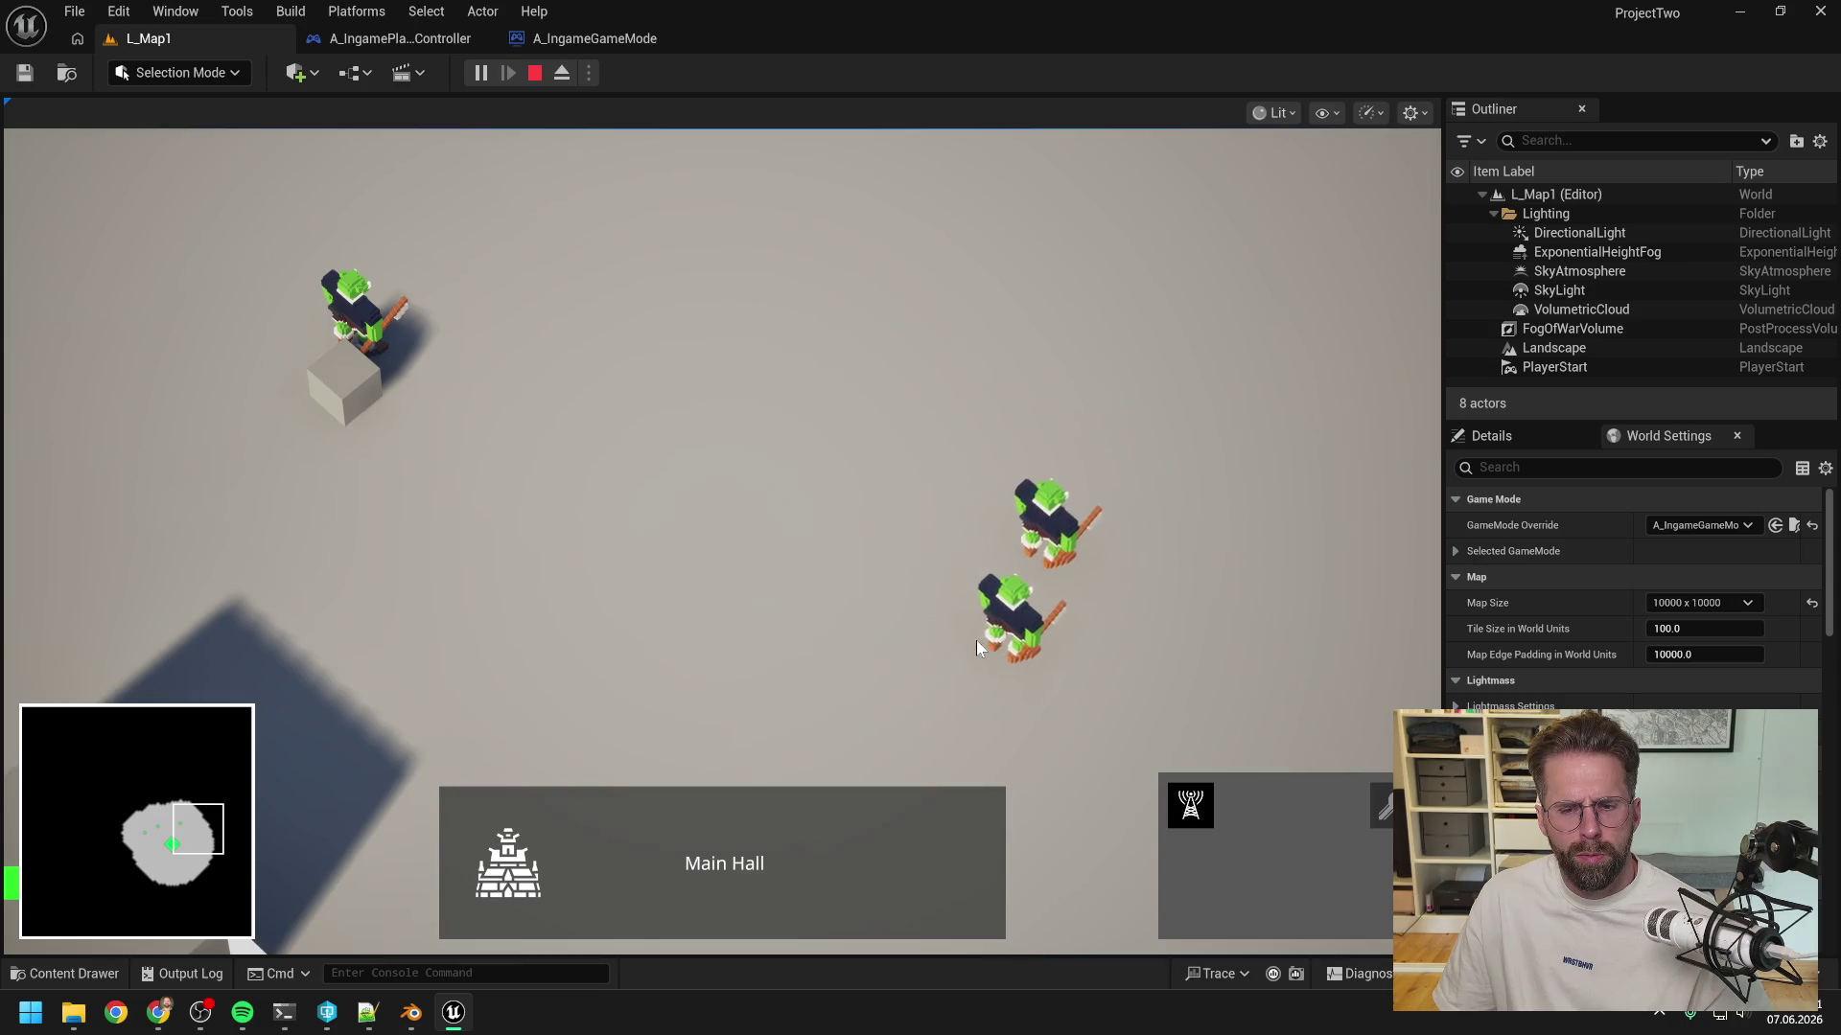
- Pan around the main hall area and begin placing another building on the grid
key(a)
key(w)
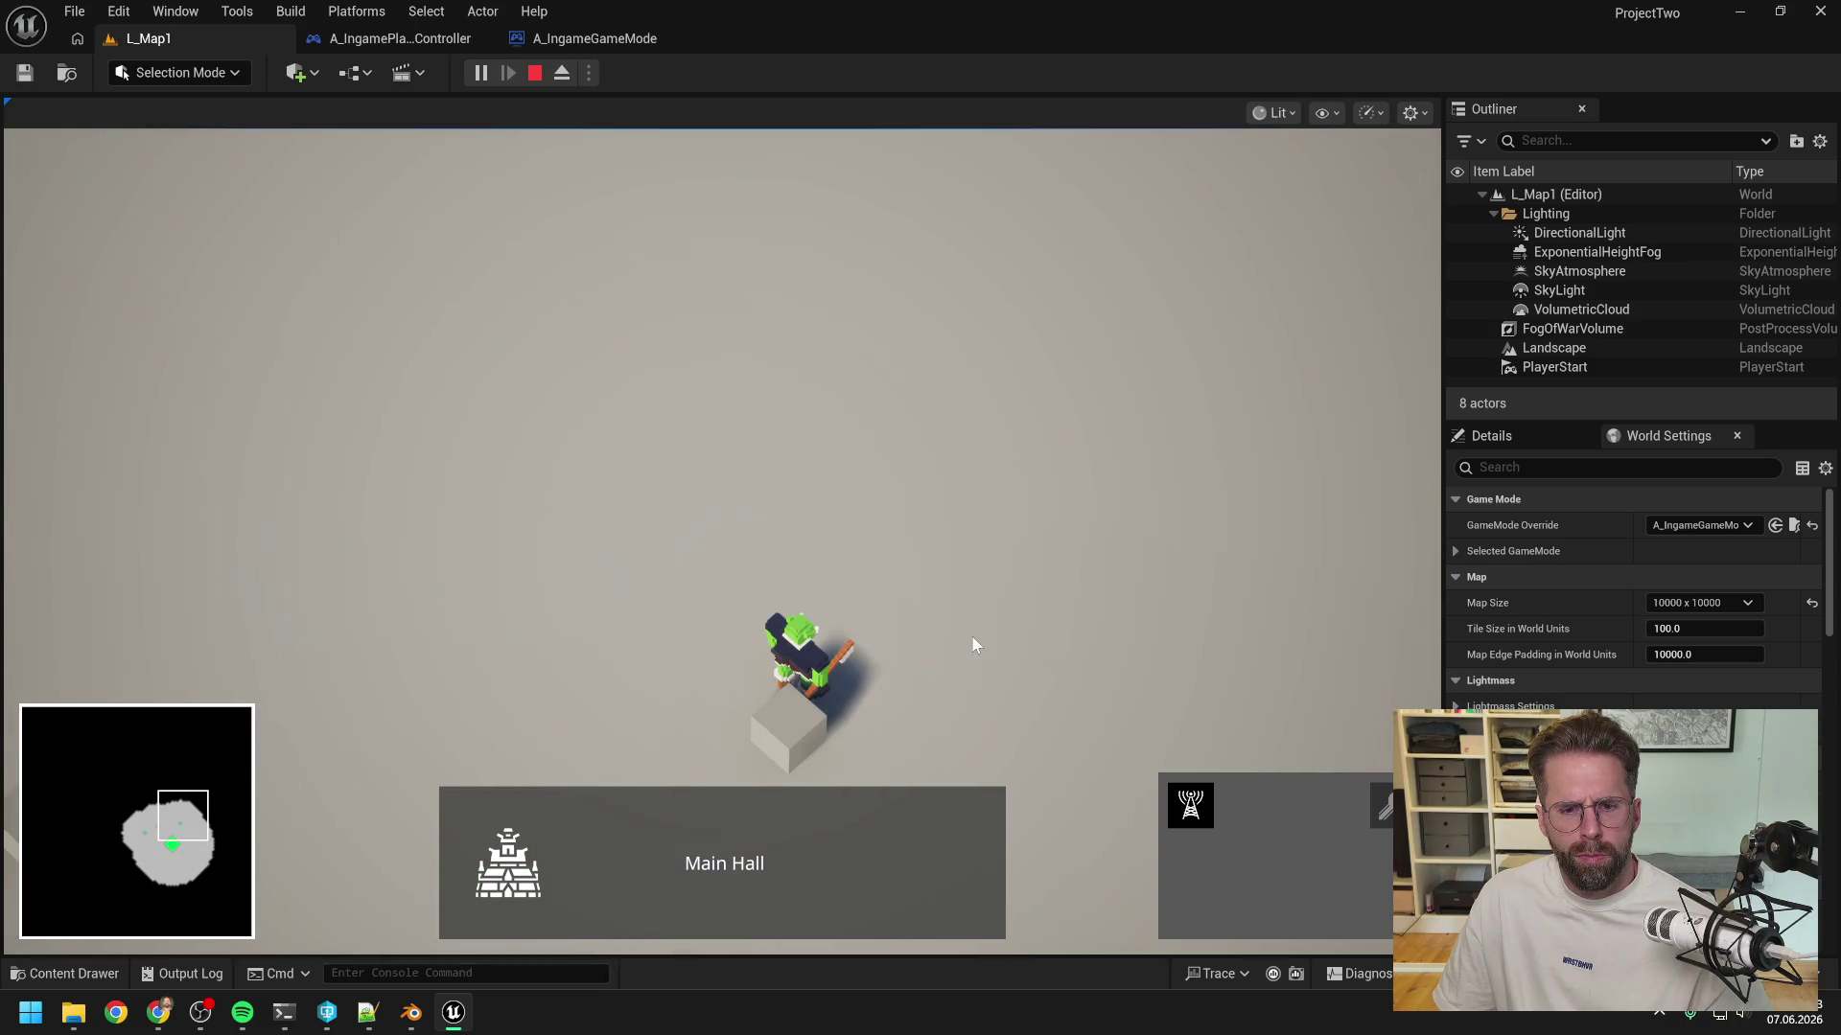
key(s)
key(d)
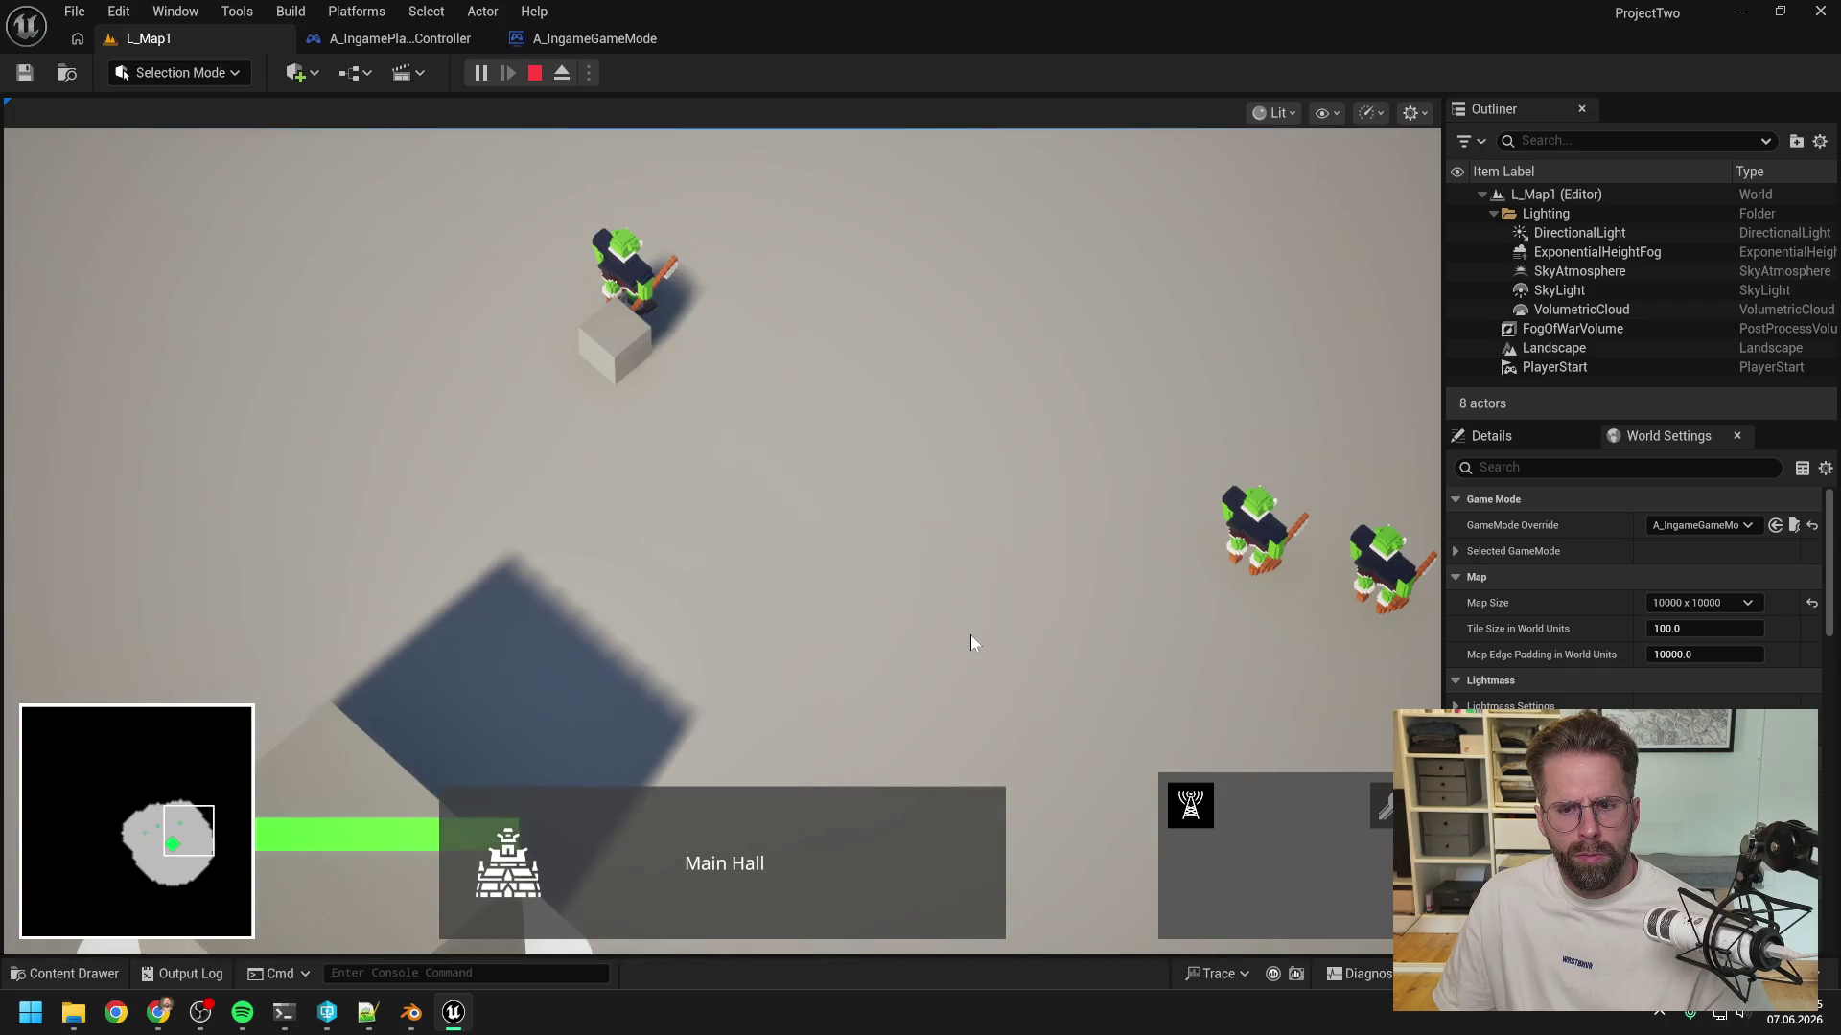
click(1189, 804)
key(d)
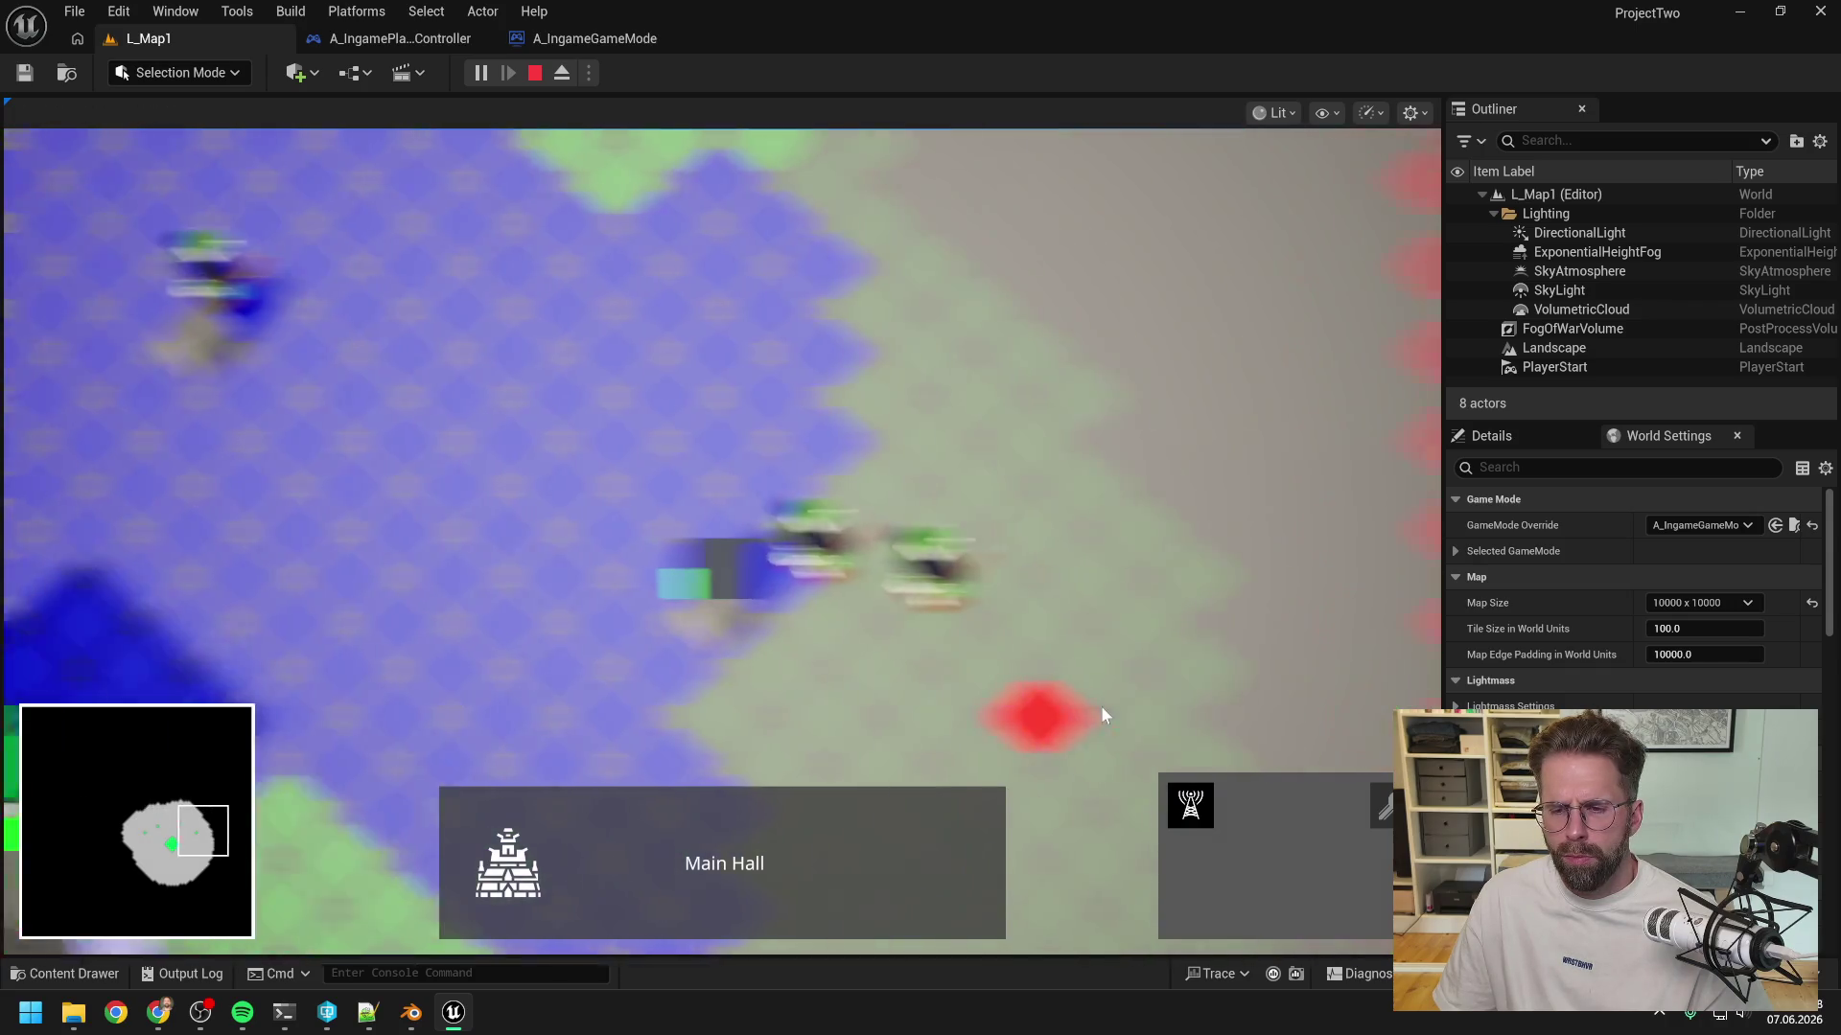
key(a)
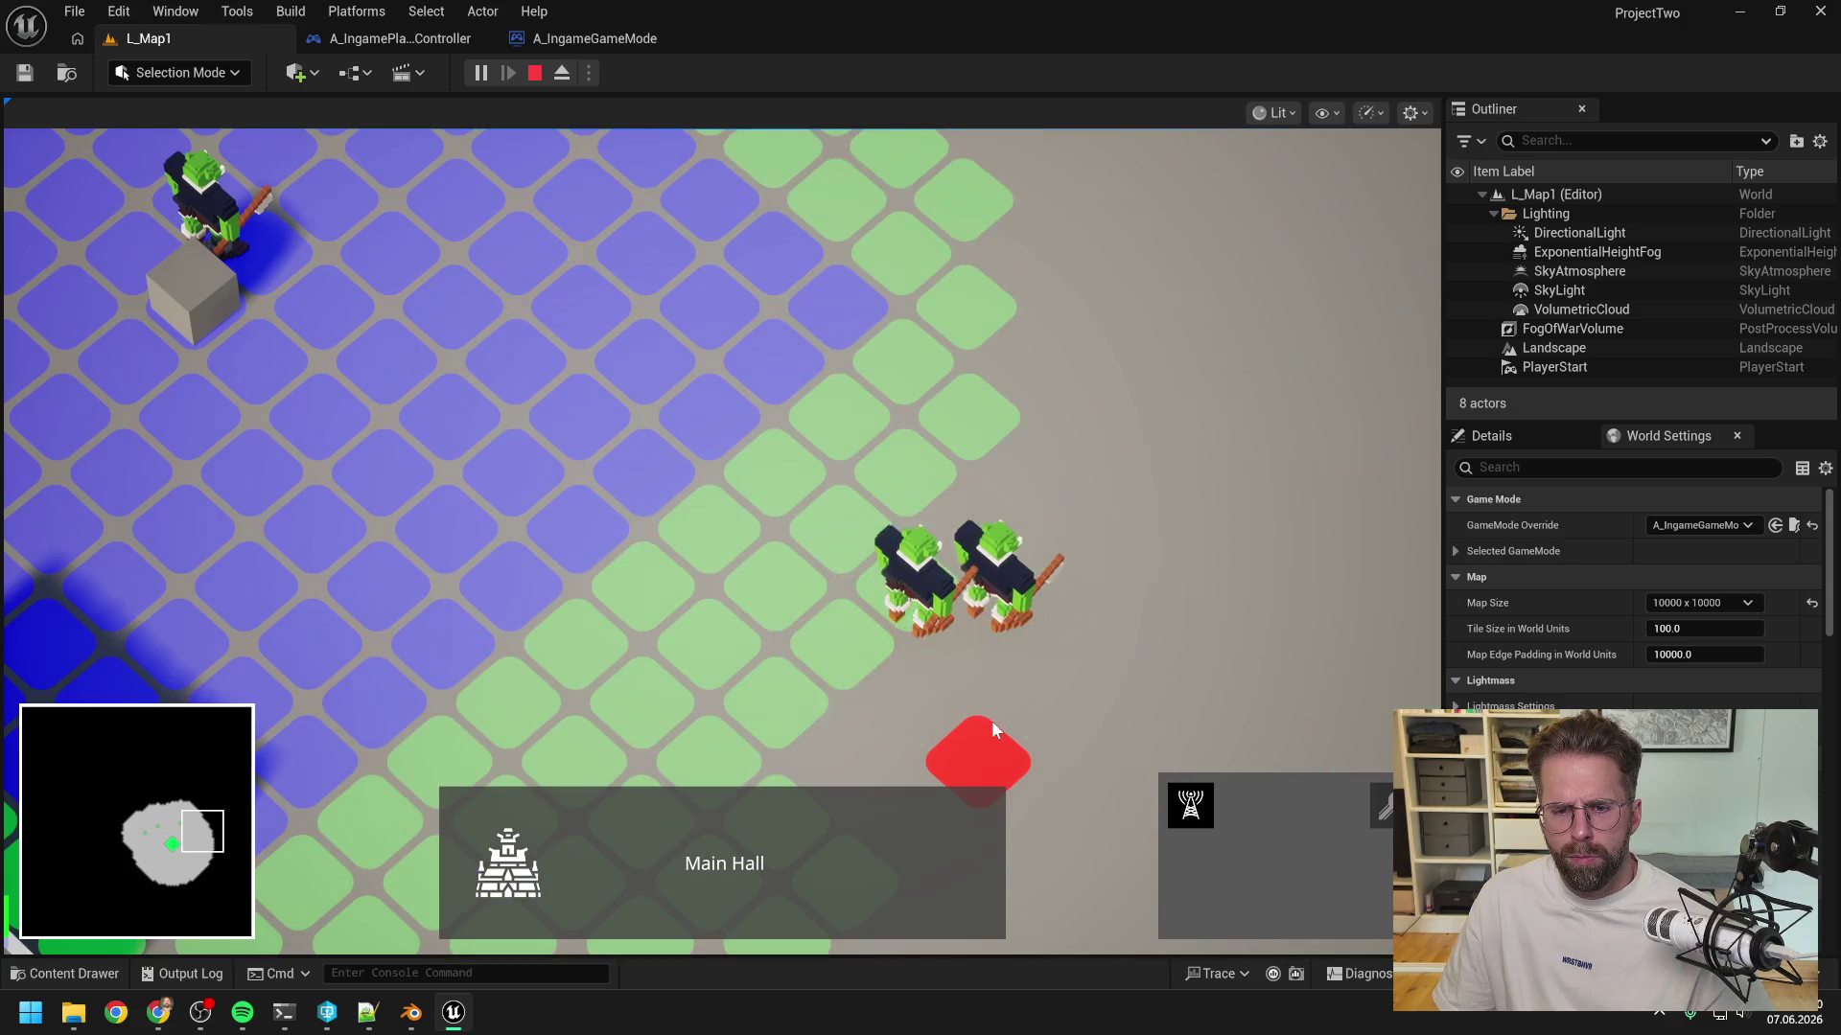
key(w)
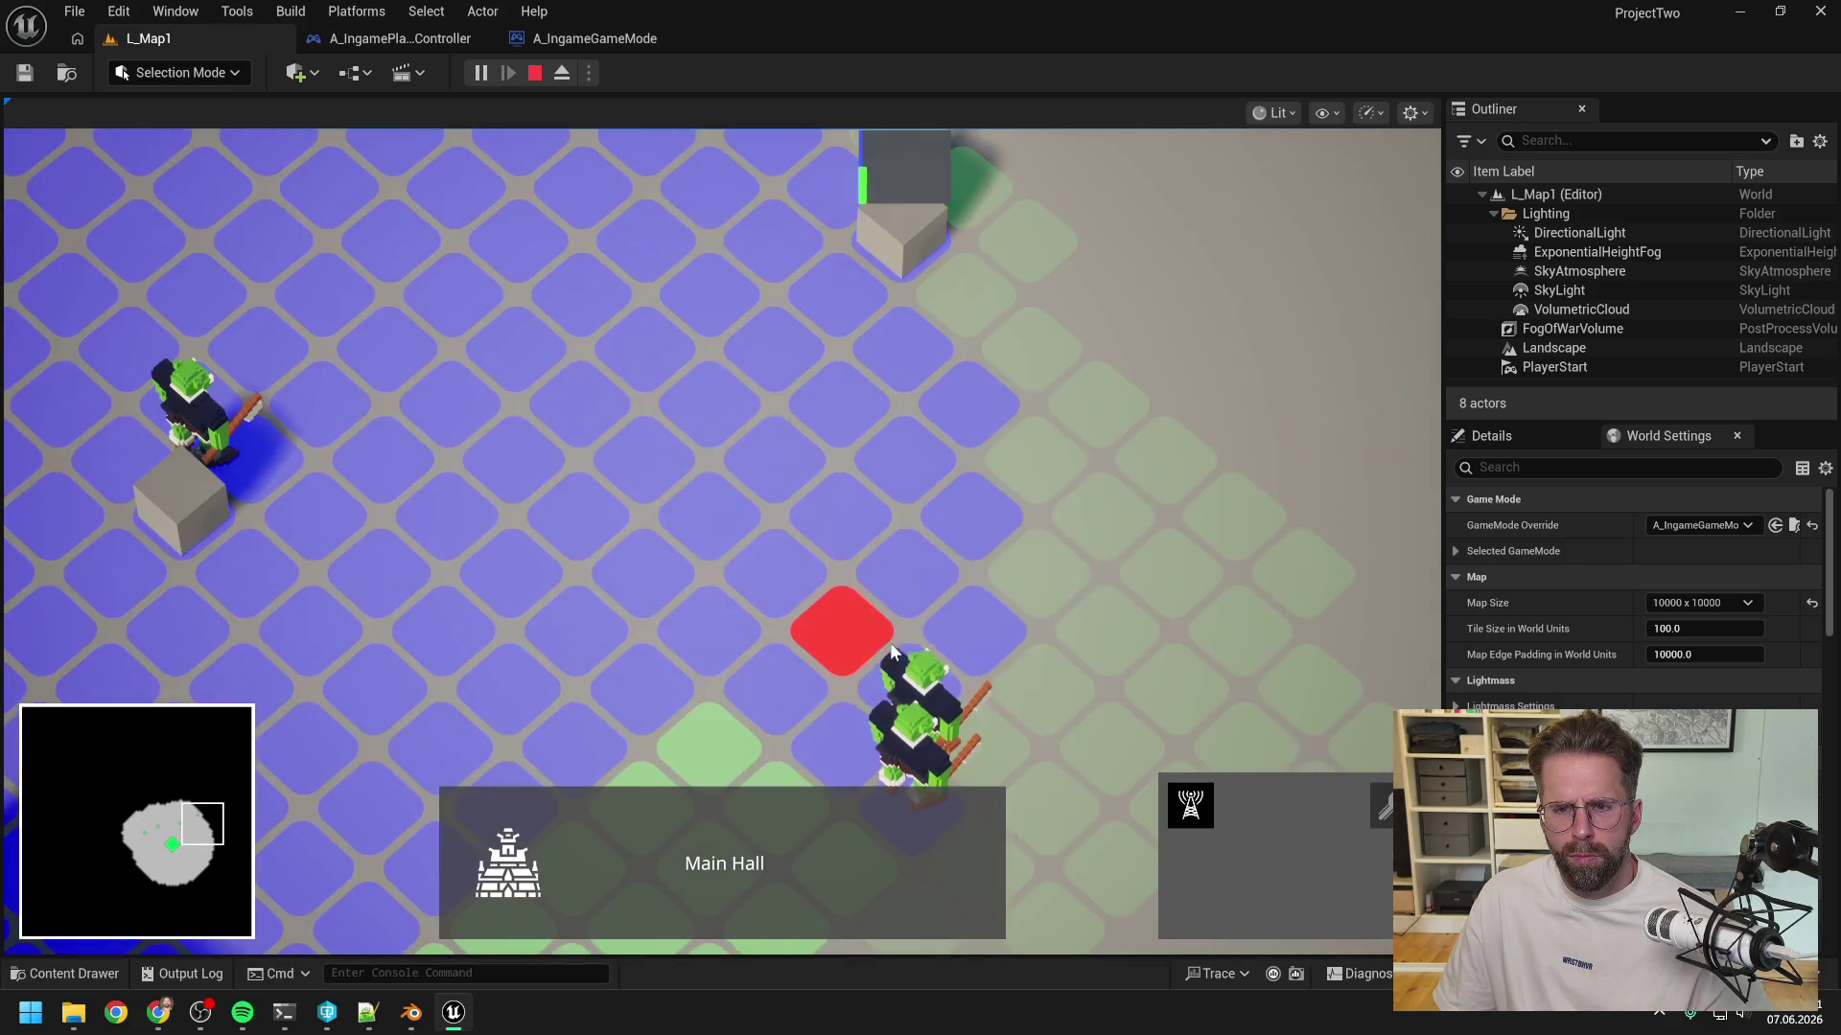
scroll(890, 642, down, 5)
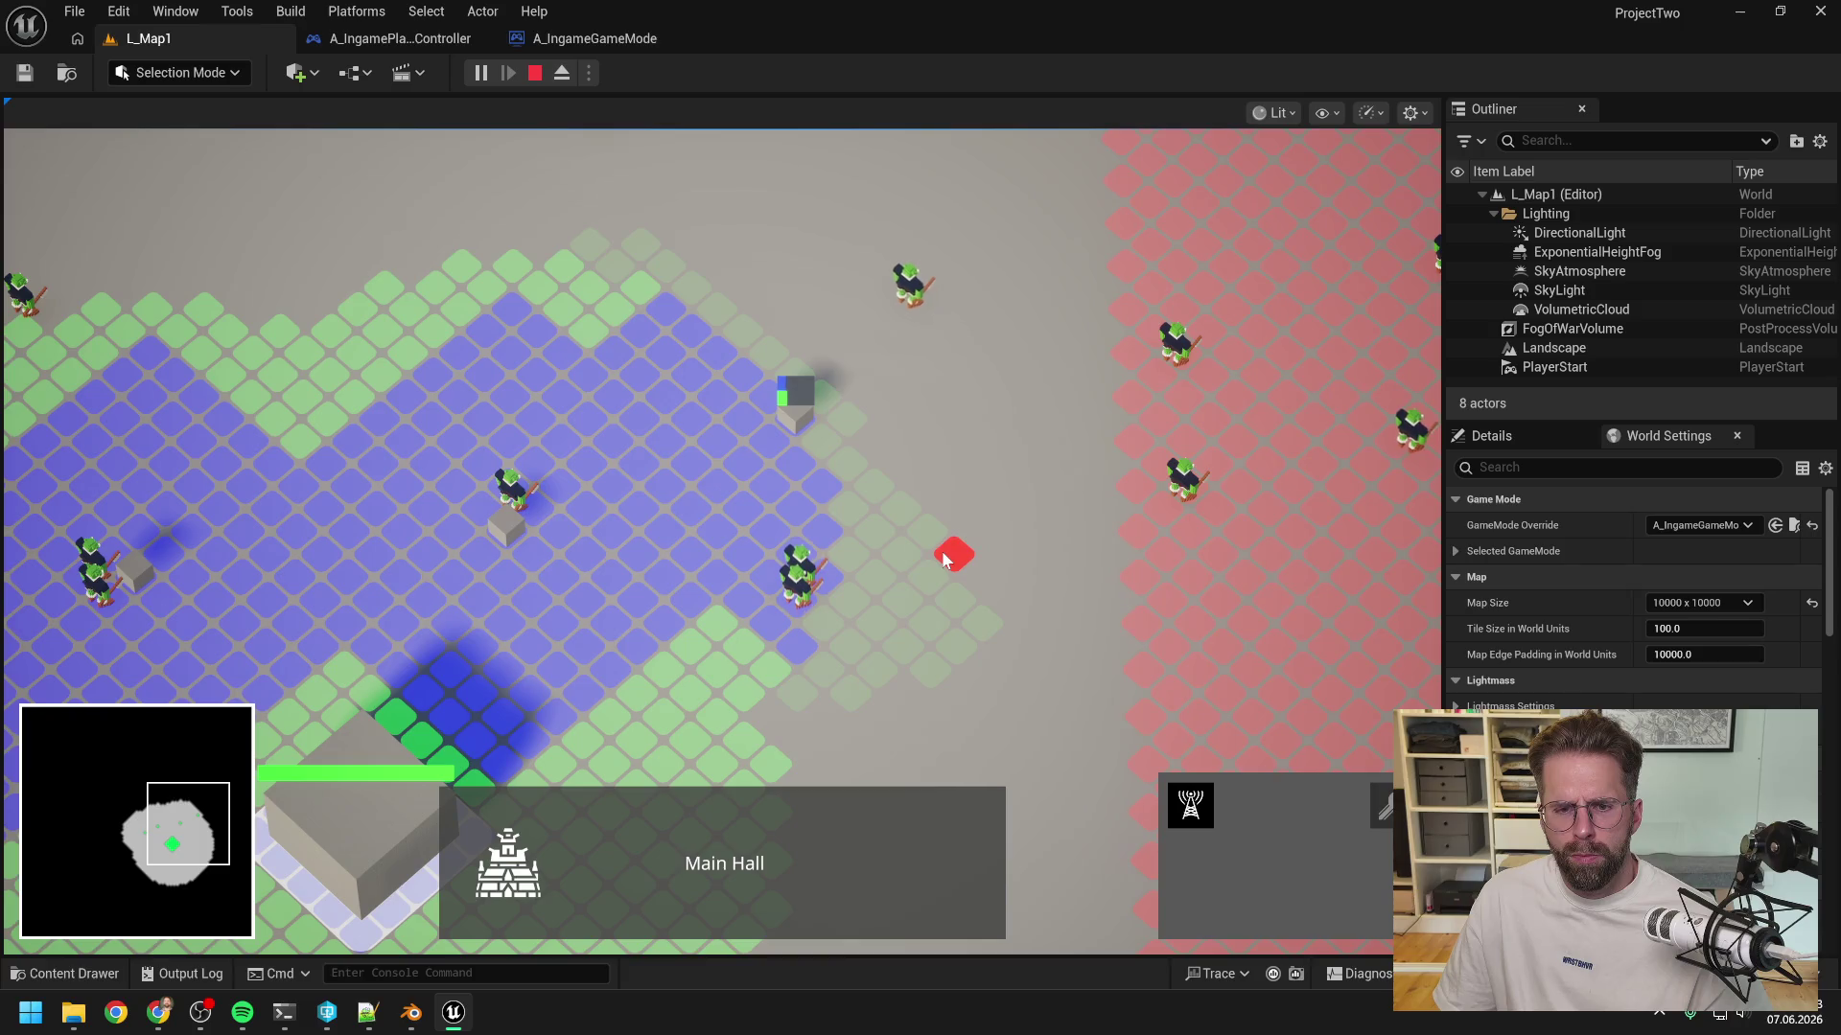
scroll(944, 560, up, 3)
scroll(891, 614, up, 3)
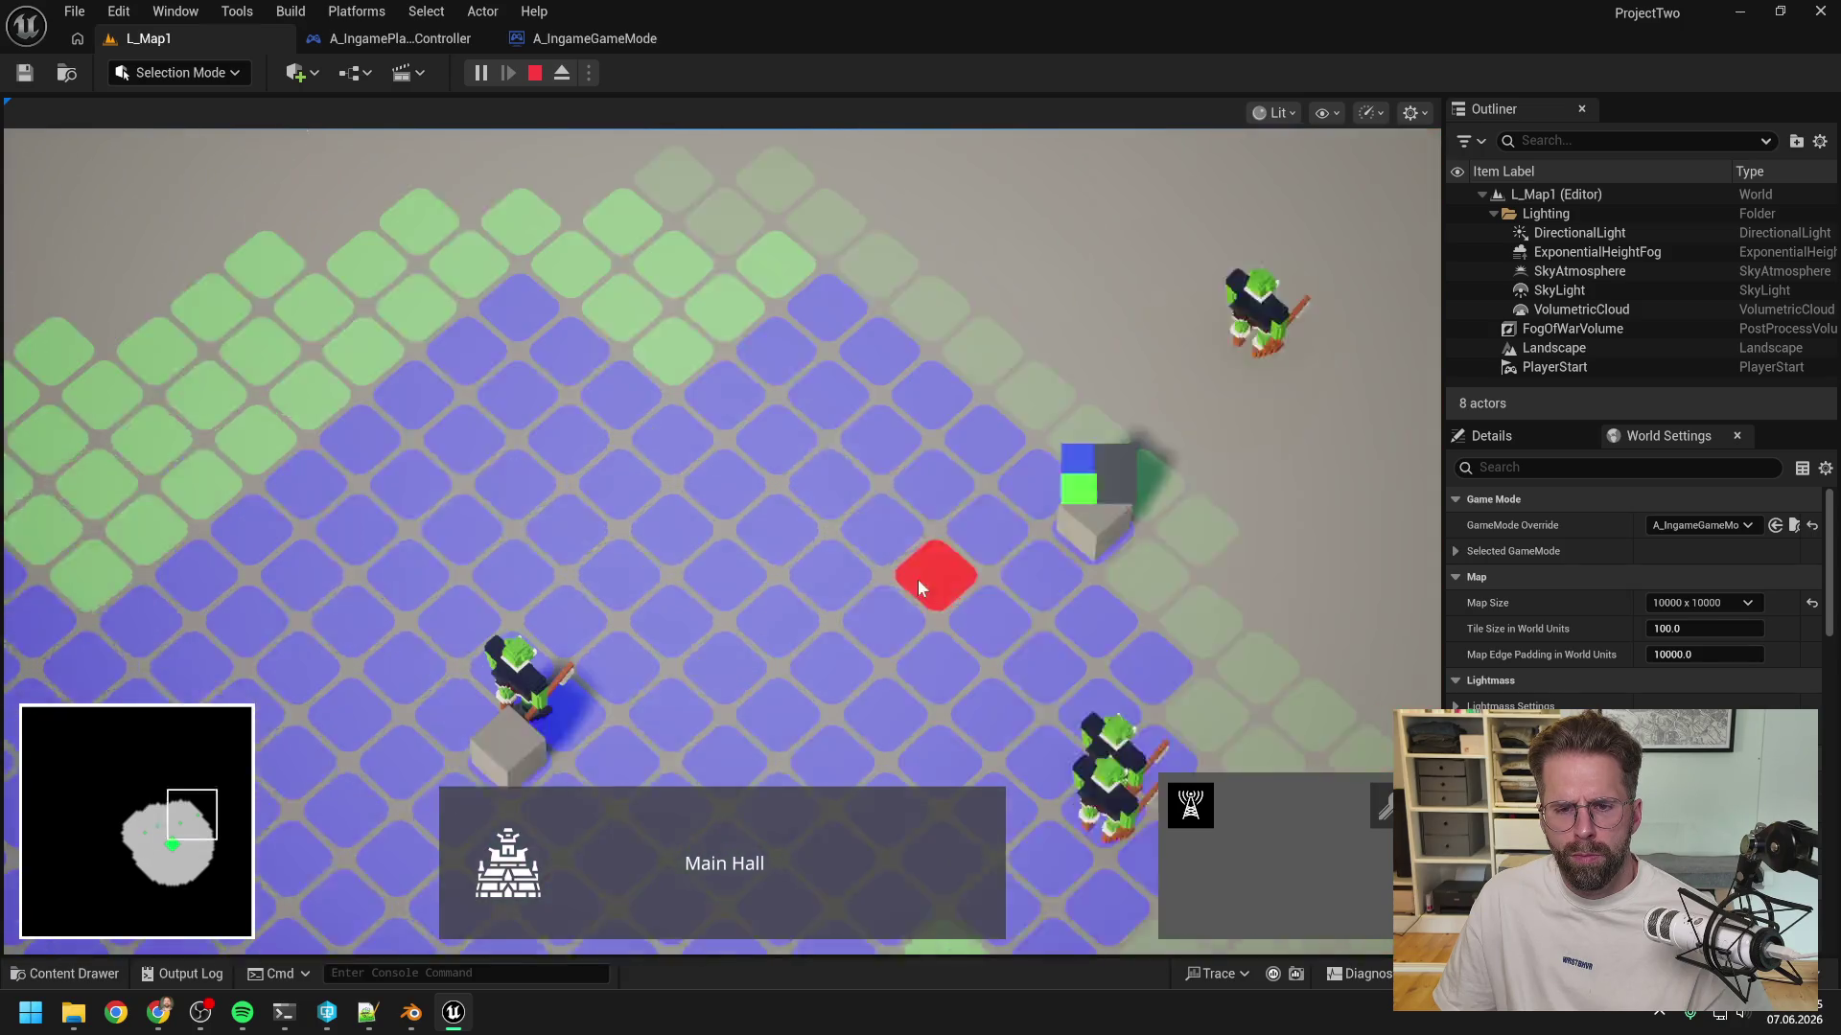
scroll(918, 579, up, 1)
scroll(918, 578, up, 2)
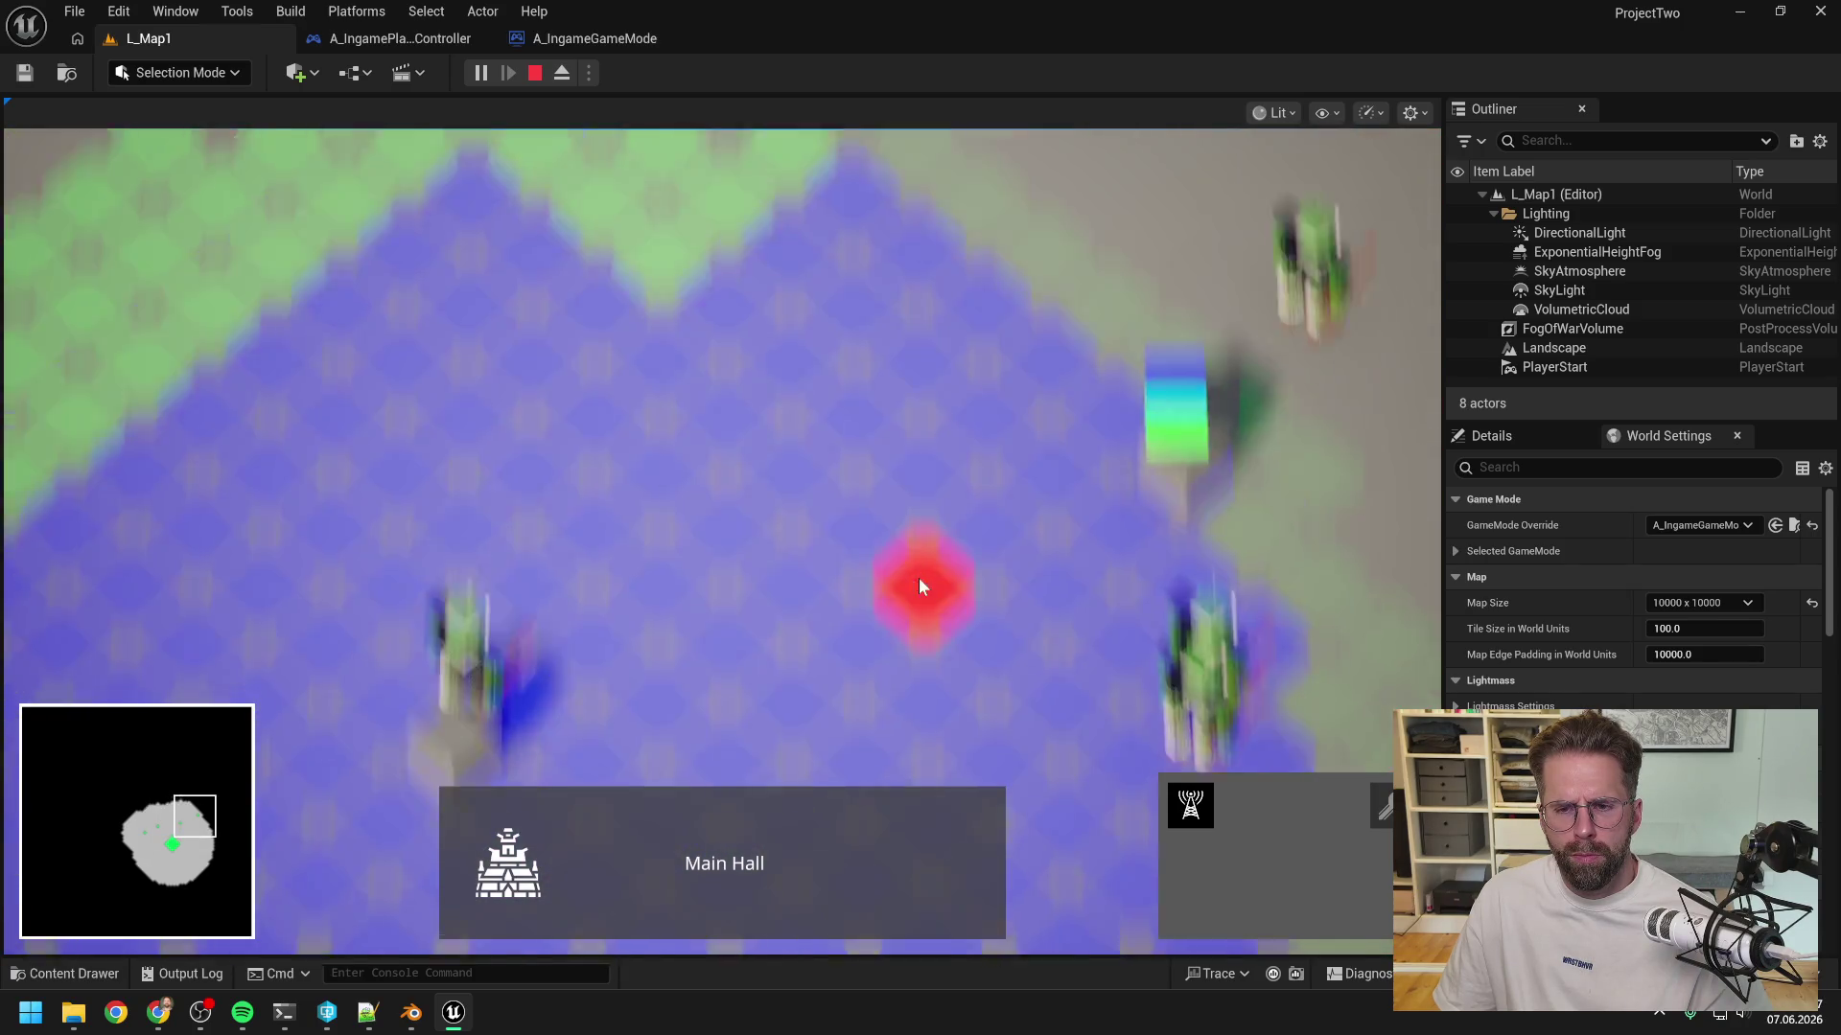
- Pan and zoom toward the unit group to inspect it, then stop Play-in-Editor
key(d)
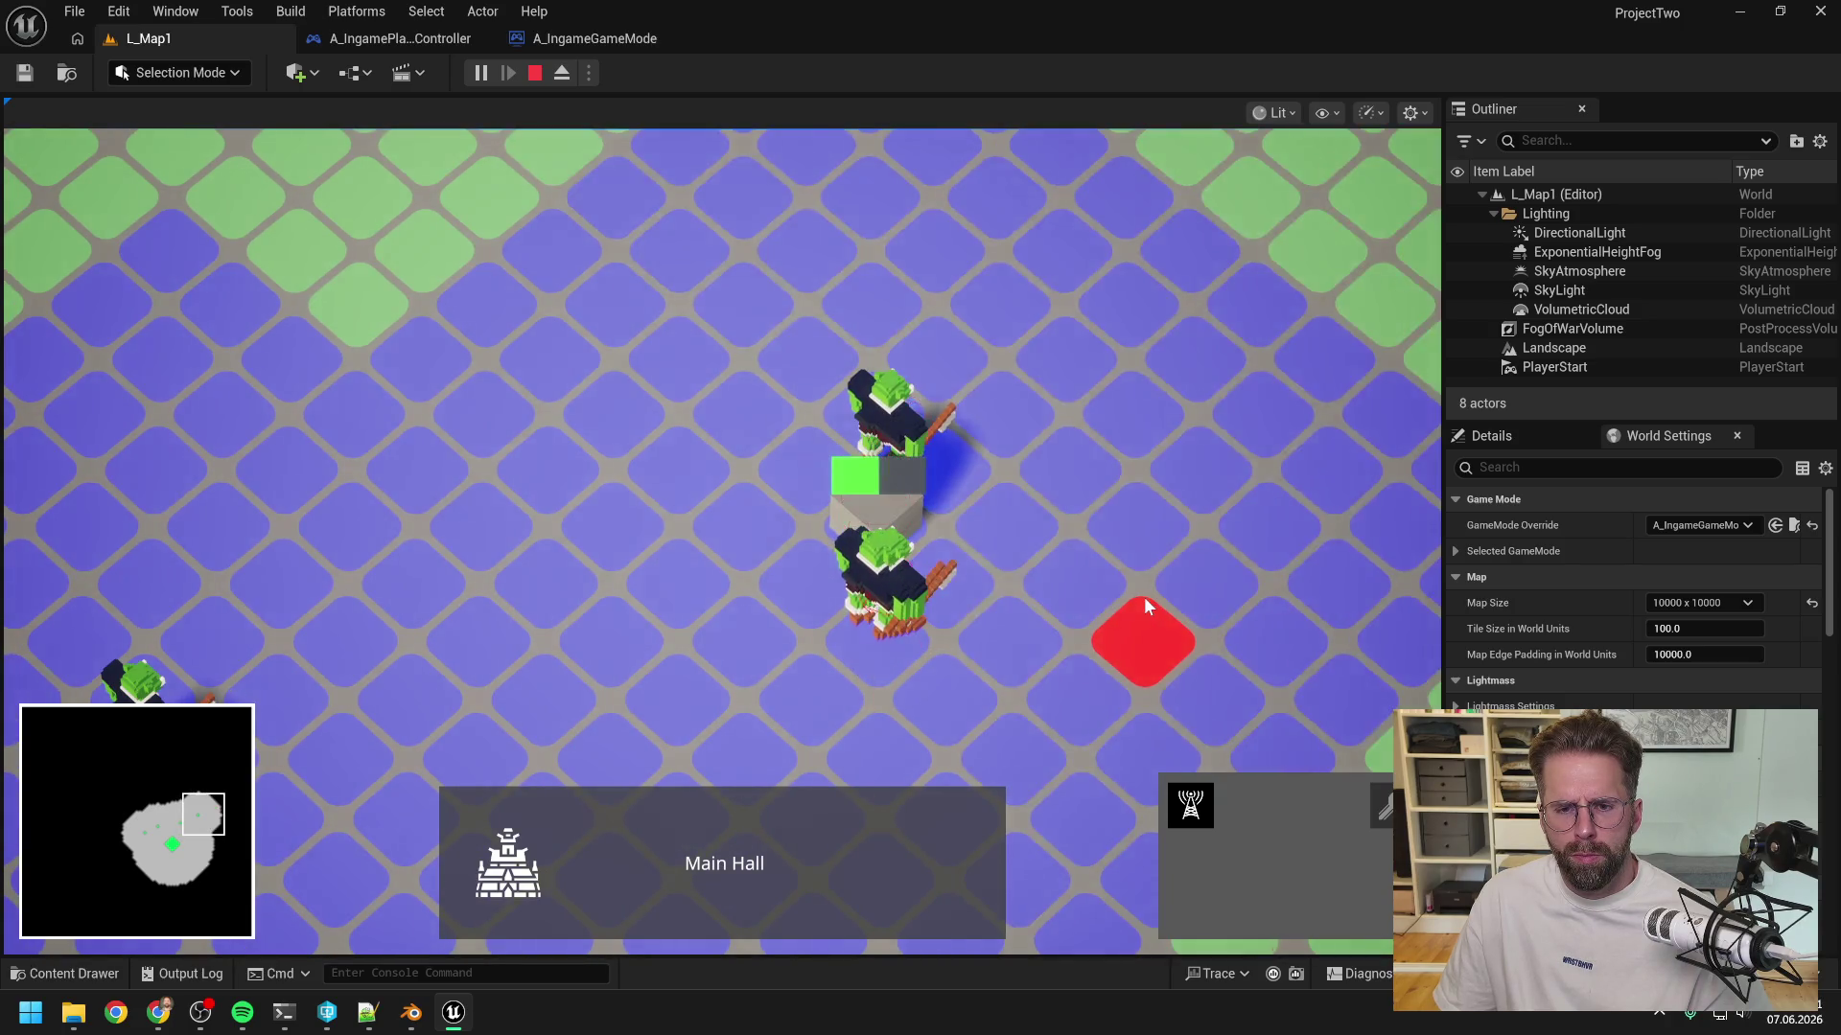
scroll(1143, 596, down, 2)
scroll(1051, 577, up, 5)
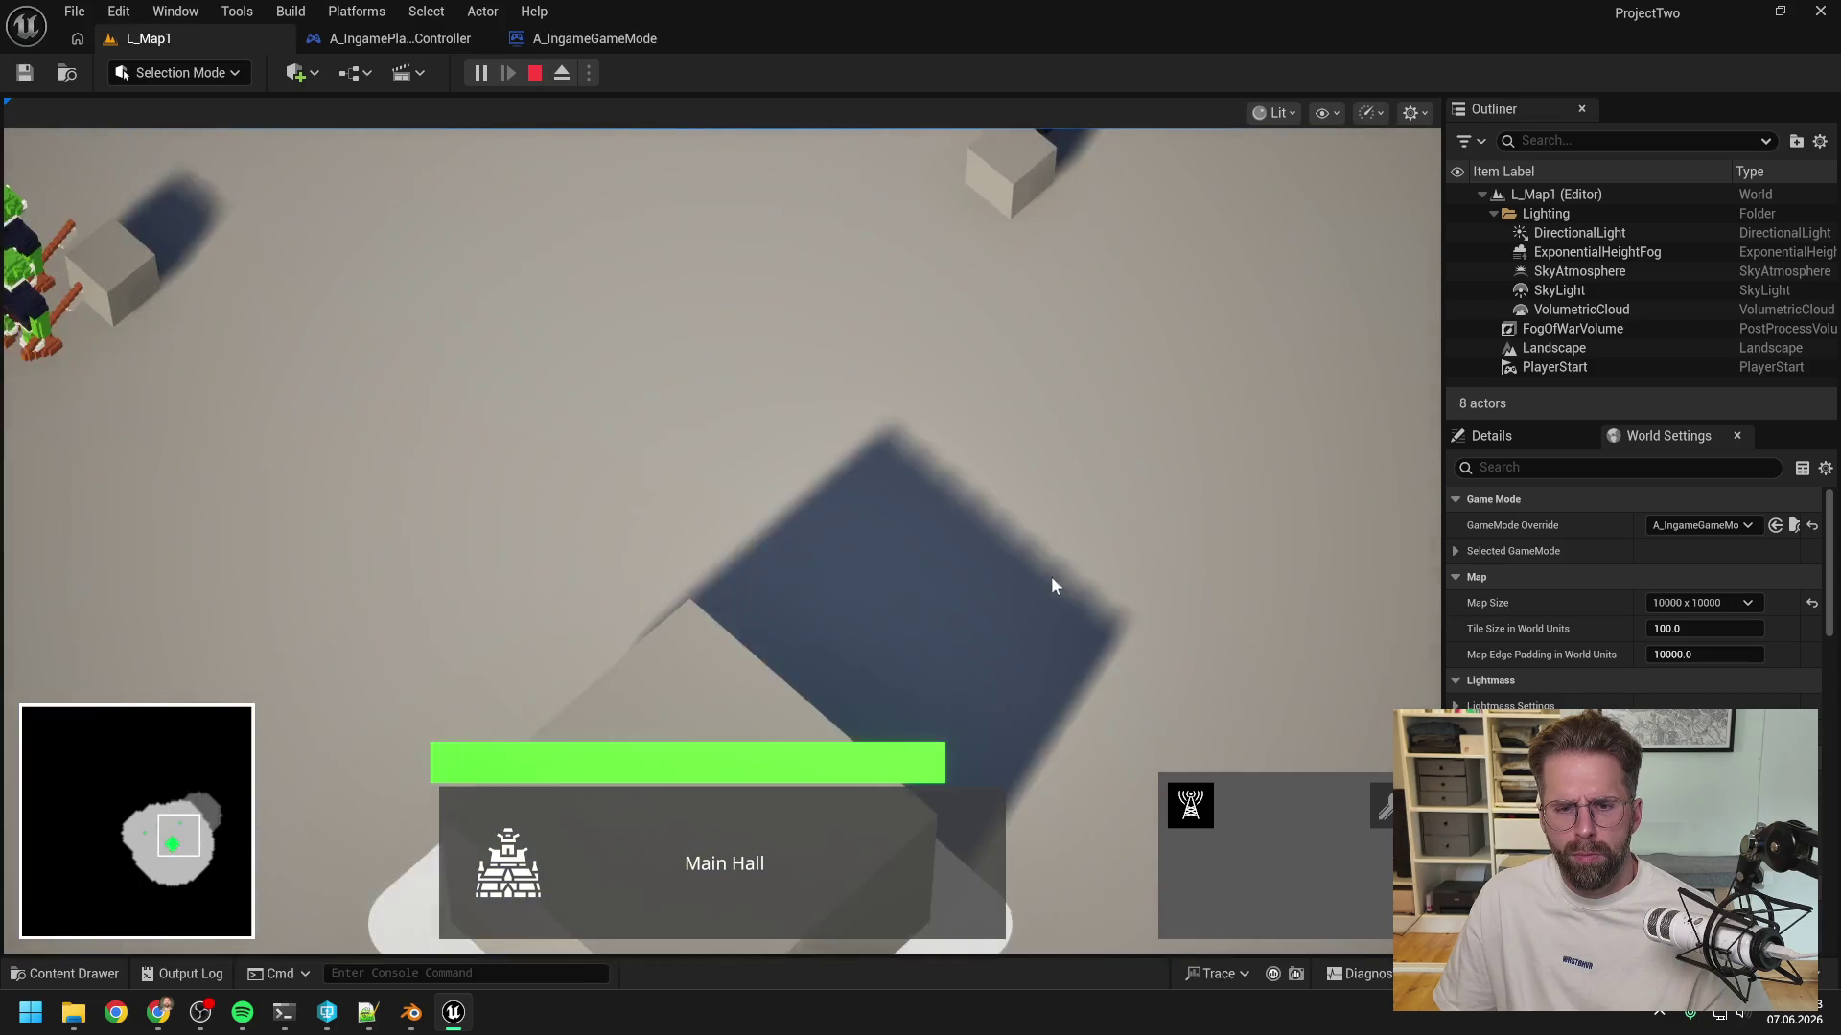
scroll(1047, 576, down, 3)
scroll(871, 572, up, 3)
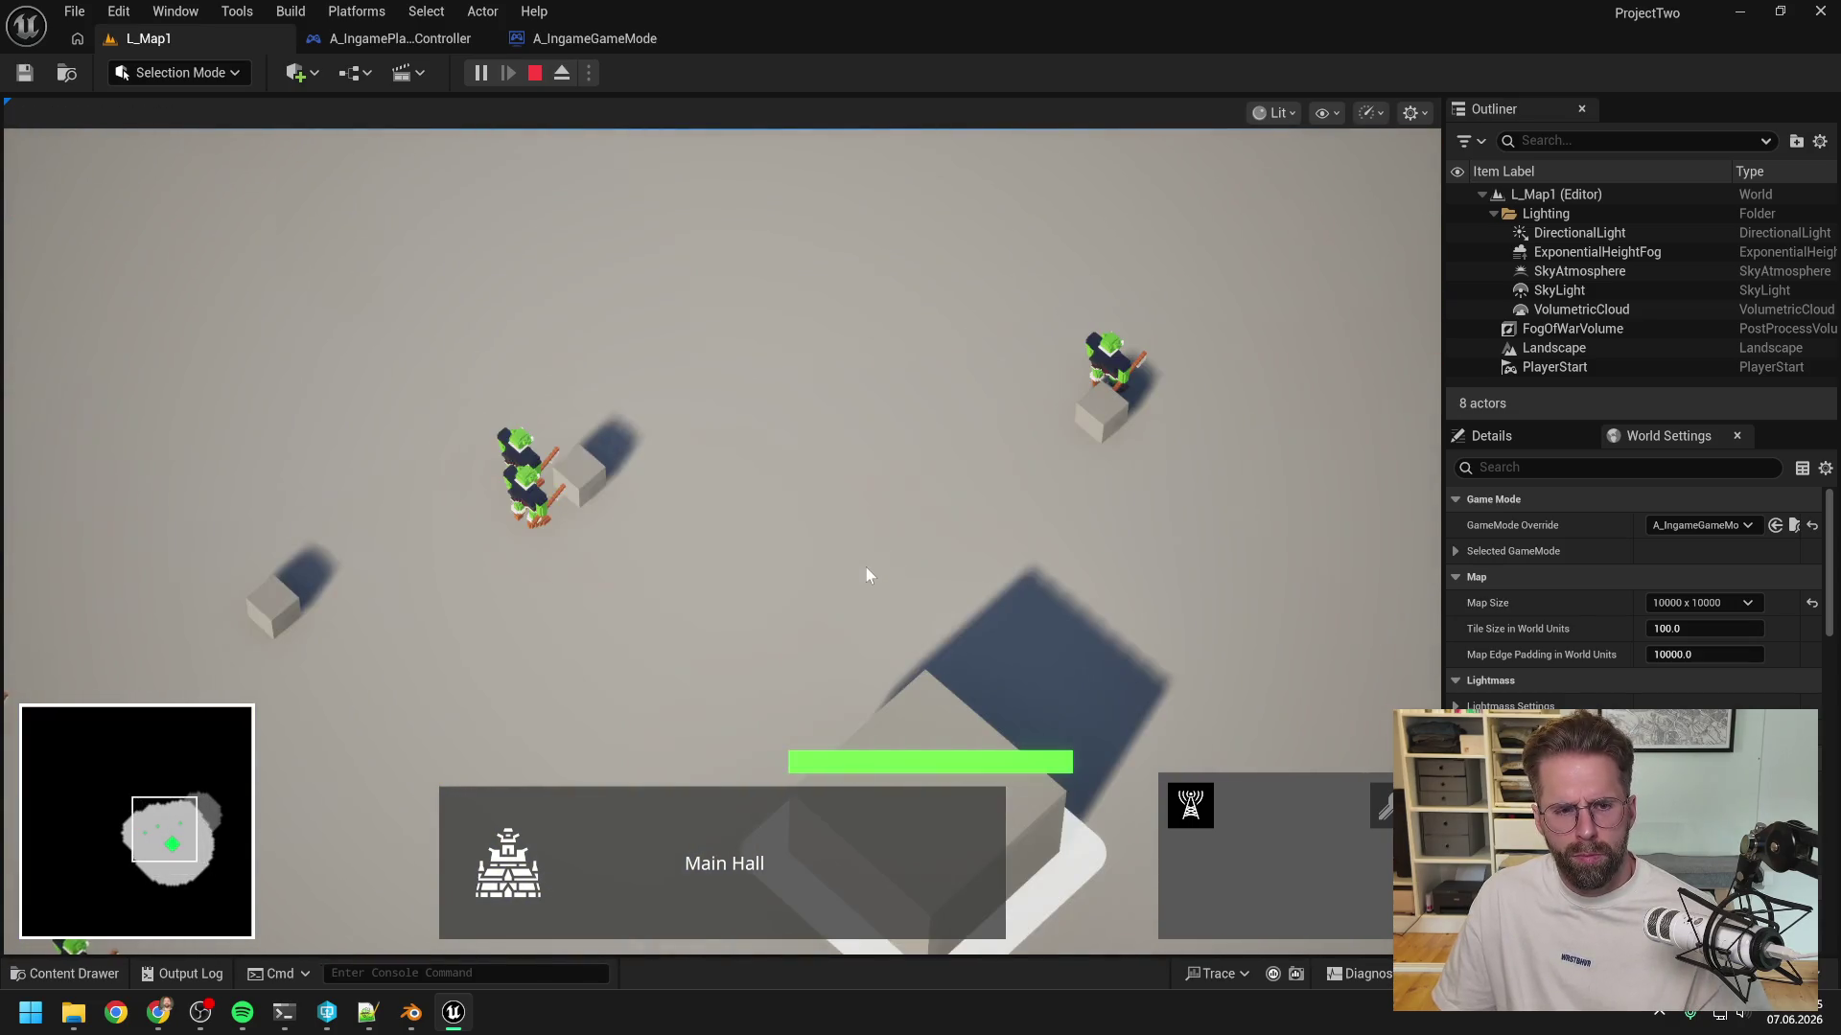
scroll(865, 566, down, 3)
scroll(659, 604, up, 4)
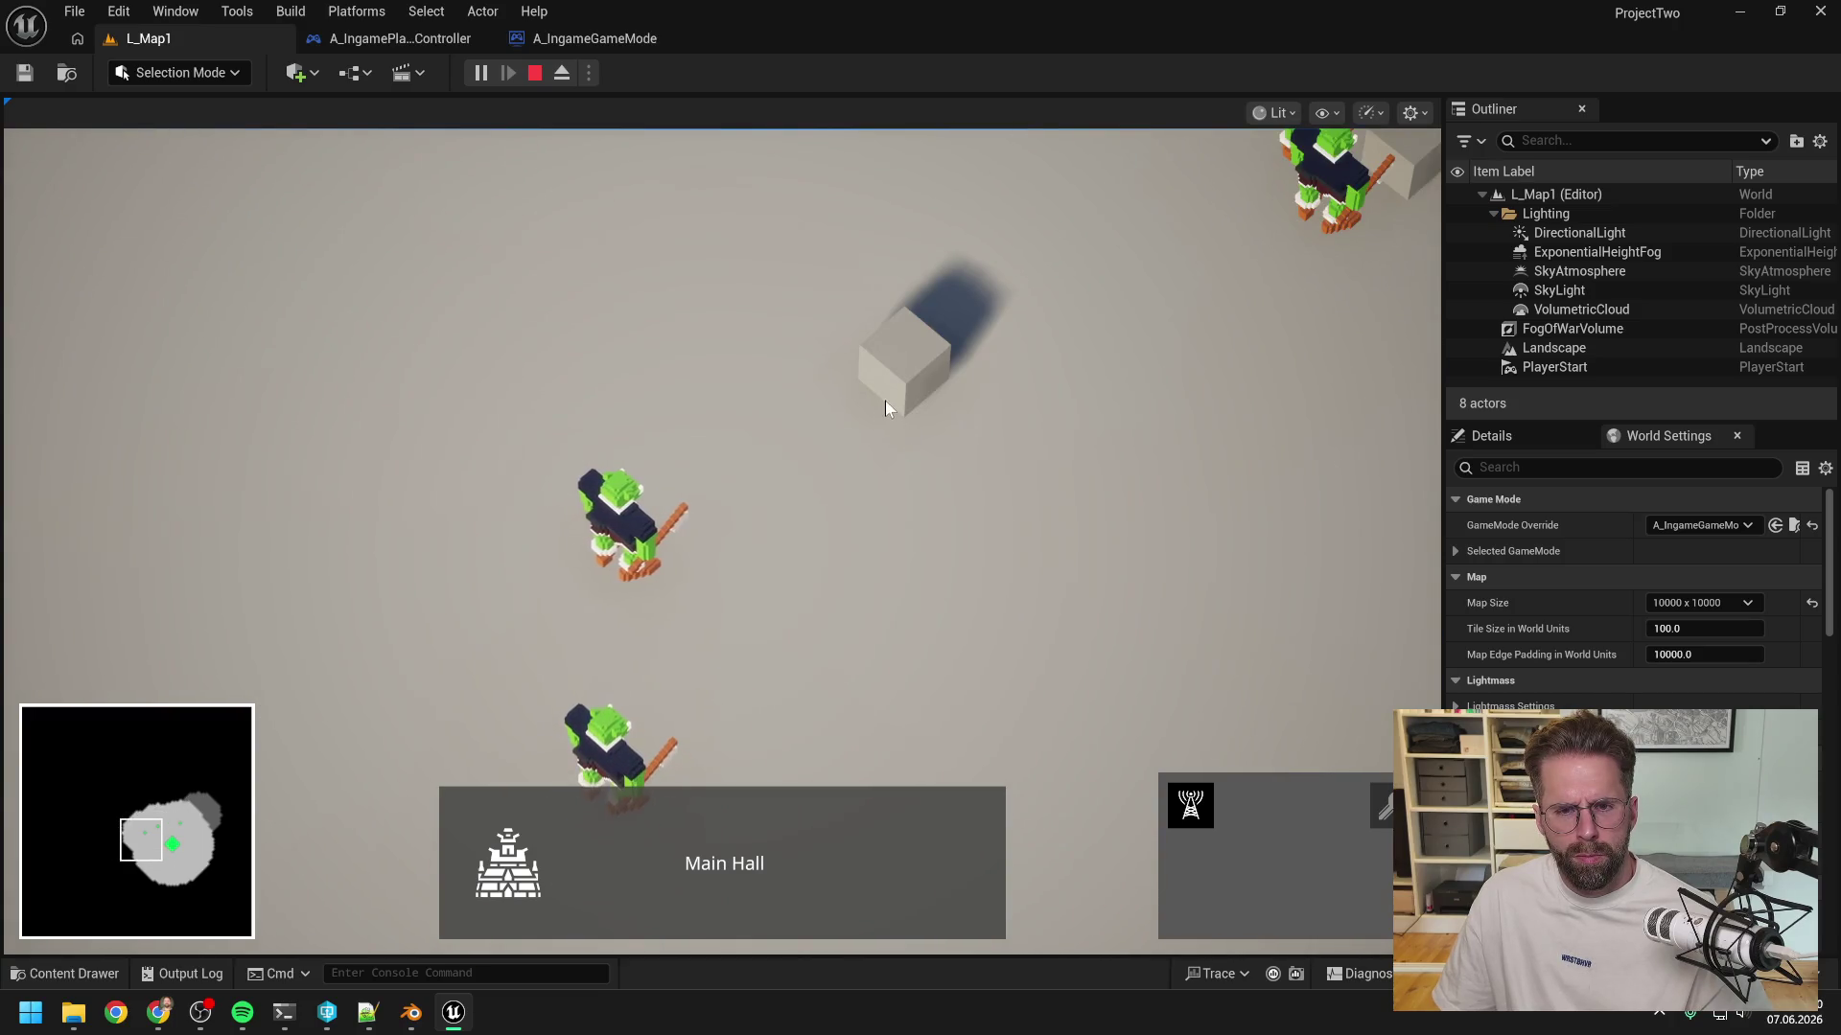
key(w)
key(d)
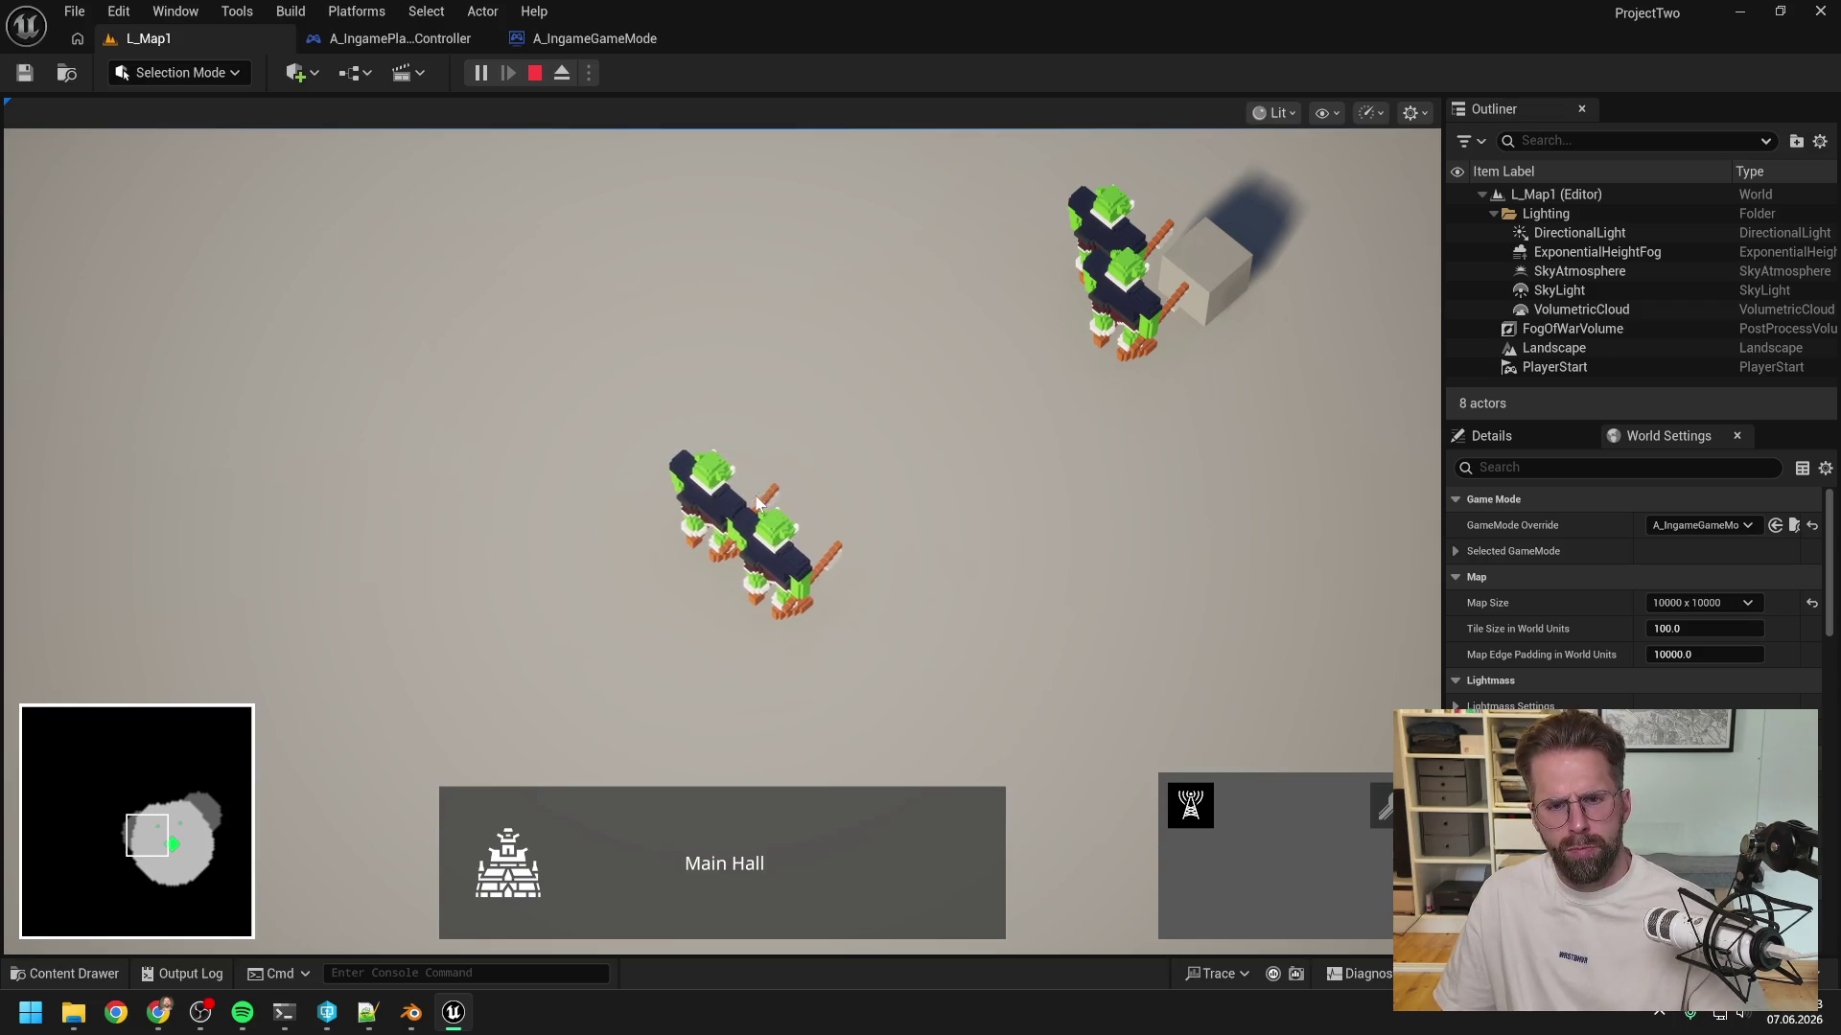
scroll(785, 485, down, 3)
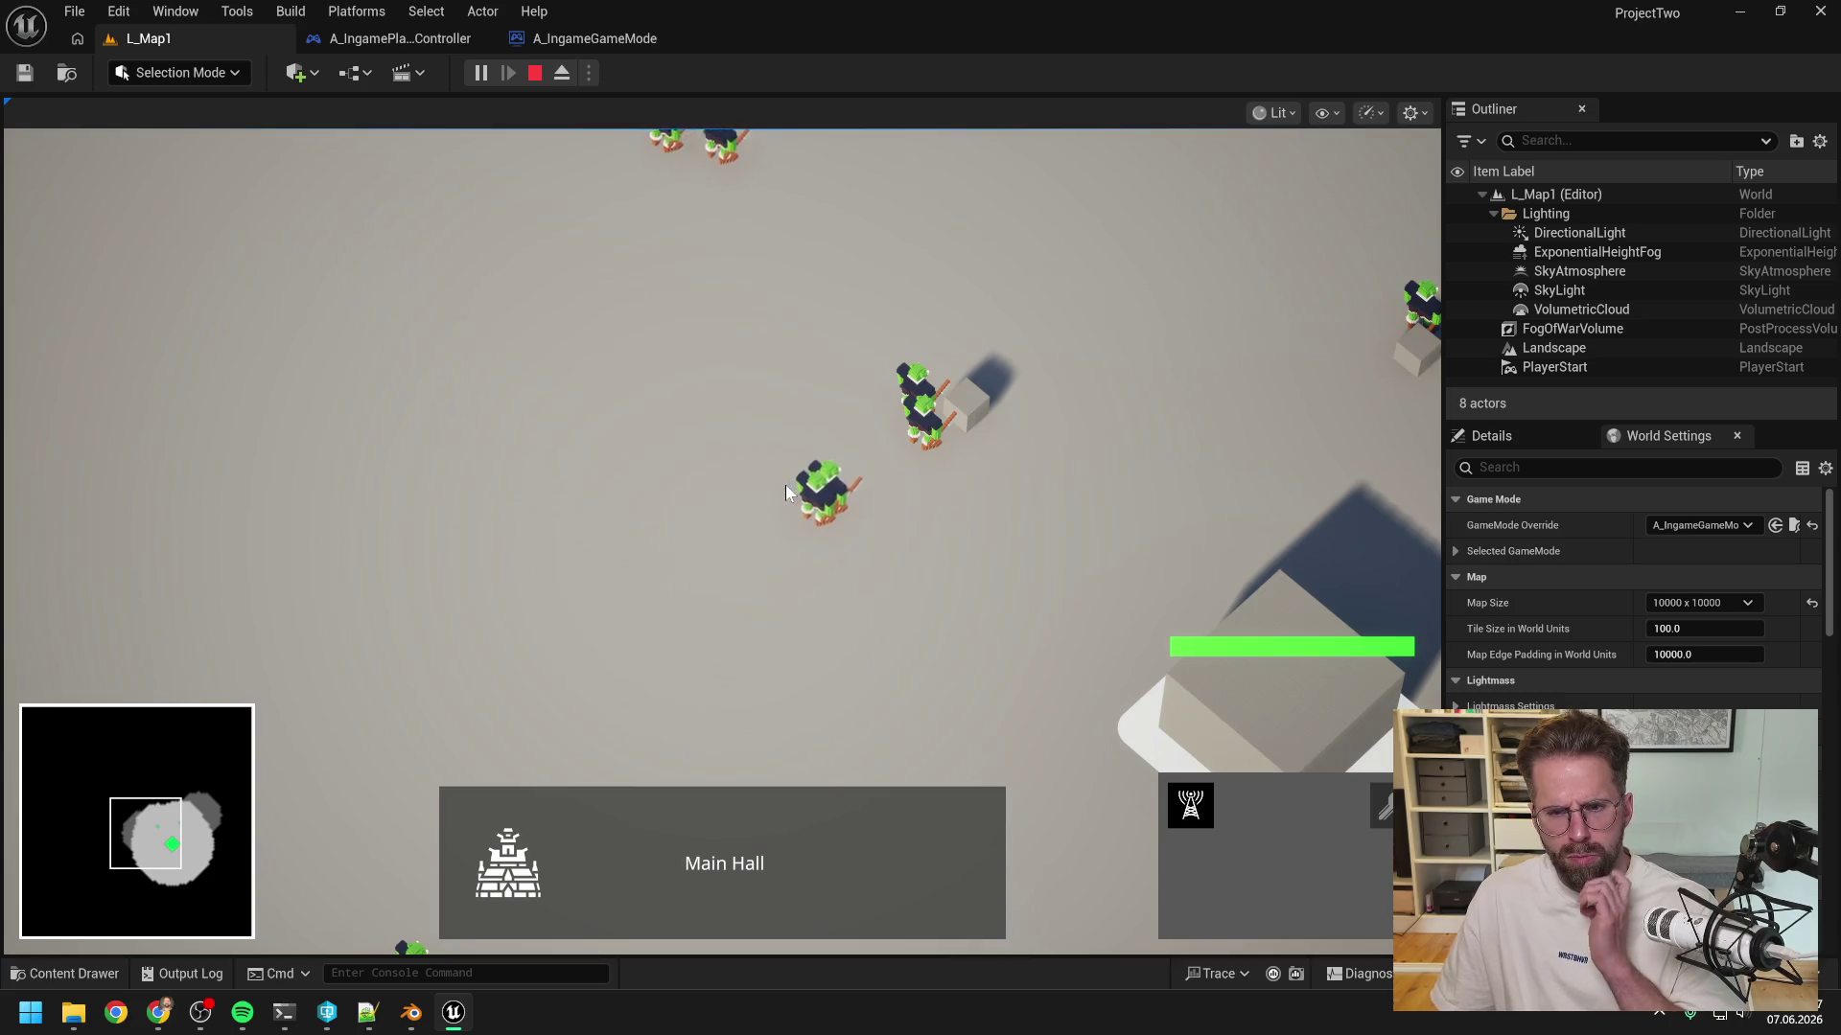
key(d)
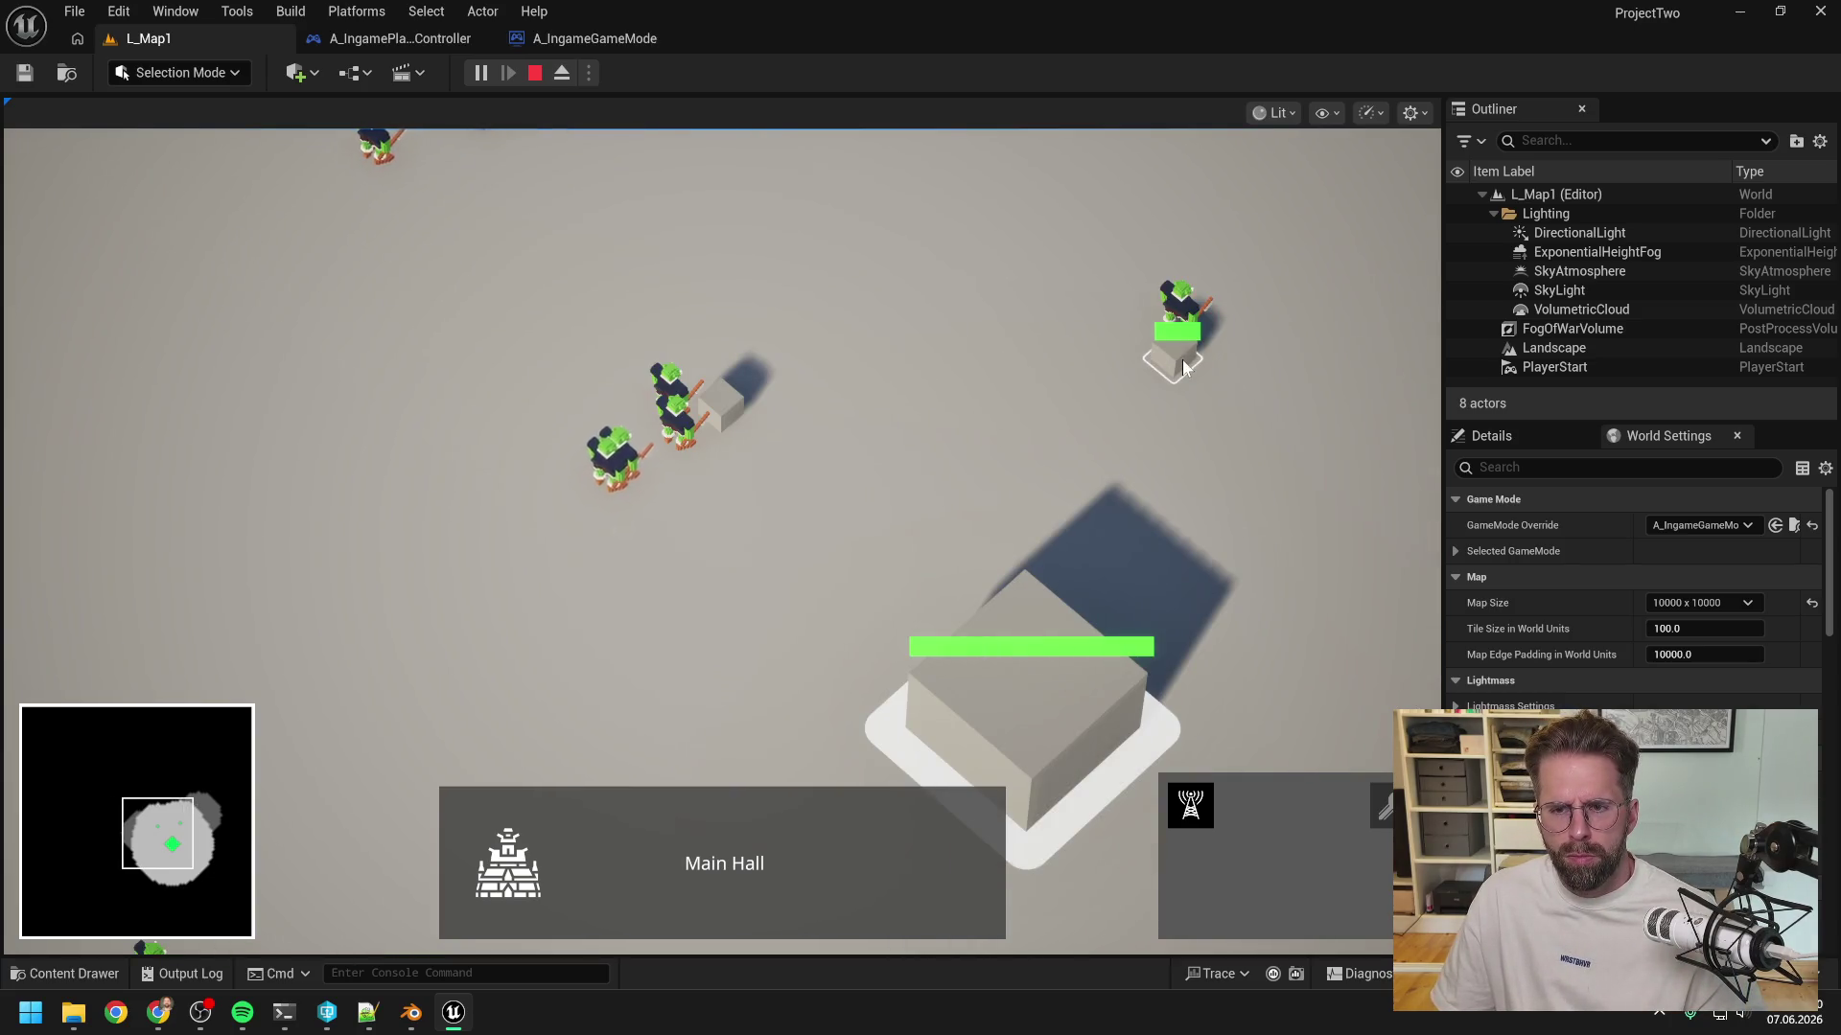
key(w)
scroll(762, 450, up, 3)
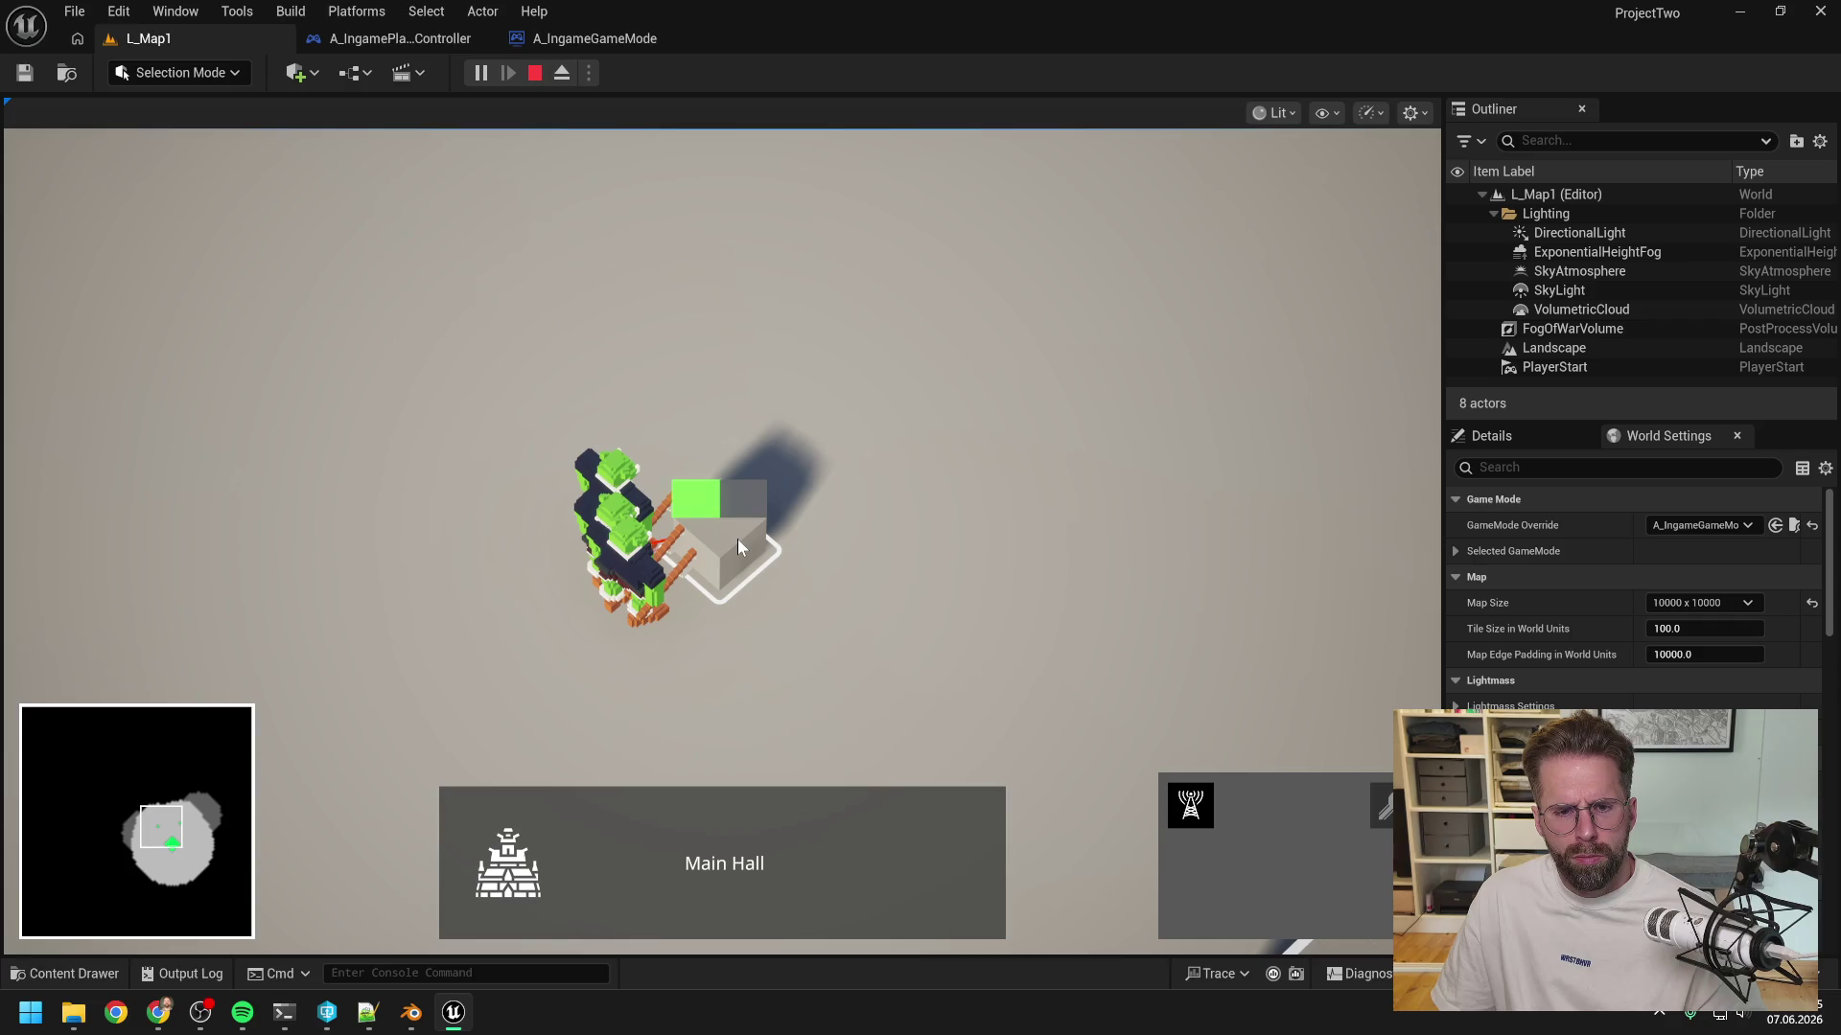
scroll(728, 549, down, 3)
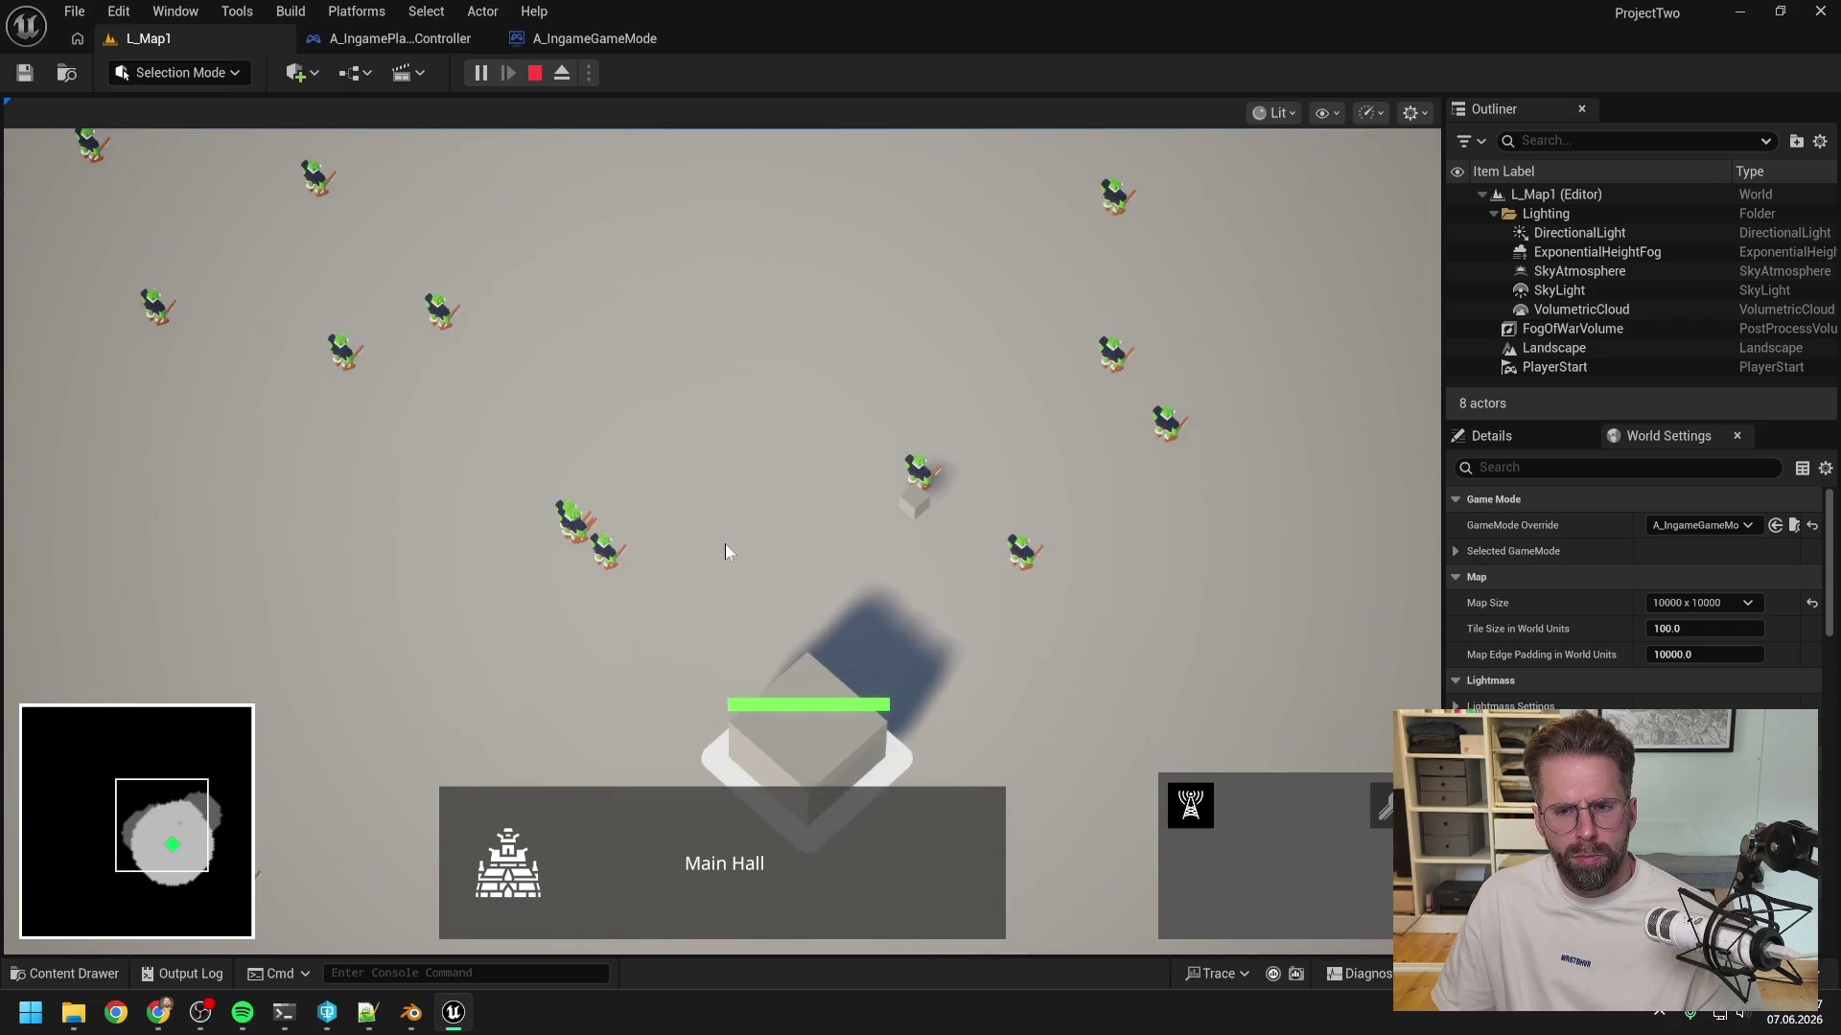
key(Escape)
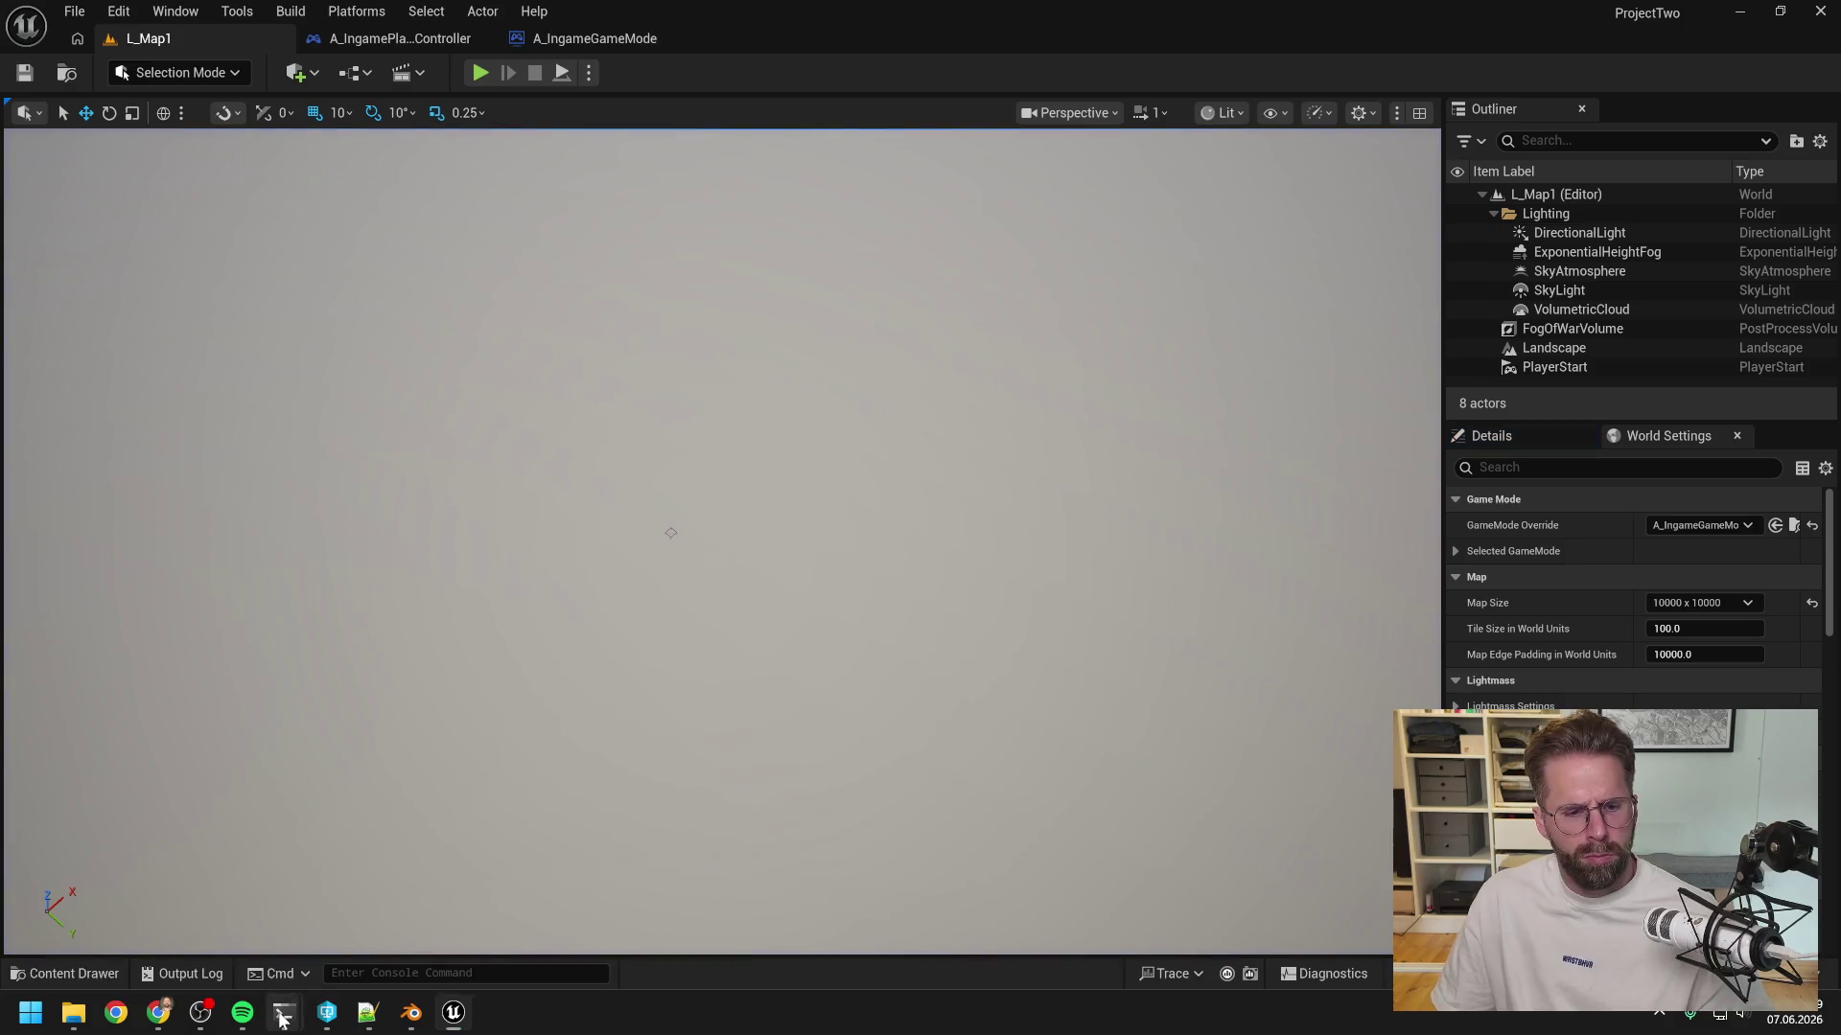
- Tell Claude Code some zombies idle before the structure and ask whether attack range is too short
mouse_move(284, 1013)
click(209, 890)
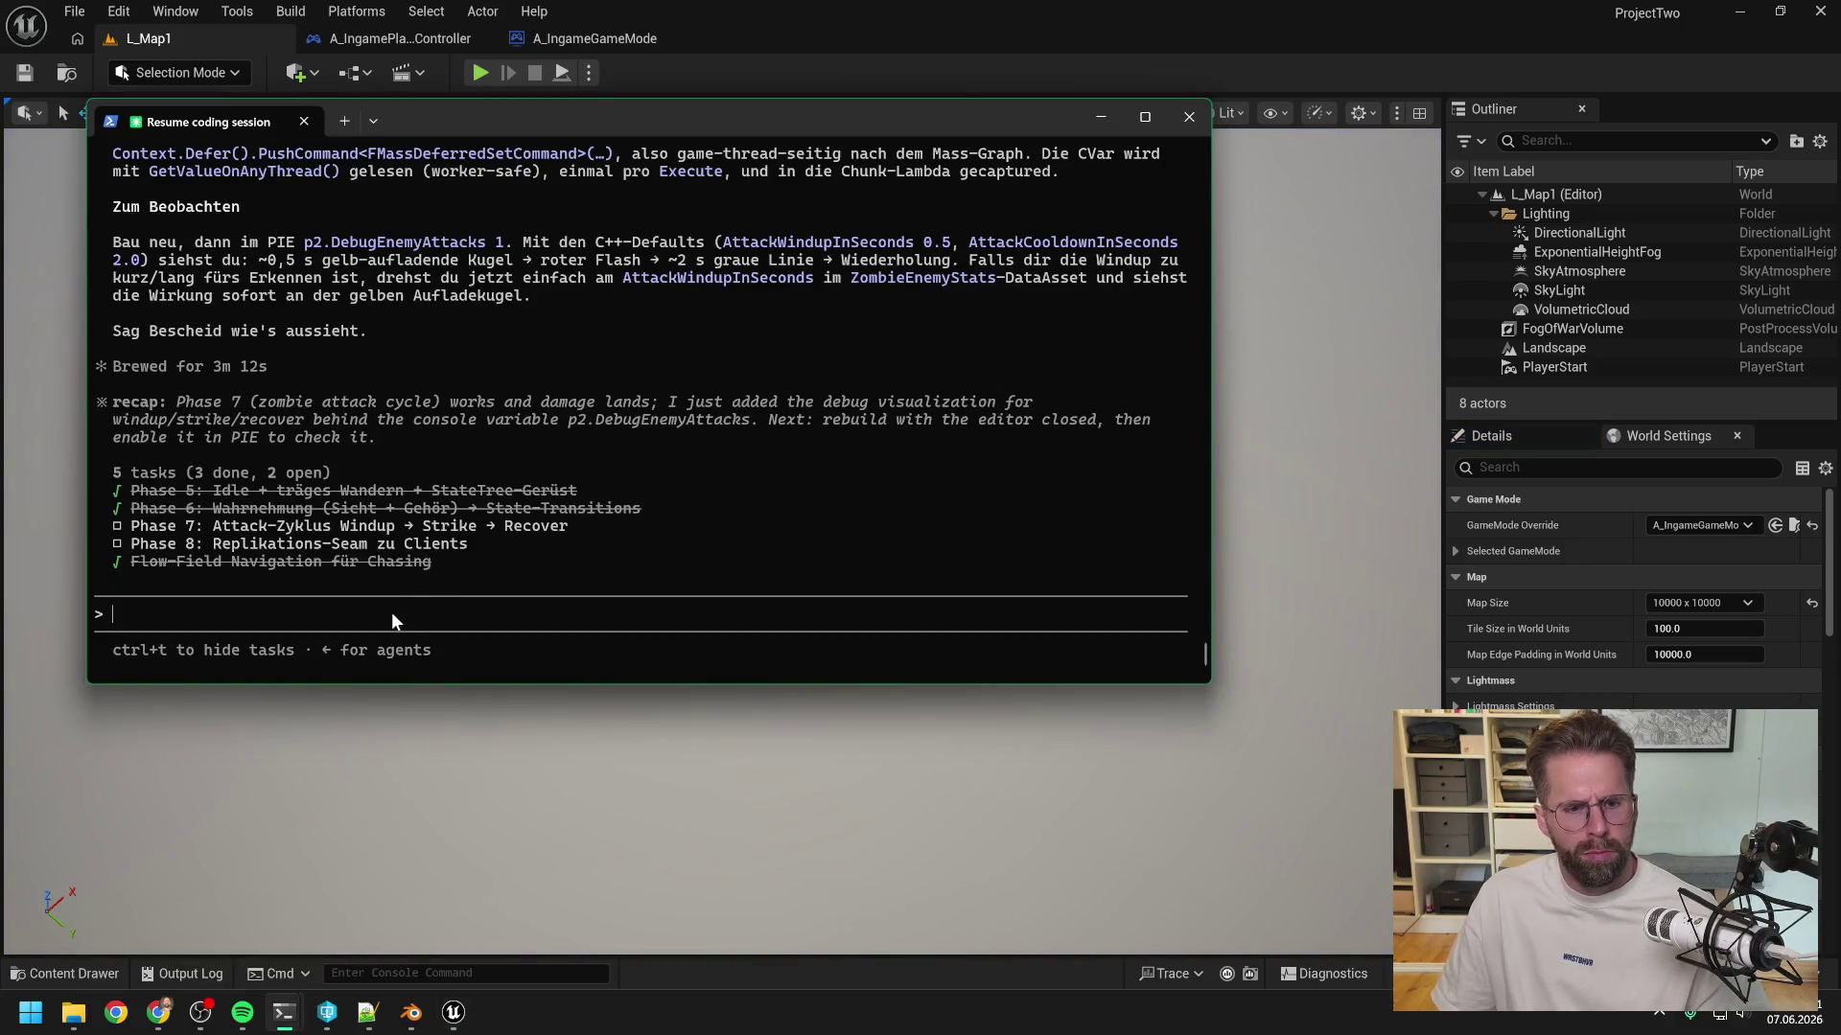
text(debug sieht gut aus. Stelle fest dass es größtenteils gut läuft mit dem atr)
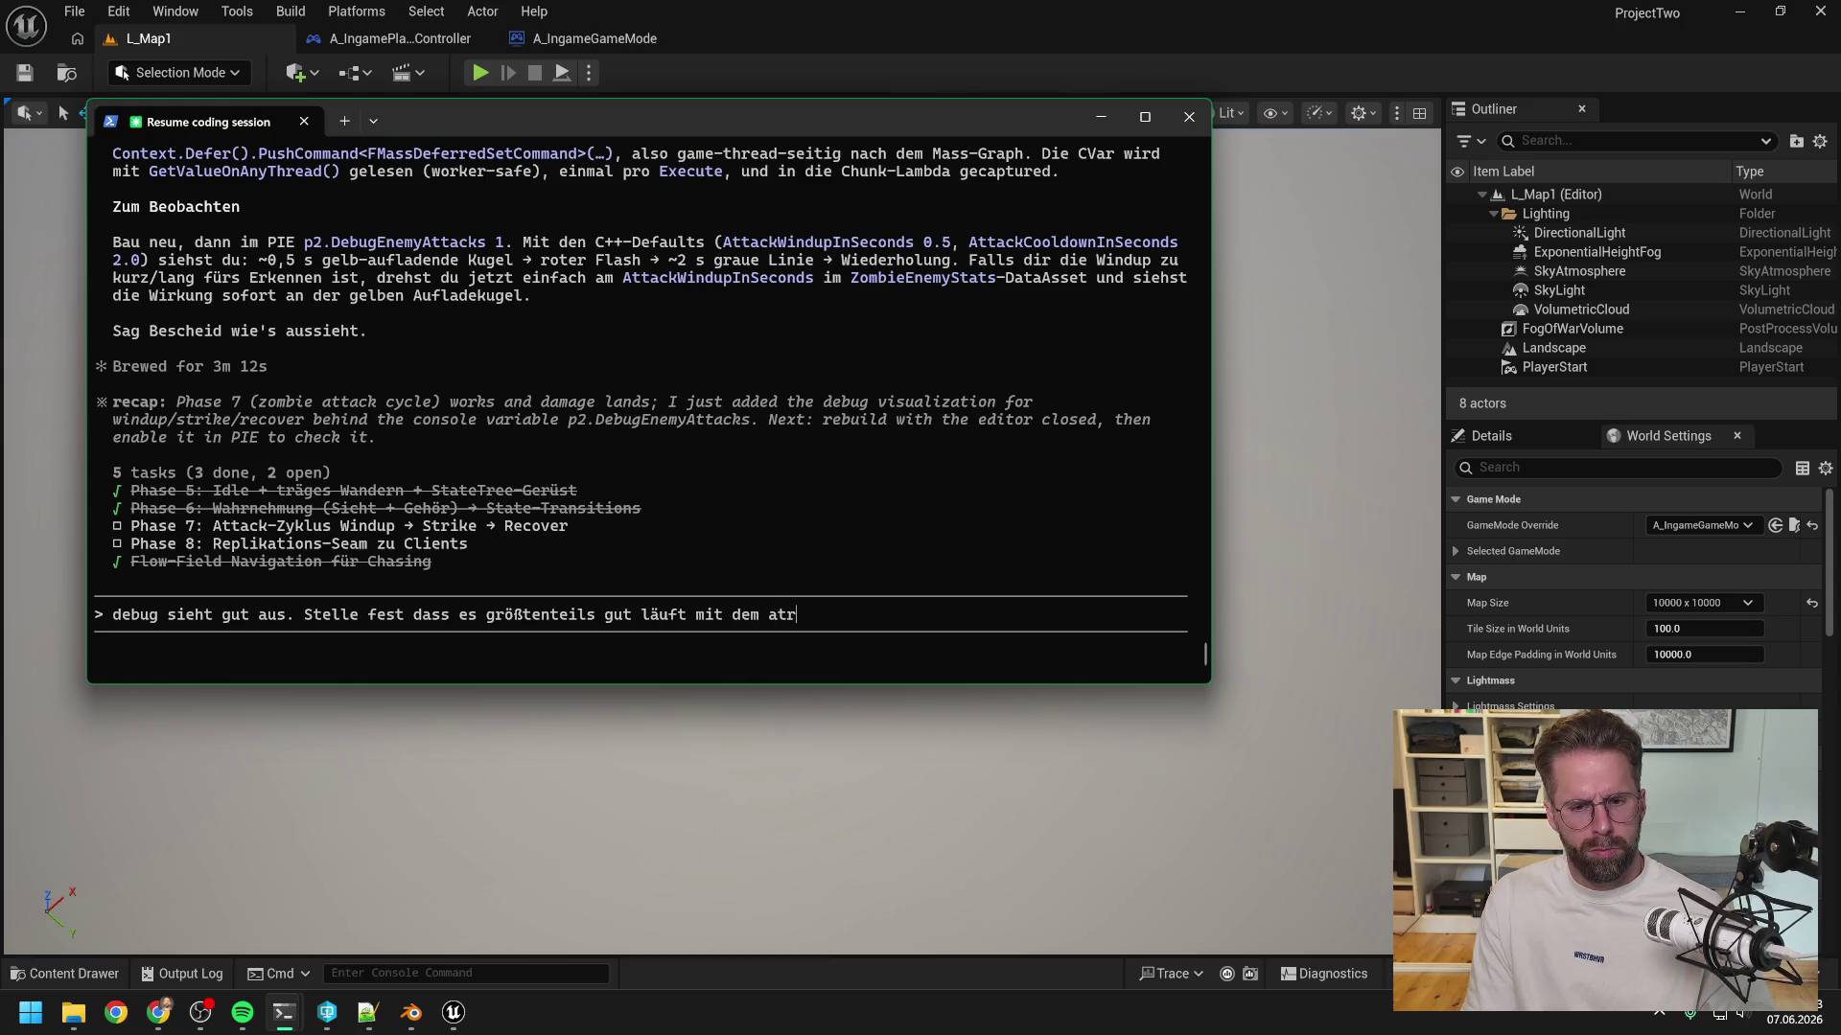
key(BackSpace)
text(tack, g)
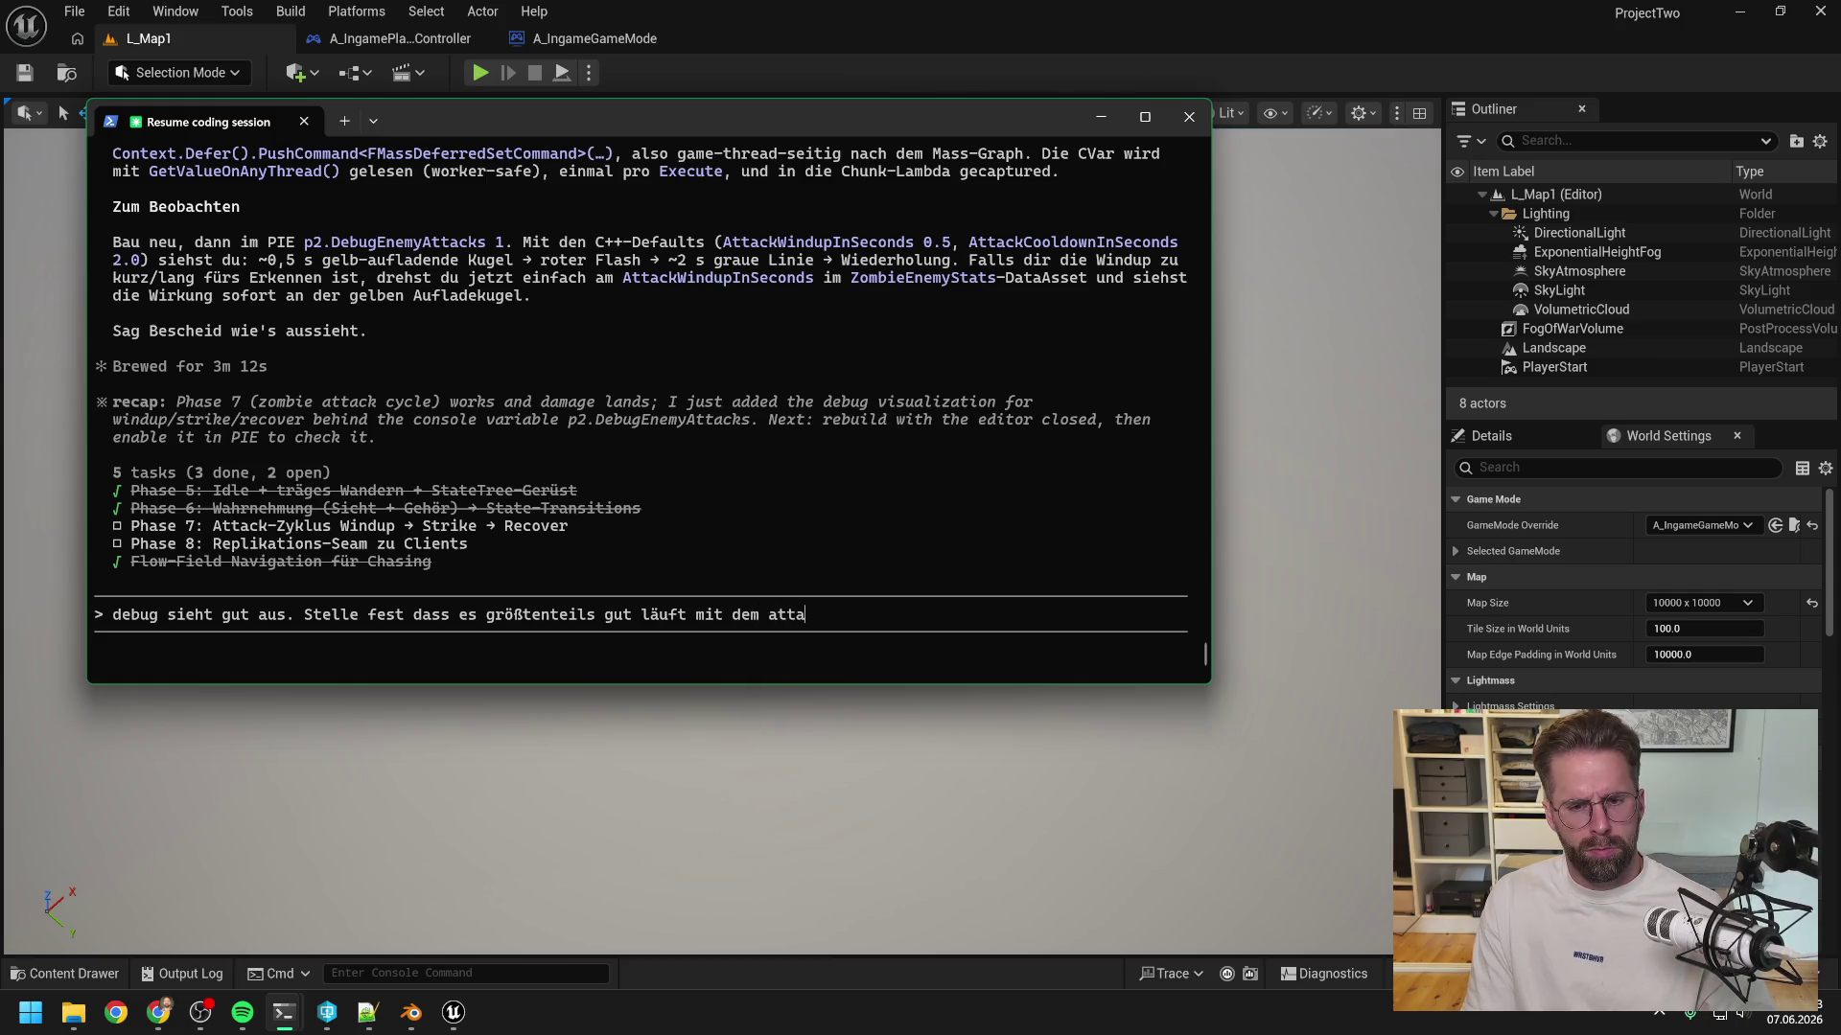
text(ibt aber )
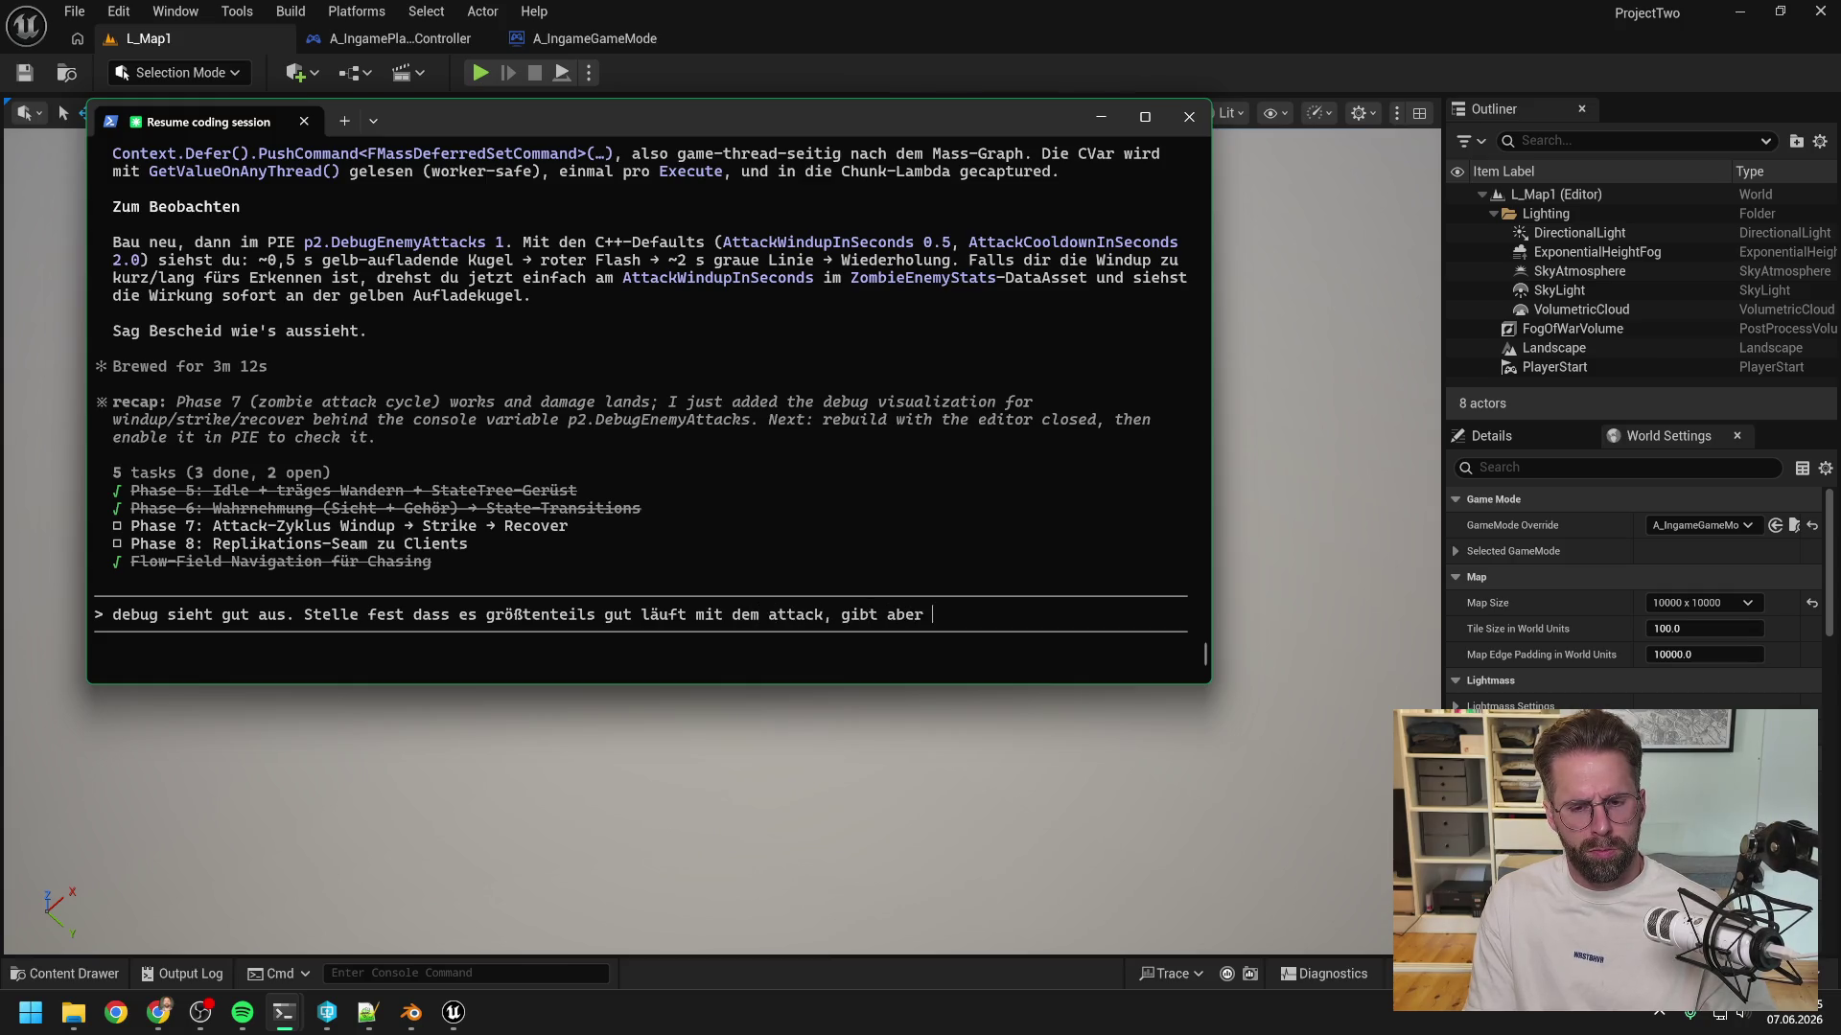
text(immer wieder zombi)
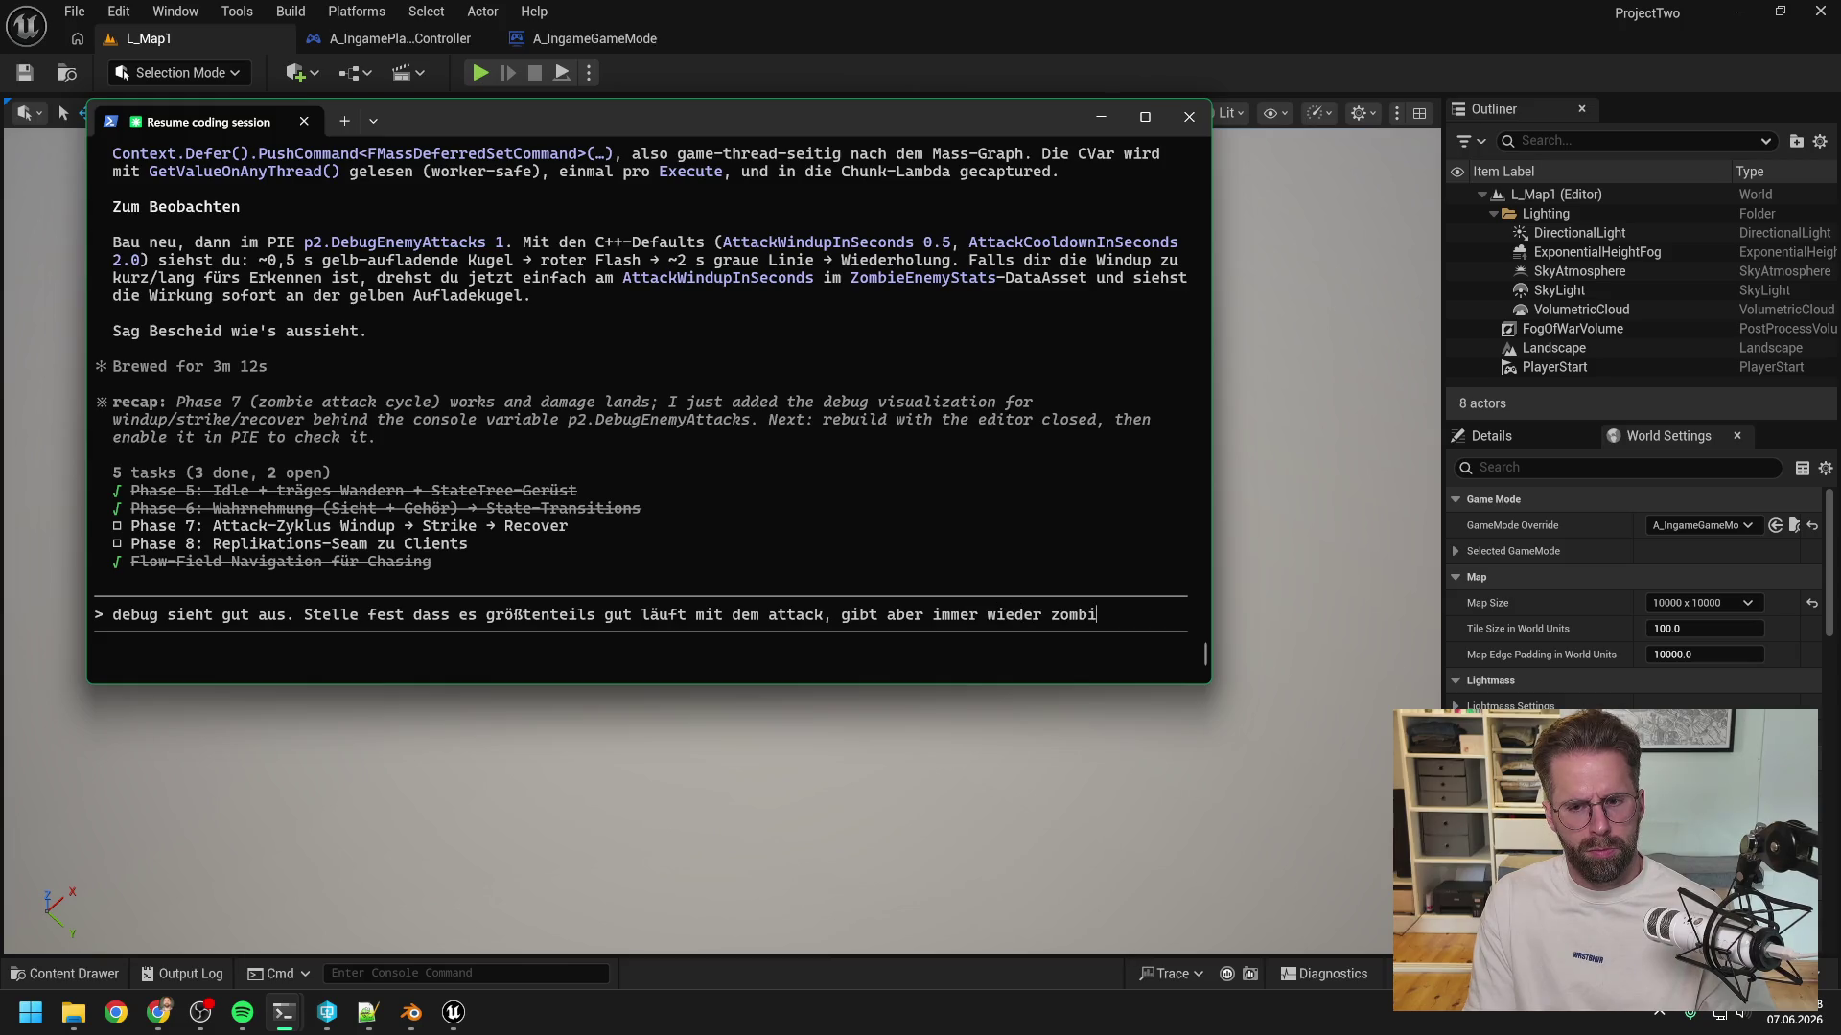
text(es, die einfach vor der Structure stehen )
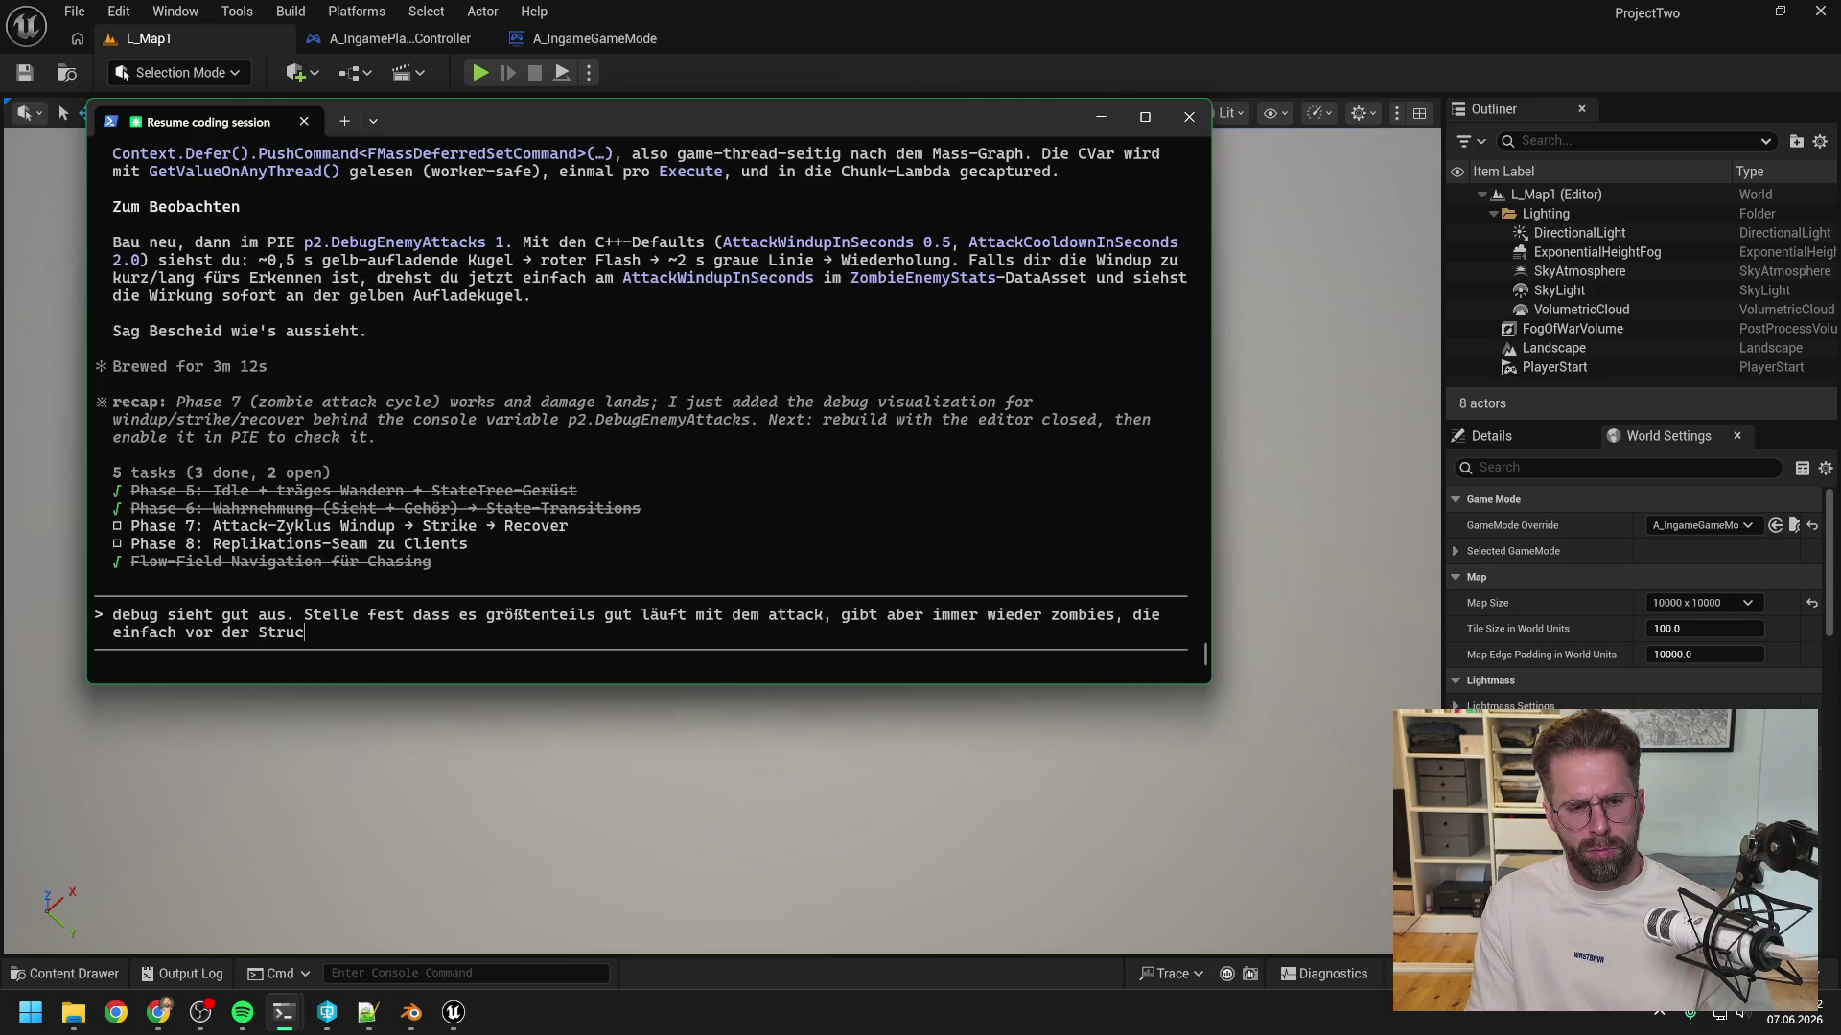
text(bleibe)
text(n und gar nichts machen.)
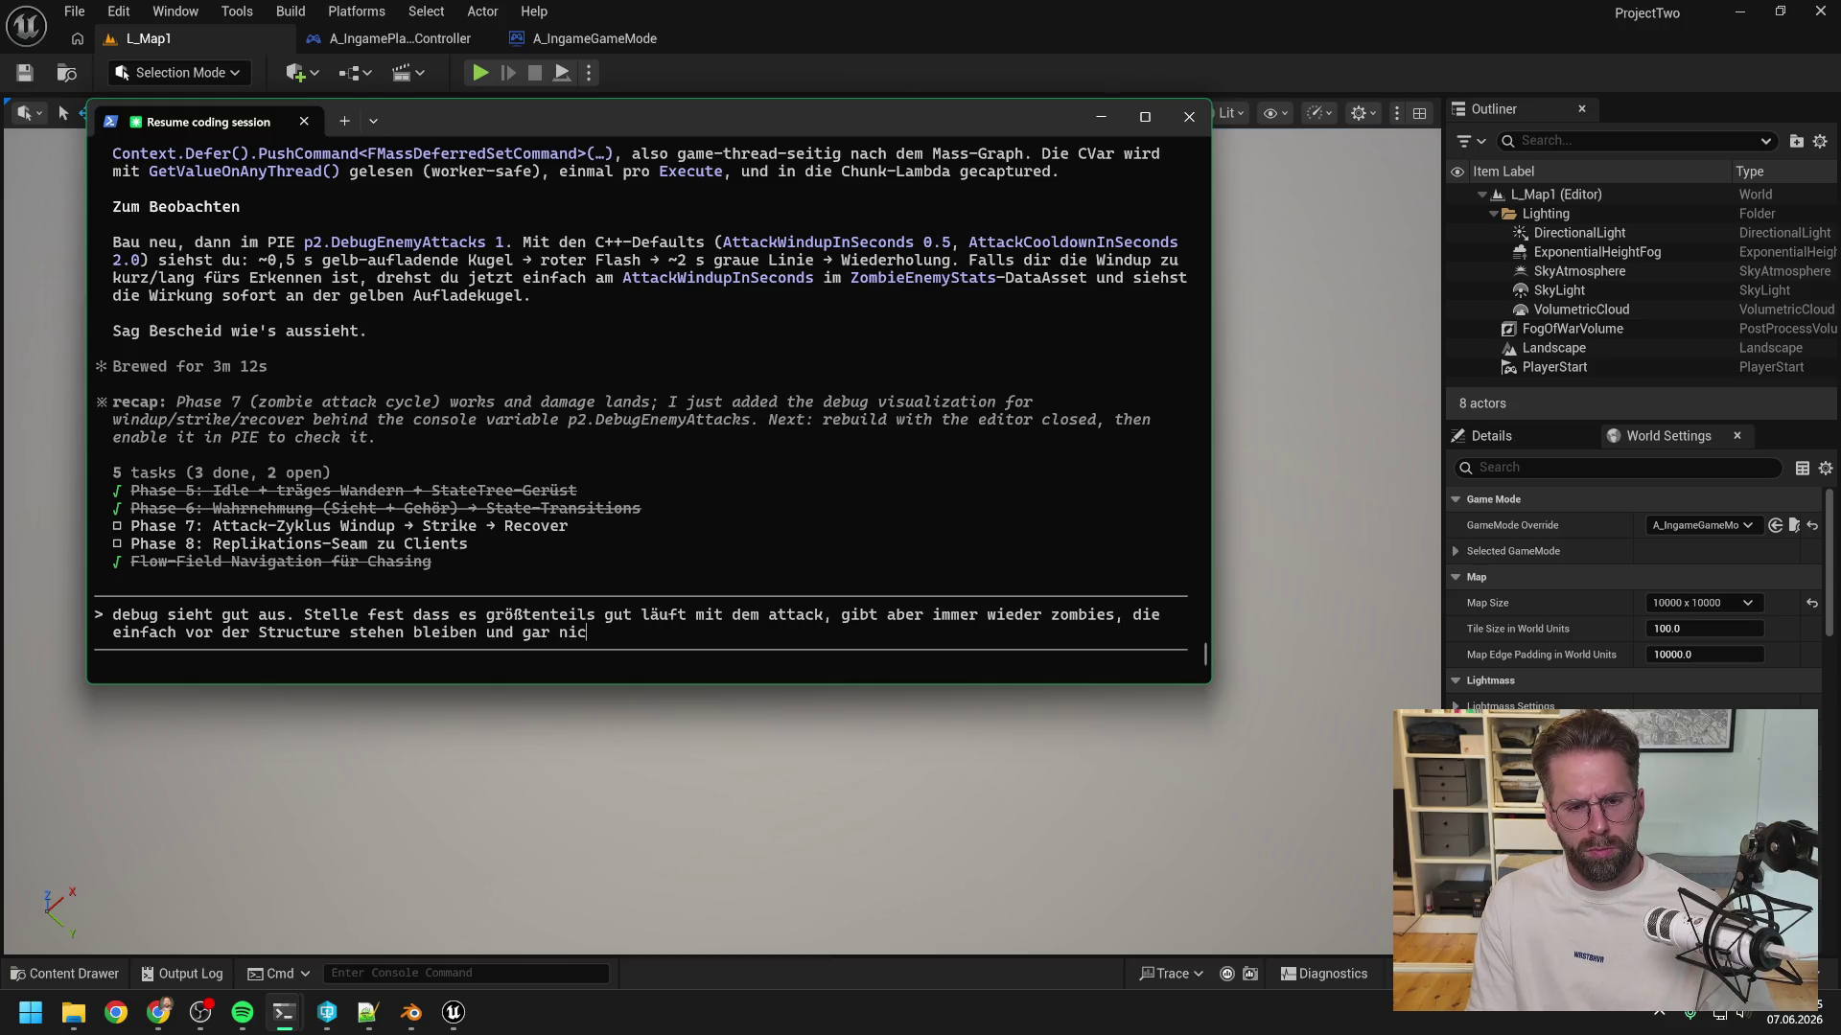
text( K)
key(BackSpace)
text(Vielle)
text(icht attr)
key(BackSpace)
key(BackSpace)
key(BackSpace)
key(BackSpace)
key(BackSpace)
key(BackSpace)
text(leicht kommen sie nicht)
key(BackSpace)
key(BackSpace)
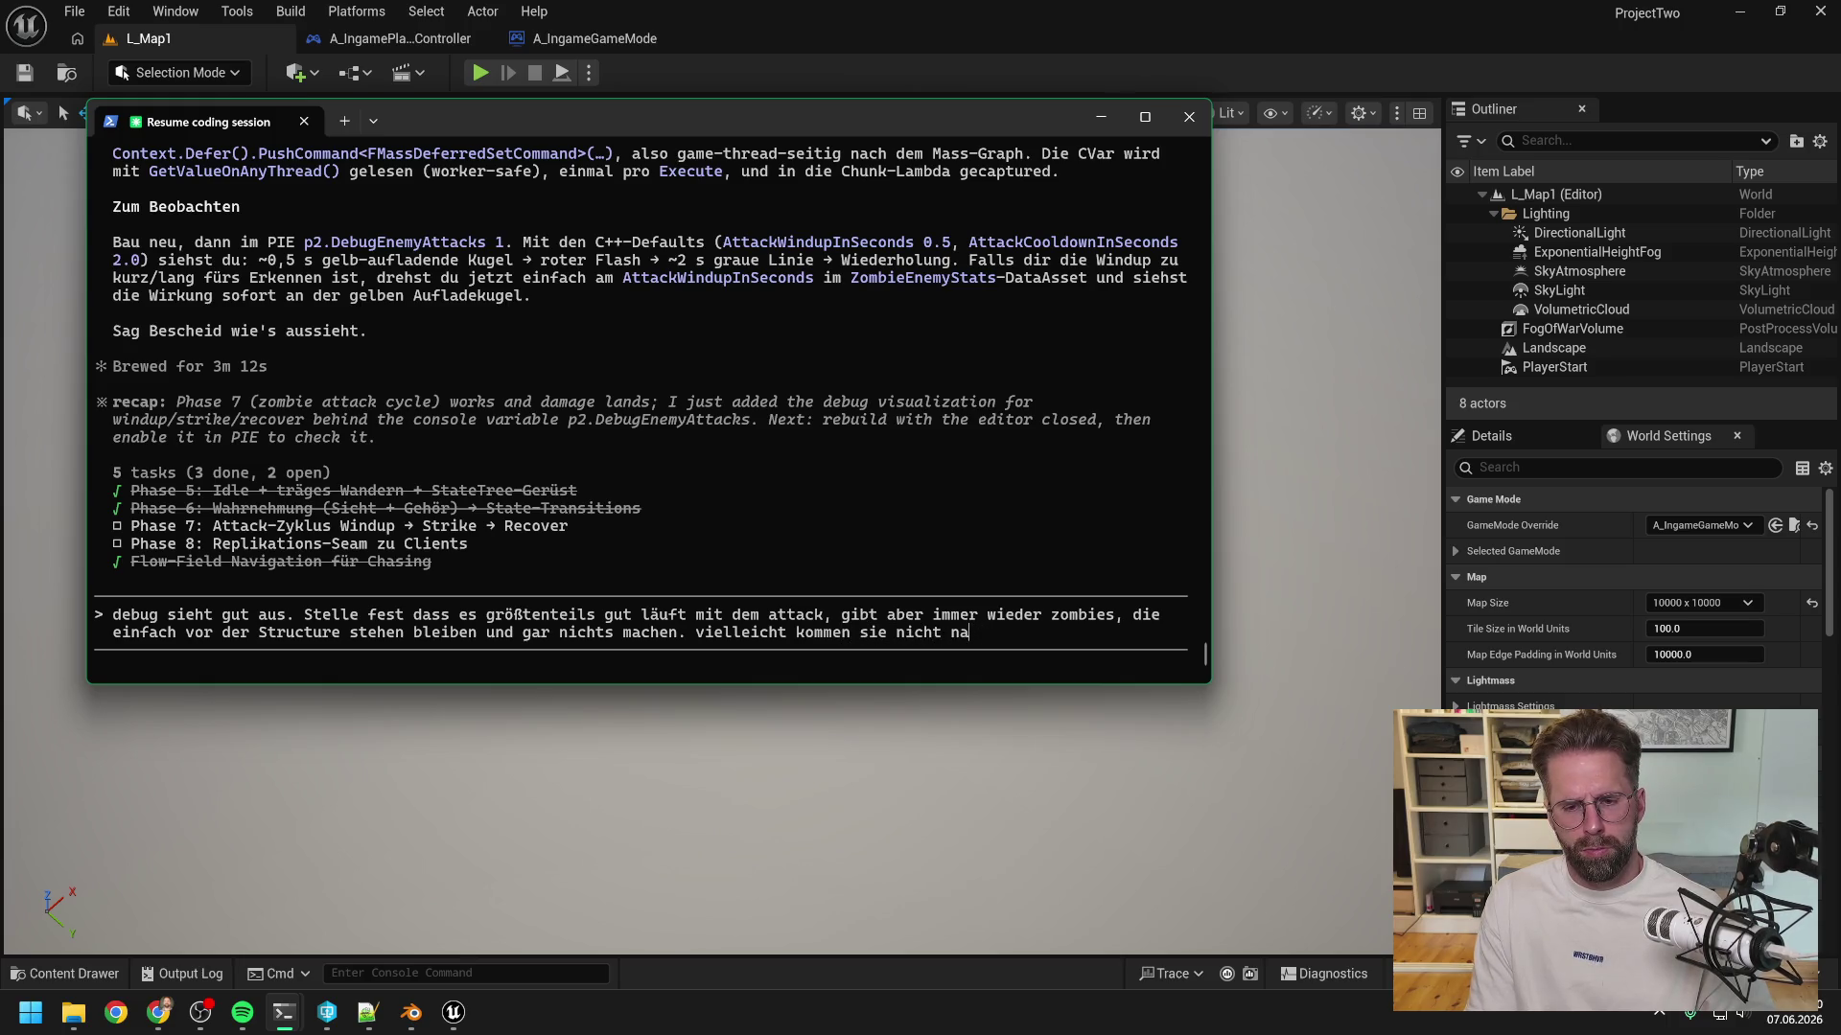
text(enu d)
text(g dr)
text(ür ihre attac)
text(k range?)
text(oder)
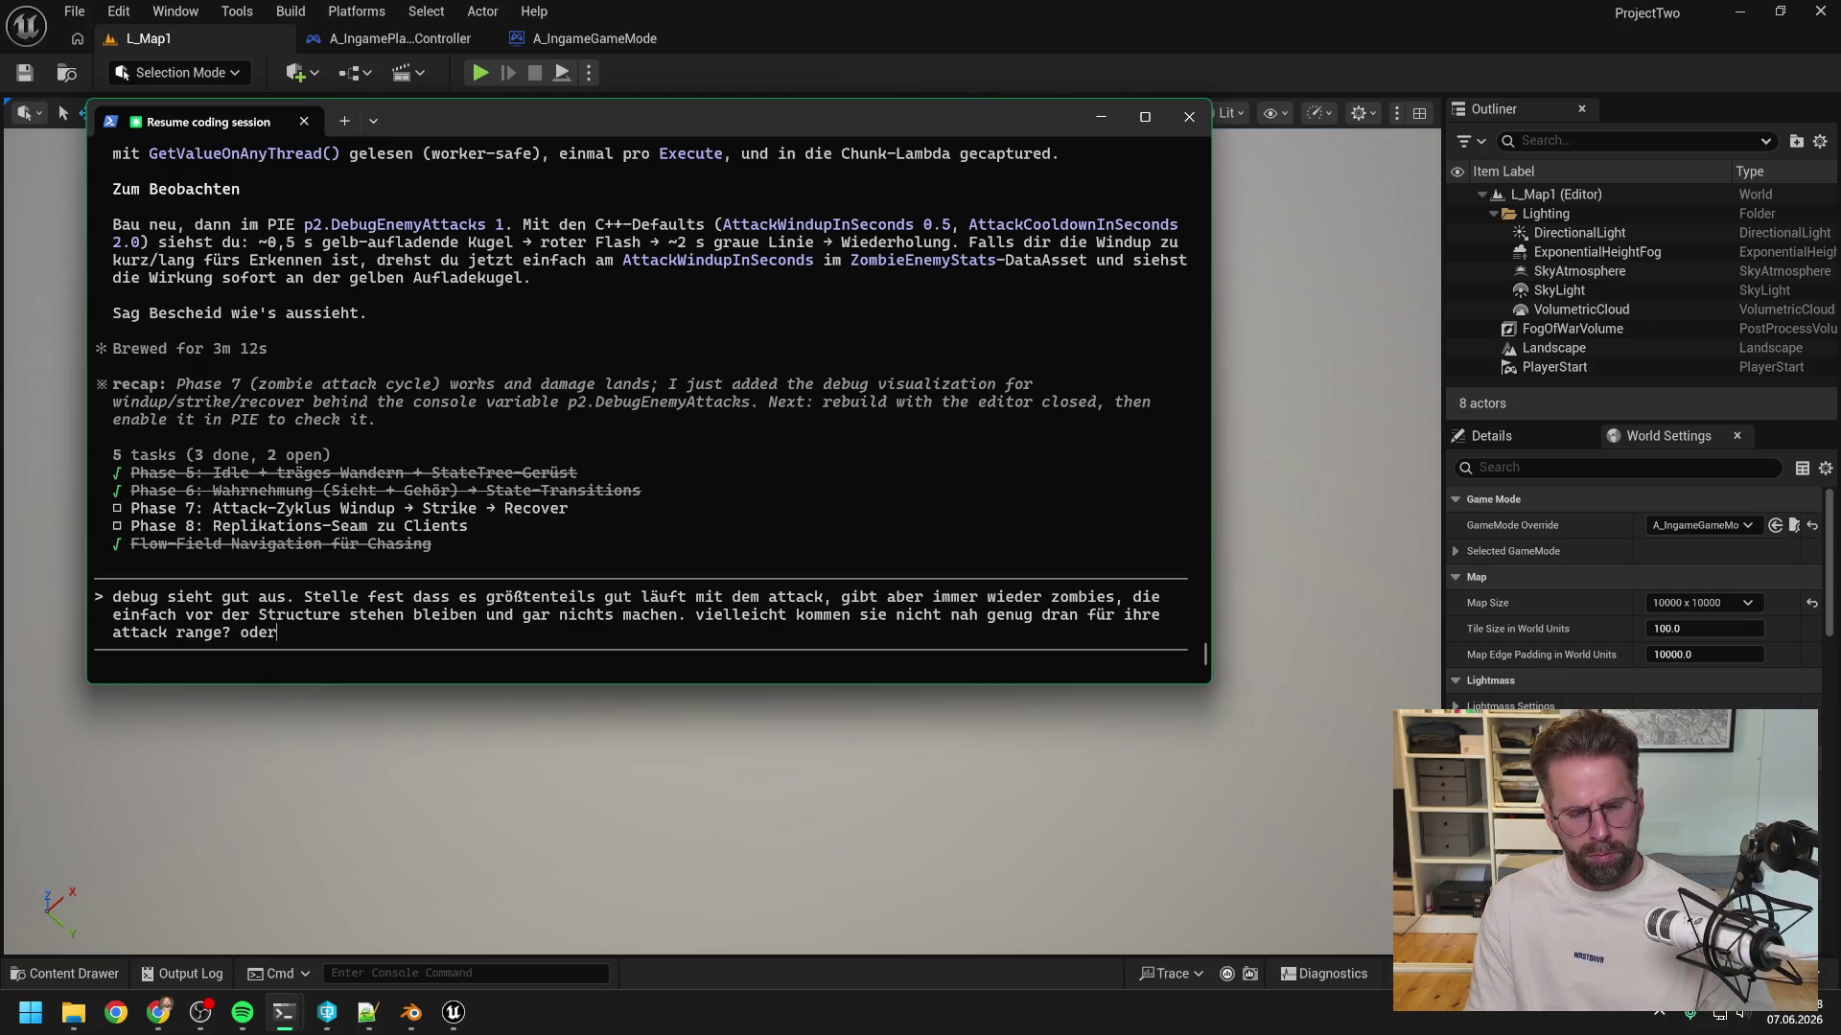
text( könnte es was an)
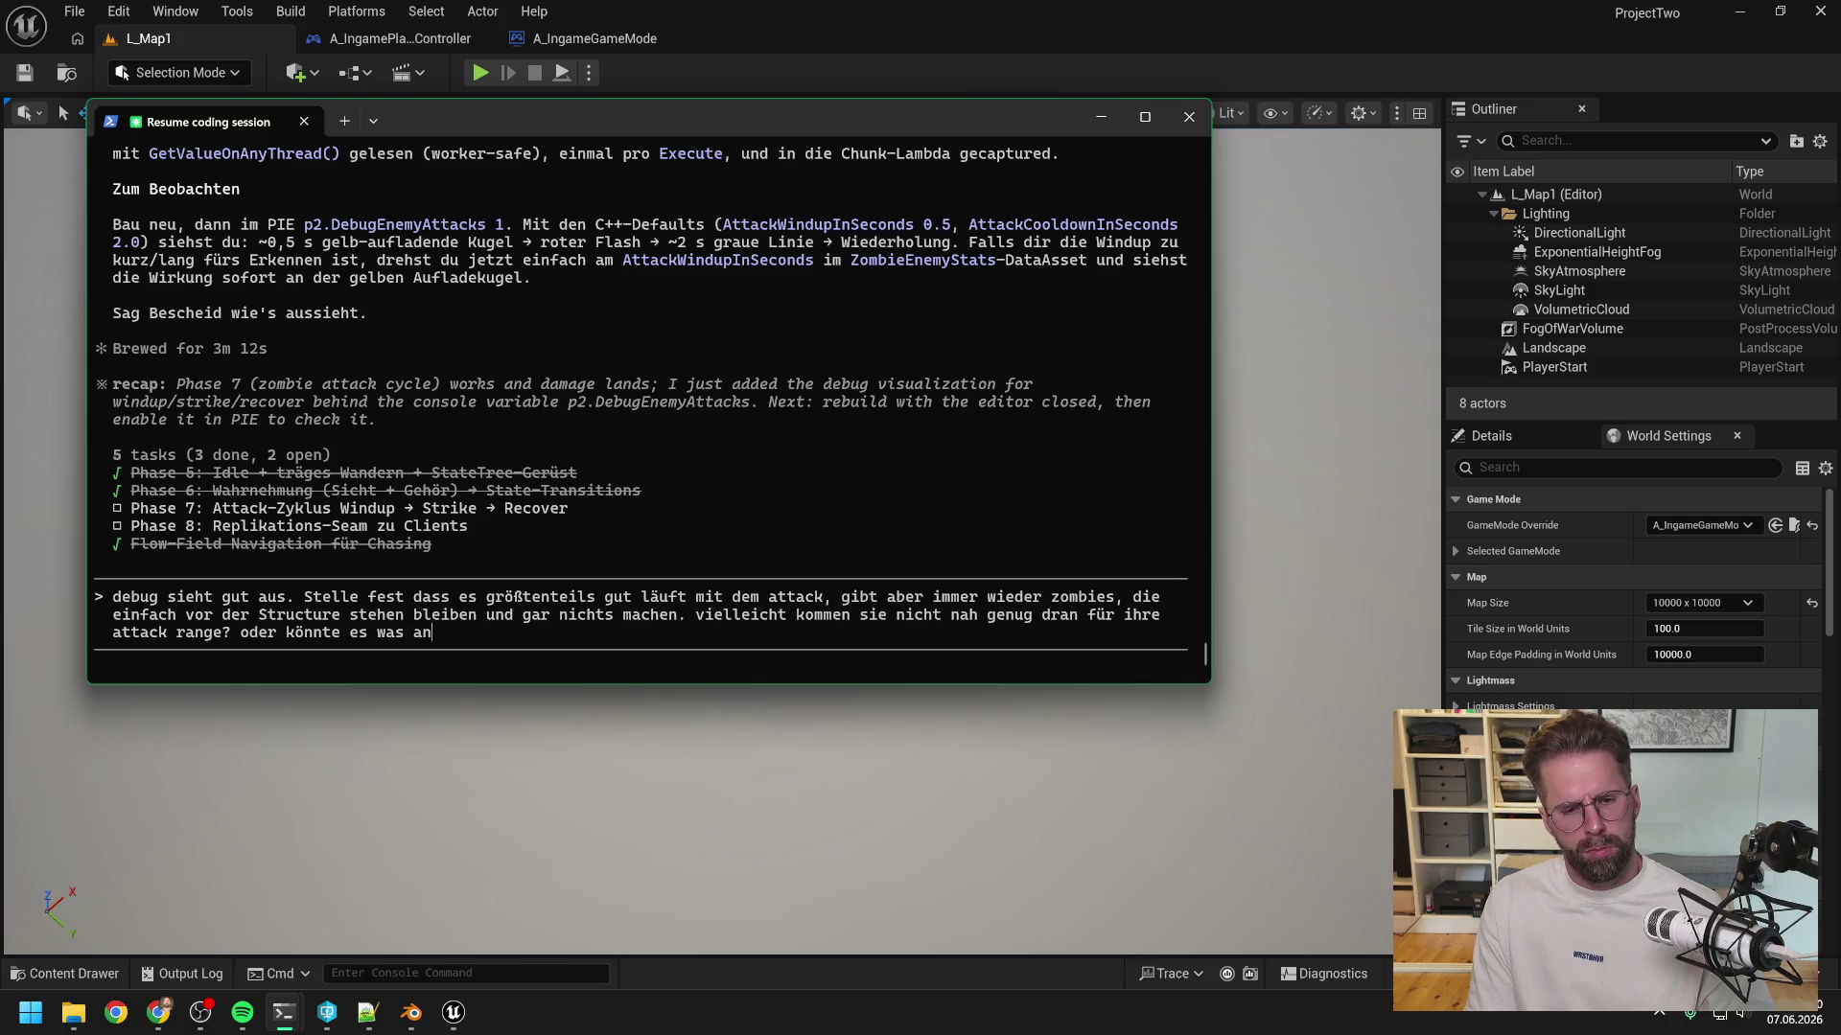
text(es sein)
key(Return)
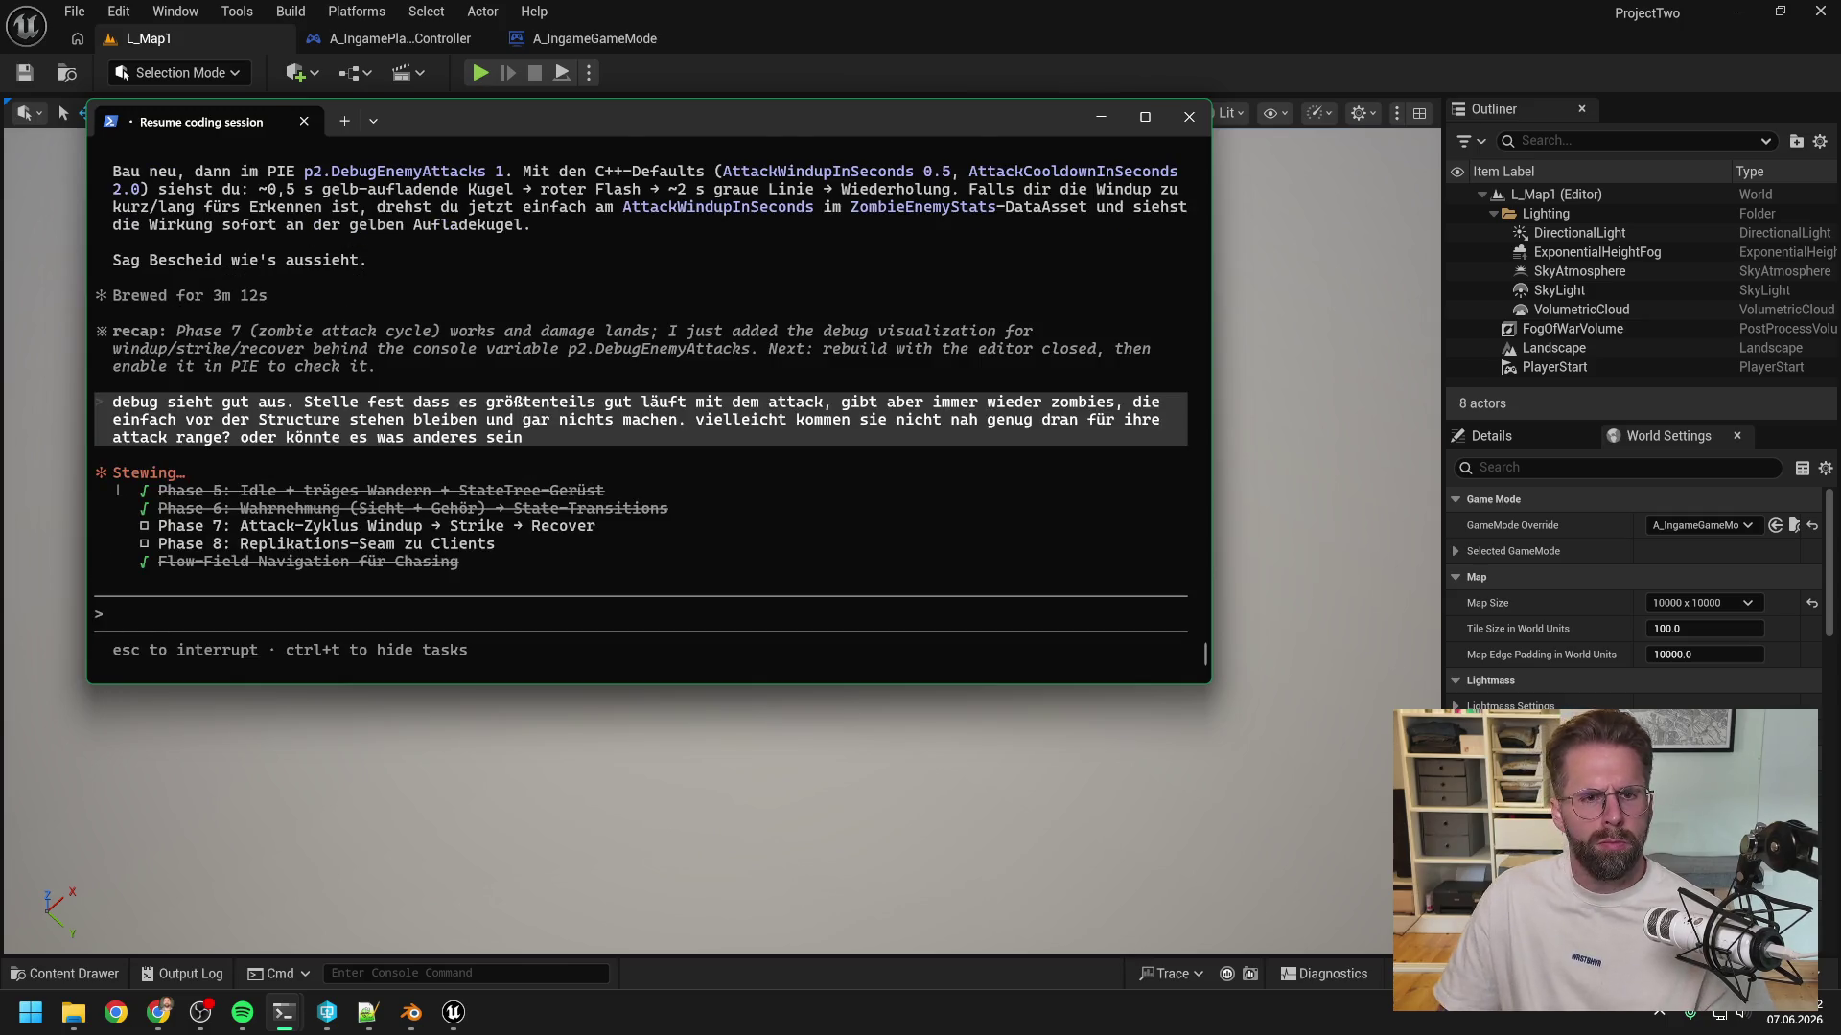
click(653, 56)
- Raise ZombieEnemyStats' Attack Range in Units from 100 to 200 and save the checked-out asset
key(ctrl+space)
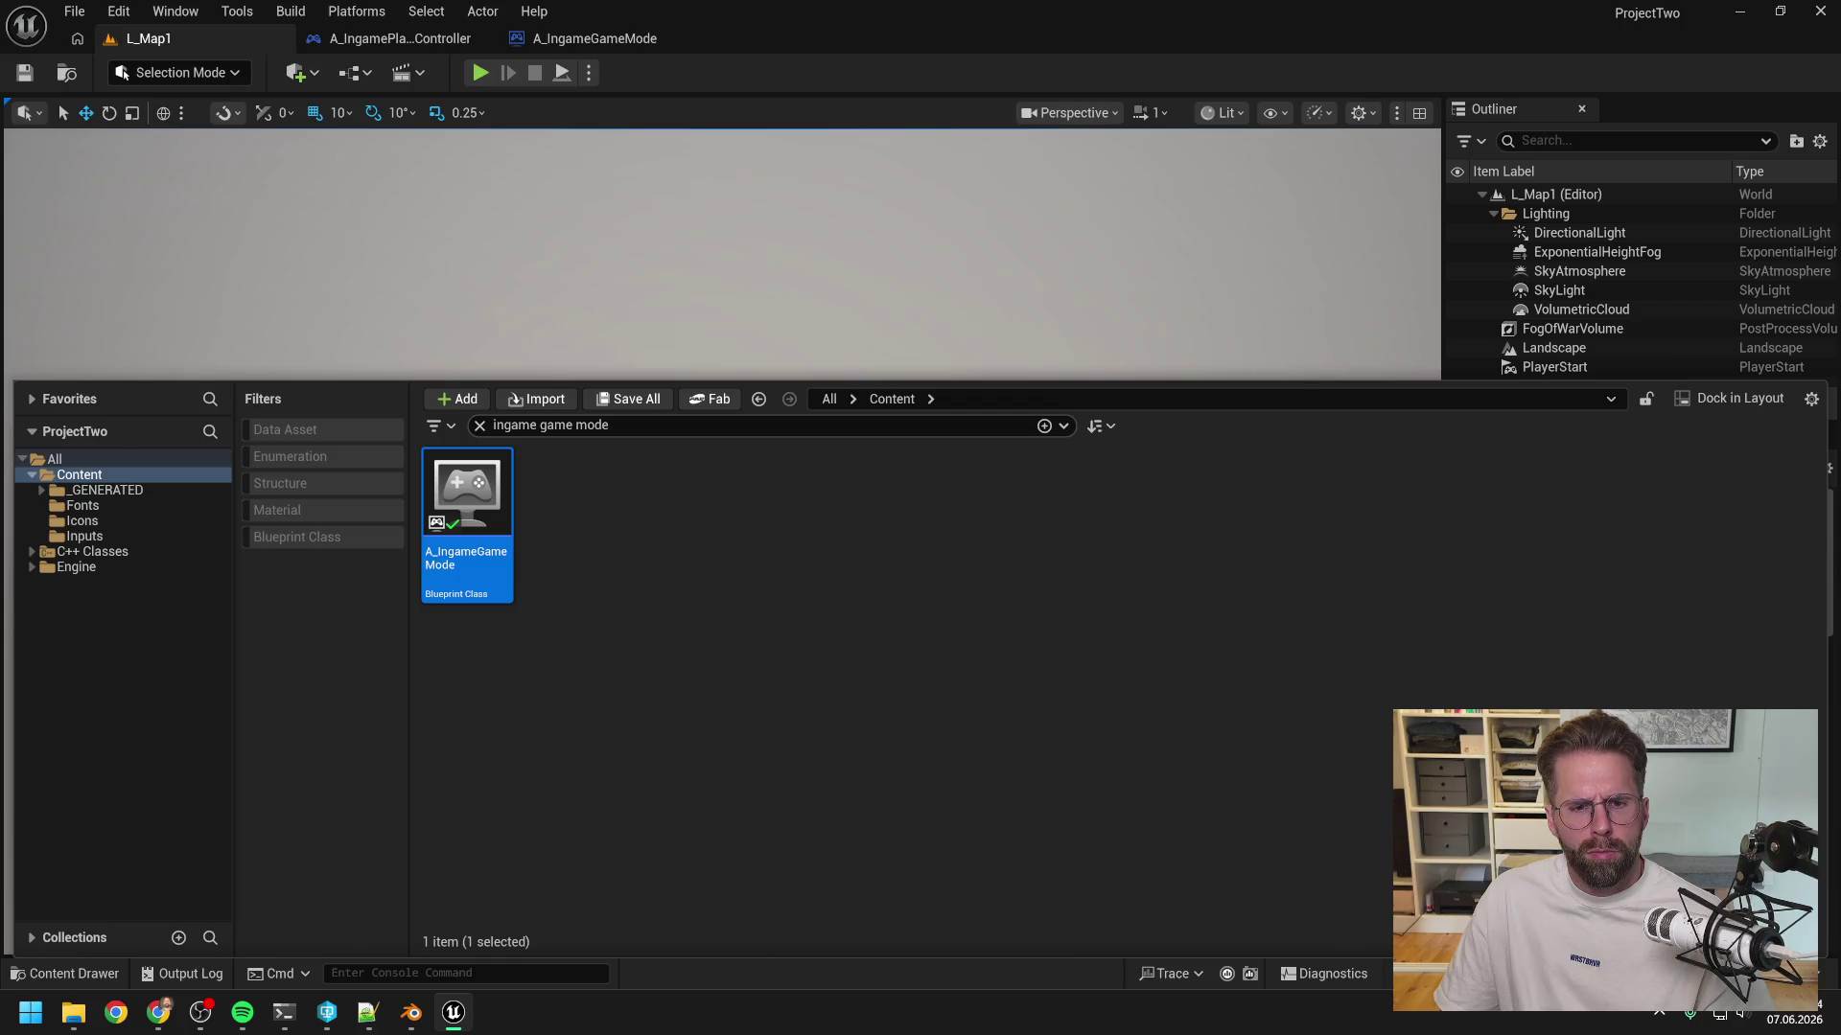
text(stats)
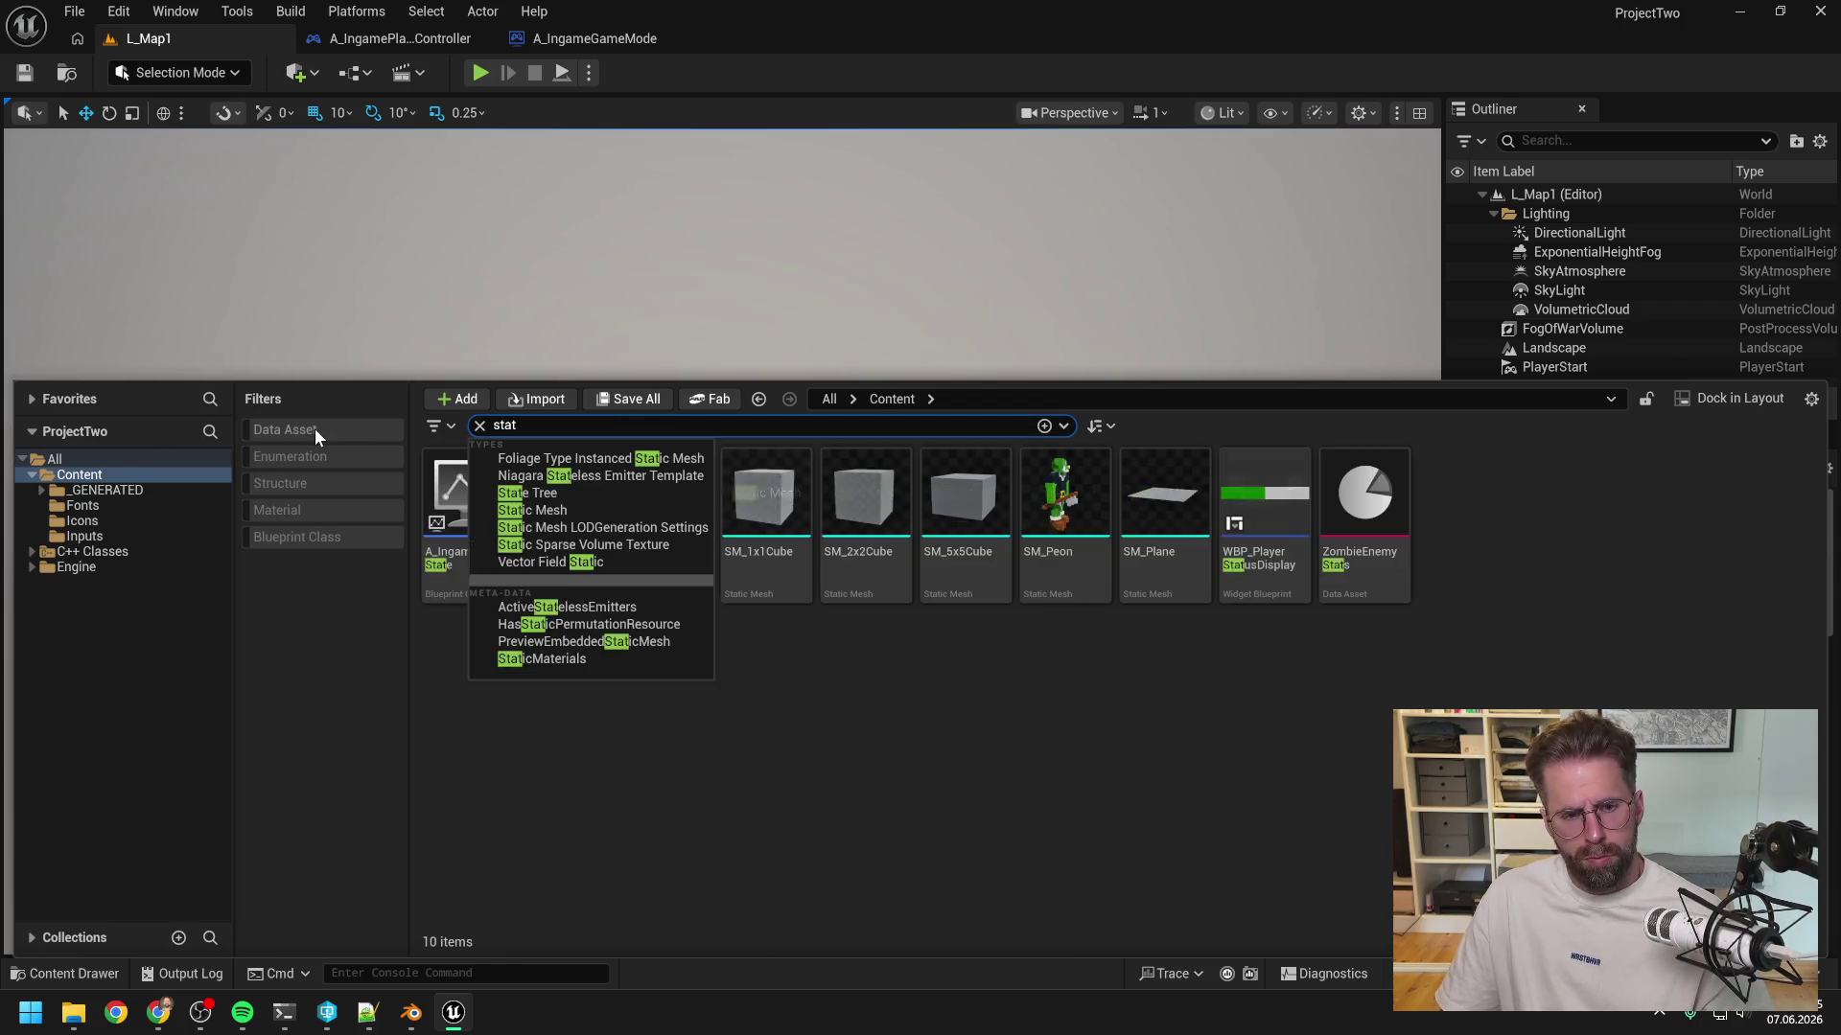
double_click(467, 494)
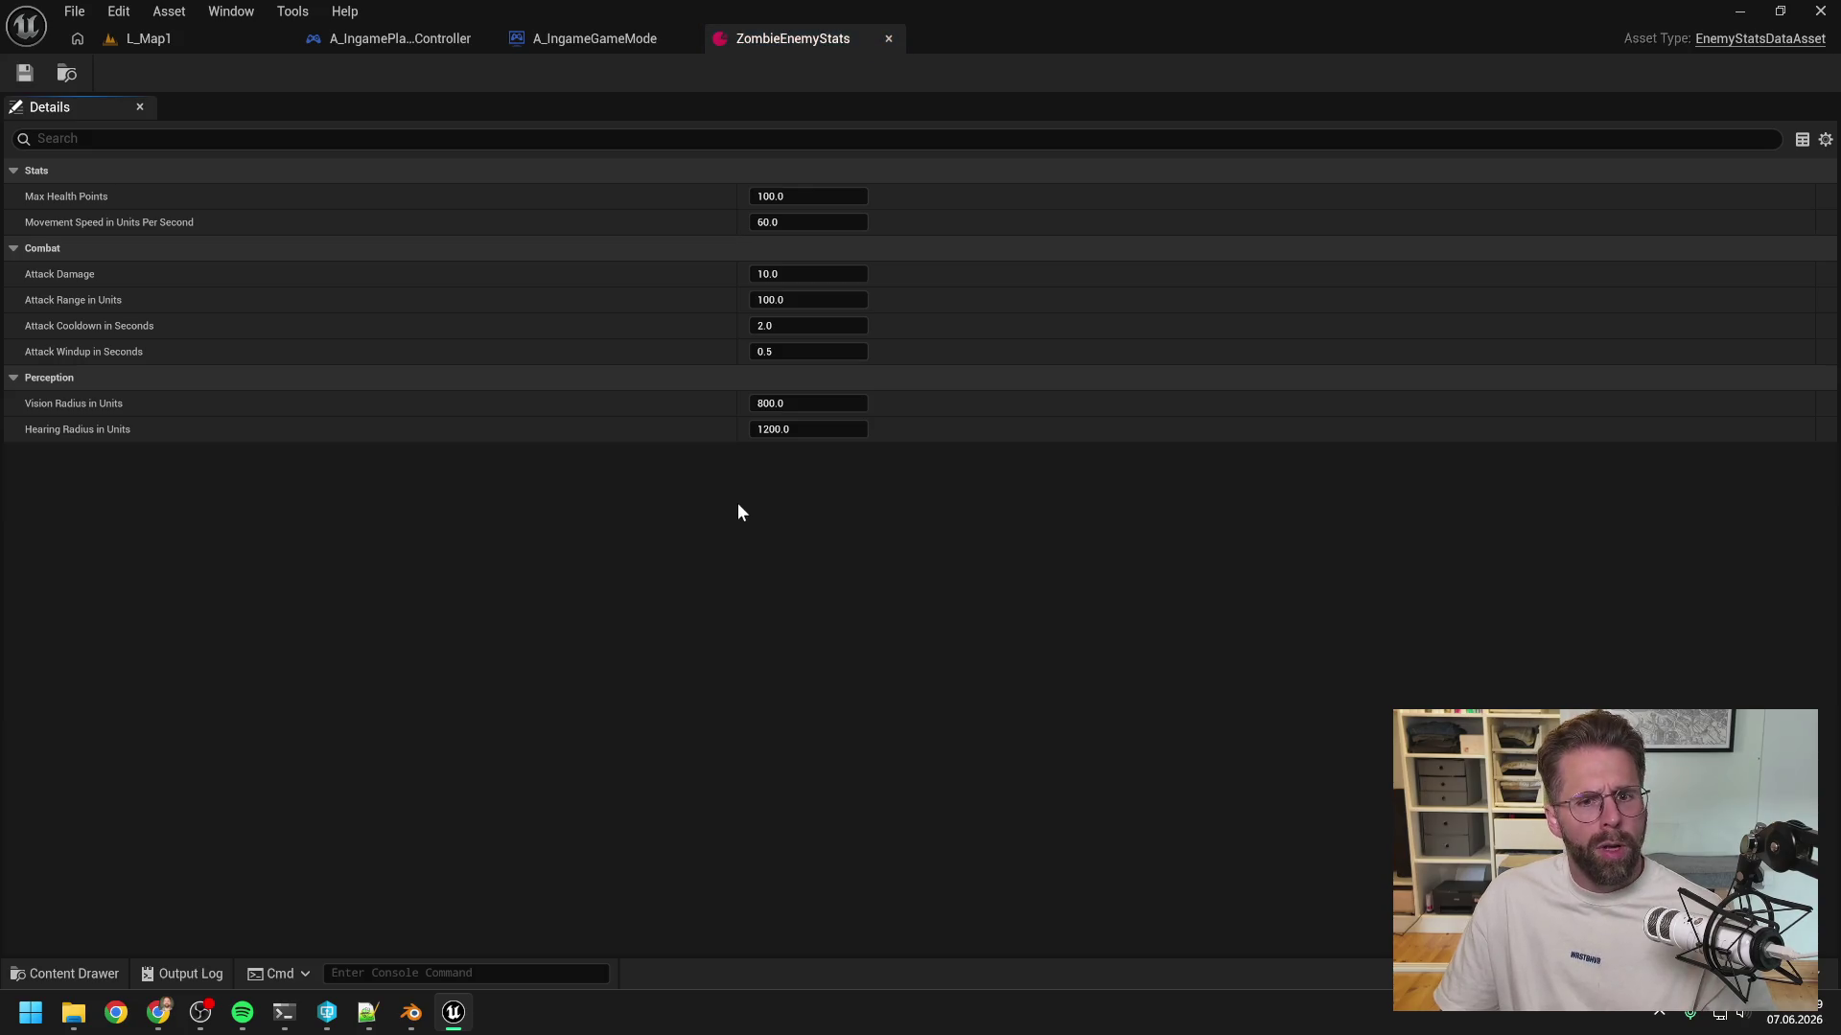
click(786, 301)
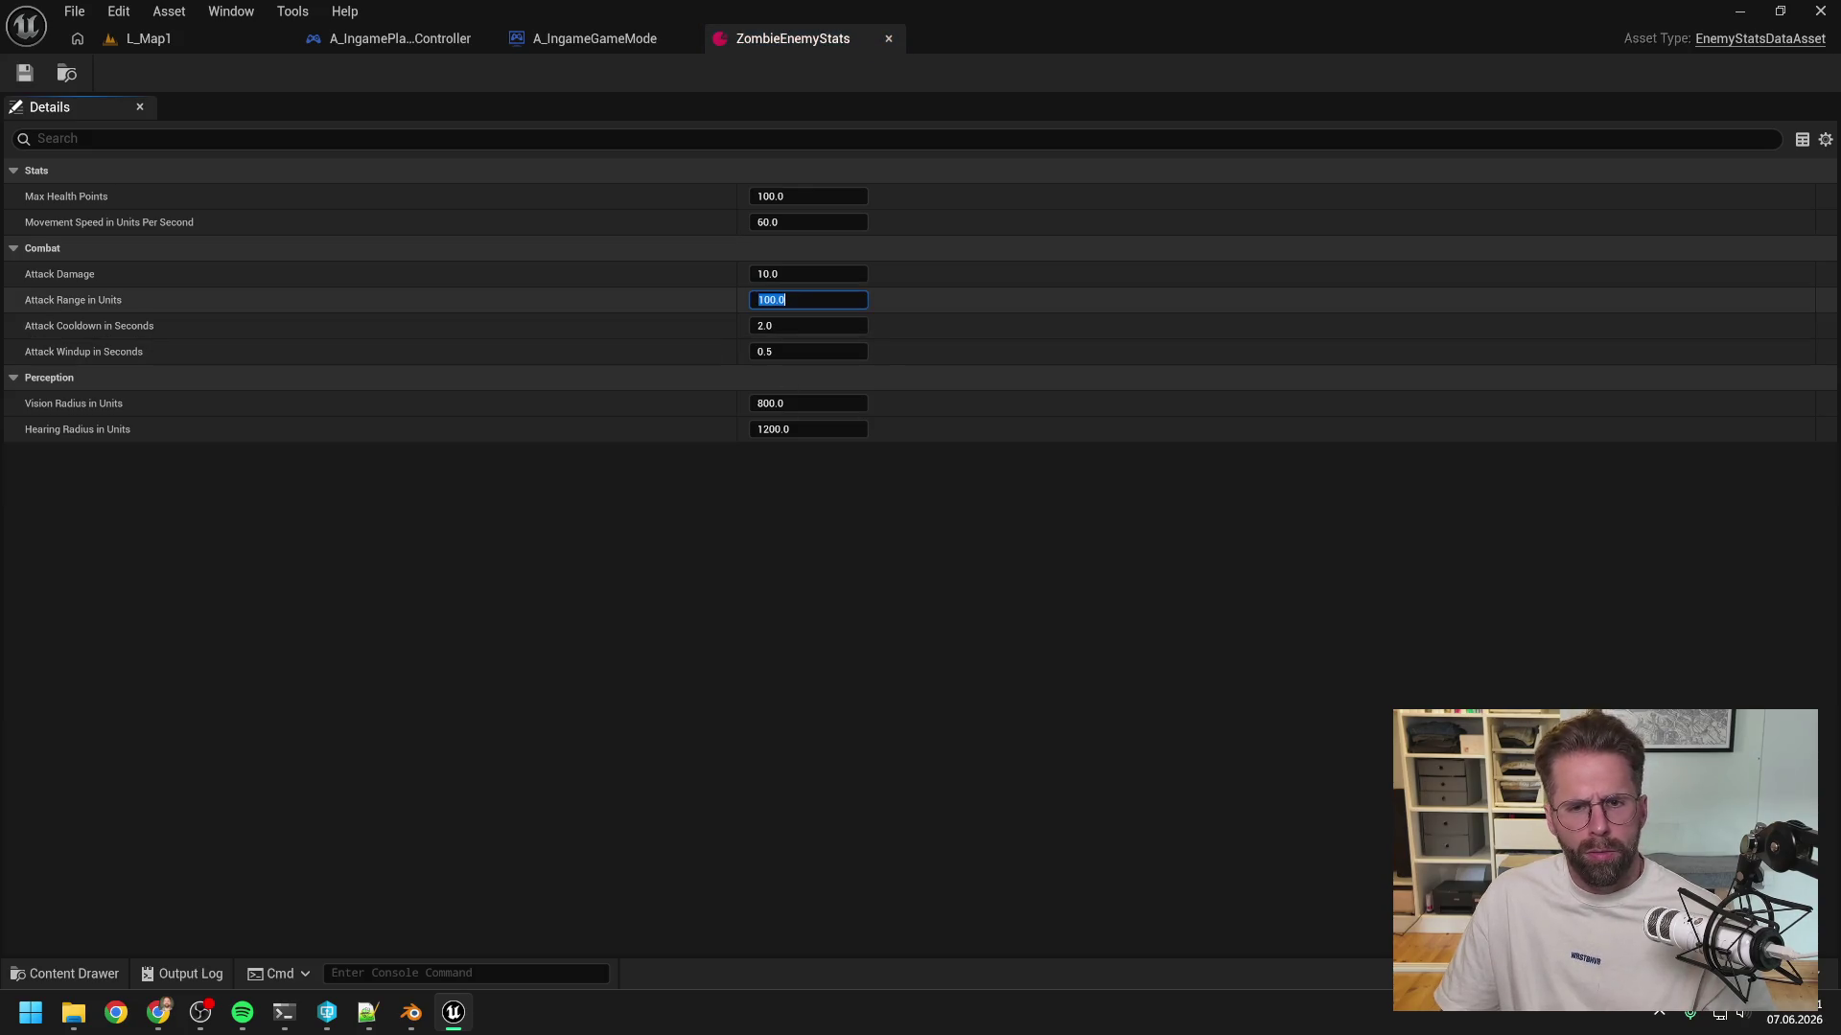
text(200)
key(Return)
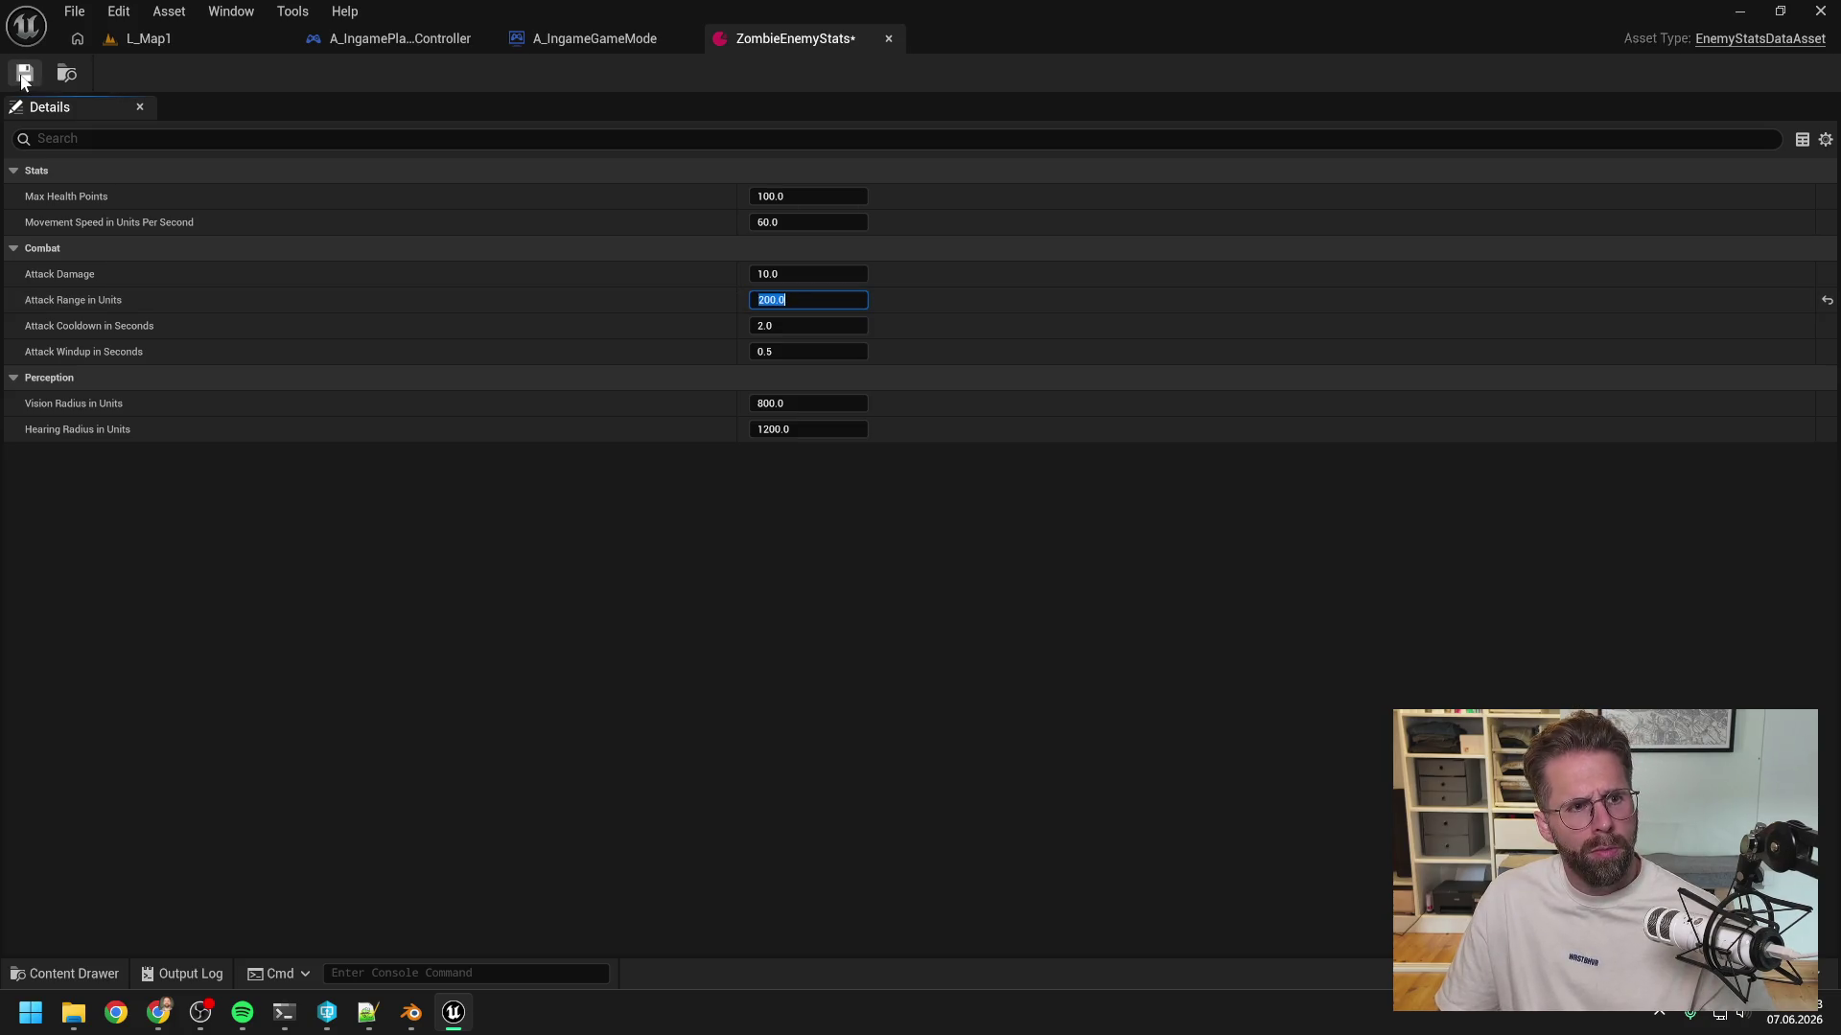
click(24, 73)
click(969, 727)
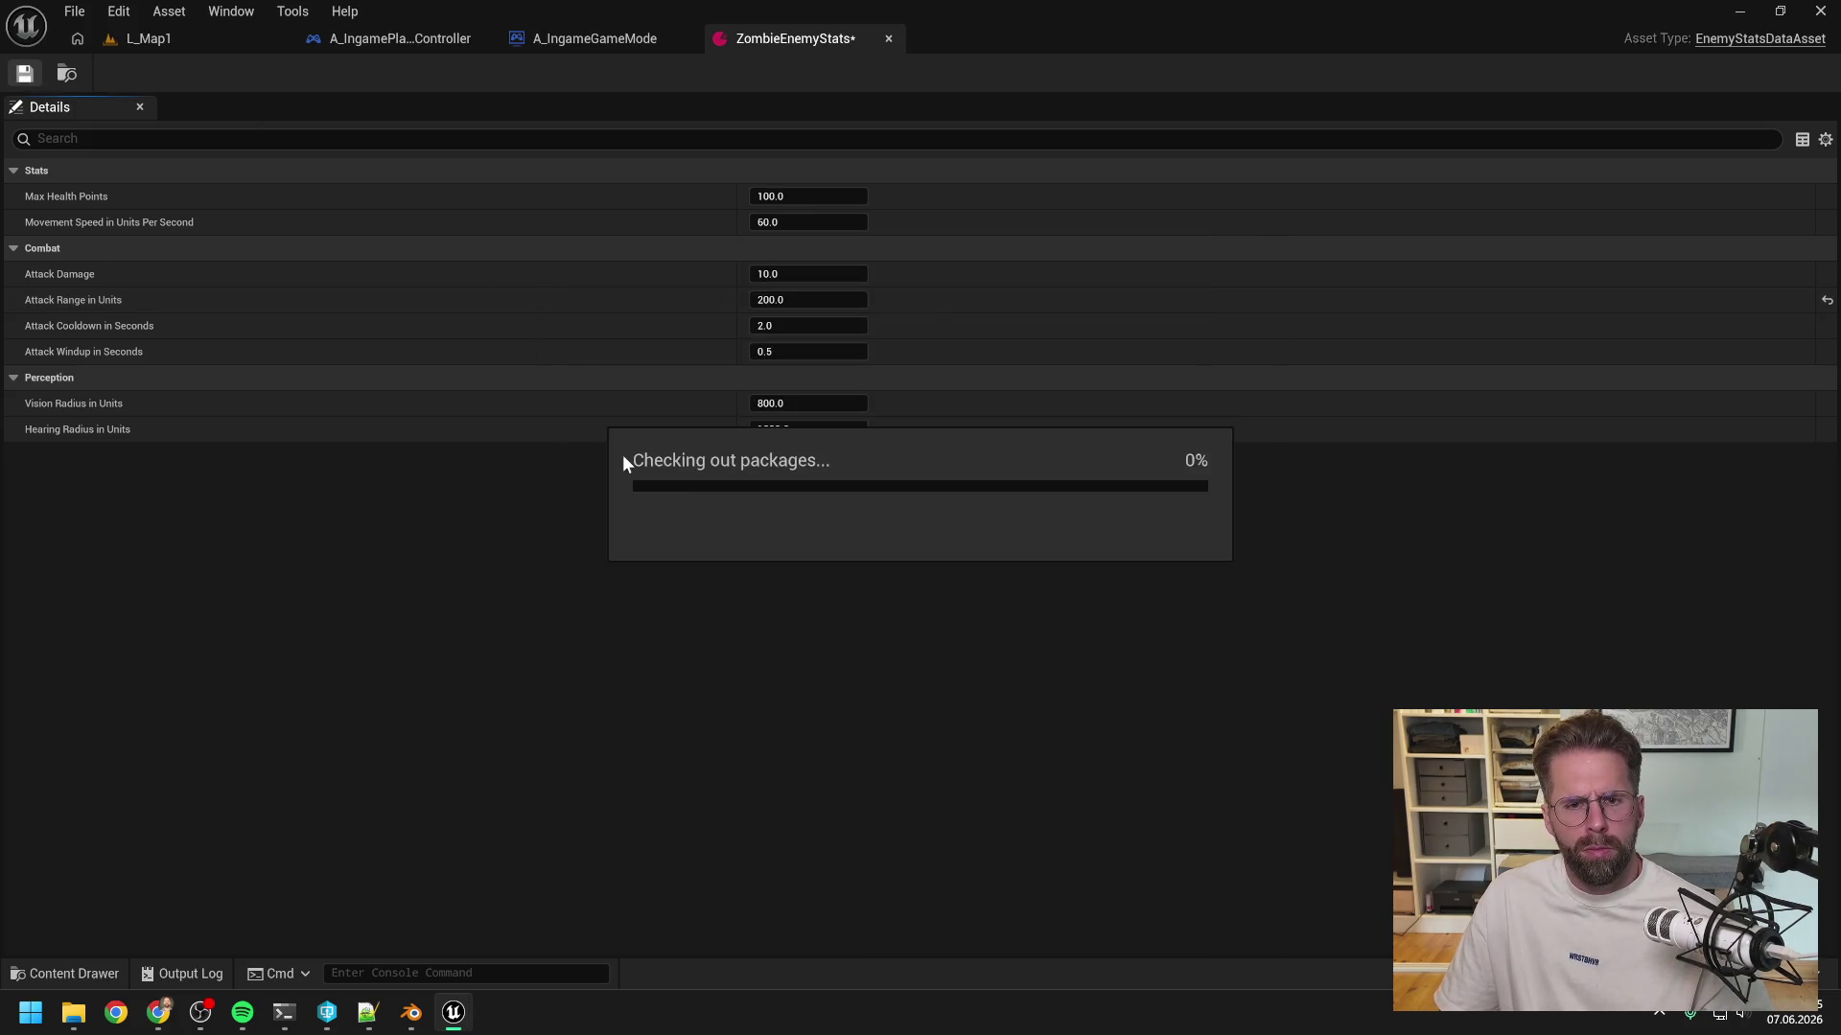
click(148, 40)
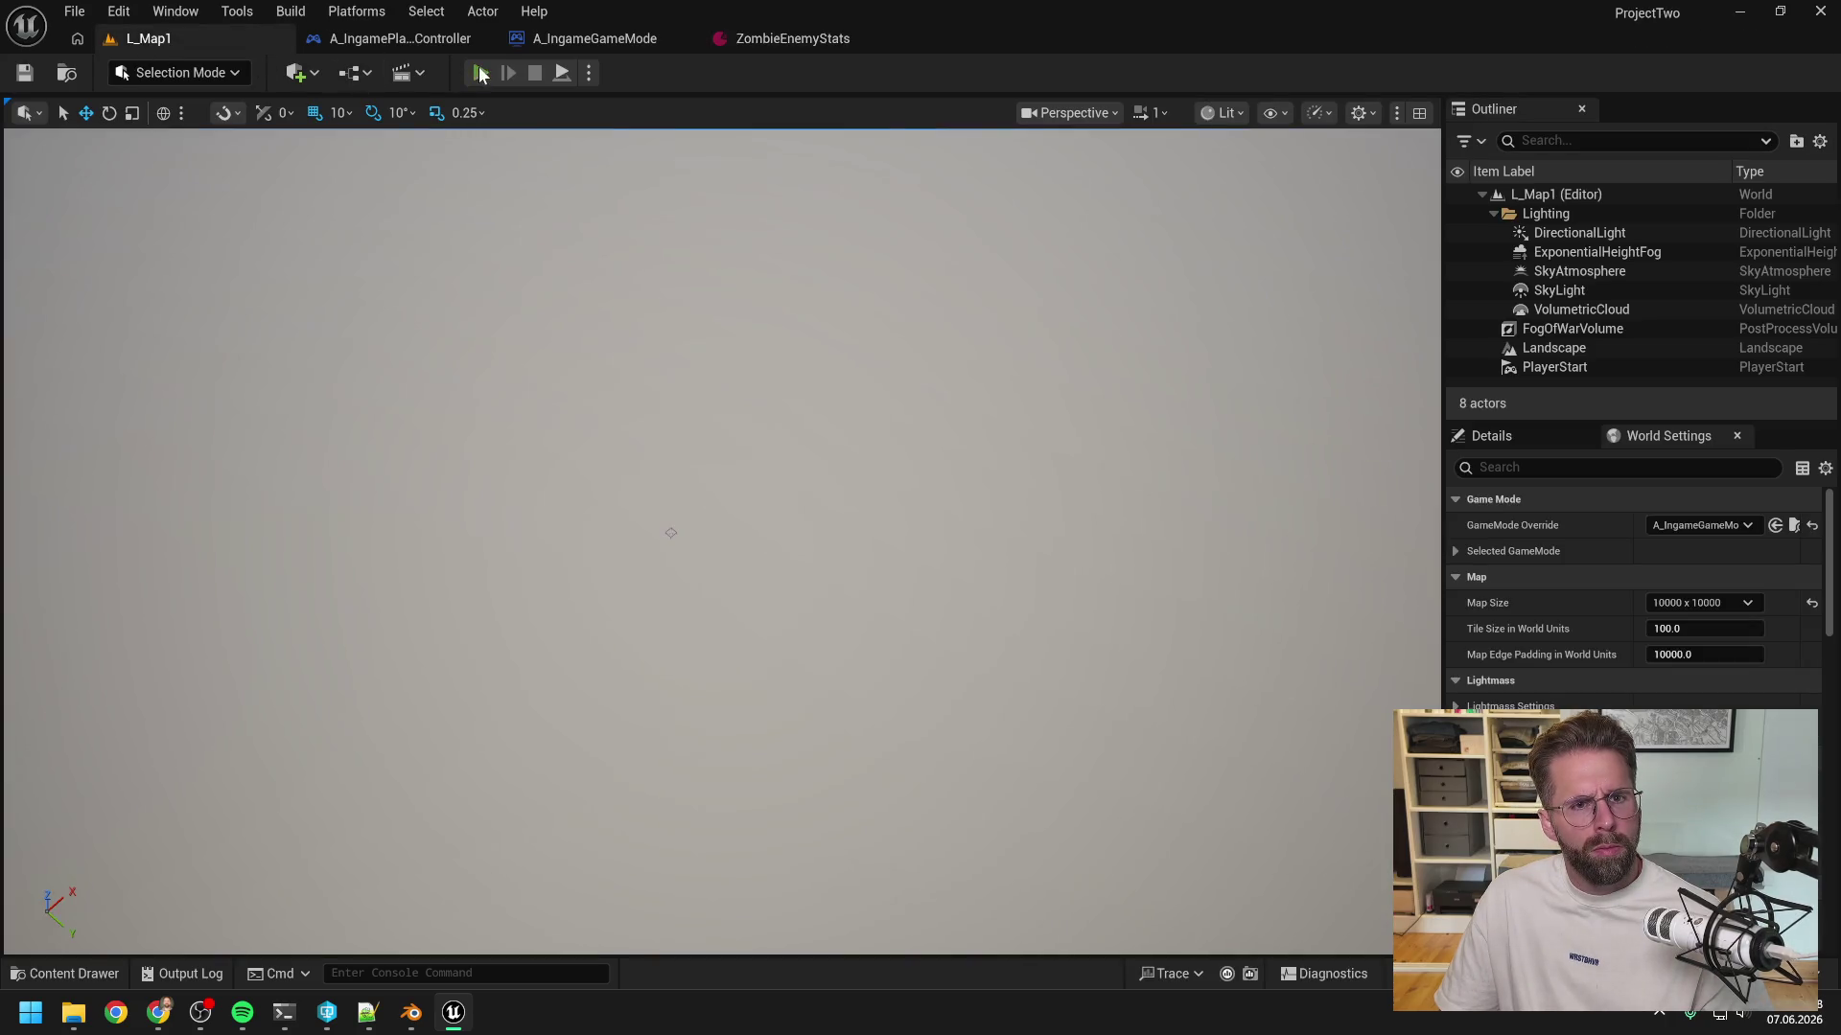
click(481, 73)
click(1190, 805)
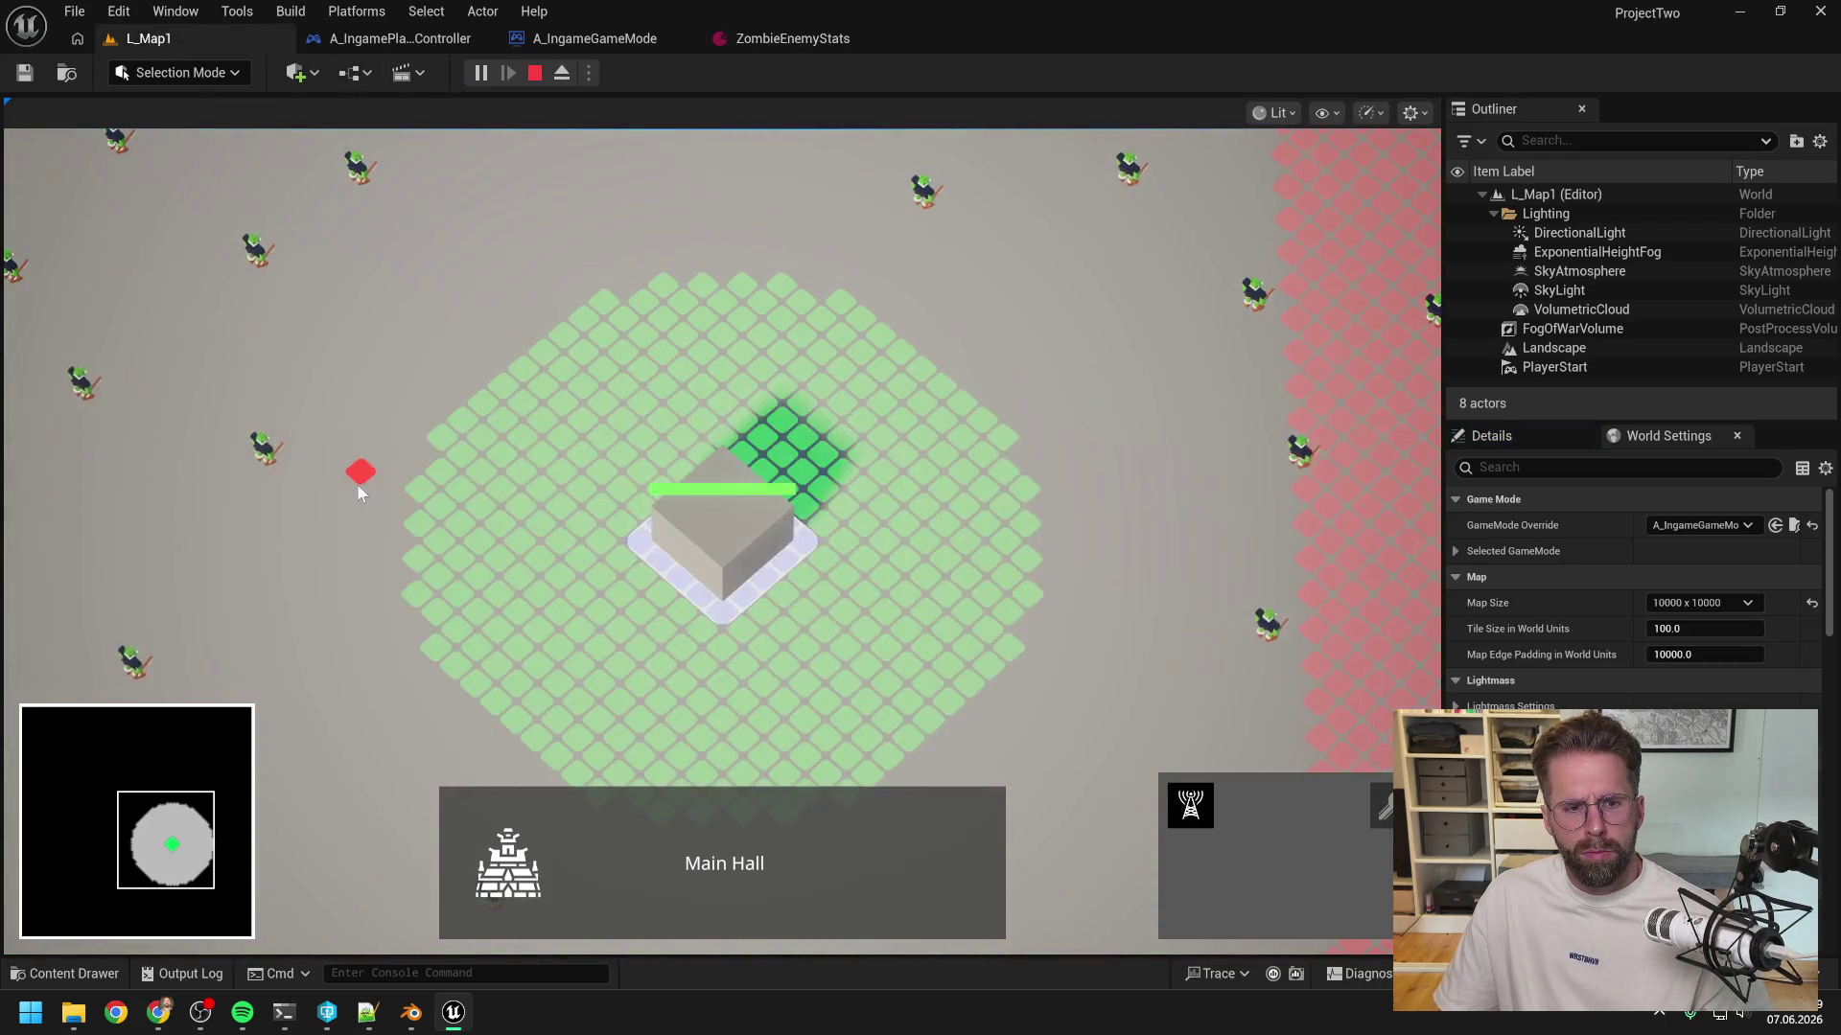
click(414, 487)
click(849, 308)
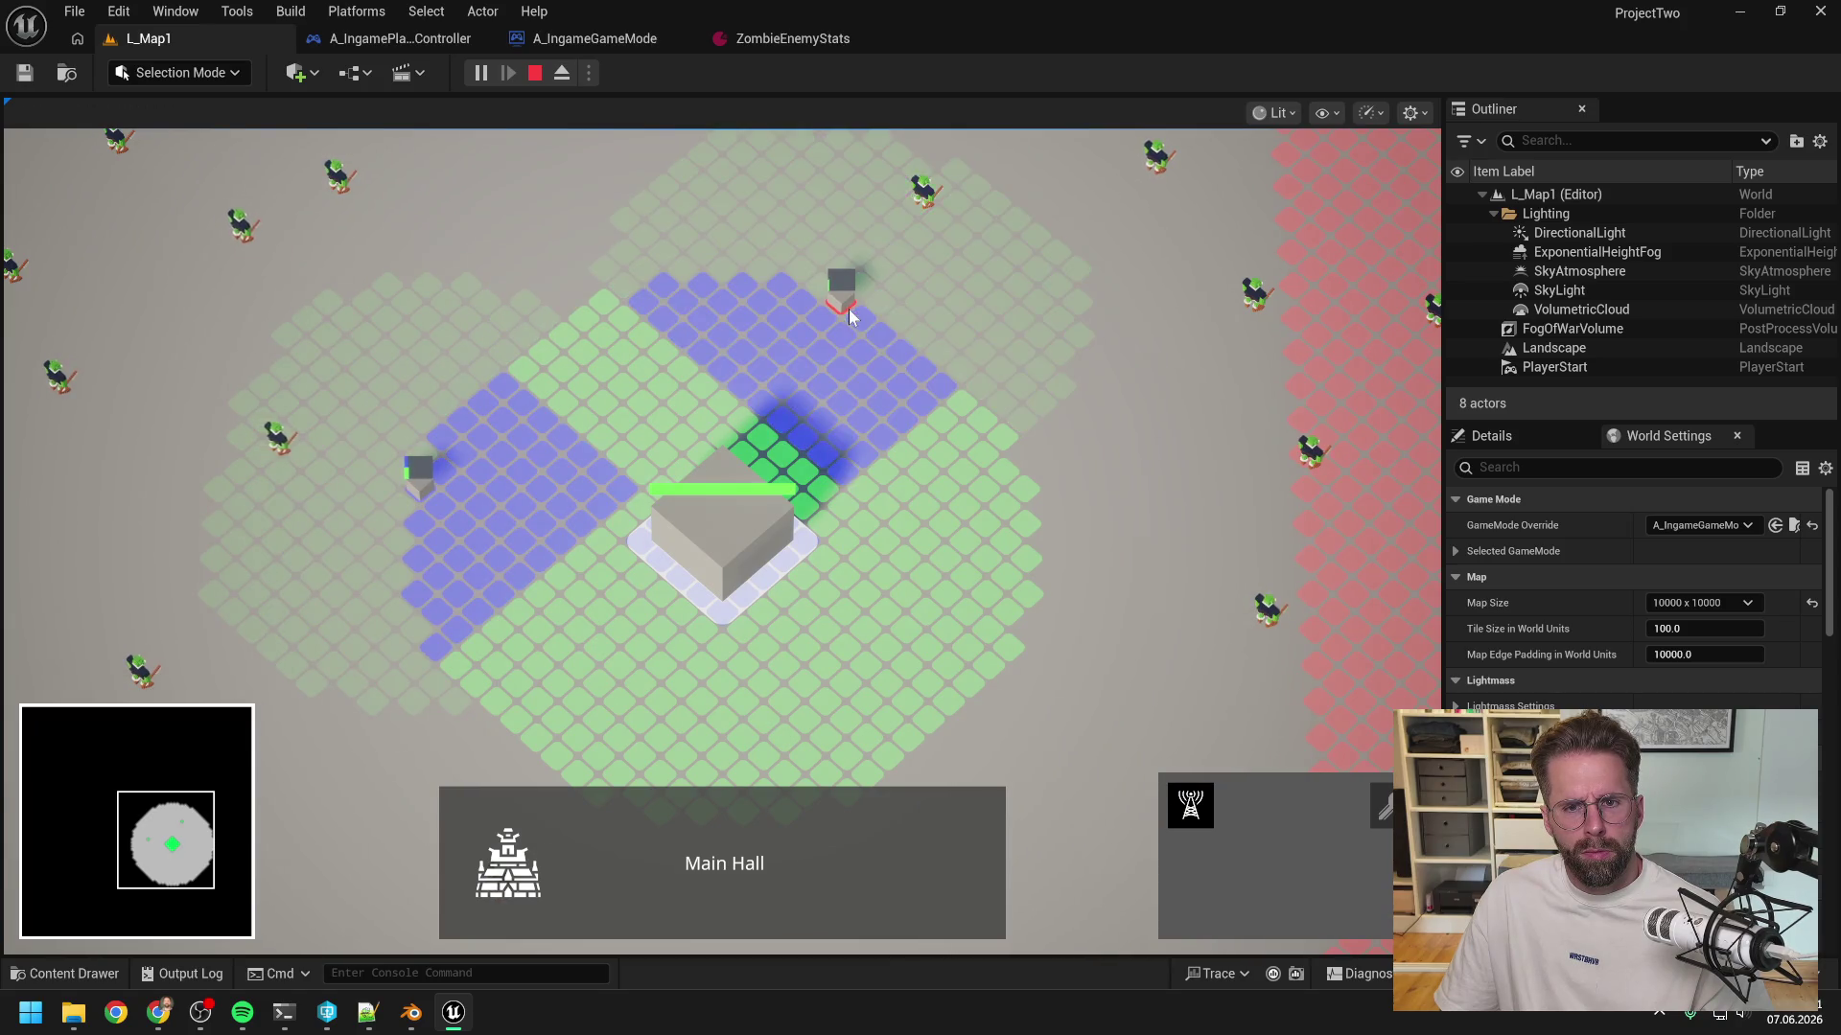
right_click(891, 345)
scroll(476, 474, up, 3)
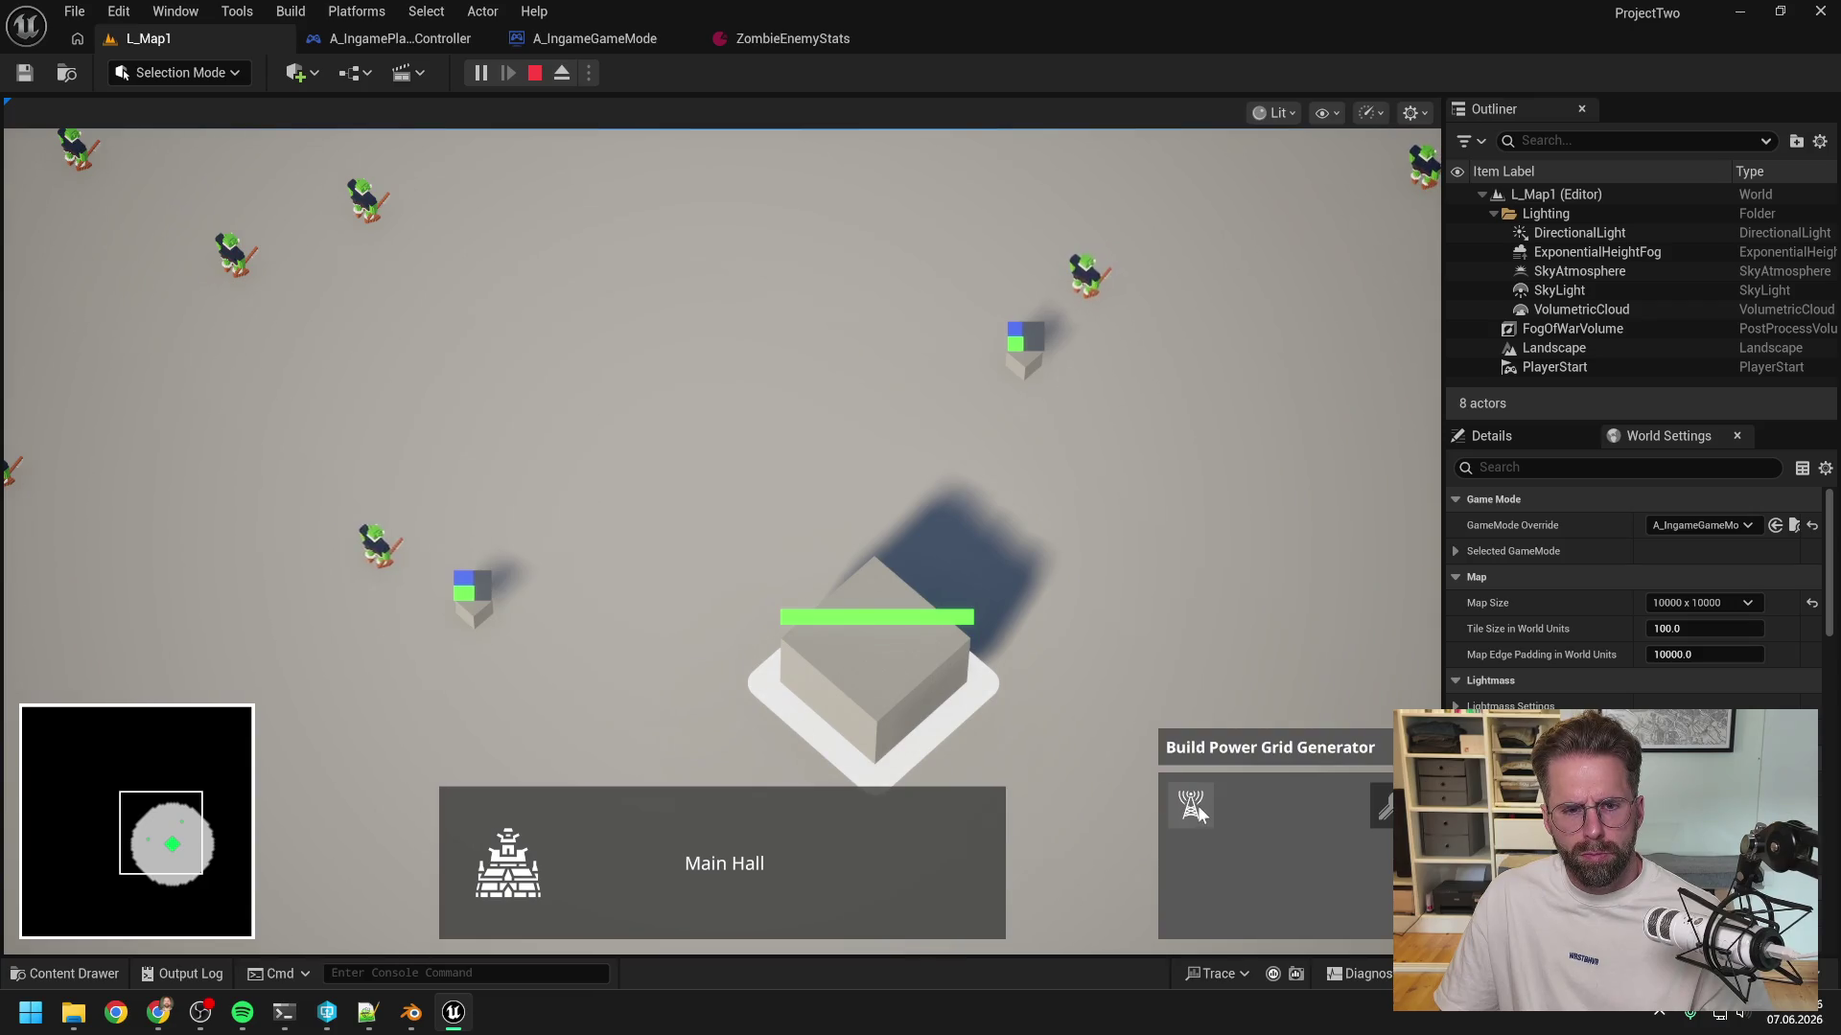
click(1193, 805)
click(660, 378)
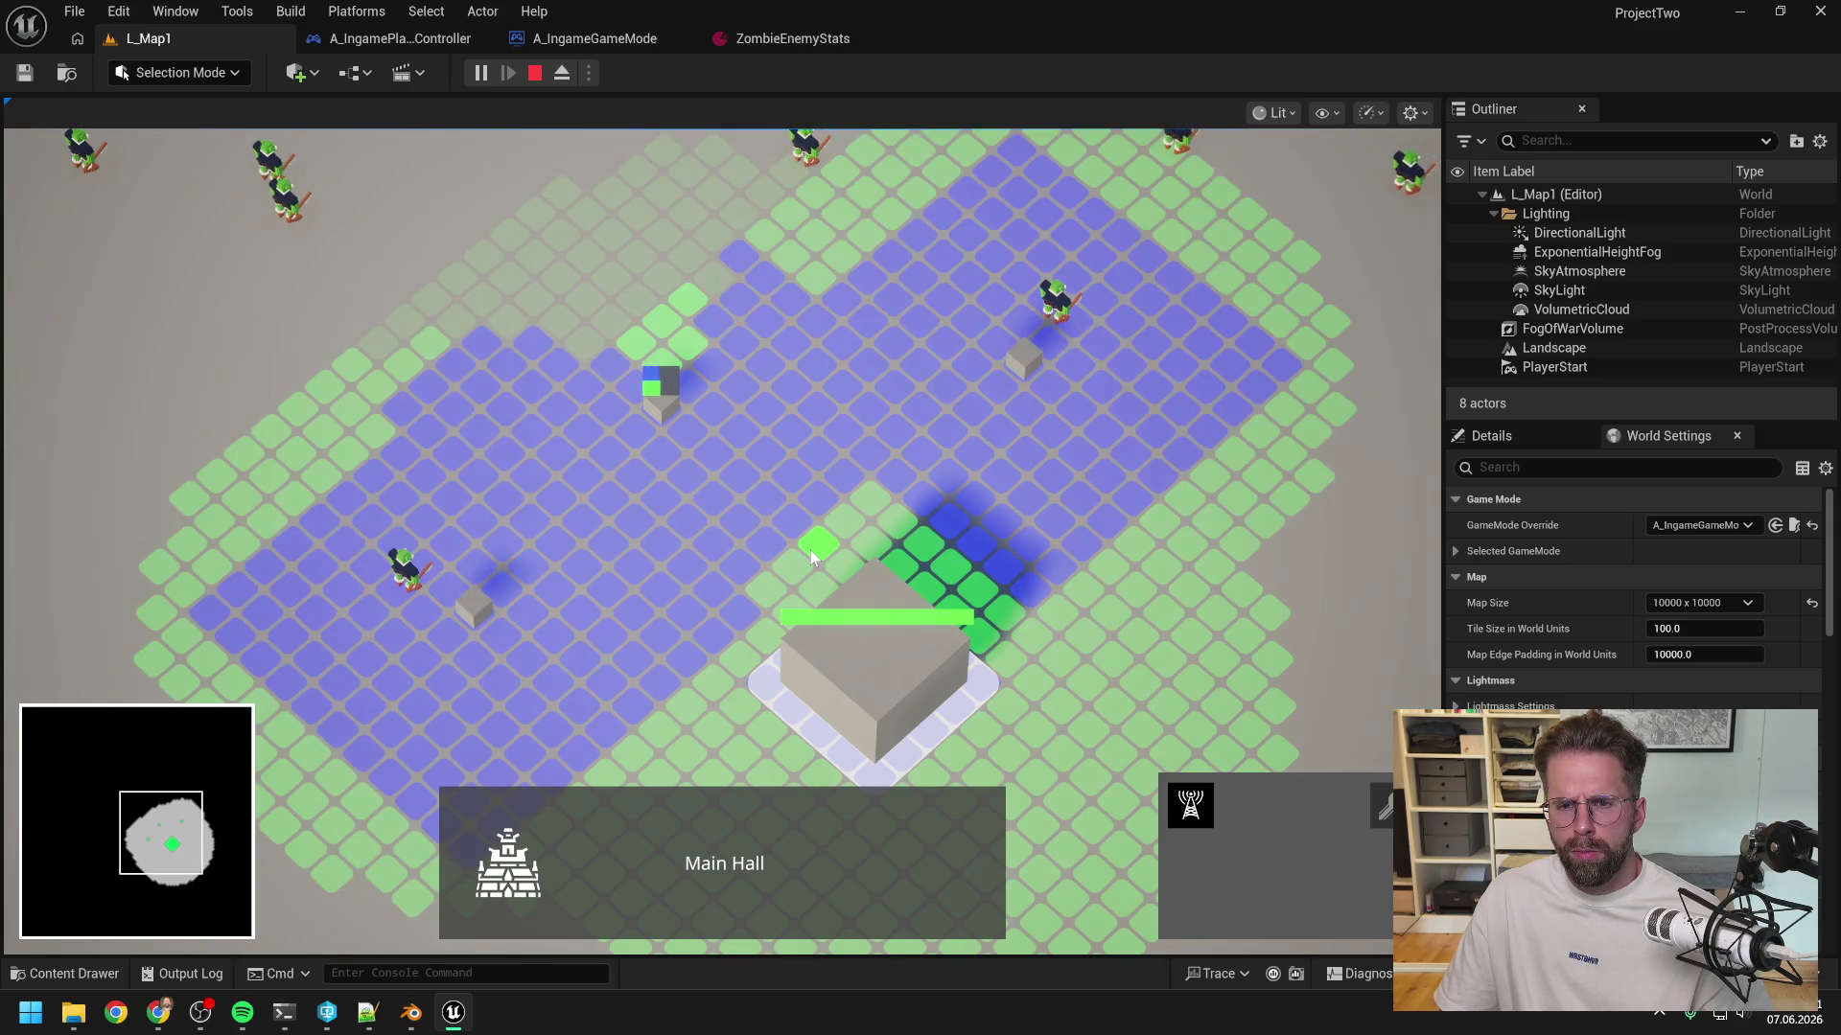
key(d)
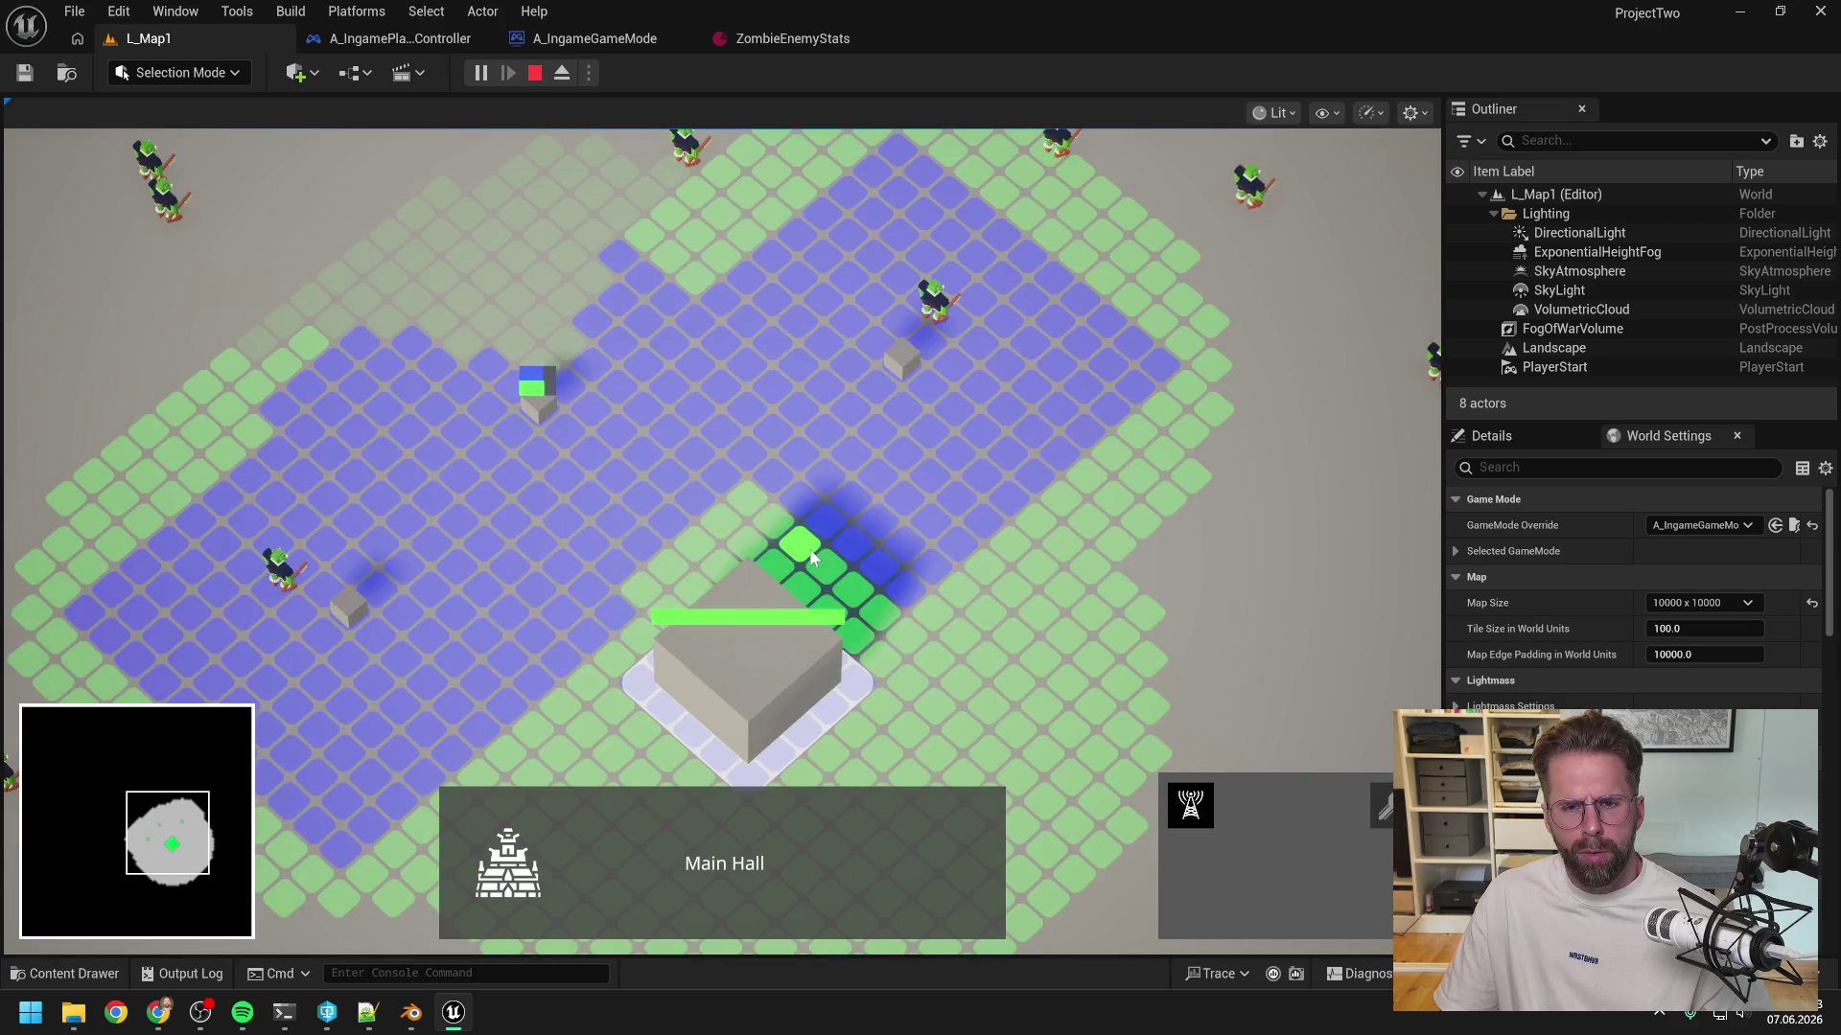
key(Escape)
key(Escape)
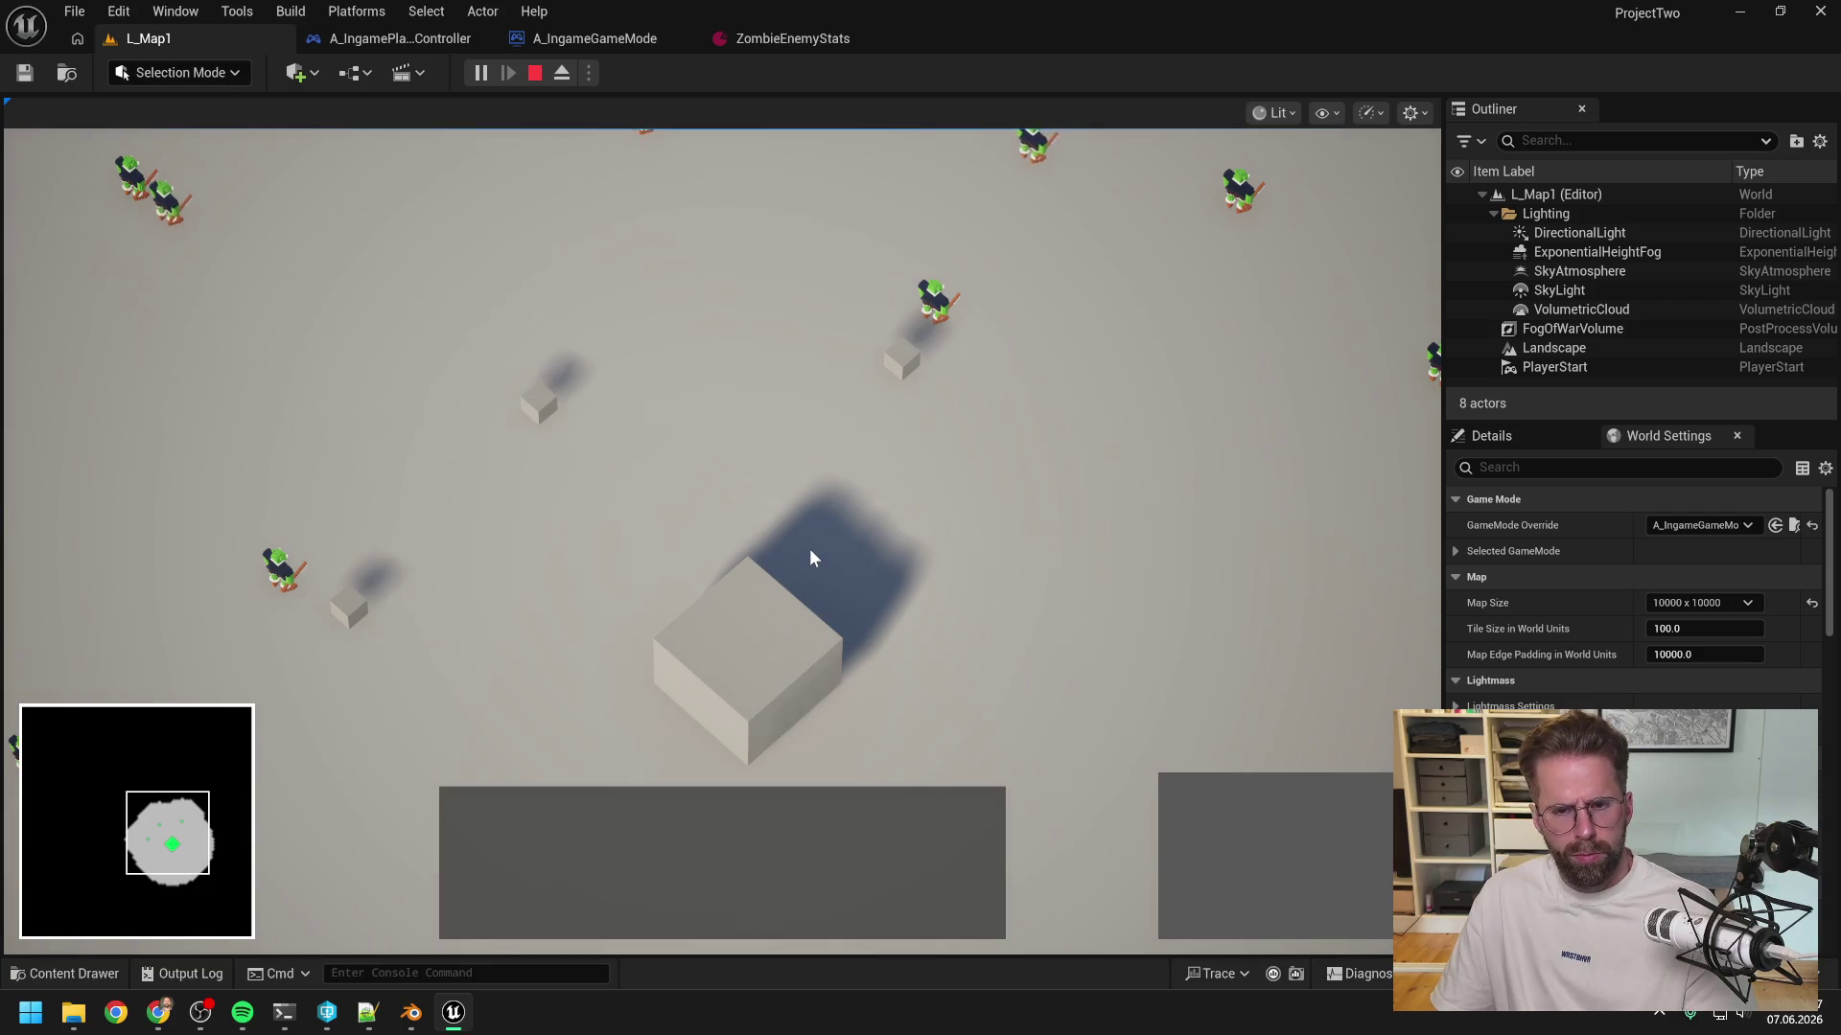
click(733, 656)
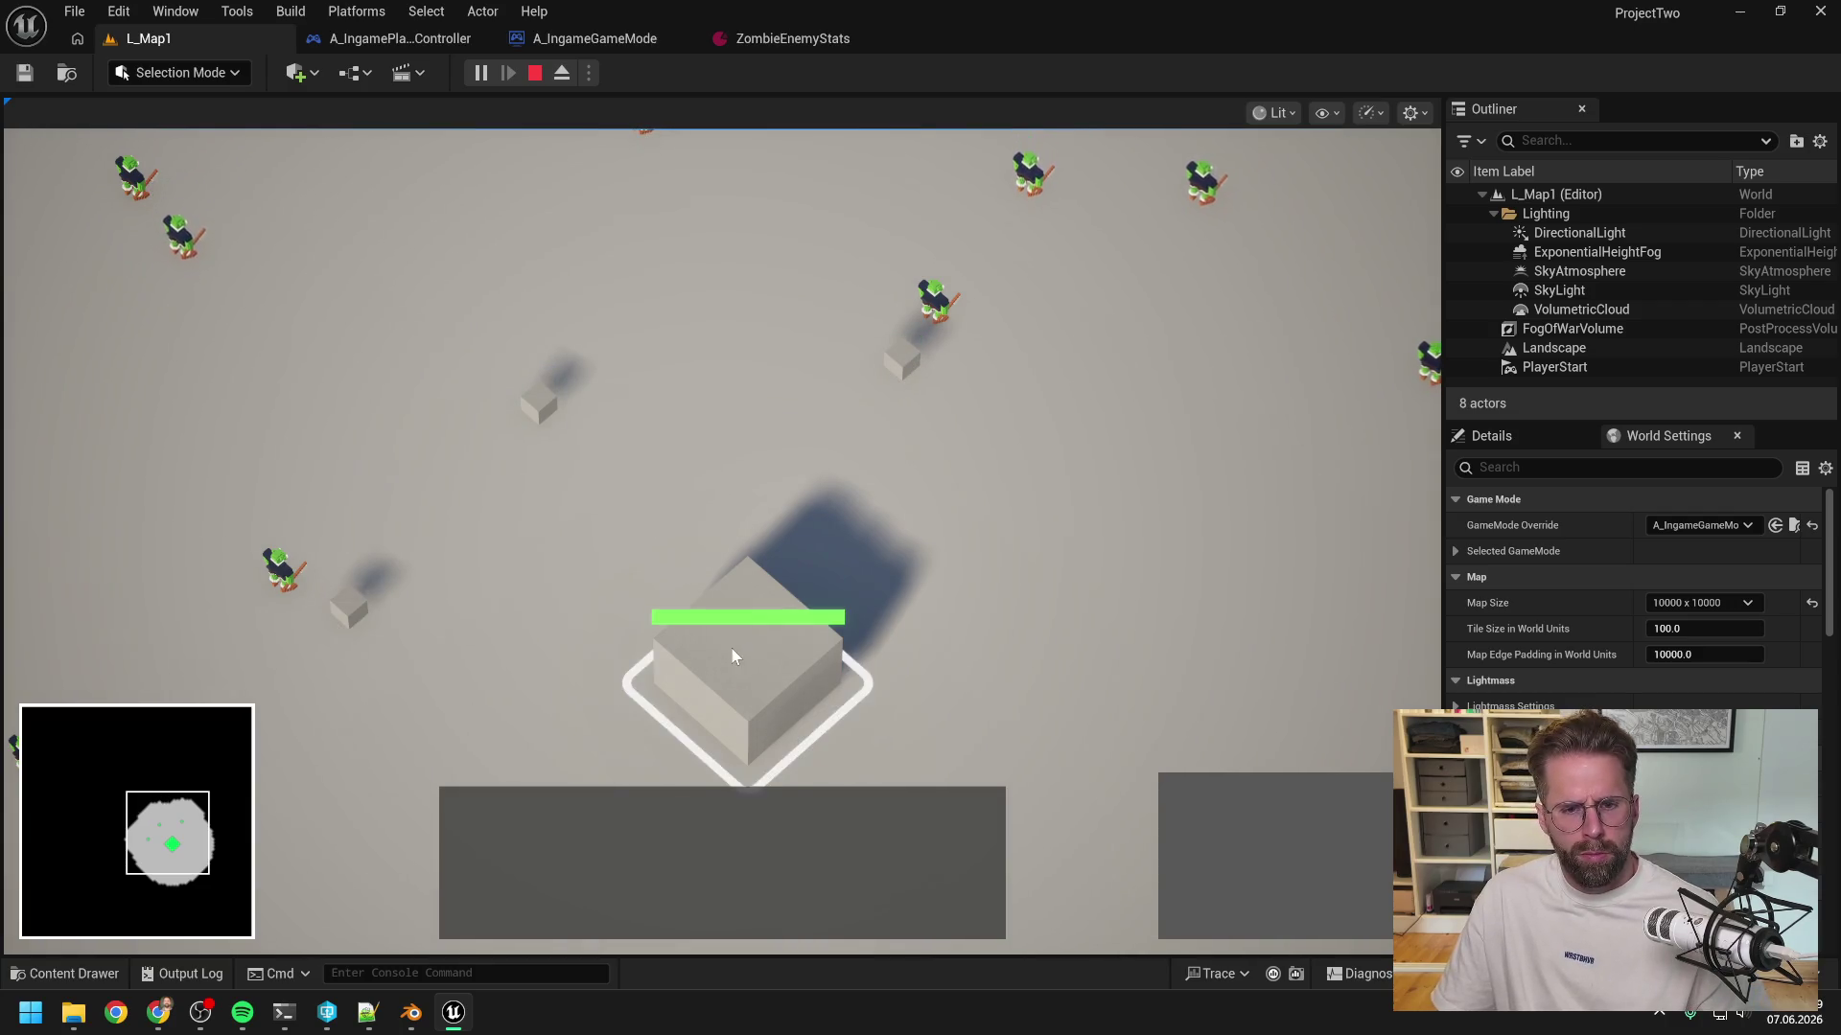
click(1189, 804)
scroll(877, 707, up, 2)
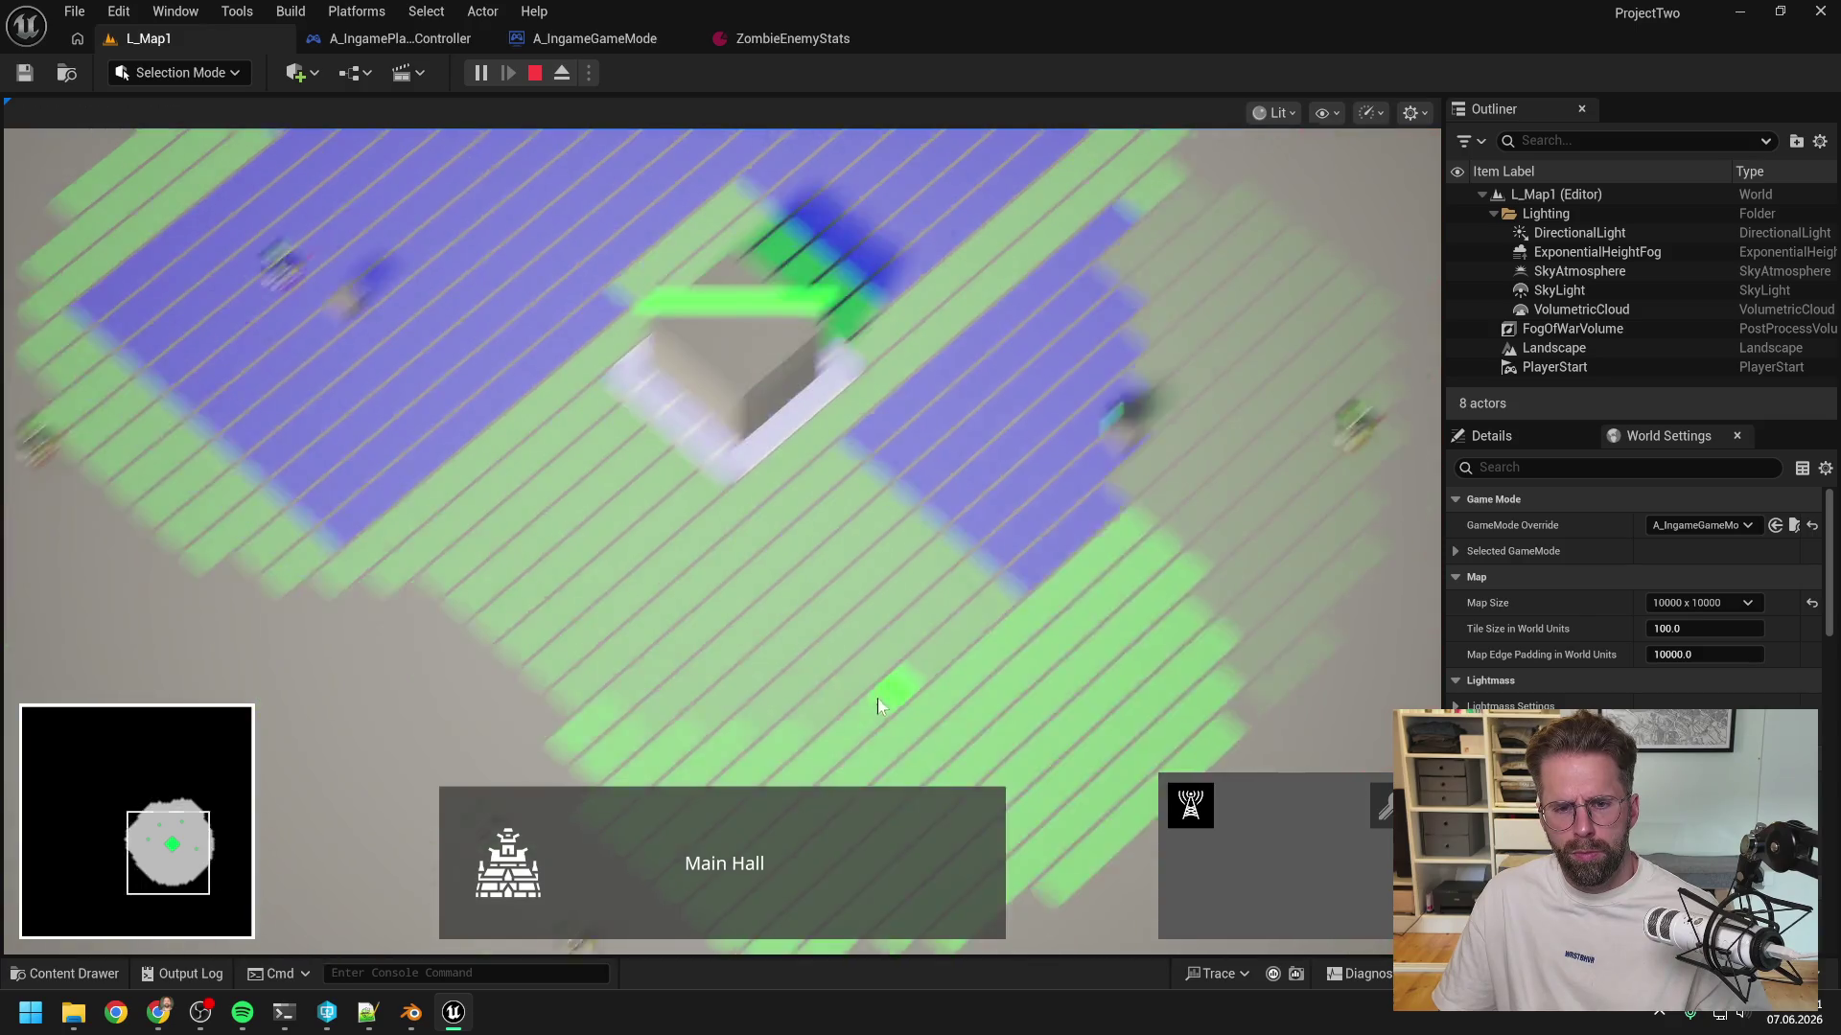
scroll(877, 707, down, 3)
scroll(489, 513, up, 3)
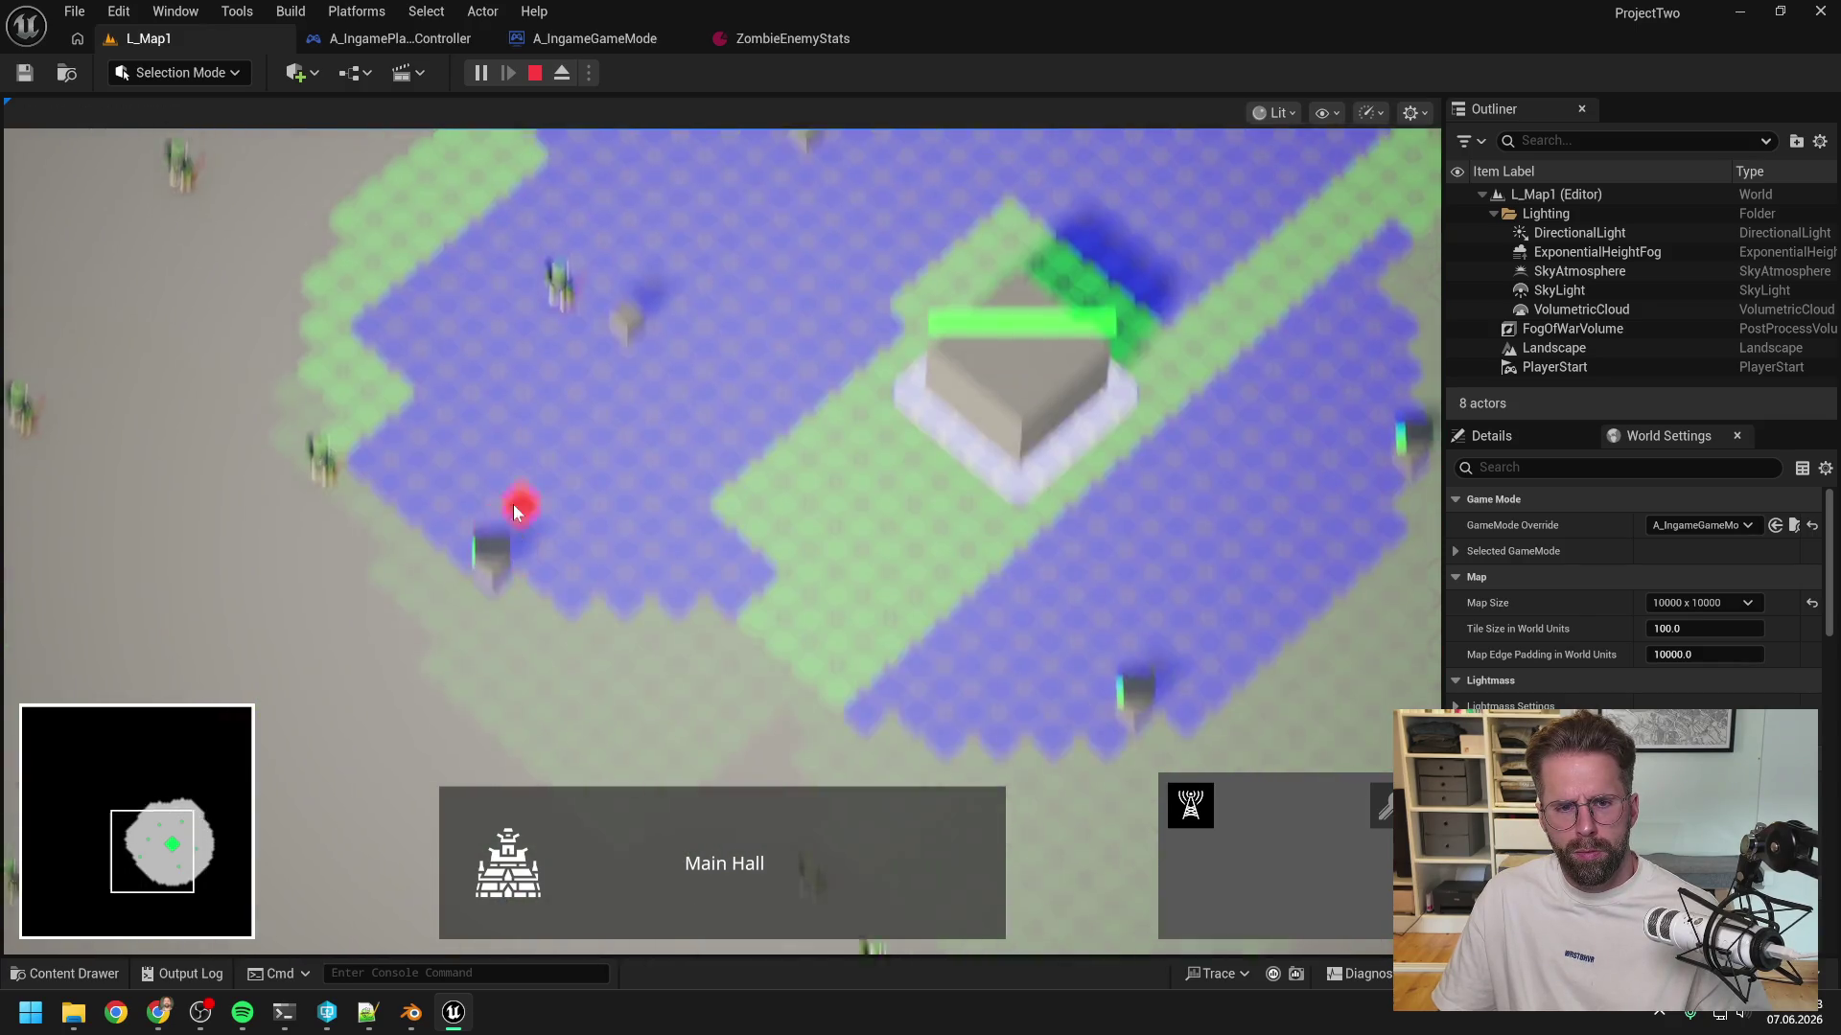
scroll(514, 504, down, 3)
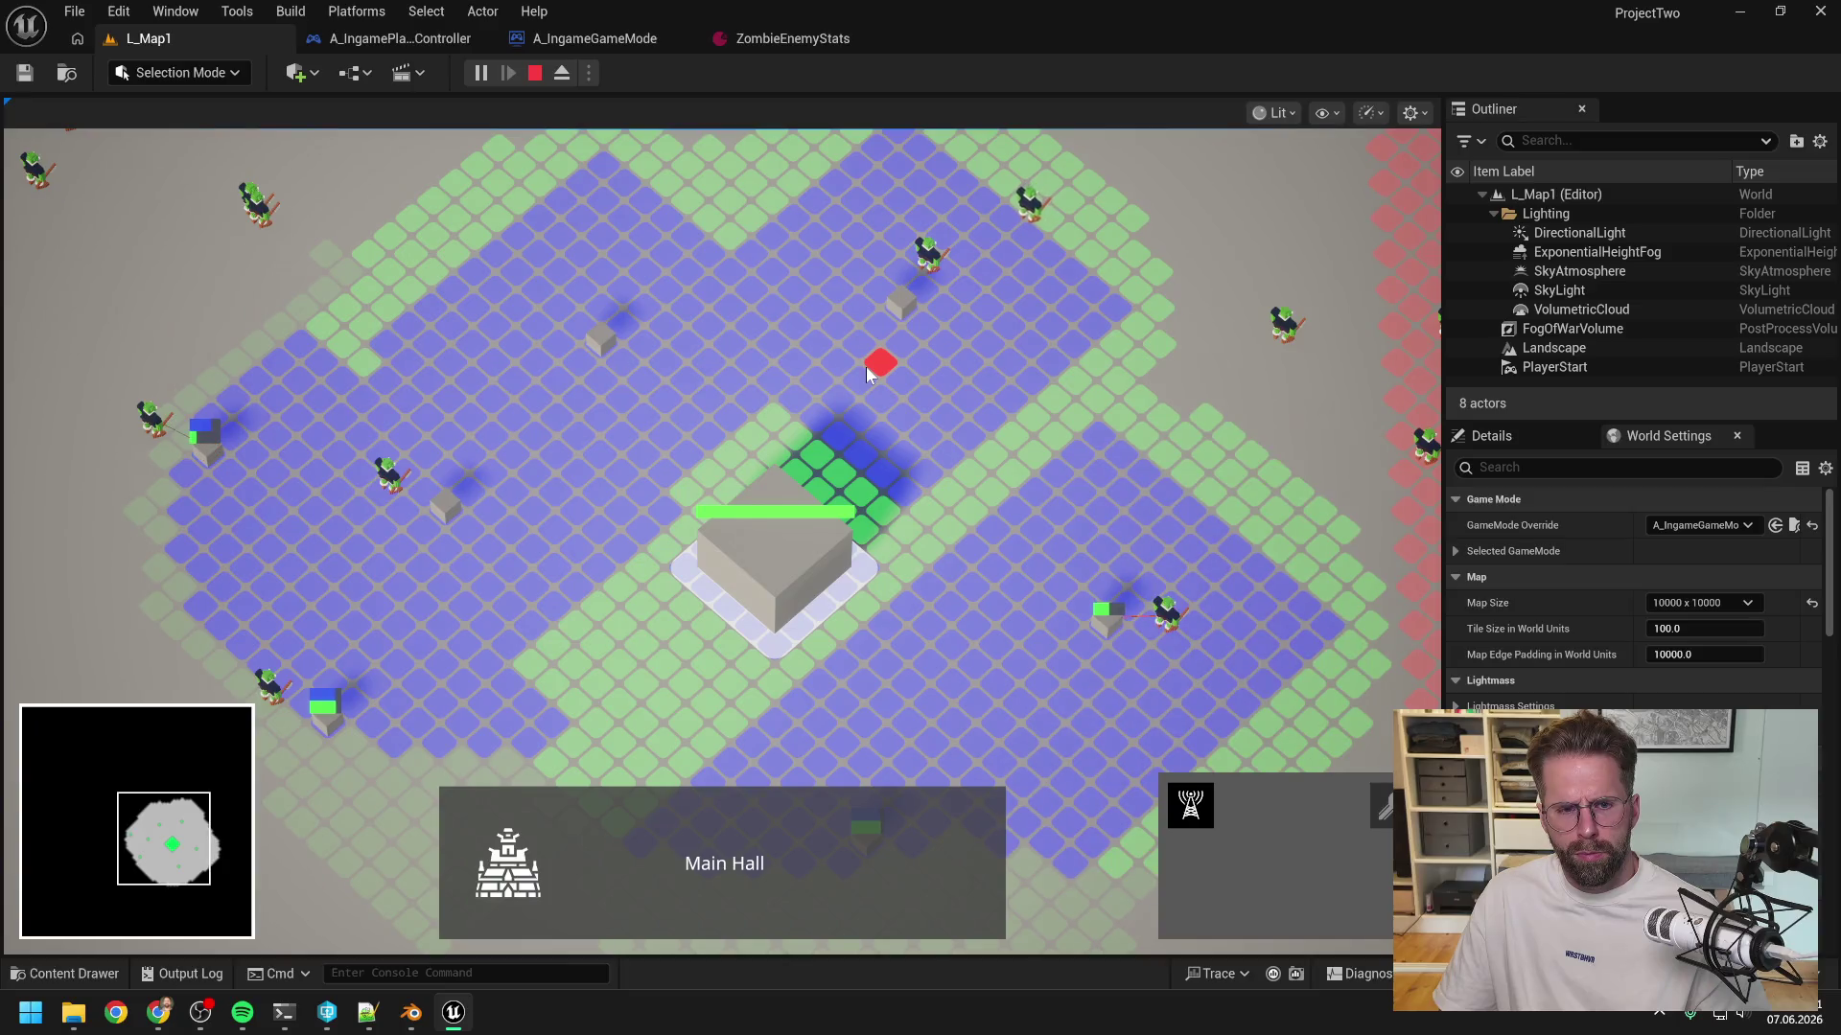
key(w)
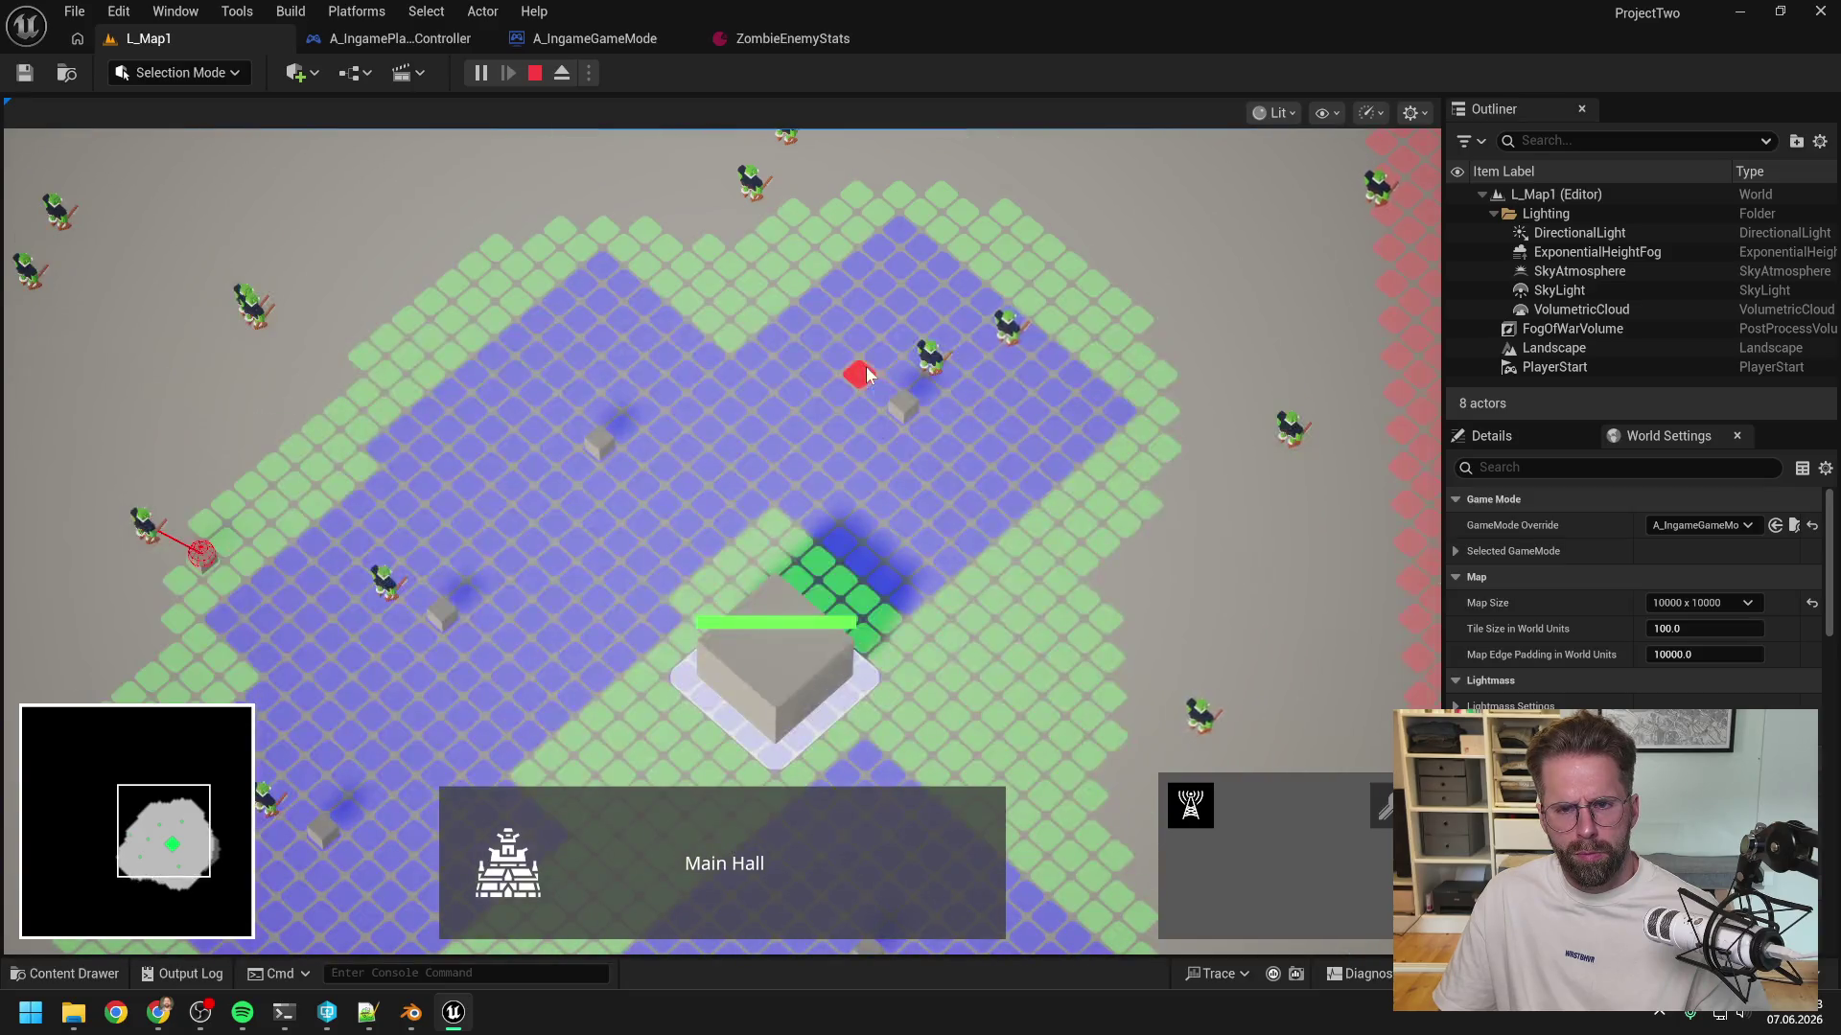
key(s)
key(a)
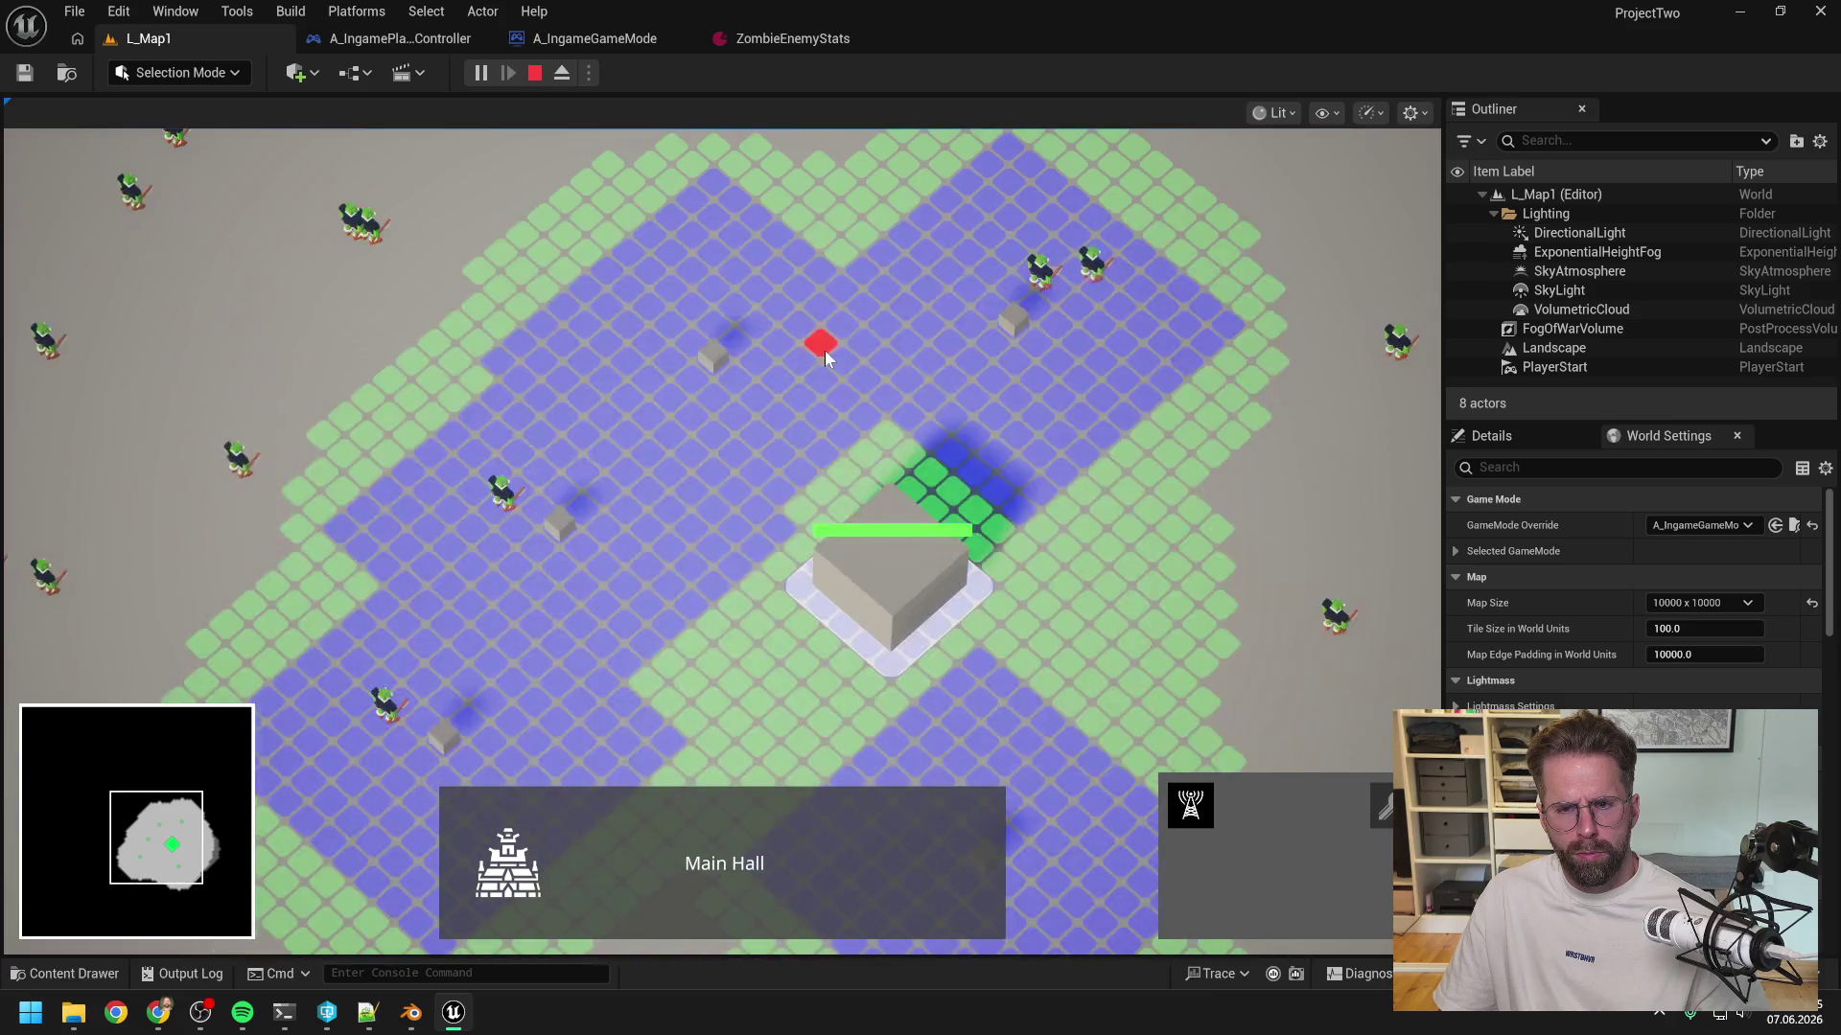
scroll(825, 349, down, 1)
scroll(824, 351, down, 1)
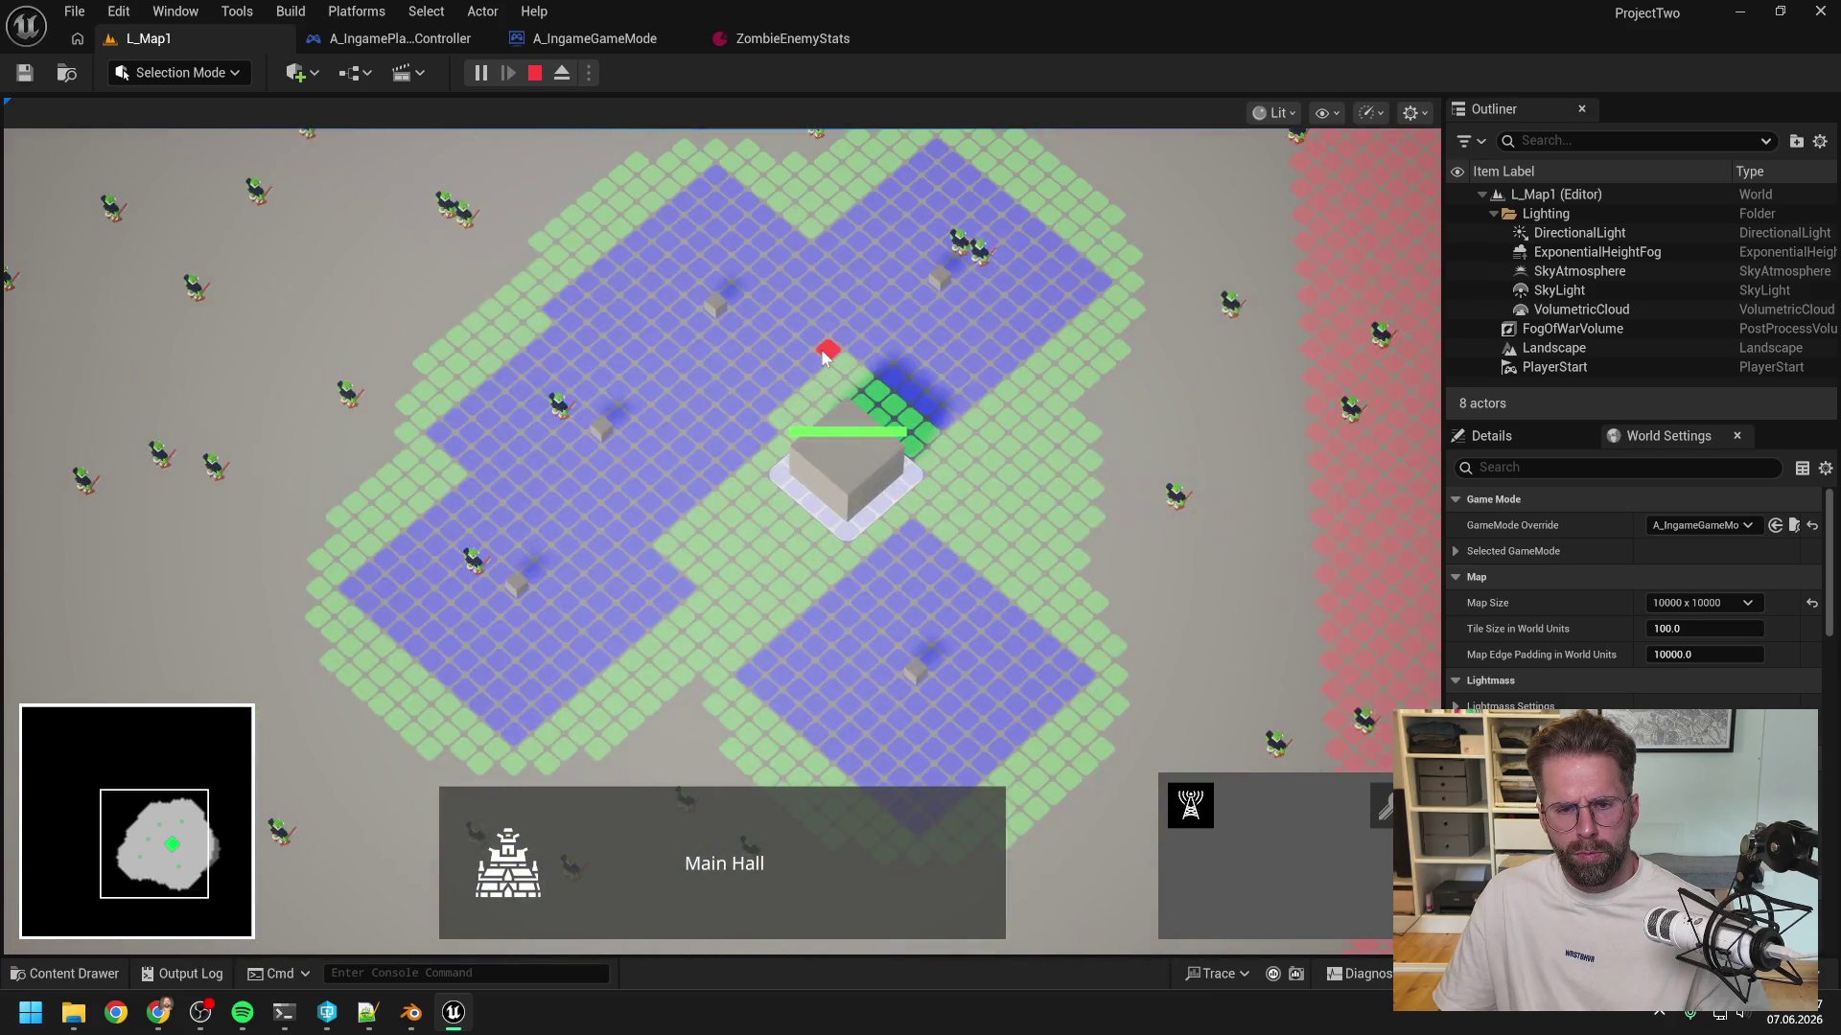
key(Escape)
mouse_move(286, 1018)
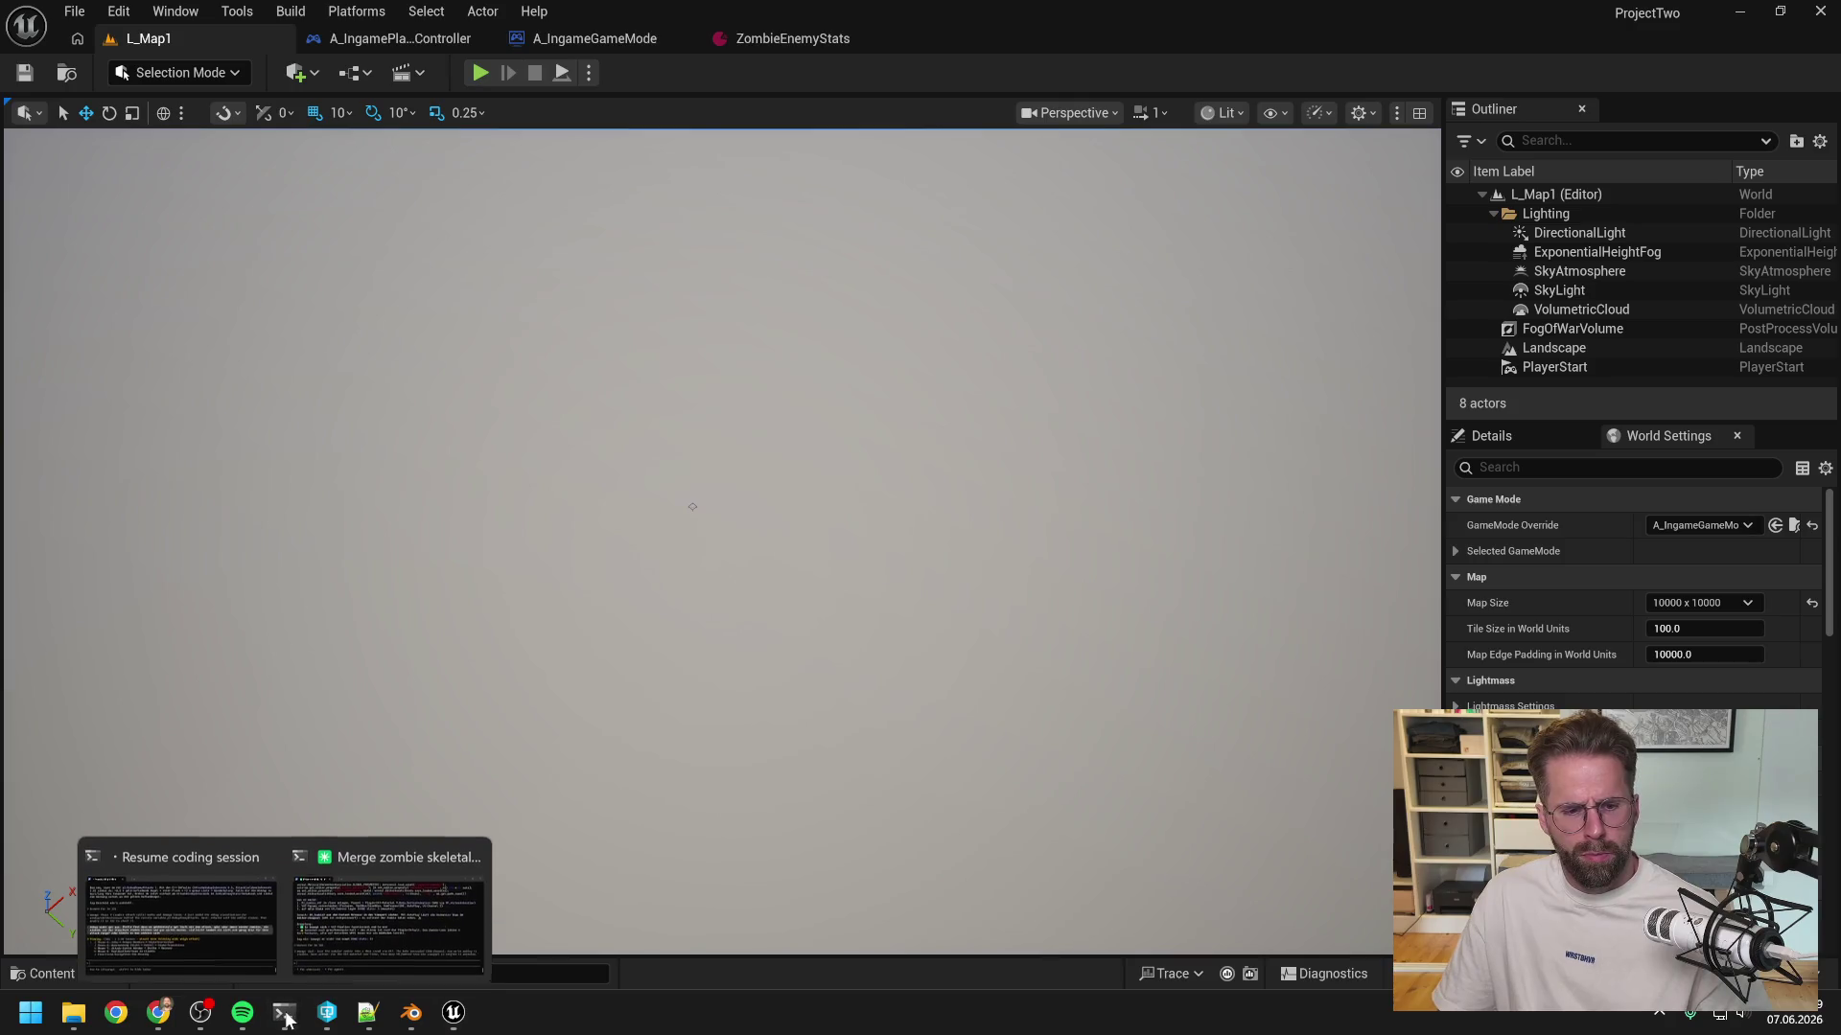
click(380, 877)
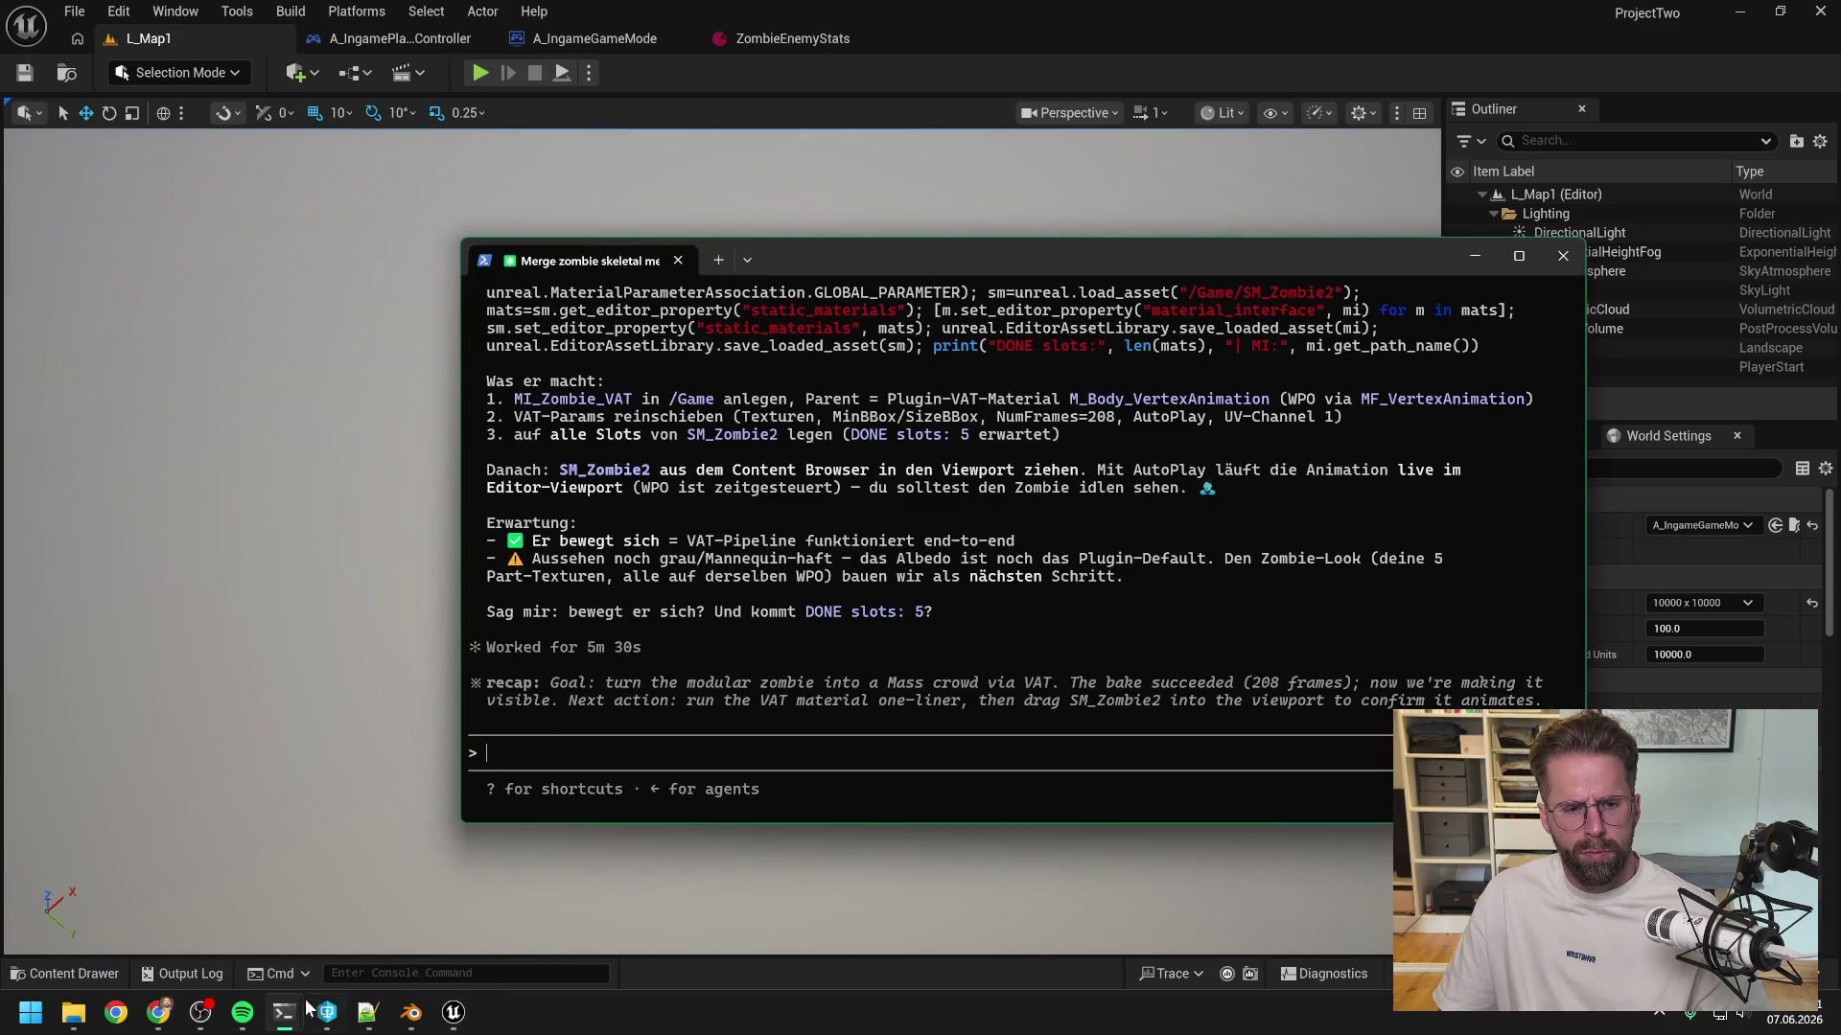
- Queue a follow-up: range 200 instead of 100 changed nothing, some zombies still just stand there
click(209, 912)
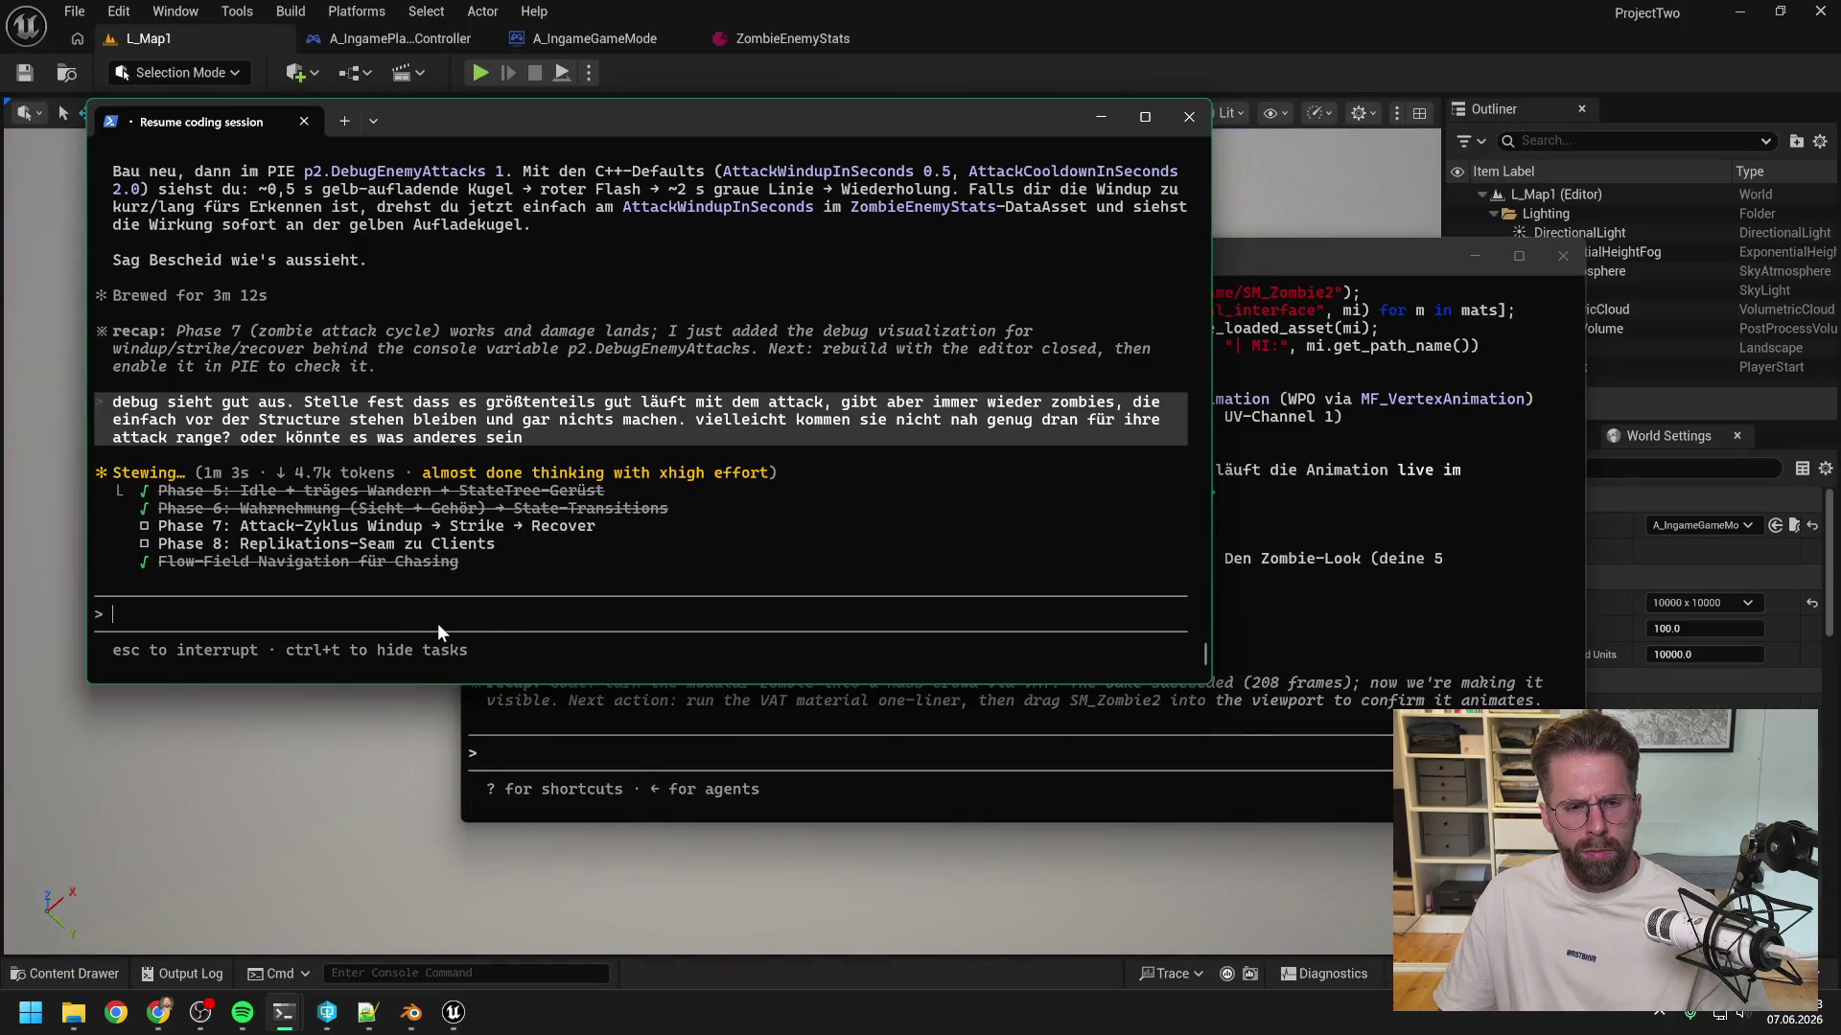
text(wenn ich range auf 200 statt )
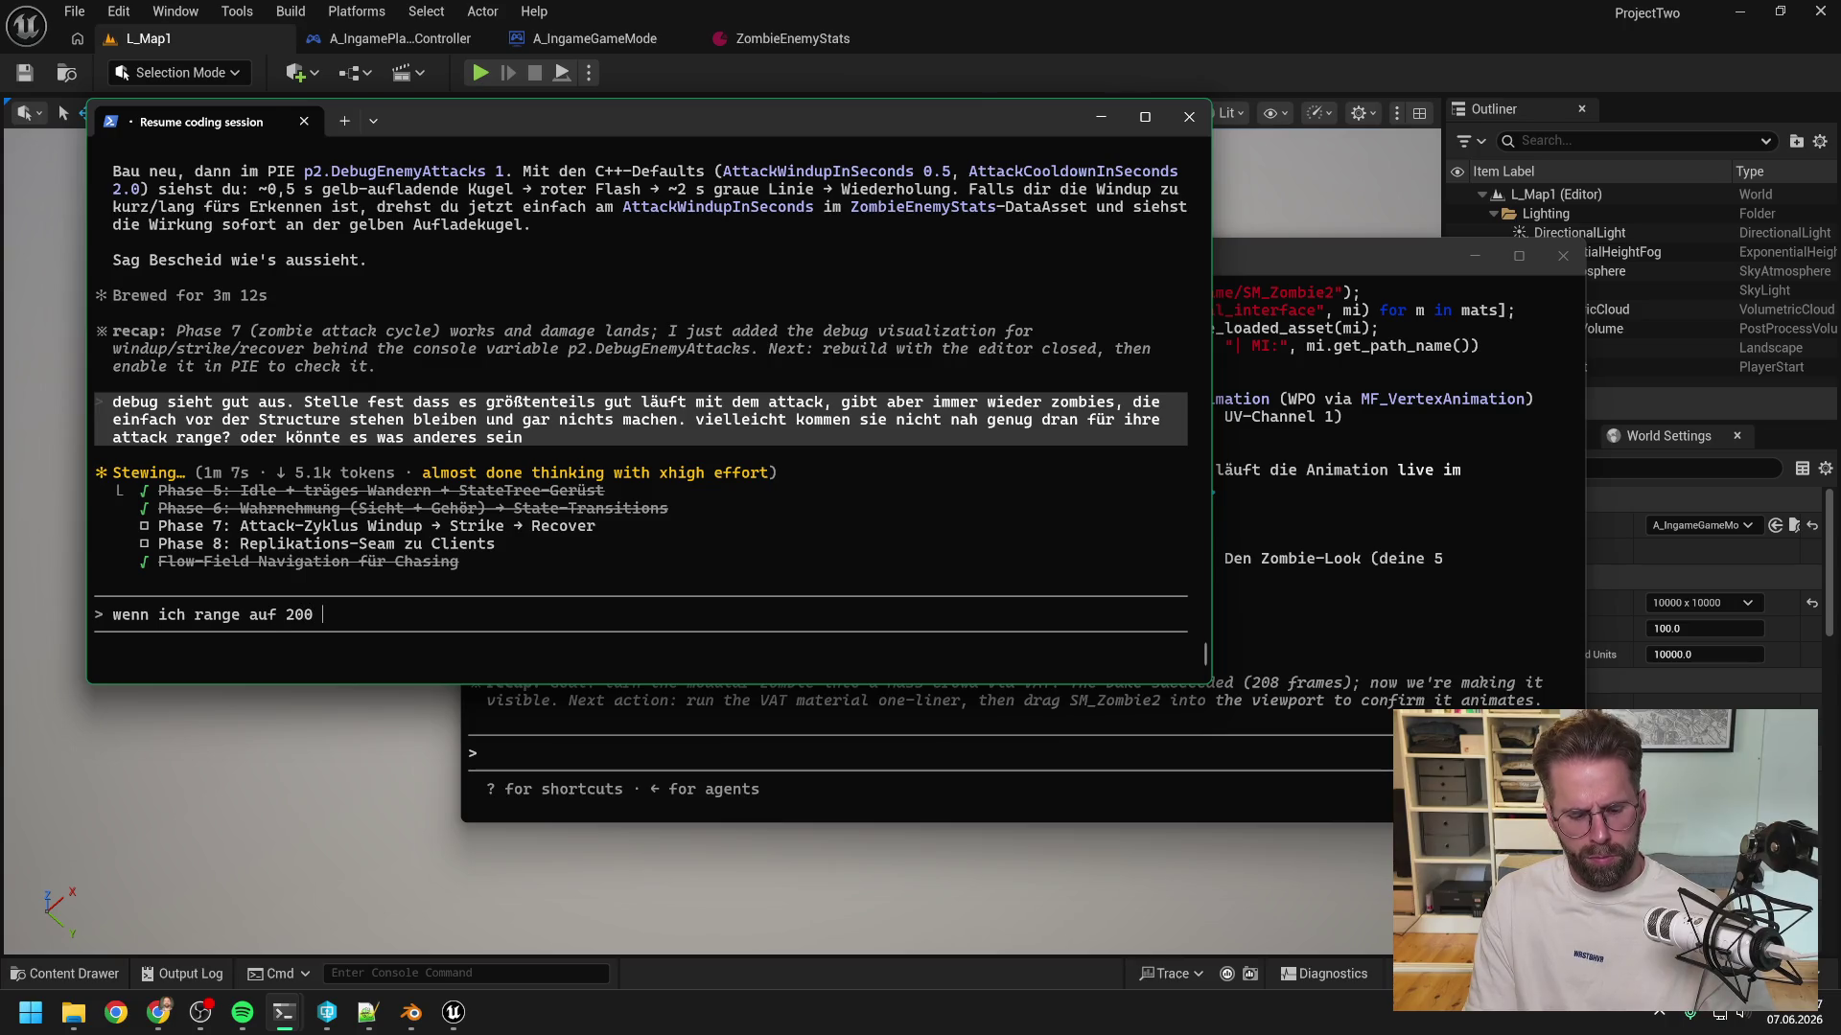
text(100 statt 100)
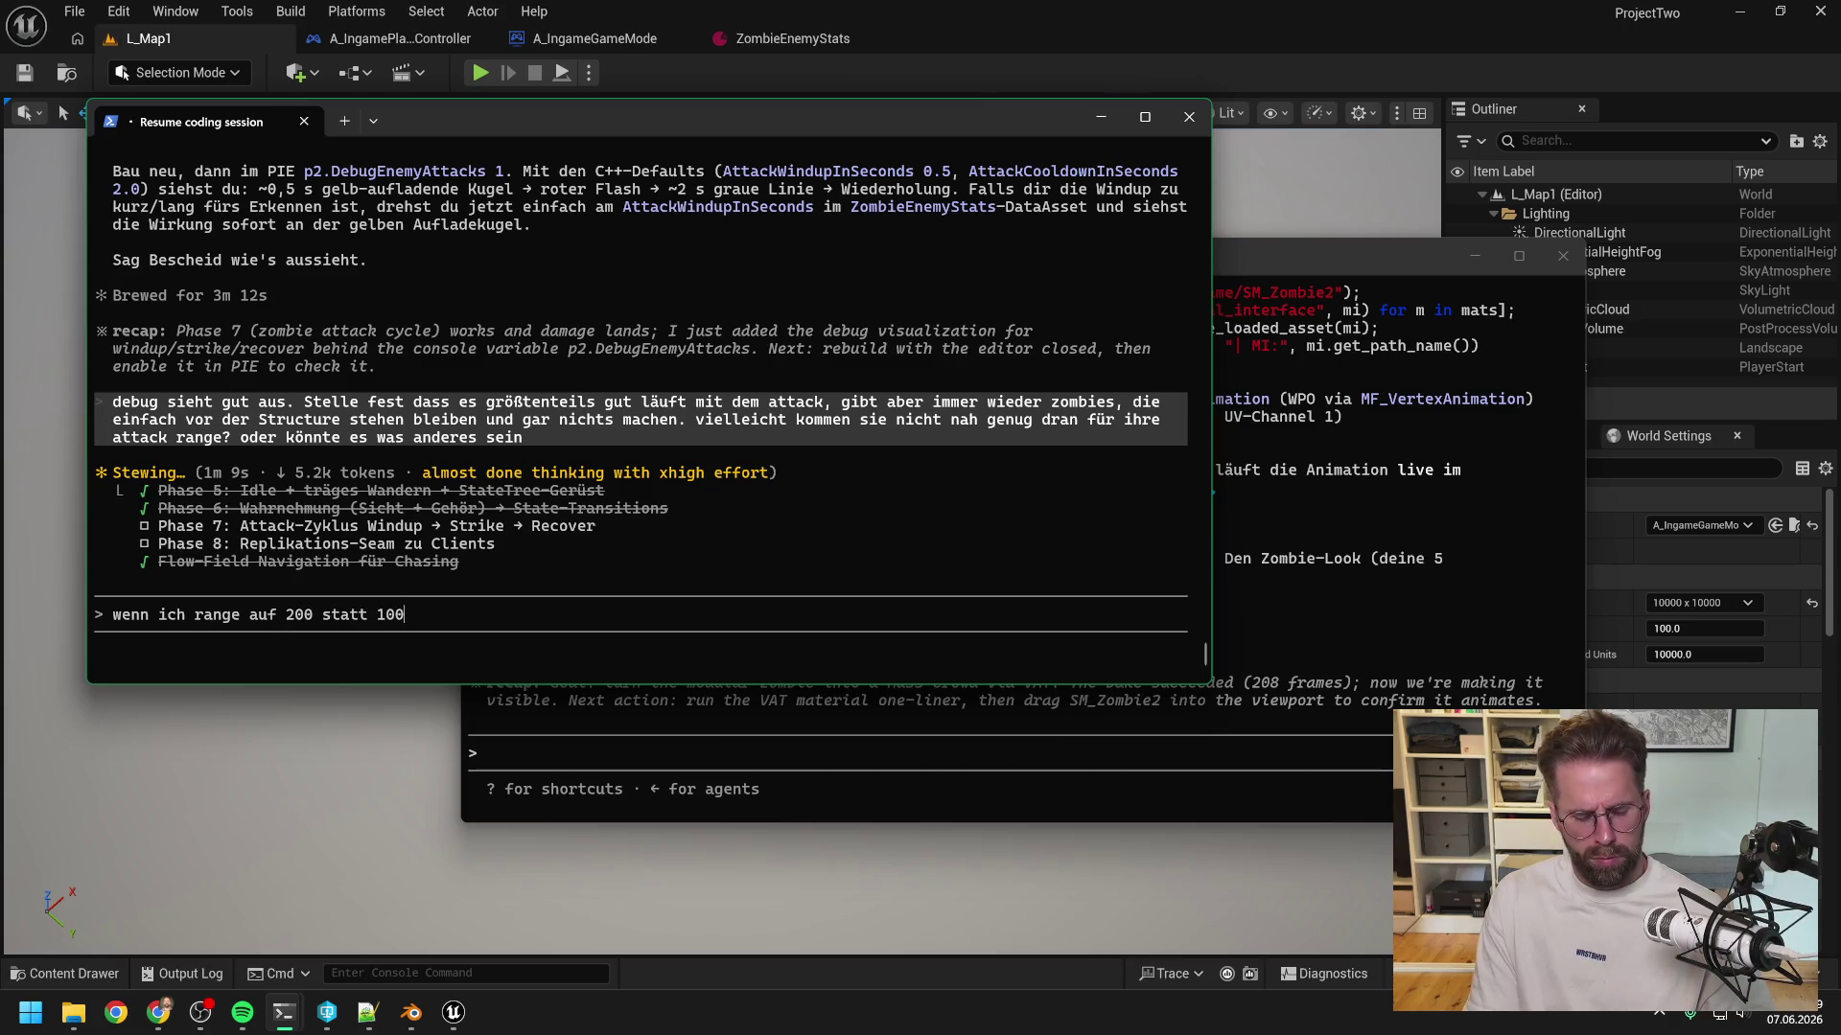
text( stelle, )
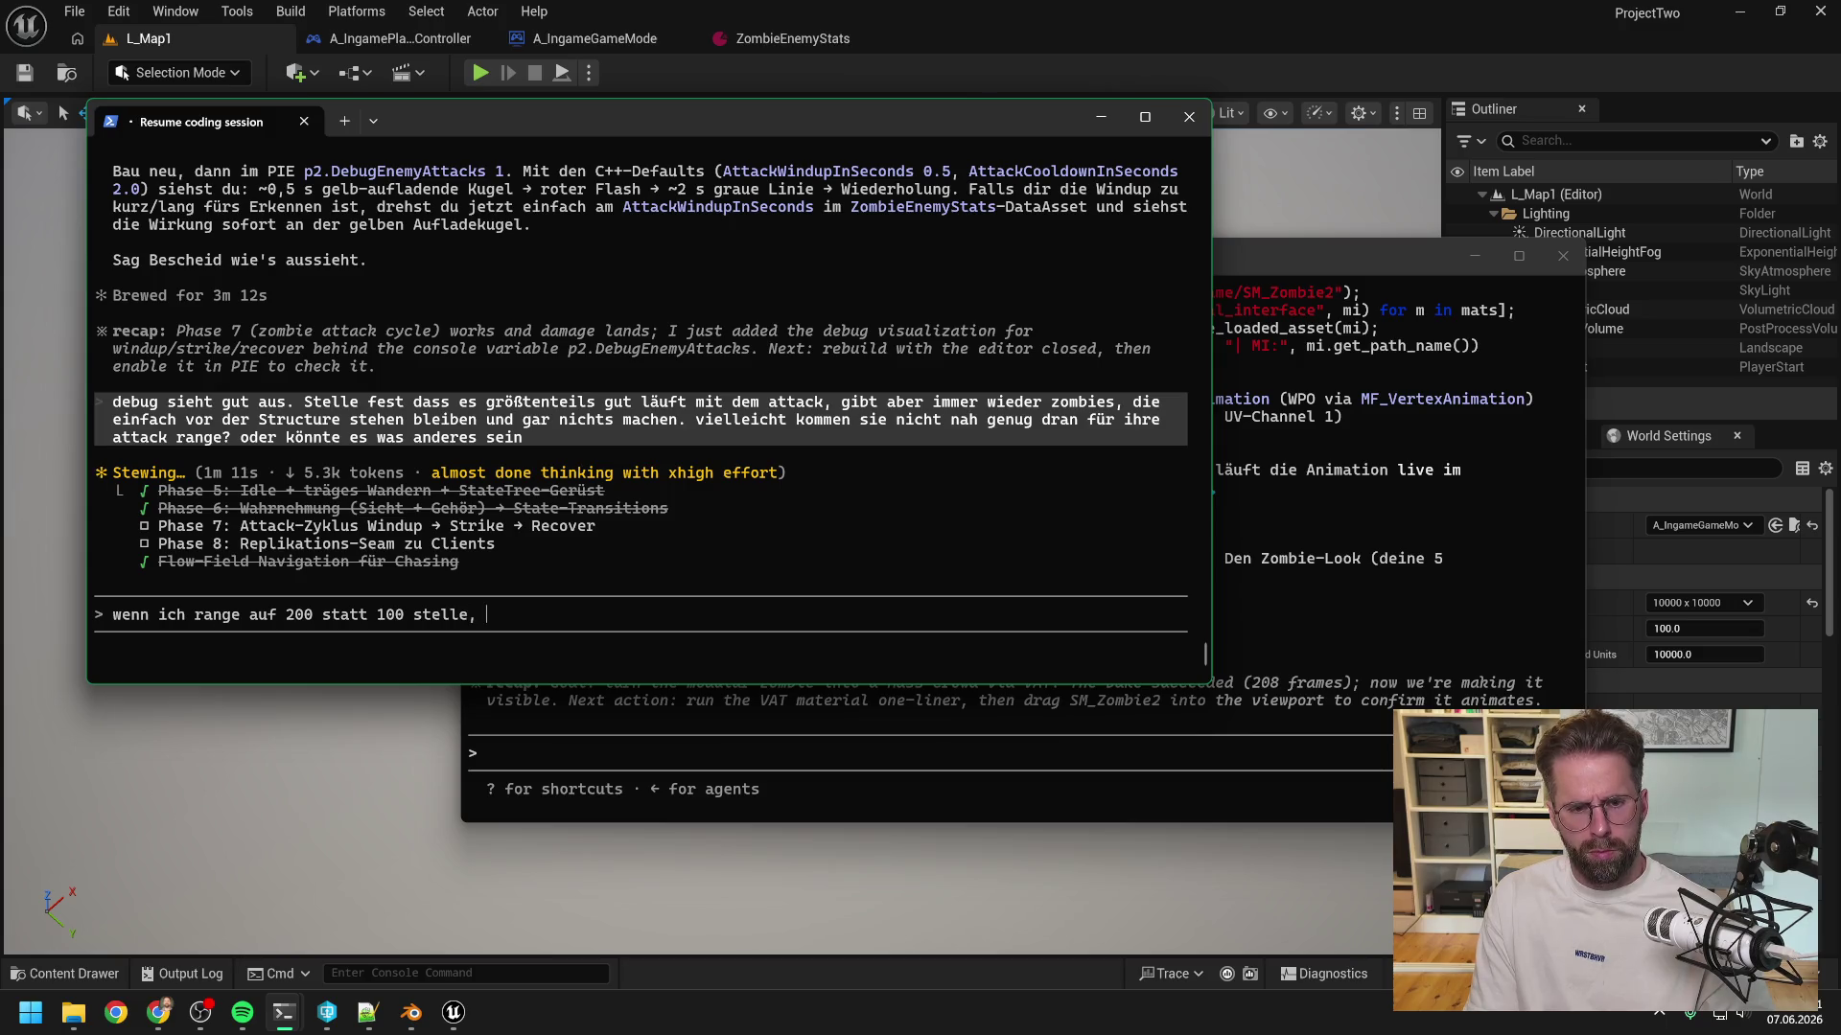
text(aber selbe)
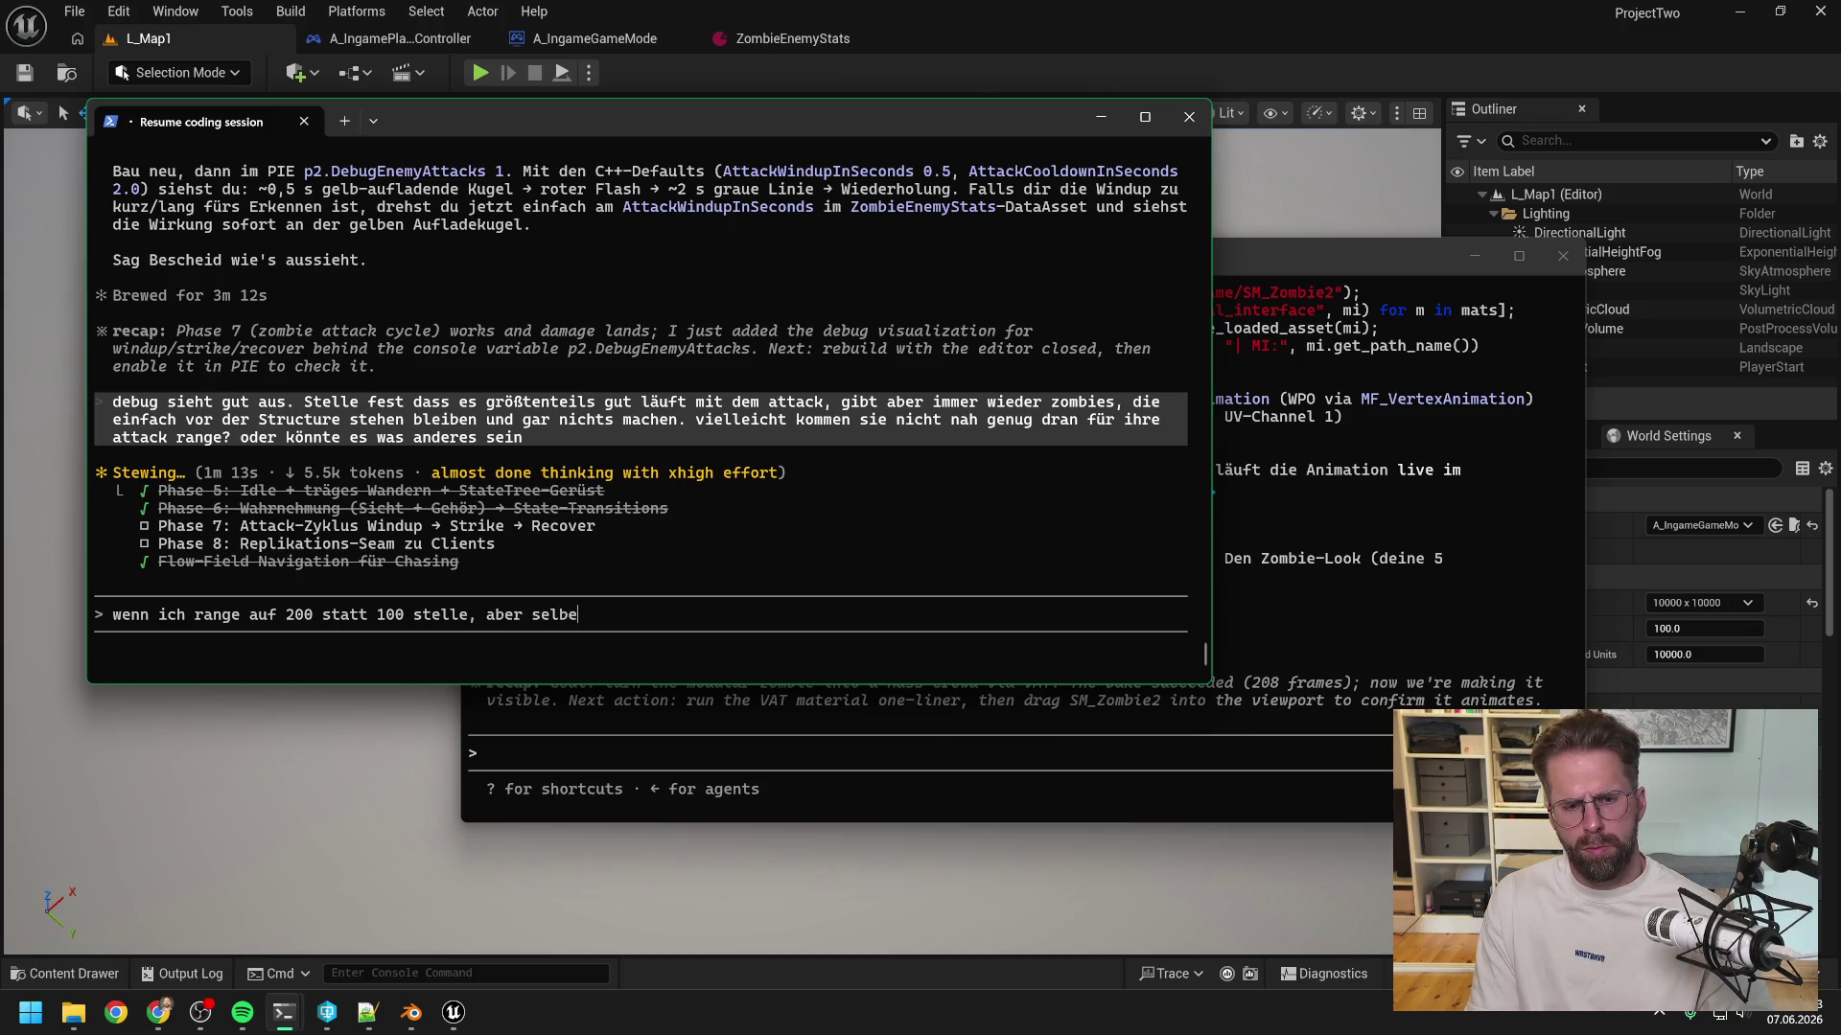
text(s ergebnis,)
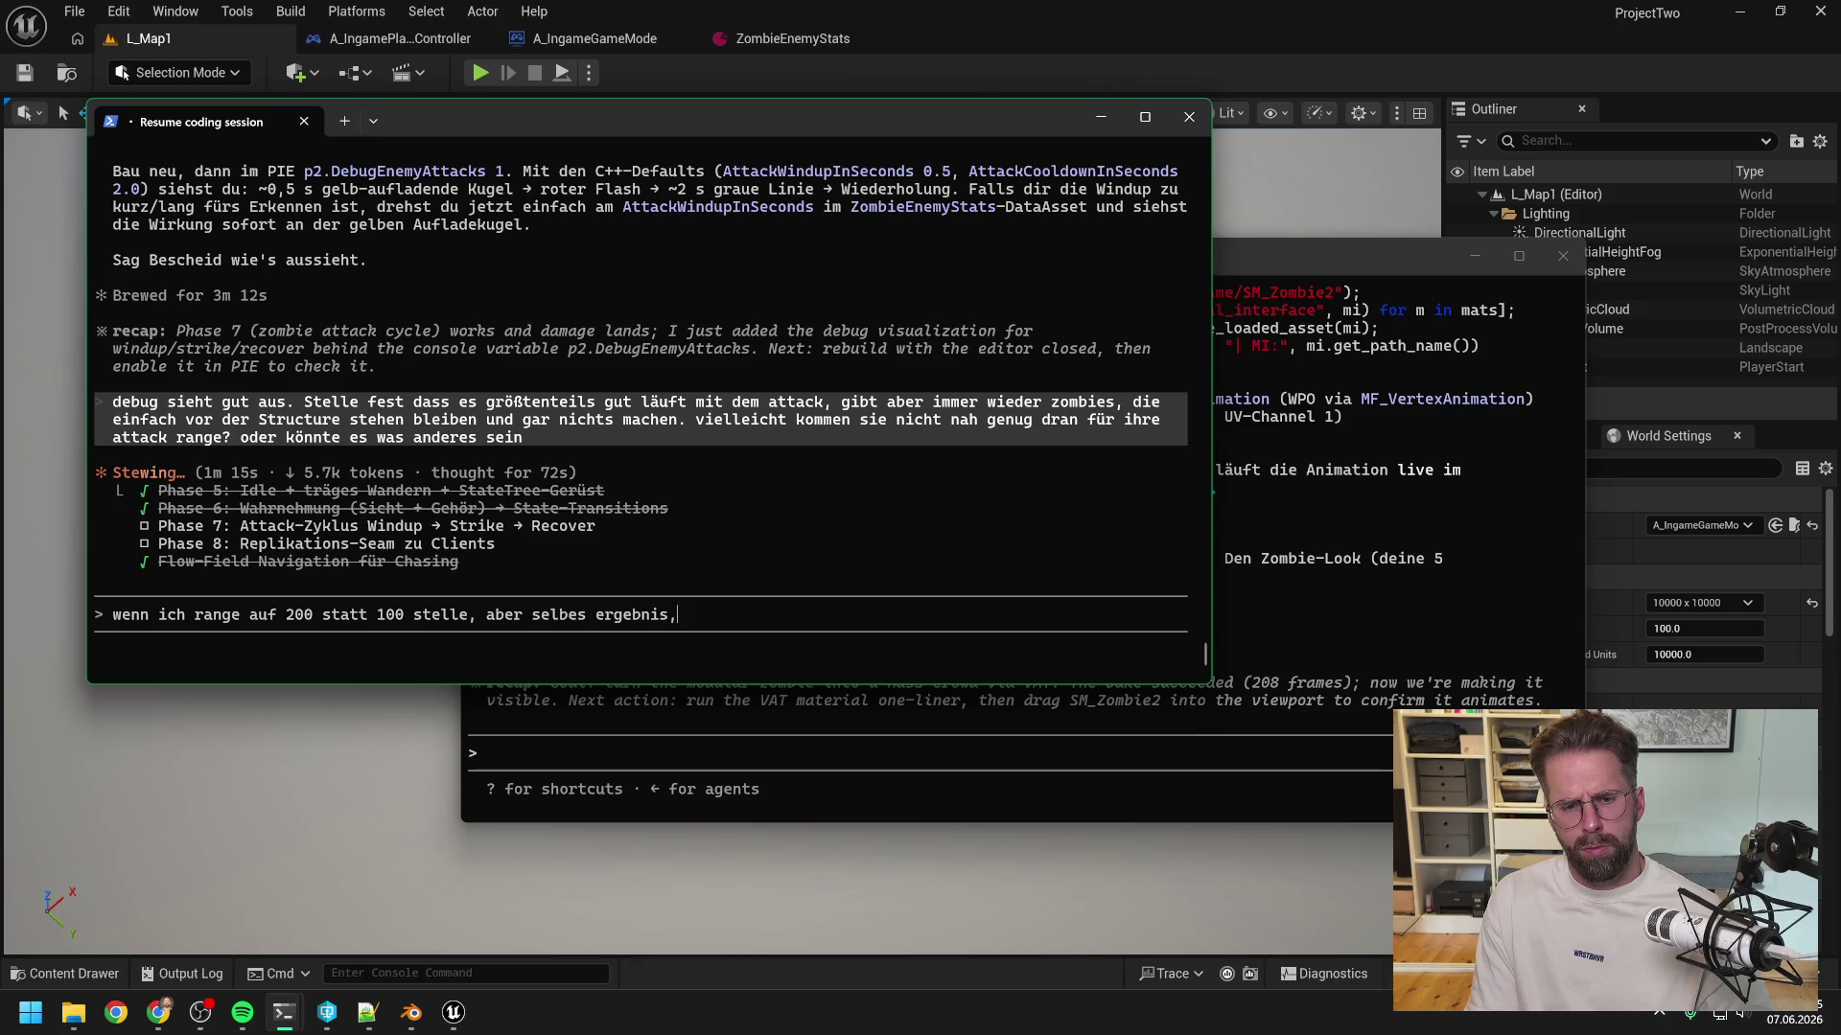
key(BackSpace)
text(. sche)
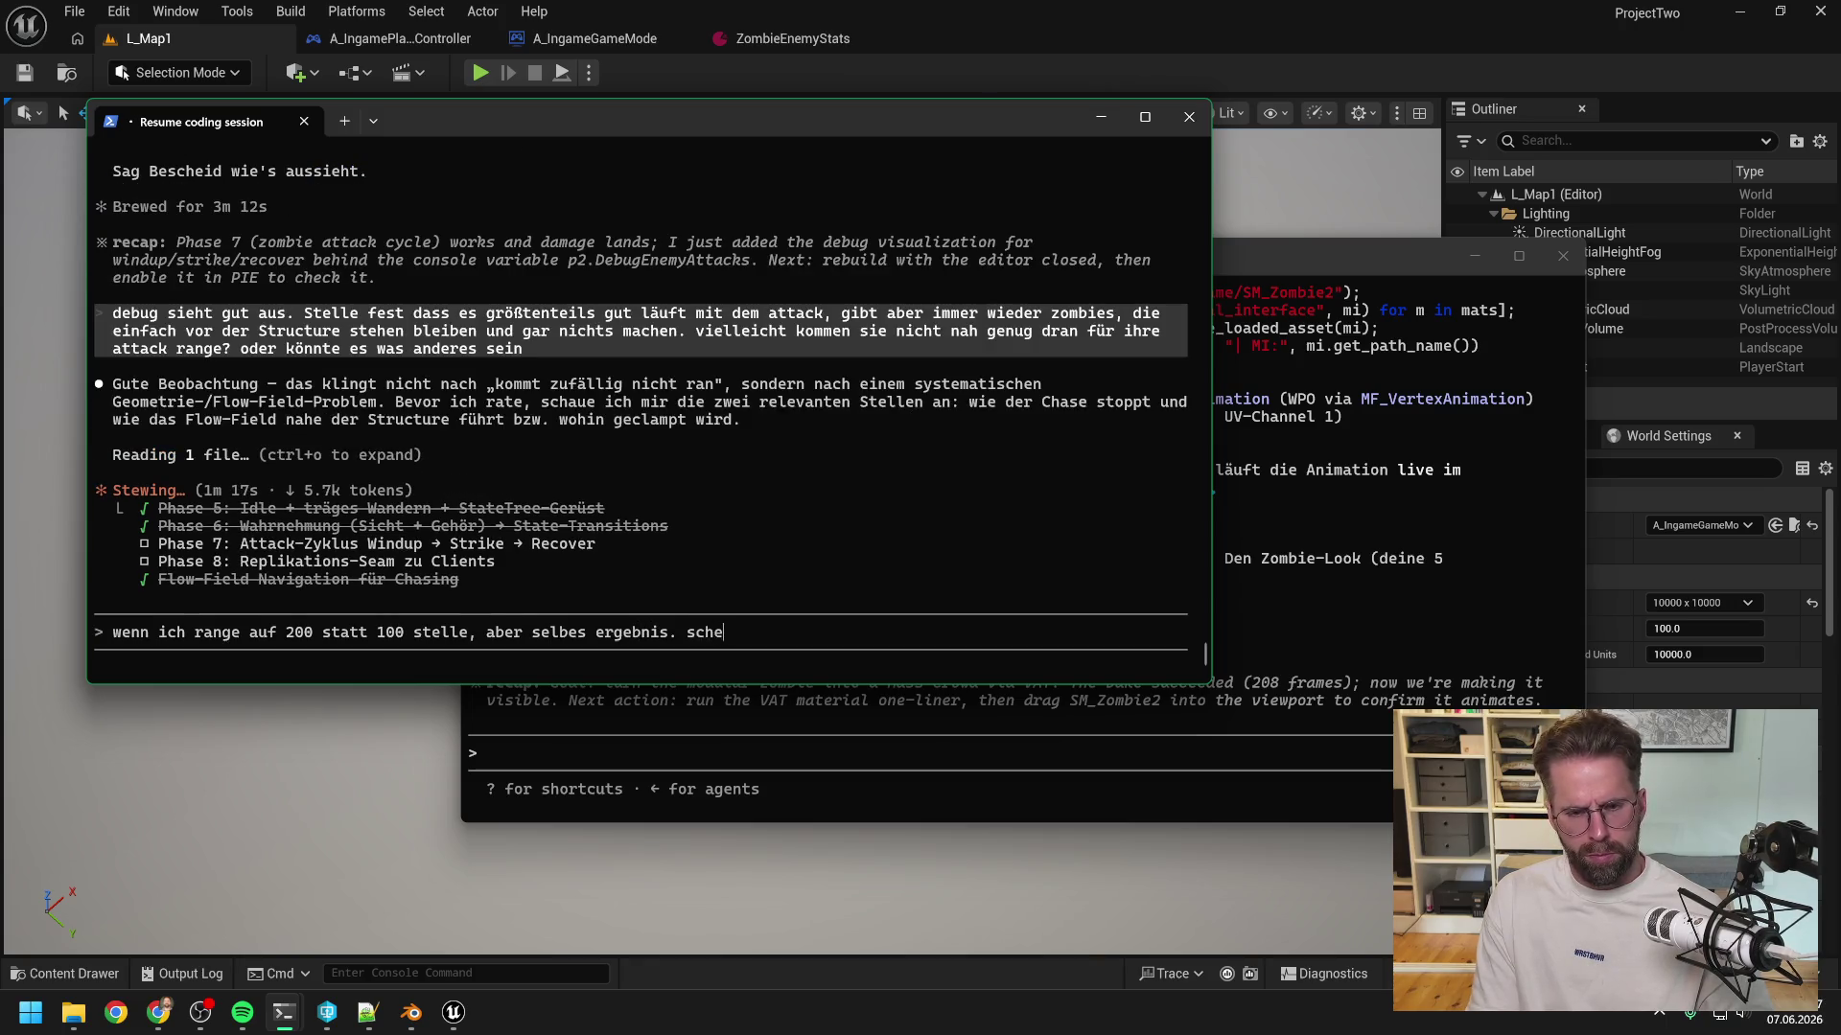
text(int nichts damit zu tun haben)
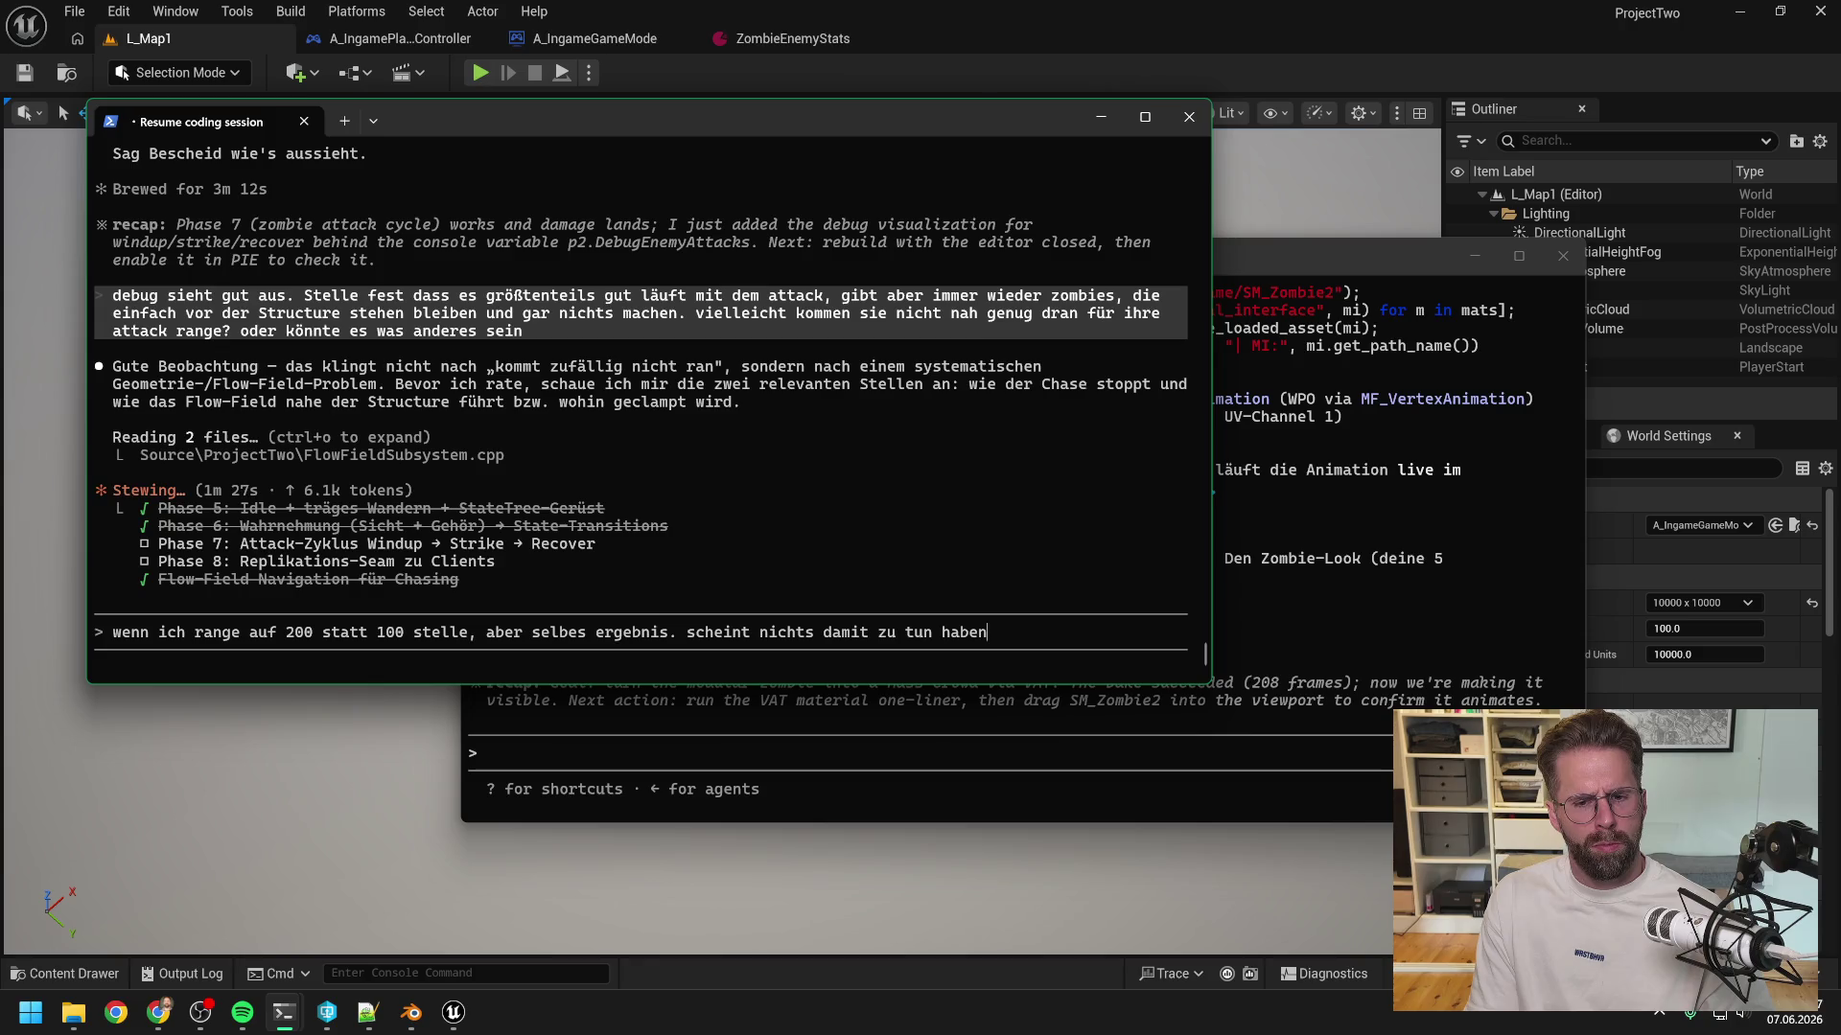
key(BackSpace)
key(BackSpace)
key(BackSpace)
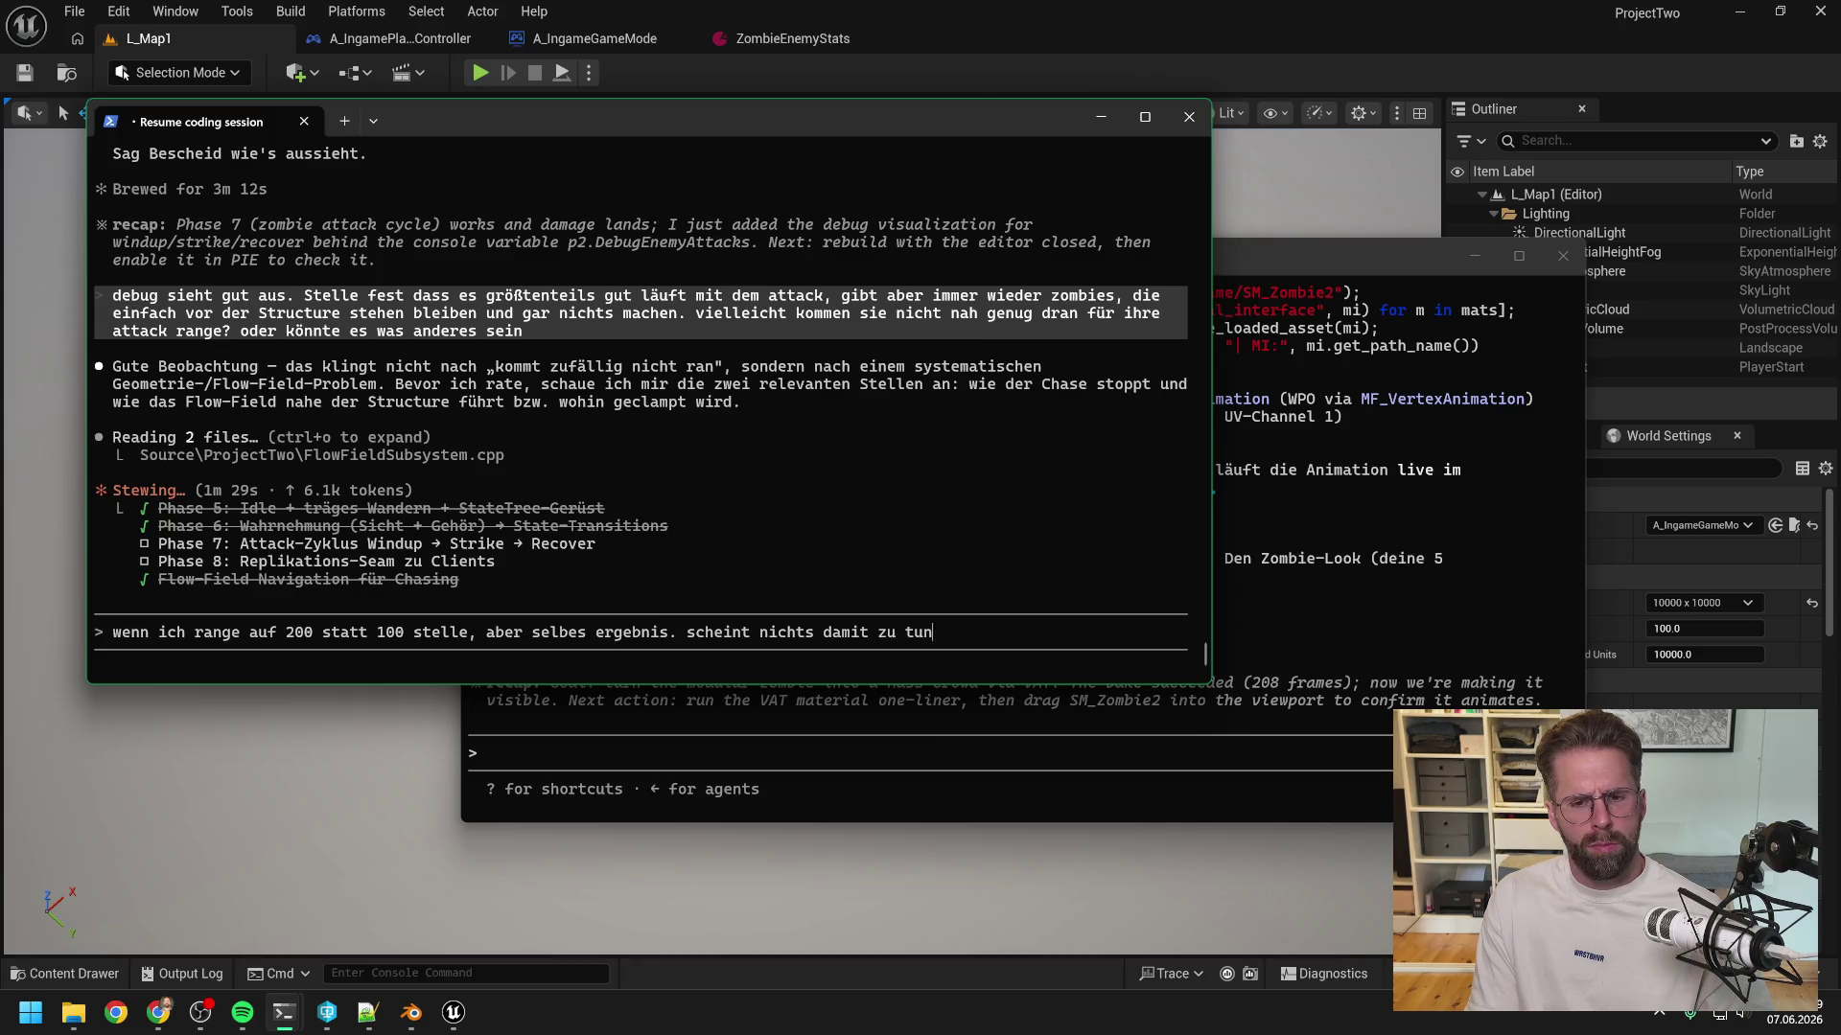
text(mit dem a)
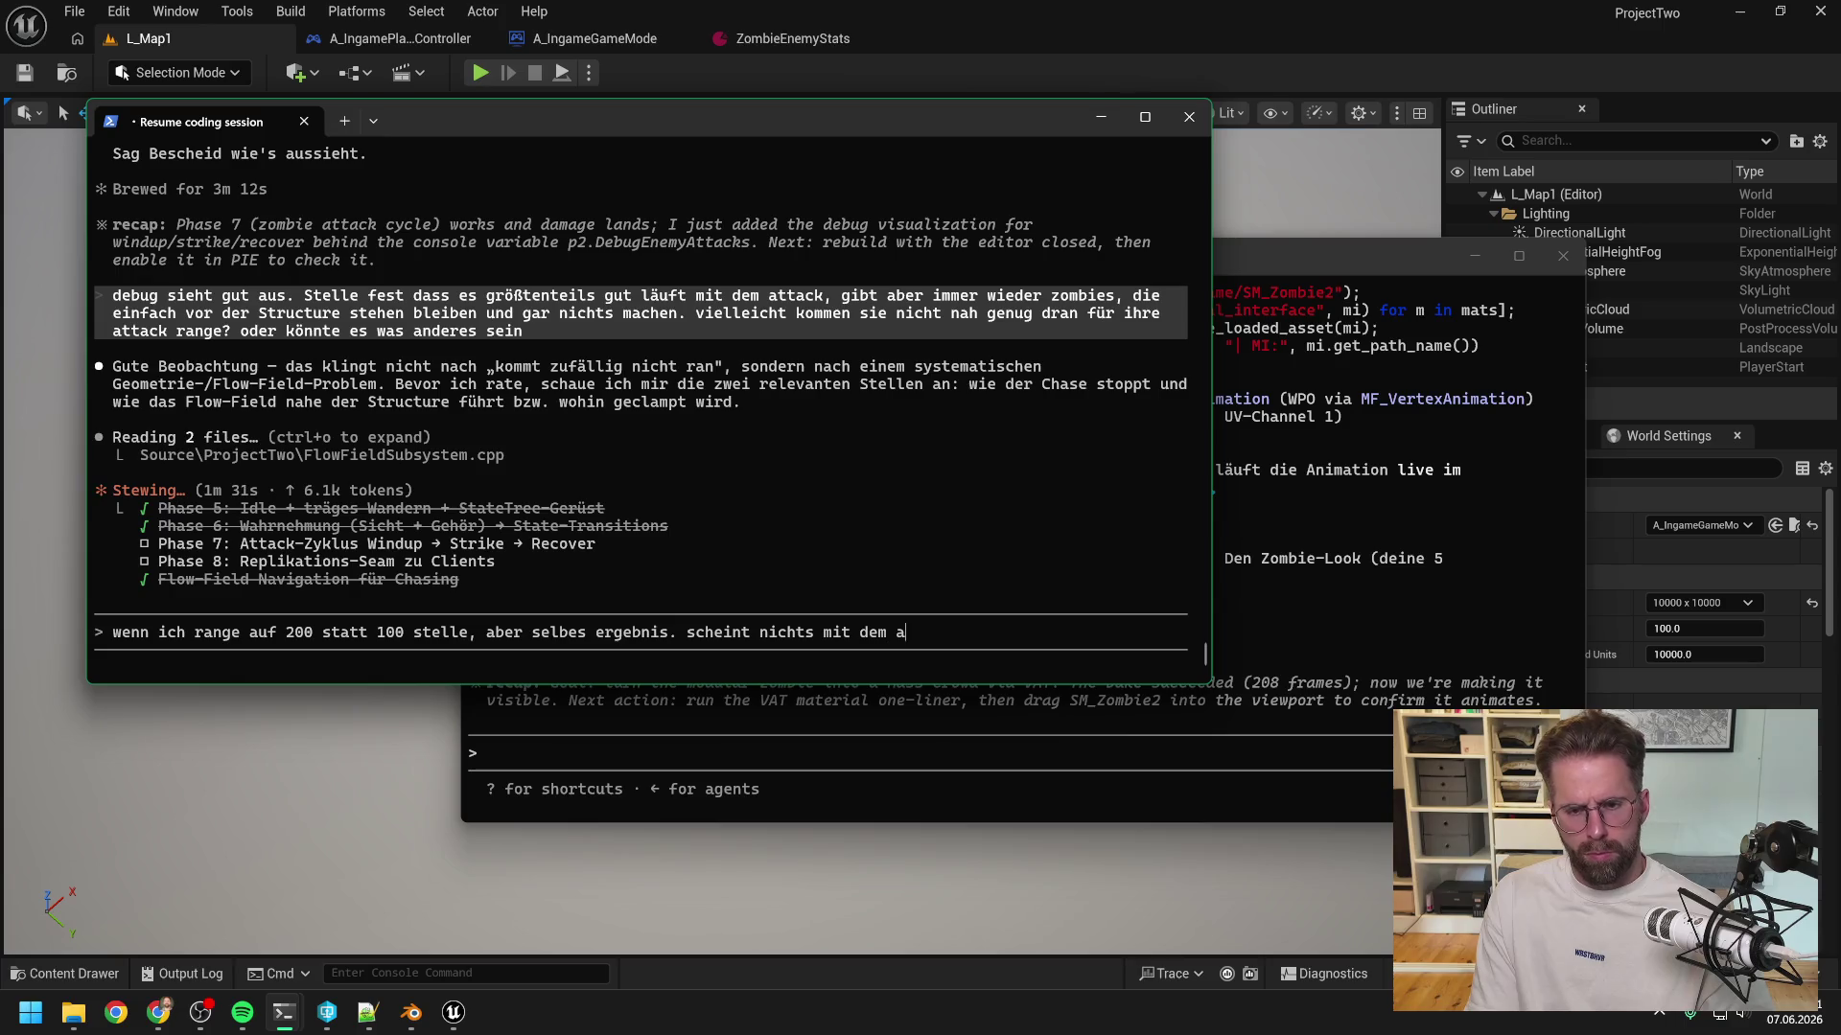
text(bstand zu tun haben. Bei e)
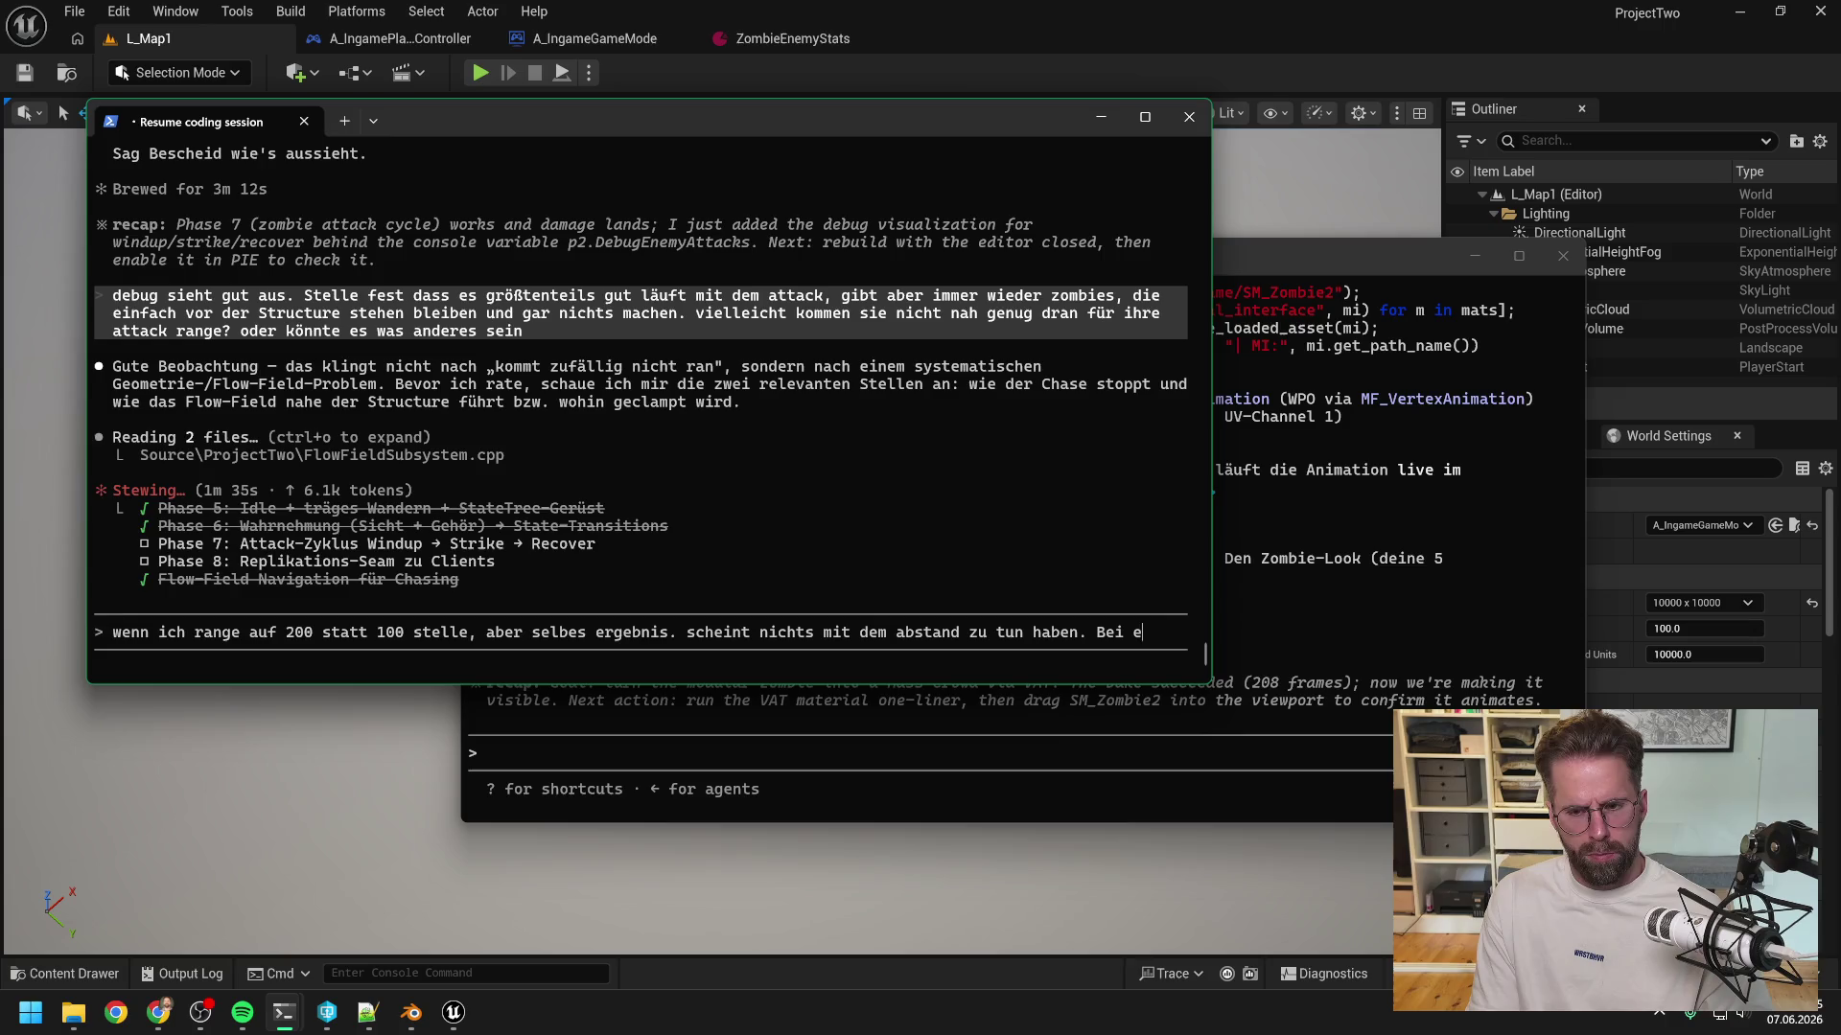
text(inigen fängt der angriff)
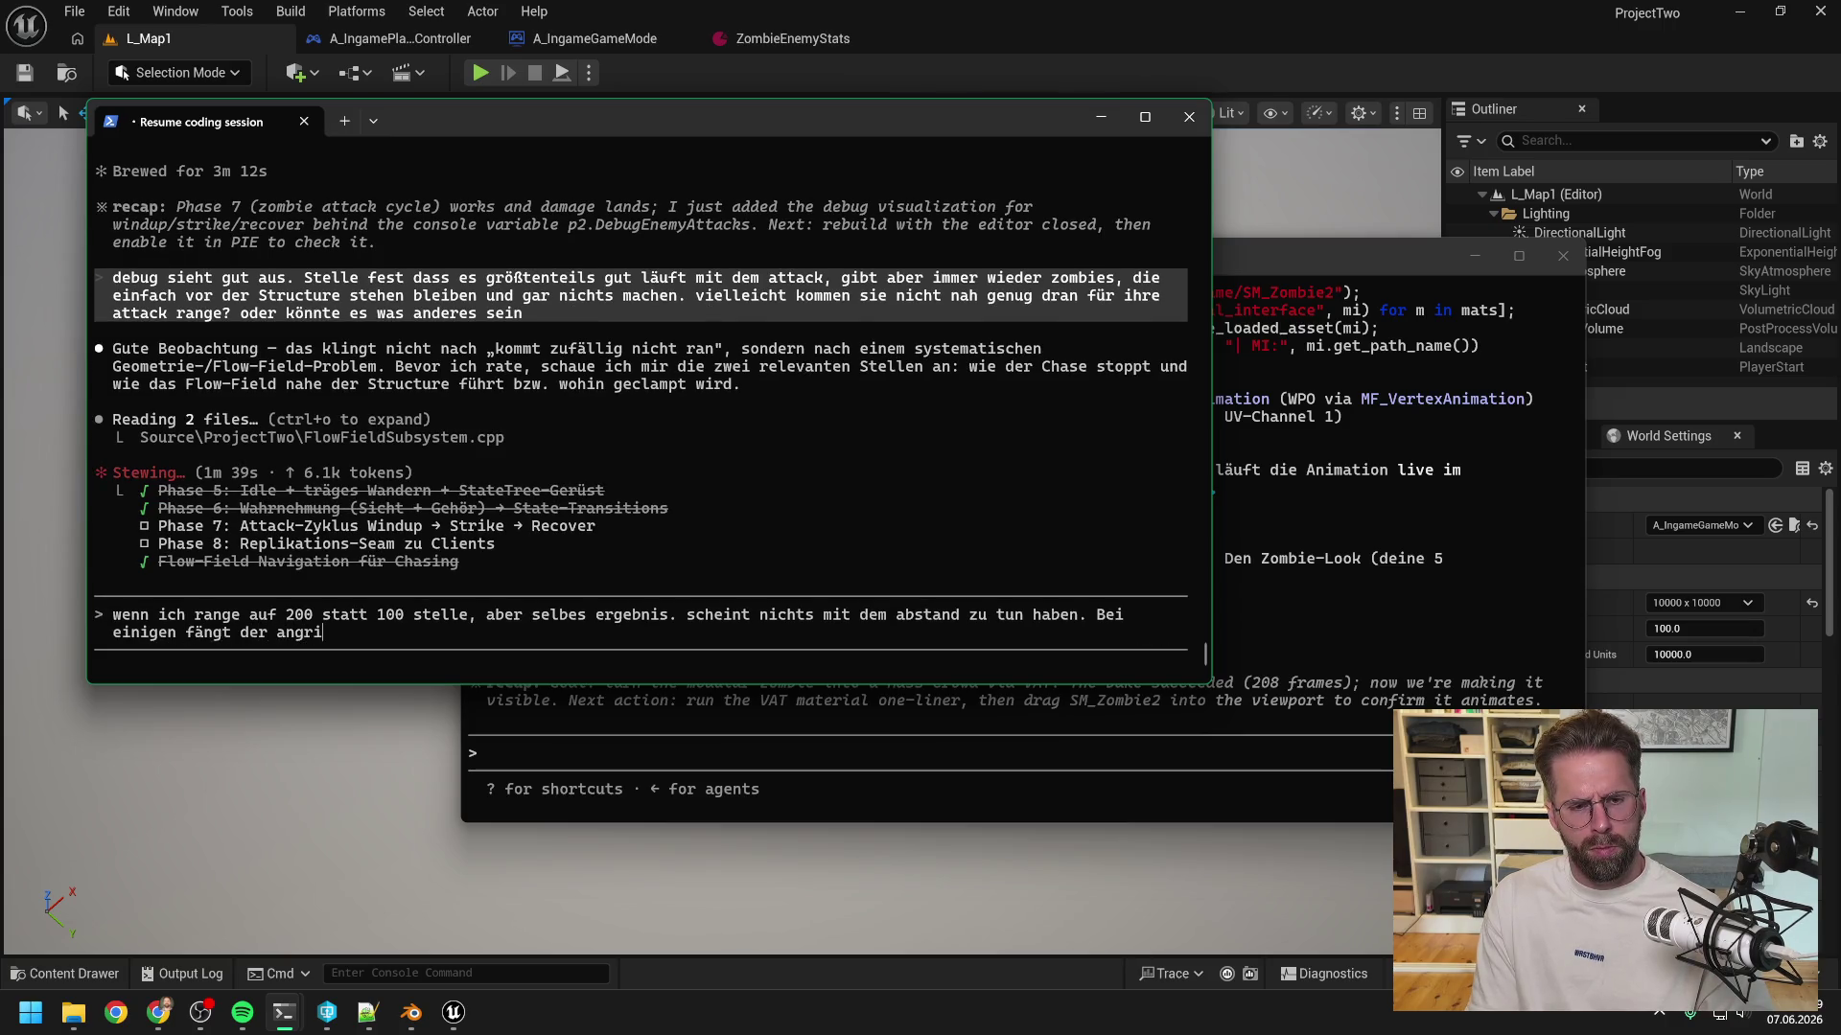
text( auf jeden fall überhaupt nicht an und)
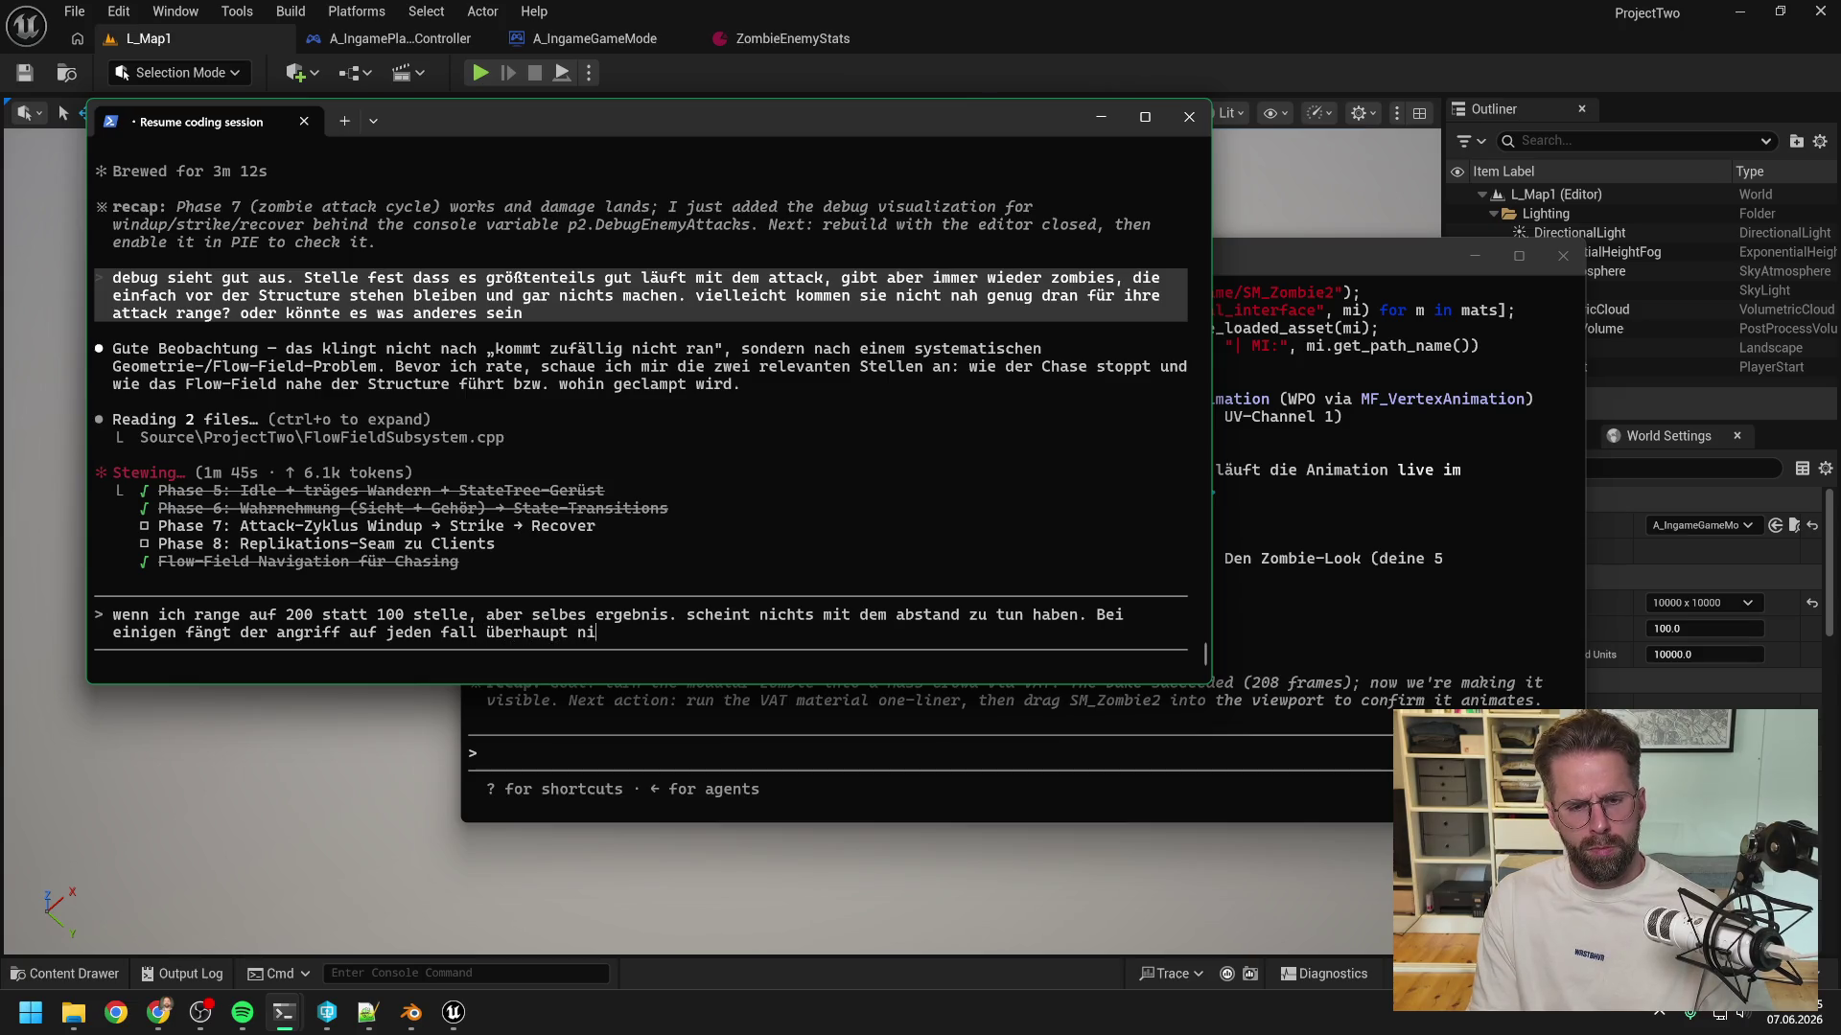
text( sie stehen nur a)
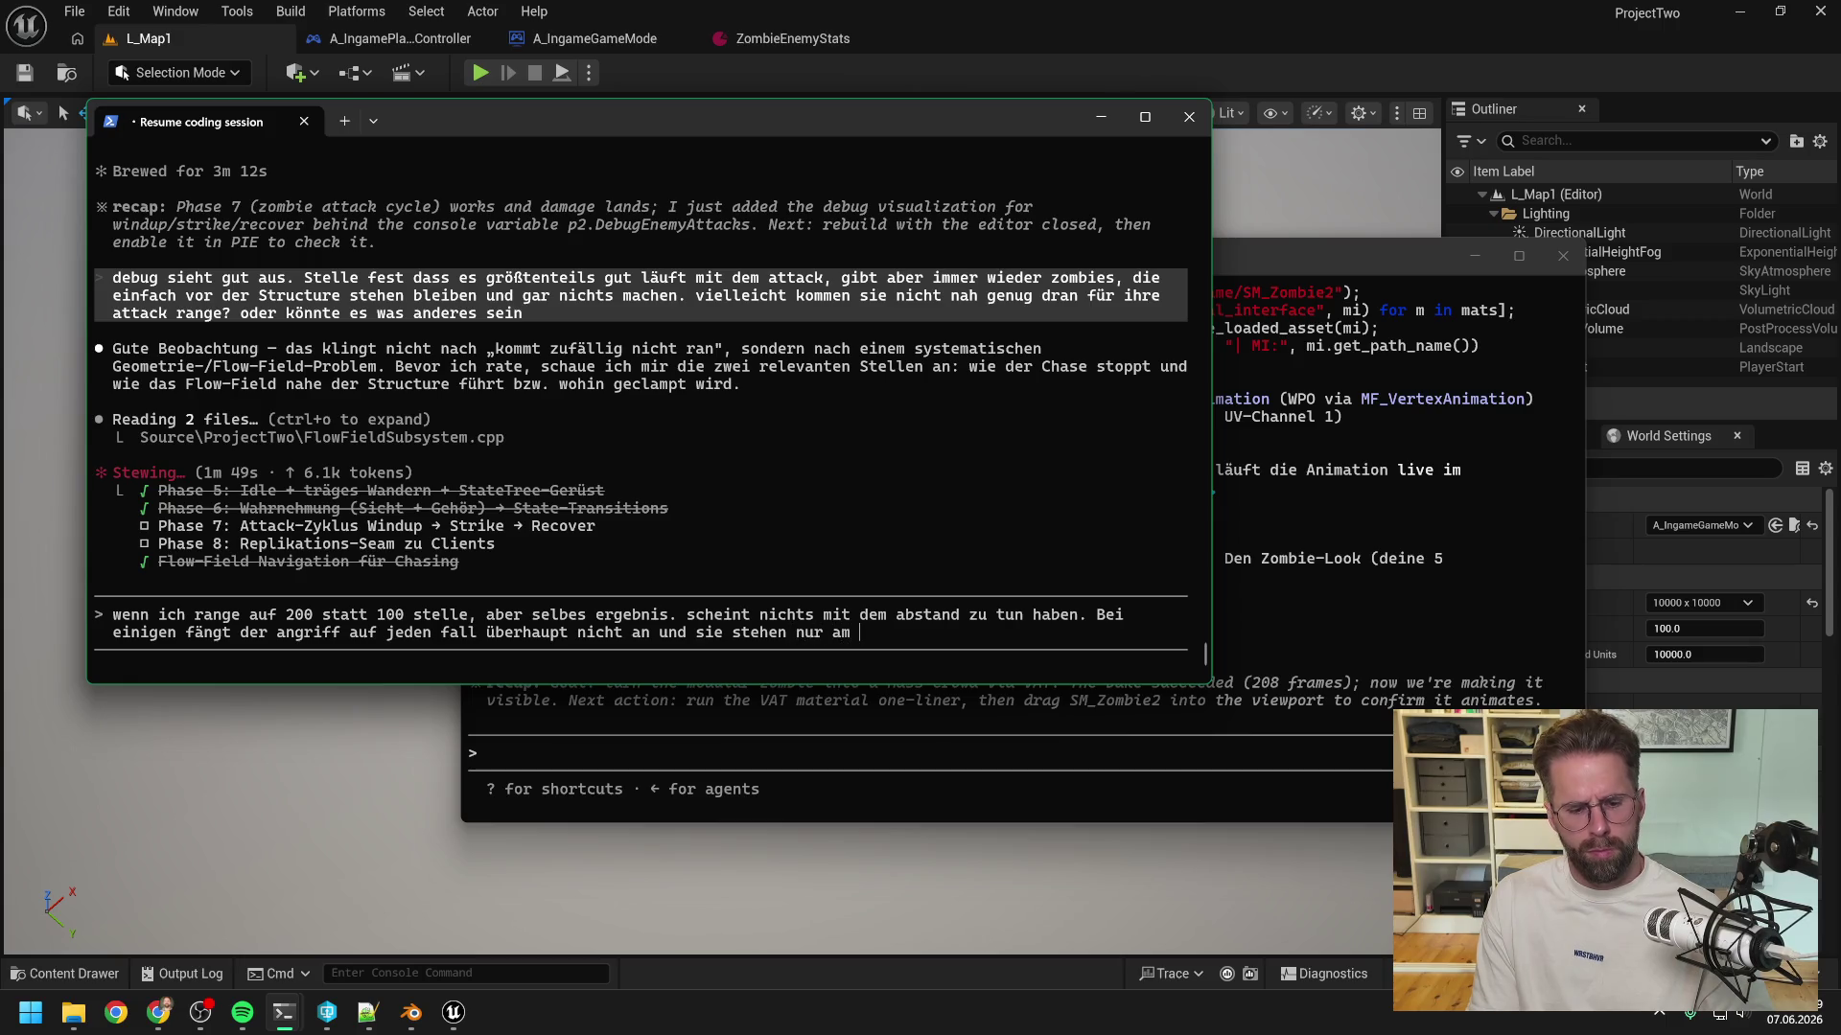
text(n der structure)
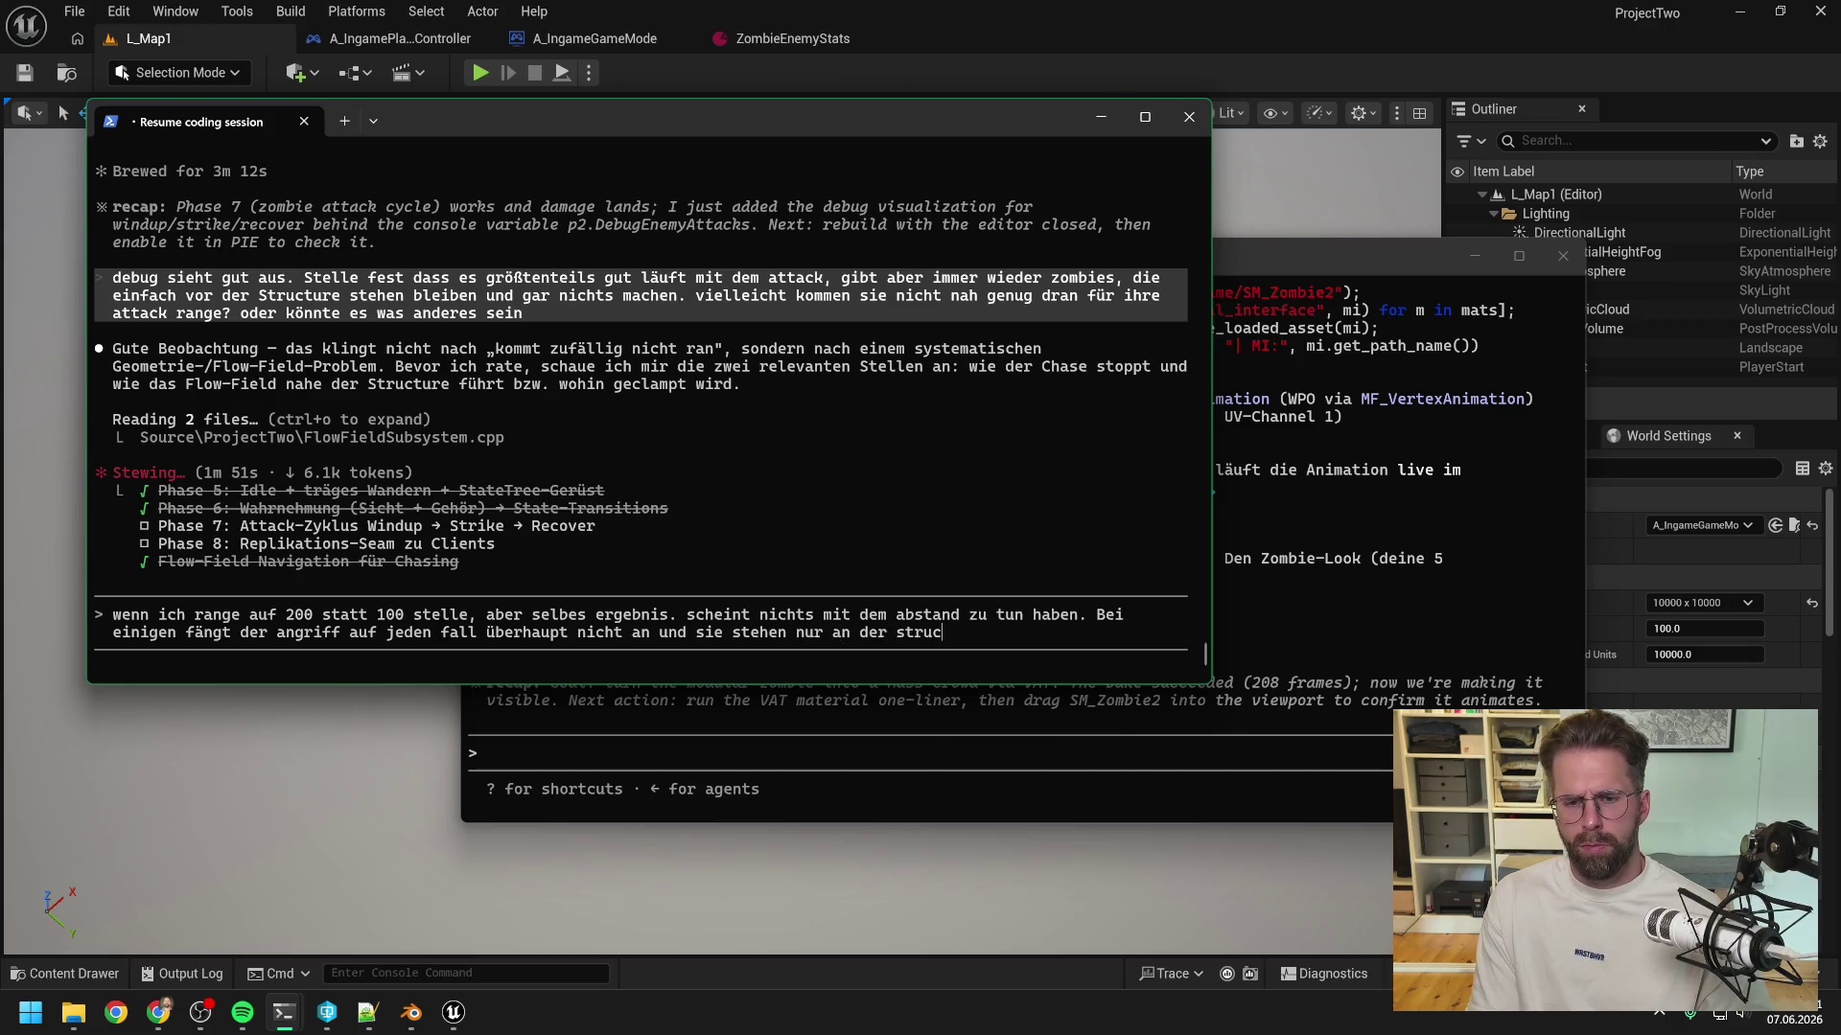
key(Return)
click(972, 784)
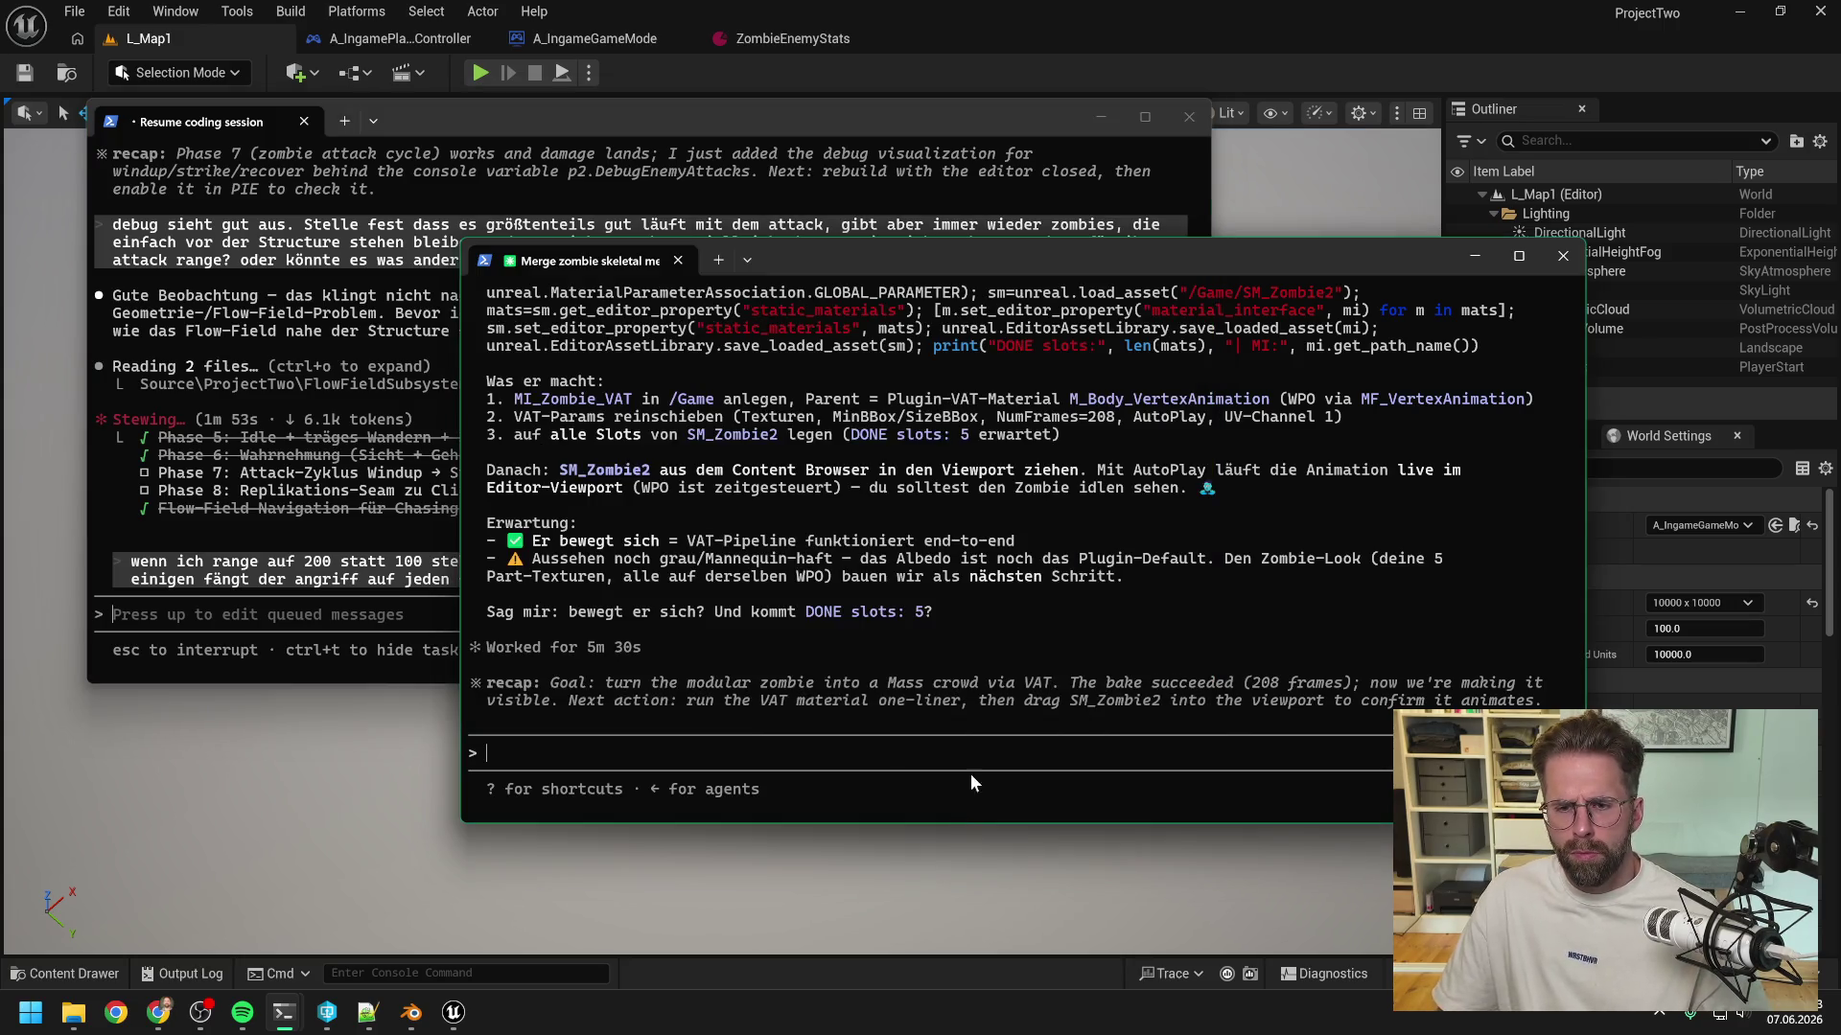
- Copy the MI_Zombie_VAT Python code from the merge session into a Notepad++ document
scroll(1004, 622, up, 1)
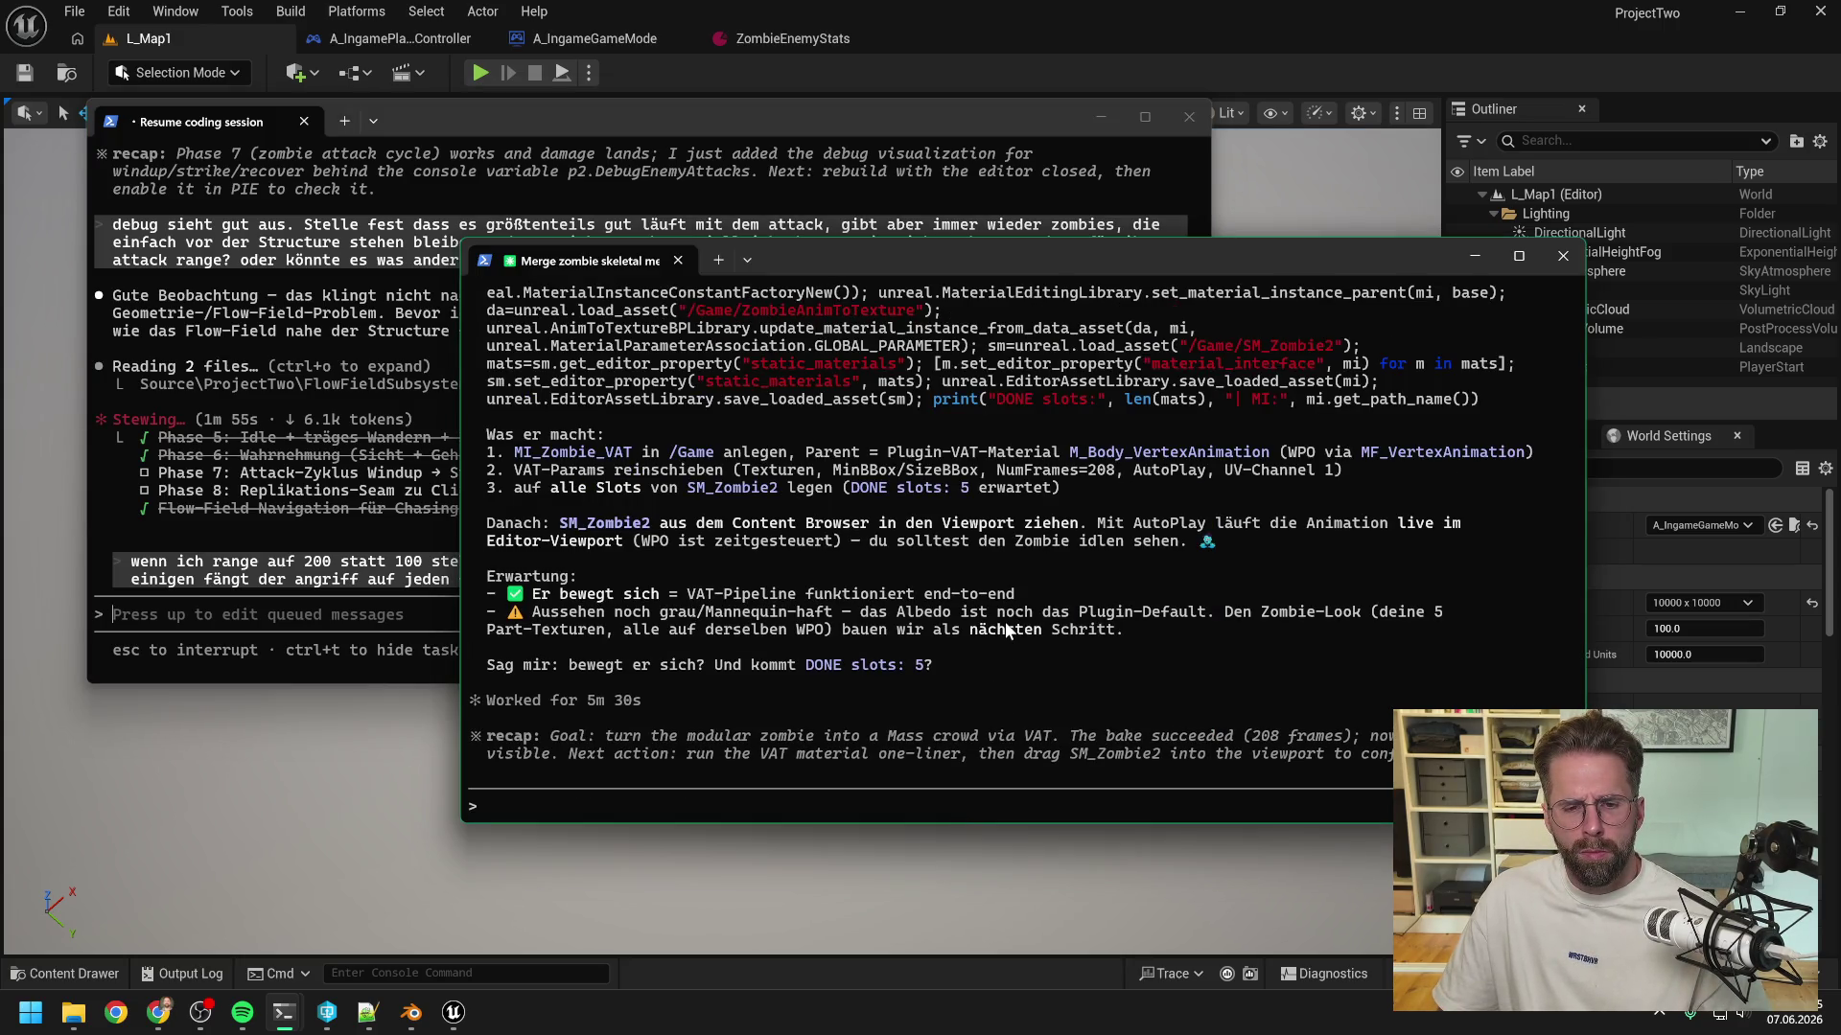
scroll(1020, 608, up, 2)
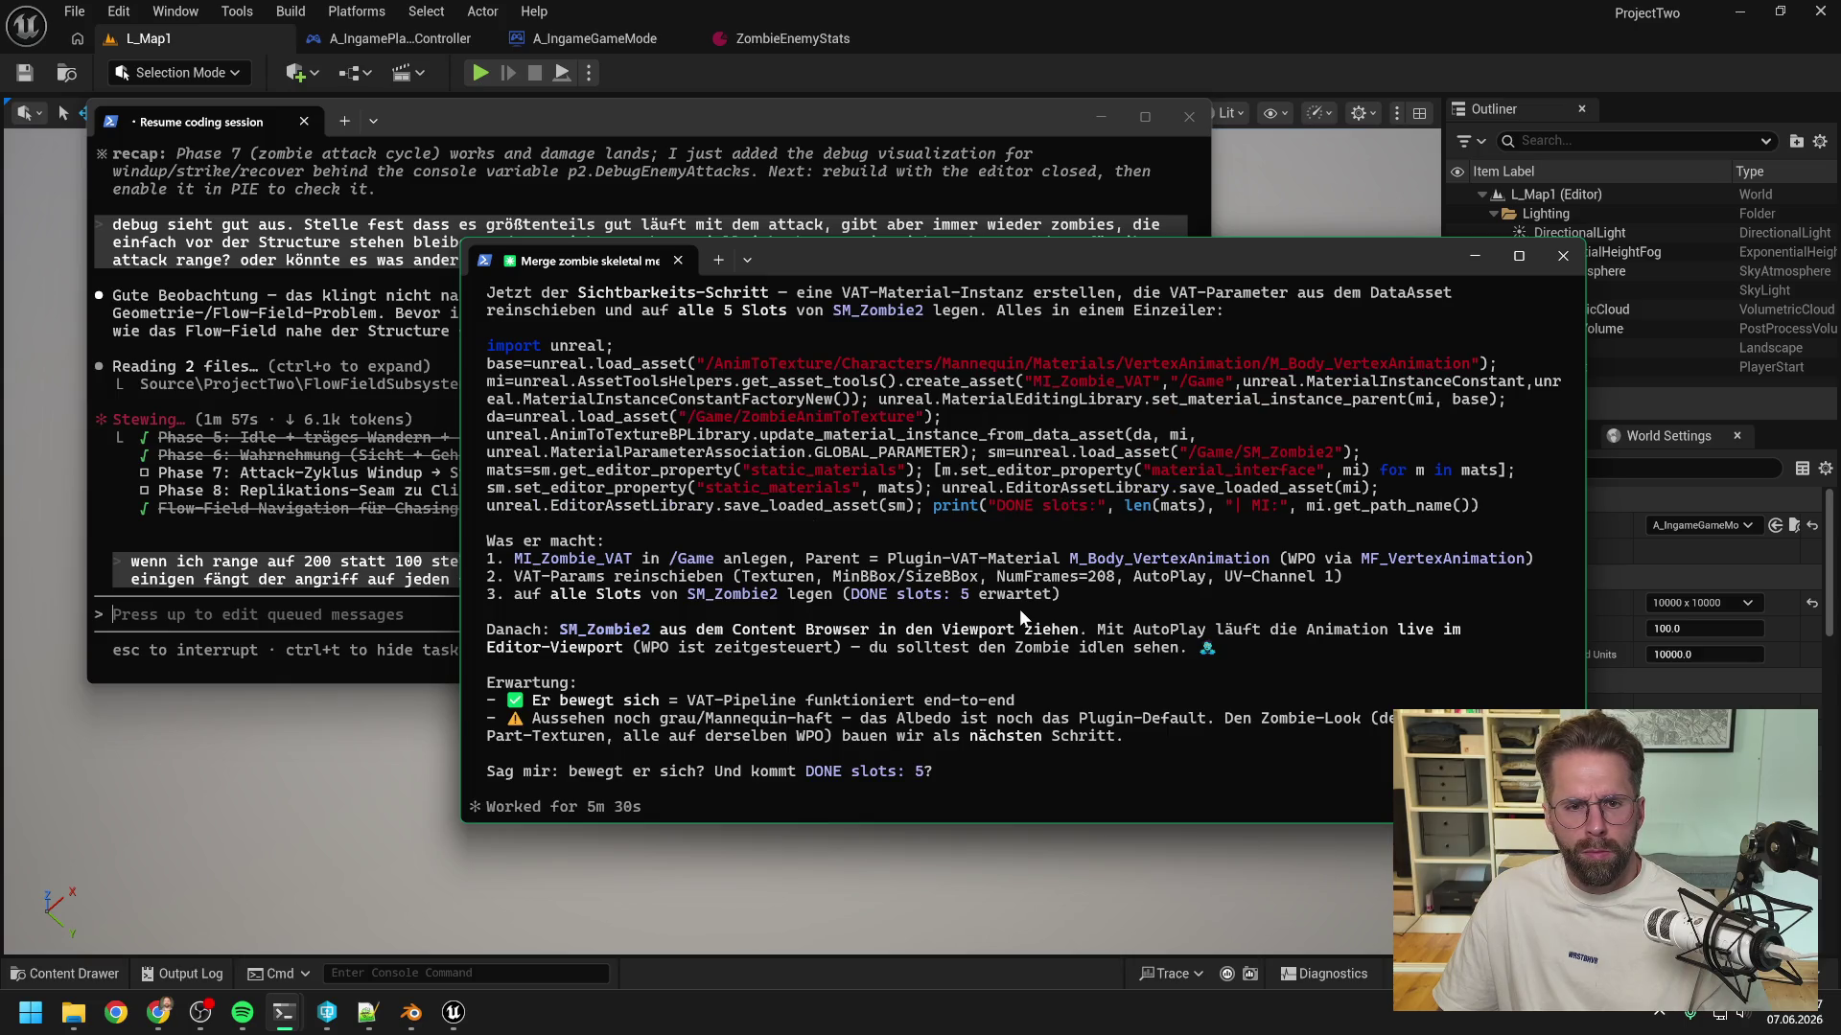
scroll(1020, 608, up, 2)
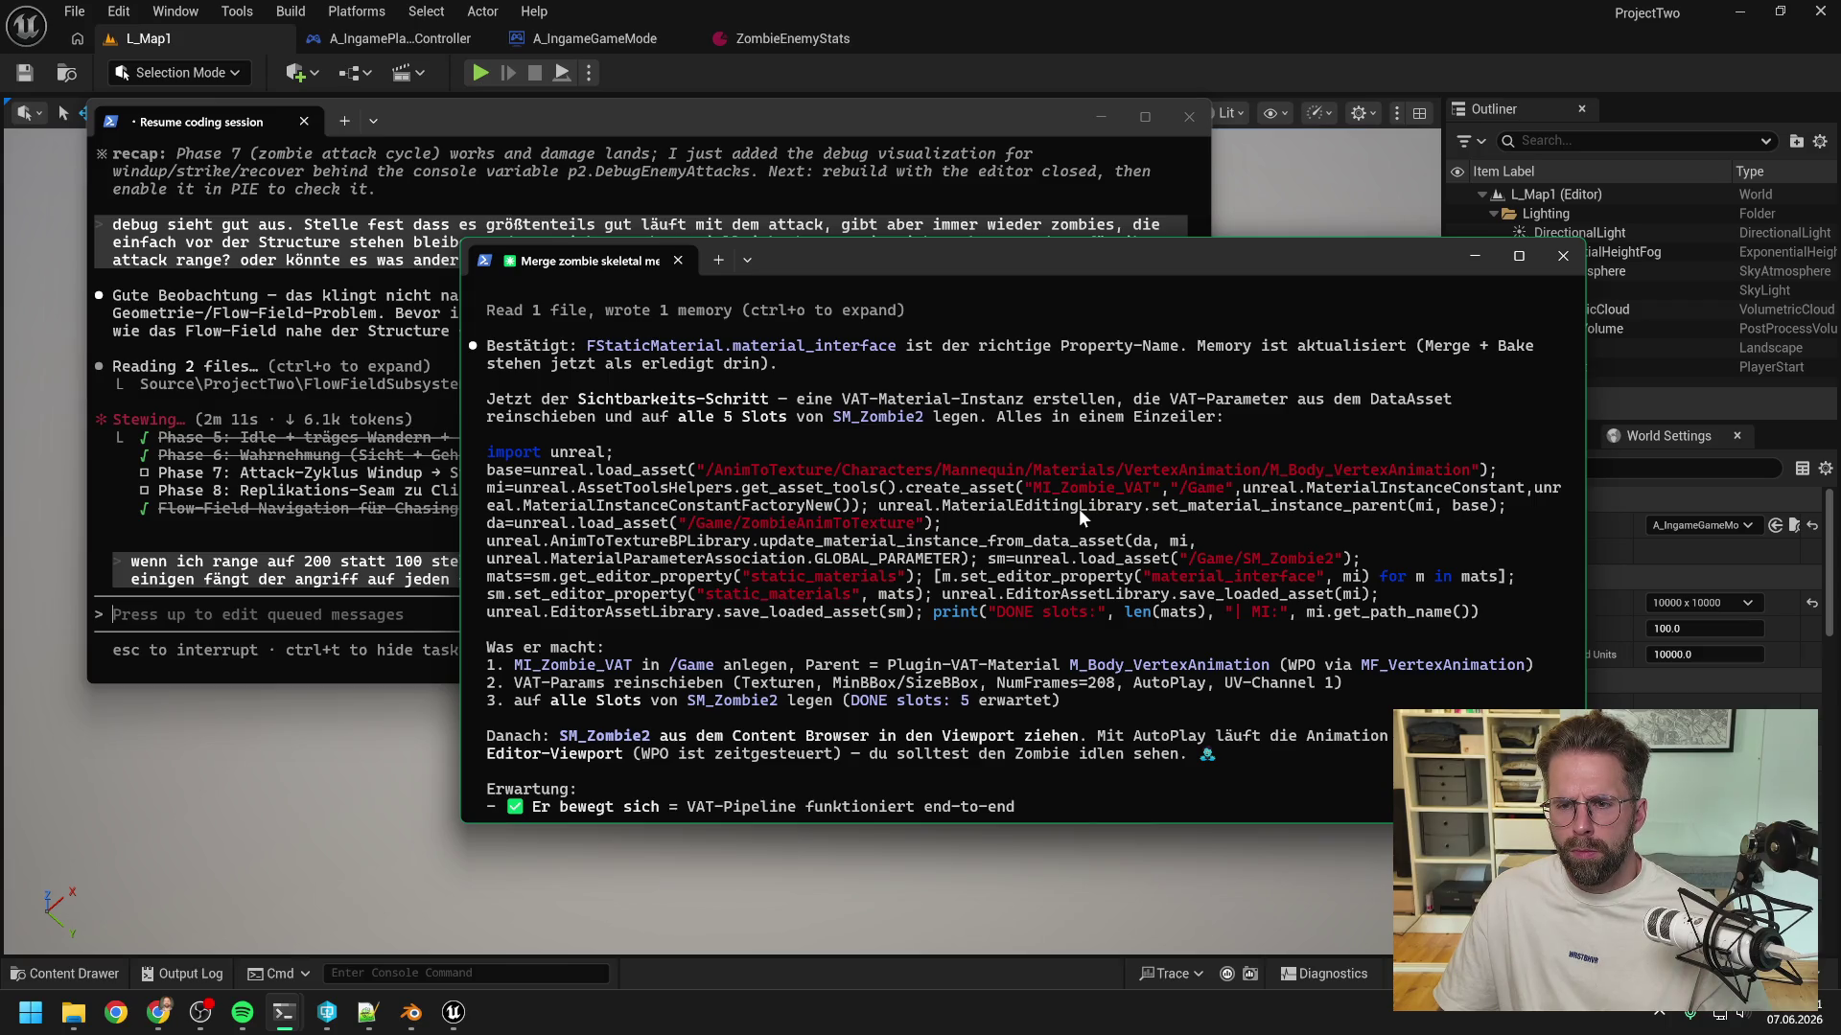
scroll(1079, 508, up, 1)
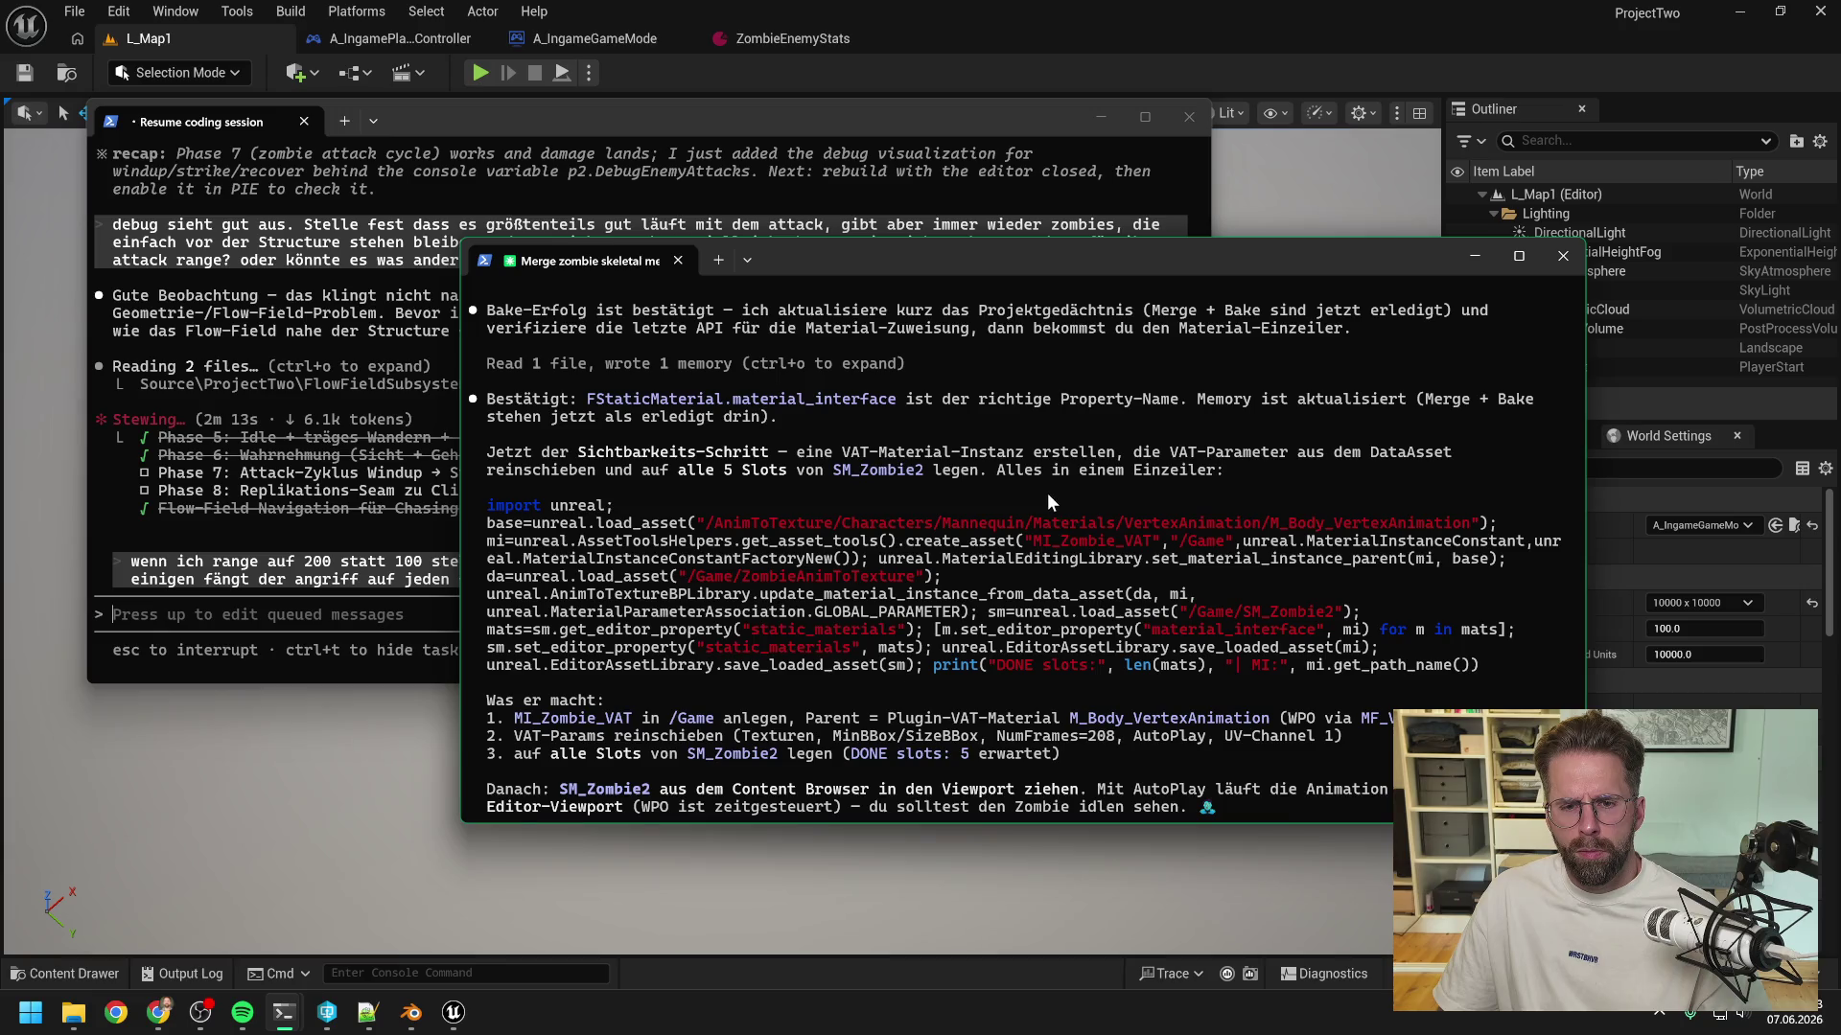
scroll(1047, 493, down, 1)
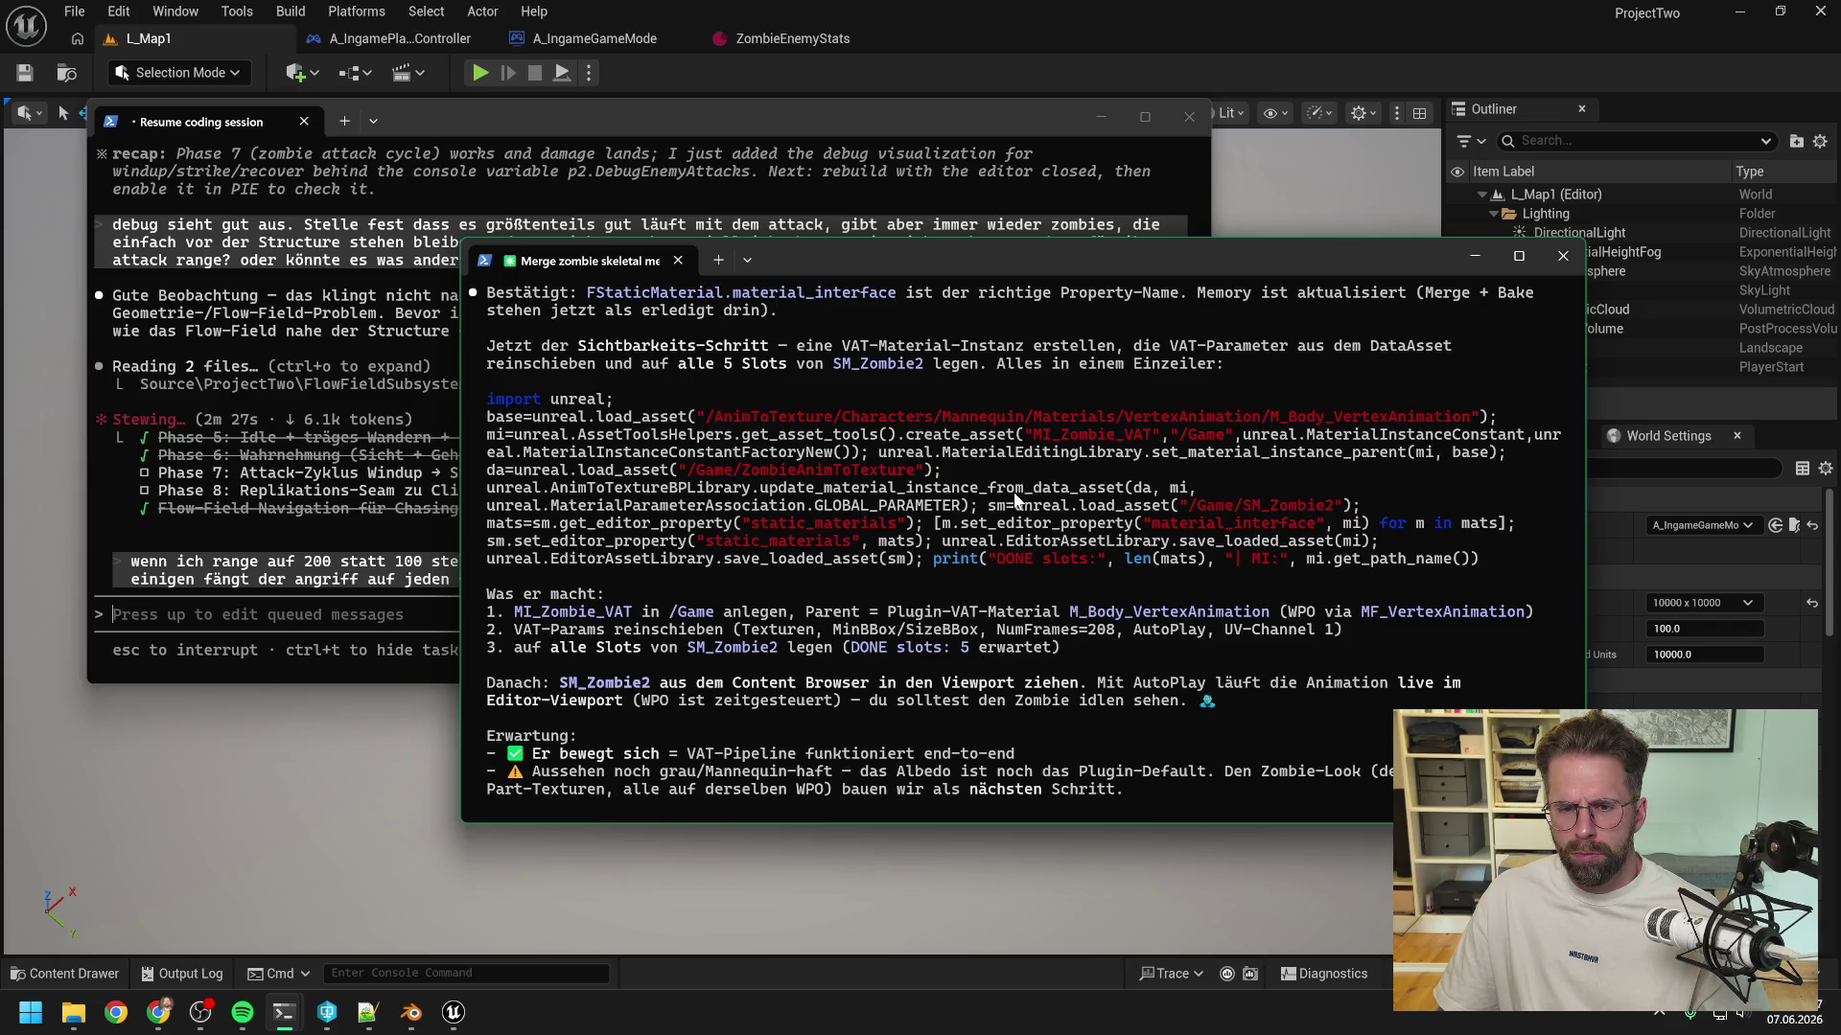
mouse_move(1480, 560)
mouse_down()
mouse_move(575, 433)
mouse_move(489, 403)
mouse_up()
key(ctrl+c)
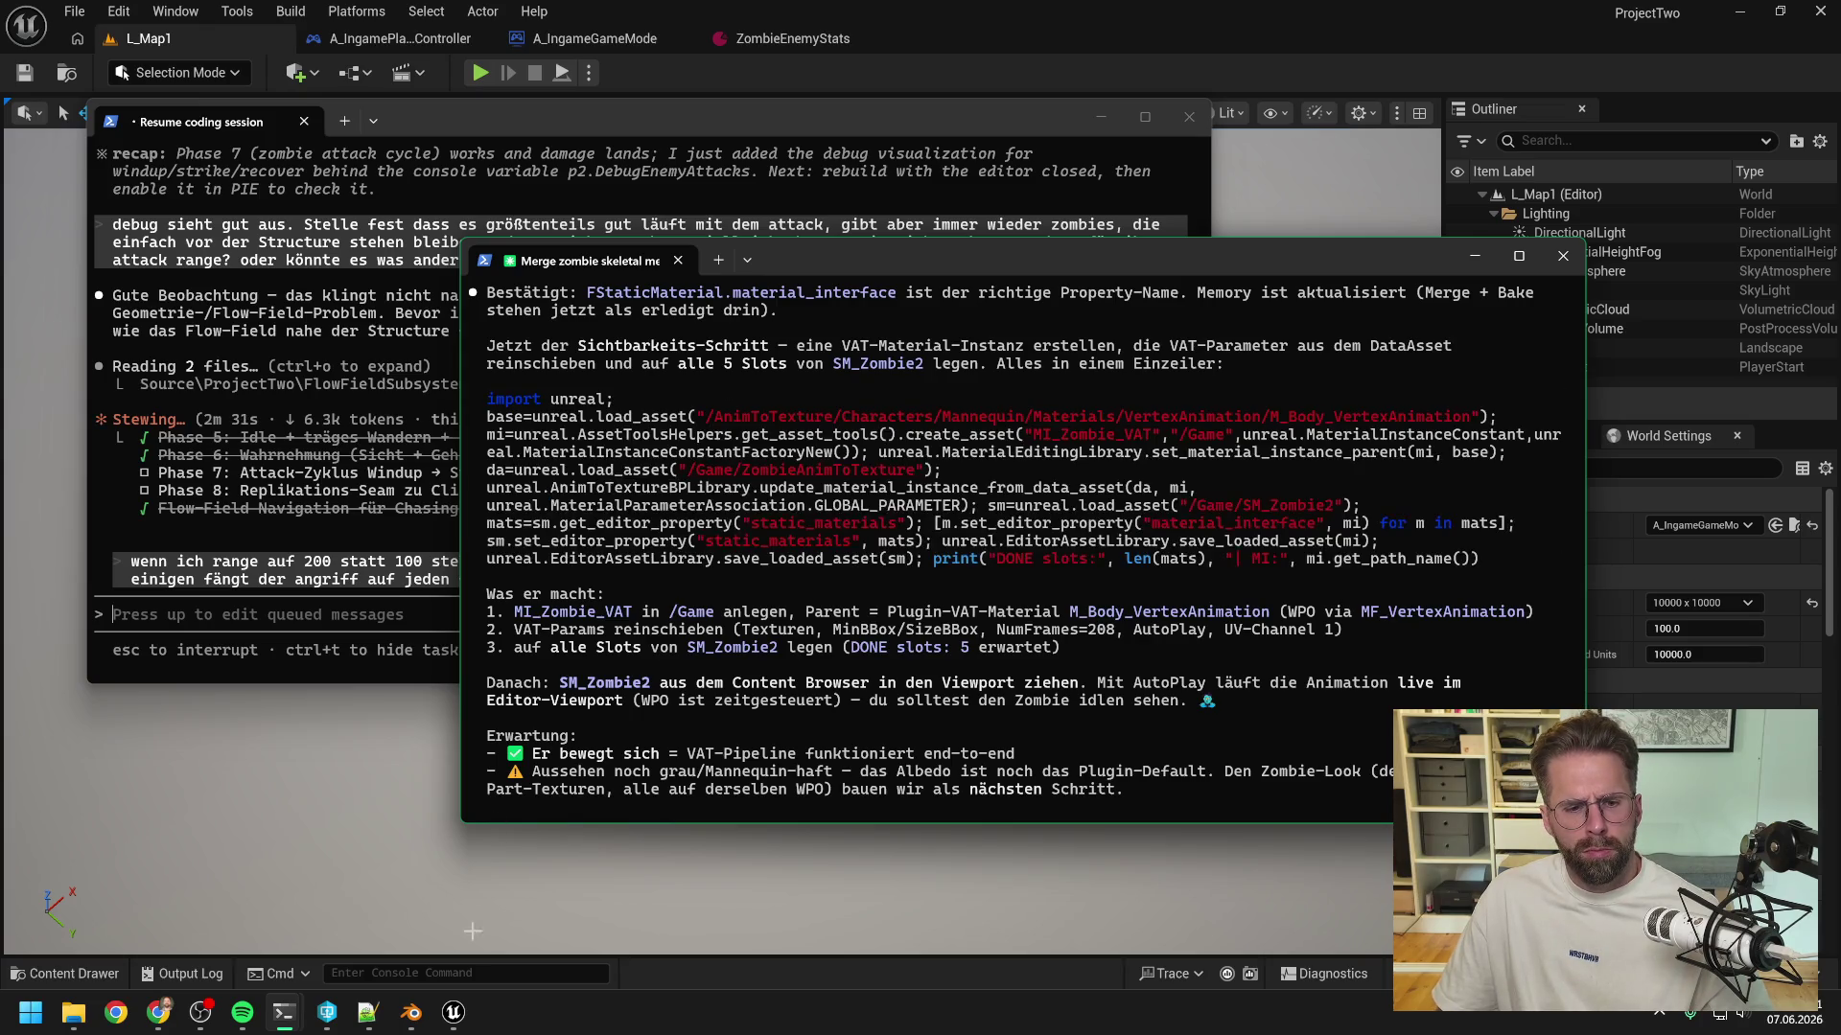
click(367, 1013)
key(ctrl+v)
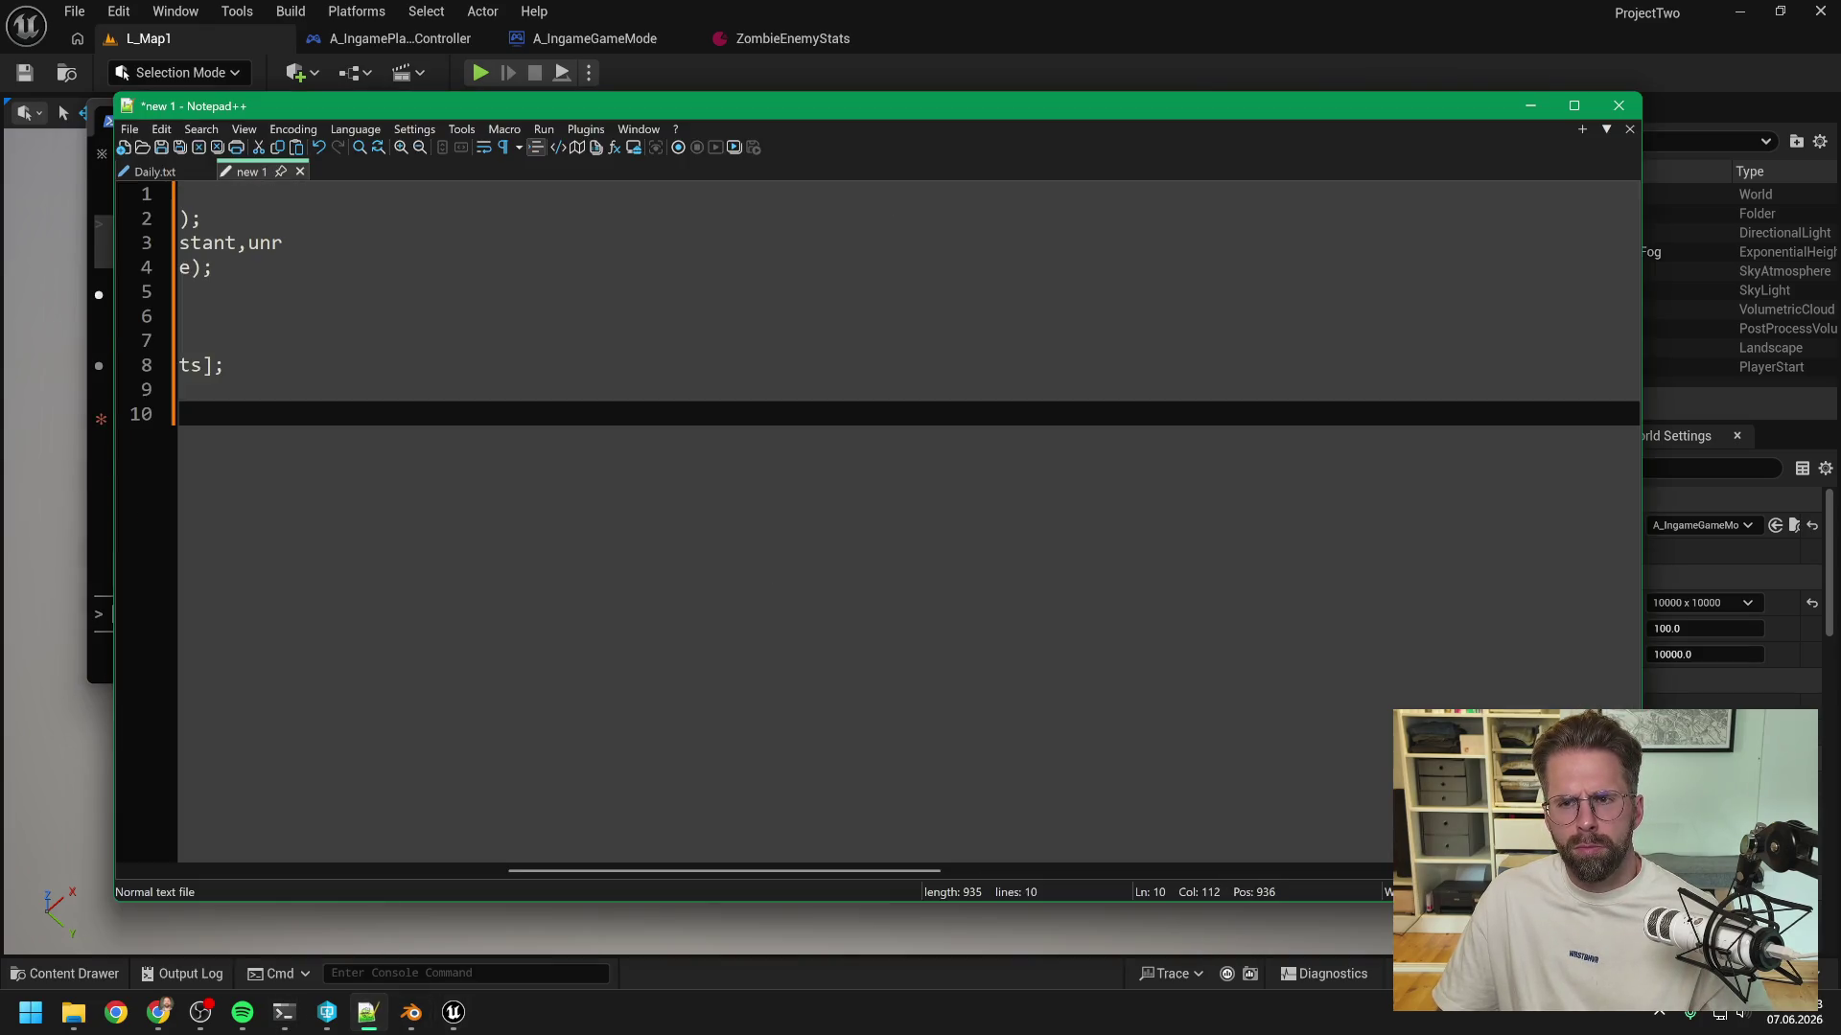
- Start merging the VAT script's opening lines onto line 1 by deleting the line breaks
mouse_move(647, 871)
mouse_down()
mouse_move(468, 851)
mouse_move(452, 878)
mouse_move(243, 834)
mouse_up()
click(338, 194)
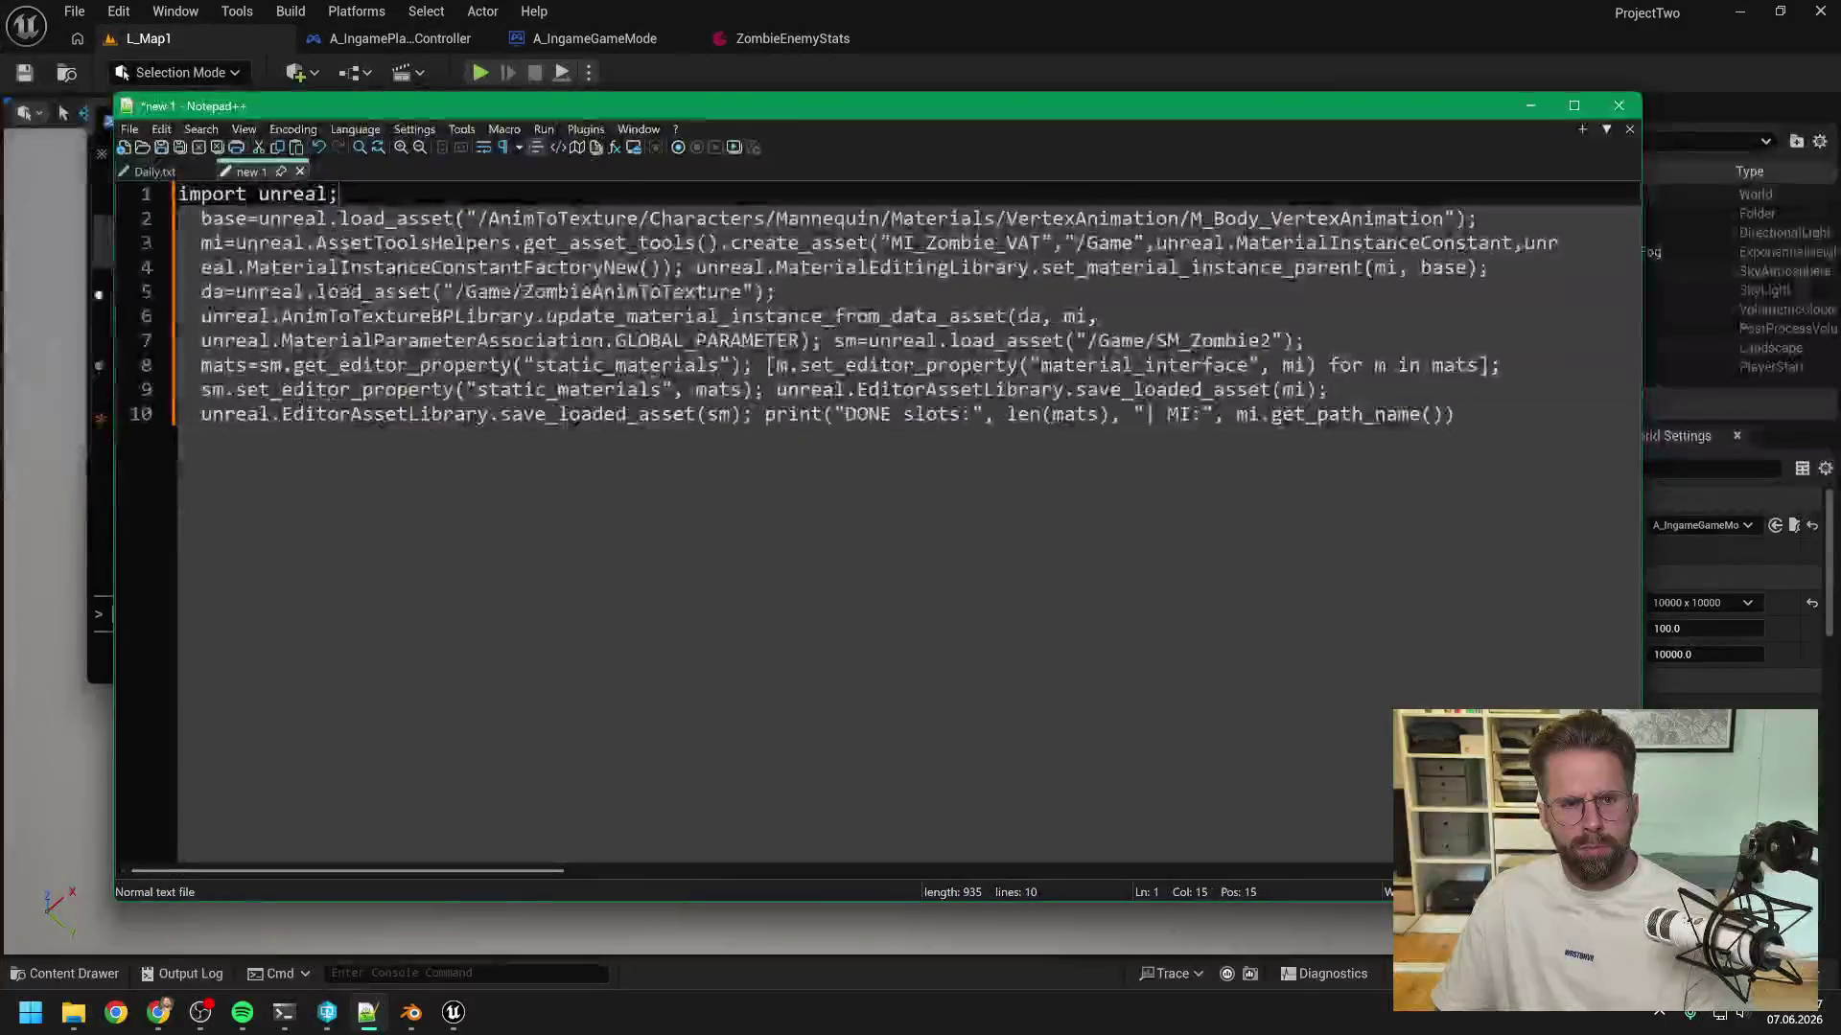
key(Delete)
key(Delete)
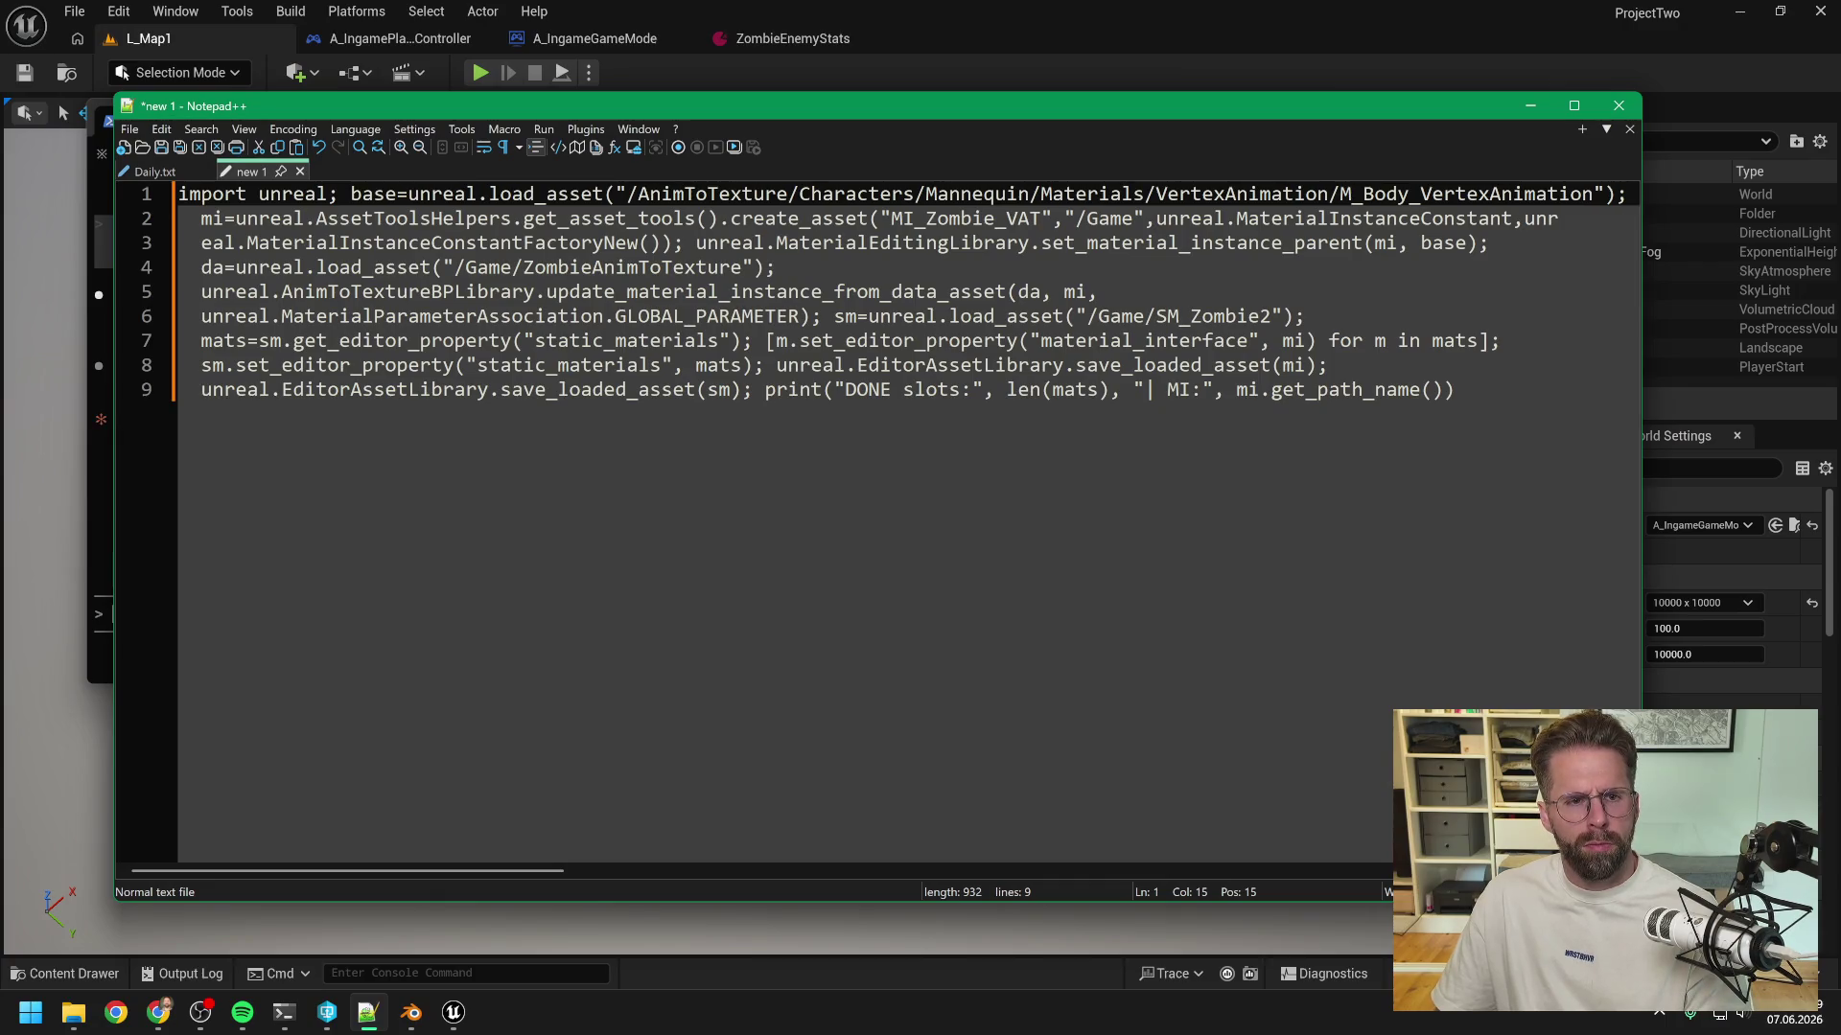
key(Delete)
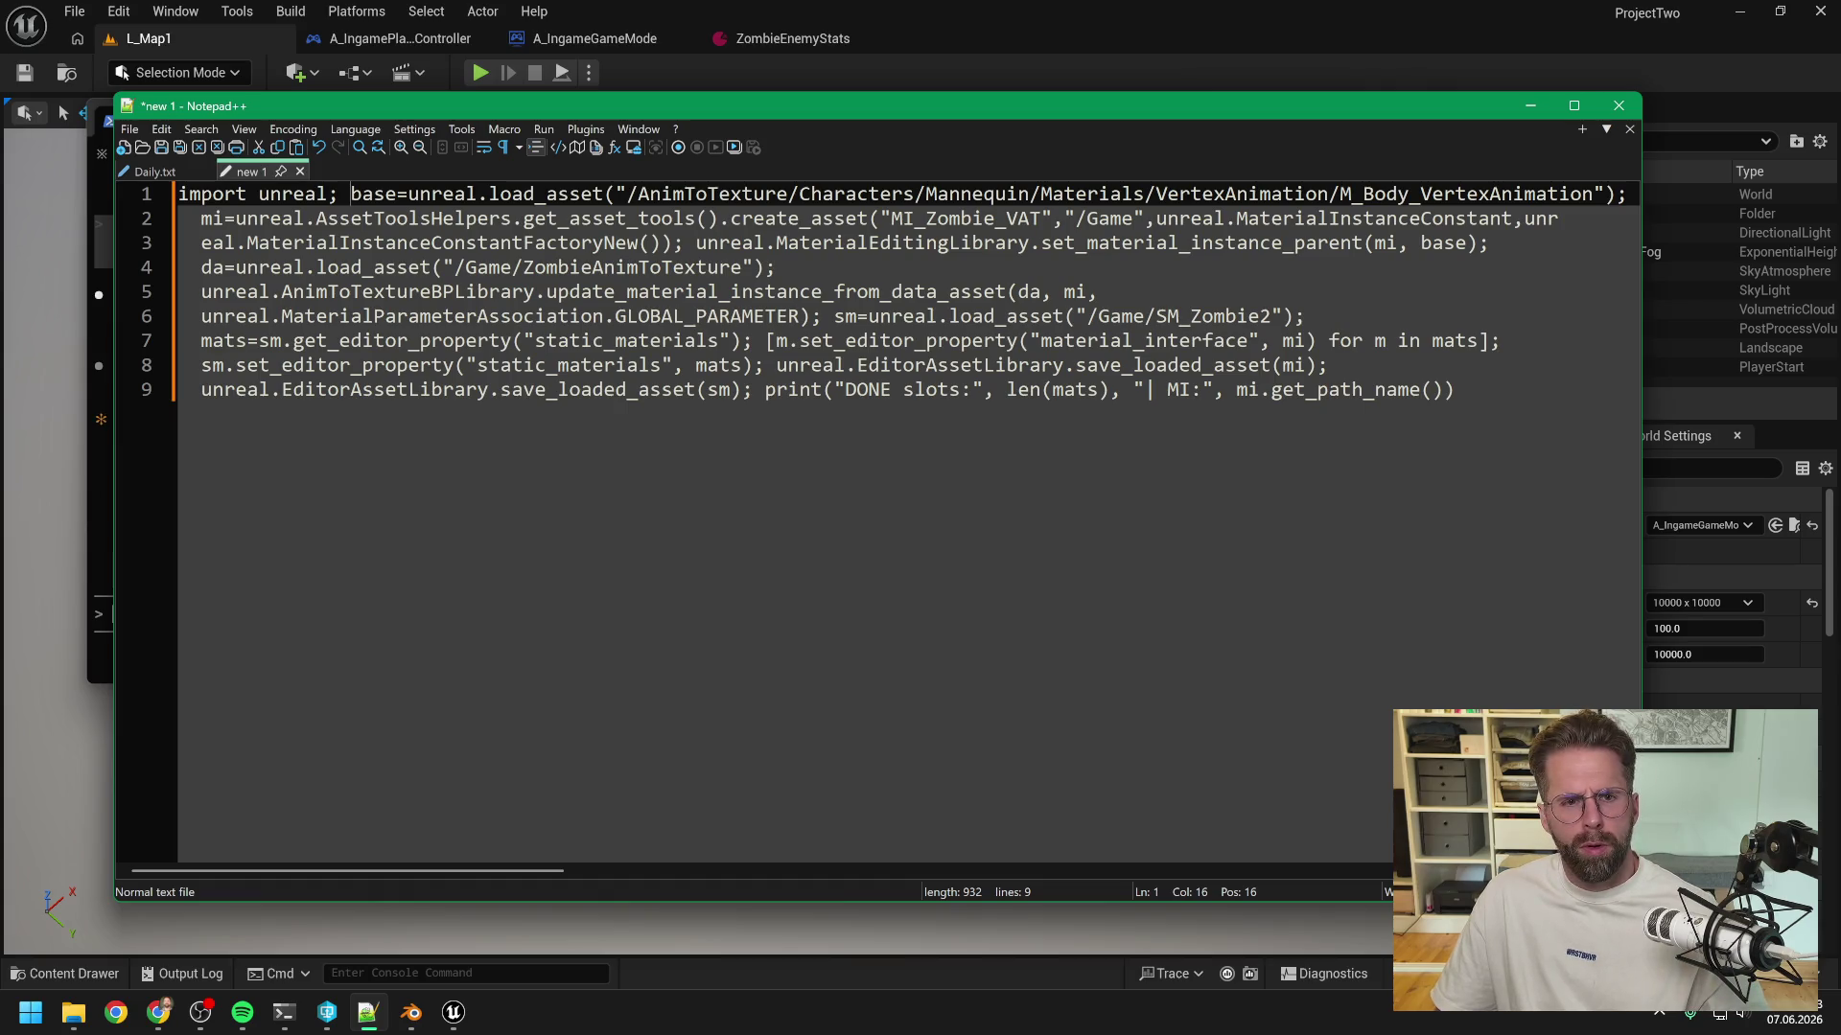
drag(526, 872, 712, 871)
key(End)
key(Delete)
key(Delete)
key(Delete)
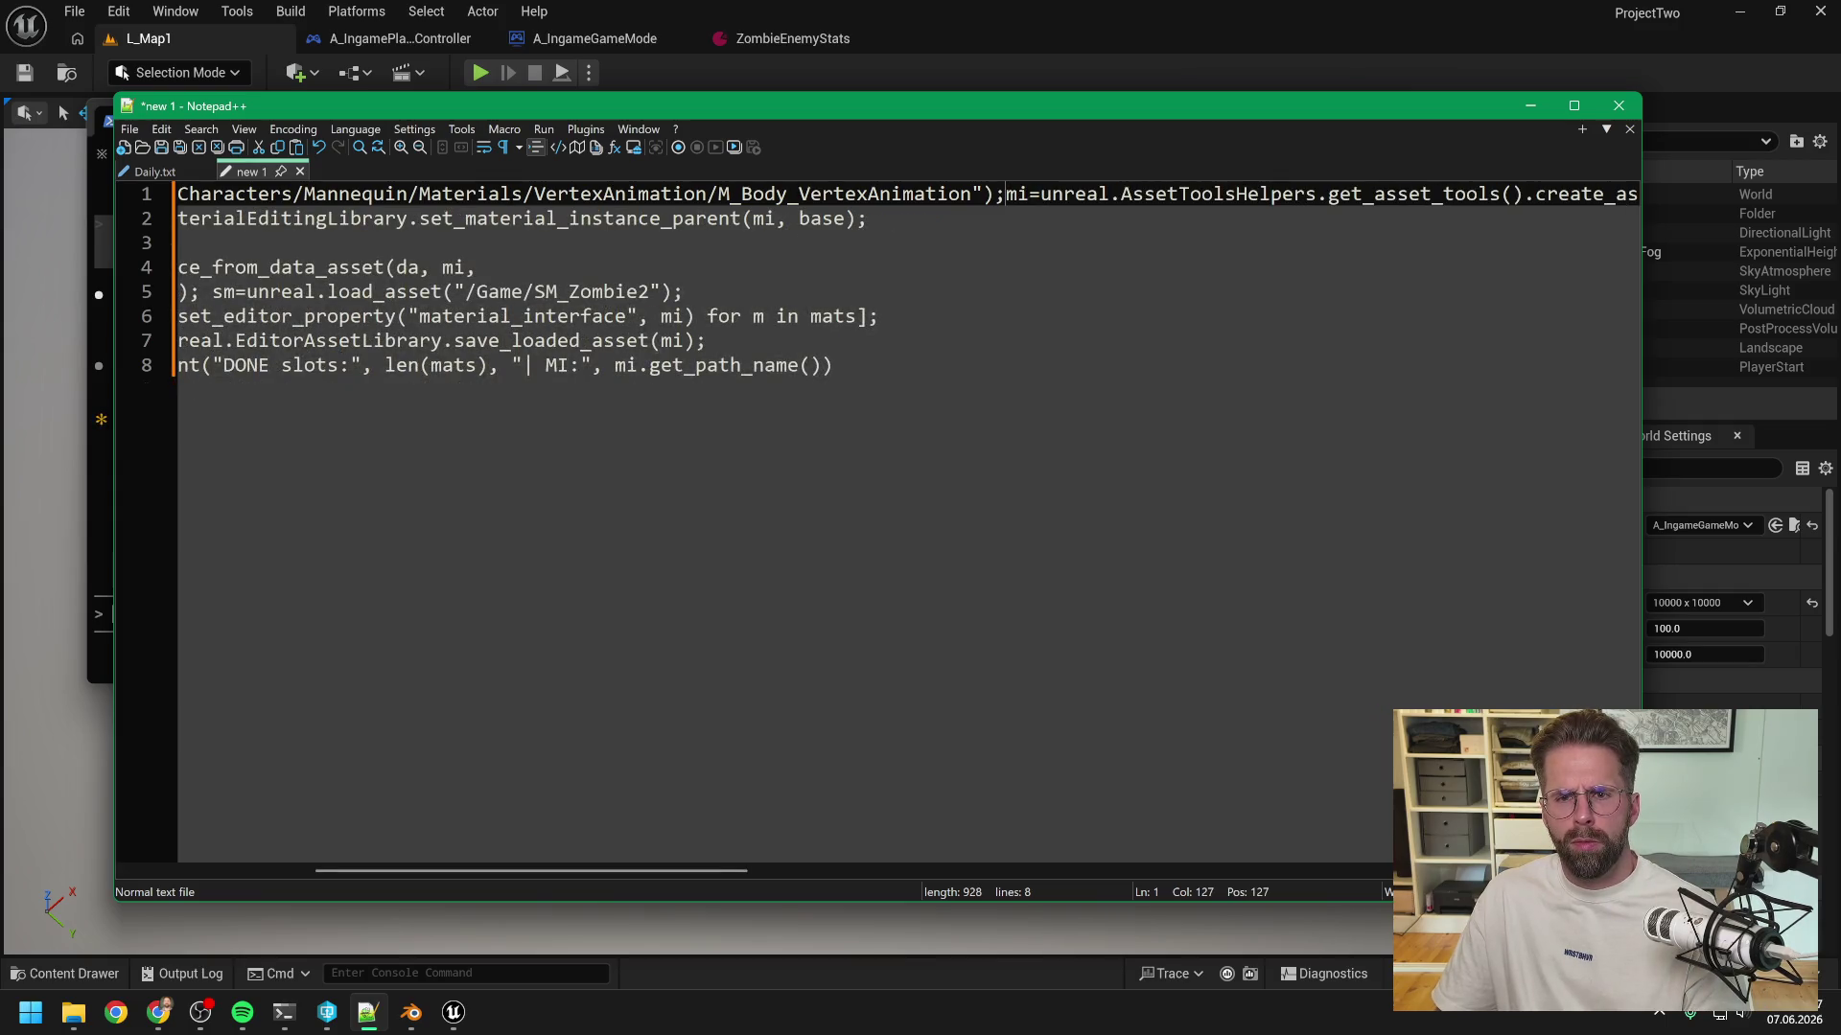
mouse_move(650, 876)
mouse_down()
mouse_move(821, 848)
mouse_move(1002, 853)
mouse_up()
key(End)
key(Delete)
key(Delete)
key(Delete)
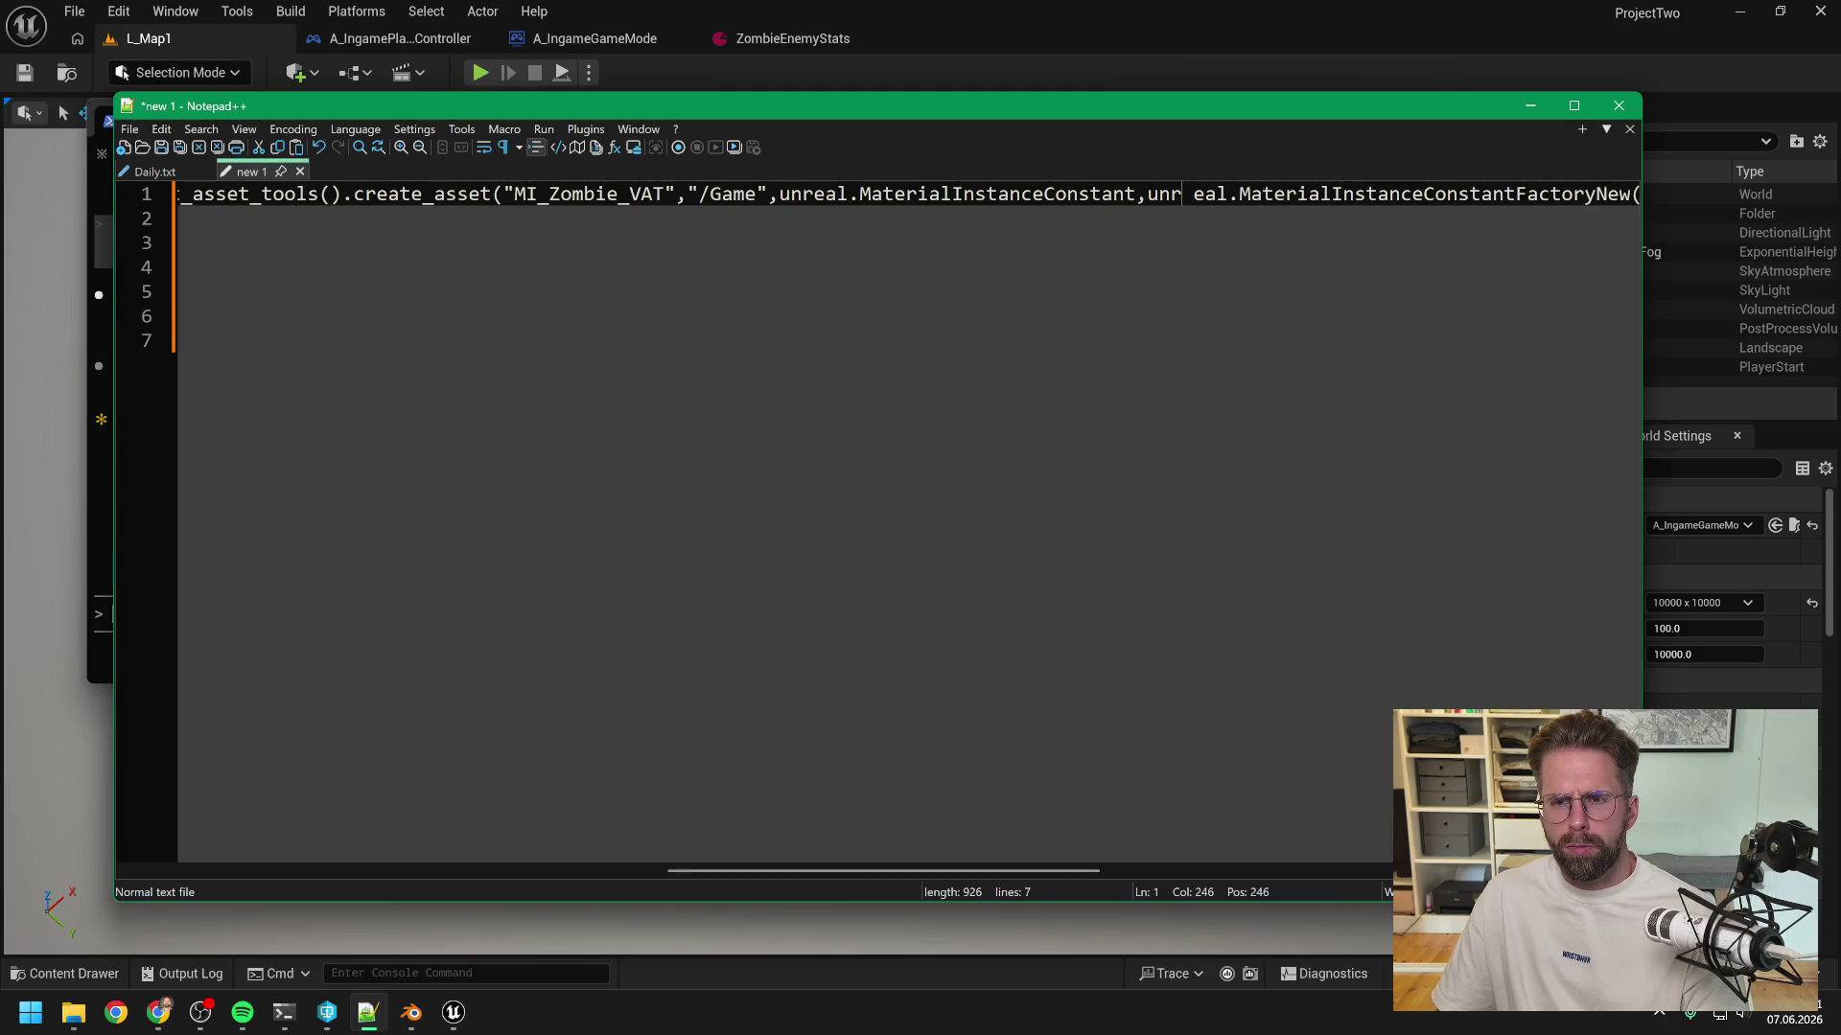
drag(931, 874, 1262, 876)
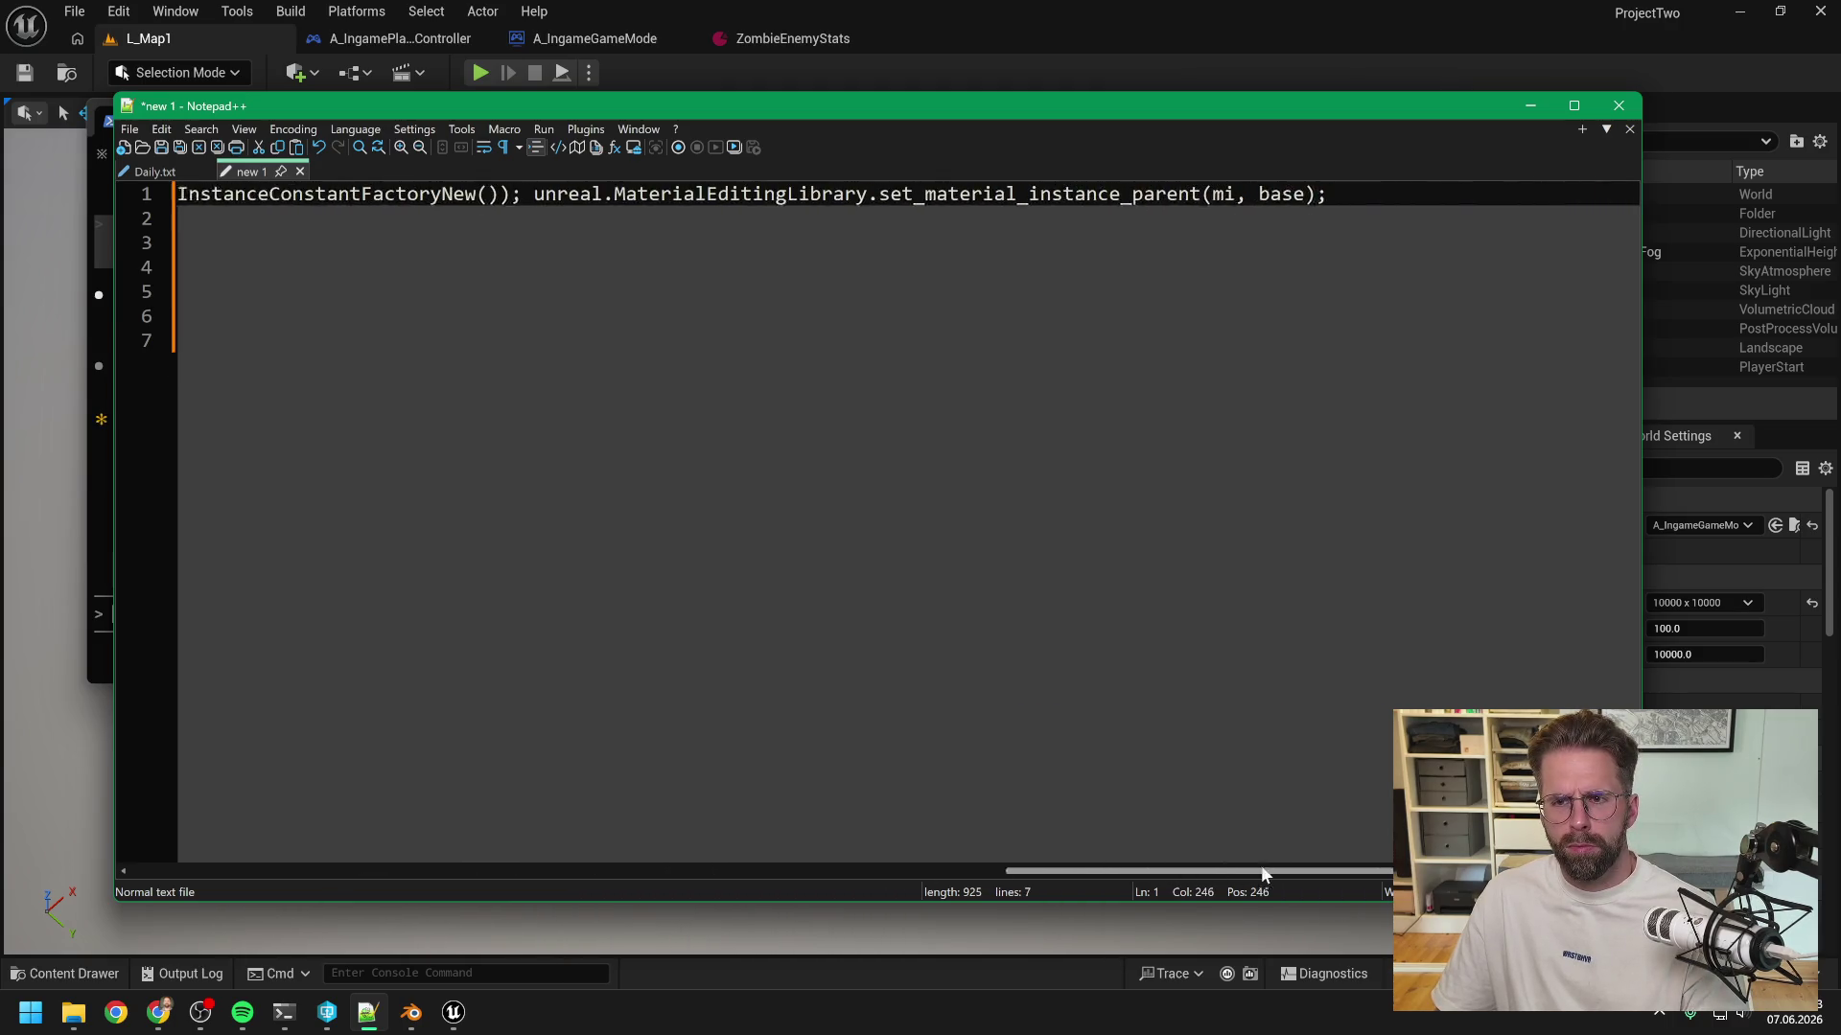
click(1204, 194)
key(End)
key(Delete)
key(Delete)
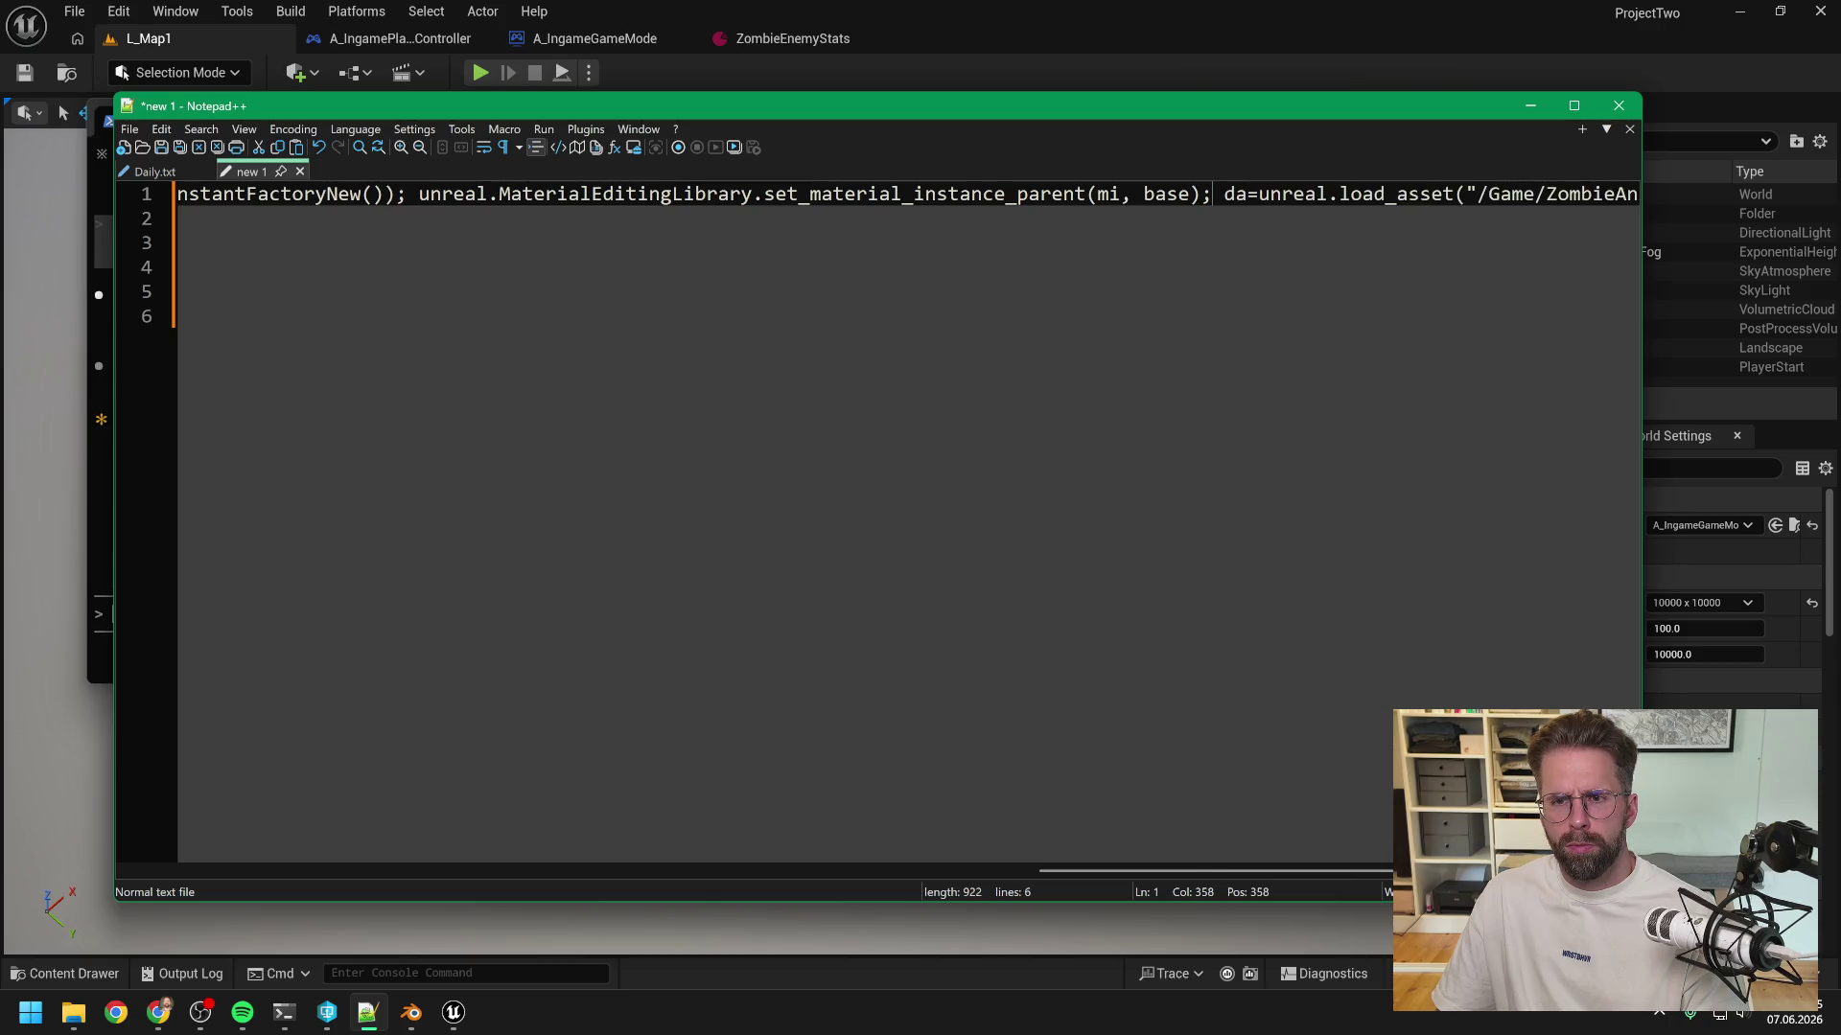
key(End)
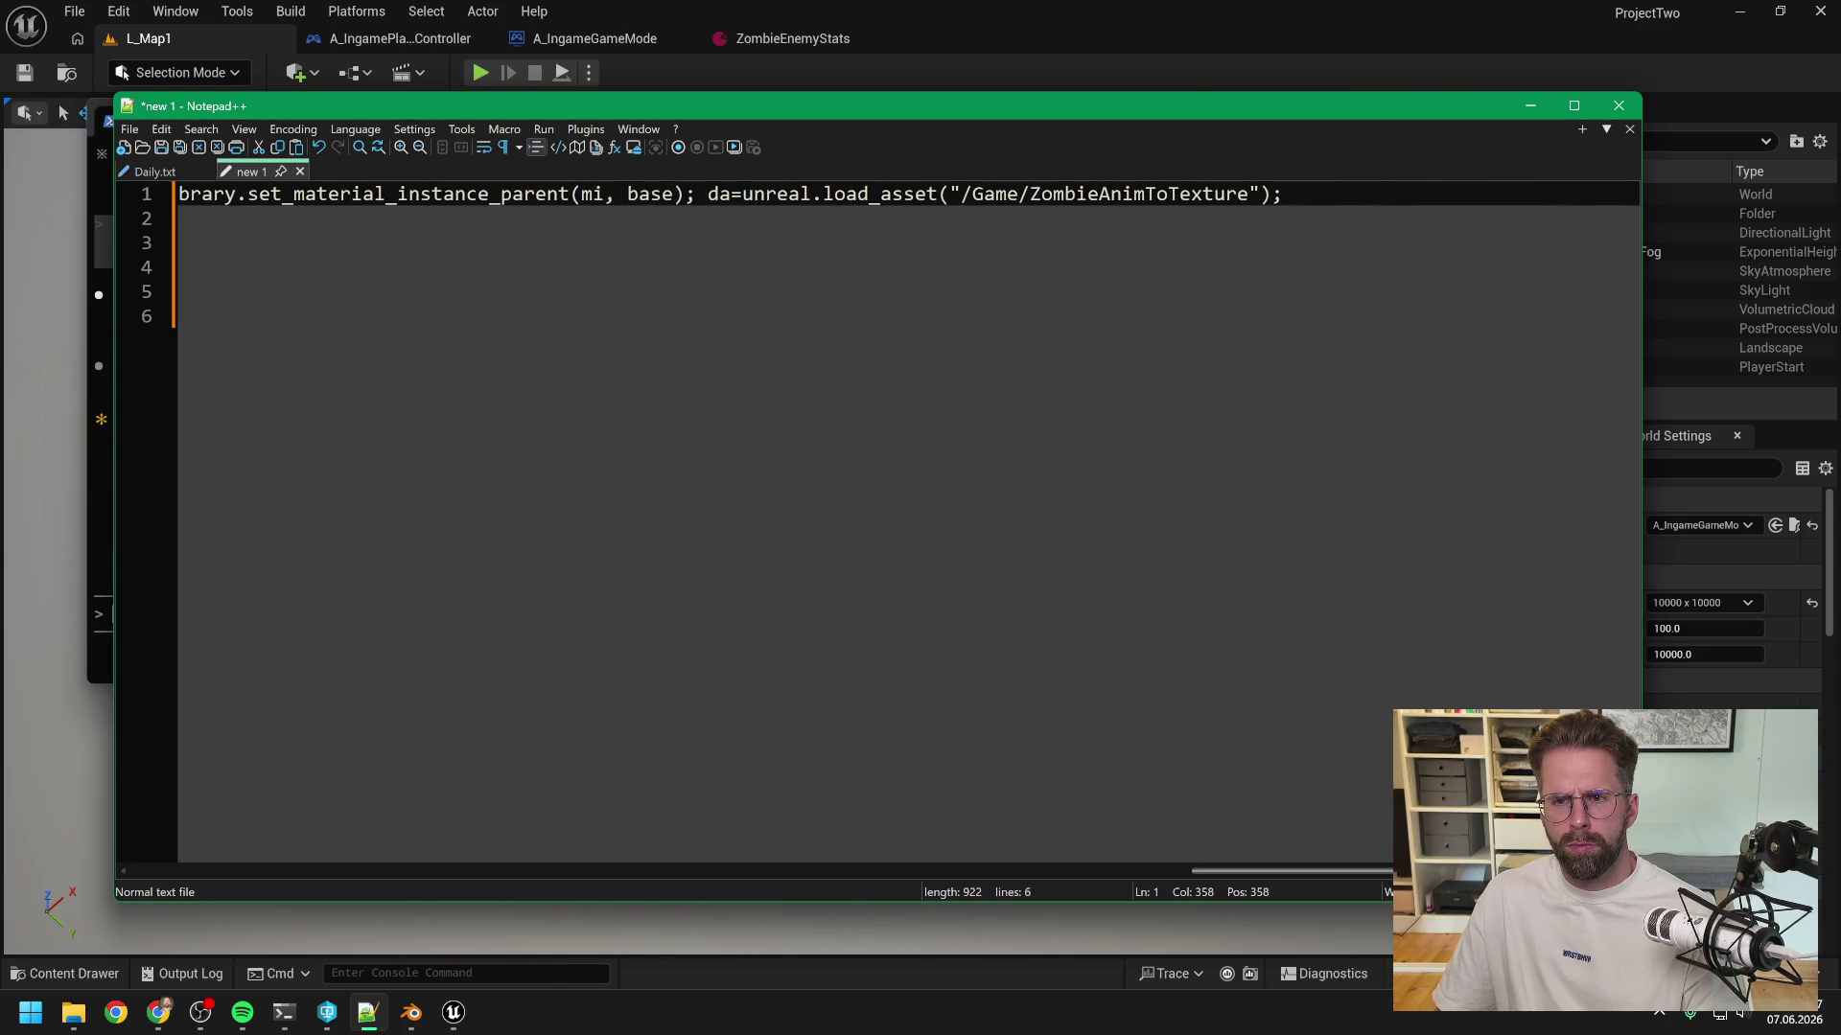
key(Delete)
- Join the remaining lines into a single 907-character line and select the whole script
key(Delete)
scroll(863, 479, right, 3)
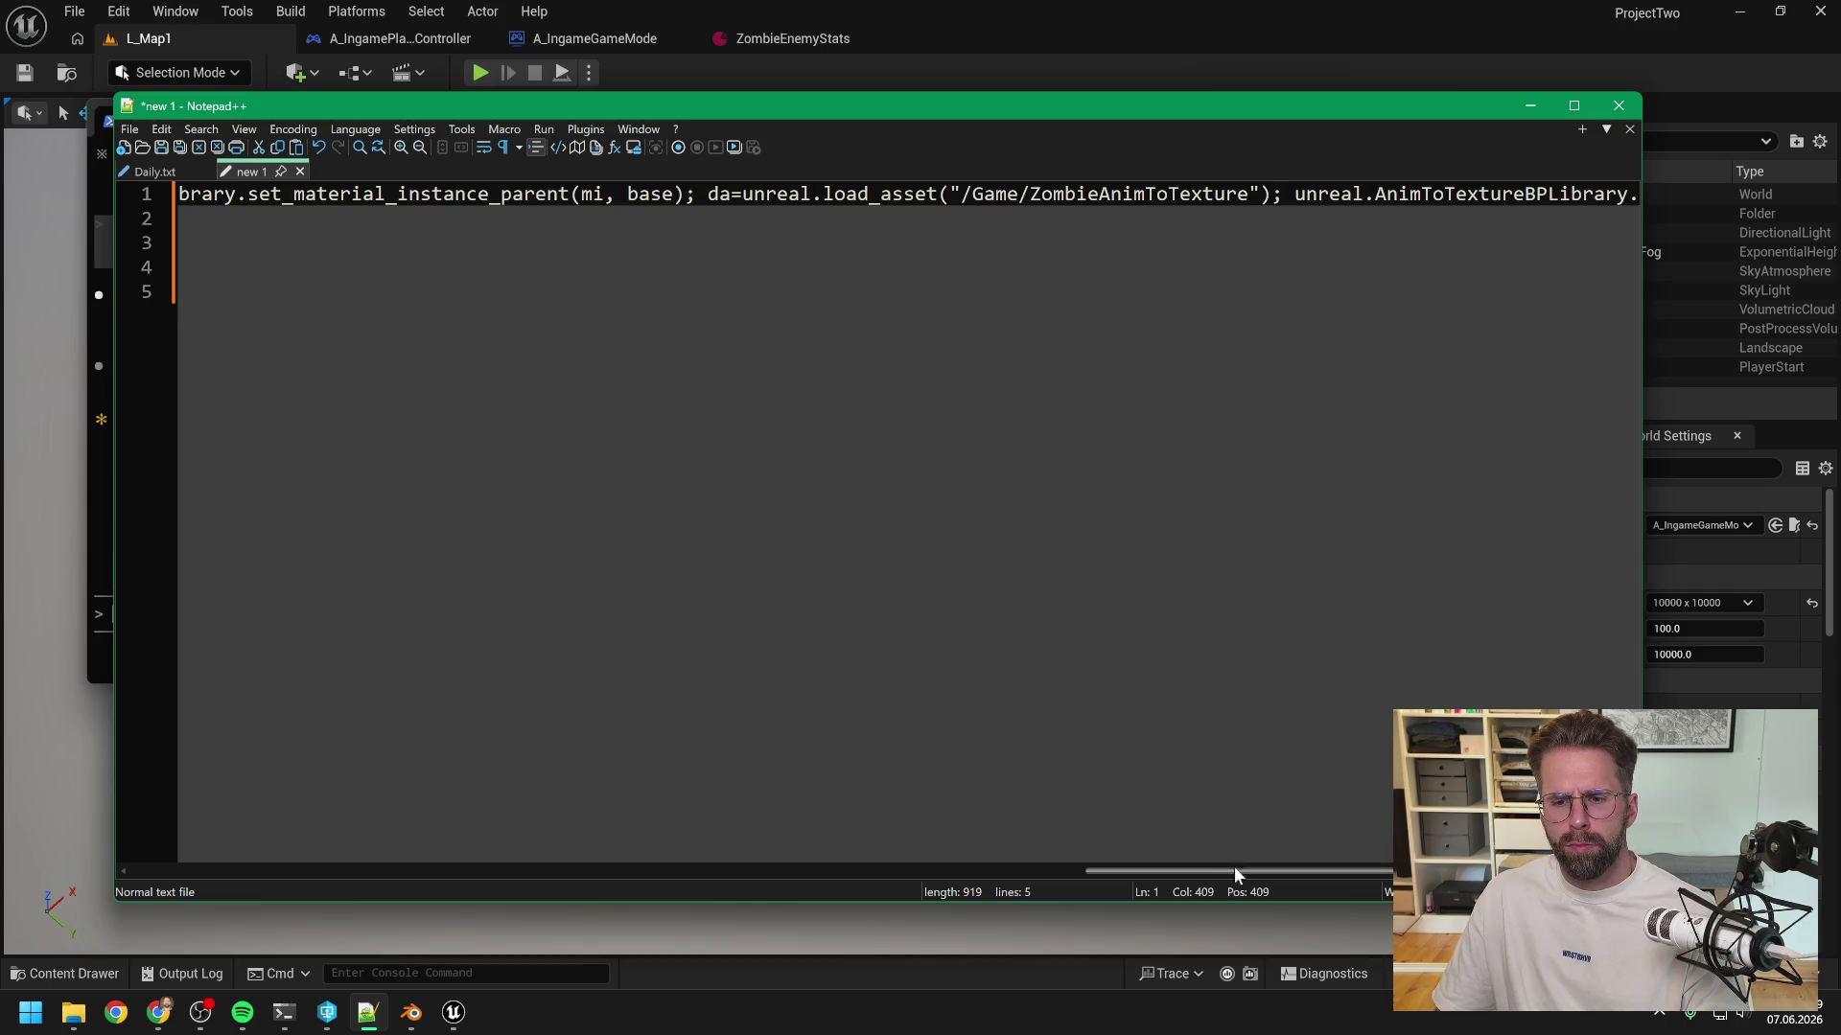
key(End)
key(Delete)
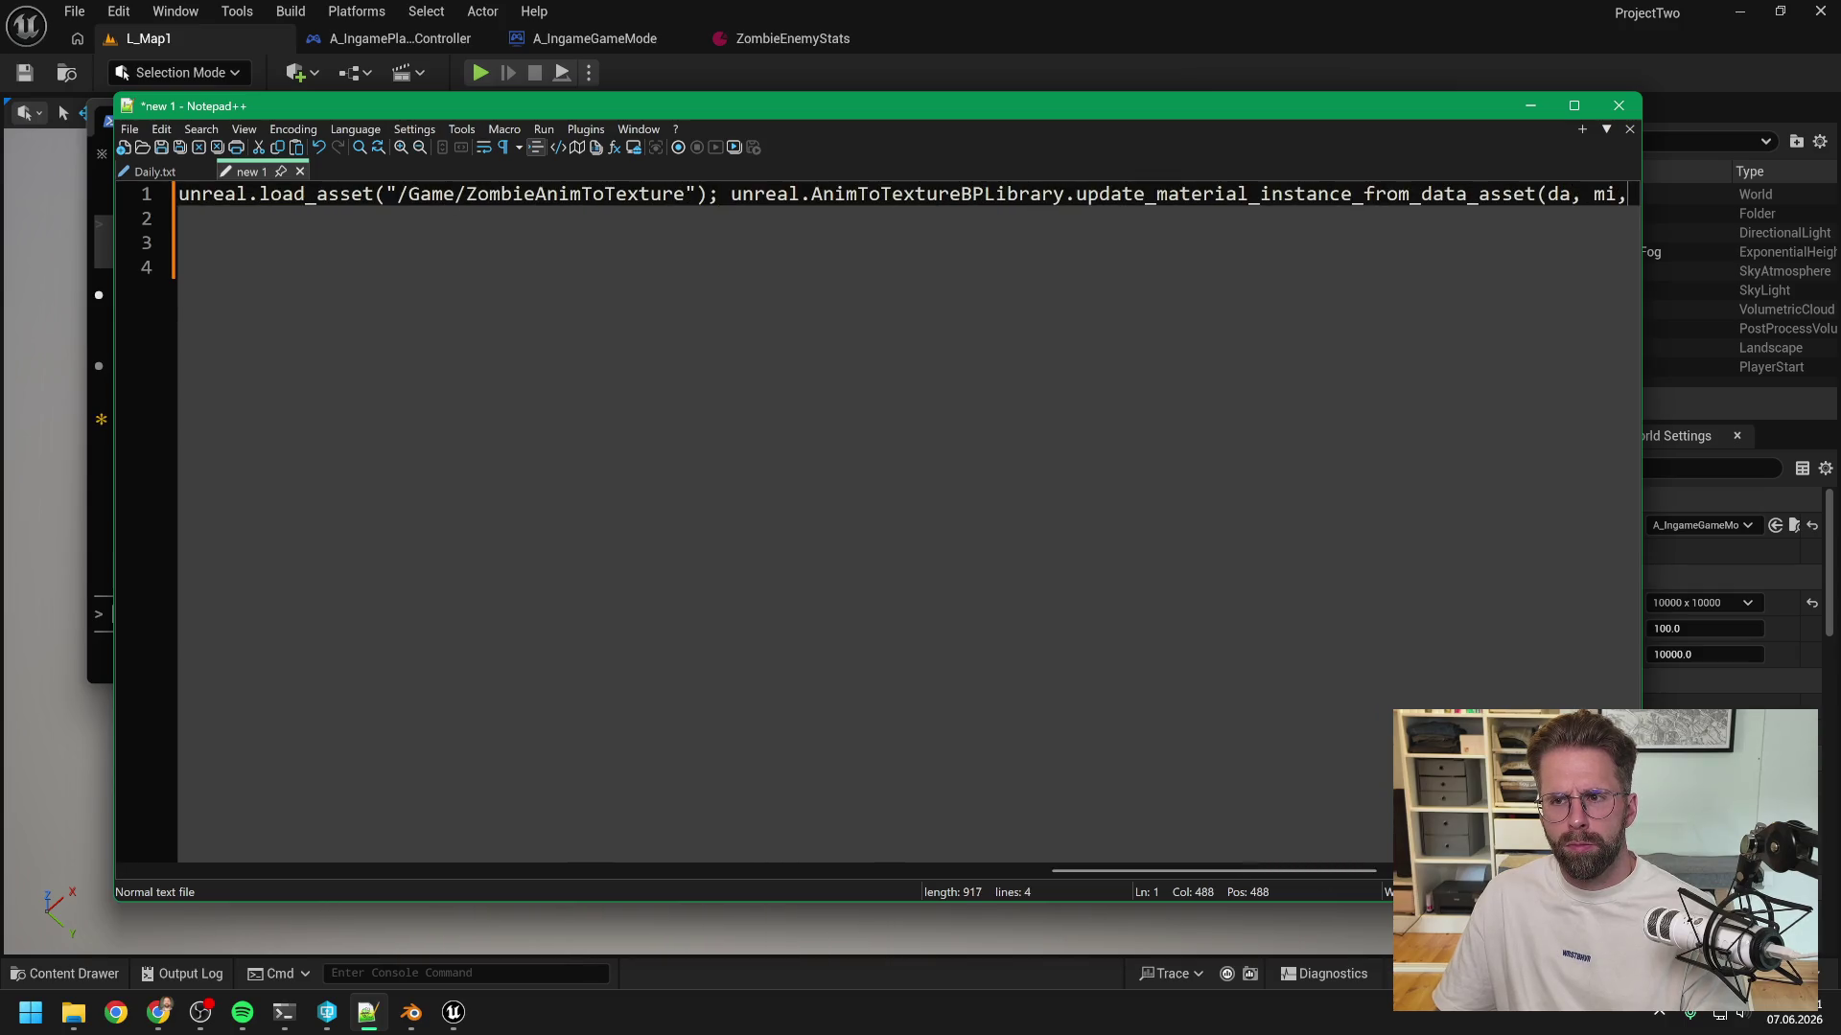
drag(1158, 872, 1277, 873)
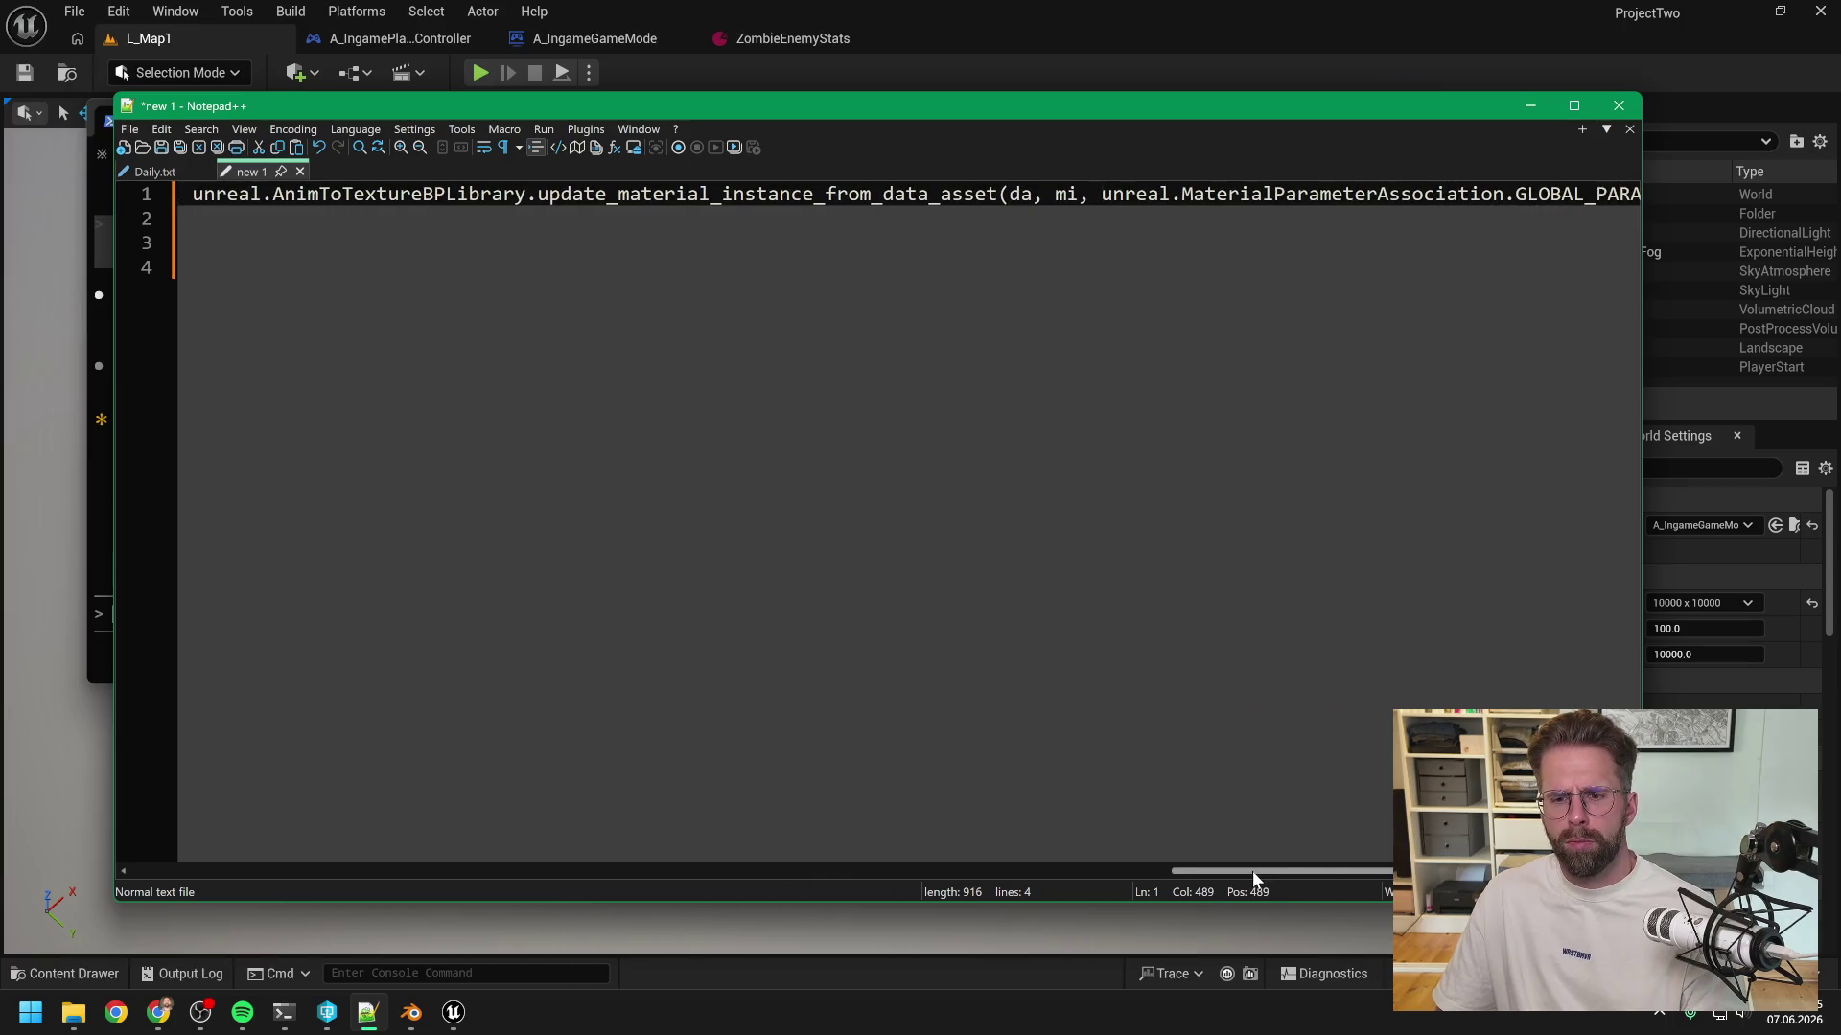
key(Right)
key(Delete)
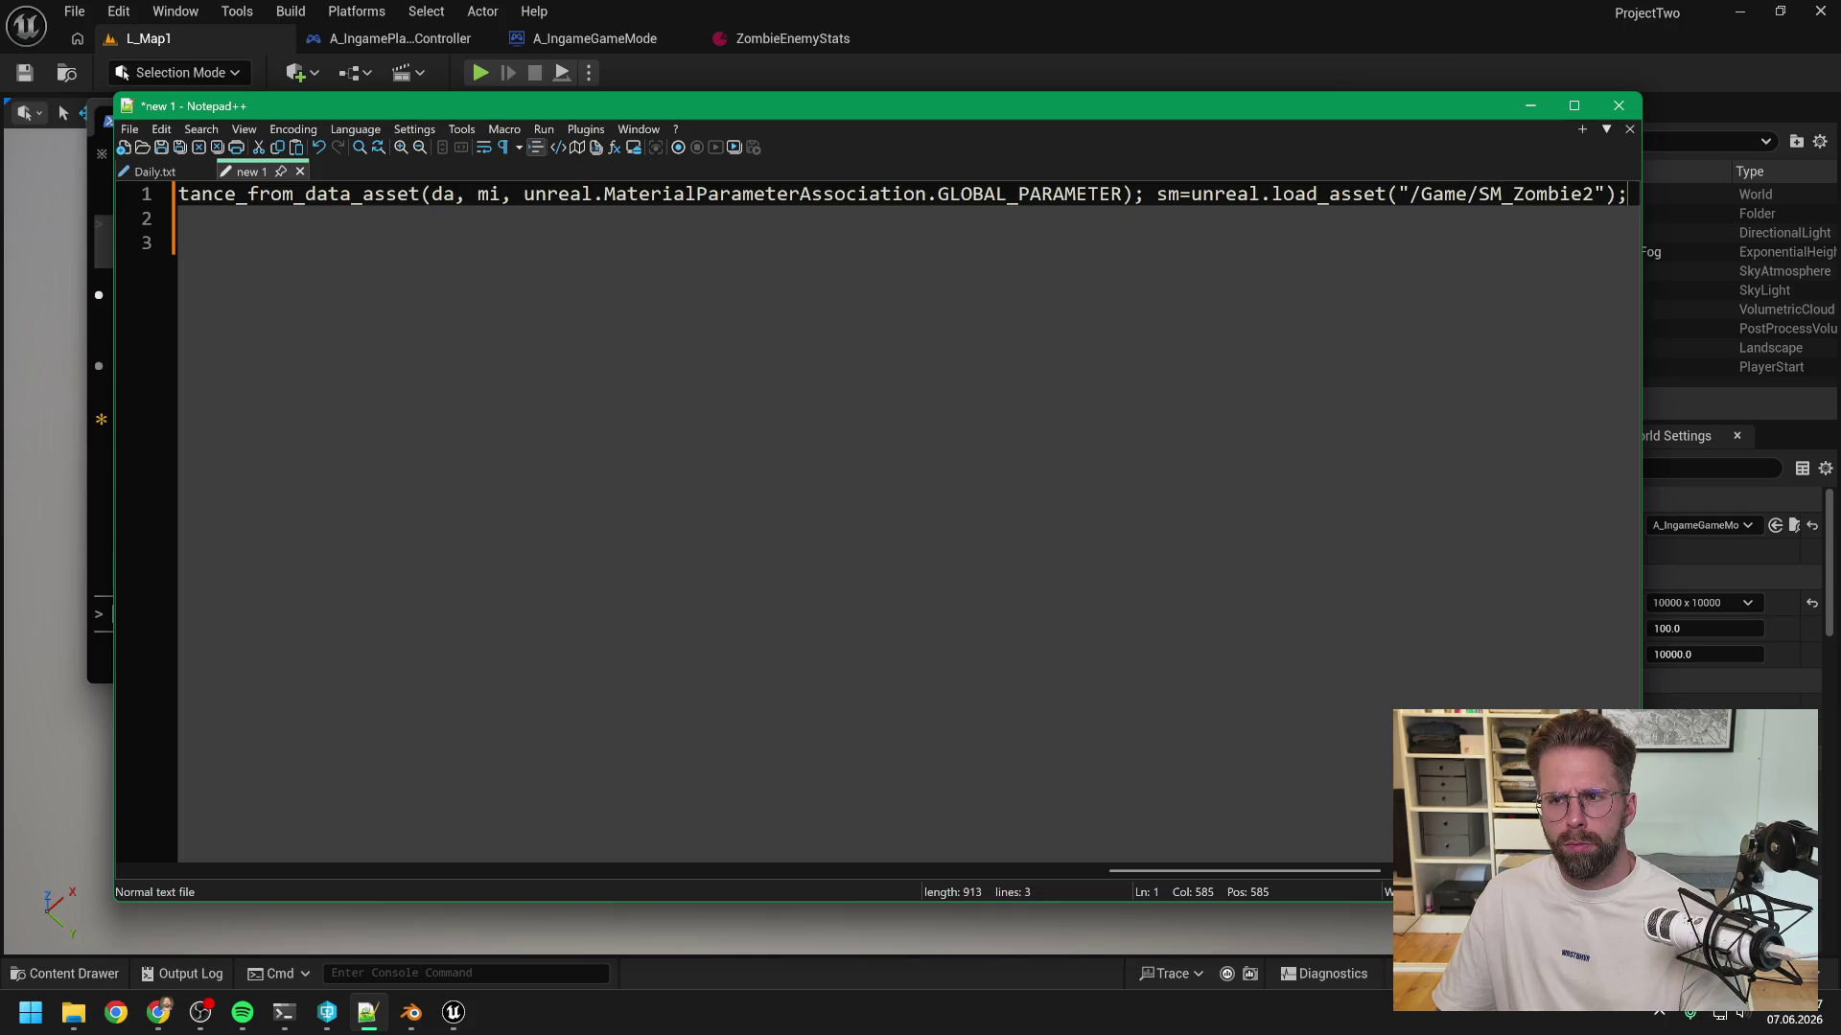
drag(1246, 872, 1390, 872)
key(End)
key(Delete)
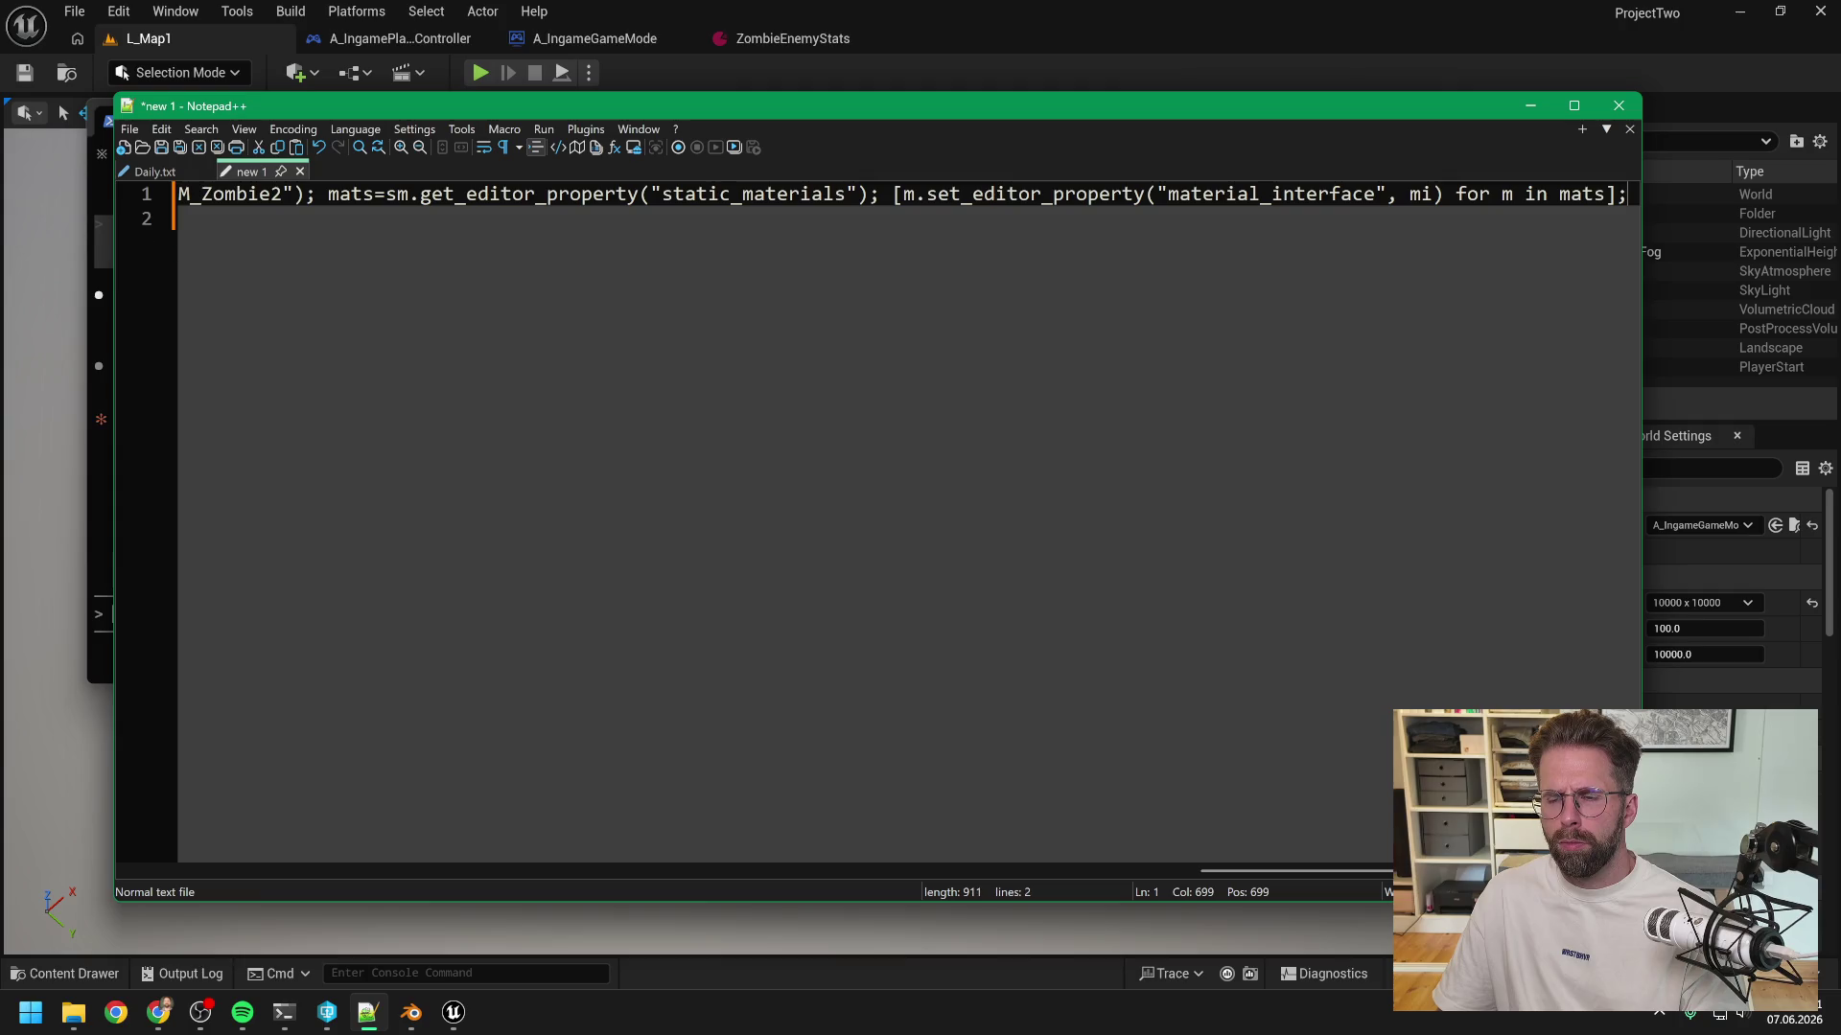
drag(1390, 872, 1582, 872)
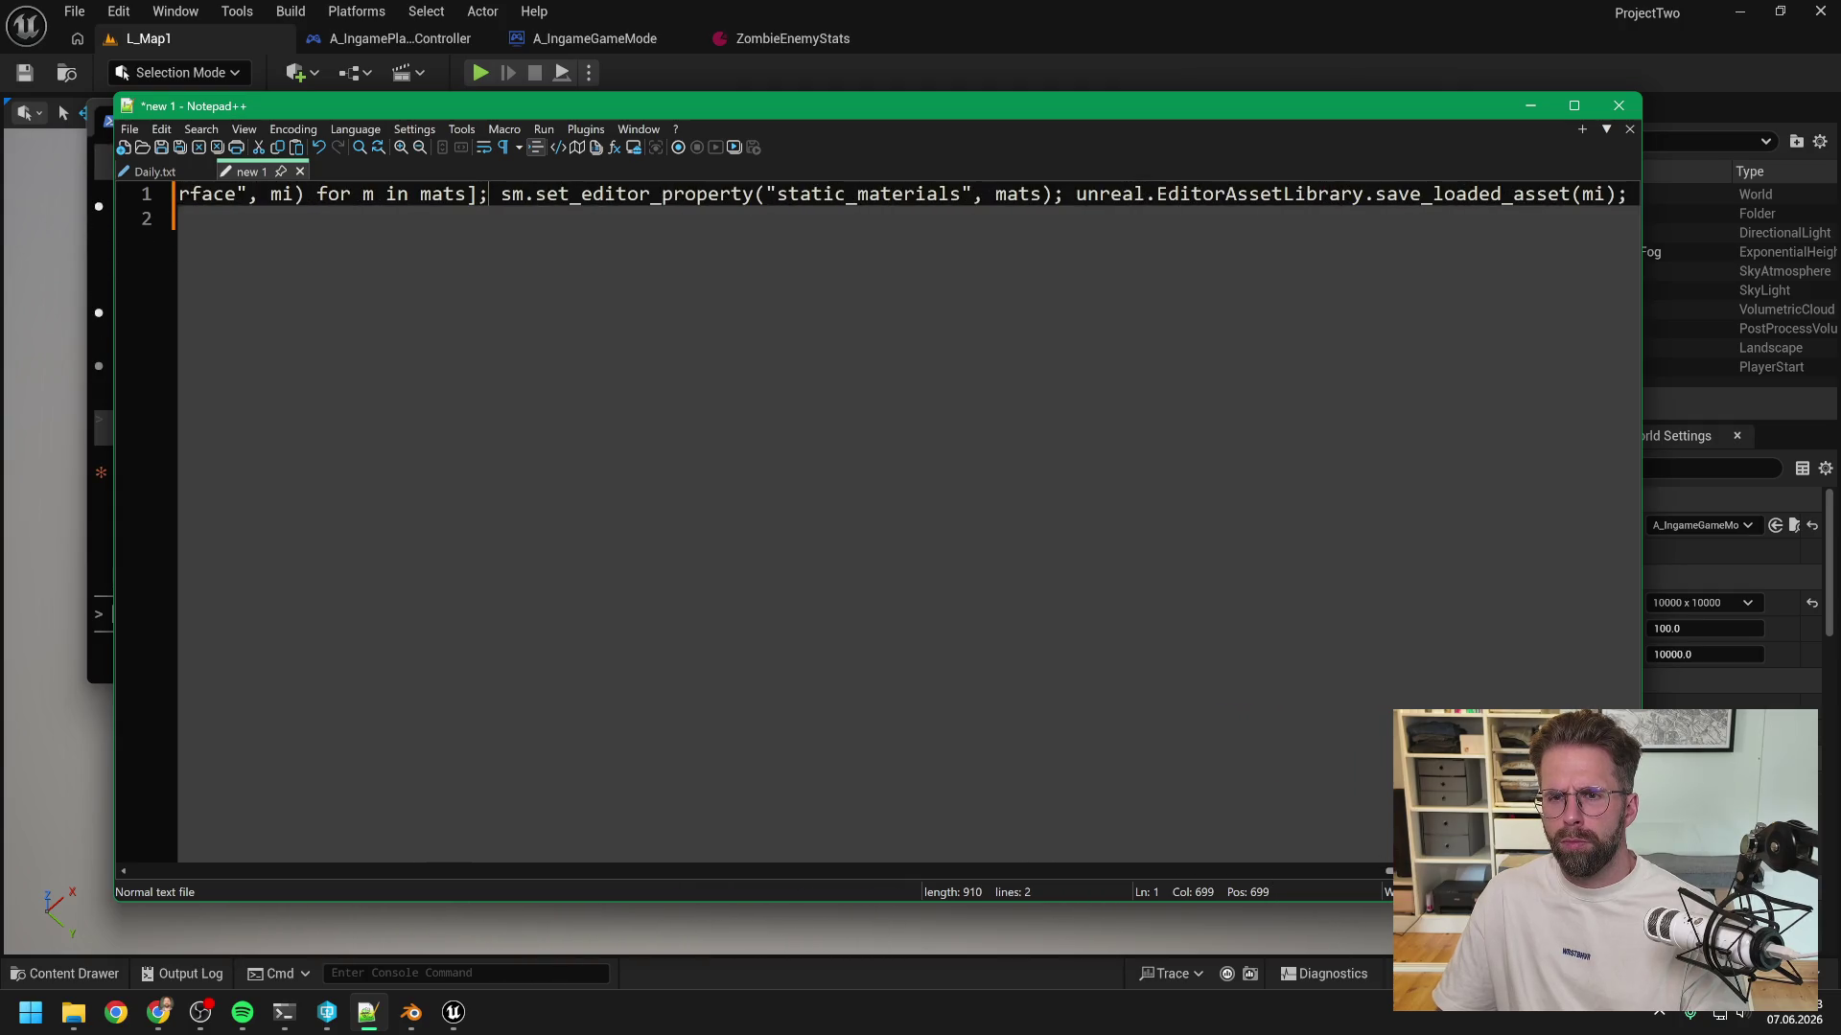
key(Delete)
key(End)
scroll(909, 194, right, 1)
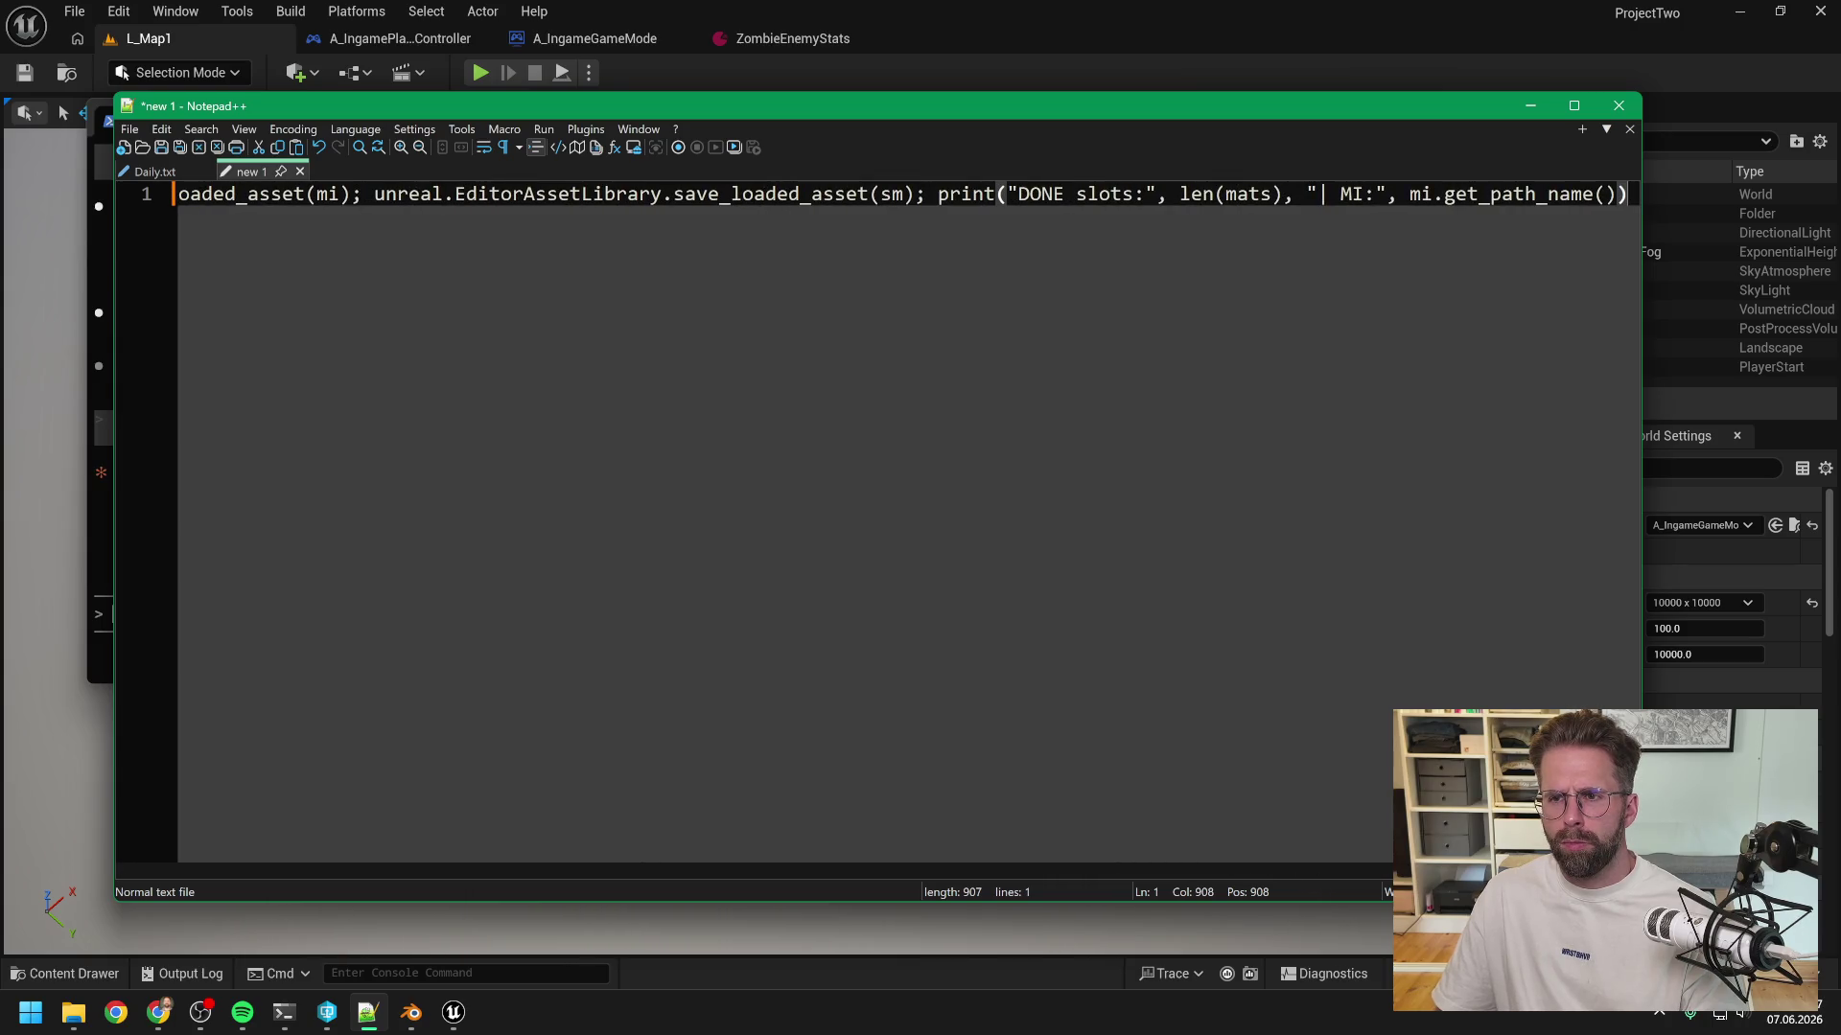
key(ctrl+a)
click(1028, 38)
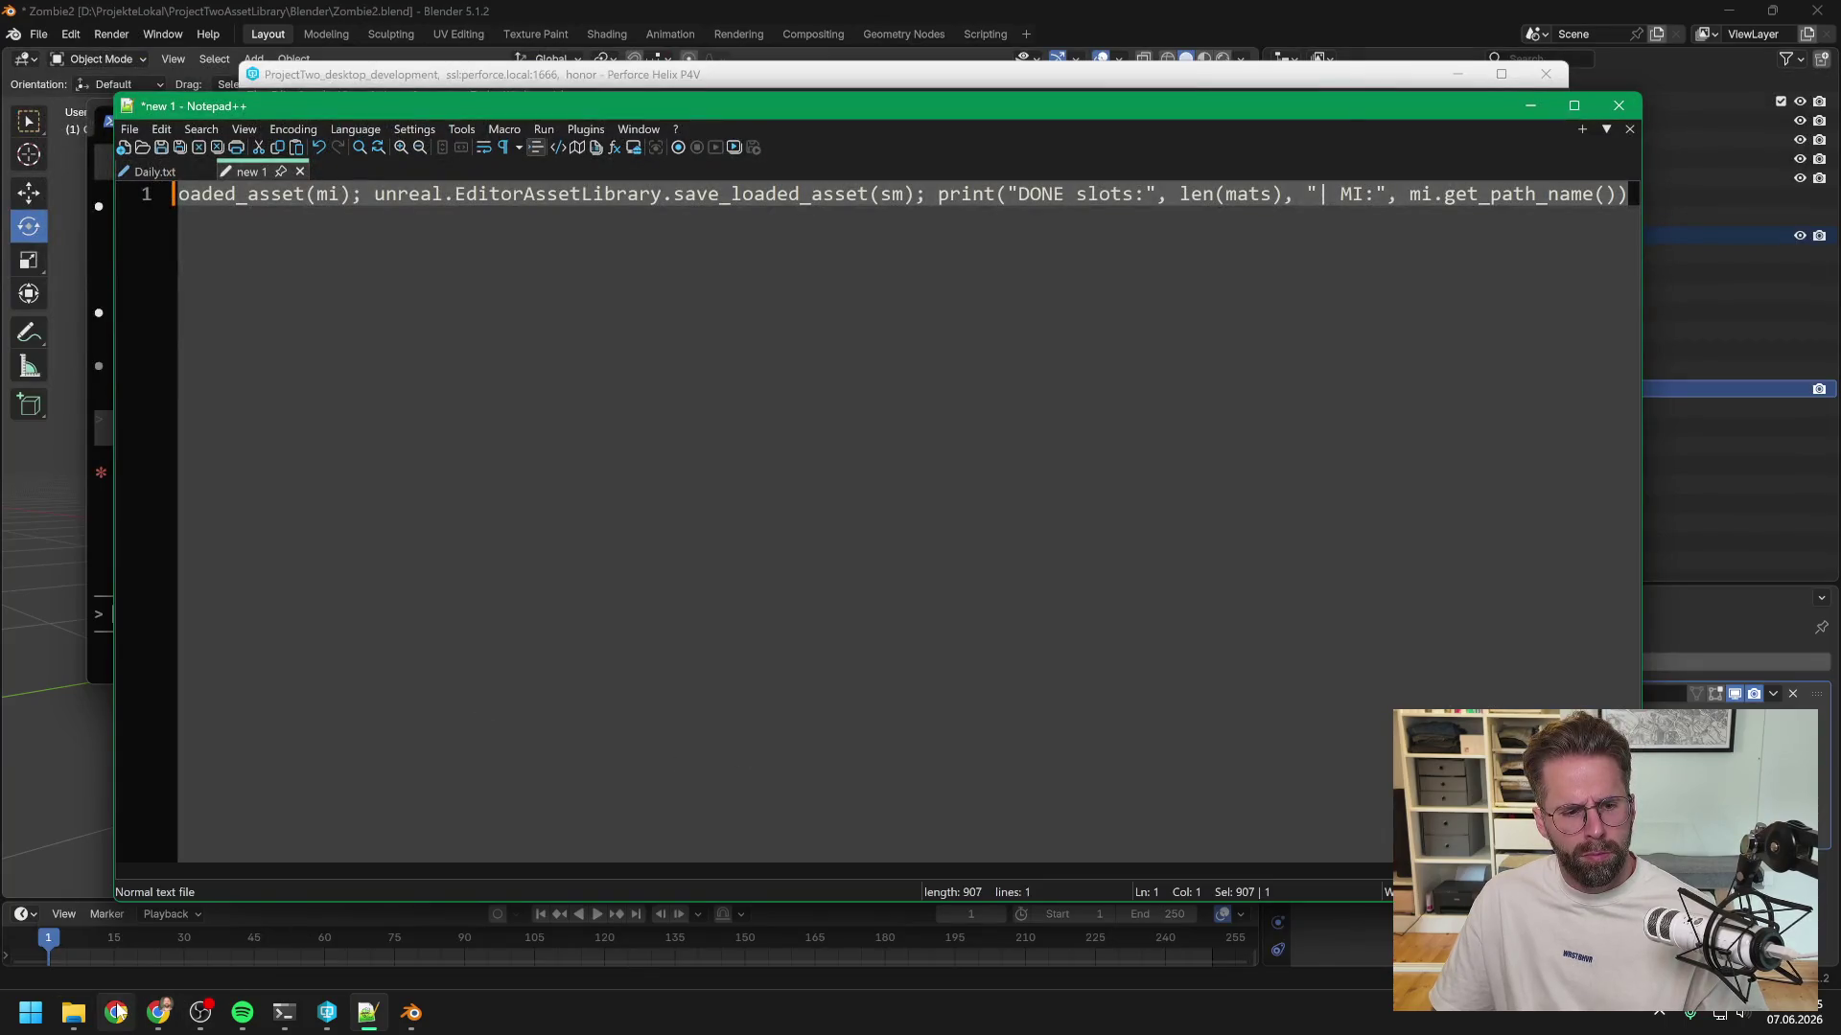
- Launch PTwoAssetLibrary.uproject from its folder with Unreal Engine
mouse_move(73, 1014)
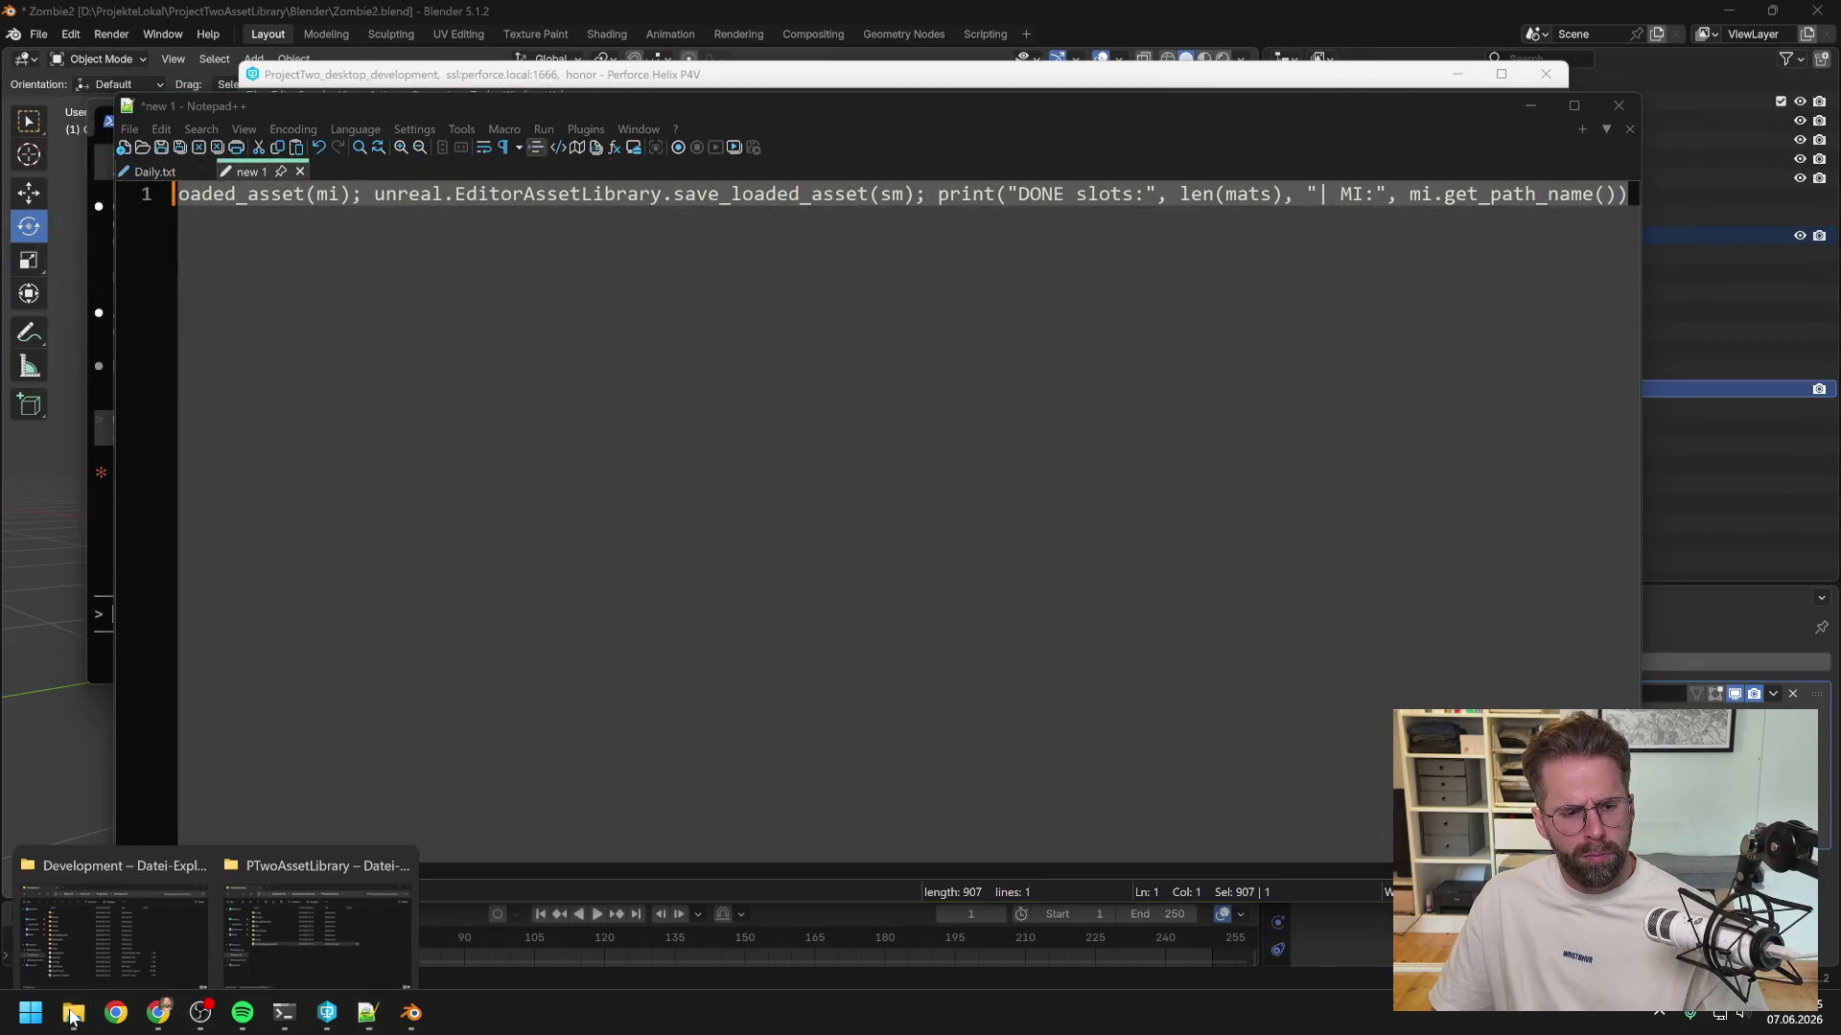
click(246, 913)
right_click(849, 650)
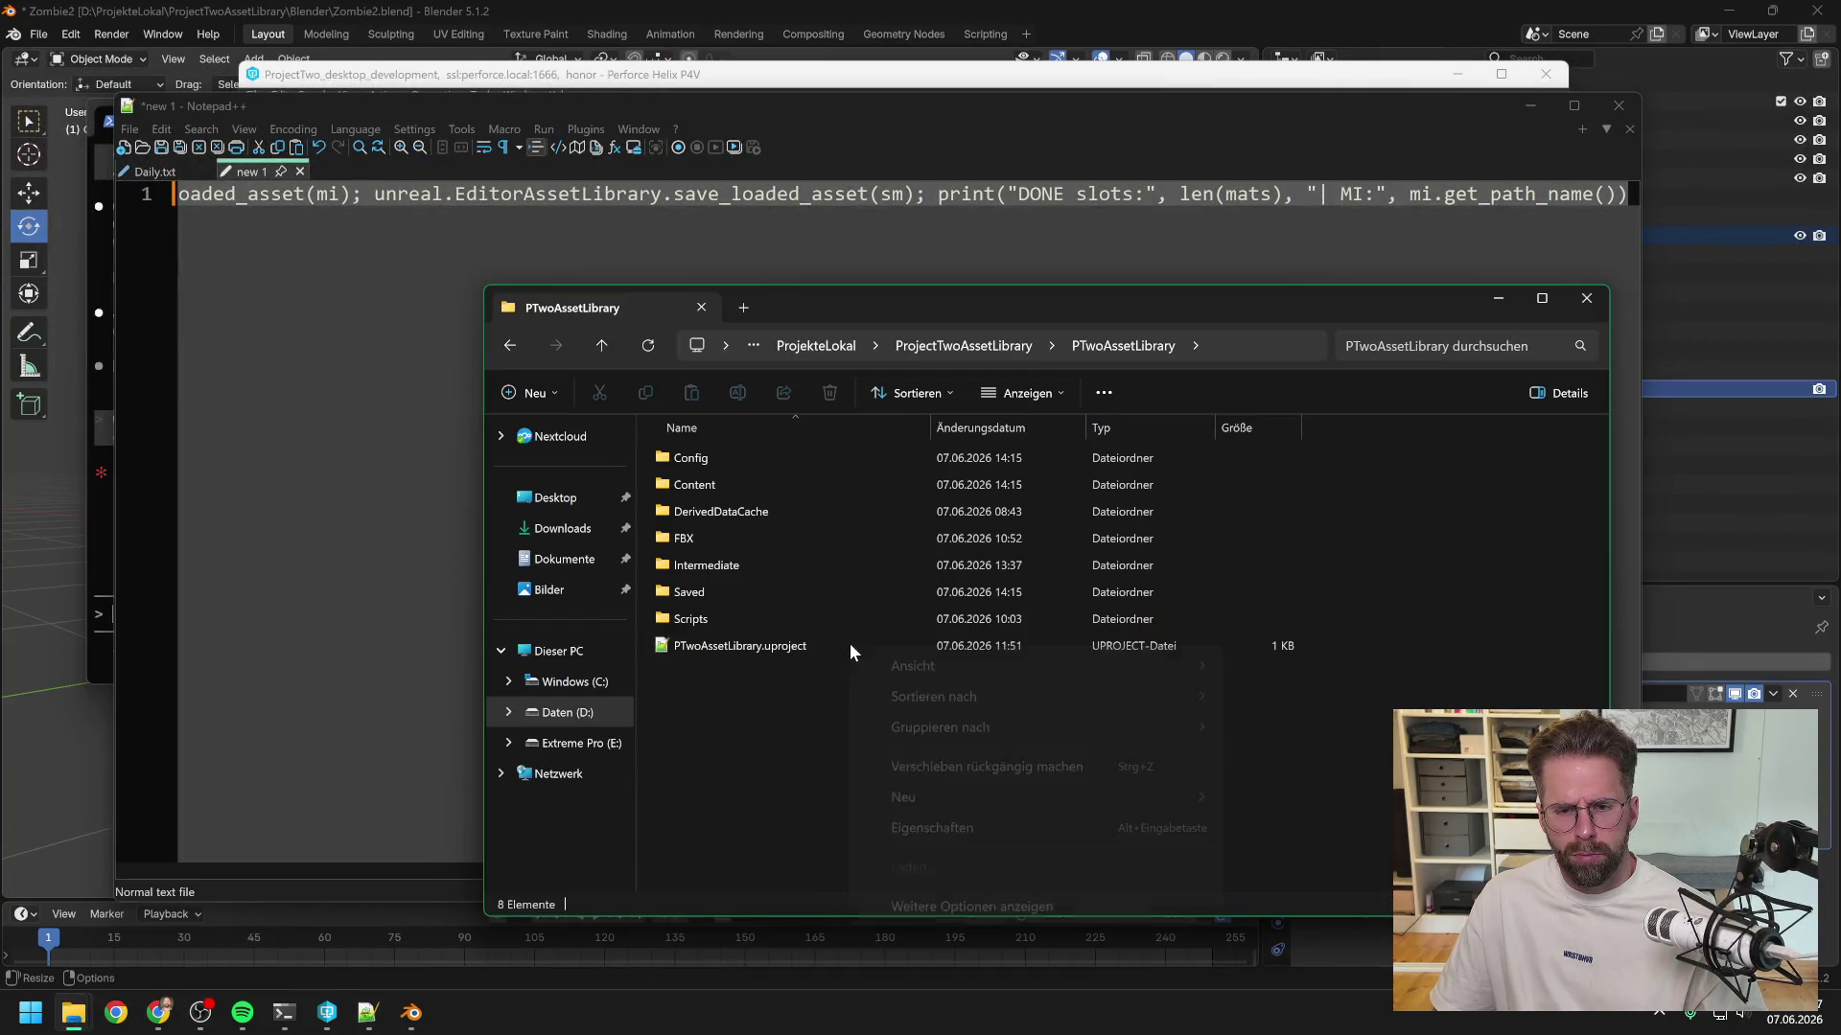
click(803, 648)
right_click(803, 650)
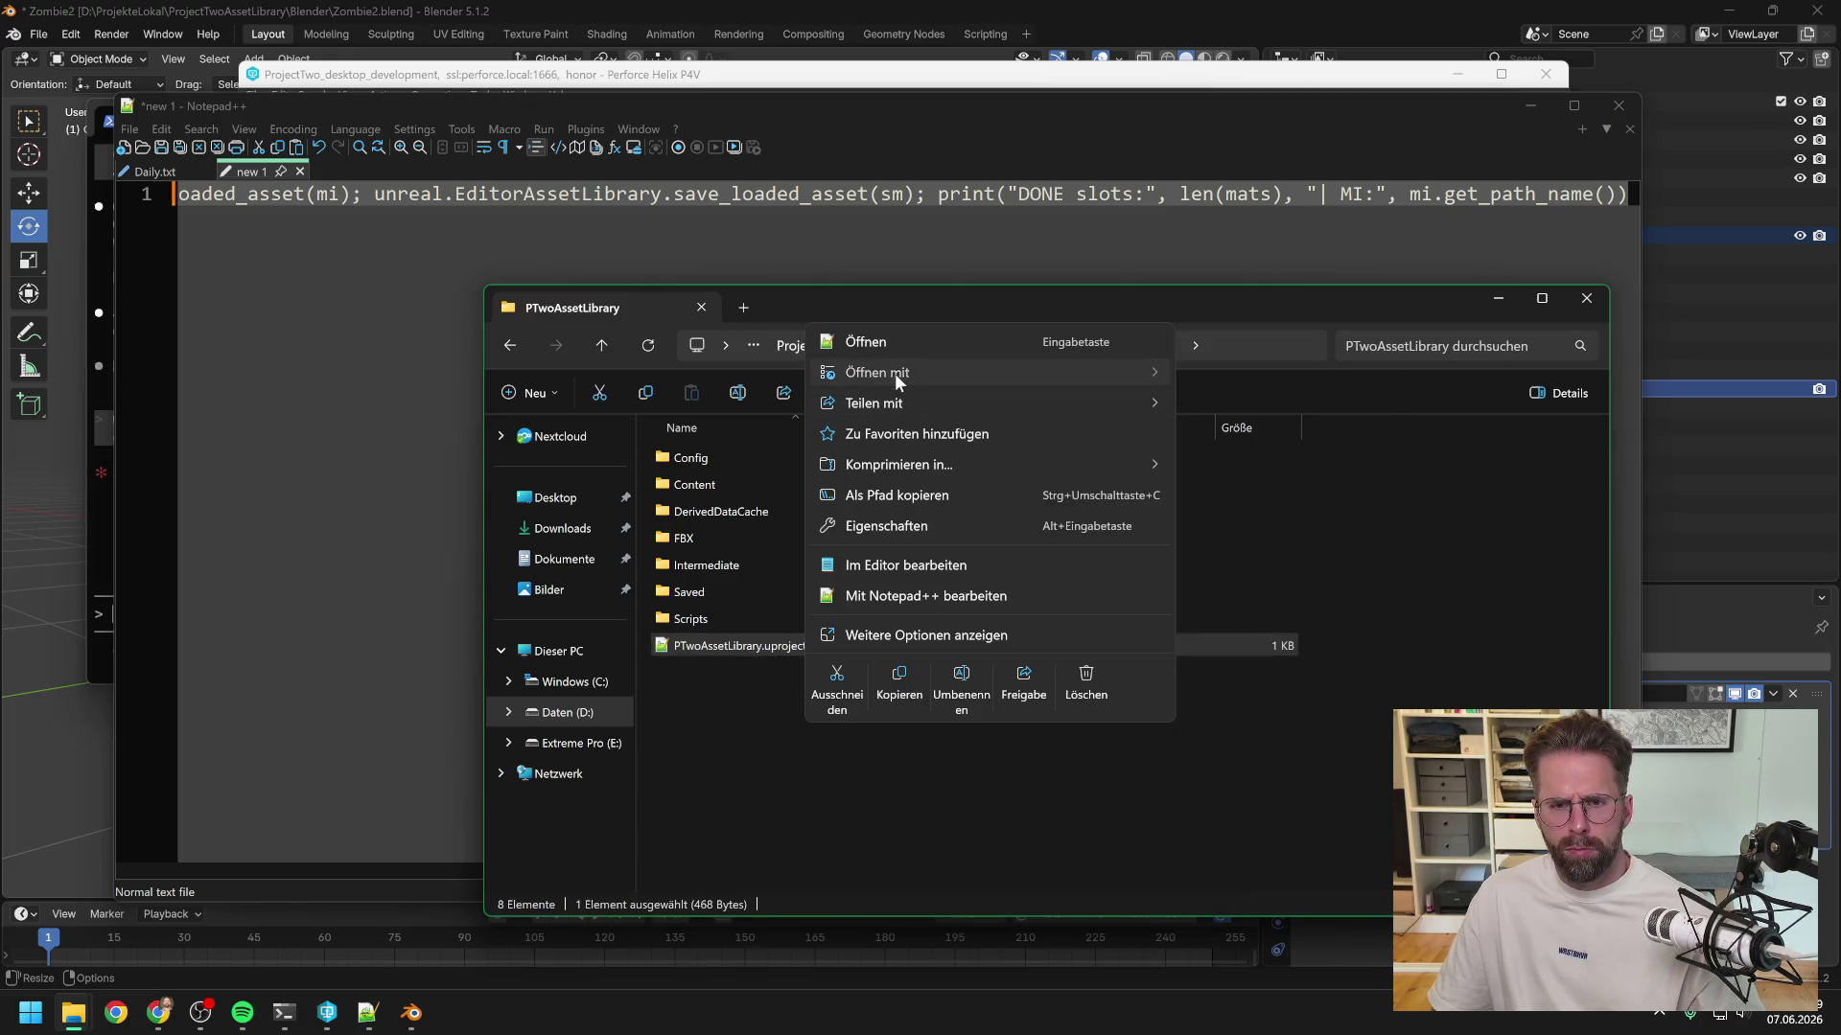
mouse_move(894, 372)
click(1213, 405)
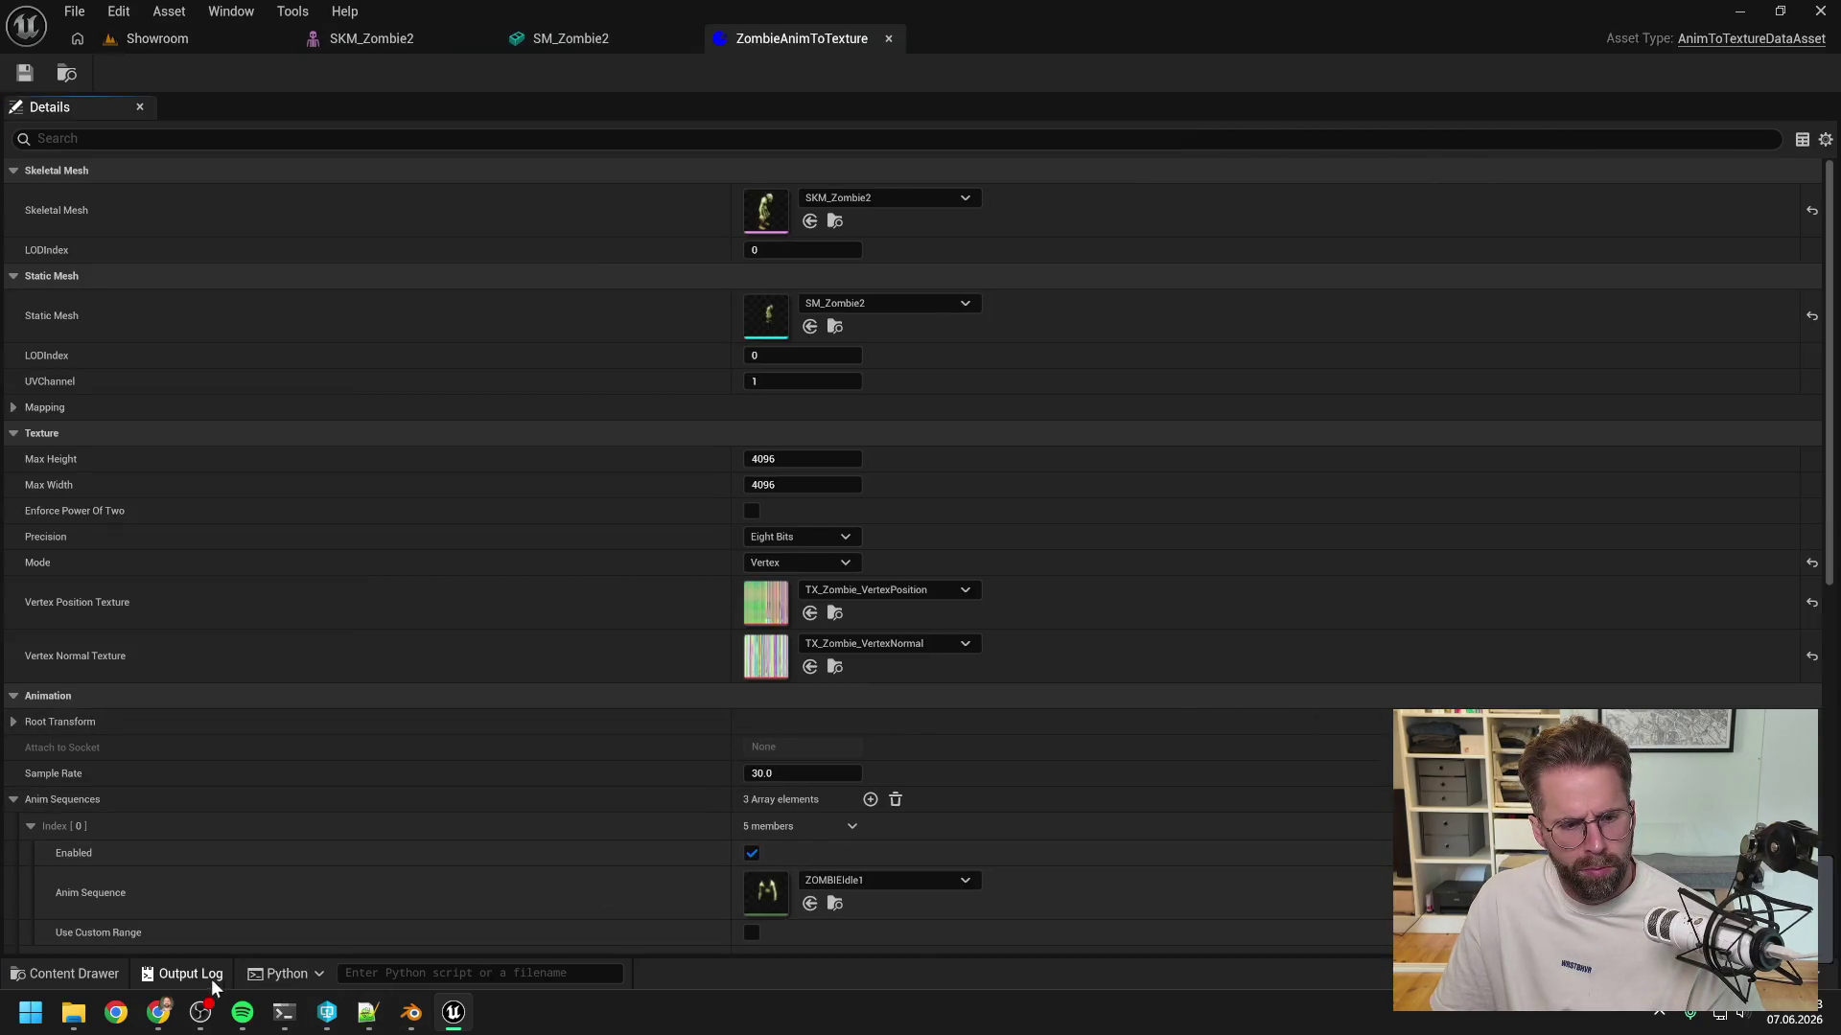
- Clear the Output Log and run the pasted VAT one-liner in the Python console
click(191, 974)
right_click(362, 729)
click(393, 745)
click(369, 945)
key(ctrl+v)
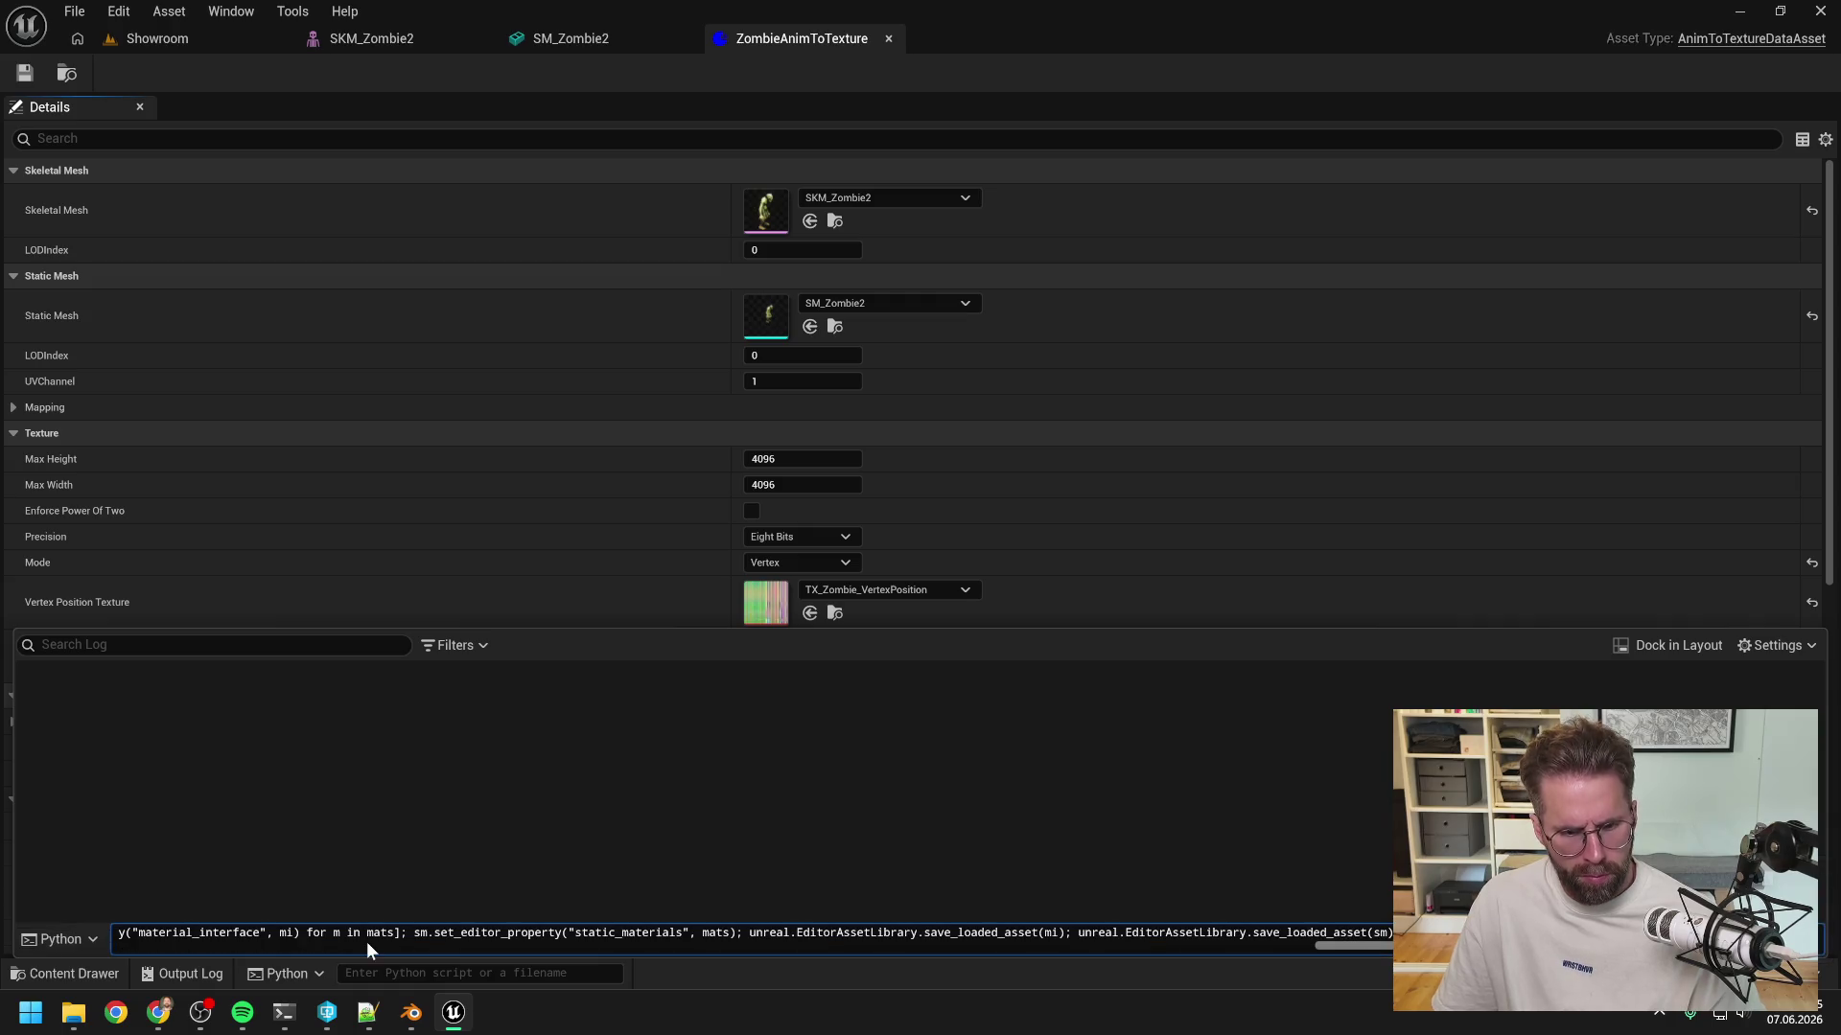
key(Return)
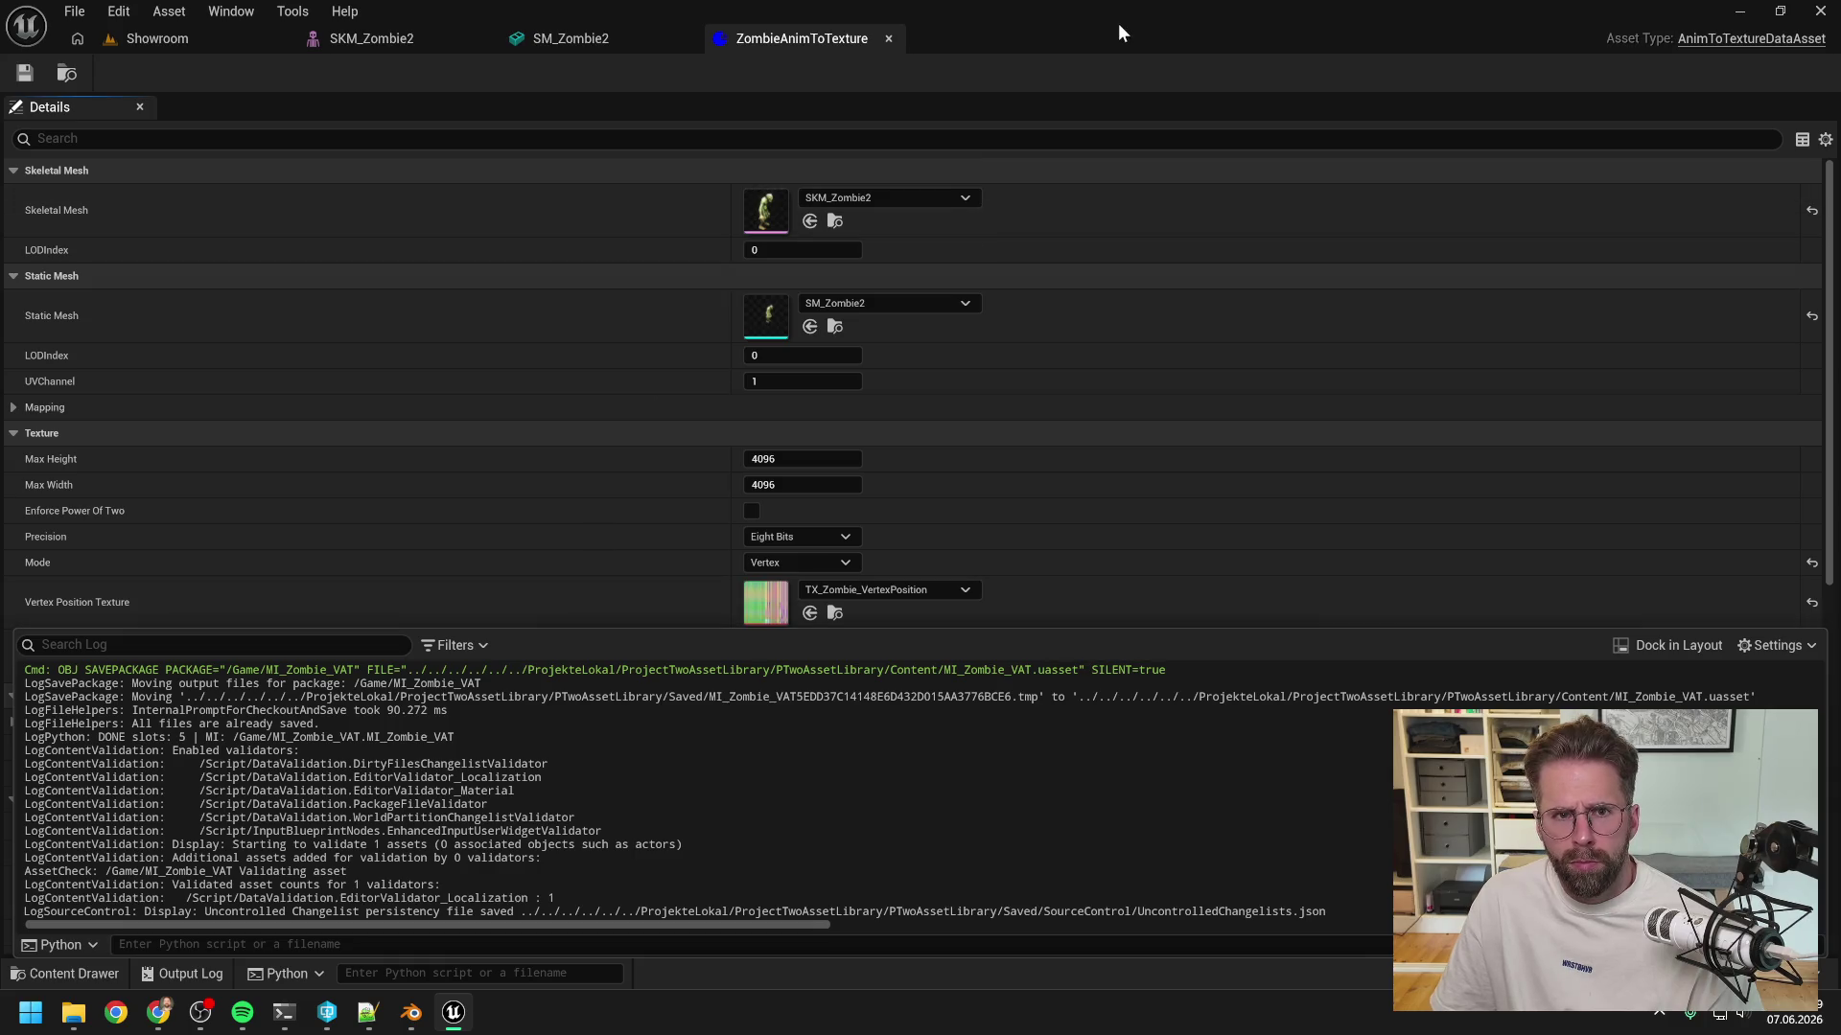
key(ctrl+space)
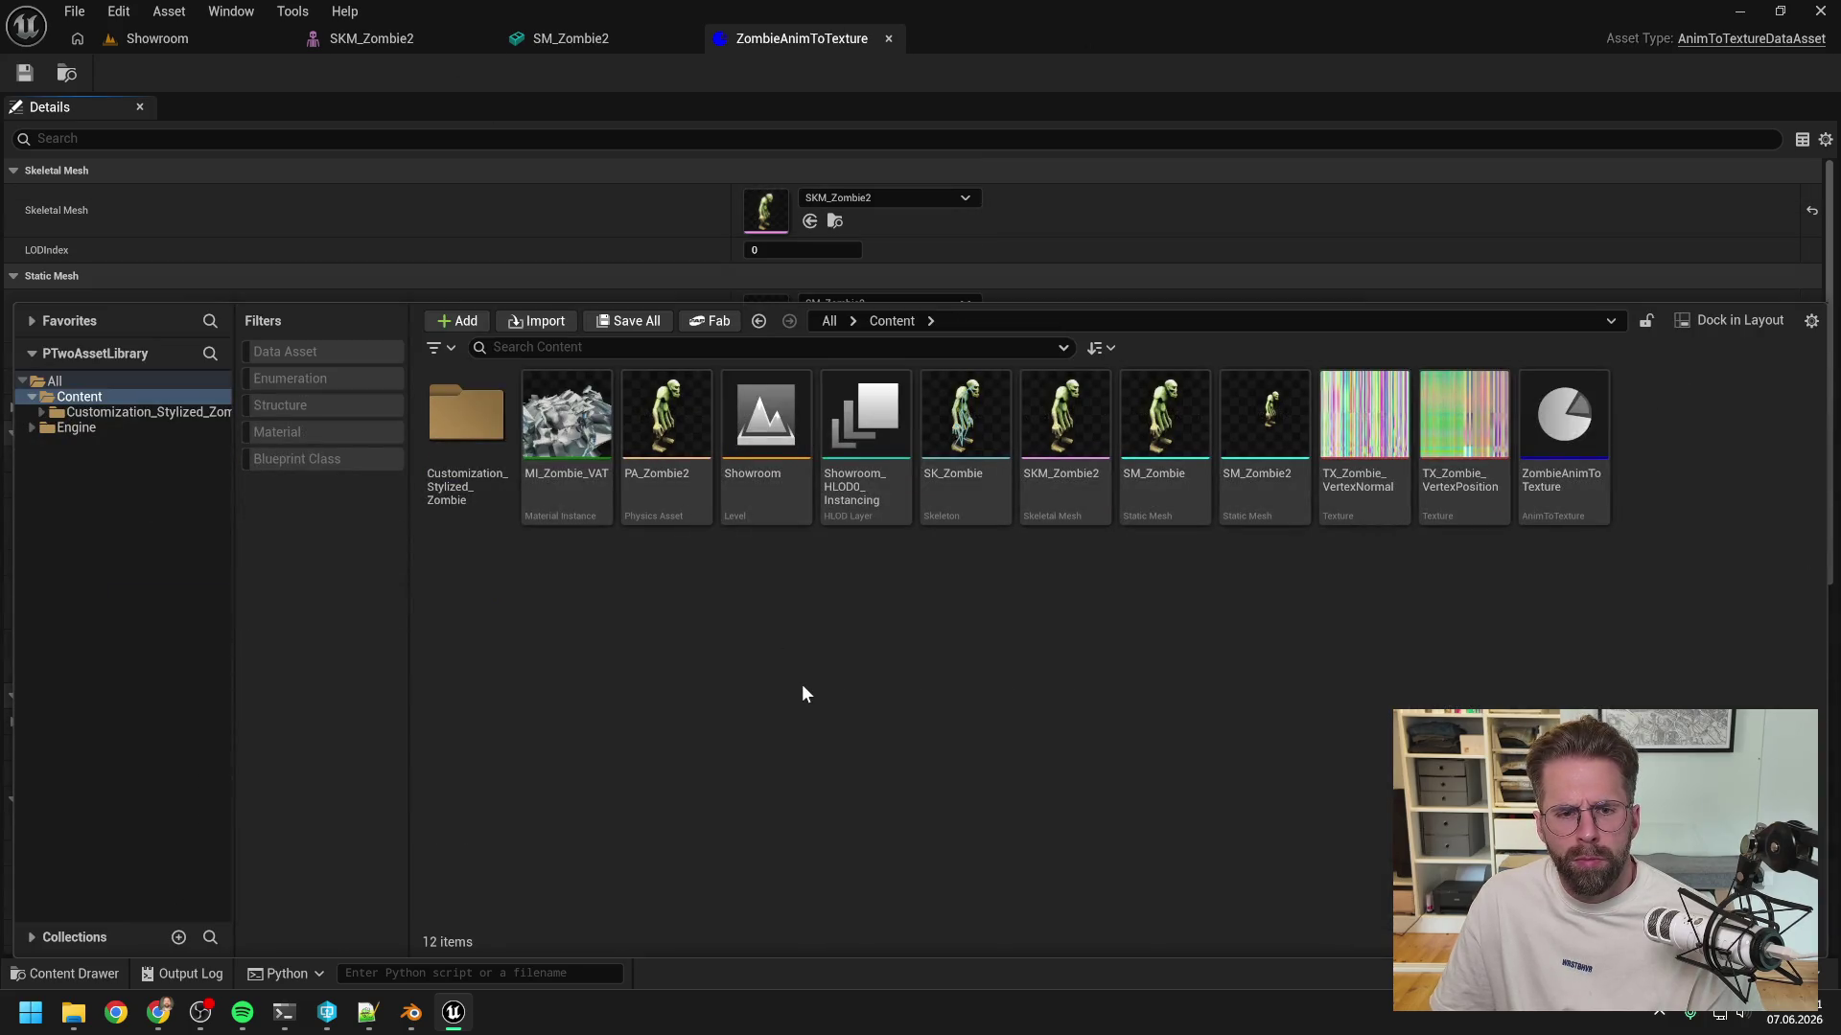
- Open MI_Zombie_VAT and inspect its garbled preview and Material Property Overrides group
double_click(566, 441)
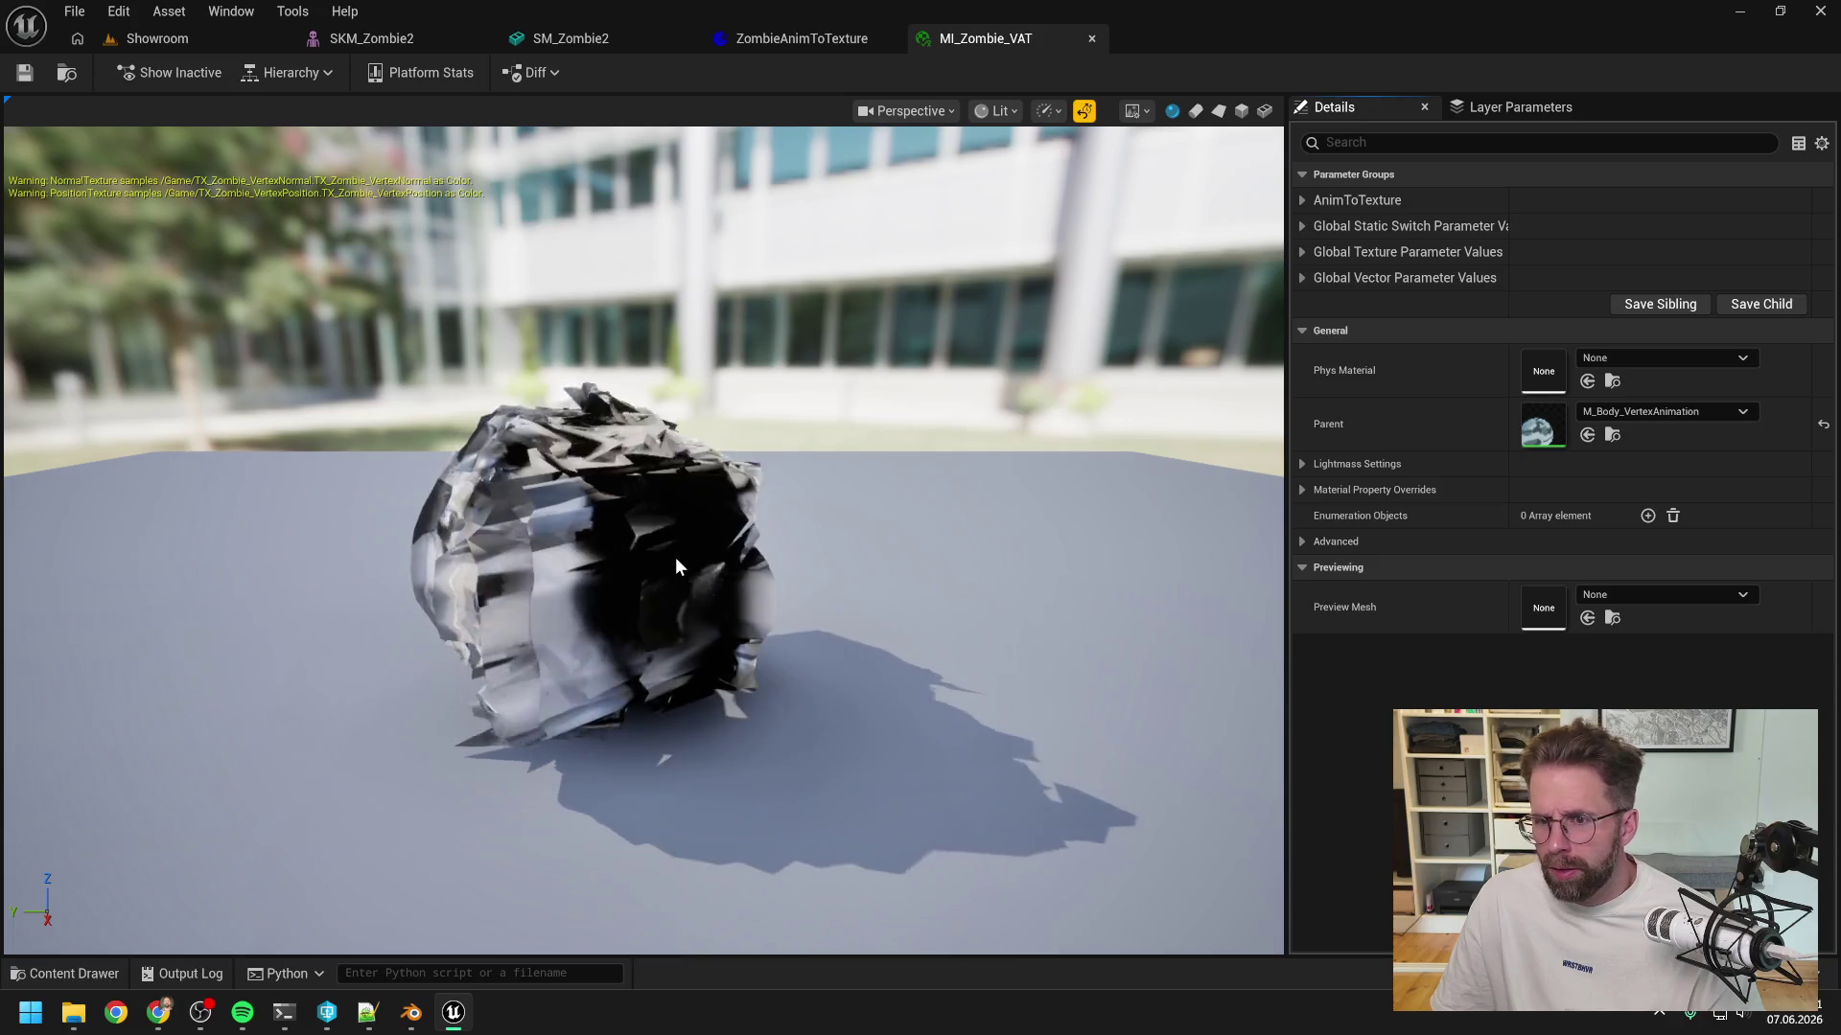
key(ctrl+space)
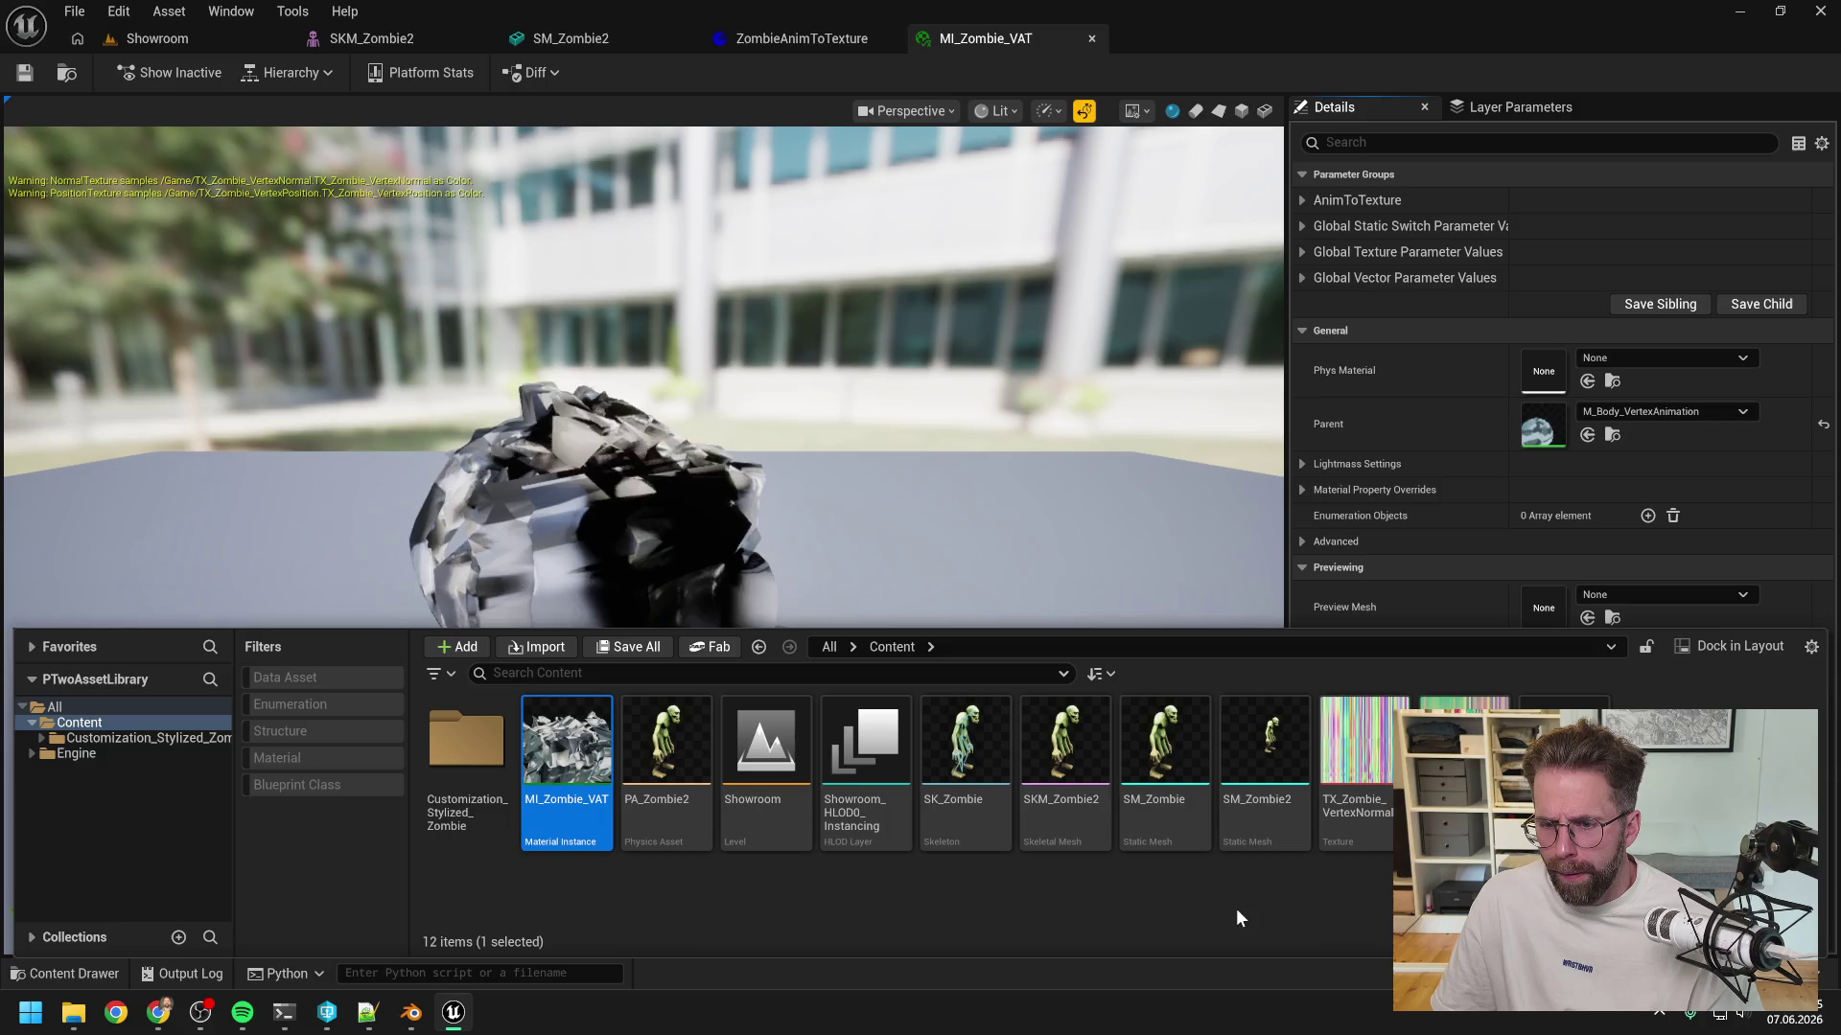
click(1237, 918)
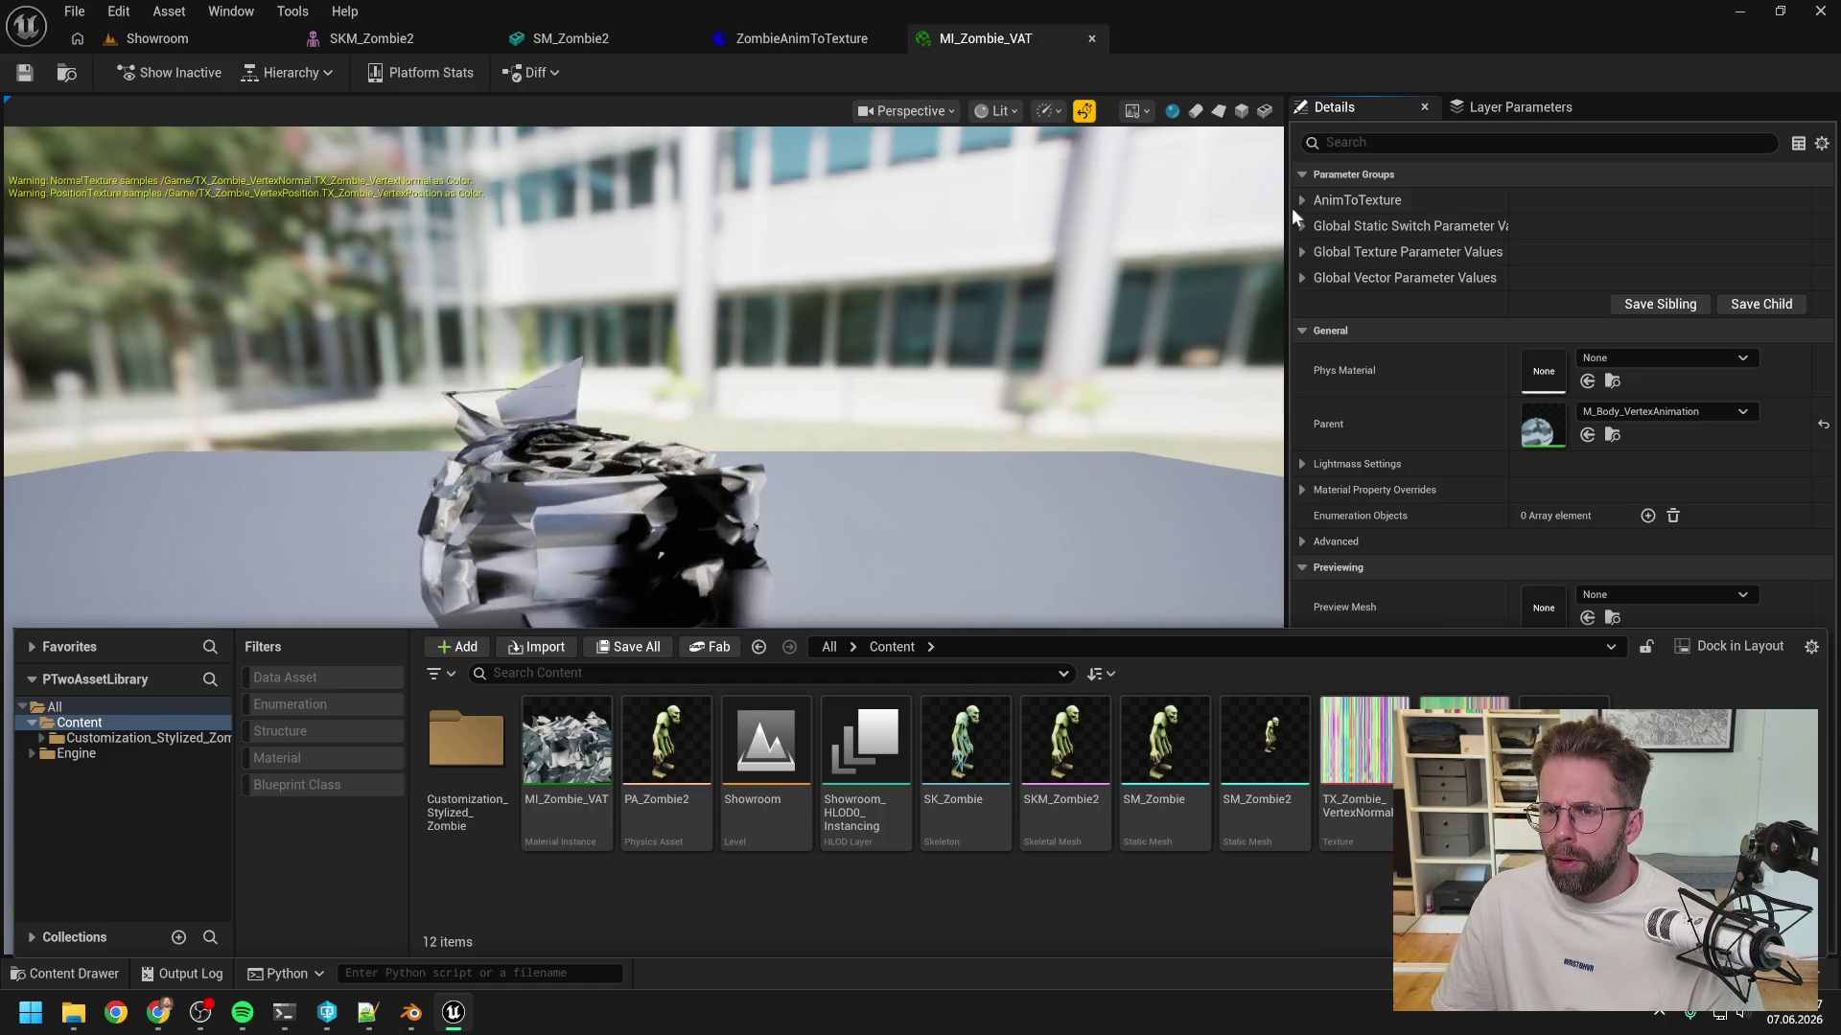
click(1287, 65)
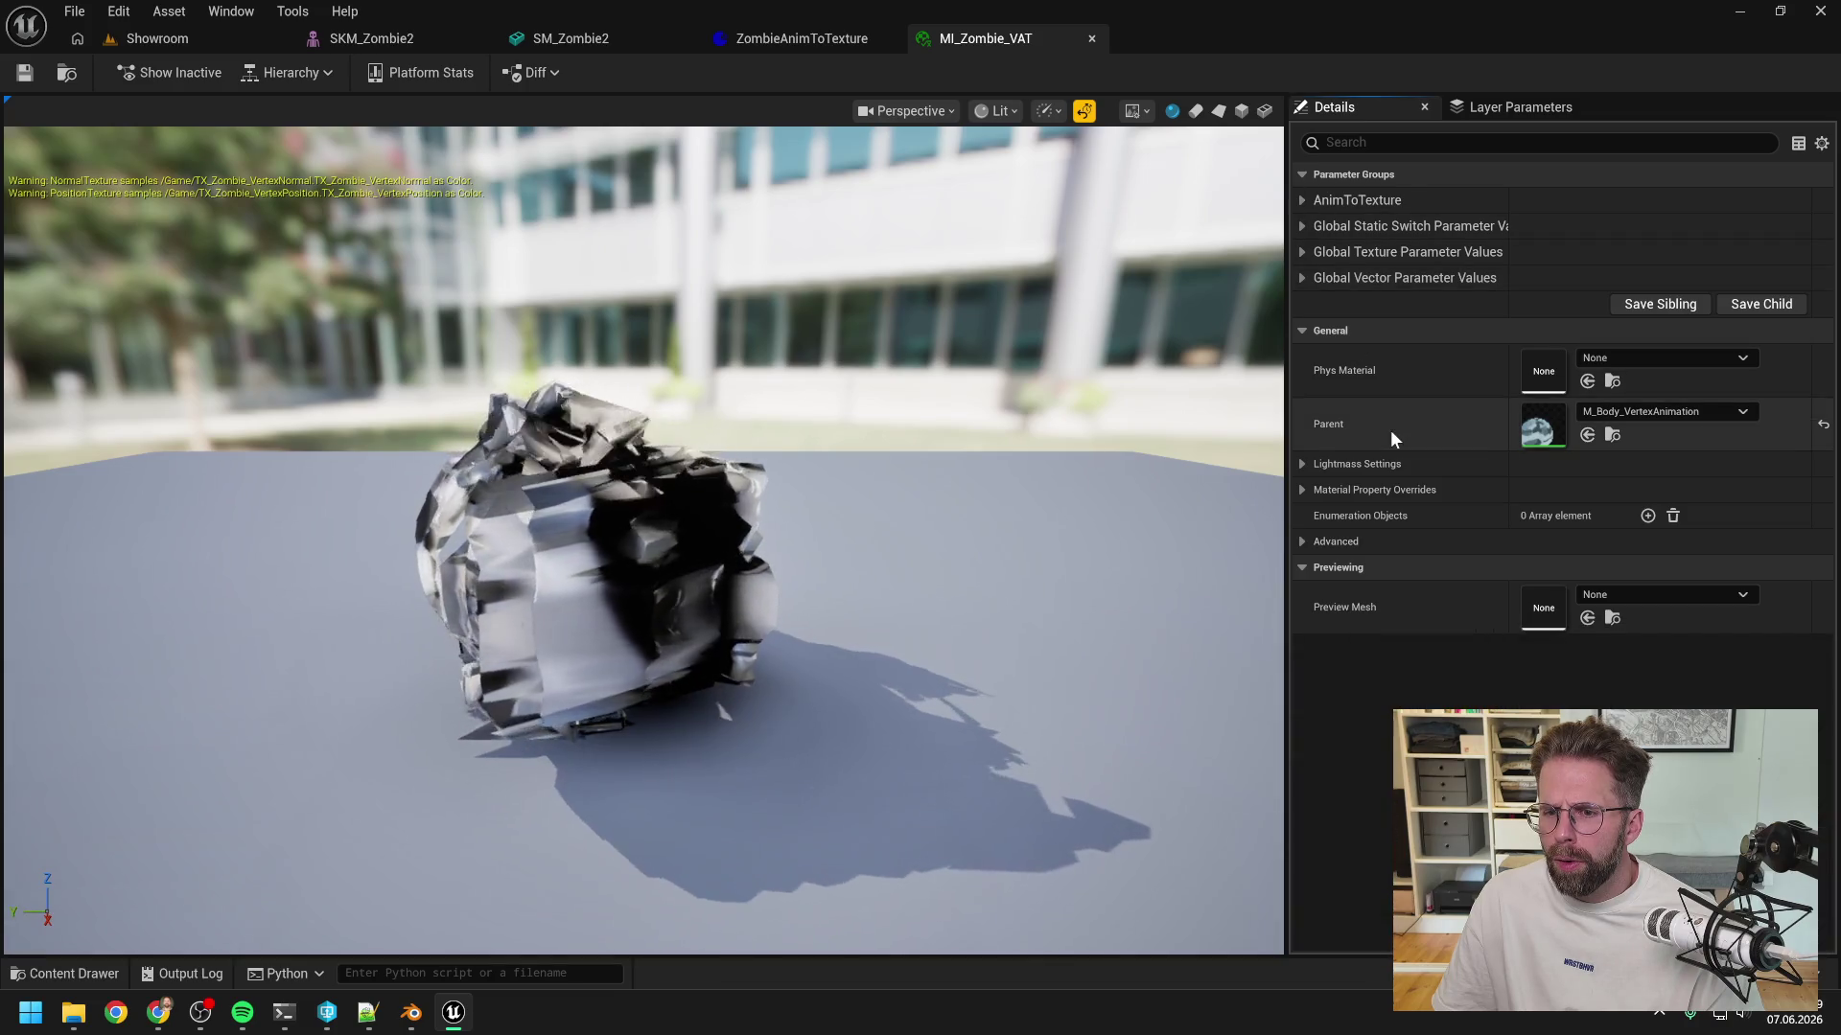
click(1301, 490)
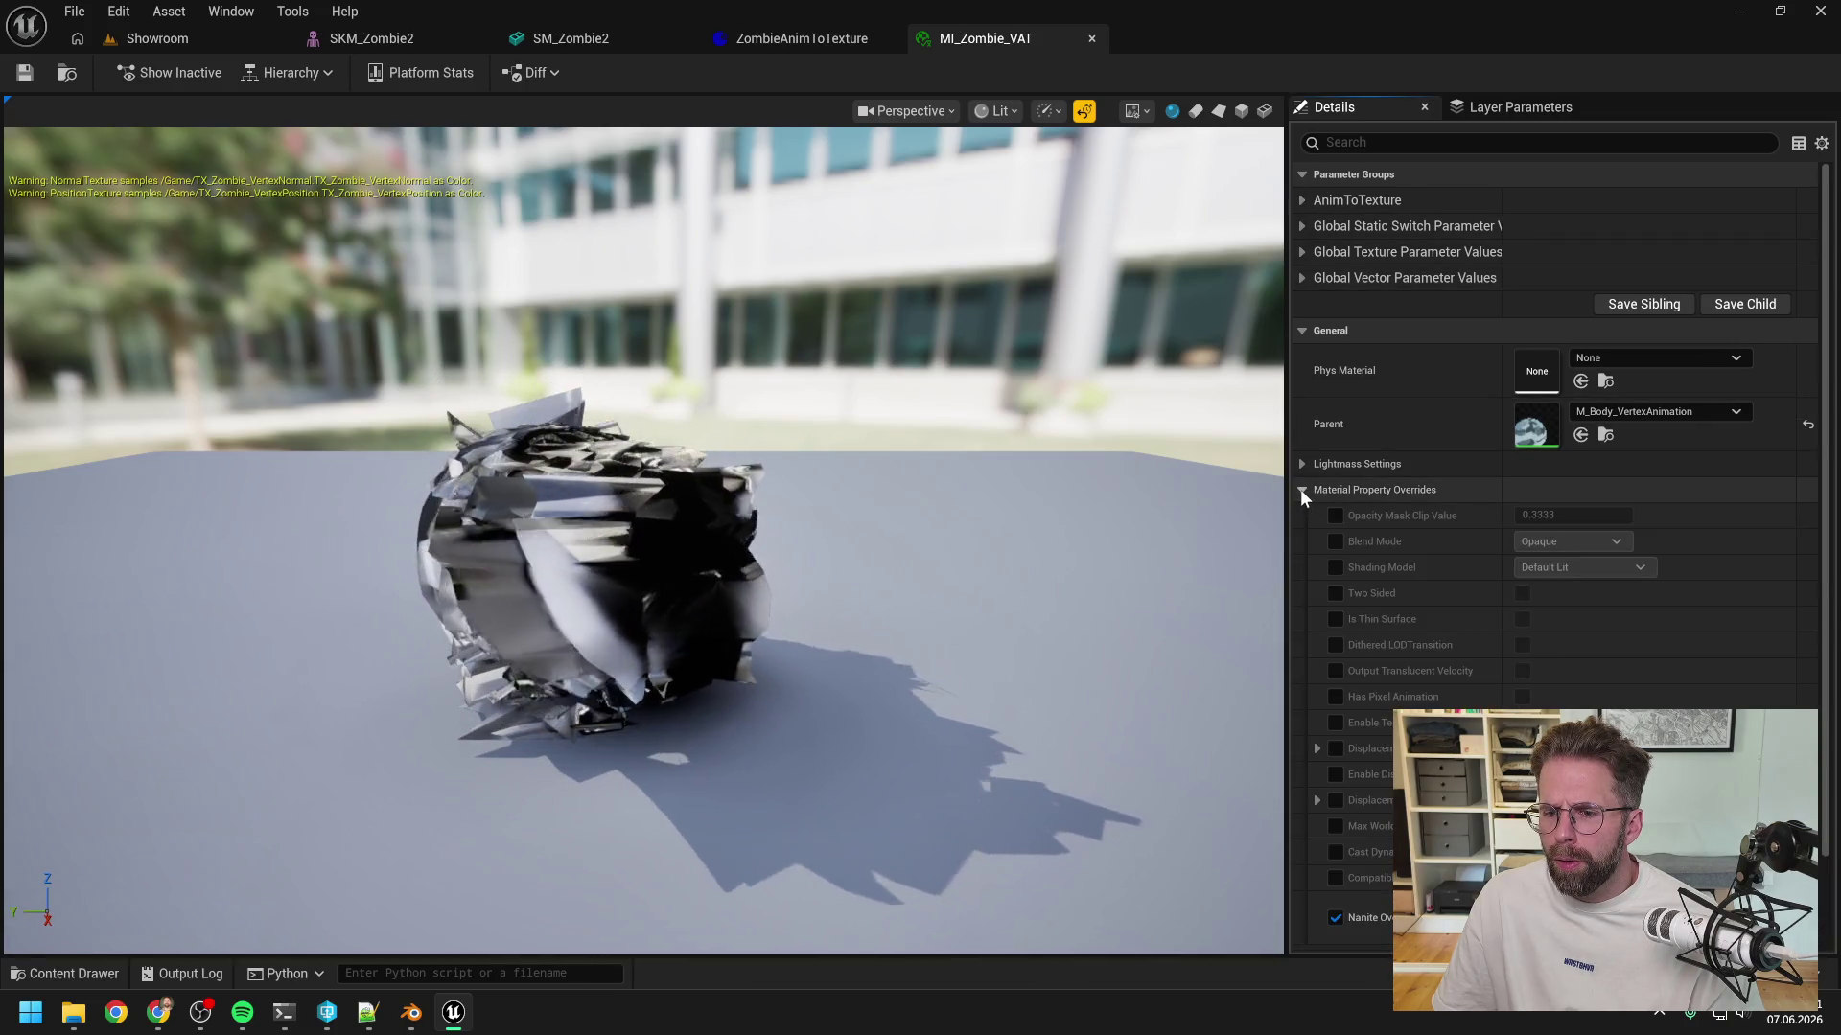
click(1301, 490)
- Bring the zombie-merge Claude session forward and move its window left over the editor
mouse_move(283, 1013)
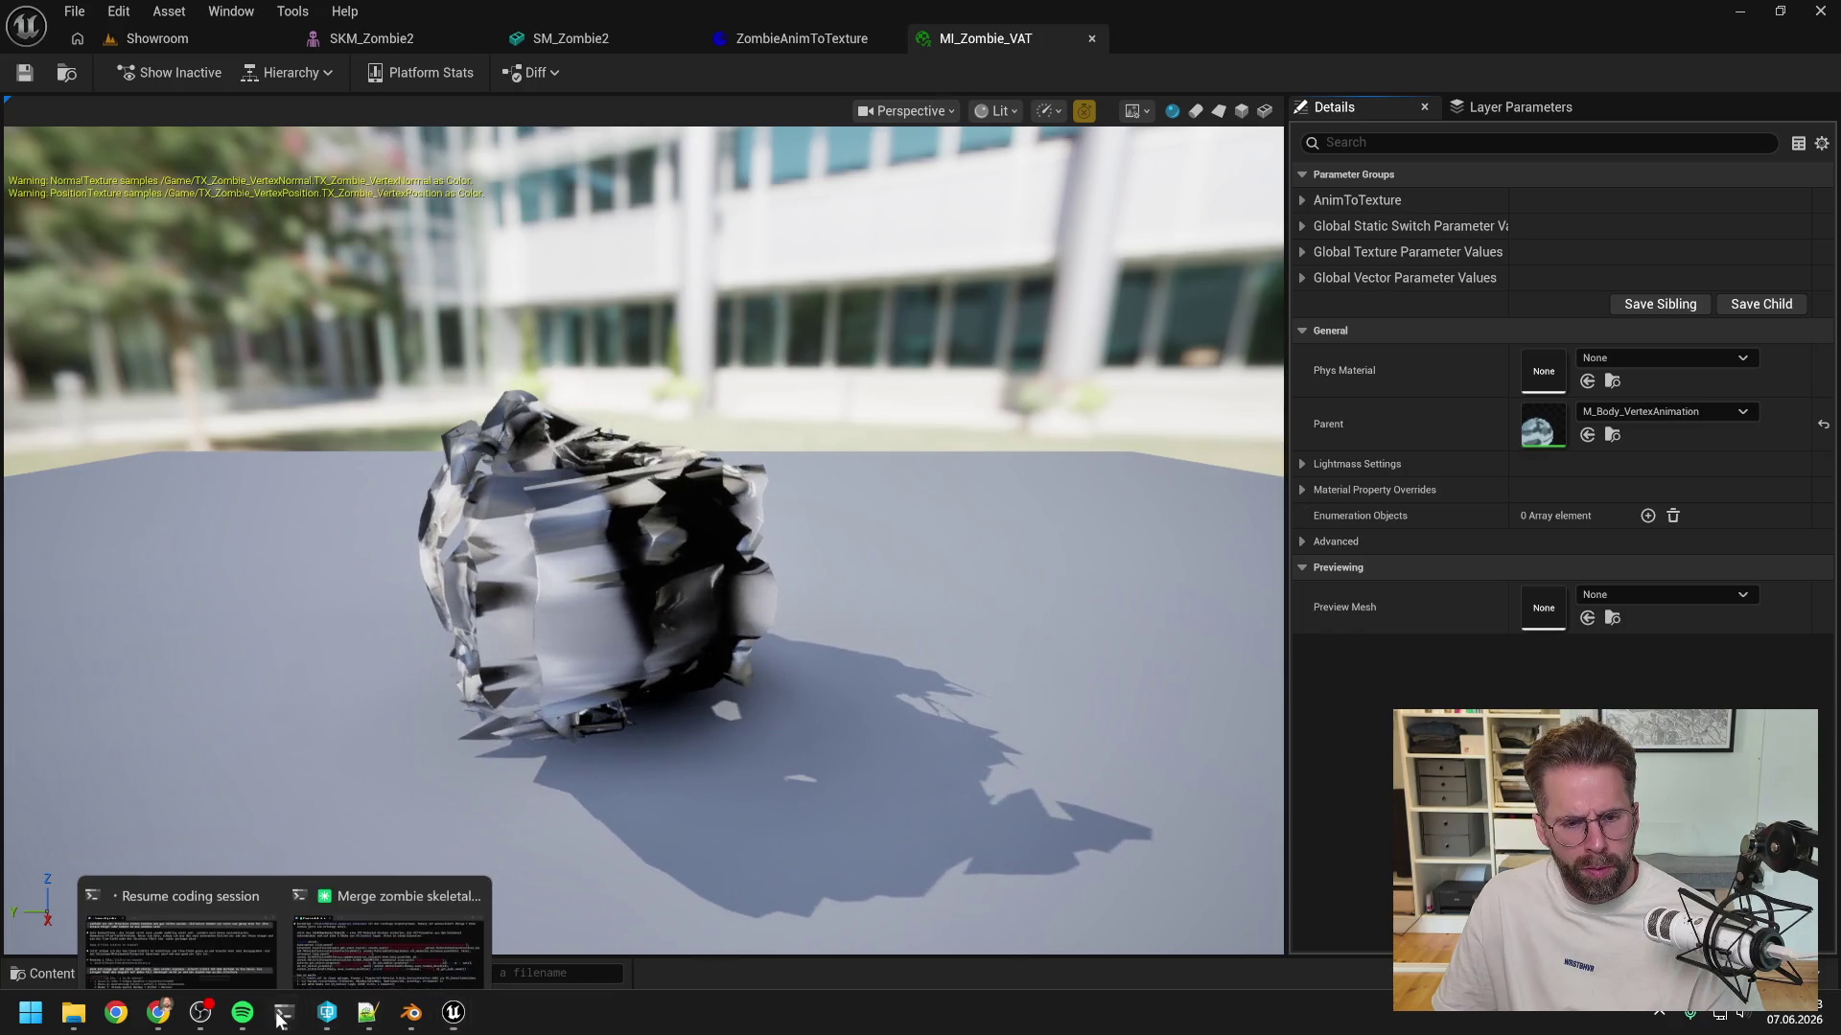
click(449, 836)
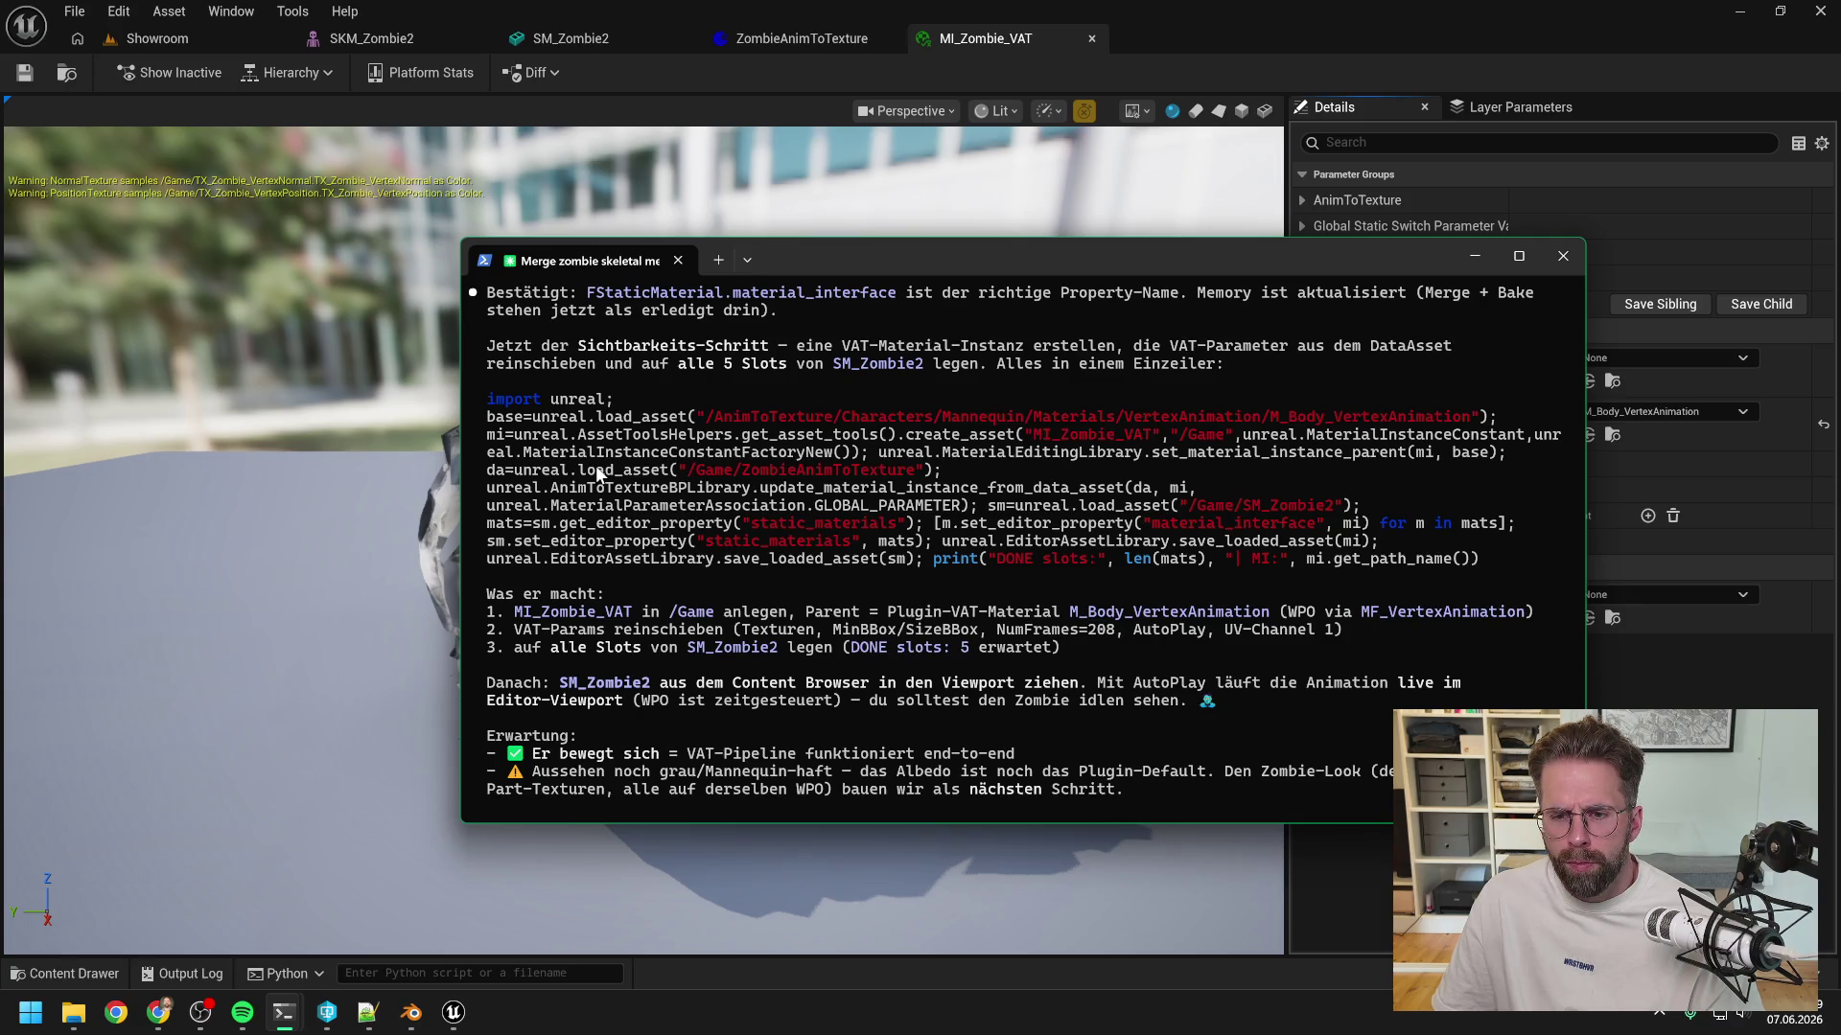
drag(978, 256, 665, 252)
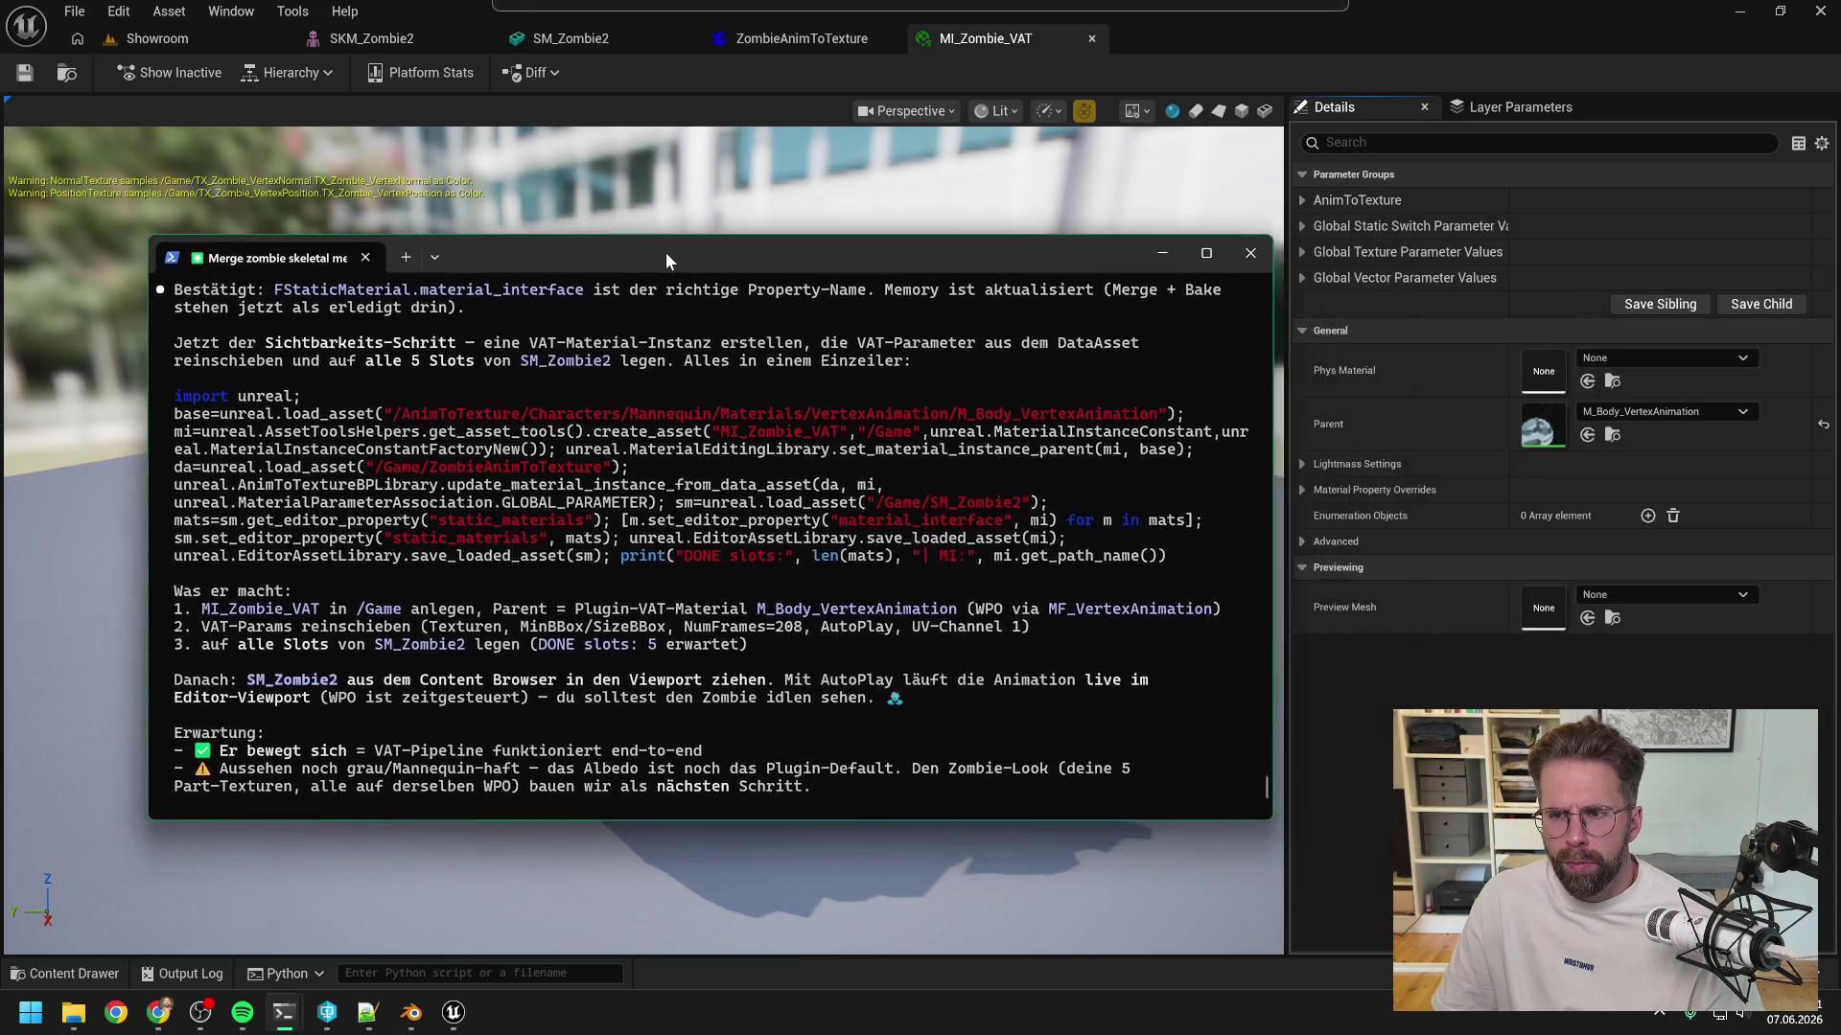
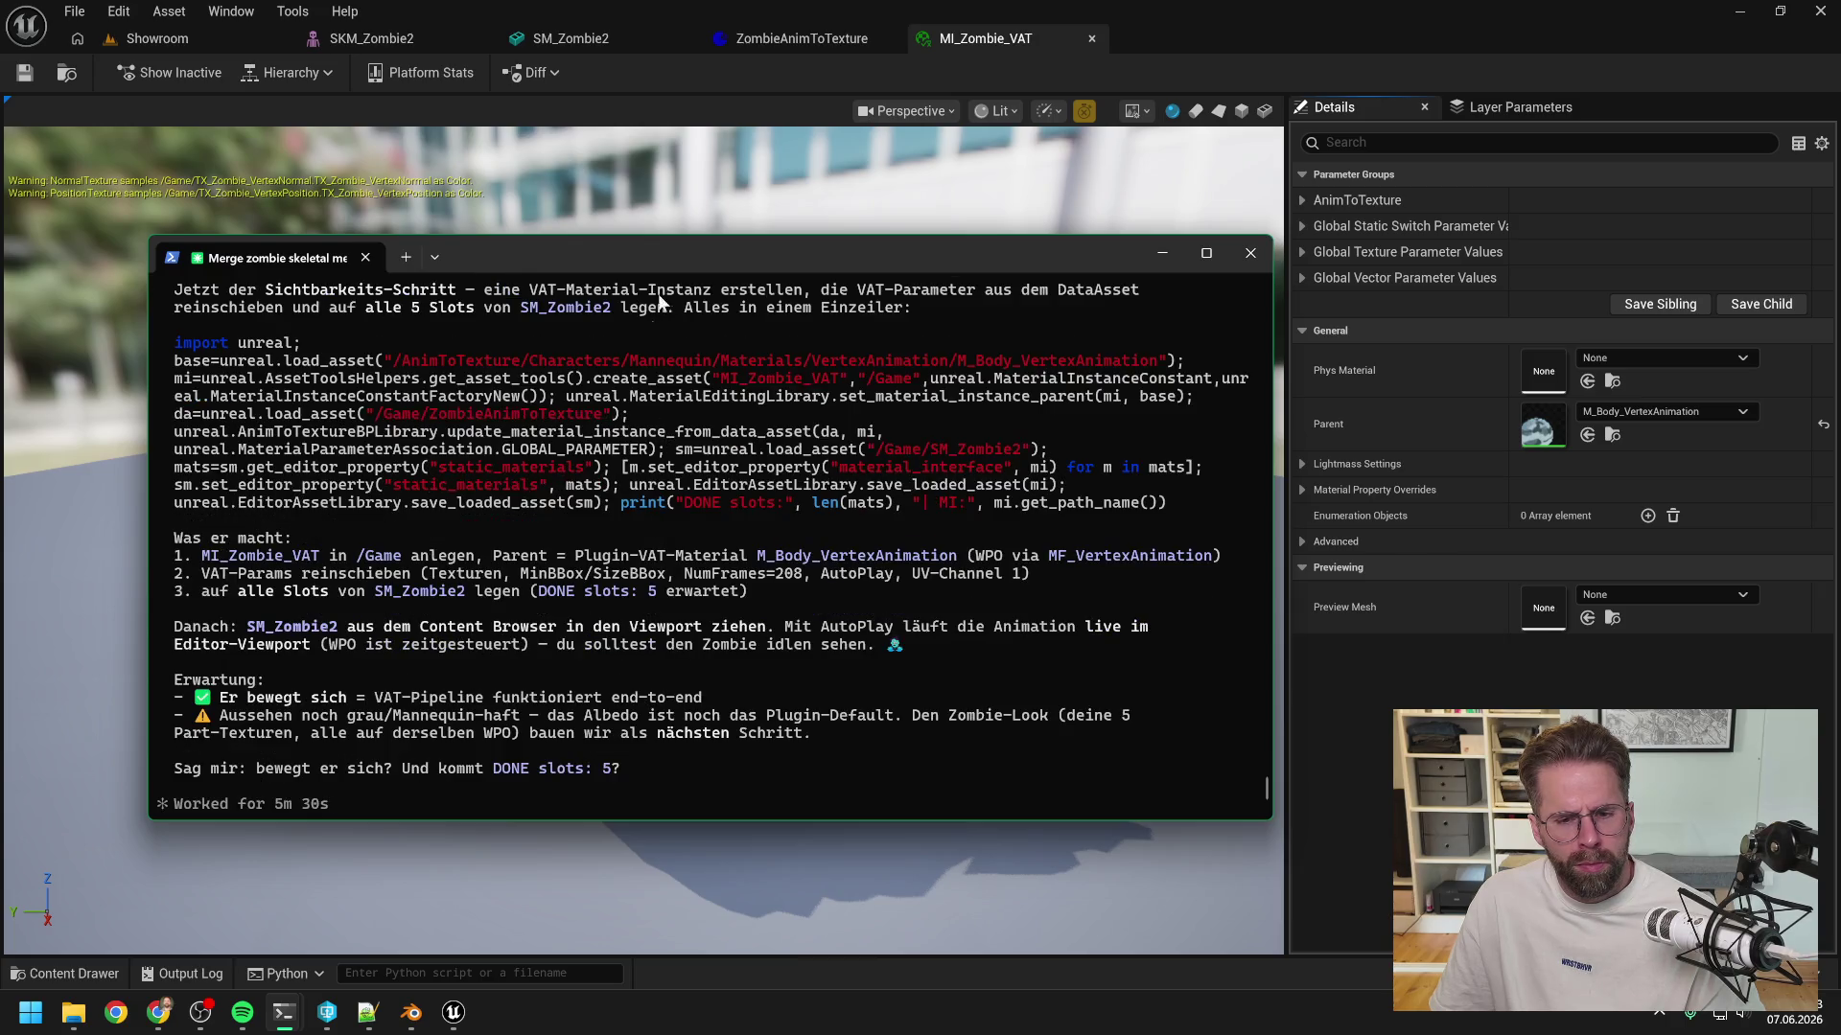
- Place a second SM_Zombie2 static-mesh copy into the Showroom level
click(677, 66)
click(216, 38)
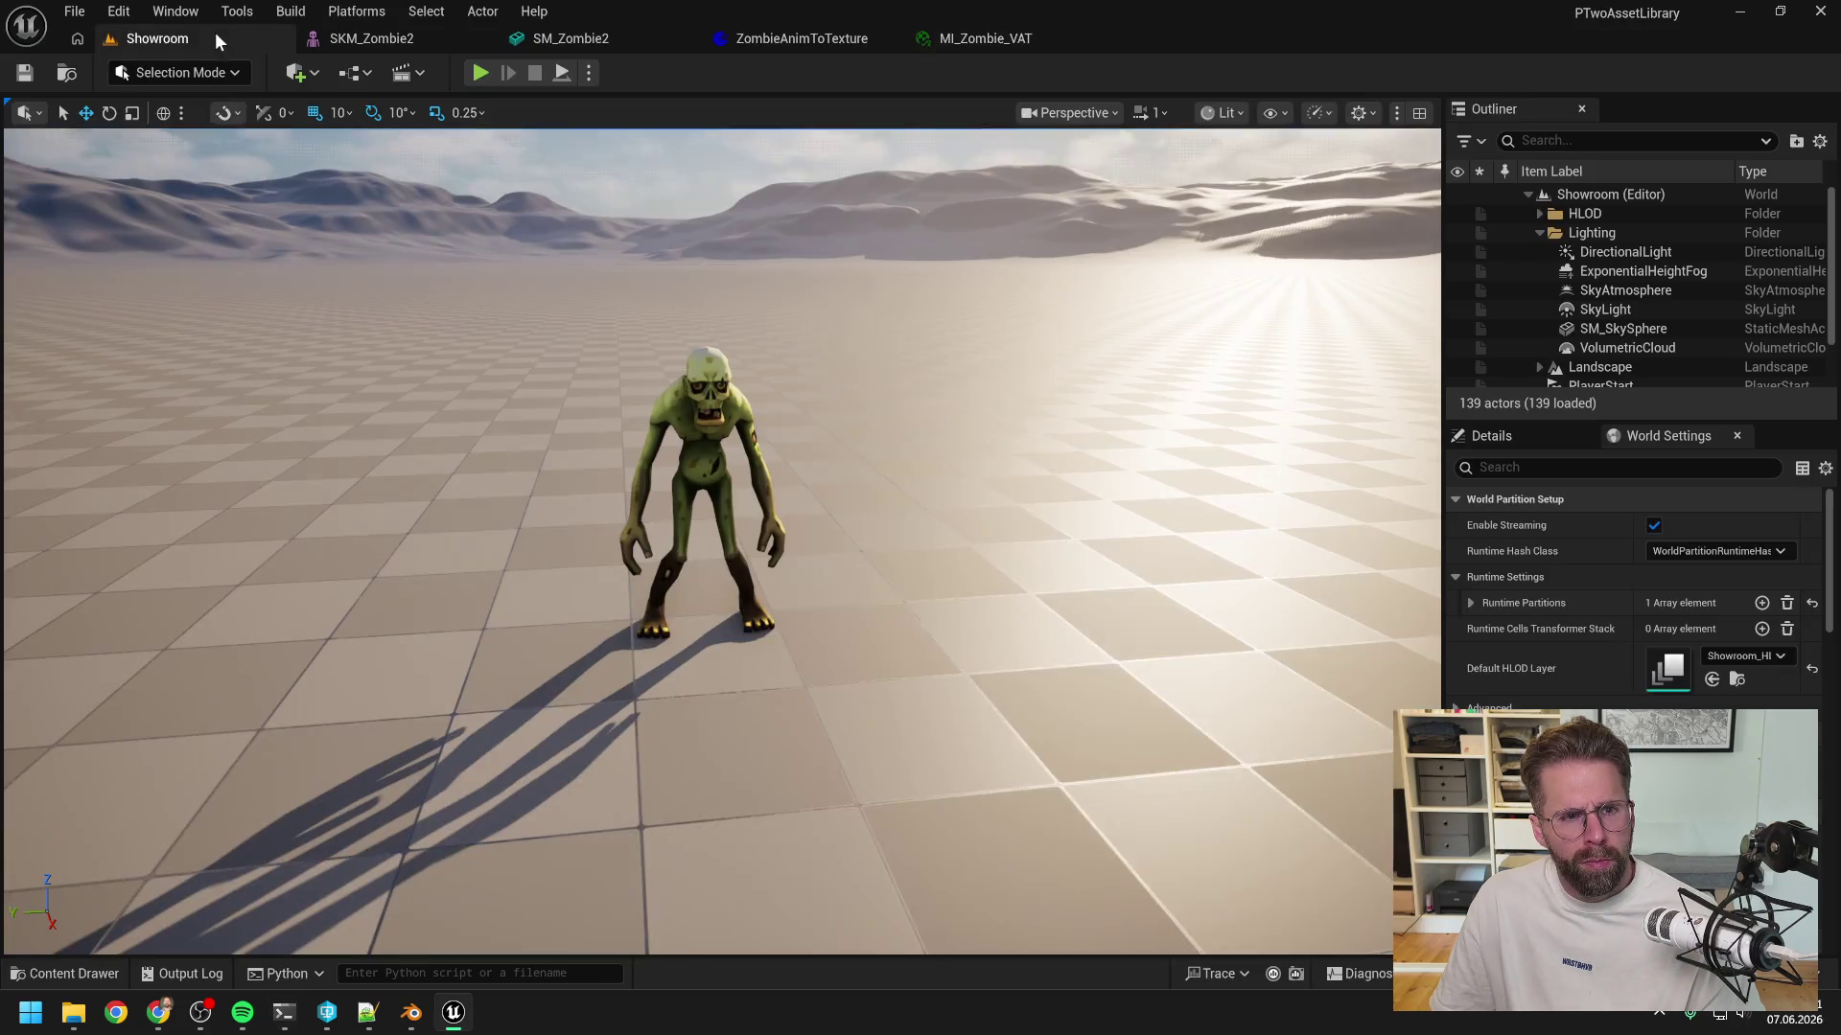
key(ctrl+space)
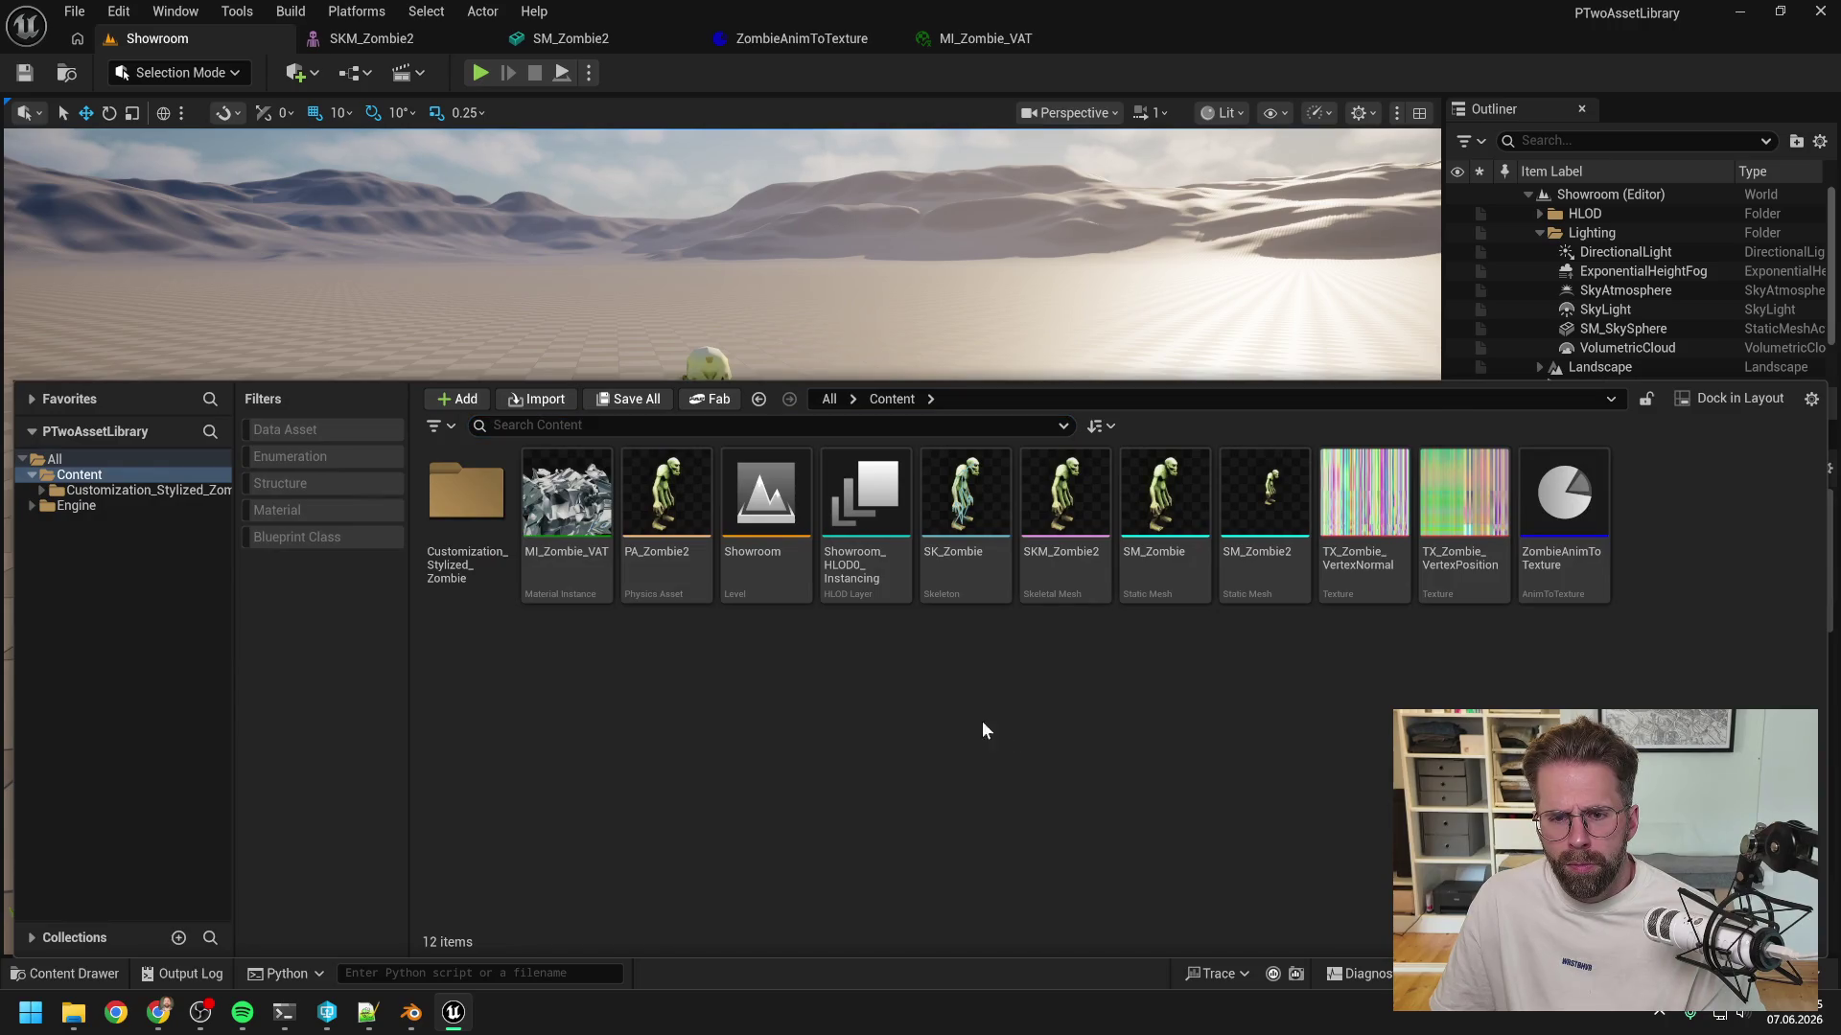
mouse_move(1161, 567)
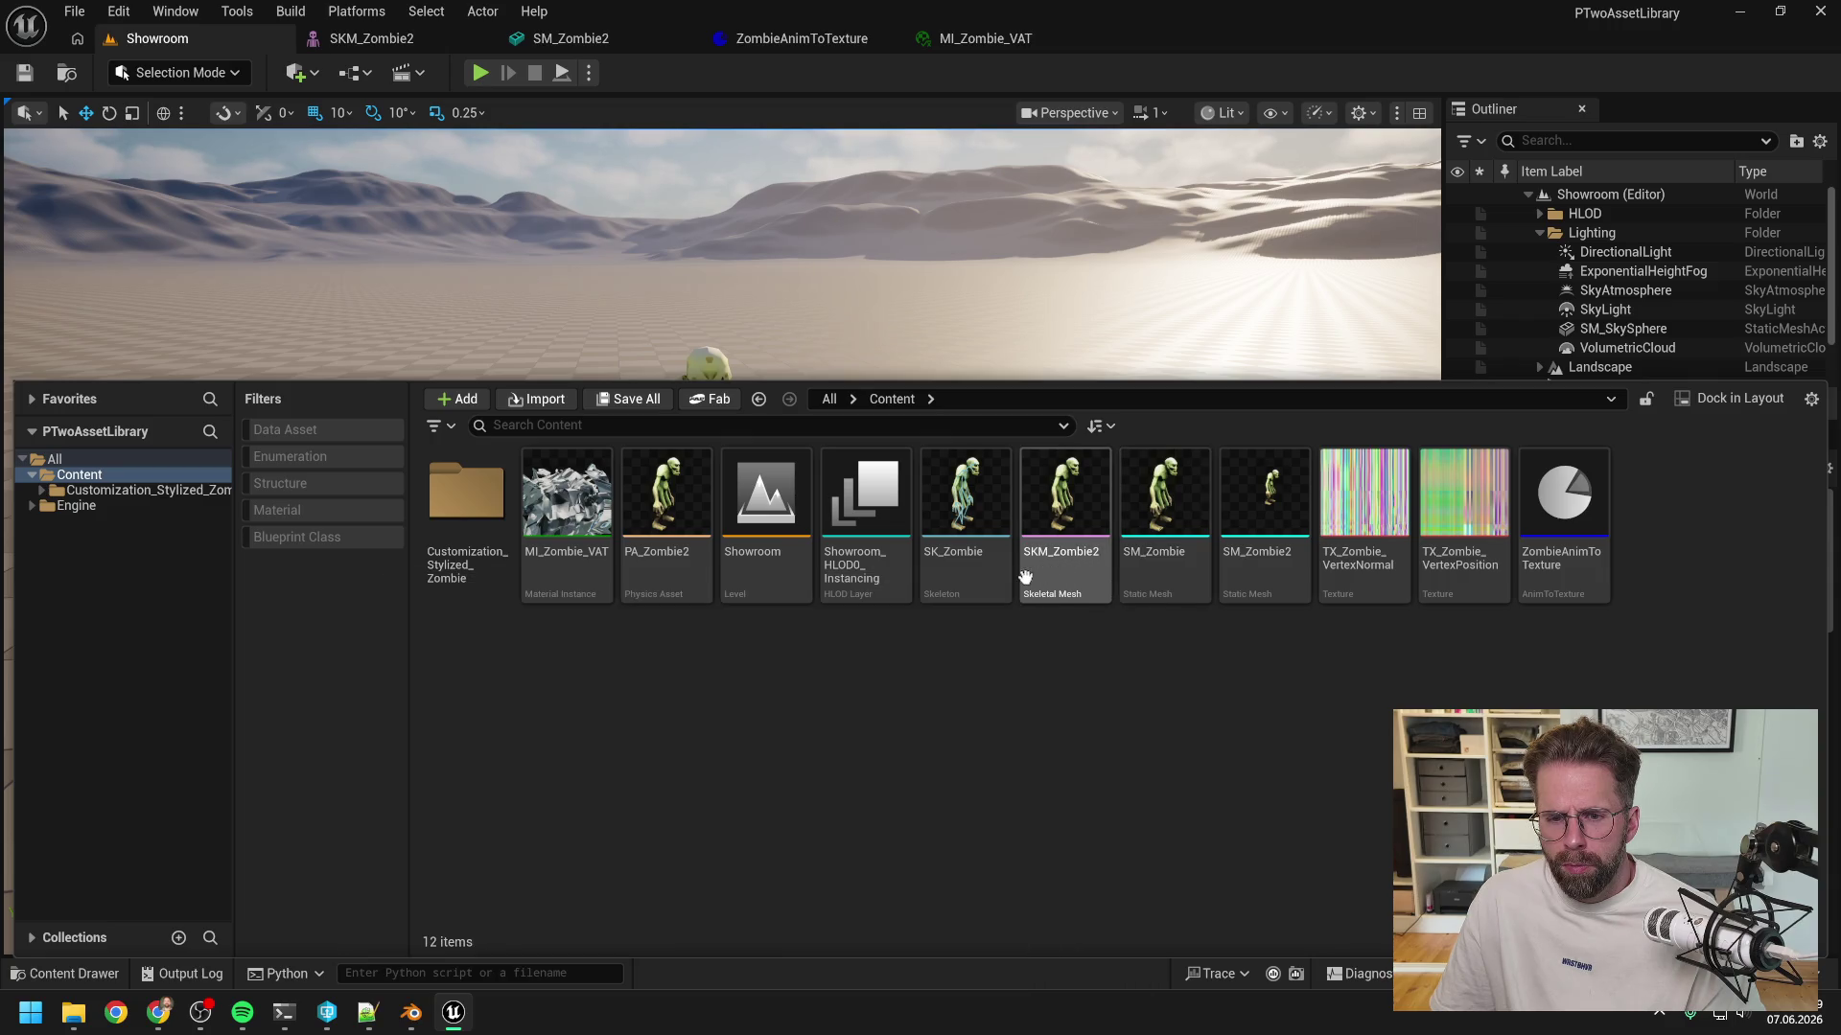
mouse_move(1251, 523)
mouse_down()
mouse_move(876, 533)
mouse_move(940, 575)
mouse_move(947, 606)
mouse_up()
scroll(977, 503, up, 5)
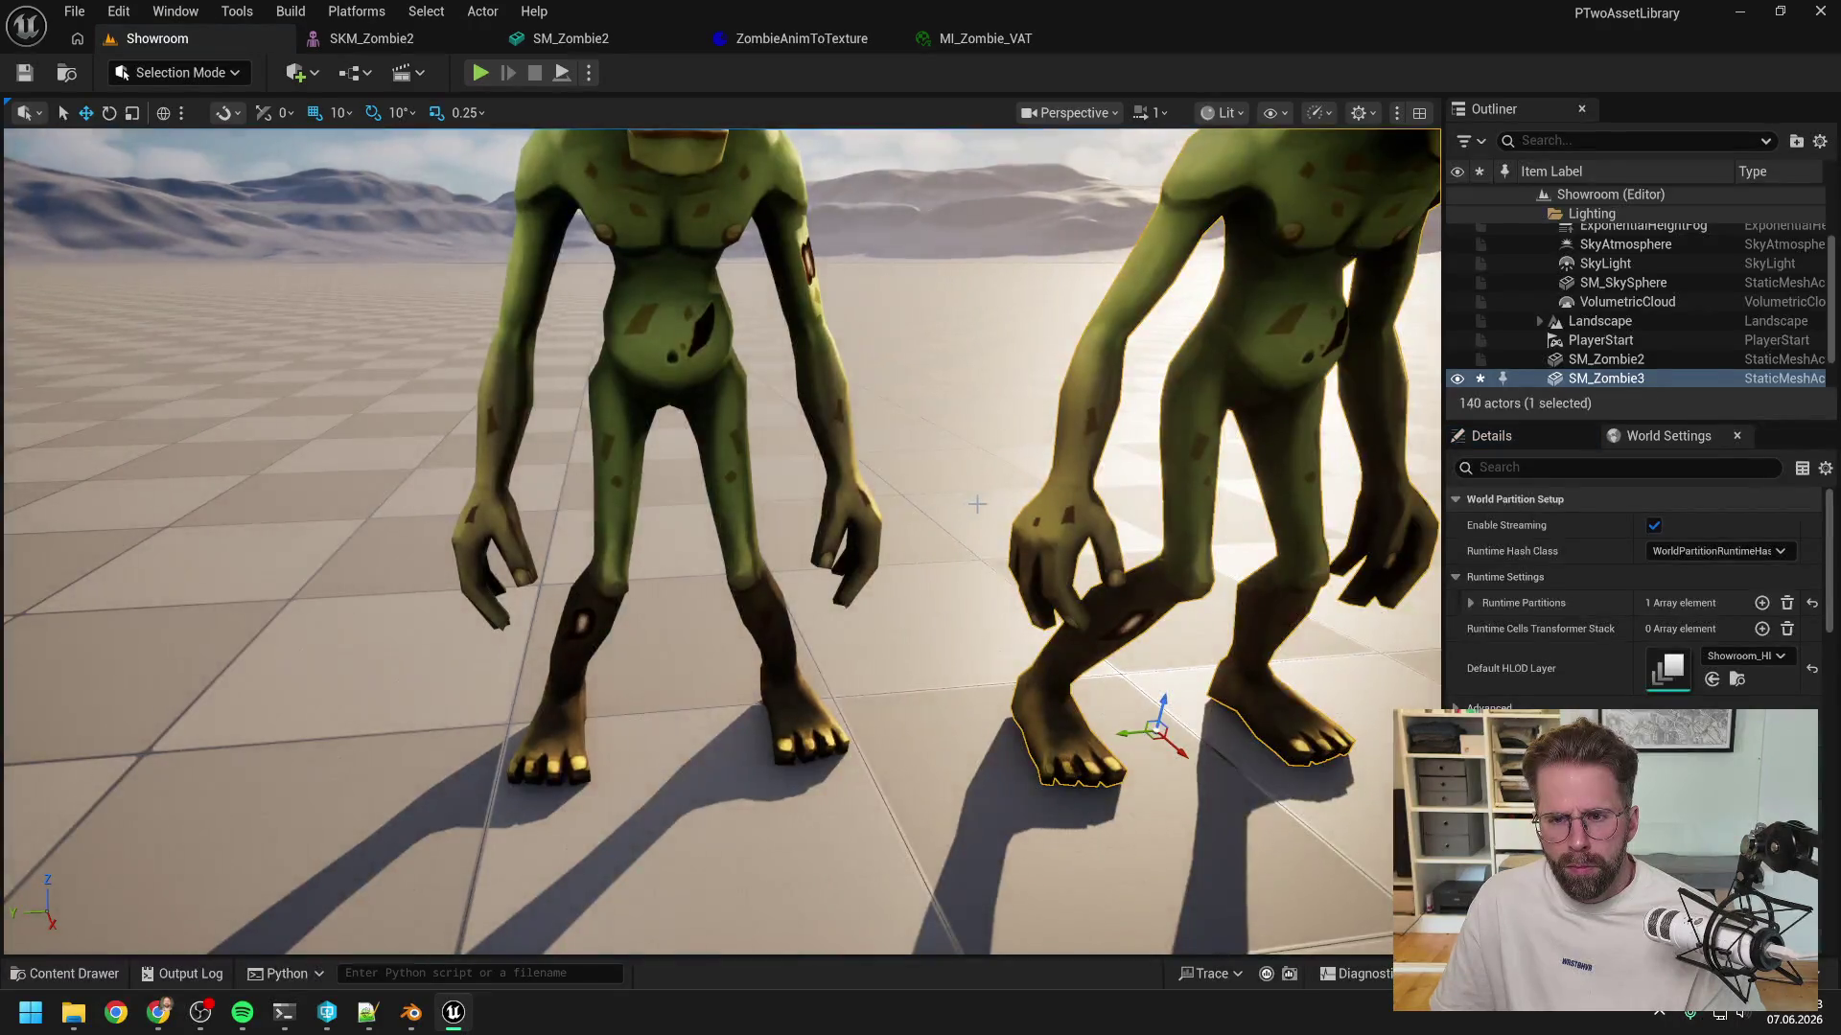
scroll(971, 511, down, 5)
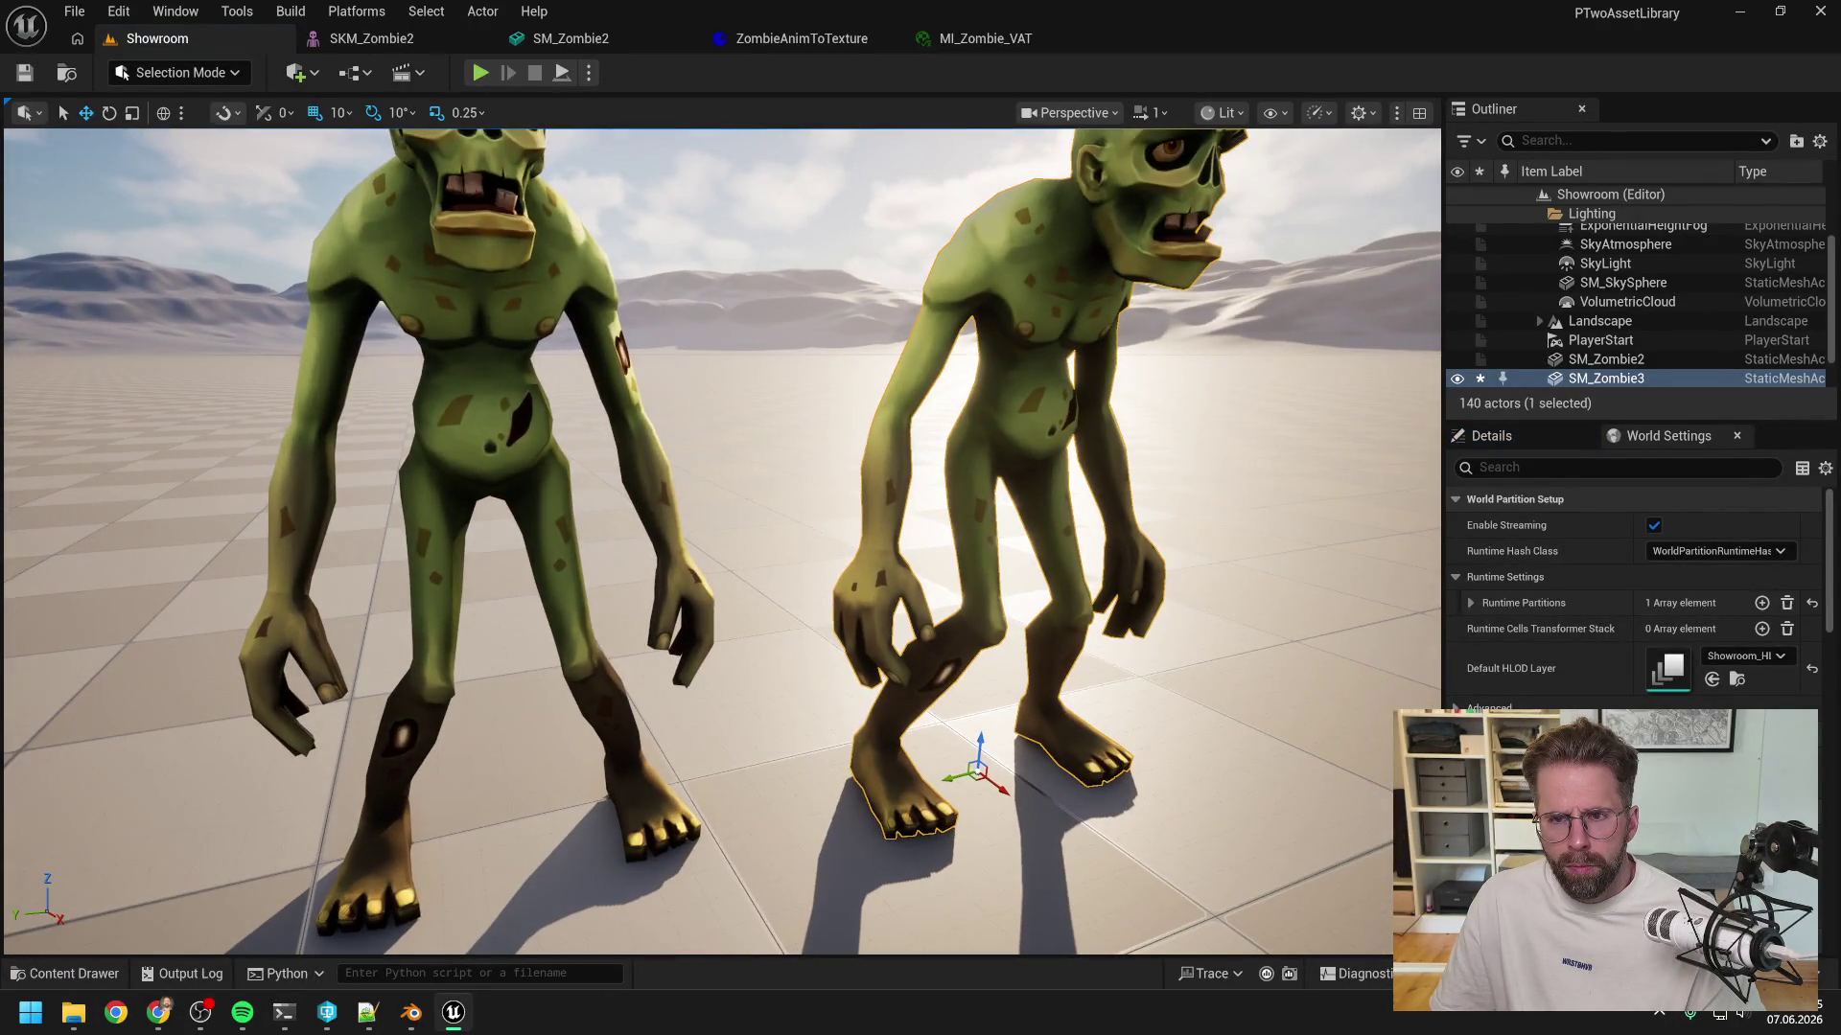
scroll(959, 513, down, 5)
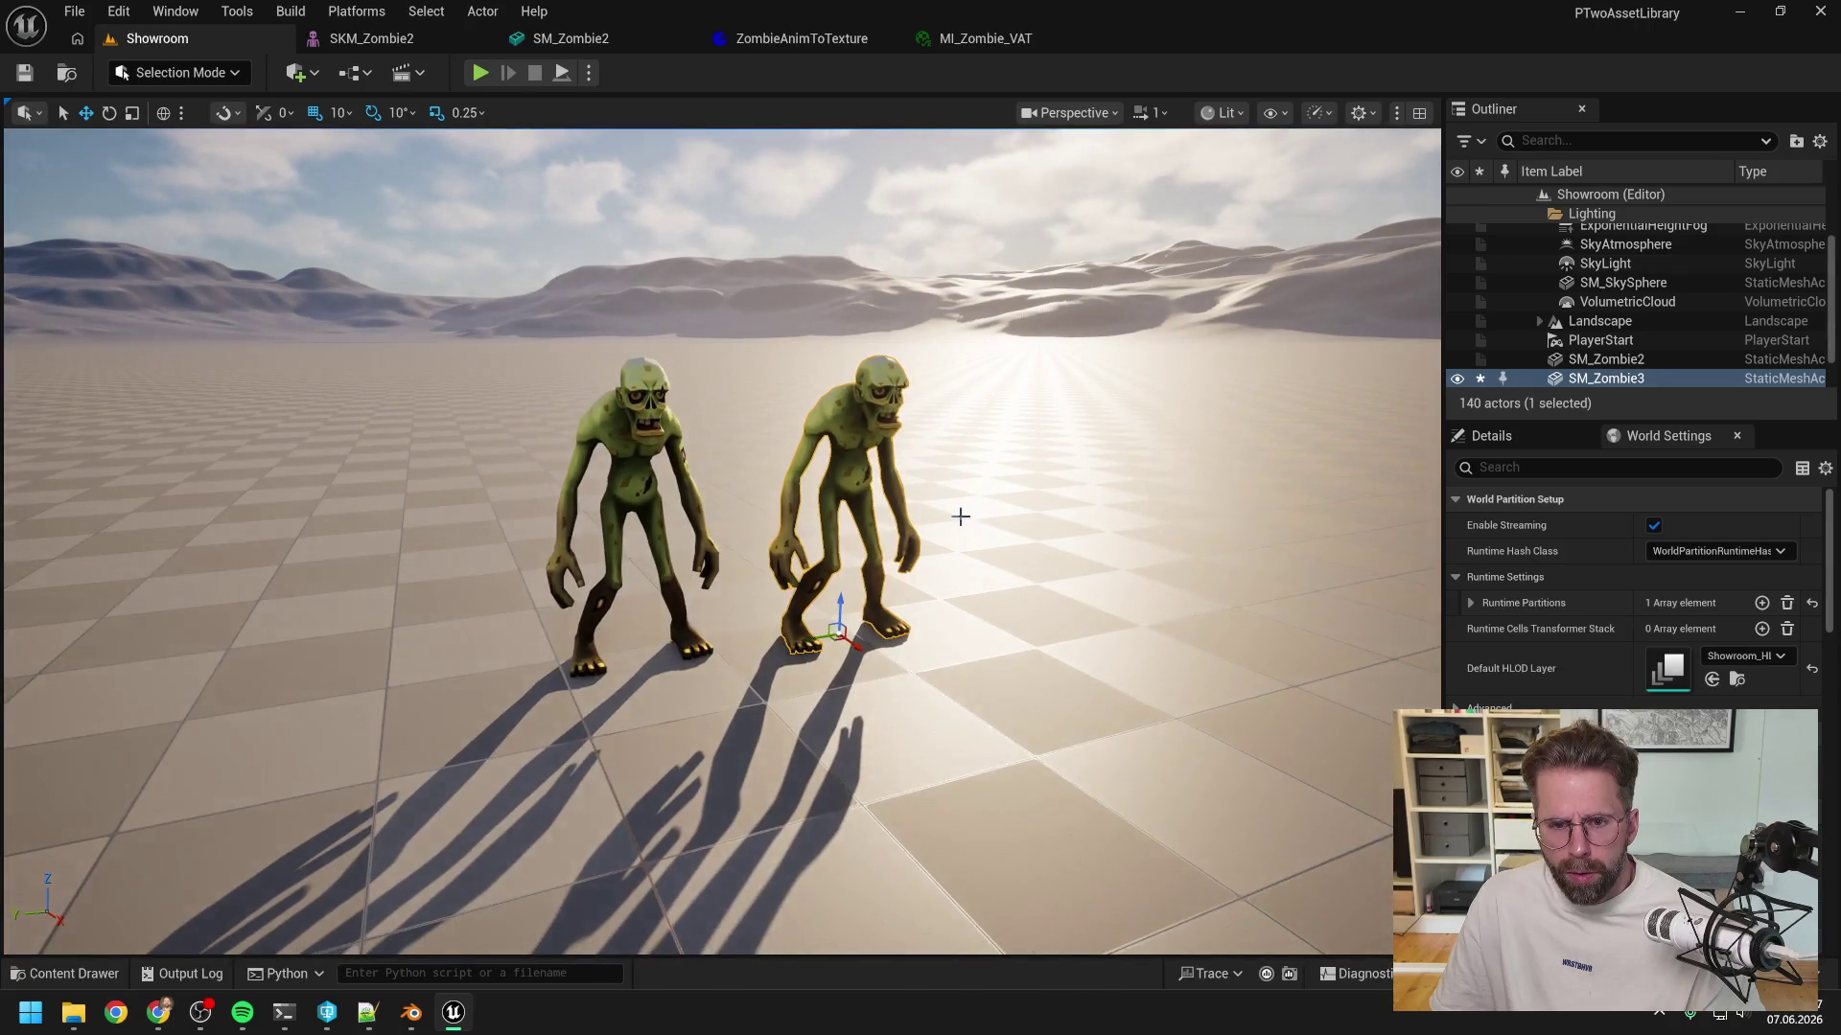
- Drop an SKM_Zombie2 skeletal mesh into the level, then delete it again
key(ctrl+space)
click(1127, 717)
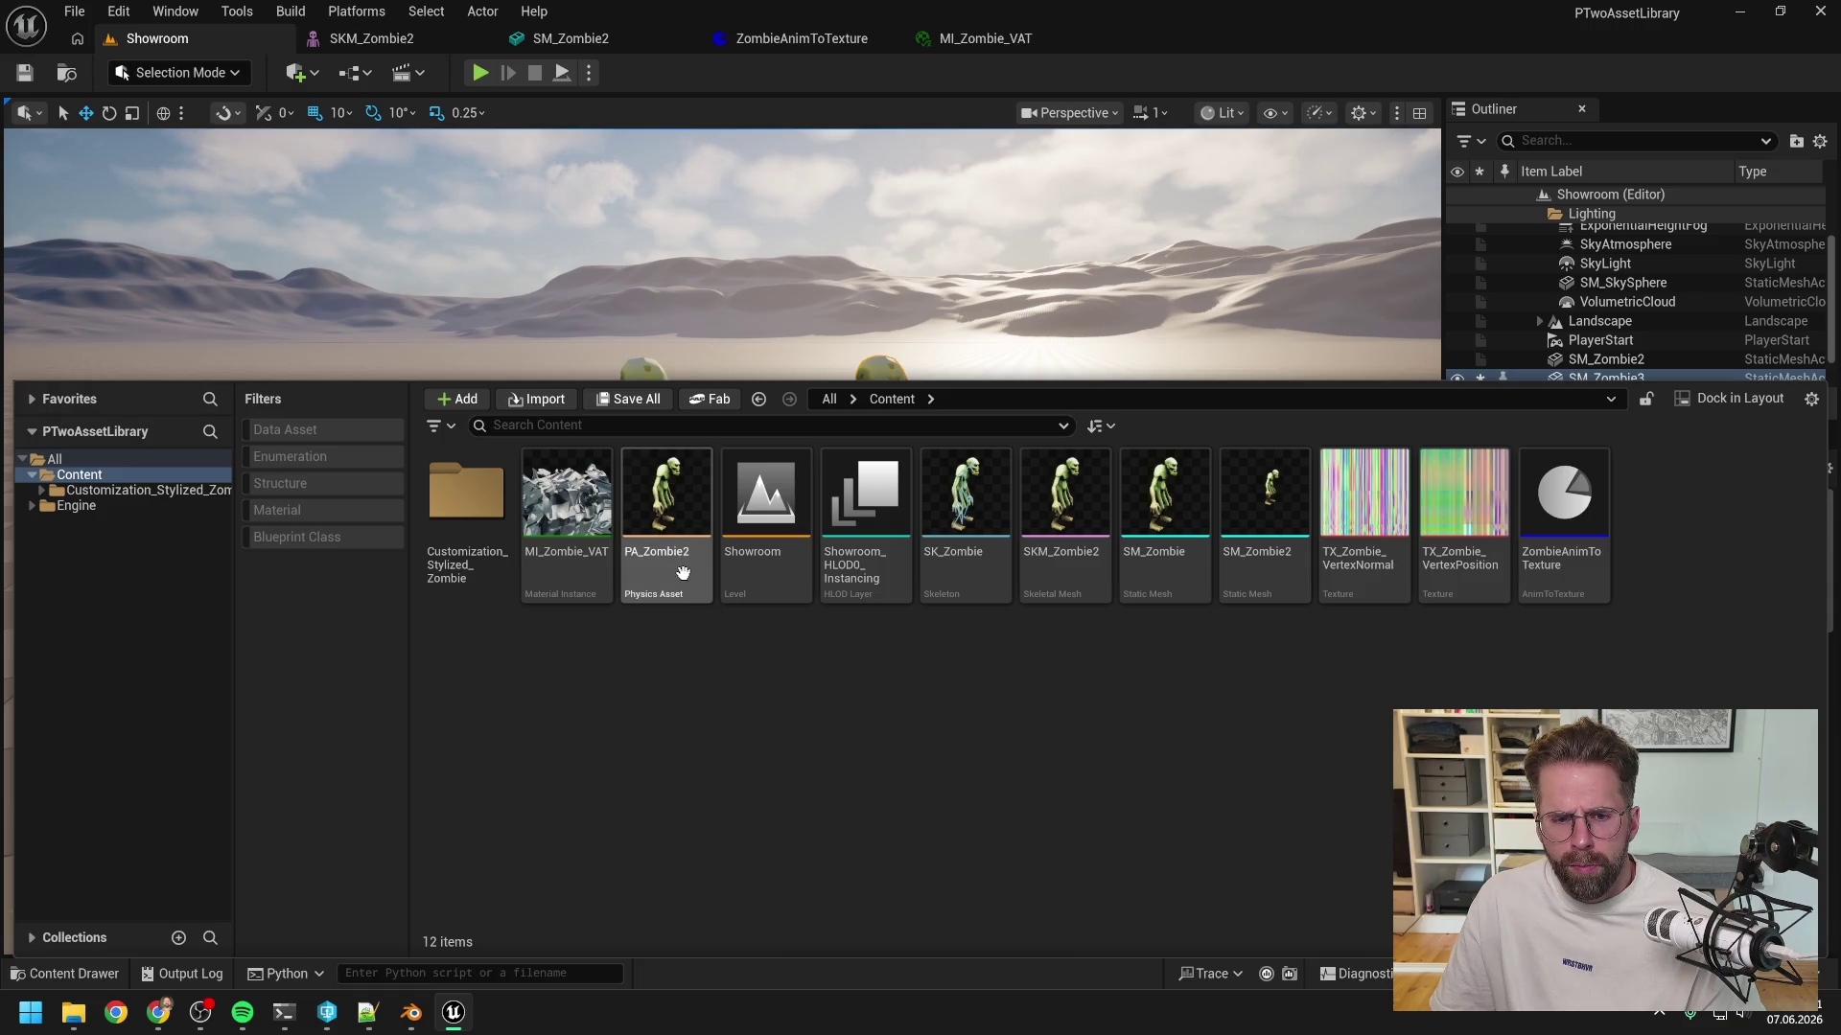
mouse_move(1062, 518)
mouse_down()
mouse_move(1055, 450)
mouse_move(1028, 623)
mouse_up()
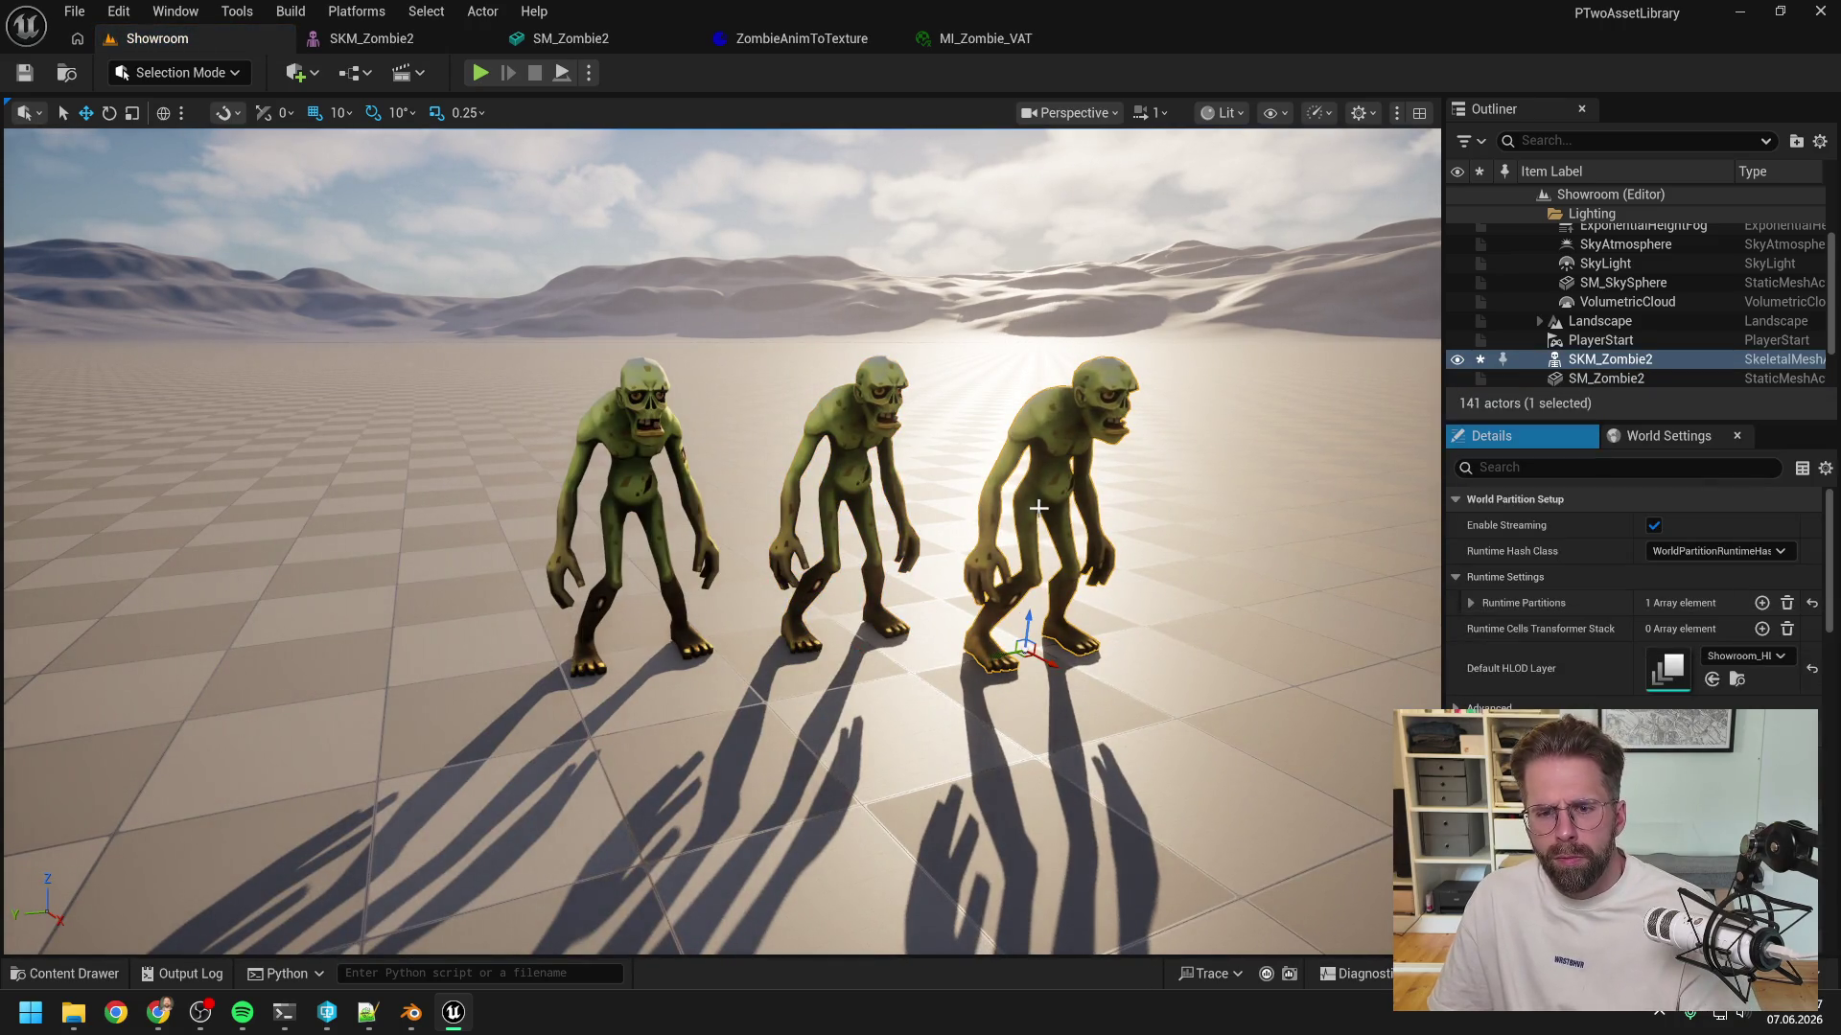
key(Delete)
- Close the content assets and bring the Claude Code terminal to the front
key(ctrl+space)
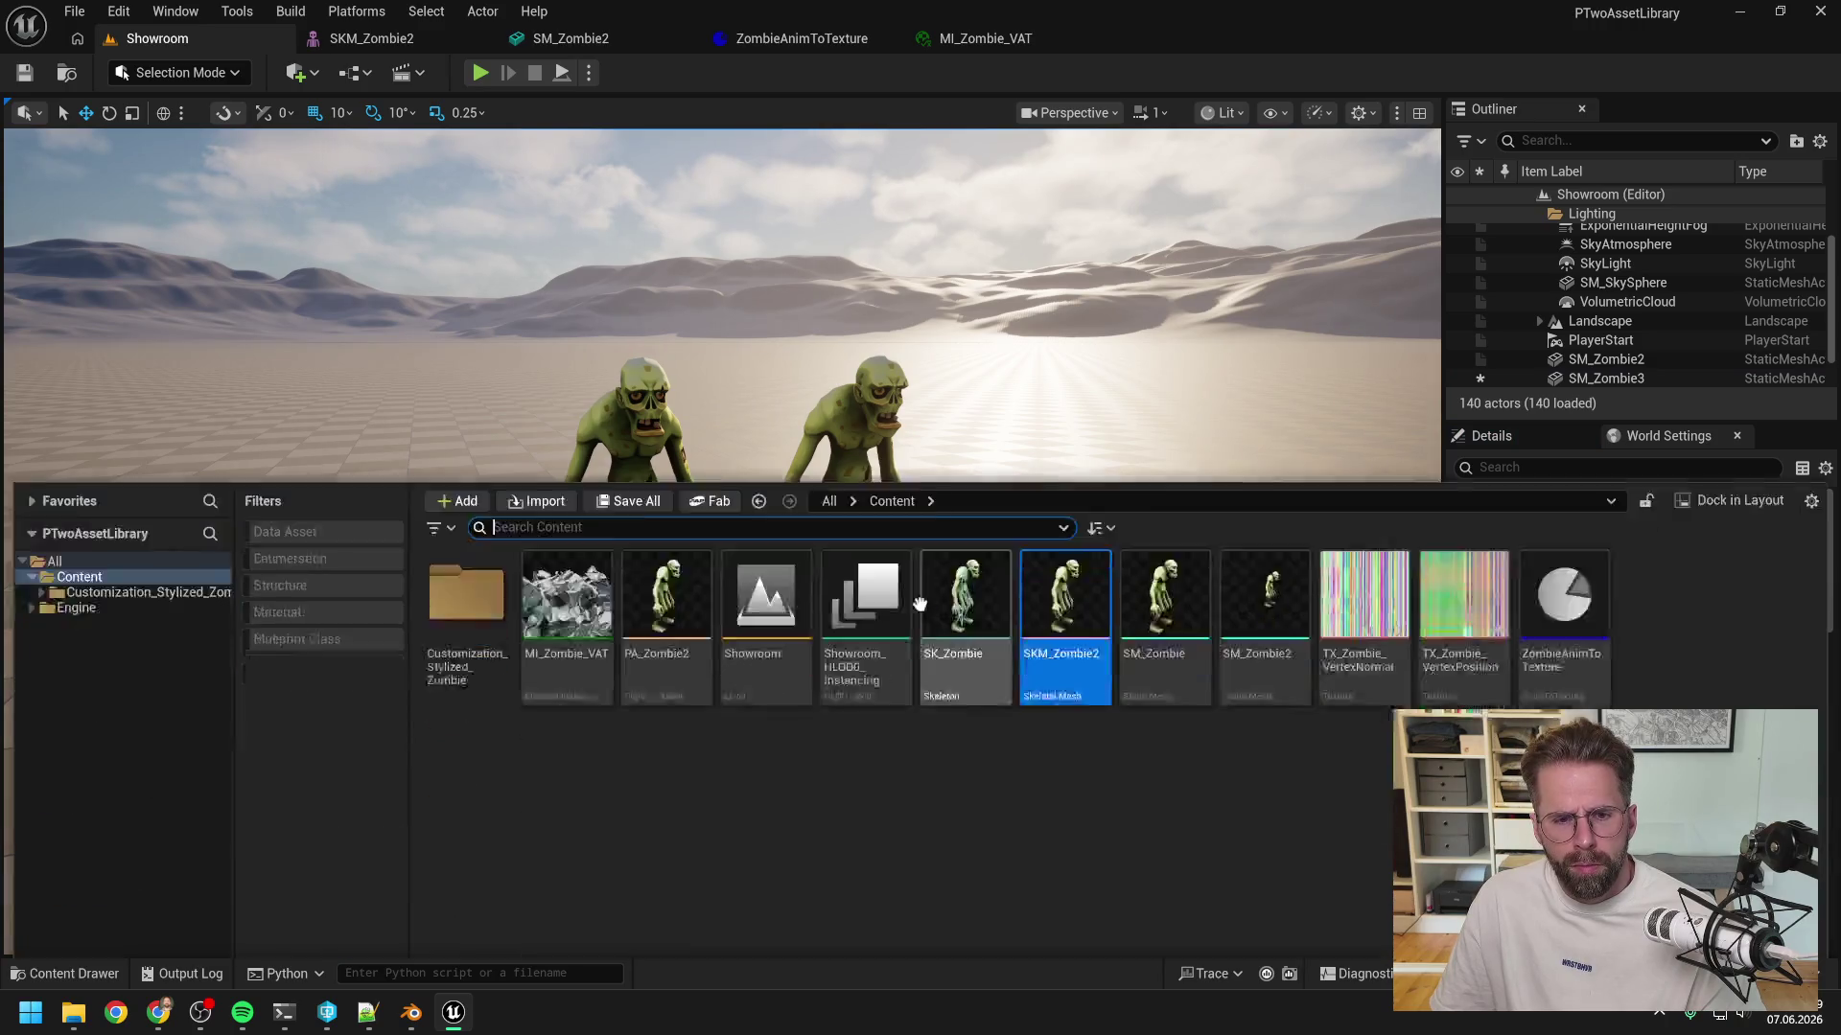
click(326, 1012)
mouse_move(284, 1011)
click(342, 925)
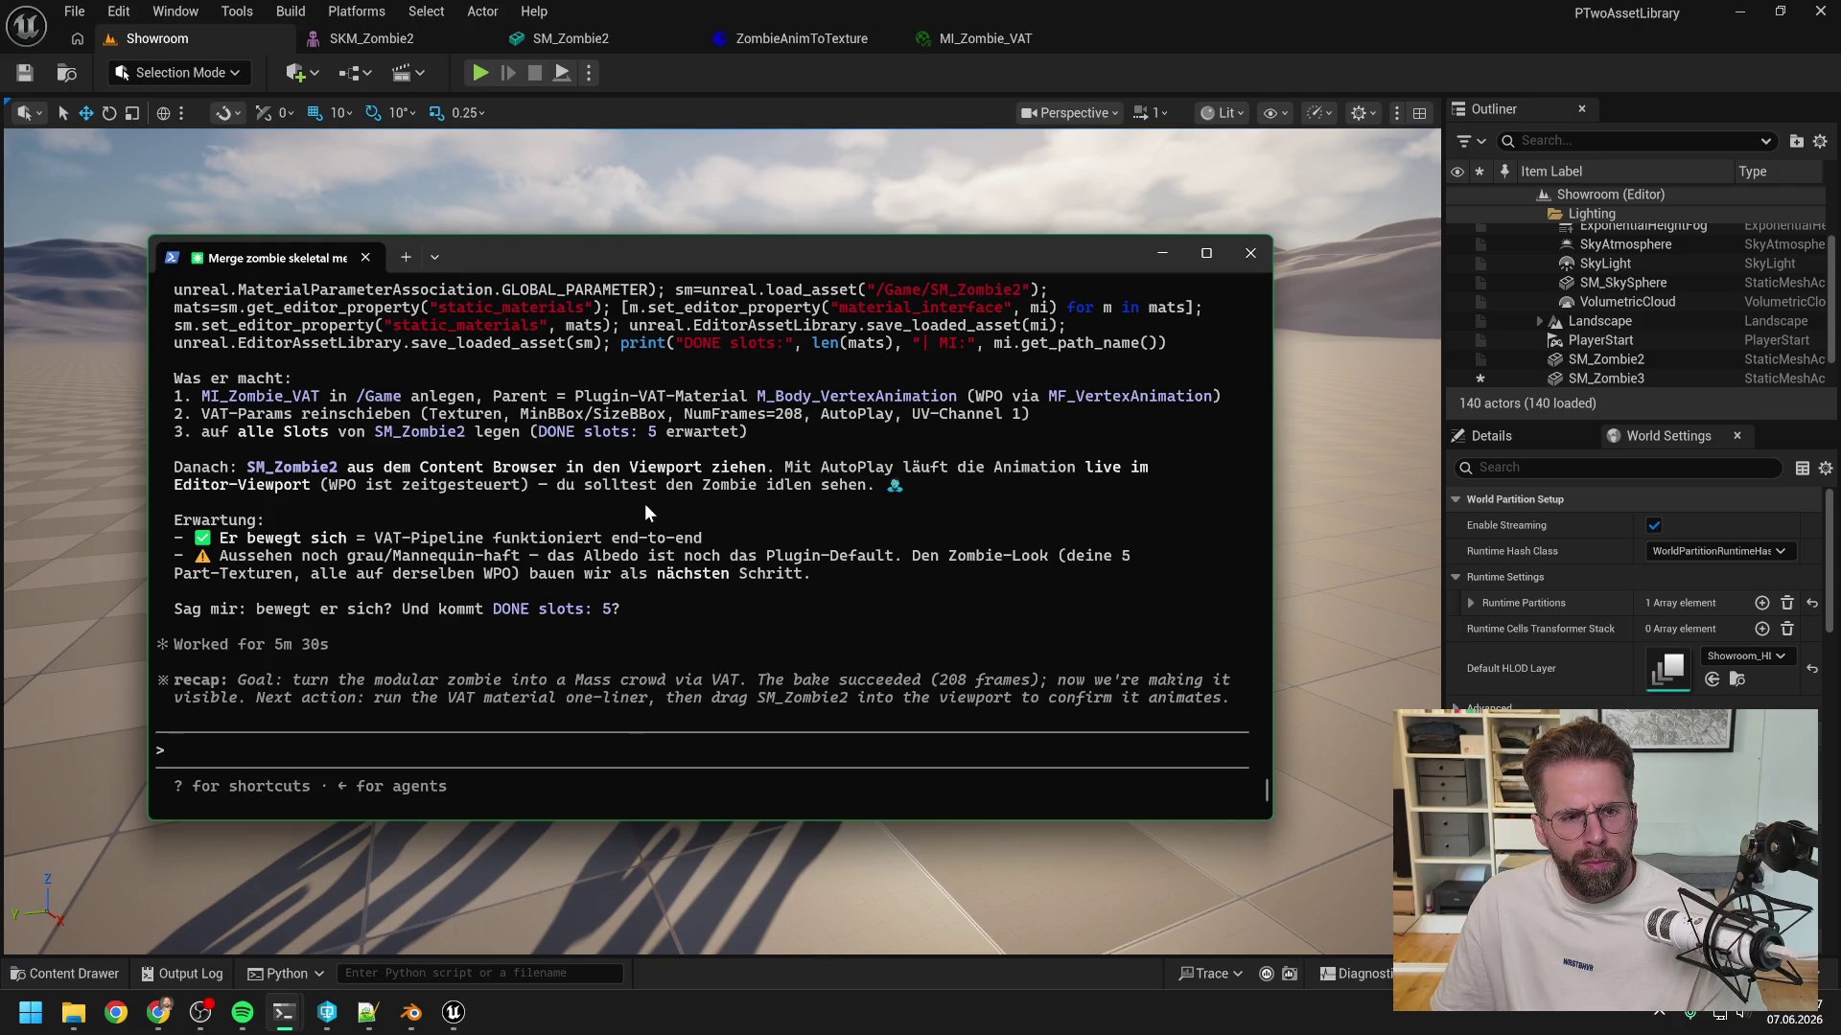
- Ask Claude Code in German whether MI_Zombie_VAT must be linked to the mesh and where auto play is enabled
text(mu)
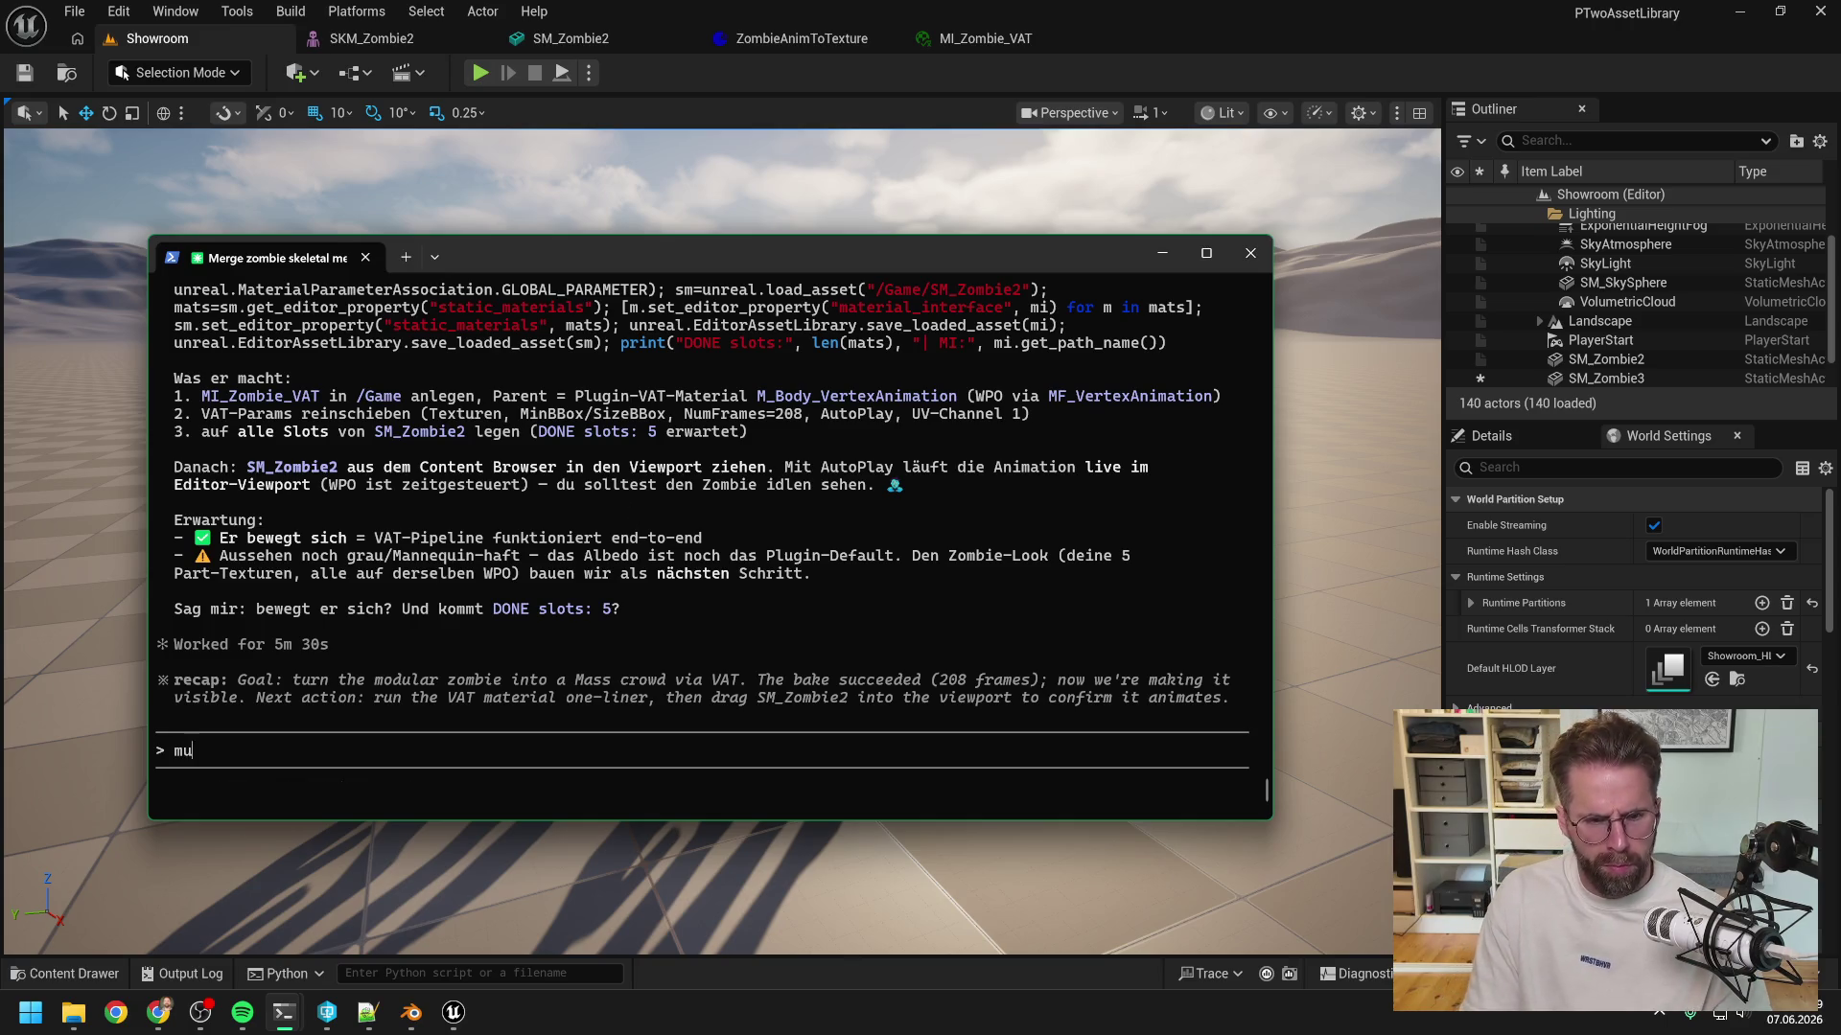
text(ss ich die_Z)
text(_)
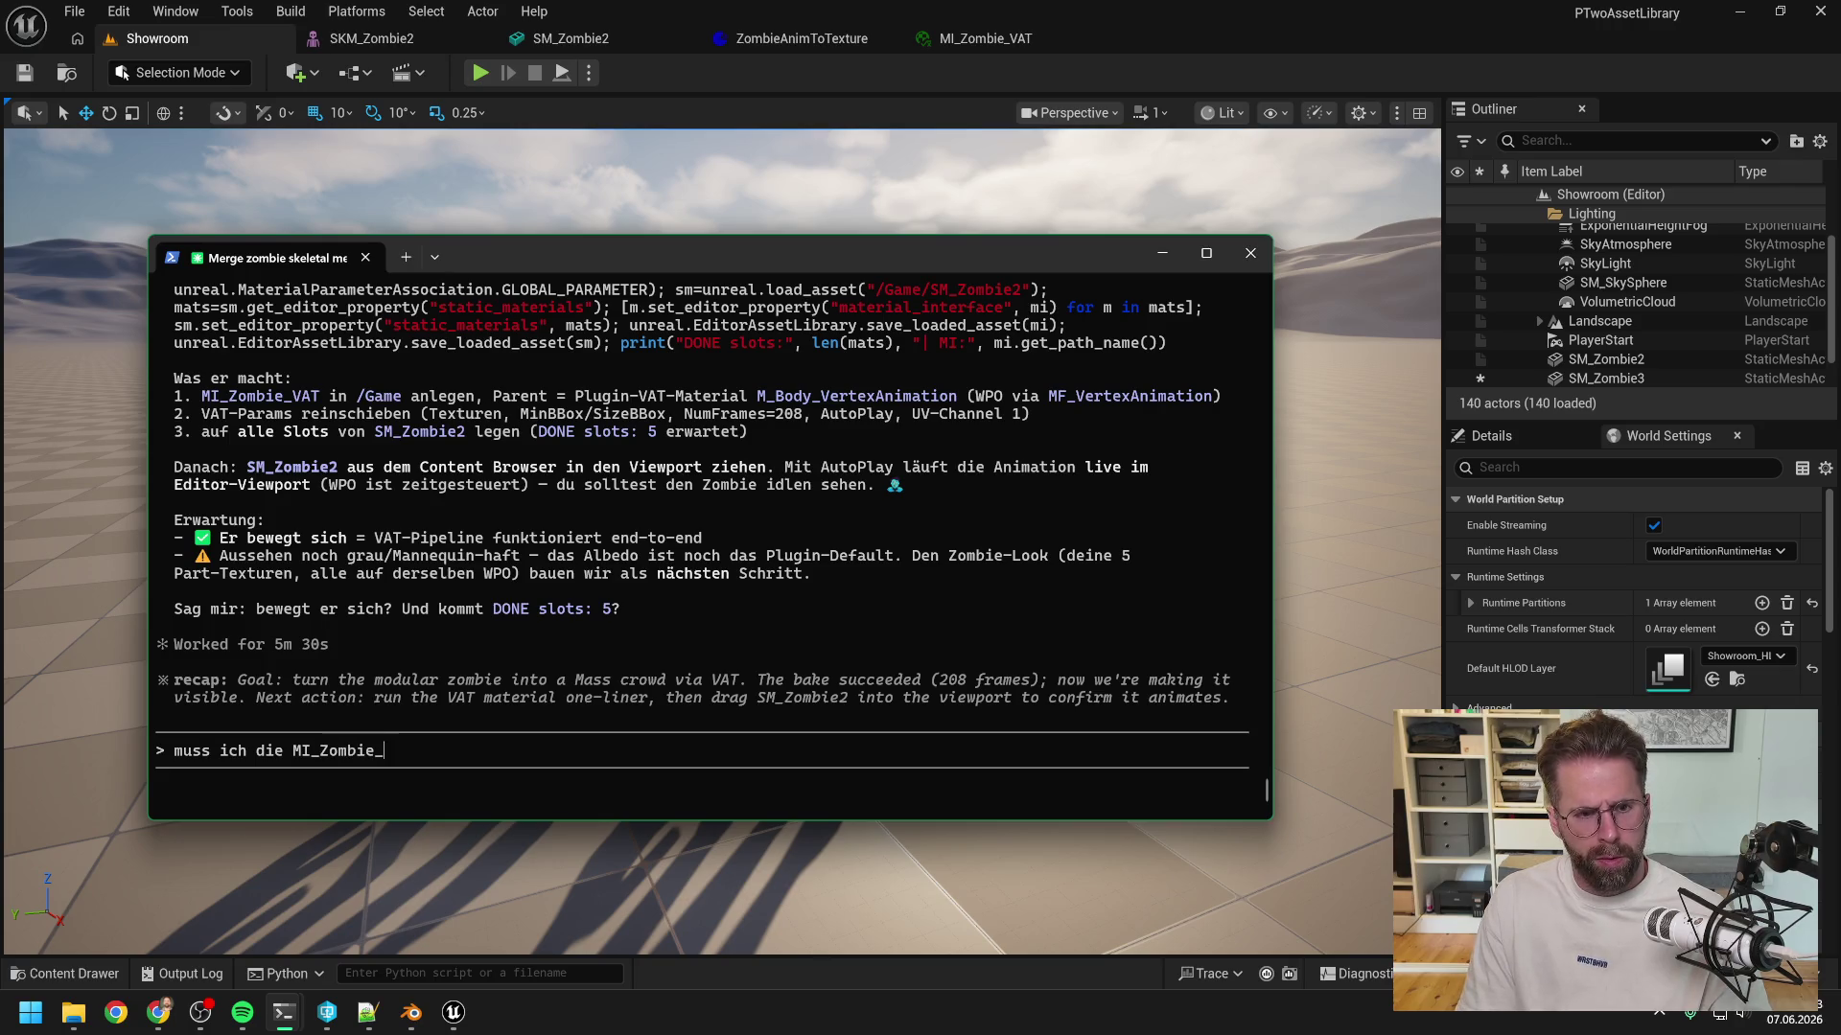
text(T noch mit dem)
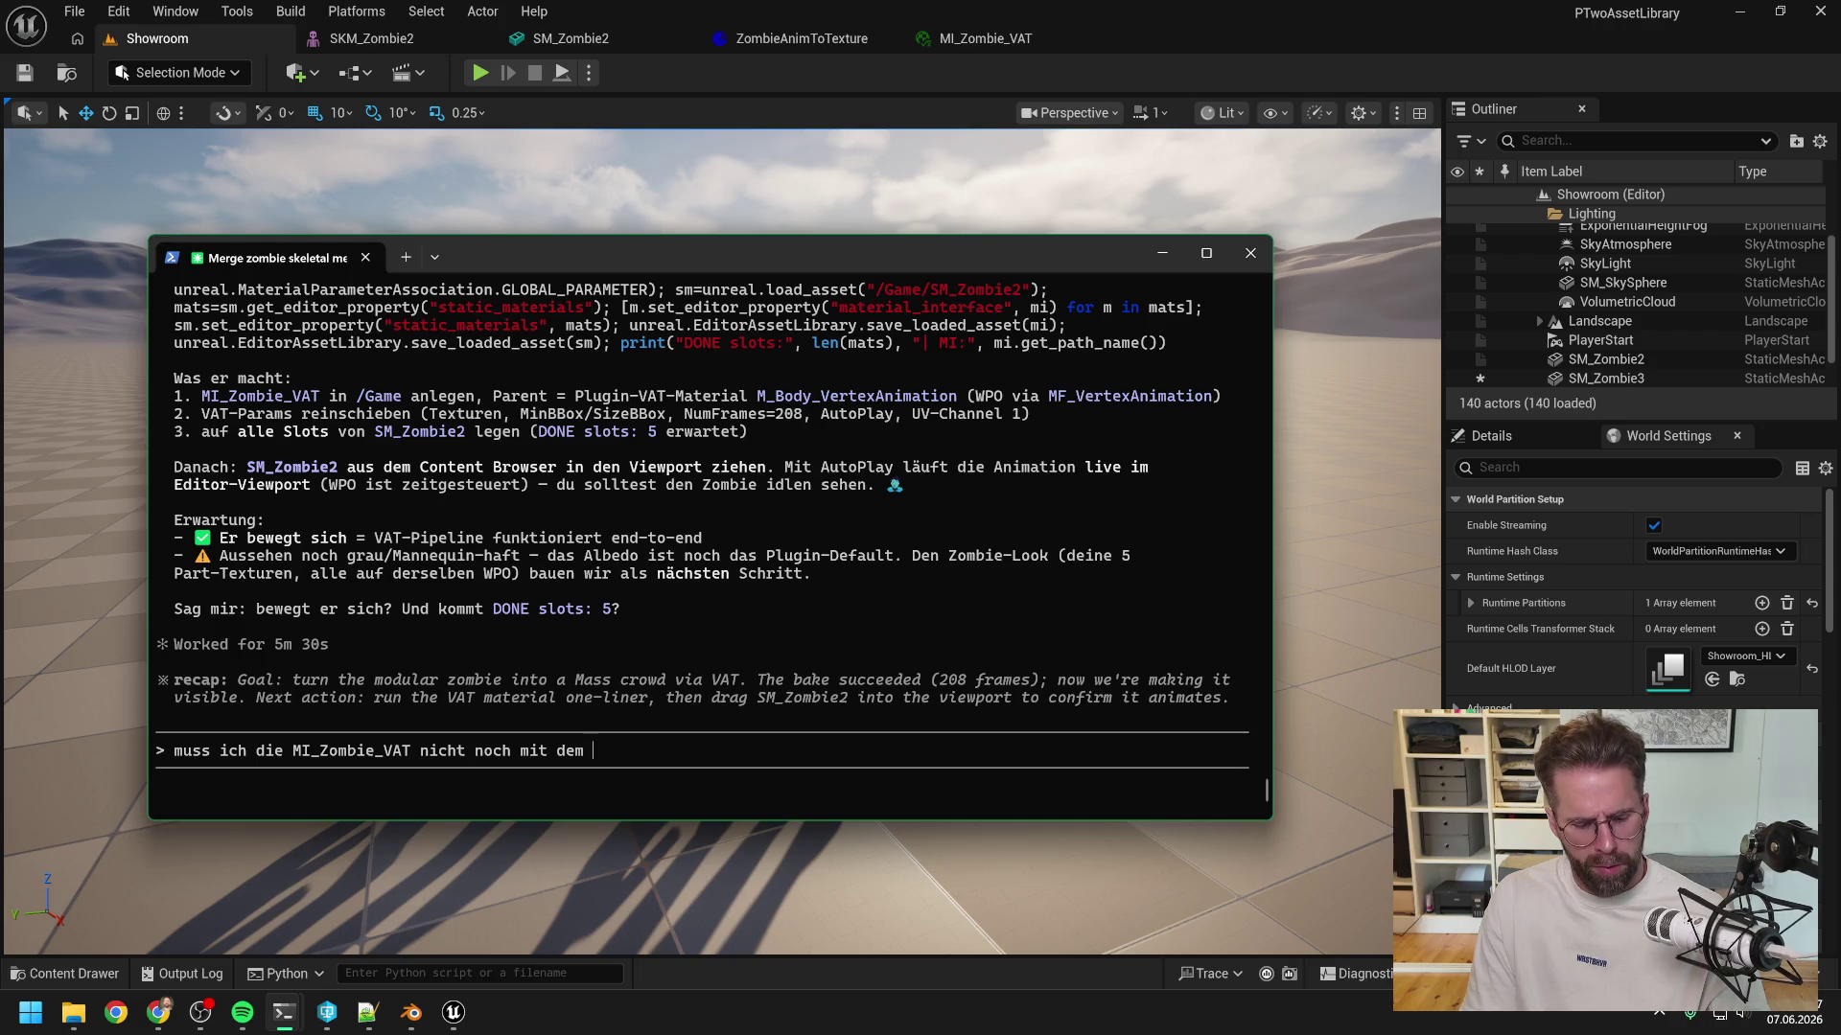
text(sh verknüp)
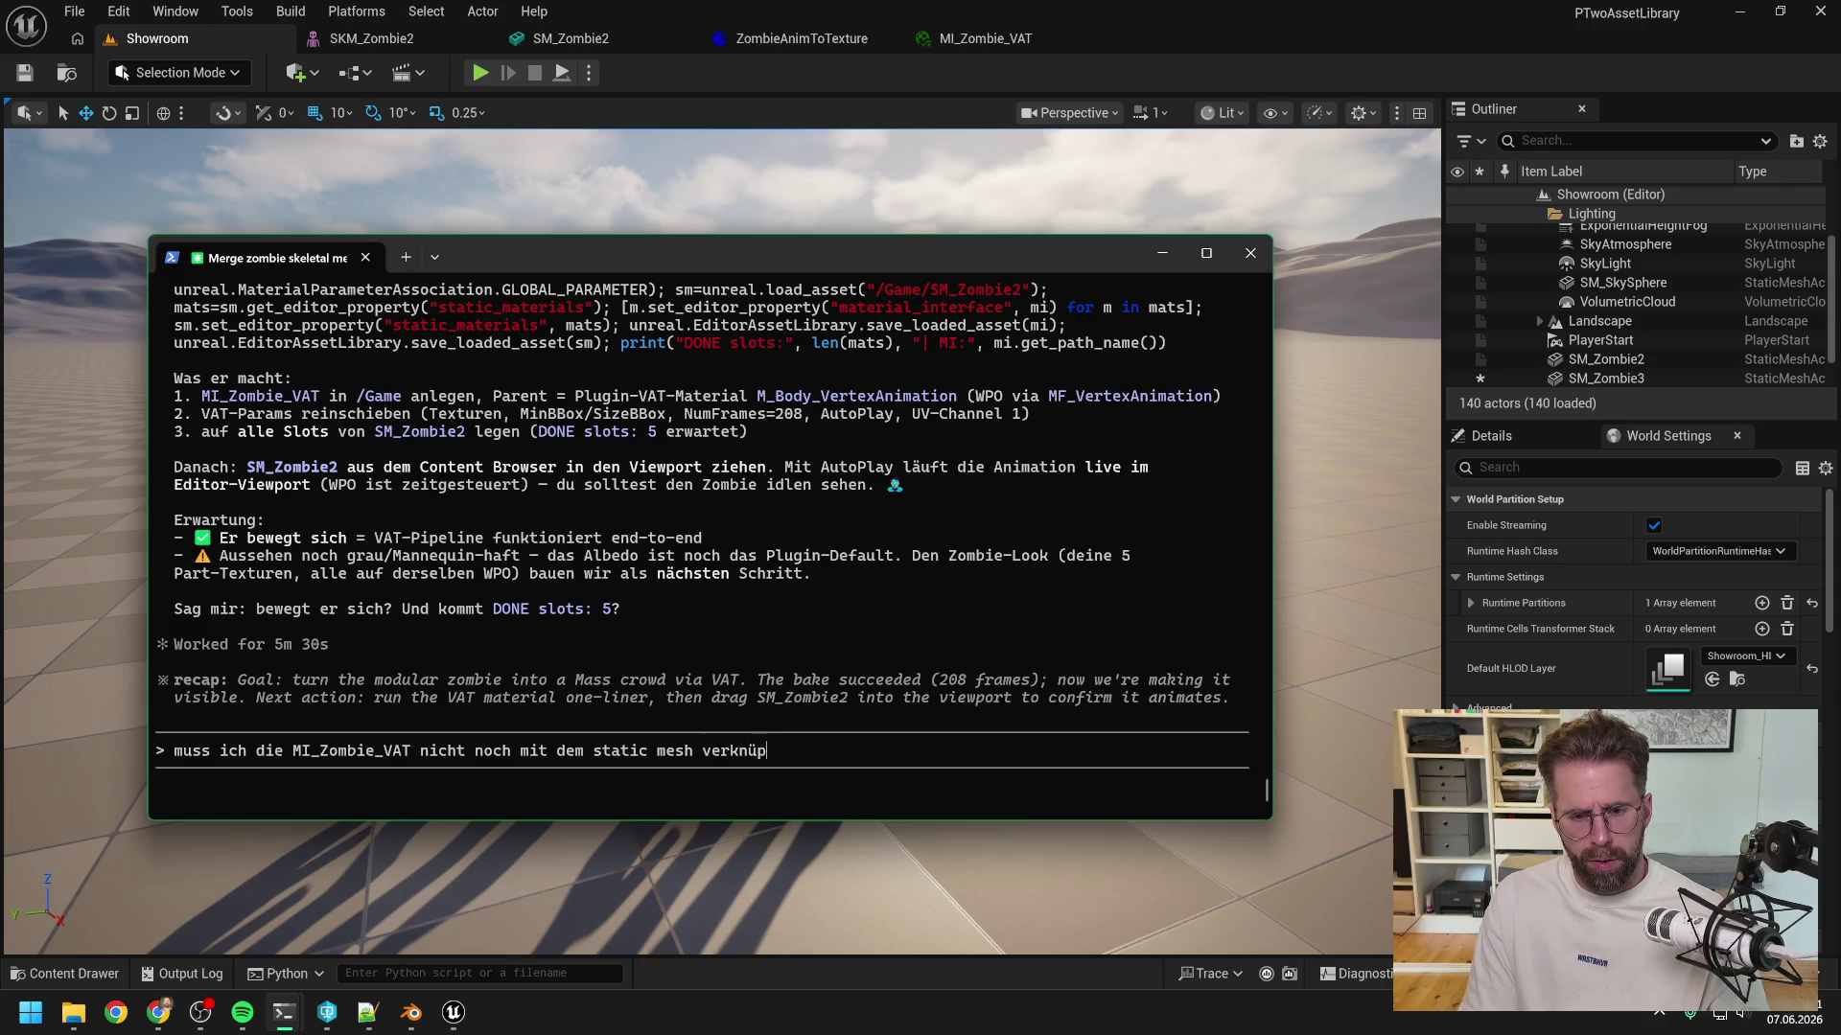
text(fen? wo mache ich auch auto play a)
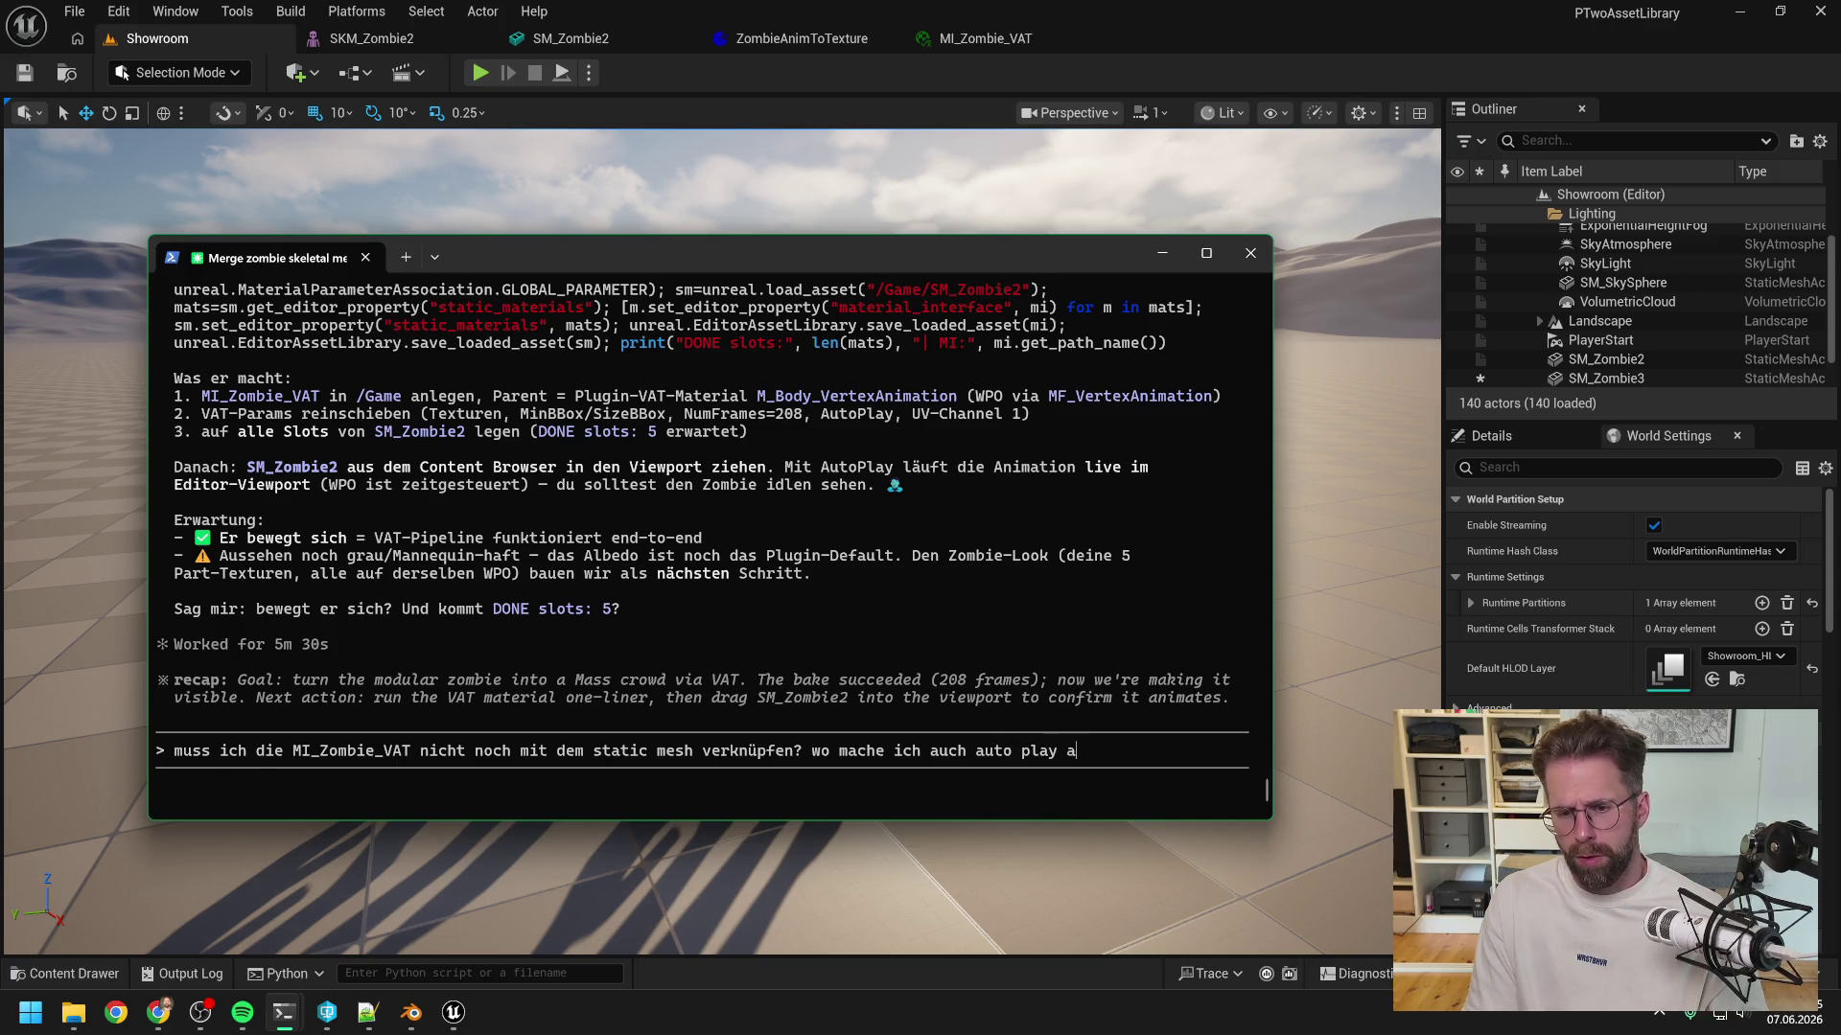
text(n)
key(Return)
click(703, 71)
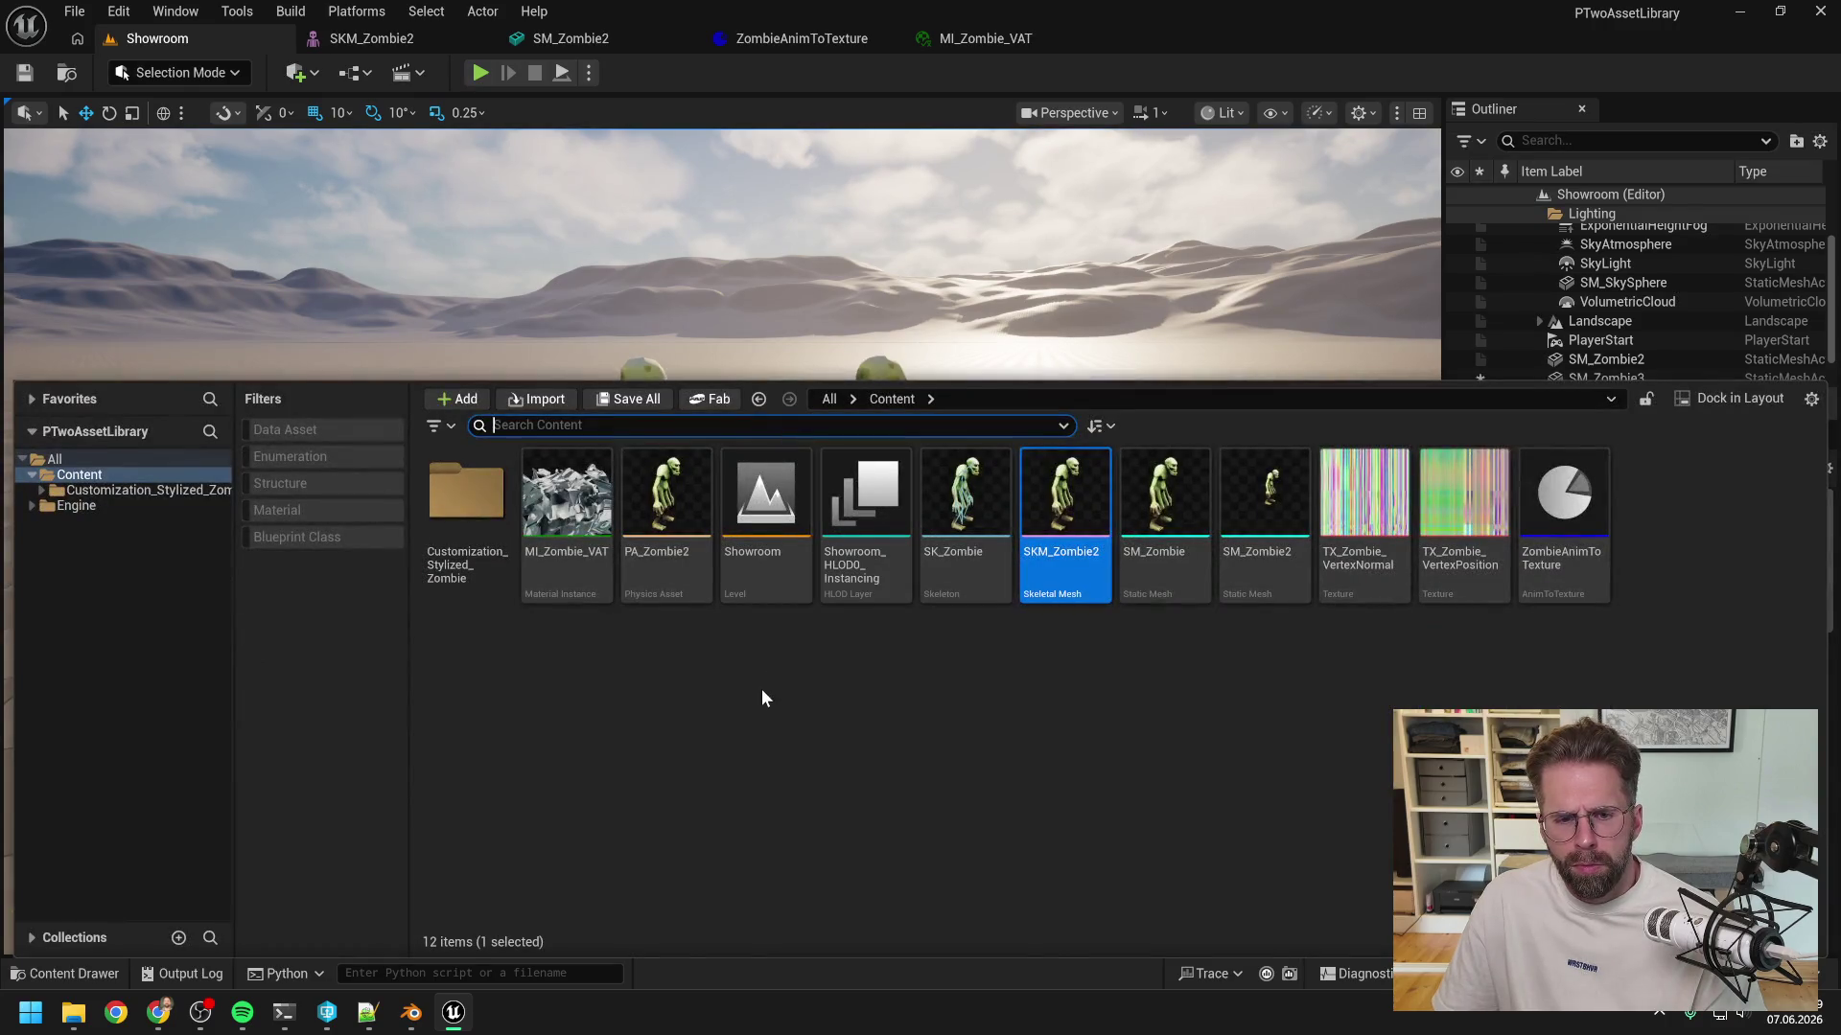
- Open MI_Zombie_VAT and expand its AnimToTexture, static switch, texture and vector parameter groups
double_click(583, 577)
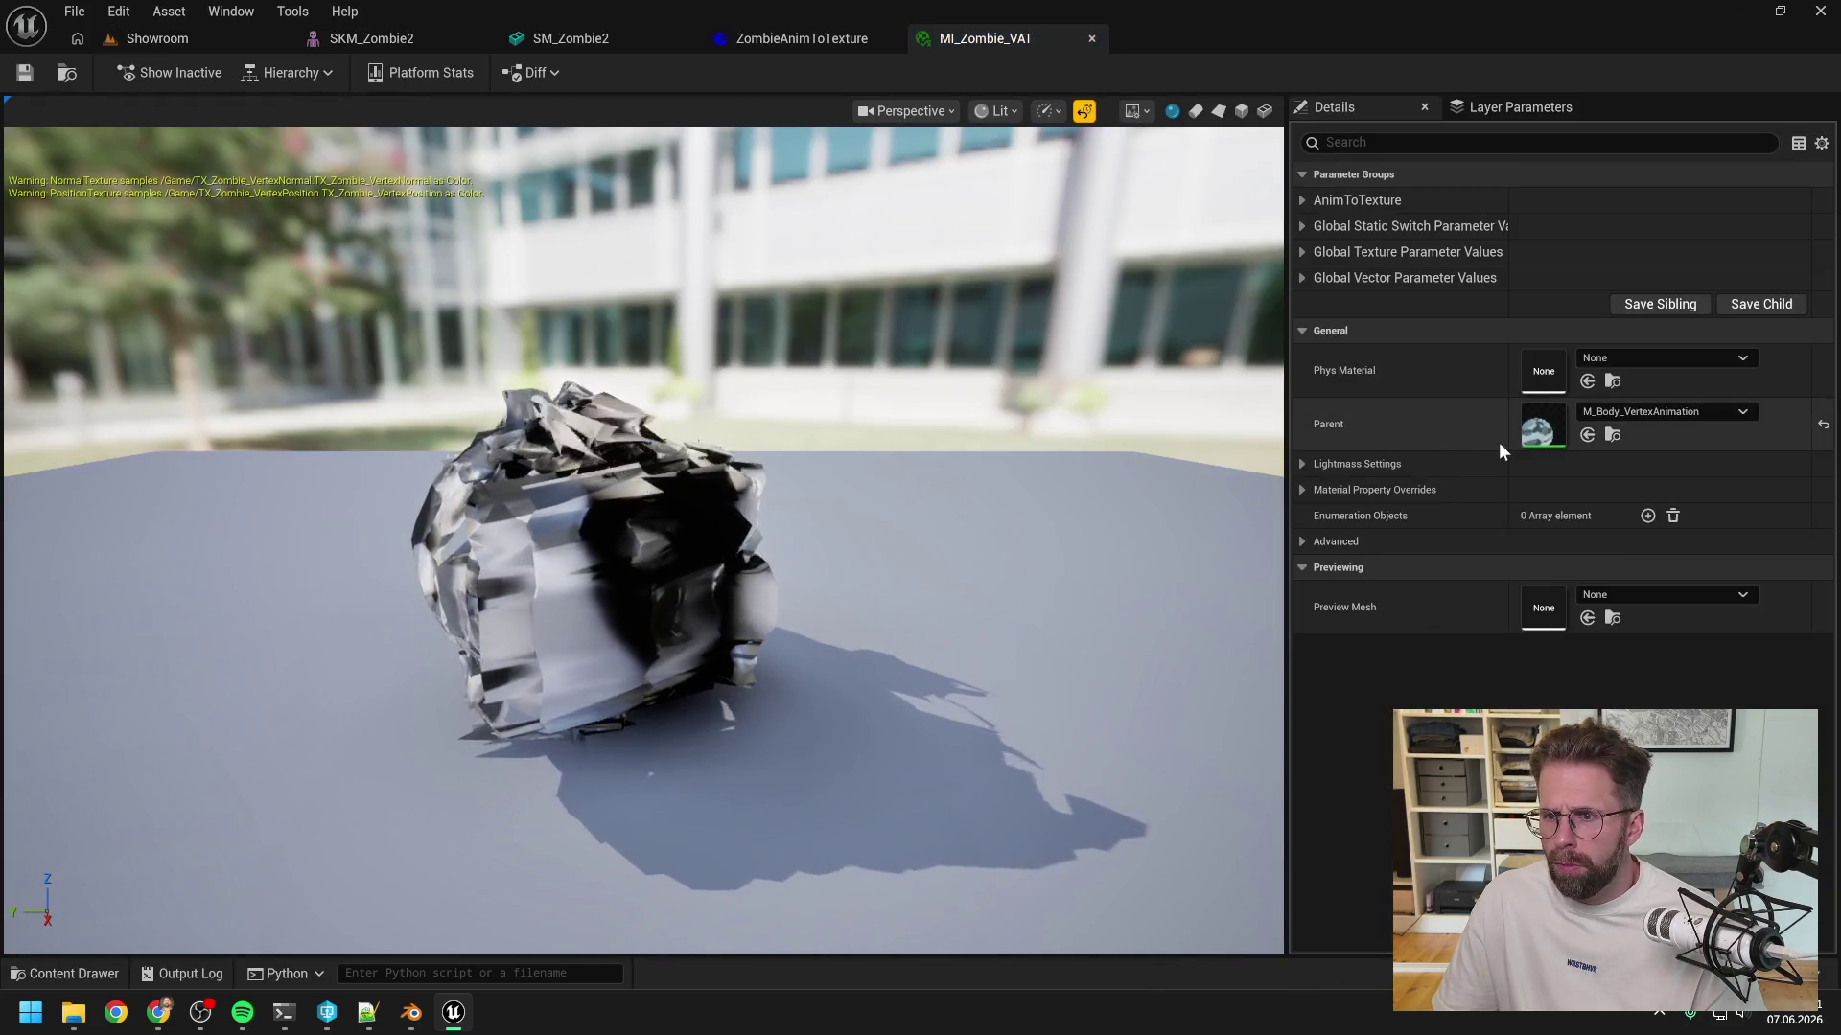
click(1304, 199)
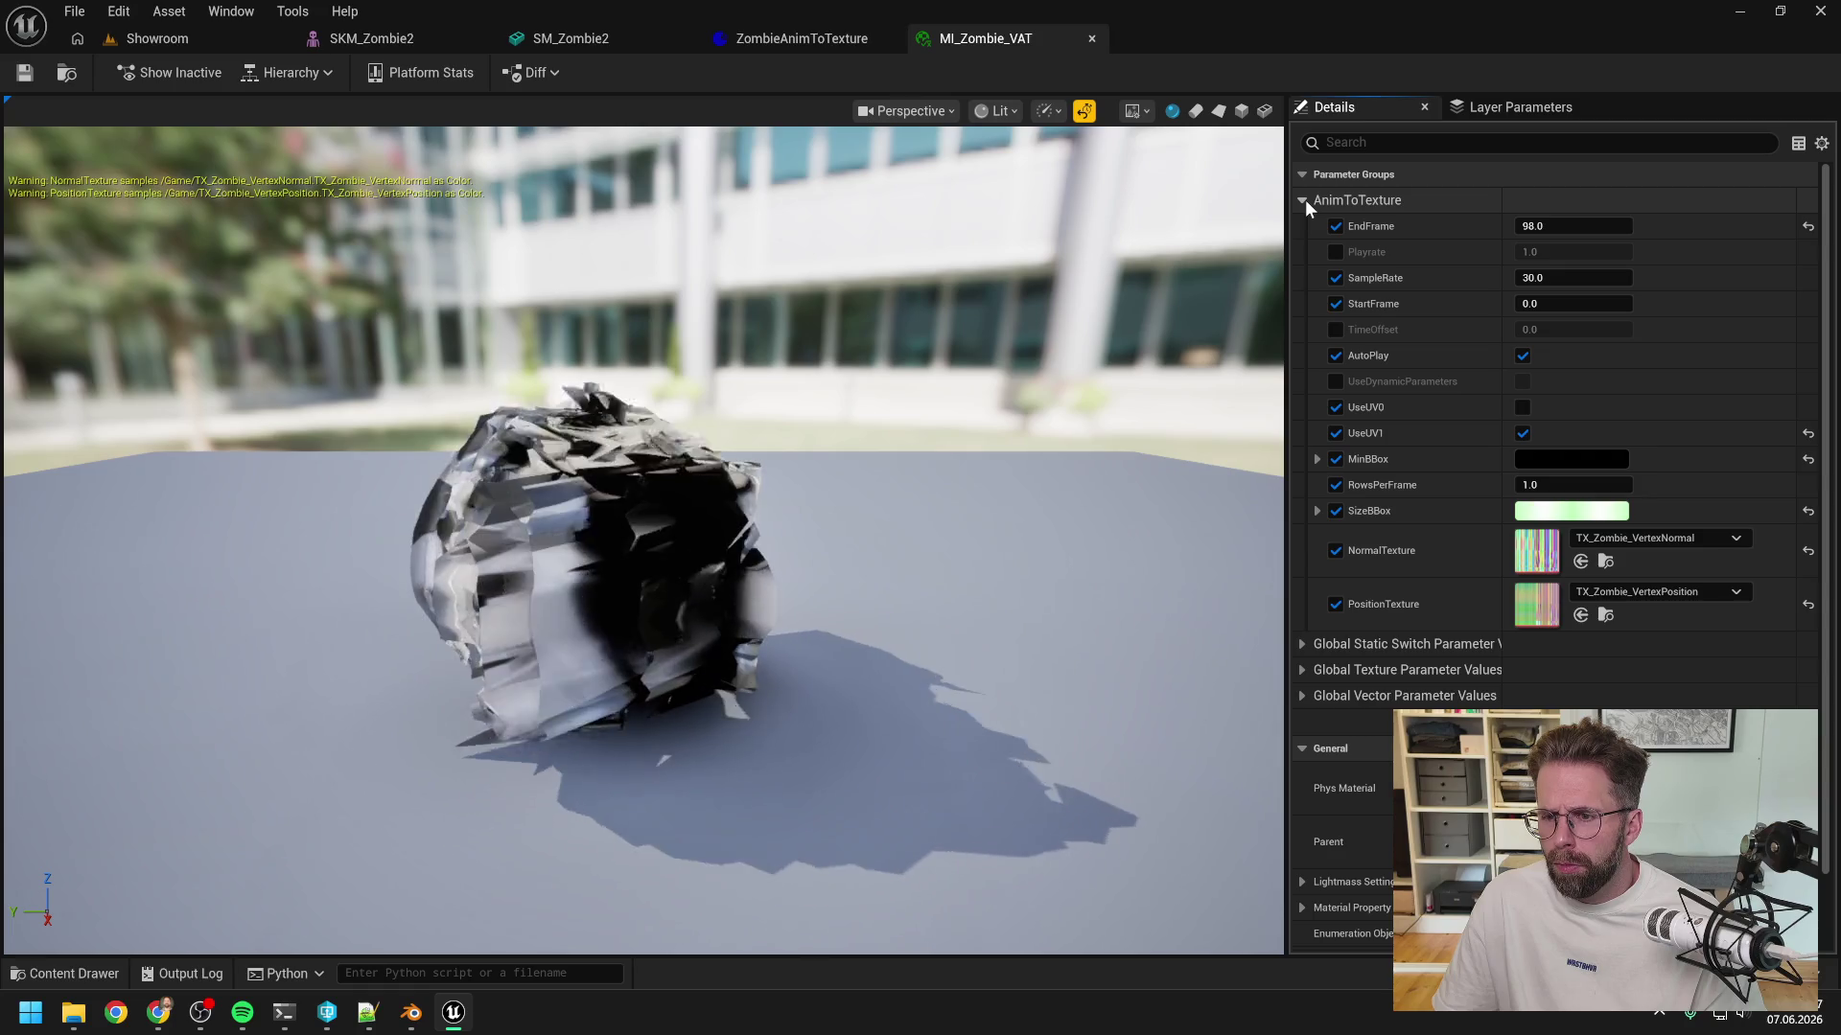
click(1304, 643)
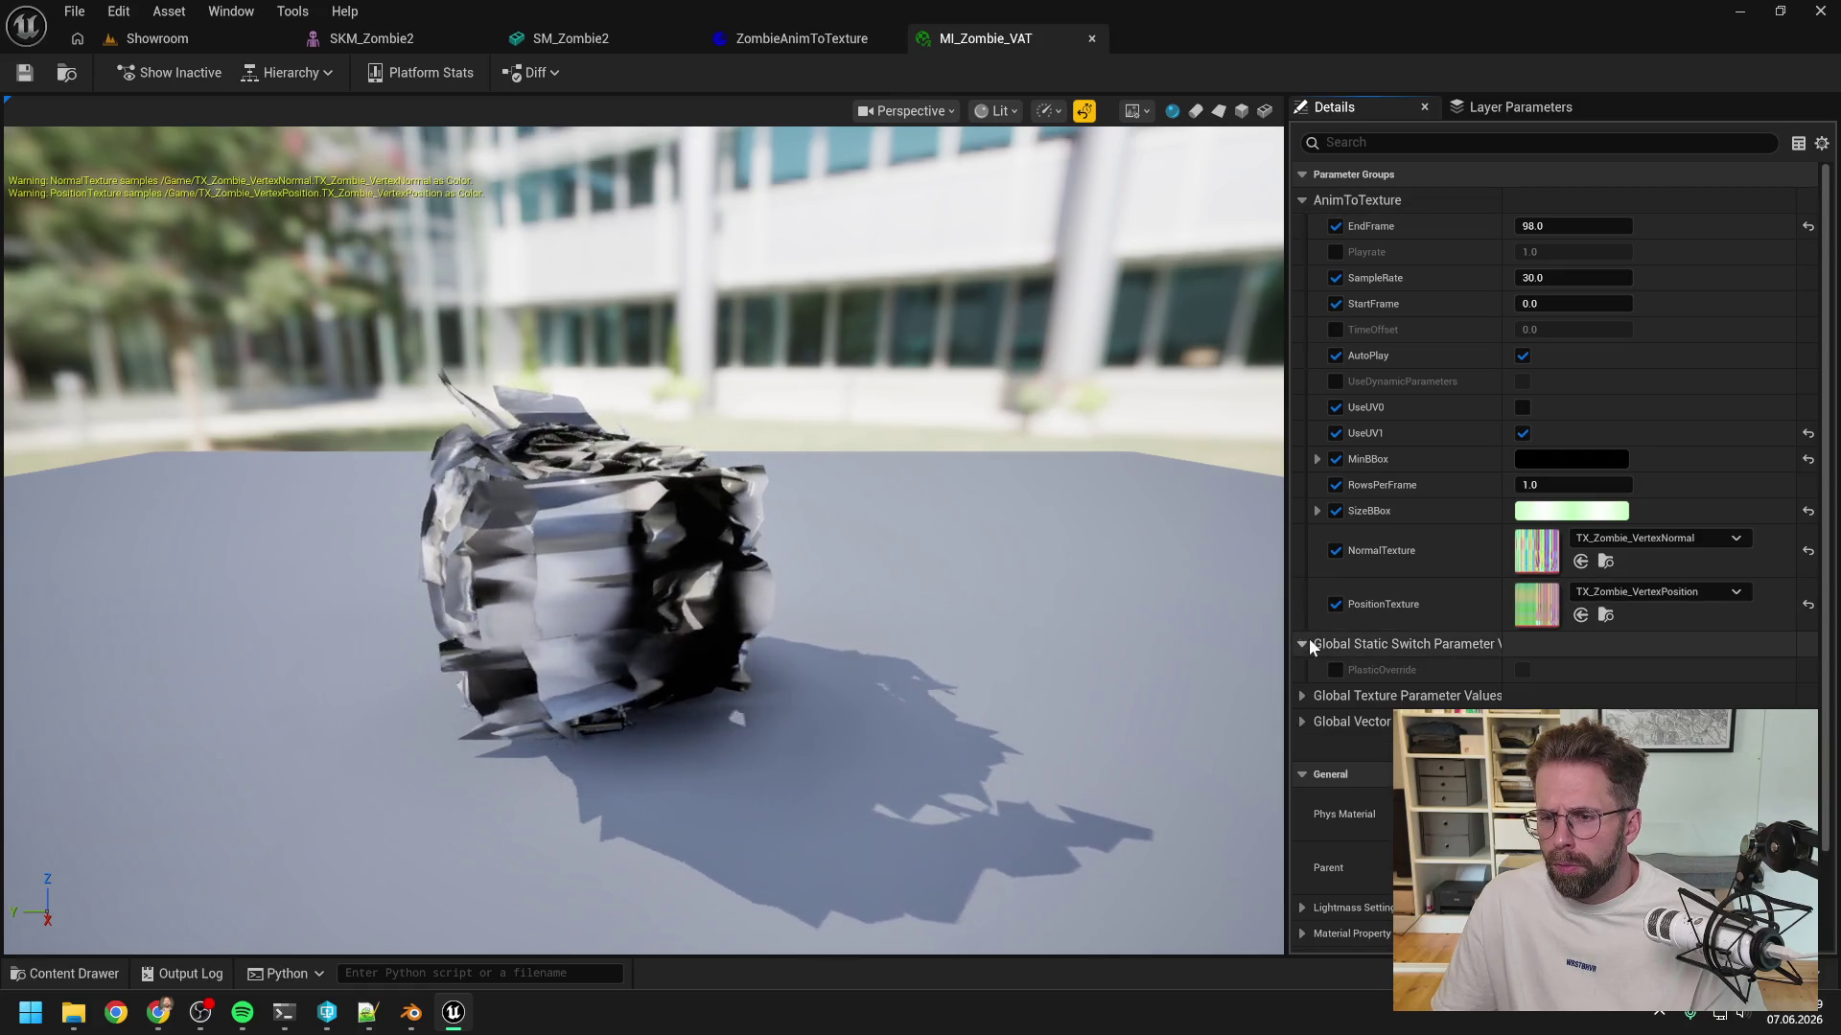
scroll(1313, 652, down, 2)
click(1333, 575)
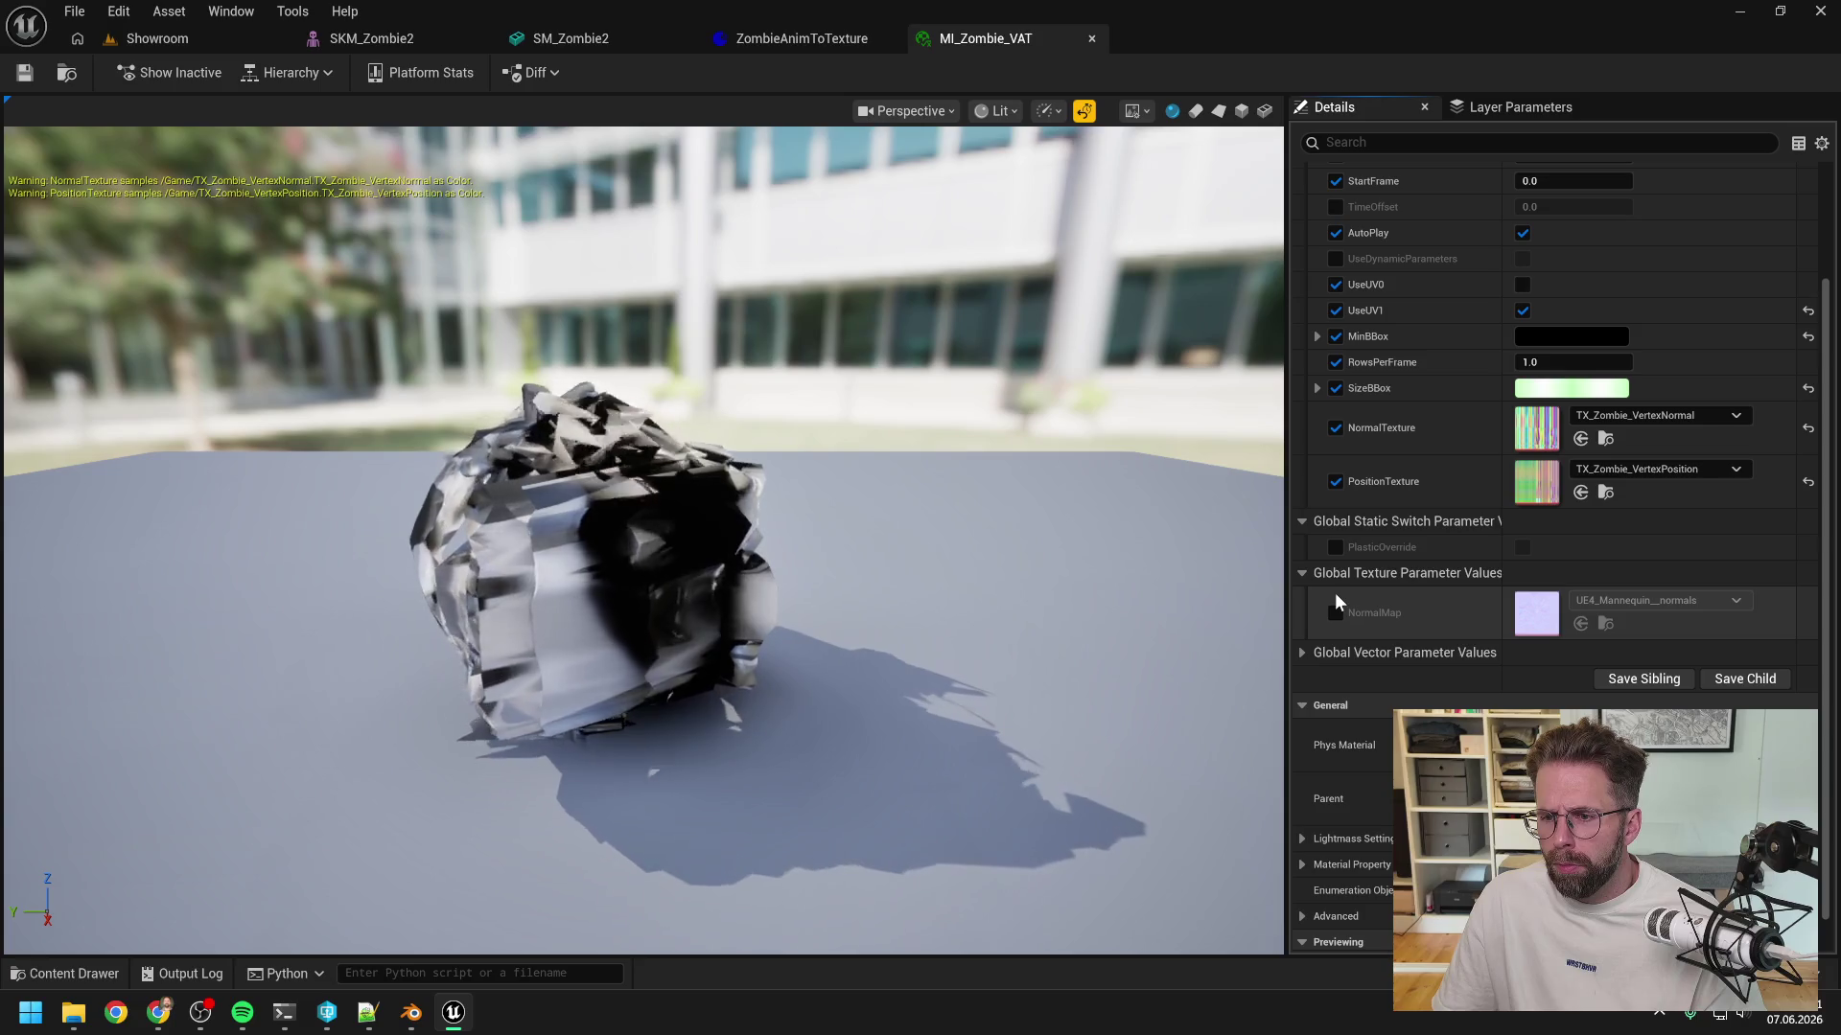
click(1300, 652)
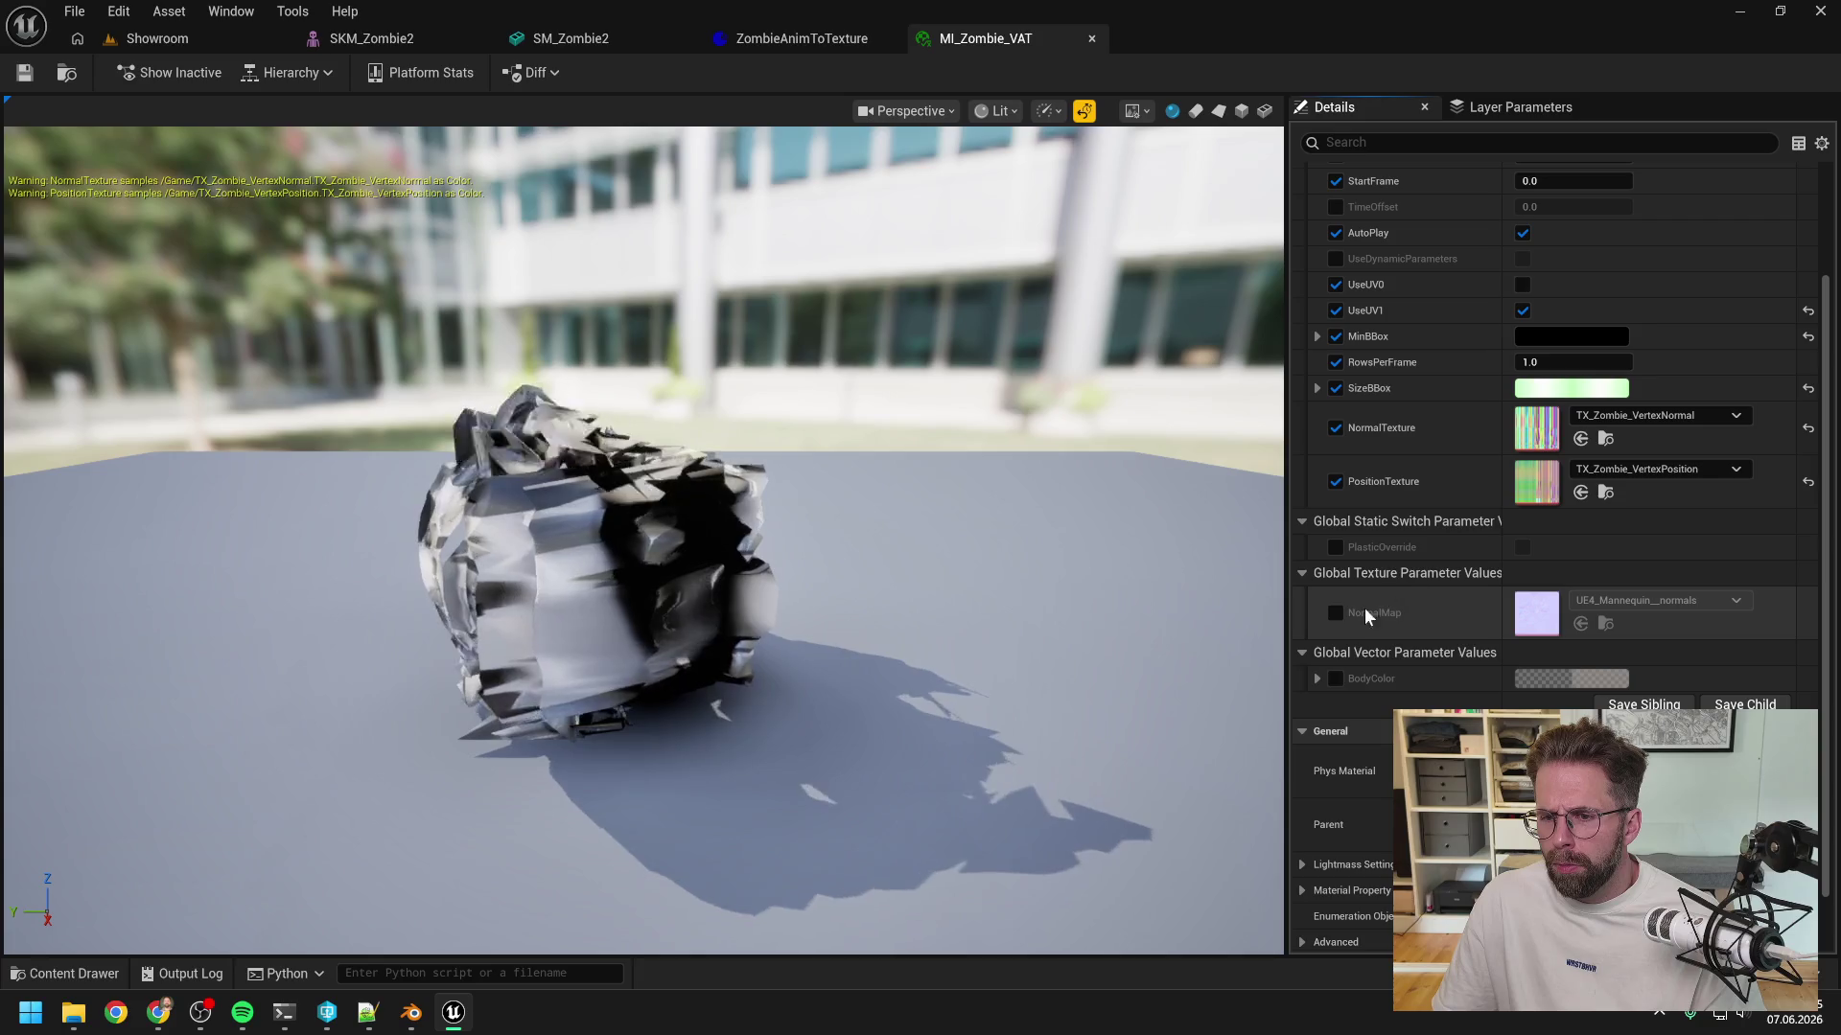
scroll(1416, 599, up, 2)
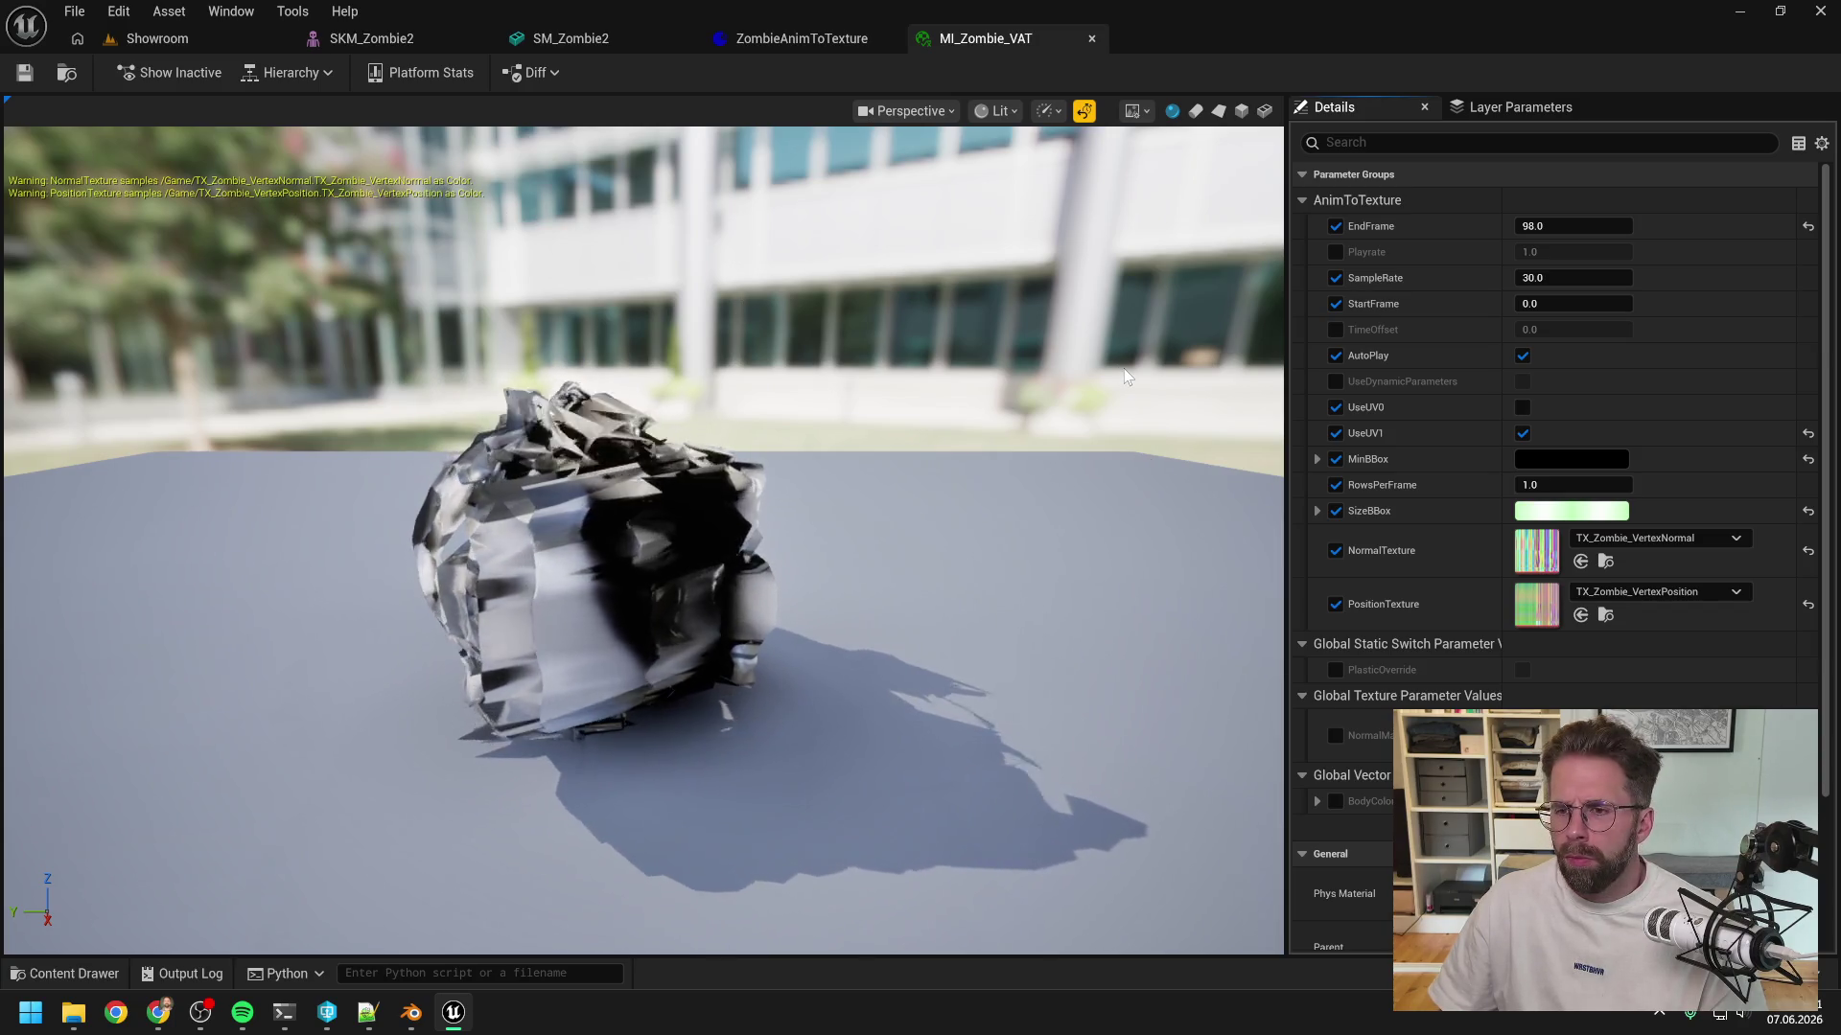
drag(1284, 422, 1117, 422)
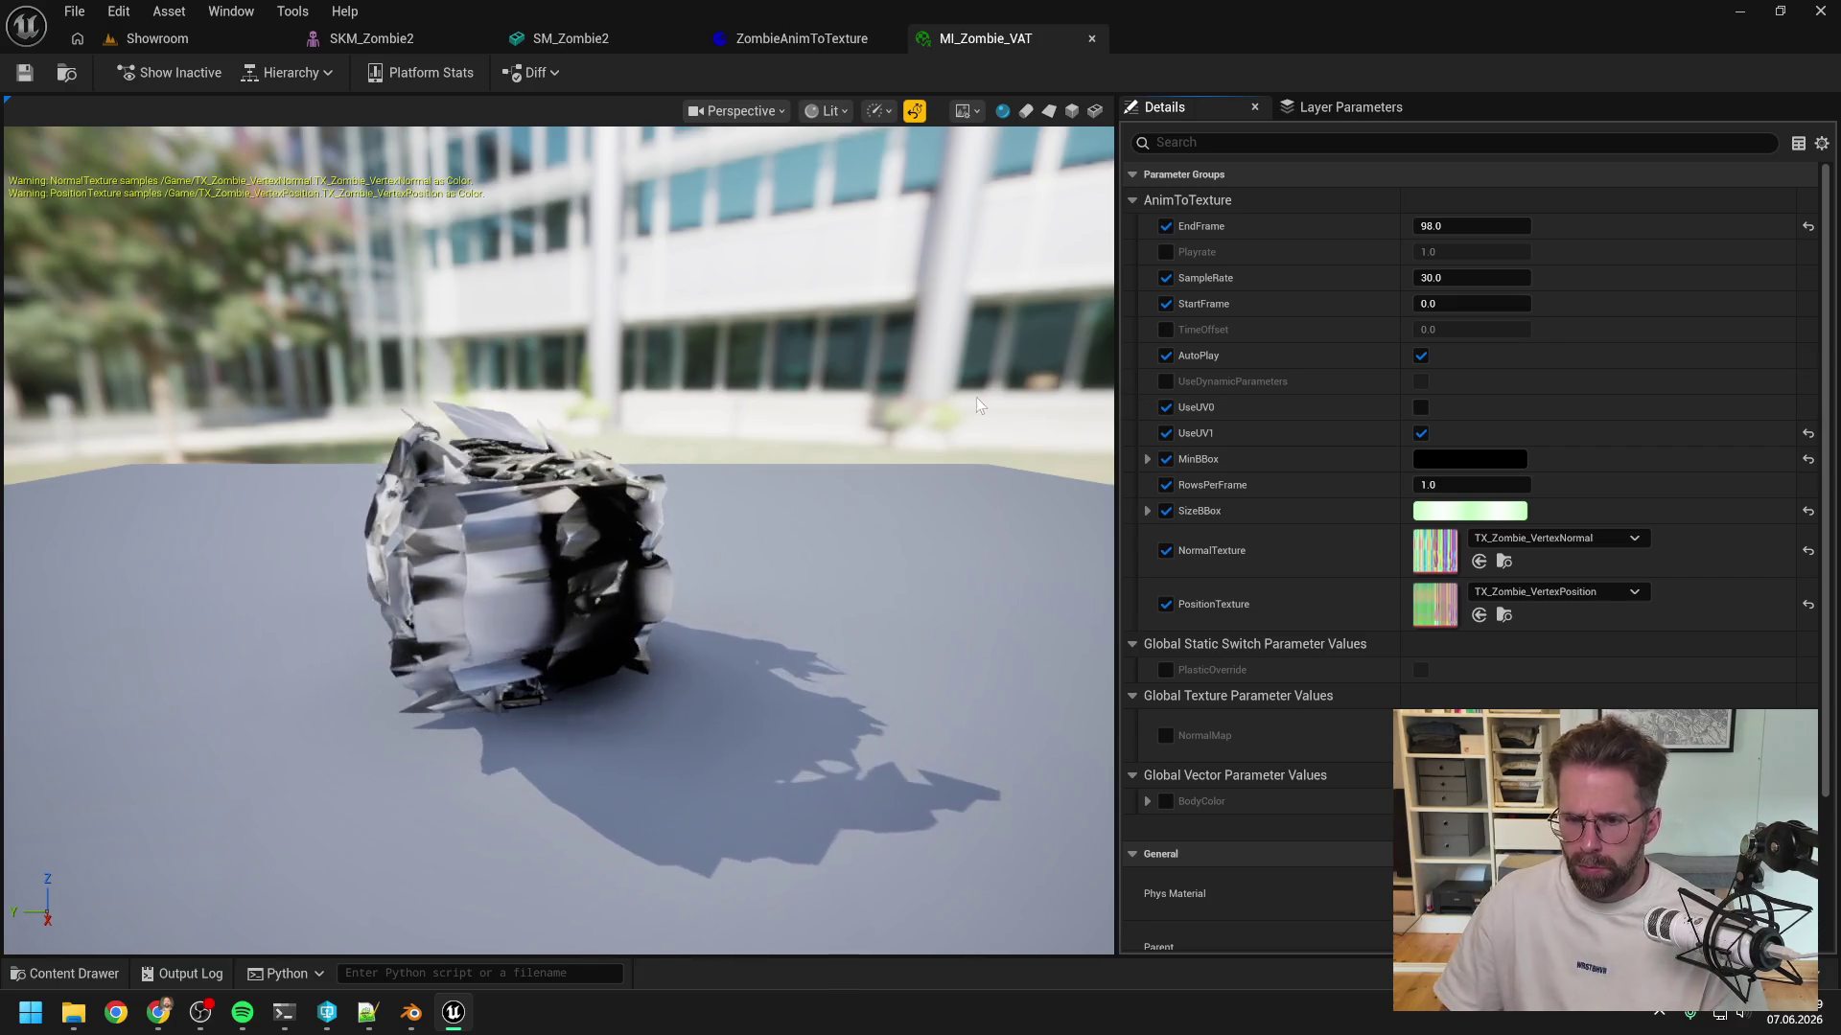
scroll(1348, 489, down, 4)
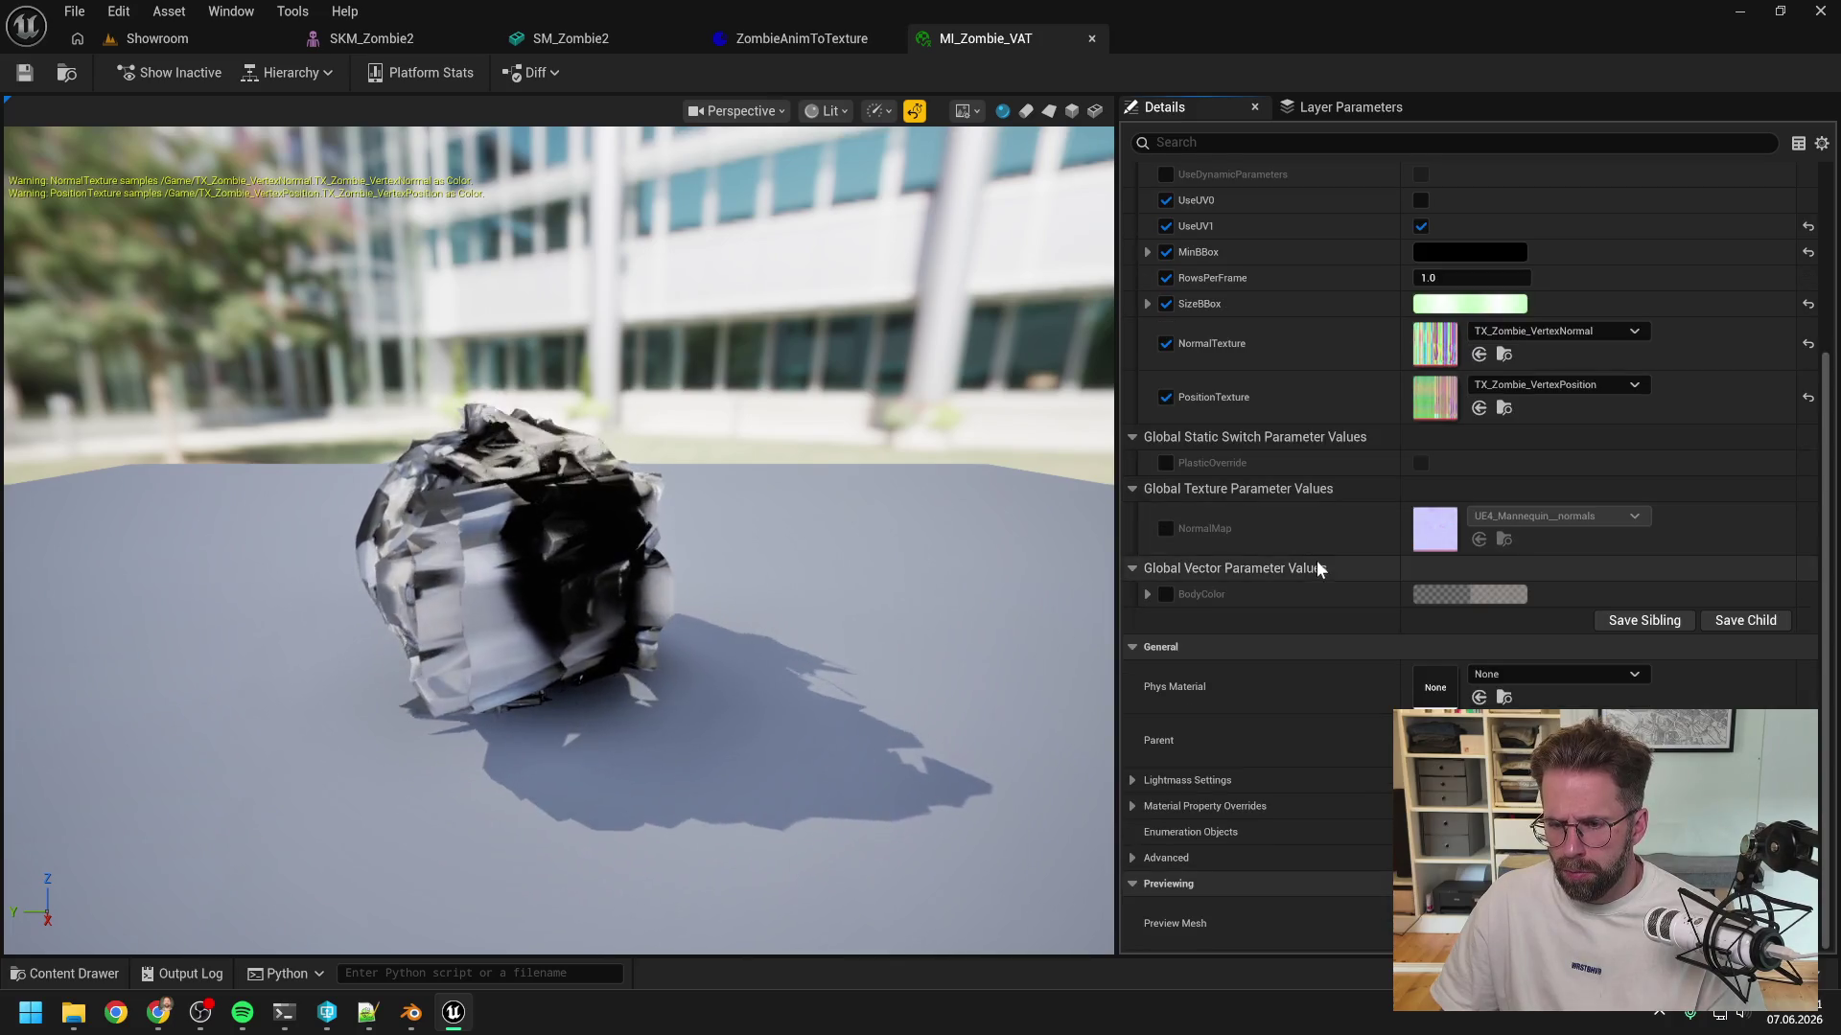
click(284, 1015)
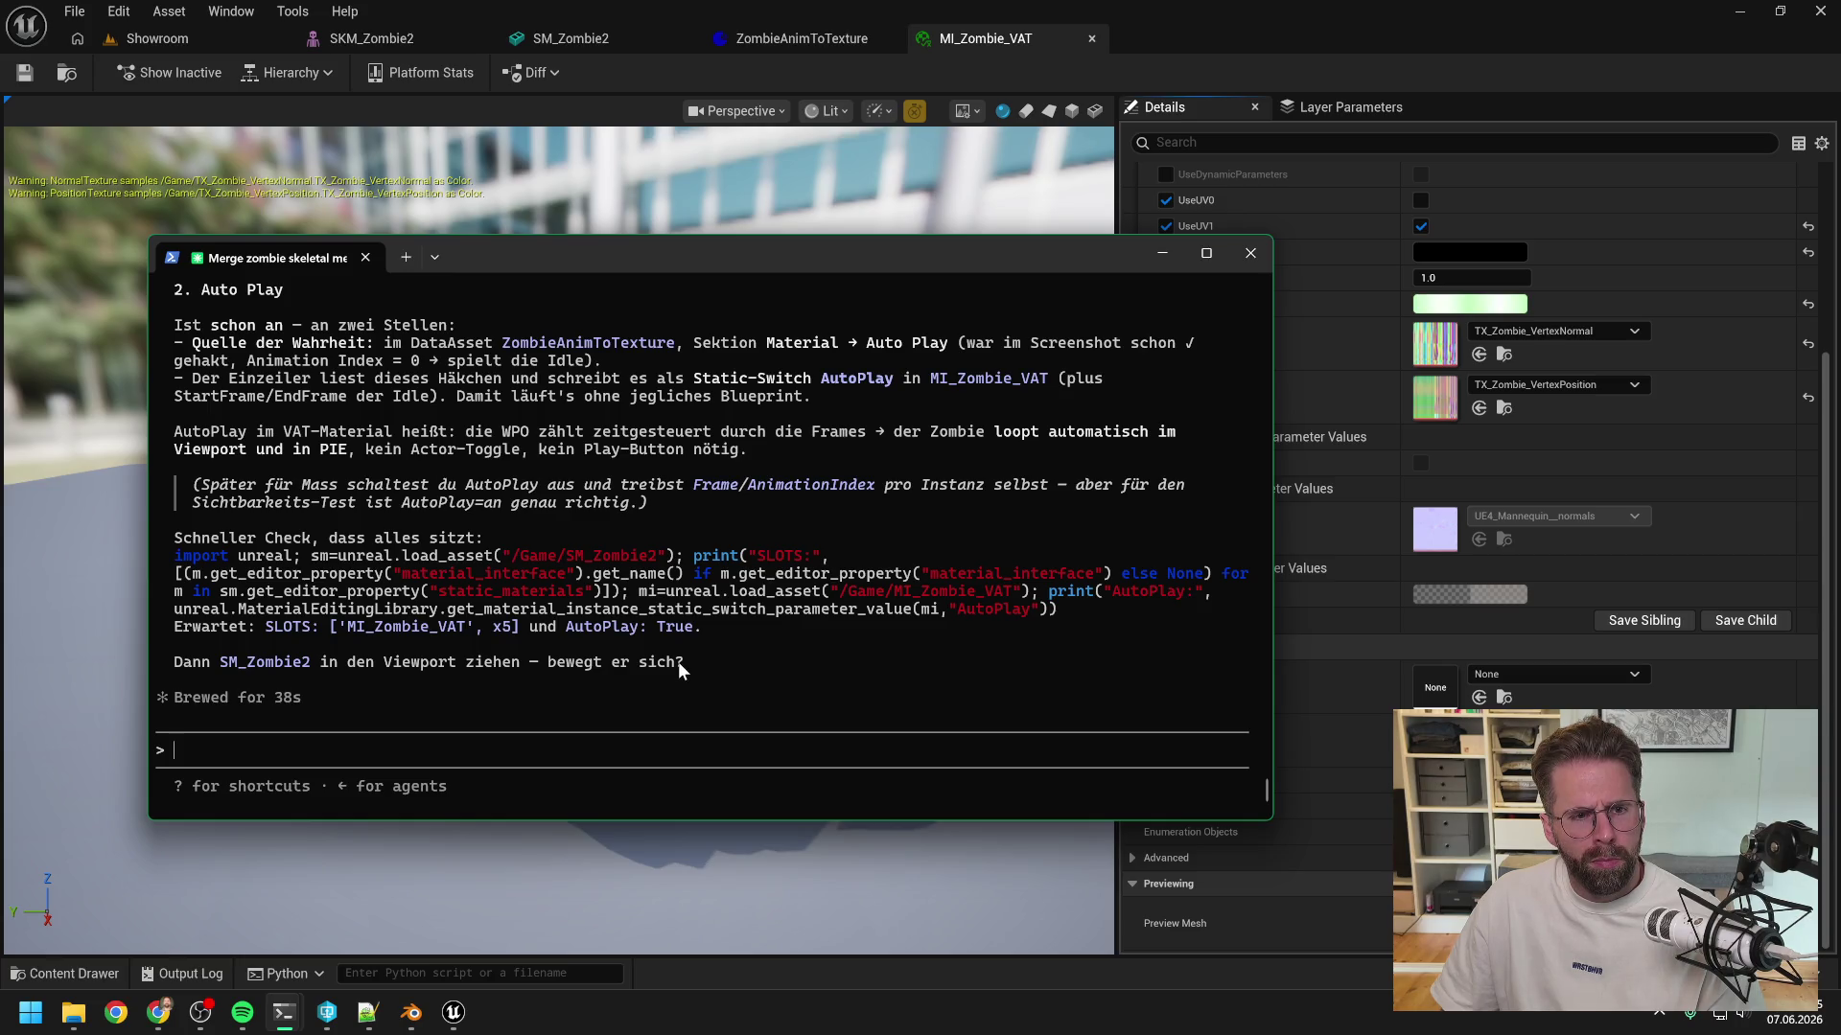
- Read Claude Code's reply about MI_Zombie_VAT and AutoPlay, then move the terminal aside
scroll(676, 662, up, 6)
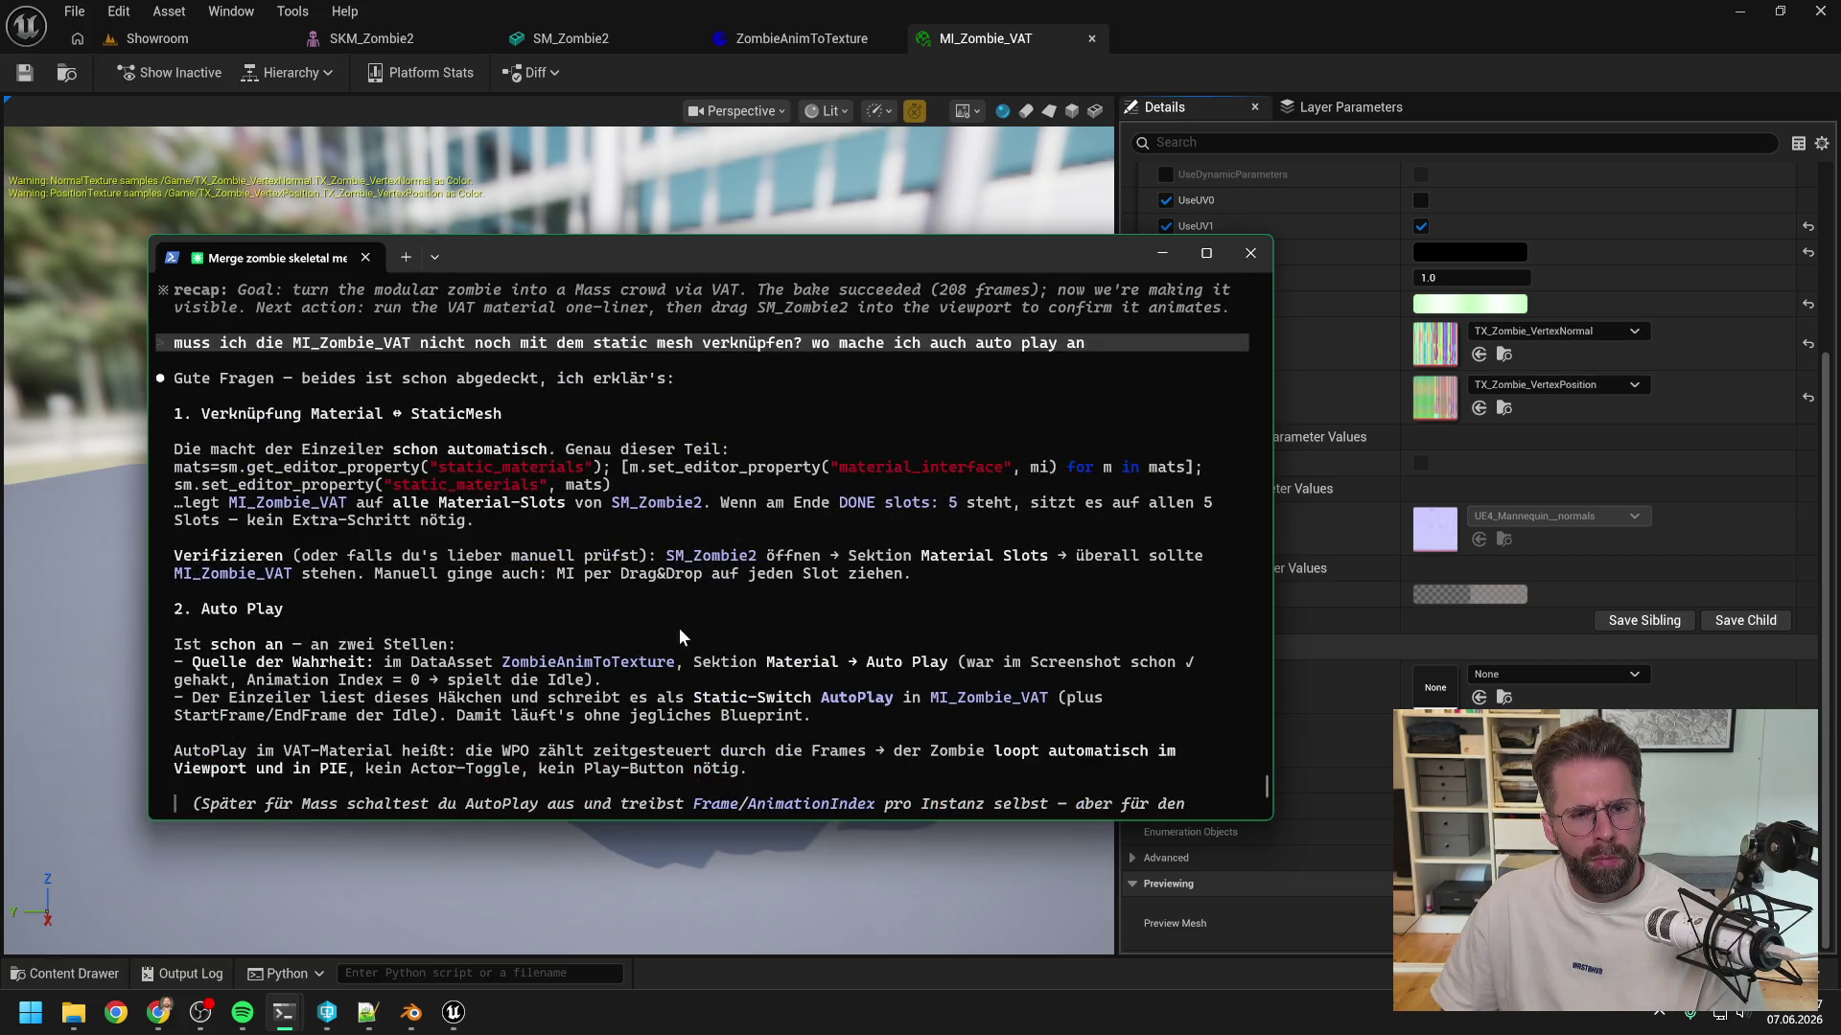
scroll(678, 629, down, 1)
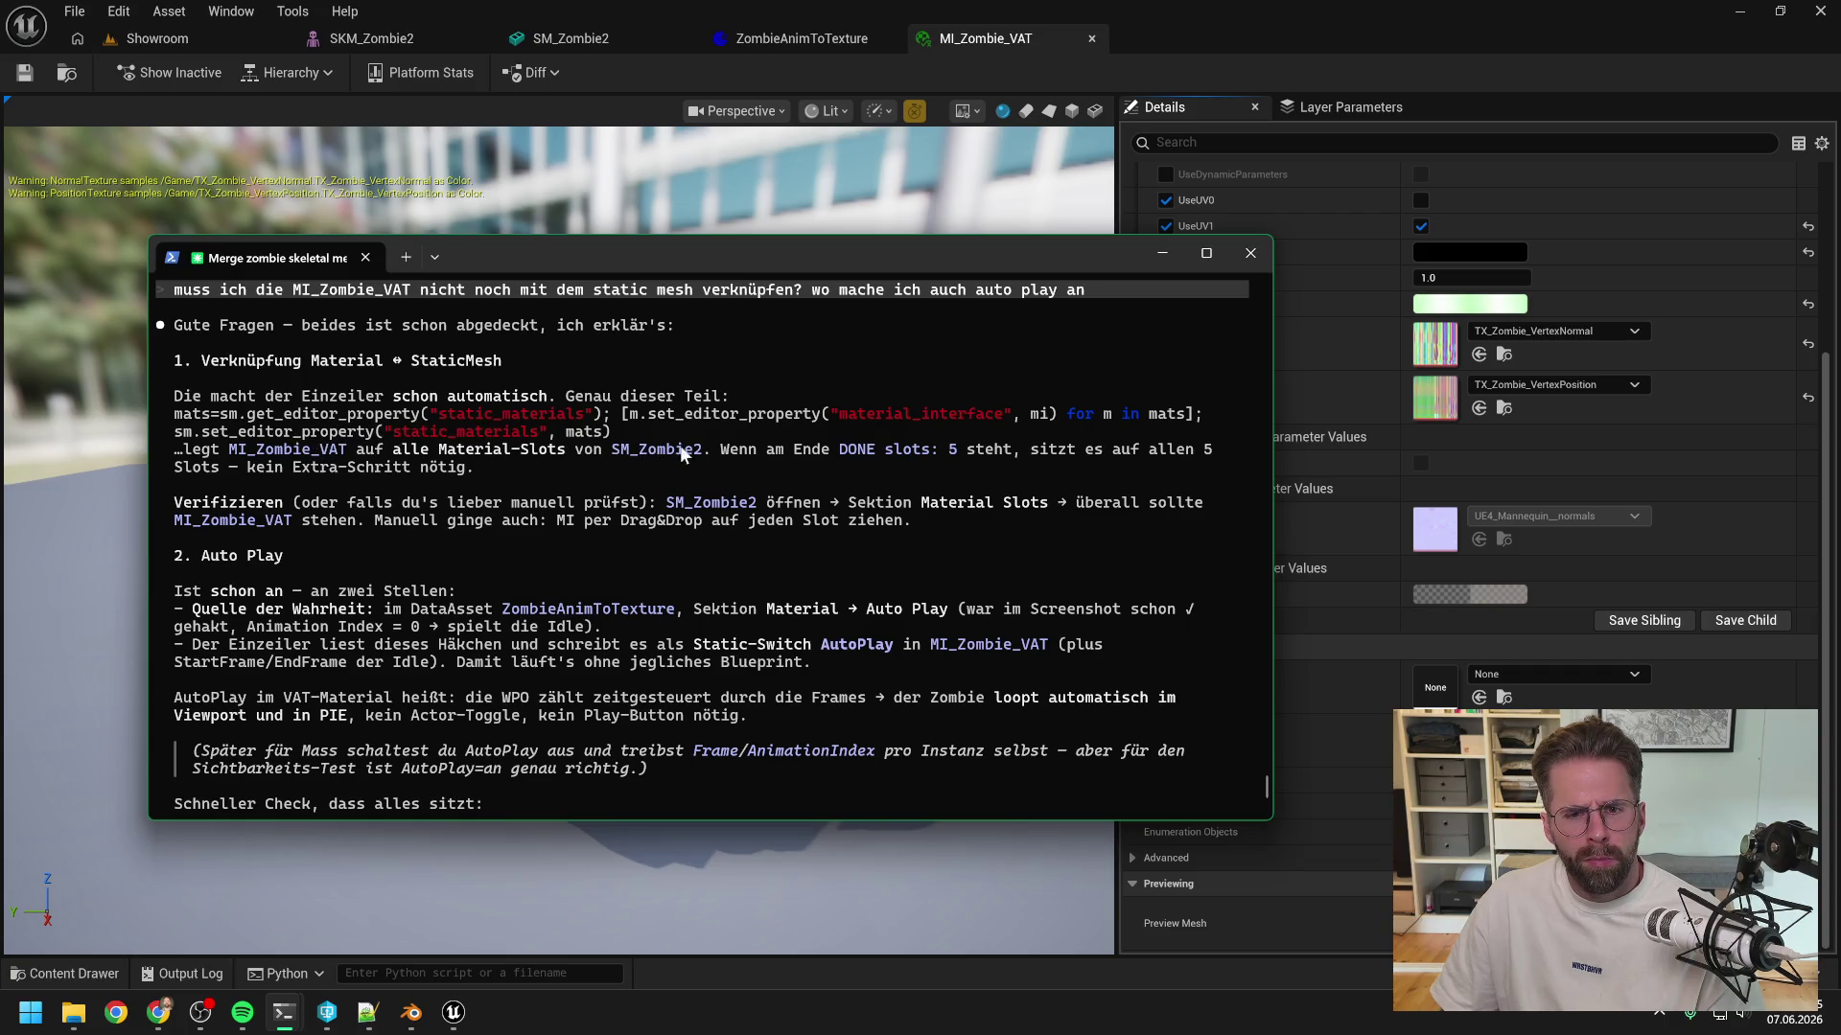
mouse_move(702, 268)
mouse_down()
mouse_move(1174, 293)
mouse_move(1839, 288)
mouse_up()
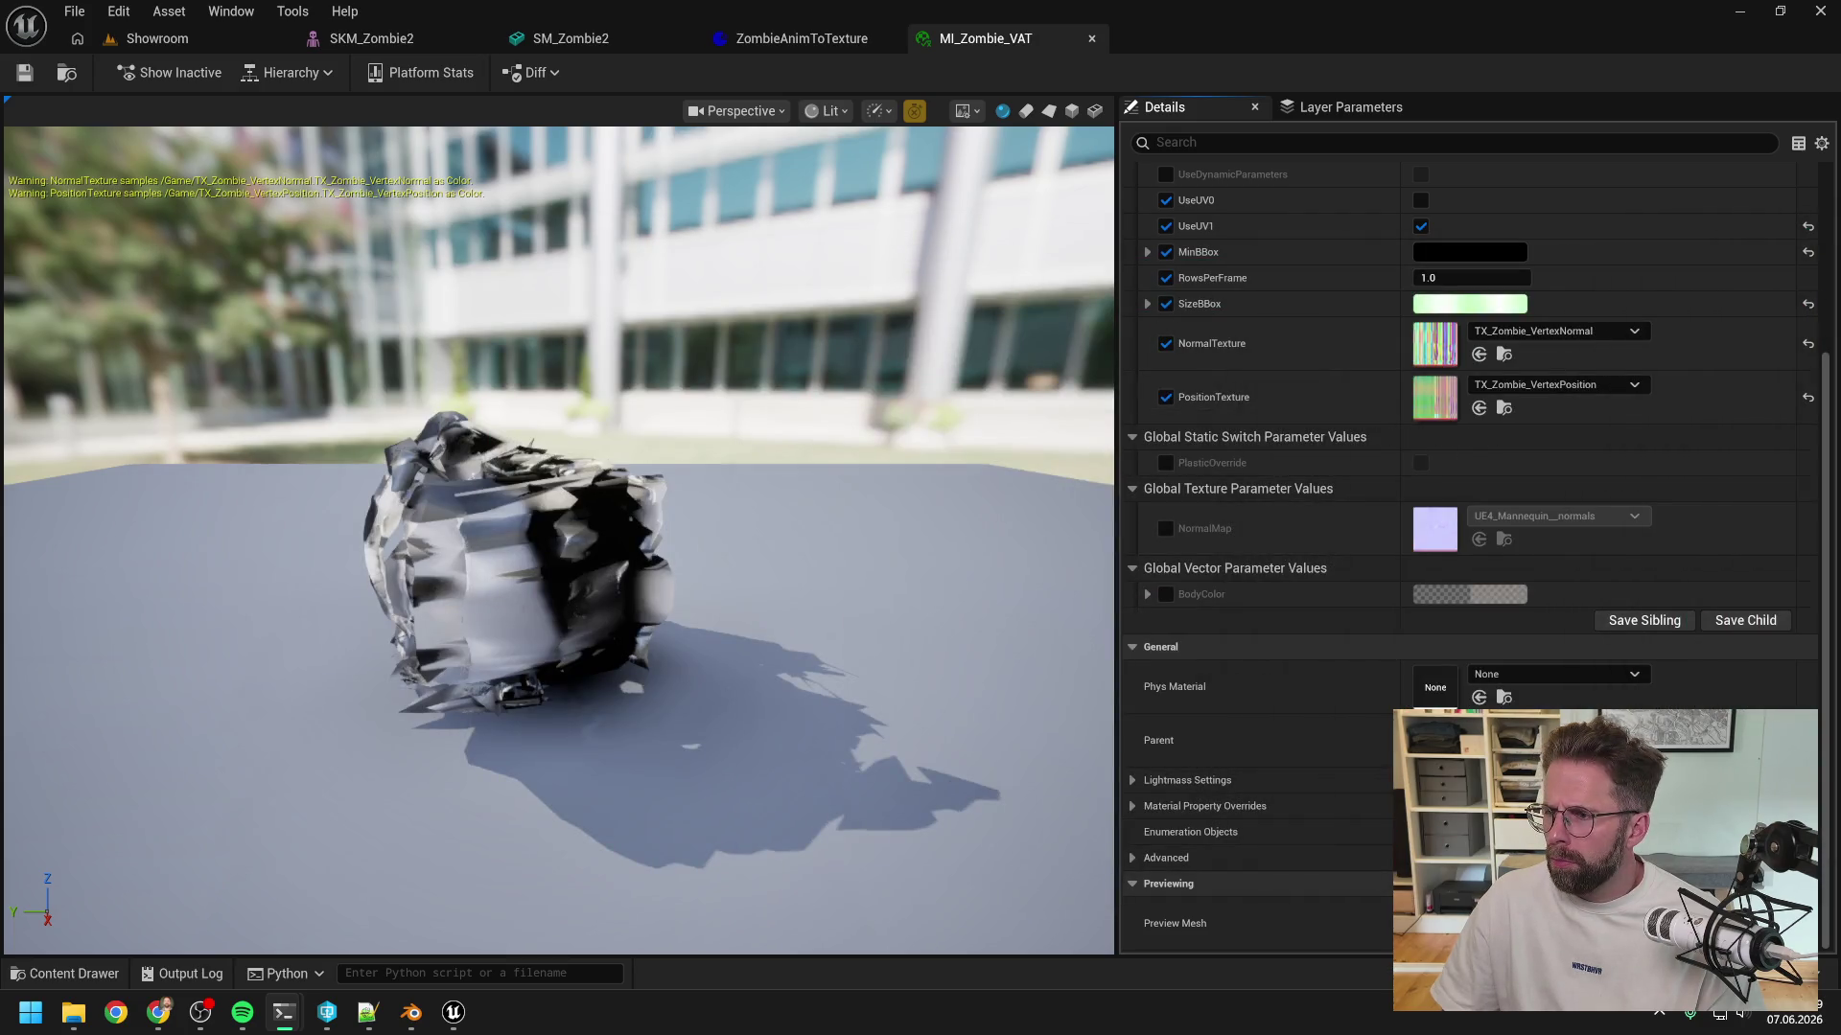
- Assign MI_Zombie_VAT to SM_Zombie2's Head, Arms and Body material slots
key(ctrl+space)
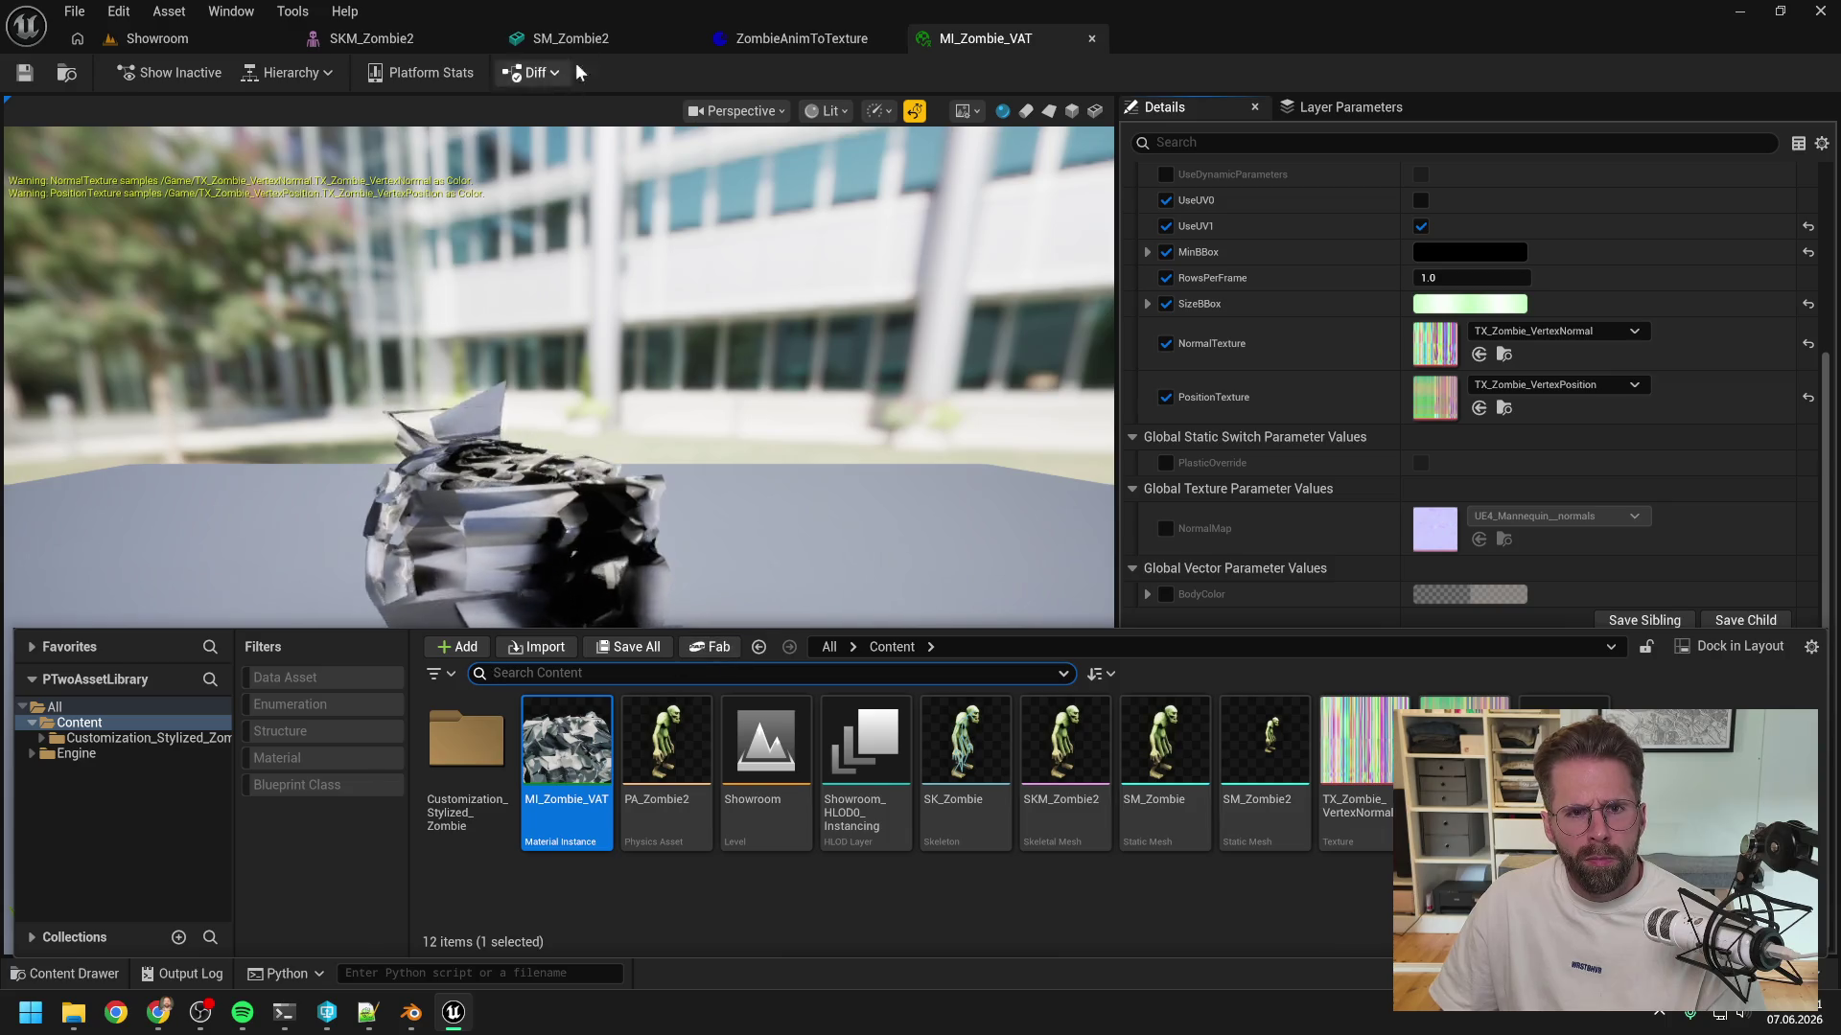
click(574, 40)
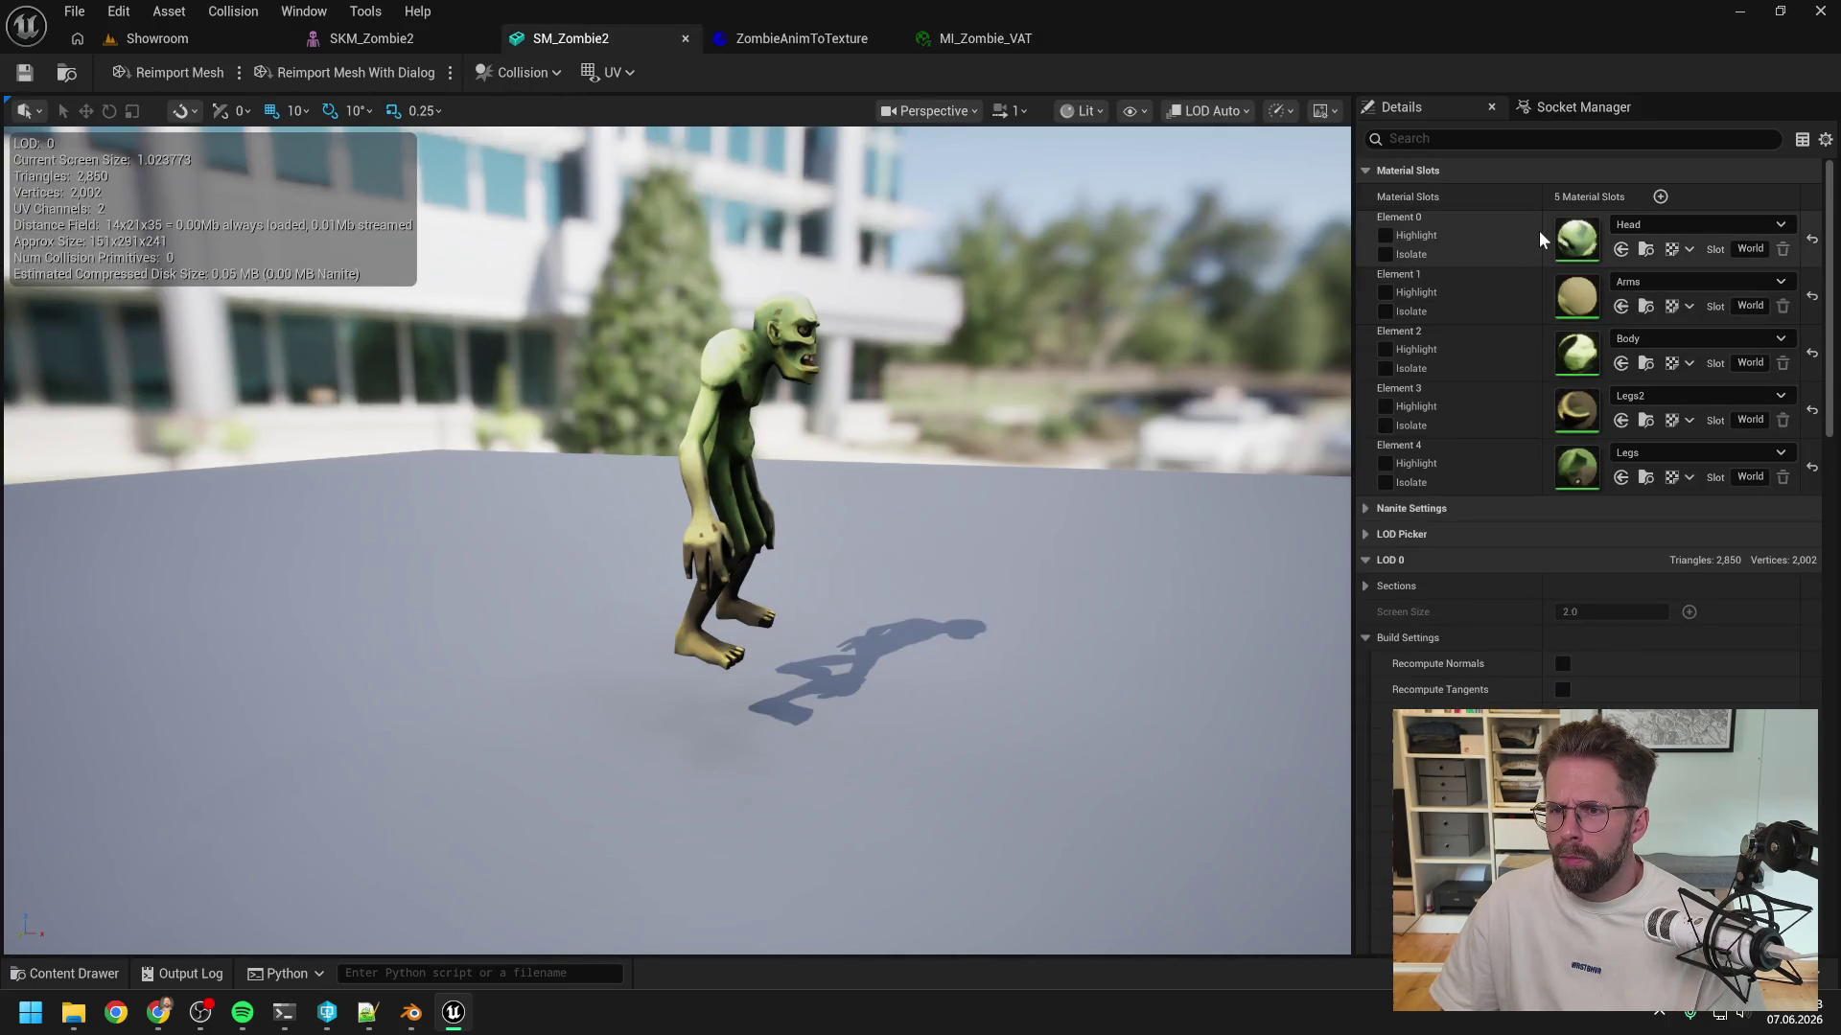
click(1654, 228)
text(mi zombie va)
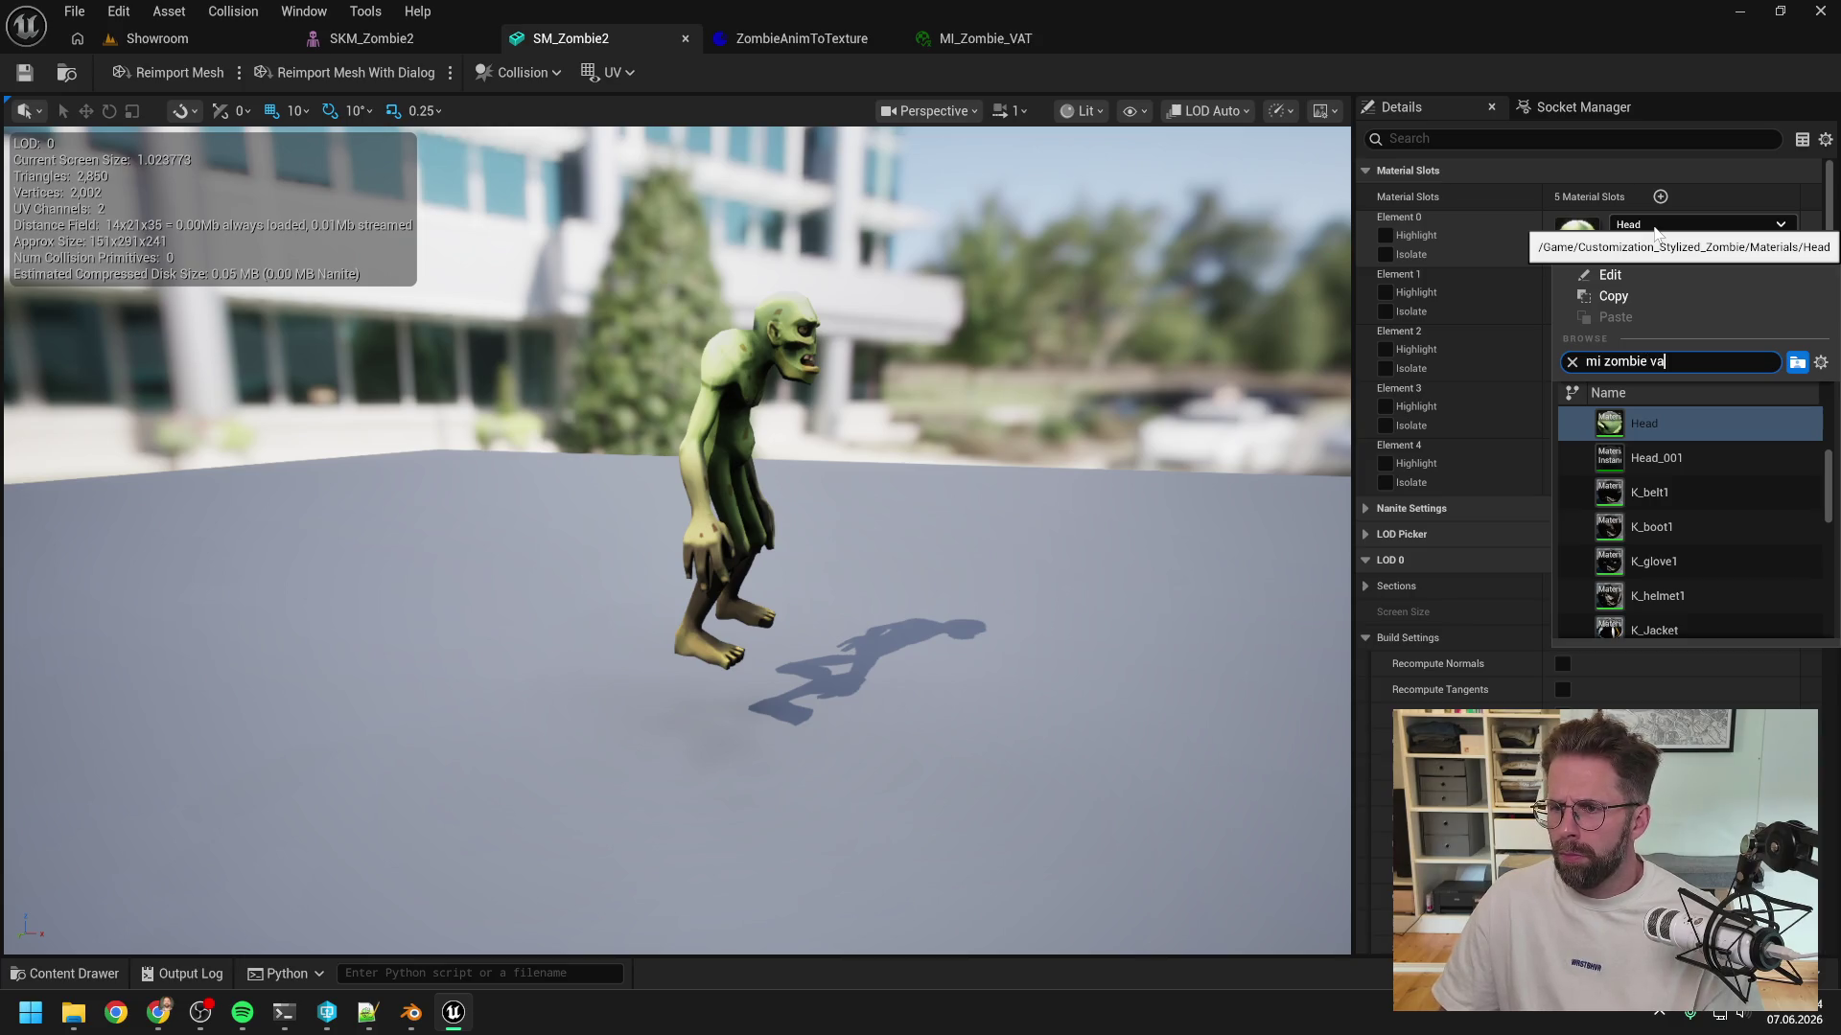
text(t)
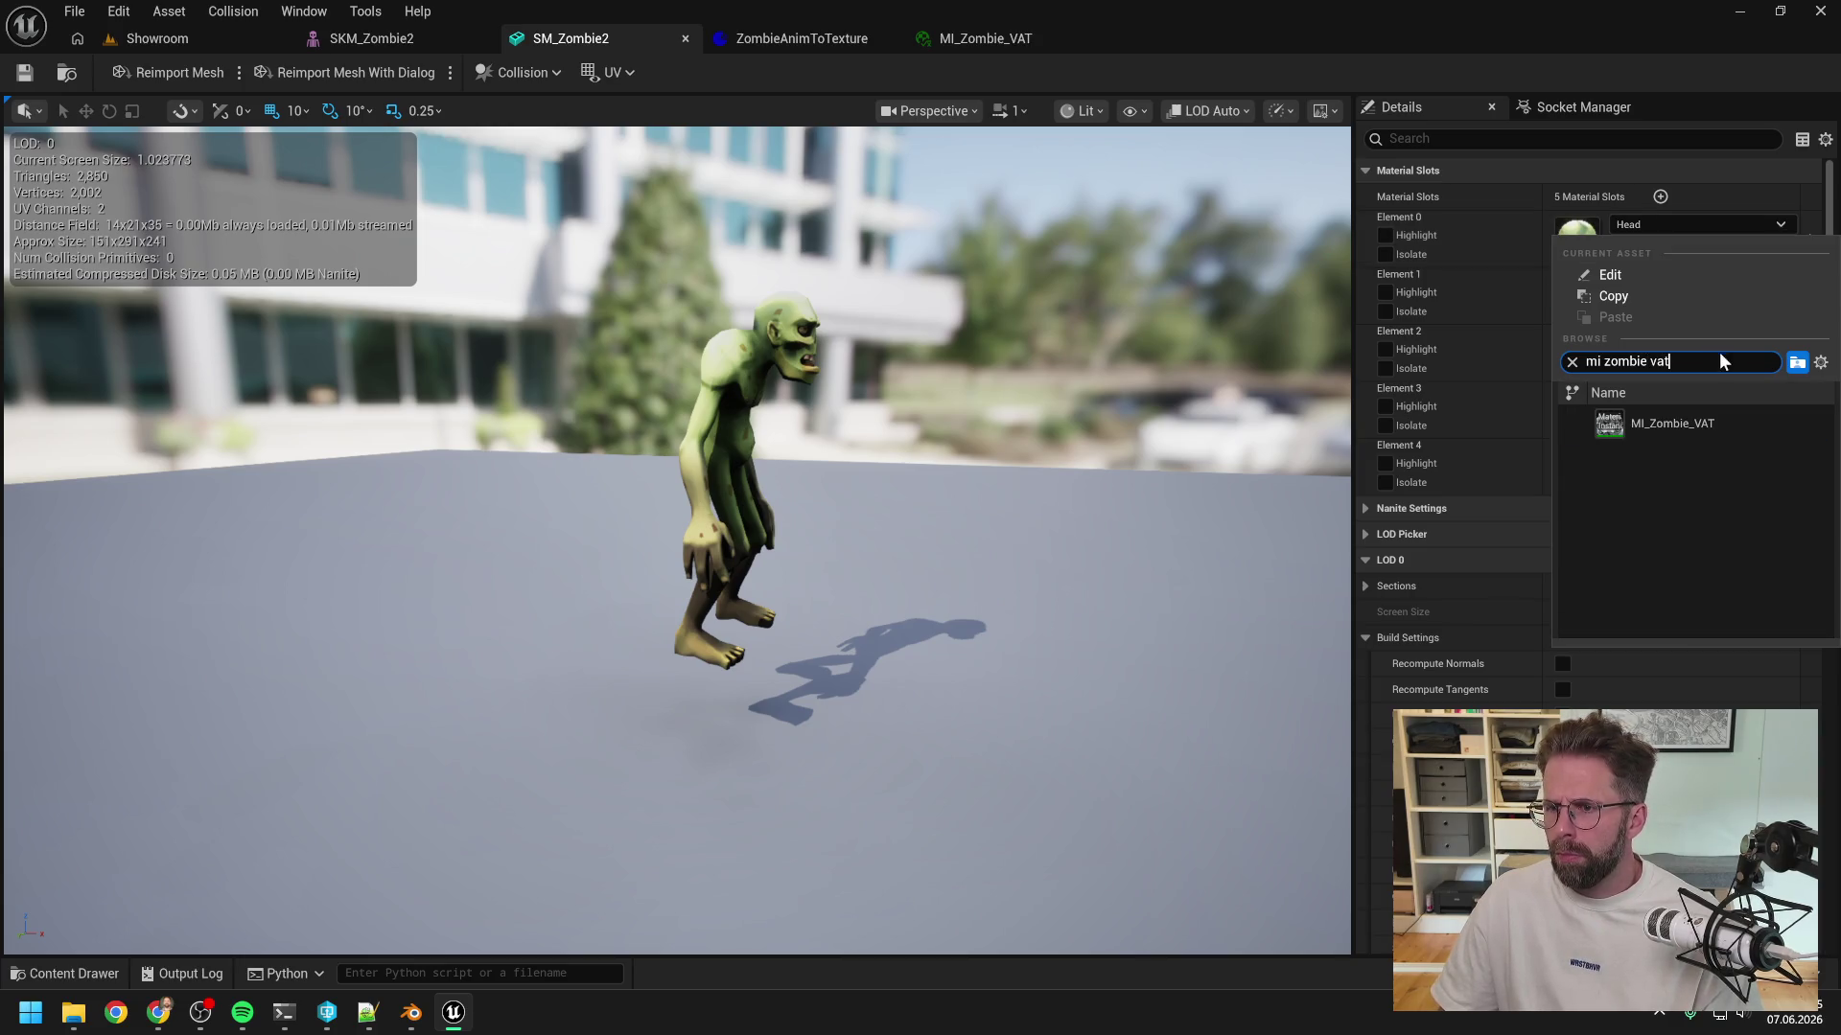
click(1660, 420)
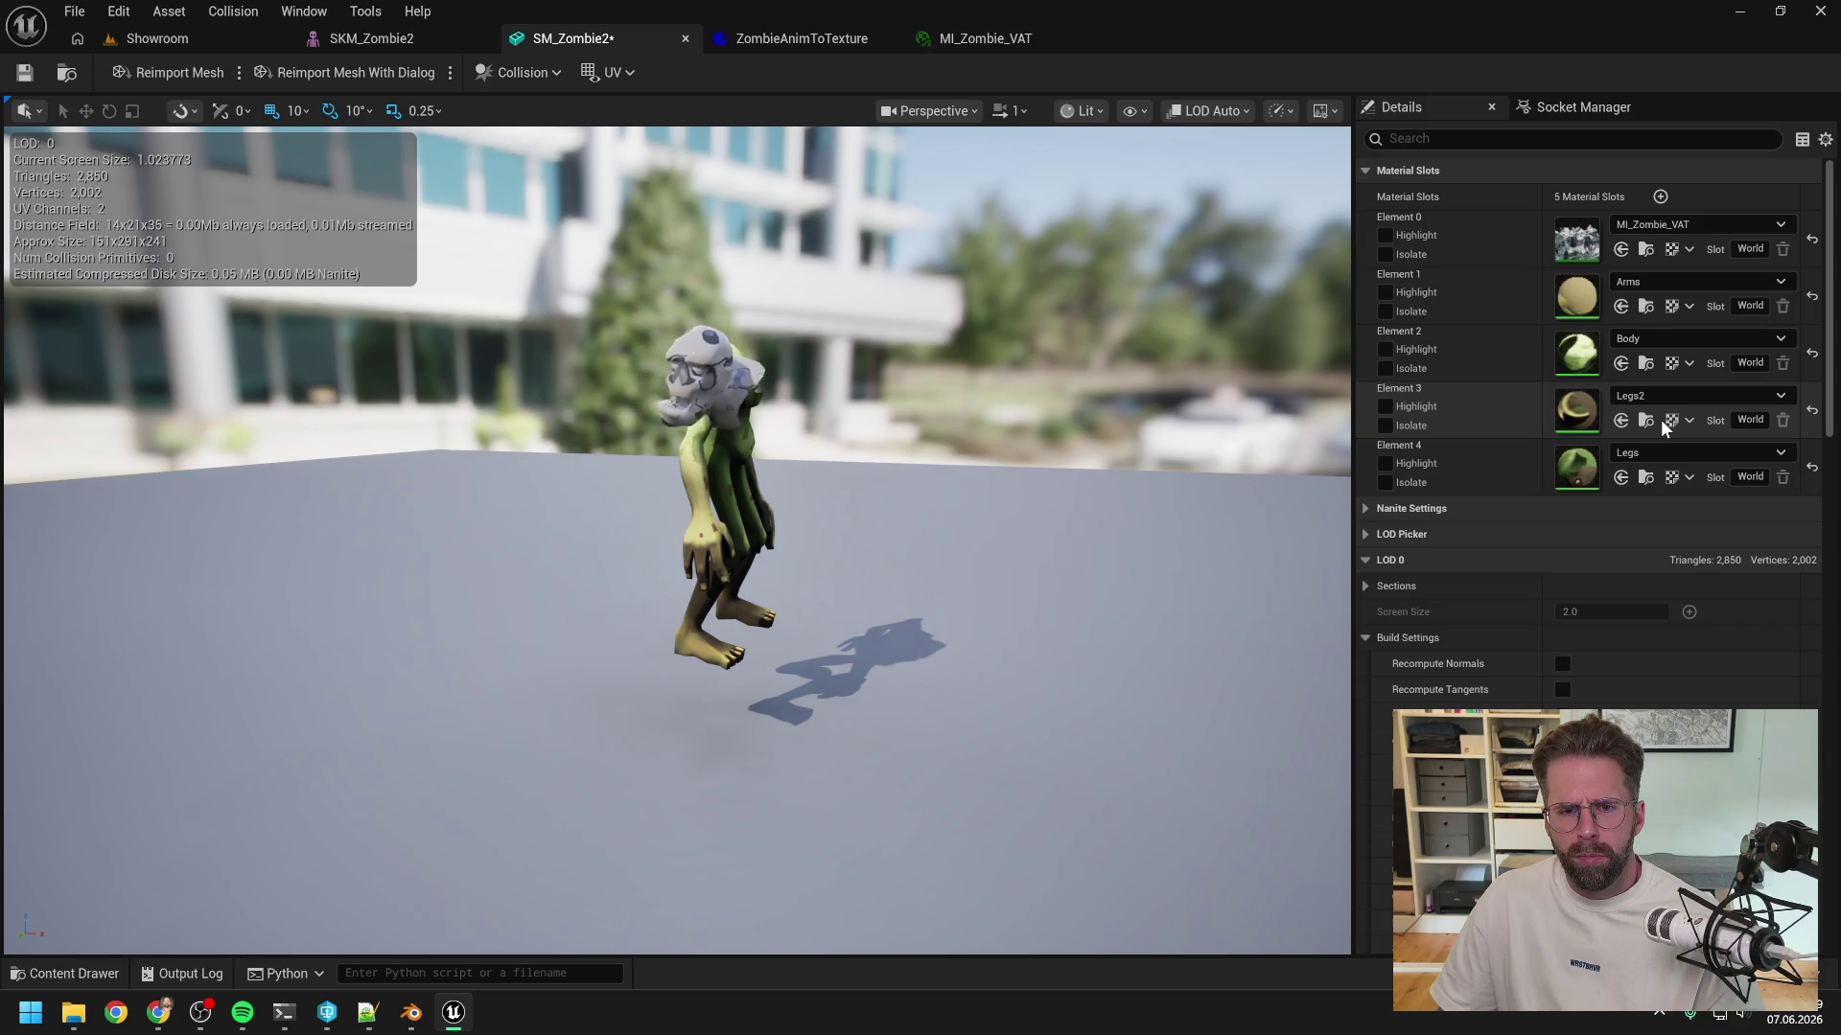
click(1662, 281)
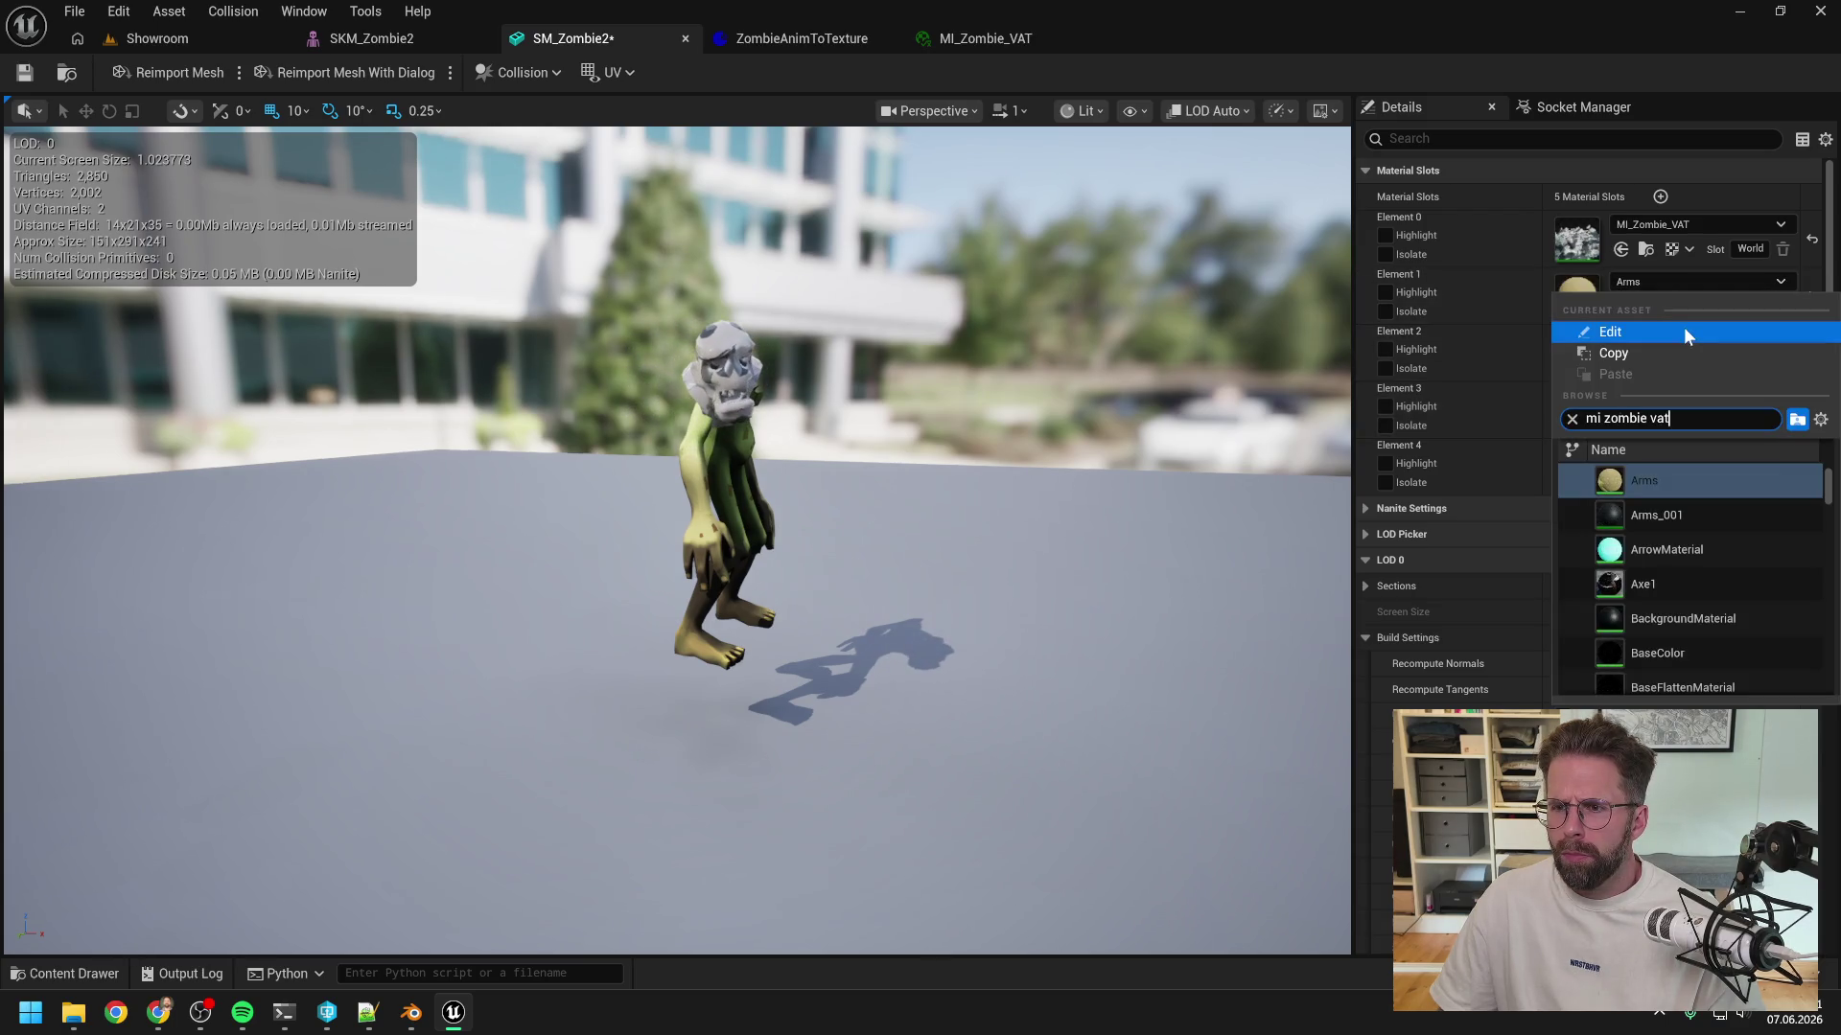
click(1655, 477)
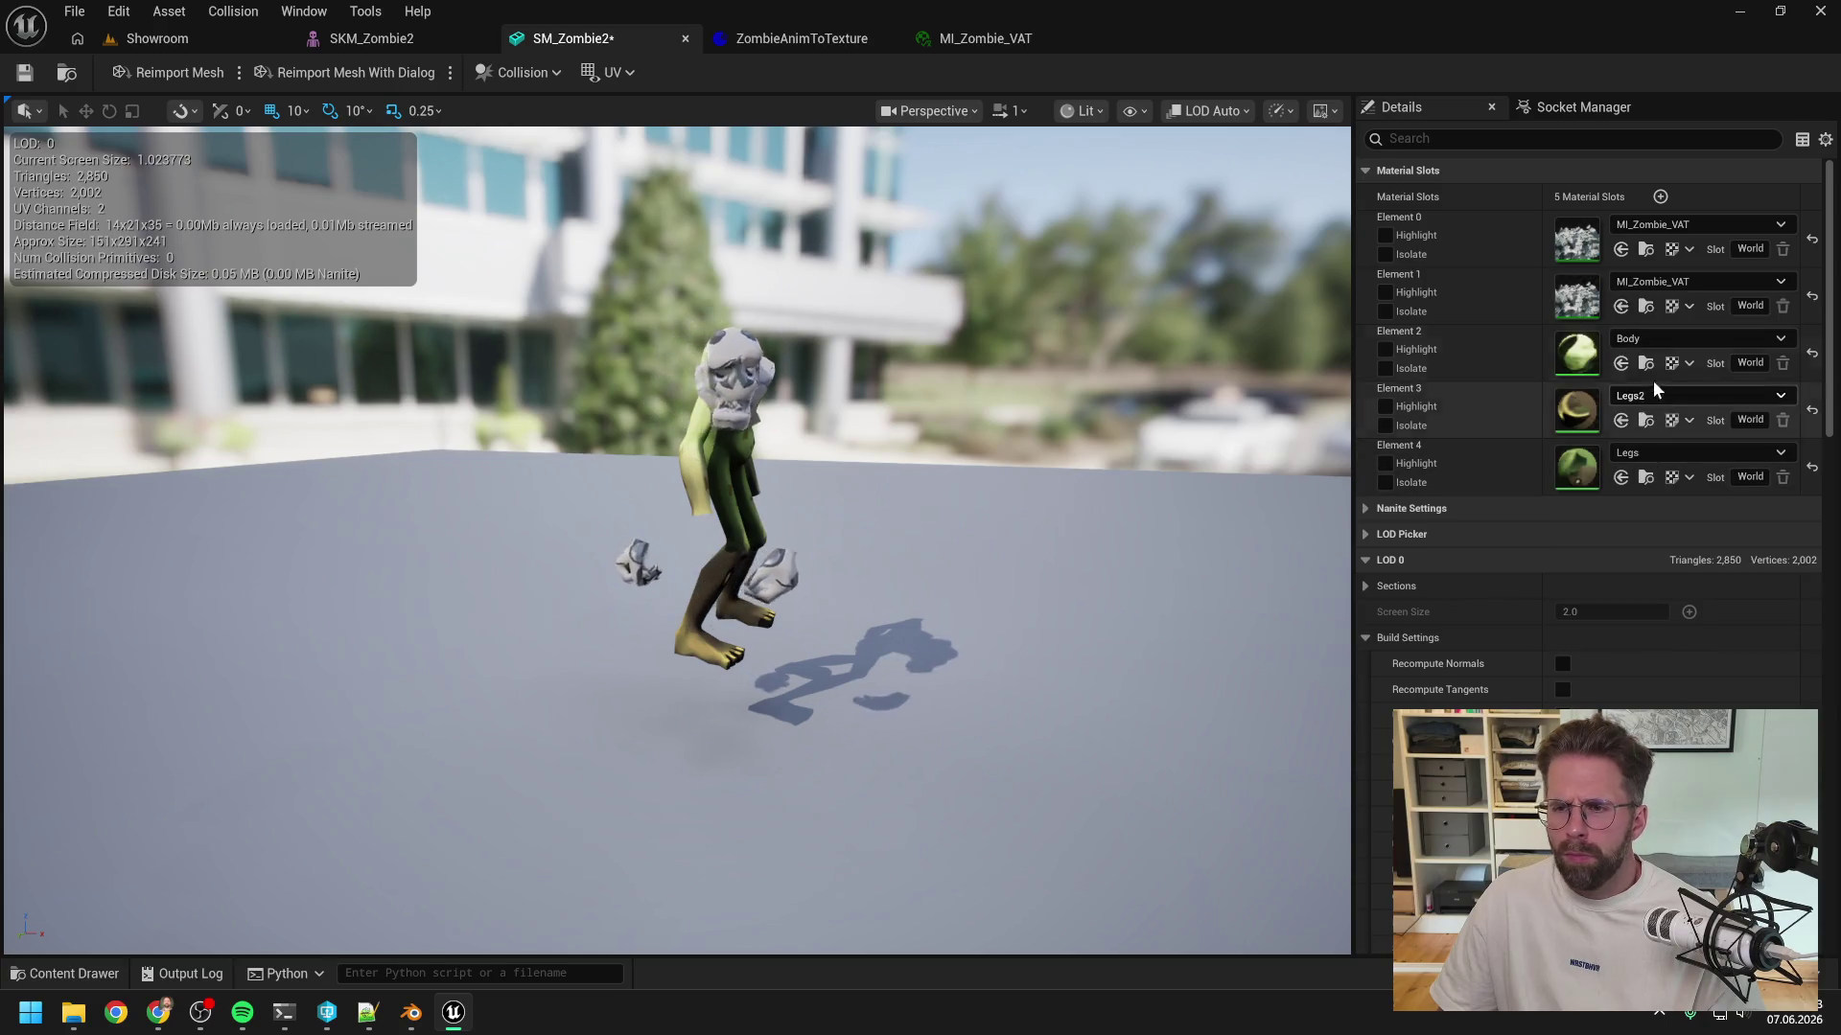
click(1659, 337)
click(1654, 529)
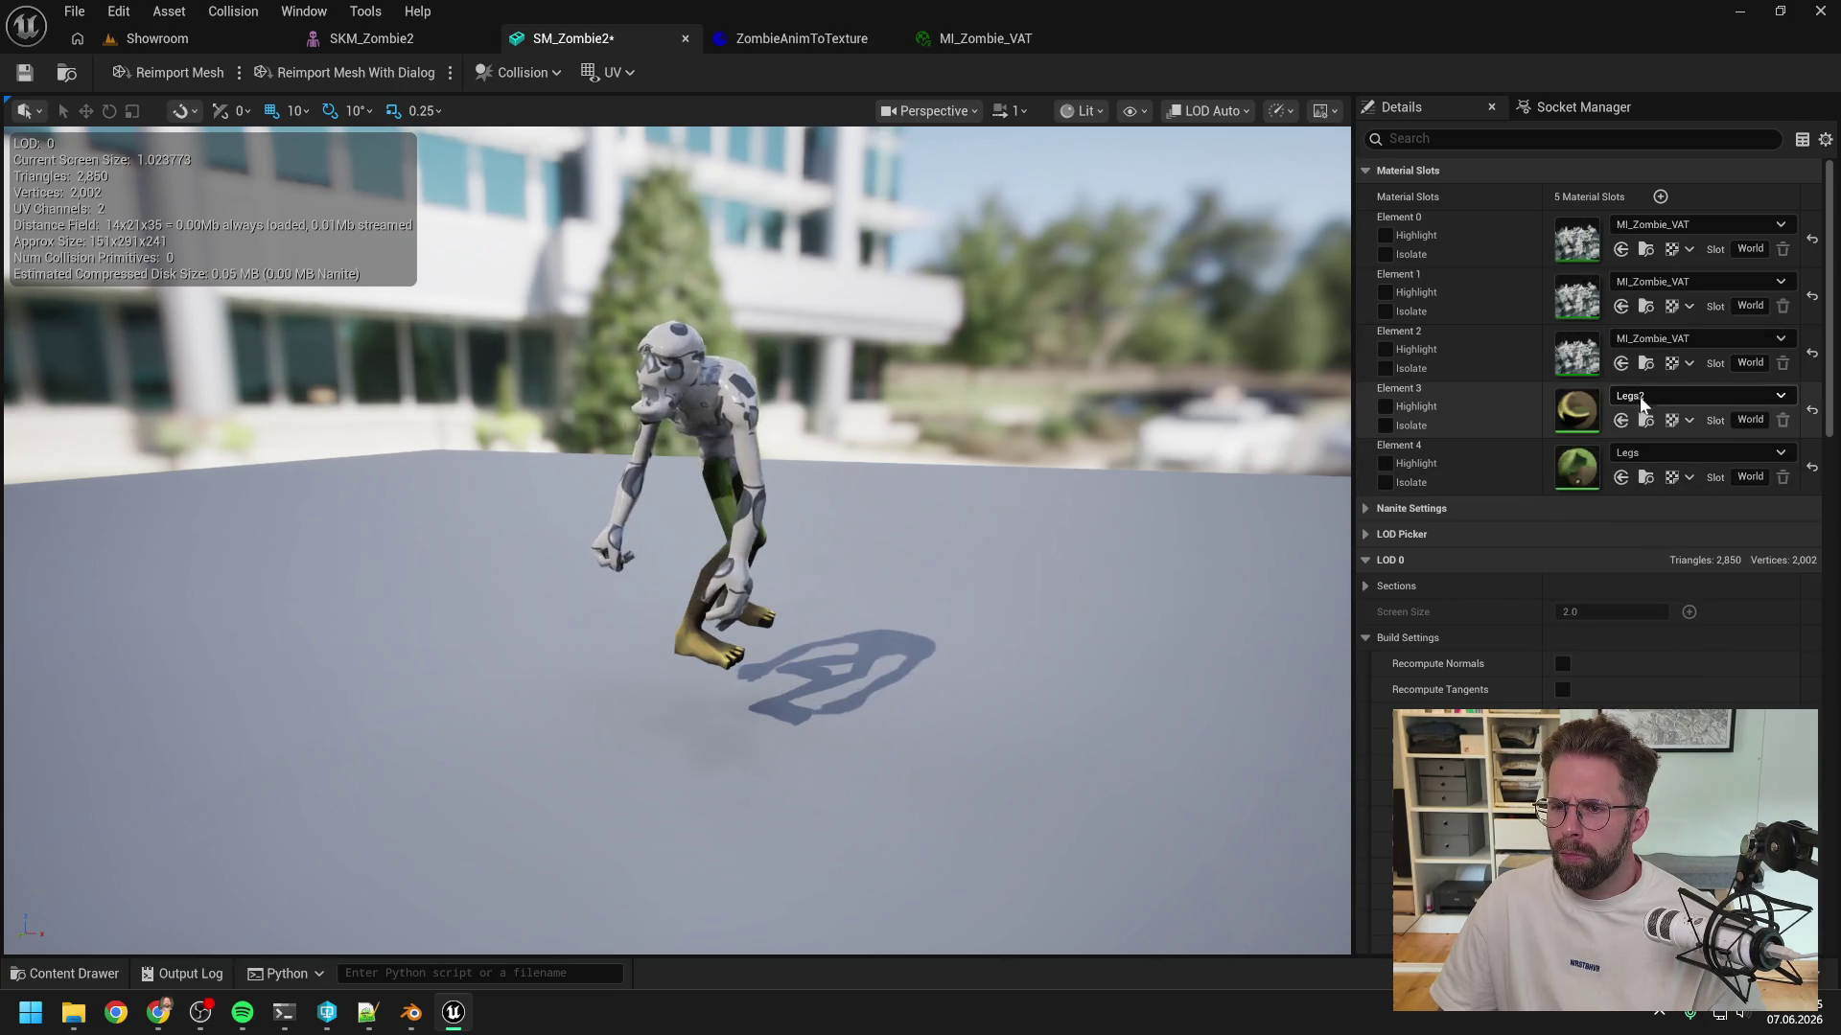
- Assign MI_Zombie_VAT to the Legs2 and Legs slots and check the preview
click(1641, 396)
text(mi zombie vat)
click(1649, 597)
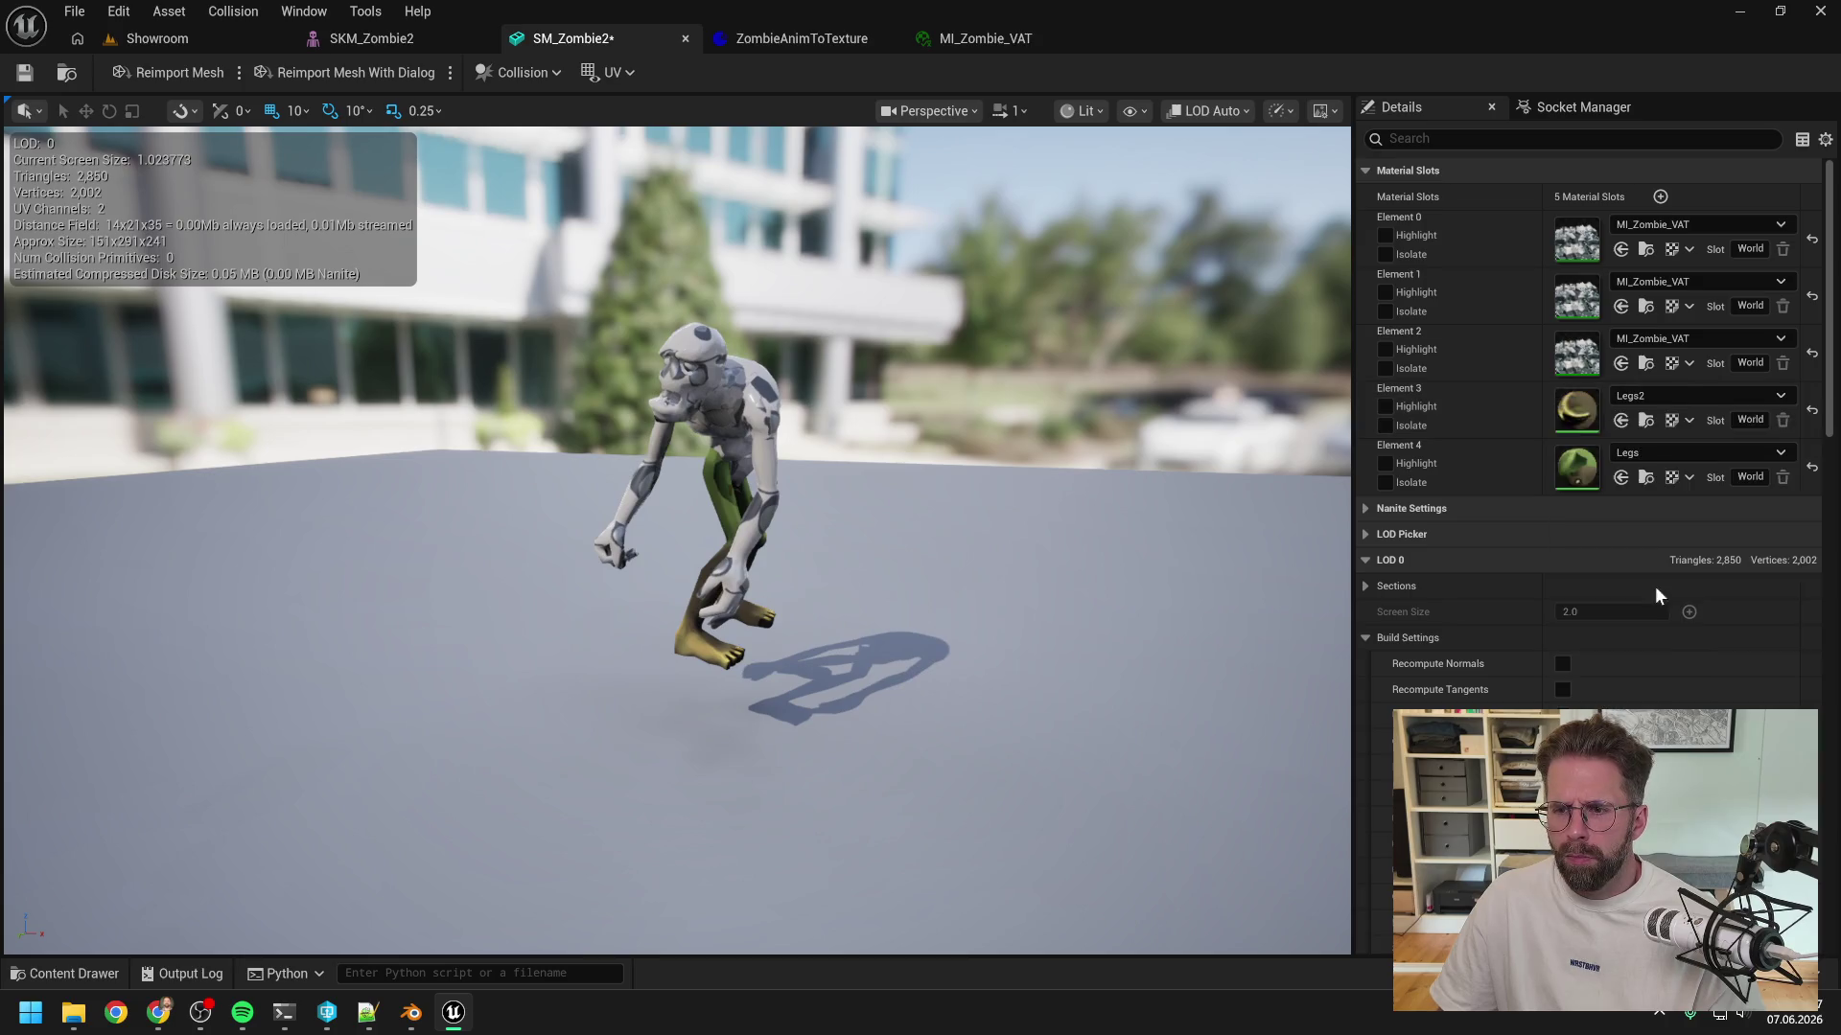
click(1645, 454)
text(mi zombie vat)
click(1674, 648)
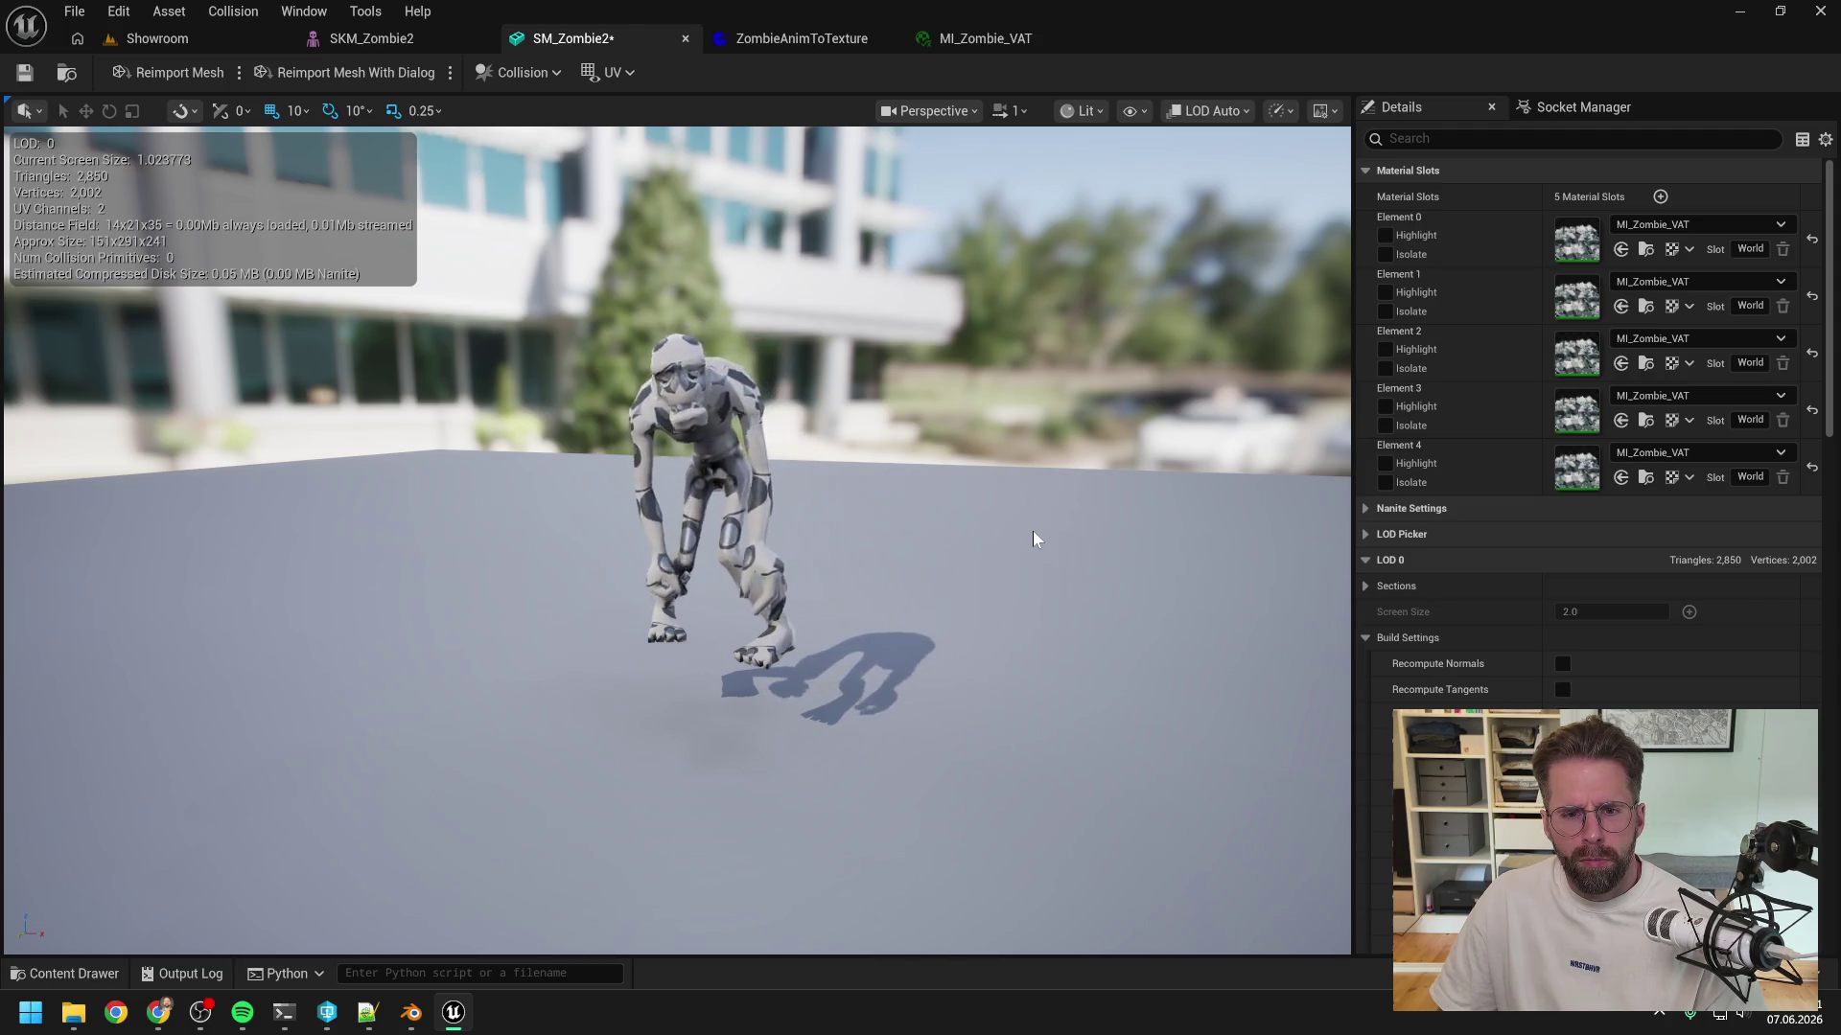
scroll(773, 479, up, 10)
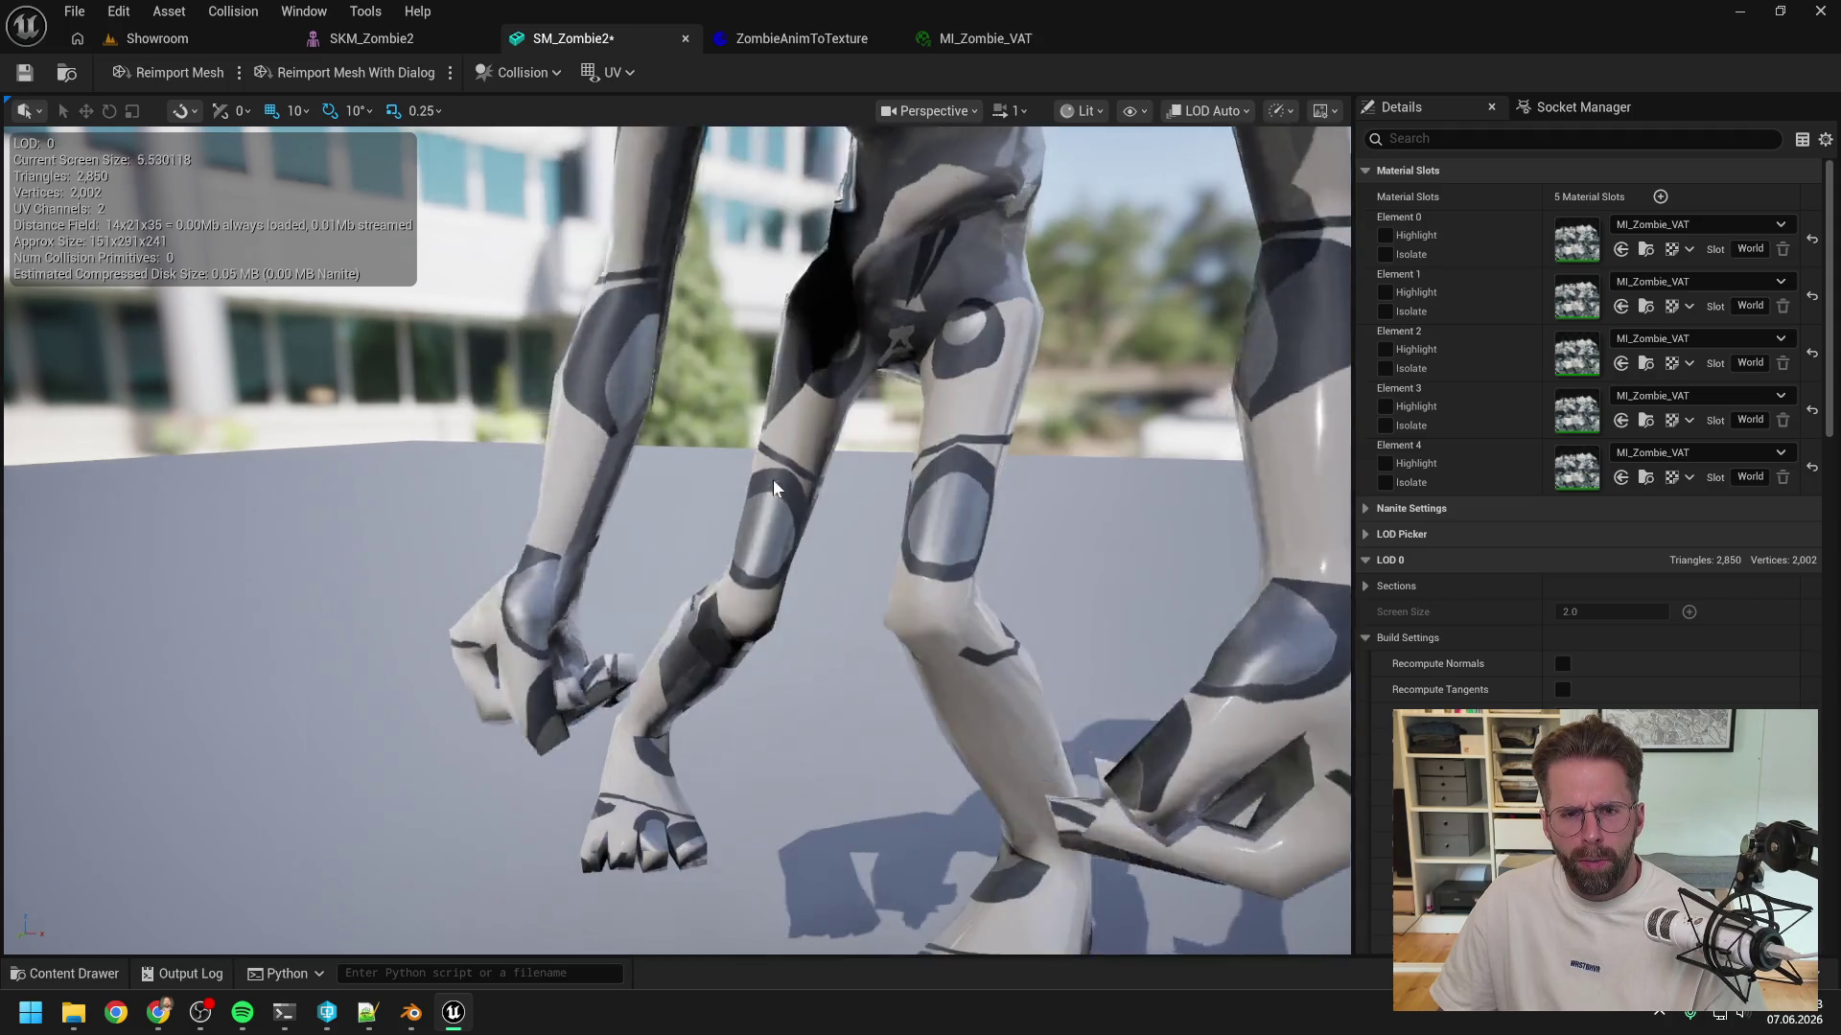
scroll(773, 479, down, 8)
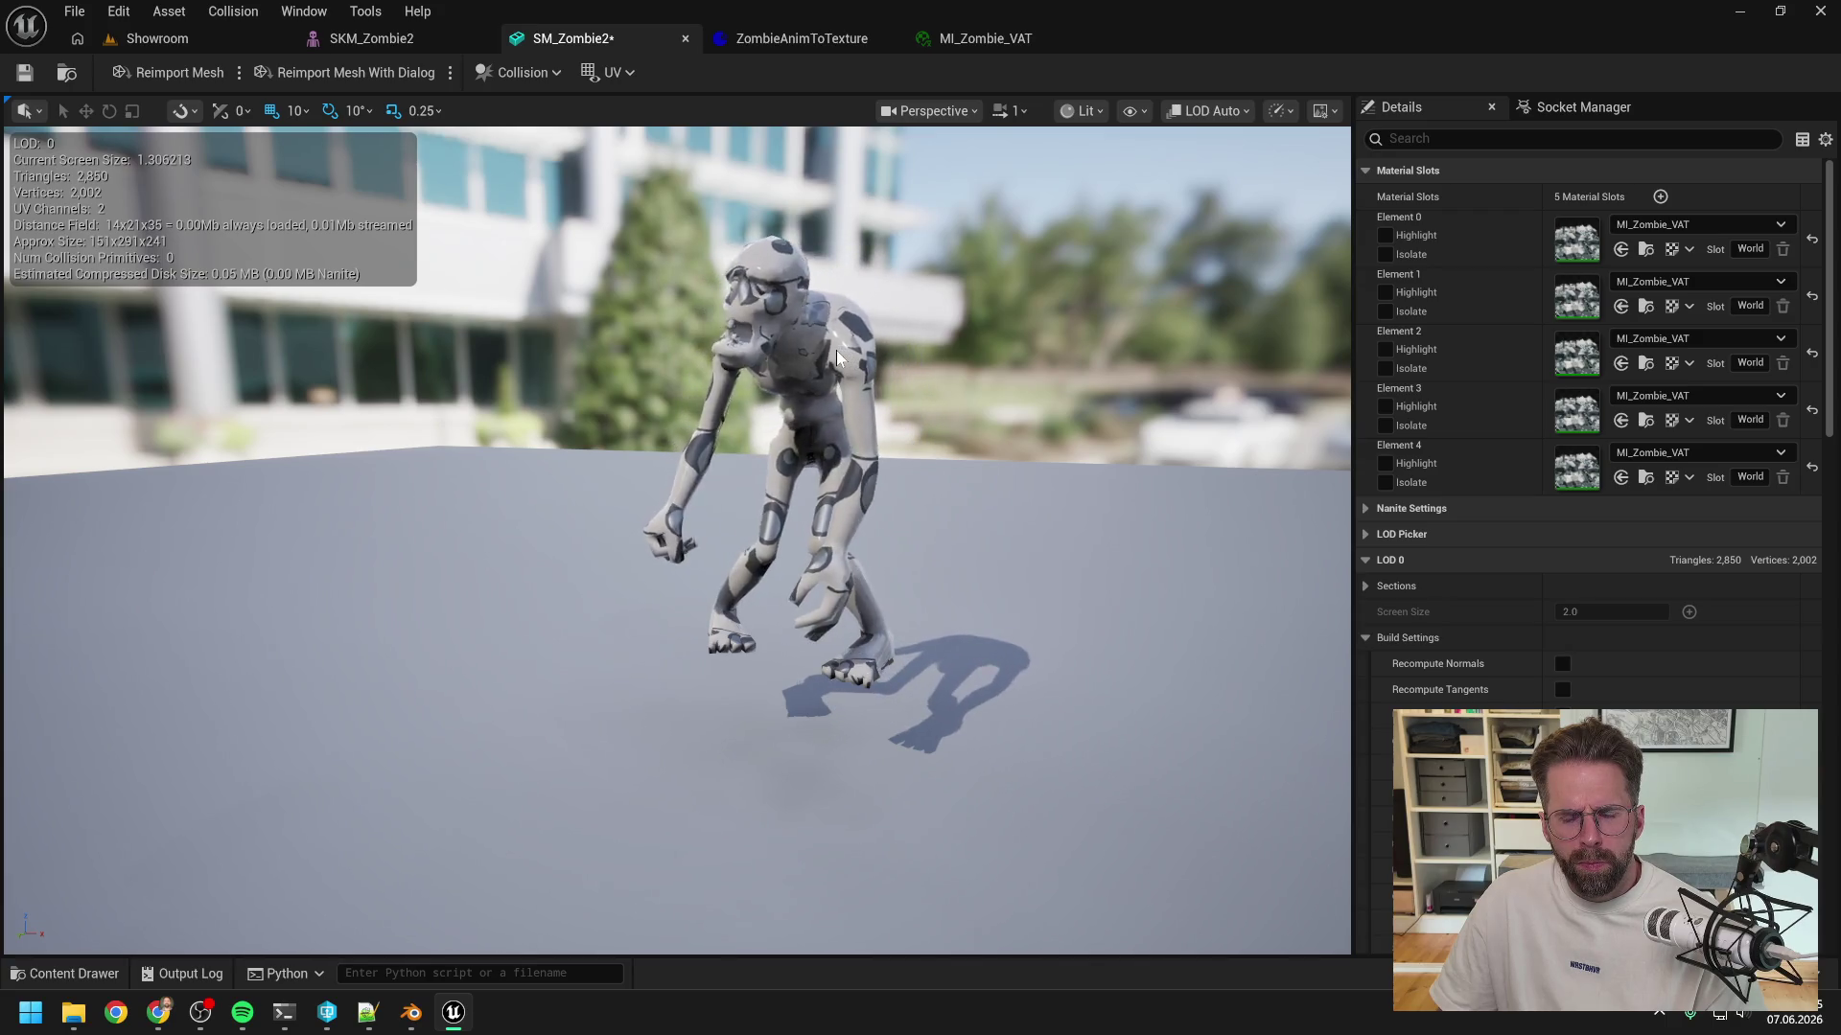
mouse_move(836, 349)
mouse_down()
mouse_move(836, 460)
mouse_move(859, 343)
mouse_up()
- Orbit and zoom around the two VAT zombies in the Showroom level to inspect their animation
click(176, 43)
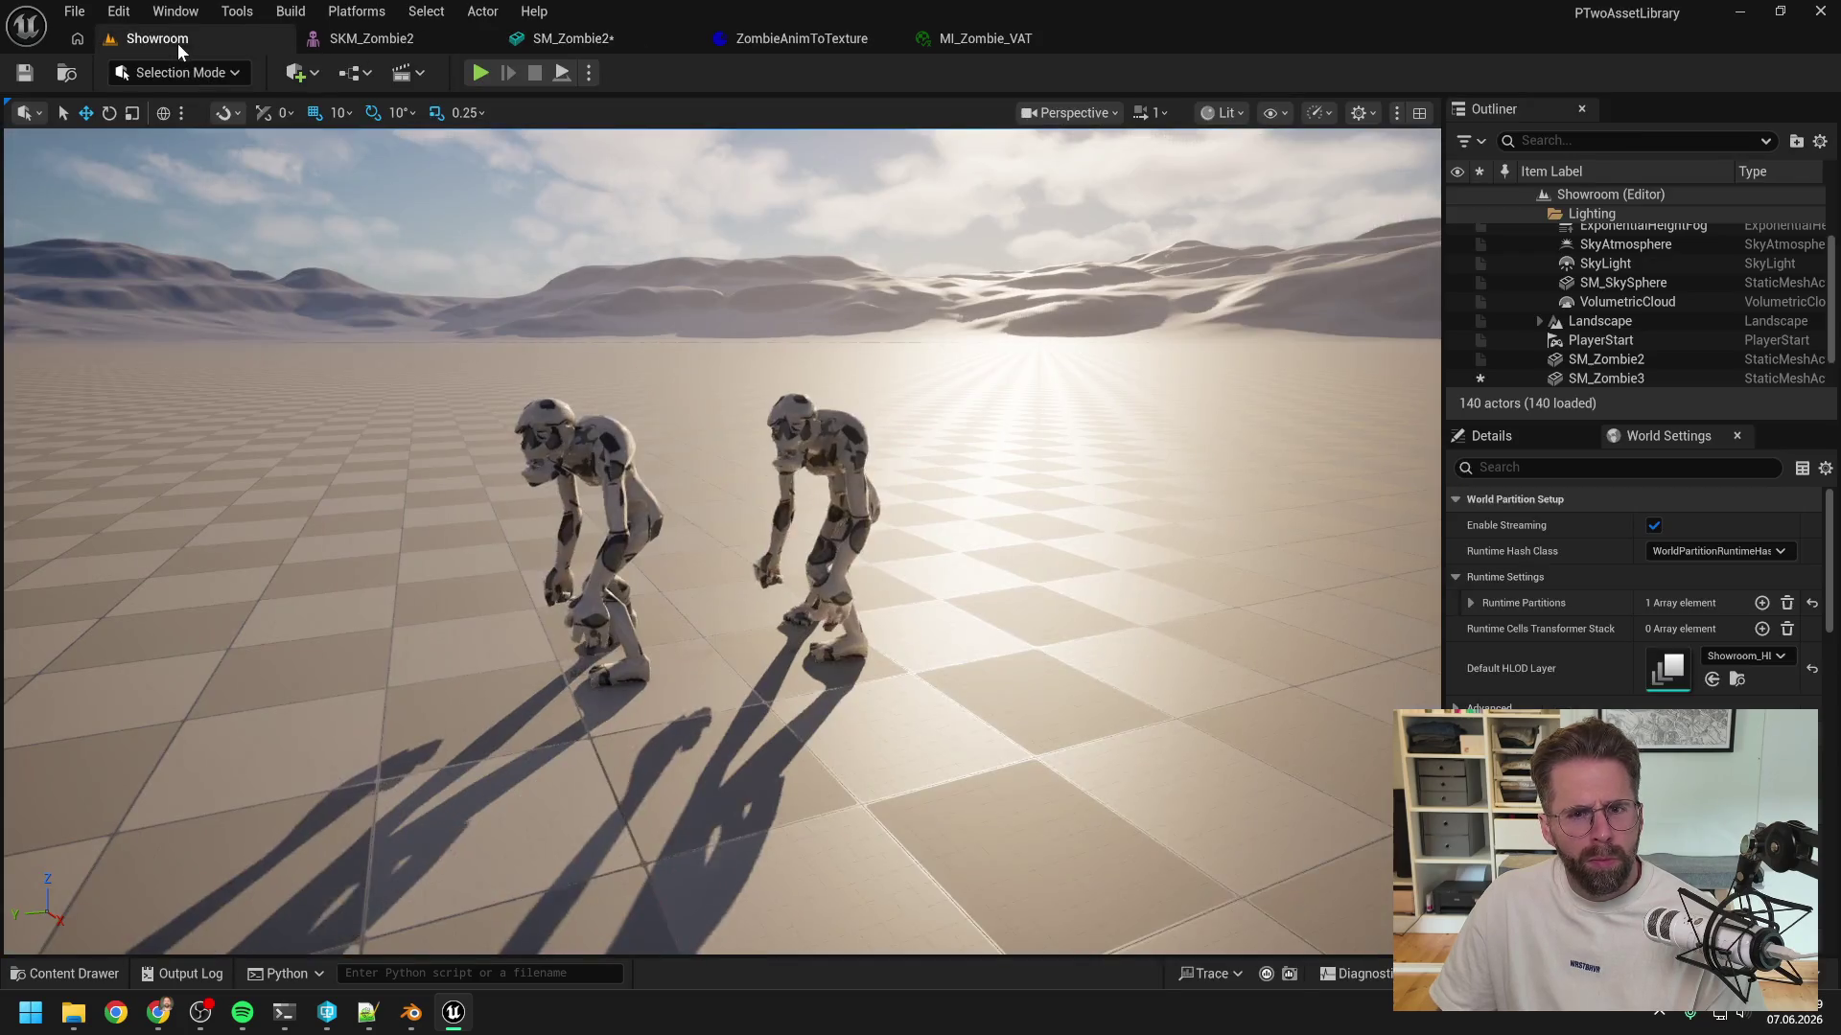
mouse_move(731, 308)
mouse_down()
mouse_move(767, 250)
mouse_move(743, 125)
mouse_move(753, 249)
mouse_up()
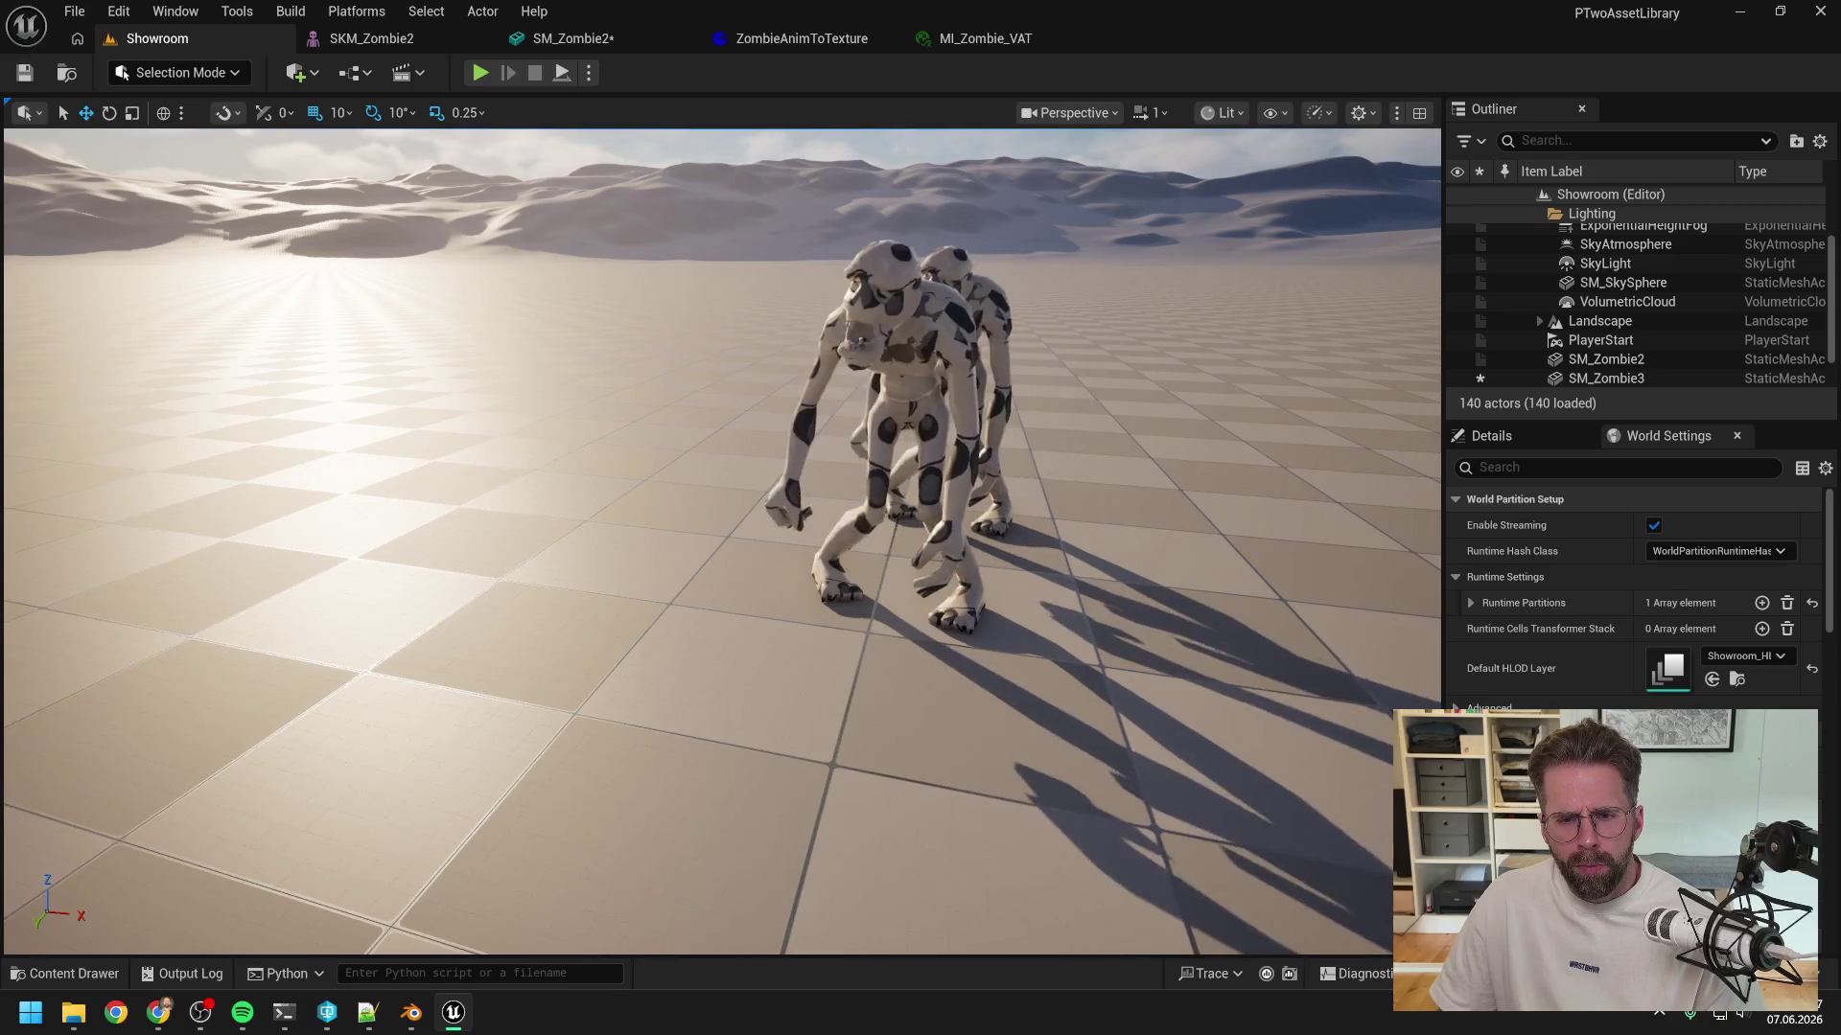
mouse_move(753, 250)
mouse_down()
mouse_move(672, 249)
mouse_move(652, 293)
mouse_move(679, 295)
mouse_up()
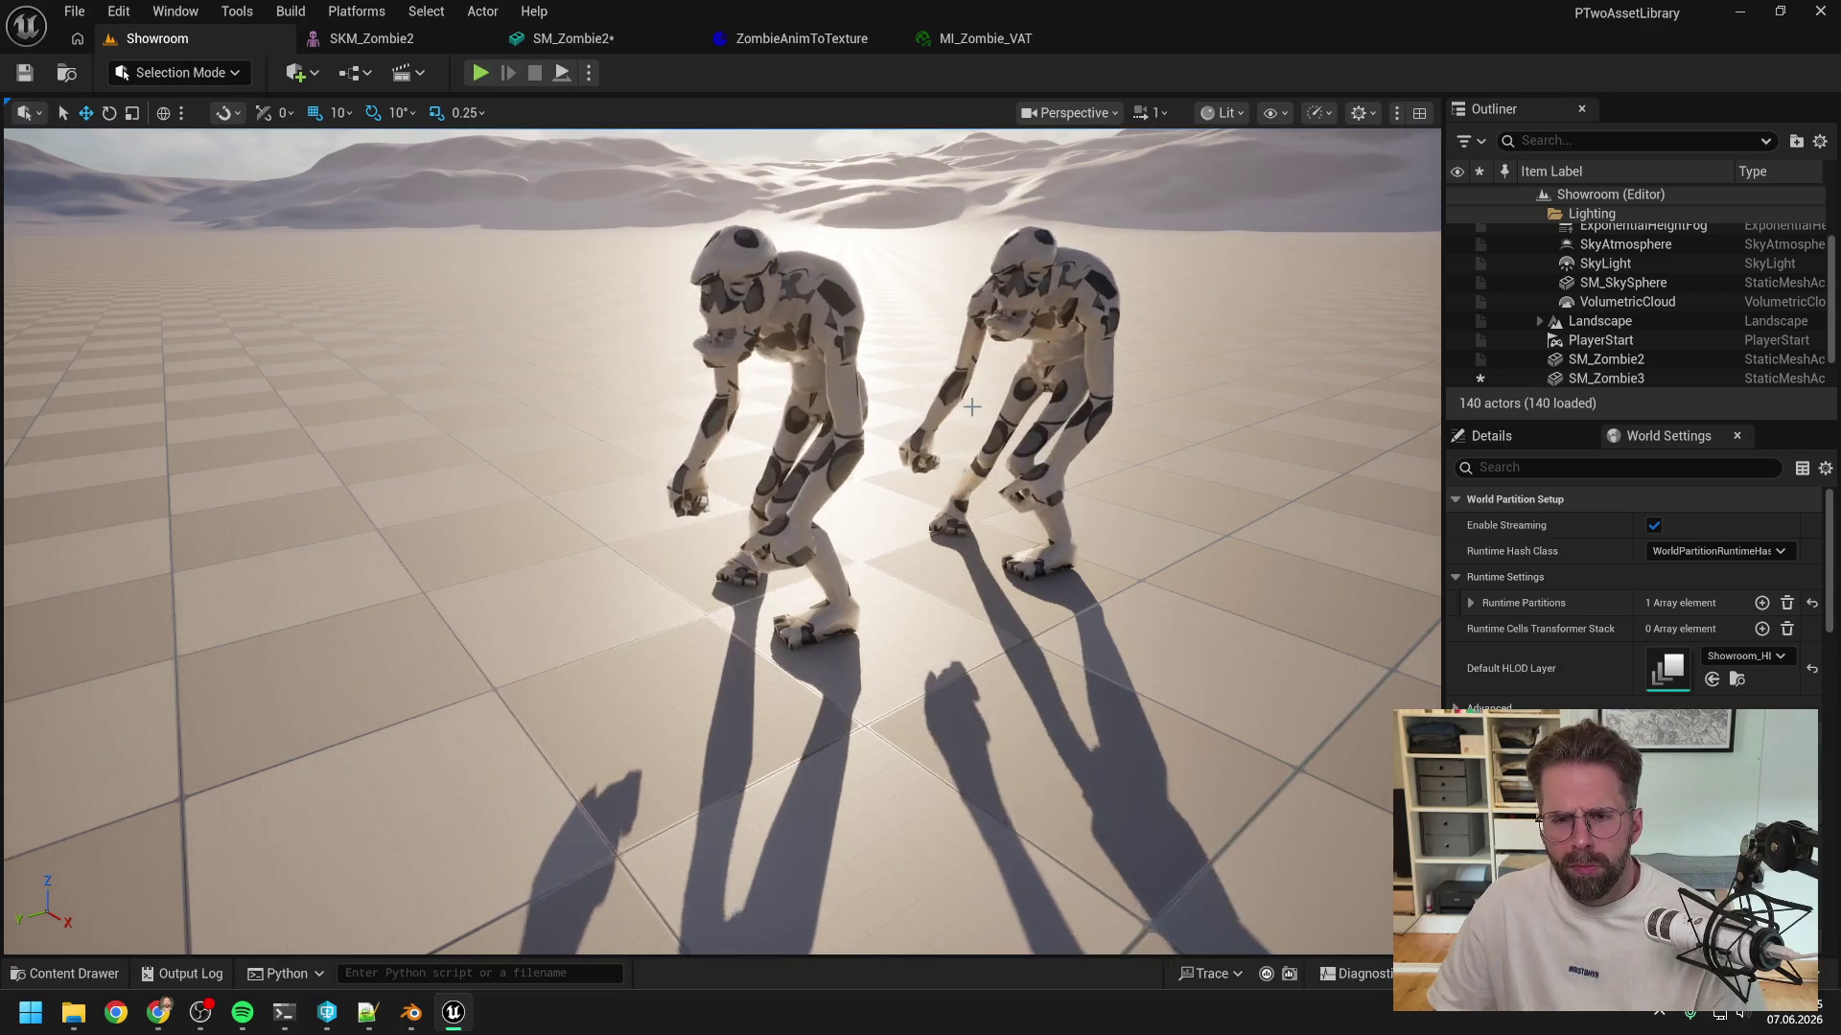
mouse_move(970, 407)
mouse_down()
mouse_move(970, 523)
mouse_move(970, 427)
mouse_up()
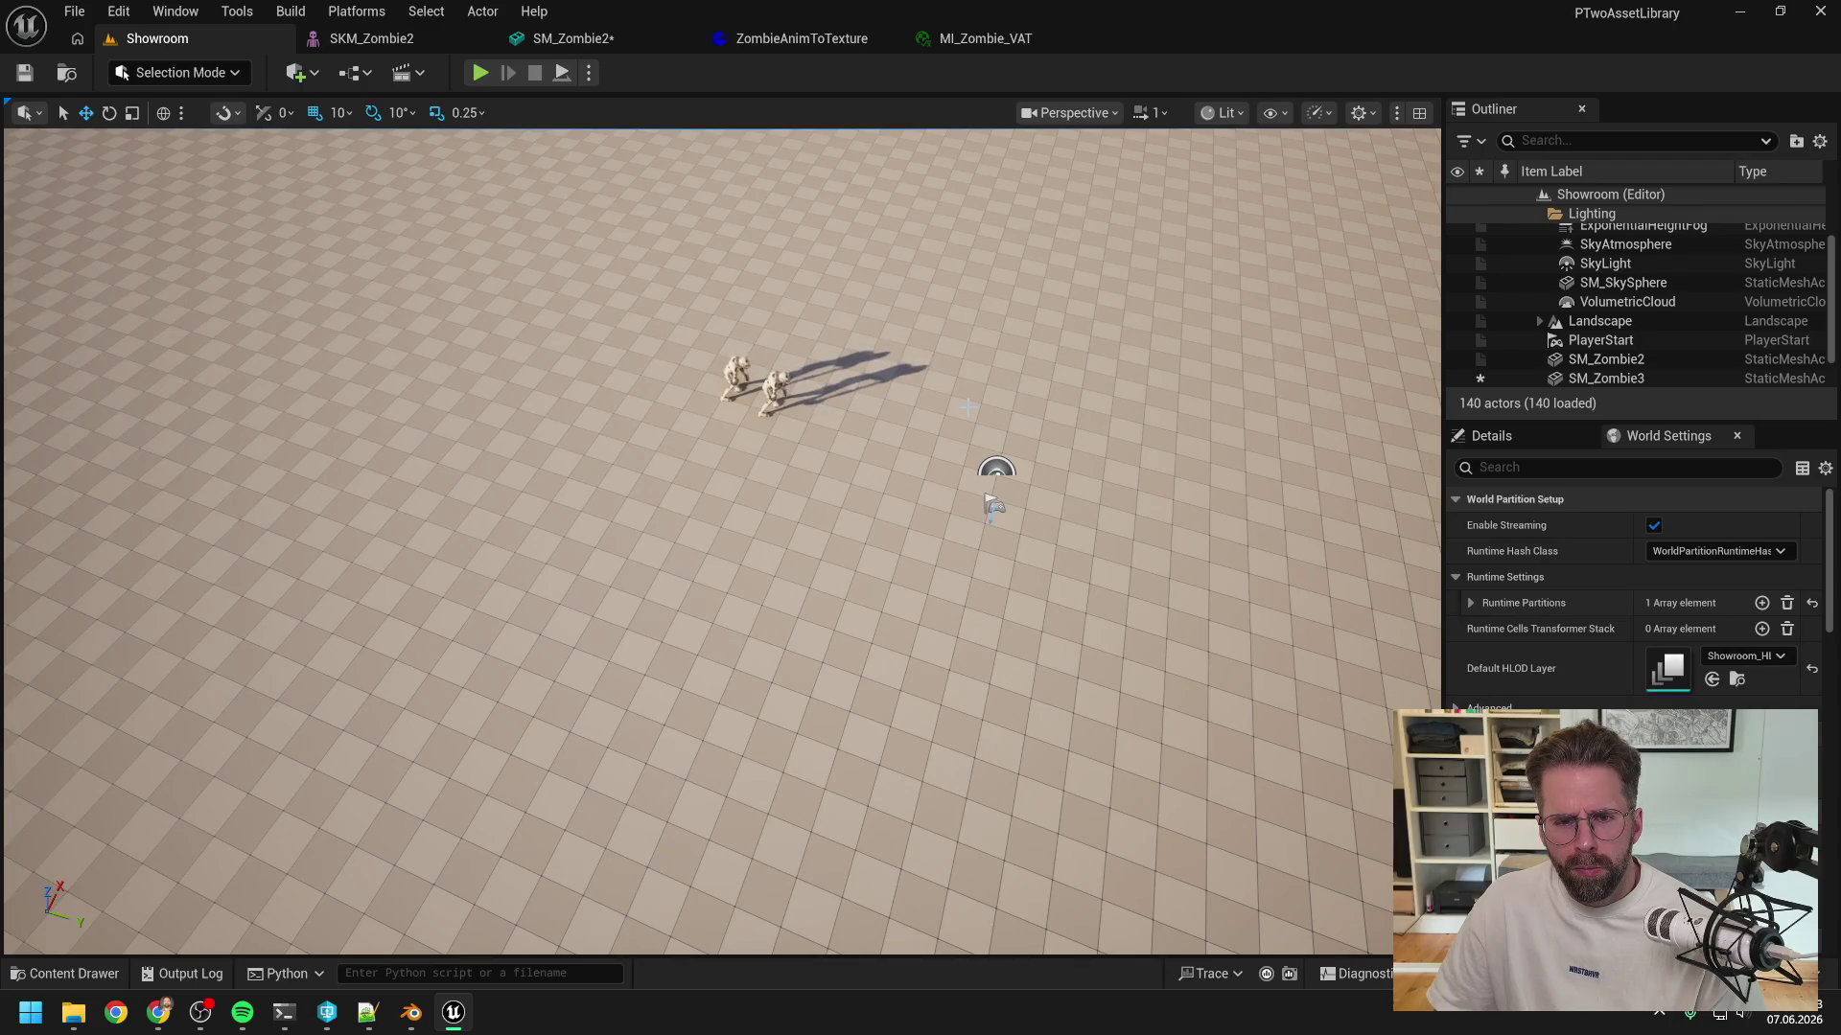
mouse_move(970, 427)
mouse_down()
mouse_move(970, 307)
mouse_move(993, 307)
mouse_move(994, 268)
mouse_move(993, 326)
mouse_up()
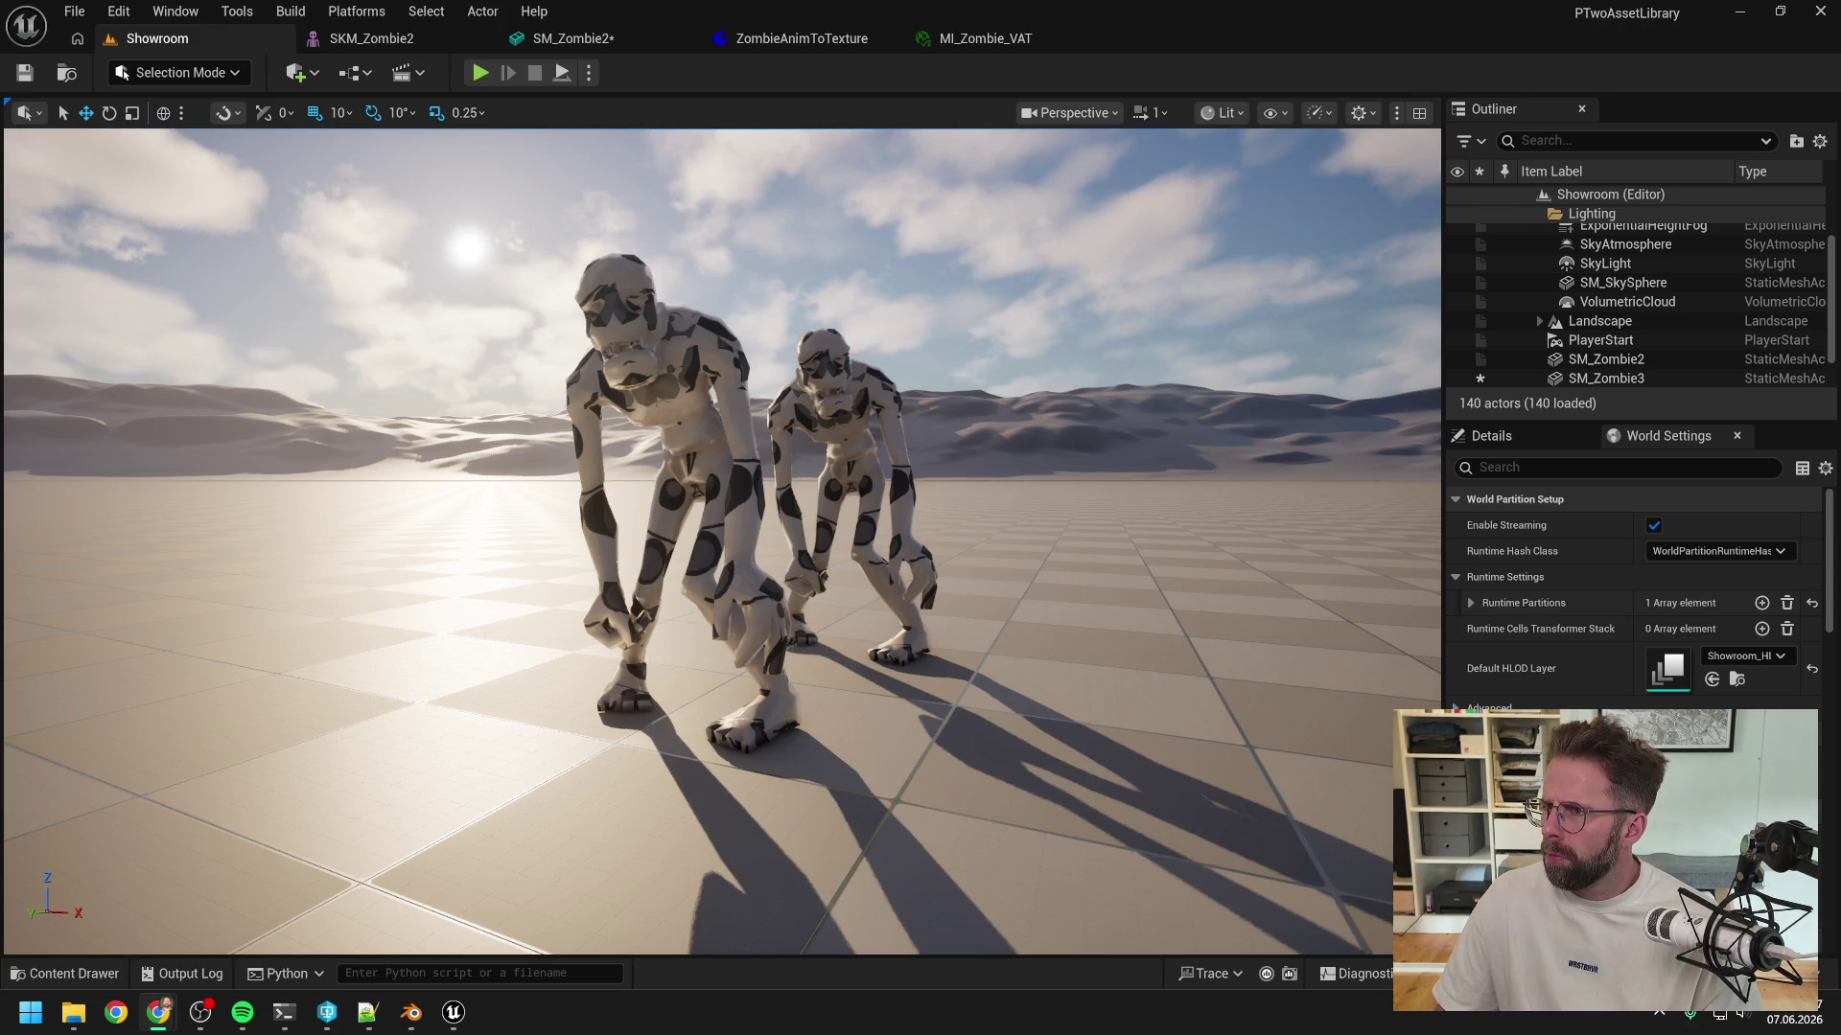
drag(933, 134, 939, 81)
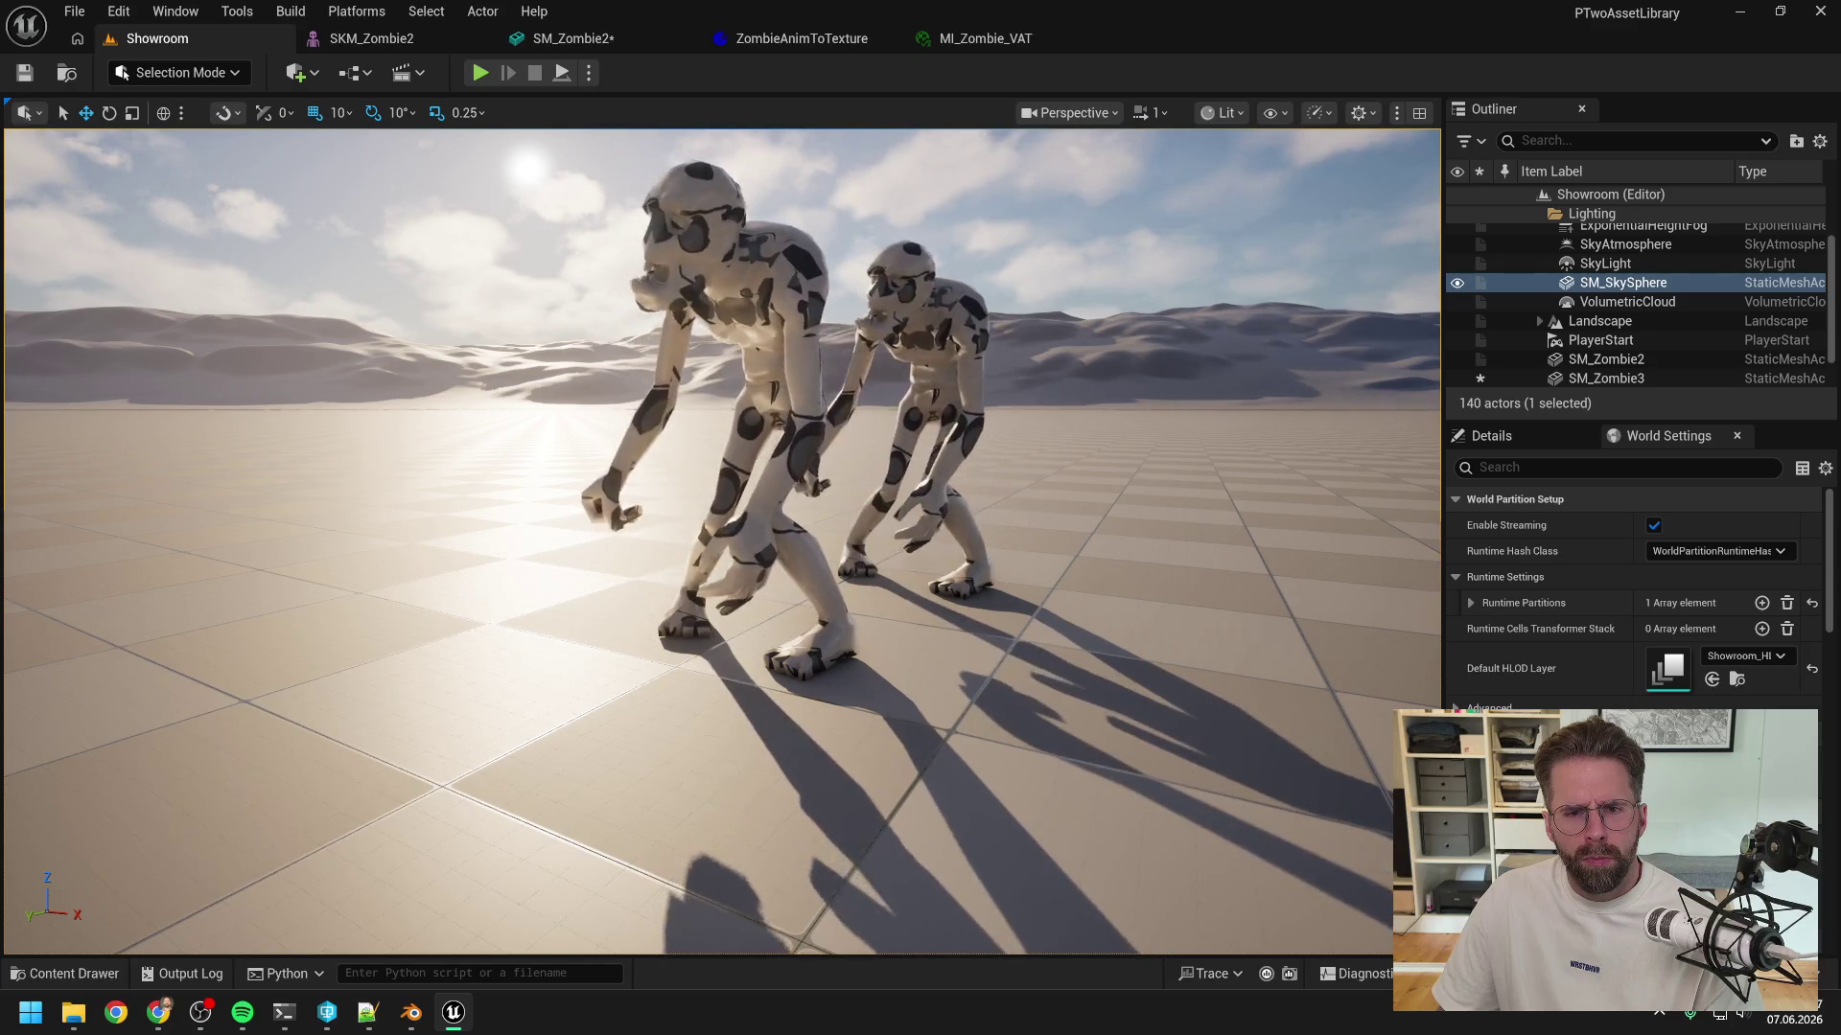
drag(376, 774, 375, 775)
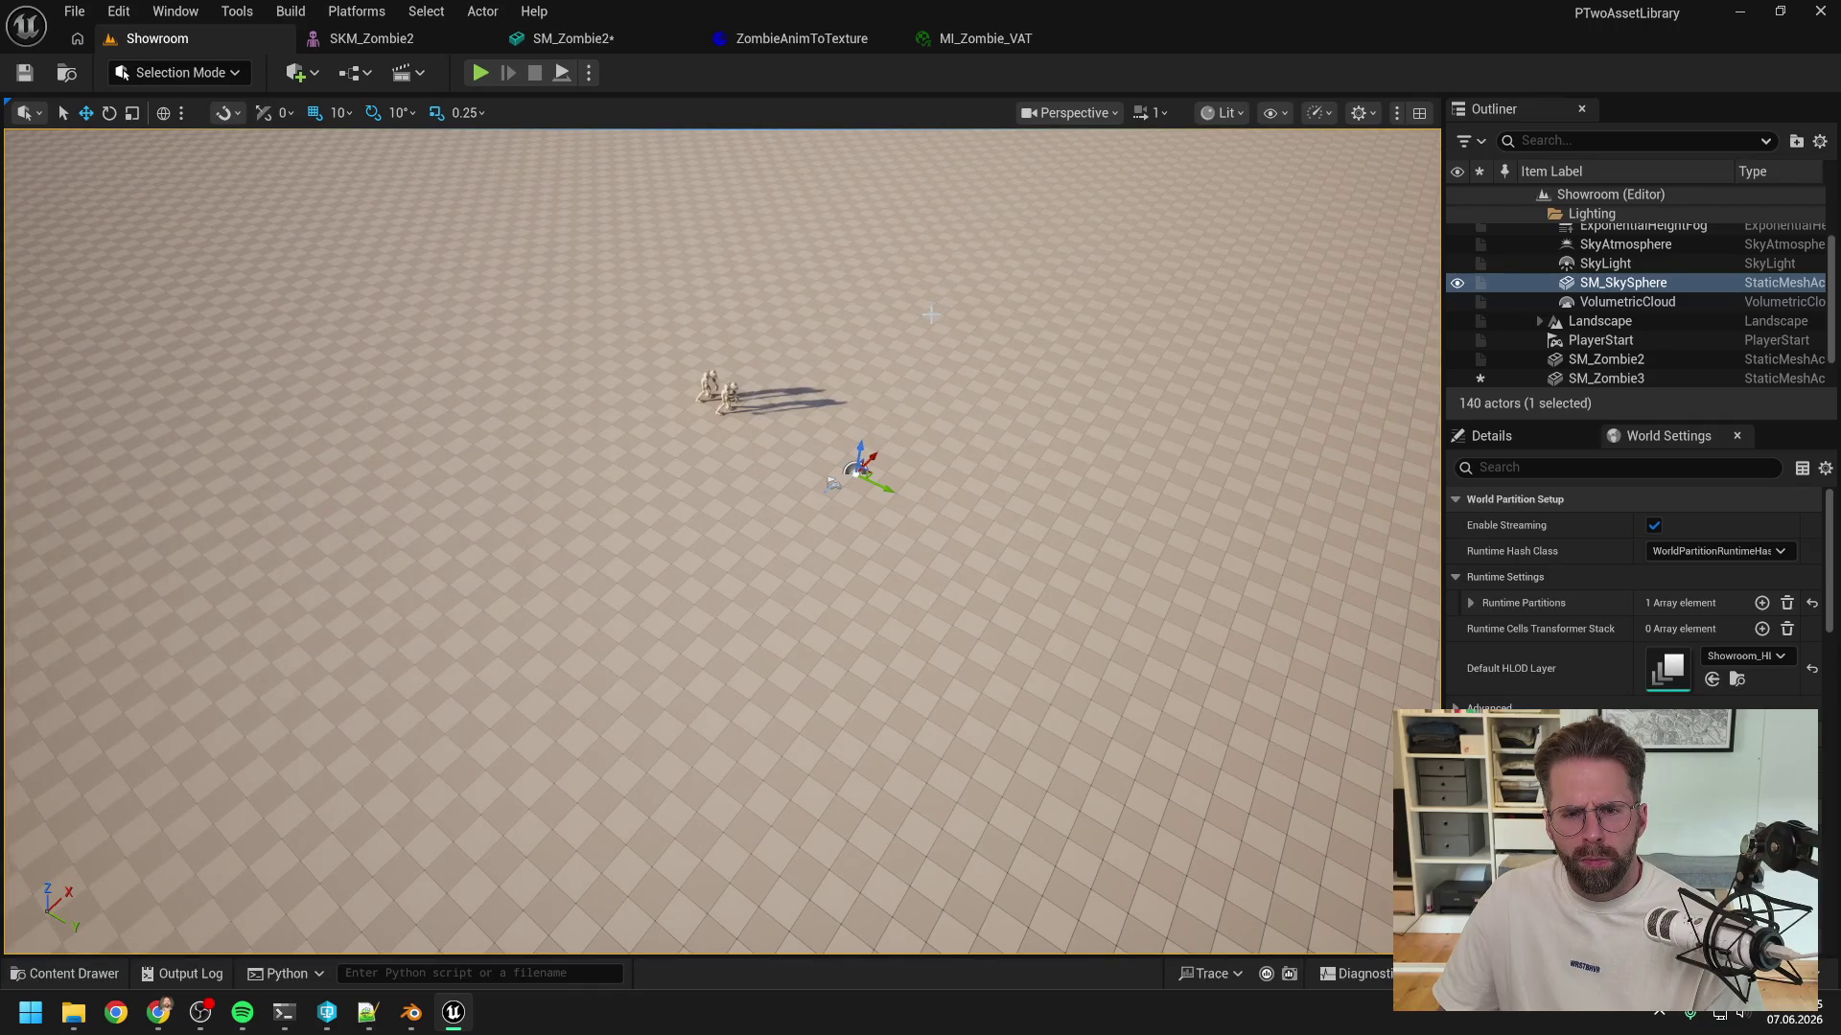
drag(376, 775, 376, 774)
scroll(724, 541, up, 2)
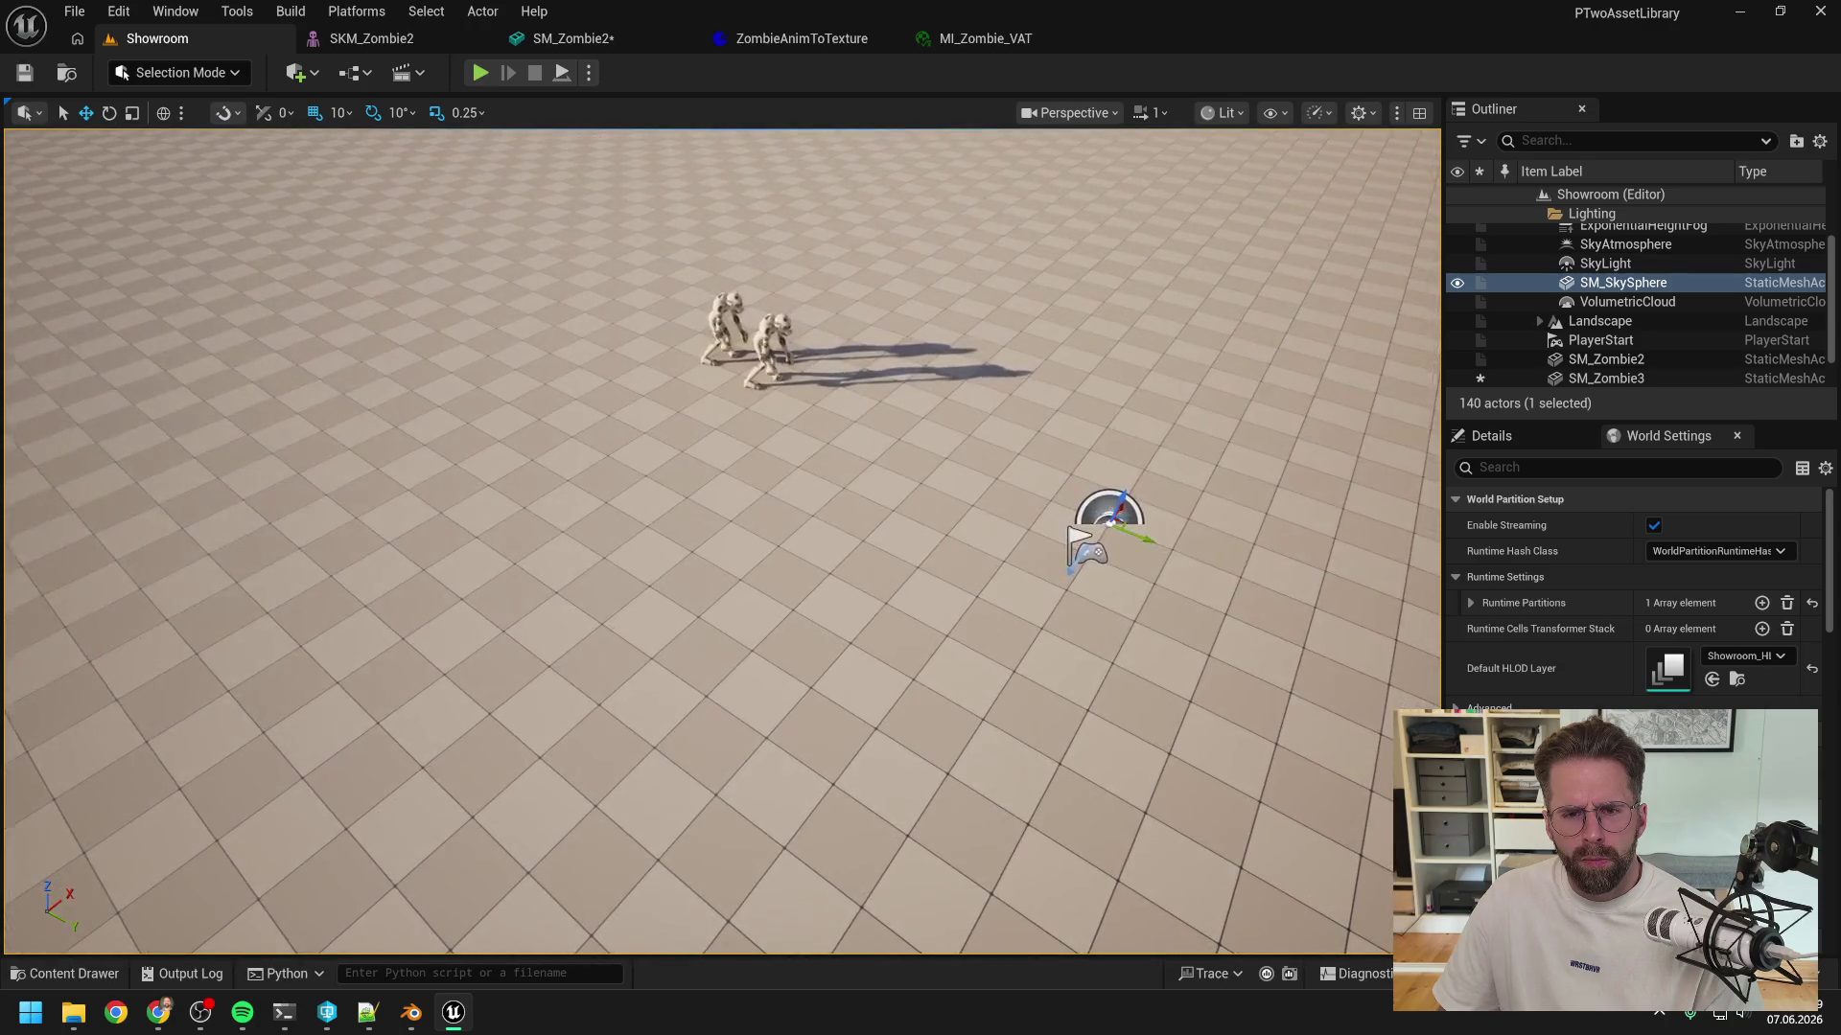
scroll(724, 542, up, 5)
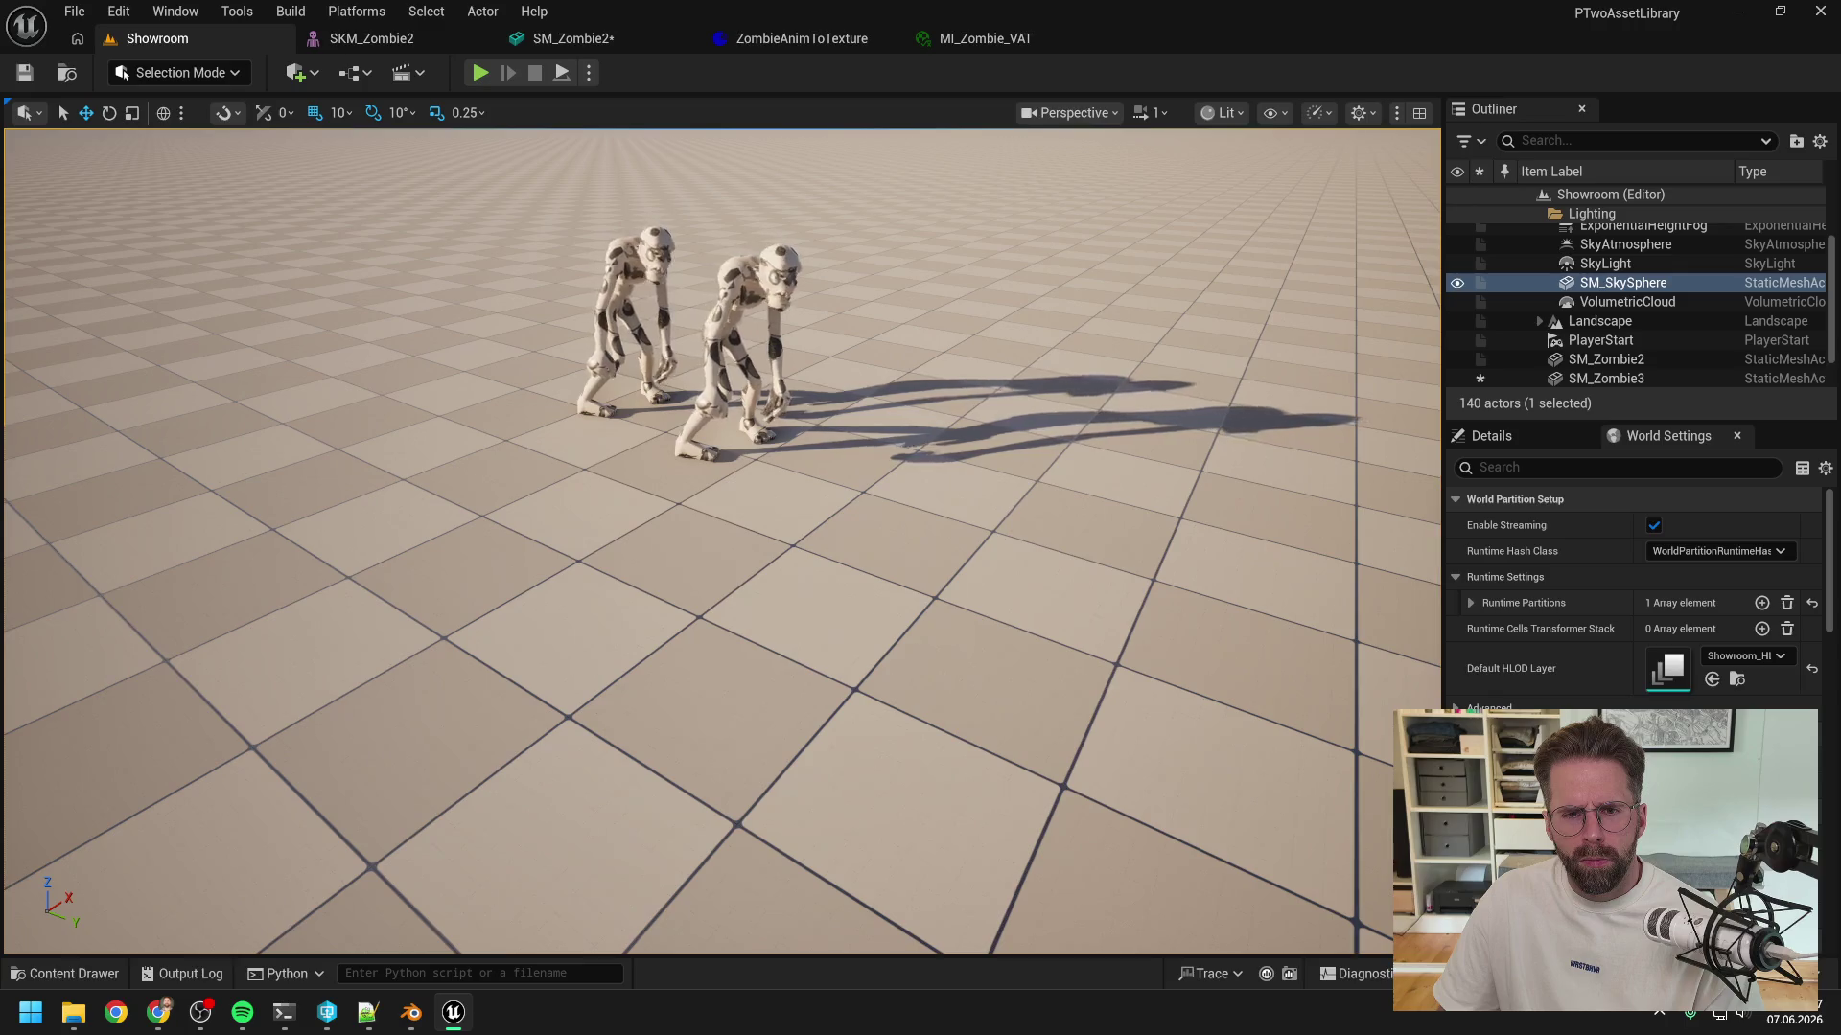
drag(724, 541, 691, 508)
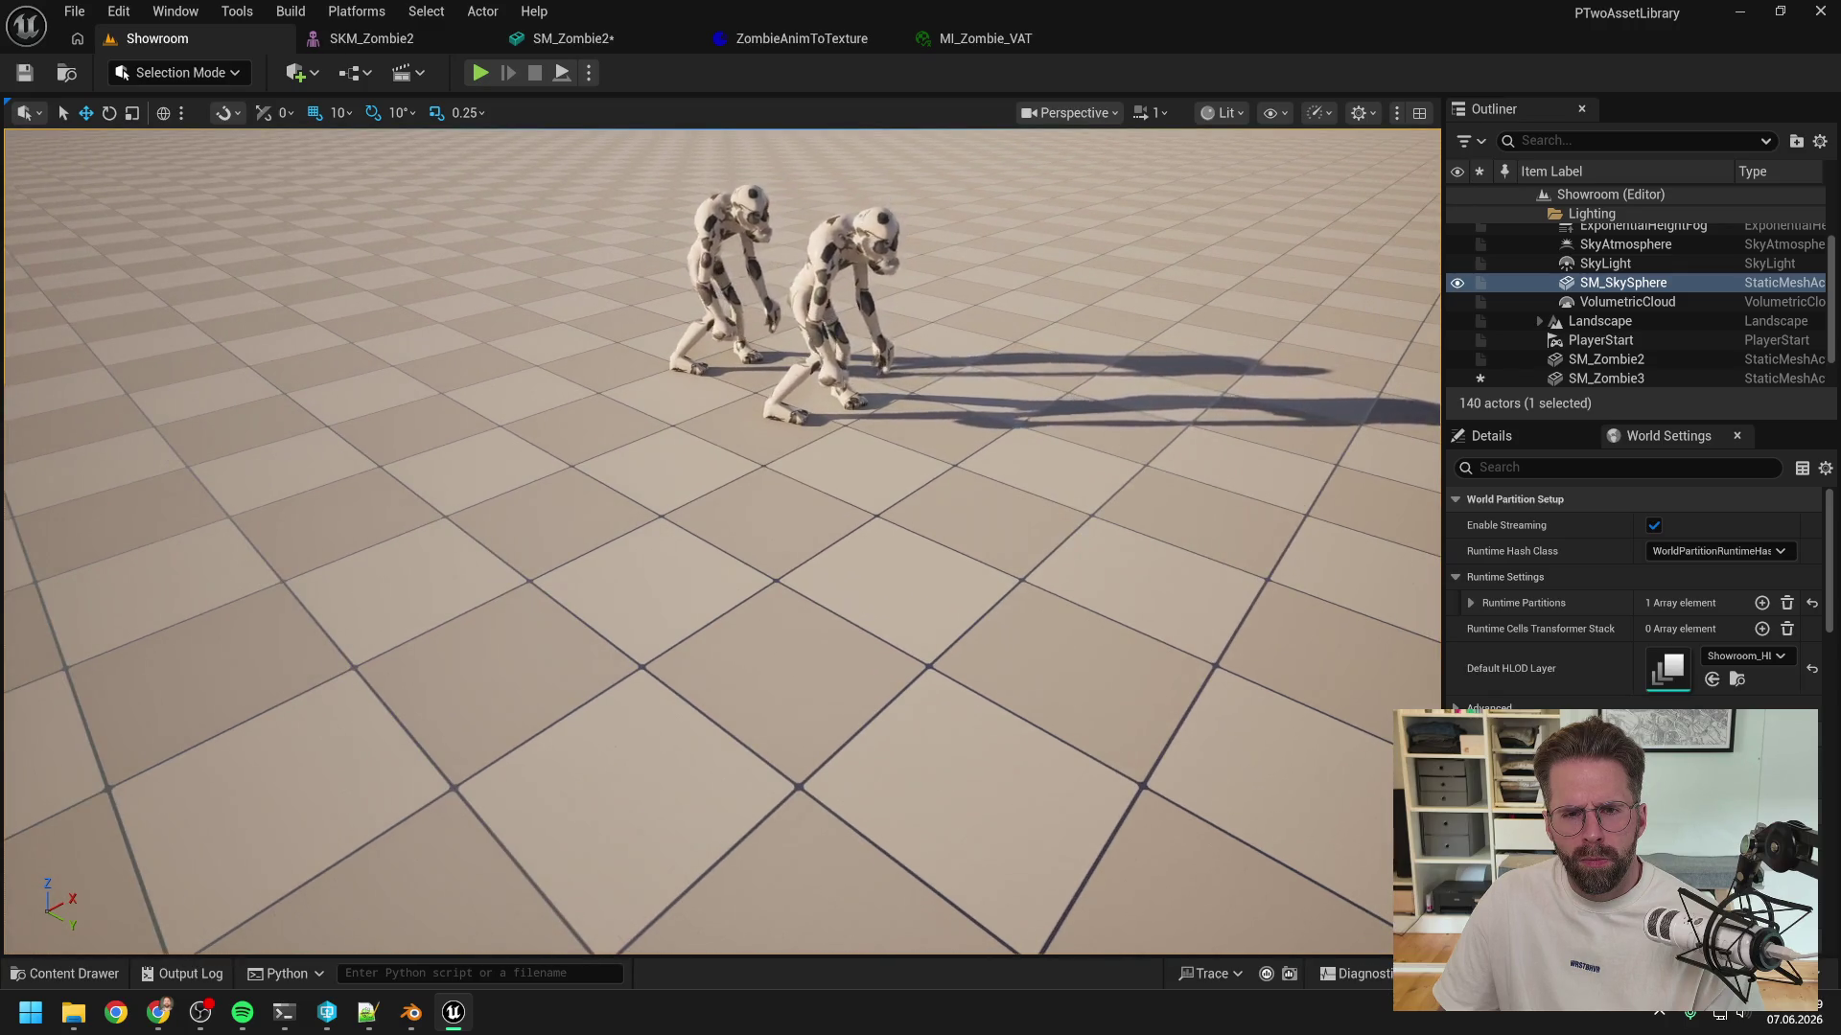
scroll(724, 541, down, 10)
drag(723, 542, 723, 617)
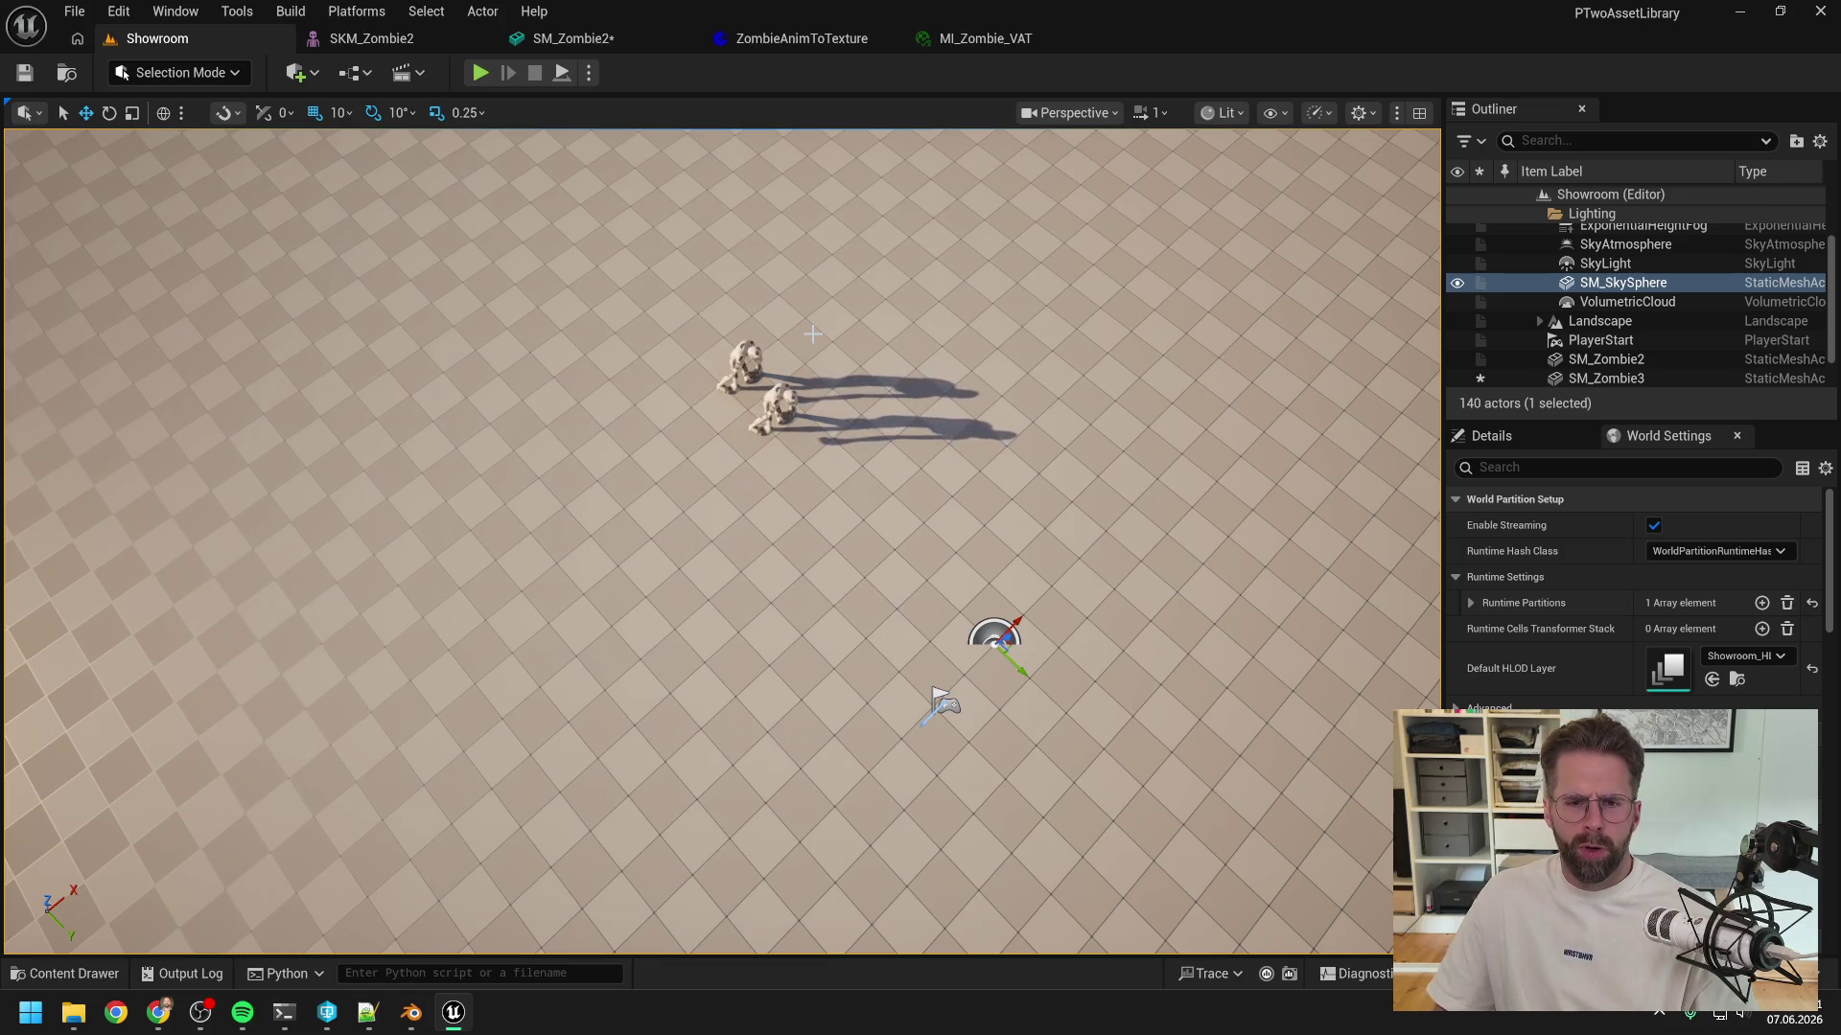
- Switch to the resumed Claude Code session window
key(alt+Tab)
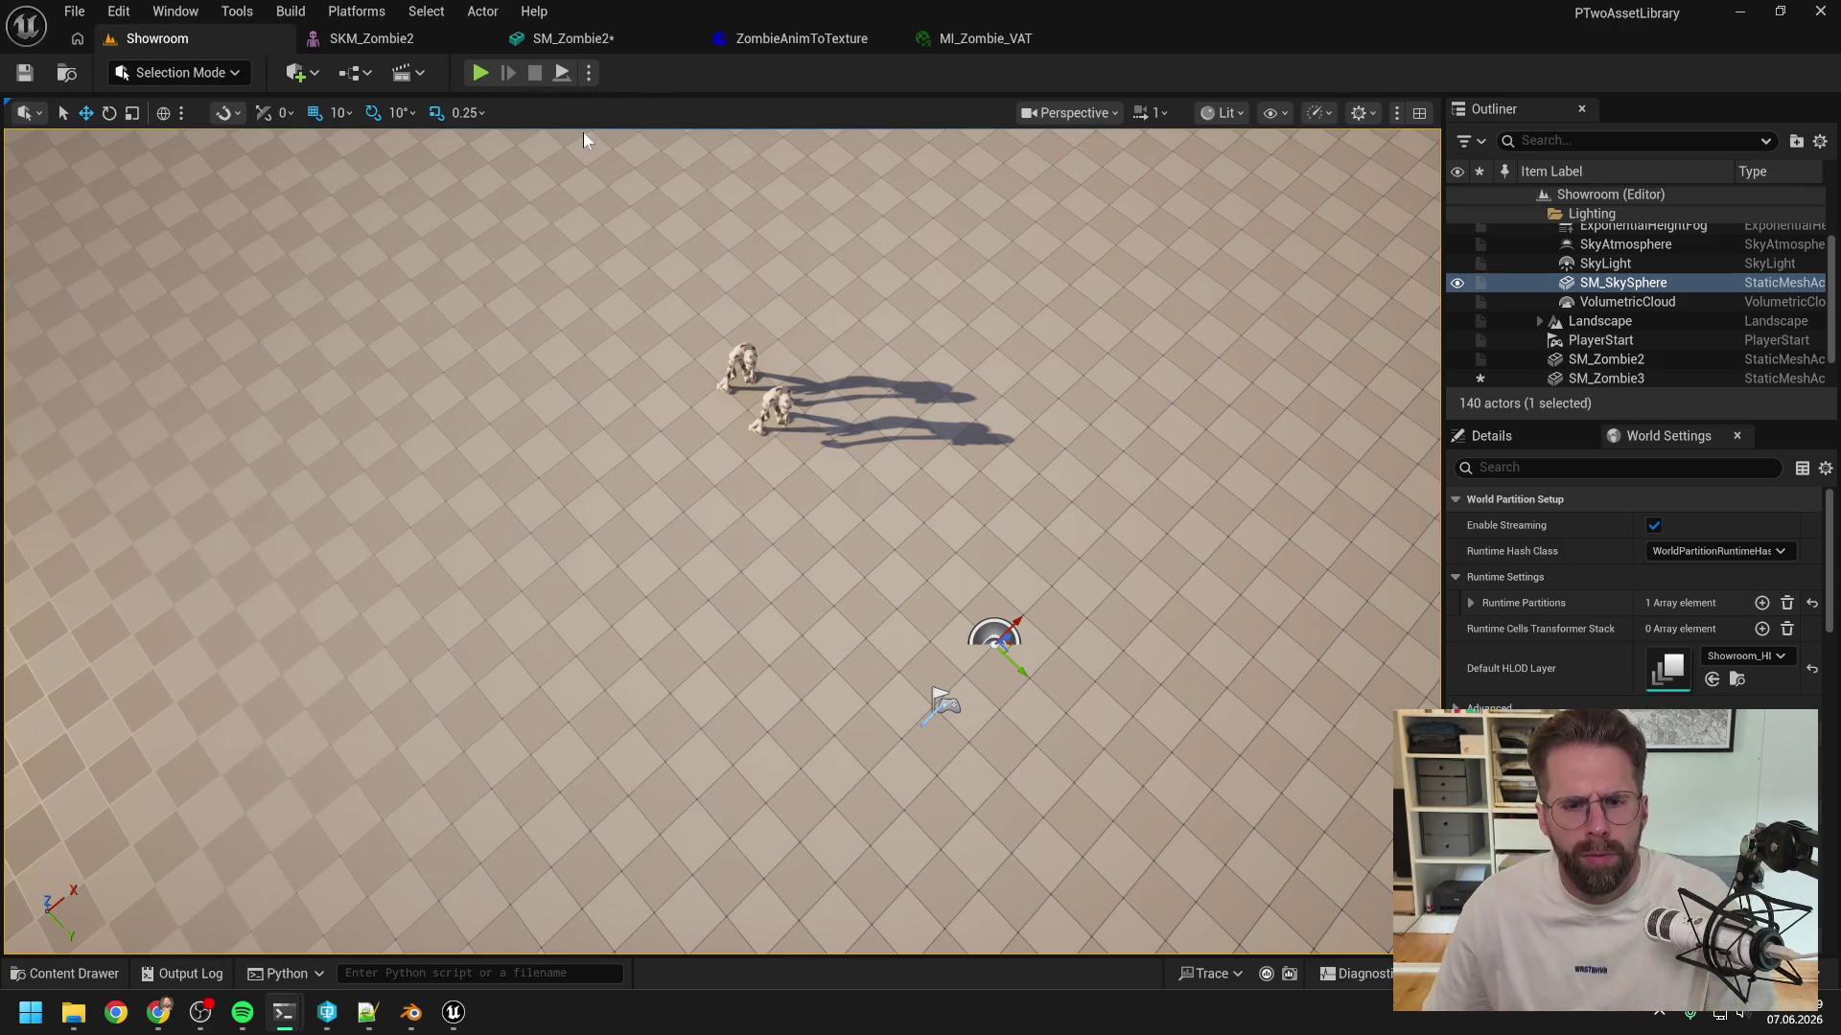
mouse_move(758, 355)
mouse_down()
mouse_move(592, 401)
mouse_move(593, 369)
mouse_move(798, 351)
mouse_up()
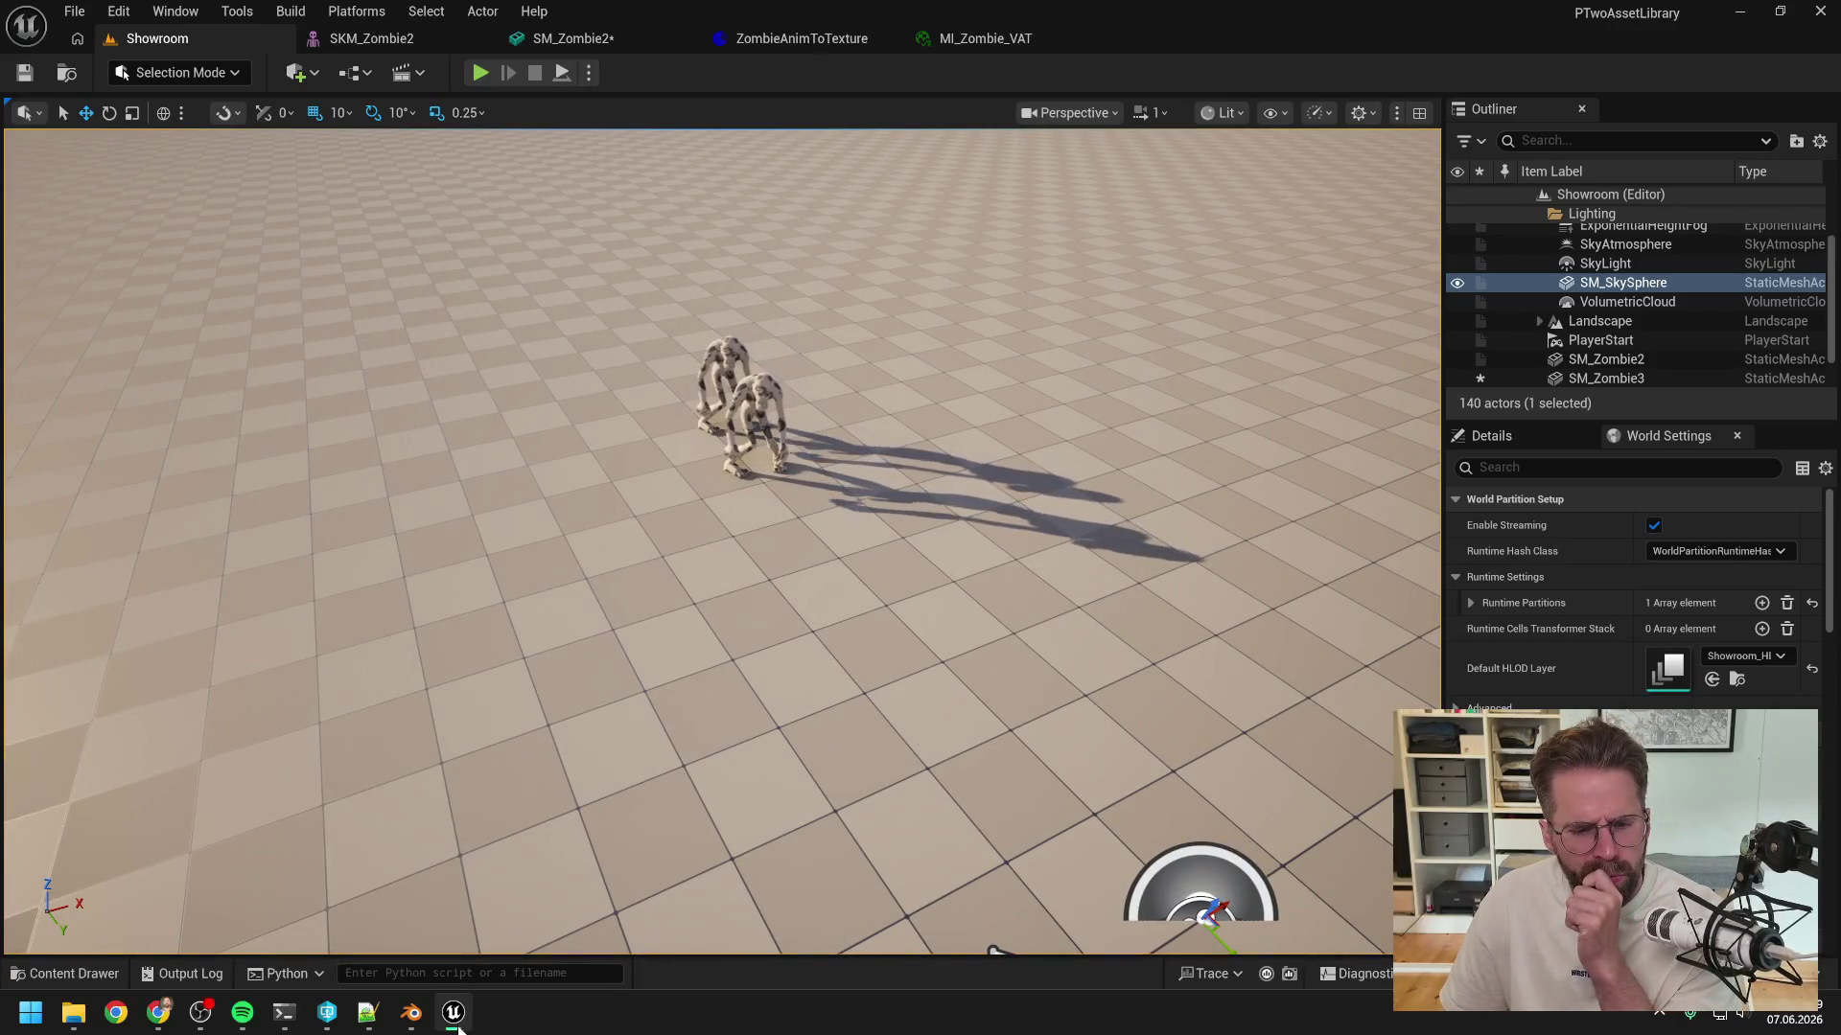
mouse_move(457, 1024)
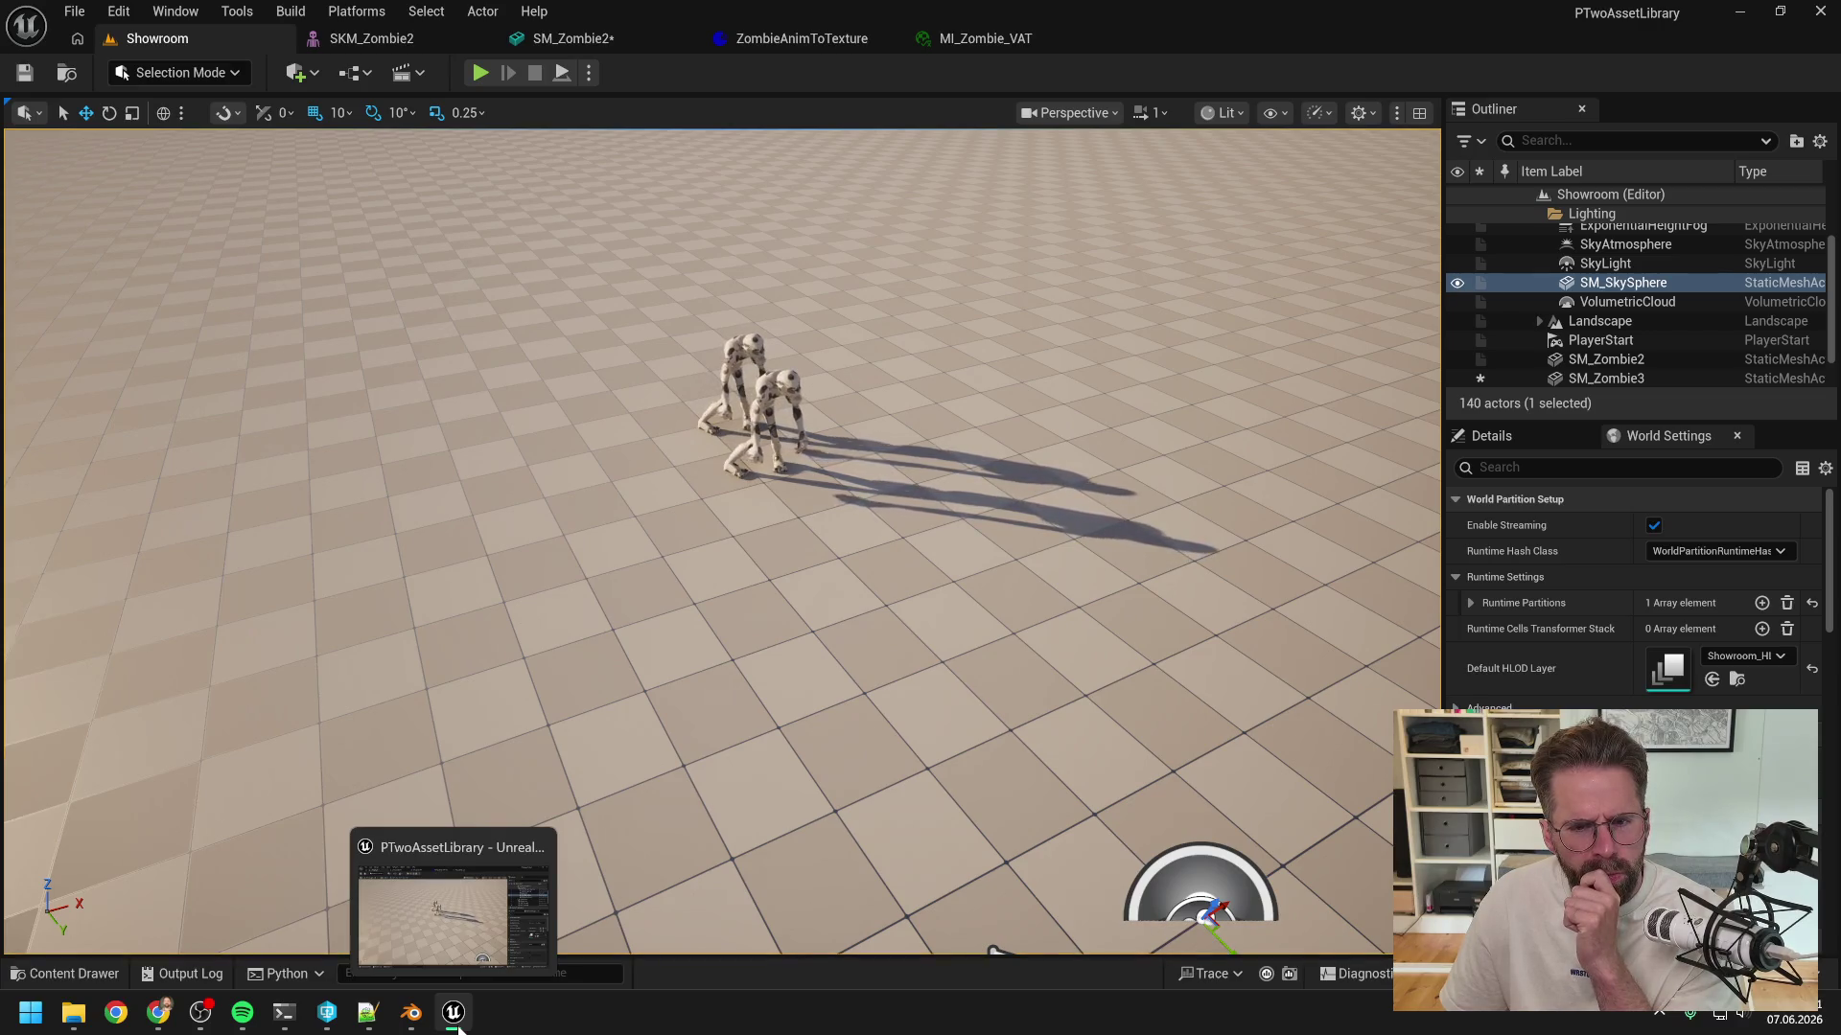
mouse_move(284, 1012)
click(215, 926)
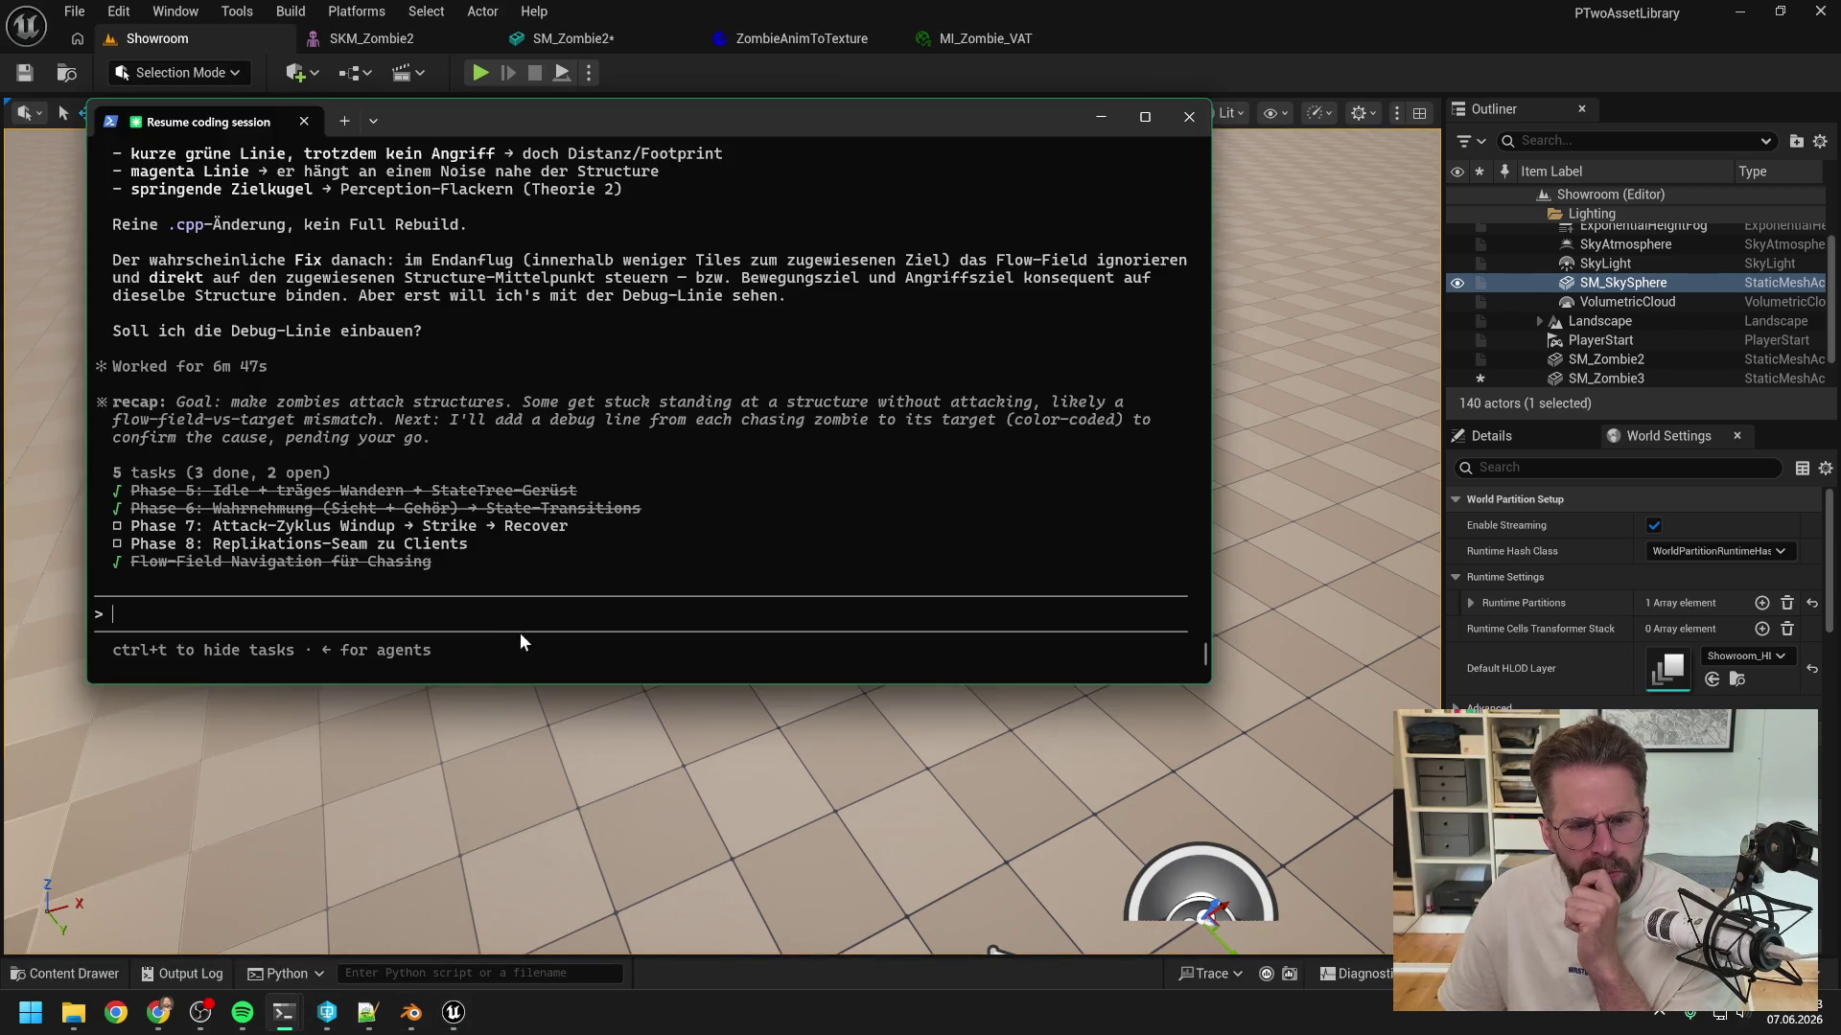
- Reply 'ok klingt gut, kannst du machen' to approve adding the chase debug line
scroll(526, 420, up, 4)
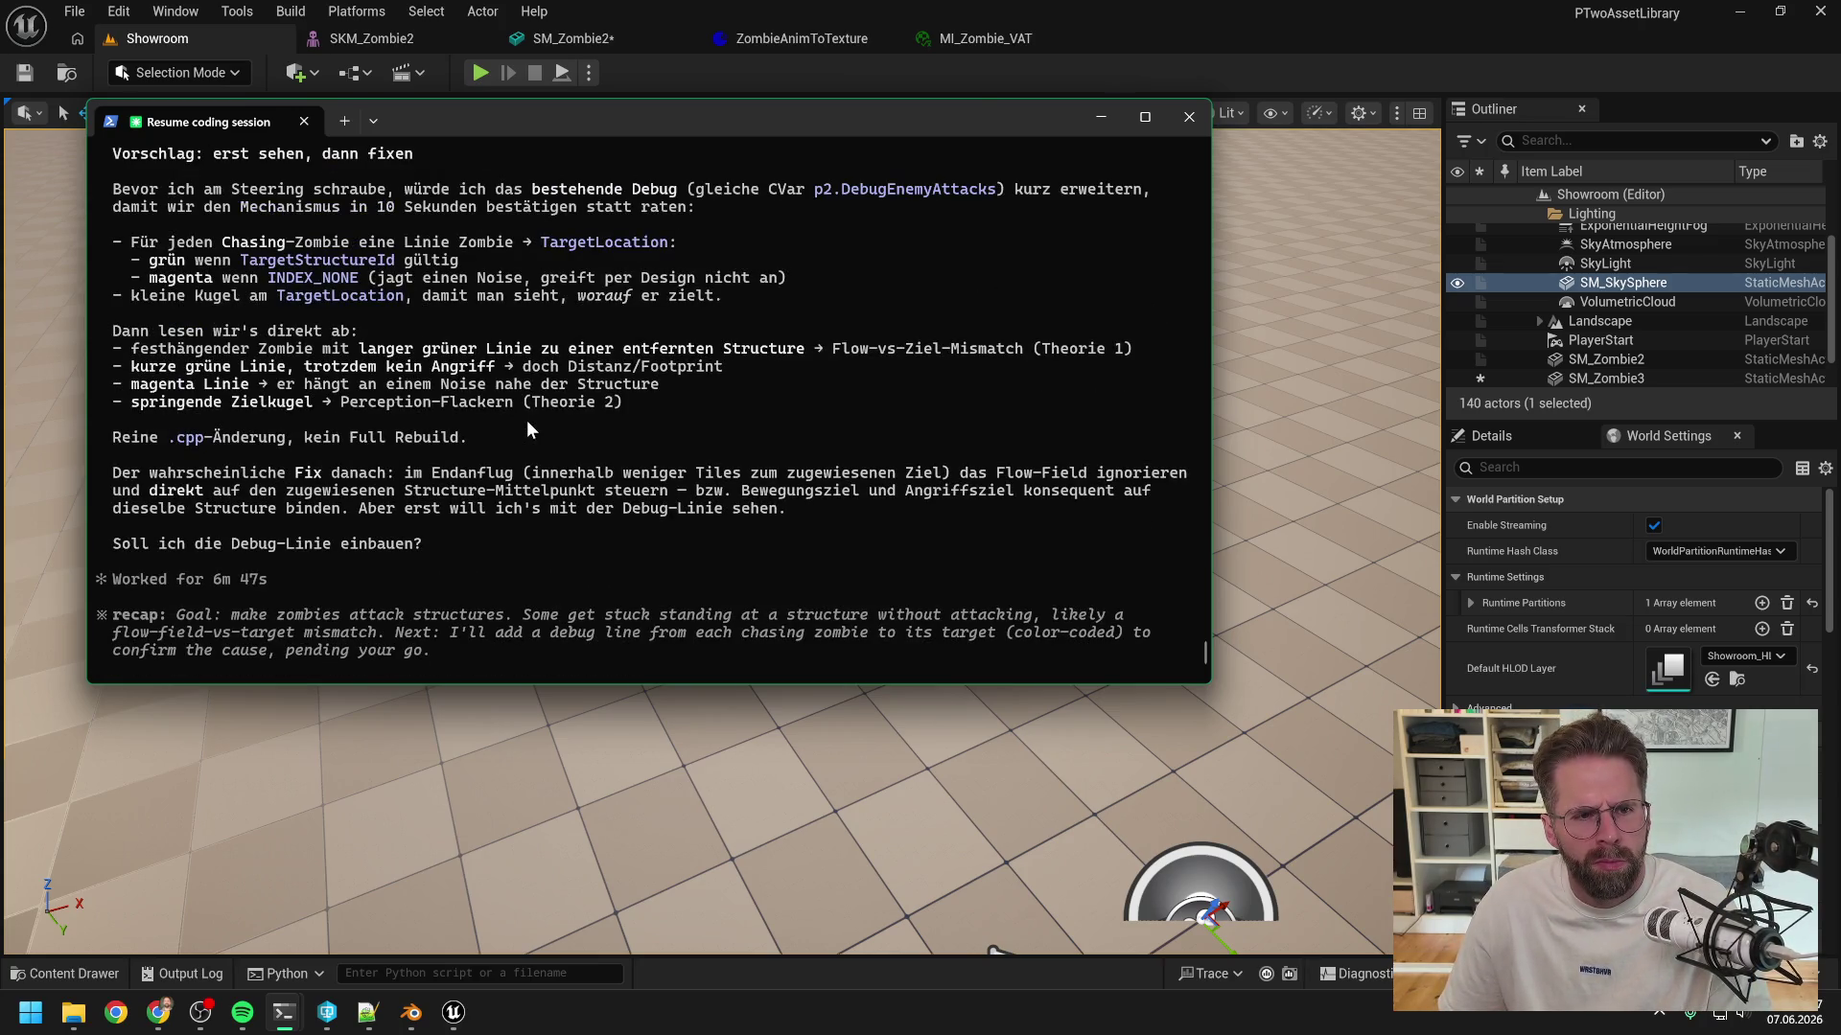
scroll(529, 422, up, 4)
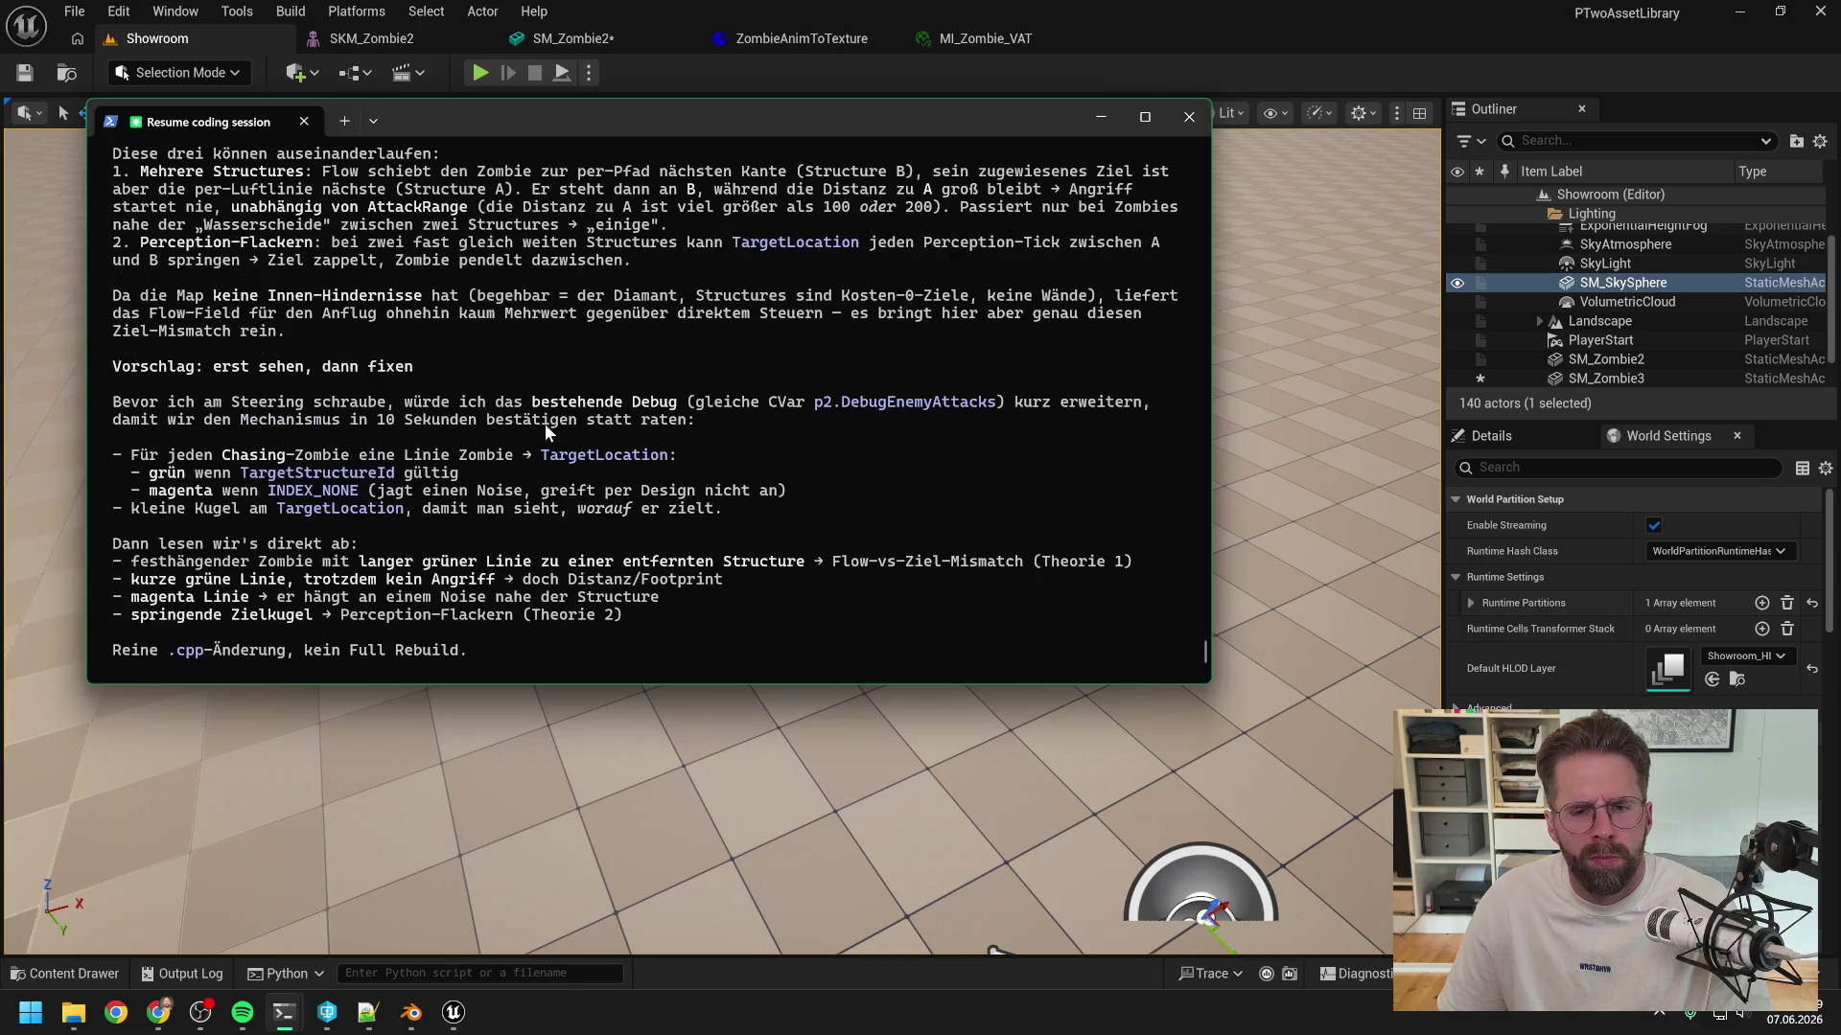
scroll(544, 423, up, 7)
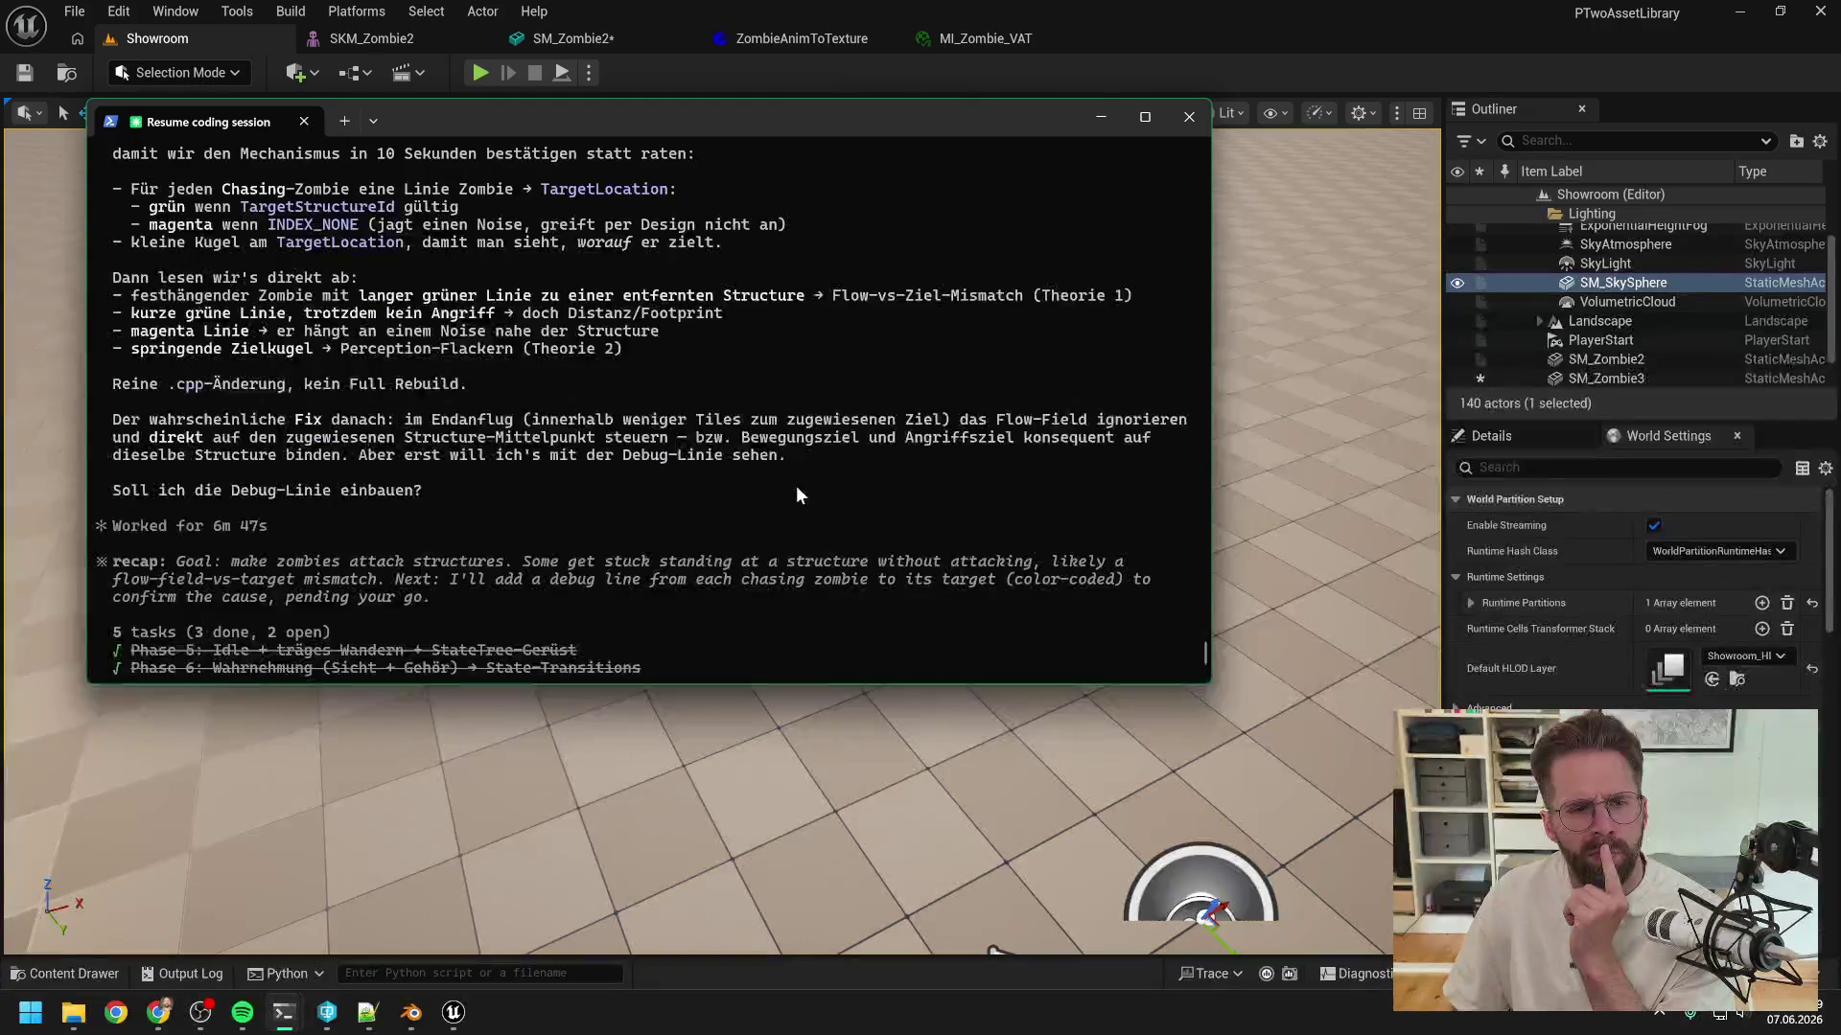
text(ok)
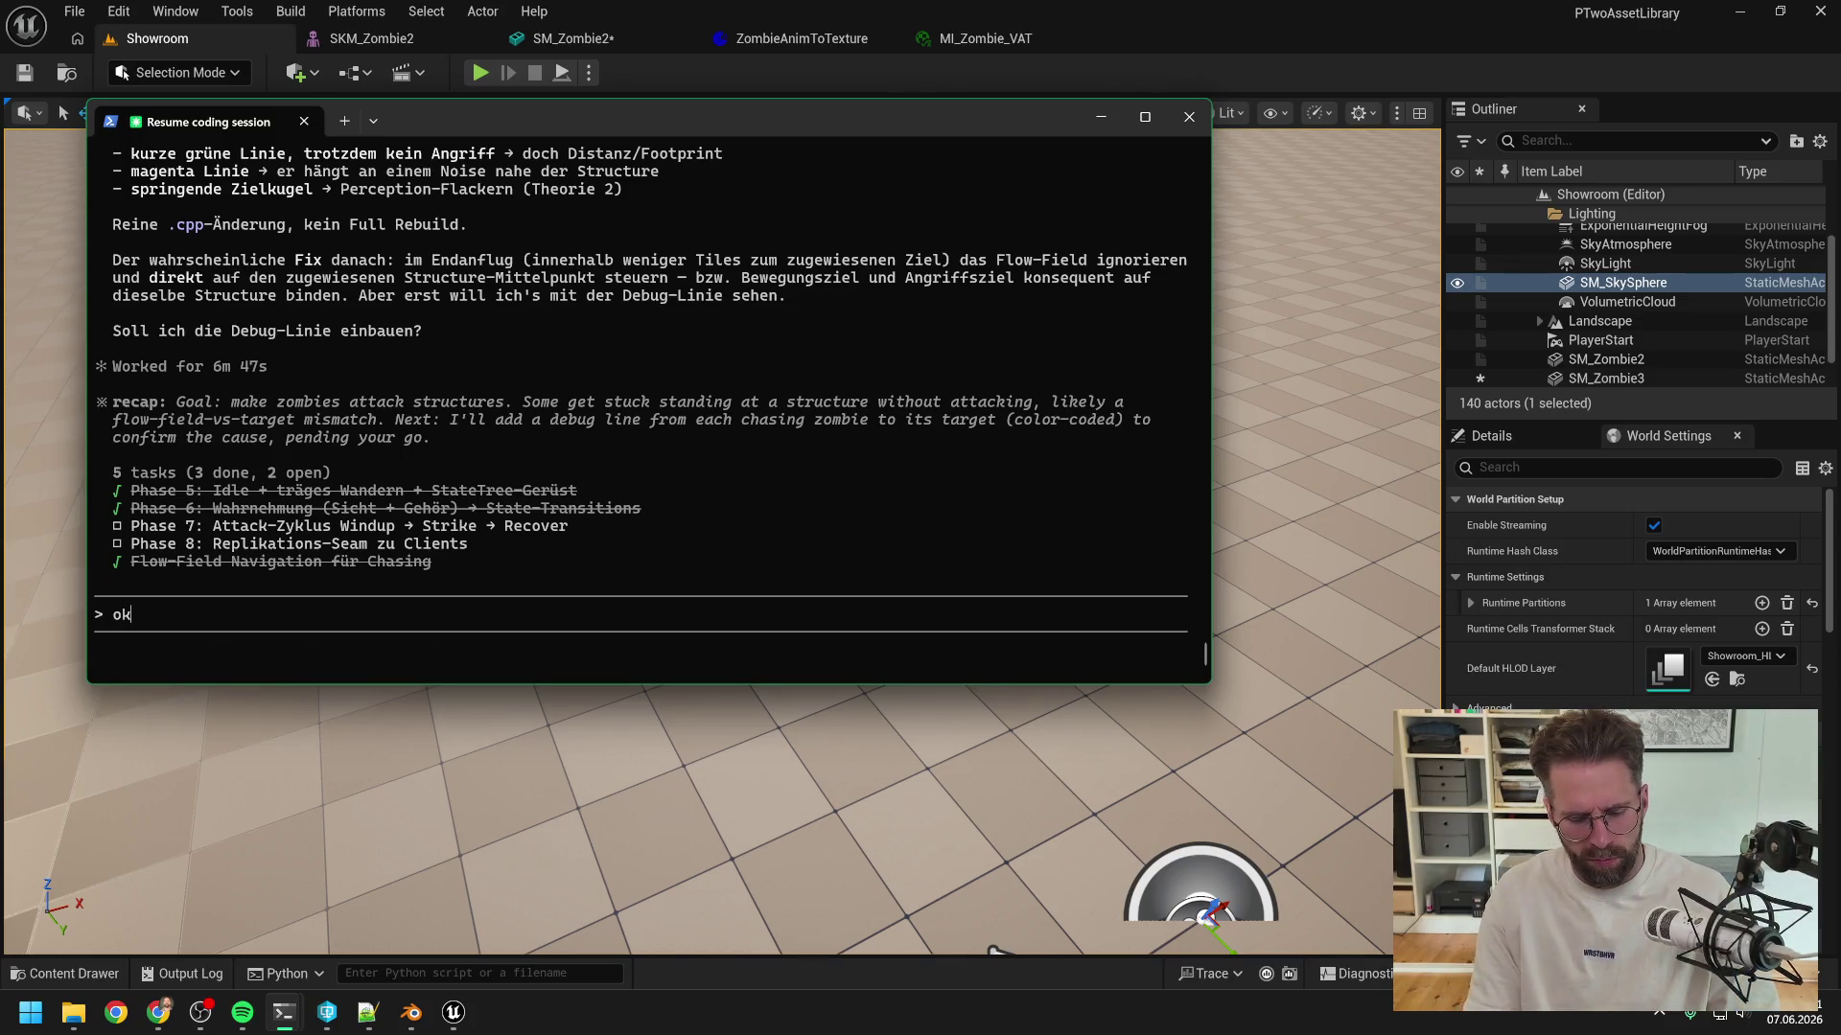
text( klingt gut, )
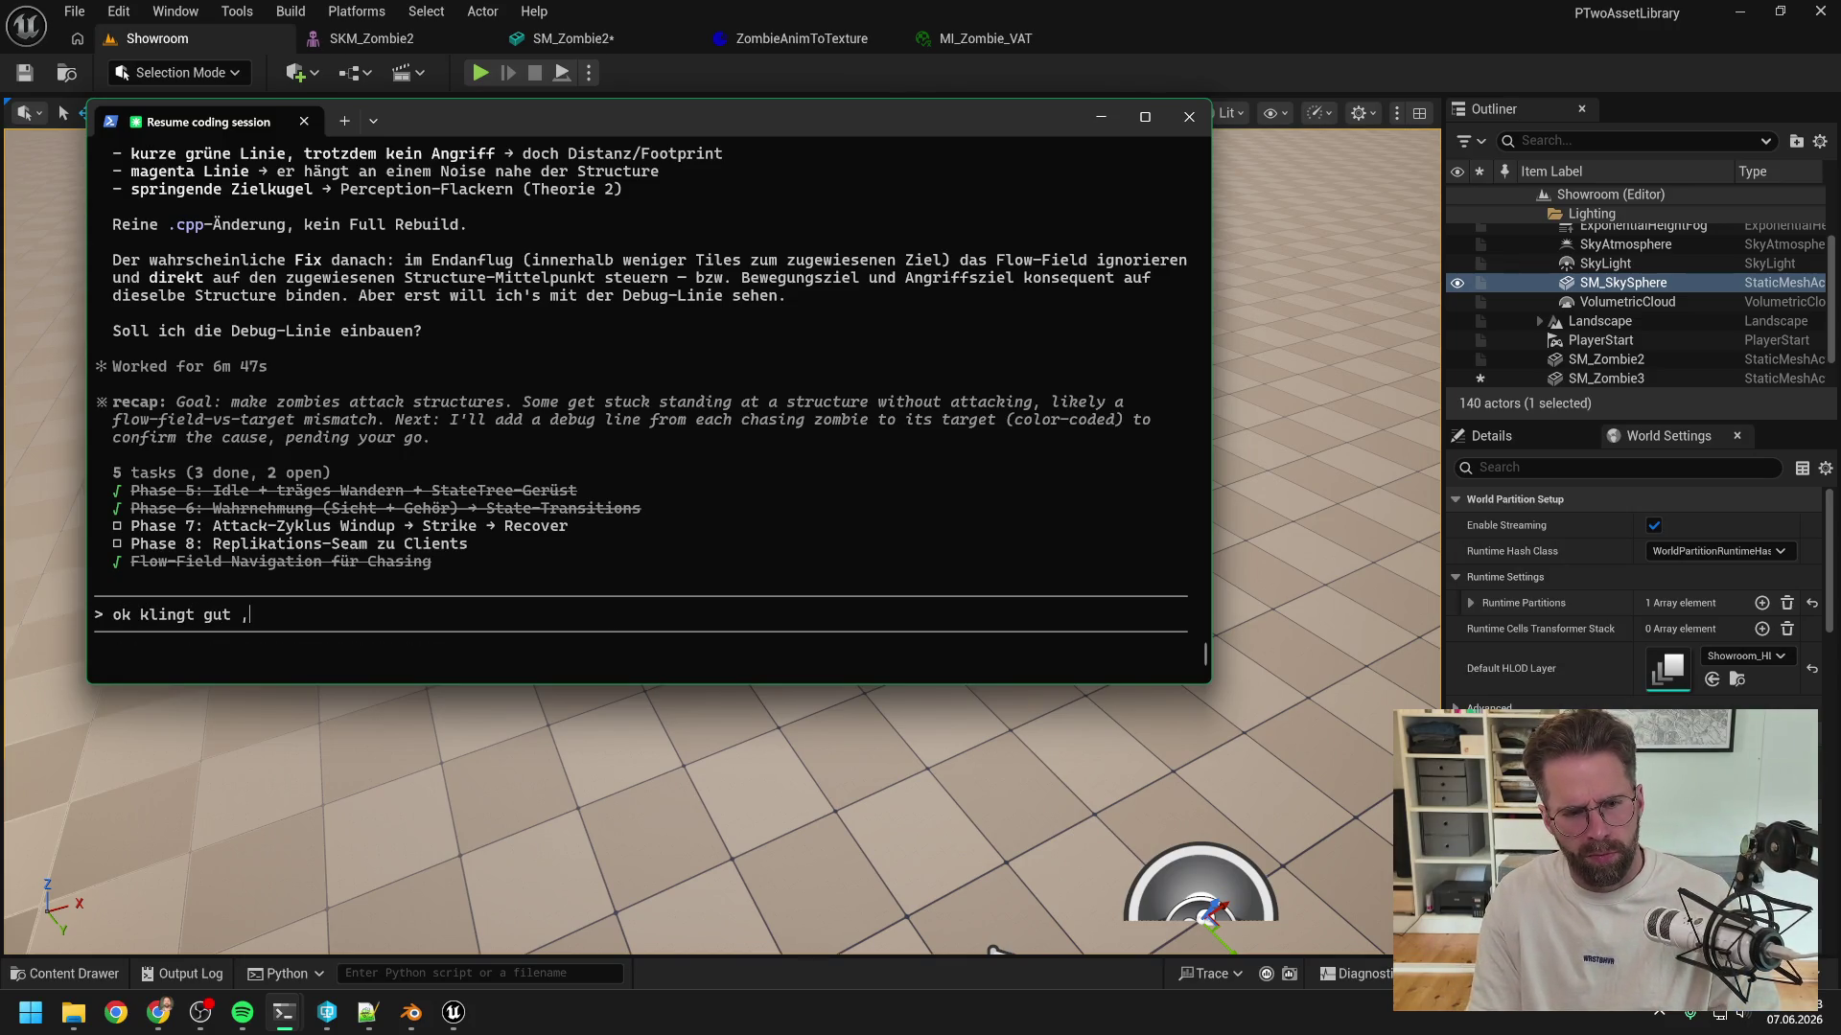
text(kannst du machen)
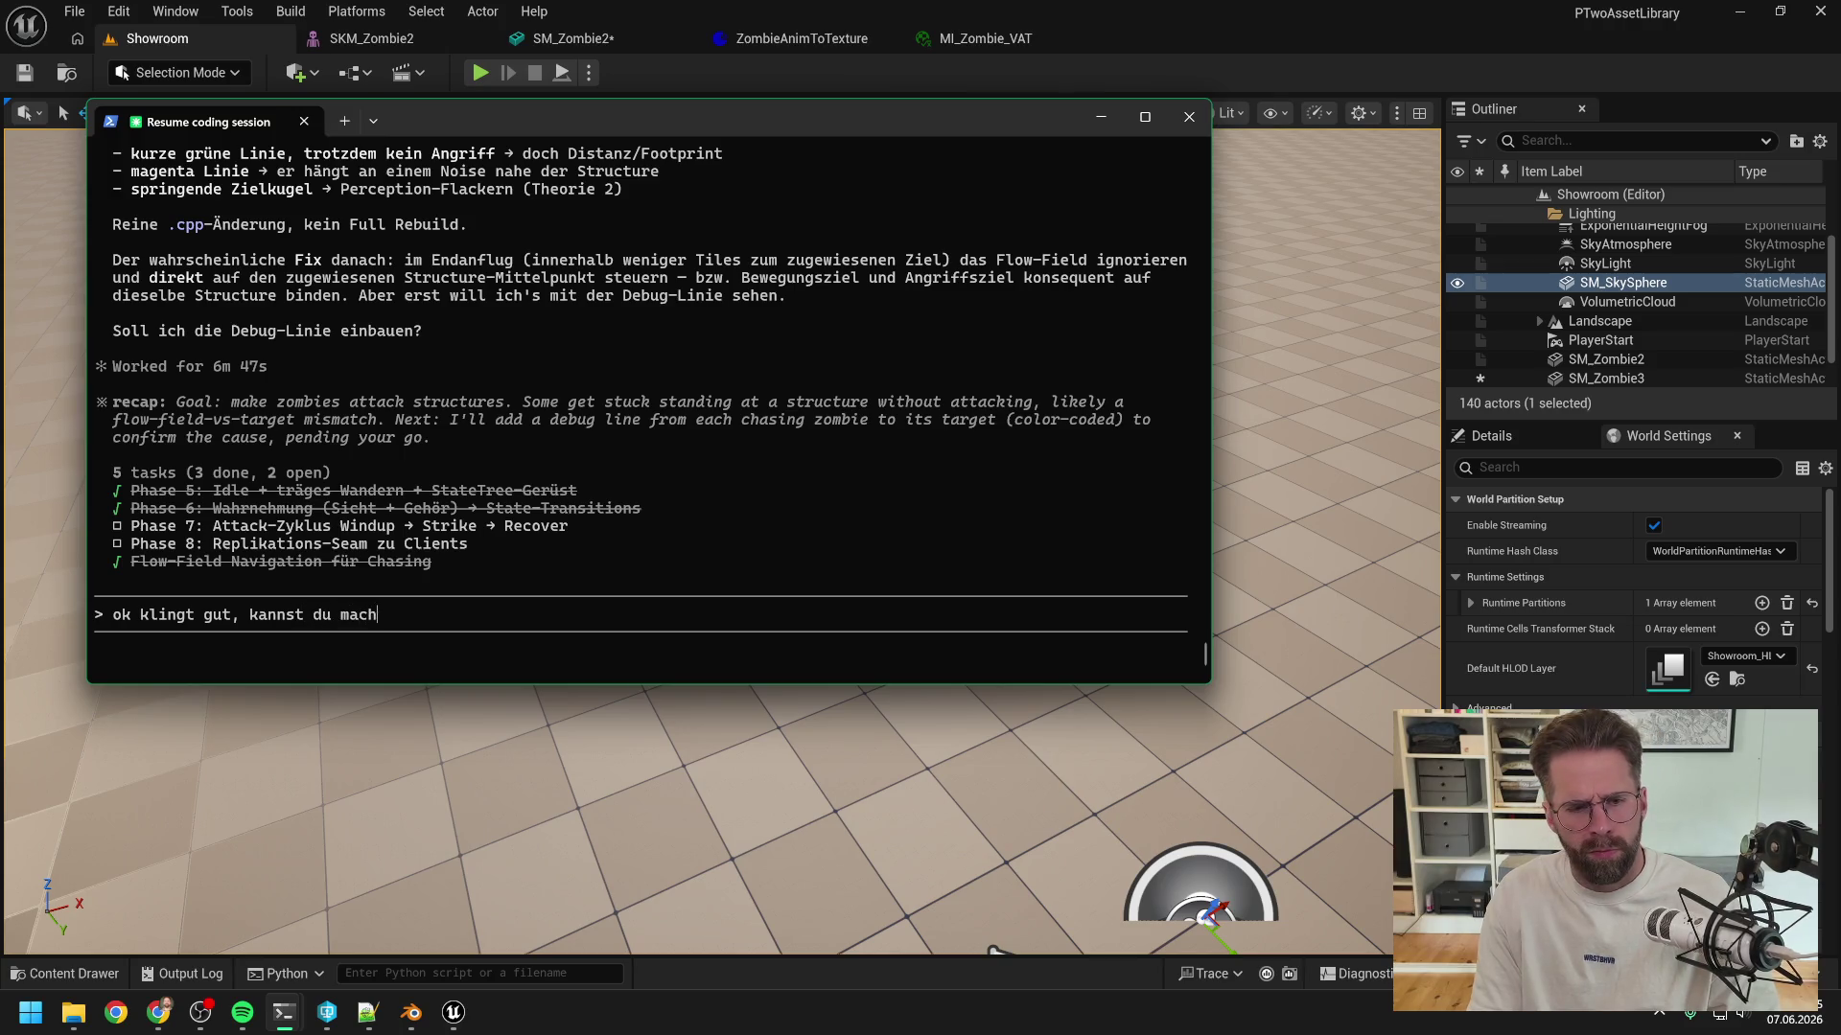
key(Return)
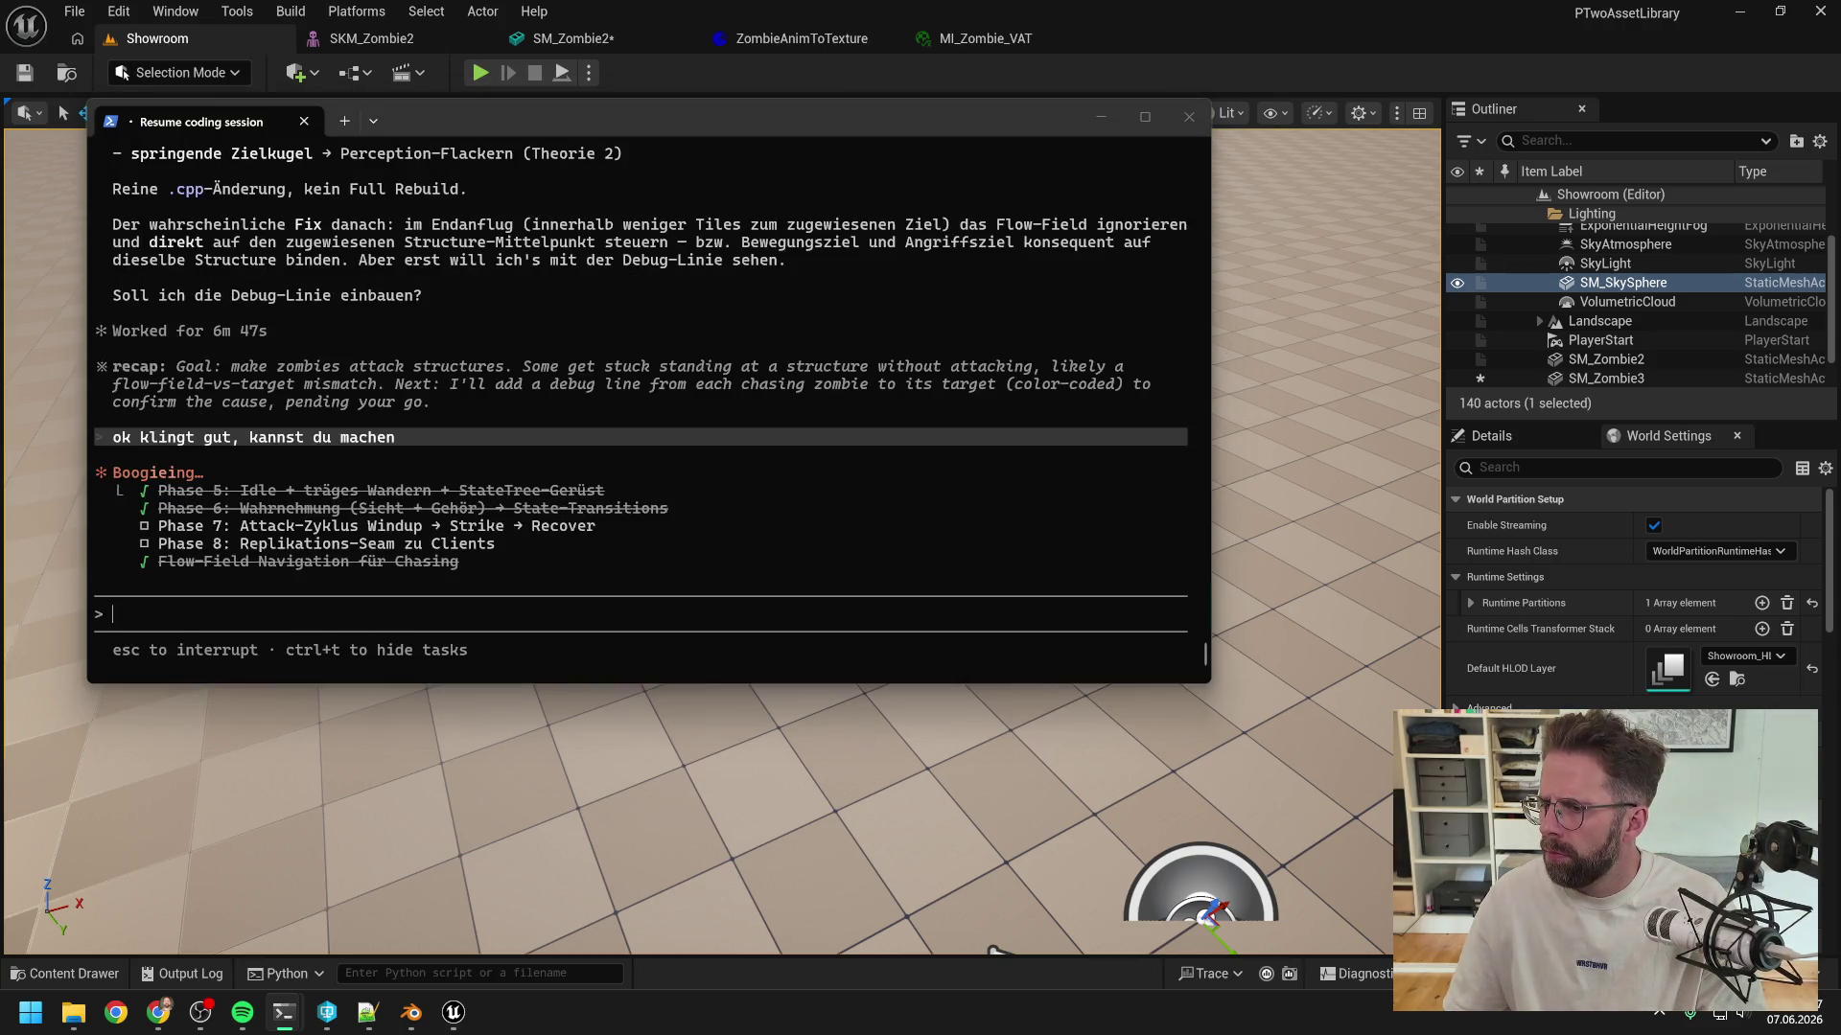
- Move the zombie-merge session to the centre, then return to the Unreal viewport
drag(1840, 280, 948, 341)
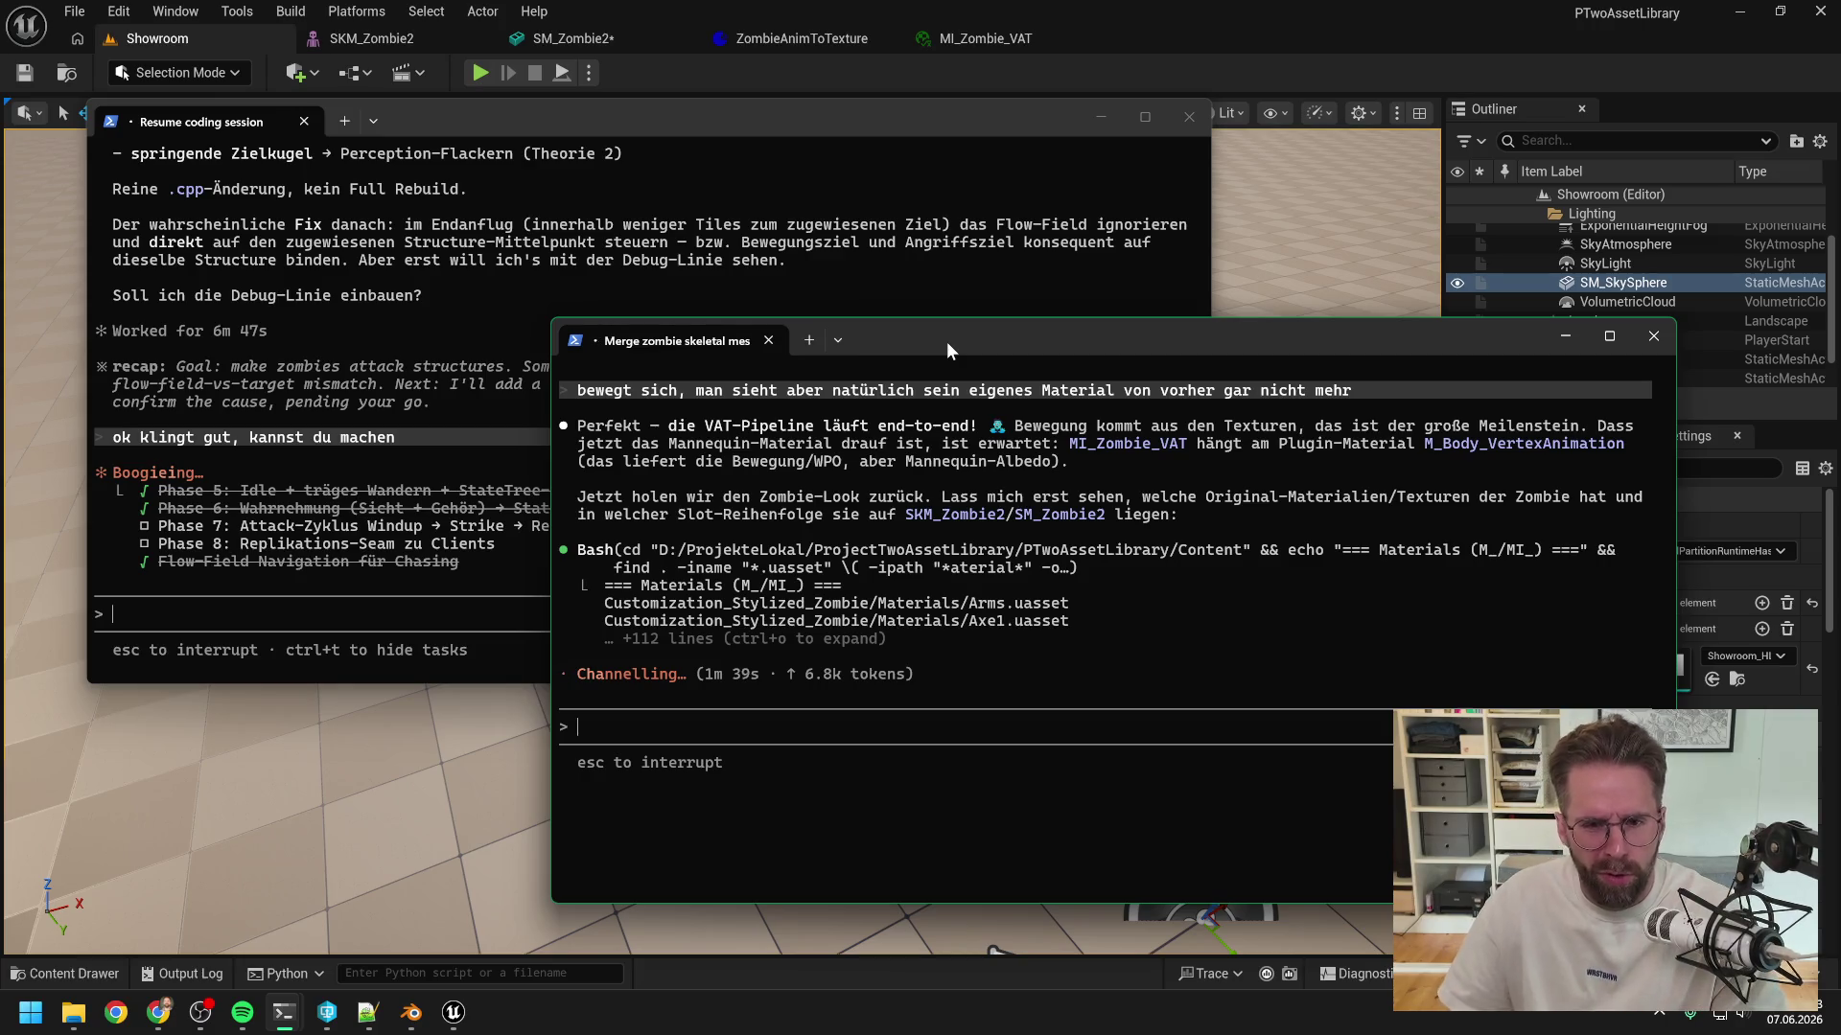
key(alt+Tab)
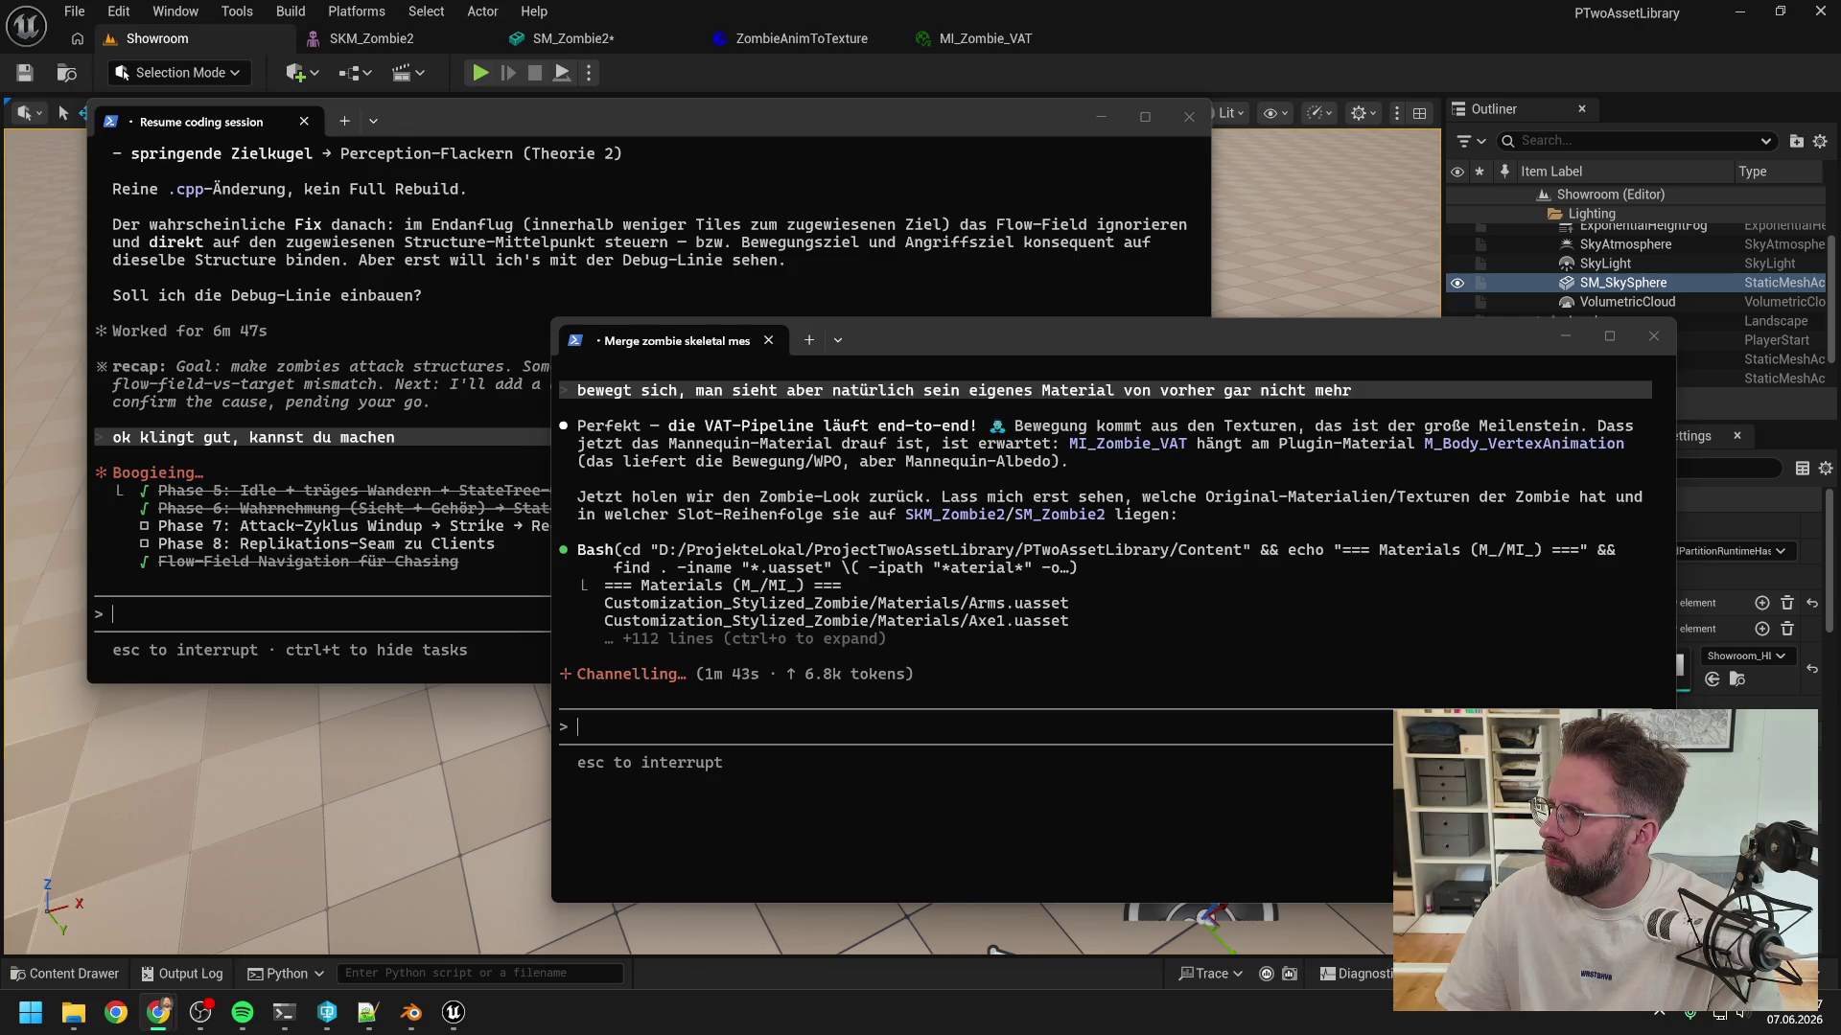
click(1297, 359)
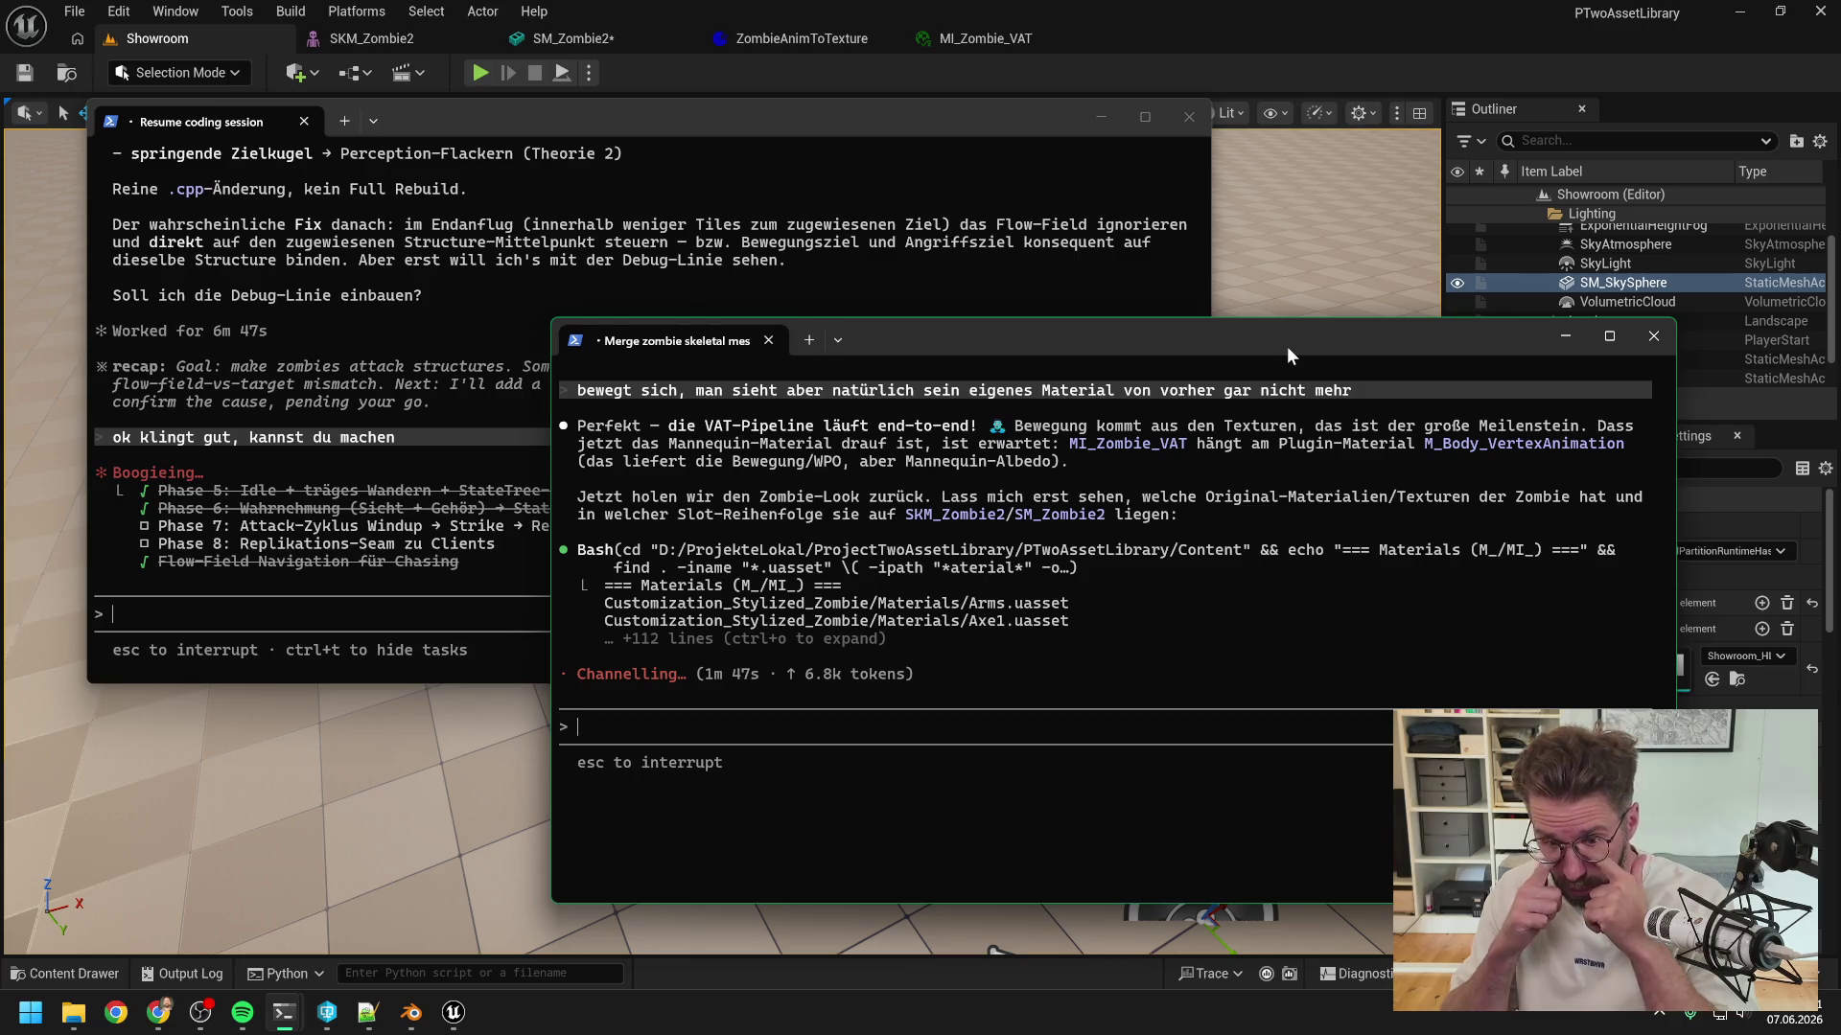
click(1242, 65)
mouse_move(913, 298)
mouse_down()
mouse_move(913, 223)
mouse_move(915, 414)
mouse_move(868, 455)
mouse_up()
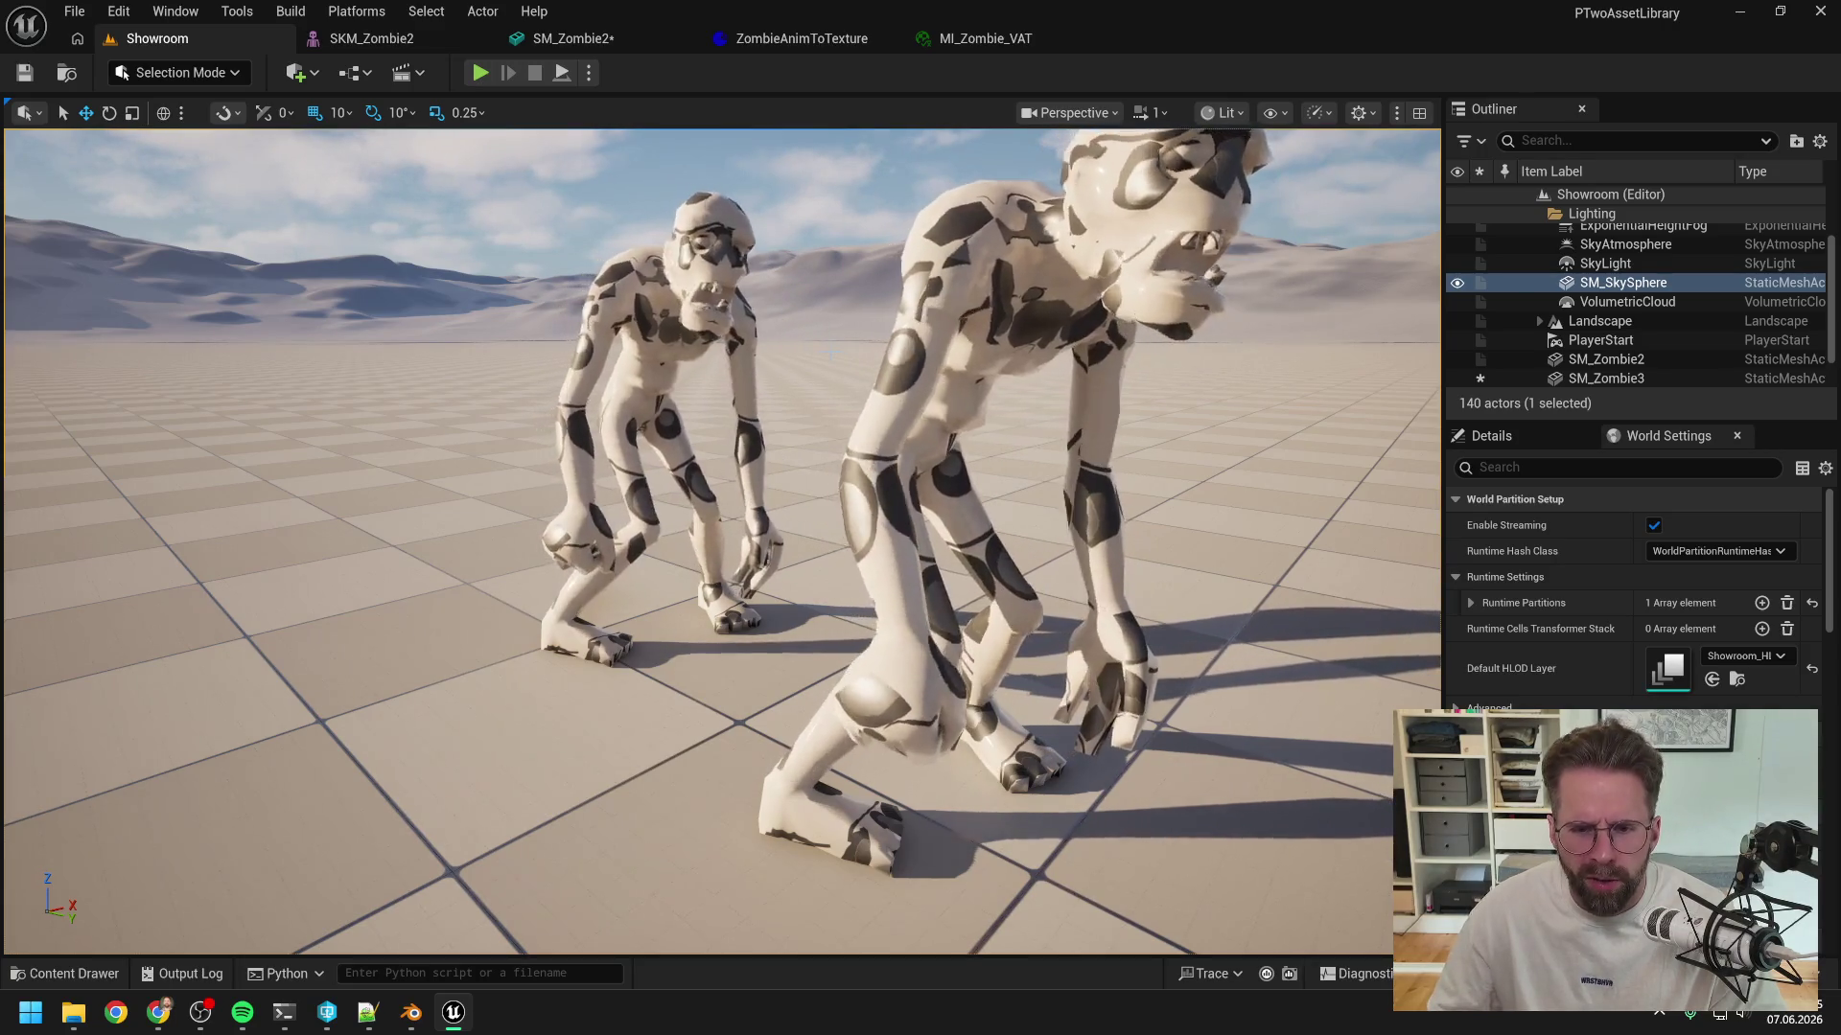
- Zoom out over the zombies, then bring the zombie-merge terminal back to the front
scroll(831, 349, down, 10)
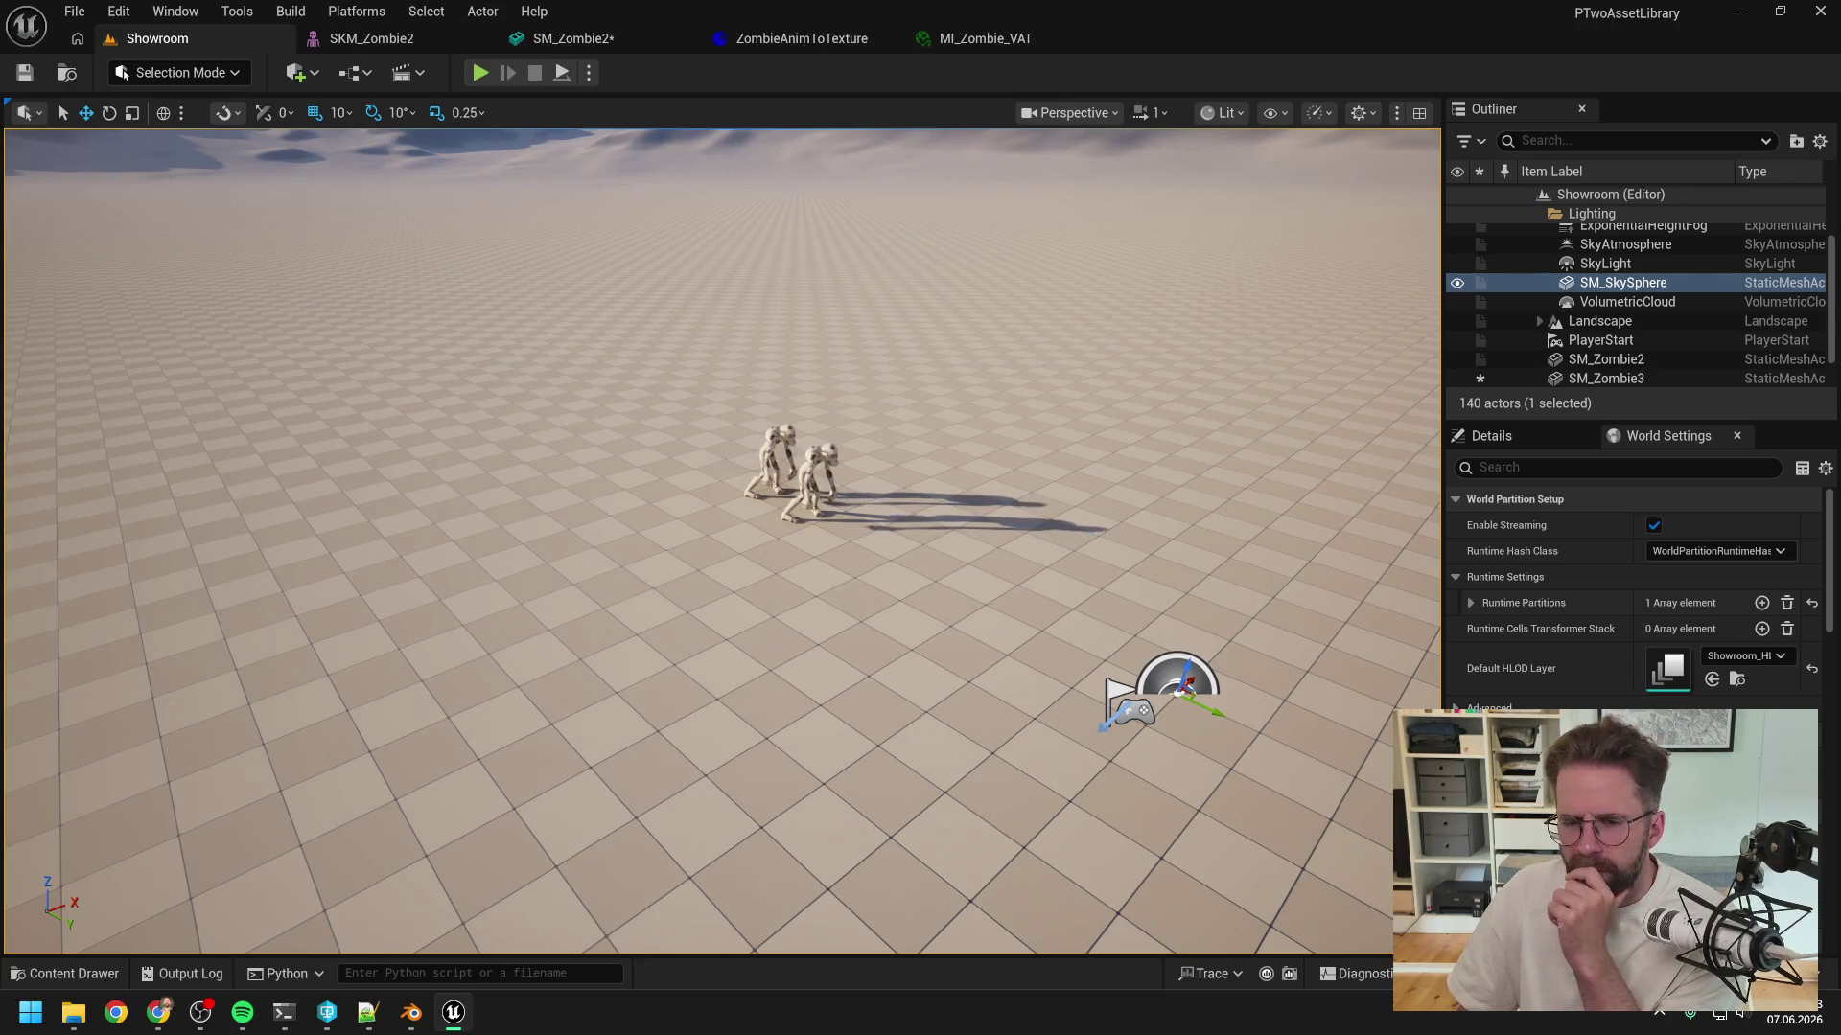
key(alt+Tab)
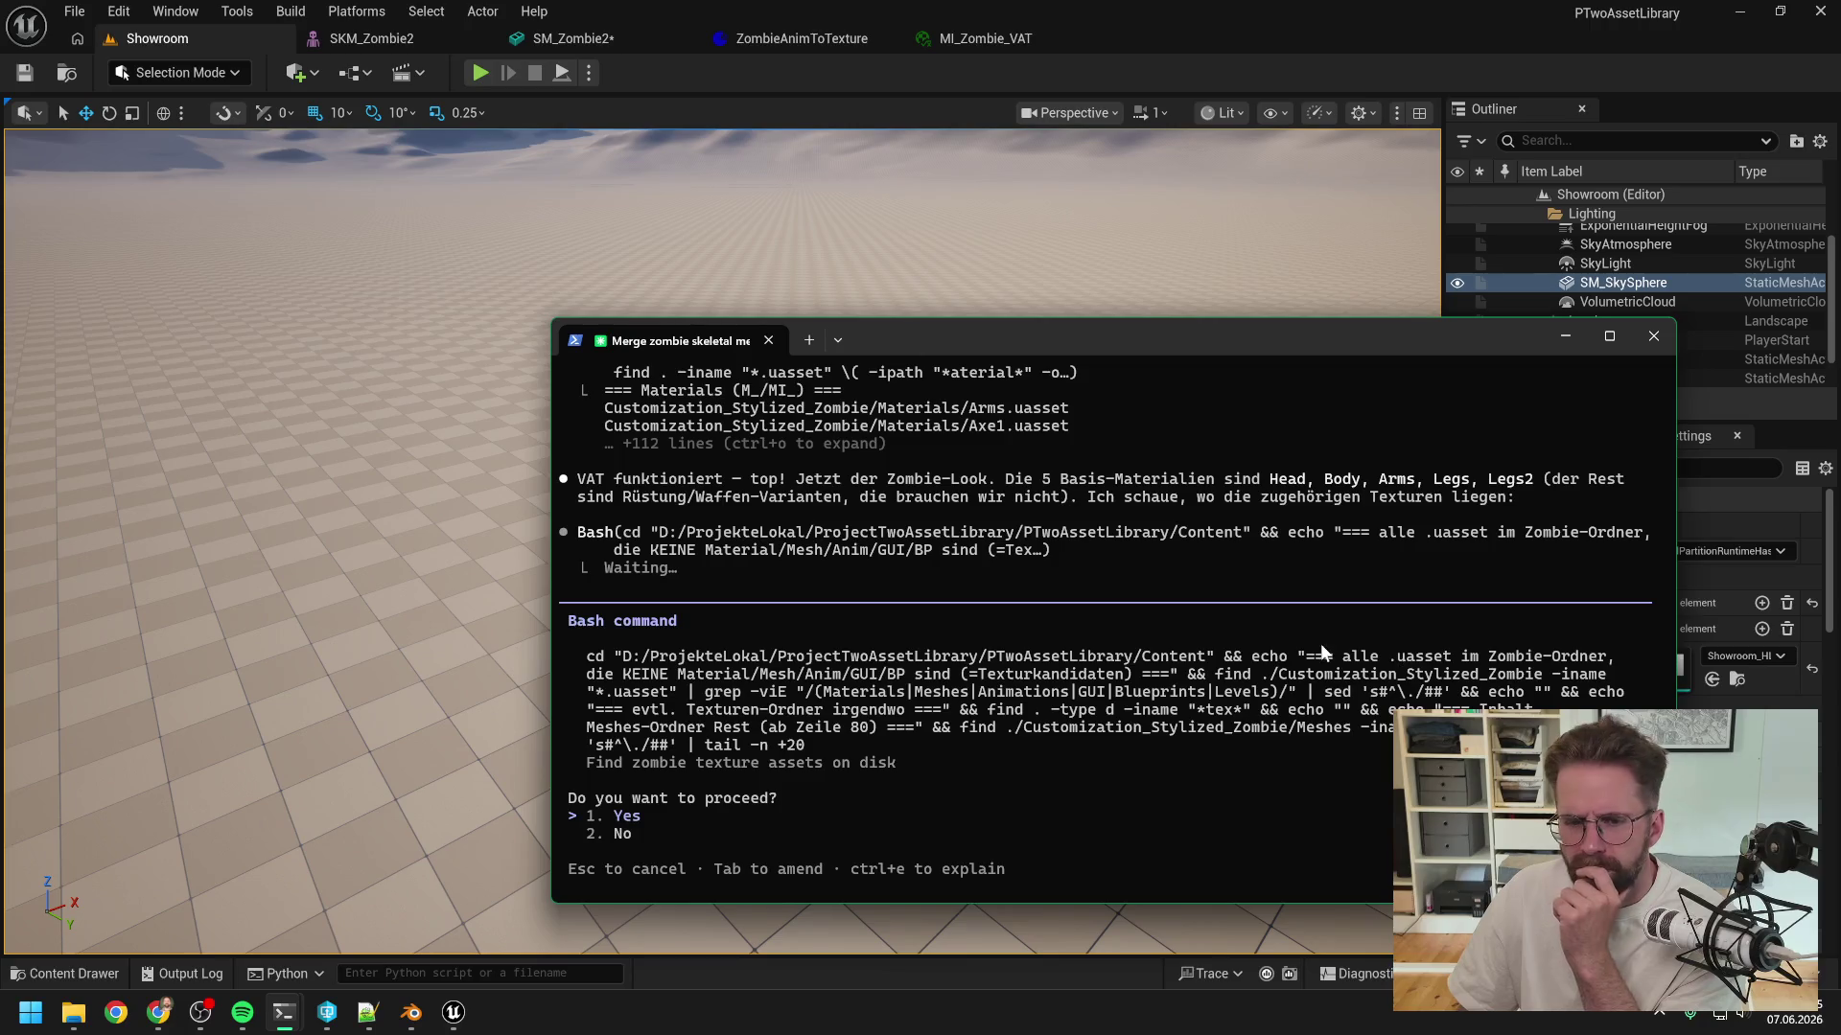
- Approve the Bash texture search and review the listed zombie textures such as Arms_diffuse and Arms_normals
key(Return)
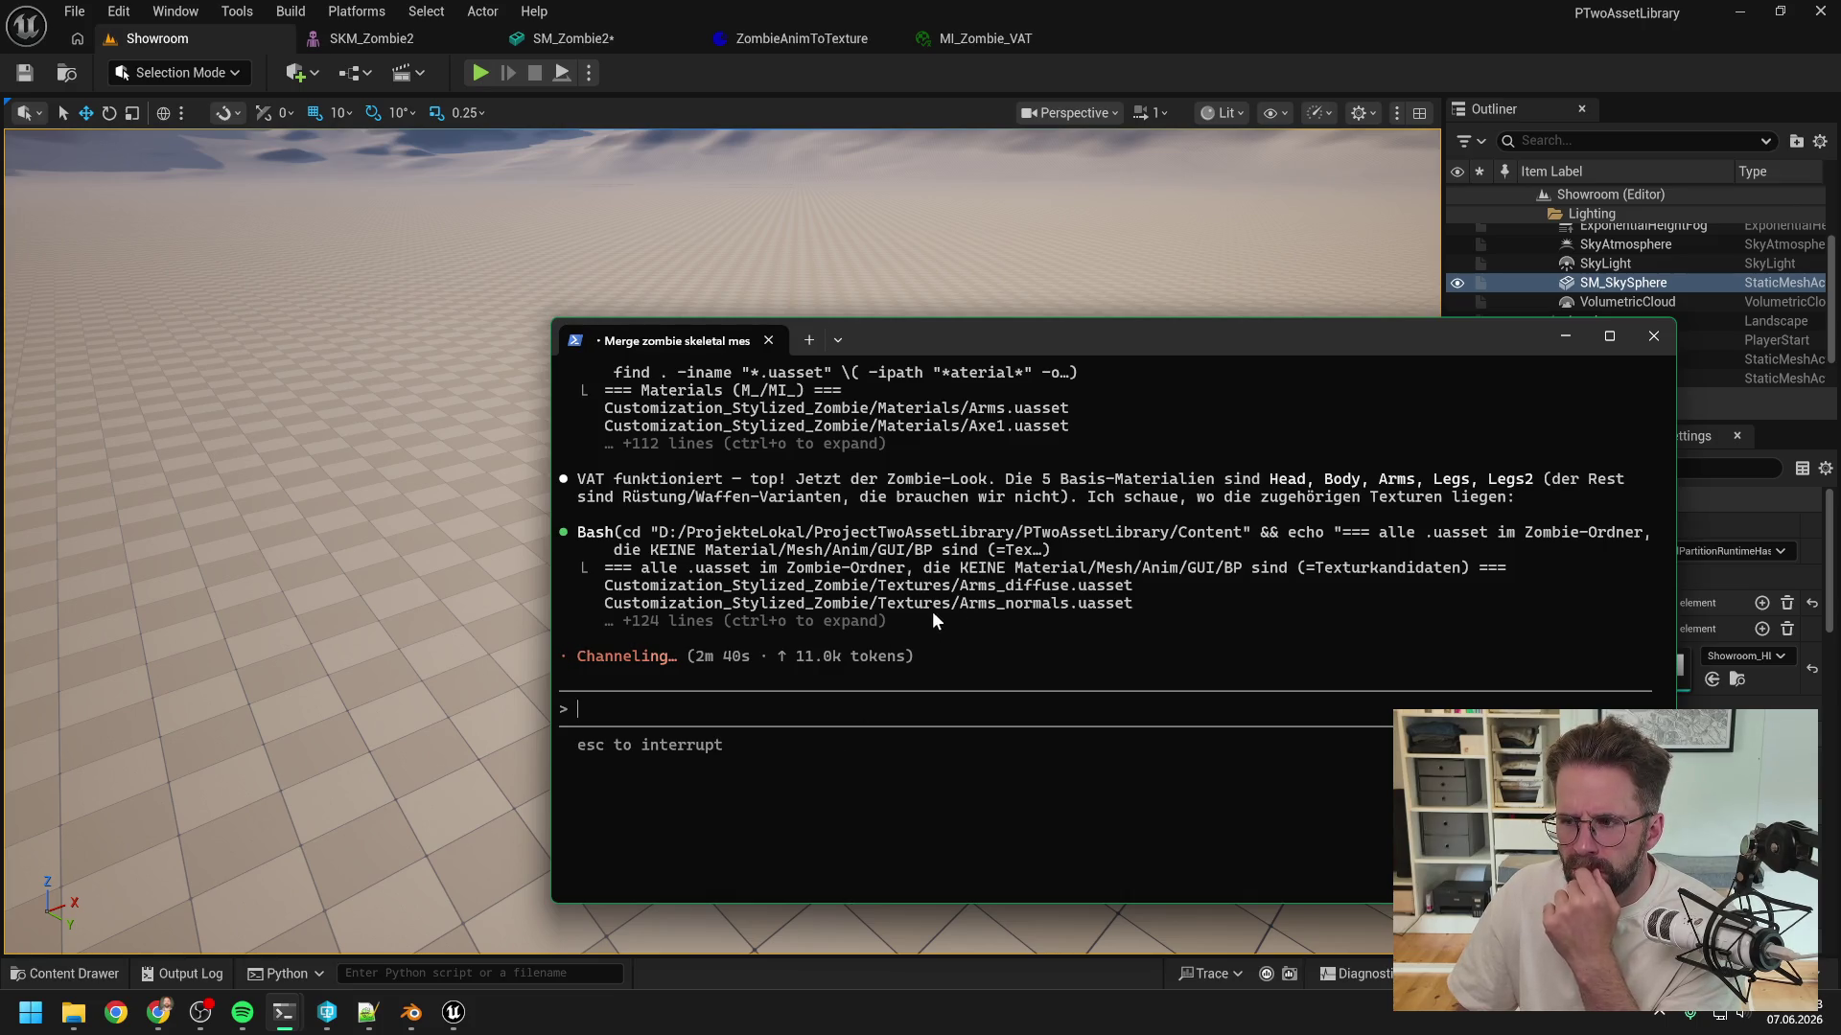
scroll(985, 599, up, 4)
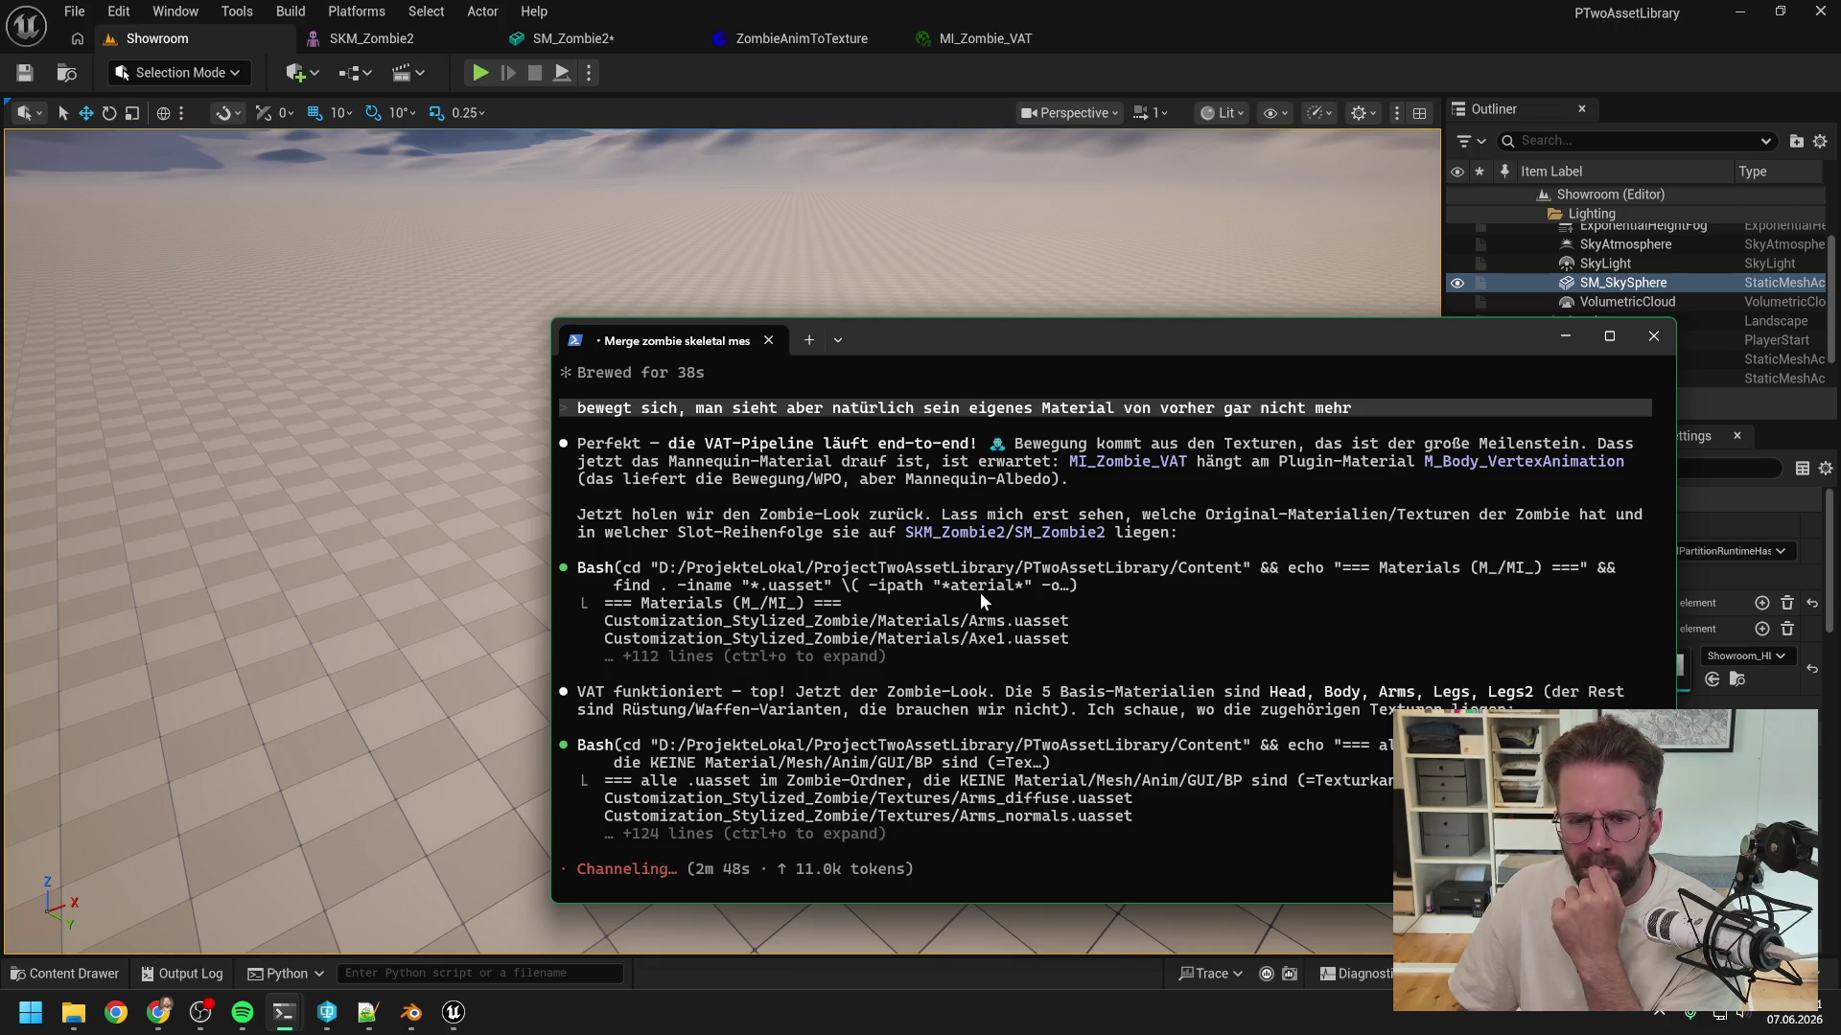
scroll(980, 593, down, 2)
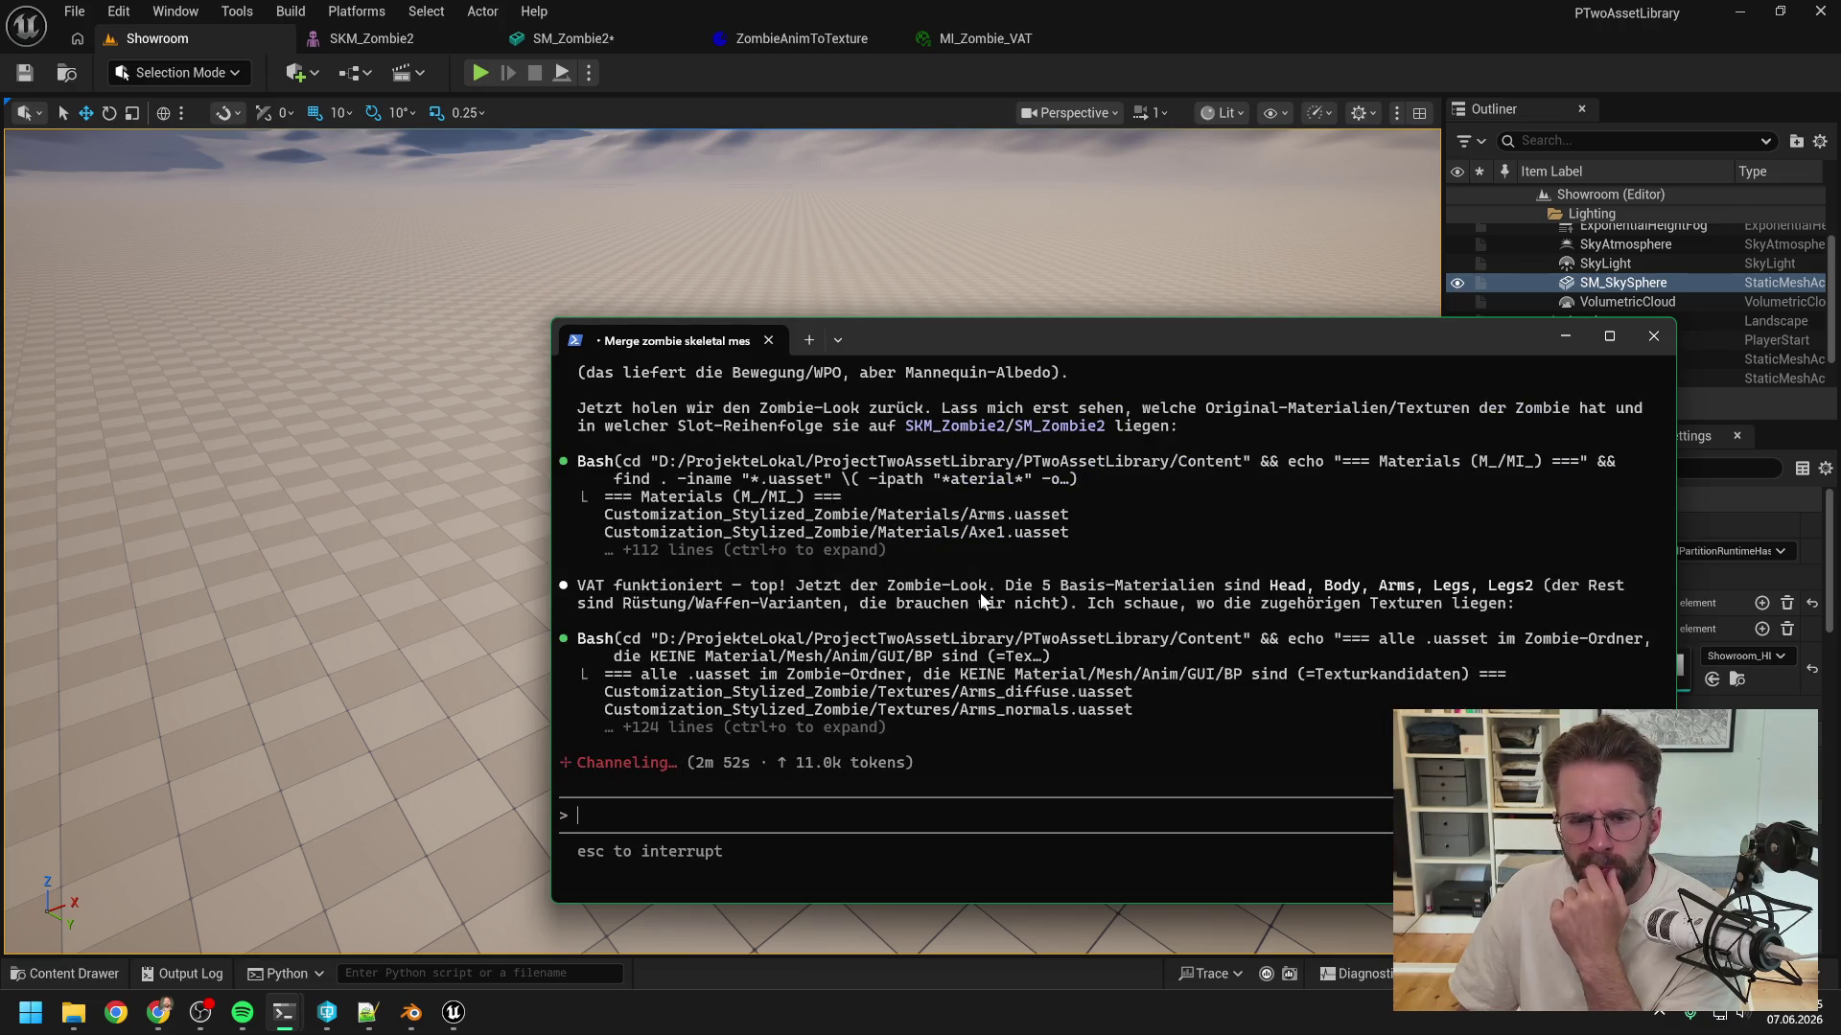
scroll(980, 595, down, 2)
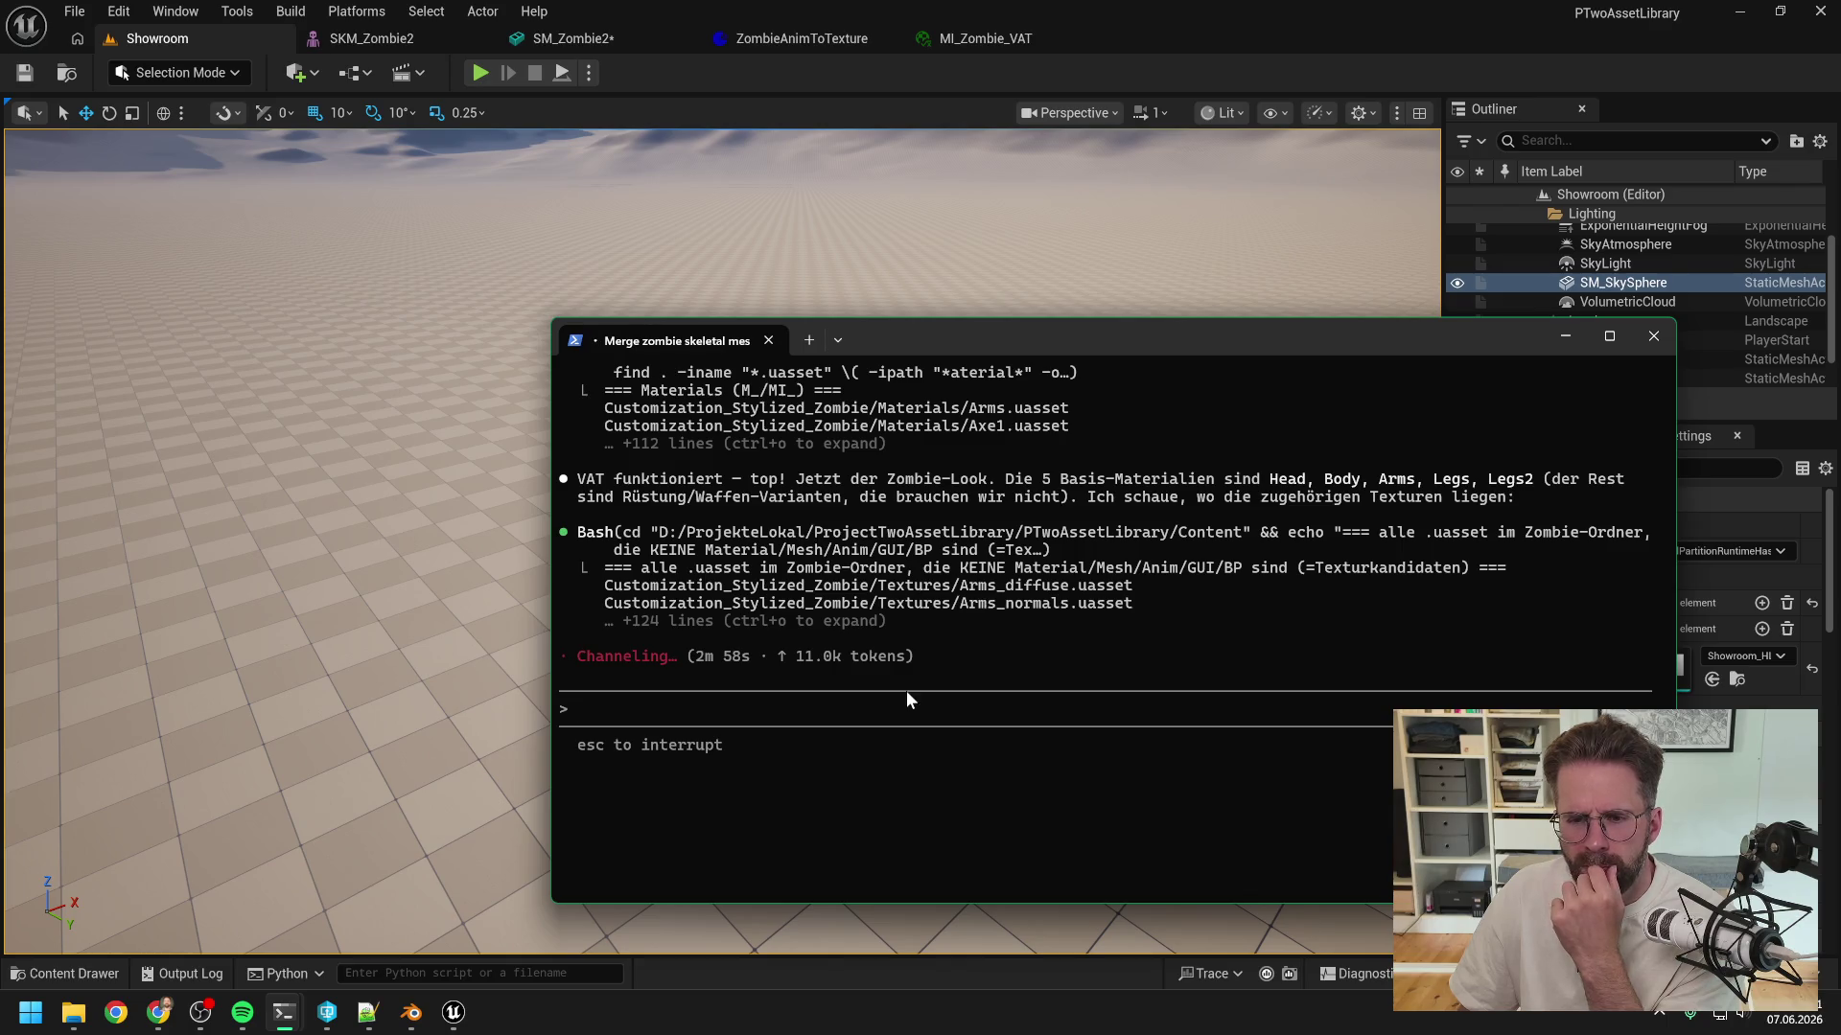
- In the main coding session, accept both EnemyStateProcessor.cpp edits adding the chase debug draw
mouse_move(284, 1013)
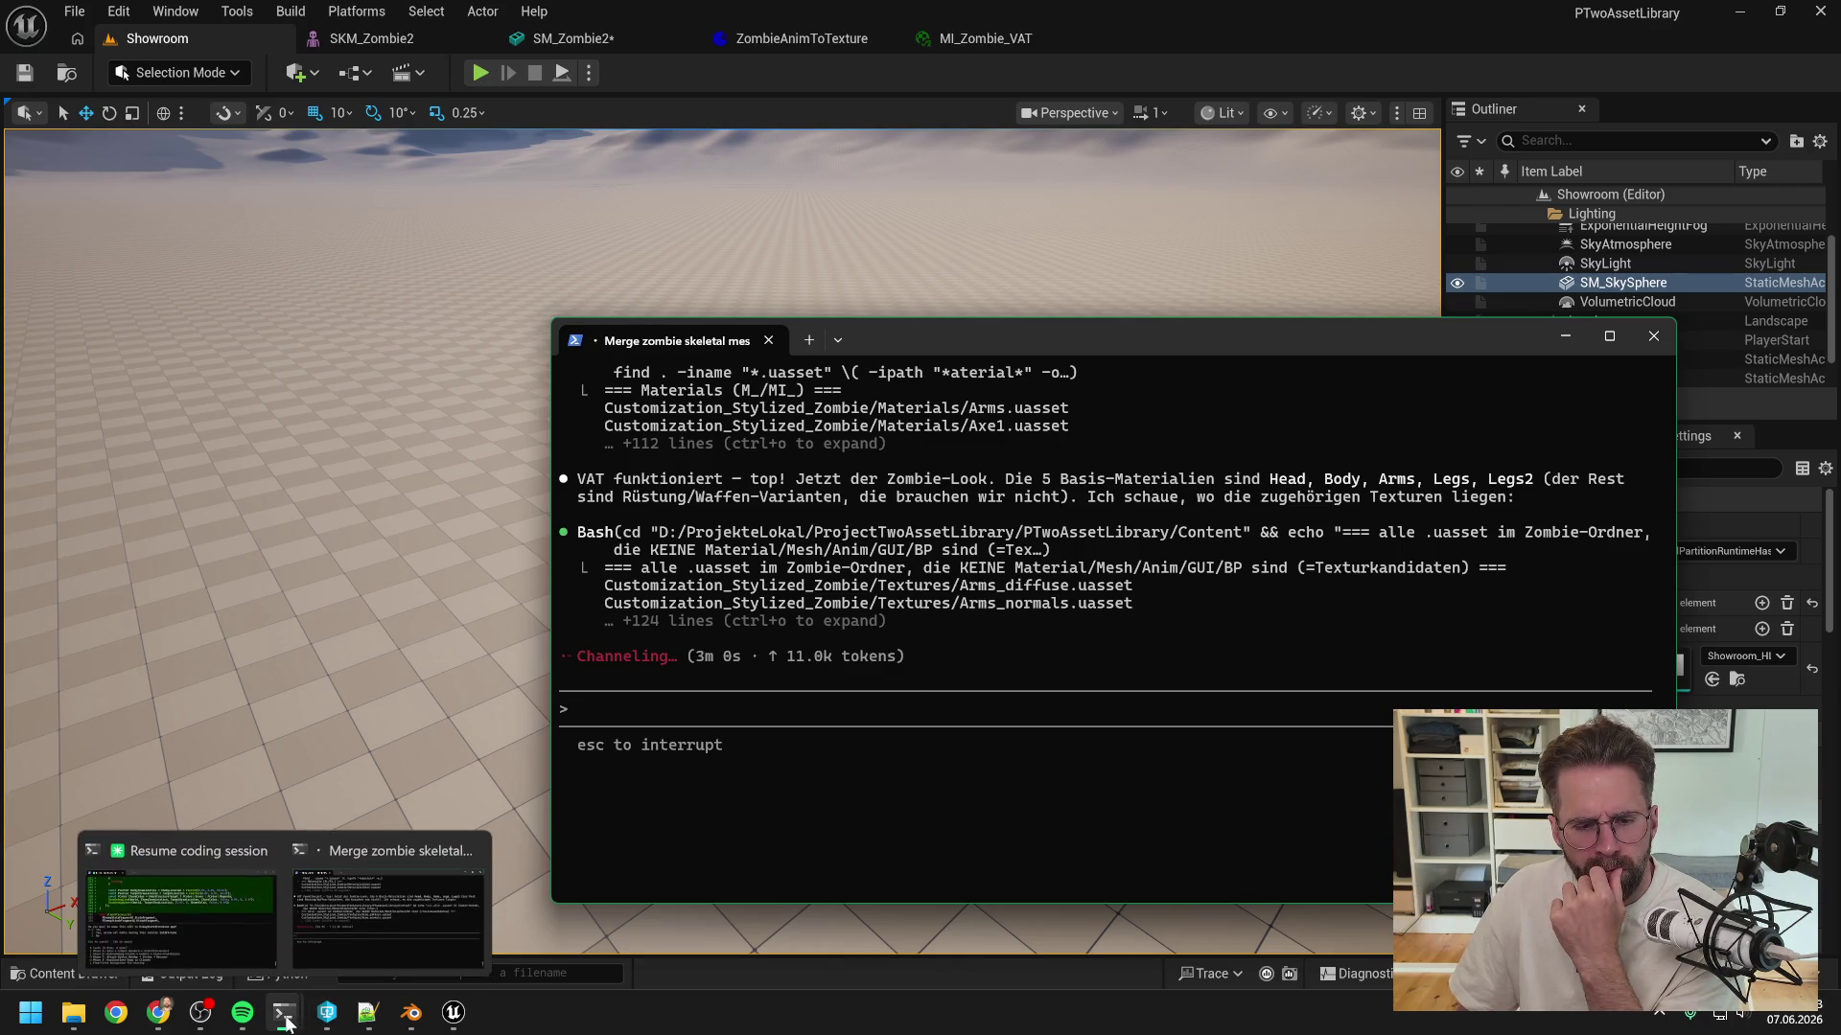
click(177, 911)
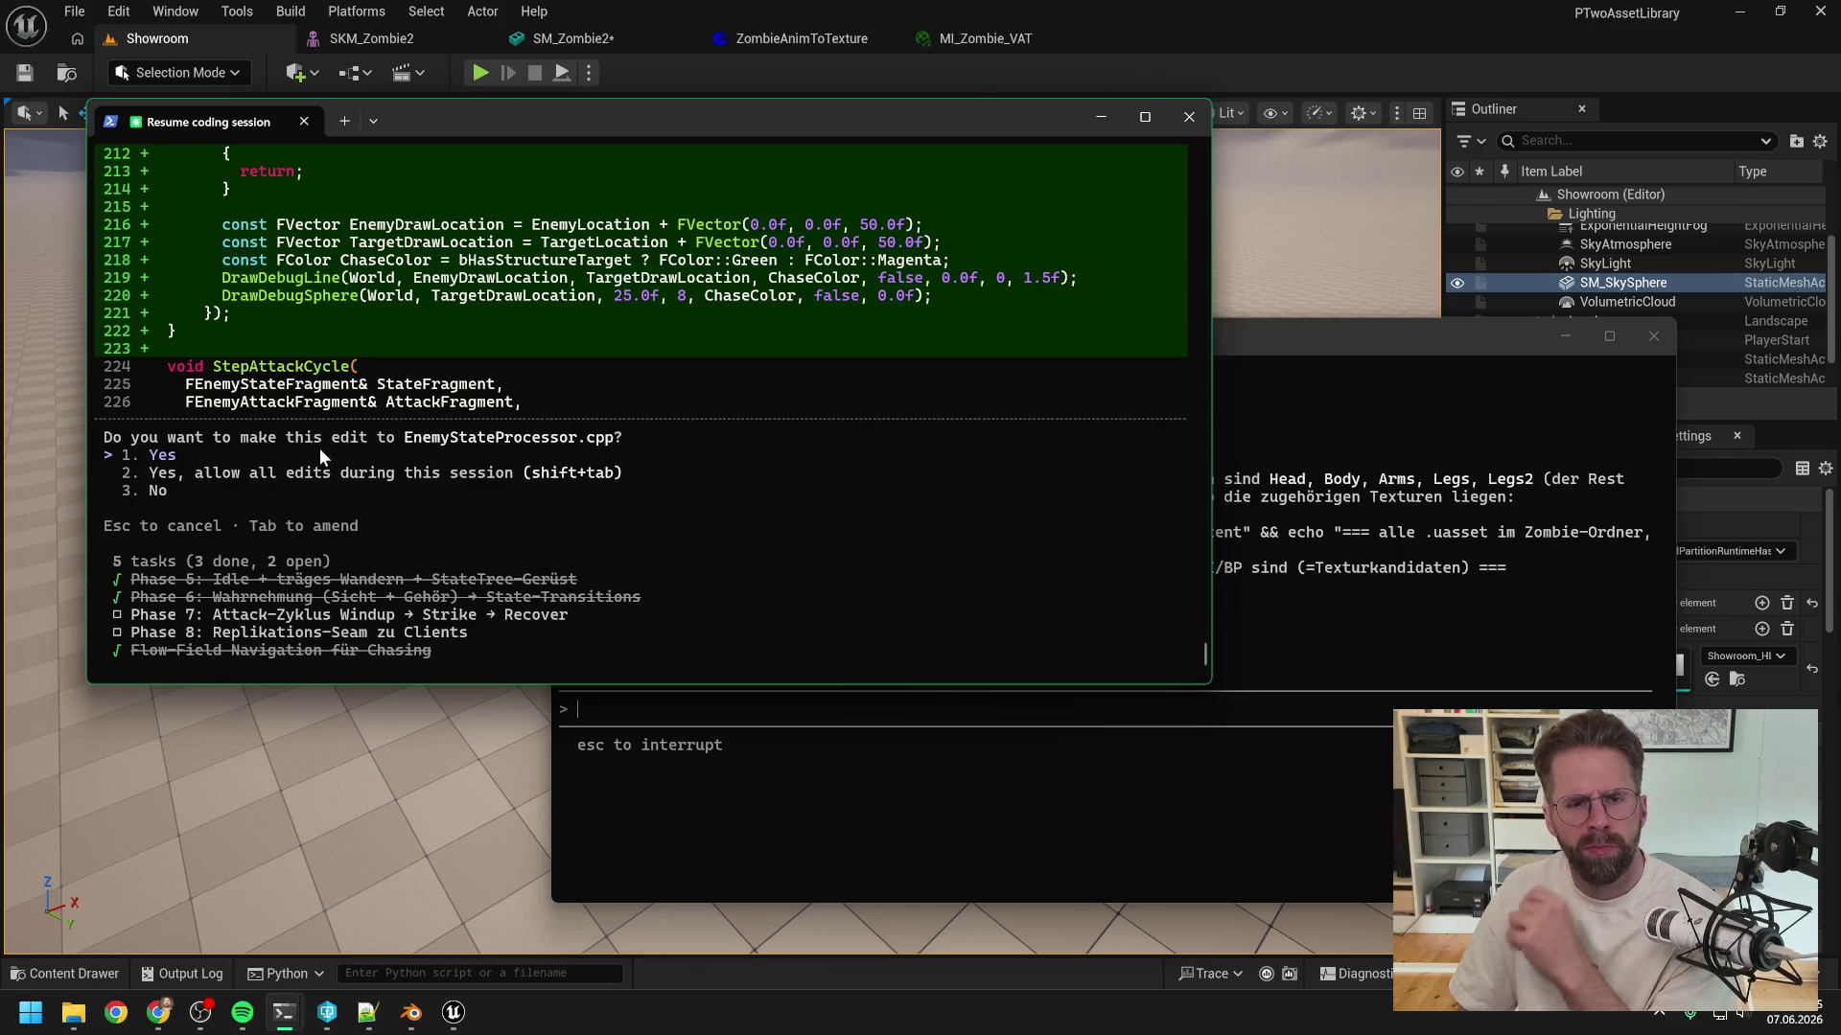
scroll(363, 466, up, 1)
key(Return)
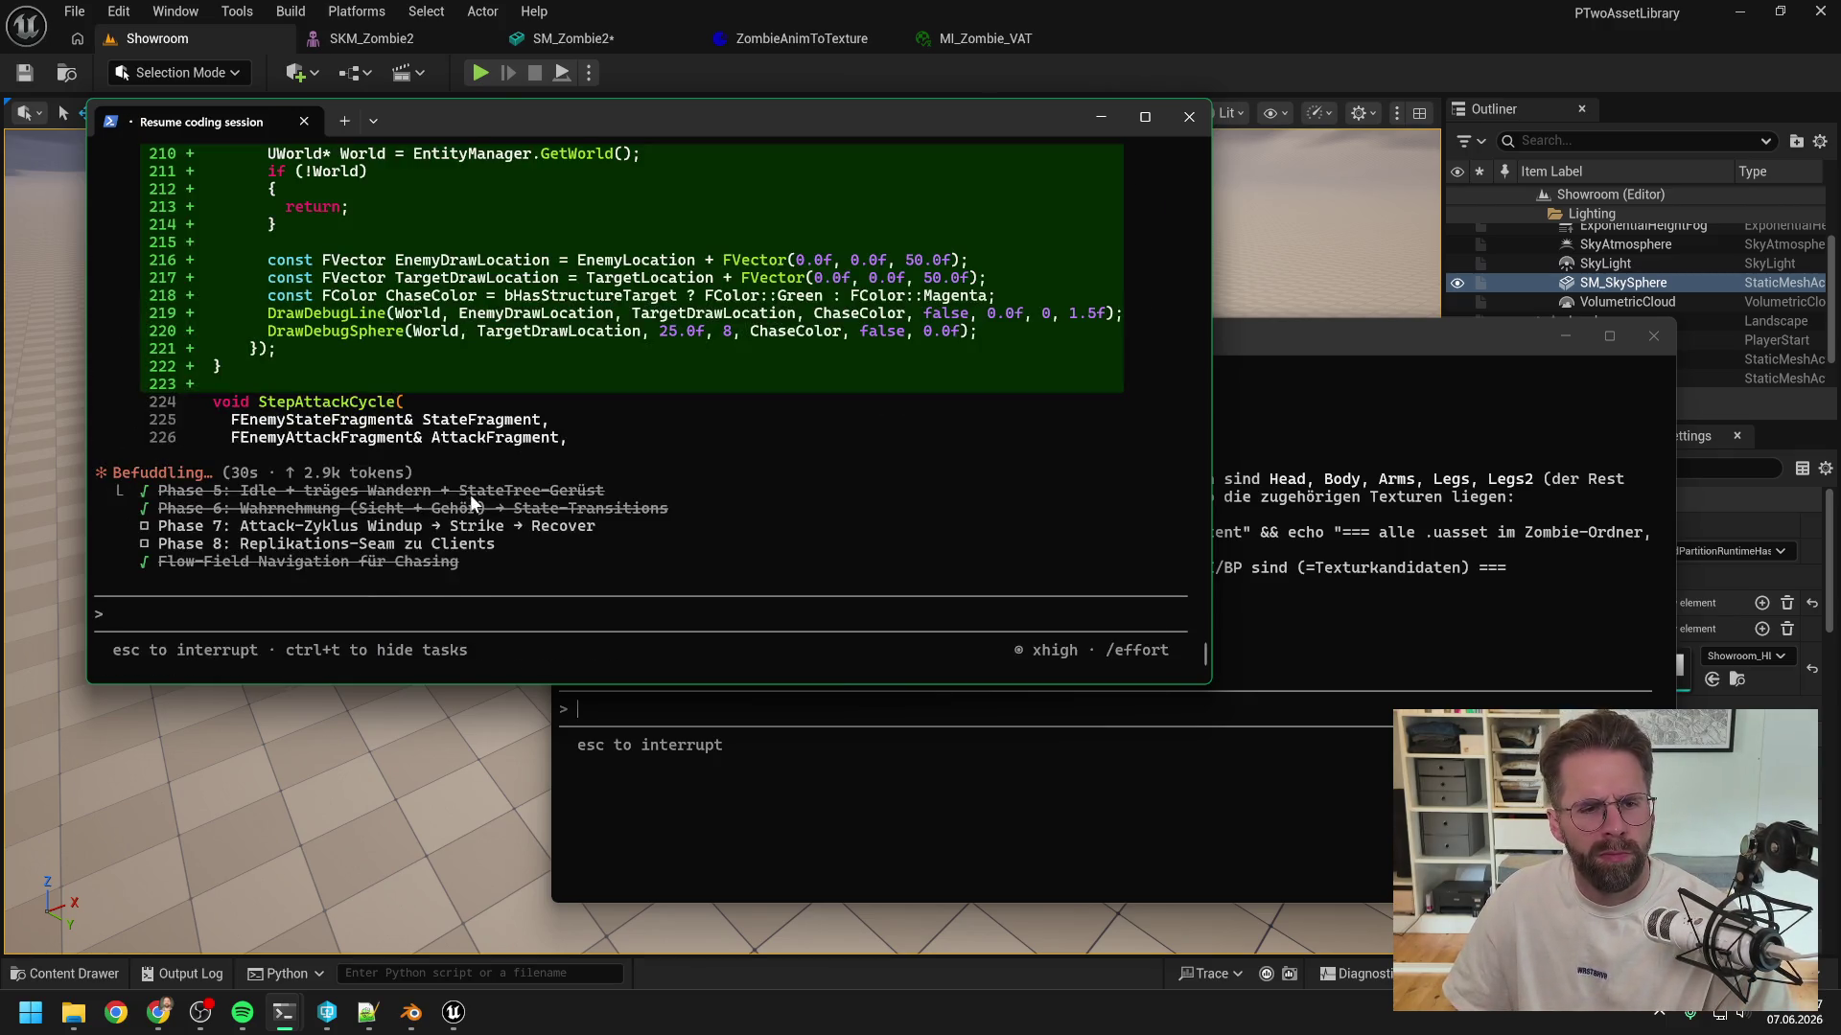
scroll(474, 496, up, 5)
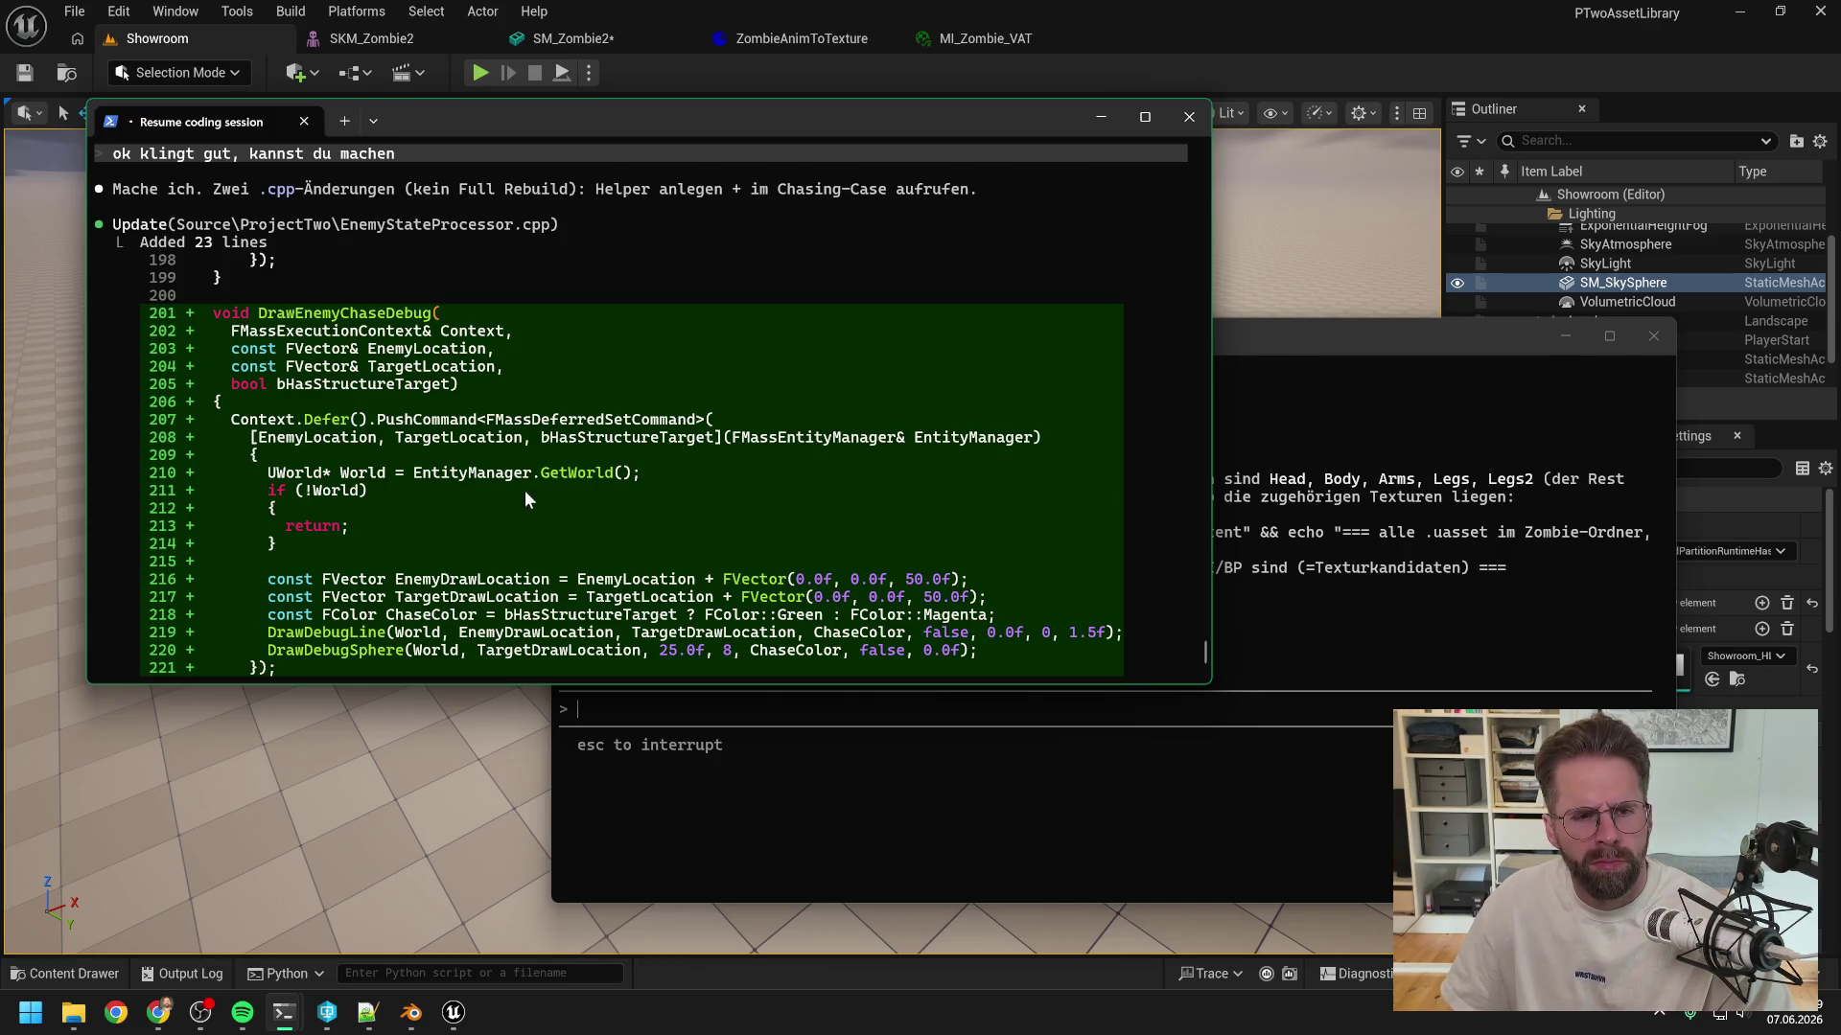
scroll(525, 491, up, 5)
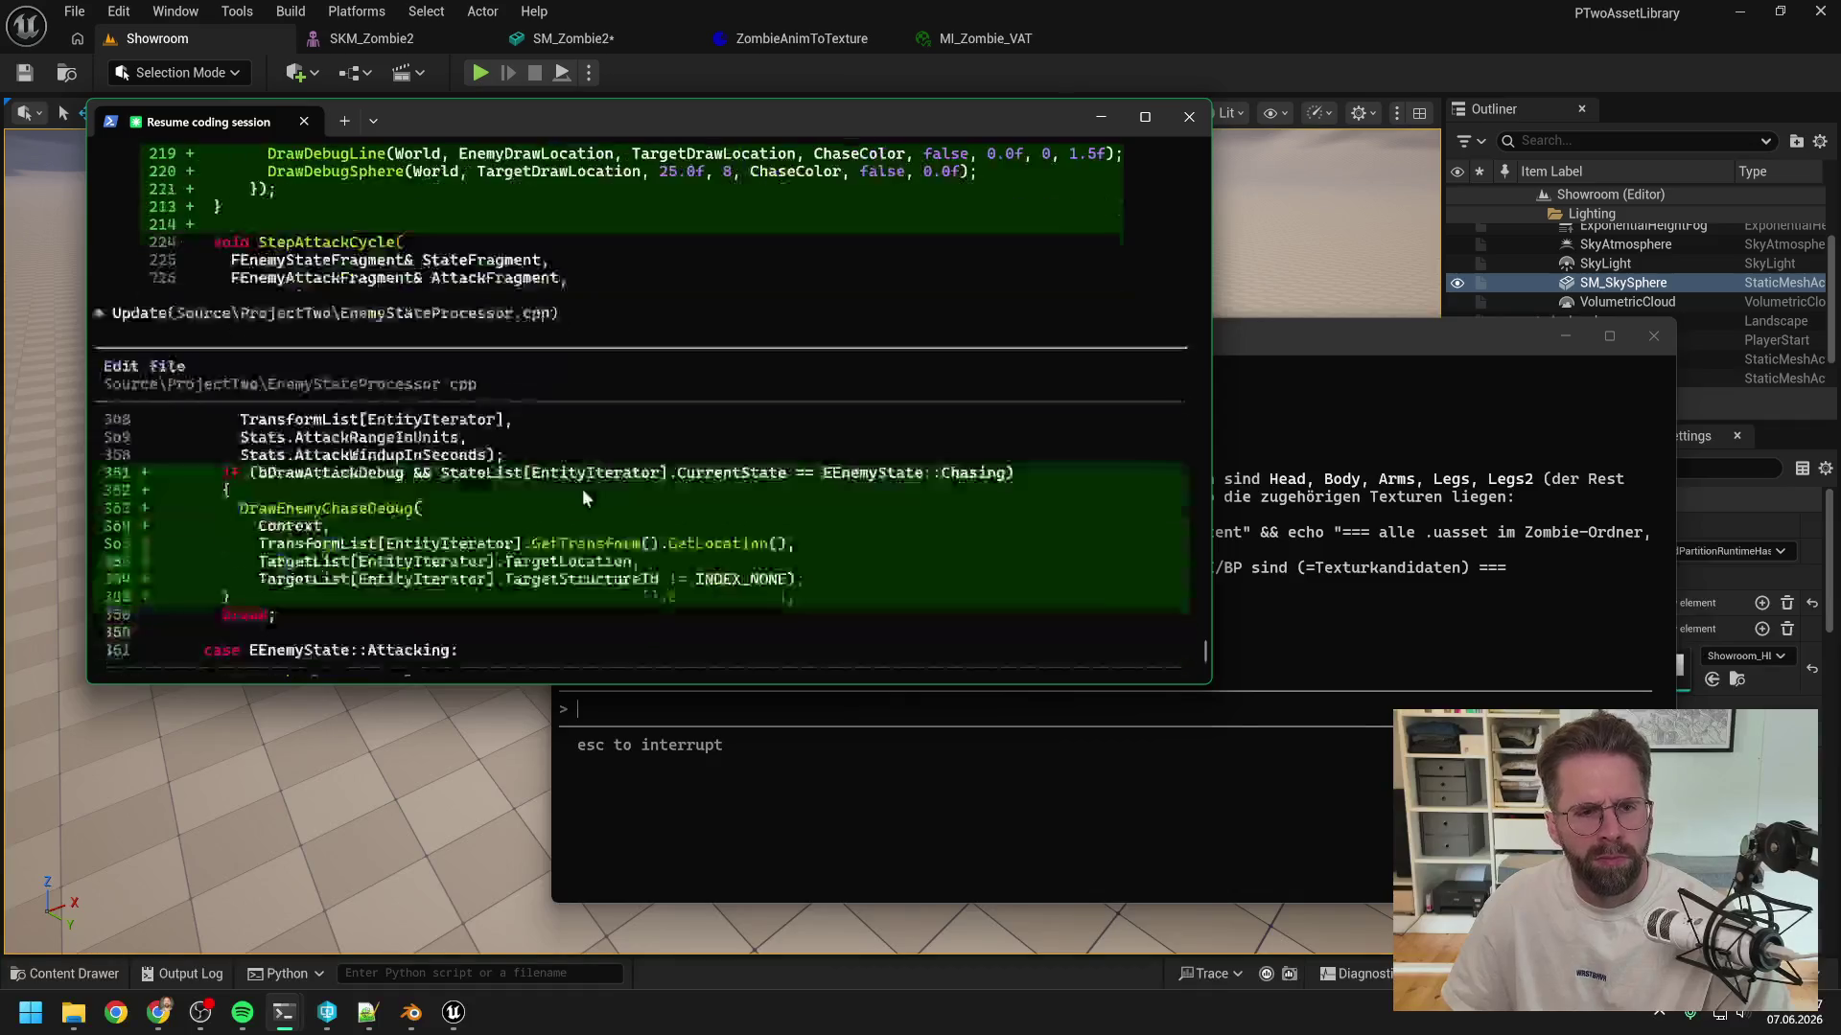
key(Return)
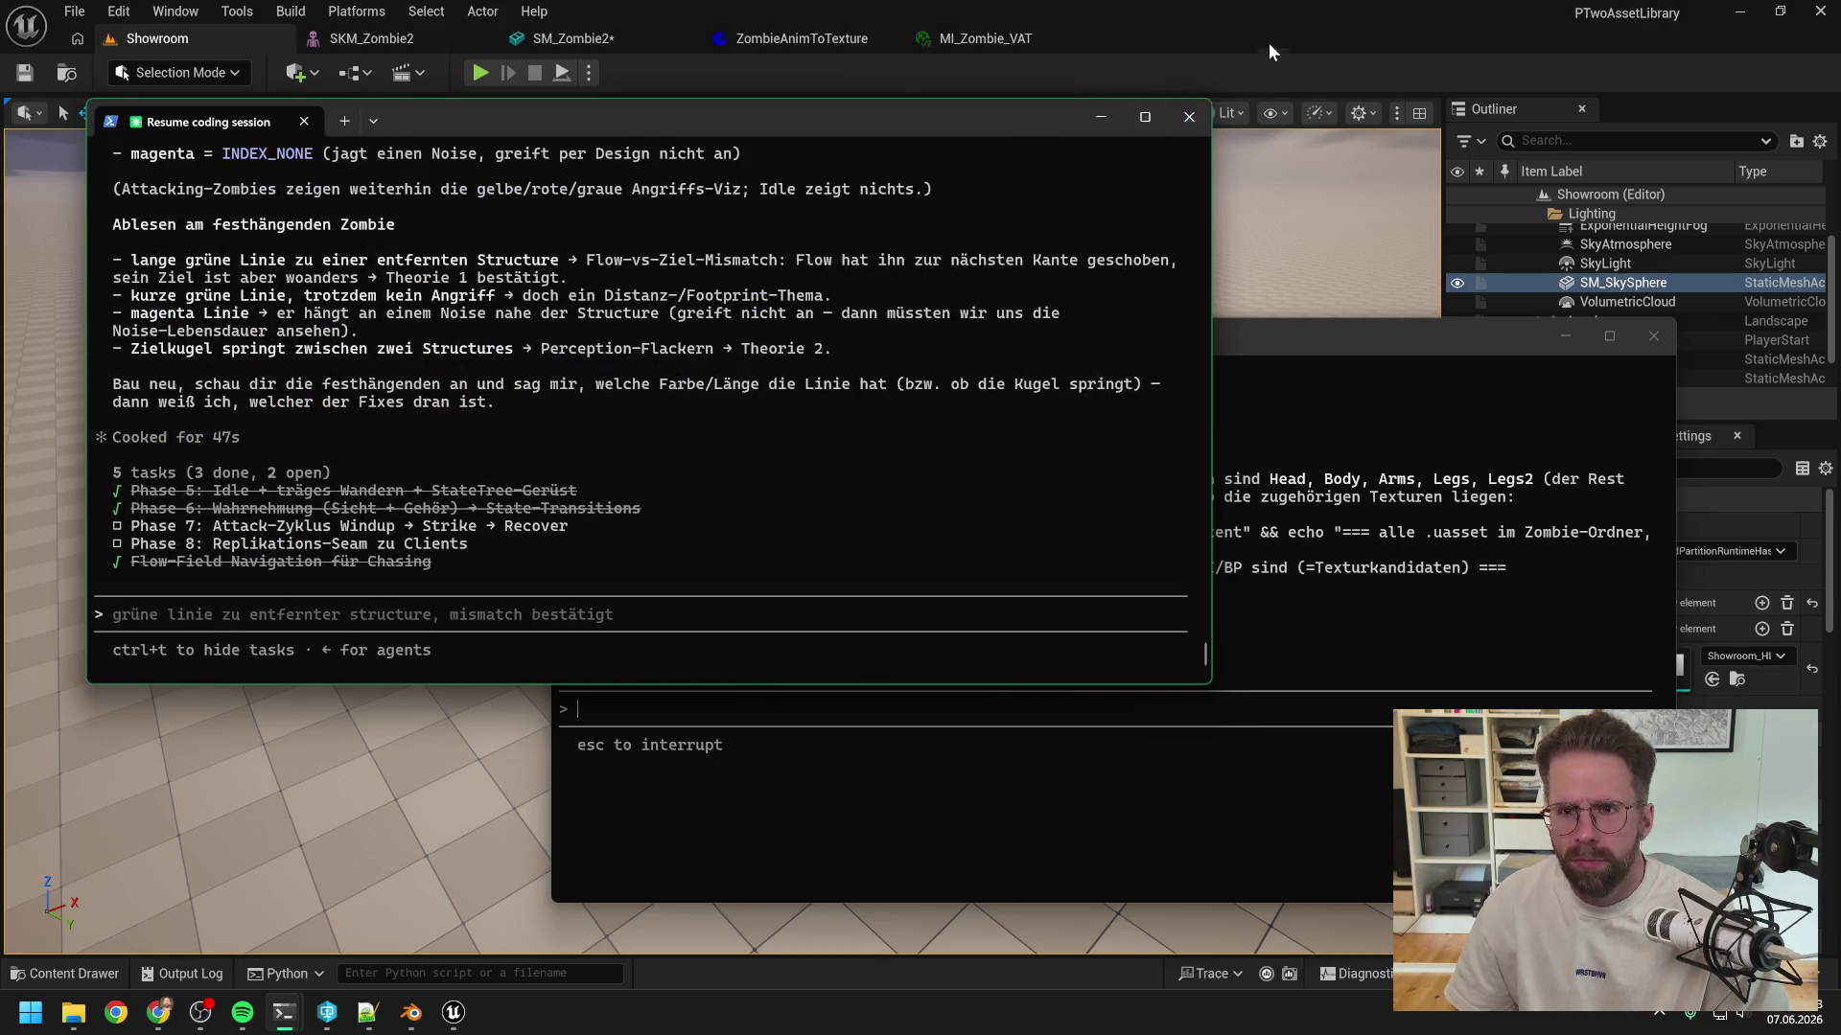
click(1268, 42)
- Close the Unreal Editor, saving SM_Zombie2 and SM_Zombie3 when prompted
mouse_move(331, 1002)
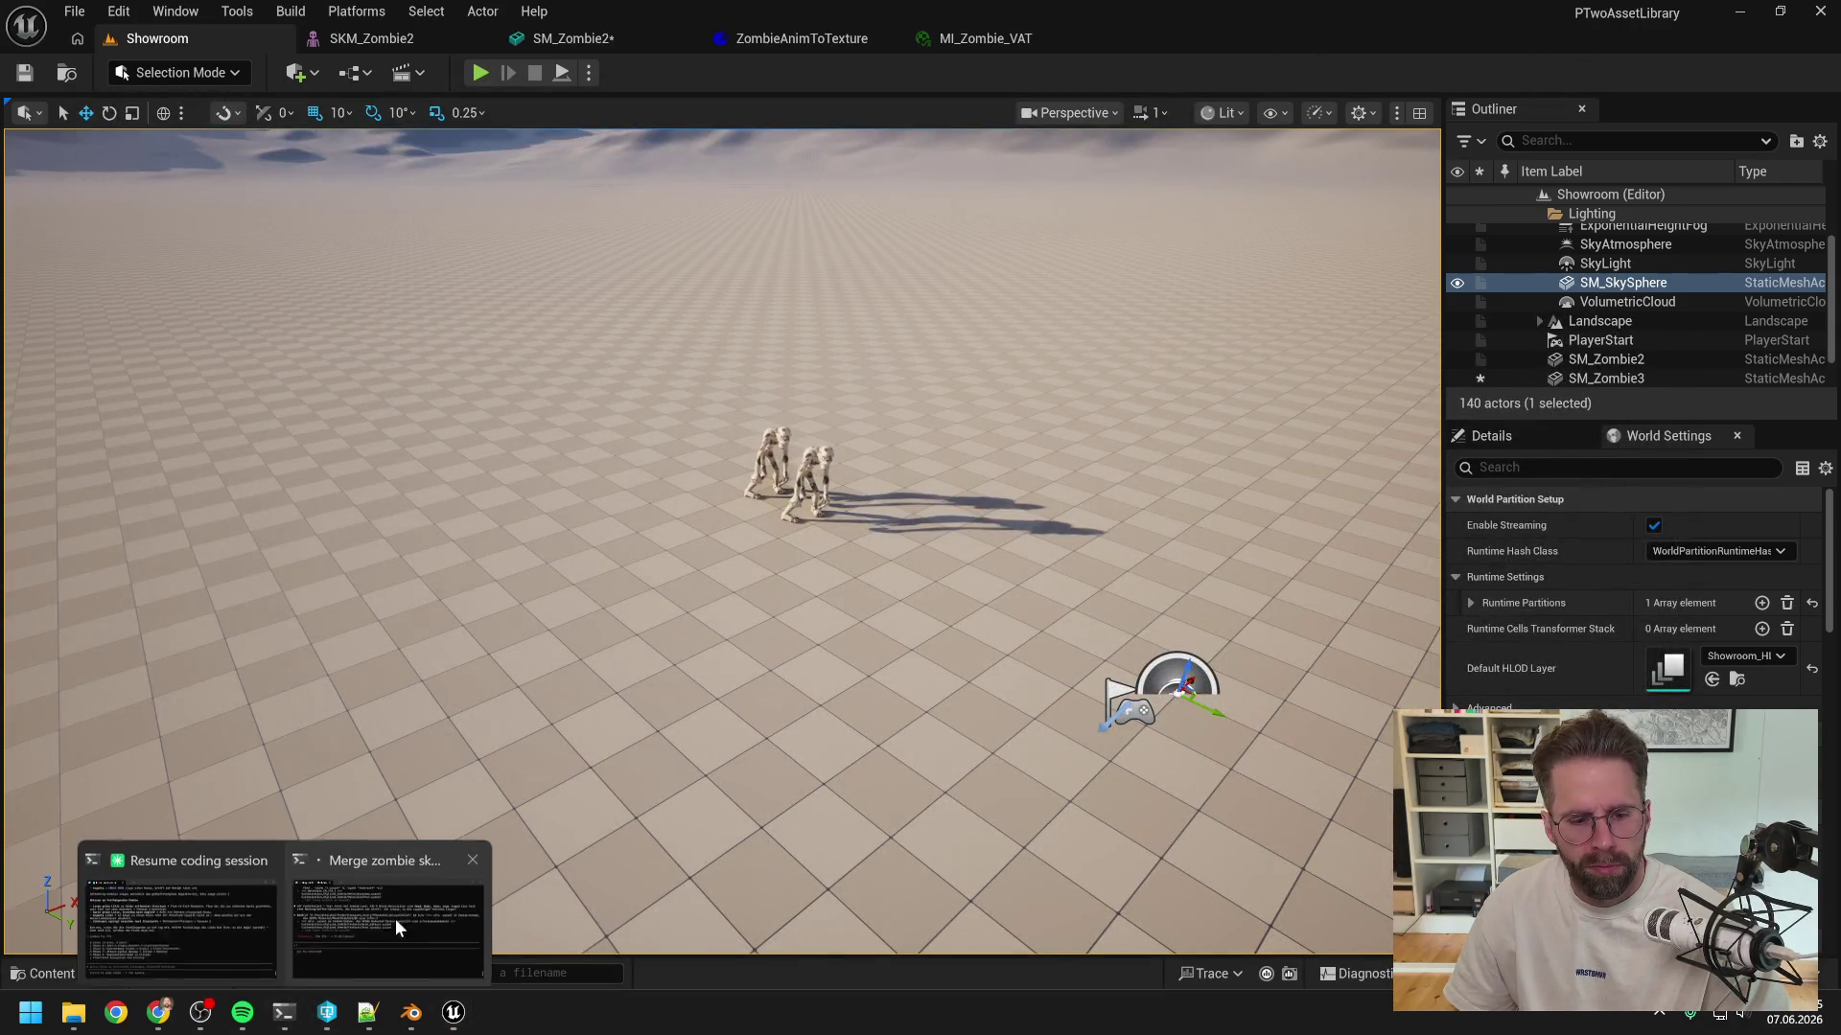
click(395, 918)
click(1339, 40)
click(1820, 11)
click(975, 728)
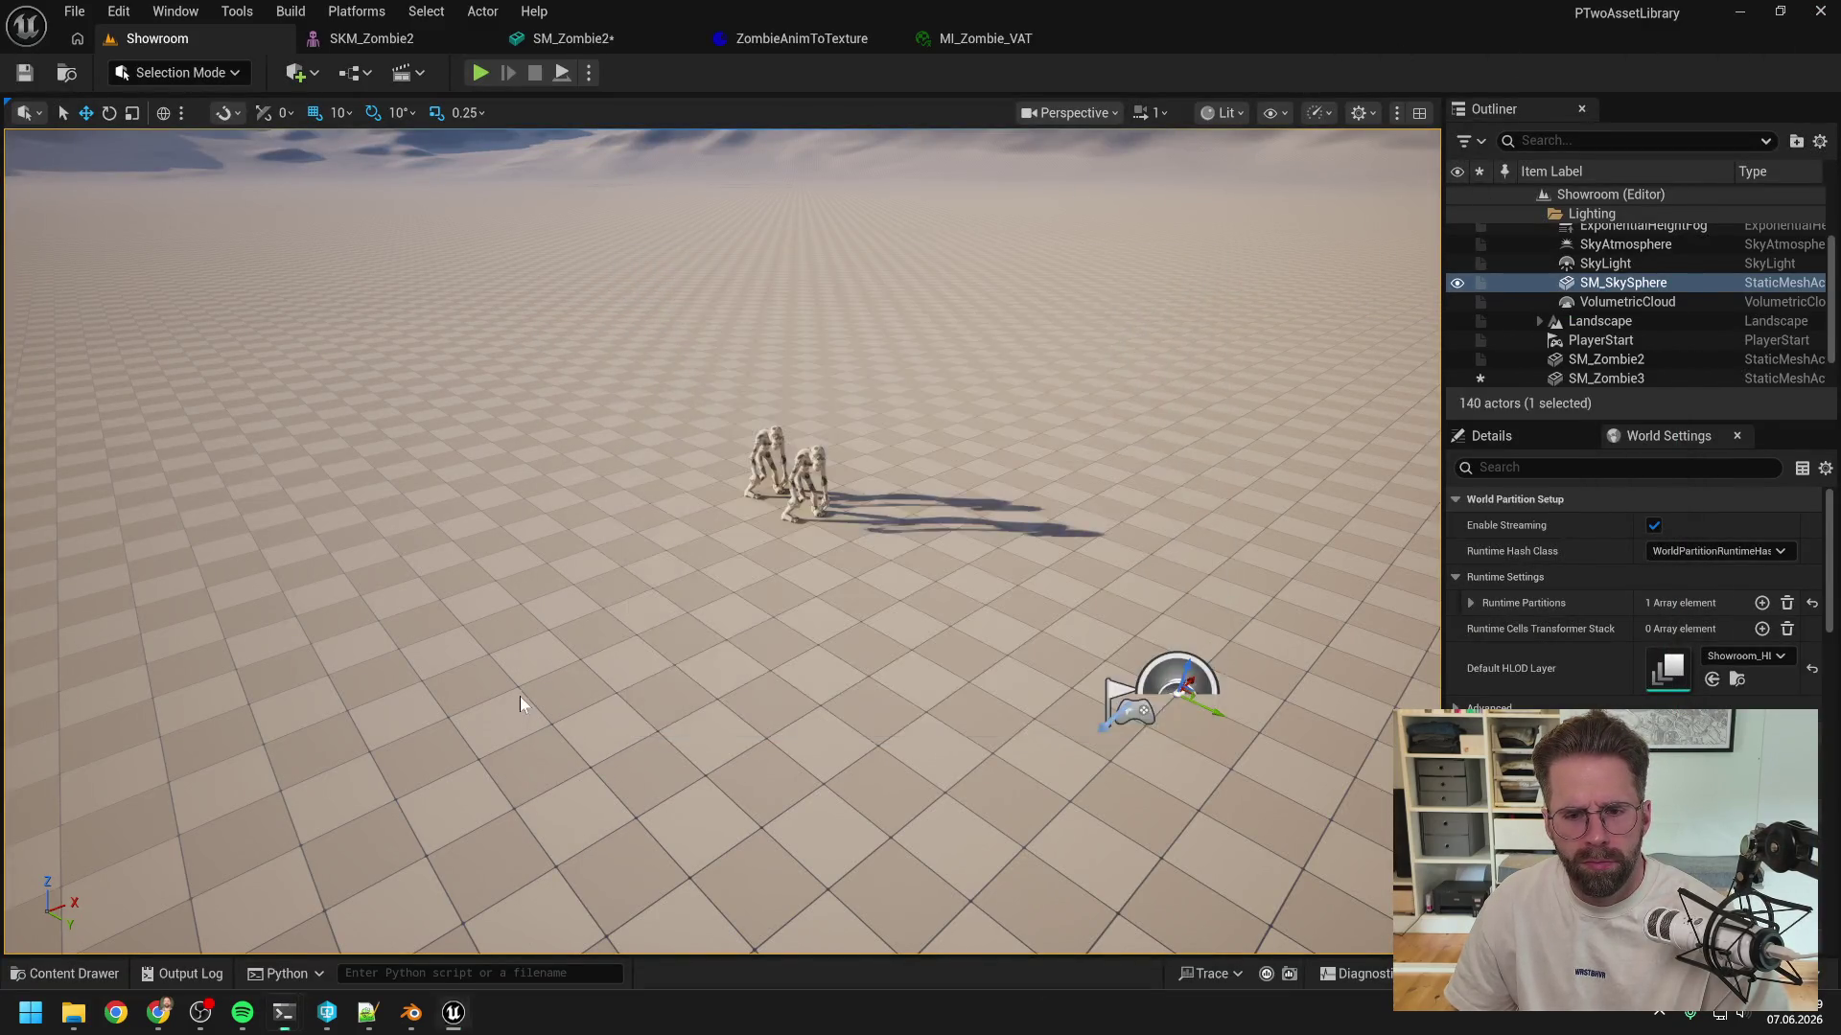
- Open ProjectTwo.sln from the project's Development folder in Visual Studio
mouse_move(74, 1012)
click(108, 915)
click(620, 730)
double_click(610, 727)
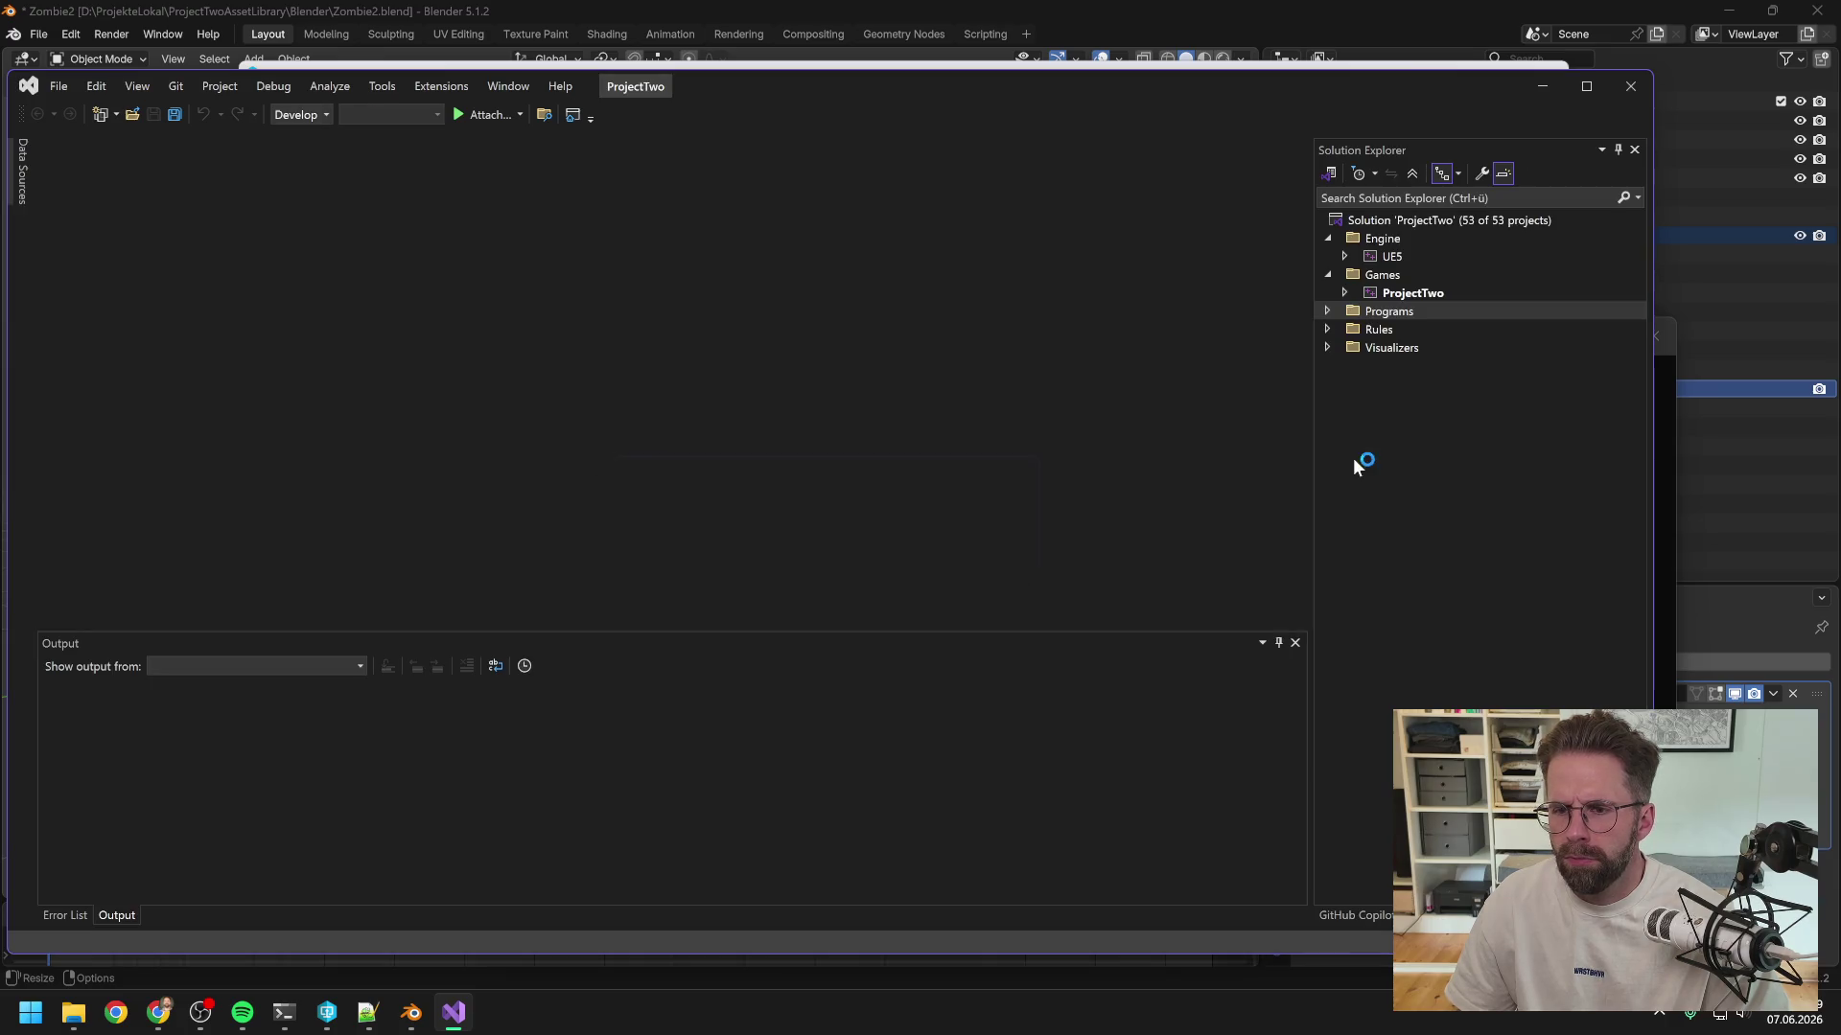
- Rebuild the ProjectTwo project, and meanwhile save and close Blender
right_click(1400, 298)
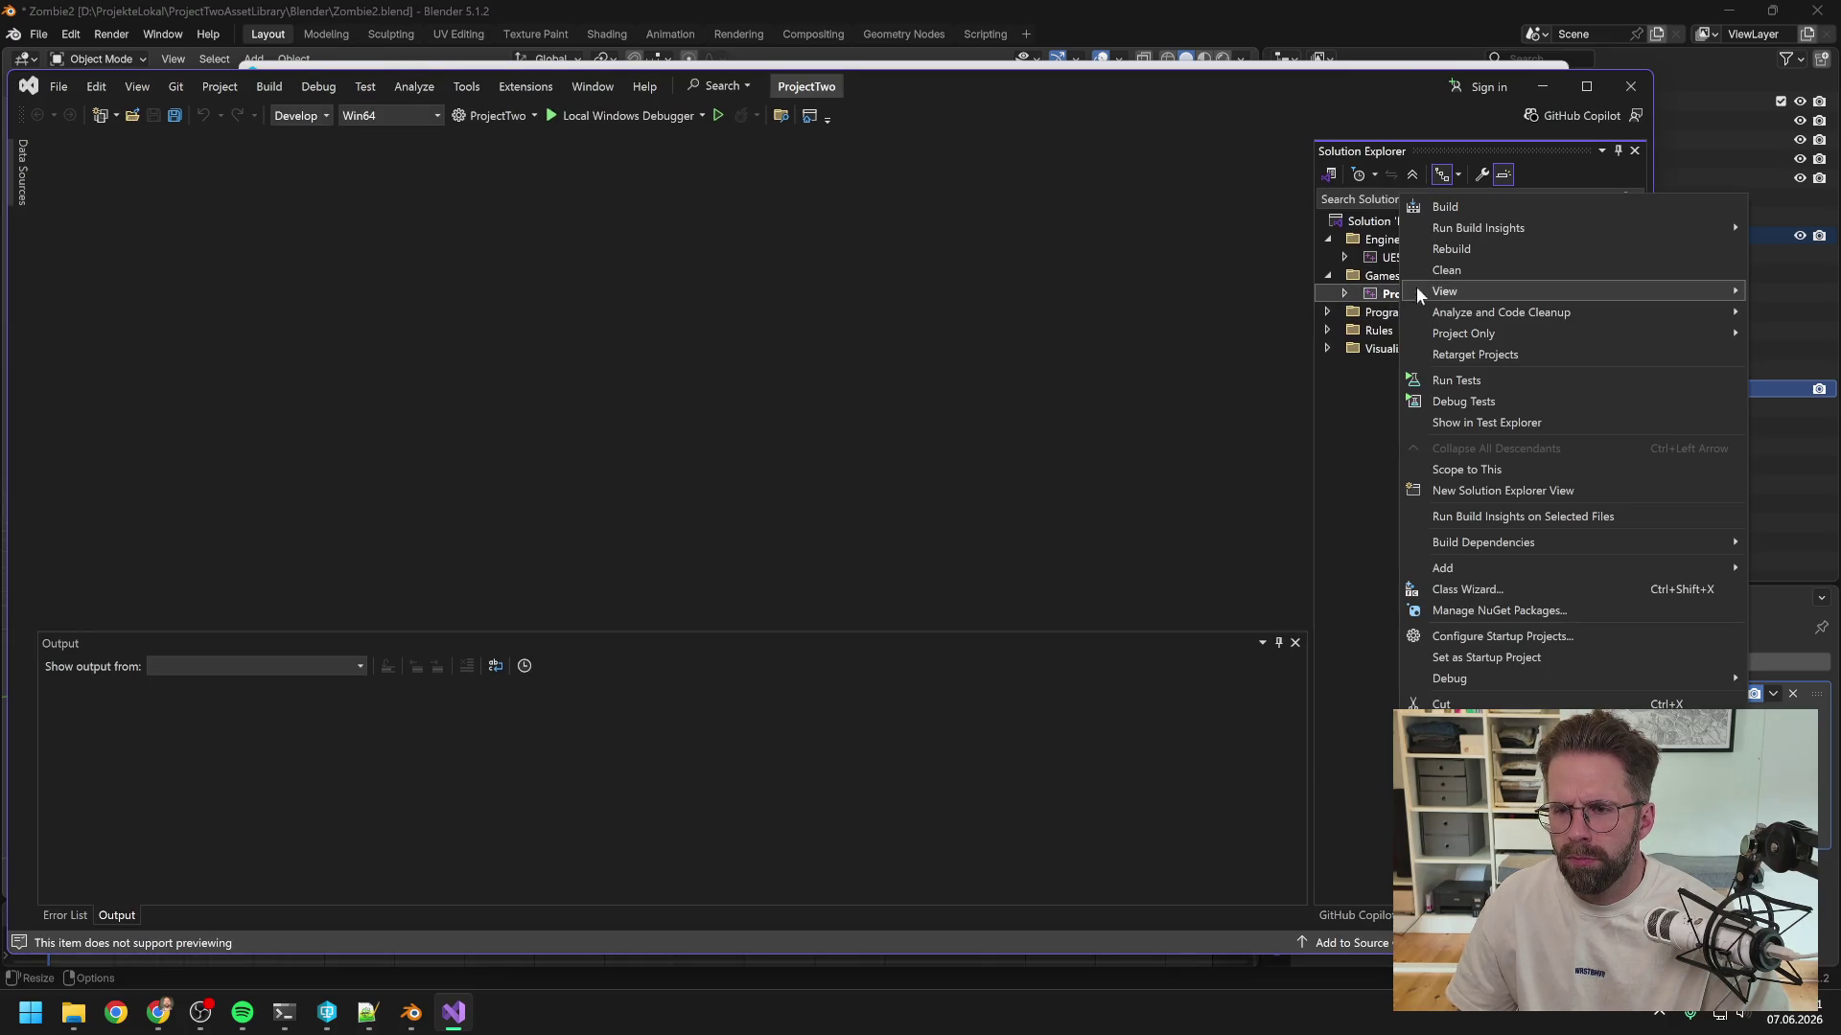
click(1456, 255)
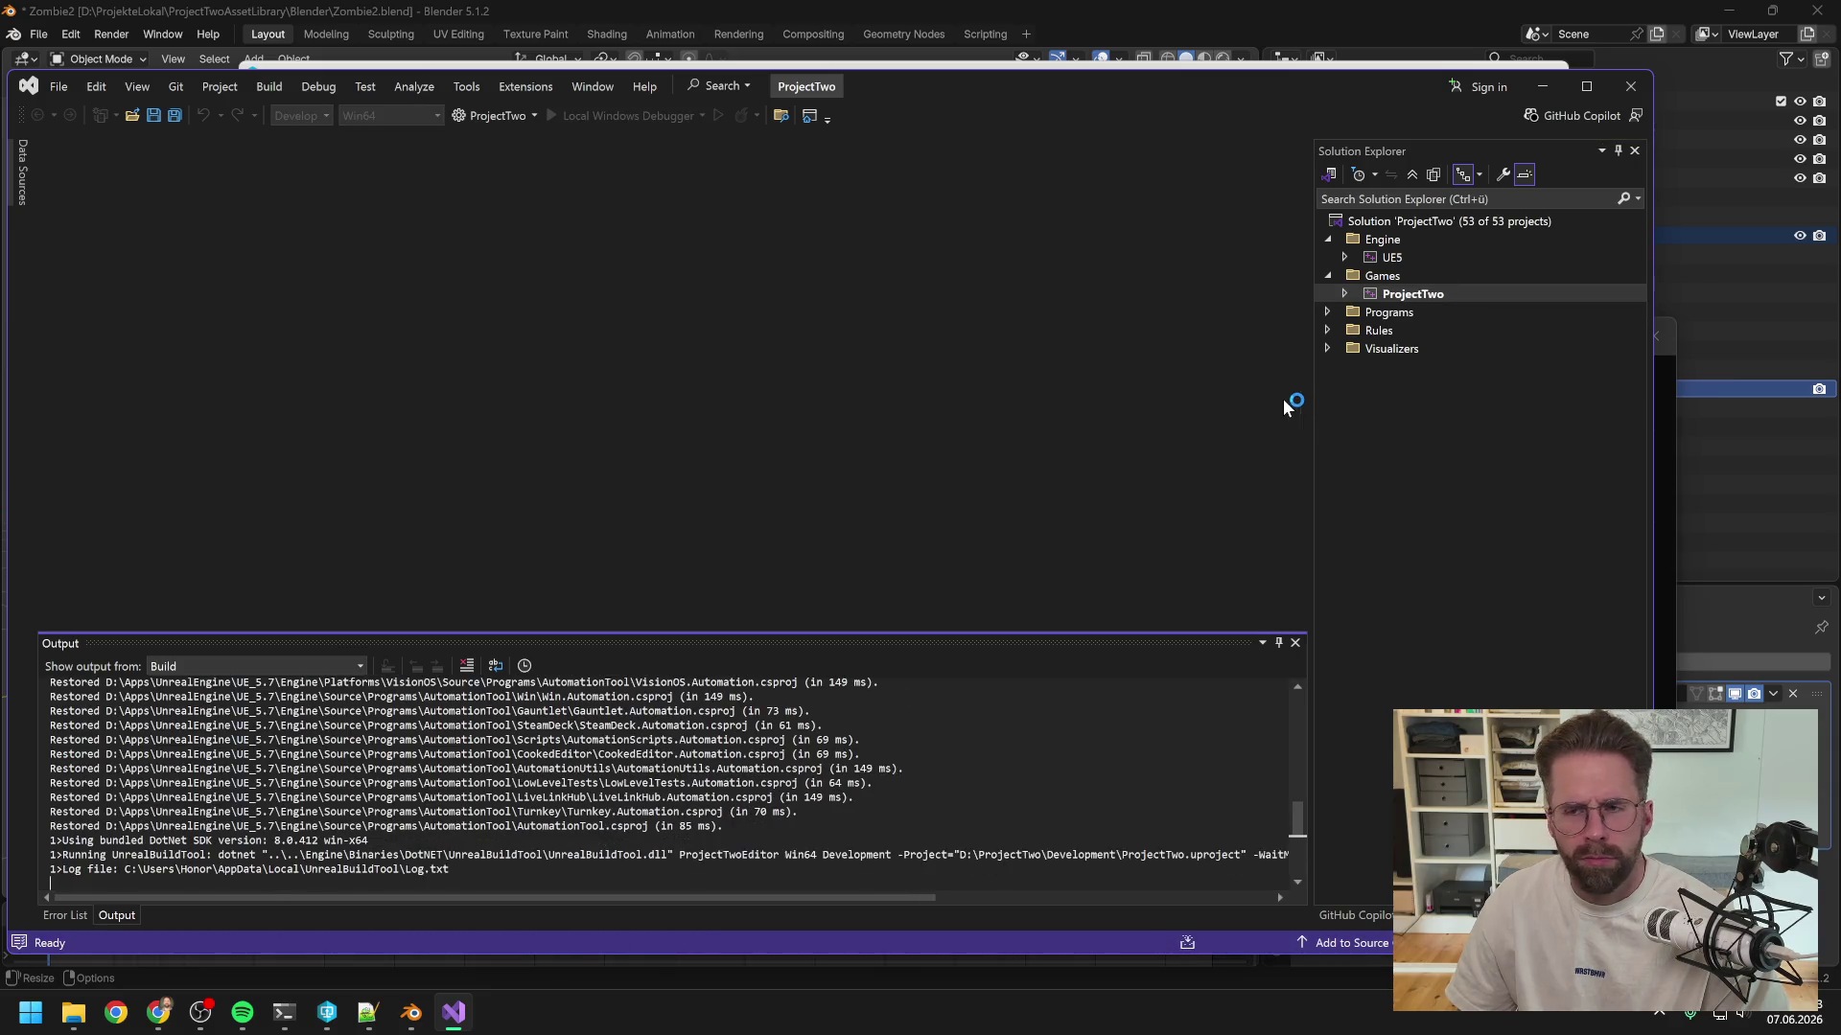
click(1395, 4)
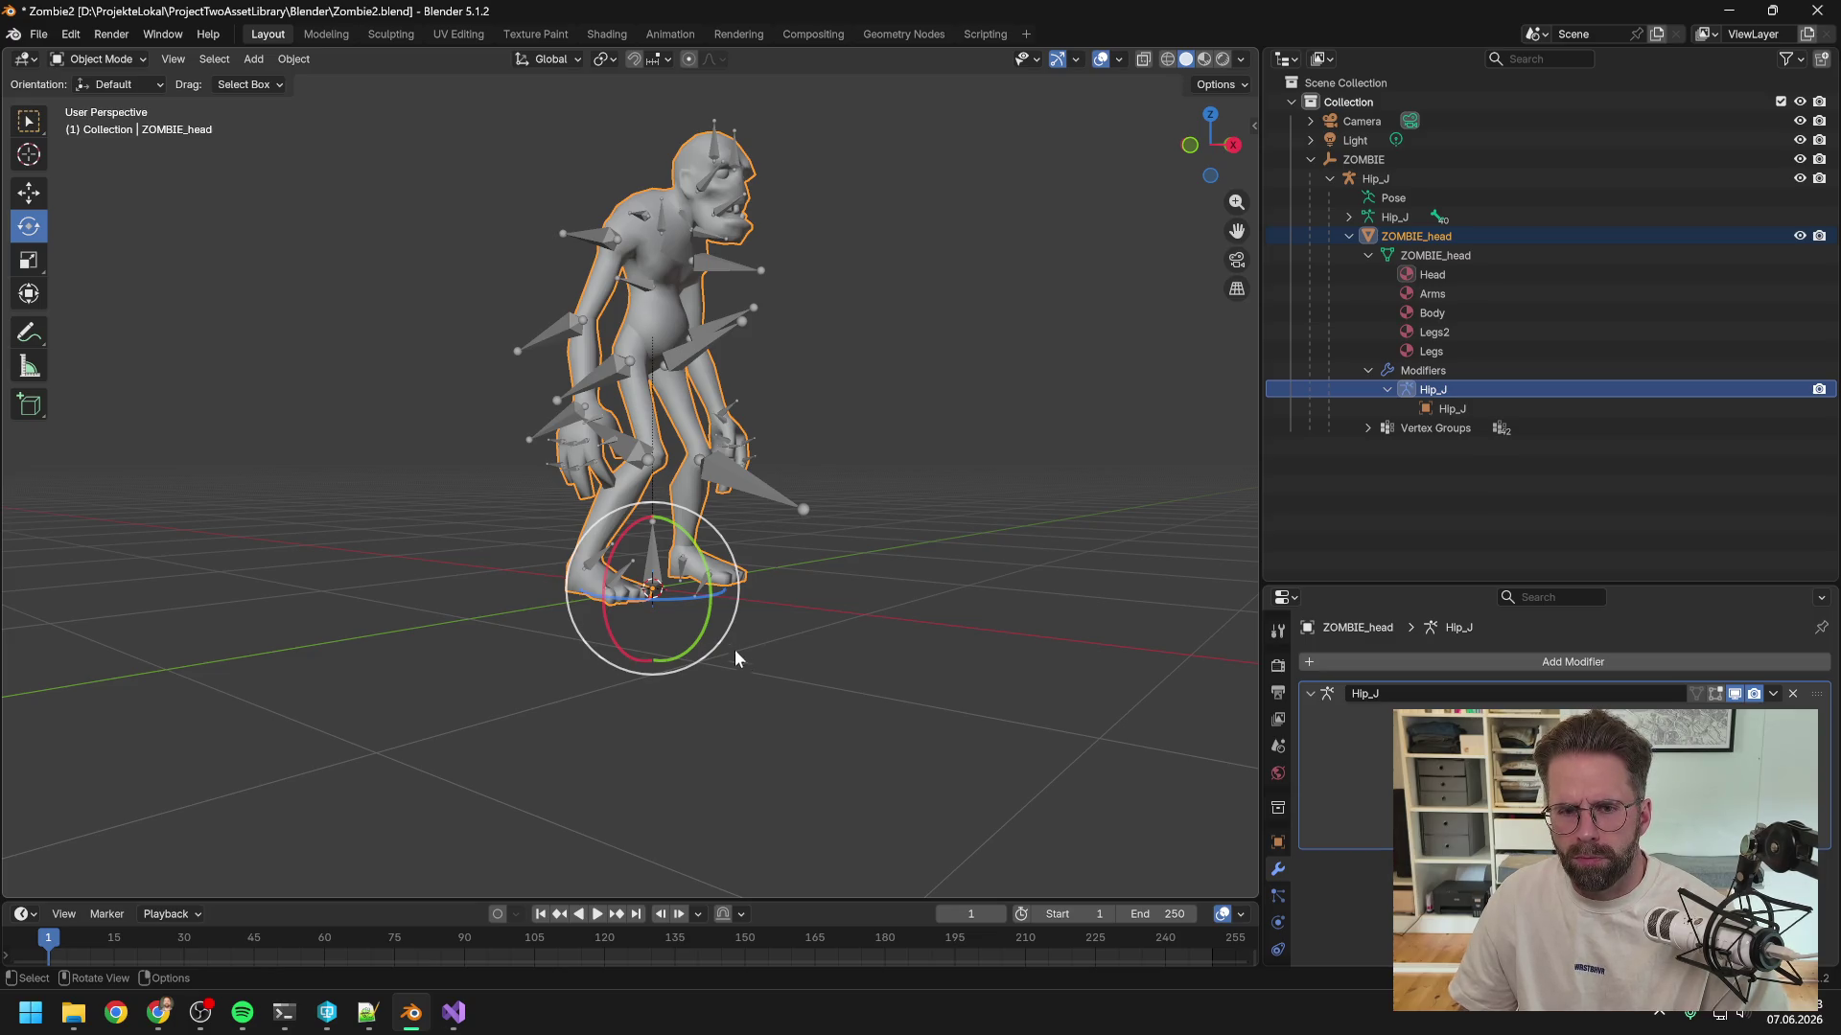
click(1817, 10)
click(838, 533)
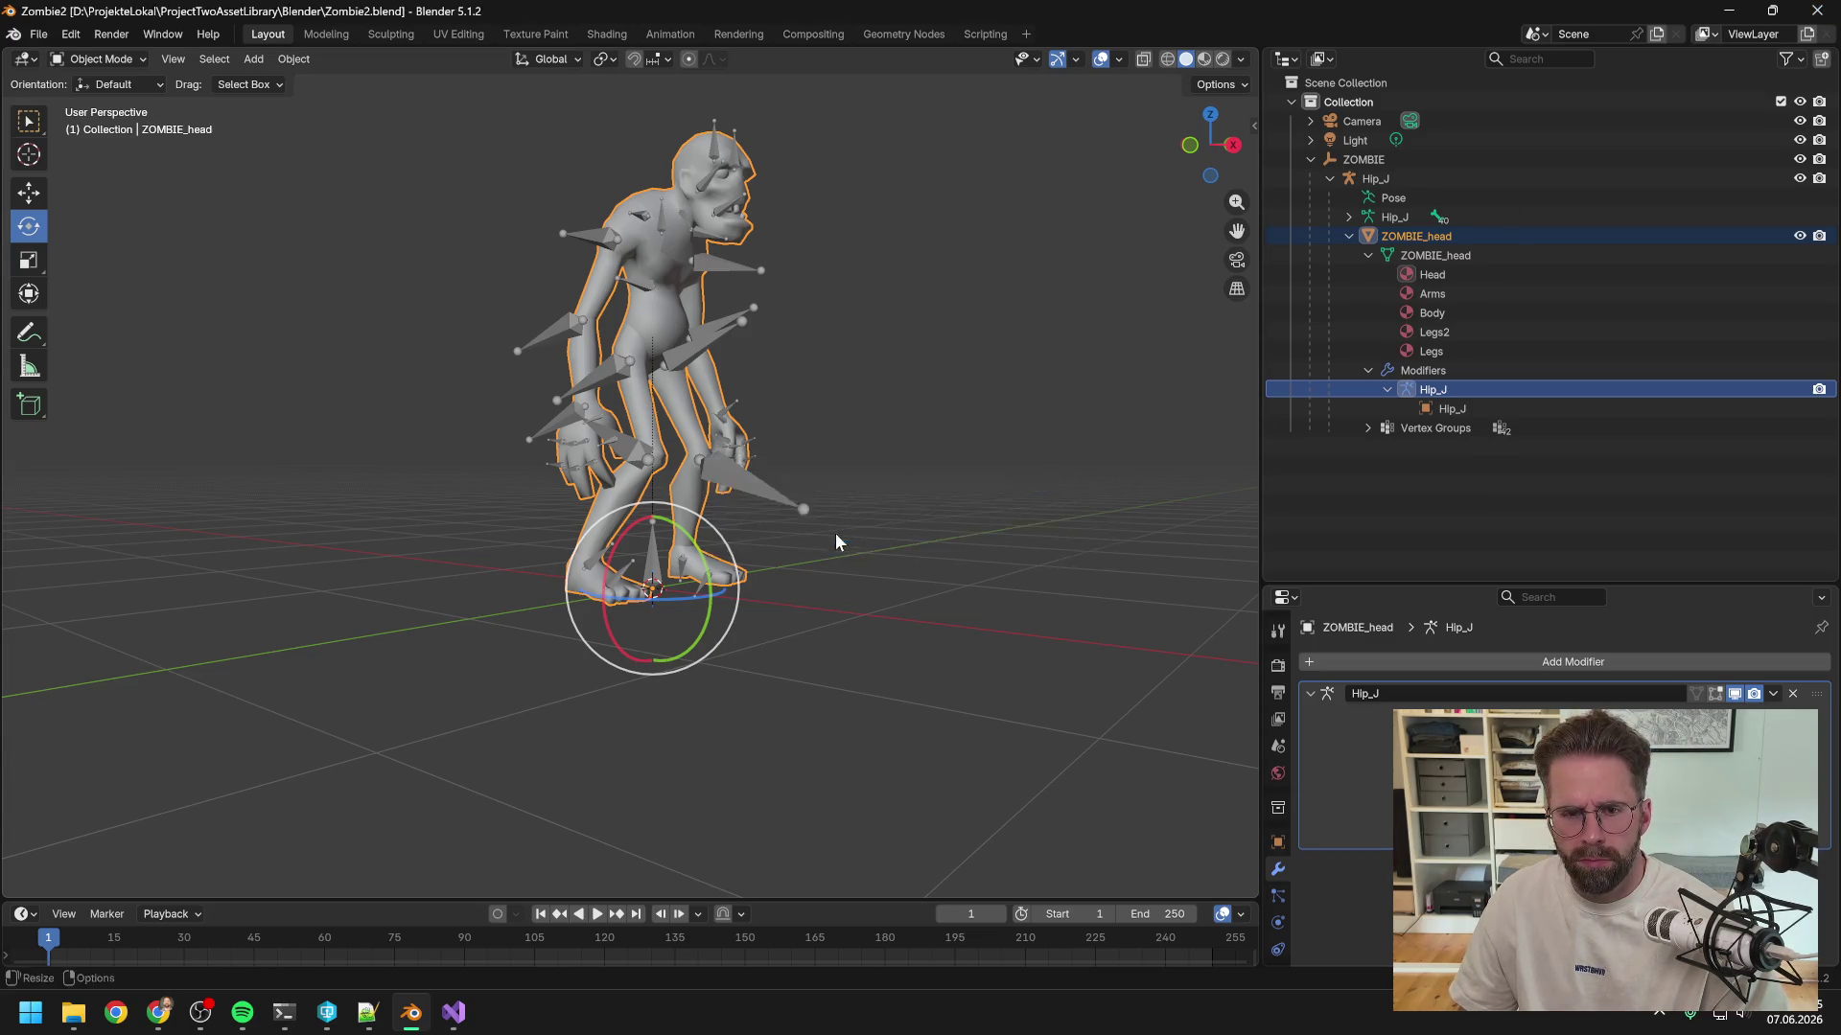
scroll(671, 777, down, 2)
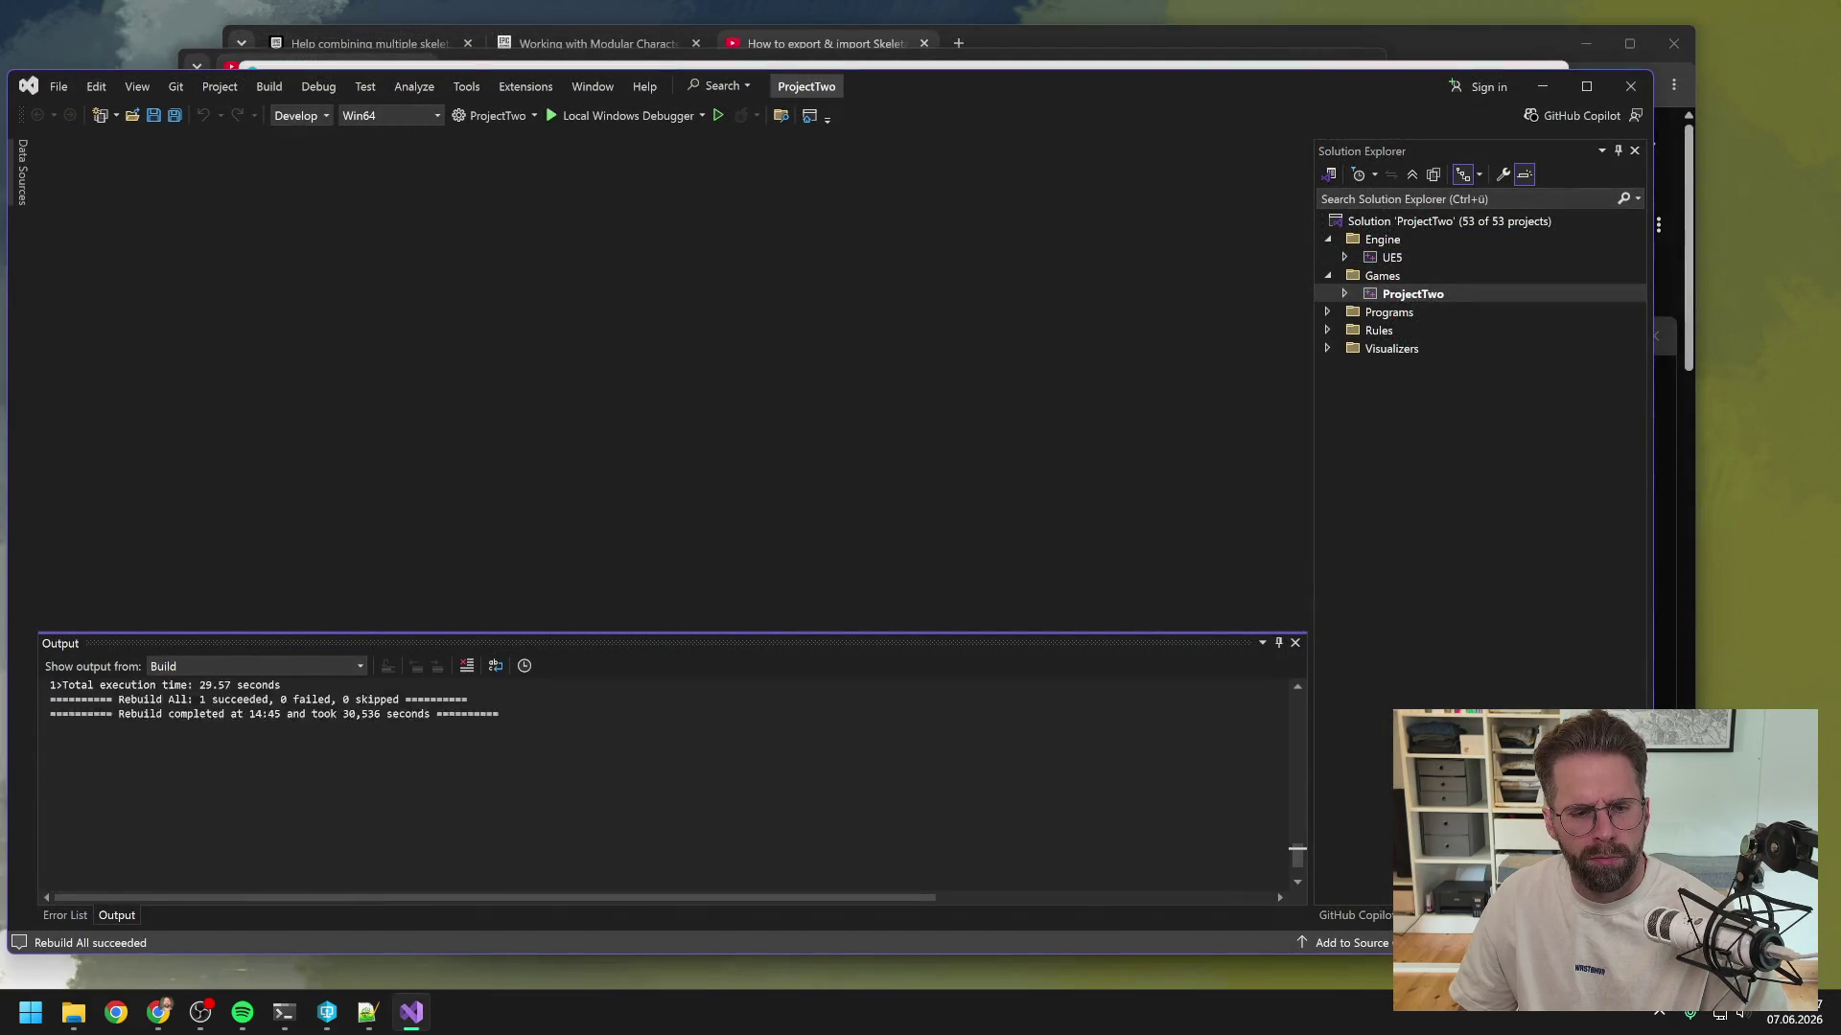
- Close Visual Studio and relaunch ProjectTwo.uproject from P4V in the Unreal Editor
click(1628, 86)
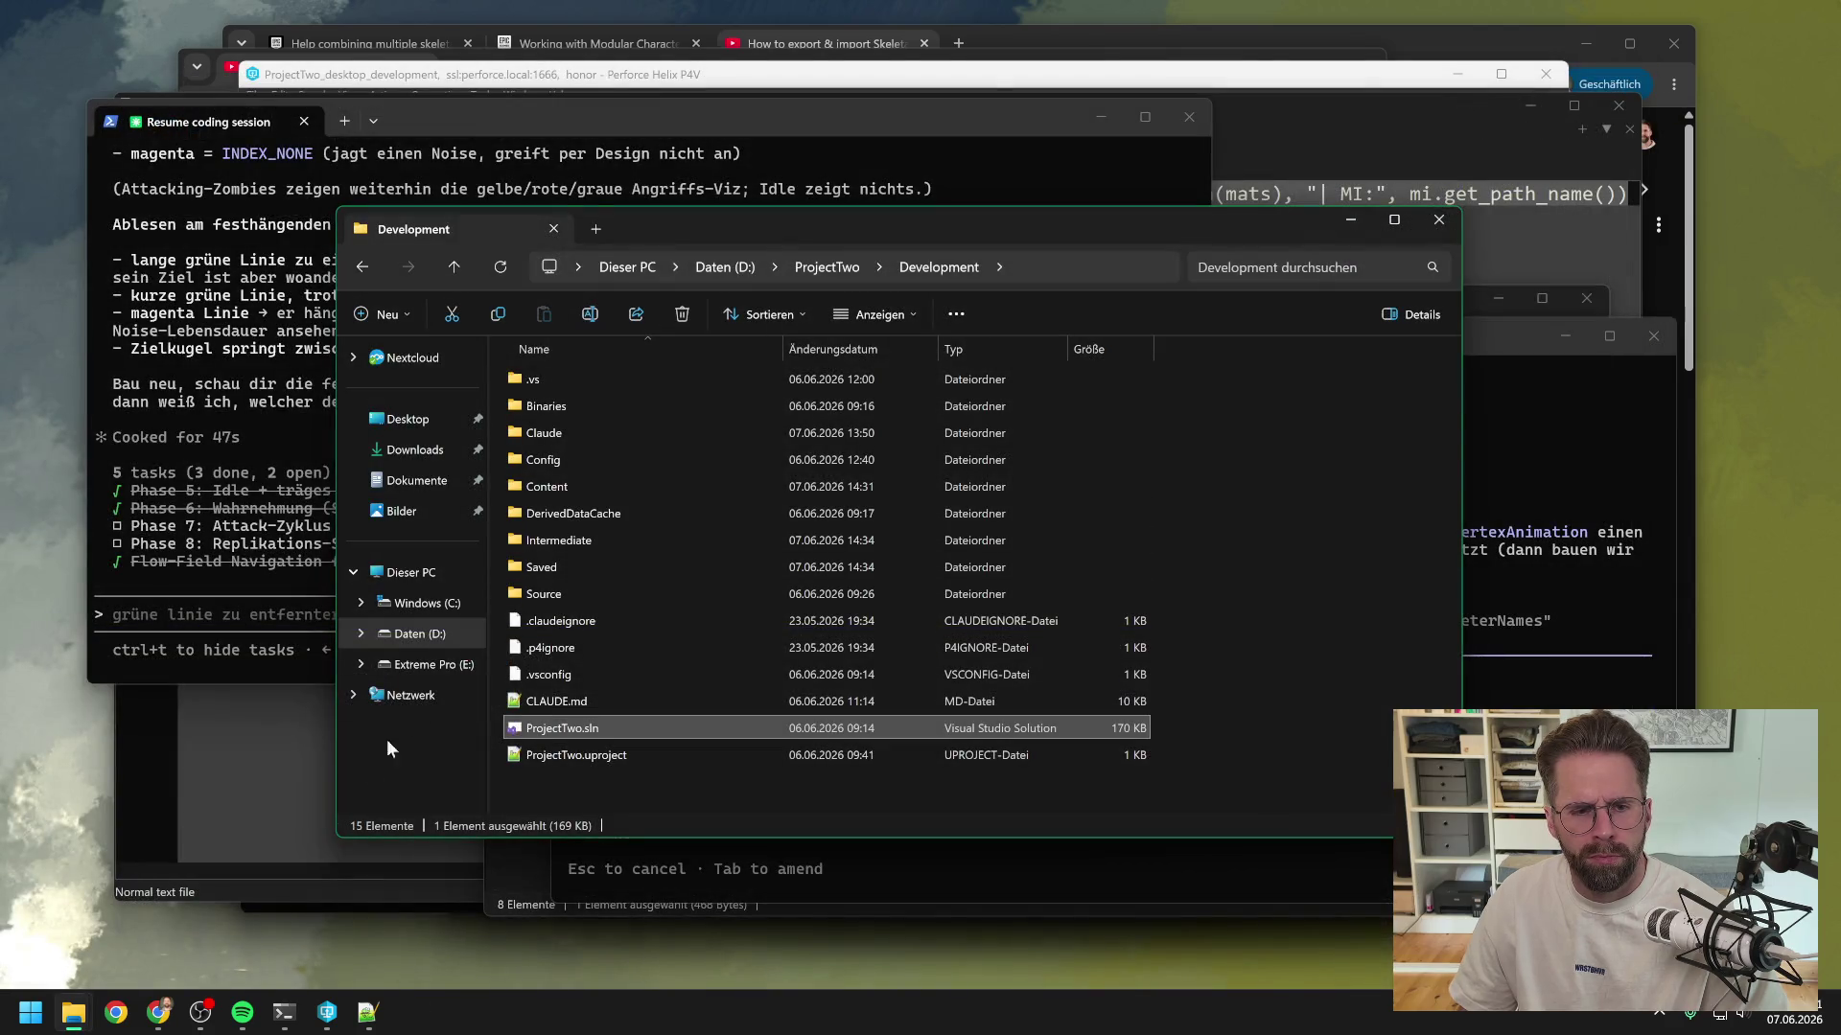
click(327, 1012)
double_click(418, 717)
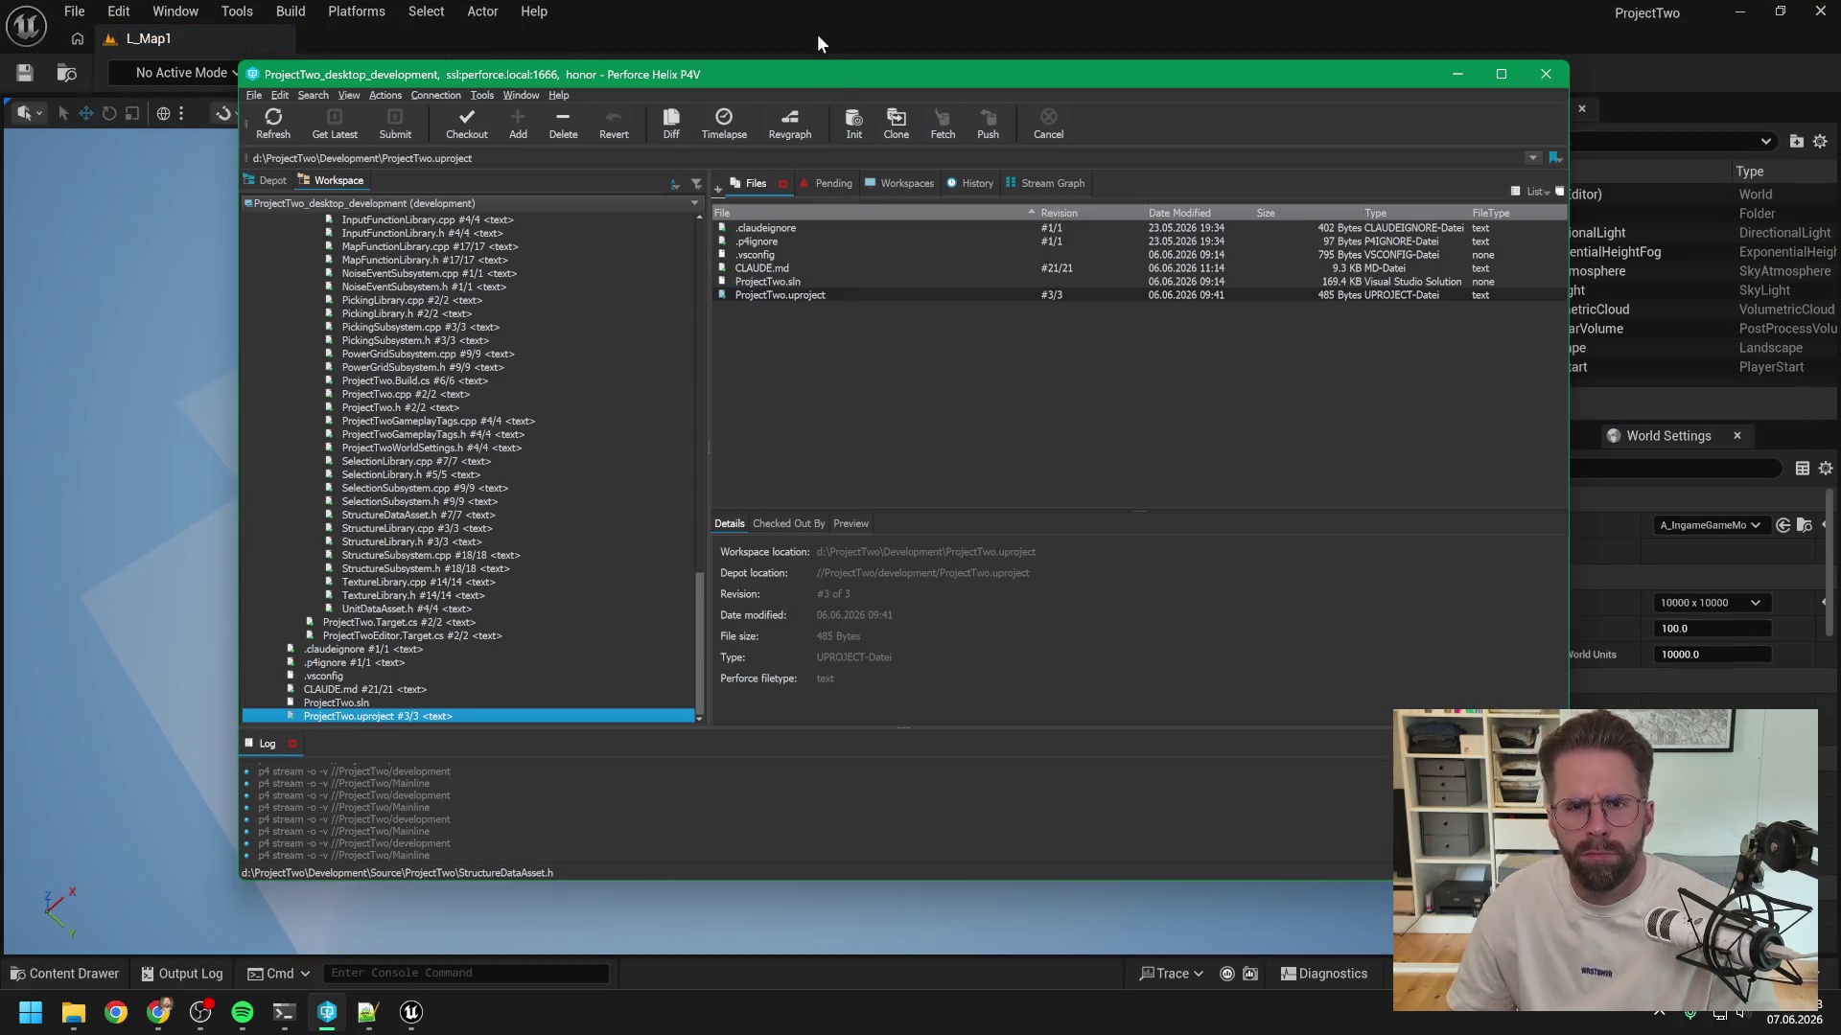
click(816, 33)
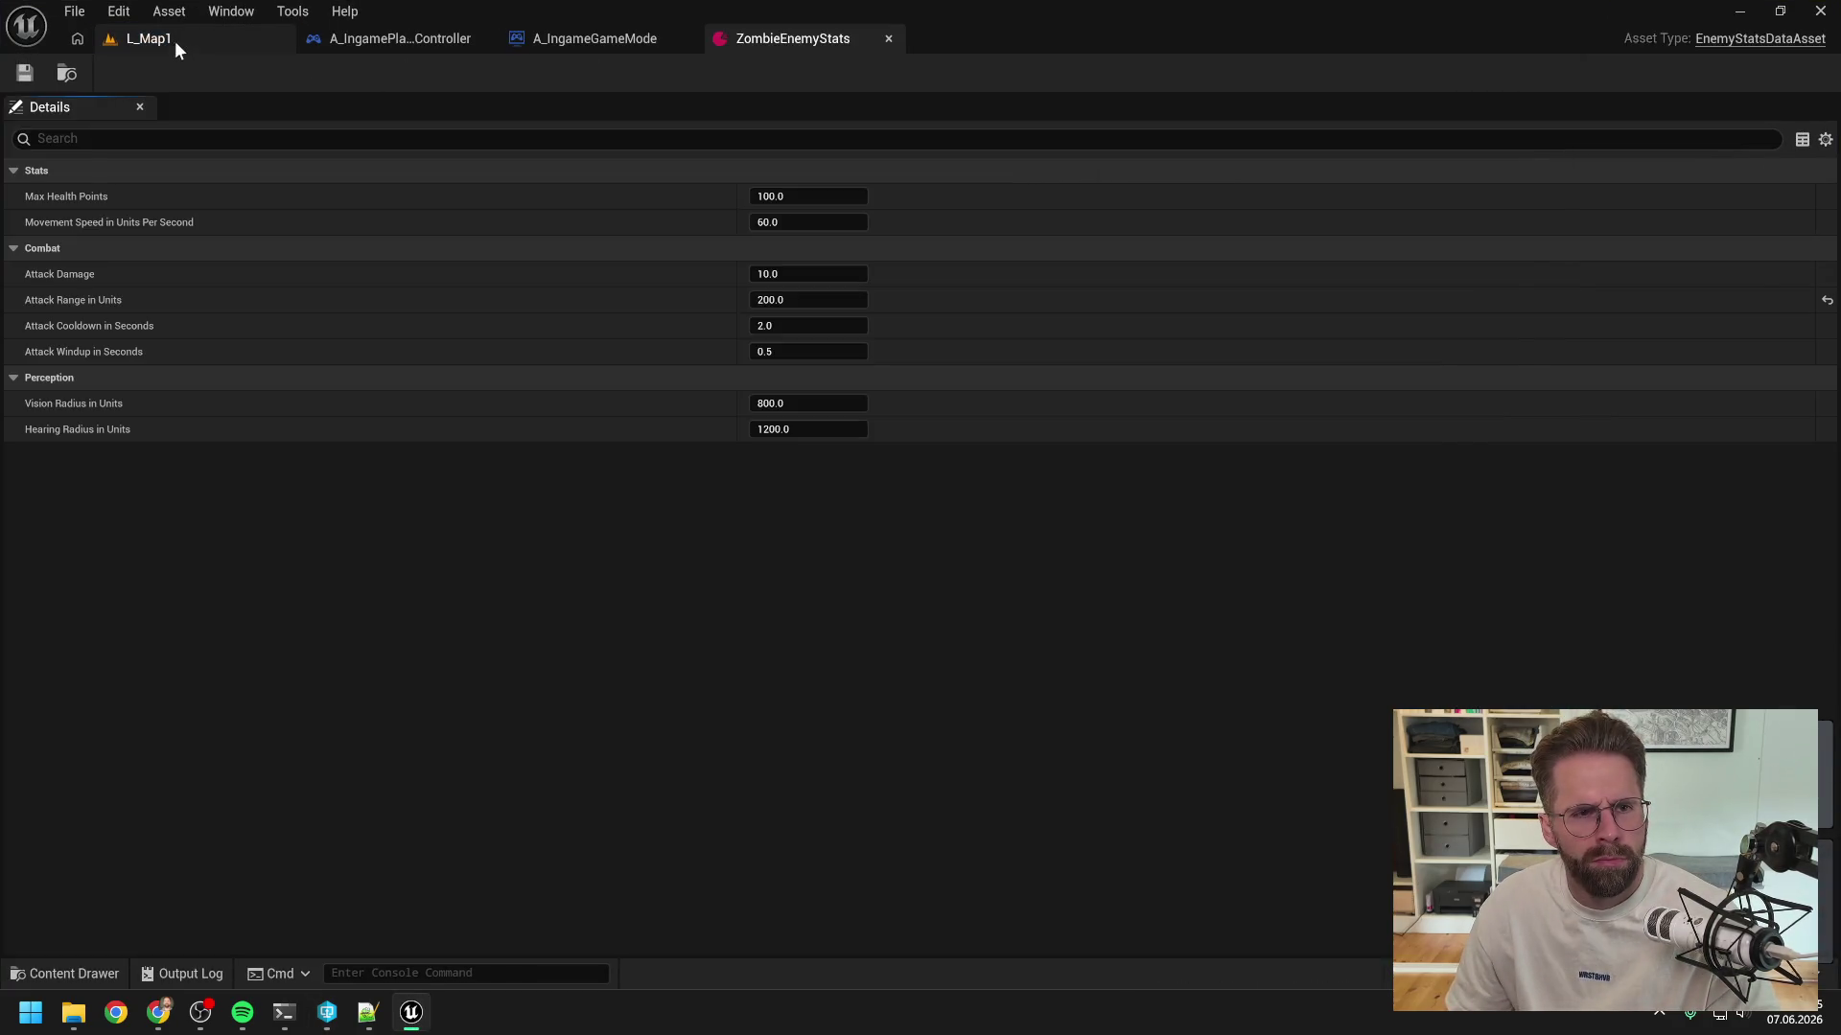
- Run a quick play test on L_Map1, placing a tower, then stop it
click(175, 41)
click(480, 72)
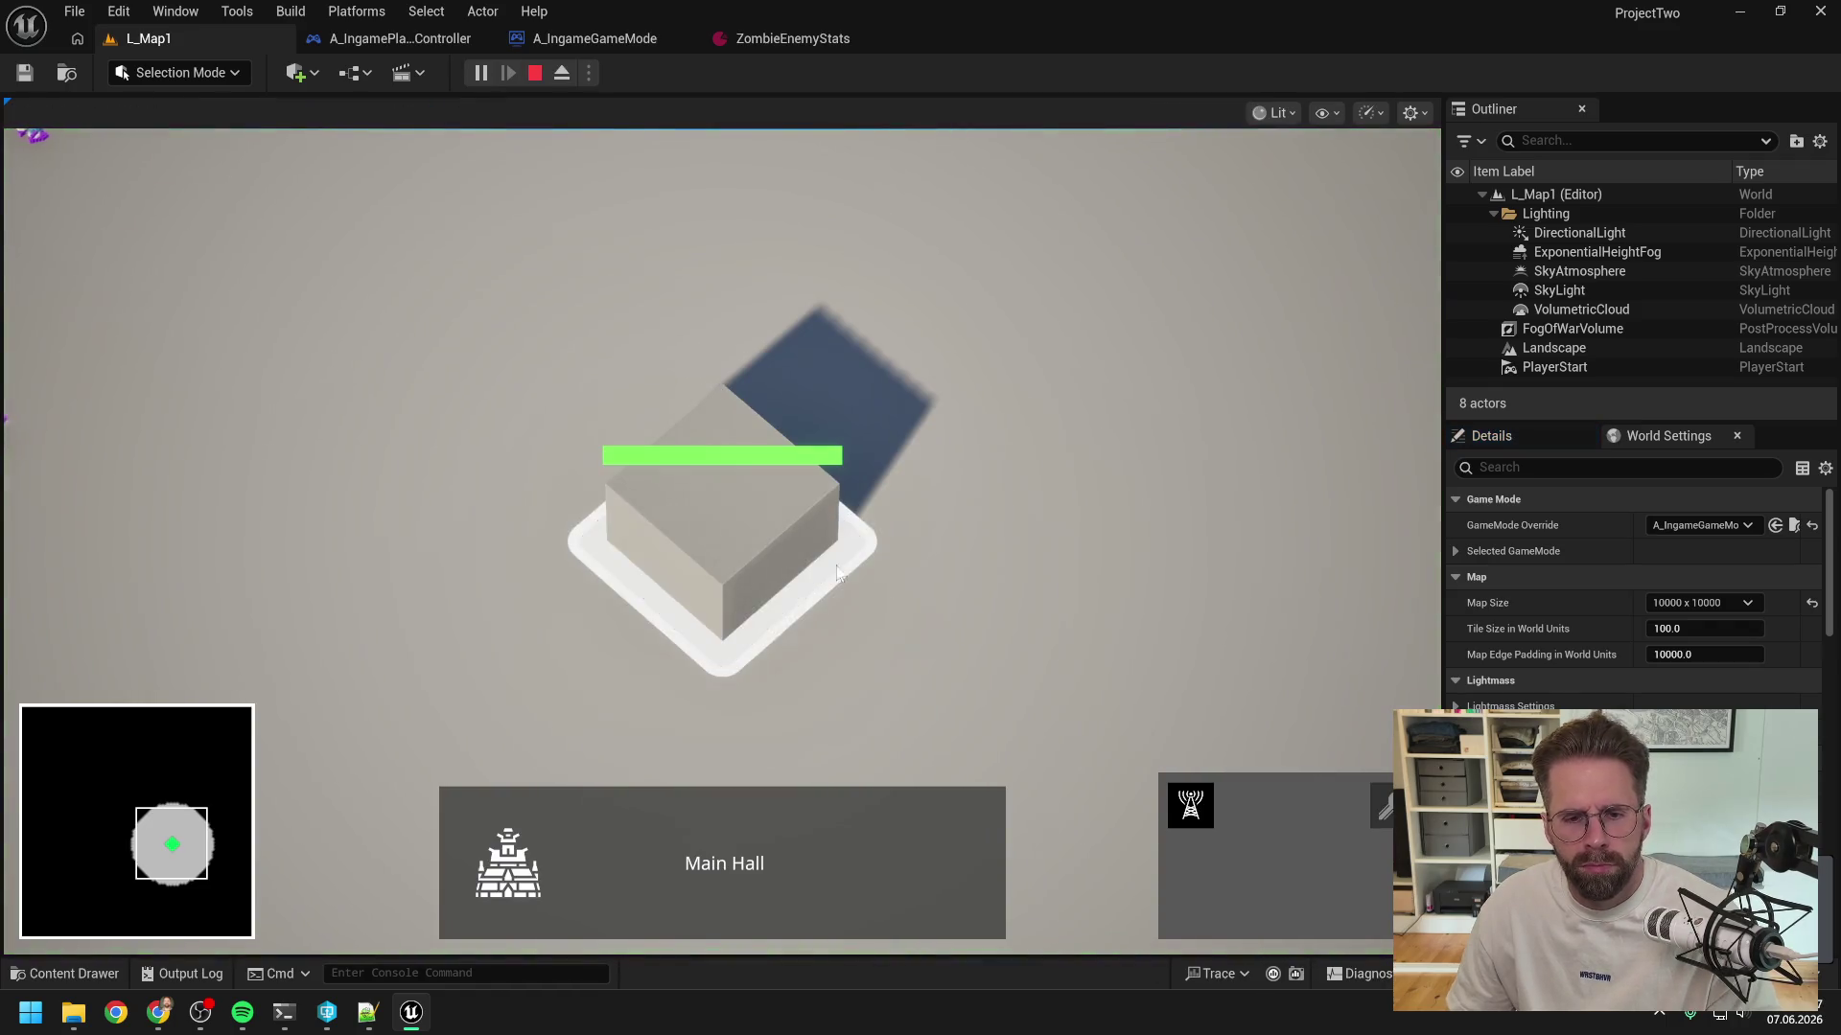
click(1189, 805)
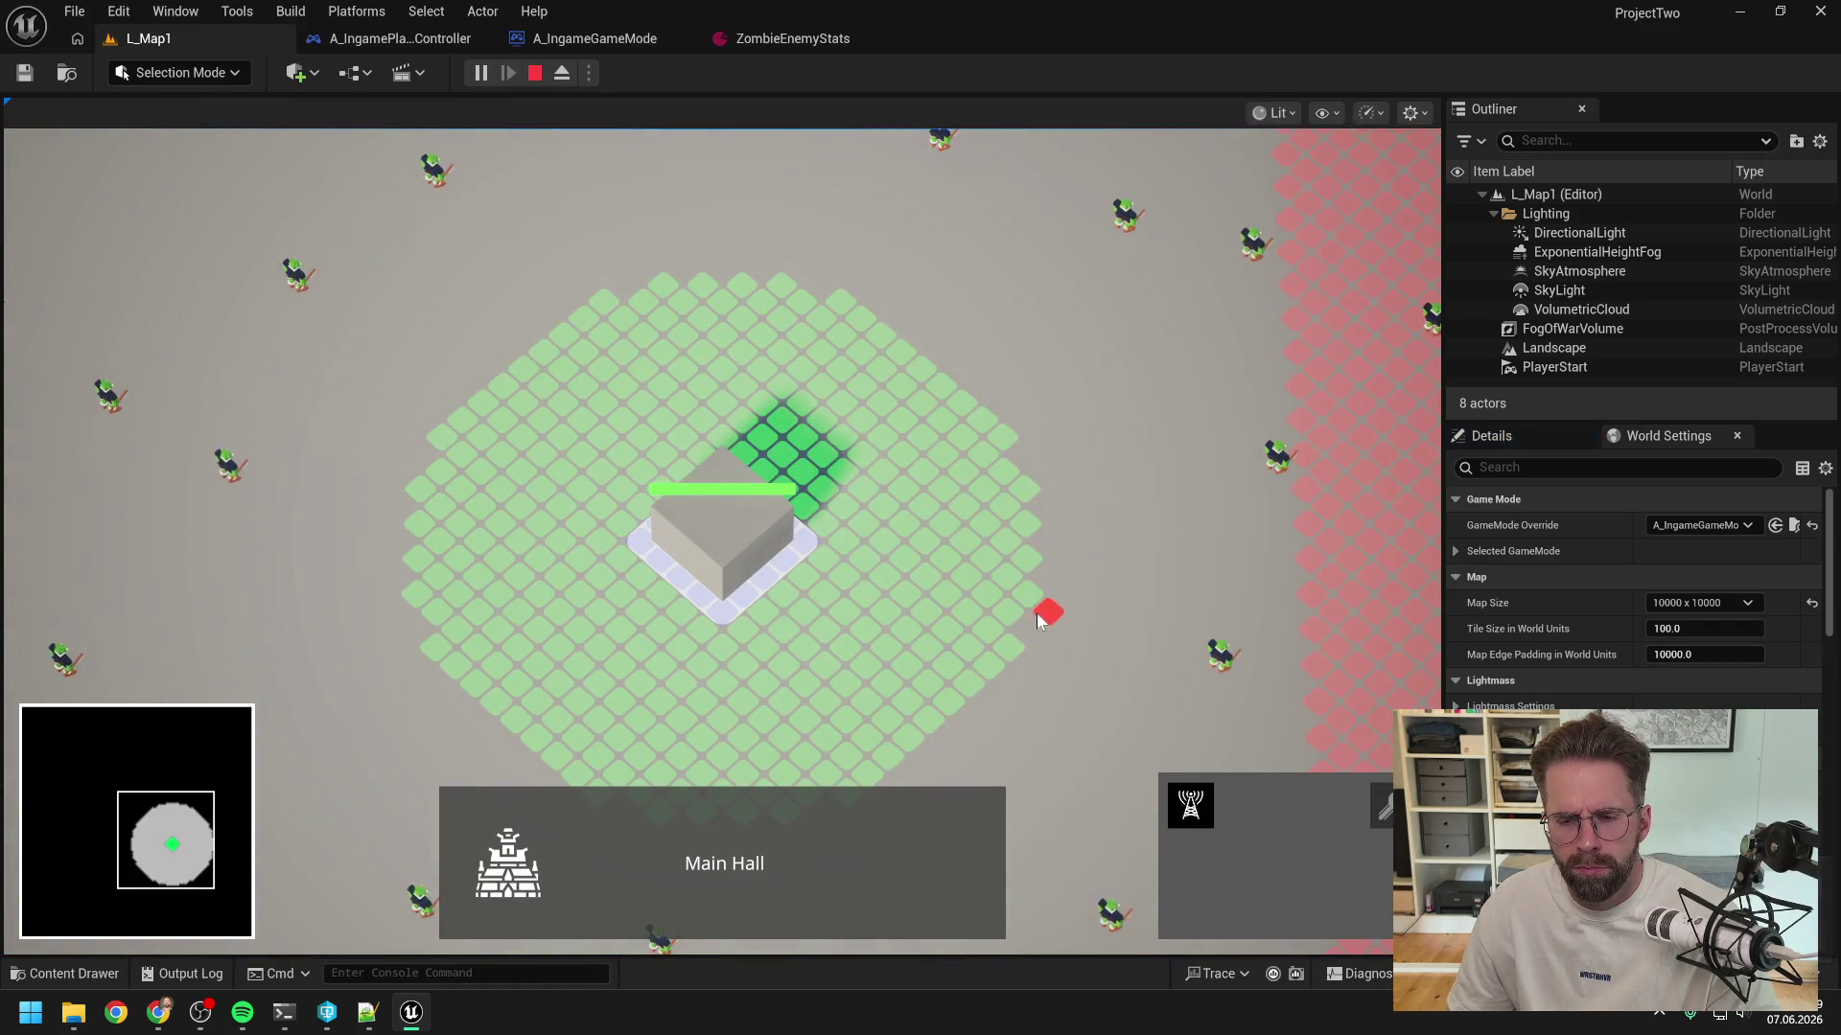
click(1066, 683)
scroll(1083, 693, up, 3)
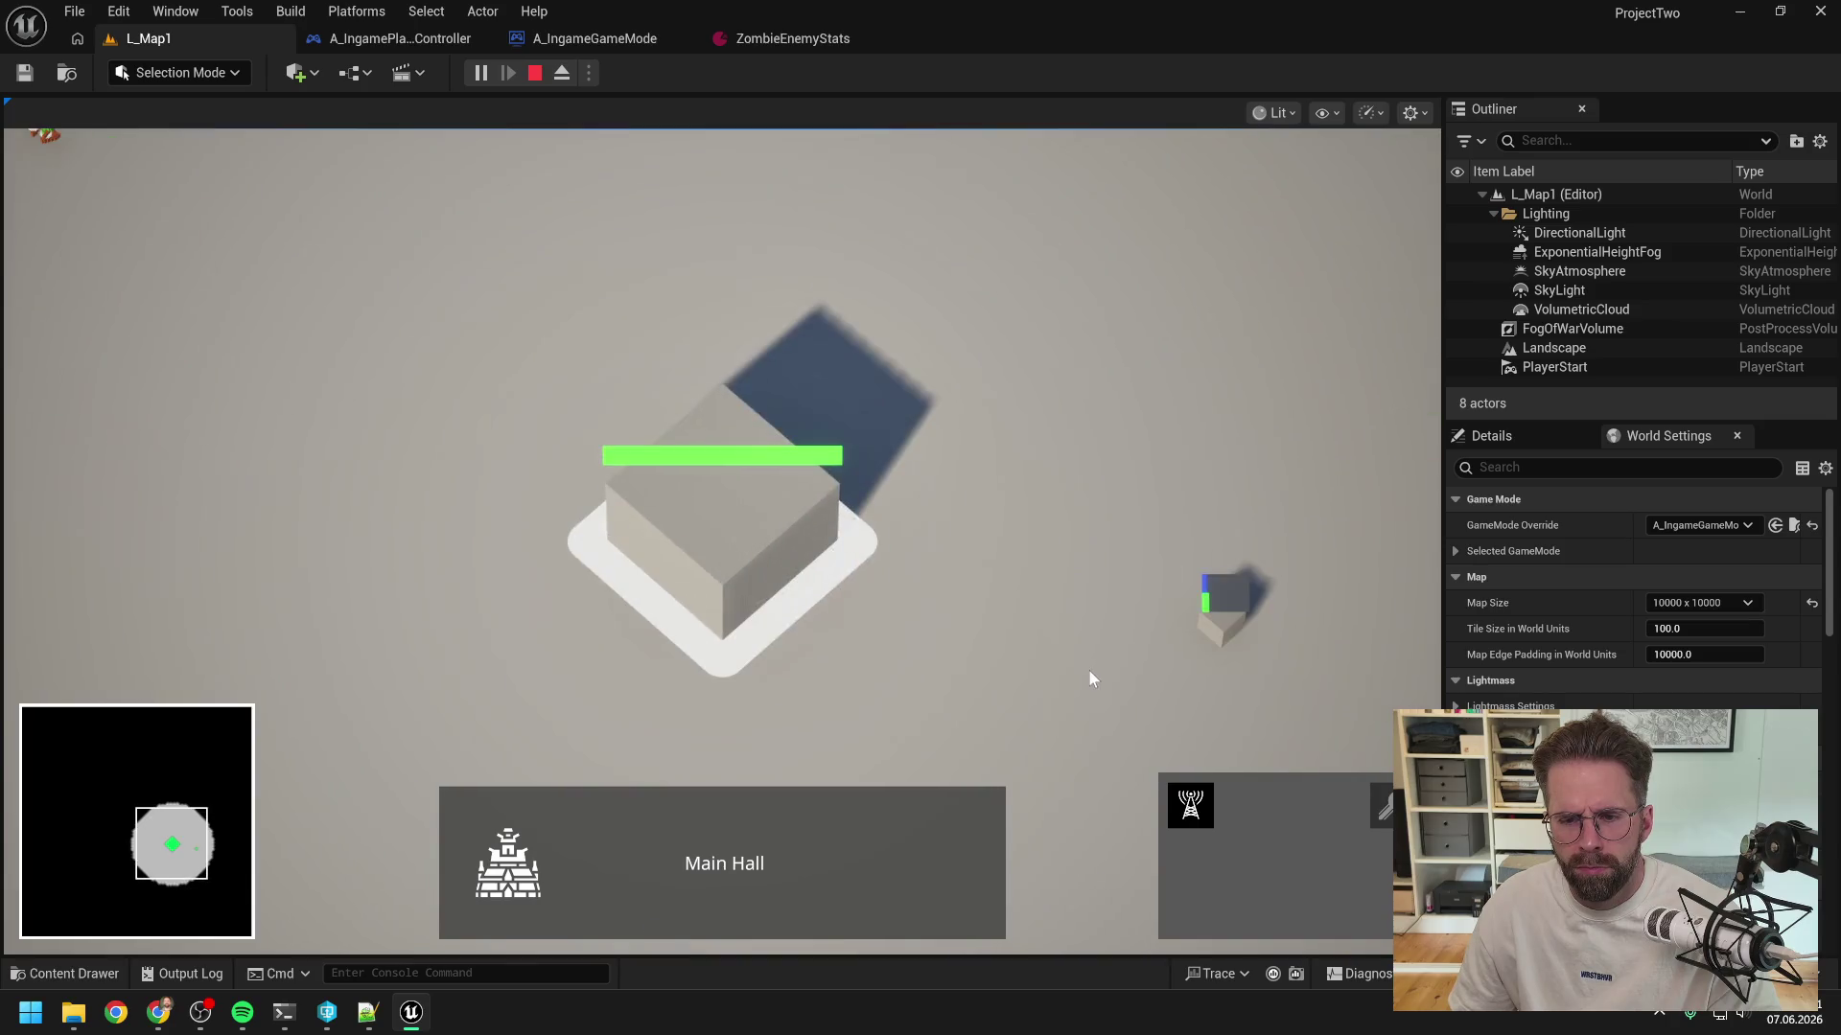
scroll(1074, 691, down, 3)
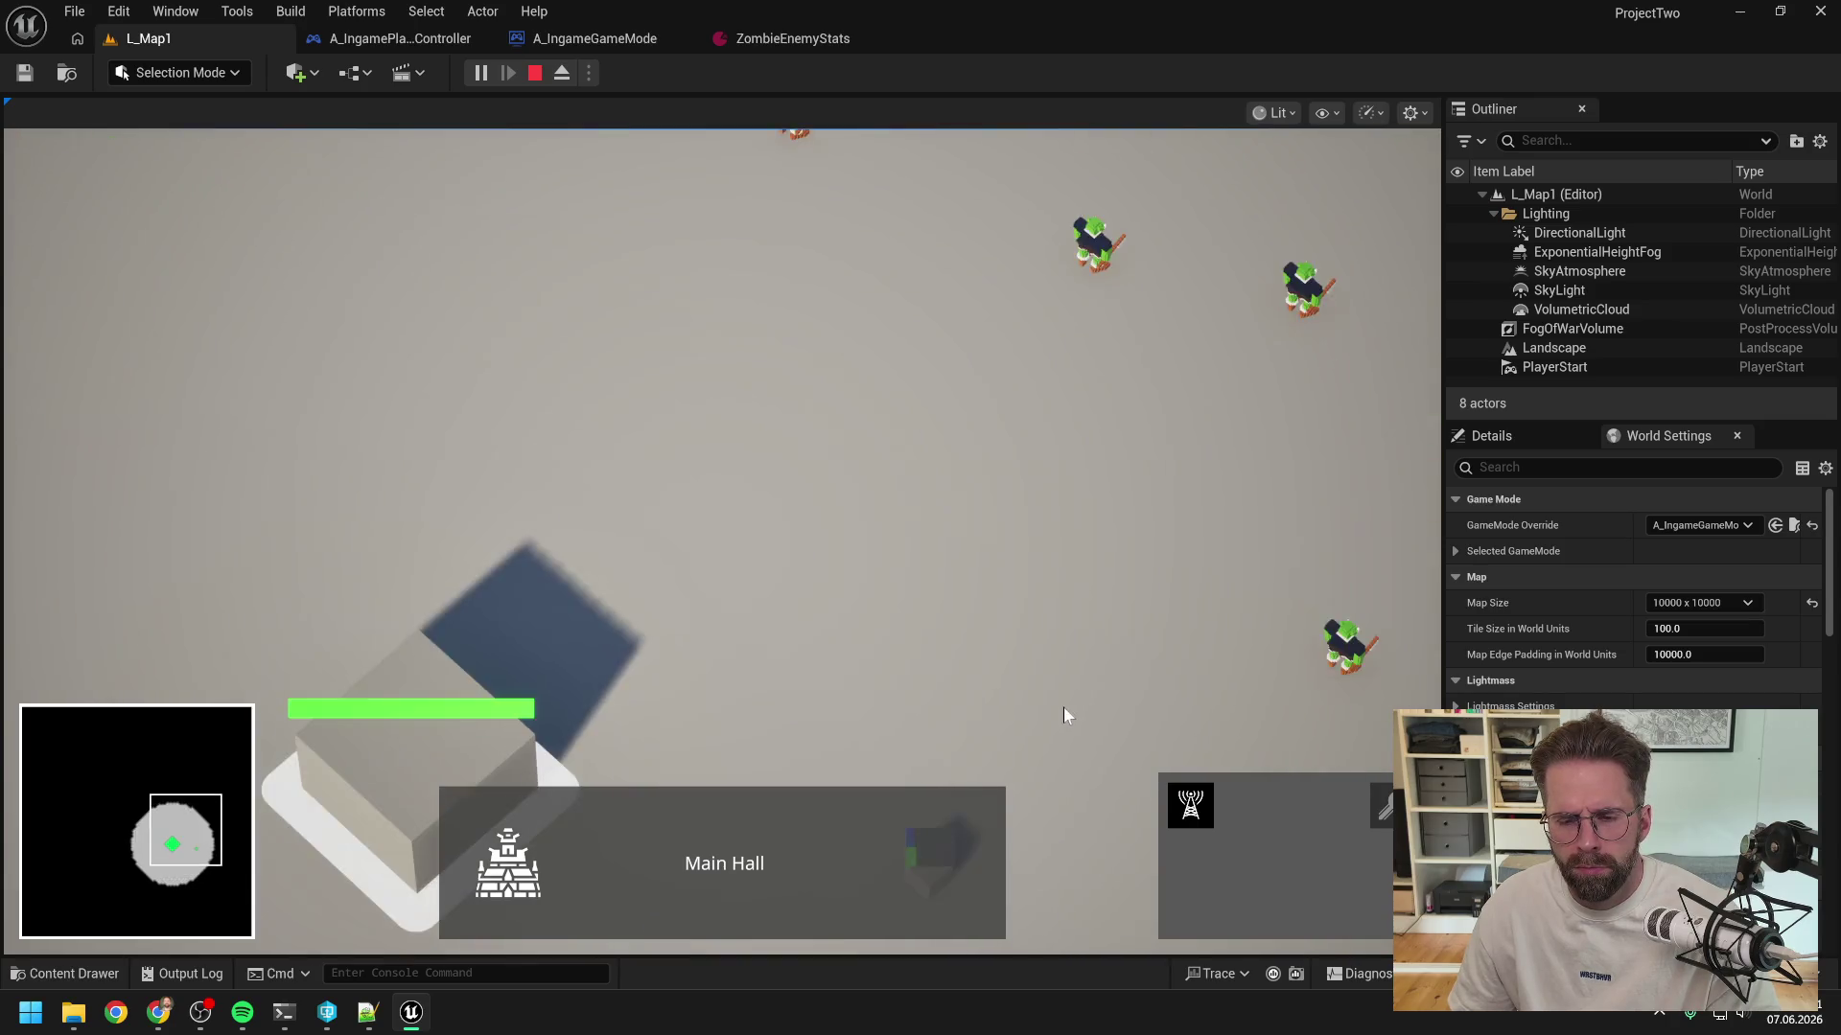
scroll(1073, 716, up, 3)
key(s)
key(d)
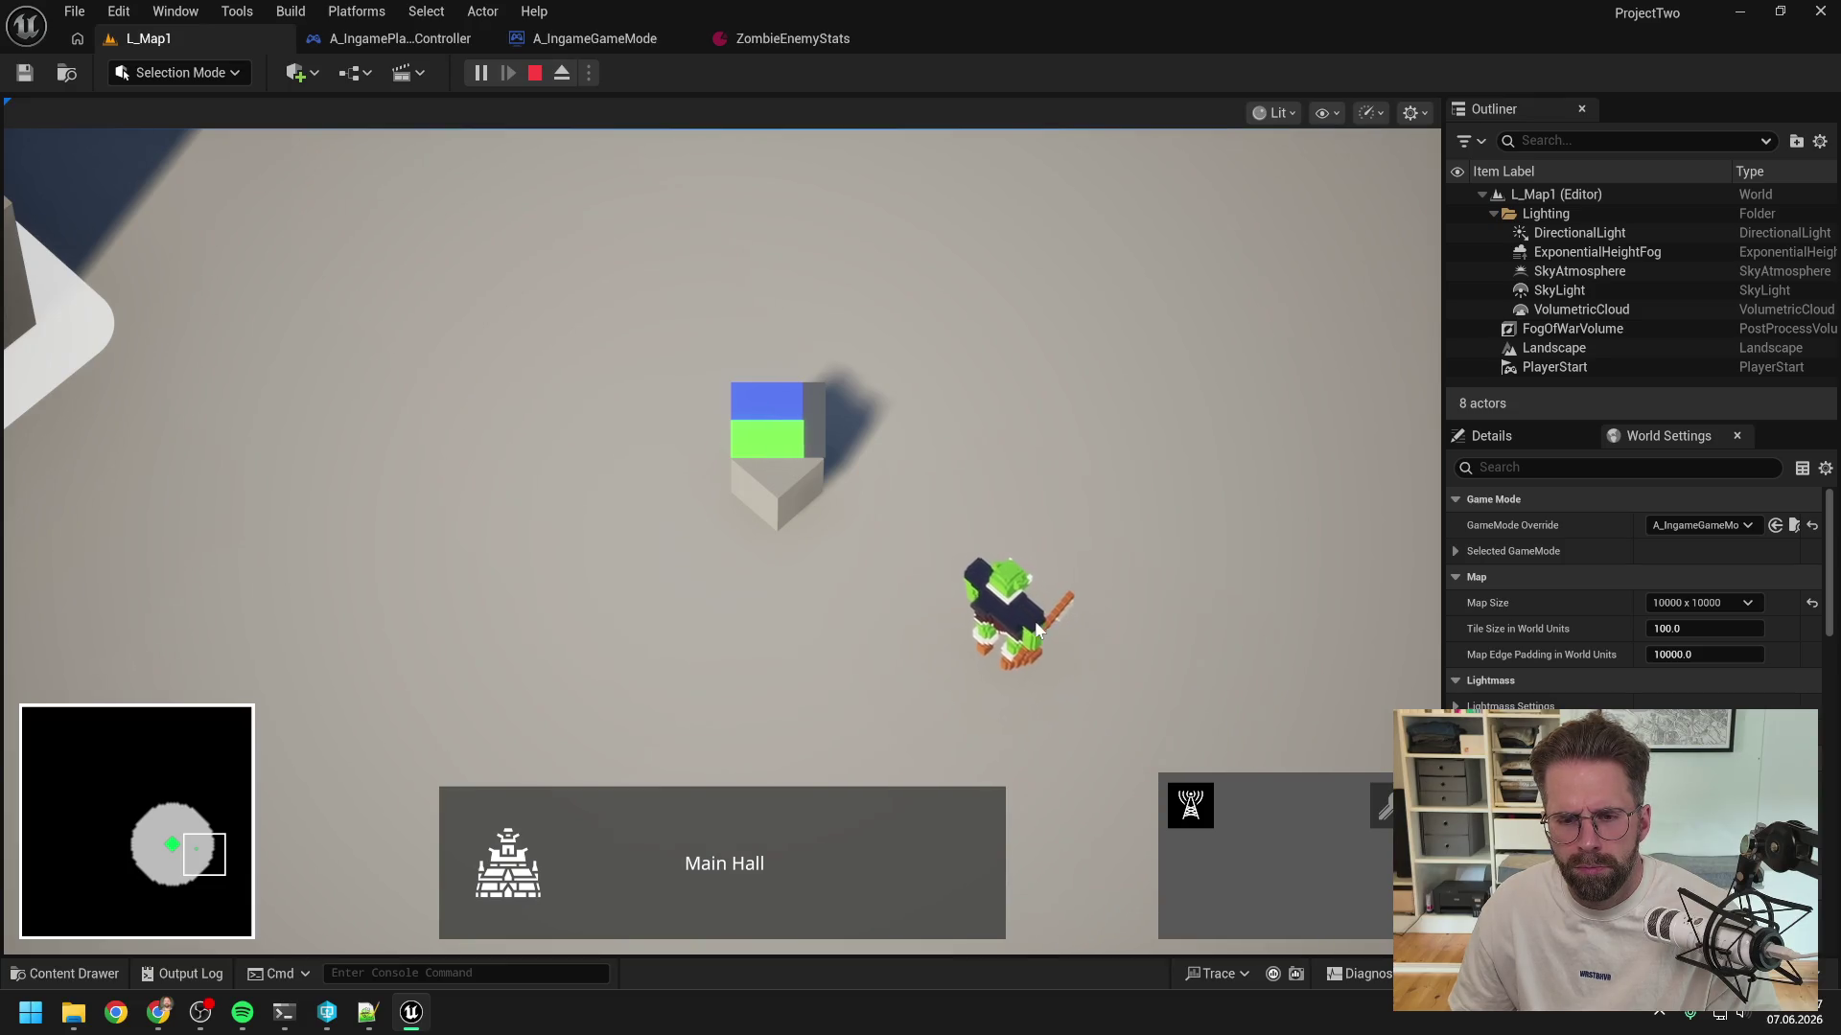
key(Escape)
- Copy 'p2.DebugEnemyAttacks 1' from Claude Code's reply and return to Unreal
mouse_move(284, 1014)
click(178, 906)
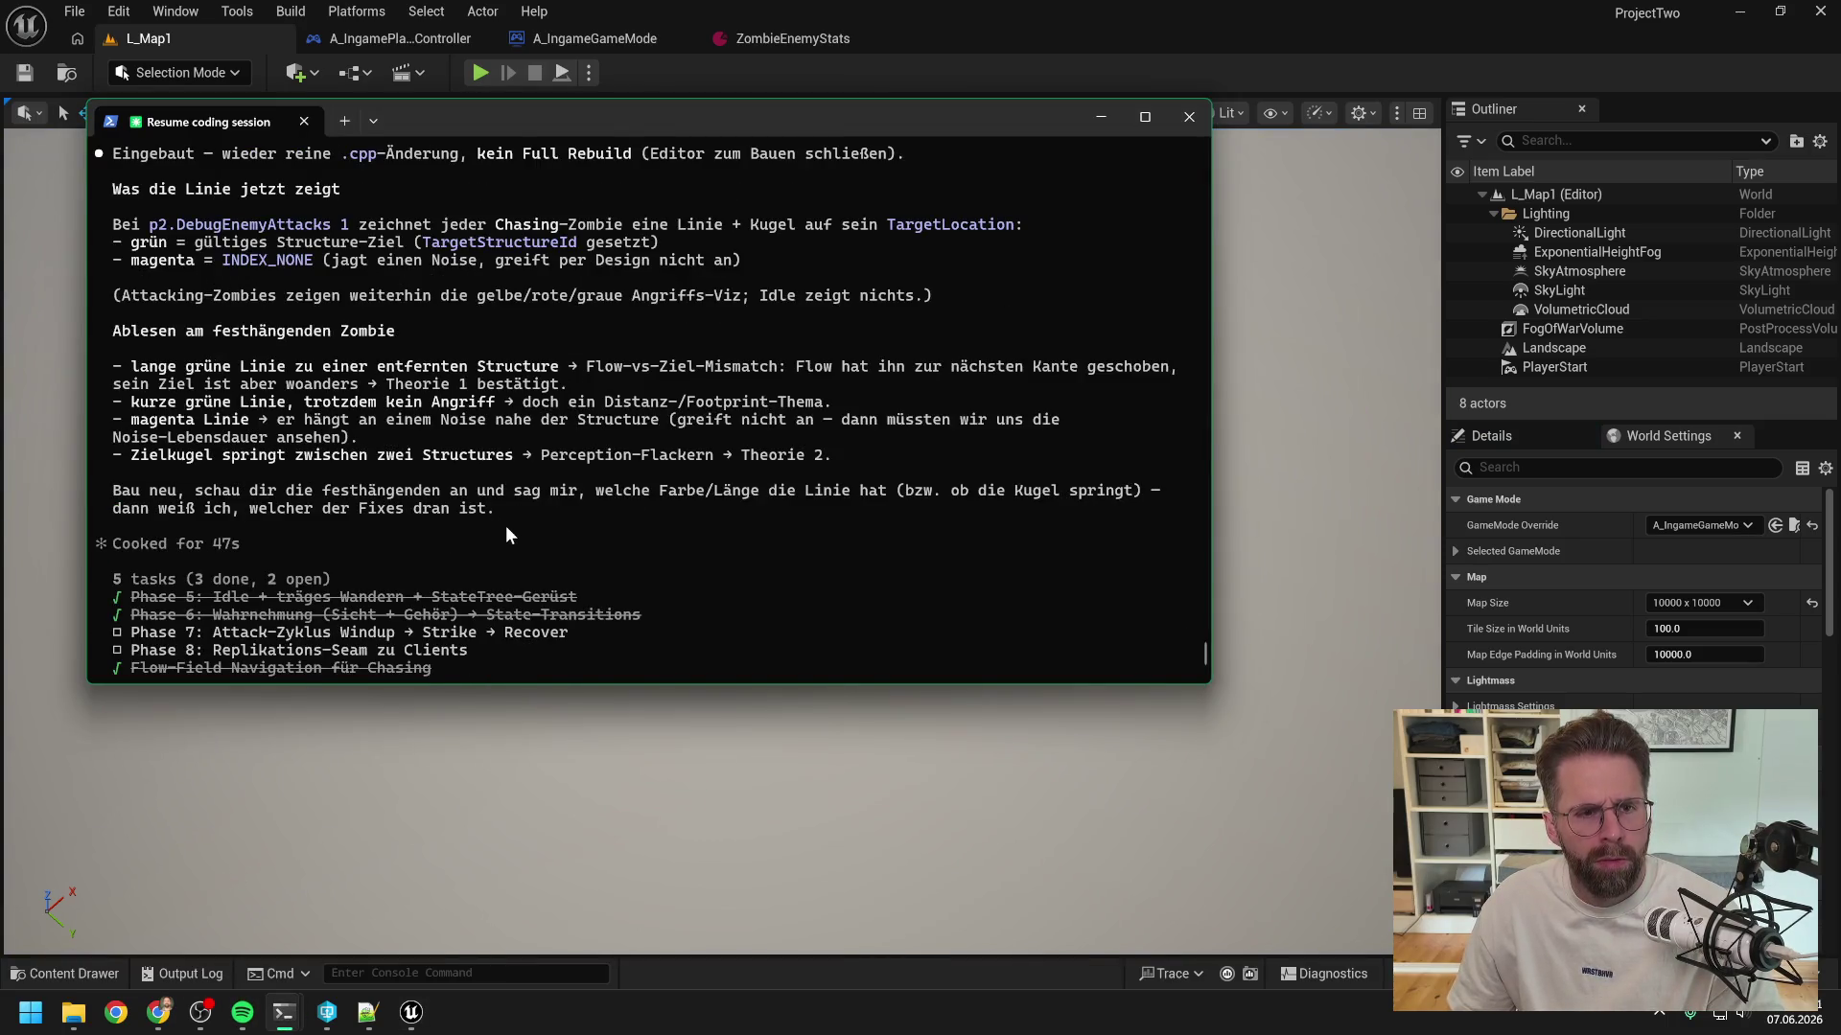
scroll(502, 519, up, 2)
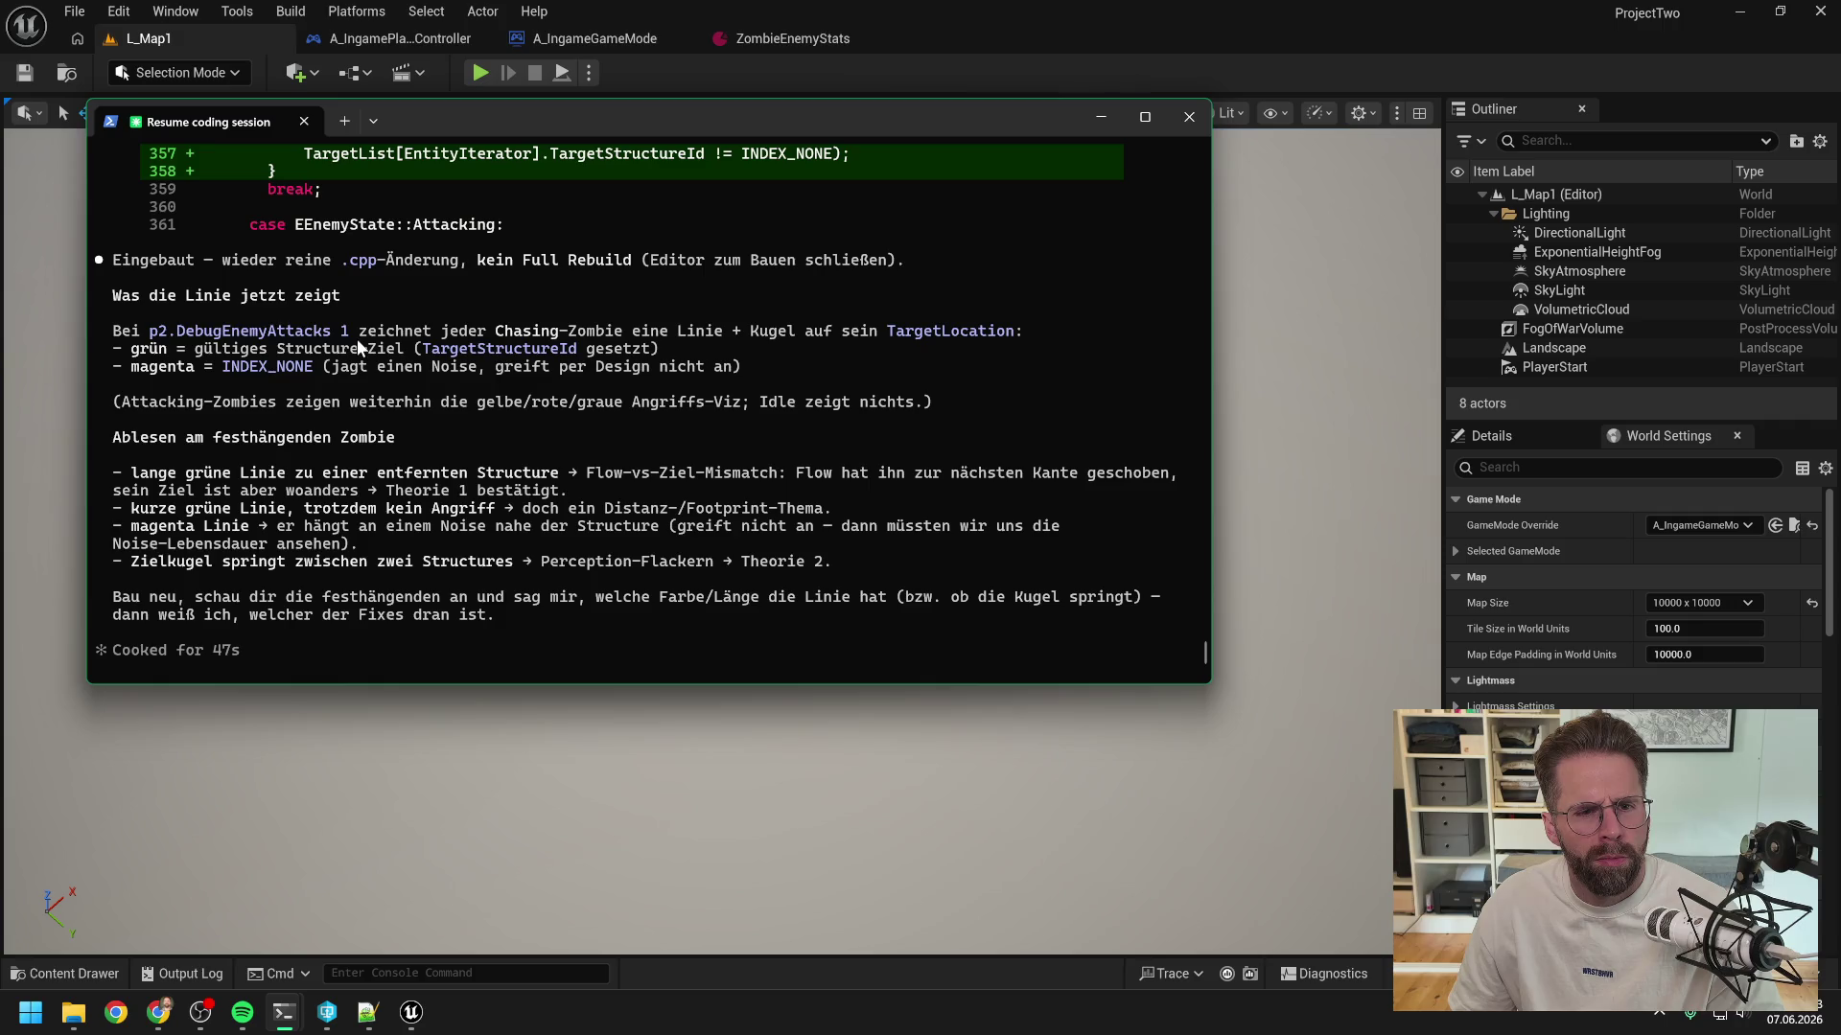
drag(350, 331, 161, 342)
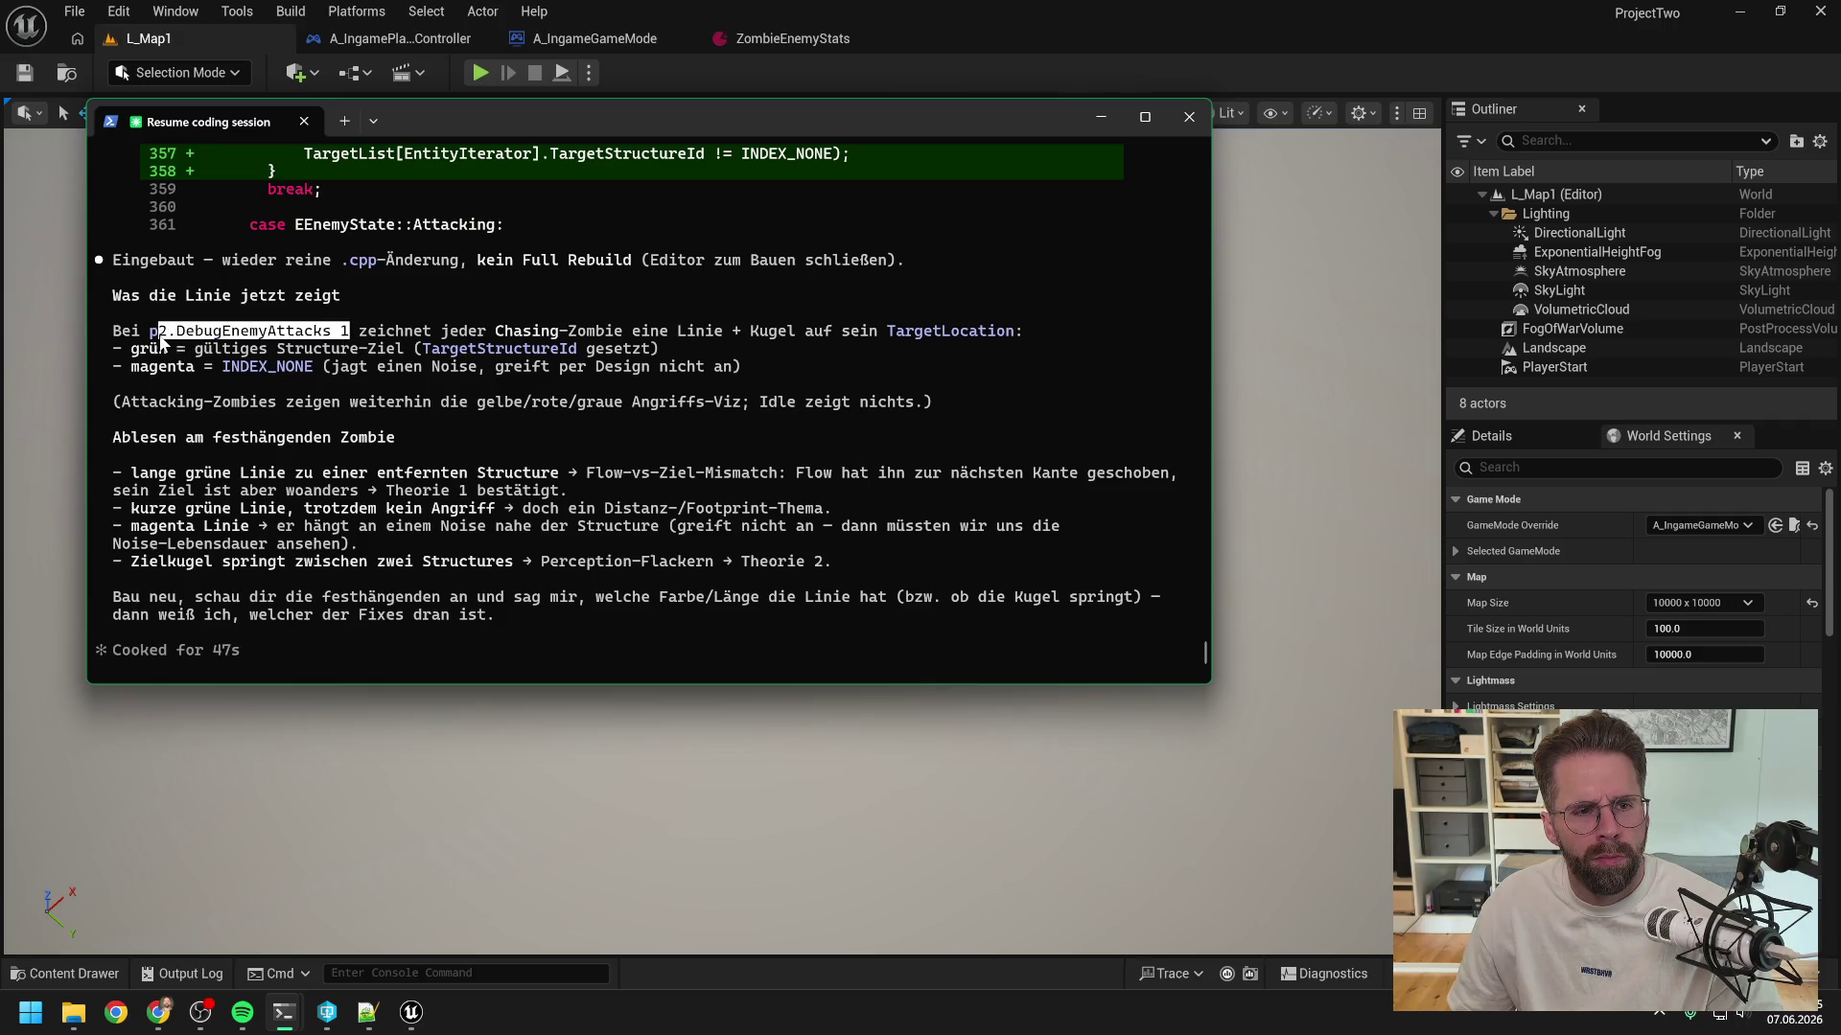
key(ctrl+c)
click(952, 50)
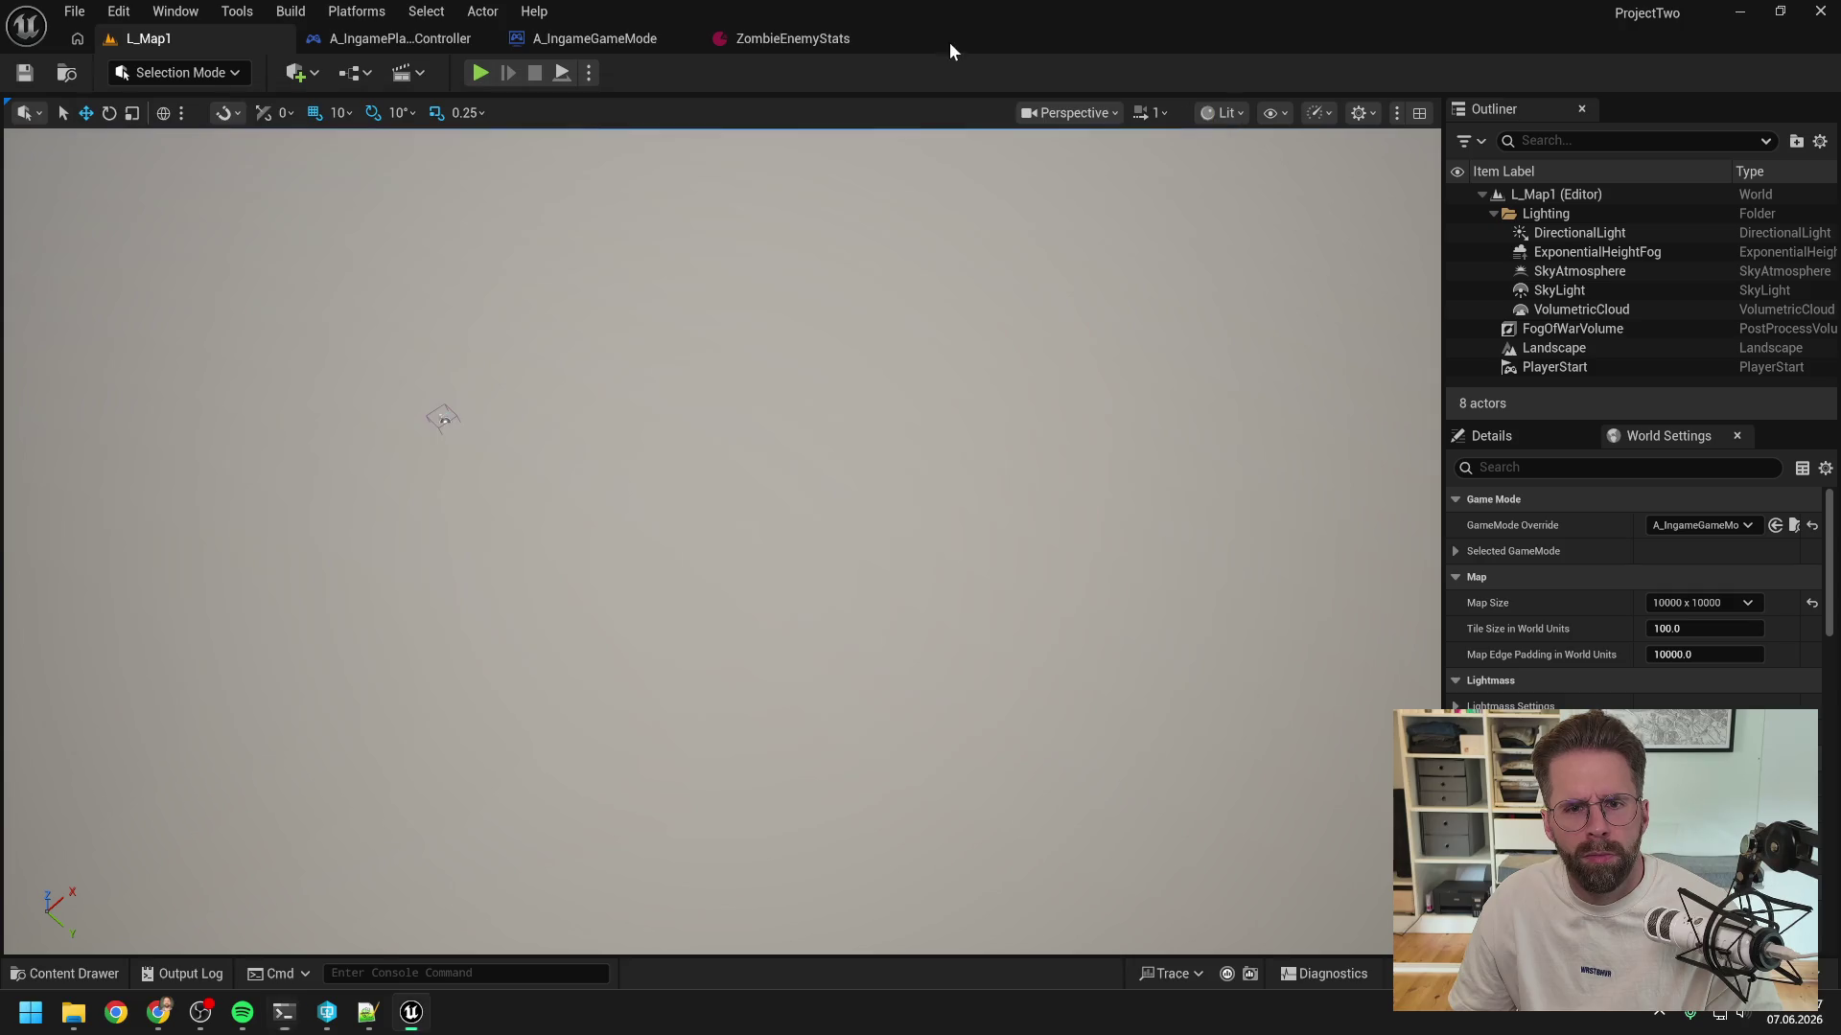
- Clear the Output Log and run p2.DebugEnemyAttacks 1 in the Cmd field
click(182, 973)
right_click(334, 602)
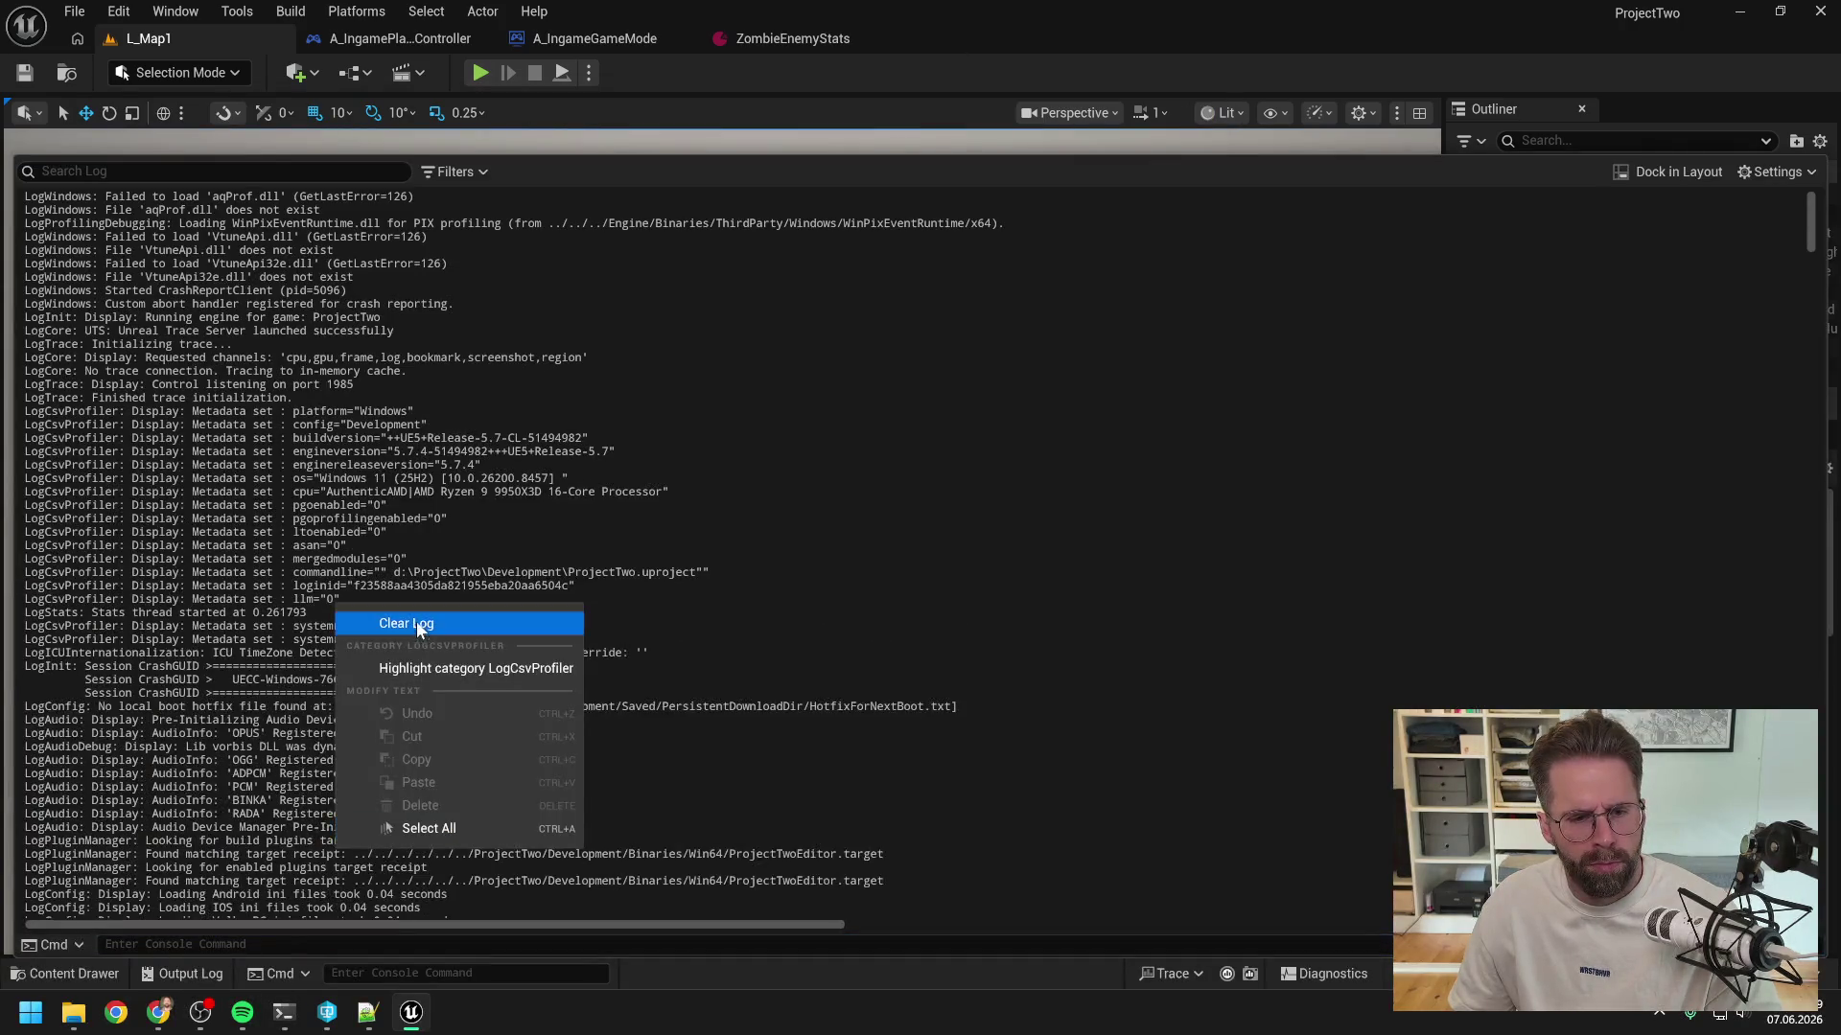
click(451, 625)
click(172, 944)
key(ctrl+v)
key(Return)
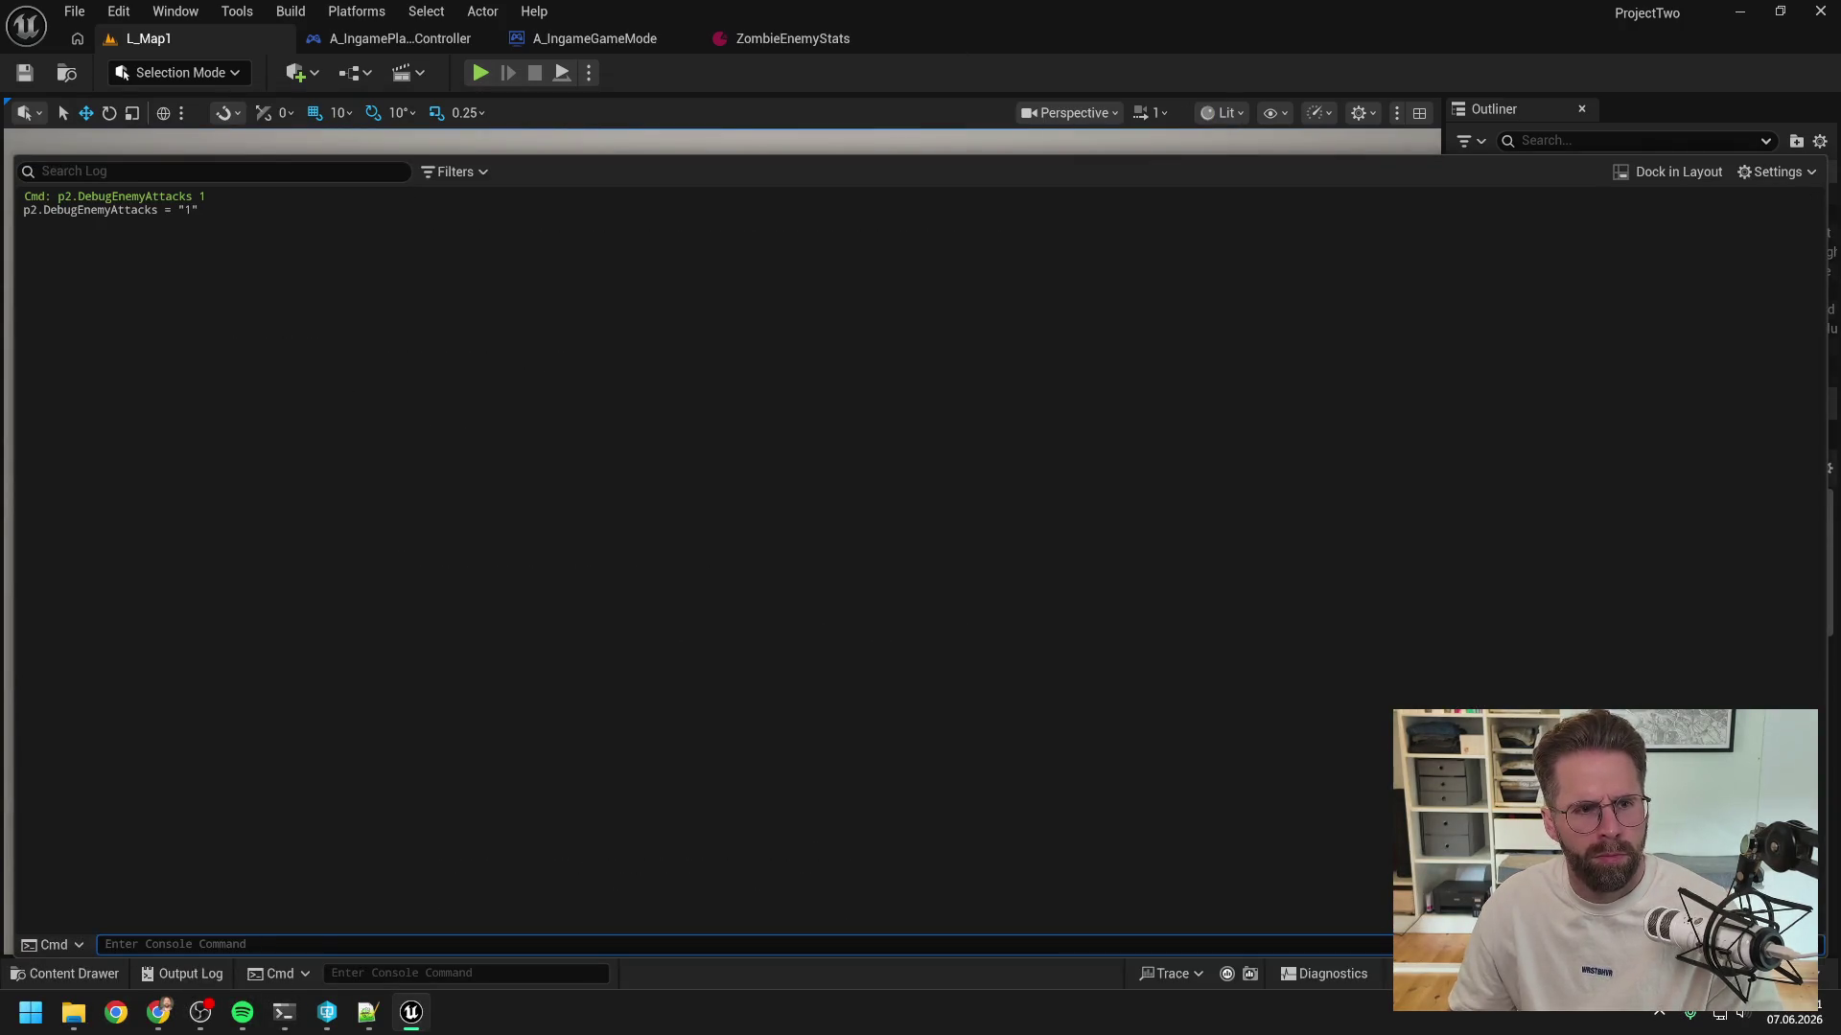
- Start a play session and place four towers near the zombies
click(479, 73)
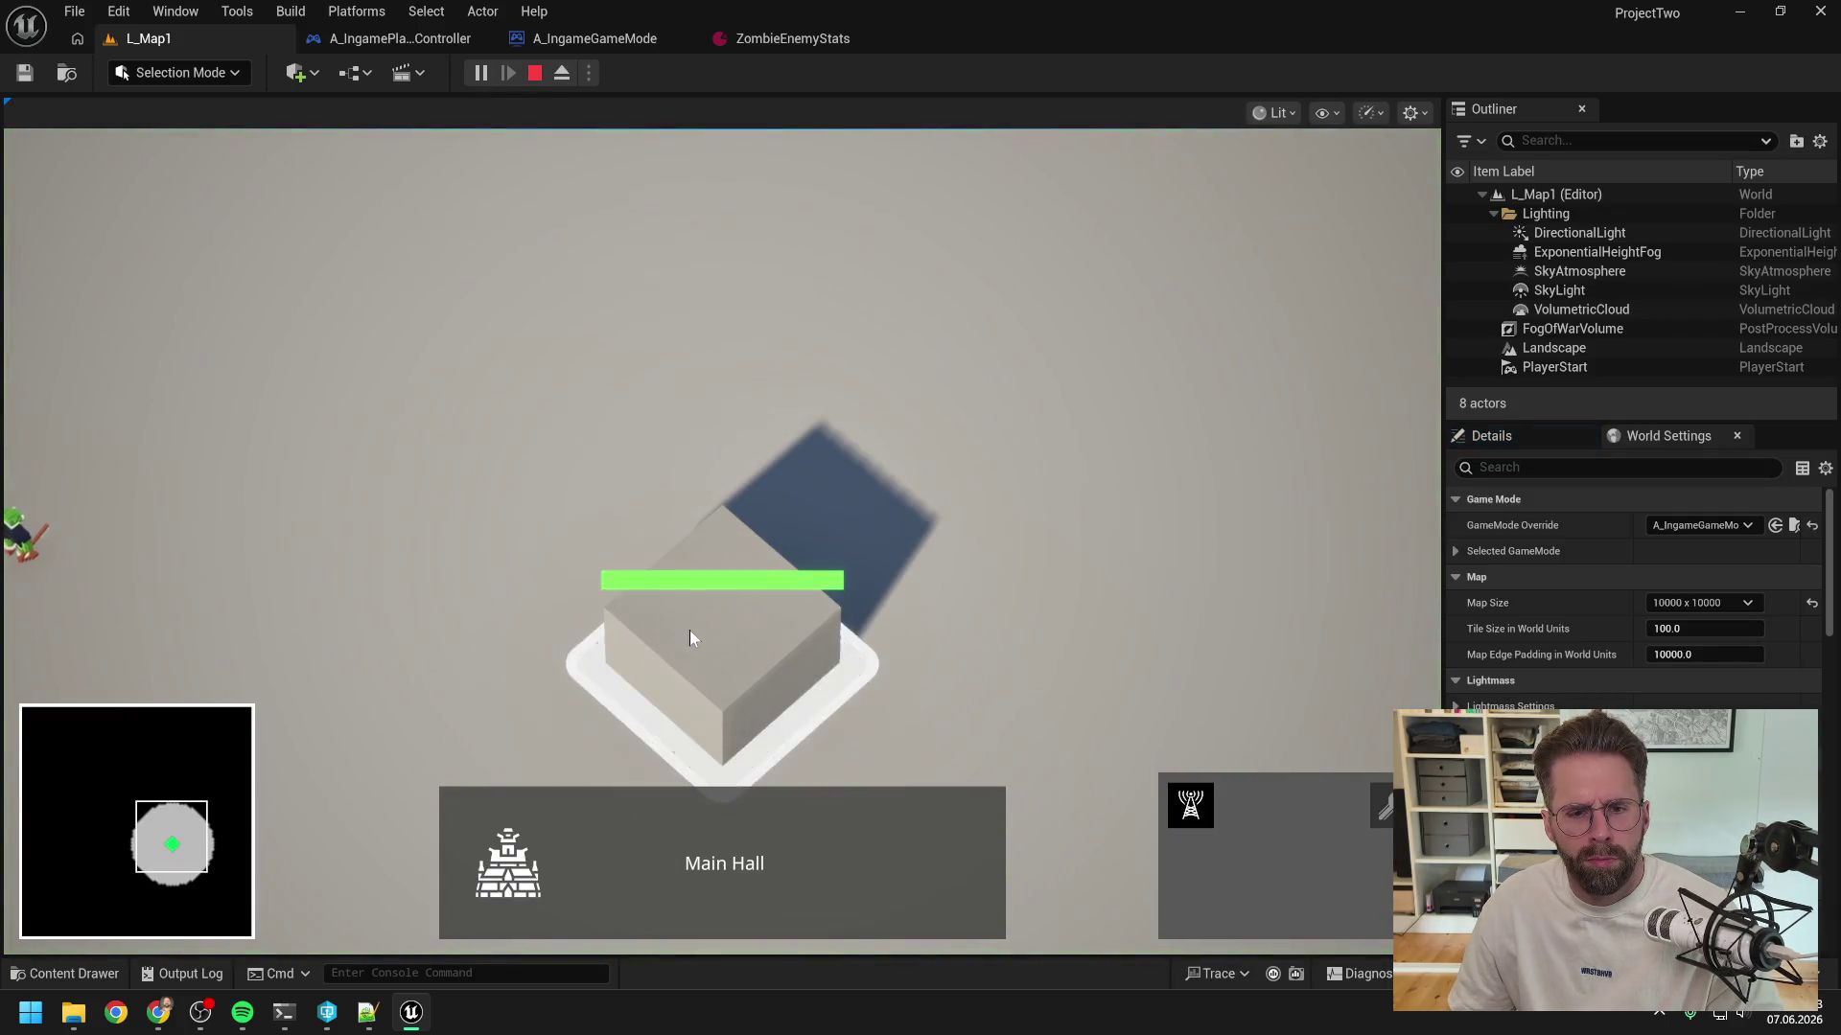
click(1174, 803)
click(757, 528)
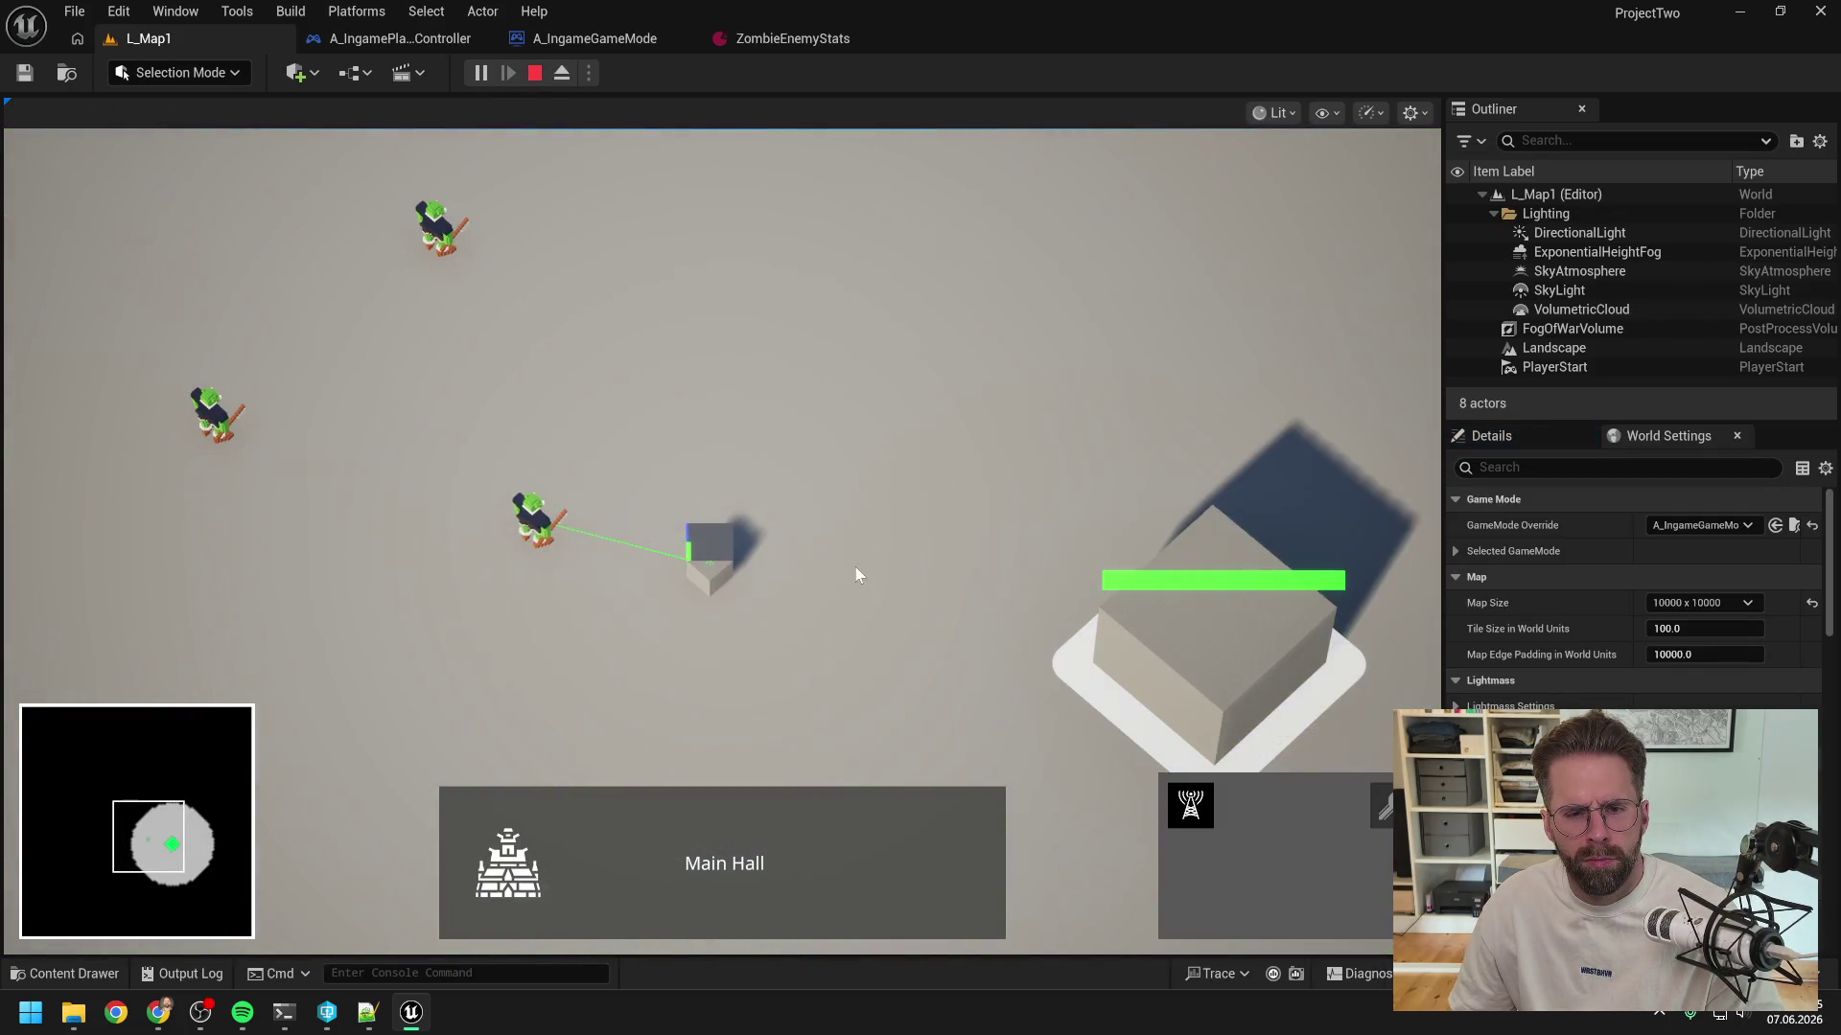
scroll(739, 652, up, 2)
scroll(719, 724, up, 1)
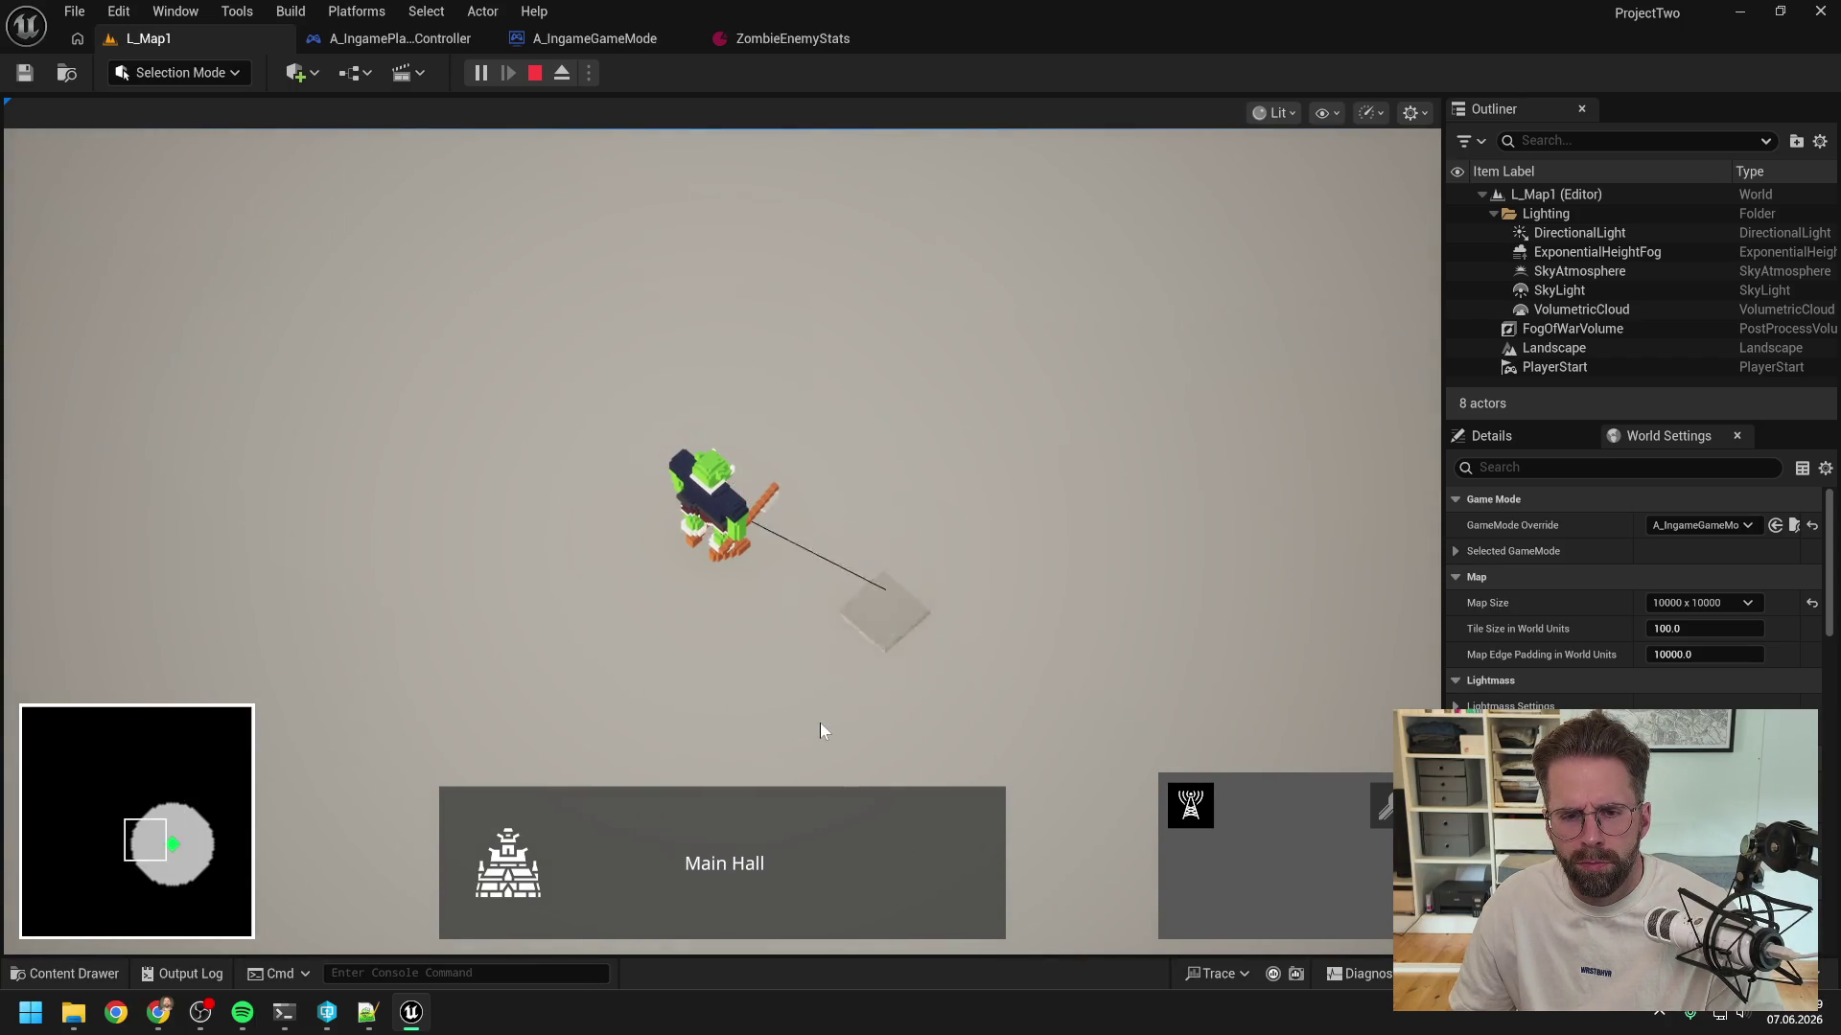
scroll(872, 697, down, 2)
click(937, 382)
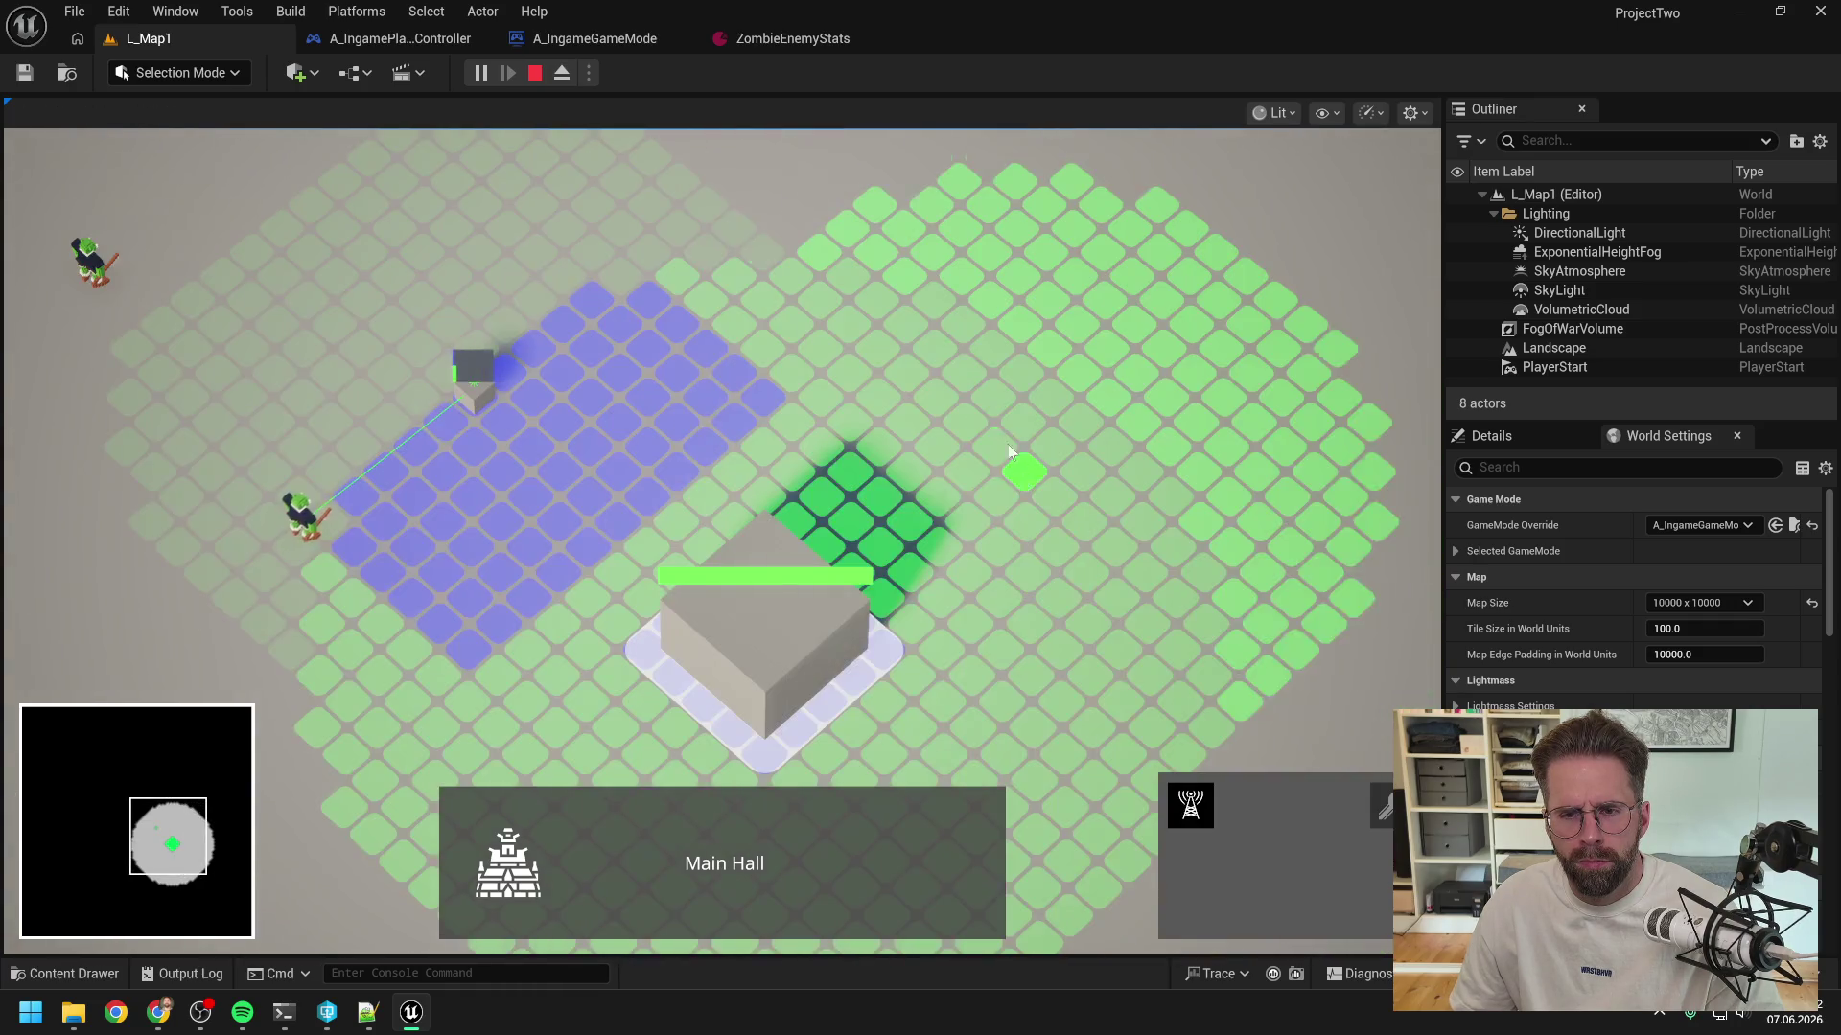
click(961, 382)
click(1184, 647)
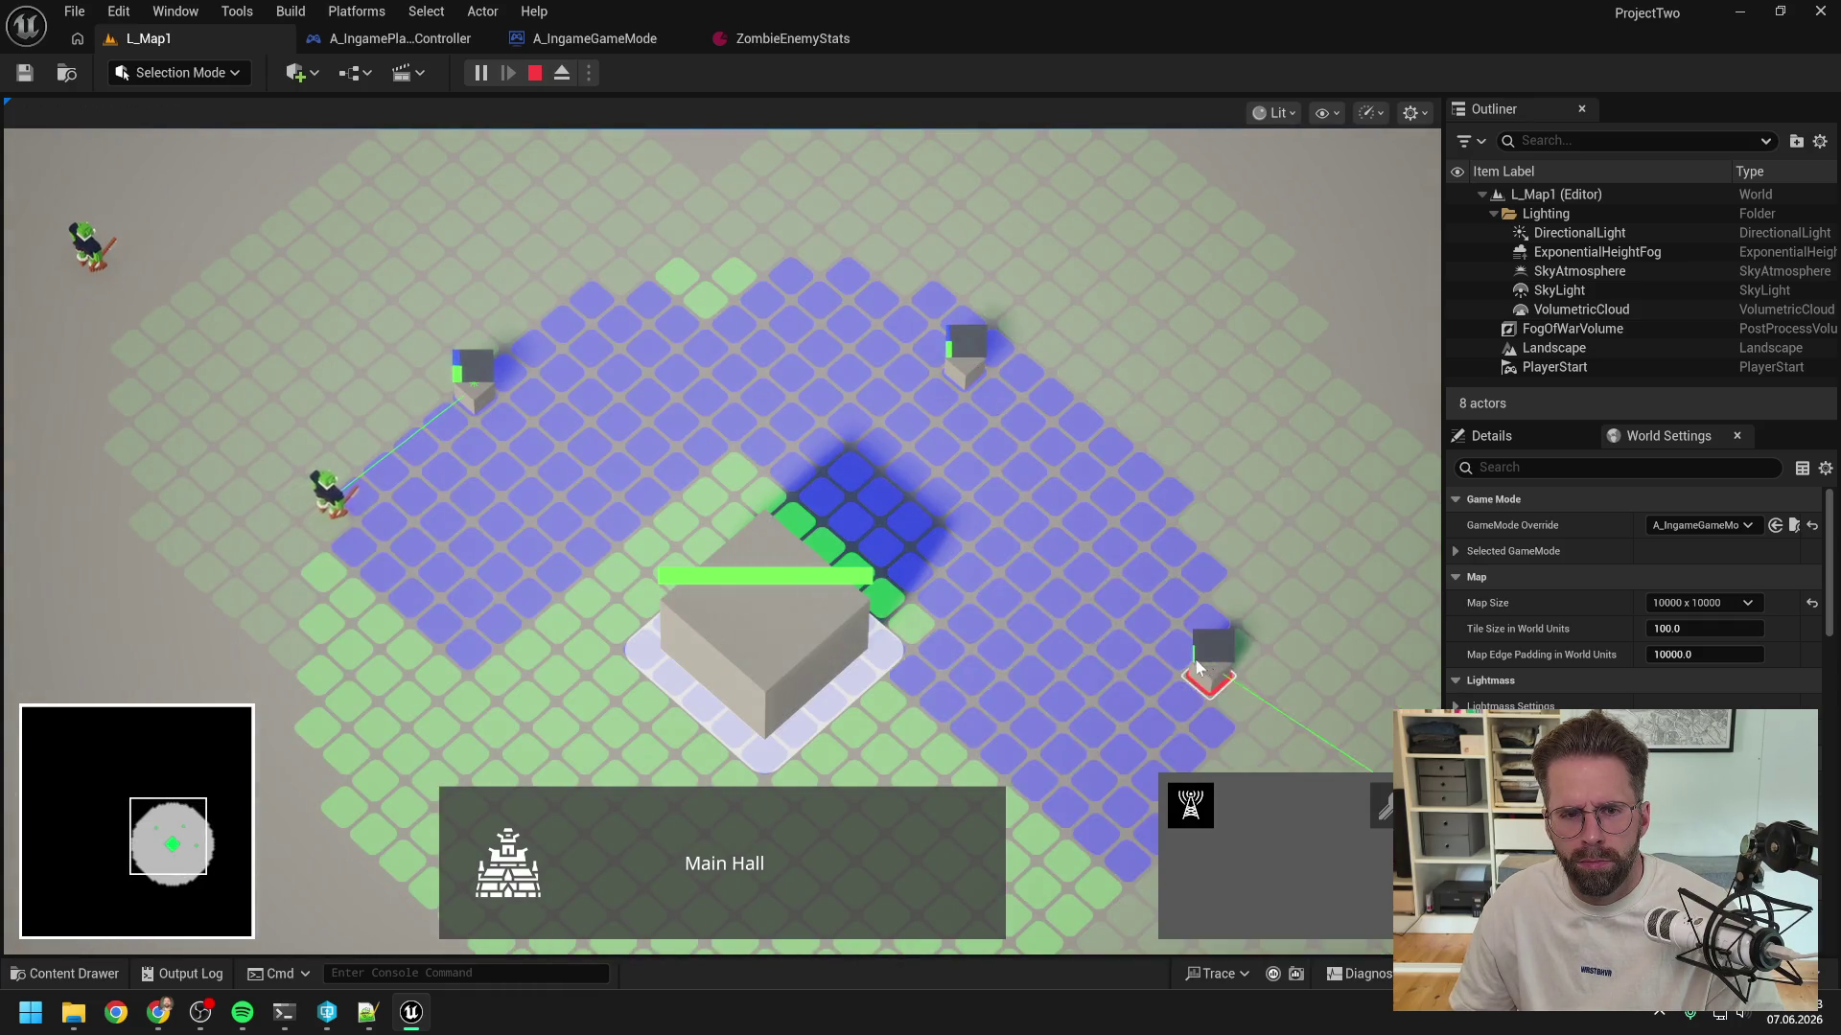
- Pan around the map to inspect the zombies' green target lines, then cancel placement
key(s)
key(a)
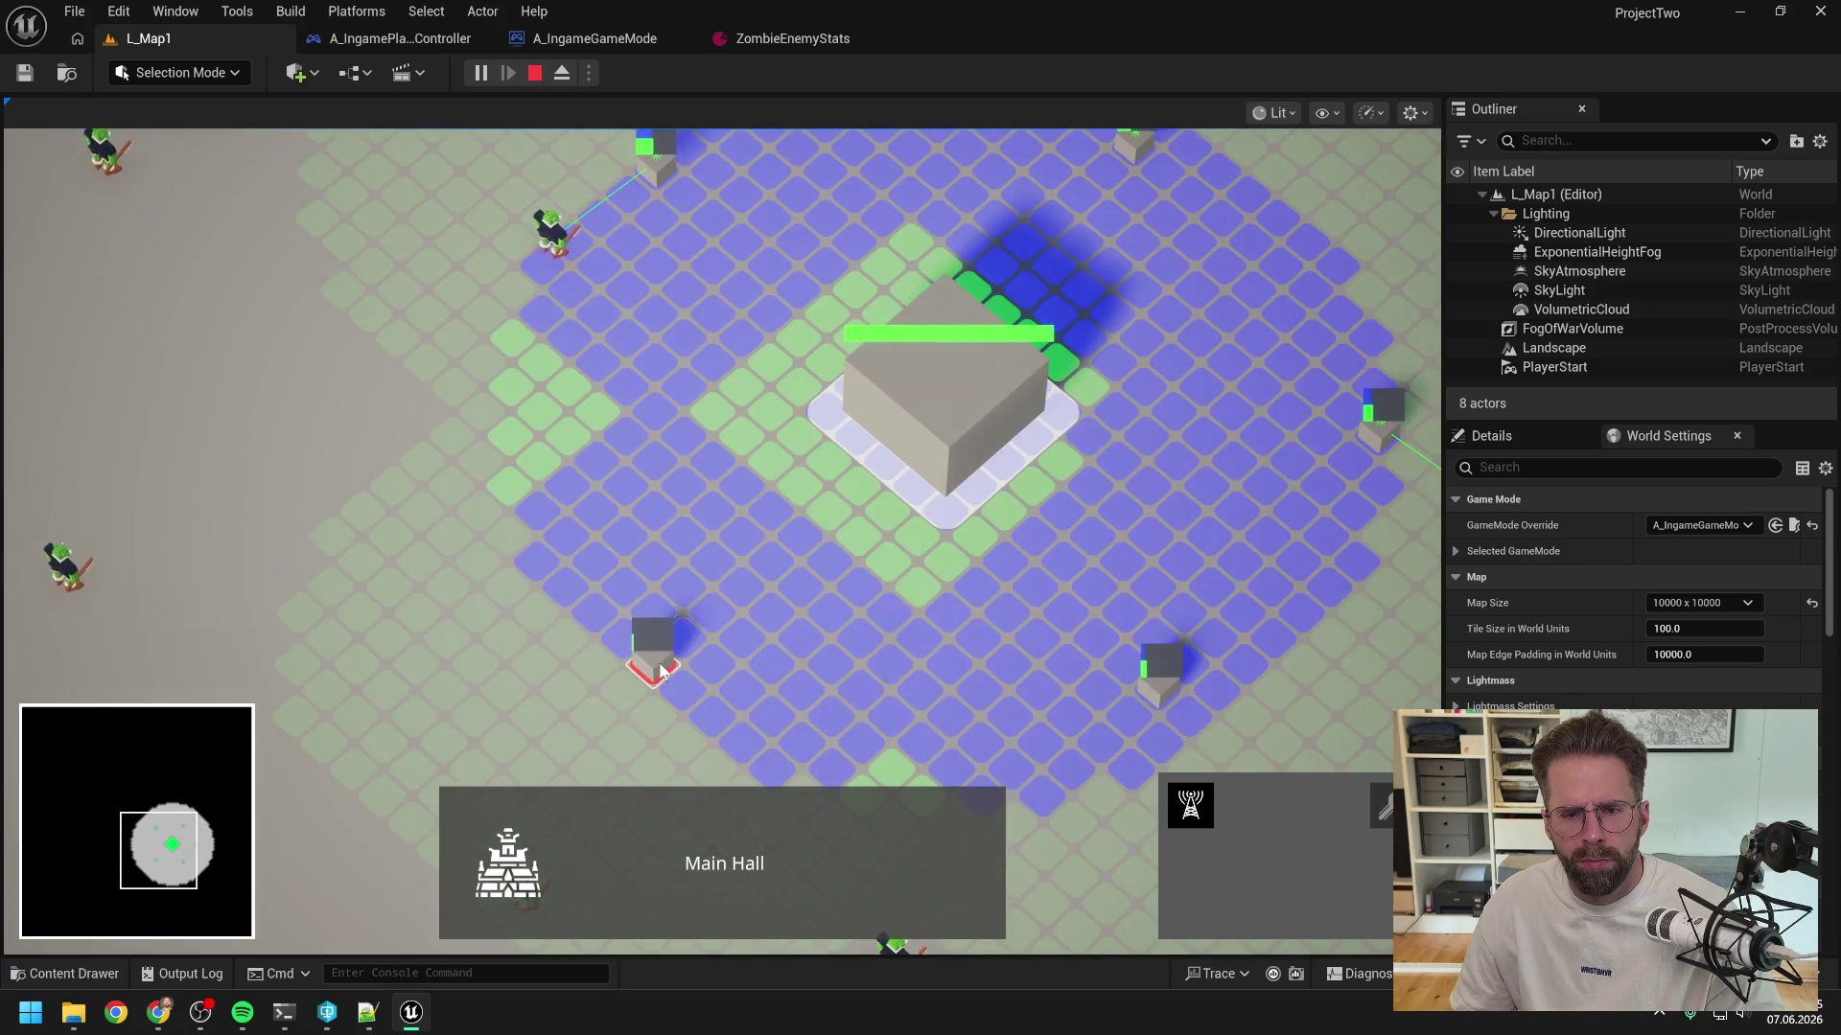
key(w)
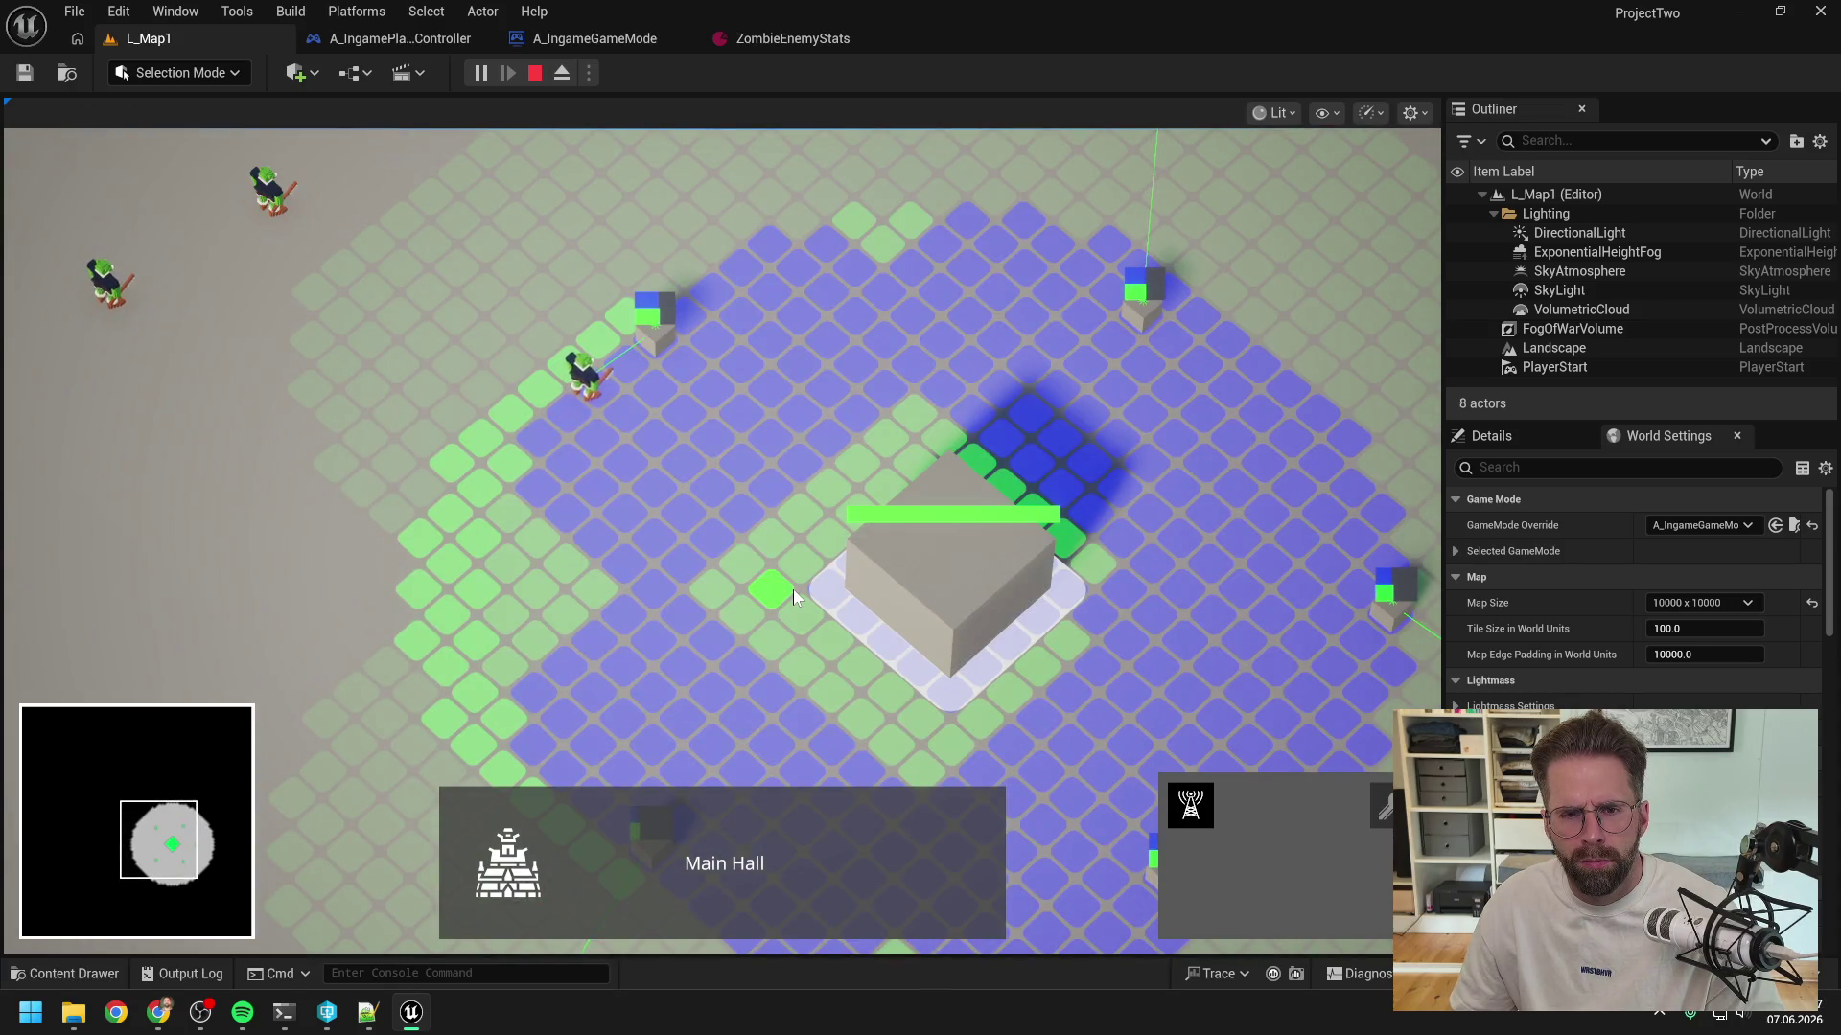
scroll(820, 473, down, 2)
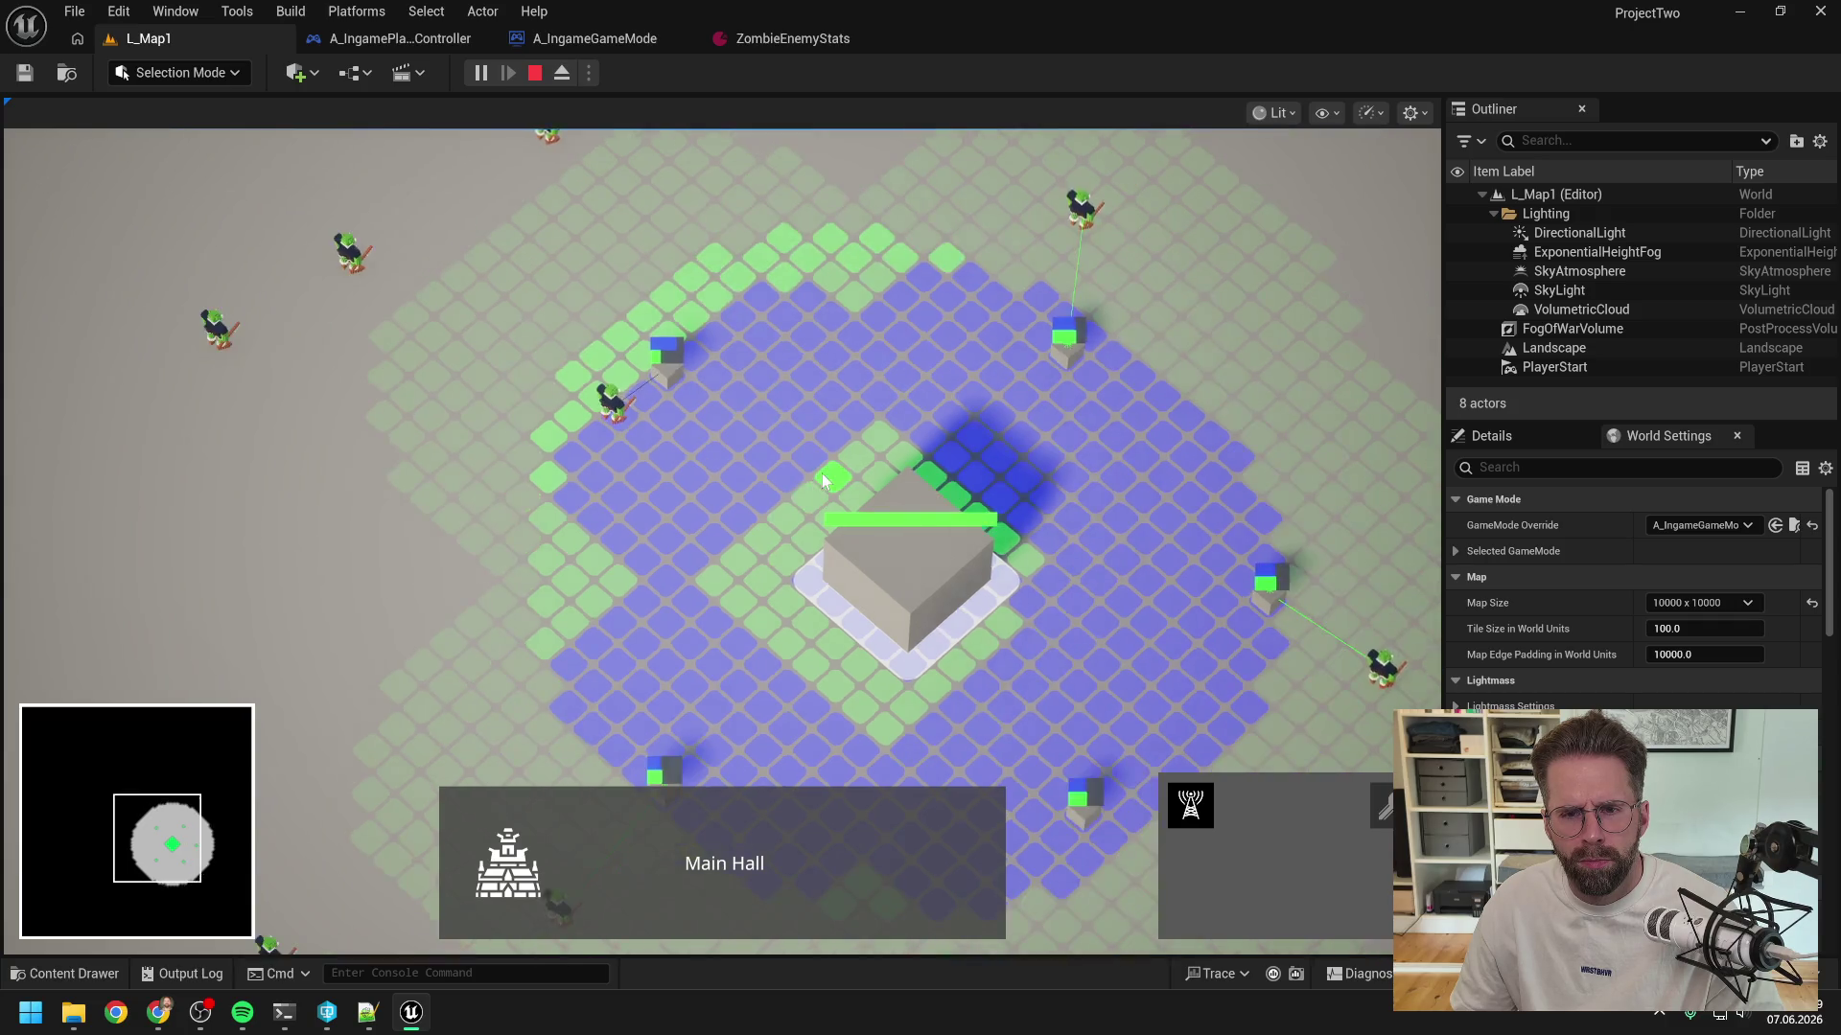
key(d)
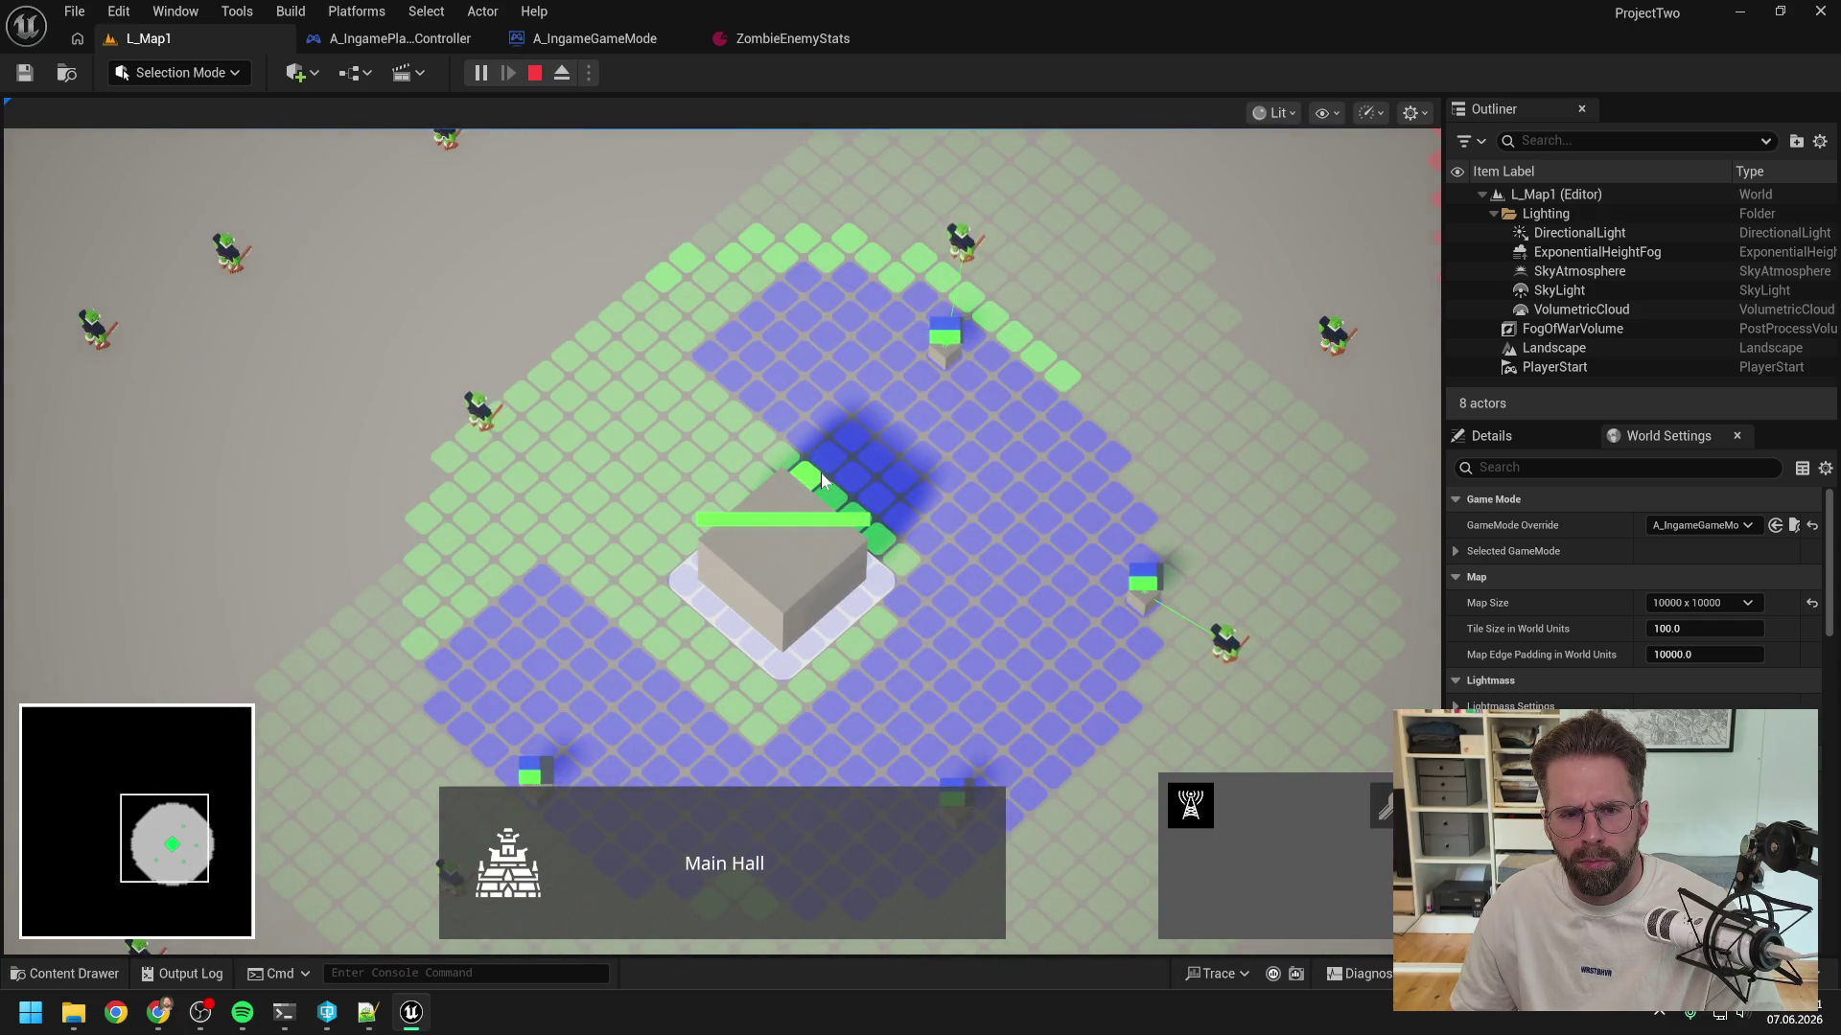
key(s)
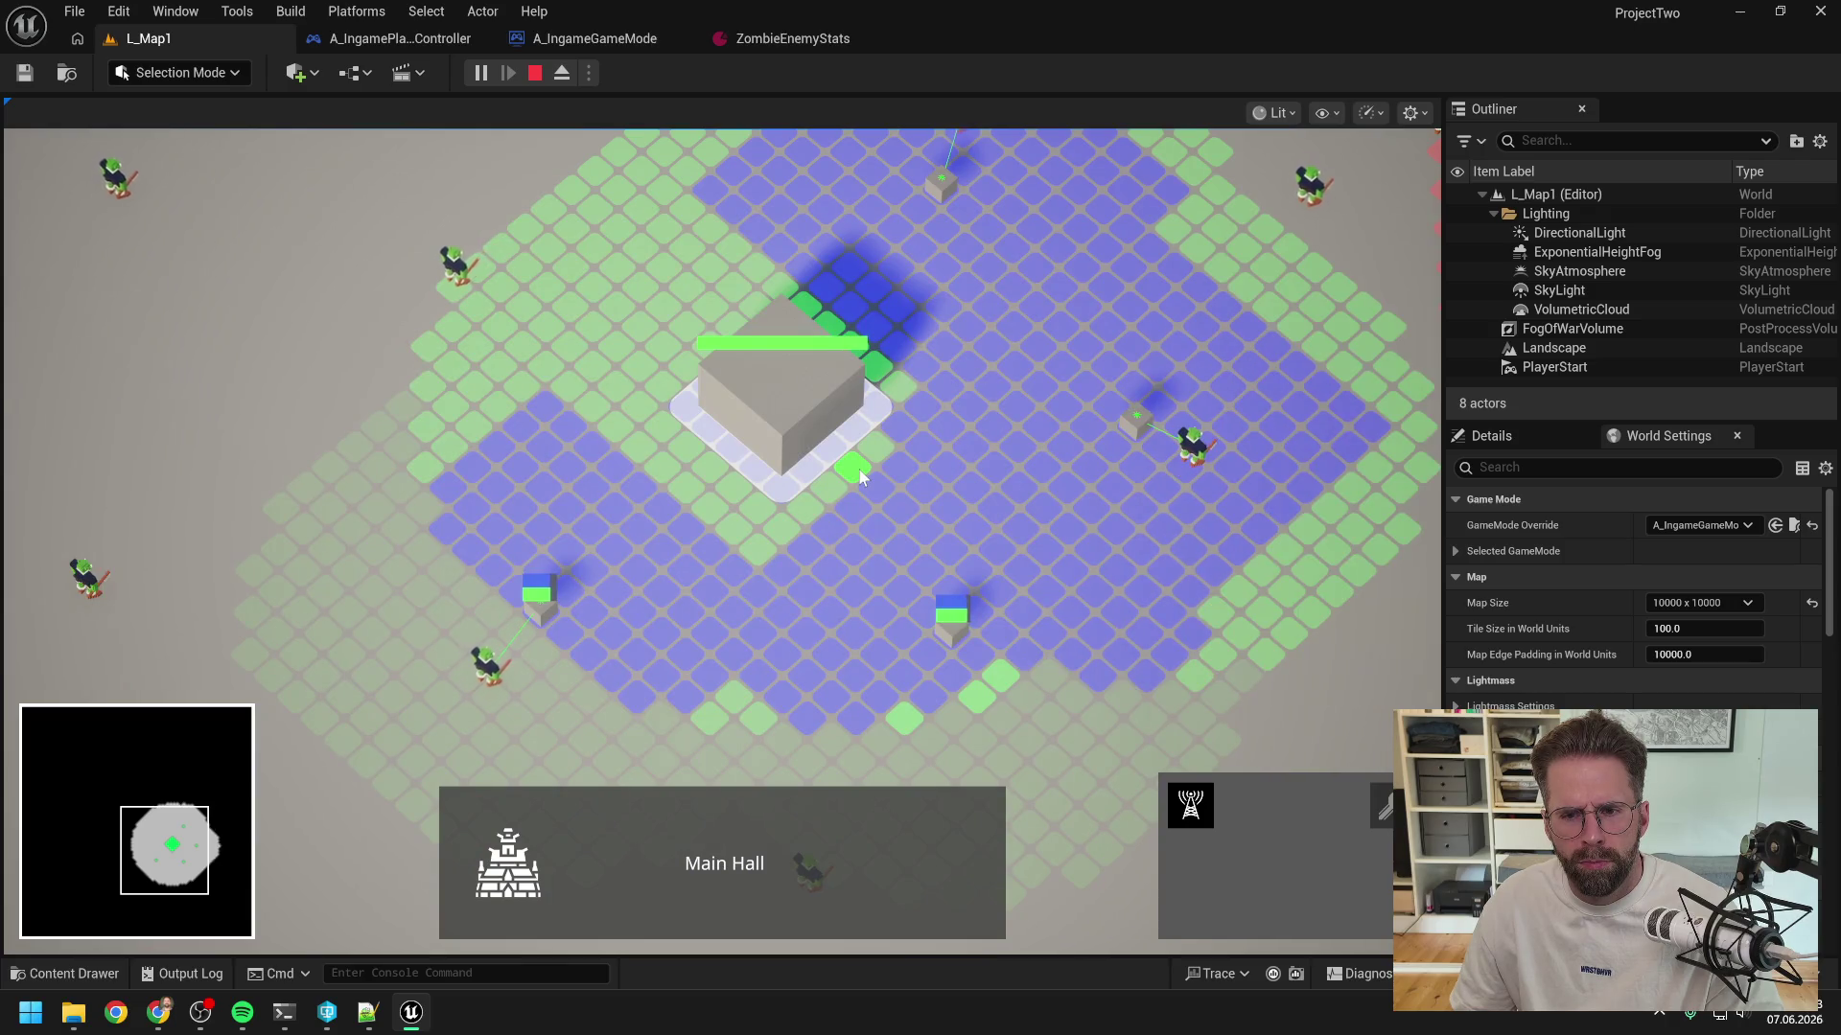
key(w)
key(d)
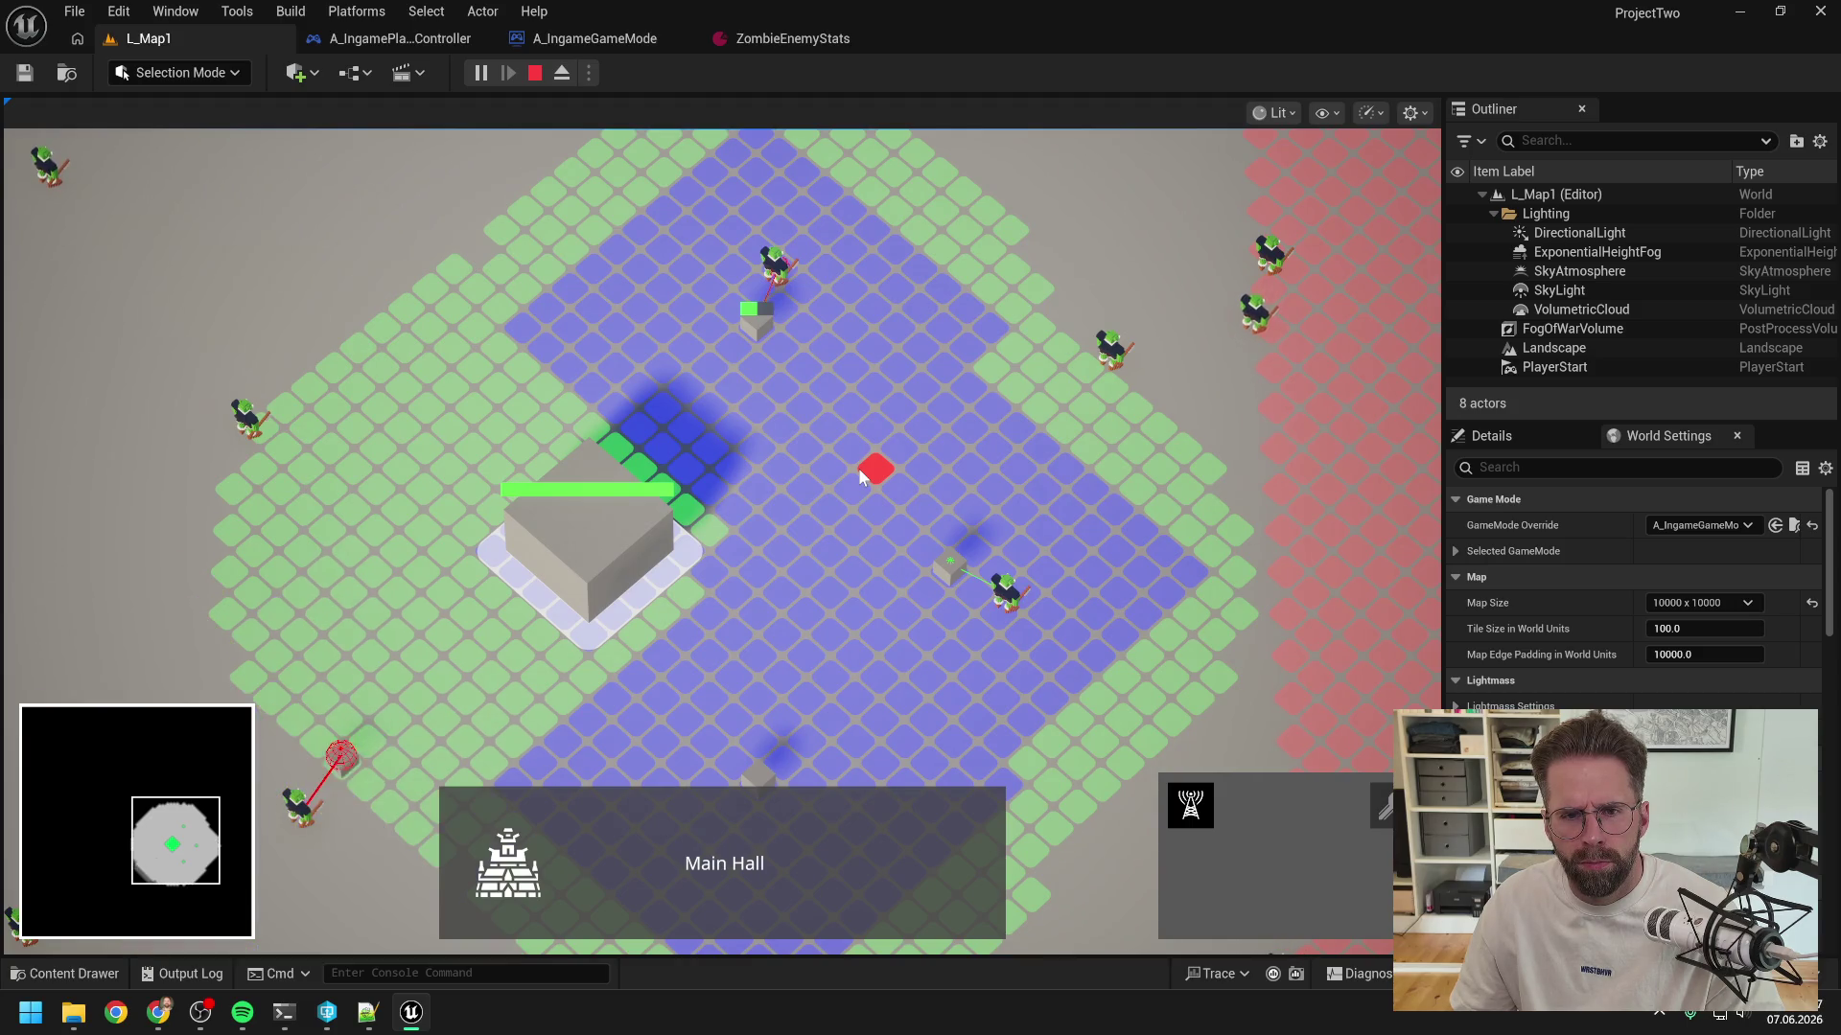
right_click(859, 471)
scroll(987, 491, up, 5)
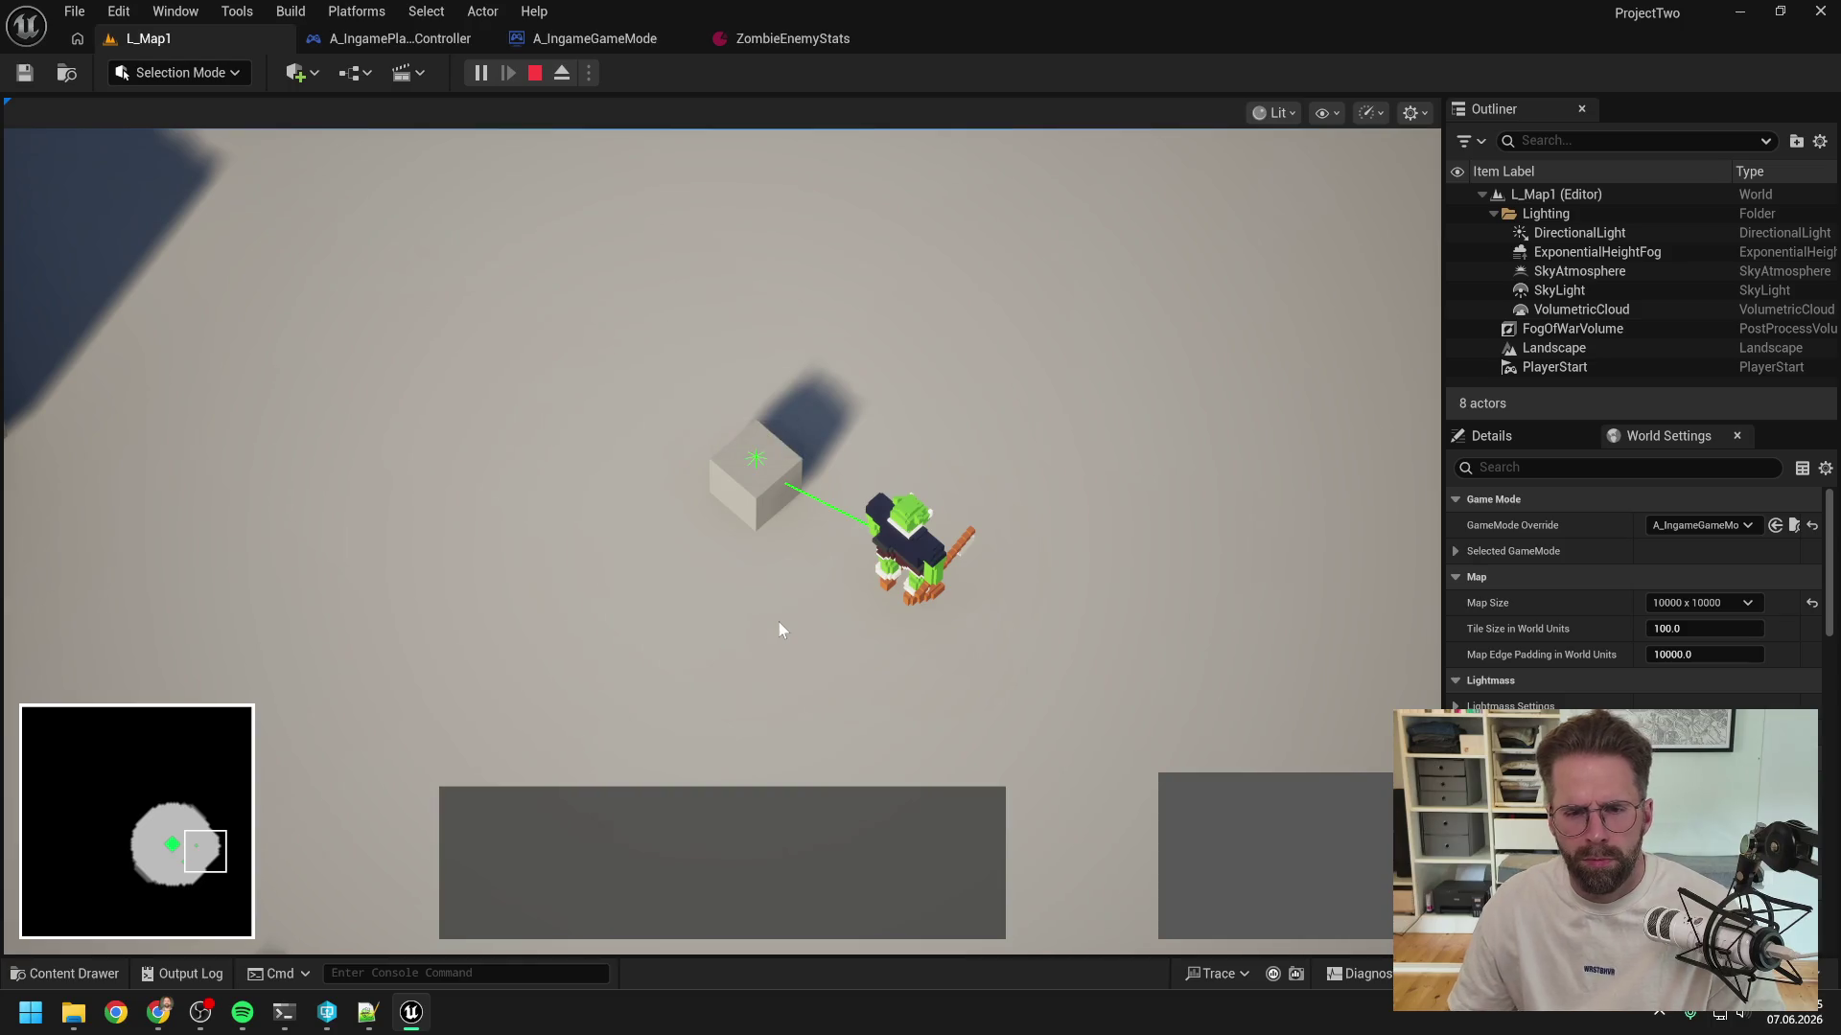
scroll(779, 629, down, 3)
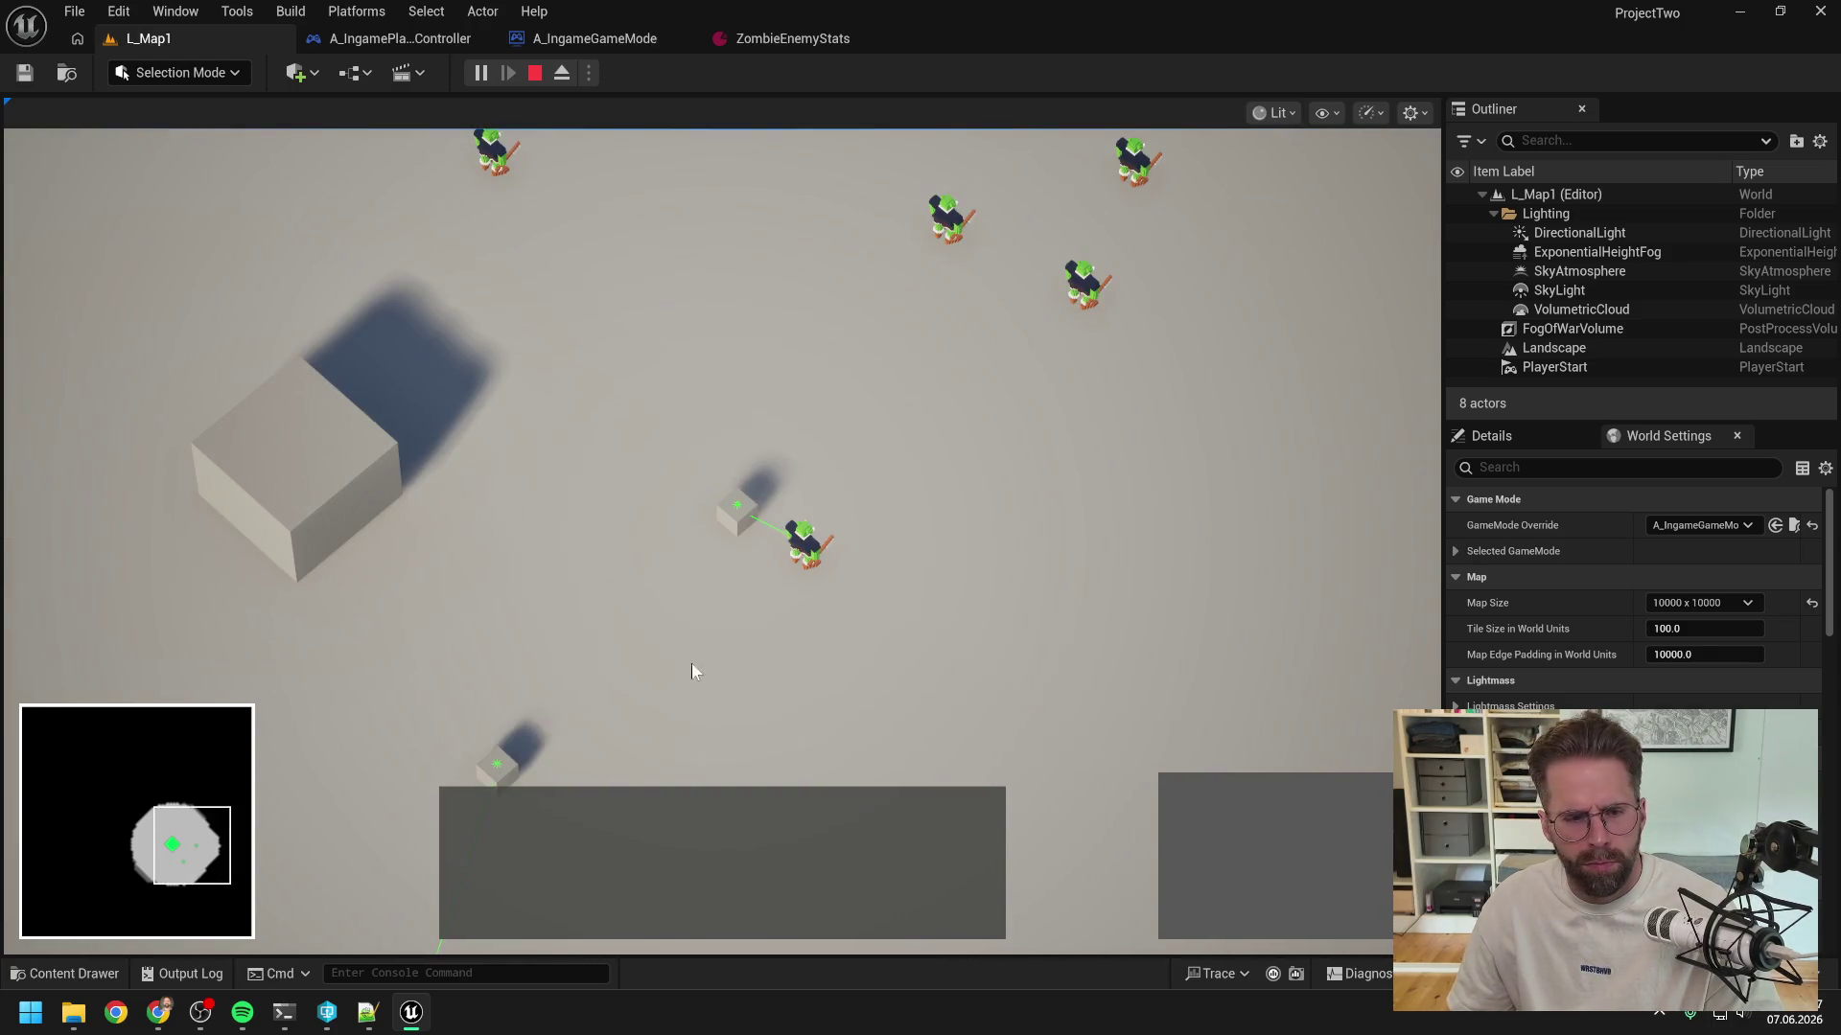
click(283, 1012)
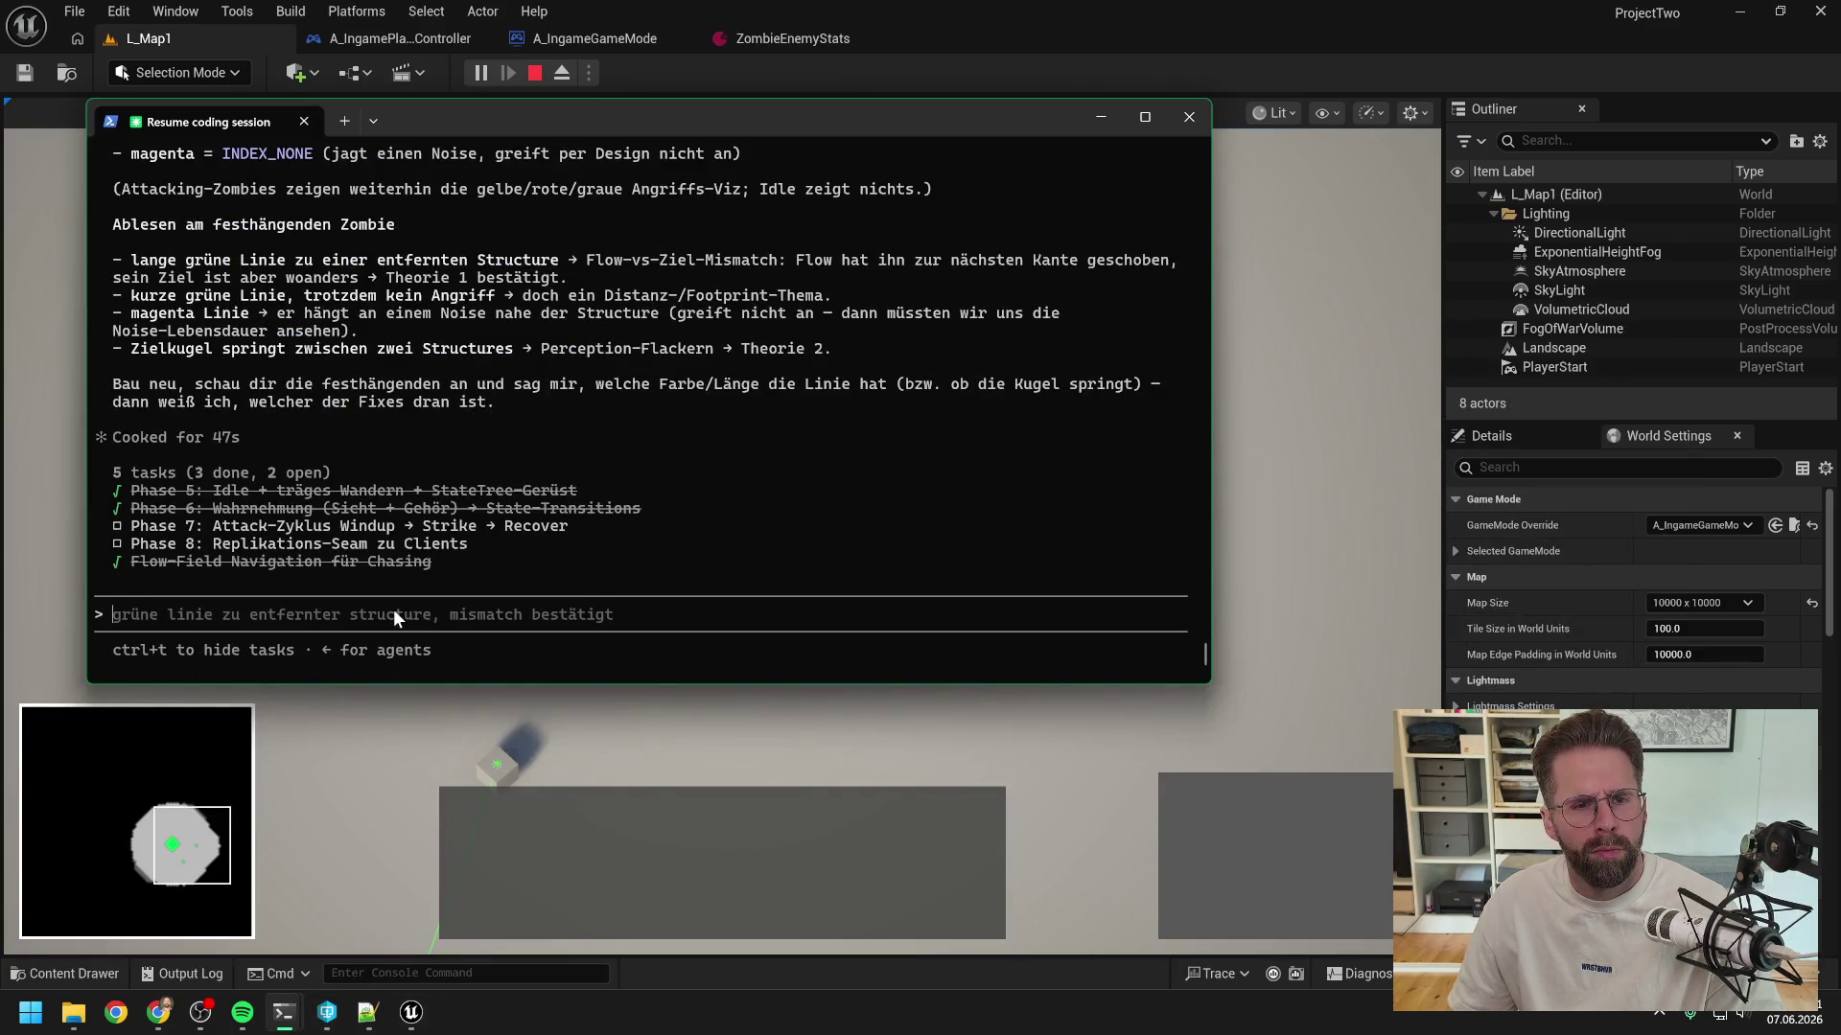
- Send Claude Code a screenshot with 'Er bleibt in chase, hat aber das richtige target ausgewählt'
text(hier haben wir einen der nur noch rumsteht und nic)
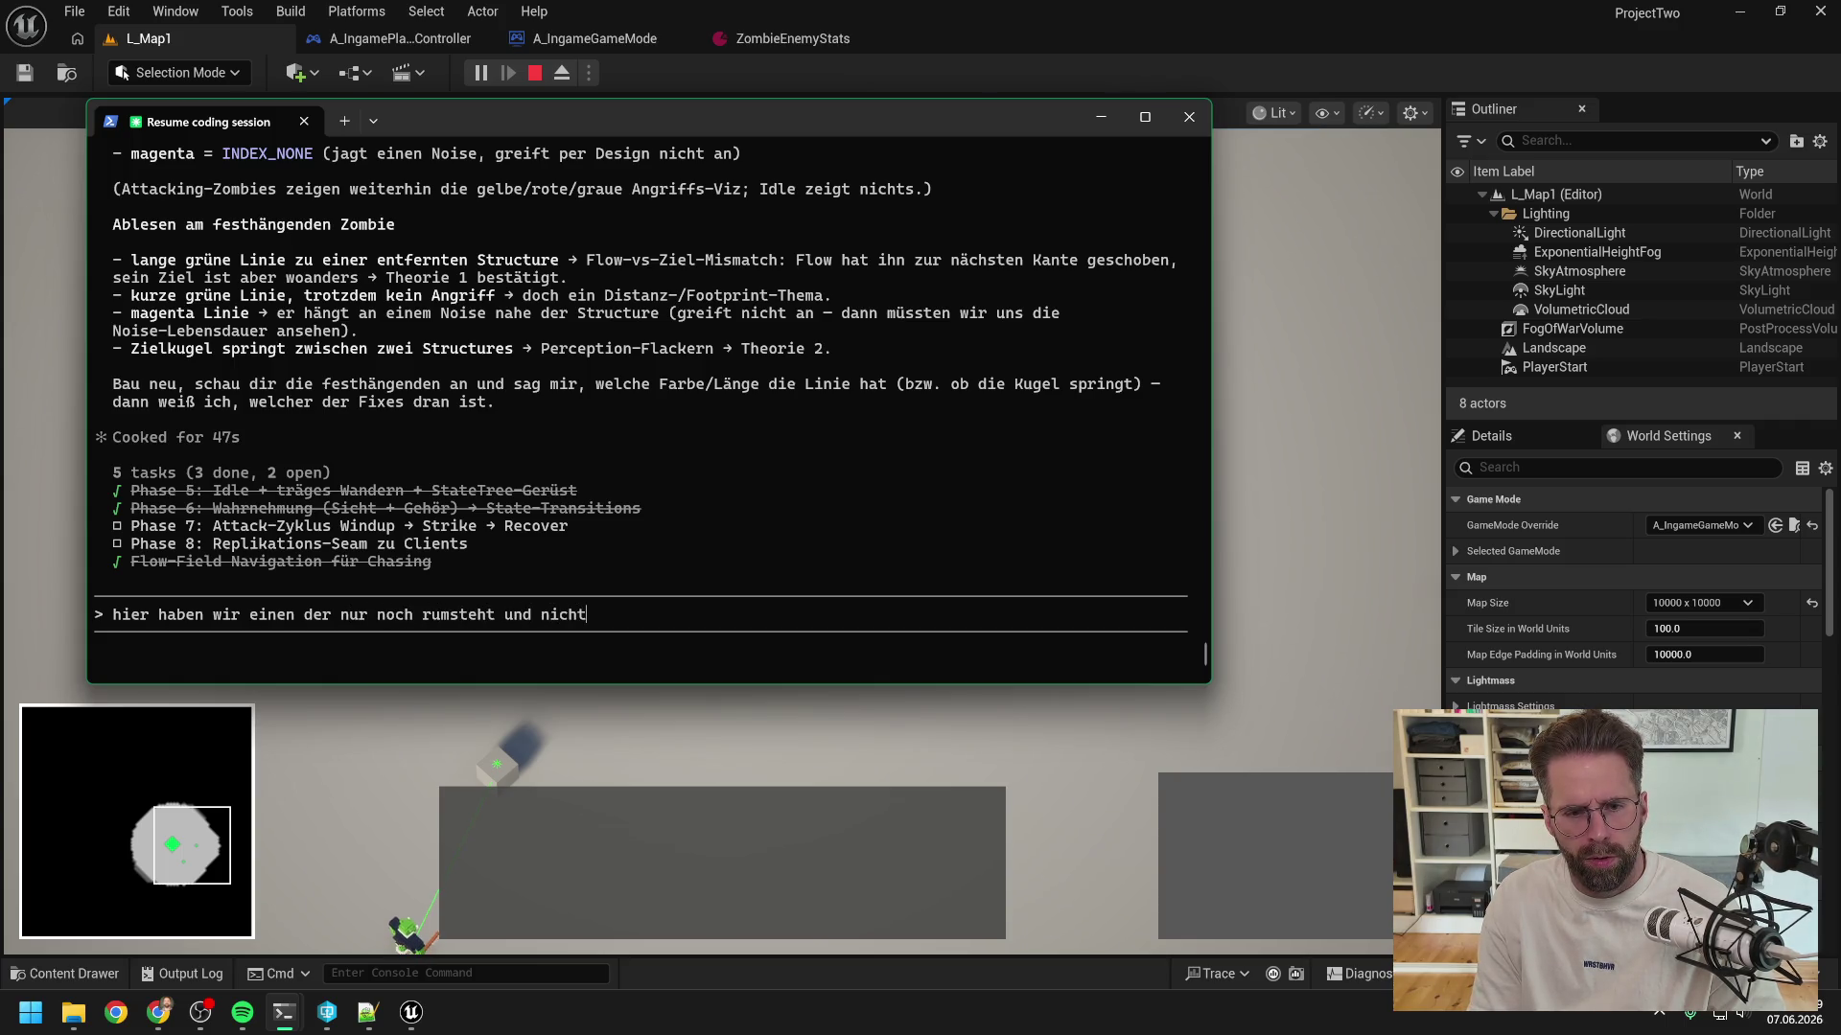
text(ht)
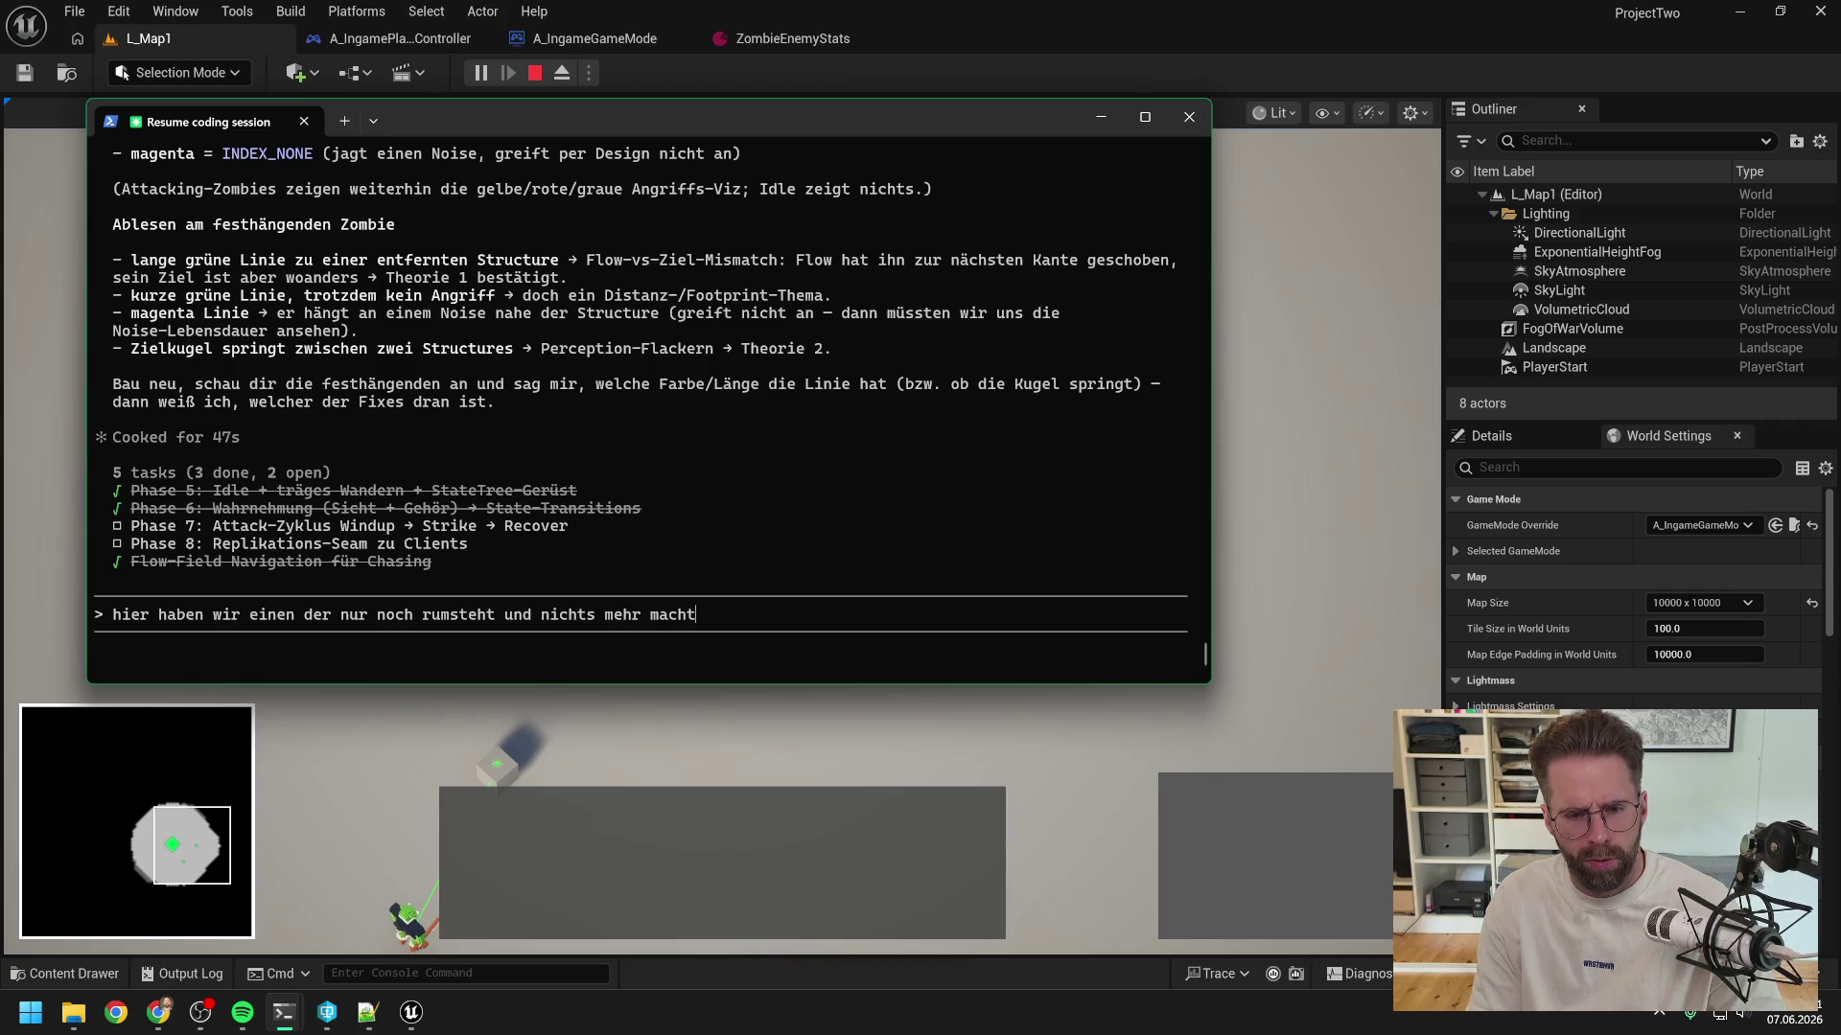
key(ctrl+v)
text(Er bleibt i)
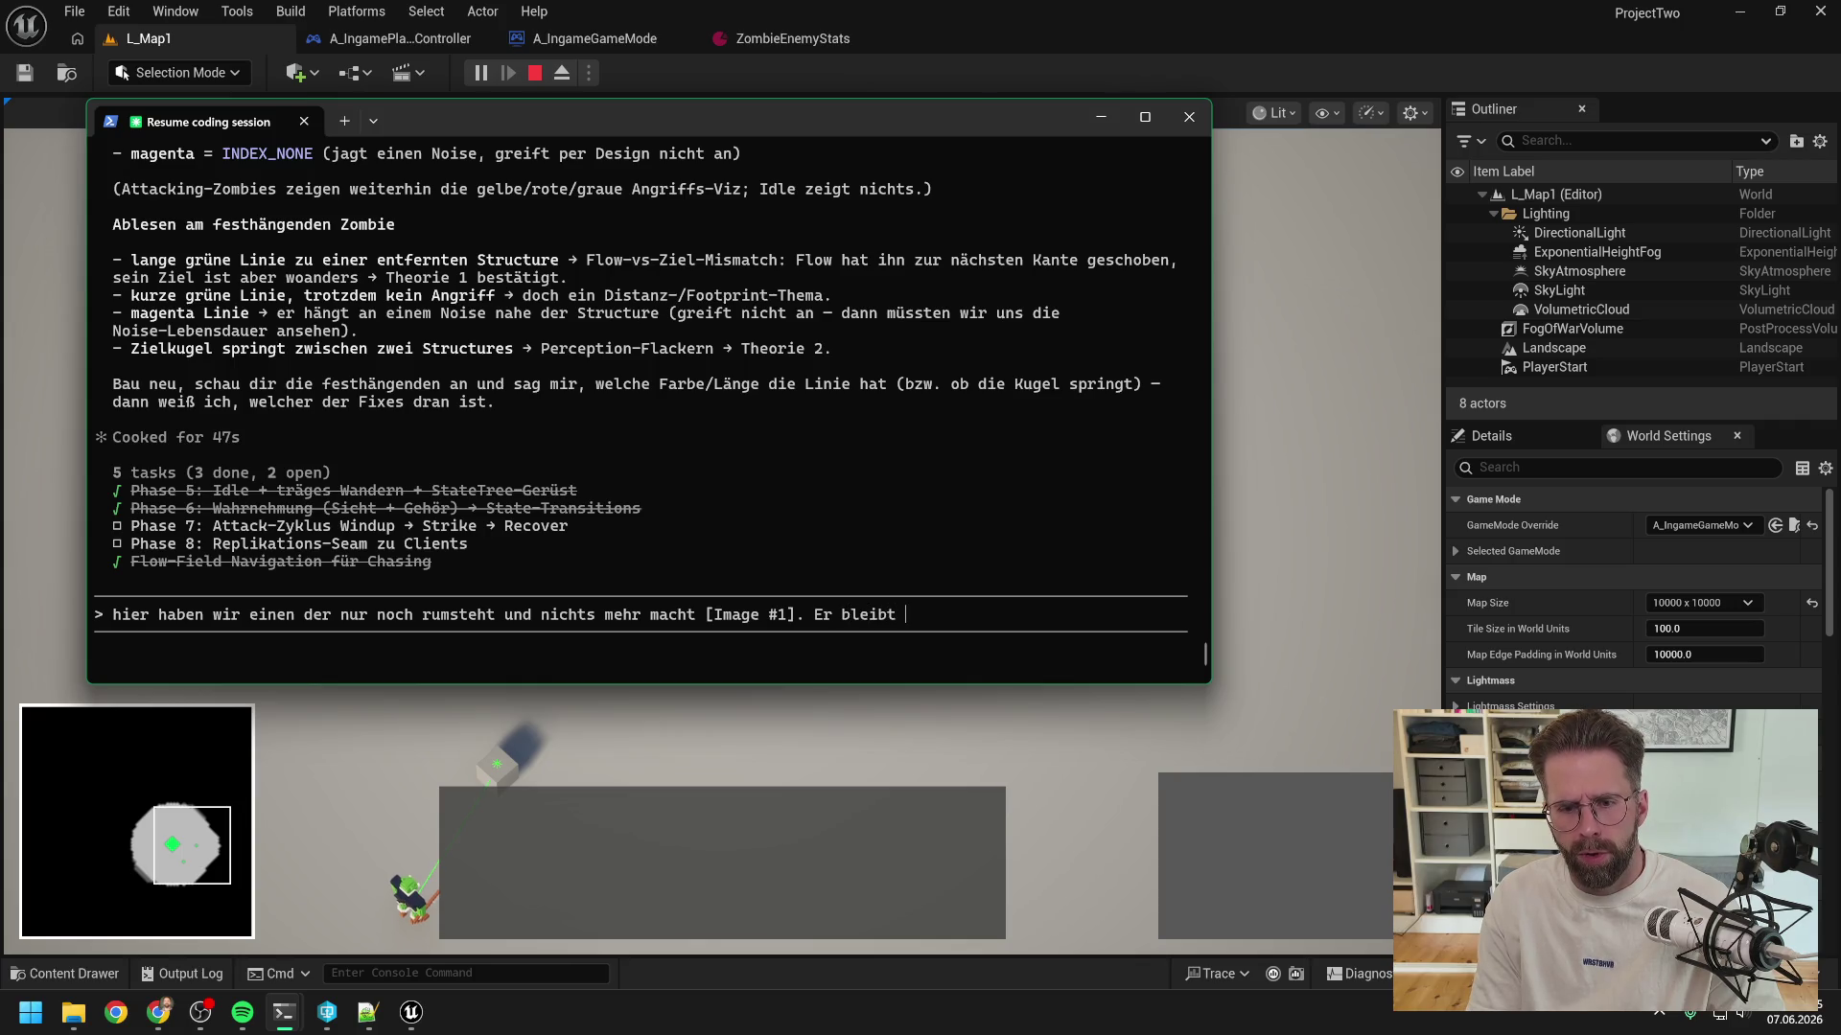
text(n chas)
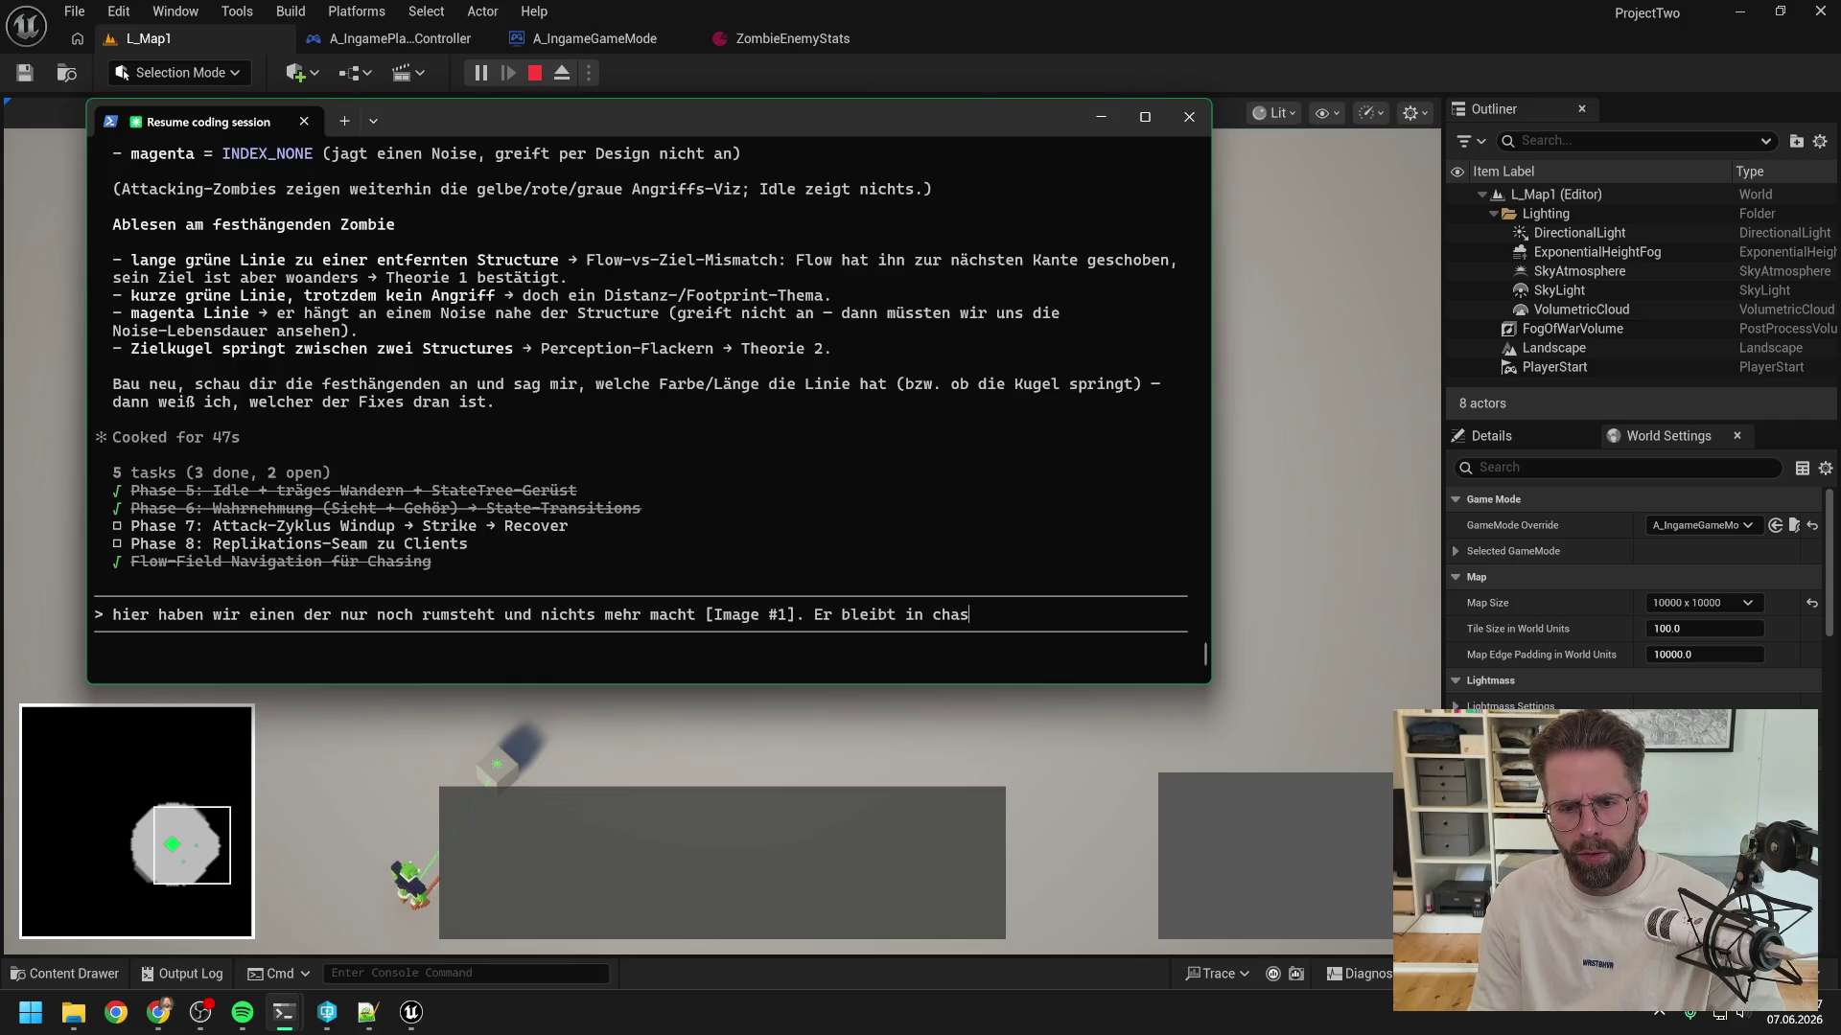
text(e, hat aber s)
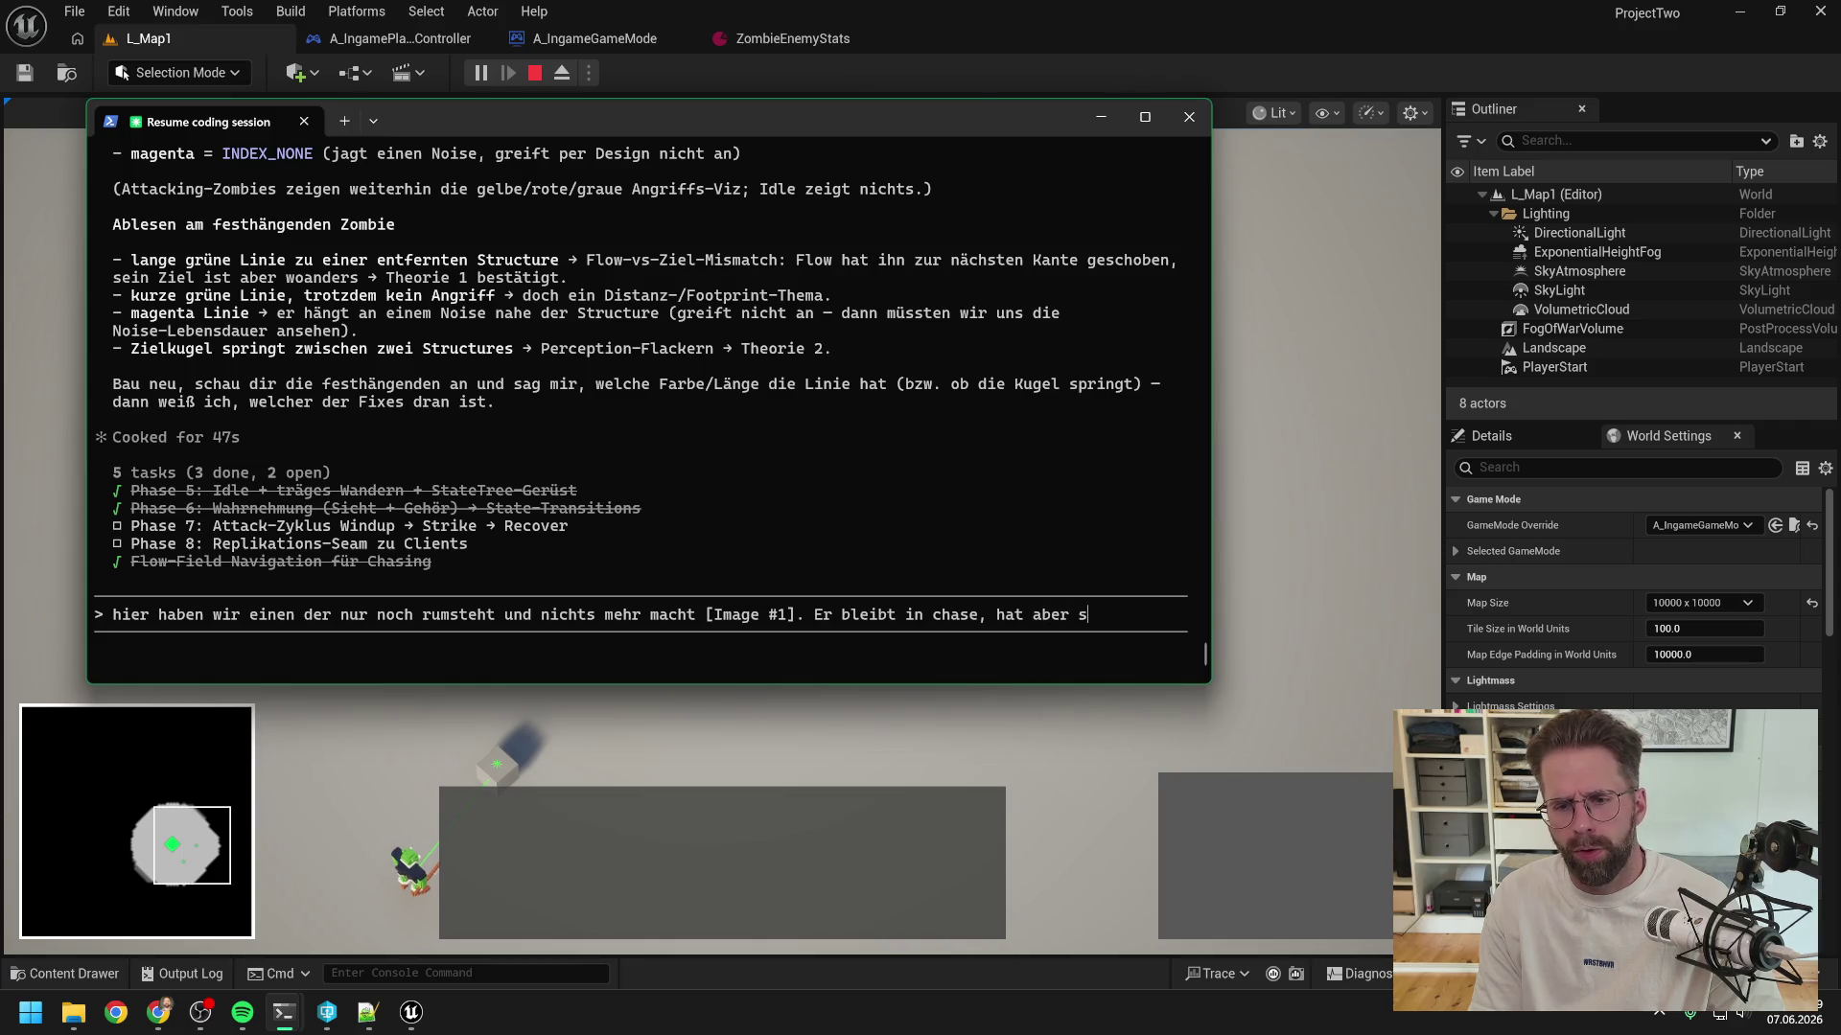
key(BackSpace)
text(das richtige ta)
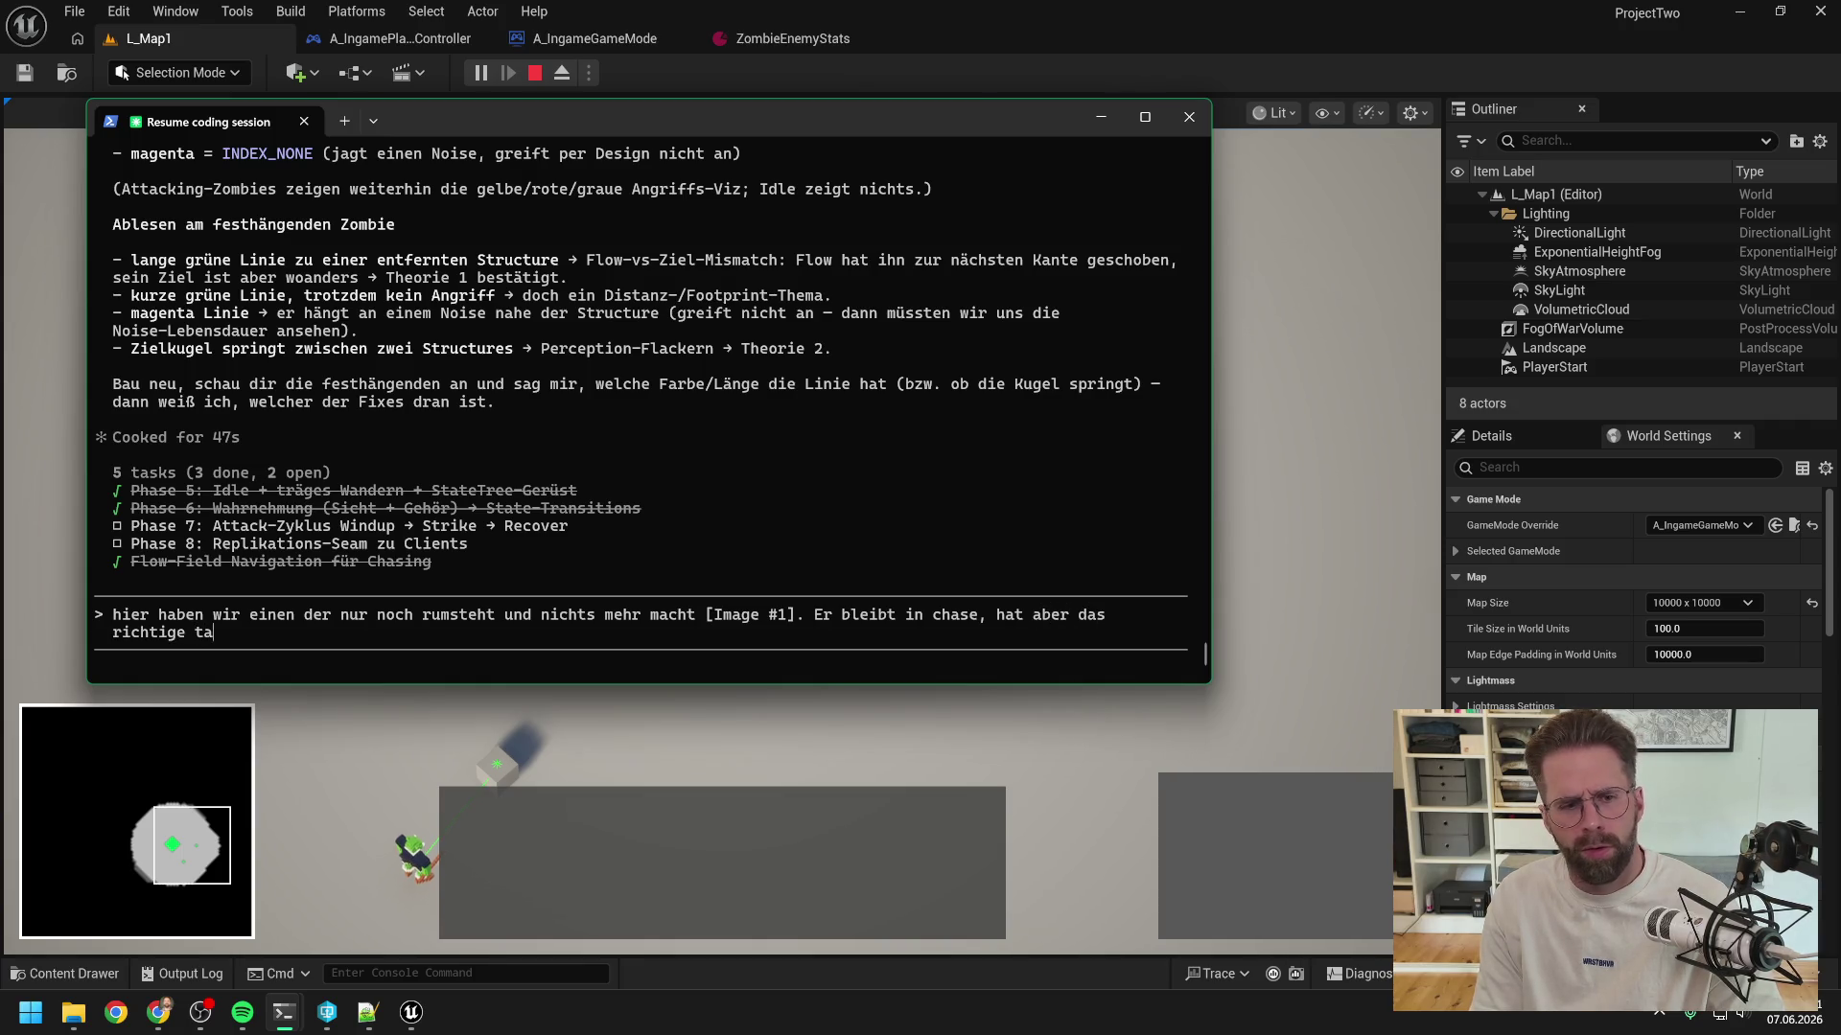
text(rget ausgewählt)
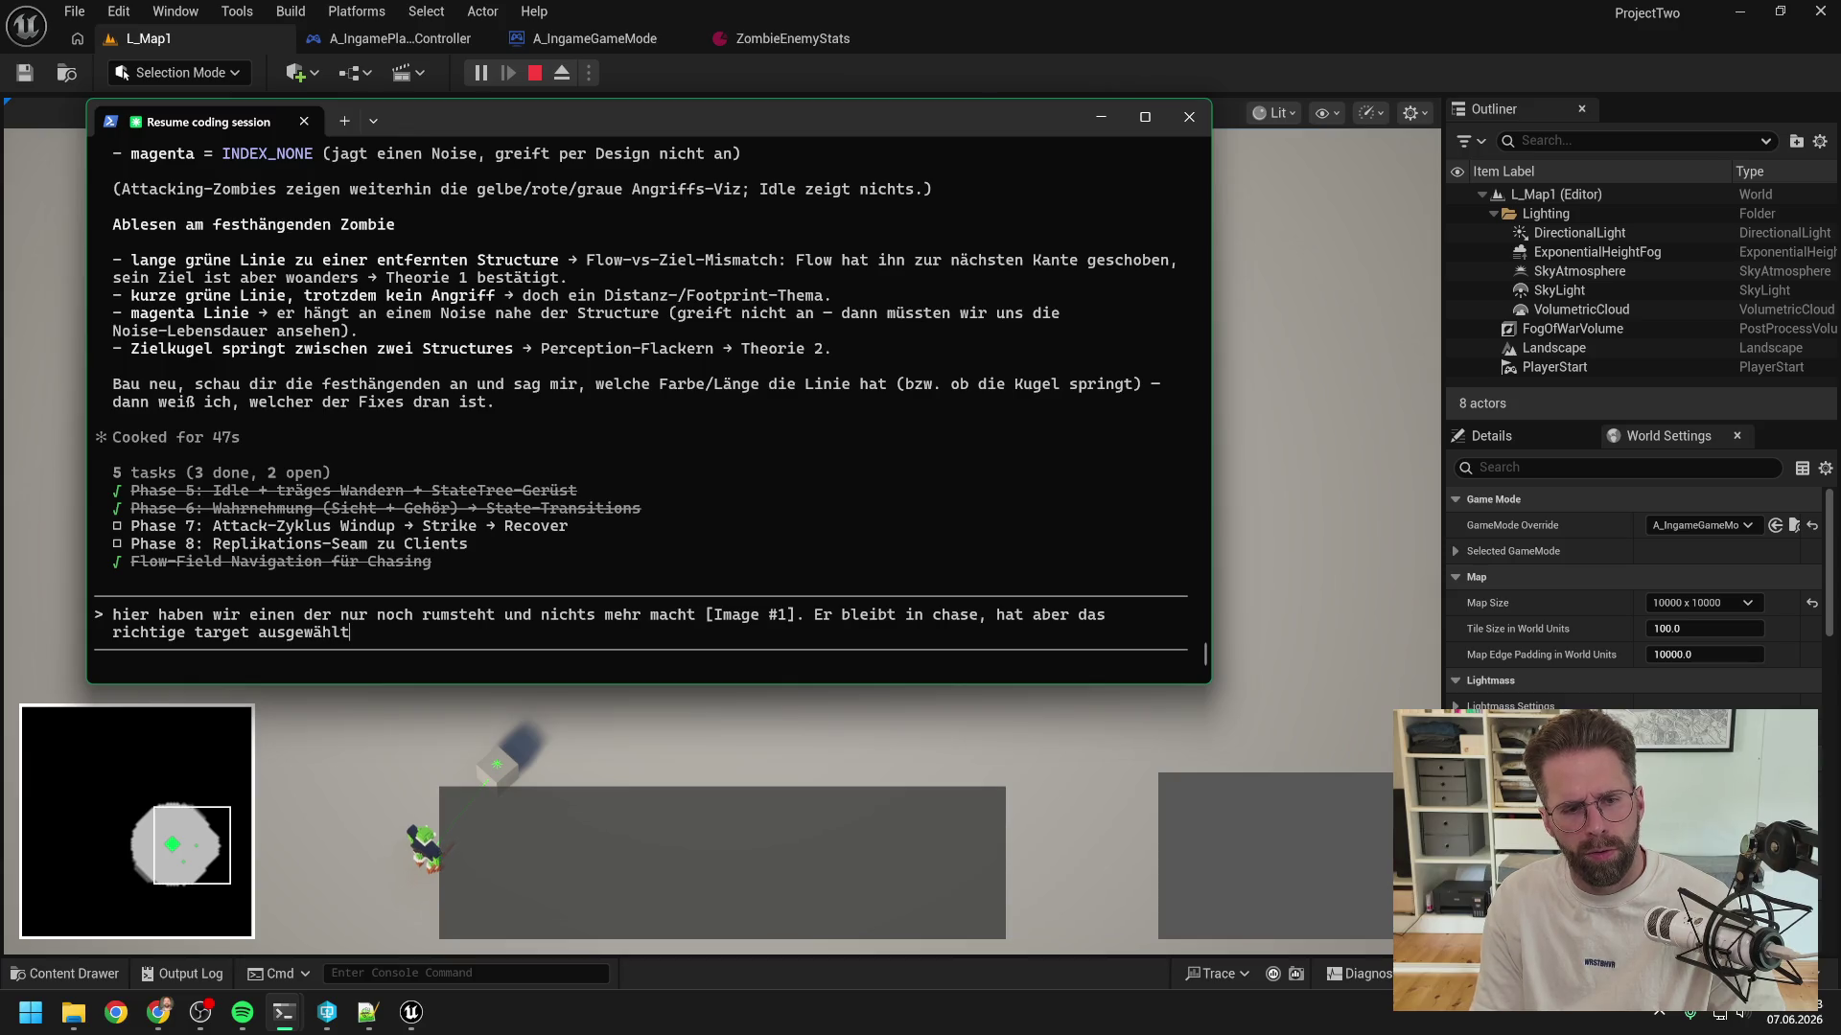
key(Return)
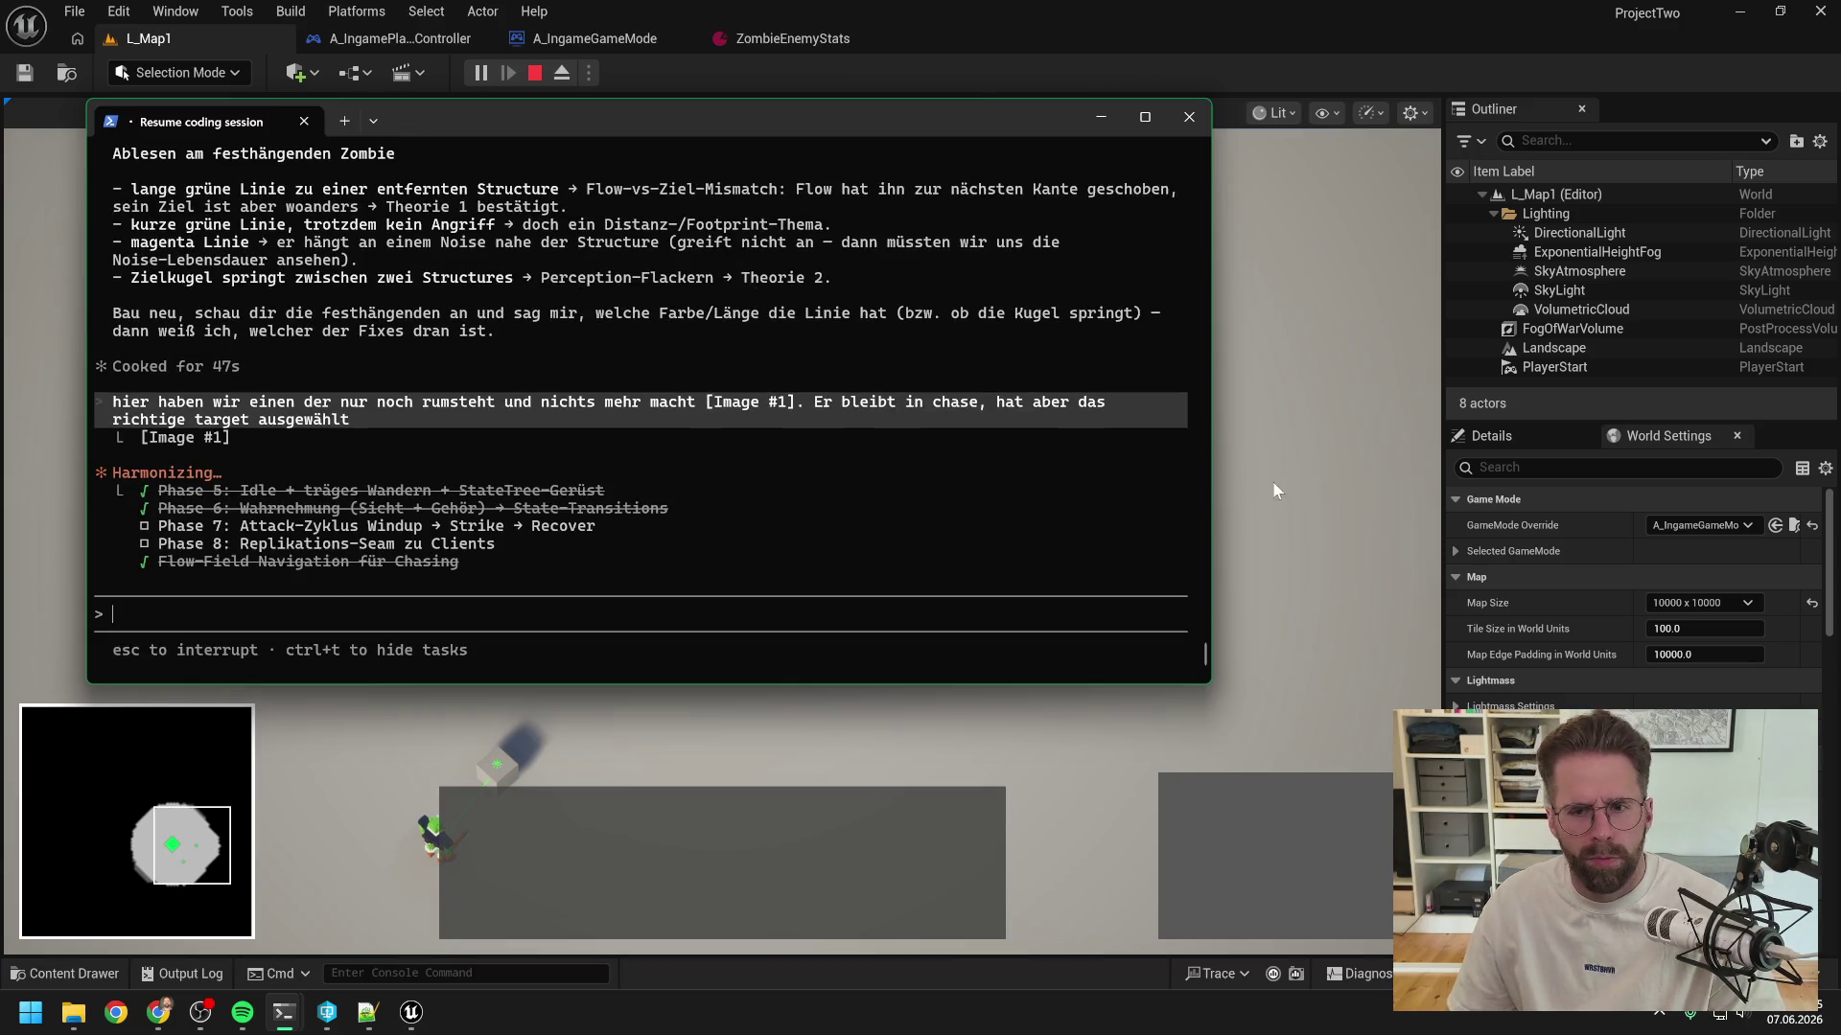
click(1273, 490)
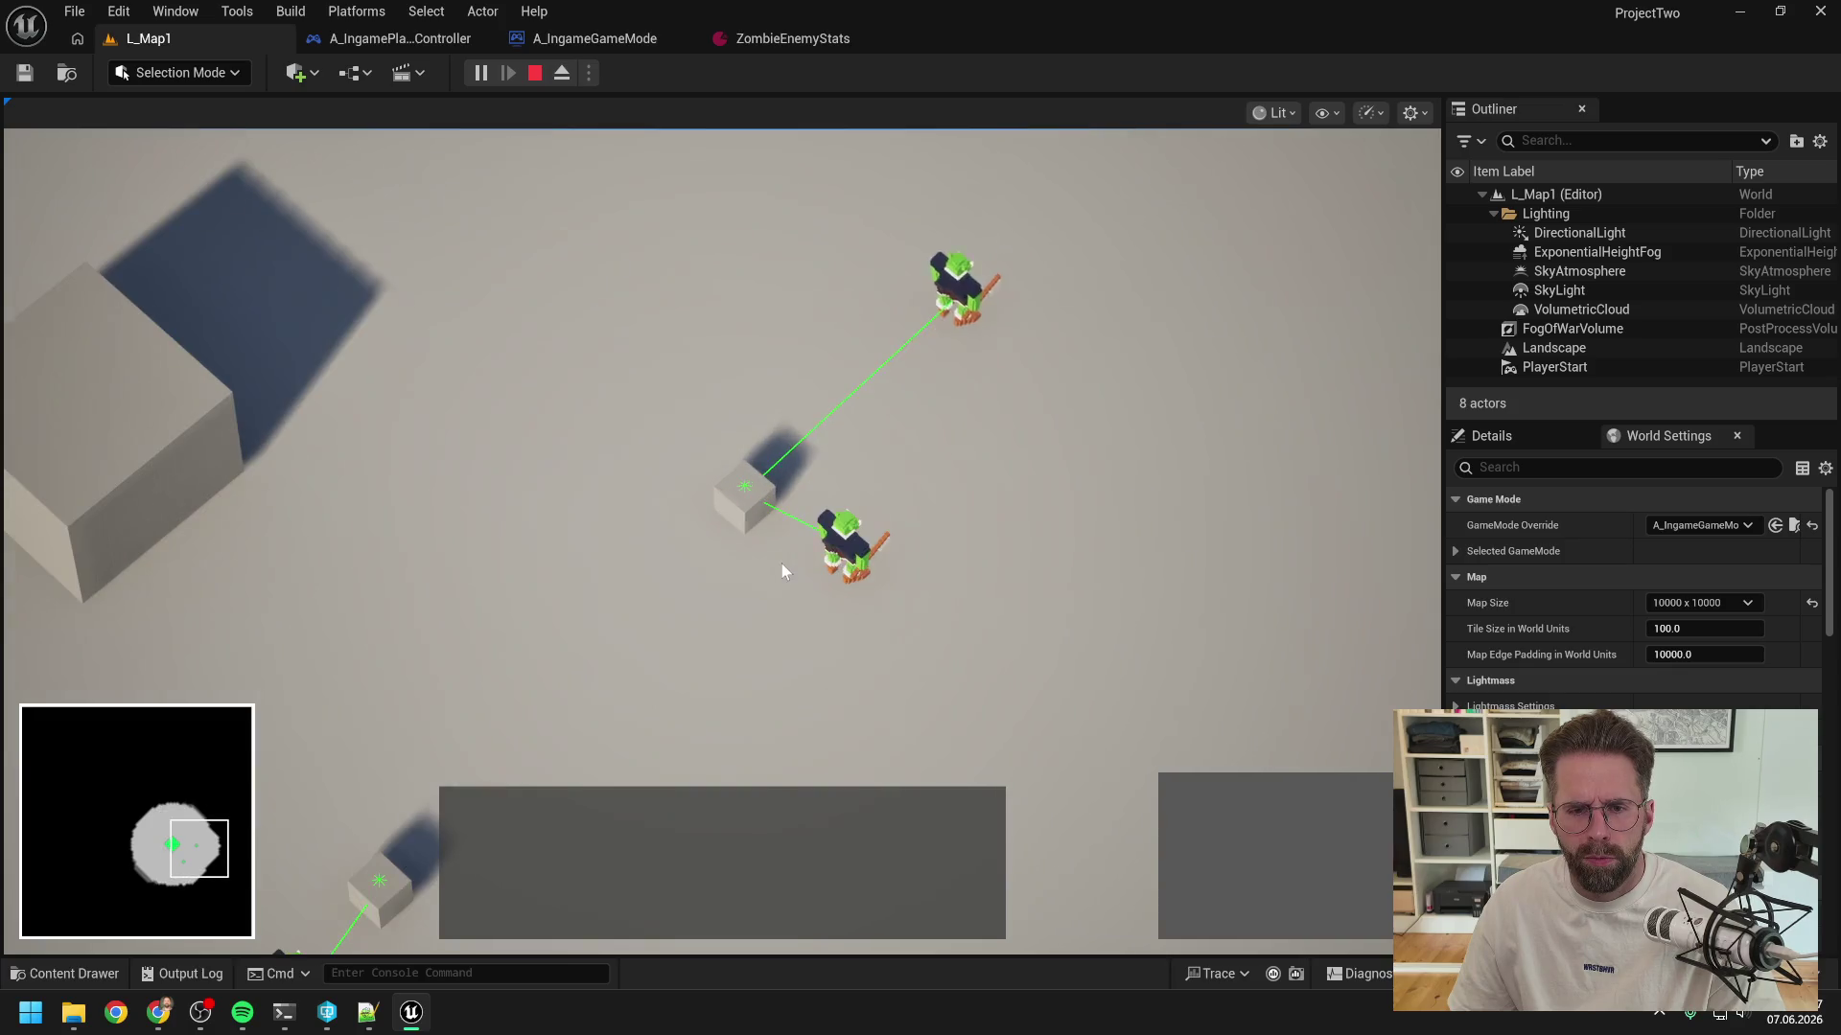
- Build two Power Grid Generators next to the Main Hall
scroll(782, 560, up, 2)
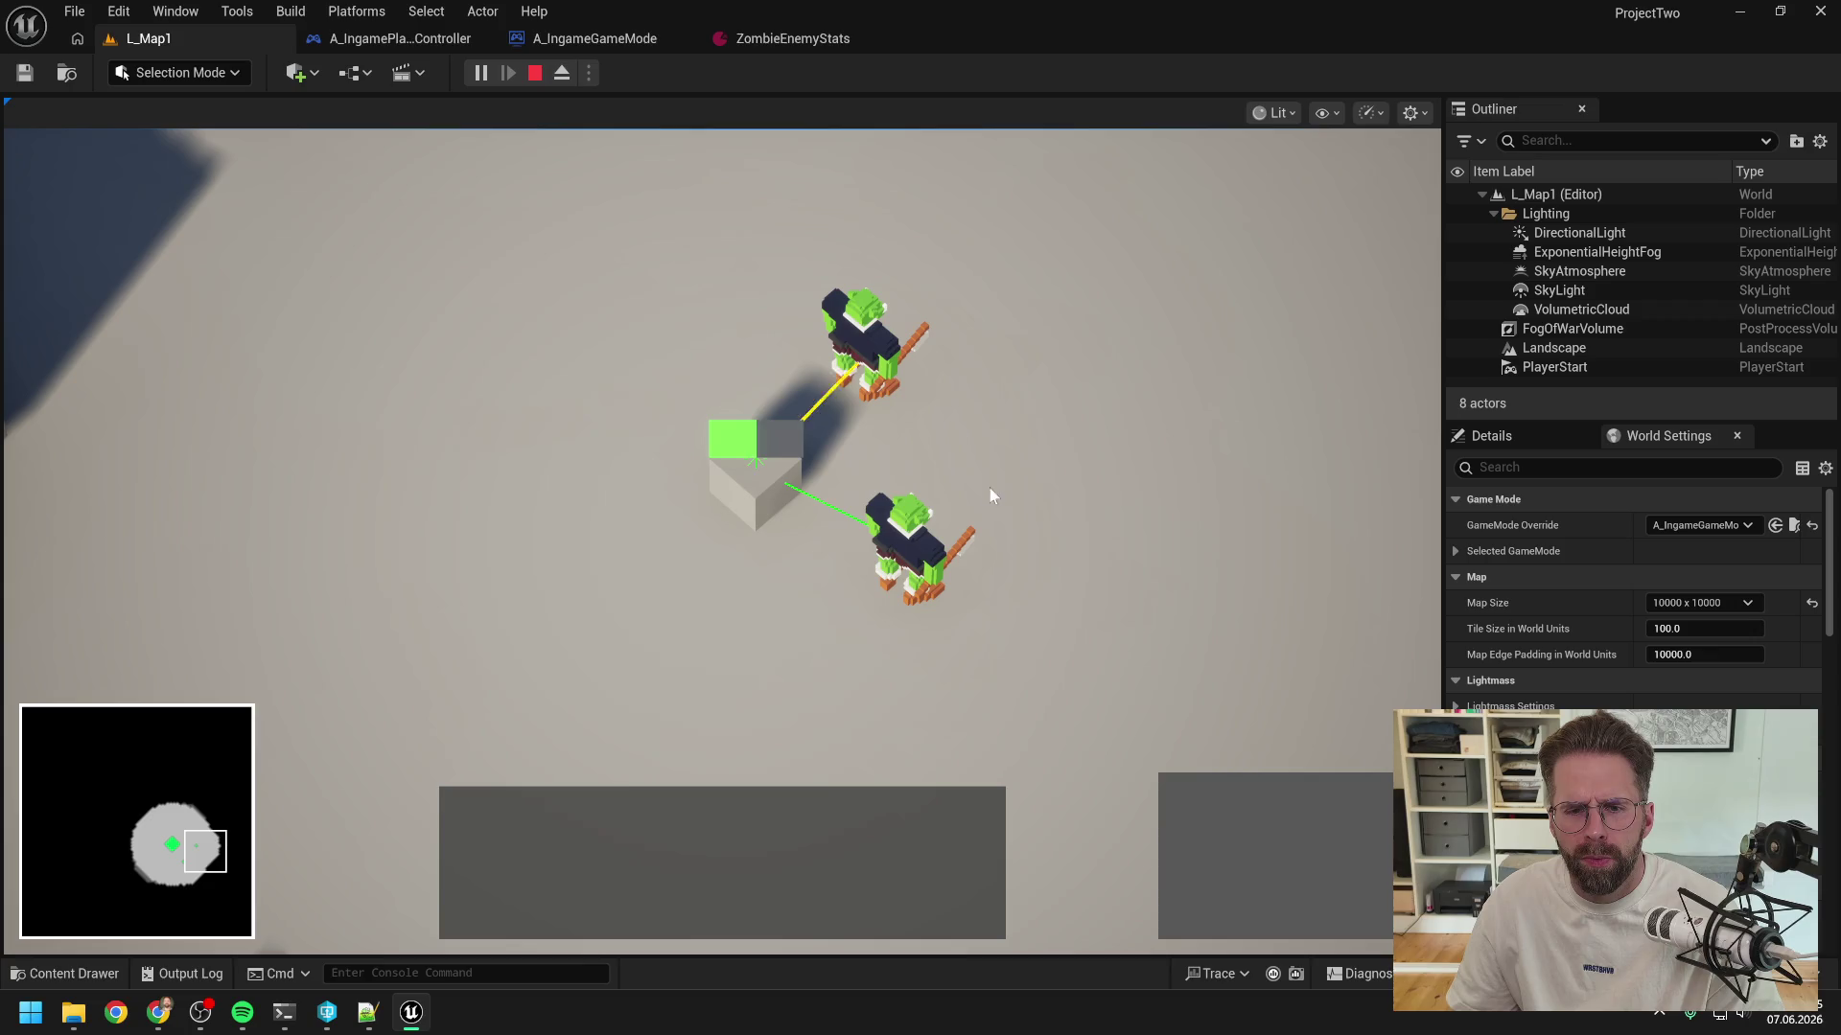
scroll(969, 499, down, 3)
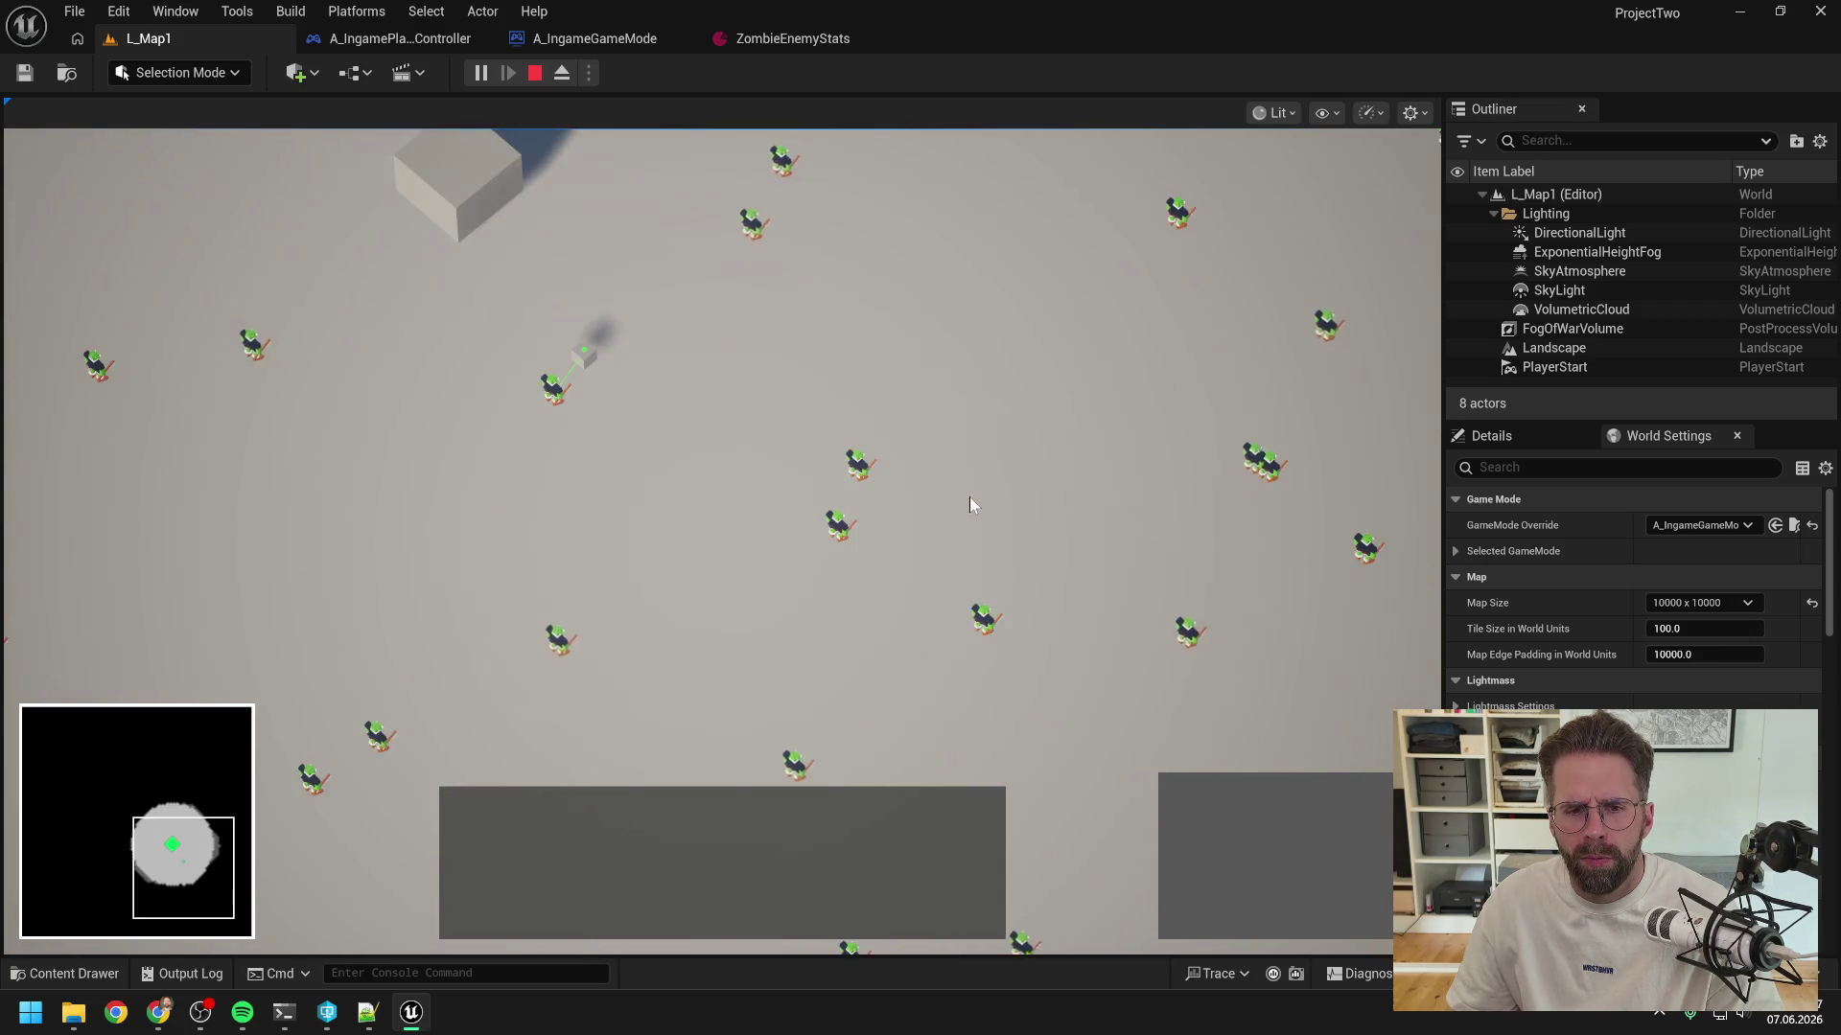
scroll(969, 497, up, 4)
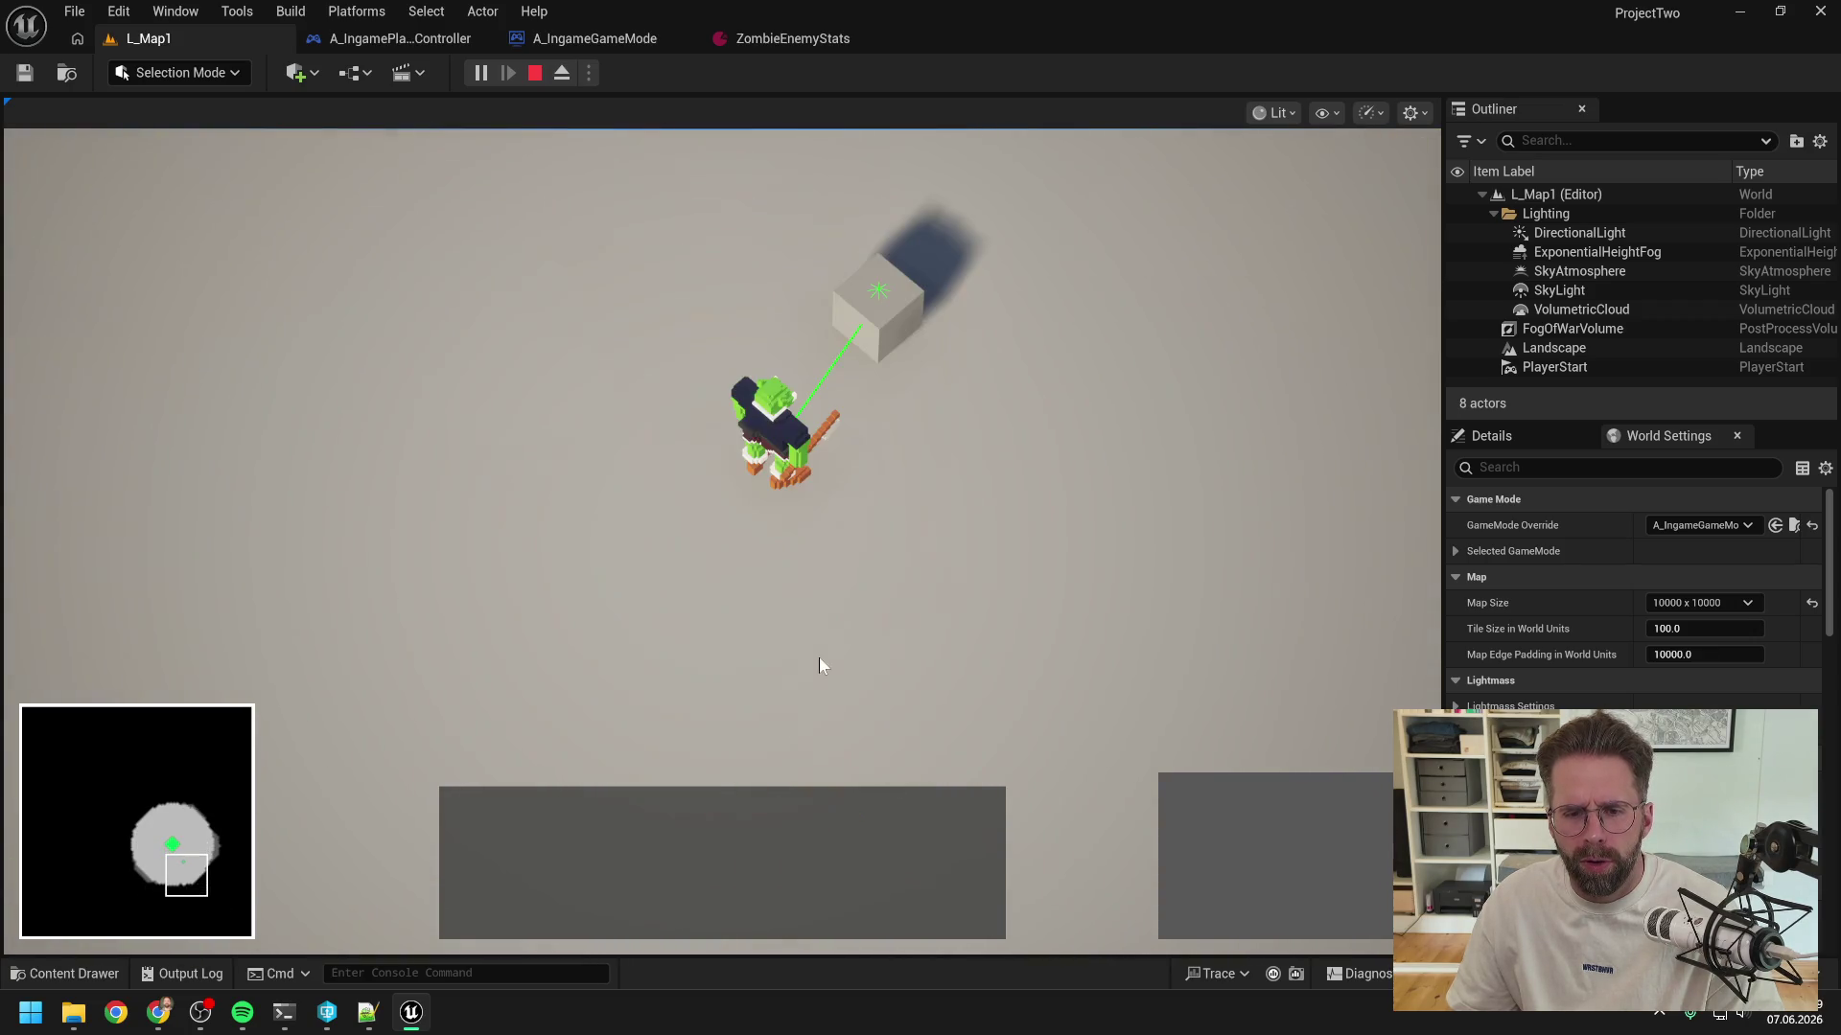
scroll(843, 591, down, 3)
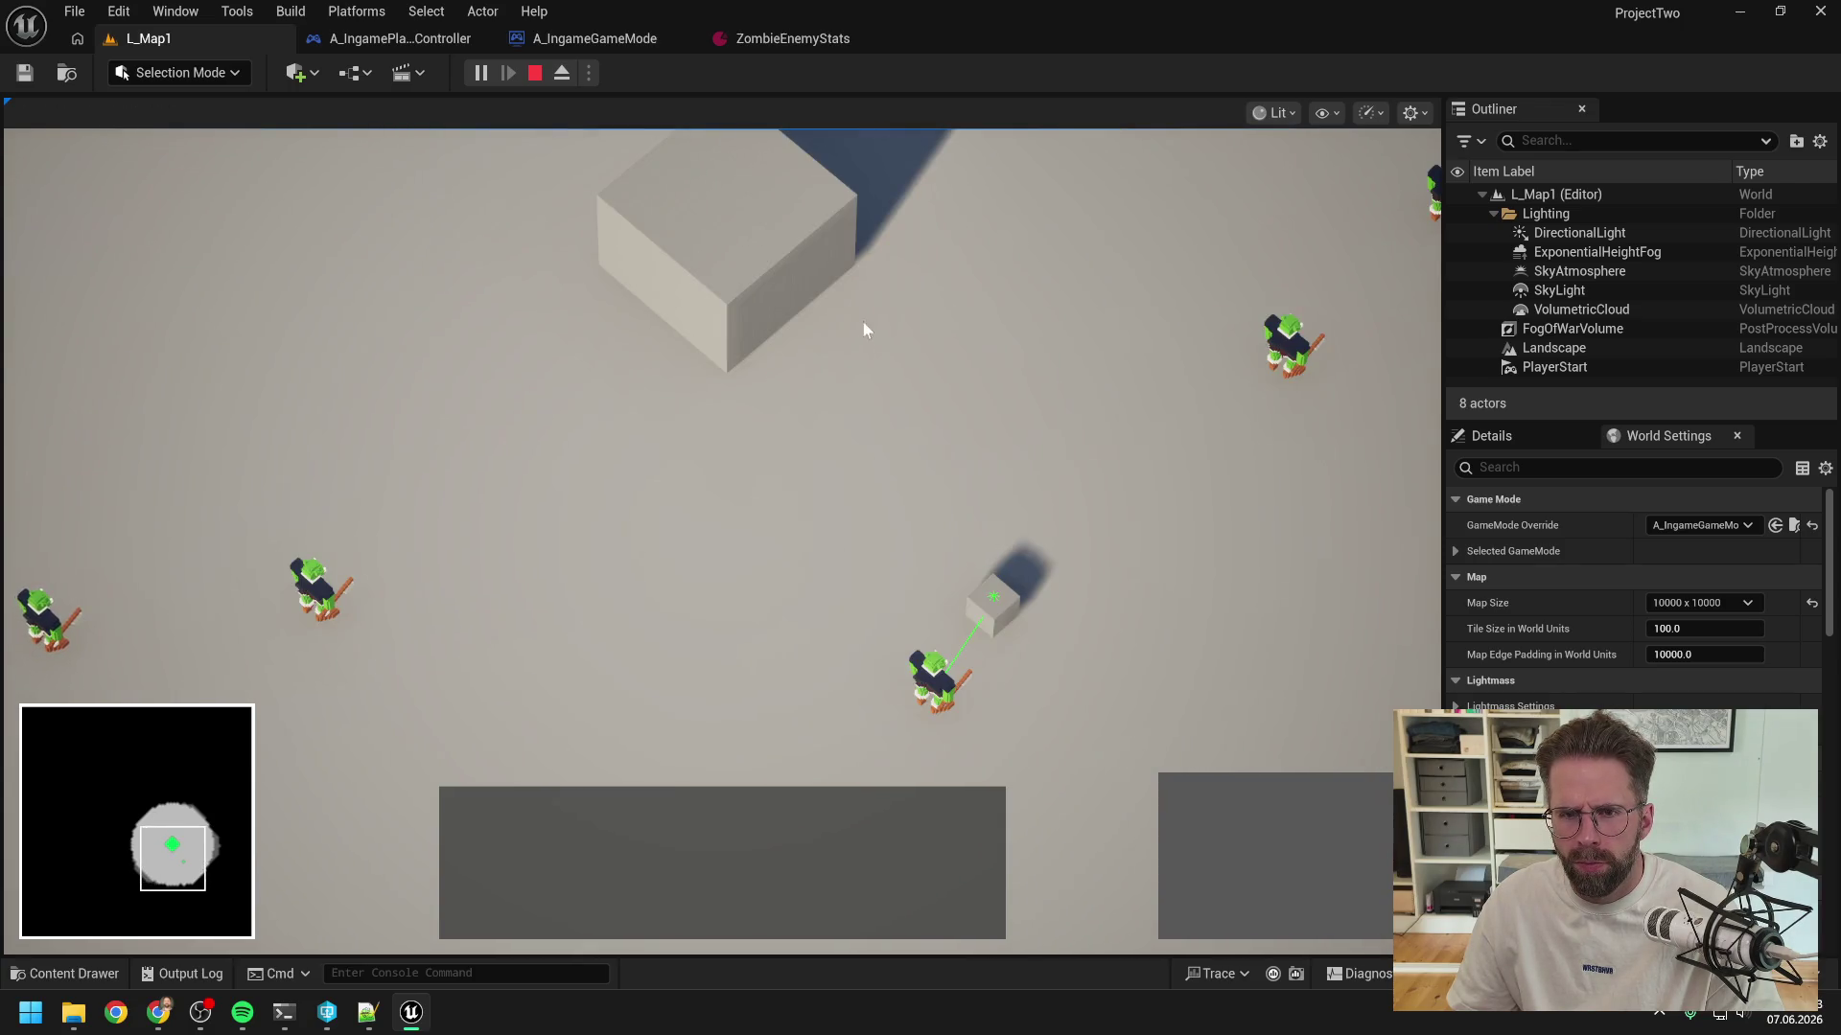
click(861, 321)
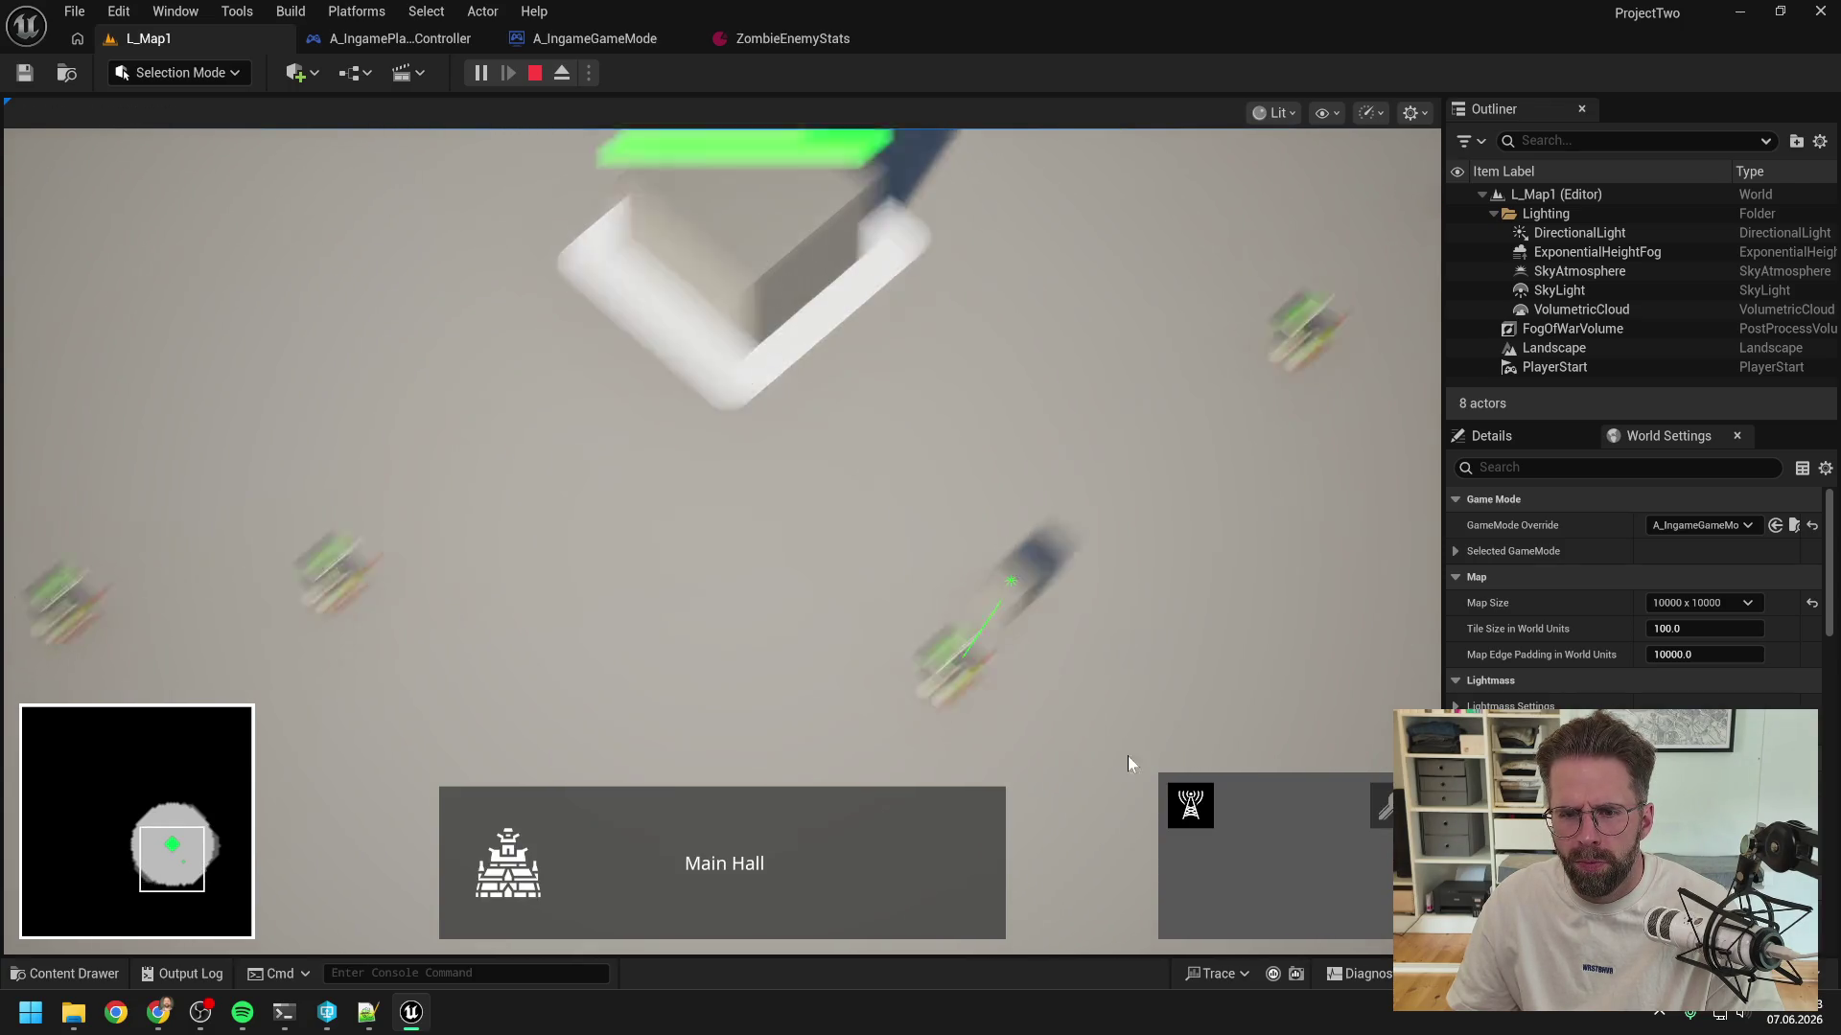
click(1196, 798)
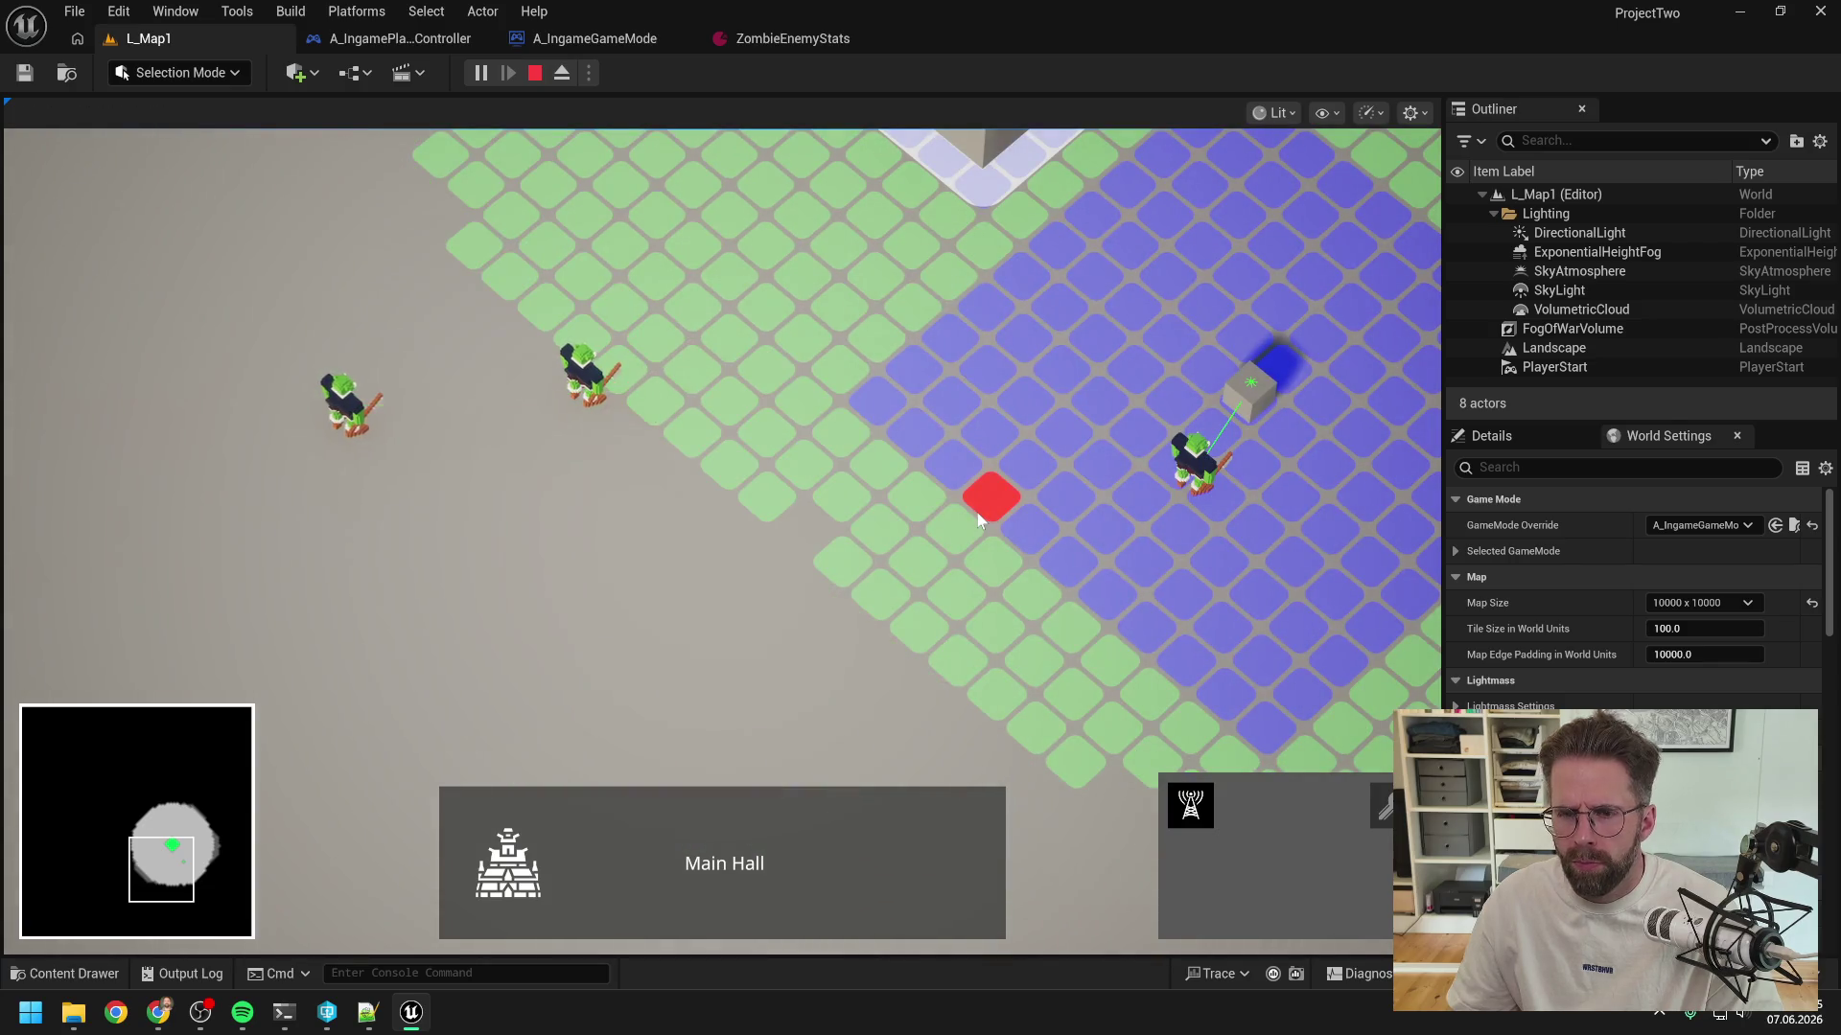
click(748, 496)
scroll(998, 556, down, 3)
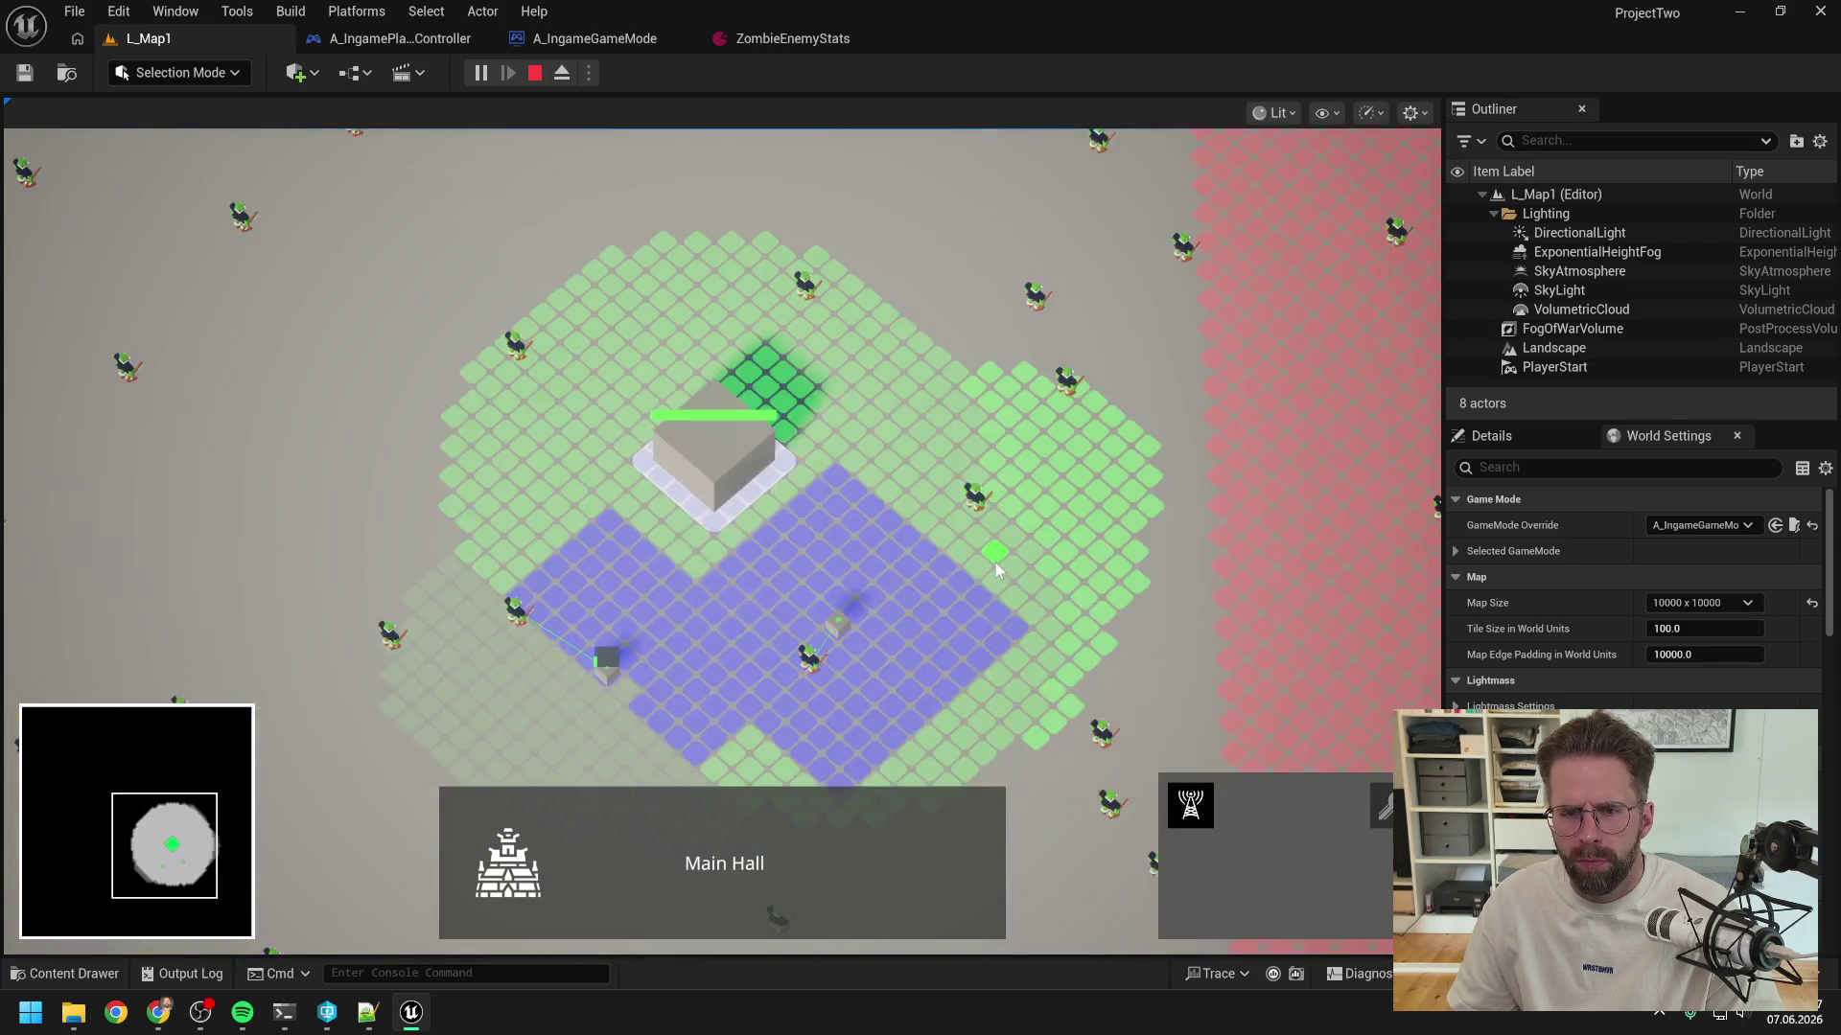
click(924, 359)
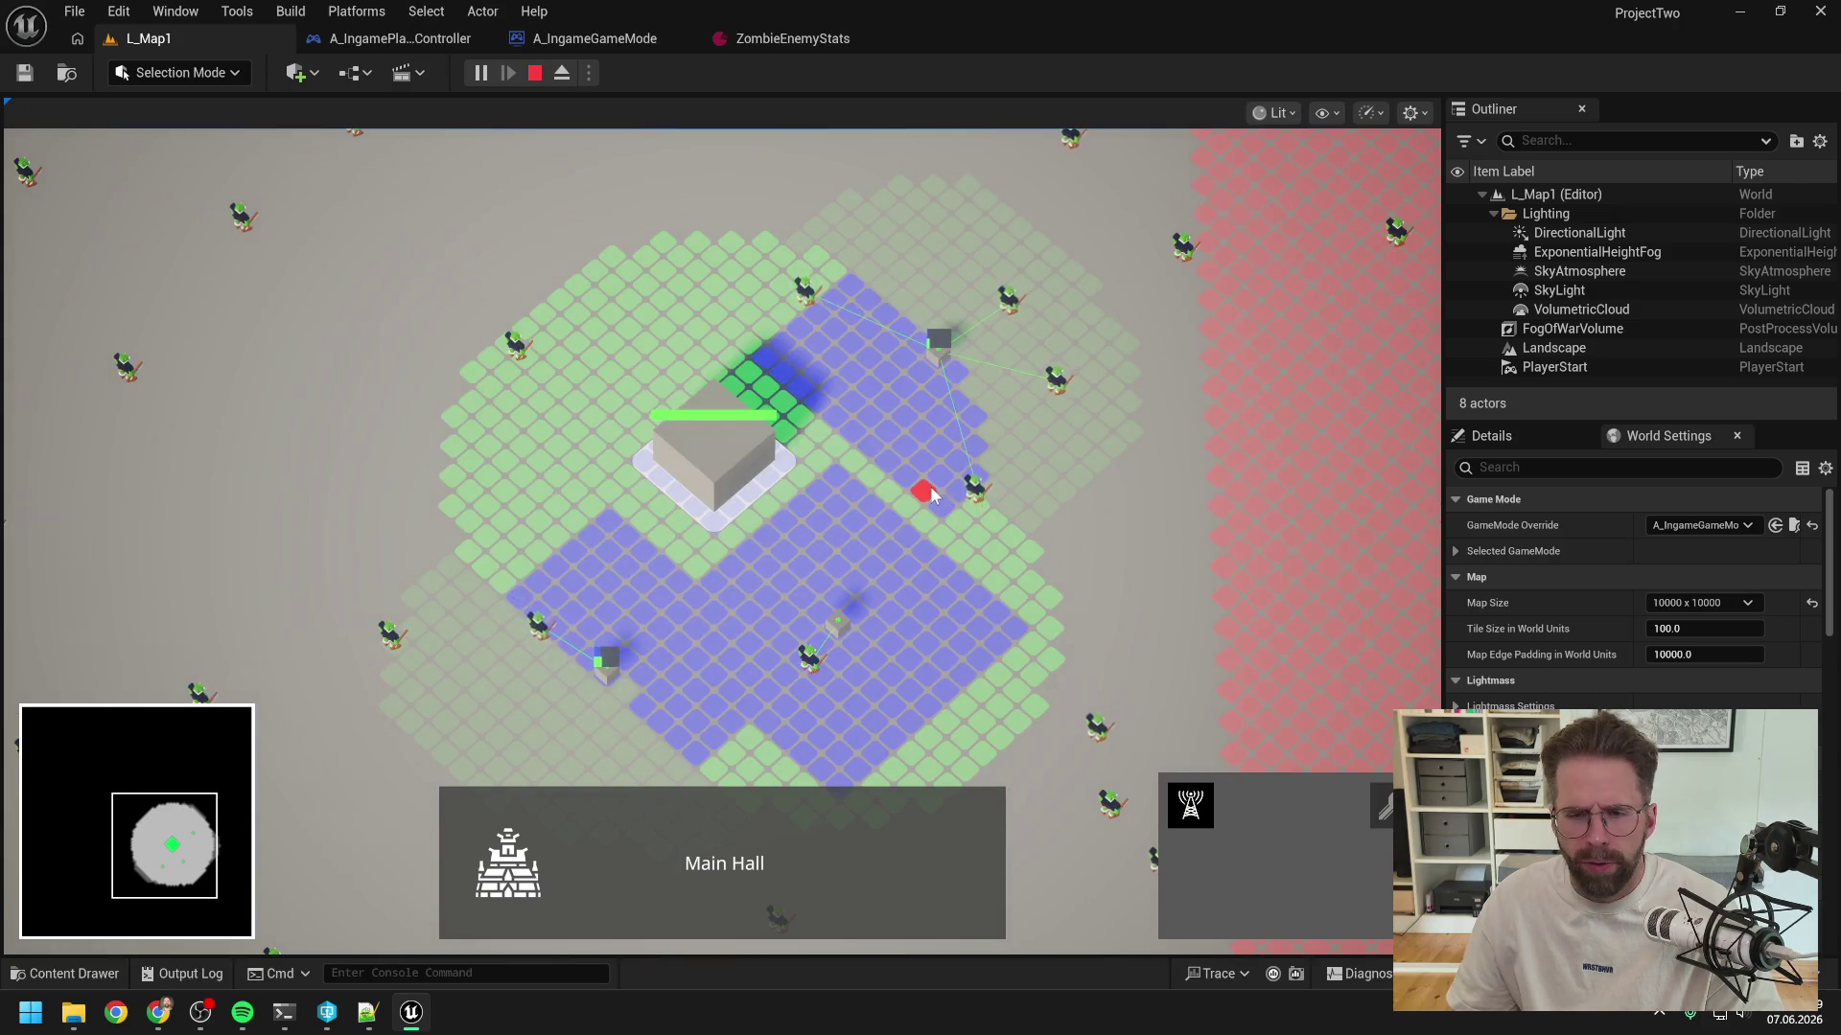
- Place a tower at the territory's edge, then cancel further building placement
scroll(1064, 450, up, 2)
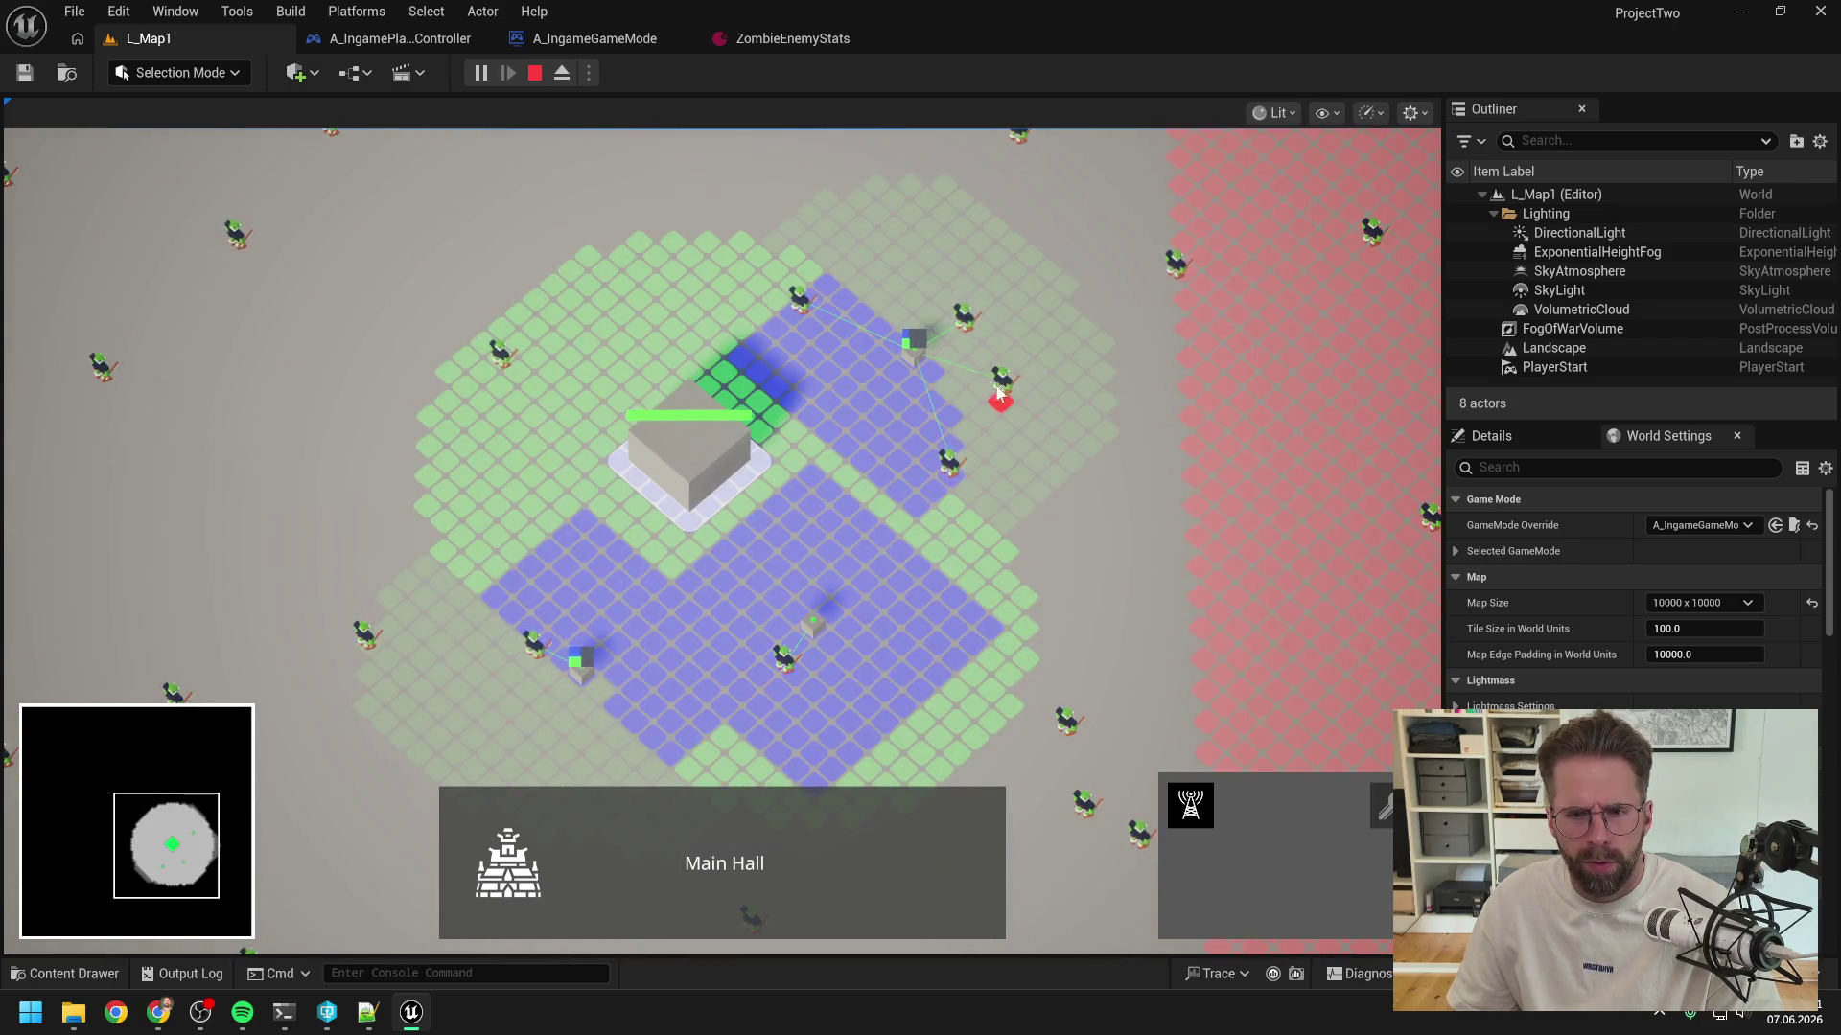
scroll(980, 355, up, 2)
scroll(980, 353, up, 4)
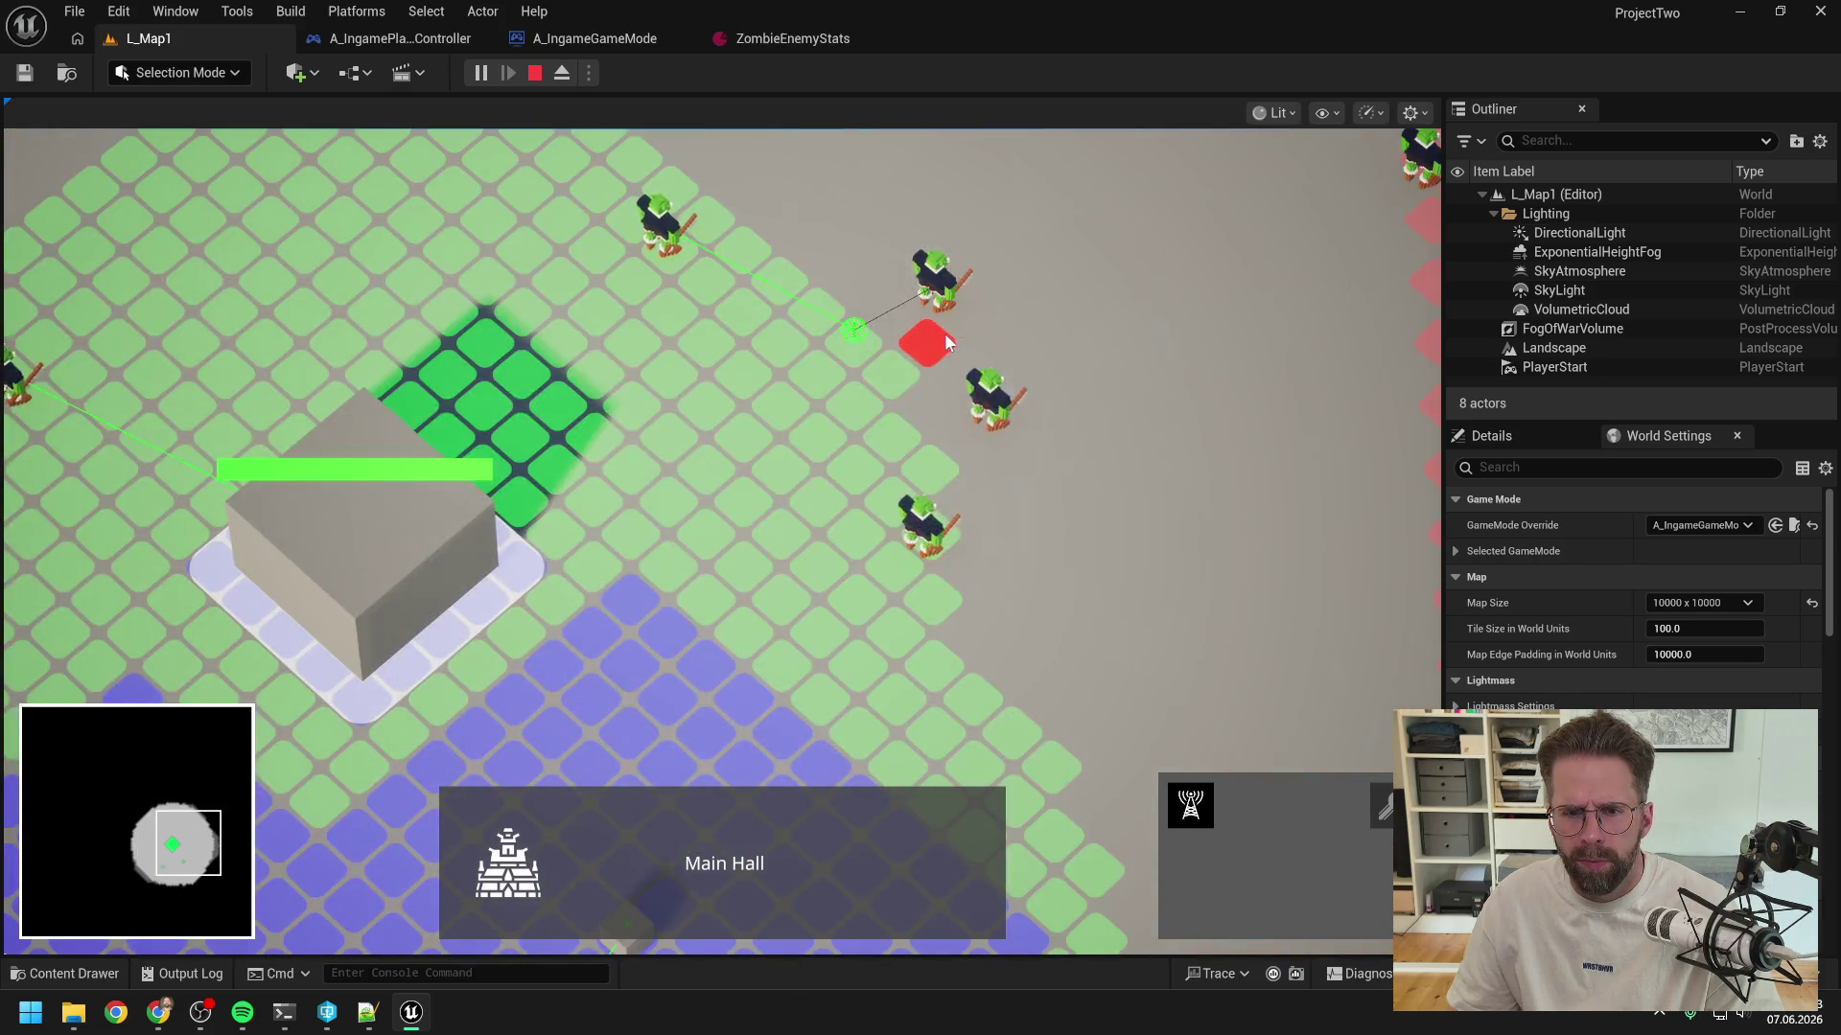
scroll(894, 442, down, 5)
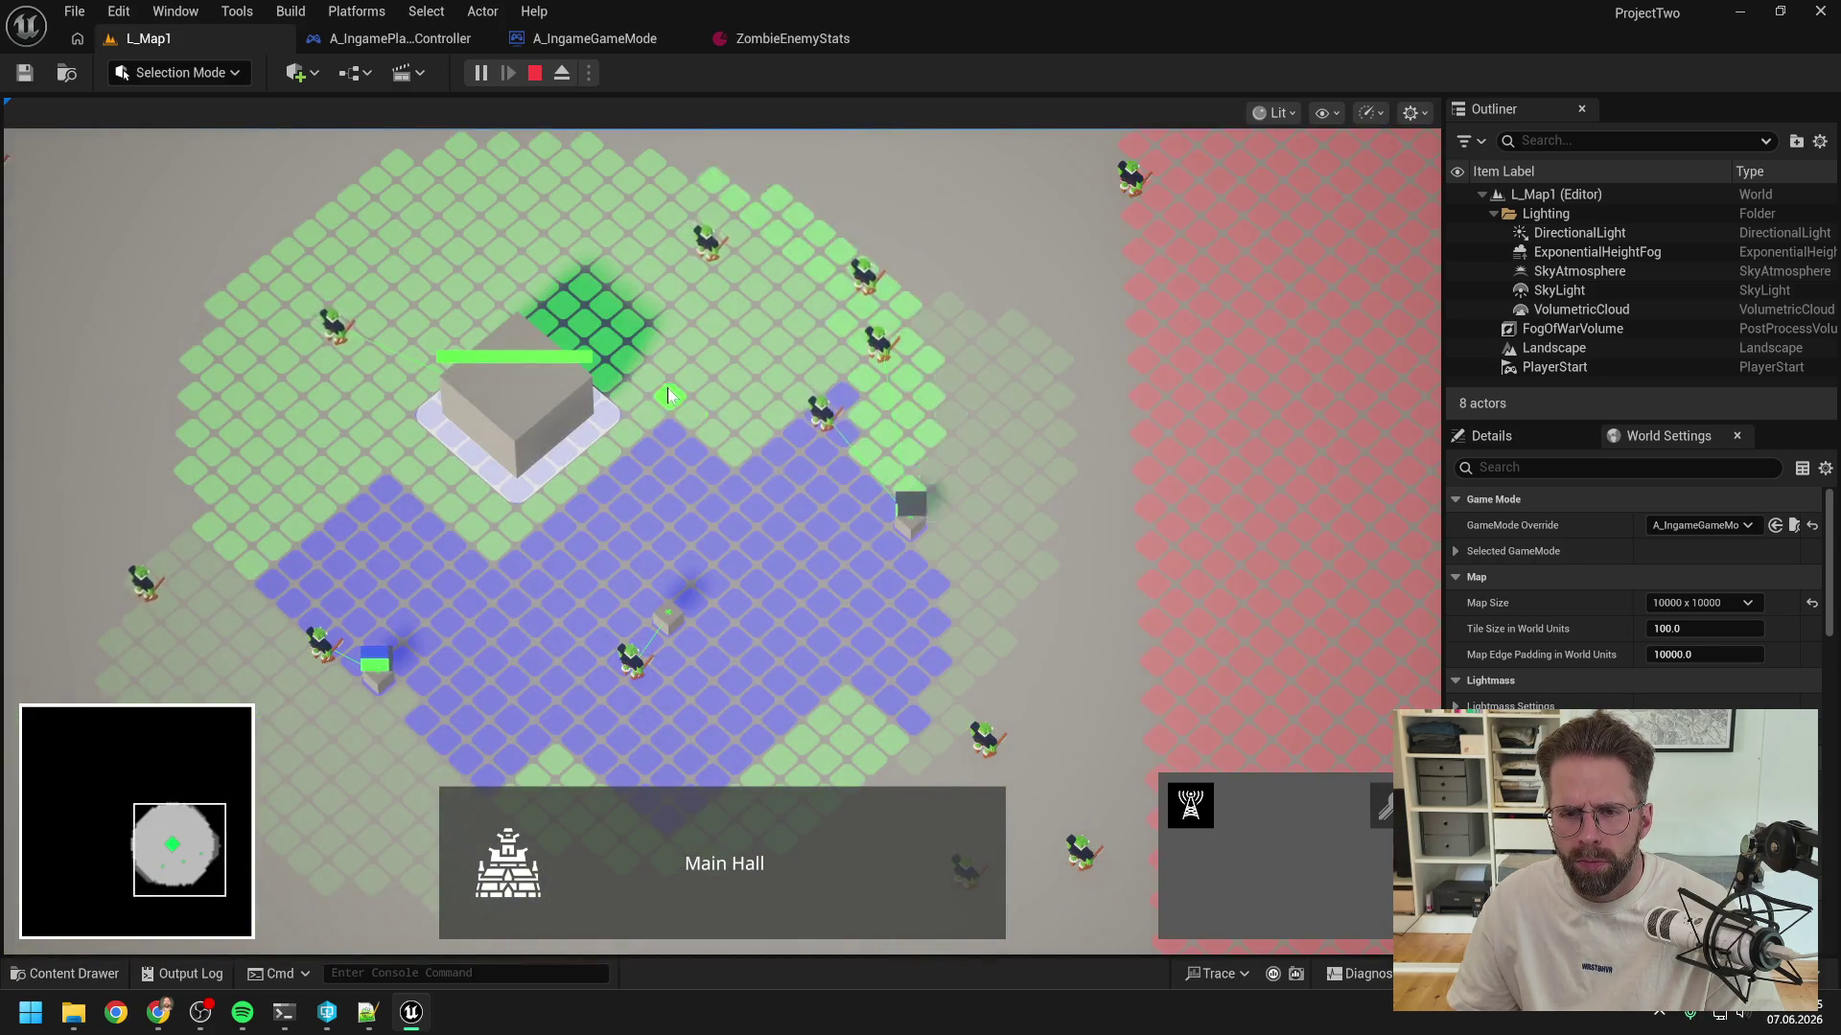
click(813, 325)
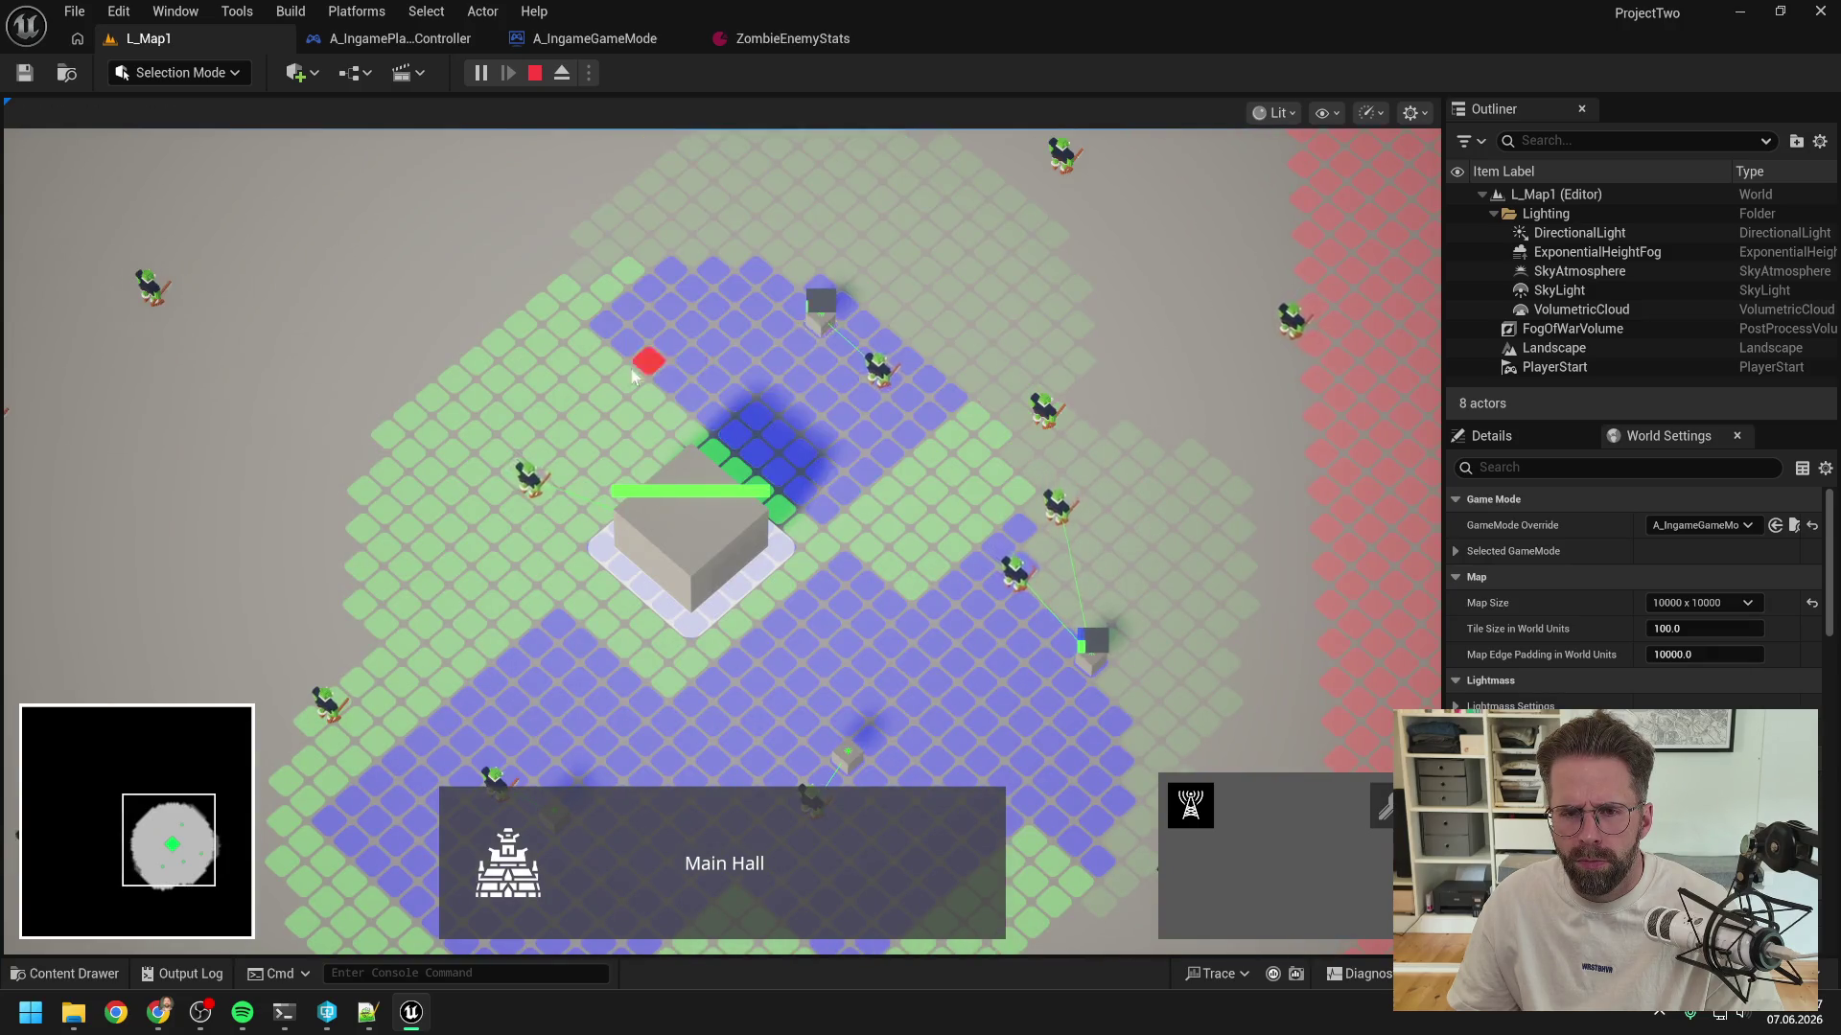
scroll(705, 393, up, 3)
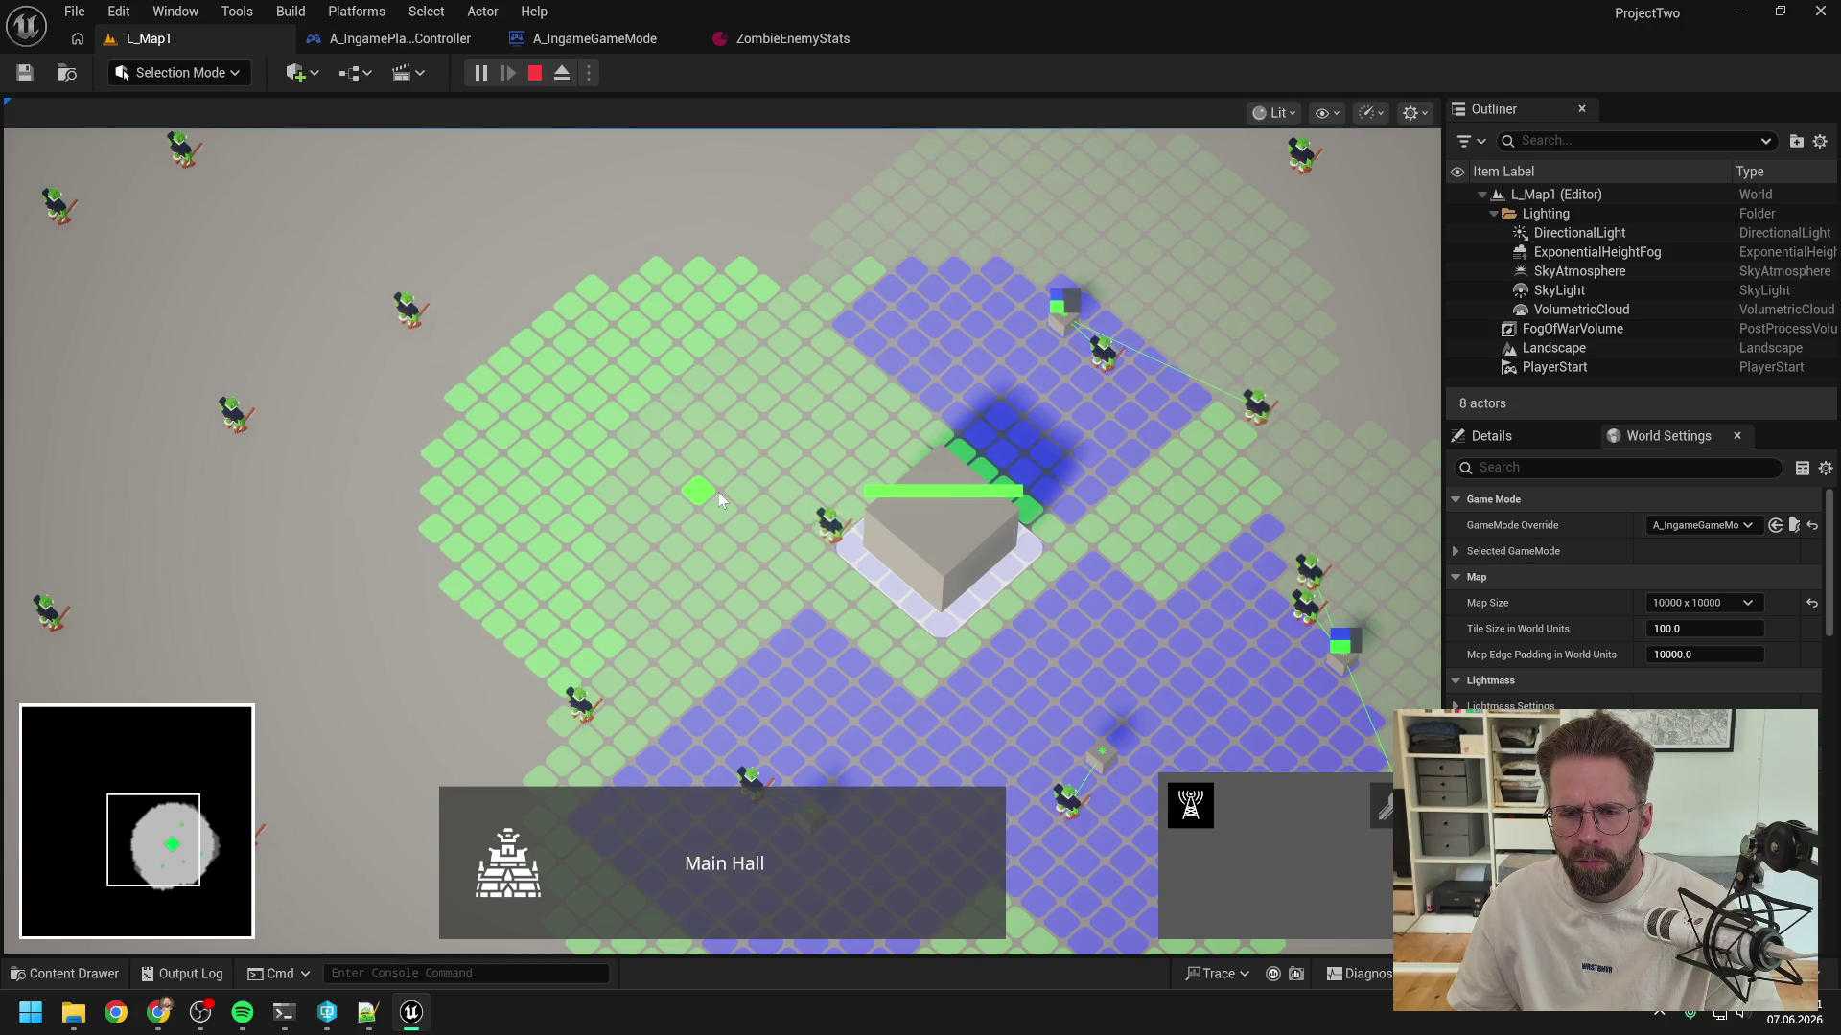
key(s)
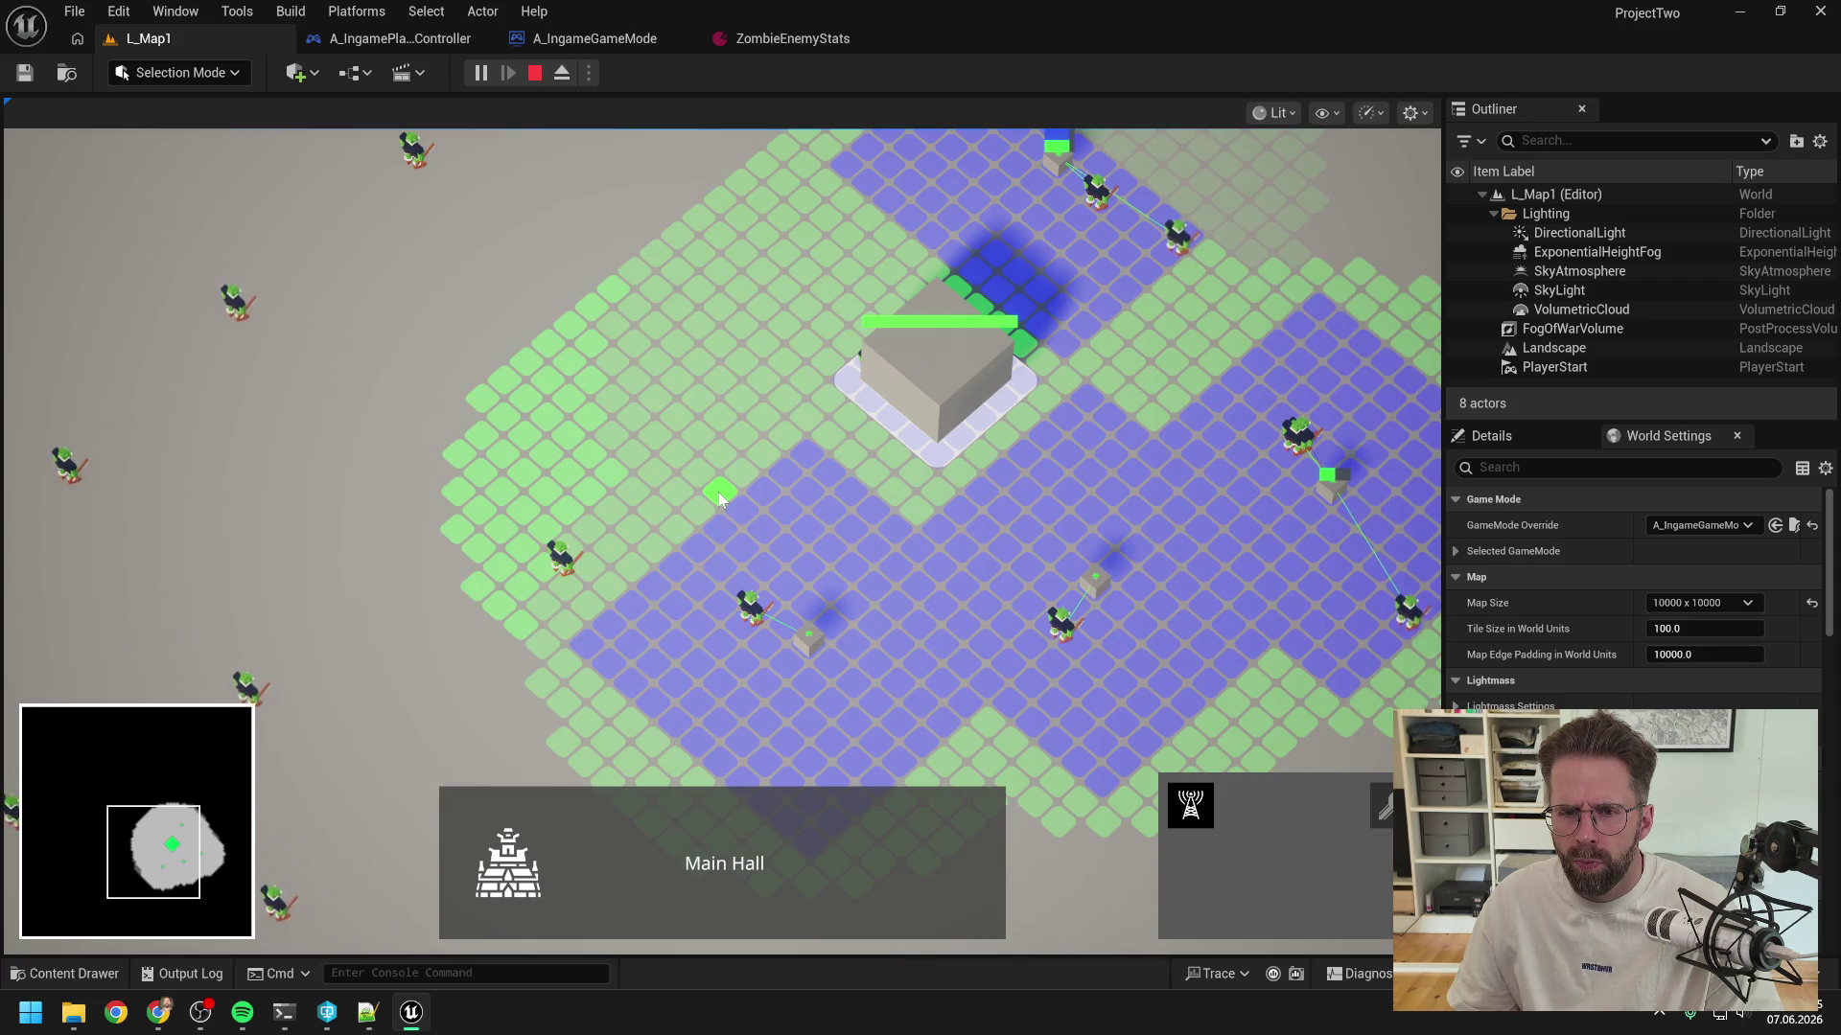
key(d)
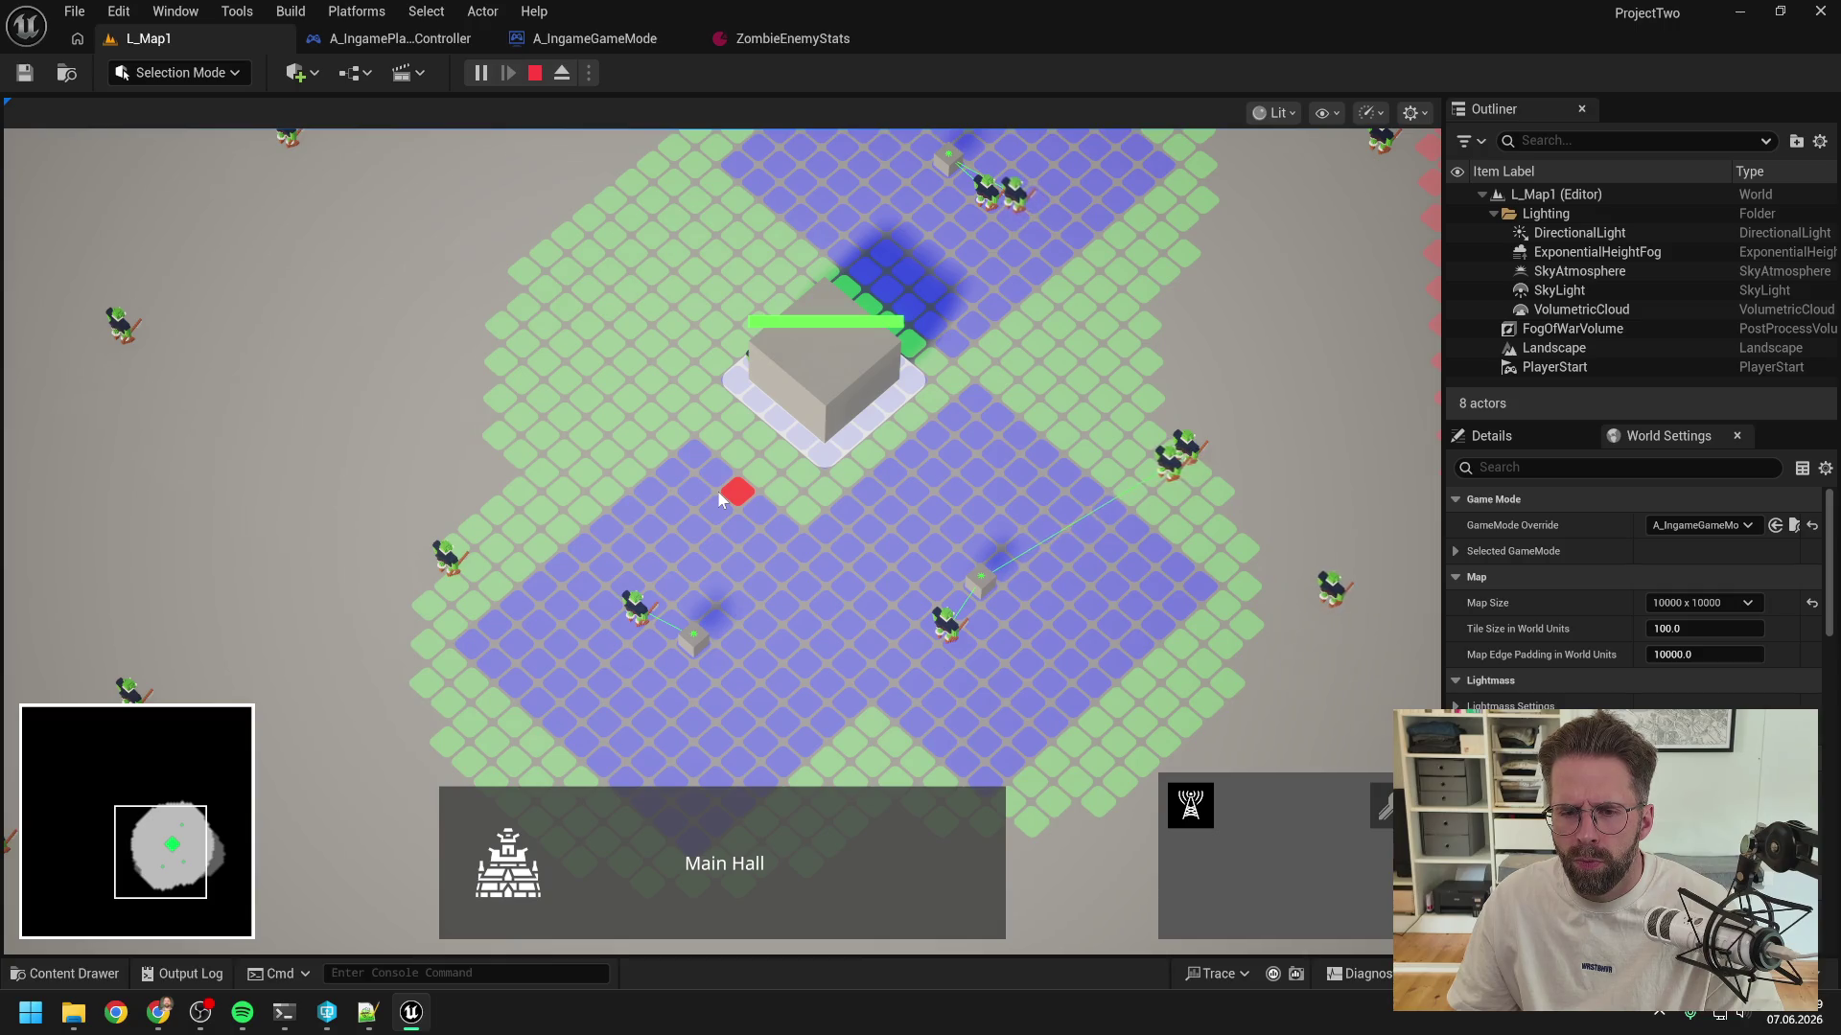
right_click(719, 496)
- Check the range of the building by the Main Hall, pan around, then stop the play session
key(w)
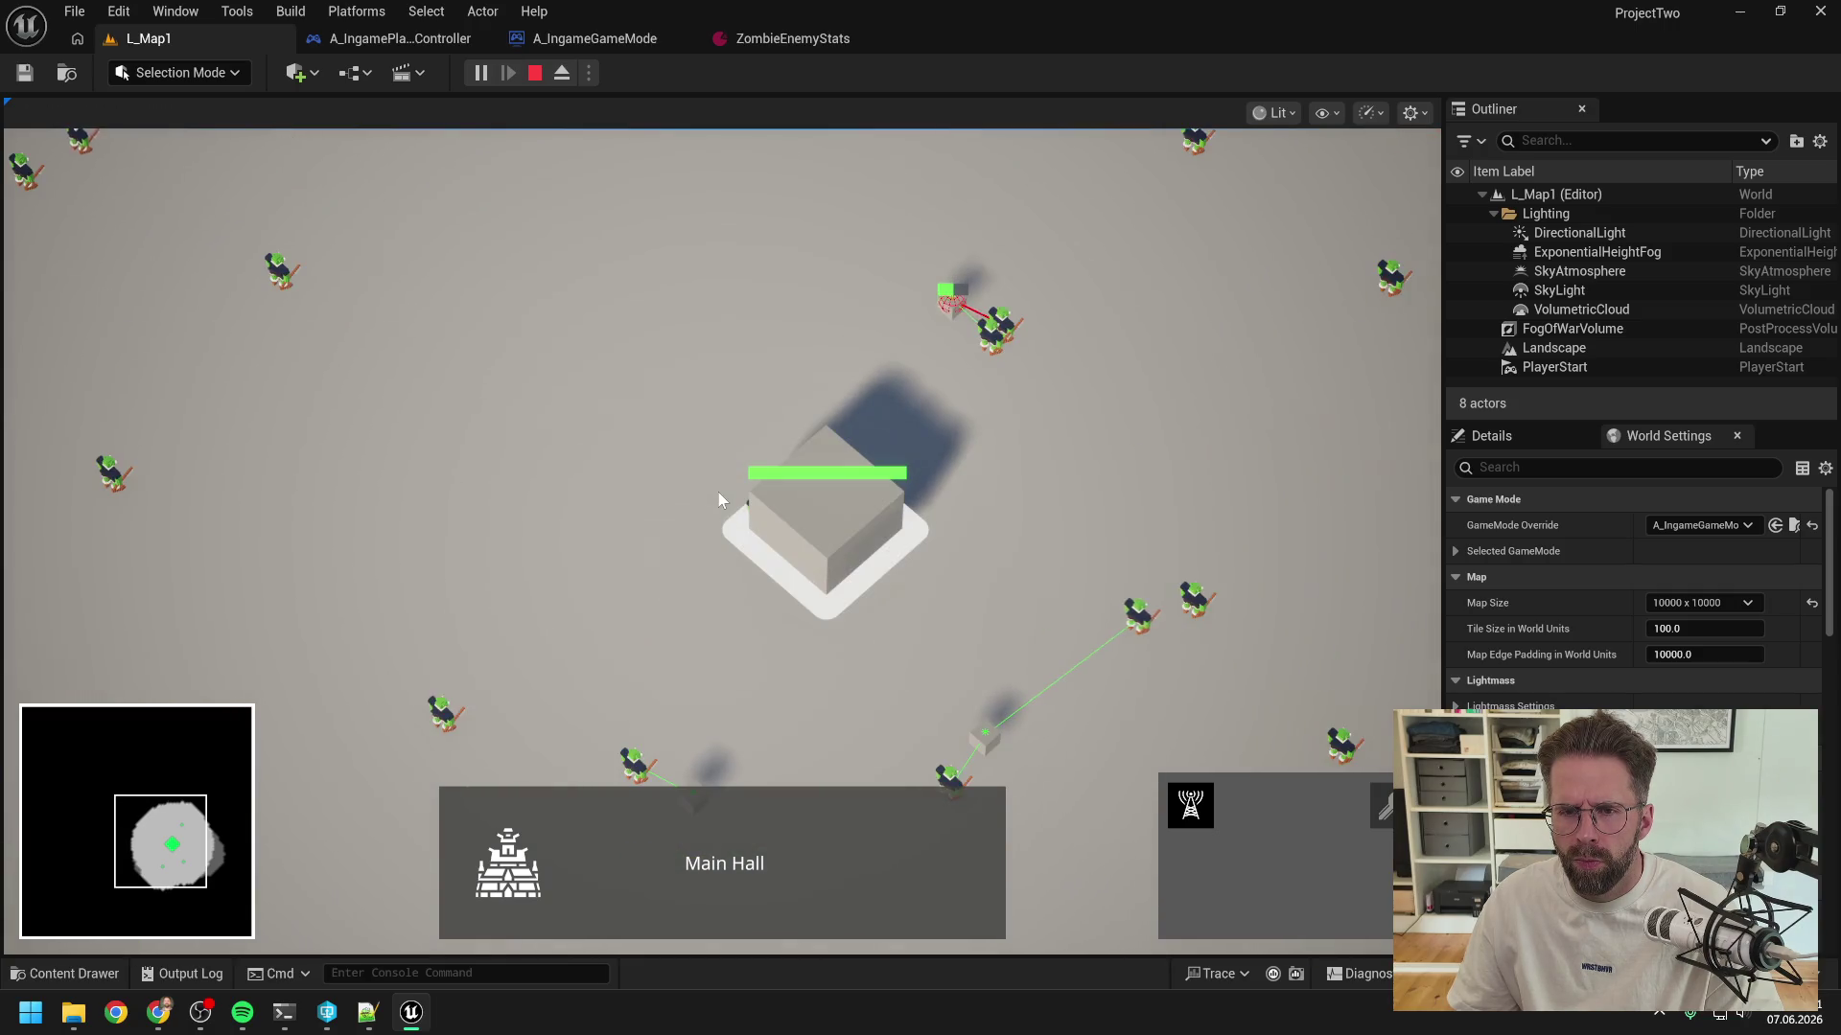
key(d)
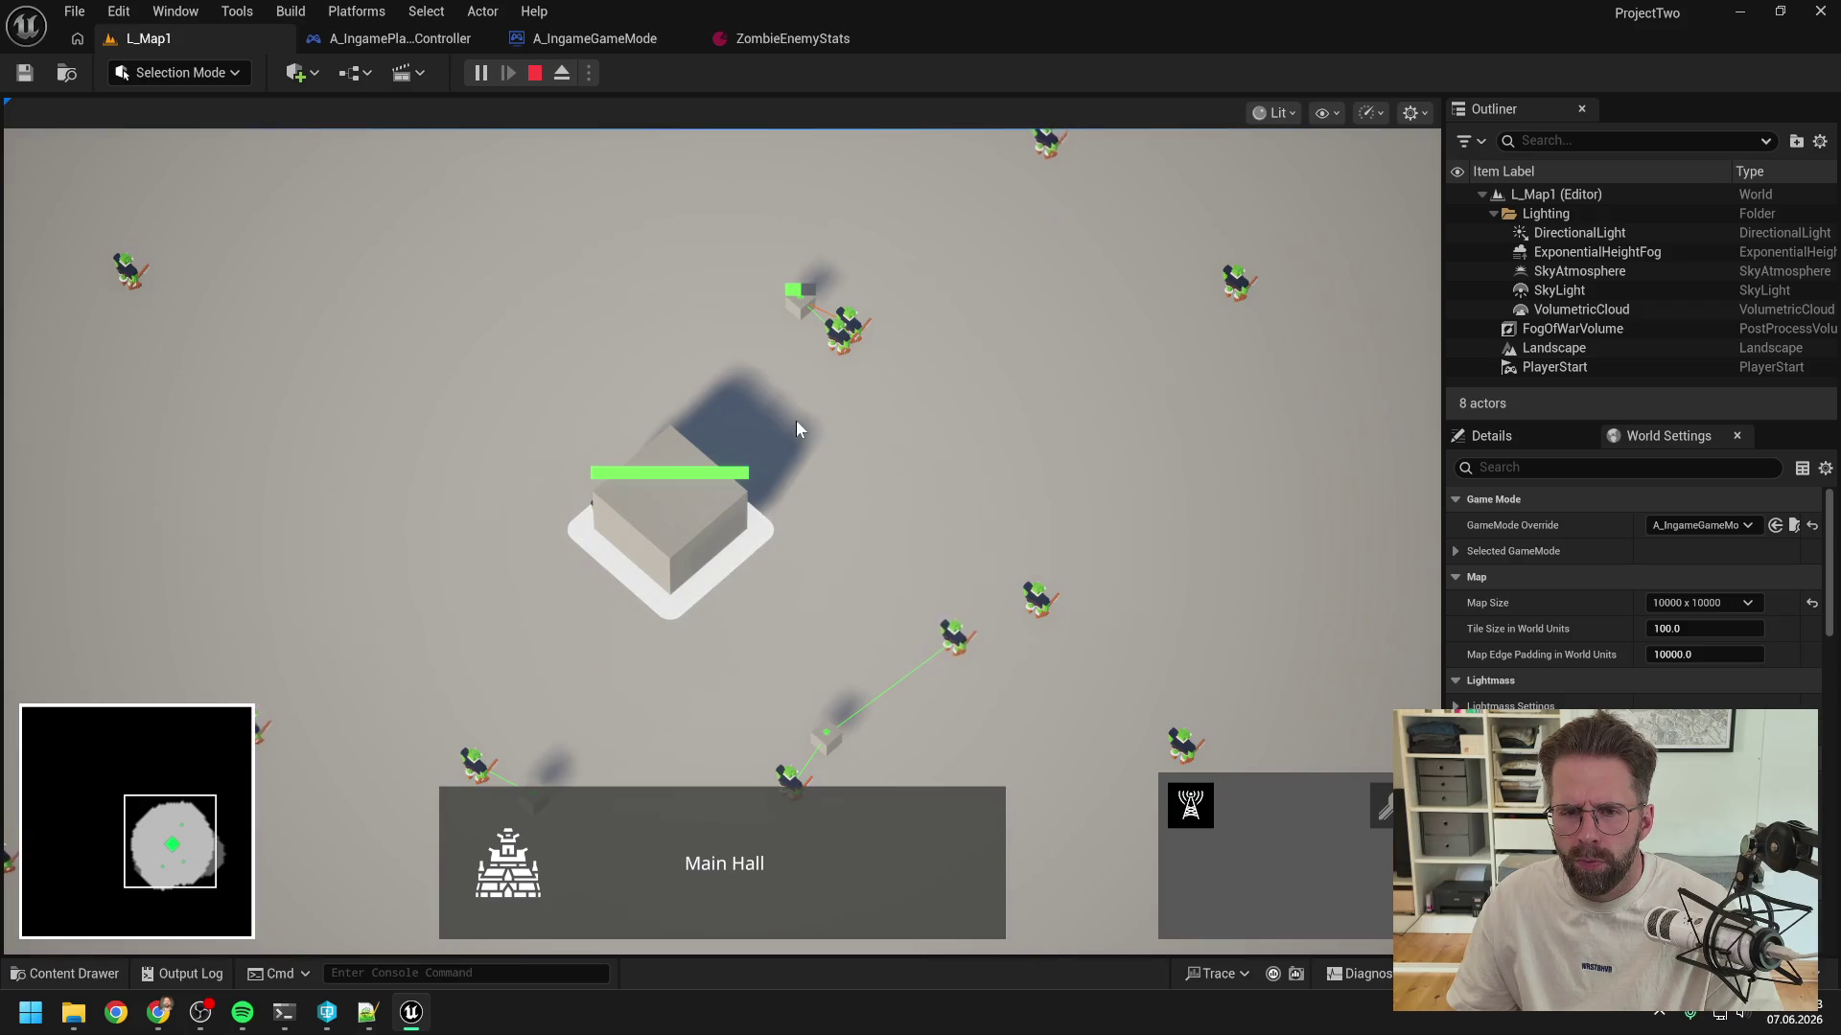
click(800, 403)
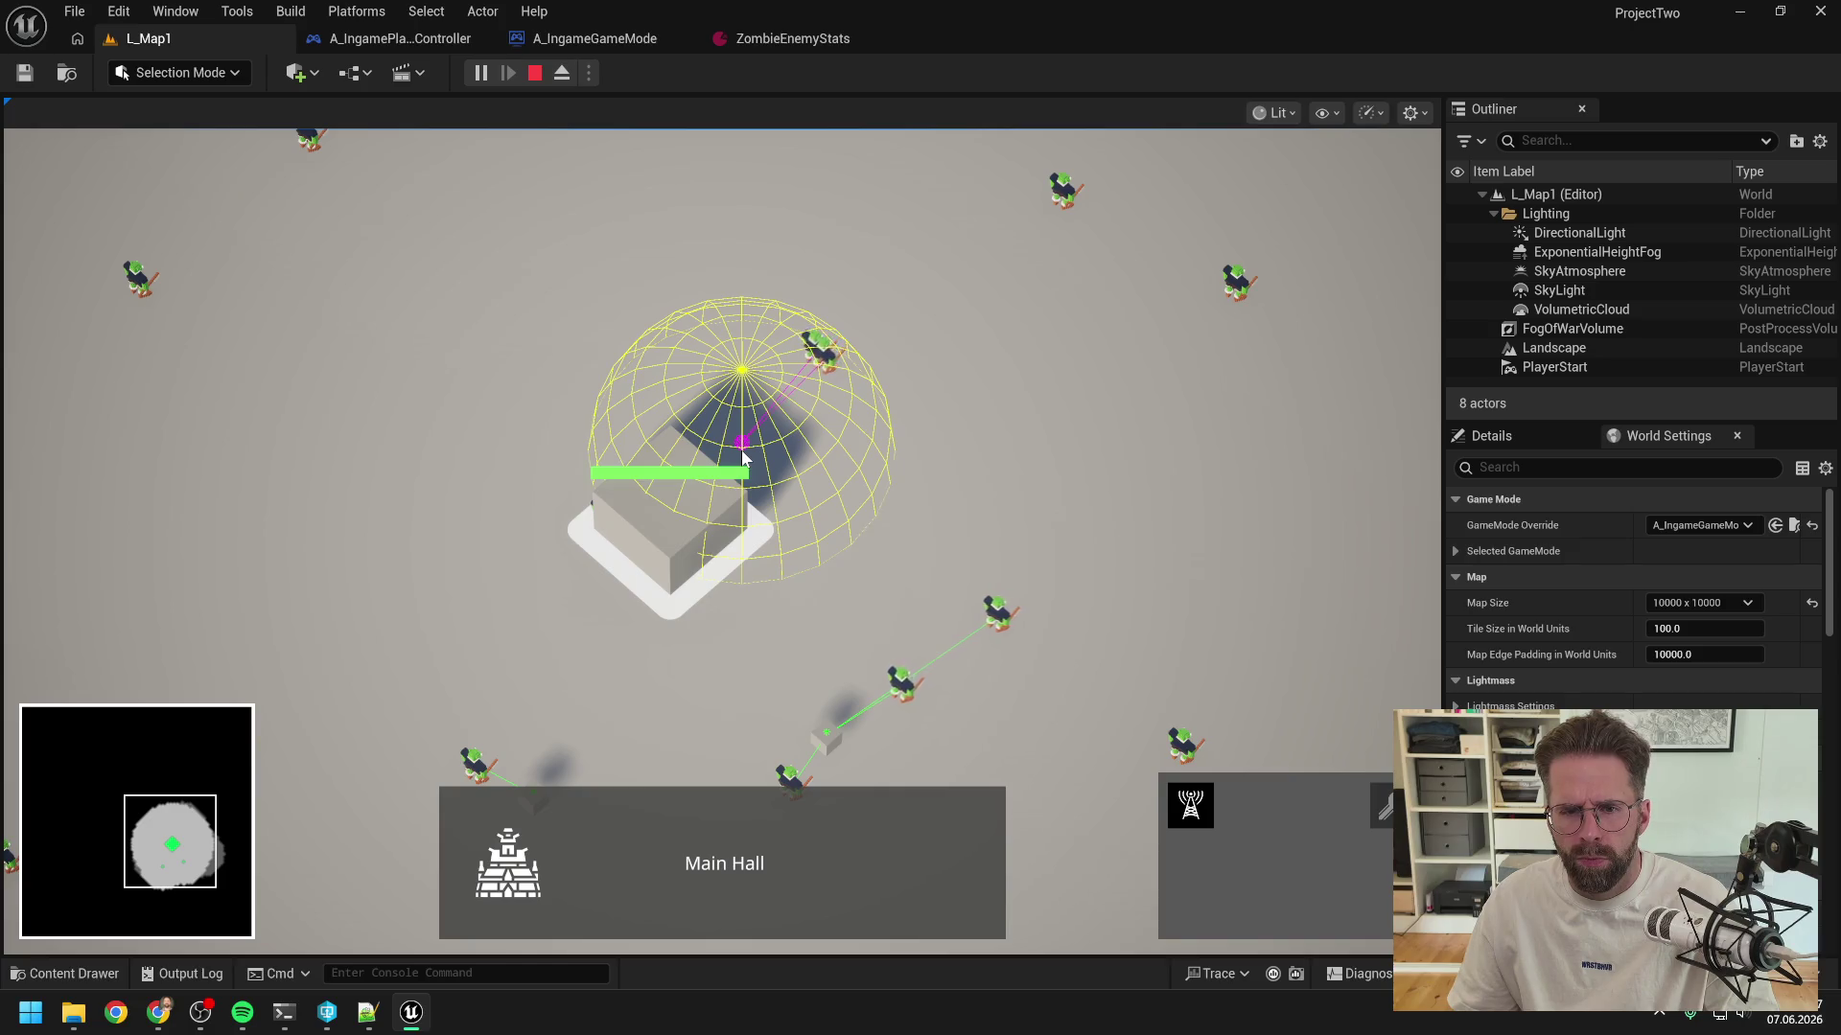
click(828, 548)
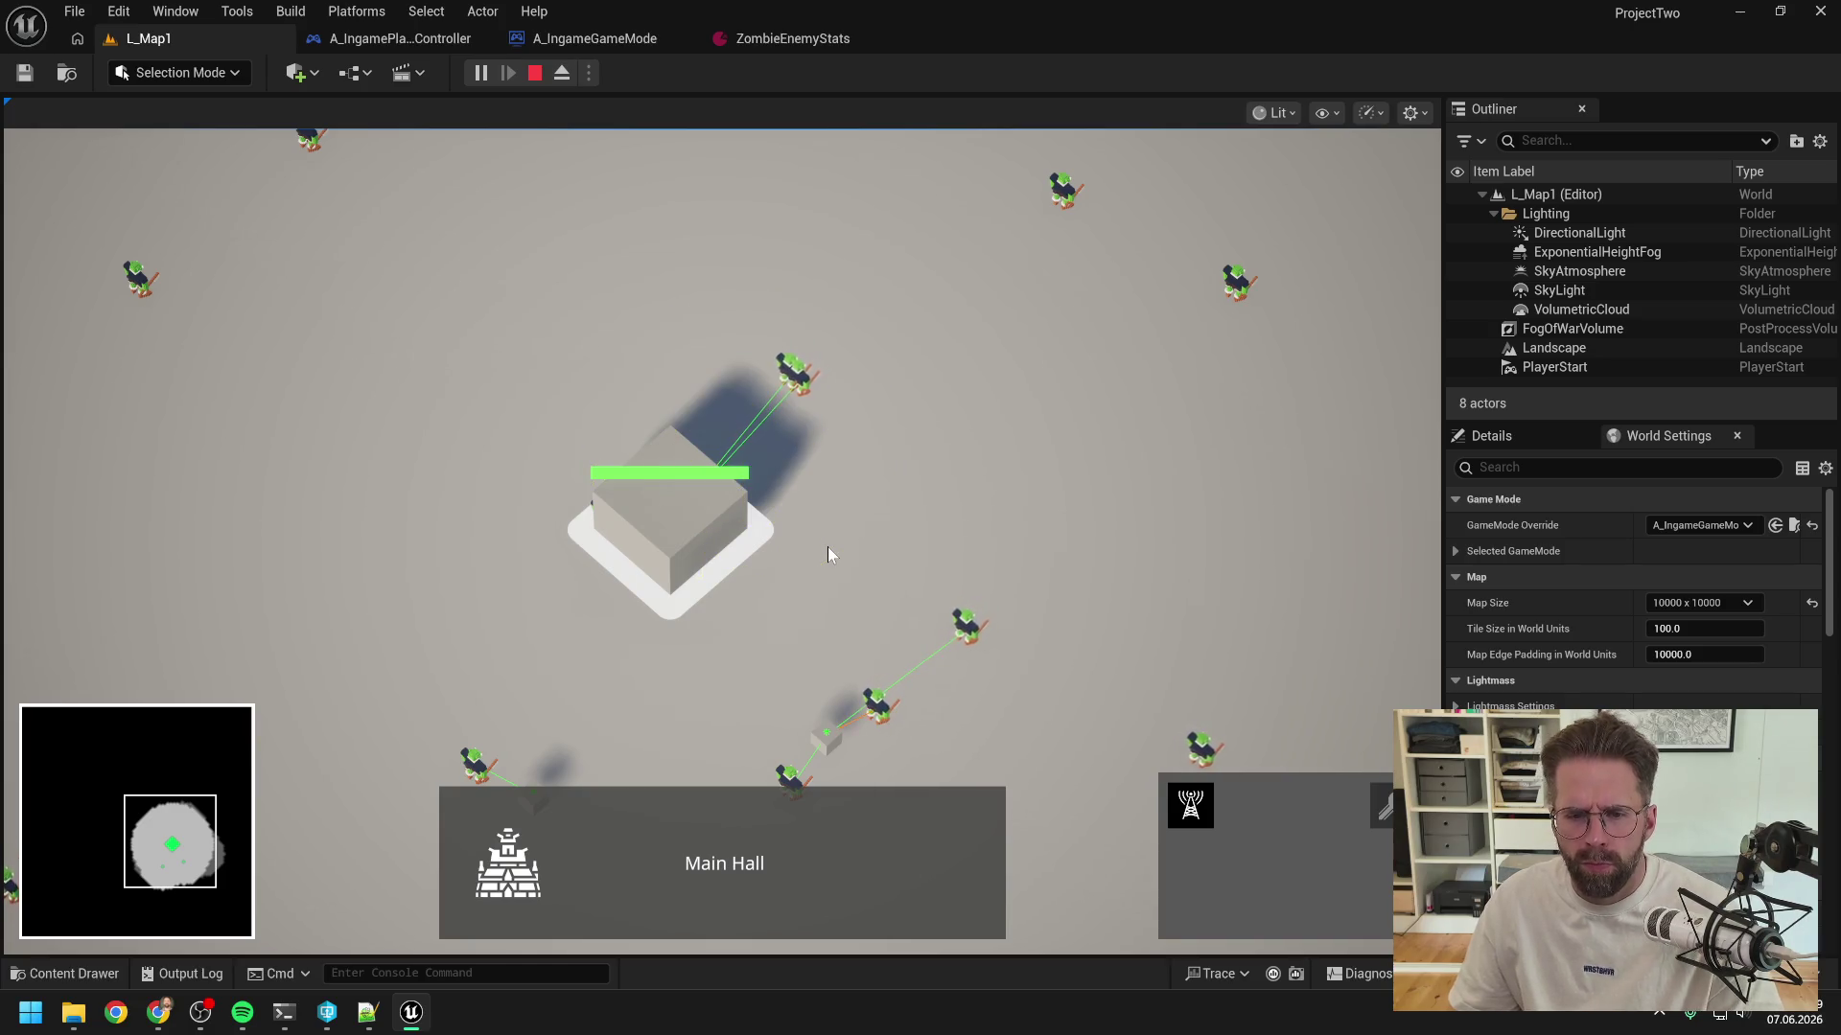
key(s)
key(e)
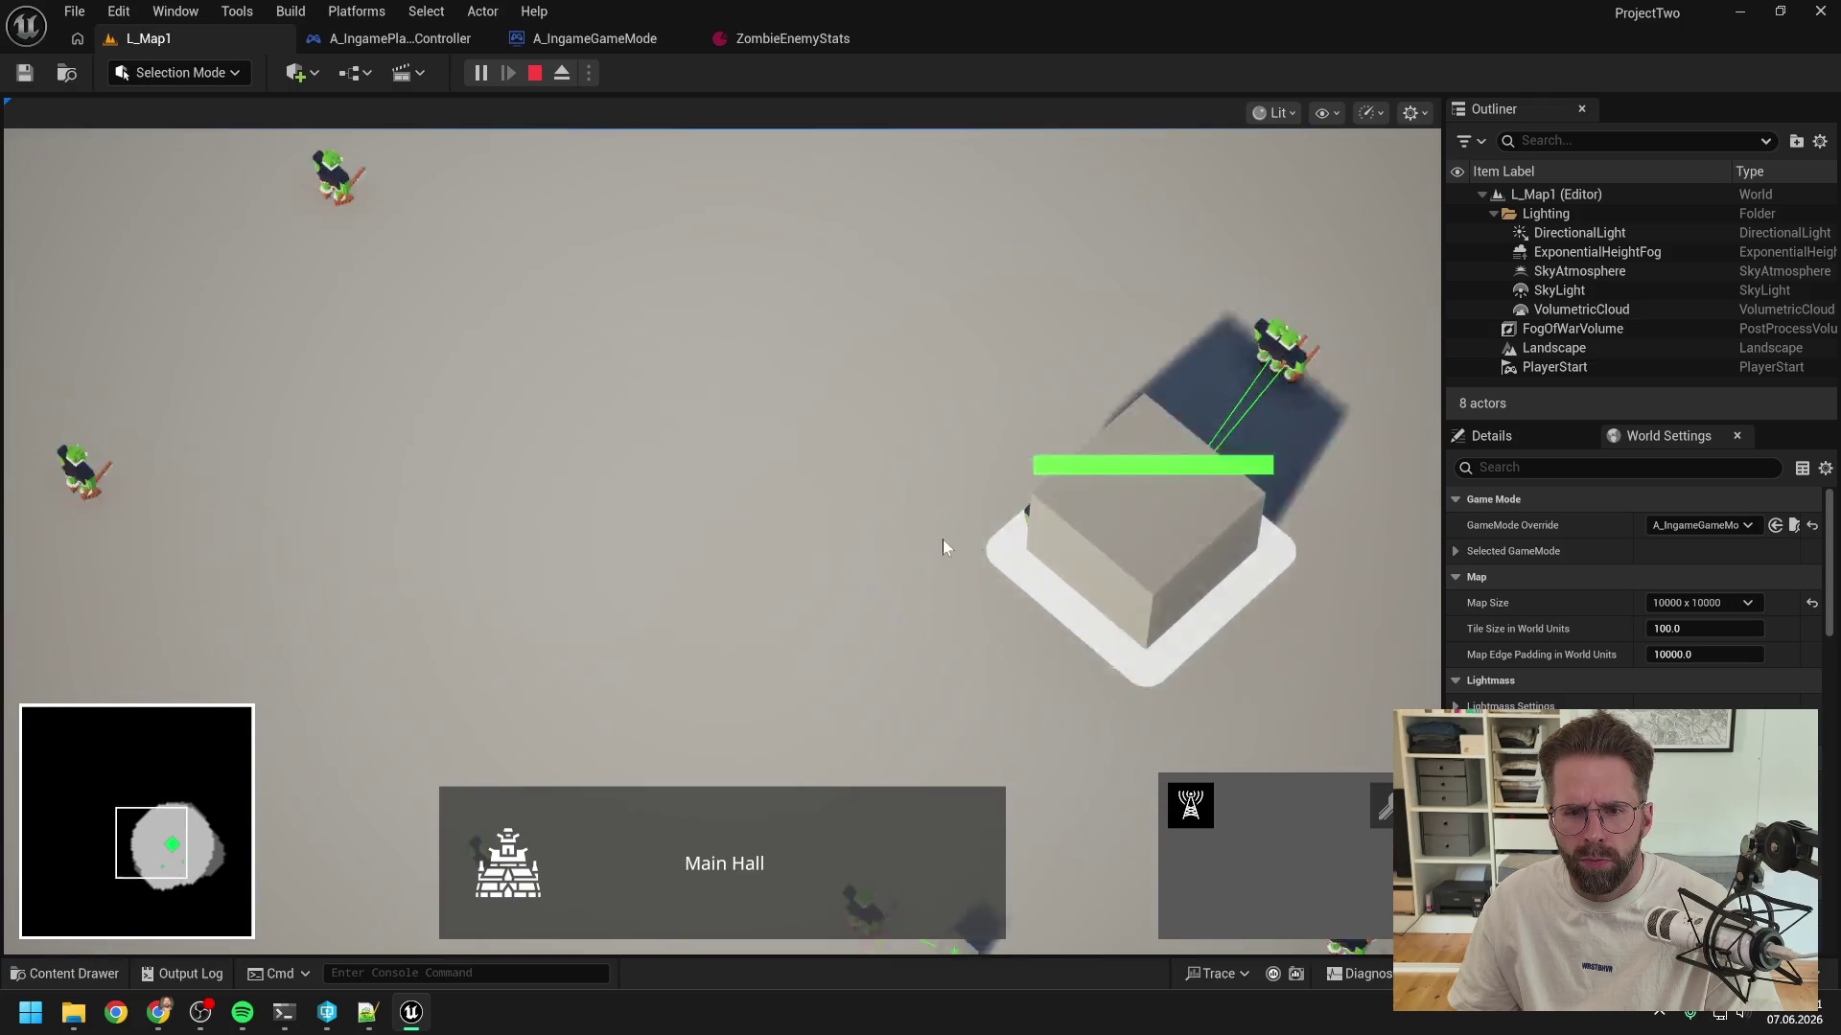
key(d)
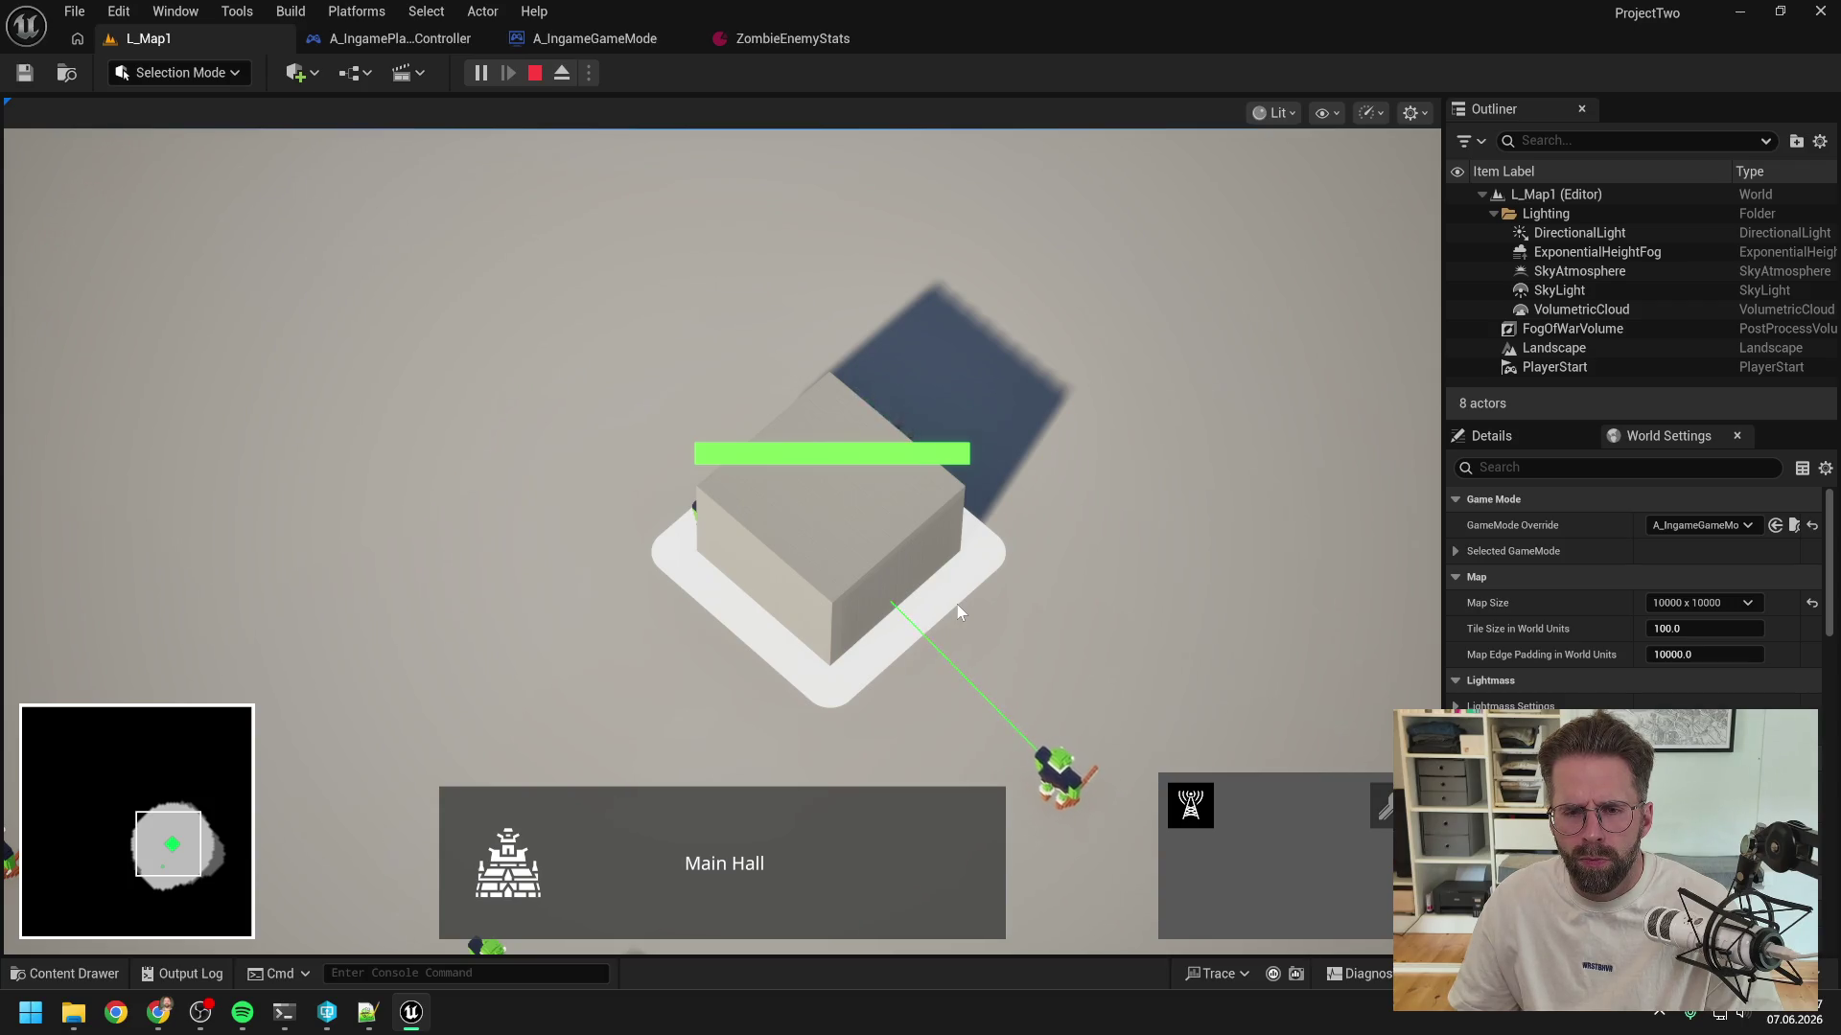
scroll(957, 604, down, 3)
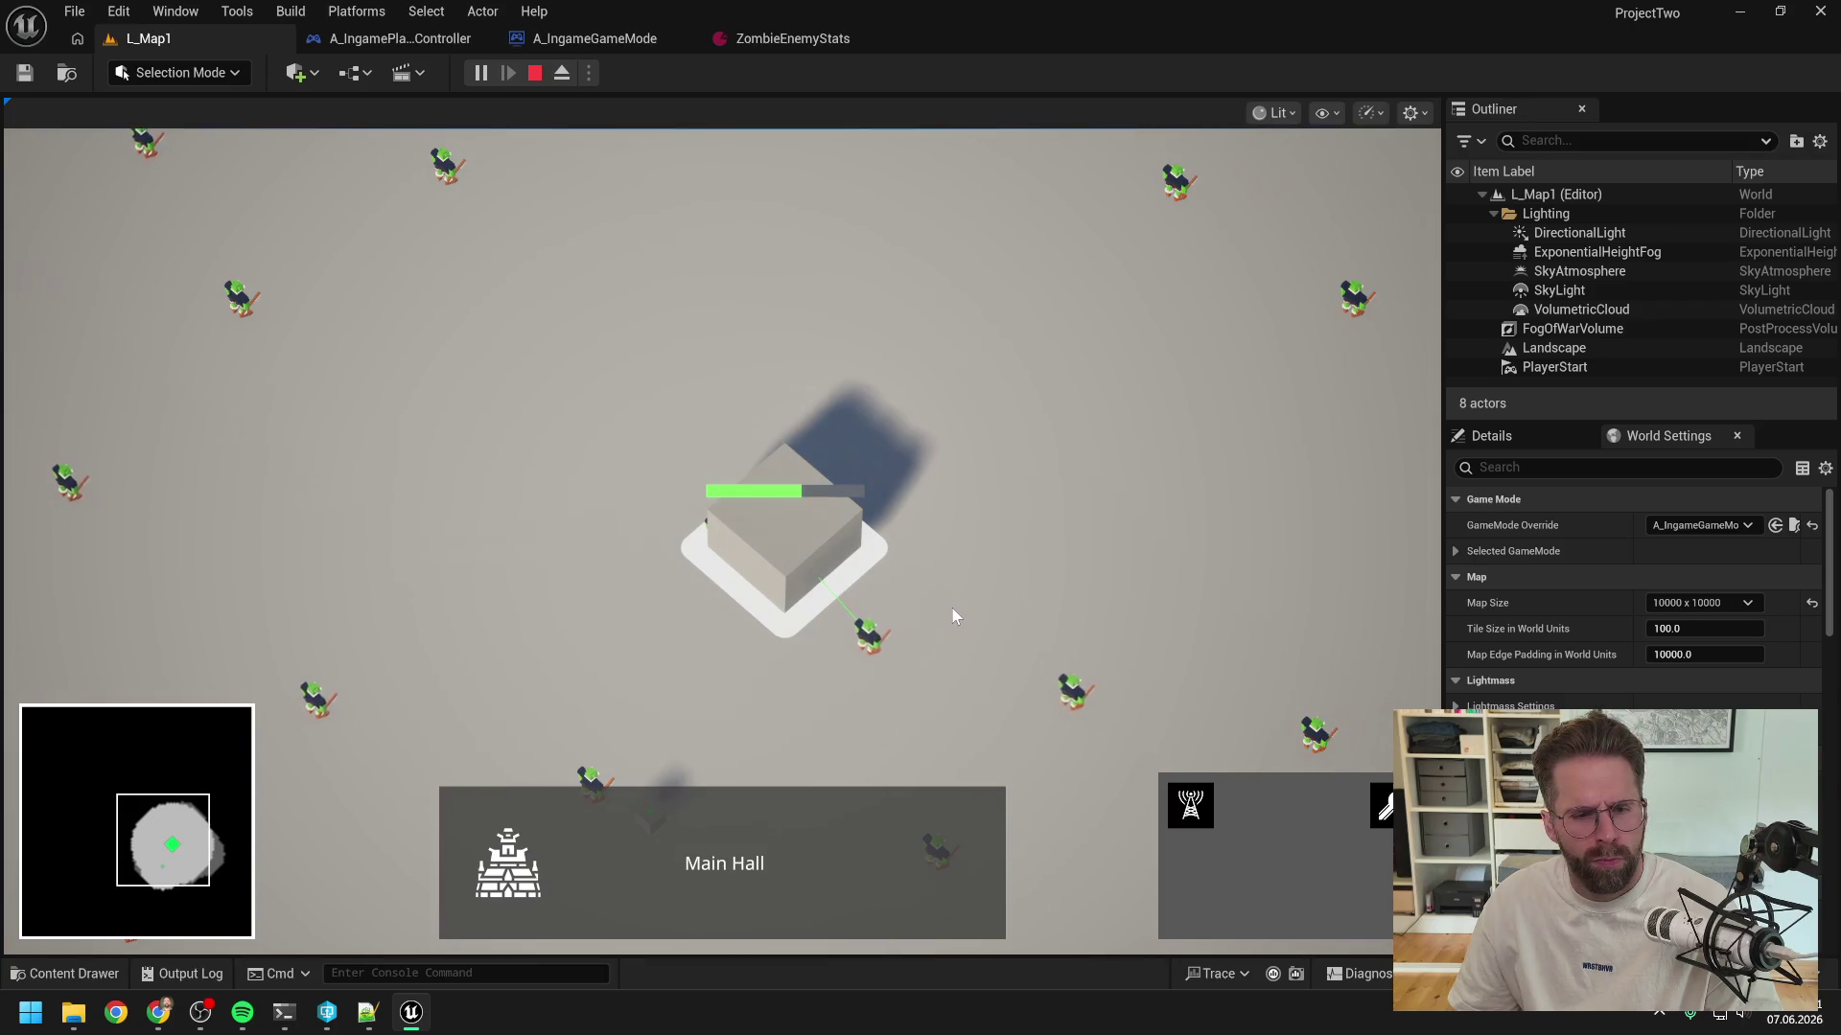
key(s)
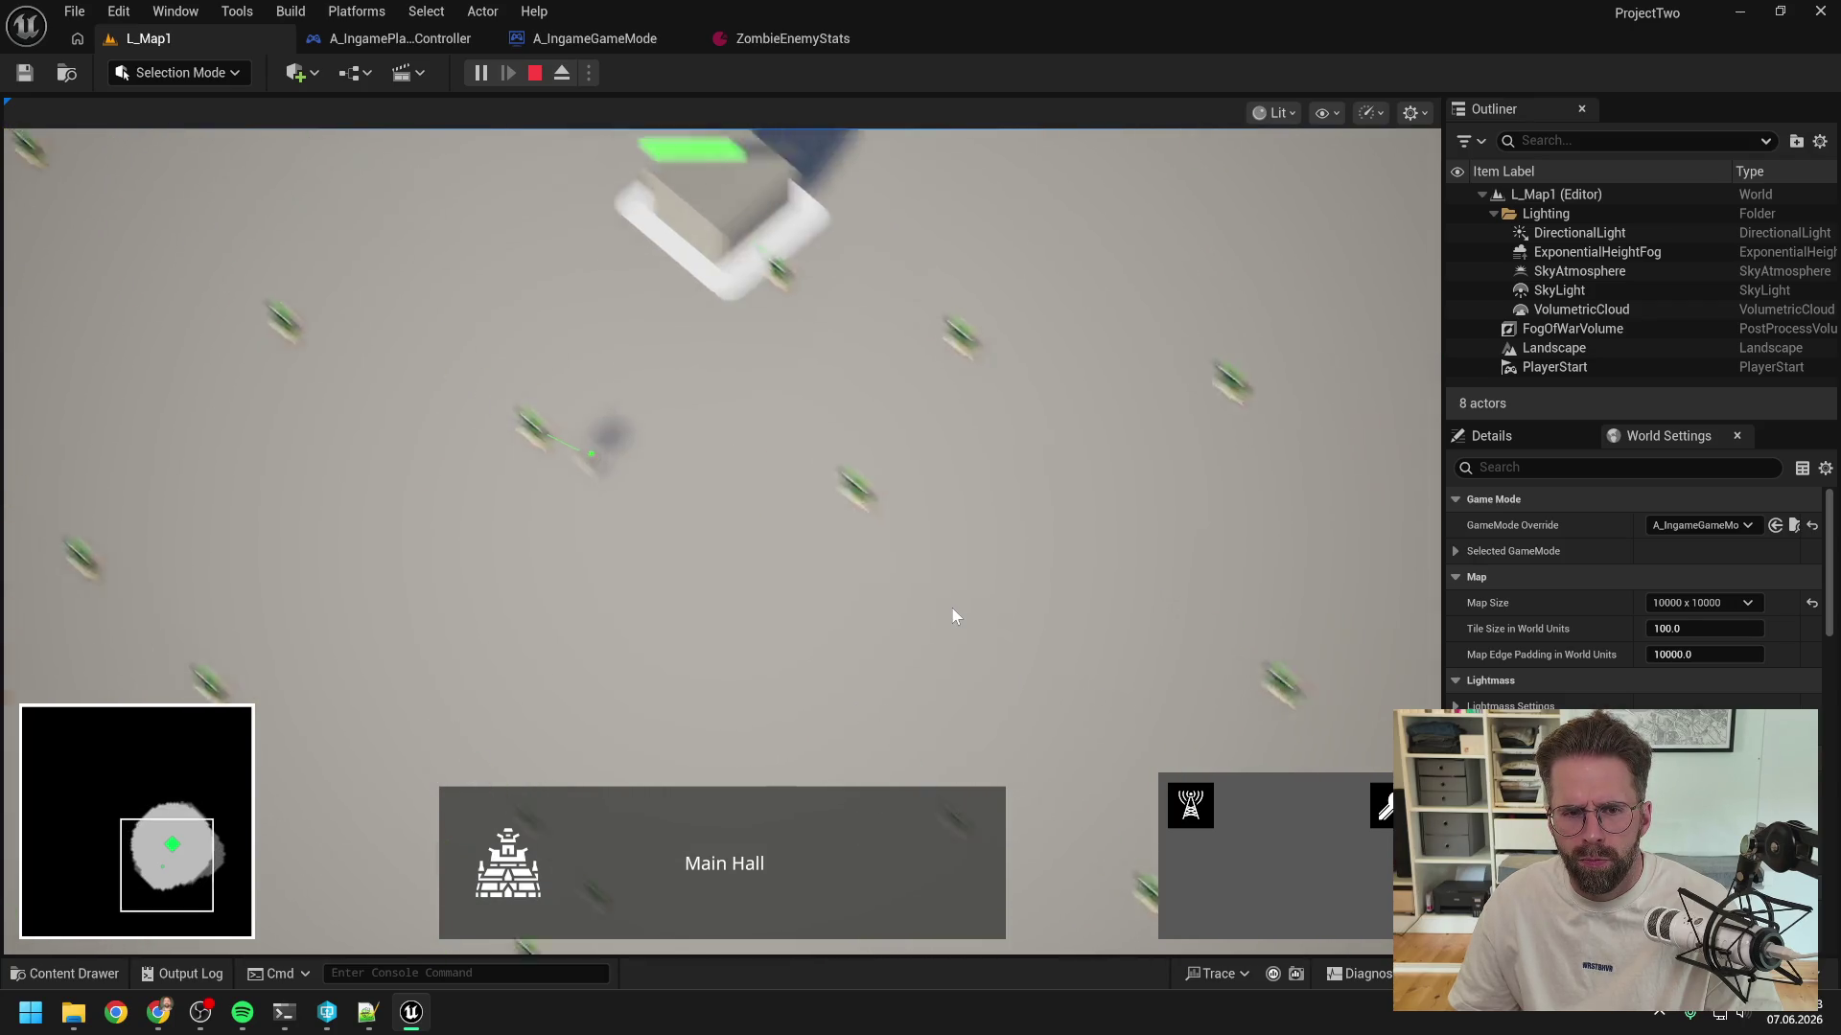
key(w)
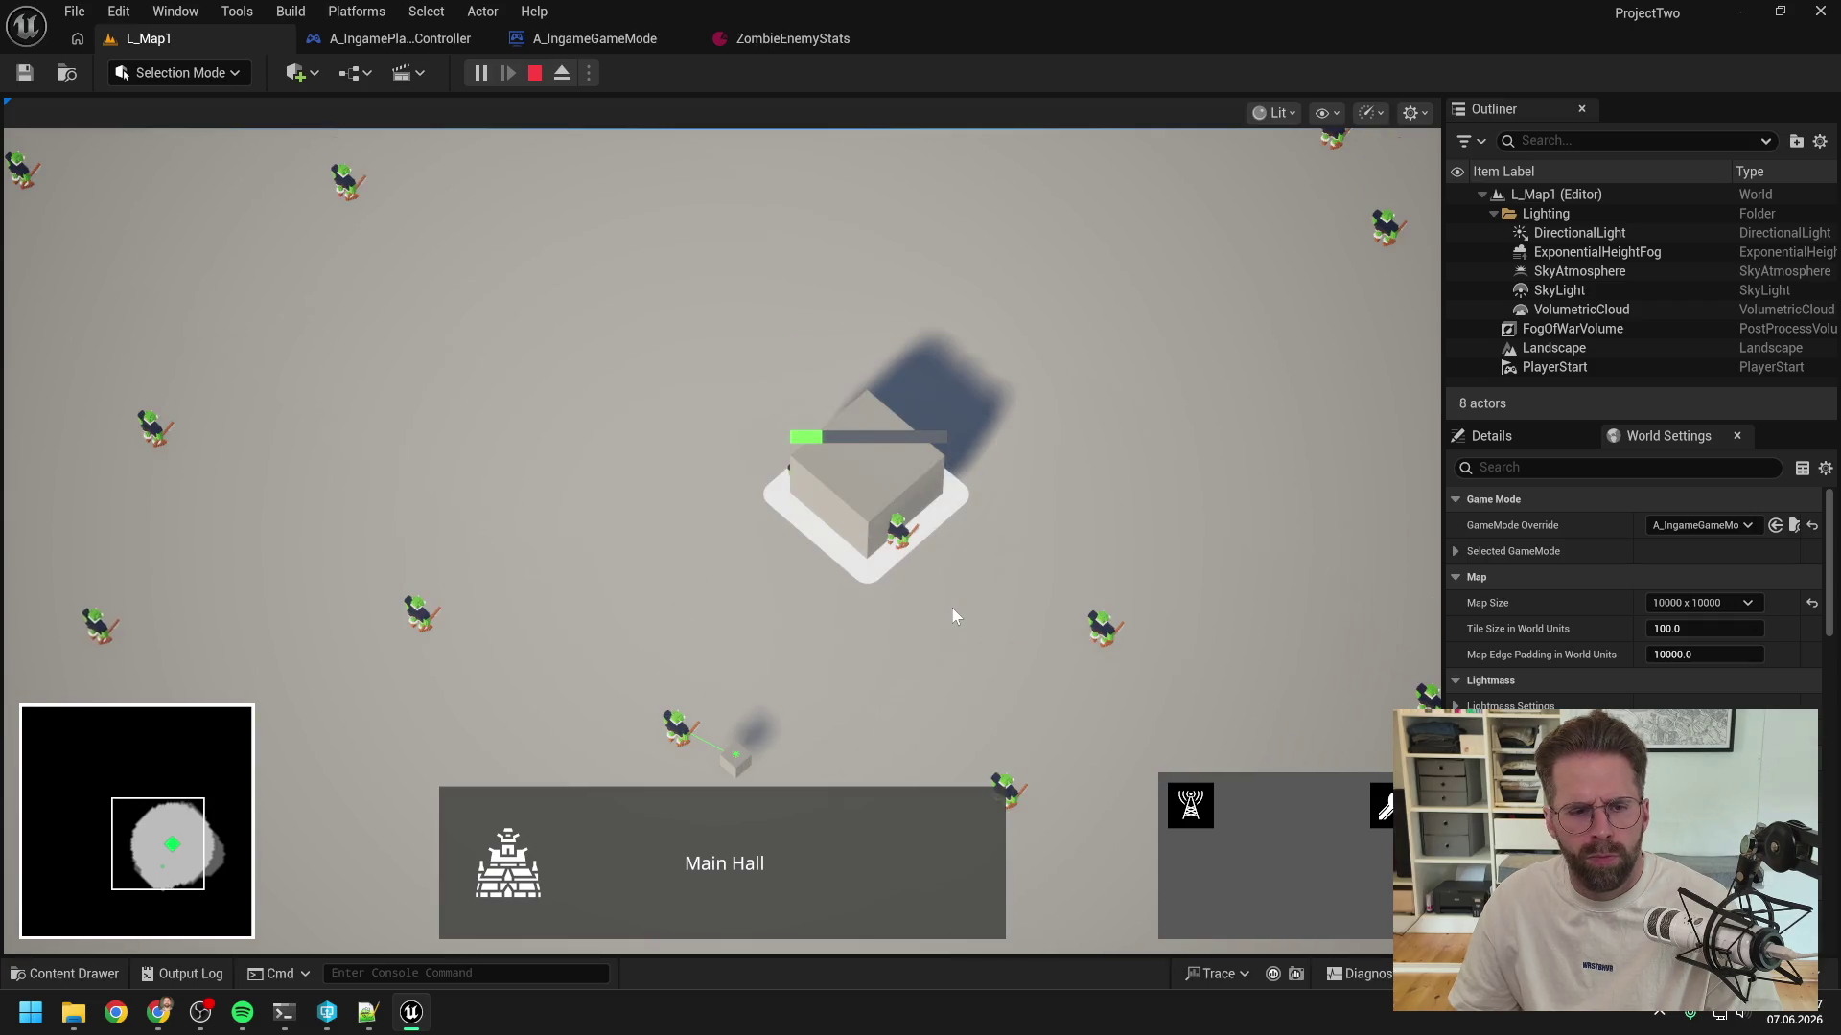
key(Escape)
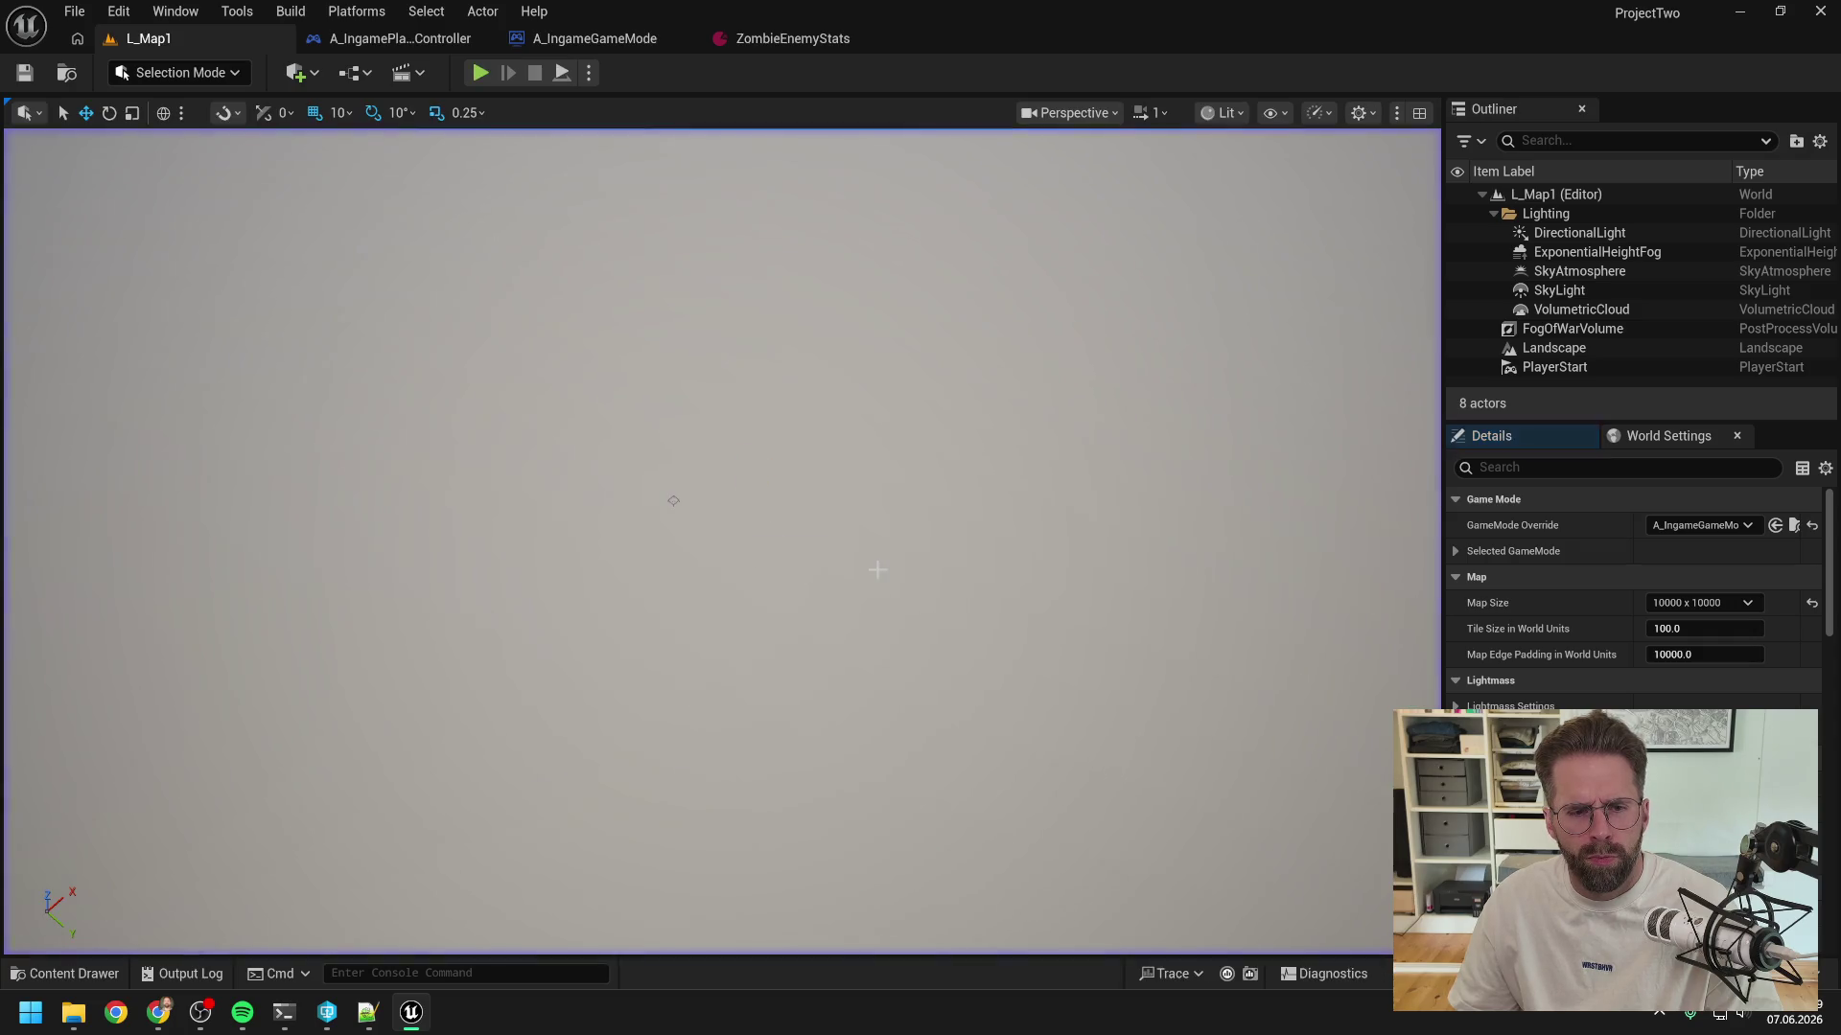
- Approve Claude Code's search of the material editing API in the zombie-merge session
mouse_move(287, 1008)
click(182, 920)
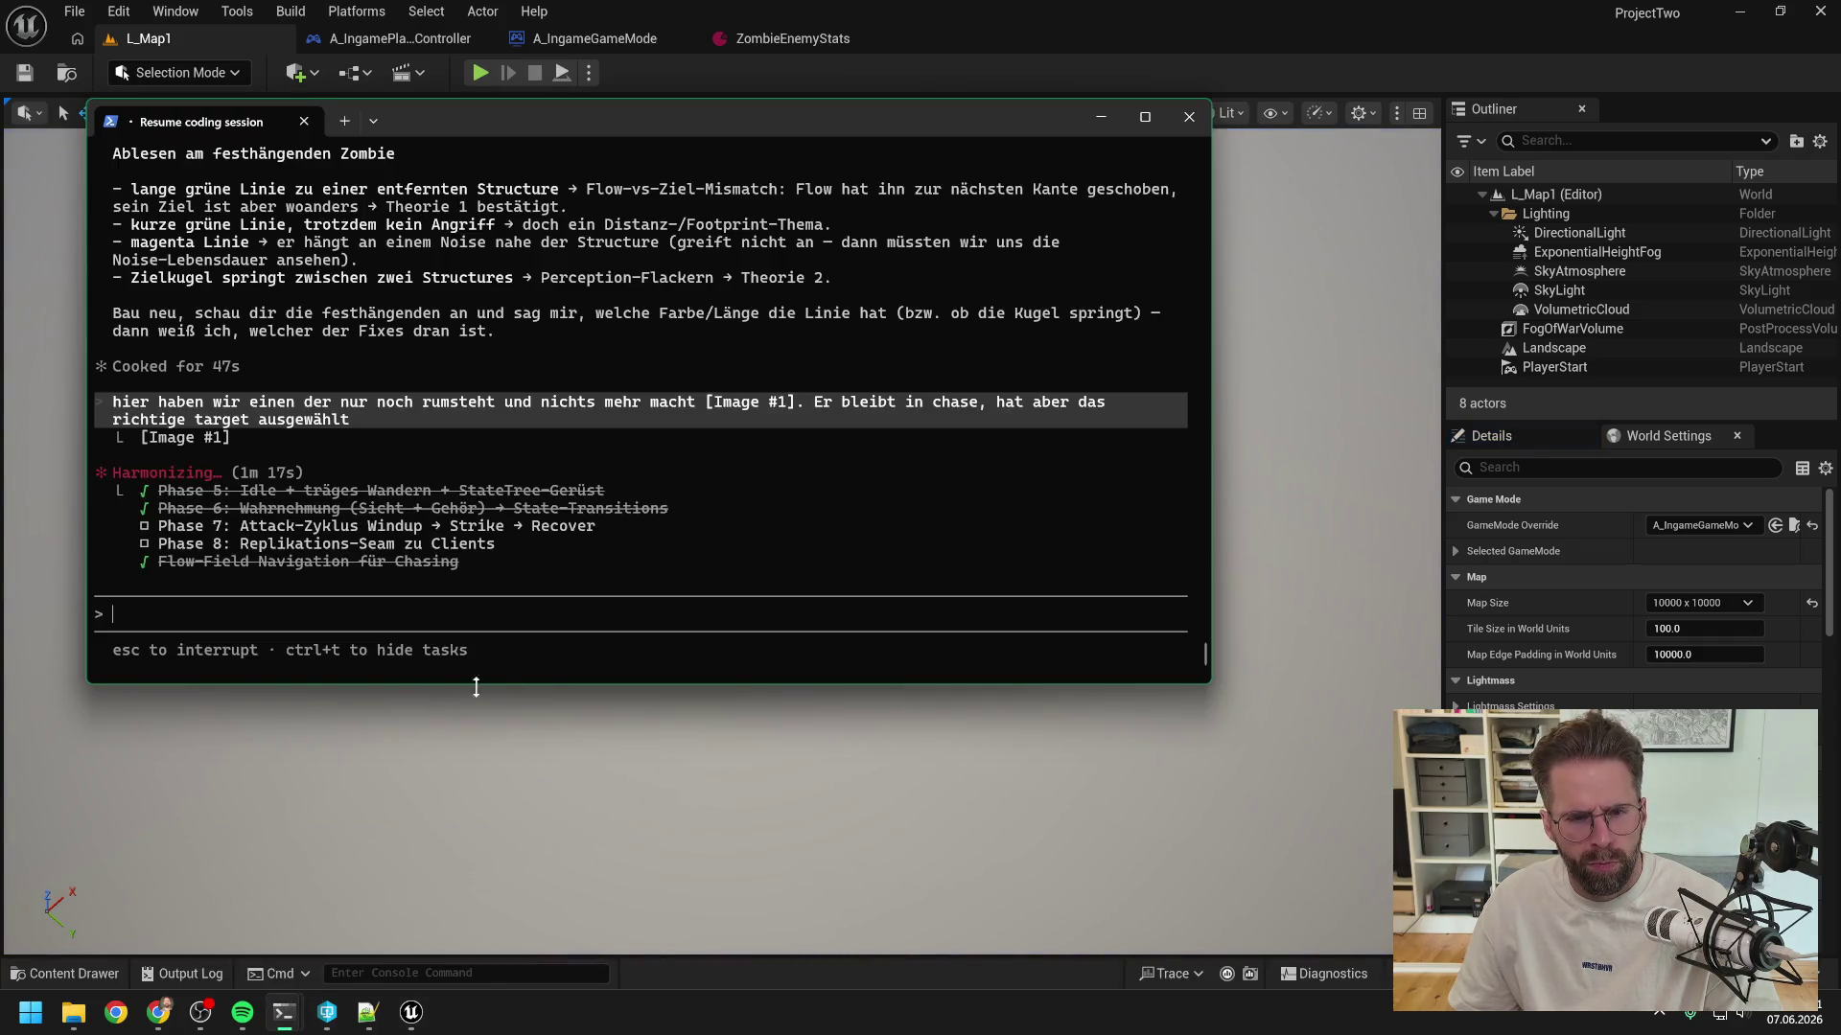
click(368, 908)
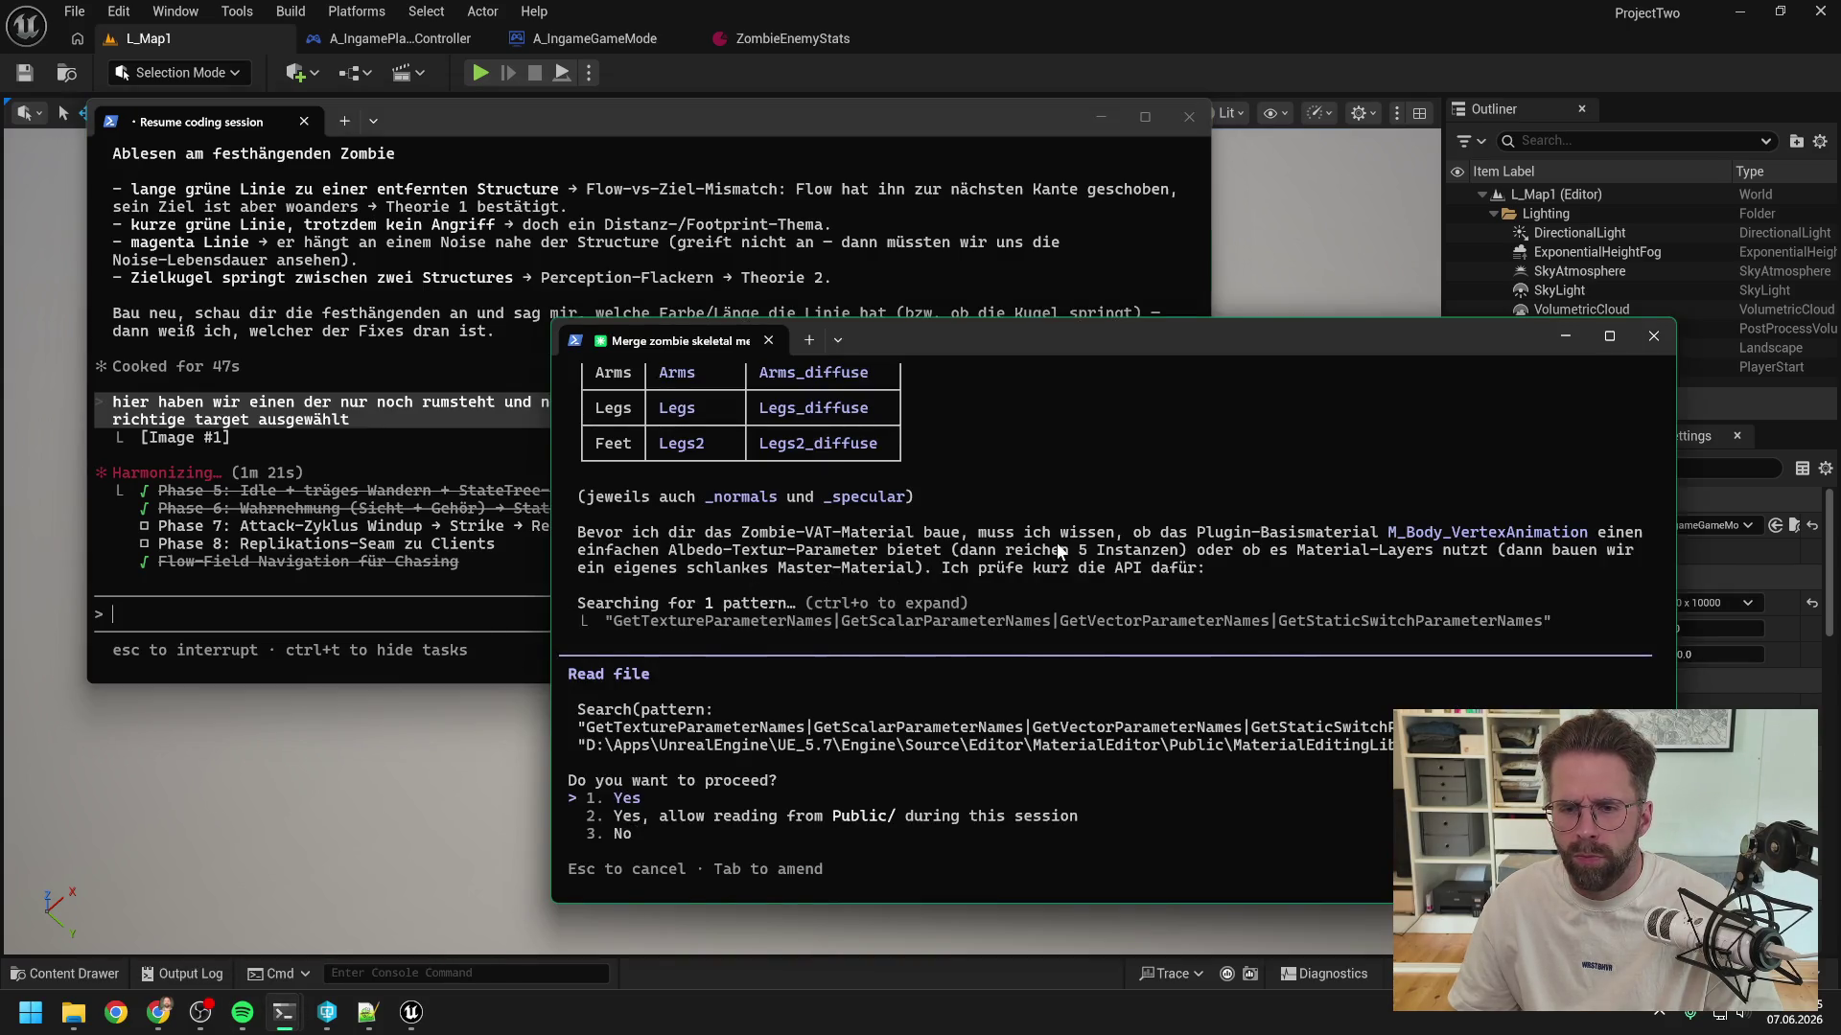
scroll(1059, 551, up, 2)
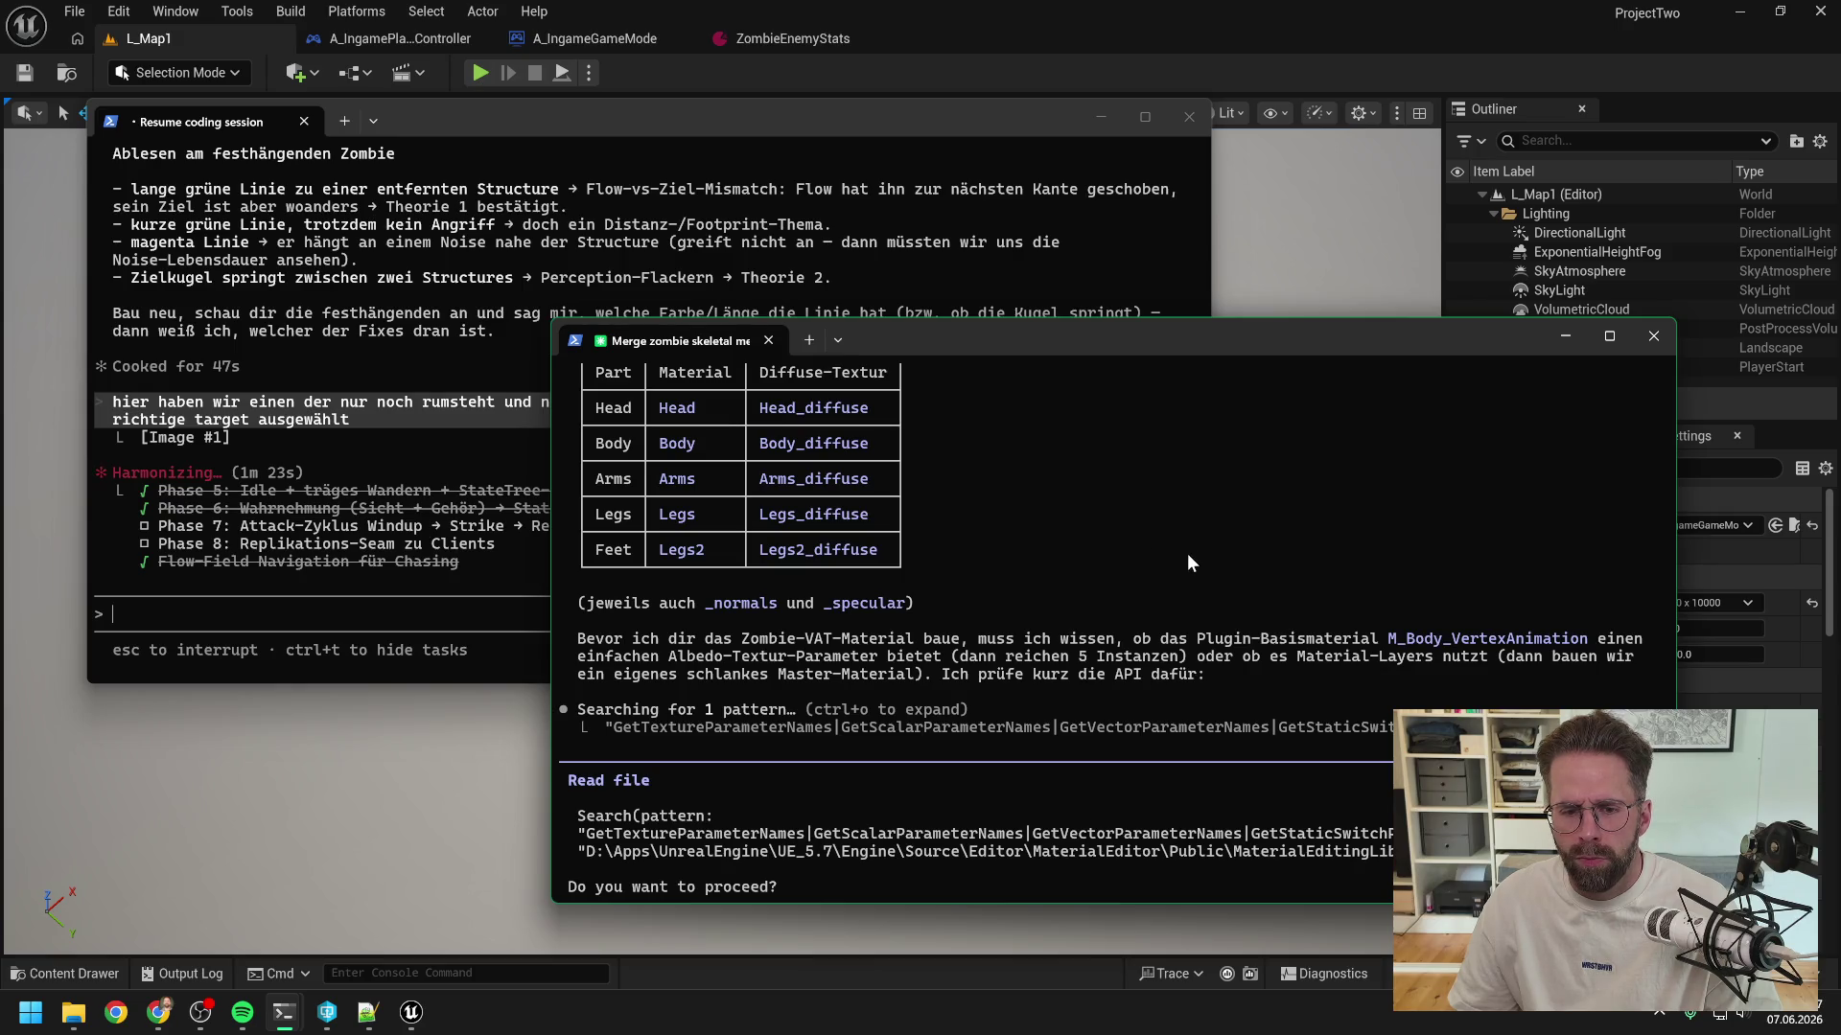
scroll(1175, 573, up, 4)
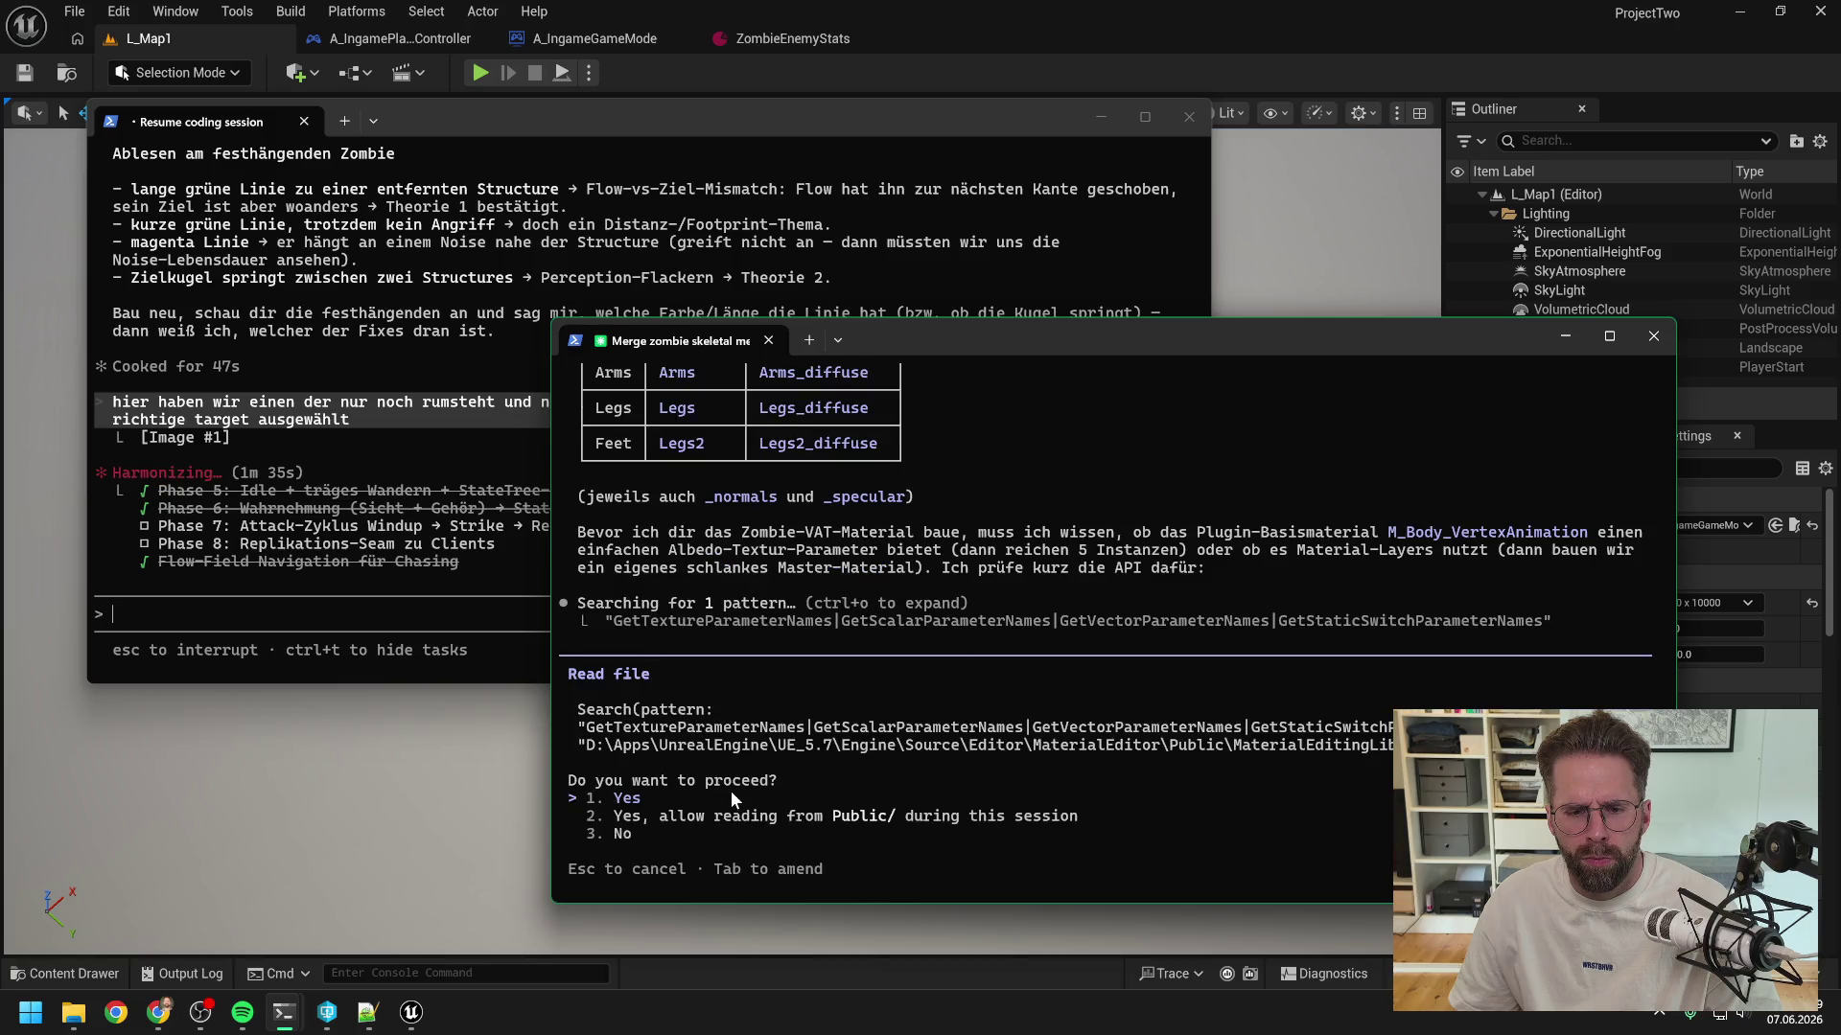
key(Return)
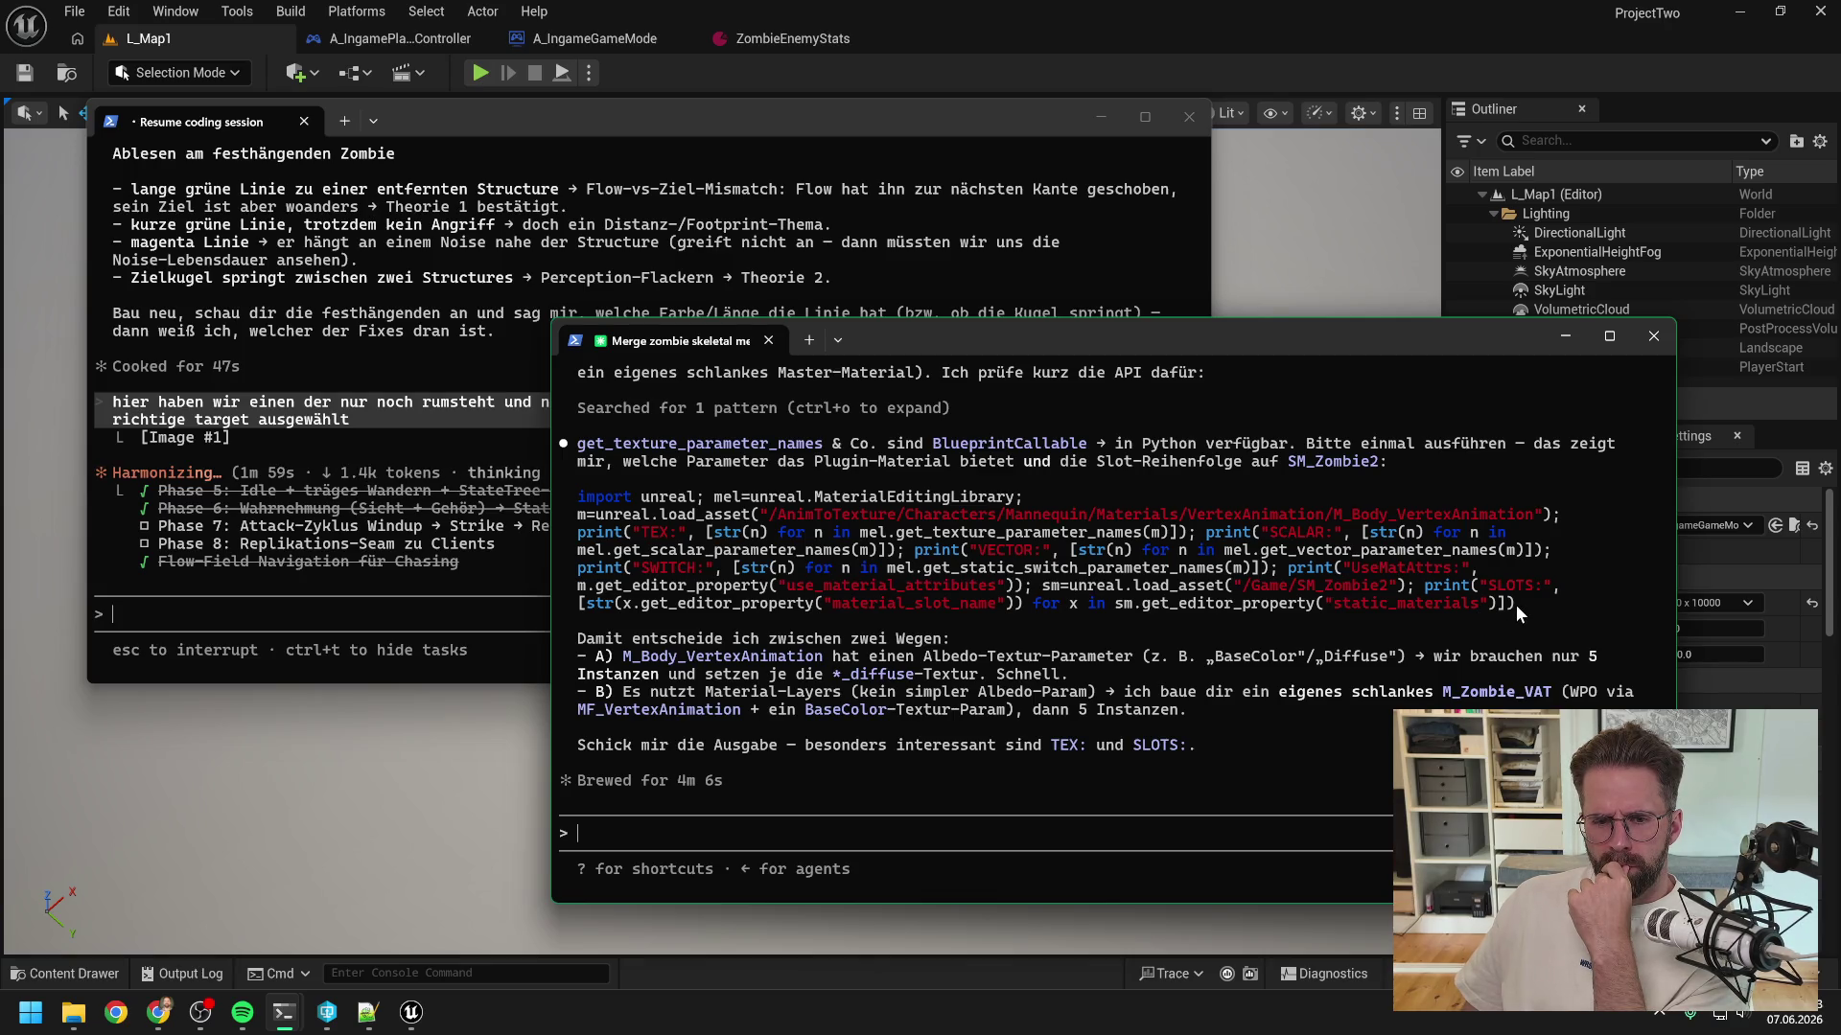
- Copy the proposed Python code block for listing material parameters and return to Unreal
mouse_move(1511, 602)
mouse_down()
mouse_move(1160, 587)
mouse_move(863, 518)
mouse_move(580, 502)
mouse_up()
key(ctrl+c)
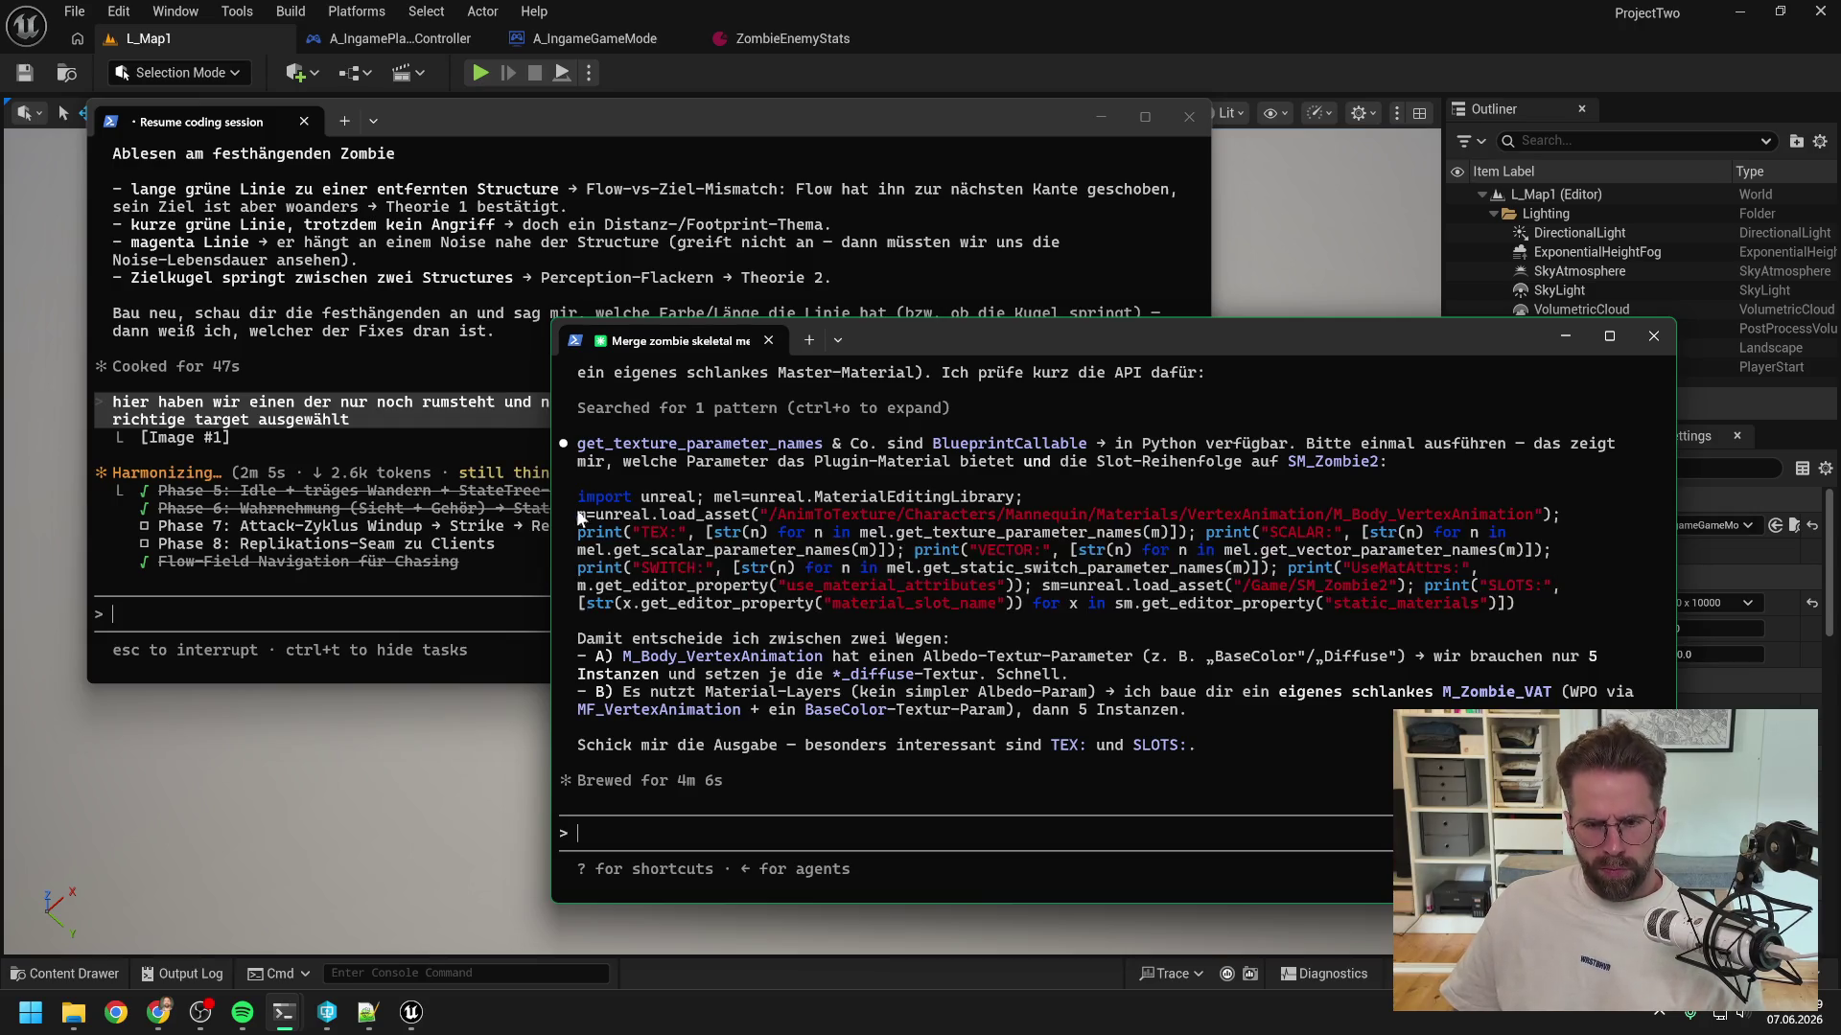
click(1013, 67)
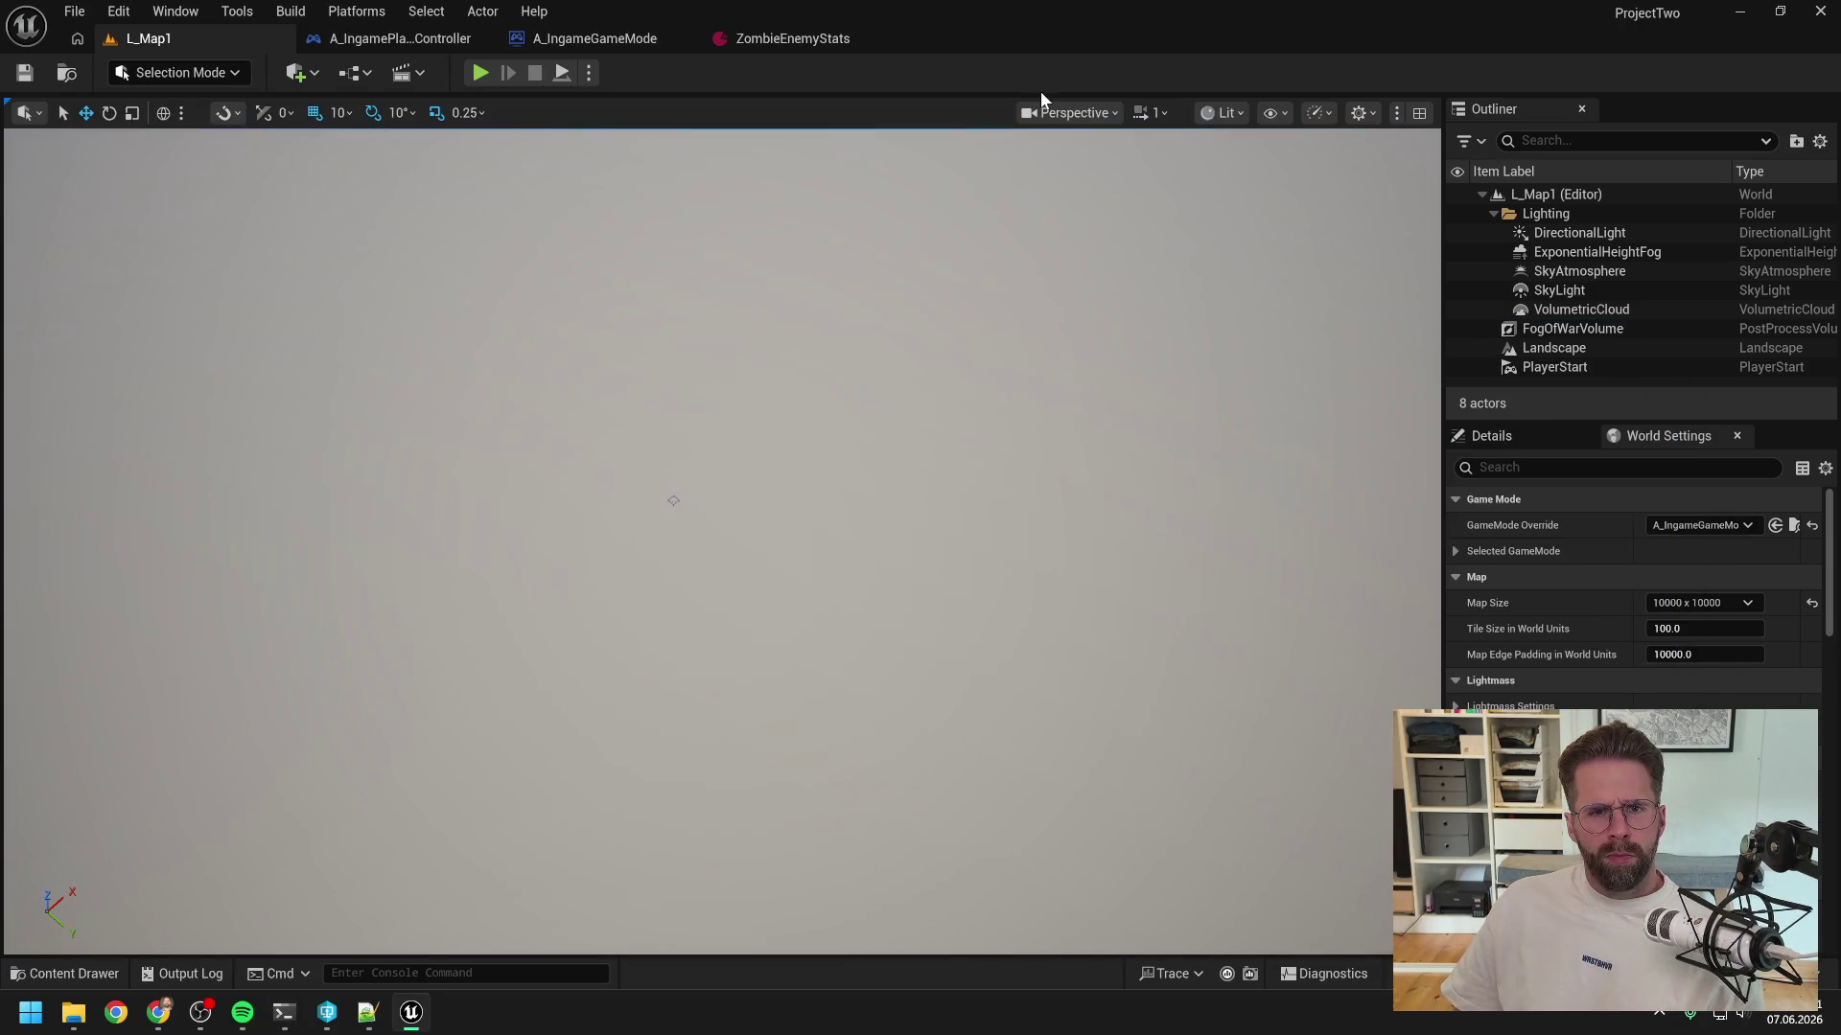
- Open PTwoAssetLibrary.uproject via Öffnen in File Explorer and bring up its Showroom level
click(1820, 13)
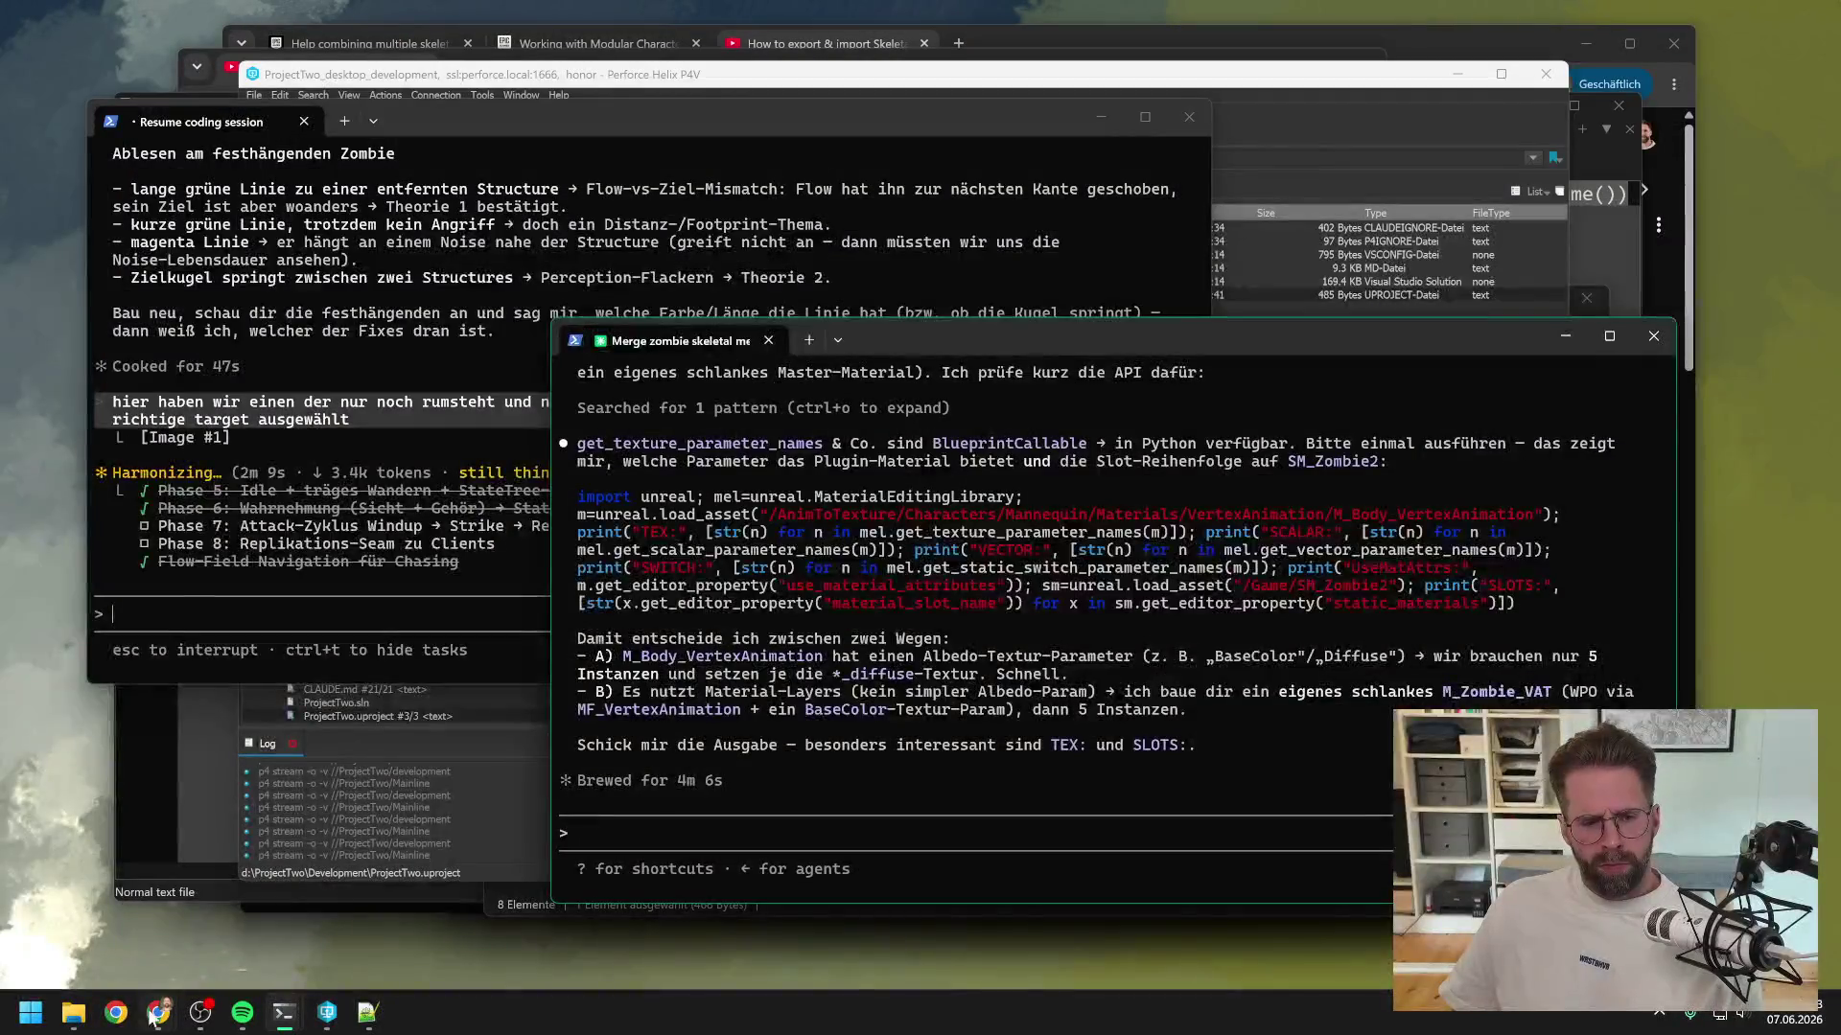
mouse_move(72, 1011)
click(302, 887)
click(766, 740)
right_click(767, 740)
click(739, 650)
right_click(739, 650)
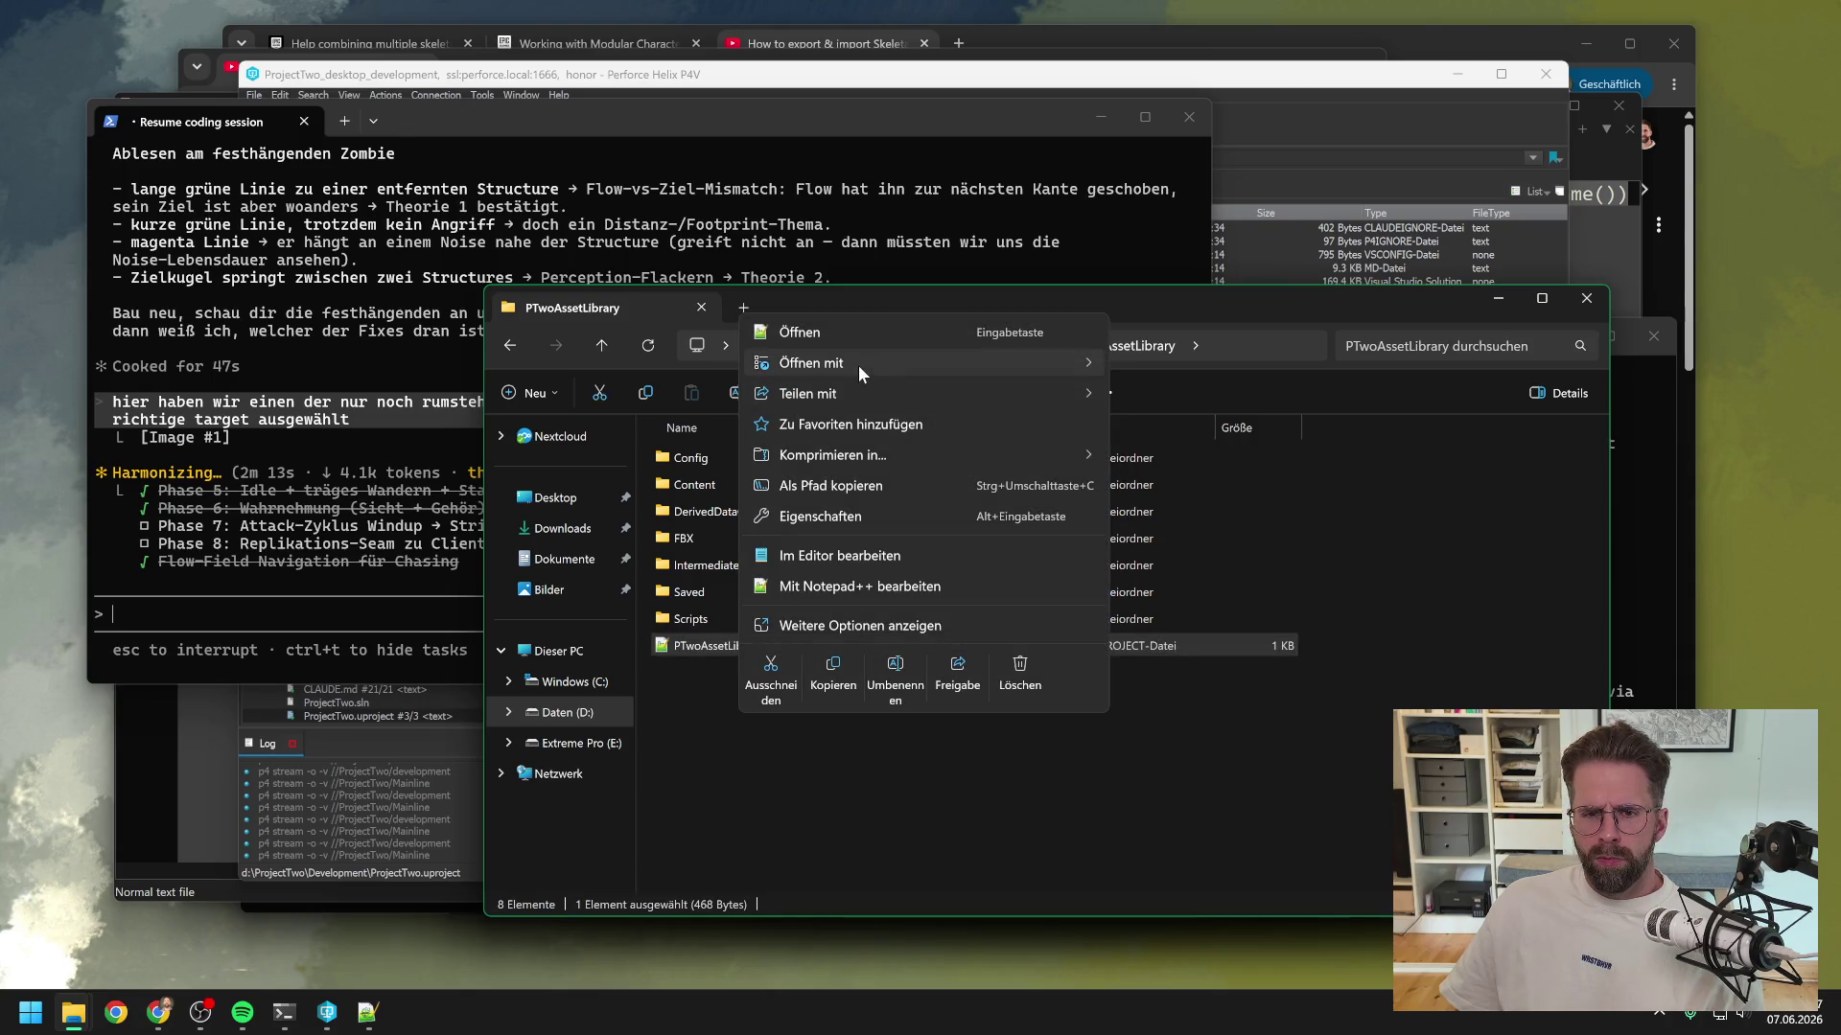
click(1155, 400)
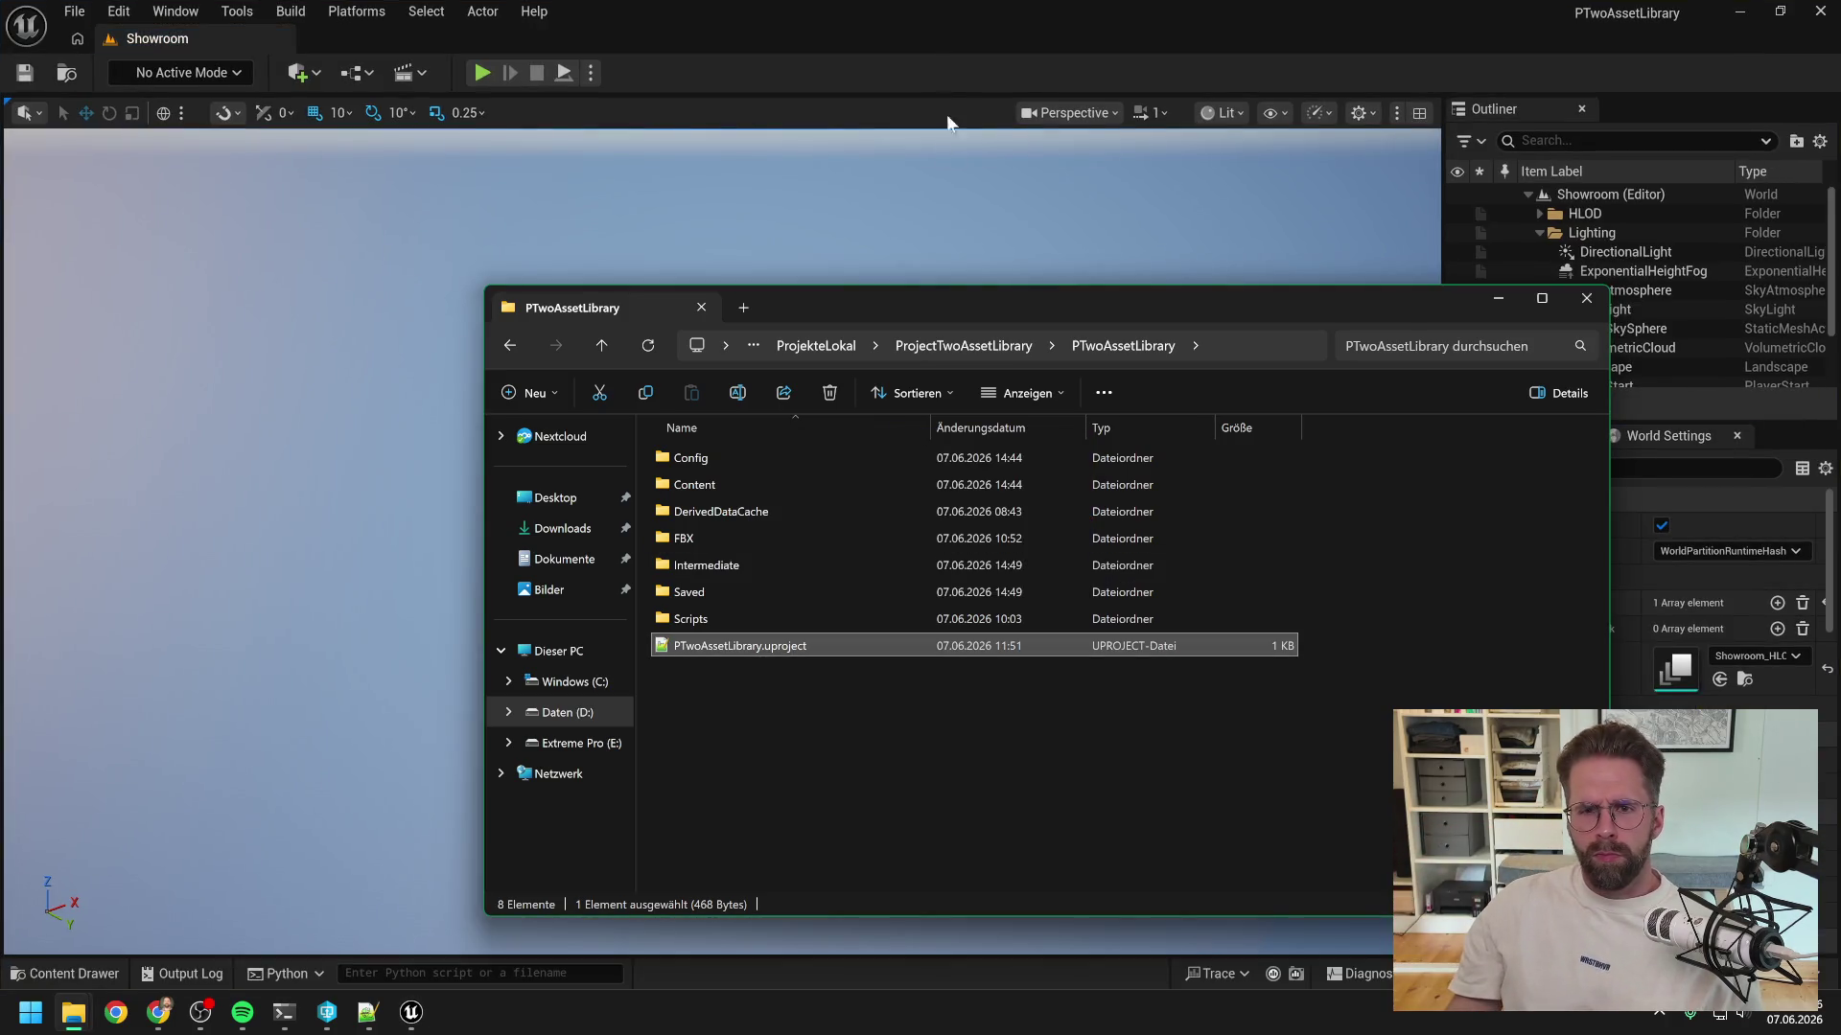
click(946, 113)
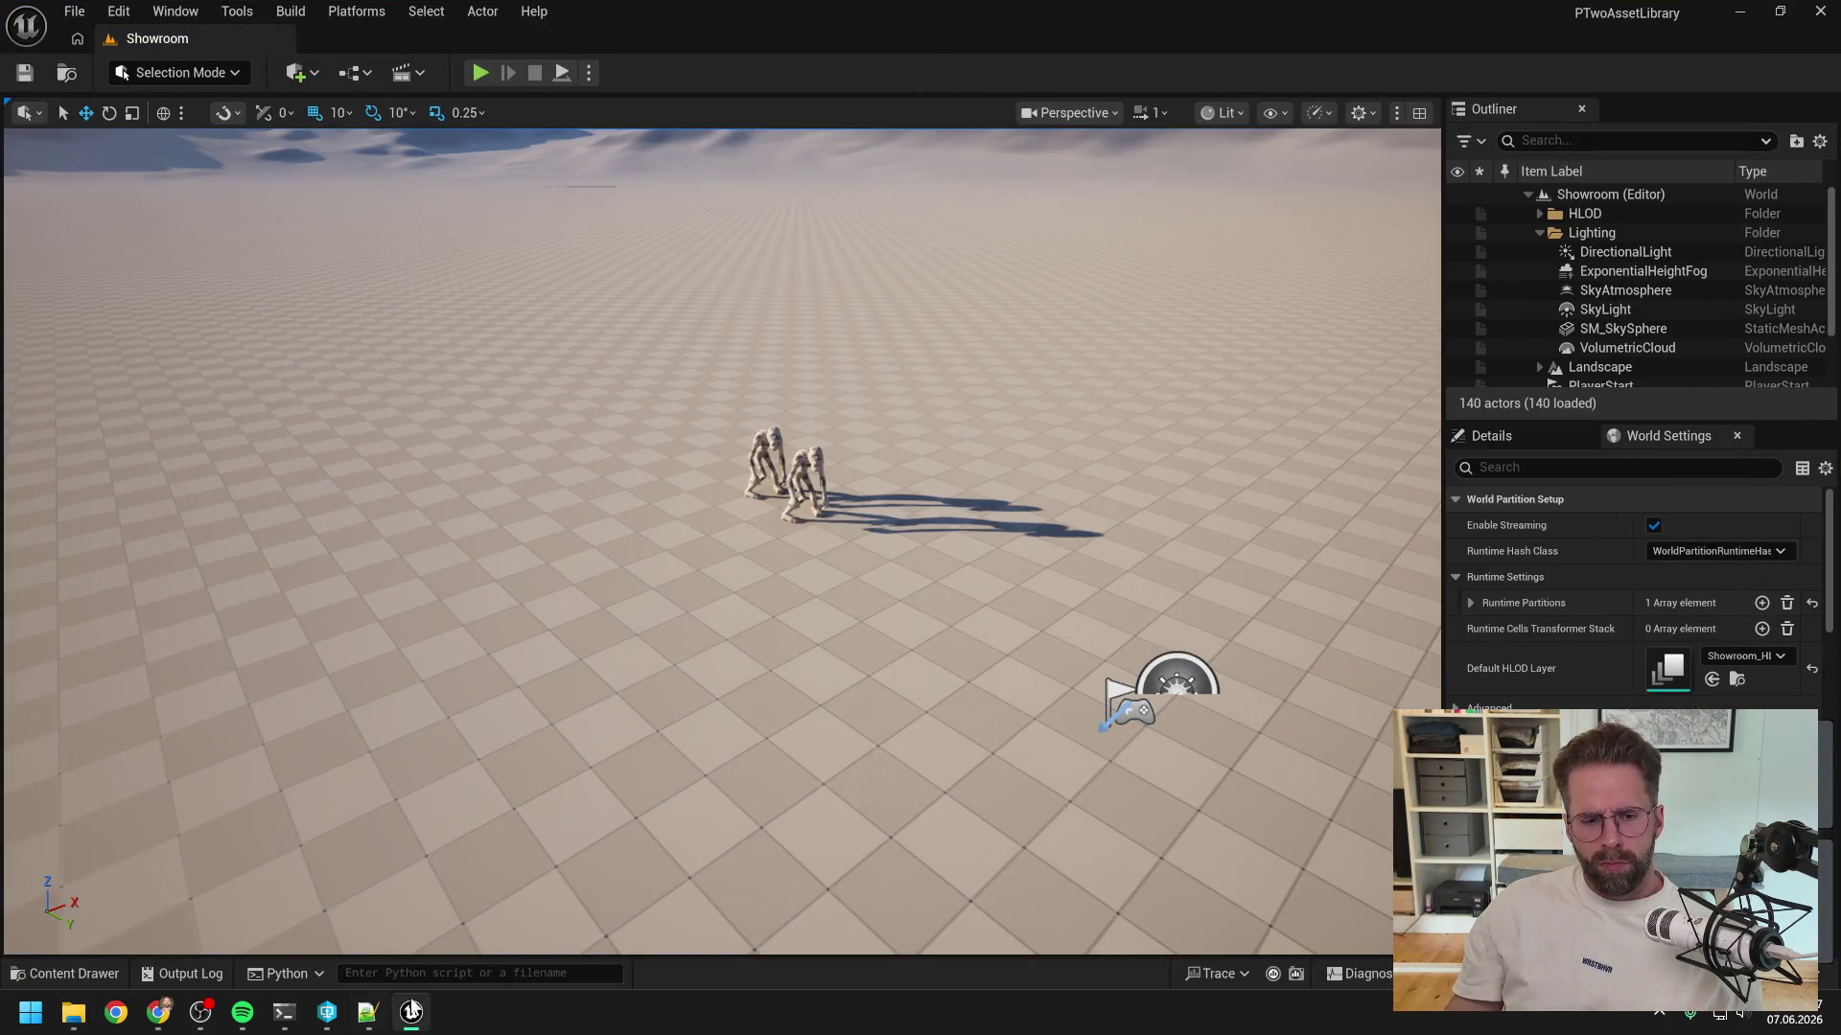
- Open Unreal's Output Log and clear all earlier messages, including the IndentationError
click(422, 973)
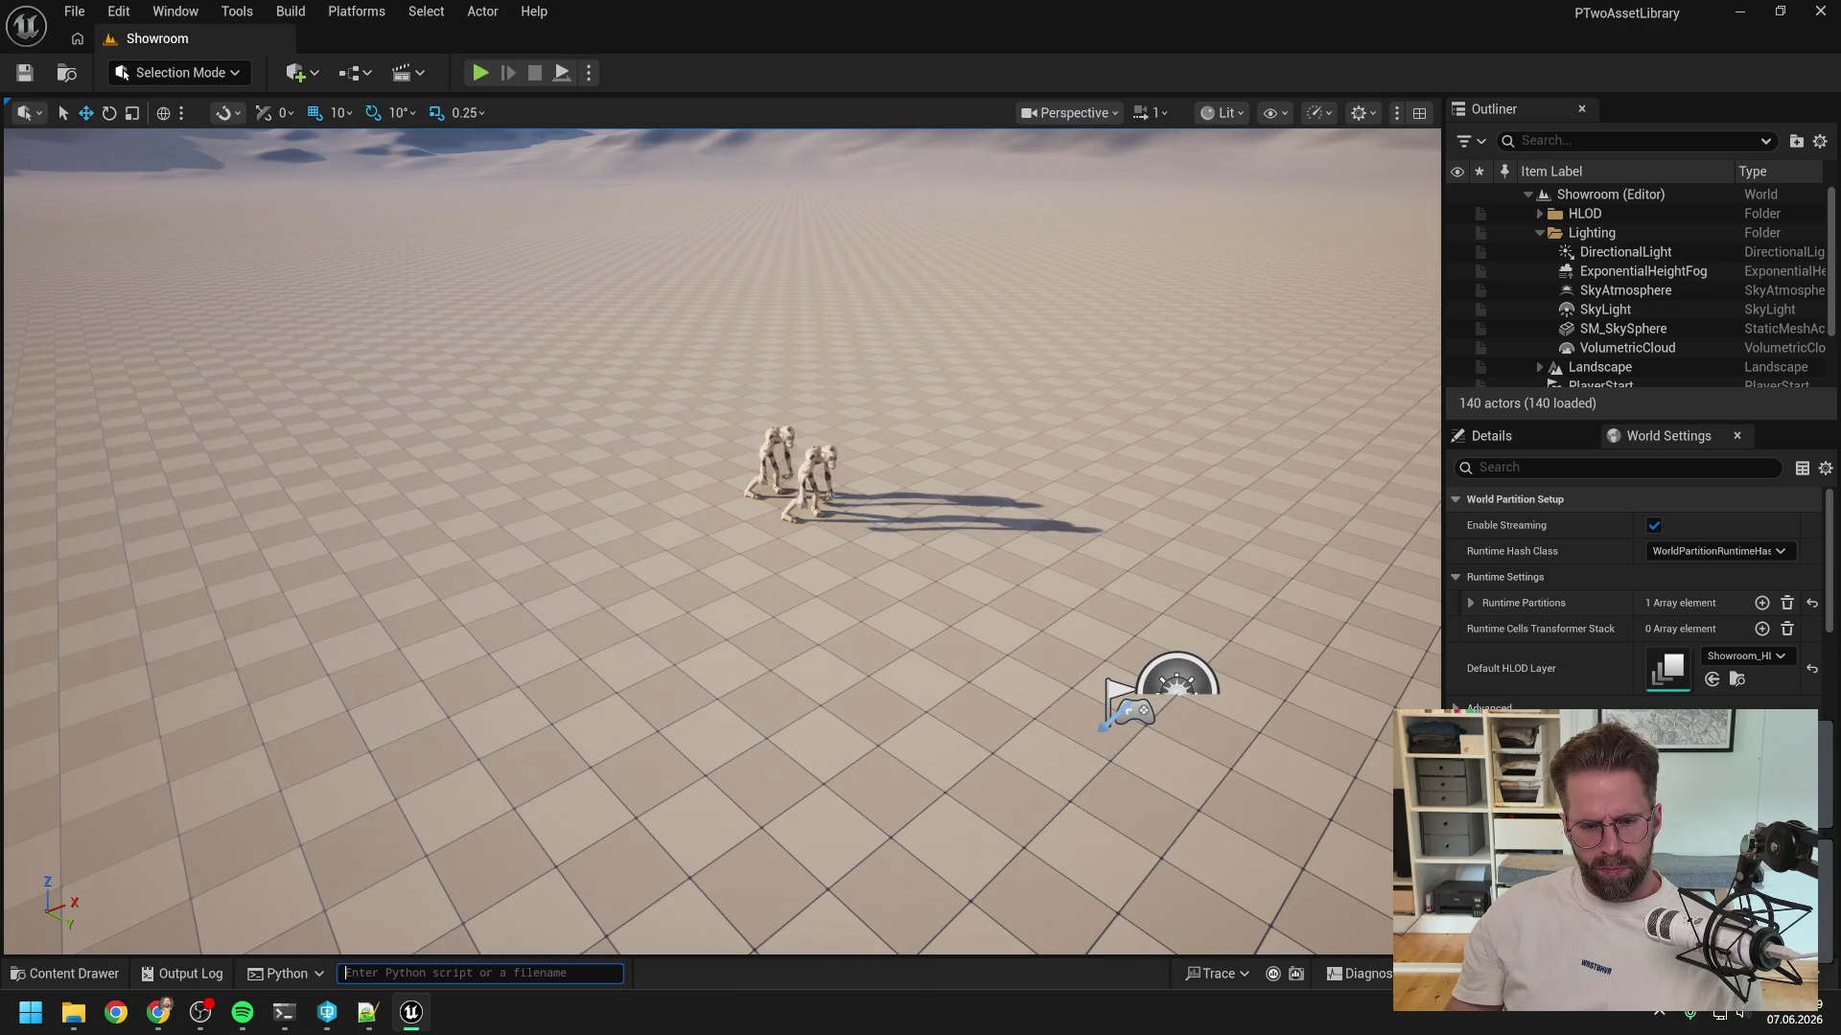
click(205, 968)
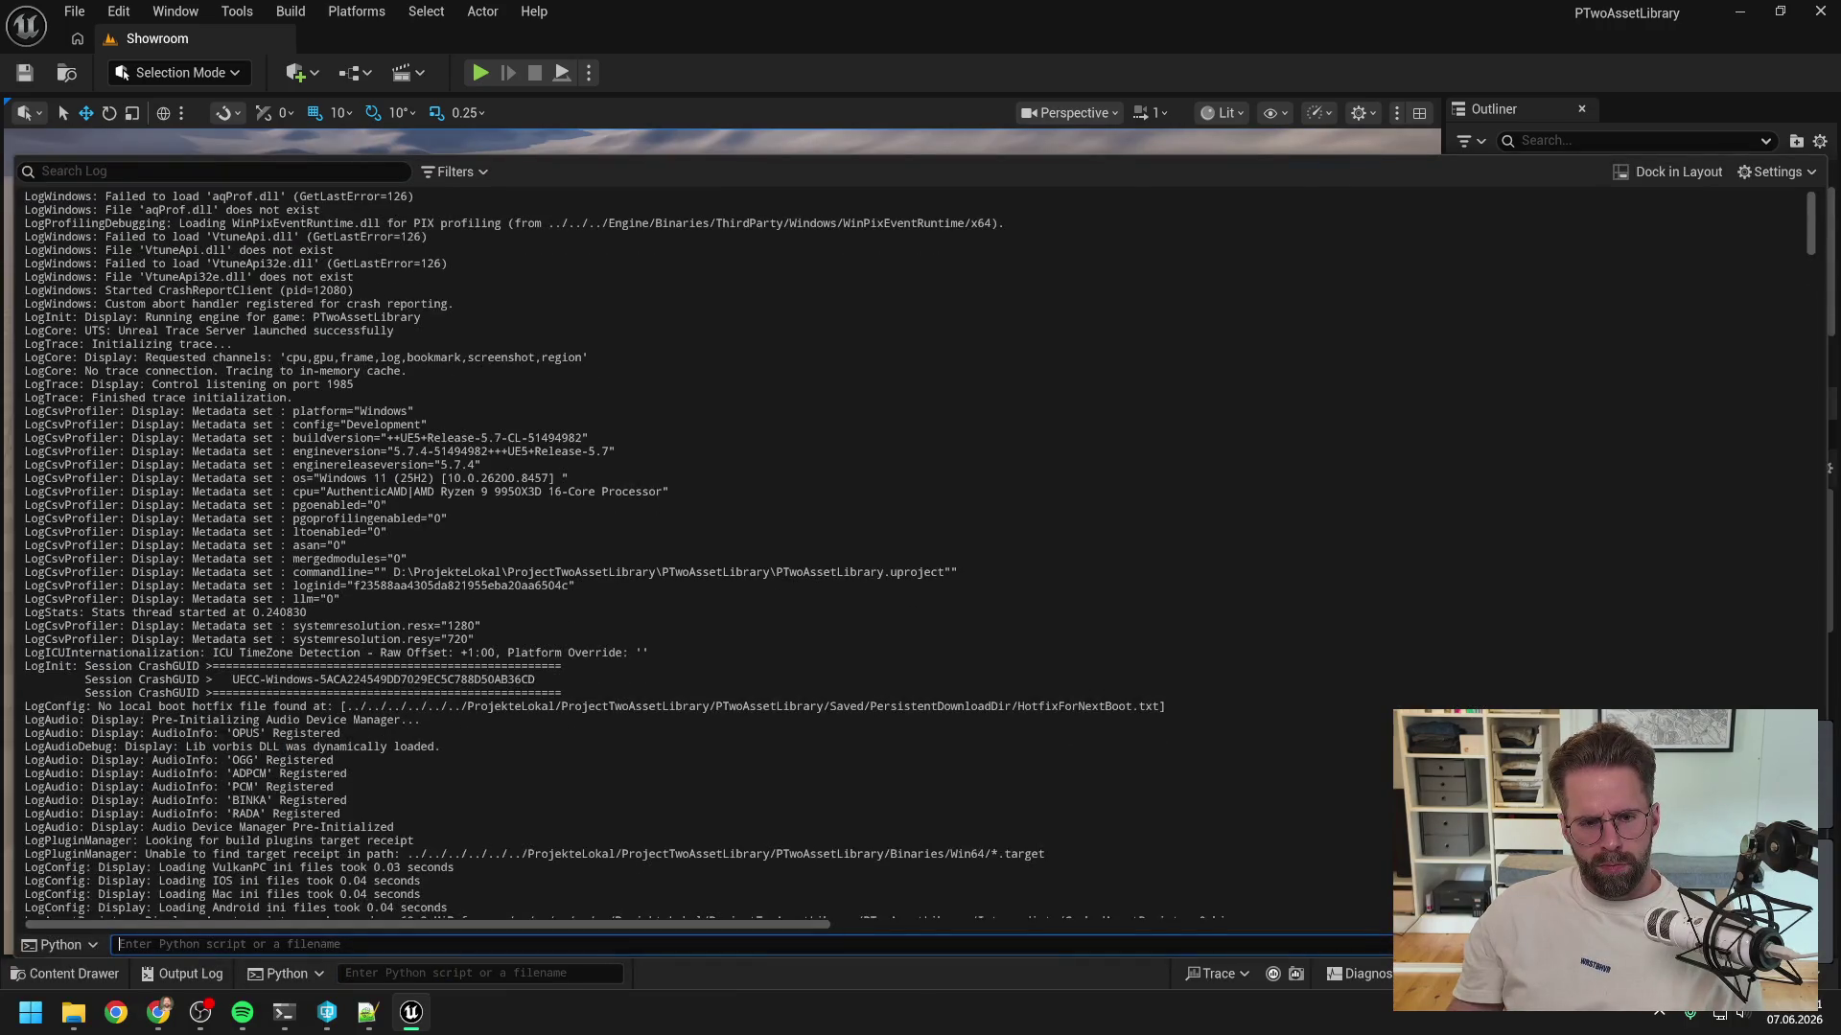
scroll(451, 556, down, 15)
drag(1812, 292, 1812, 906)
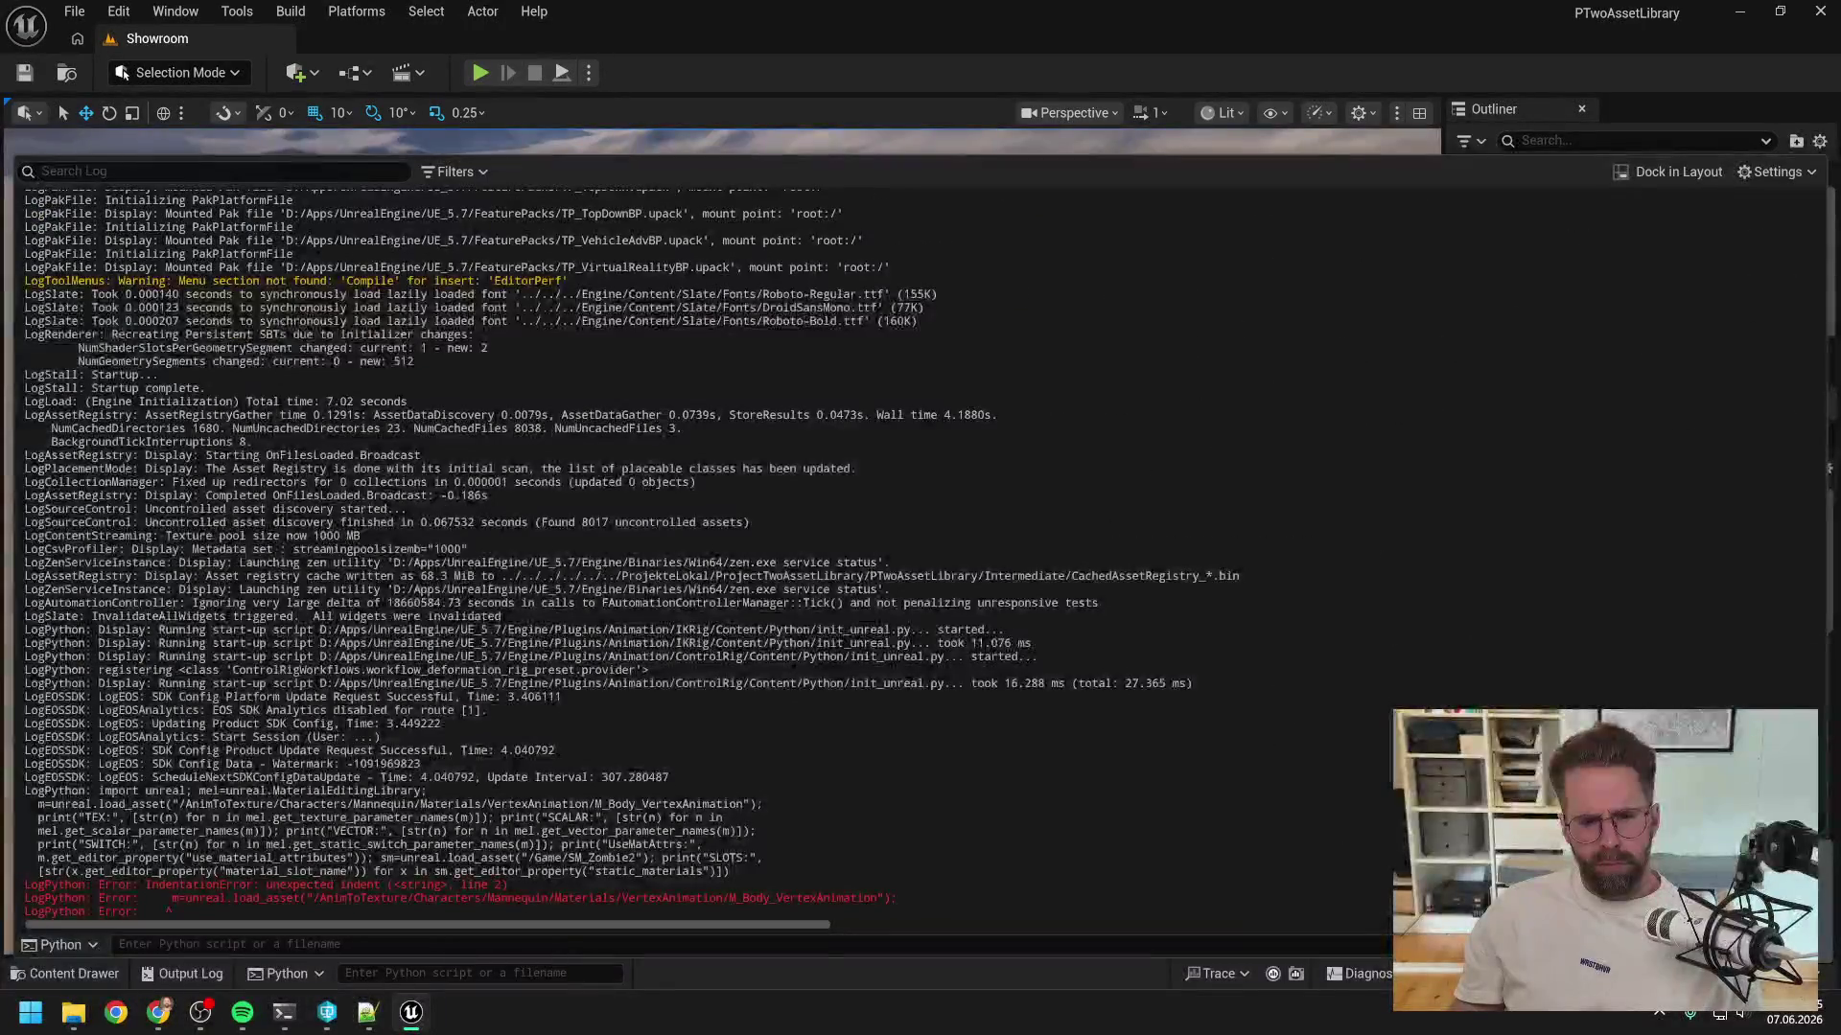
right_click(832, 724)
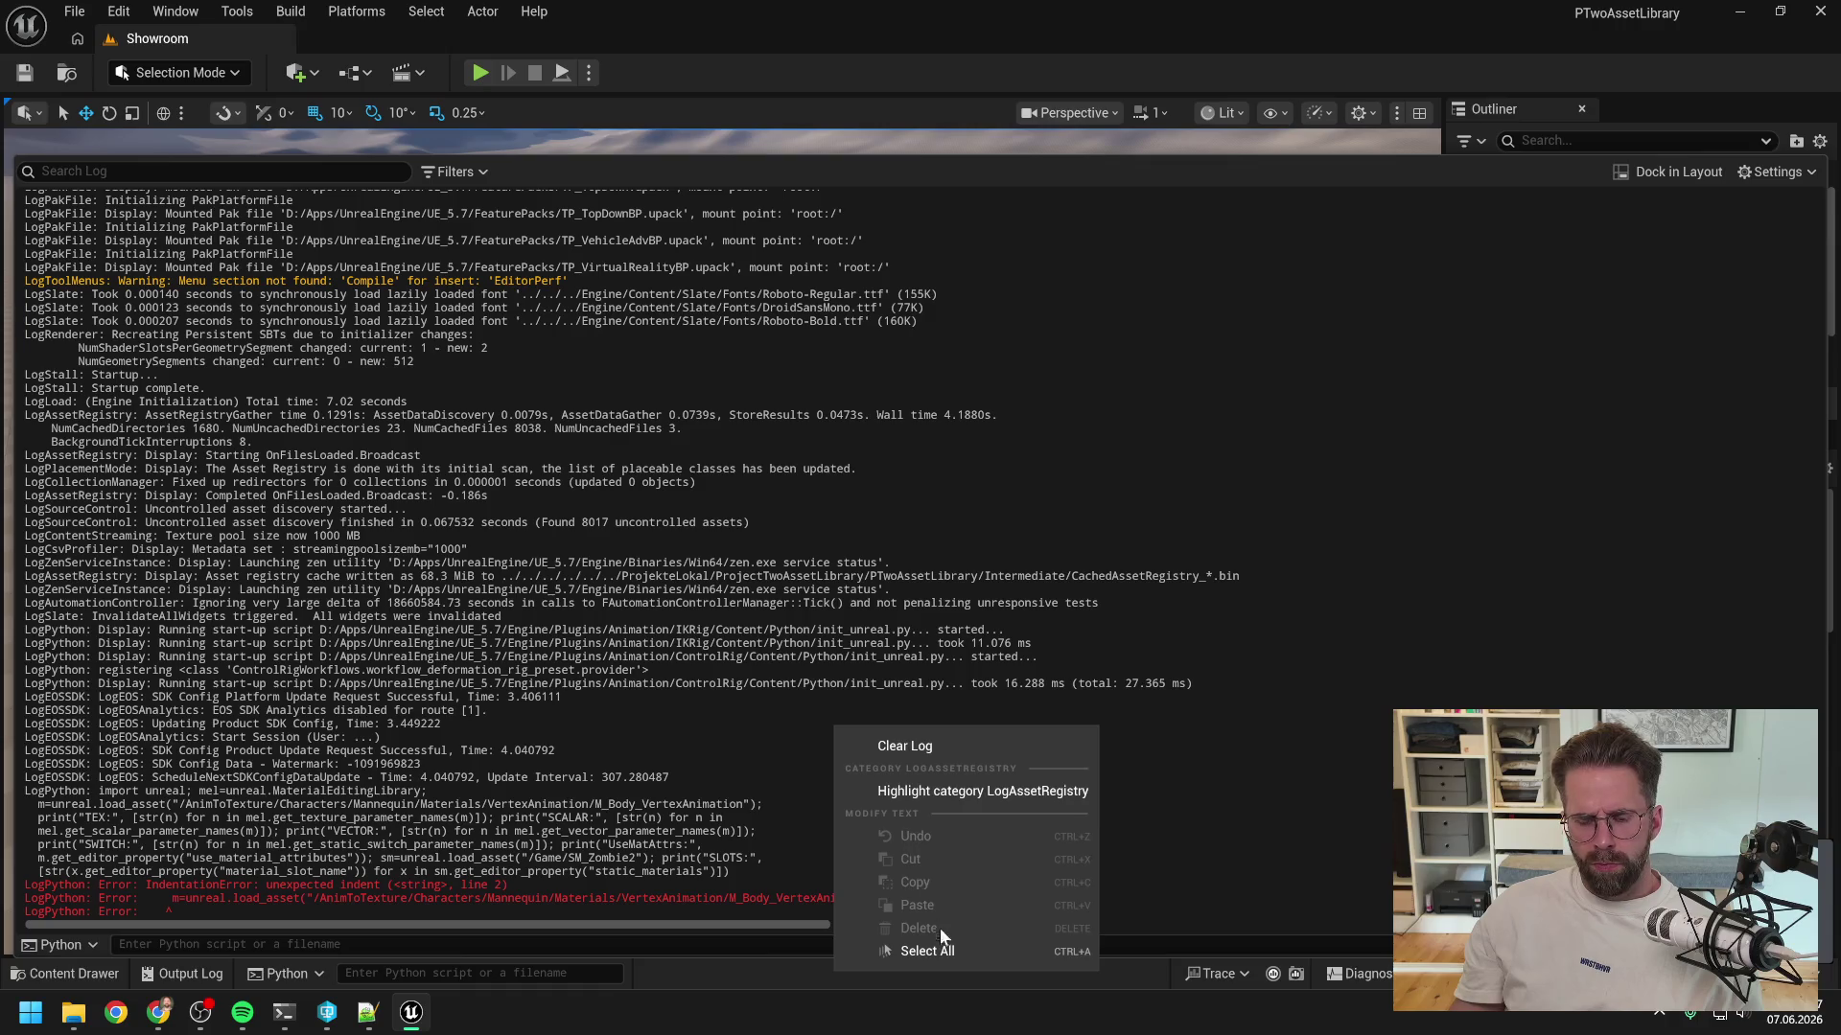
click(899, 748)
click(367, 1012)
- Paste the copied Python snippet over the old script in Notepad++ and start joining its lines
key(End)
key(ctrl+a)
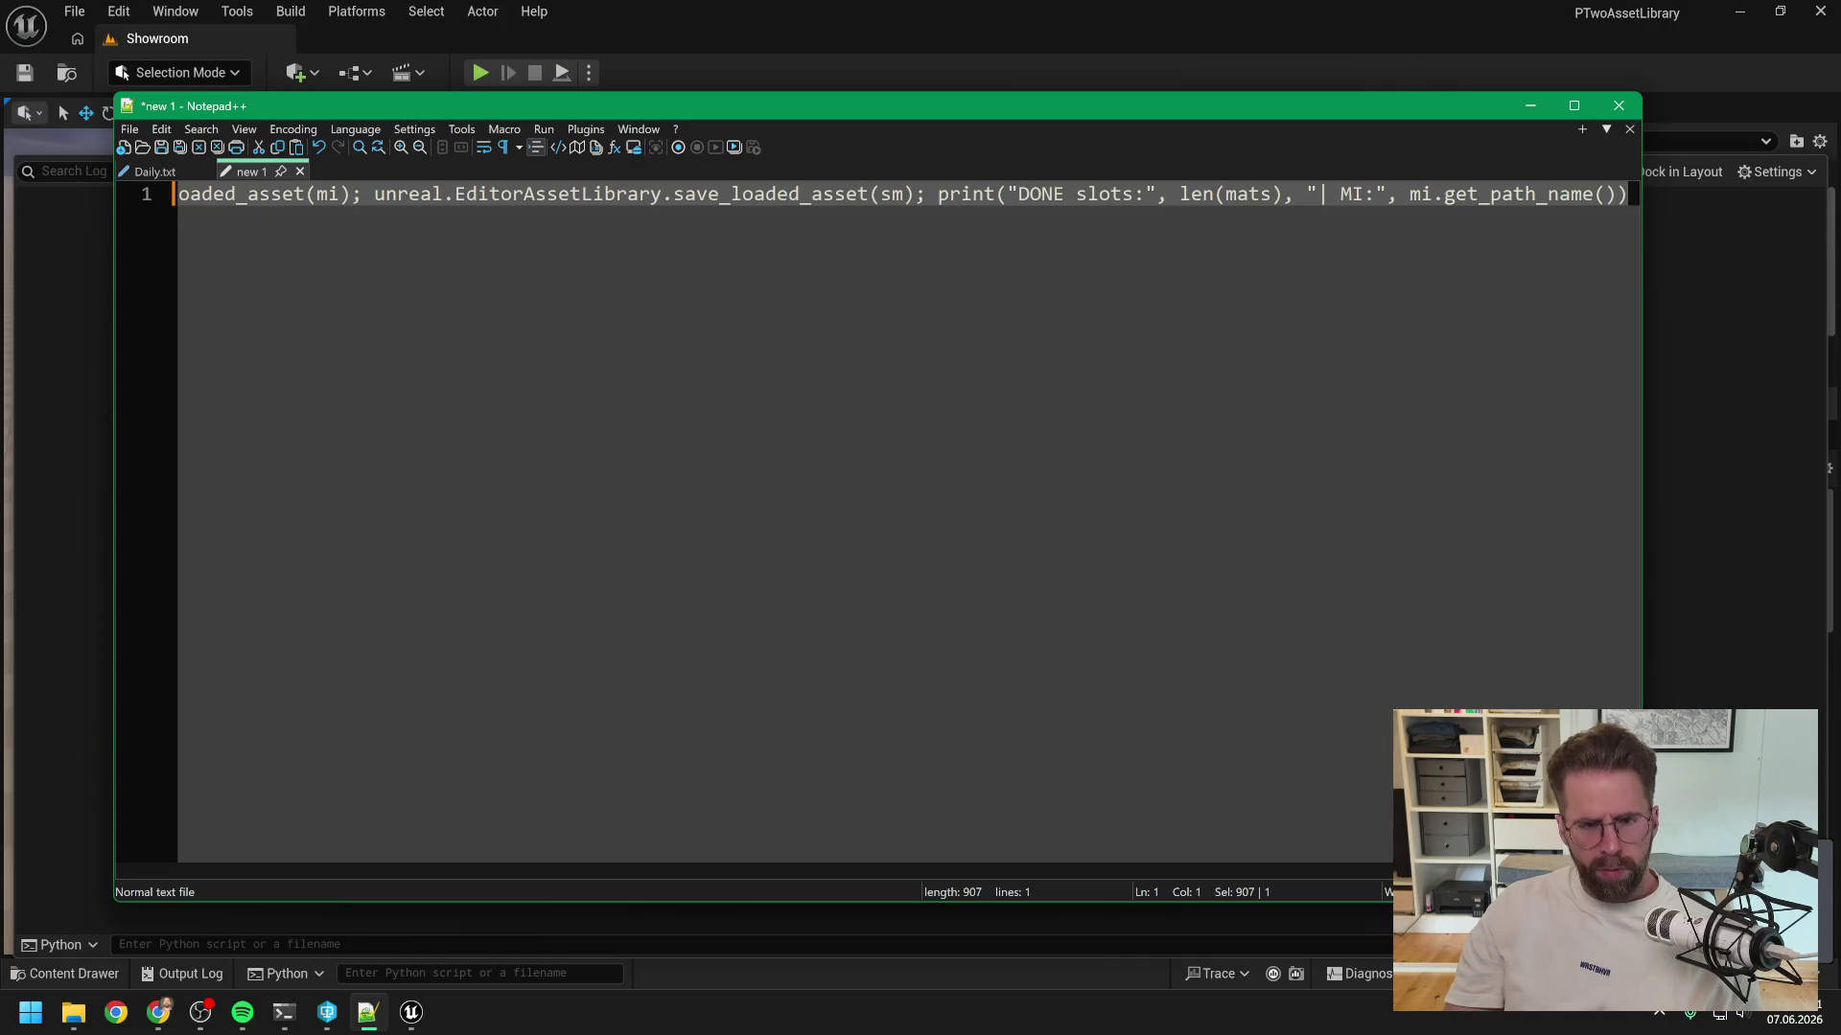
key(ctrl+v)
drag(443, 871, 189, 849)
click(743, 194)
key(Delete)
key(Delete)
key(Delete)
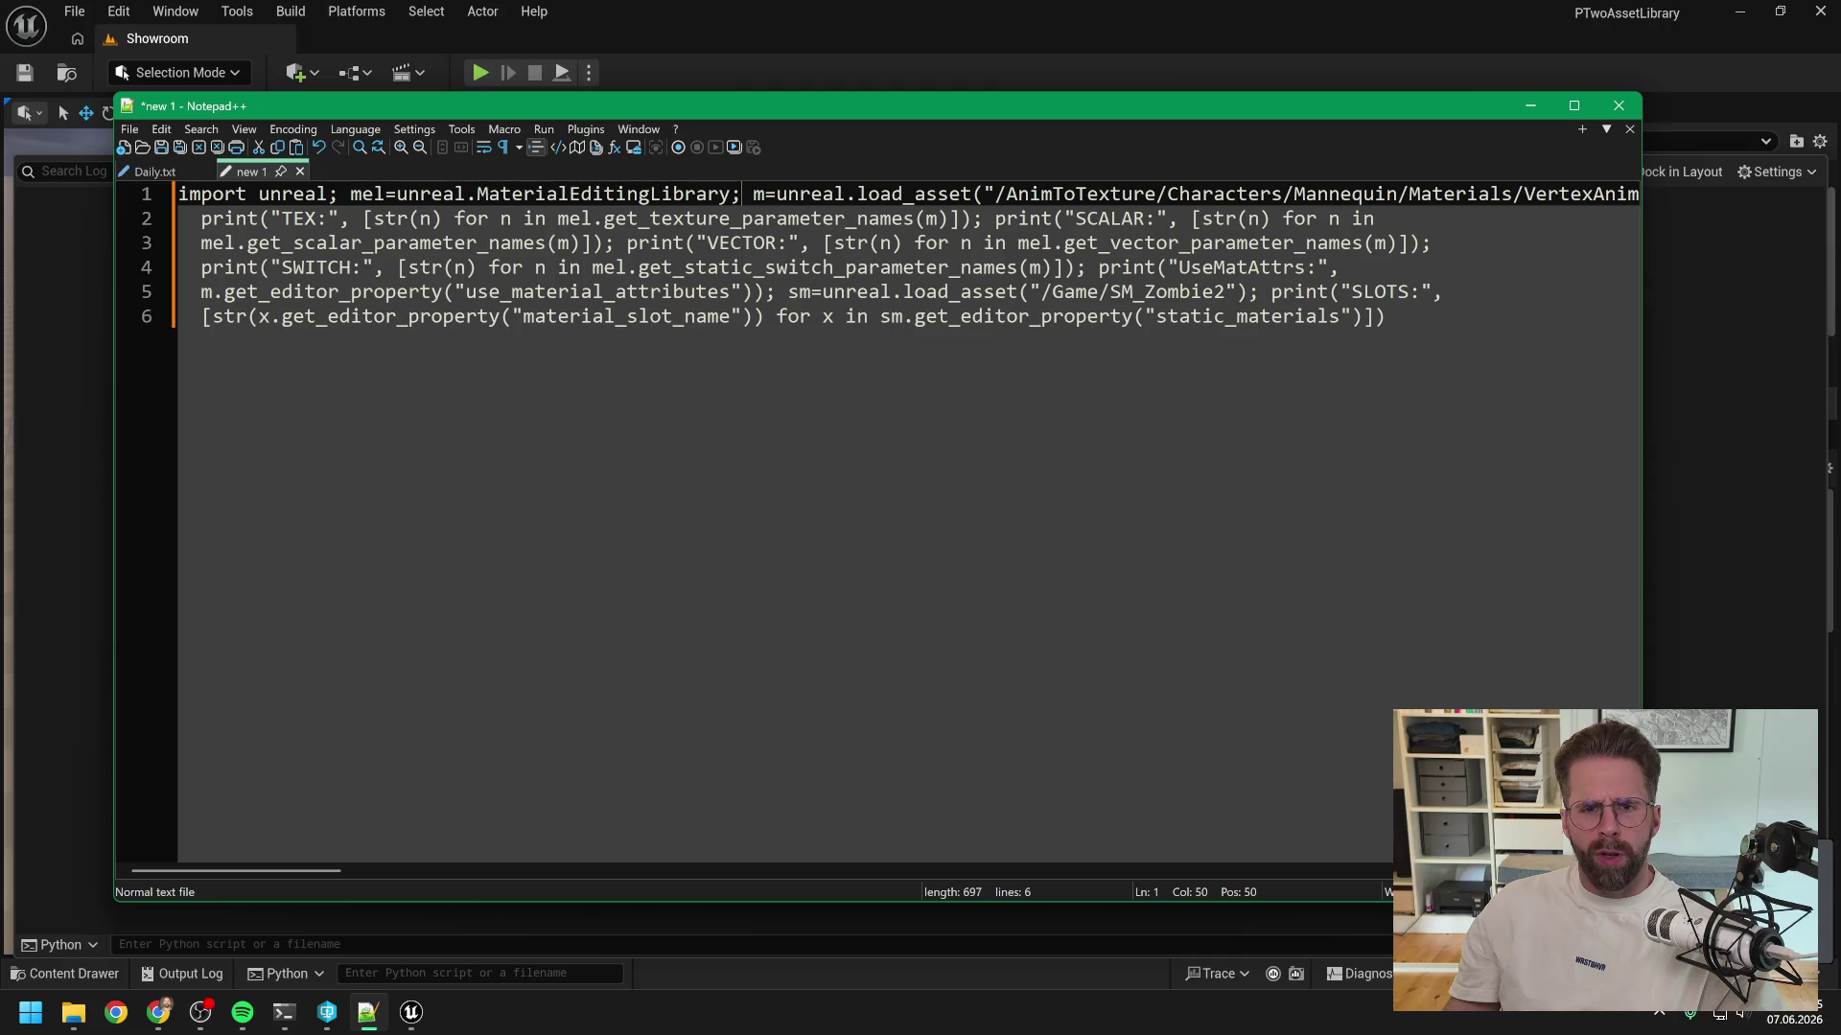
mouse_move(331, 873)
mouse_down()
mouse_move(623, 854)
mouse_move(924, 871)
mouse_up()
click(1024, 194)
key(Delete)
key(Delete)
key(Delete)
- Join the remaining lines into one 682-character line ending with the SLOTS print, and select it
click(790, 194)
key(Delete)
key(Delete)
key(Delete)
key(Delete)
key(Delete)
key(Delete)
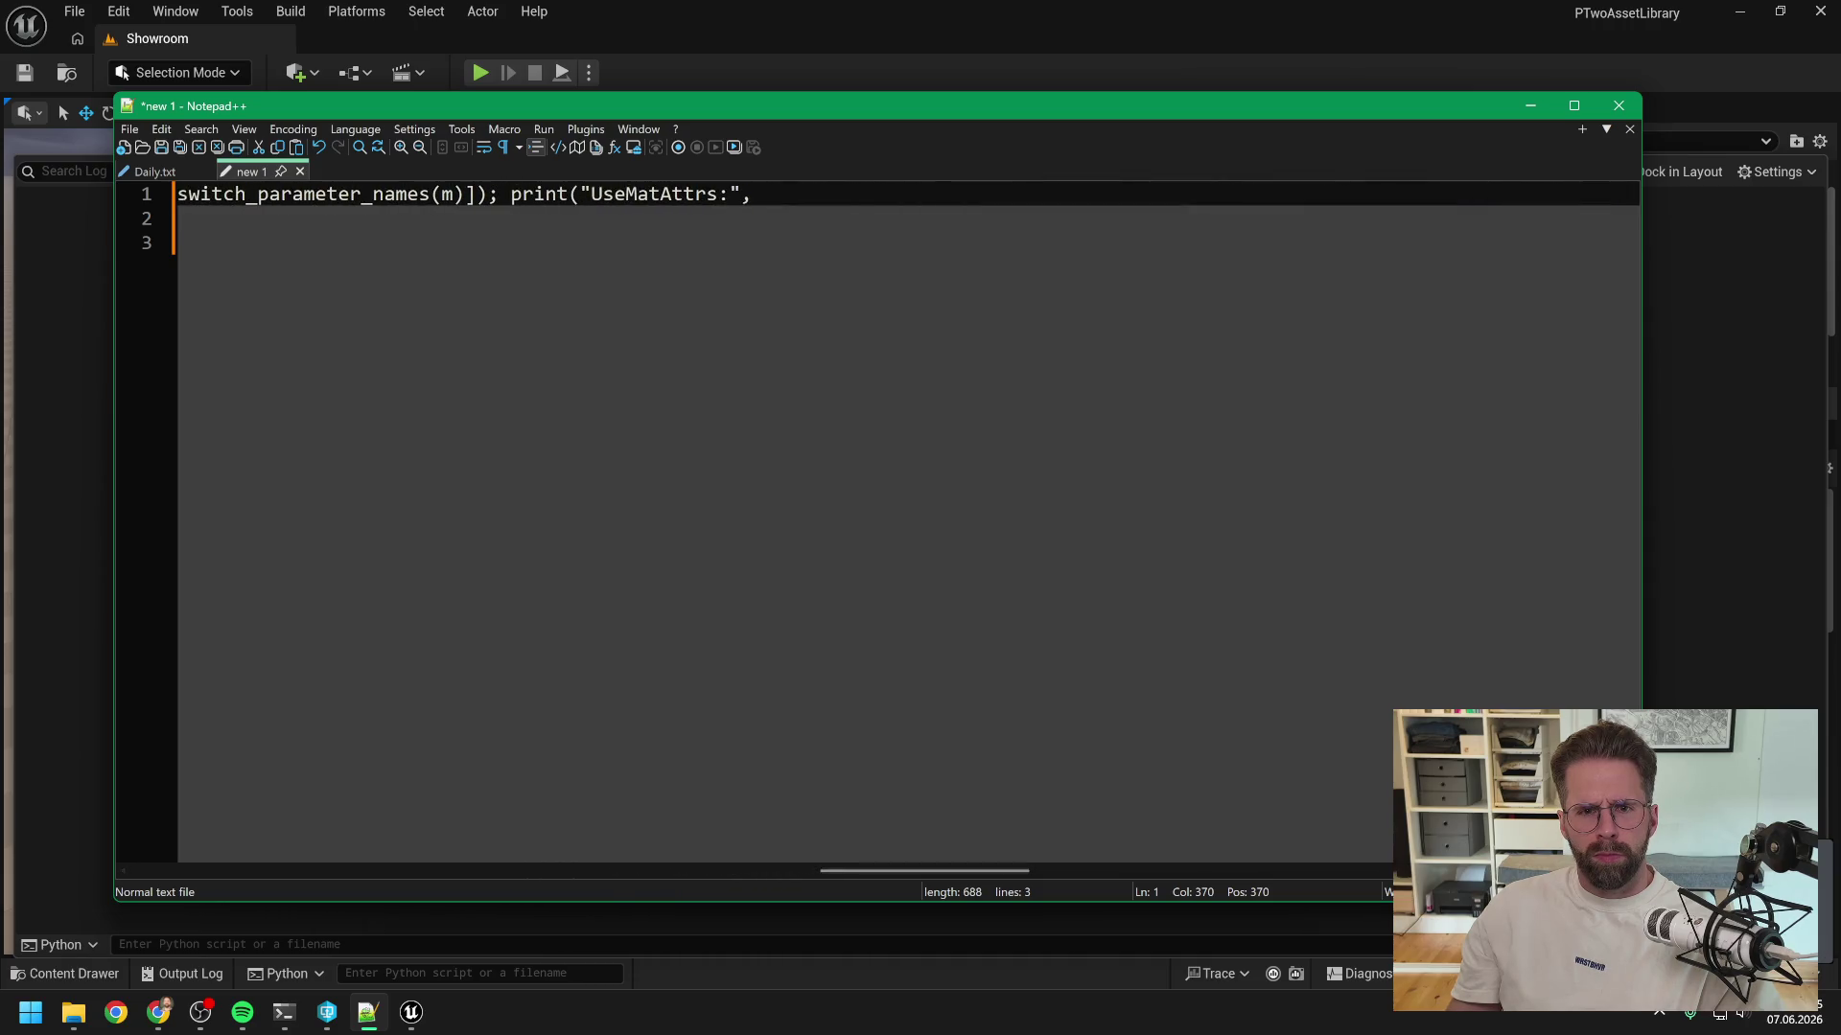
key(Delete)
key(Delete)
key(Delete)
drag(859, 867, 980, 867)
key(Delete)
key(Delete)
key(Delete)
drag(1030, 869, 1193, 863)
key(End)
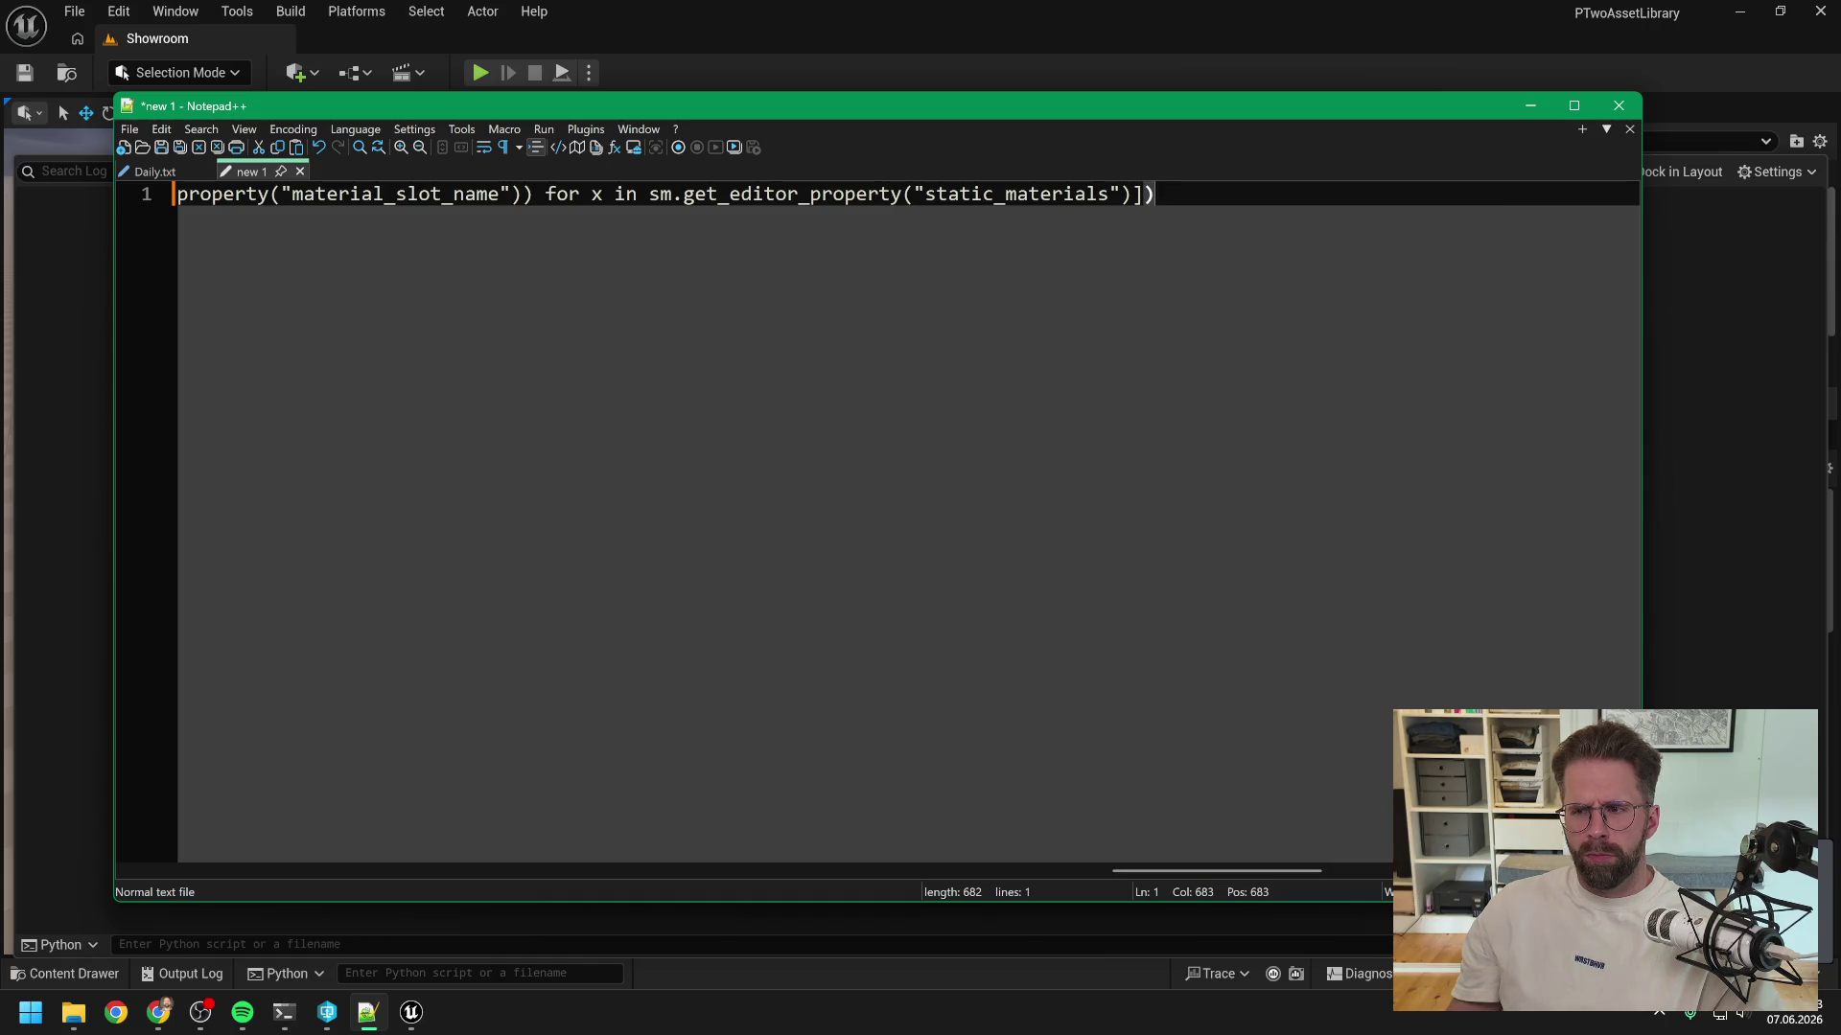
key(ctrl+a)
key(ctrl+c)
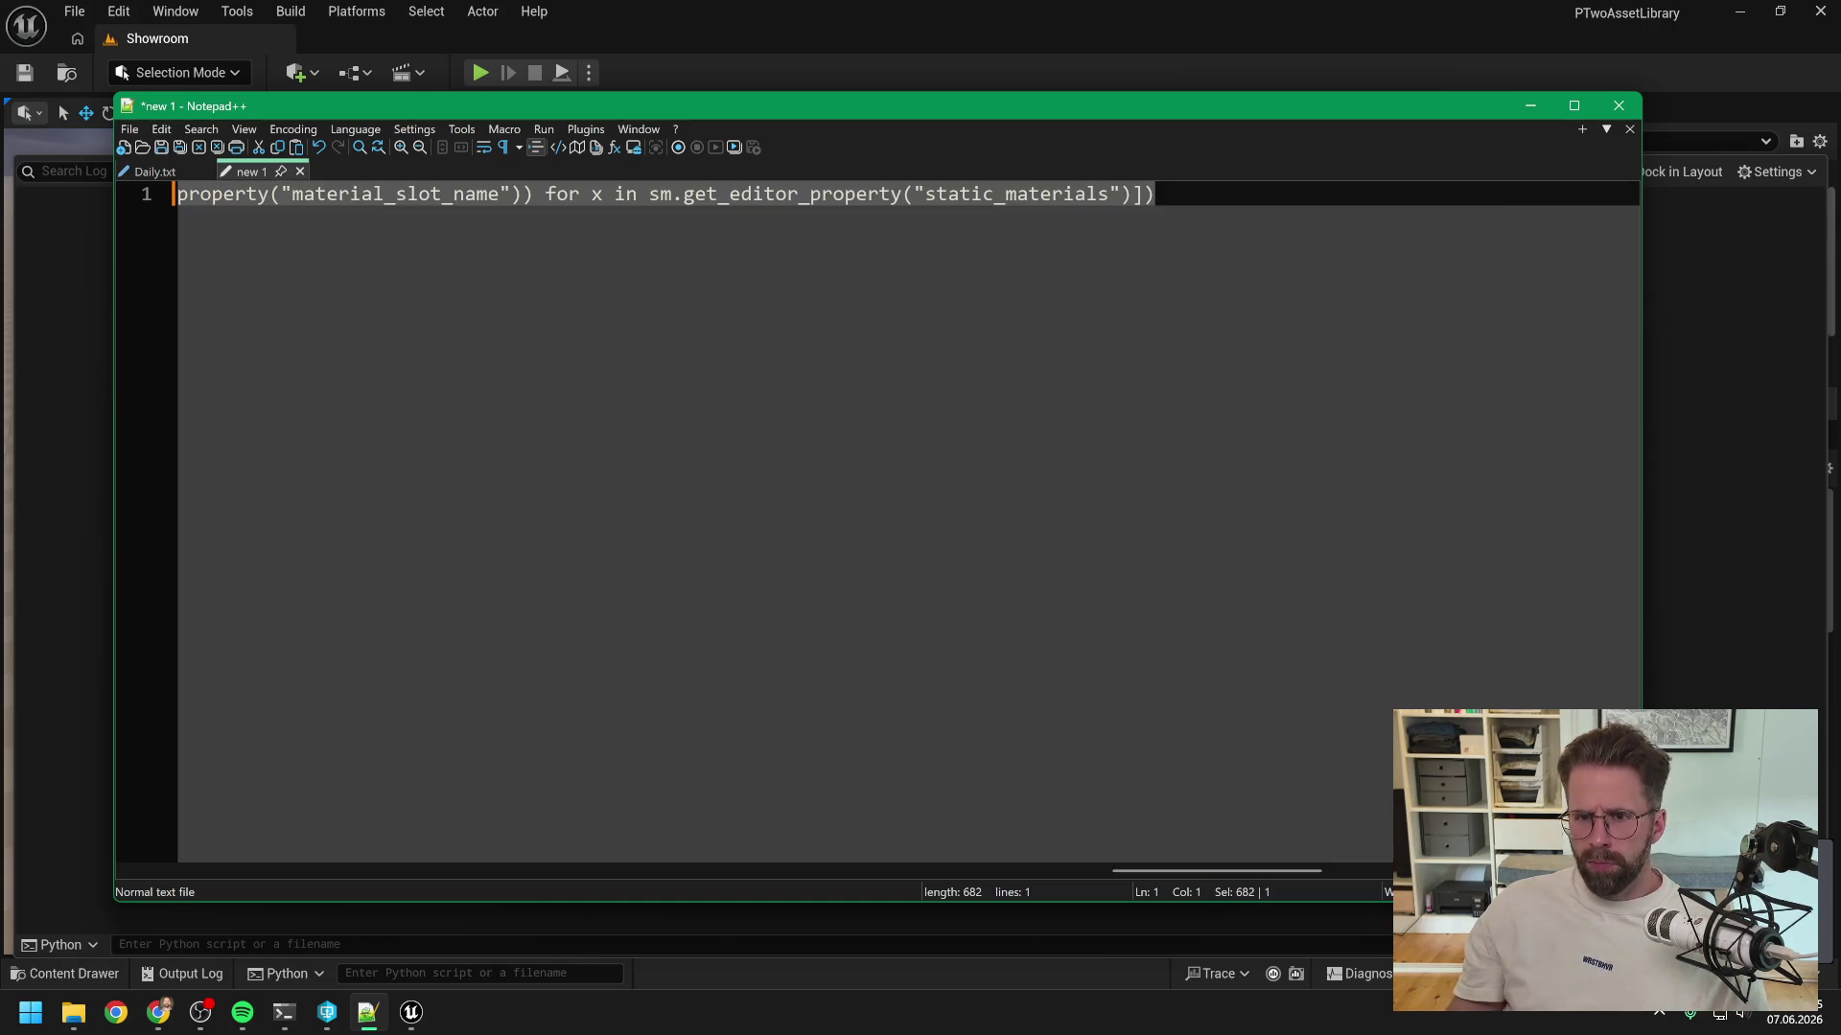
key(alt+Tab)
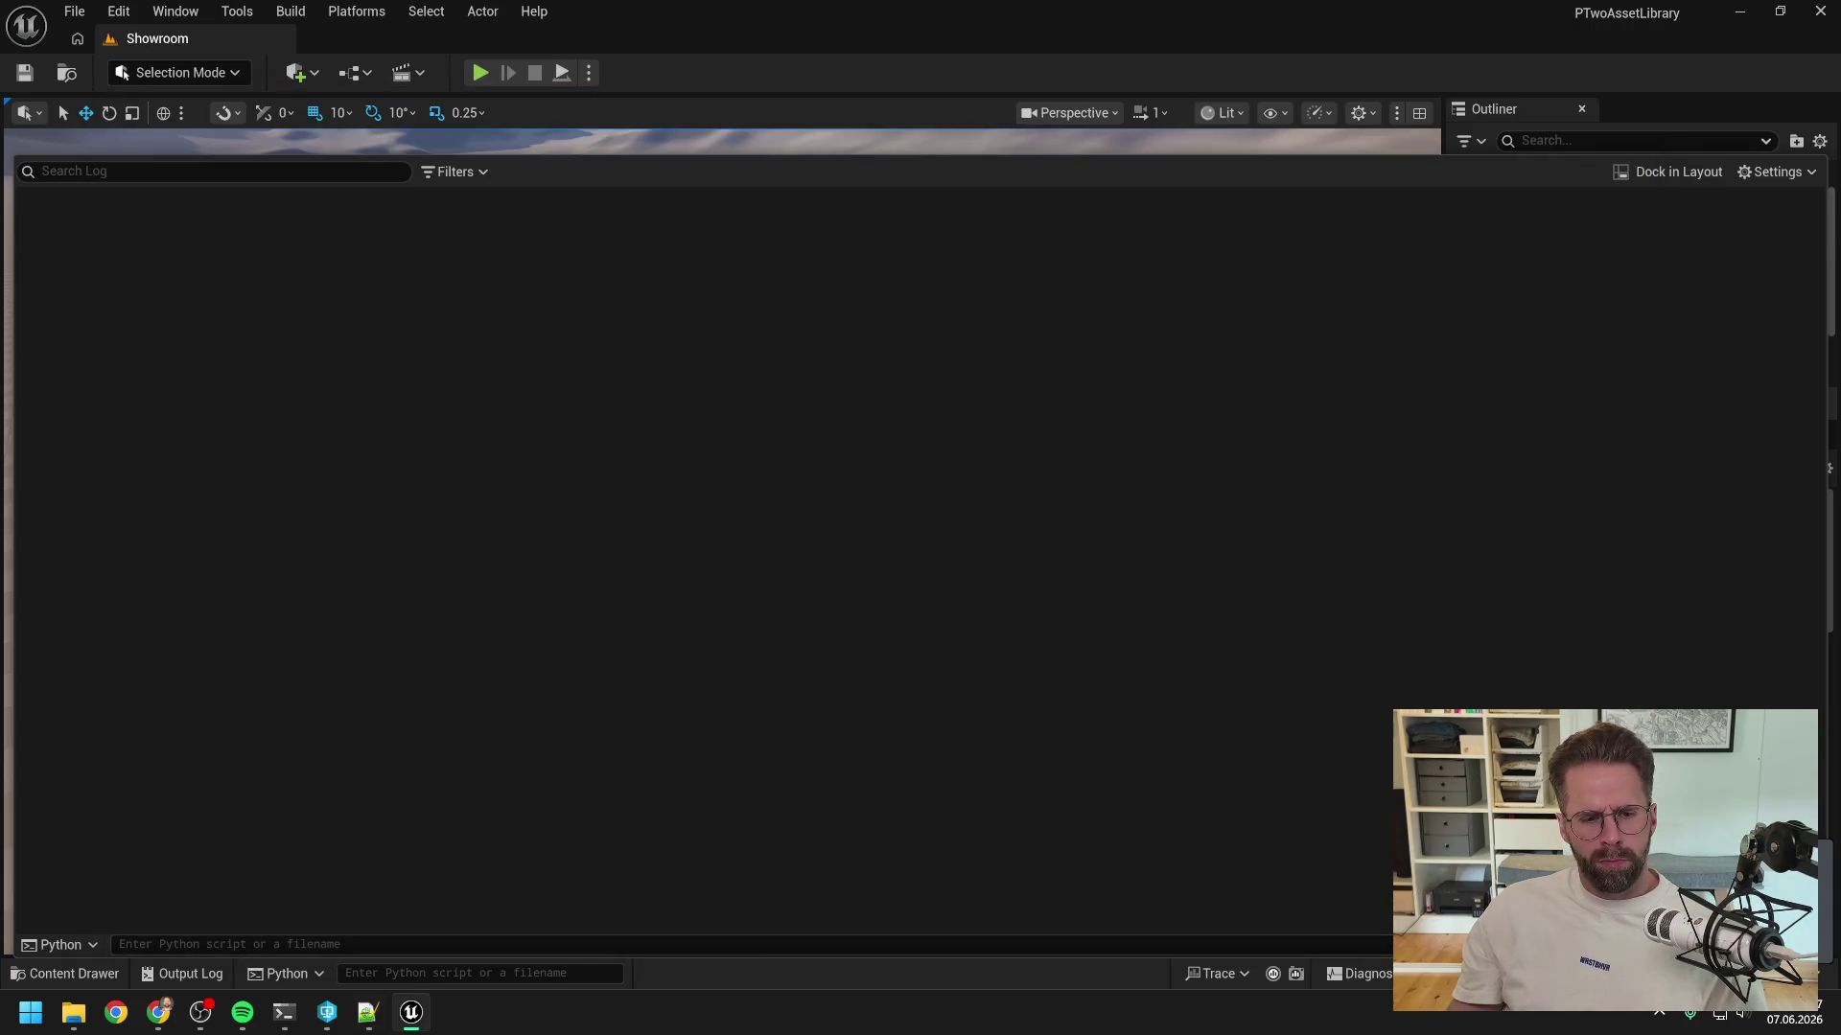
- Run the one-line script in Unreal's Python console and select its TEX, SCALAR, VECTOR, SWITCH and SLOTS output
click(479, 973)
key(ctrl+v)
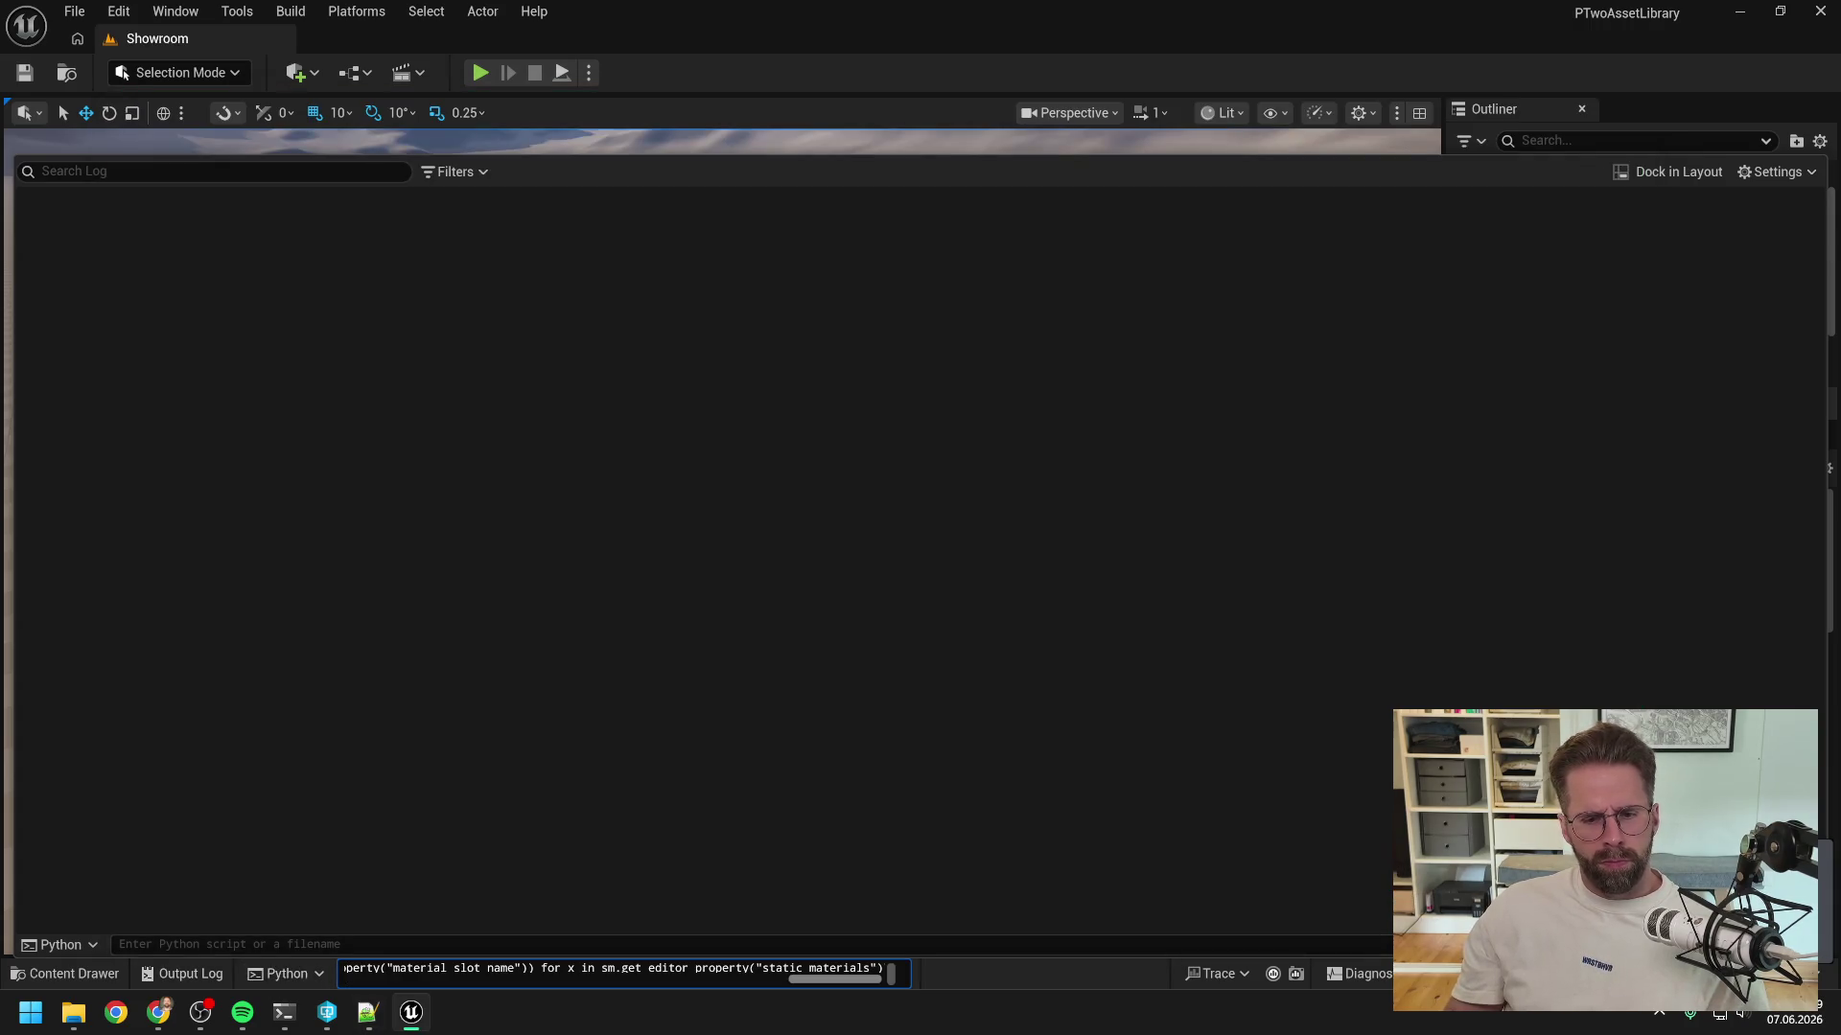
key(Return)
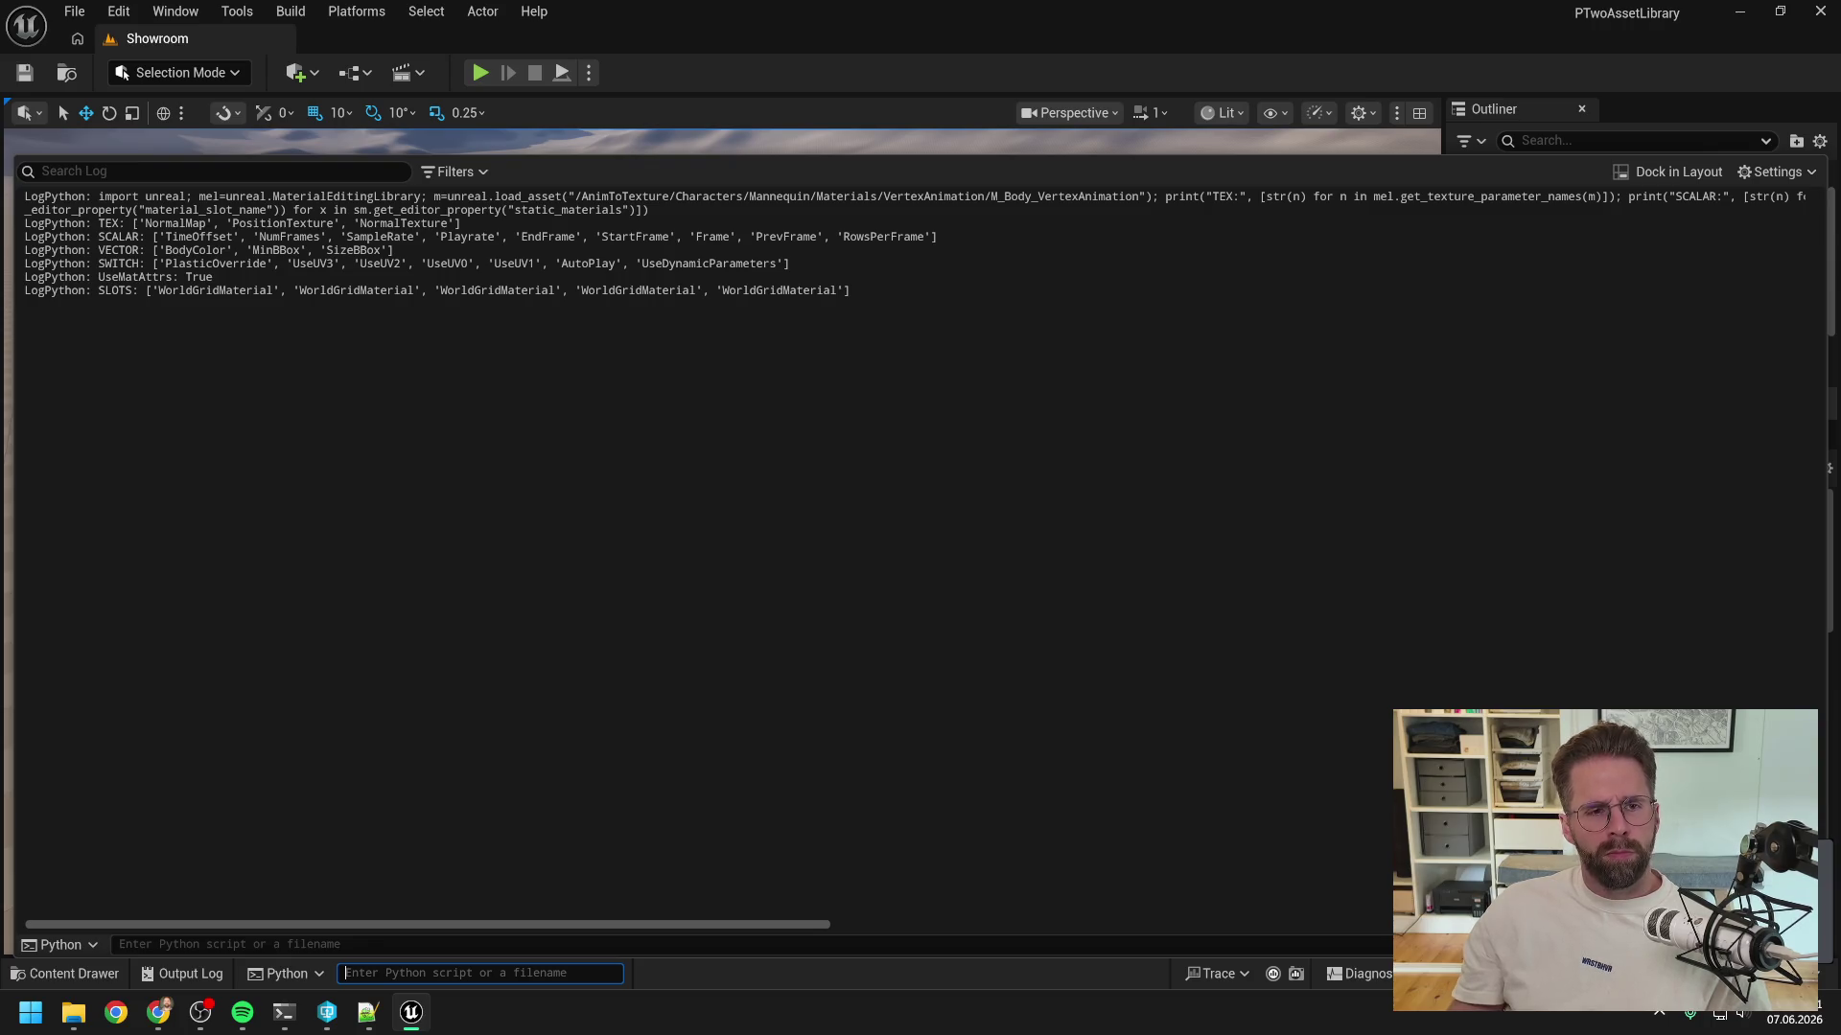
mouse_move(851, 291)
mouse_down()
mouse_move(29, 223)
mouse_move(24, 196)
mouse_up()
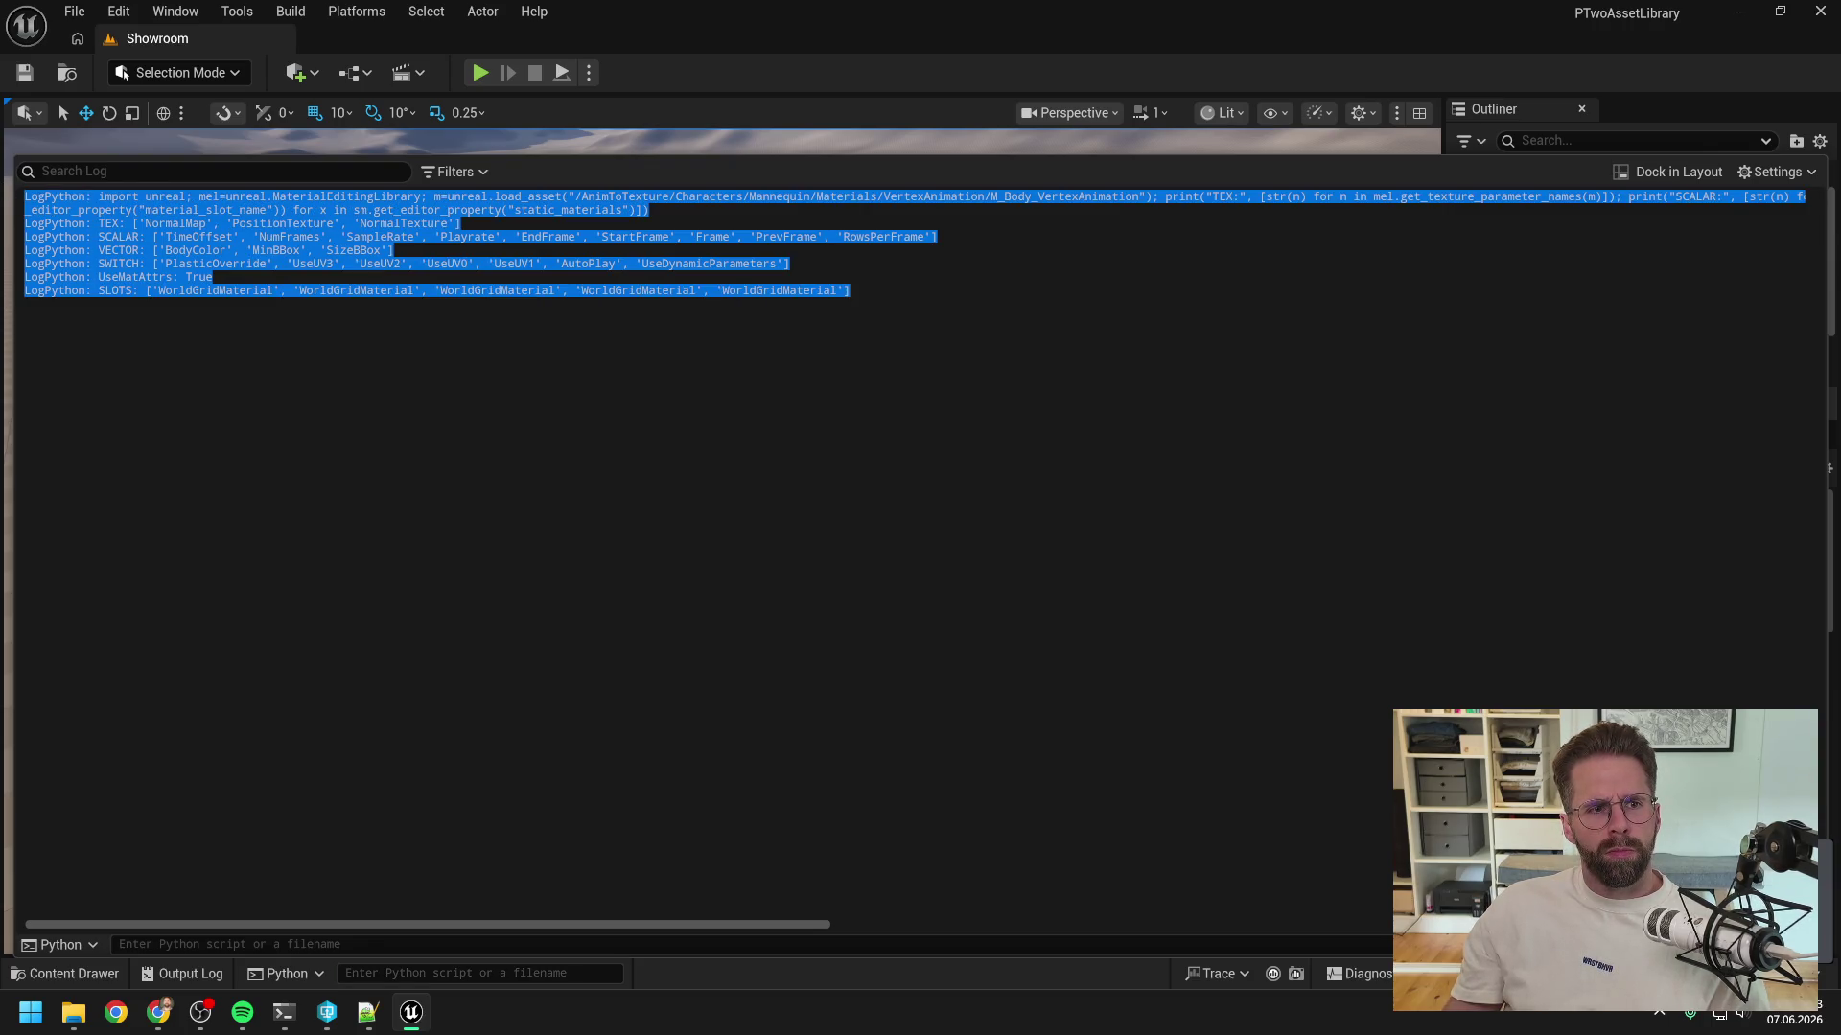
mouse_move(296, 1017)
click(388, 949)
- Send the log output to the mesh-merging Claude session, then review the zombie chase coding session
text(LogPython: import unreal; mel=unreal.MaterialEditingLibrary; m=unreal.load_asset("/AnimToTexture/Characters/Mannequin/Materials/VertexAnimation/M_Body_VertexAnimation"); print("TEX:", [str(n) for n in mel.get_texture_parameter_names(m)]); print("SCALAR:", [str(n) for n in mel.get_scalar_parameter_names(m)]); print("VECTOR:", [str(n) for n in mel.get_vector_parameter_names(m)]); print("SWITCH:", [str(n) for n in mel.get_static_switch_parameter_names(m)]); print("UseMatAttrs:", m.get_editor_property("use_material_attributes")); sm=unreal.load_asset("/Game/SM_Zombie2"); print("SLOTS:", [str(x.get _editor_property("material_slot_name")) for x in sm.get_editor_property("static_materials")]) LogPython: TEX: ['NormalMap', 'PositionTexture', 'NormalTexture'] LogPython: SCALAR: ['TimeOffset', 'NumFrames', 'SampleRate', 'Playrate', 'EndFrame', 'StartFrame', 'Frame', 'PrevFrame', 'RowsPerFrame'] LogPython: VECTOR: ['BodyColor', 'MinBBox', 'SizeBBox'] LogPython: SWITCH: ['PlasticOverride', 'UseUV3', 'UseUV2', 'UseUV0', 'UseUV1', 'AutoPlay', 'UseDynamicParameters'] LogPython: UseMatAttrs: True LogPython: SLOTS: ['WorldGridMaterial', 'WorldGridMaterial', 'WorldGridMaterial', 'WorldGridMaterial', 'WorldGridMaterial'])
key(Return)
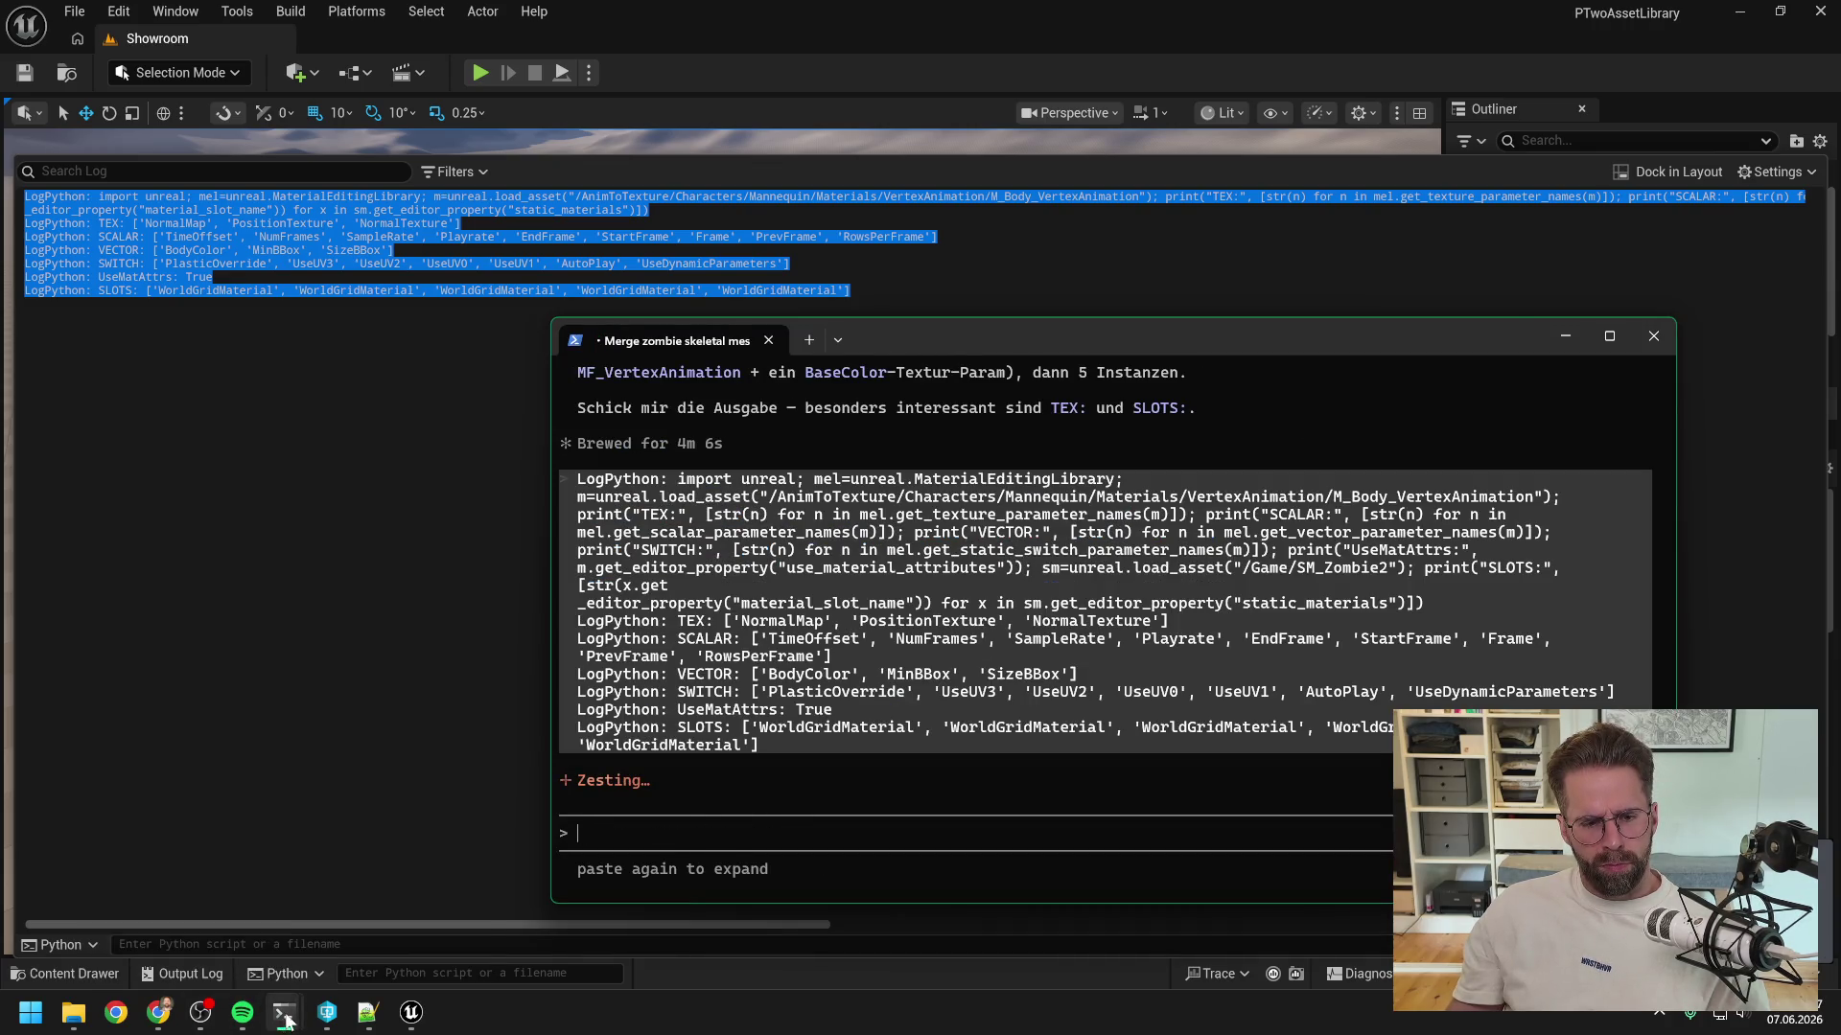
mouse_move(287, 1016)
click(191, 892)
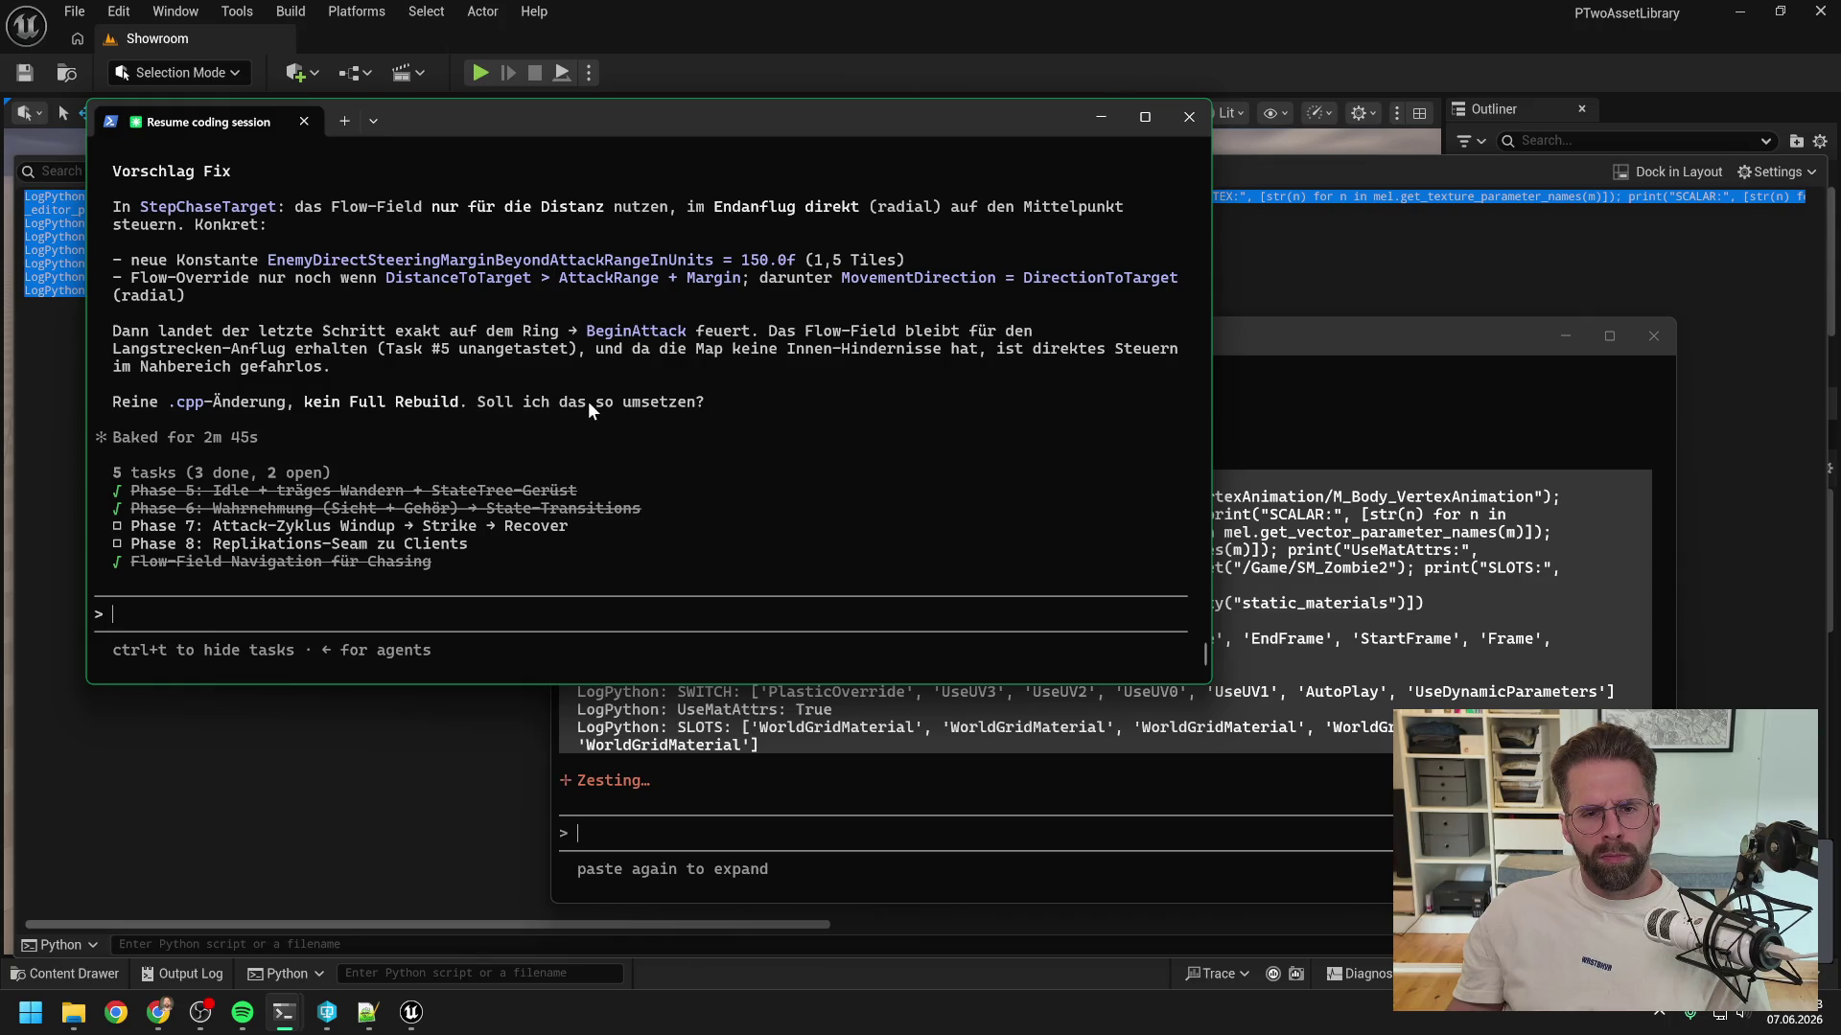
scroll(589, 401, up, 3)
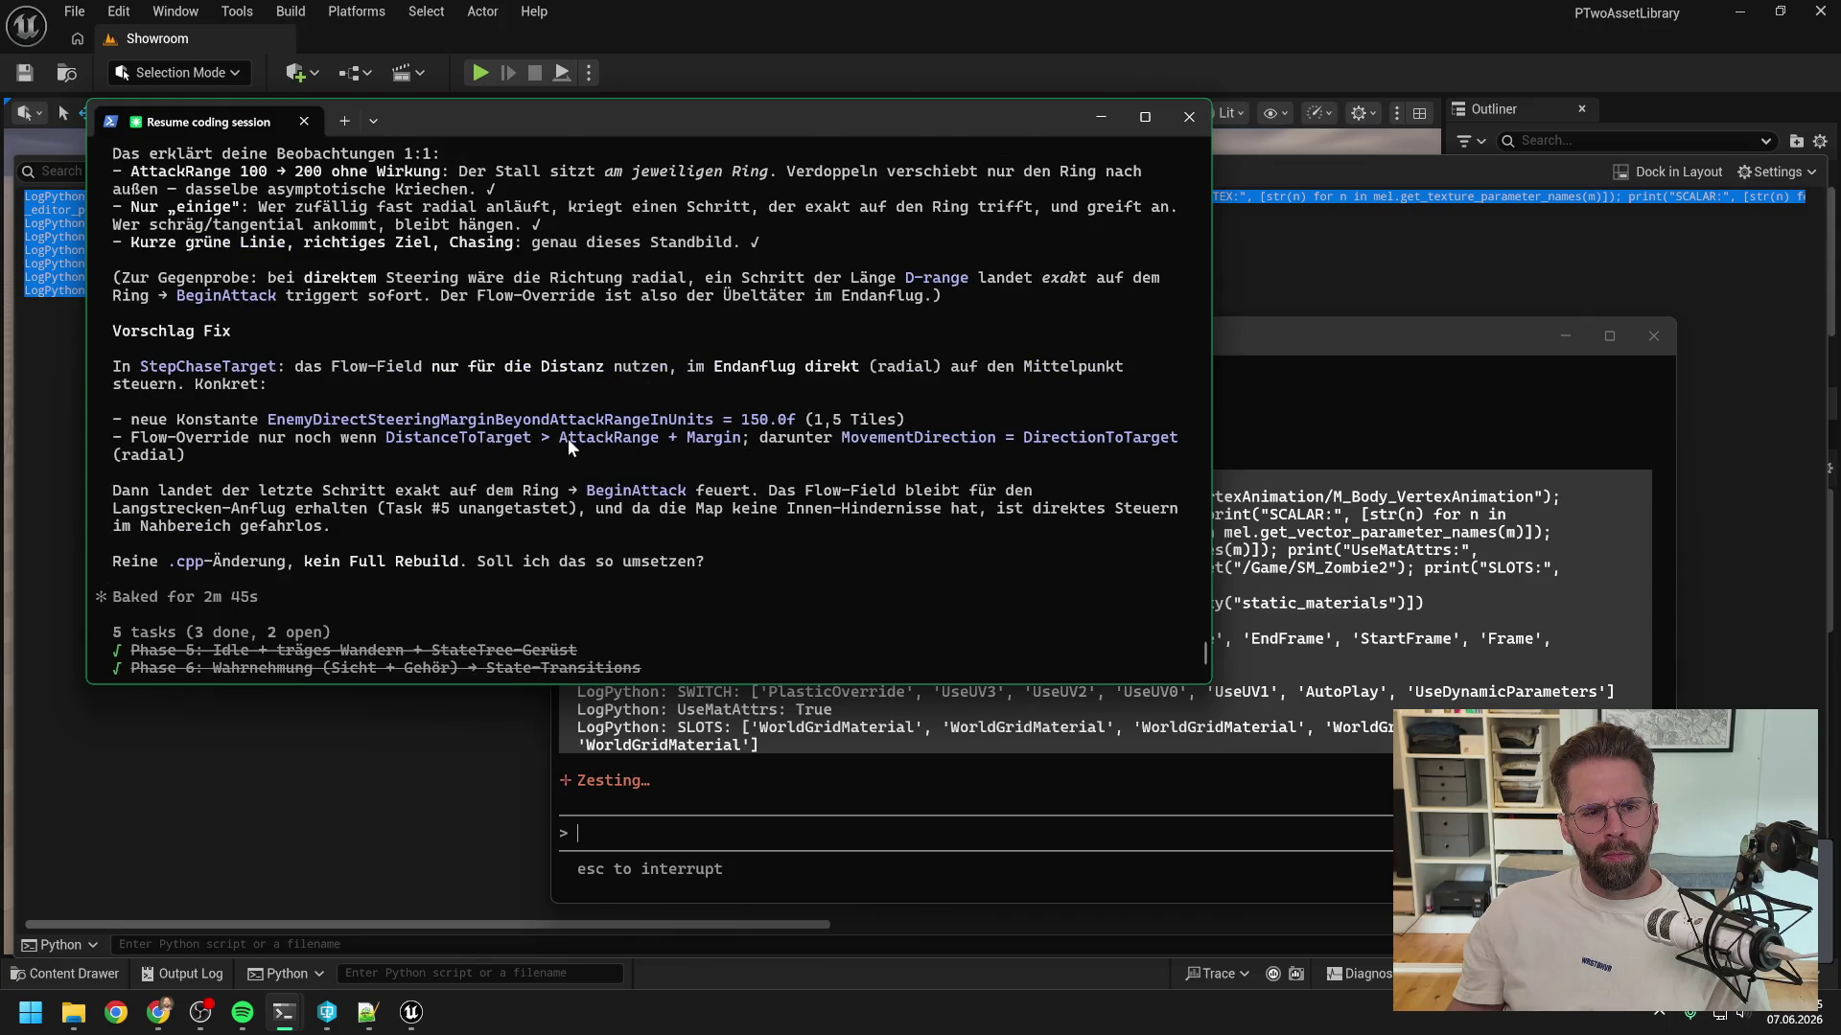
scroll(575, 437, up, 7)
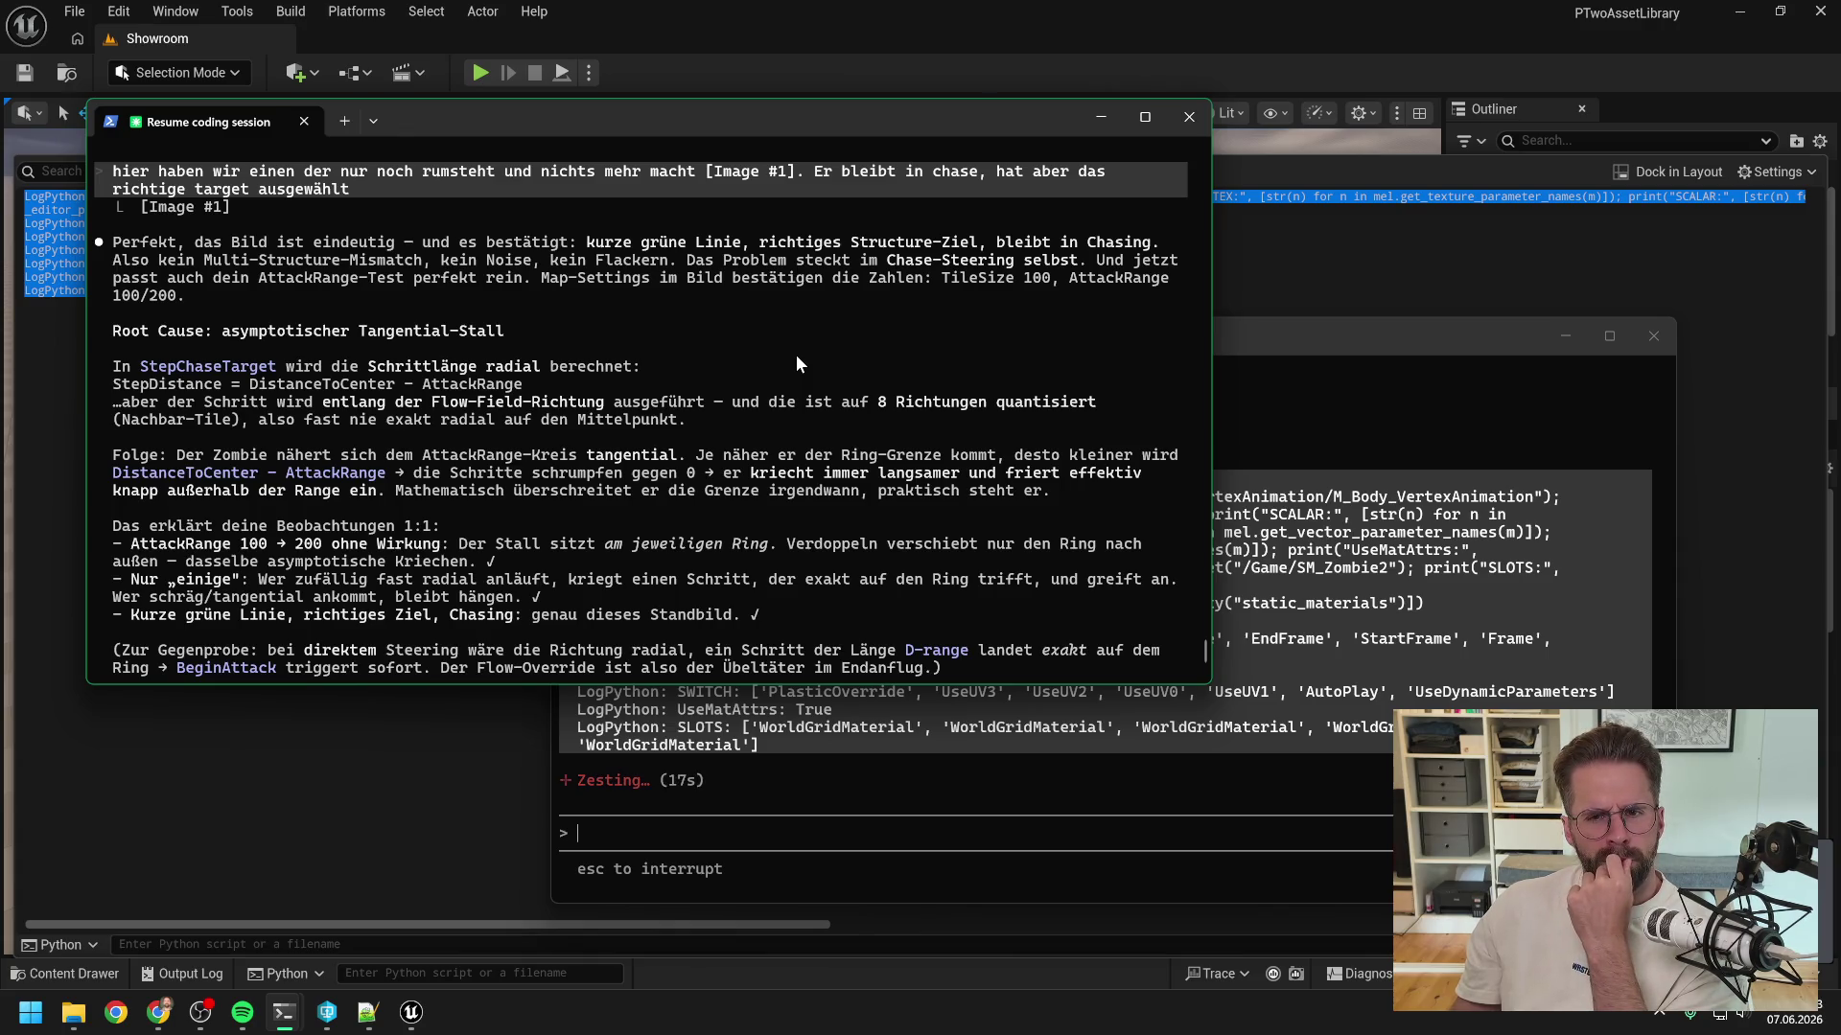
key(alt+Tab)
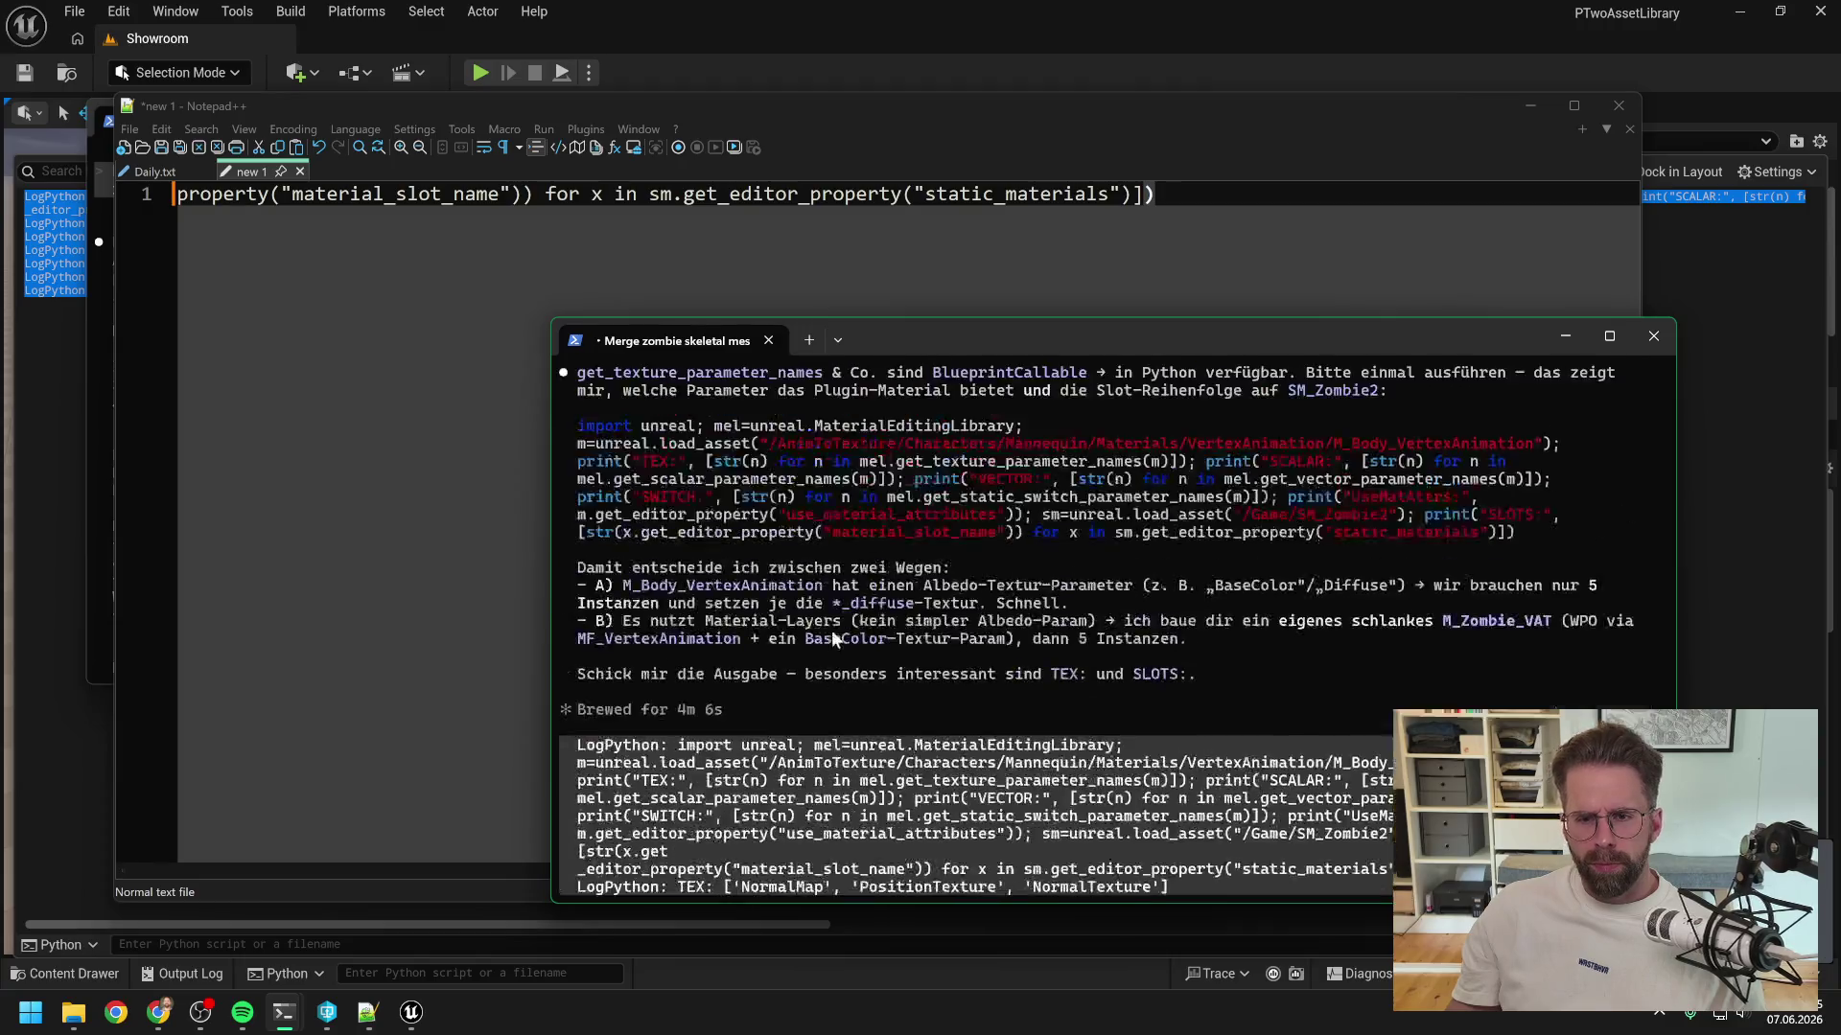
- Replace the old script in Notepad++ with the new Python snippet from Claude's reply
mouse_move(1526, 636)
mouse_down()
mouse_move(862, 613)
mouse_move(579, 543)
mouse_up()
key(ctrl+a)
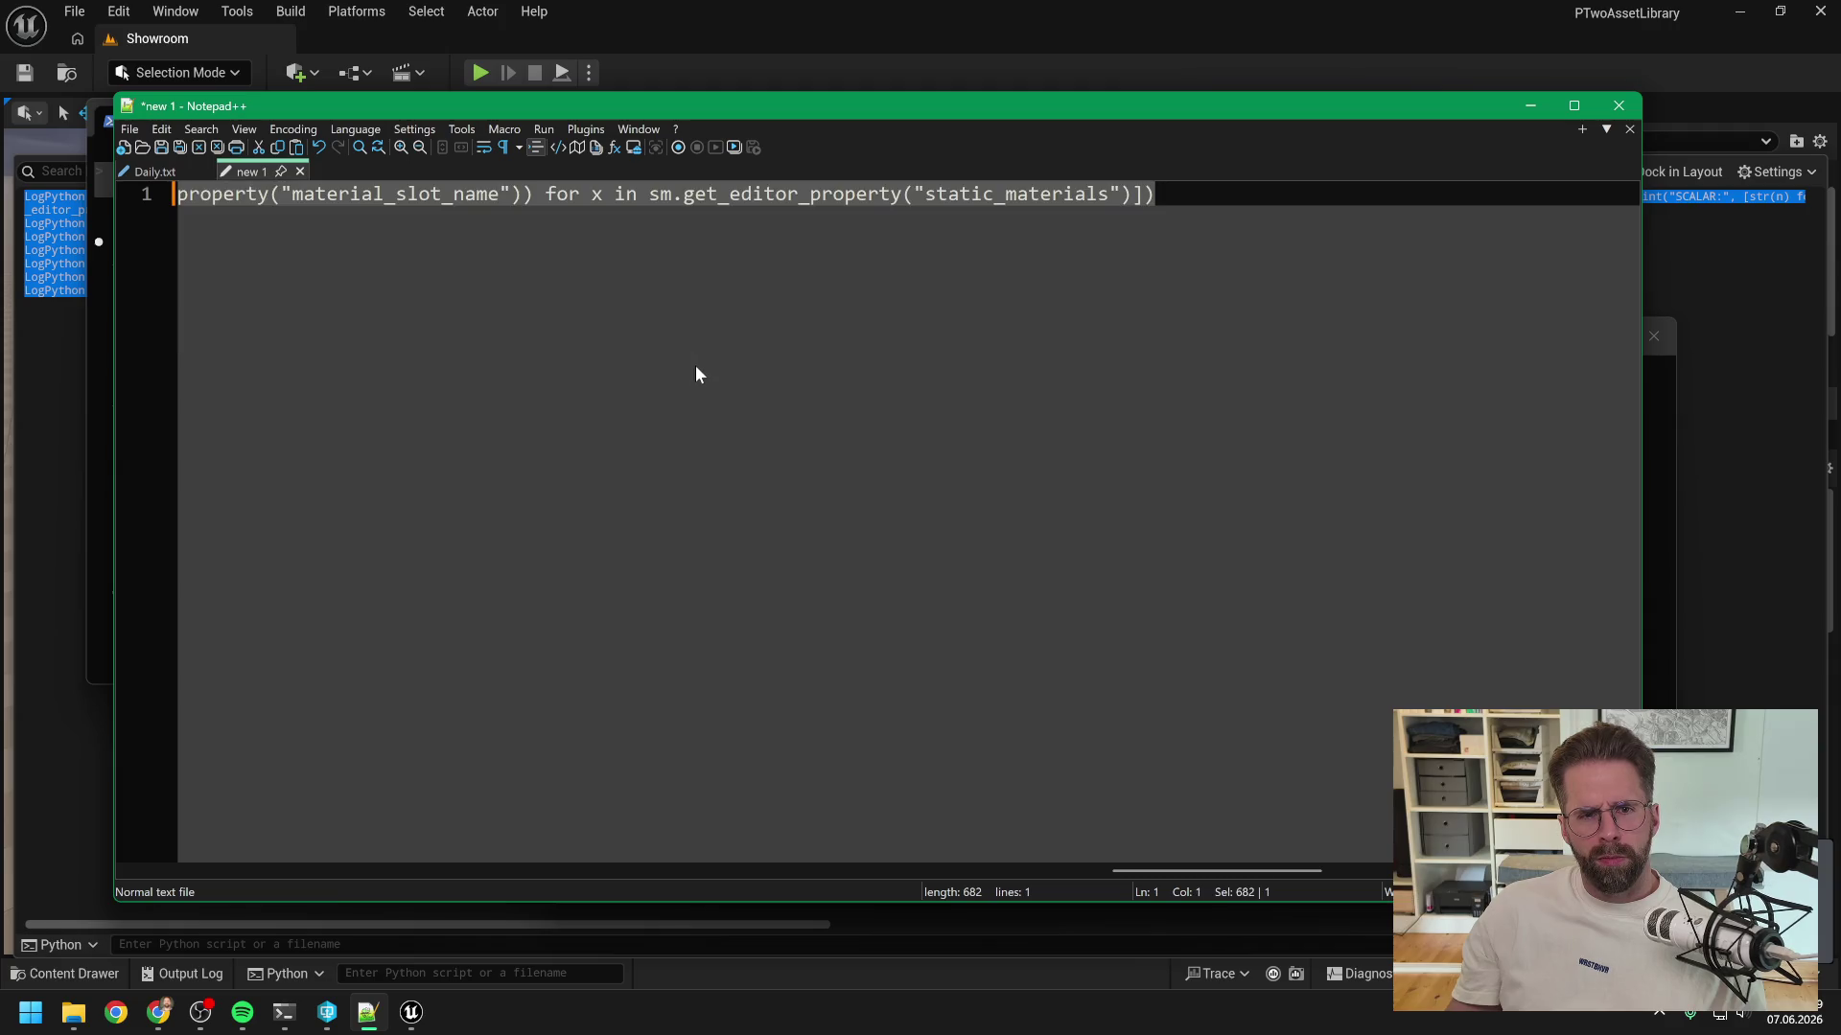
key(ctrl+v)
key(ctrl+a)
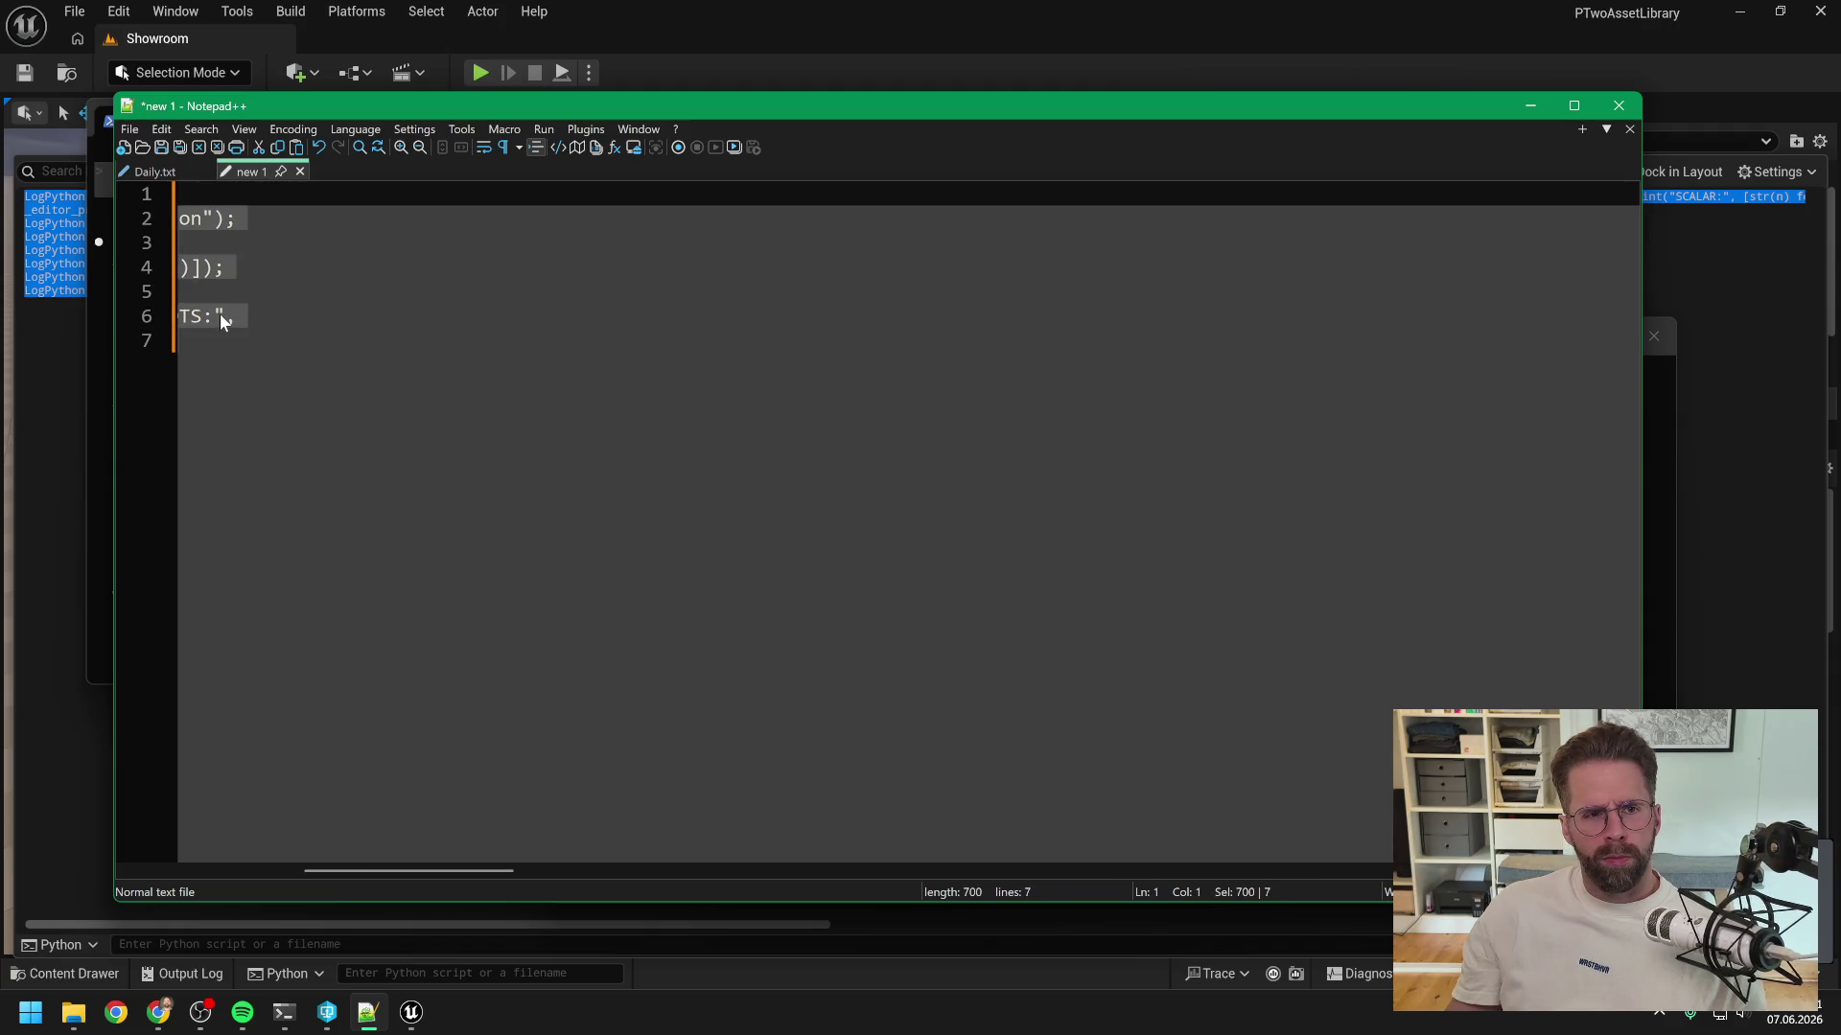
- Join the seven-line material-inspection command into one 694-character line with Join Lines and select it
click(163, 129)
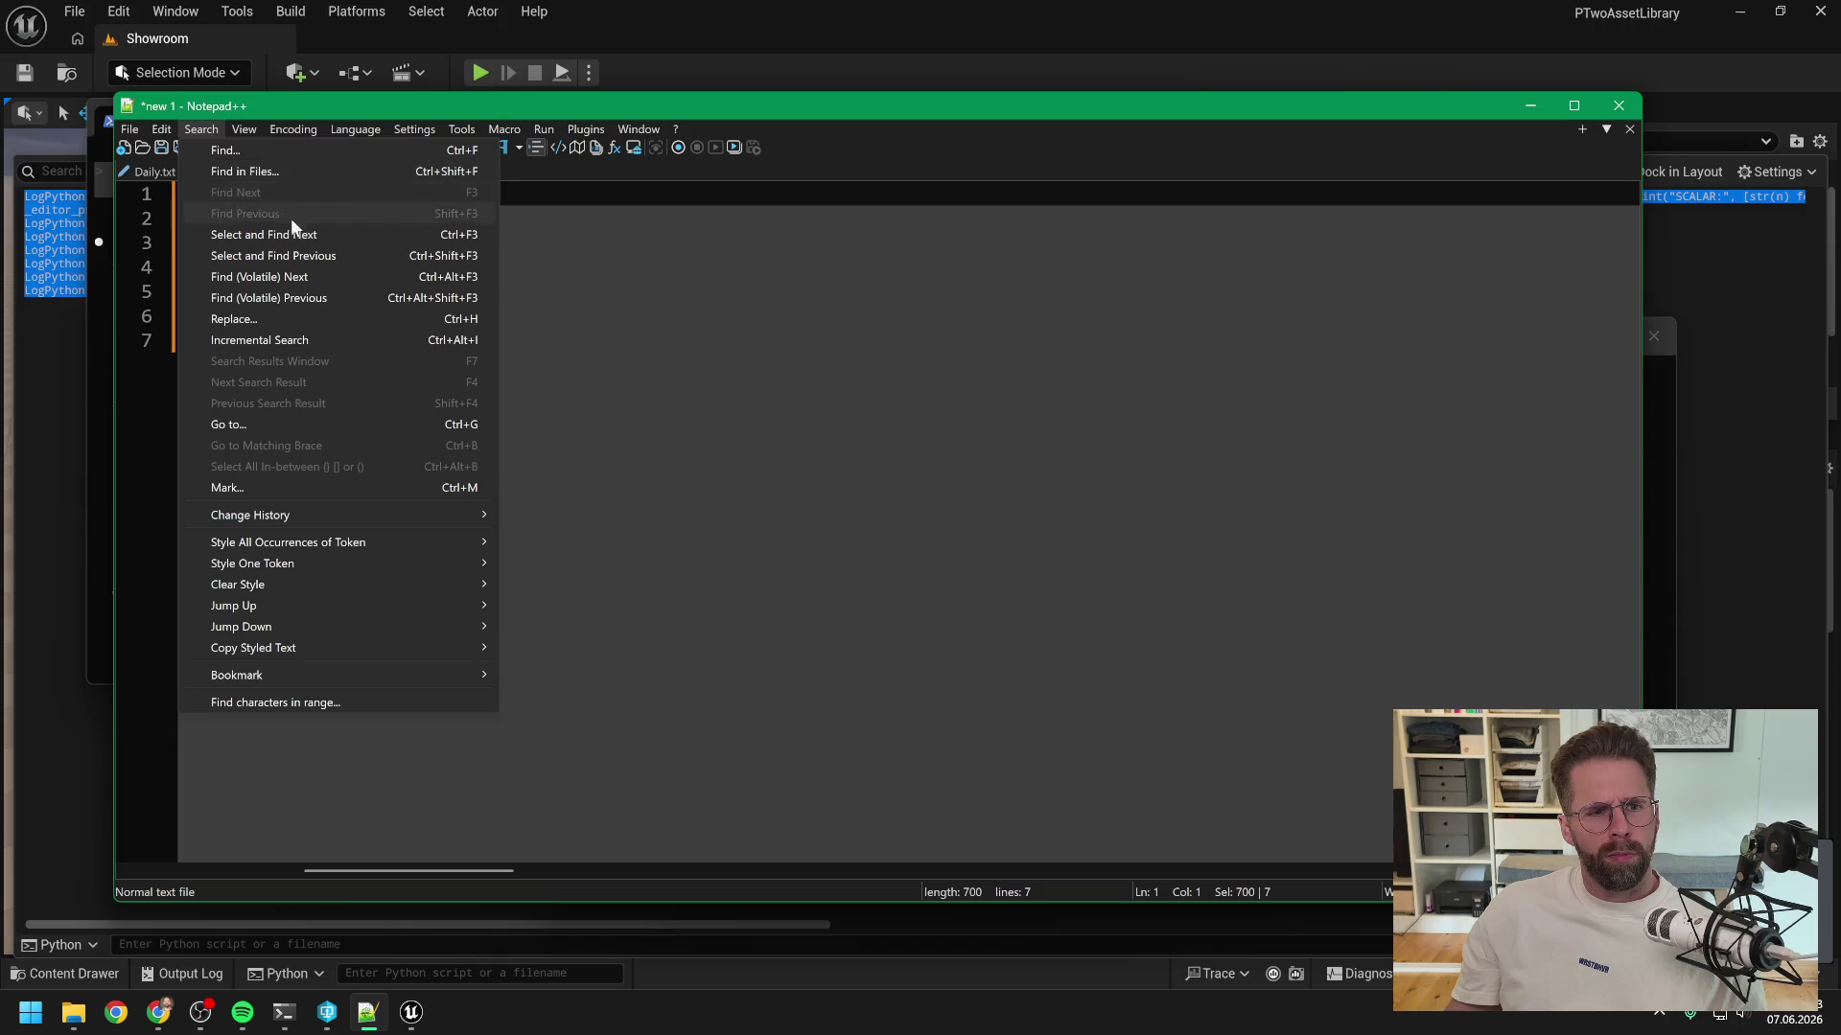
mouse_move(289, 393)
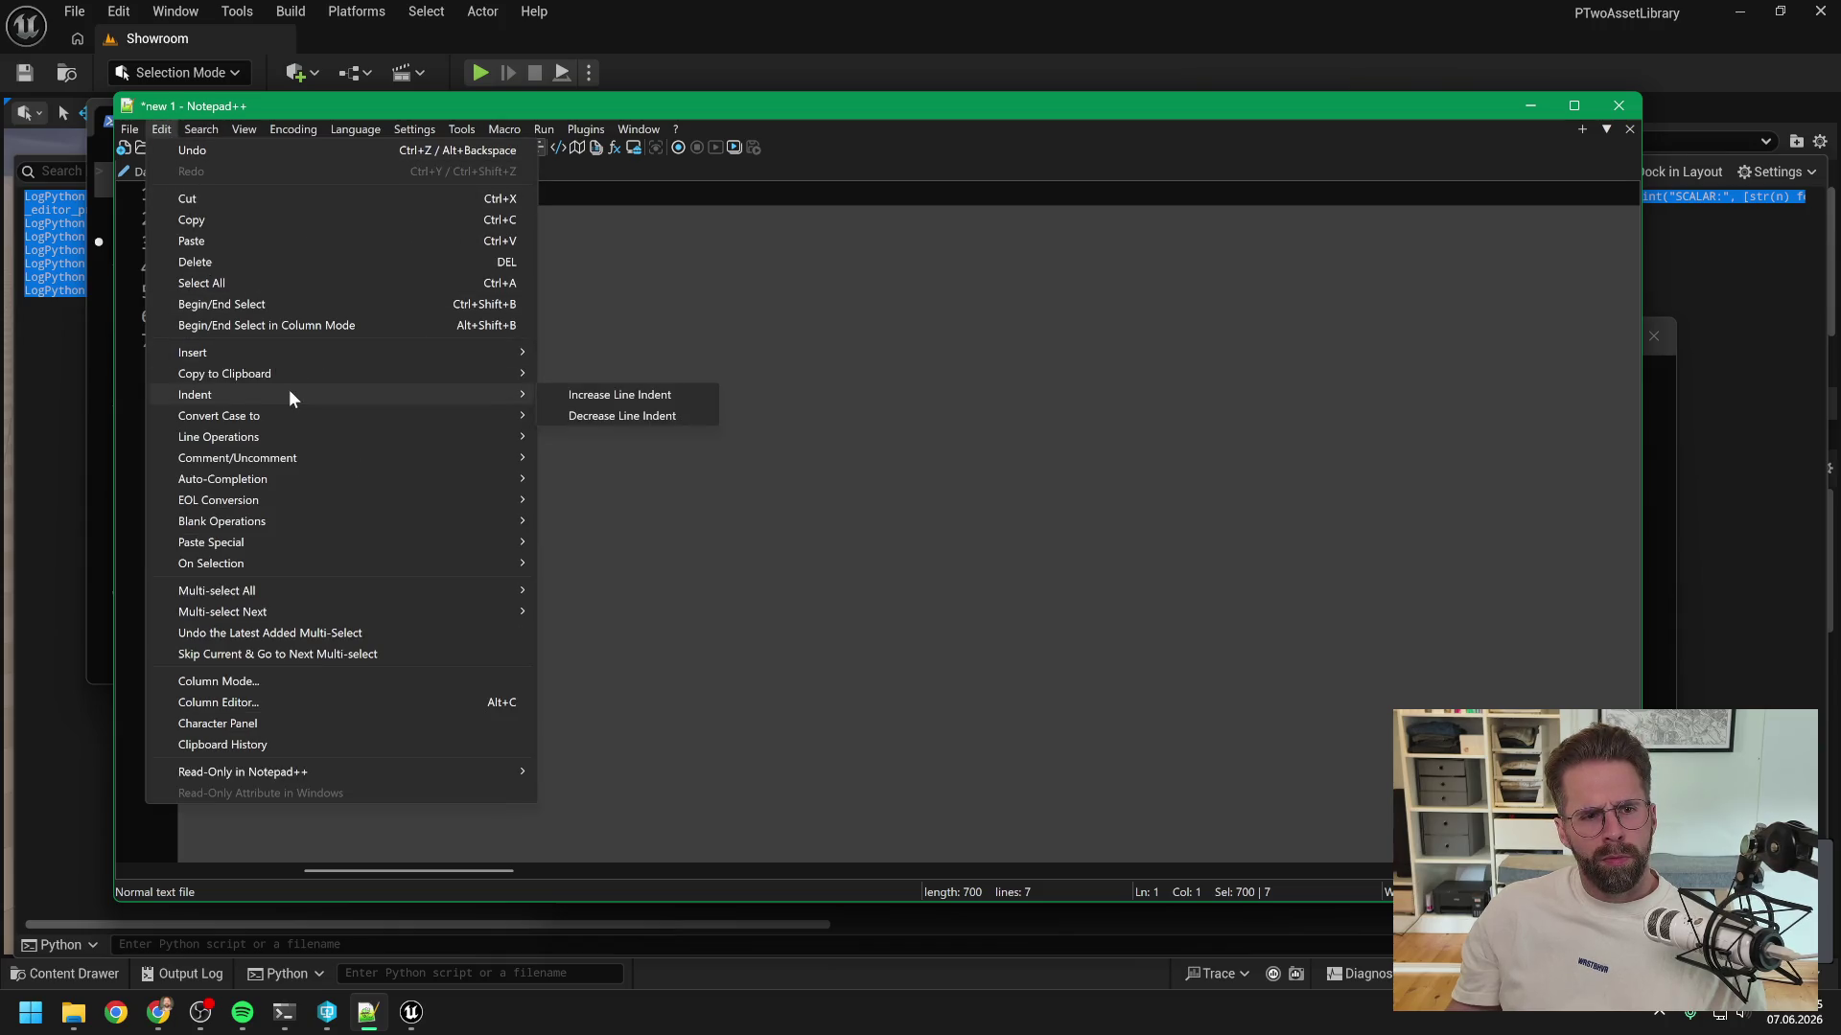
mouse_move(353, 437)
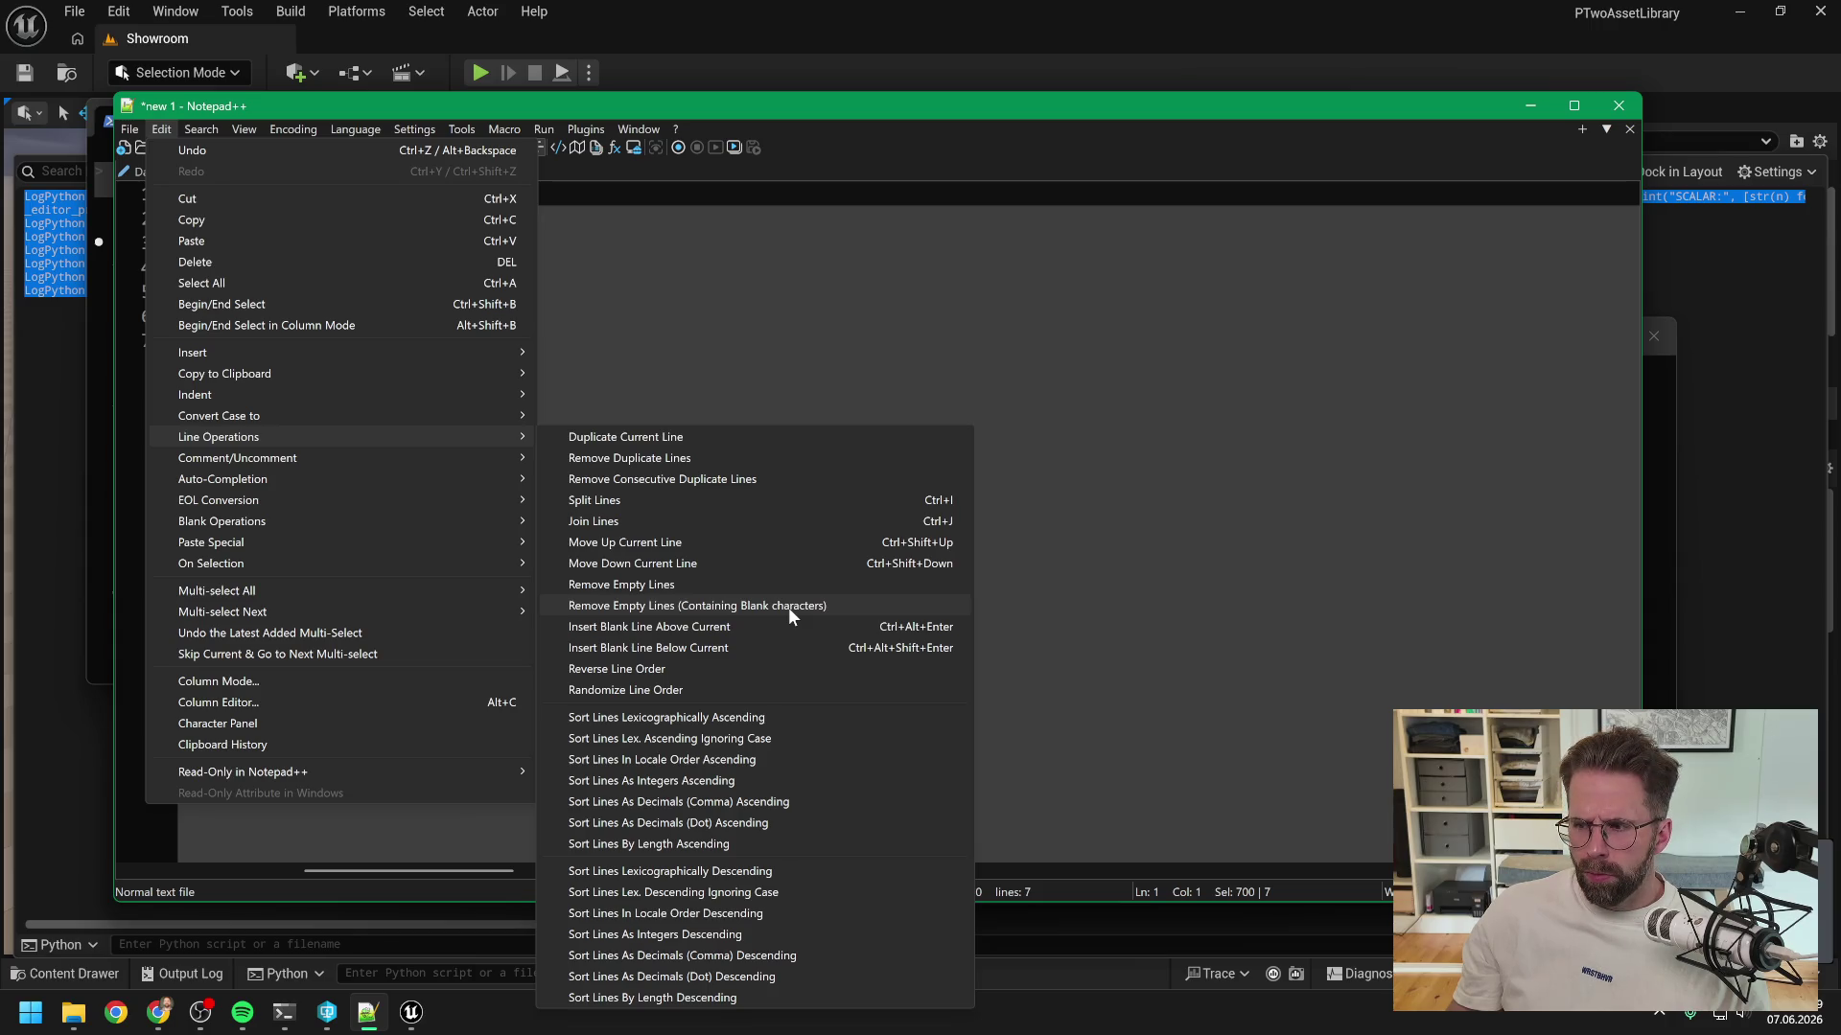
click(683, 521)
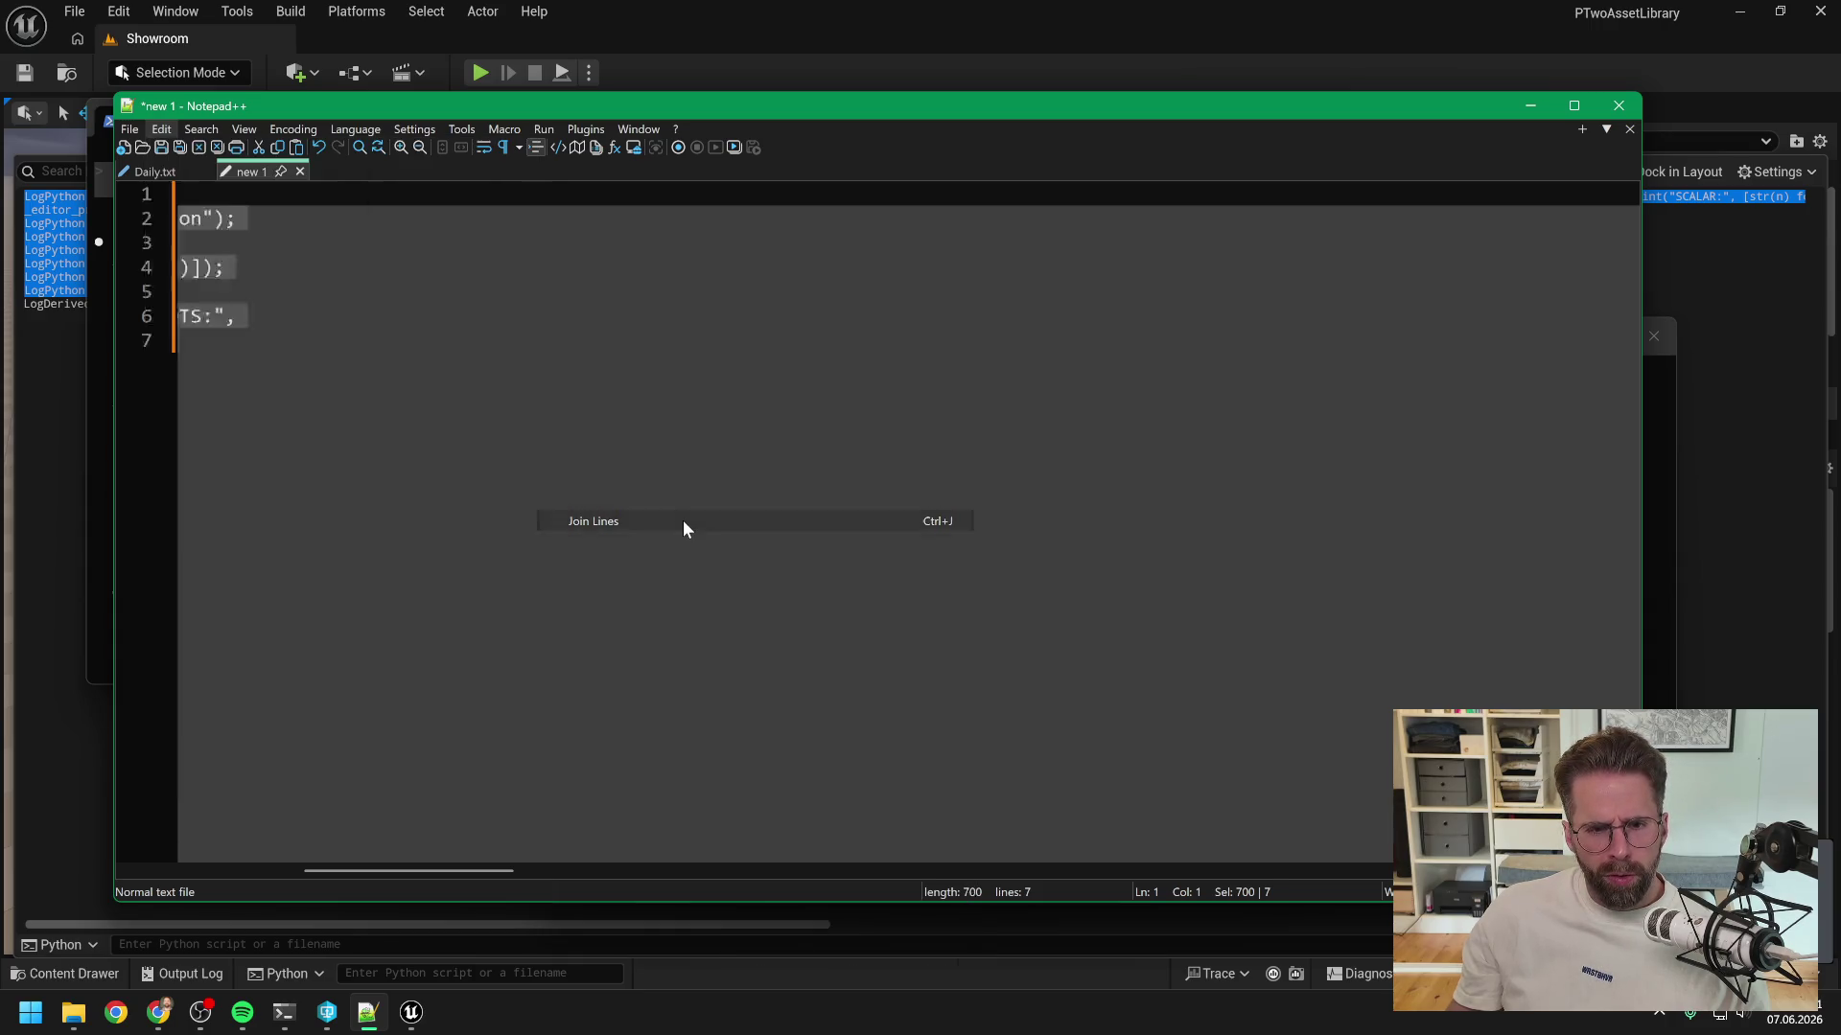
click(839, 195)
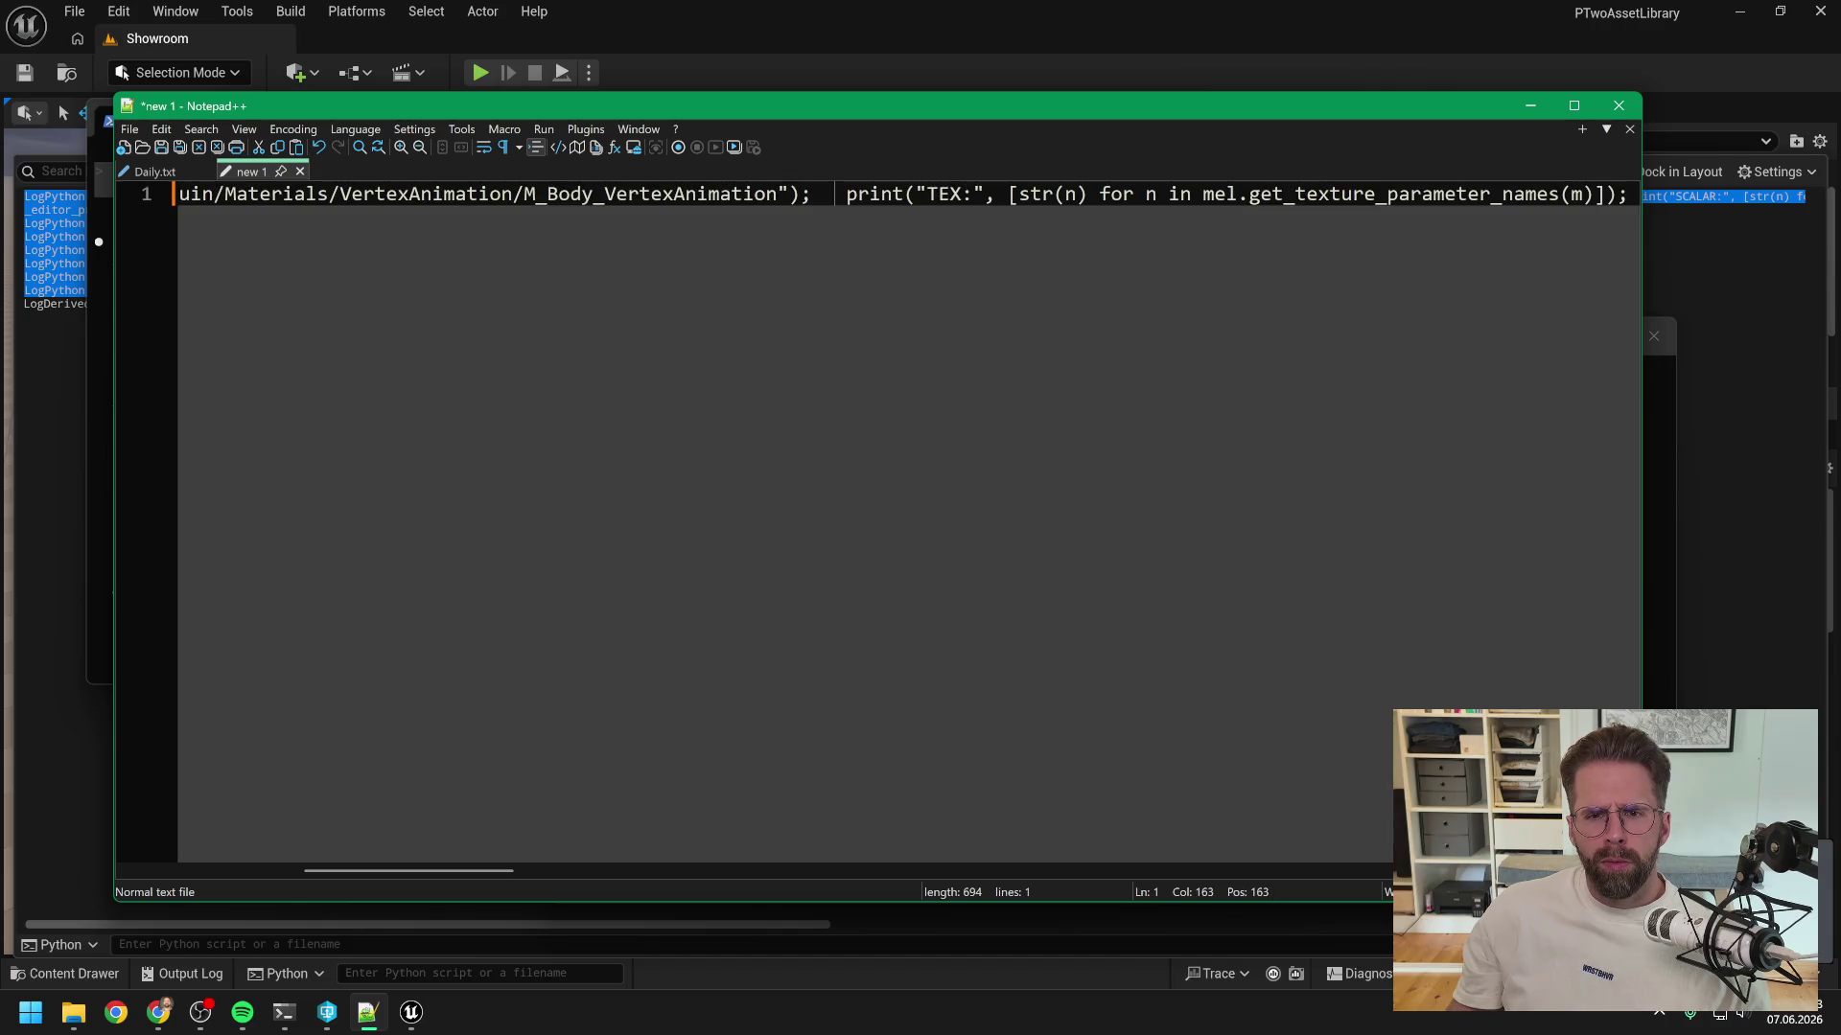
mouse_move(457, 869)
mouse_down()
mouse_move(776, 851)
mouse_move(275, 845)
mouse_move(1275, 807)
mouse_move(1281, 792)
mouse_move(511, 768)
mouse_up()
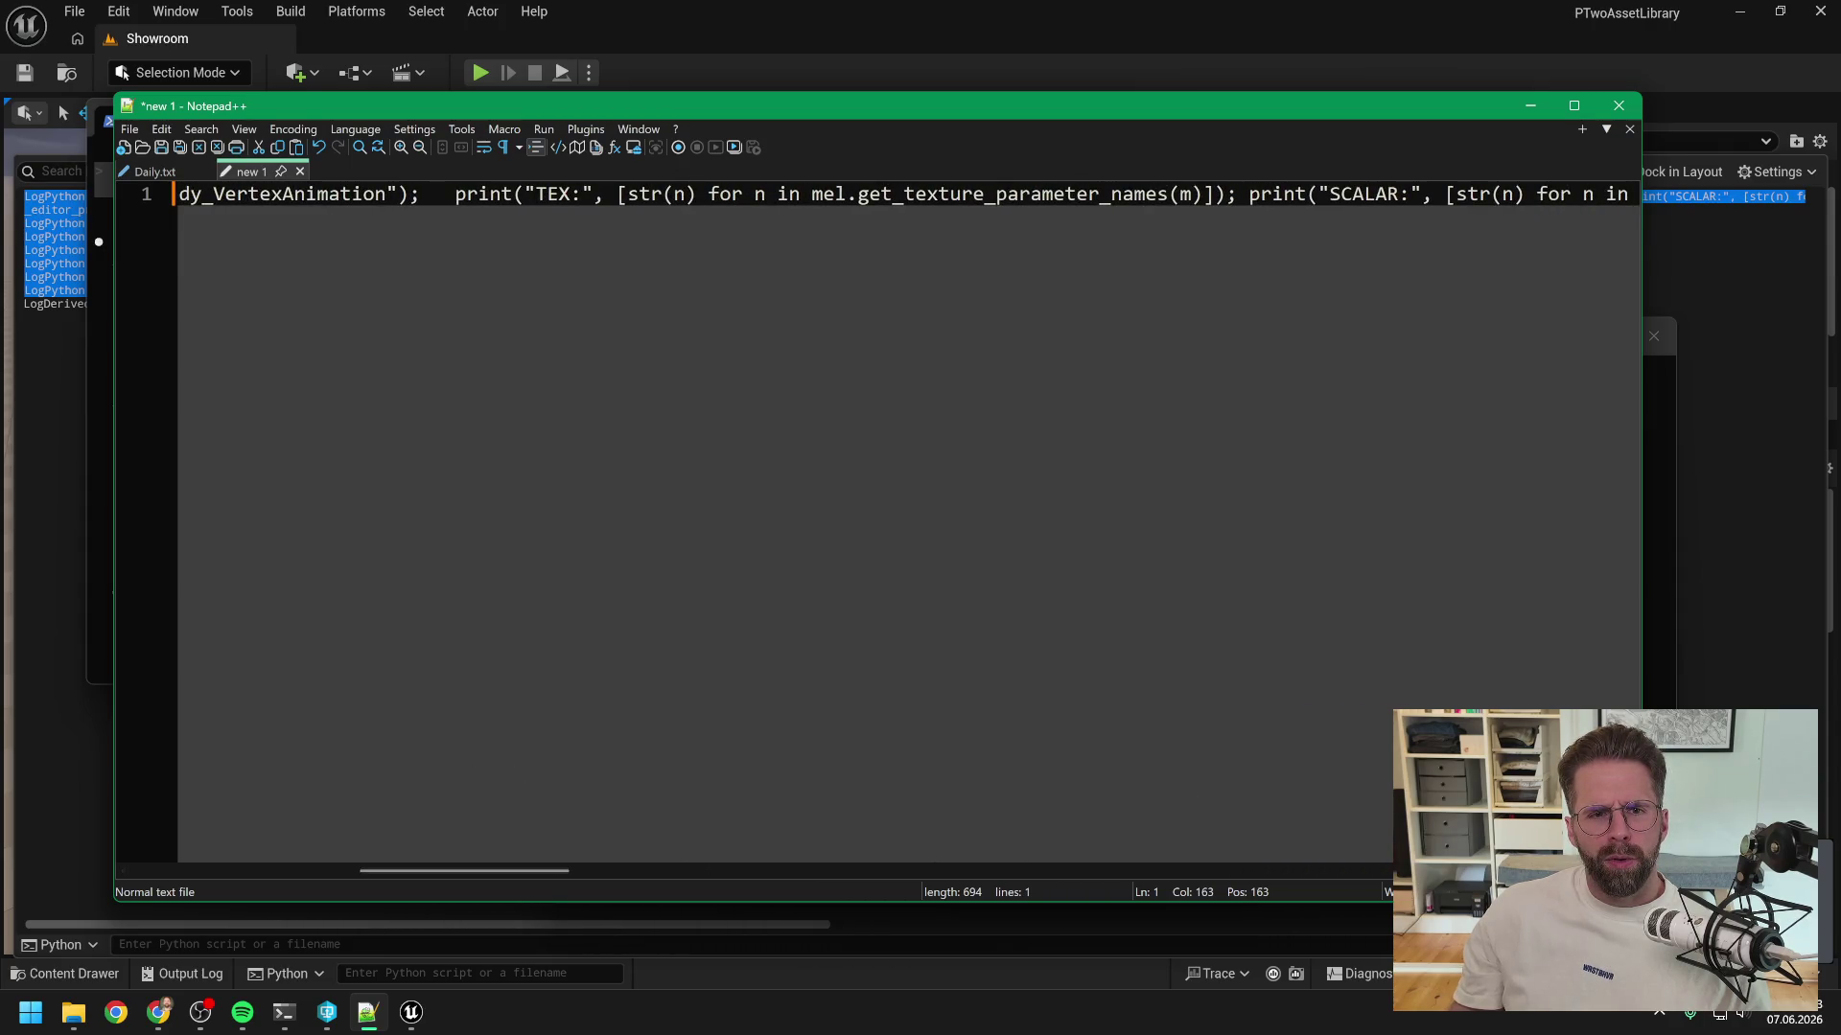
key(ctrl+a)
click(78, 518)
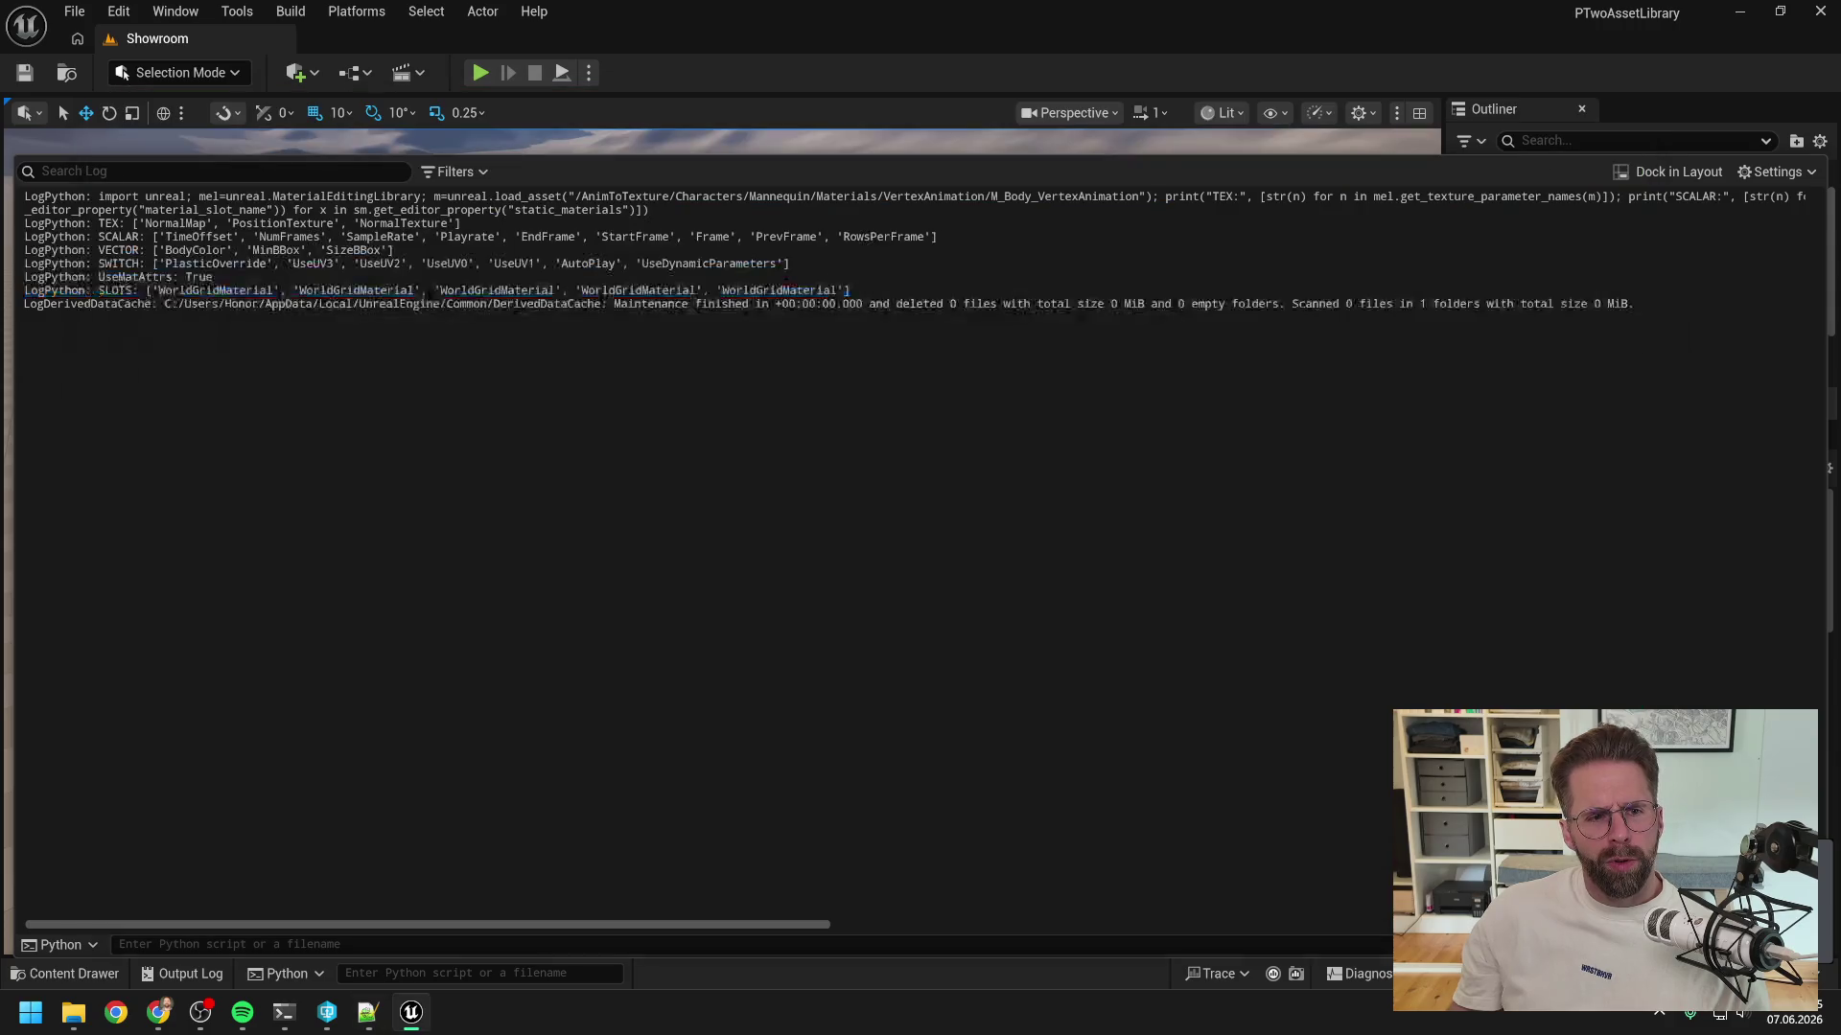
- Clear the Output Log and run the joined material-inspection command in Unreal's Python console
right_click(292, 705)
click(363, 724)
click(891, 973)
key(ctrl+v)
key(Return)
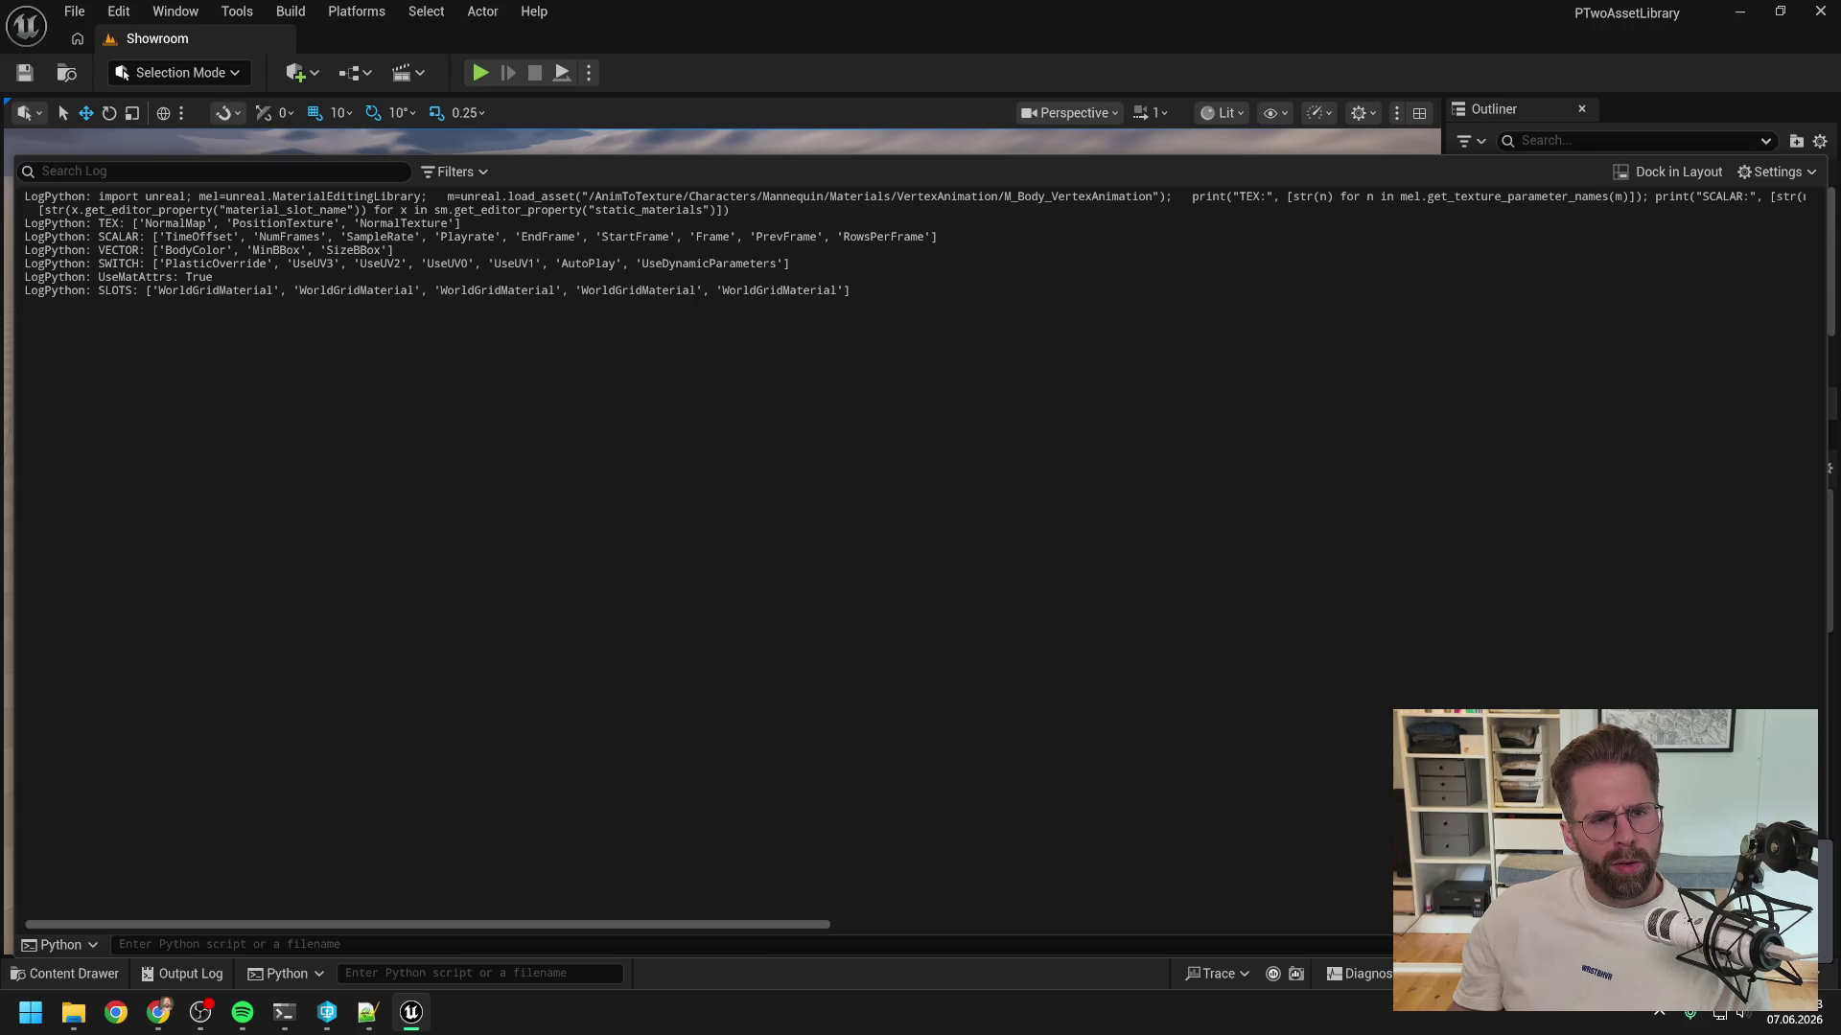
mouse_move(284, 1011)
click(393, 892)
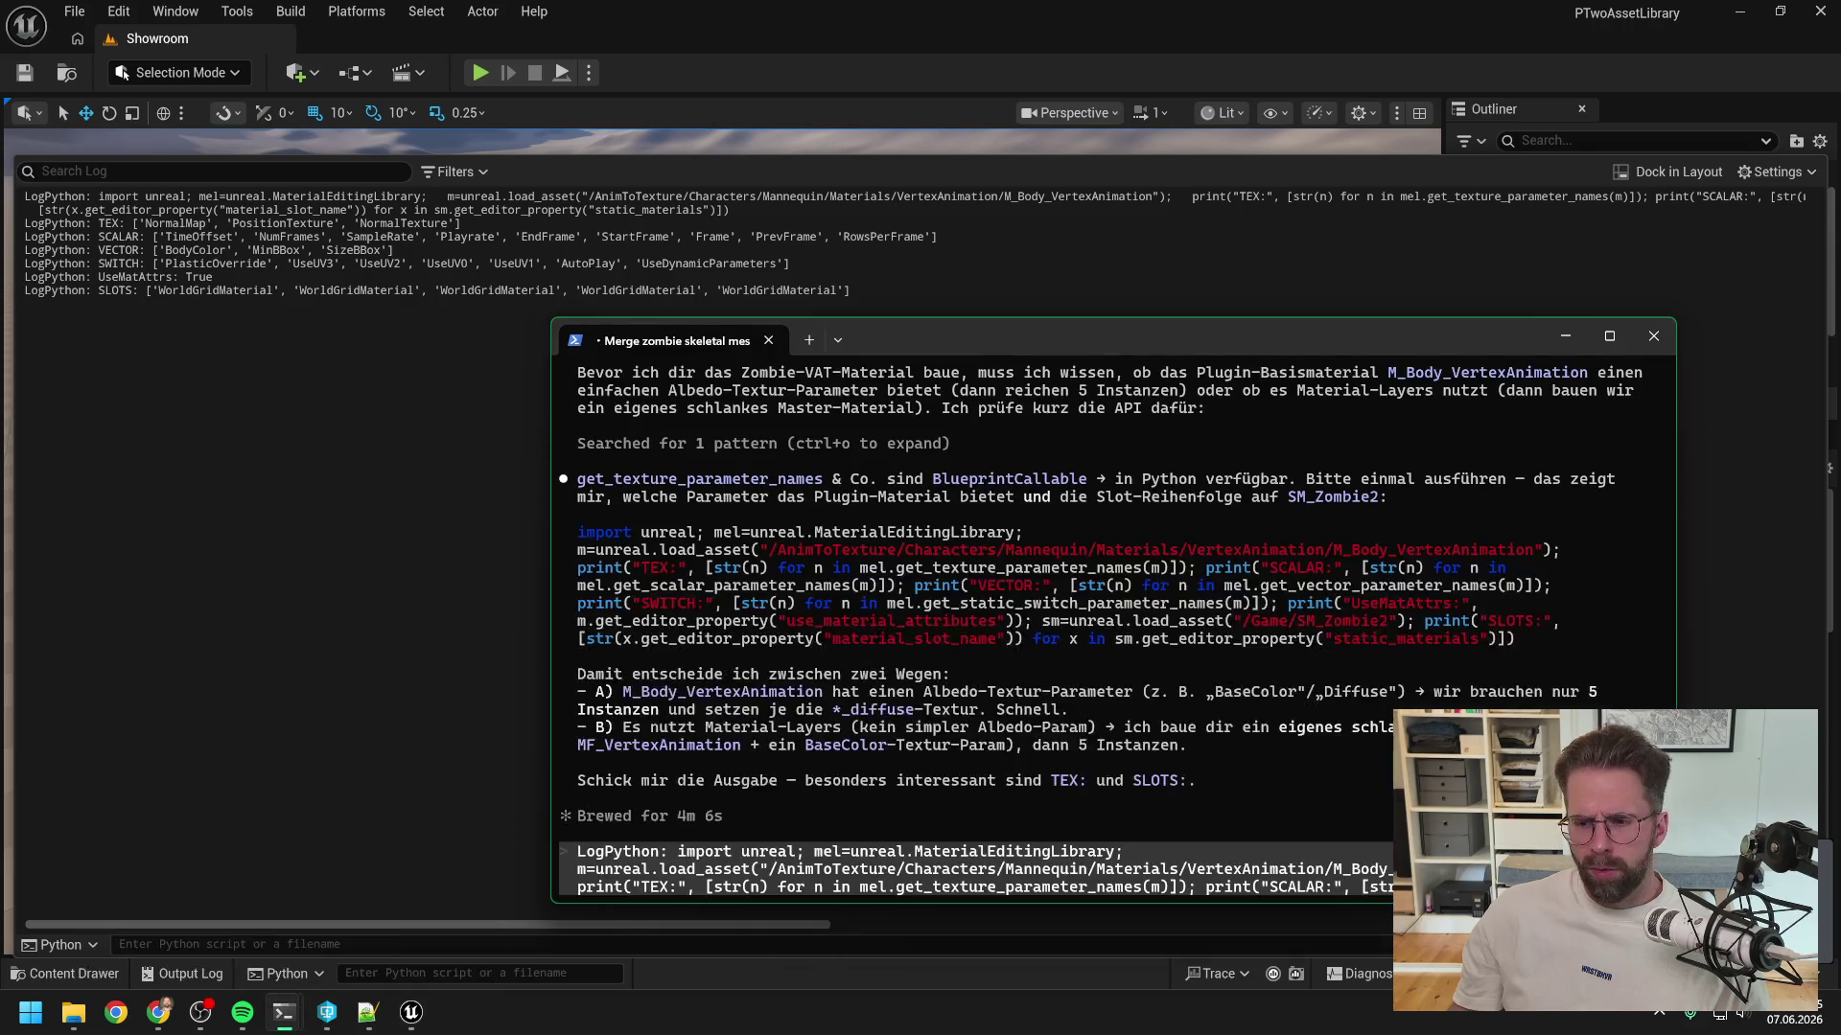
- Submit the pasted parameter and slot output to the zombie-merge Claude session, then bring up the Resume coding session
key(Return)
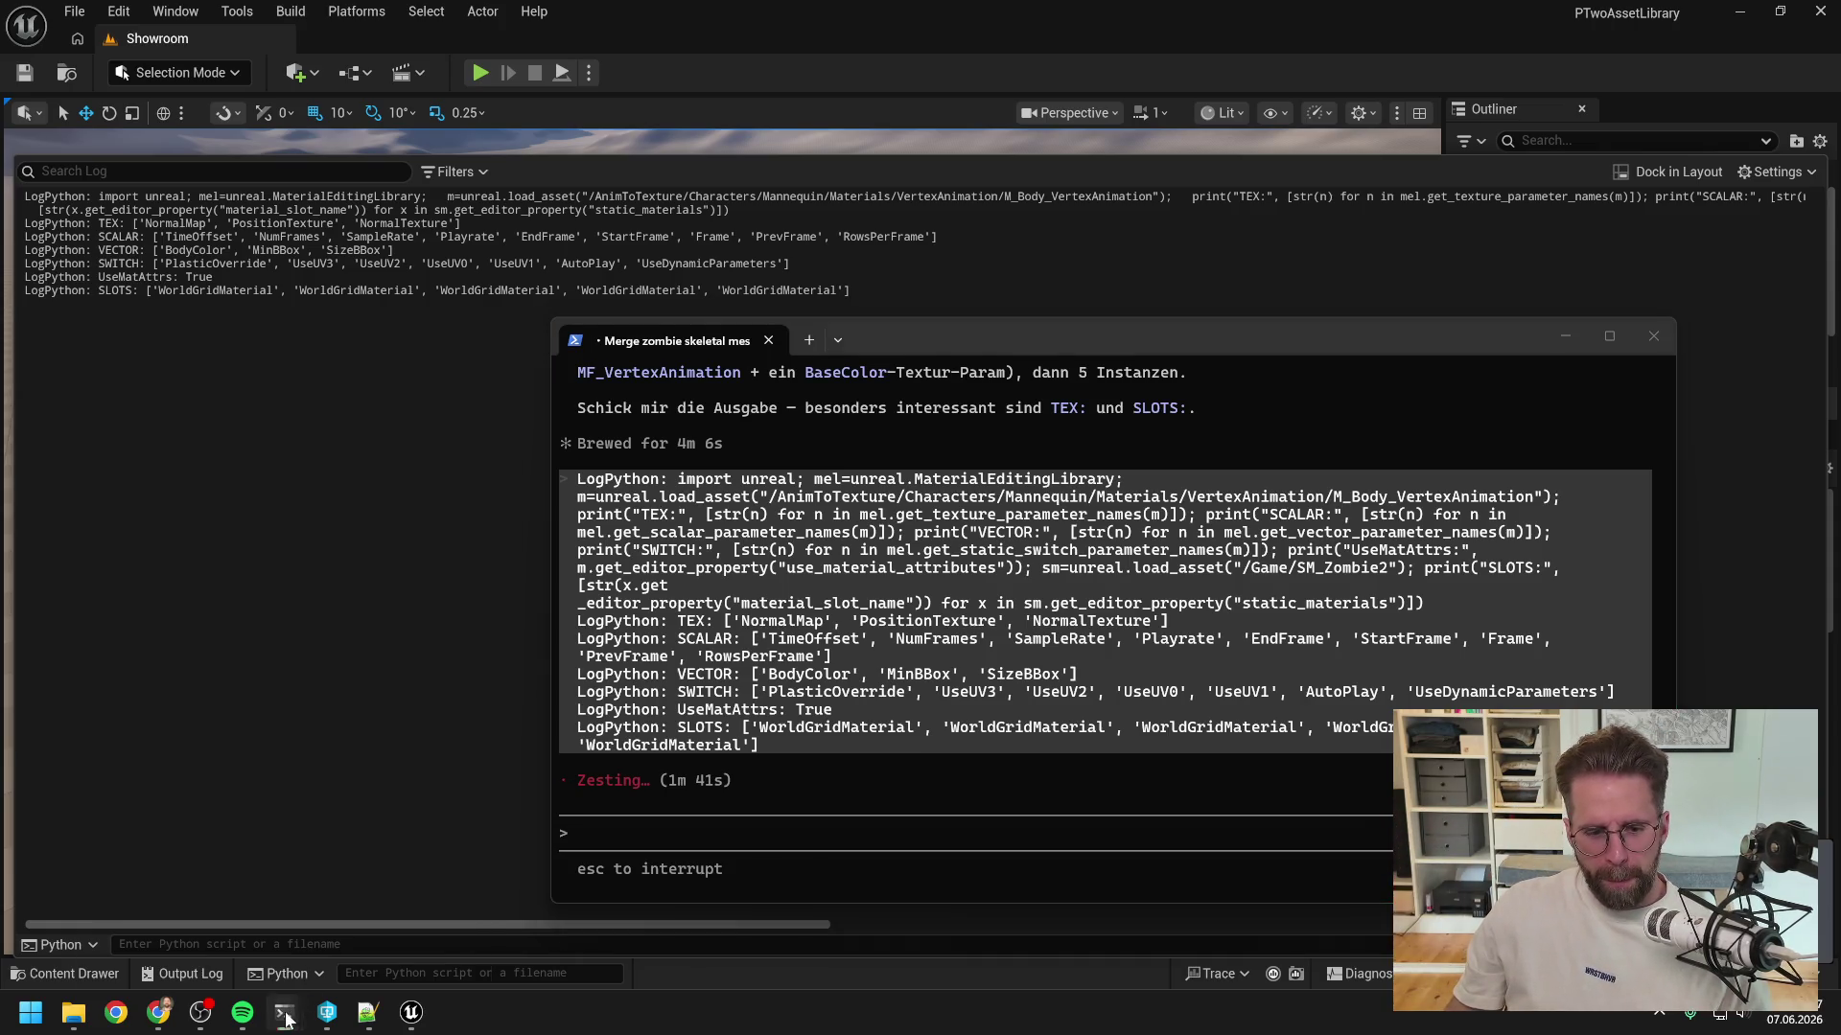
mouse_move(284, 1012)
click(252, 887)
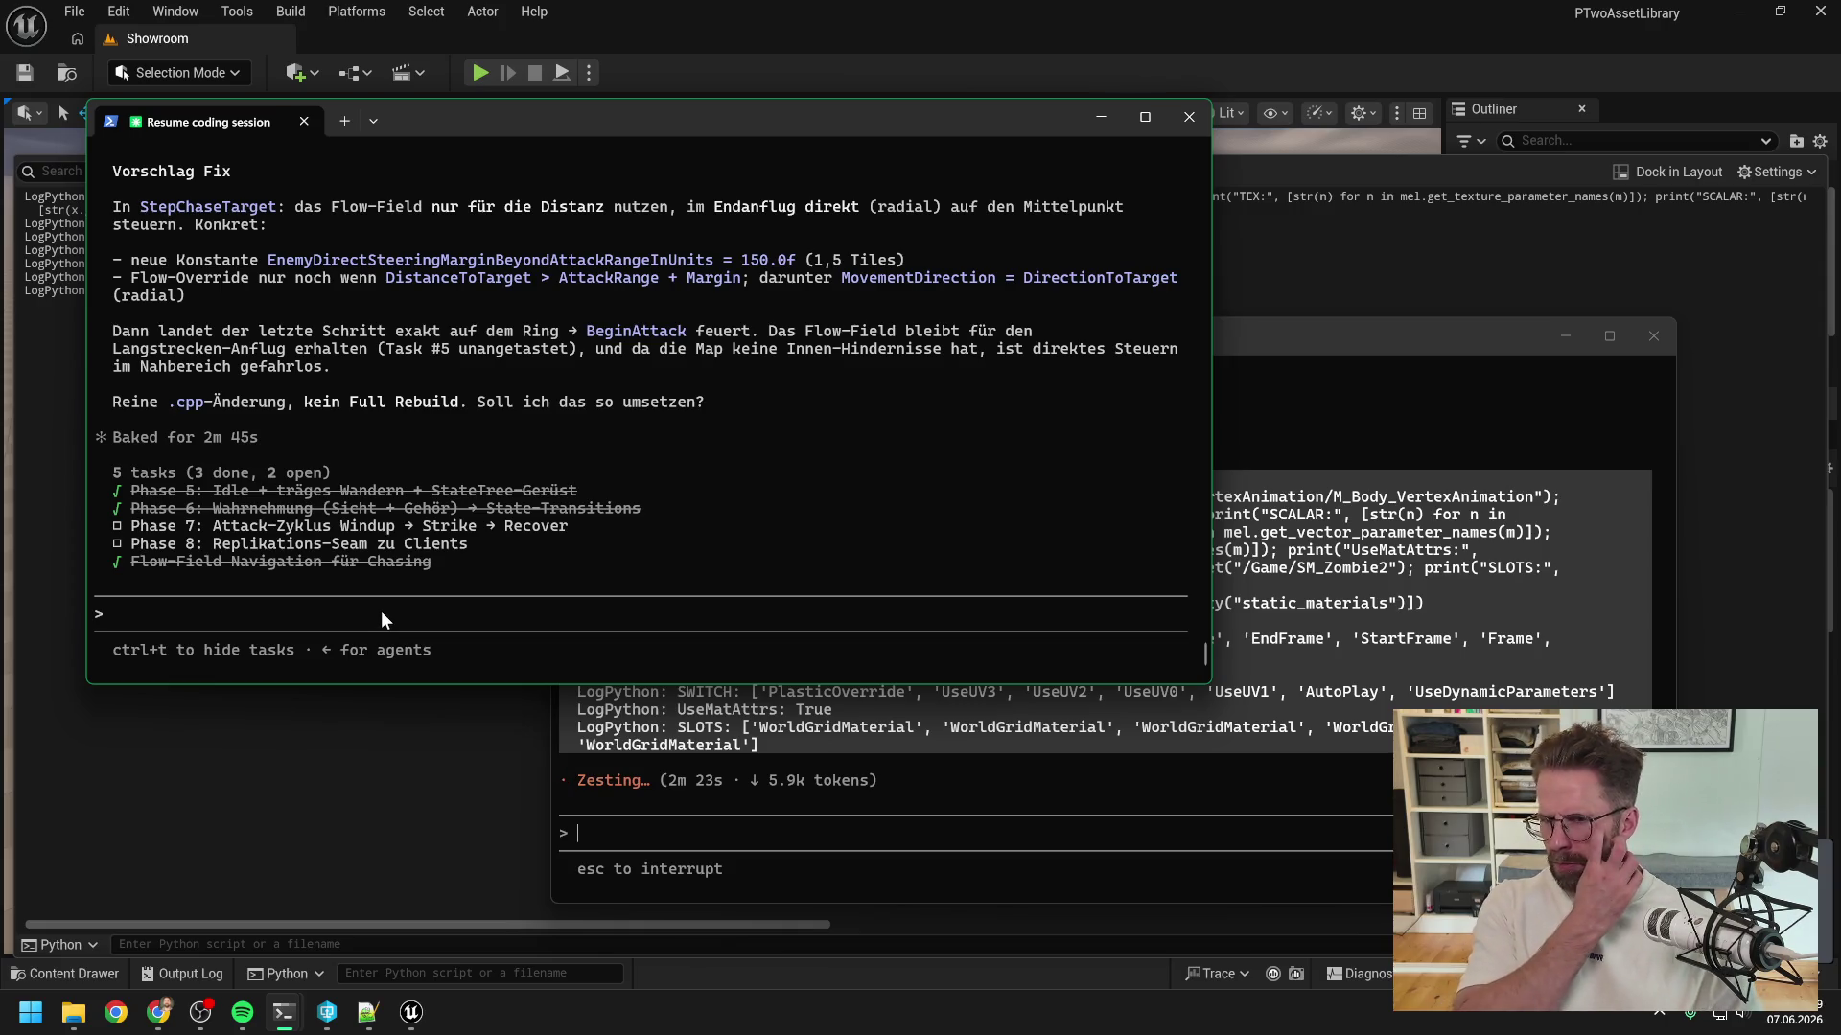
- Ask Claude, in German, whether that can be the cause, since about 70% of zombies attack and 30% stay stuck
text(kann da)
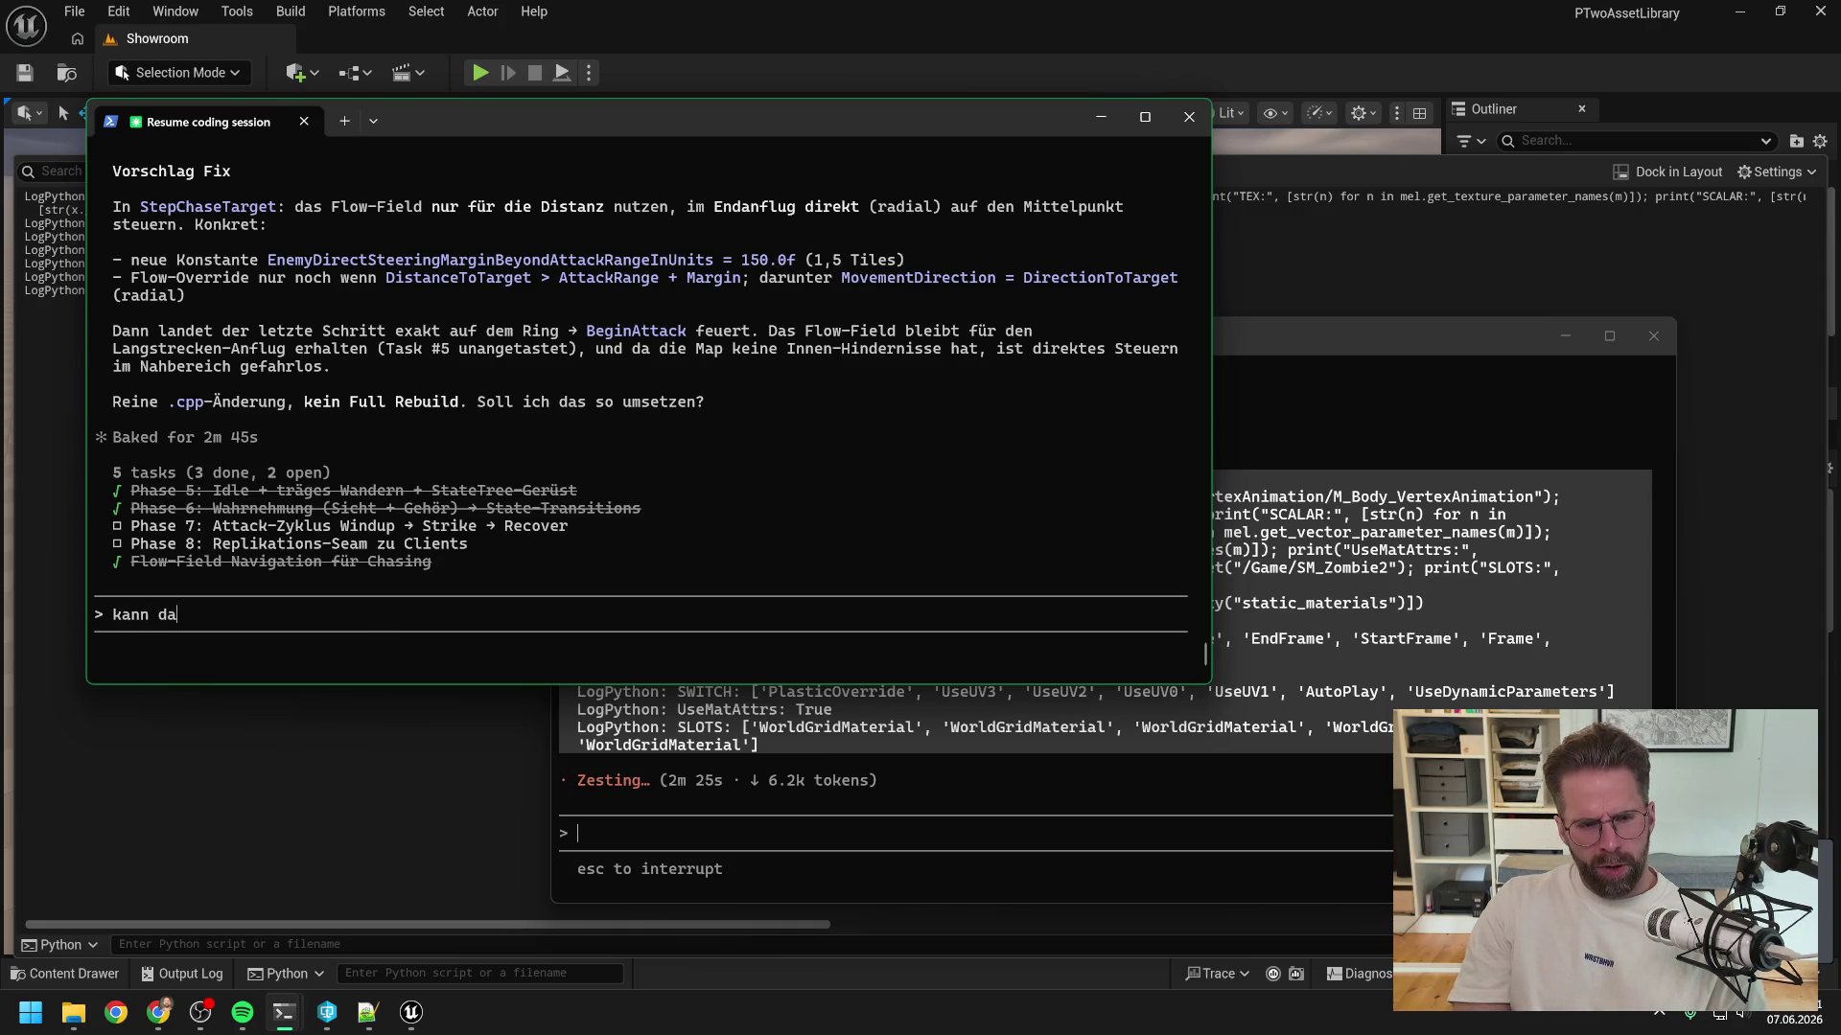
text(s wirklich die )
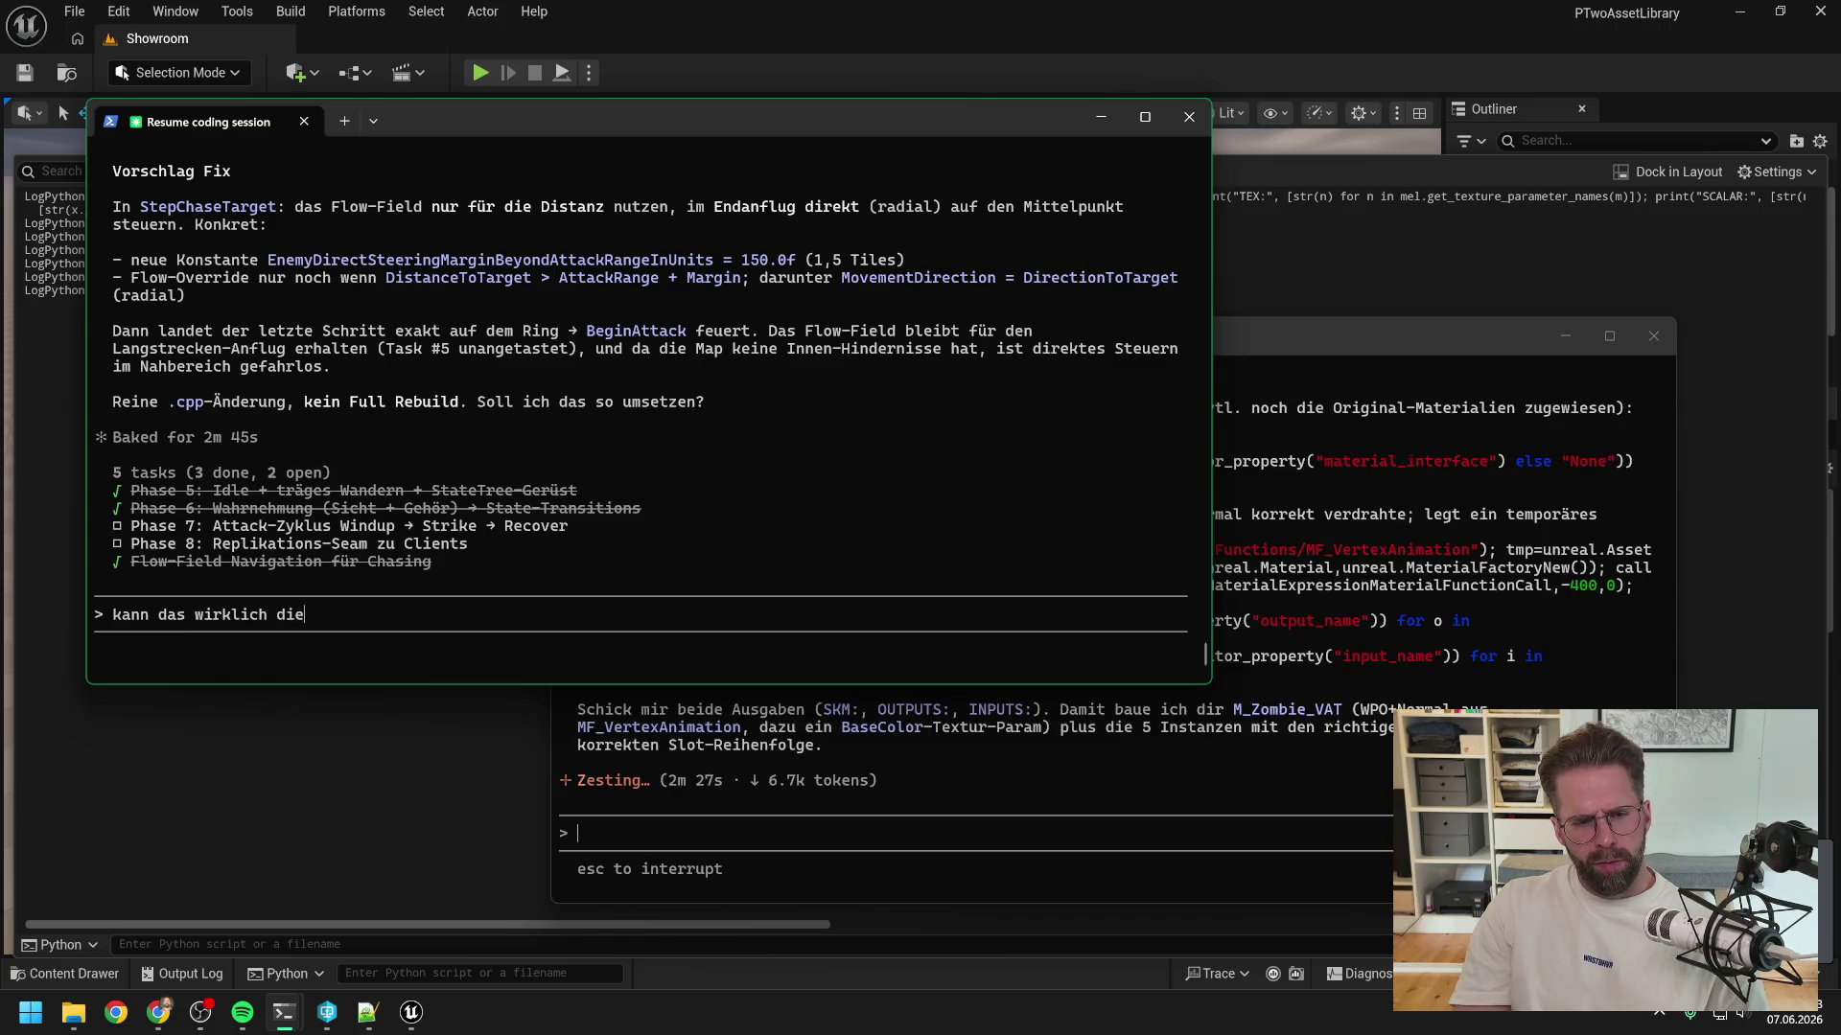
text(Ursache)
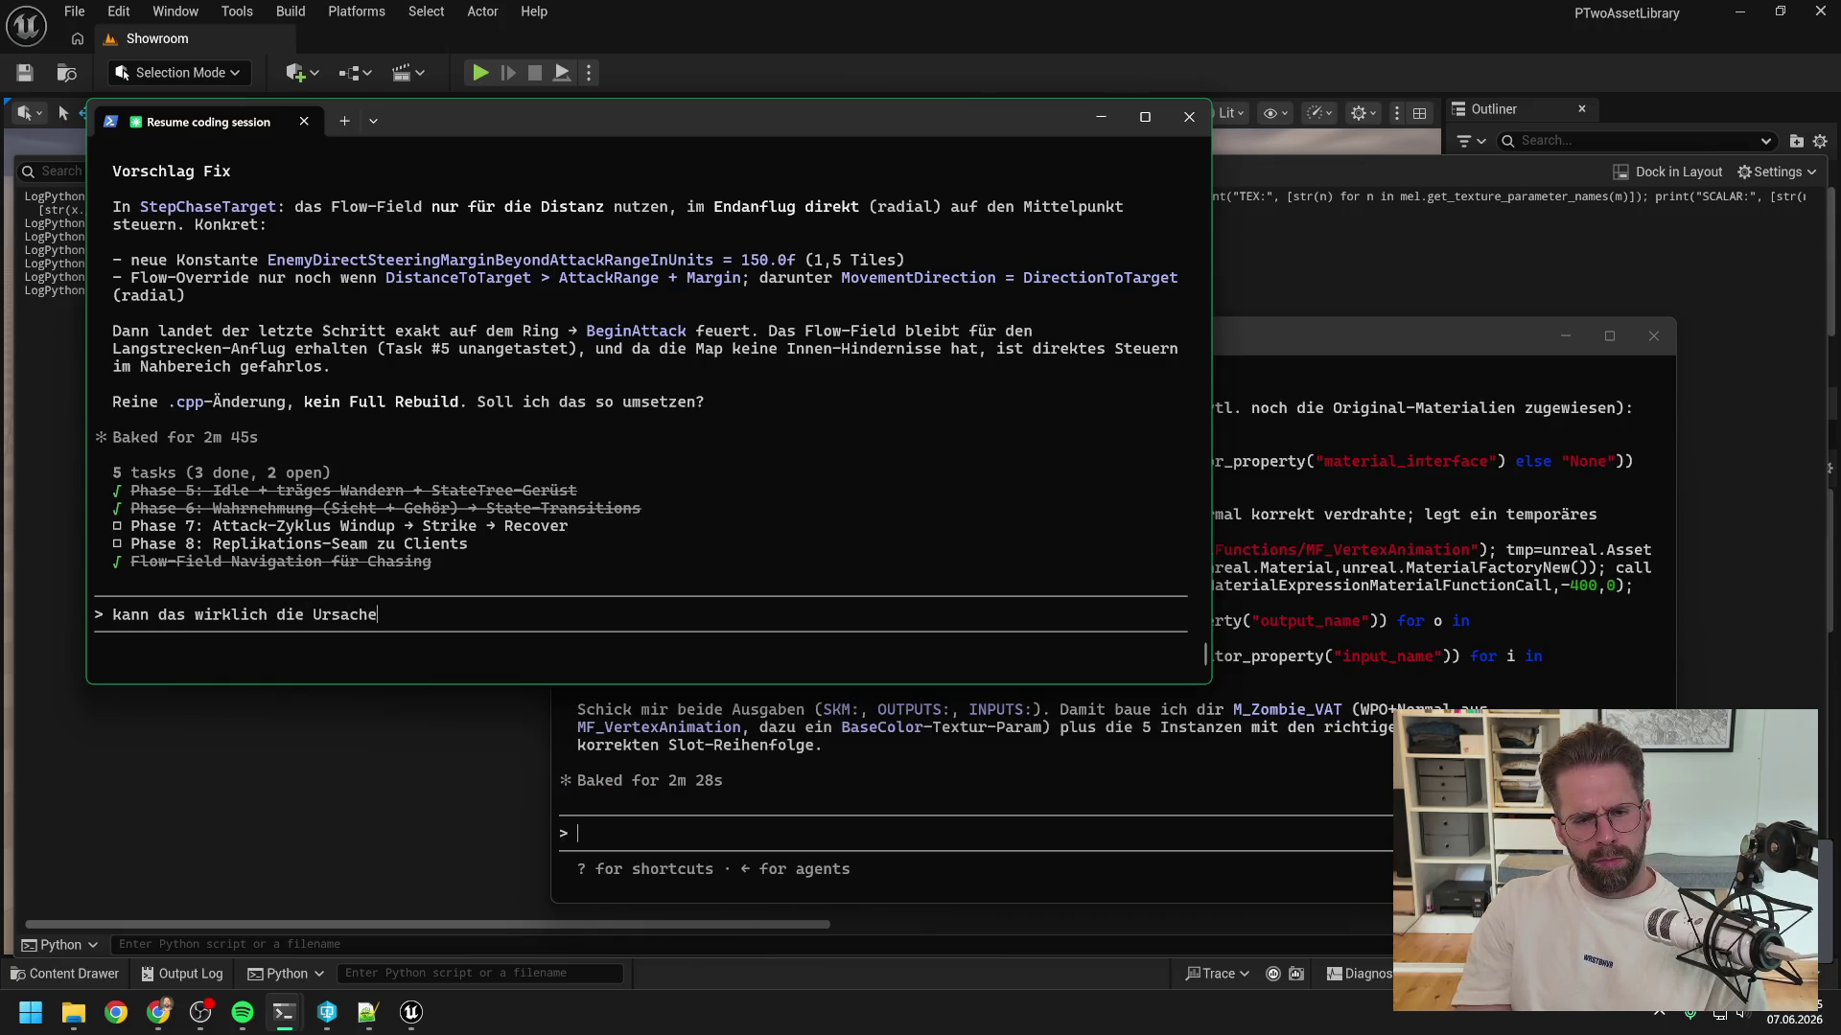
text(n sein, wenn)
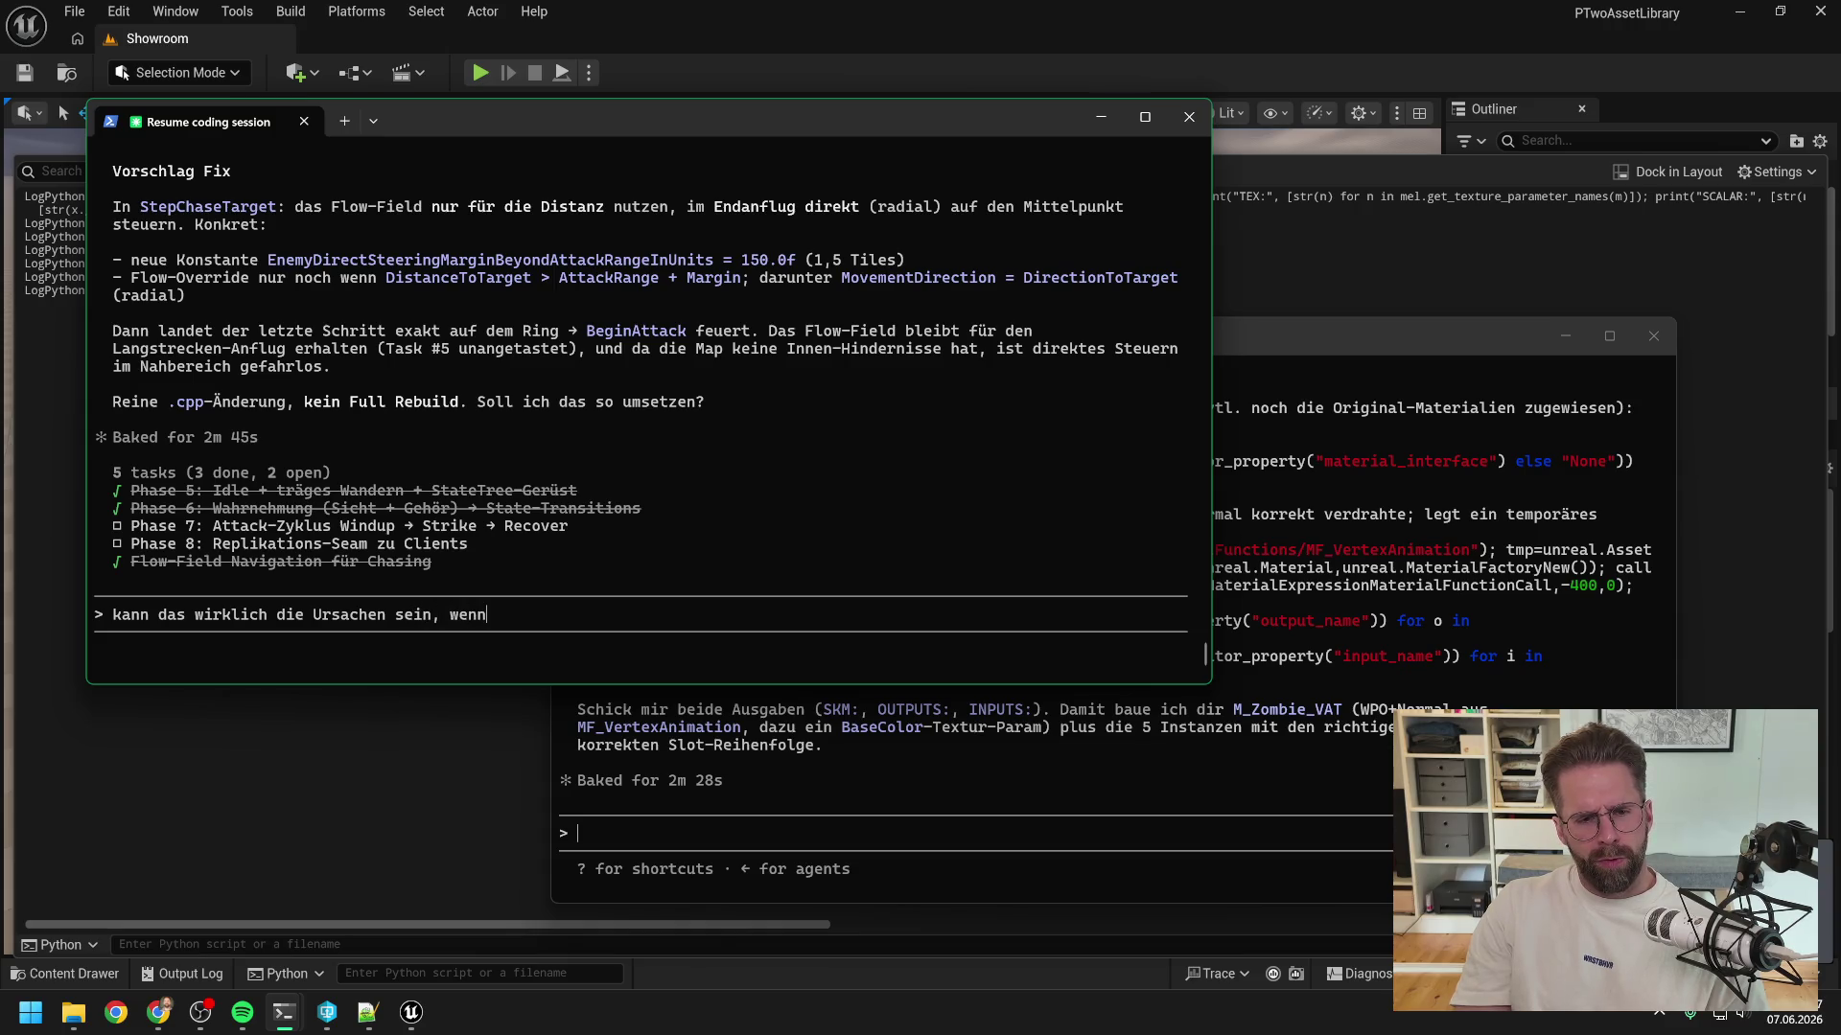
key(BackSpace)
key(BackSpace)
key(BackSpace)
text(, wenn es ni)
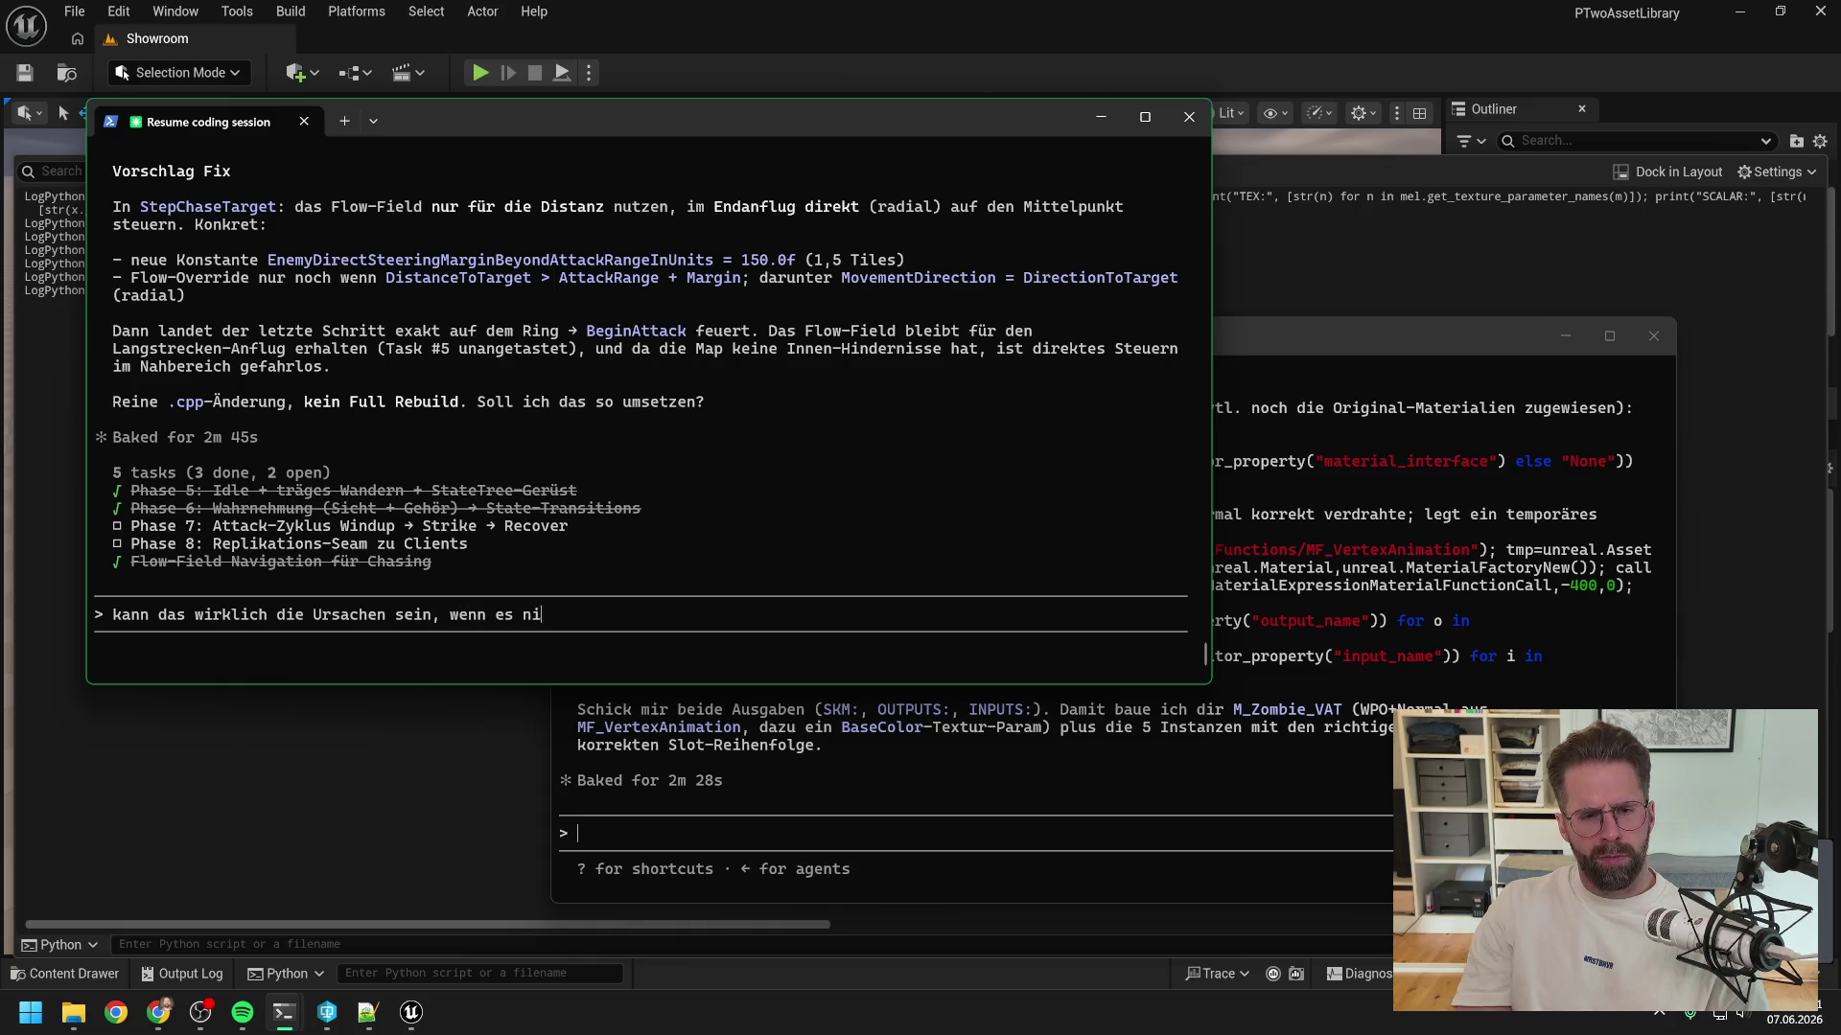
text(cht bei allen gl)
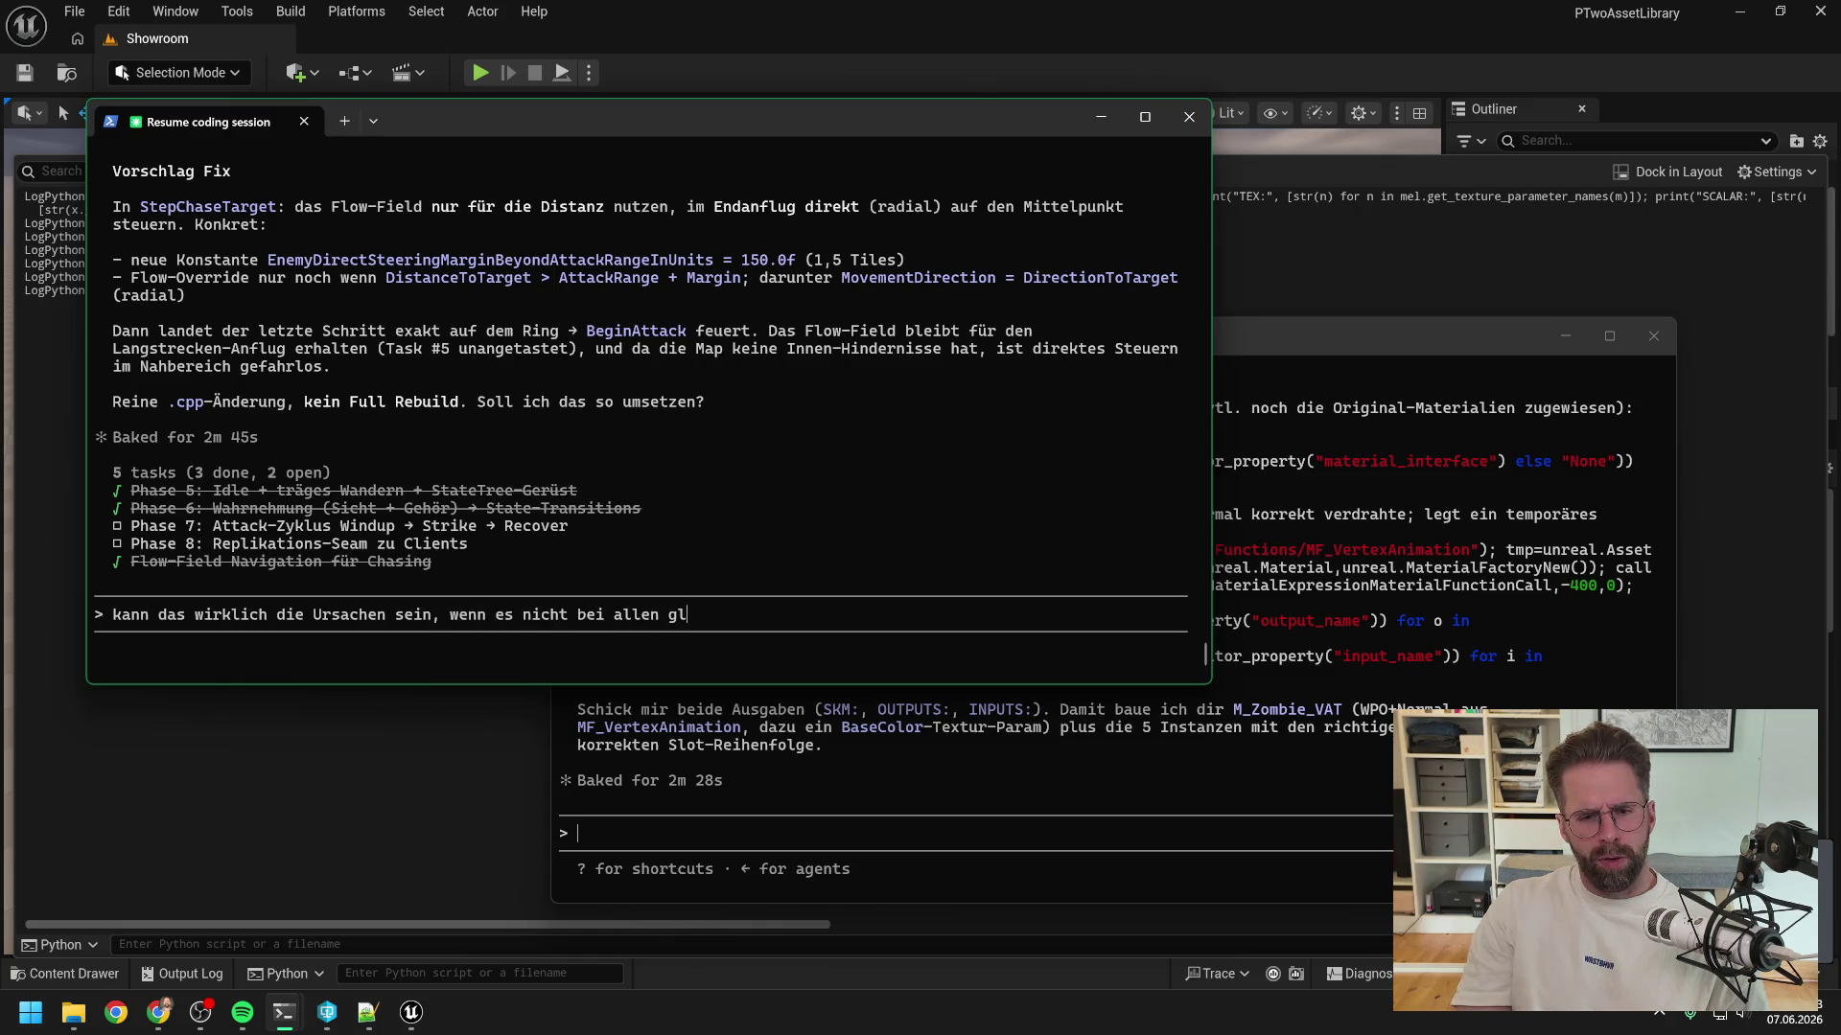
text(eich ist? ich würde sag)
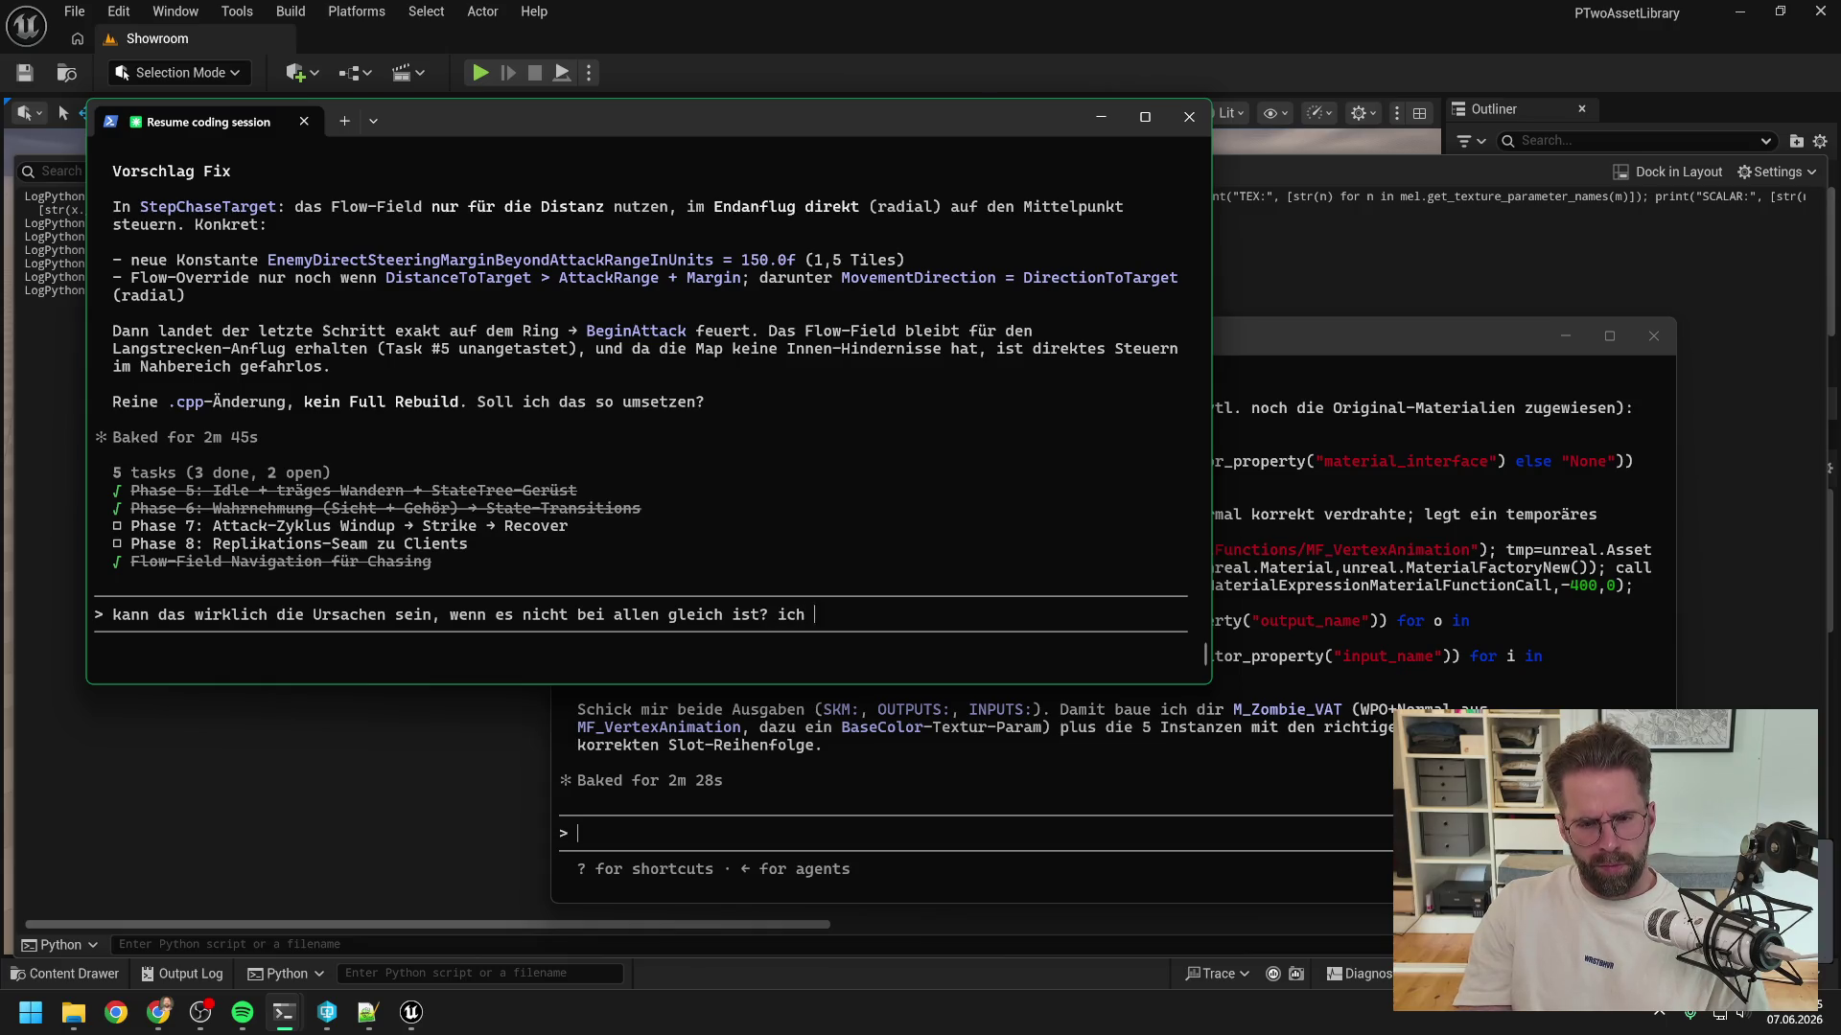
text(en so)
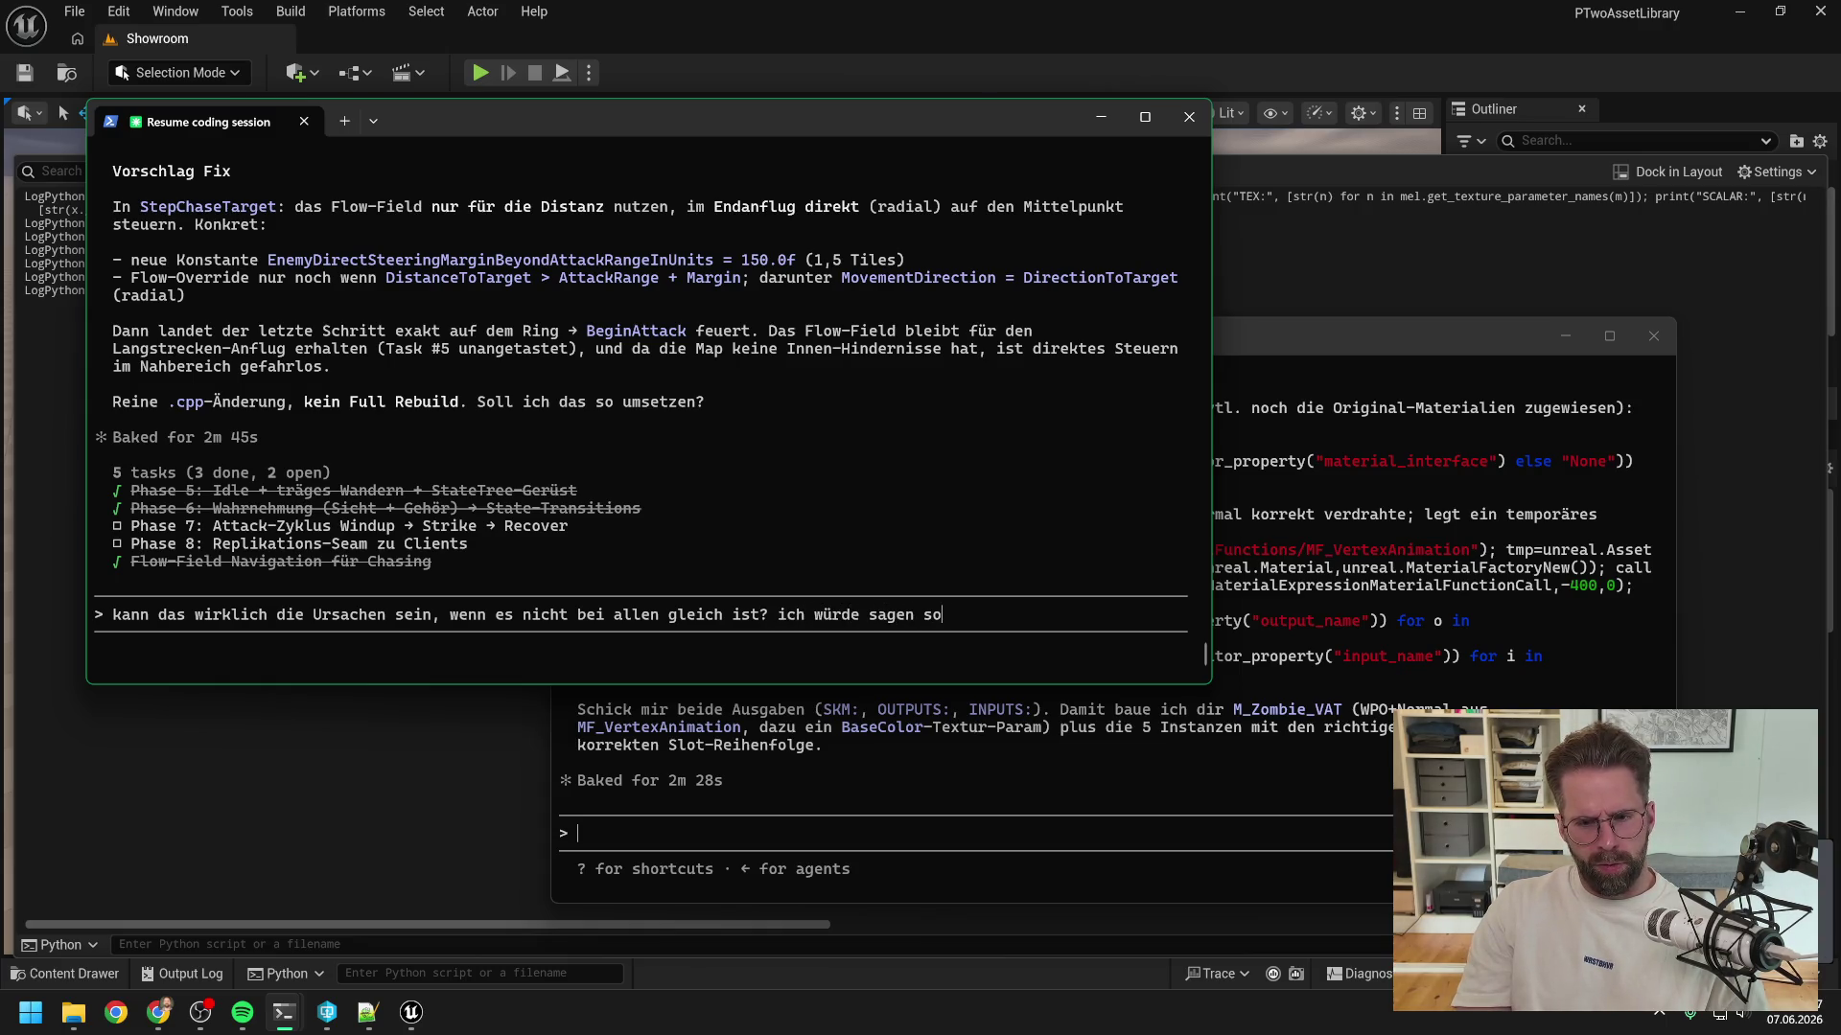
text( 70%)
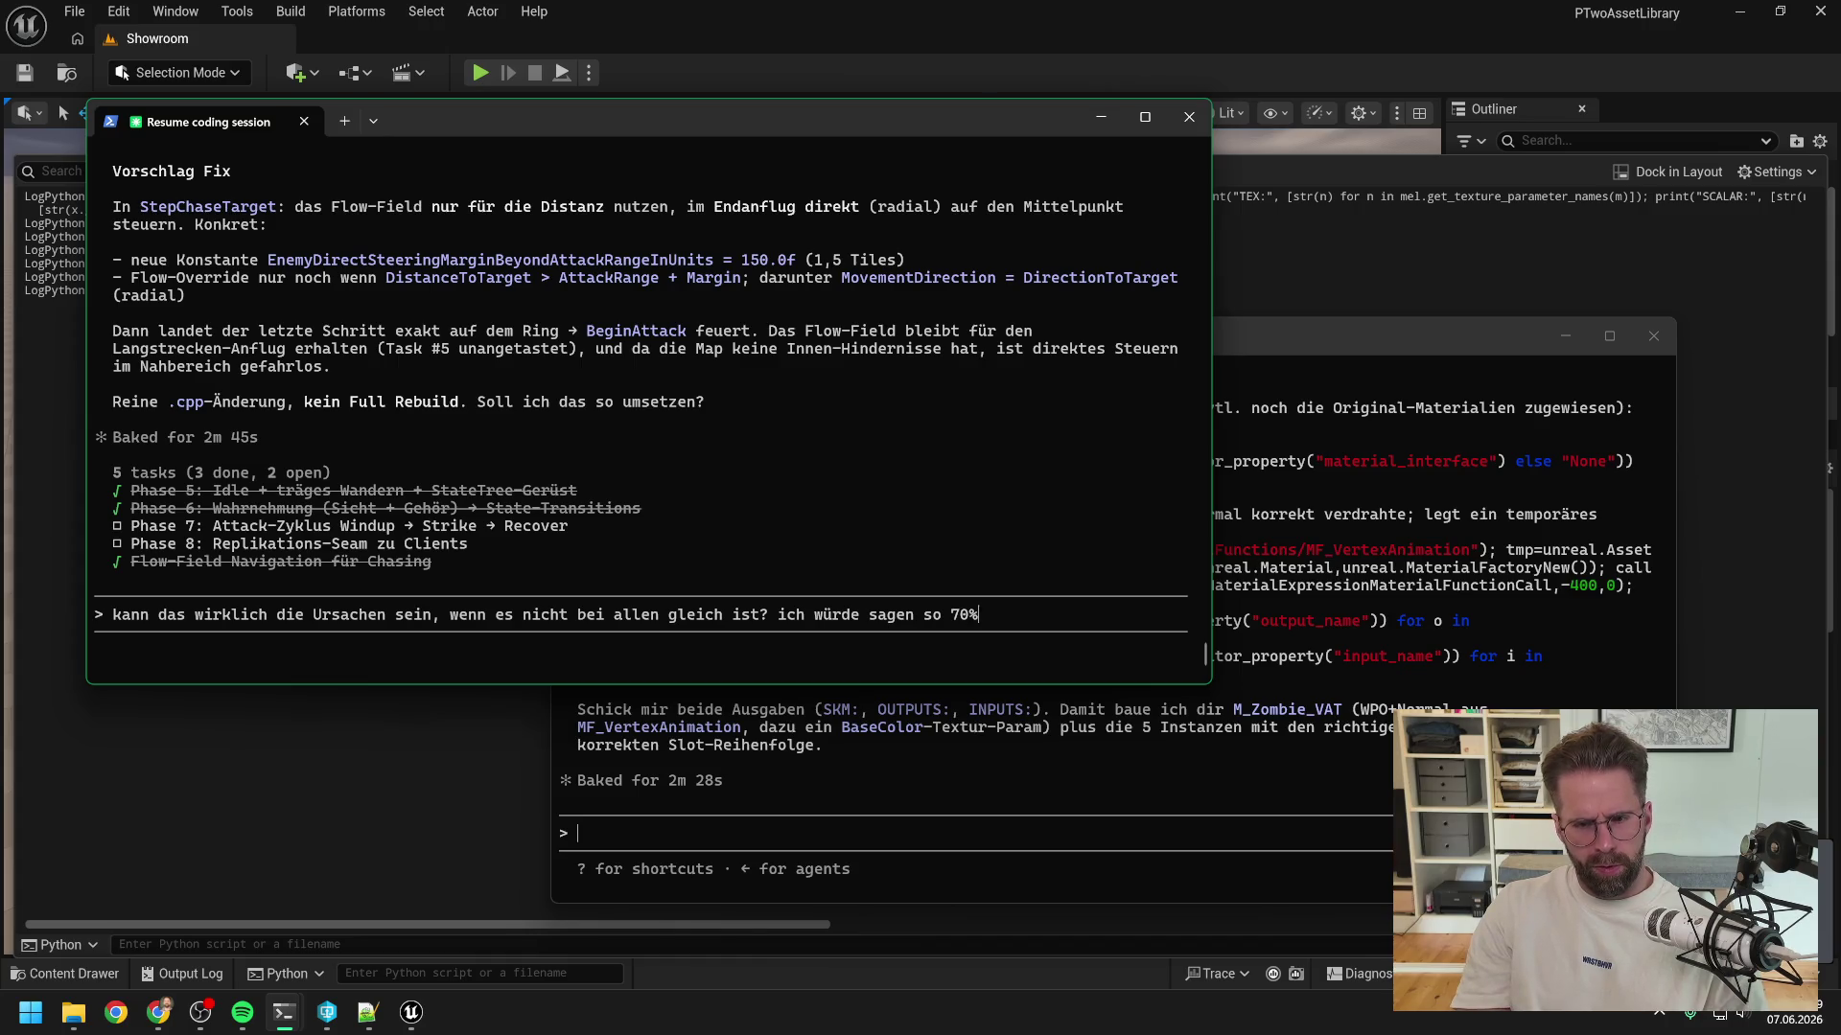
text( aller zombies greifen direkt )
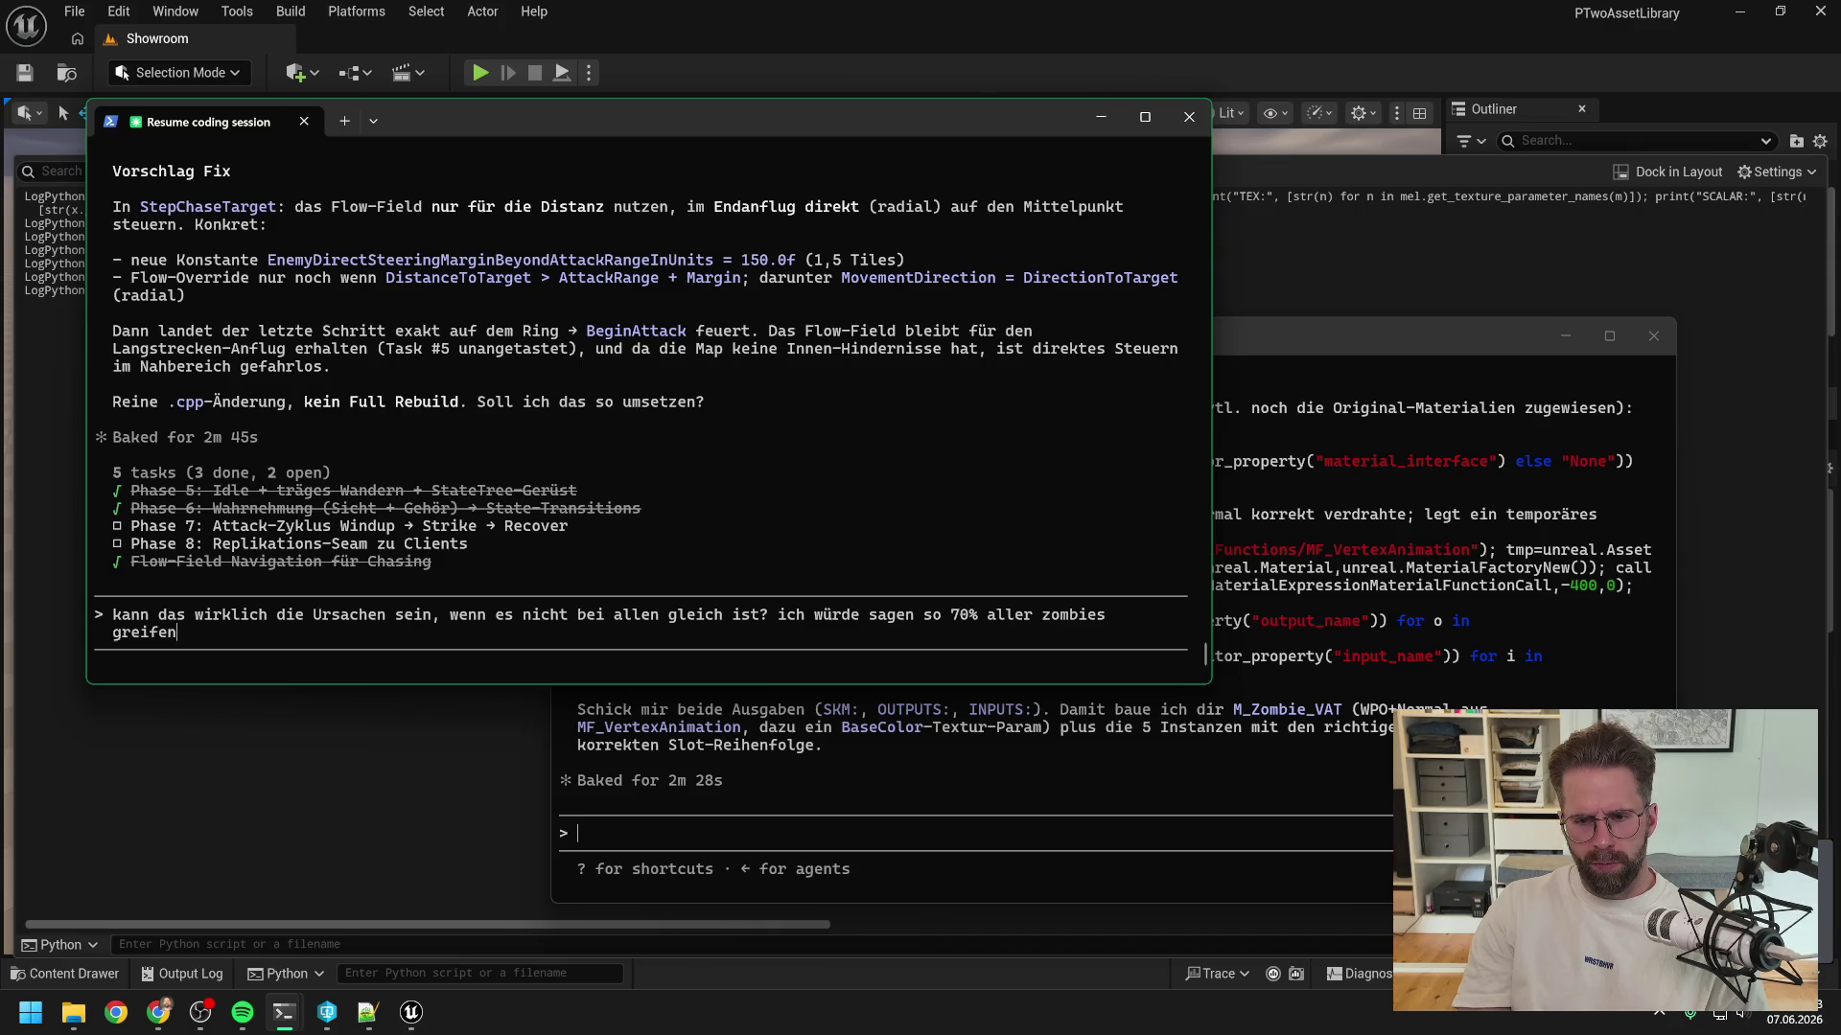
text(richtig an. )
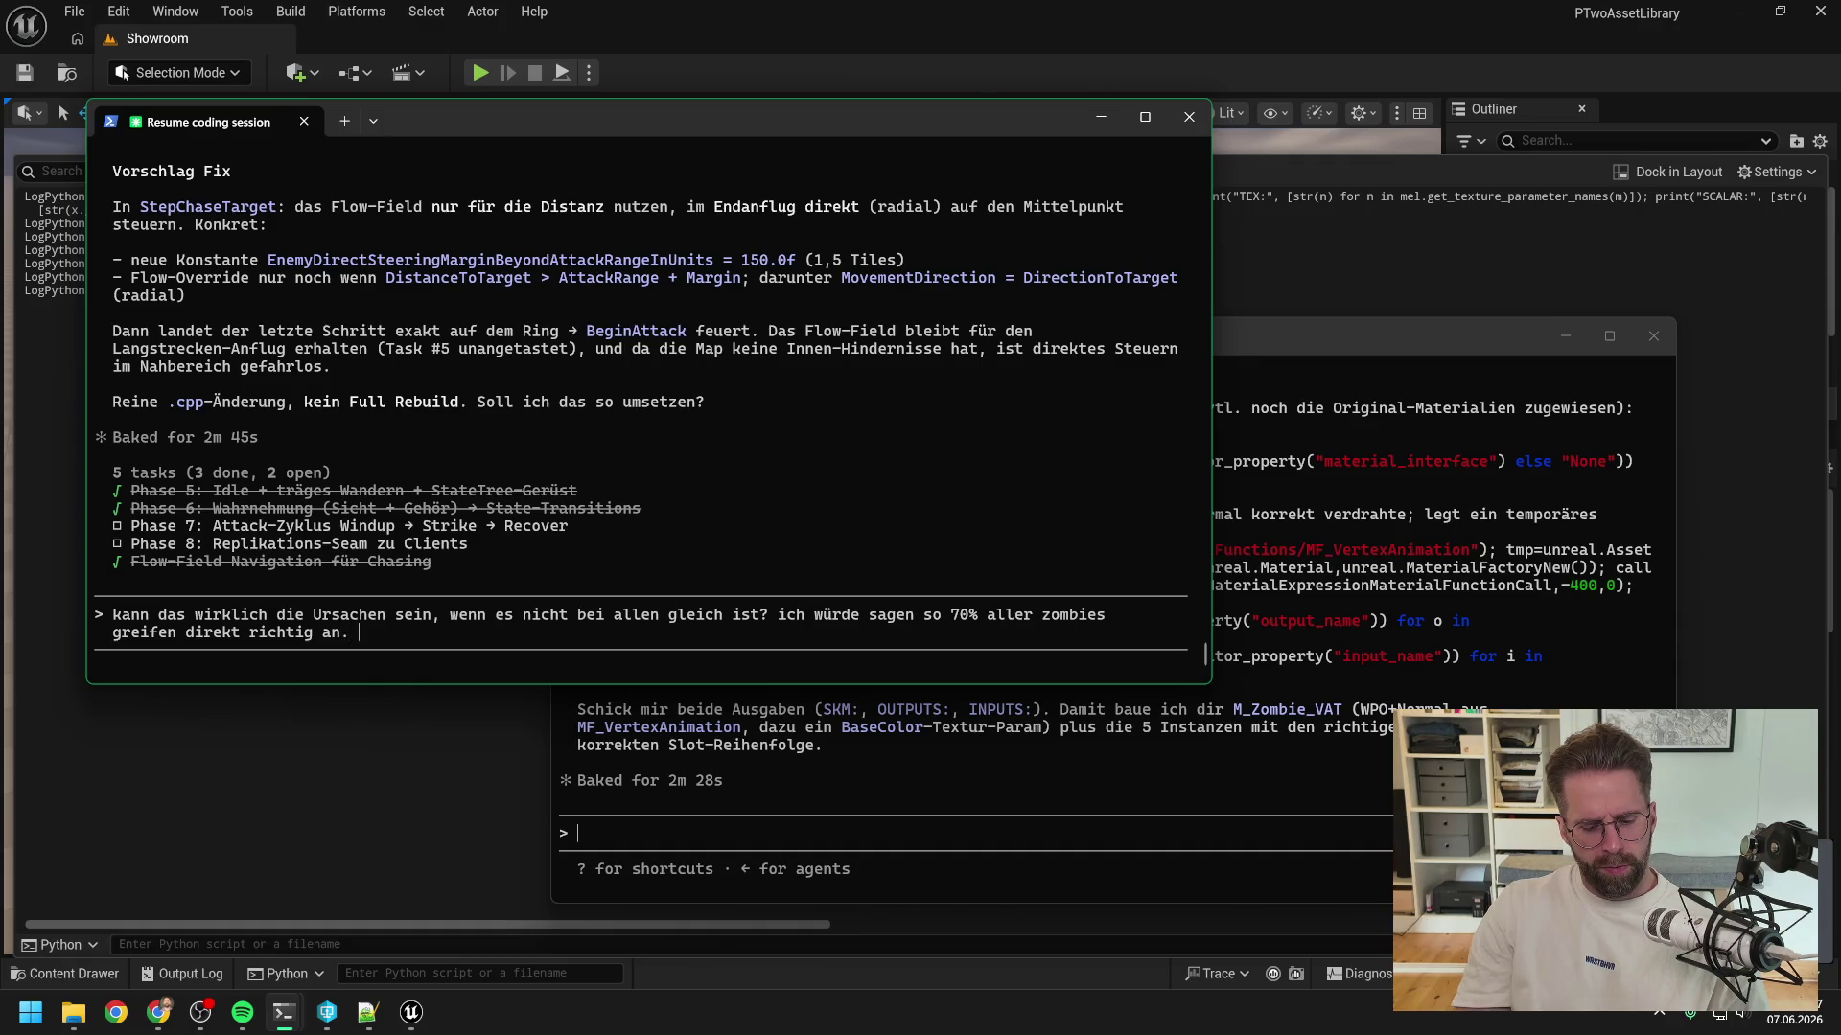
text(So 30% bleiben sut)
key(BackSpace)
key(BackSpace)
text(tuck)
key(Return)
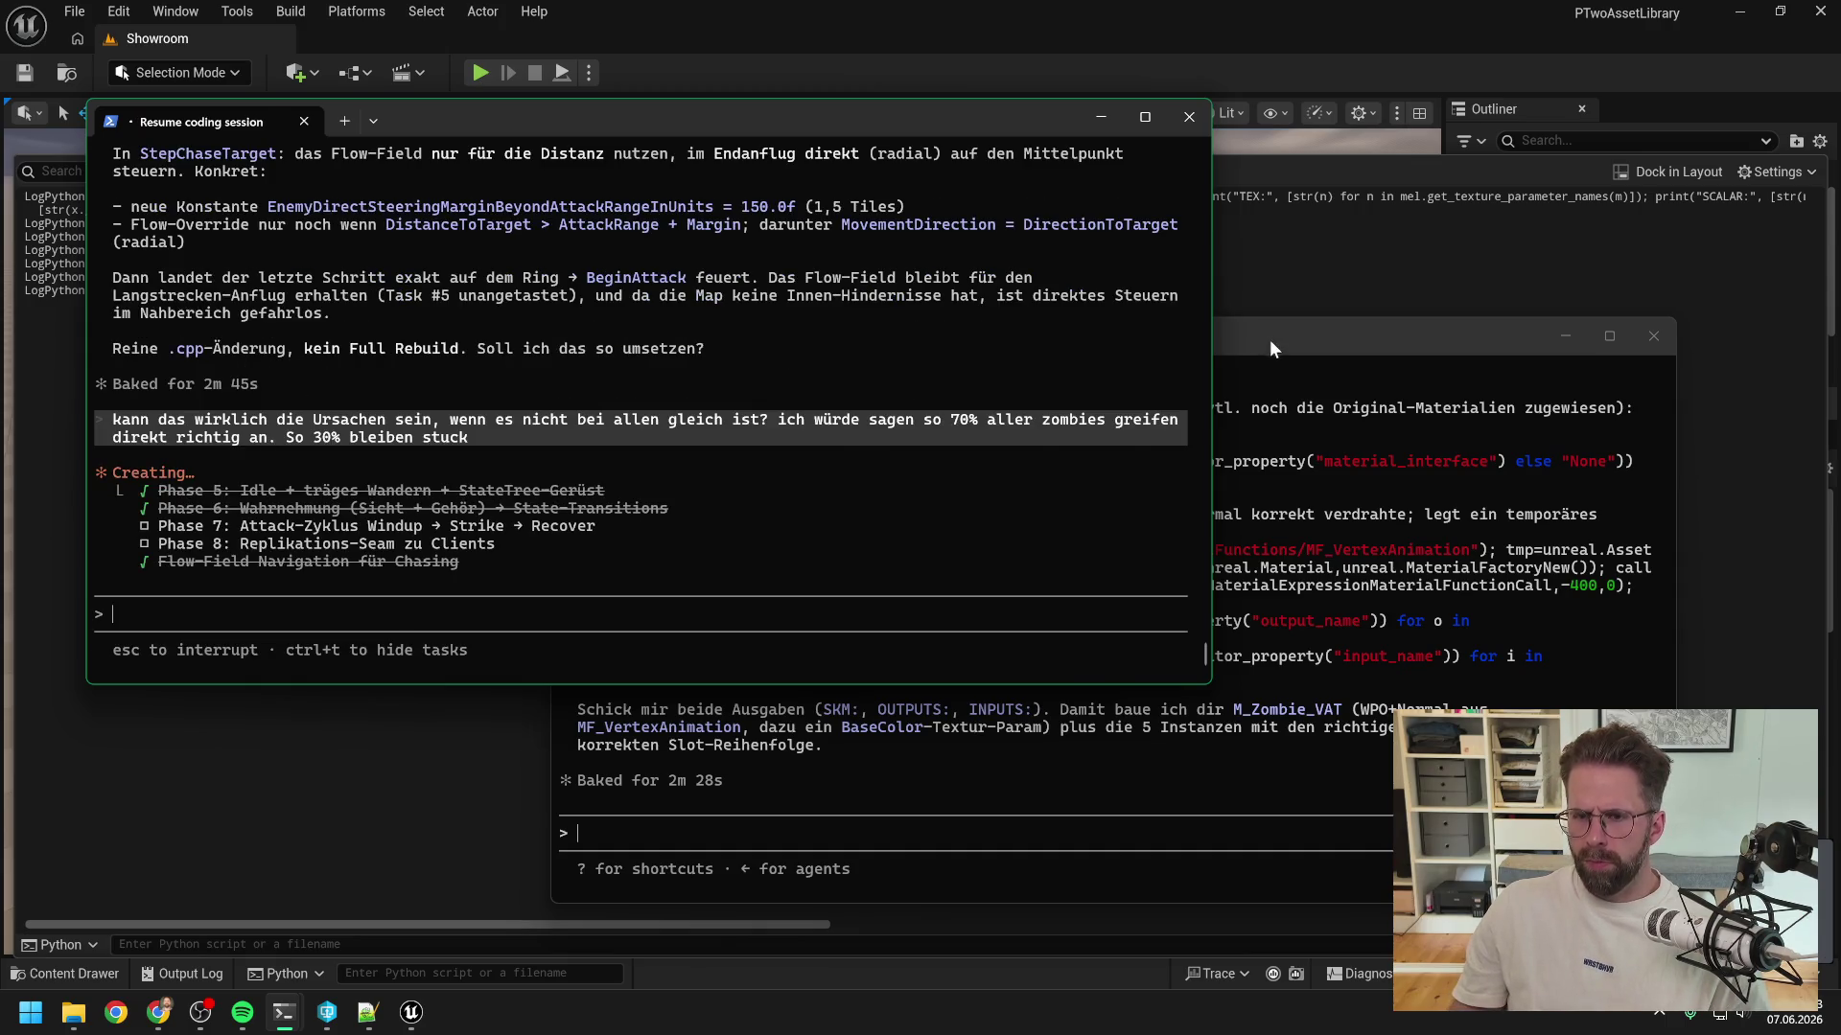
- Copy the four-line SKM slot-order Python query from the zombie-merge Claude session
click(1270, 342)
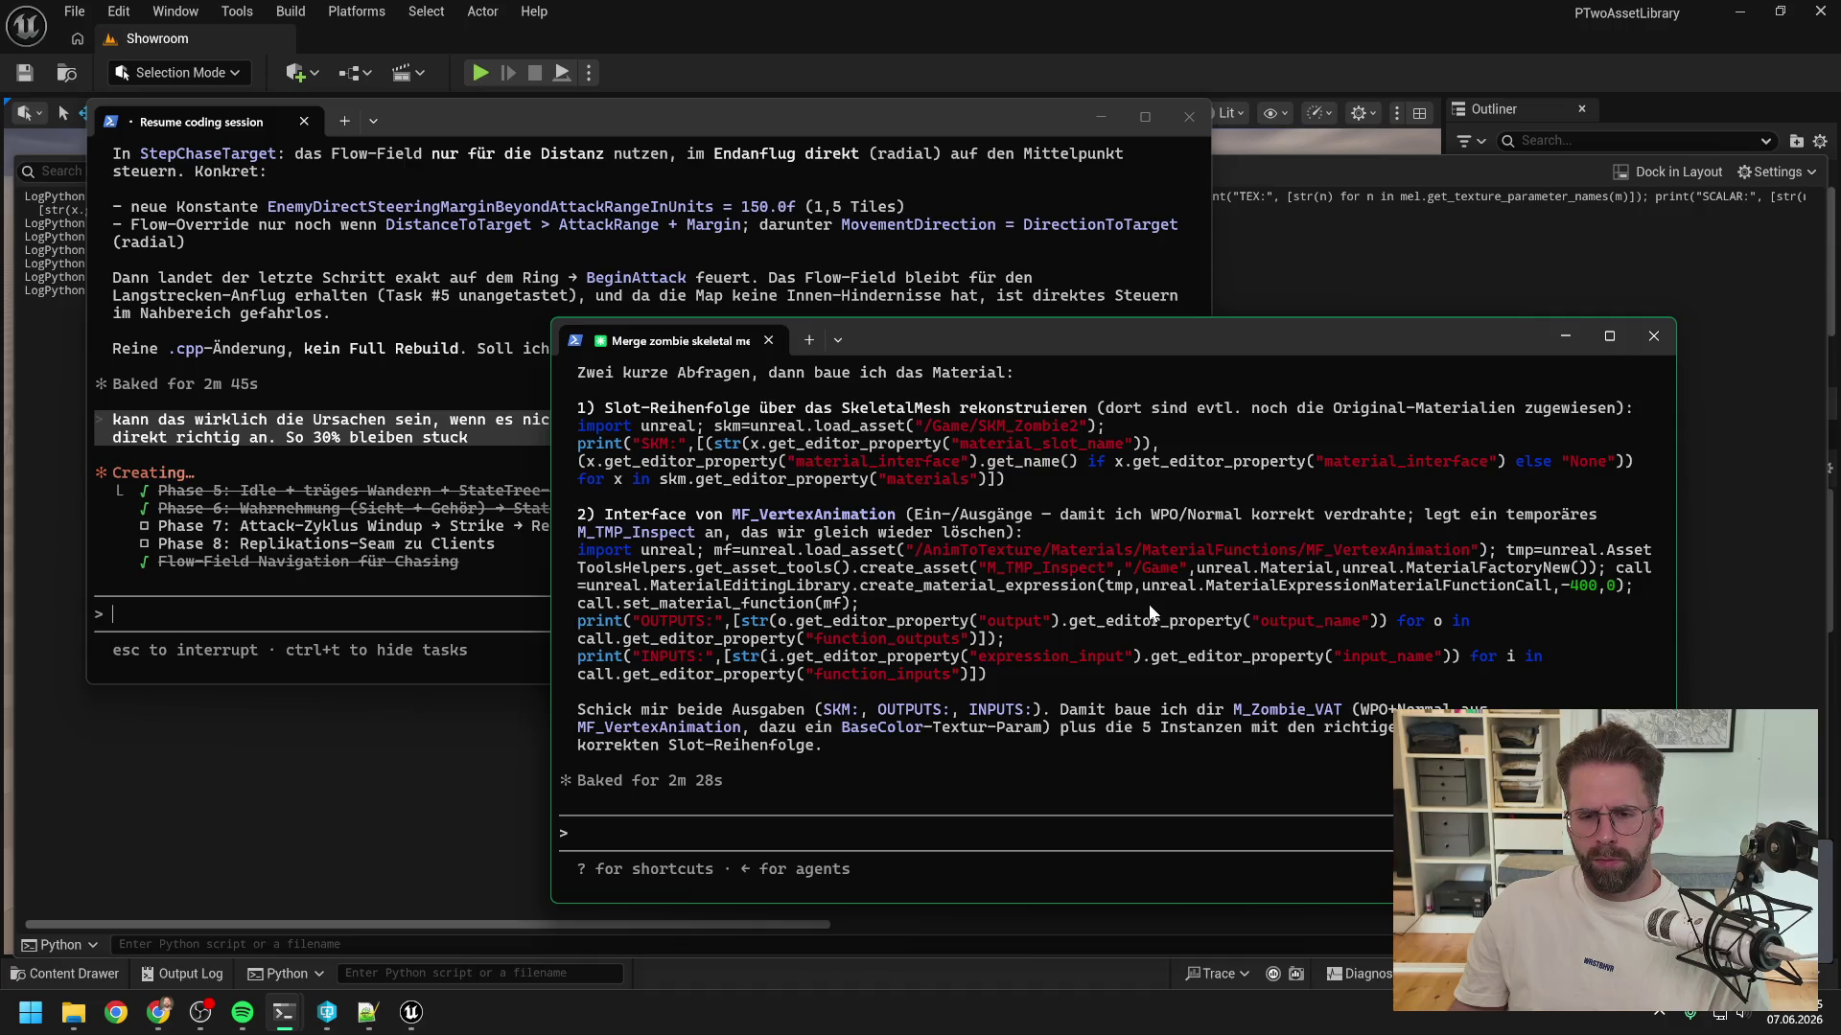
scroll(1032, 619, up, 2)
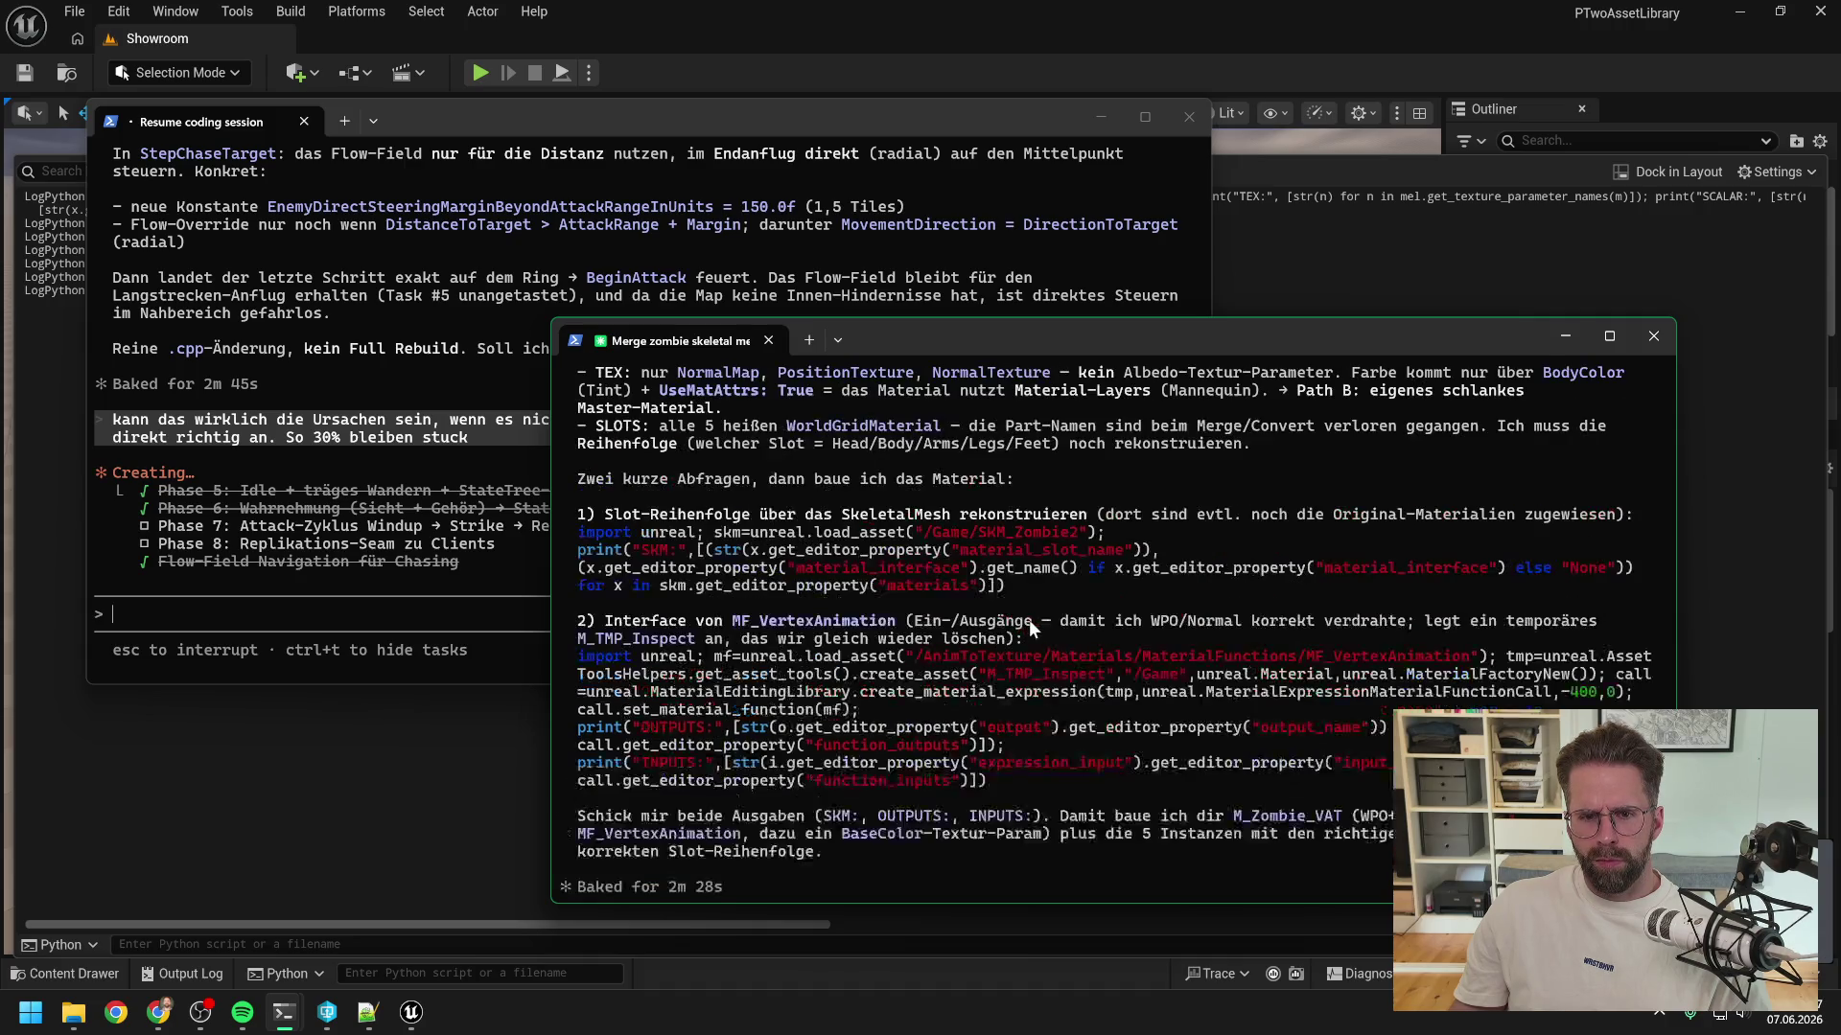
scroll(1028, 620, up, 3)
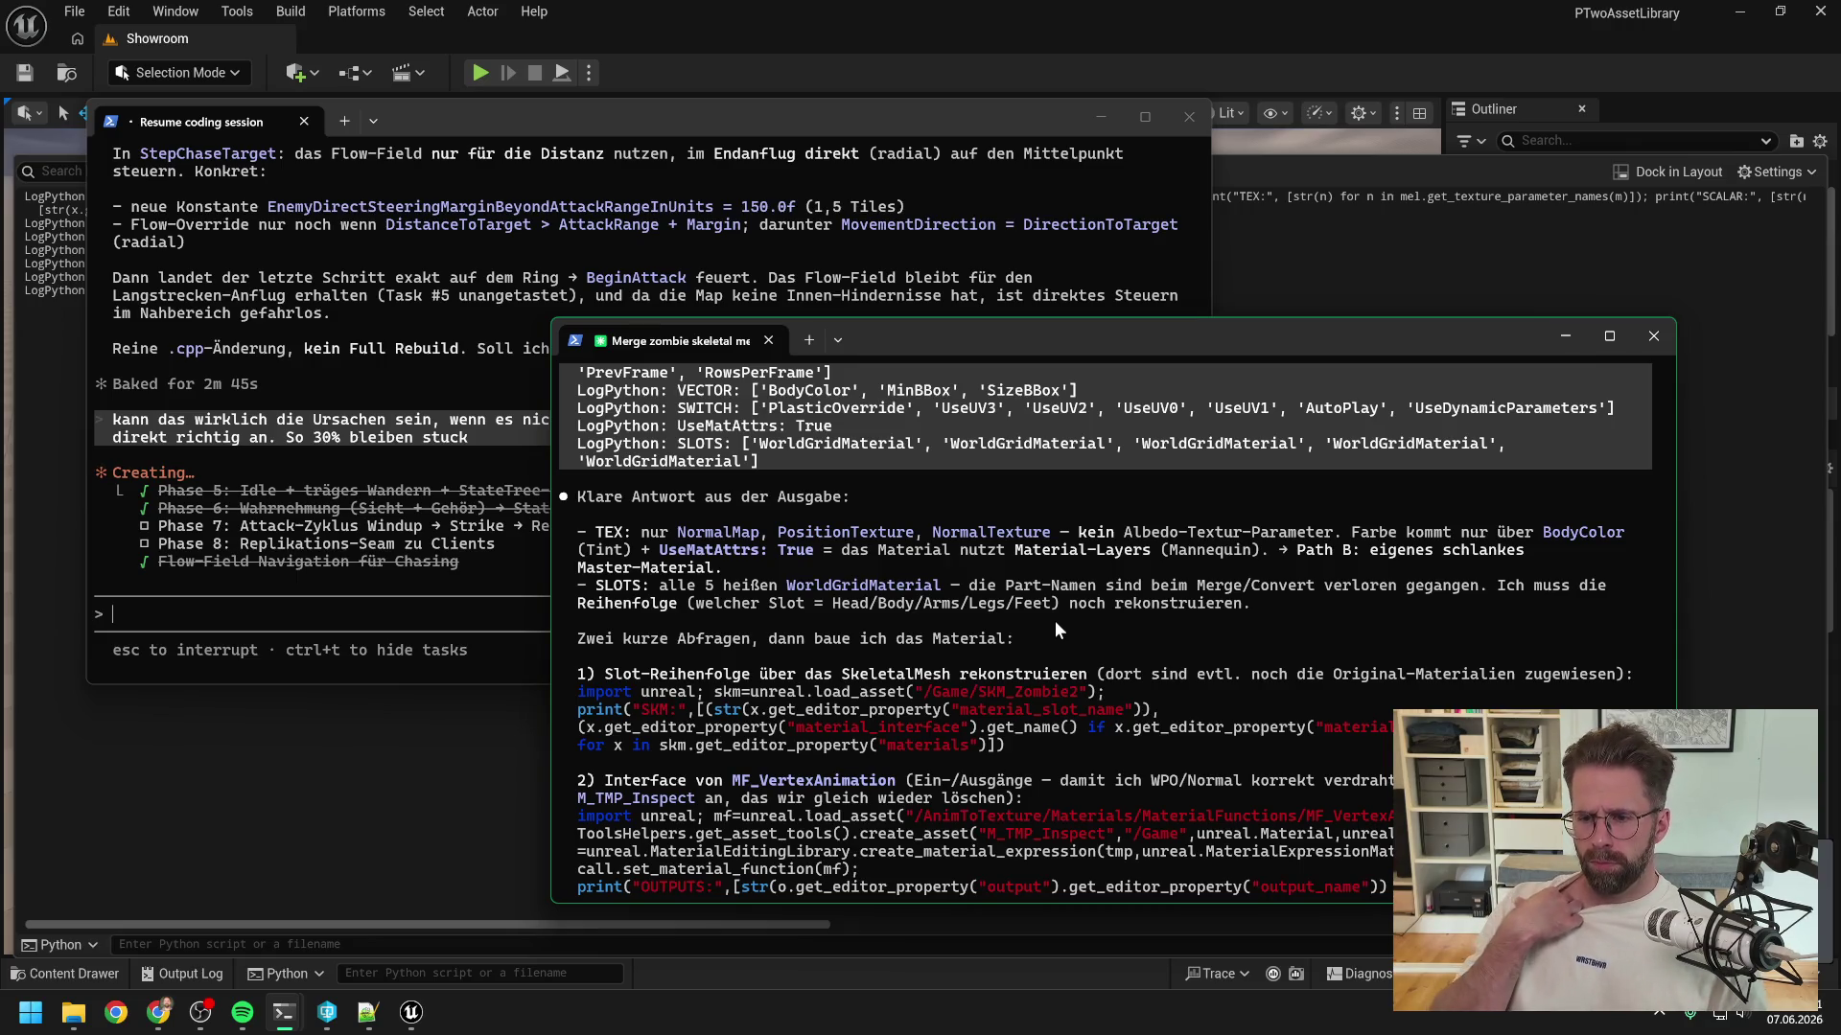
scroll(1048, 629, down, 1)
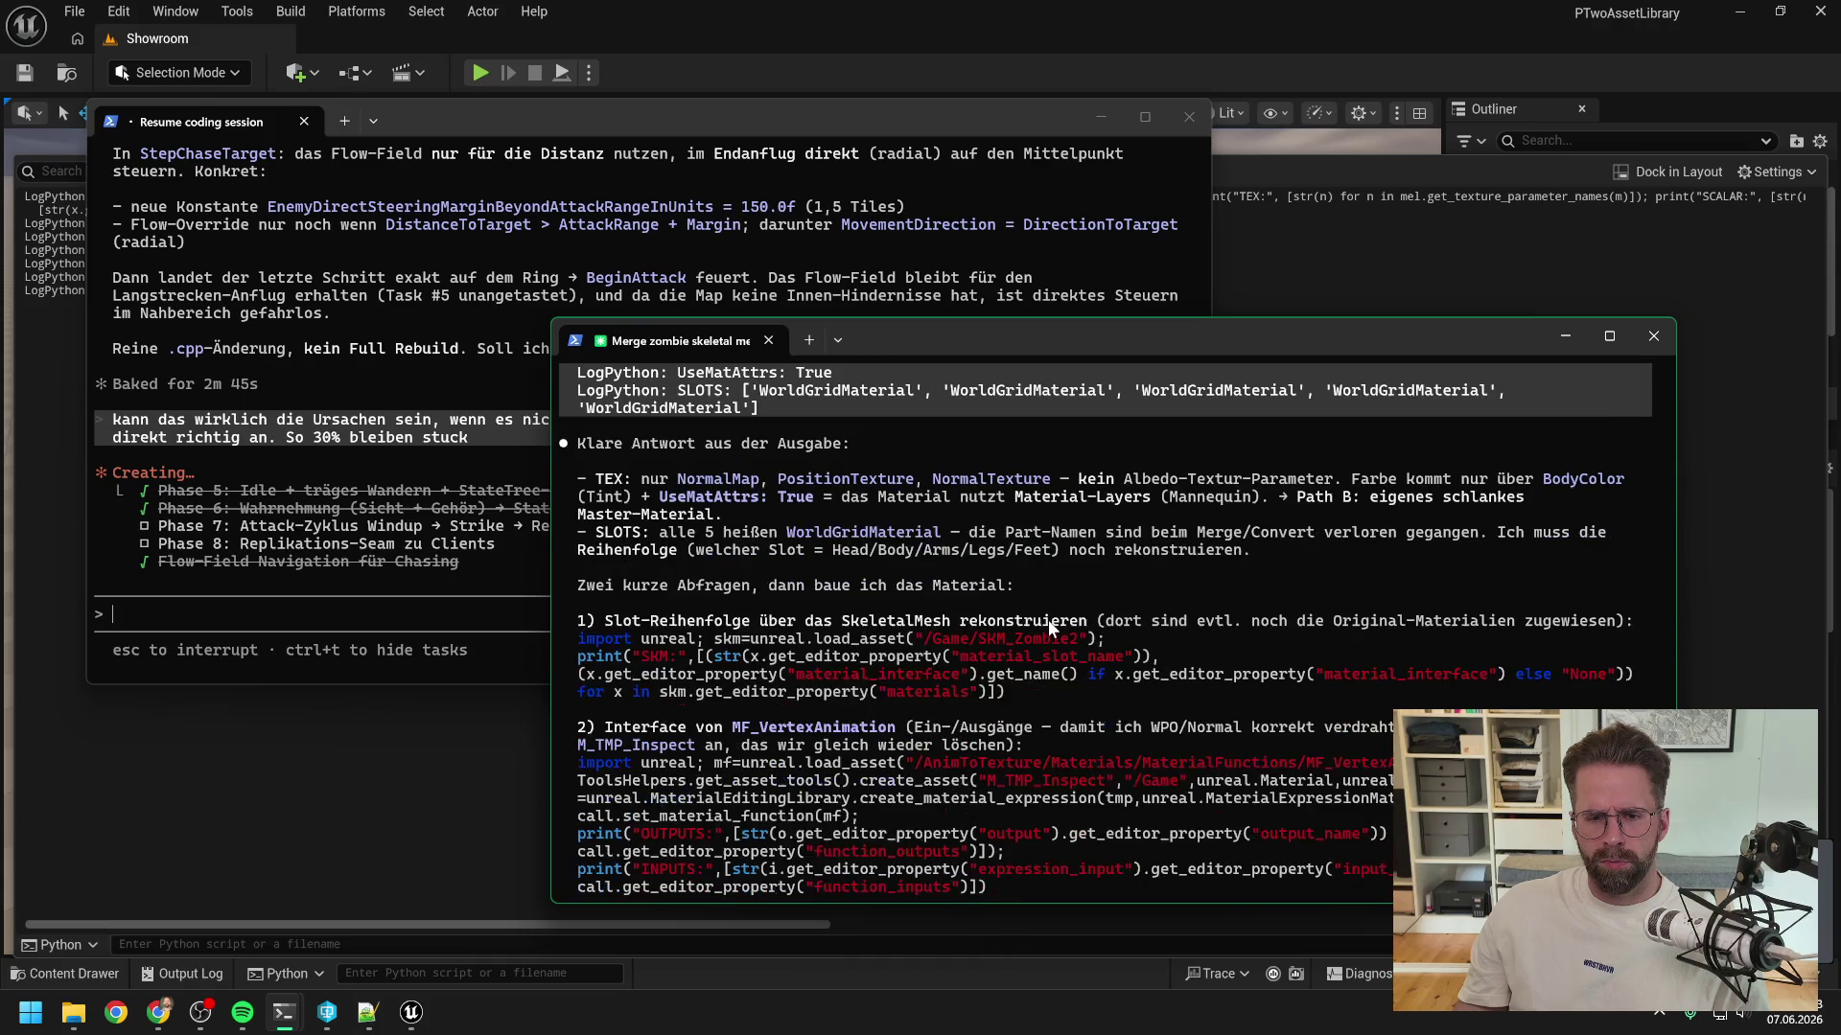
drag(1015, 693, 579, 648)
key(ctrl+c)
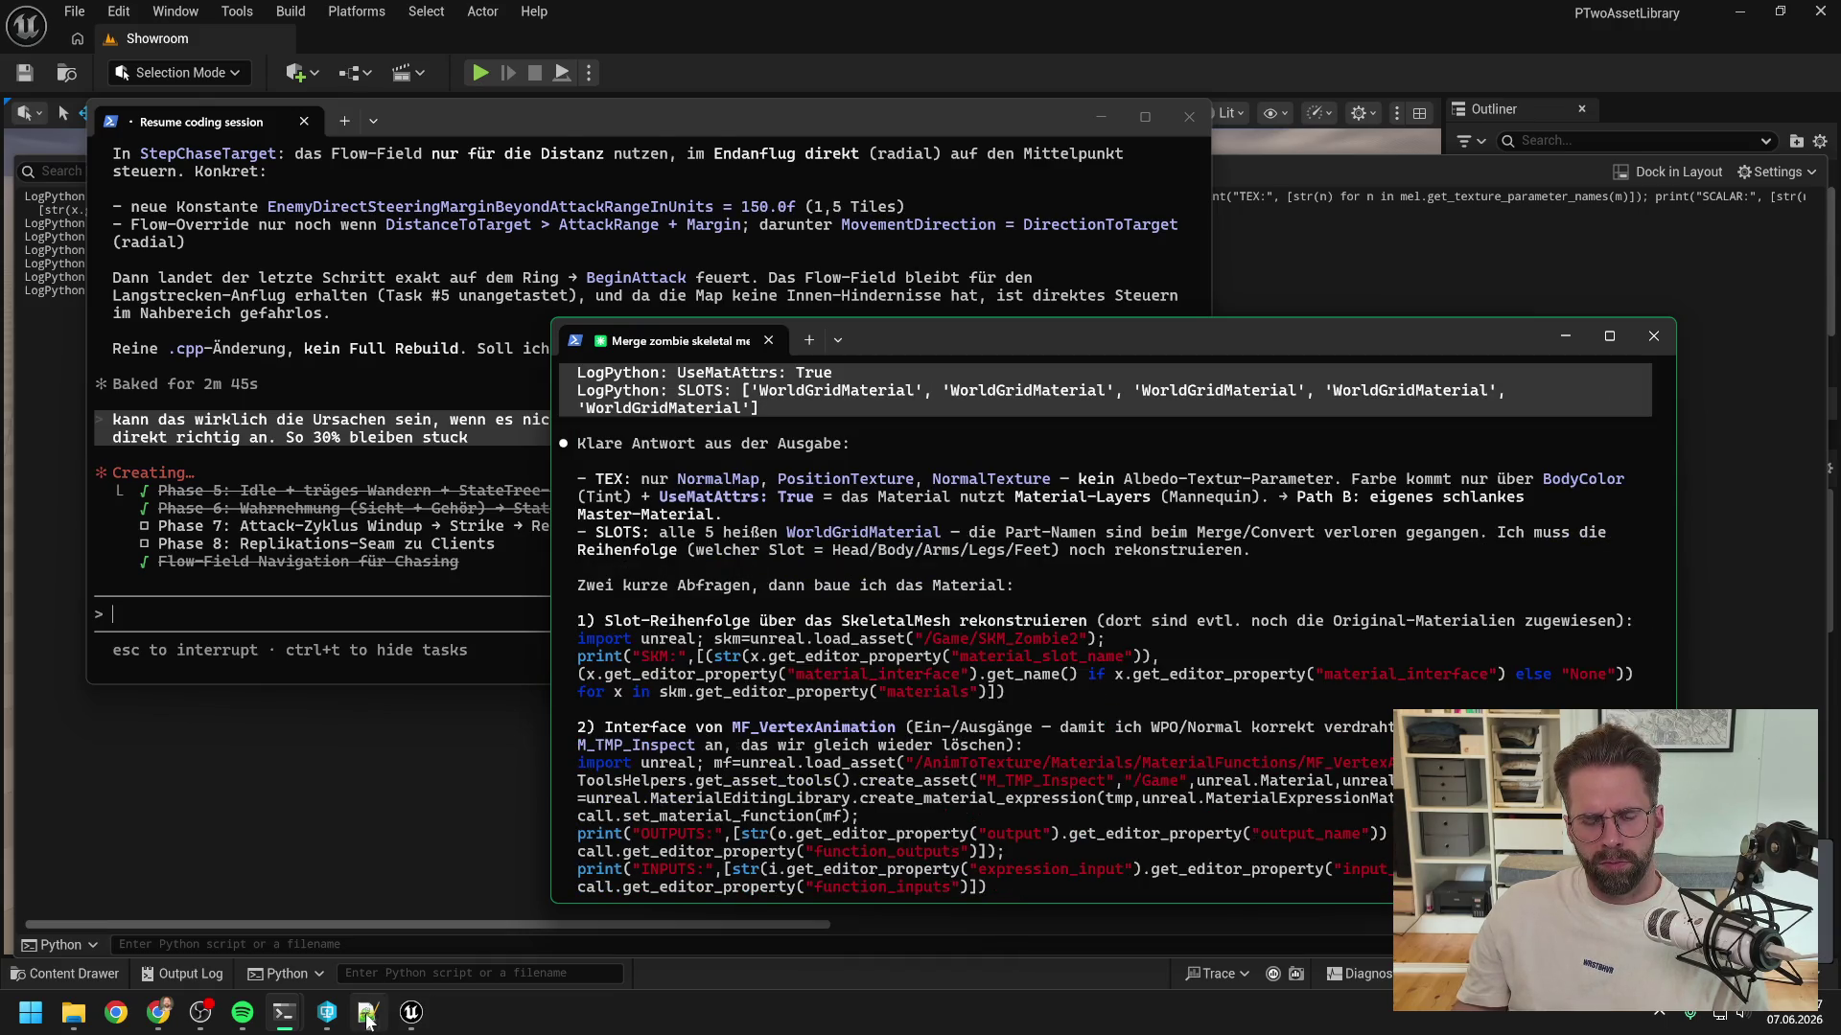
- Paste the slot-order query into Notepad++ and join its four lines into one with Join Lines
click(368, 1013)
click(582, 627)
key(ctrl+a)
key(ctrl+v)
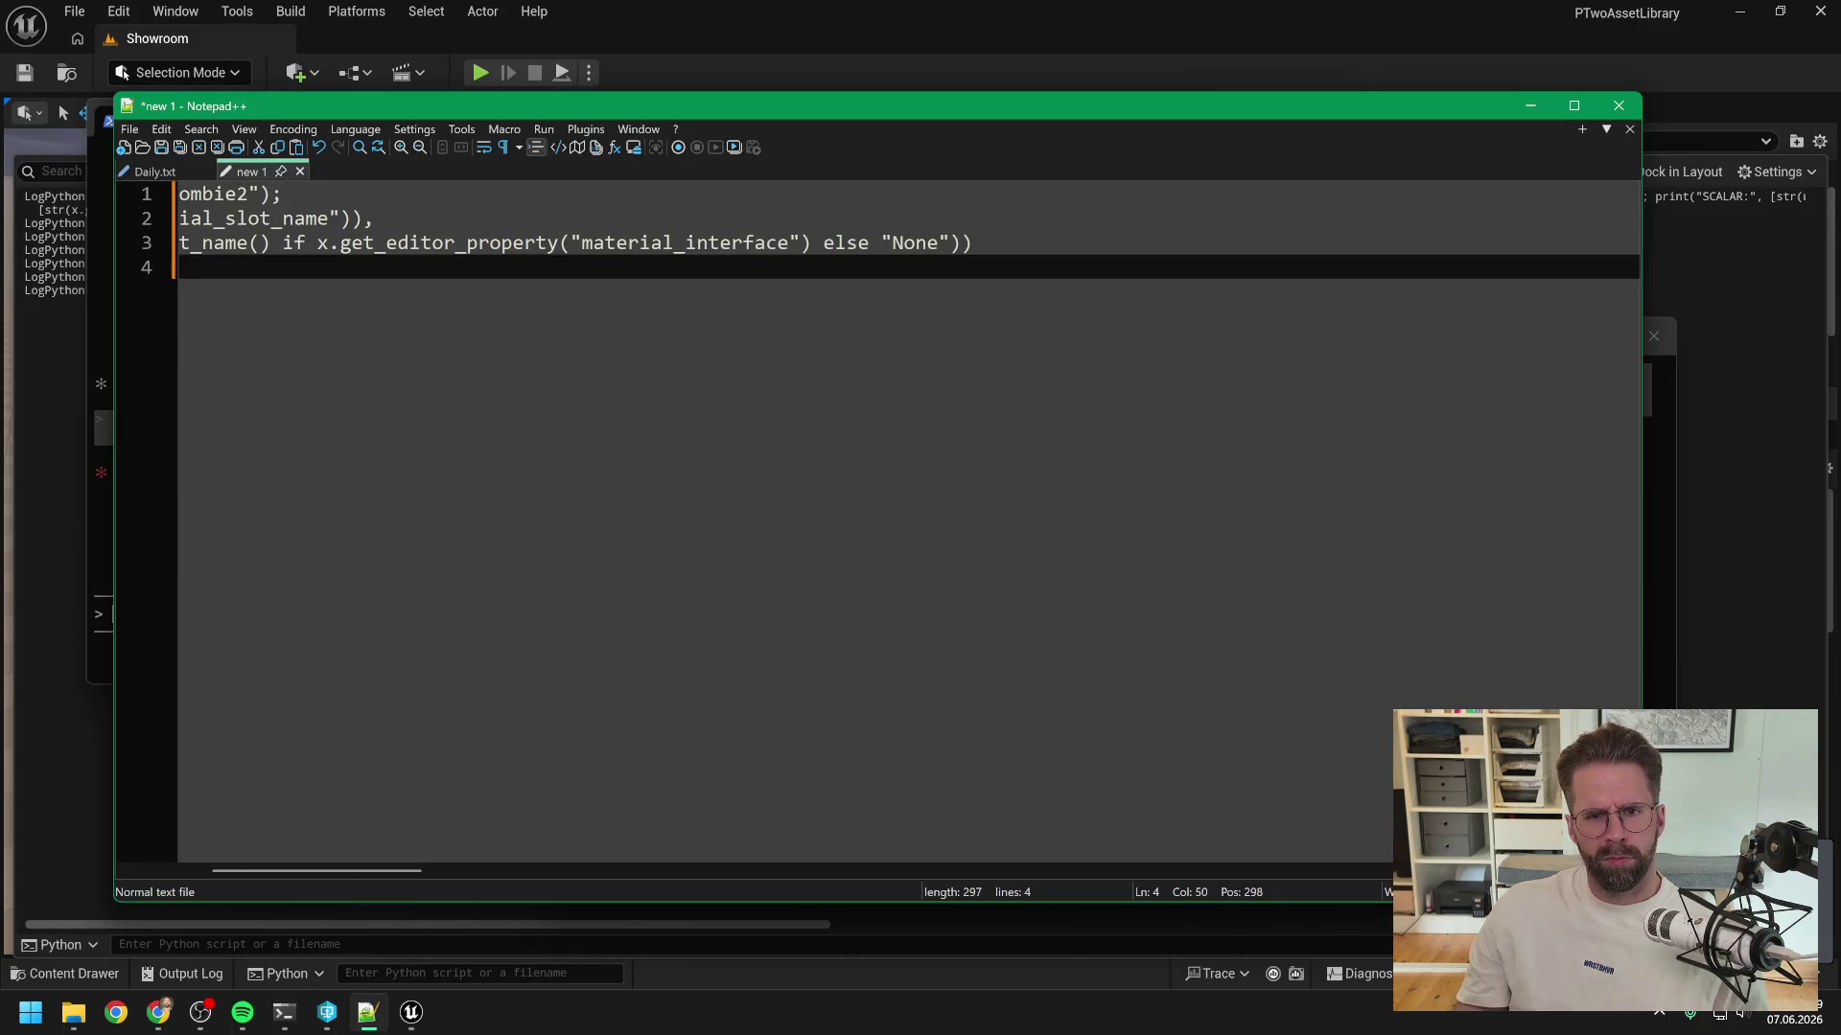
key(ctrl+a)
right_click(538, 241)
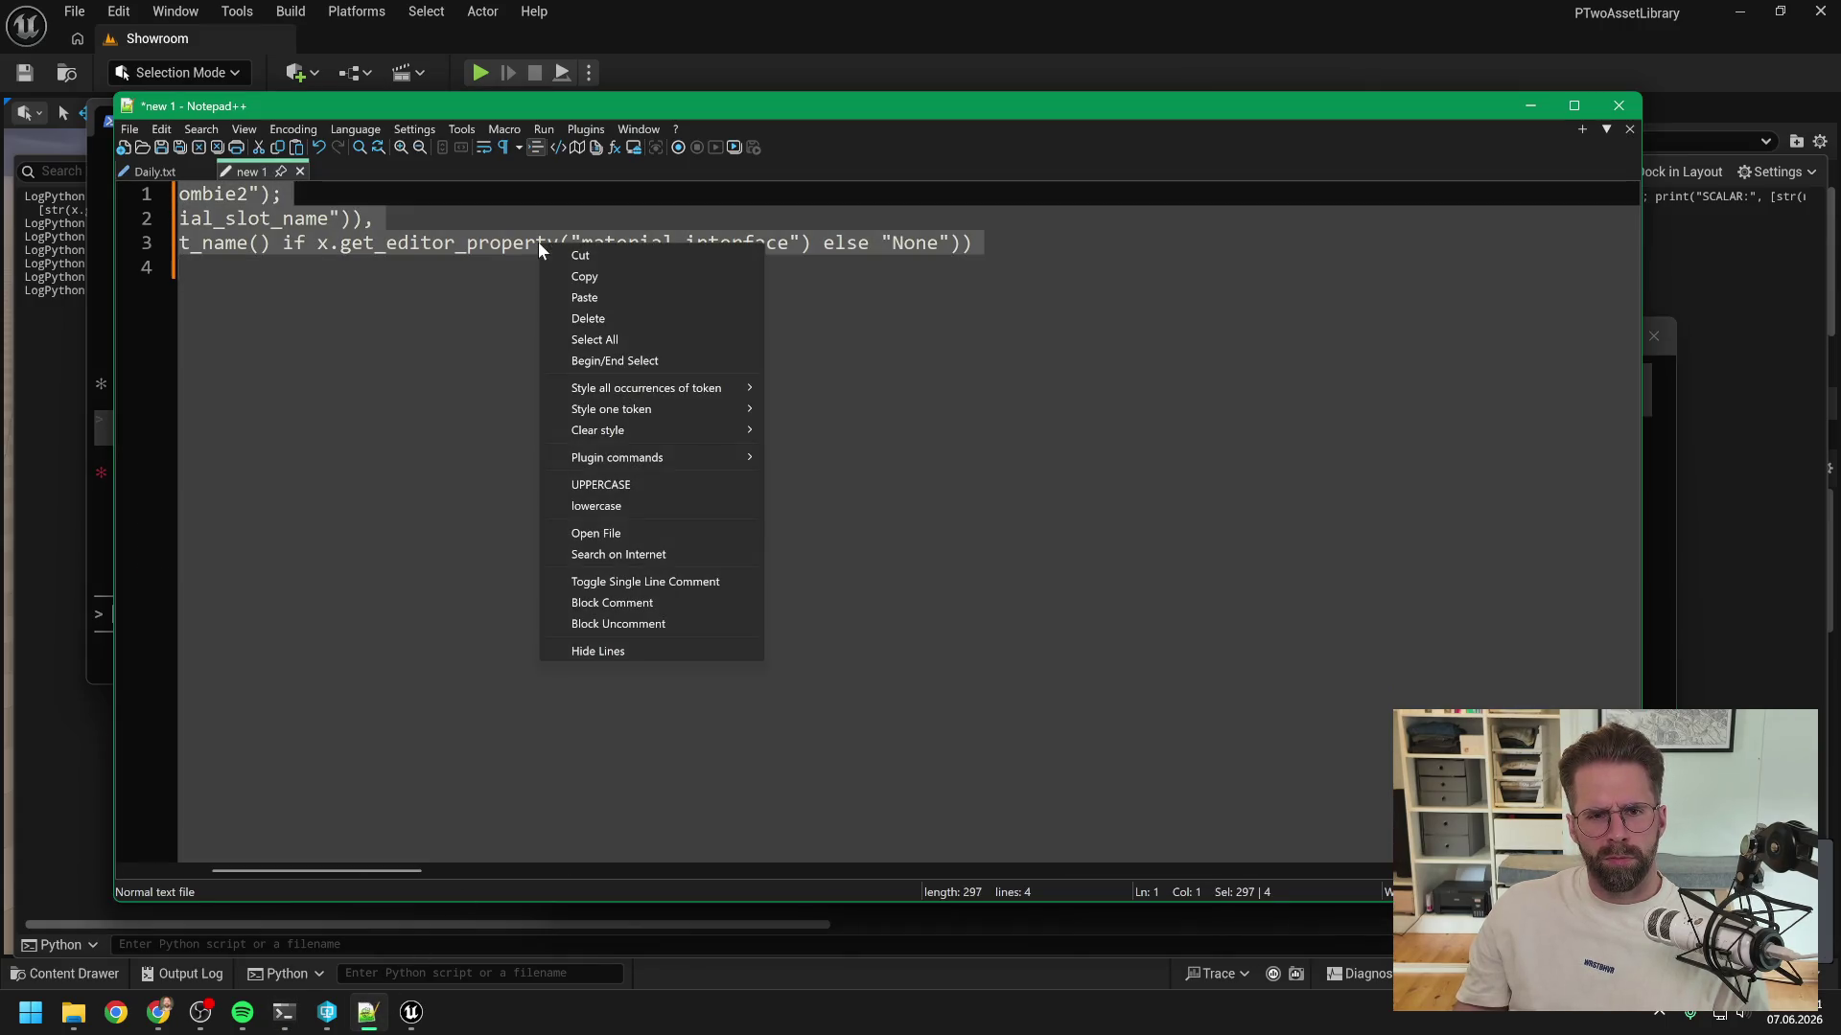
mouse_move(625, 400)
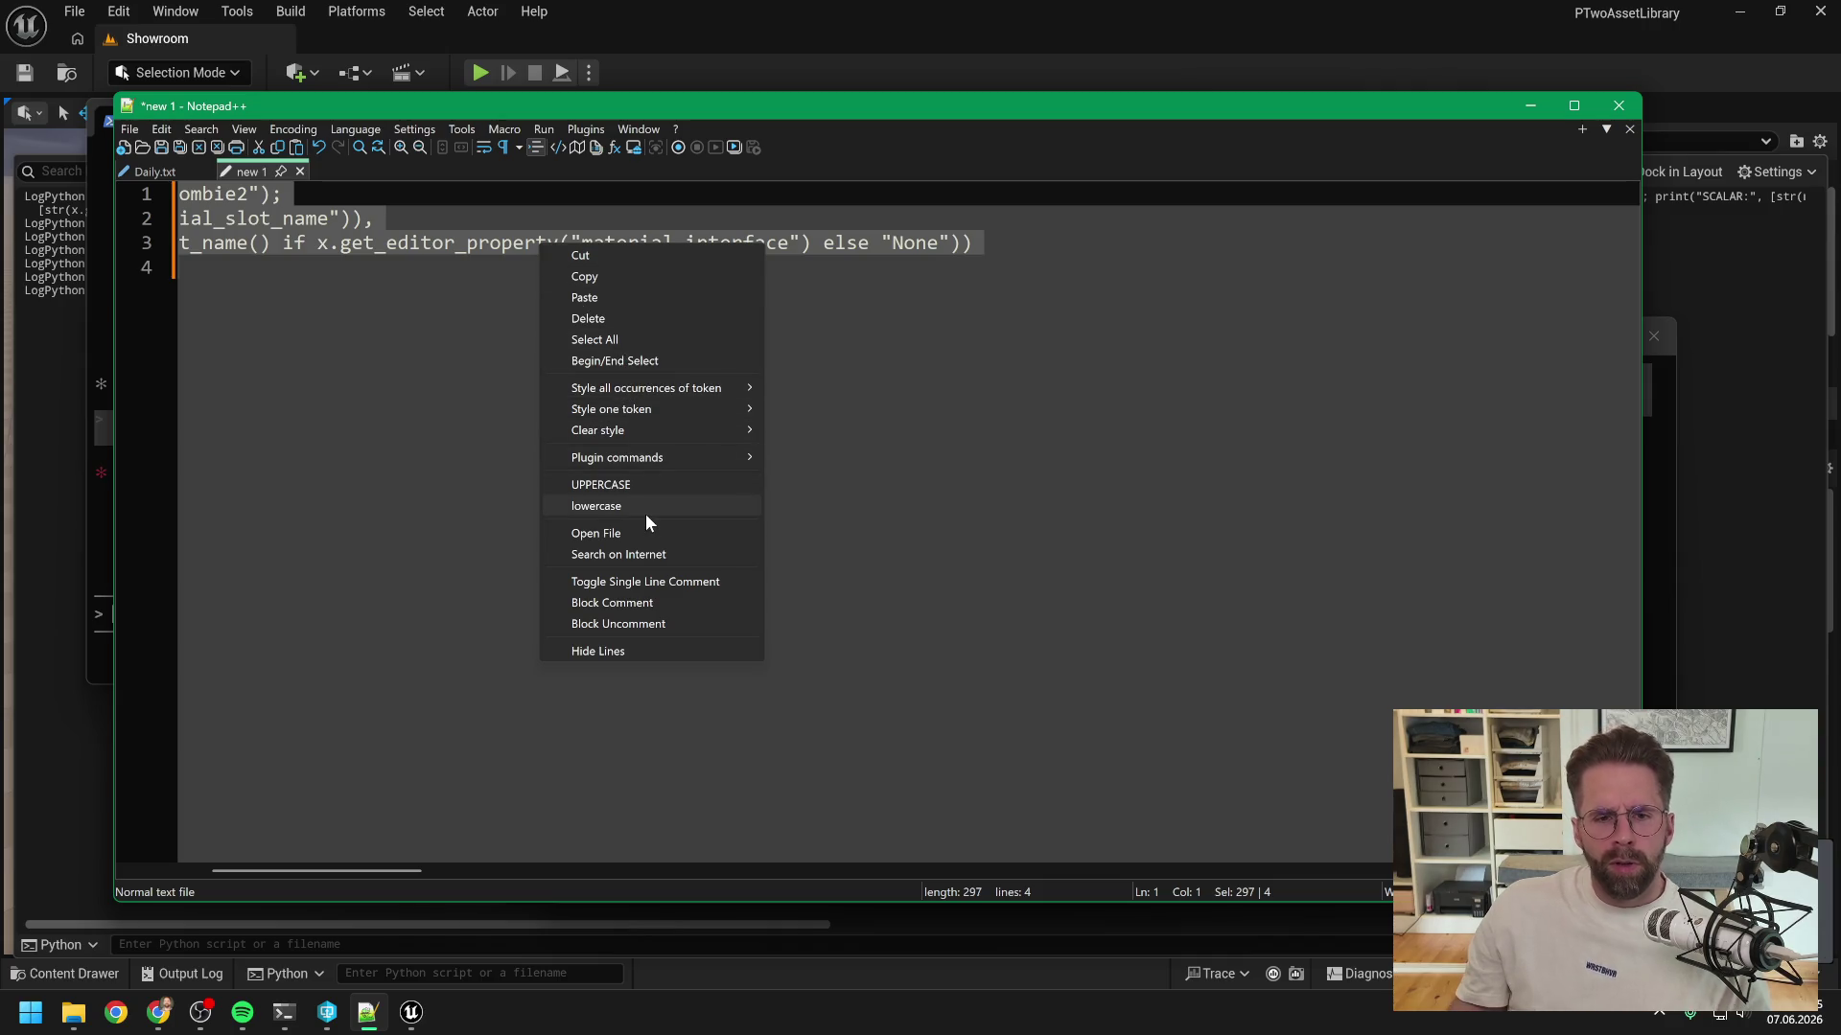
click(161, 131)
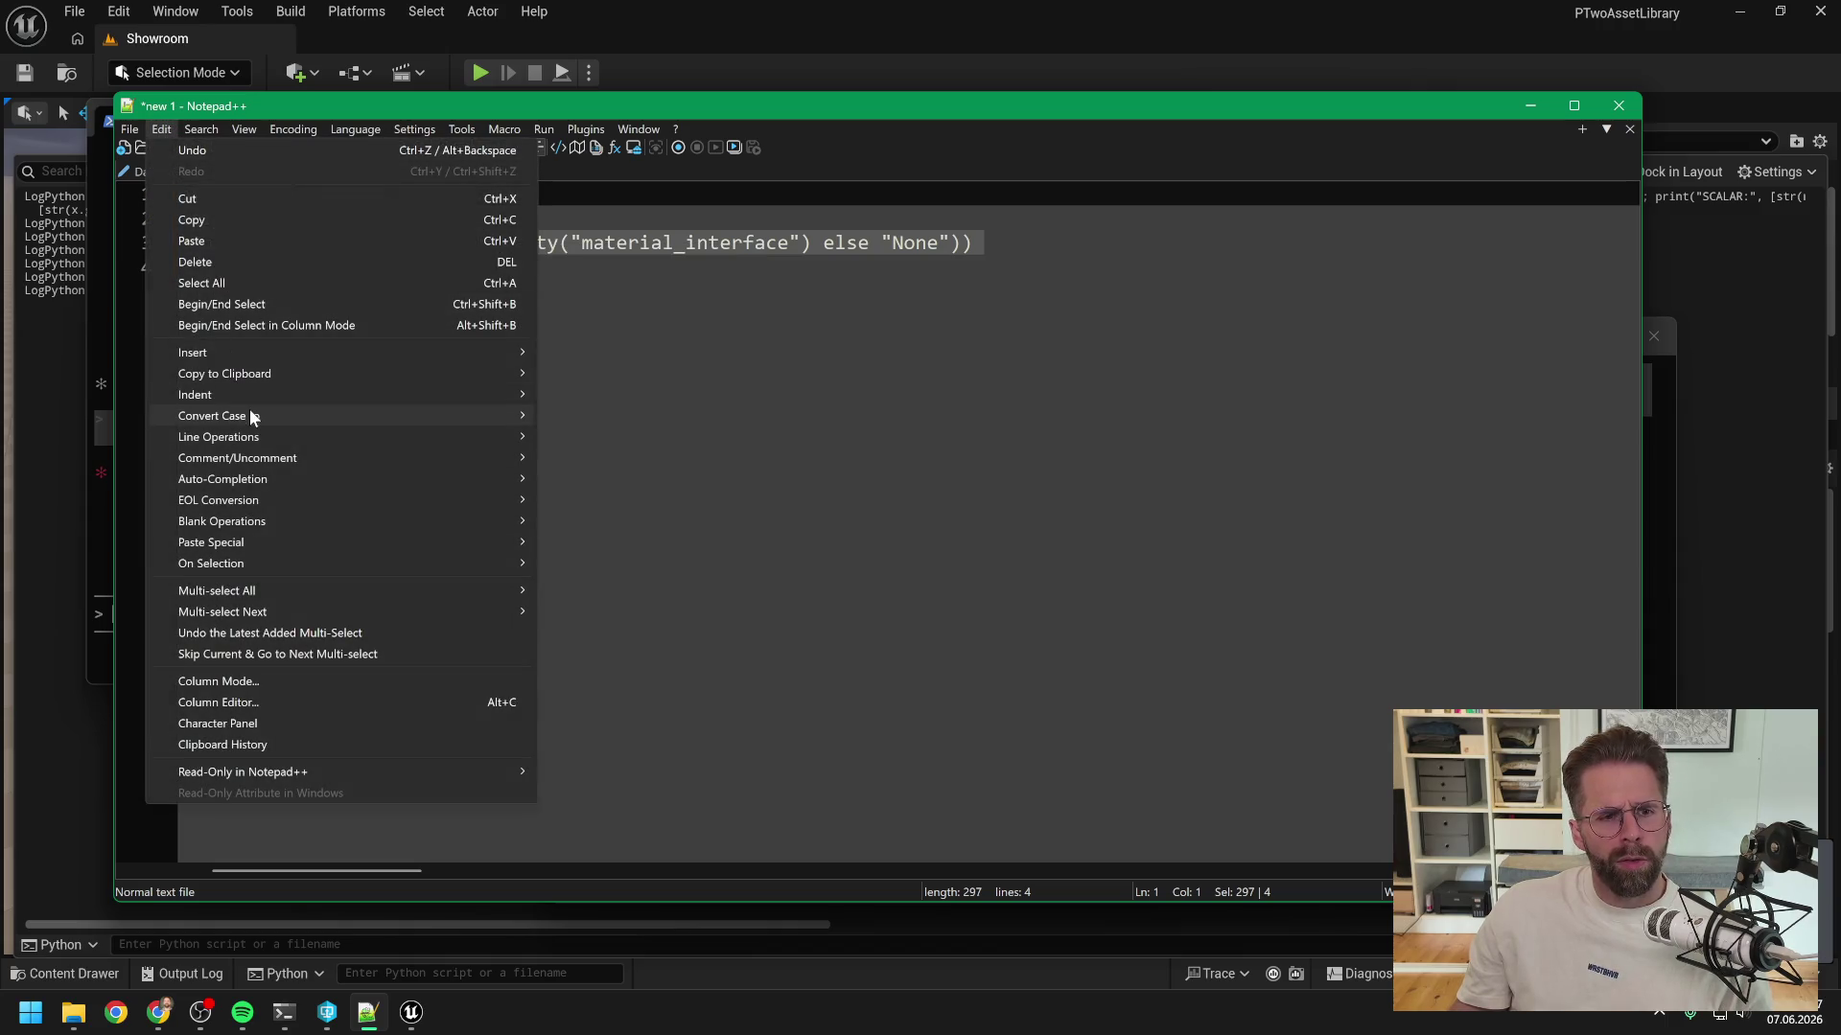
mouse_move(264, 436)
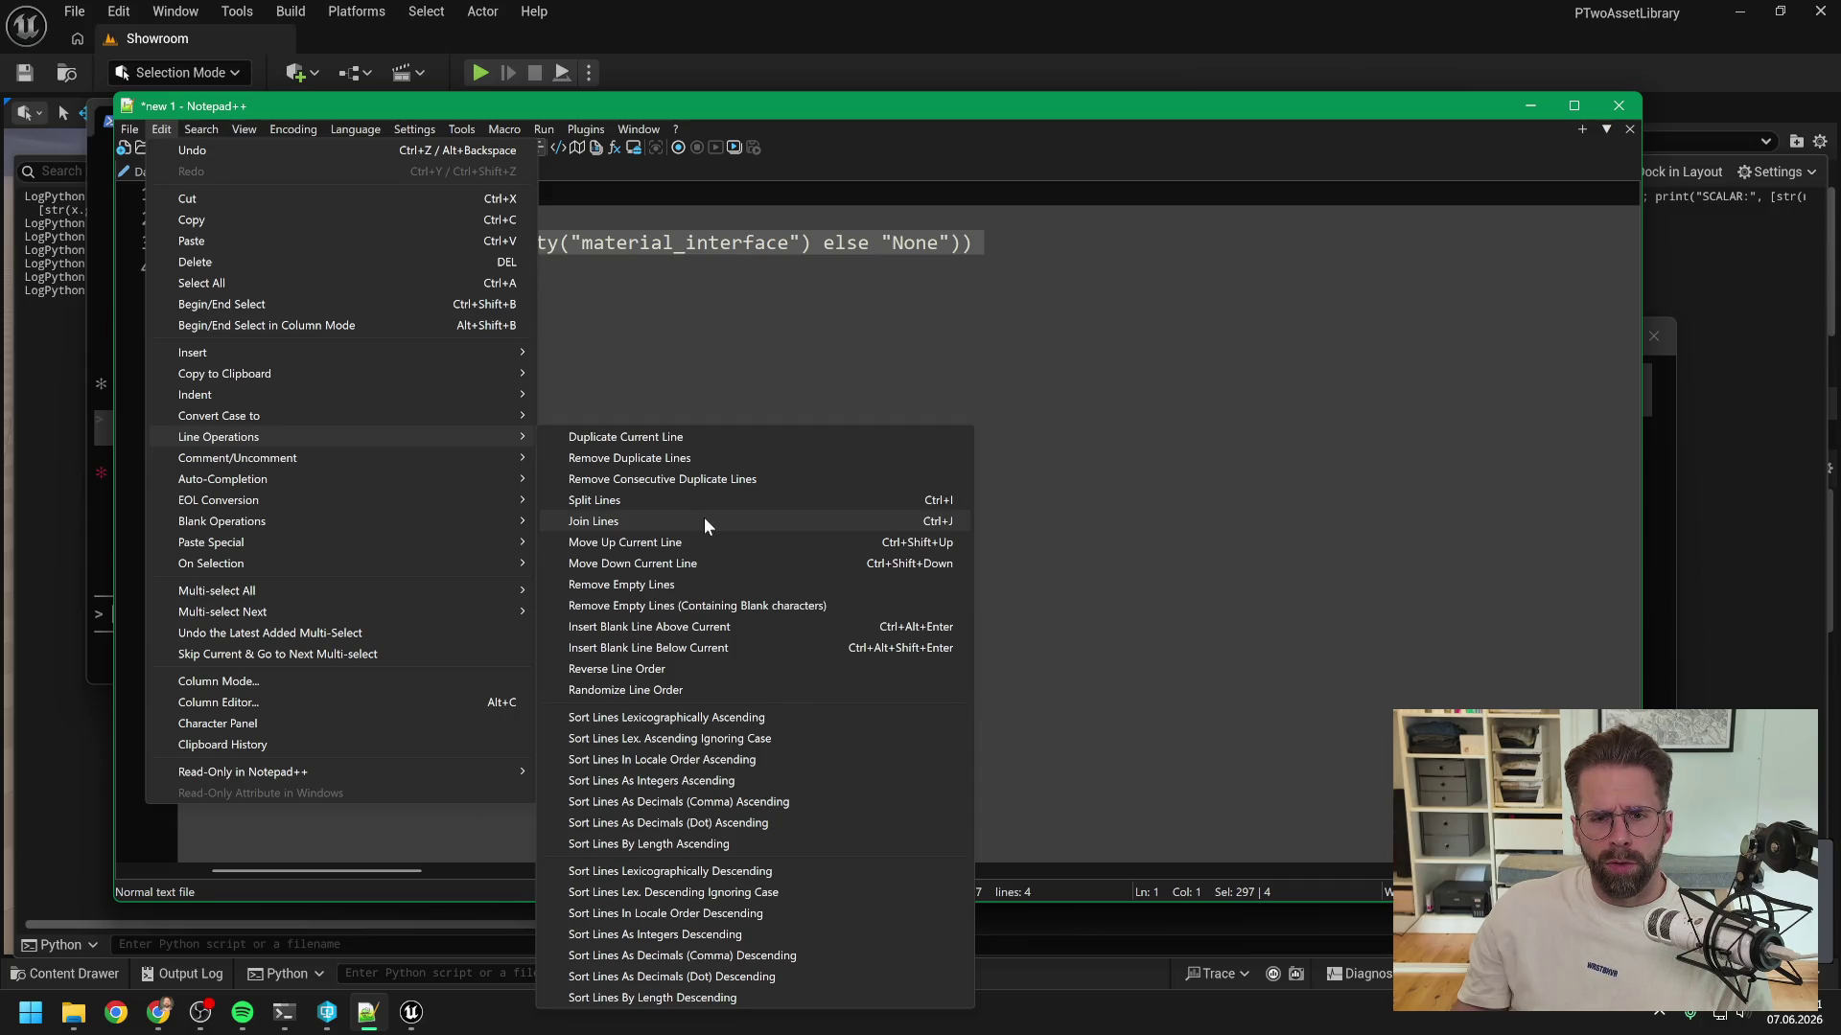
click(705, 519)
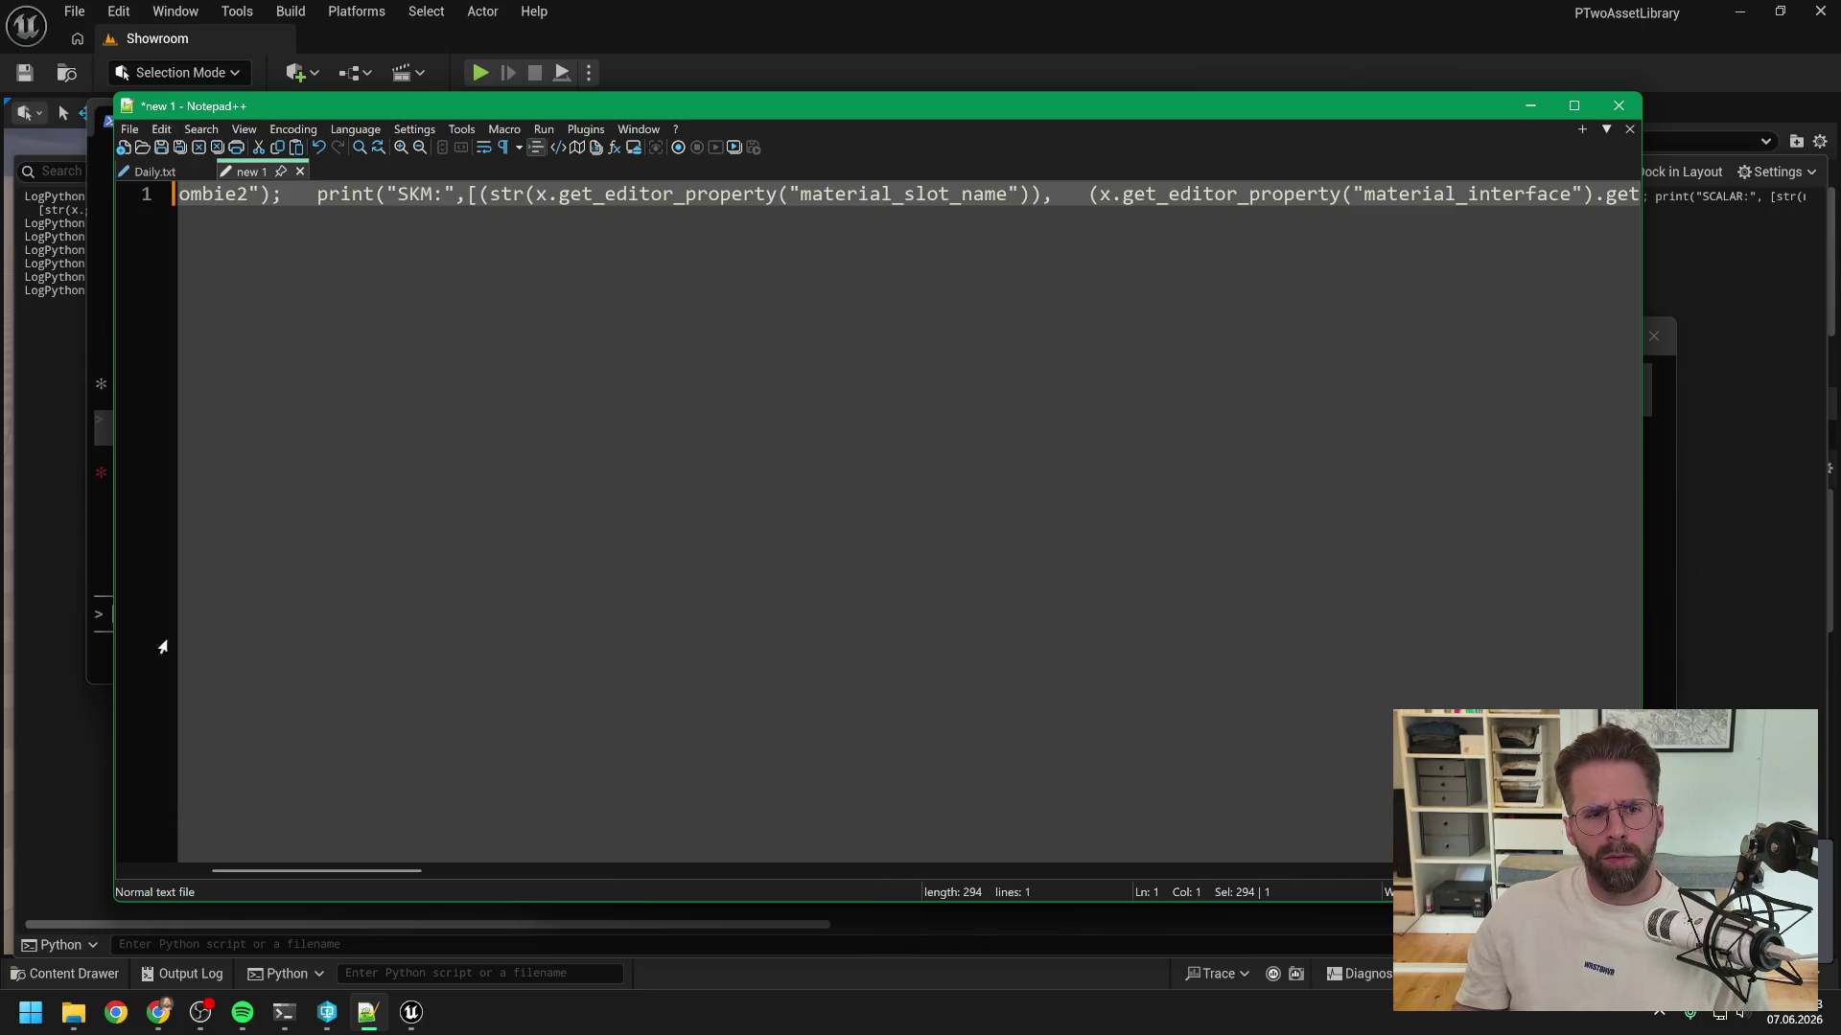
- Clear Unreal's Output Log and run the SKM_Zombie2 slot query in the Python console
click(411, 1013)
right_click(398, 739)
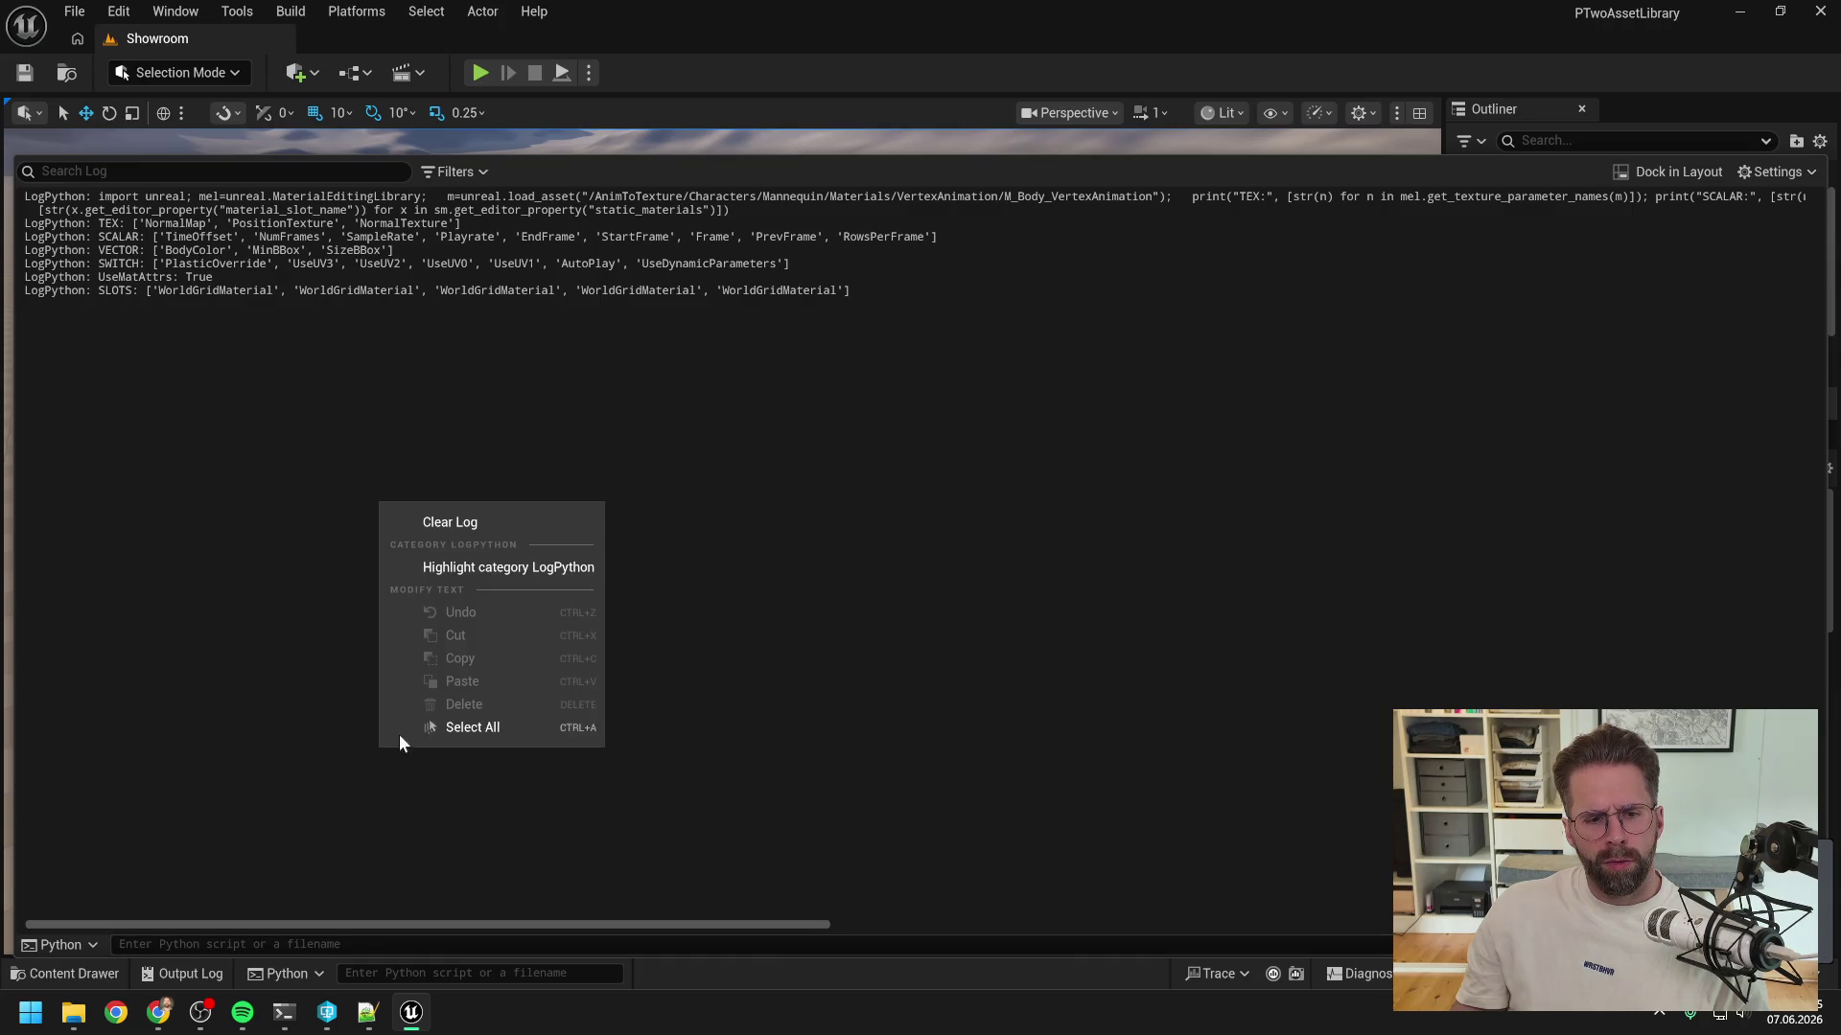
click(464, 526)
click(259, 944)
key(ctrl+v)
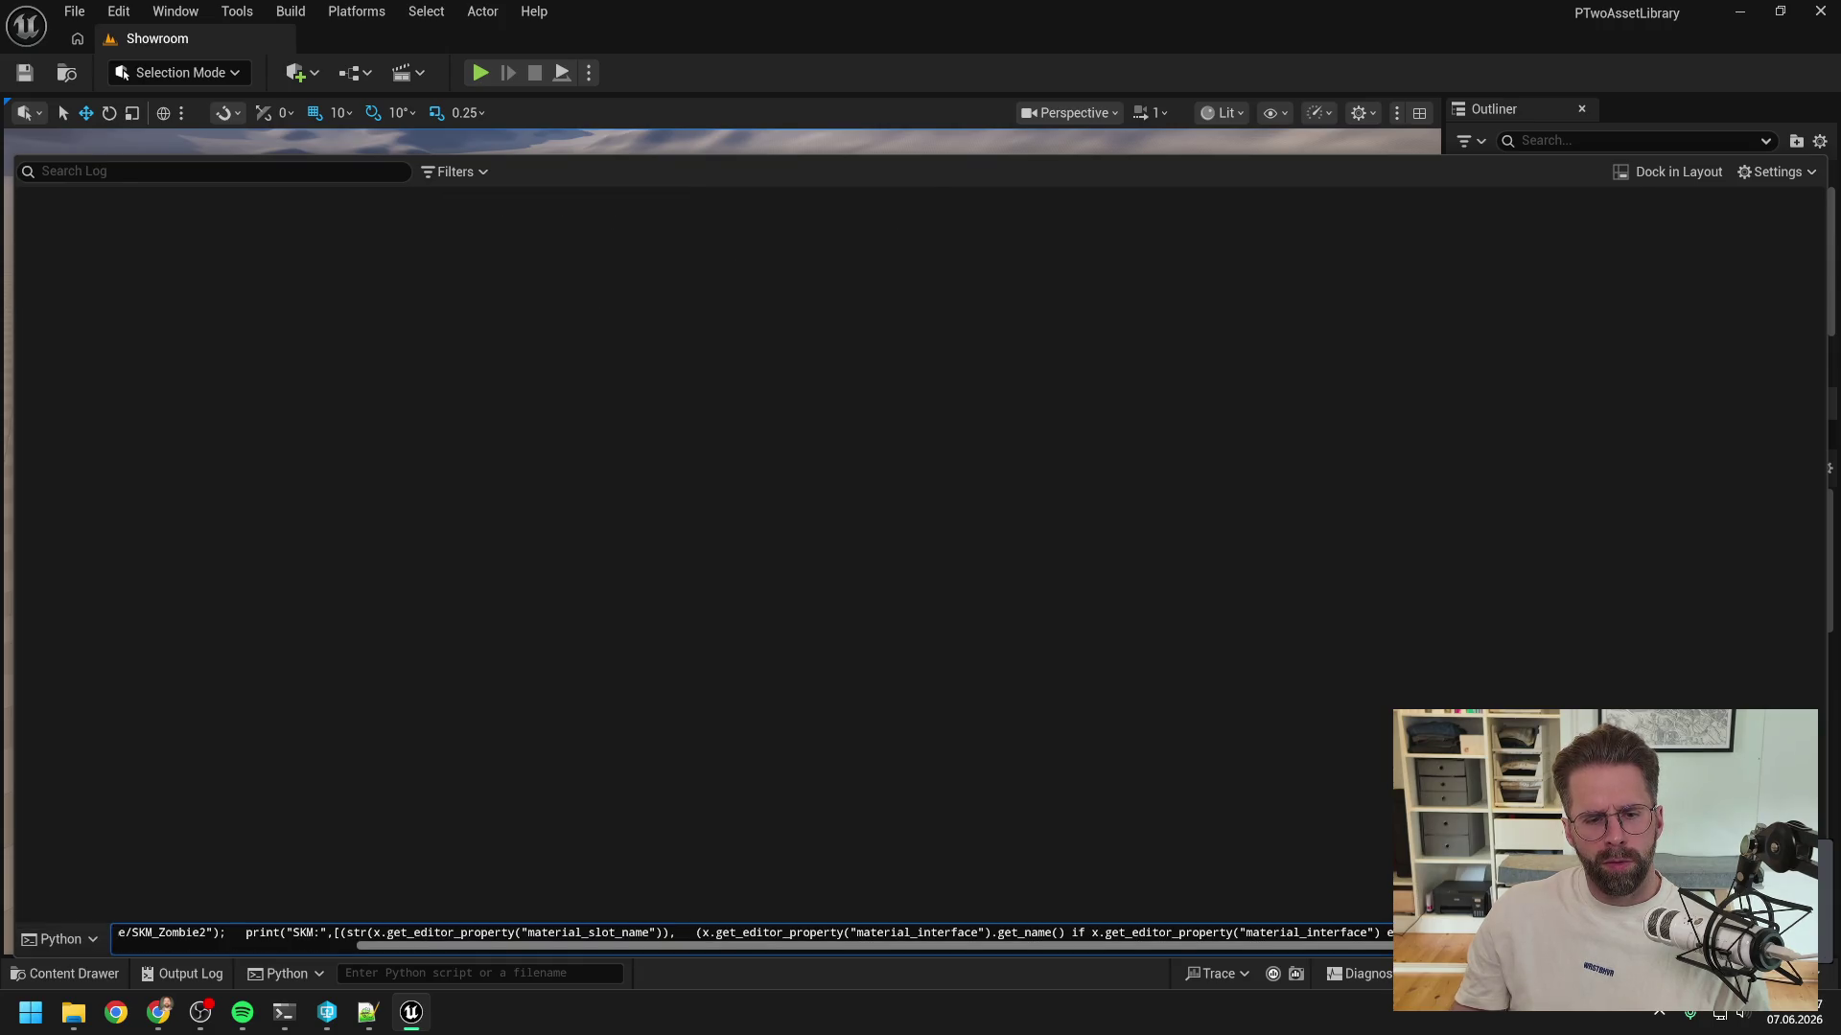
key(Return)
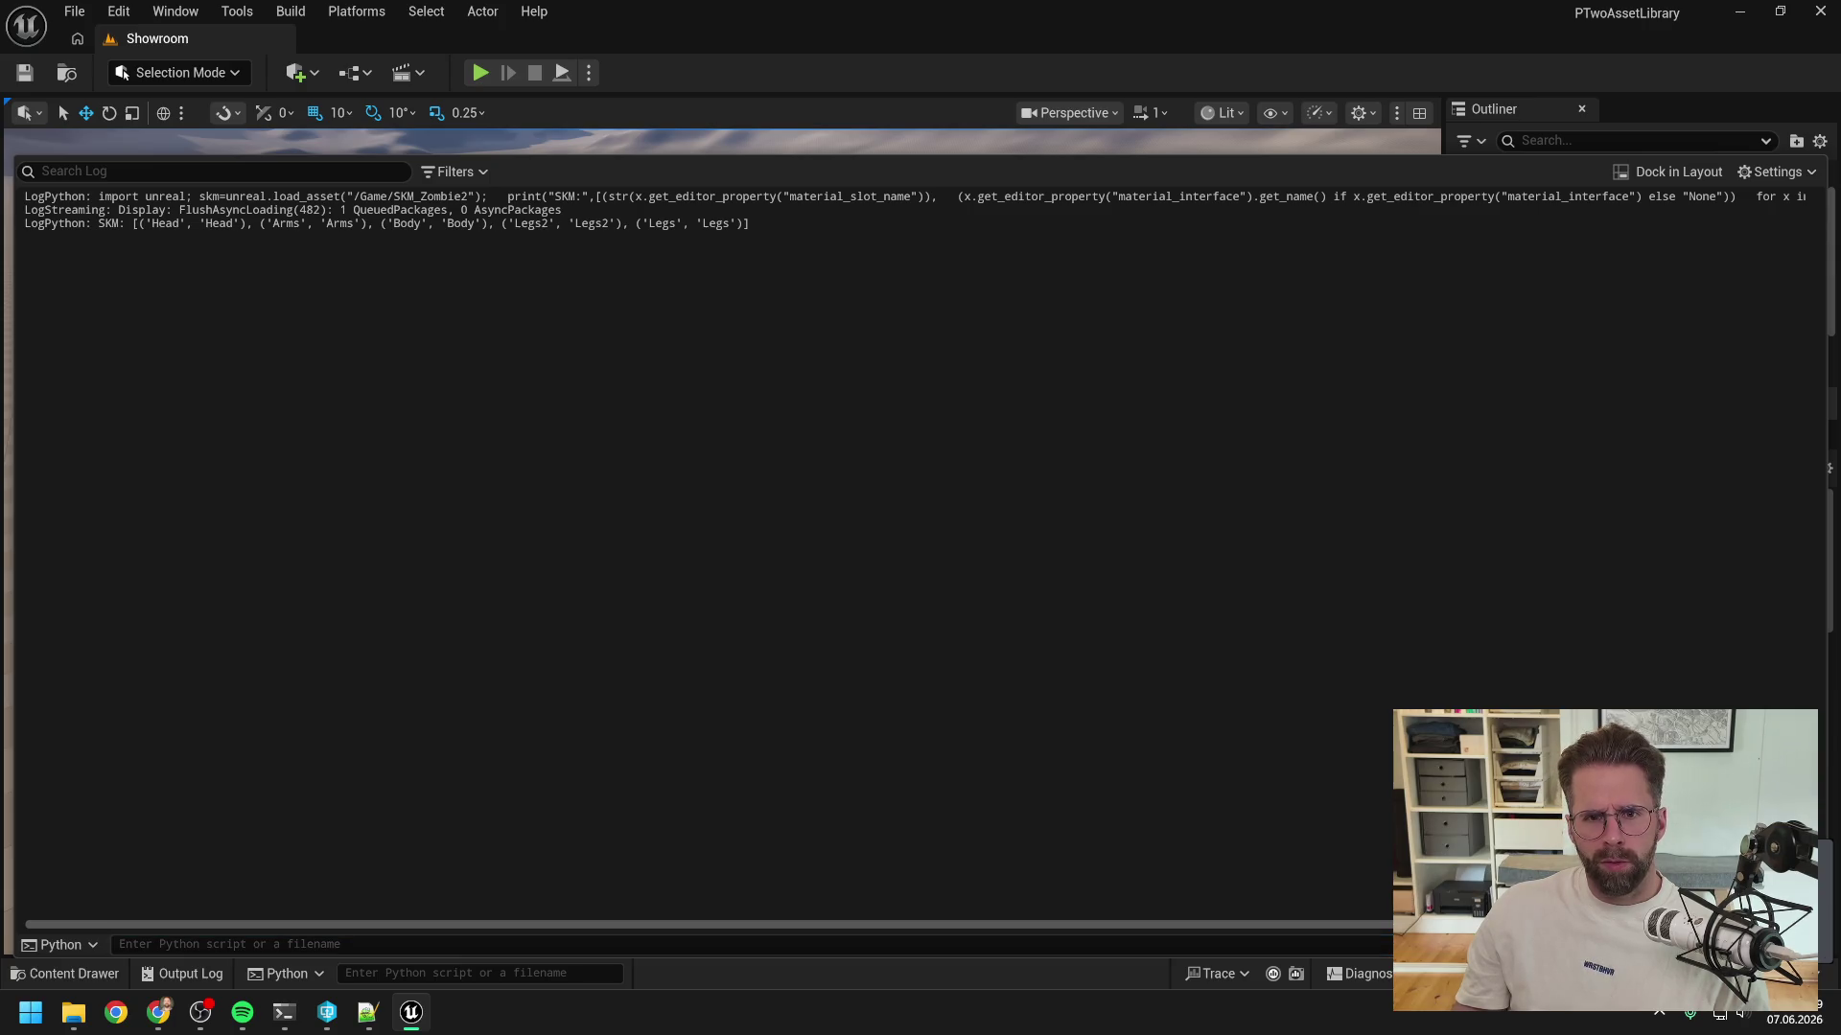
- Send the copied SKM slot log output to the Merge zombie Claude Code session
key(ctrl+a)
mouse_move(284, 1013)
click(362, 895)
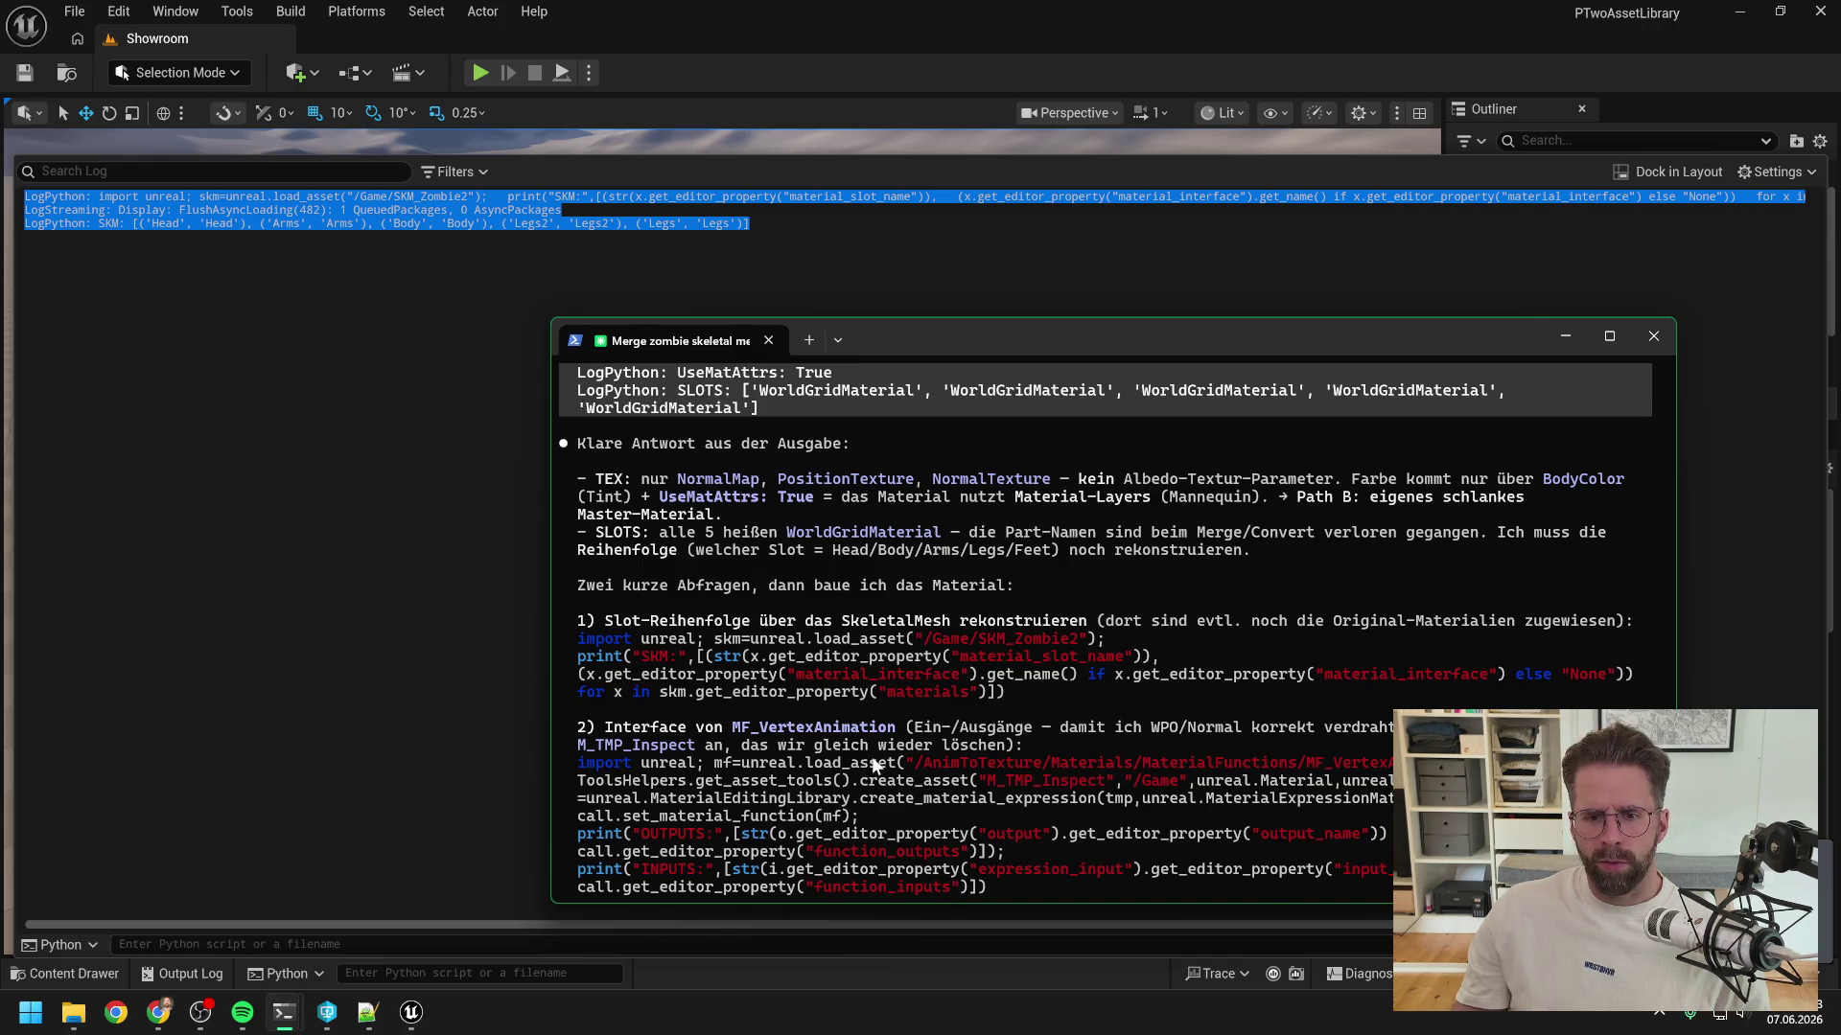
scroll(924, 722, down, 5)
key(ctrl+v)
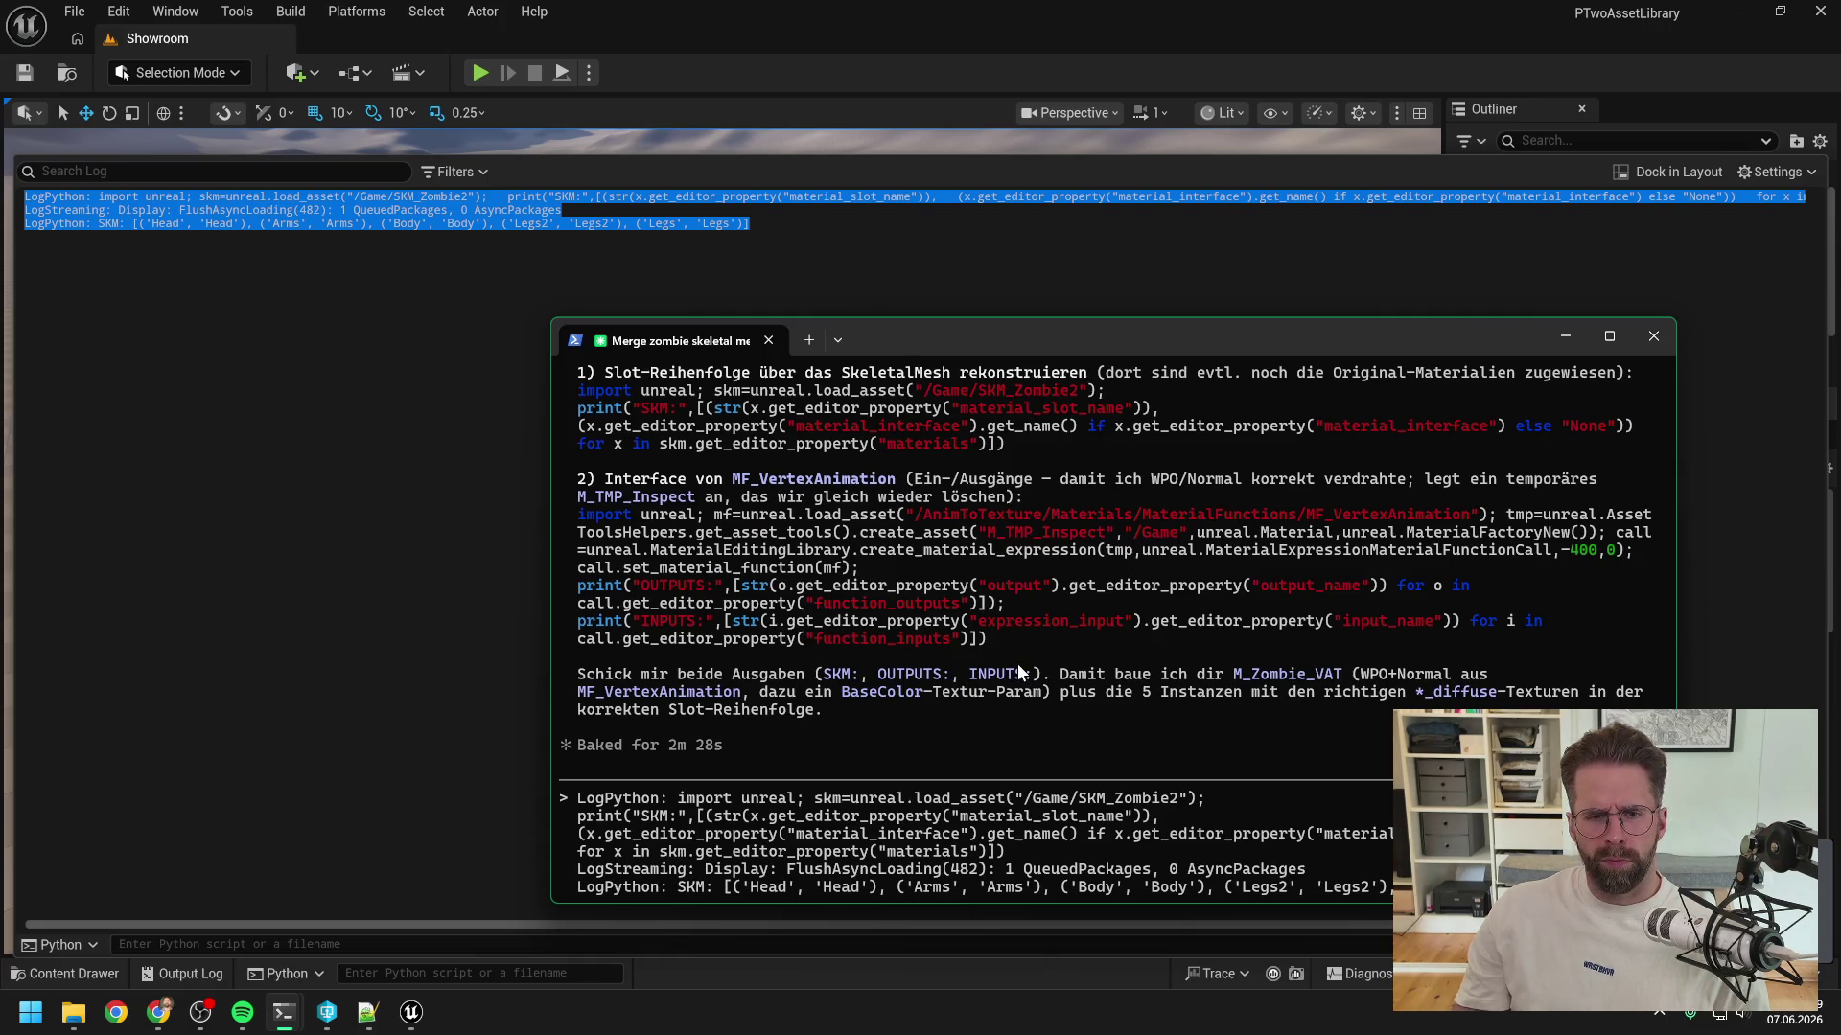
key(Return)
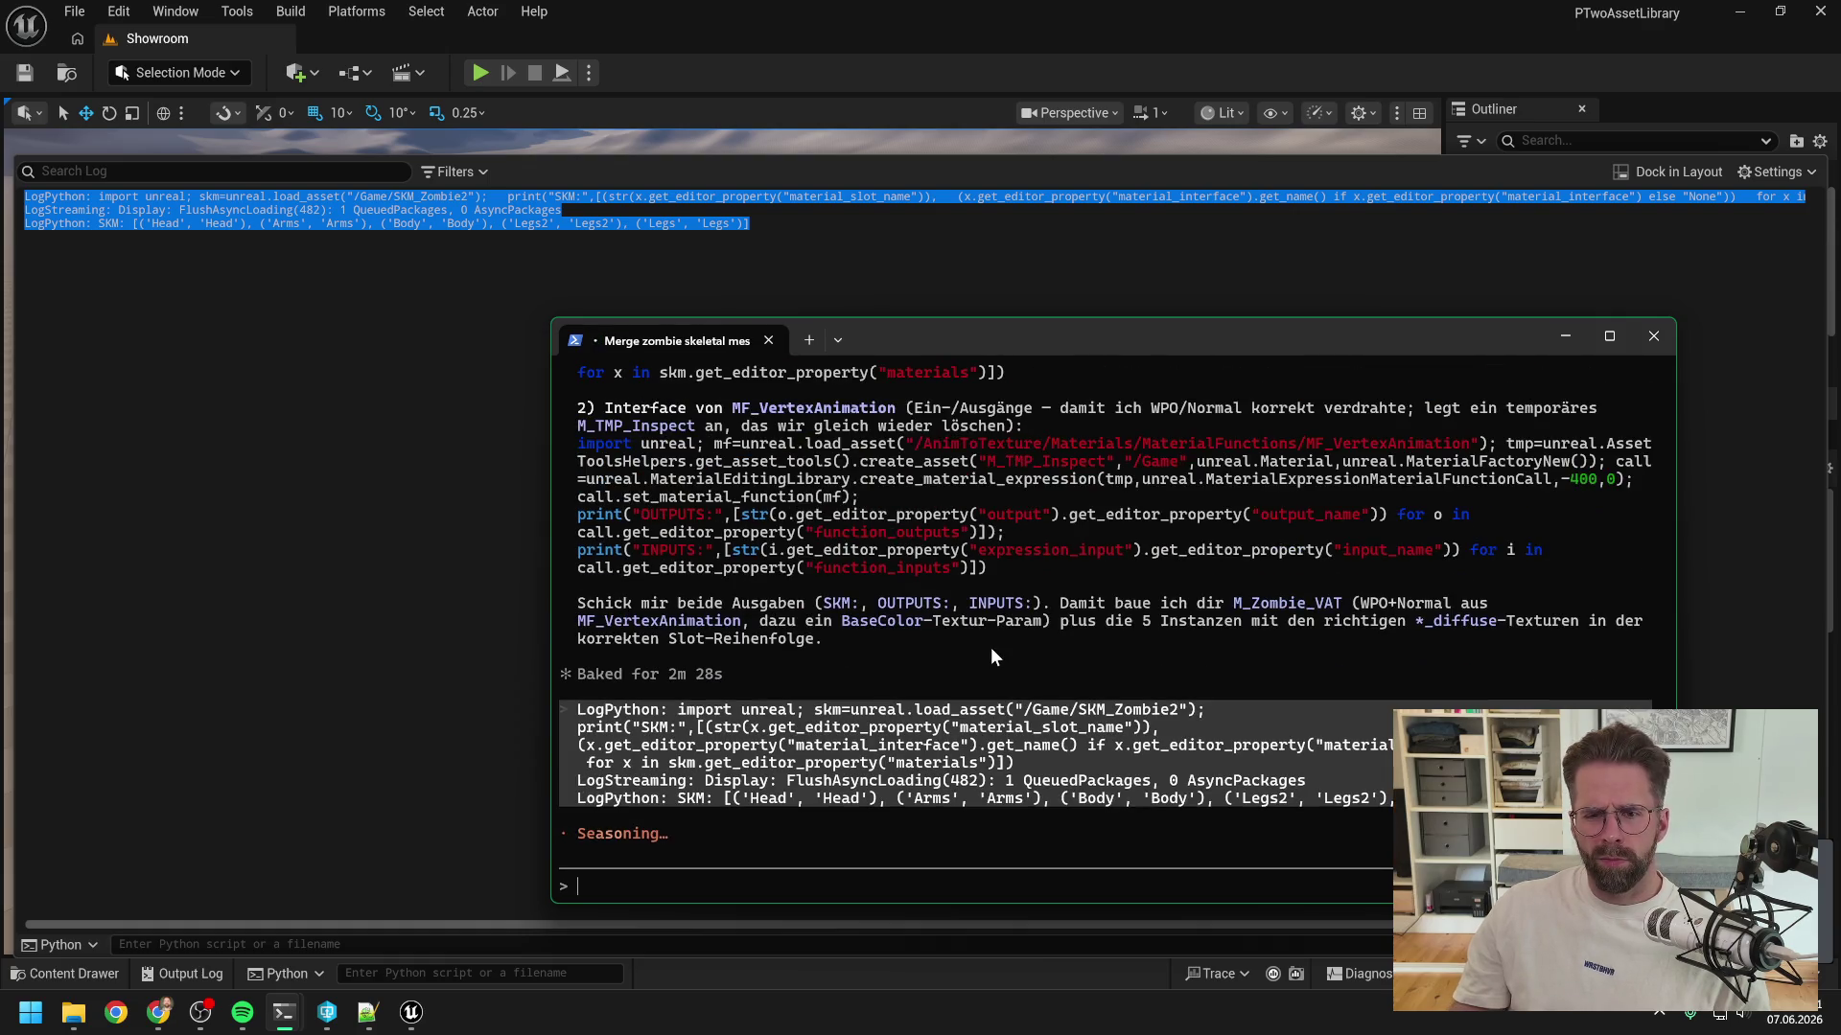
- Copy Claude's MF_VertexAnimation query block into Notepad++, replacing the old script
triple_click(787, 553)
drag(786, 554, 575, 456)
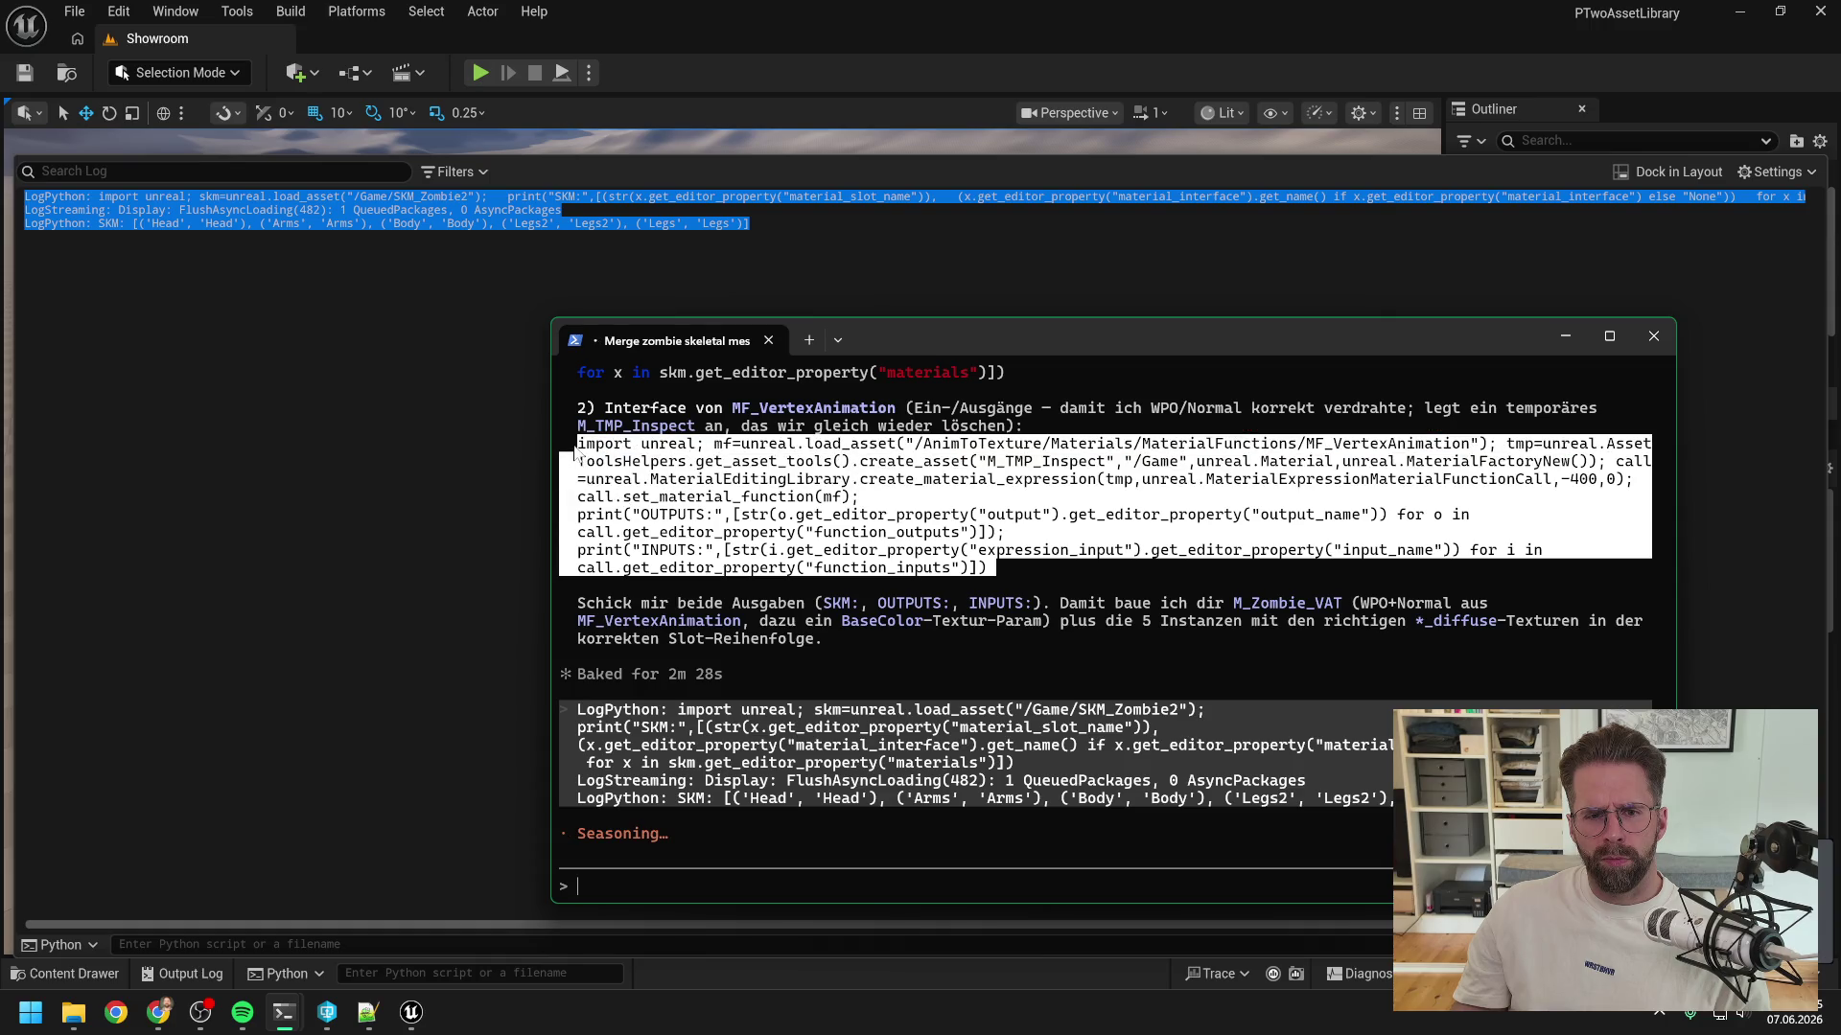
key(ctrl+c)
click(368, 1012)
key(ctrl+a)
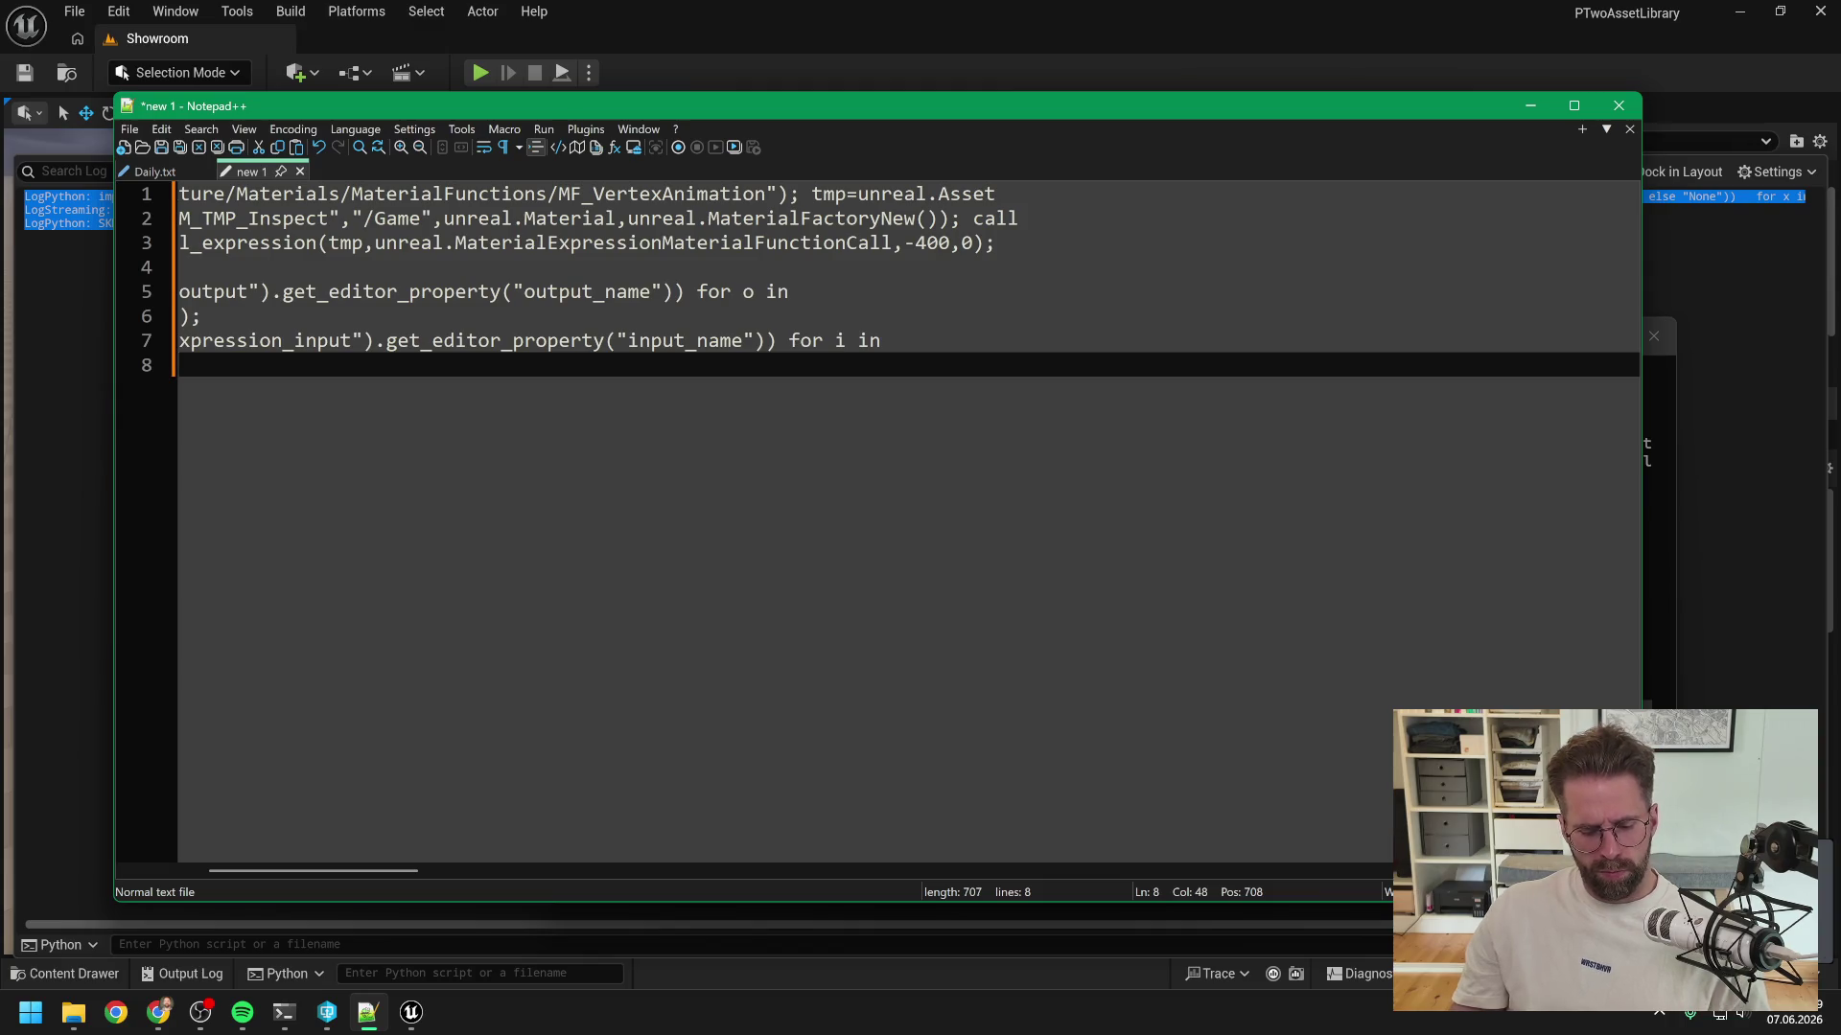
- Join the query into one line and run it in Unreal's Python console after clearing the log
key(ctrl+a)
key(ctrl+j)
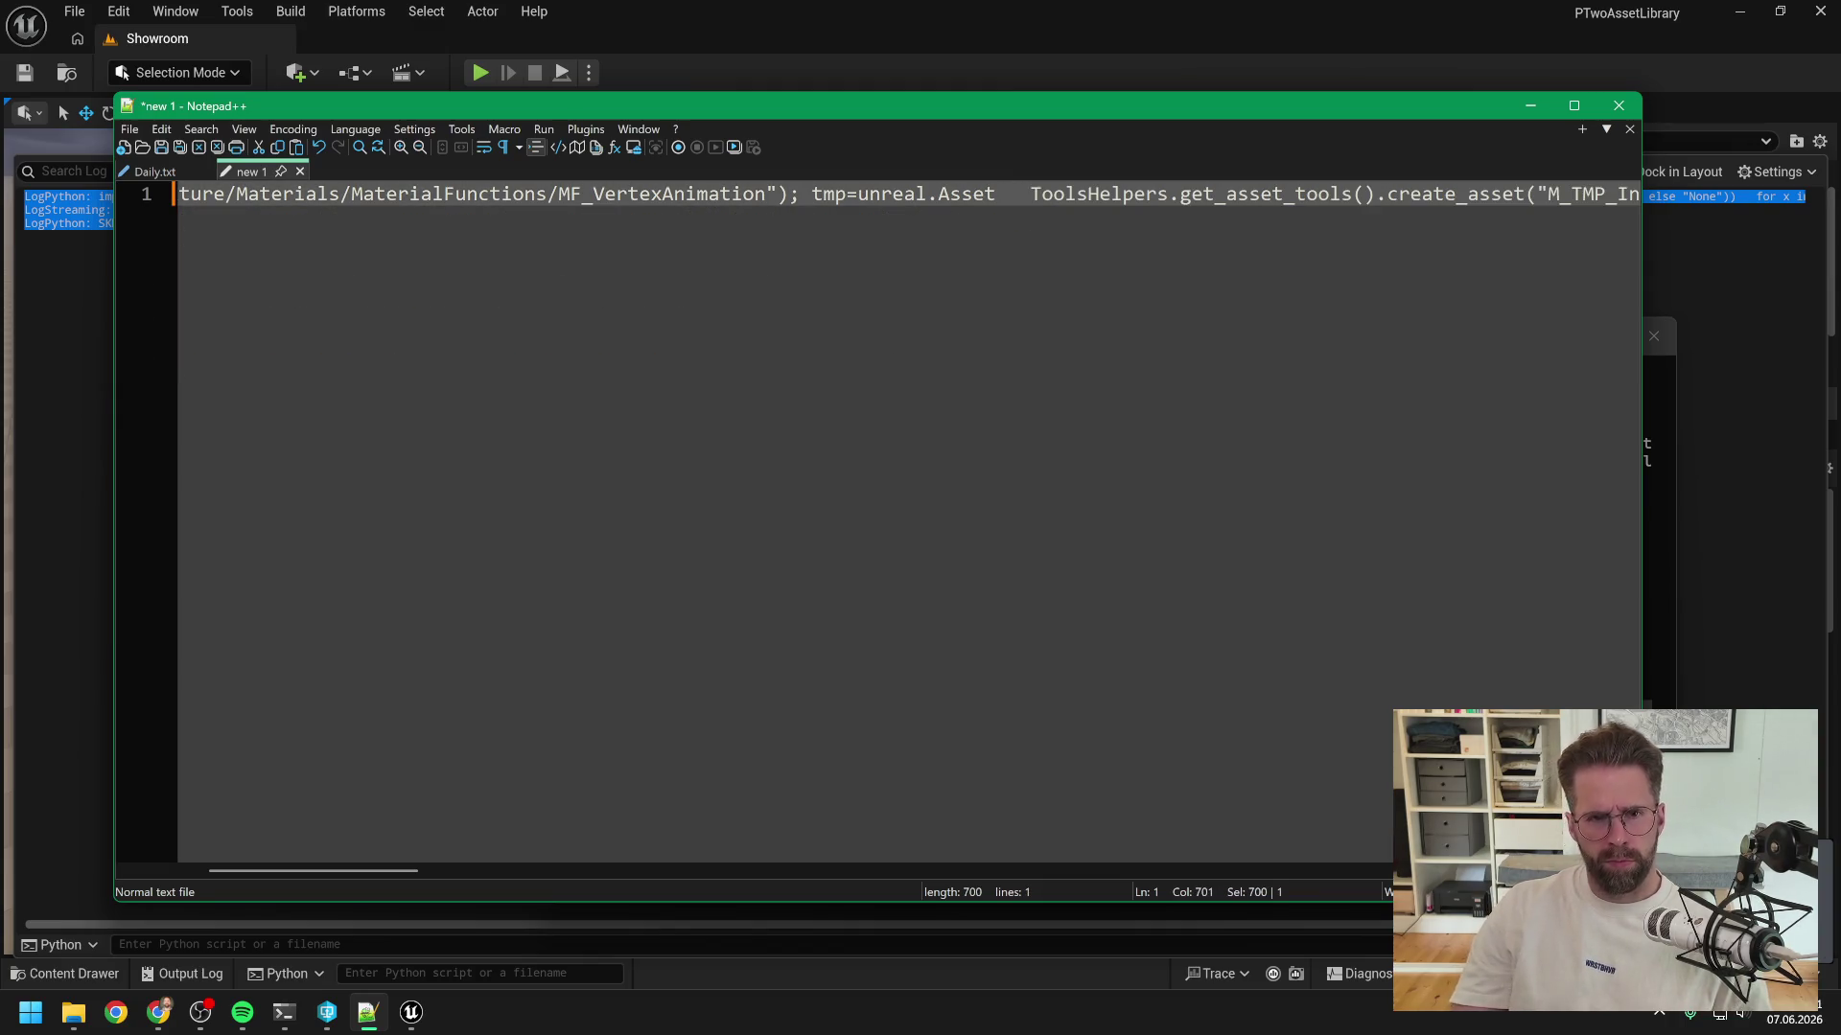
click(96, 587)
right_click(227, 537)
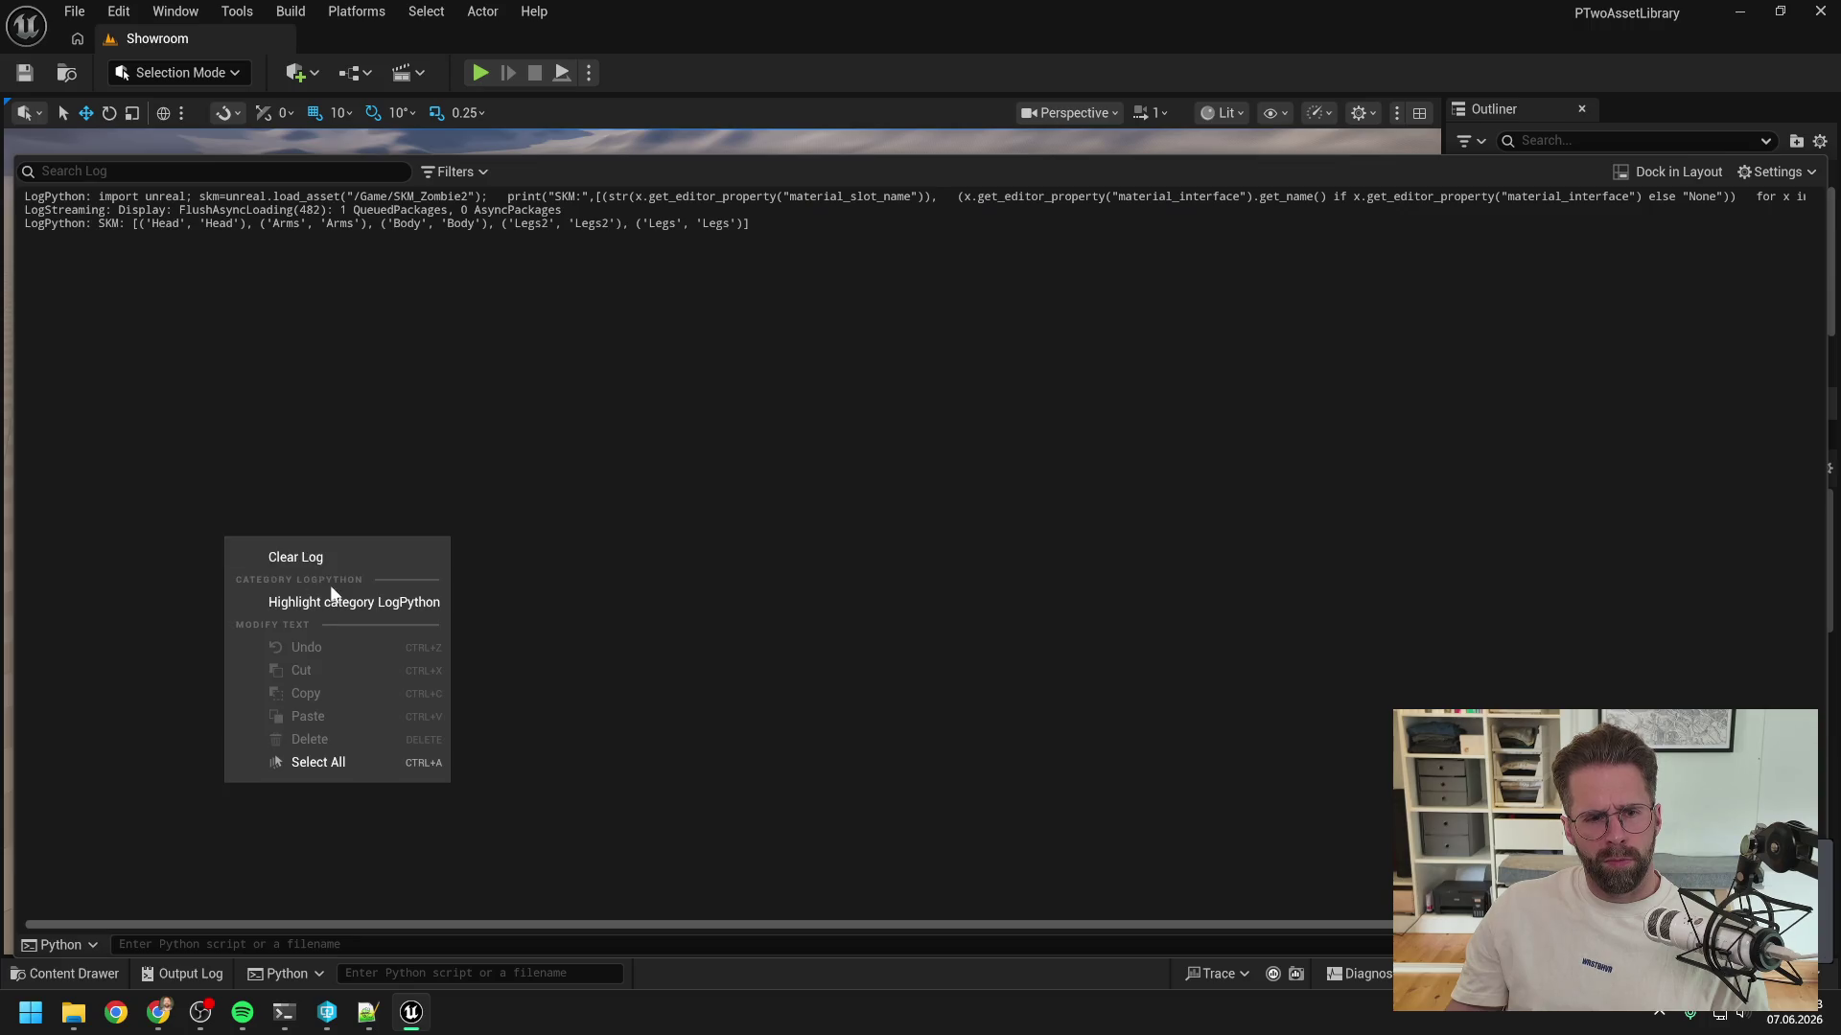
click(273, 556)
click(354, 943)
key(ctrl+v)
key(Return)
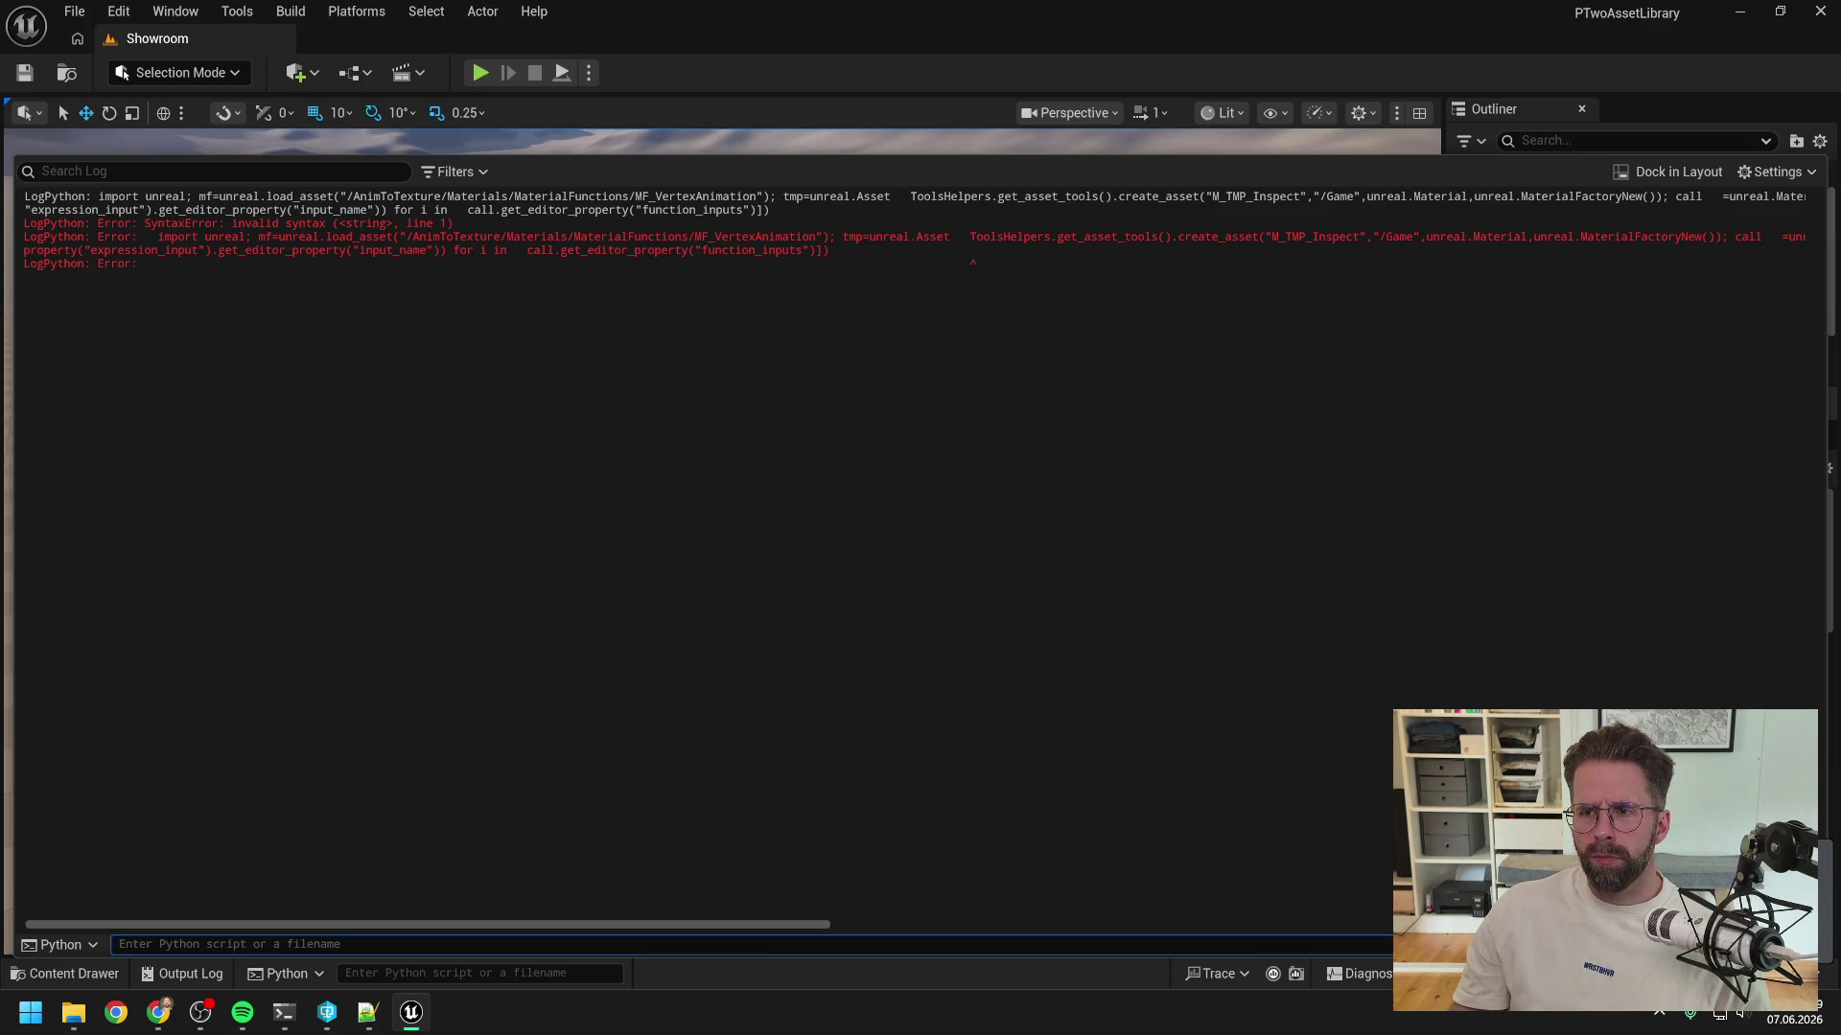
- In Notepad++, delete the extra spaces before ToolsHelpers, after call and before call.set_material_function
click(368, 1012)
mouse_move(385, 873)
mouse_down()
mouse_move(276, 873)
mouse_move(408, 867)
mouse_up()
click(885, 194)
key(BackSpace)
key(BackSpace)
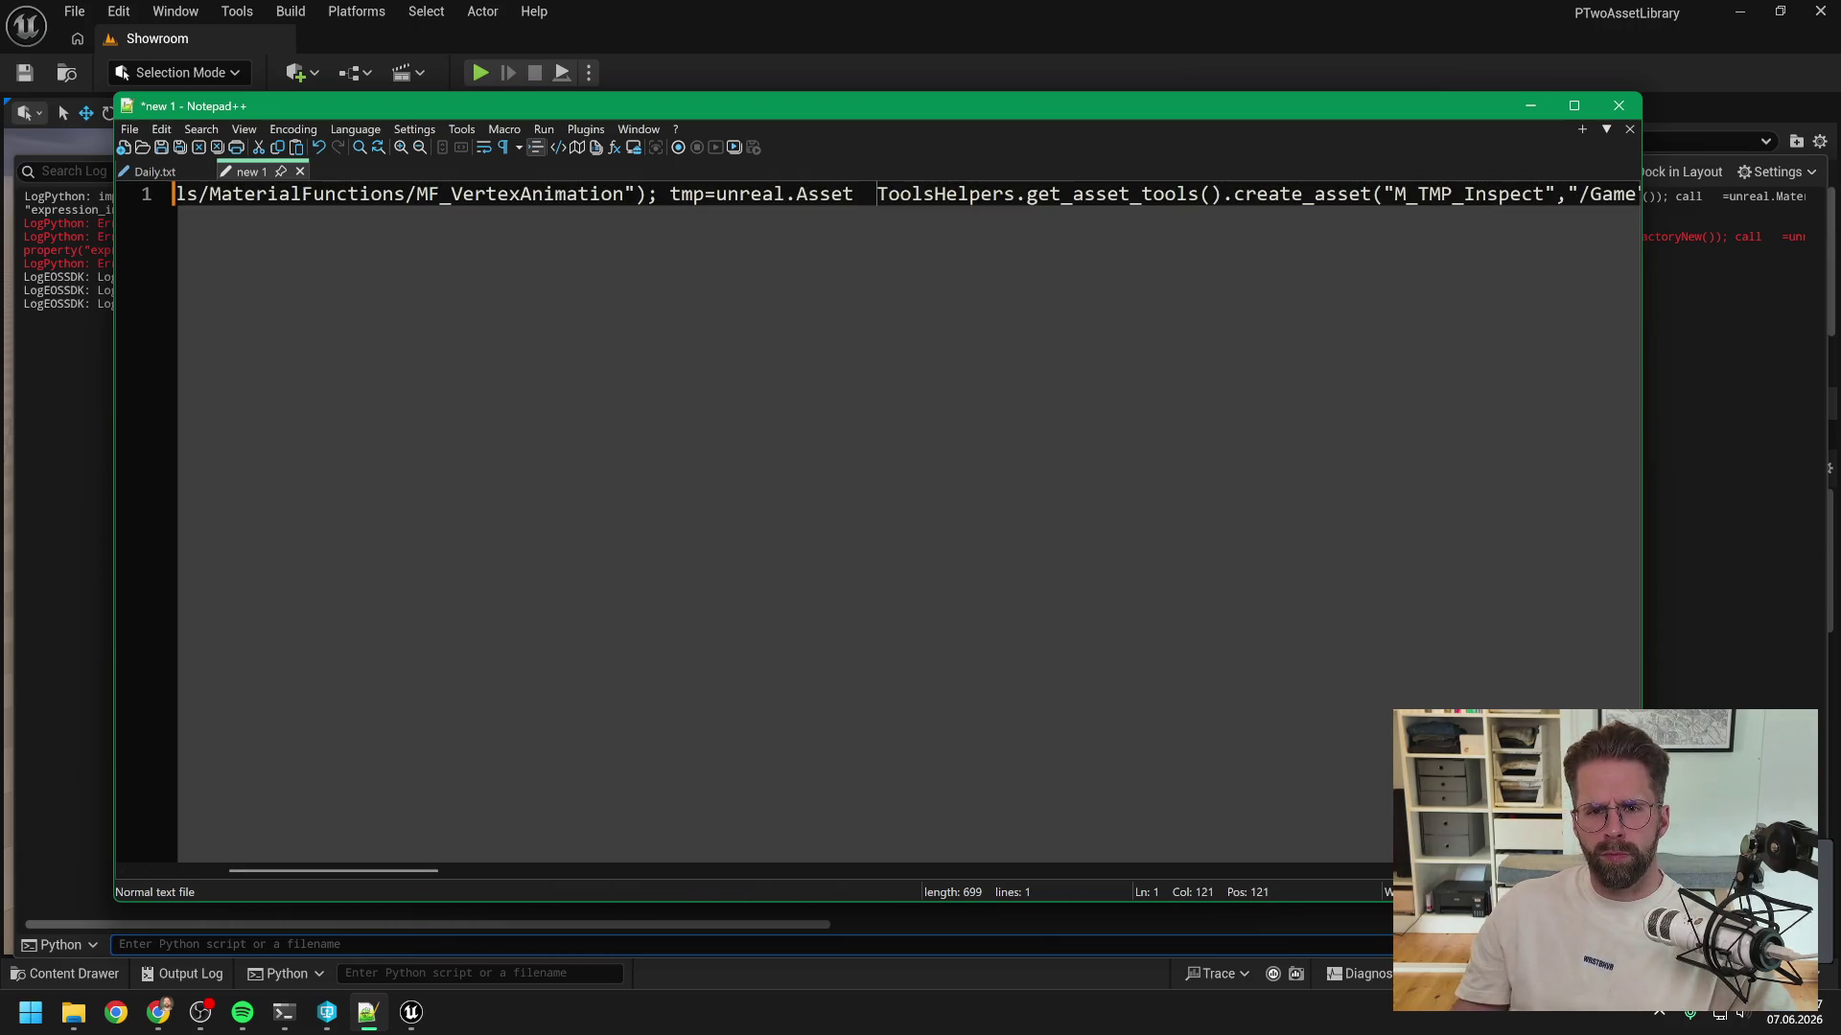
drag(399, 876, 934, 859)
click(1047, 194)
key(BackSpace)
key(BackSpace)
click(1118, 193)
key(BackSpace)
key(BackSpace)
- Remove the remaining extra spaces before the OUTPUTS and INPUTS prints and the last call
click(1003, 194)
key(BackSpace)
key(BackSpace)
key(BackSpace)
key(BackSpace)
click(969, 195)
key(BackSpace)
key(BackSpace)
drag(1008, 872, 1159, 855)
click(1148, 195)
key(BackSpace)
key(BackSpace)
key(End)
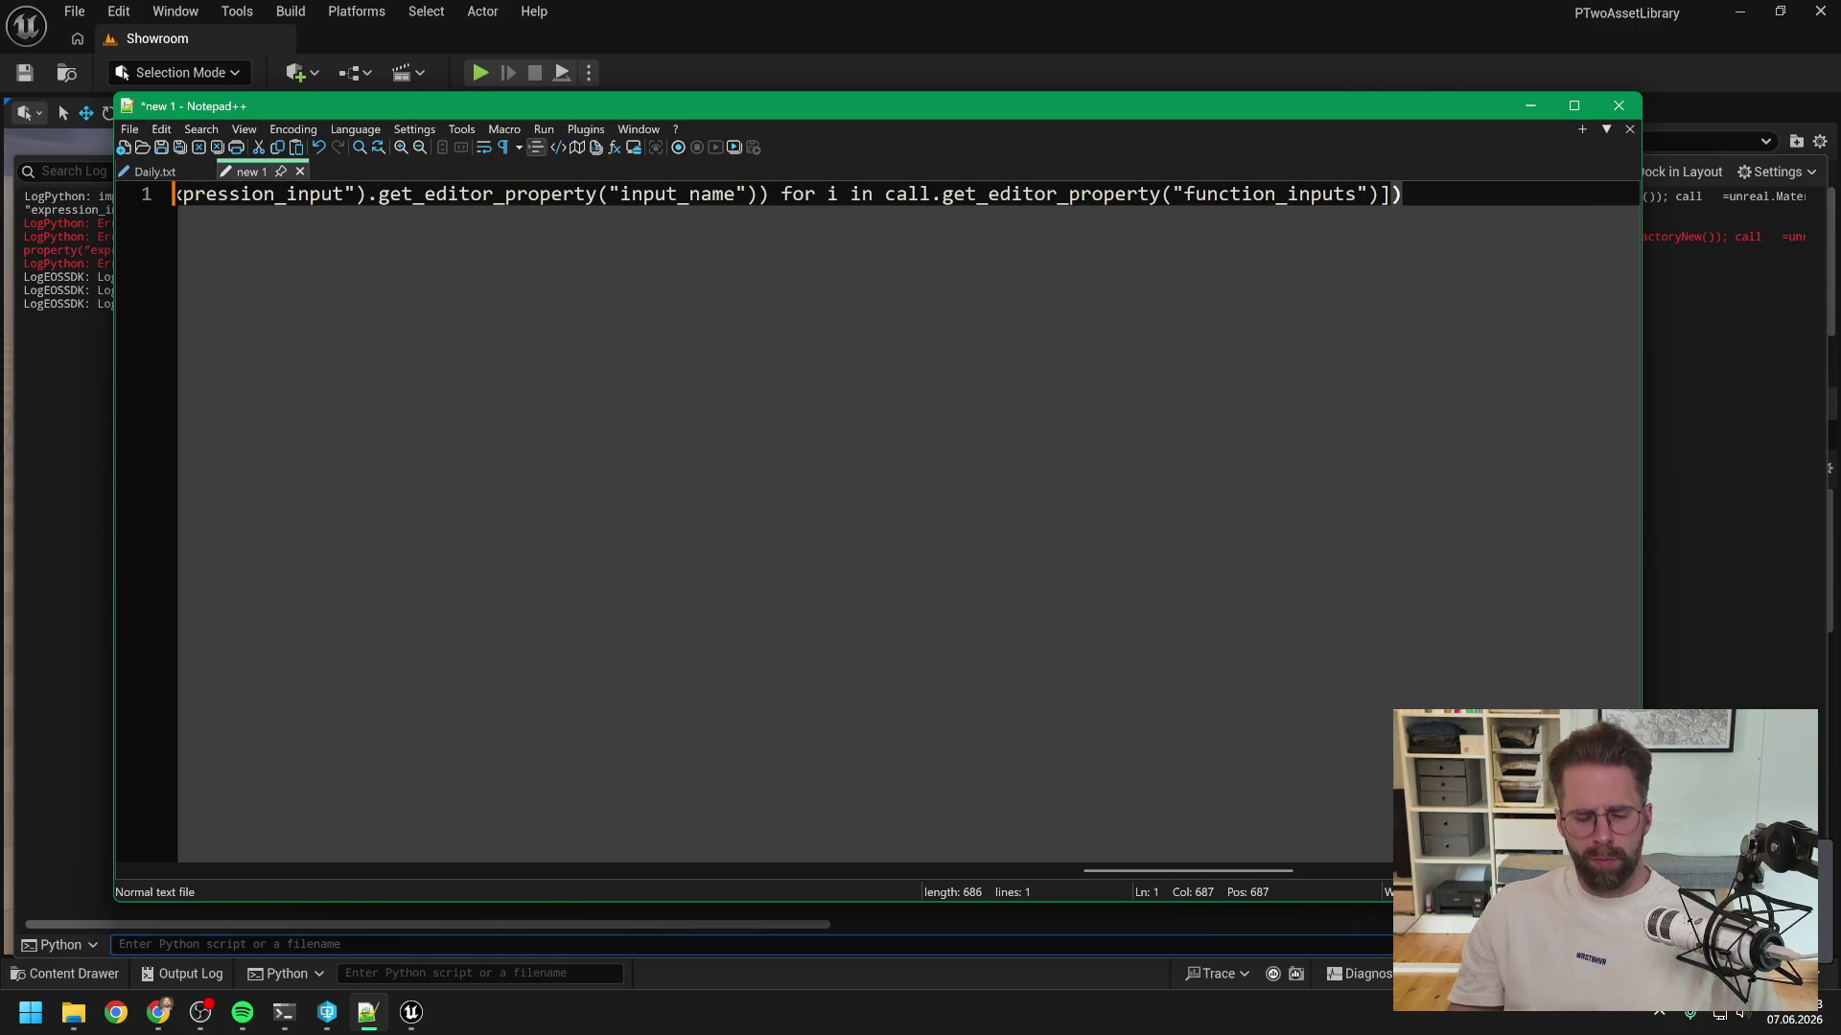
- Rerun the cleaned-up query in Unreal's Python console on a cleared log and select the SyntaxError lines
key(ctrl+a)
key(alt+Tab)
right_click(1606, 463)
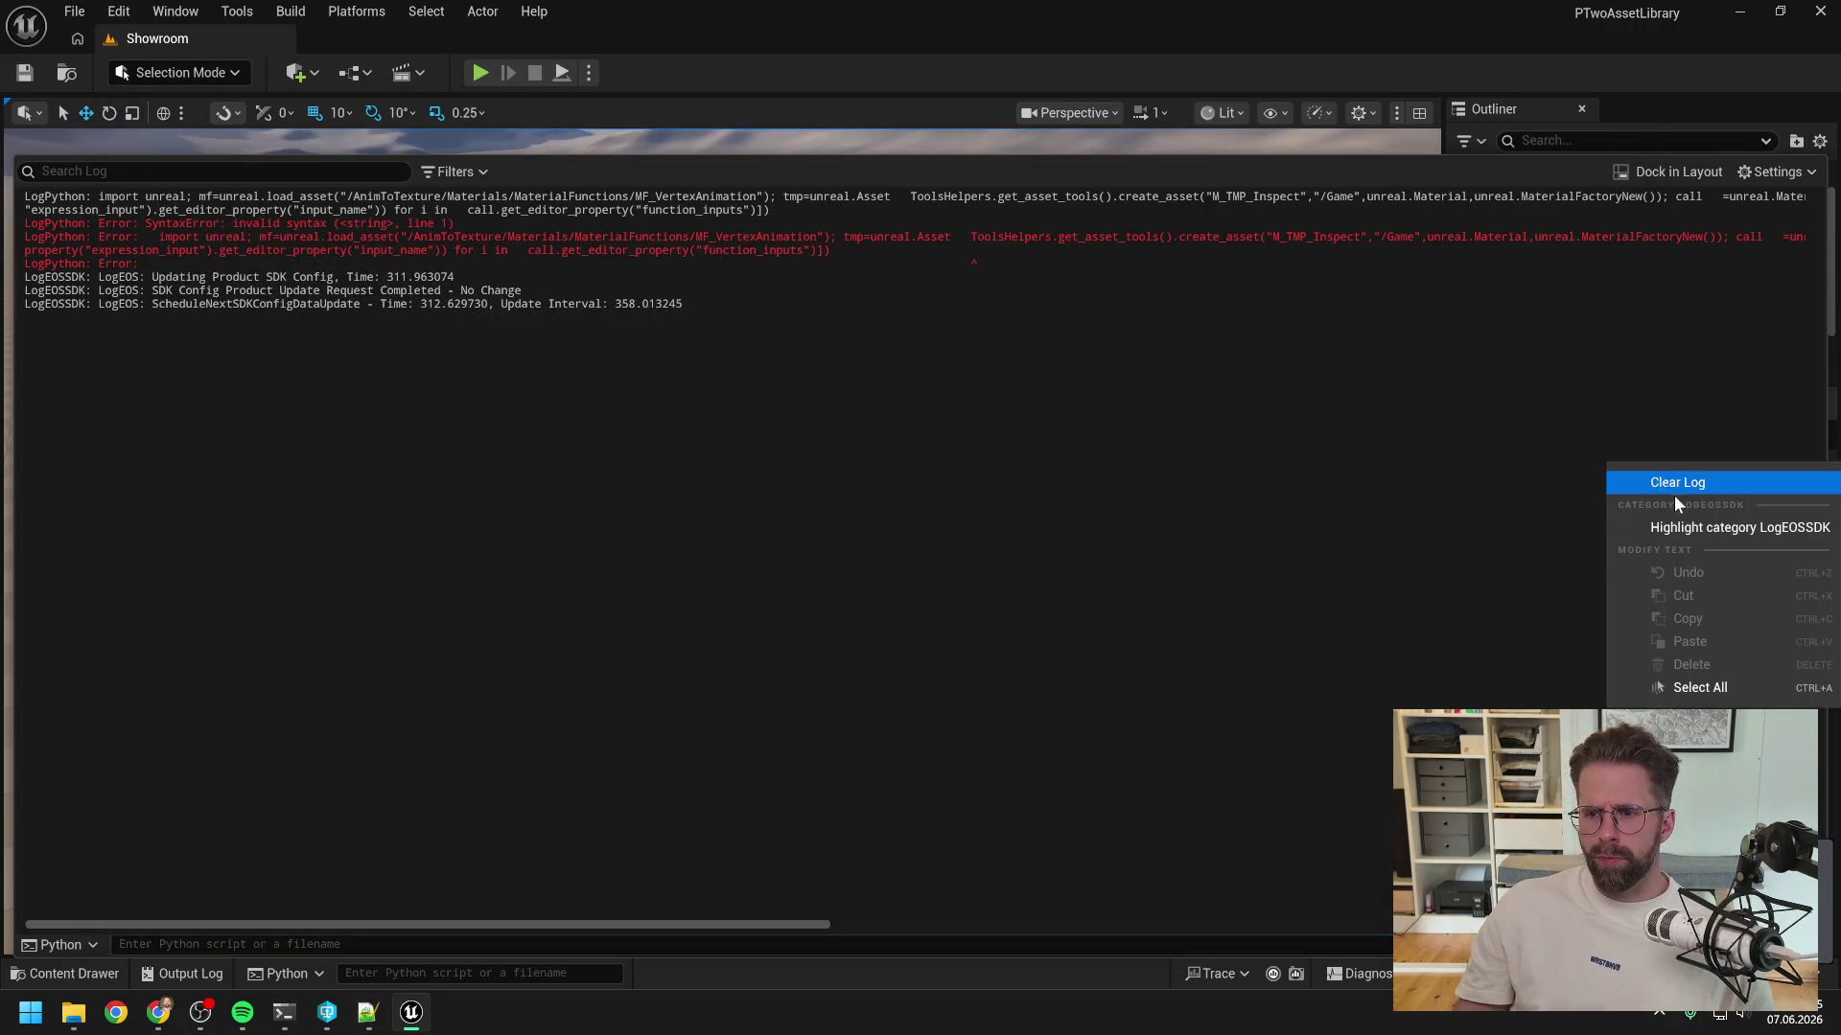
click(1630, 479)
click(399, 975)
key(ctrl+v)
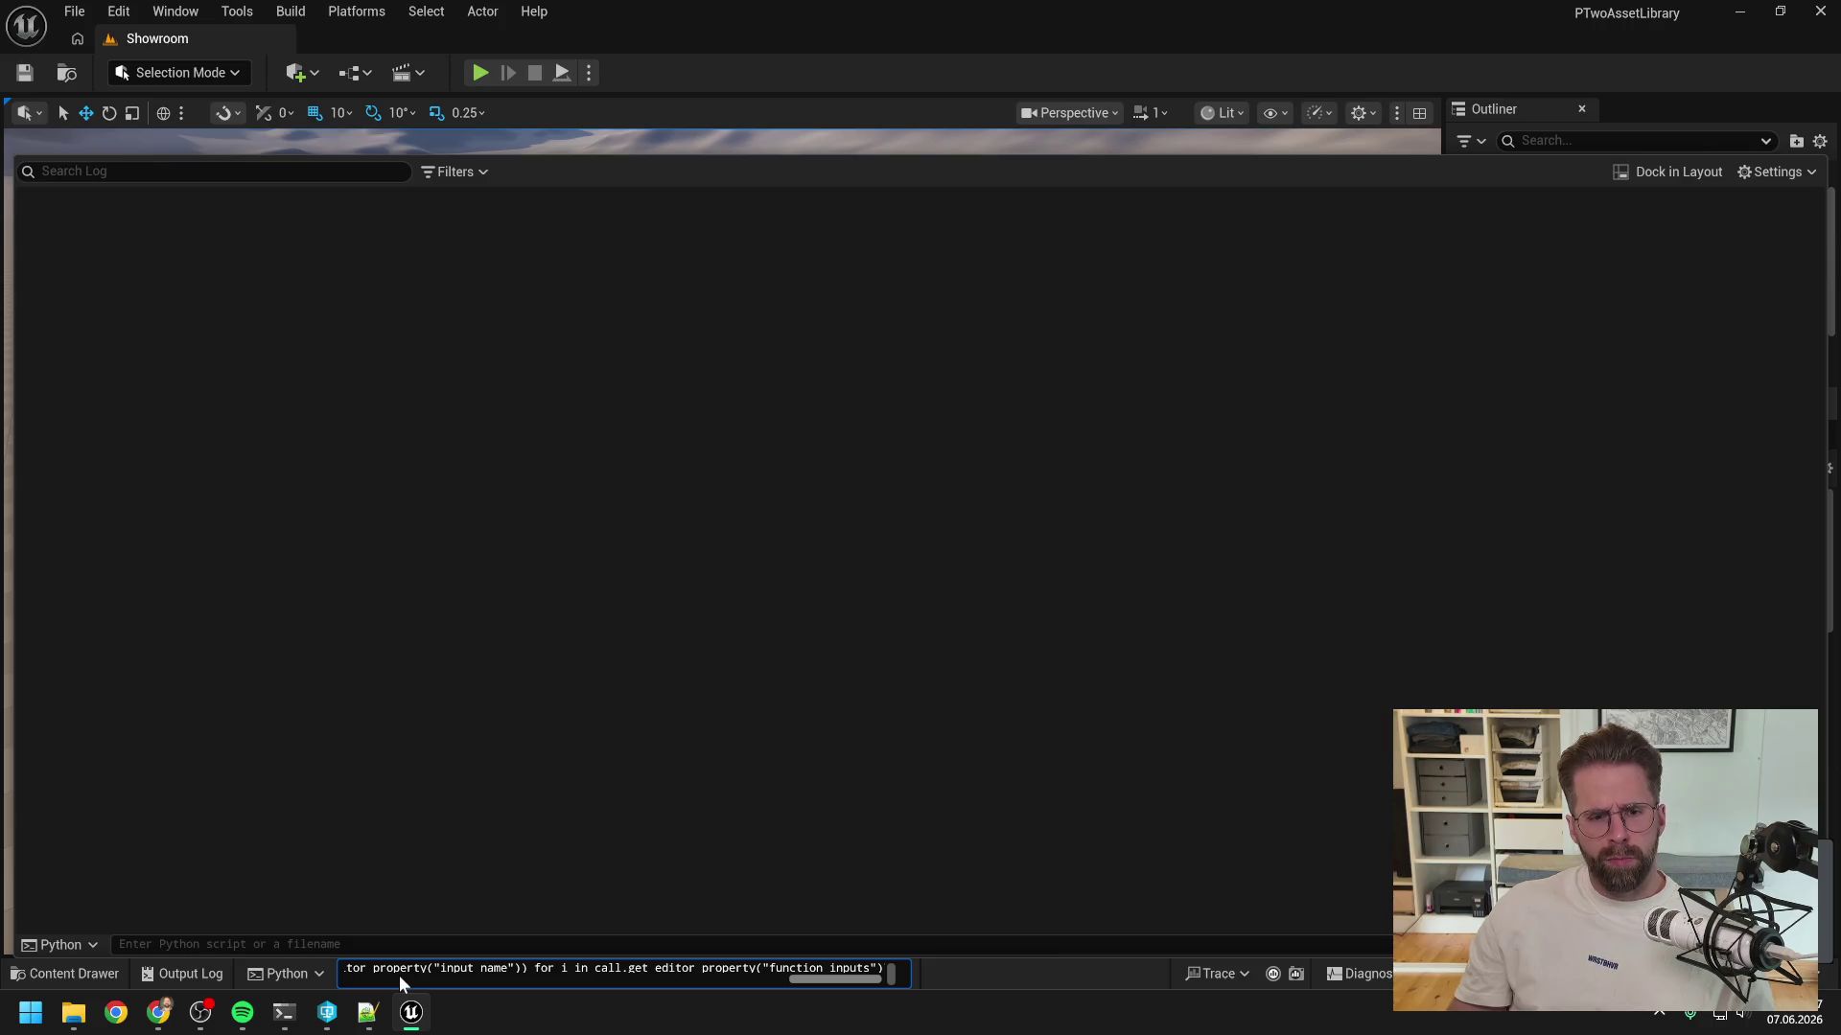
key(Return)
mouse_move(153, 273)
mouse_down()
mouse_move(480, 227)
mouse_move(14, 205)
mouse_up()
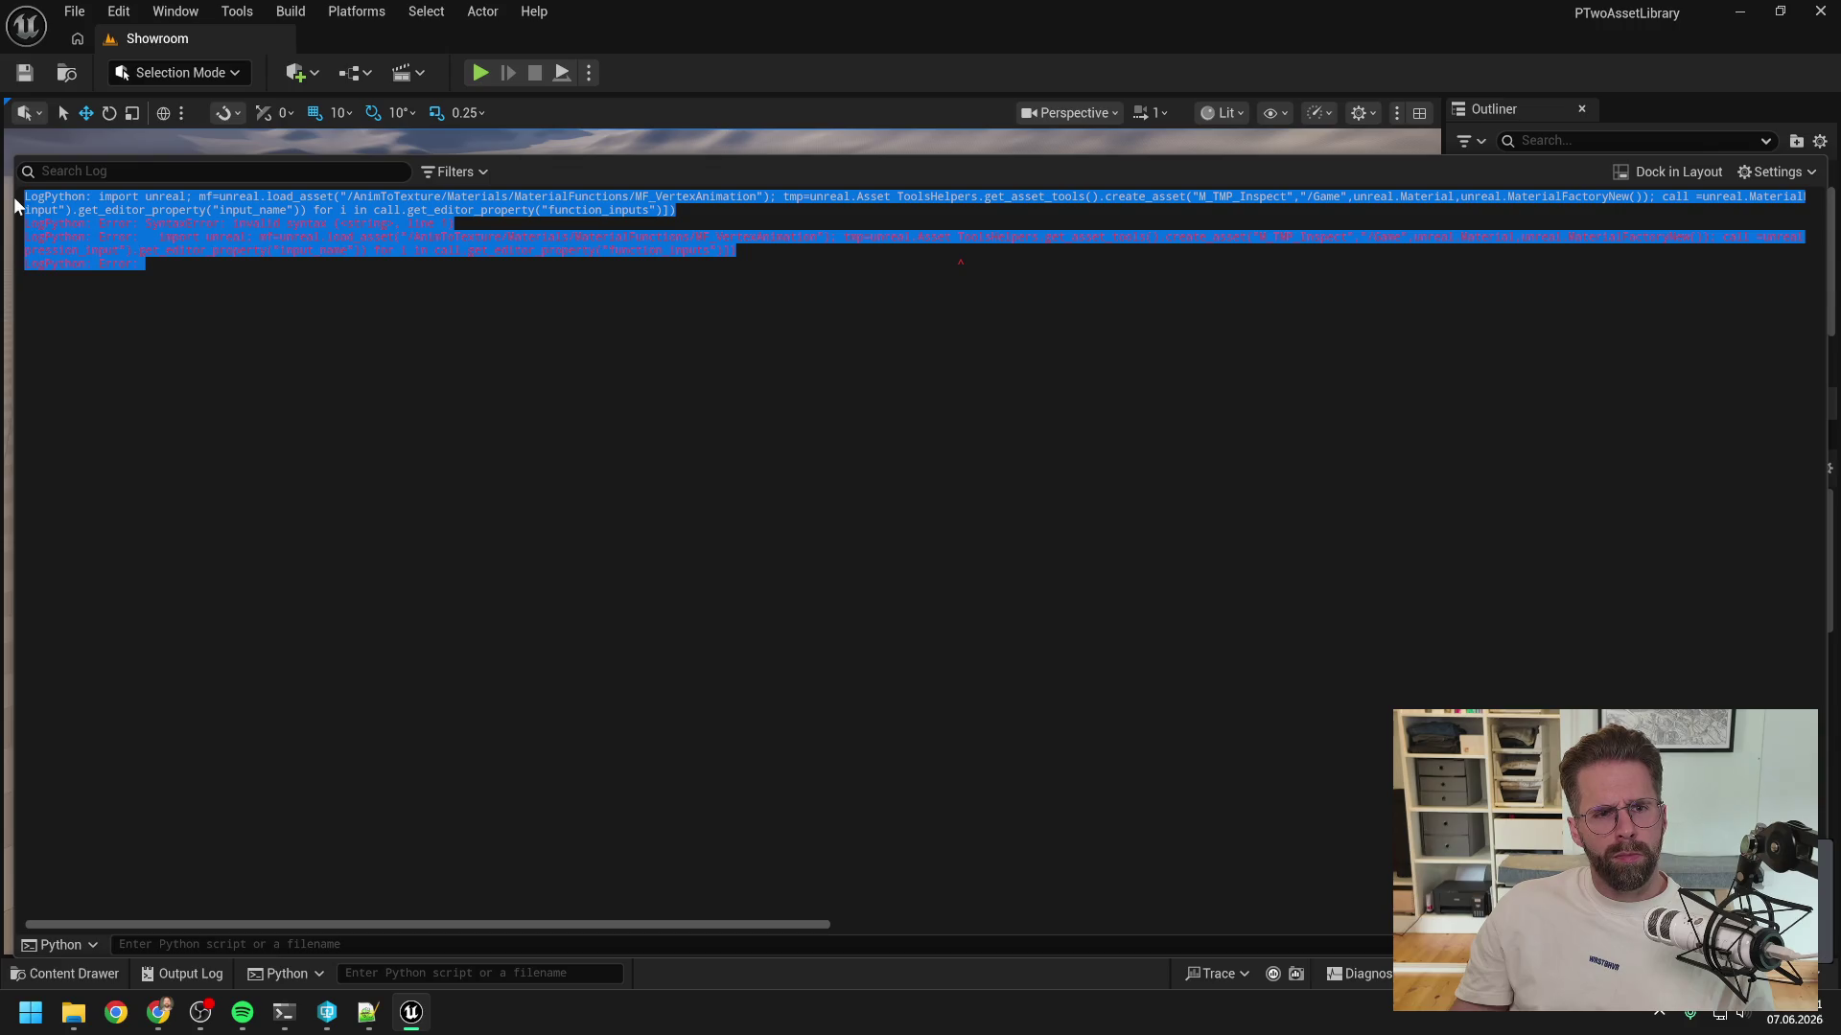
- Copy Claude's query code block into Notepad++ and join its eight lines into one
mouse_move(284, 1013)
click(399, 876)
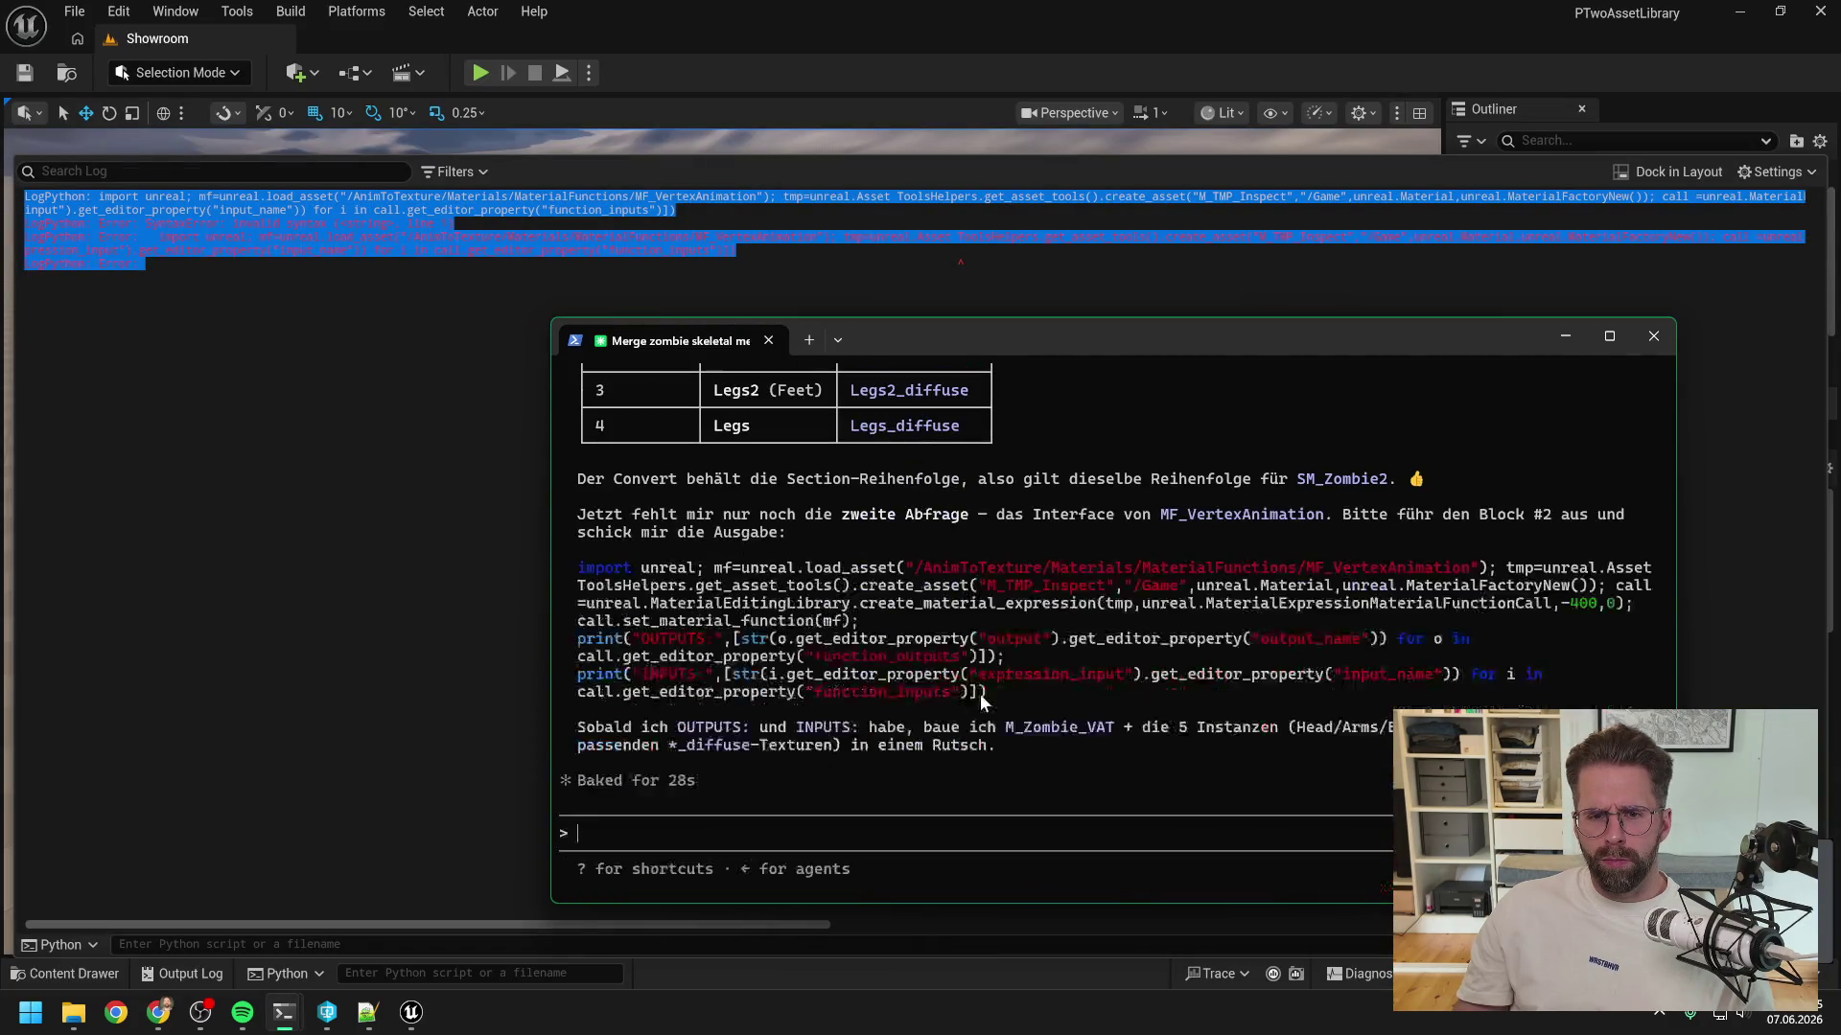
mouse_move(985, 688)
mouse_down()
mouse_move(1045, 641)
mouse_move(575, 568)
mouse_up()
key(ctrl+c)
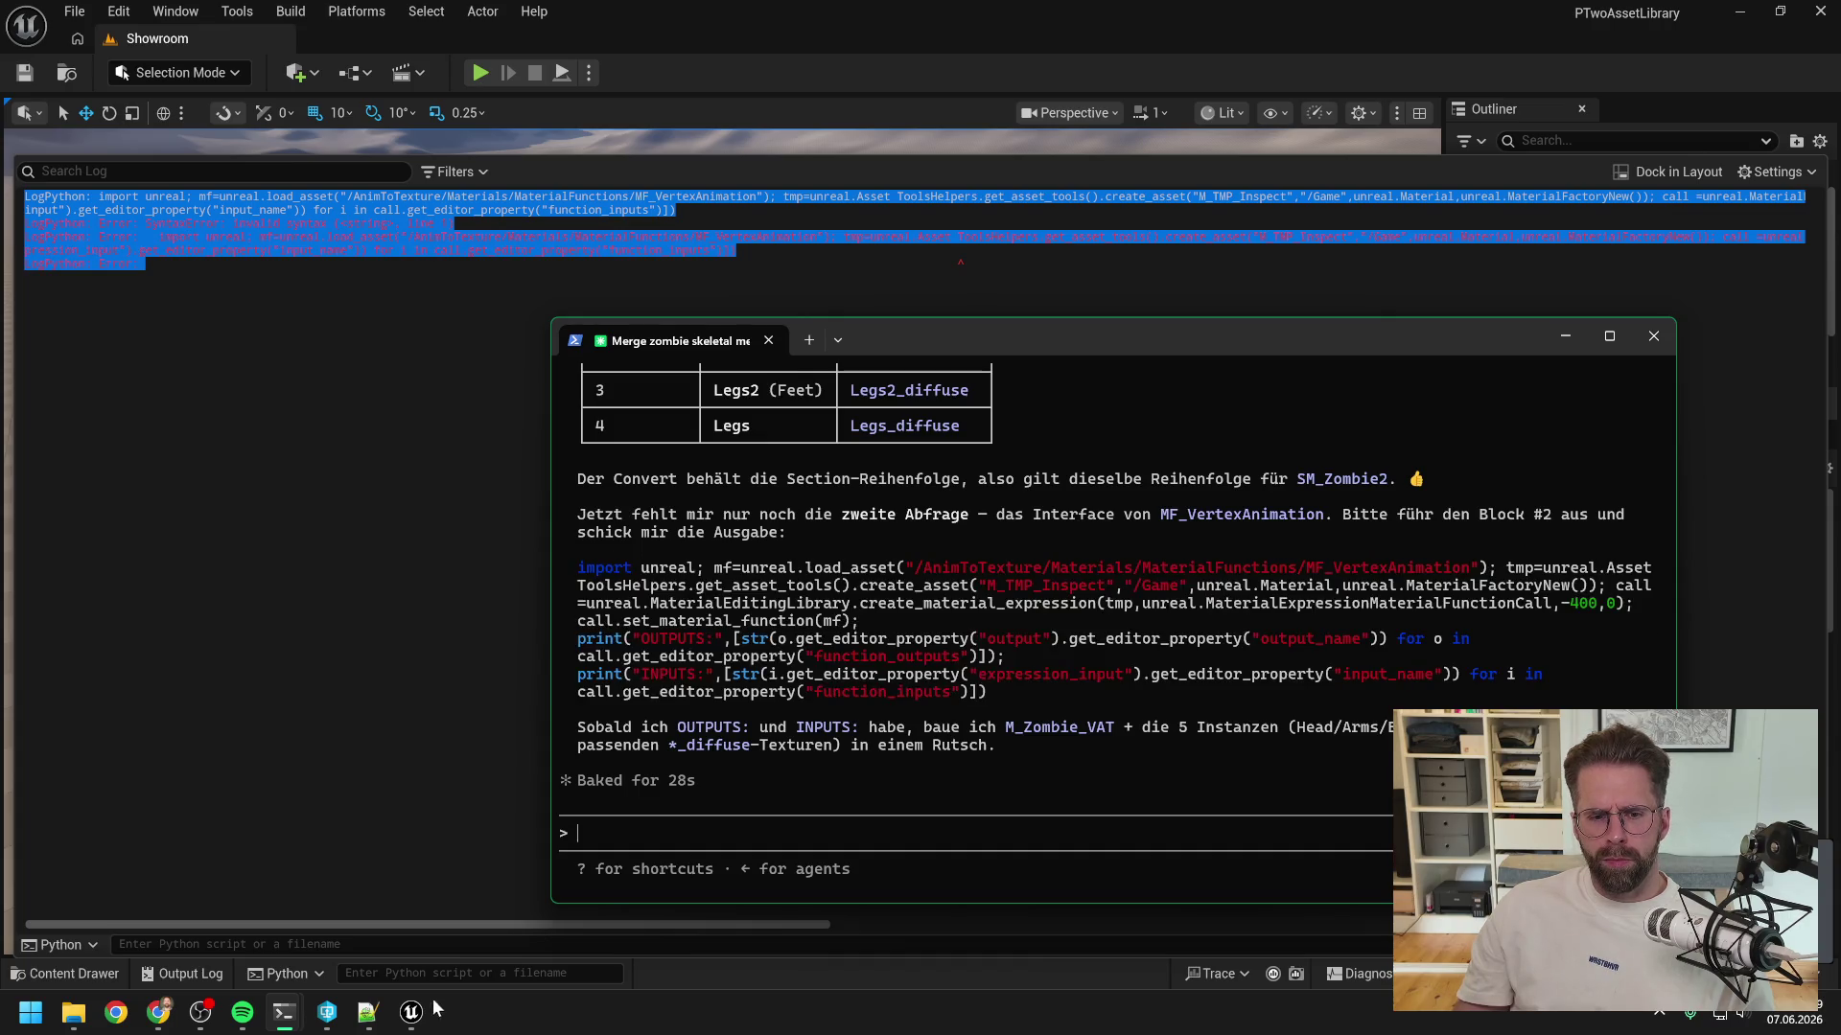
click(369, 1013)
key(ctrl+a)
key(ctrl+v)
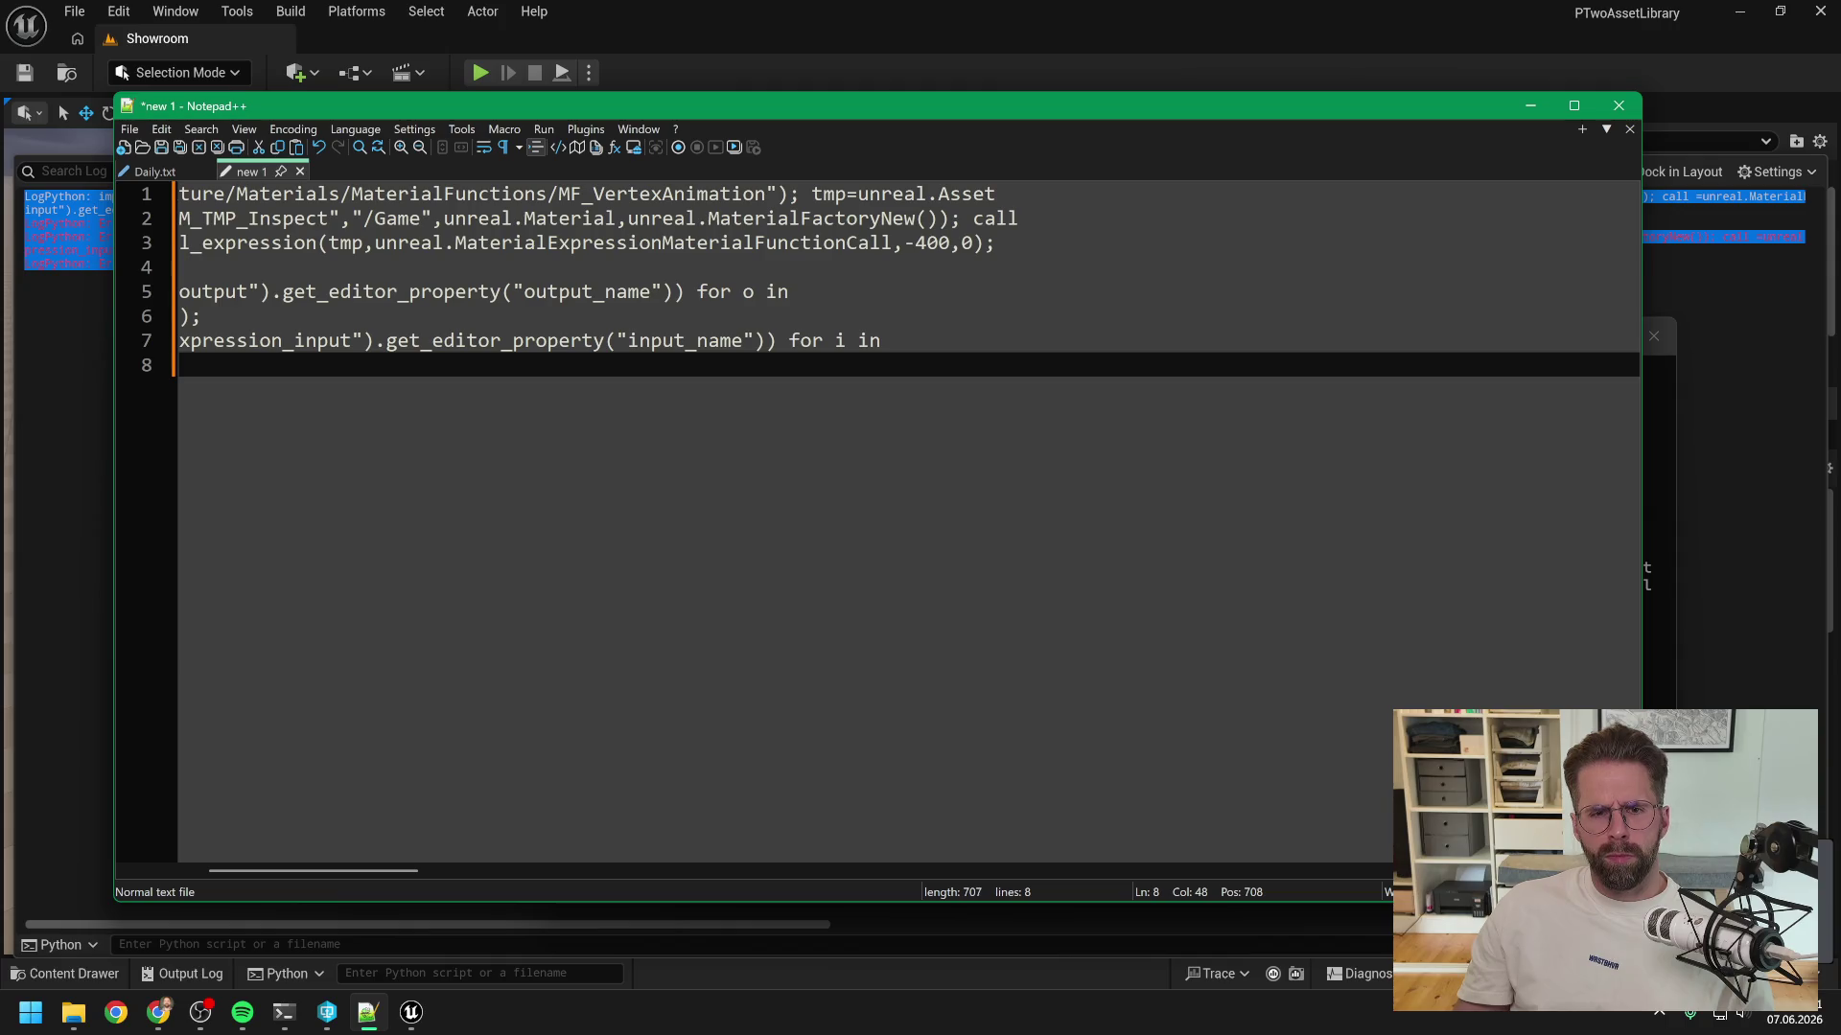
key(ctrl+a)
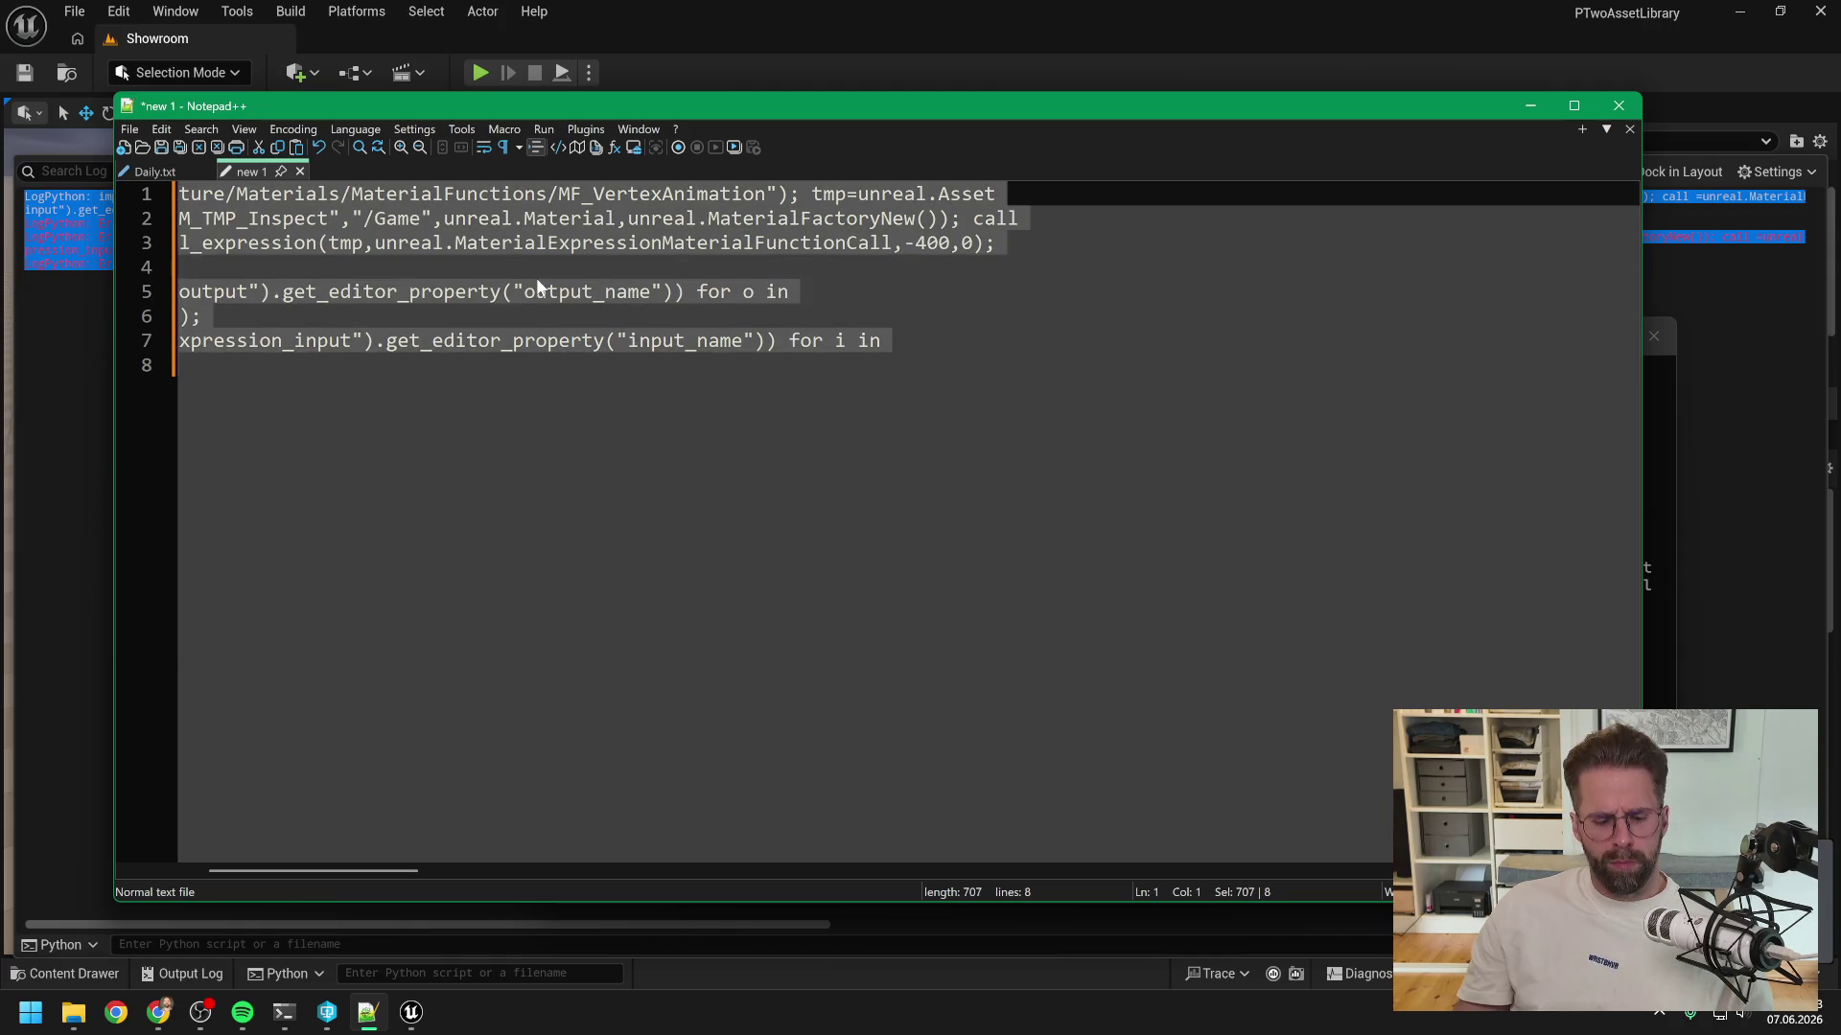
key(ctrl+j)
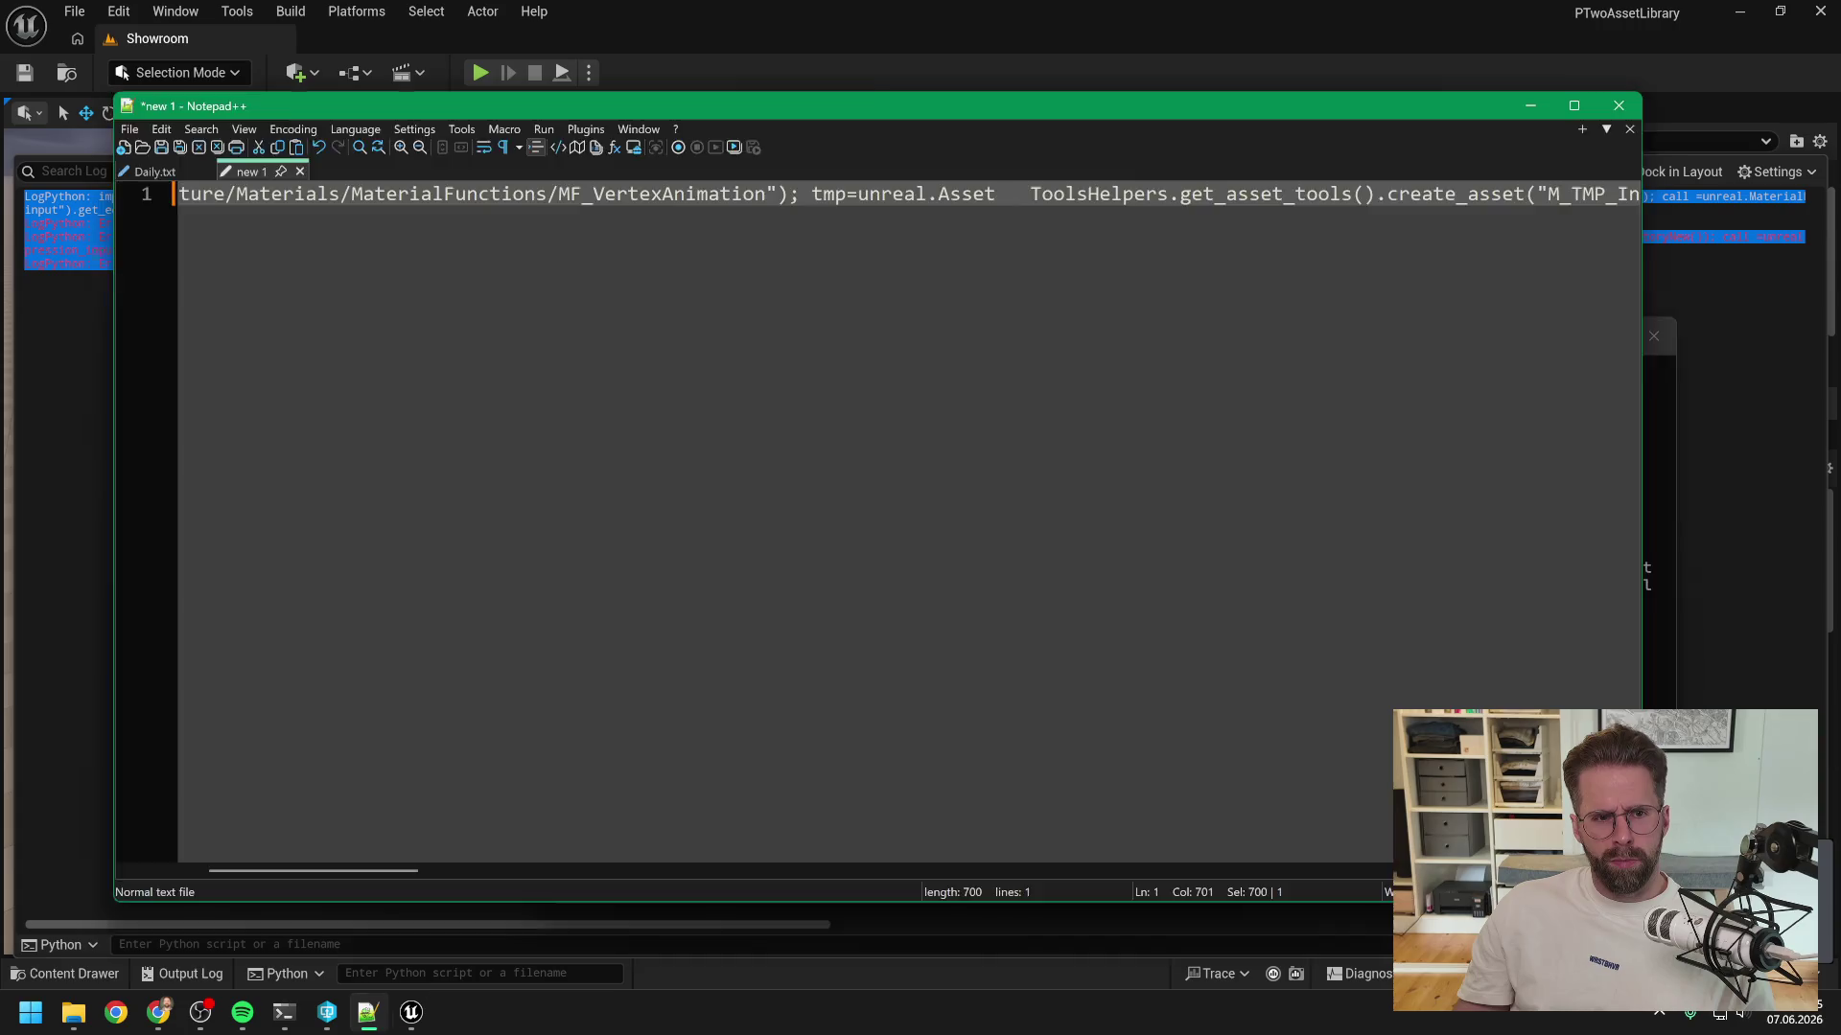
- Run the joined query in Unreal's Python console on a cleared log and select the error lines
click(383, 928)
click(480, 973)
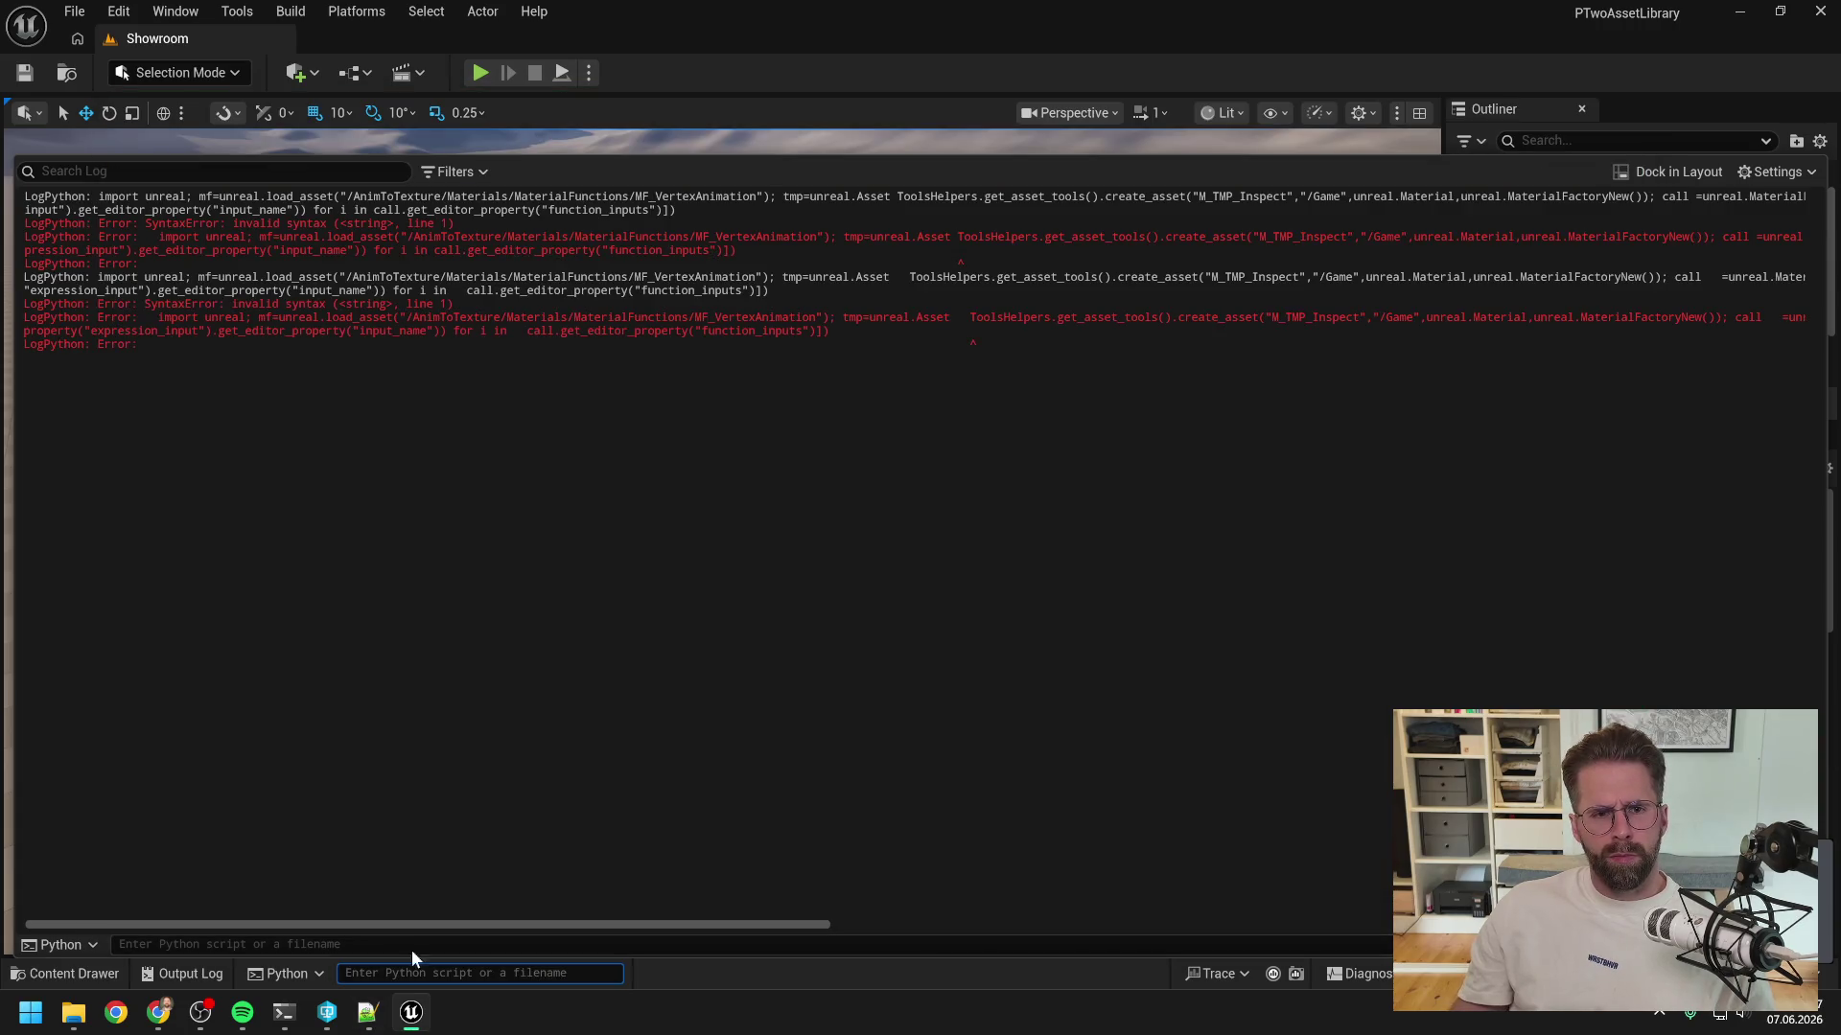
right_click(493, 604)
click(576, 625)
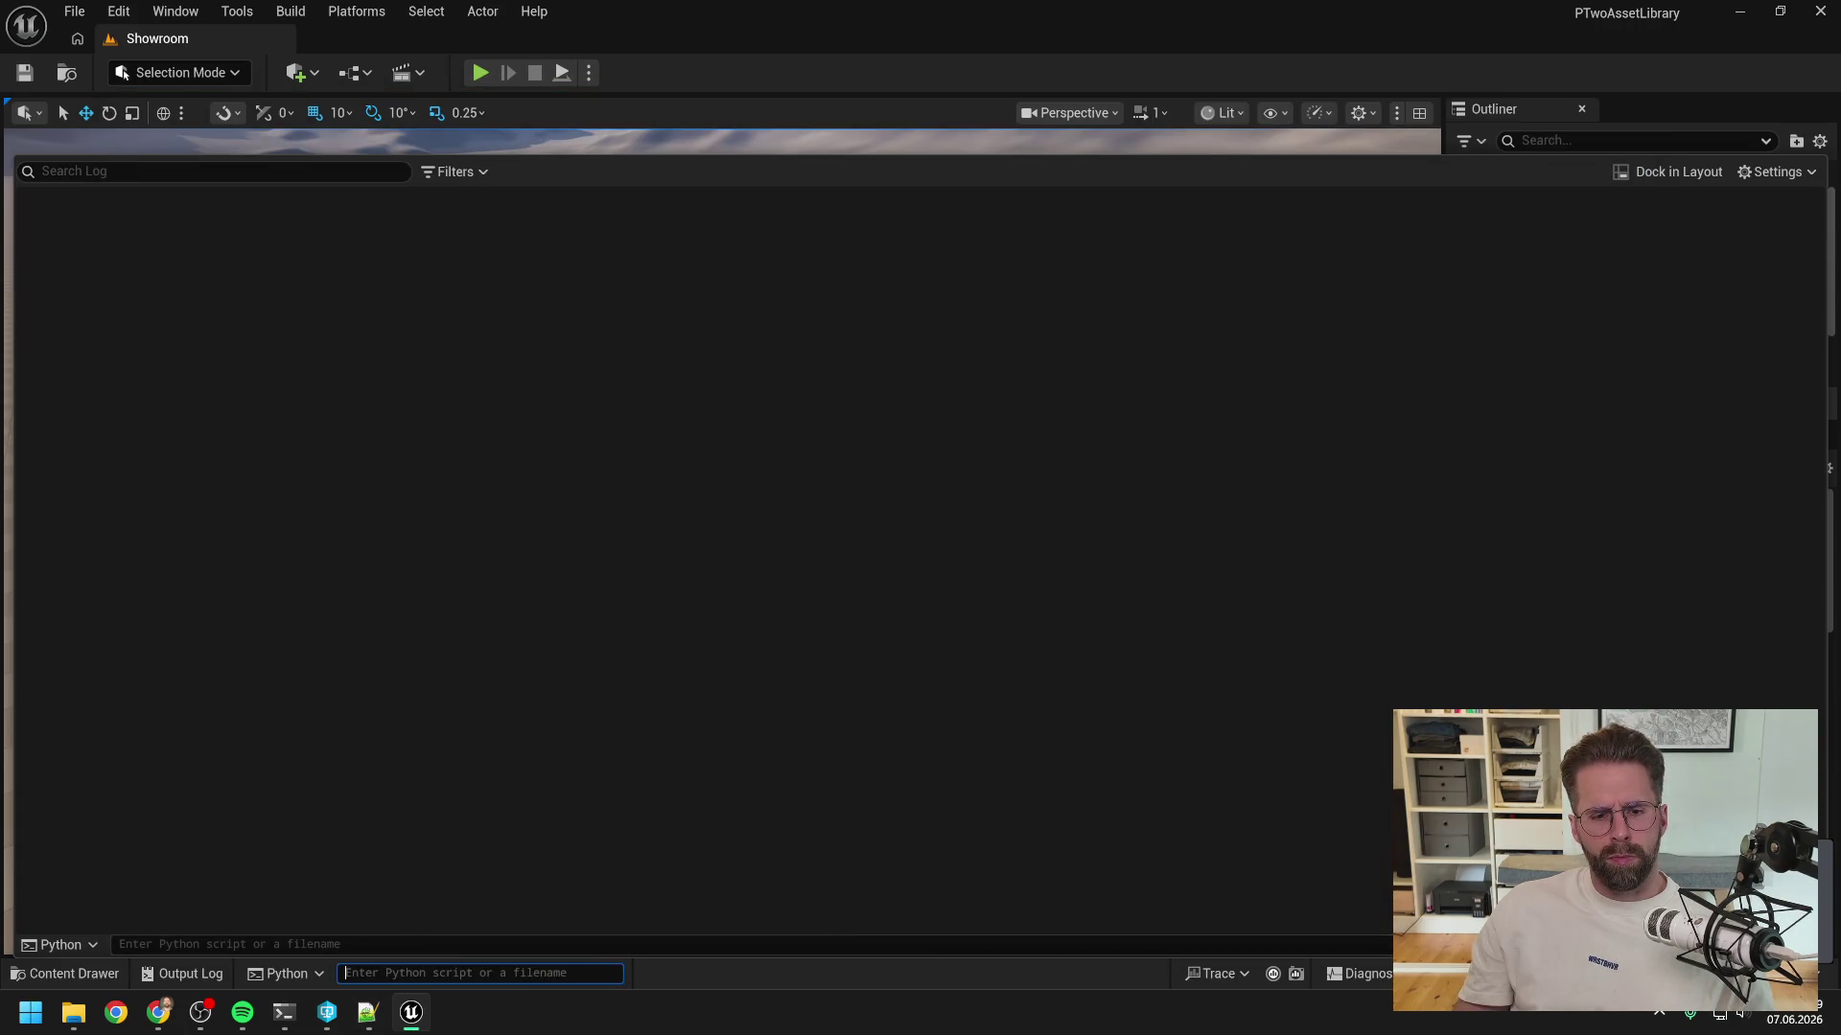
key(ctrl+v)
key(Return)
mouse_move(154, 264)
mouse_down()
mouse_move(460, 209)
mouse_move(24, 196)
mouse_up()
- Send the SyntaxError log to the Merge zombie Claude Code session
mouse_move(285, 1018)
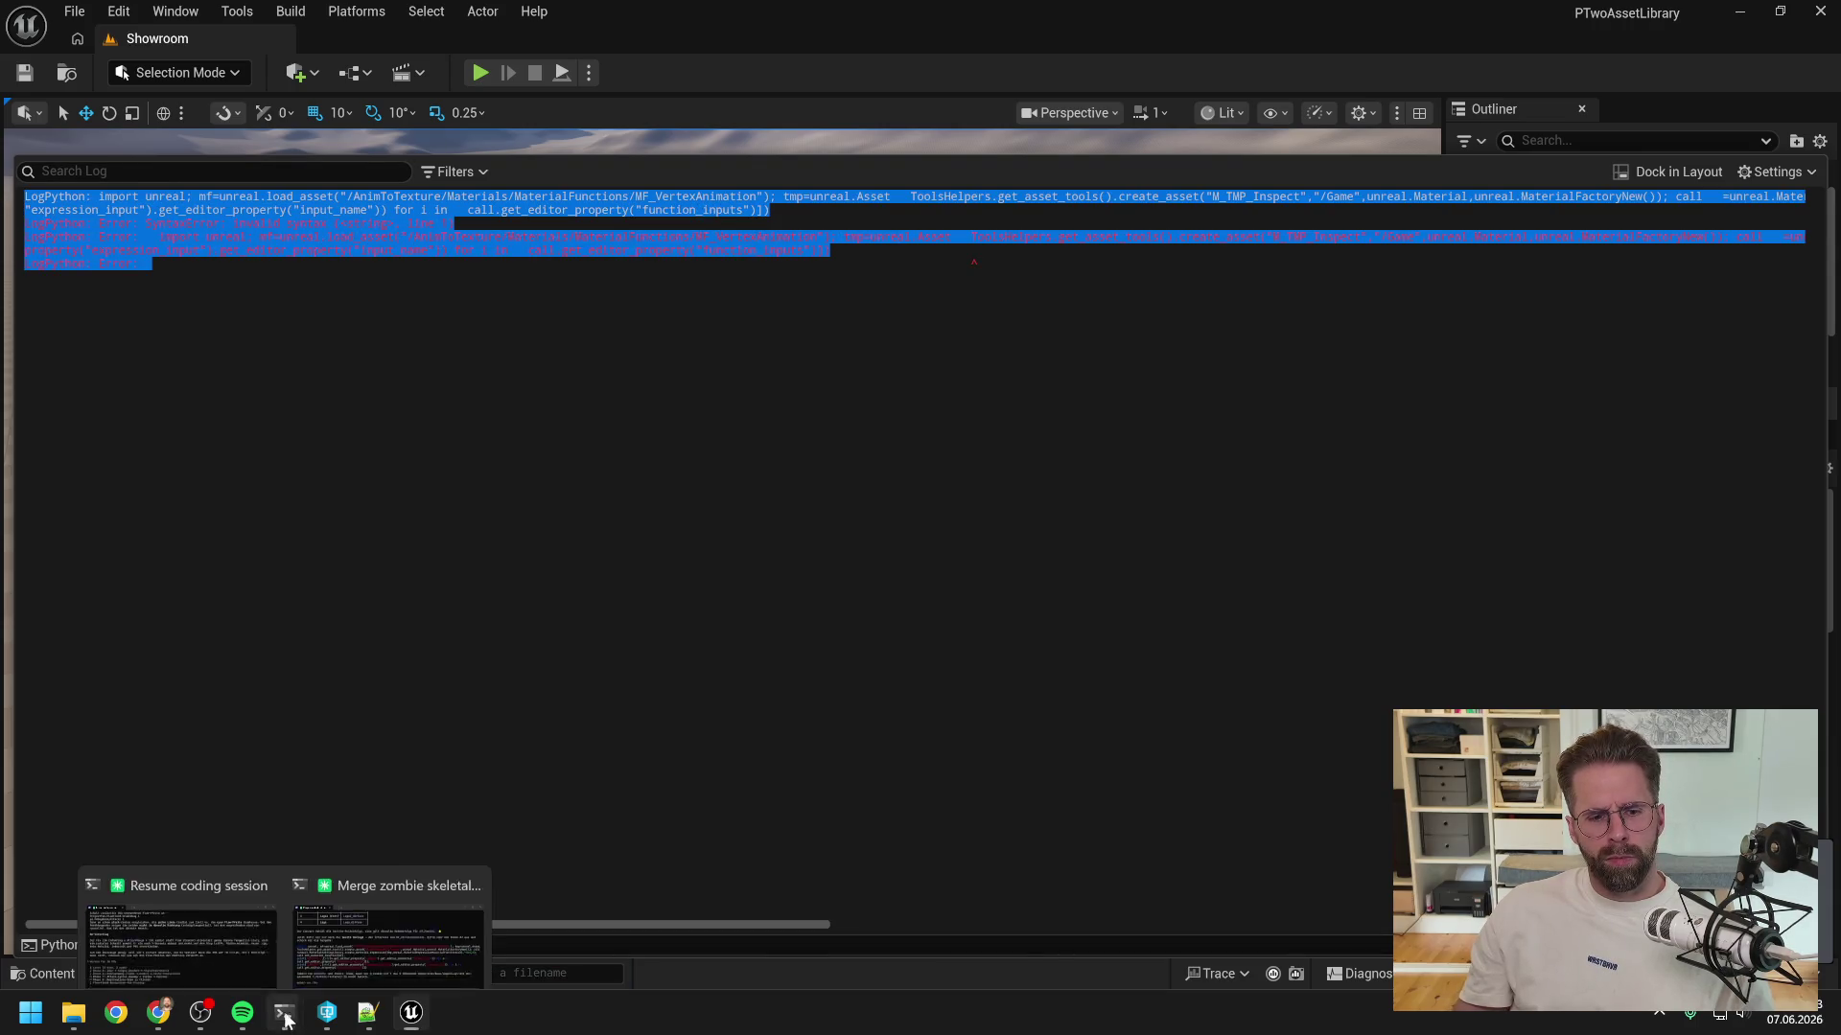
click(388, 949)
key(ctrl+v)
key(Return)
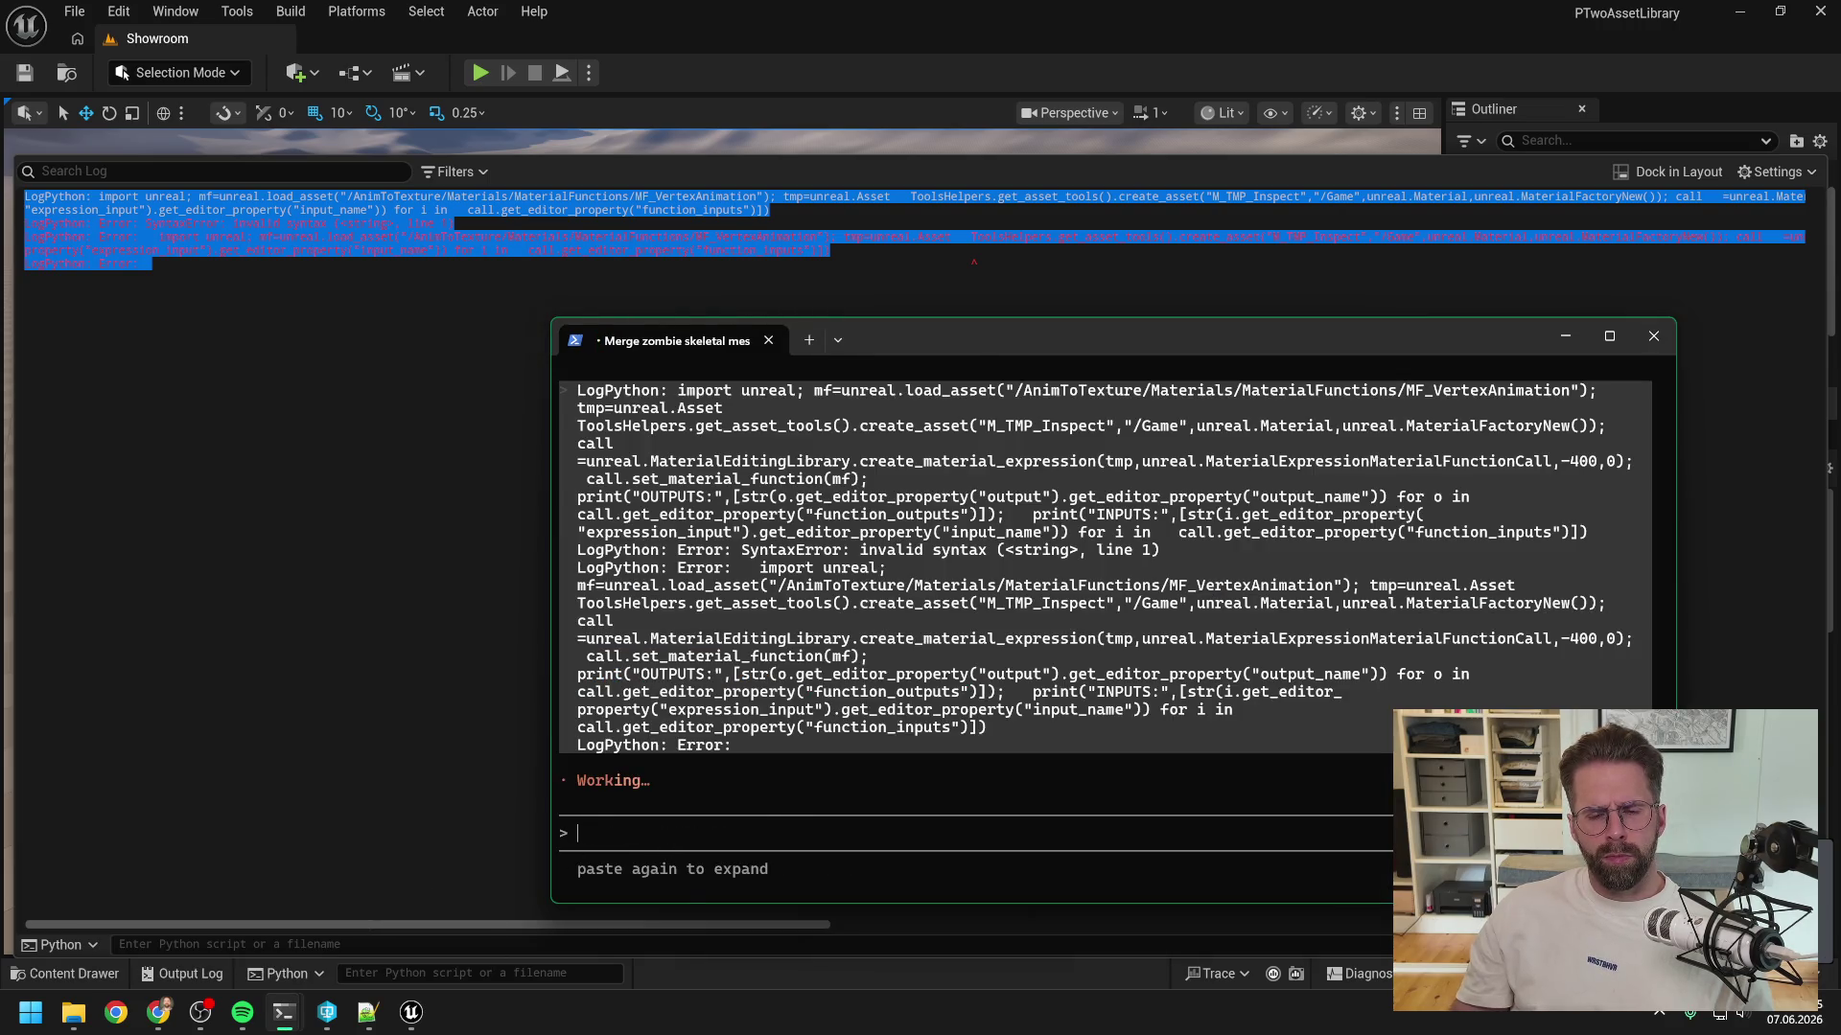
mouse_move(284, 1016)
click(182, 916)
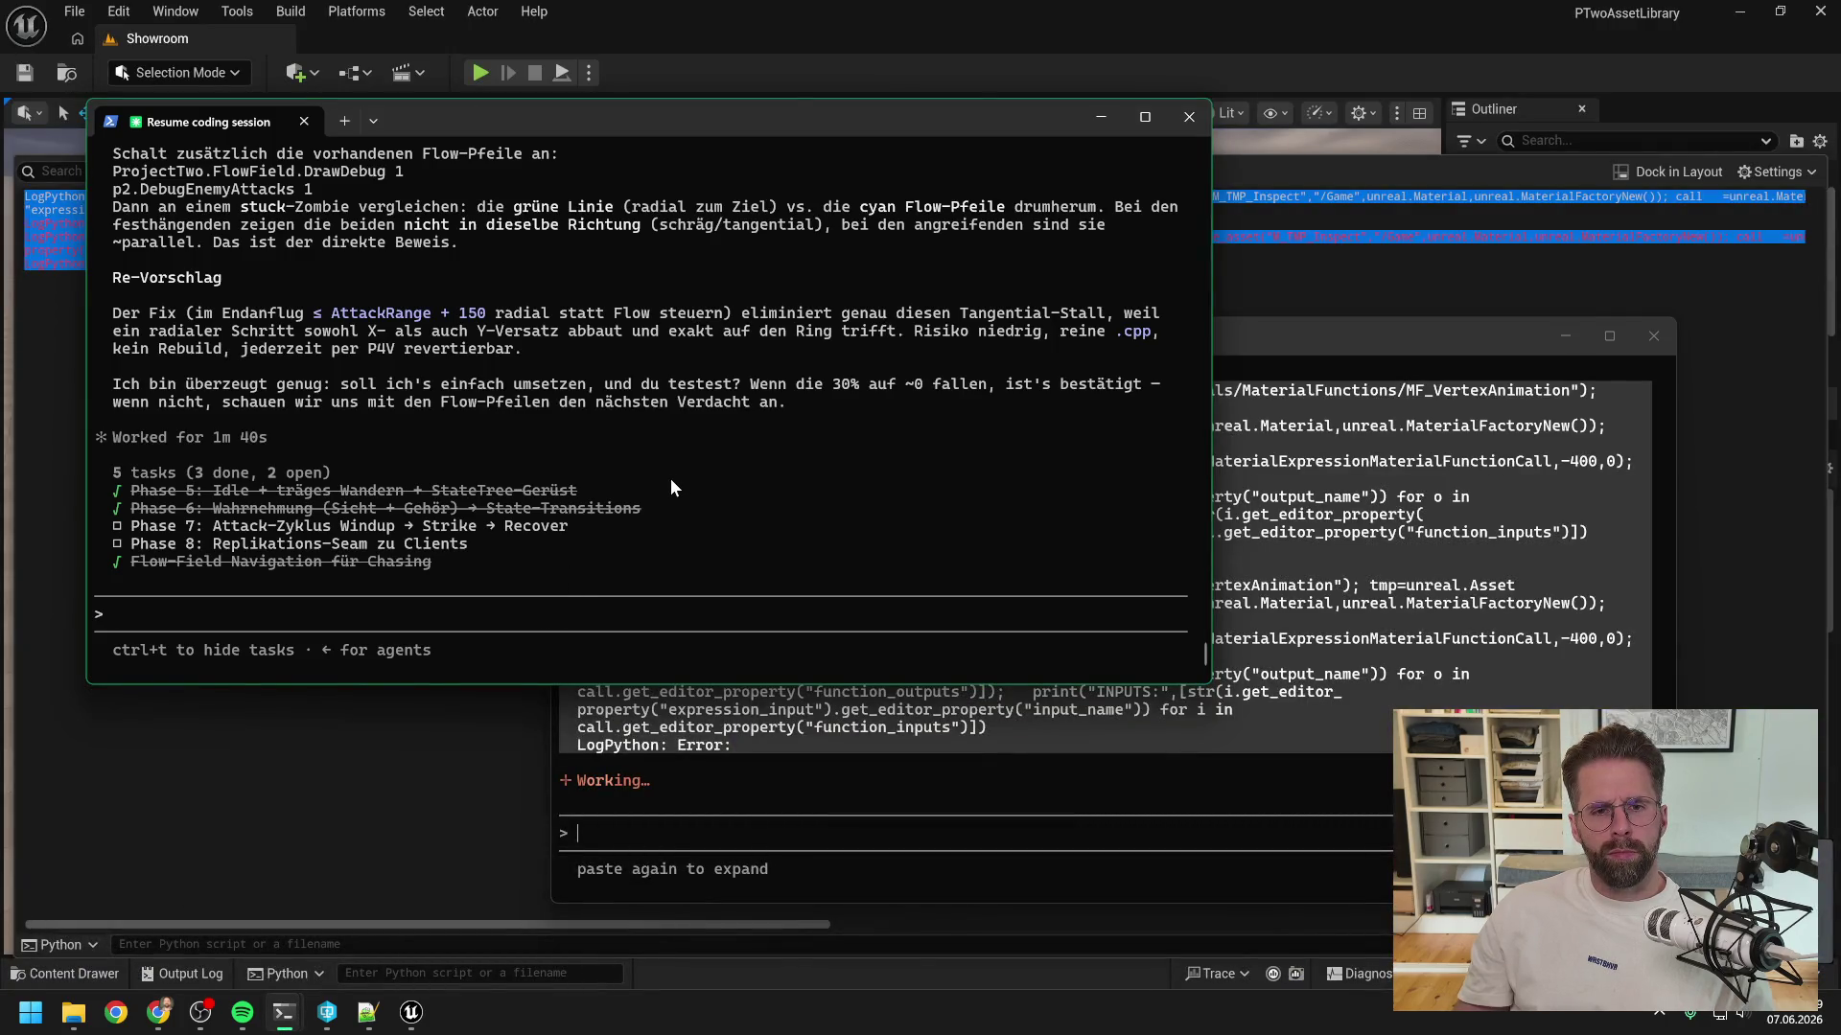
- Review Claude's radial final-approach proposal and reply 'ok probieren wirs' to approve trying it
scroll(677, 488, up, 8)
scroll(687, 490, up, 4)
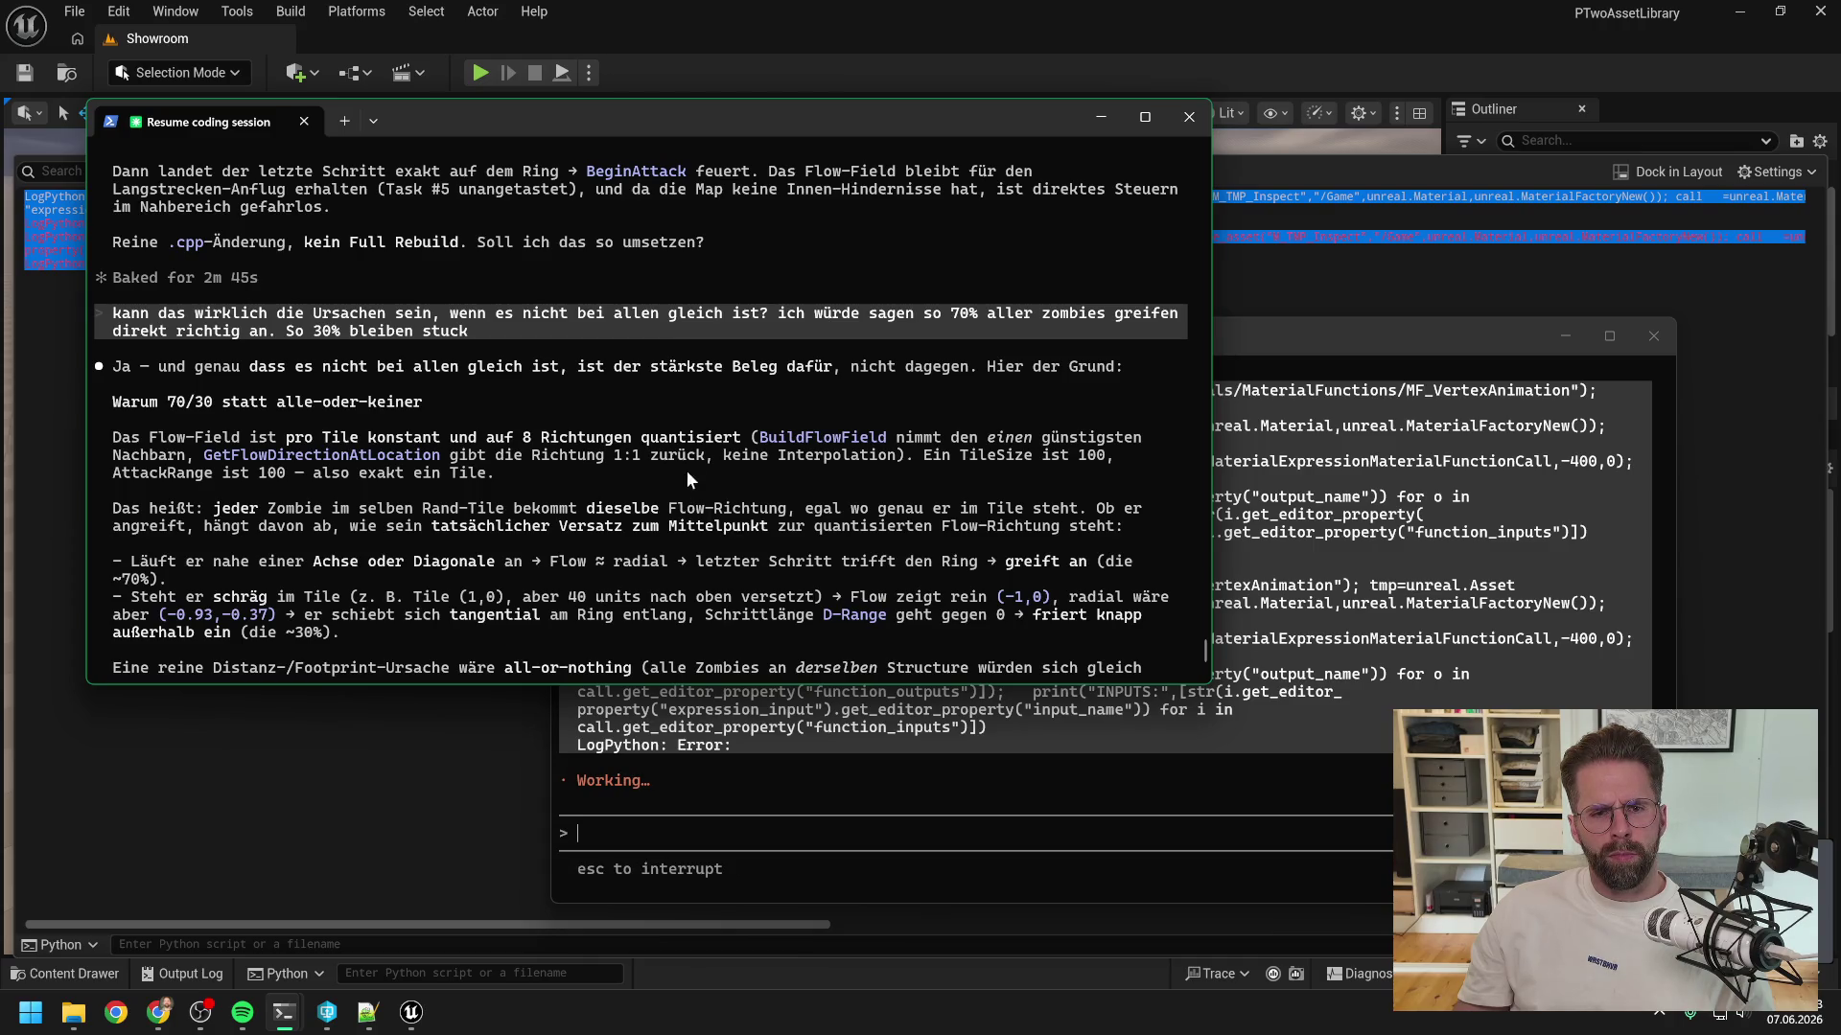
scroll(682, 464, down, 3)
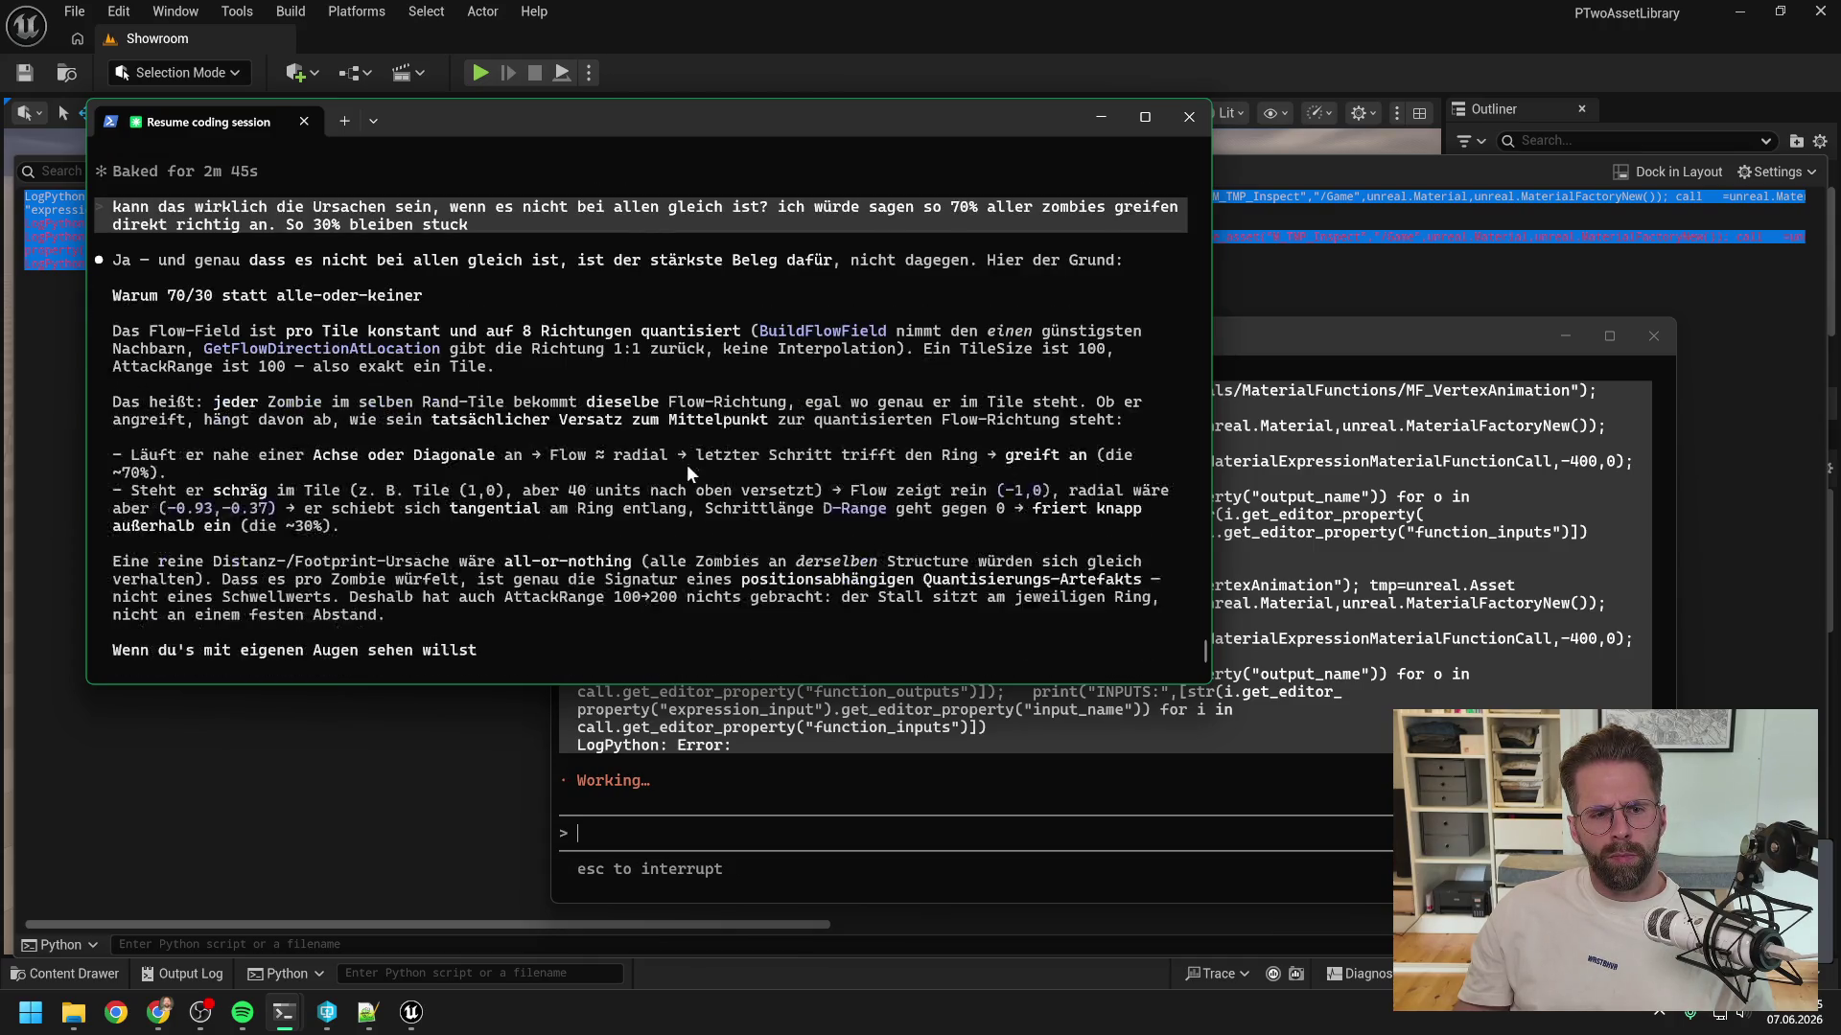
scroll(686, 464, down, 3)
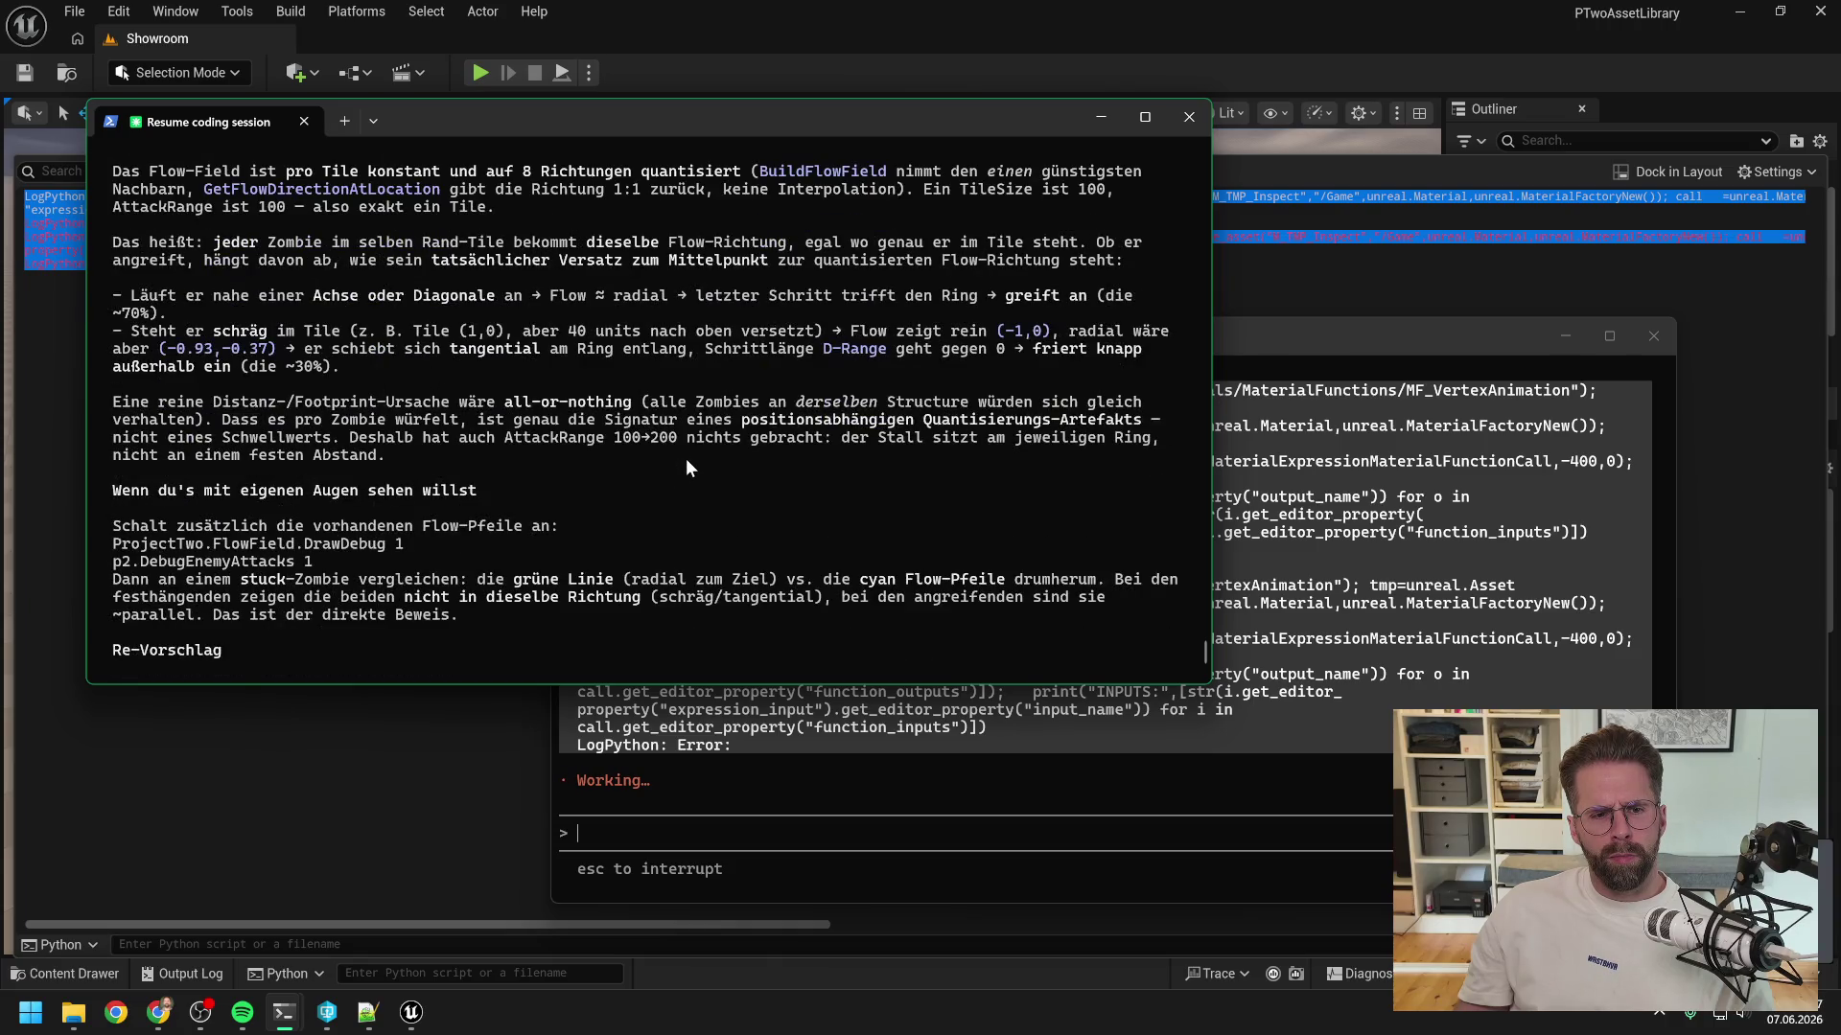
scroll(686, 458, down, 6)
text(ok pr)
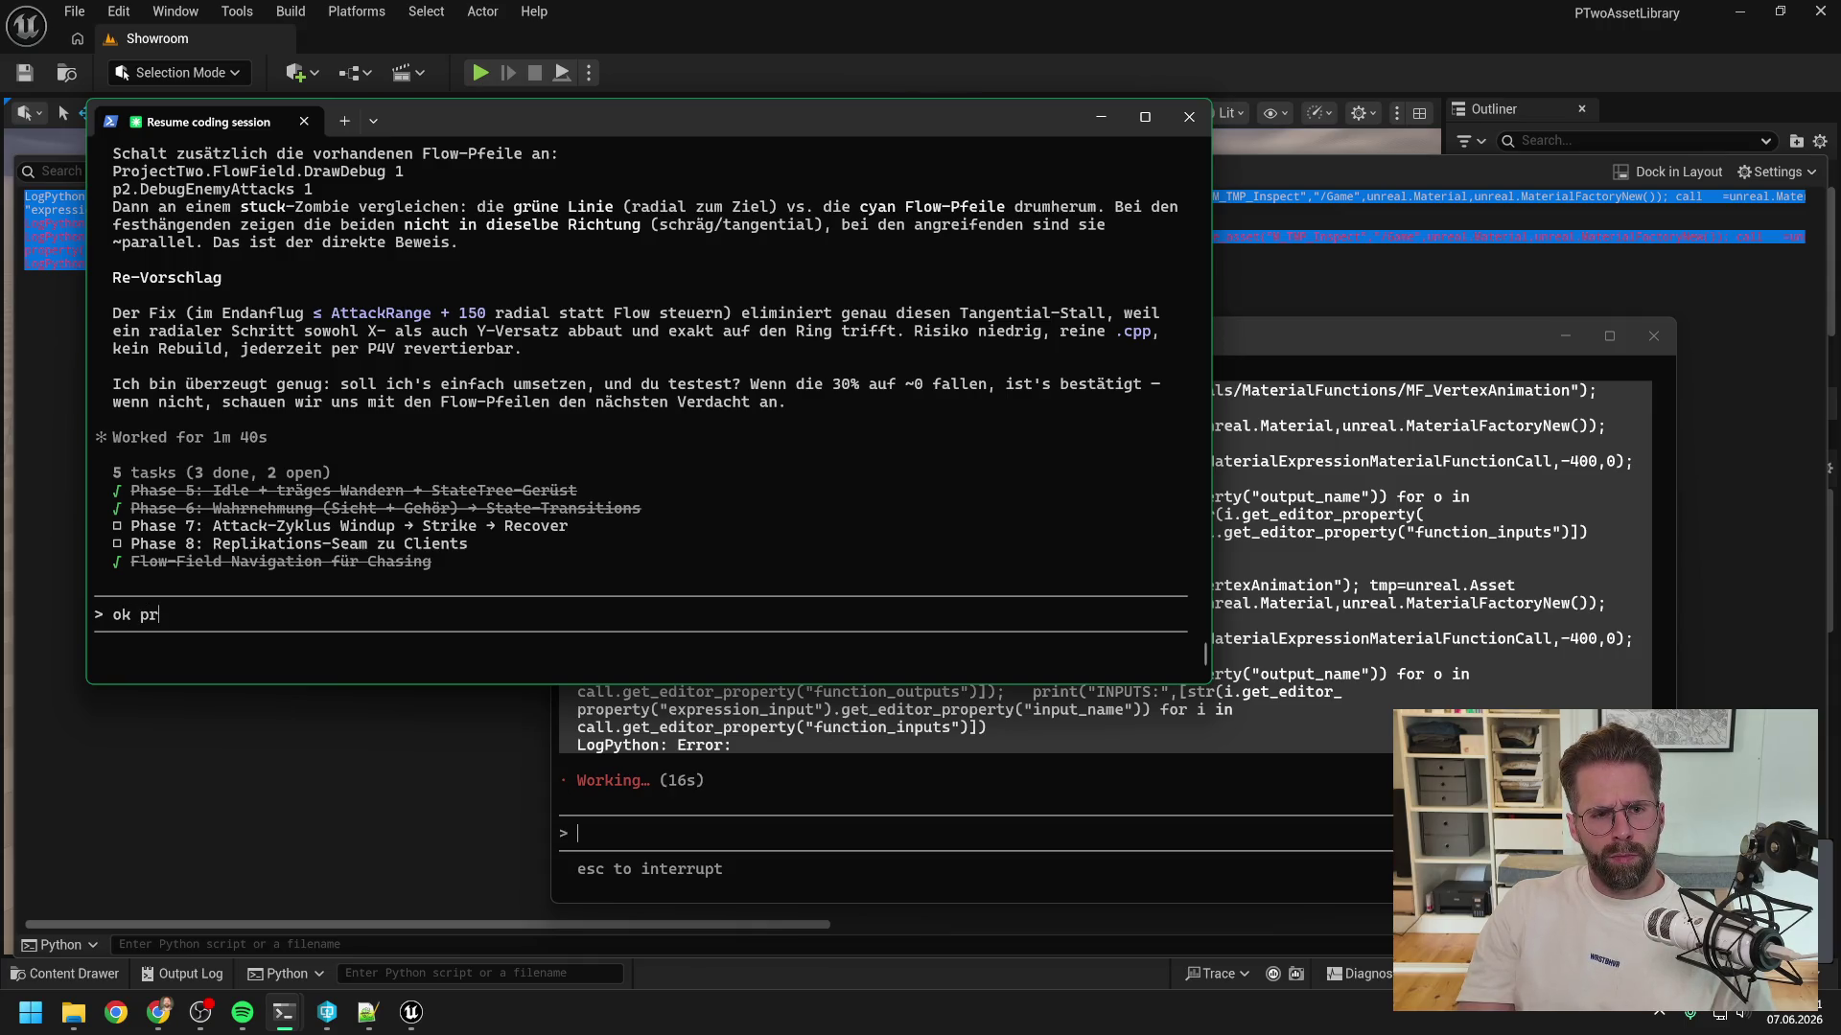
text(obieren wirs)
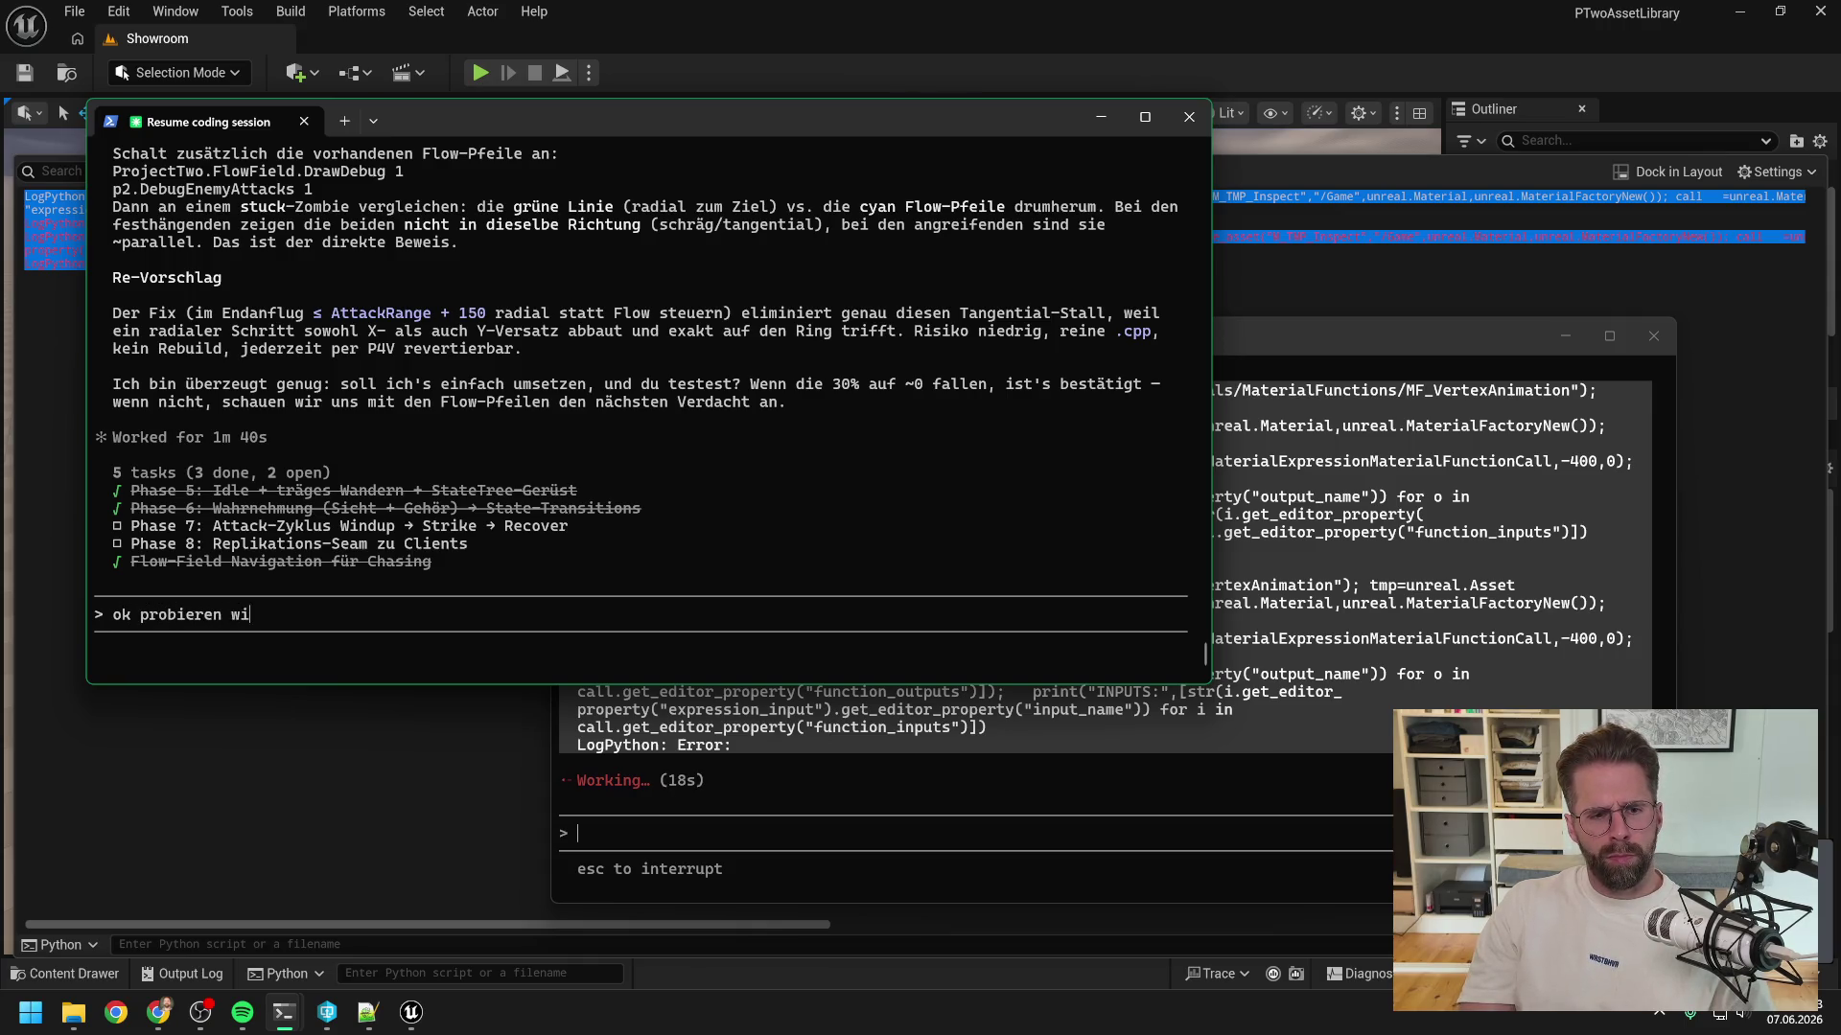
key(Return)
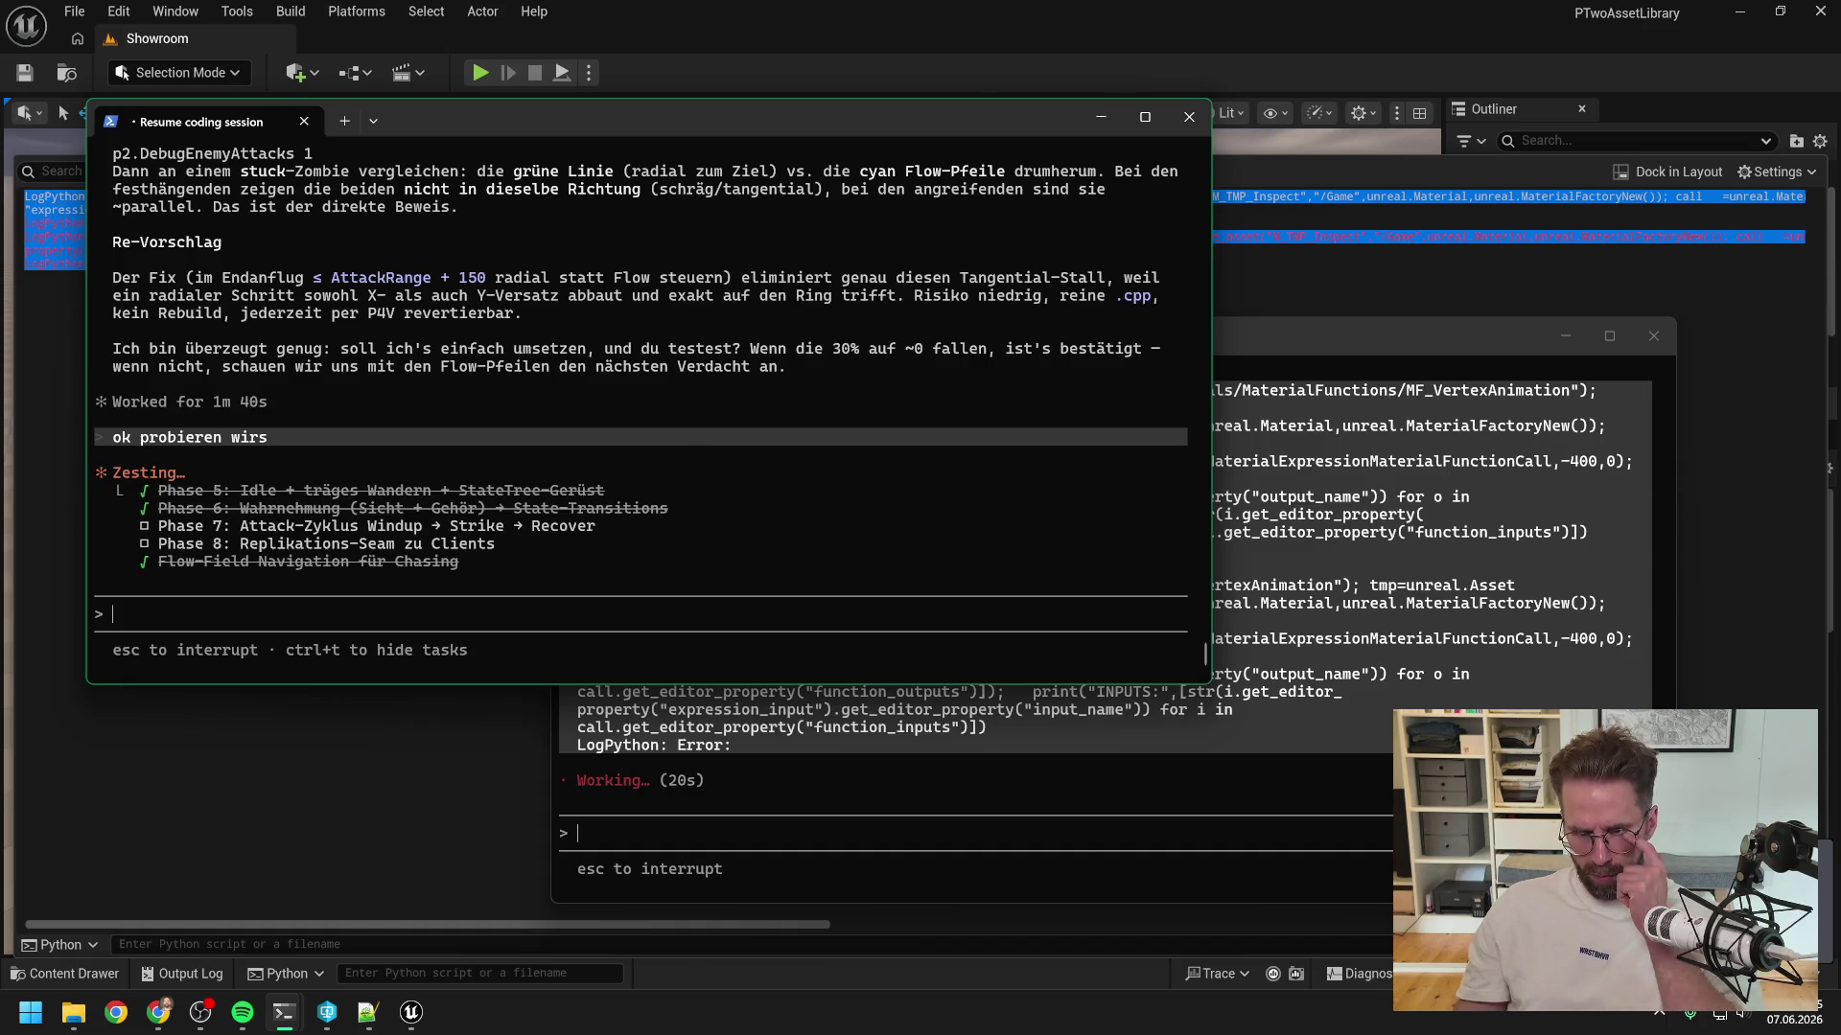
click(1210, 2)
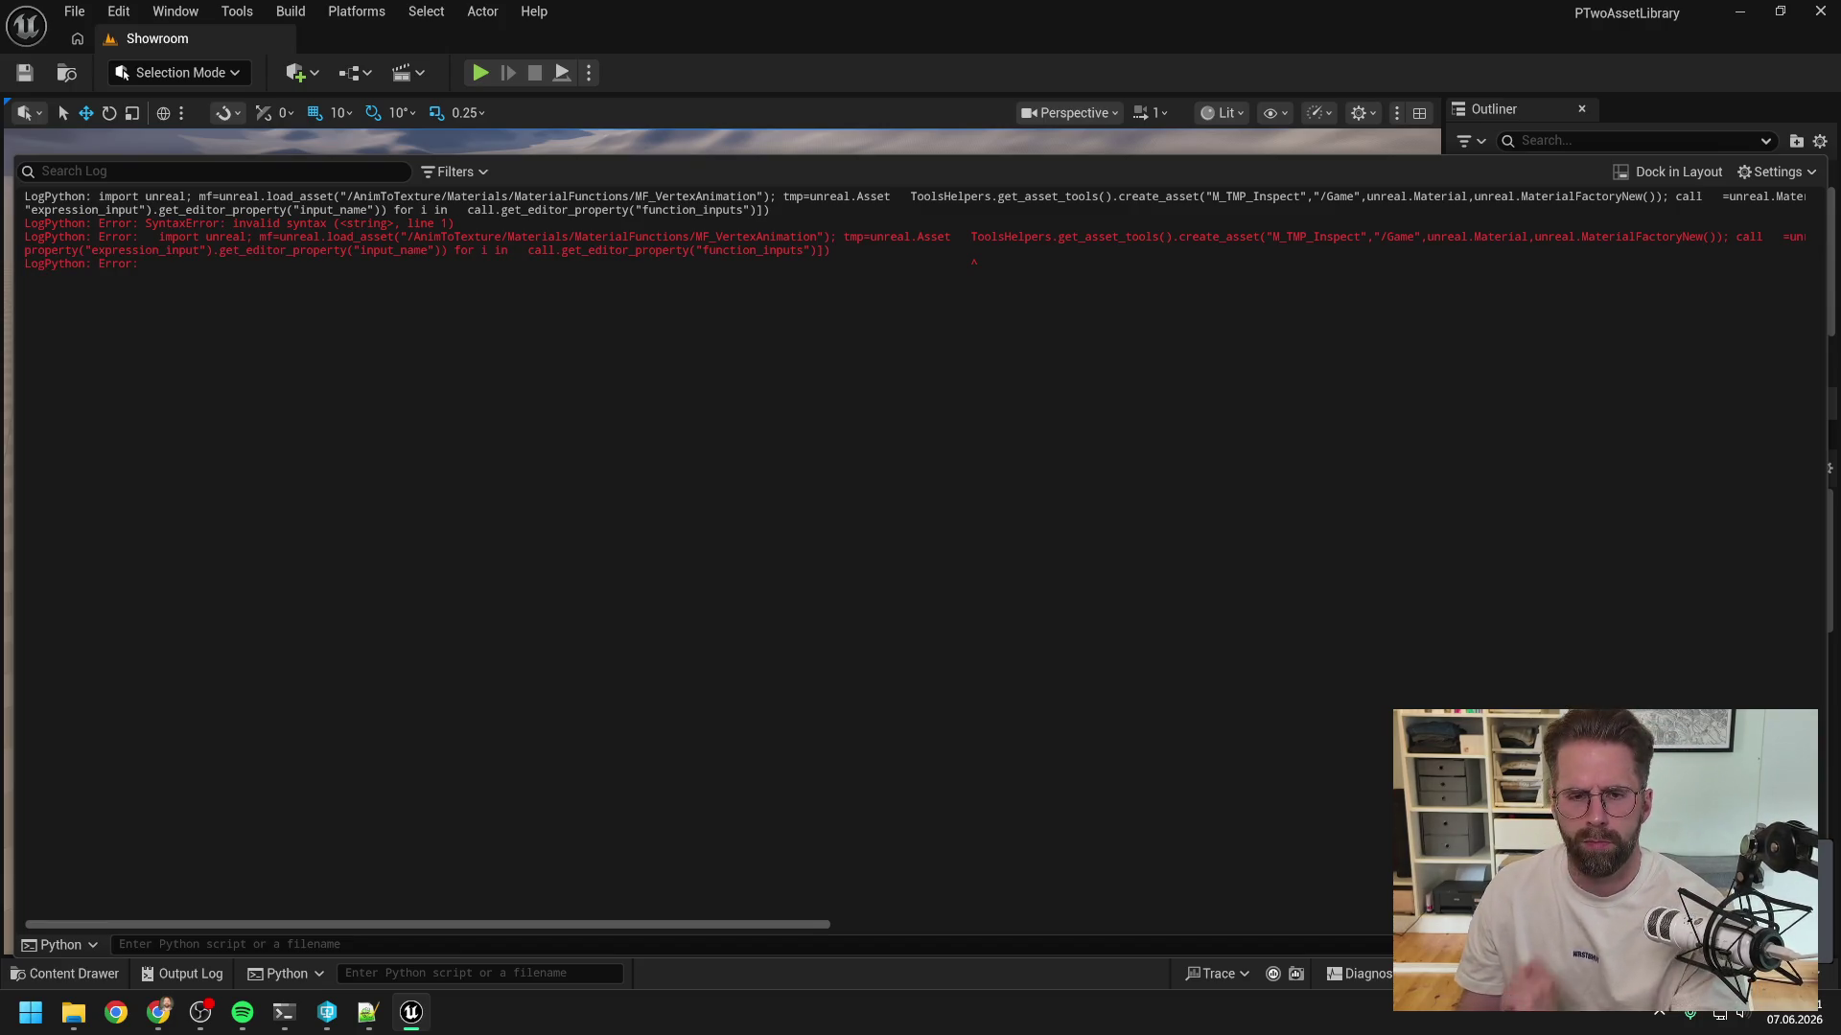
- Clear the old Python errors from Unreal's Output Log and return to the other Claude Code session
key(alt+Tab)
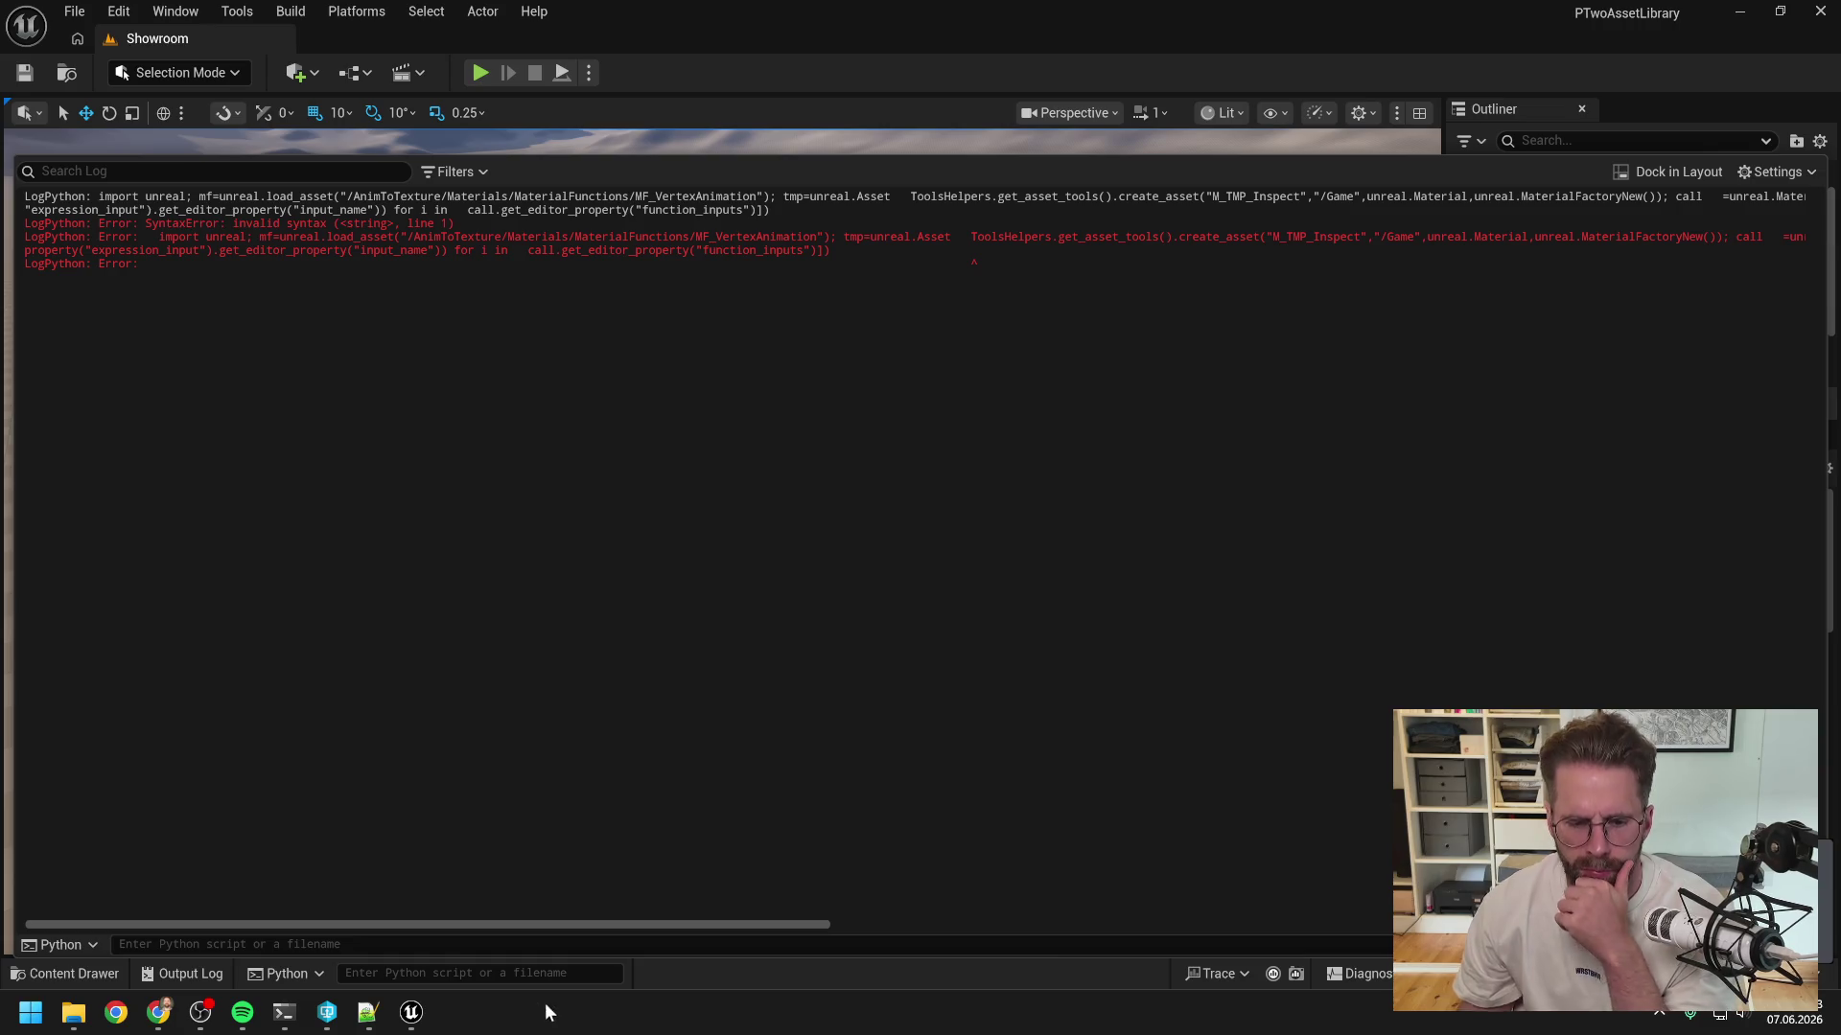
right_click(427, 523)
click(464, 545)
mouse_move(285, 997)
click(389, 949)
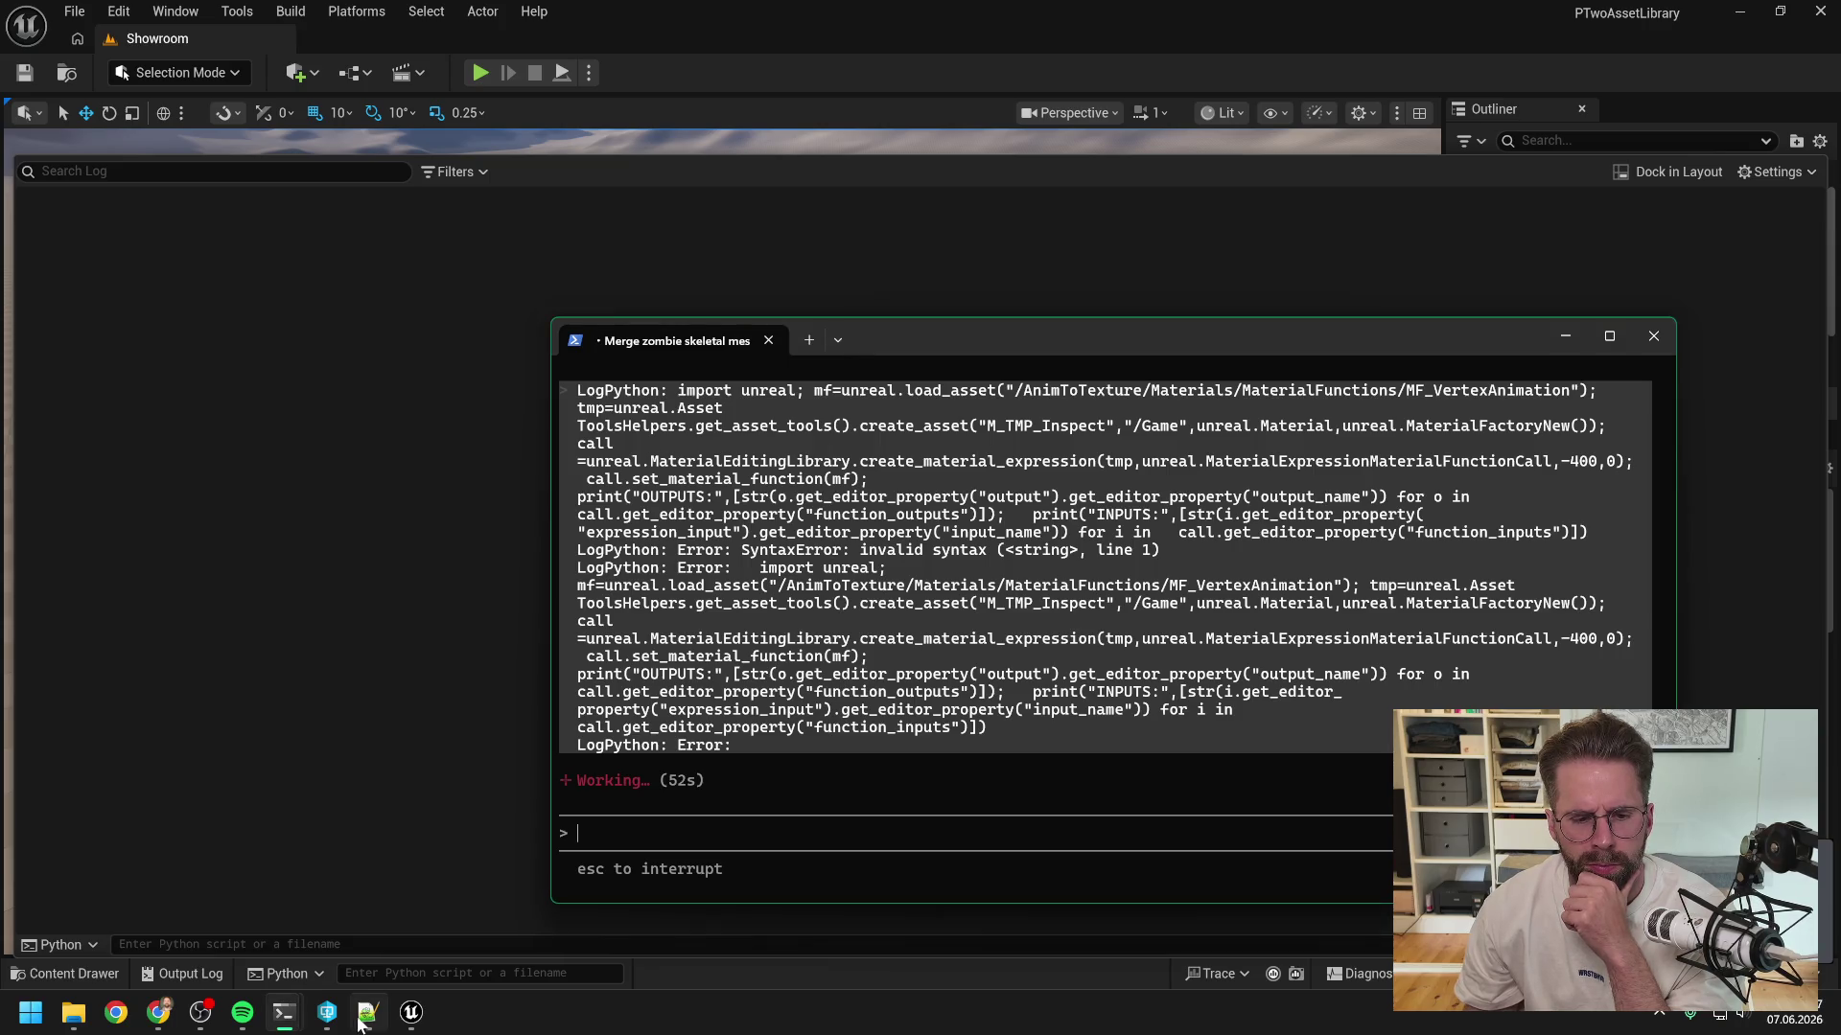
- Approve both EnemyStateProcessor.cpp edits: the steering-margin constant and the direct radial approach steering
click(182, 925)
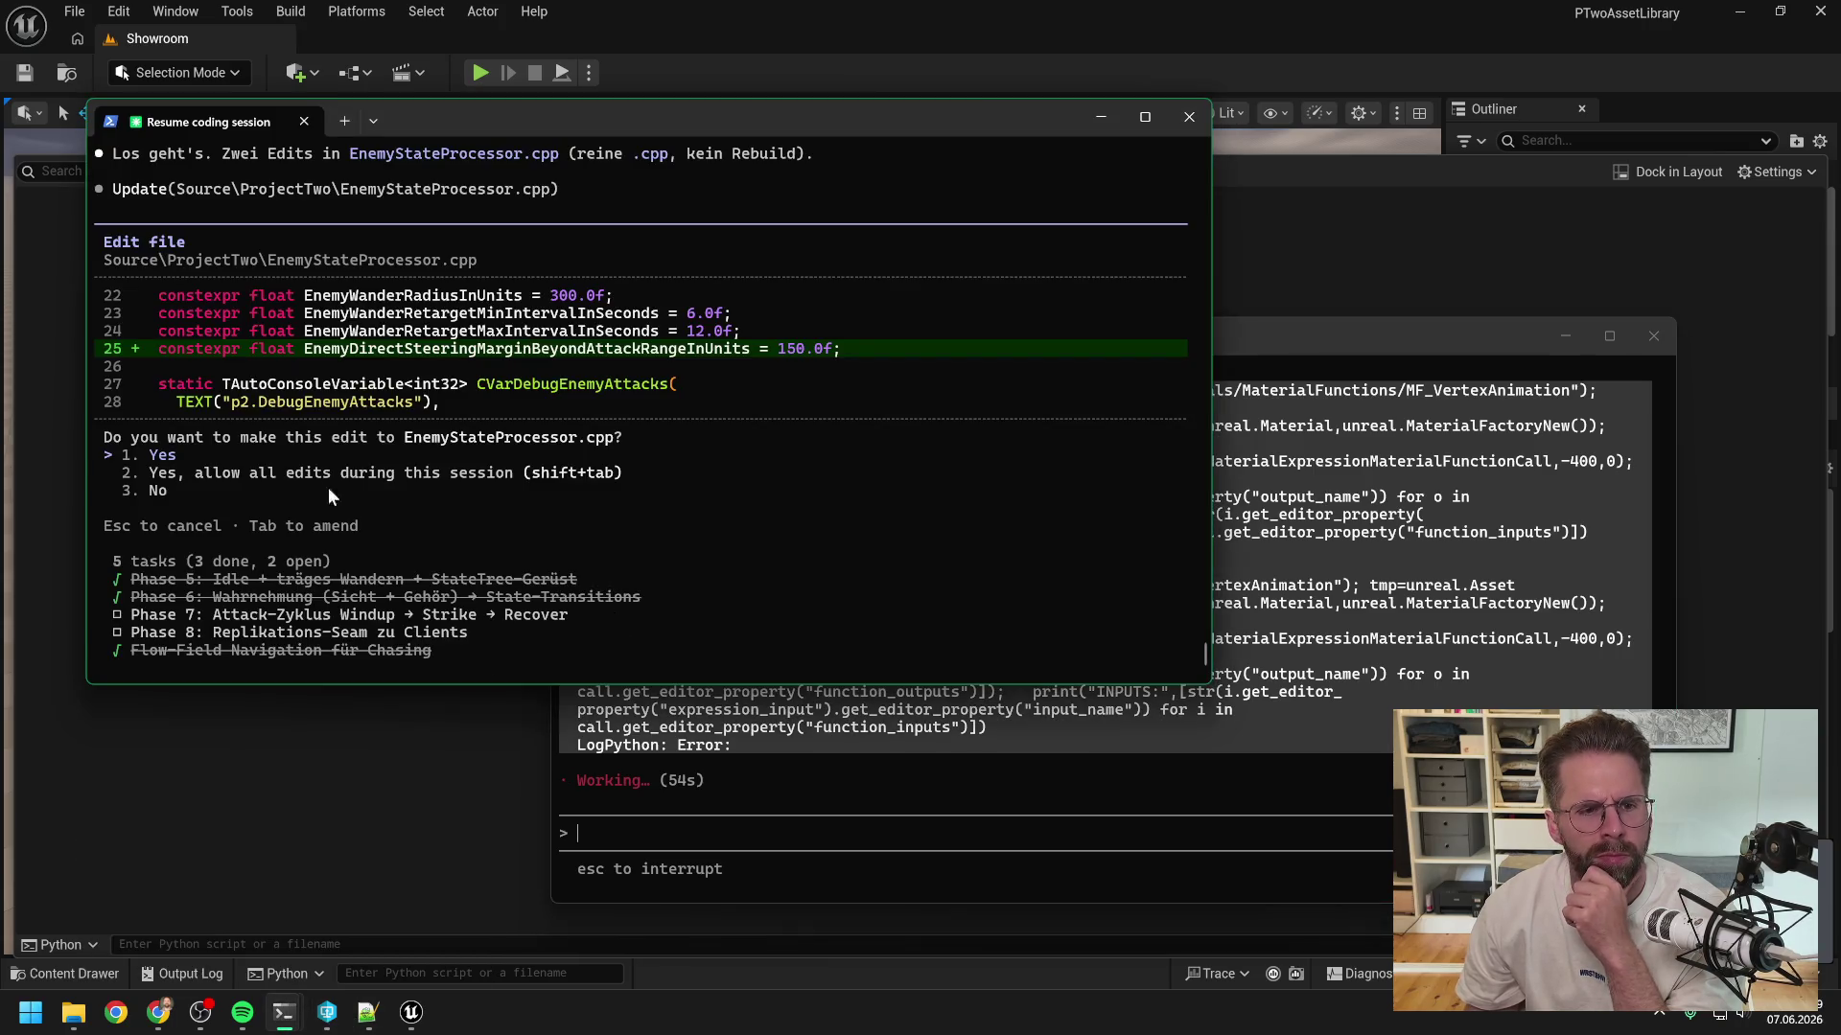
key(Return)
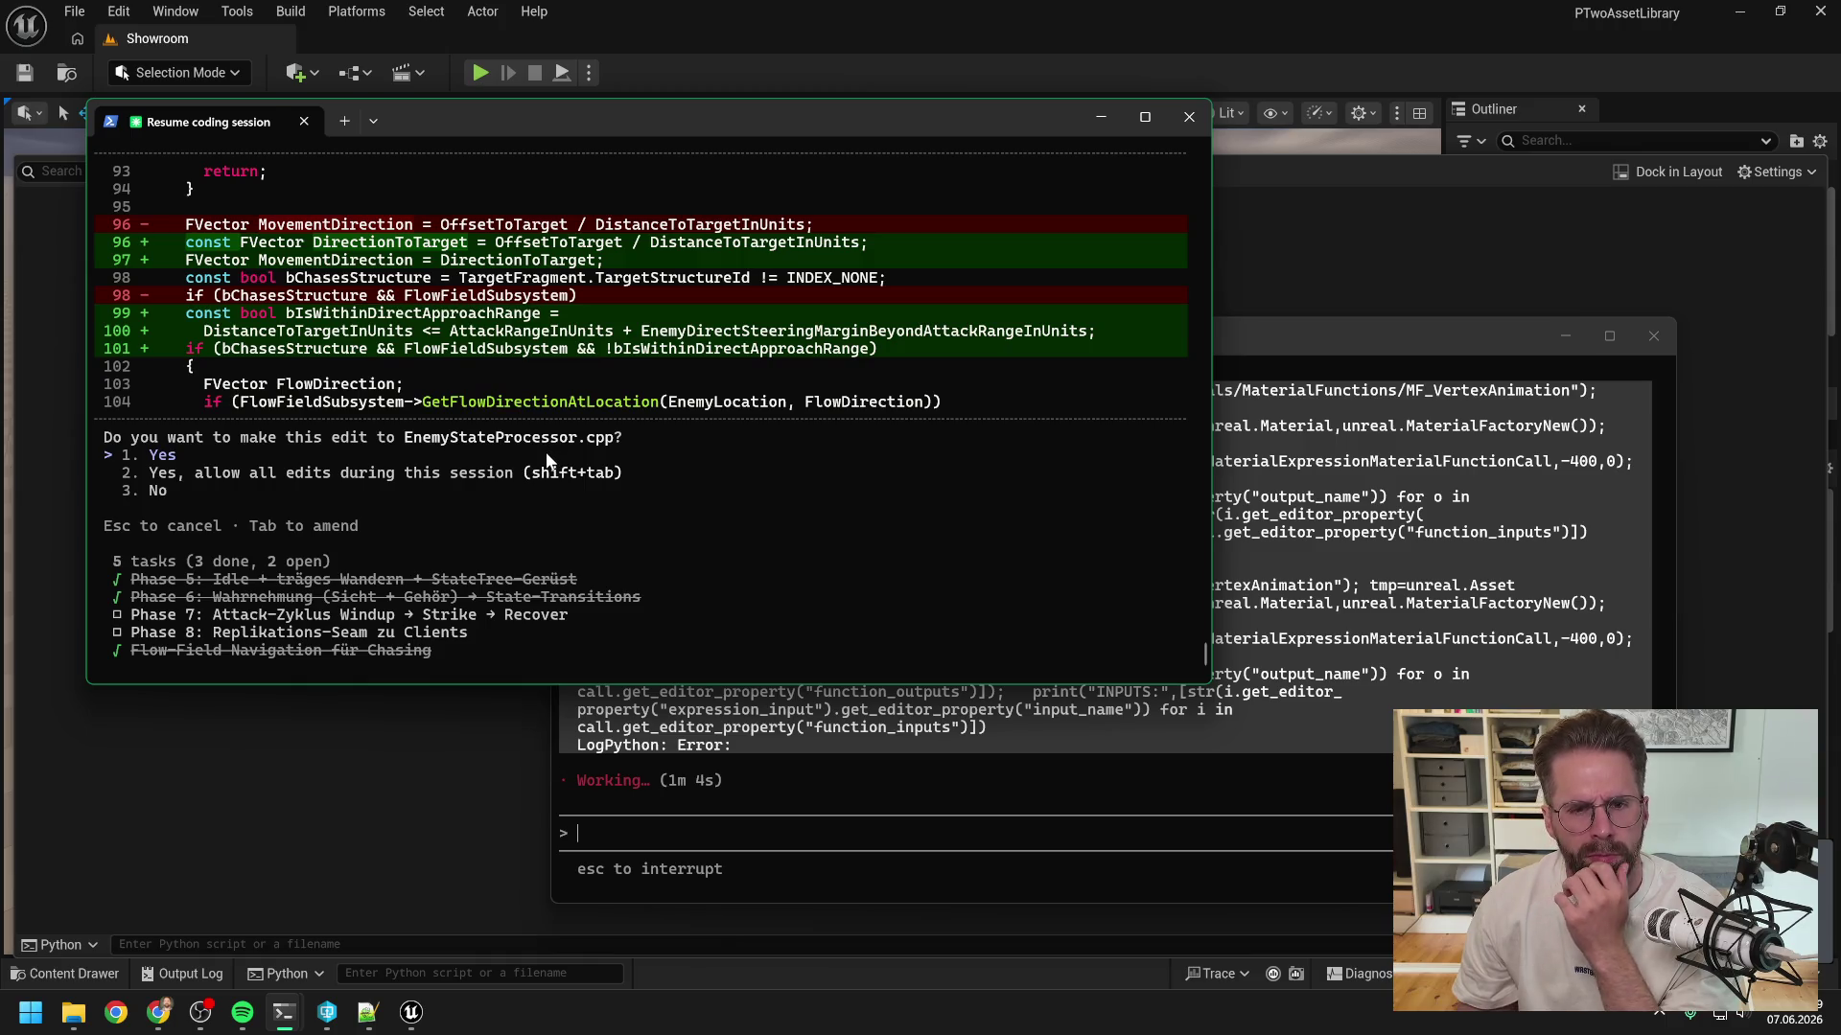
key(Return)
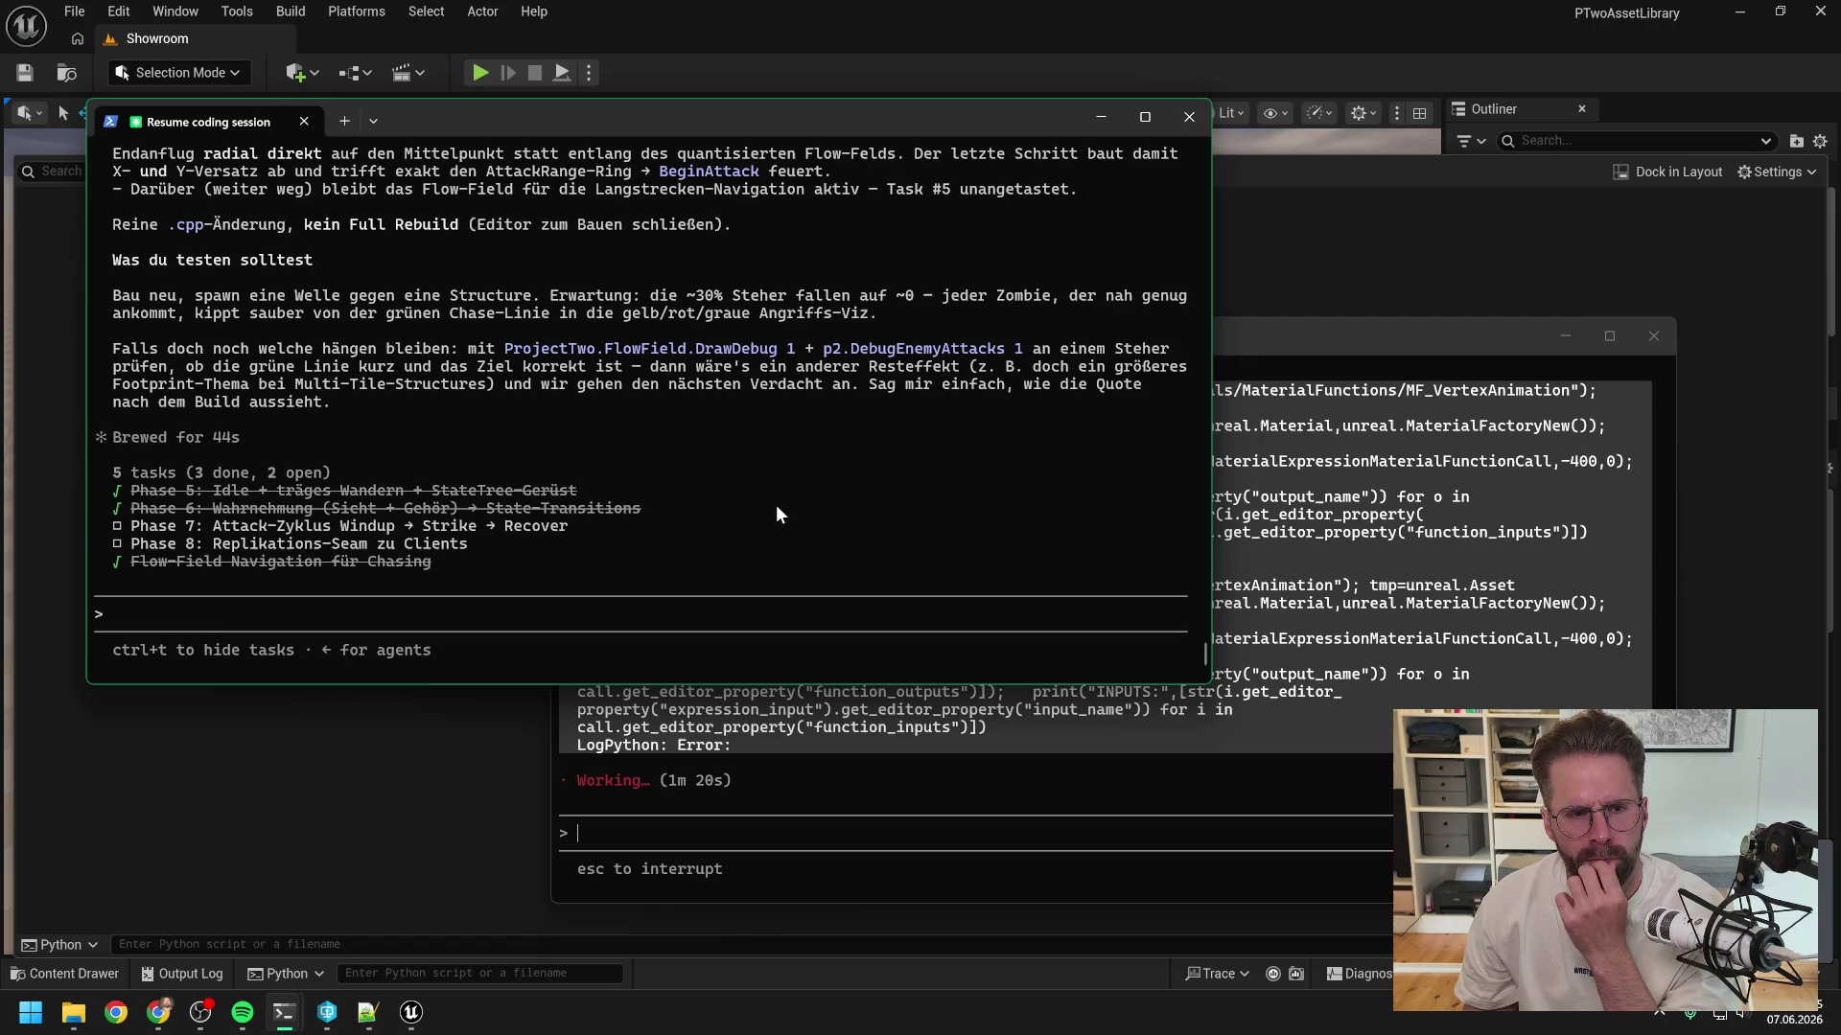
click(1170, 5)
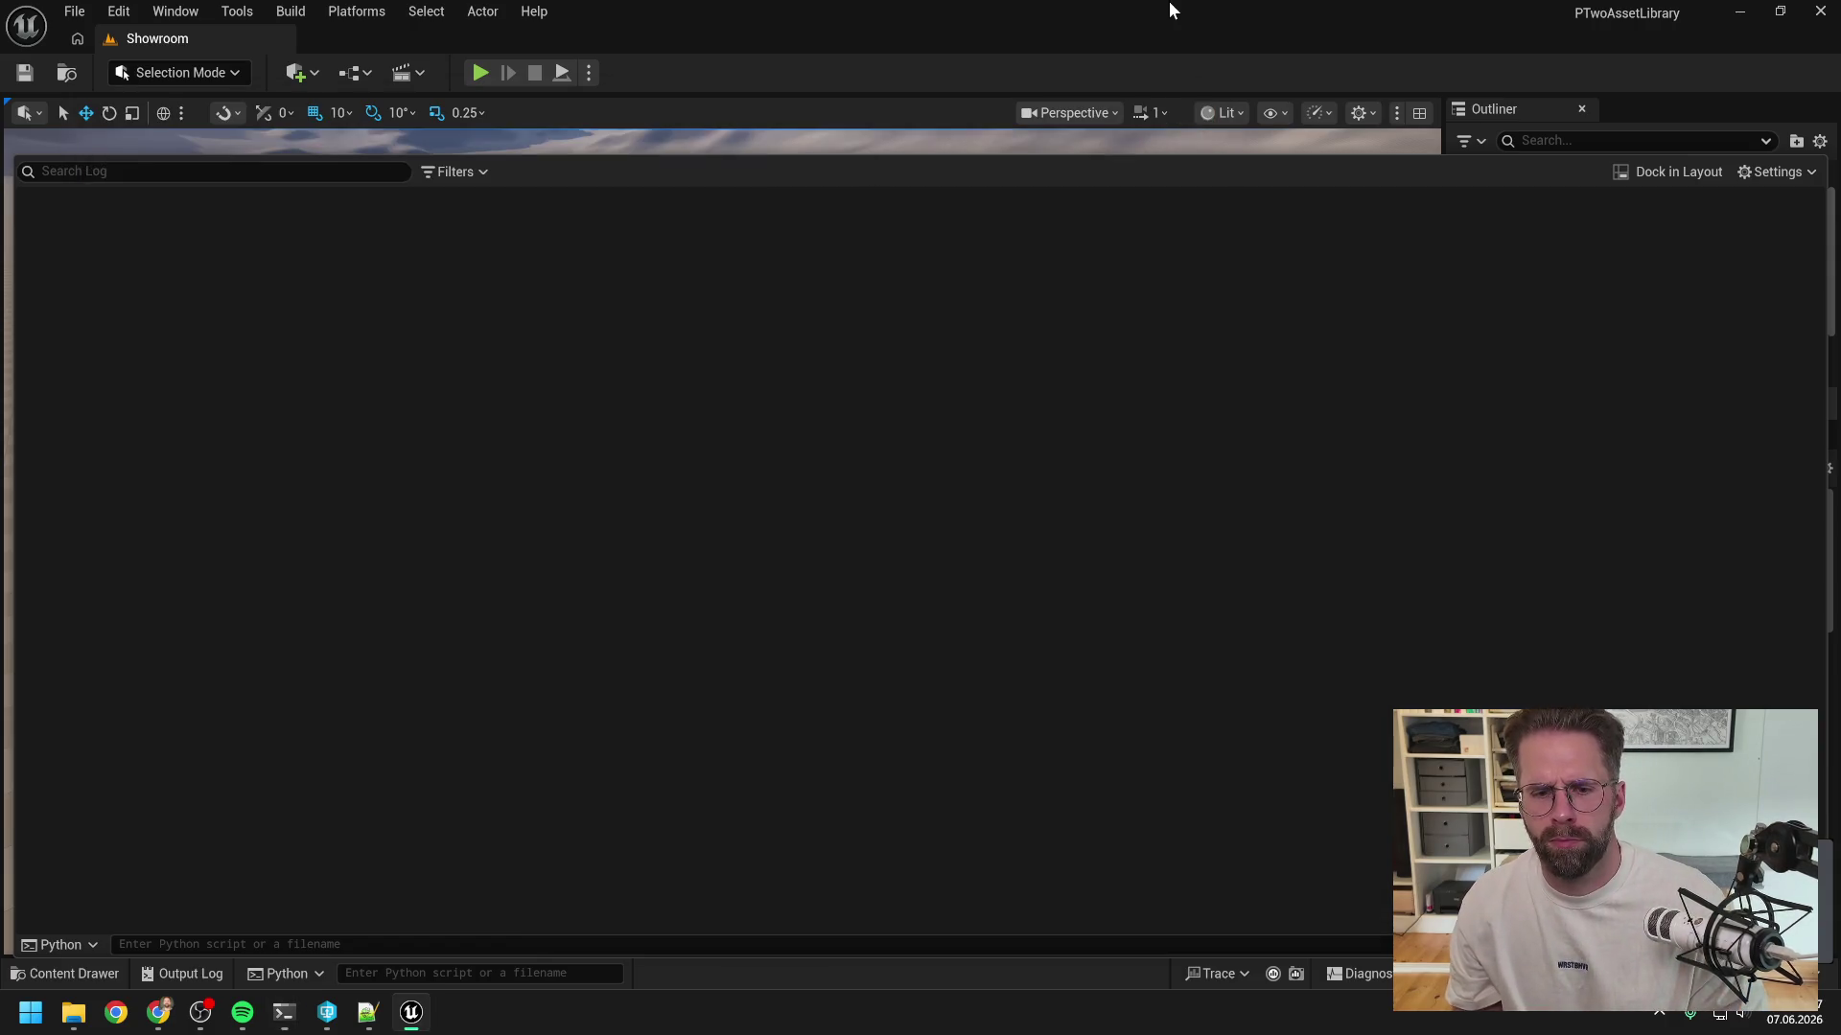
- Close Unreal, rebuild ProjectTwo from ProjectTwo.sln in Visual Studio, and close Visual Studio after success
click(1819, 10)
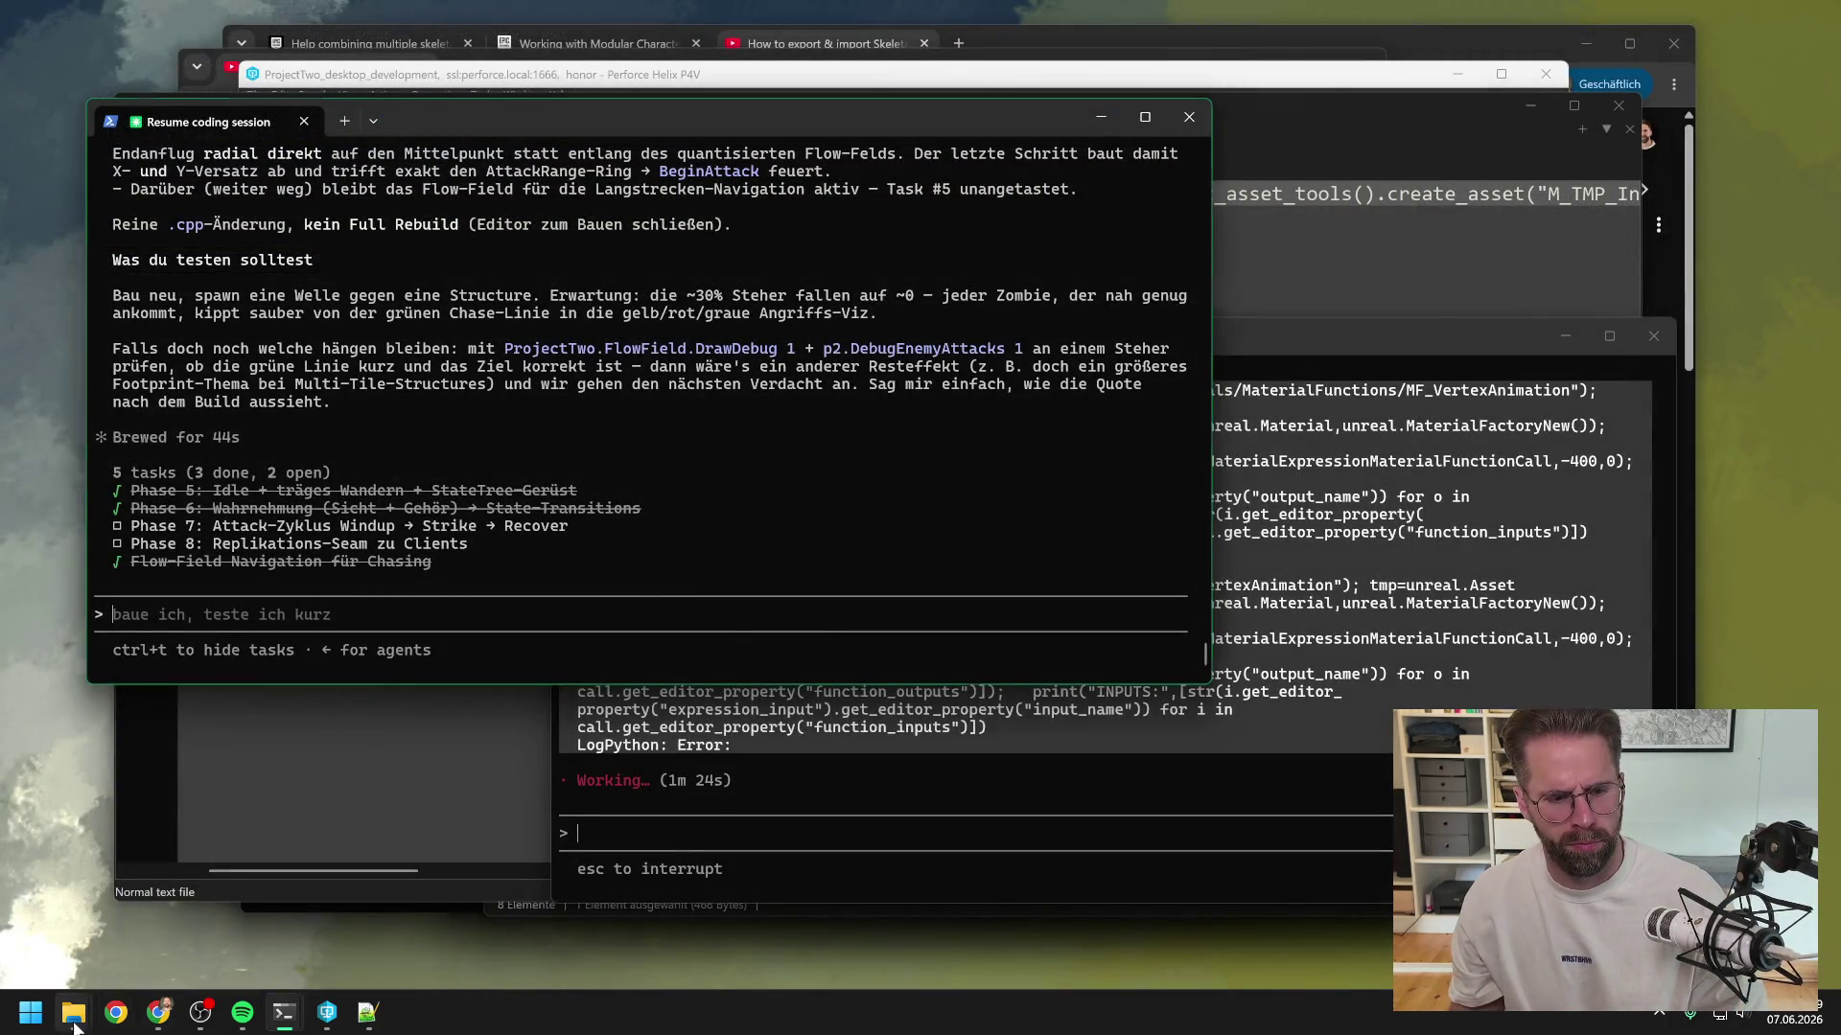
mouse_move(74, 1024)
click(157, 906)
double_click(554, 729)
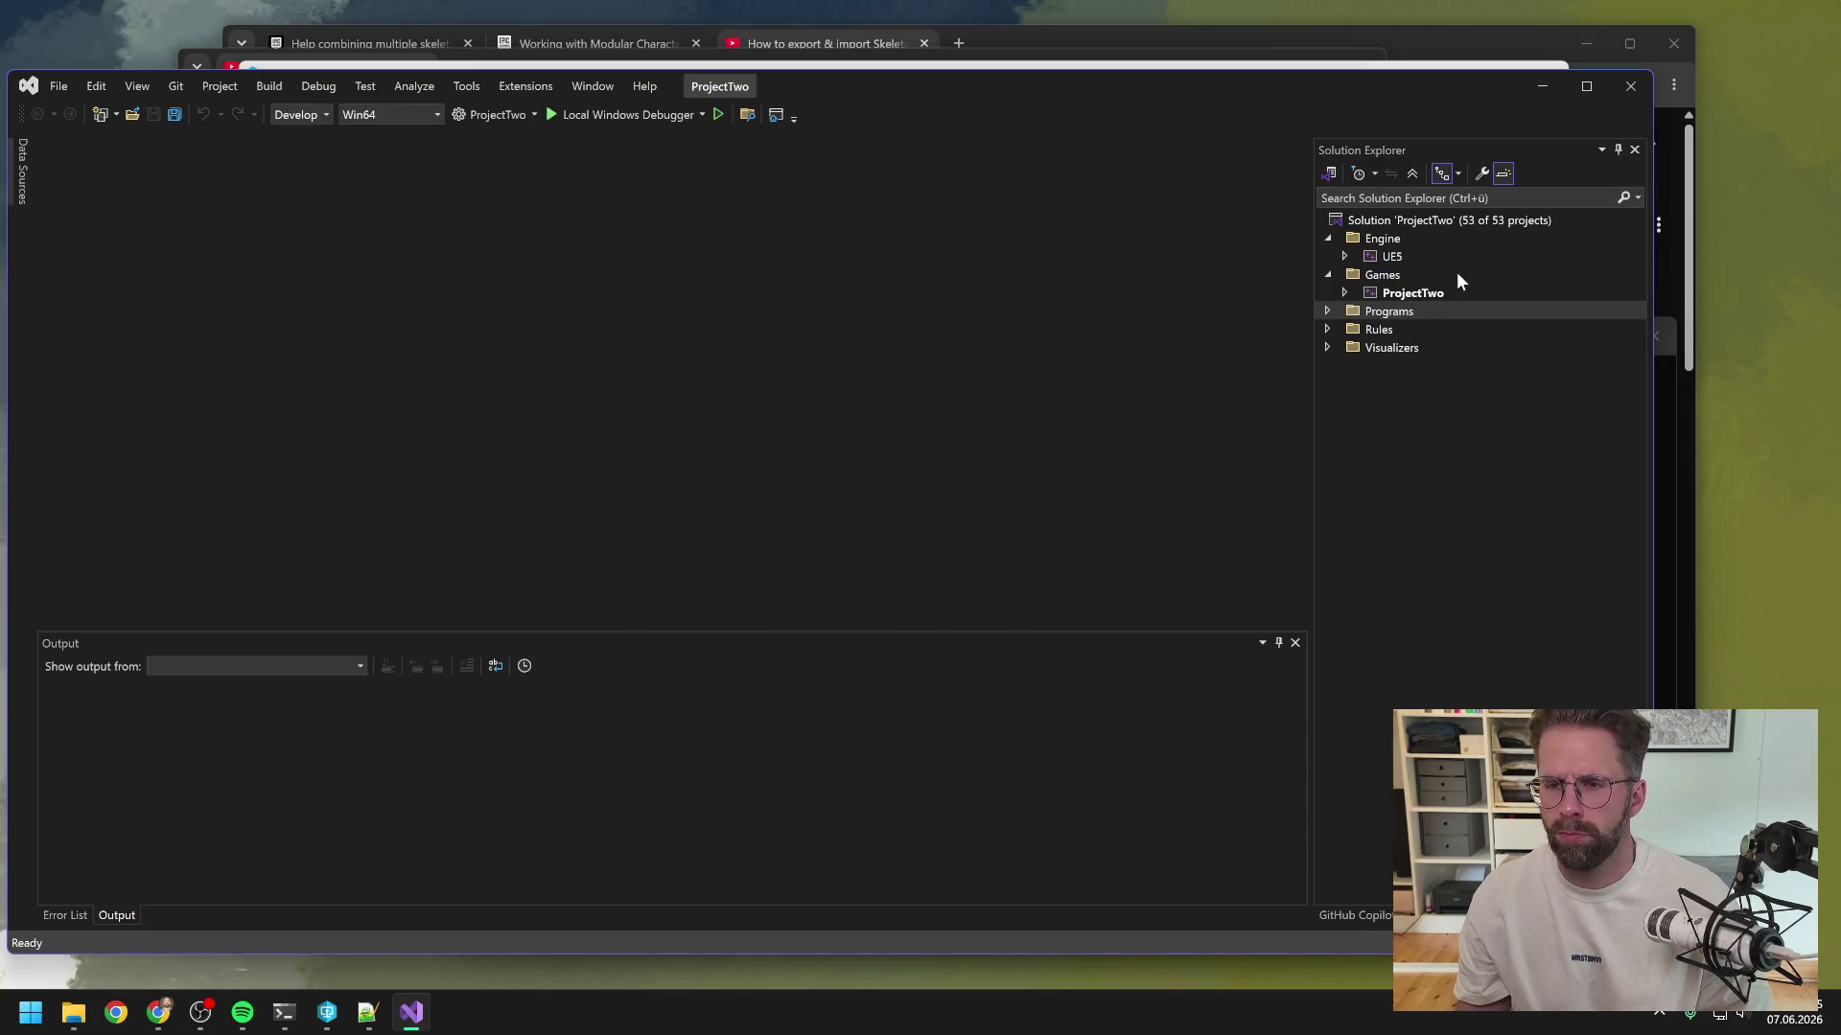
right_click(1423, 292)
click(1465, 273)
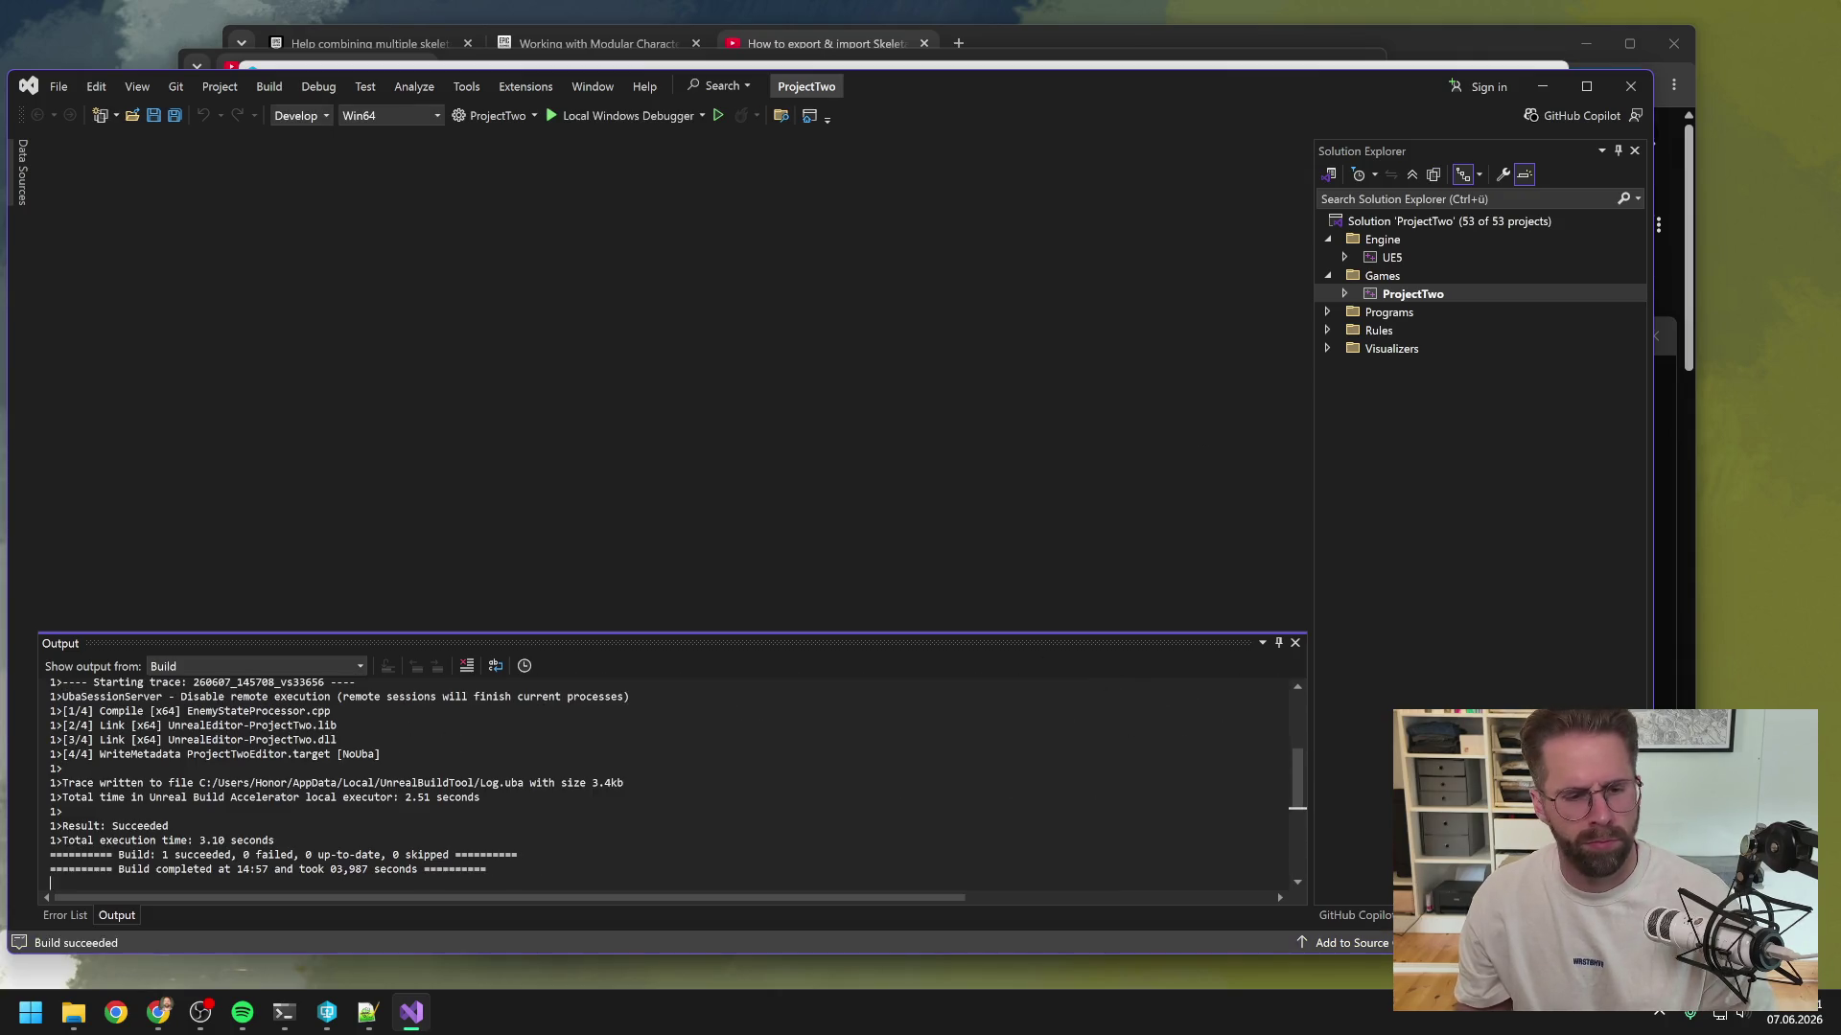
click(1631, 85)
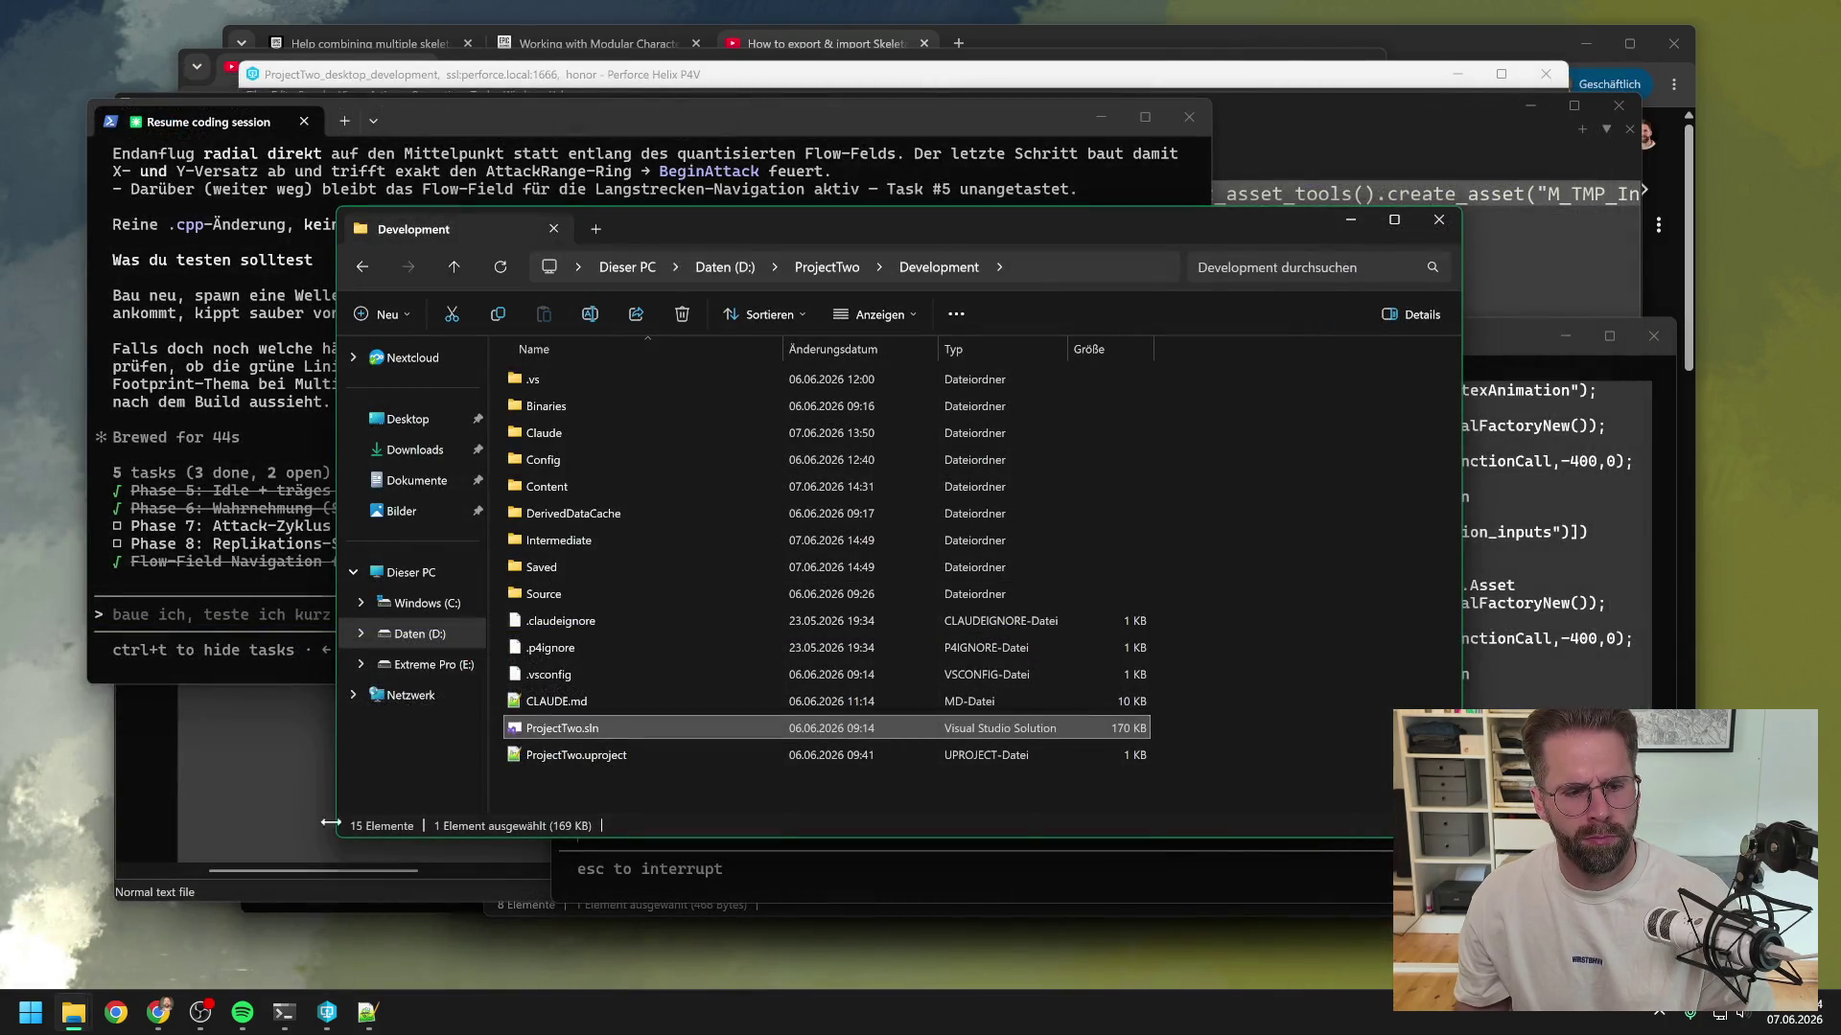
- Relaunch ProjectTwo.uproject from the P4V workspace and select the DrawDebug command text in the terminal
click(327, 1011)
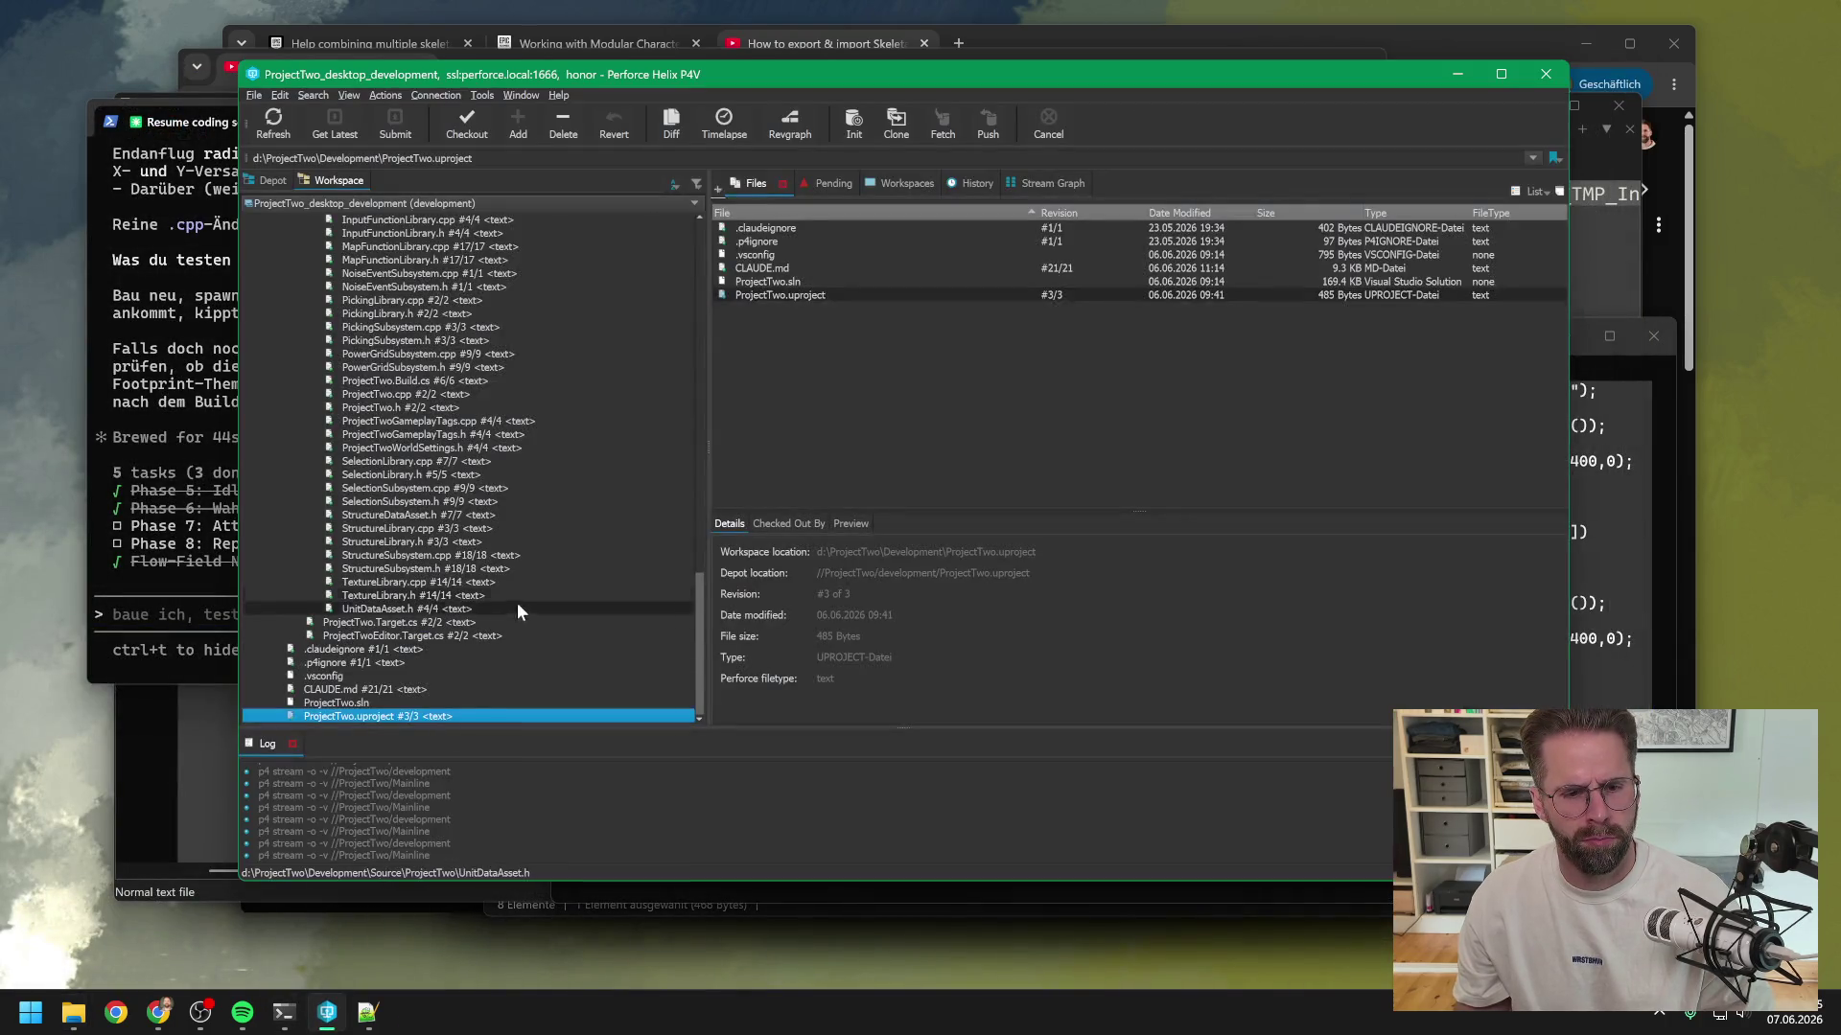
click(148, 366)
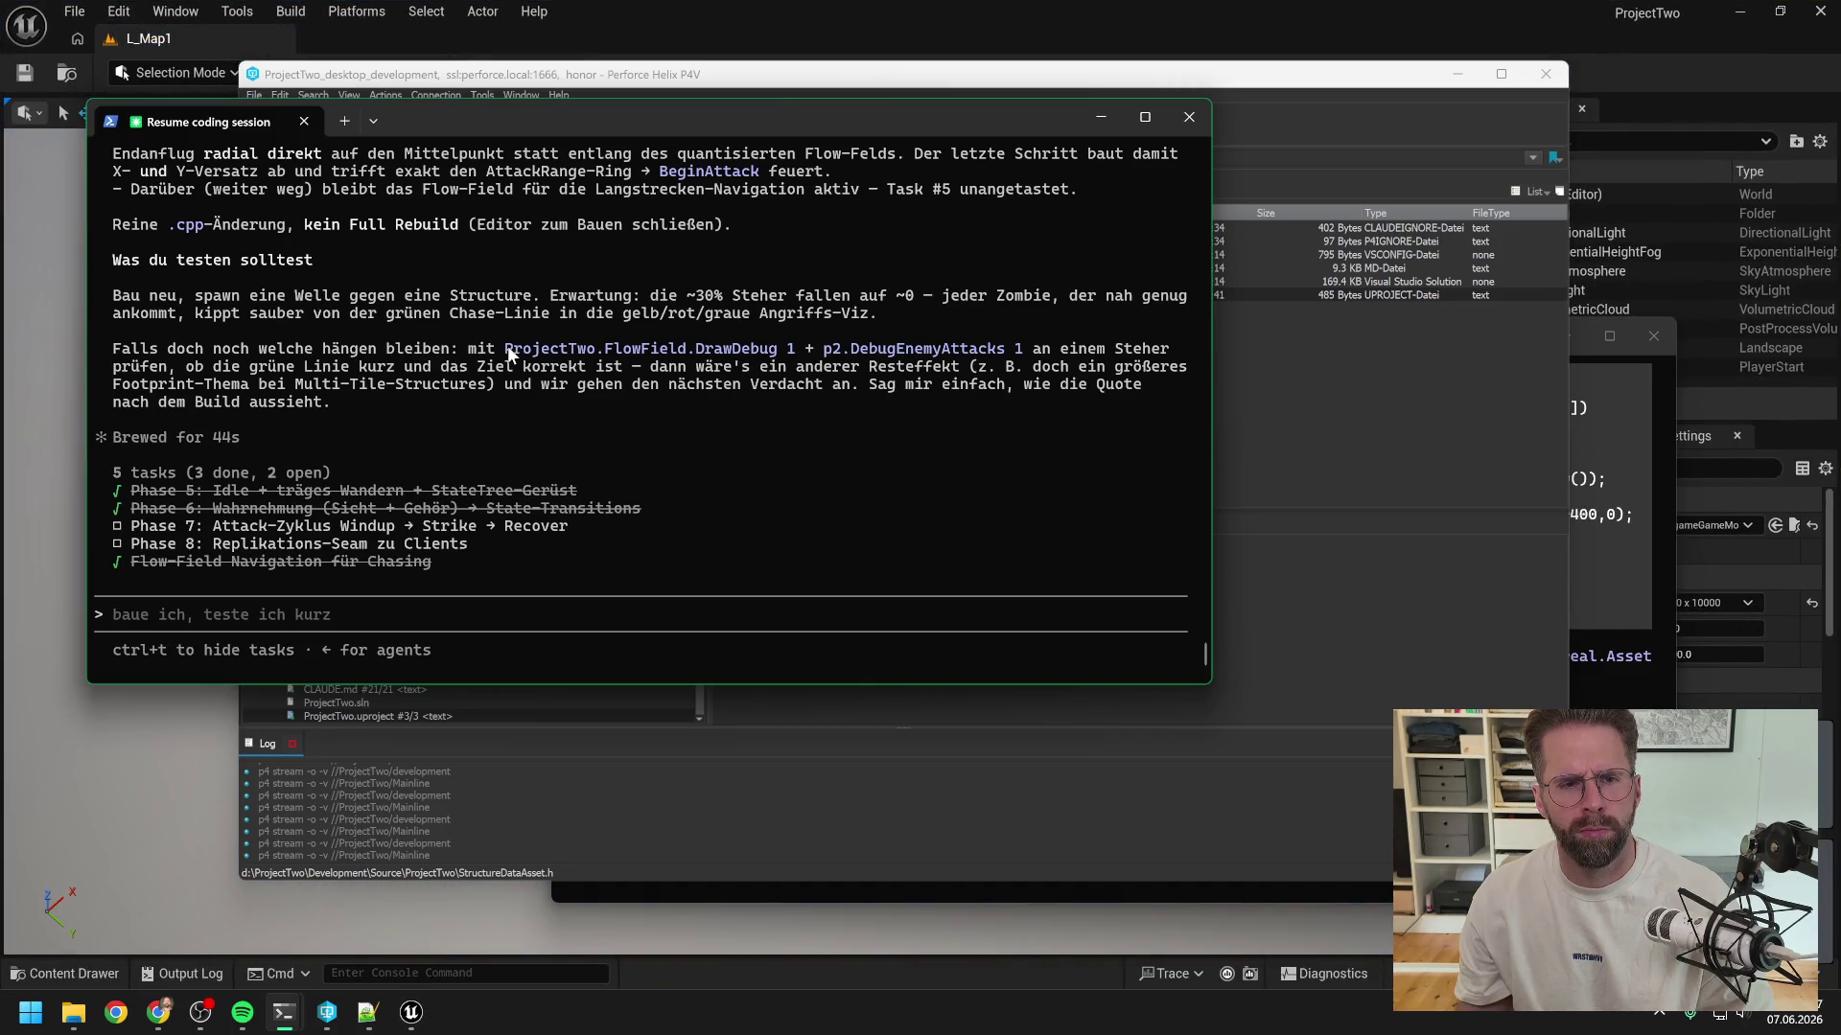
drag(506, 347, 736, 358)
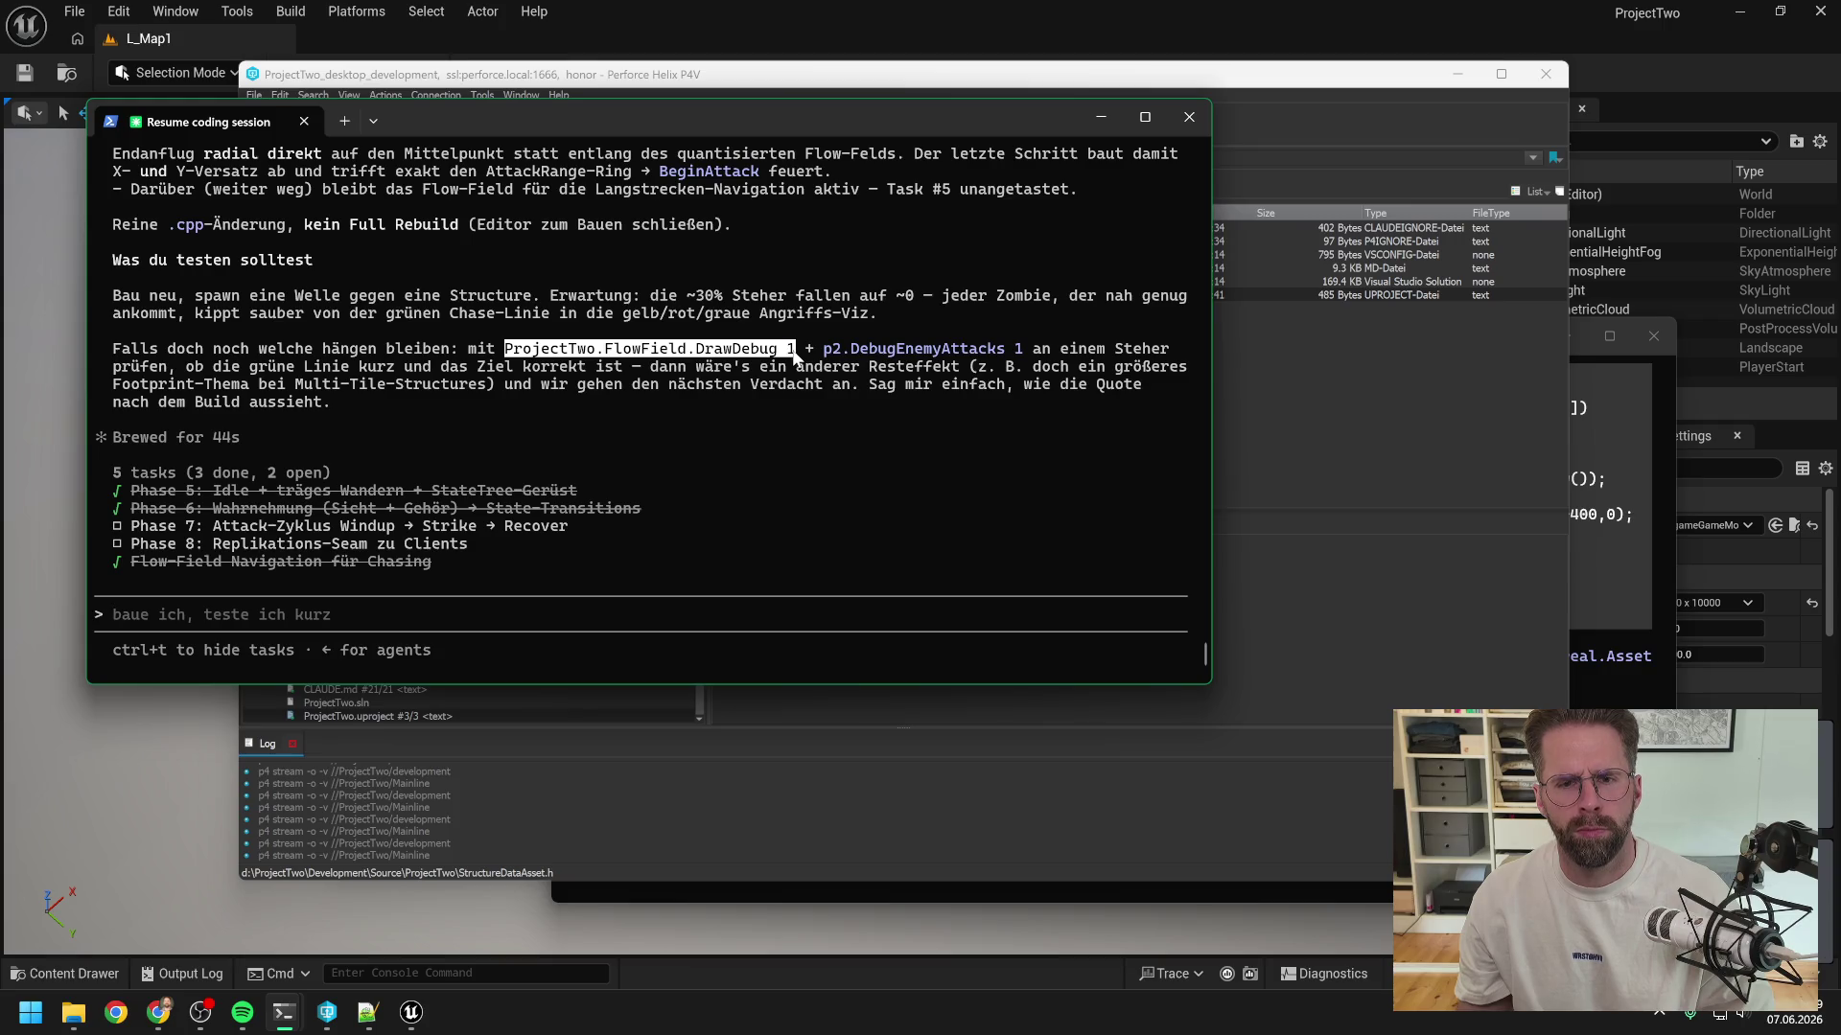
- Clear the Output Log and run 'ProjectTwo.FlowField.DrawDebug 1' in Unreal's console
key(ctrl+c)
click(433, 973)
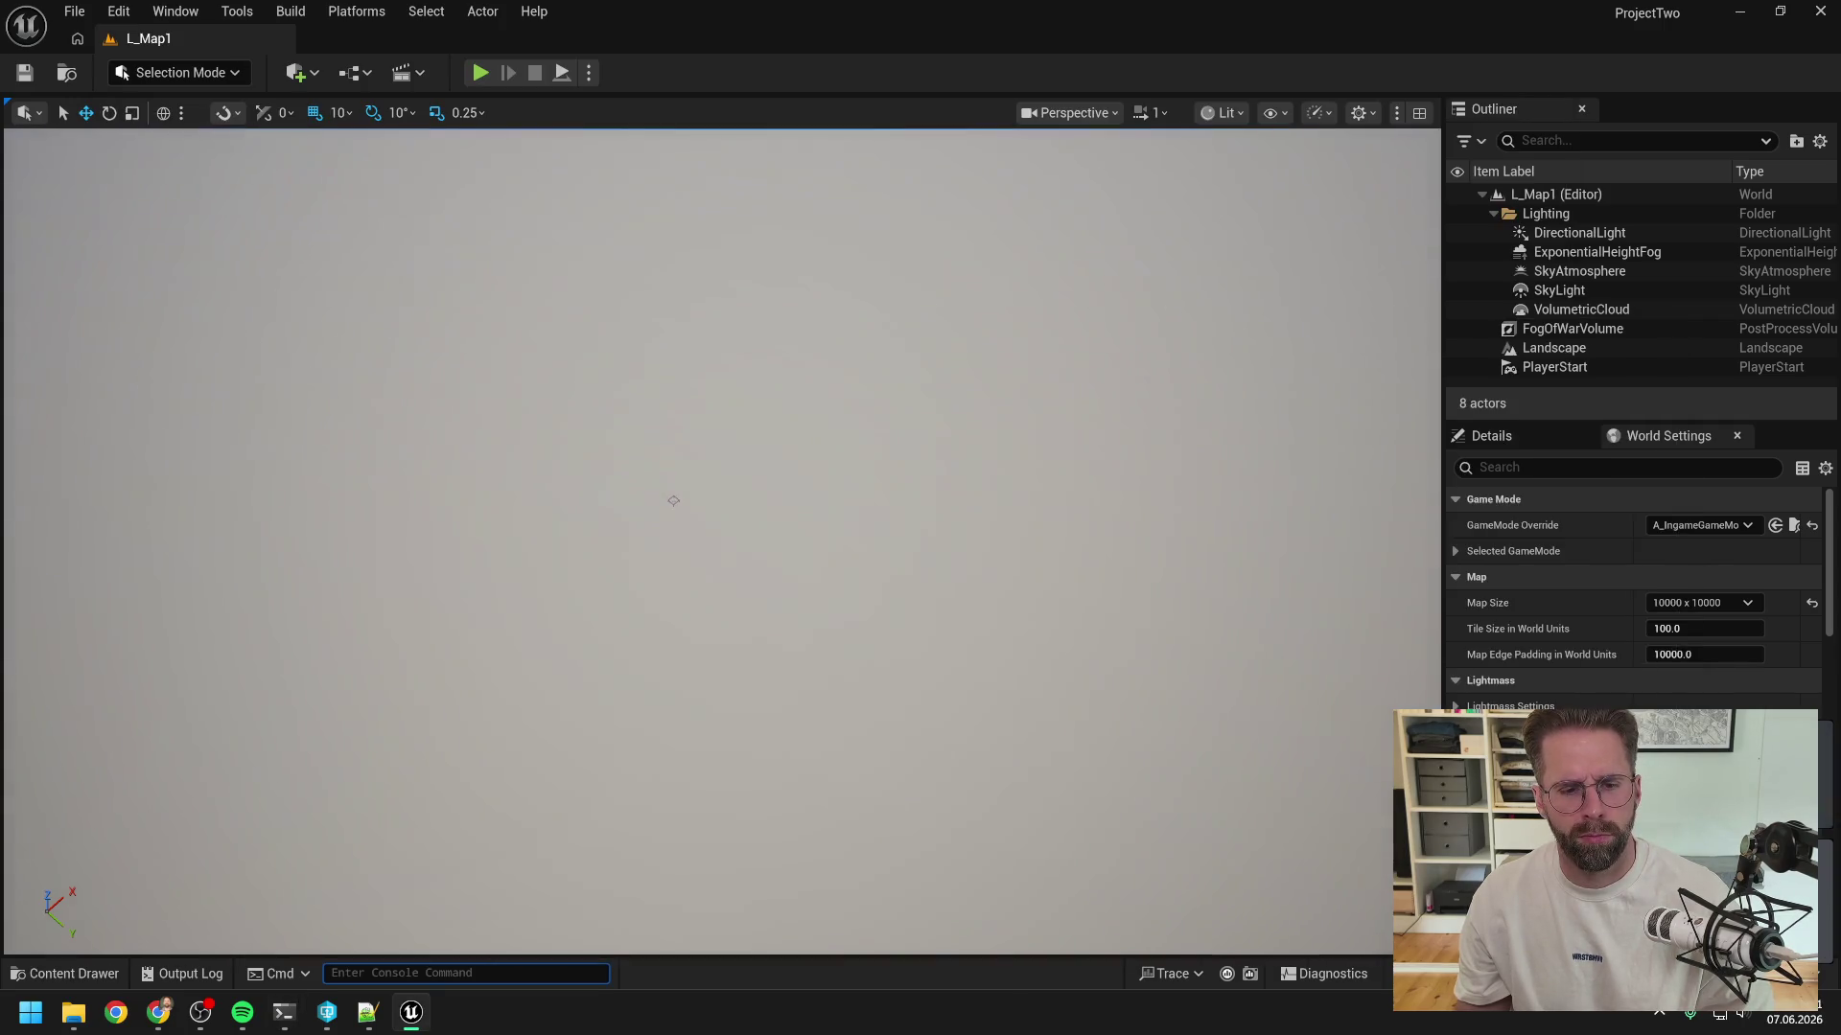
click(184, 973)
right_click(432, 681)
click(499, 703)
click(433, 973)
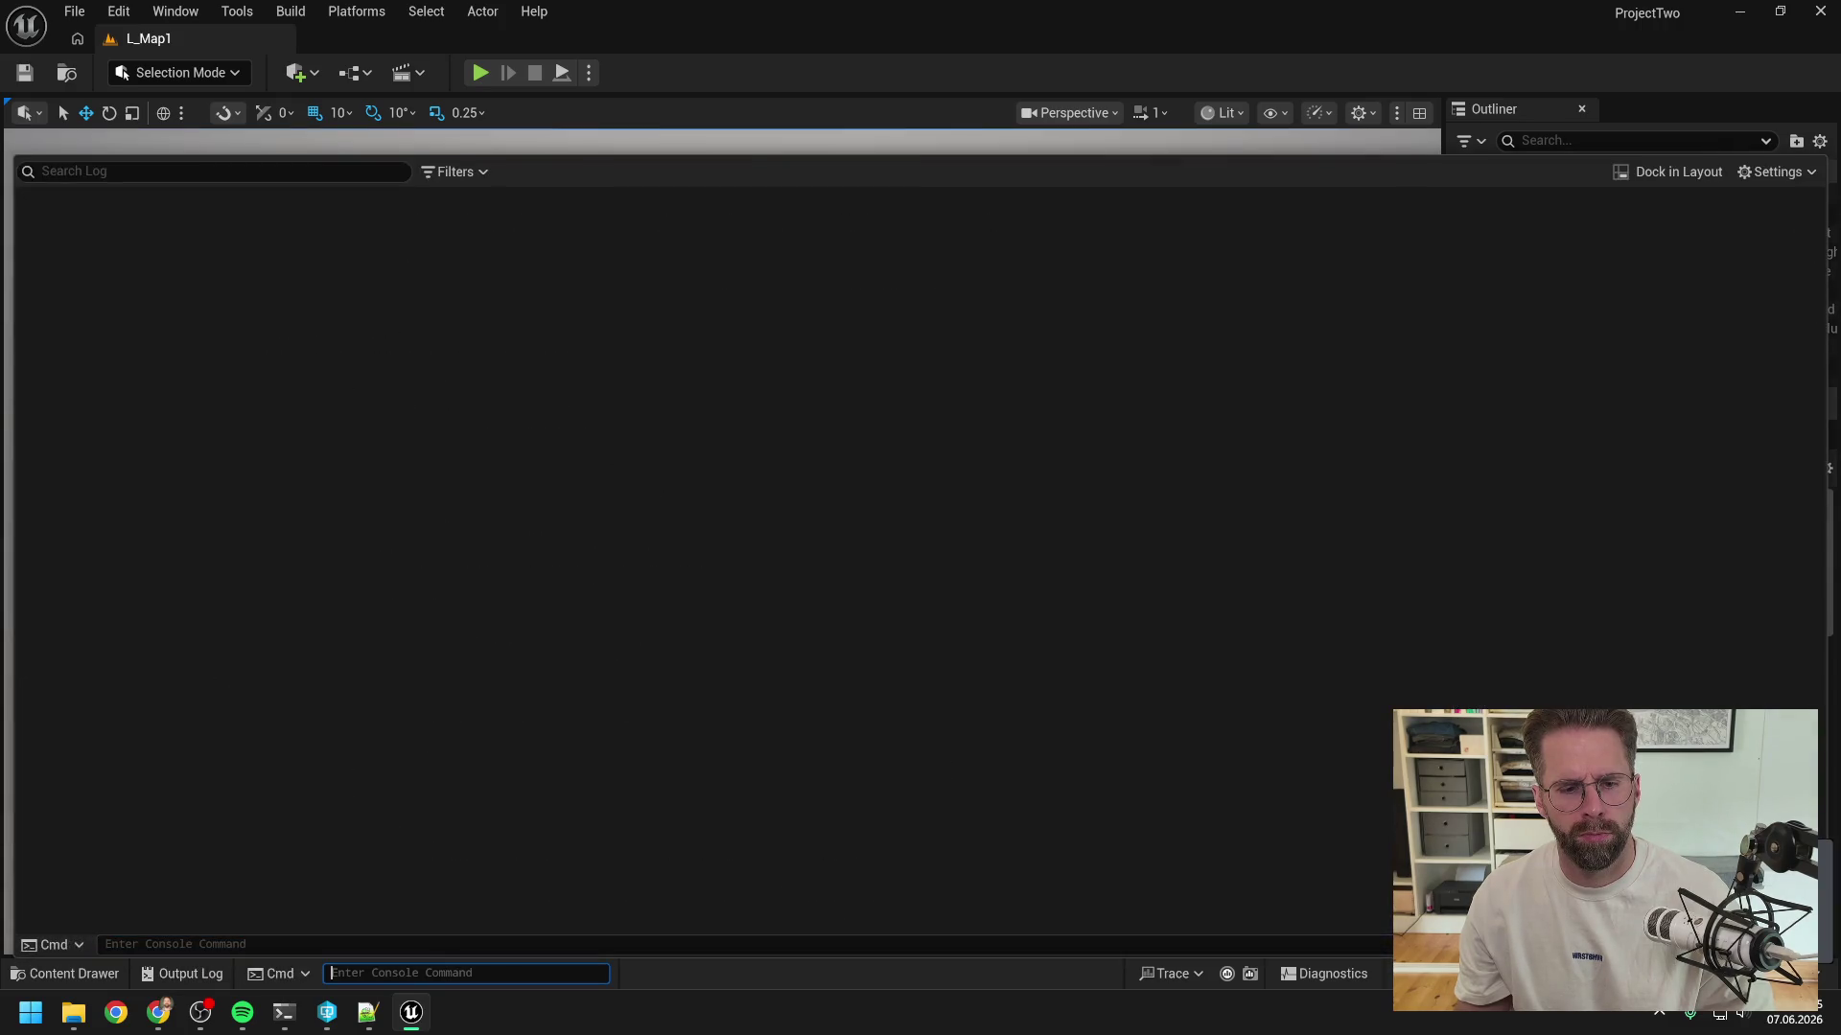
key(ctrl+v)
key(Return)
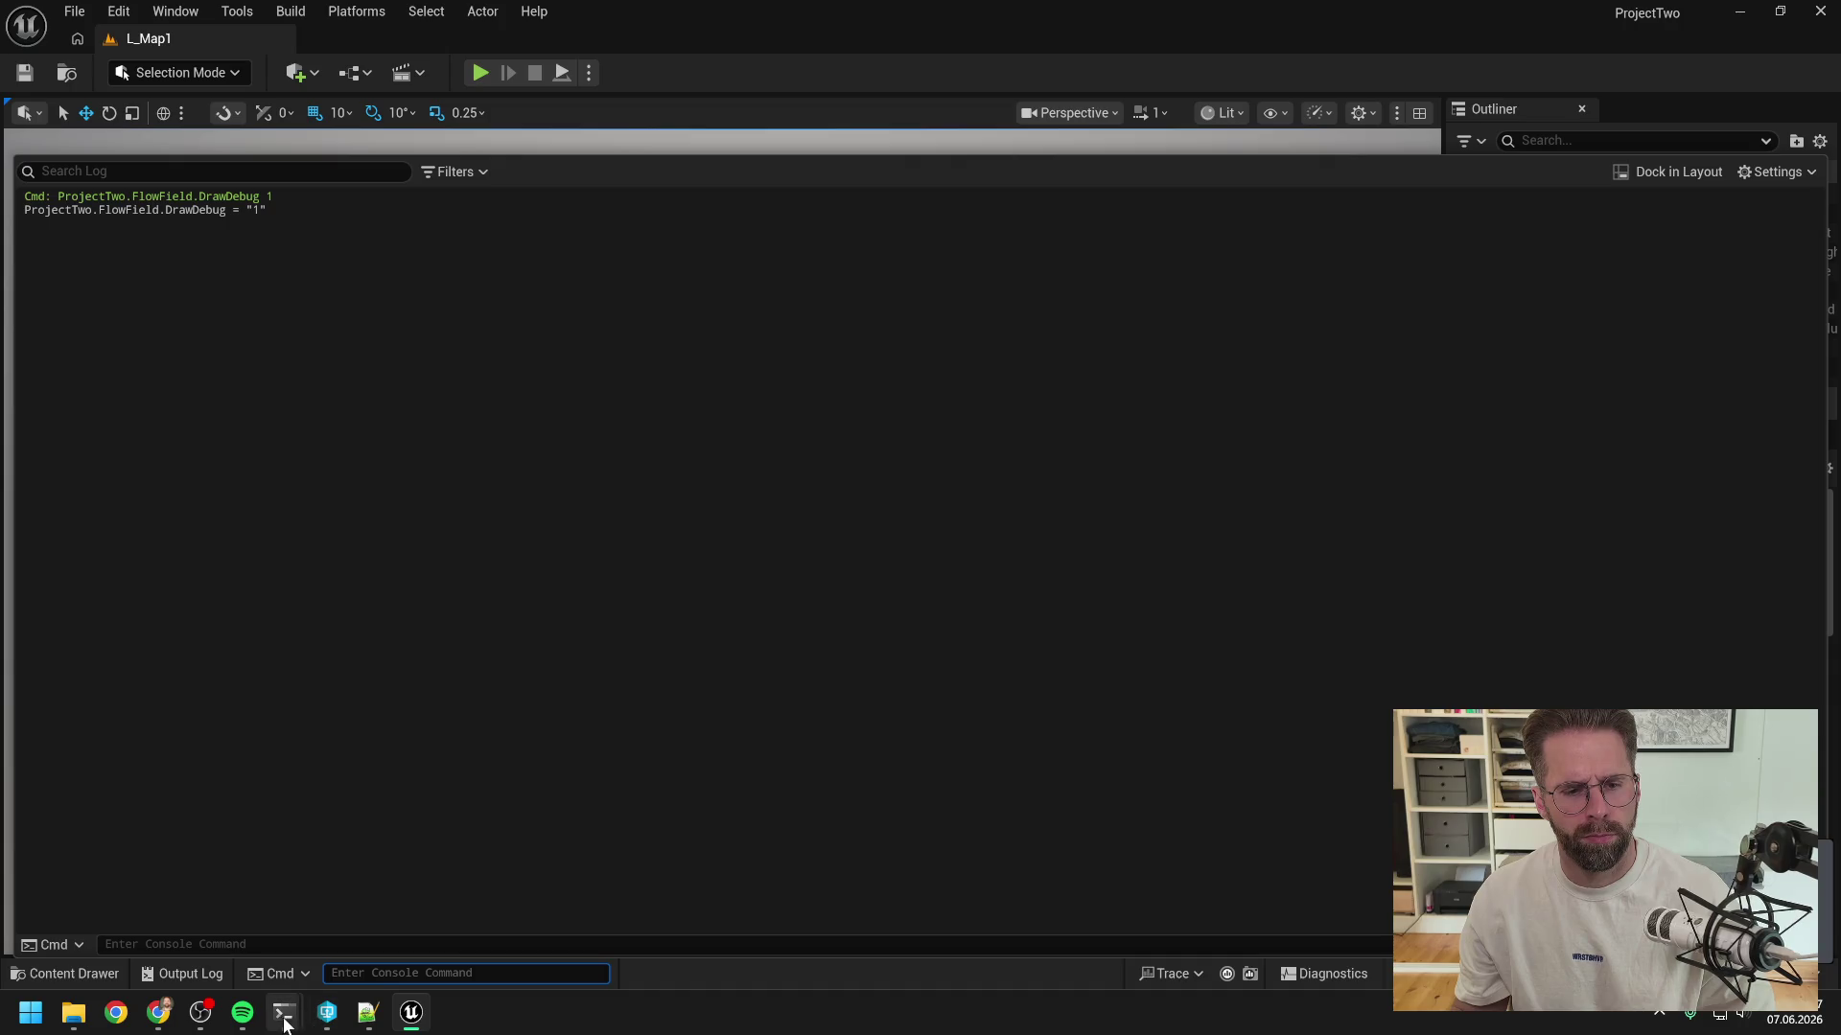
- Copy 'p2.DebugEnemyAttacks 1' from the terminal, run it in Unreal's console, and start a play test
click(327, 1012)
click(258, 888)
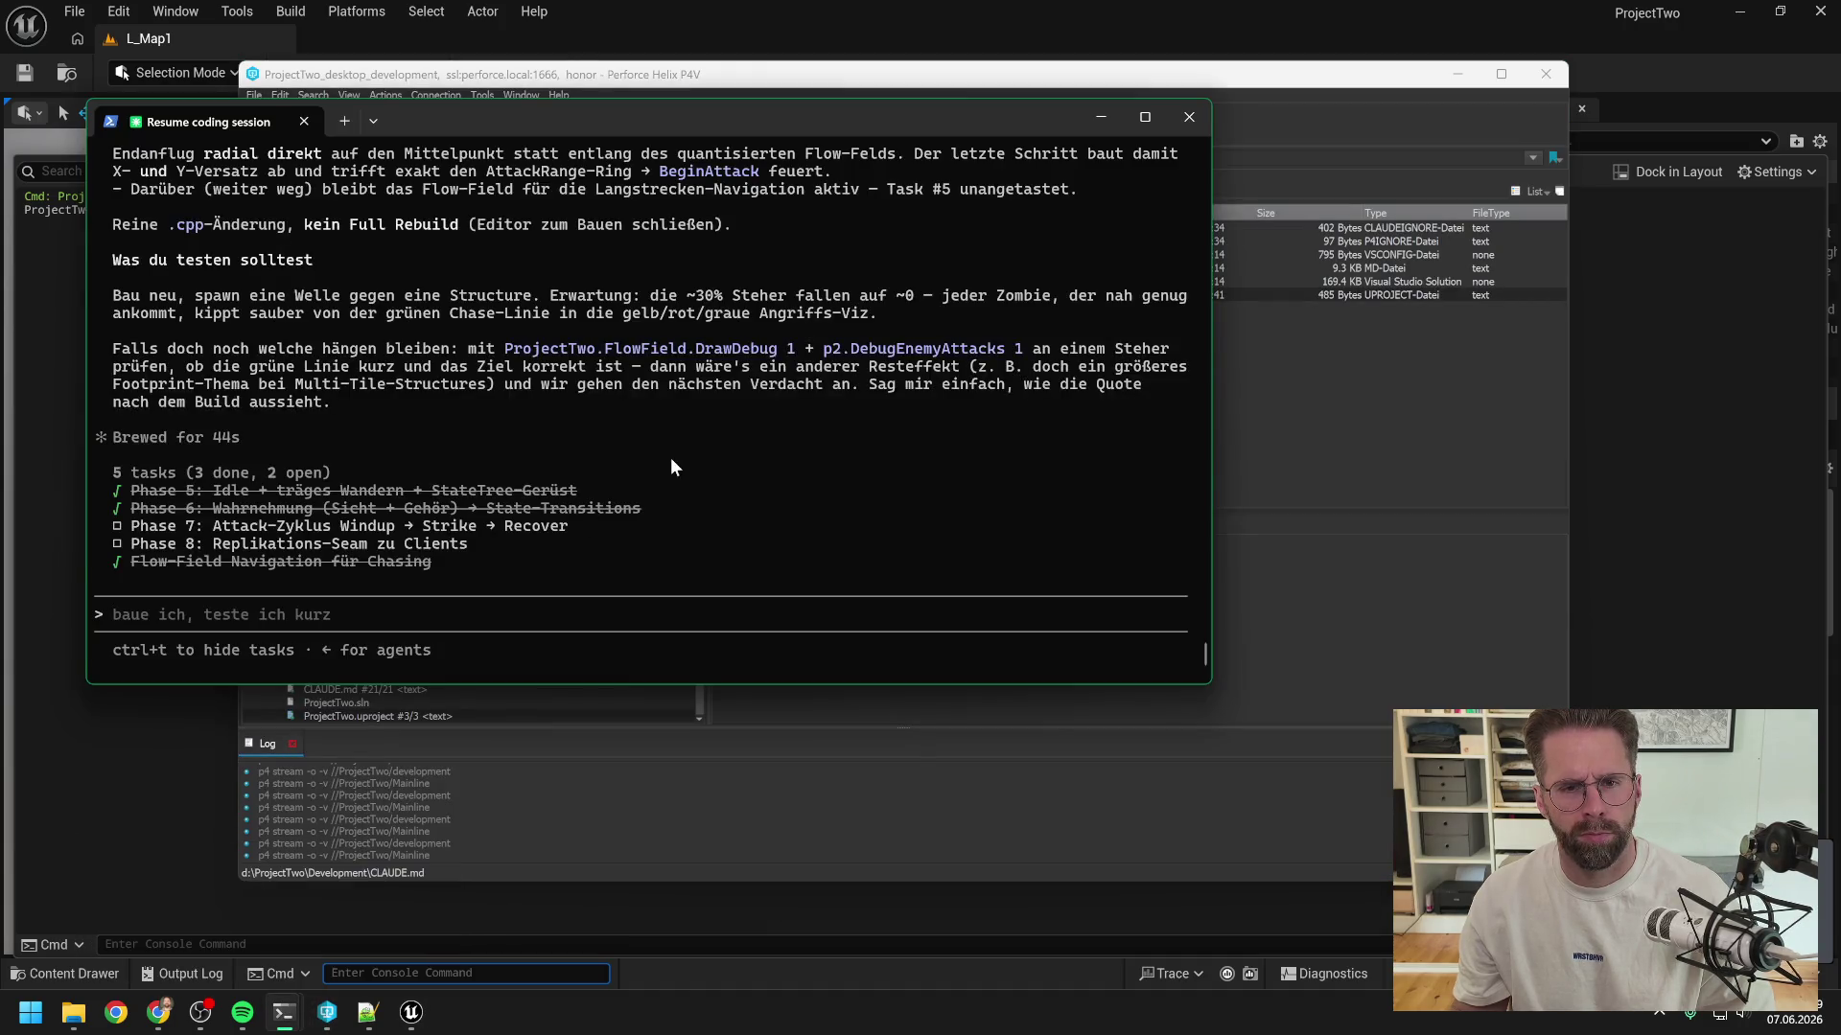
drag(830, 357, 1028, 357)
key(ctrl+c)
click(813, 36)
key(ctrl+v)
key(Return)
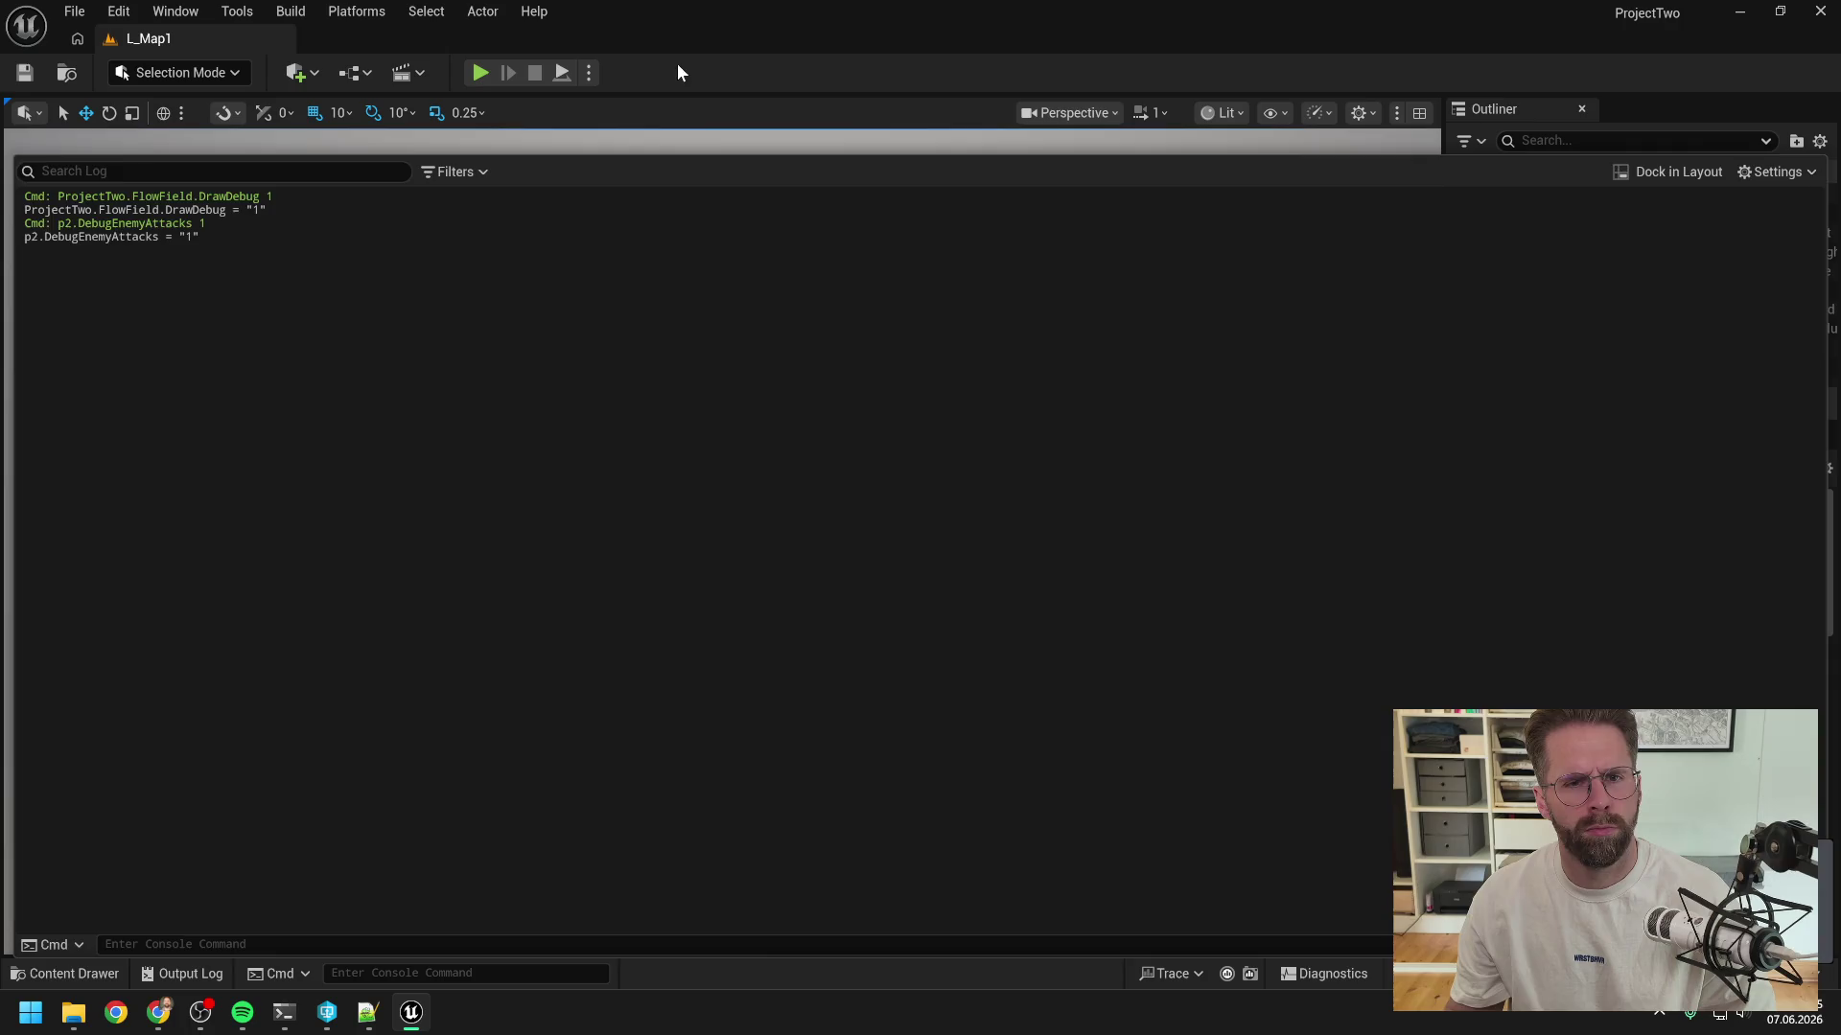
click(482, 73)
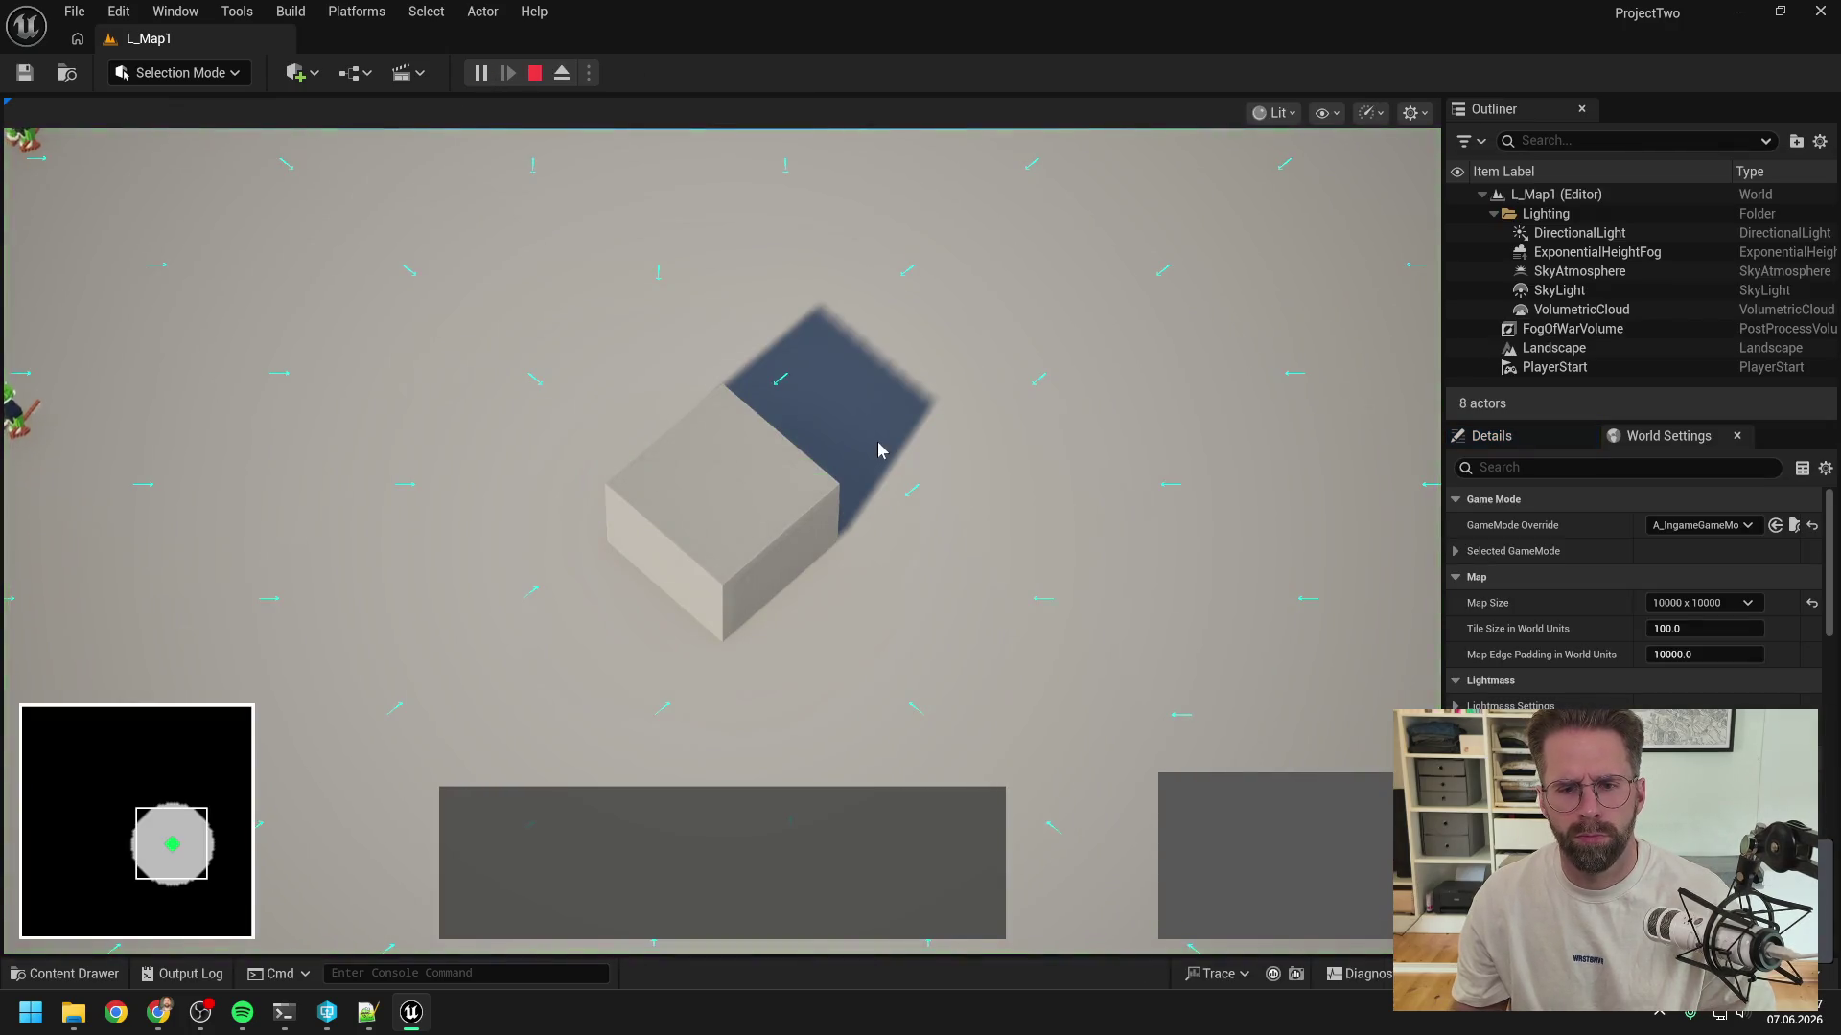
- Place a Power Grid Generator to the right of the Main Hall in the running game
click(723, 537)
click(1189, 803)
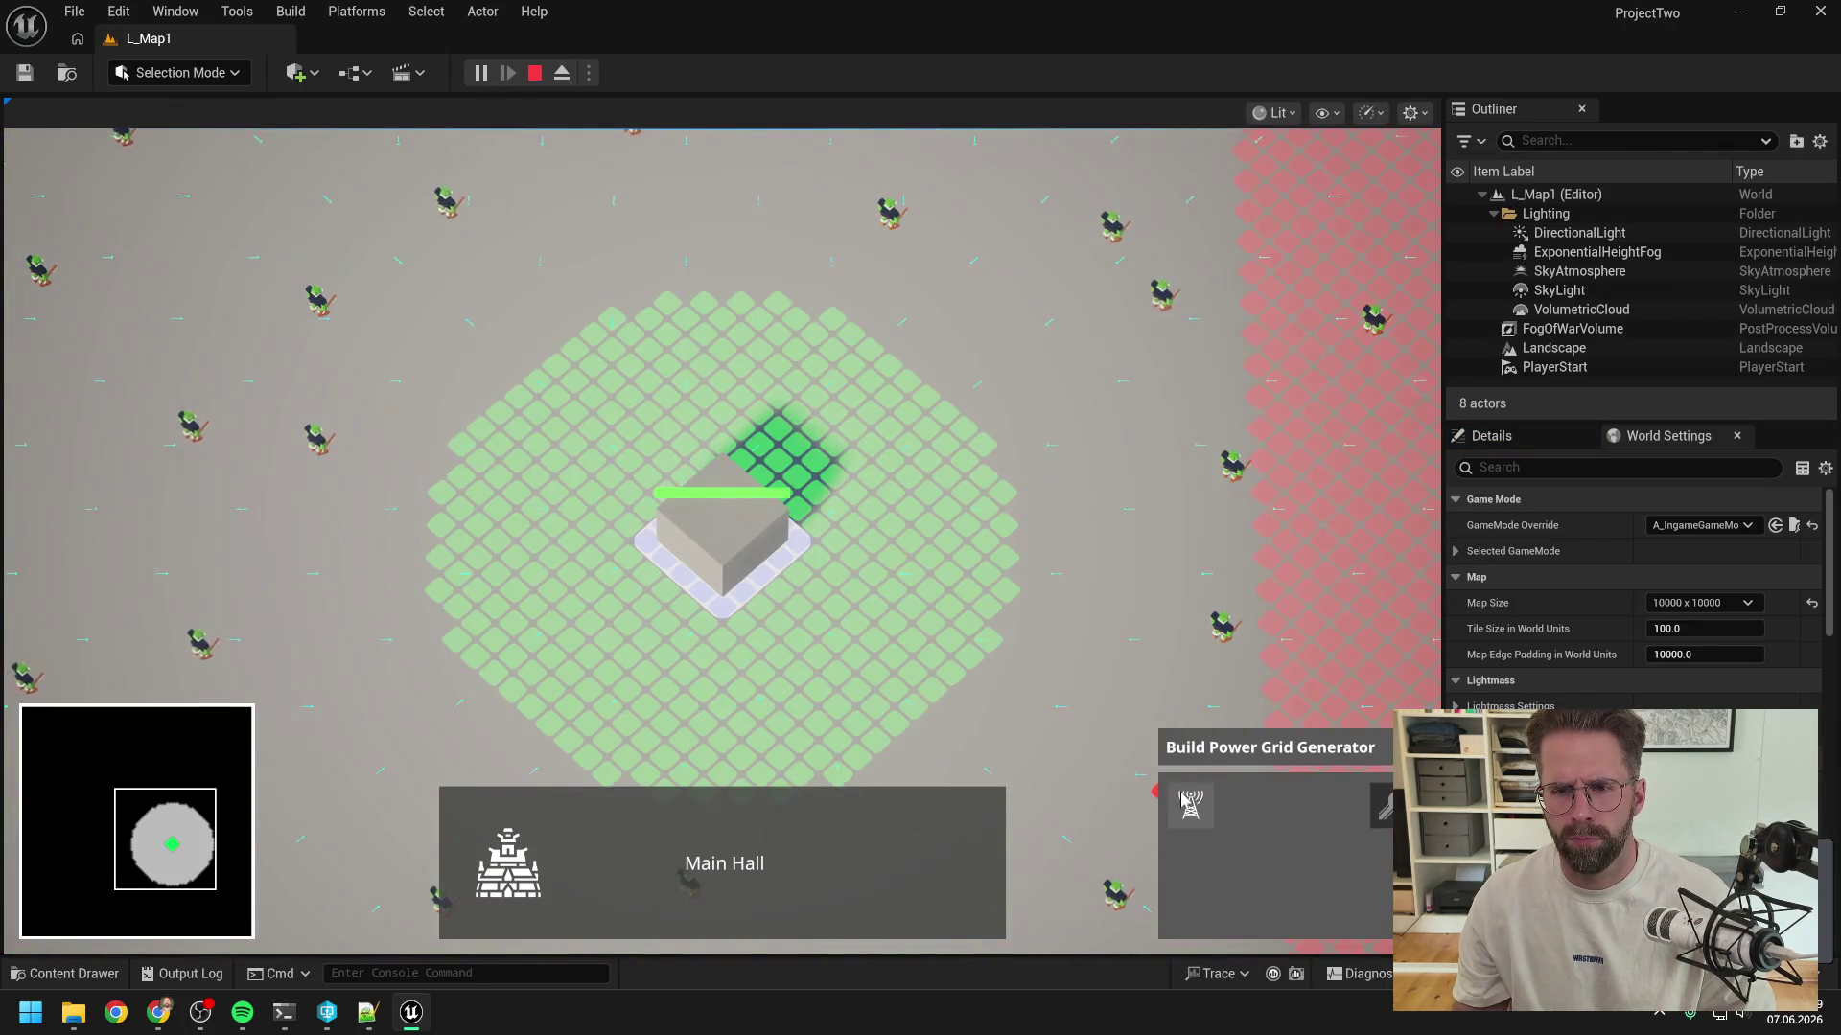
click(1004, 480)
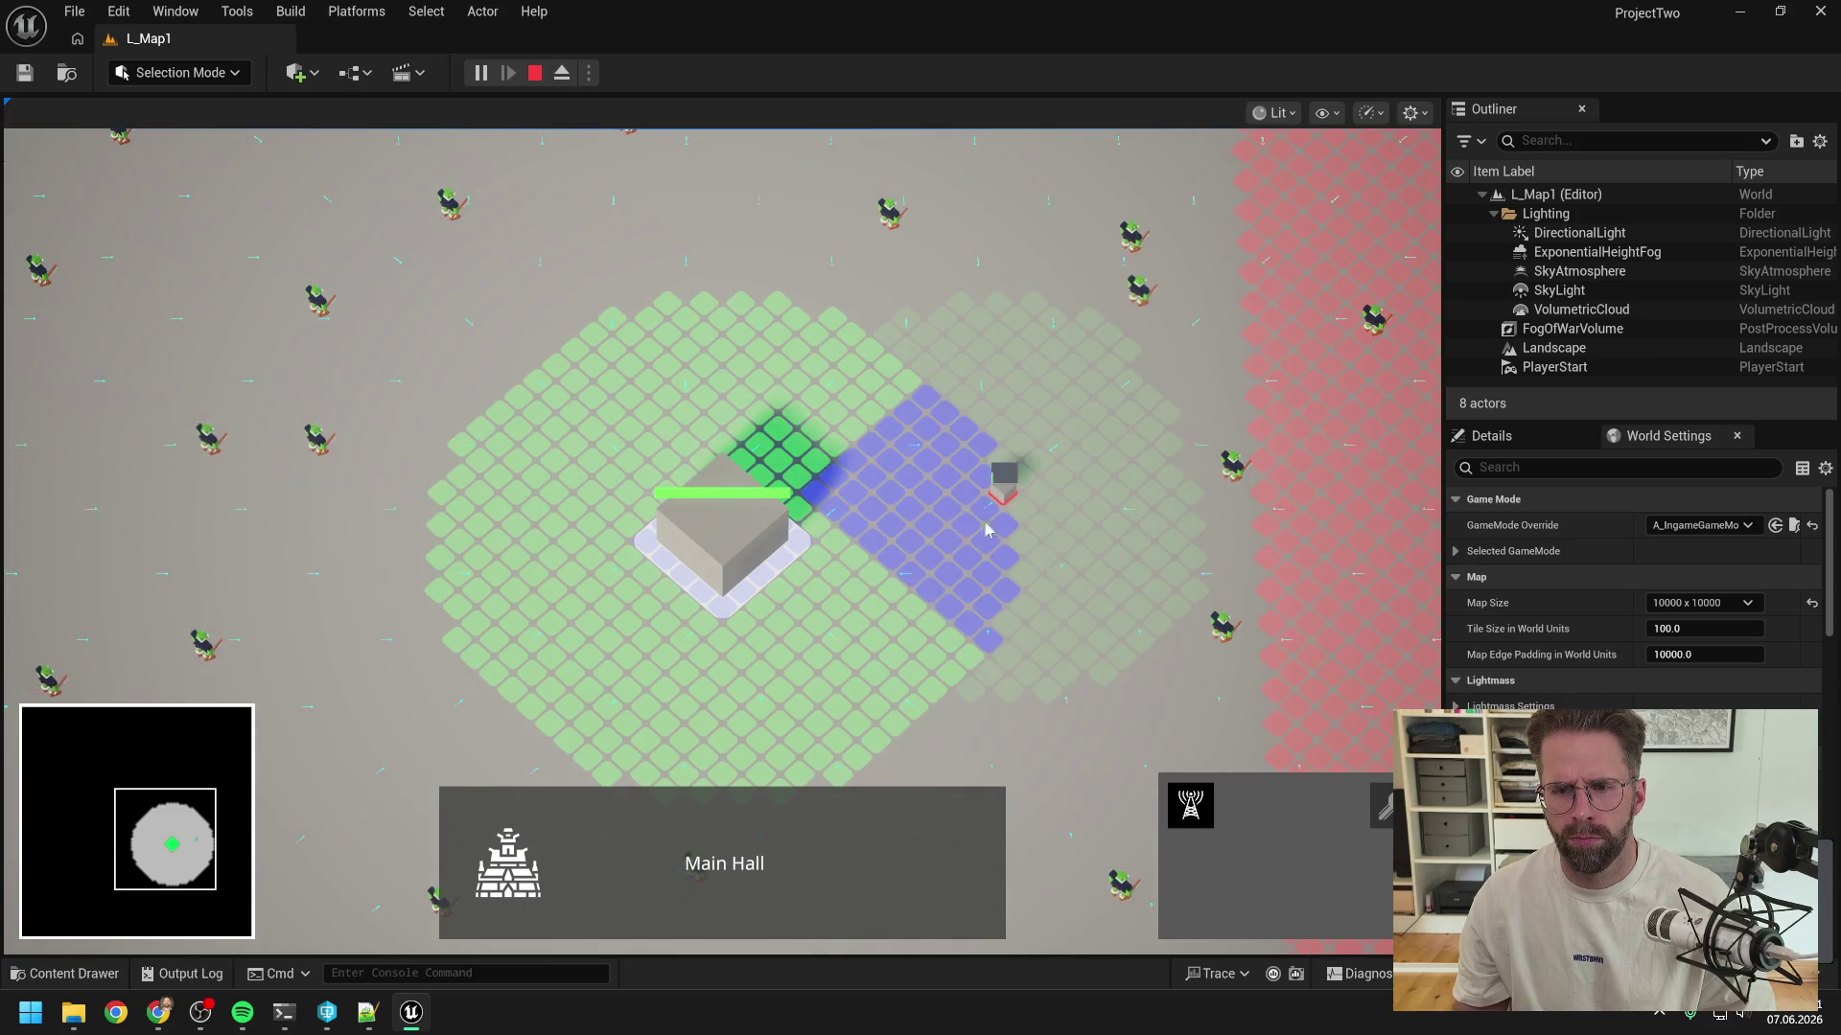
right_click(874, 681)
- Pan the game camera with WASD to the zombie stuck beside a small cube
mouse_move(1084, 484)
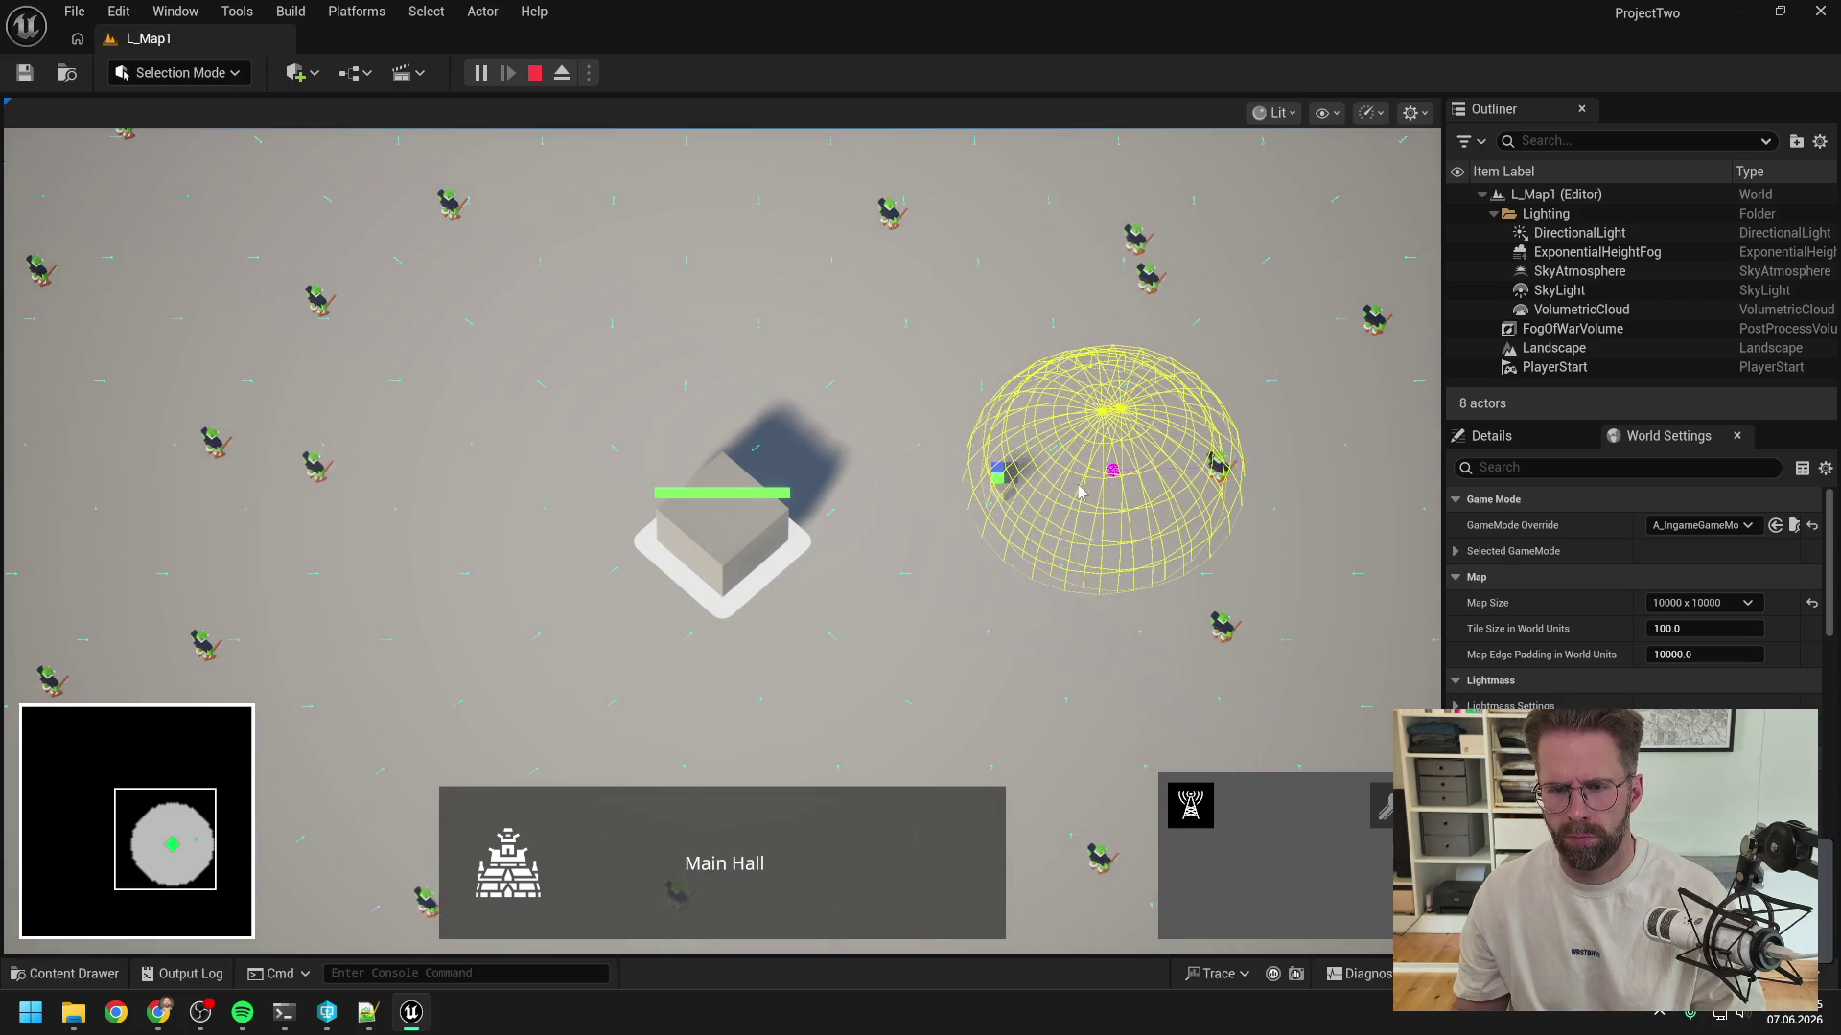
scroll(1135, 470, up, 5)
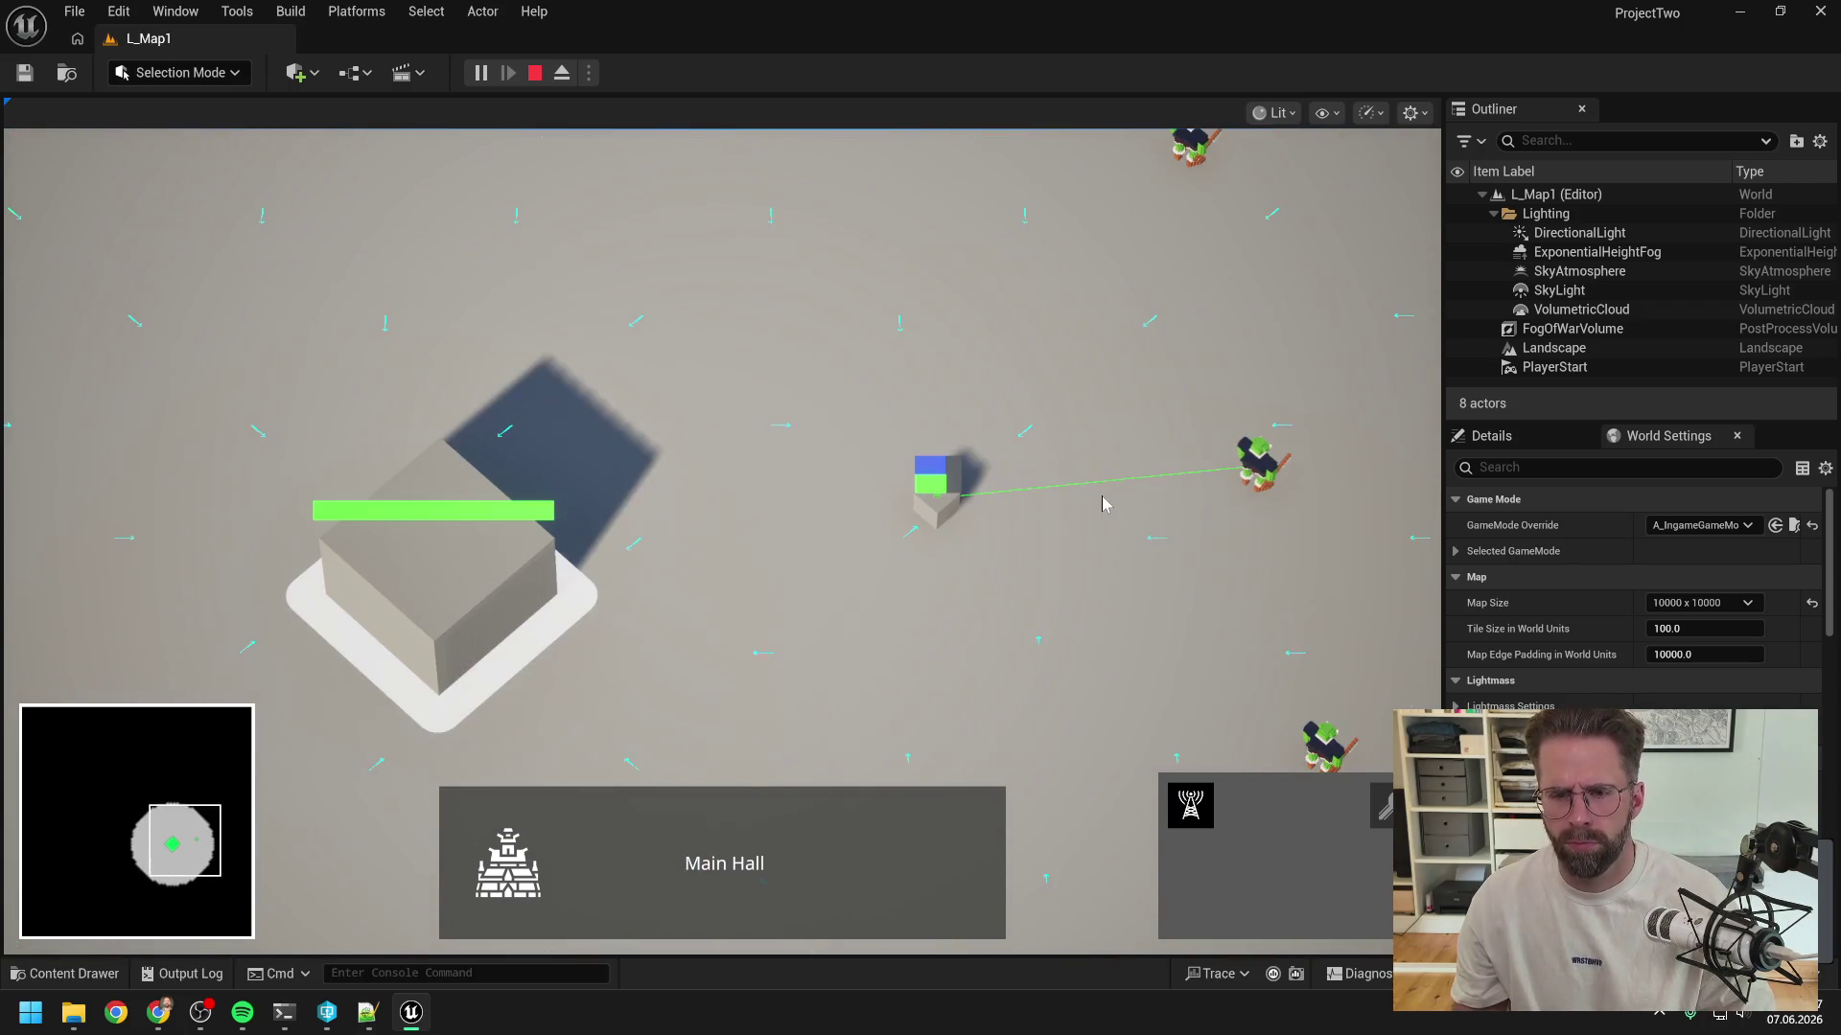
key(w)
key(d)
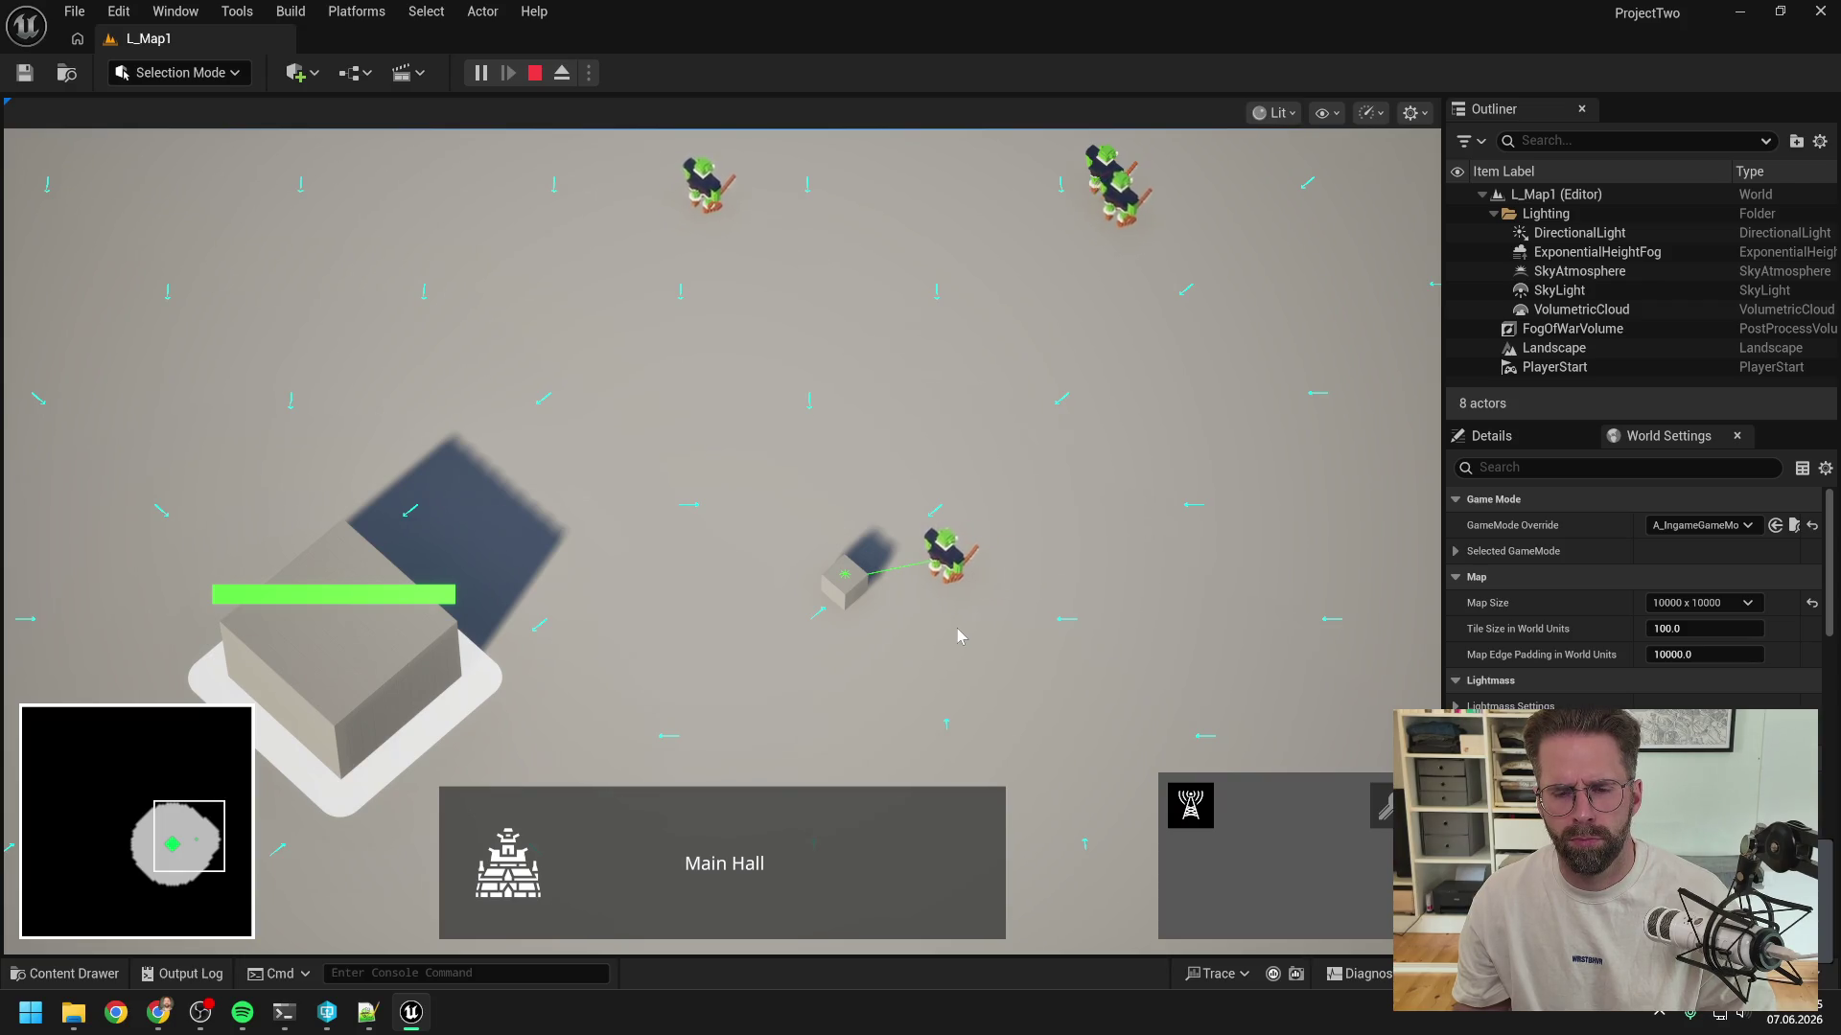
scroll(958, 632, up, 2)
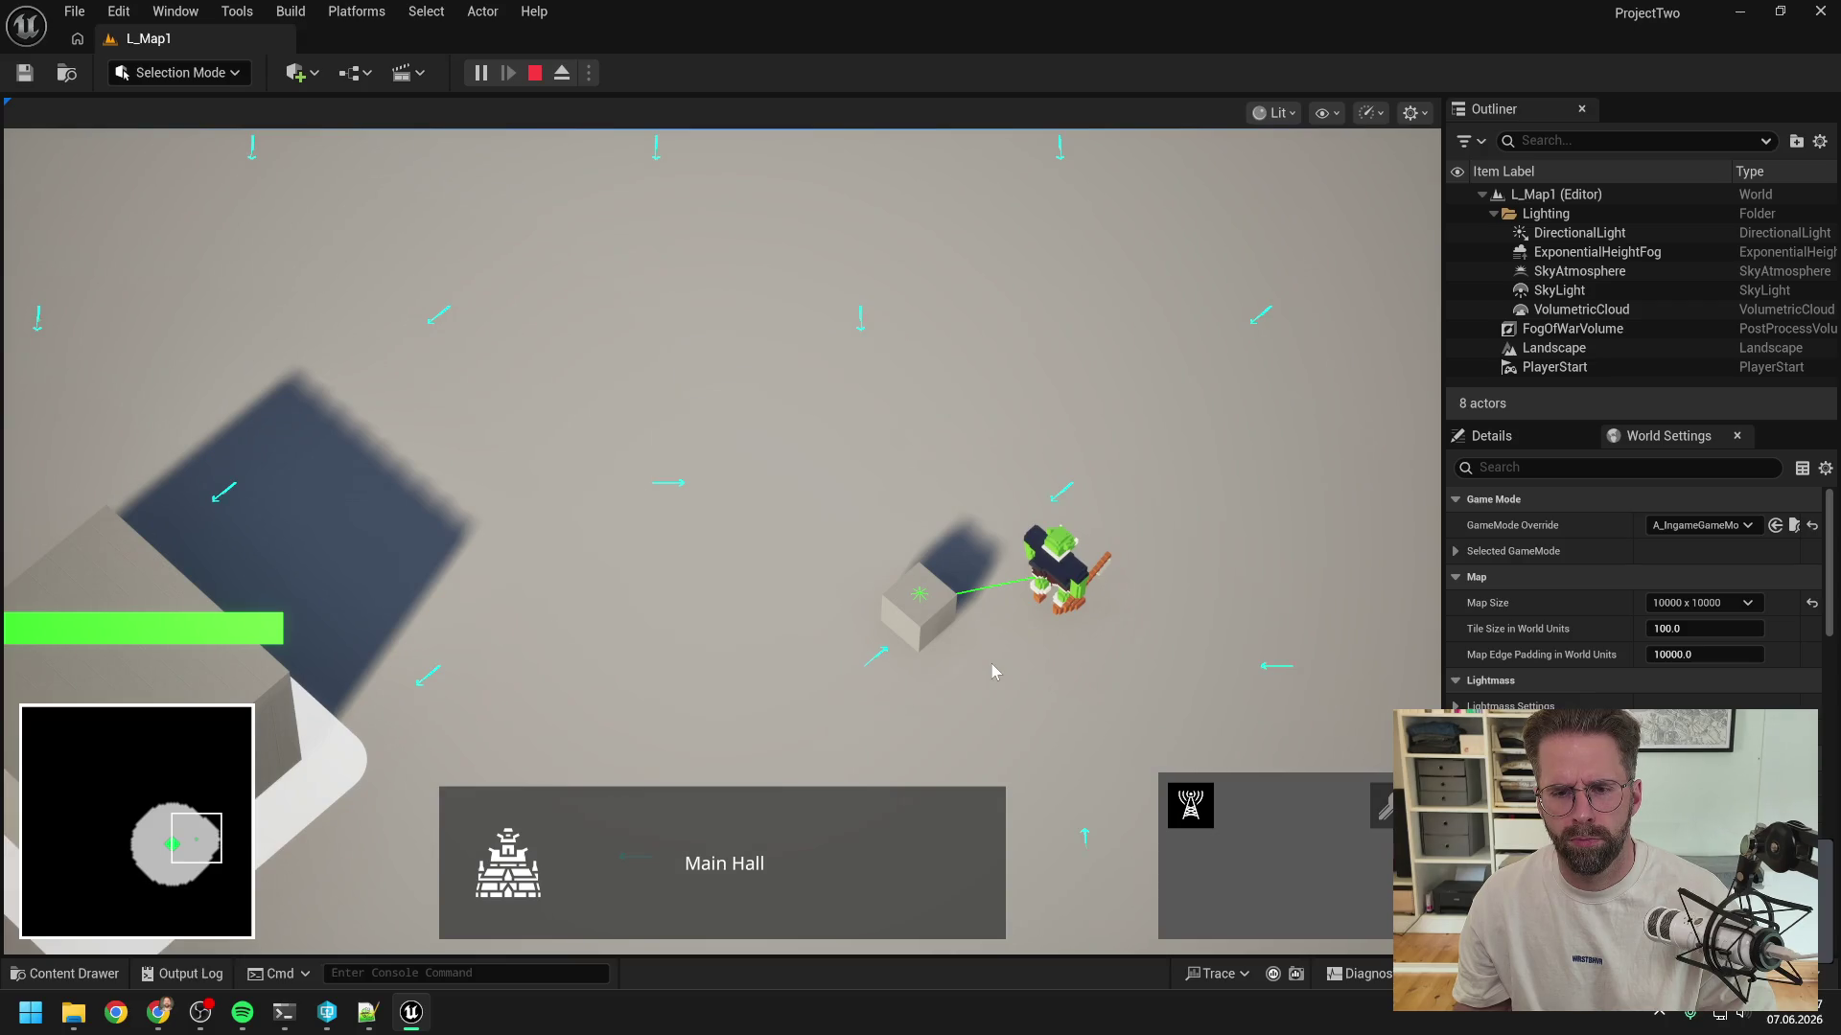
key(s)
key(d)
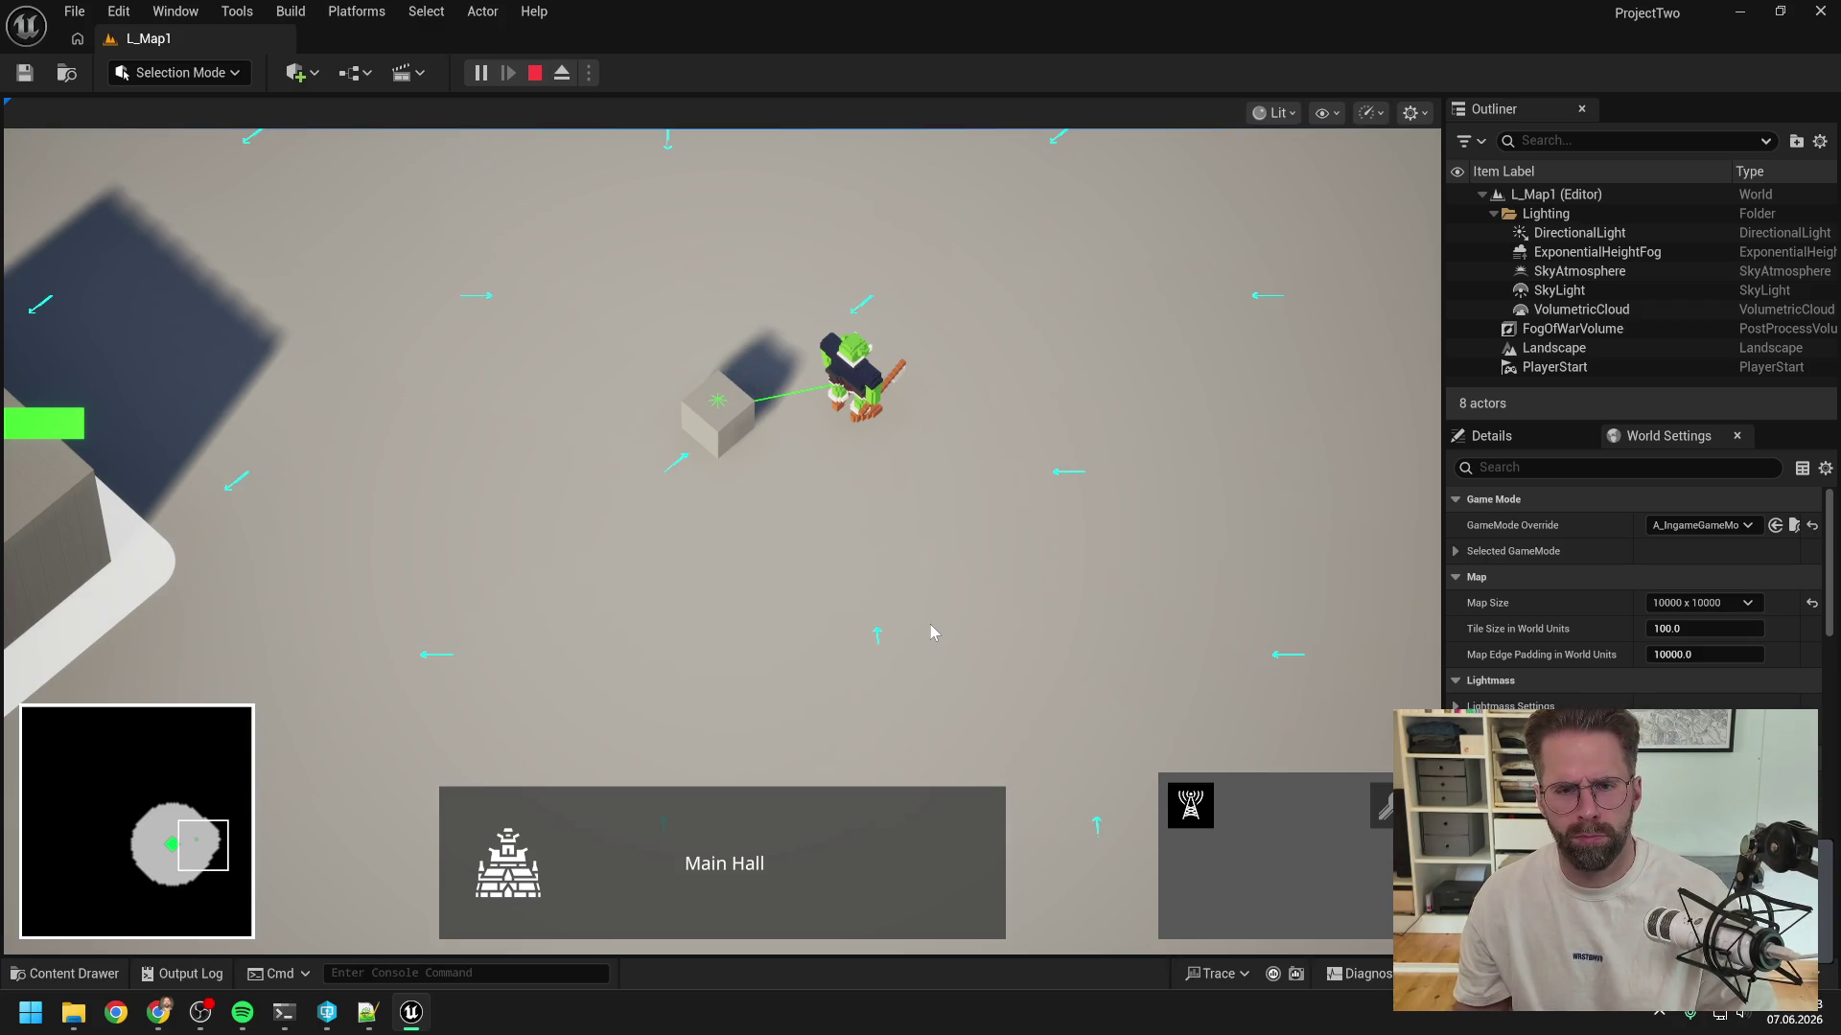
key(alt+Tab)
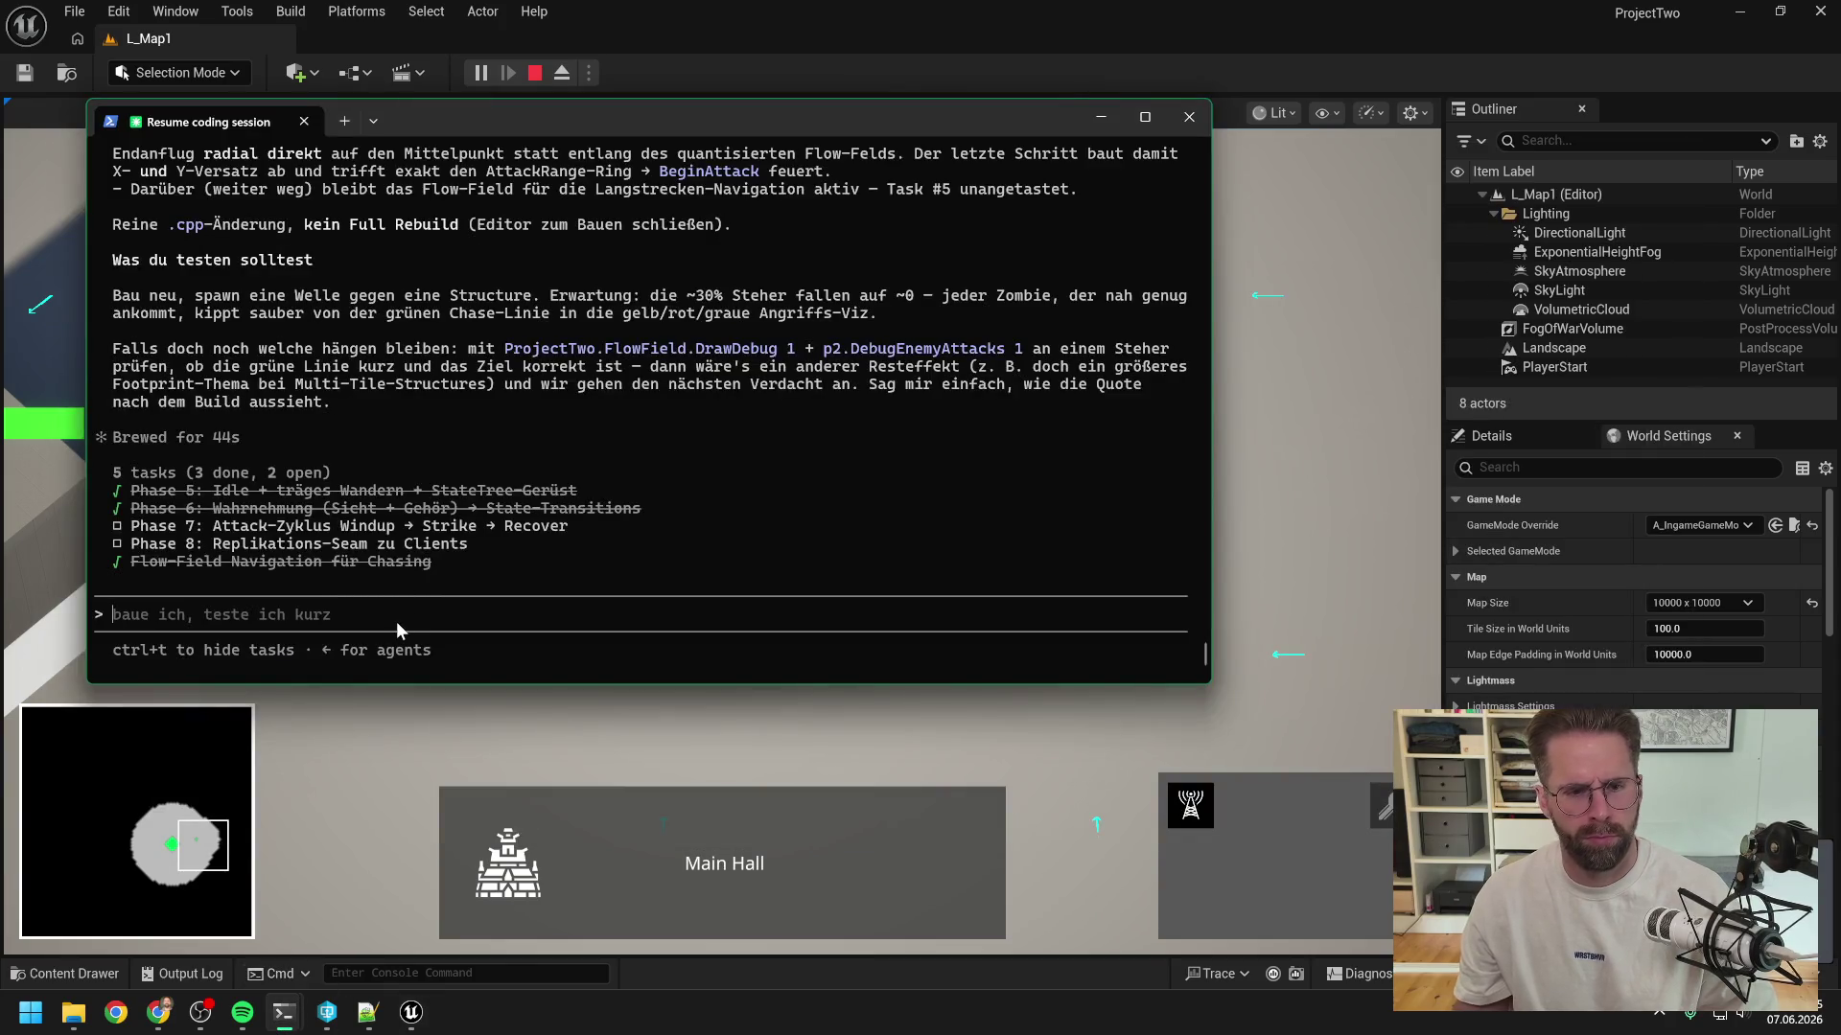
- Write 'erster zombie bleibt nach rebuild … scheint also waein' in Claude Code with the screenshot attached, then return to the game
text(erster zombie bleibt nach re)
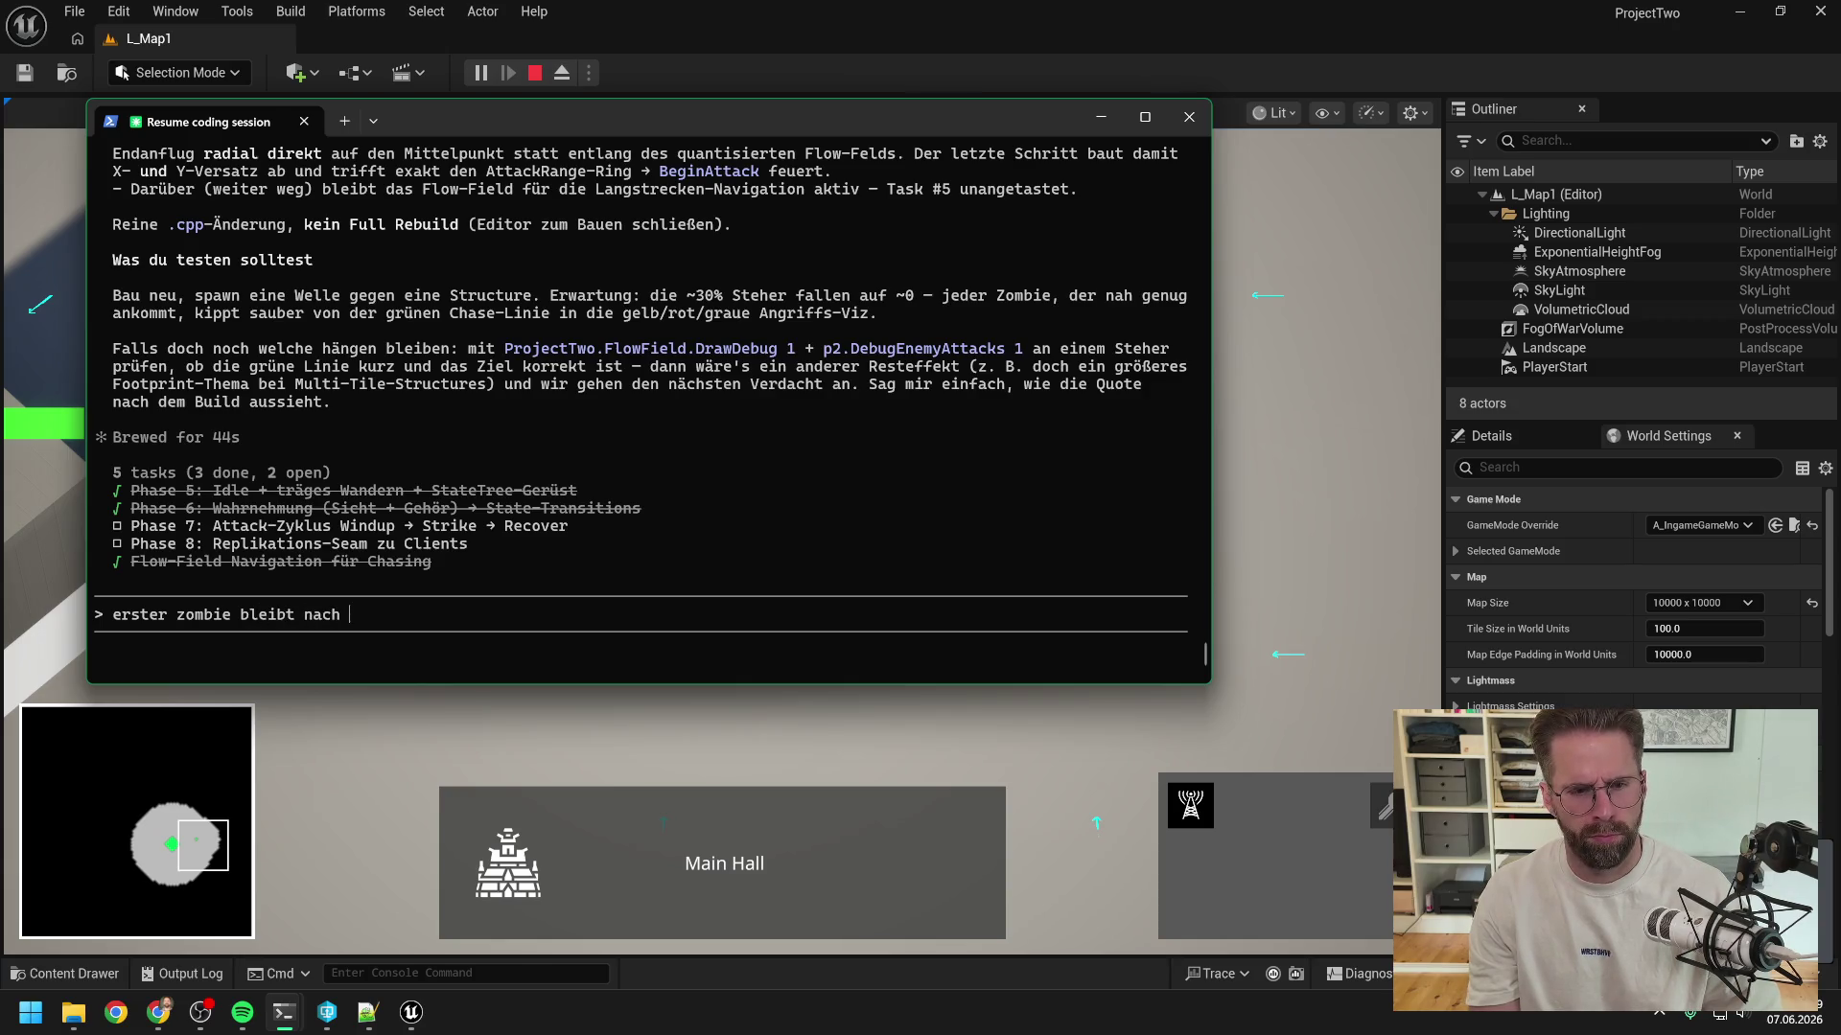
text(build direkt hängen)
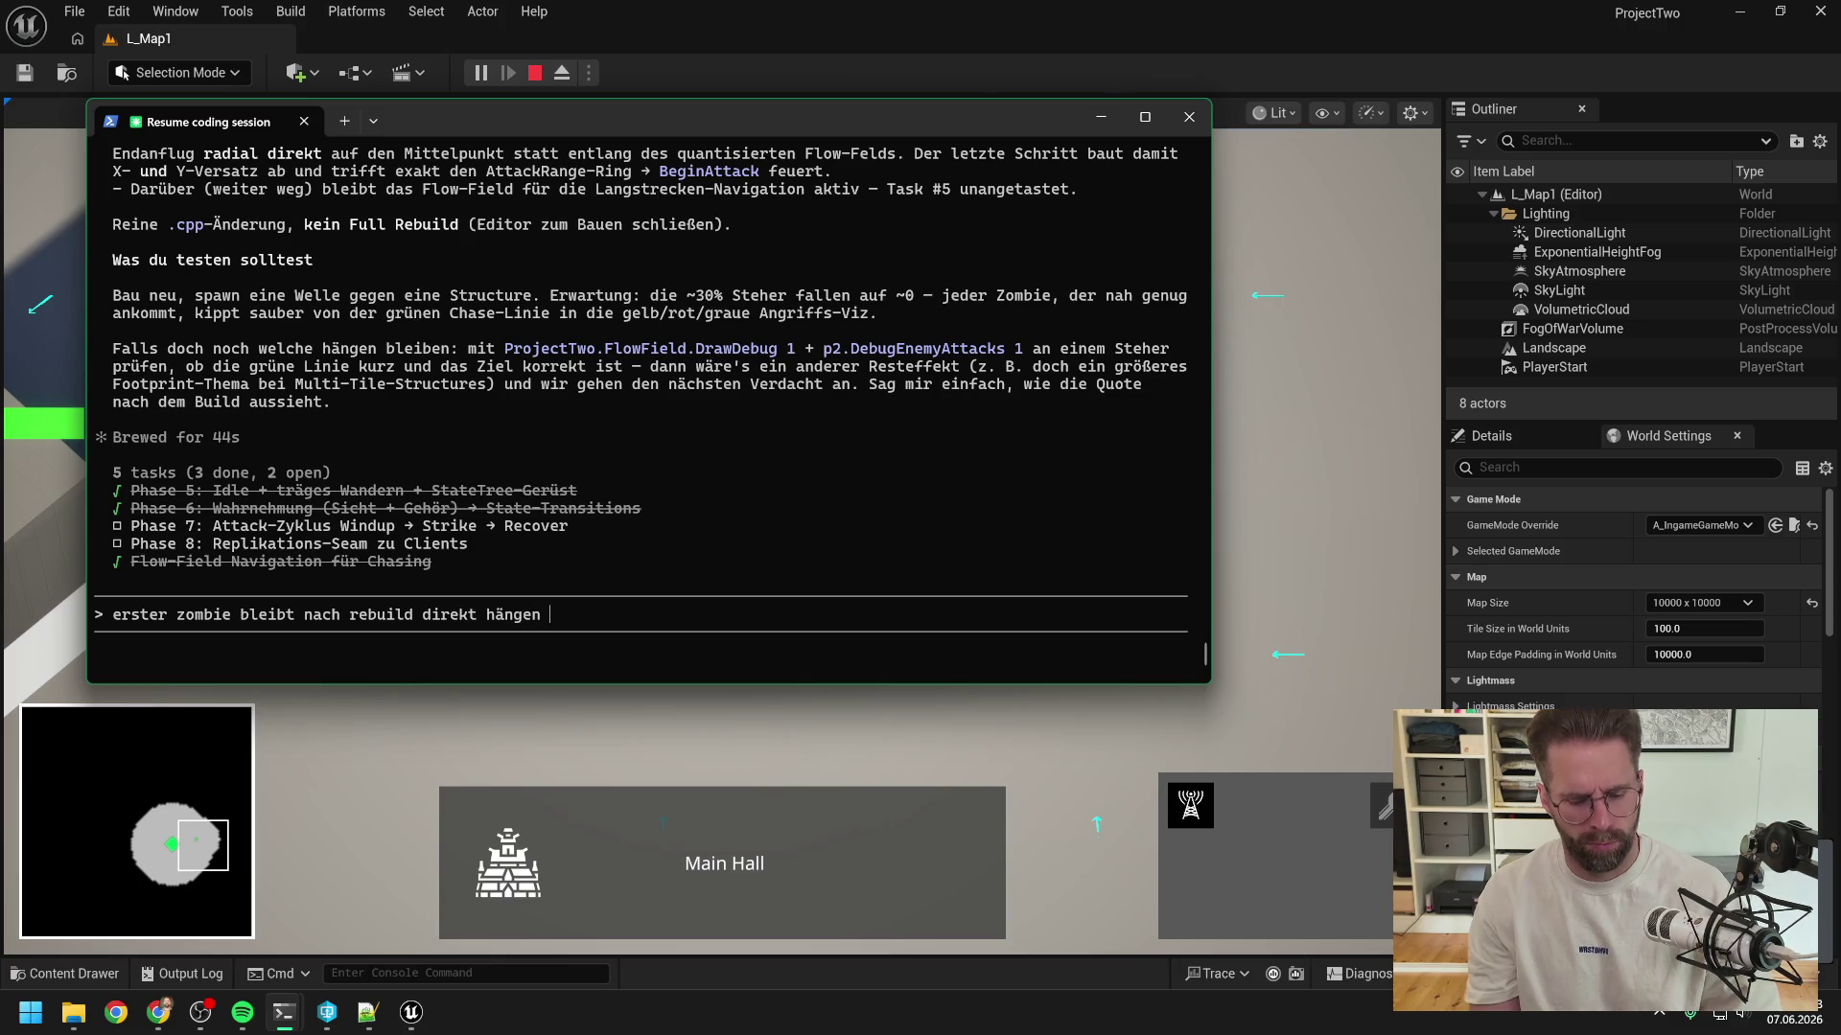
key(alt+v)
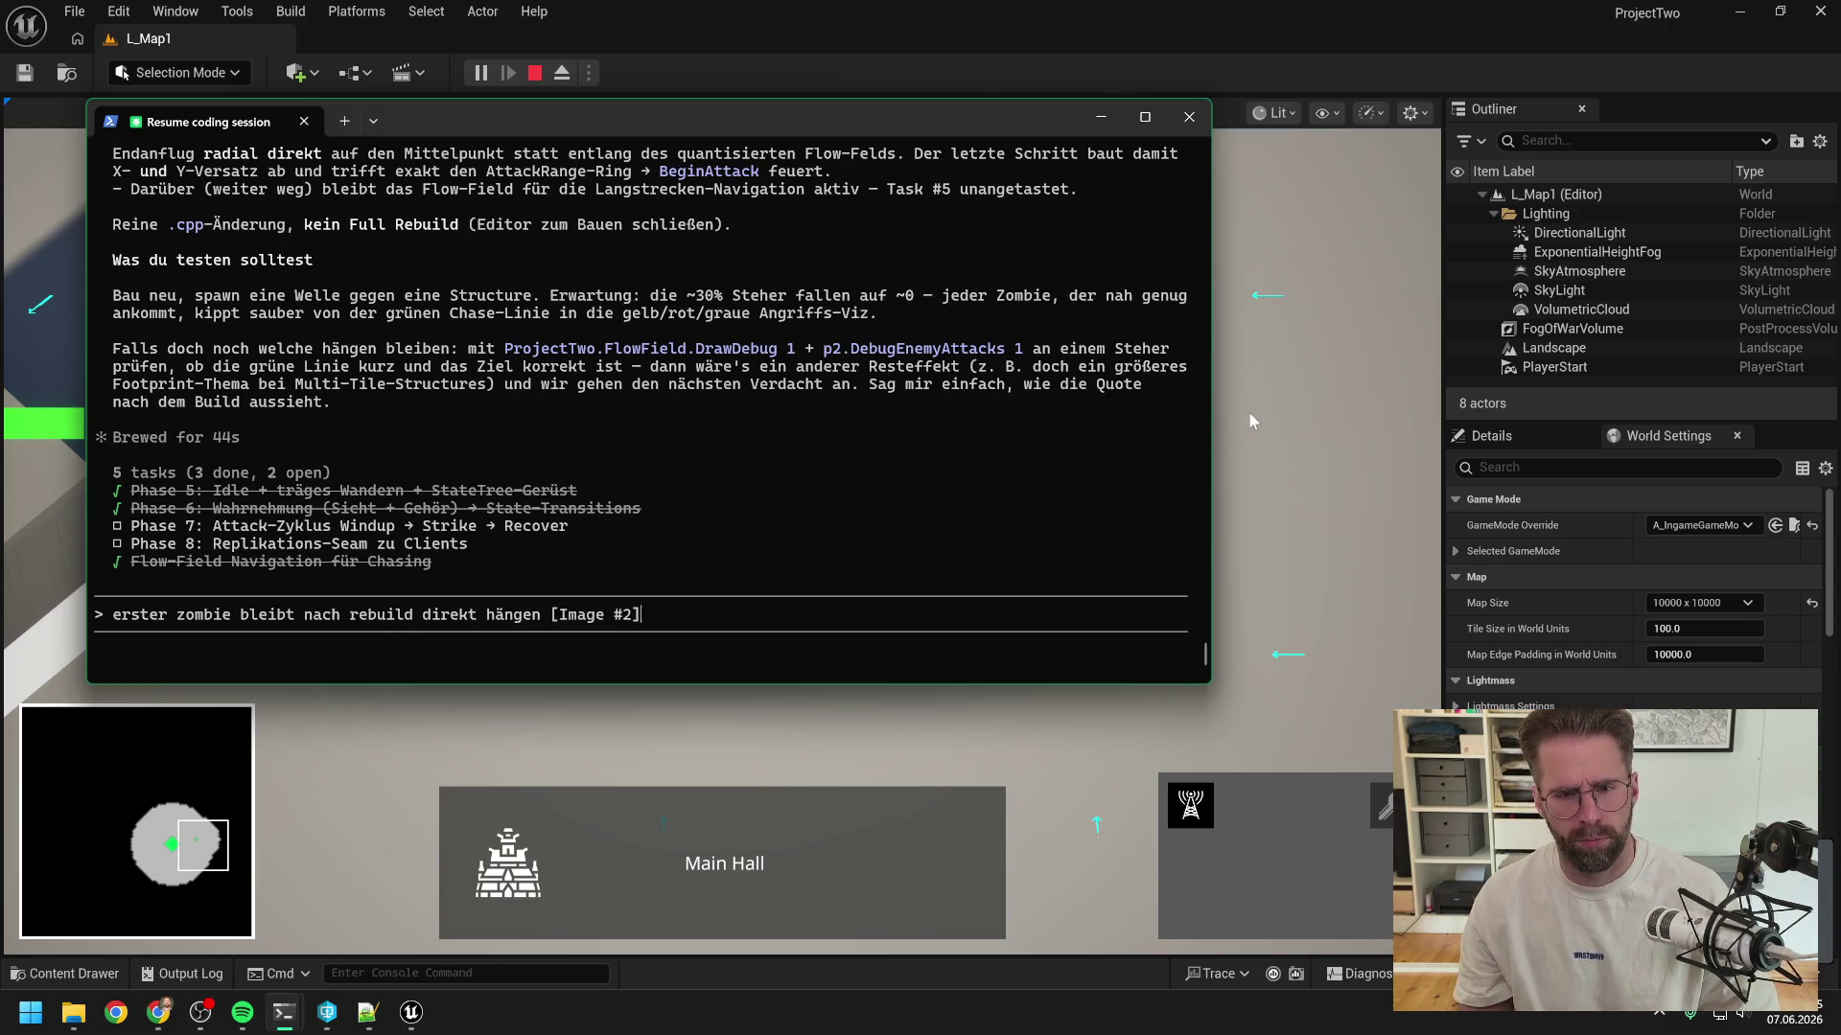
text( scheint also was anderes)
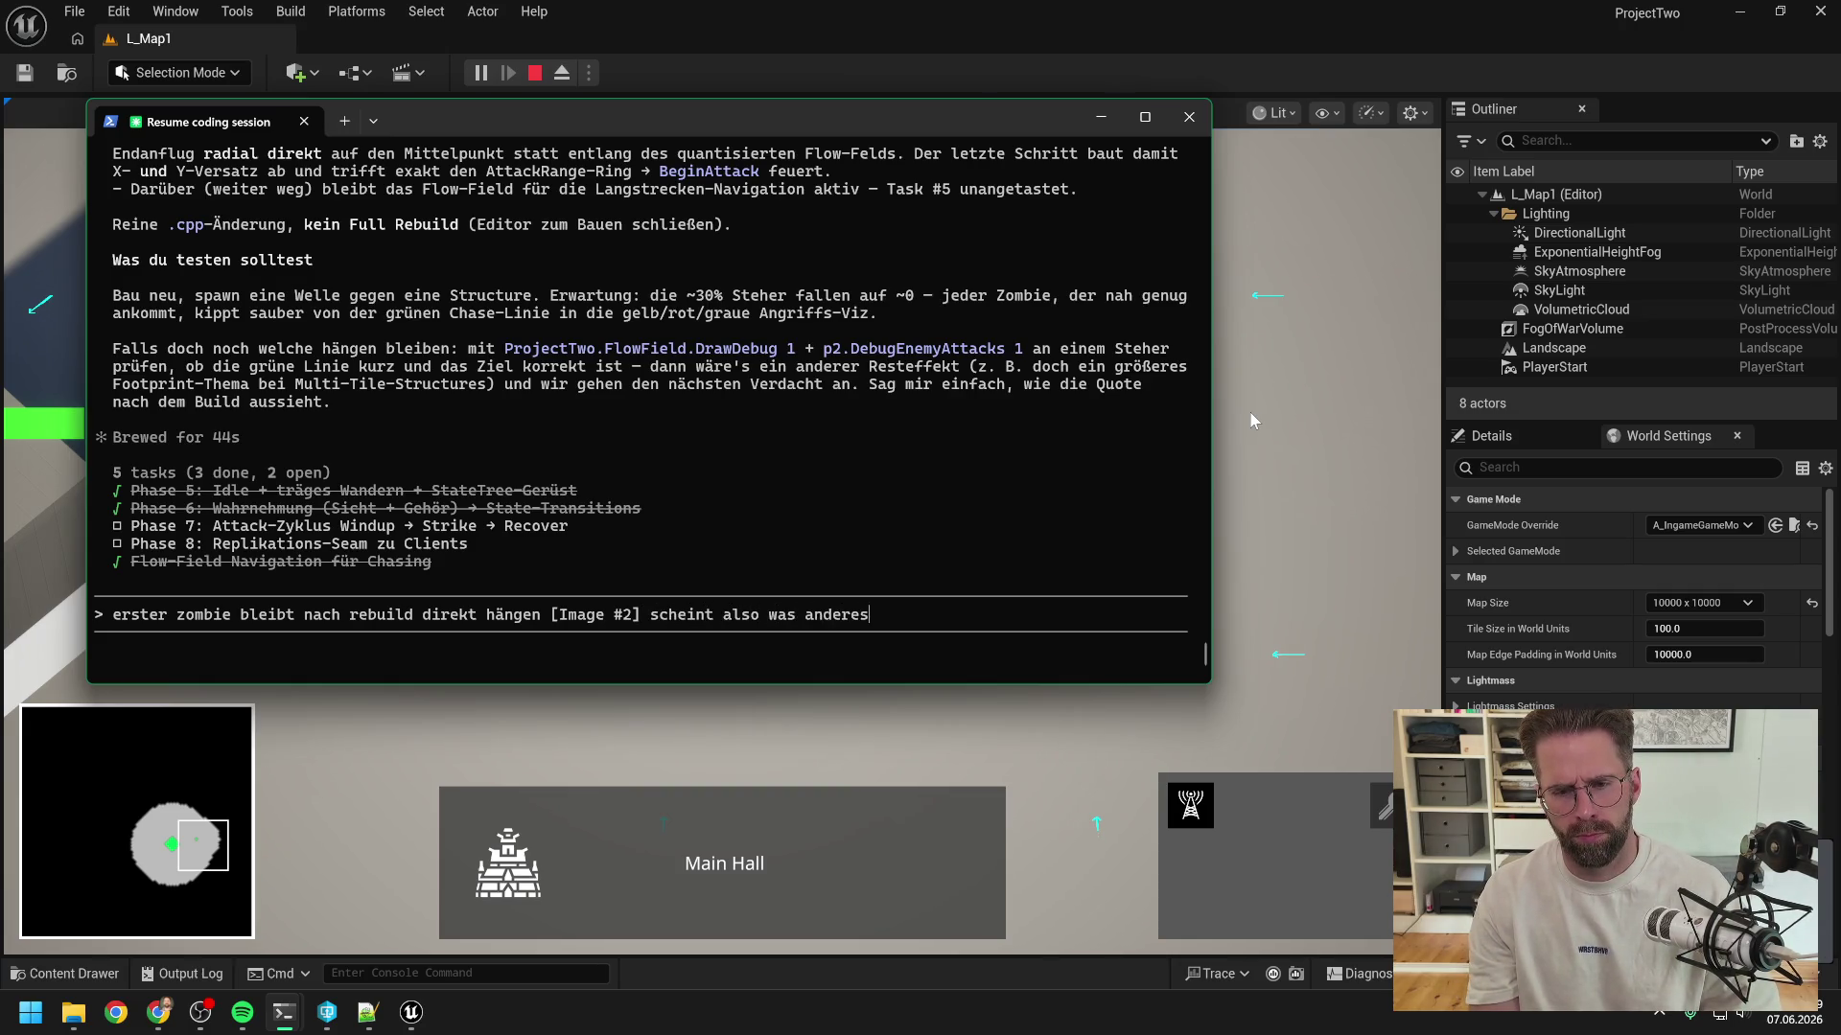
text(ein)
click(1260, 409)
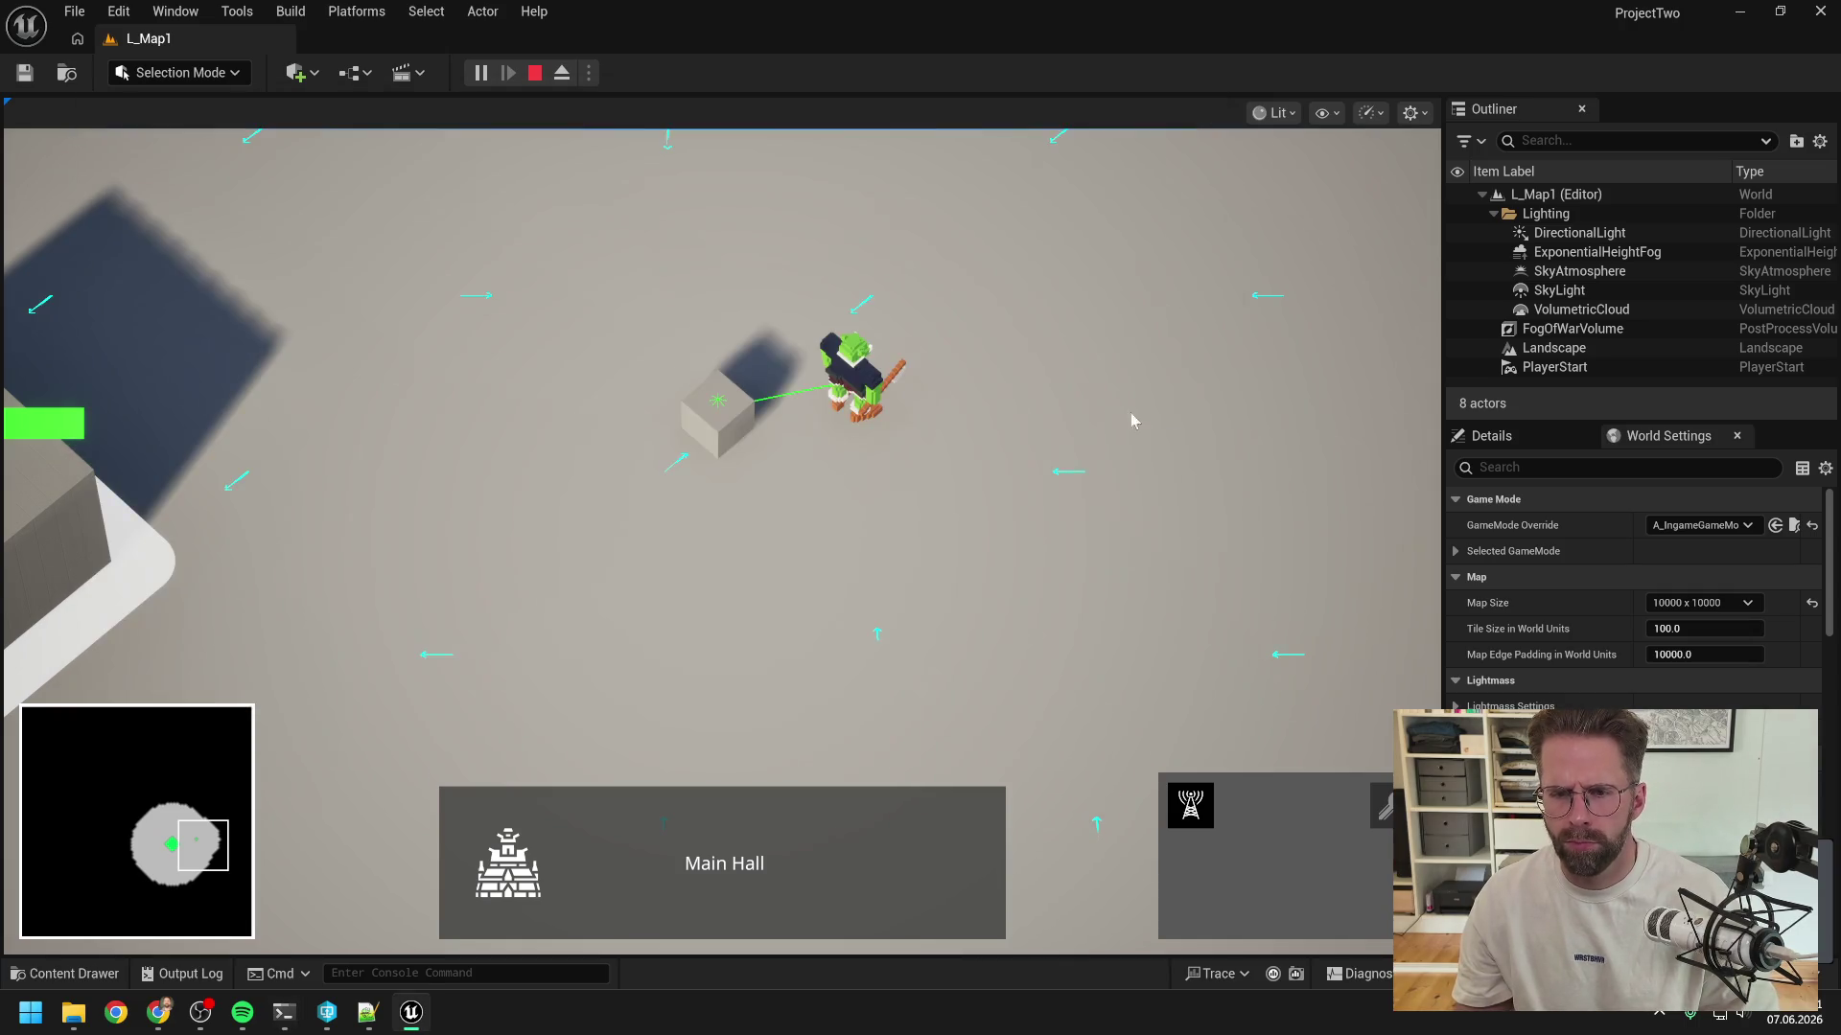
- Start placing a tower, pan the game camera across the map, then cancel the placement
click(1189, 803)
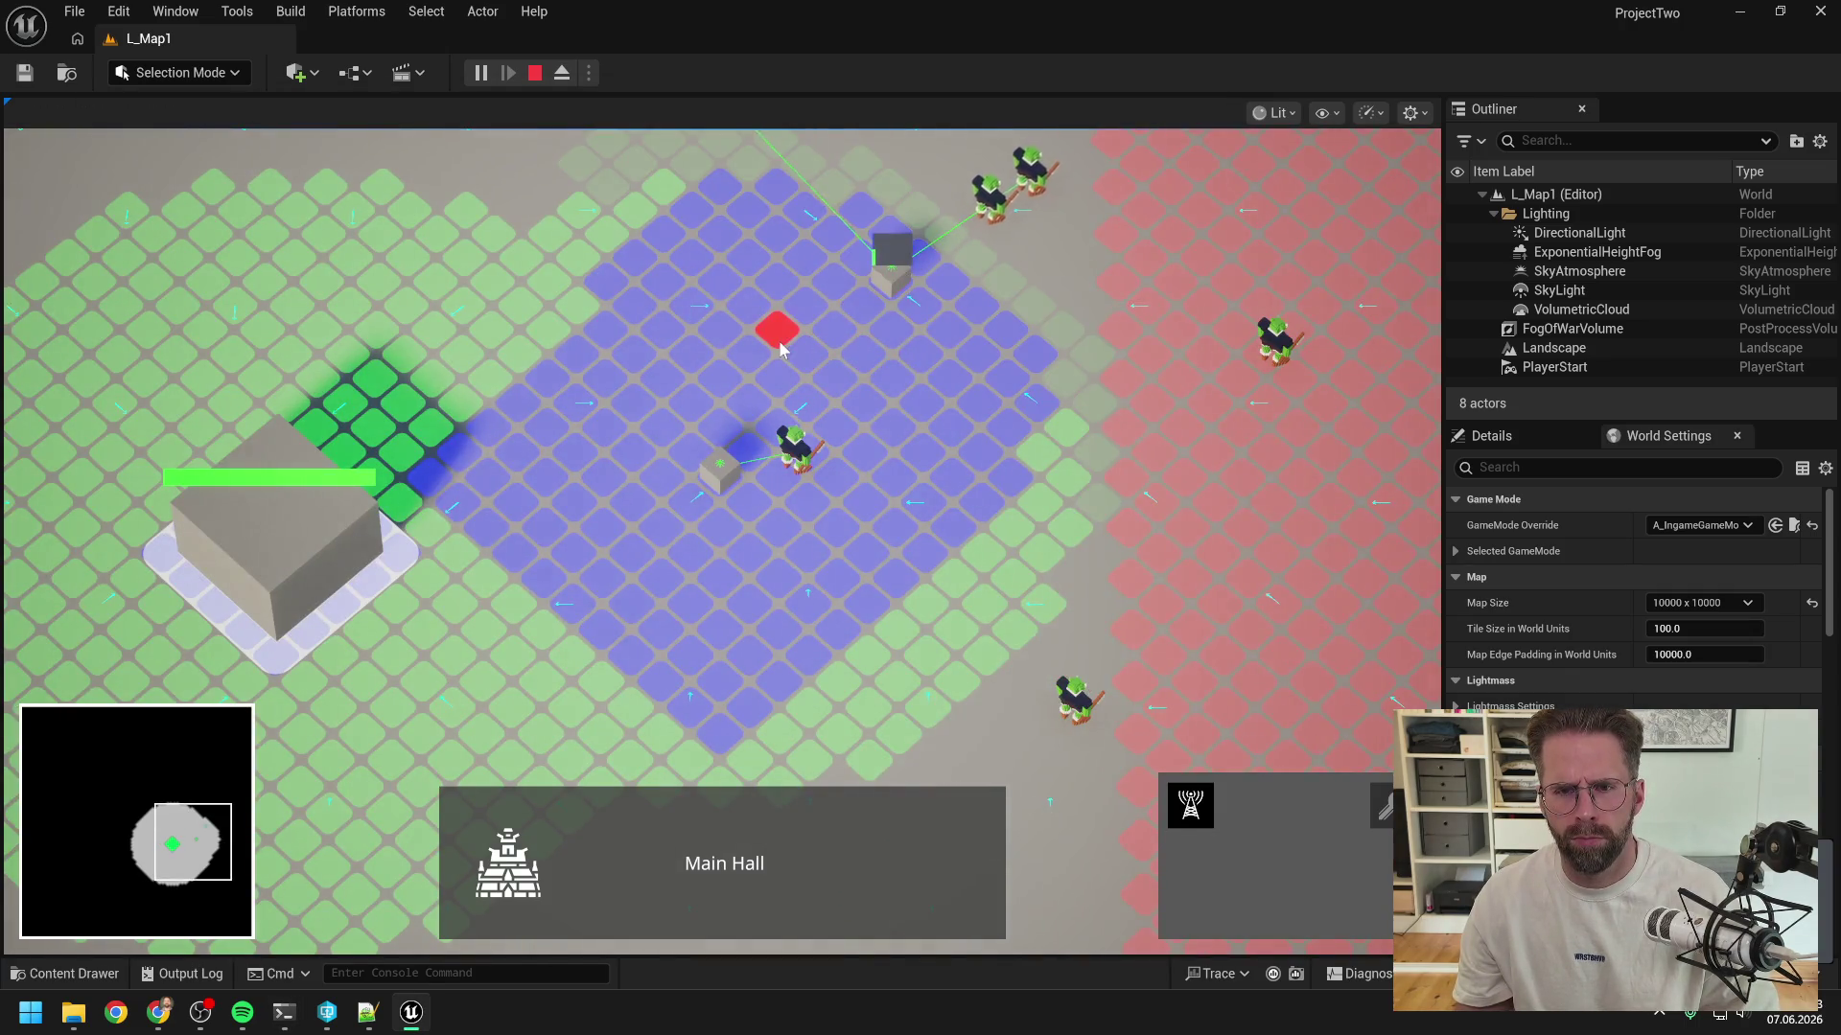
scroll(773, 352, up, 2)
scroll(773, 353, down, 2)
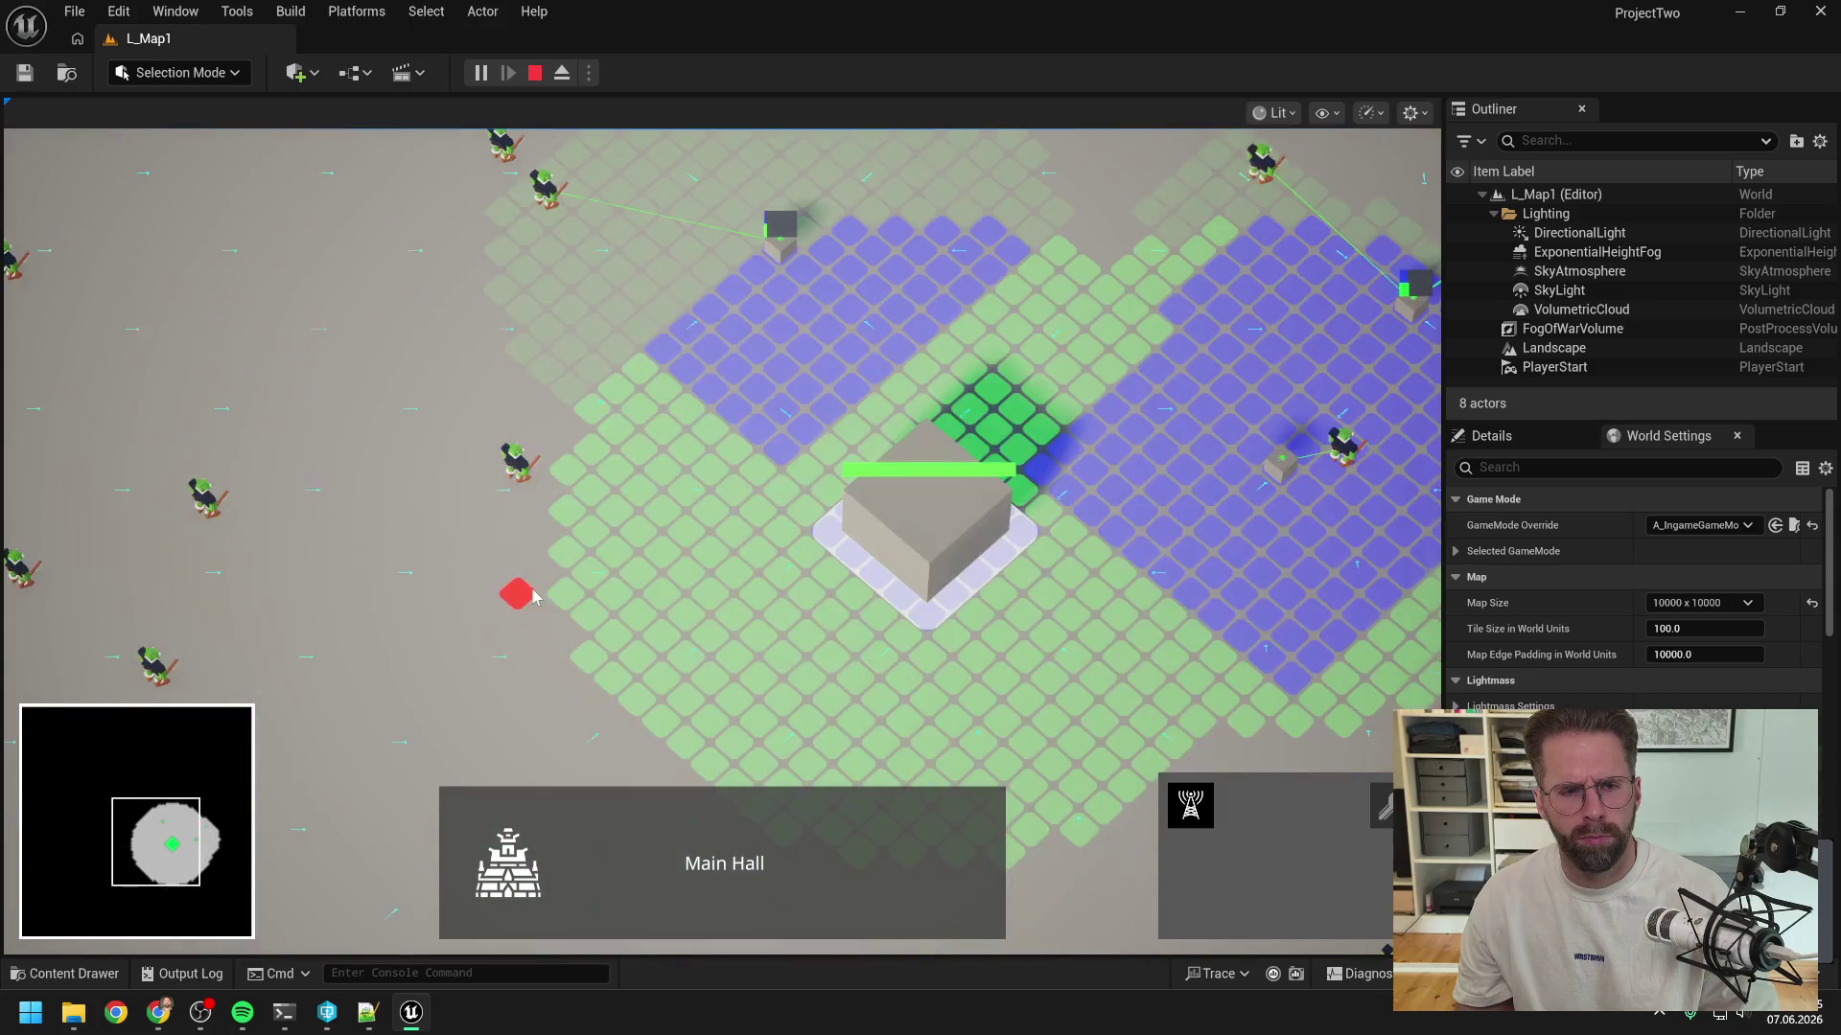
scroll(580, 520, down, 2)
key(d)
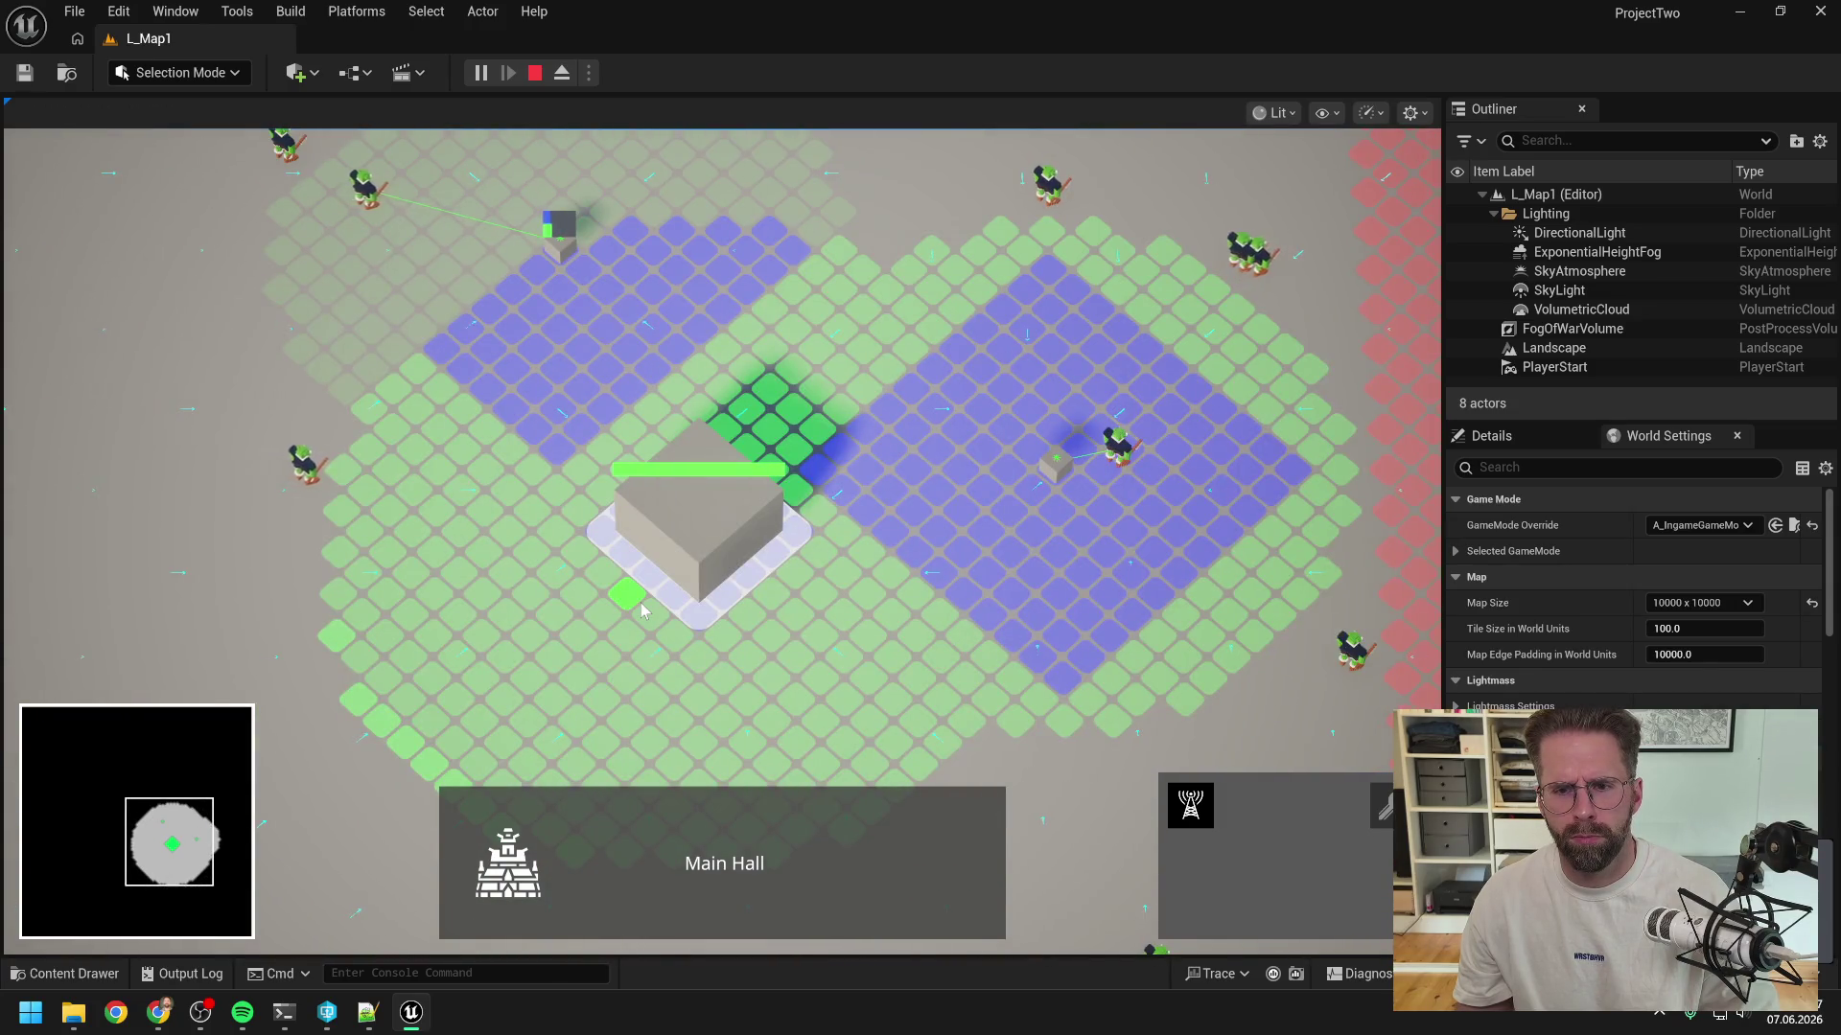
scroll(644, 602, up, 2)
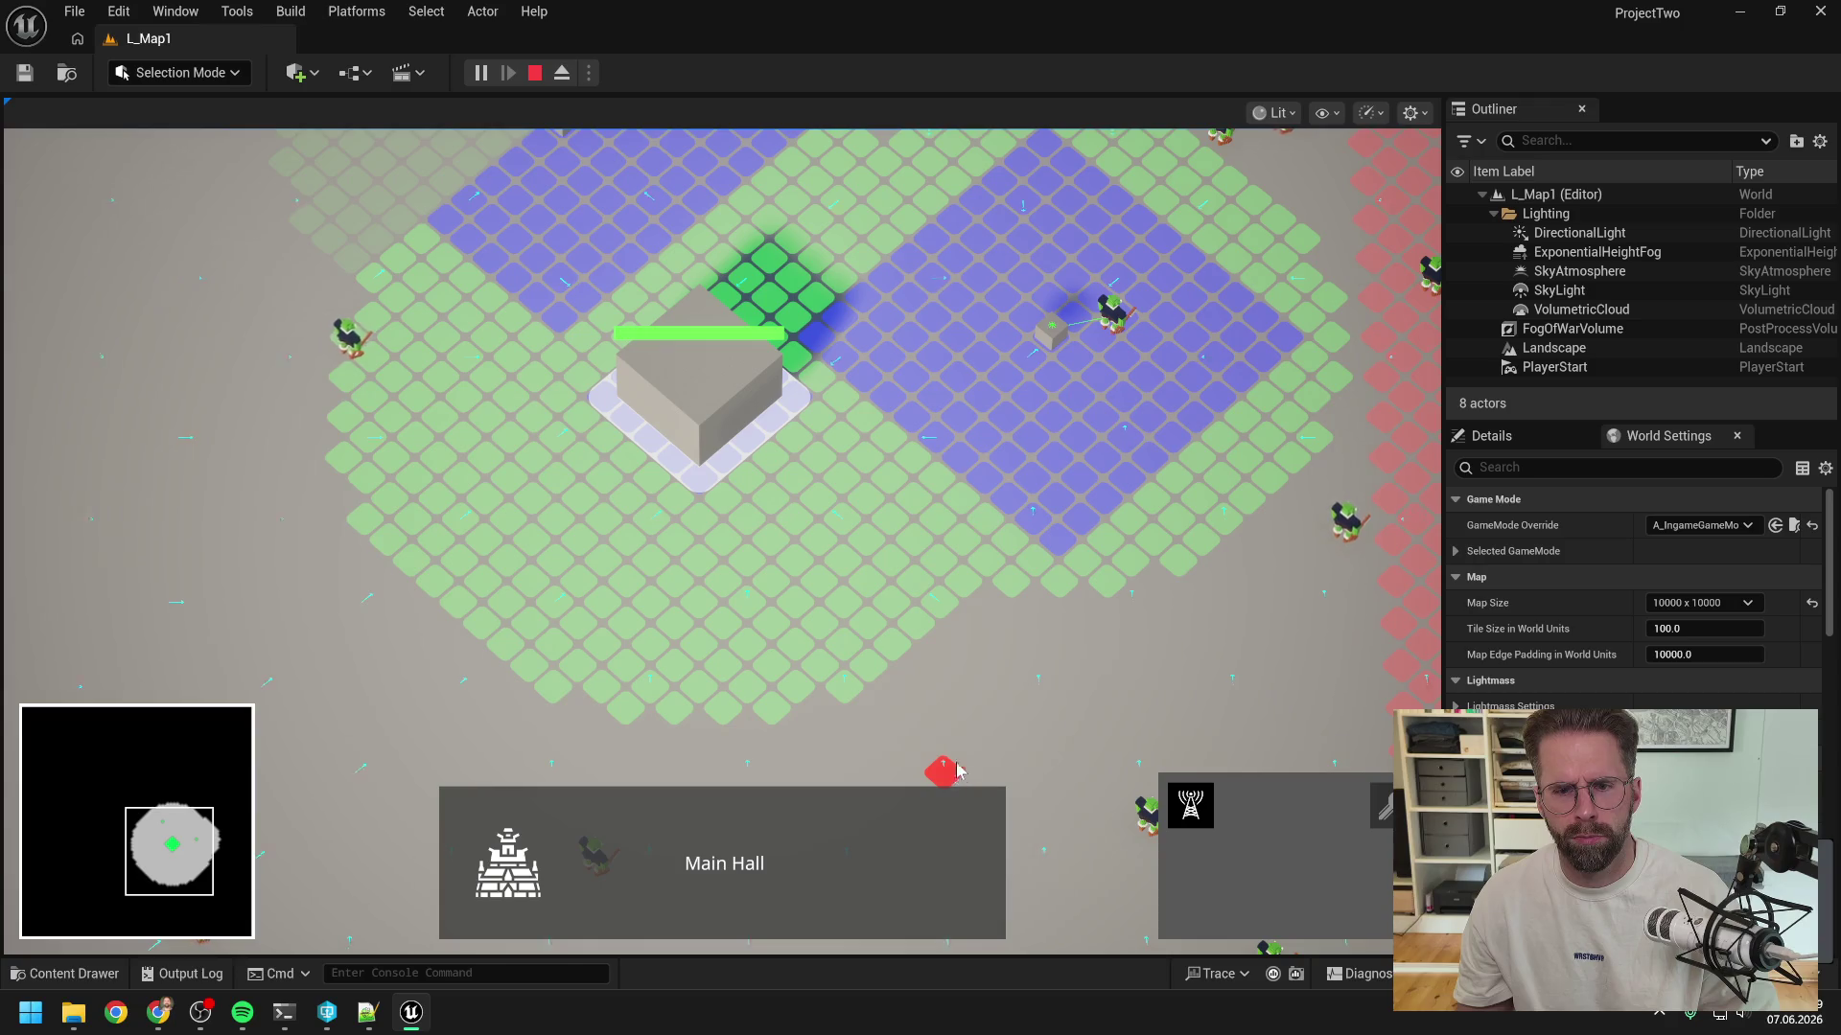
key(w)
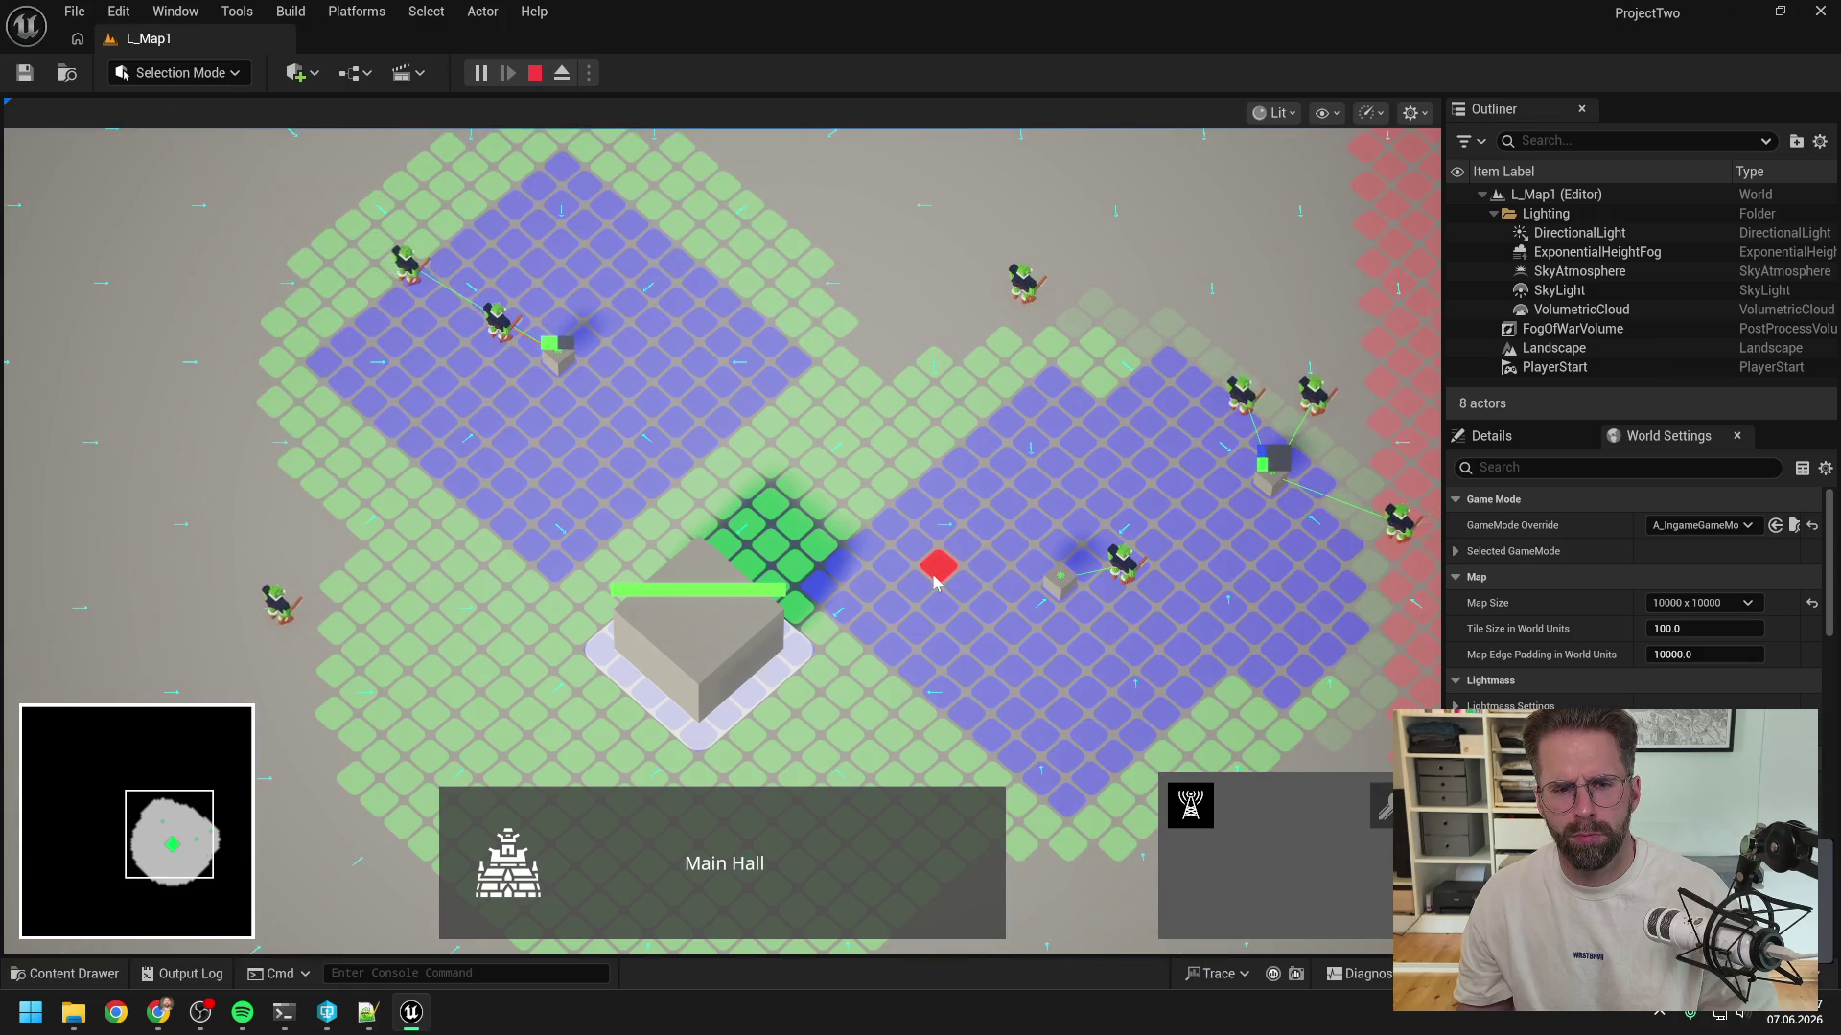
key(d)
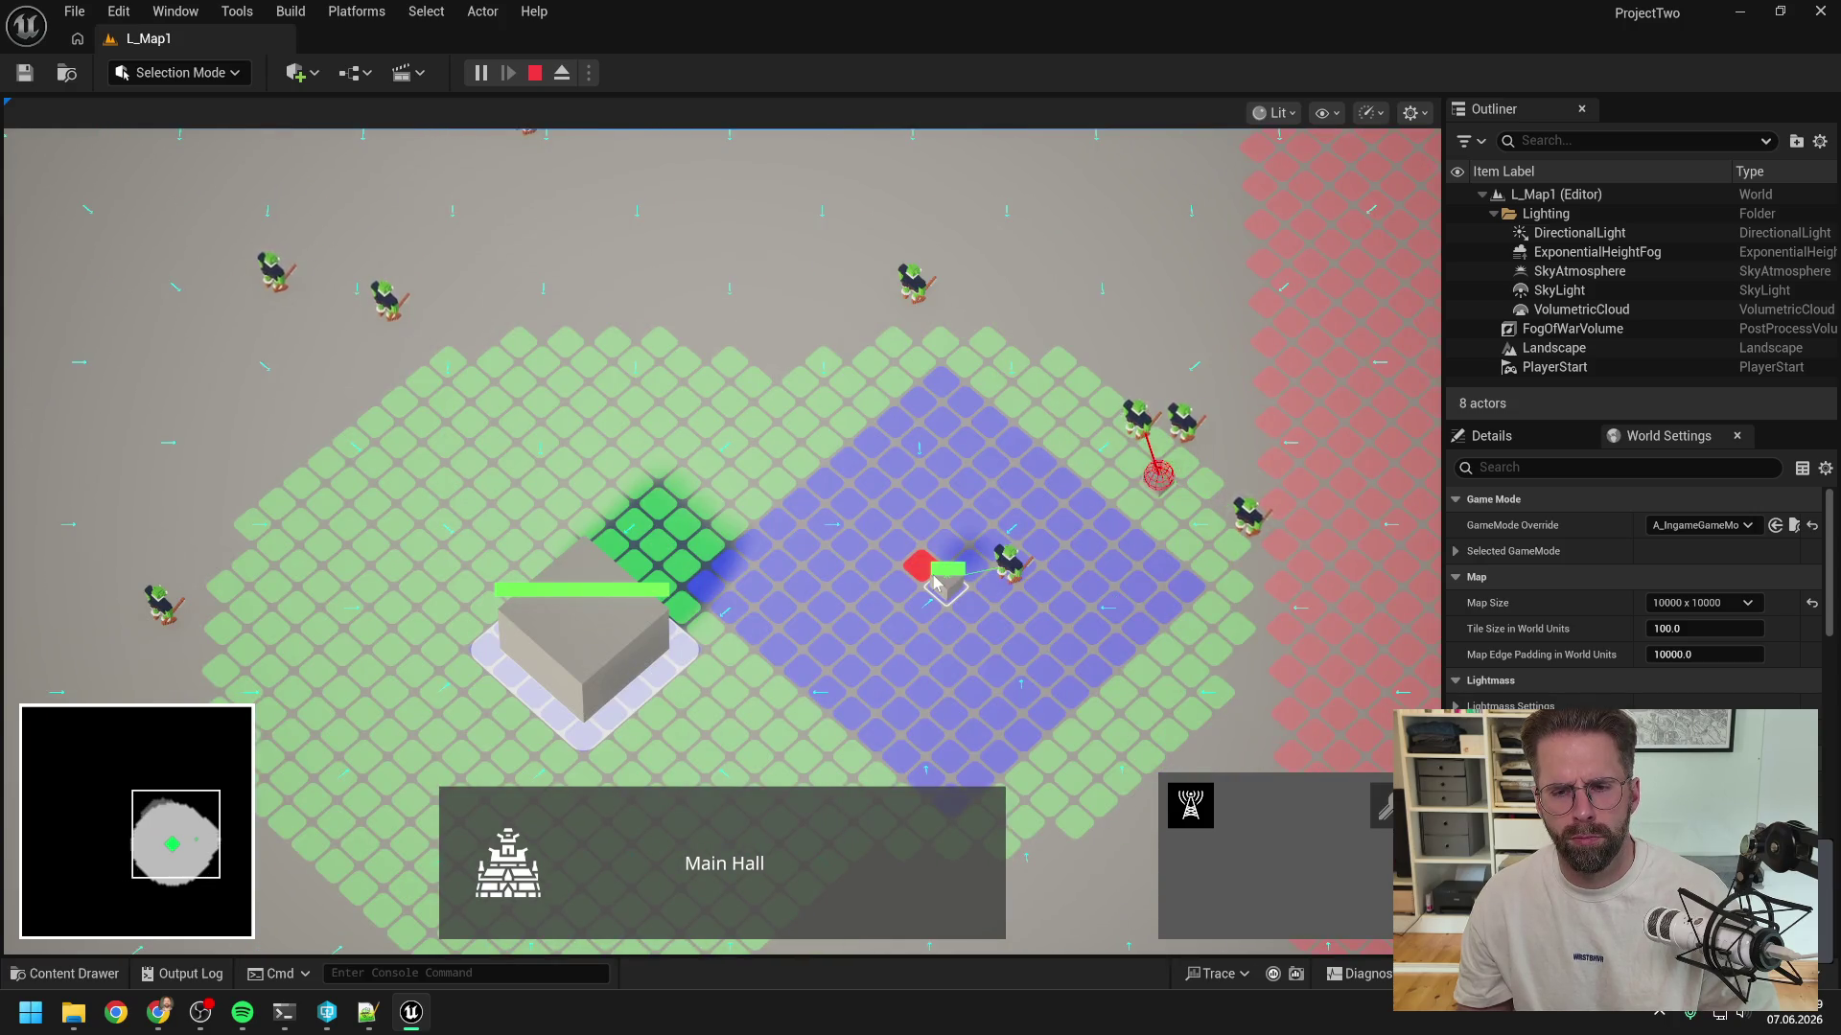
key(a)
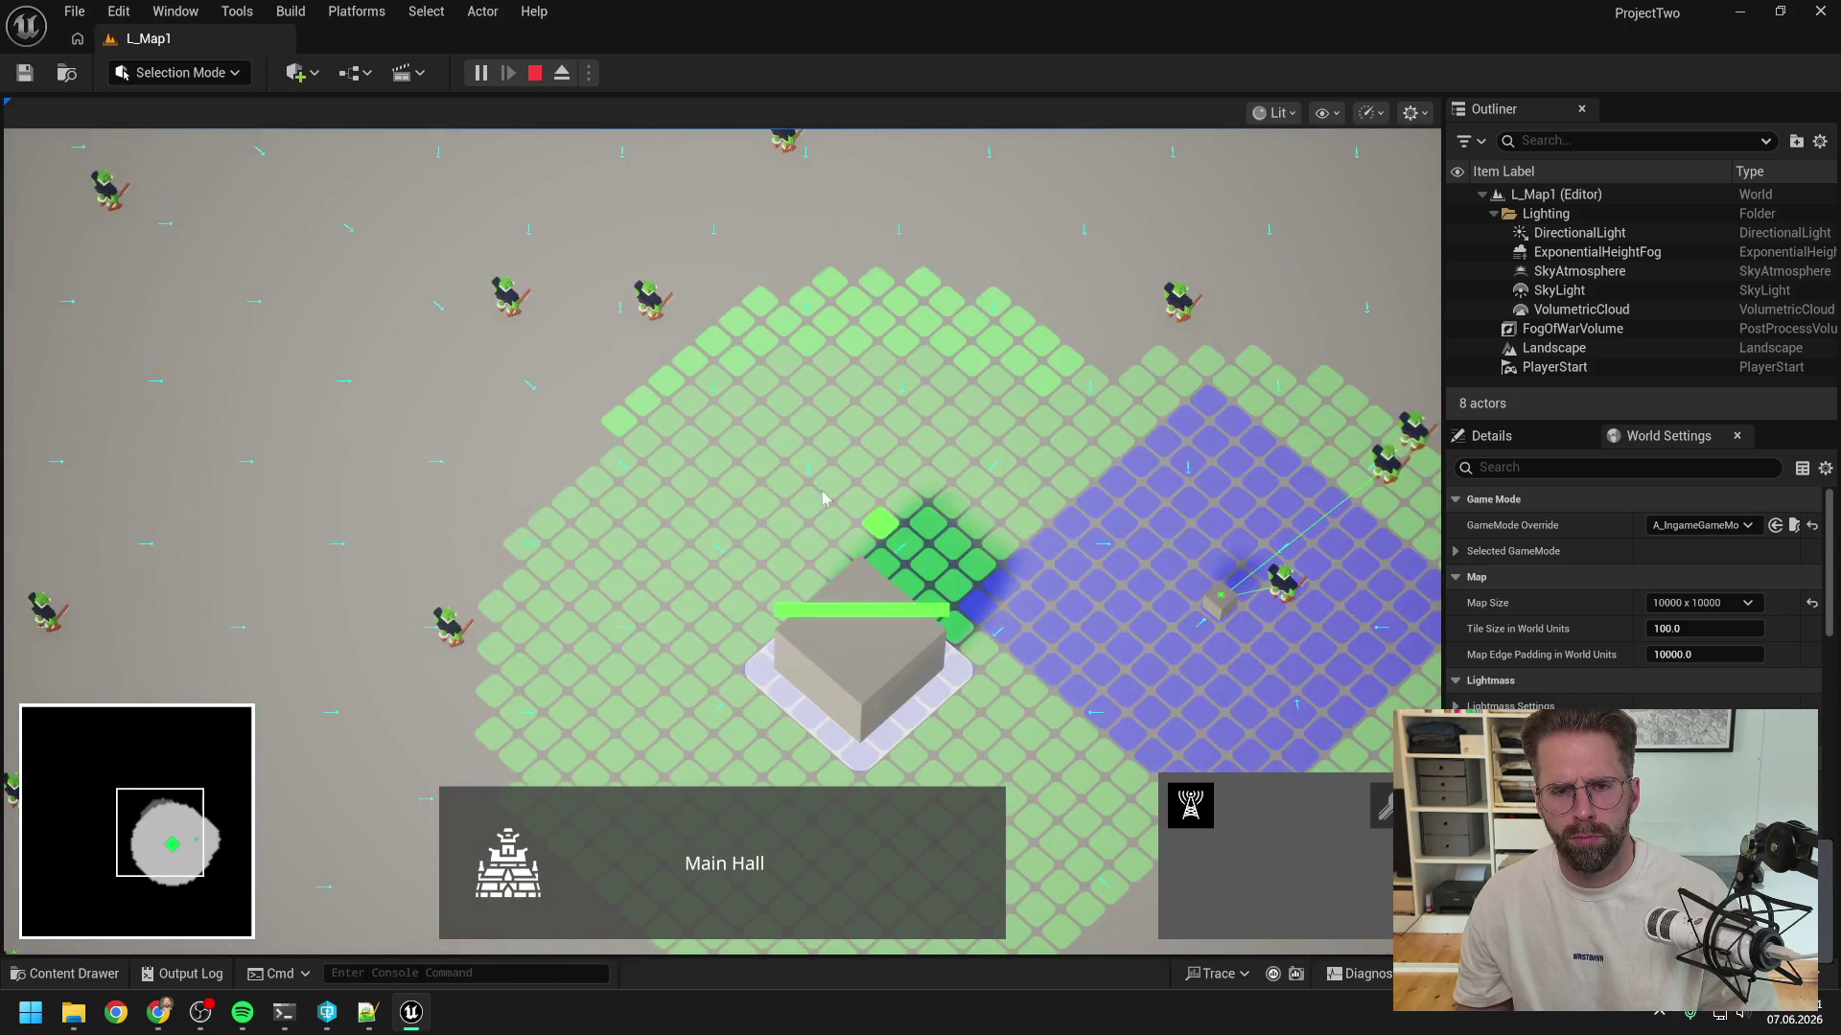
key(s)
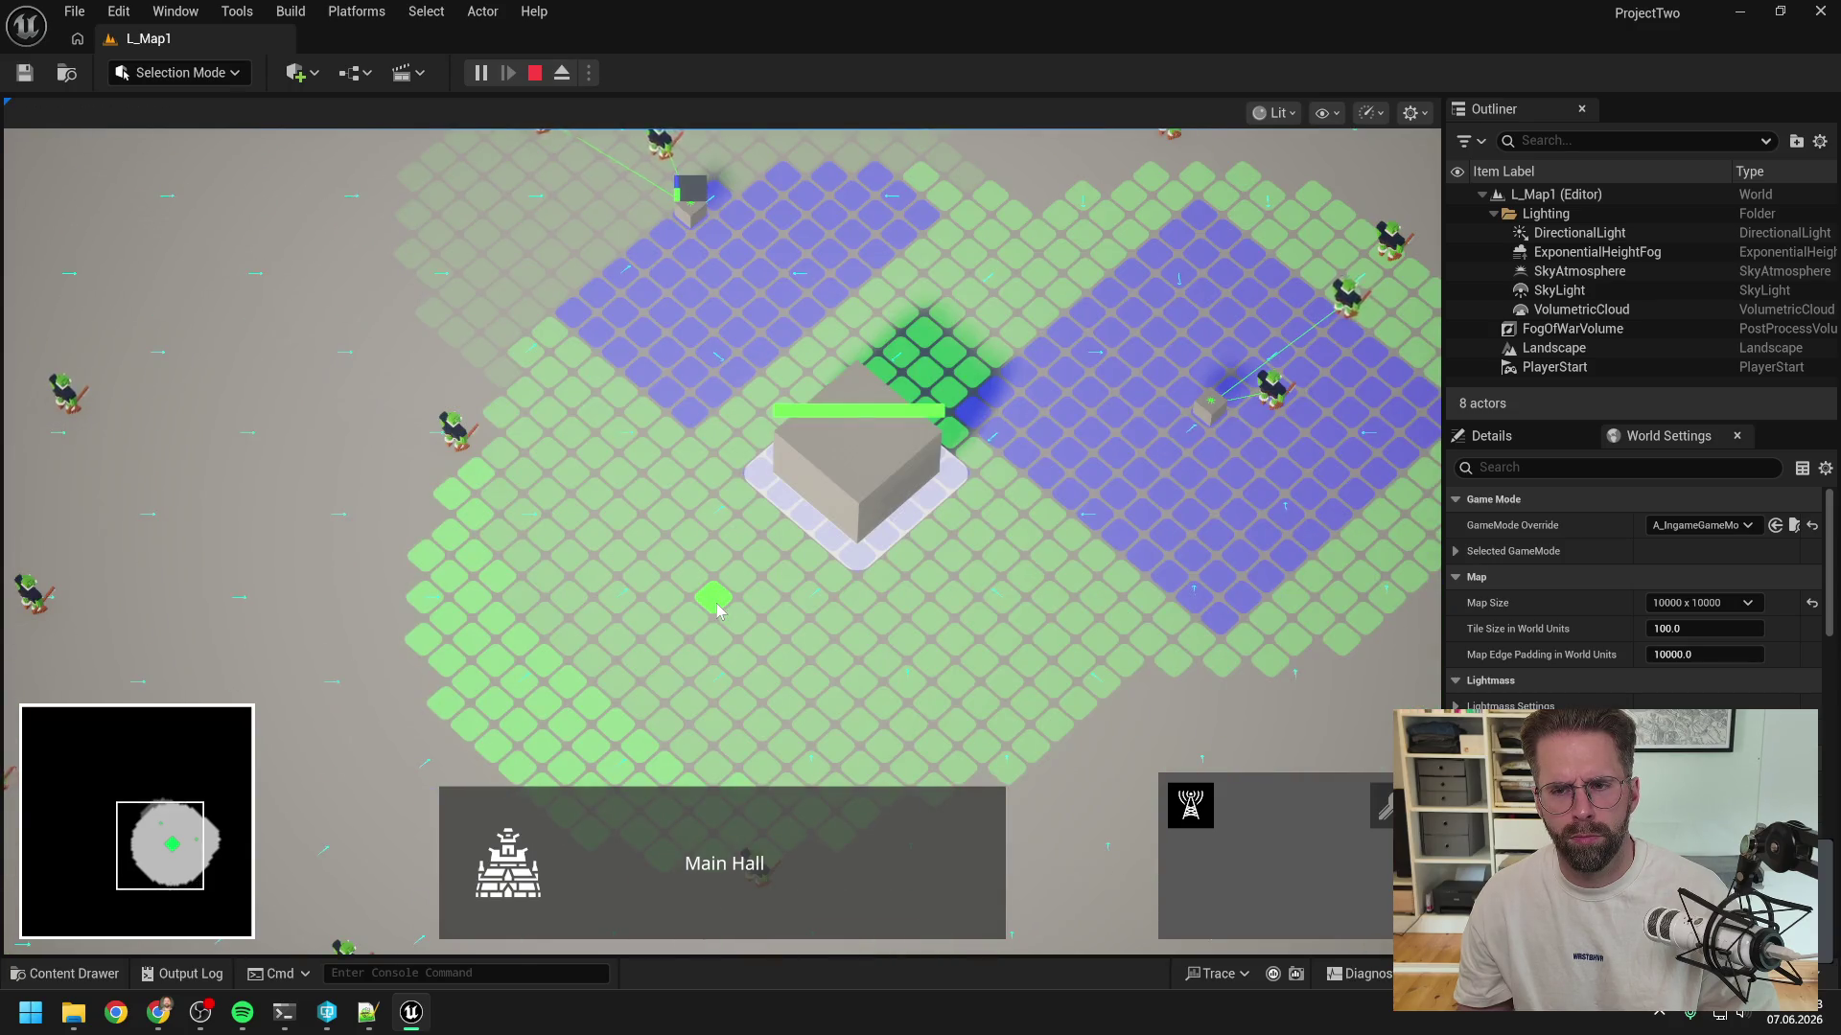
key(d)
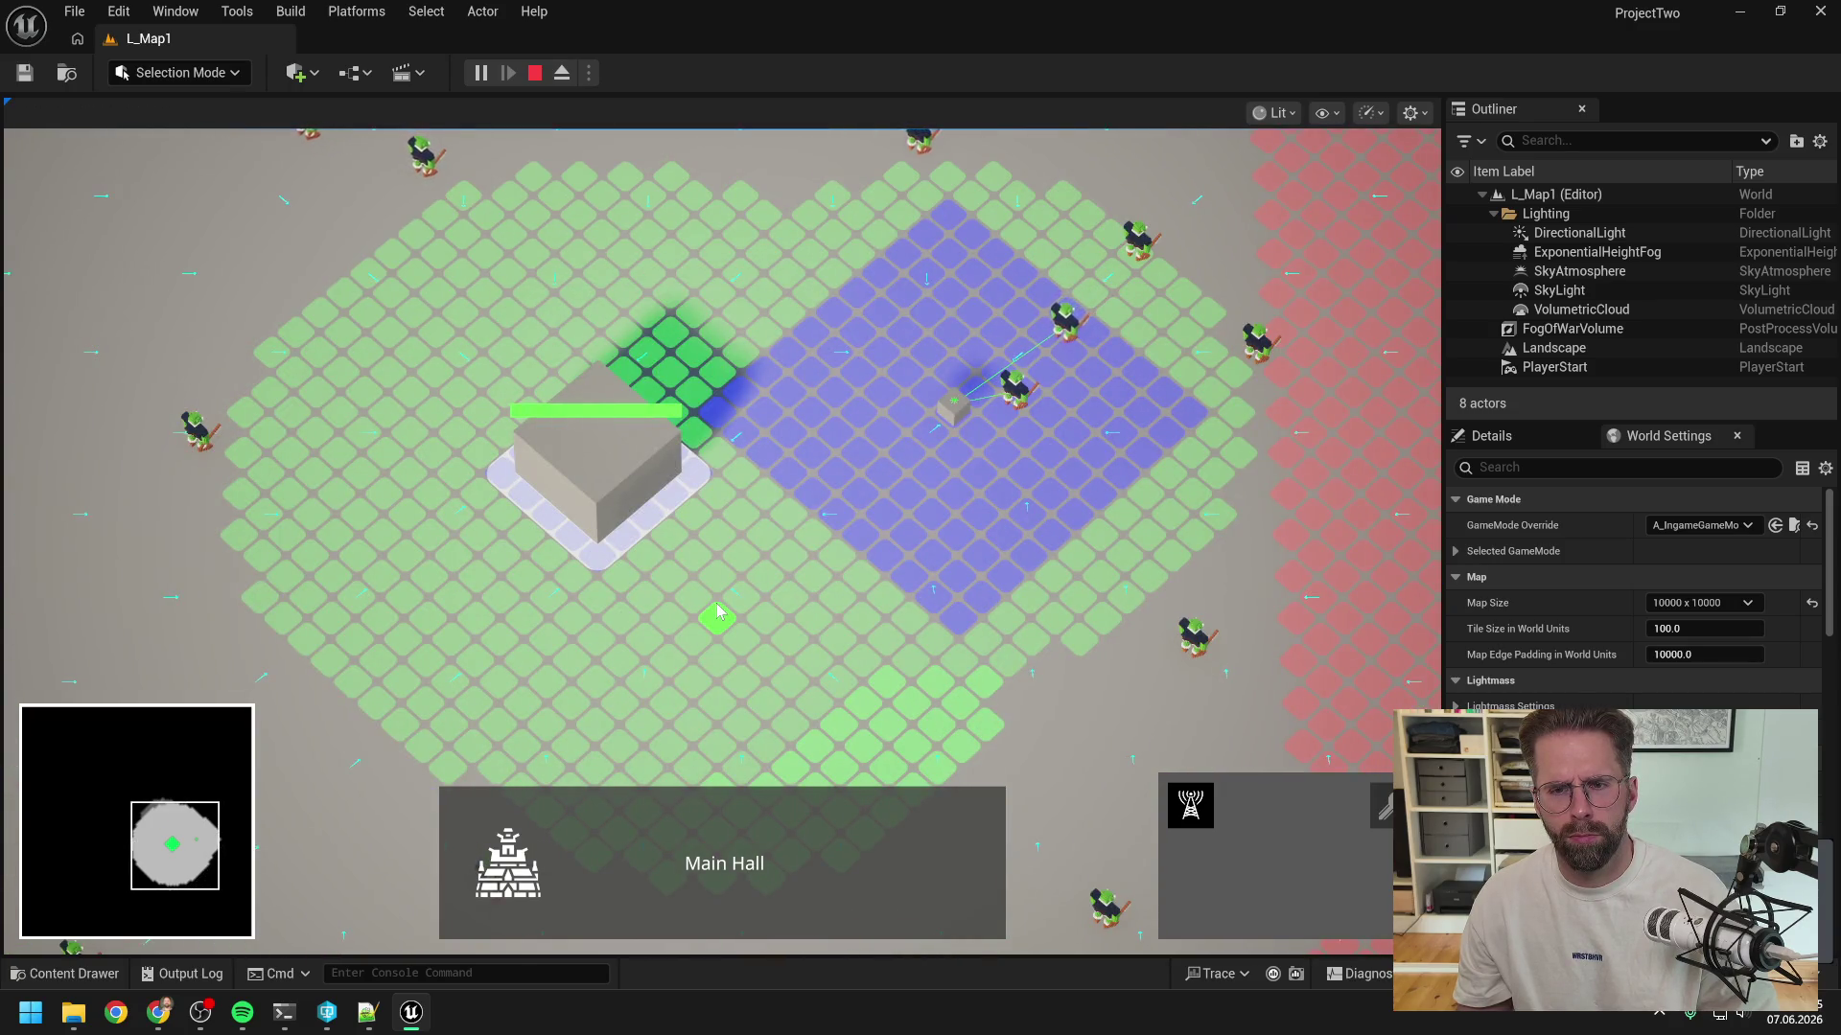
right_click(718, 612)
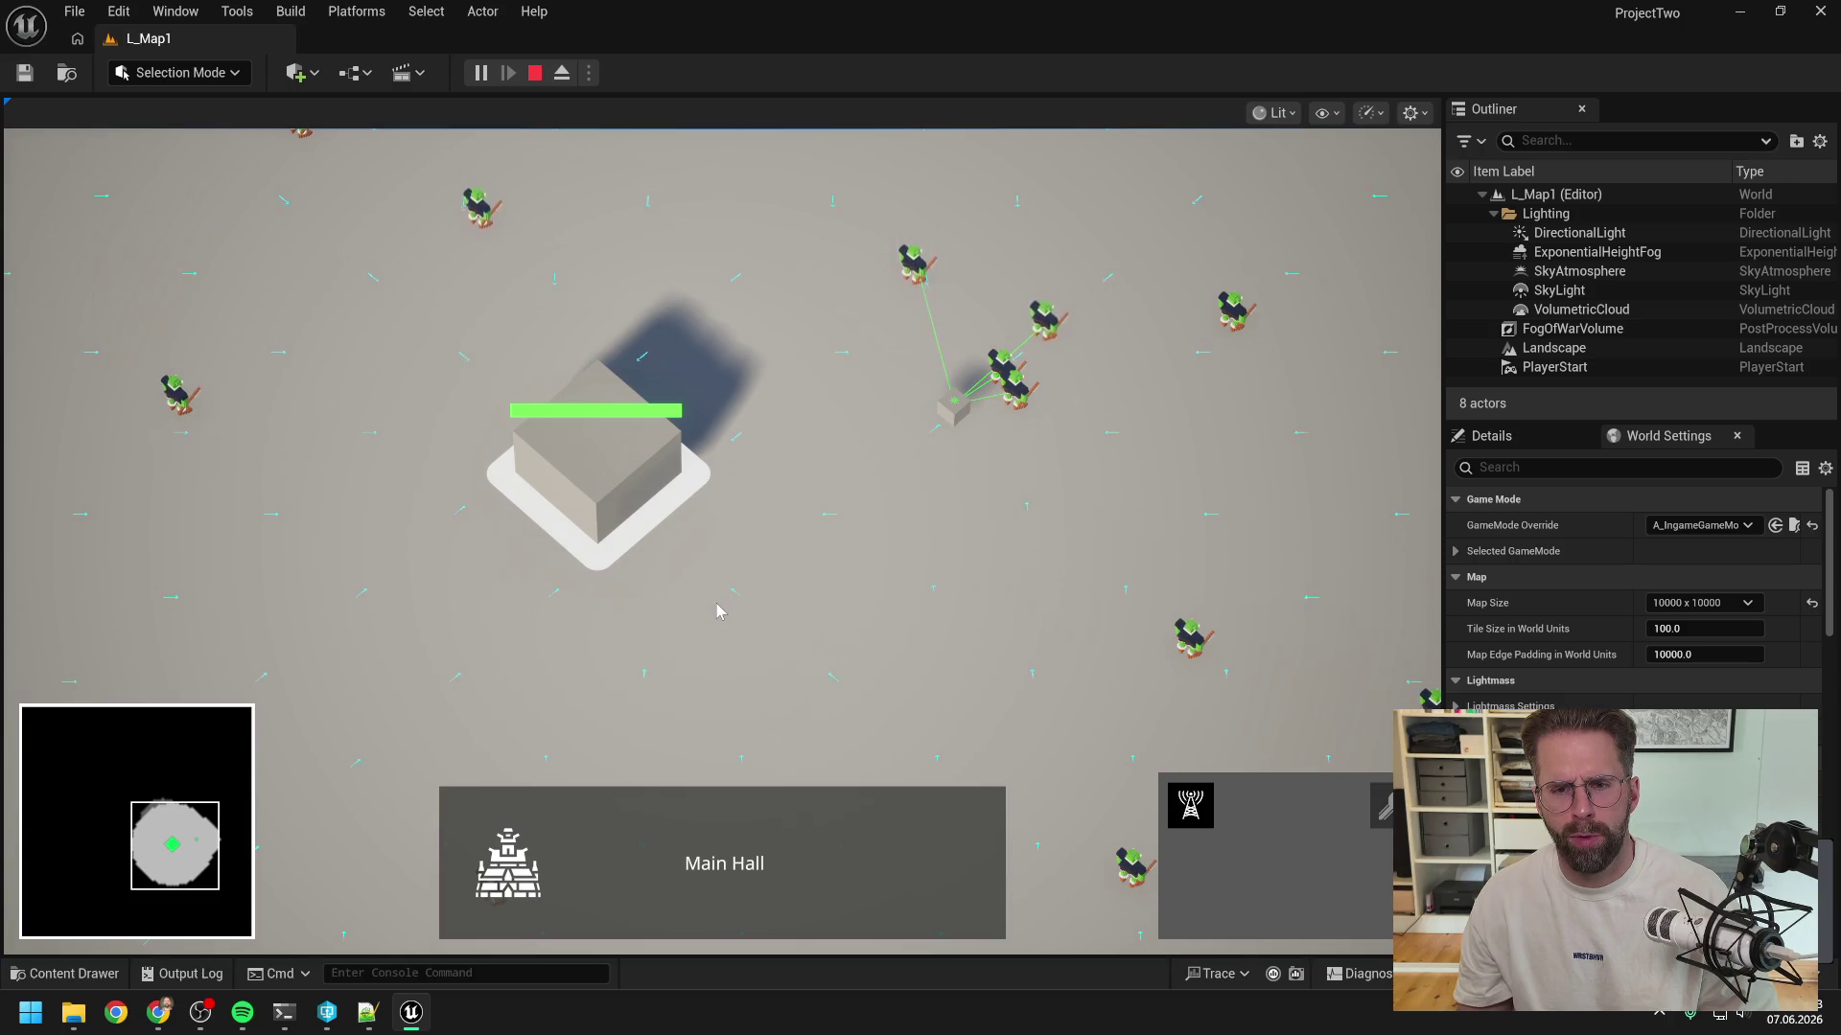
- Move and zoom the camera once more, then stop the play-in-editor session
key(w)
scroll(939, 538, up, 2)
scroll(939, 543, up, 2)
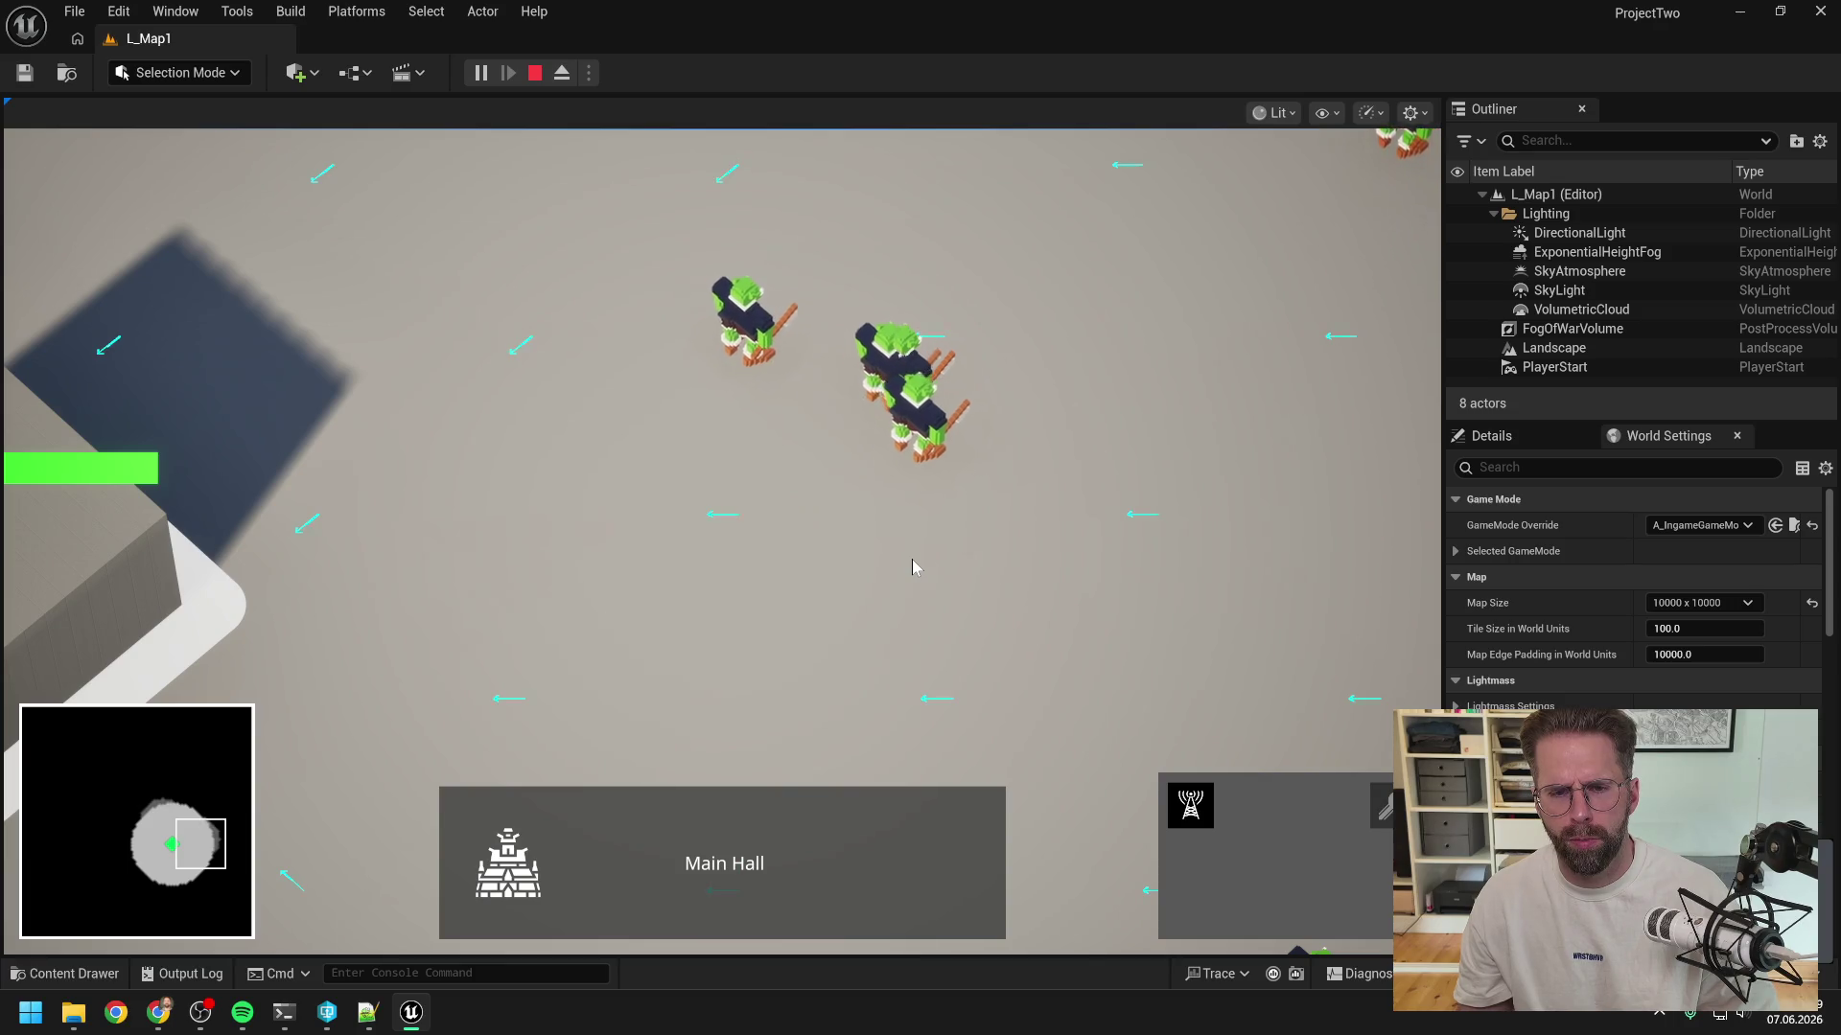
scroll(911, 562, down, 4)
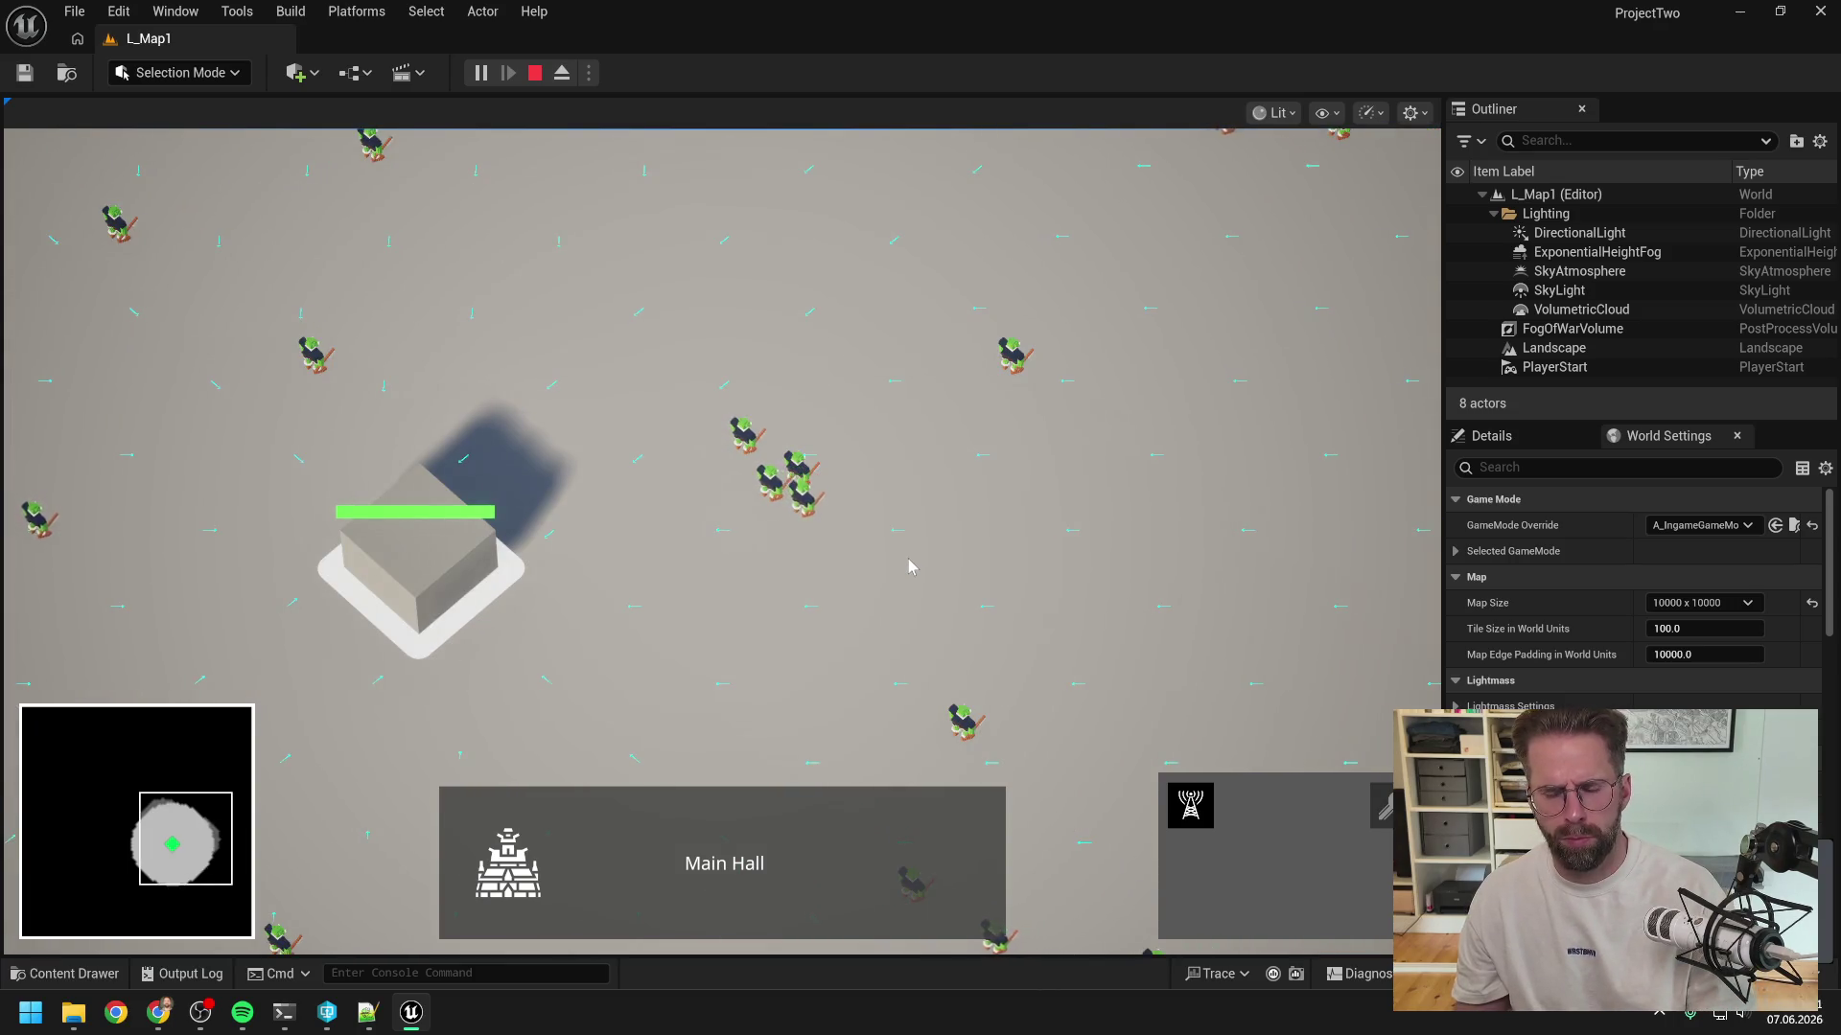
key(Escape)
- Submit the stuck-zombie feedback in the Resume coding session terminal
mouse_move(284, 1013)
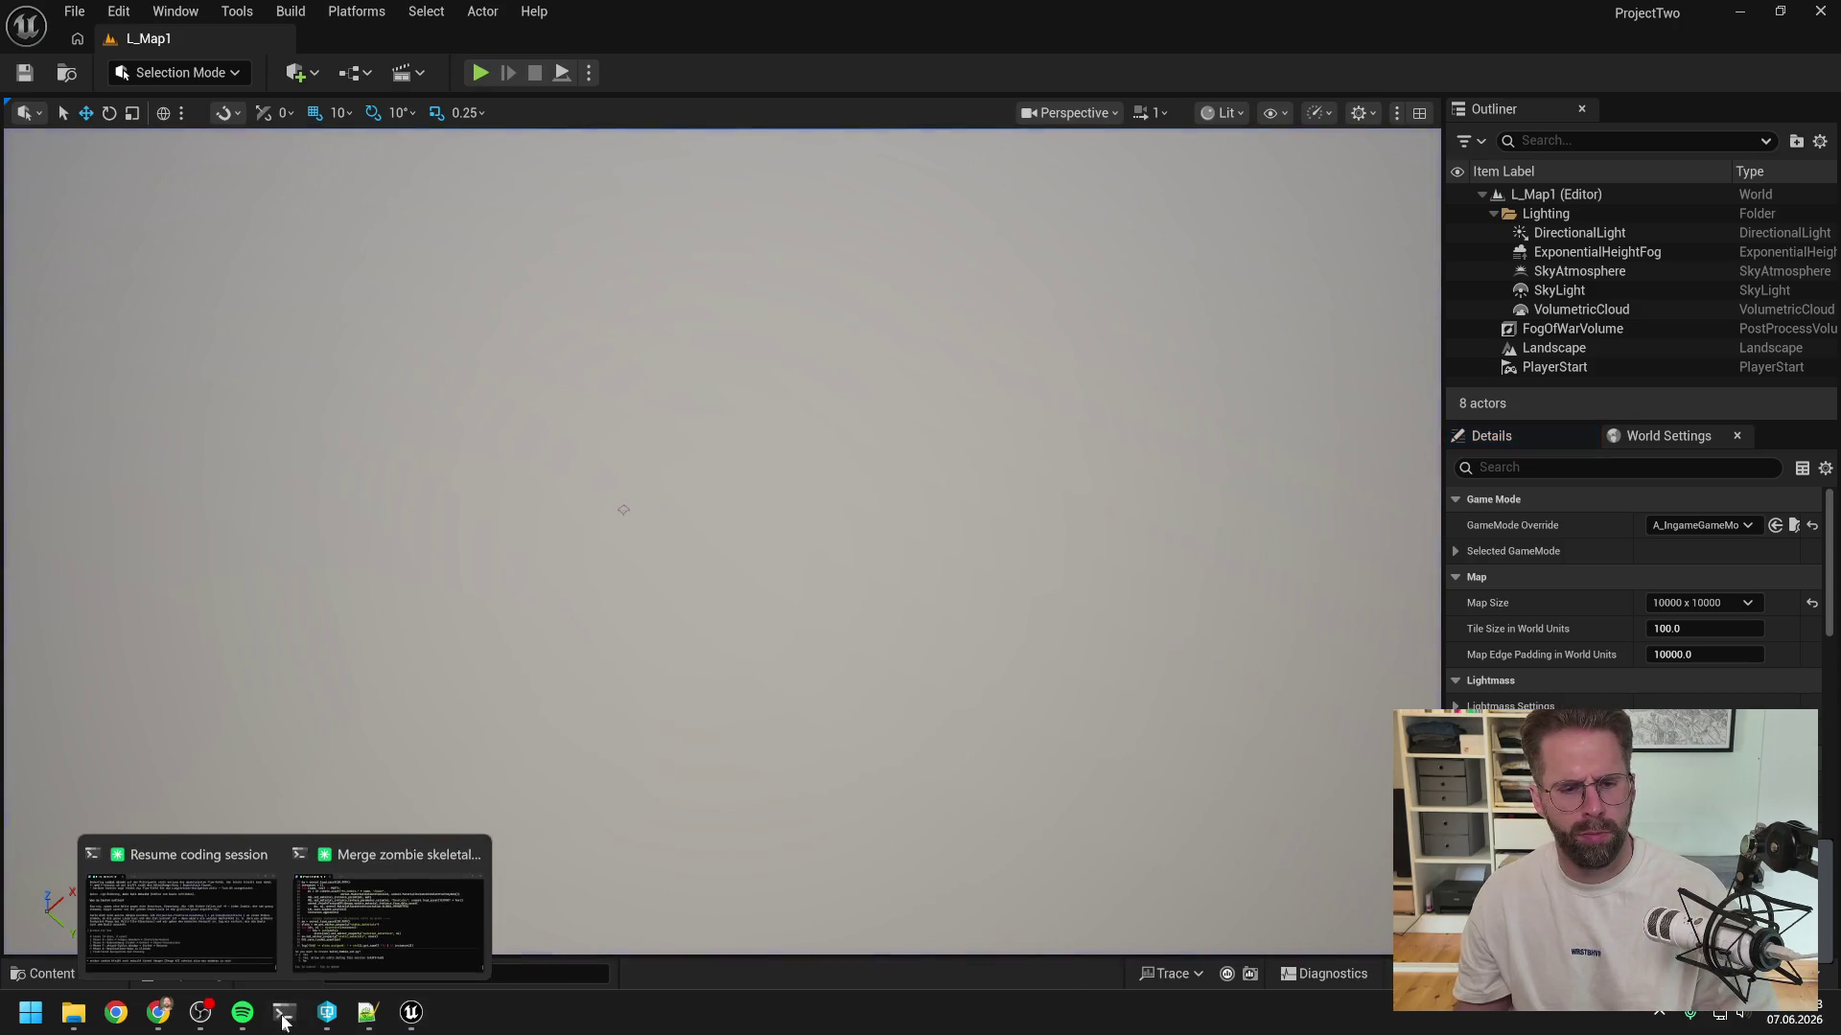
click(194, 888)
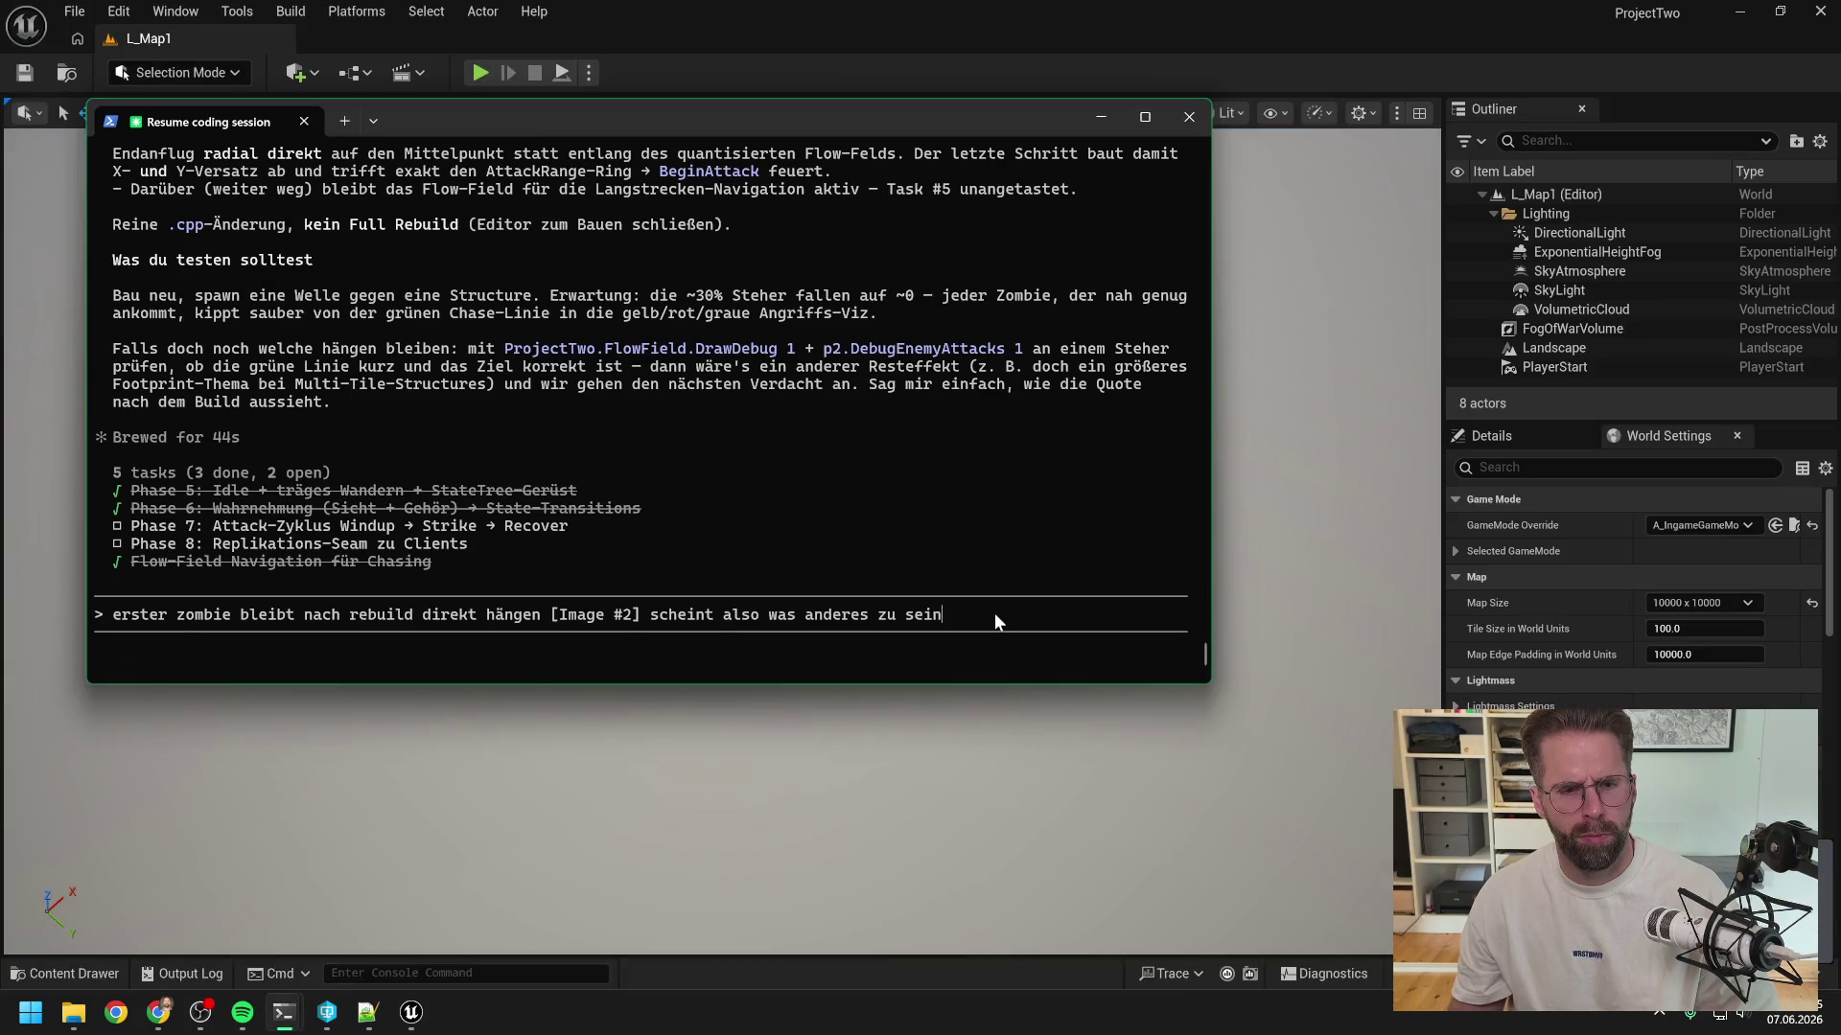
key(Return)
- Switch to the other Claude Code session and scroll up to its build_zombie_vat.py proposal
mouse_move(276, 1022)
click(450, 877)
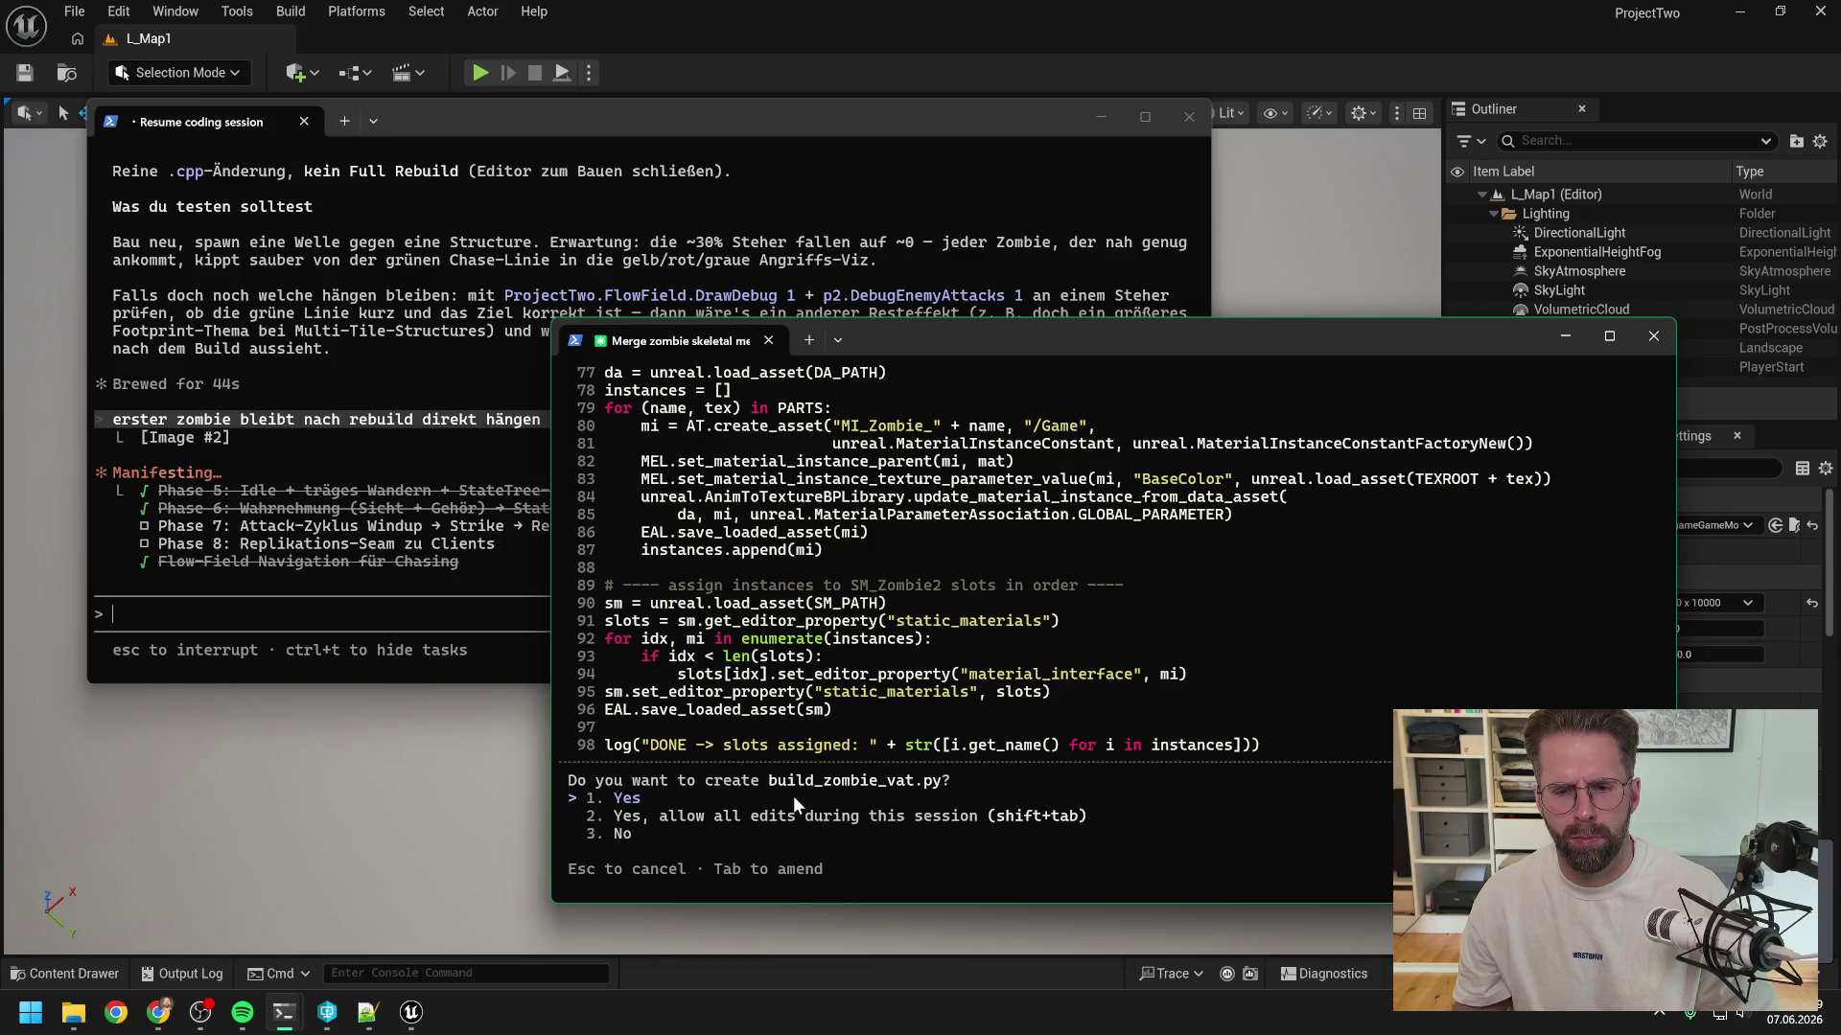
scroll(974, 650, up, 18)
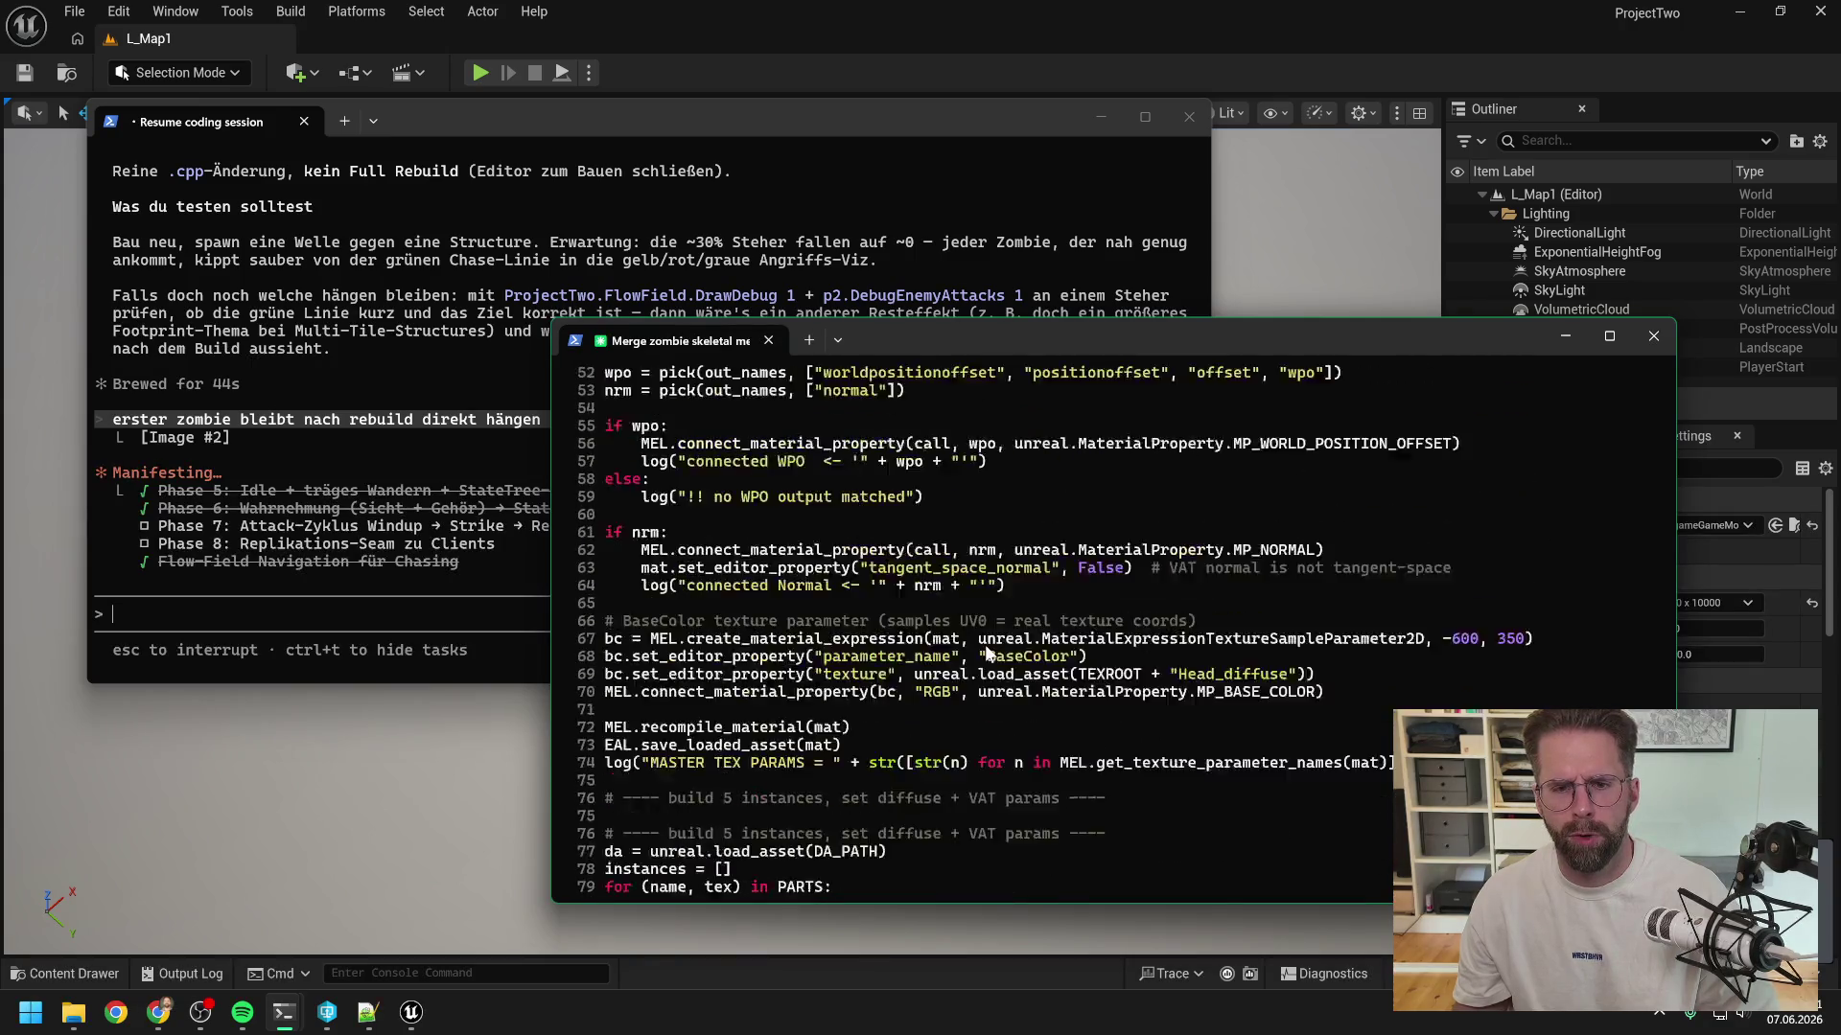
scroll(984, 660, up, 12)
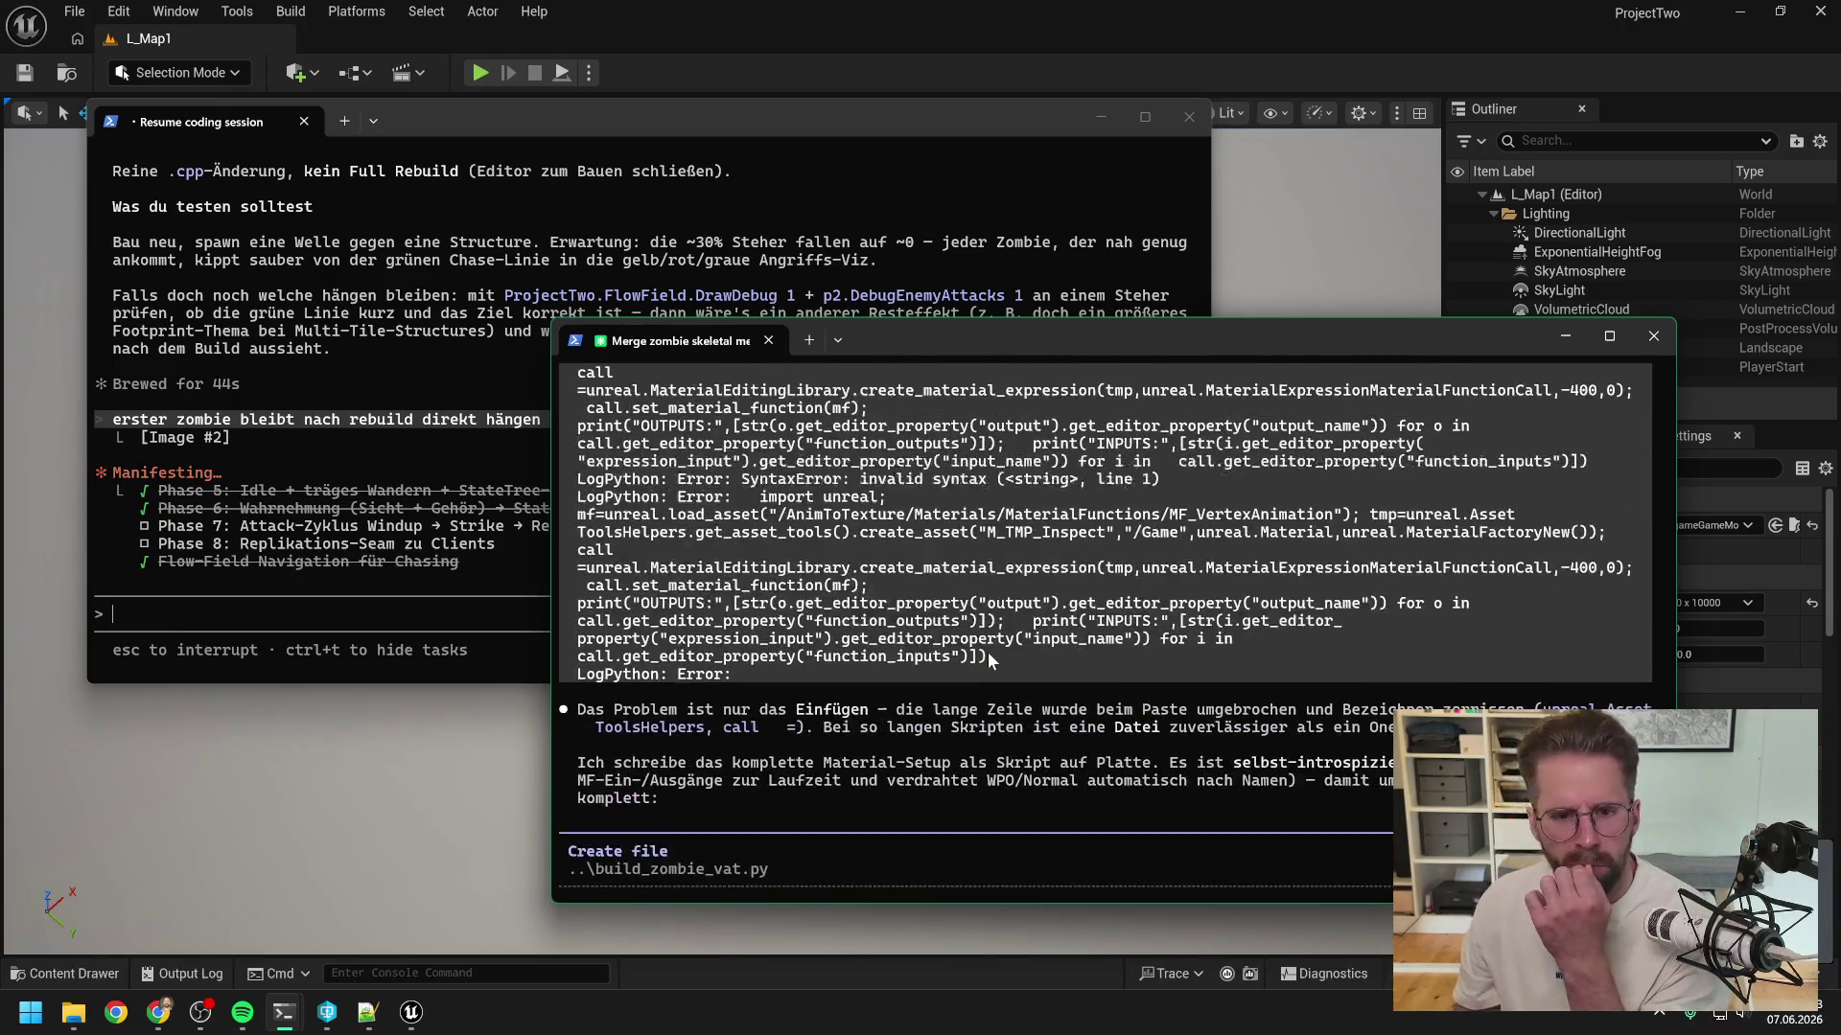
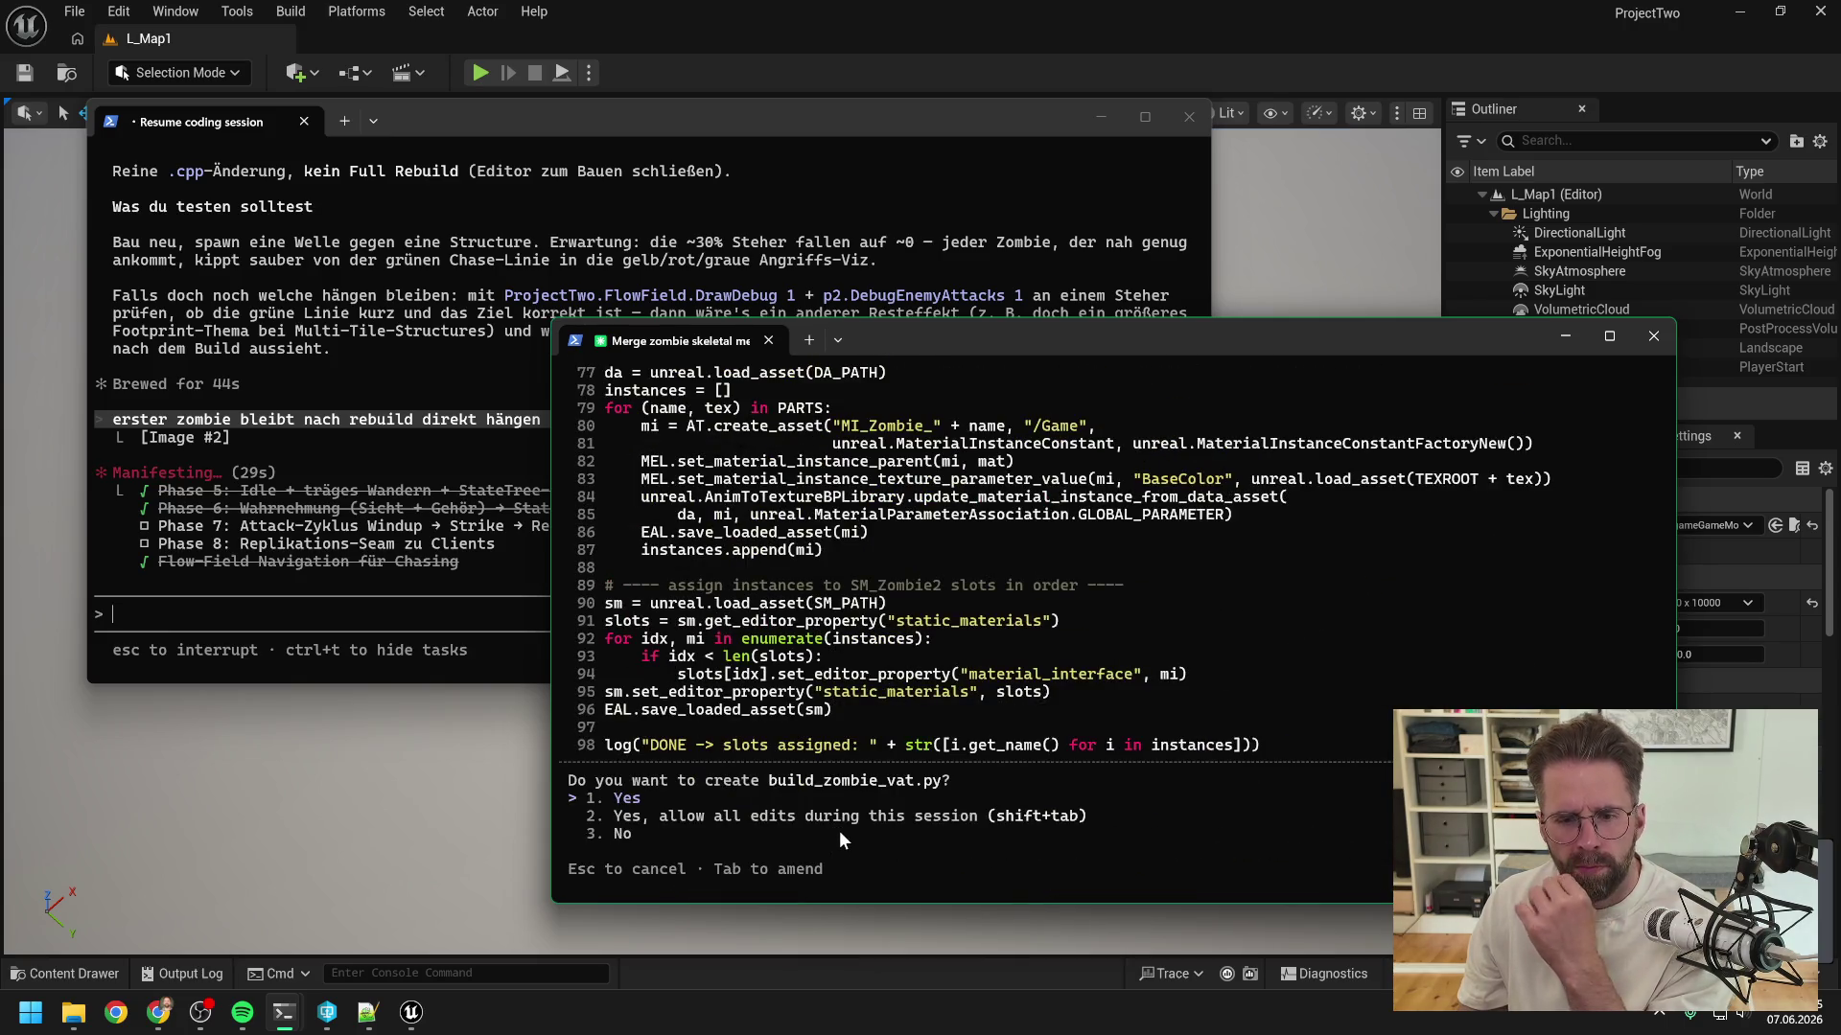
- Decline creating build_zombie_vat.py and ask Claude to explain building the material manually
key(Escape)
text(erklär mi)
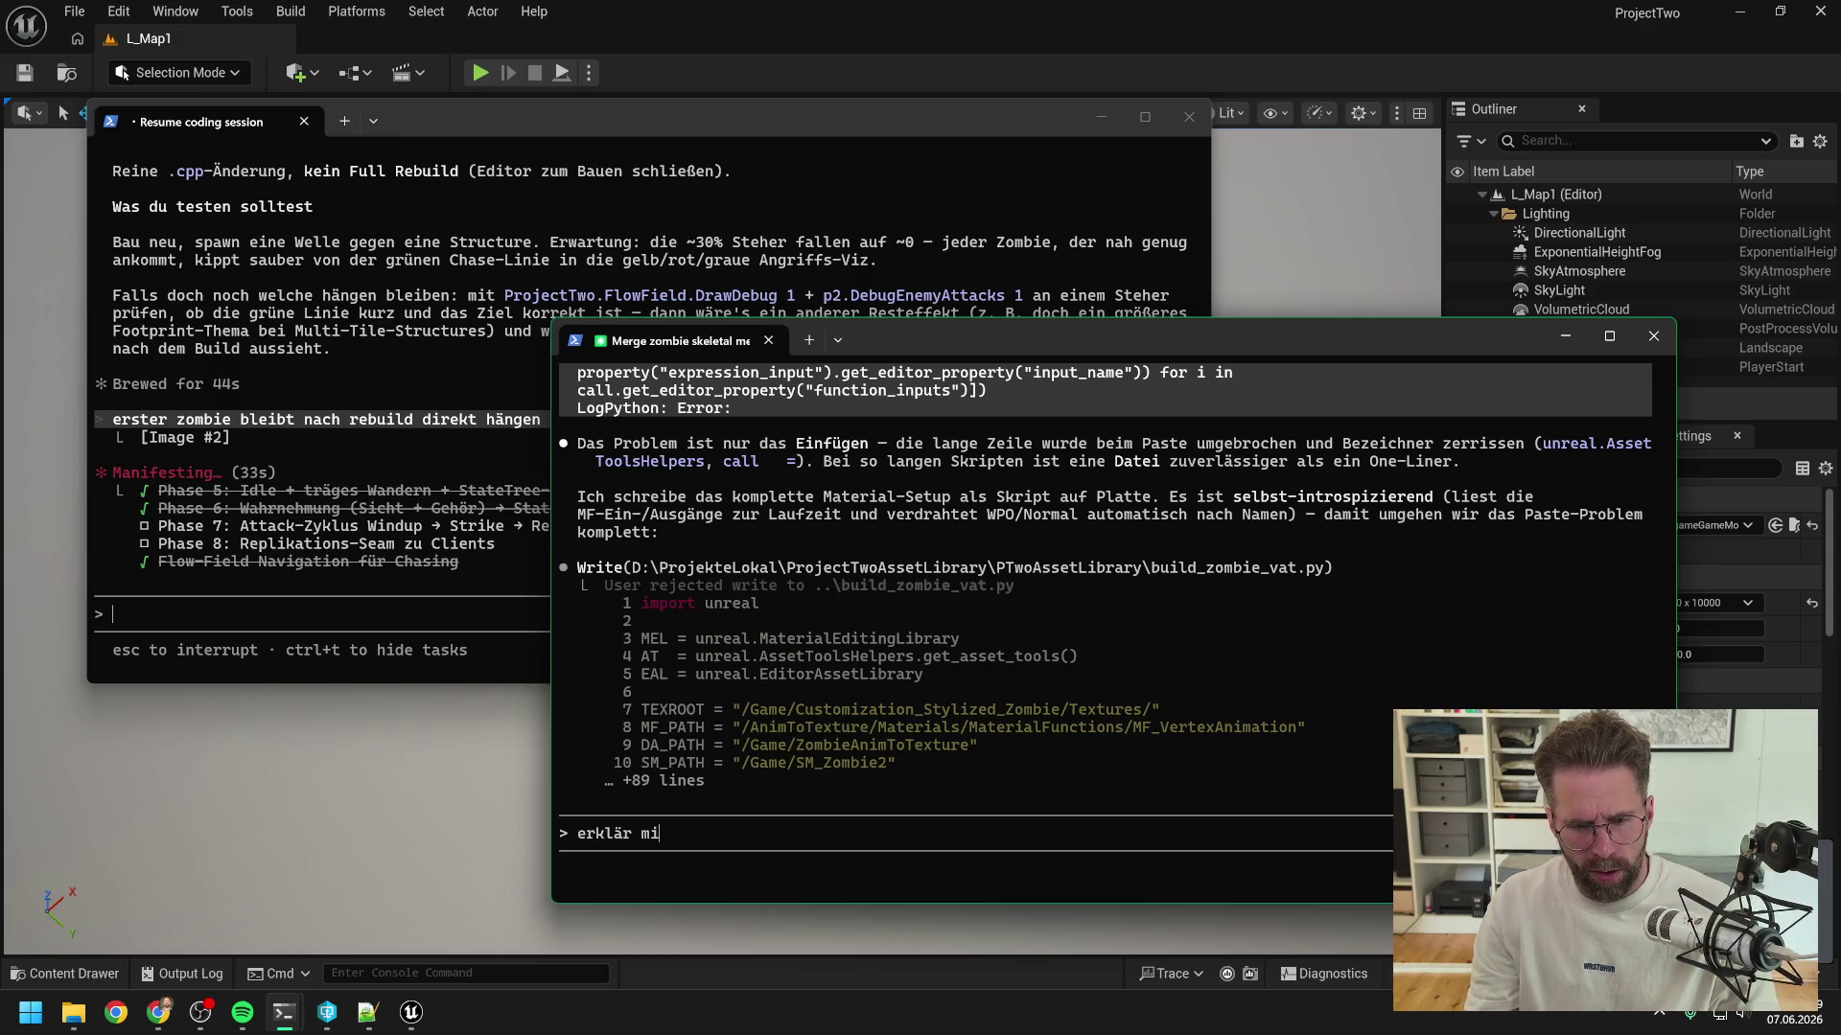
text(r mal lieber, wie ich das material se)
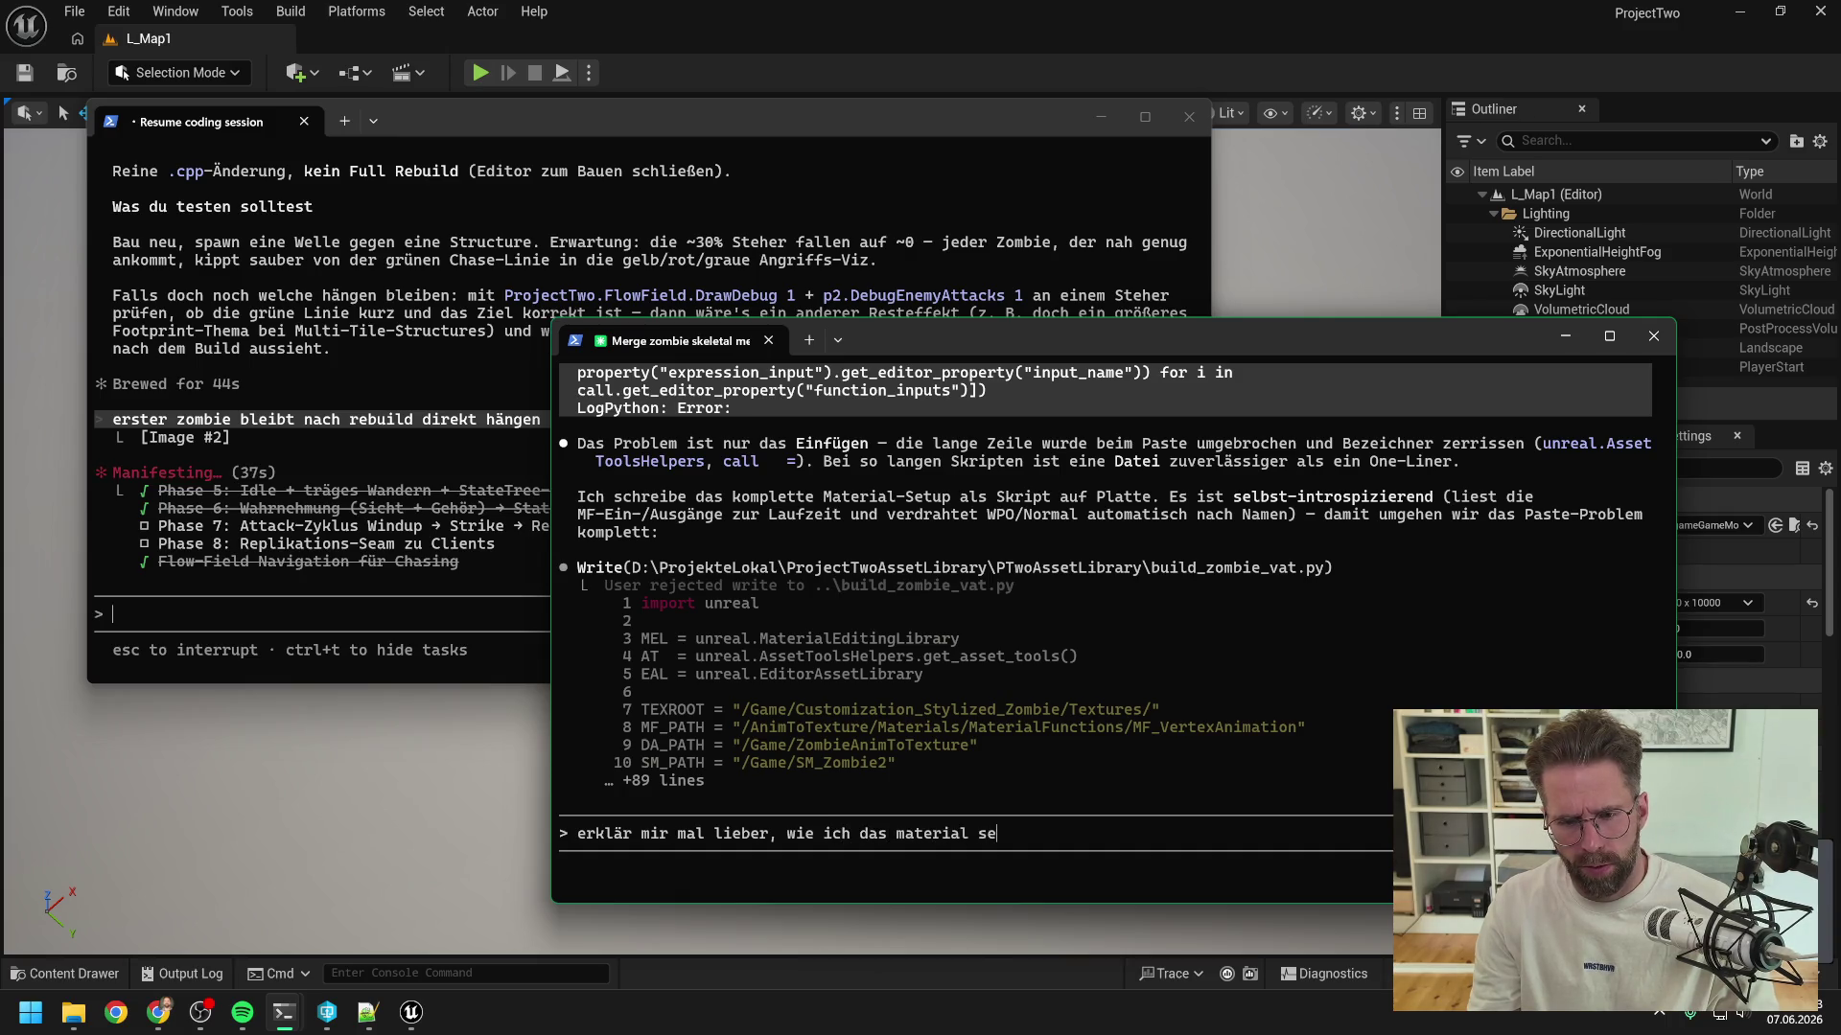
text(ick im editor)
key(Return)
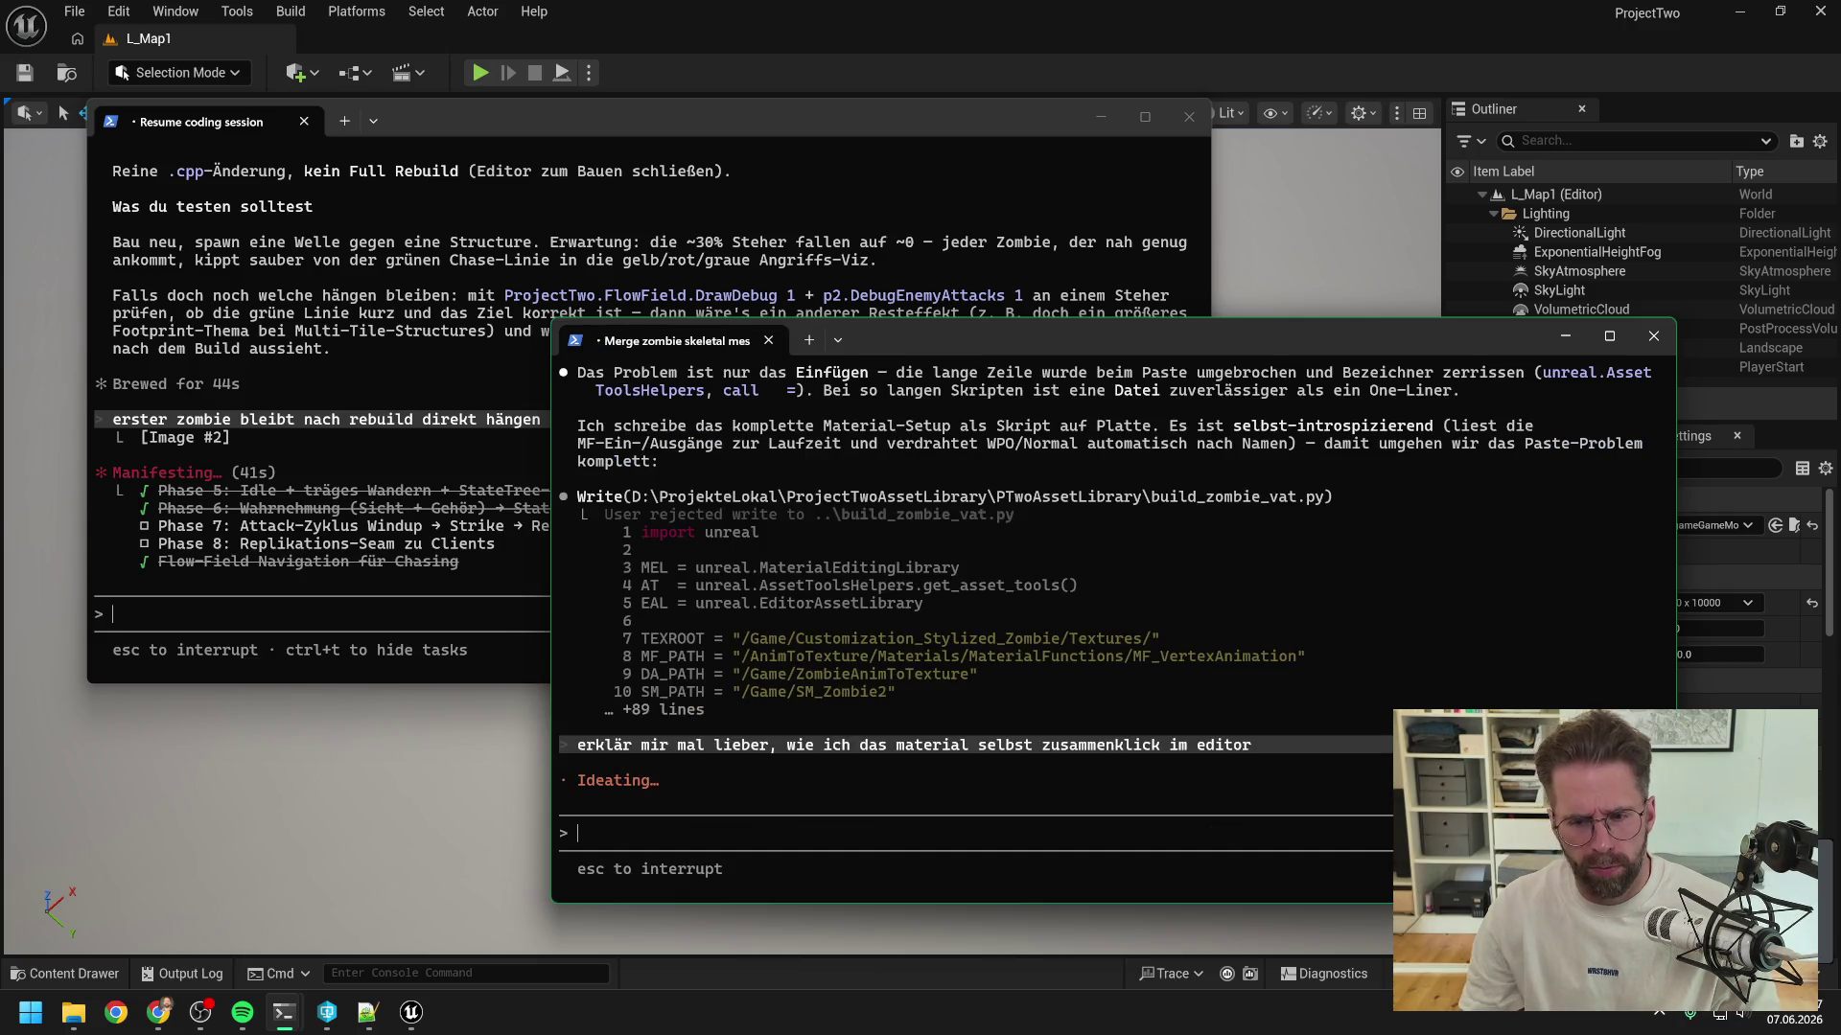
- Cycle through the coding session terminals, then bring Unreal Editor to the front
click(394, 617)
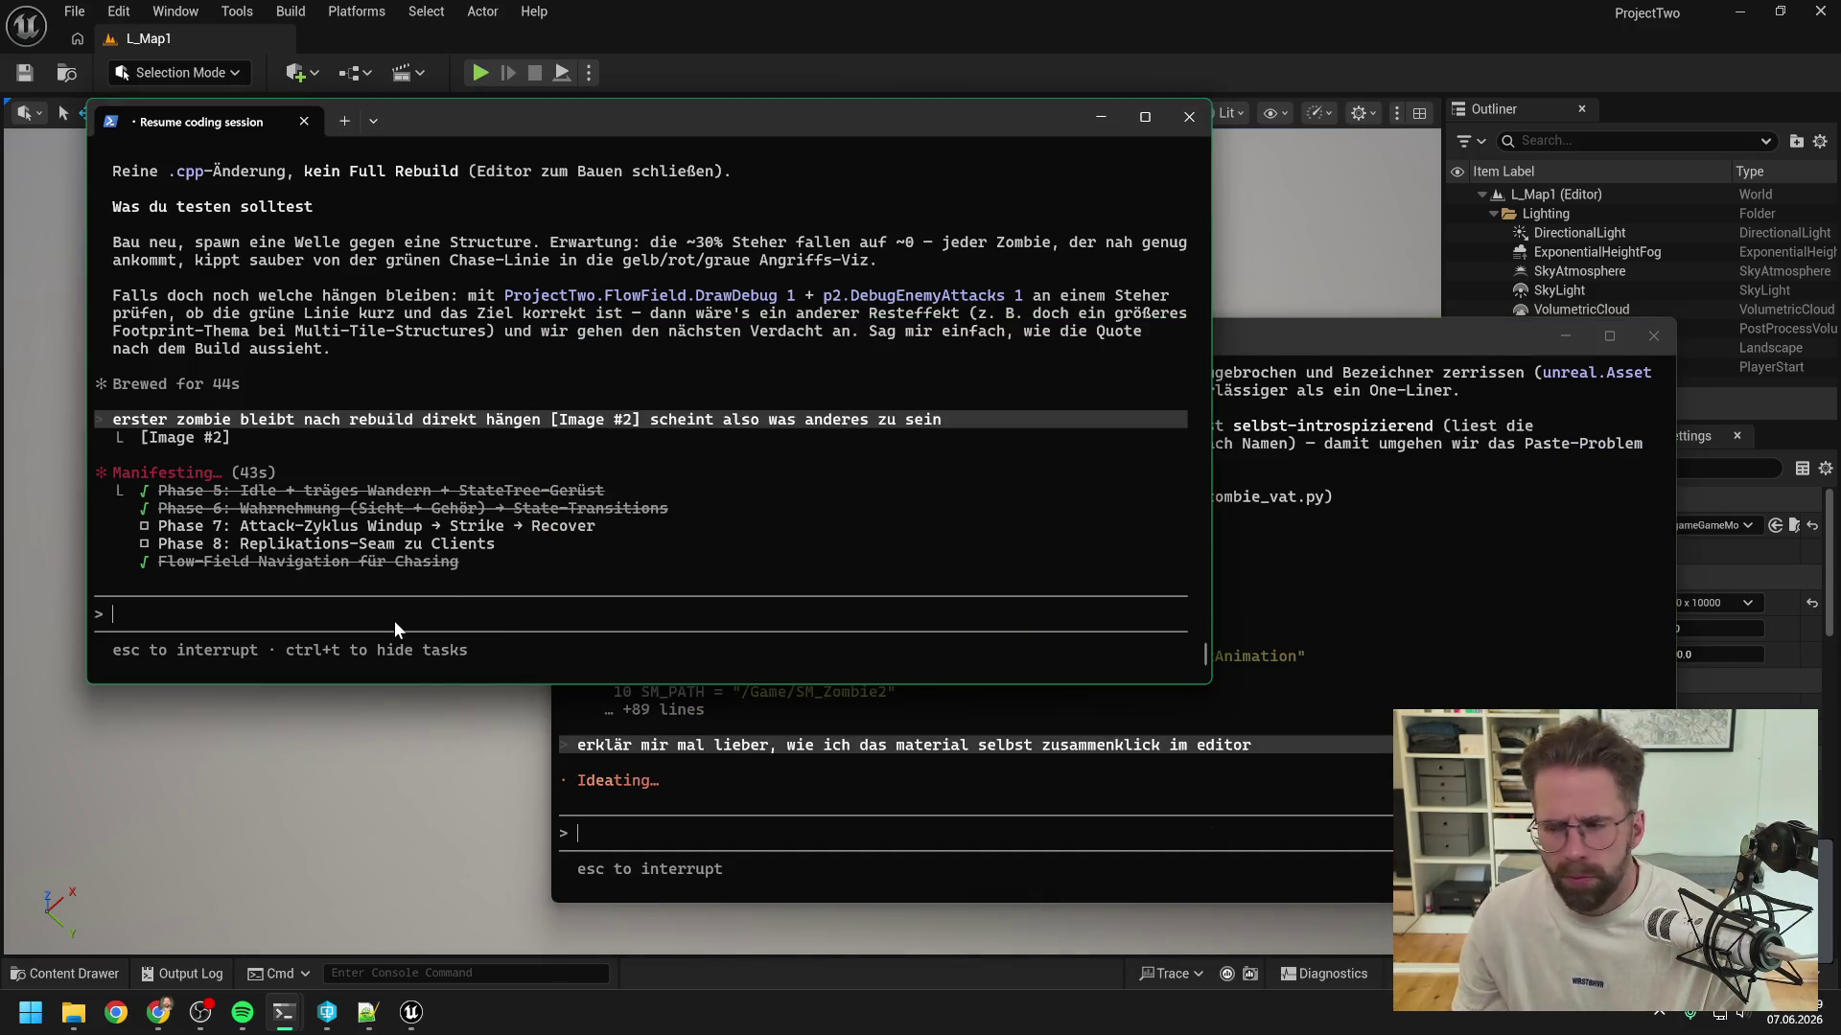
key(alt+Tab)
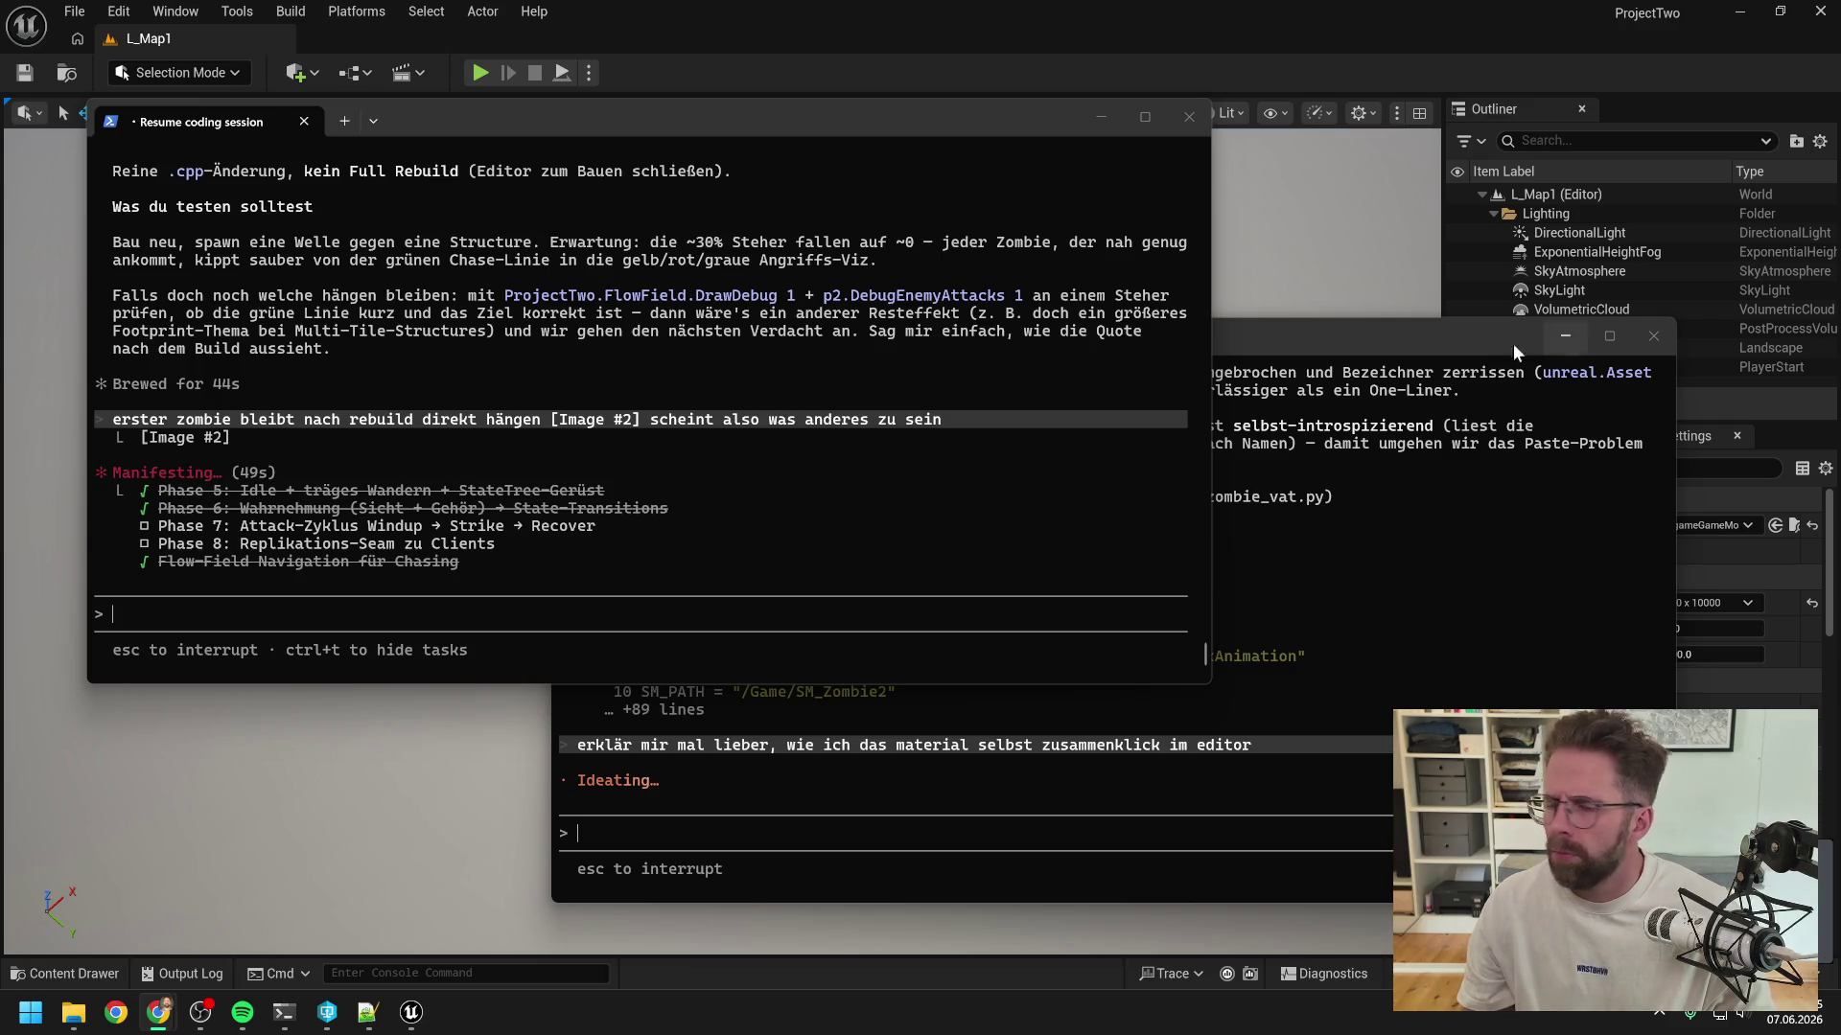
click(1349, 337)
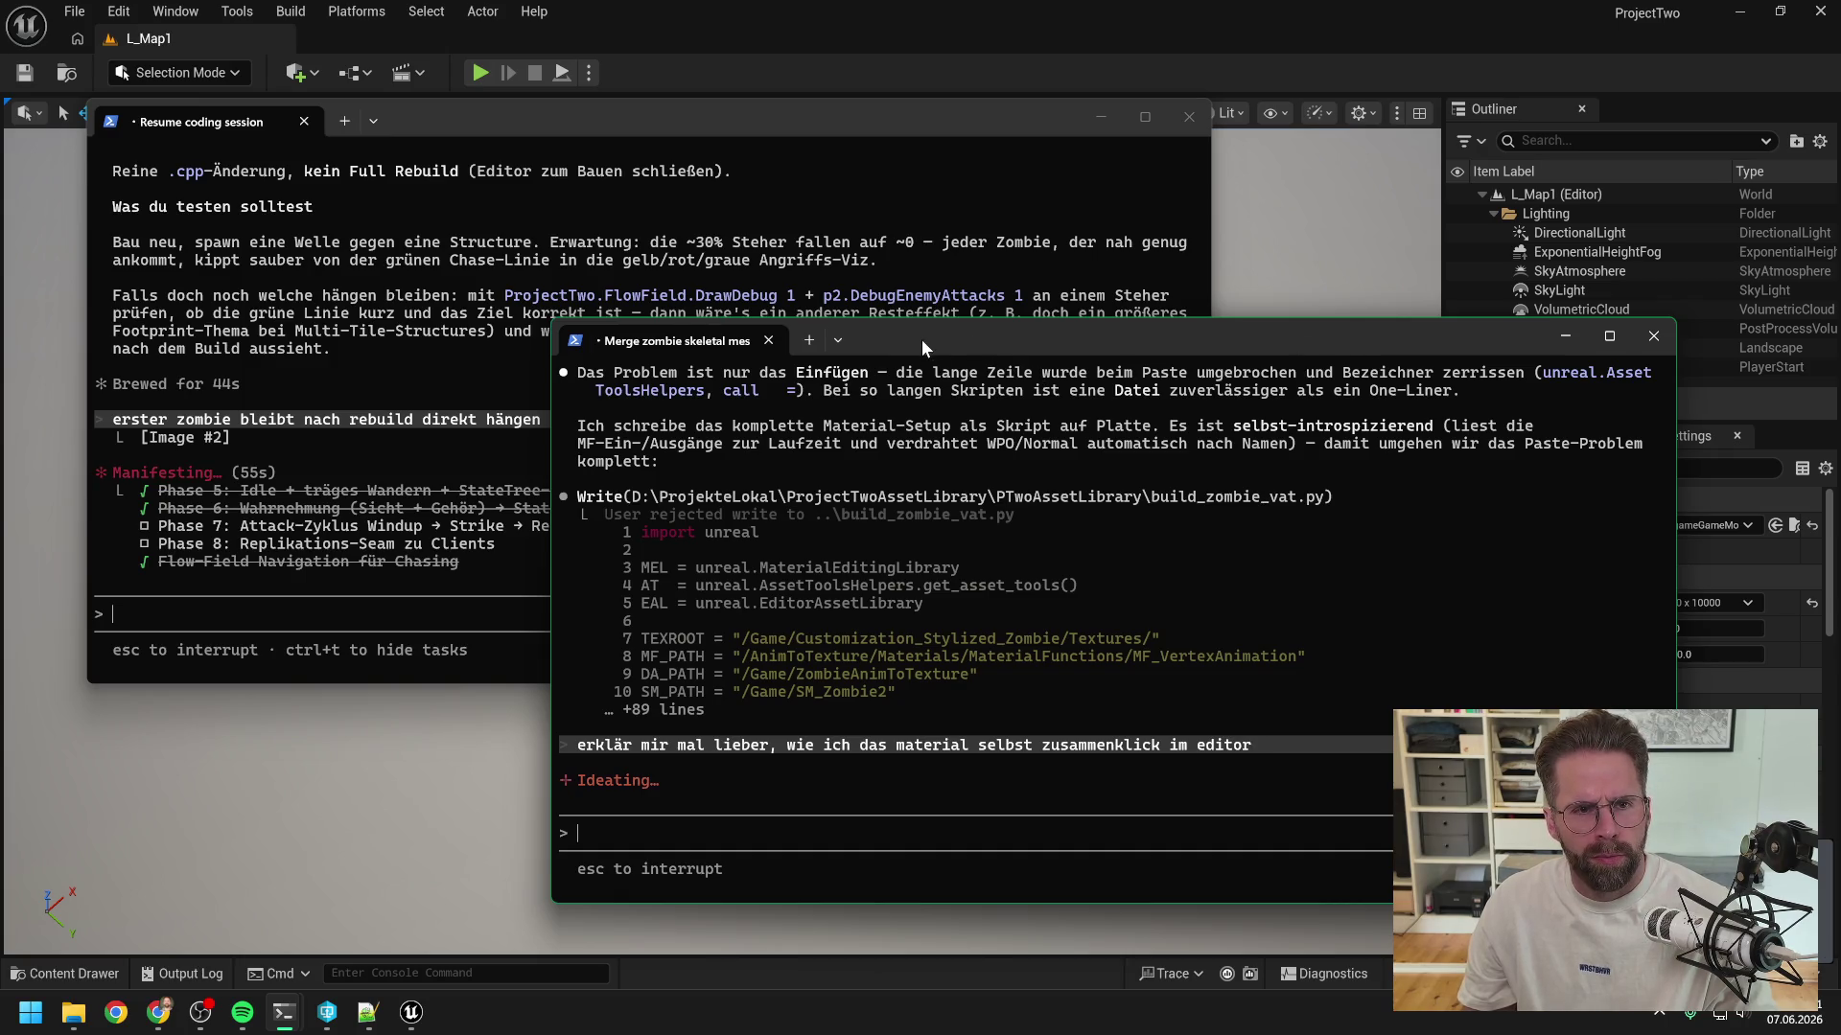
click(813, 9)
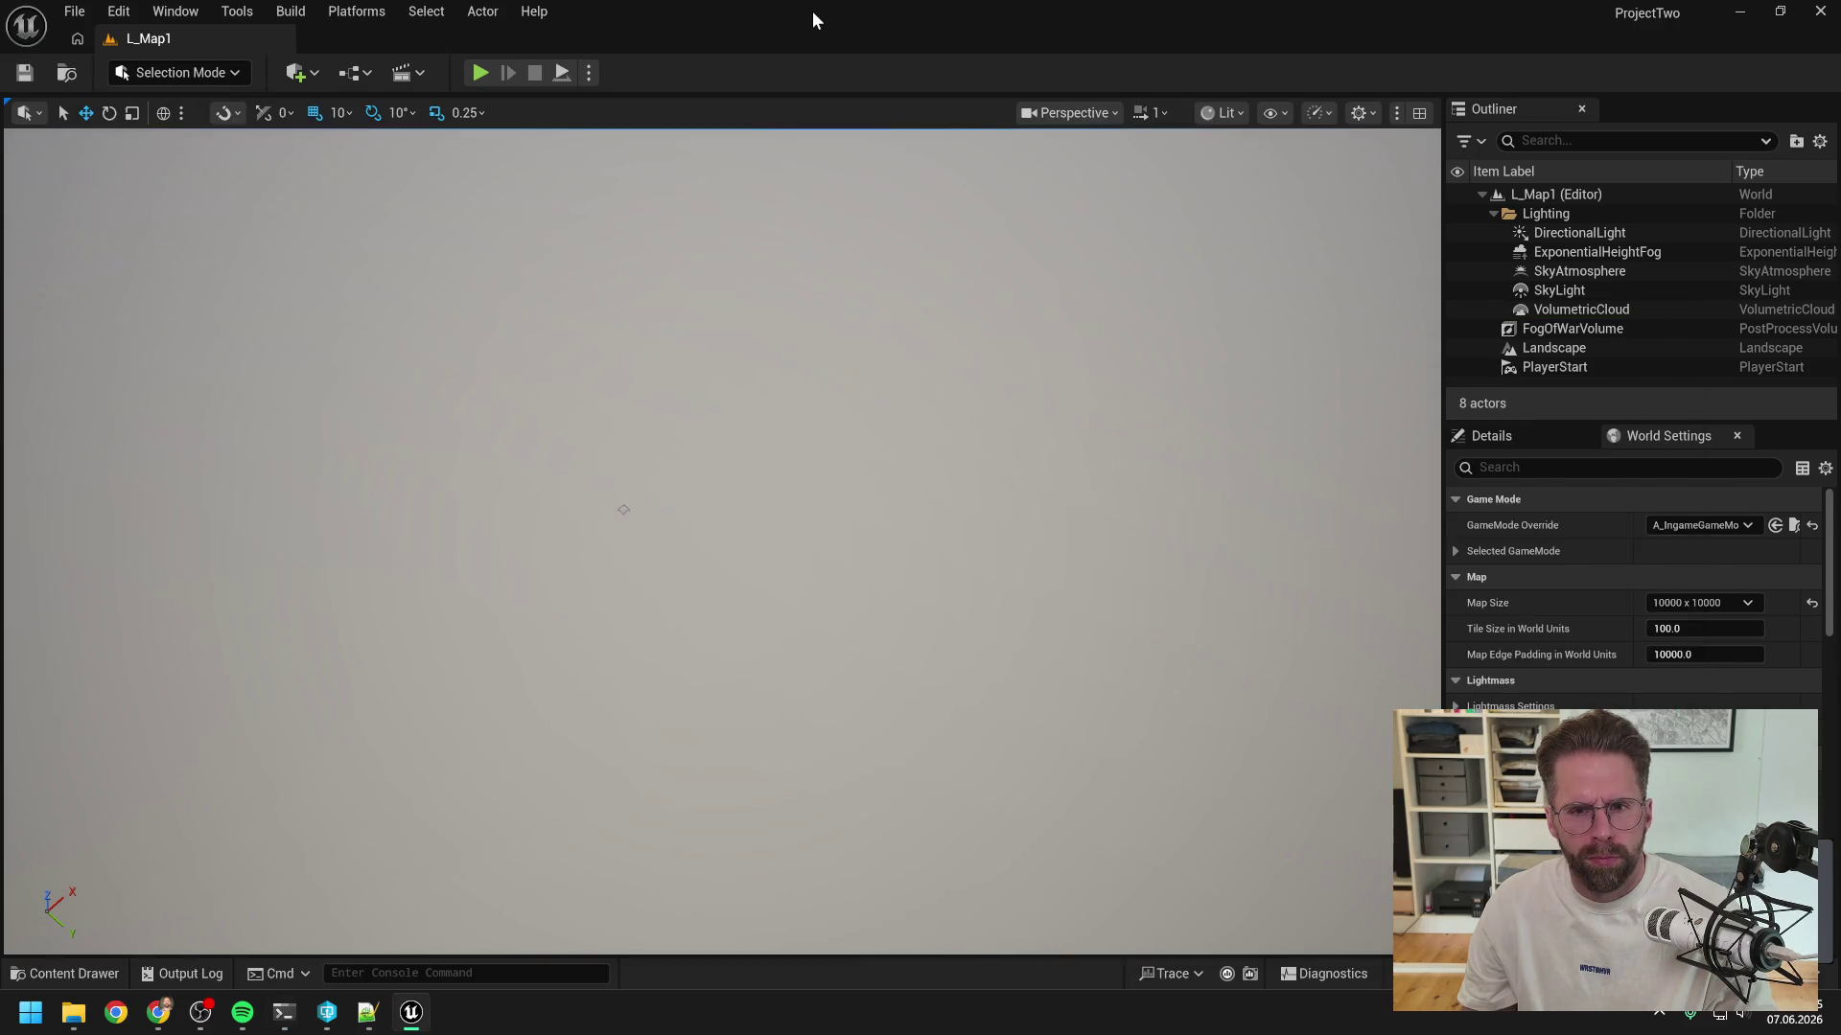
- Close the Unreal Editor window
click(1821, 11)
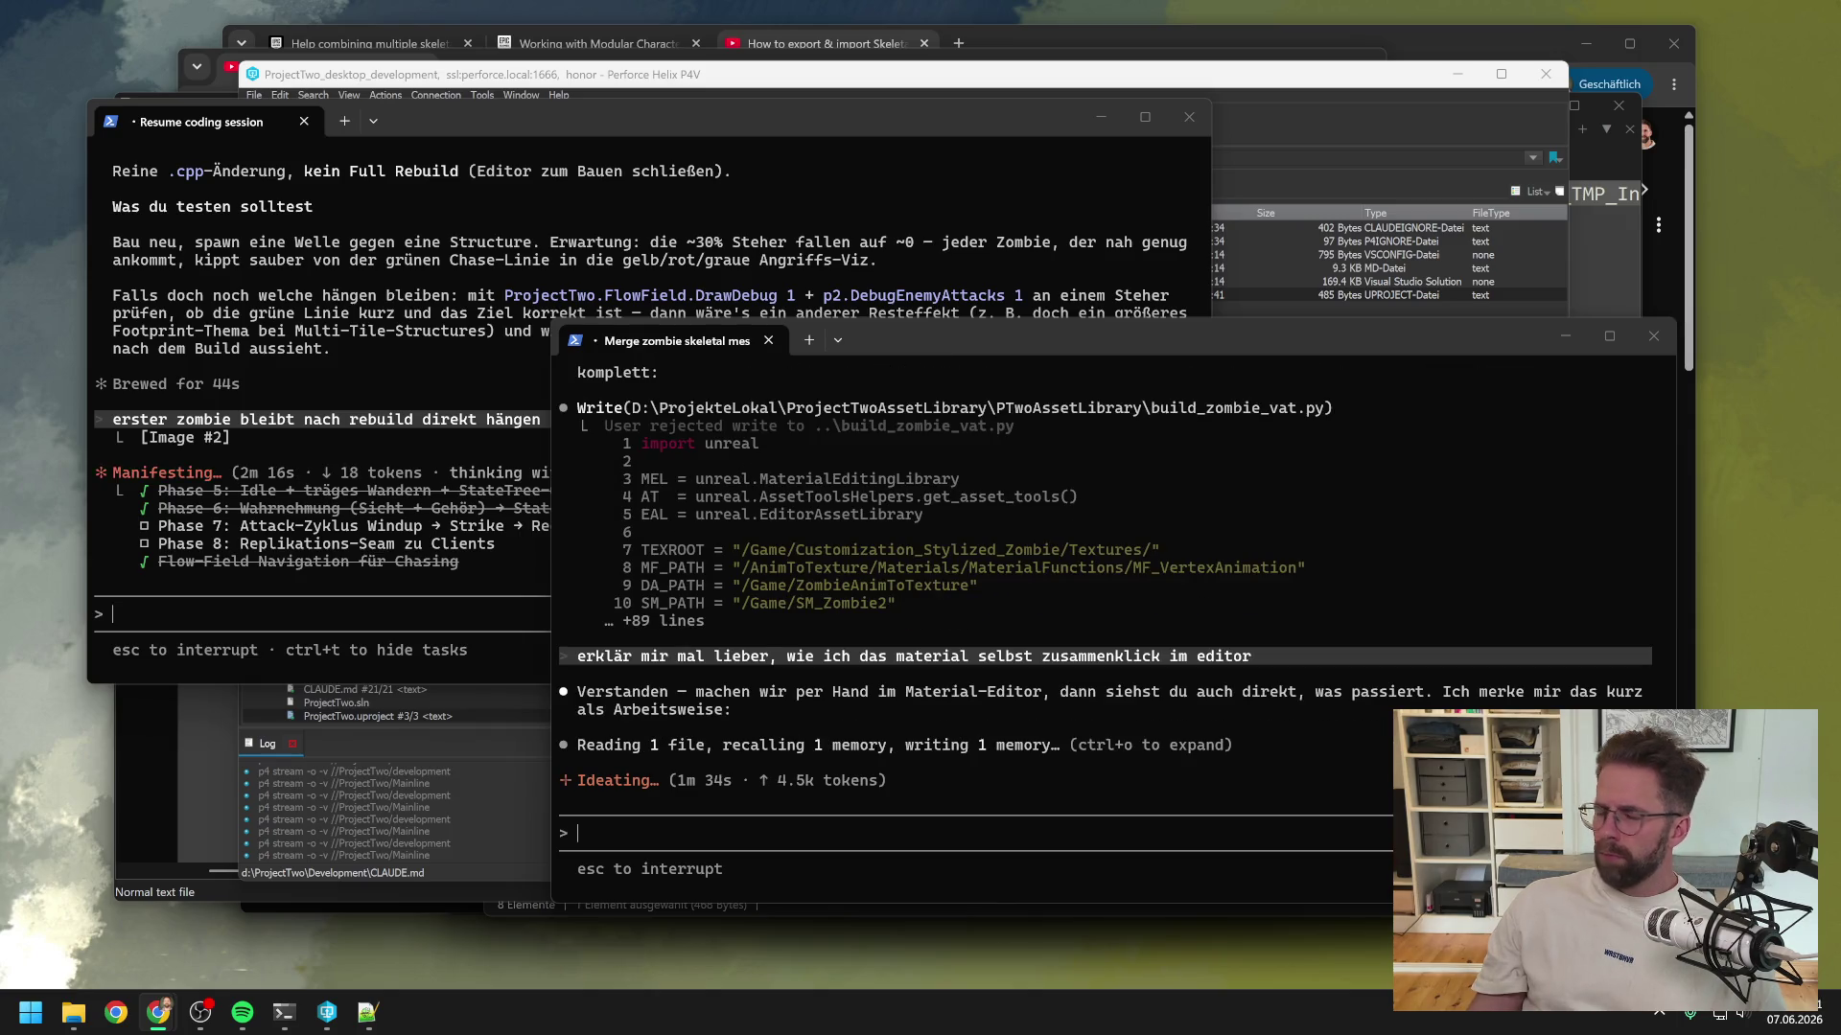
- Minimize the zombie-merge session terminal and bring Notepad++ forward
click(892, 694)
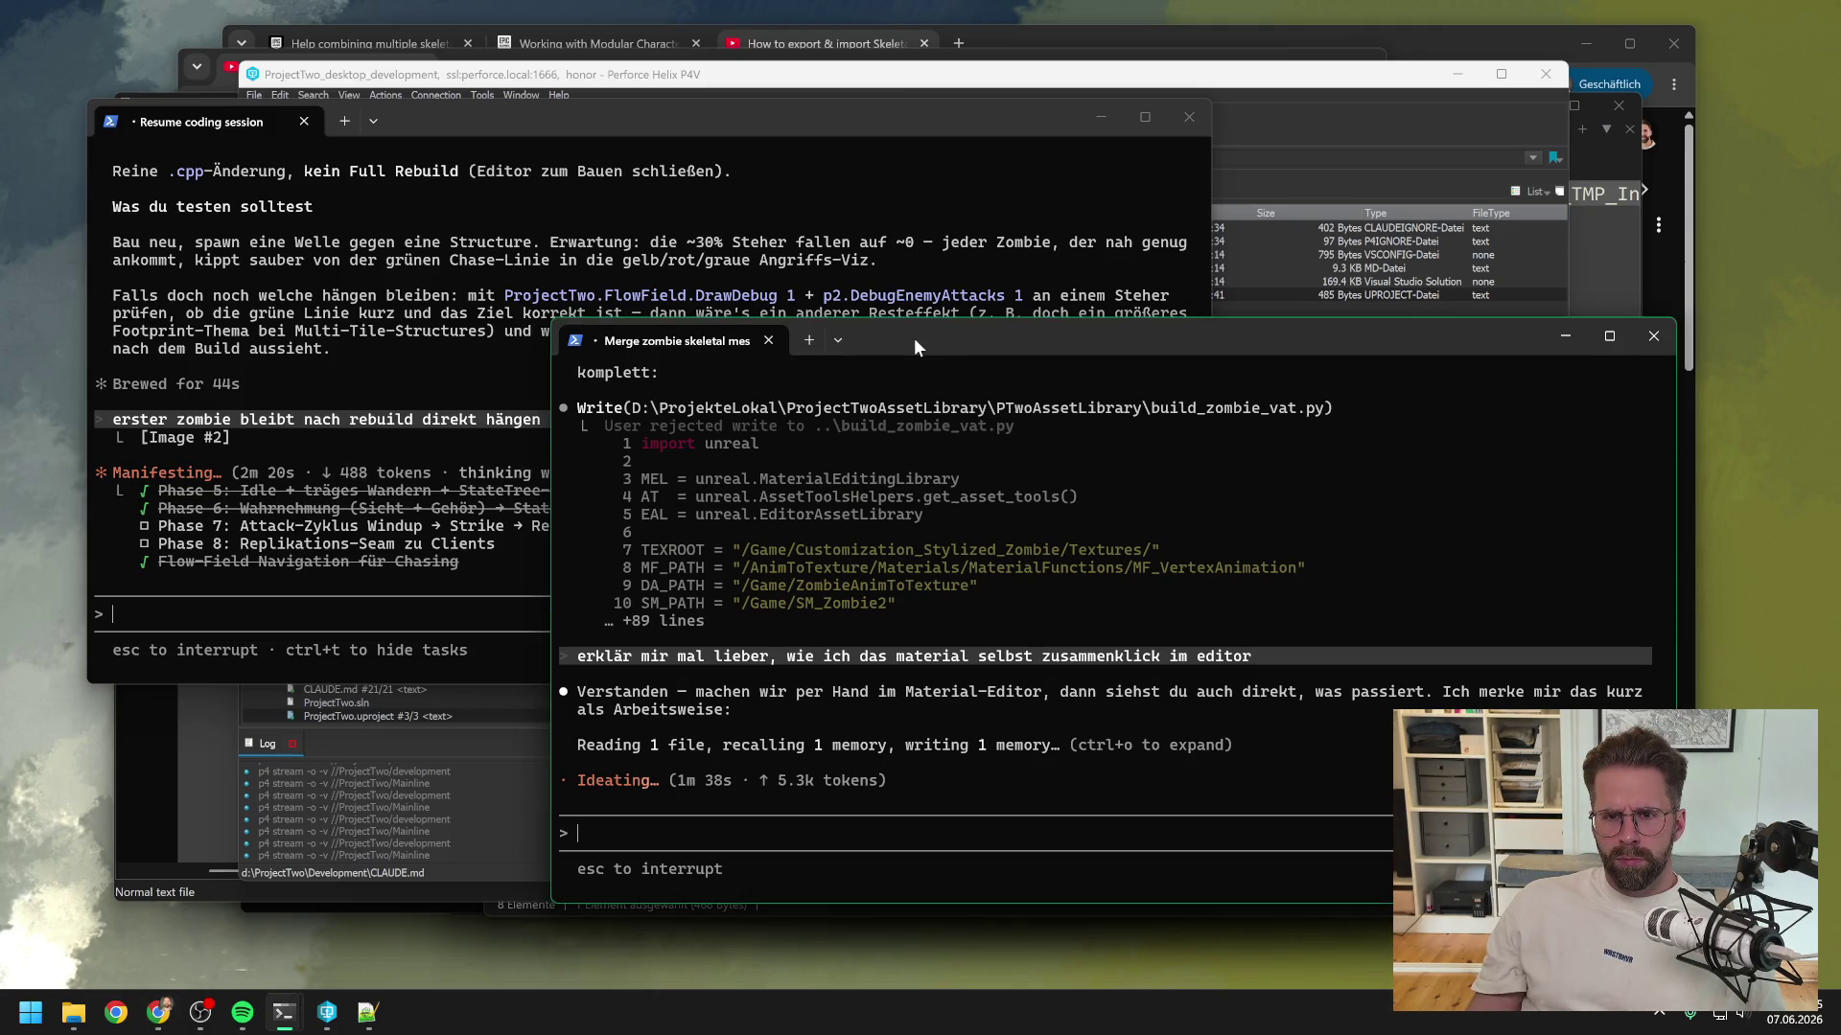
key(super+Down)
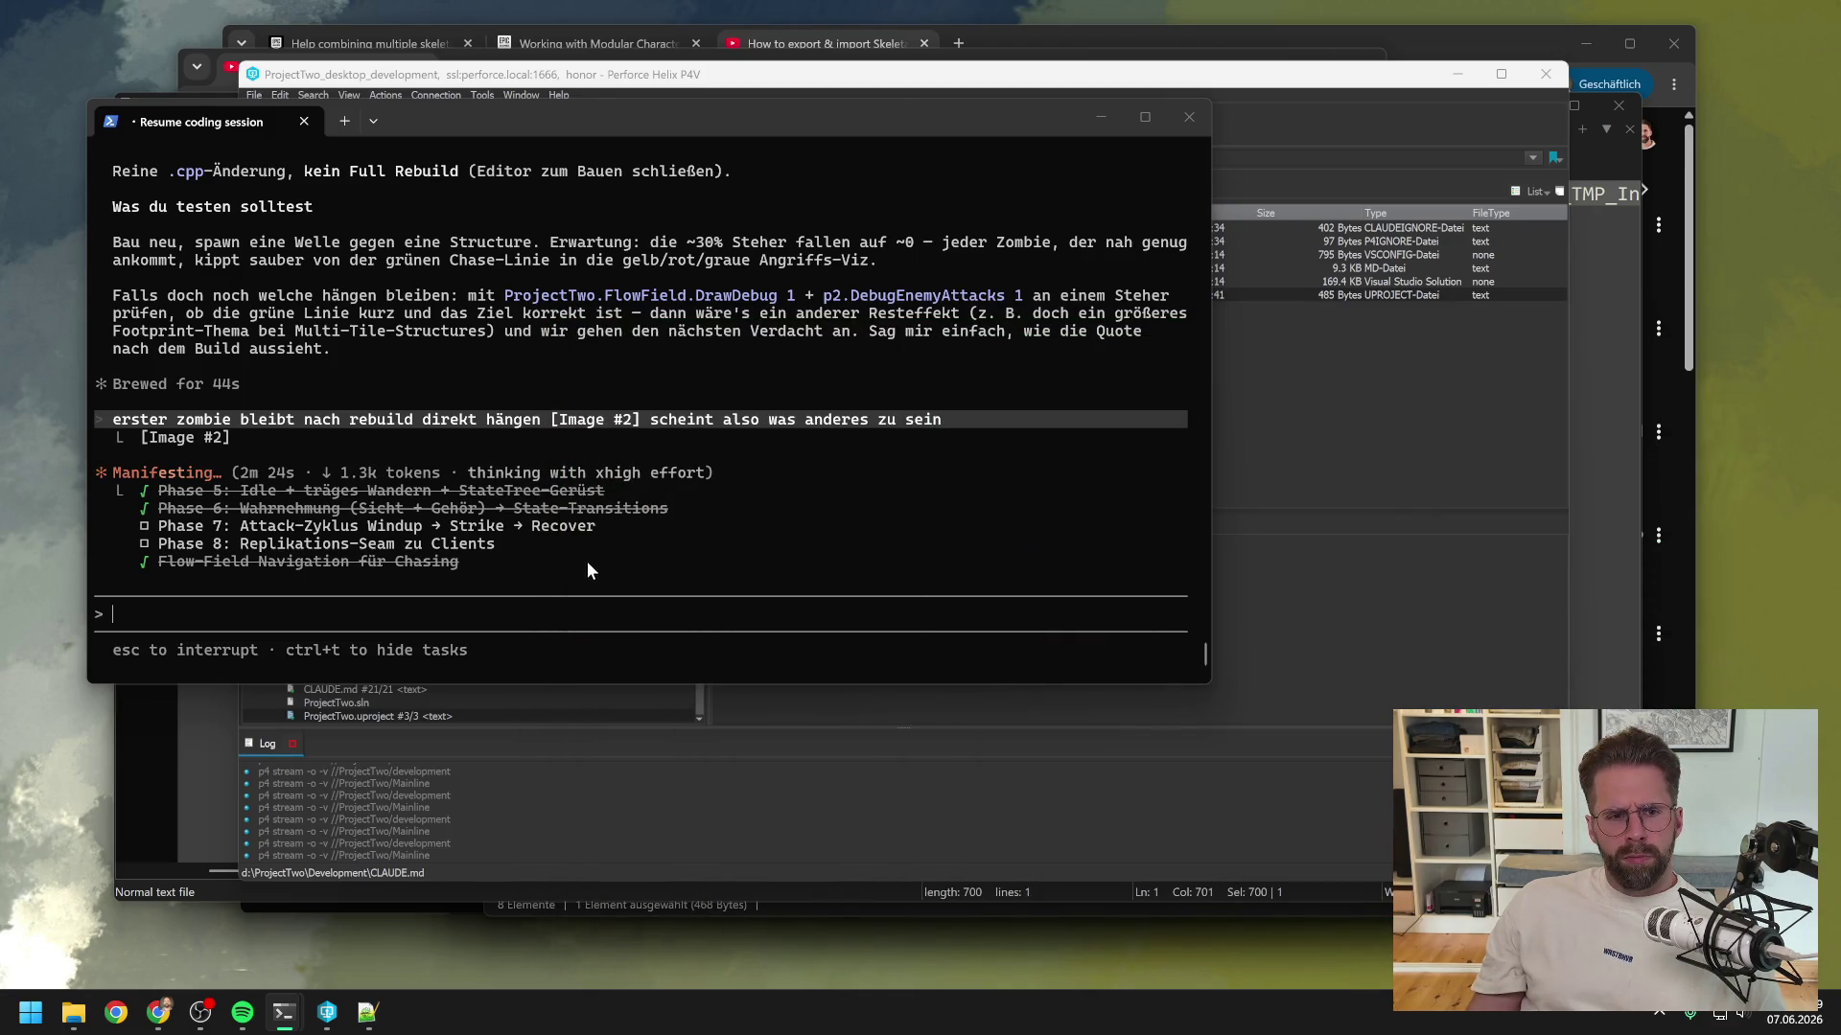
click(204, 771)
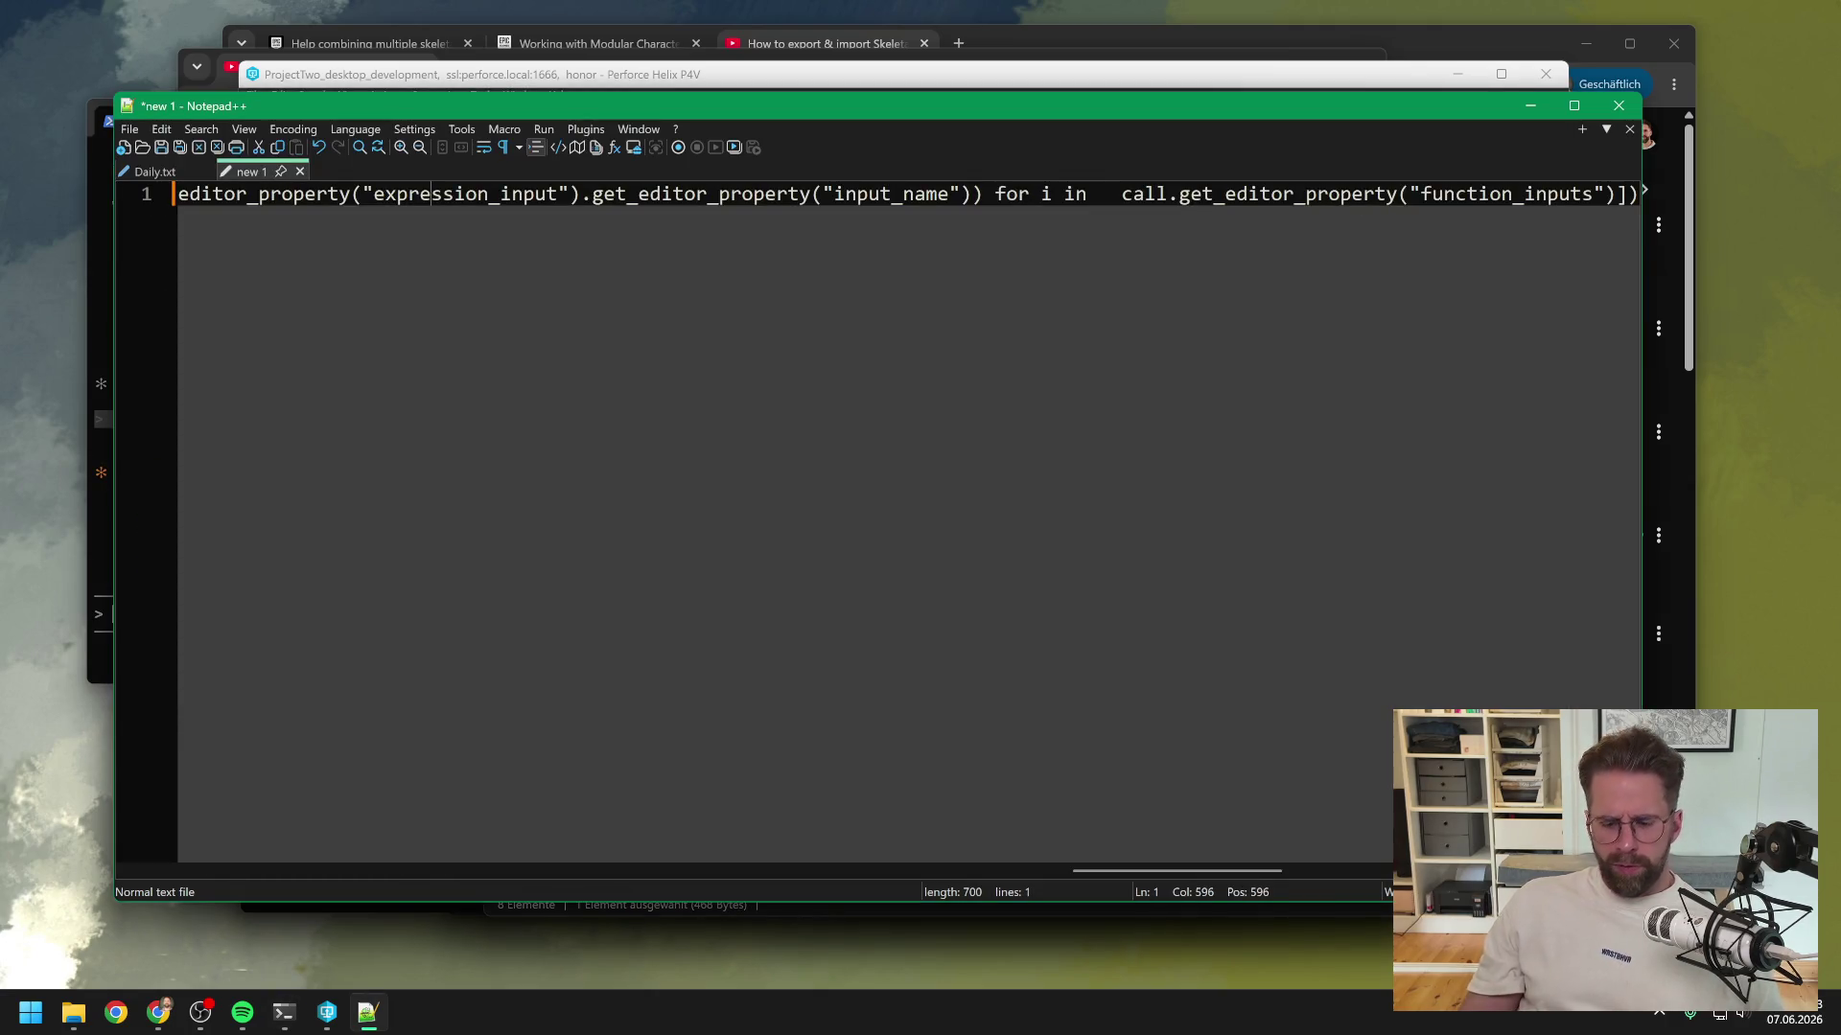
- Empty and close the 'new 1' scratch tab, then save Daily.txt
key(ctrl+a)
key(Delete)
click(300, 170)
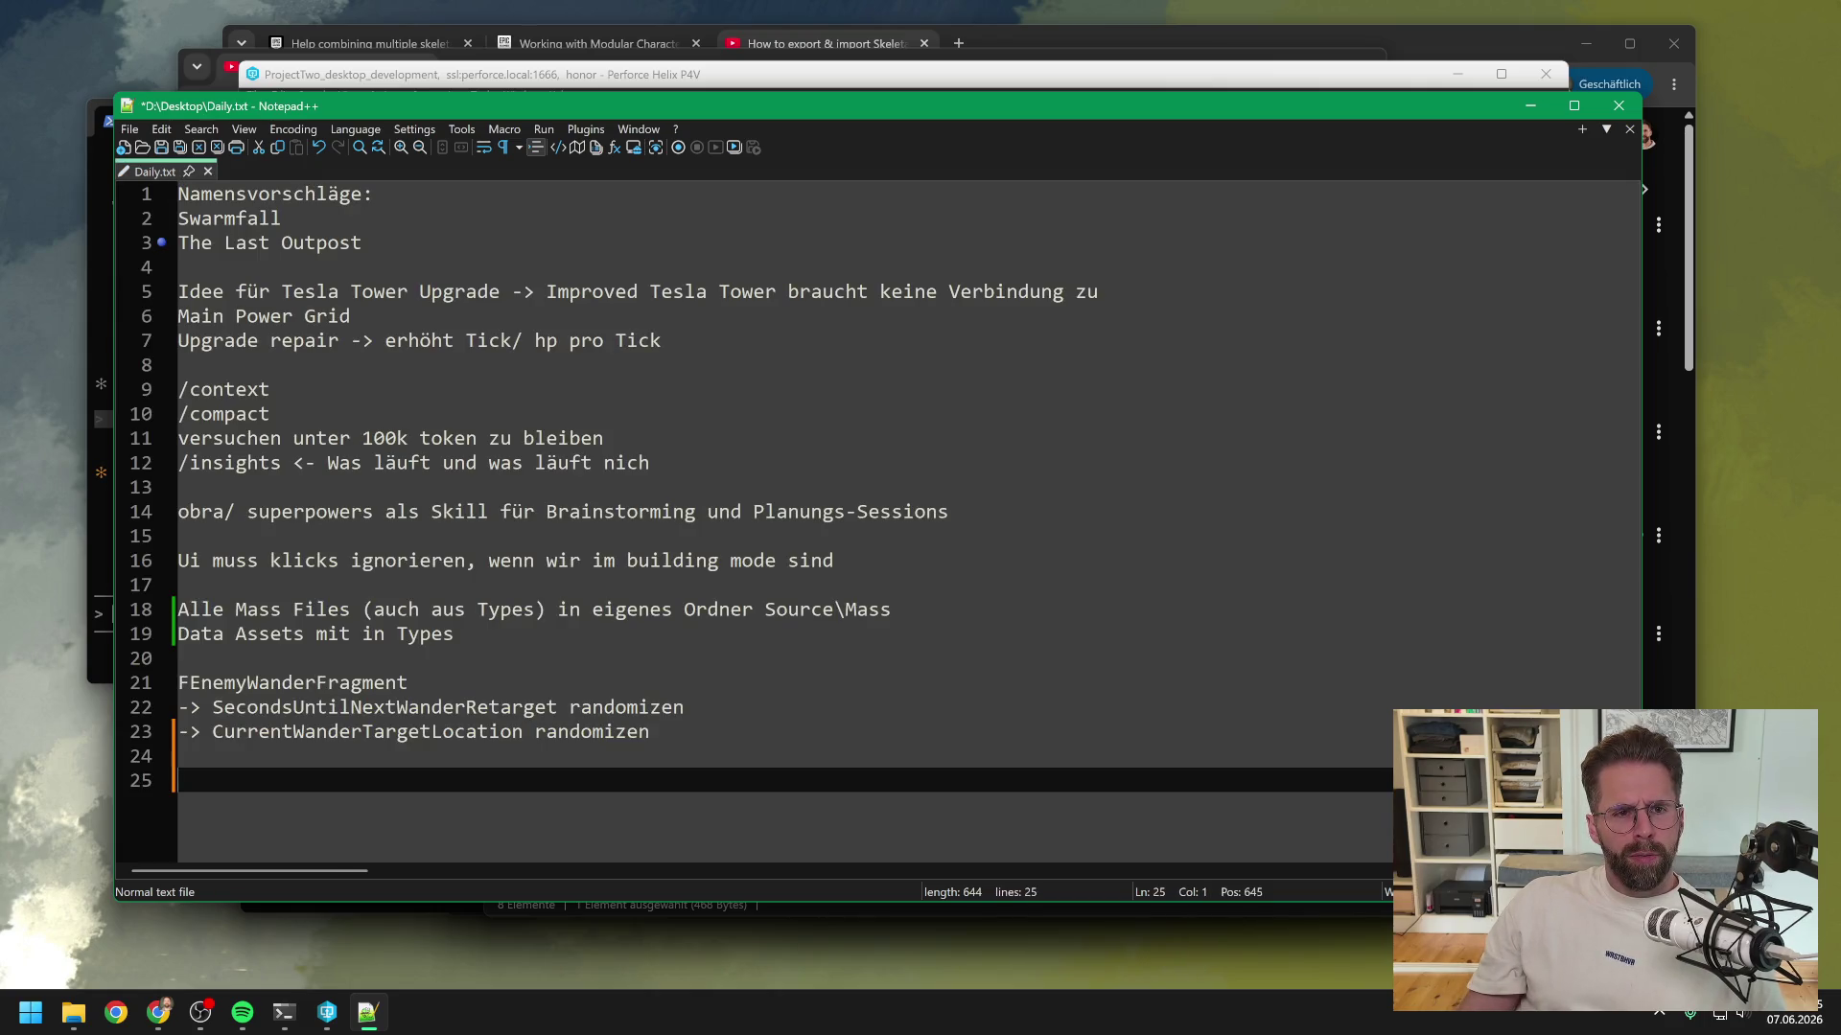
click(536, 464)
key(ctrl+s)
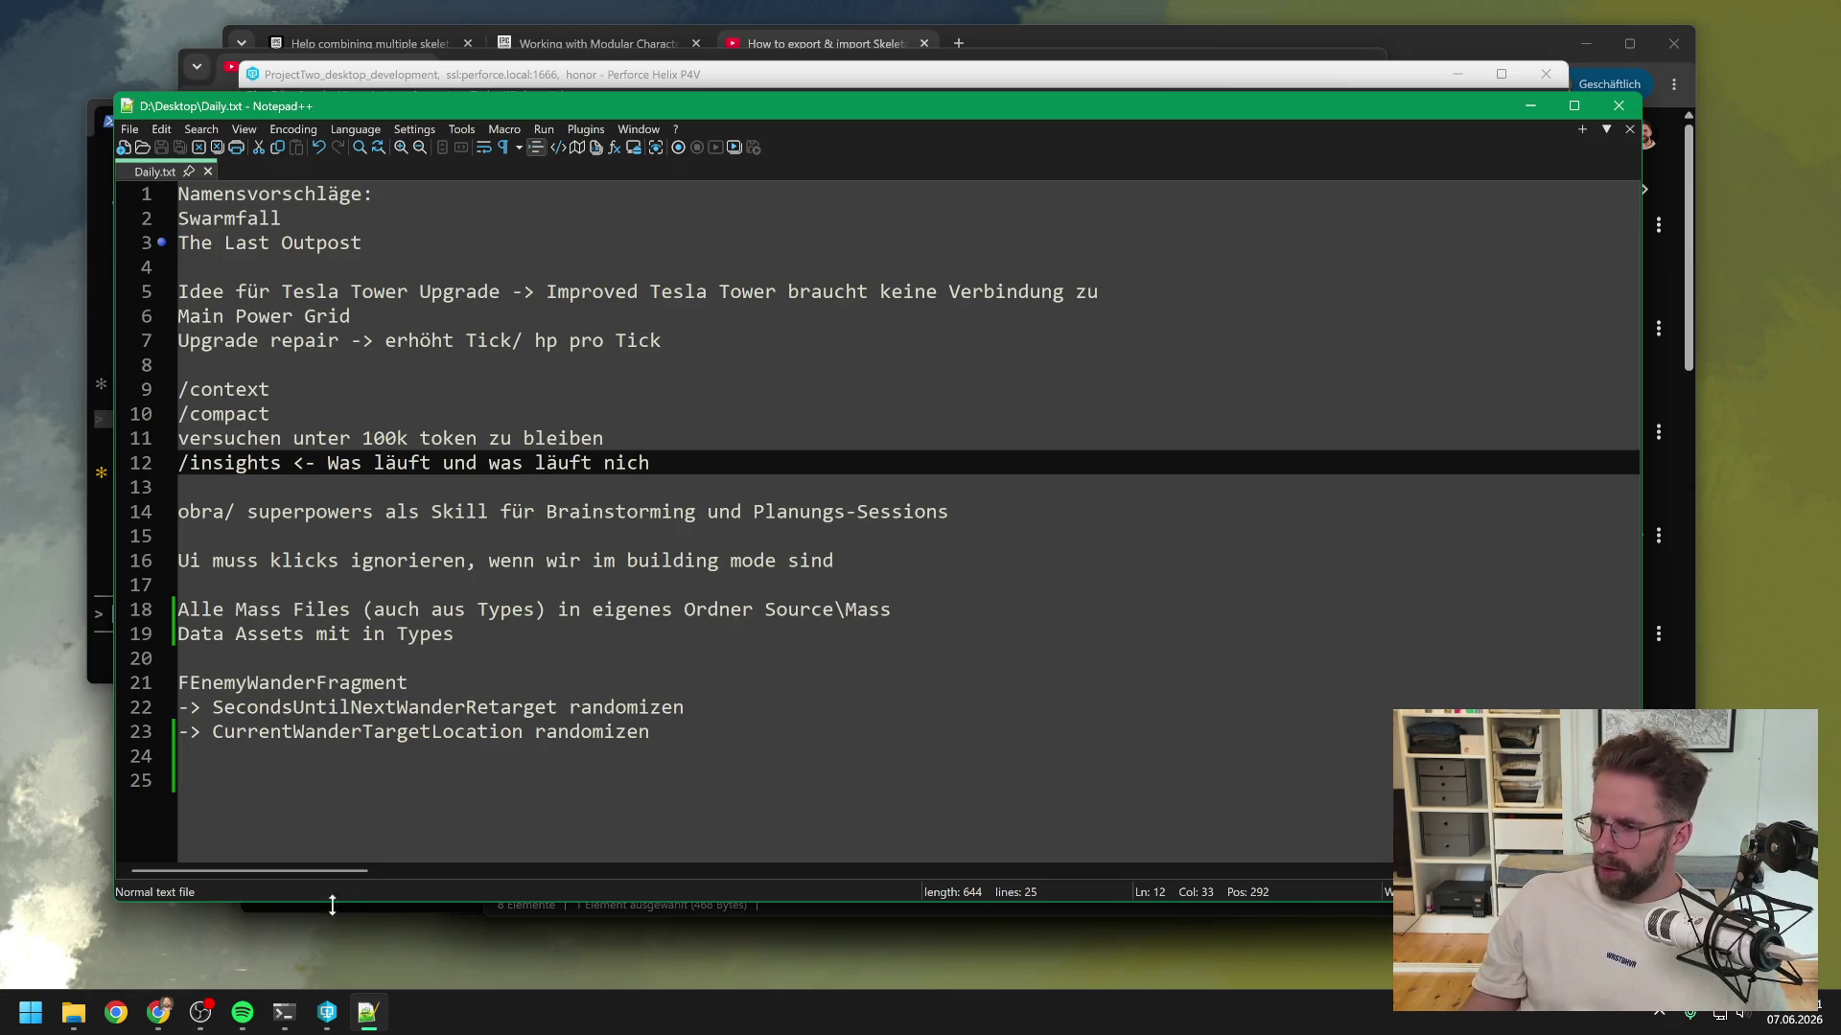
- Launch PTwoAssetLibrary.uproject with a chosen application, then bring the coding terminal forward
mouse_move(73, 1012)
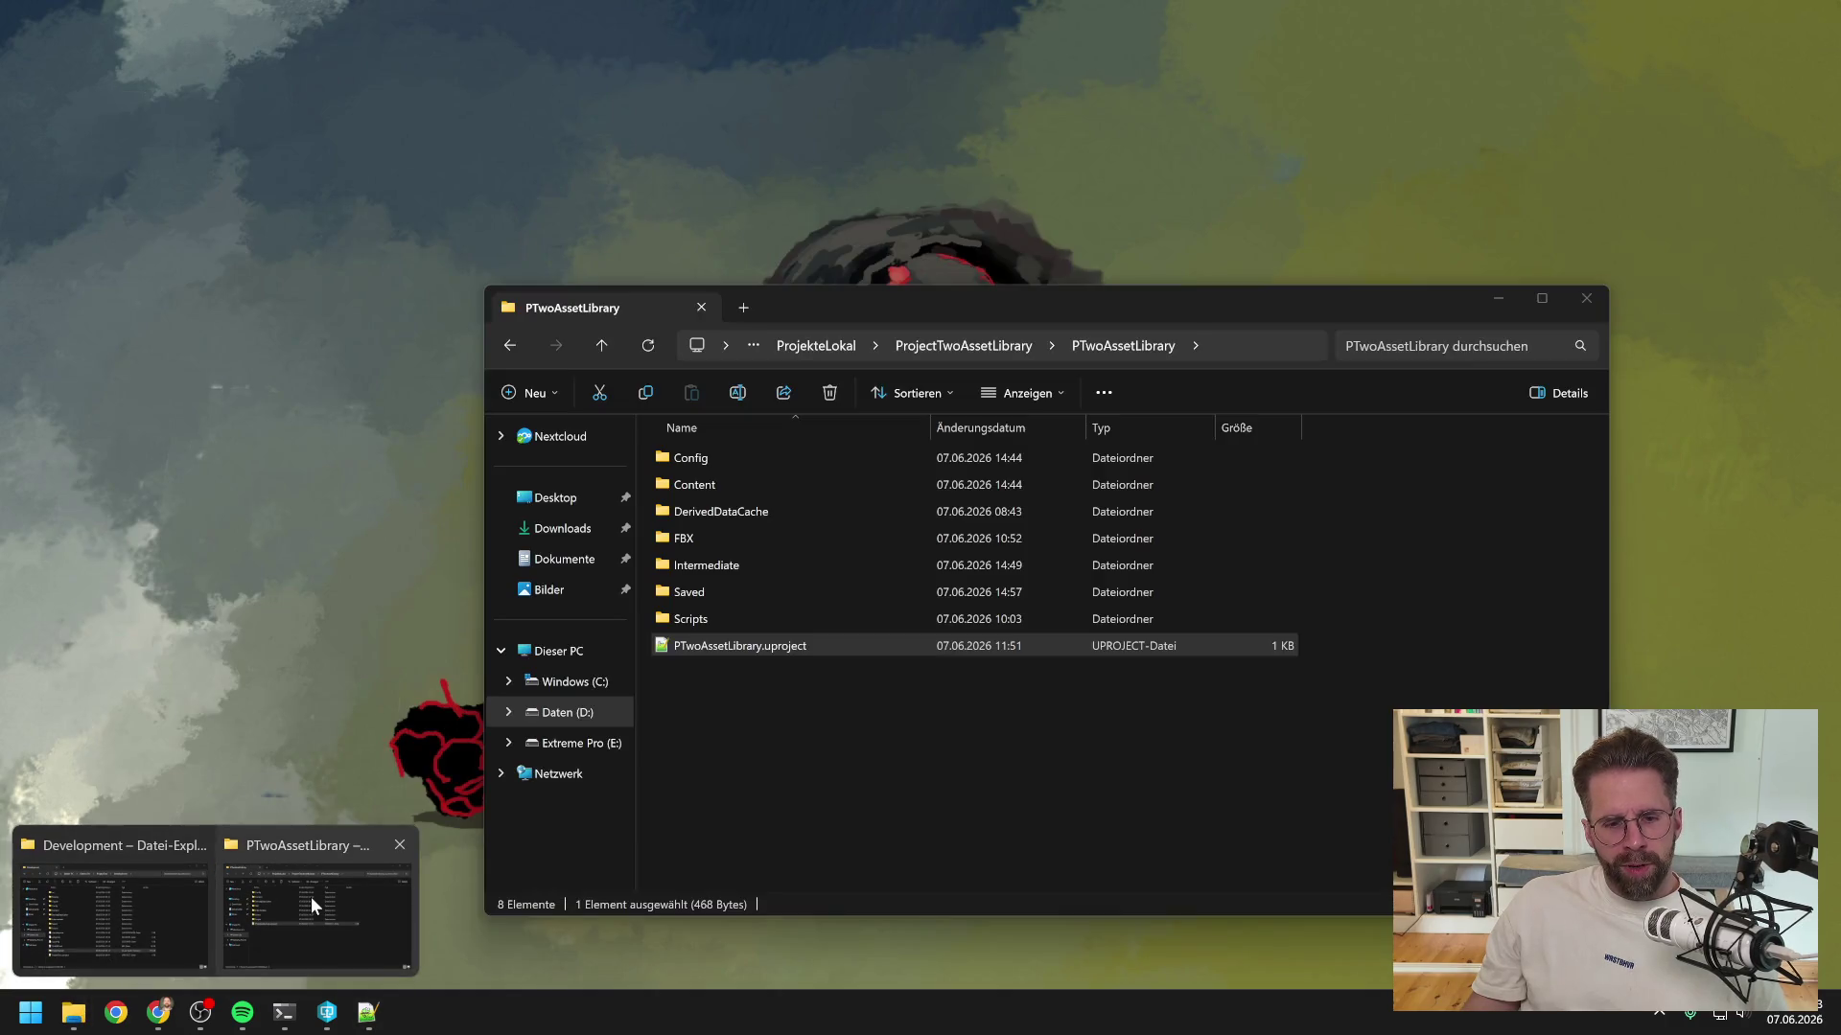
click(311, 896)
right_click(773, 648)
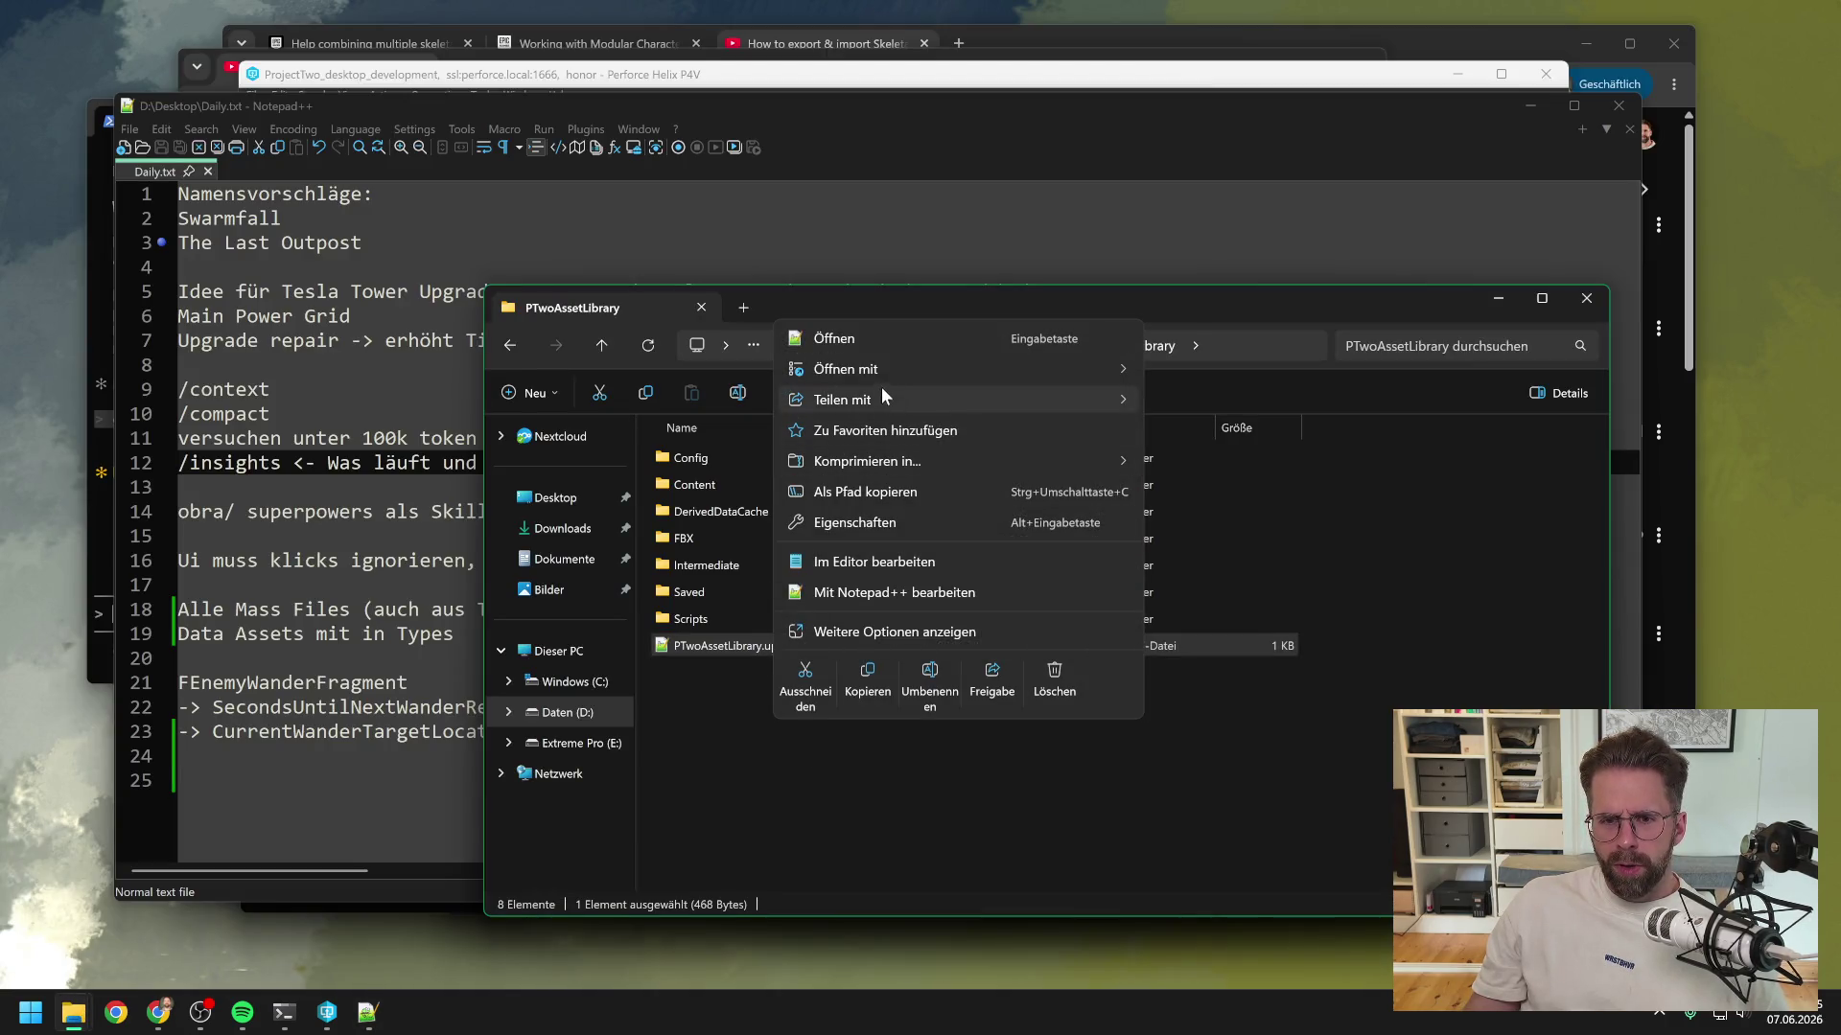
mouse_move(872, 372)
click(1242, 400)
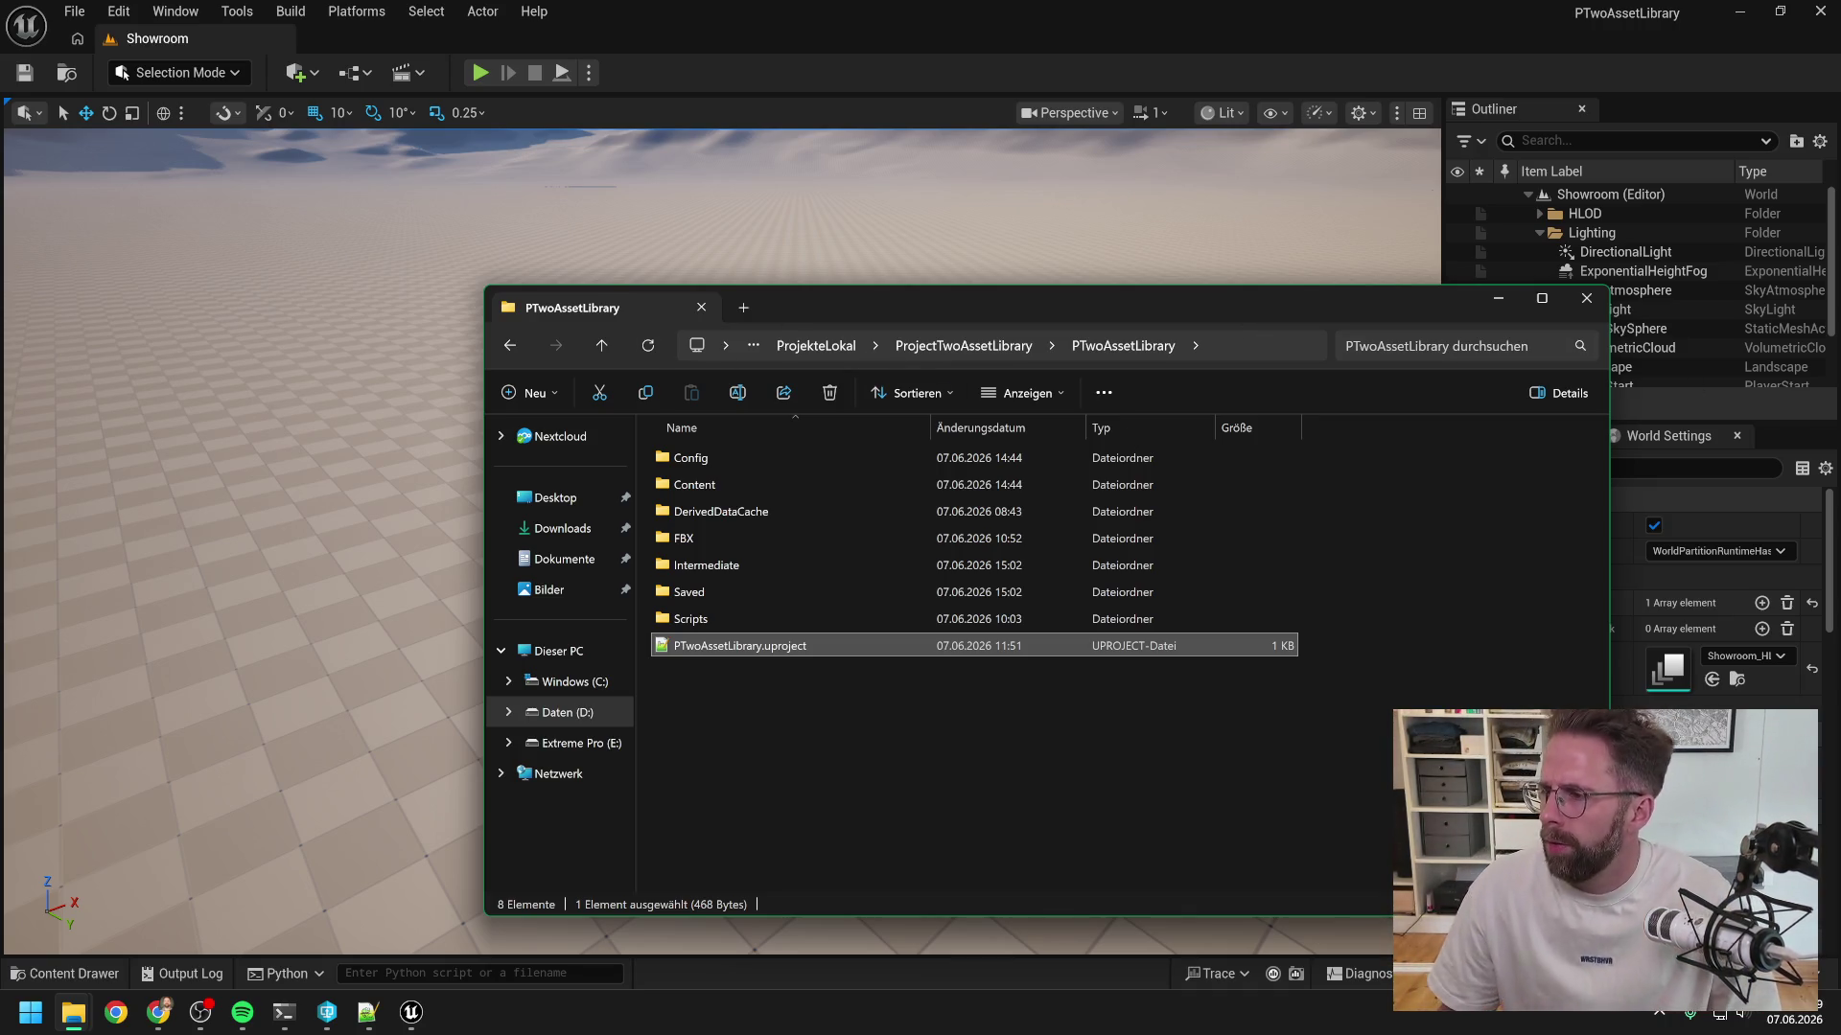
mouse_move(284, 1012)
click(192, 915)
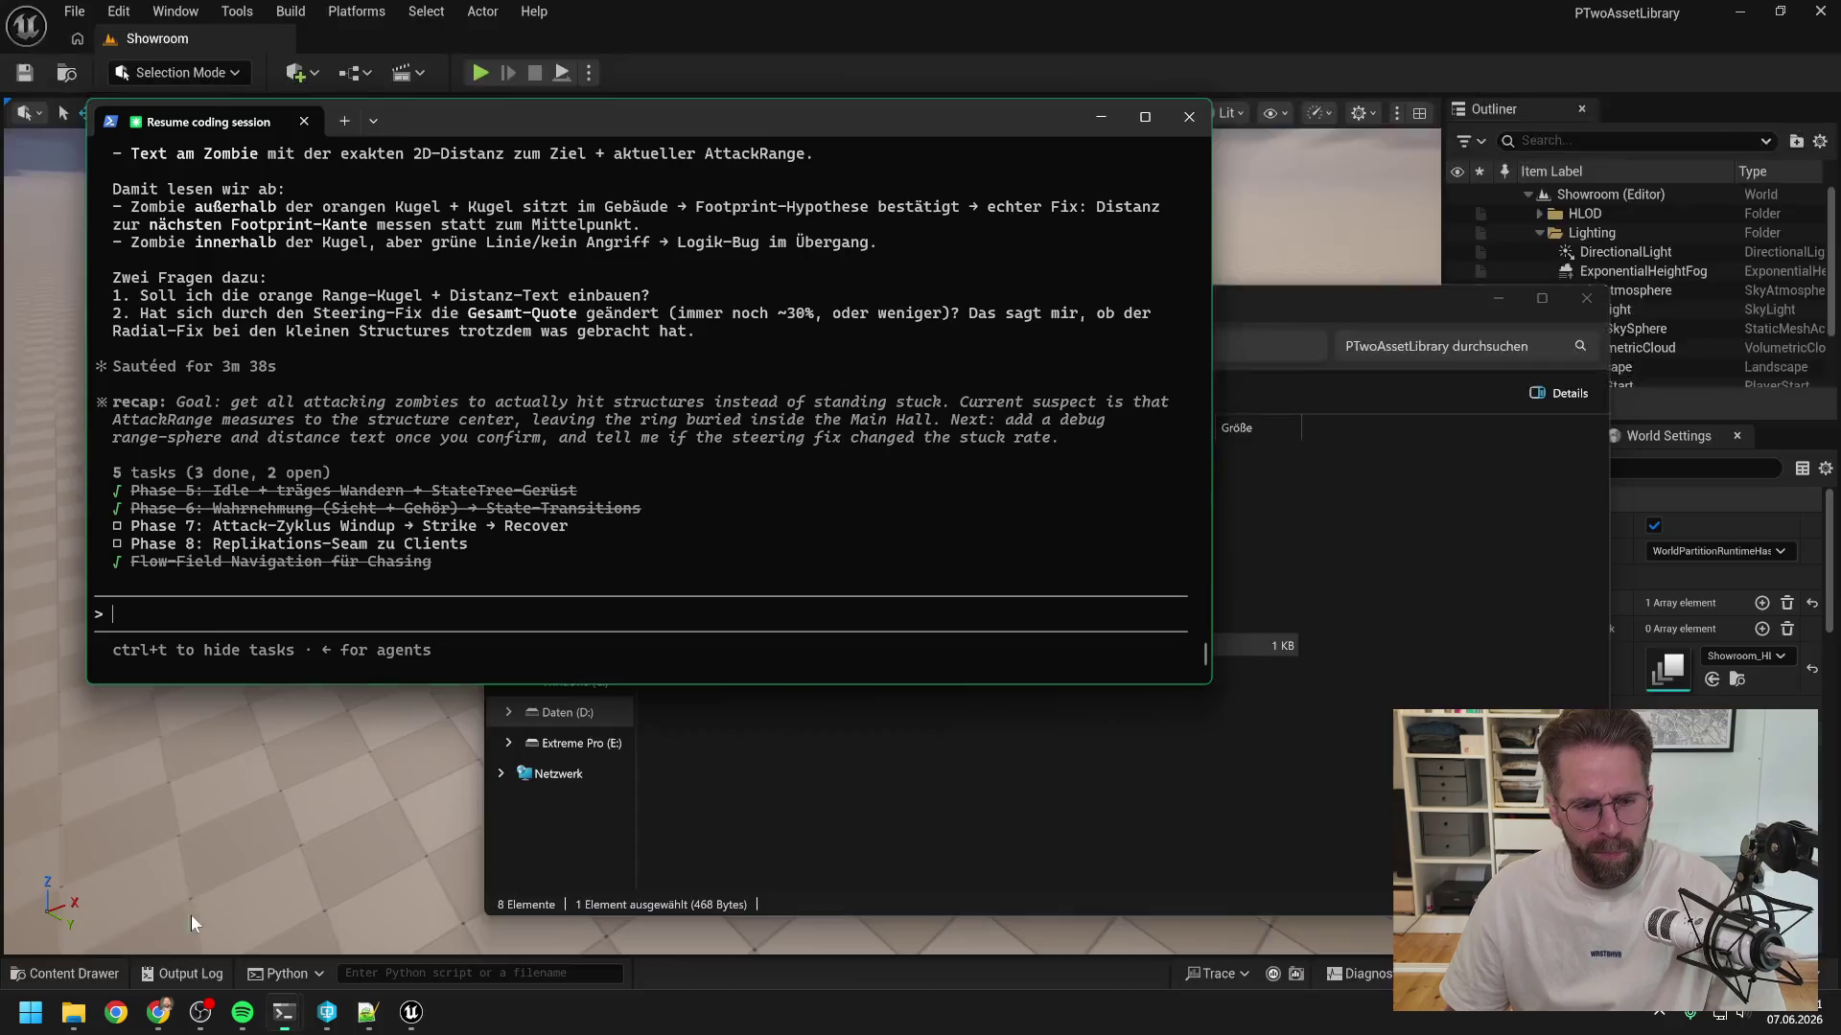
- Reread Claude's latest reply, then switch back to the Unreal Showroom level
scroll(552, 463, up, 5)
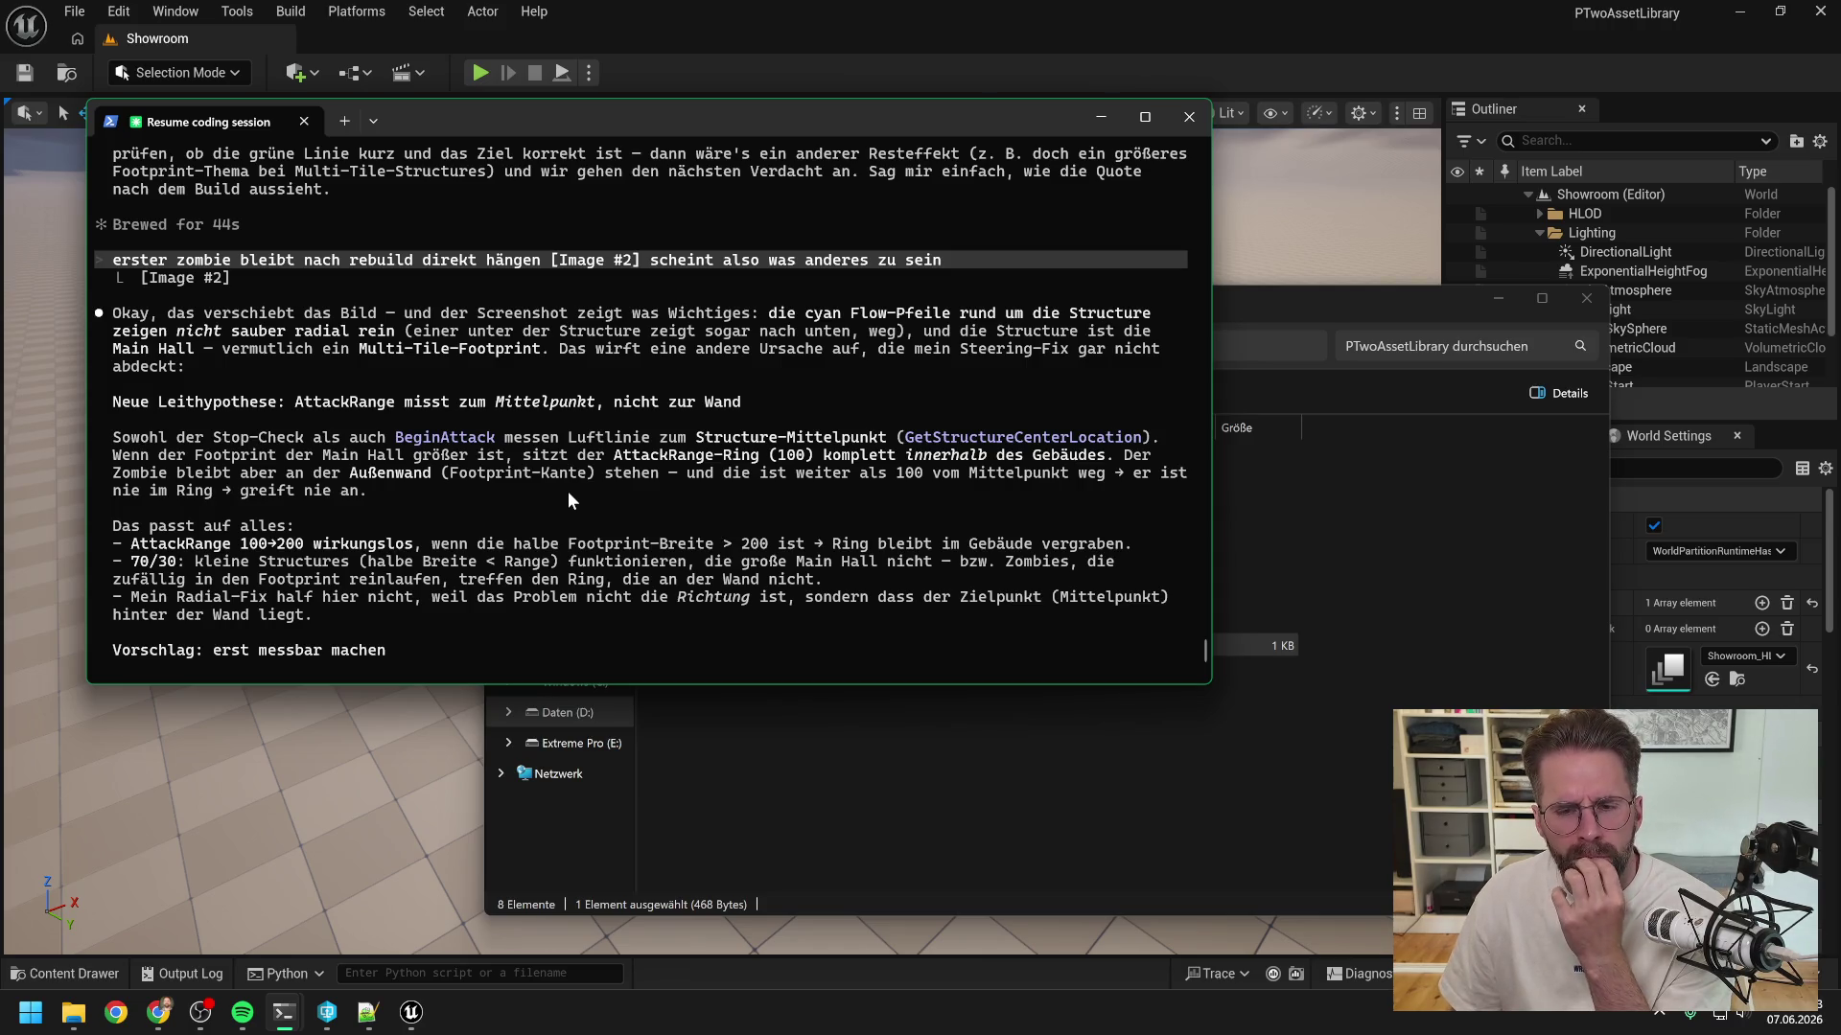
click(844, 71)
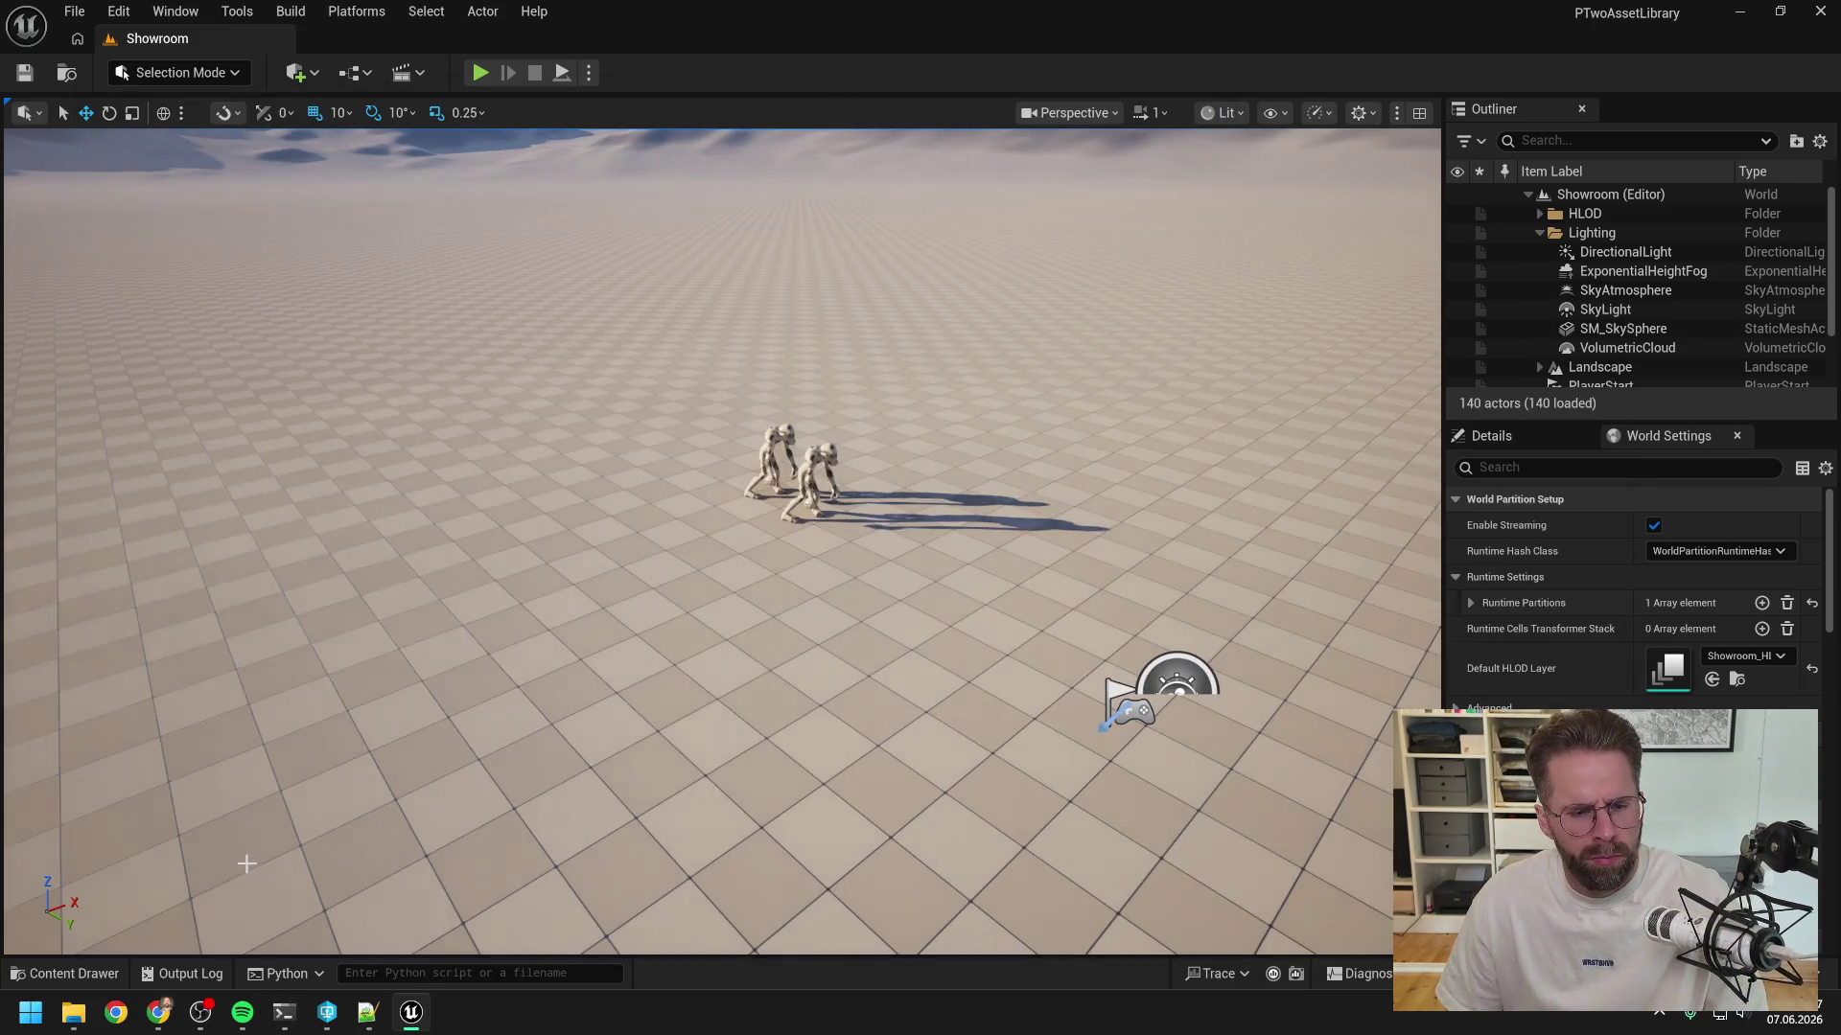
click(31, 1013)
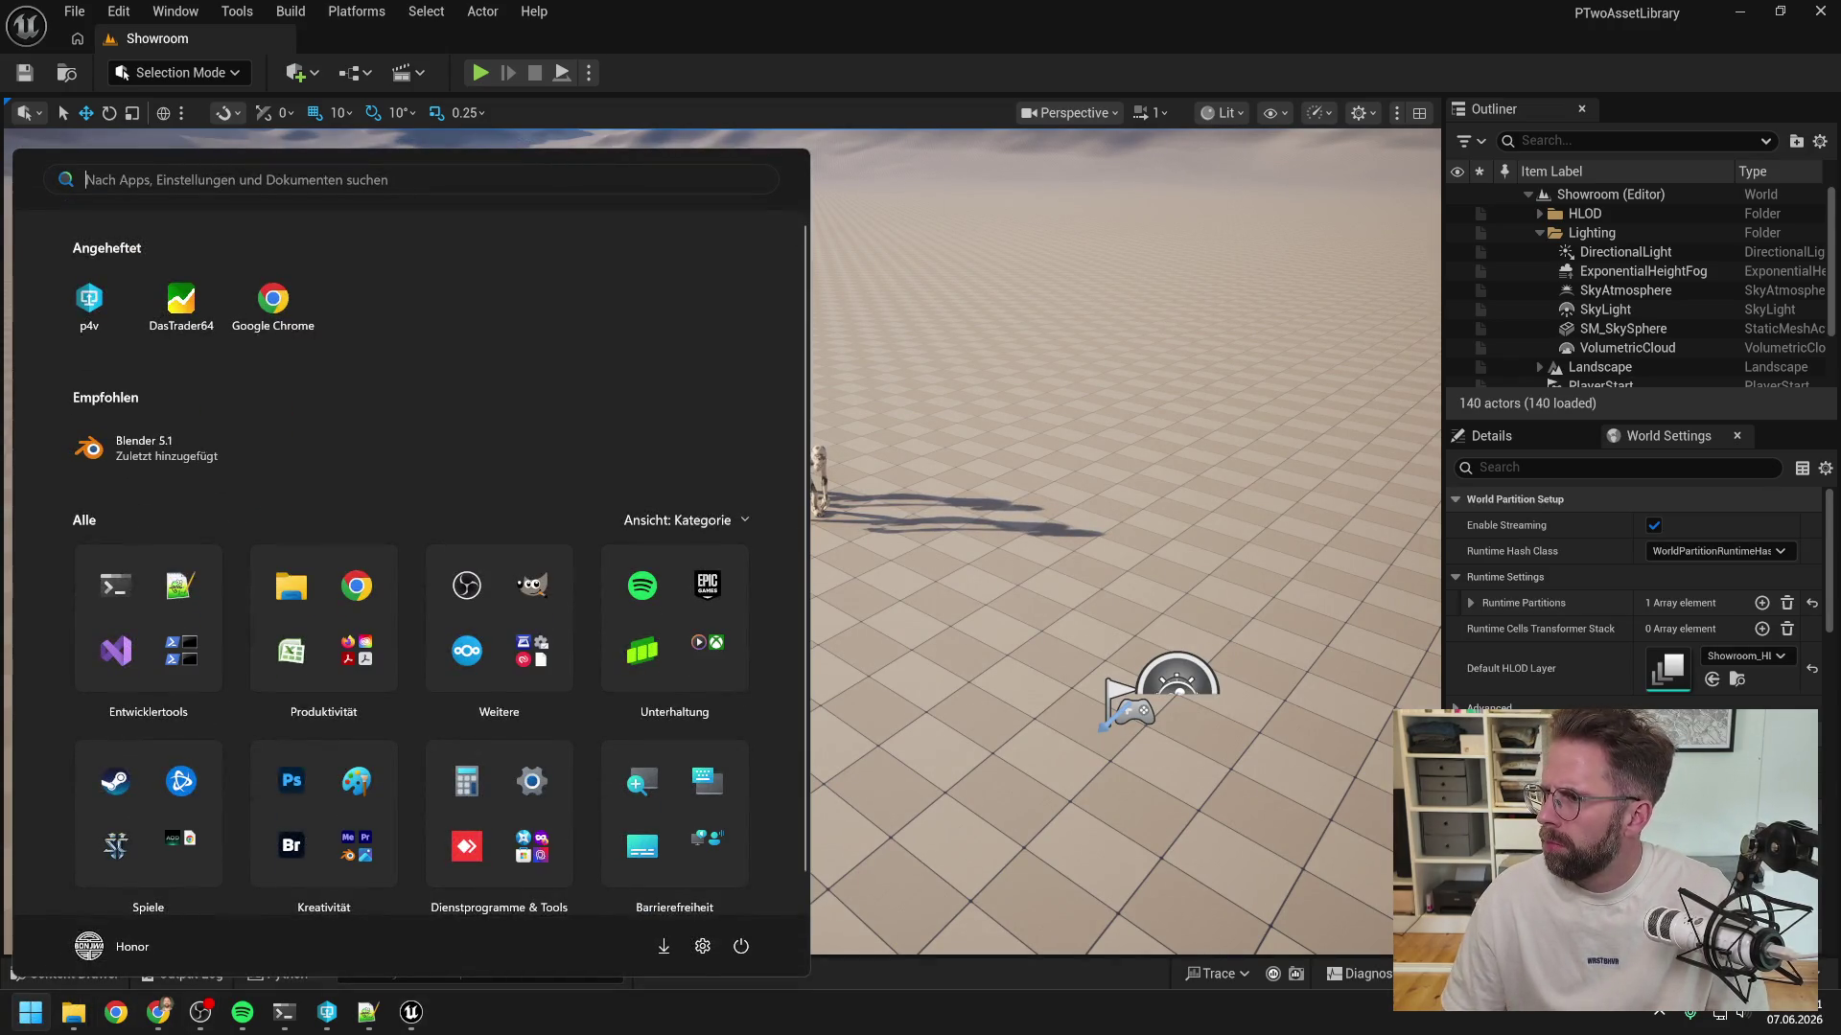
- Launch Paint, paste the Unreal level screenshot, and maximize the window
click(31, 1014)
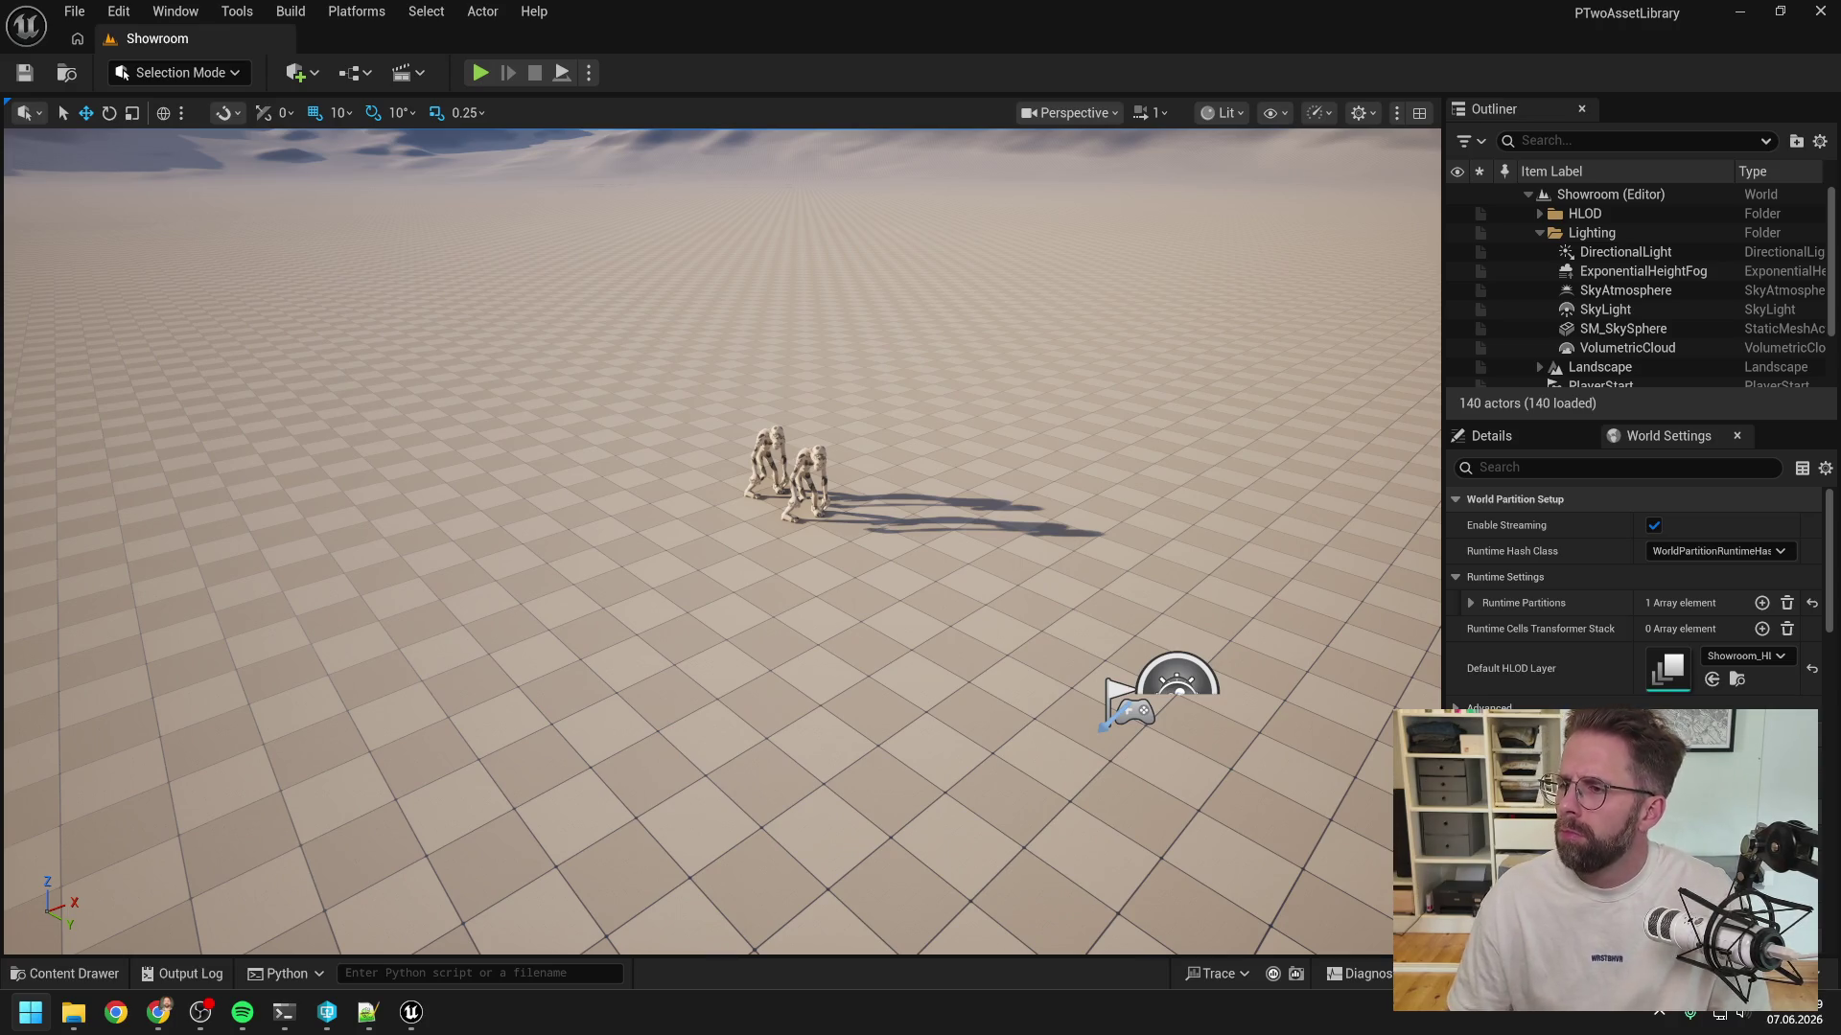
key(super)
text(paint)
key(Return)
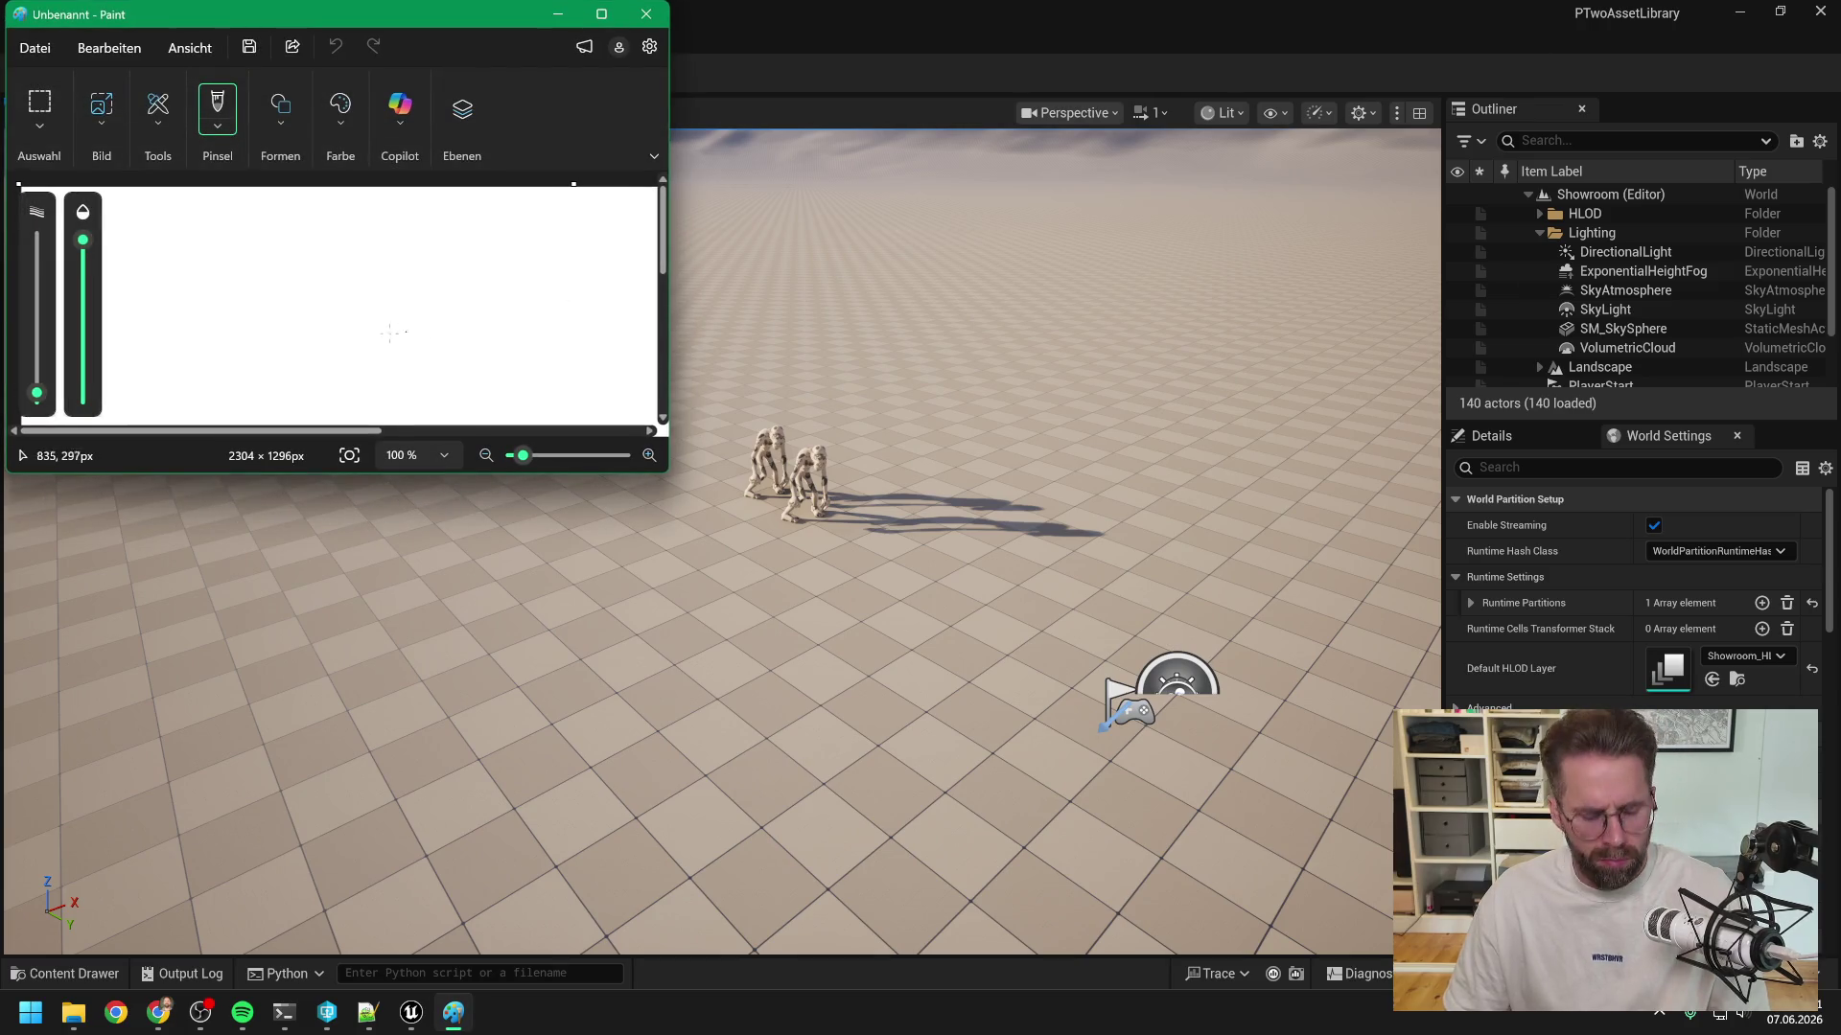
key(ctrl+v)
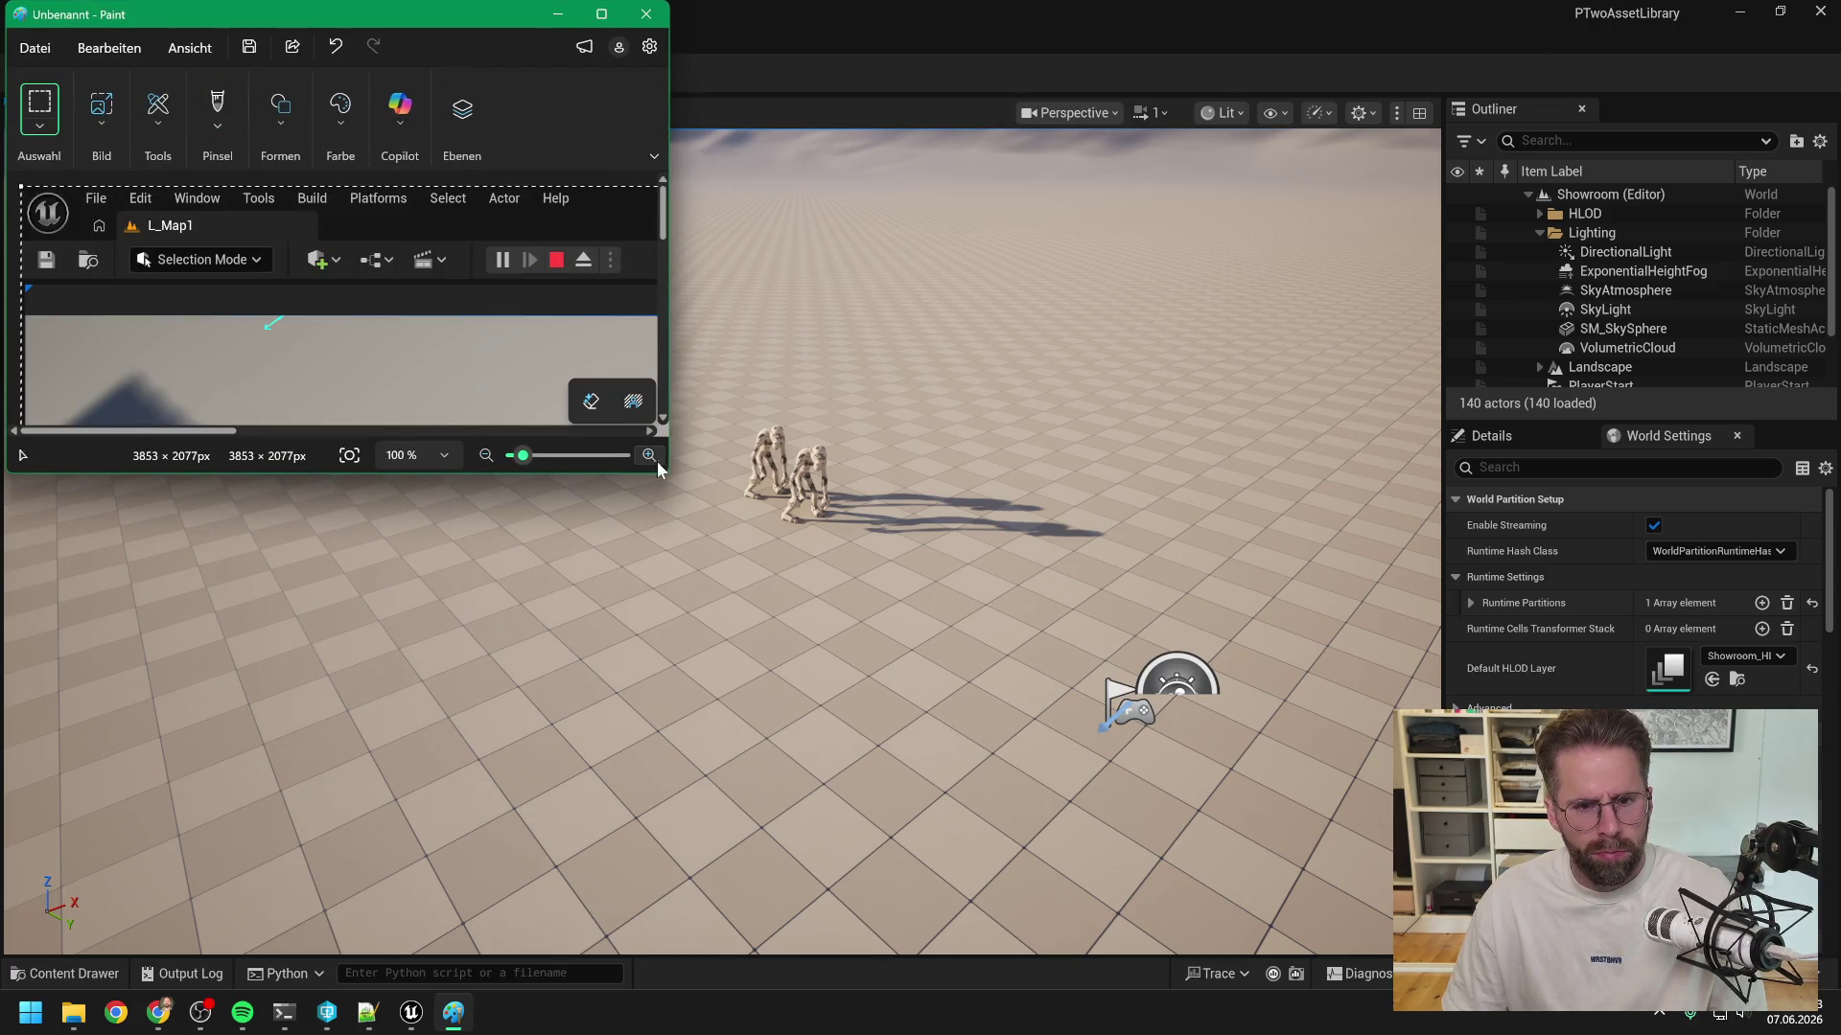
click(602, 16)
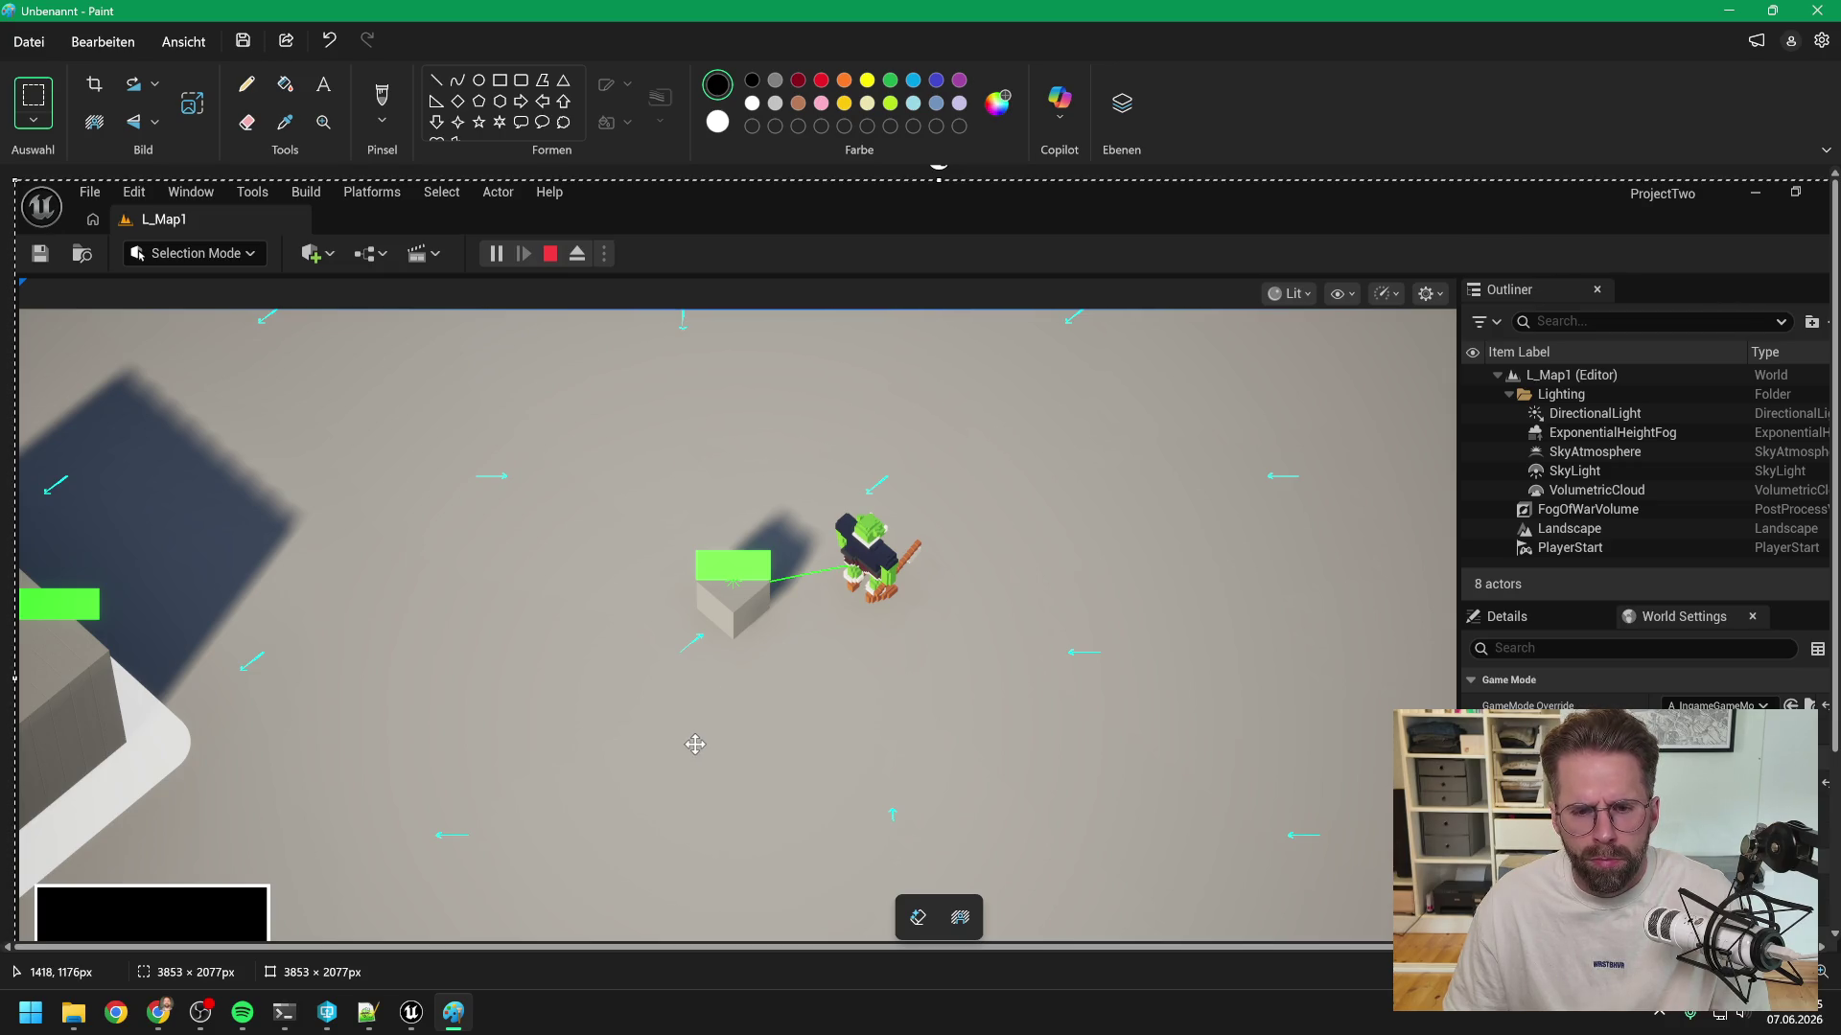
- Bring the Claude Code terminal back in front of Paint
mouse_move(161, 1015)
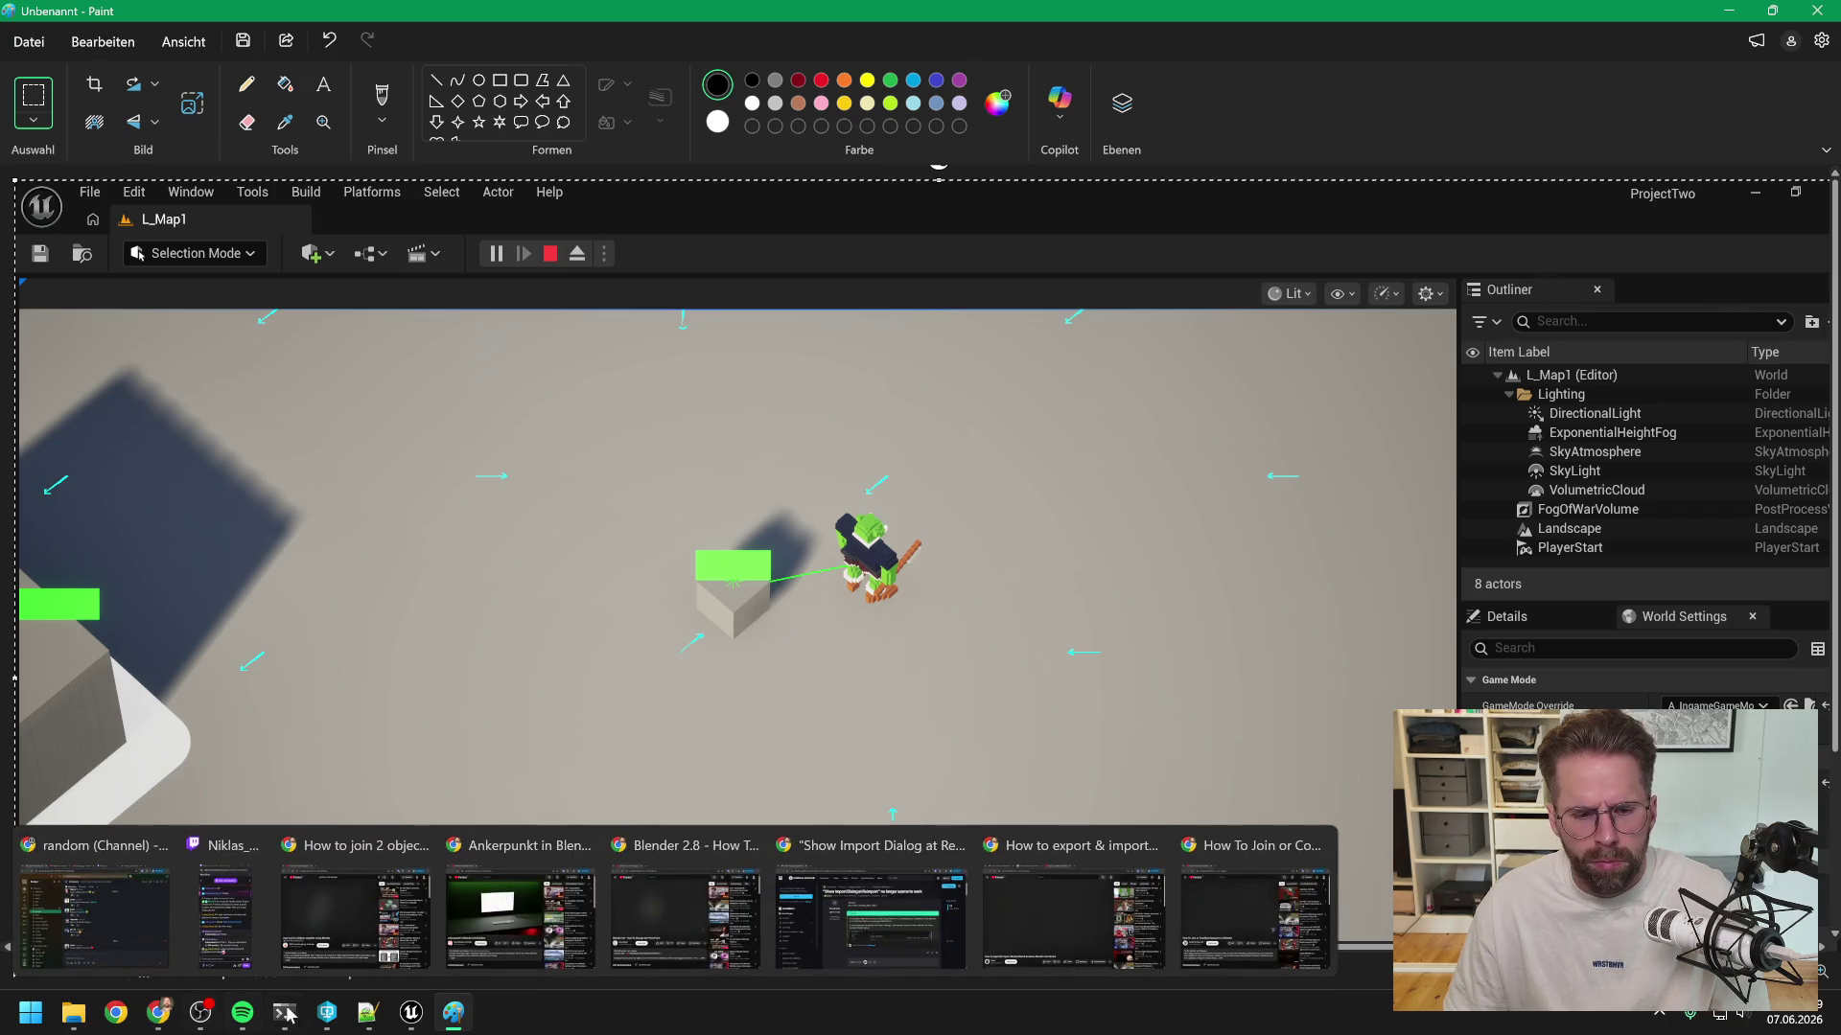
mouse_move(284, 1018)
click(182, 911)
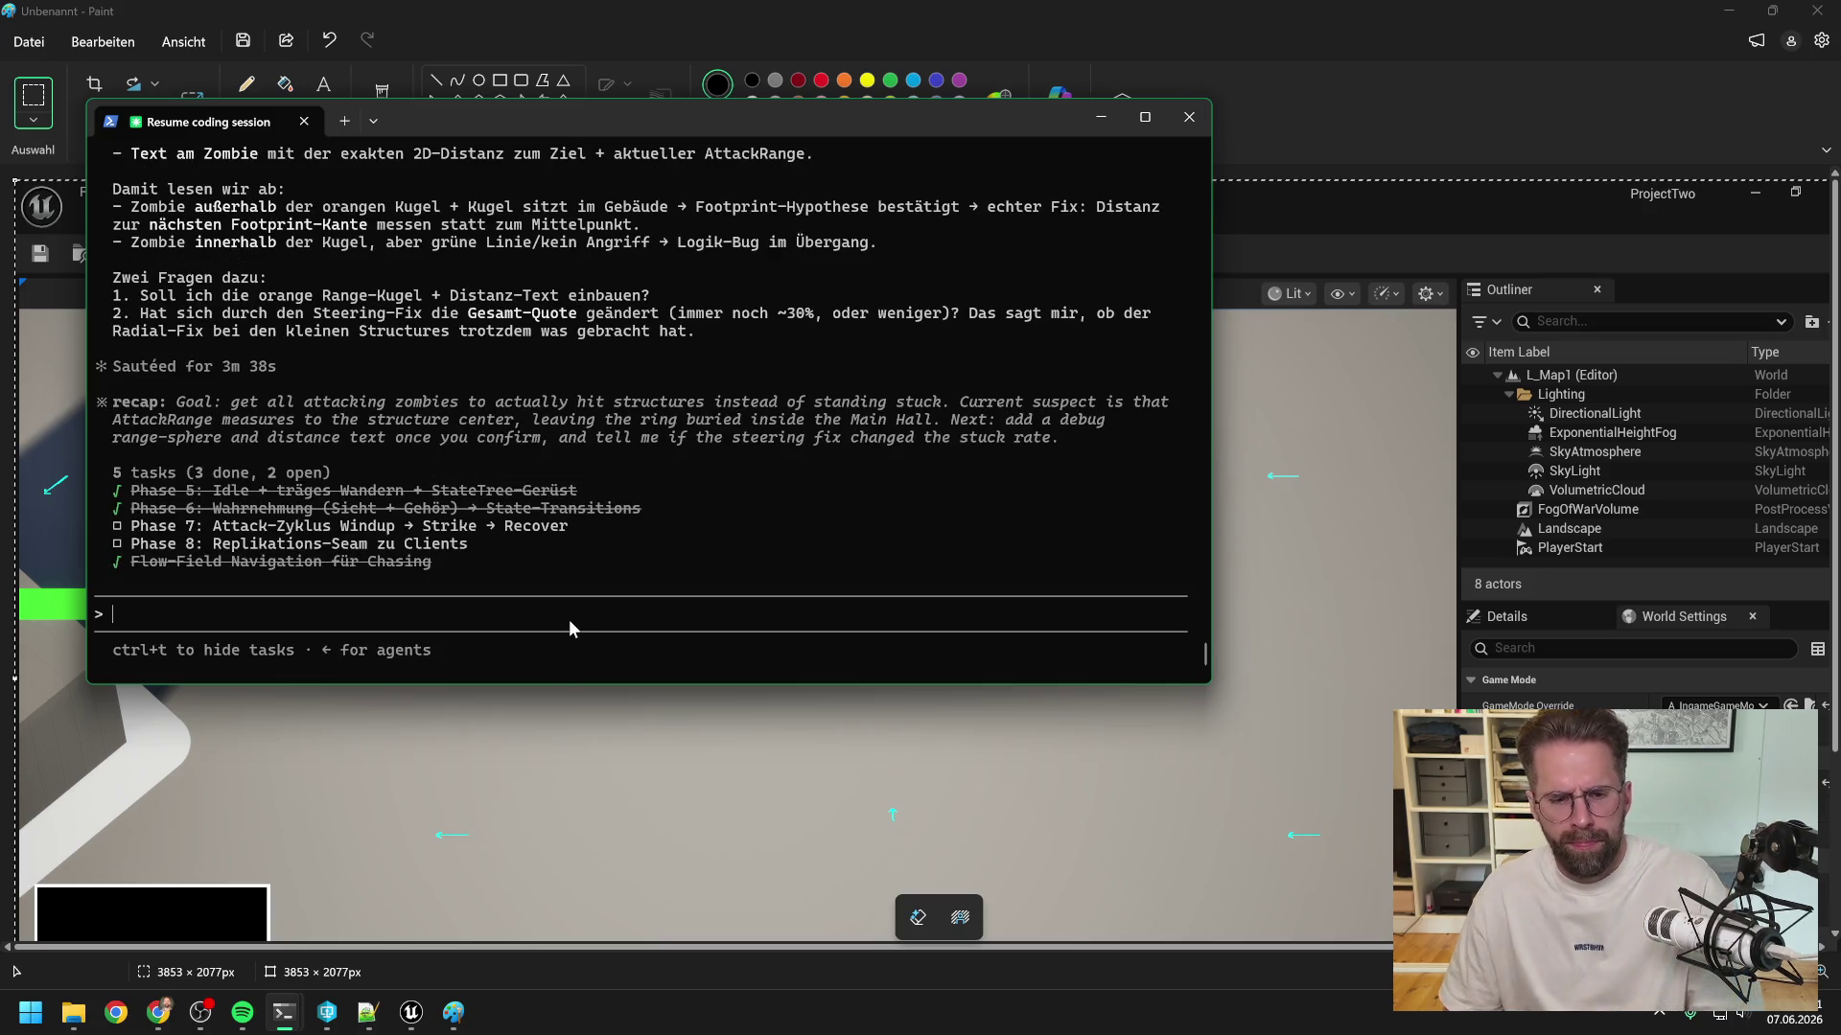
- Draft a note that the arrows are misread but the flow field looks good, then delete it
text(du er)
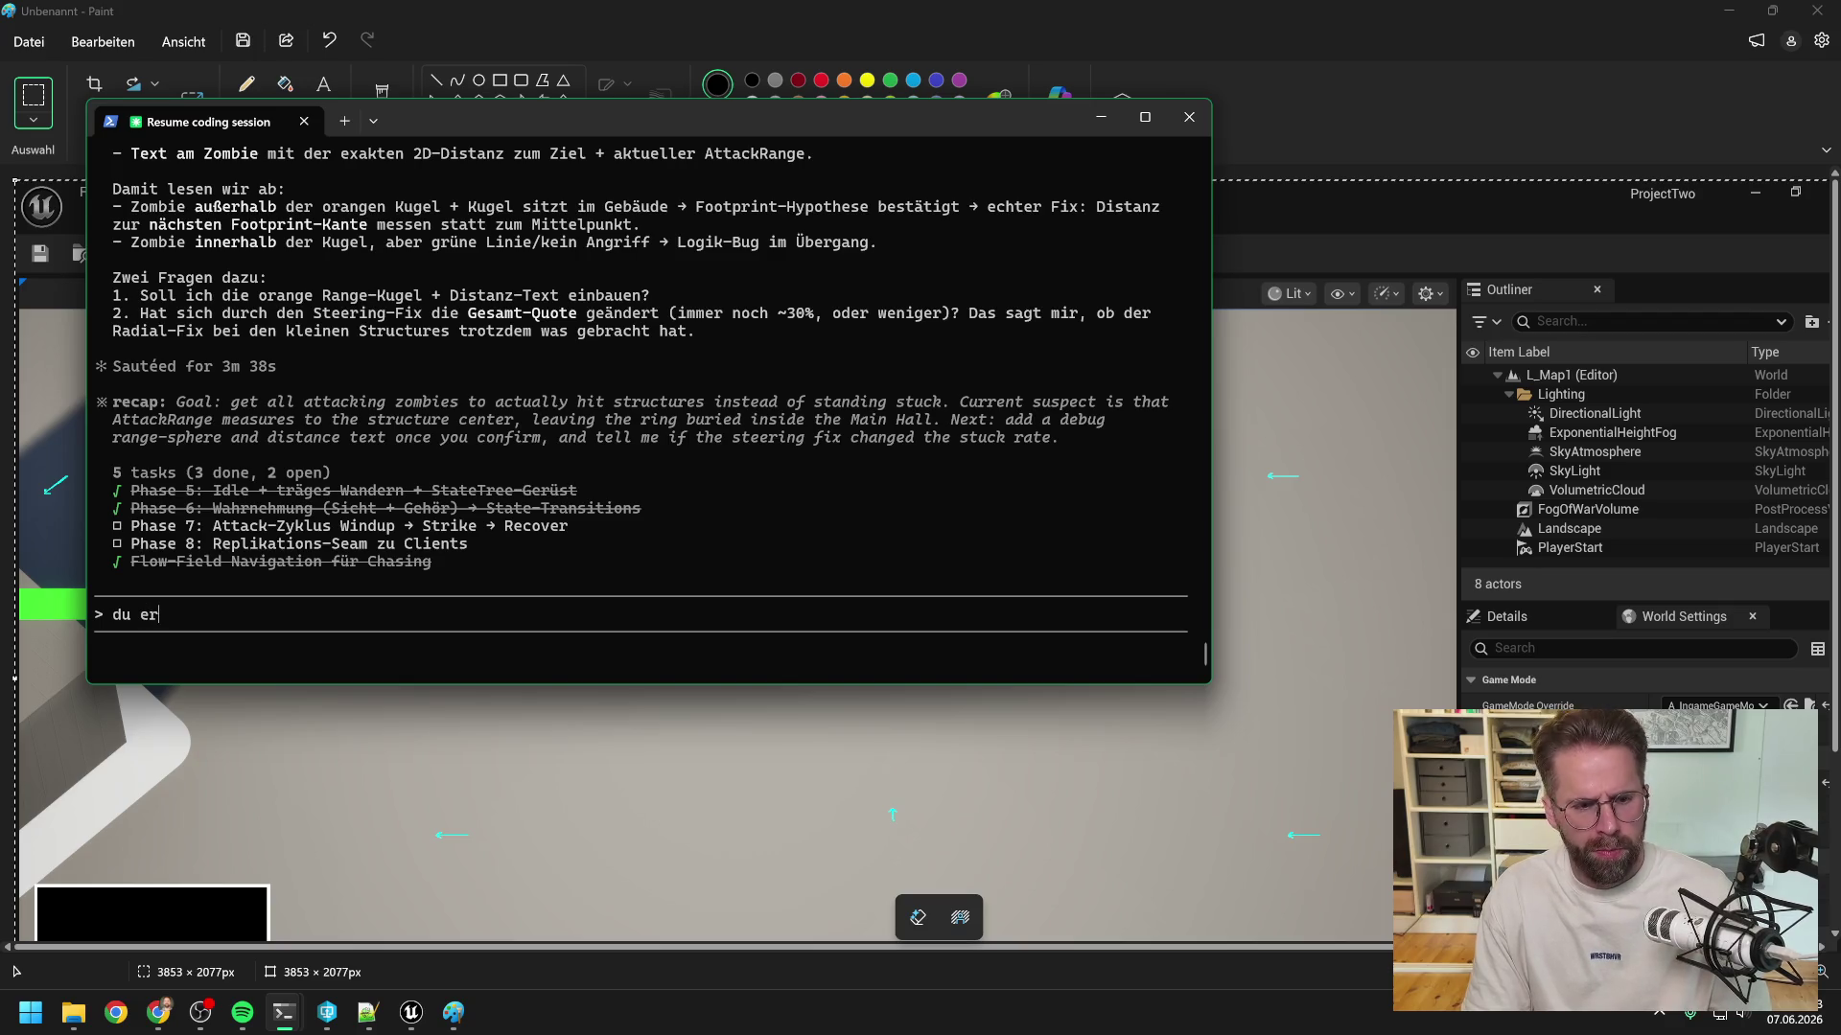
text(kennst die pfeil)
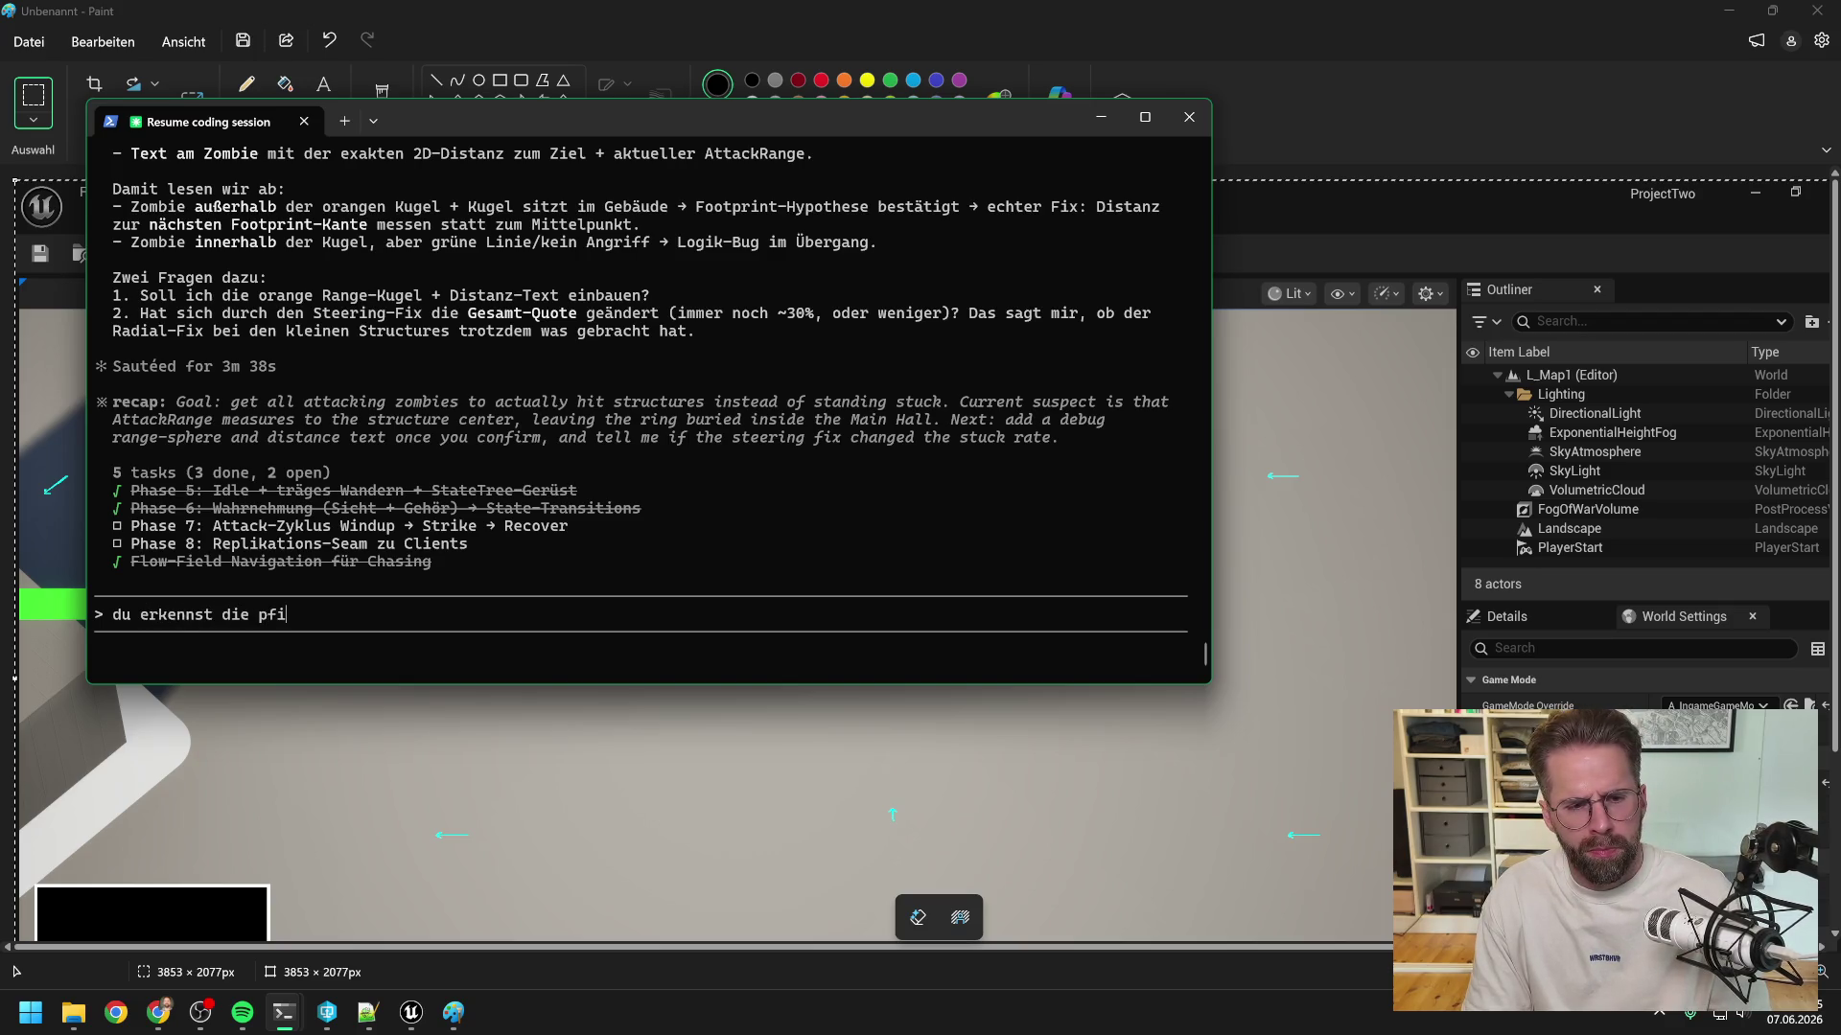
key(BackSpace)
key(BackSpace)
key(BackSpace)
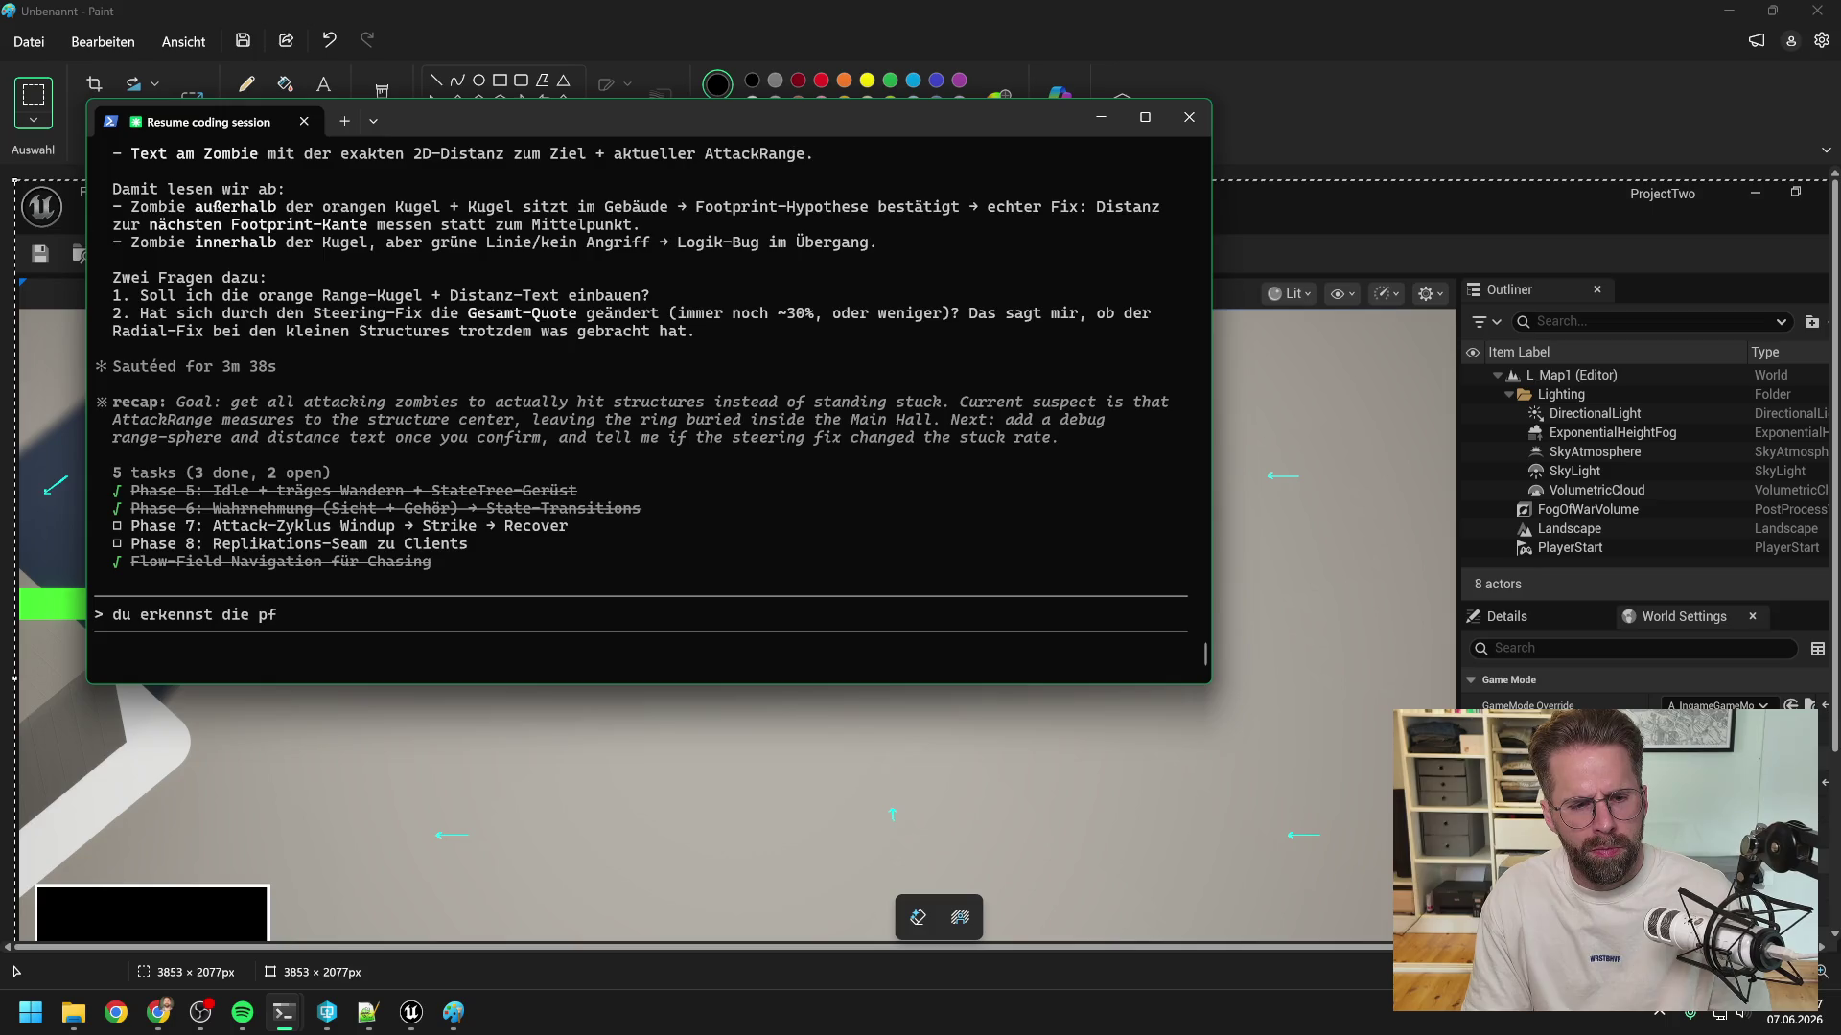
text(eile au)
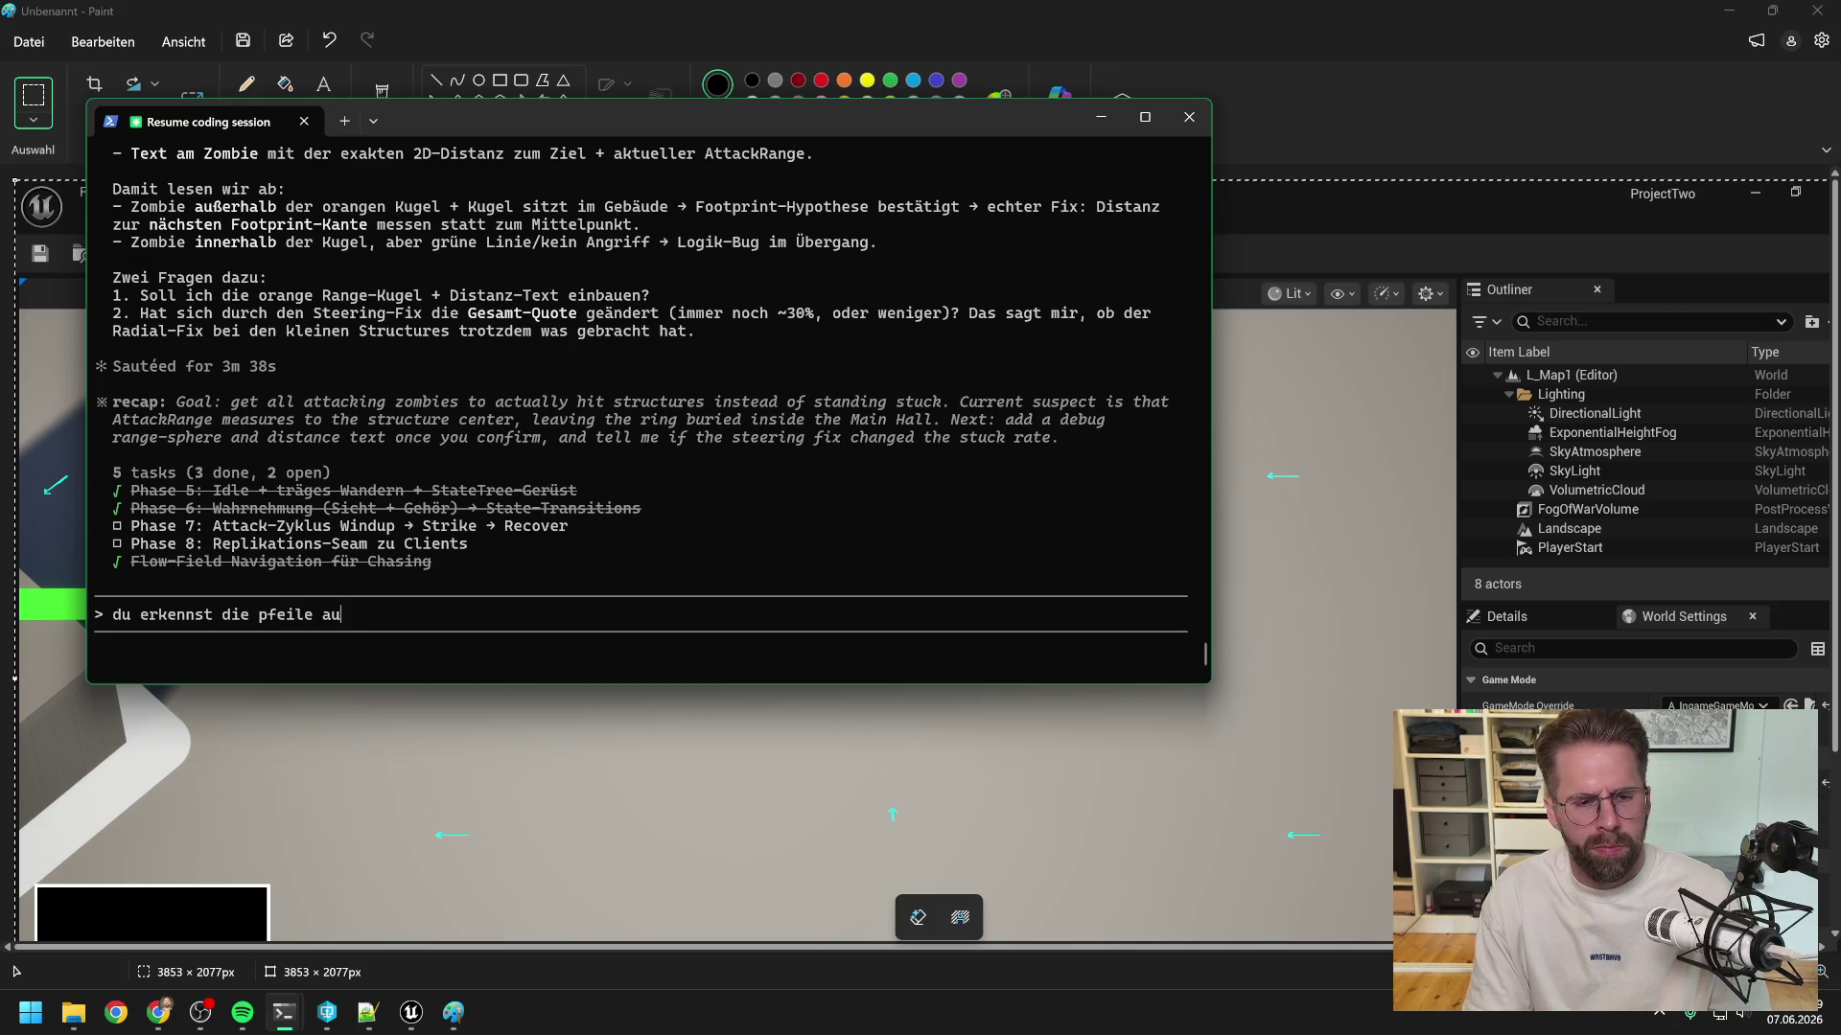
text(f dem bild nicht richtig)
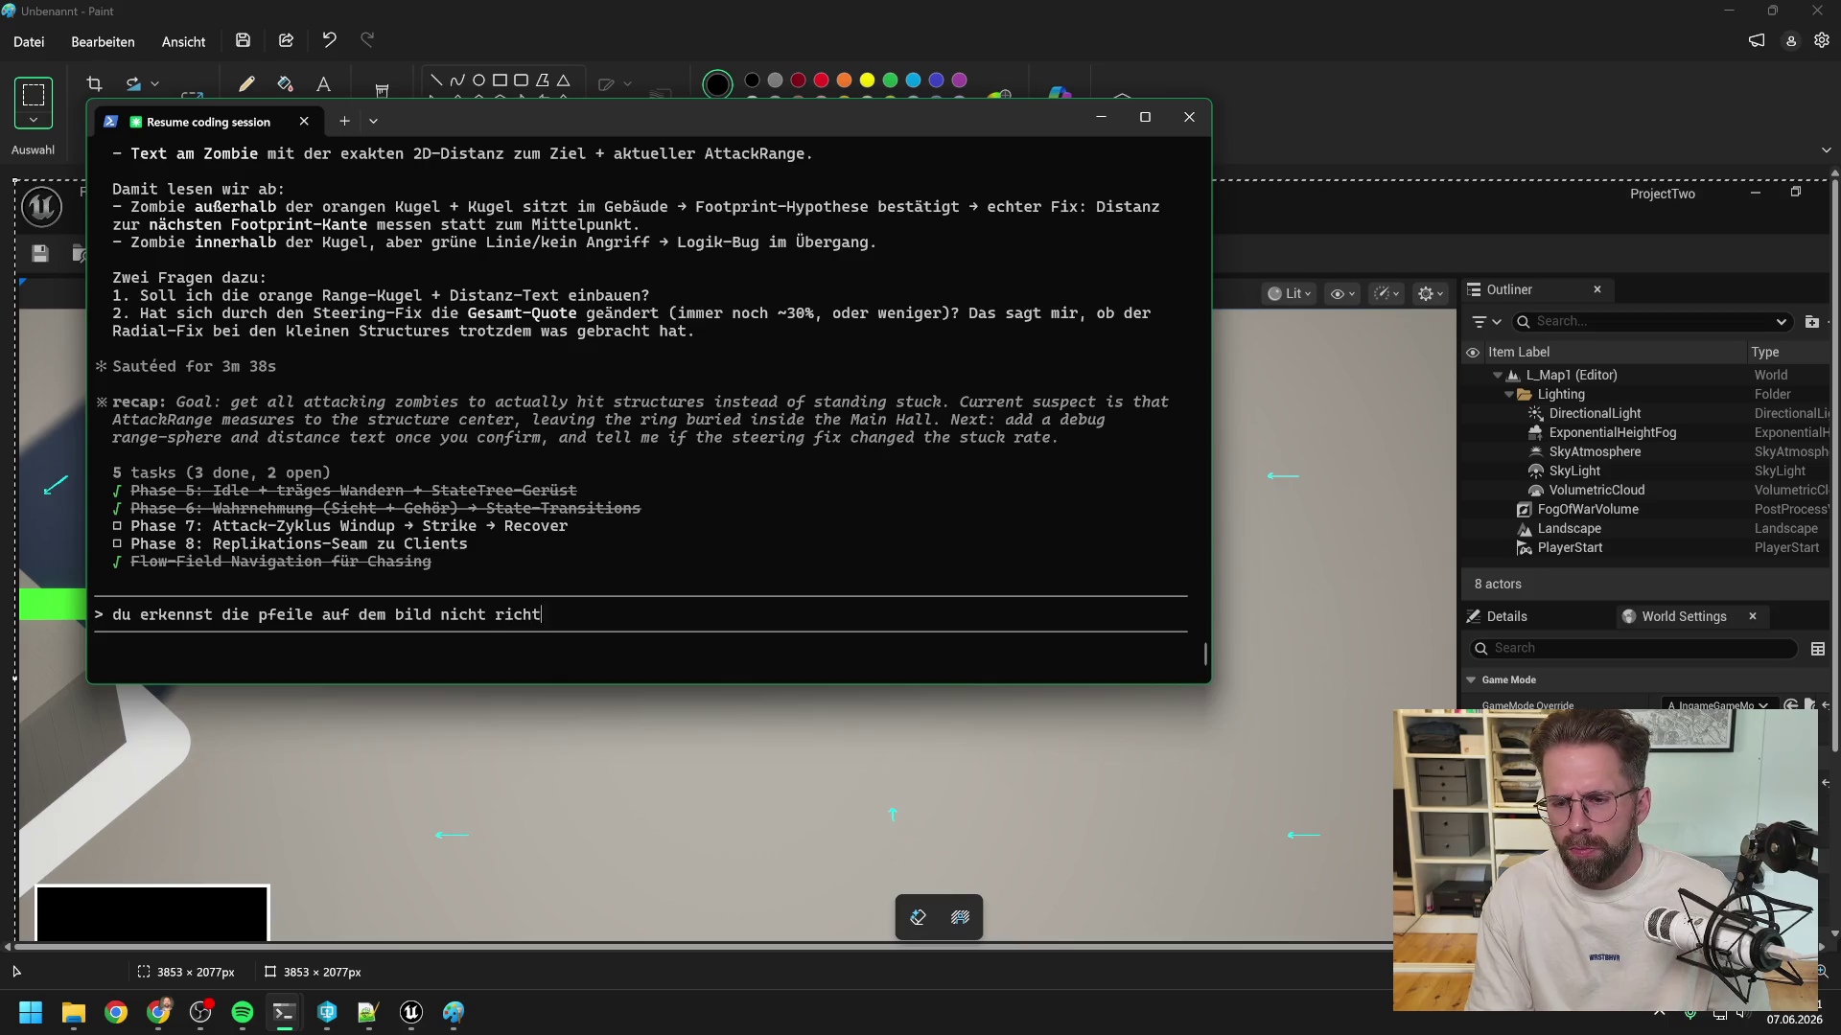
mouse_move(798, 121)
mouse_down()
mouse_move(1192, 703)
mouse_move(1143, 899)
mouse_move(1100, 916)
mouse_move(930, 252)
mouse_up()
text(. das Flow field sieht wirklich gut)
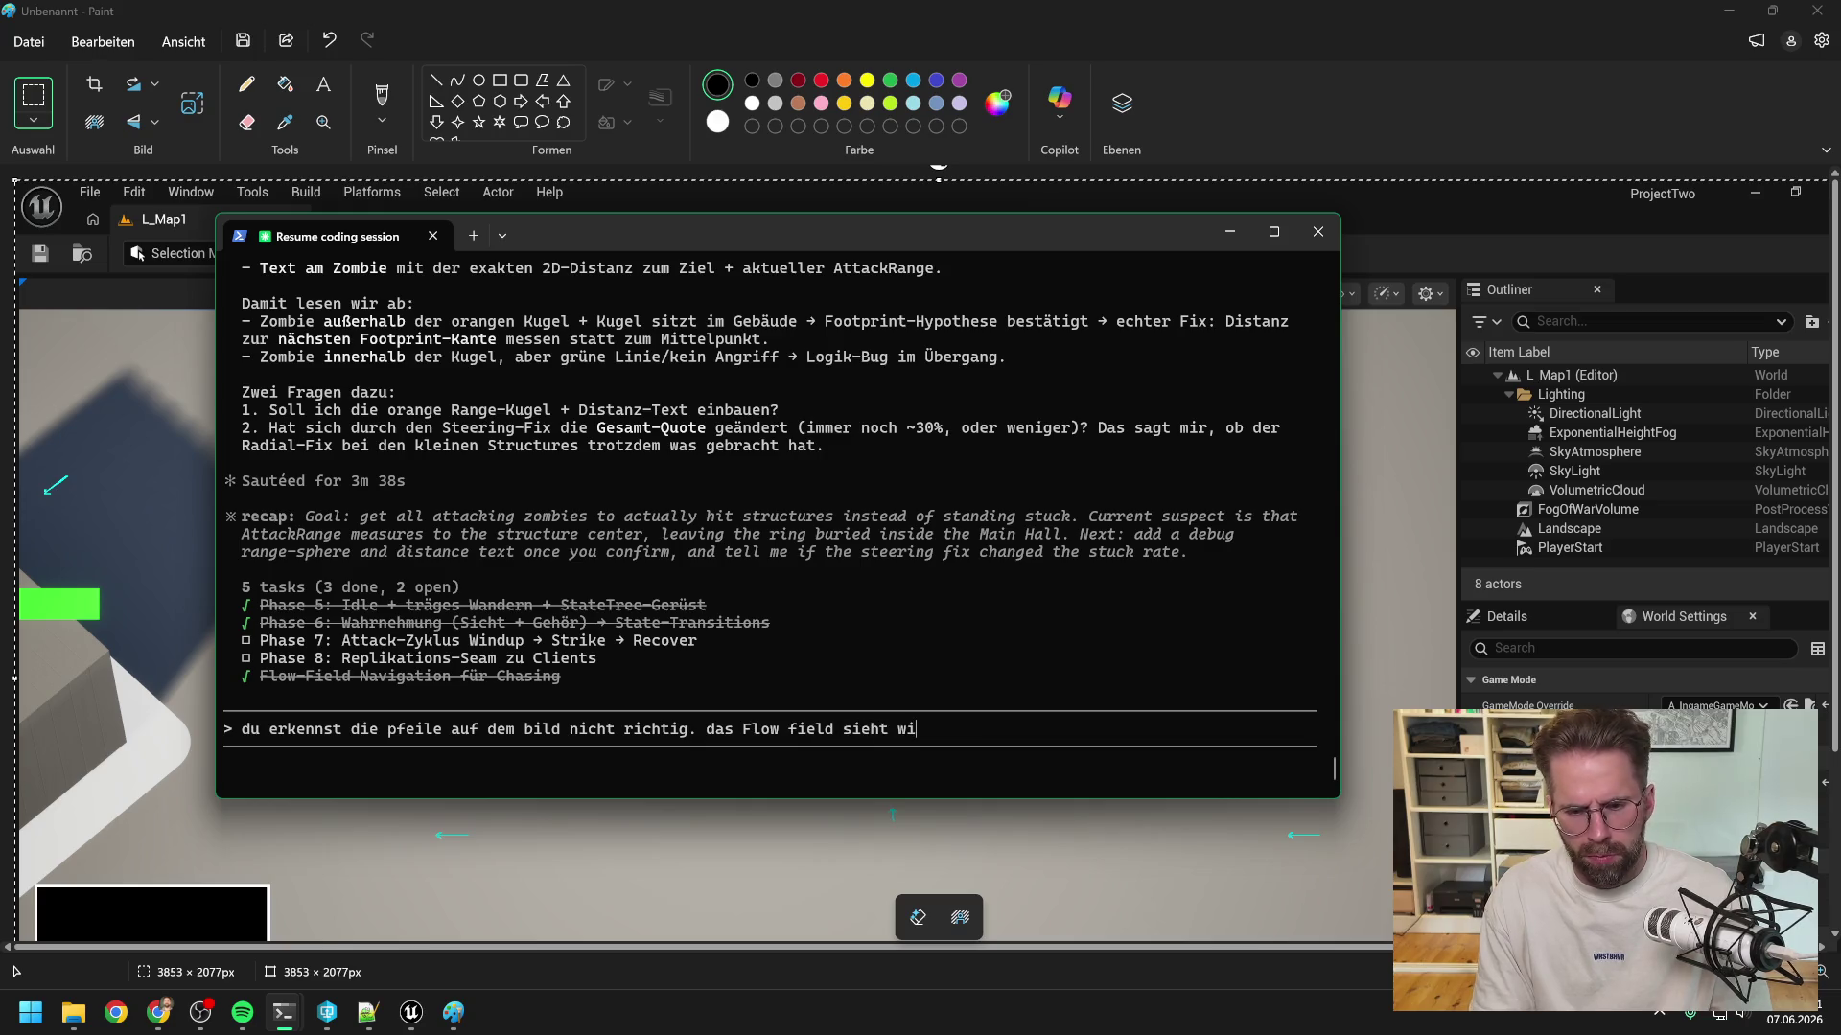
text( aus)
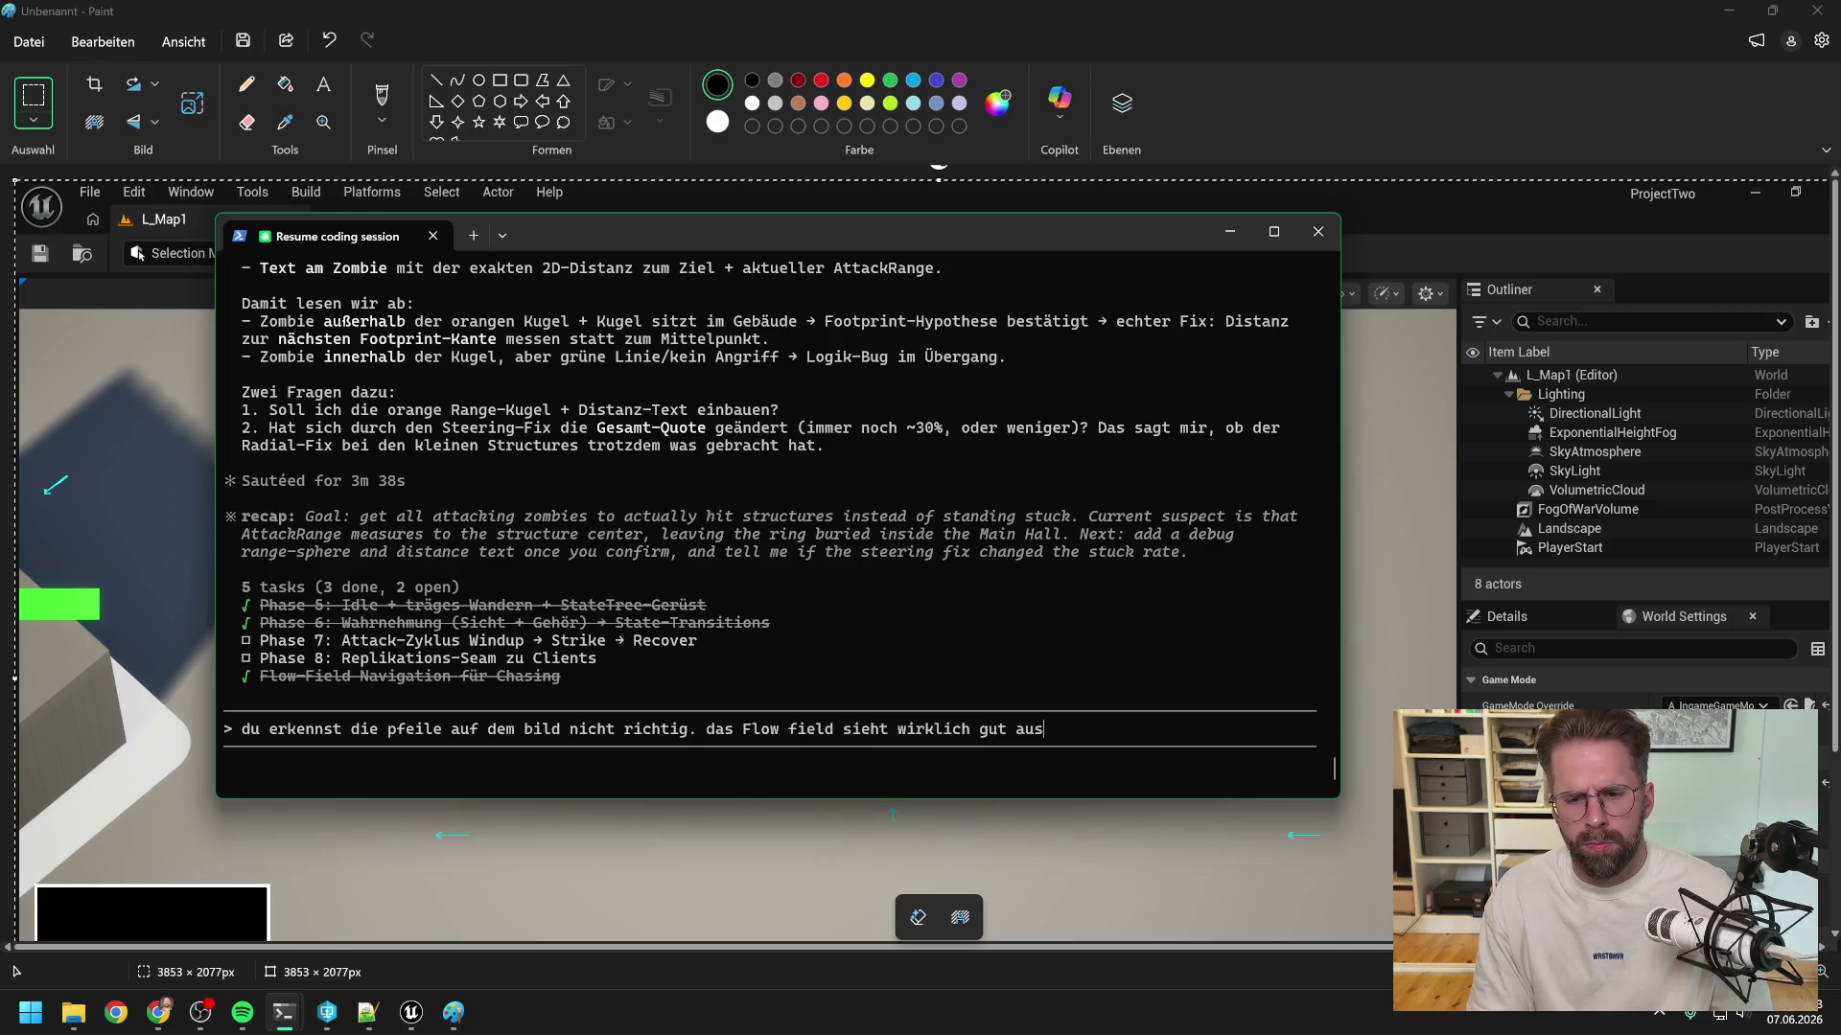
key(Delete)
key(Delete)
key(Delete)
key(Delete)
key(Delete)
key(Delete)
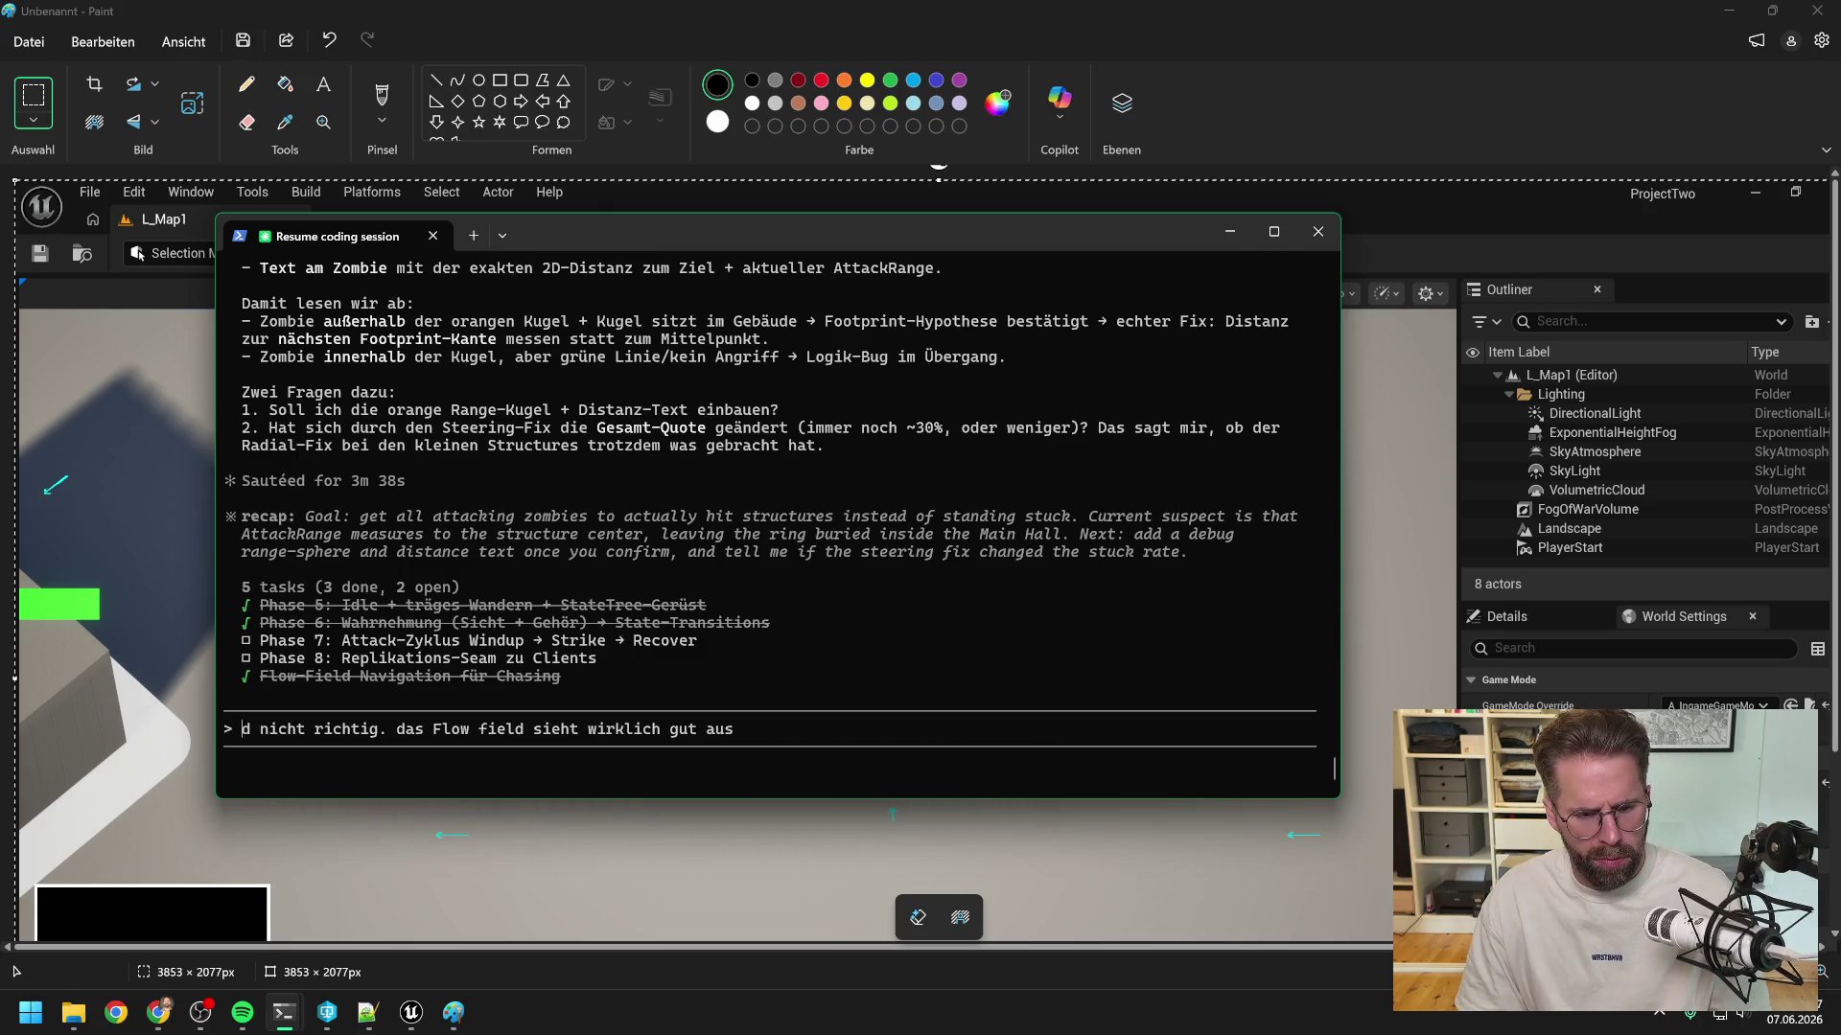
key(Delete)
key(Delete)
key(Delete)
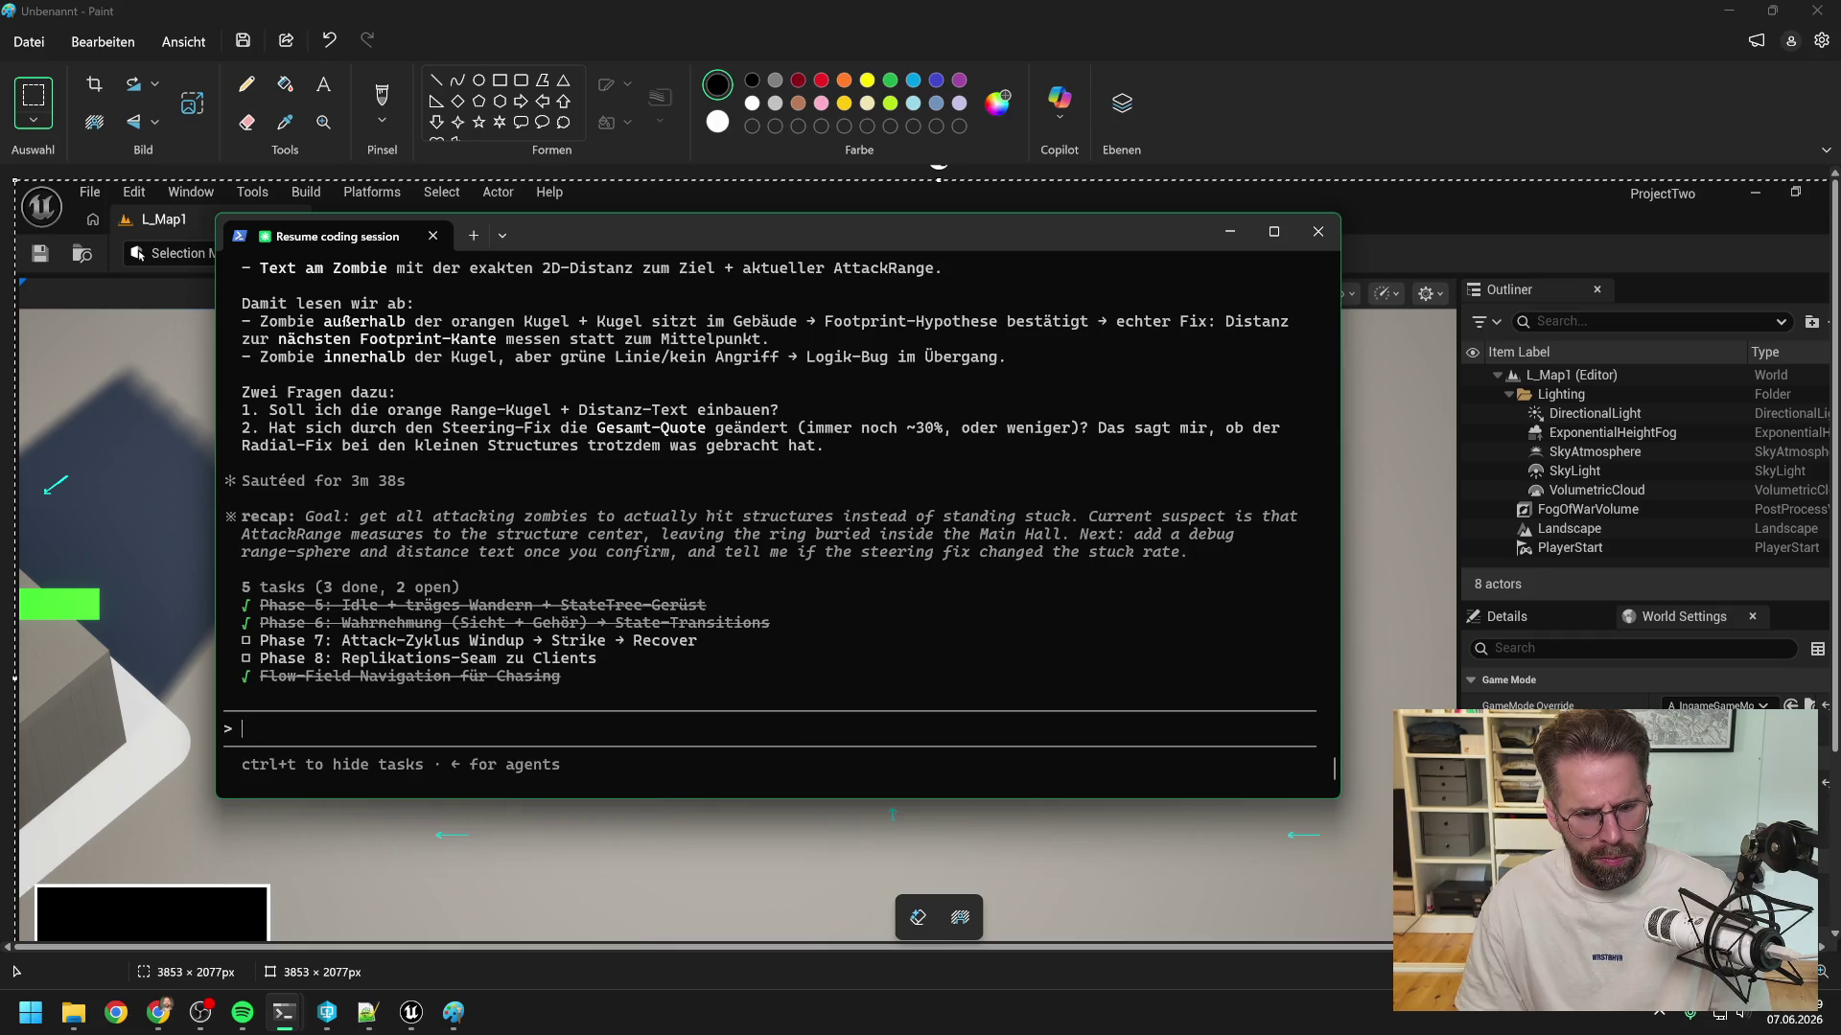
- Run /compact on the conversation and bring Unreal Editor forward
text(/compac)
key(Return)
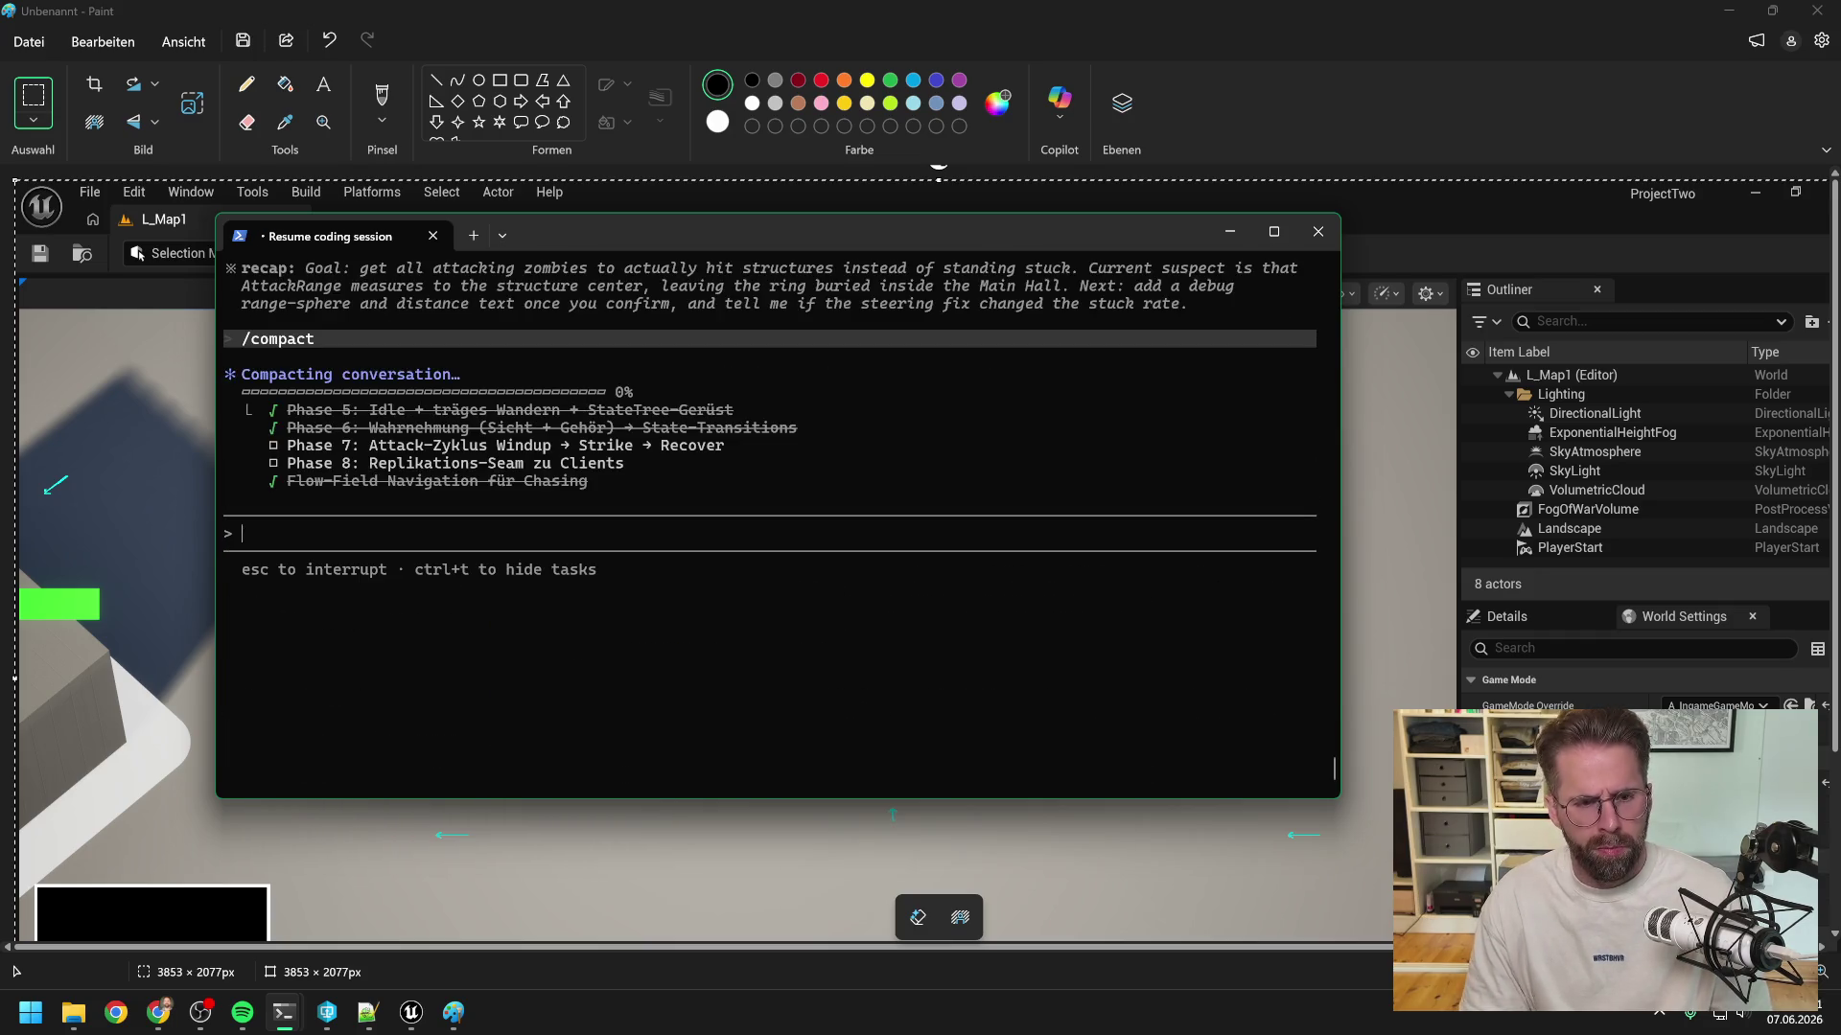
click(412, 1011)
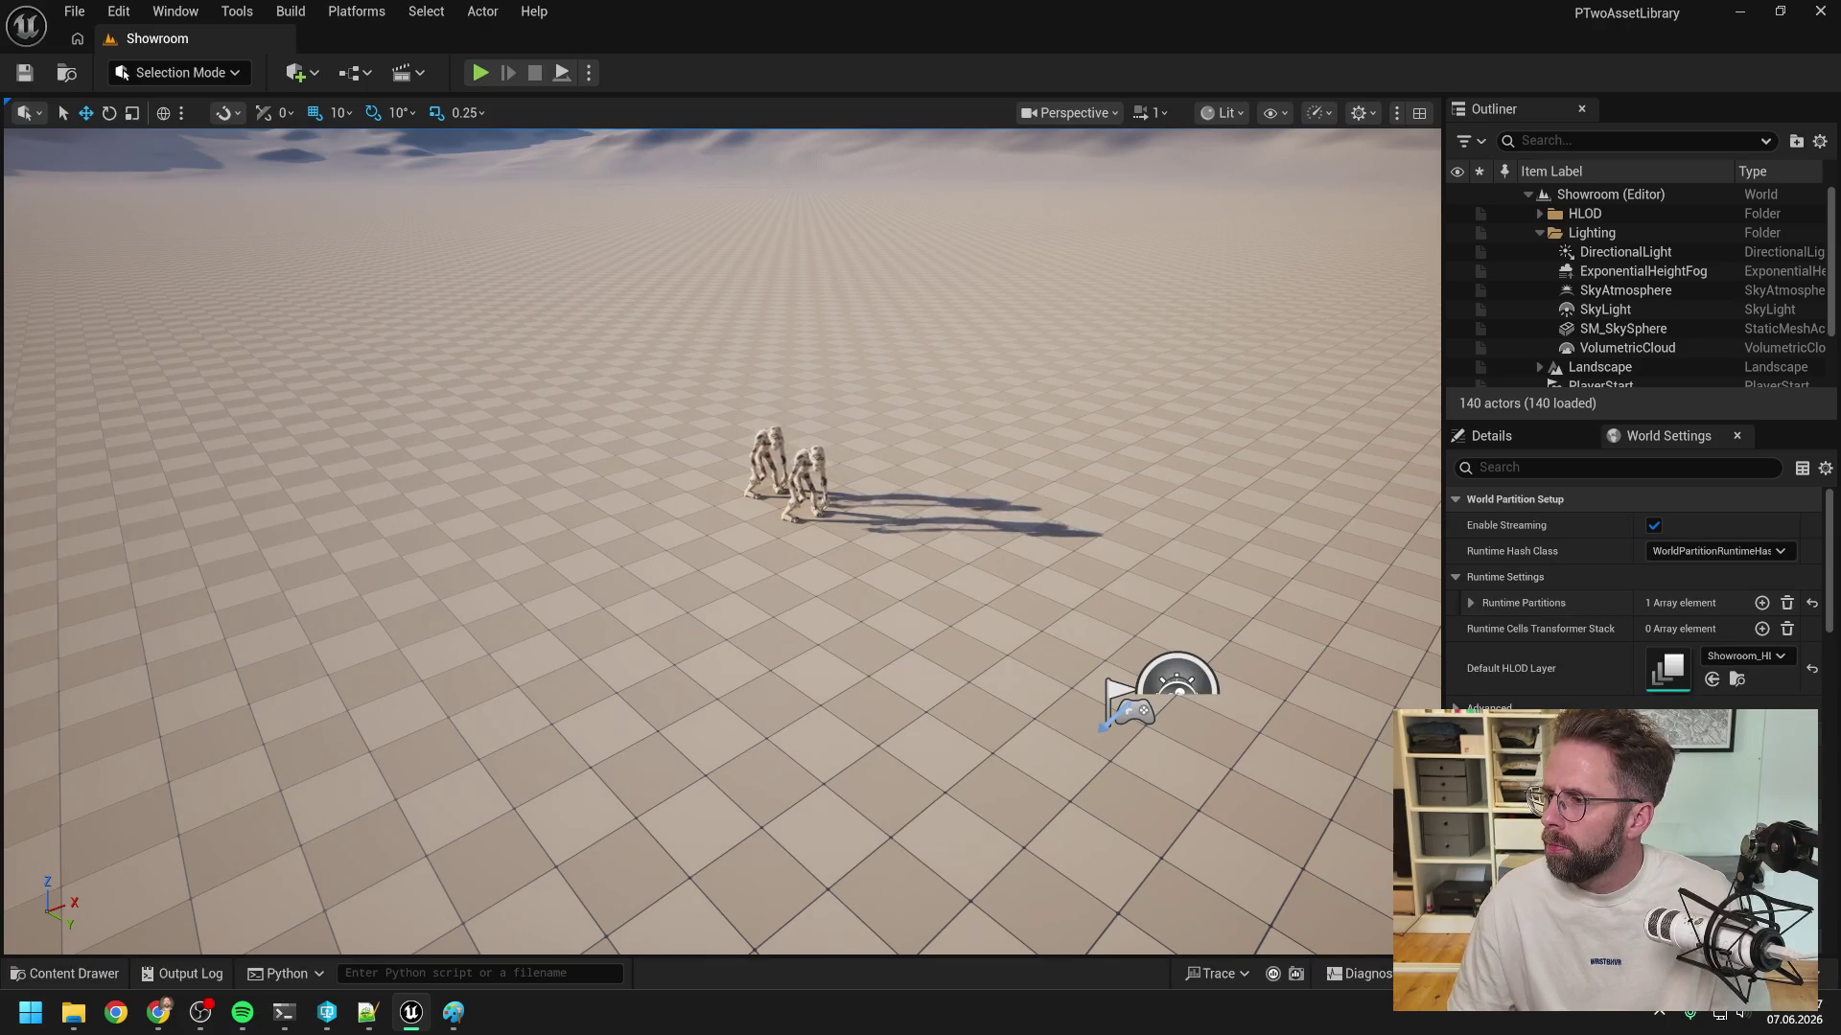
- Create material M_ZombieVertextAnimation in the Content Drawer and open it in the Material Editor
key(ctrl+space)
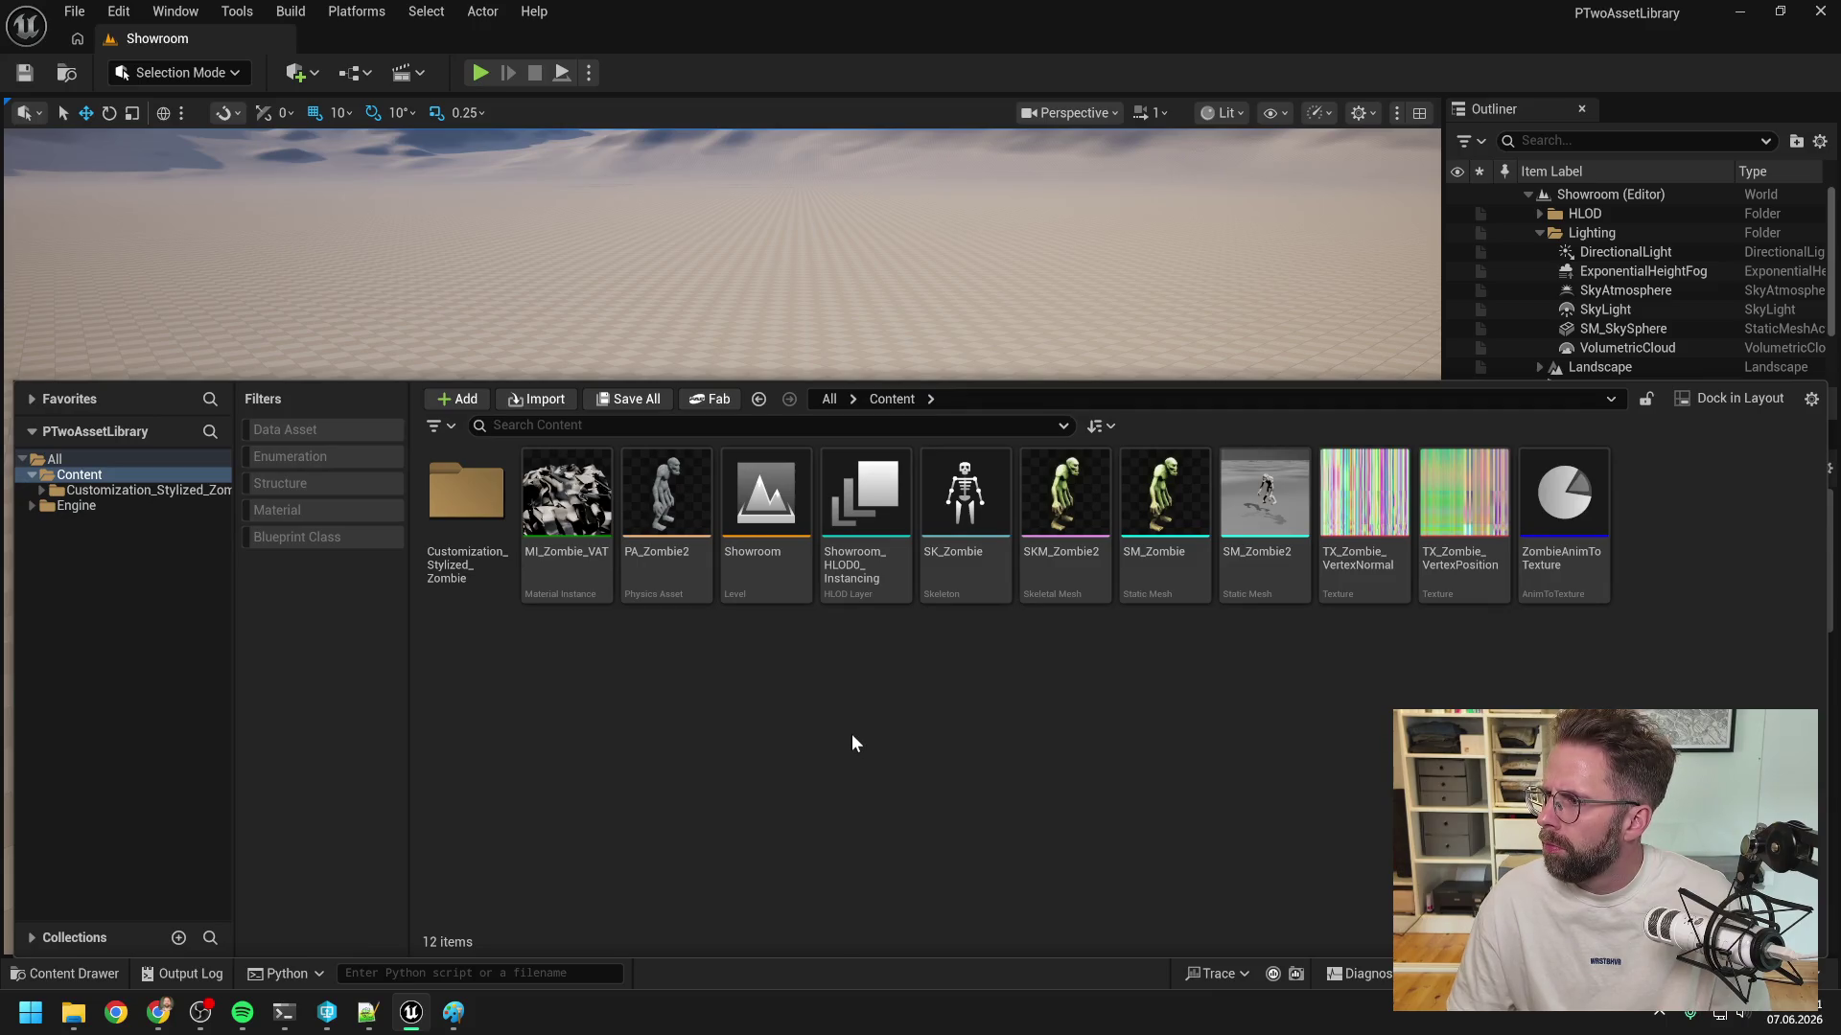
right_click(852, 735)
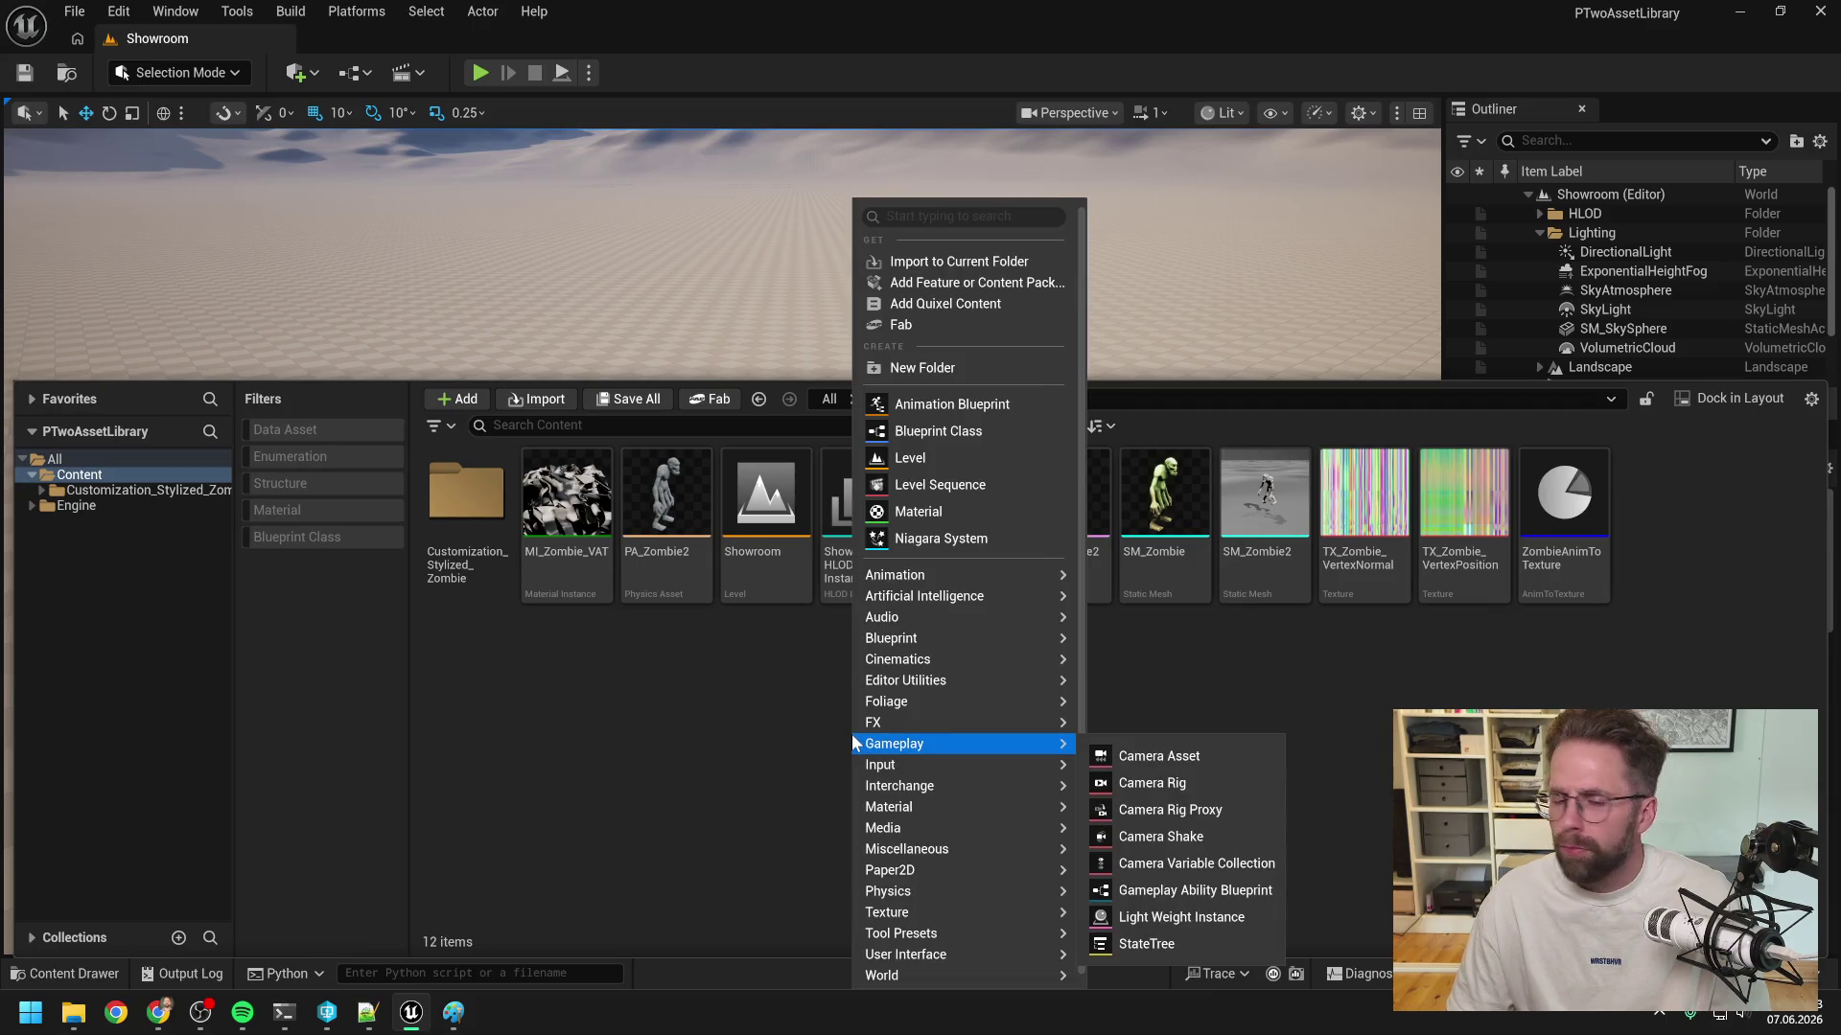
mouse_move(884, 682)
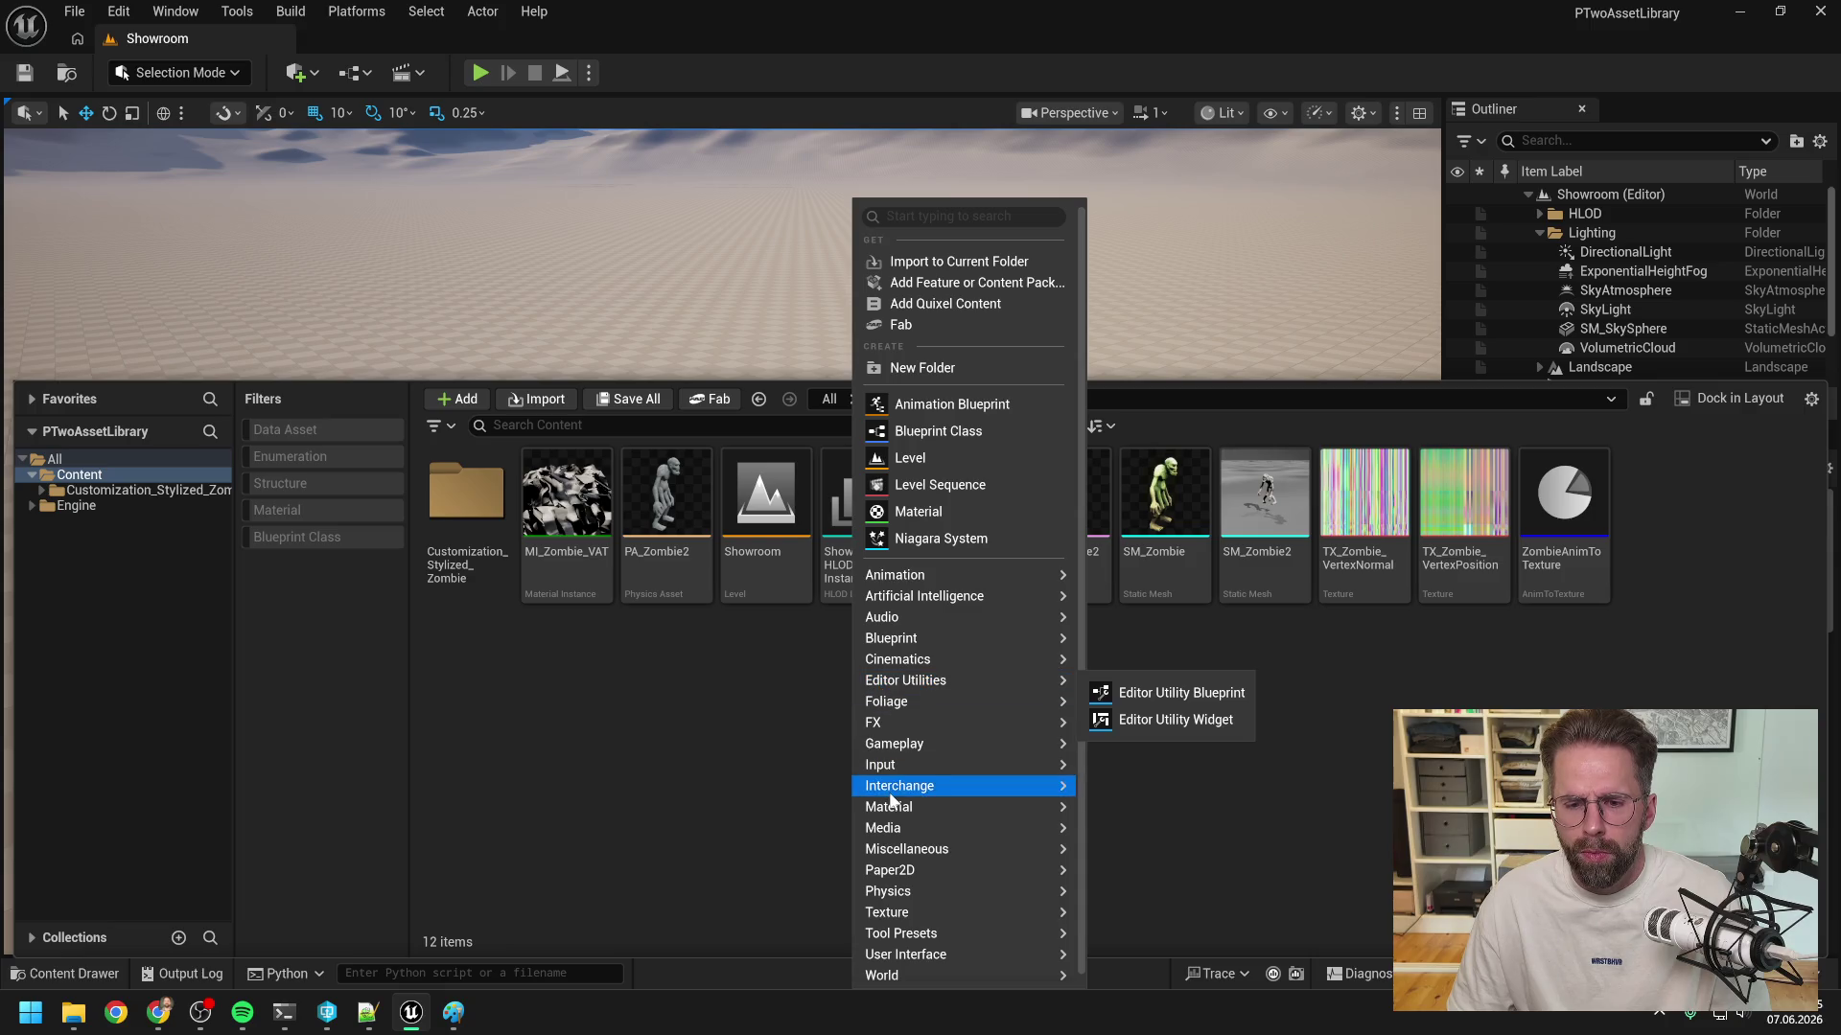
mouse_move(891, 808)
click(1140, 815)
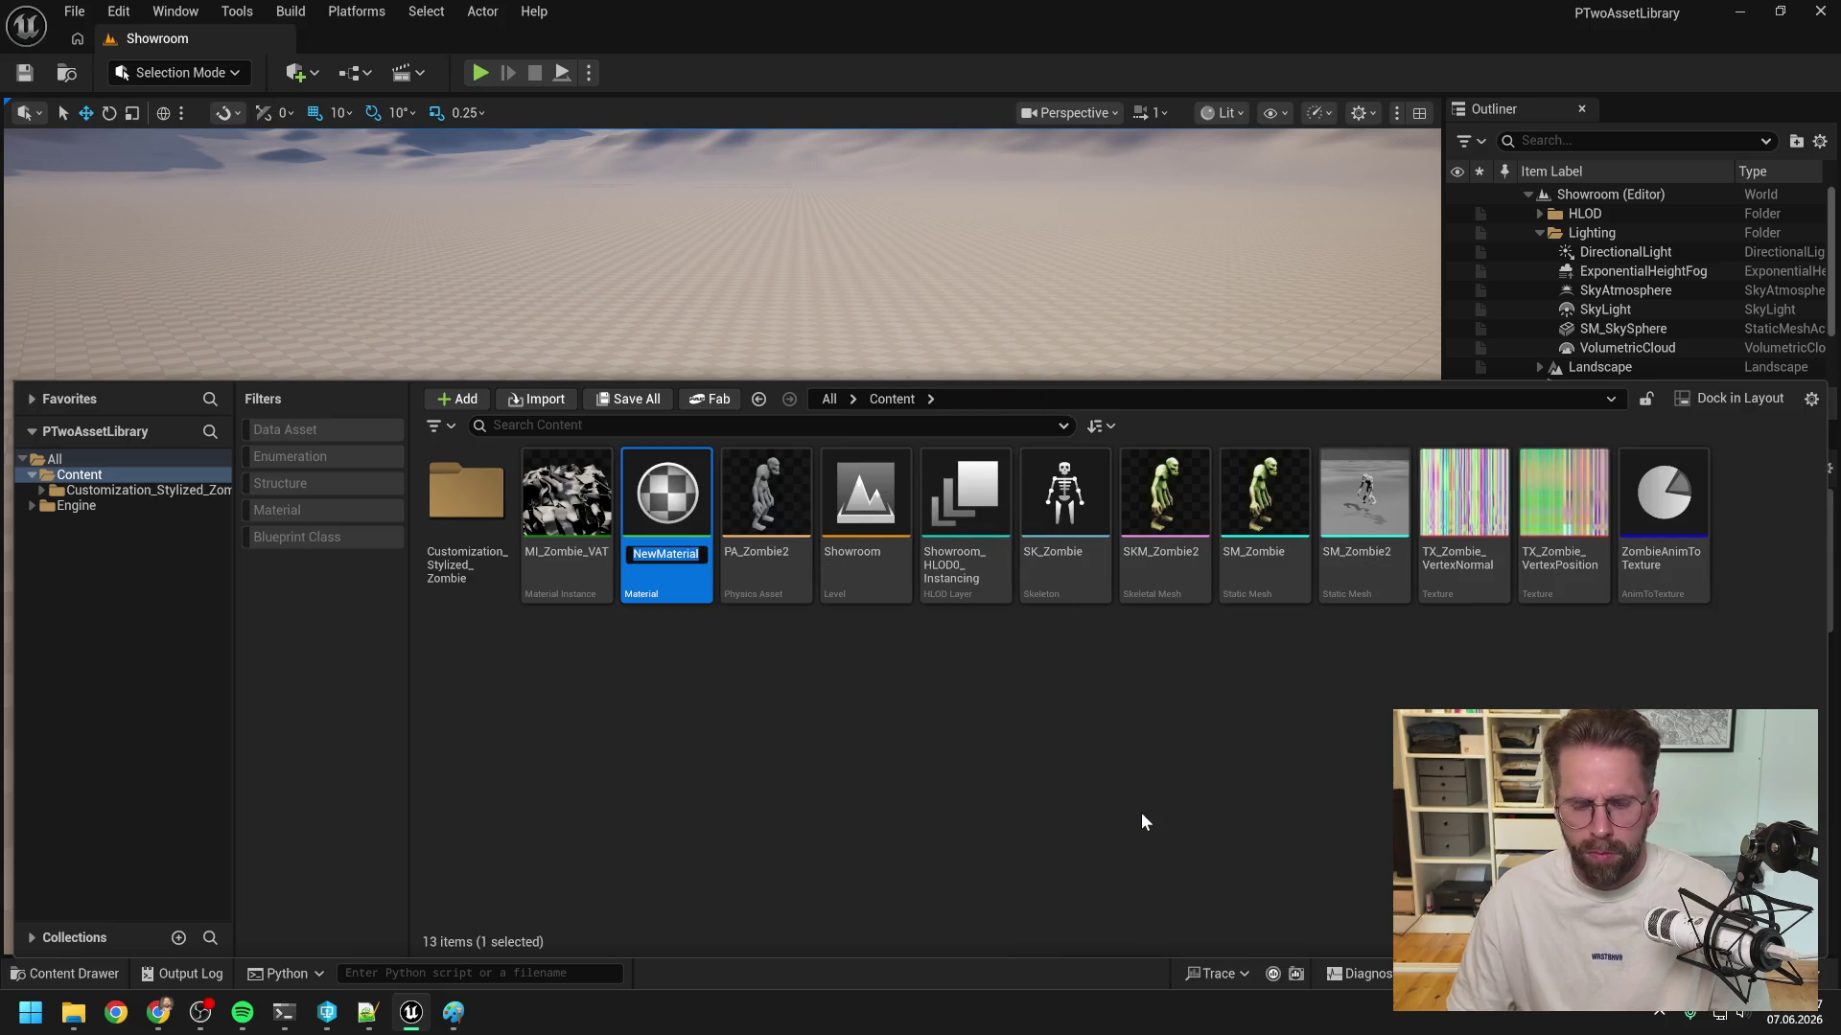
text(M_)
text(ZombieVe)
text(rtext)
text(mat)
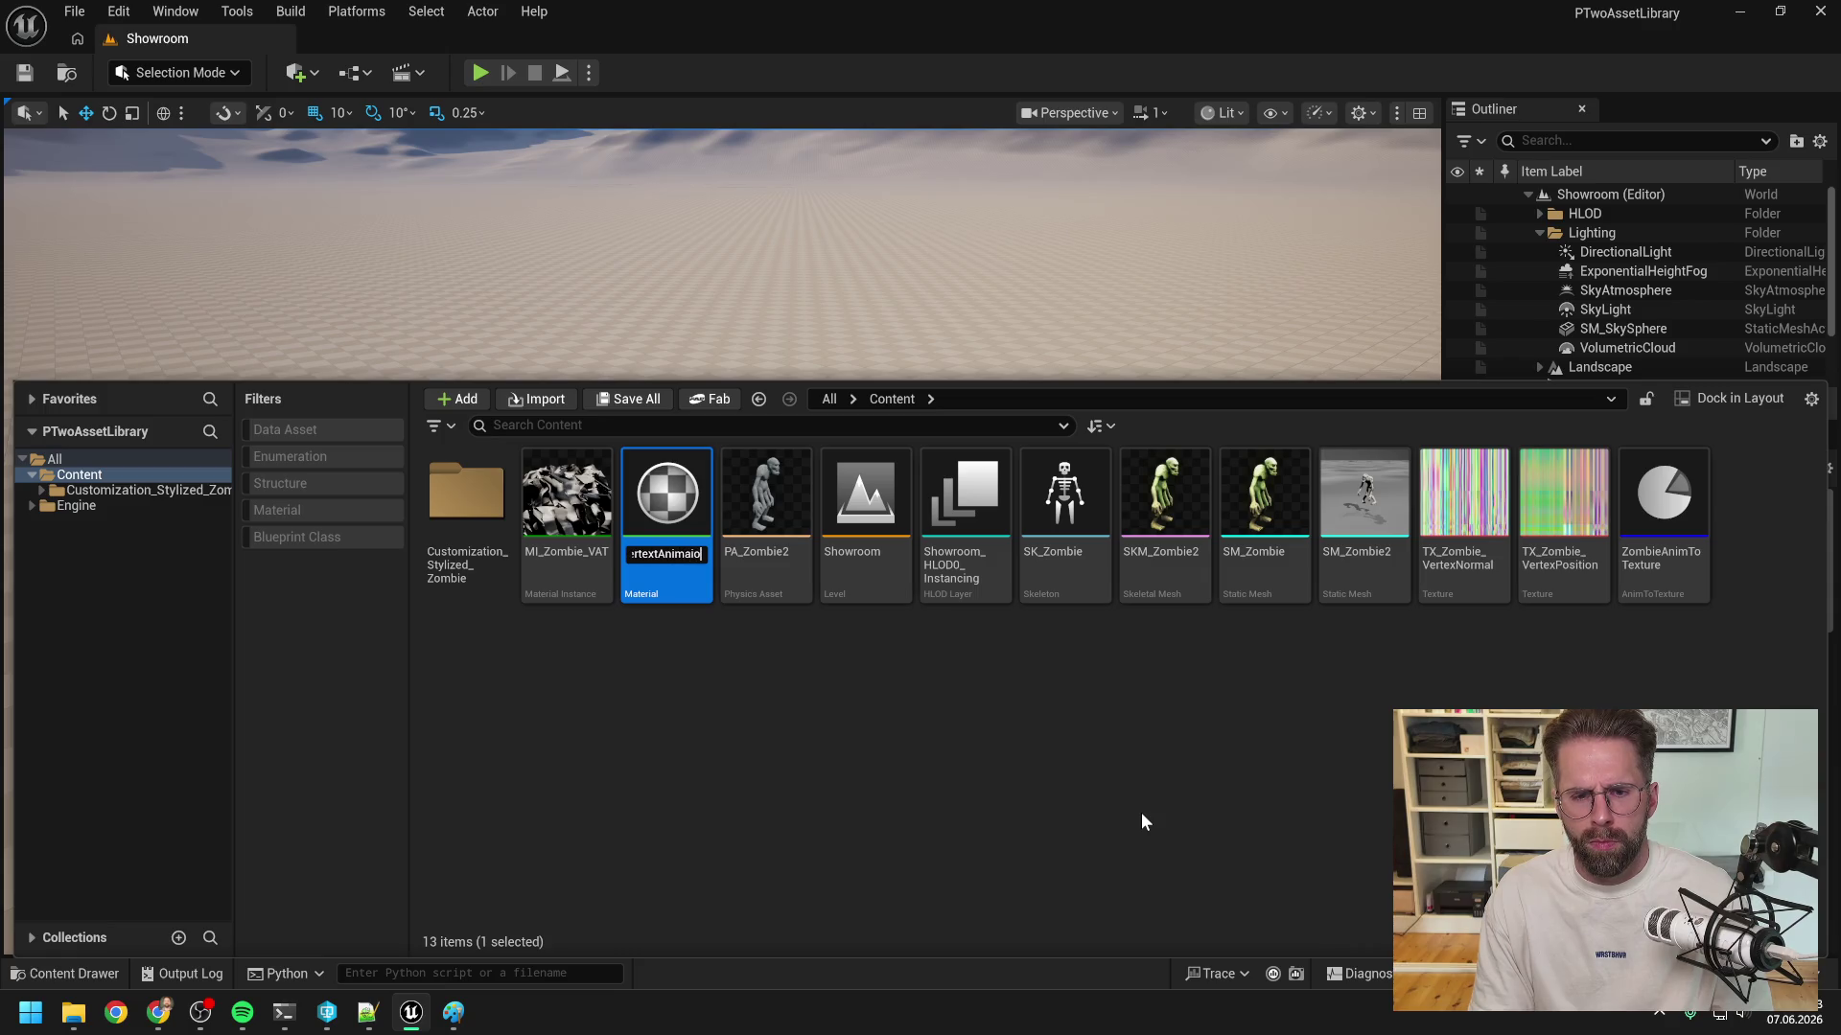
text(i)
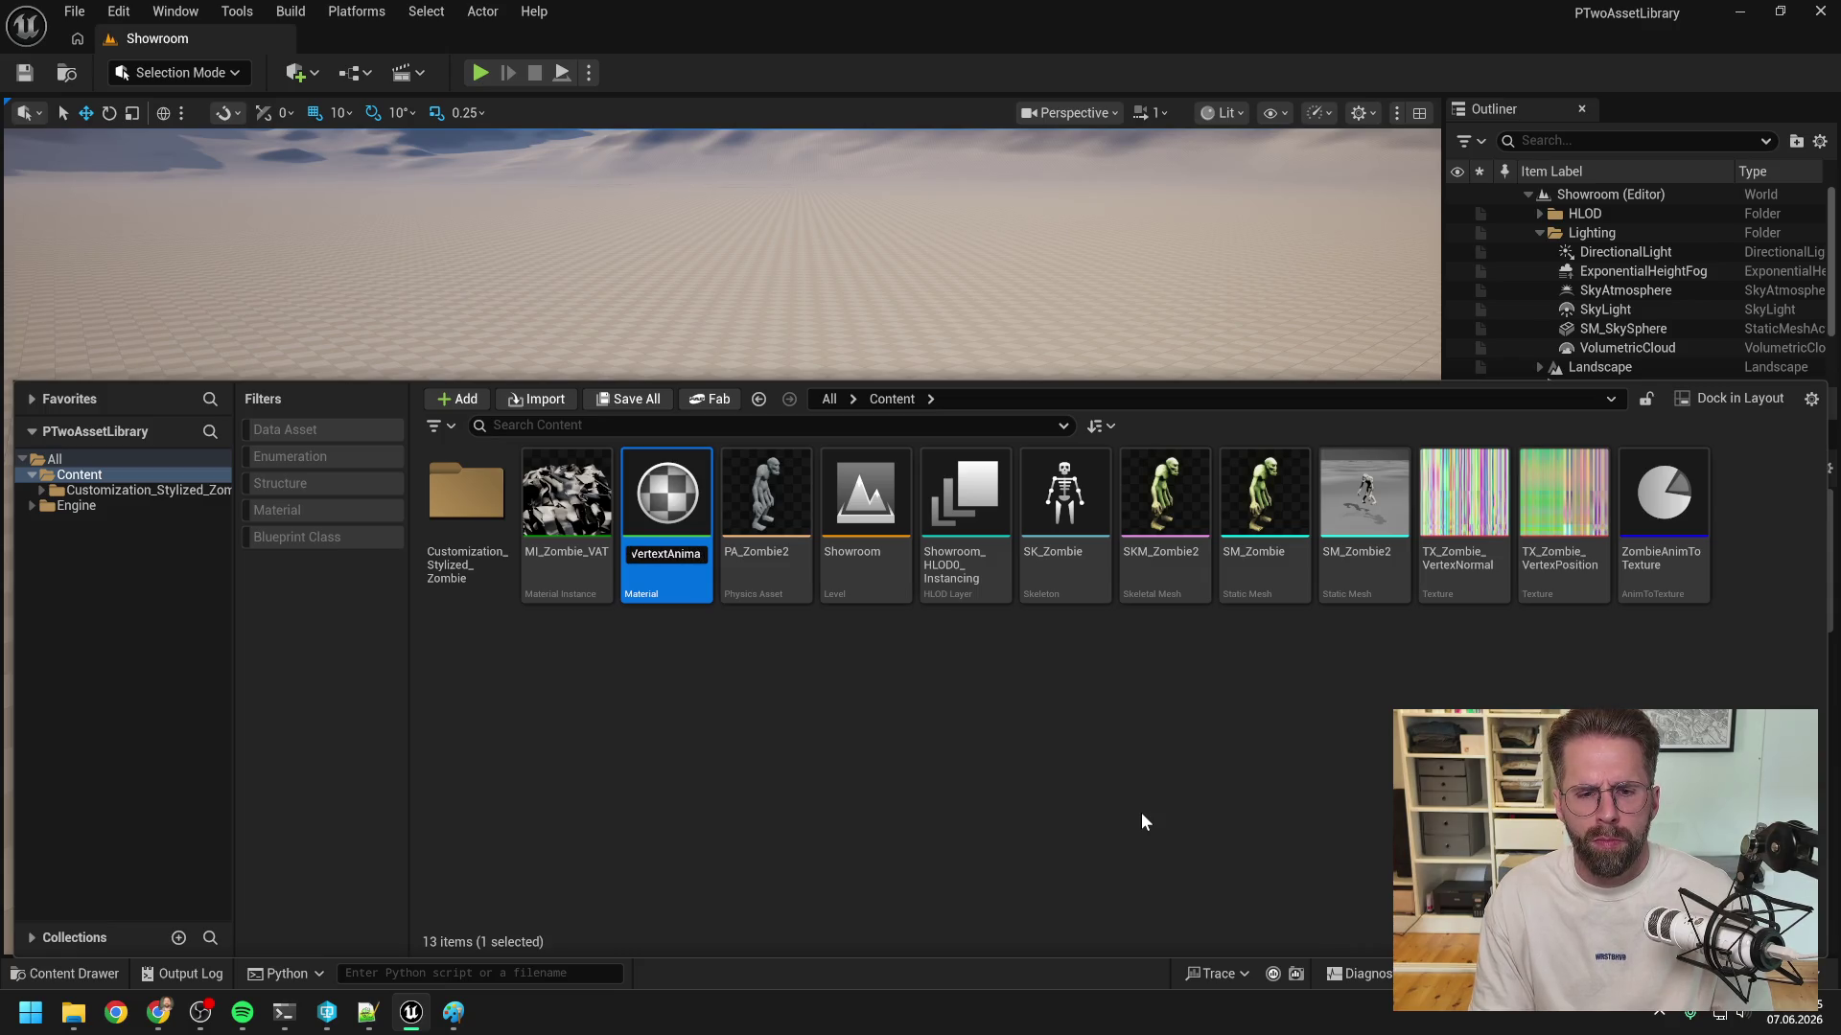
text(on)
key(Return)
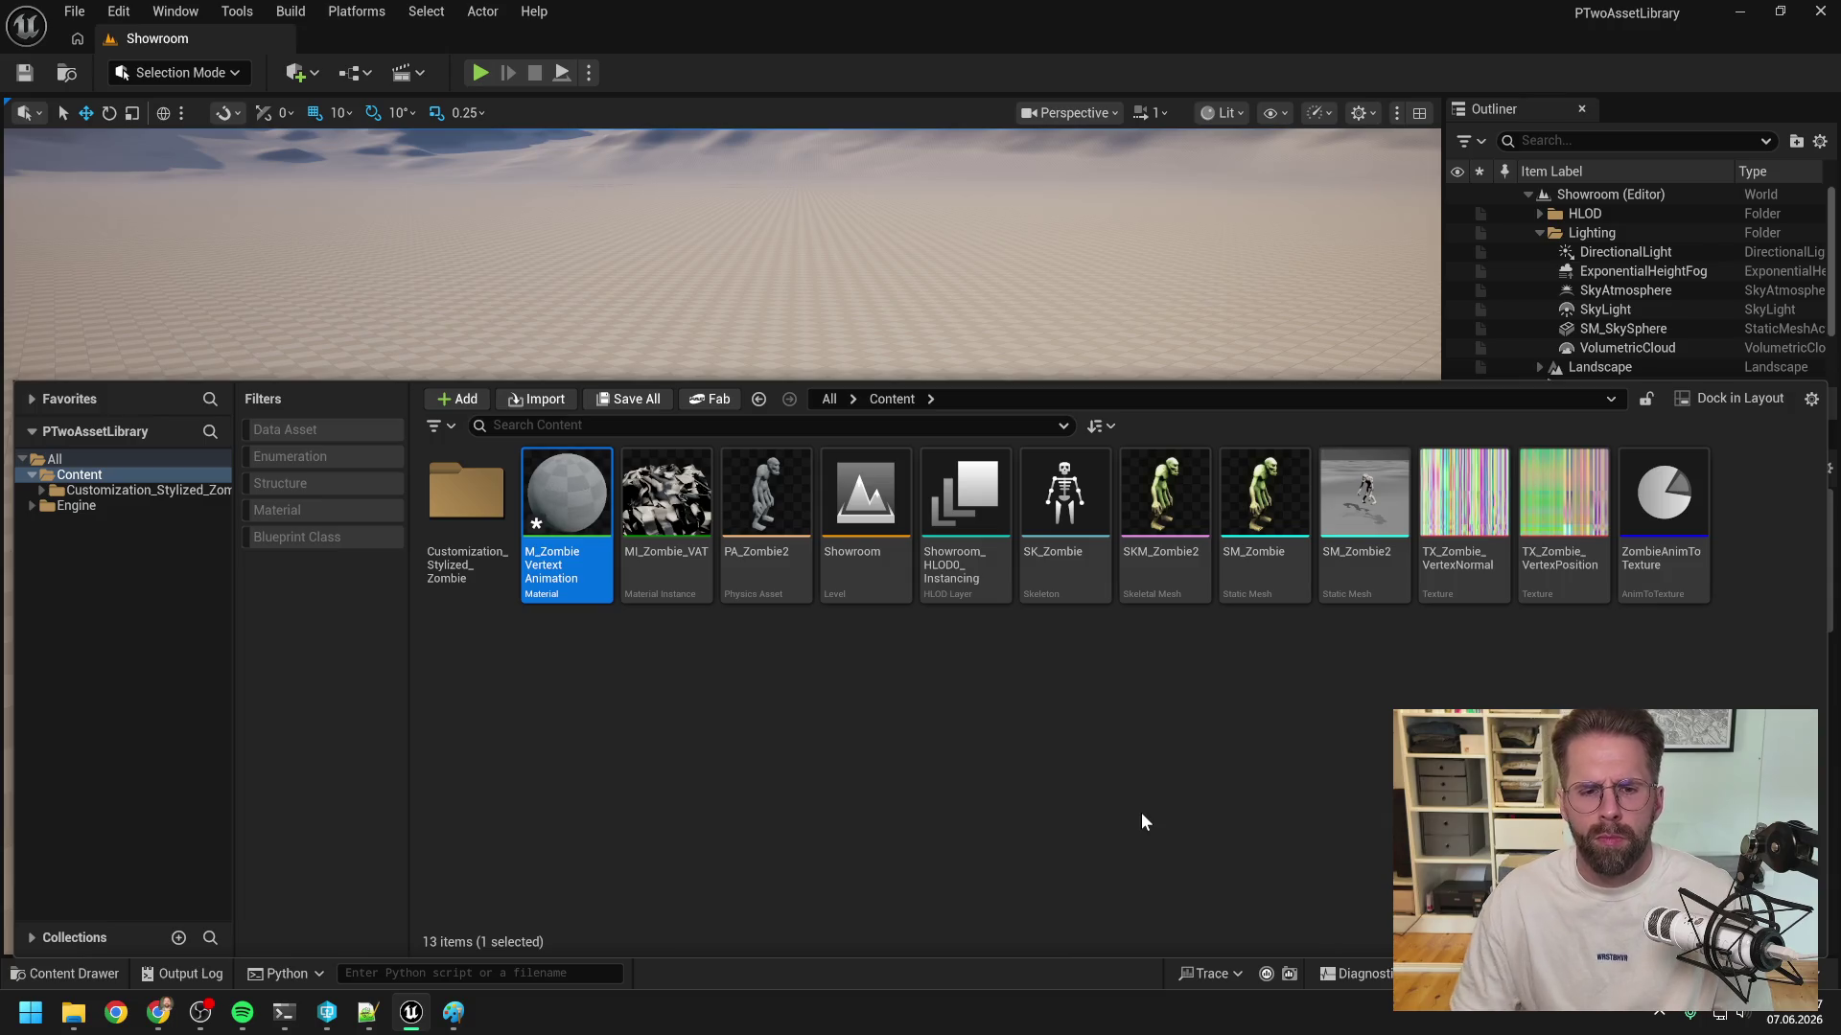
double_click(552, 569)
scroll(924, 476, down, 5)
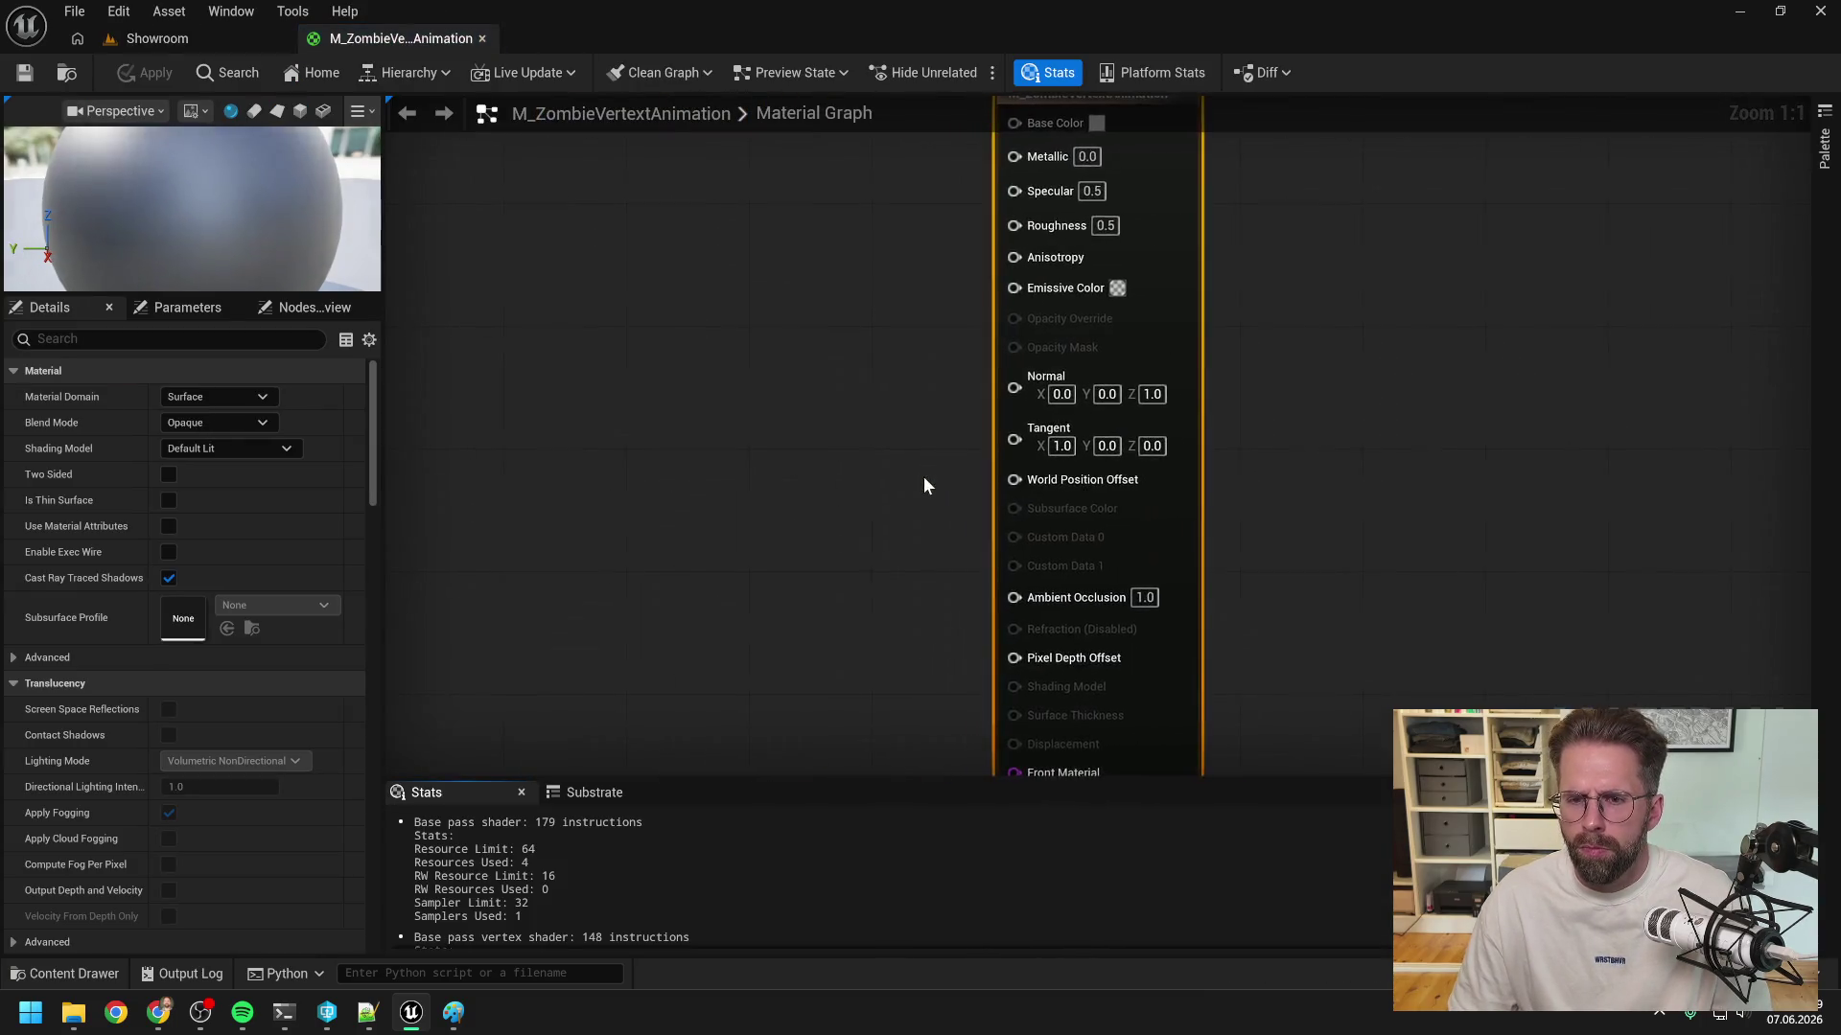
drag(1033, 465, 1043, 463)
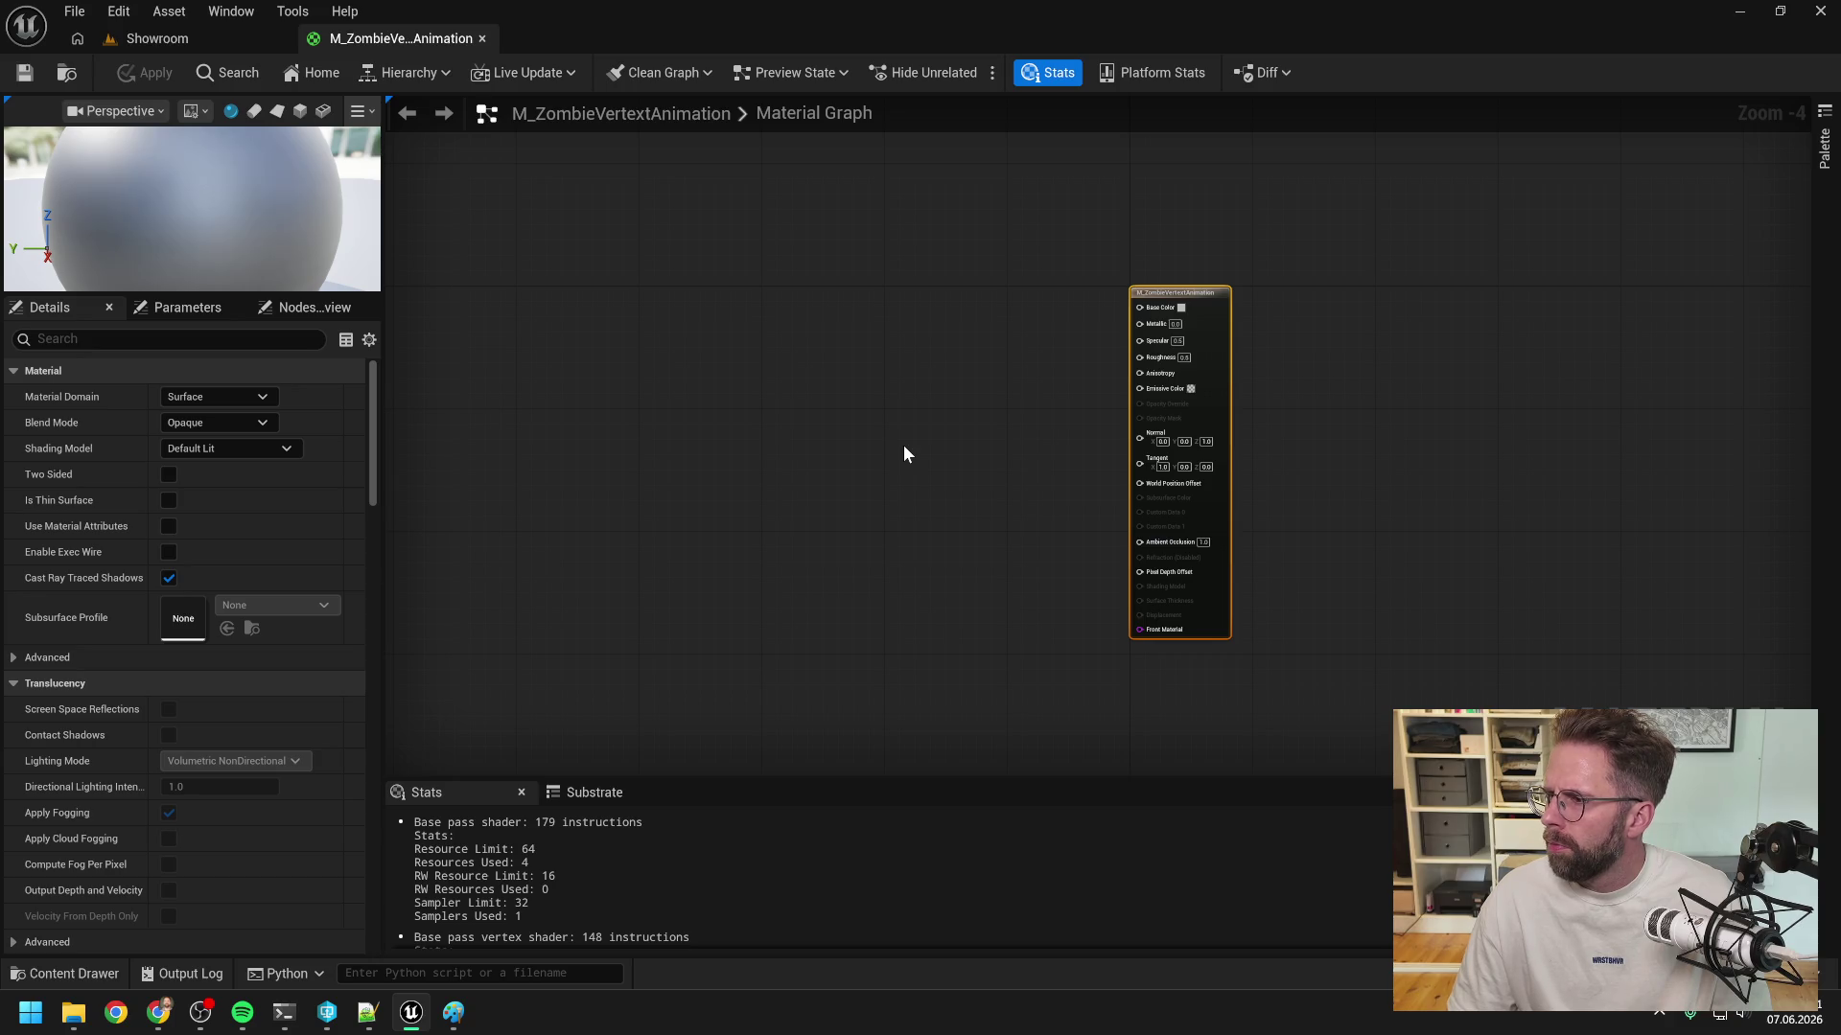
right_click(906, 442)
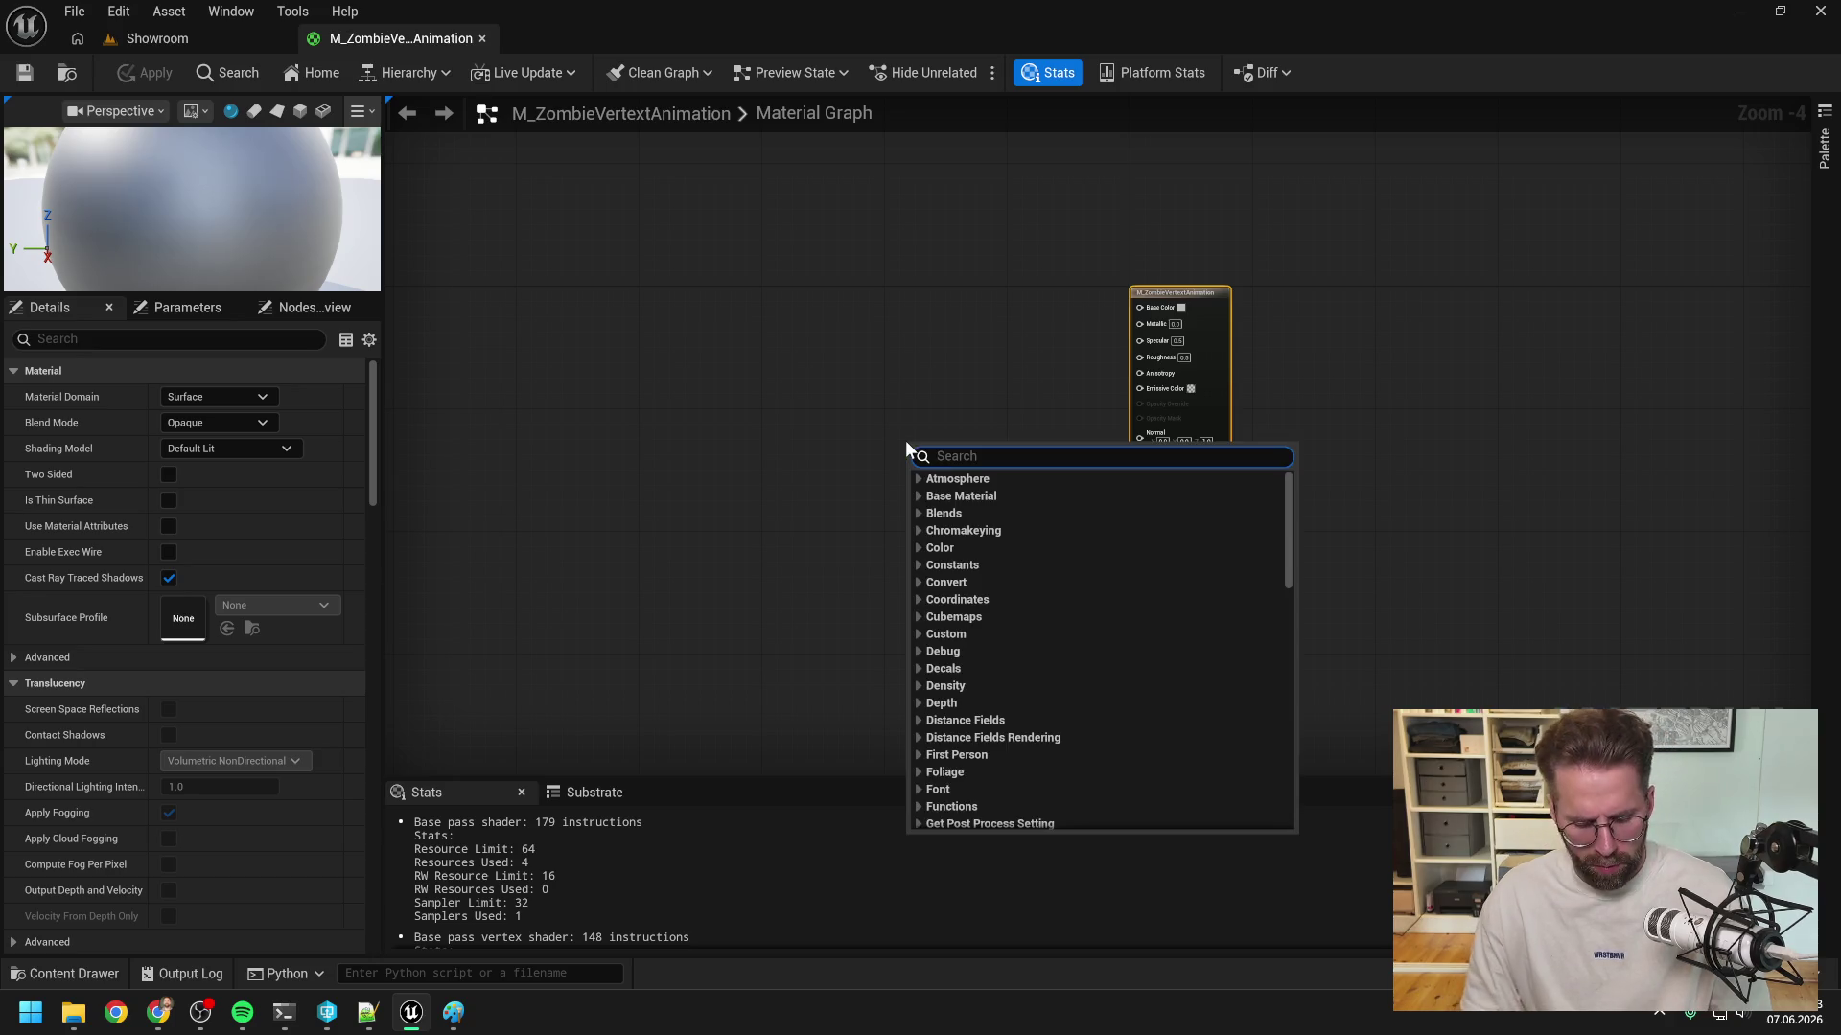
text(mf vert)
key(BackSpace)
key(BackSpace)
key(BackSpace)
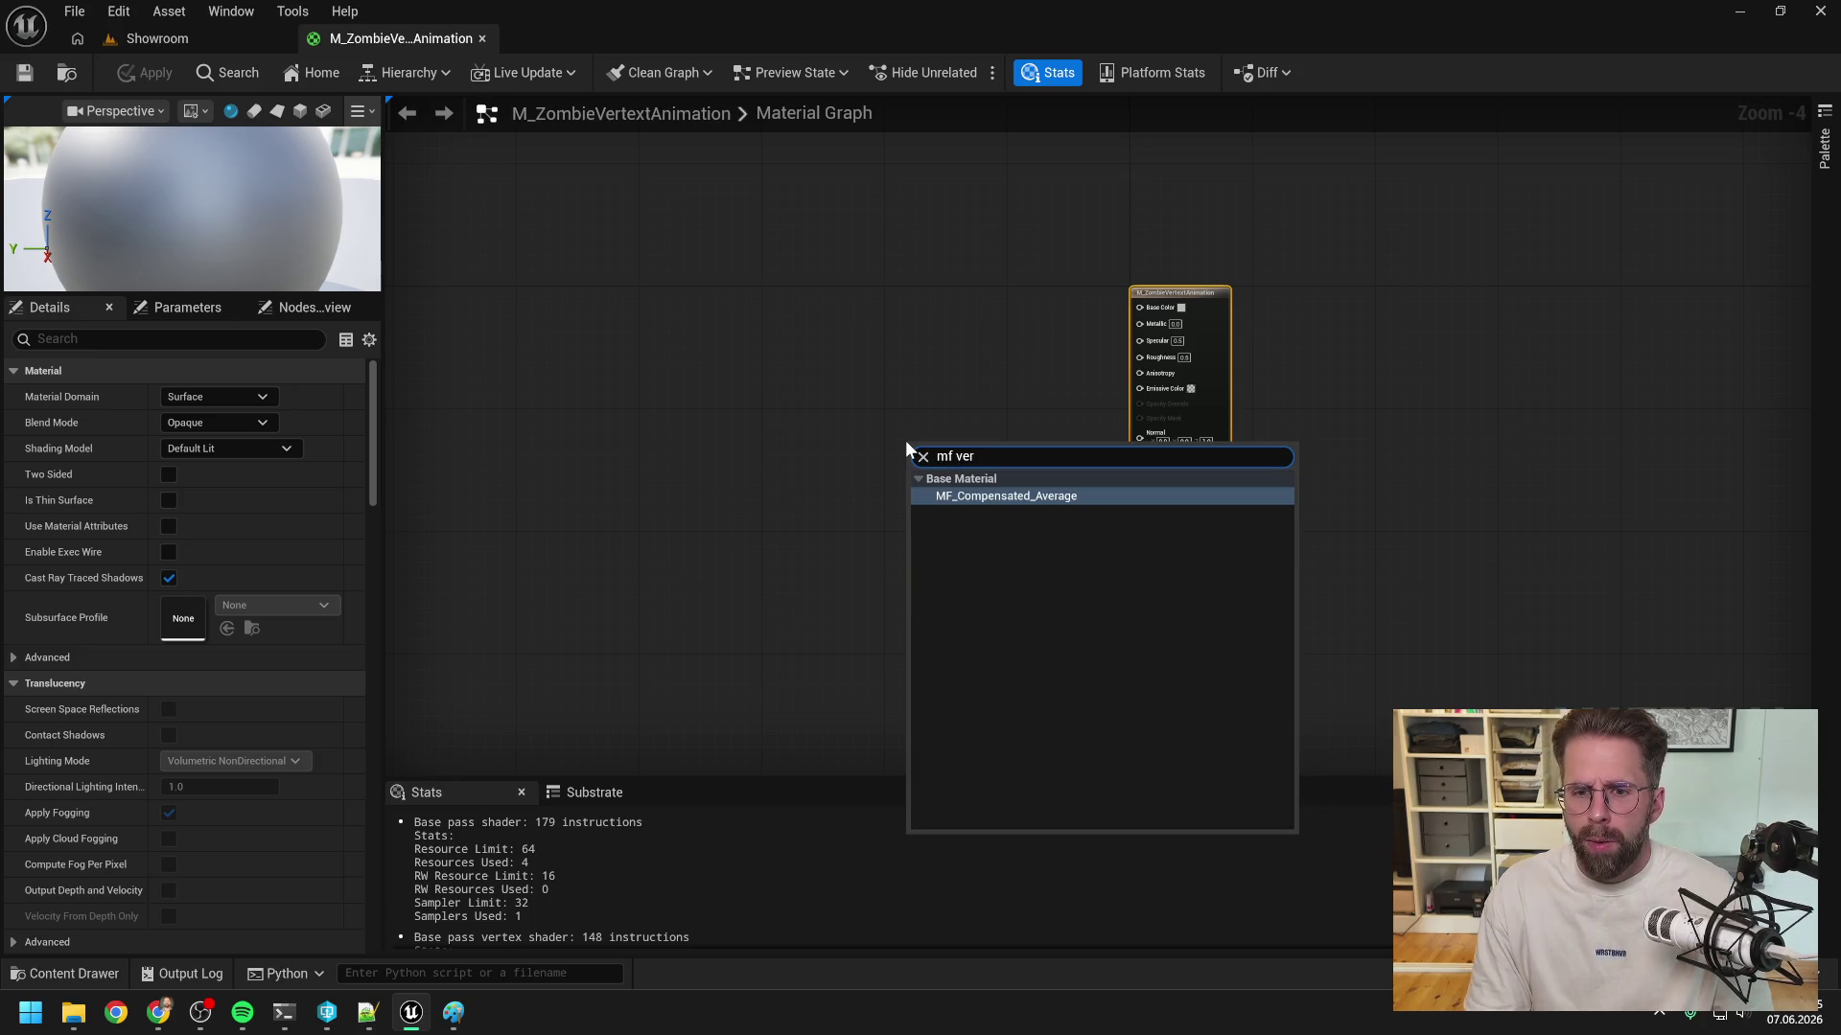
key(BackSpace)
key(BackSpace)
key(BackSpace)
text(vertei)
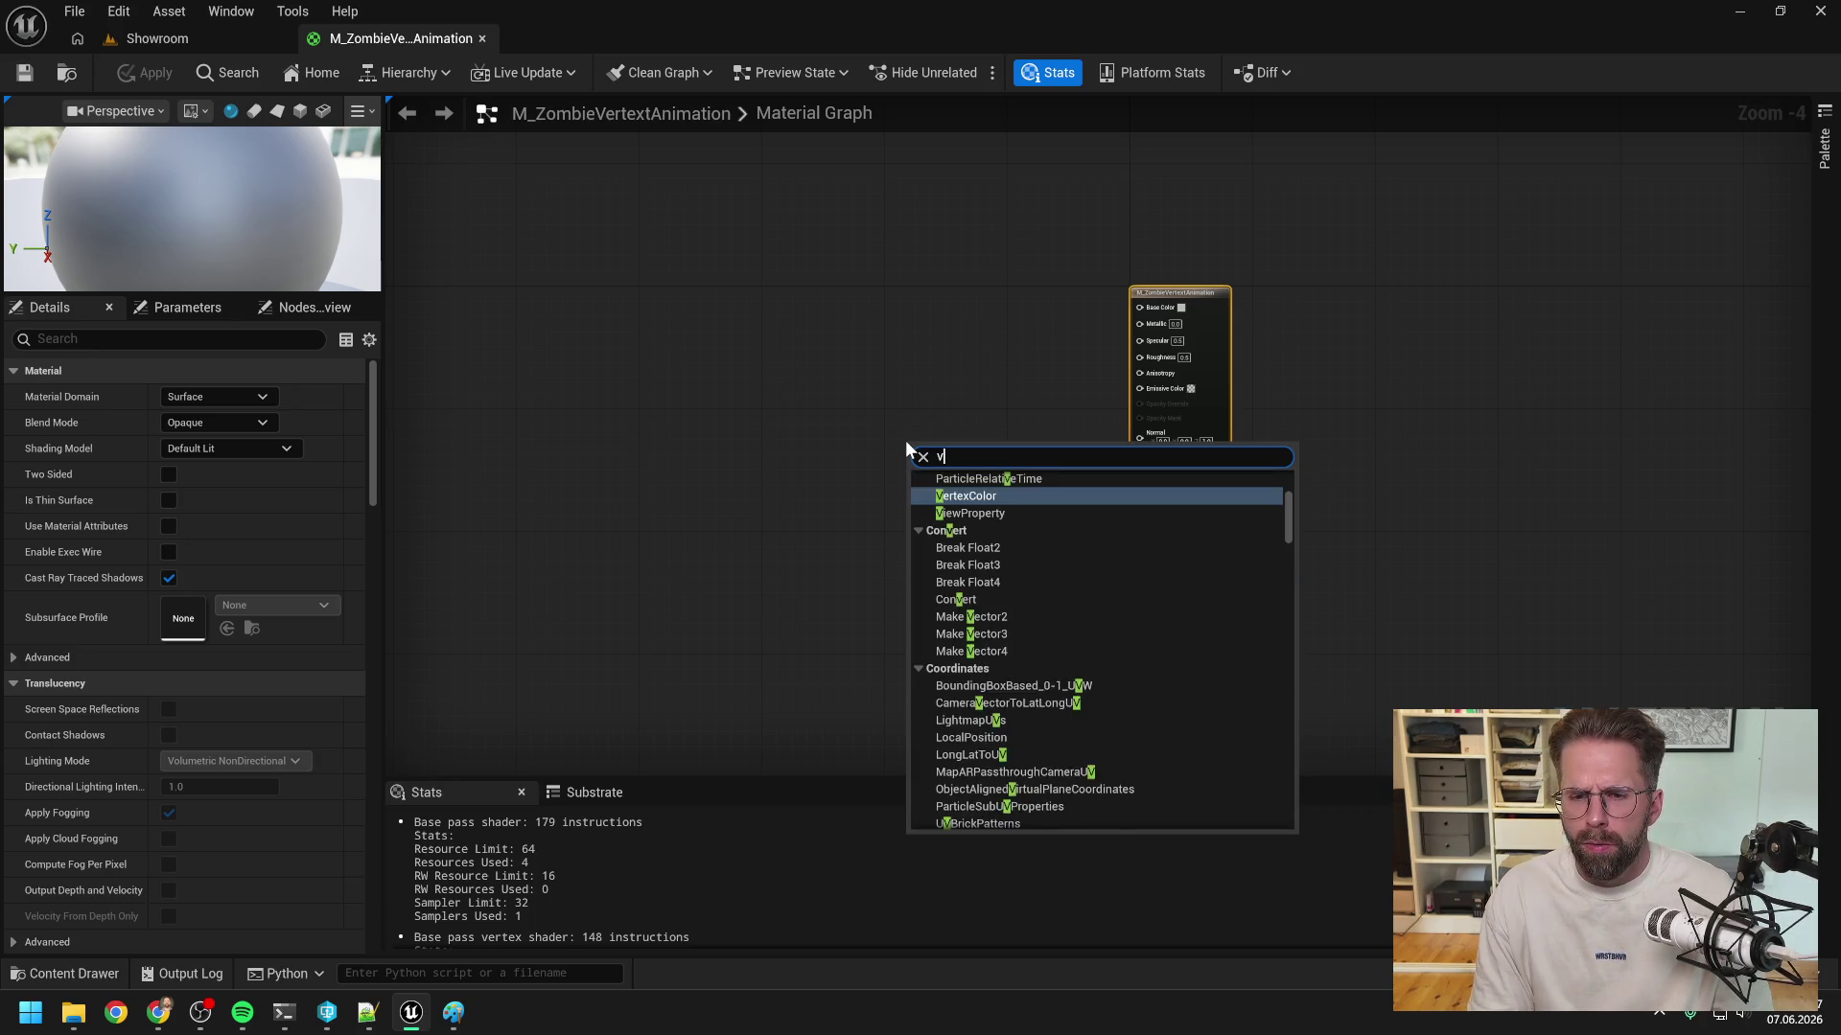
key(BackSpace)
text(x)
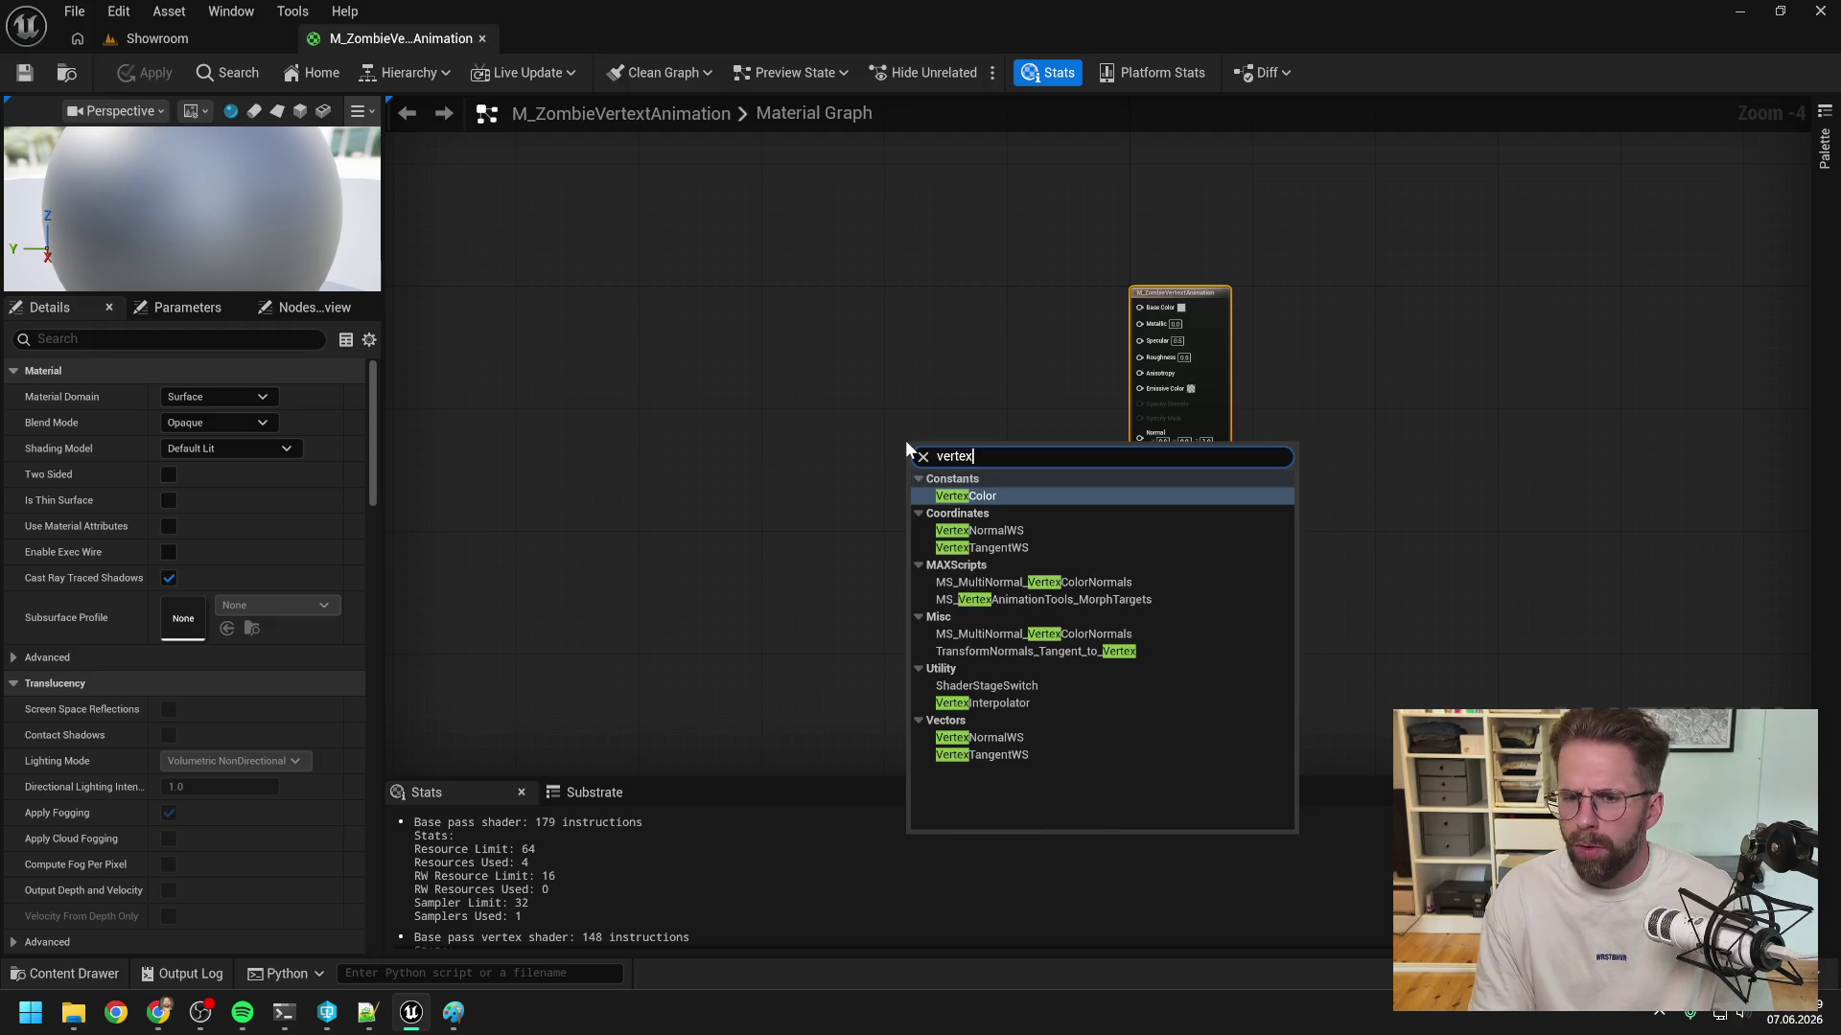
text( ani)
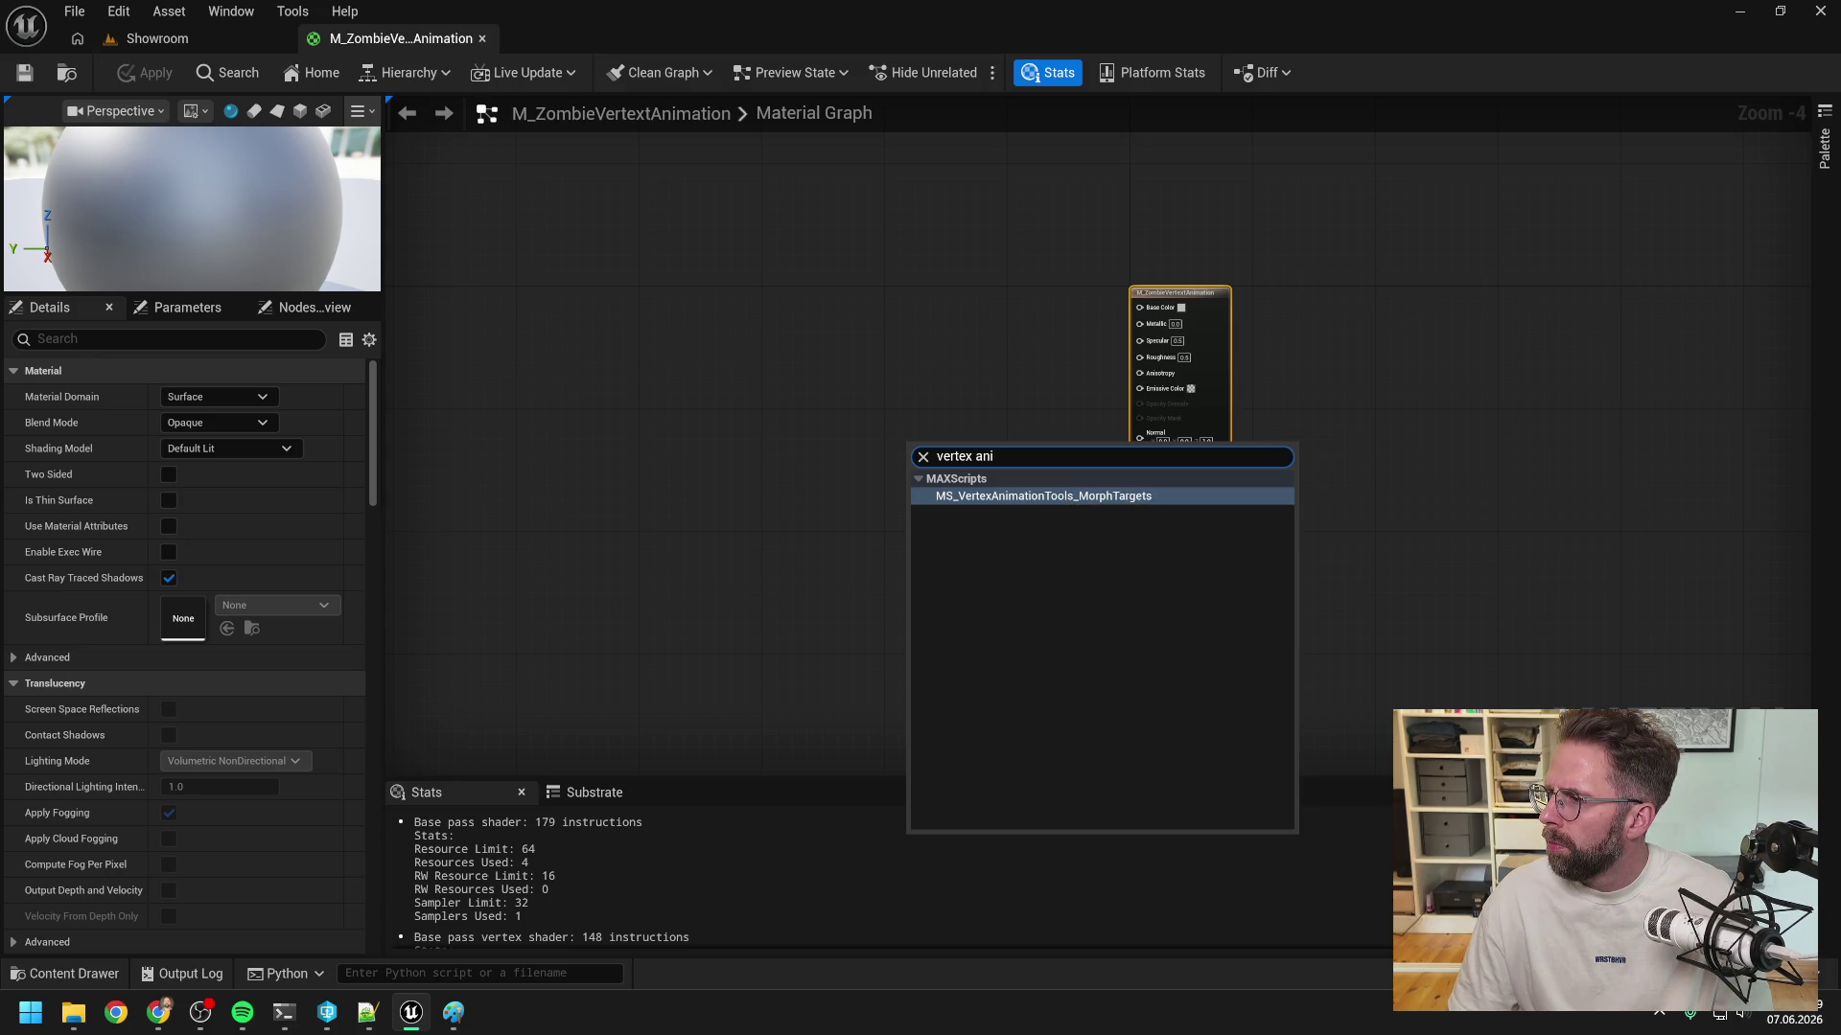
key(ctrl+a)
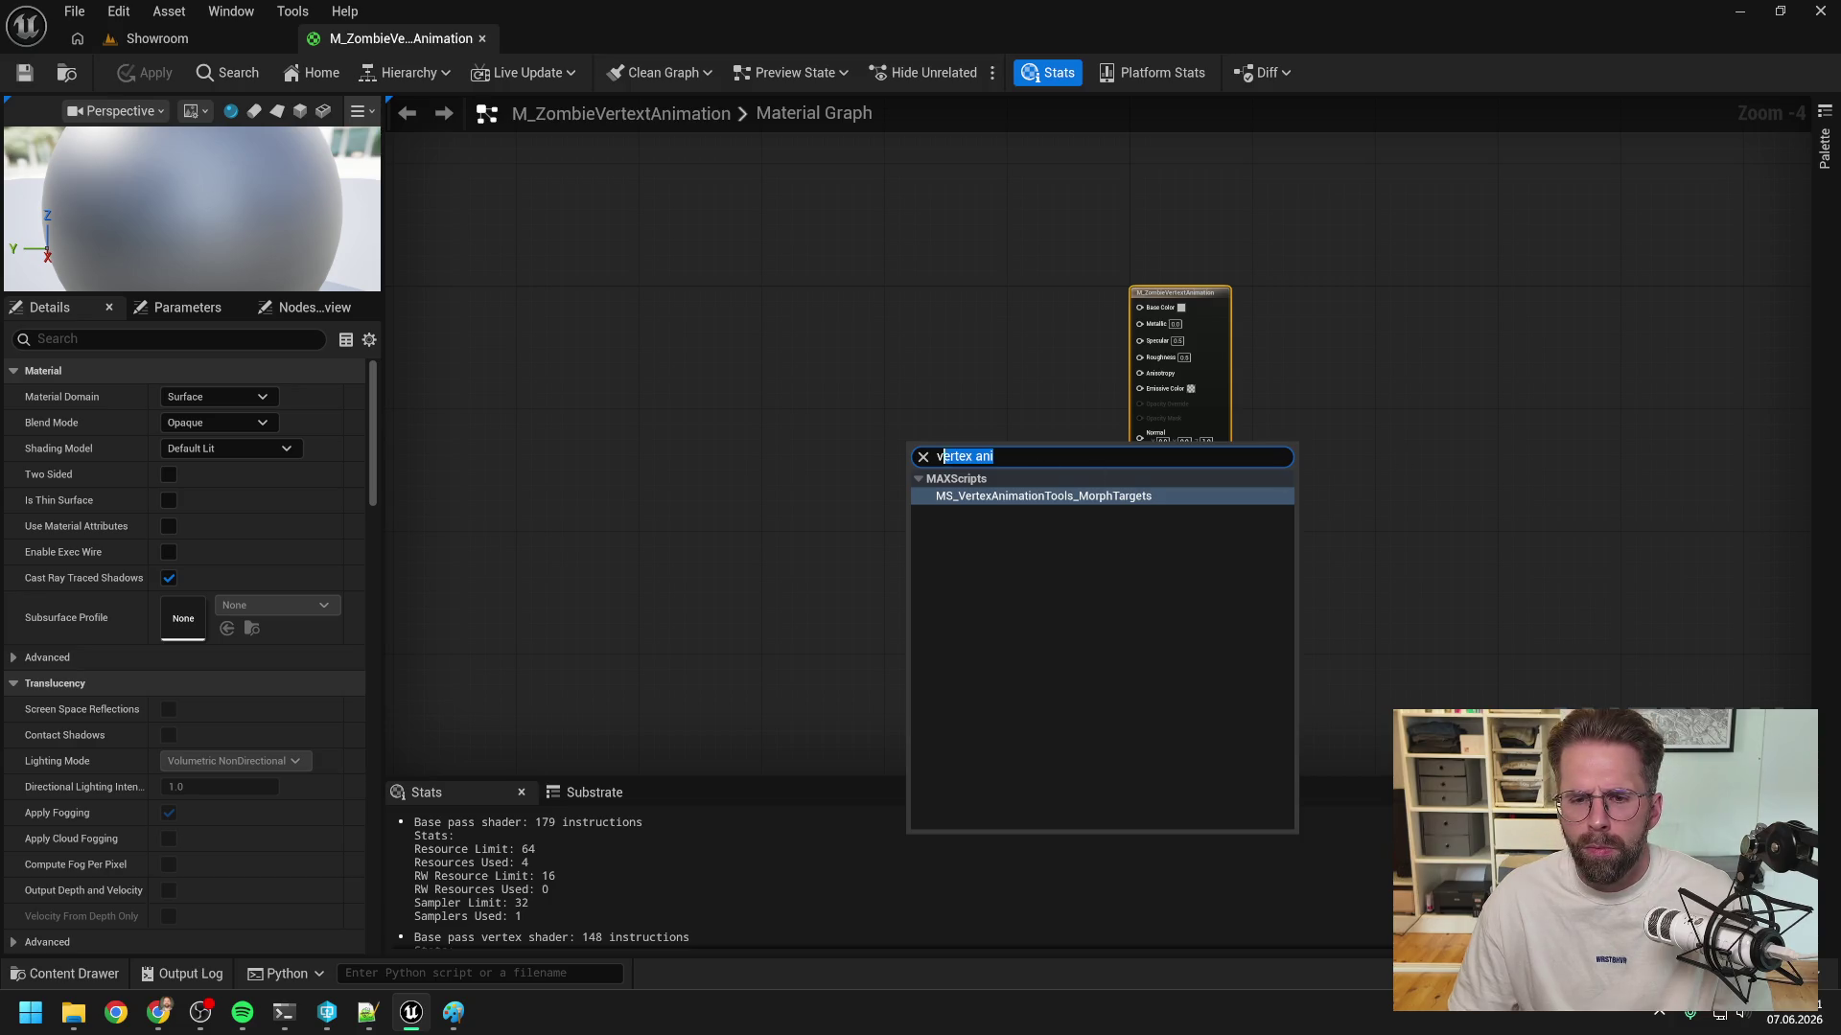
key(BackSpace)
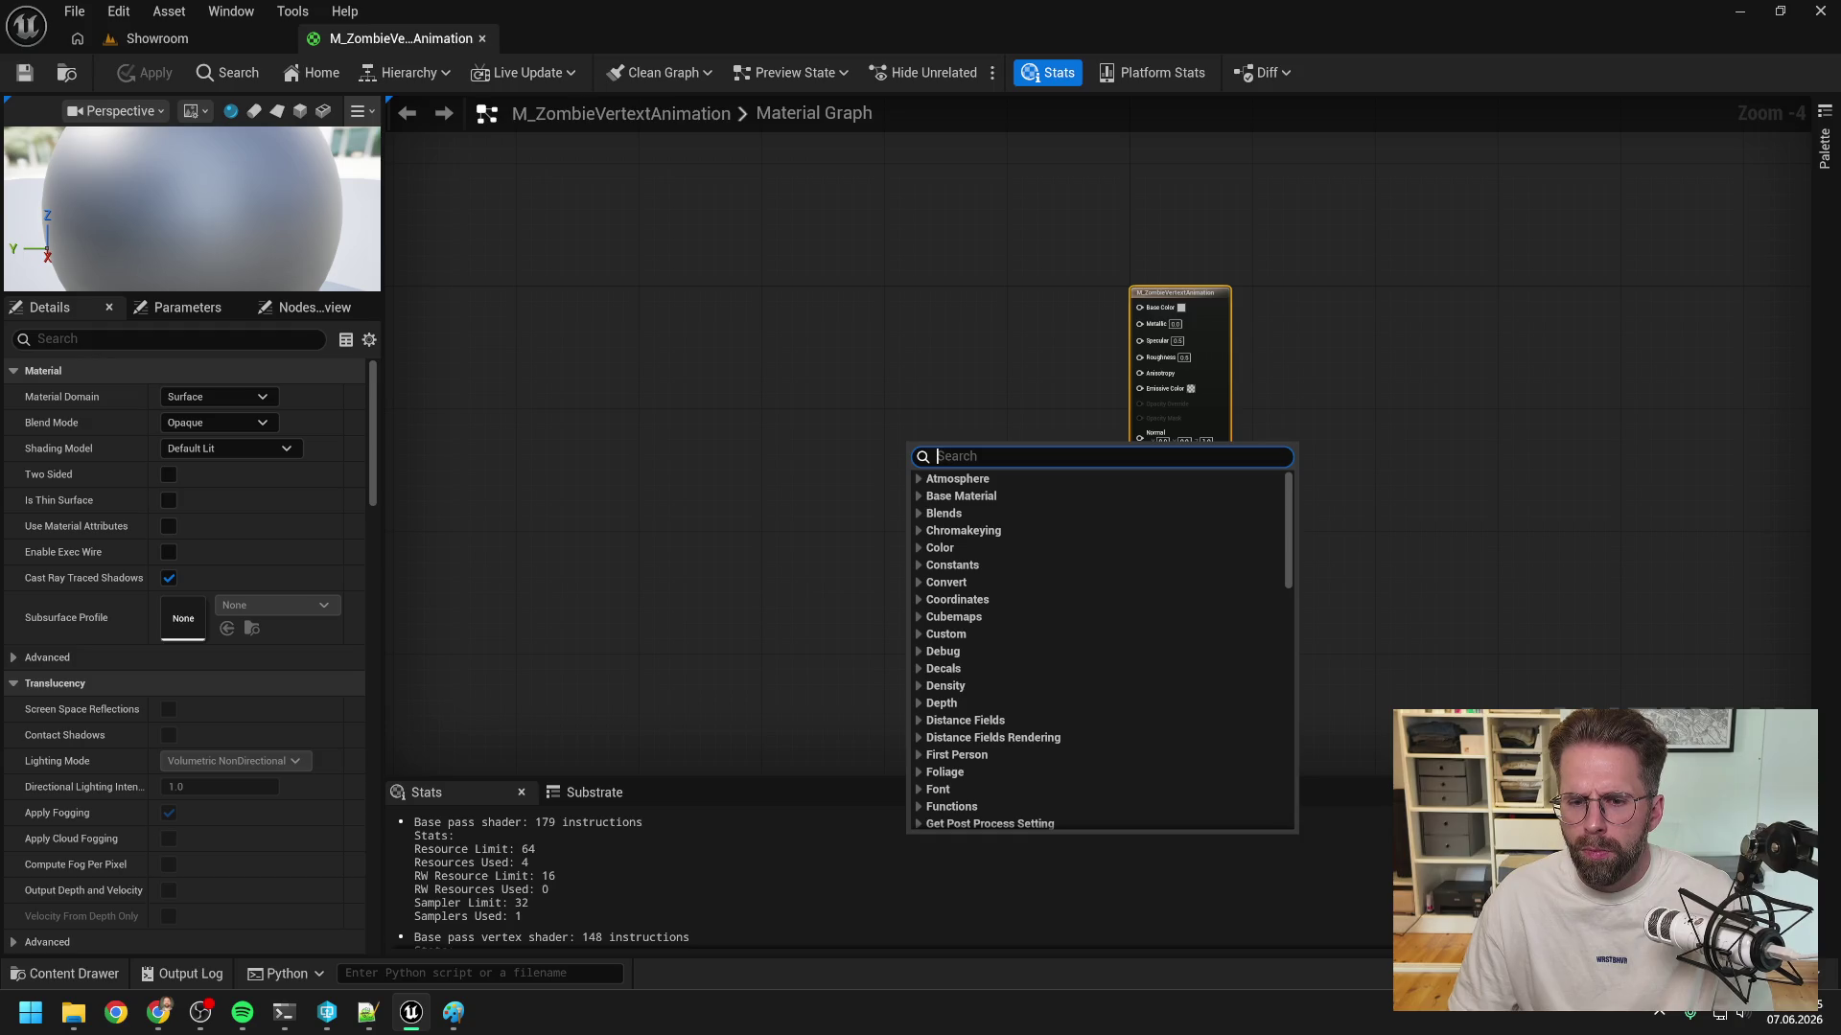
text(vertext)
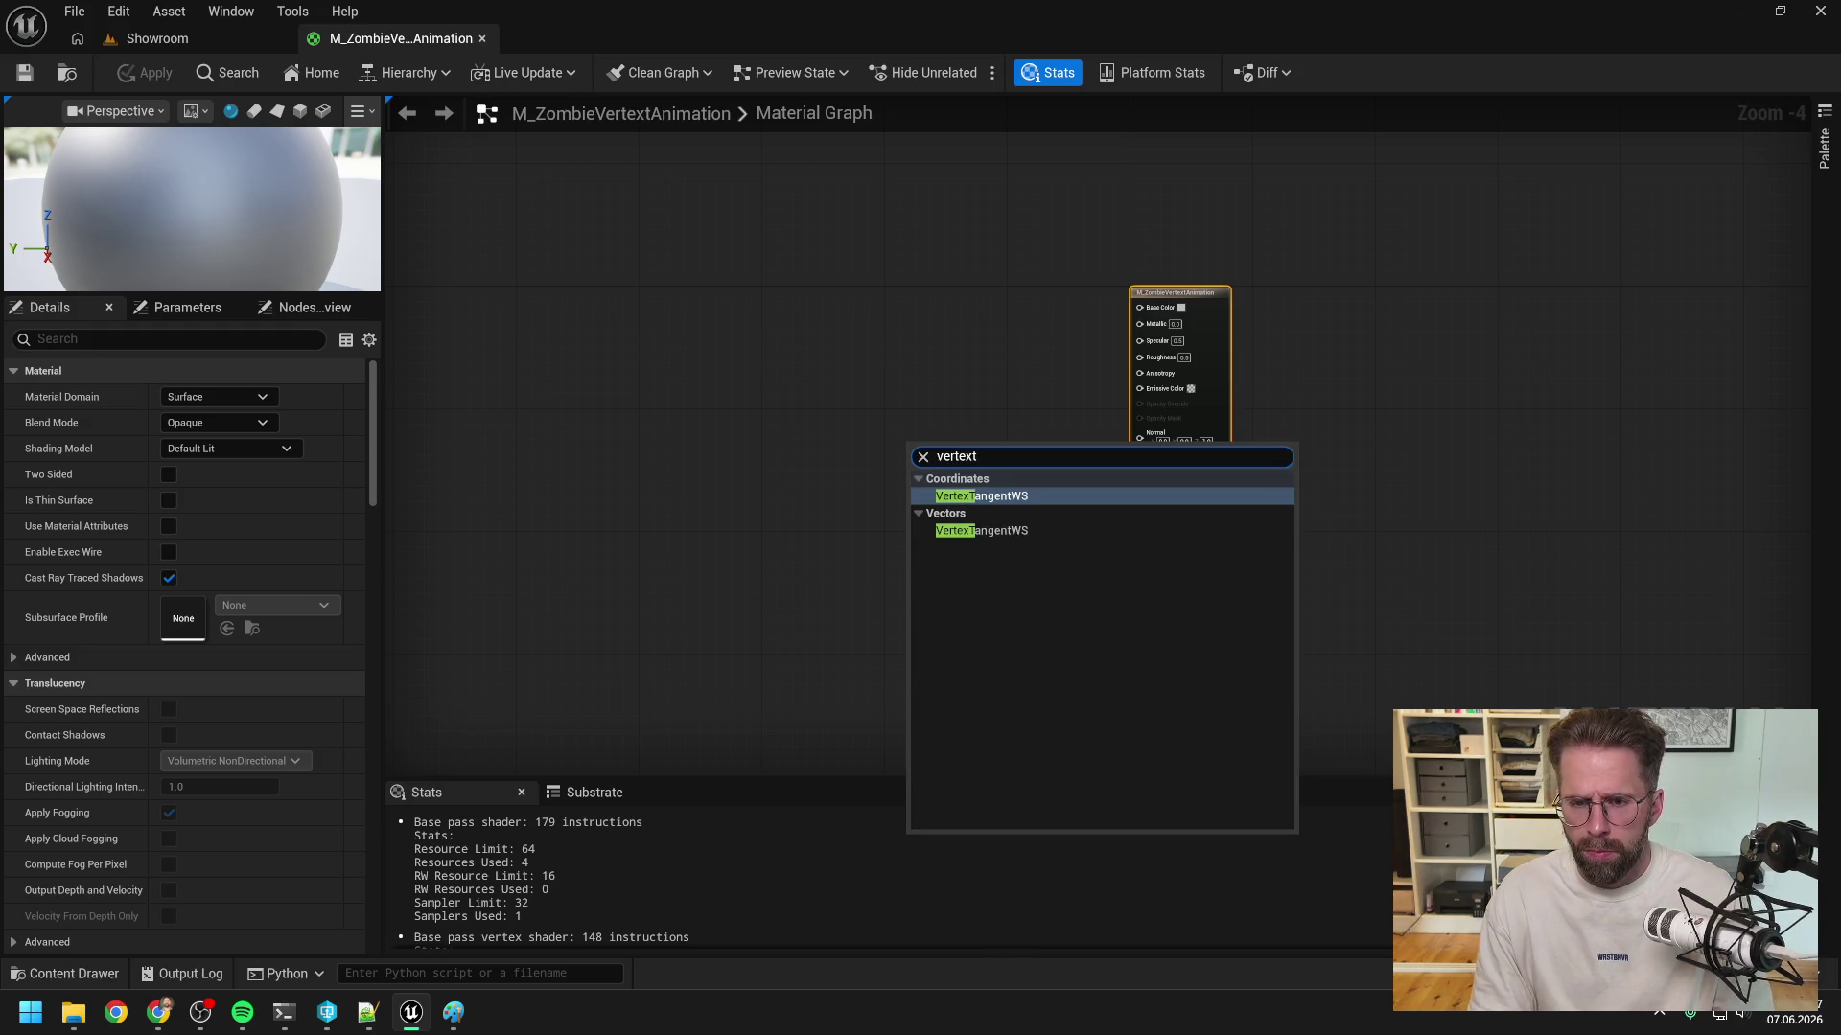
key(BackSpace)
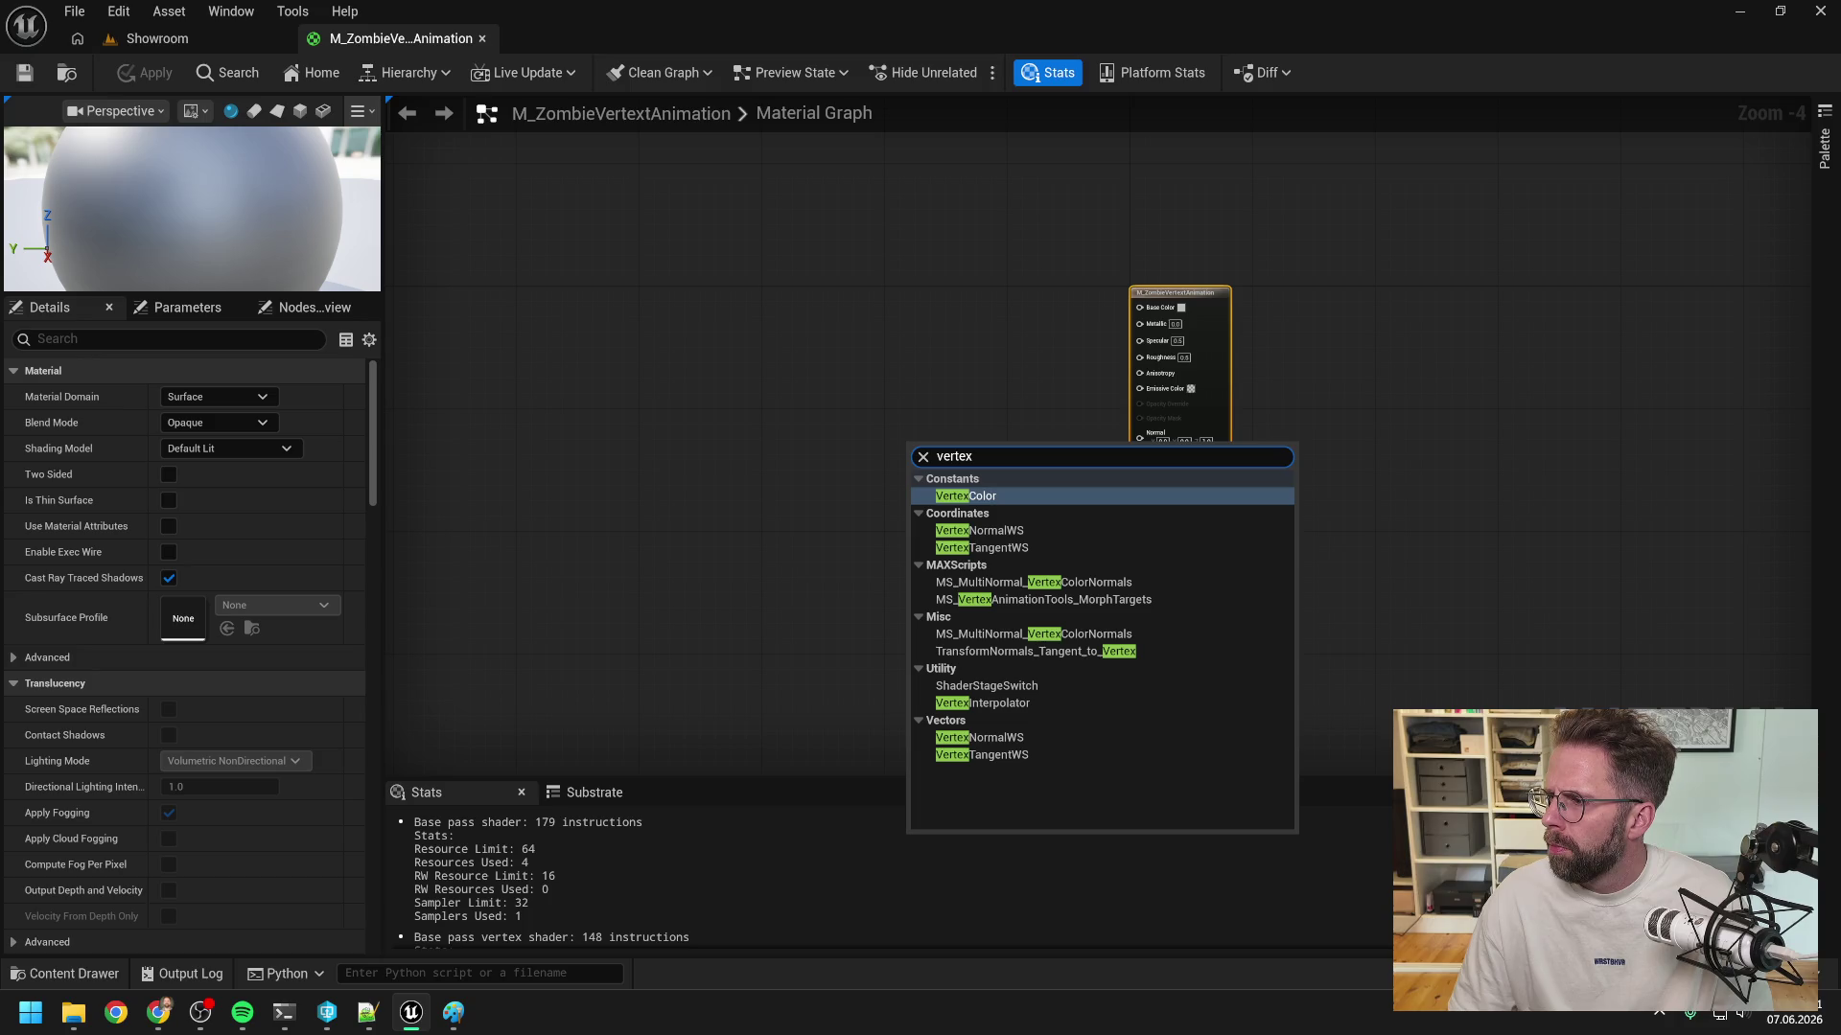
key(alt+Tab)
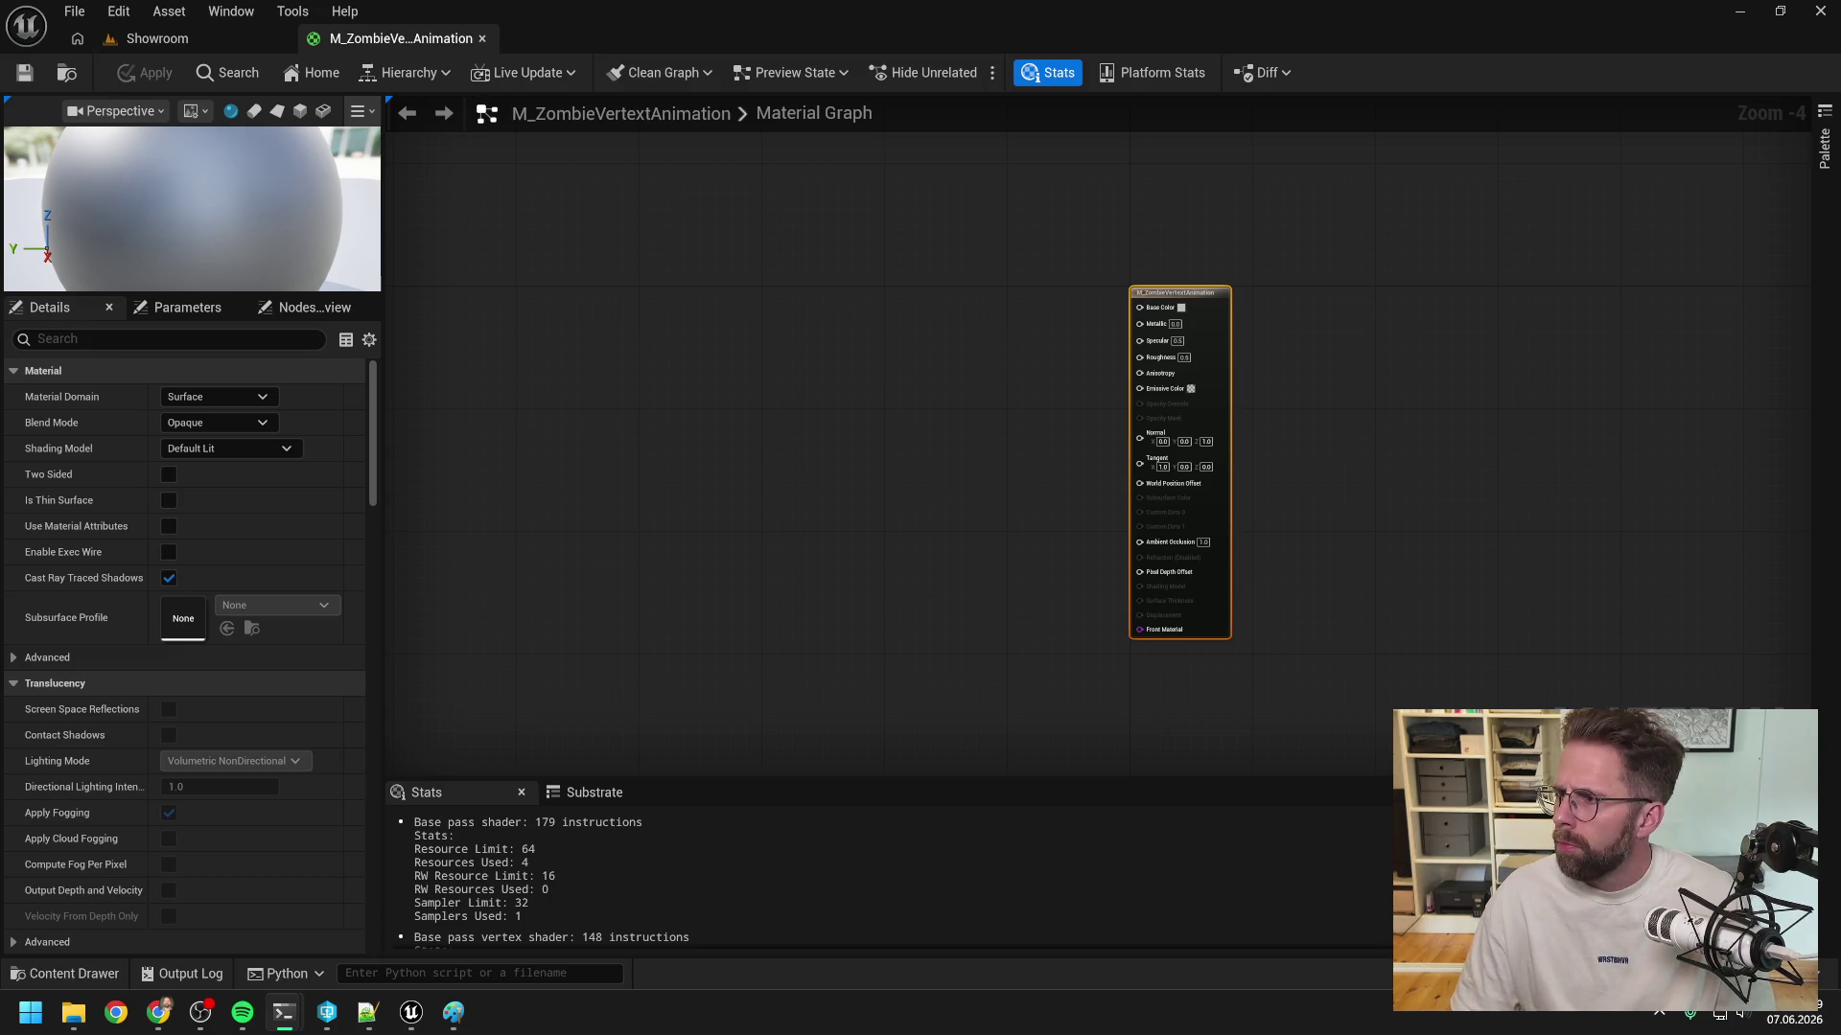
- Bring the coding session terminals forward and drag them aside
key(alt+Tab)
drag(1212, 275, 1053, 239)
mouse_move(284, 1009)
click(257, 978)
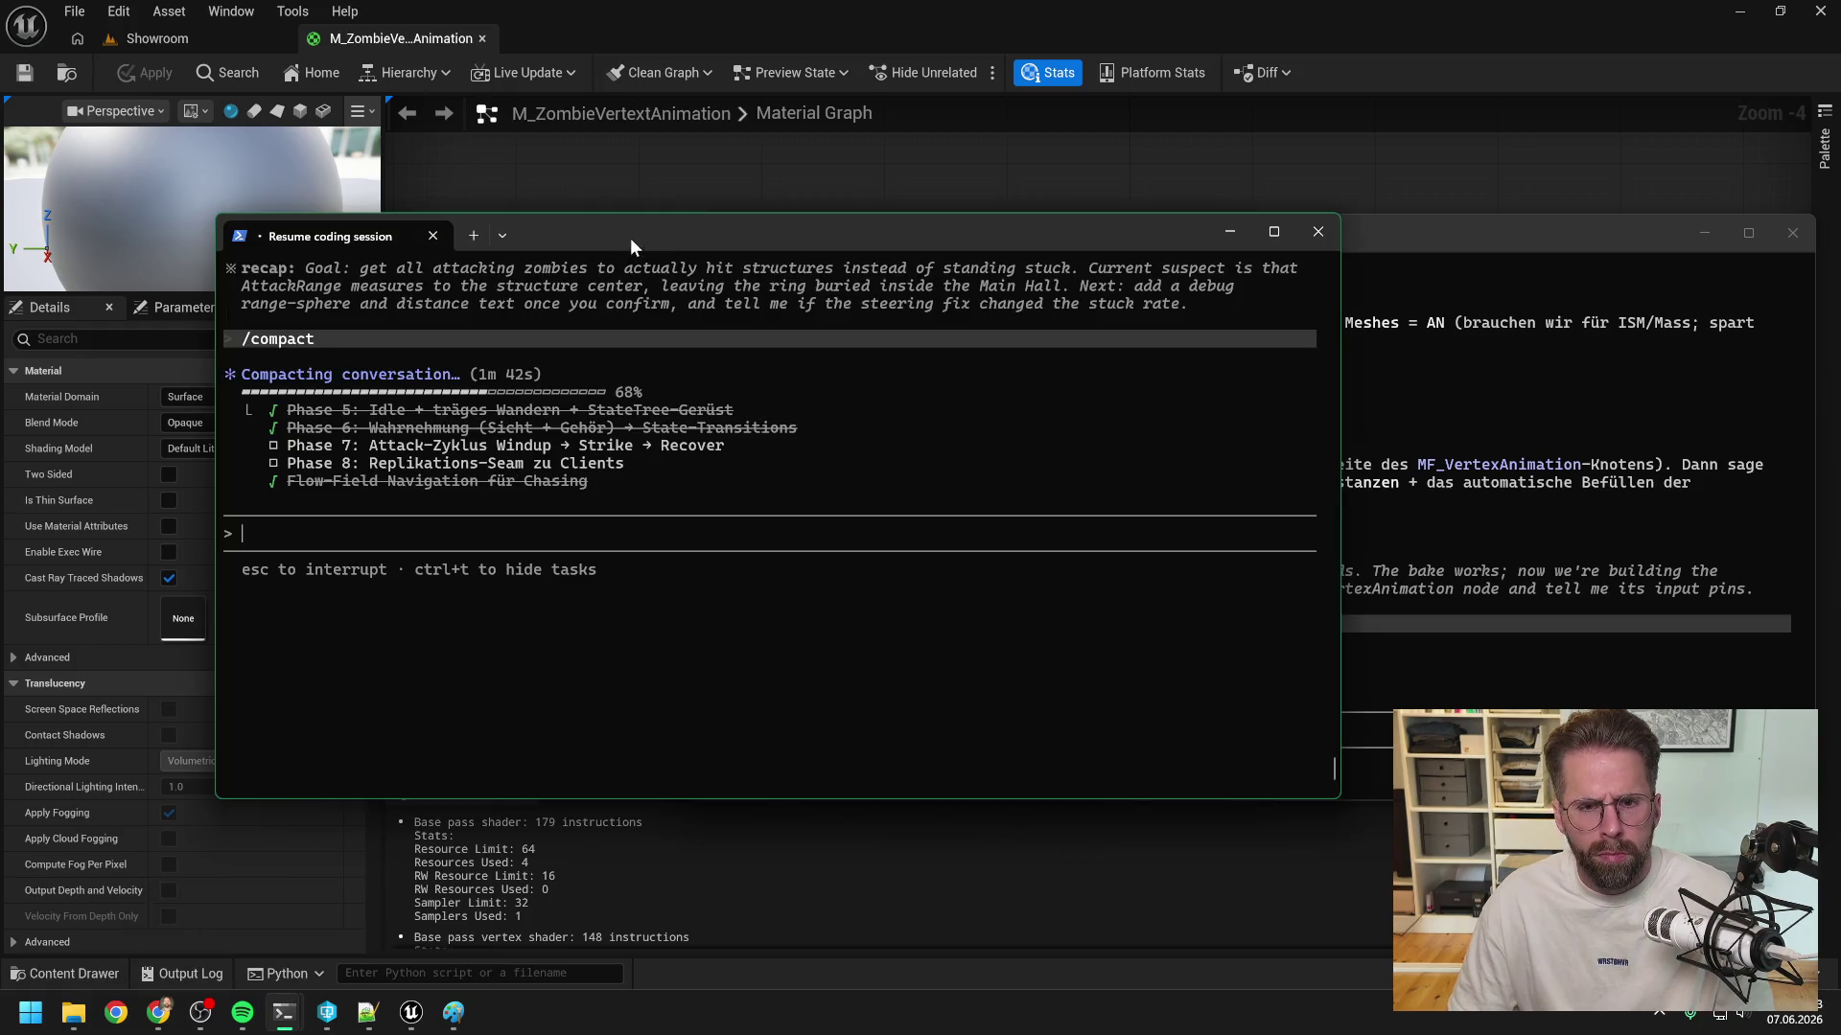
drag(630, 238, 483, 251)
- Return to the material graph, open the node search, and dismiss it
click(603, 193)
right_click(820, 404)
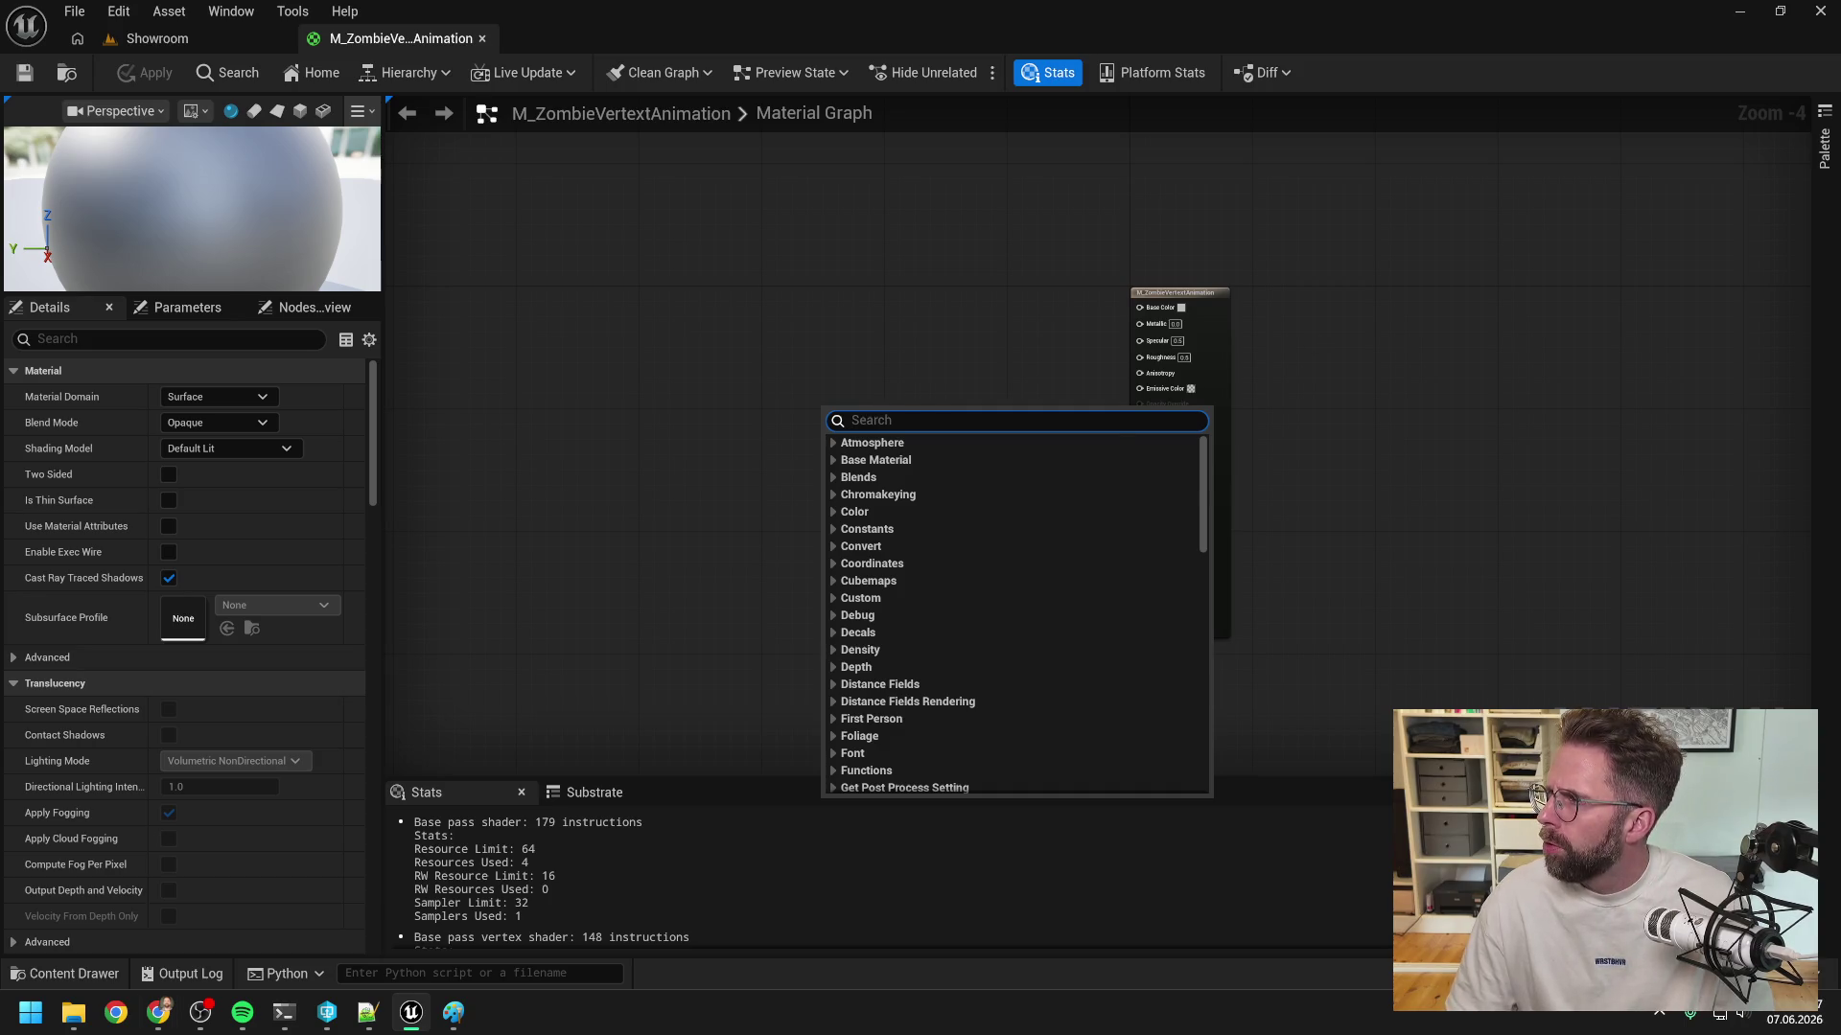
key(alt+Tab)
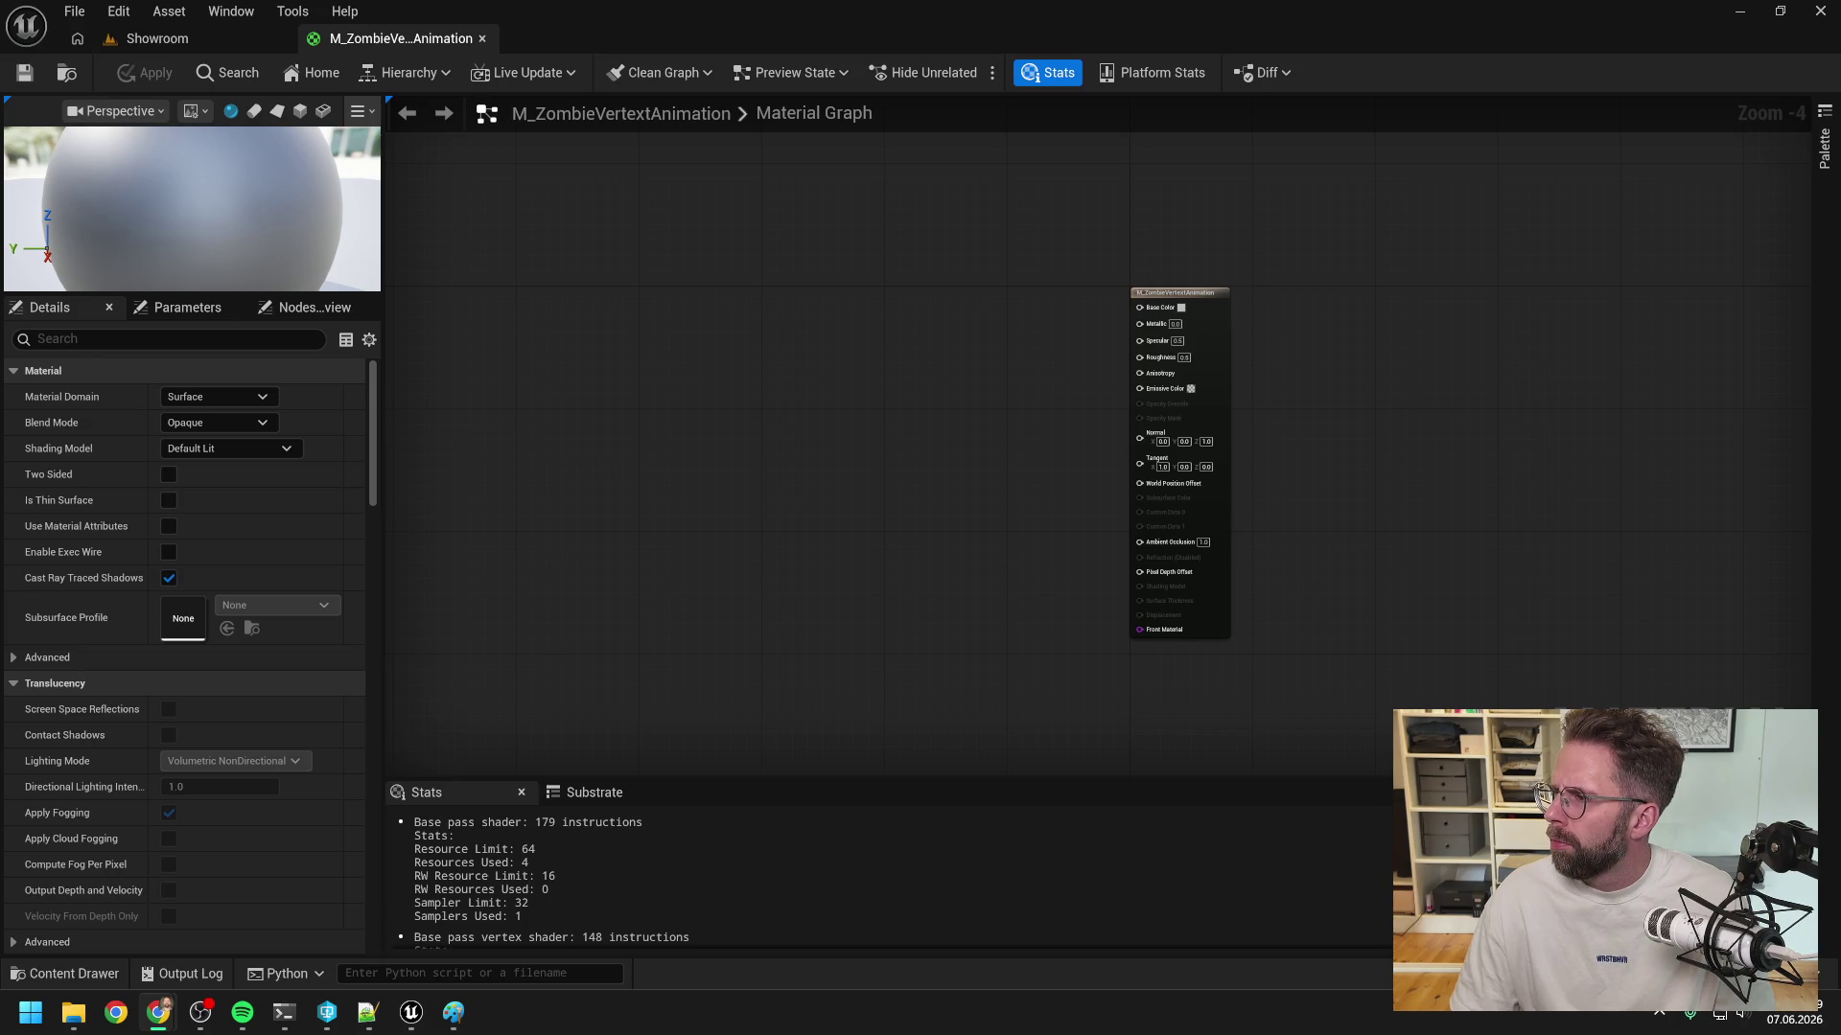
- Set the material's Blend Mode to Masked in the Details panel
click(1424, 413)
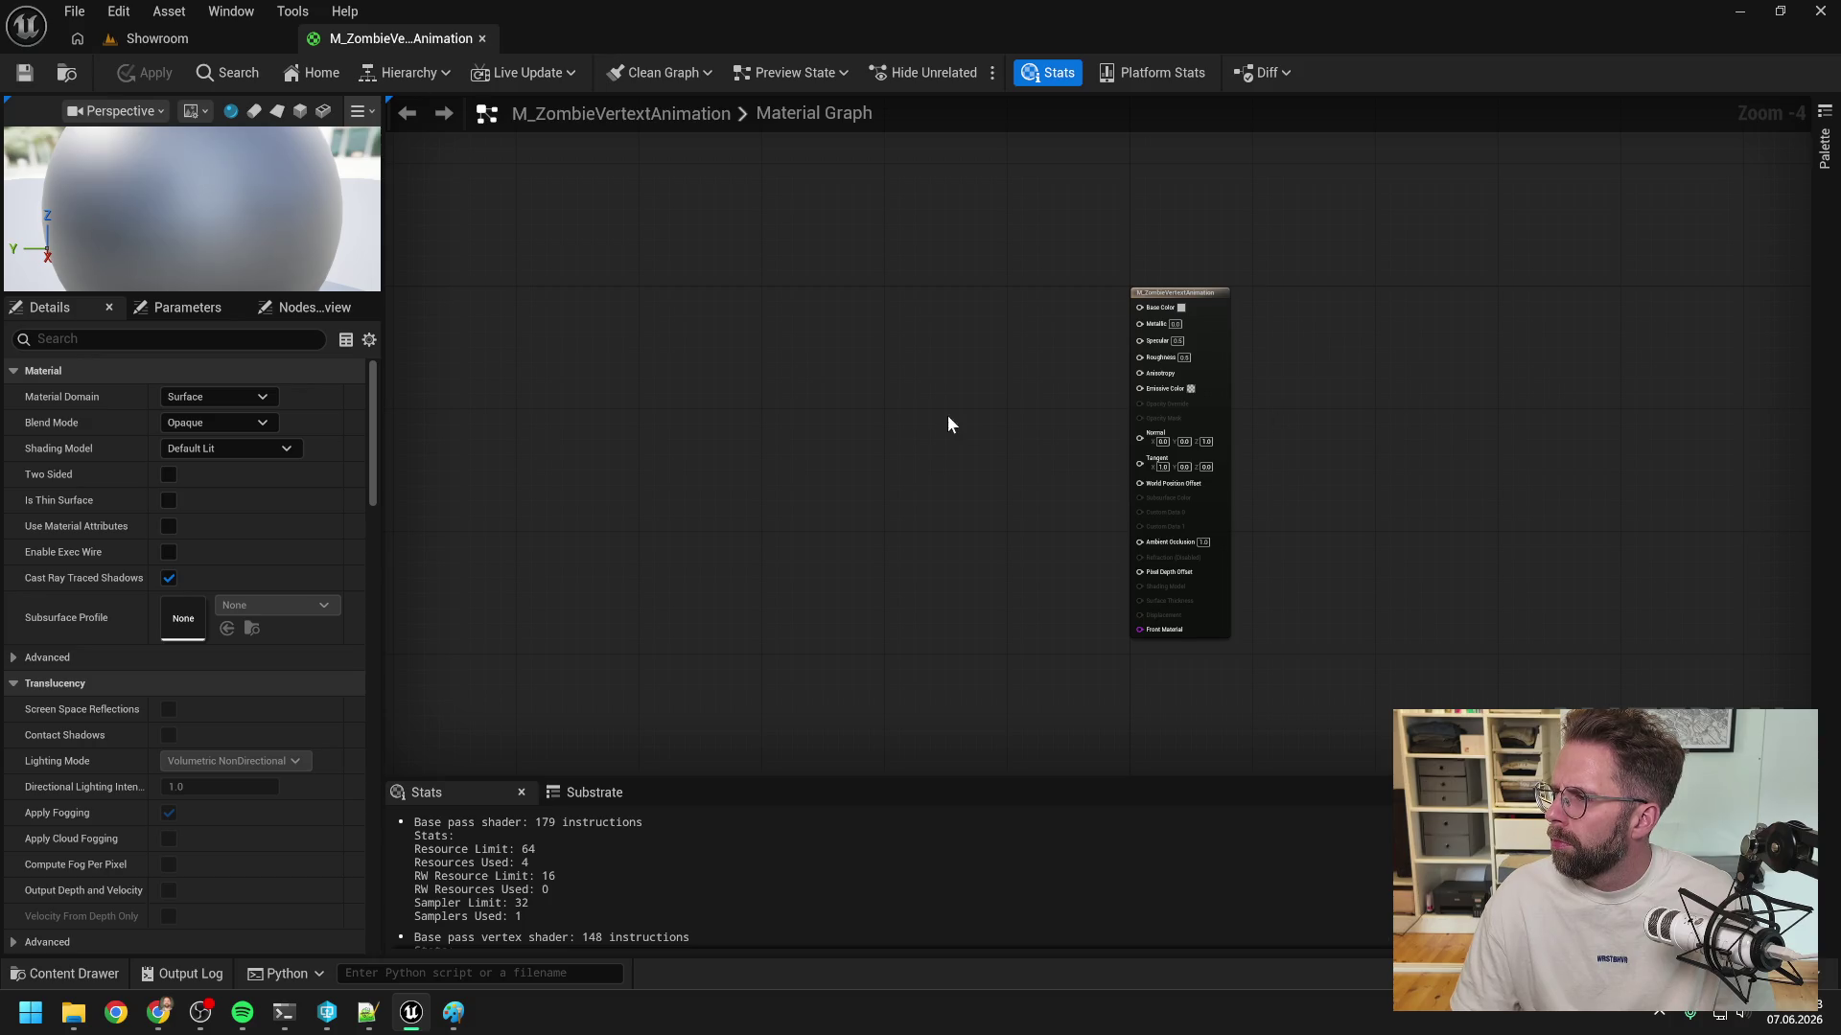
click(211, 395)
click(211, 395)
click(215, 421)
click(215, 456)
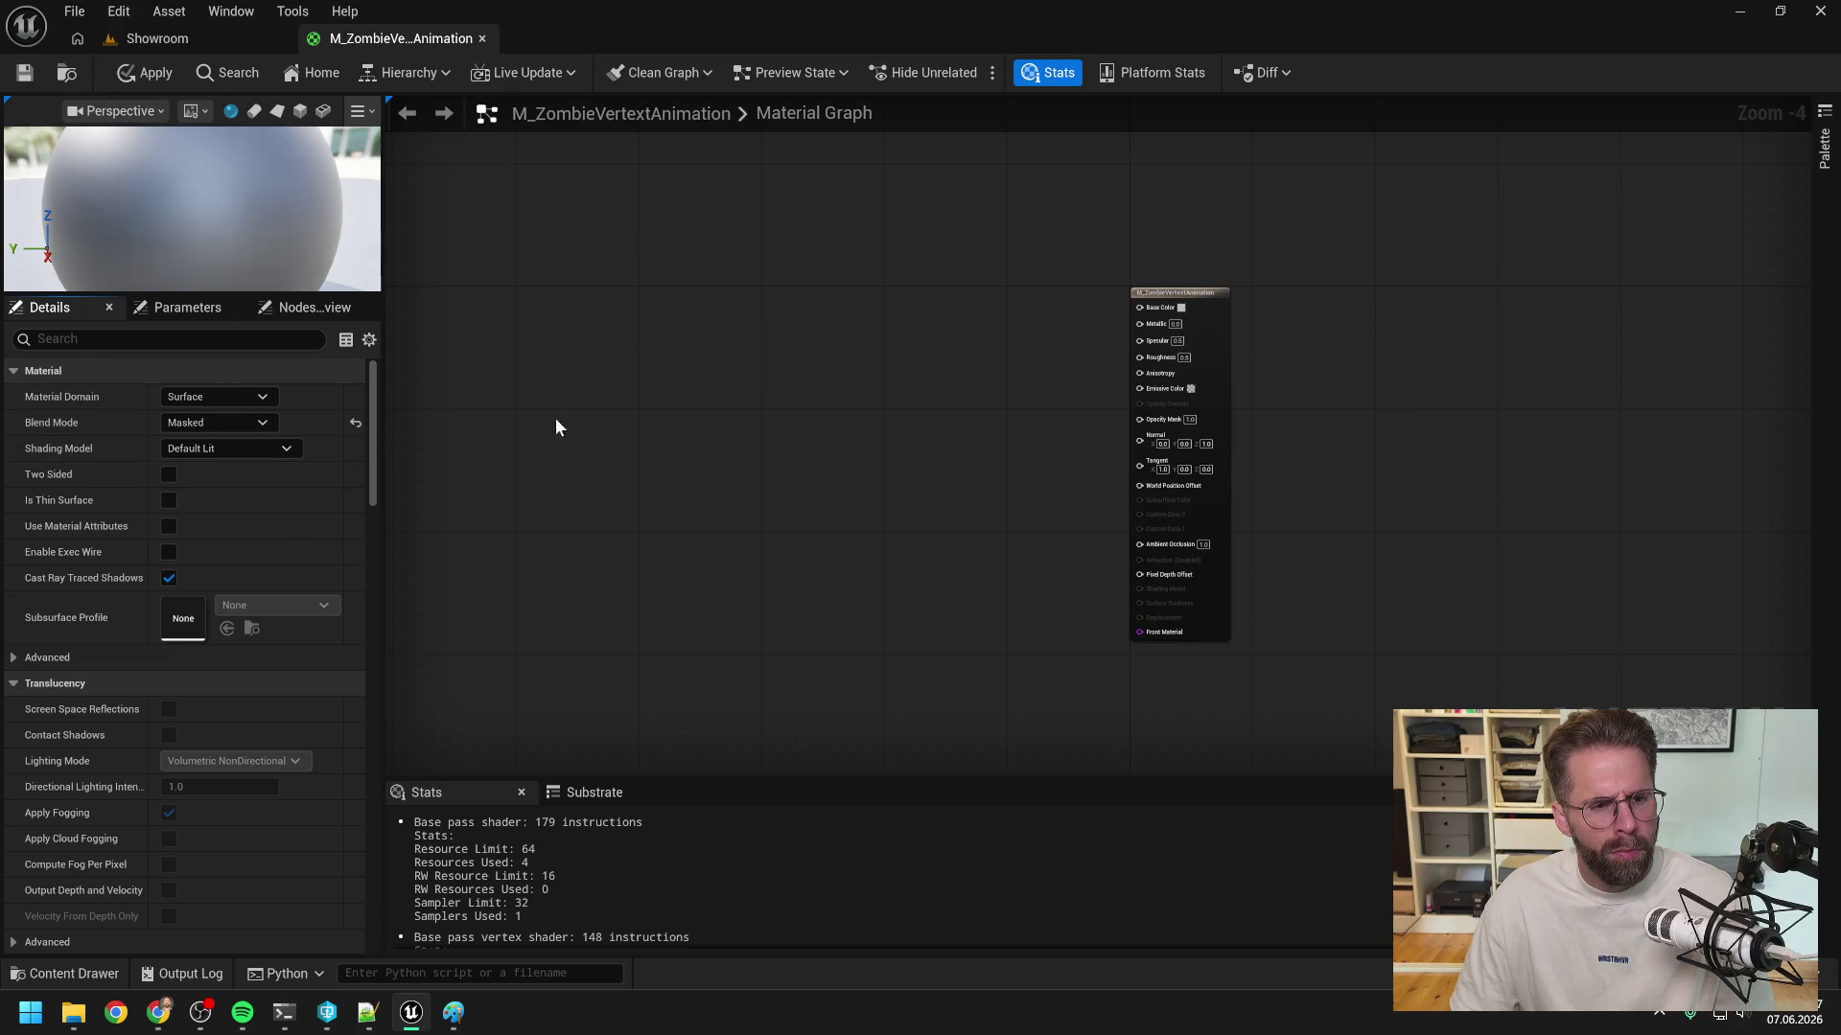
- Search the node menu for 'vertex ani', cancel it, and leave Material Domain at Surface
right_click(711, 414)
text(vertex)
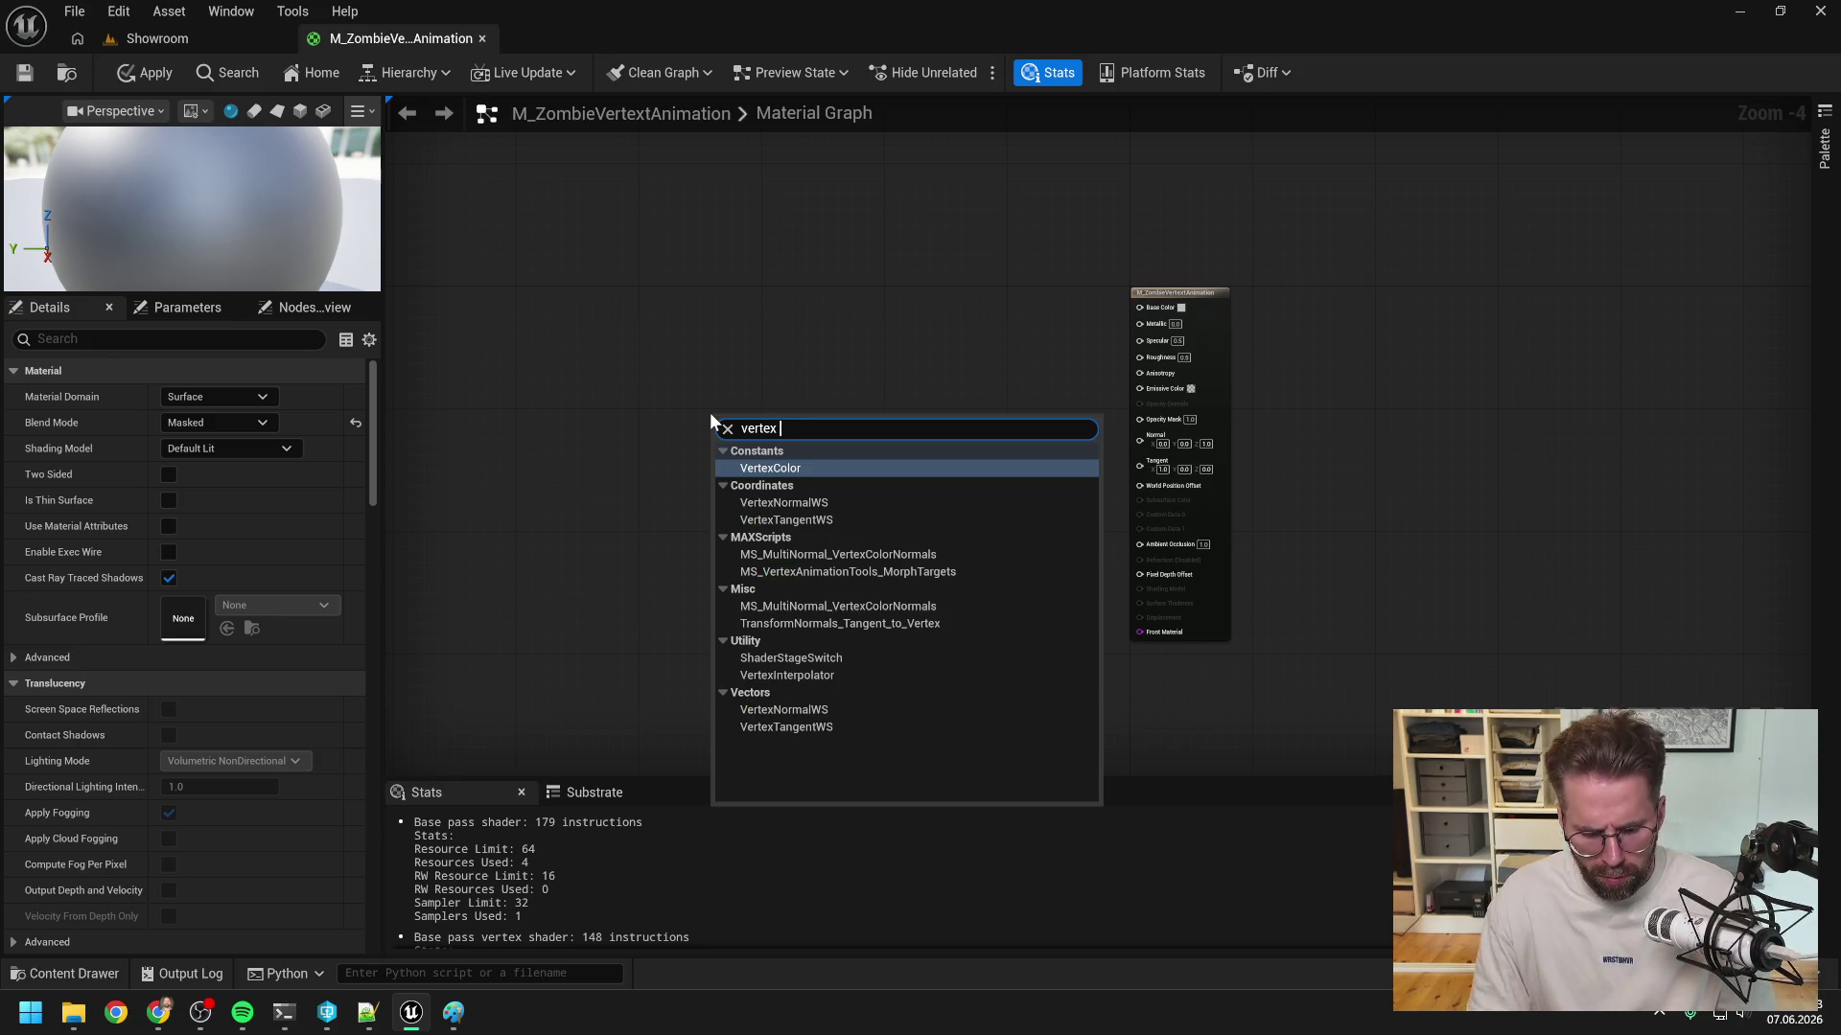
text( ani)
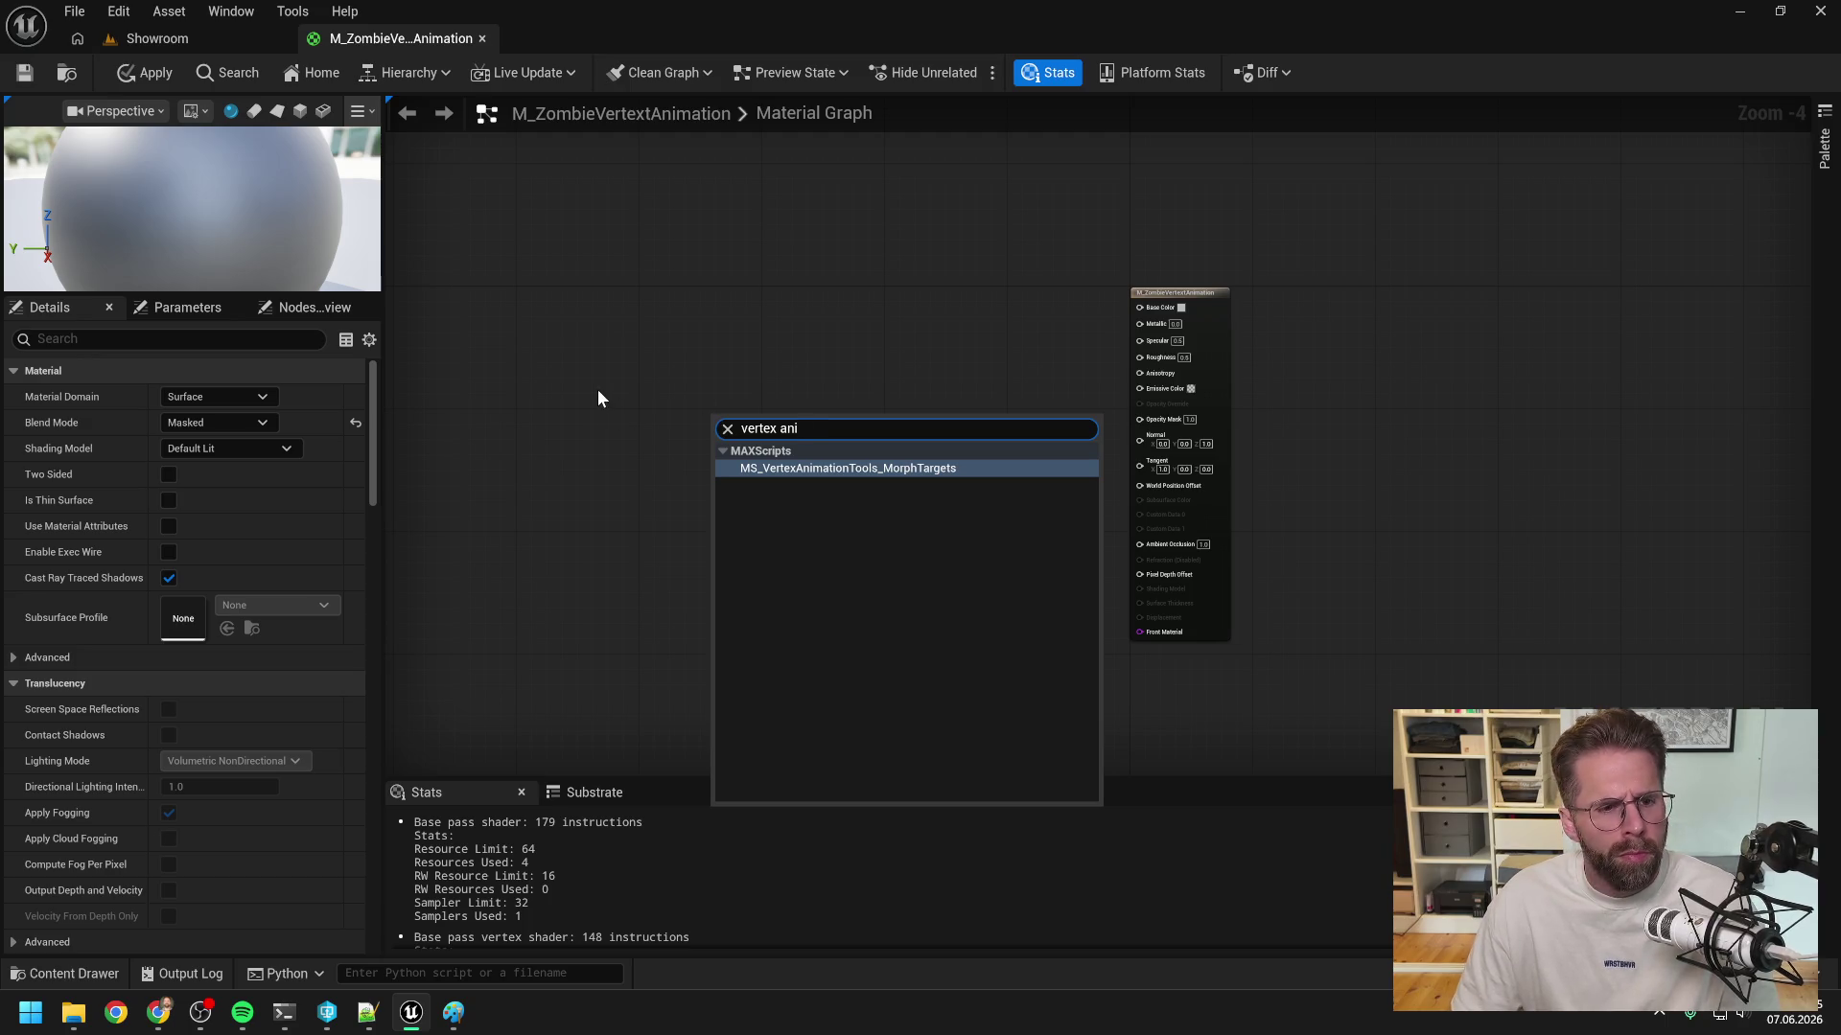
key(Escape)
click(209, 397)
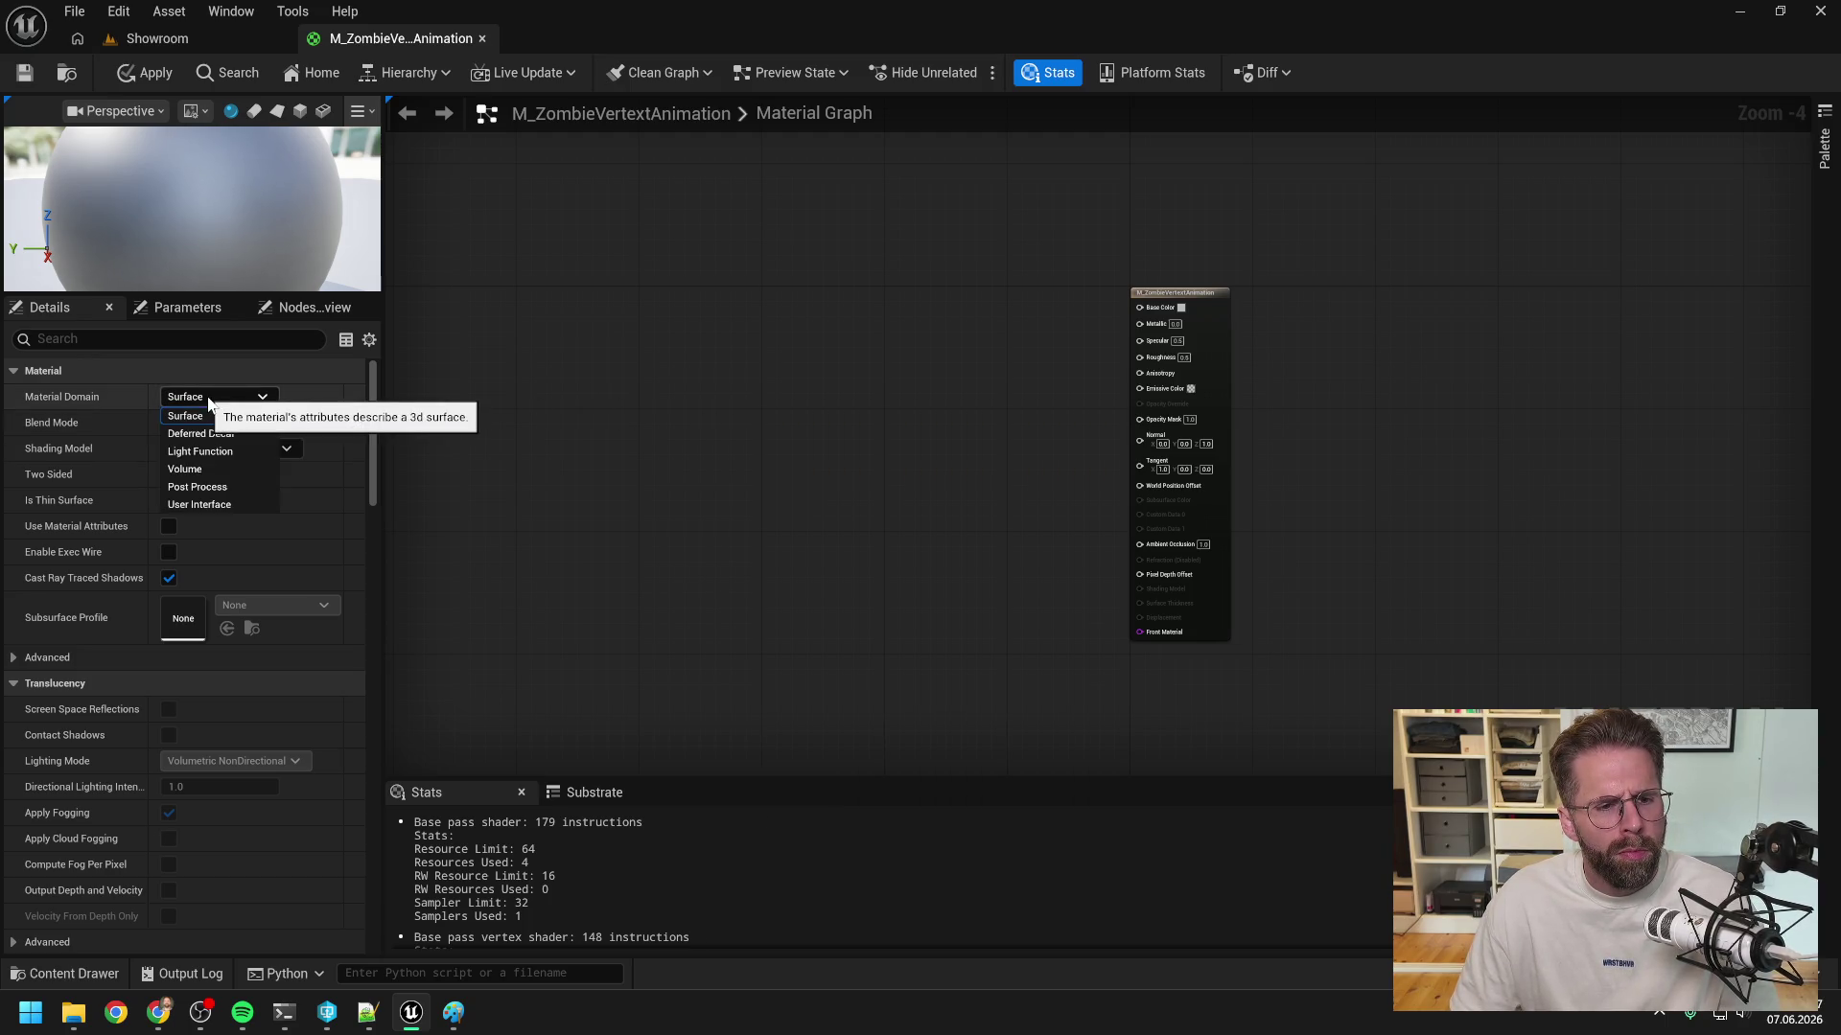
click(848, 493)
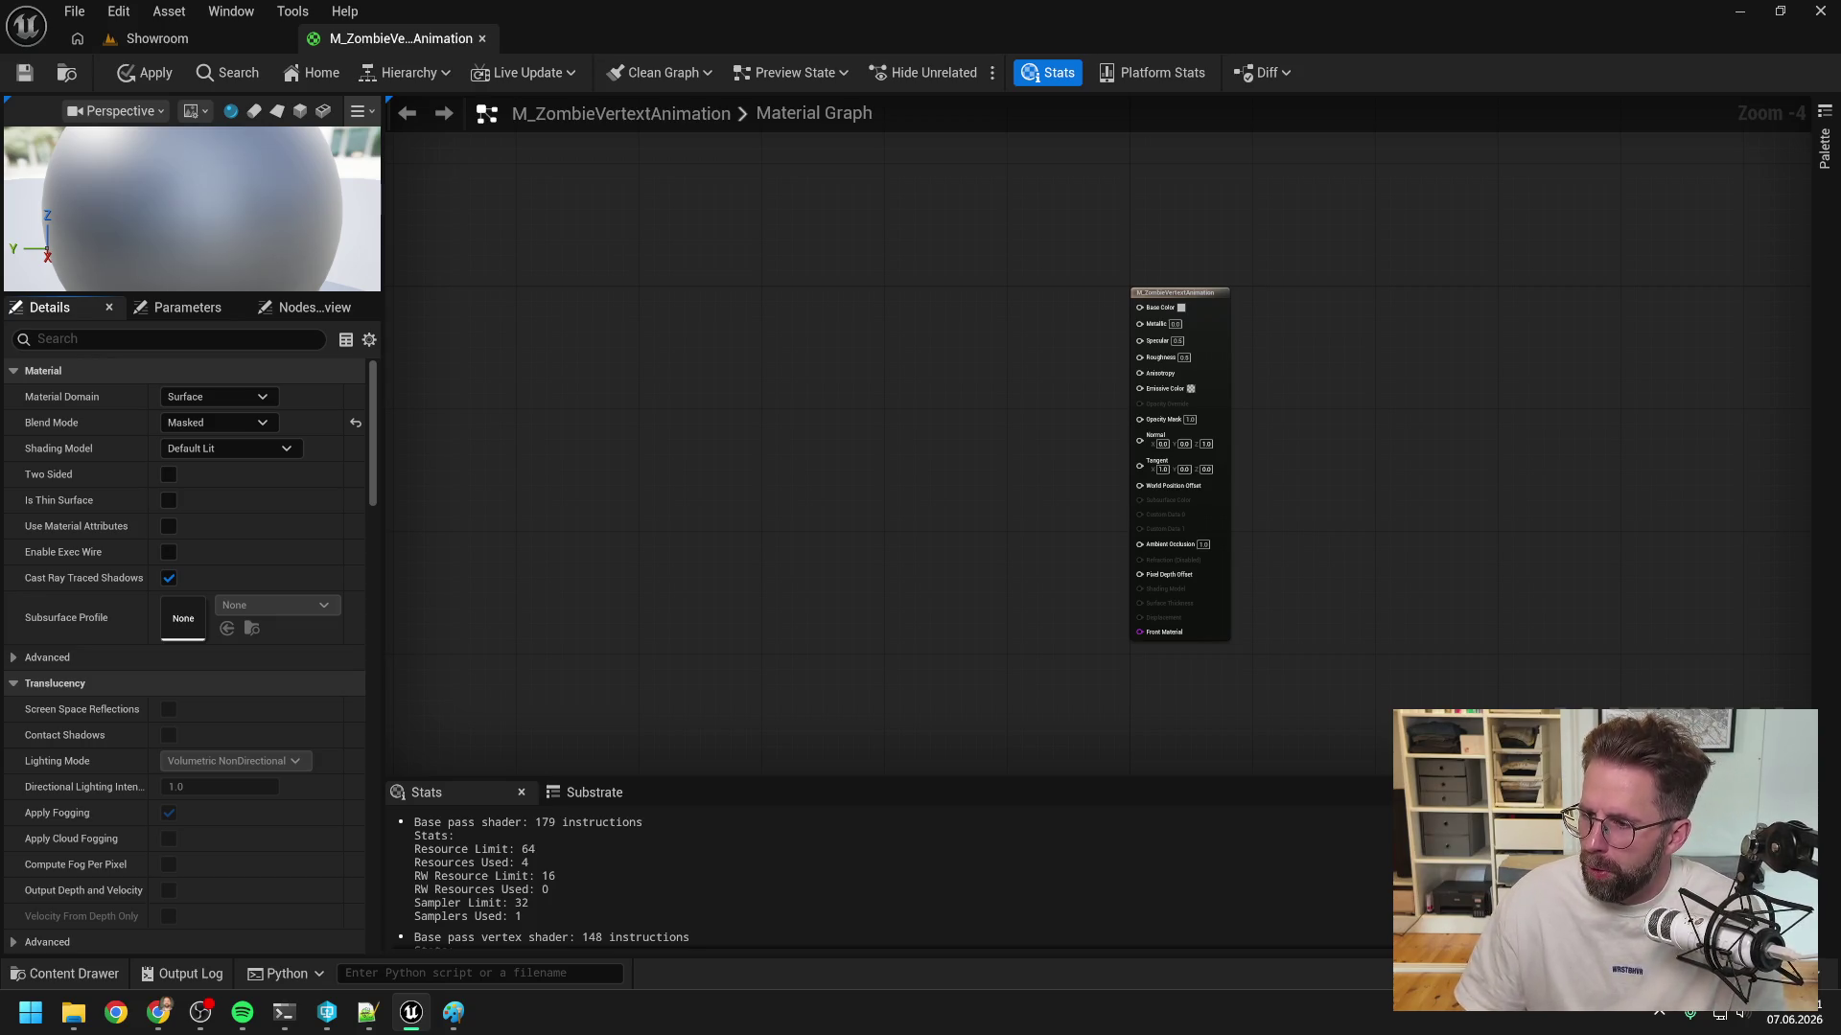
click(284, 1012)
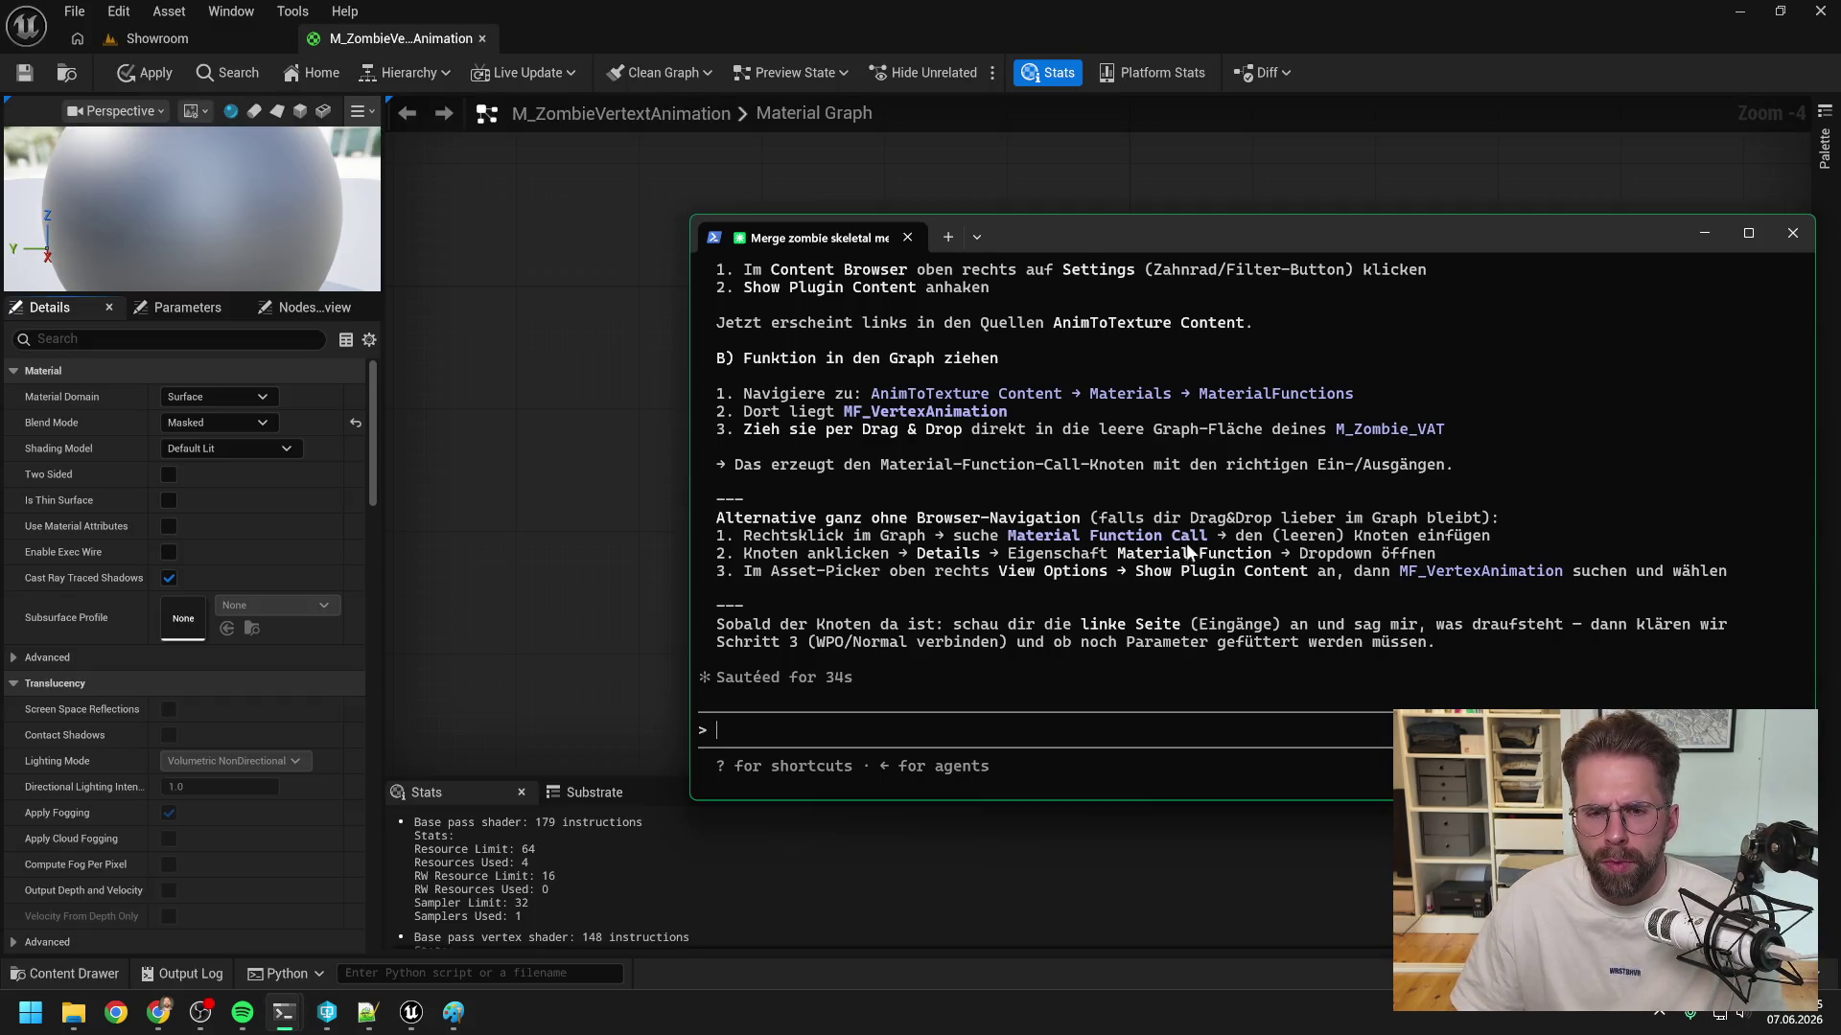
- Reread the assistant's reply, then return to Unreal and pan the material graph right
scroll(1177, 464, up, 3)
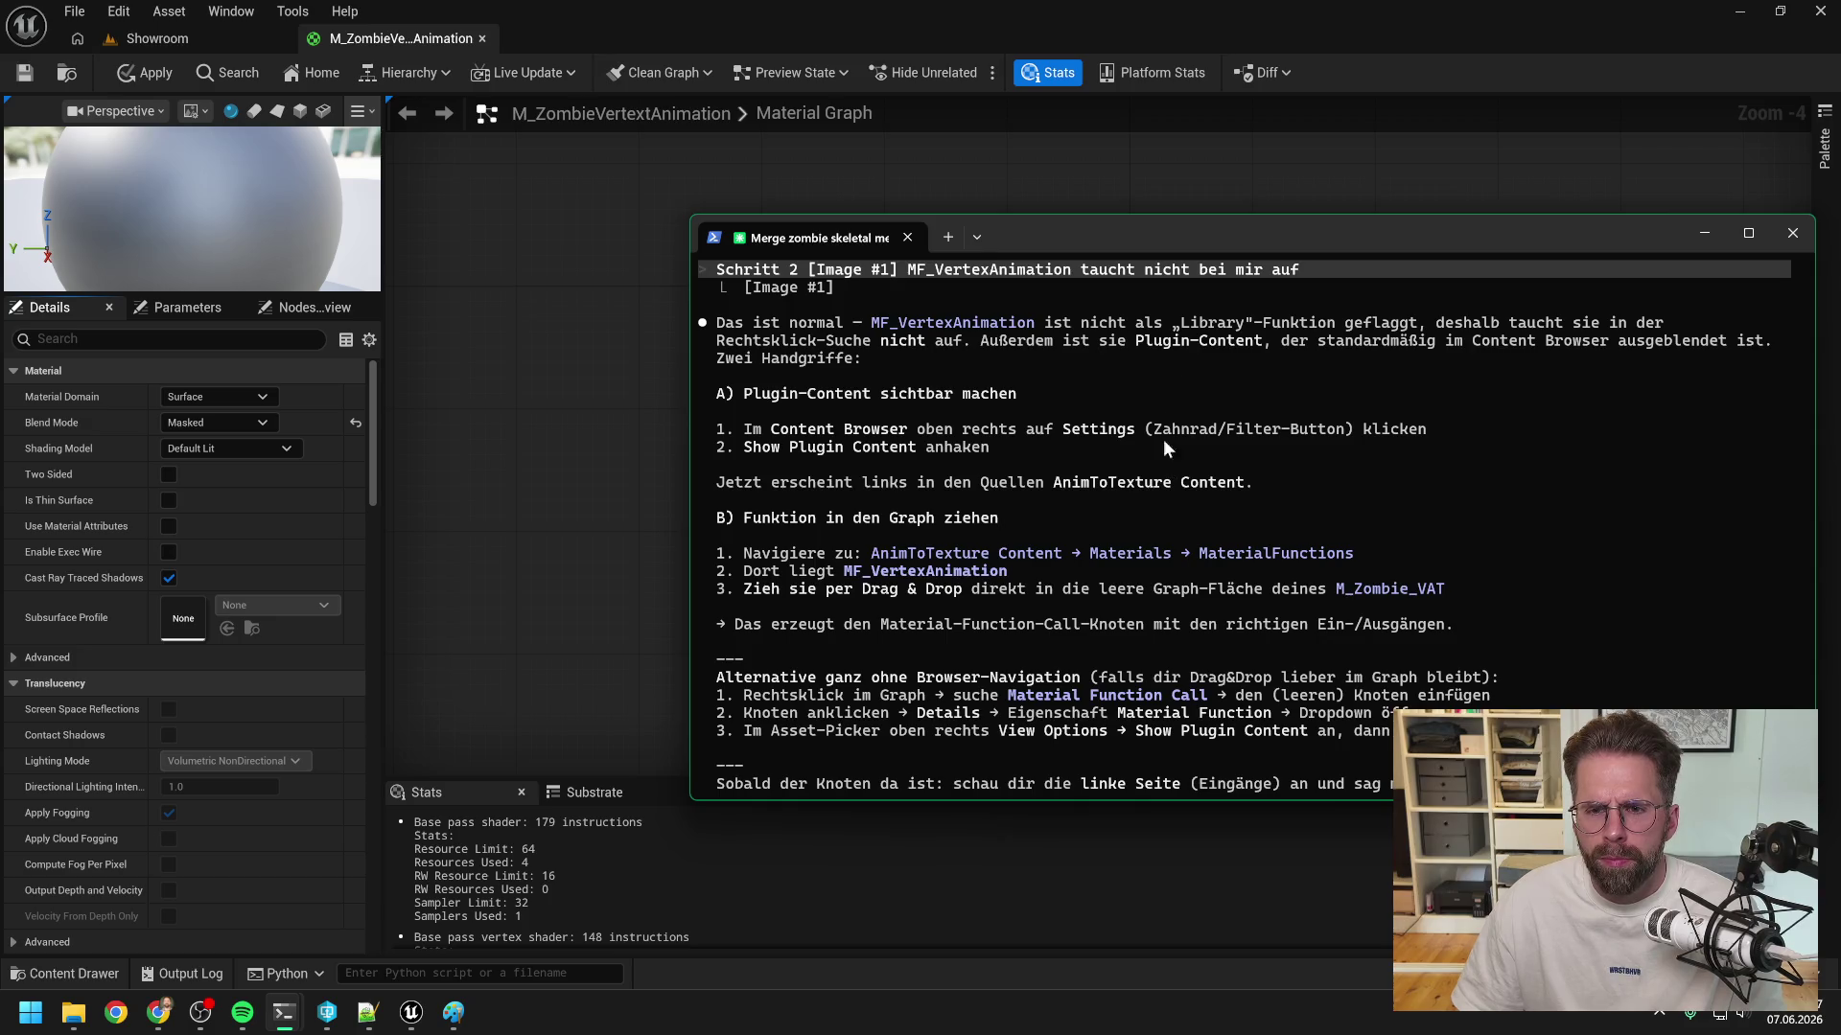
key(alt+Tab)
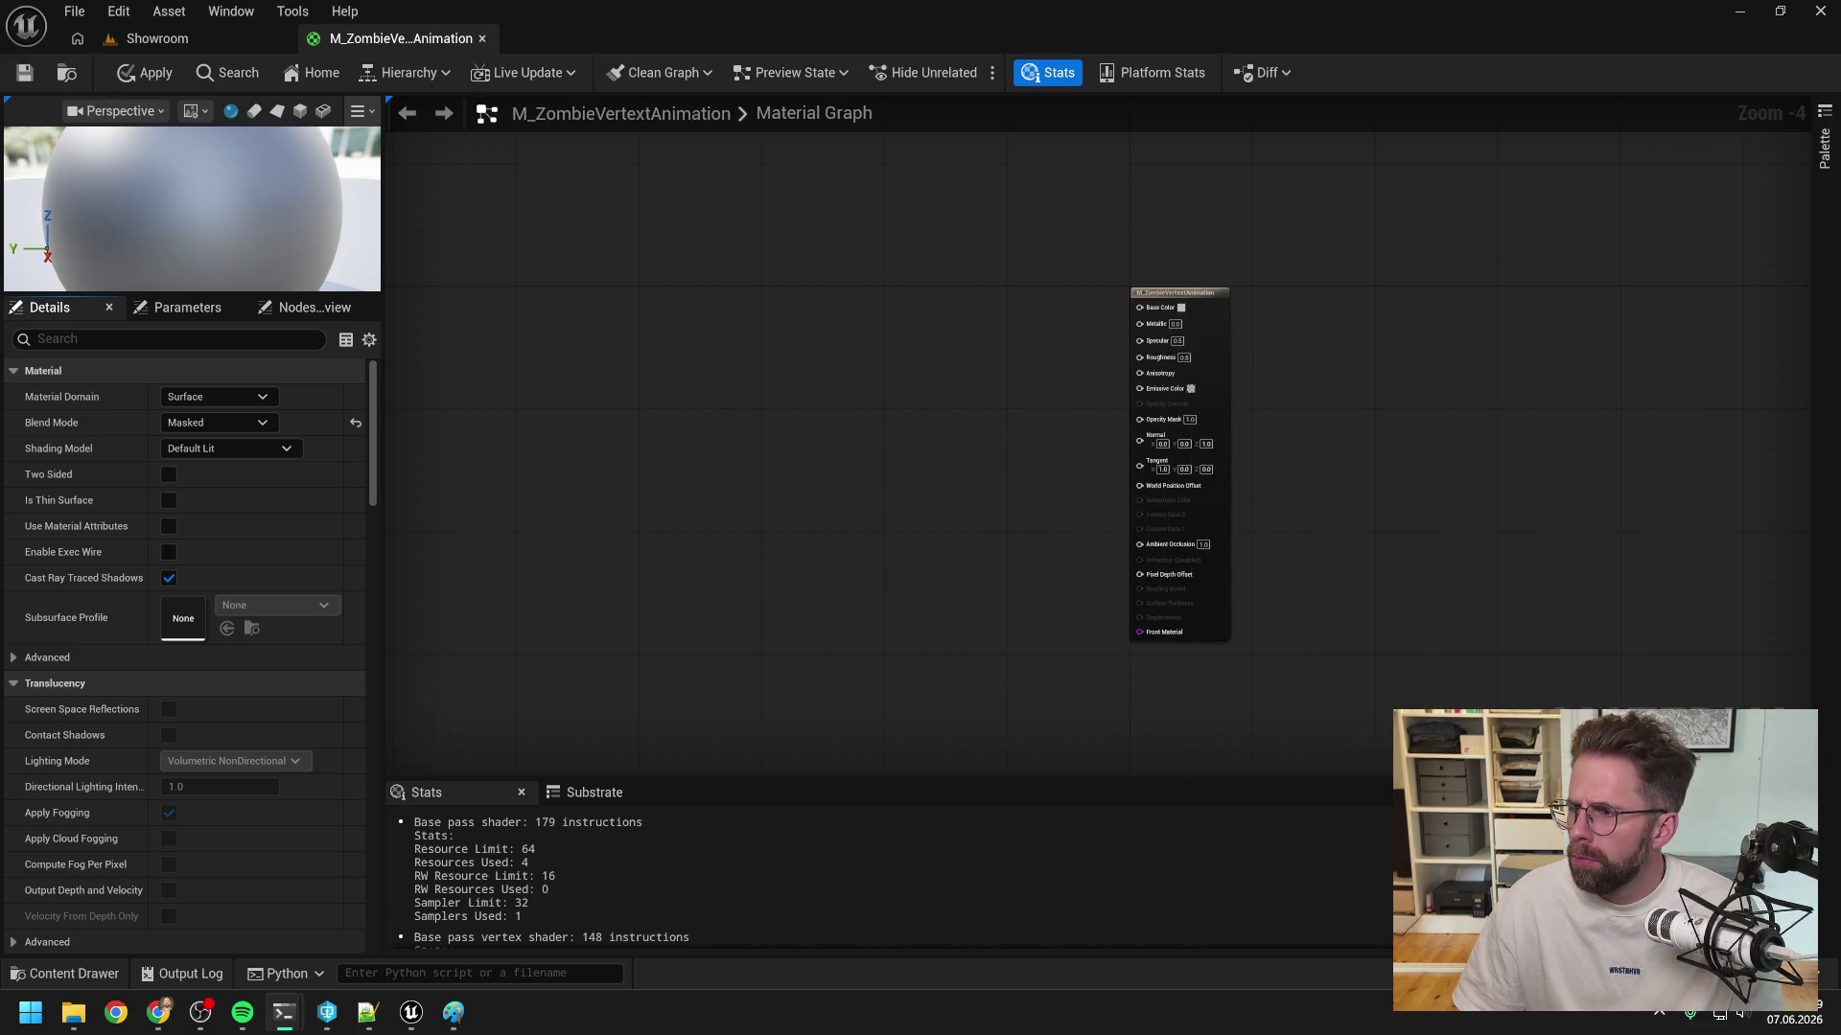
drag(930, 388, 987, 400)
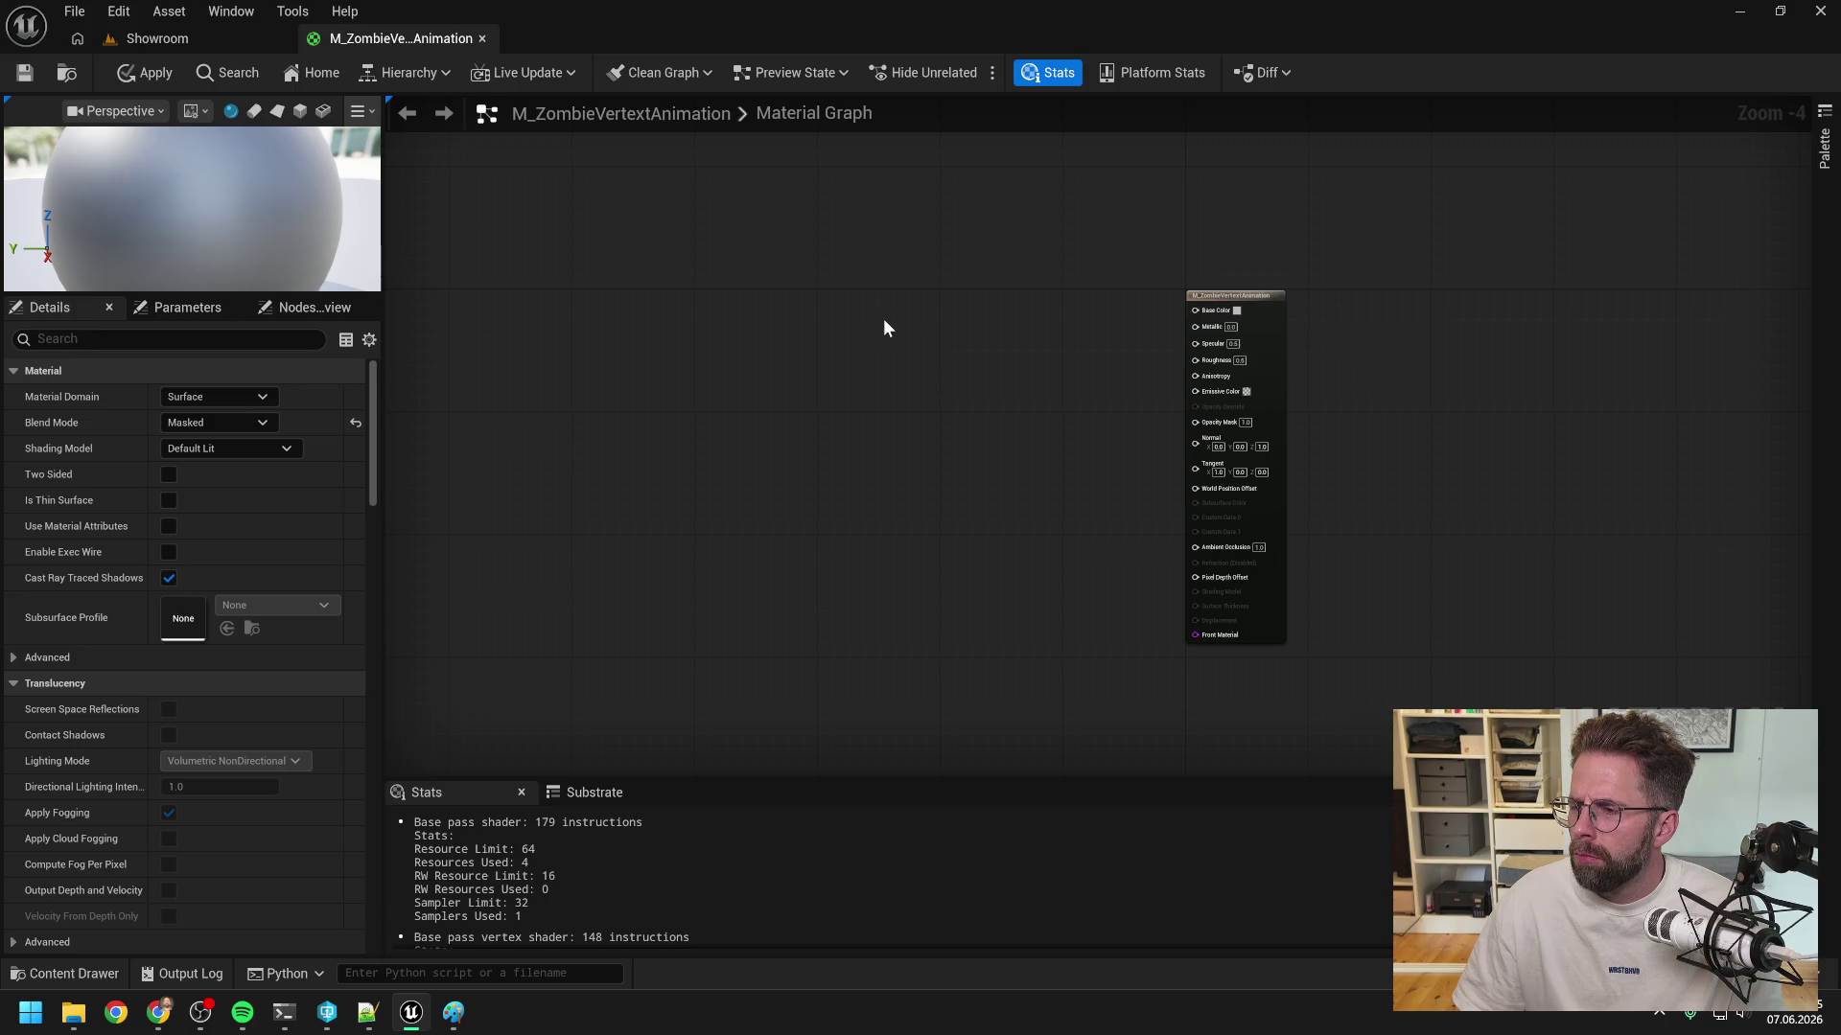
key(ctrl+space)
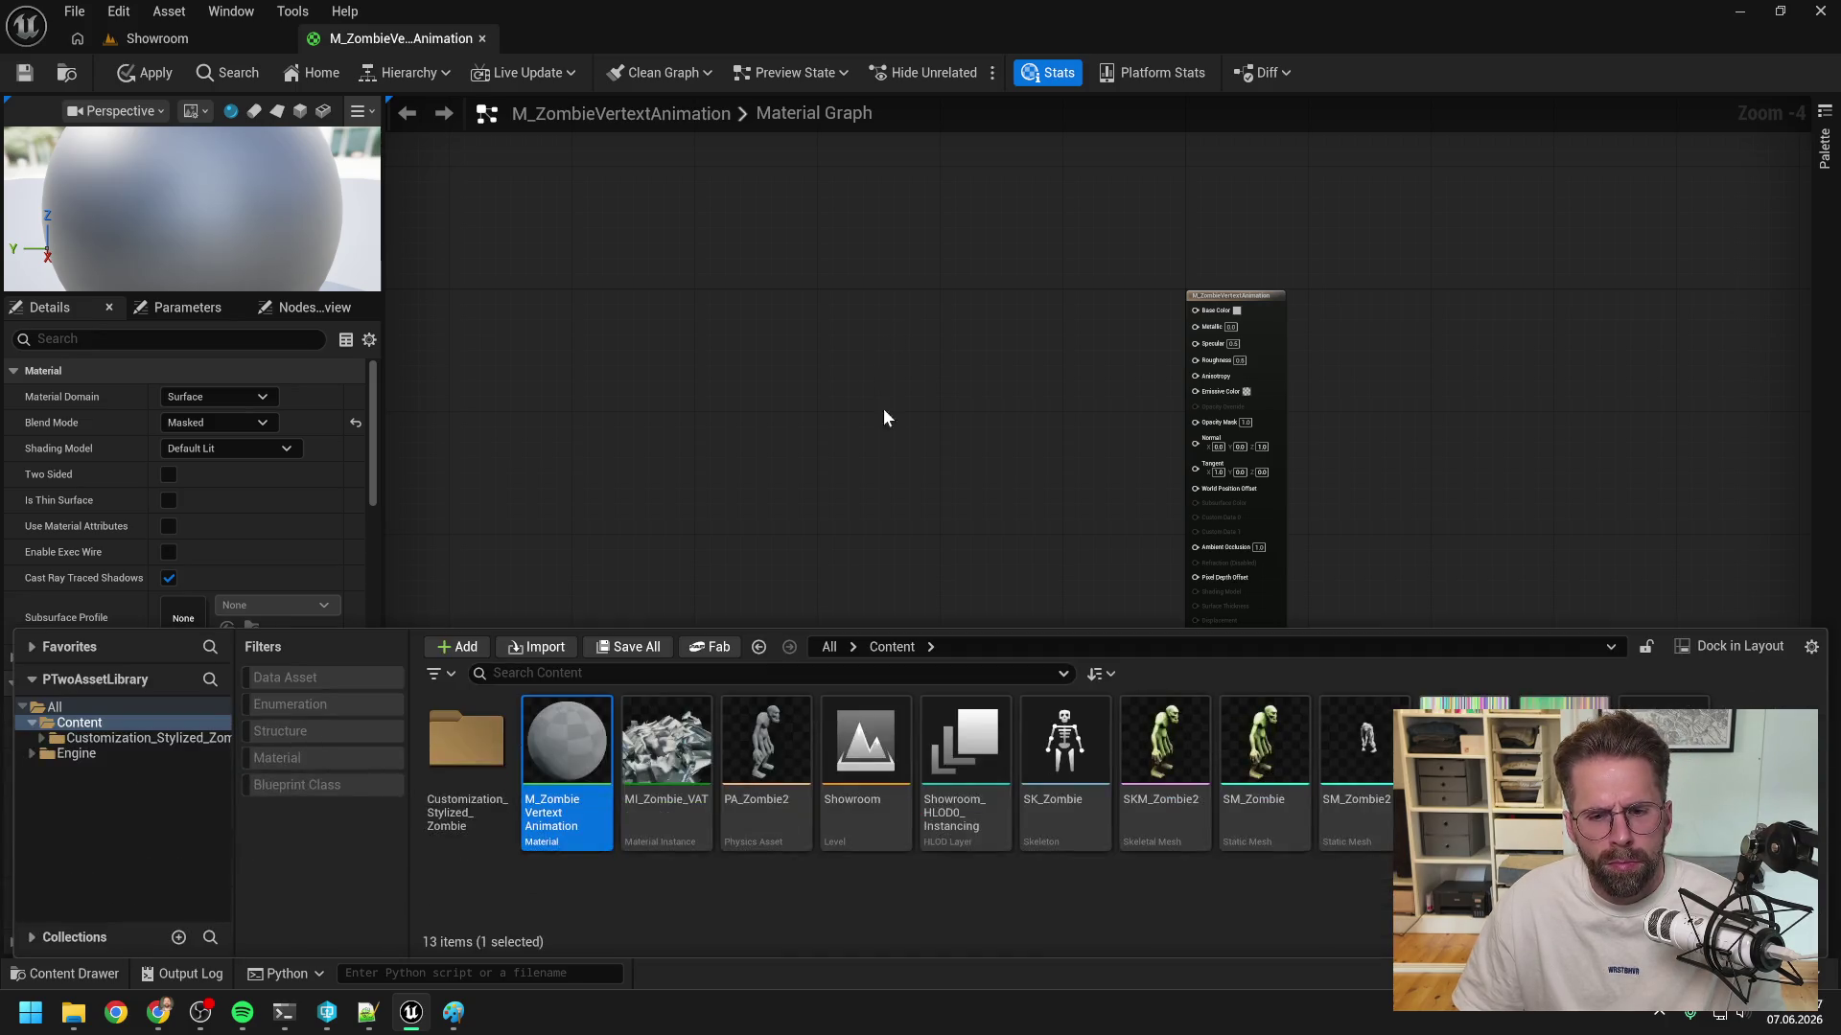
- Enable Show Plugin Content in the content browser settings and expand the Engine folder
click(1811, 649)
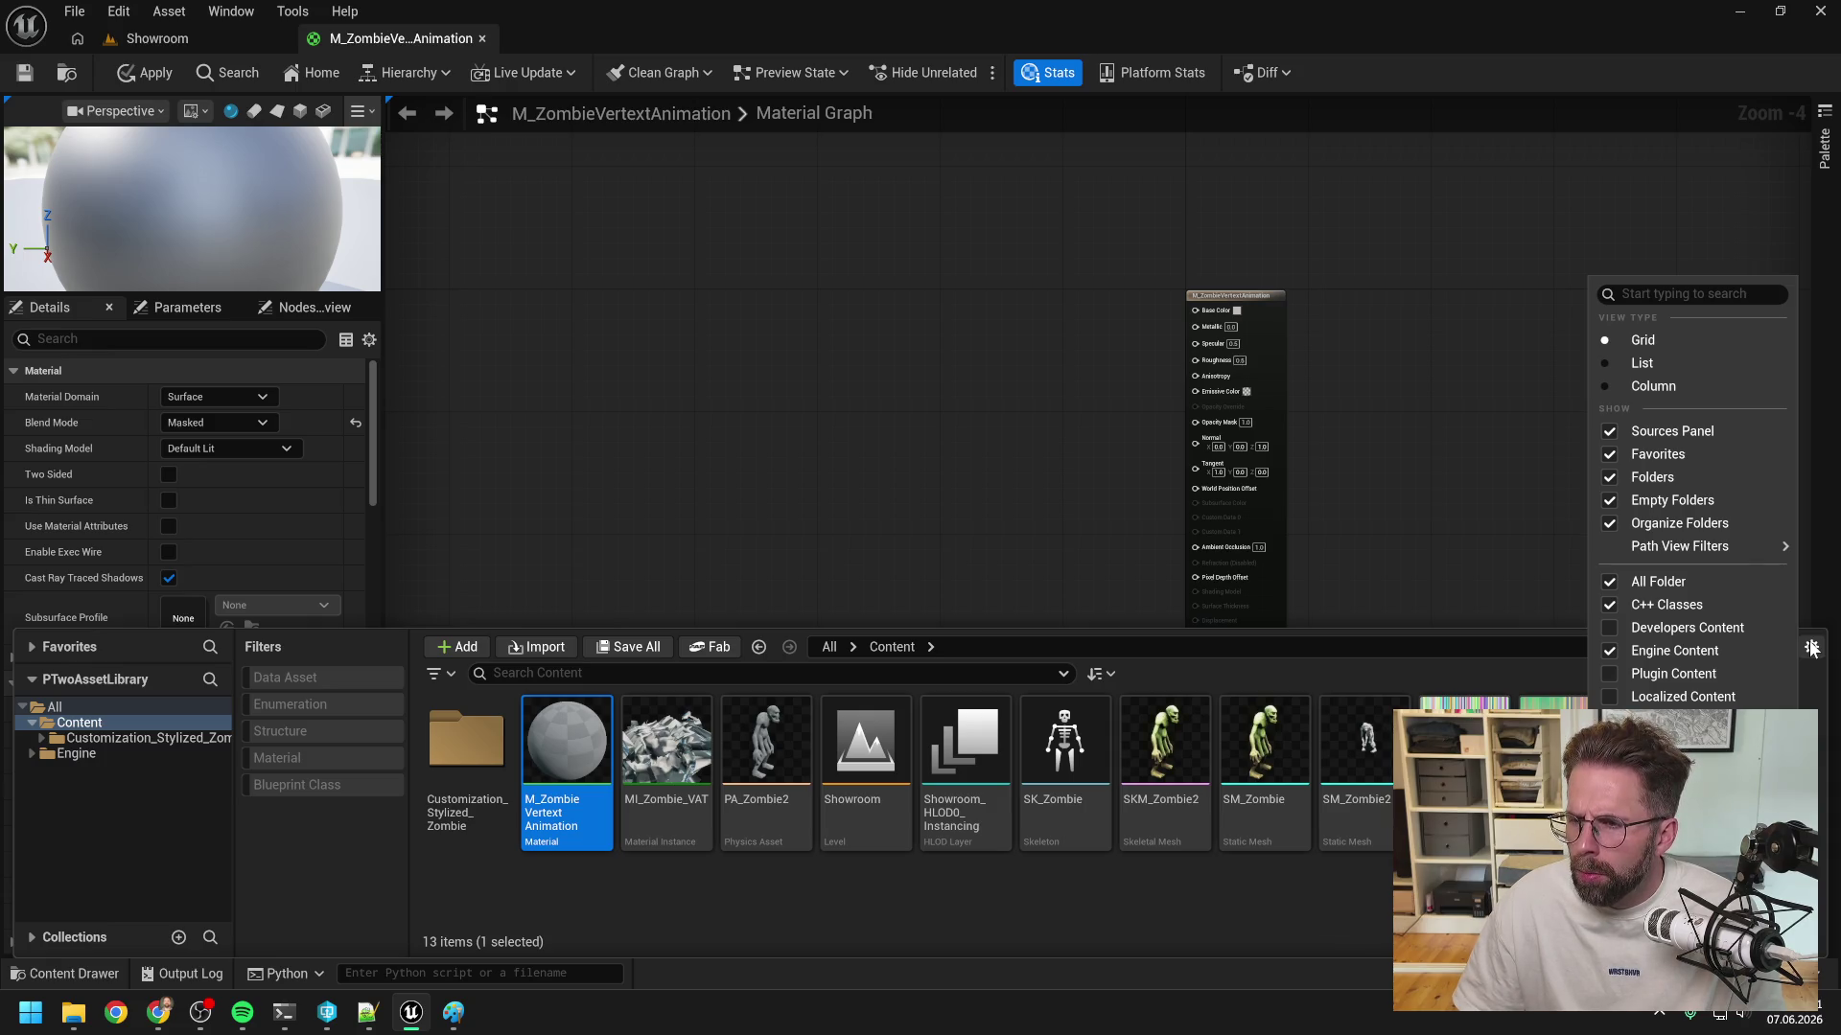
click(1616, 679)
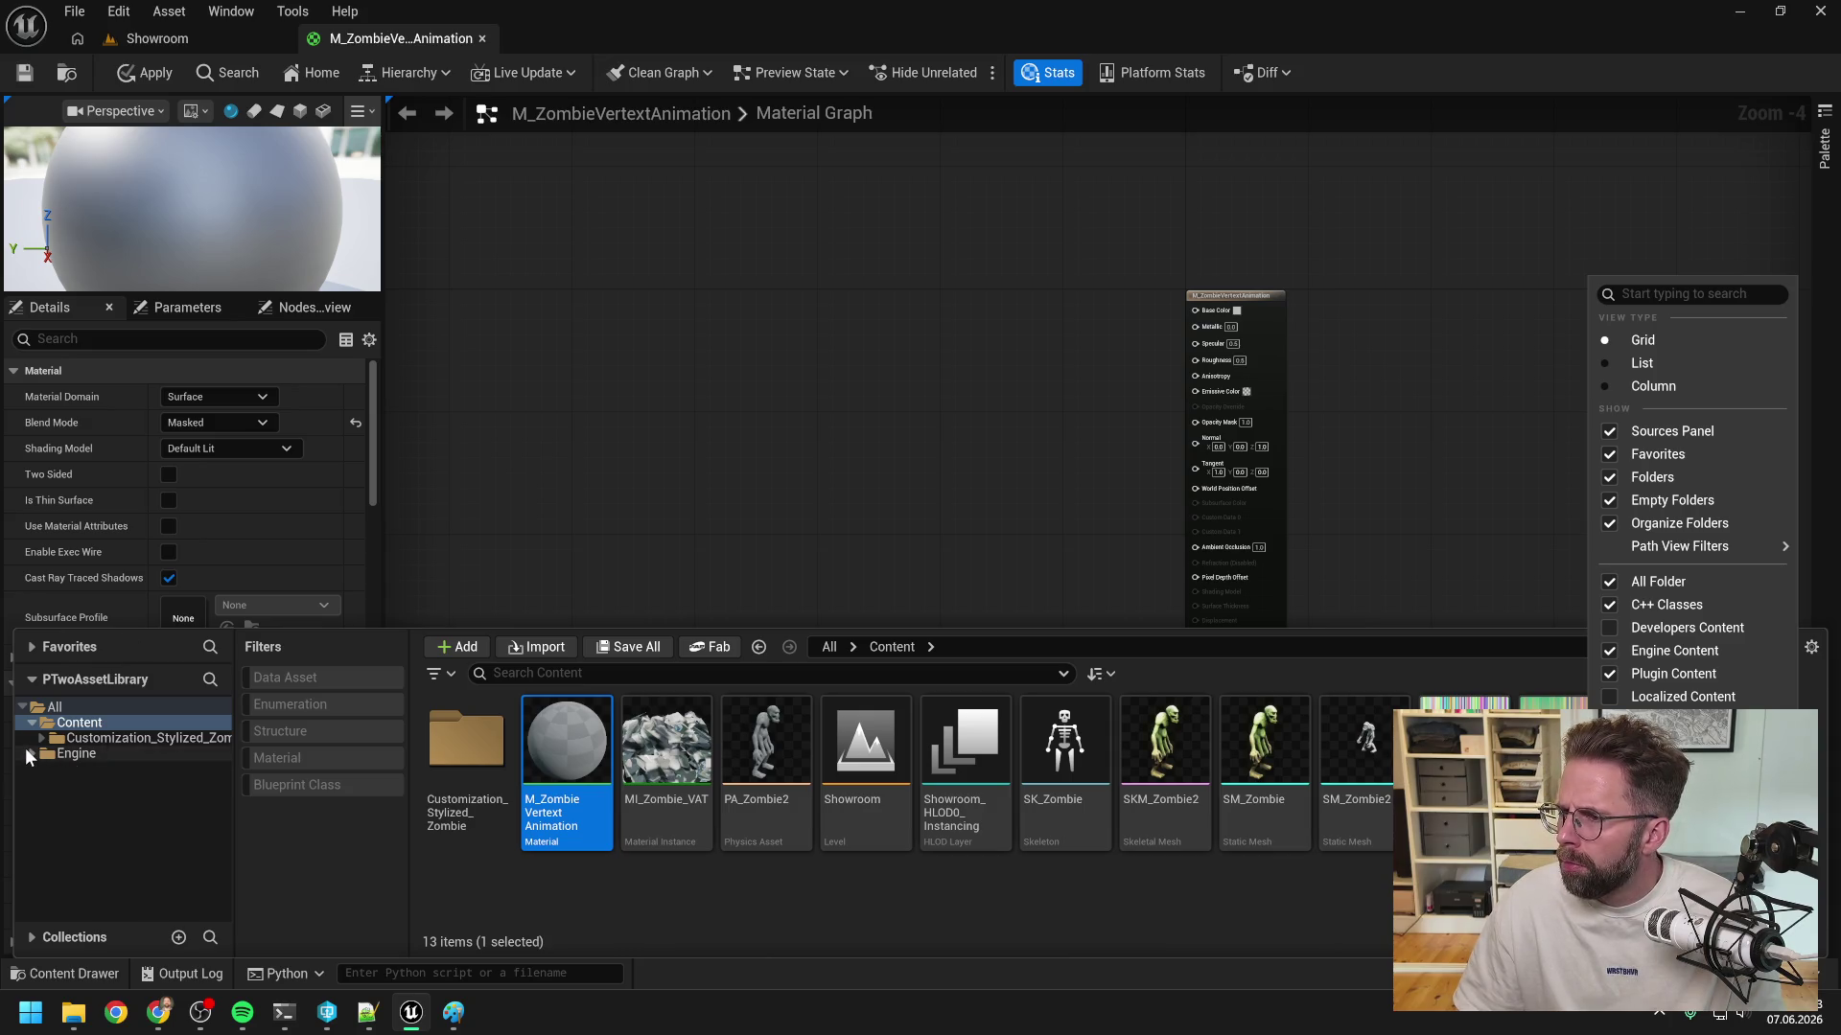
click(61, 838)
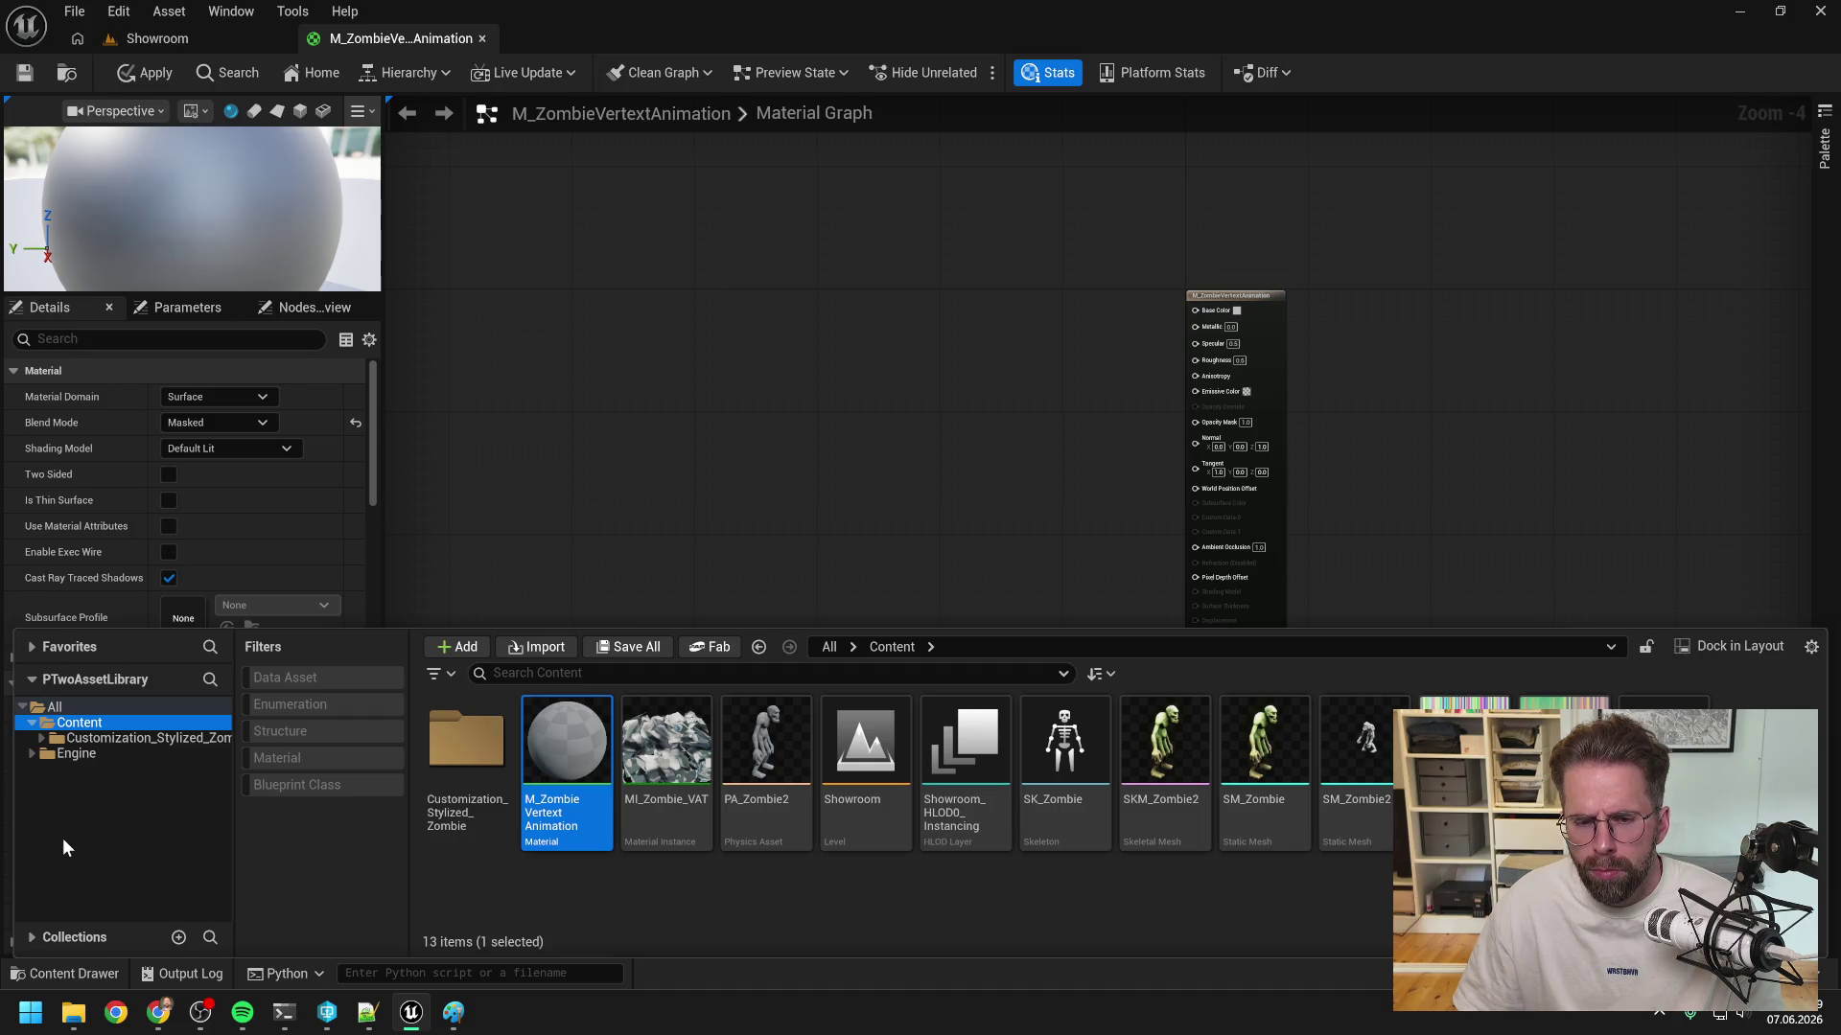
click(32, 753)
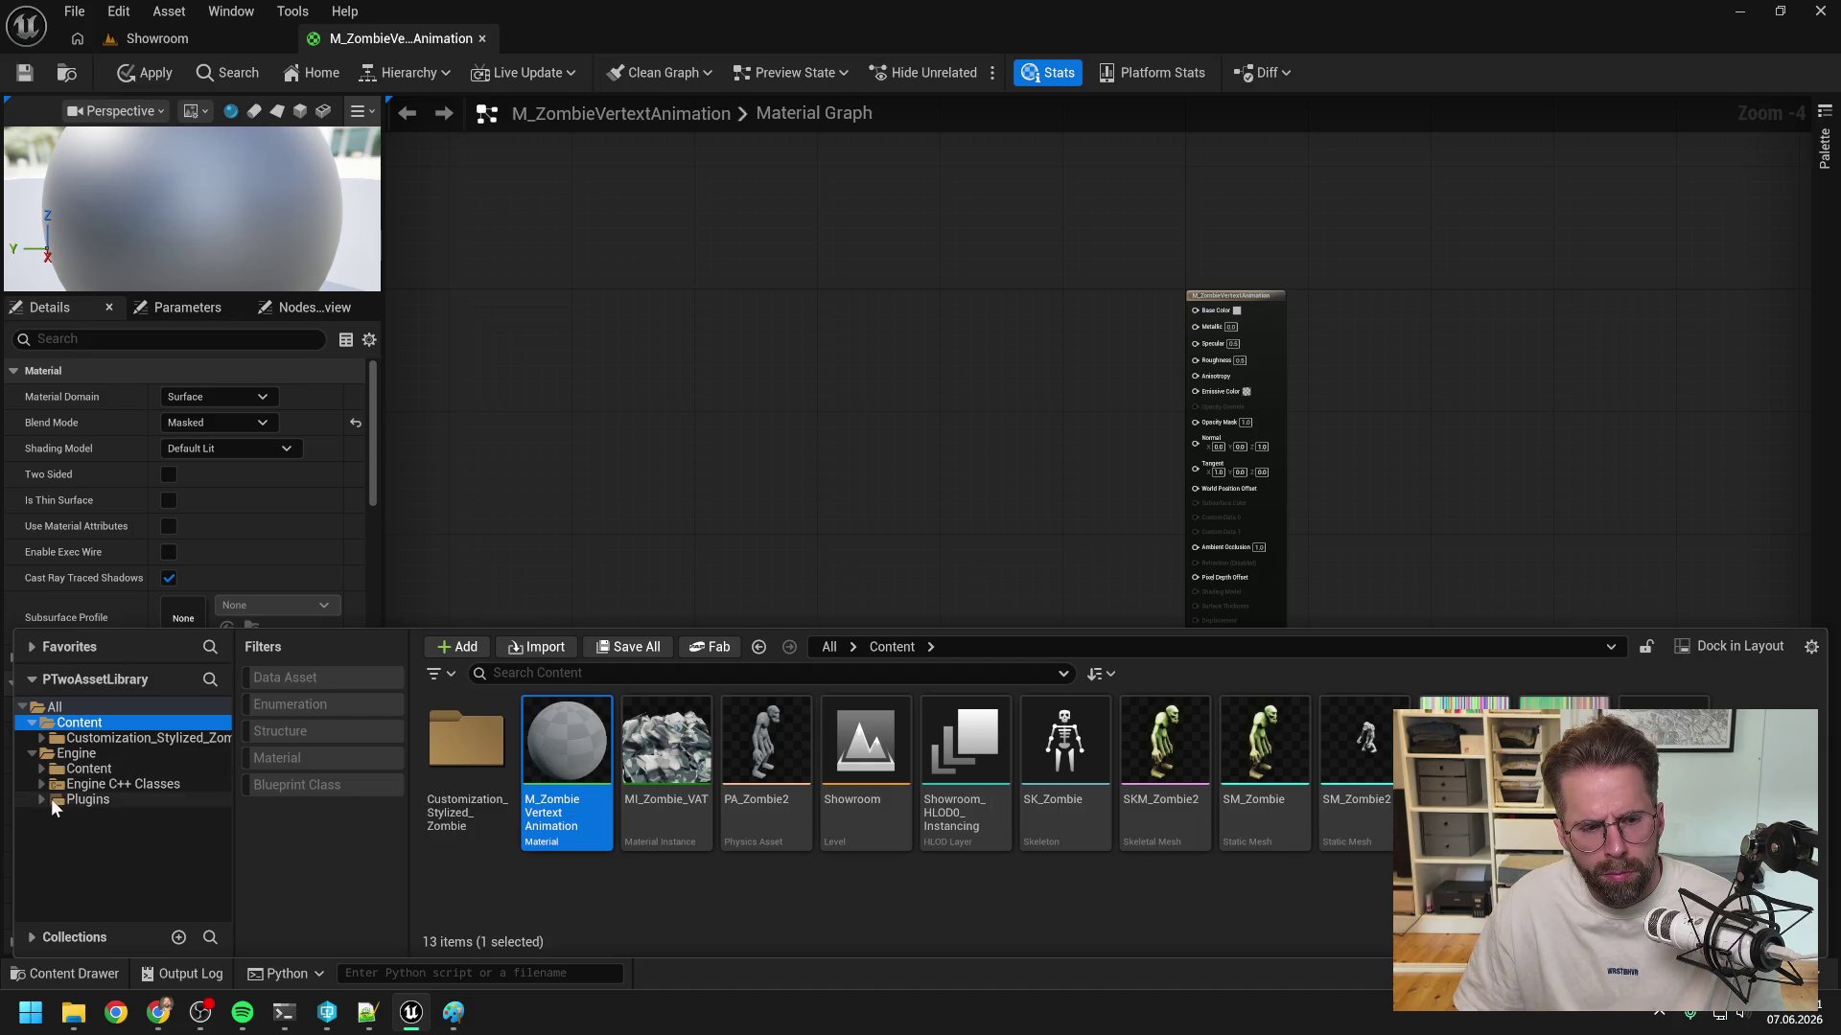
- Browse to Plugins > AnimToTexture > Materials > MaterialFunctions and drag MF_VertexAnimation into the graph
click(41, 800)
scroll(152, 818, down, 2)
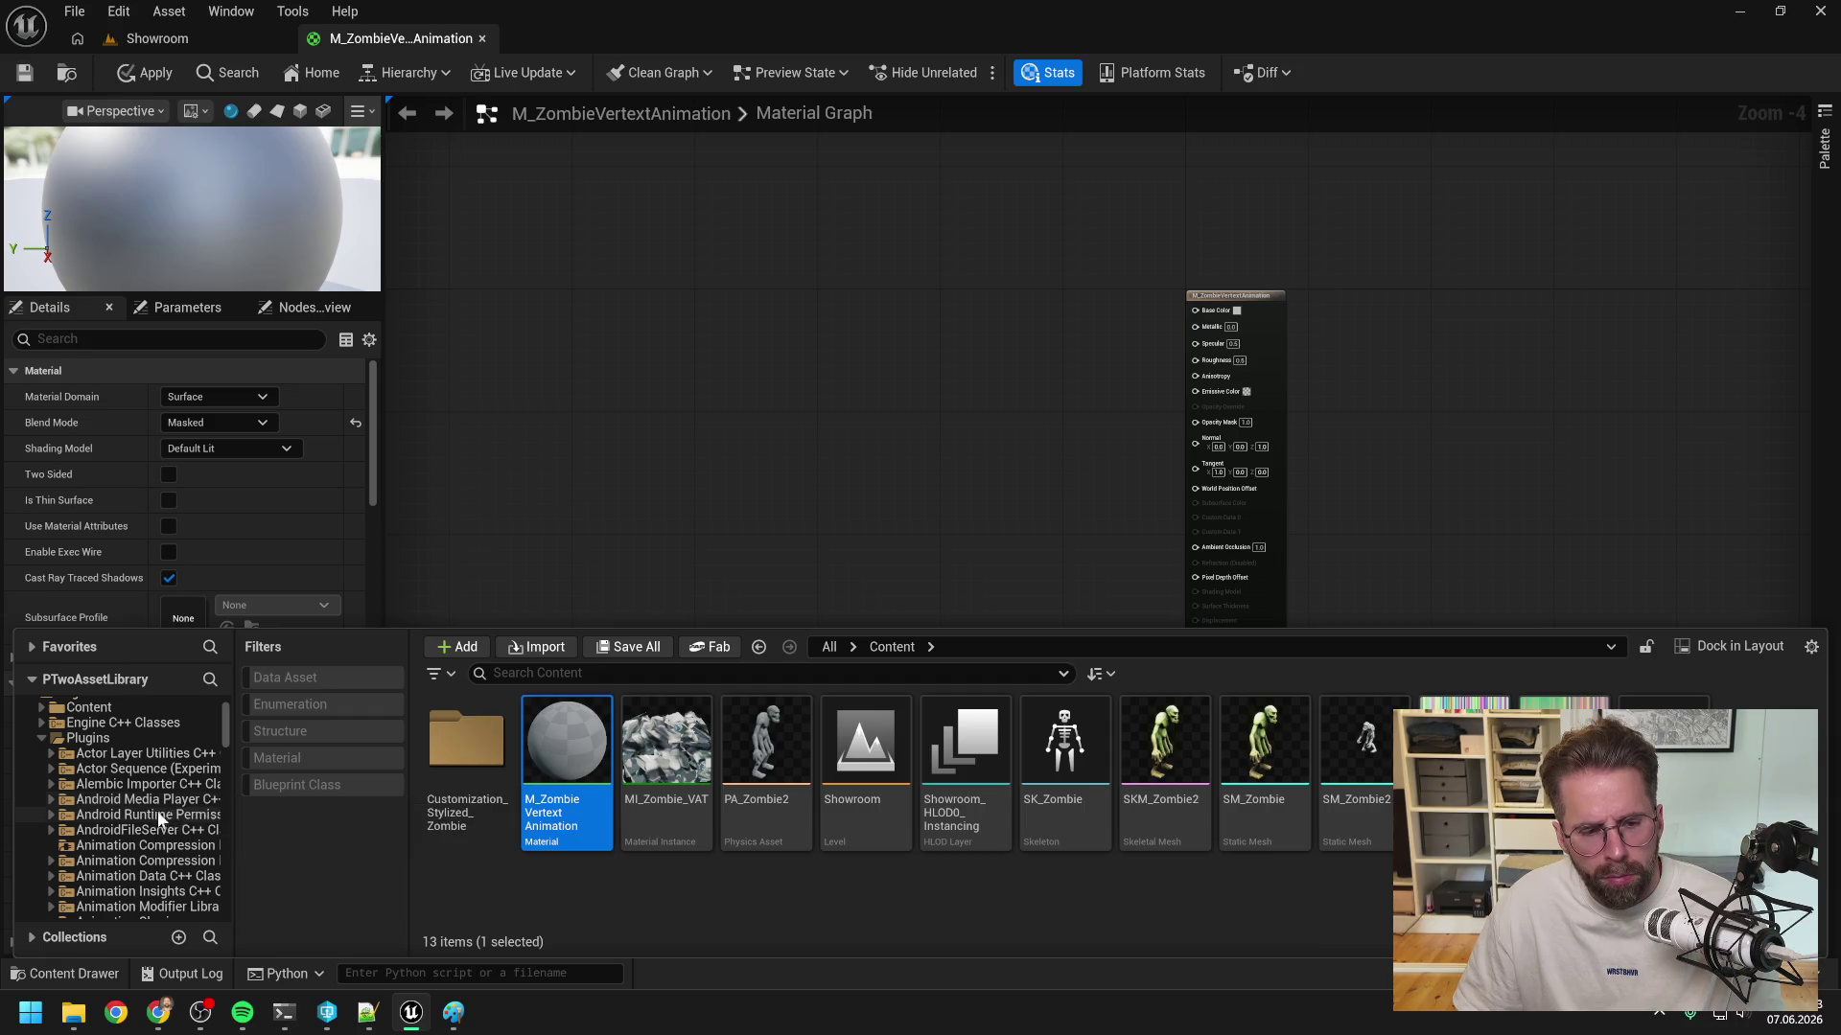
drag(237, 836, 315, 838)
scroll(230, 809, down, 2)
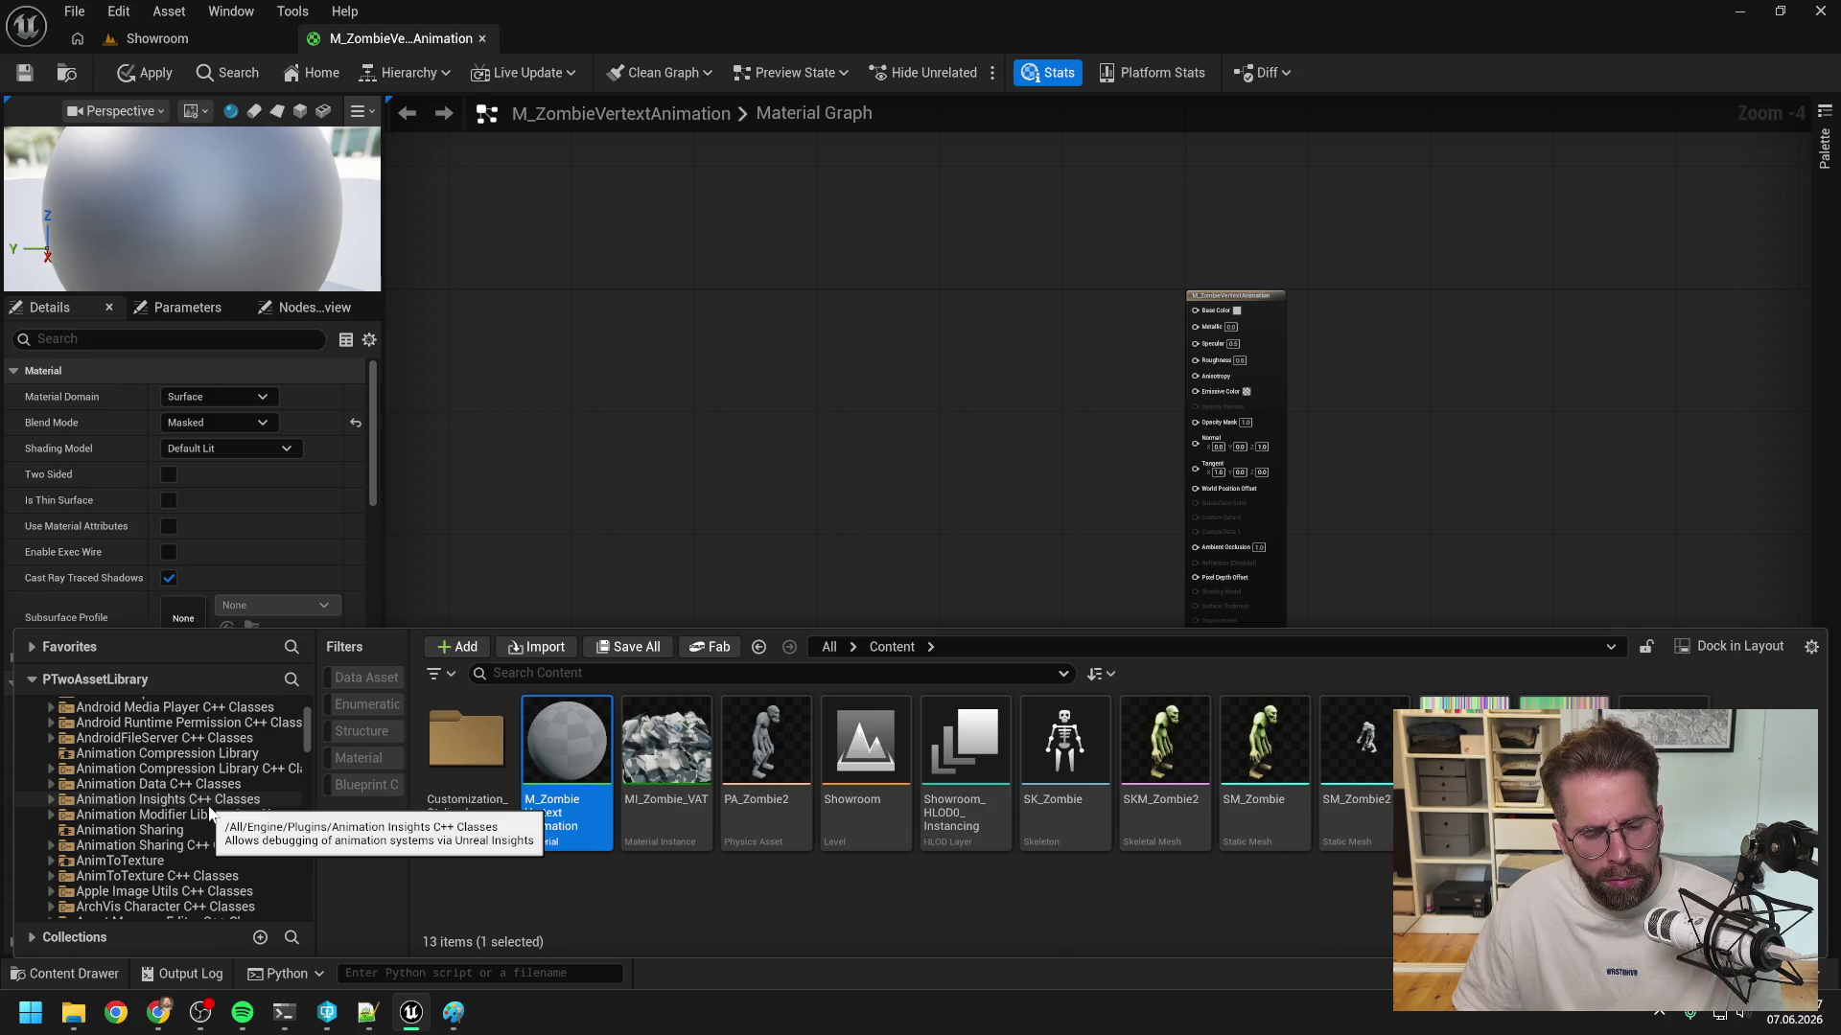
click(142, 861)
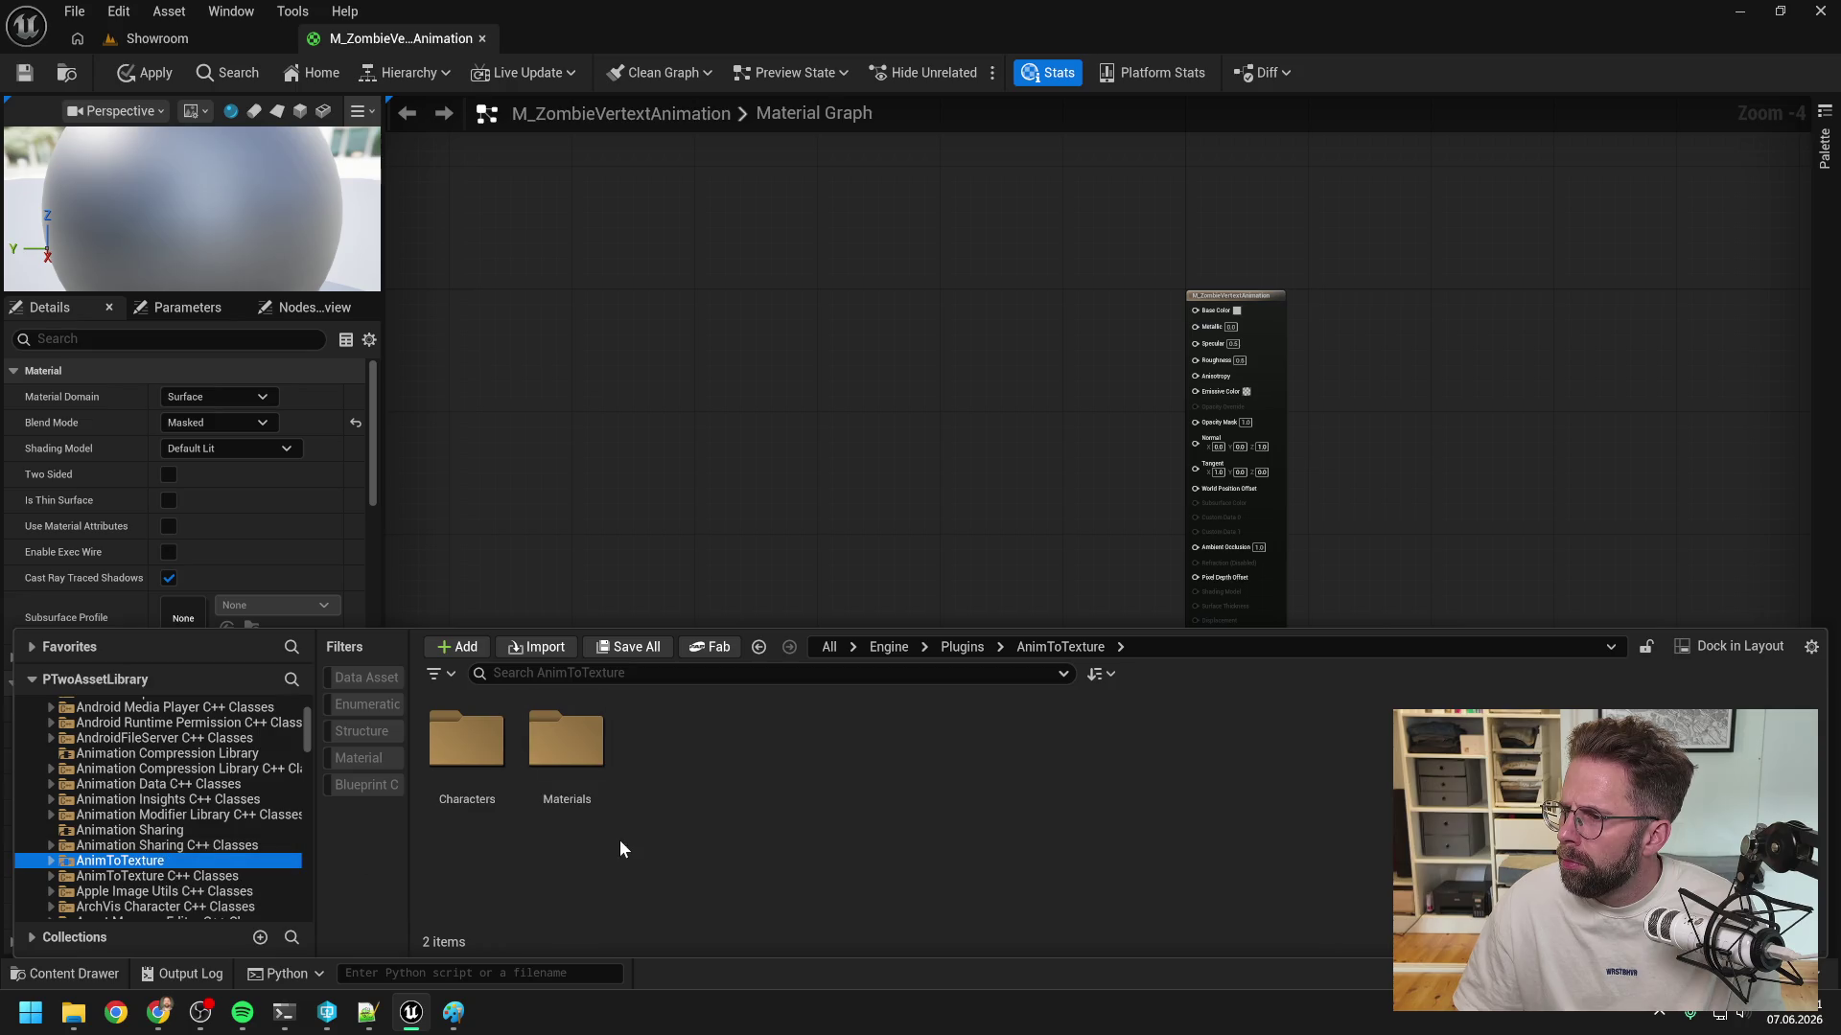
double_click(566, 740)
double_click(466, 740)
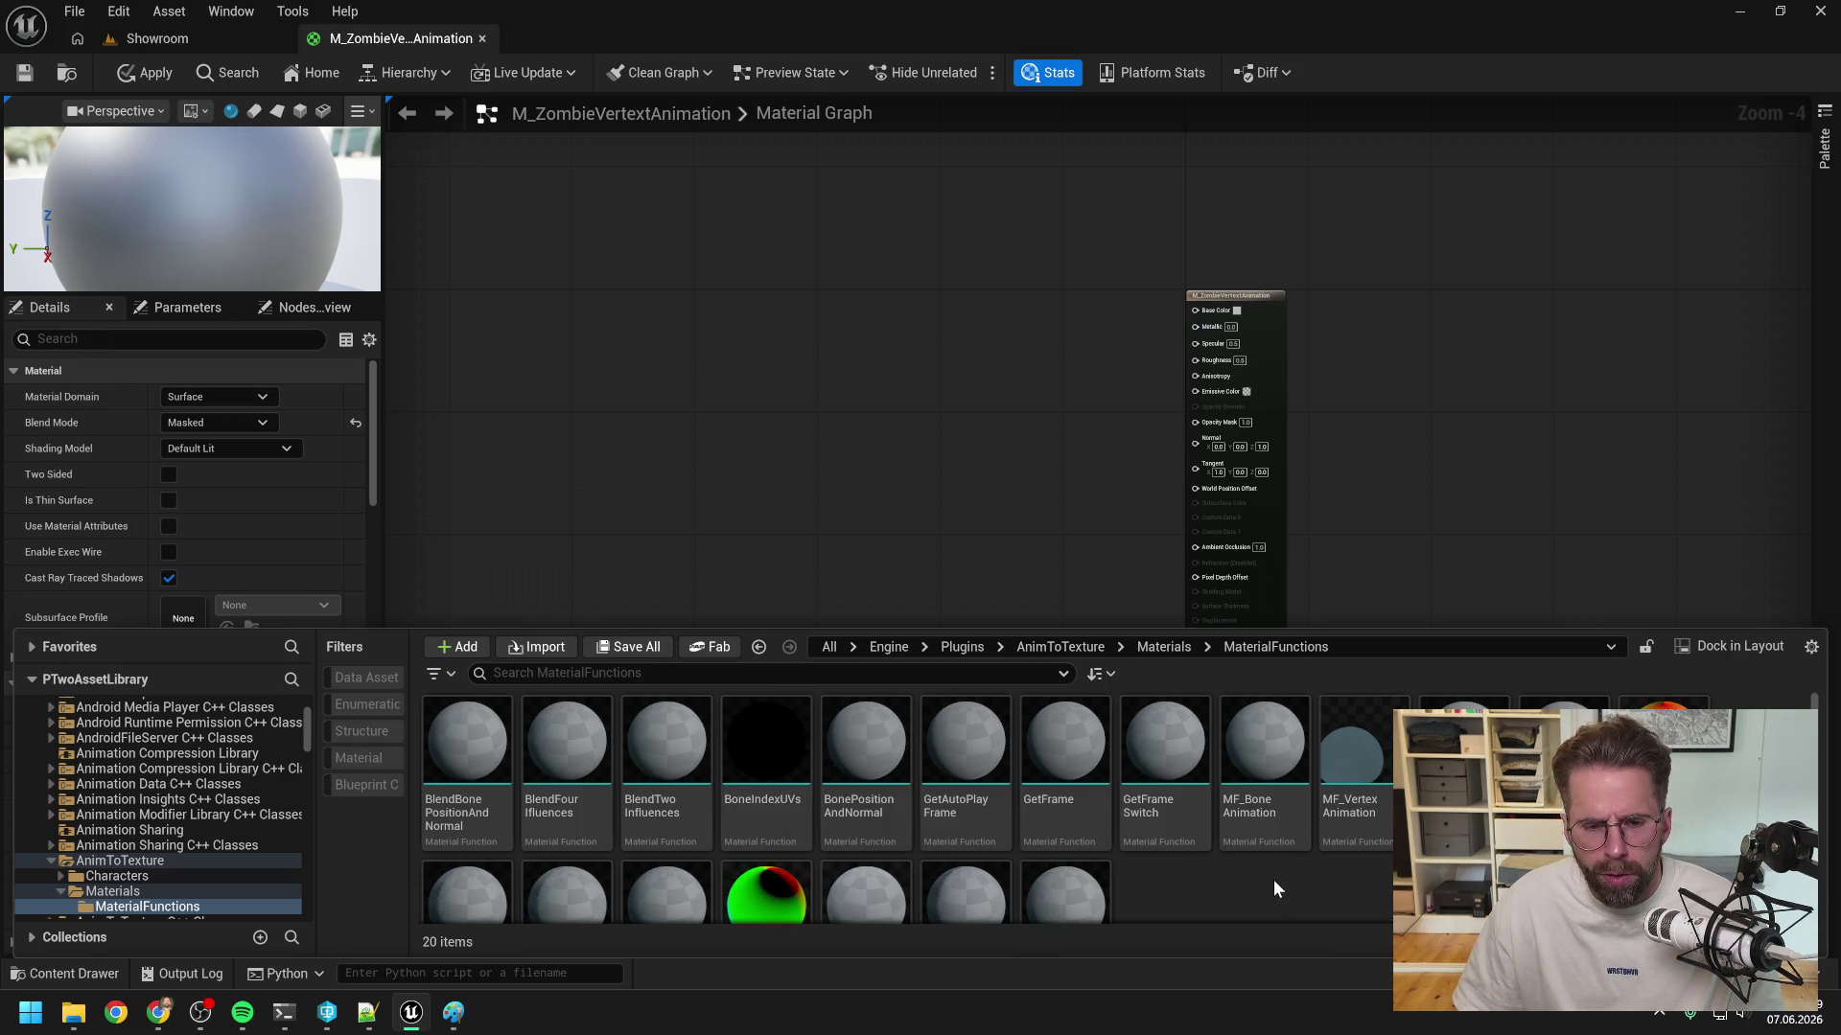
scroll(1273, 879, down, 2)
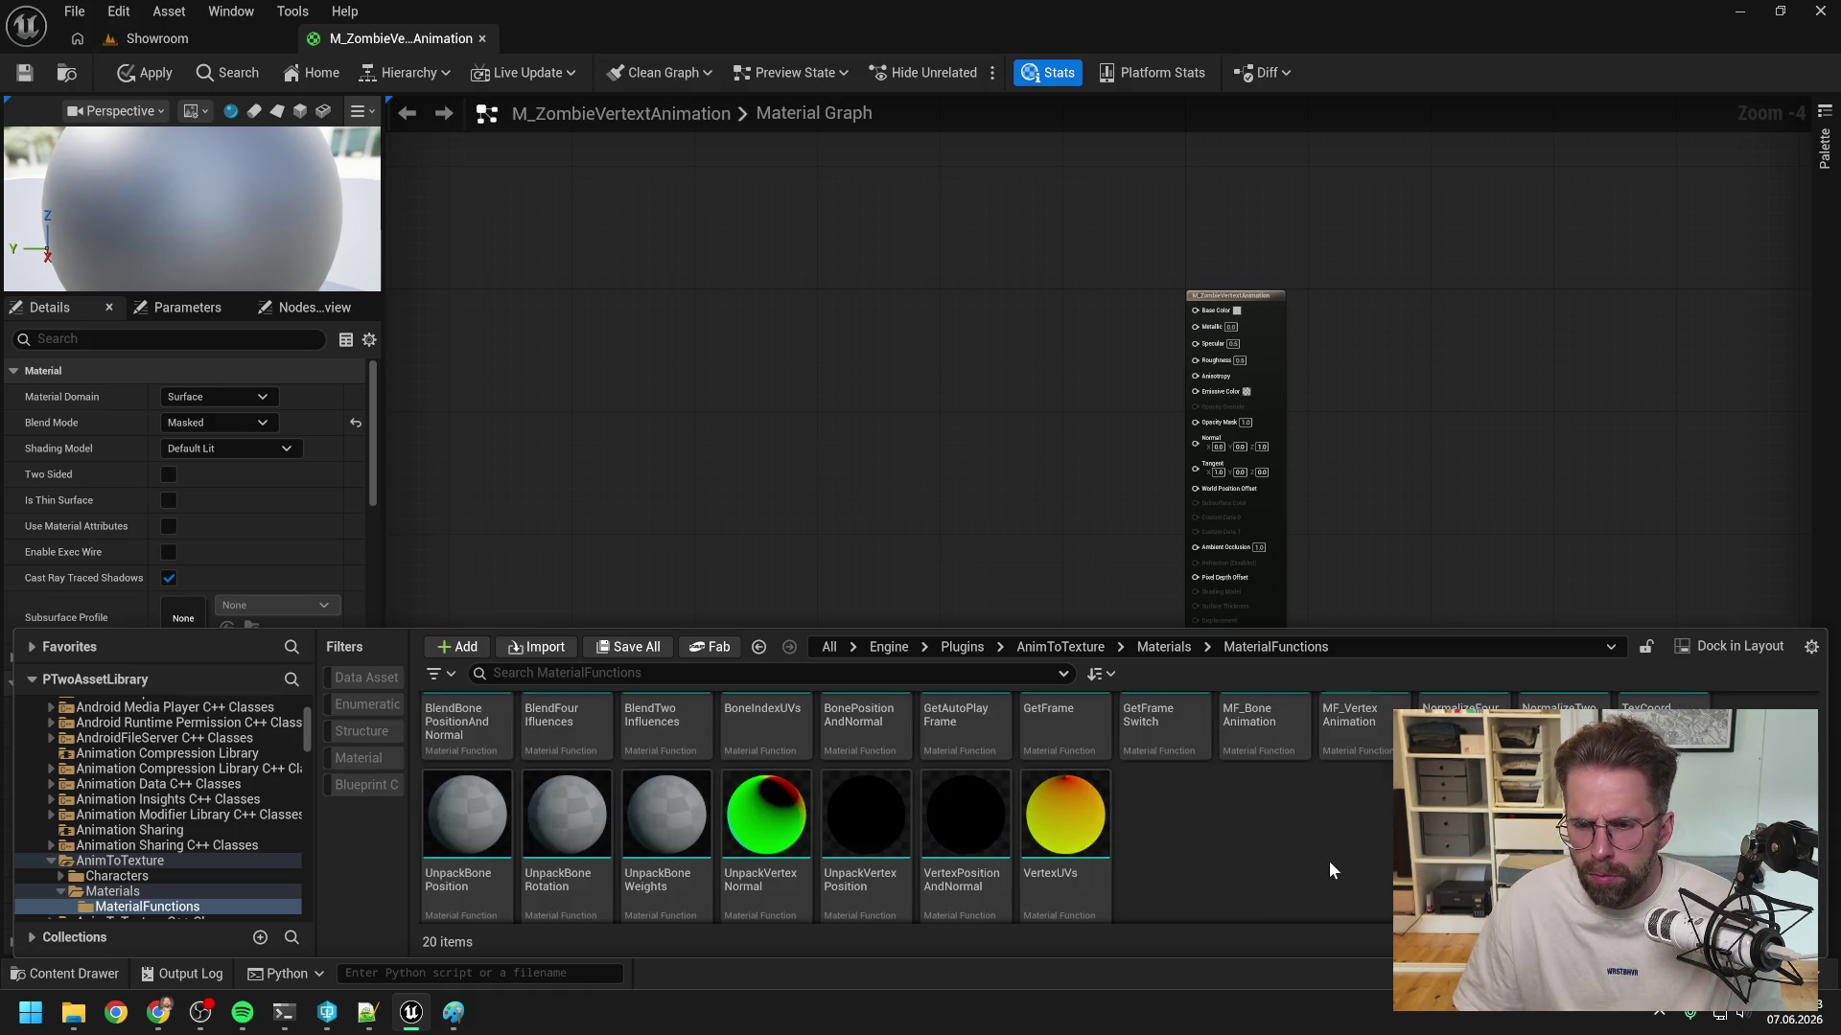
scroll(1329, 861, up, 1)
click(1352, 748)
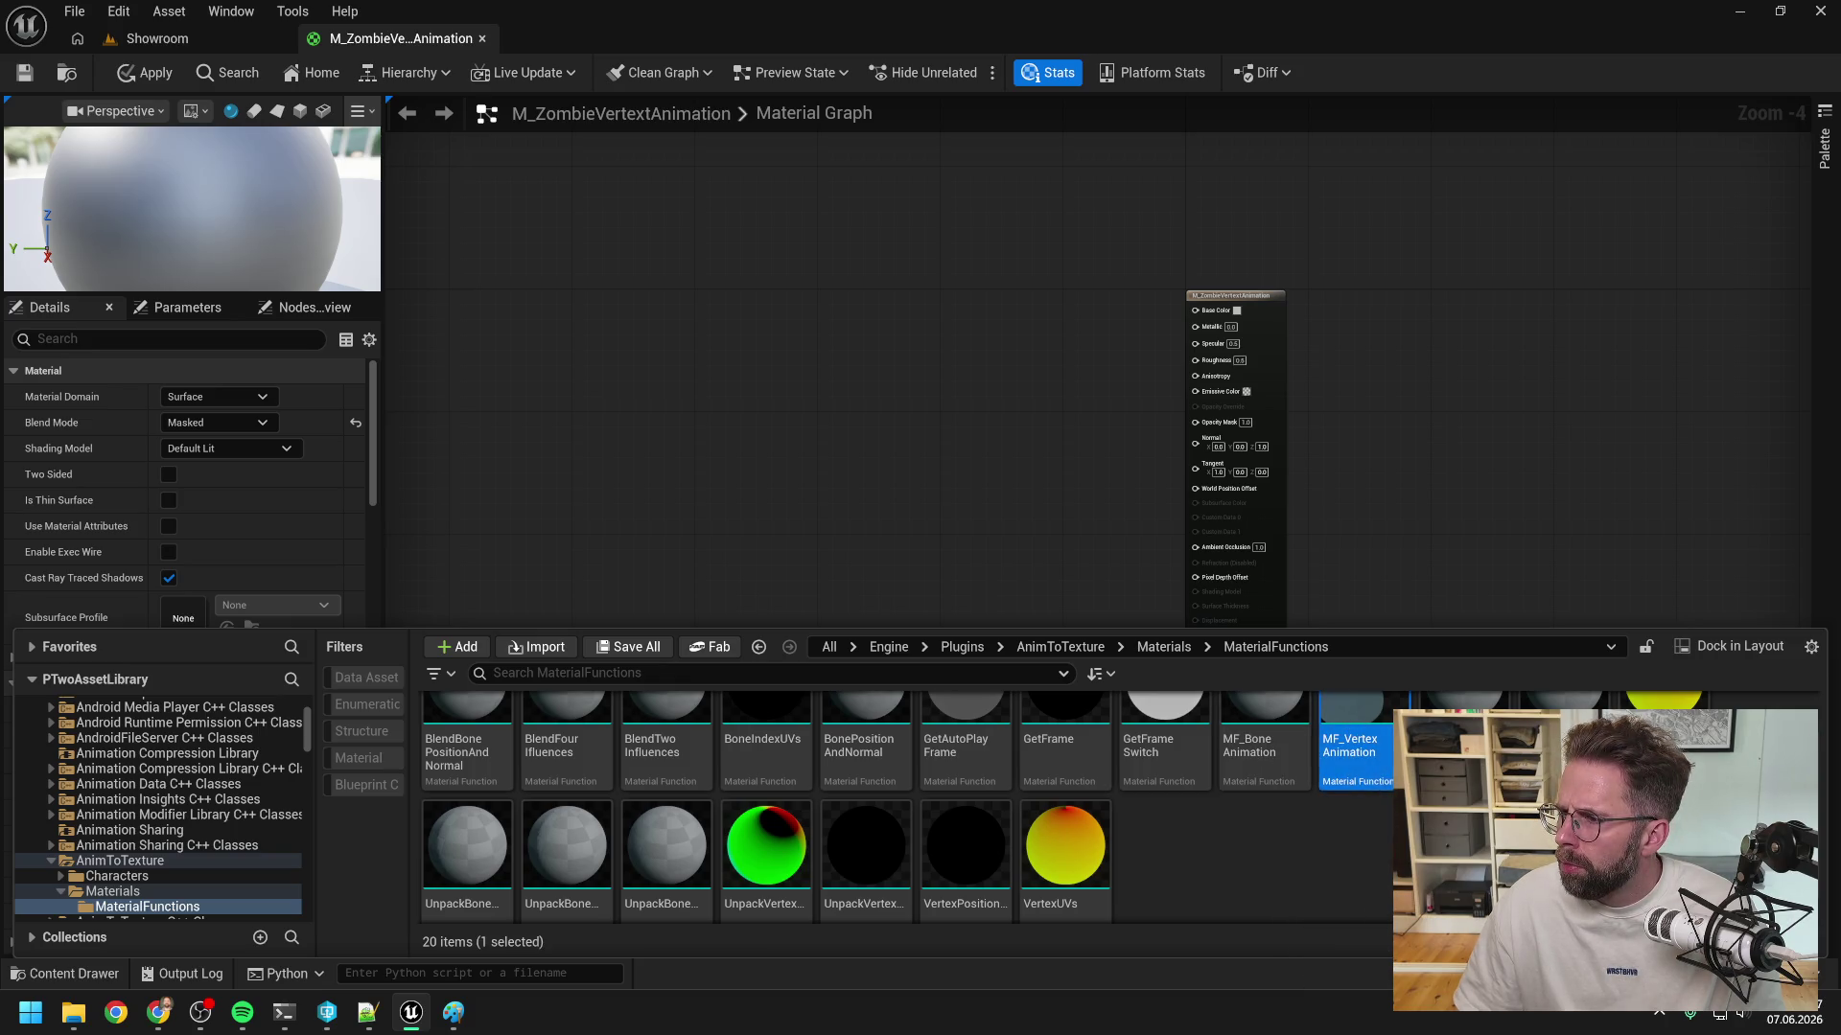
drag(1352, 748, 983, 472)
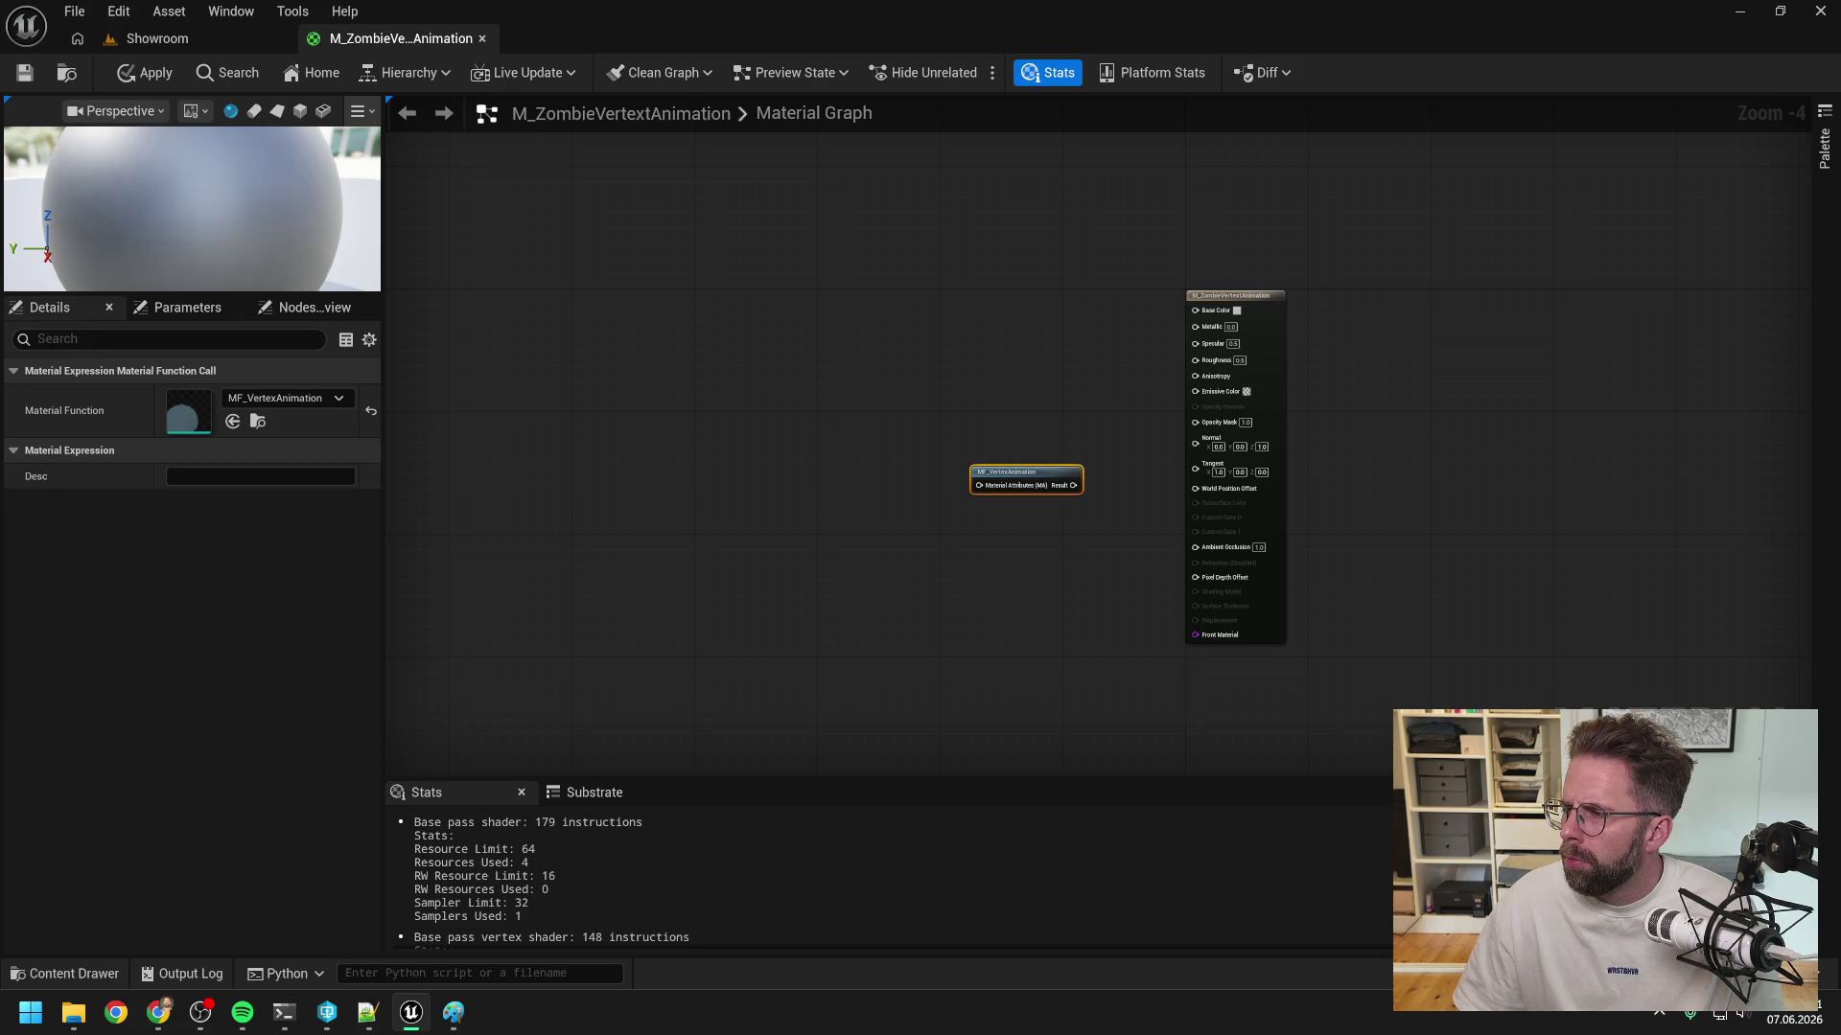
- Move the MF_VertexAnimation node up-left of the output node and review the Blend Mode options
click(887, 597)
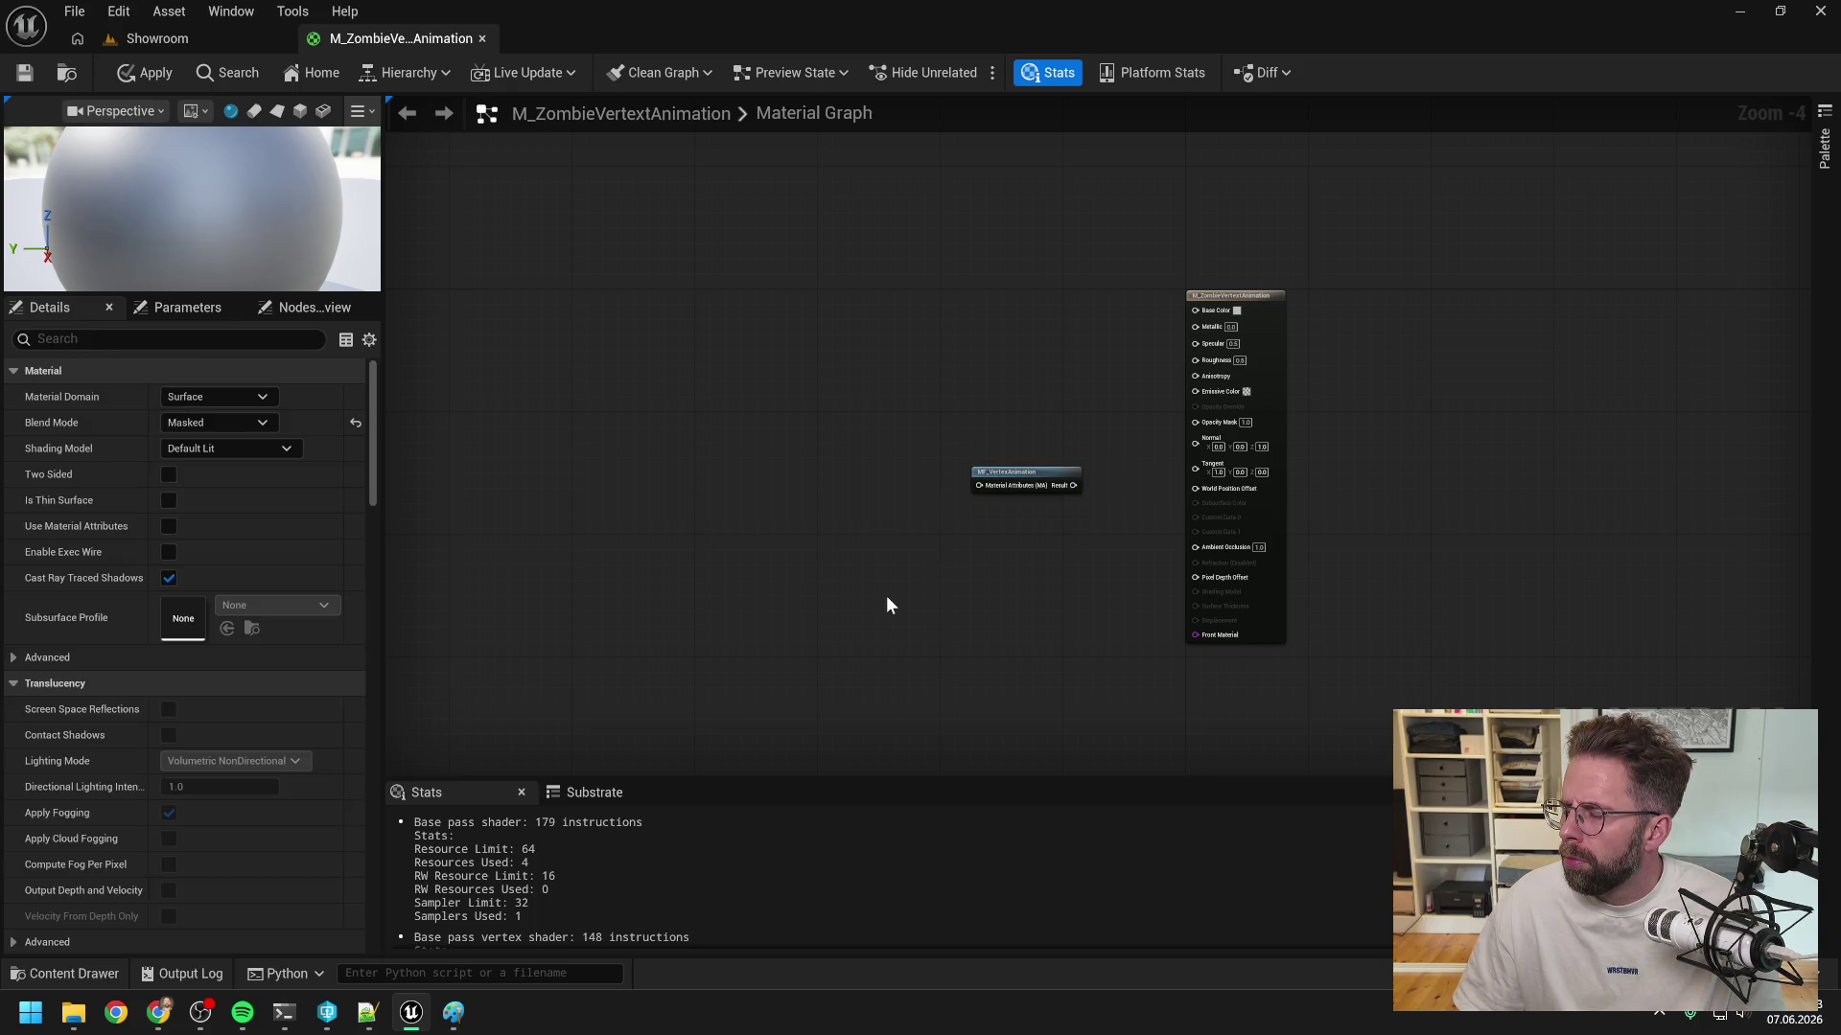
scroll(1007, 434, up, 2)
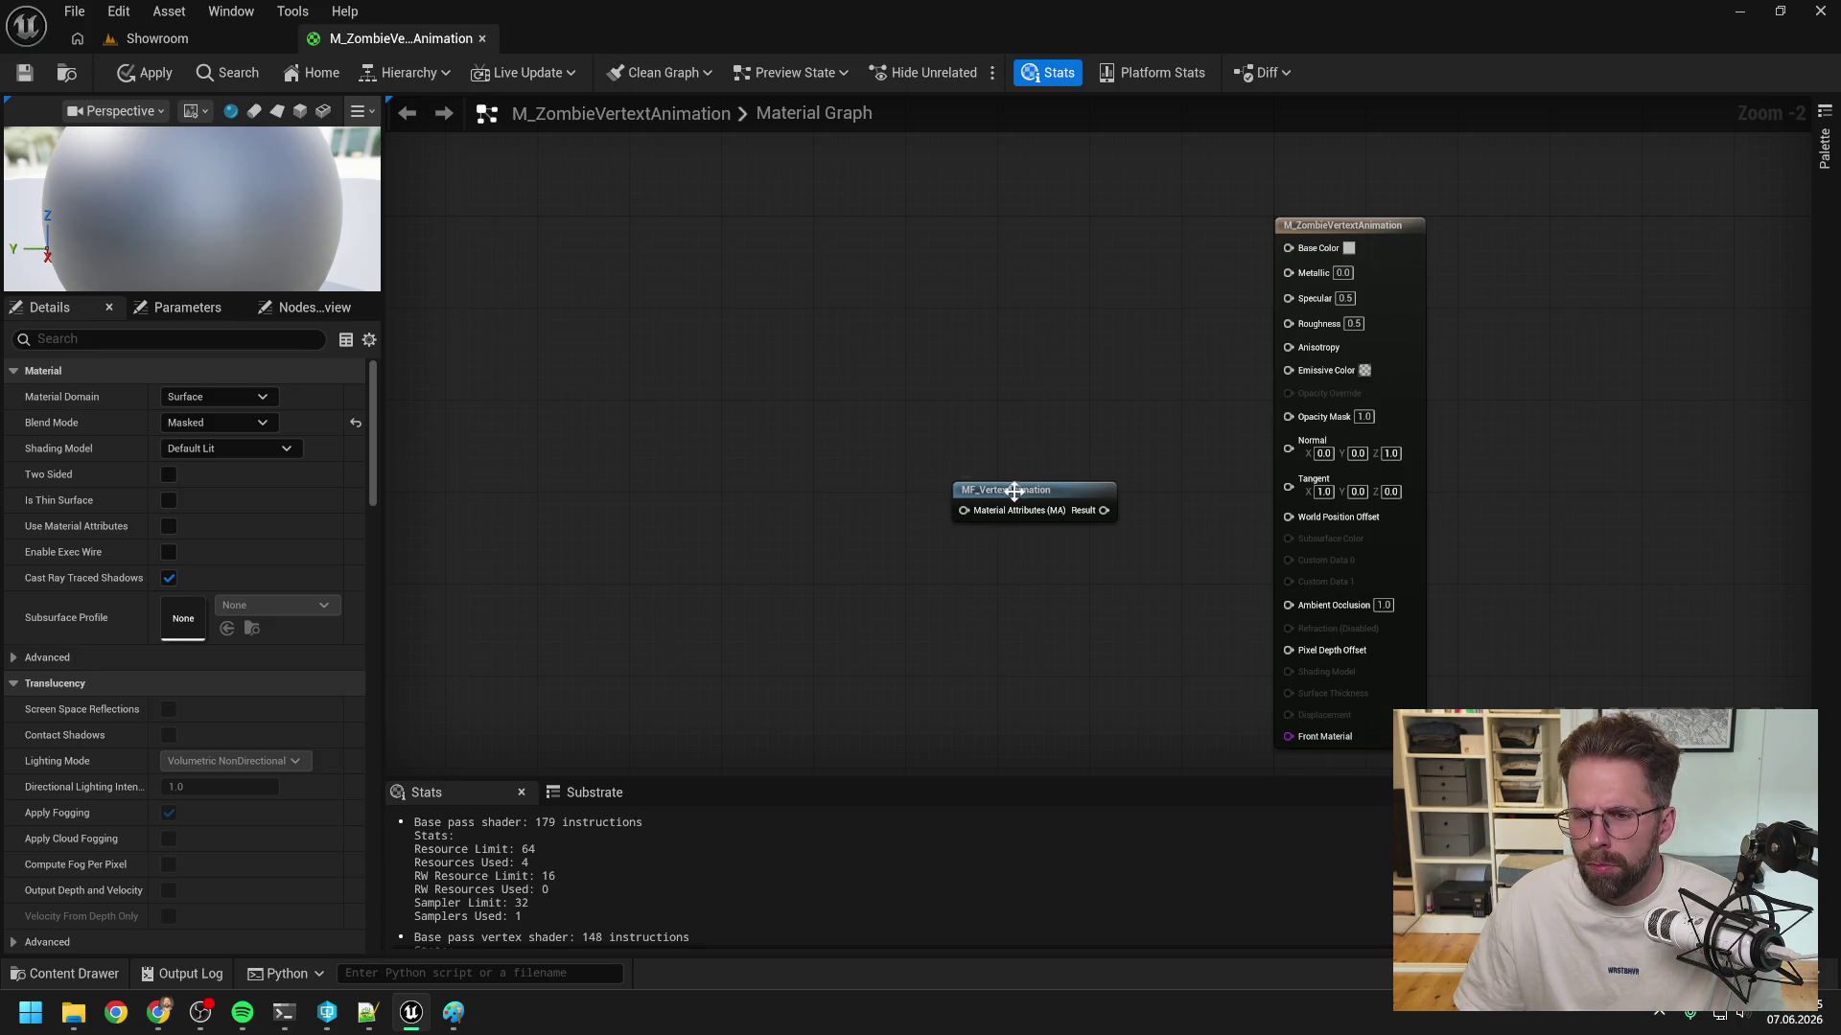
drag(1008, 496, 906, 326)
click(749, 527)
click(1344, 239)
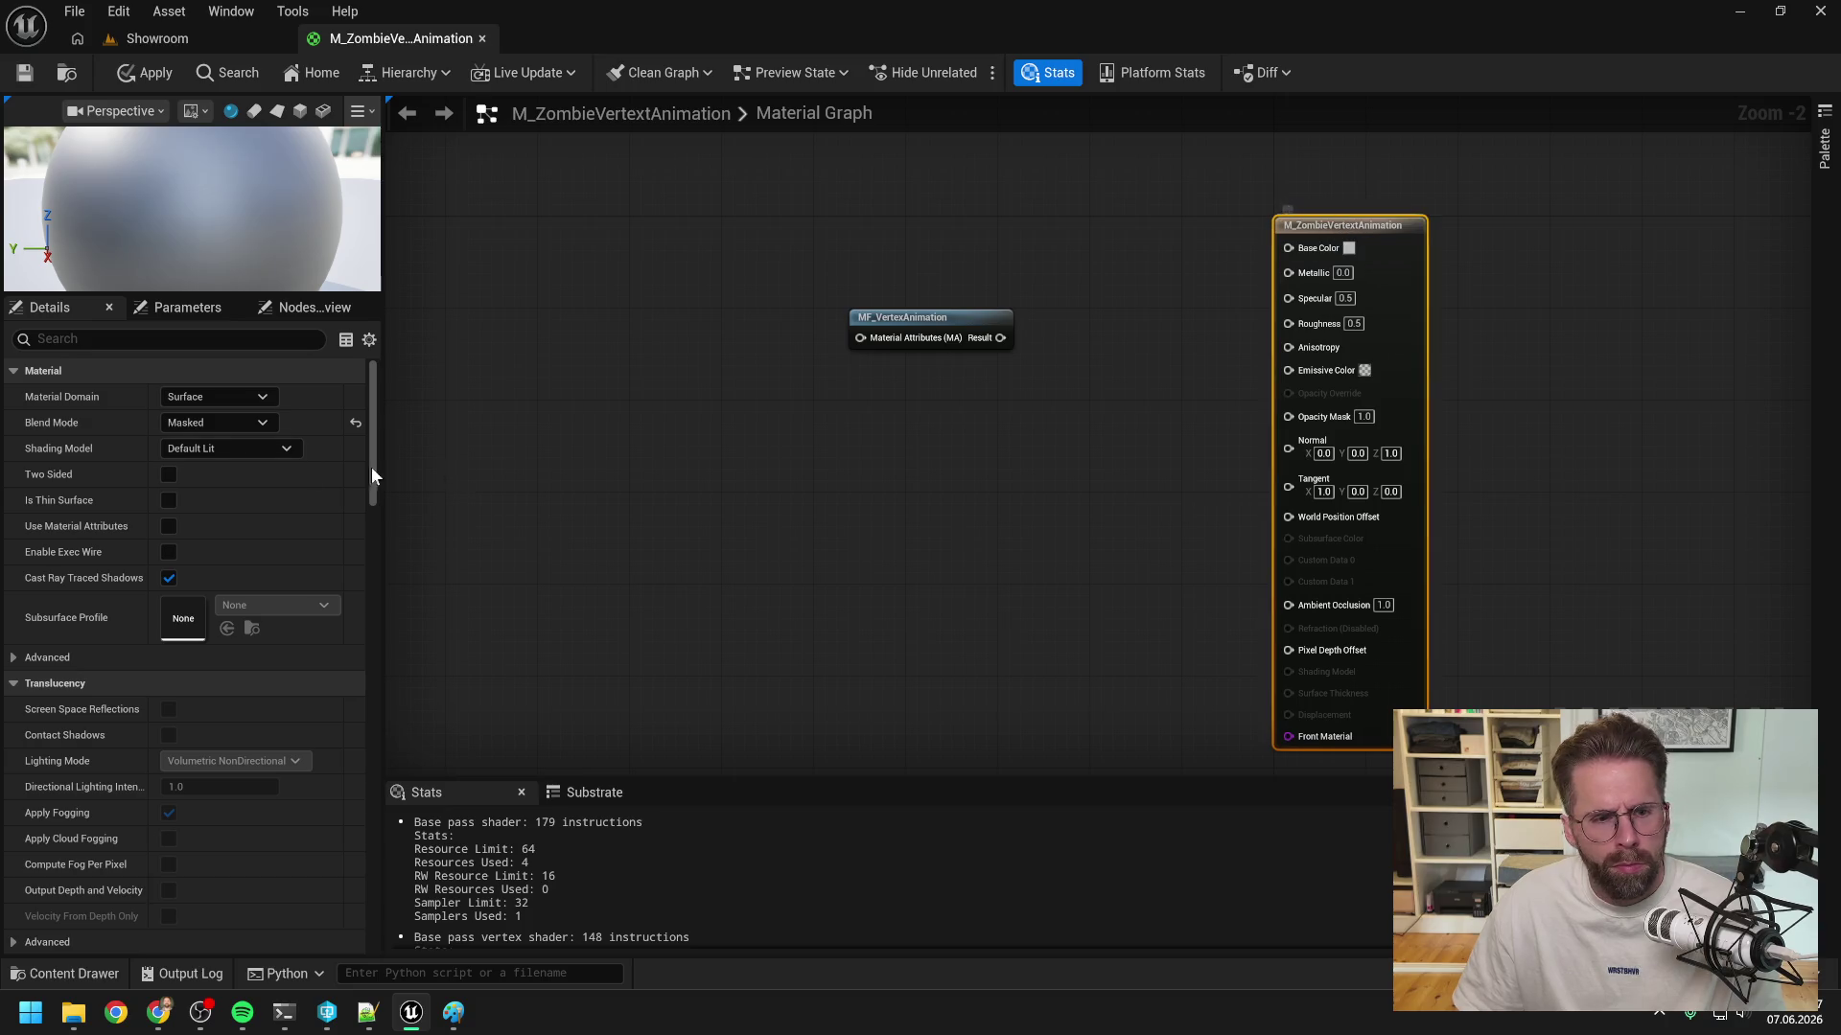
click(213, 424)
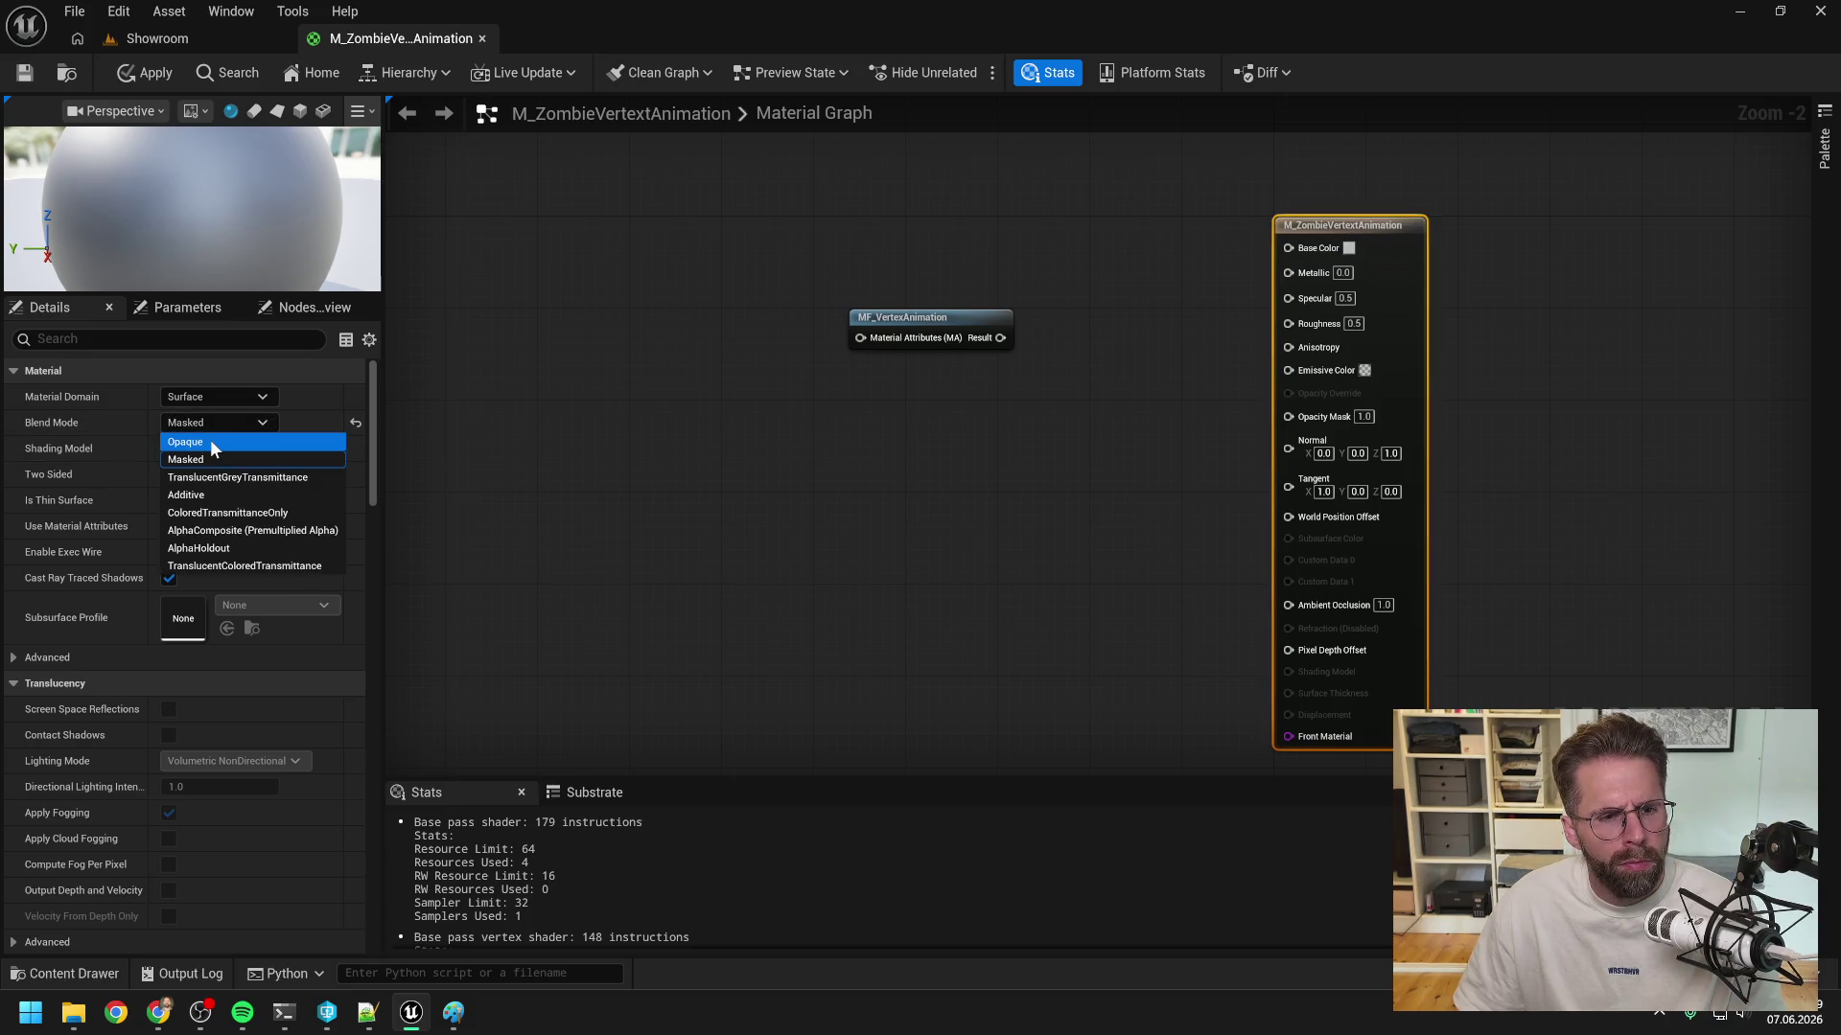
- Set the material's Blend Mode back to Opaque
click(210, 440)
click(963, 461)
click(220, 425)
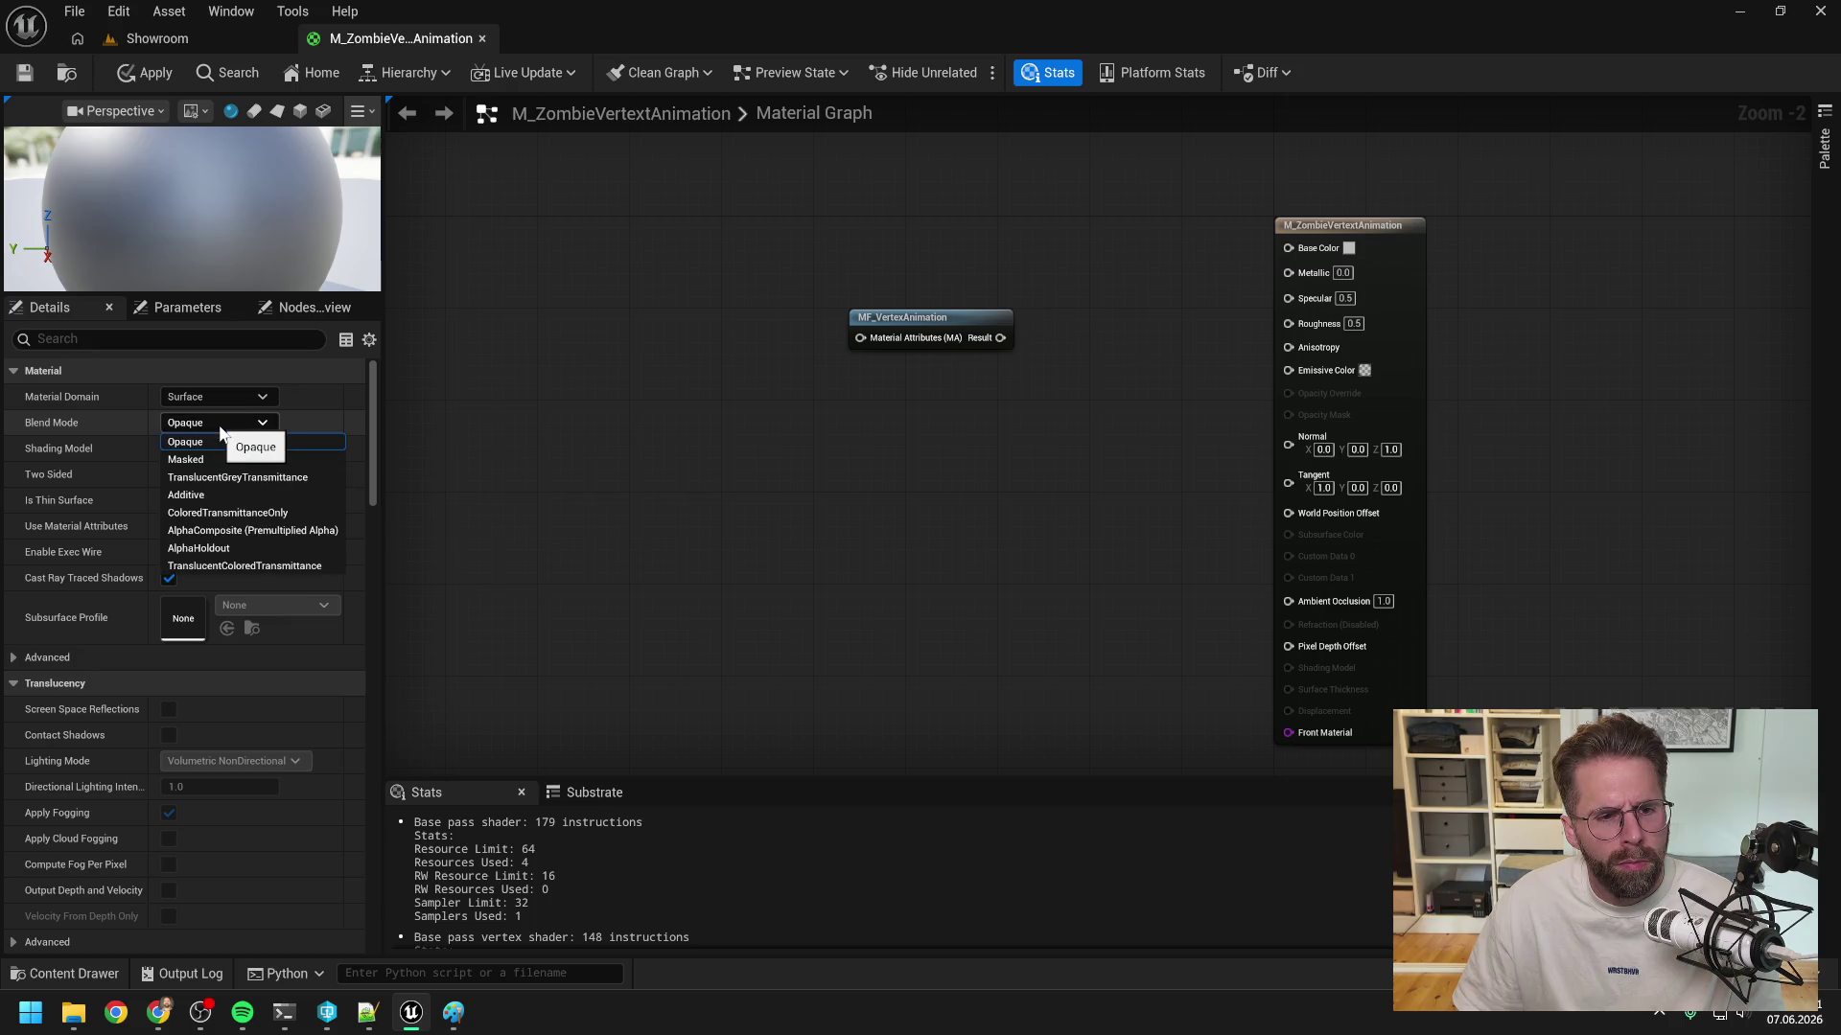
click(218, 424)
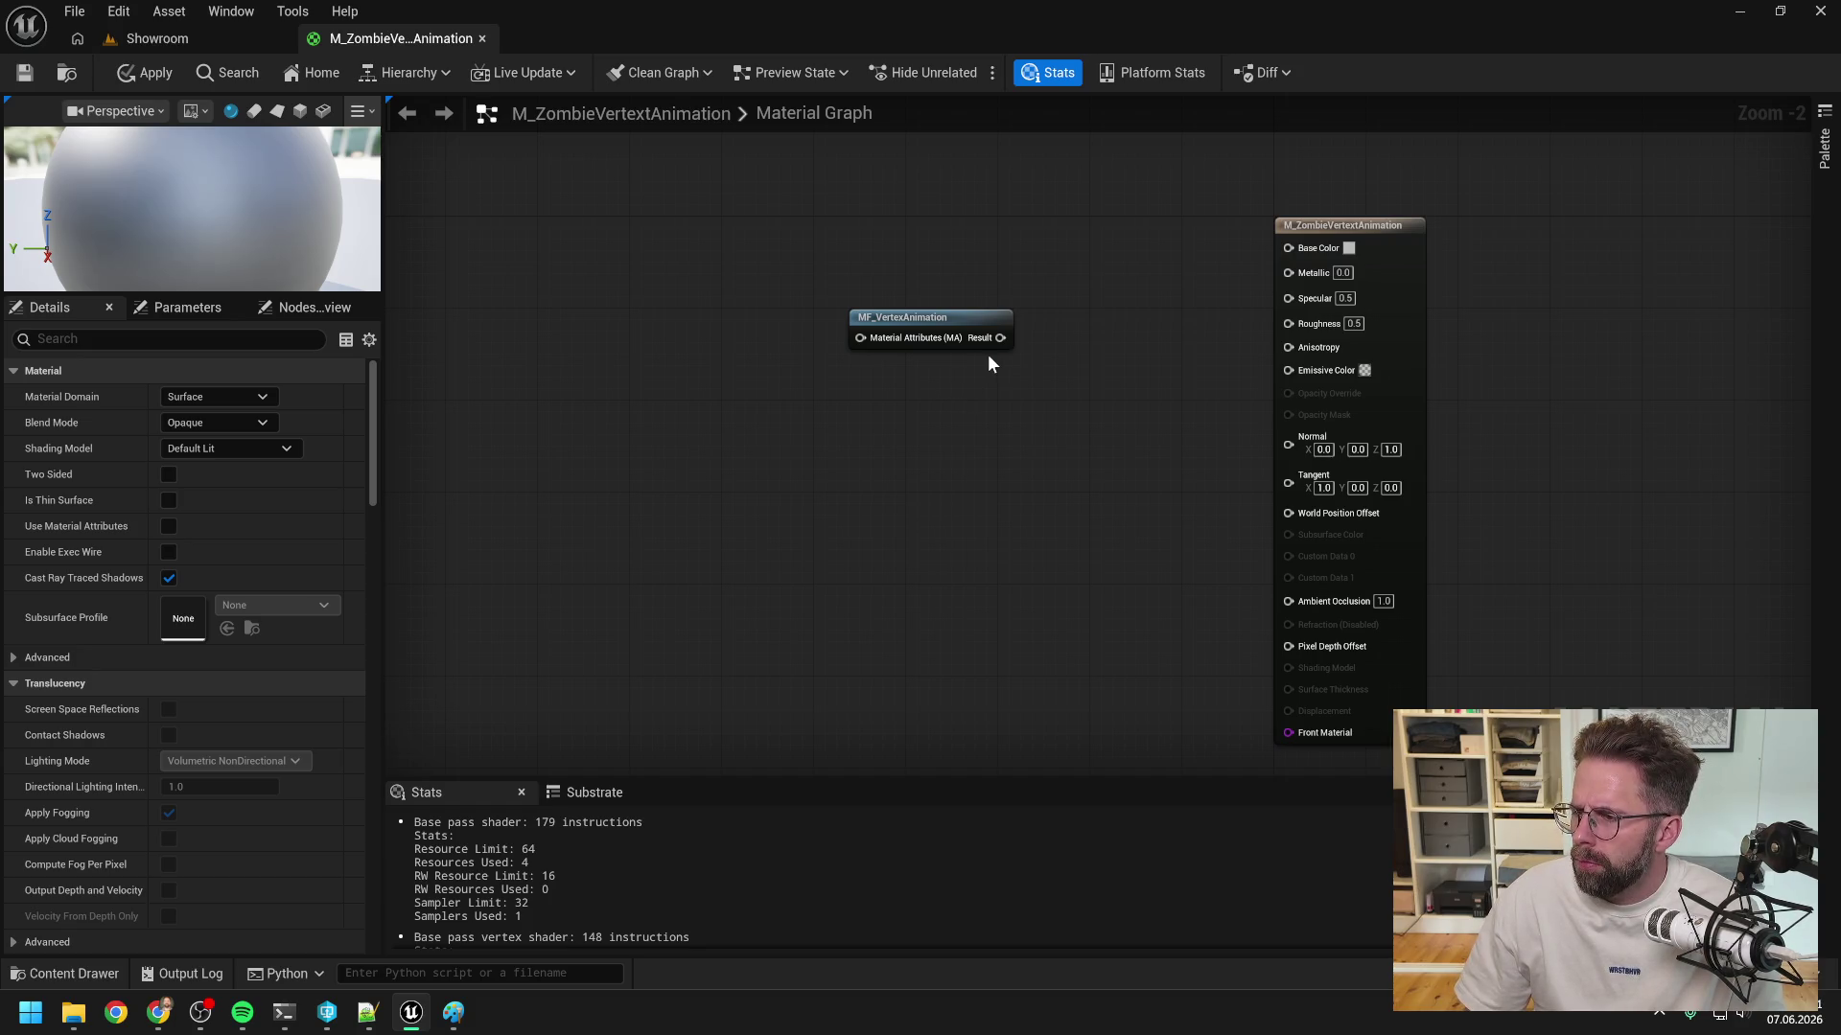
- Try wiring MF_VertexAnimation's Result into World Position Offset, cancel, and pan the graph left
mouse_move(1000, 338)
mouse_down()
mouse_move(1199, 457)
mouse_move(1112, 539)
mouse_move(1246, 570)
mouse_move(1287, 513)
mouse_up()
mouse_move(990, 339)
mouse_down()
mouse_move(1293, 518)
mouse_move(1141, 533)
mouse_move(941, 351)
mouse_move(917, 512)
mouse_up()
click(939, 351)
click(1089, 453)
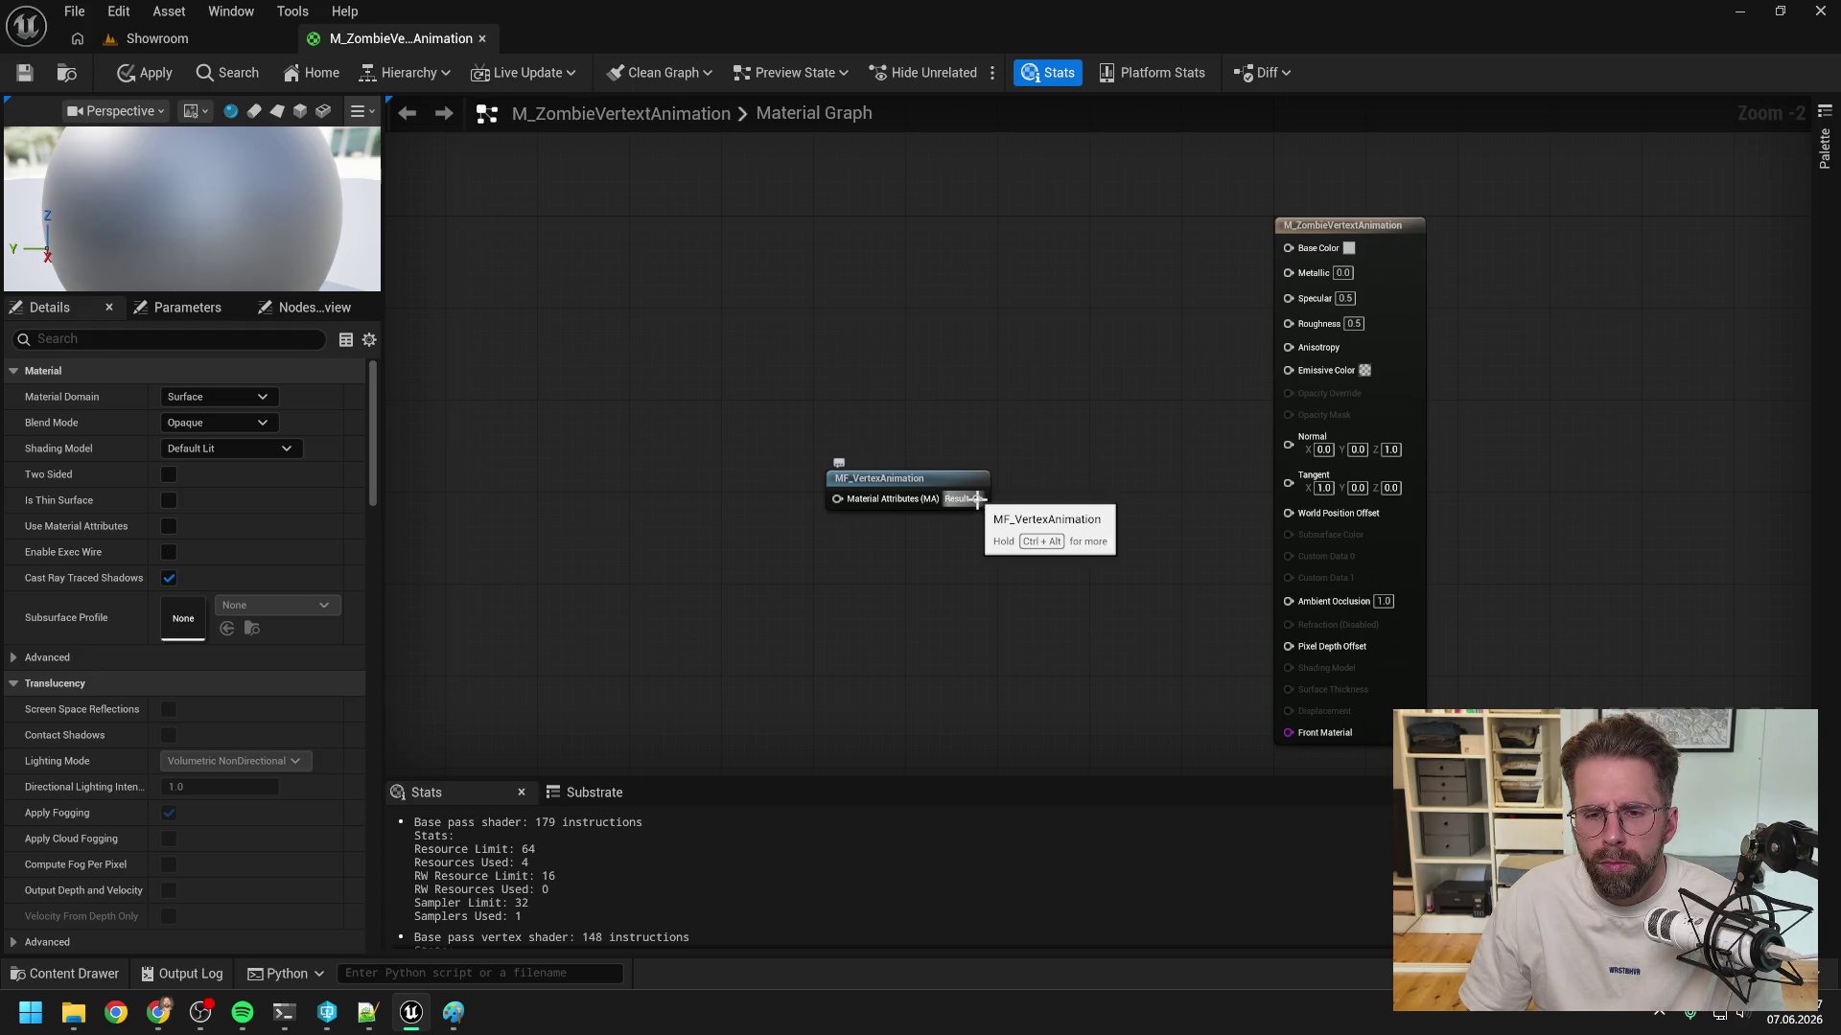
drag(1068, 516, 984, 511)
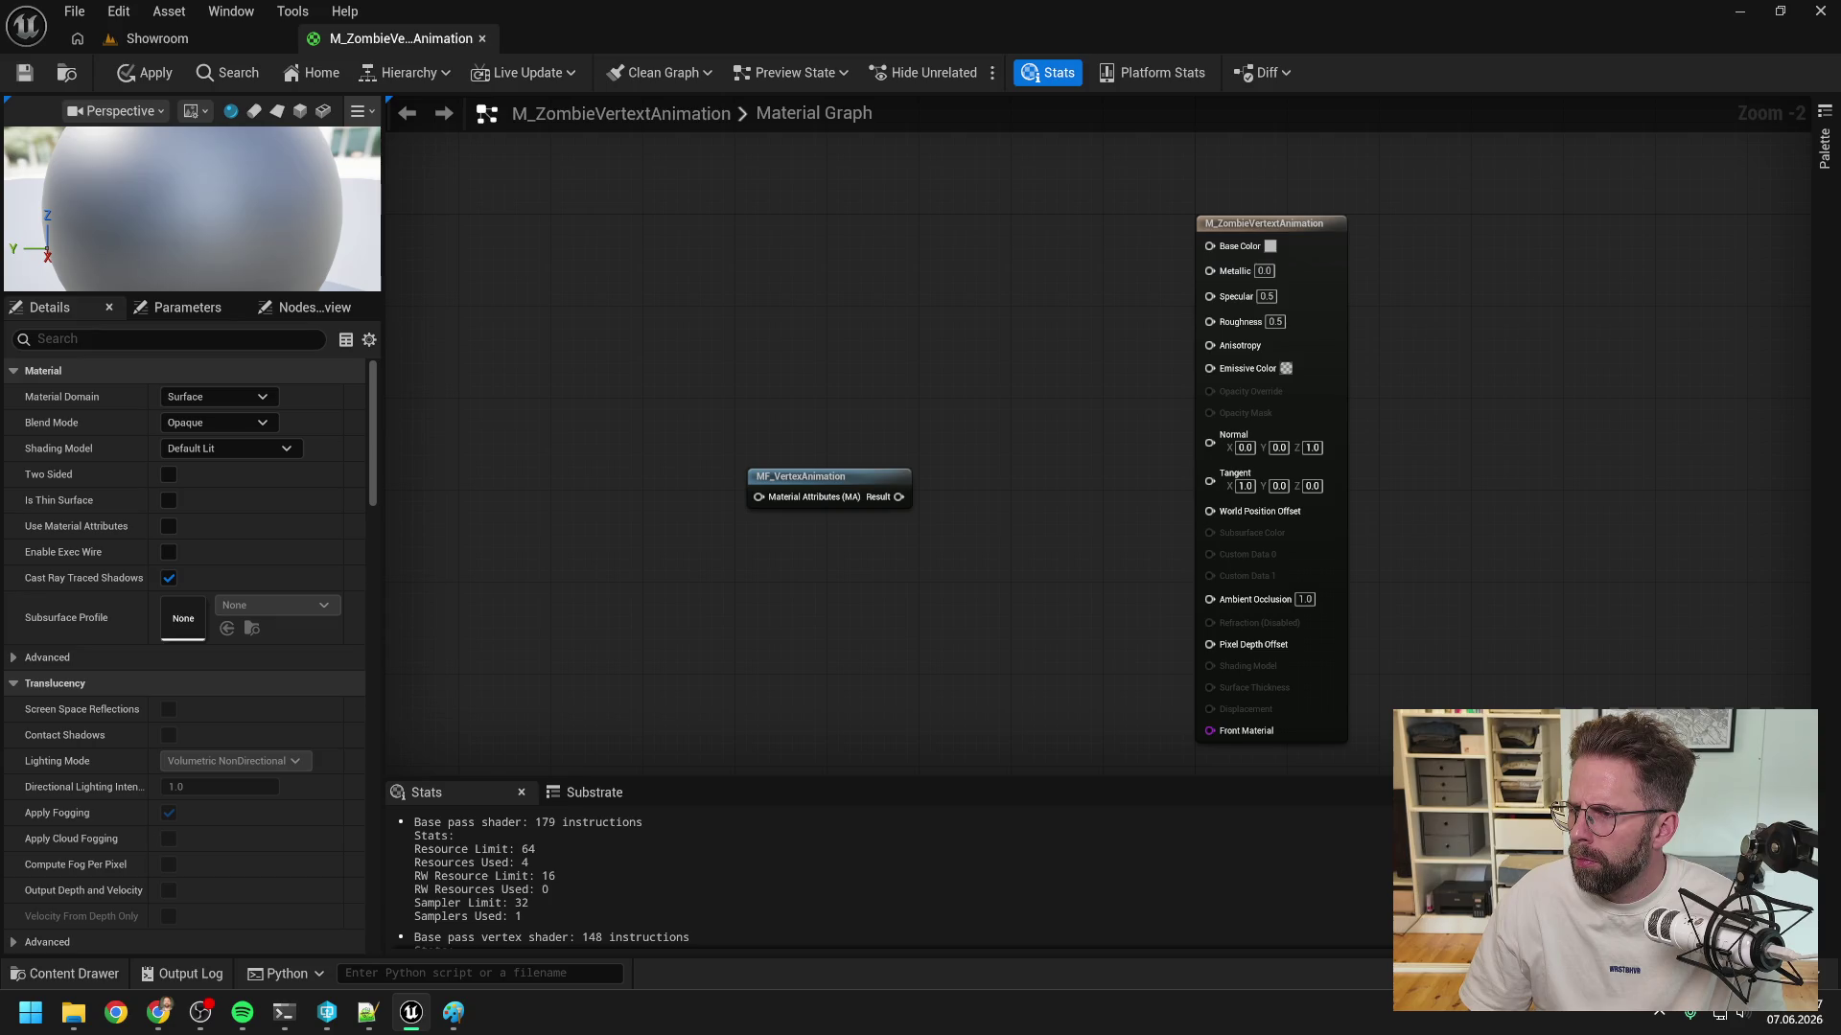
- Bring the terminal windows on screen with the Resume coding session in front
key(alt+Tab)
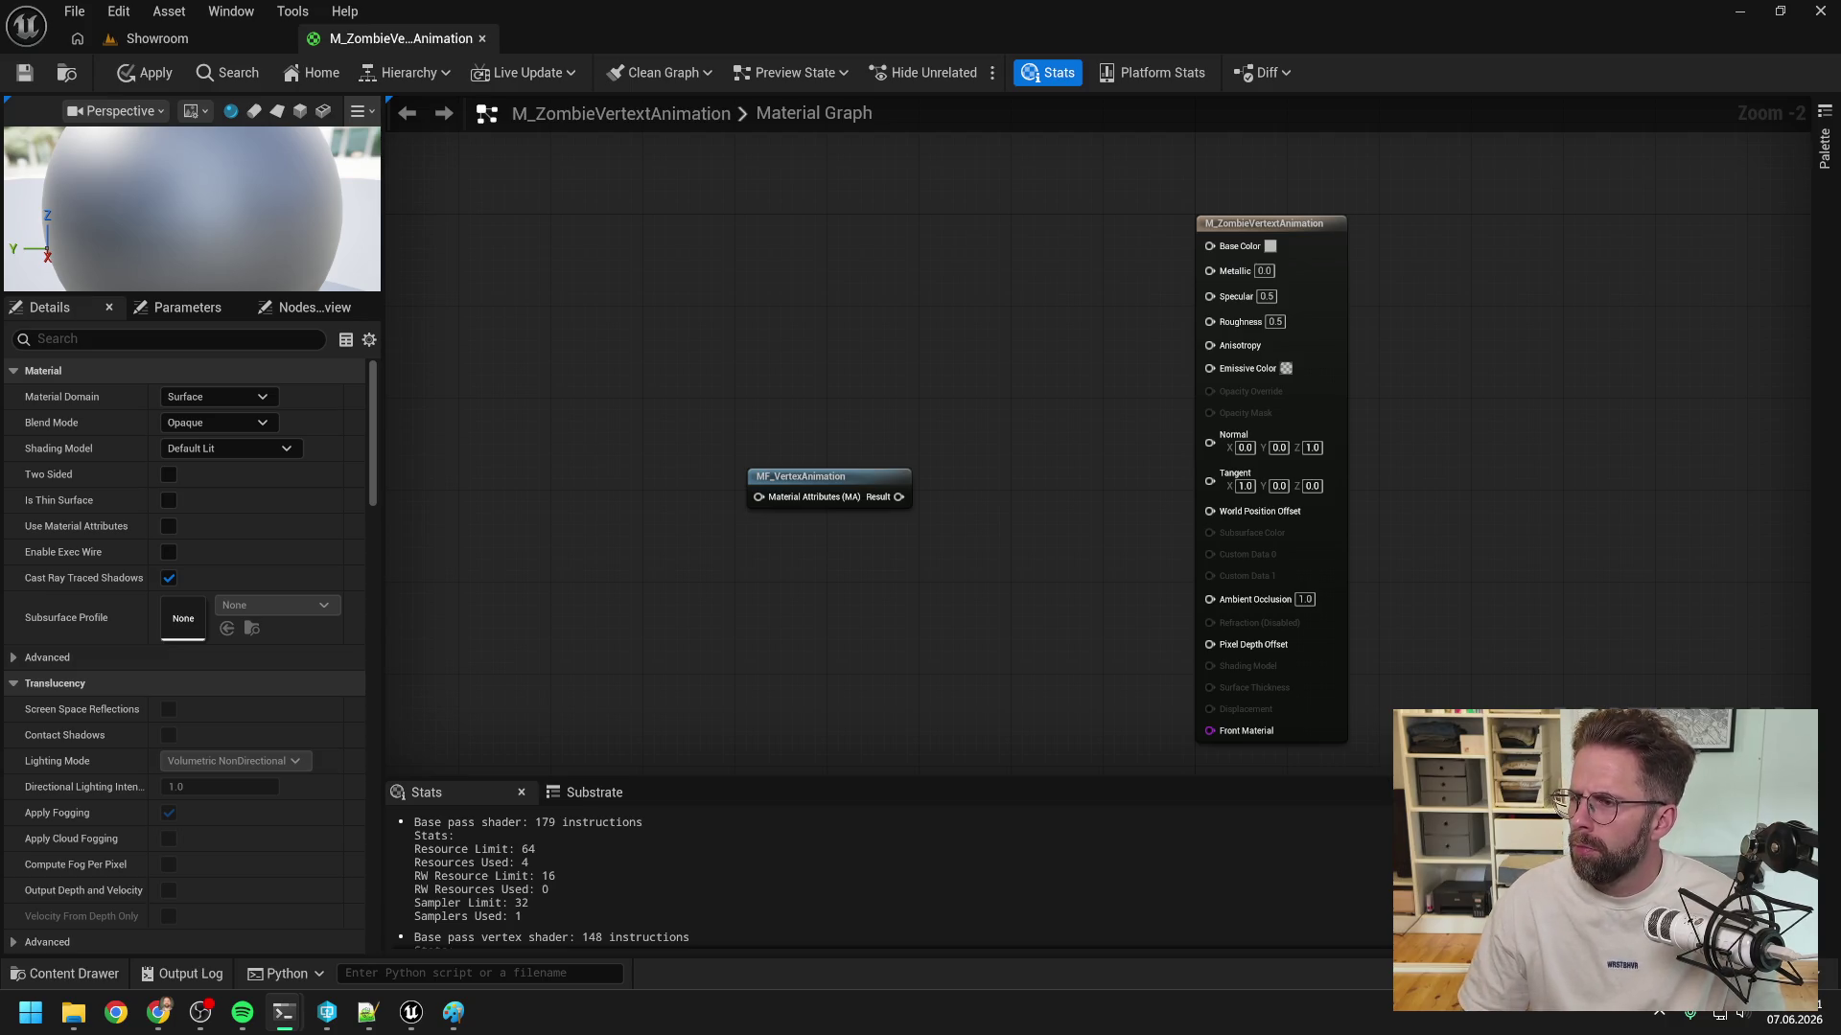
mouse_move(1840, 337)
mouse_down()
mouse_move(1265, 337)
mouse_move(1105, 262)
mouse_up()
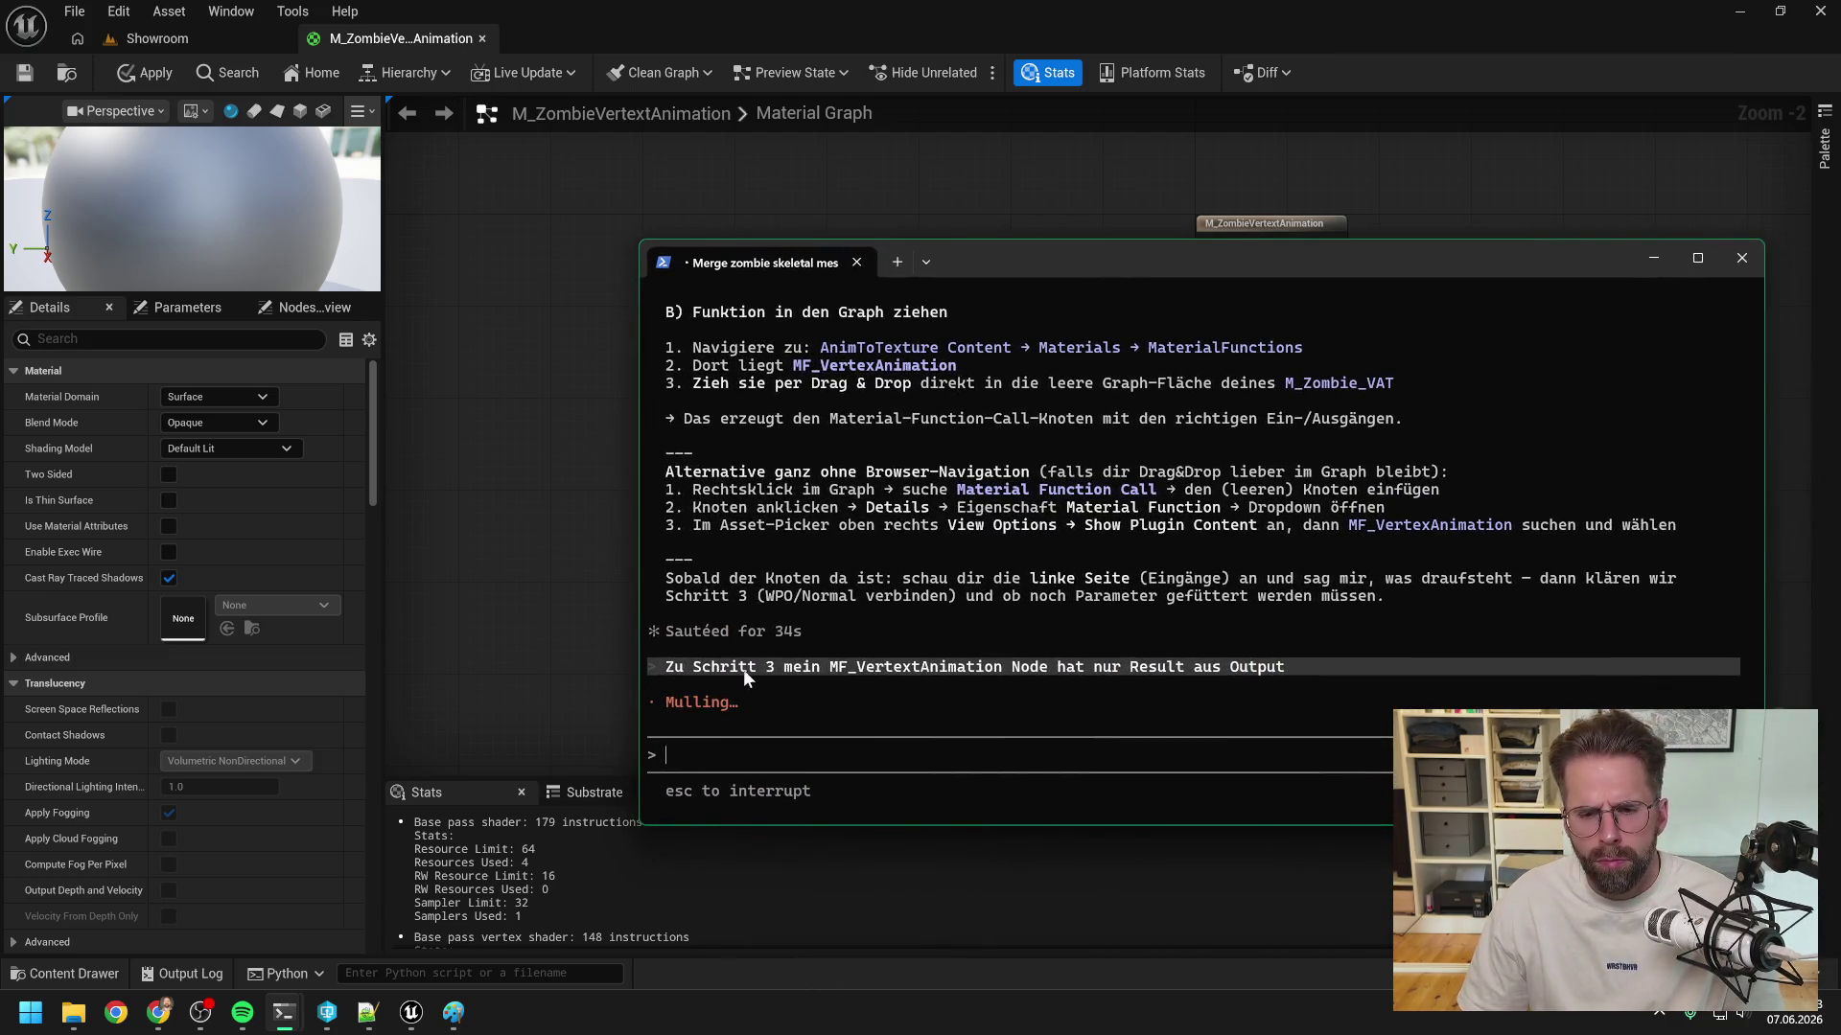
mouse_move(284, 1013)
click(205, 941)
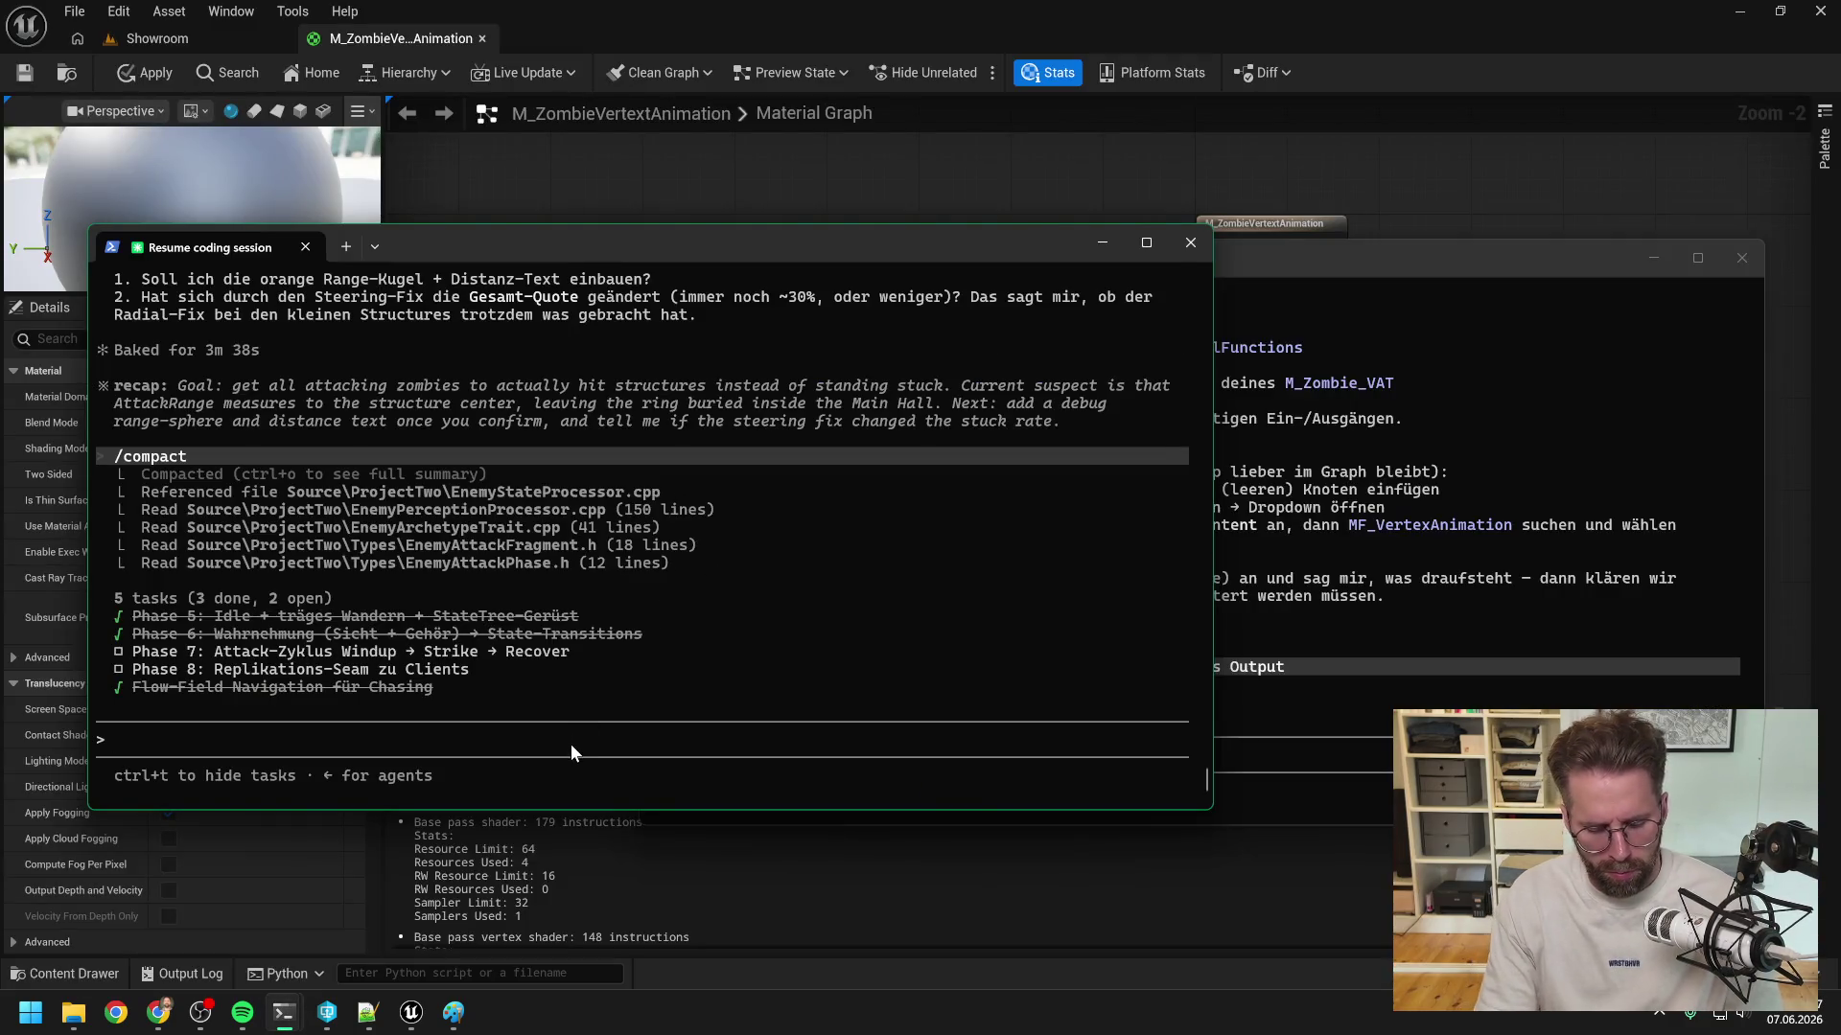
- Send Claude a German message saying the flow field is fine and asking for more debug visualisation
text(du siehst die p)
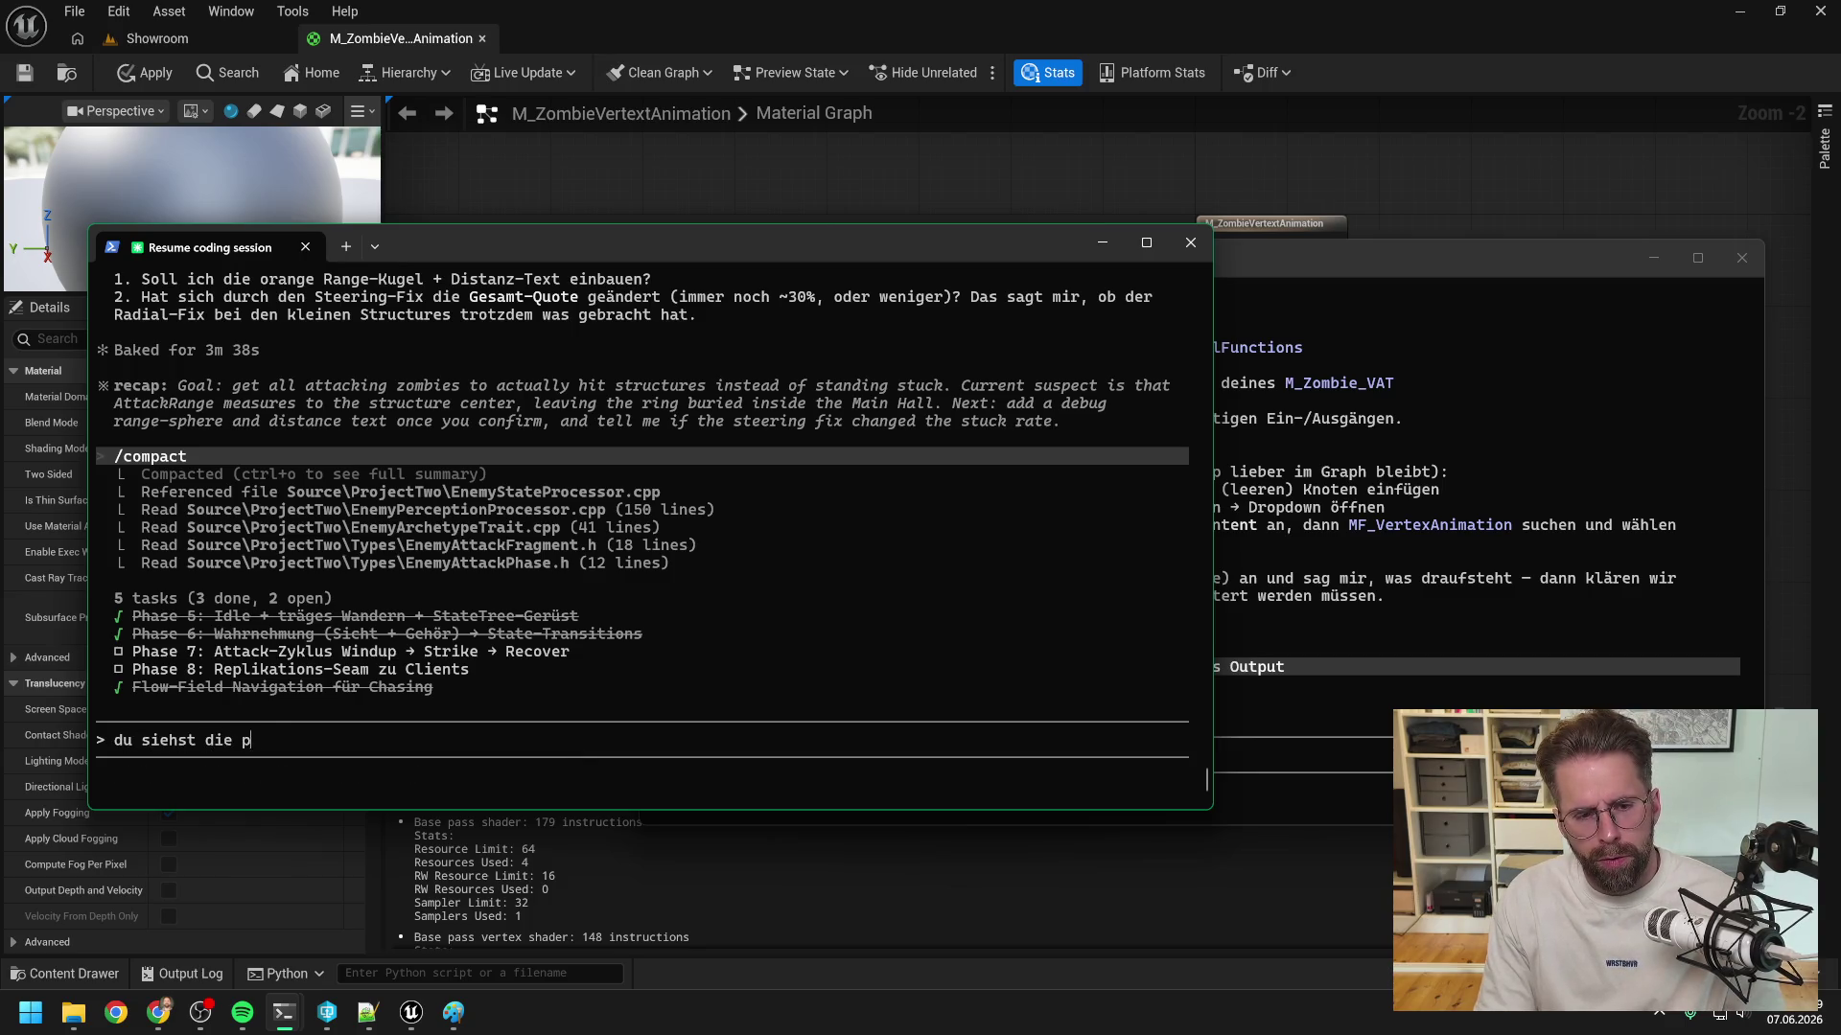
text(feile nicht richtig)
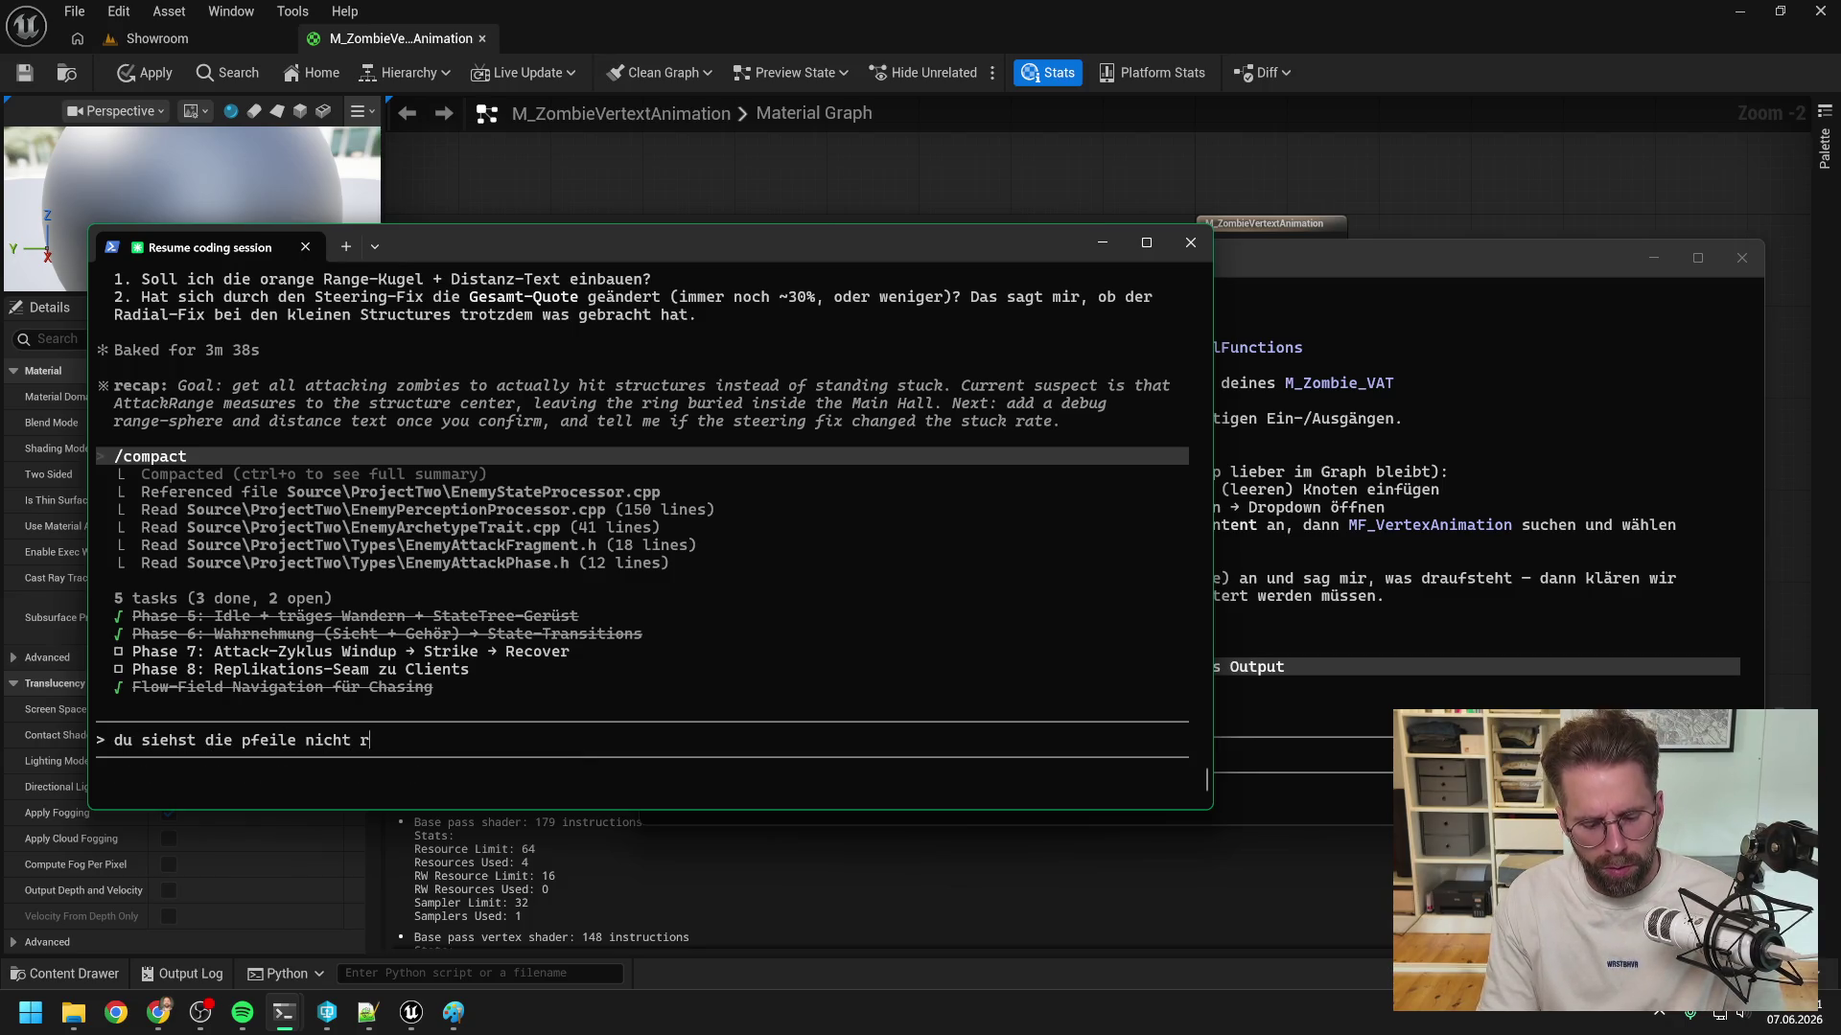
key(BackSpace)
text(. Das Flow Field ist vä)
key(BackSpace)
text(öllig ok. Es kann e)
key(BackSpace)
text(auch eigentlich nicht )
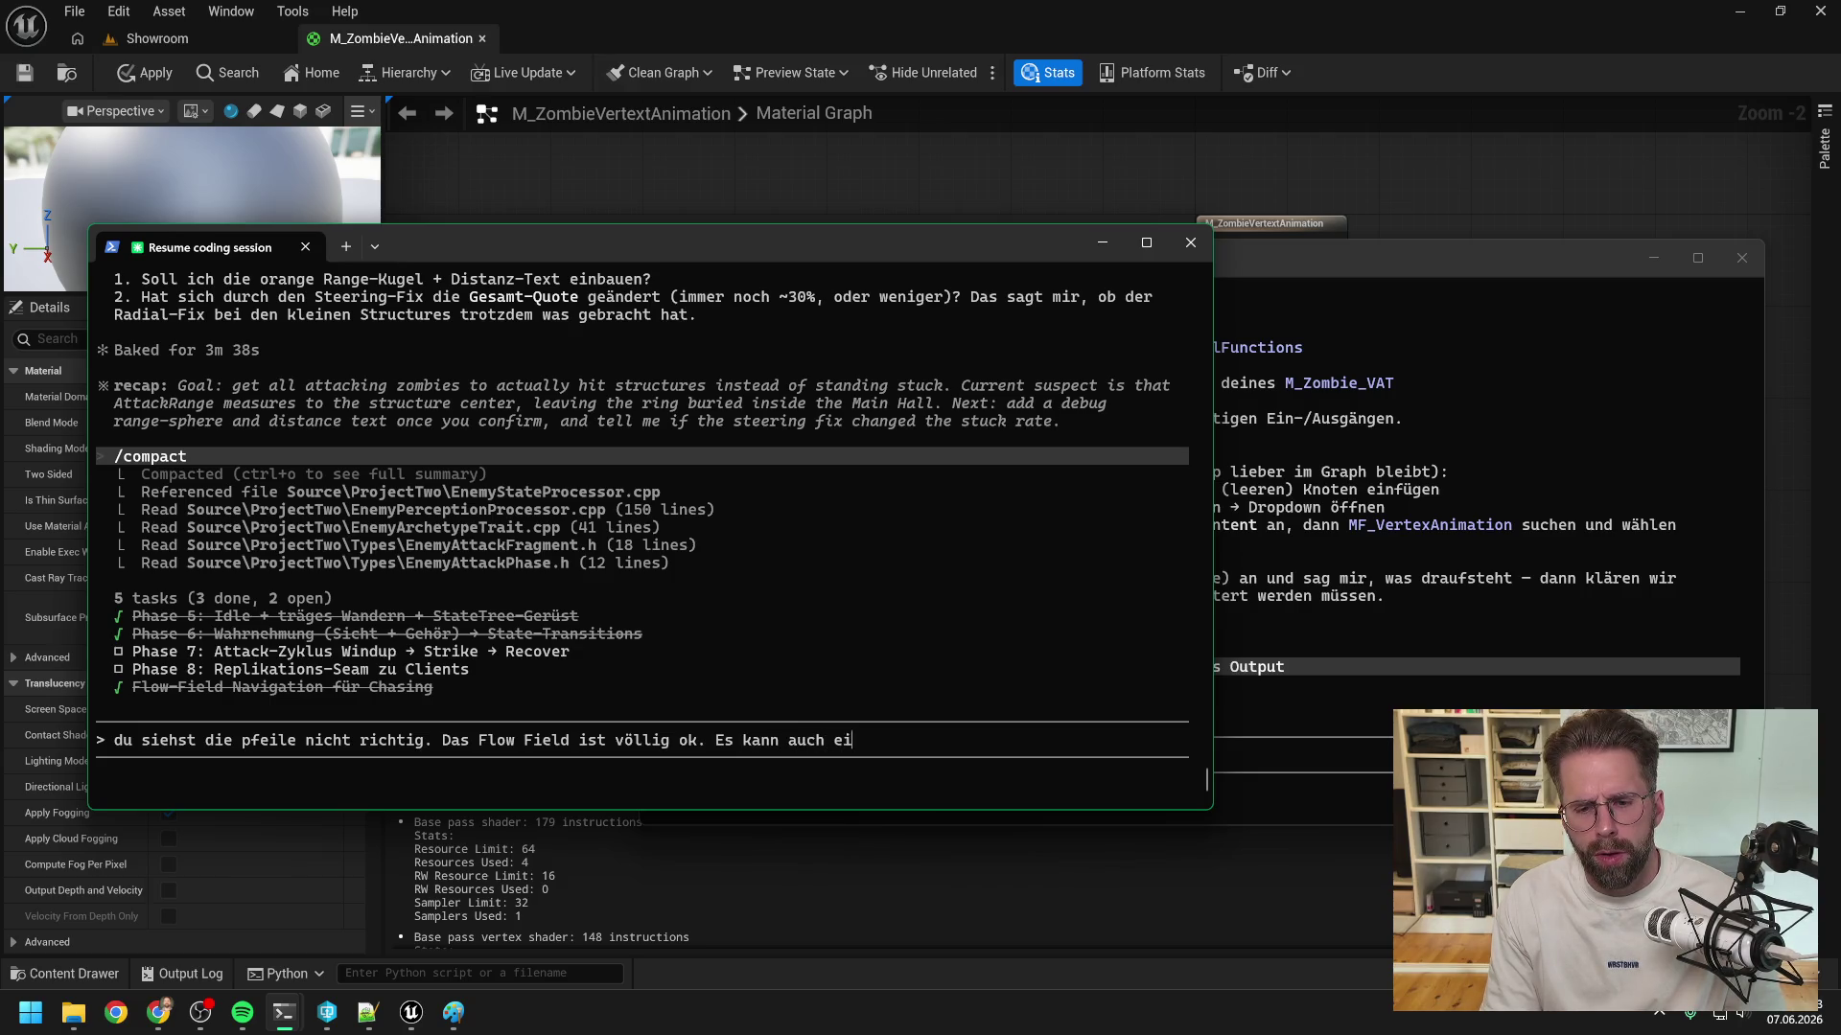
text(an den boun)
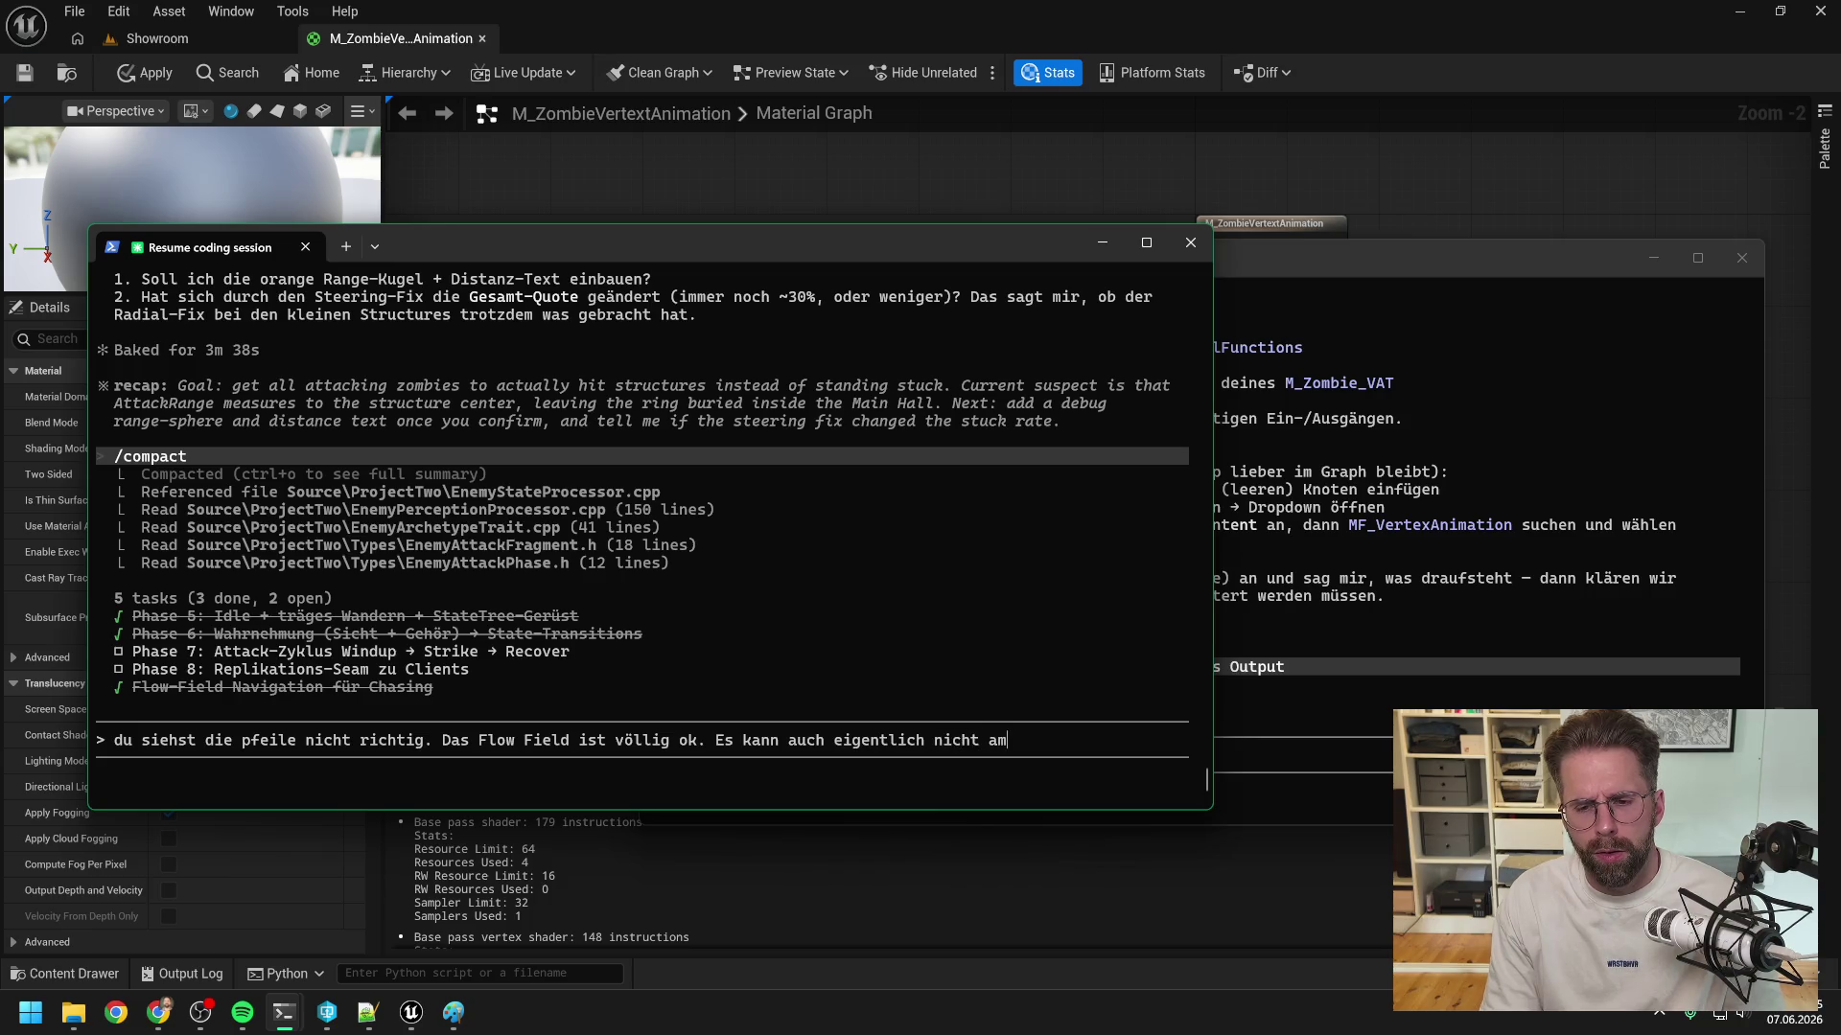
text(ds der structure)
text(s lieges)
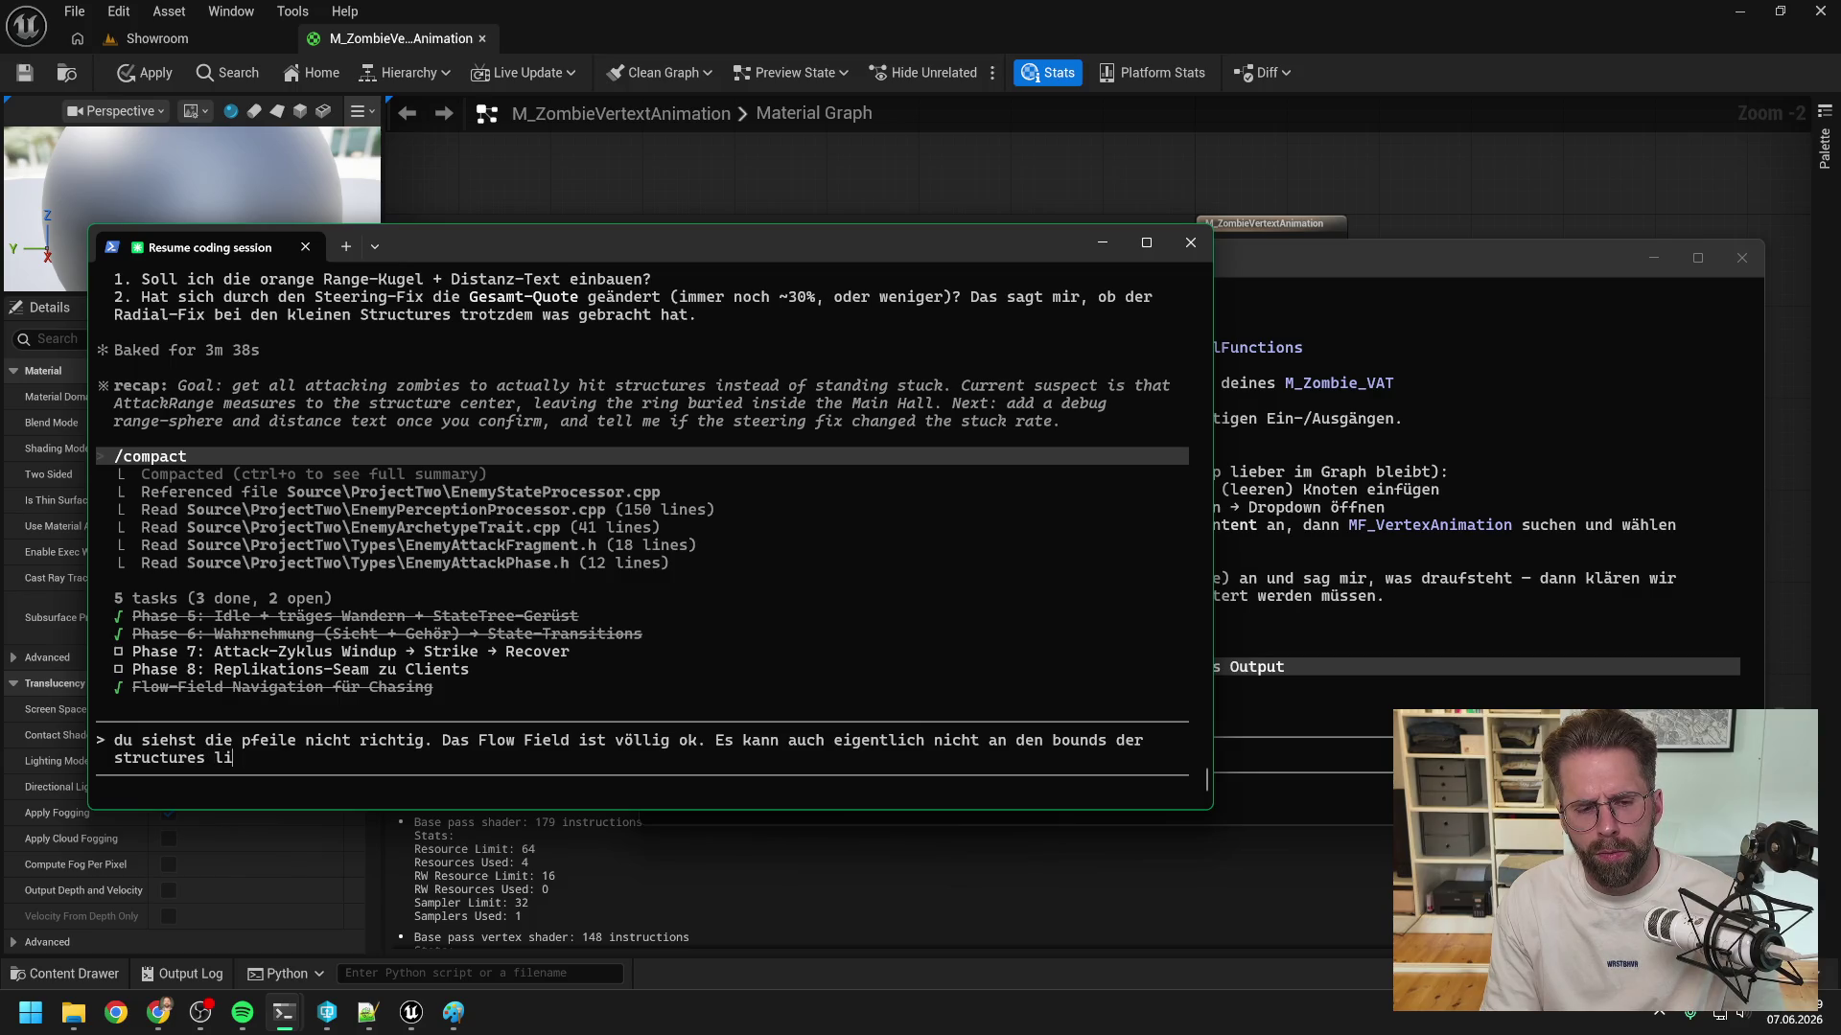
key(BackSpace)
text(n. Besonders bei der m)
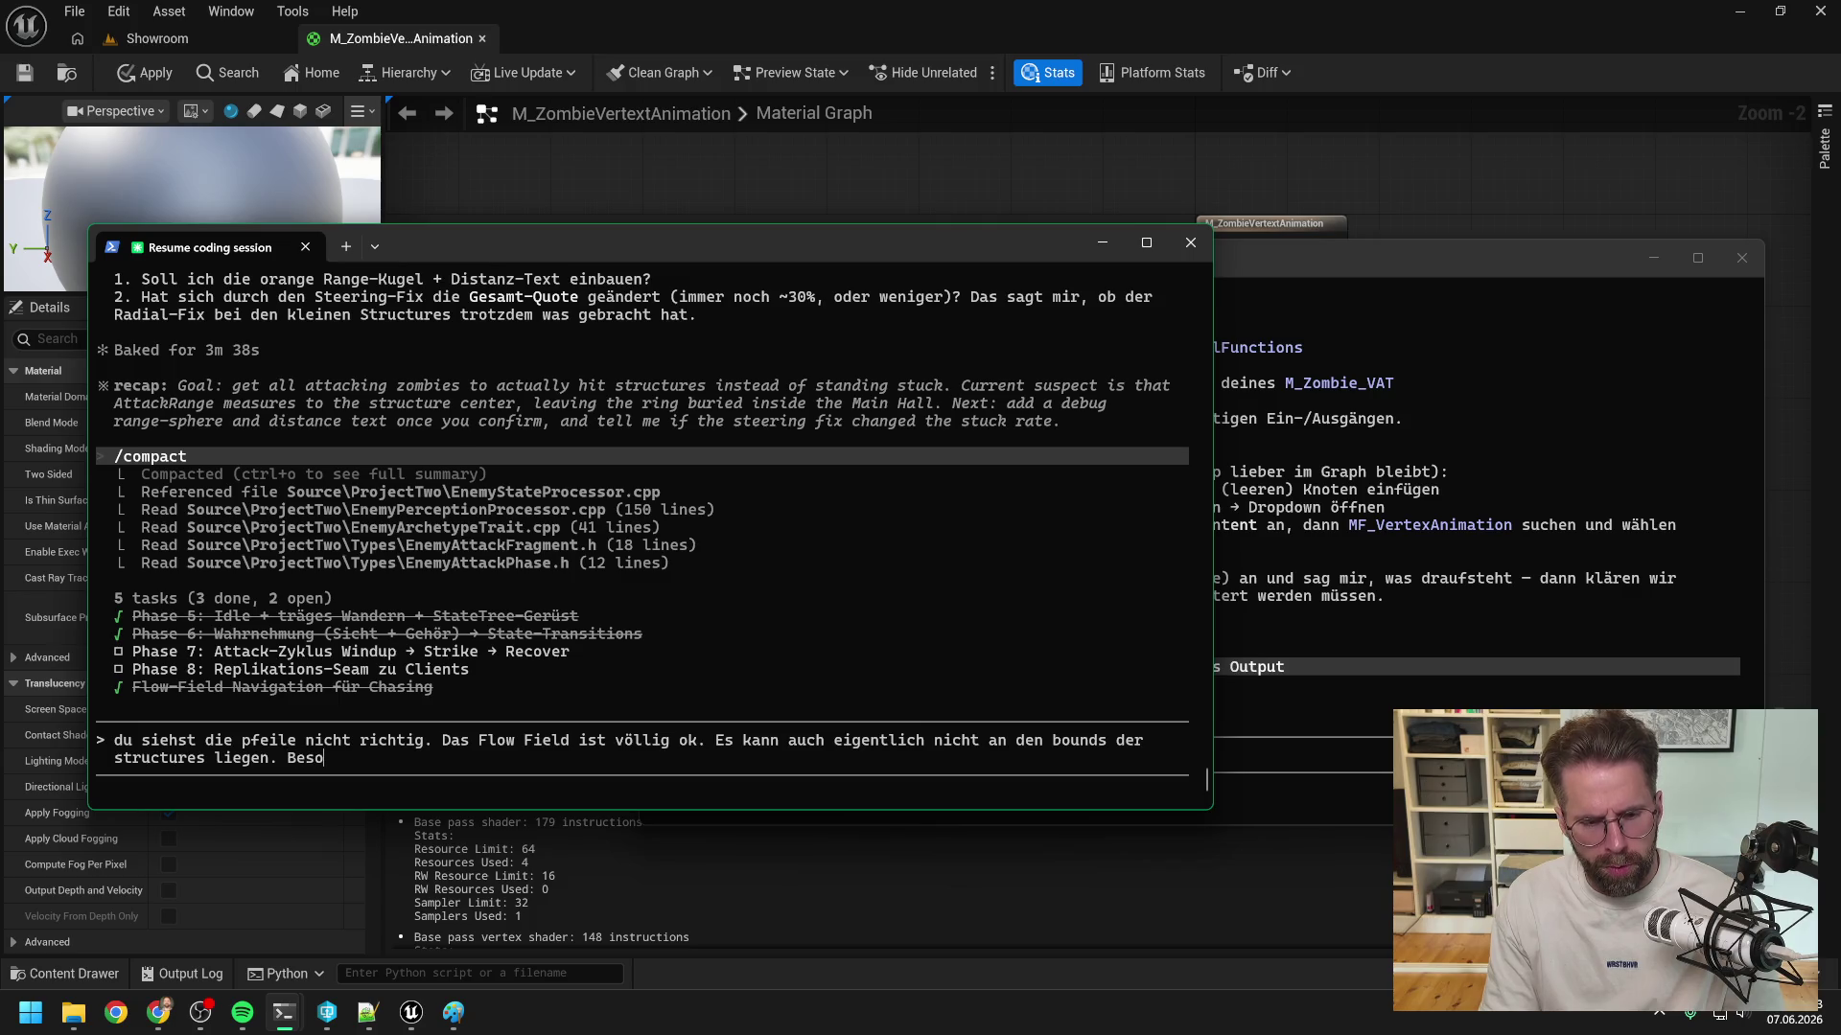
text(ainHall geeh)
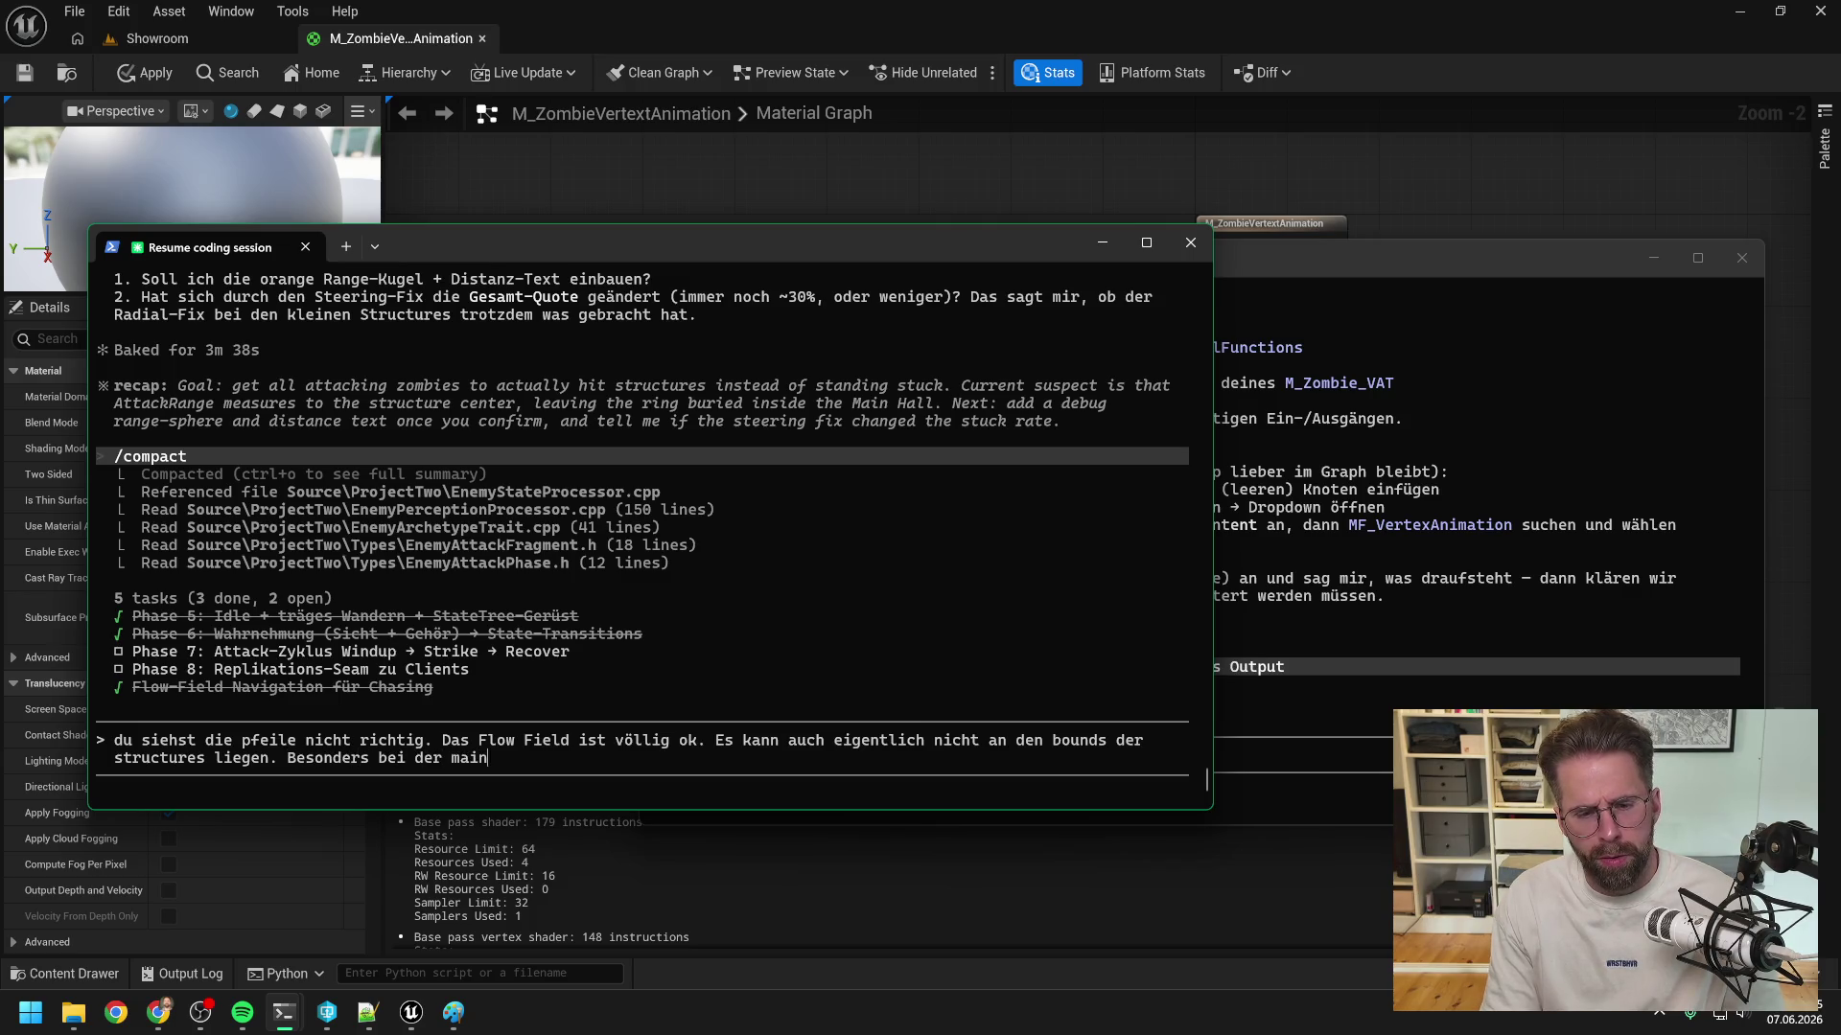
key(BackSpace)
key(BackSpace)
text(hen die Zombies aktuell komplett in die mainhall rein)
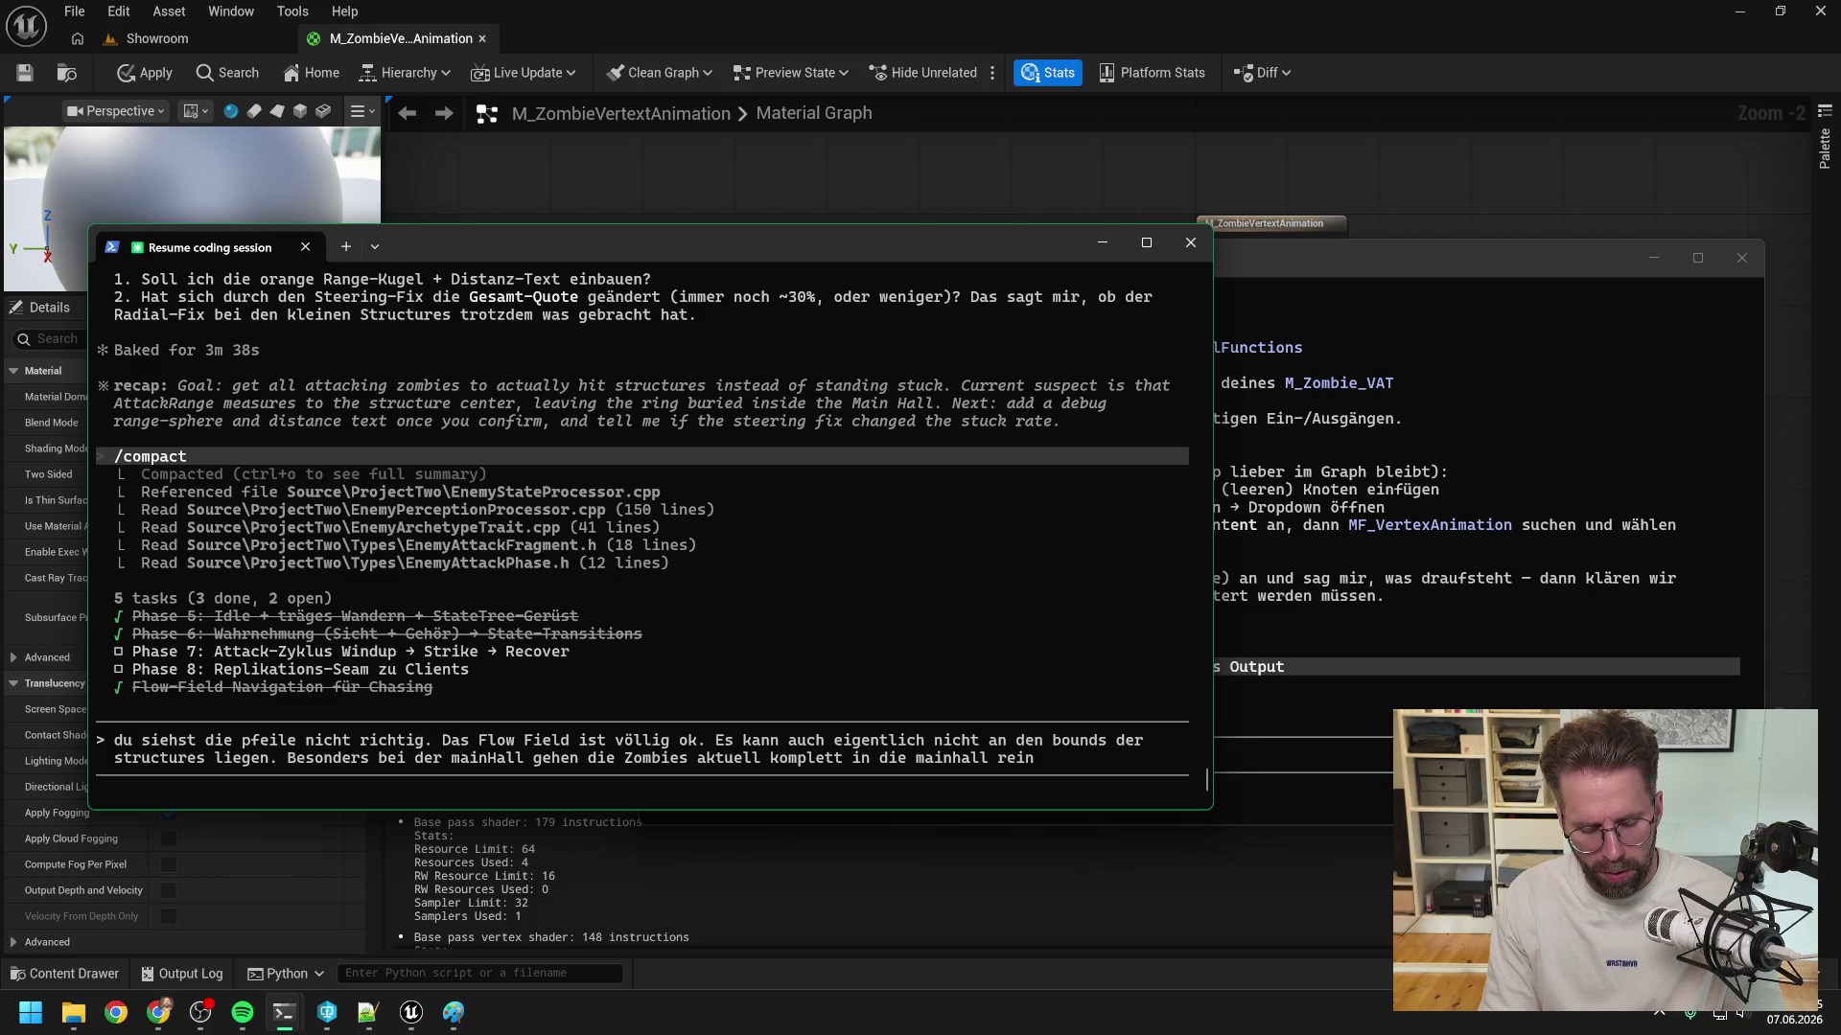
text( und ignorieren bounds)
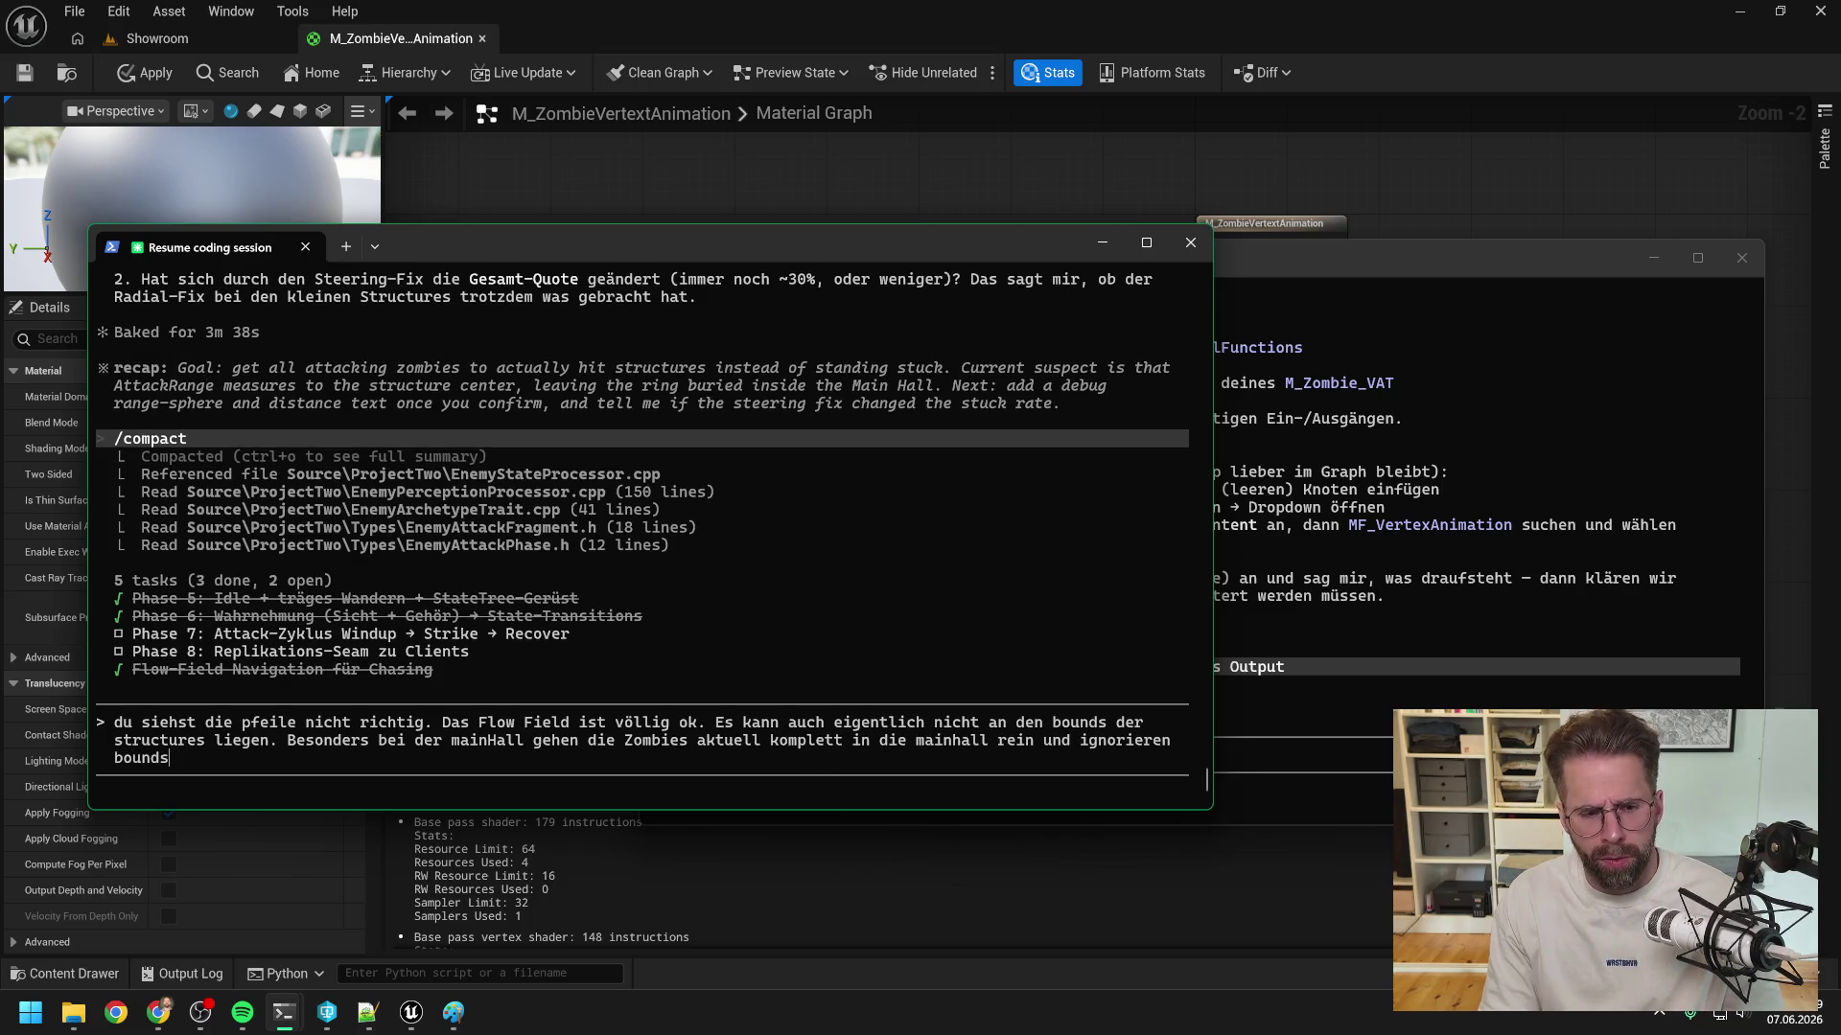
text(/ collision u)
text(nd attack onvn)
key(BackSpace)
key(BackSpace)
key(BackSpace)
text(von innen weiter. )
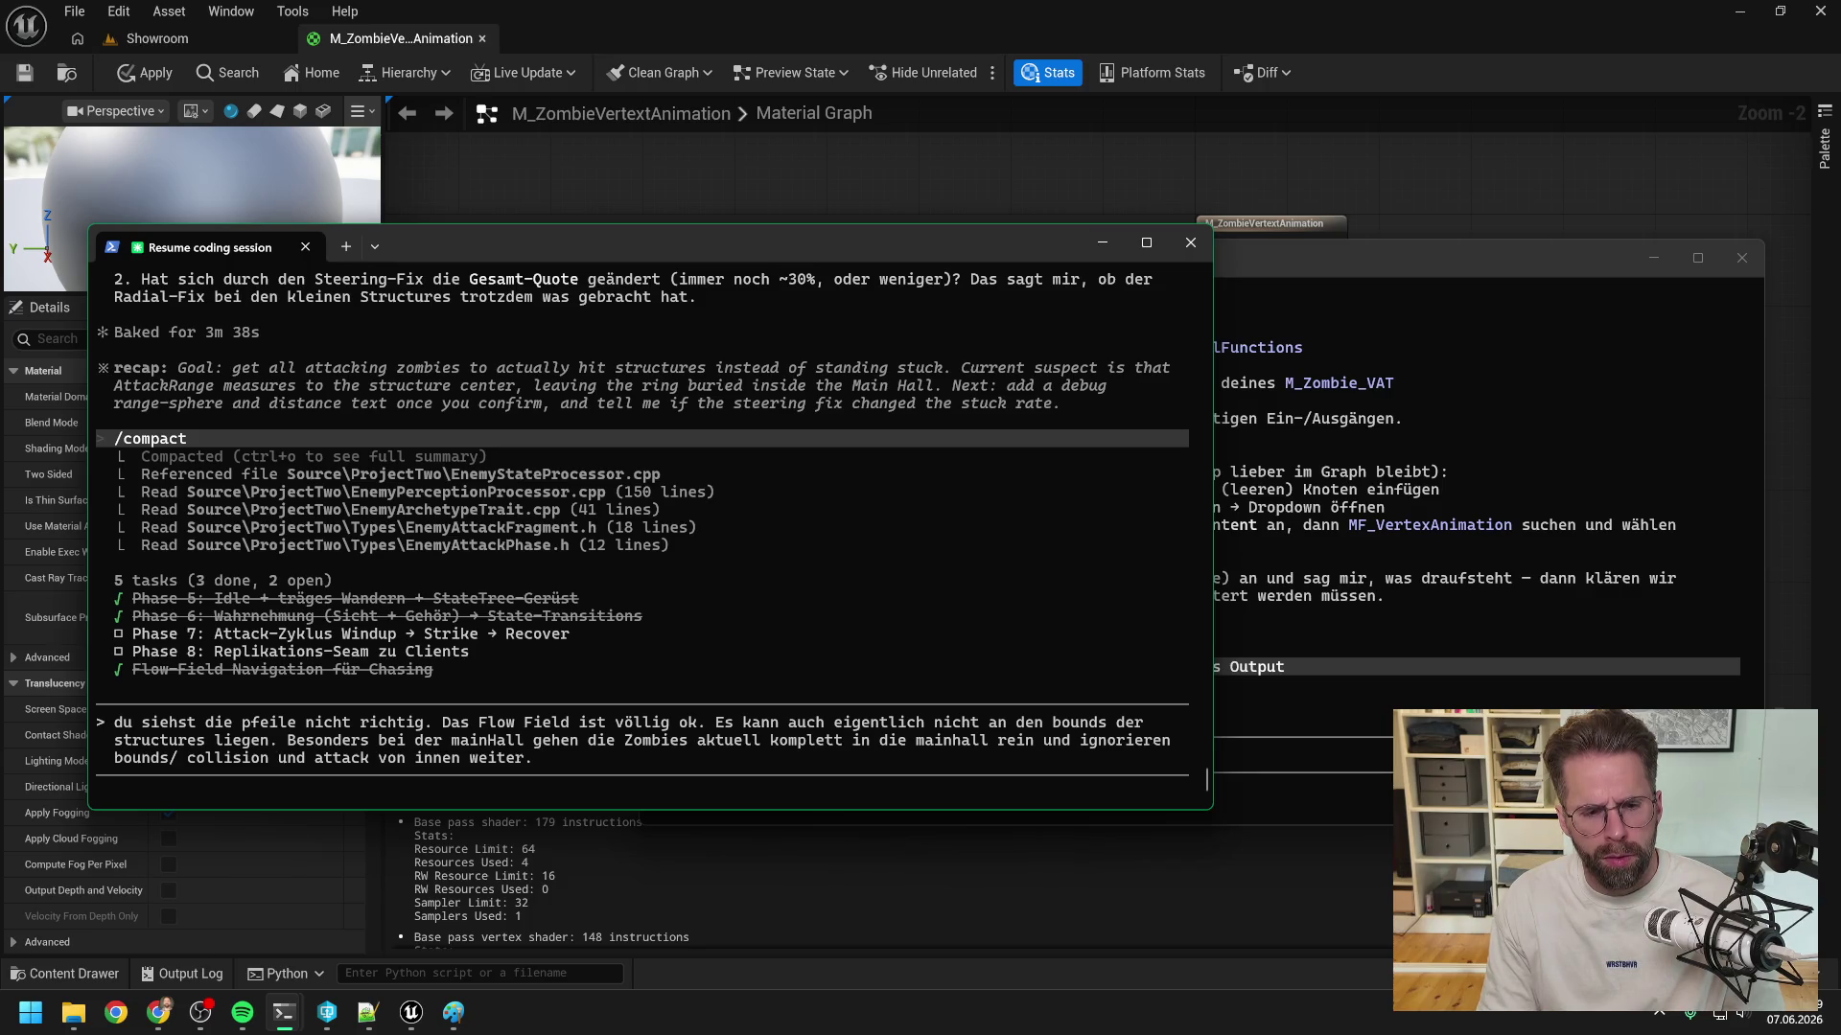
text(Sollte also )
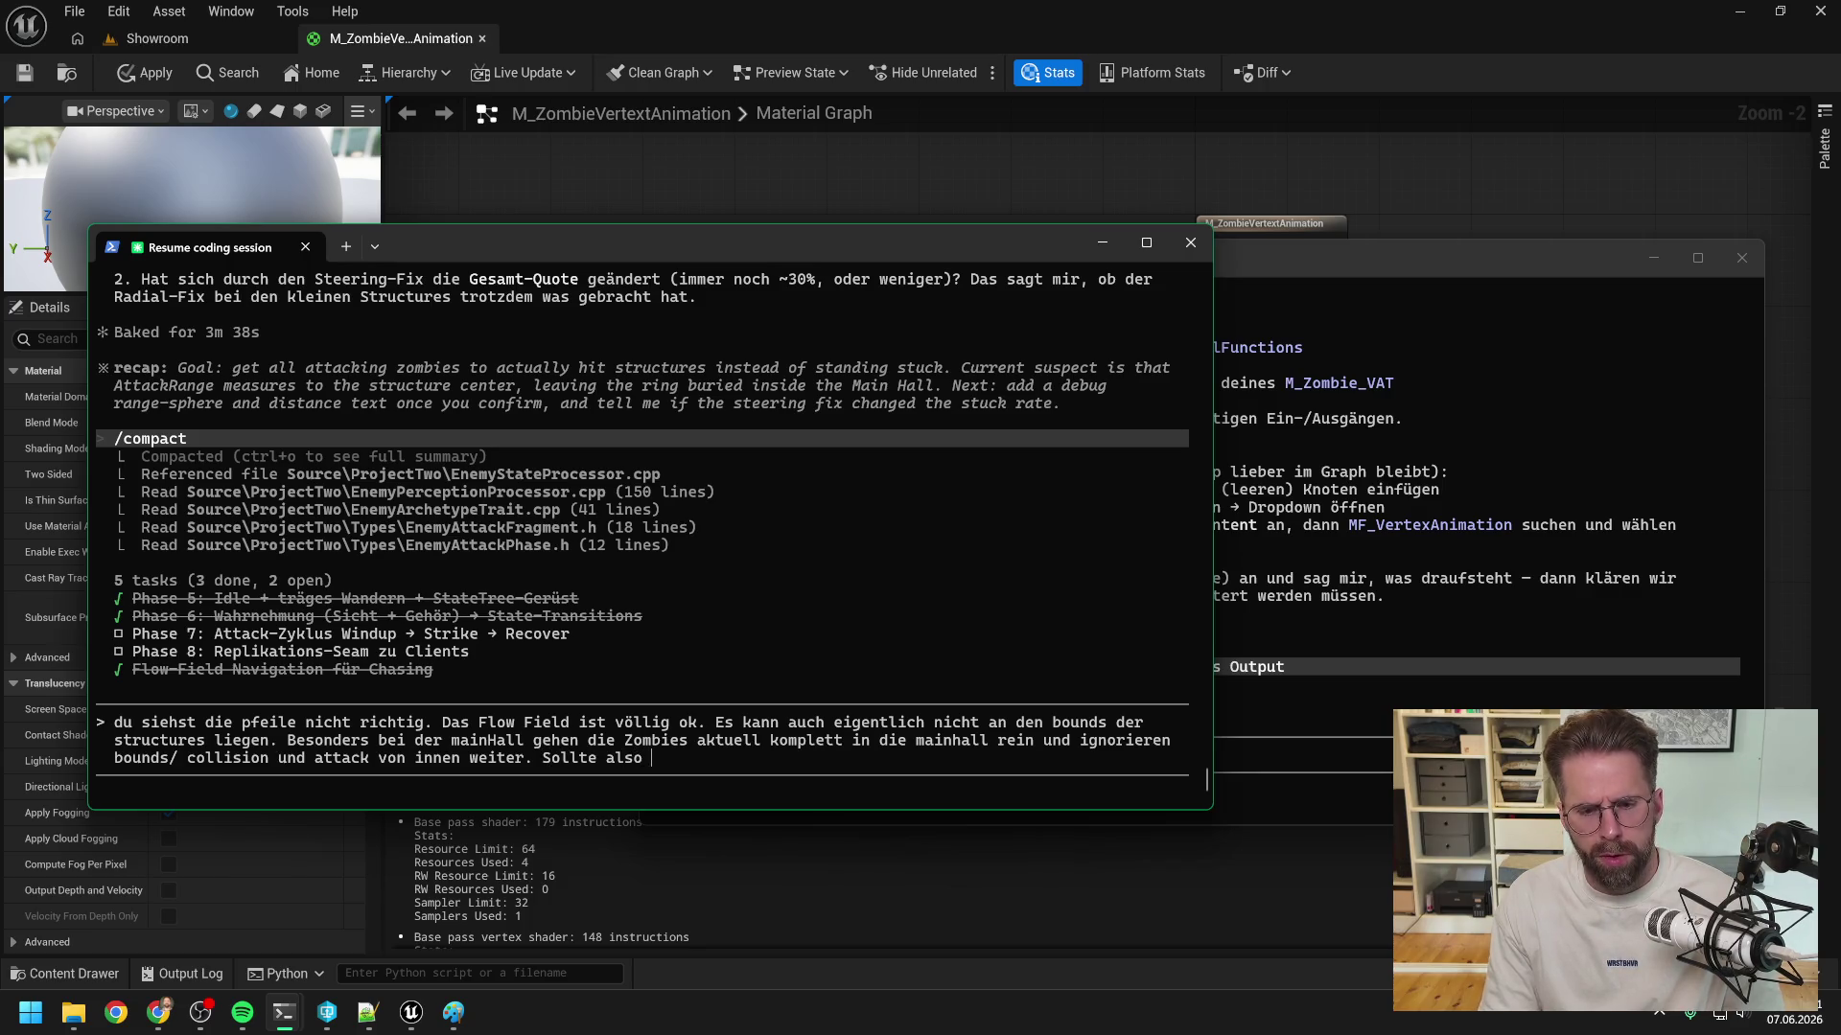
text(nicht)
text(das problem sein. )
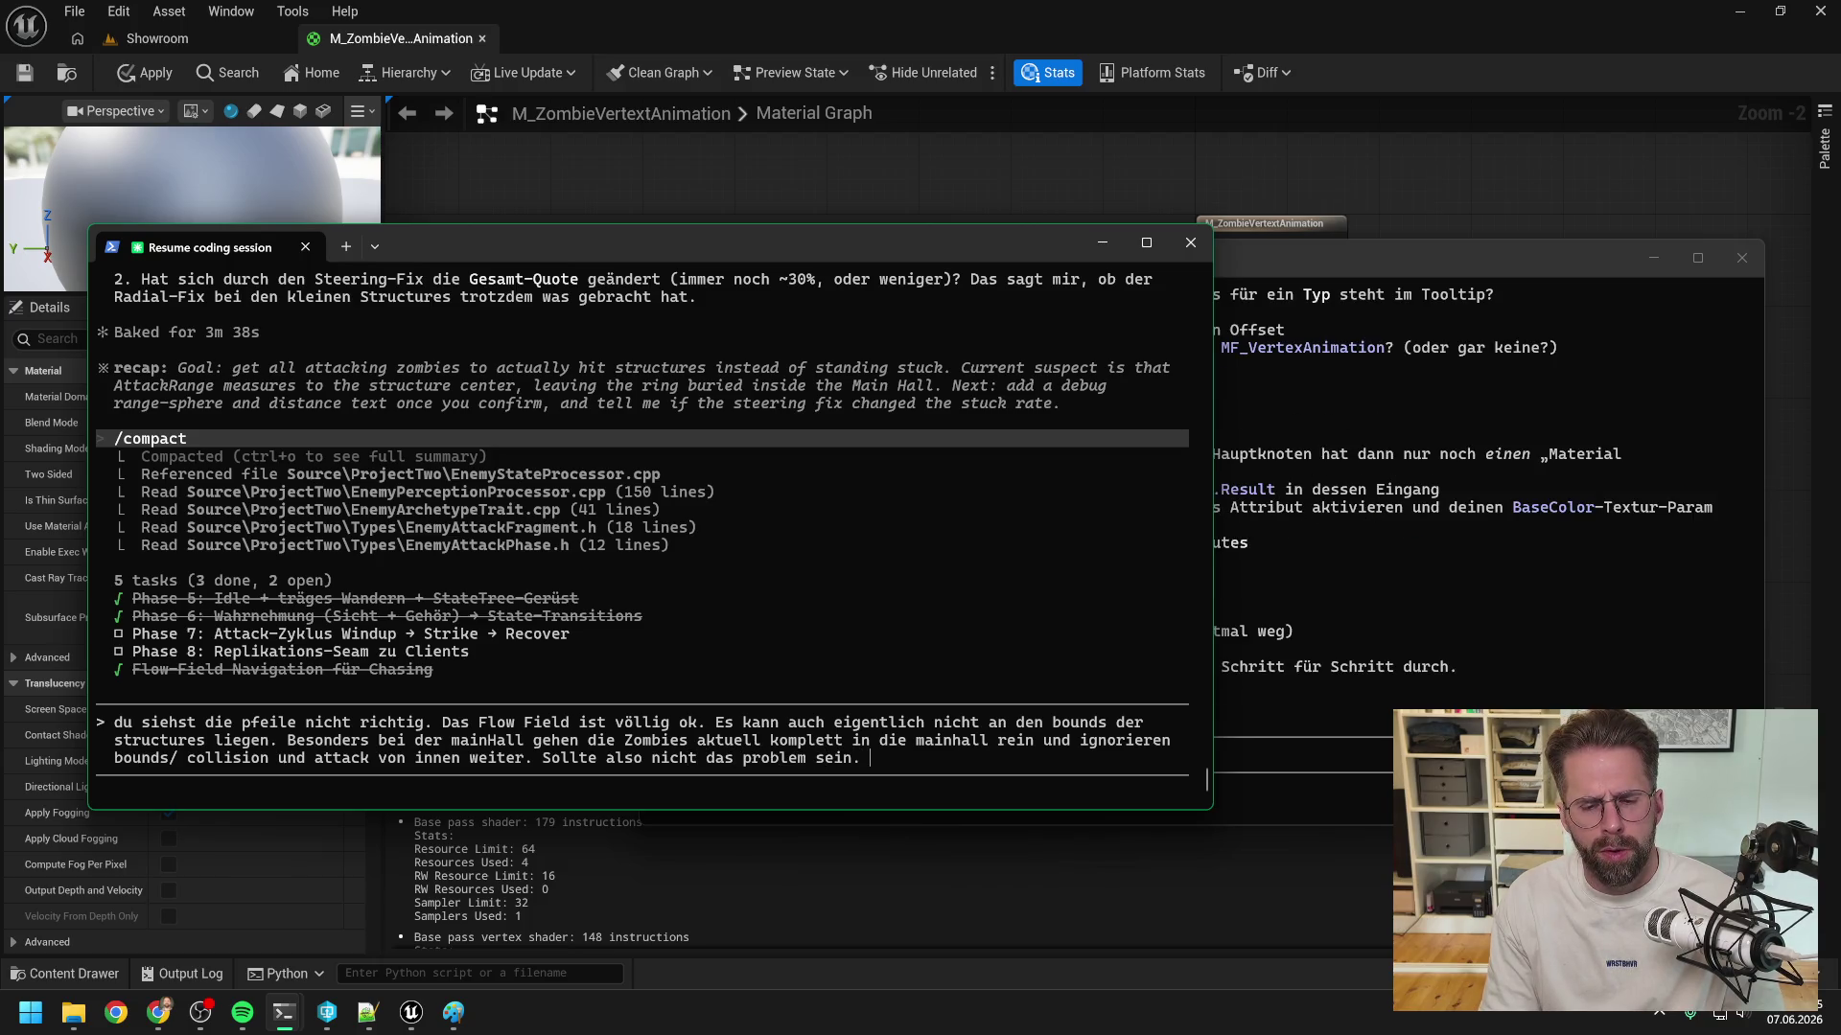
text(Lass uns aber gerne mehr )
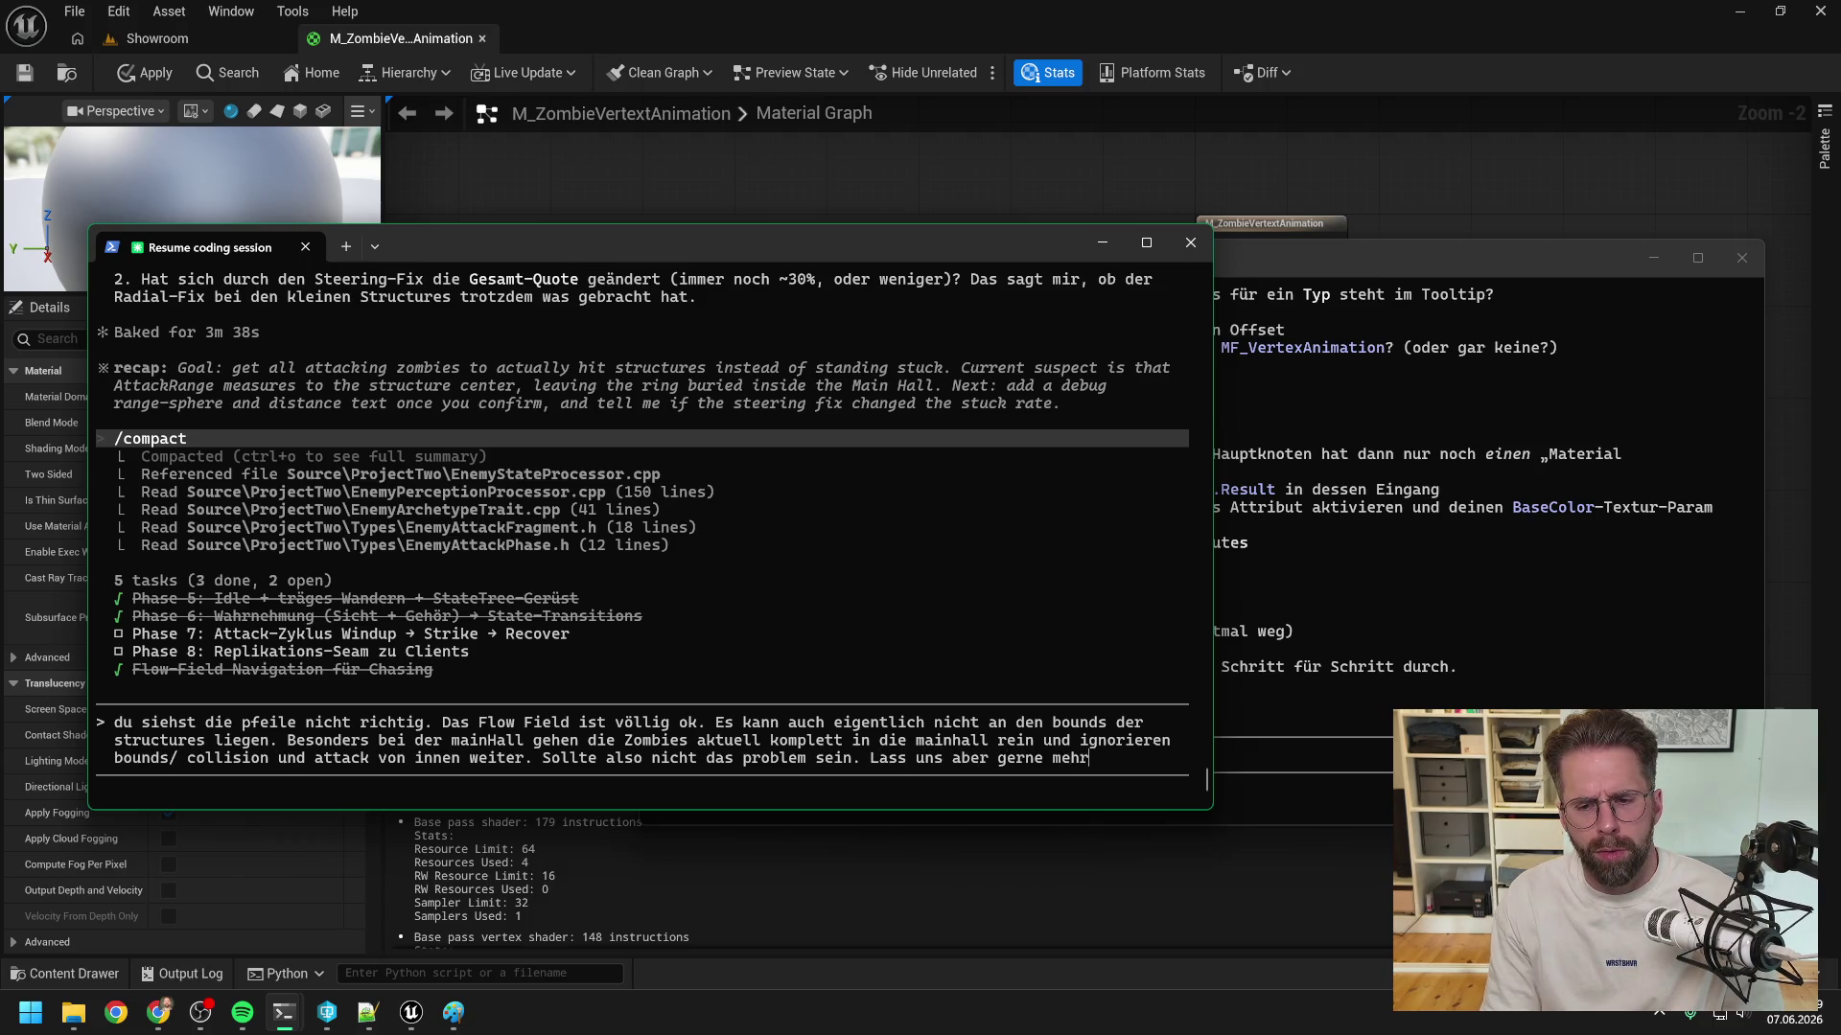
text(visualisieren)
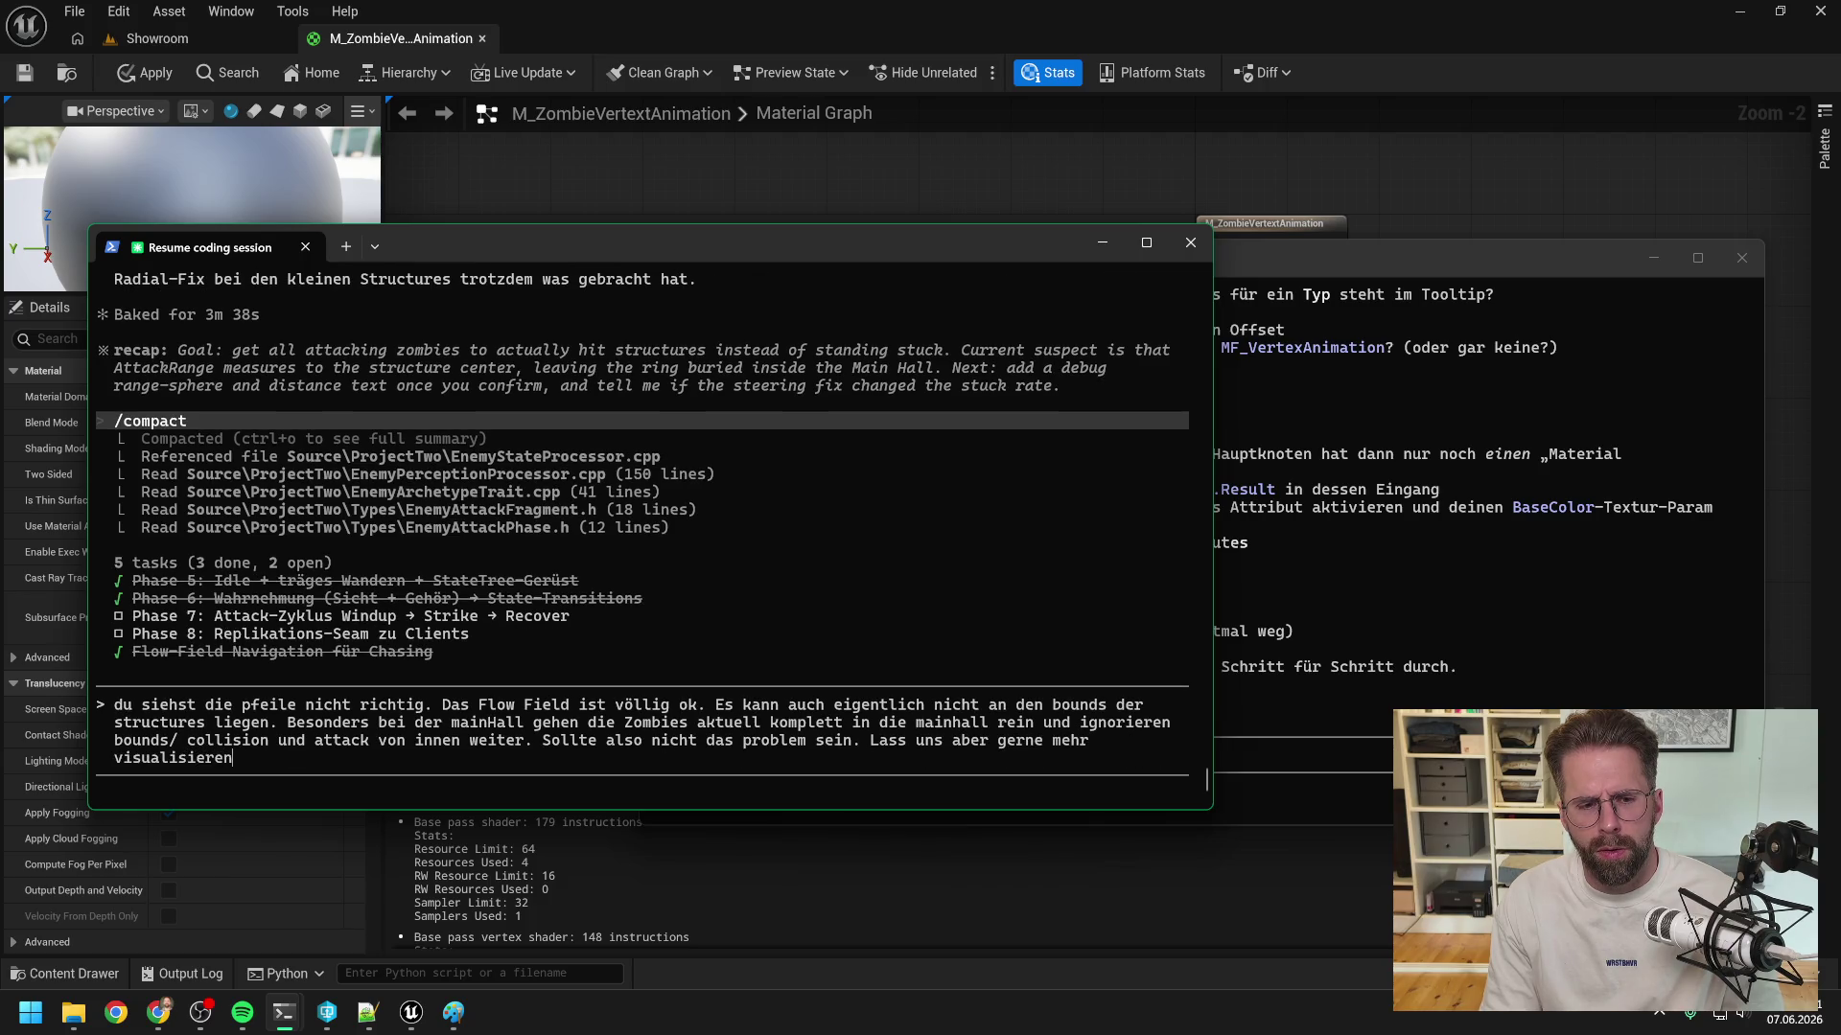
text( zum debuggen)
key(Return)
click(1340, 256)
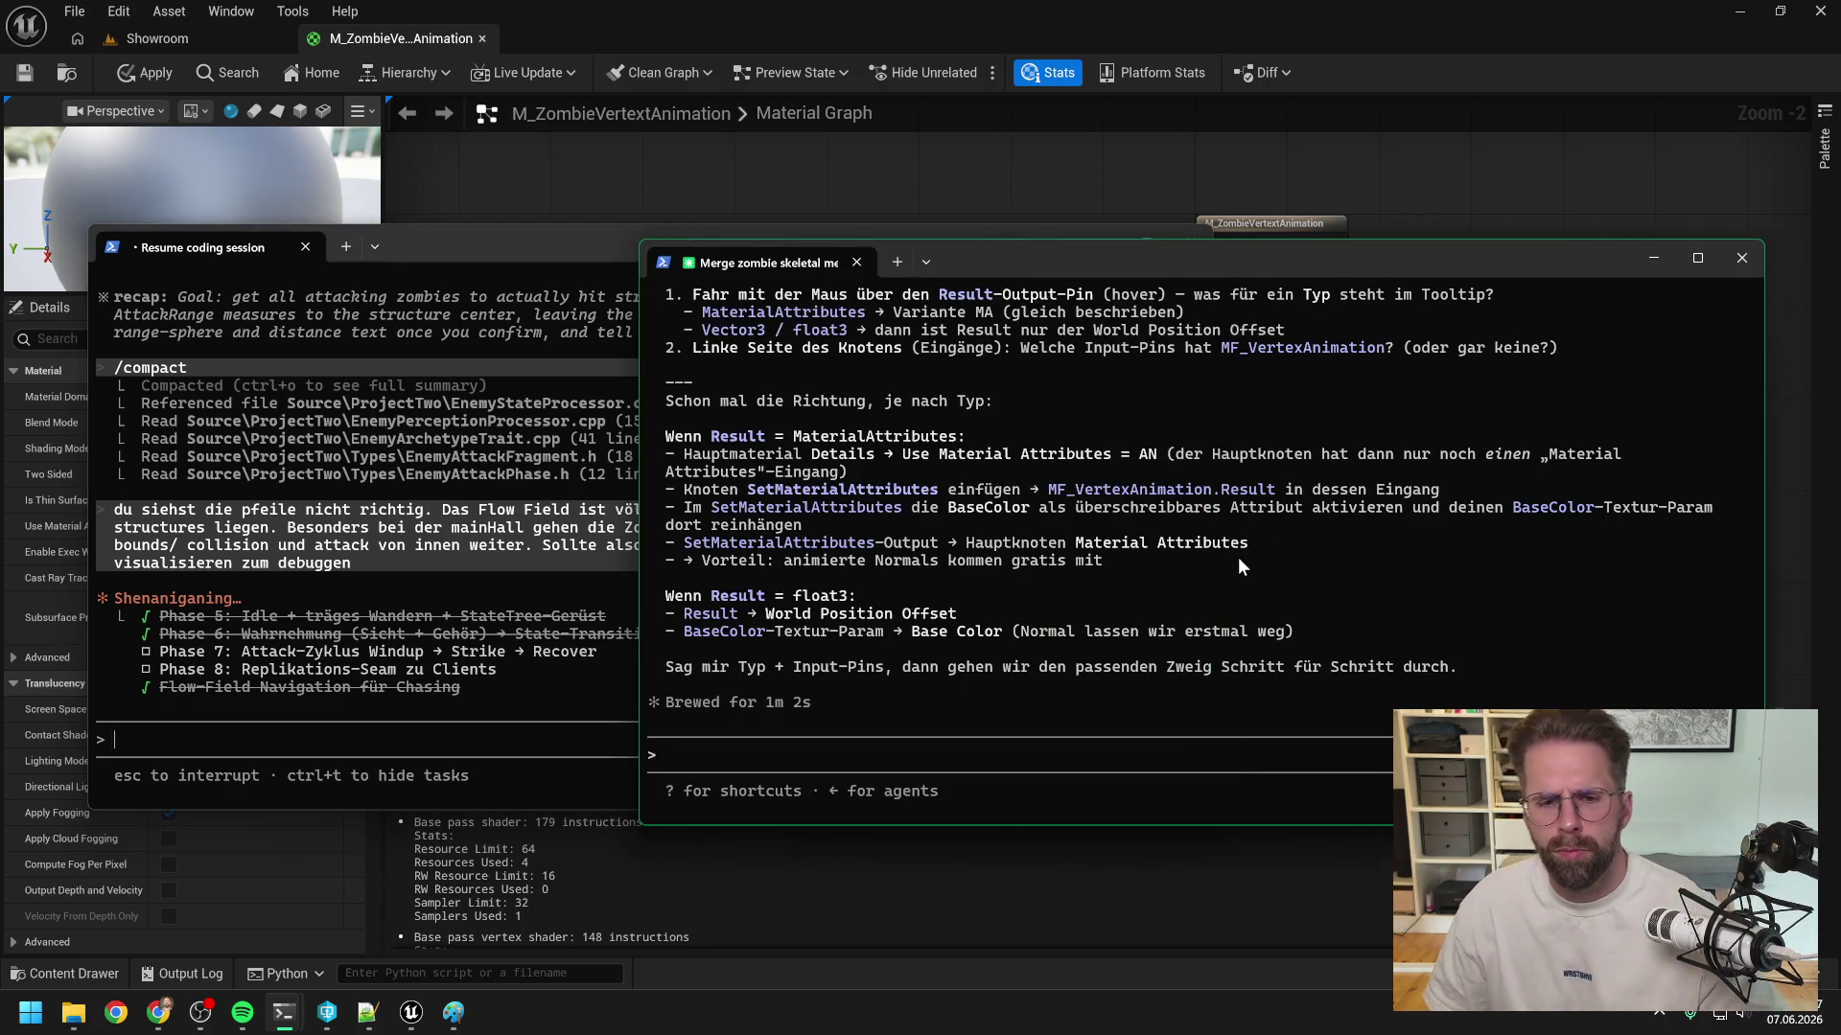
- Scroll back through the merge session's answer, move its window aside, and return to Unreal
scroll(1229, 562, up, 3)
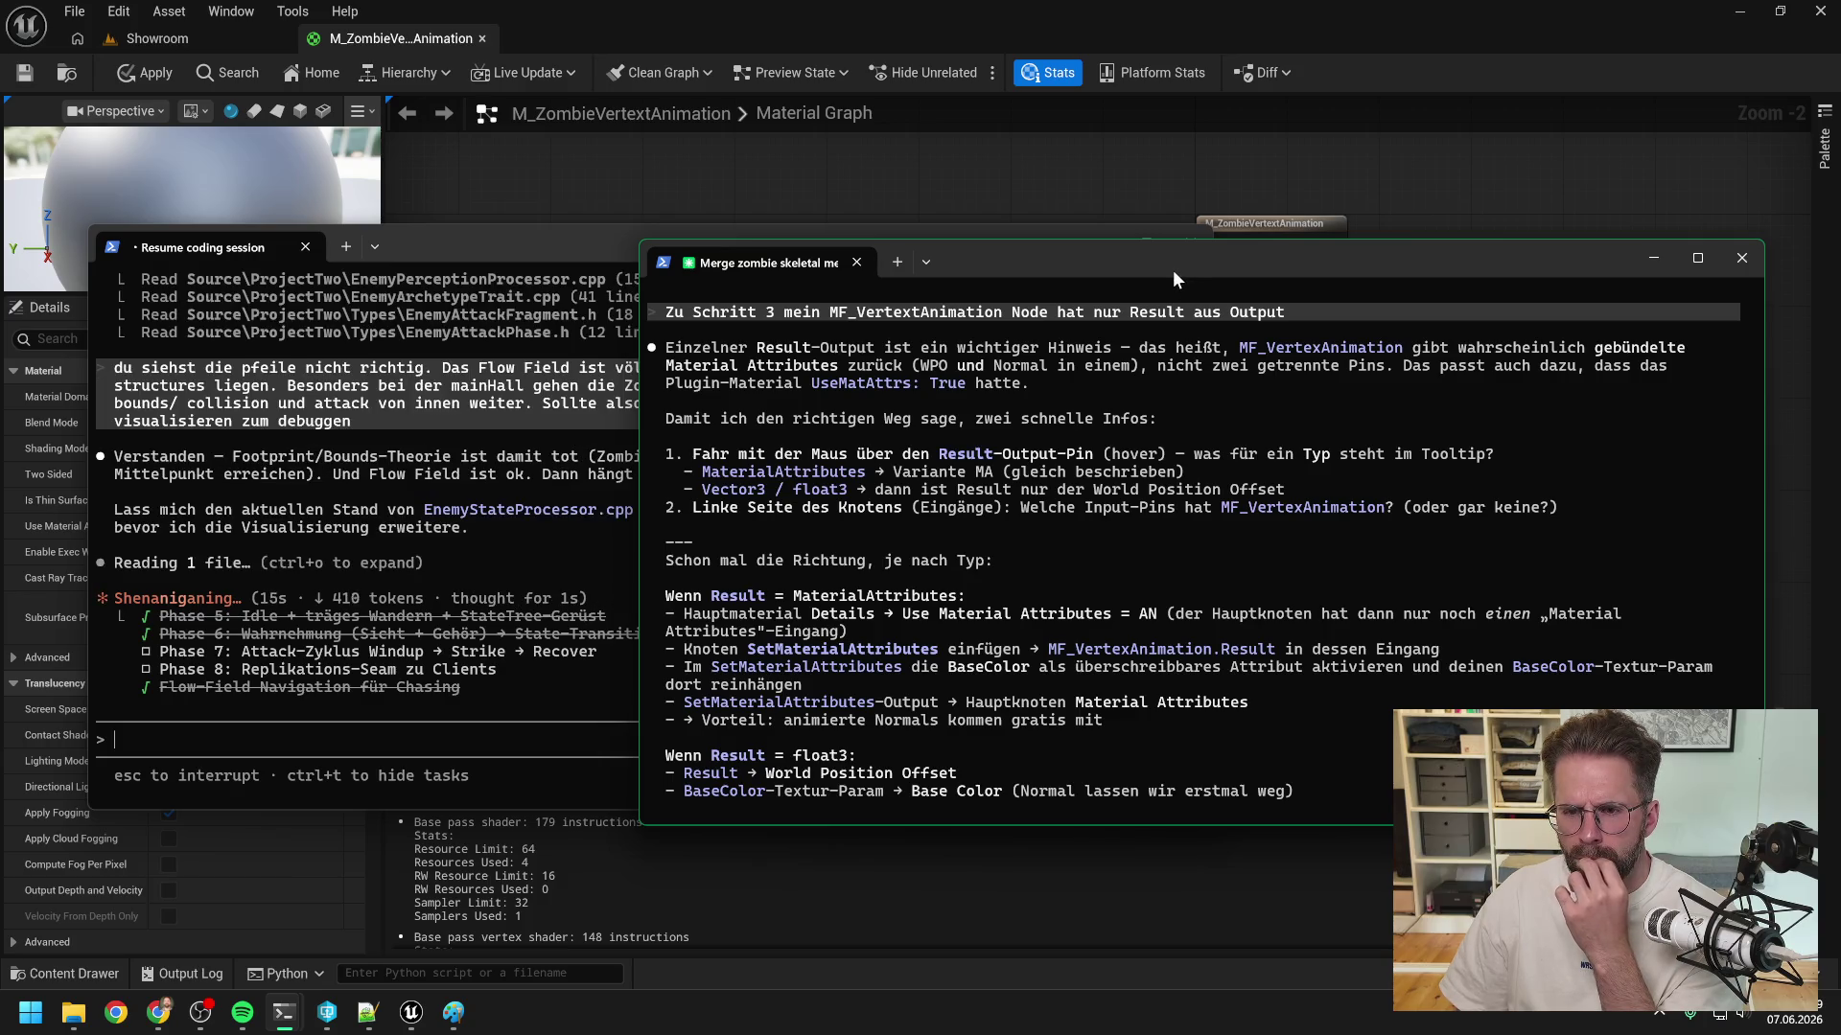
drag(1173, 271, 1840, 271)
click(1458, 434)
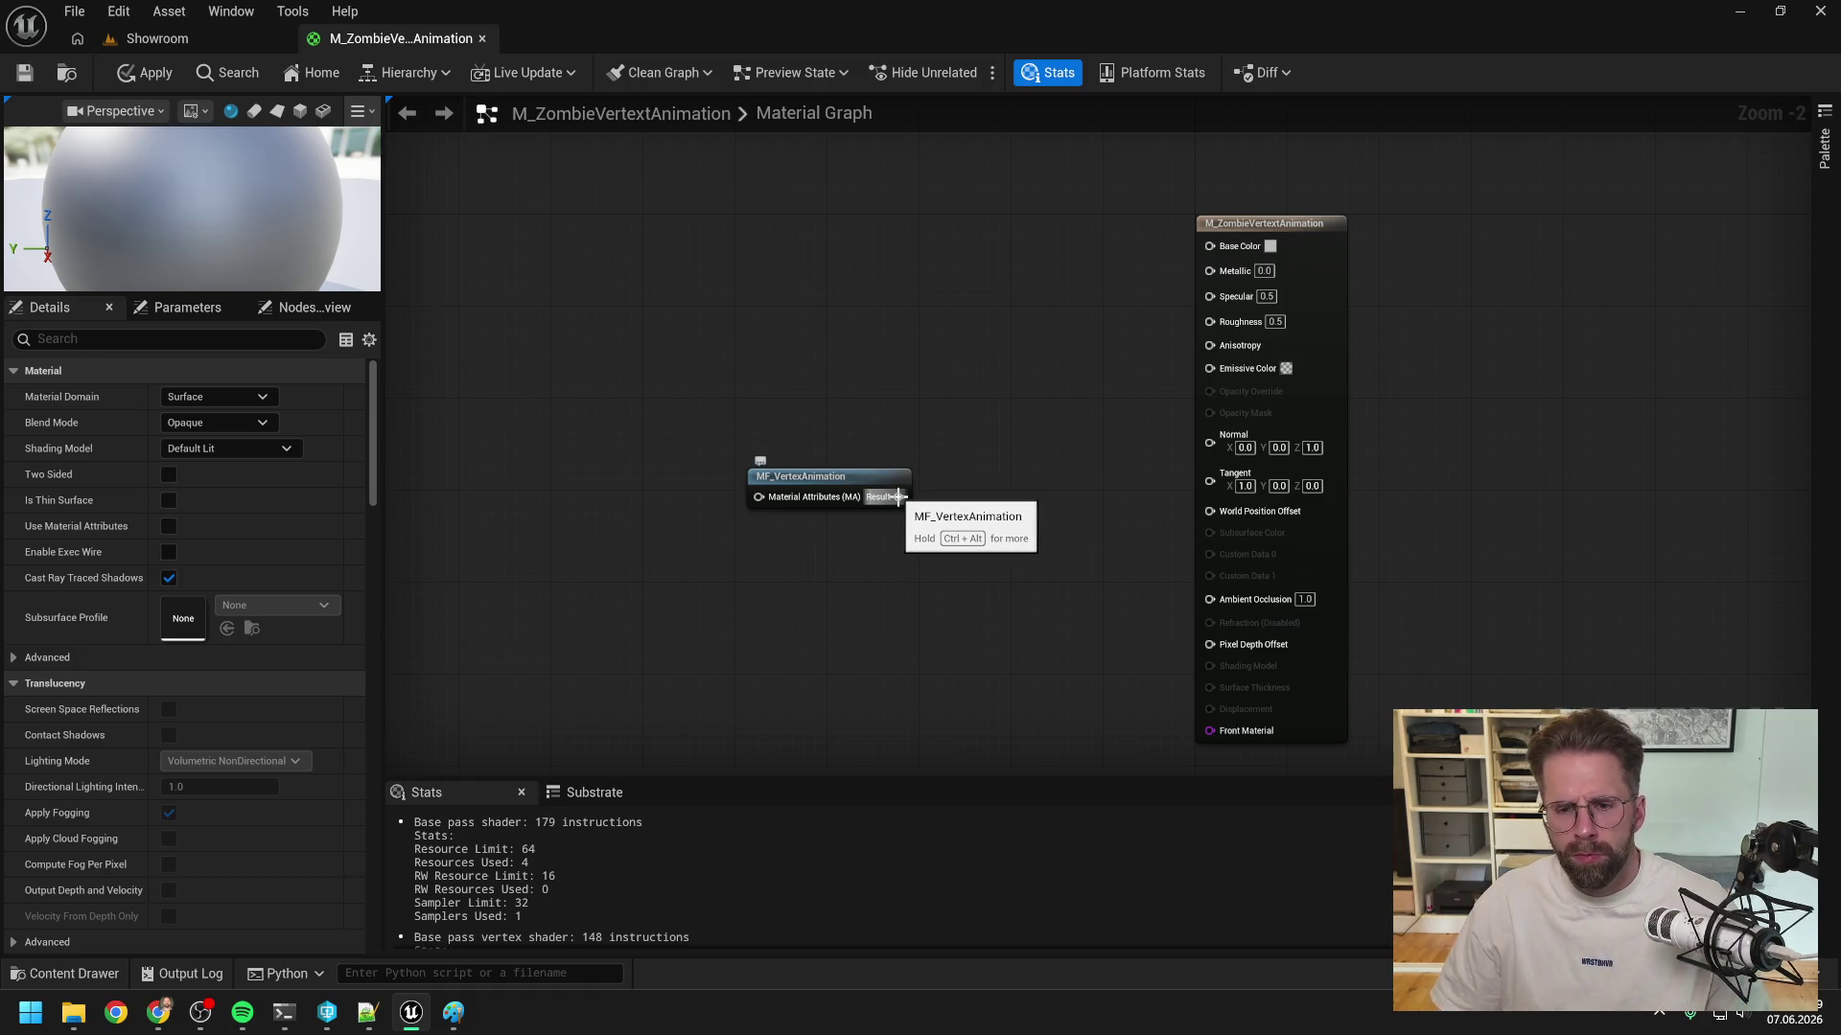
- Inspect the Result pin's tooltip, test wiring it to Roughness, and enable Use Material Attributes
key(ctrl+alt)
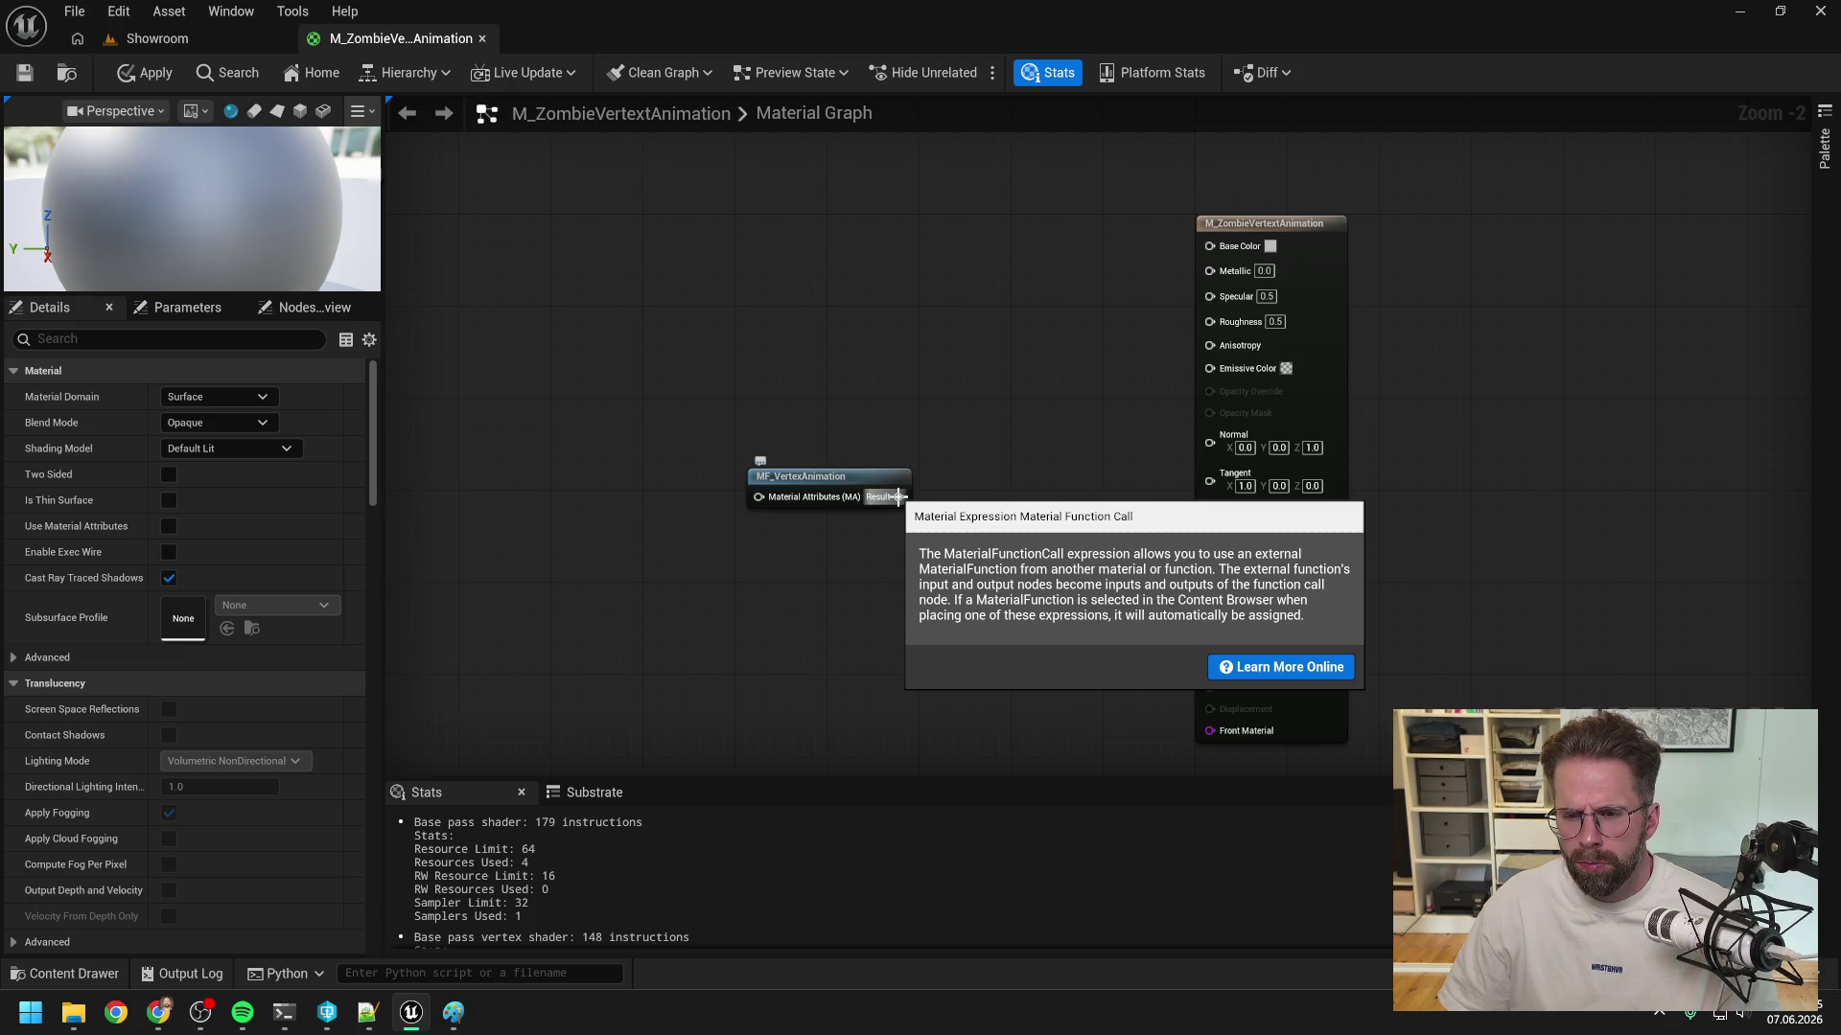
click(843, 489)
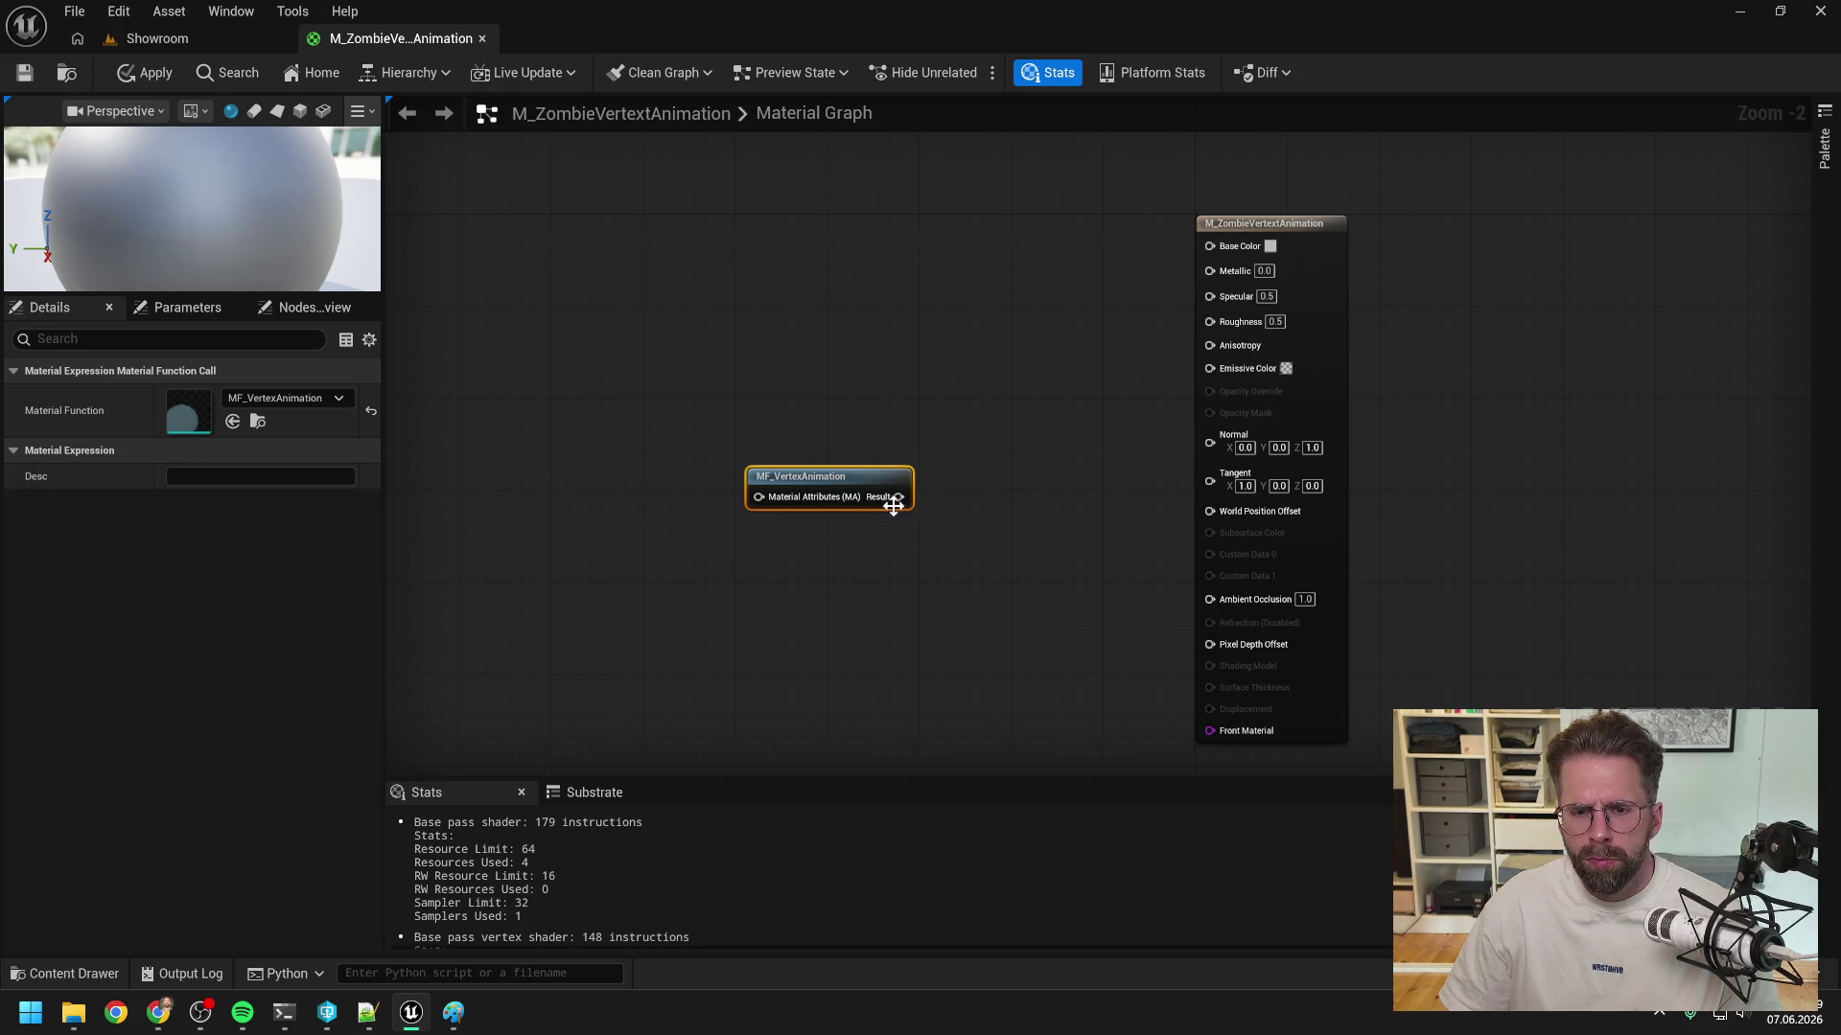
mouse_move(898, 496)
mouse_down()
mouse_move(1210, 359)
mouse_move(1211, 324)
mouse_move(1055, 393)
mouse_up()
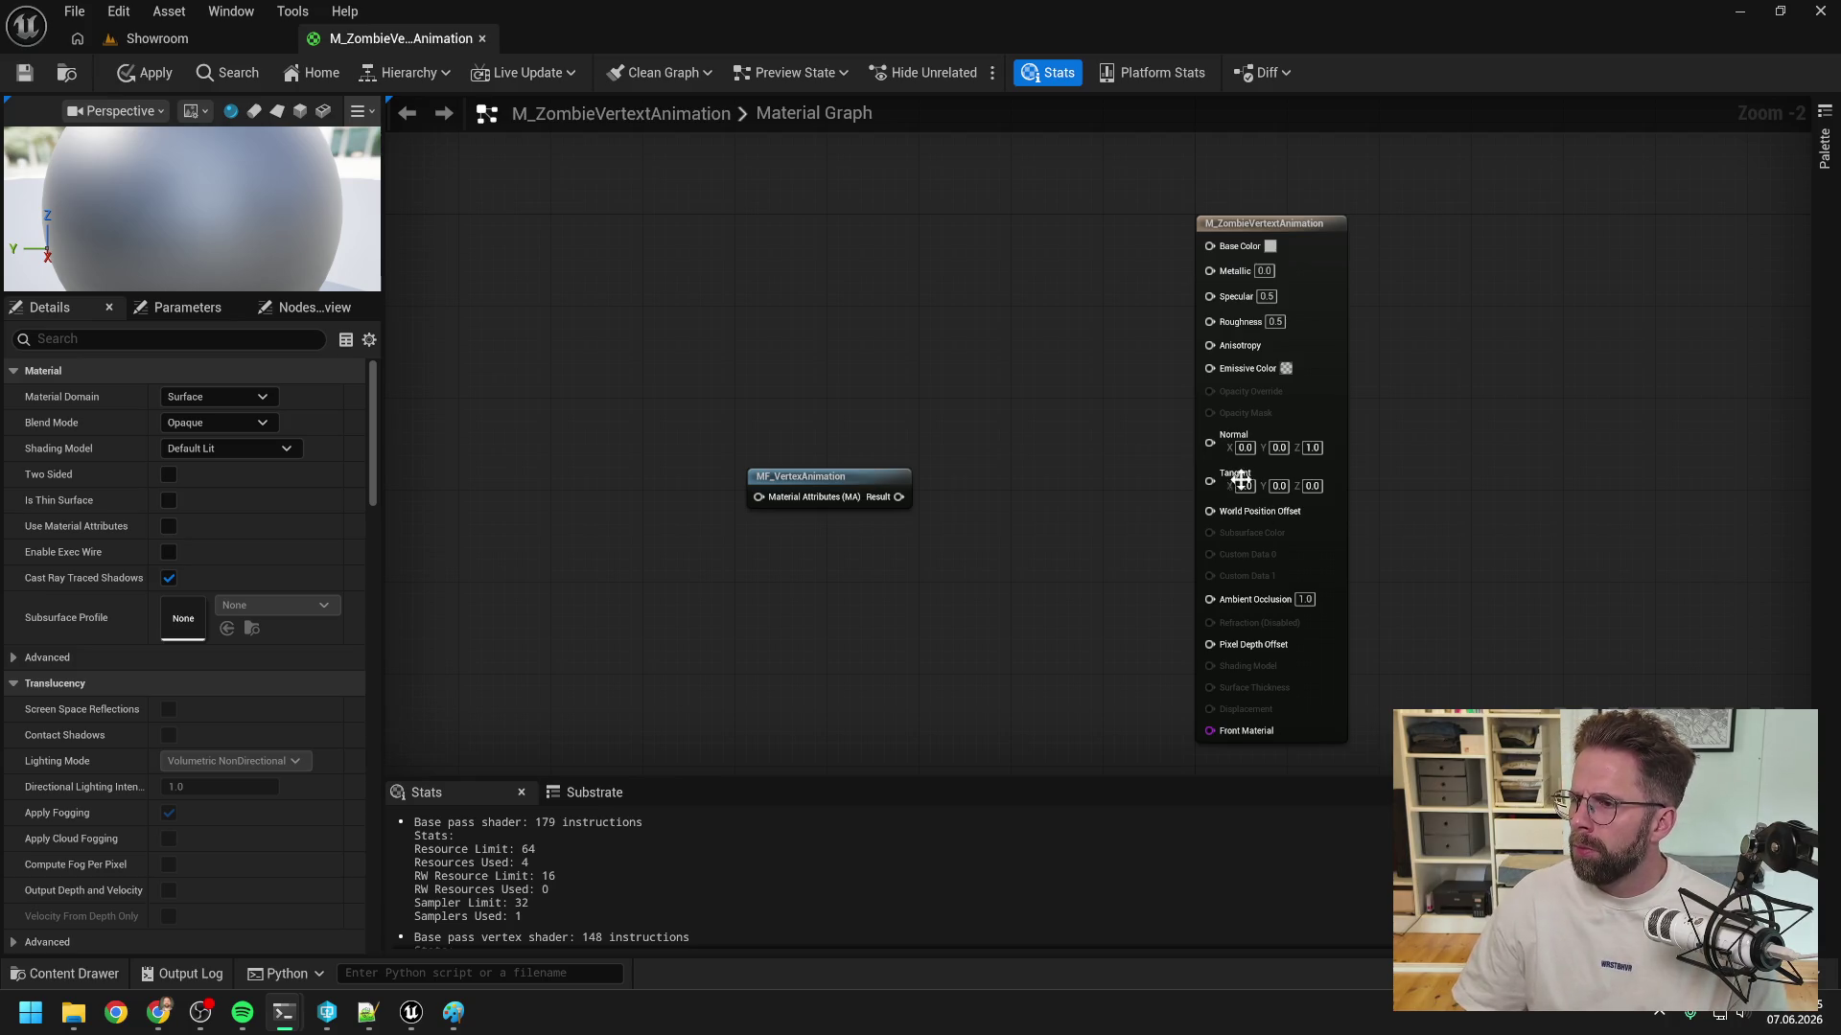
click(1098, 414)
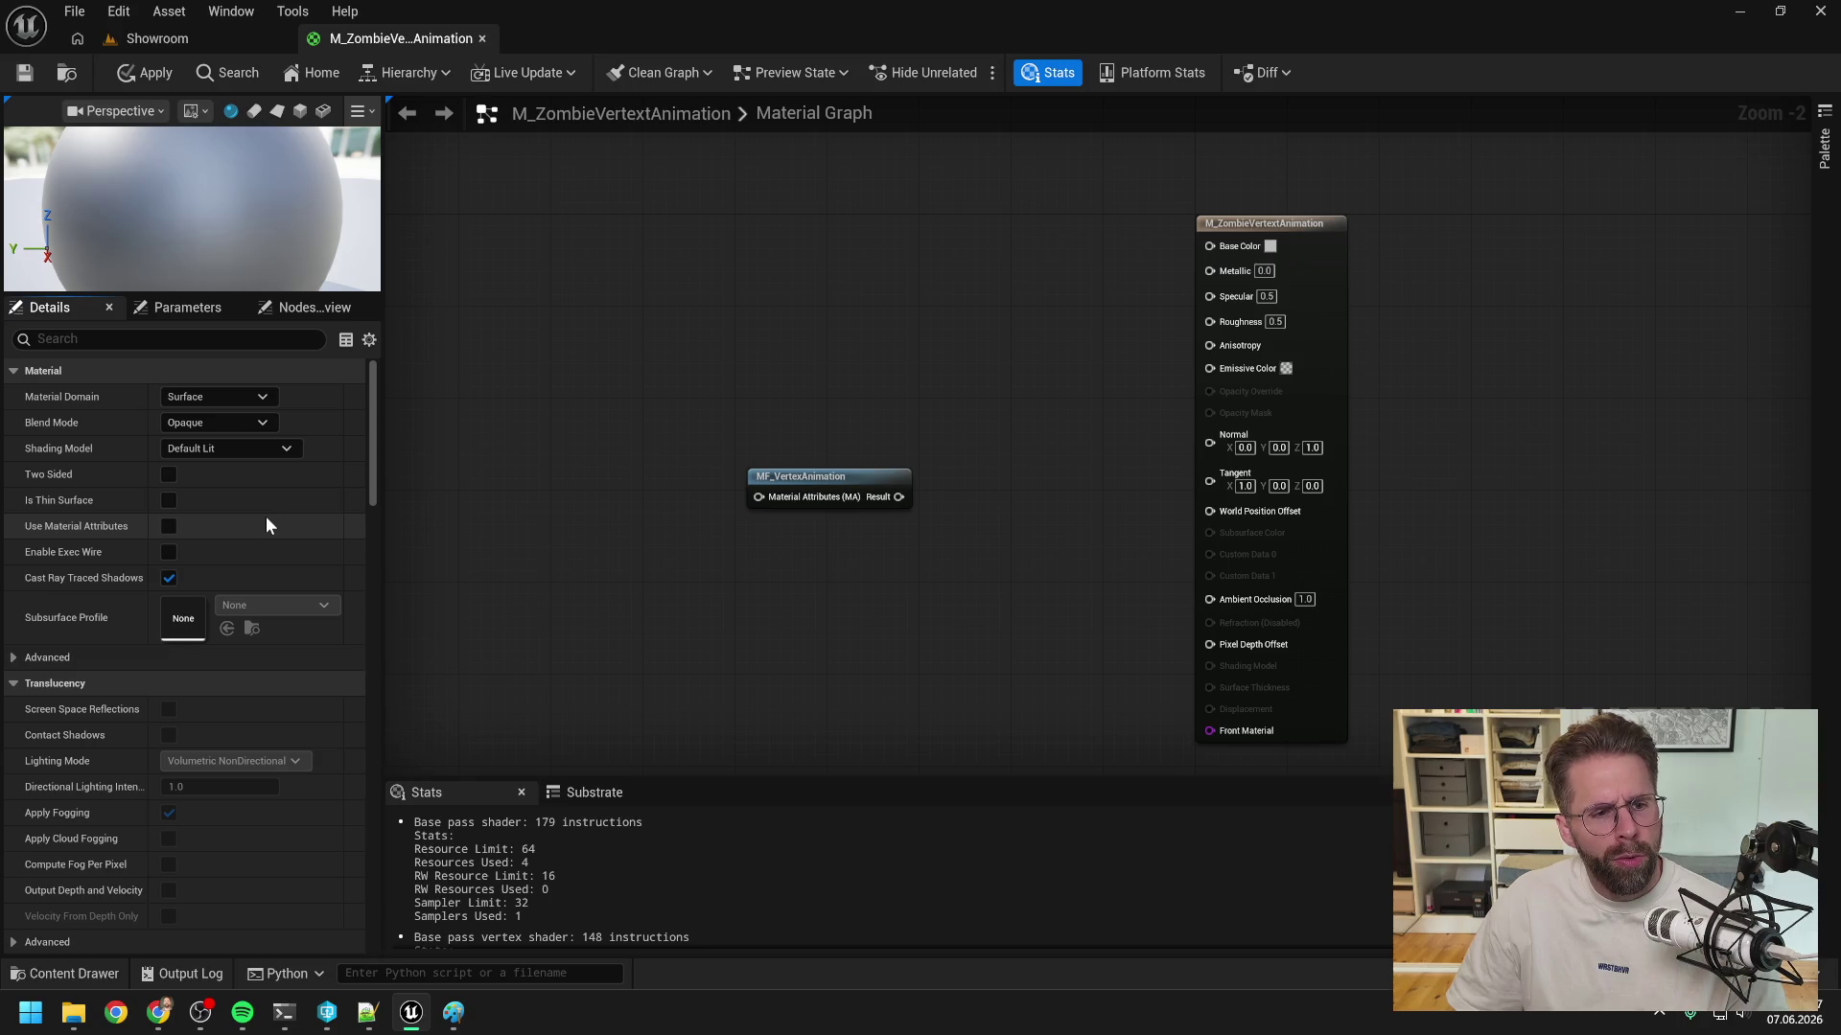
click(168, 526)
mouse_move(831, 491)
mouse_down()
mouse_move(946, 236)
mouse_move(1210, 244)
mouse_move(1185, 234)
mouse_up()
click(1143, 336)
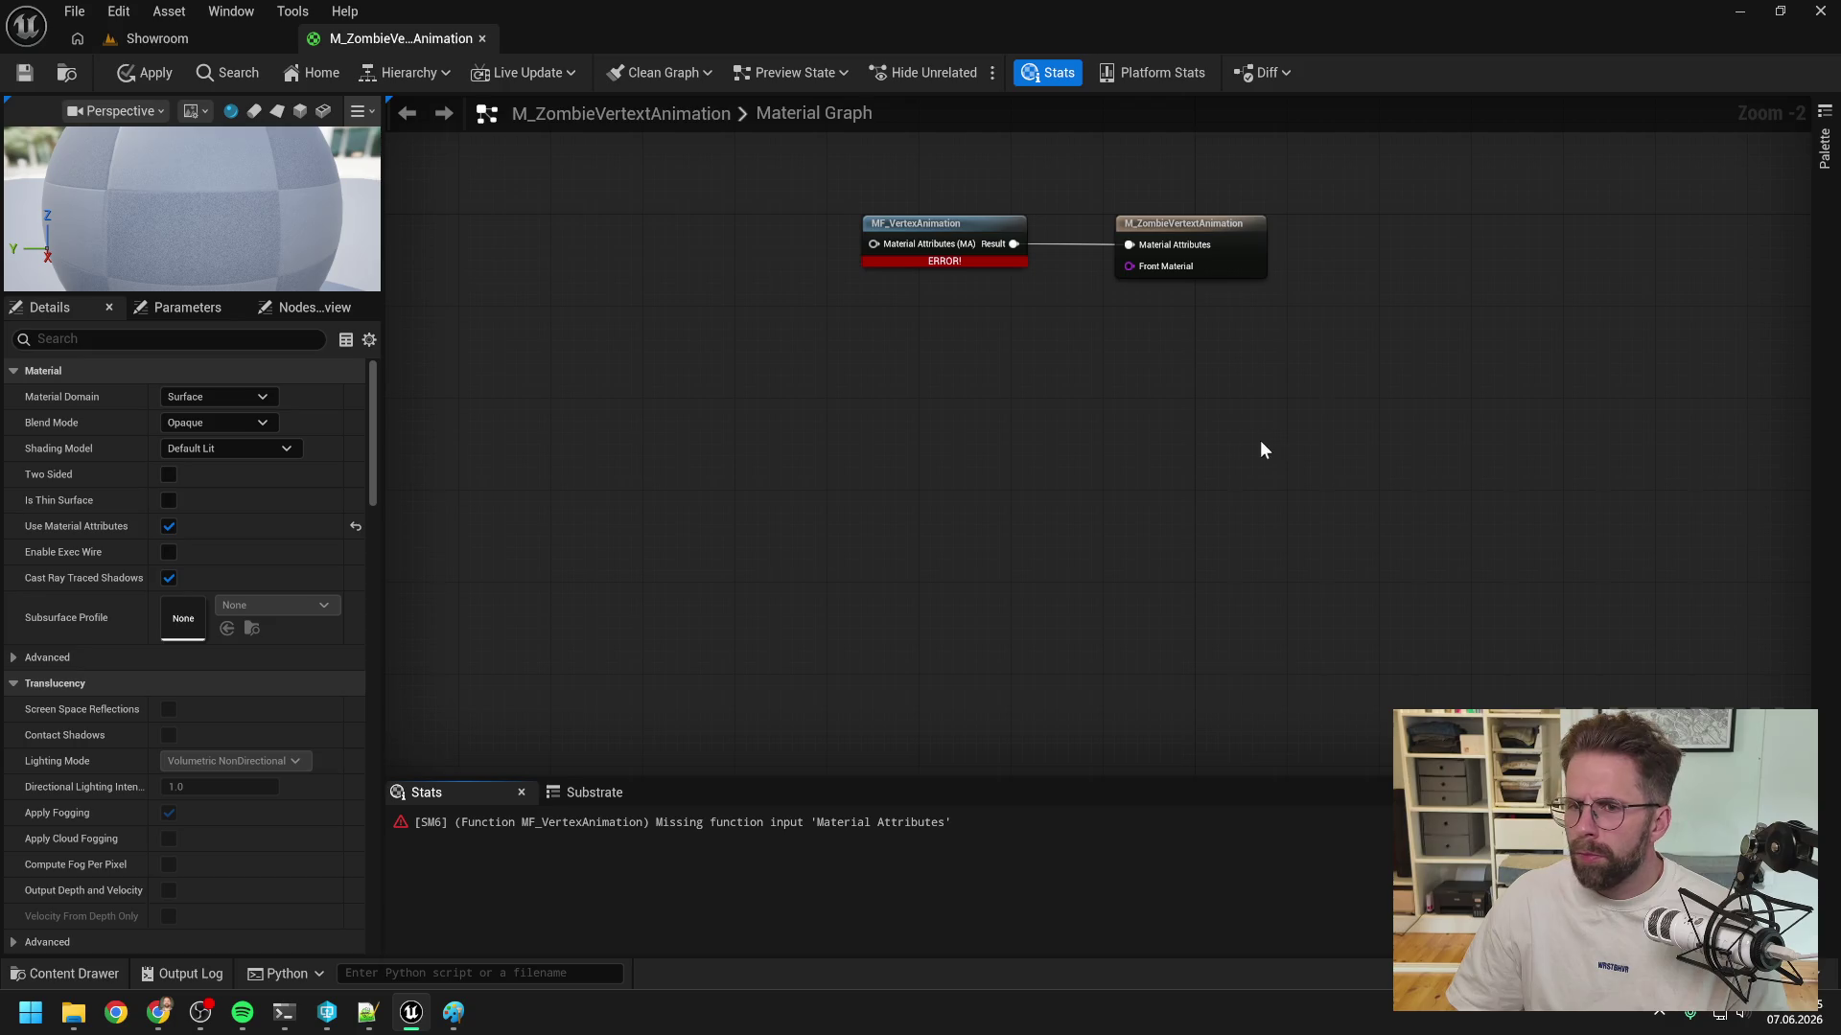
drag(1177, 403, 1183, 479)
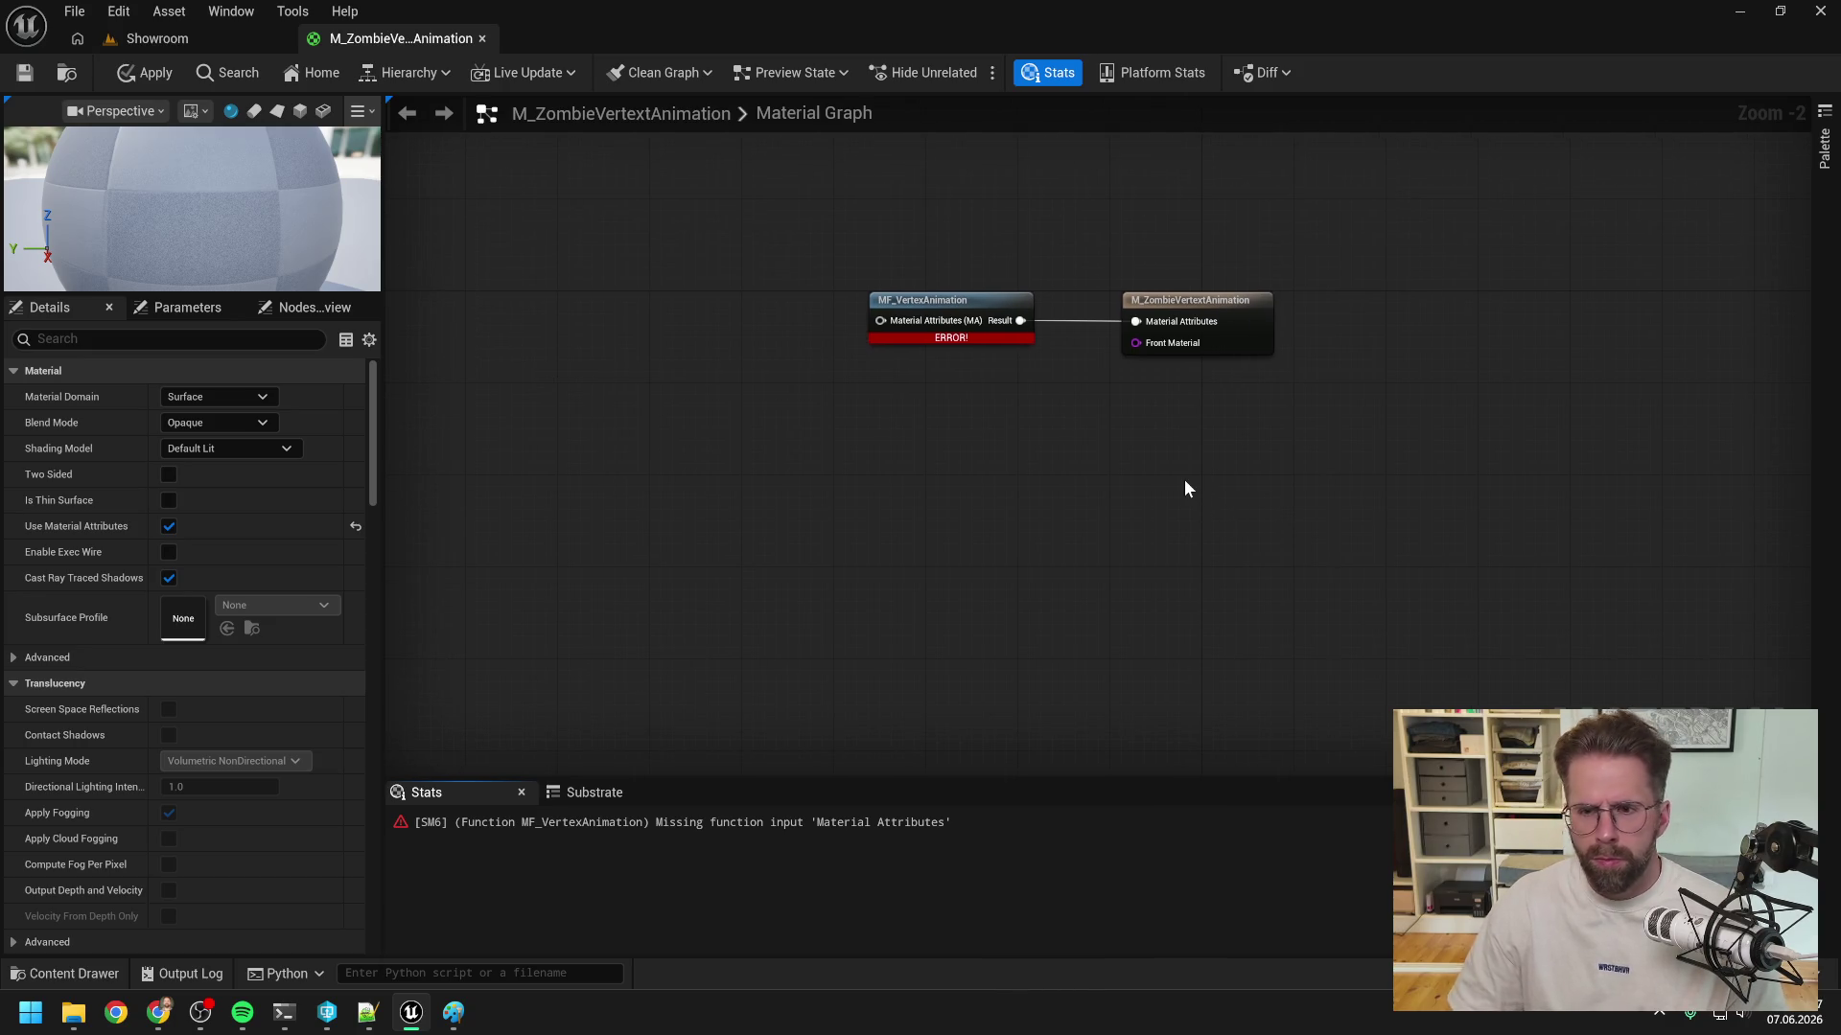
key(alt+Tab)
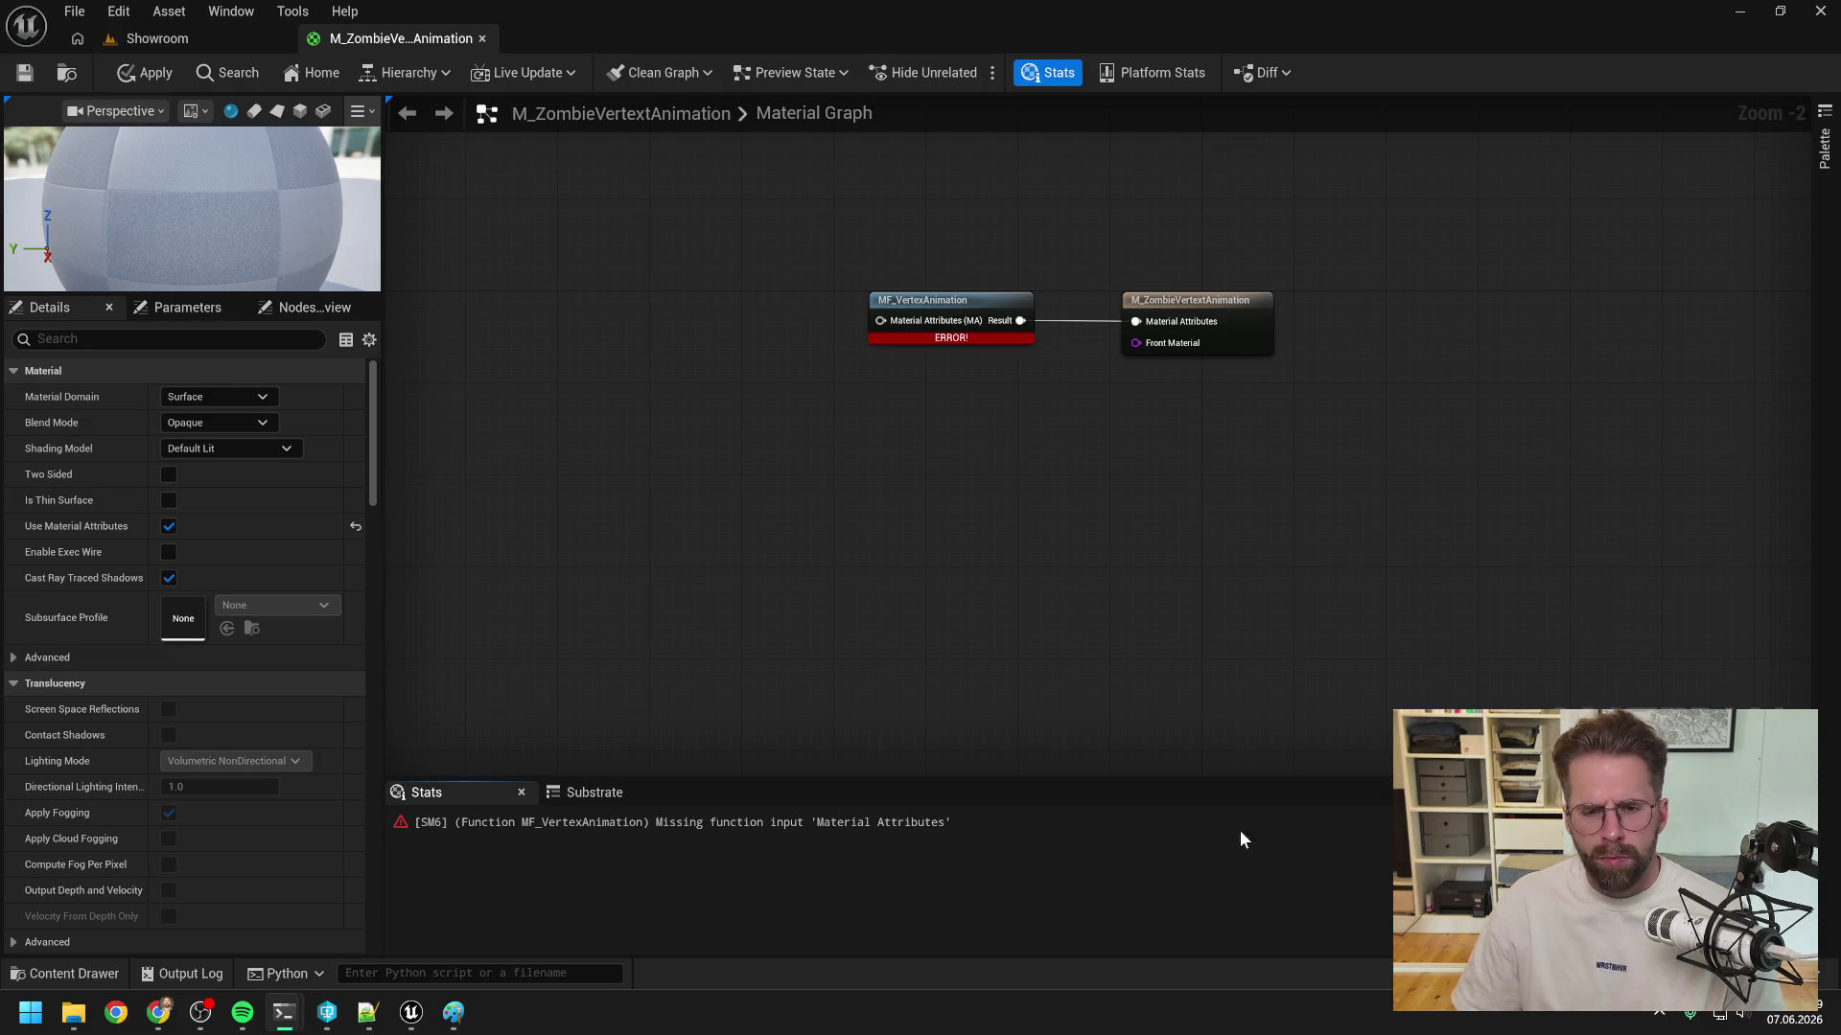
- Bring up both Claude Code sessions, read the merge session's reply, then minimize it and return to Unreal
mouse_move(284, 1011)
click(188, 897)
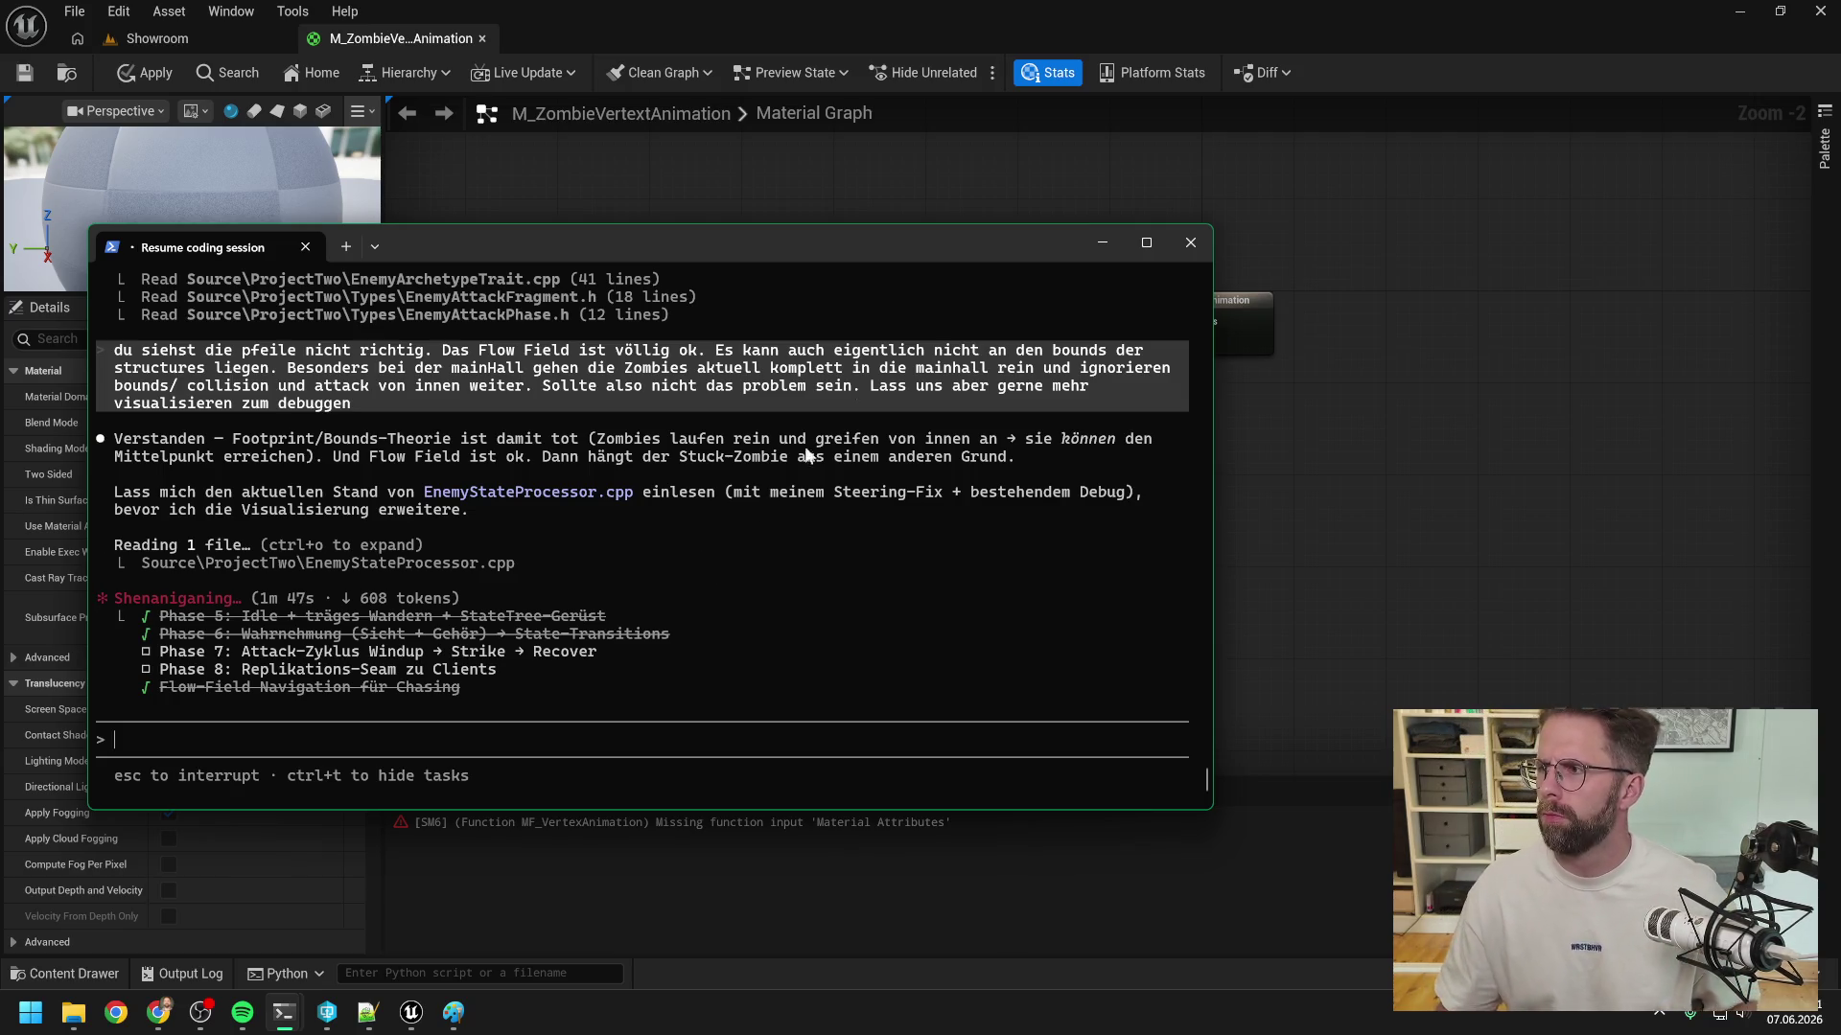
key(alt+Tab)
drag(1263, 265, 1112, 259)
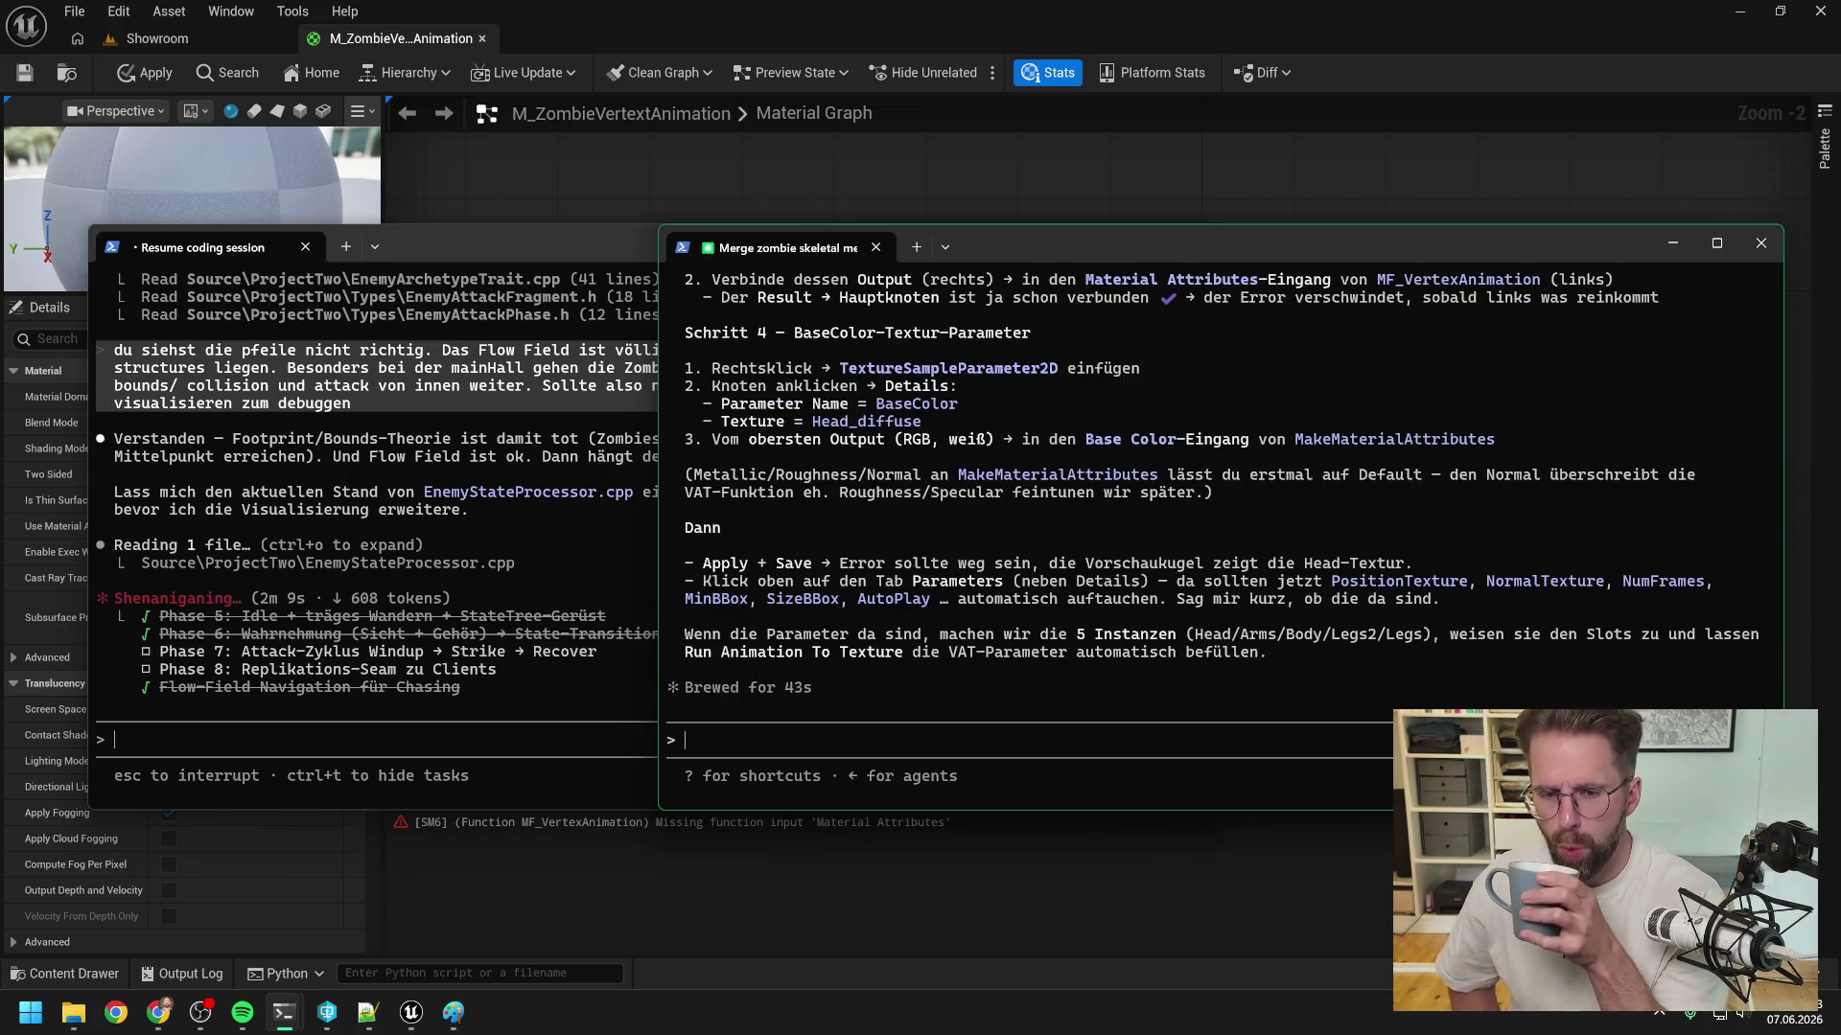
scroll(1229, 537, up, 6)
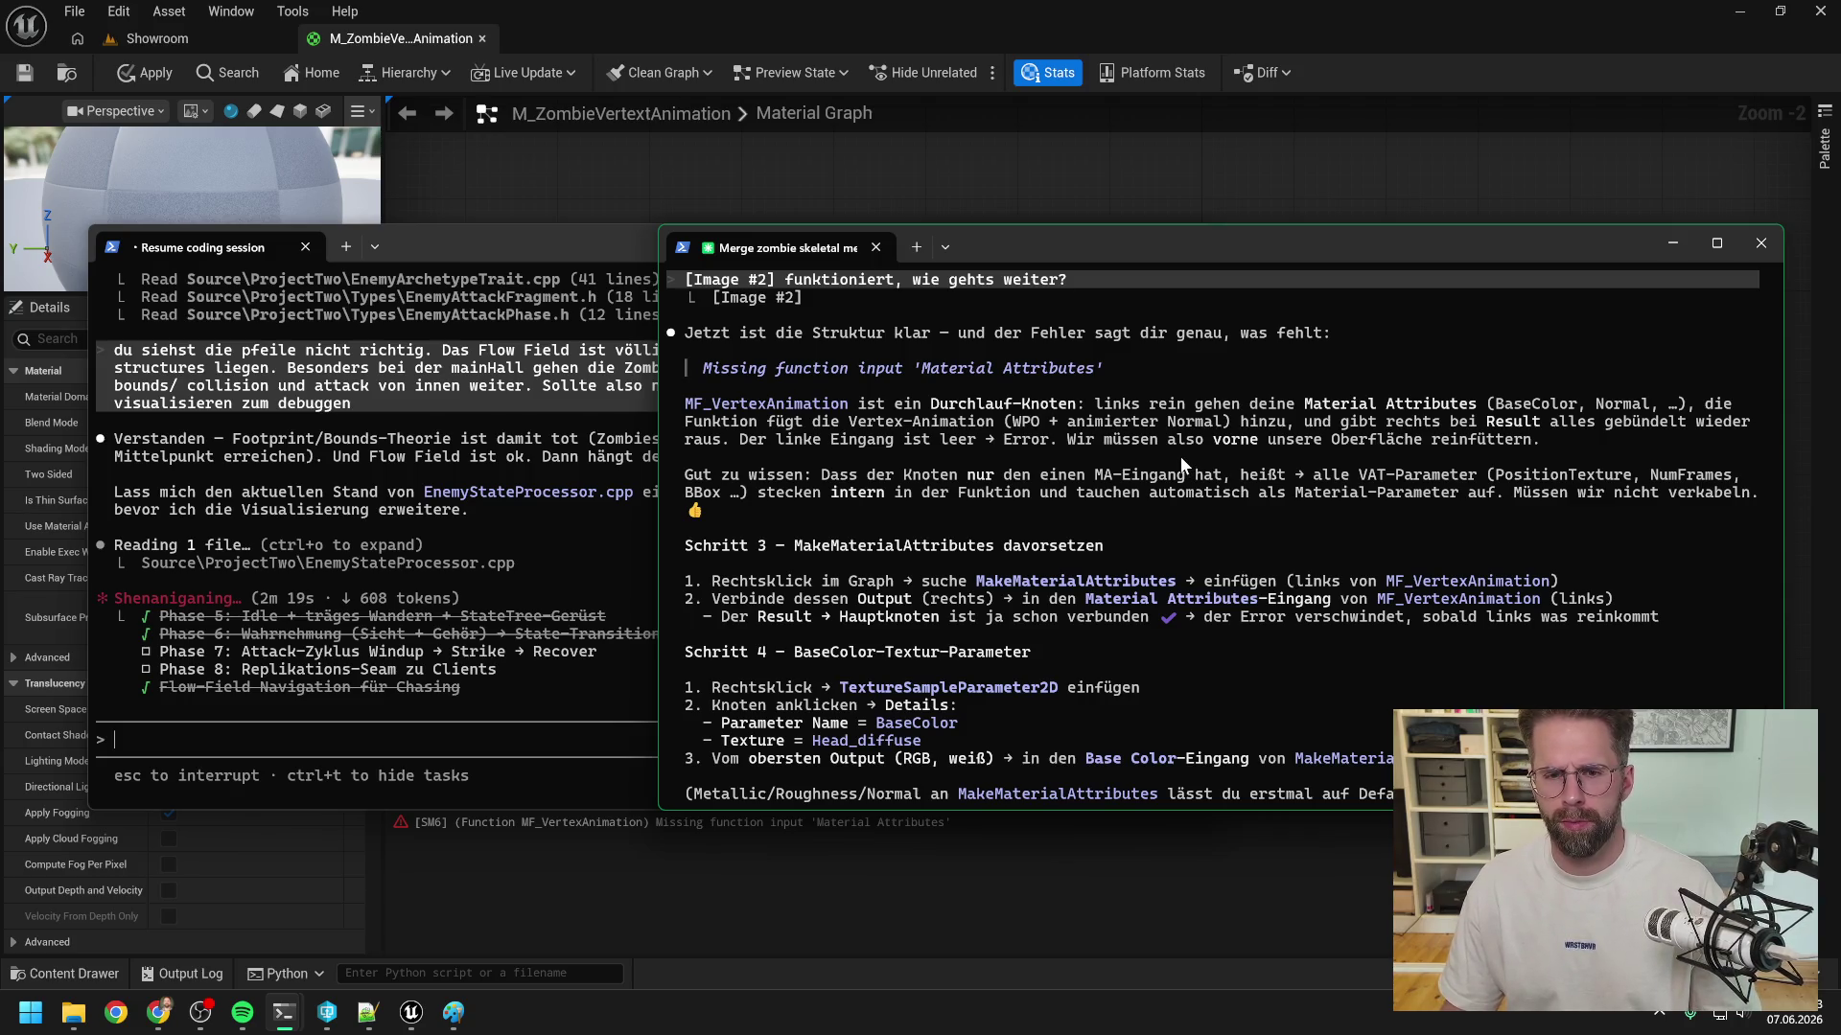
scroll(1182, 456, down, 2)
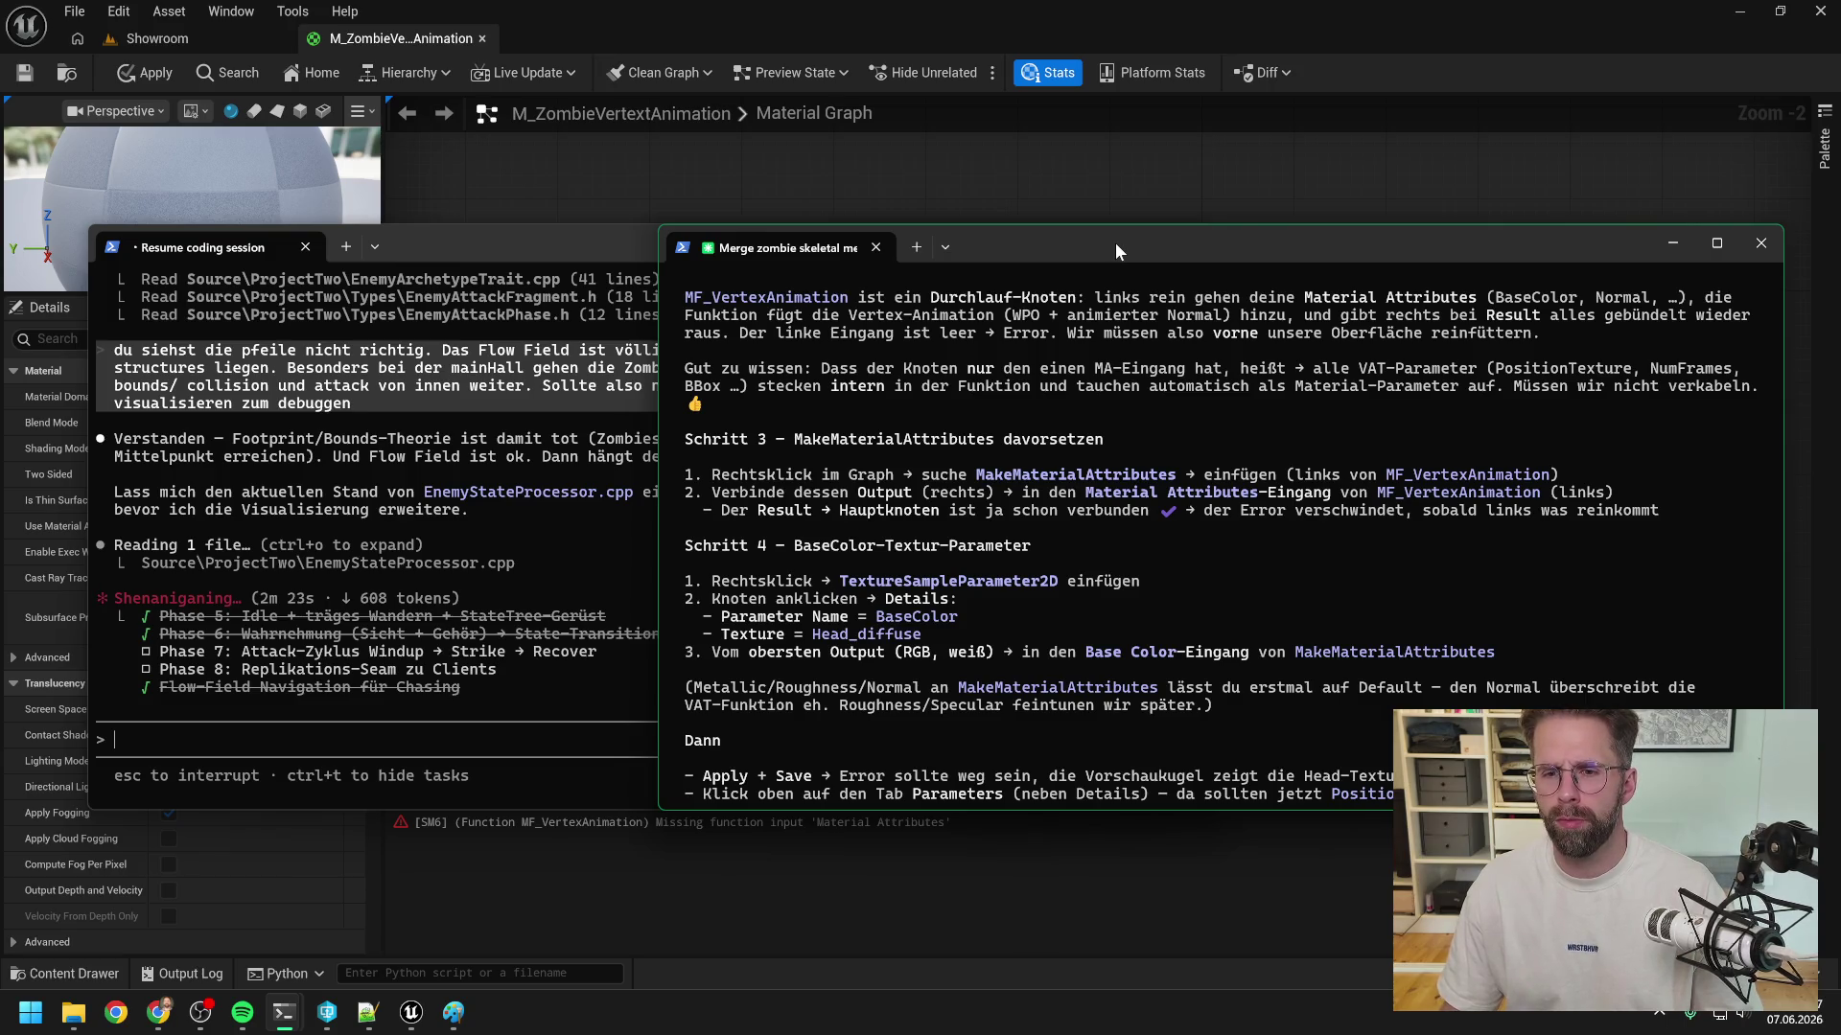
key(super+Down)
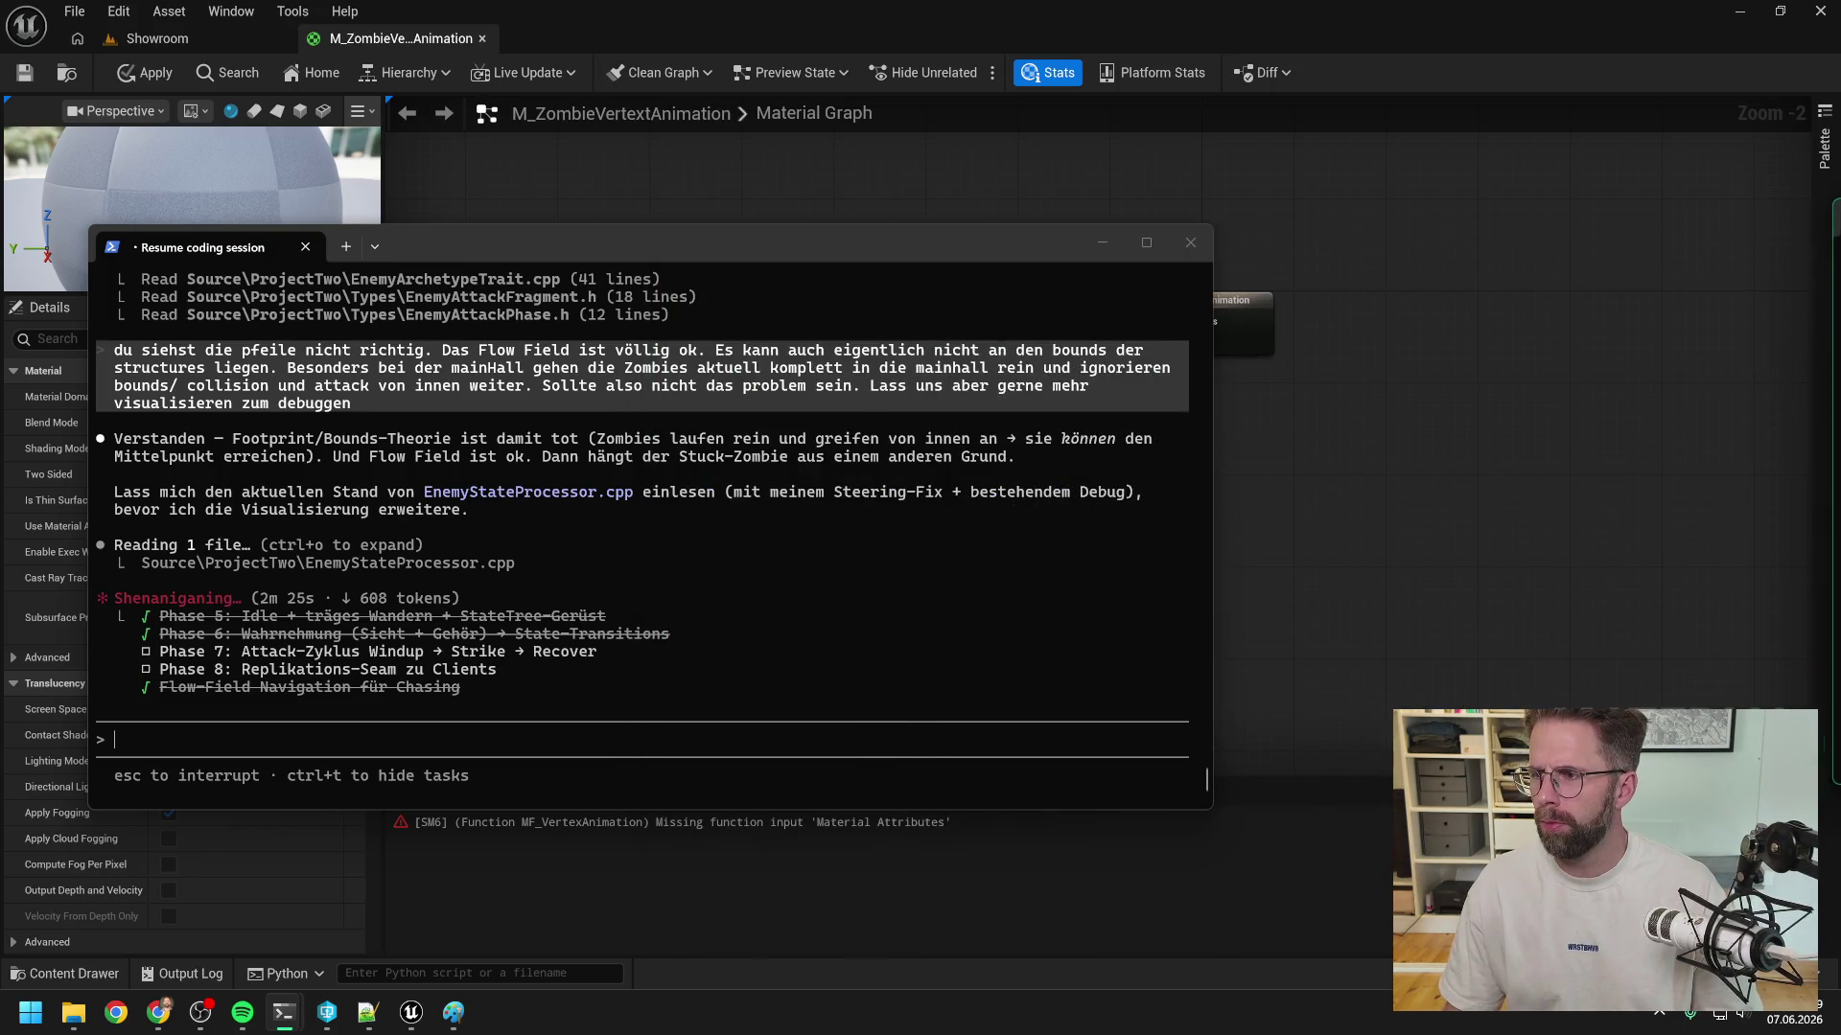
click(1448, 497)
- Add a MakeMaterialAttributes node to the material graph
right_click(1187, 414)
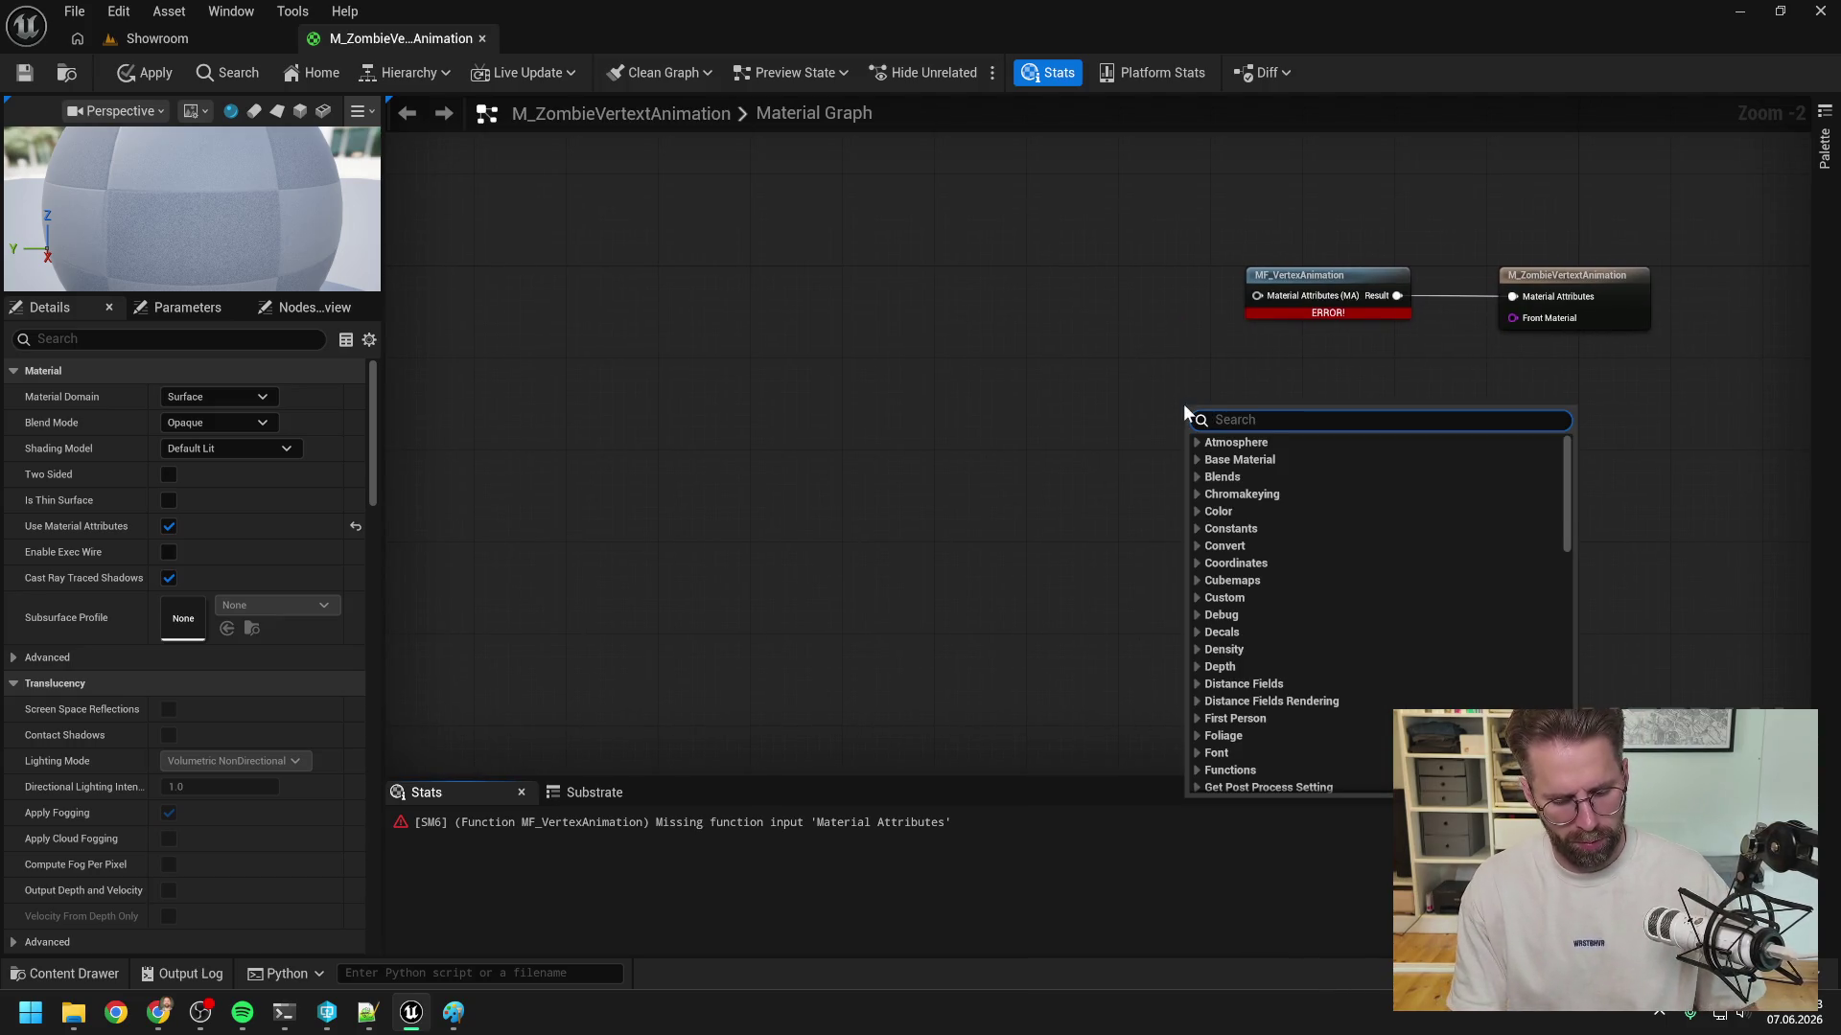
text(material attru)
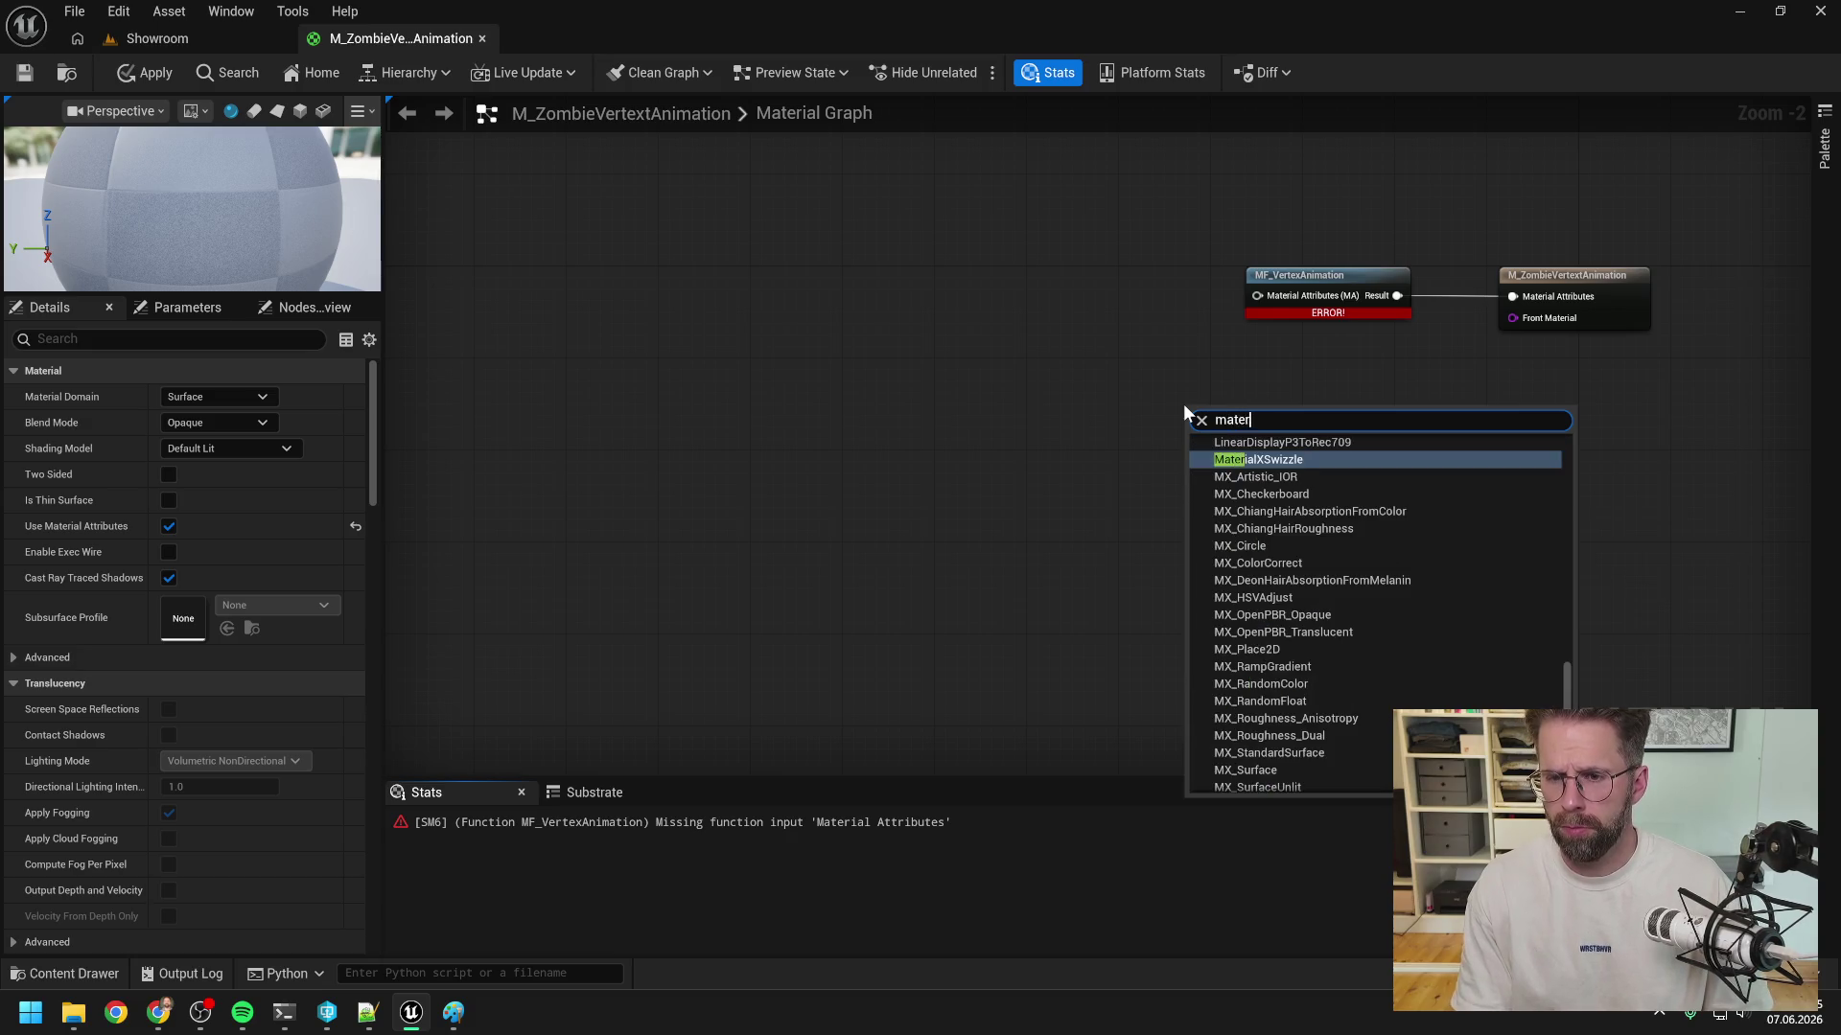
key(BackSpace)
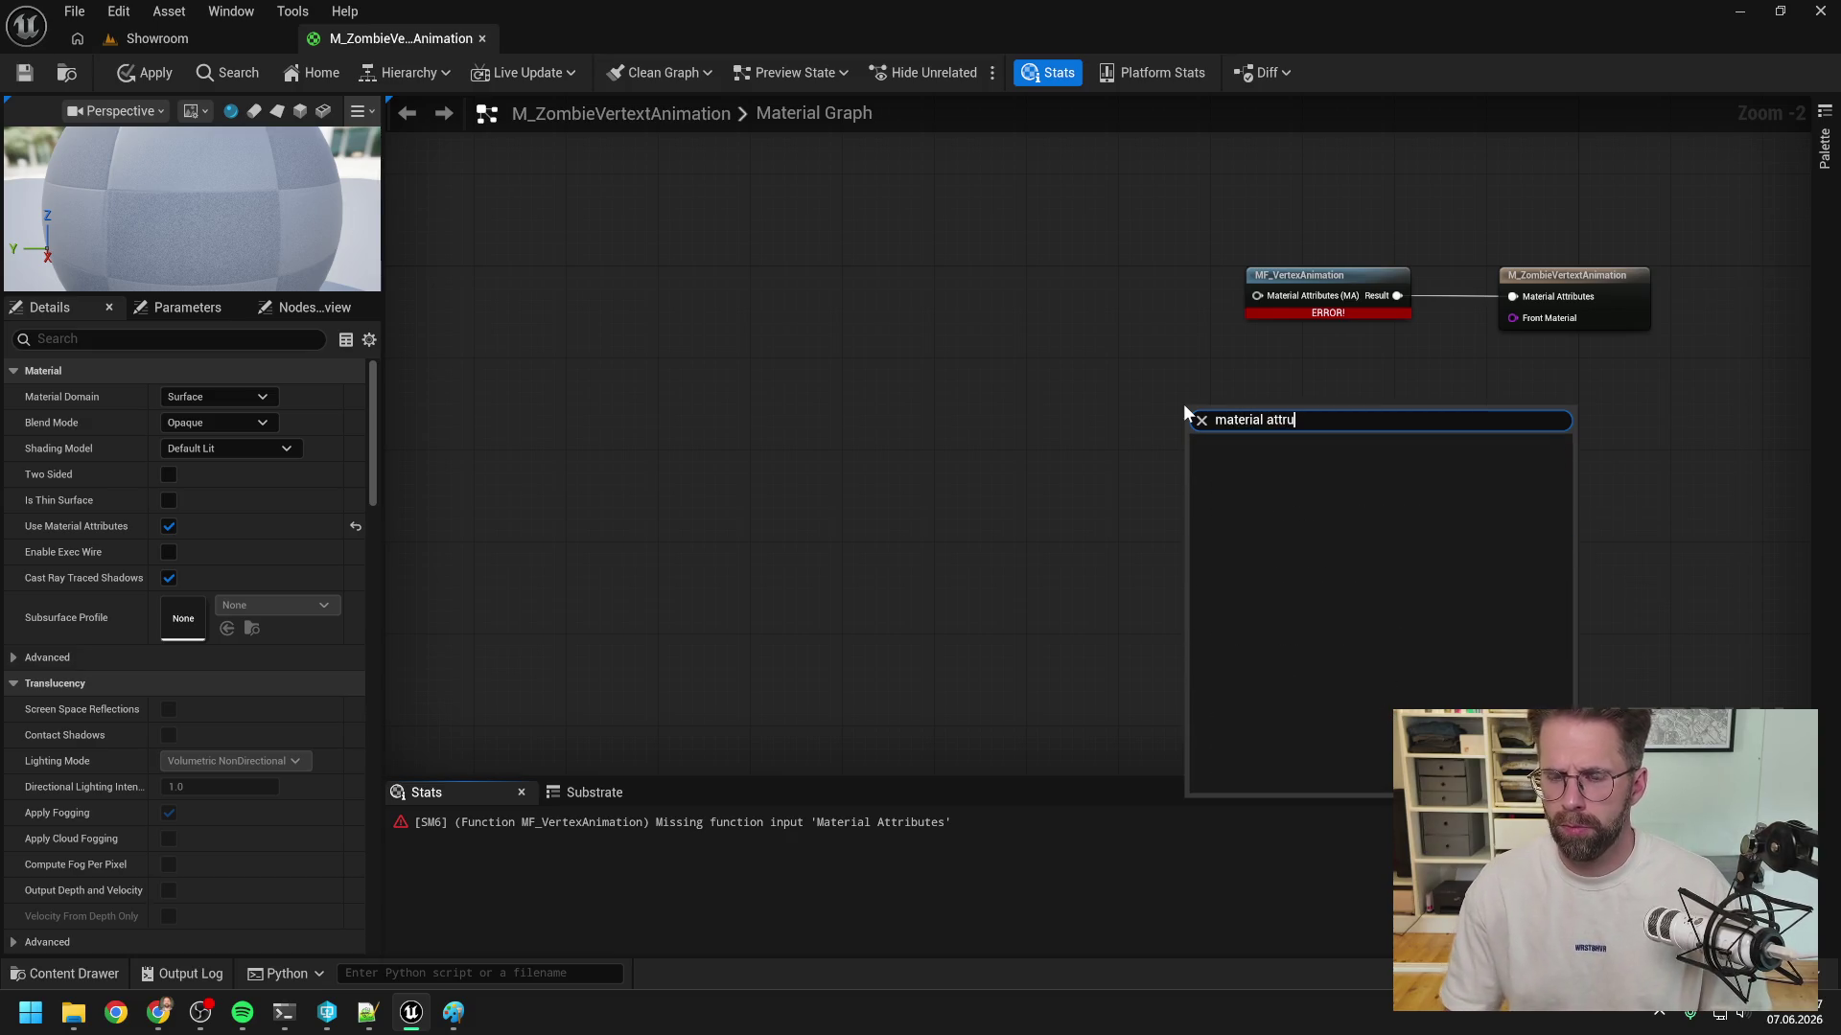
text(i)
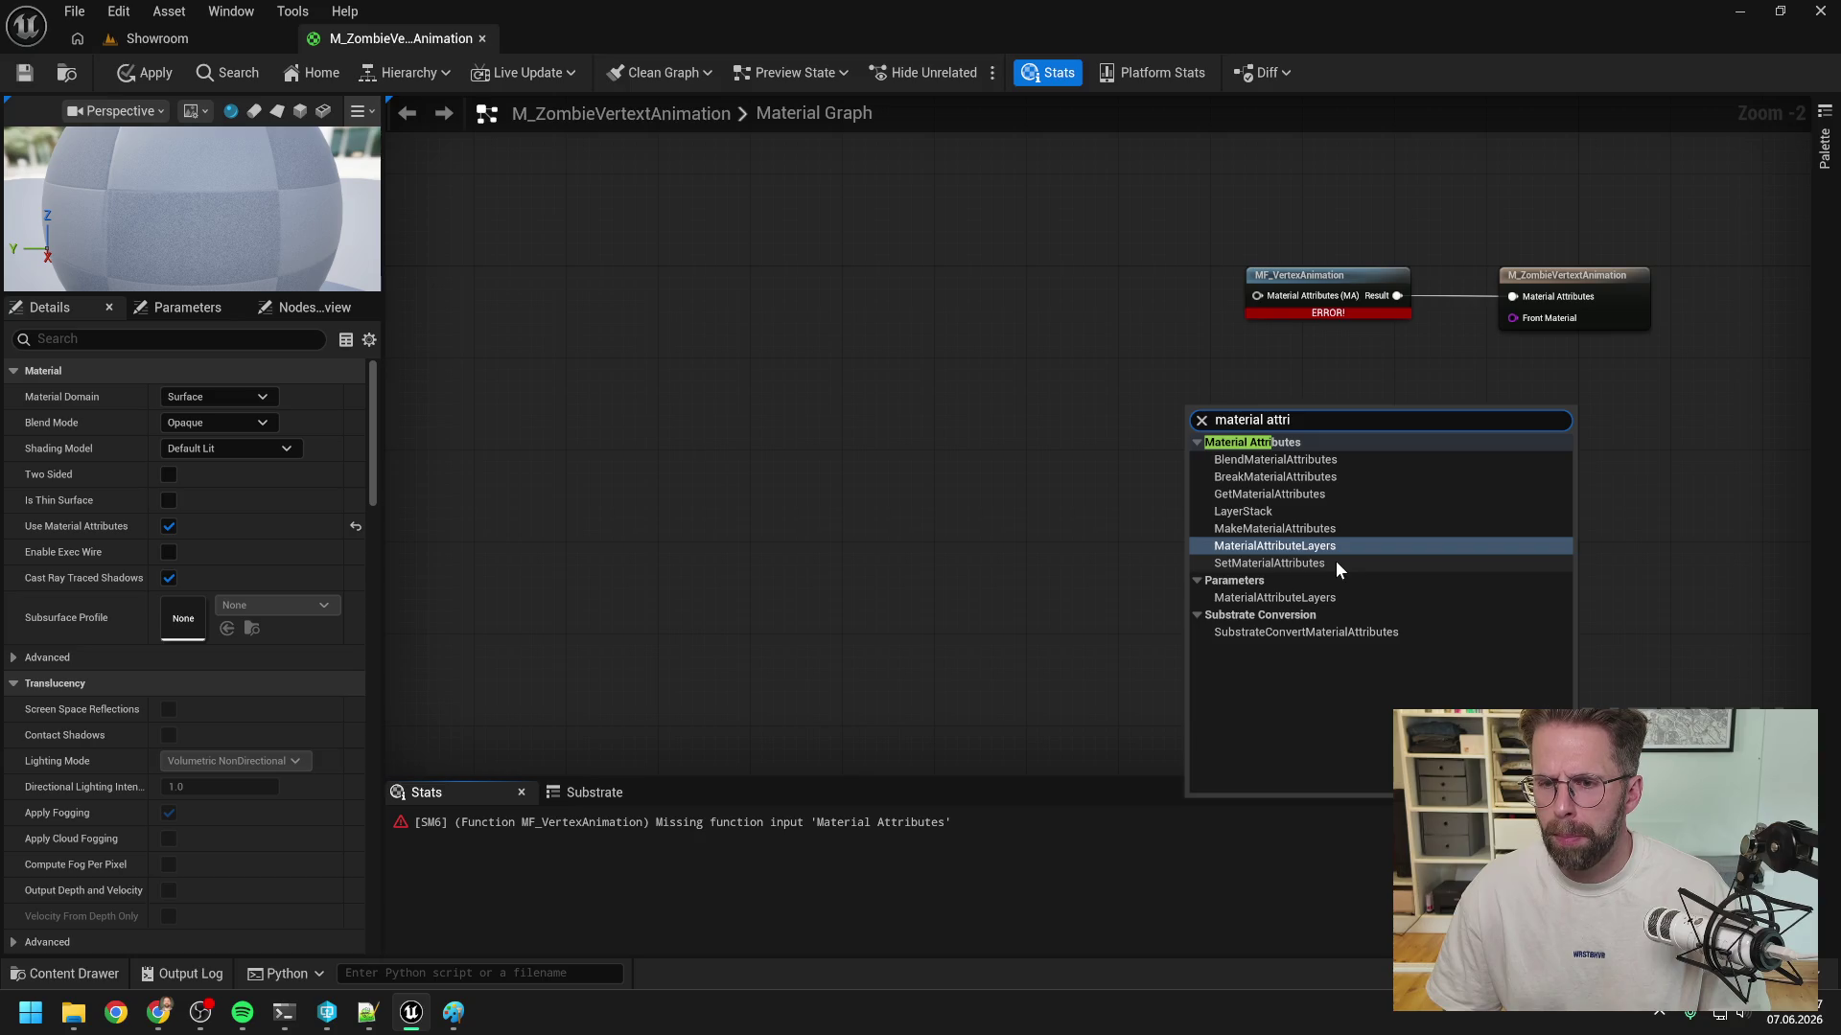
click(1285, 529)
- Place MakeMaterialAttributes left of MF_VertexAnimation and wire it into the Material Attributes input
mouse_move(1264, 413)
mouse_down()
mouse_move(1045, 228)
mouse_move(1263, 297)
mouse_up()
click(1224, 398)
mouse_move(1037, 222)
mouse_down()
mouse_move(1107, 259)
mouse_move(1105, 278)
mouse_up()
click(1371, 440)
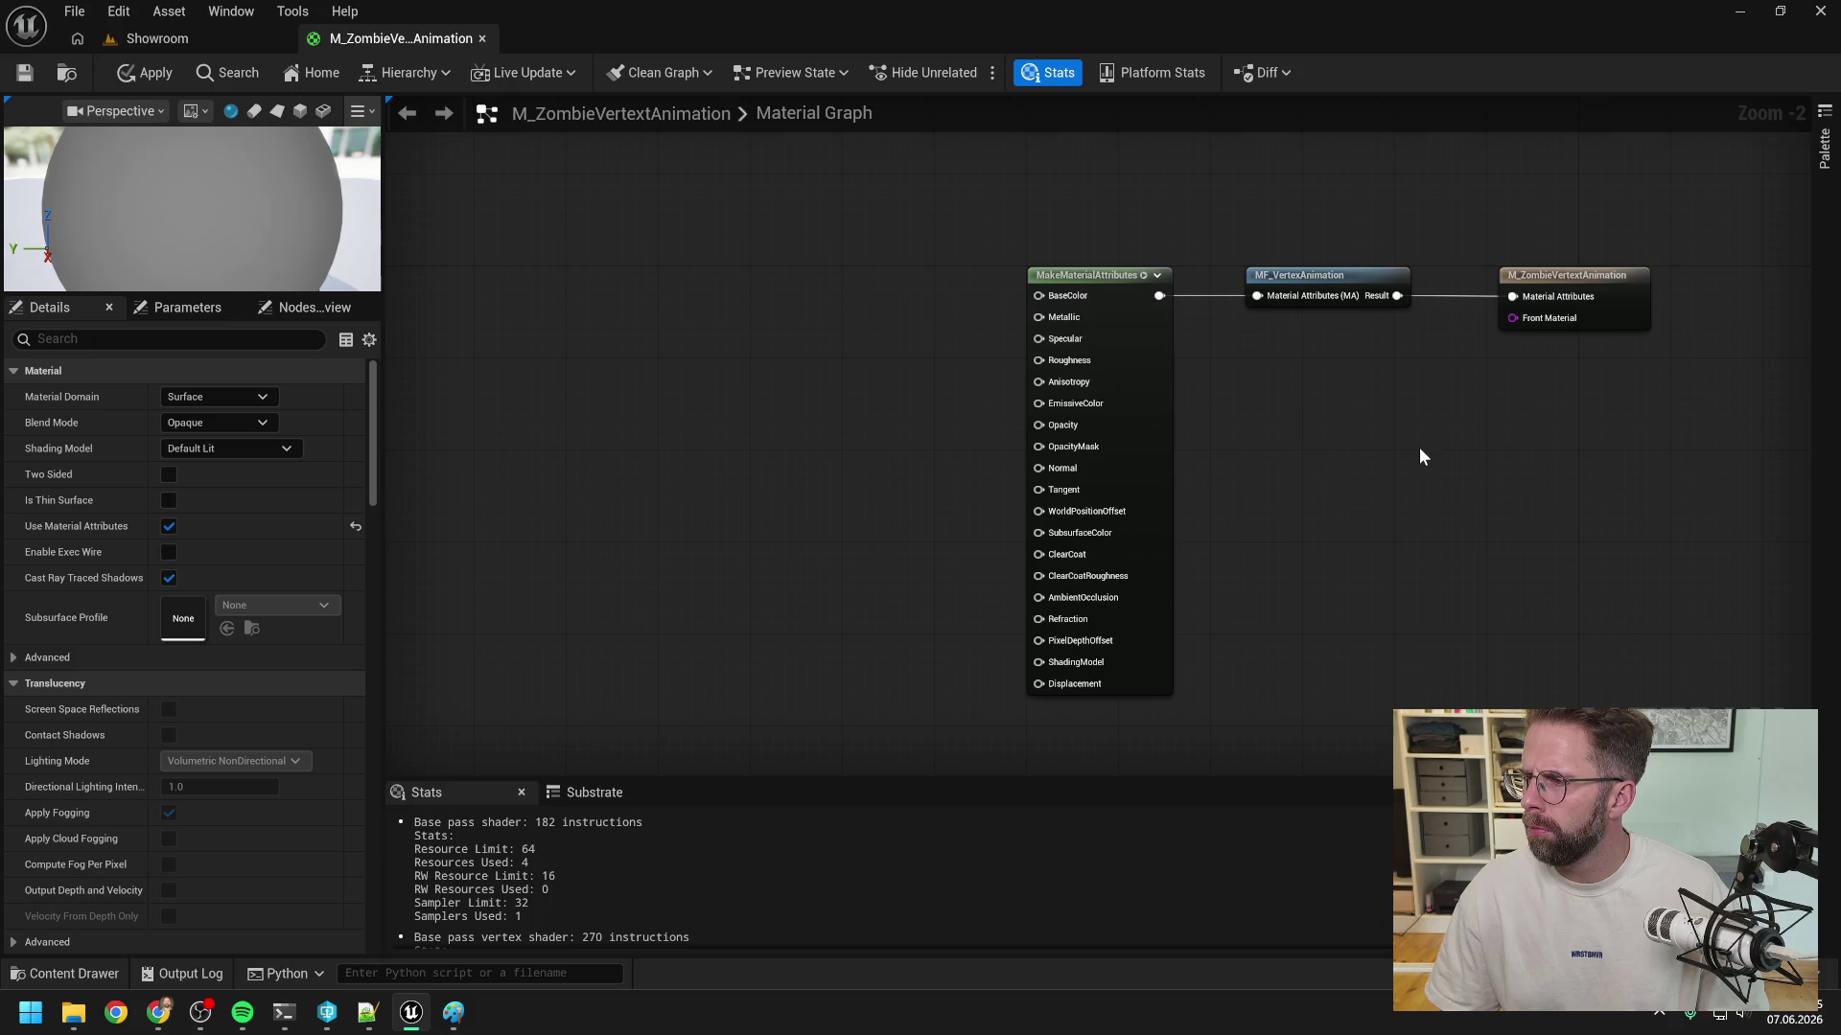
mouse_move(1401, 485)
mouse_down()
mouse_move(1412, 419)
mouse_move(1478, 429)
mouse_up()
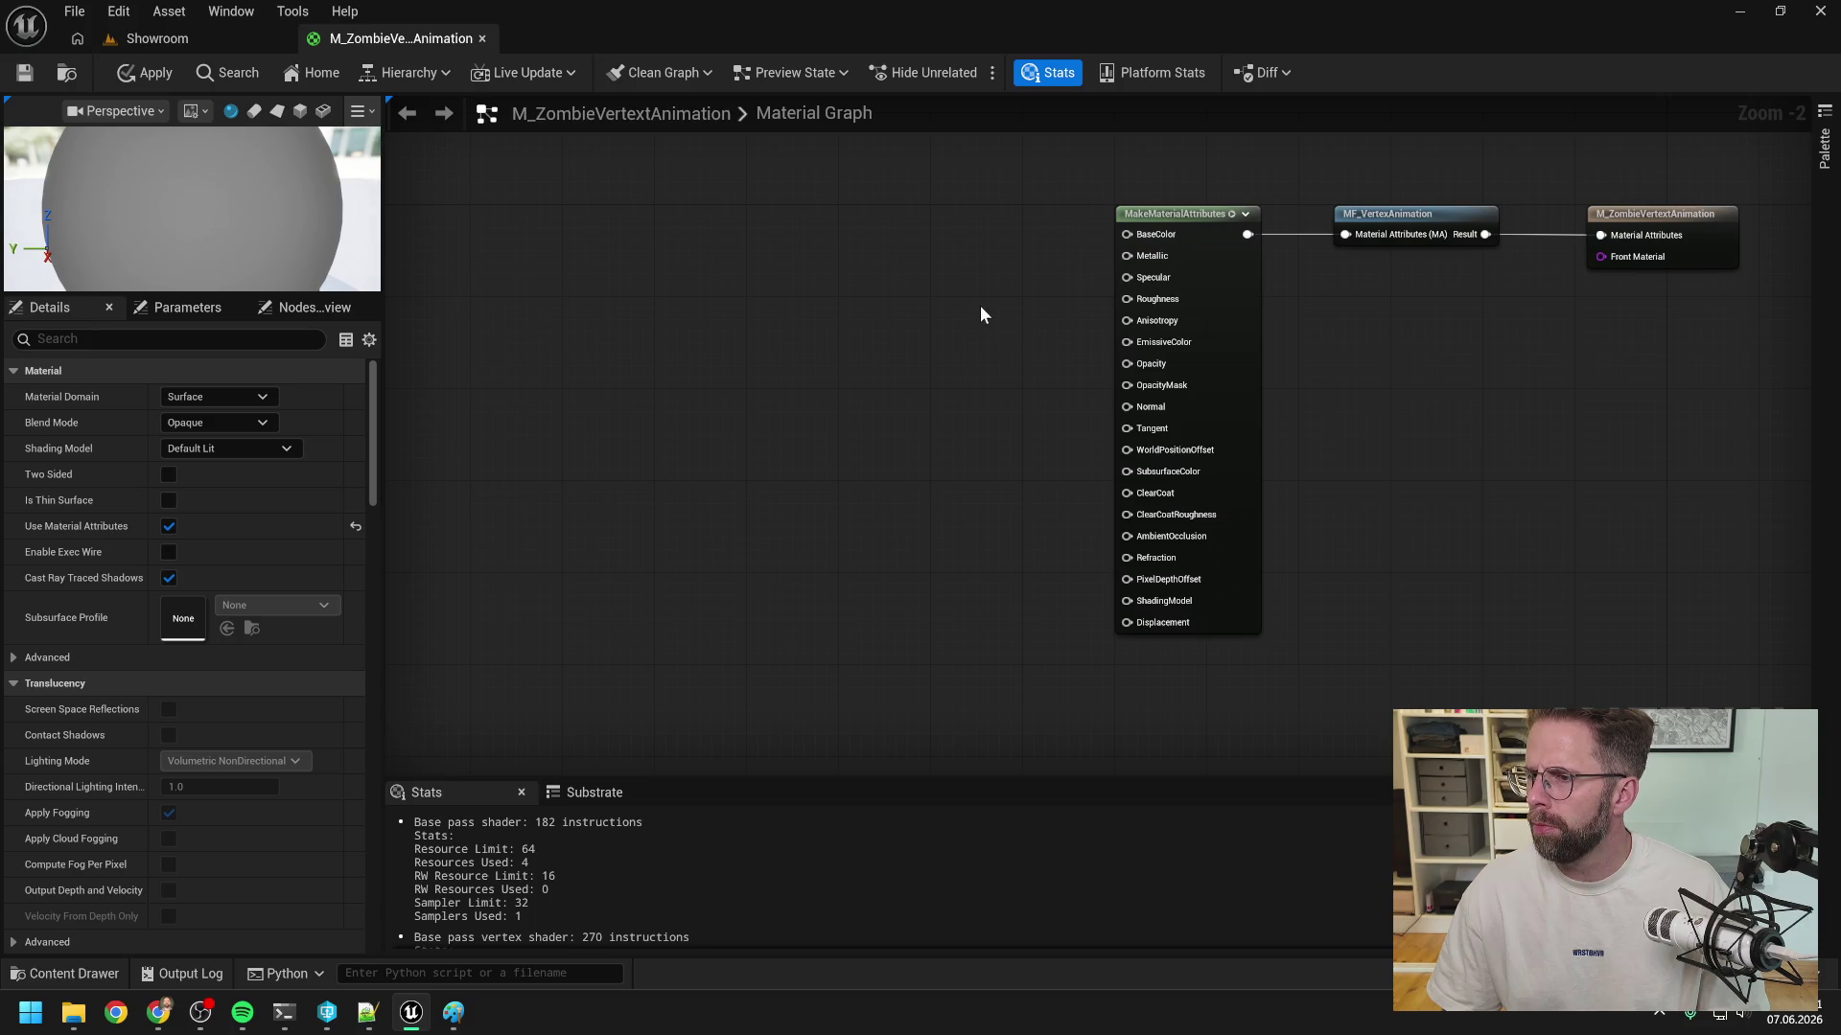
- Add a TextureSampleParameter2D node and feed its RGB into MakeMaterialAttributes' BaseColor
right_click(1004, 308)
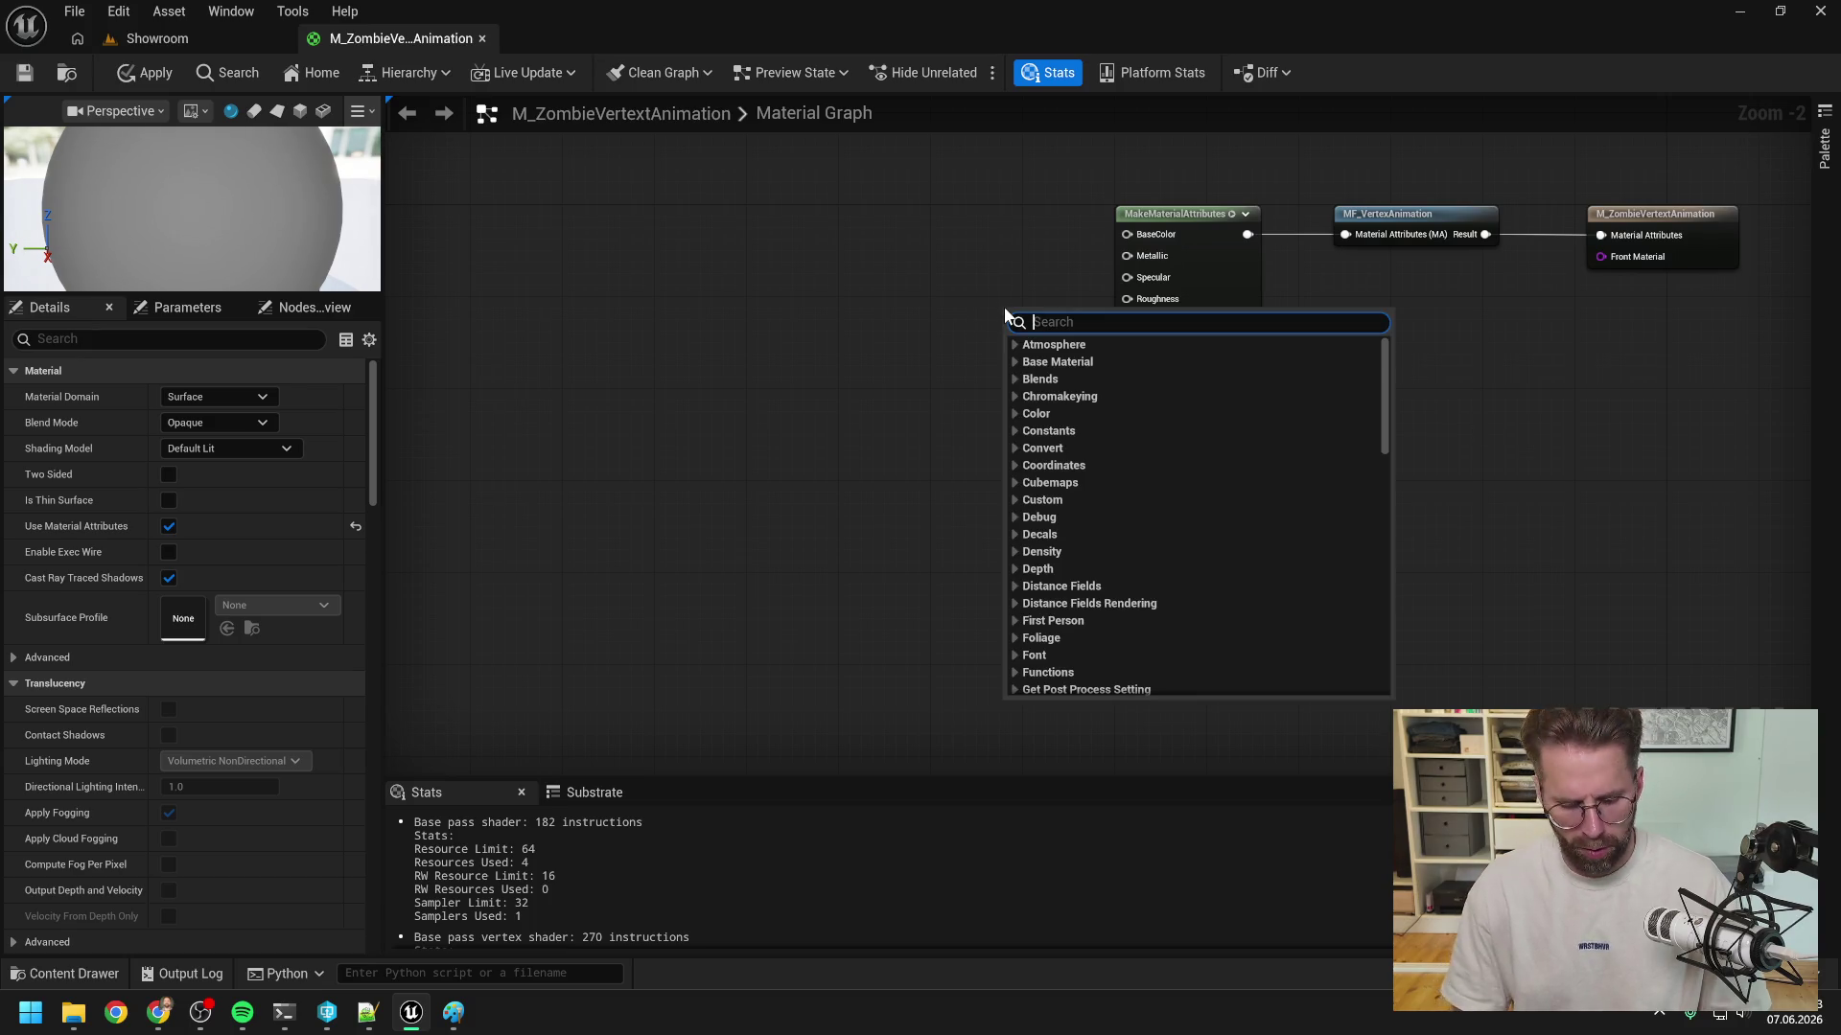
text(textu)
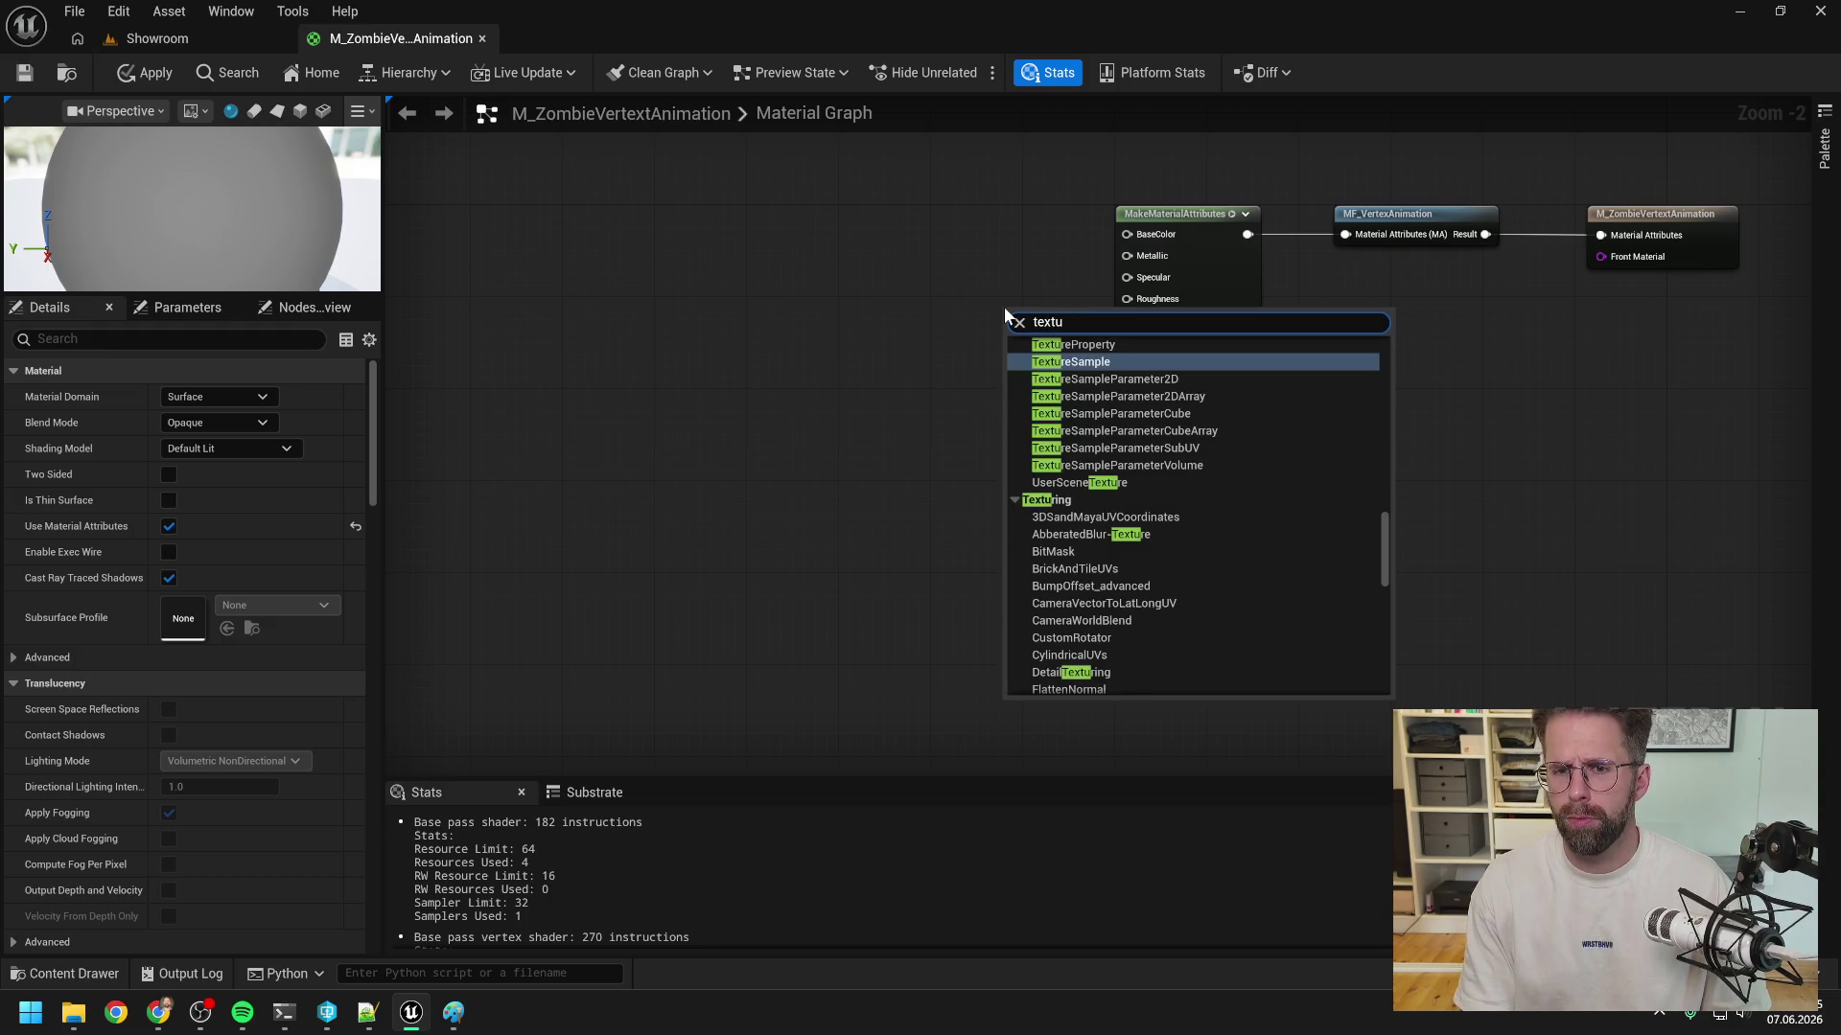
text(re param)
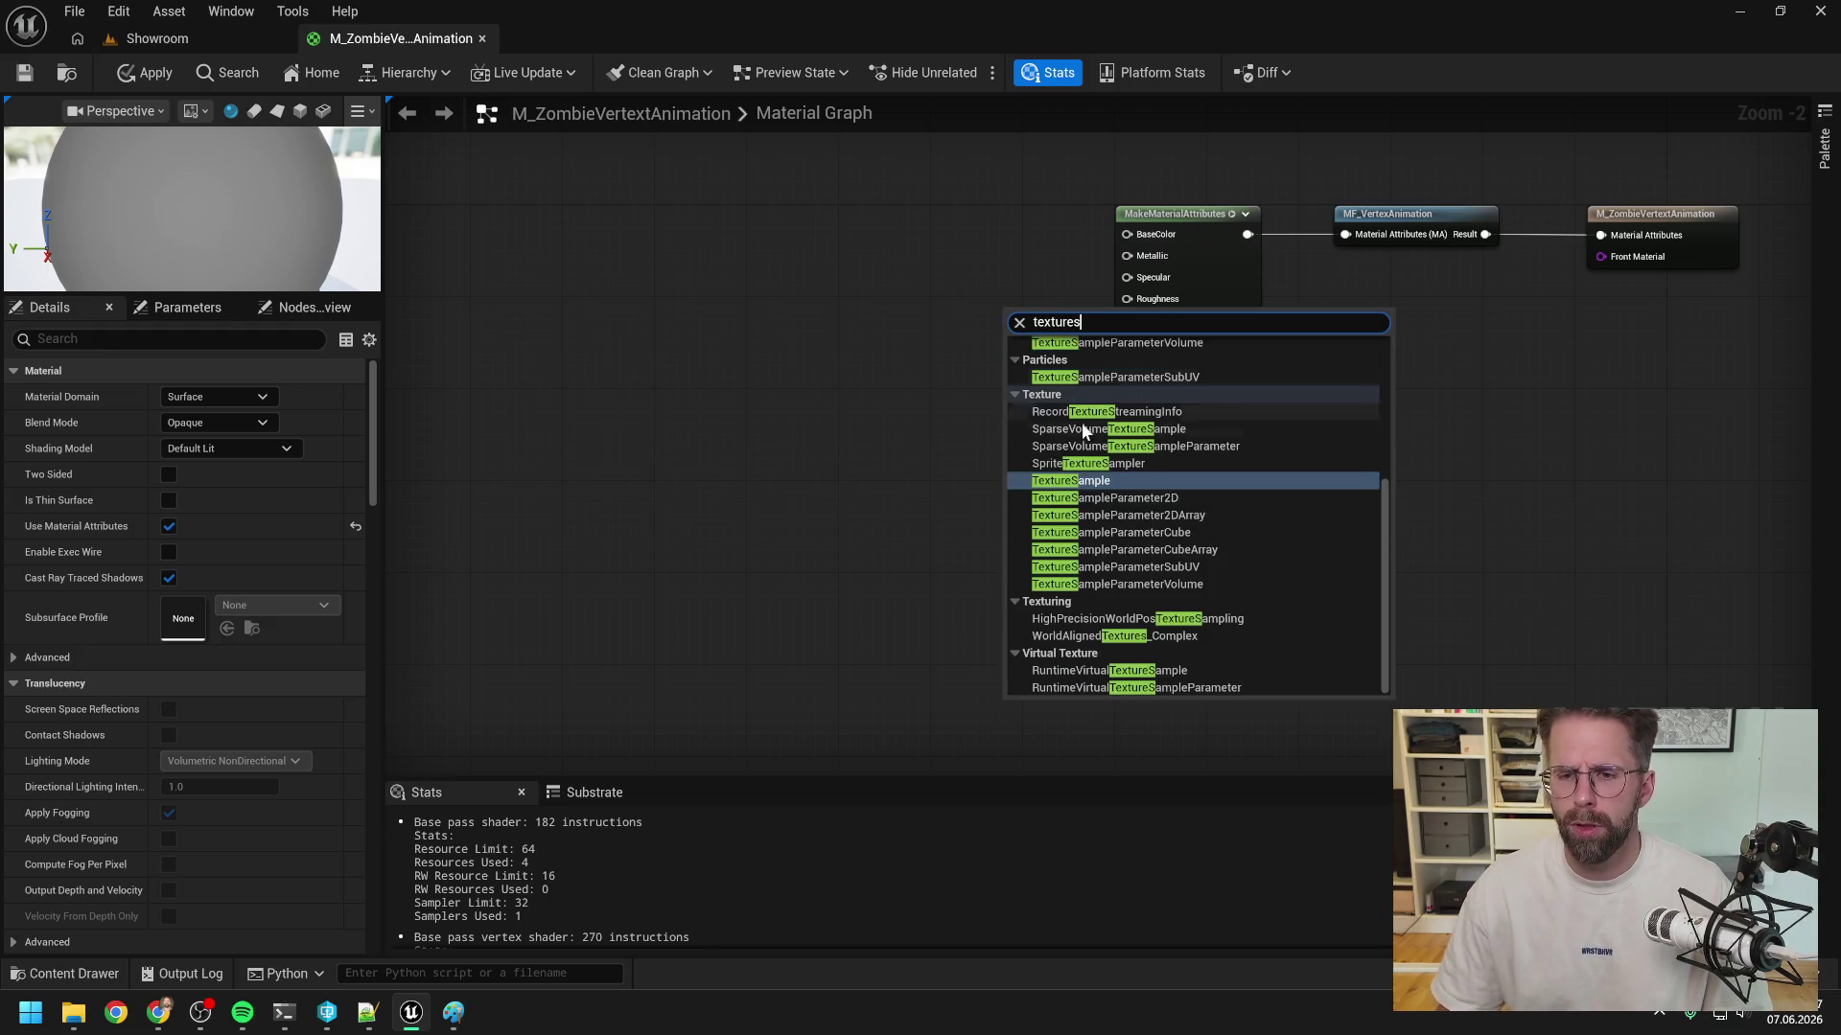
click(1148, 497)
drag(1055, 328, 850, 169)
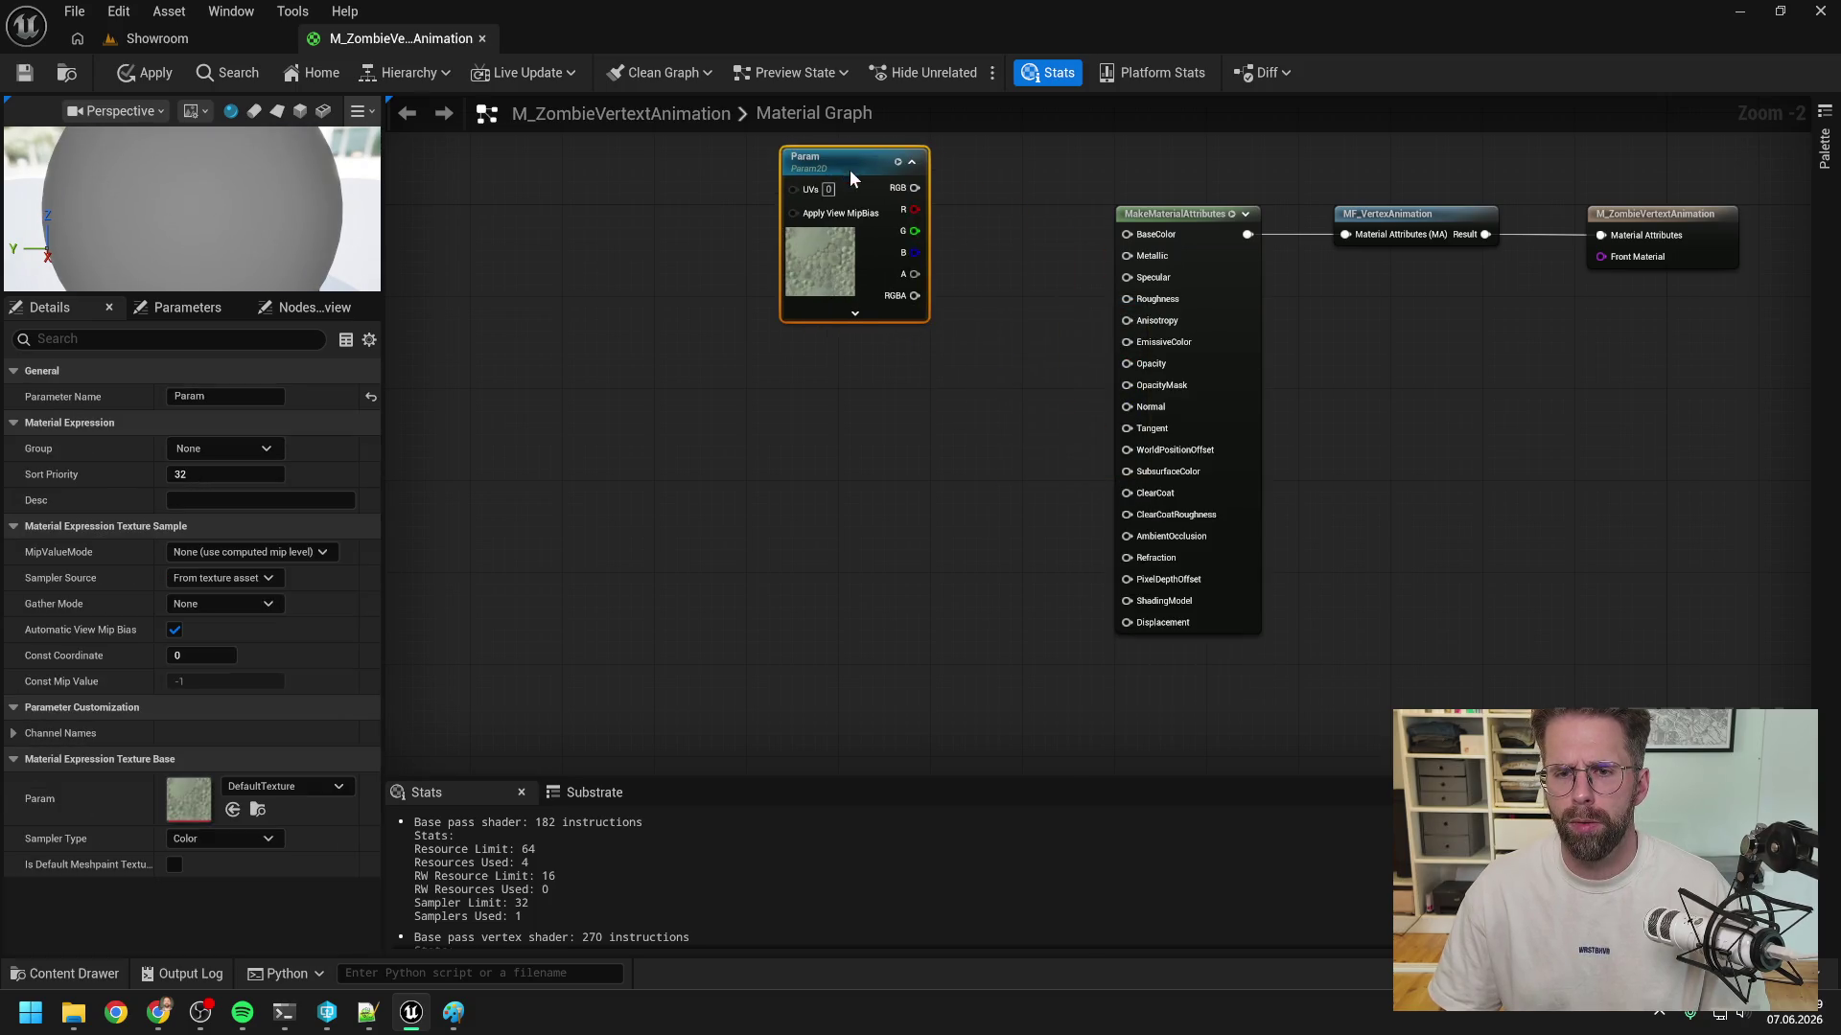
drag(1023, 319, 1079, 411)
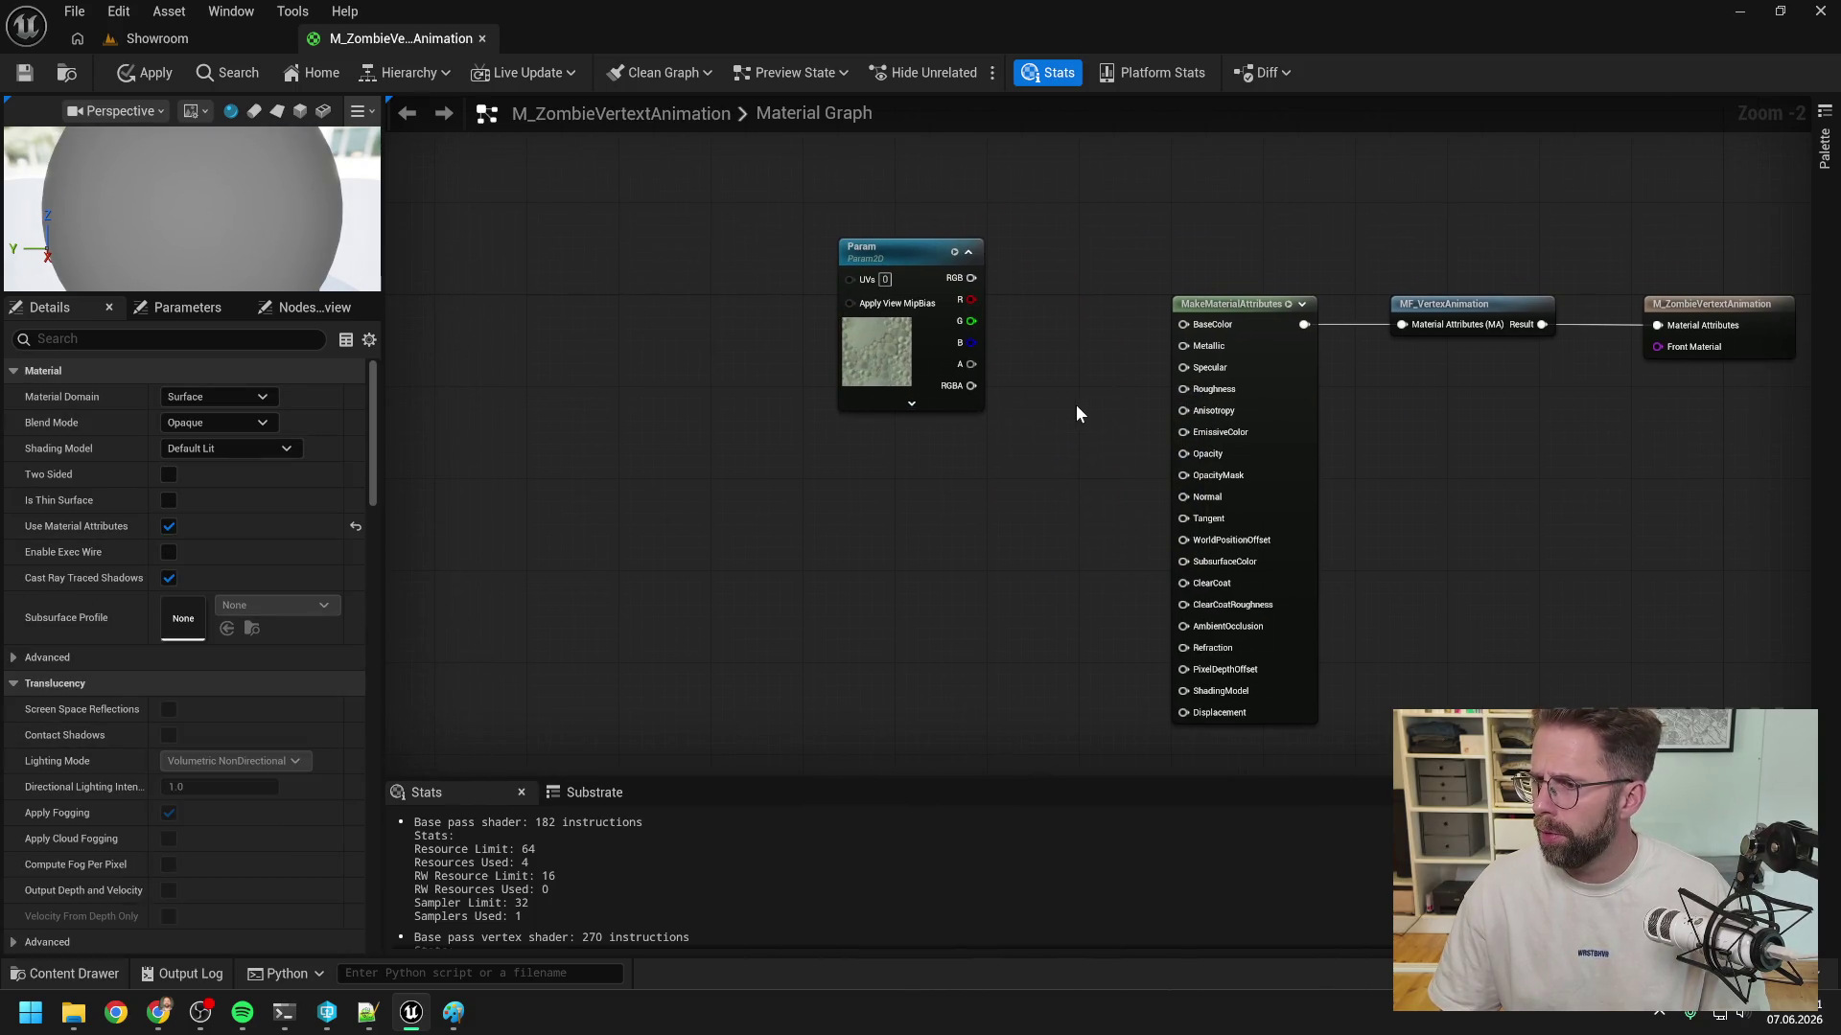
drag(975, 280, 1183, 325)
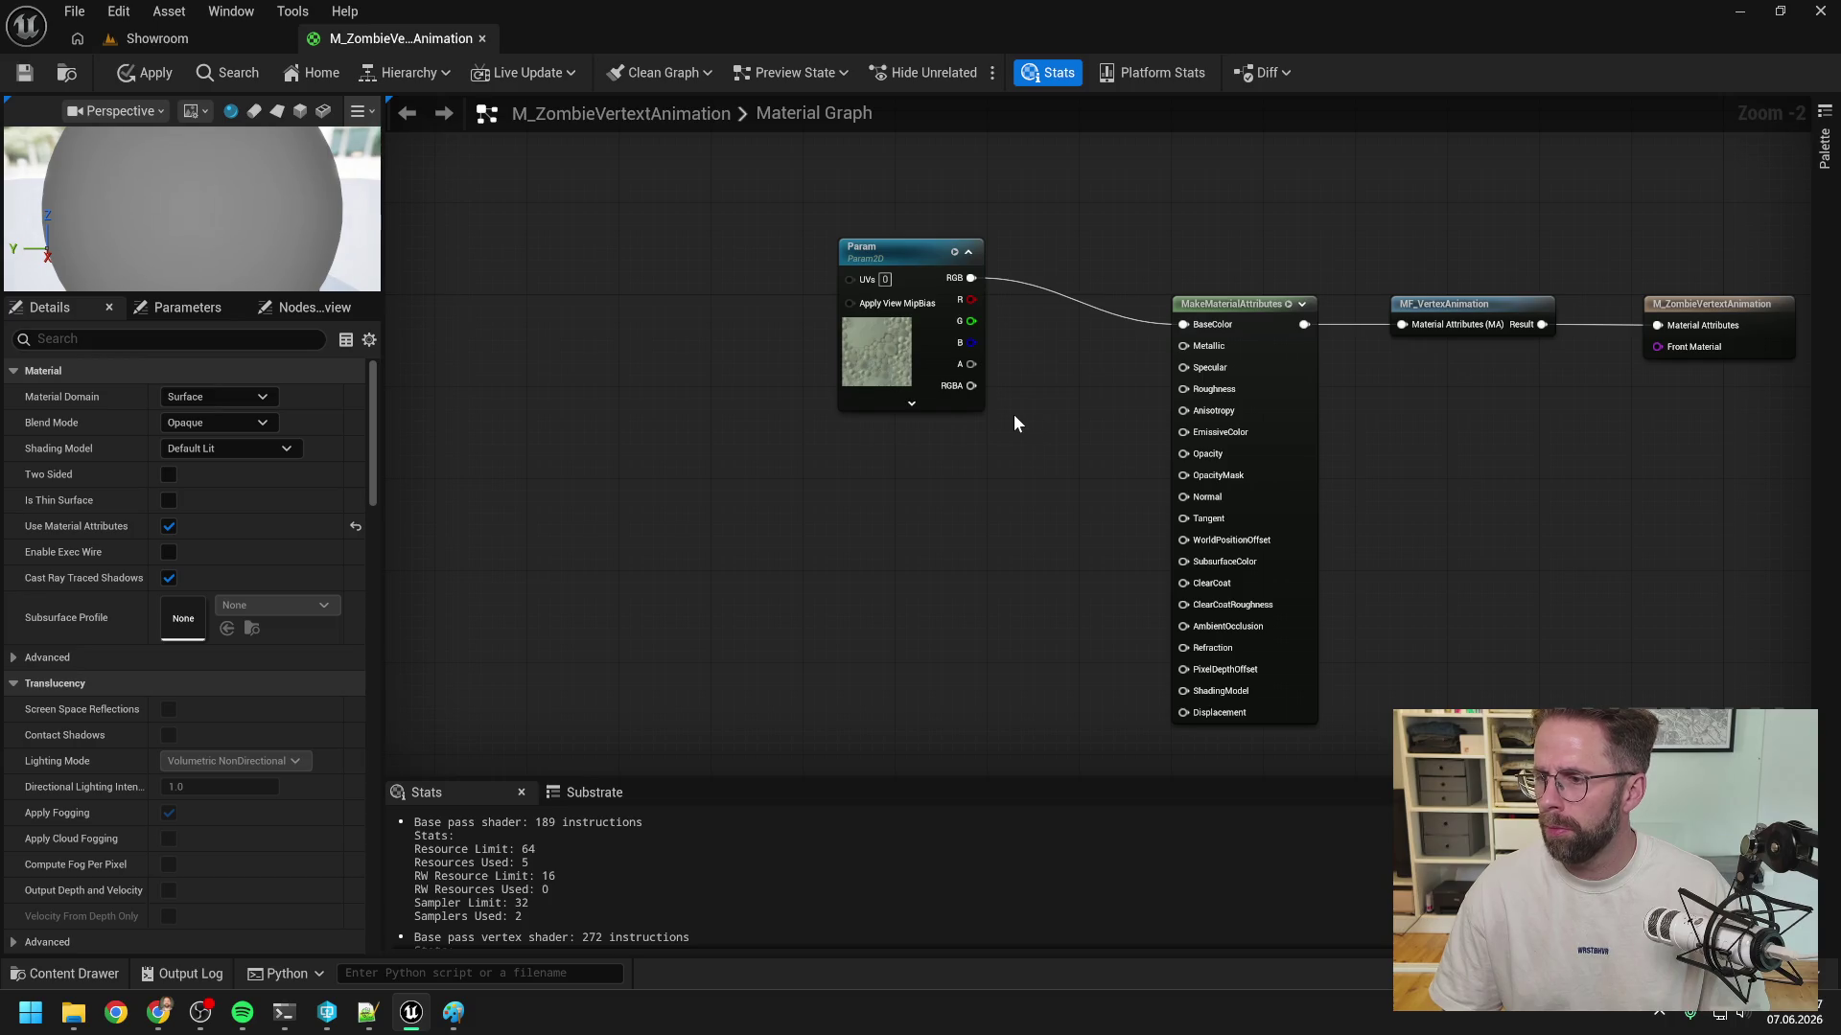
- Name the texture parameter BaseColor, assign Head_diffuse, and apply the material changes
click(865, 245)
click(259, 395)
text(BaseColor)
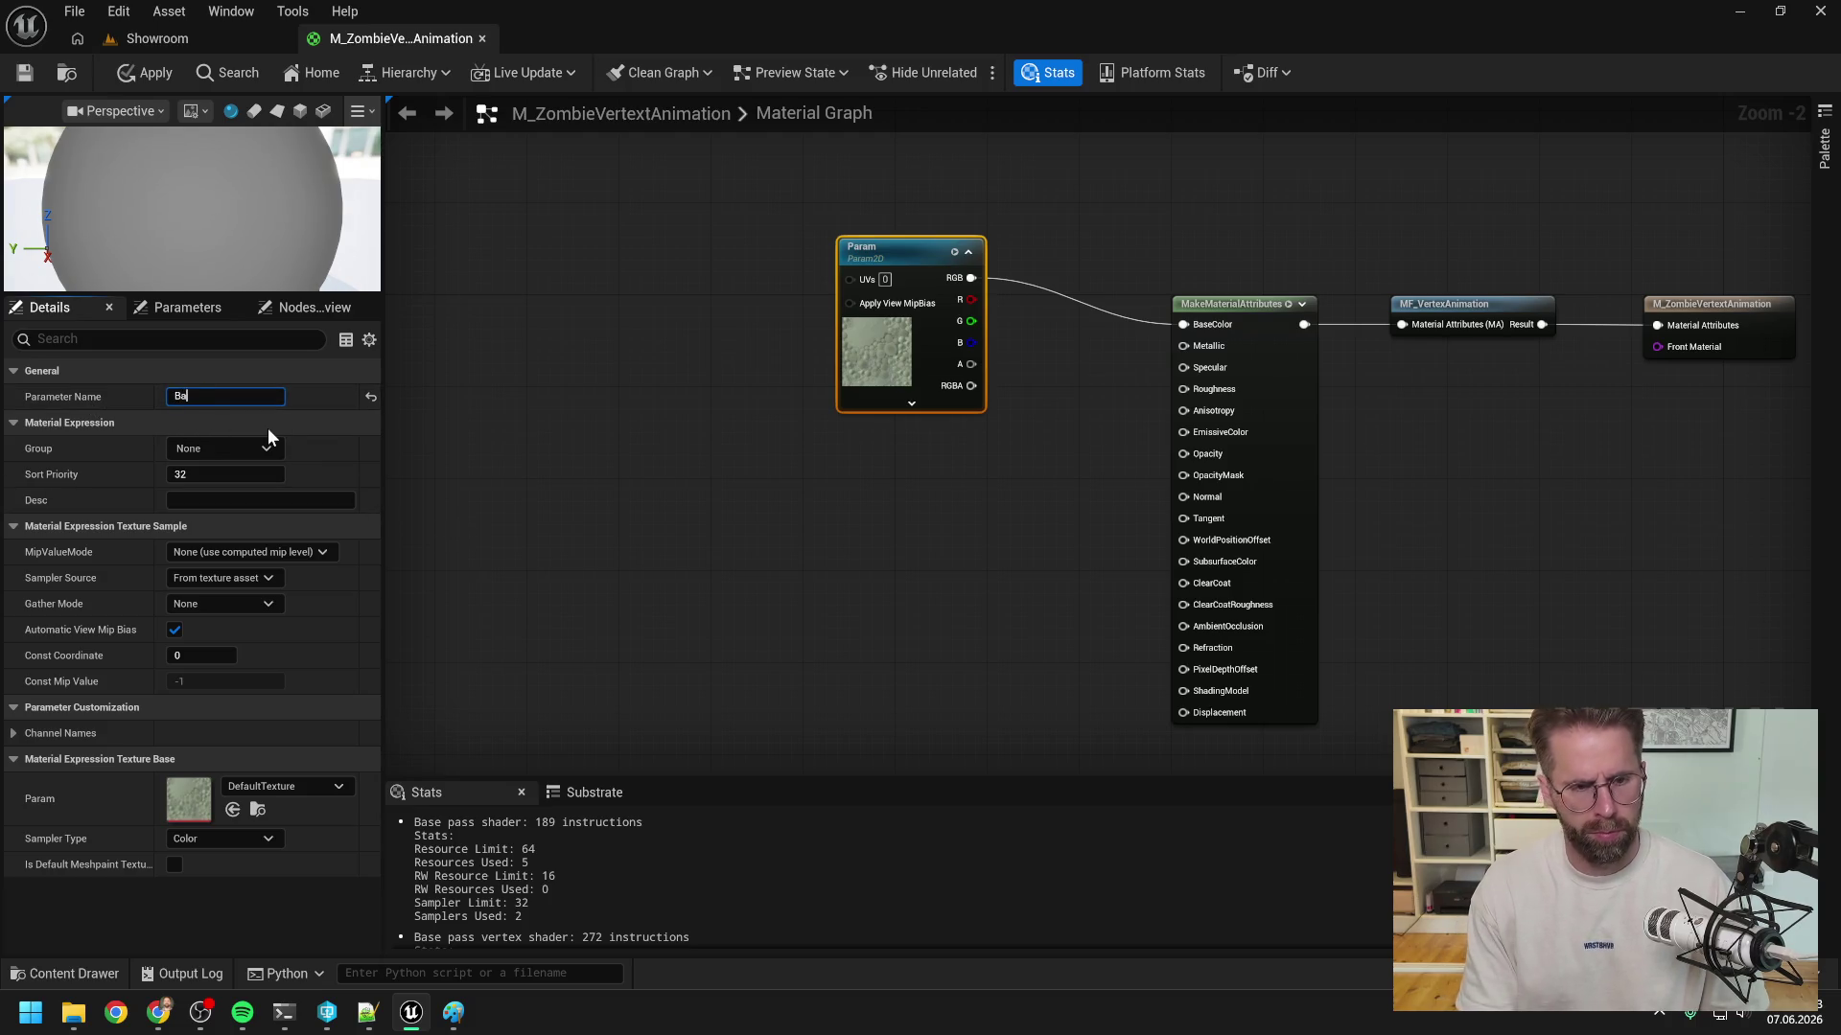
key(Return)
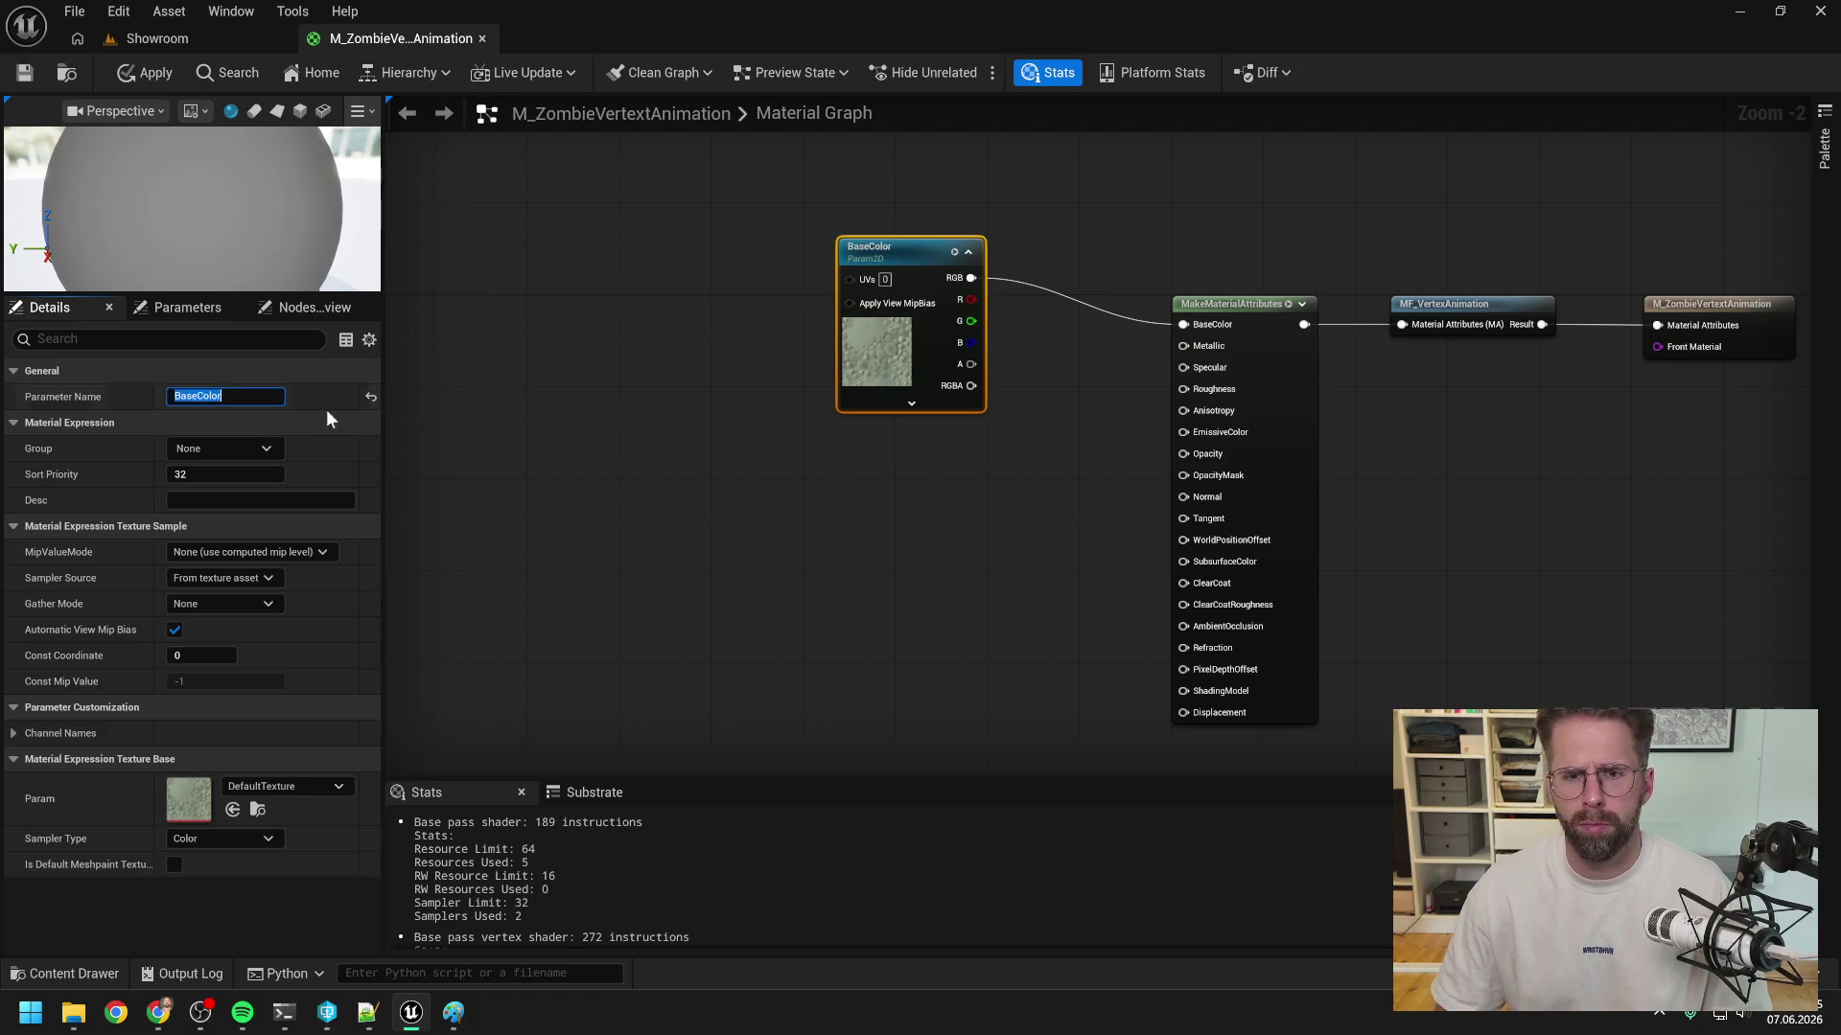
click(281, 786)
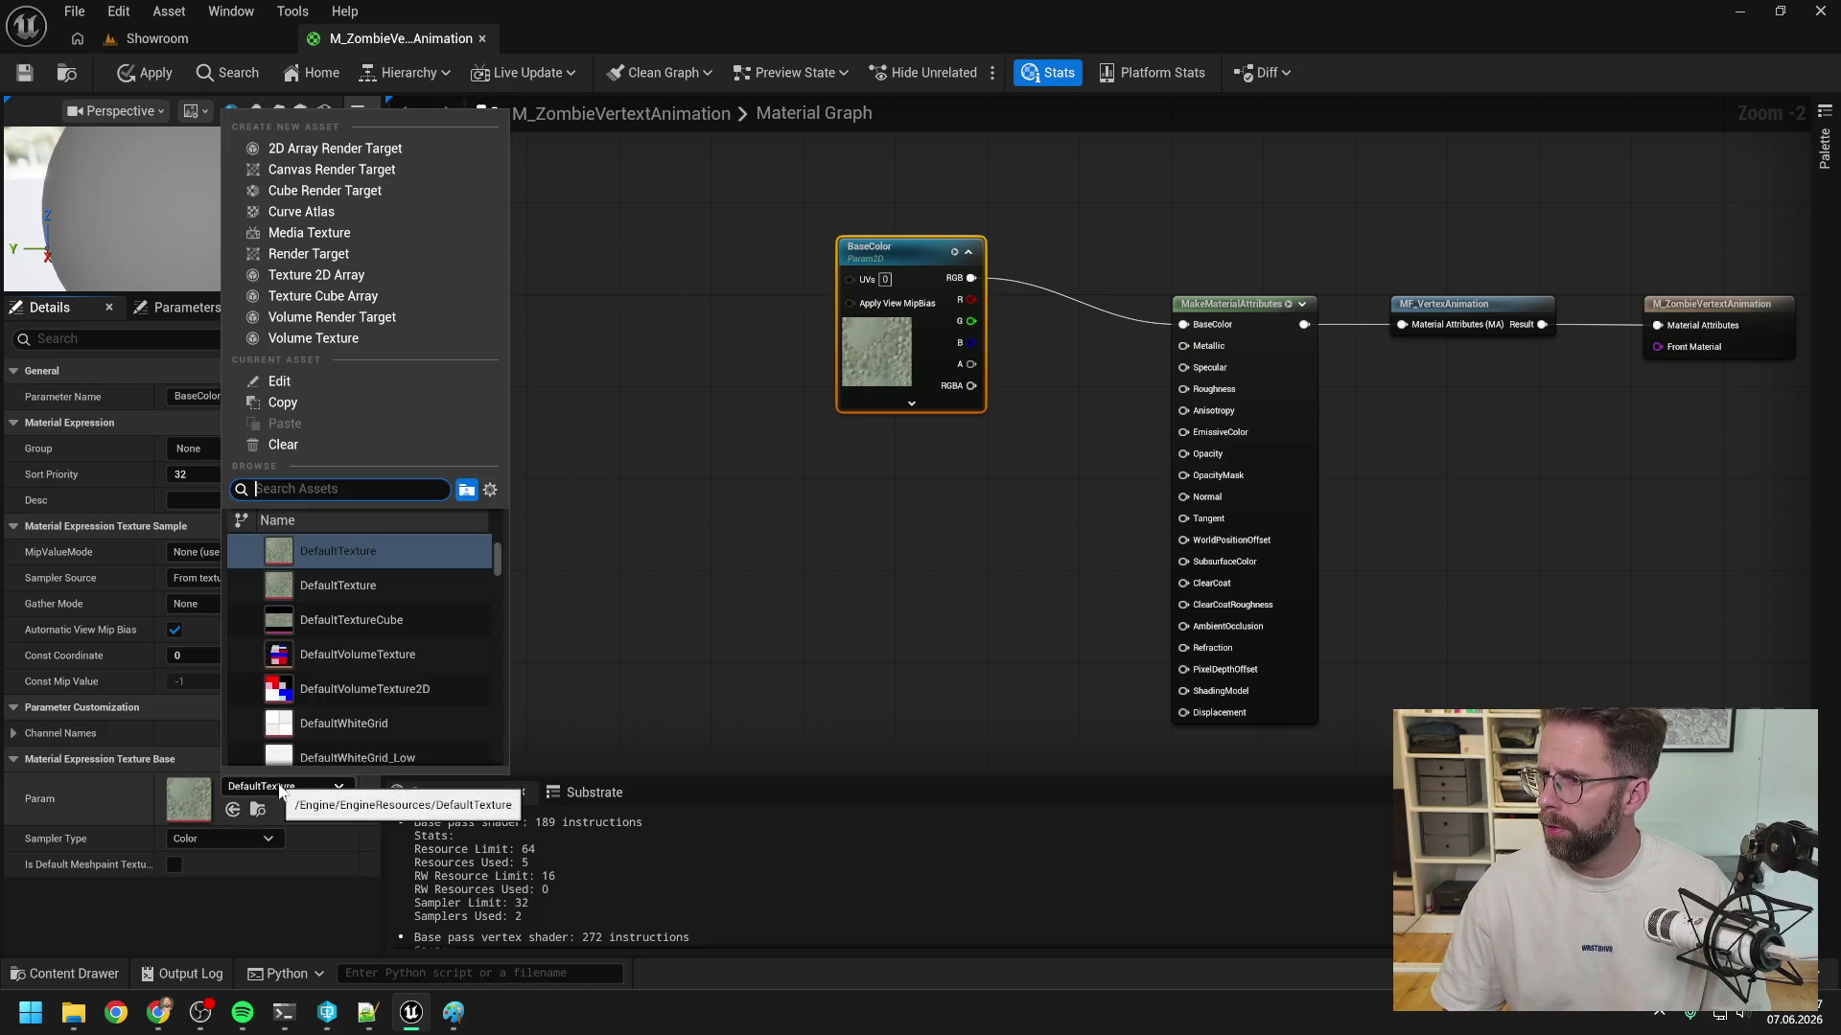
text(head)
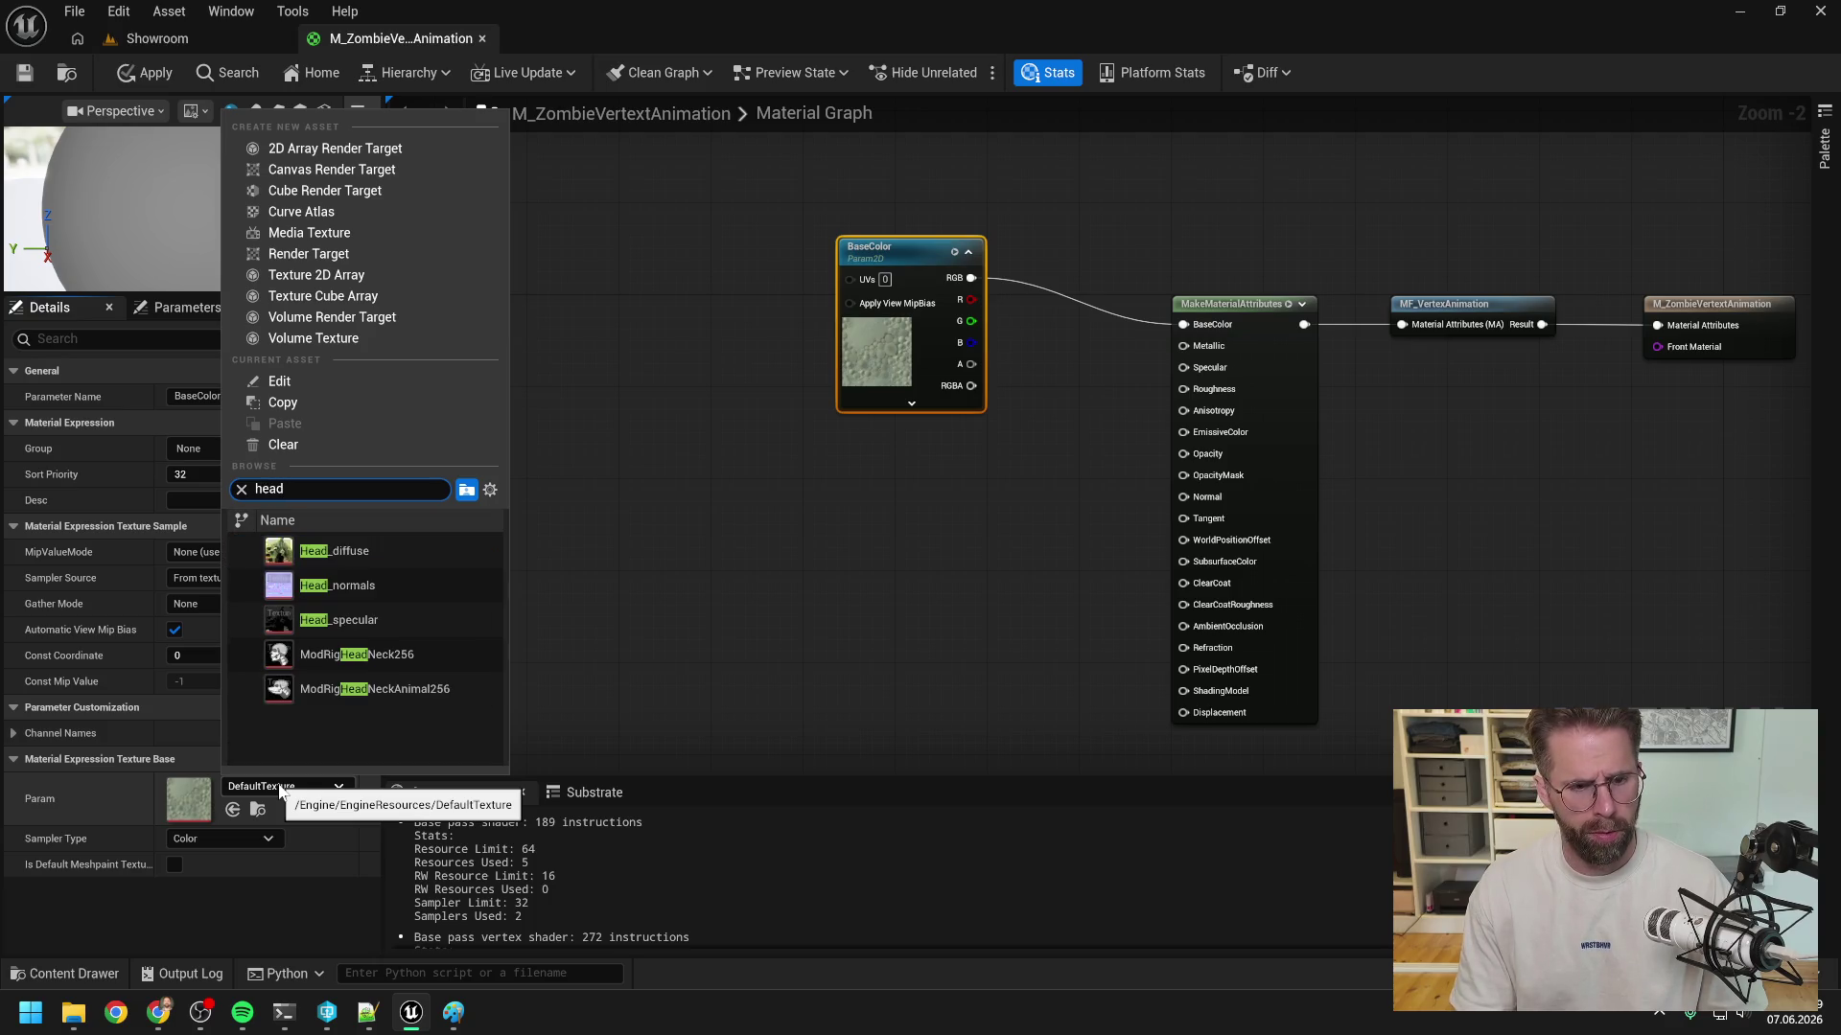
click(355, 552)
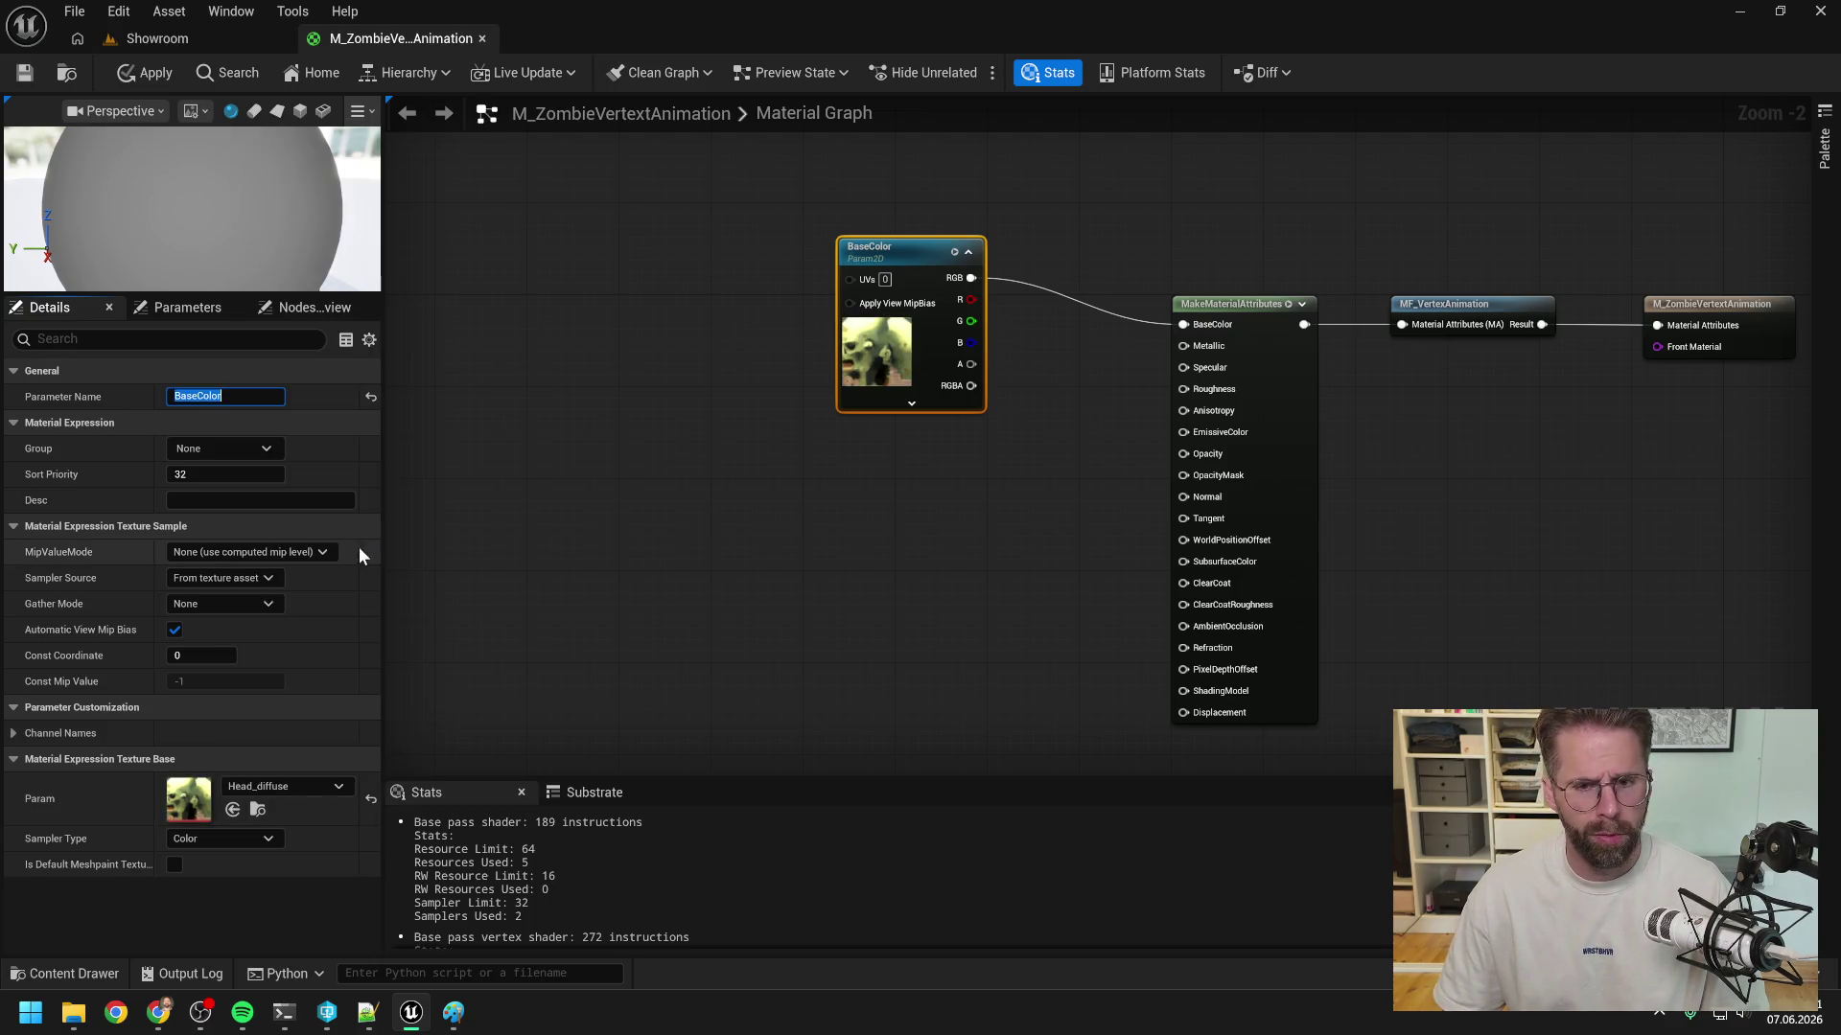
click(829, 531)
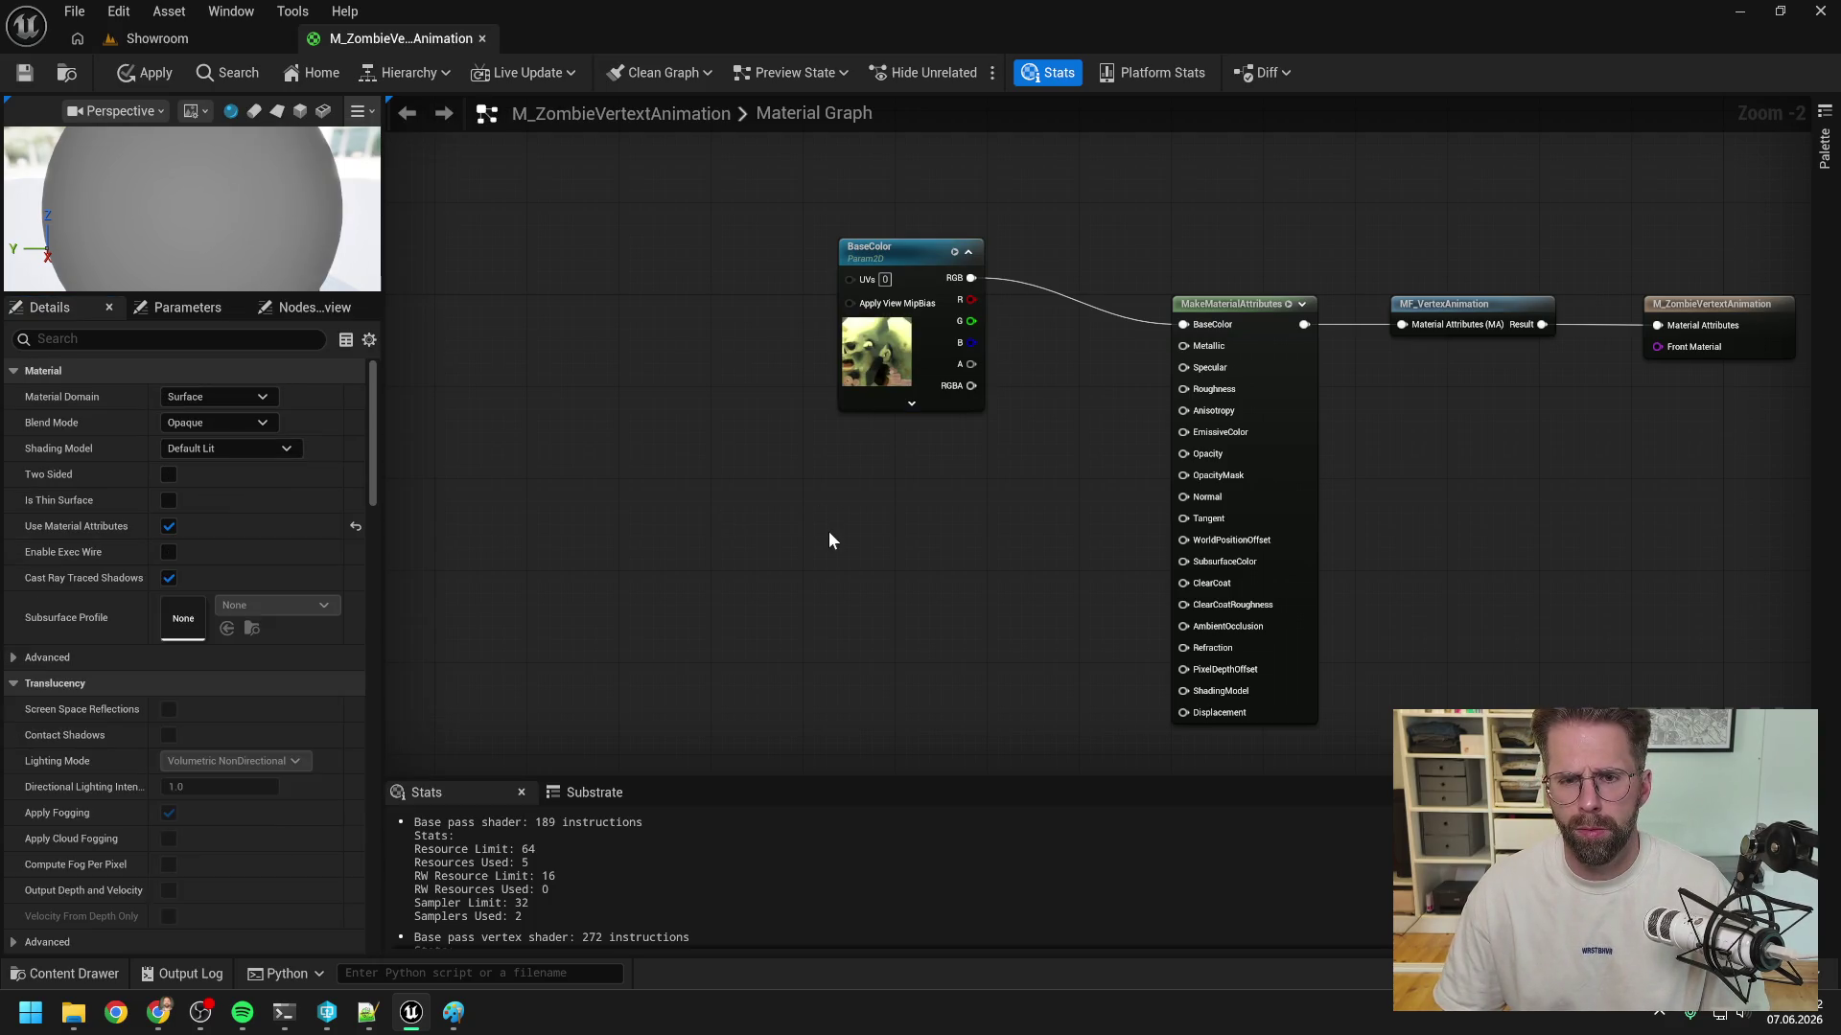
click(153, 73)
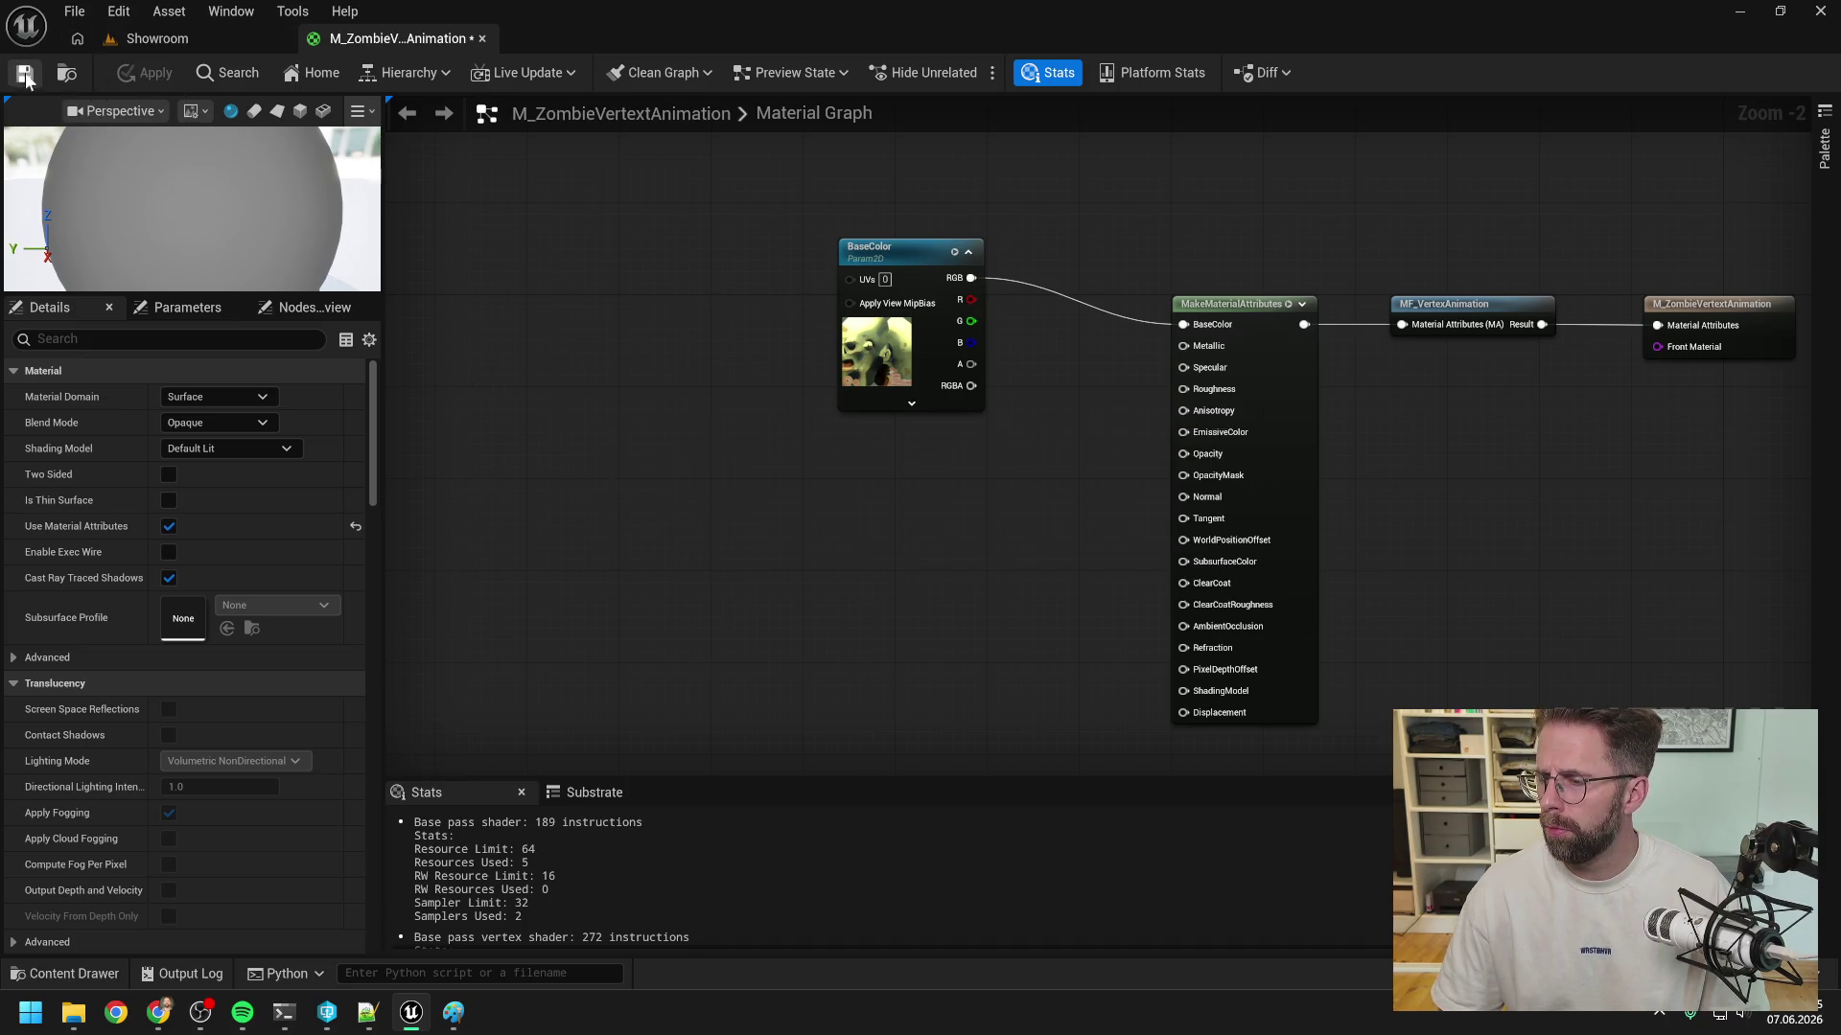
- Review the exposed parameters (BaseColor as Head_diffuse, SampleRate 30.0, AutoPlay on) and enlarge the preview
drag(901, 500, 868, 492)
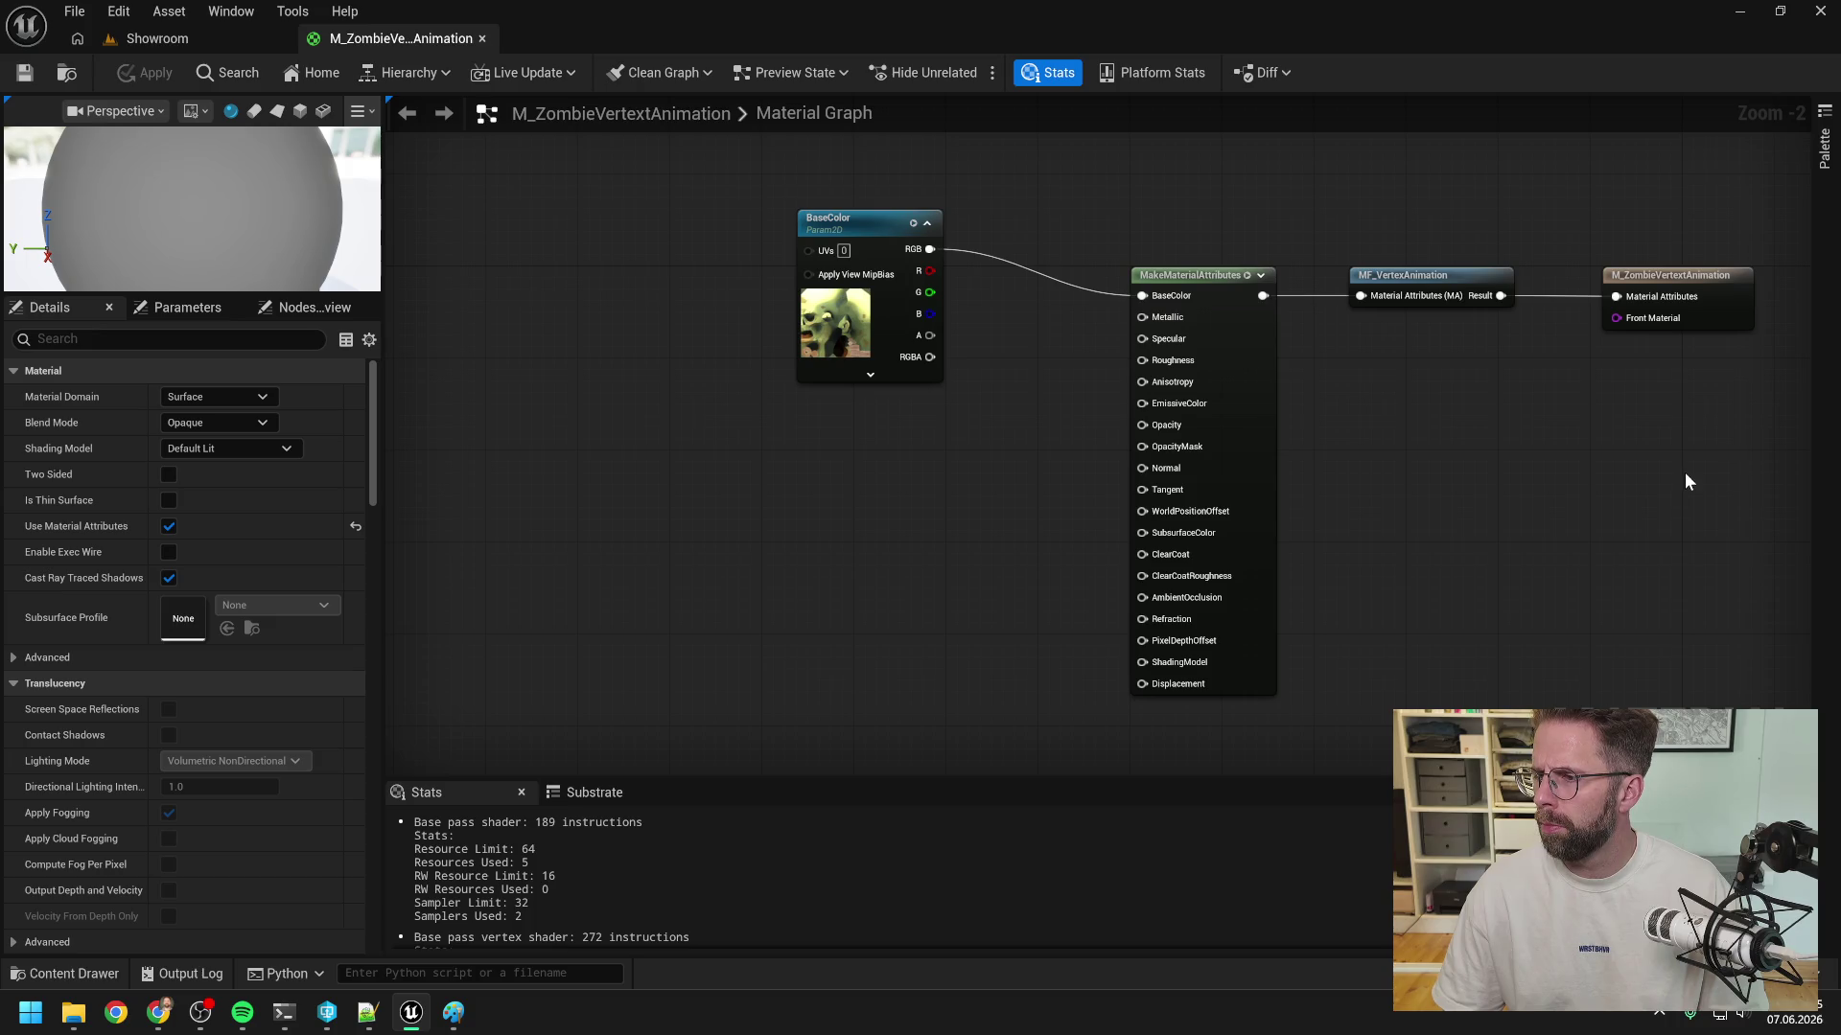
click(187, 312)
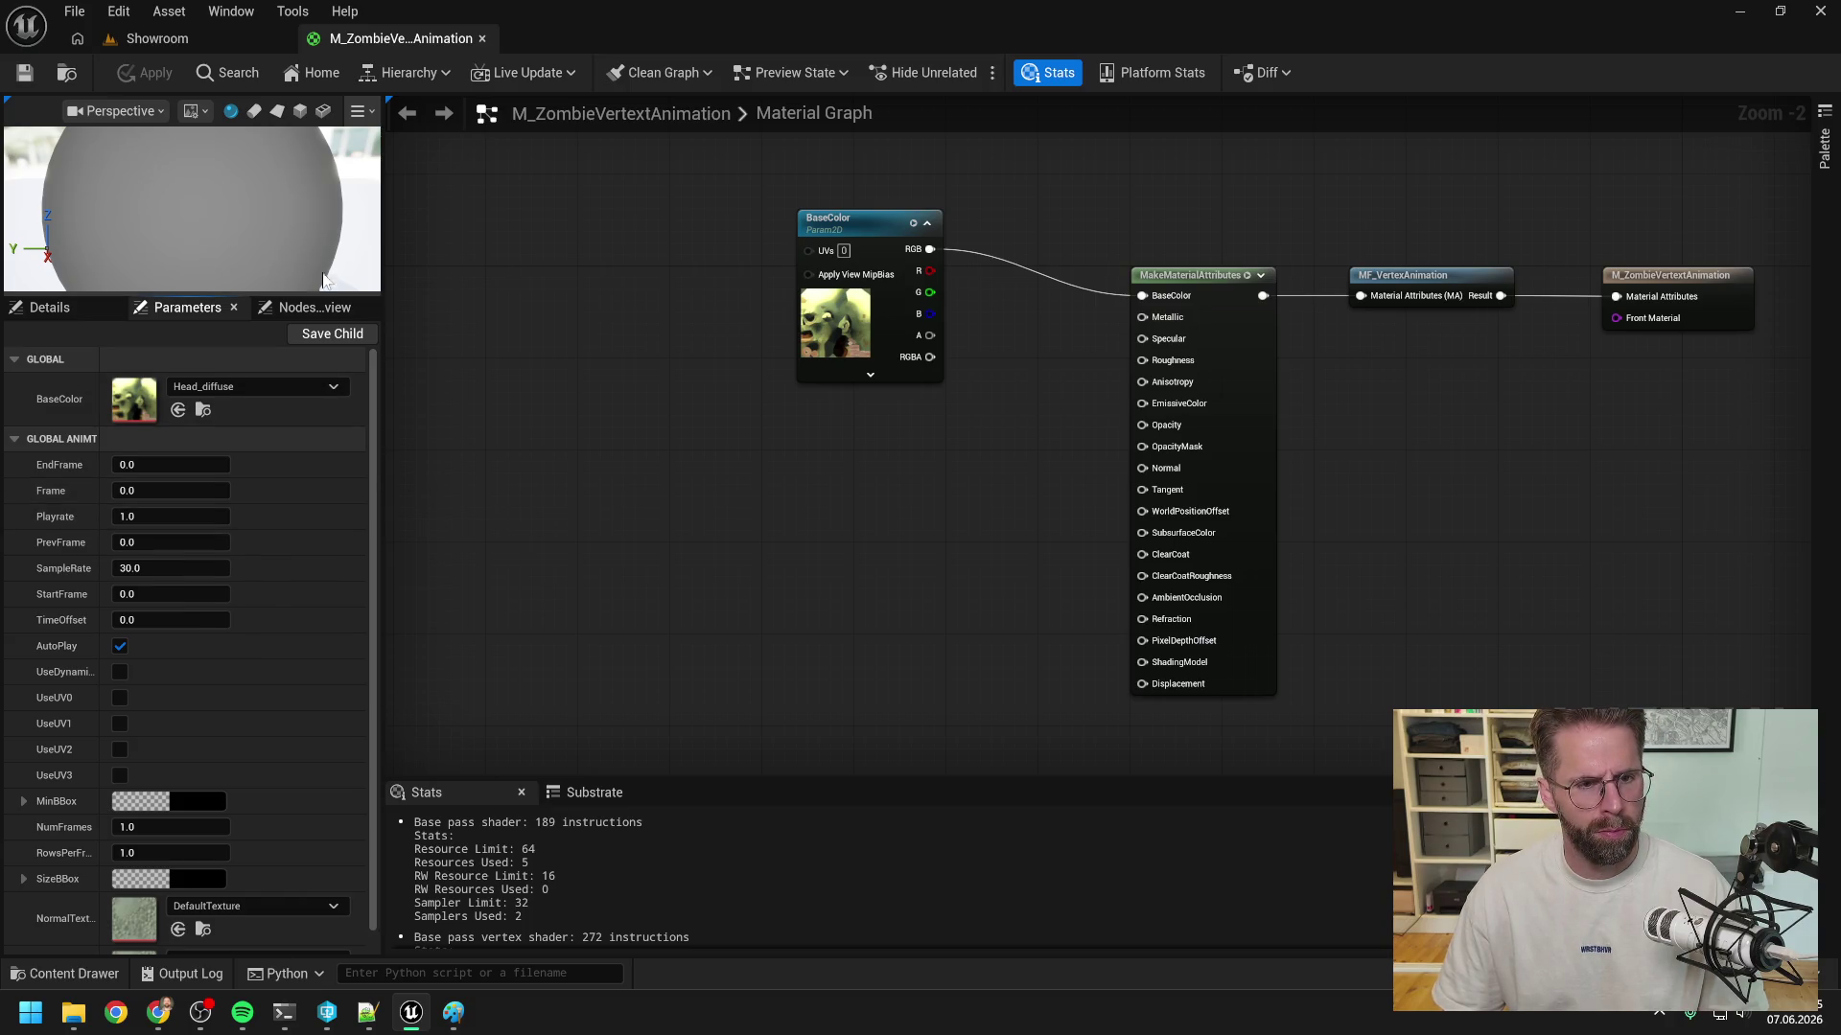
drag(317, 293, 317, 364)
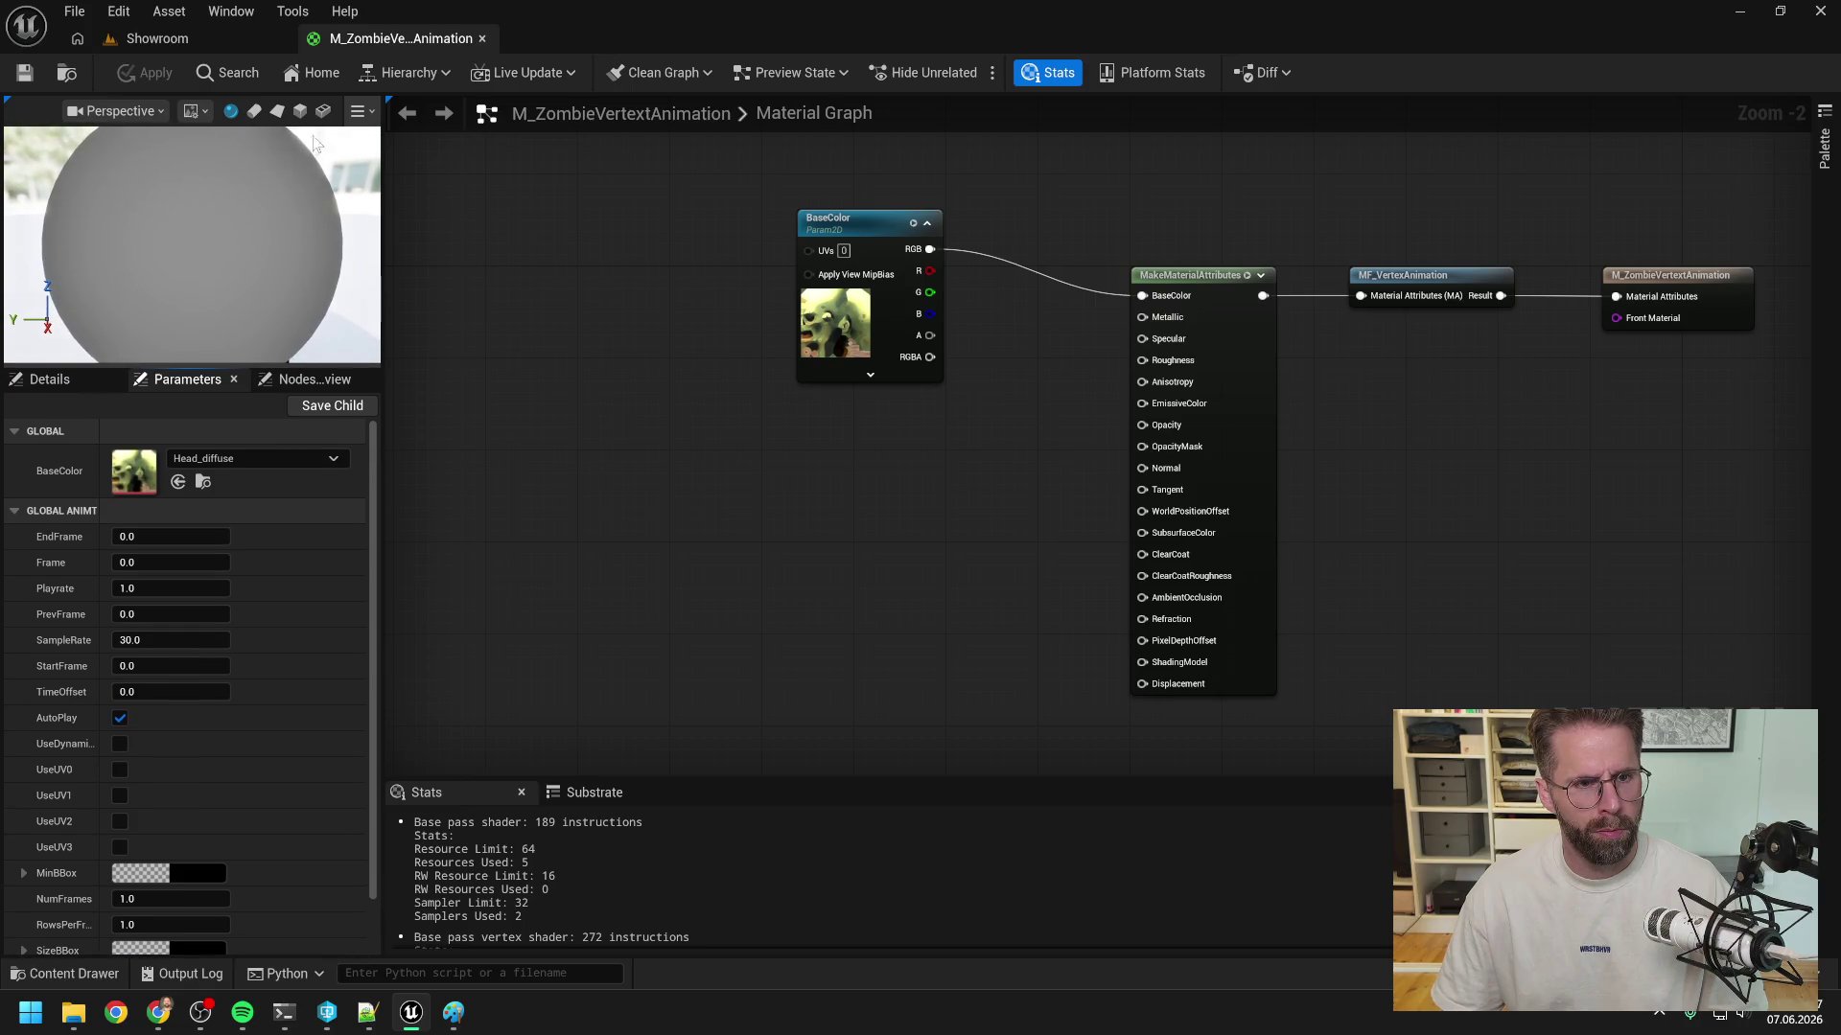
- Preview the zombie material on cube and sphere meshes, settling on the plane
click(277, 113)
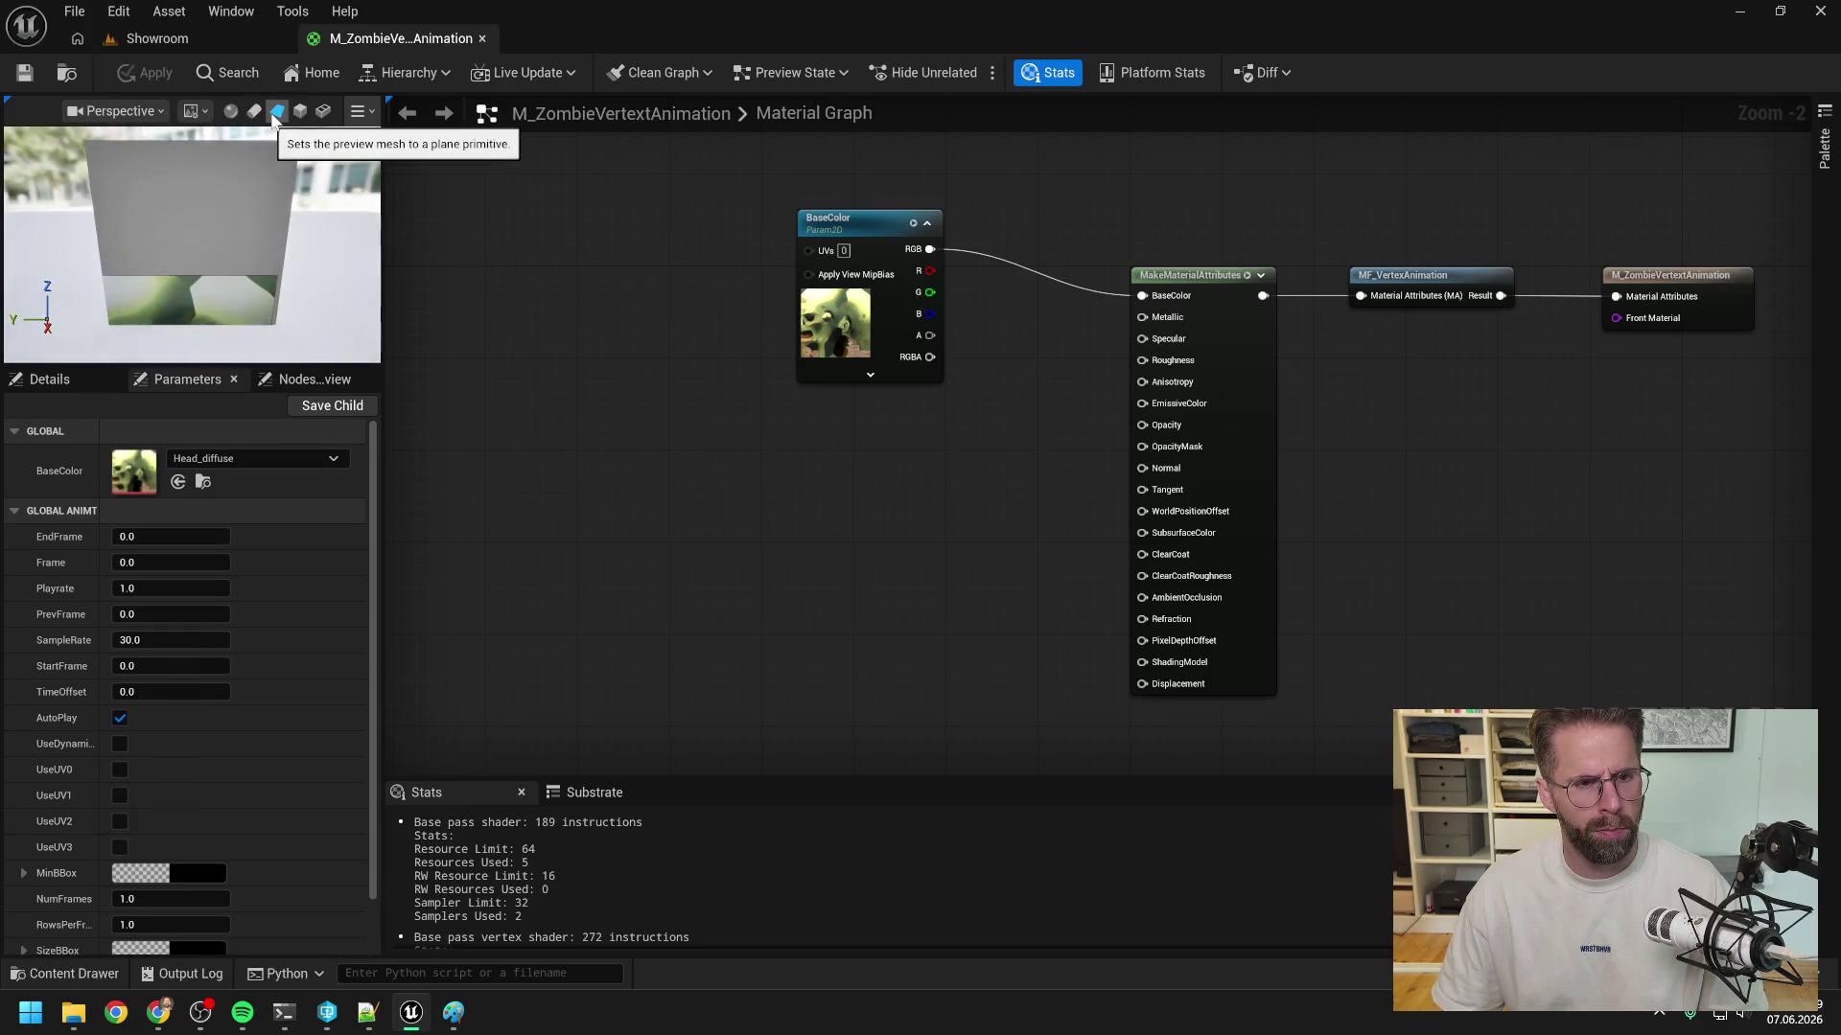
drag(240, 240, 144, 240)
click(300, 111)
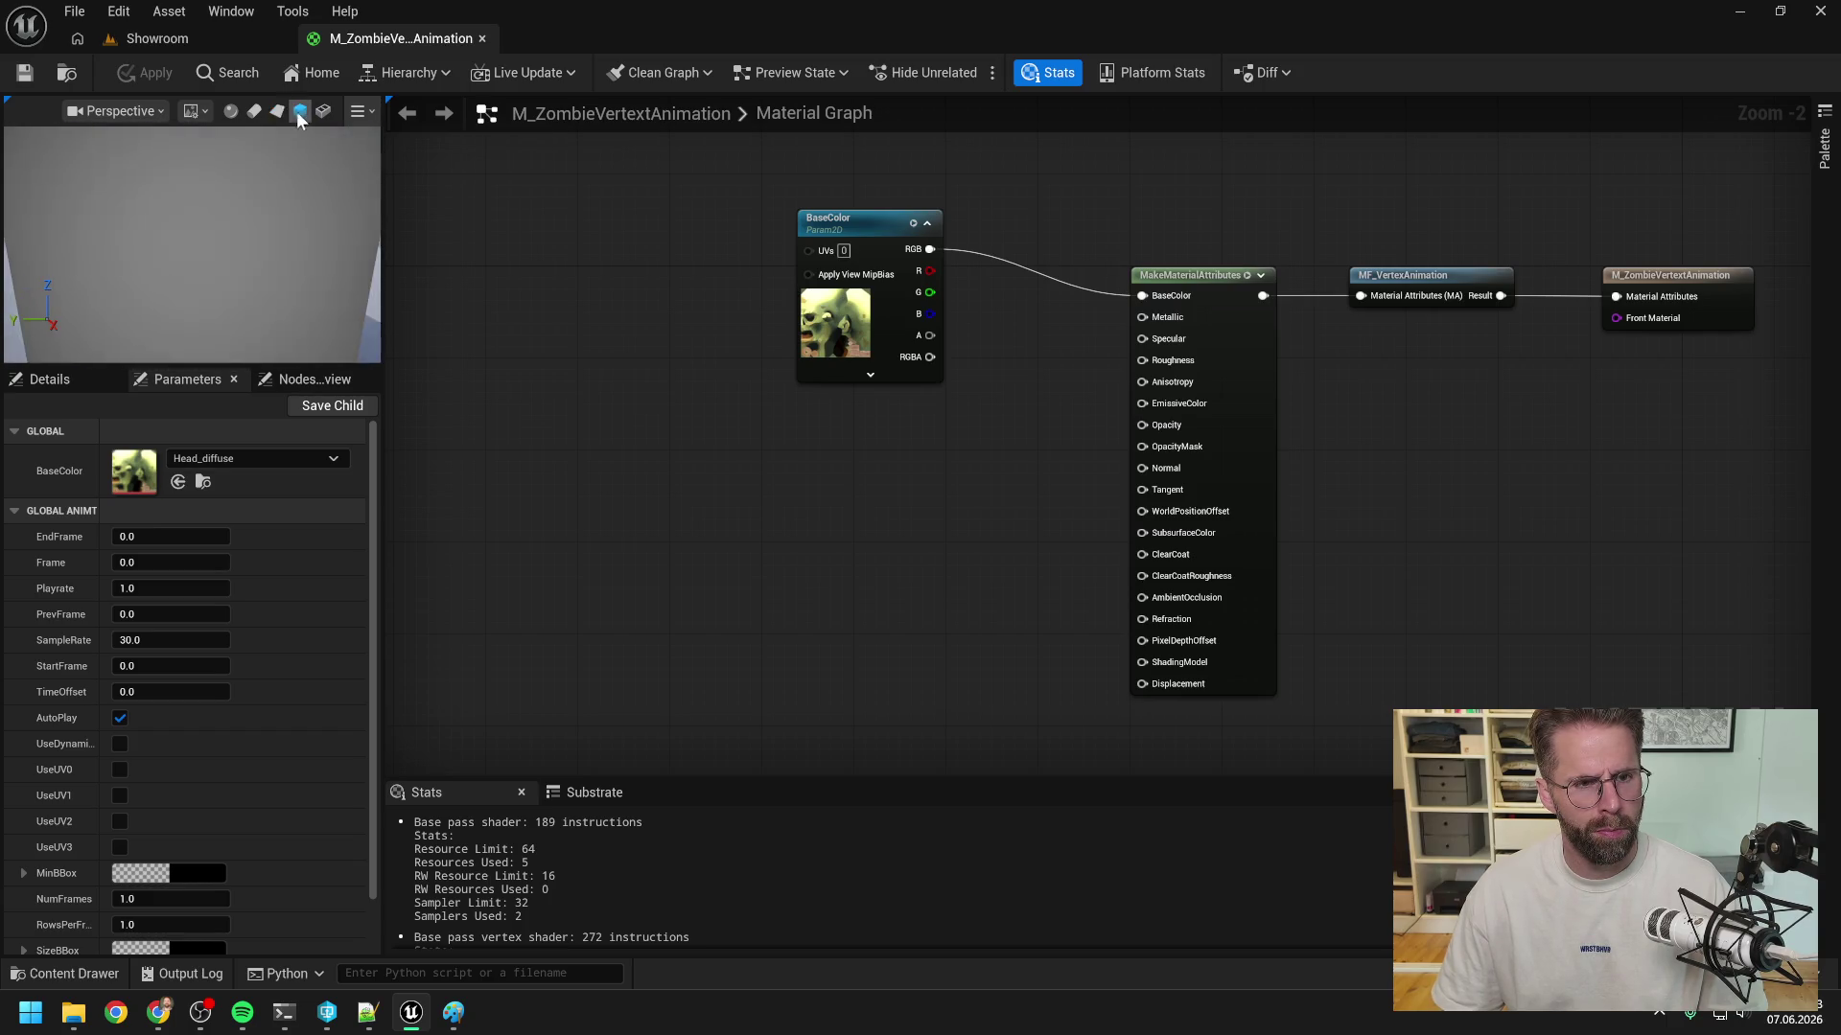
click(230, 112)
mouse_move(272, 250)
mouse_down()
mouse_move(201, 249)
mouse_move(336, 213)
mouse_up()
click(277, 112)
drag(192, 240, 330, 240)
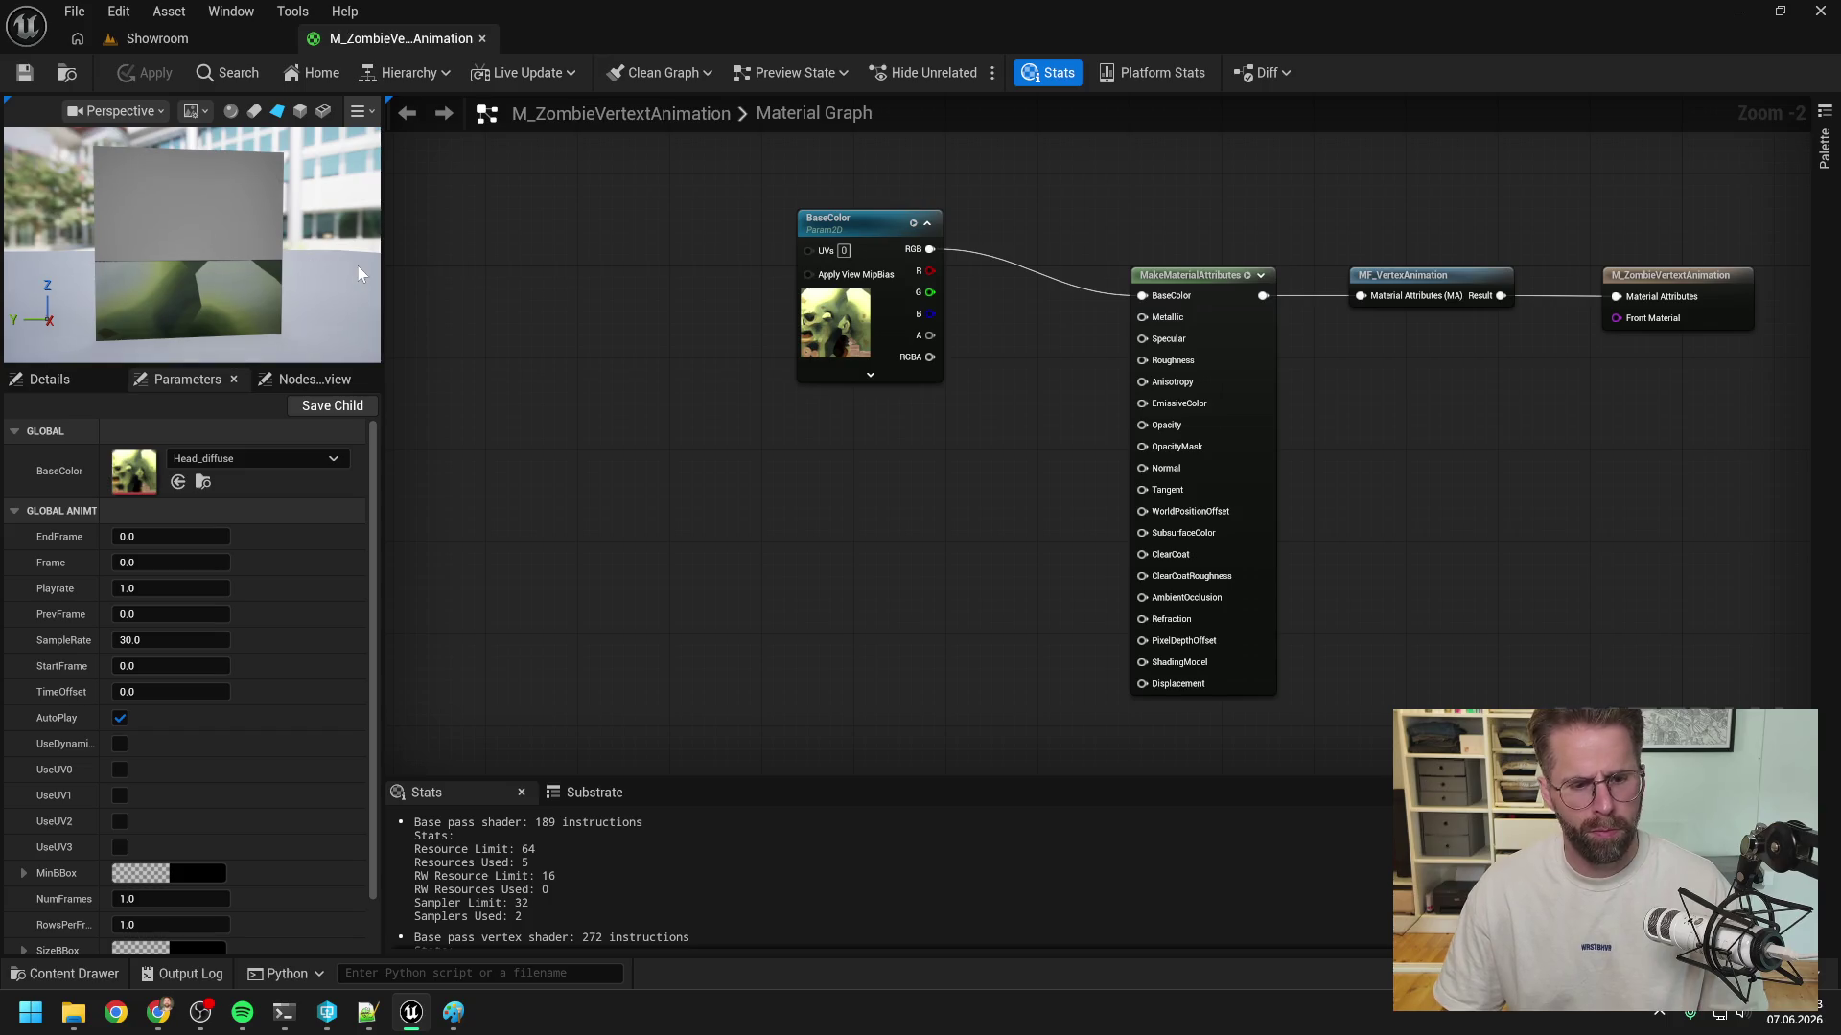
key(alt+Tab)
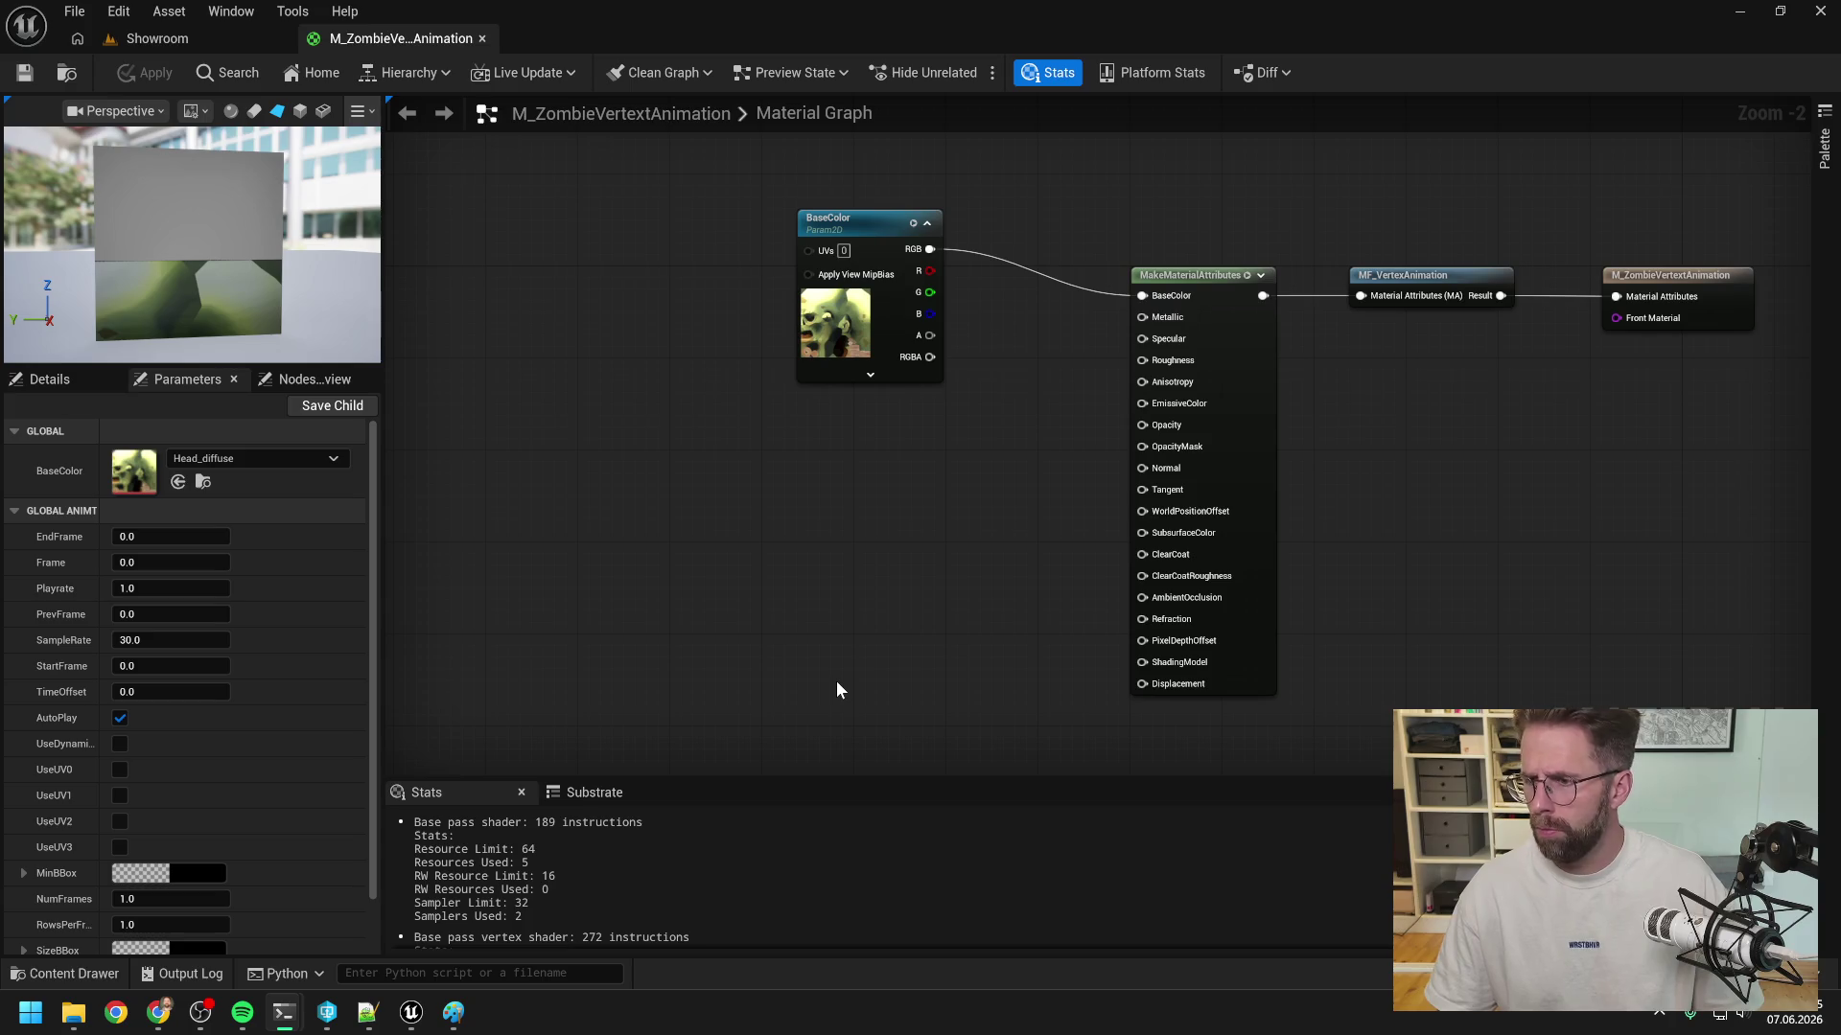
- In Claude Code, approve the first EnemyStateProcessor.cpp edit
mouse_move(284, 1011)
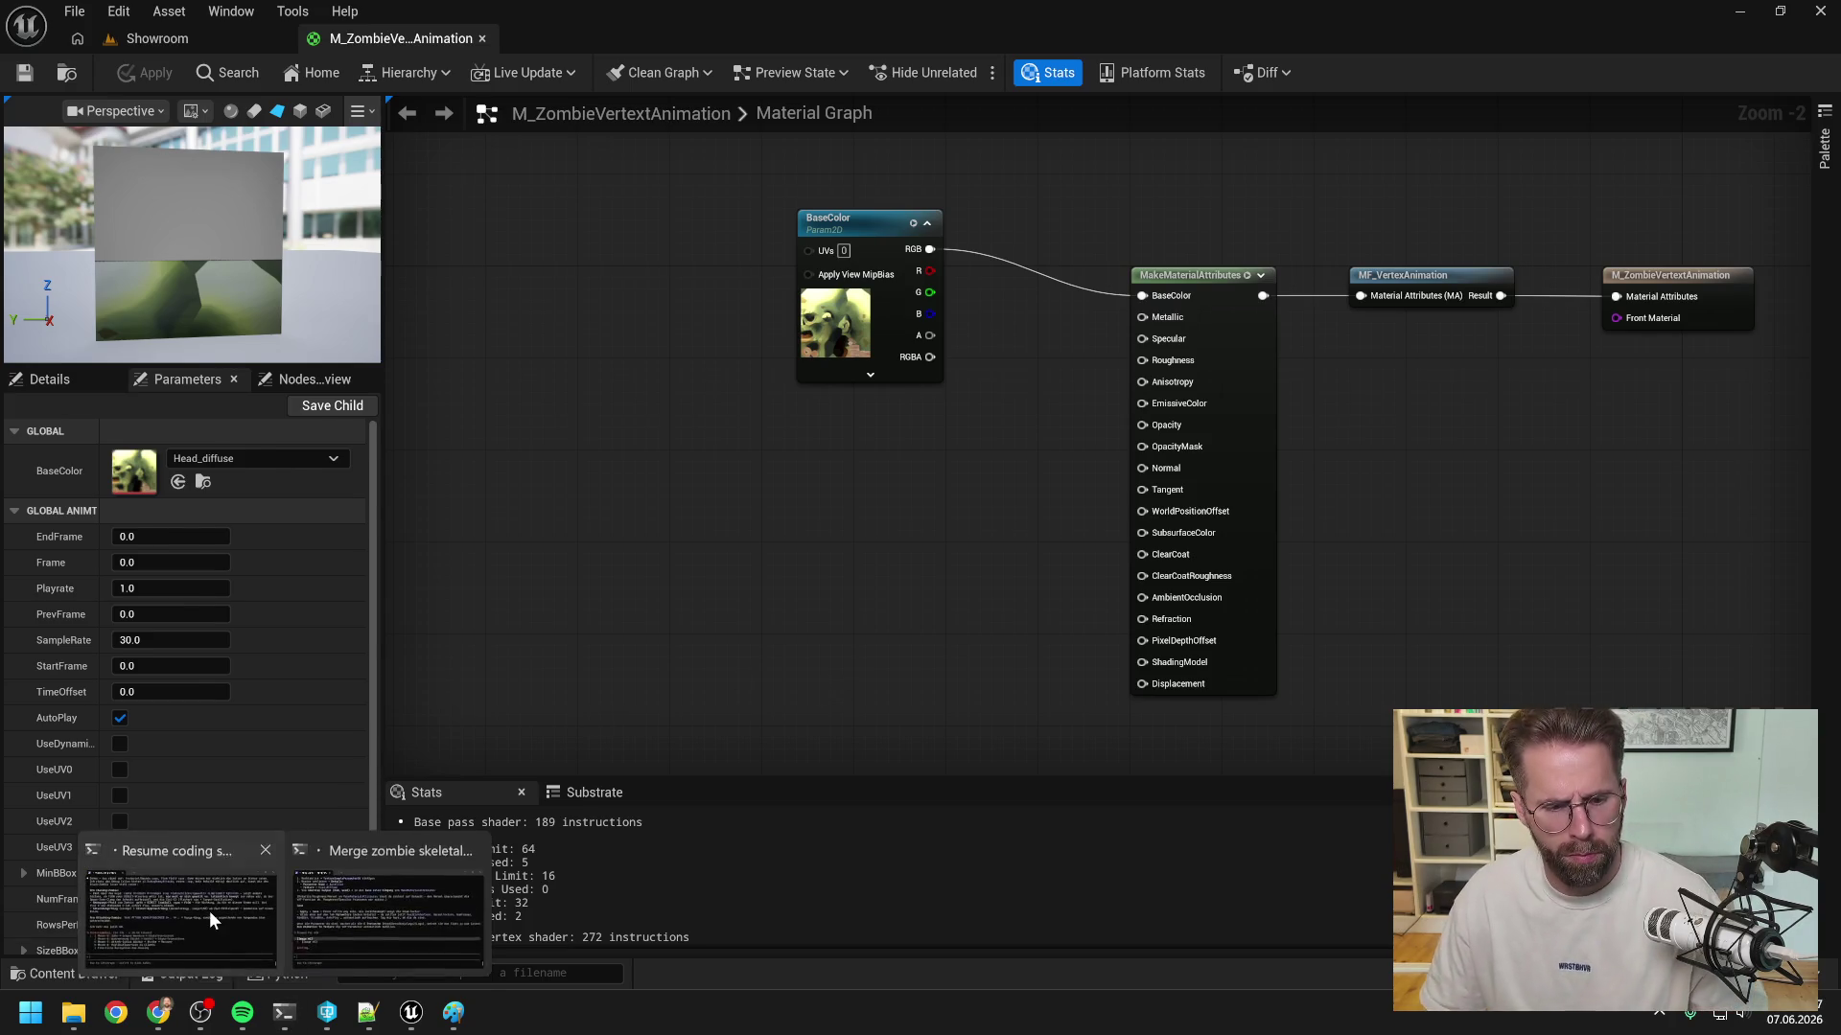
click(209, 911)
scroll(619, 615, up, 2)
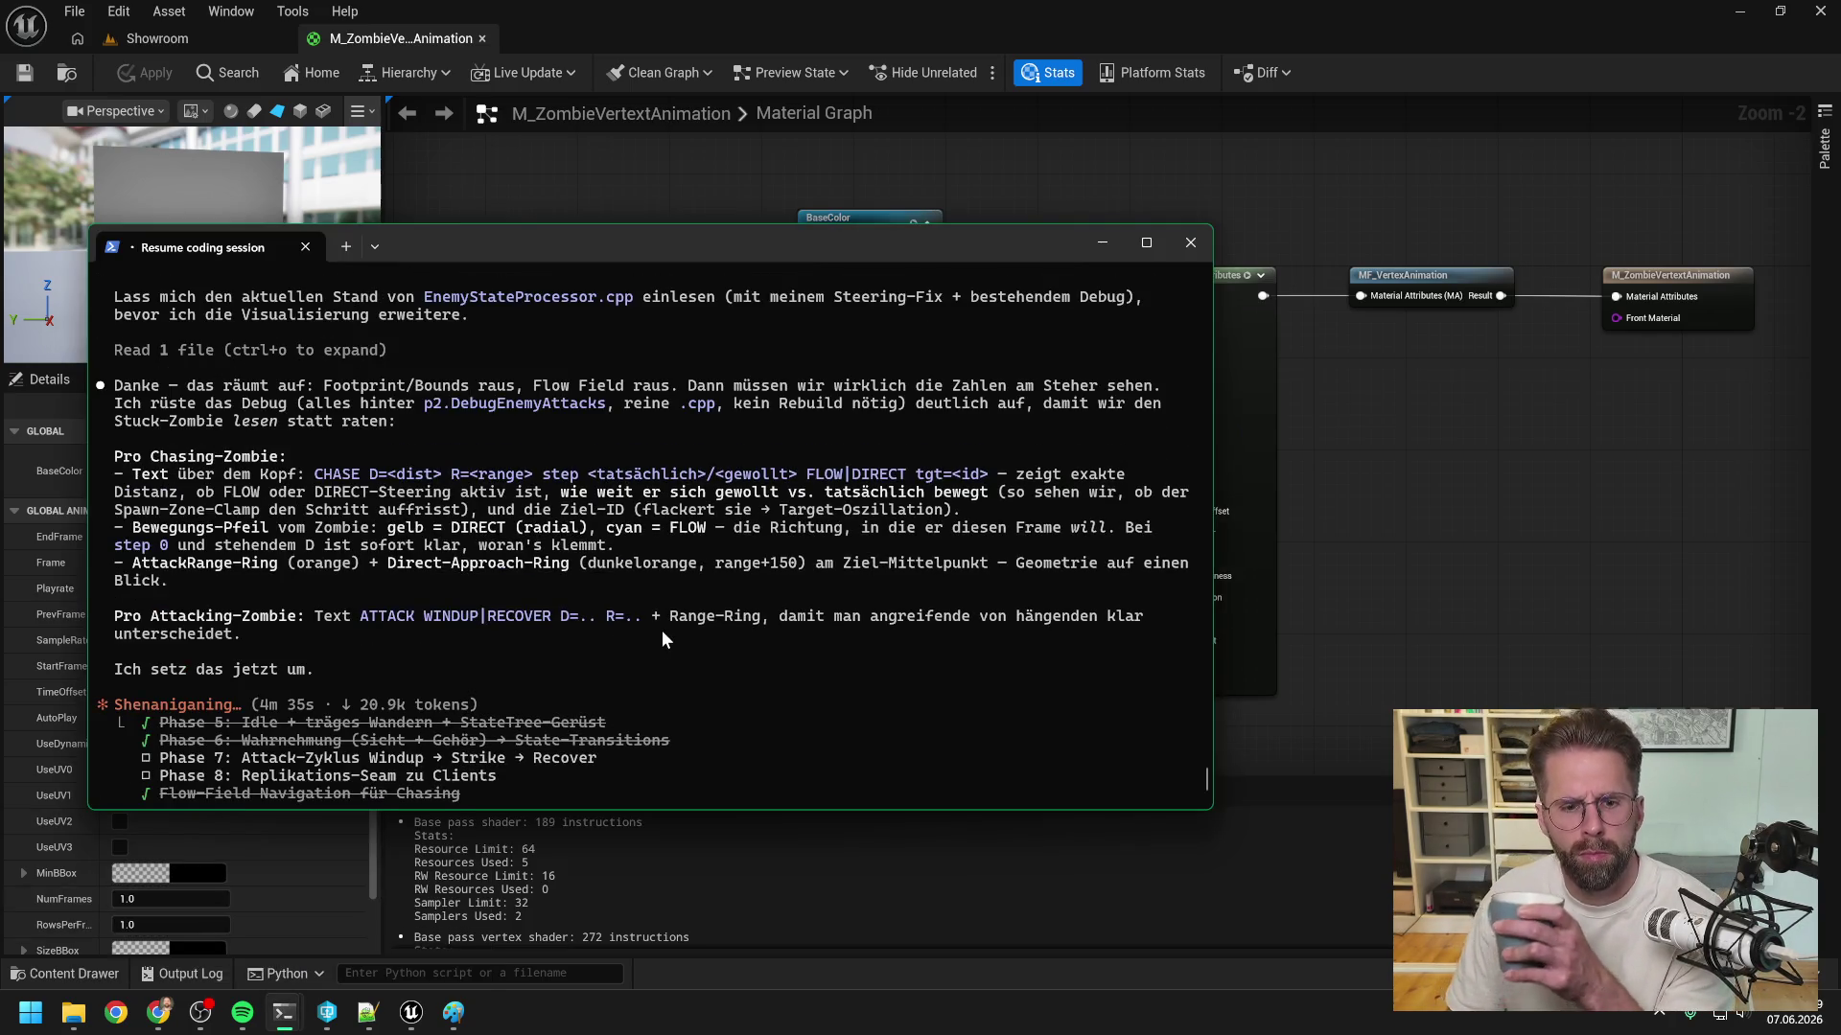
scroll(662, 633, up, 3)
scroll(661, 633, down, 1)
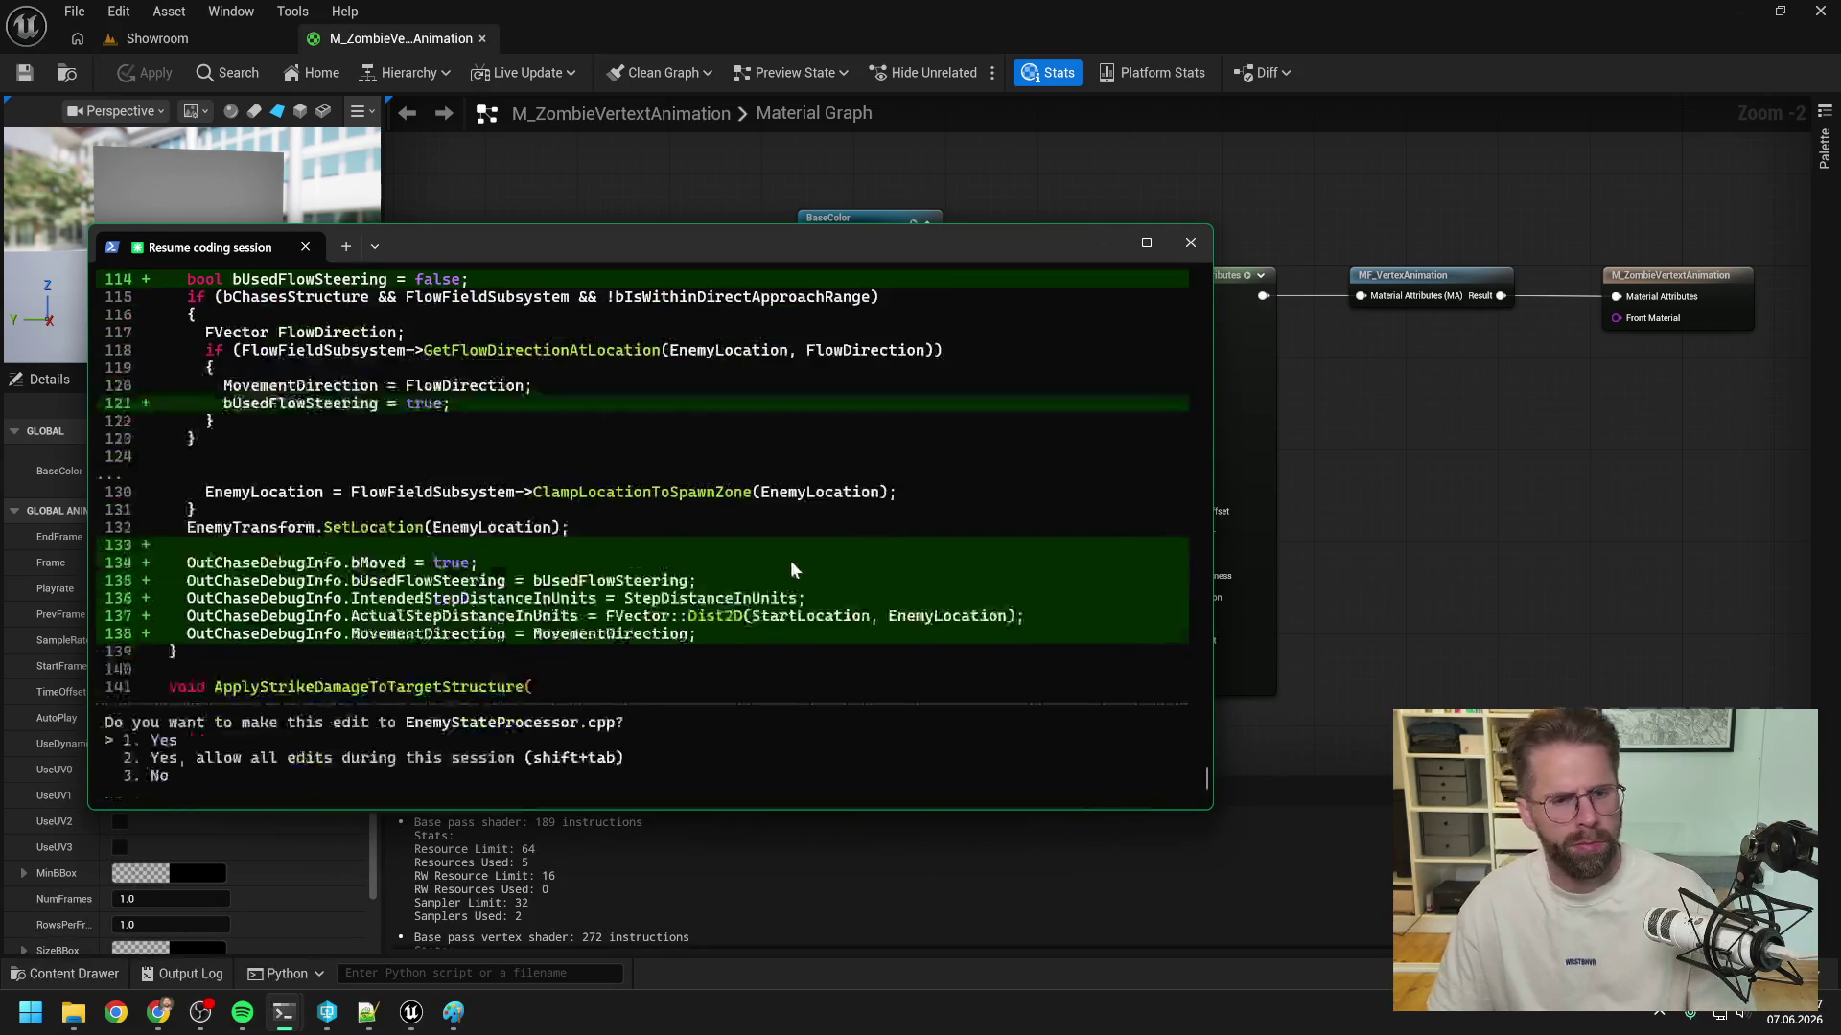
key(Return)
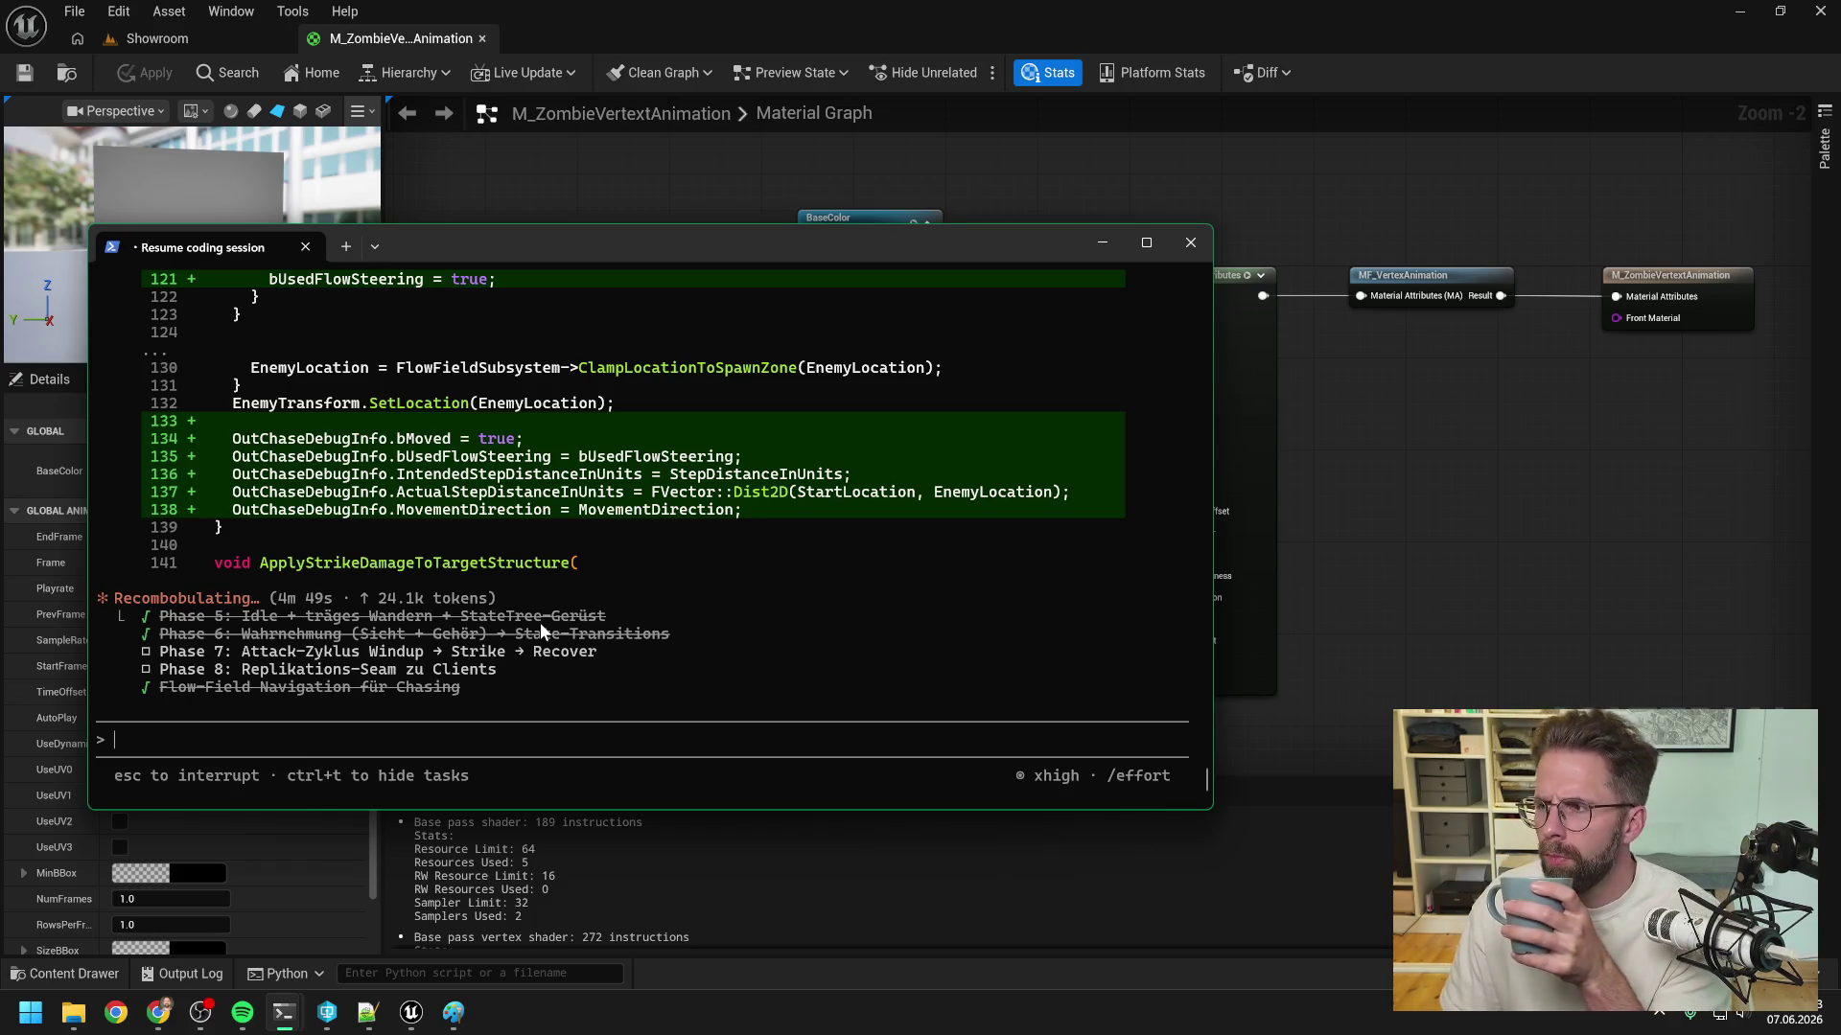
key(alt+Tab)
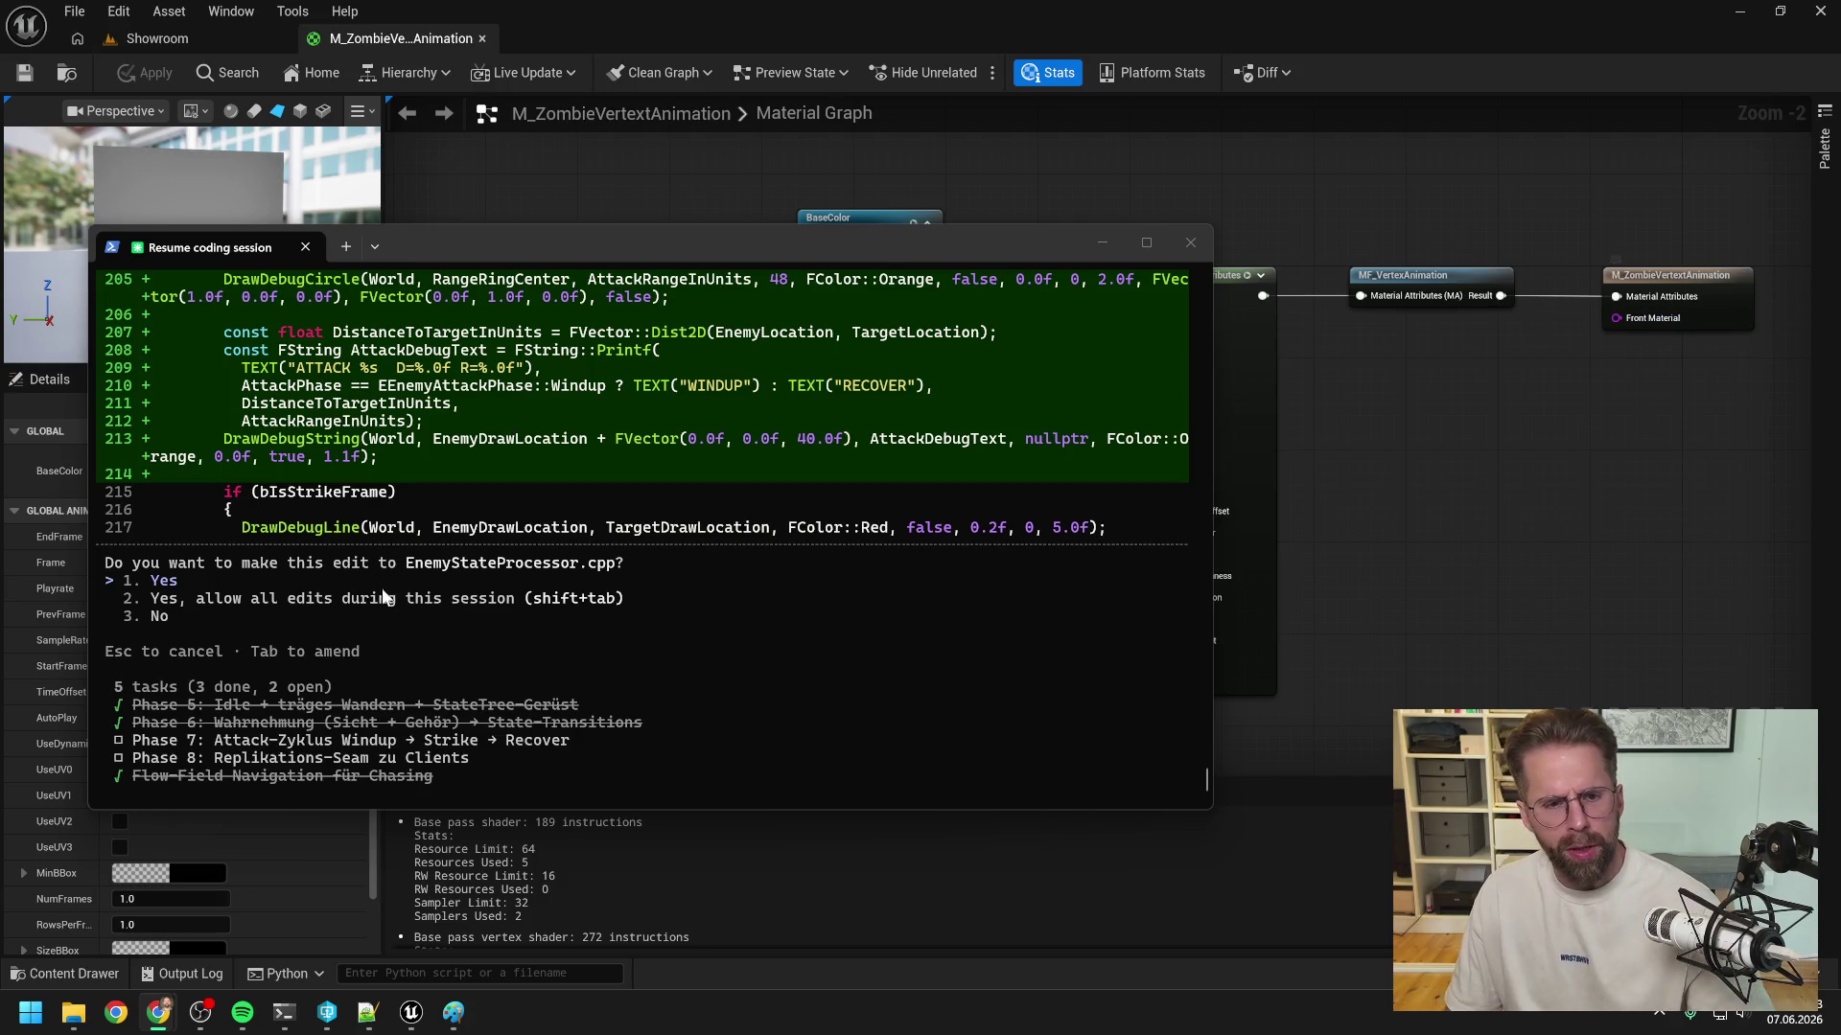
- Approve the attack debug drawing, chase debug text and AttackRangeInUnits edits, then return to Unreal
click(372, 575)
key(Return)
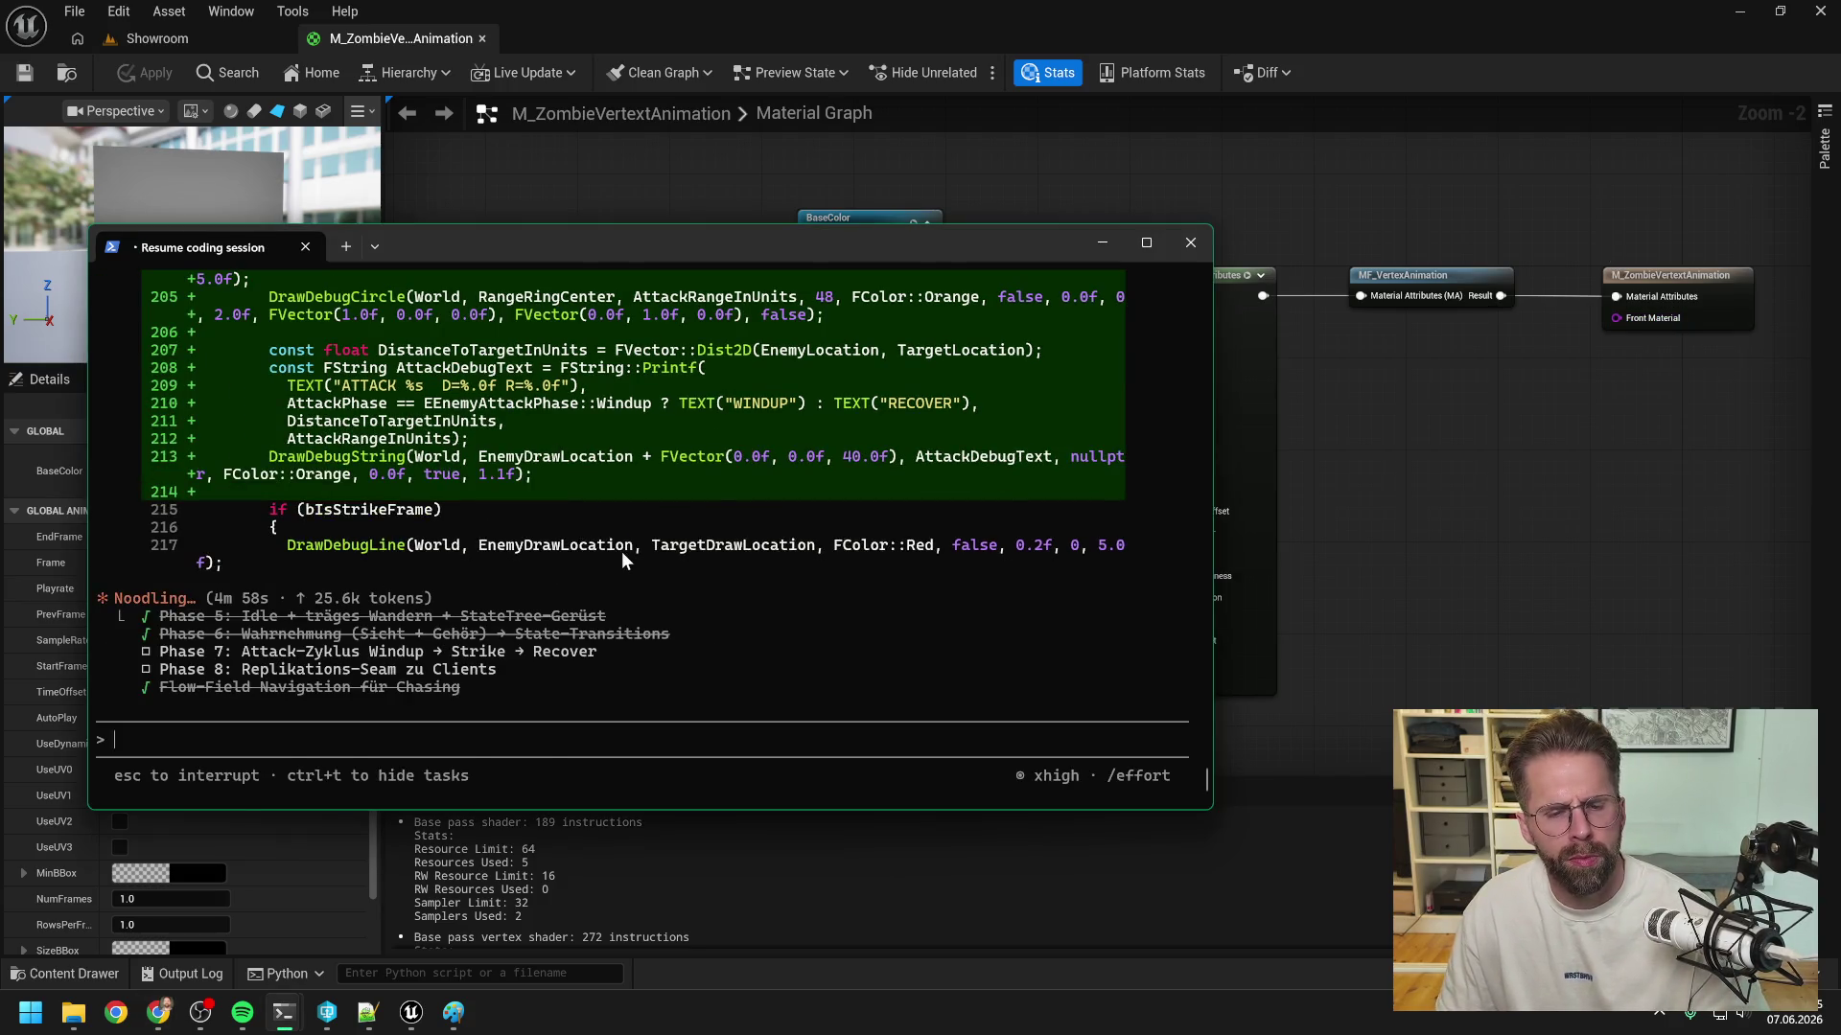
scroll(623, 554, up, 5)
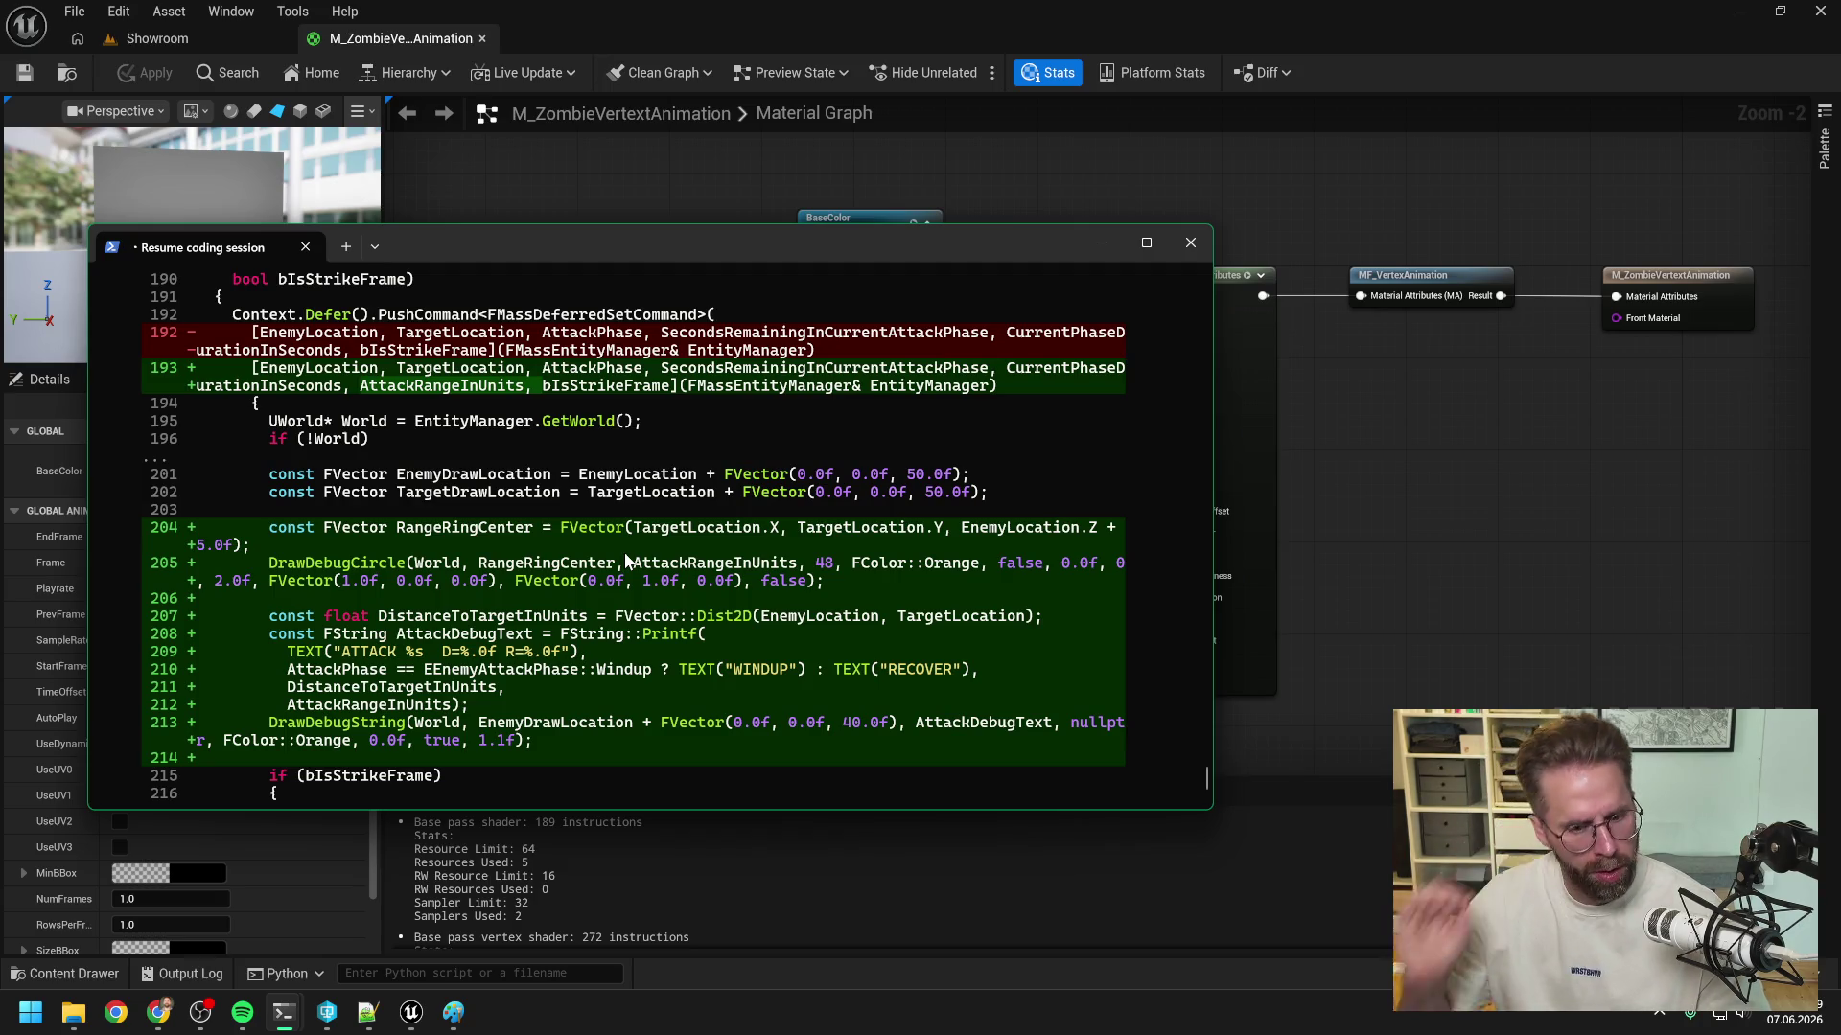
scroll(665, 571, down, 5)
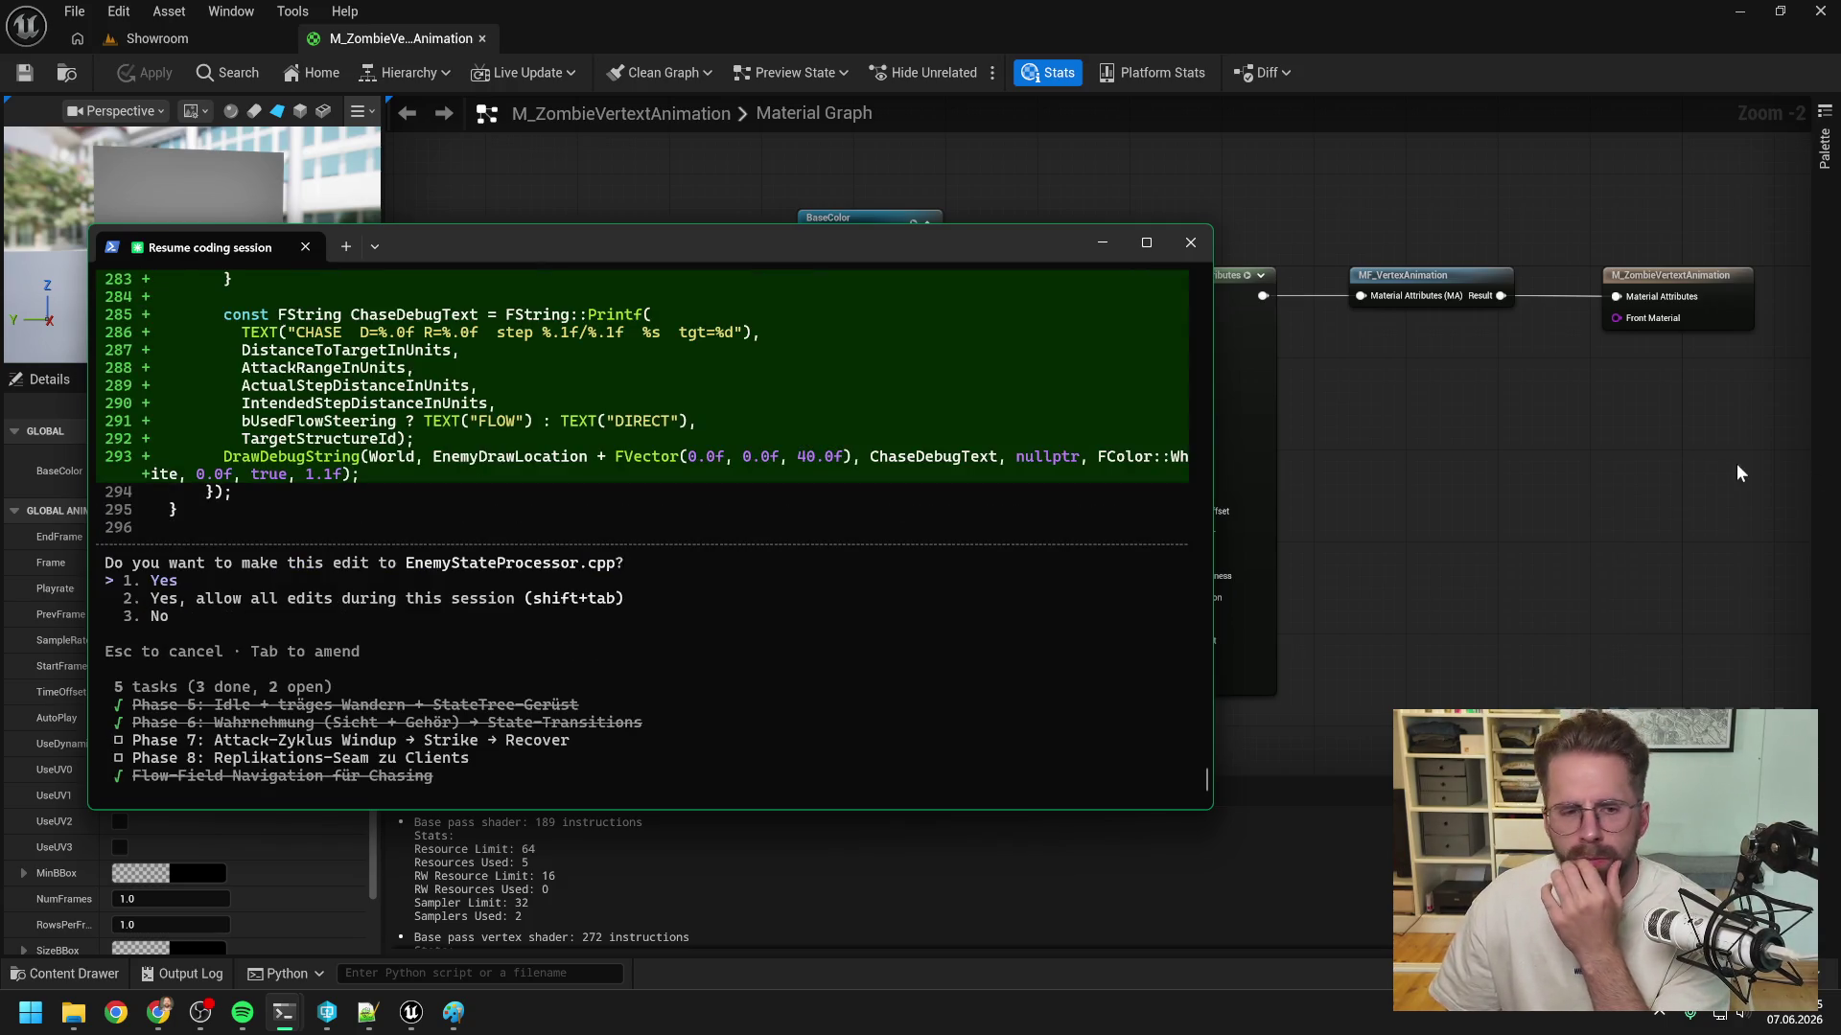
key(Return)
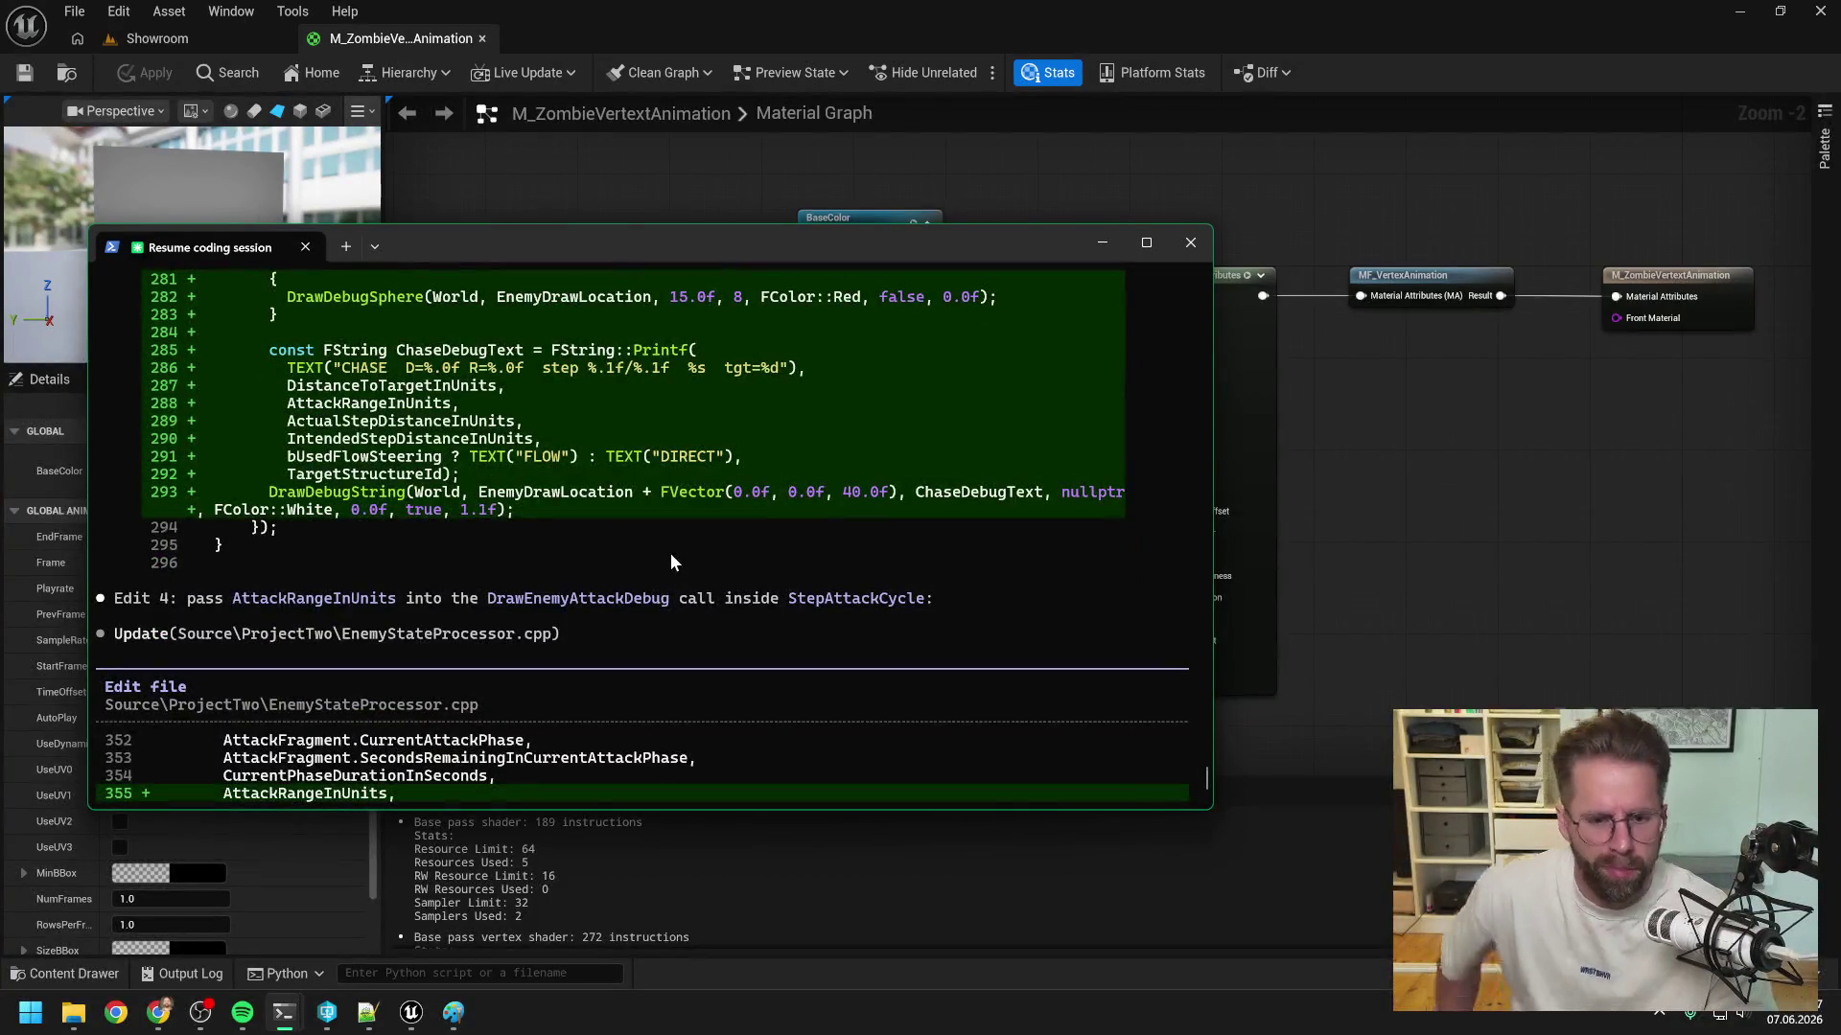
key(Return)
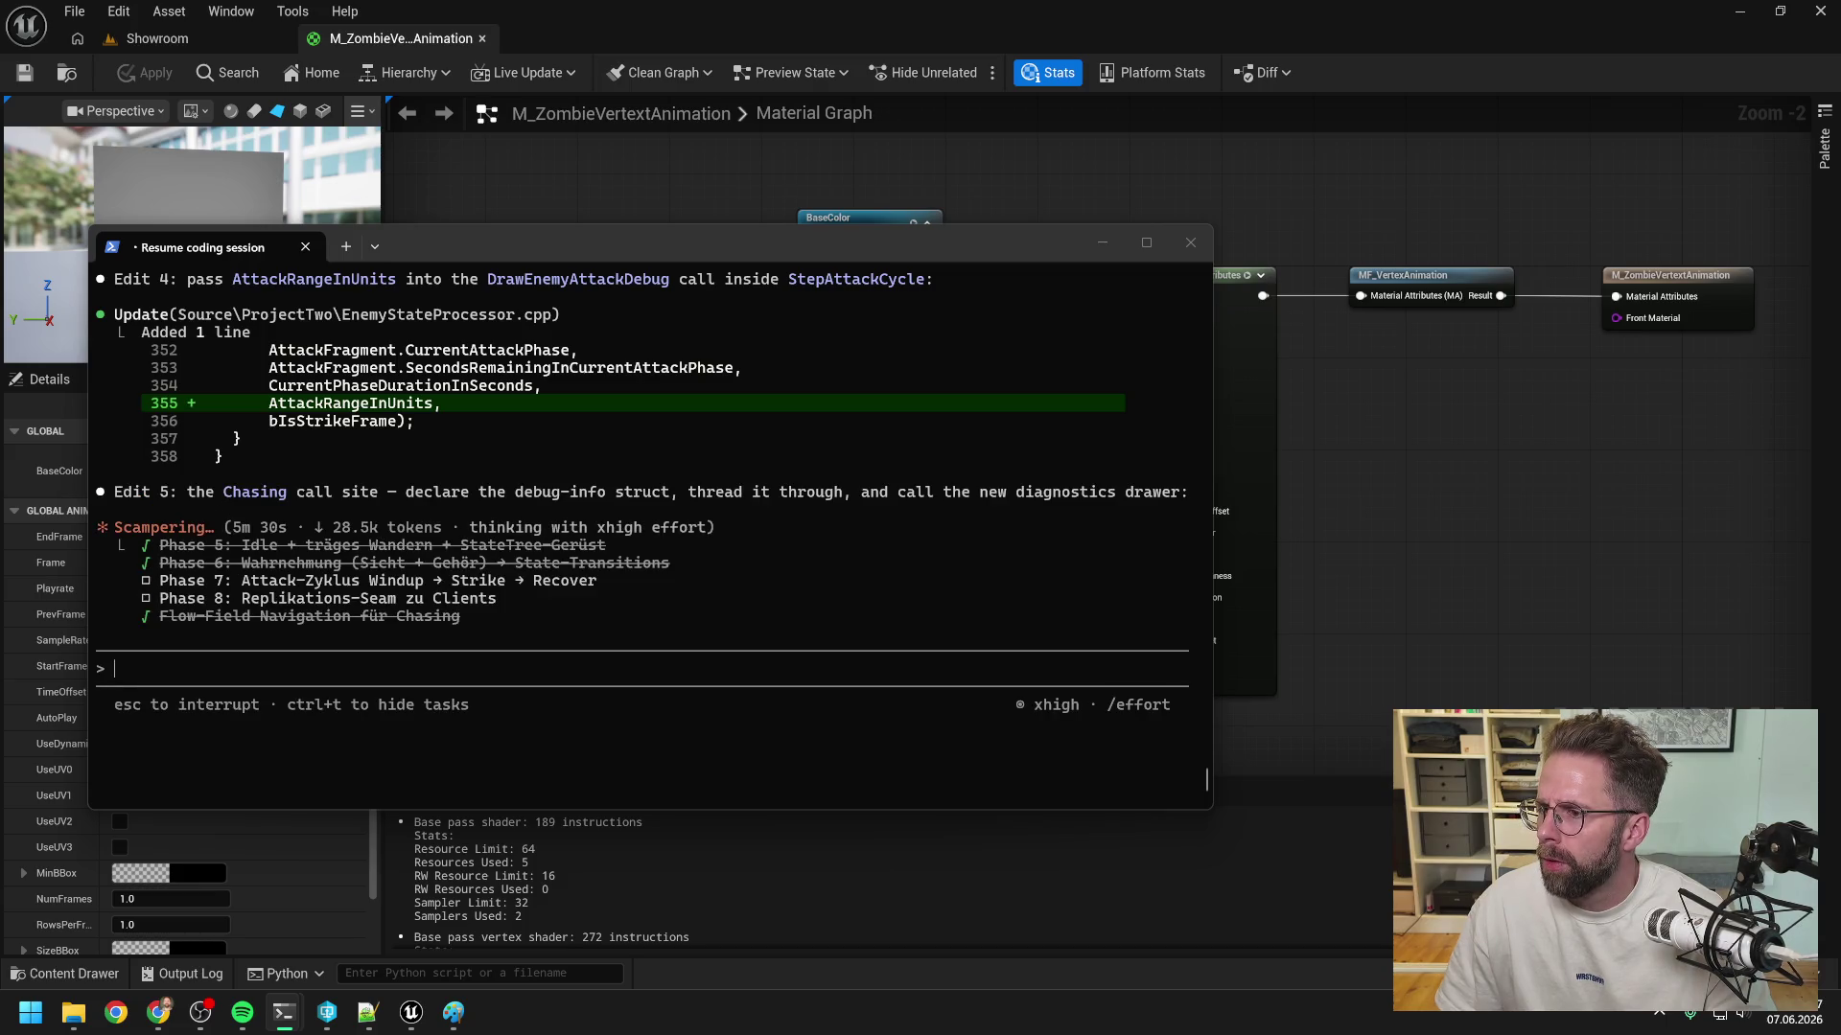
click(1481, 525)
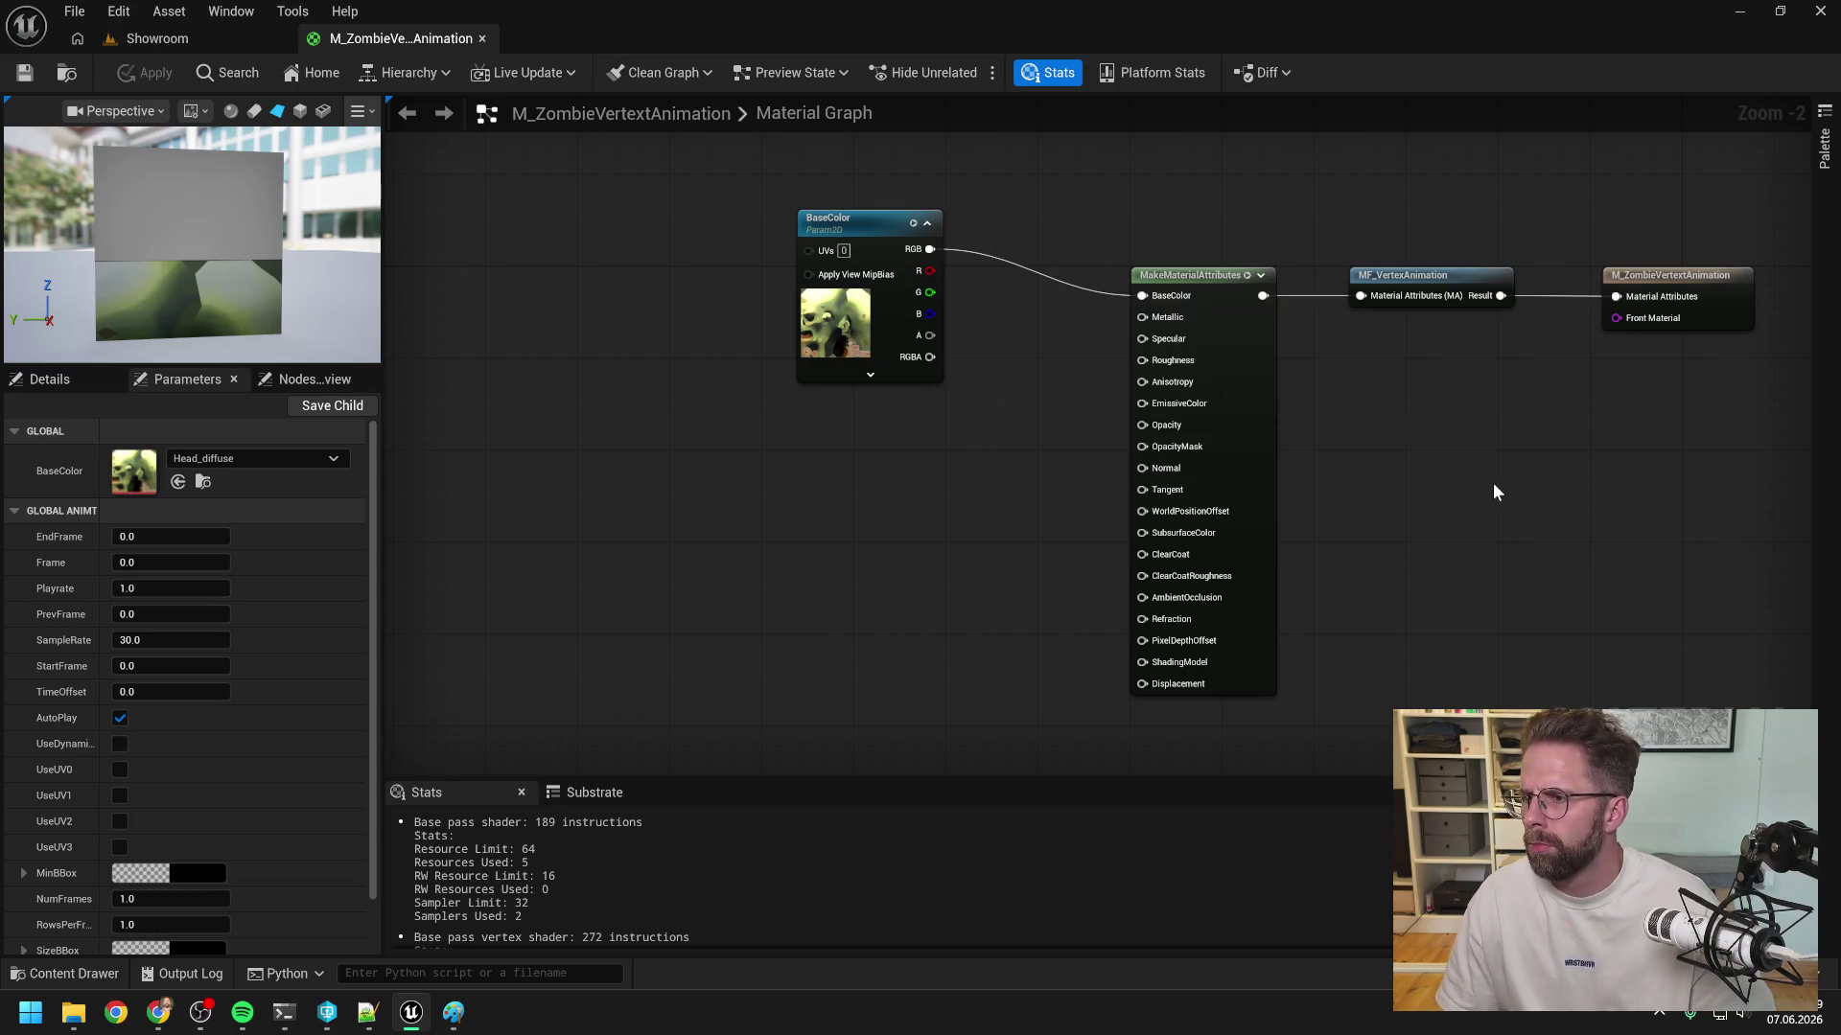
key(ctrl+space)
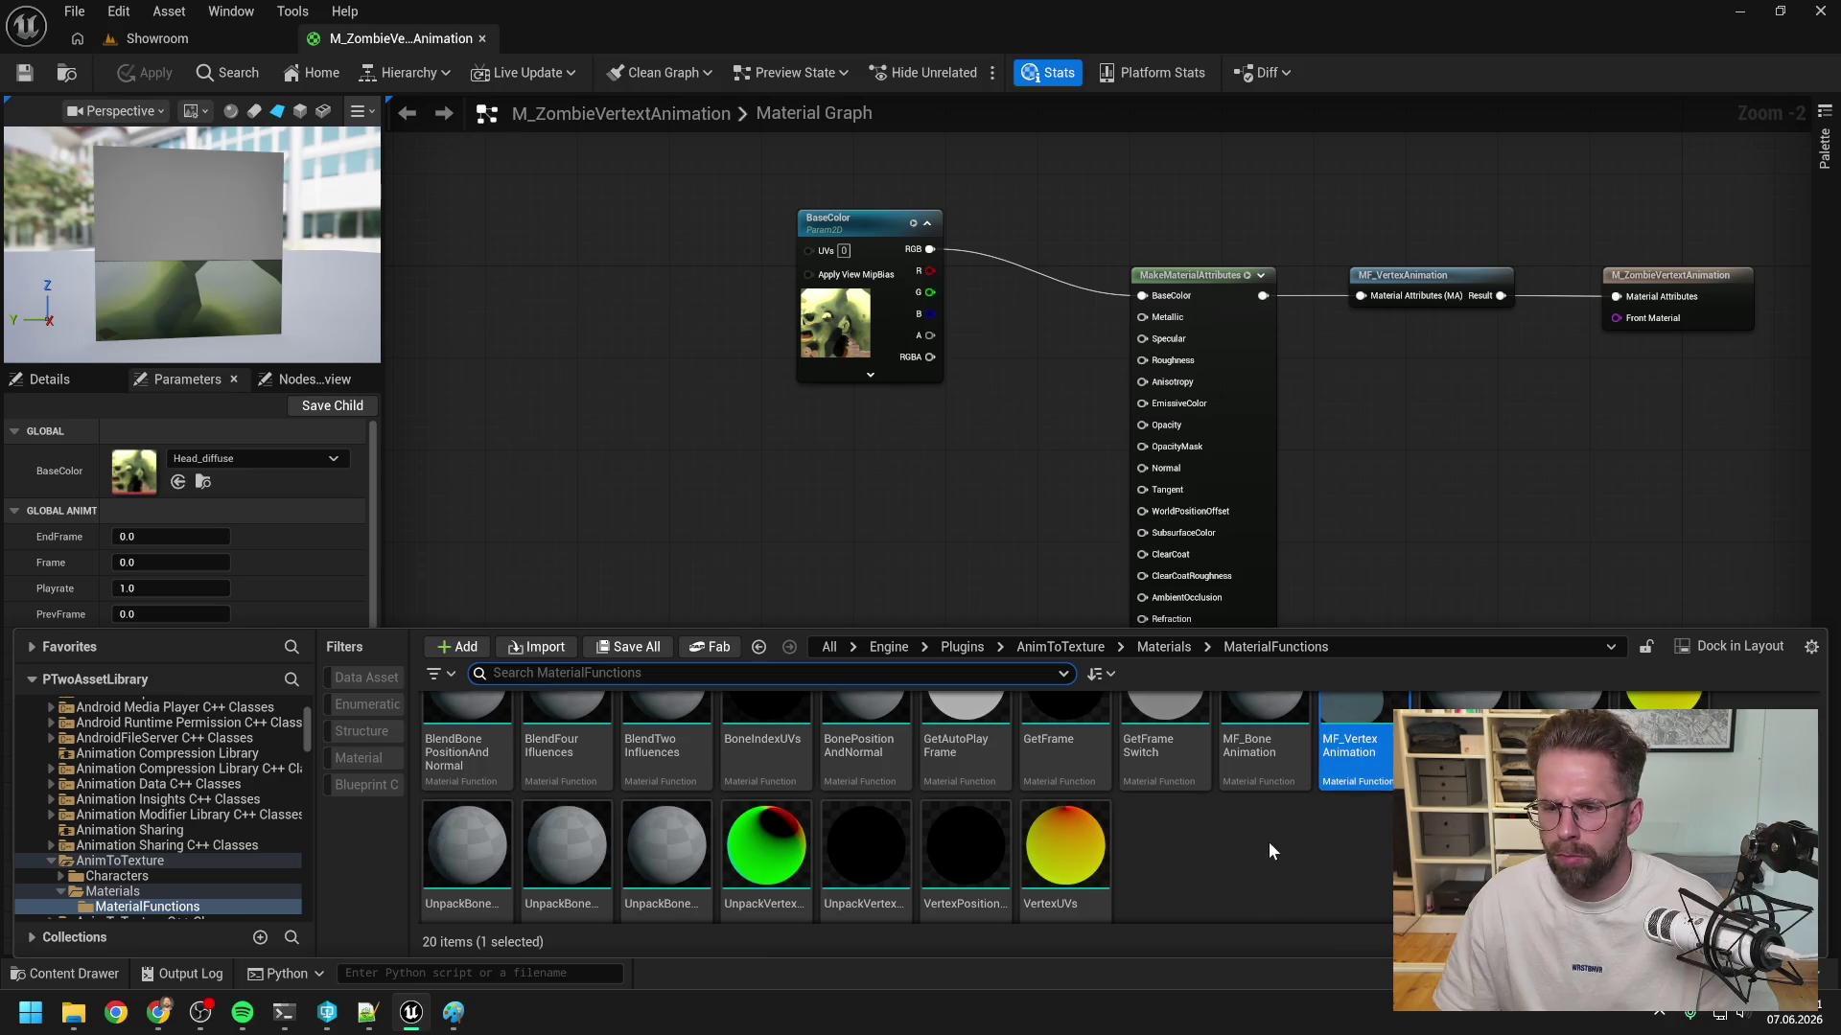
- In the Content folder, rename the zombie material to M_ZombieVertexAnimation
click(1268, 842)
scroll(204, 769, up, 3)
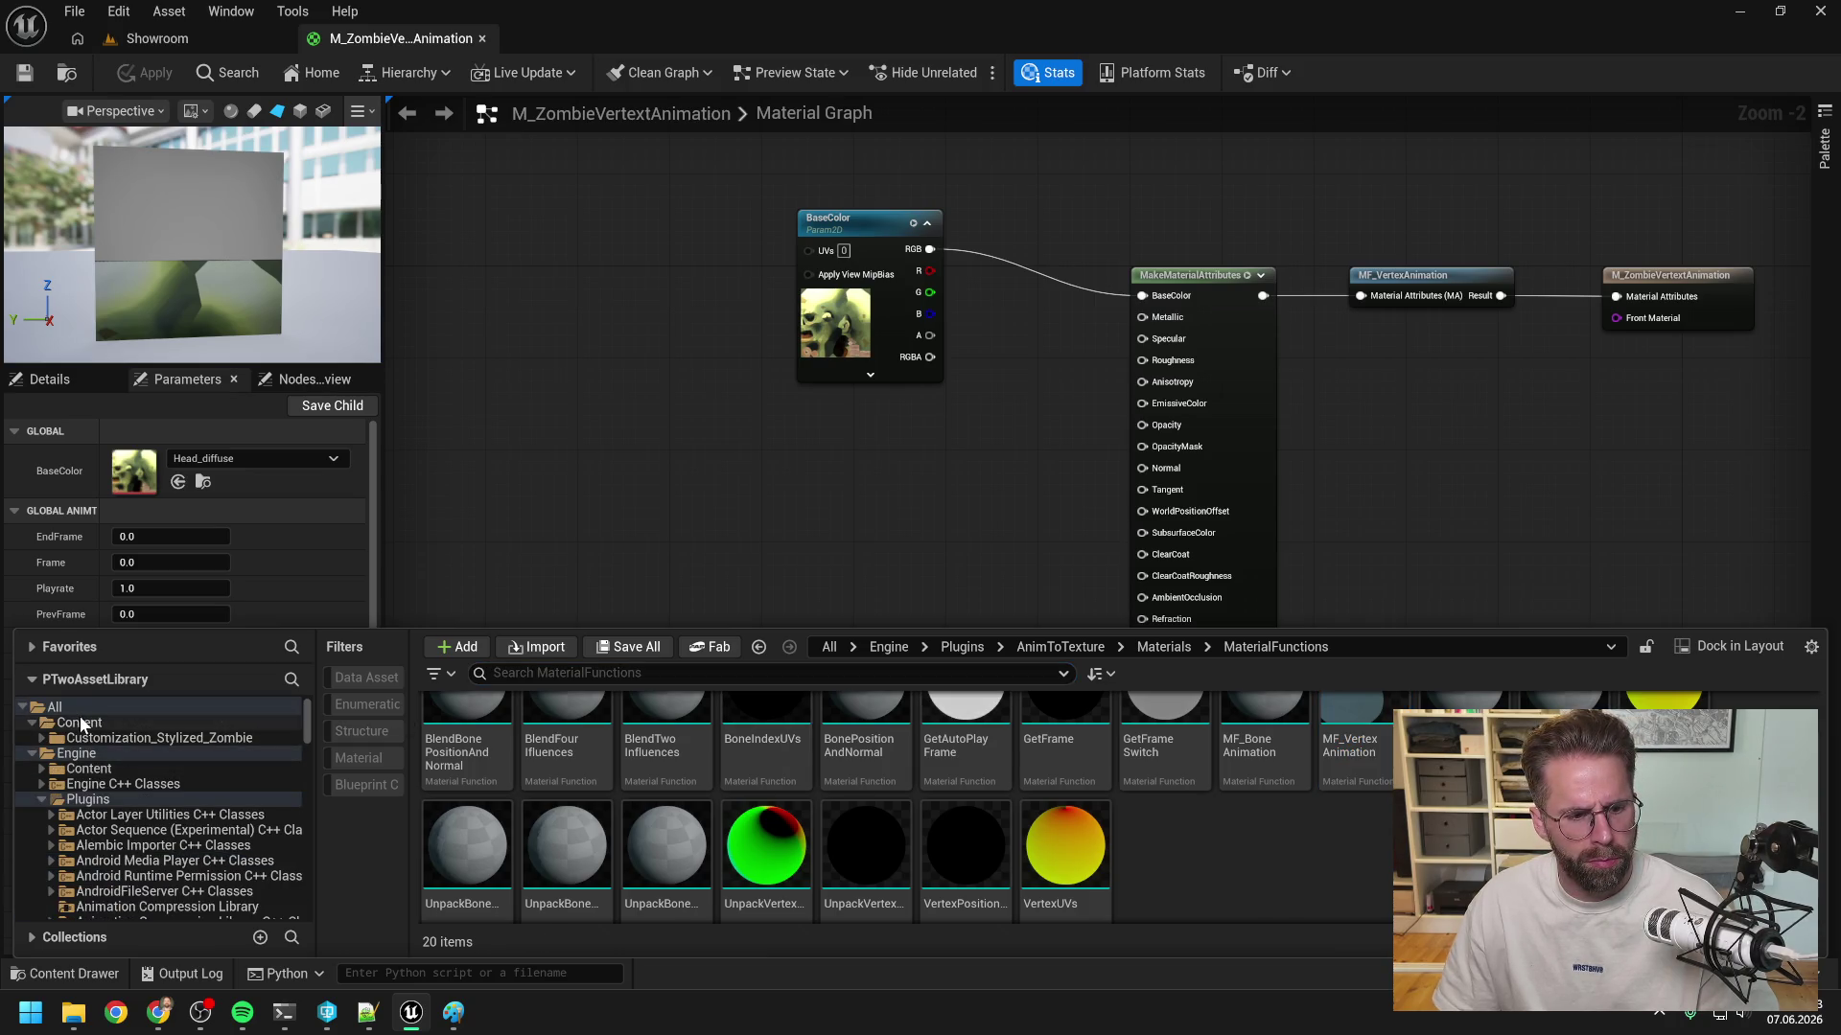
click(80, 722)
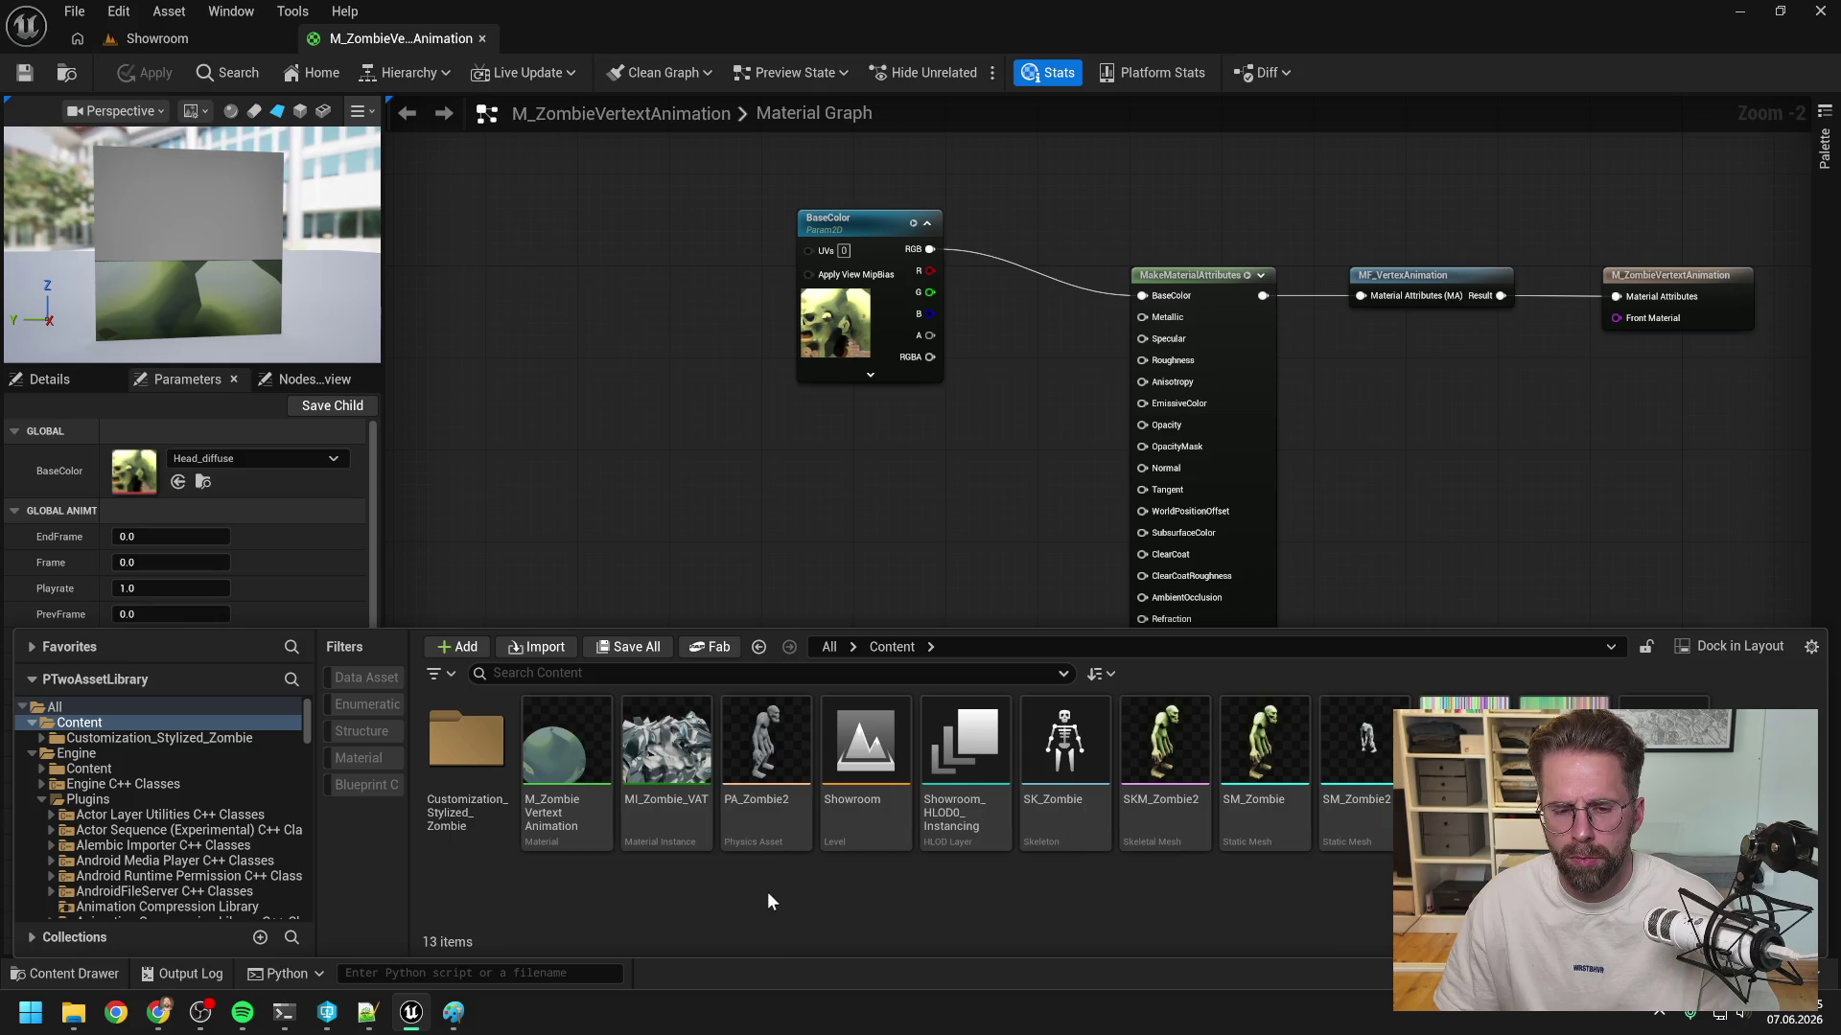
click(567, 827)
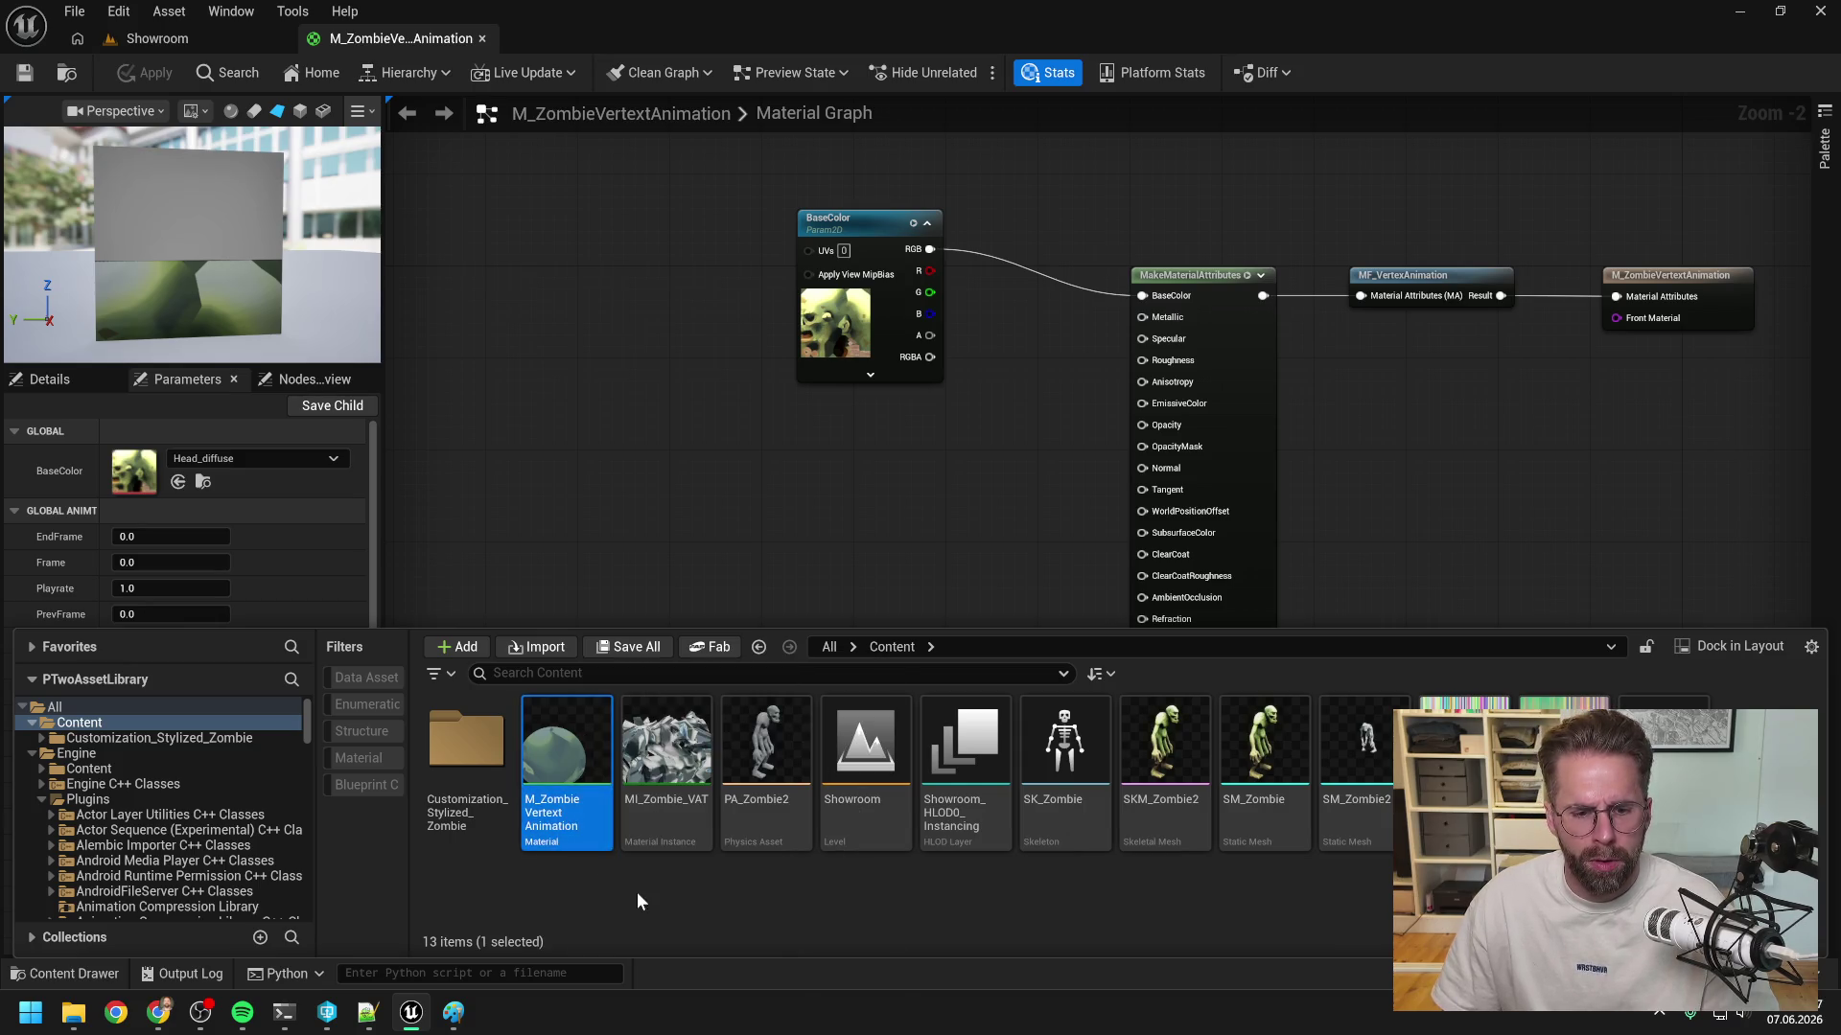
key(F2)
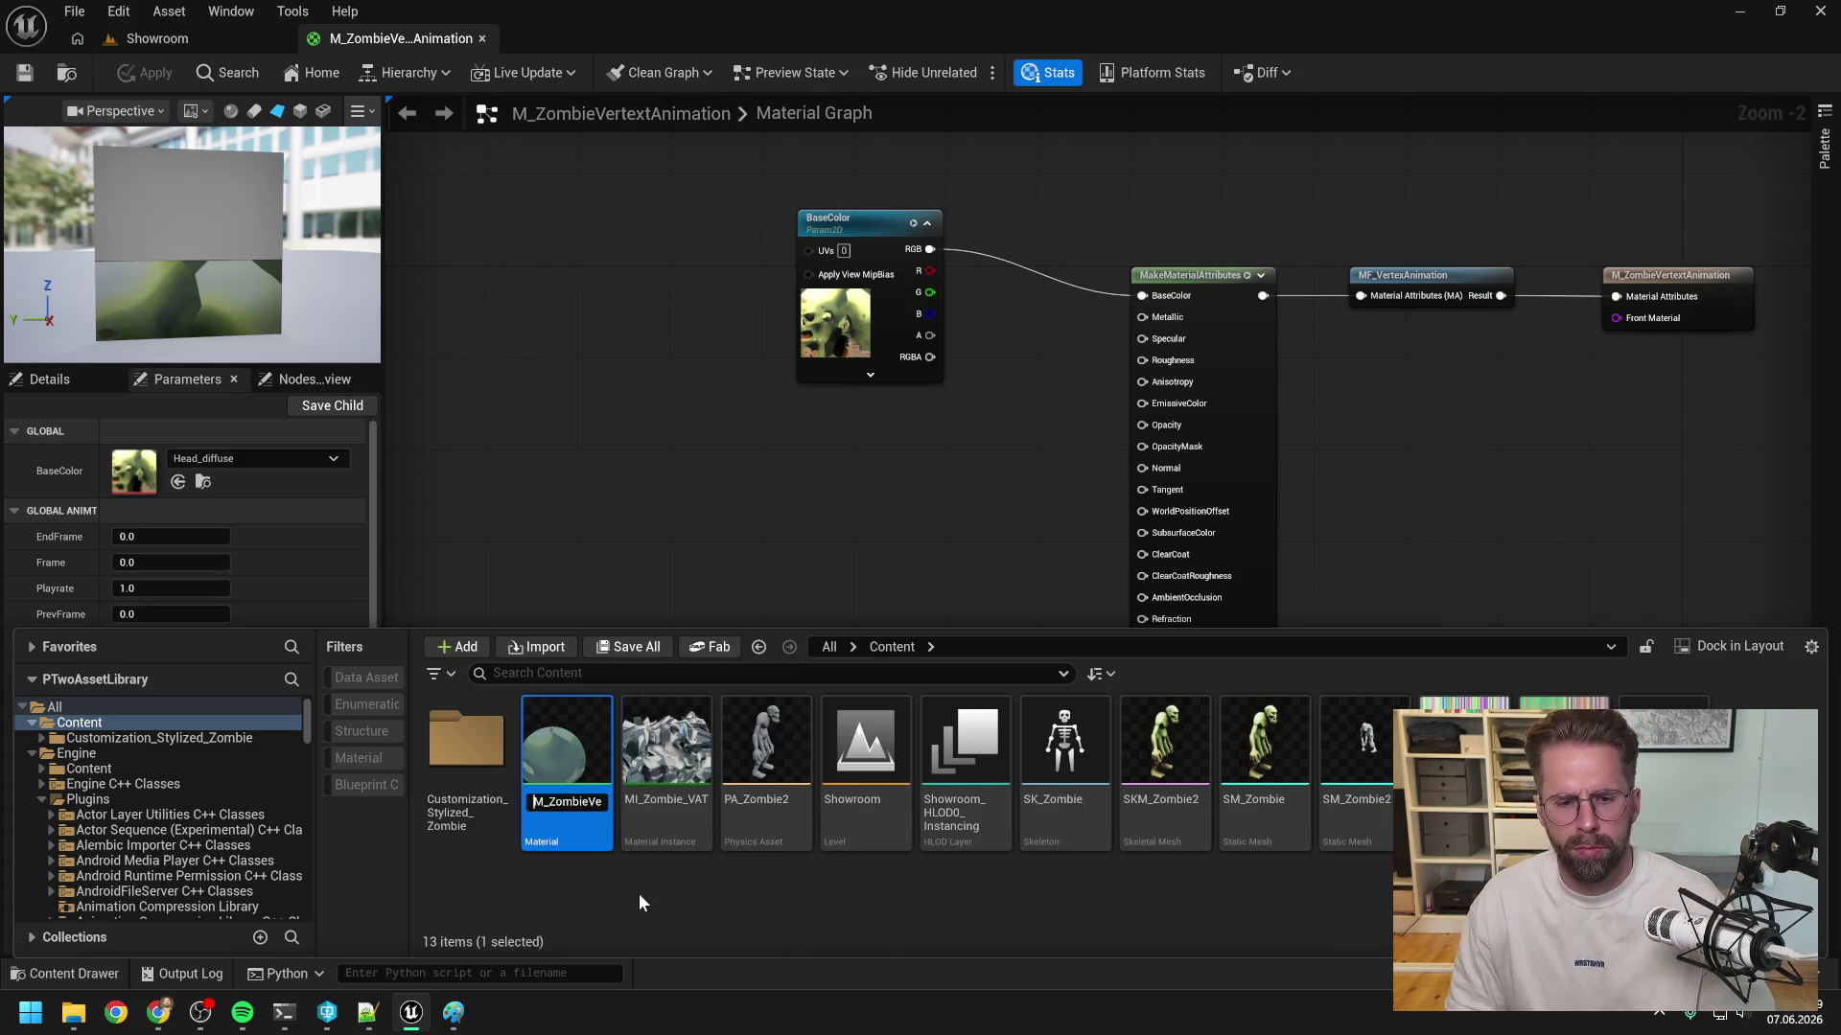
key(End)
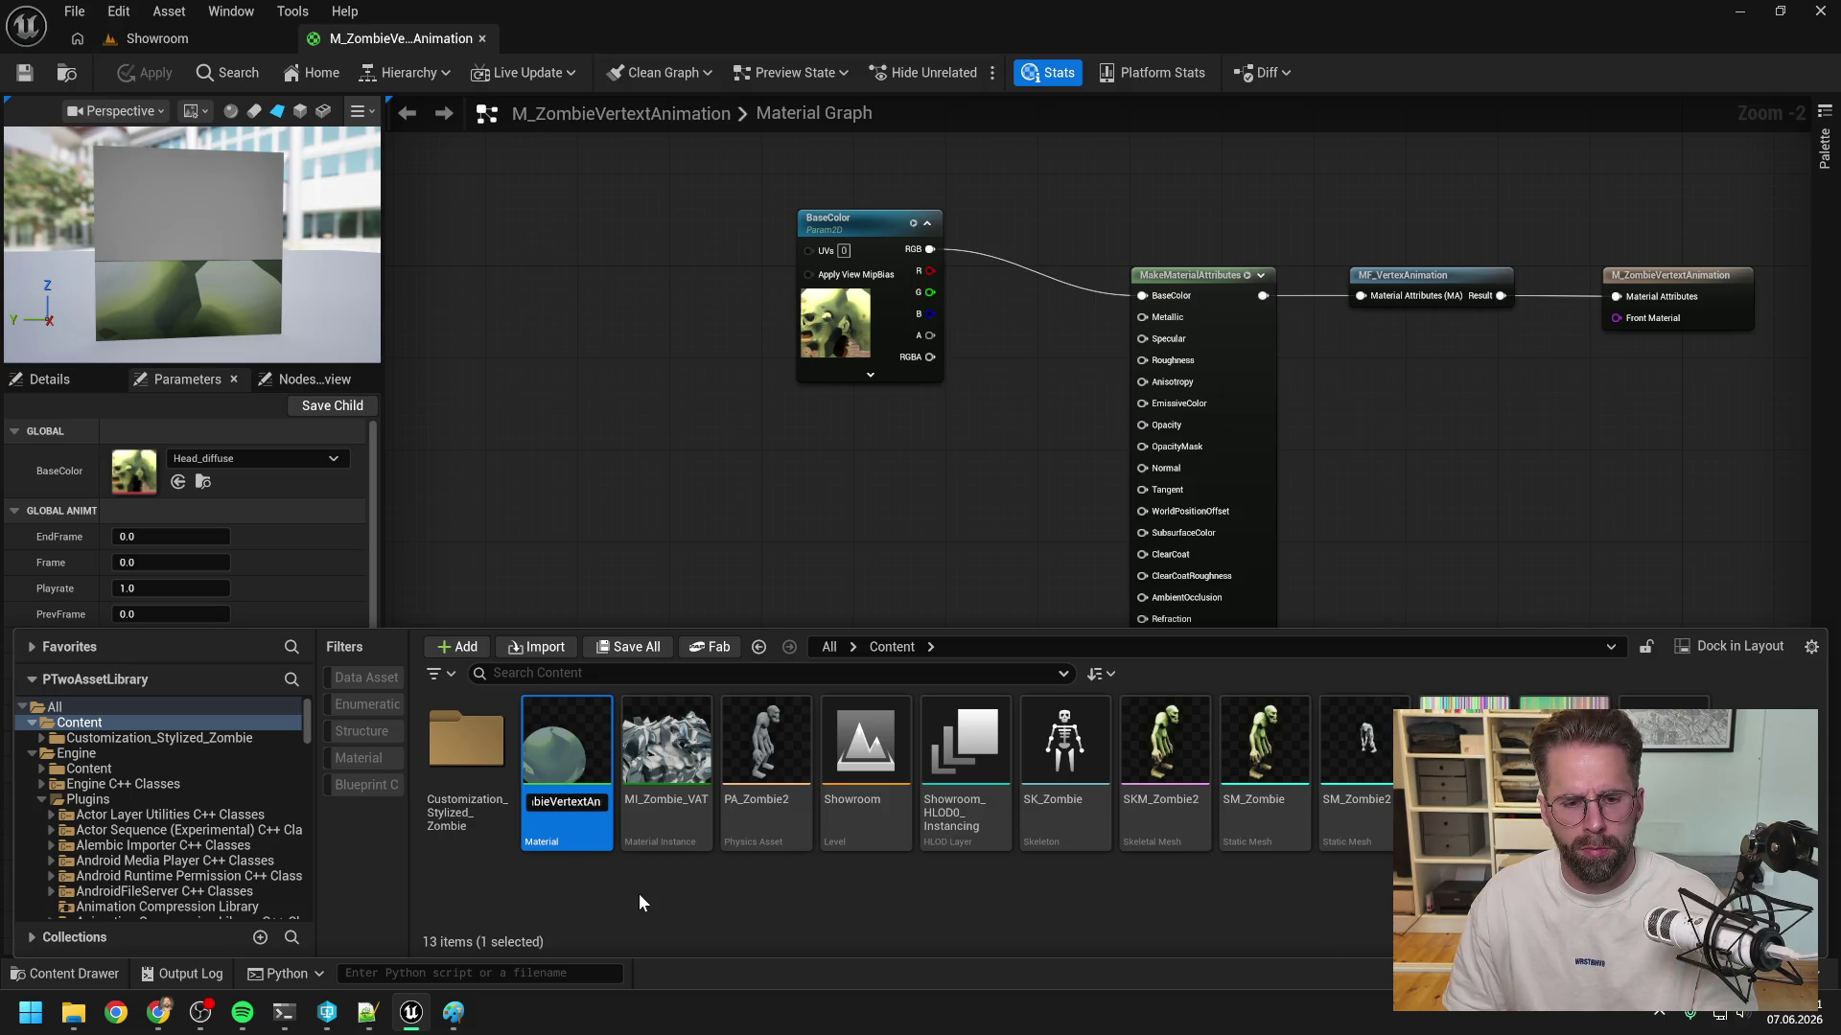
key(Return)
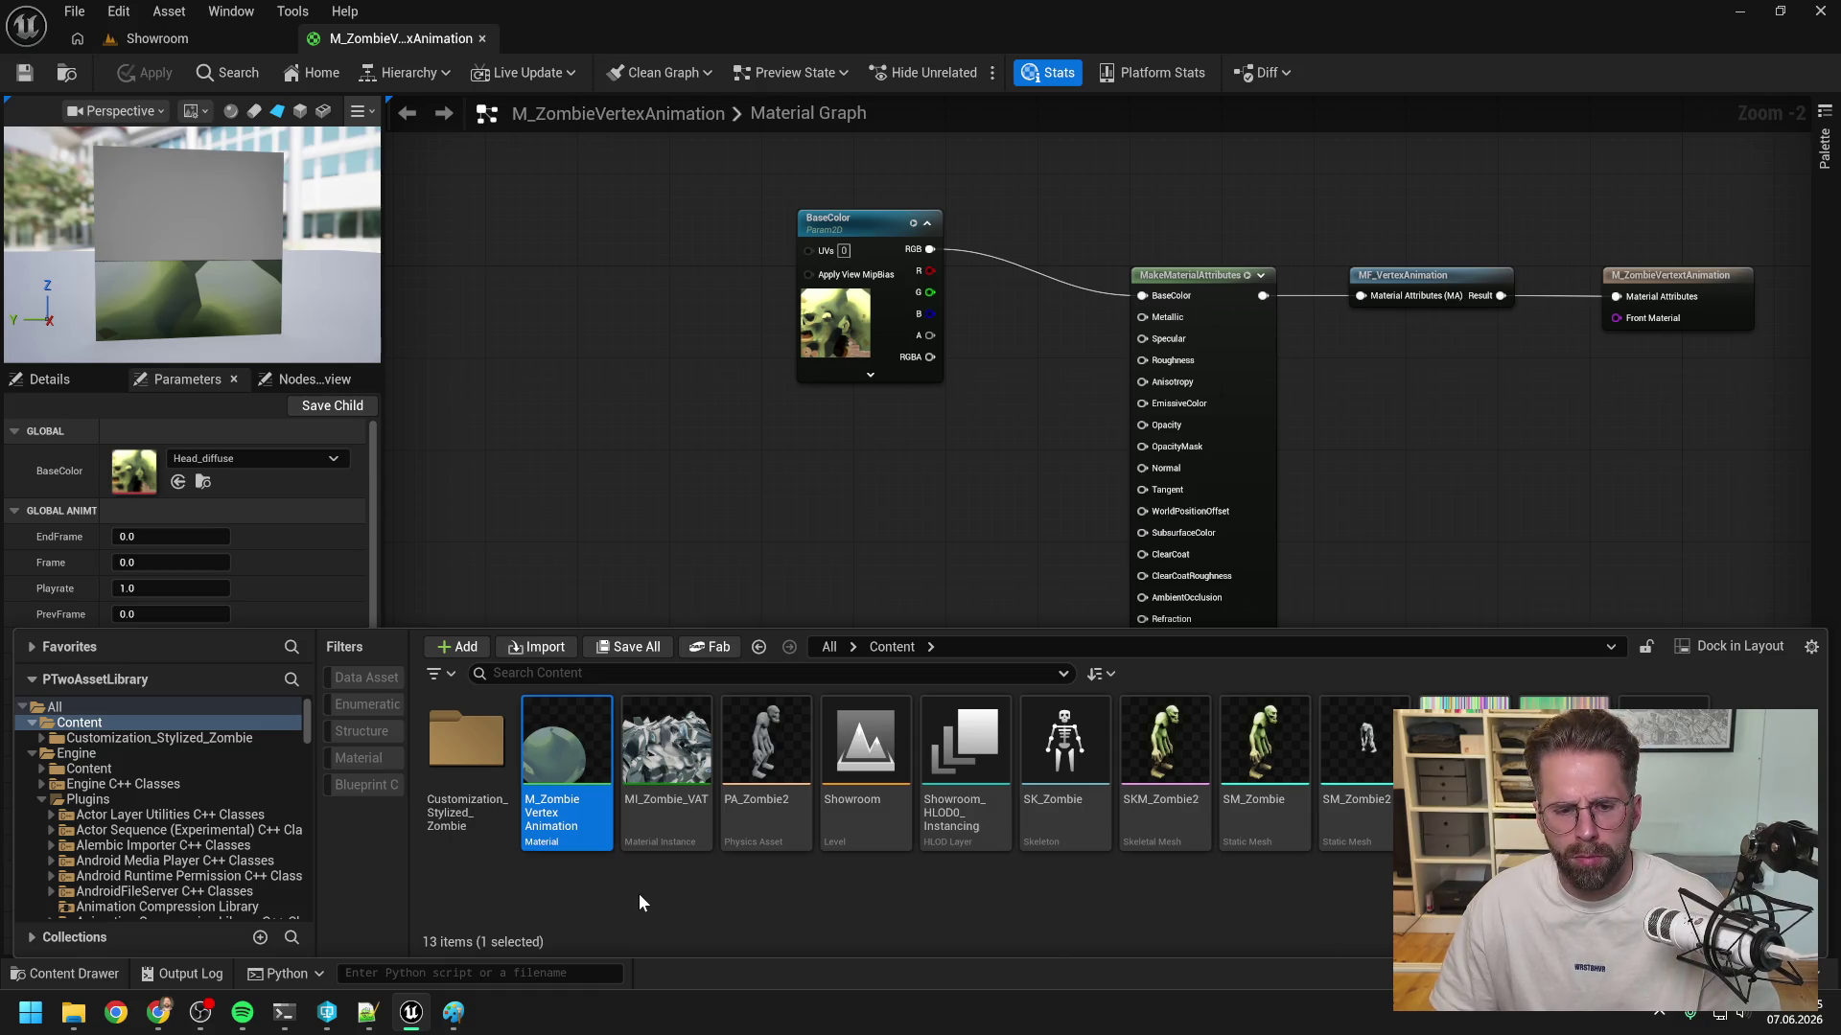
right_click(572, 770)
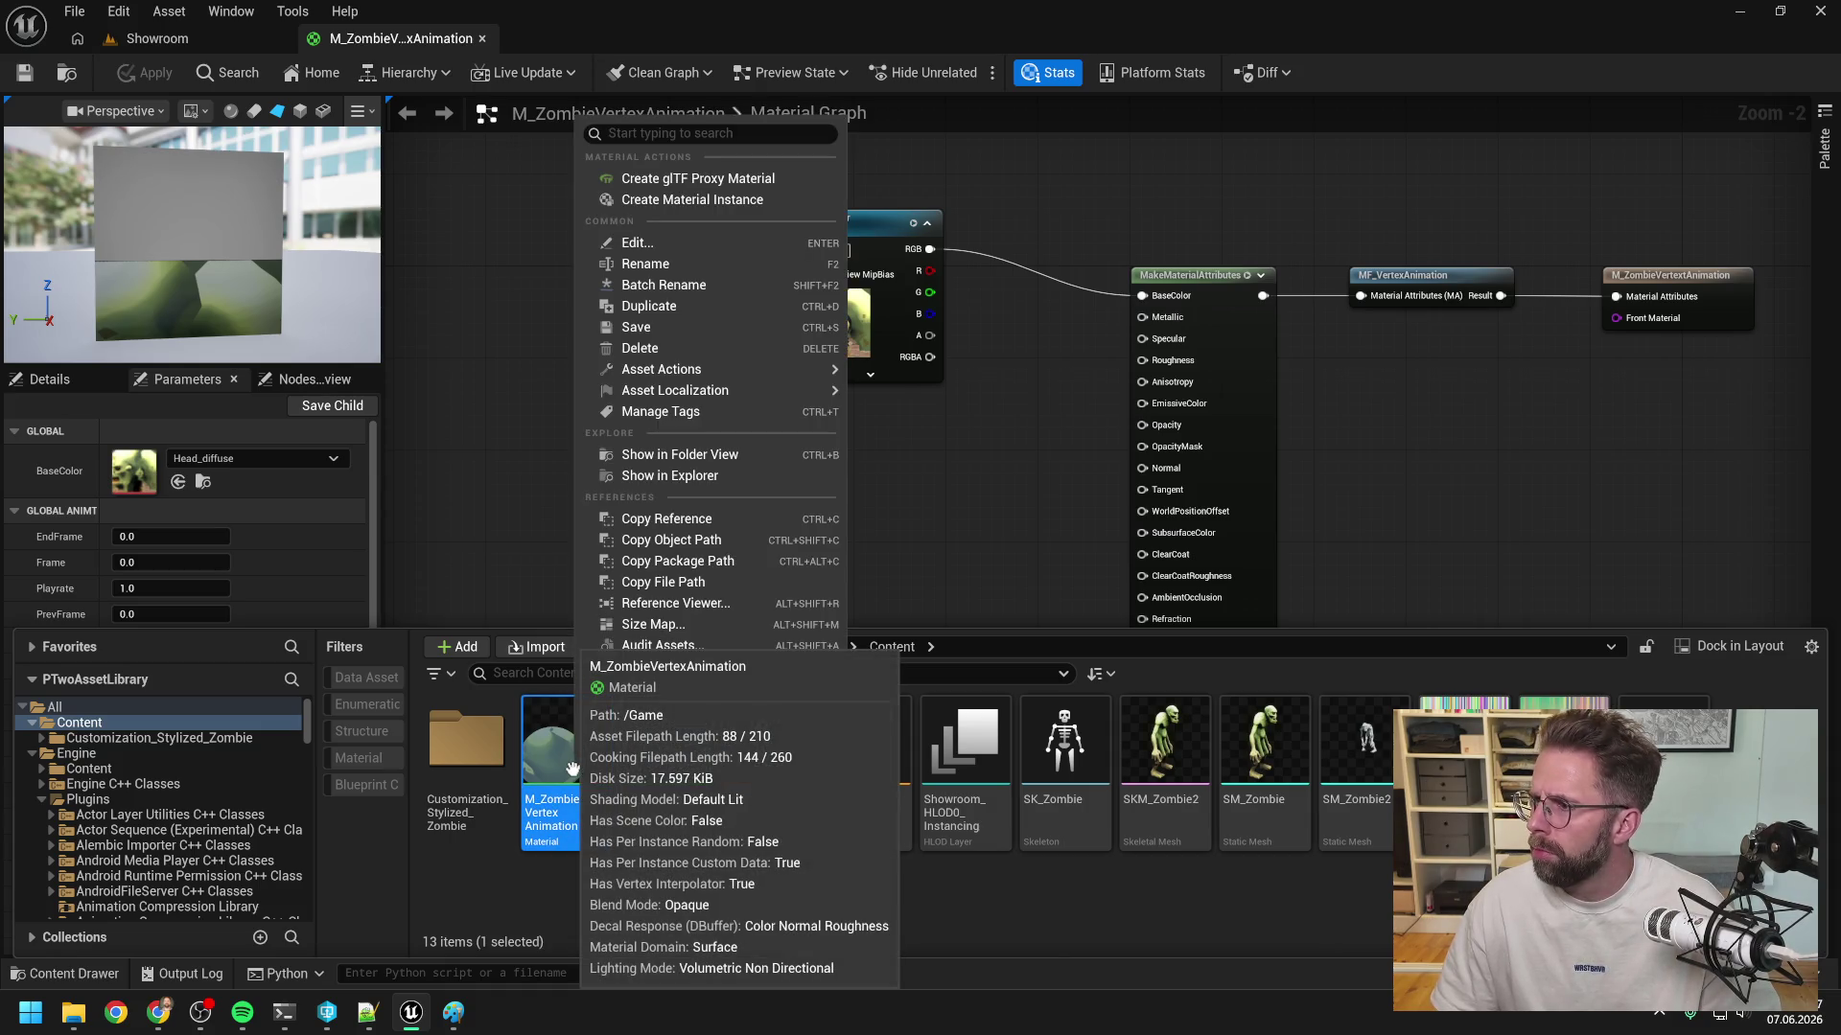
- Create material instance MI_ZombieVertextAnimation from M_ZombieVertexAnimation and begin editing its name
click(673, 200)
text(ML_)
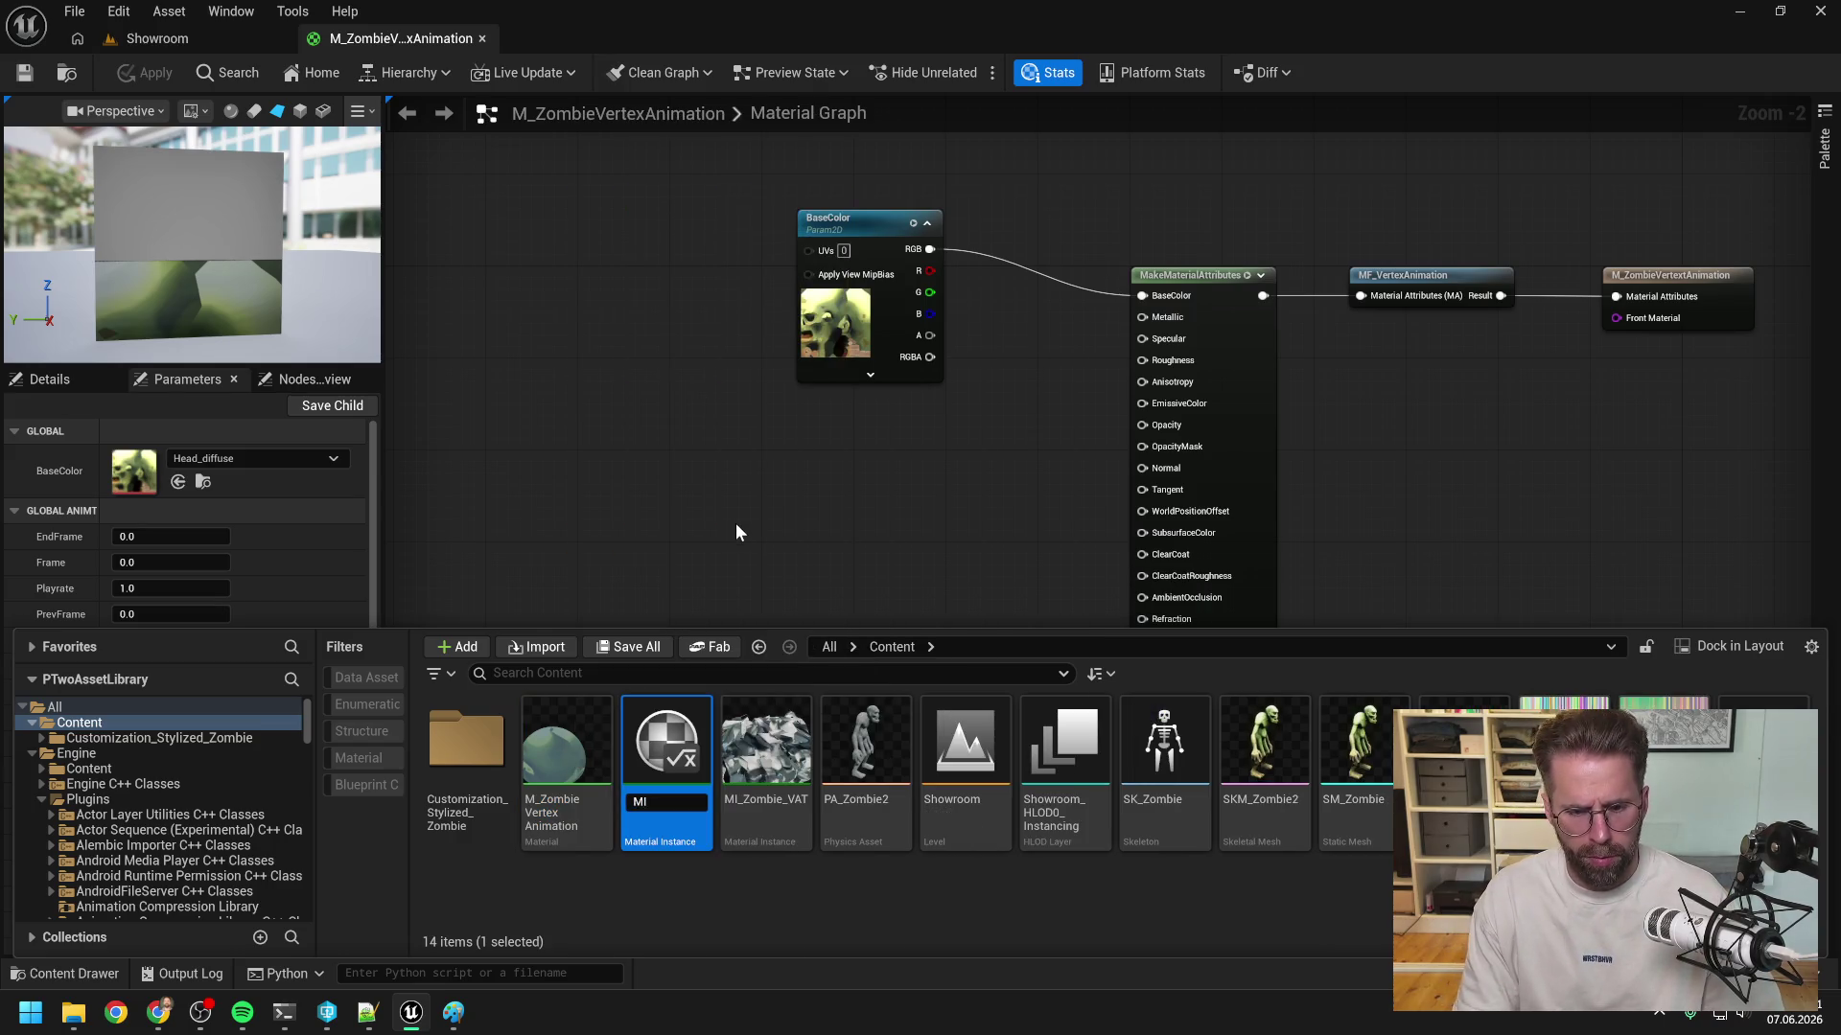
text(Zombie)
text(Ve)
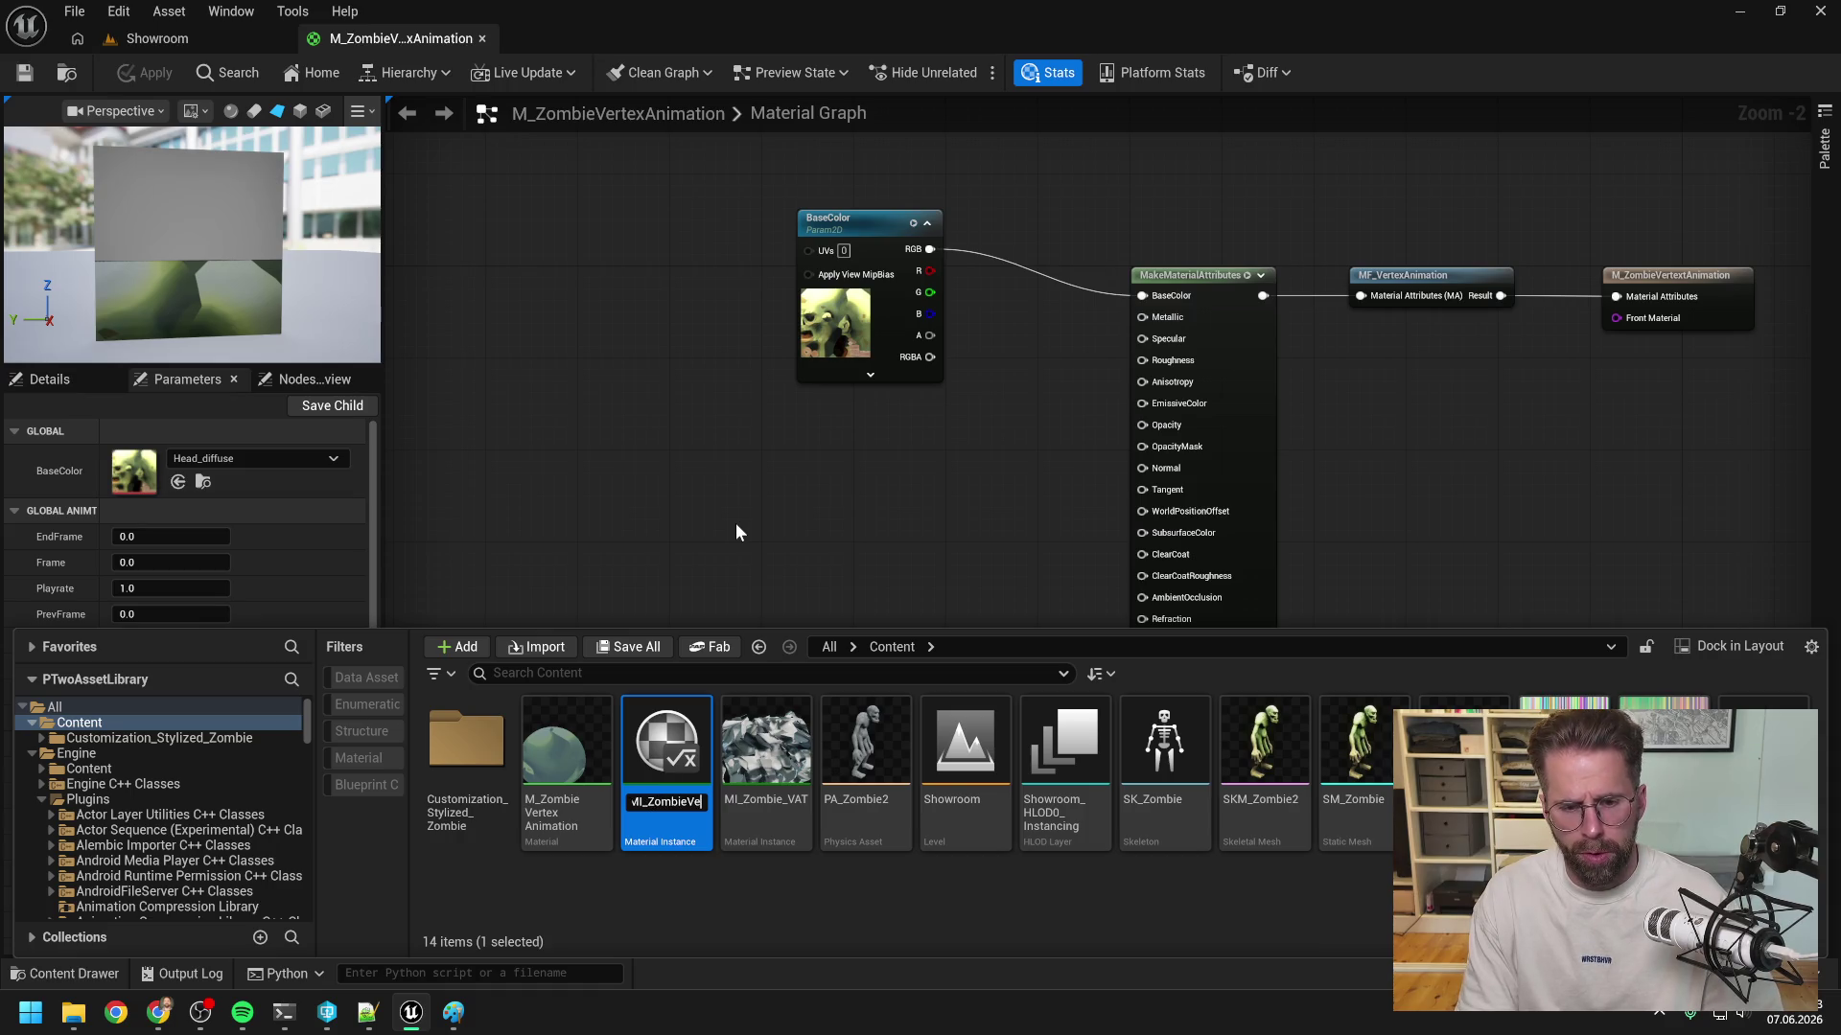
text(rtextAnimation)
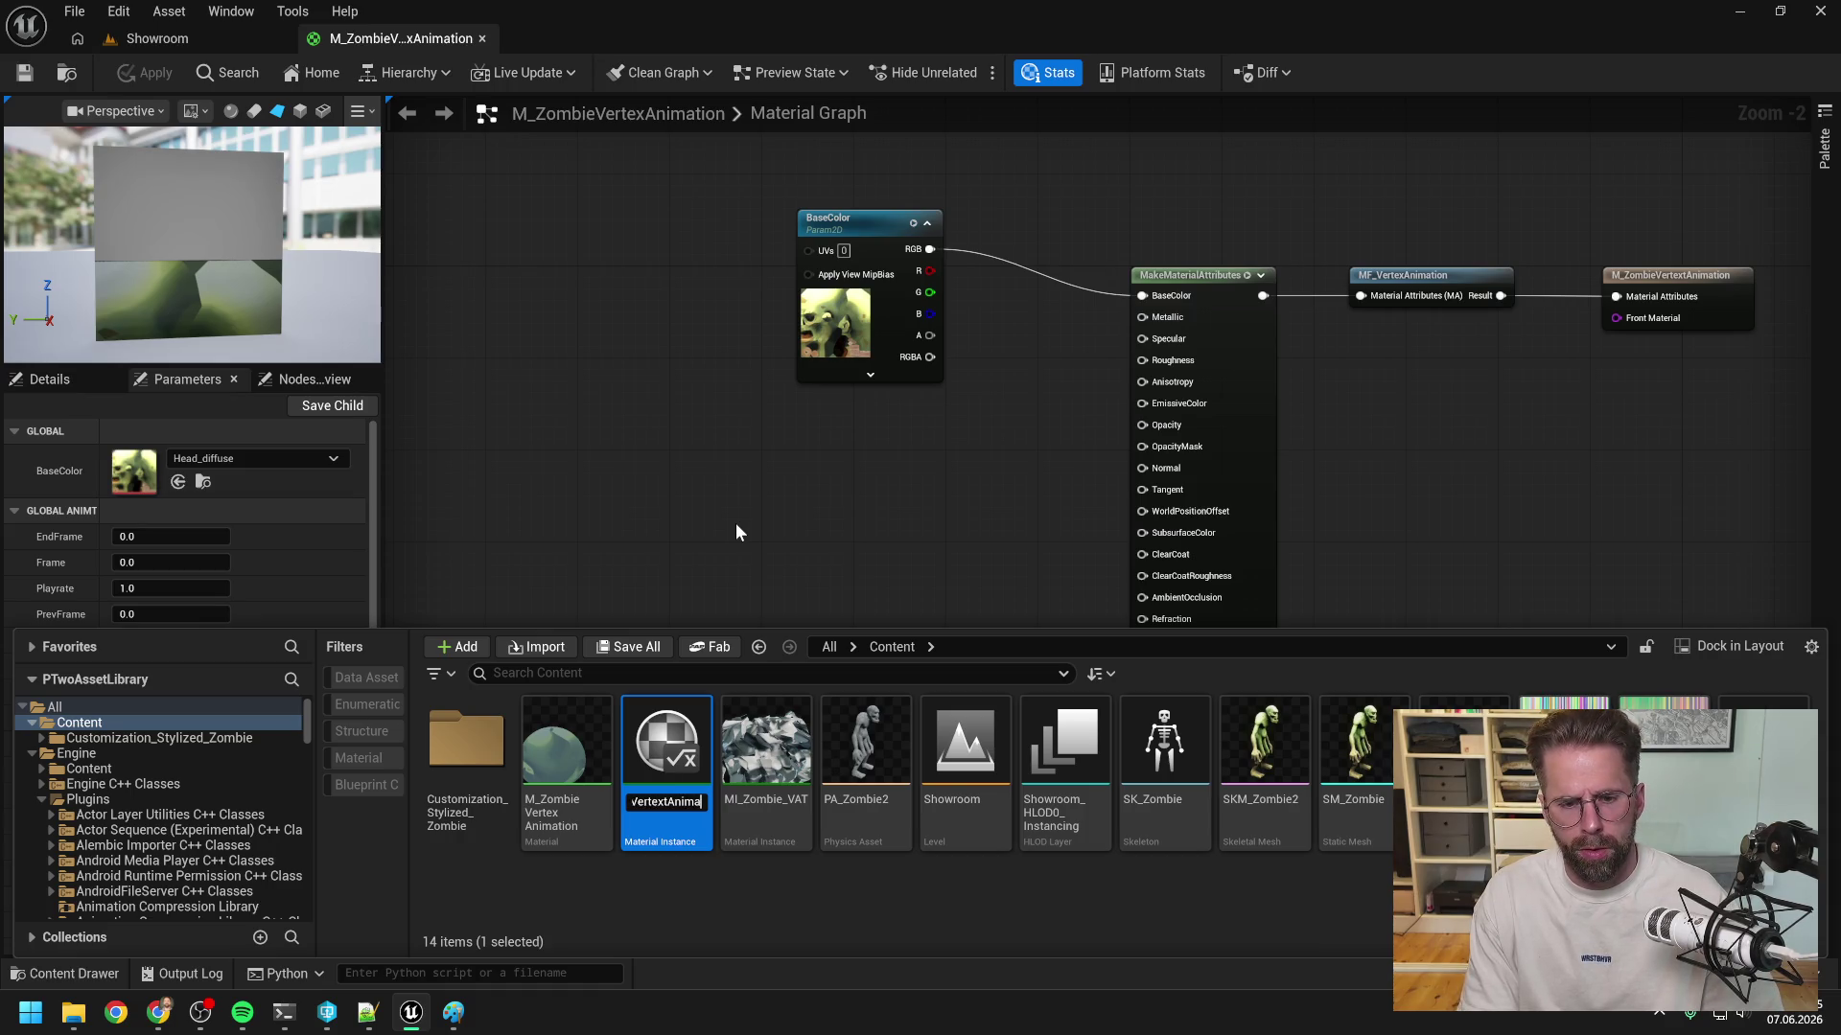
key(Return)
mouse_move(766, 748)
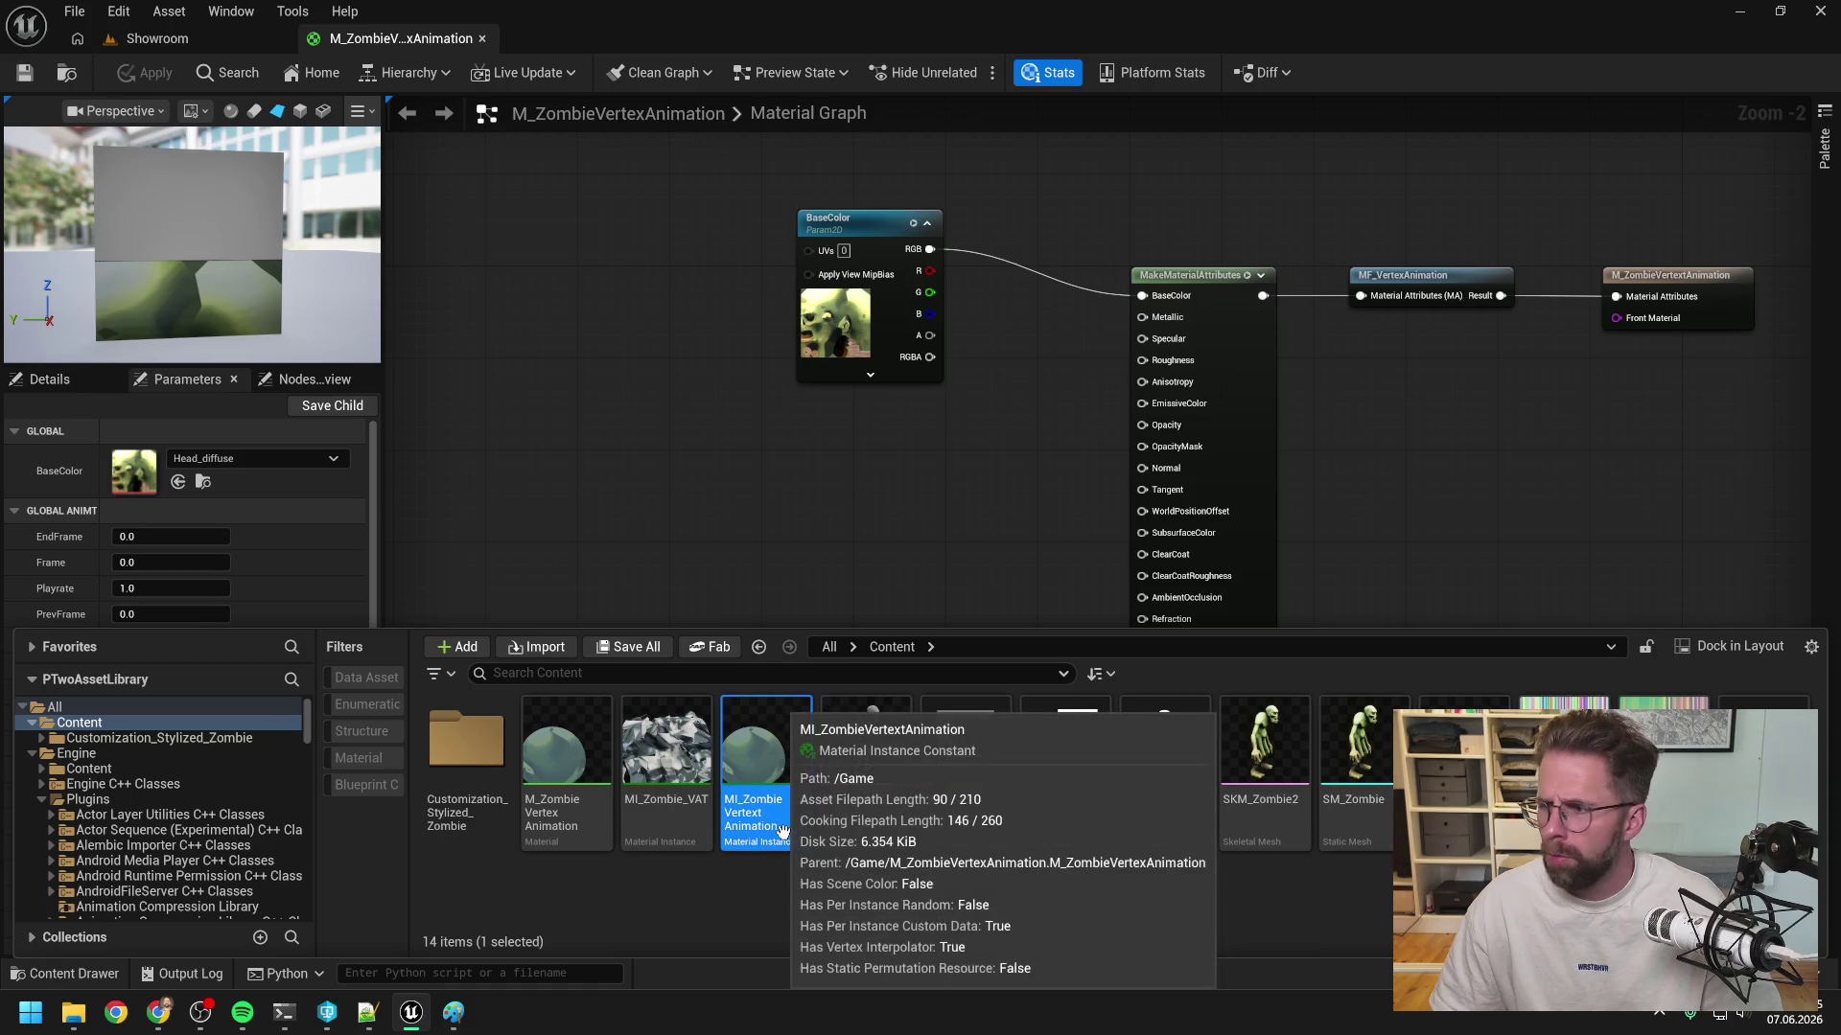
key(F2)
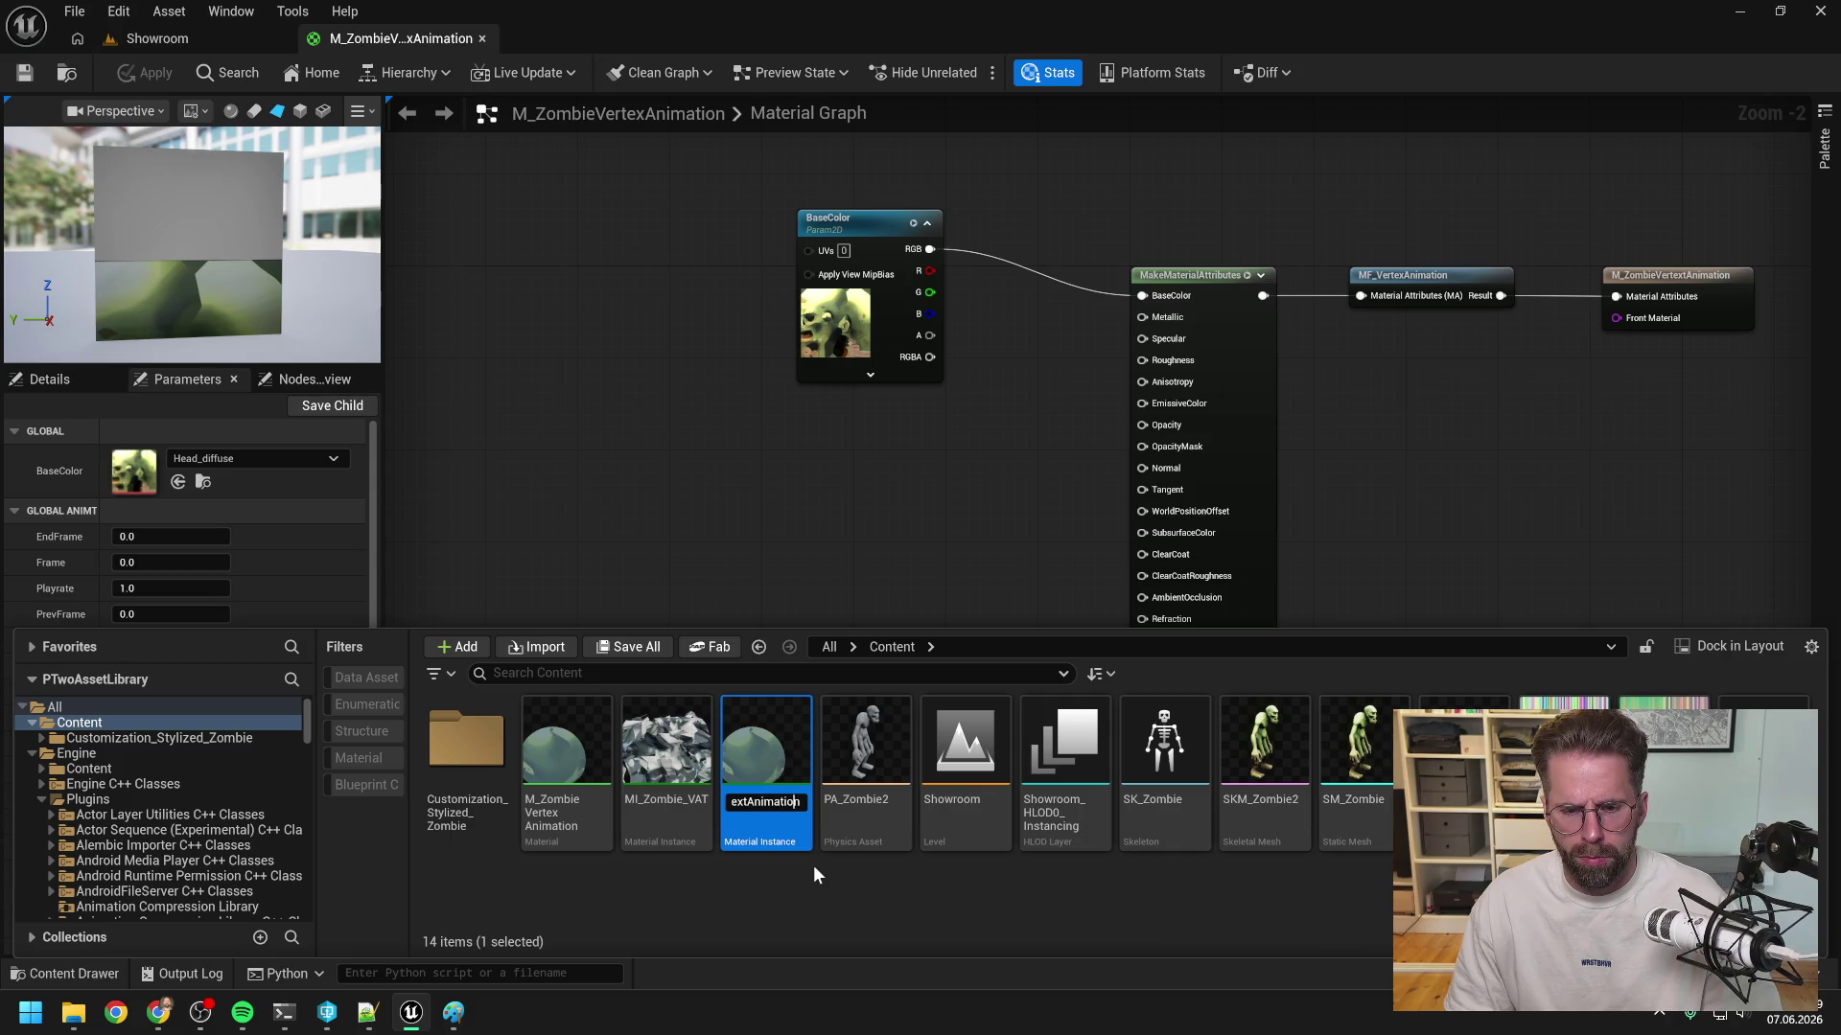
key(Home)
key(Right)
key(Right)
key(Right)
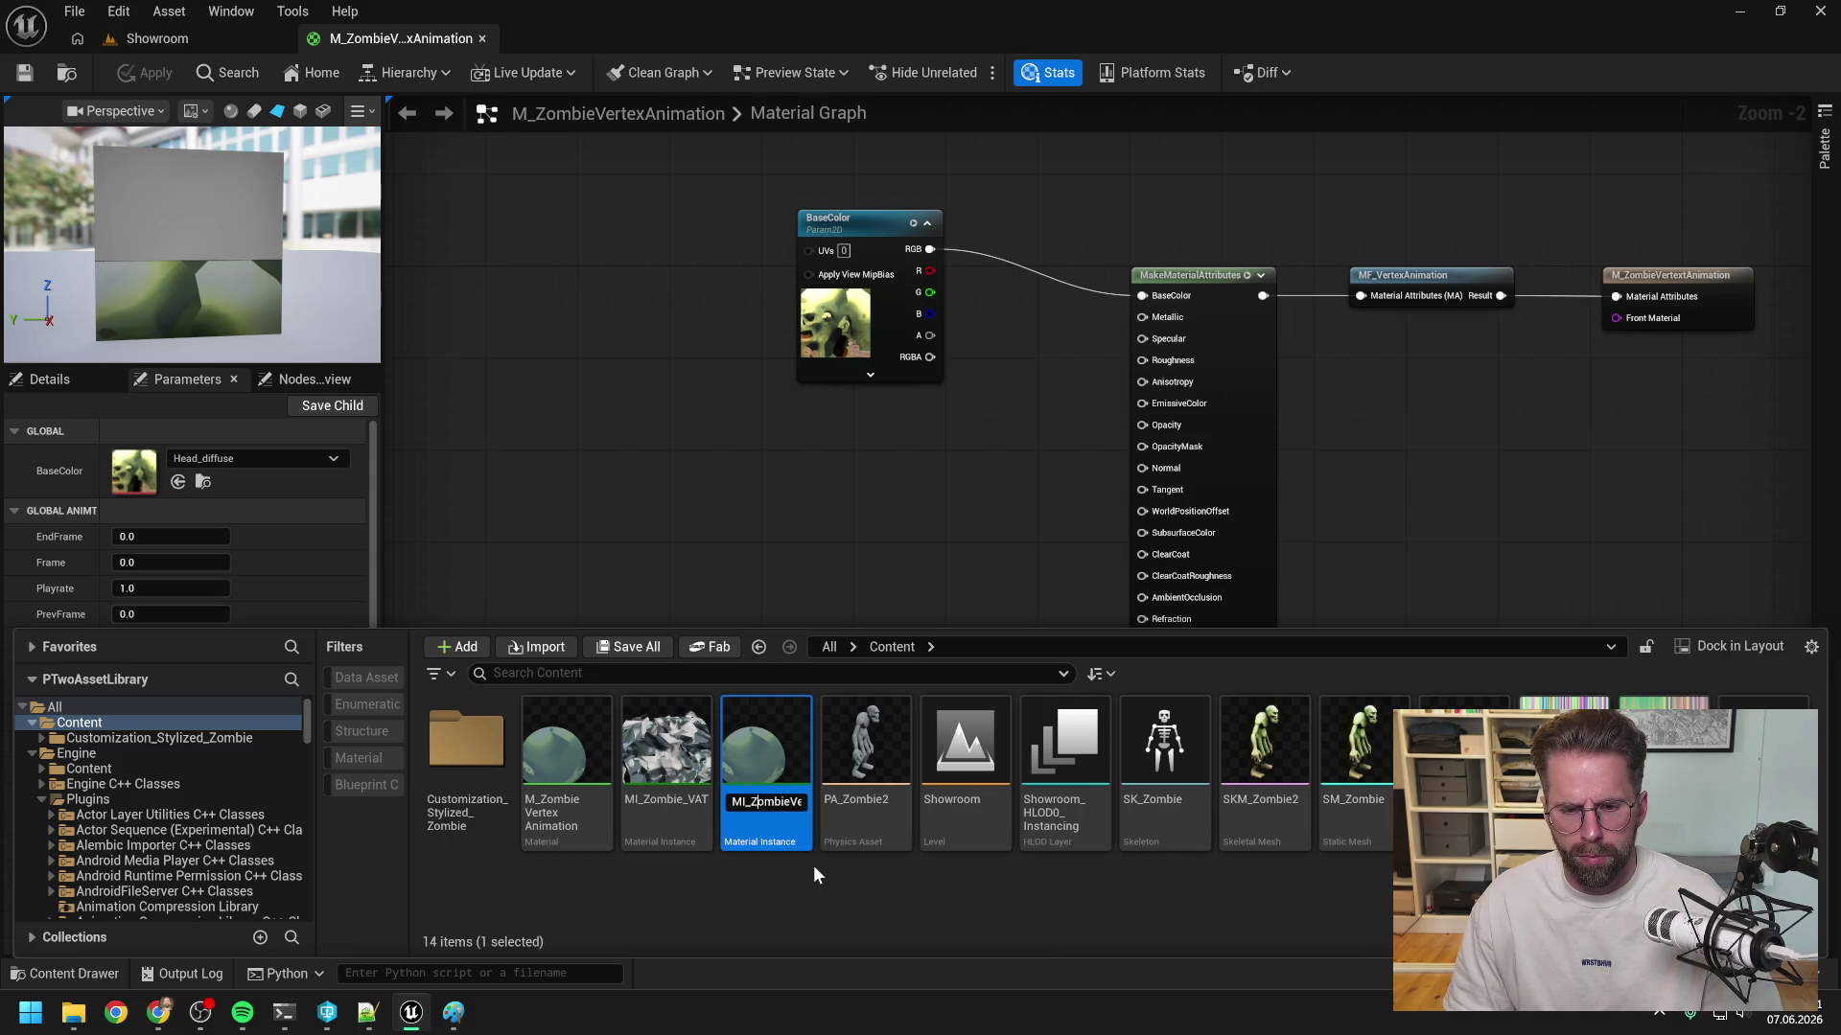